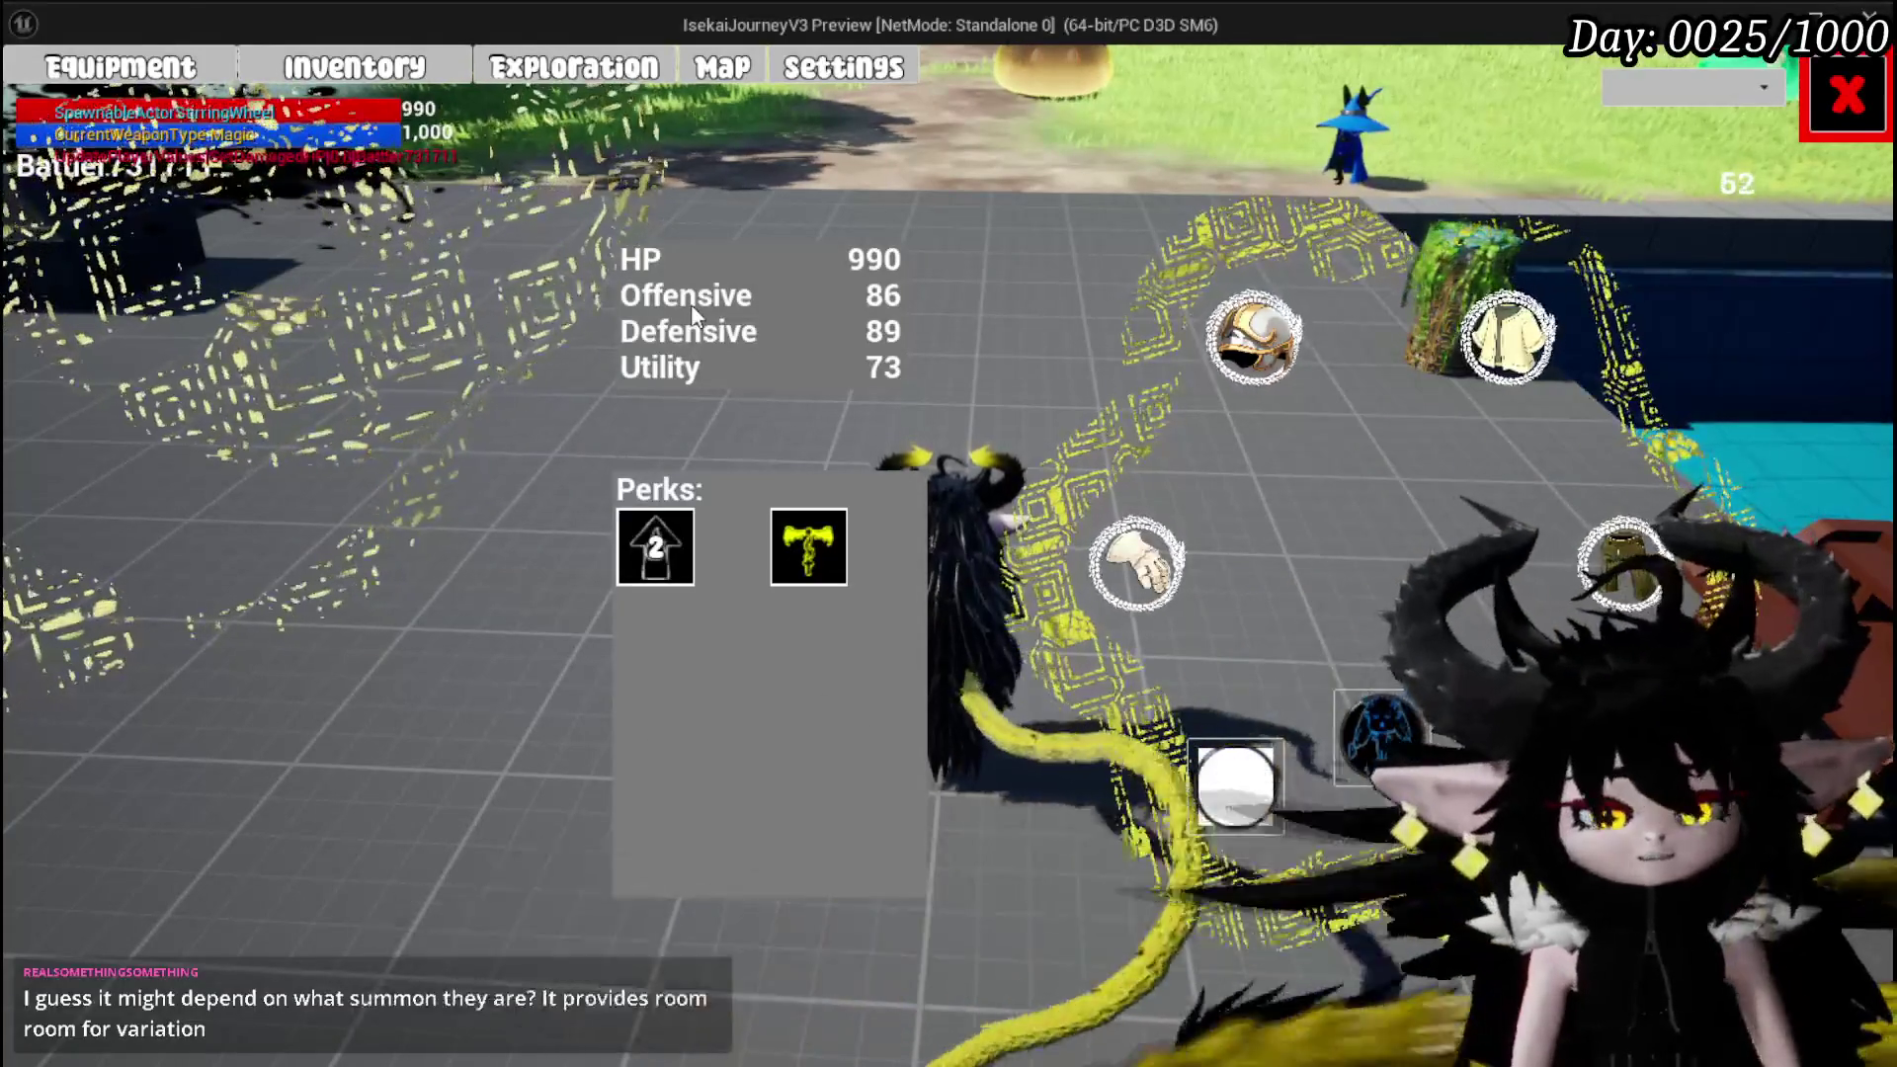
Stop the standalone game preview with Escape and return to the level editor
key("Escape")
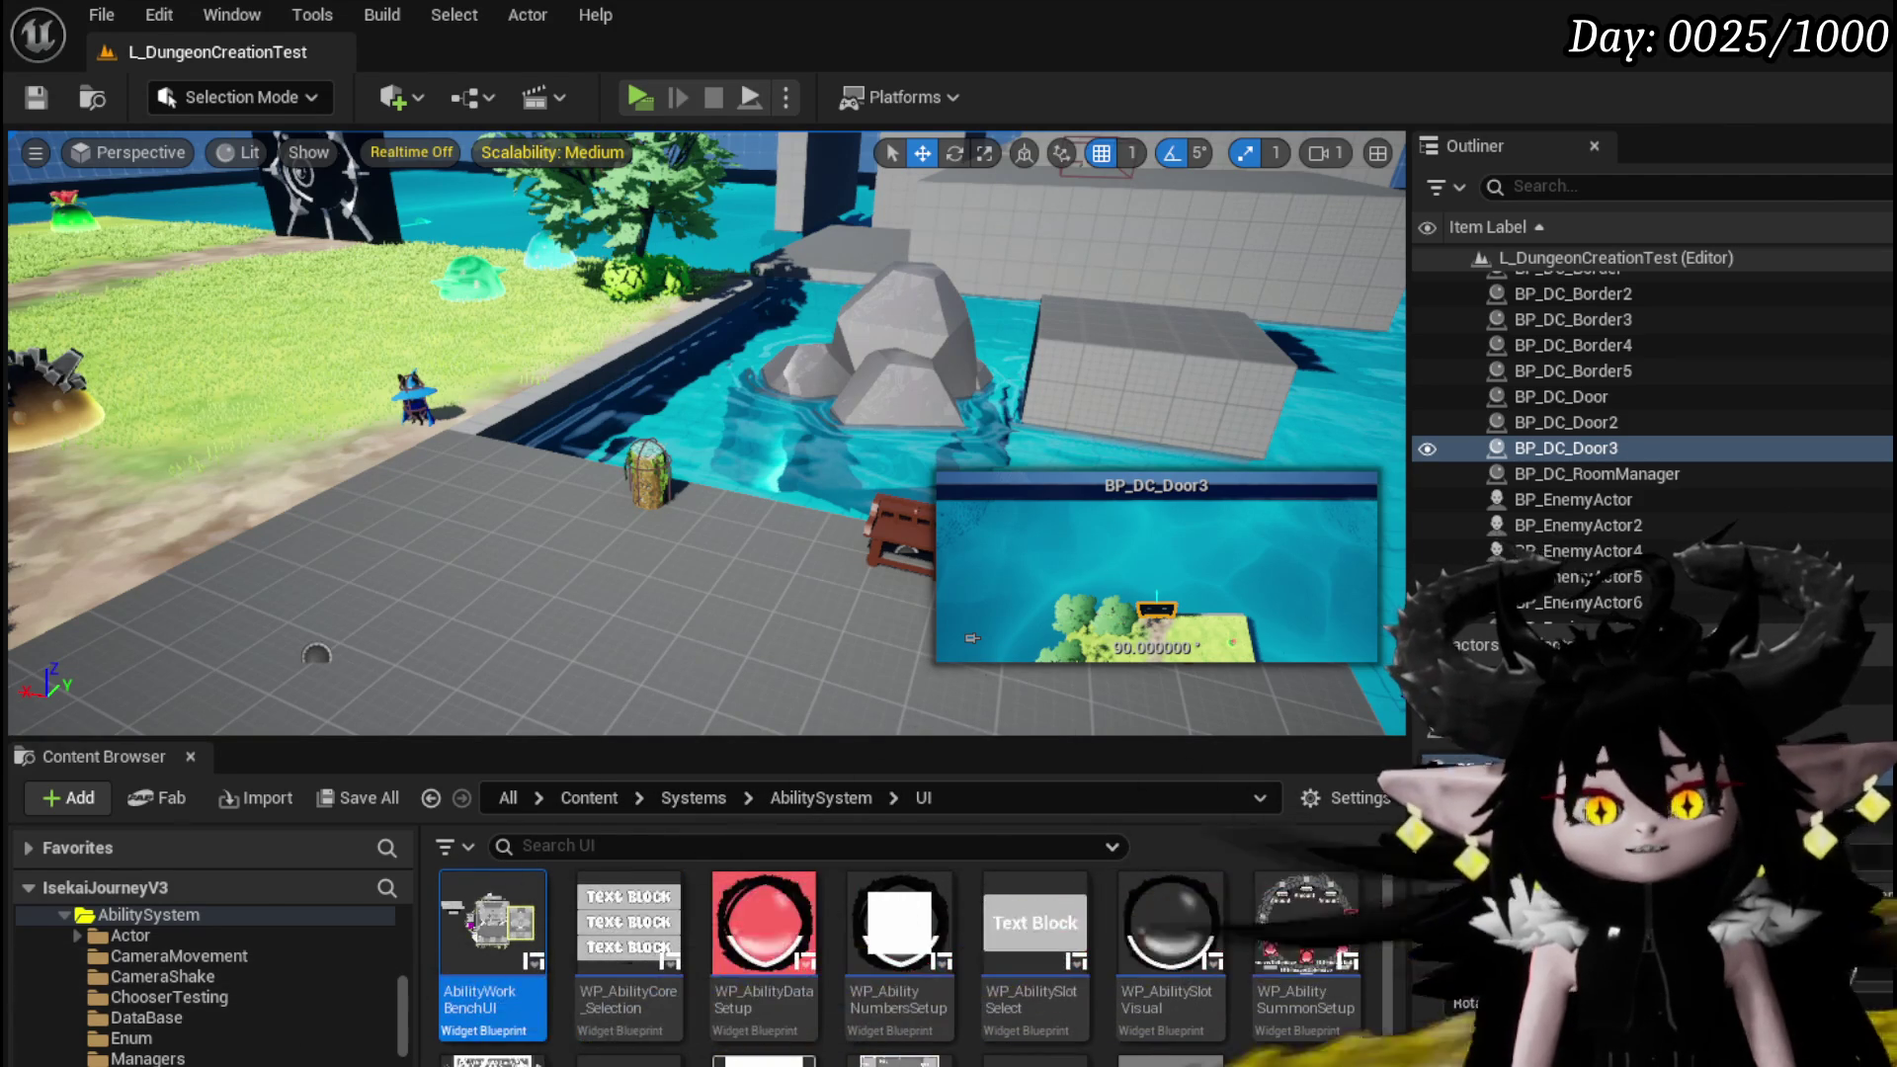
Close the WP_Summon, WP_CardCreation, AbilityWorkBench and MW_Button editors, then save all
key("alt+Tab")
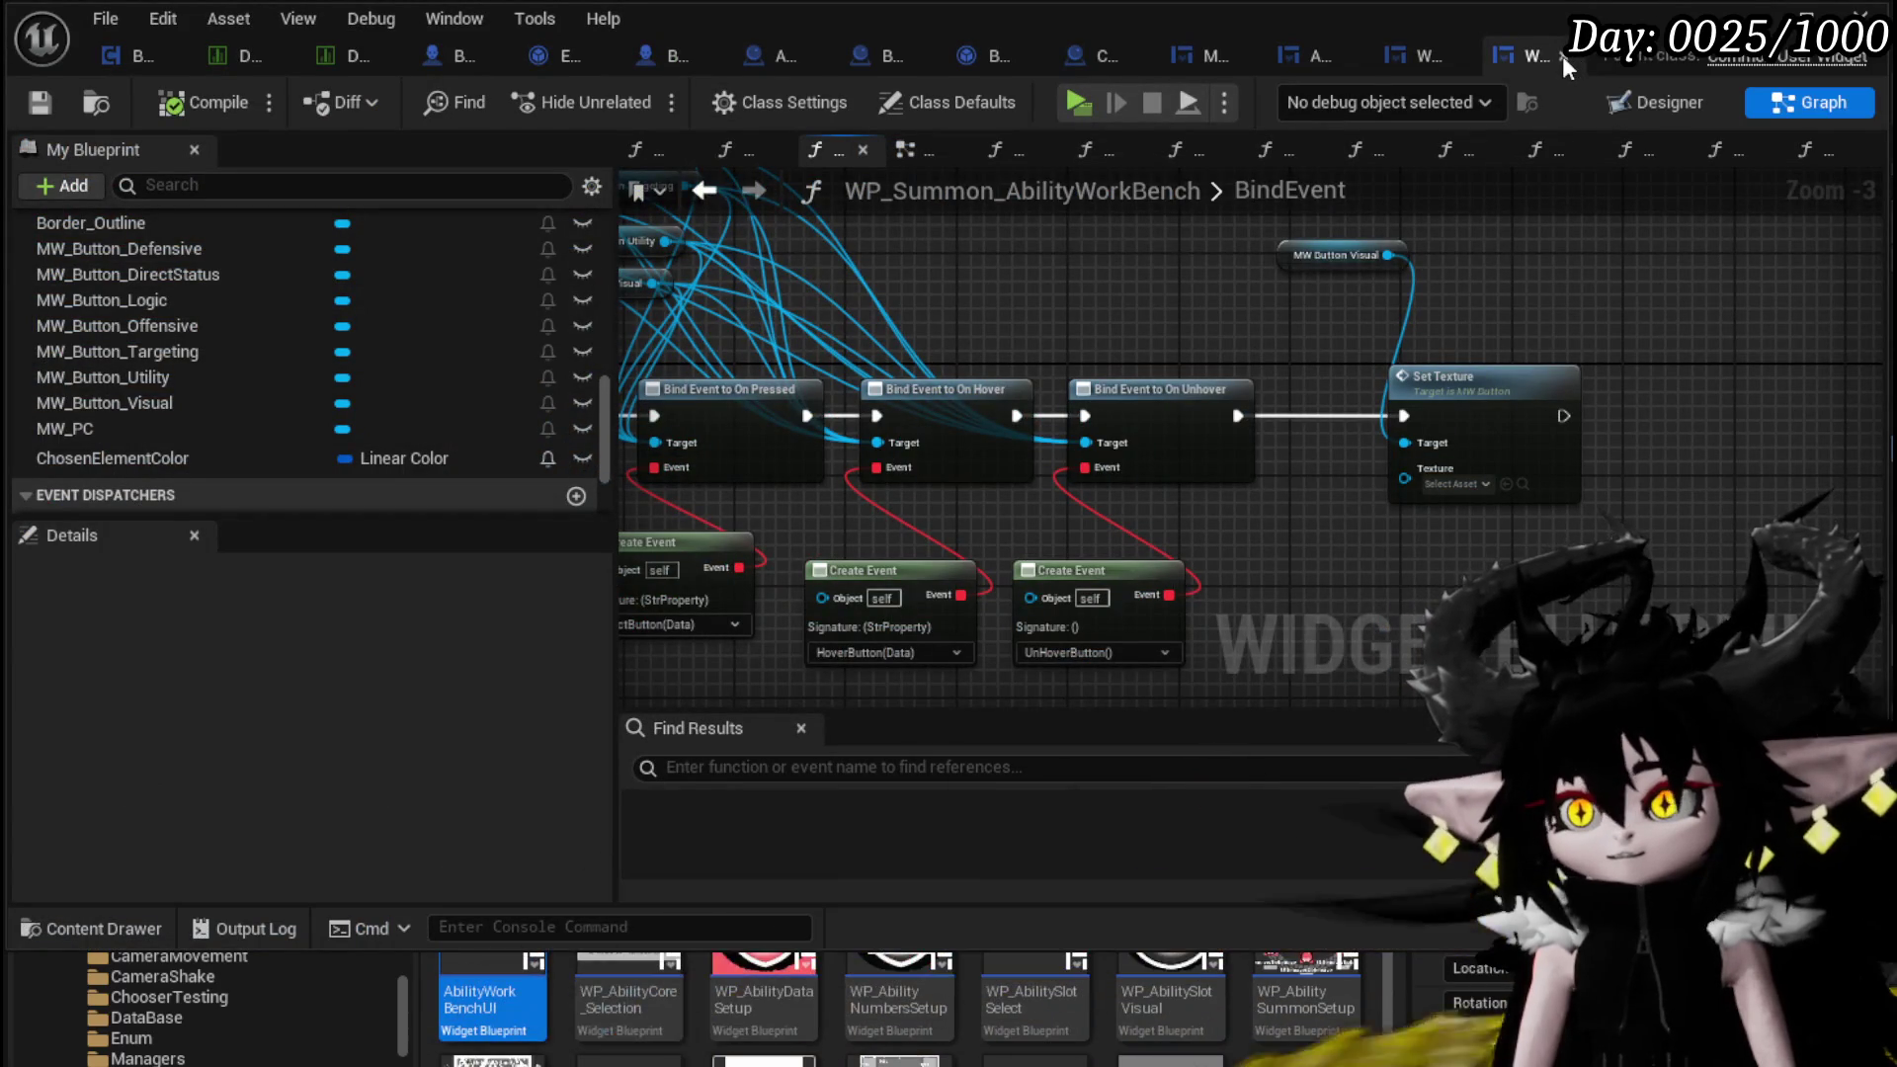
left_click(1563, 56)
left_click(1562, 56)
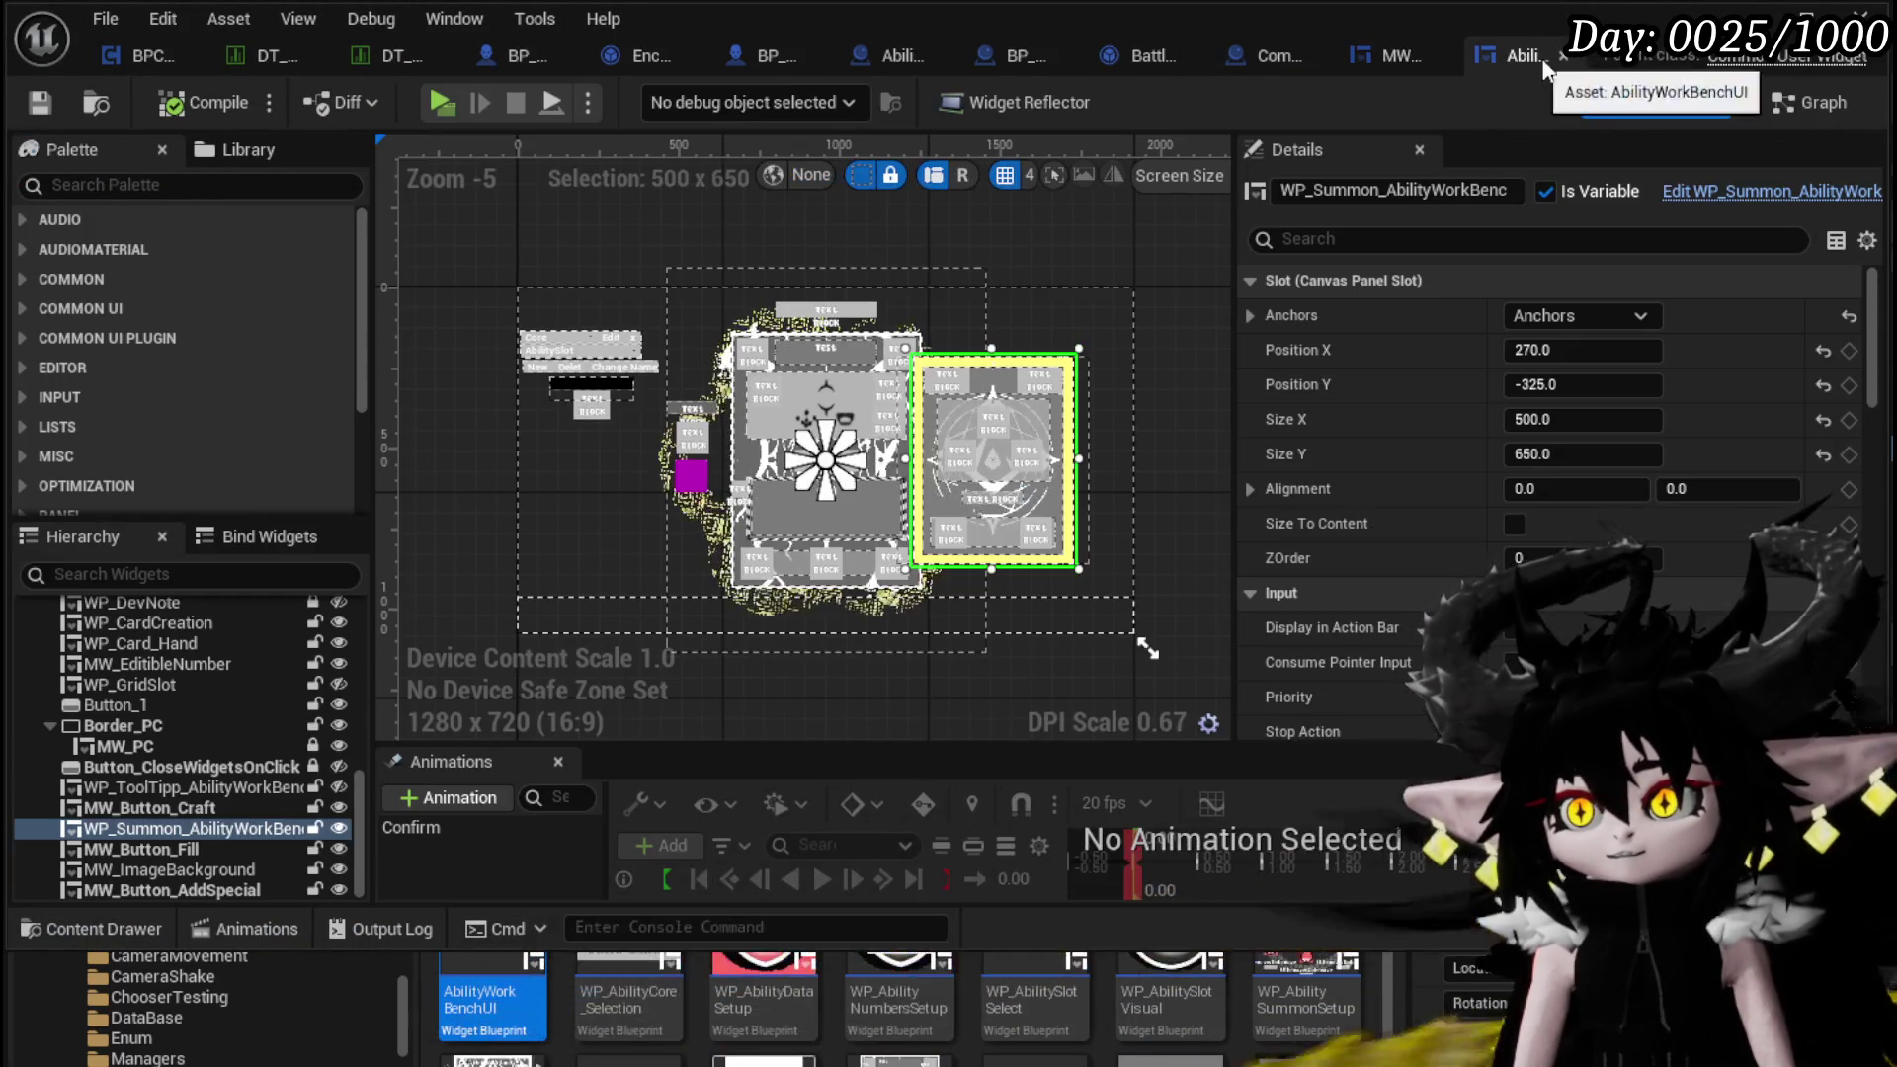
left_click(1557, 56)
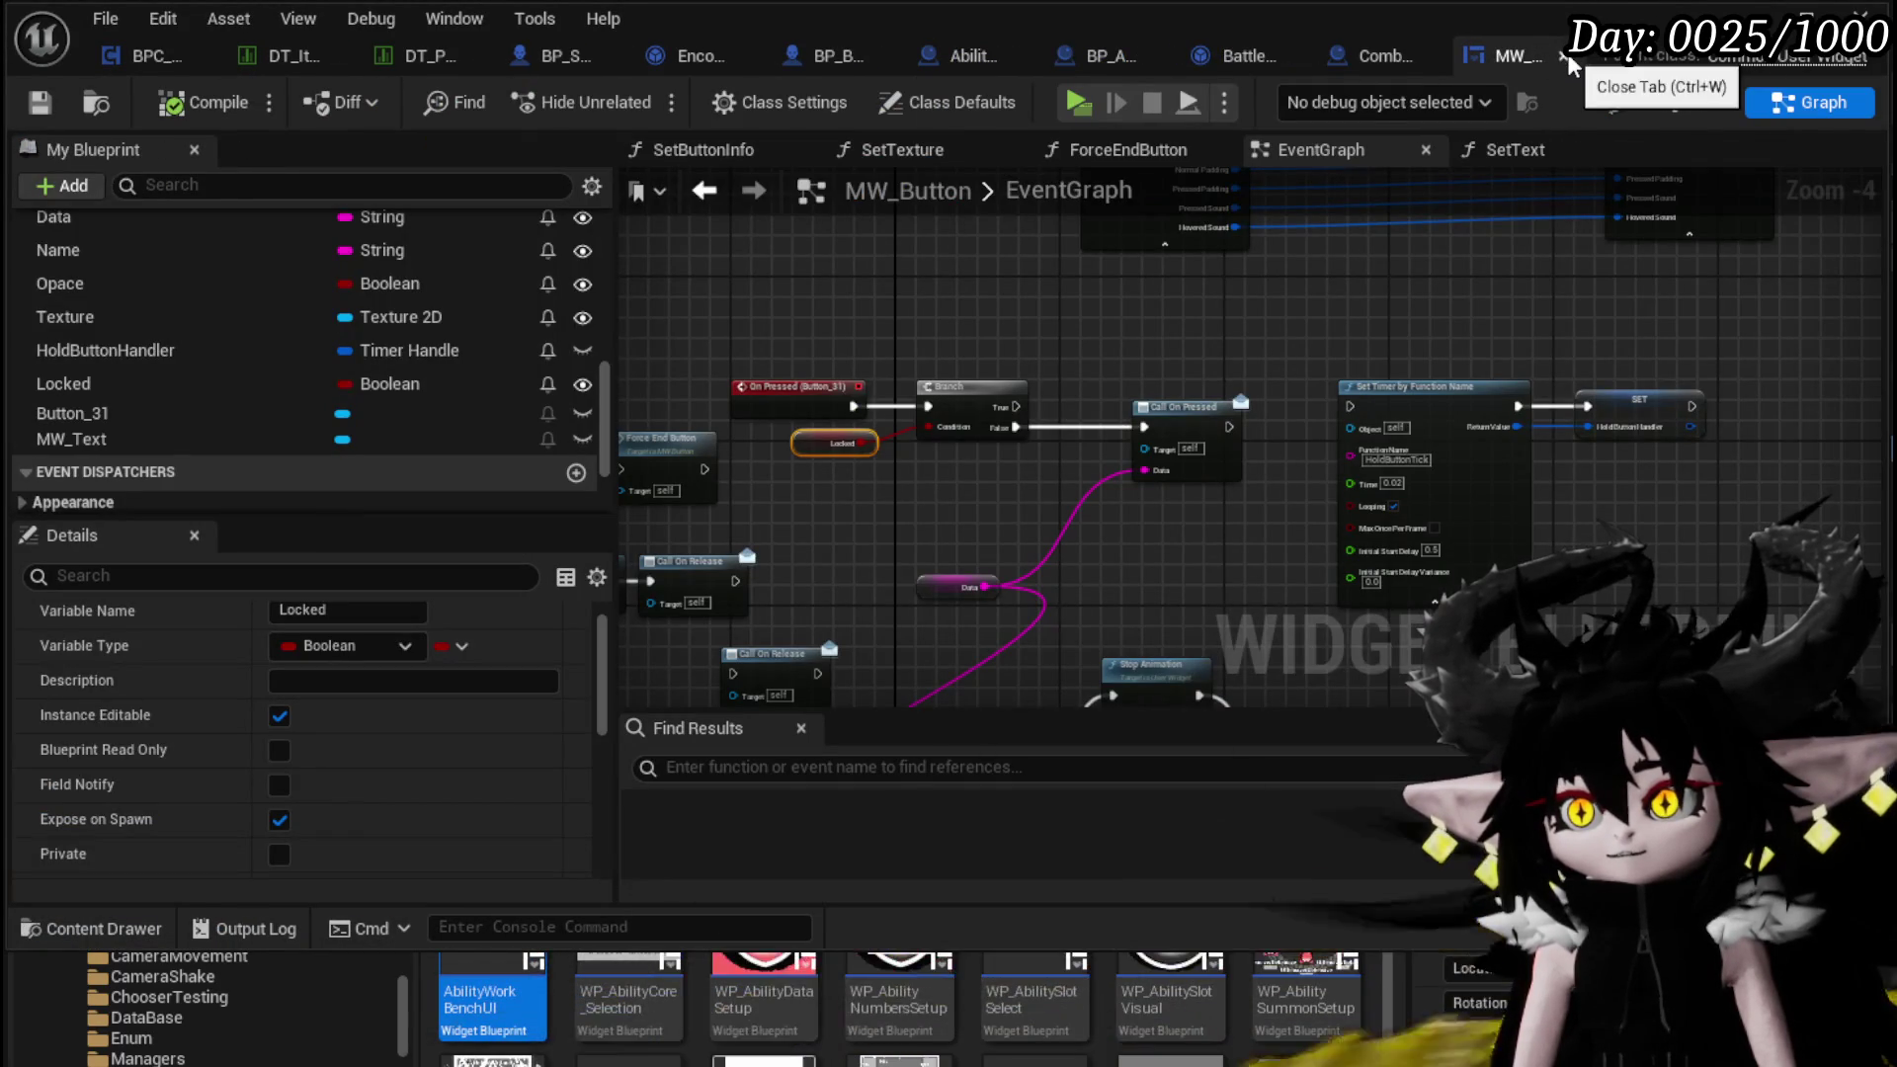
key("ctrl+w")
key("ctrl+s")
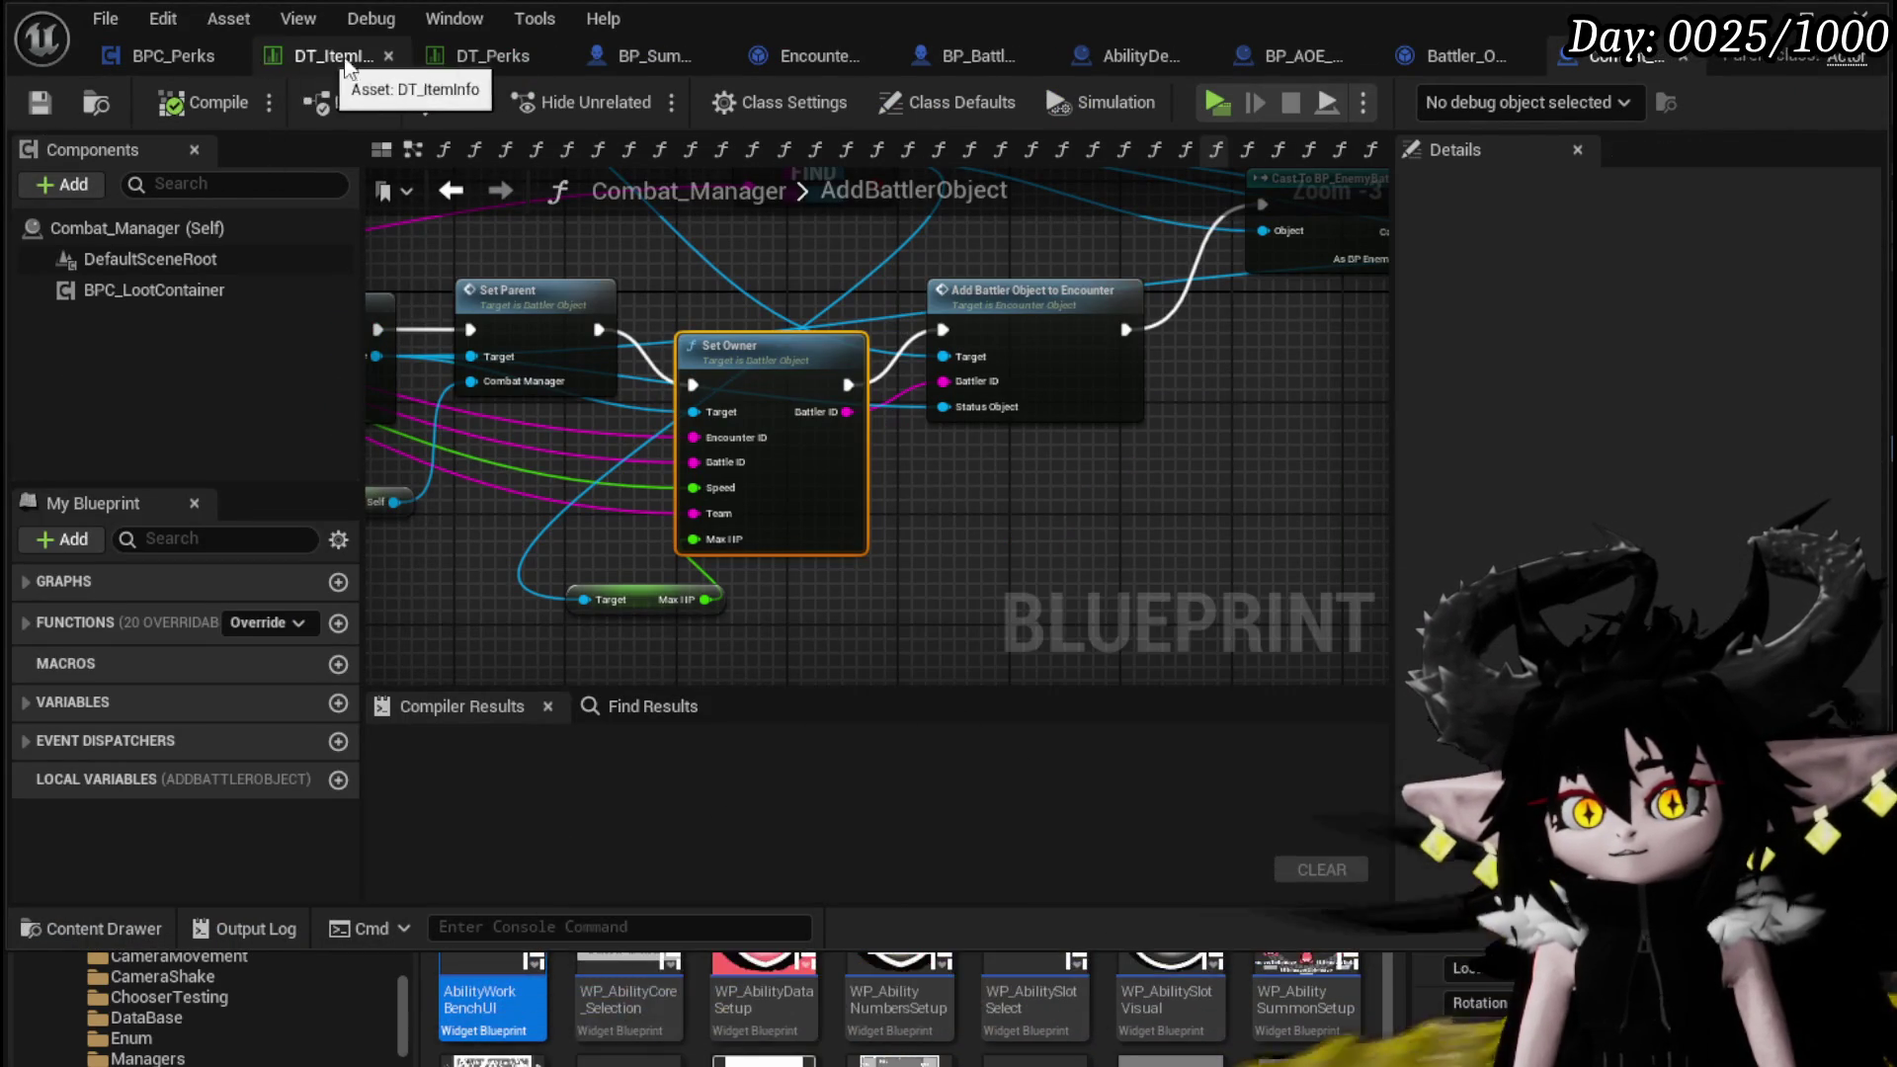
In the DT_Perks data table, add two new rows at the end
left_click(482, 56)
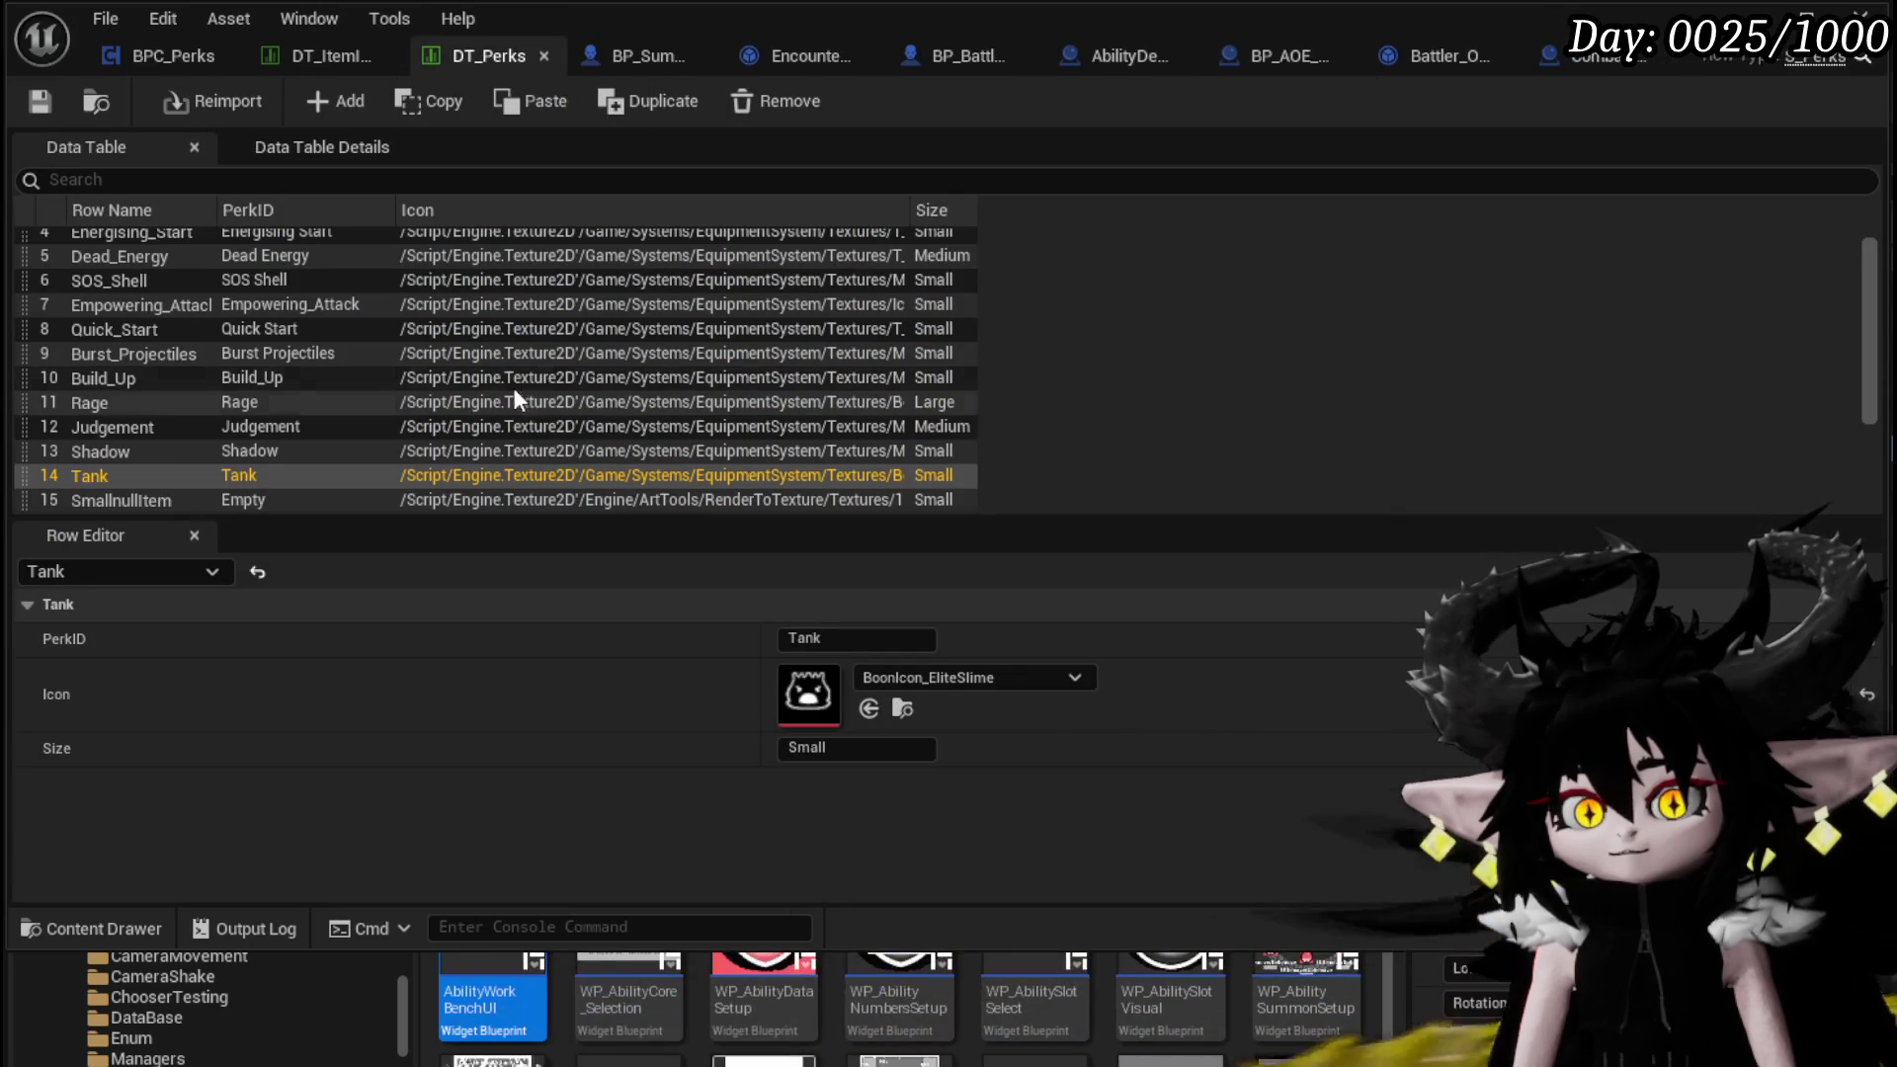
scroll(510, 385, "down", 3)
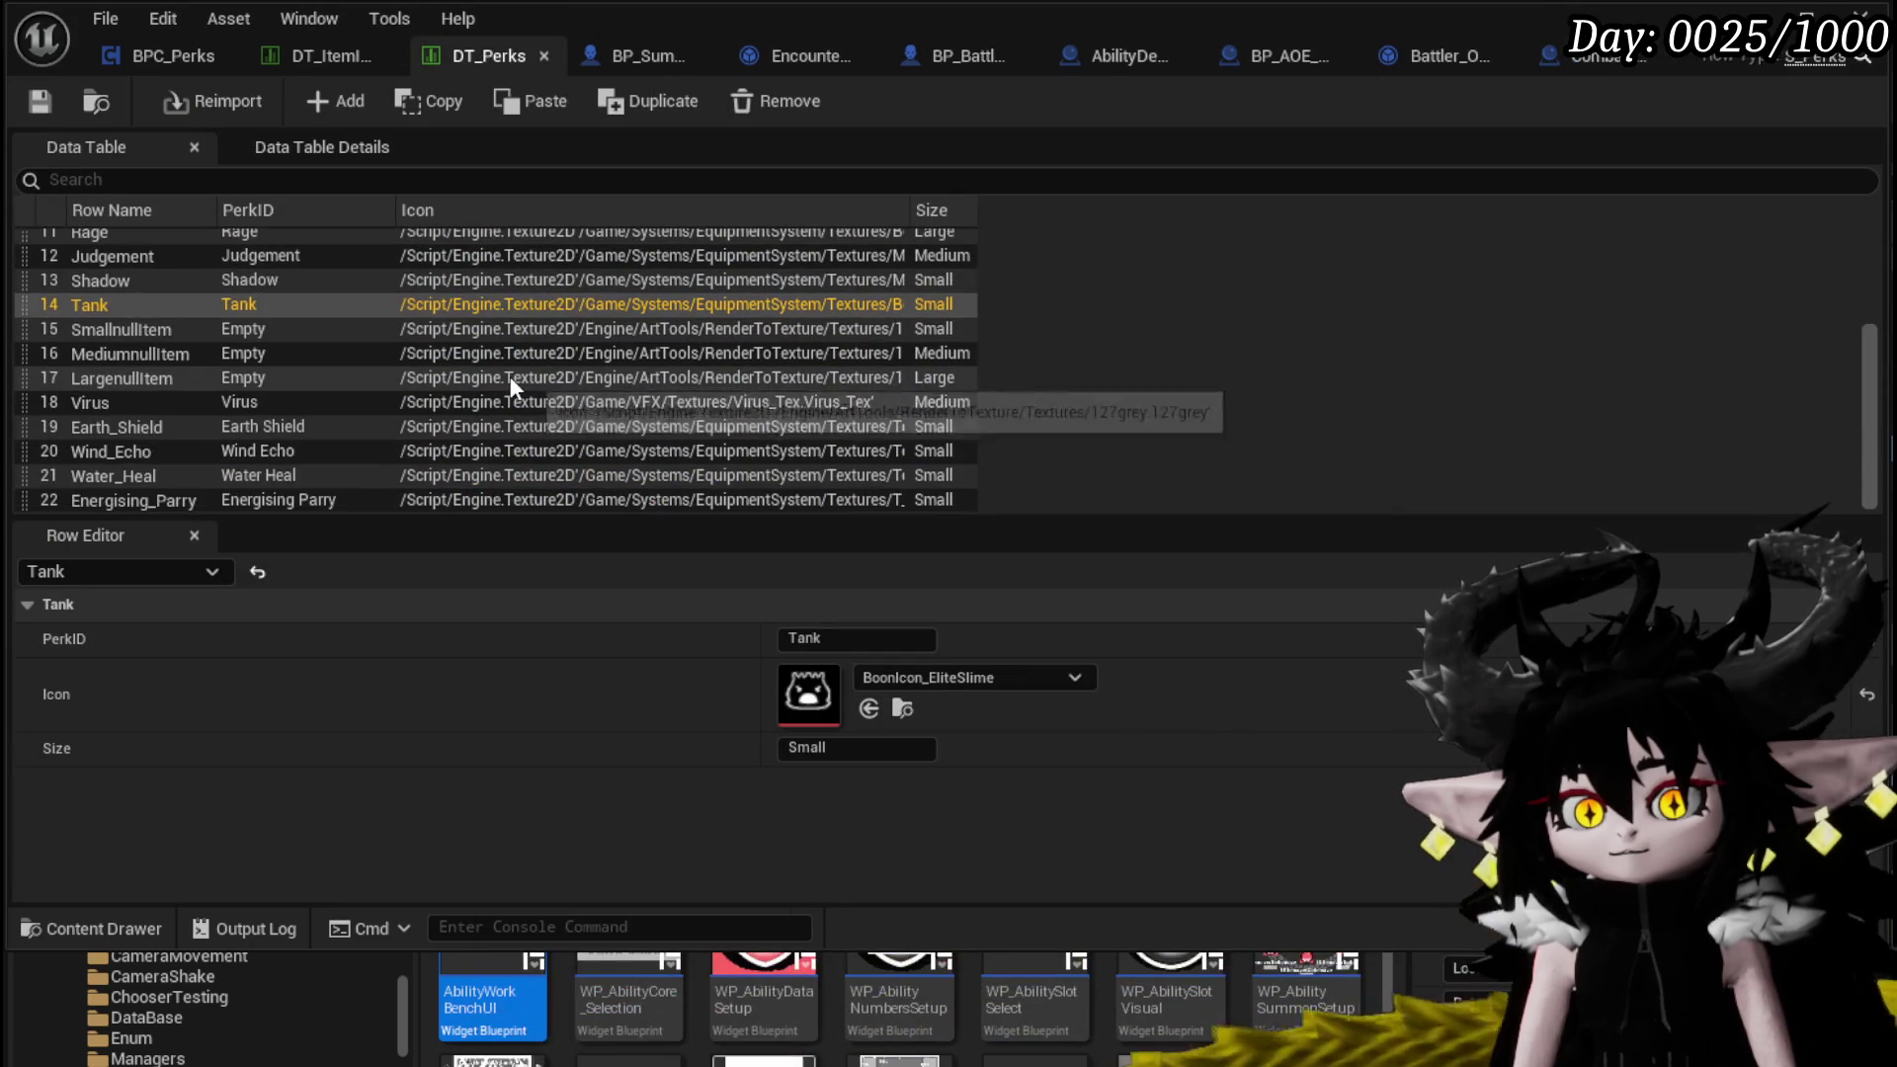
left_click(341, 103)
left_click(341, 103)
Add a third row, then rename the first two new rows SummonPower and HardendSummon
left_click(342, 103)
double_click(128, 450)
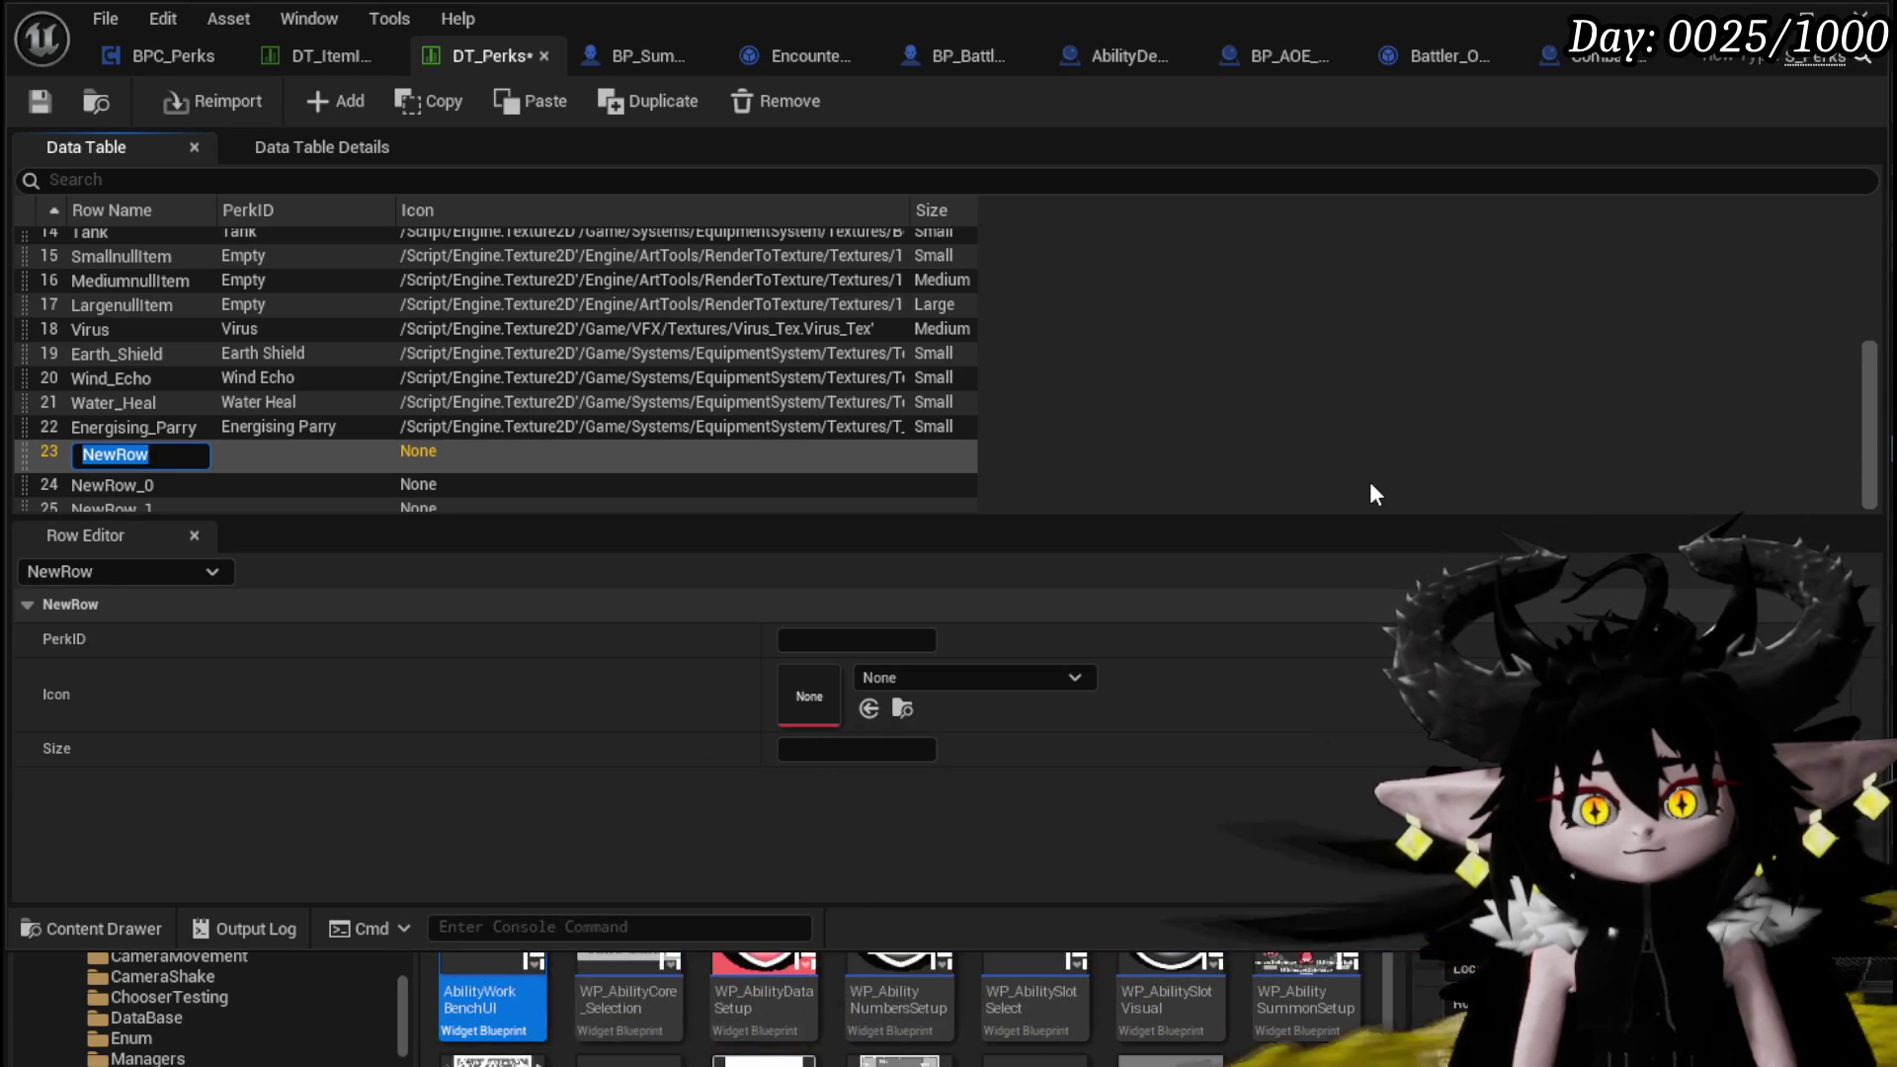
type("Su")
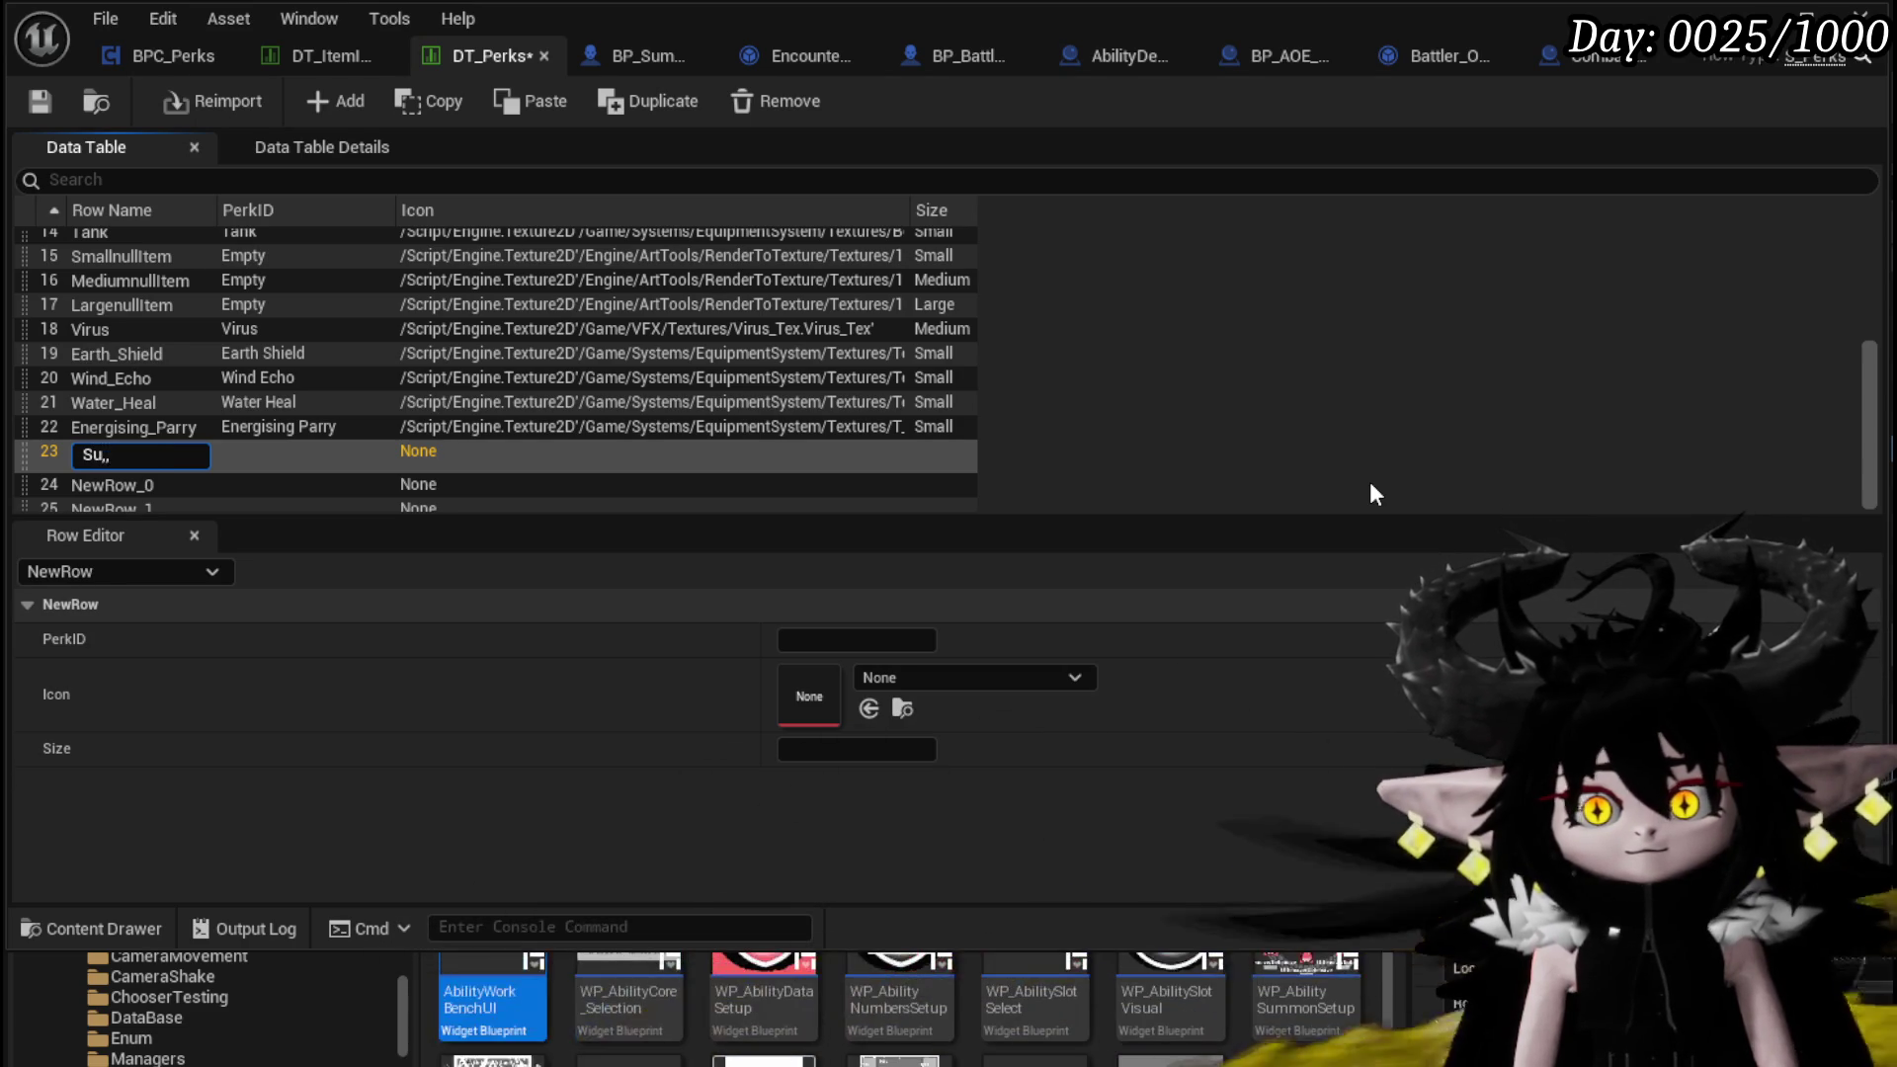
type("mmonP")
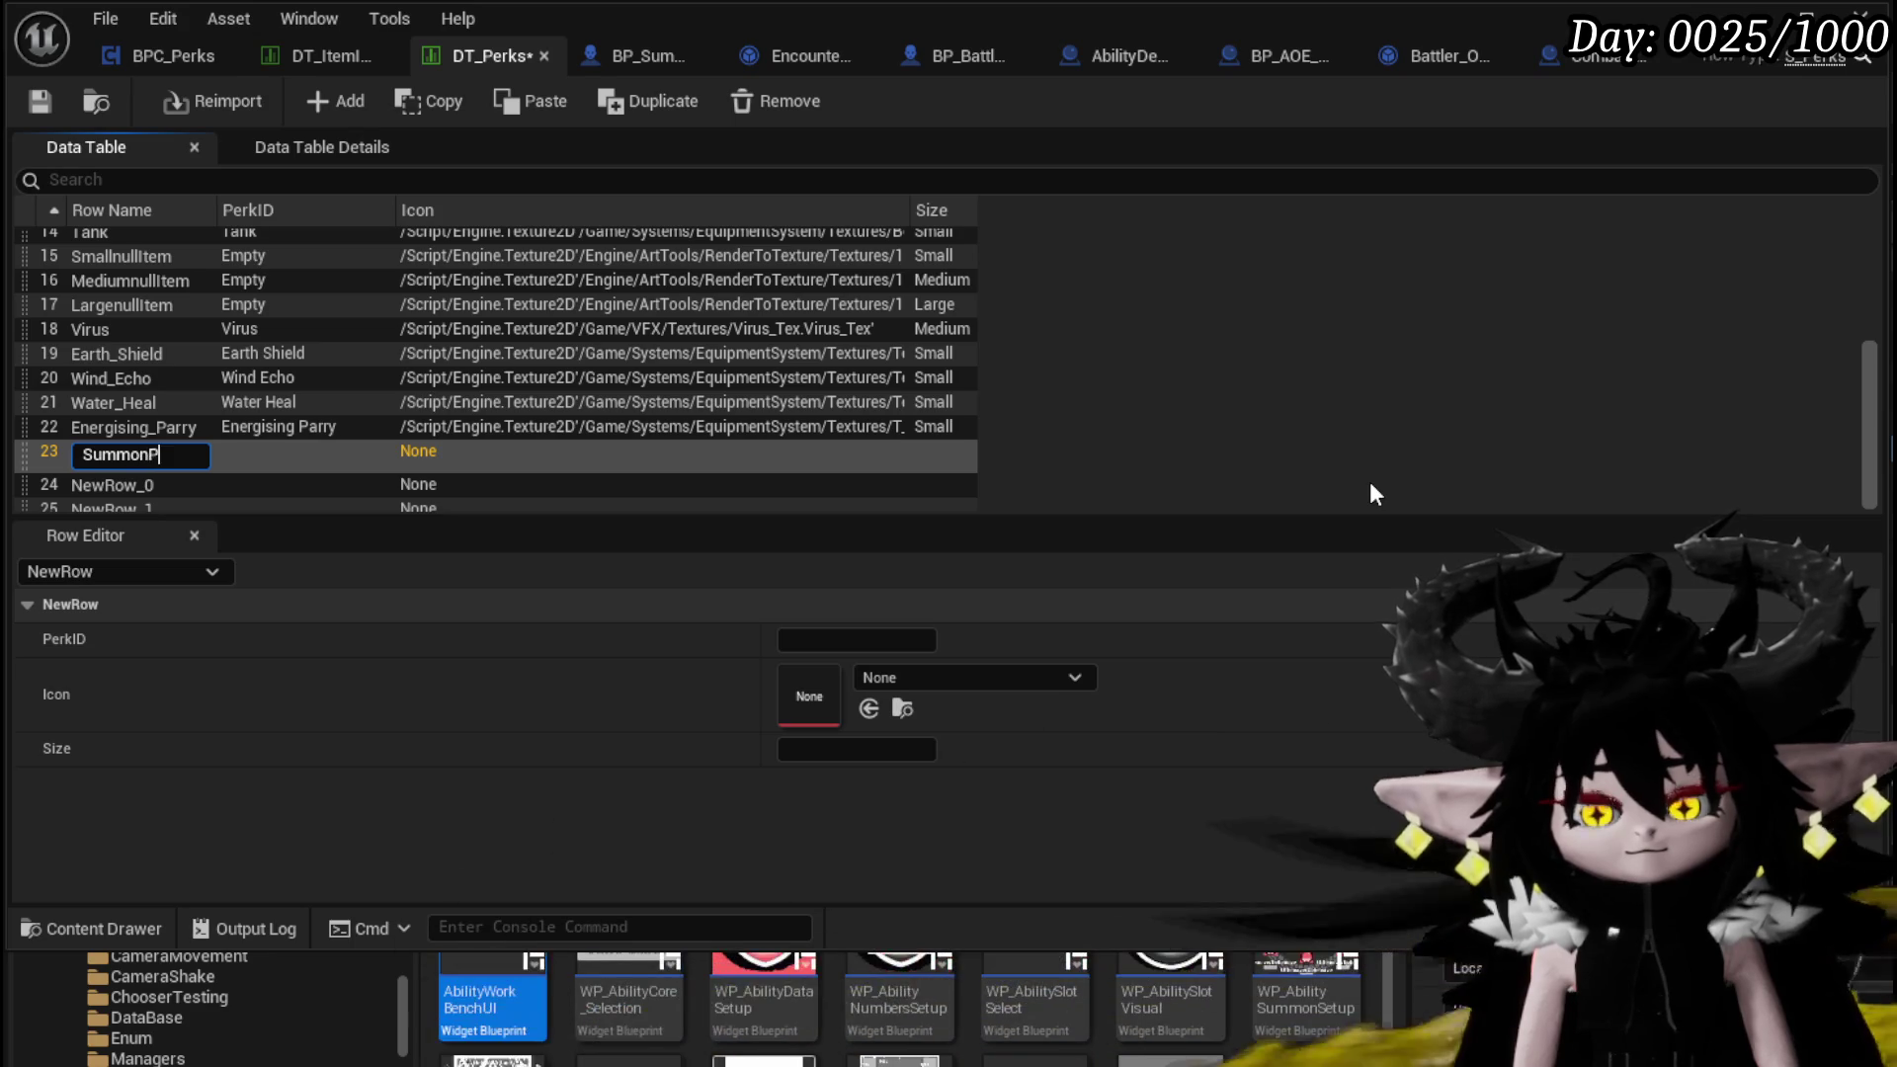
type("ower")
key("Return")
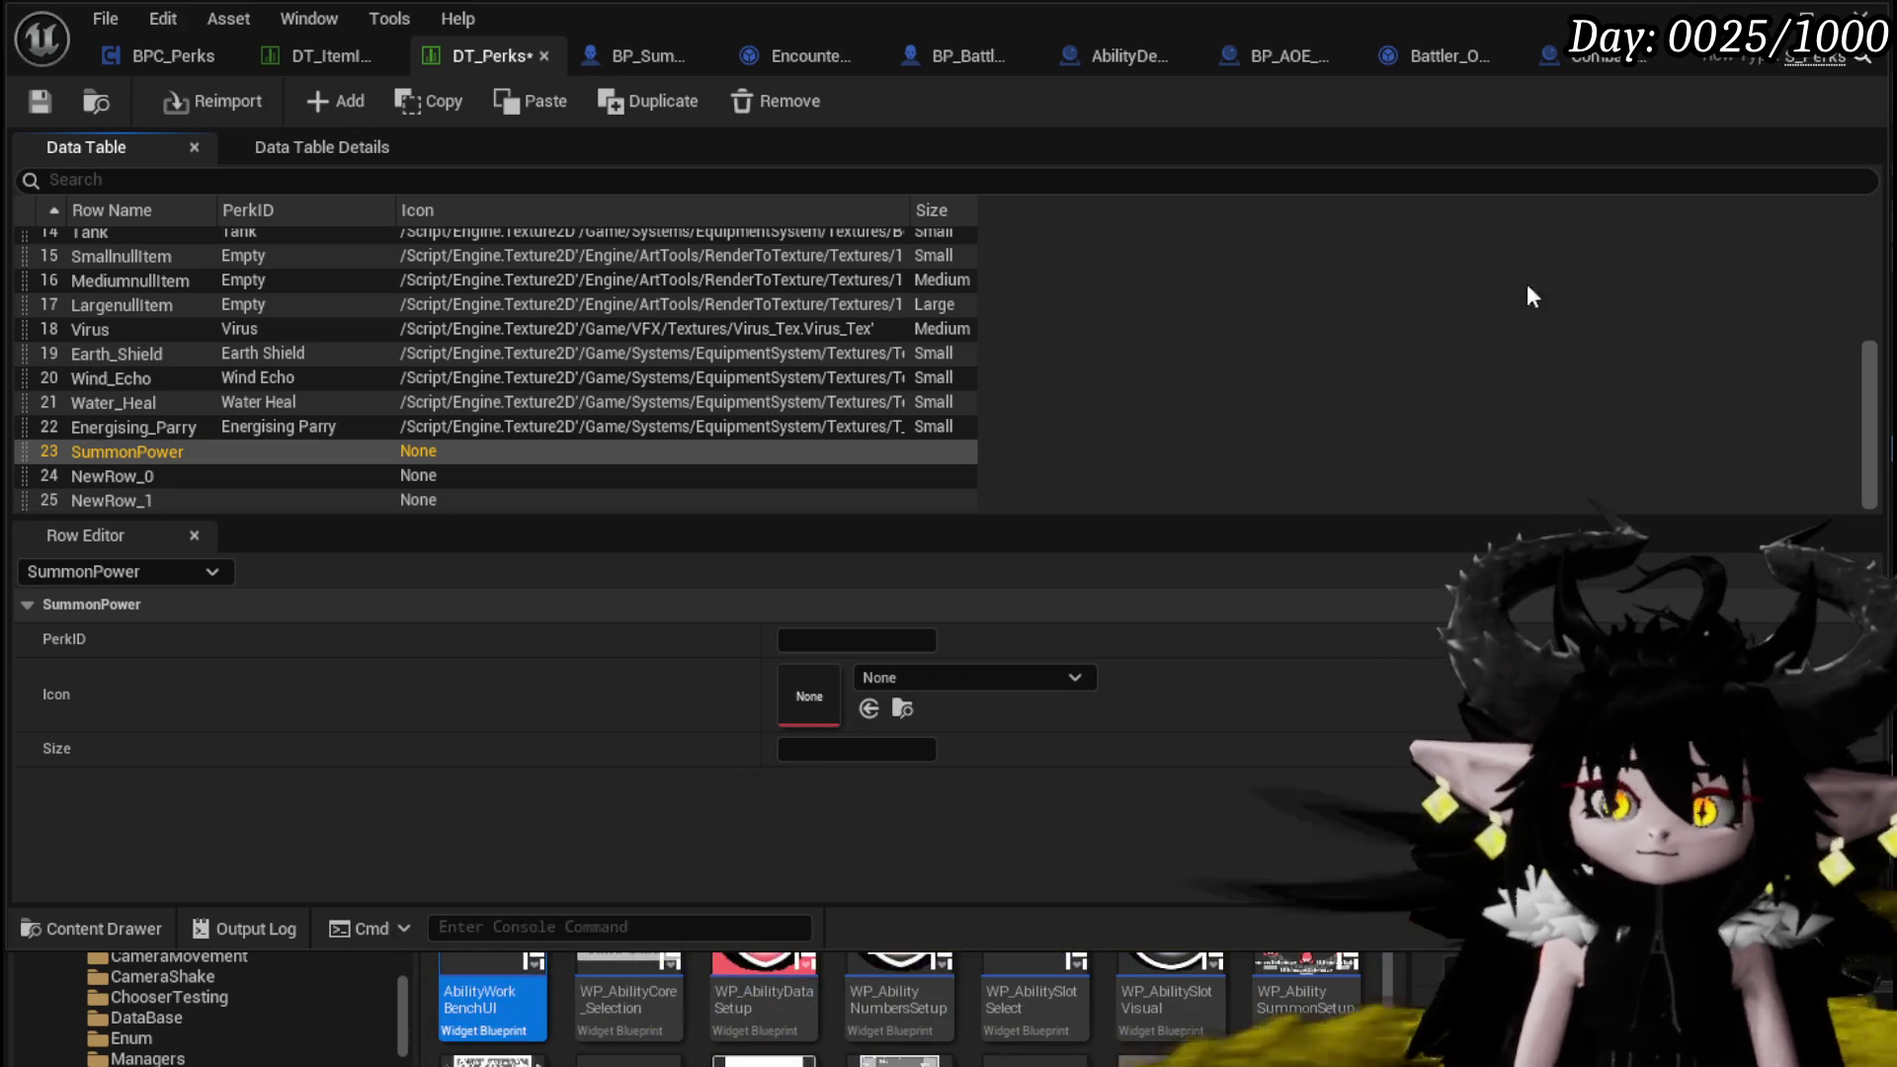
double_click(110, 478)
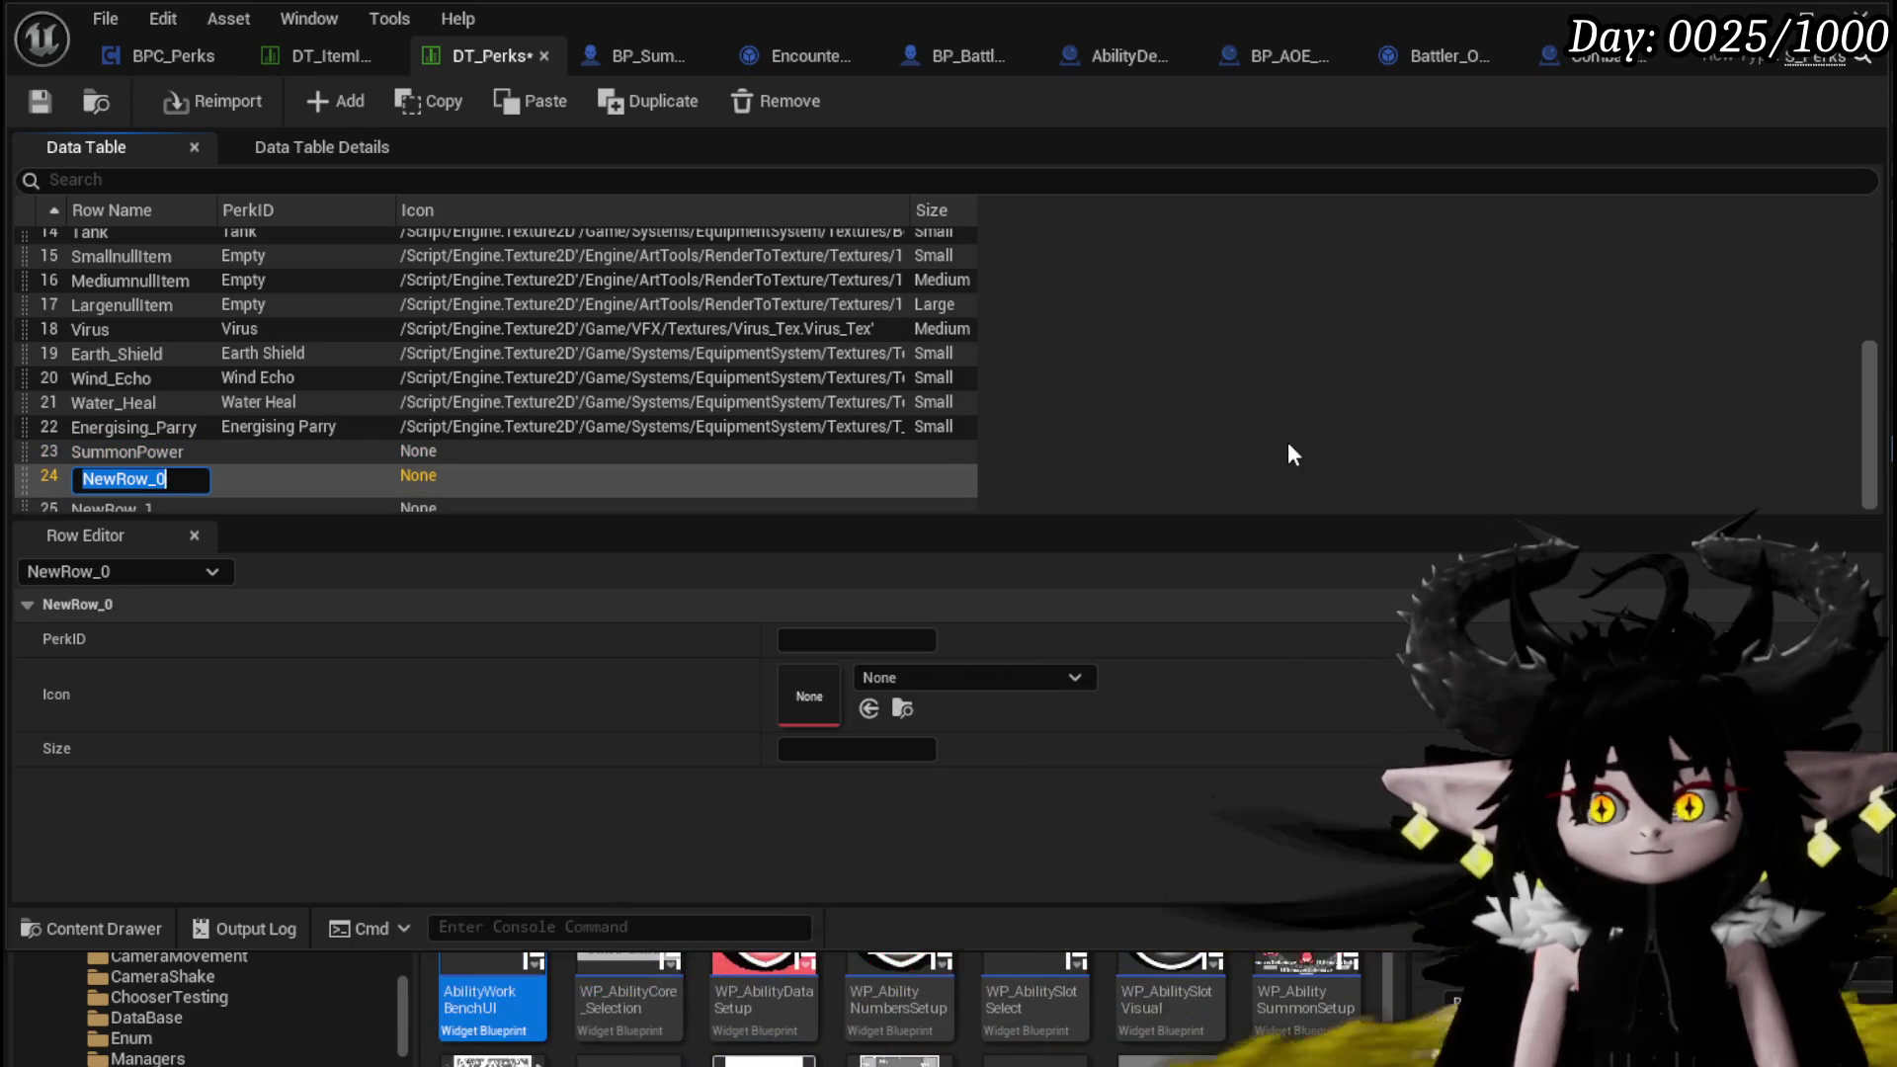
type("H")
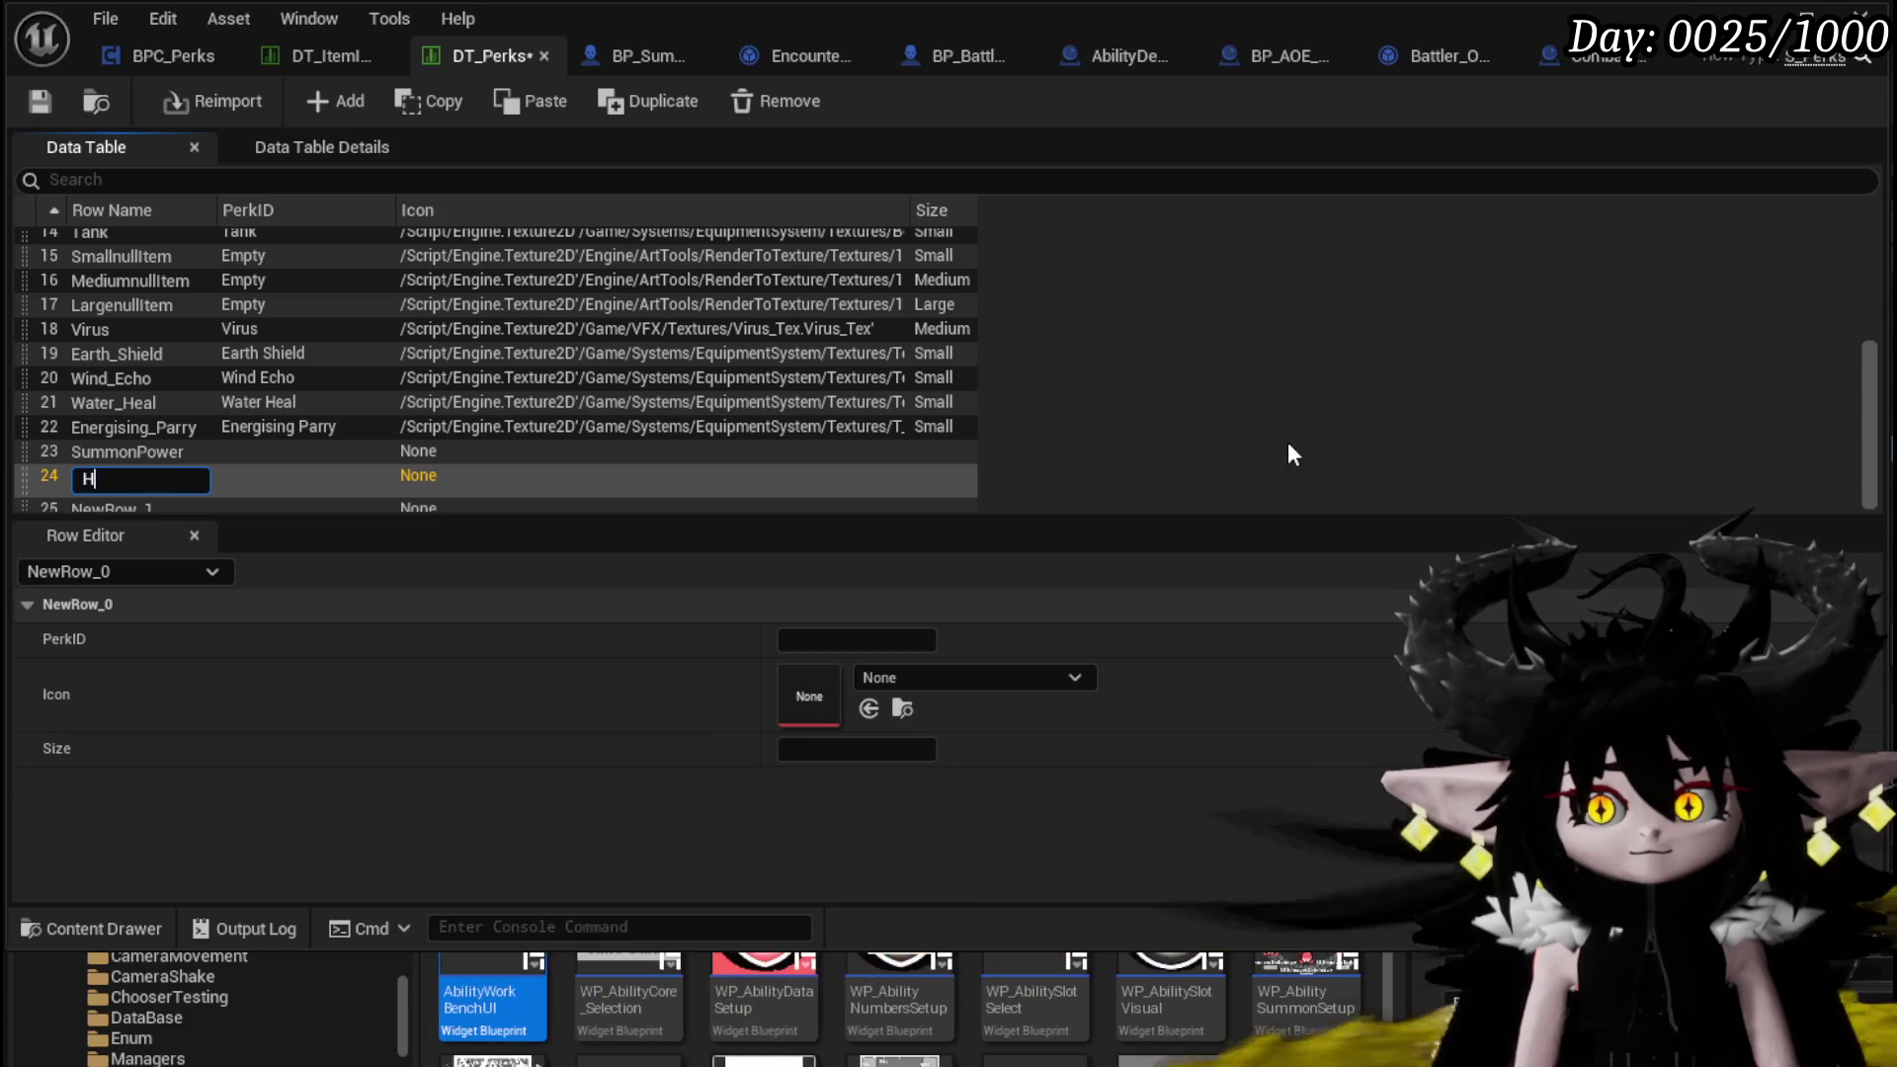
type("arSummon")
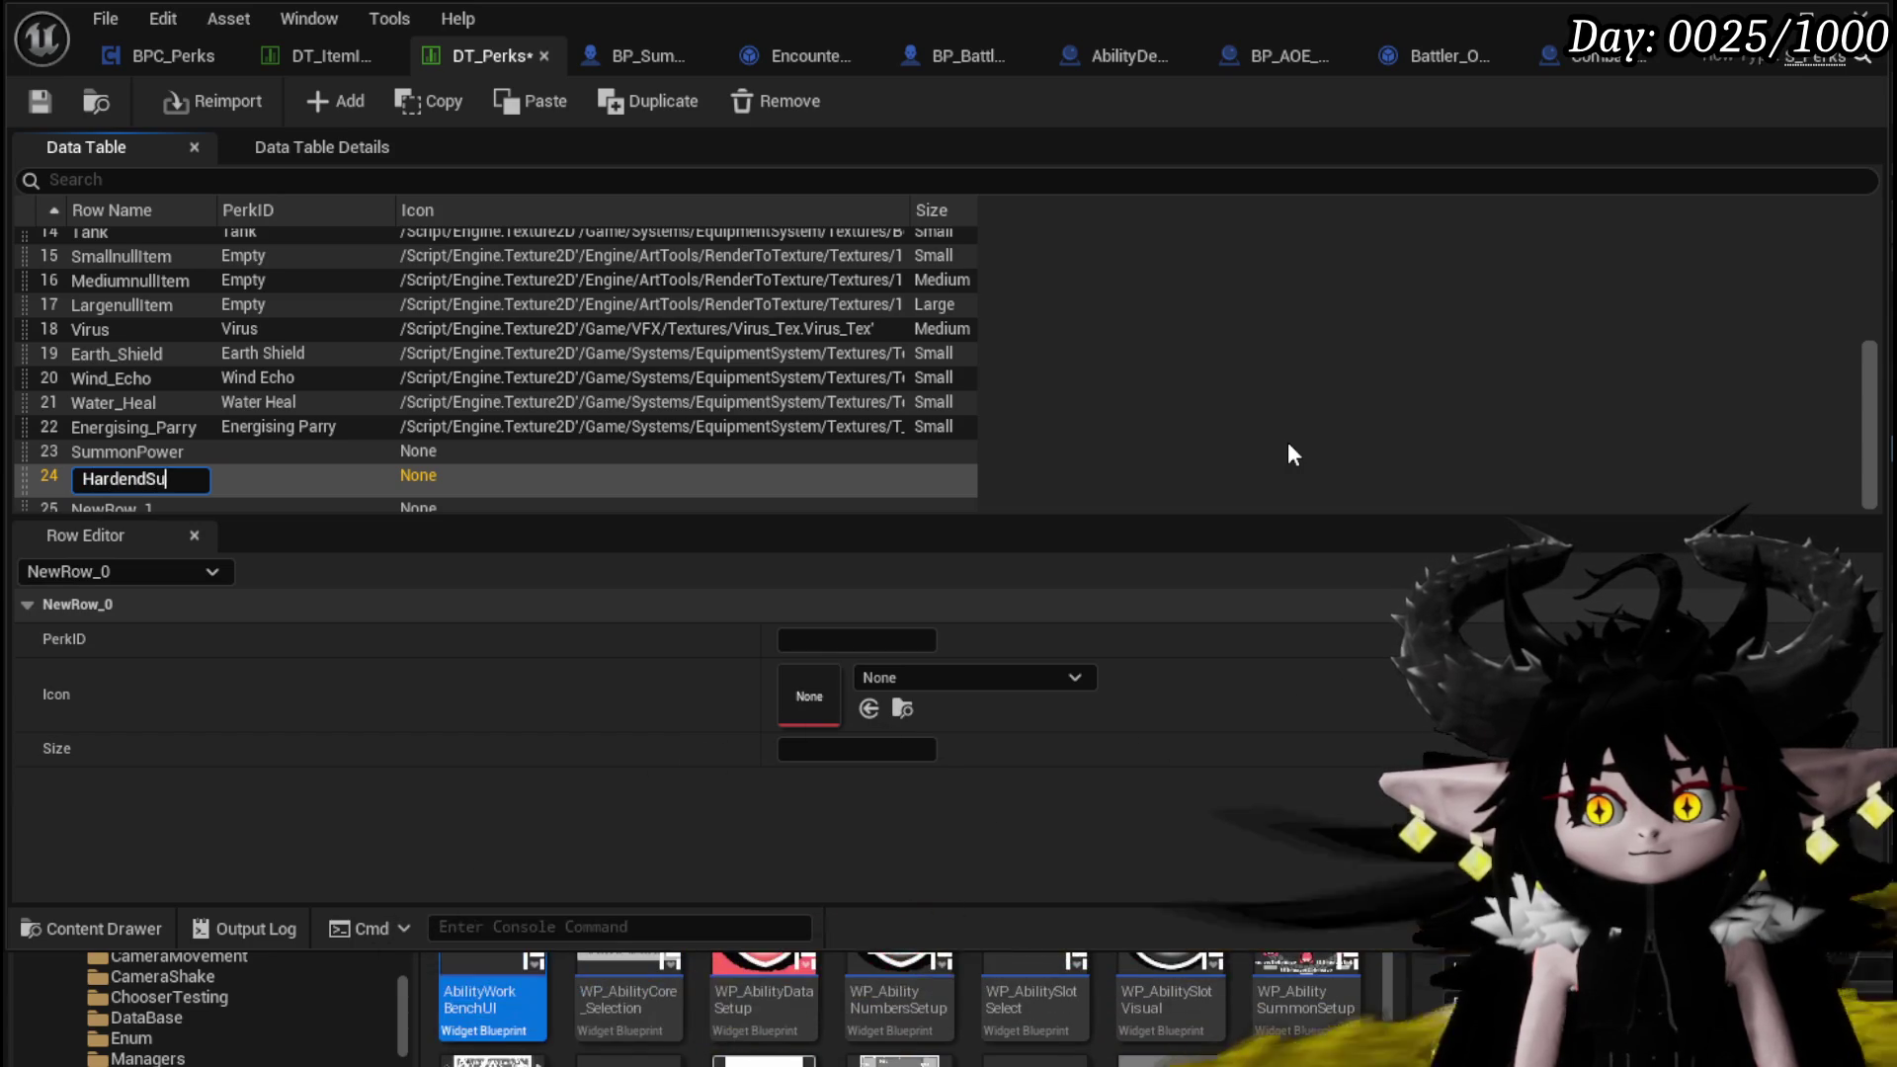
key("Return")
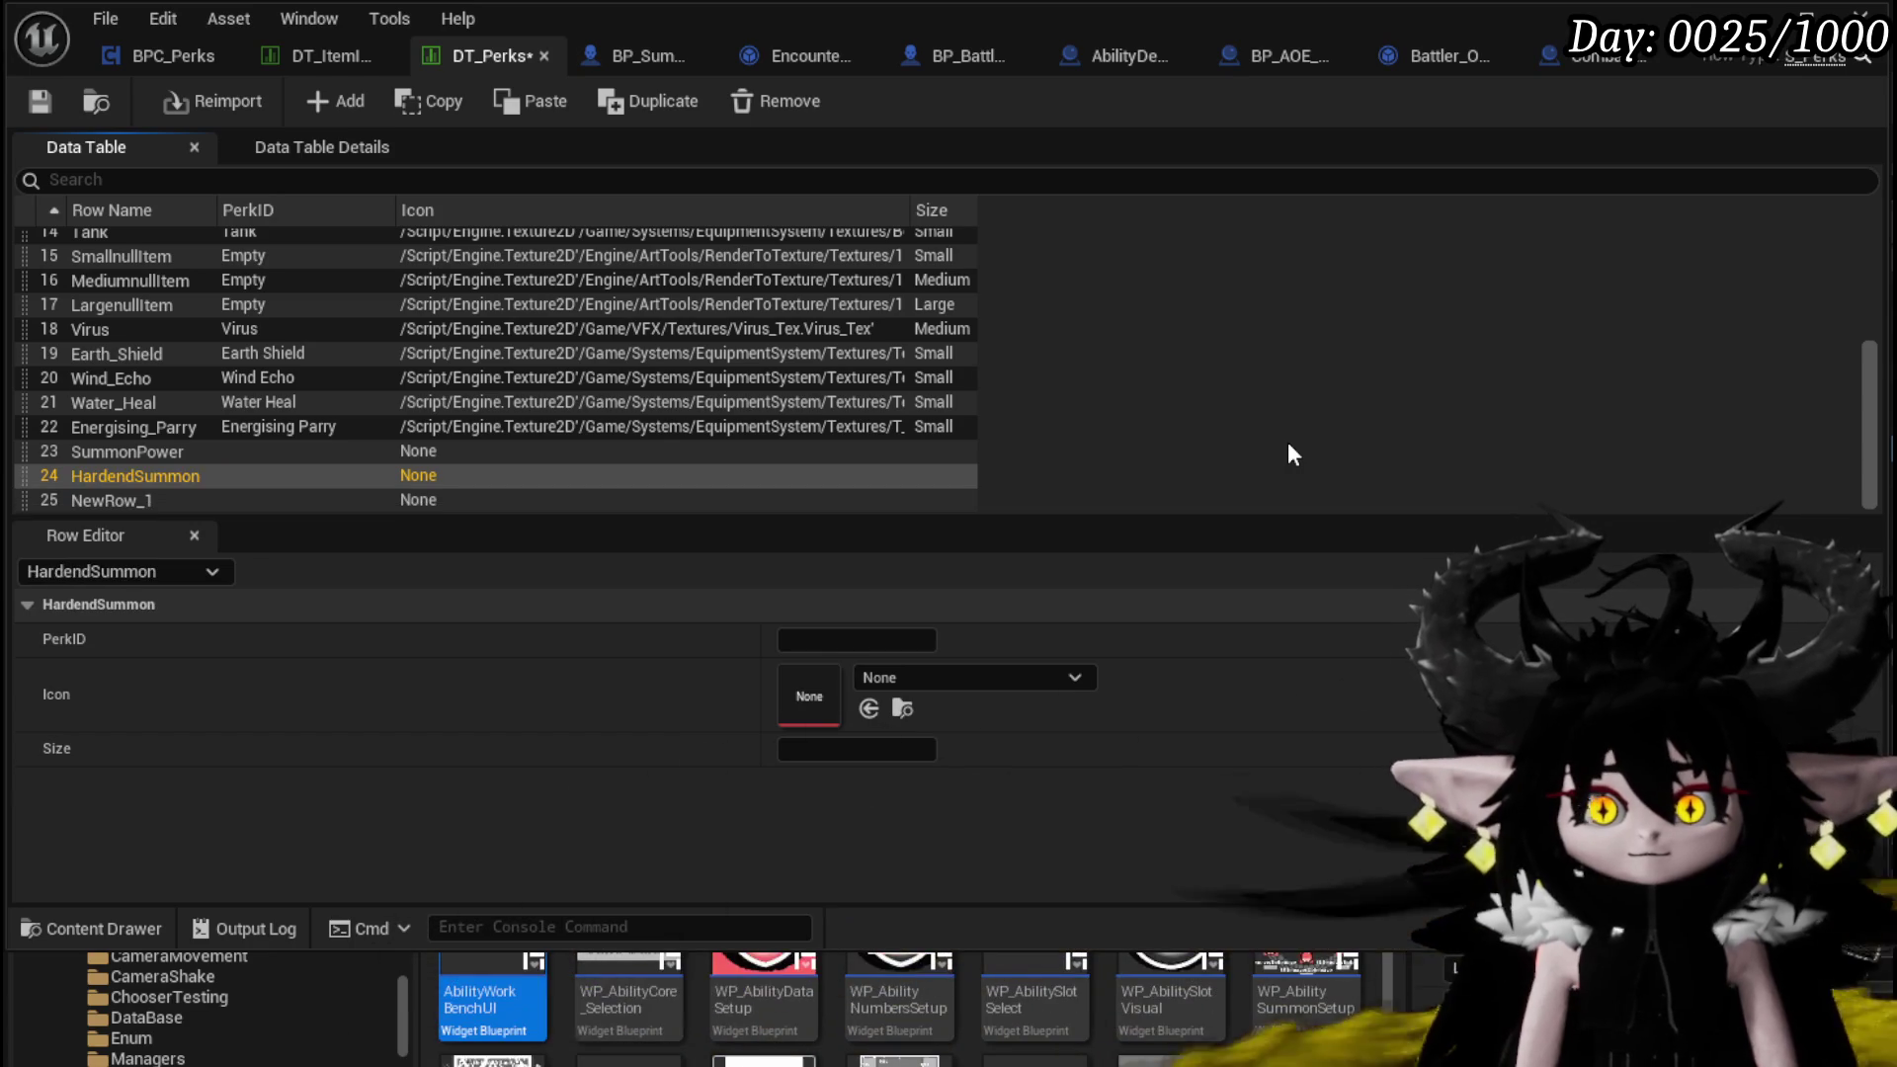
Rename SummonPower to PowerSummon and rename NewRow_1 to FastSummon
double_click(121, 452)
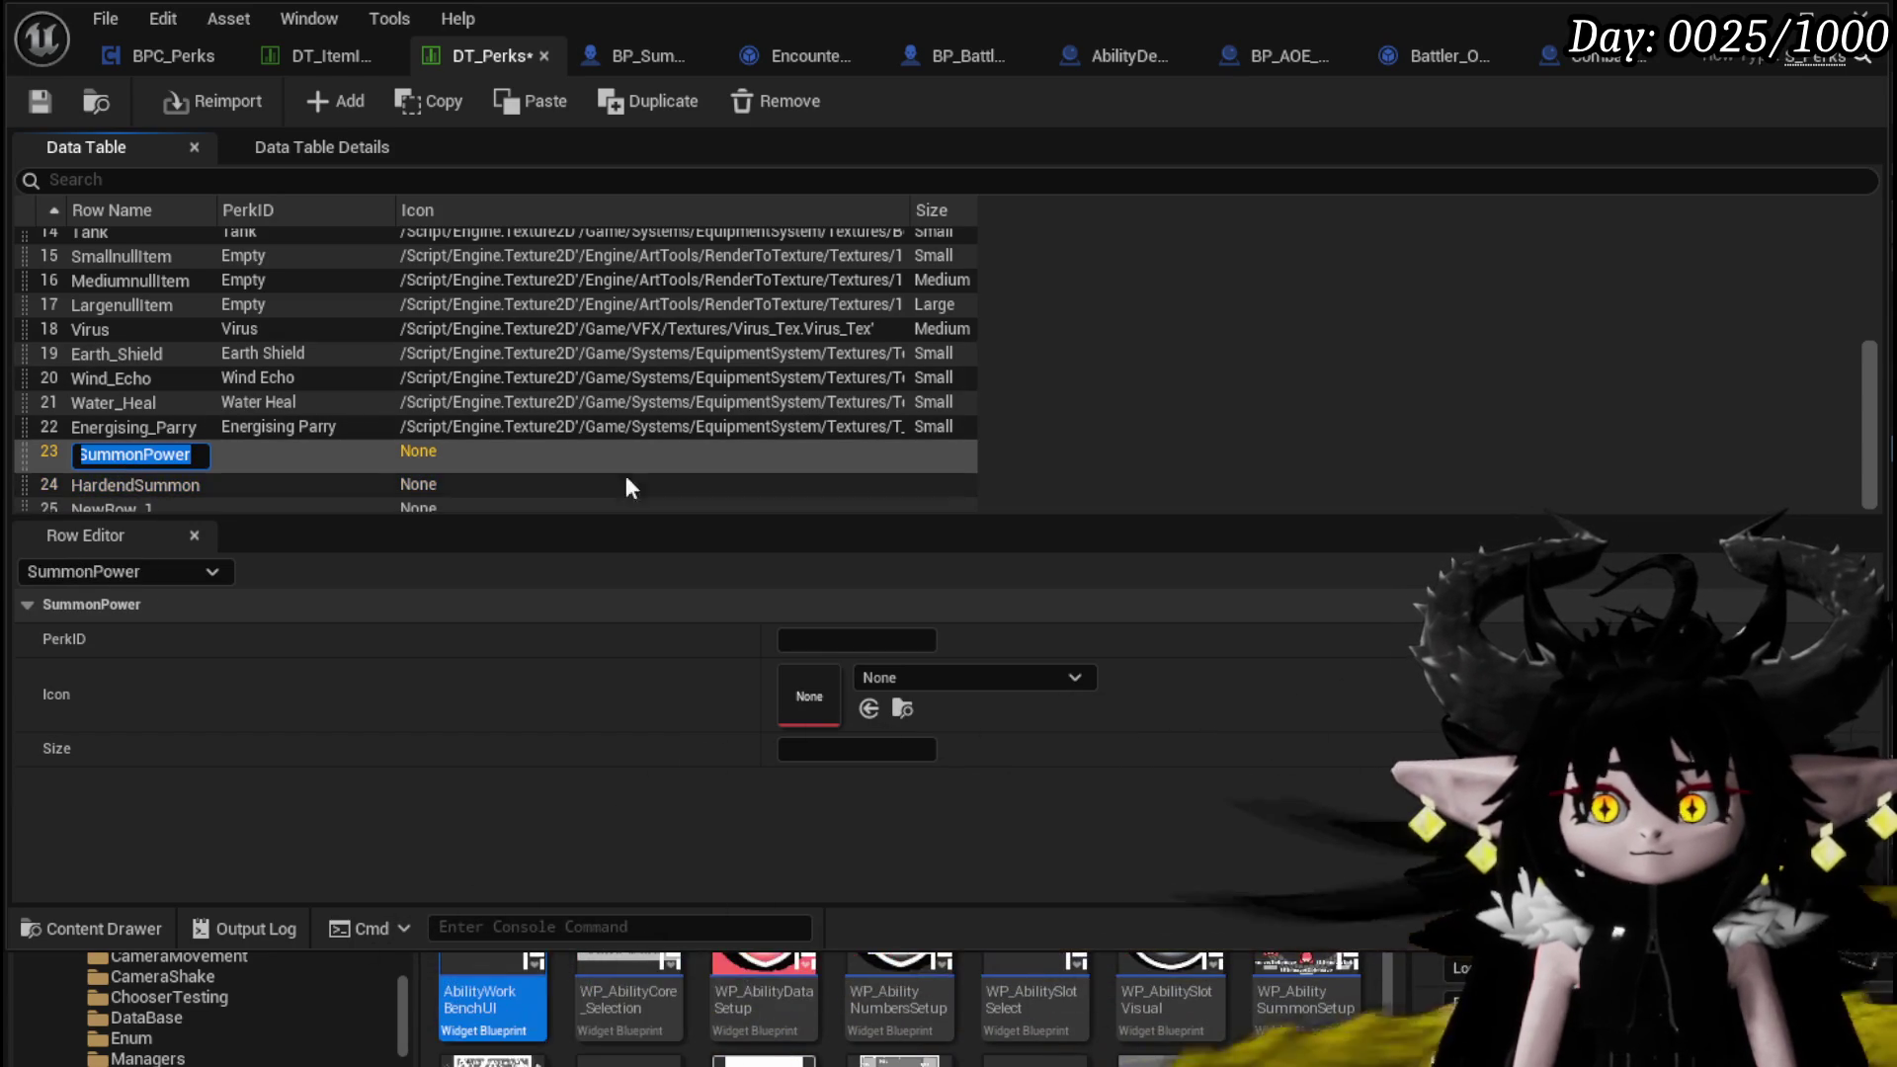
type("PoweSumm")
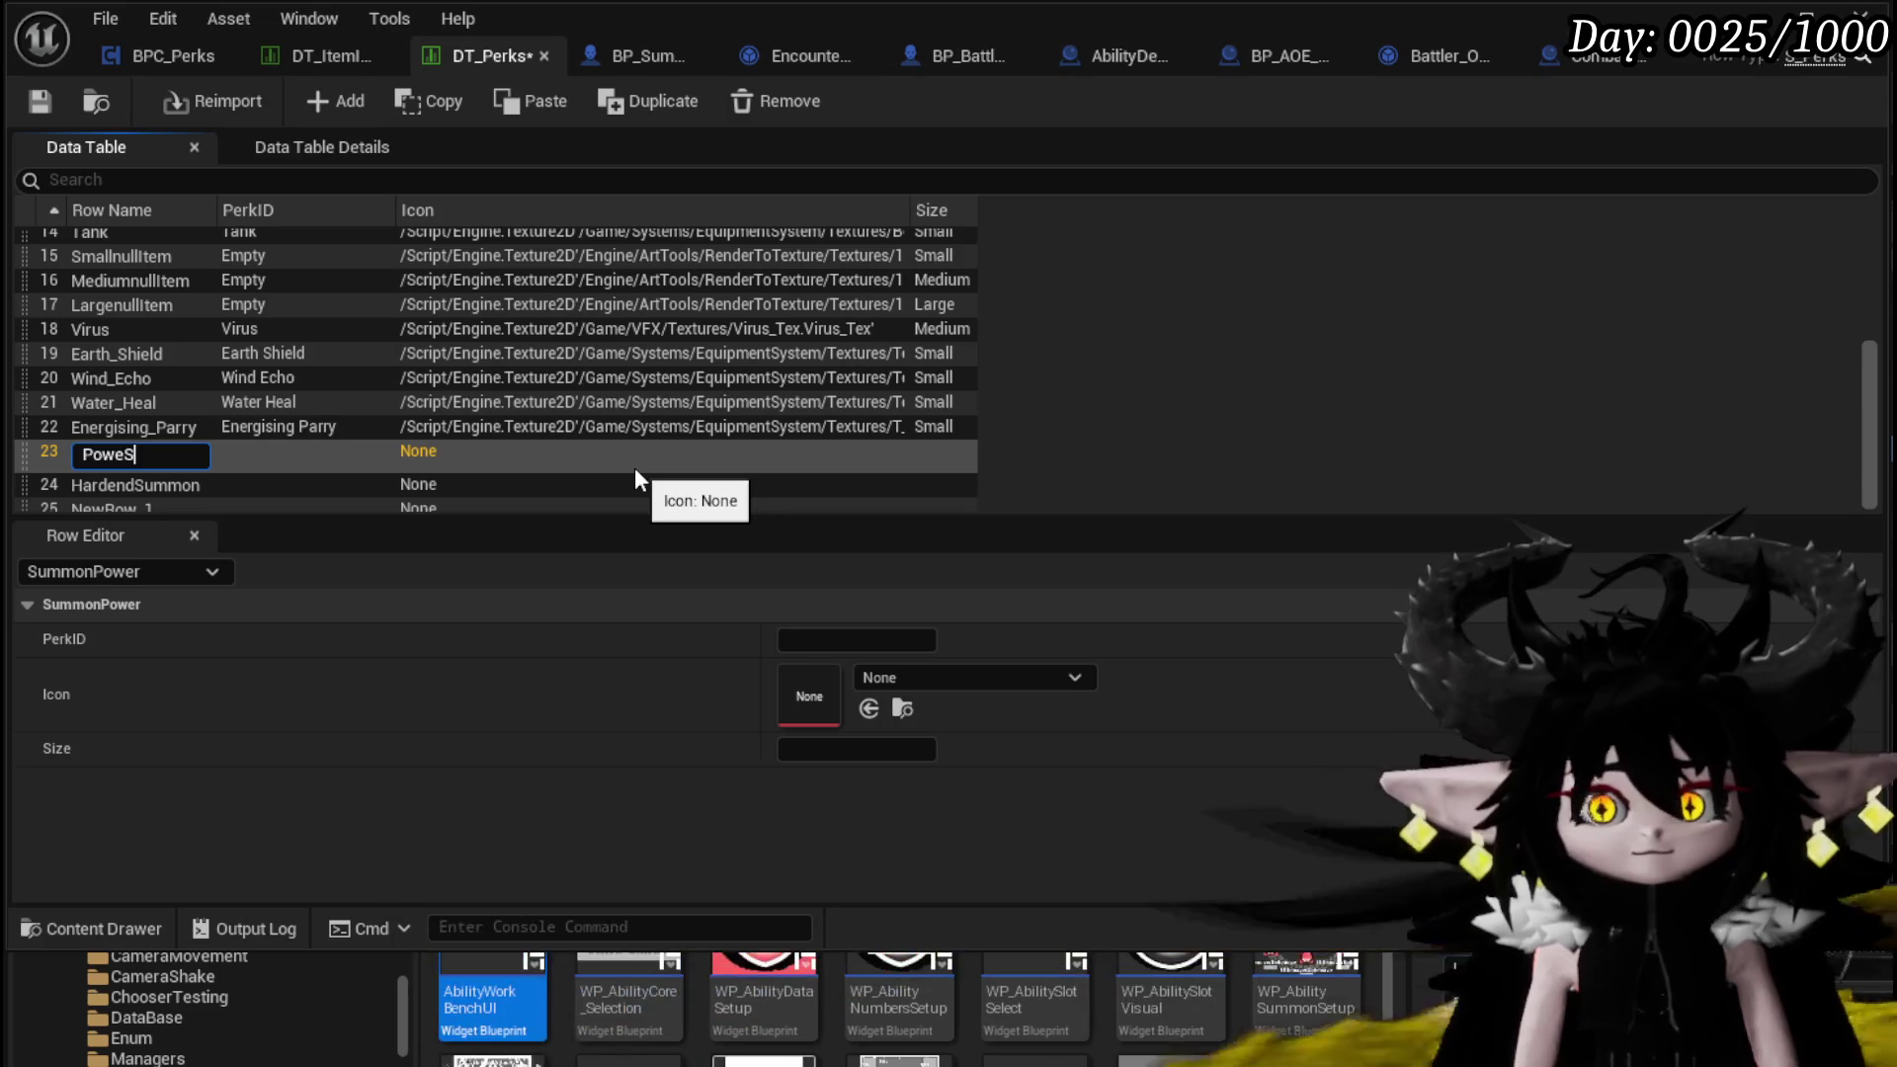
type("on")
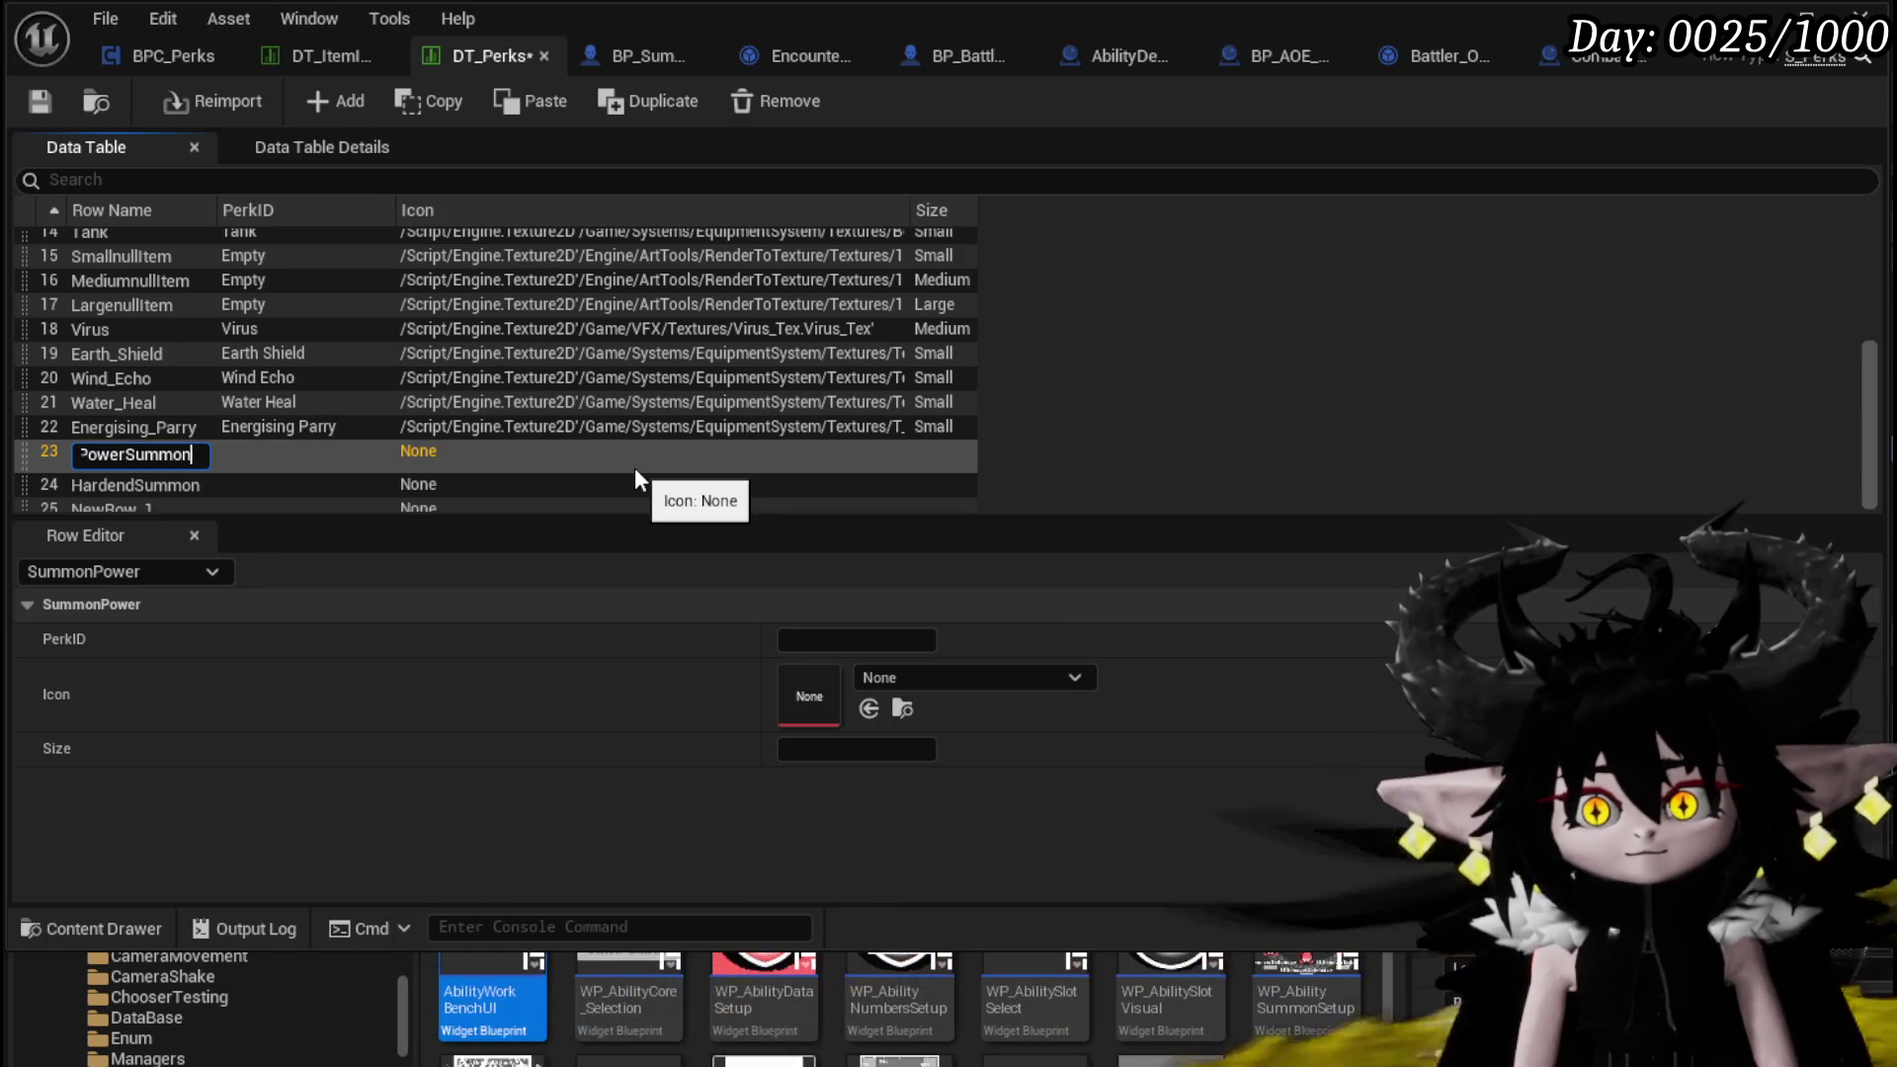
key("Return")
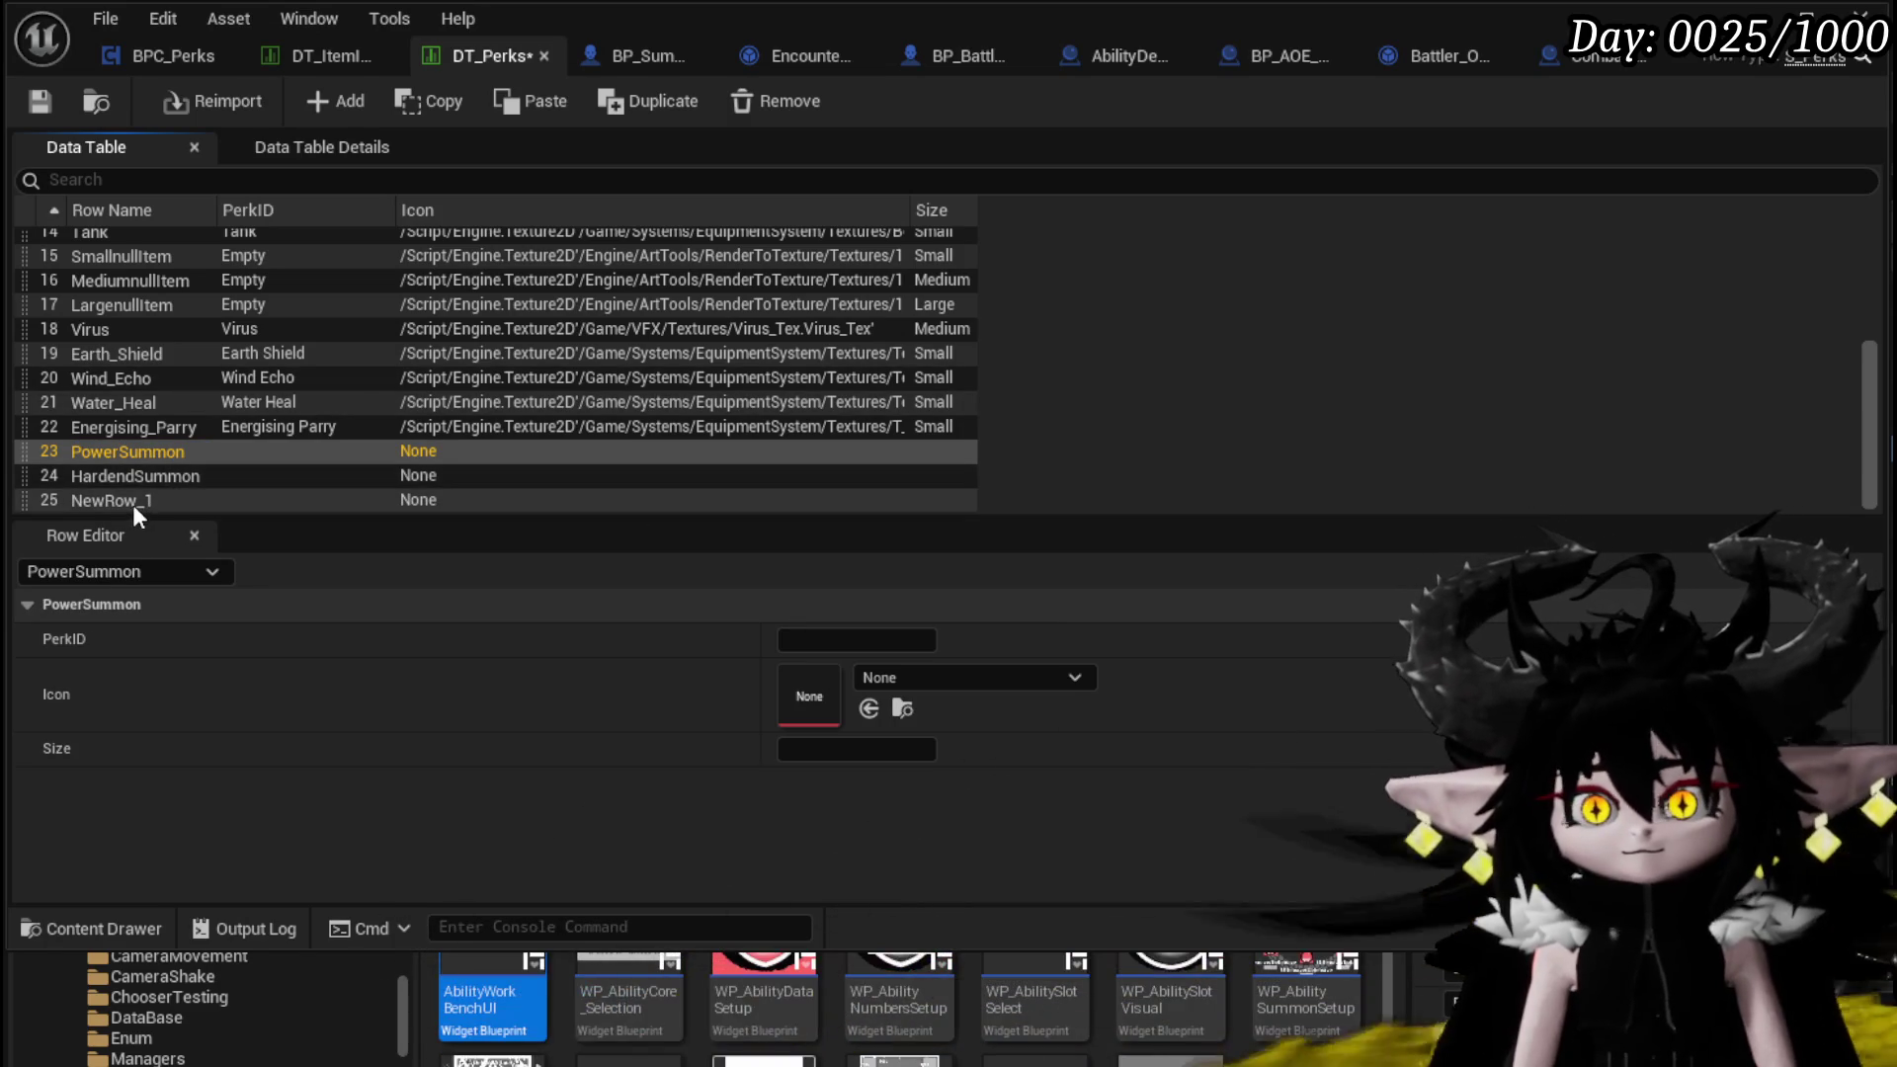
double_click(132, 502)
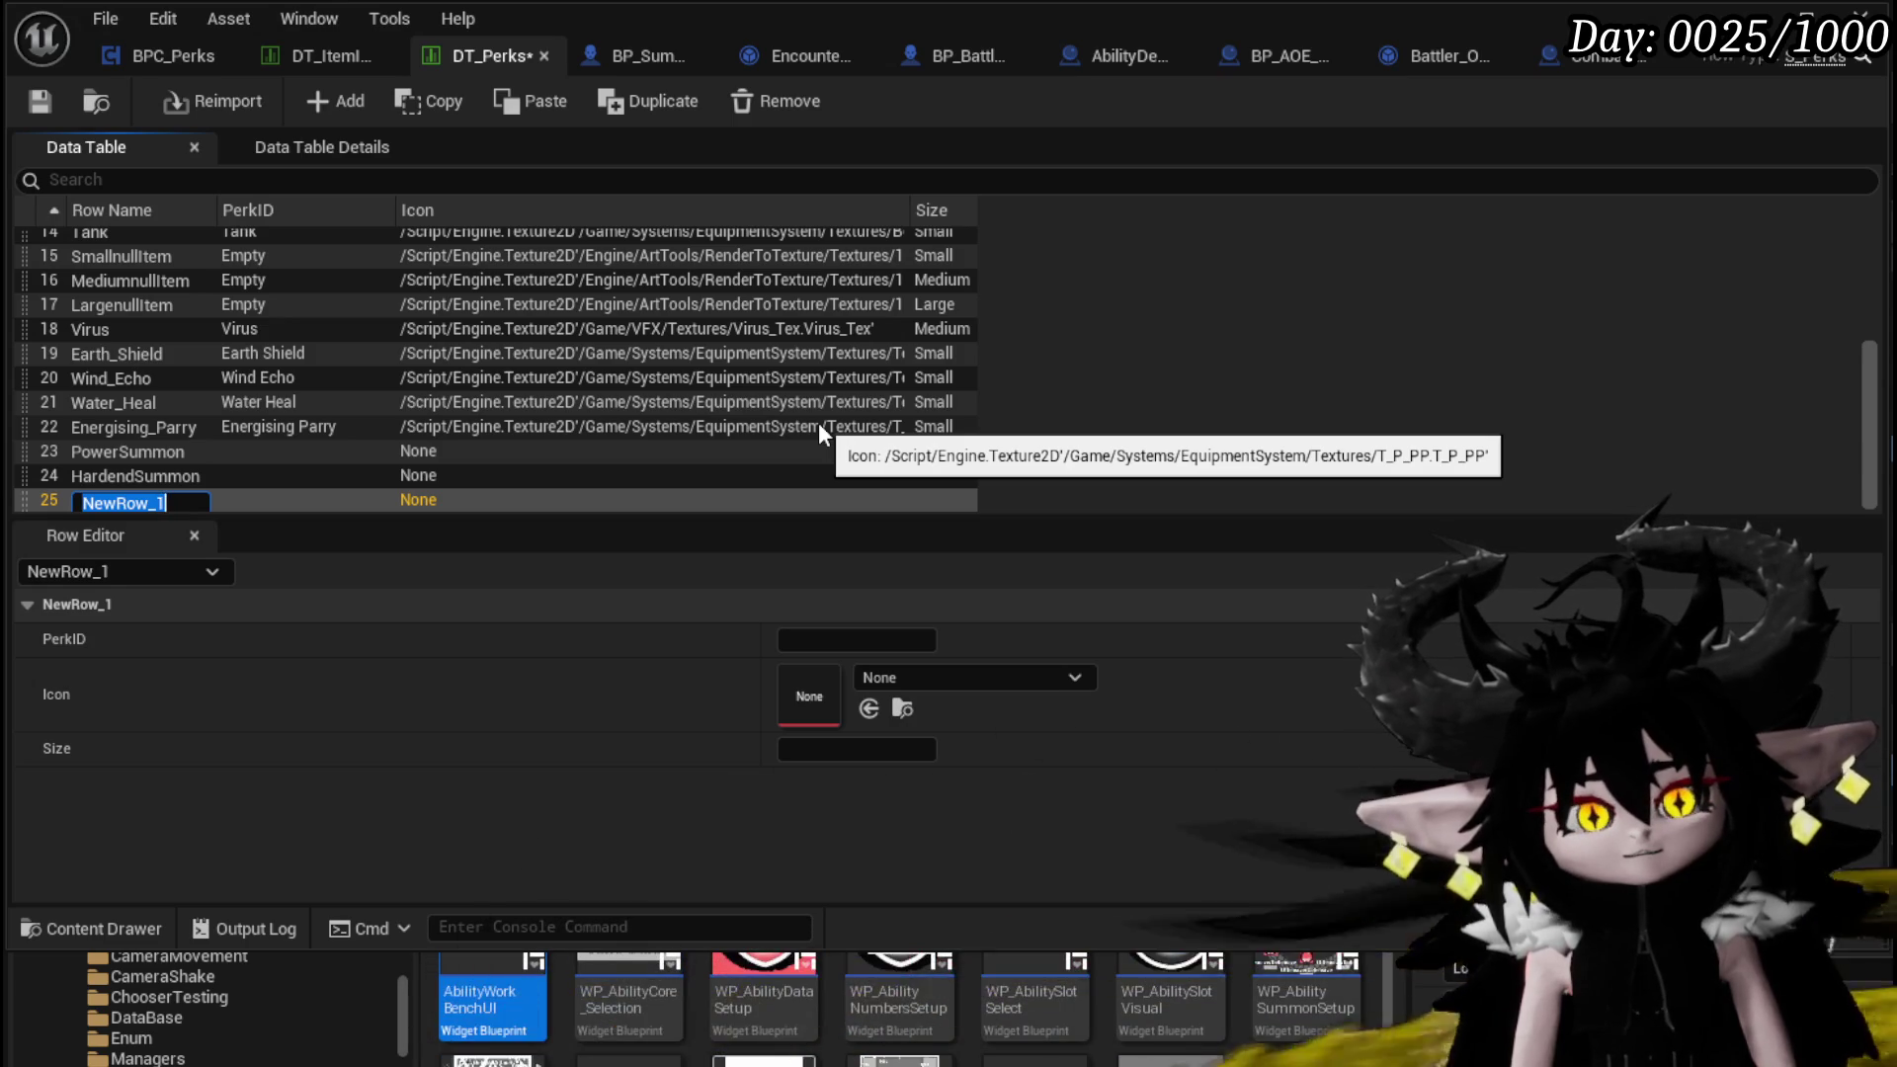
type("FastSummon")
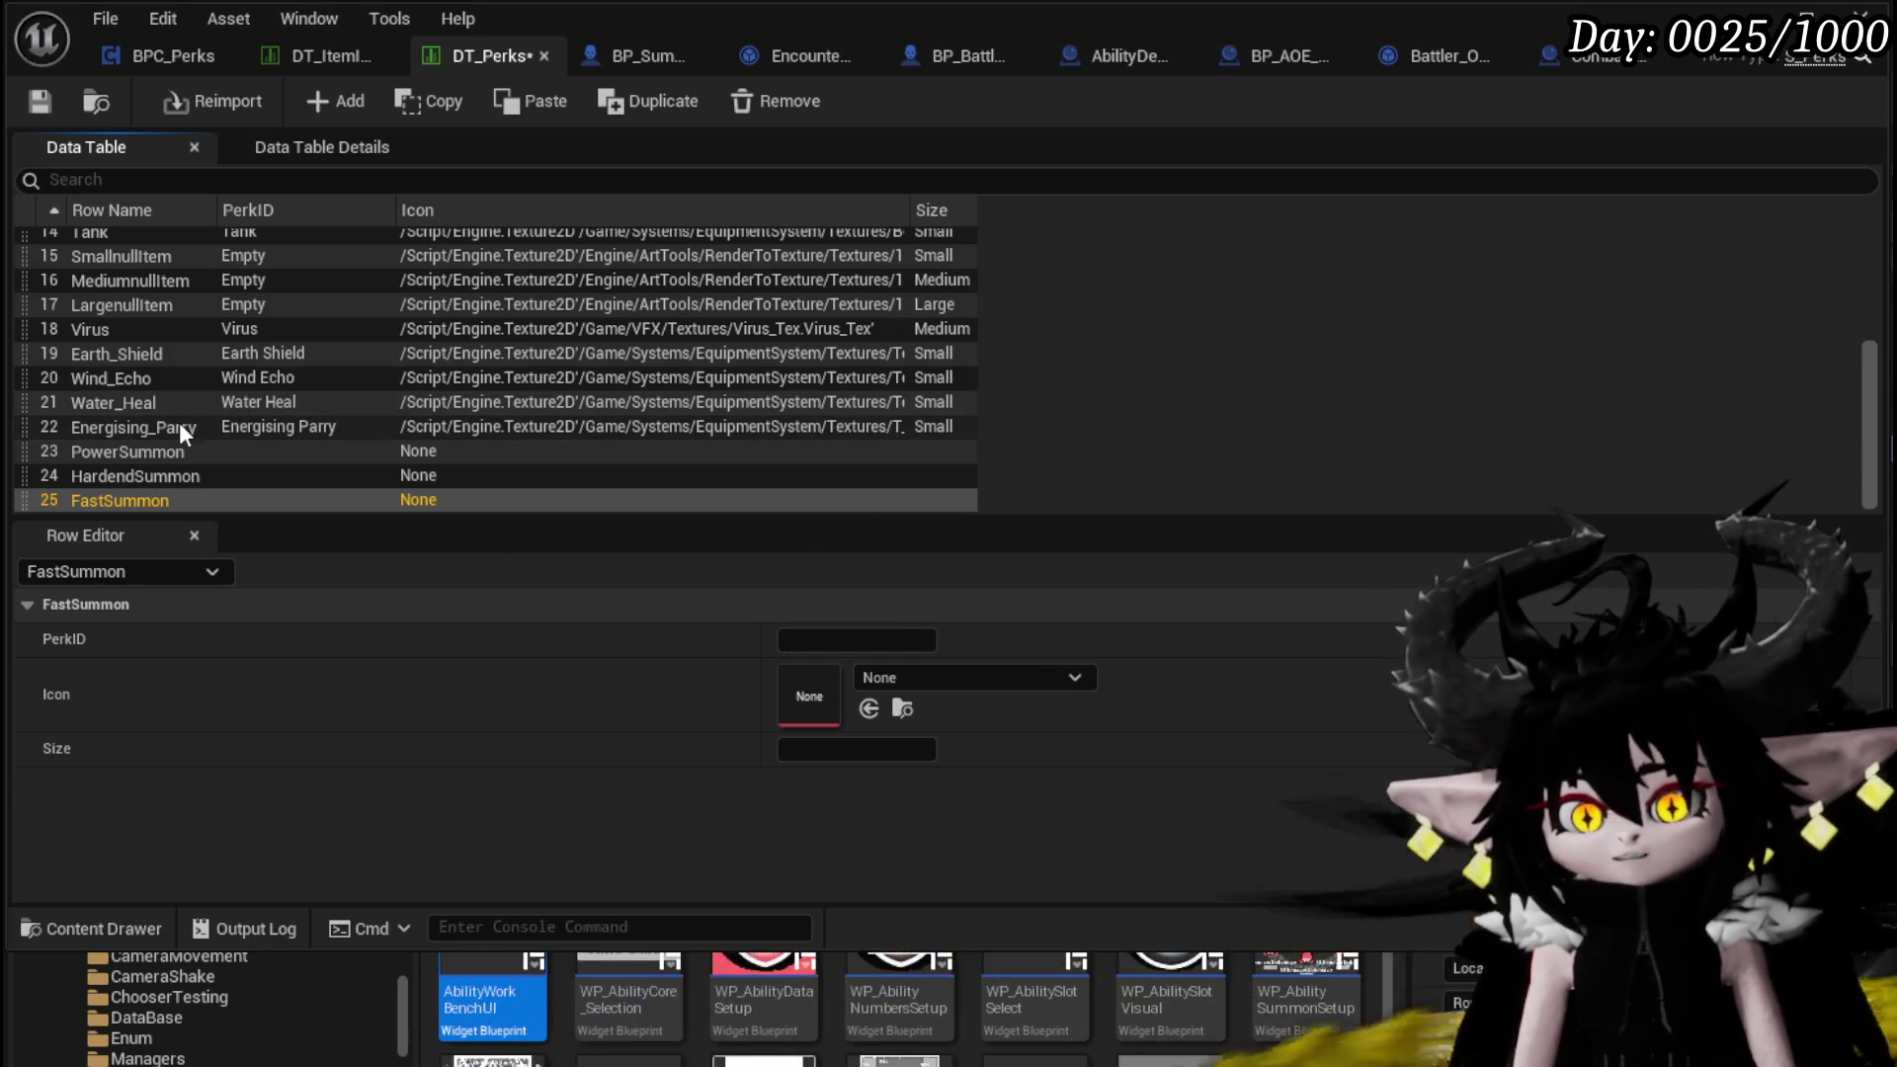
Give the rows PerkIDs Power Summon, Hardend Summon and Fast Summon, and save DT_Perks
double_click(131, 454)
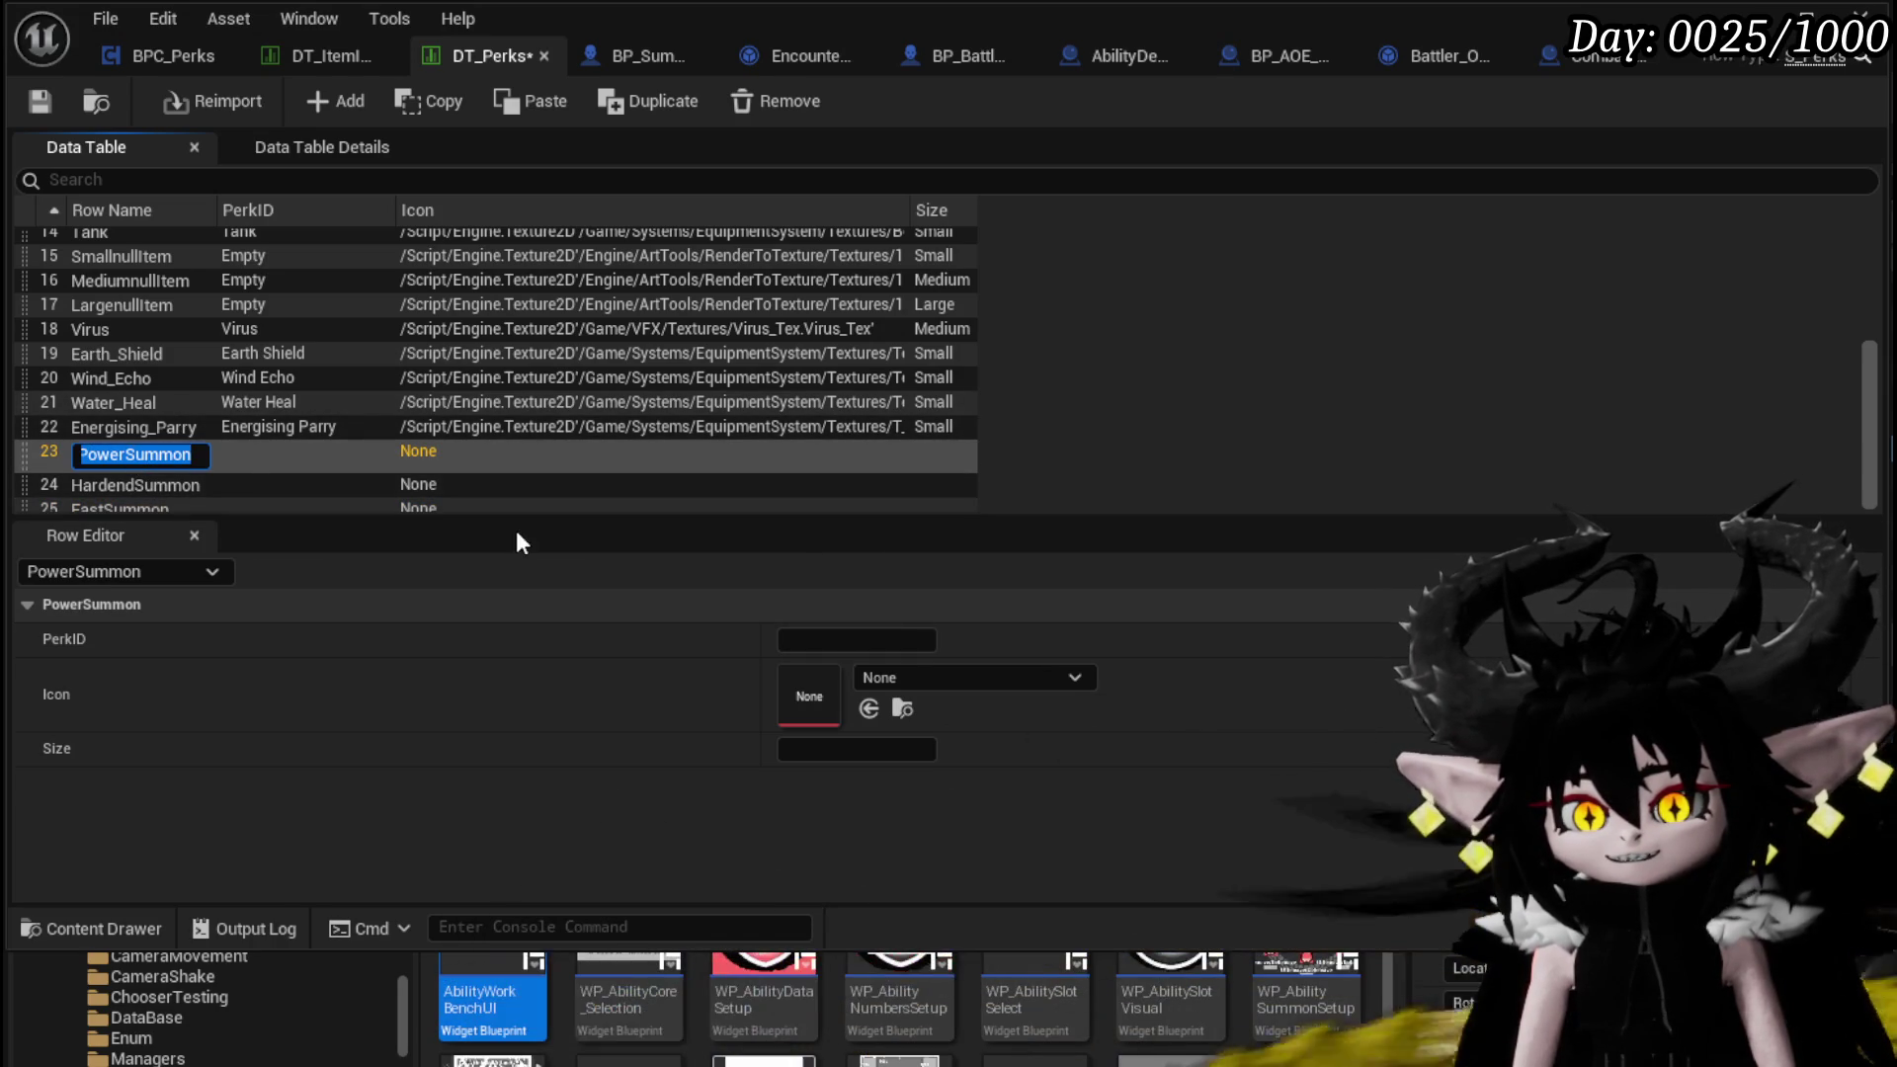
left_click(835, 640)
left_click(833, 639)
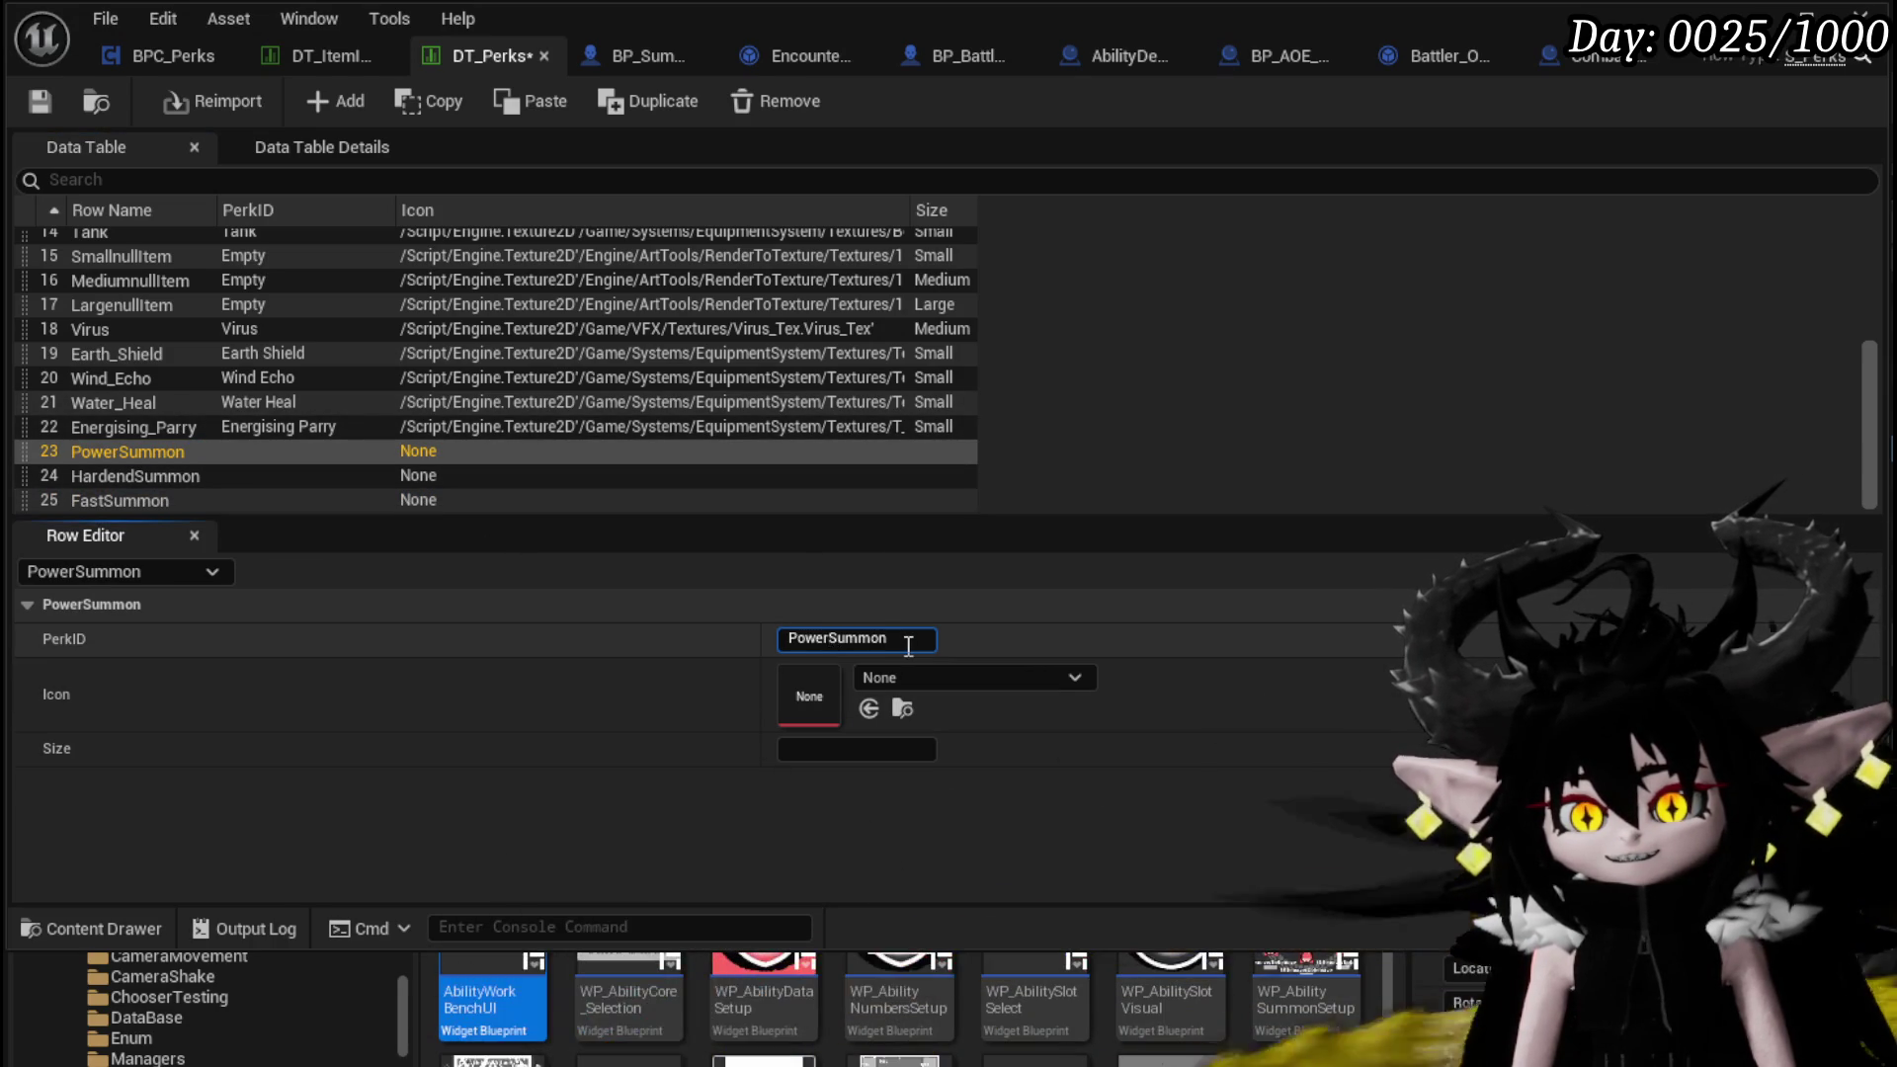
key("Return")
double_click(140, 472)
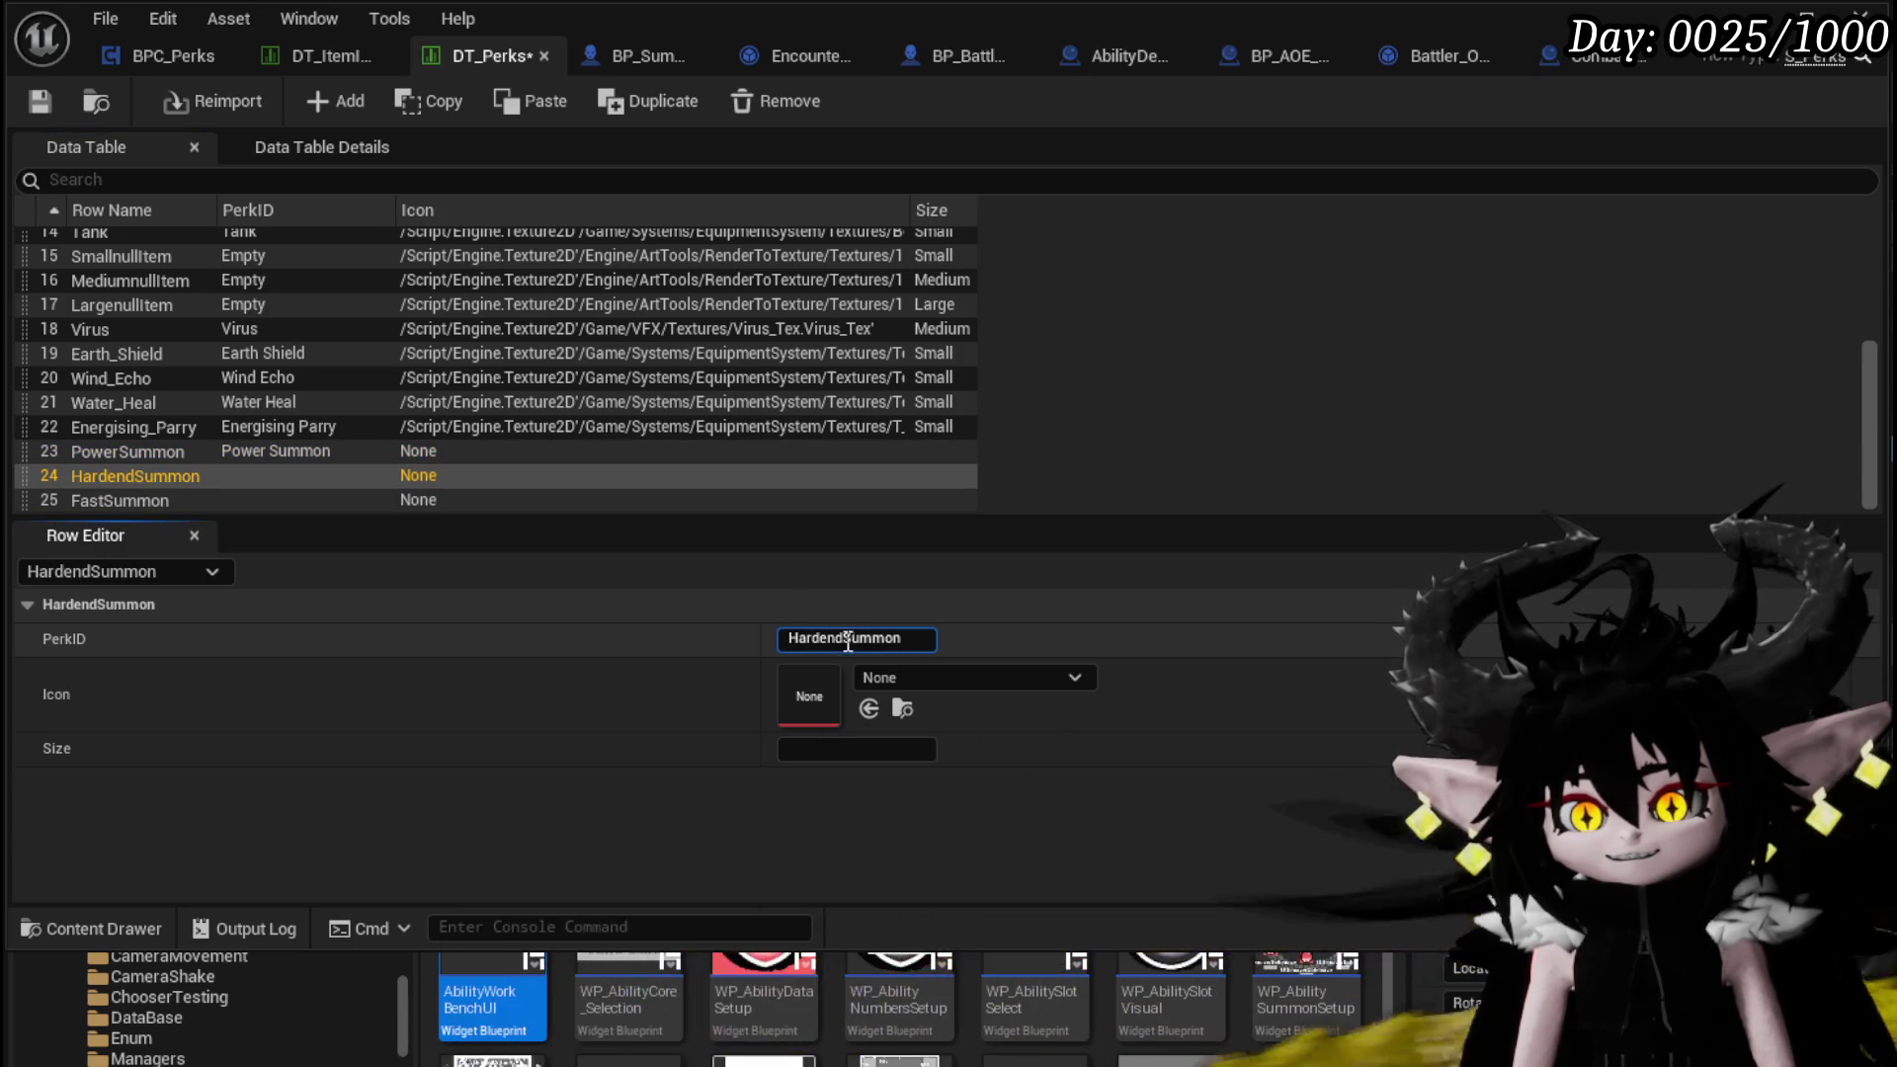
key("Return")
double_click(146, 502)
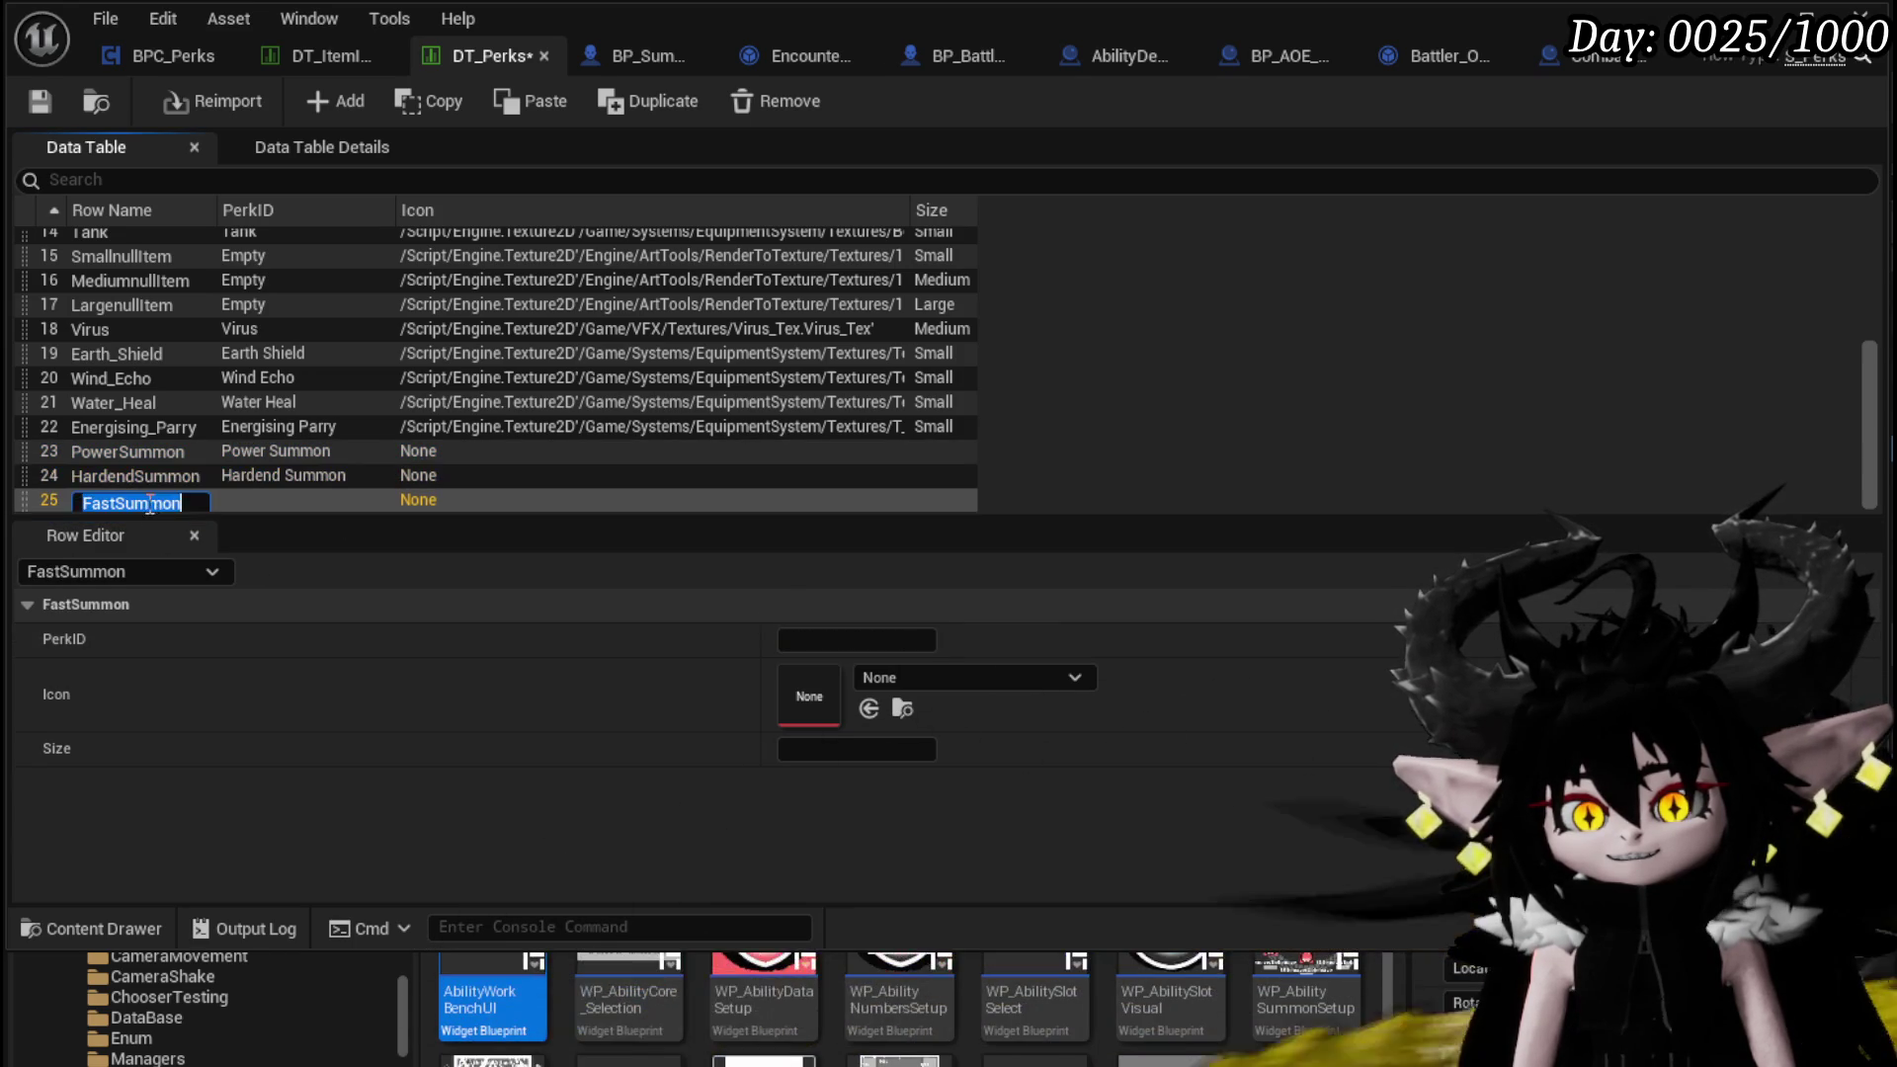
left_click(839, 641)
type("Fast Summon")
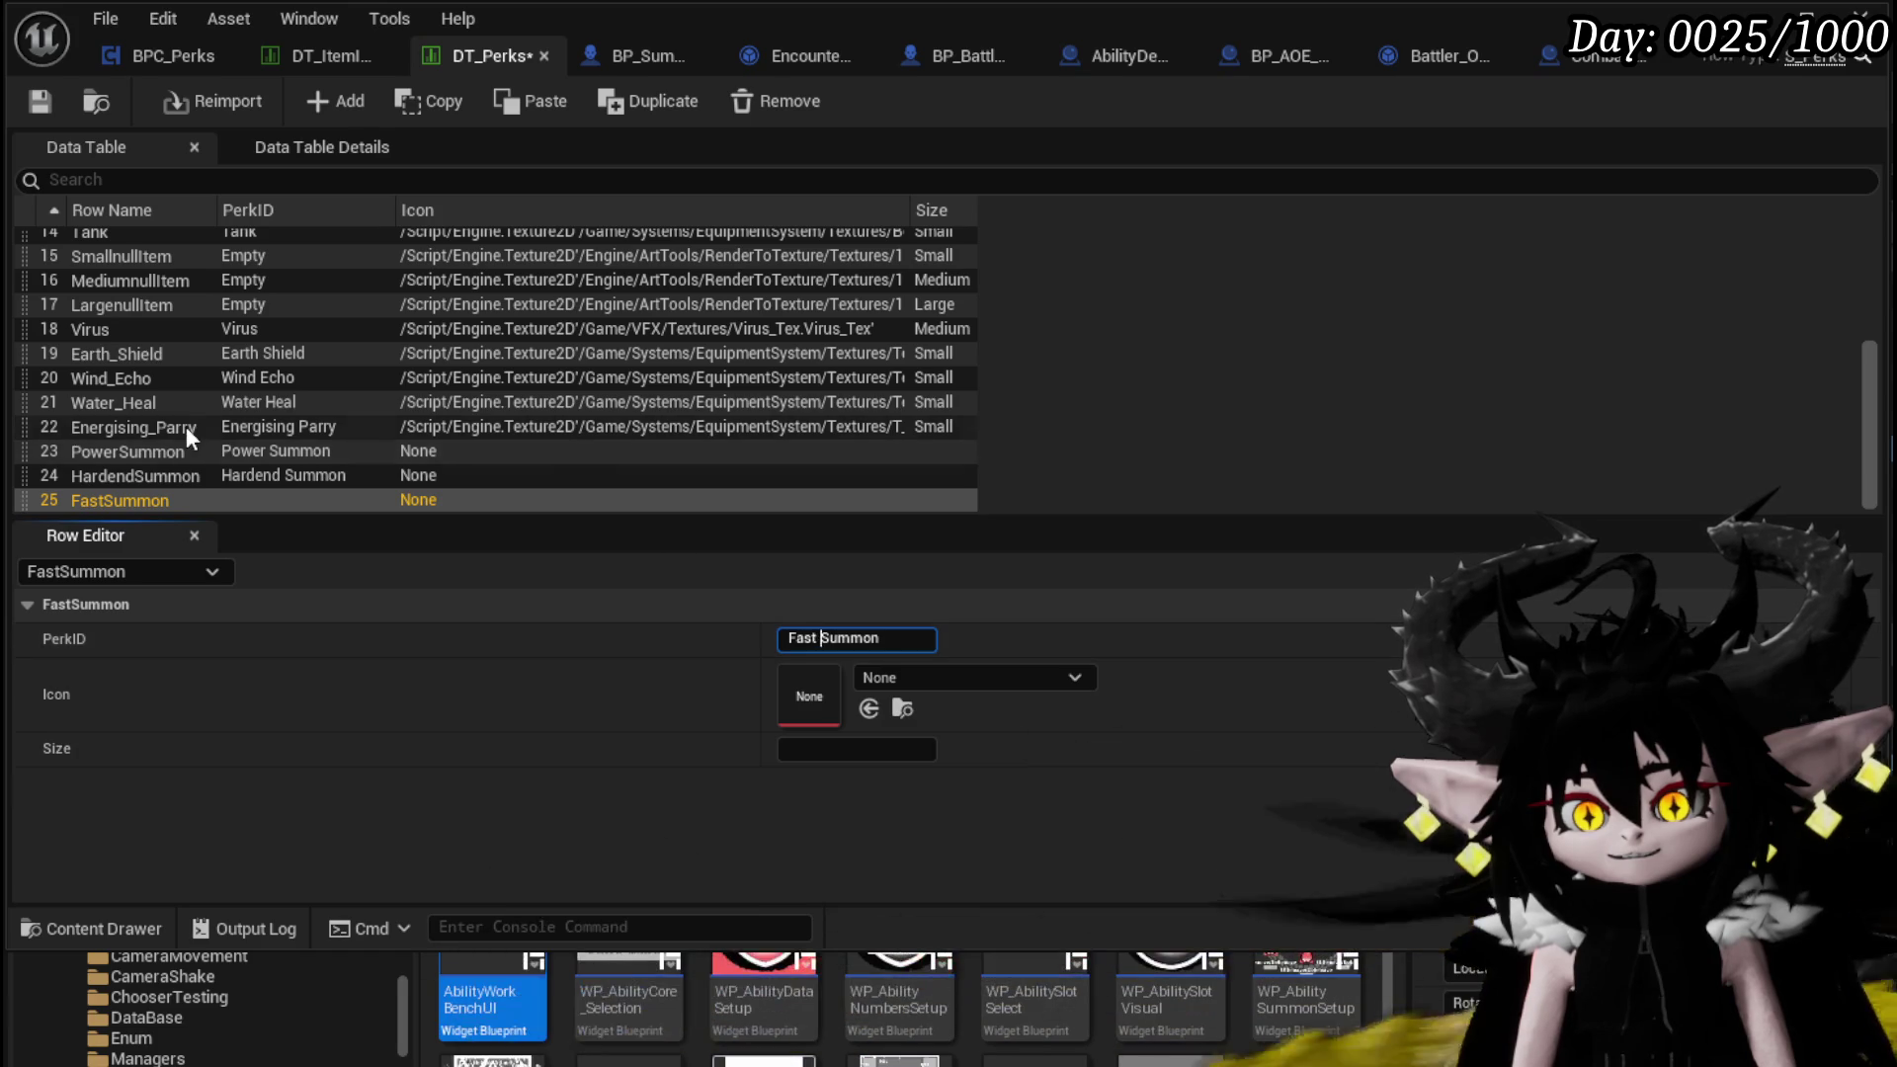
left_click(27, 103)
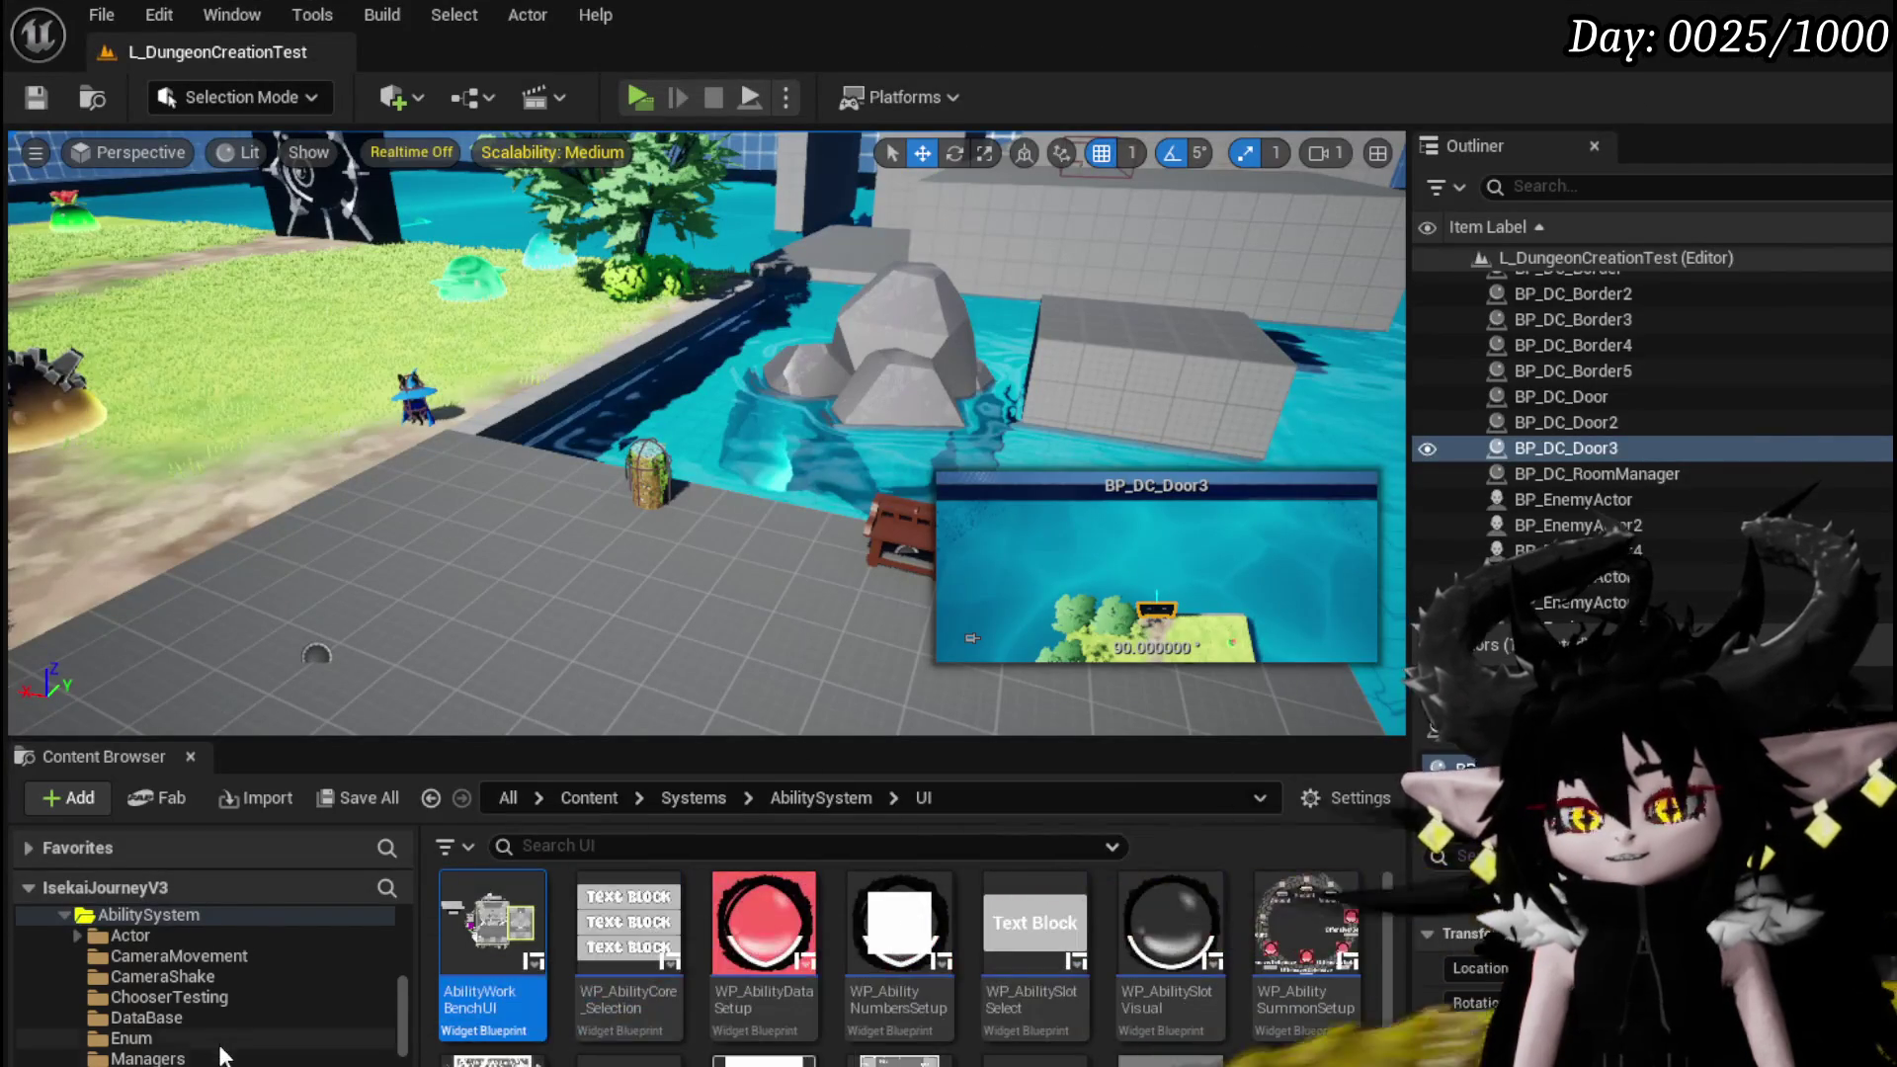
Go back to the Texture folder in the Content Browser and save the current level
key("alt+Left")
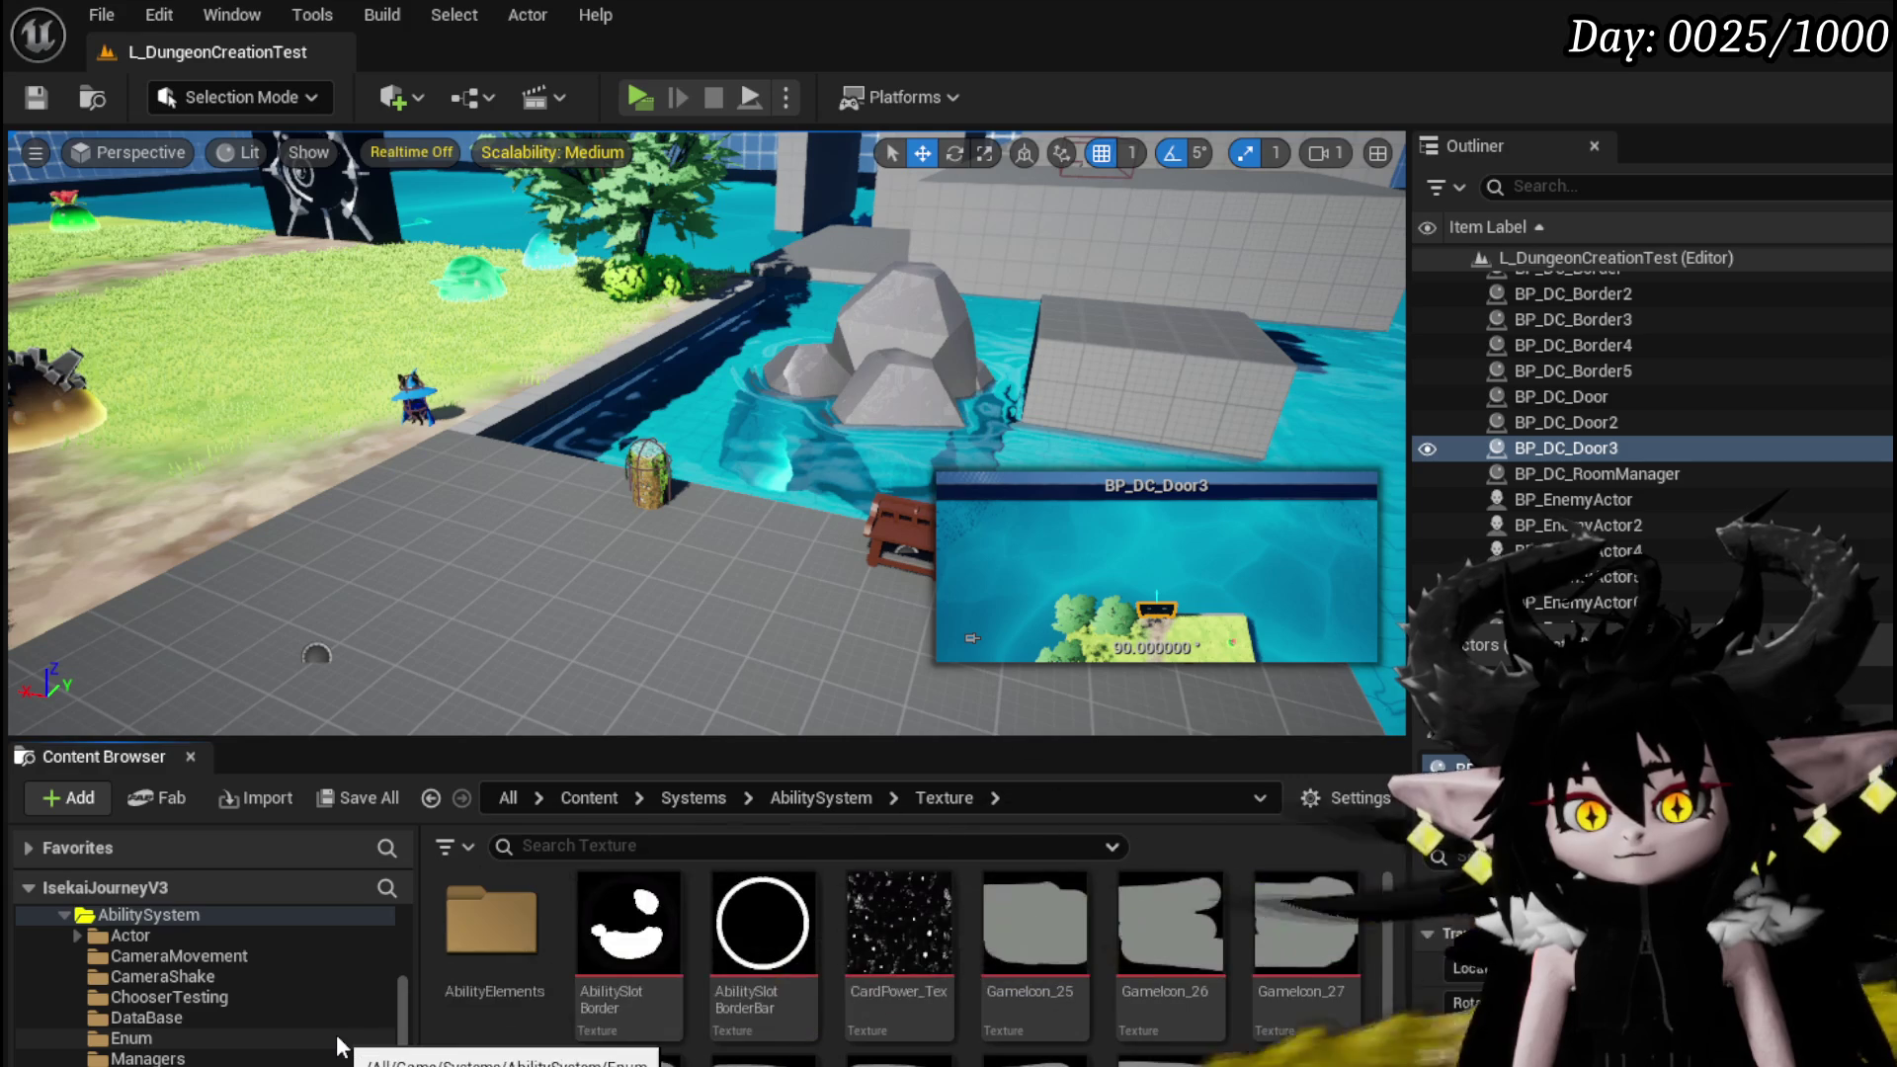
left_click(14, 93)
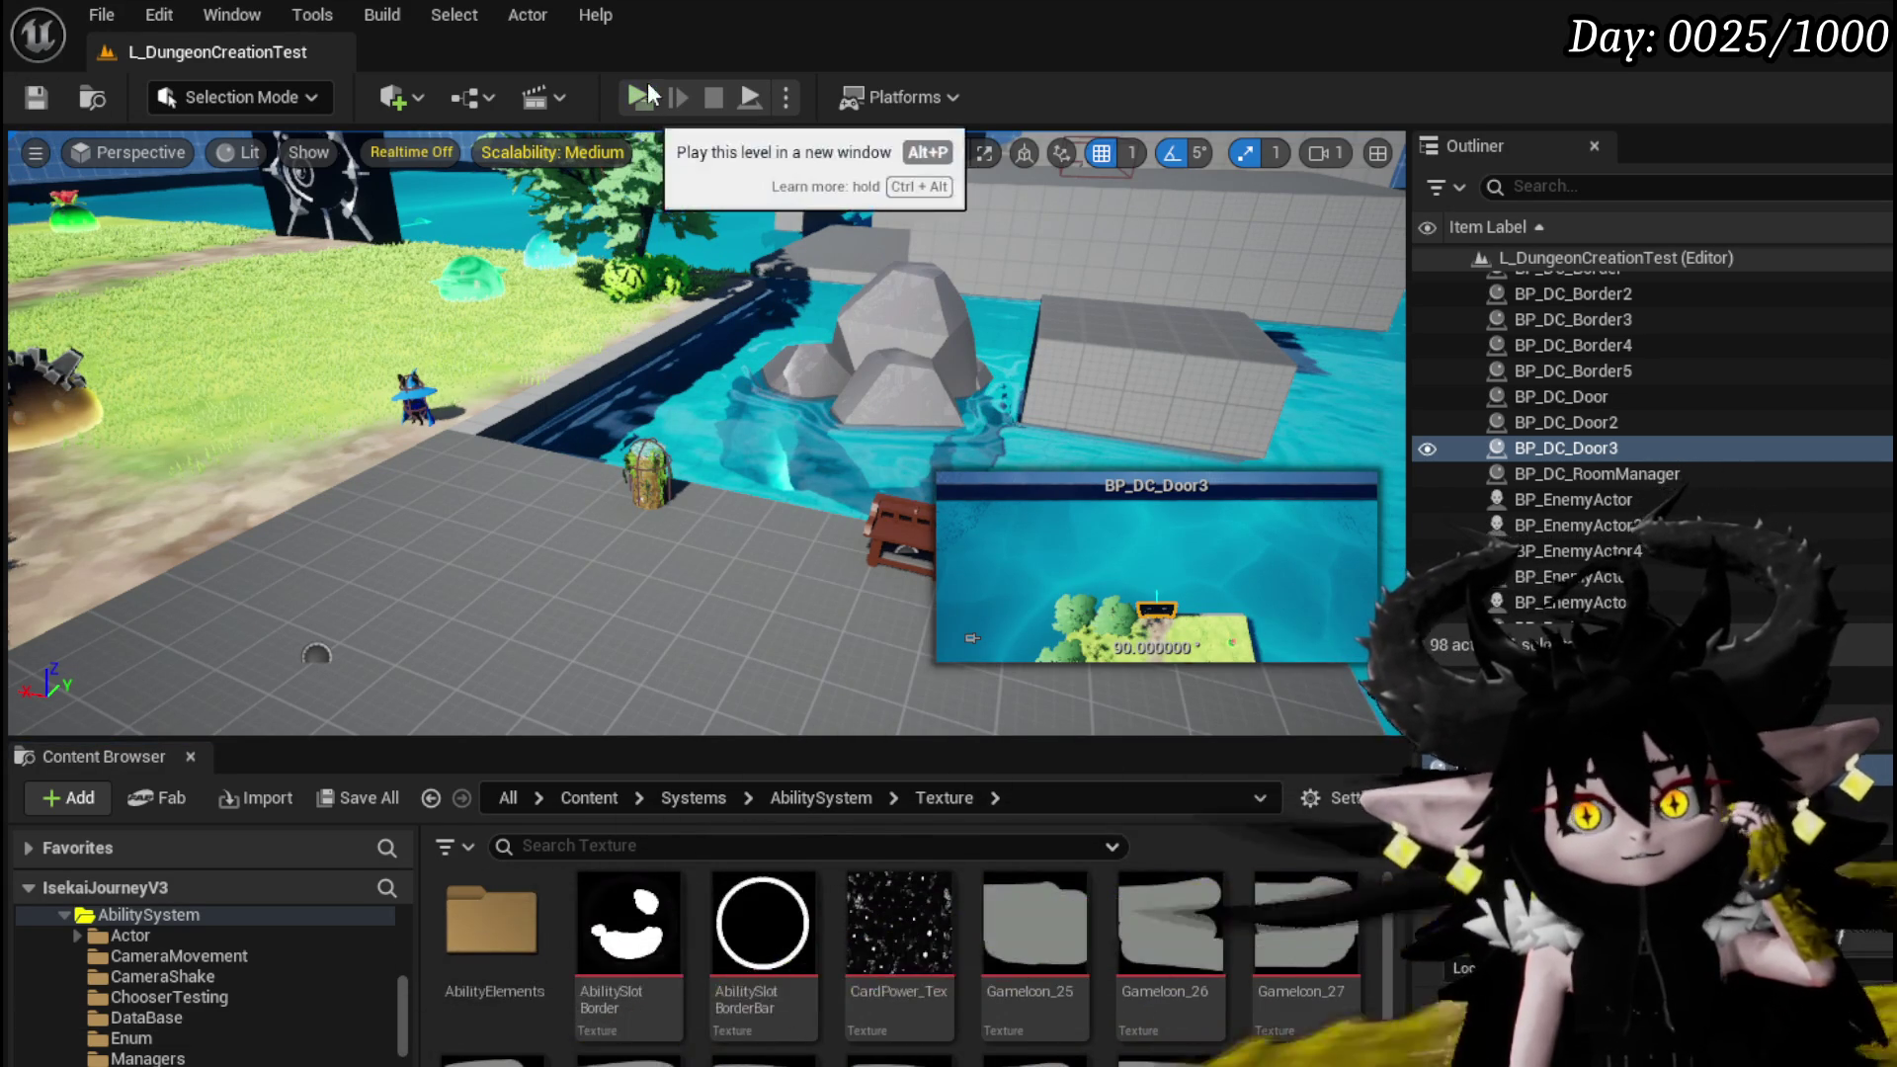
In the play session, load the Magic|Chural MagicSummon|001 ability set and open its Void AOE card
key("w")
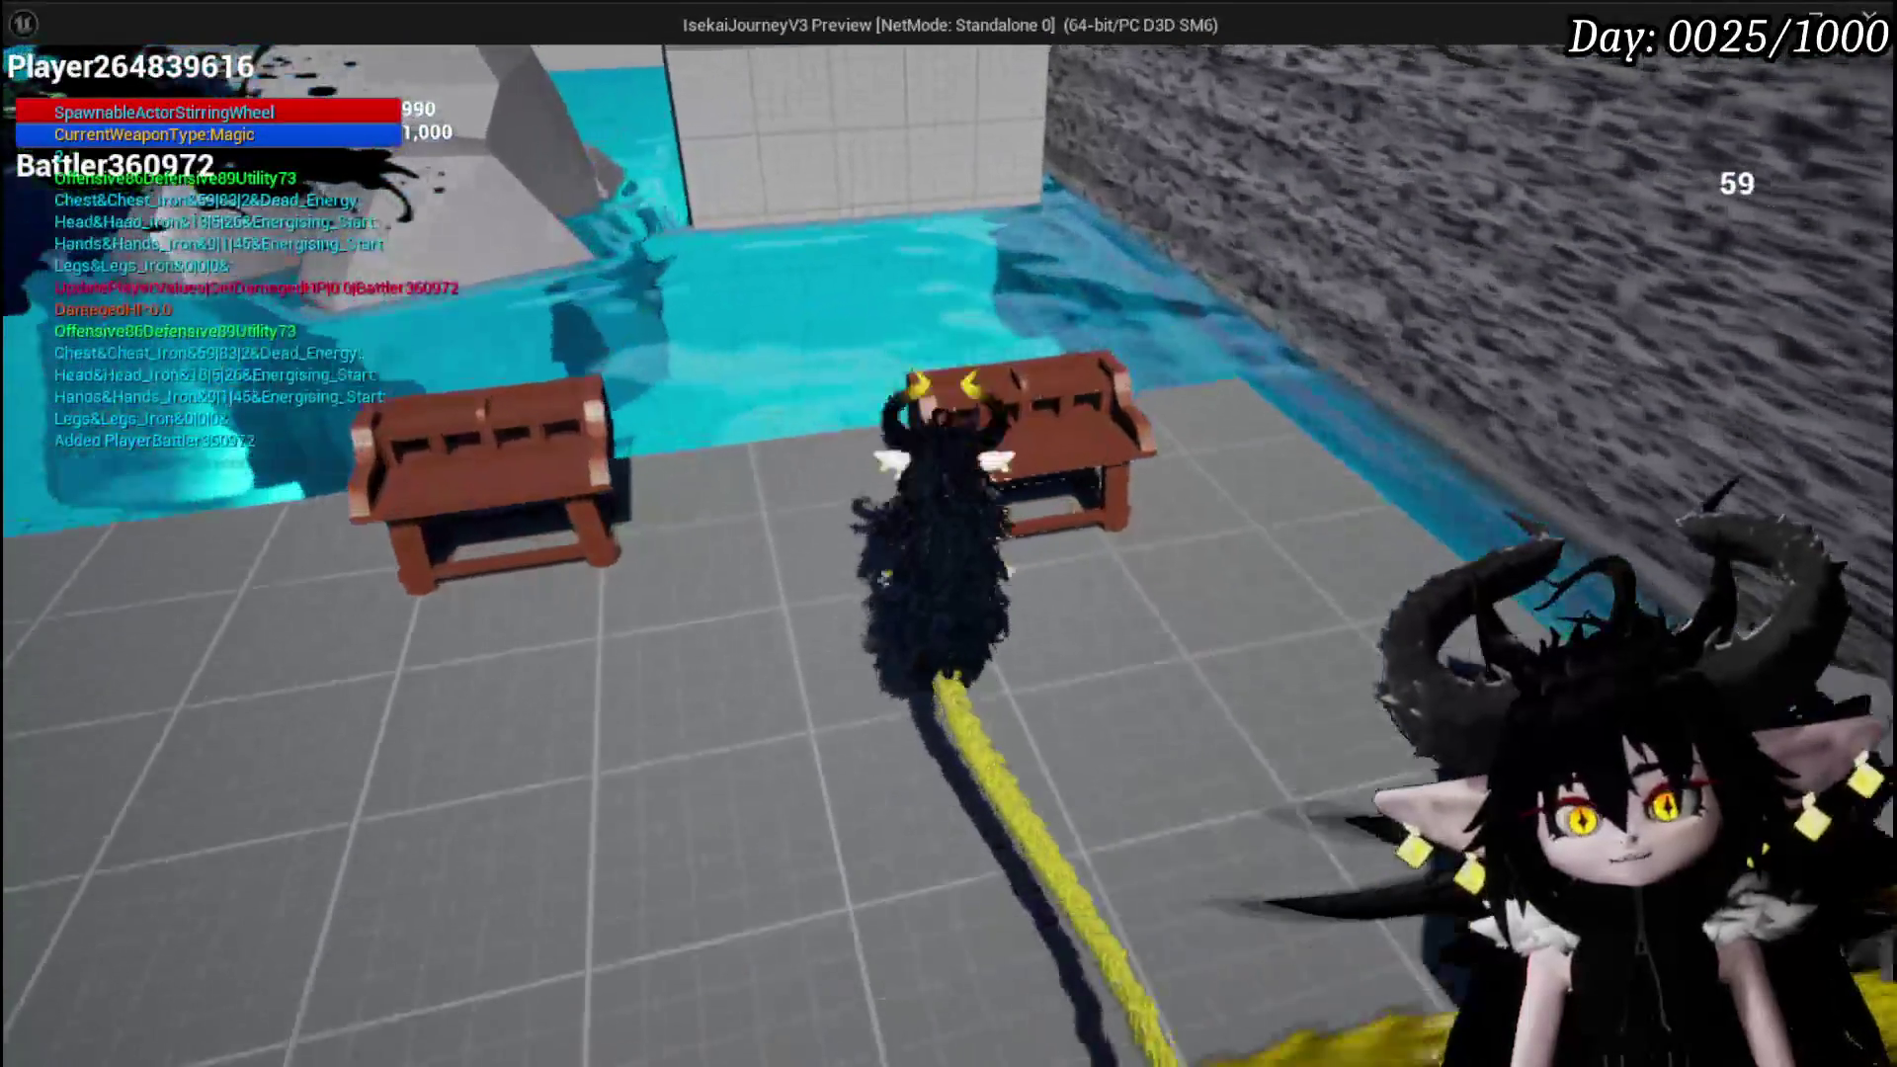
key("Tab")
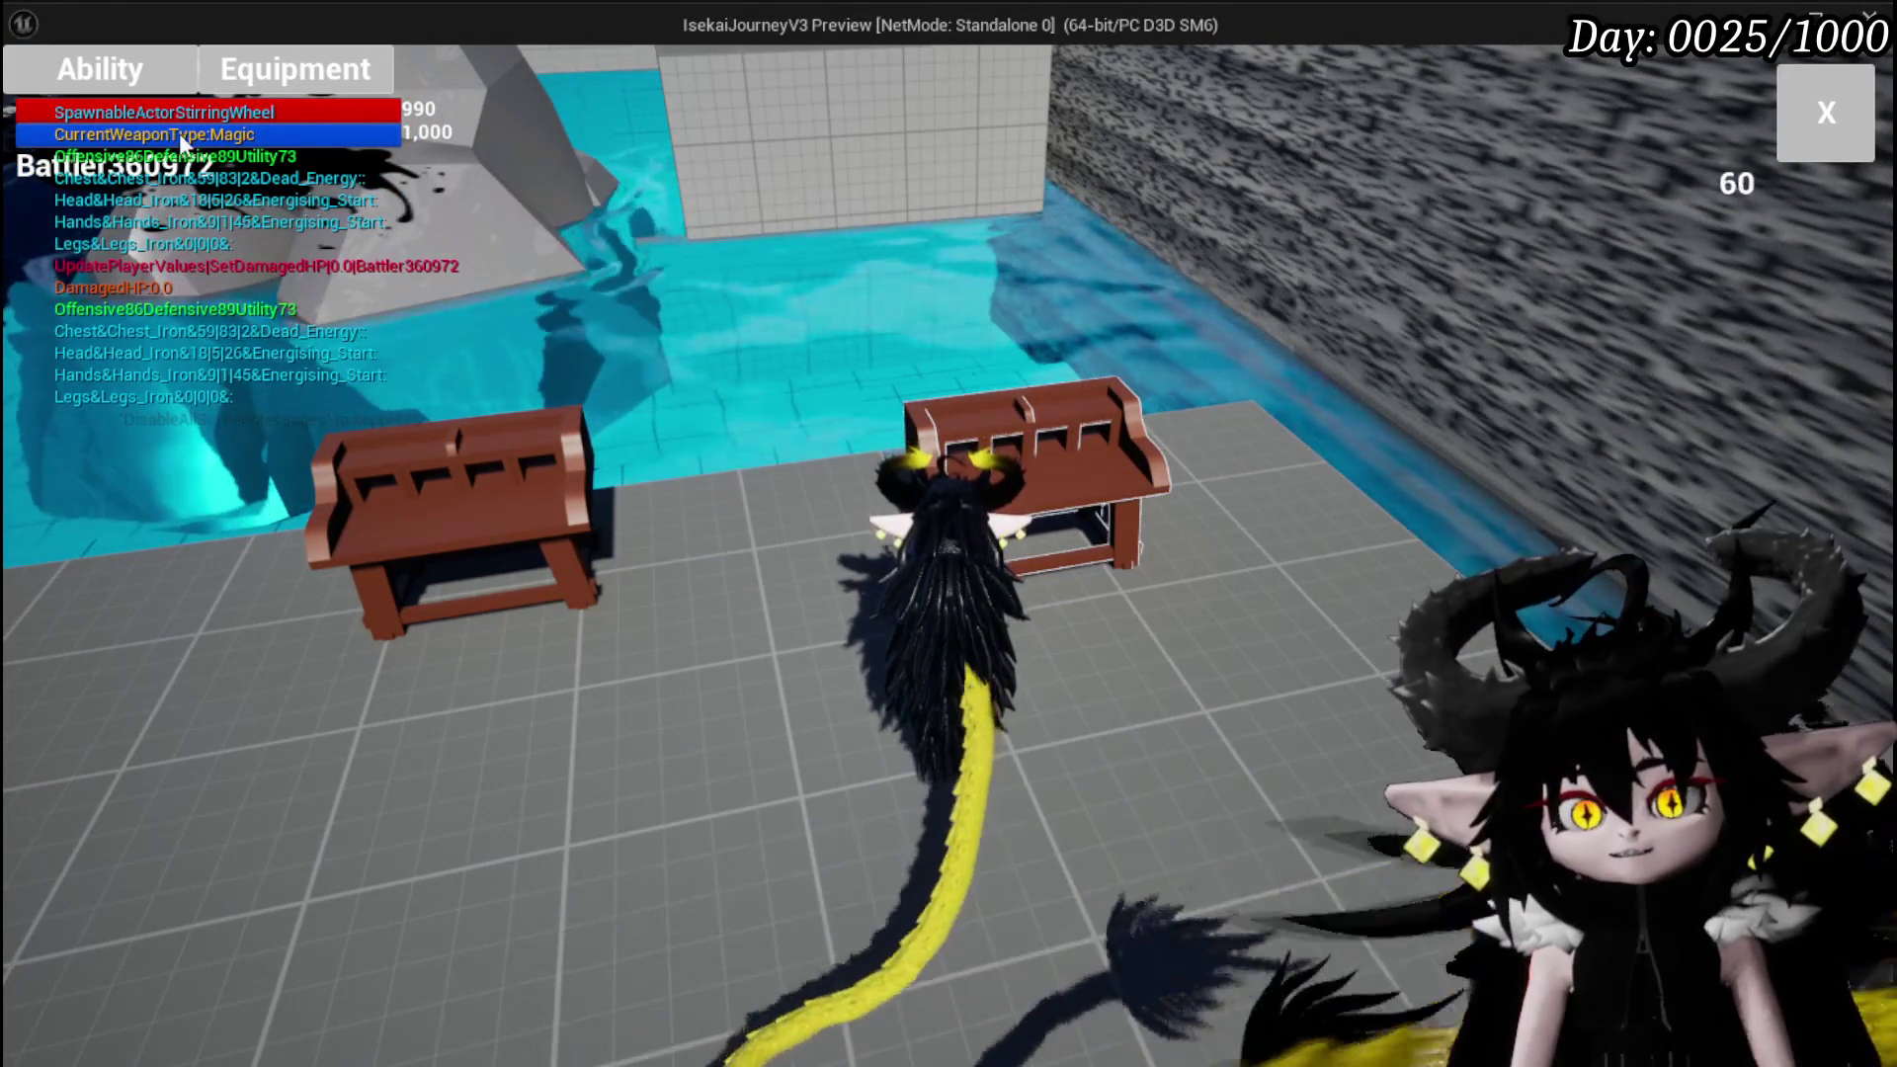
left_click(32, 61)
left_click(232, 238)
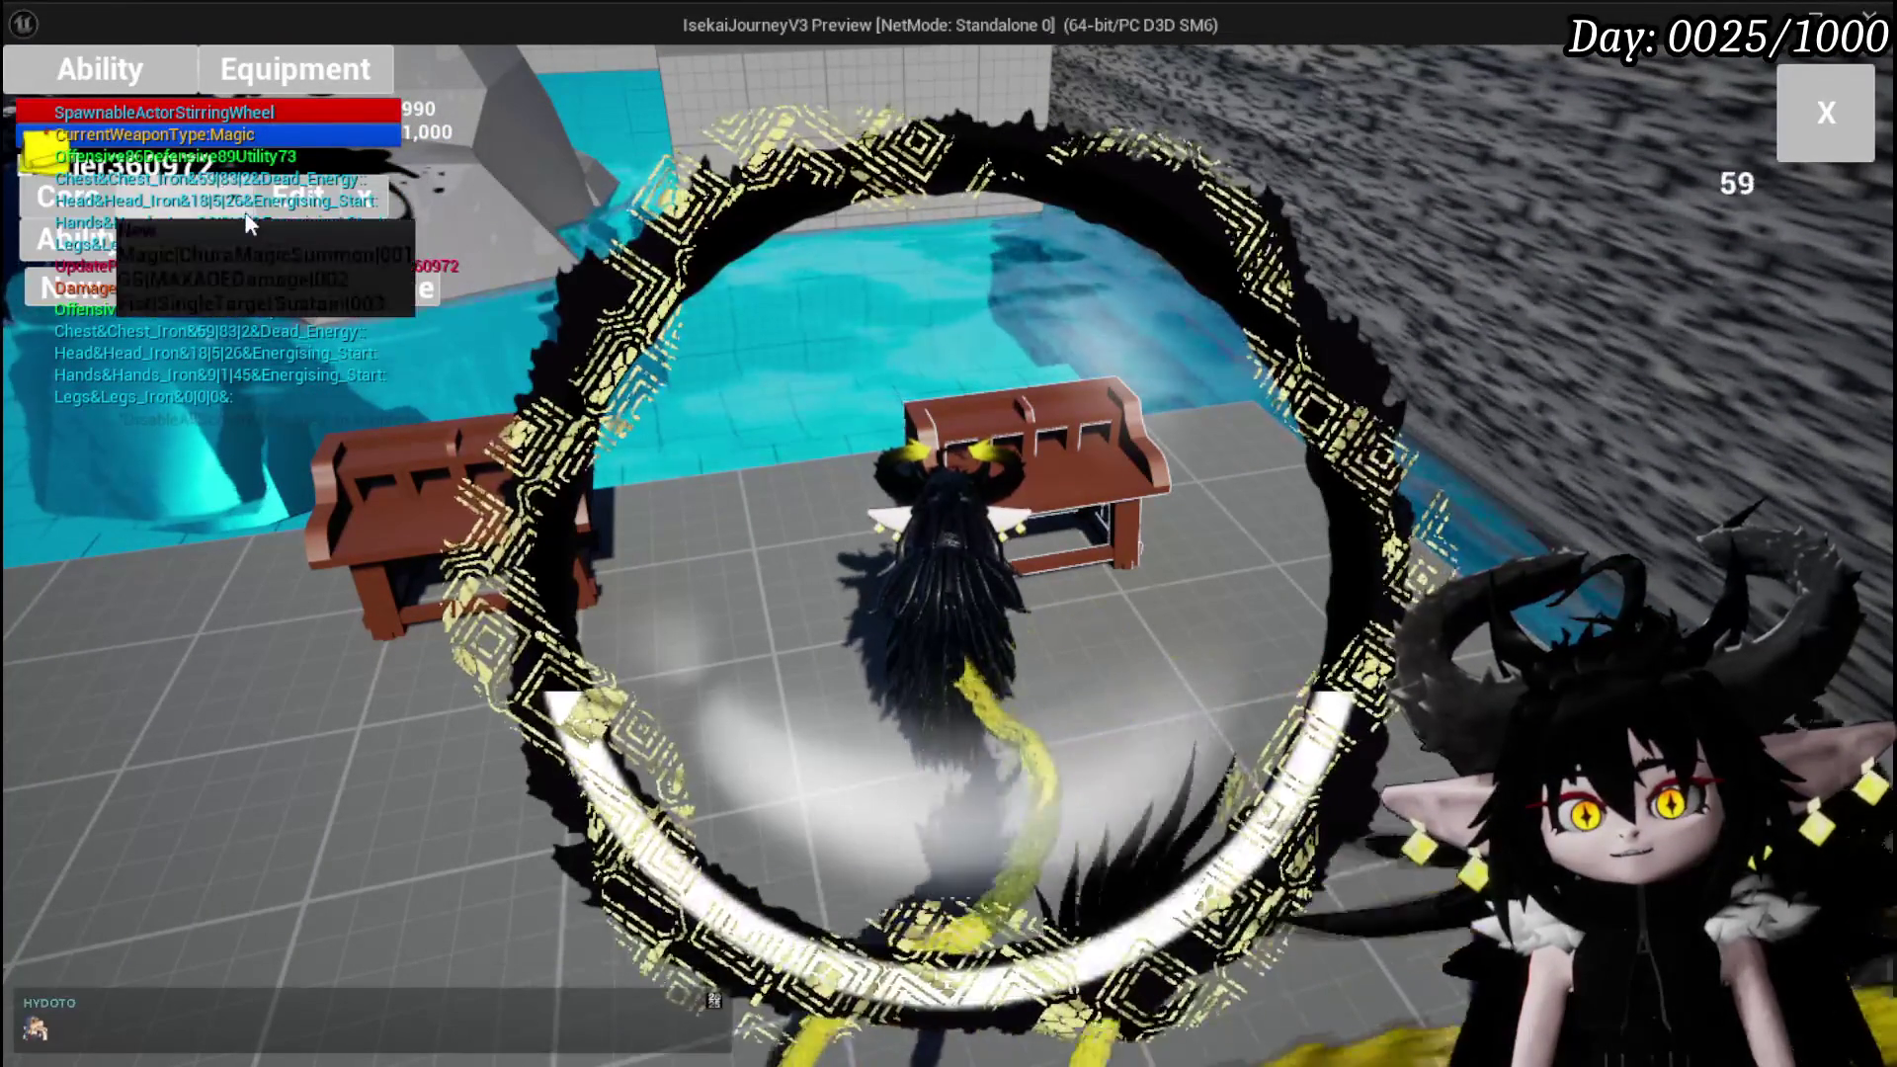
left_click(242, 254)
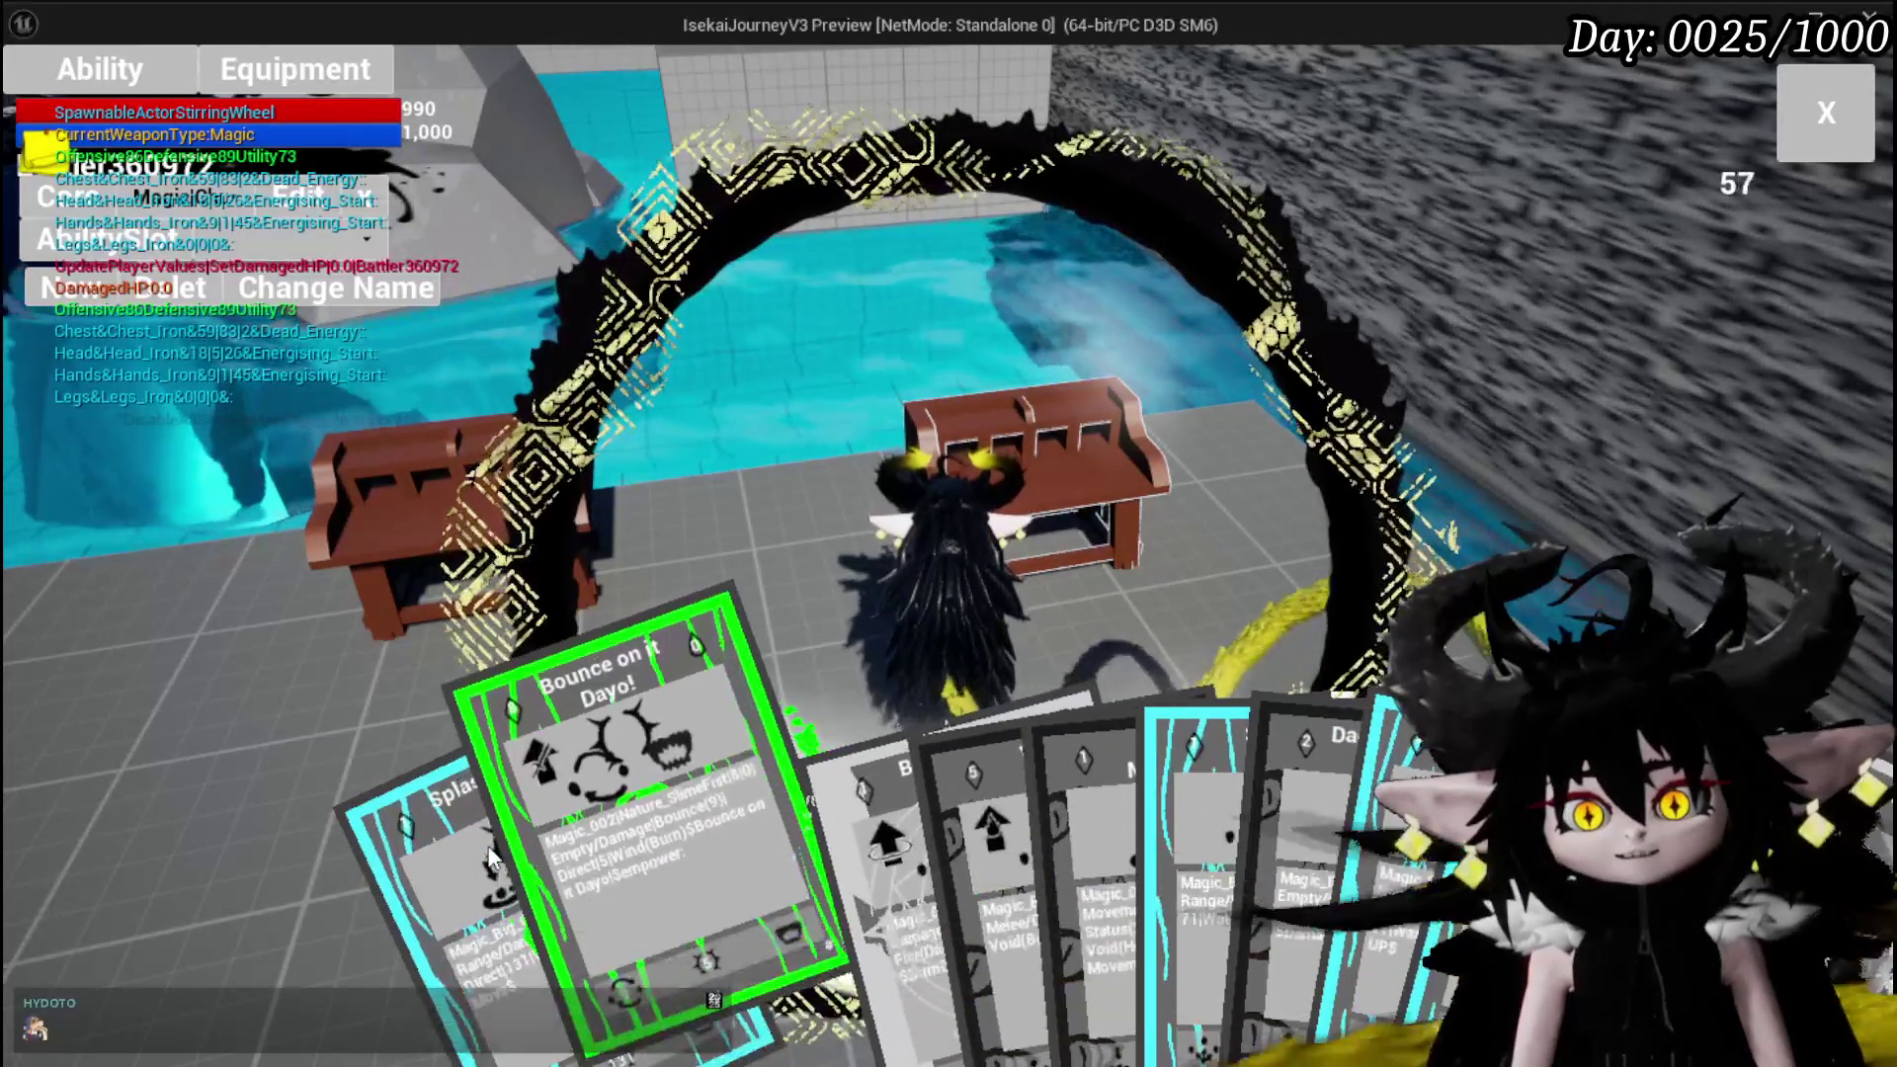
left_click(808, 810)
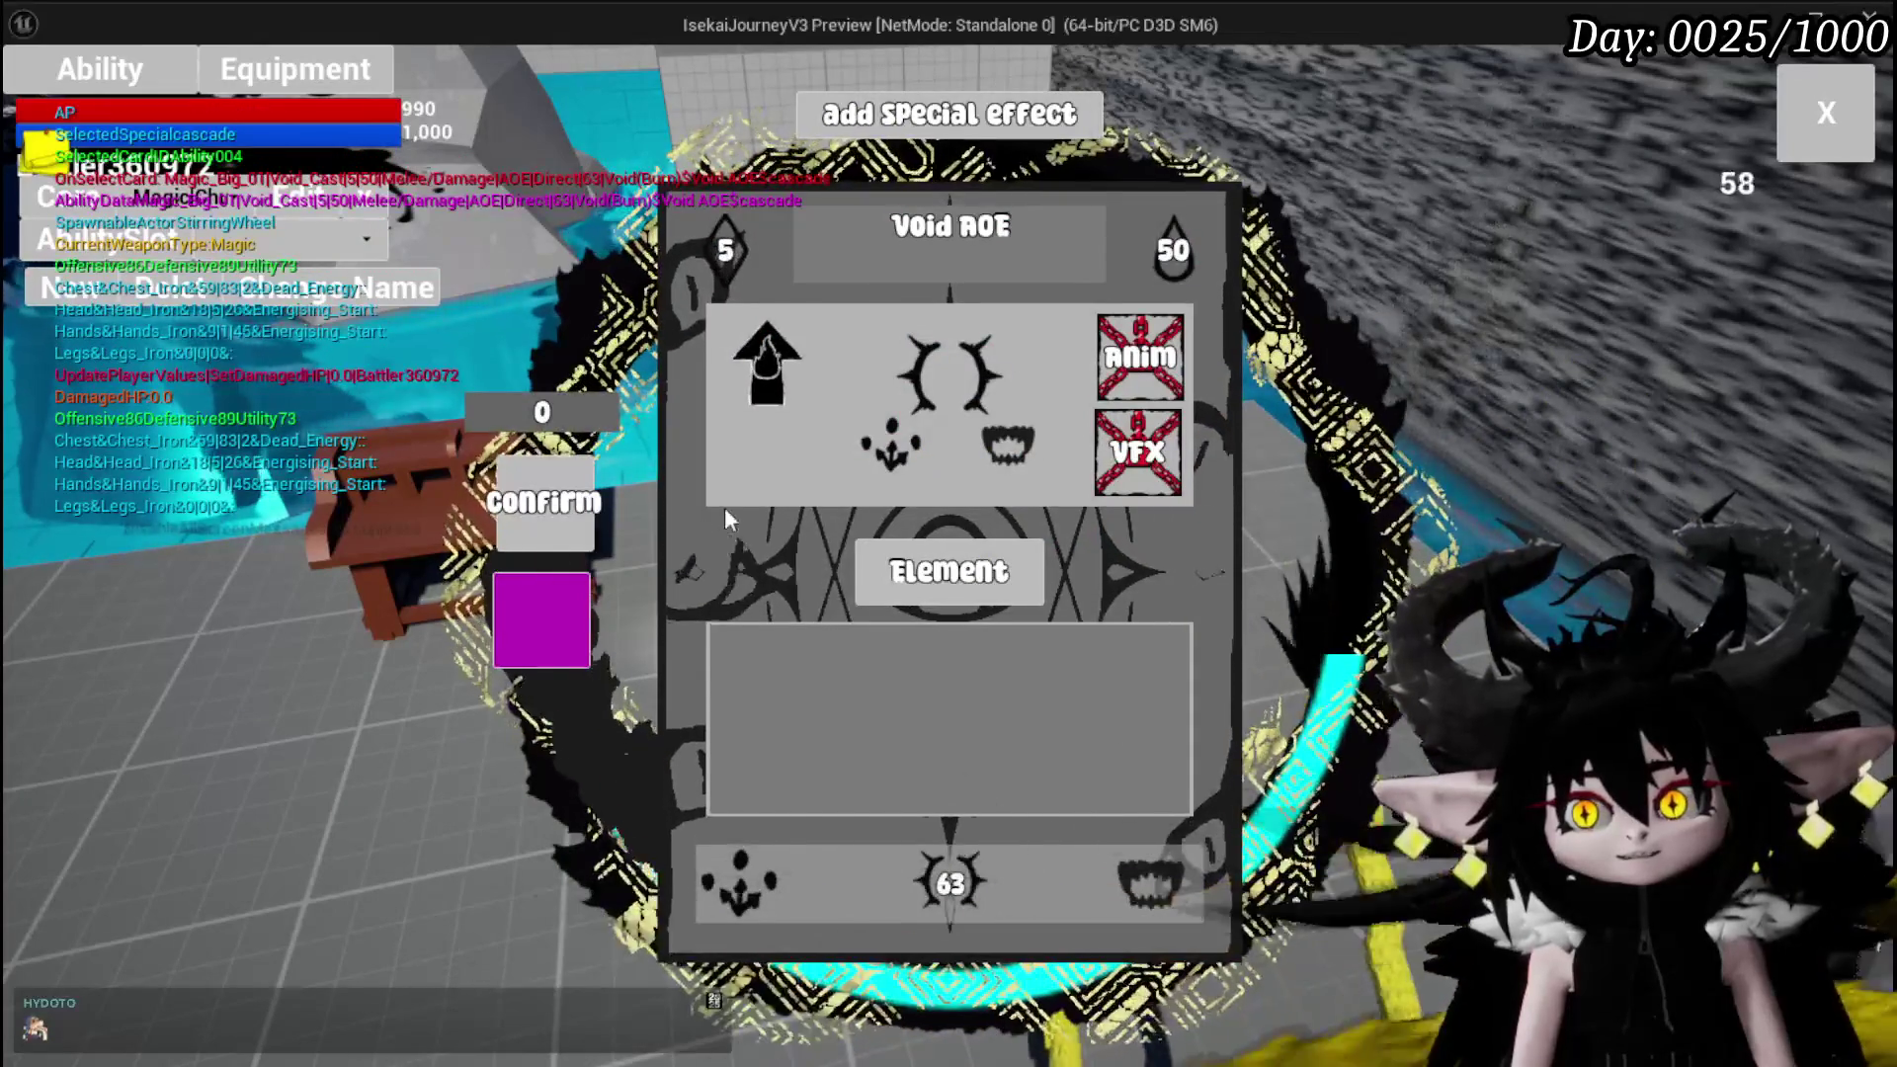
Give the Void AOE card the Water element, an AP cost of 10 and a mana cost of 0
left_click(947, 570)
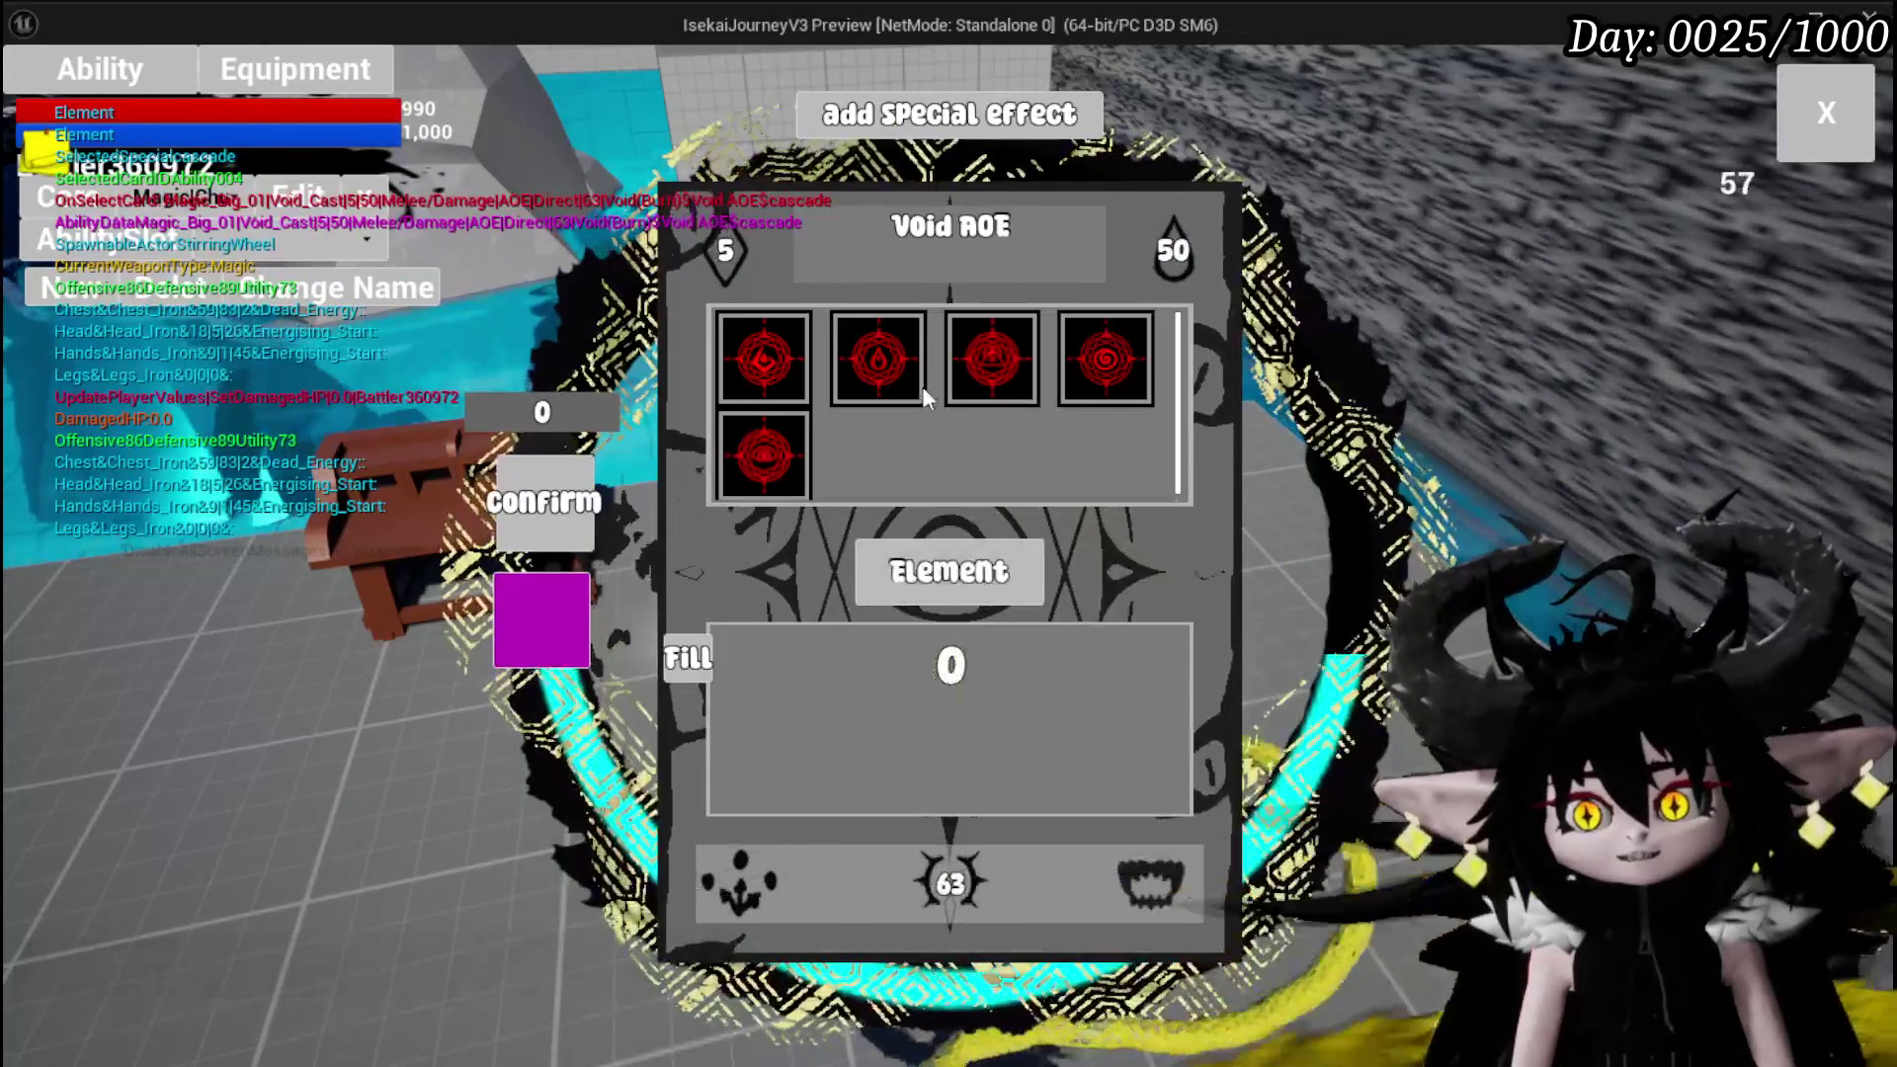
left_click(895, 363)
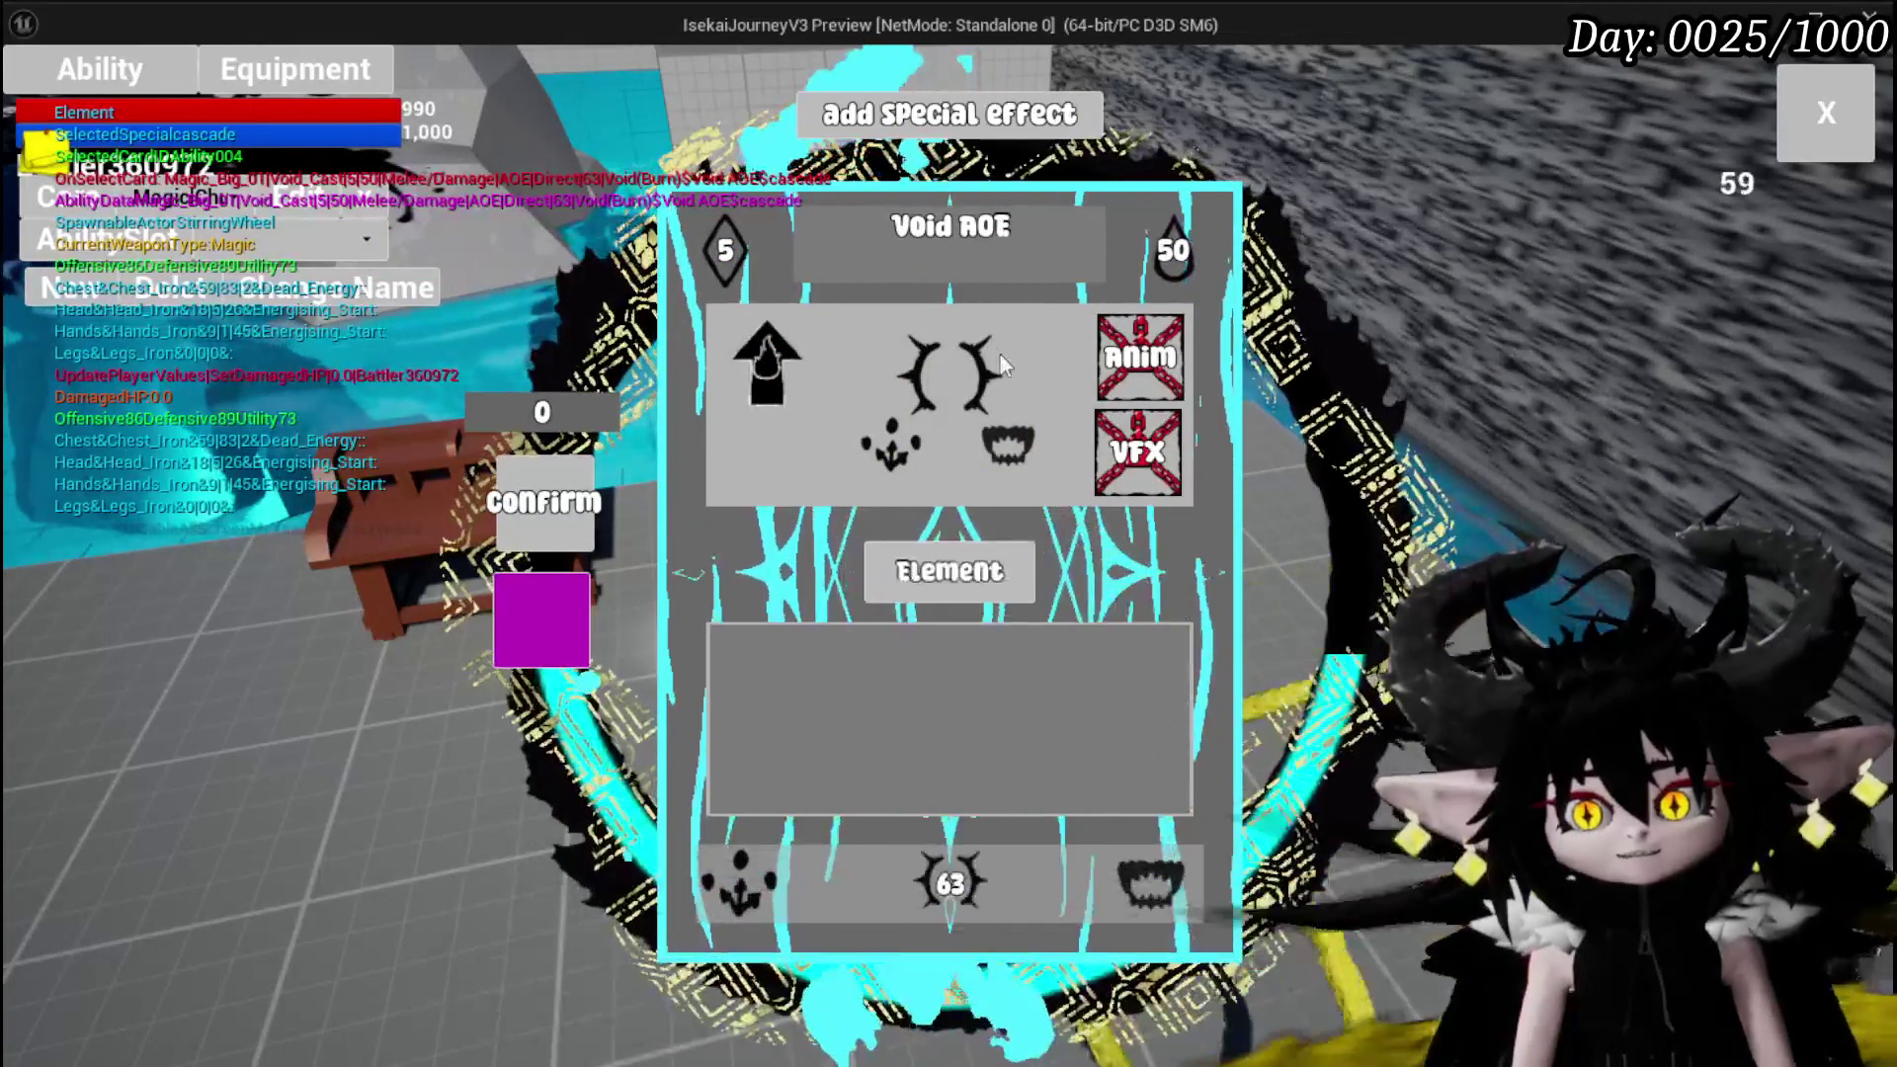
left_click(716, 252)
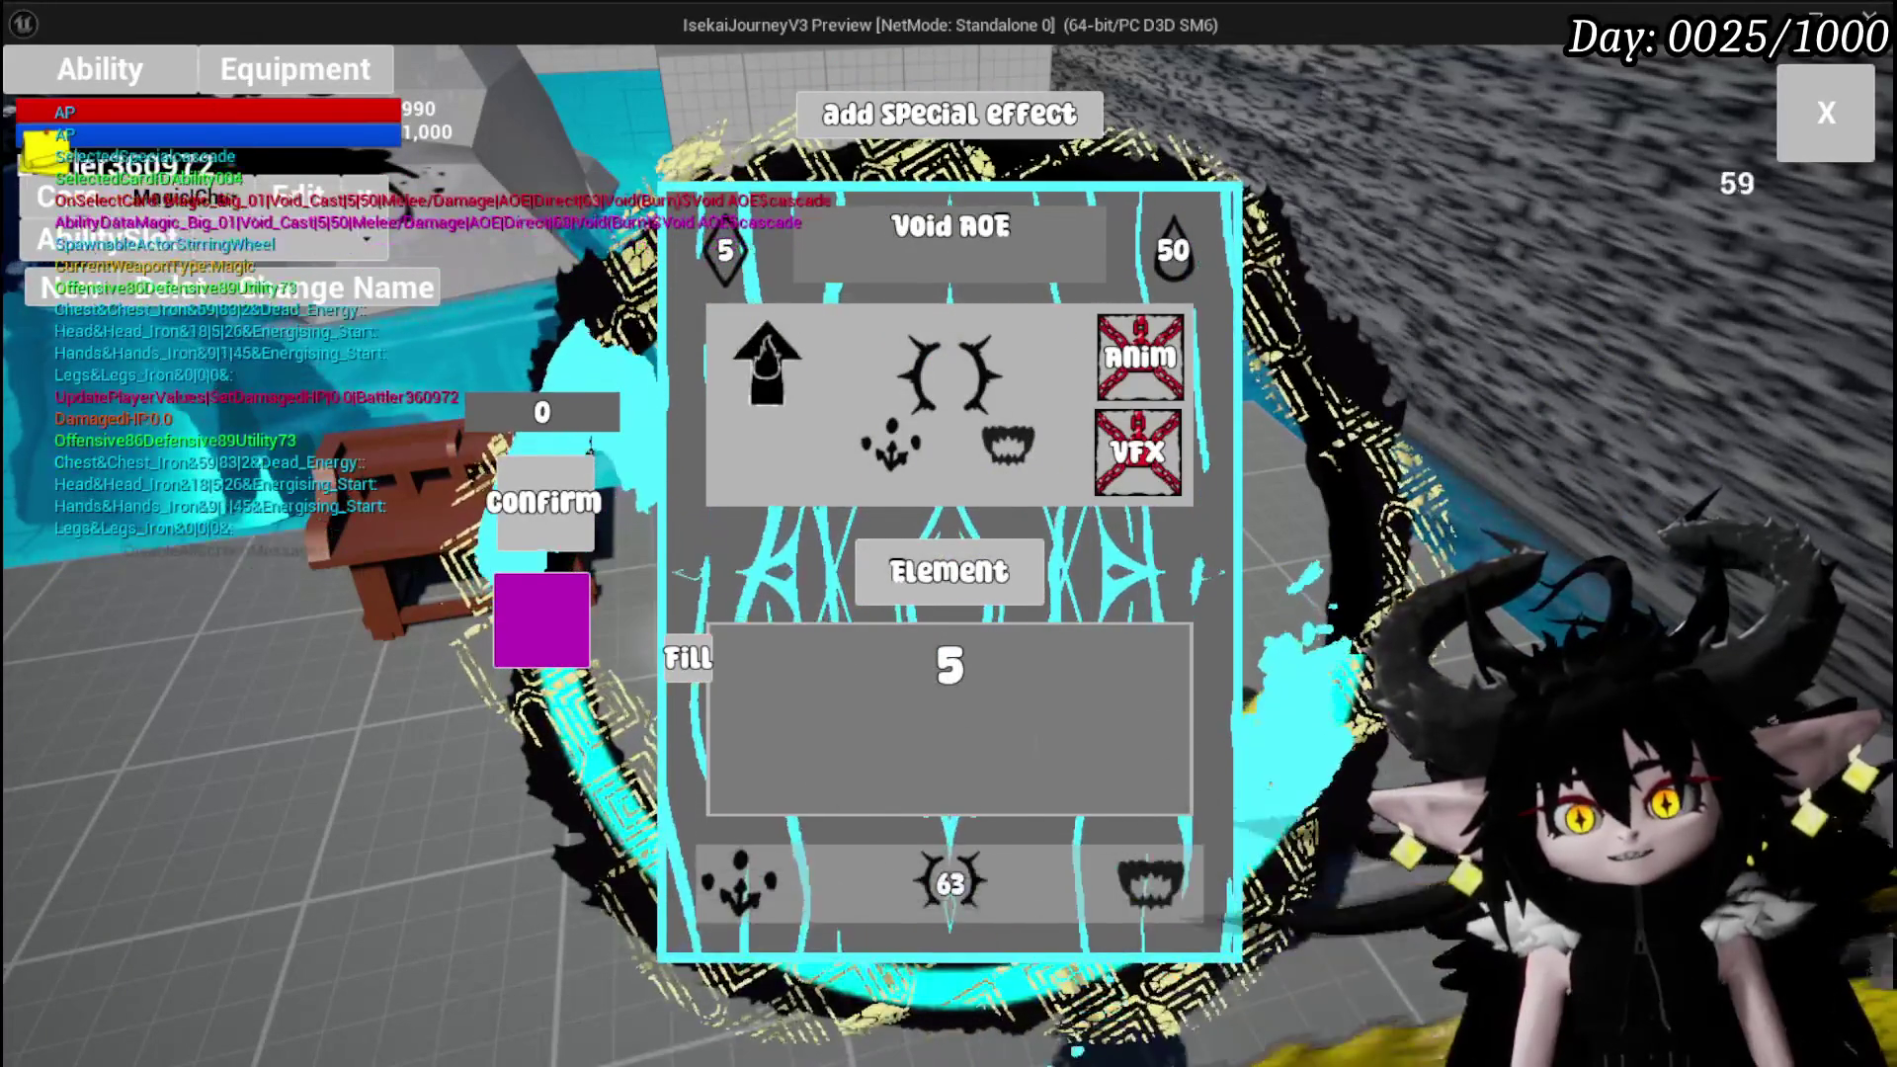
left_click(721, 251)
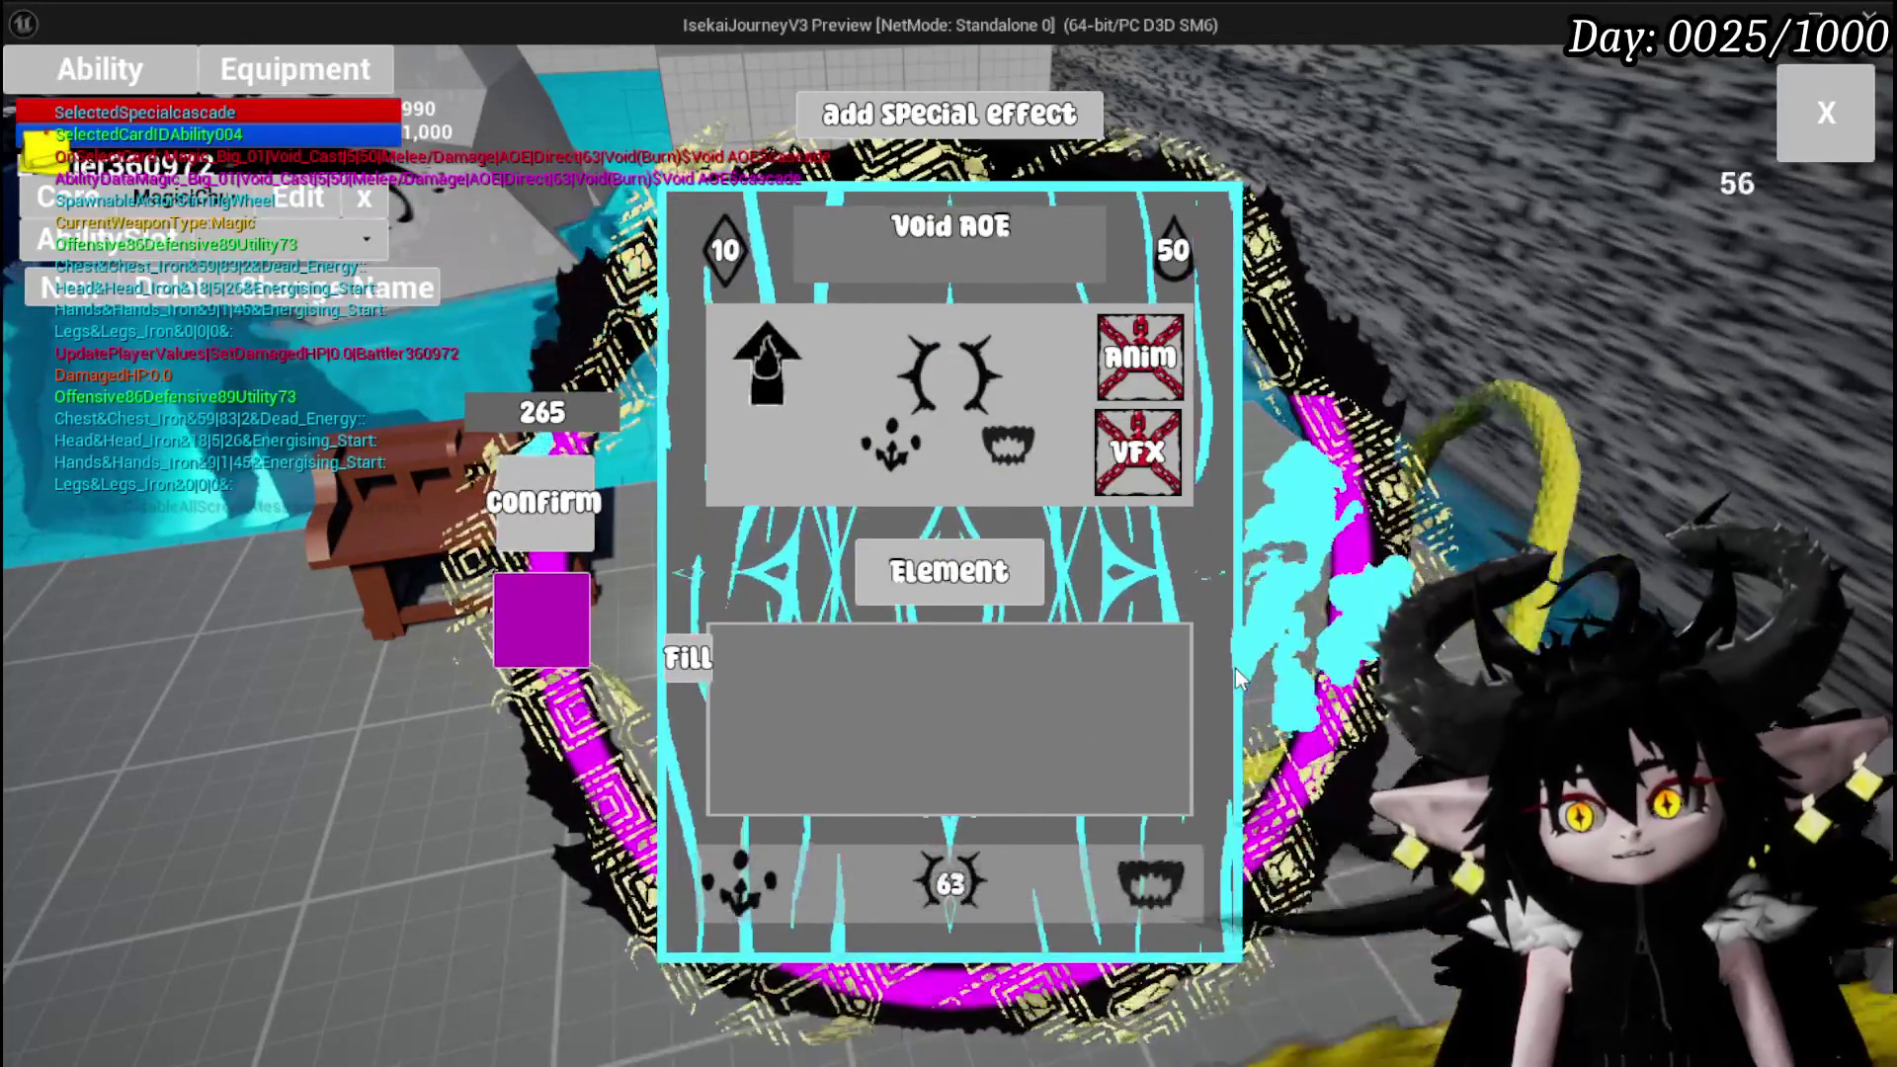
left_click(1168, 247)
double_click(951, 666)
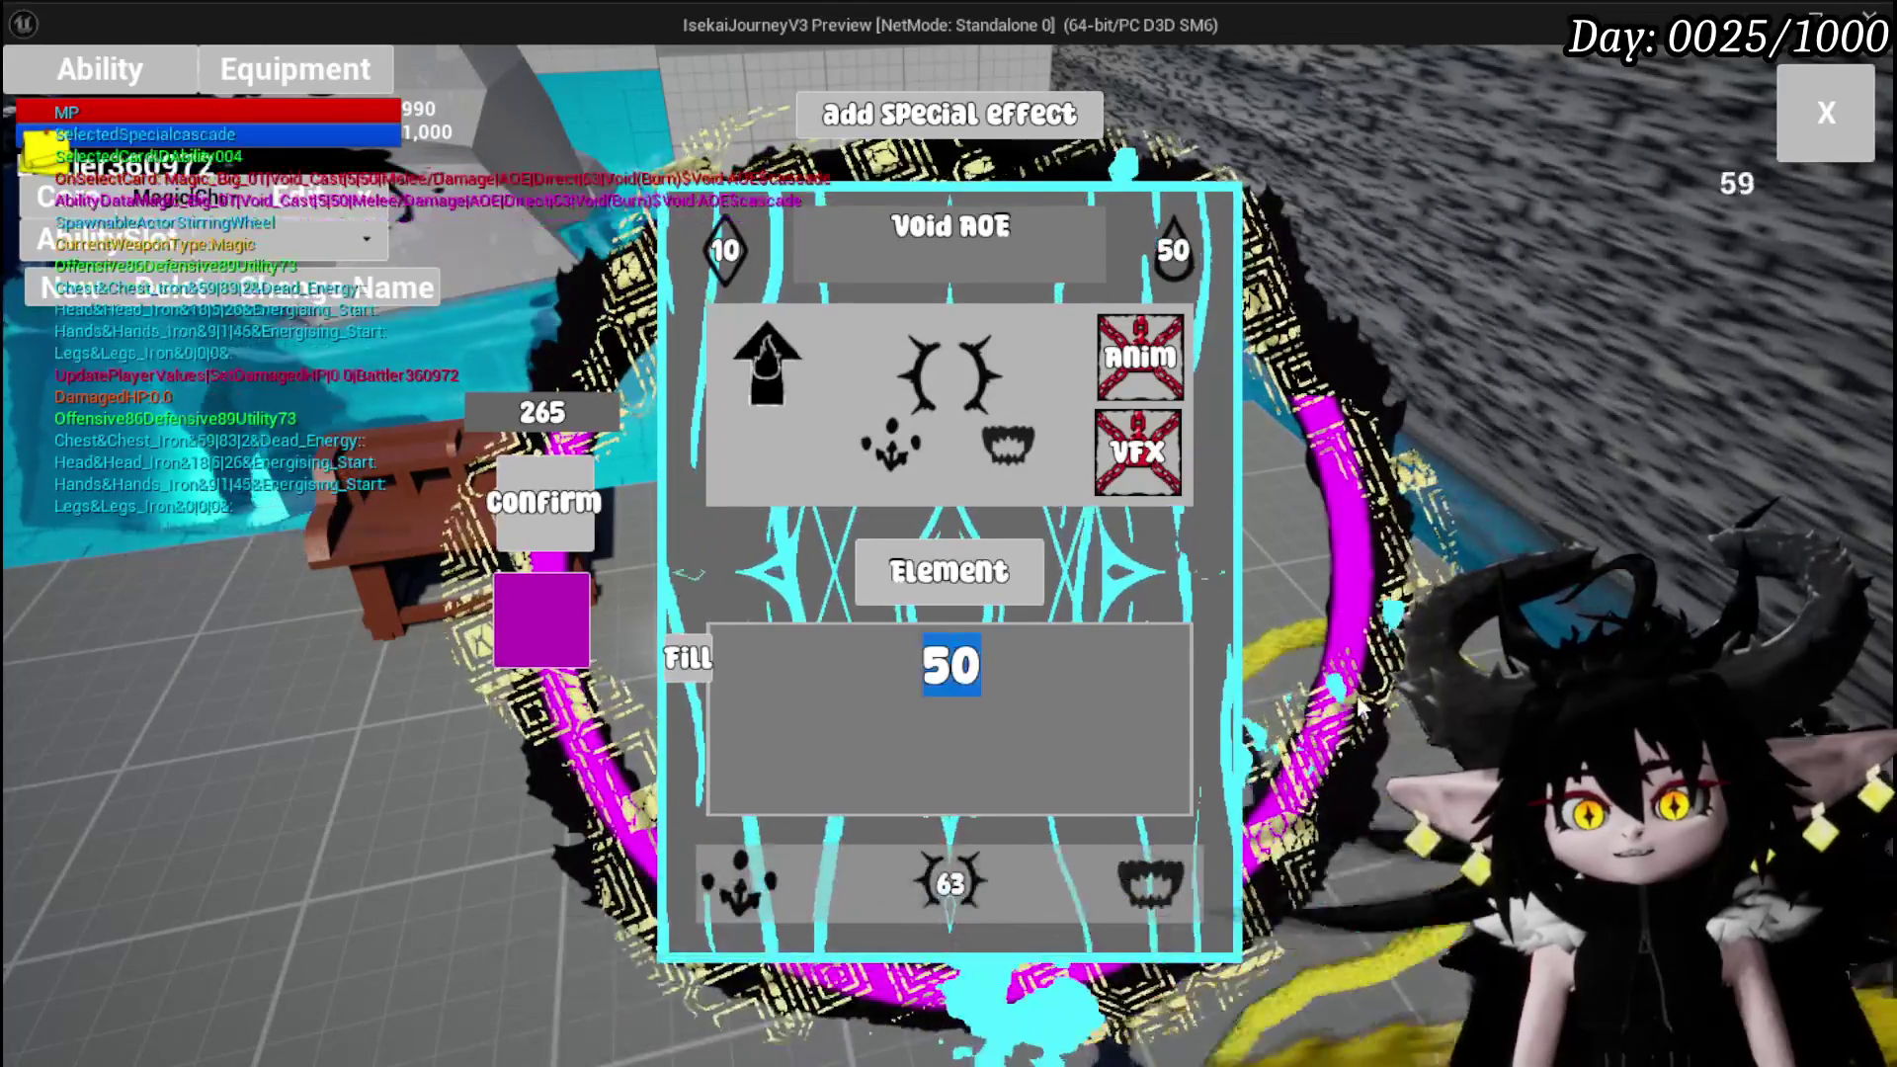
key("BackSpace")
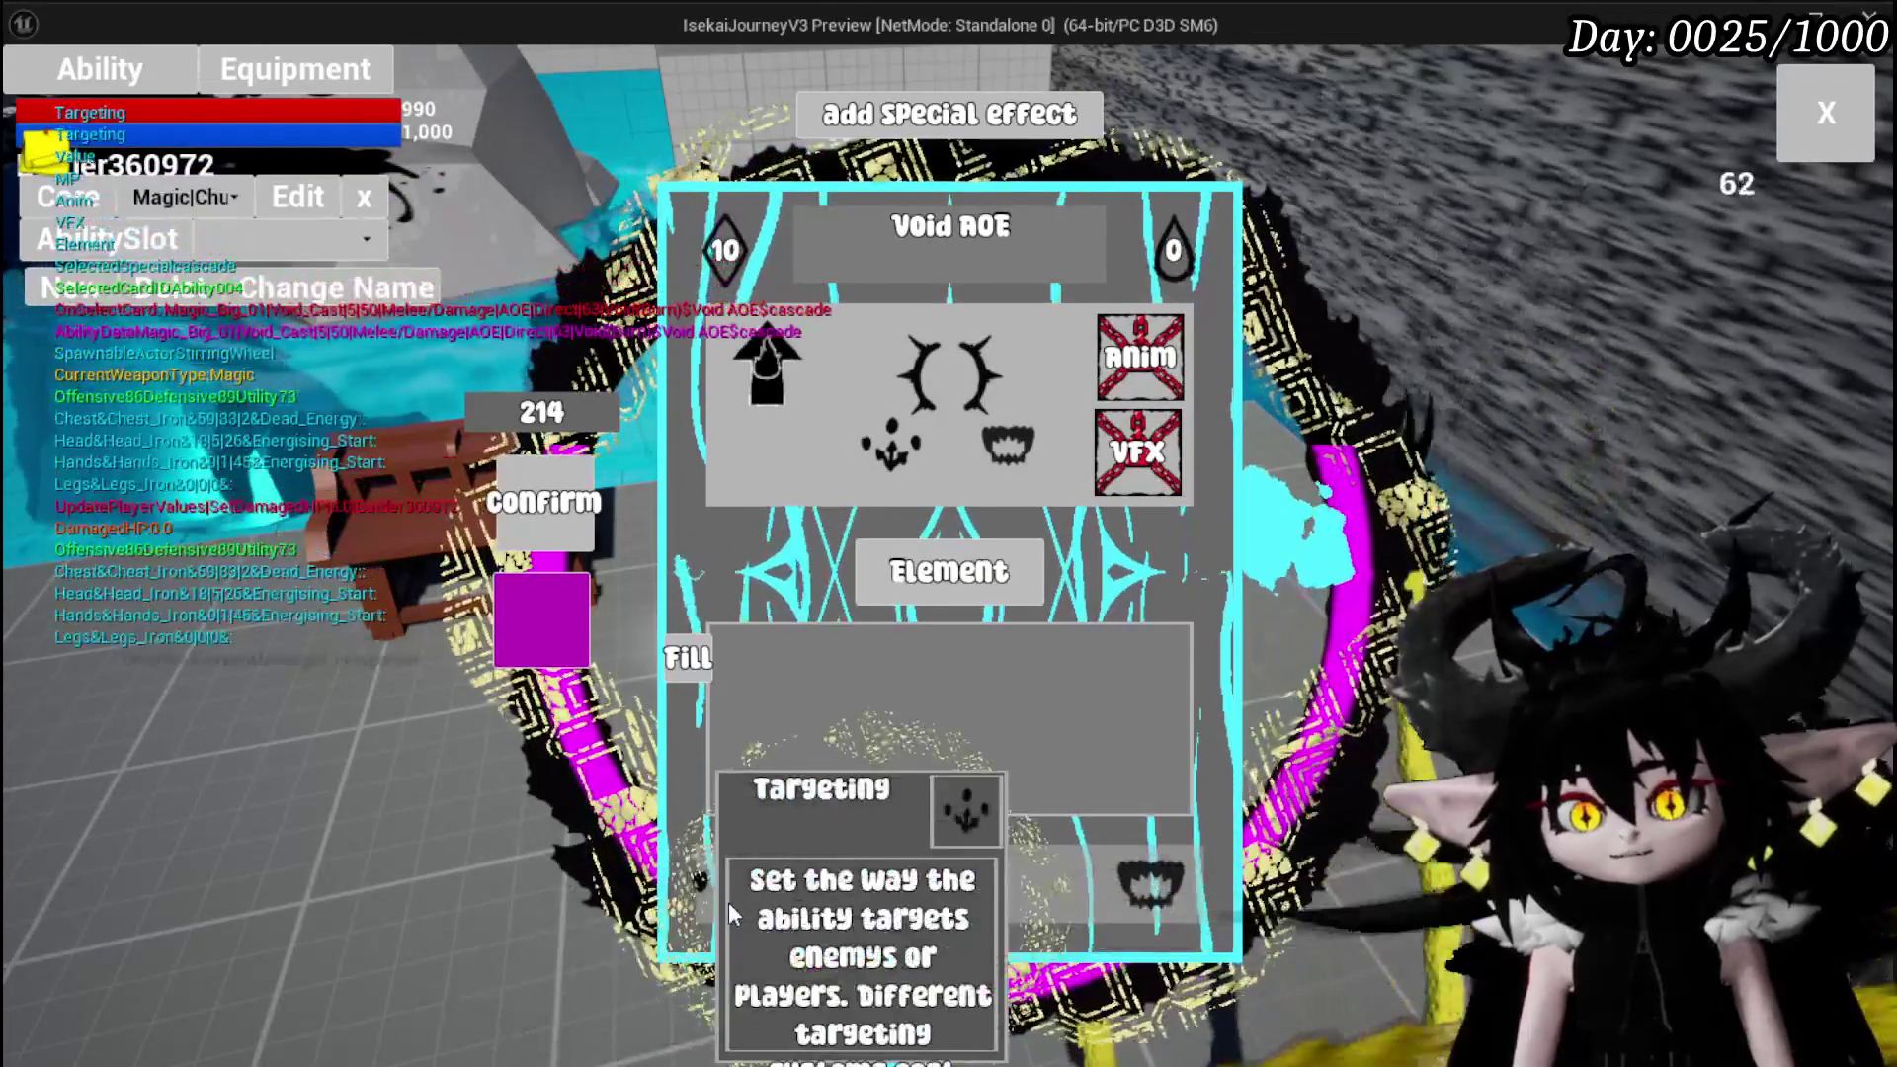
Set the card's targeting to Bounce with a count of 8 and make it offensive
left_click(731, 897)
left_click(1004, 375)
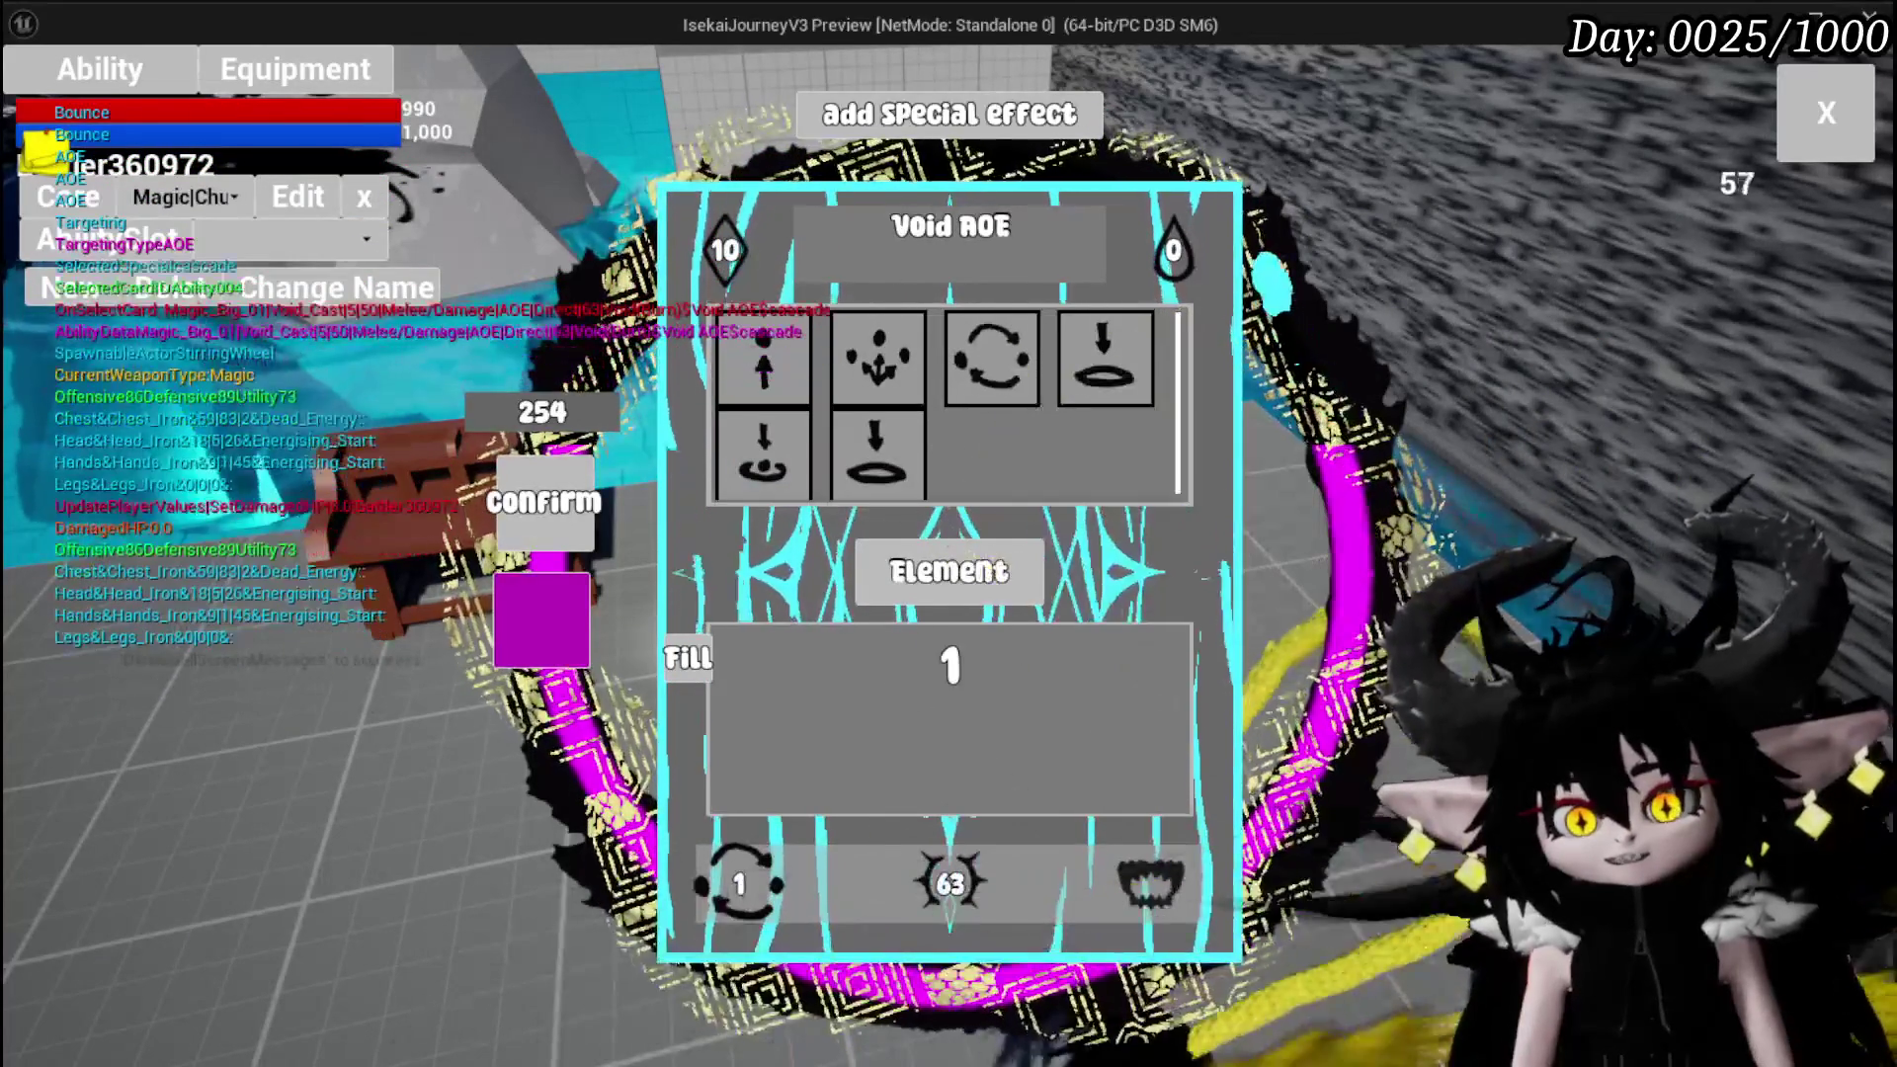
type("8")
key("Return")
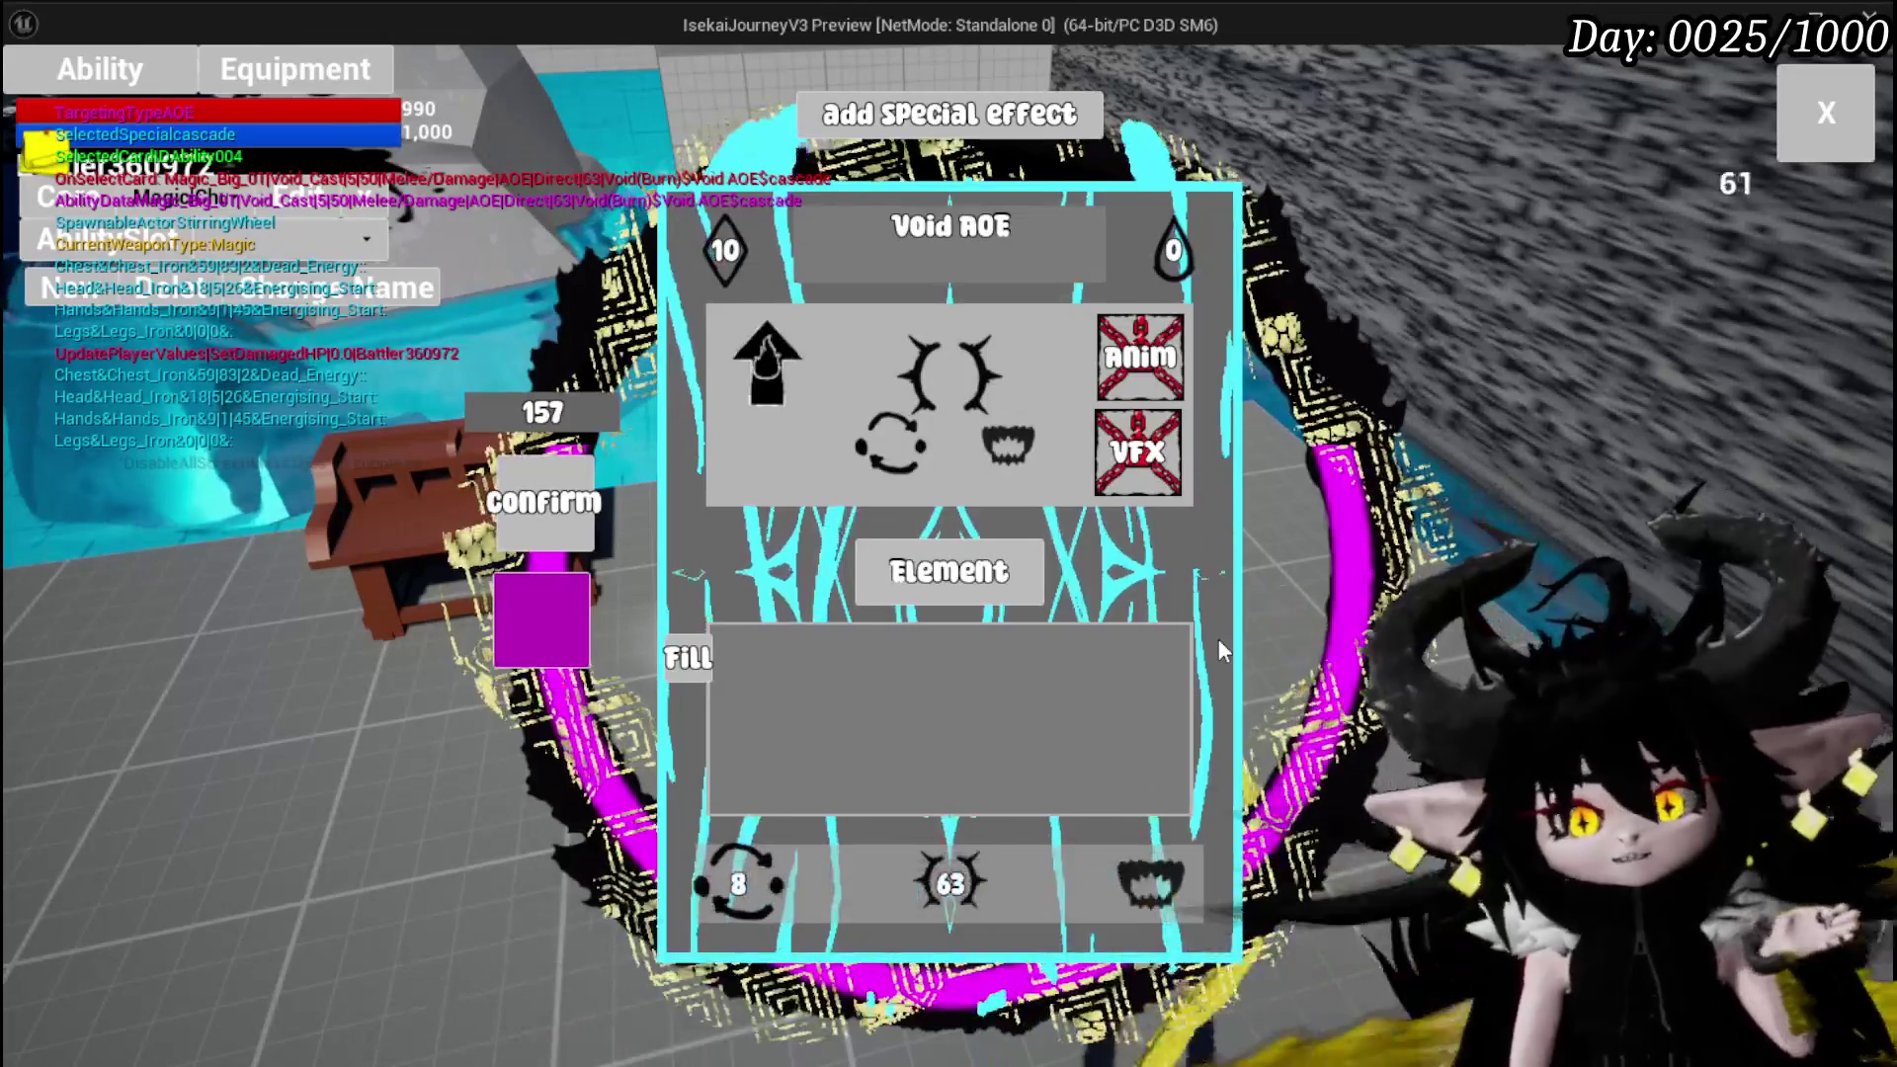
left_click(950, 882)
left_click(763, 358)
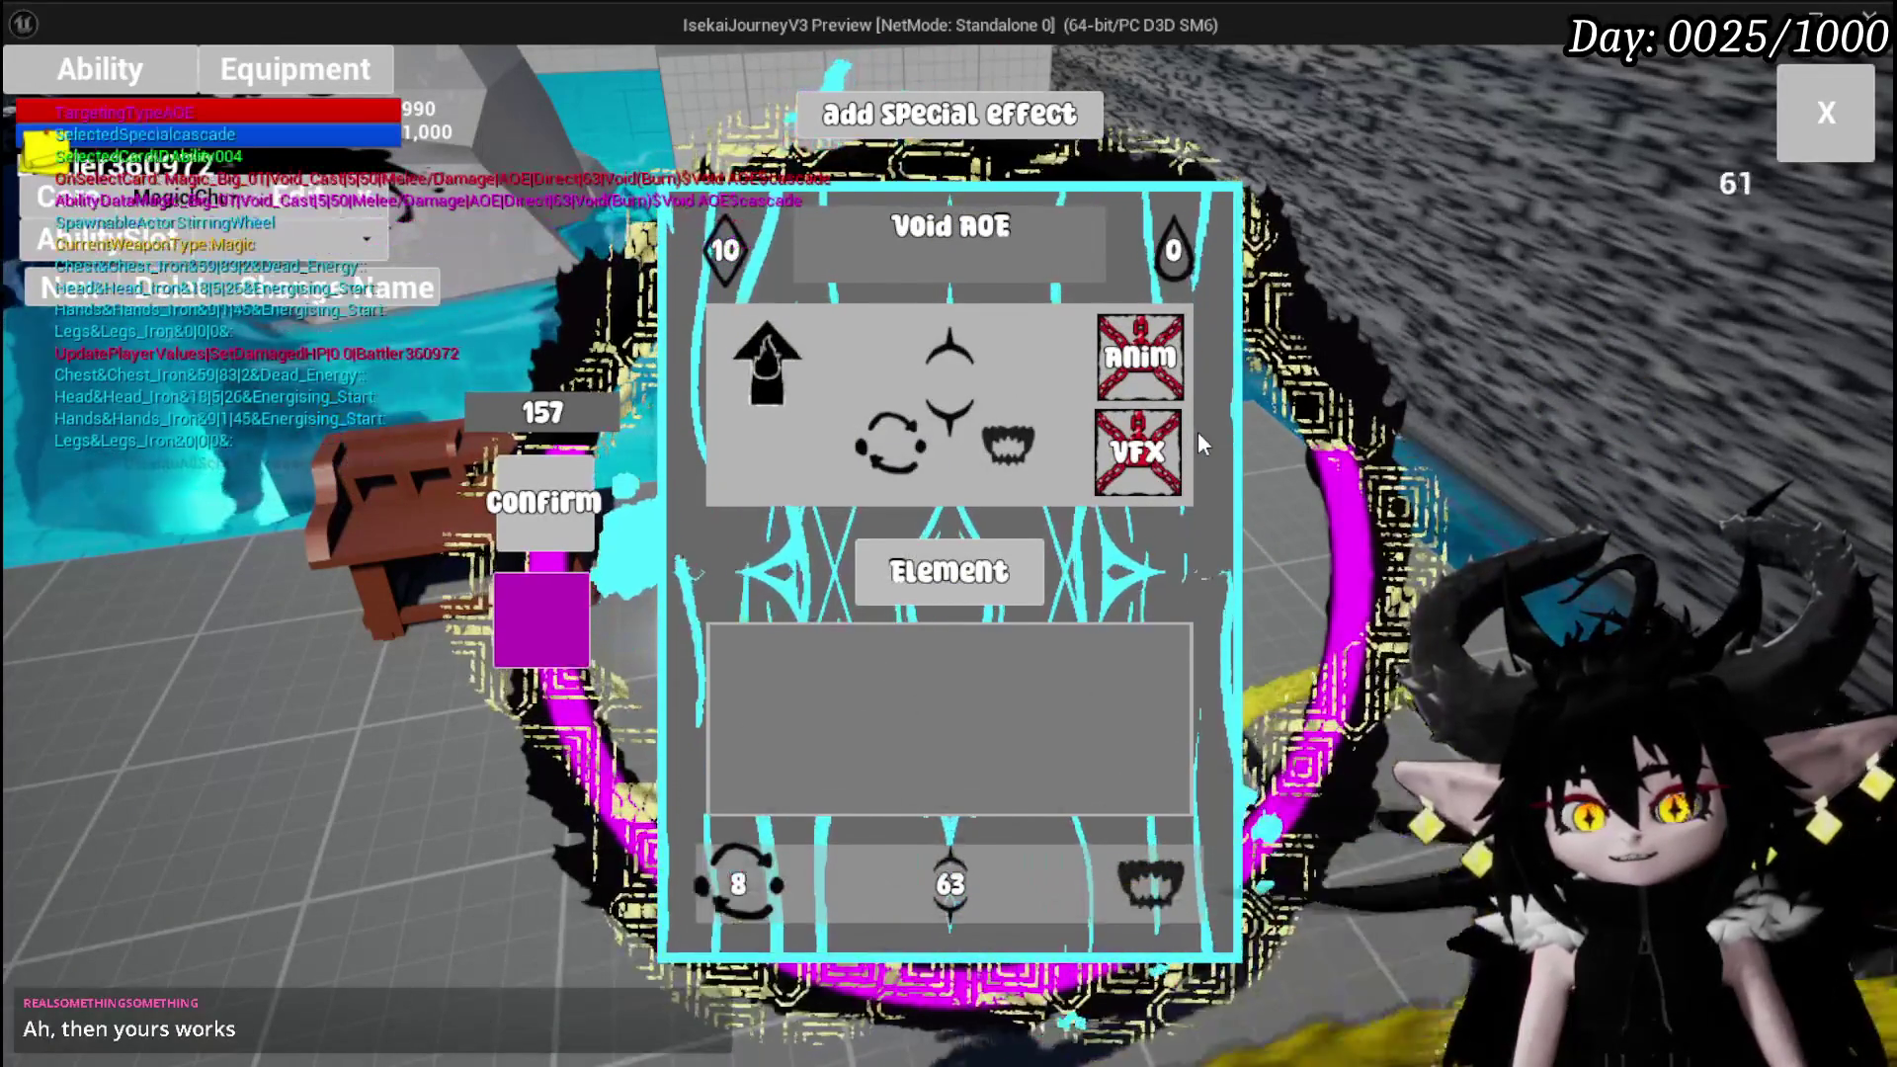
Make the card summon a Void_Observer with its value filled to 308 and High logic
left_click(1138, 452)
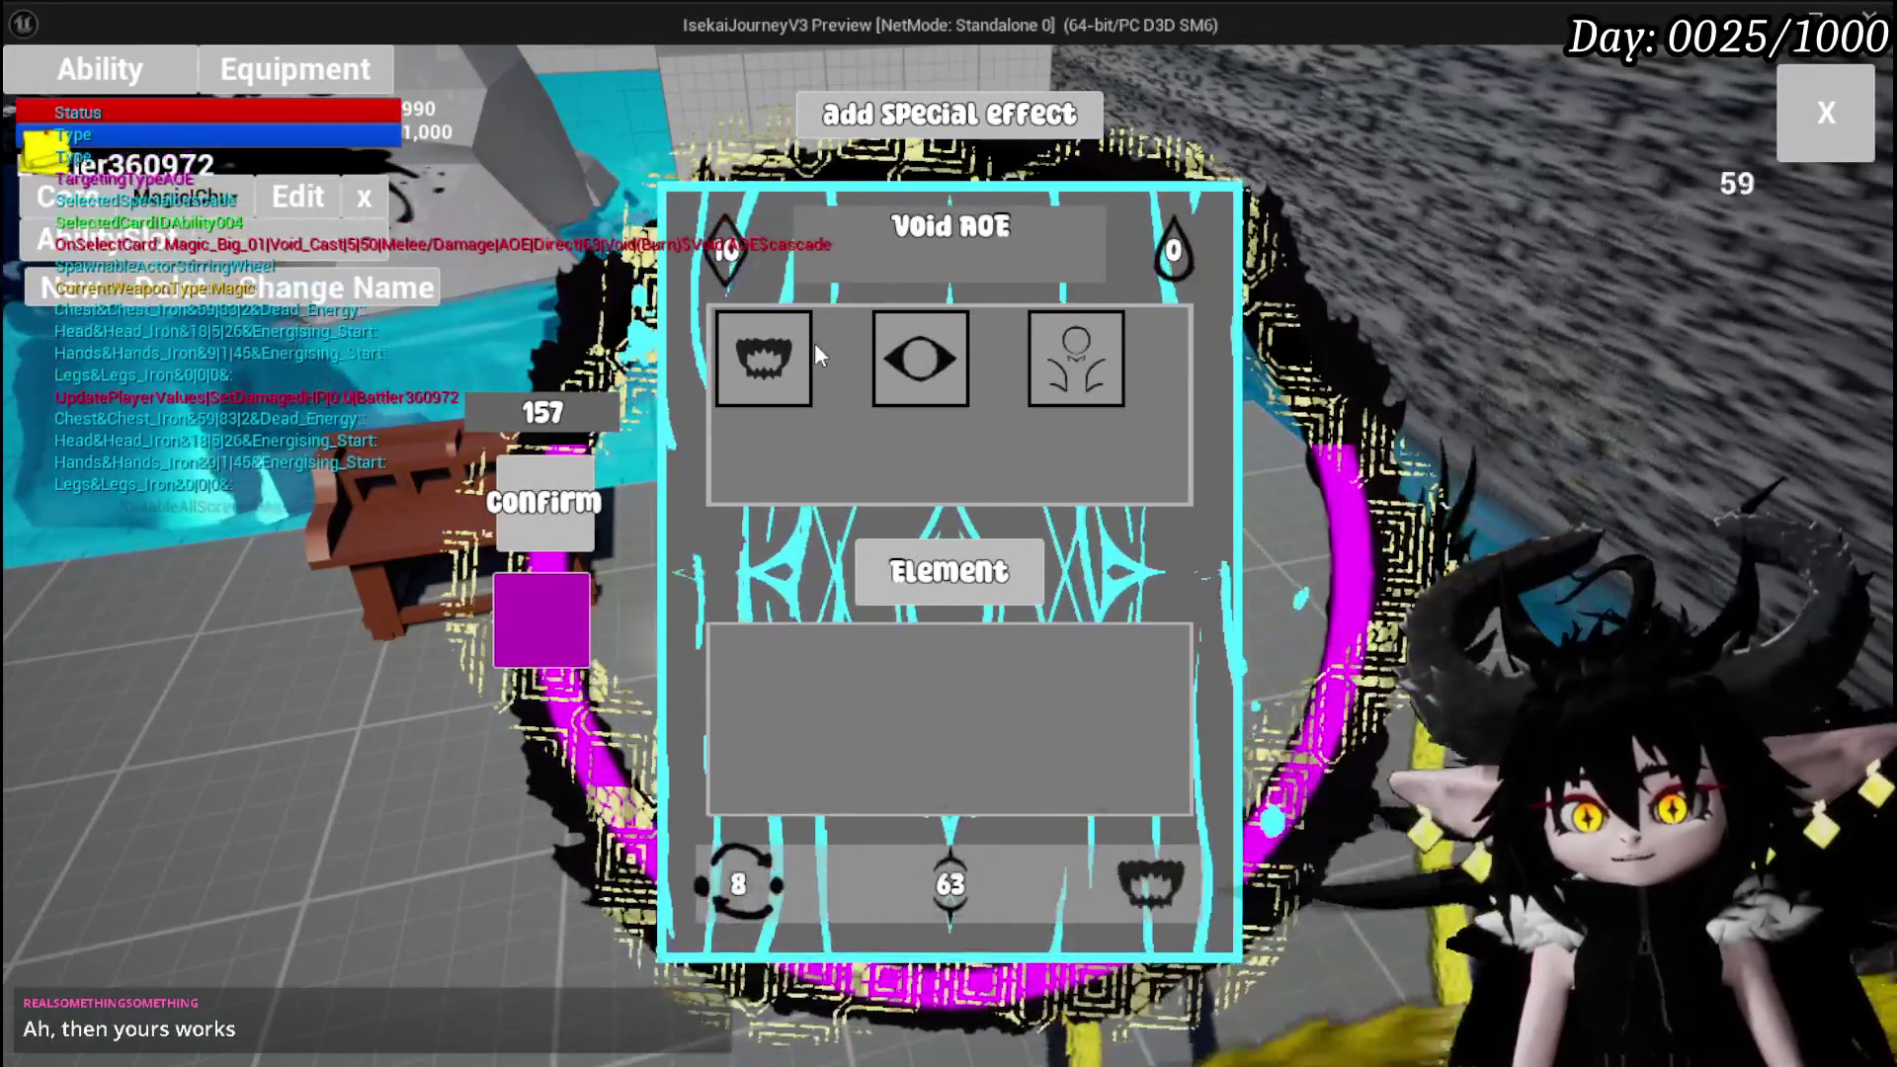
left_click(1043, 355)
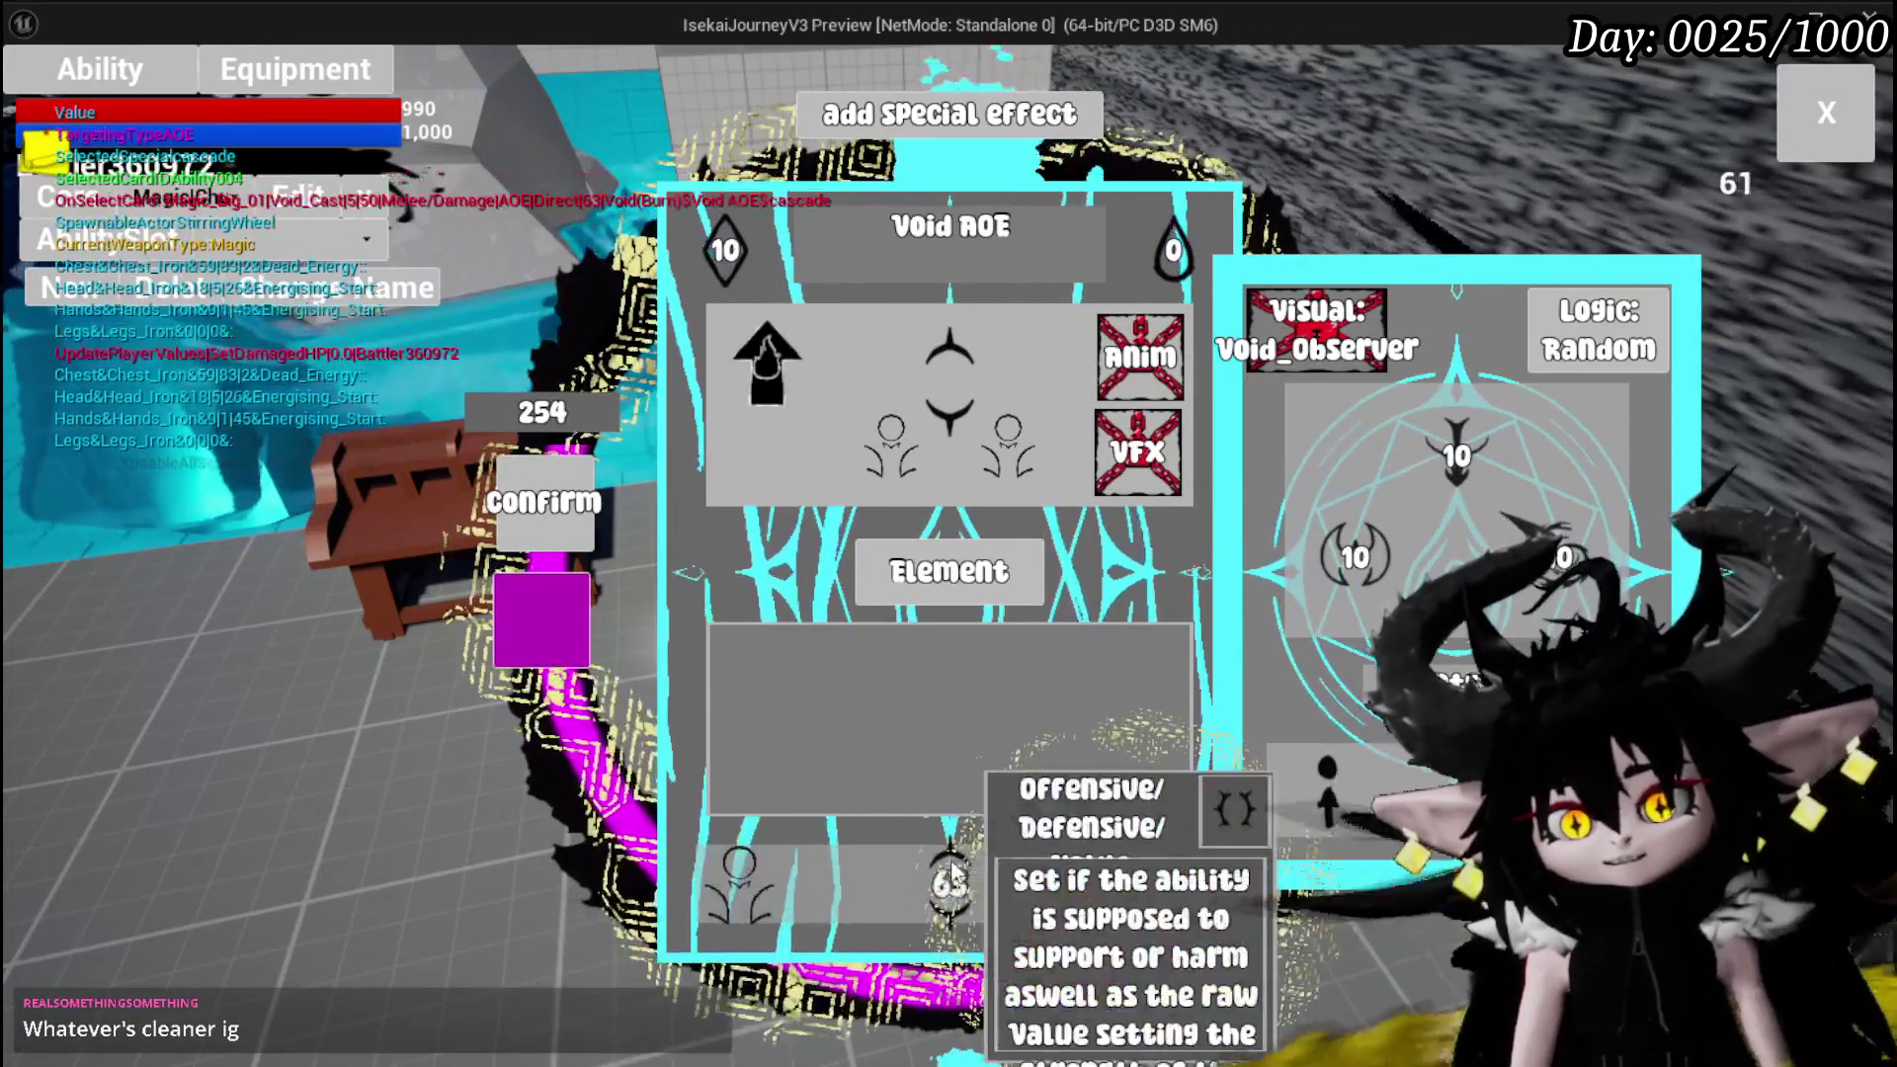
left_click(1235, 802)
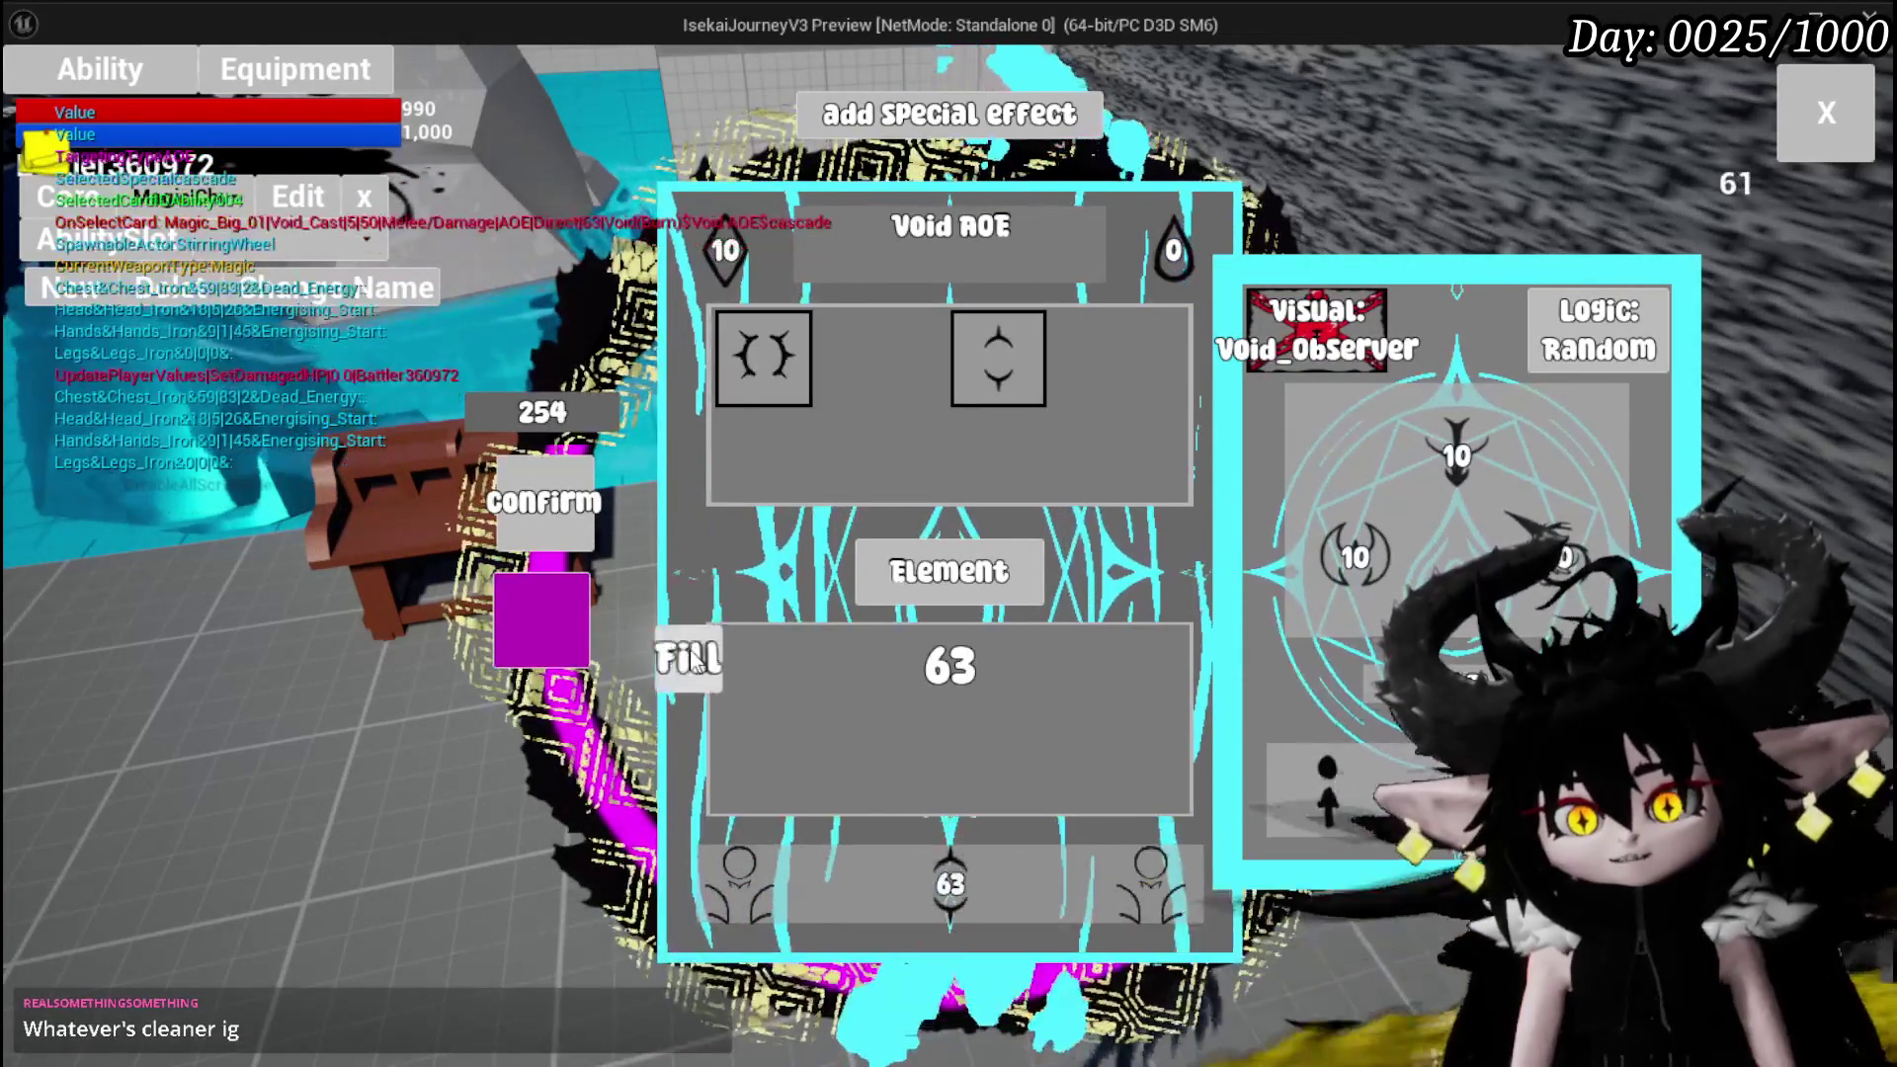
left_click(927, 675)
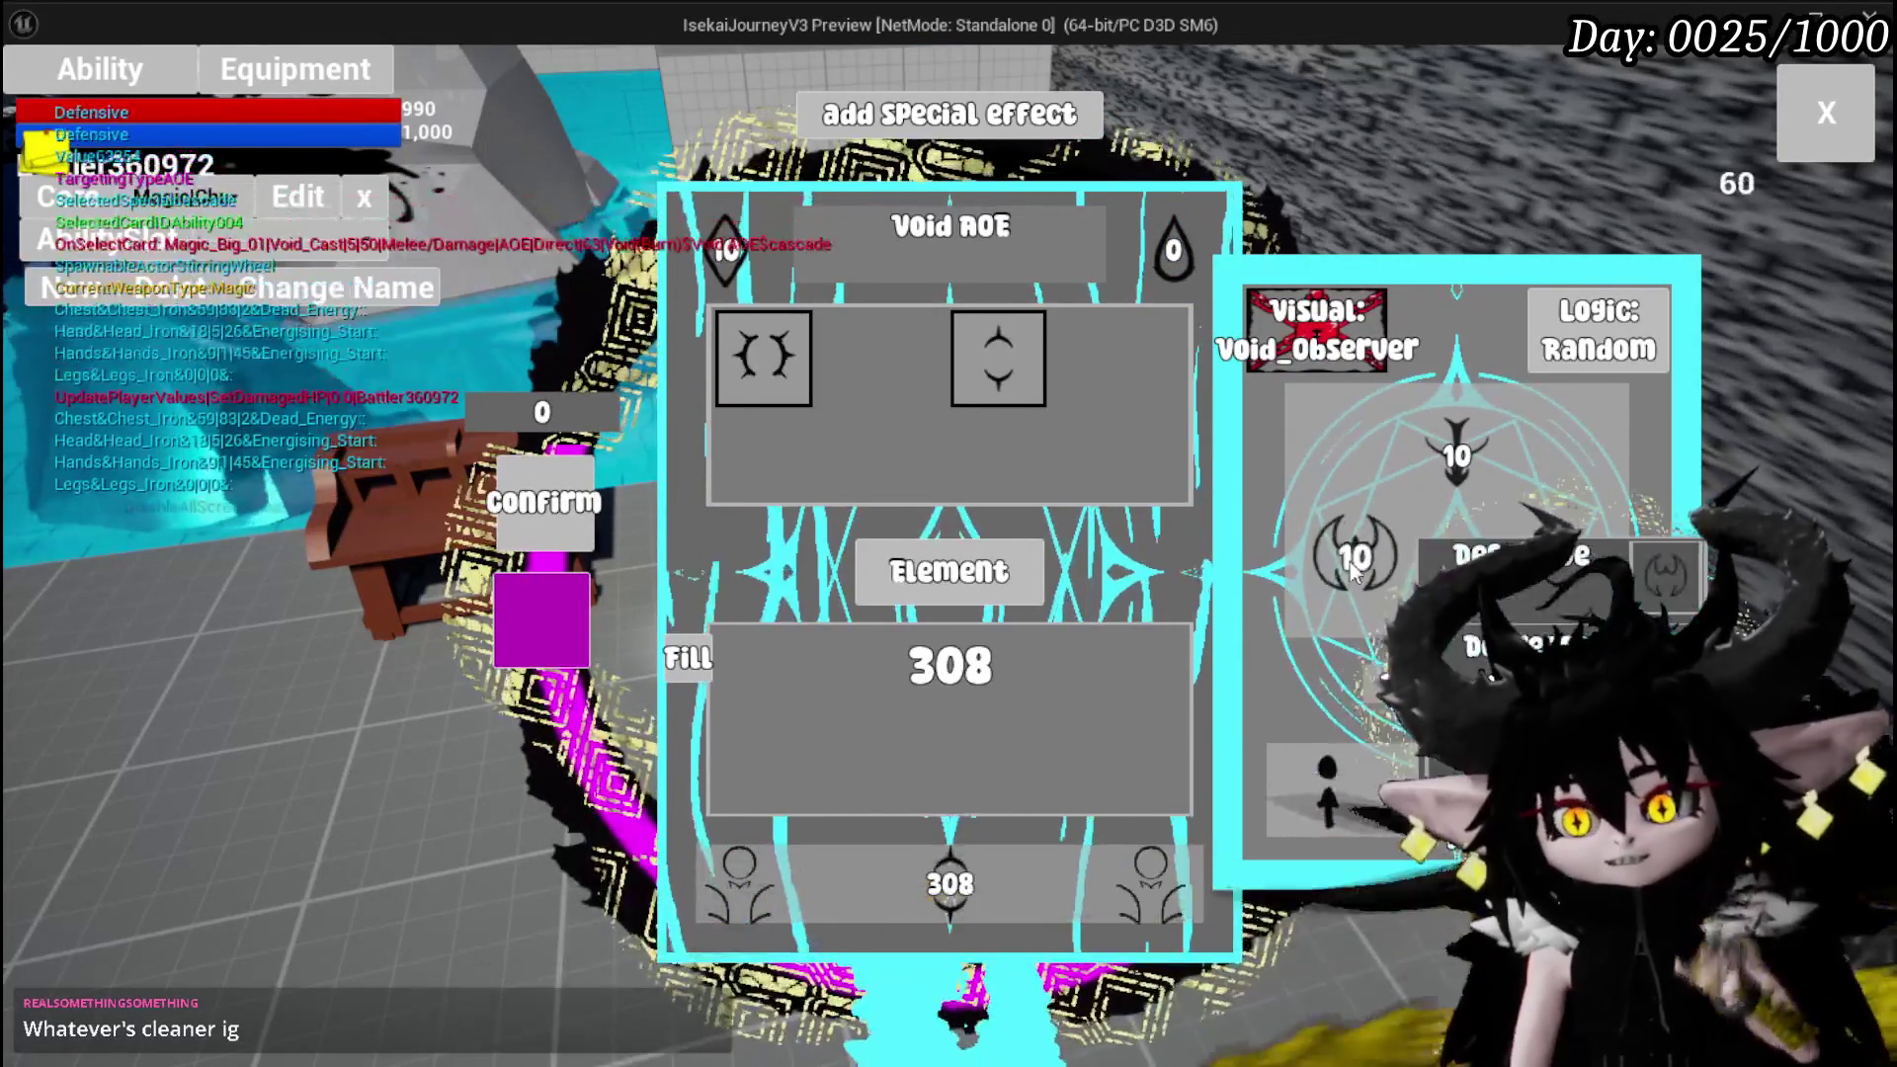
mouse_move(1457, 481)
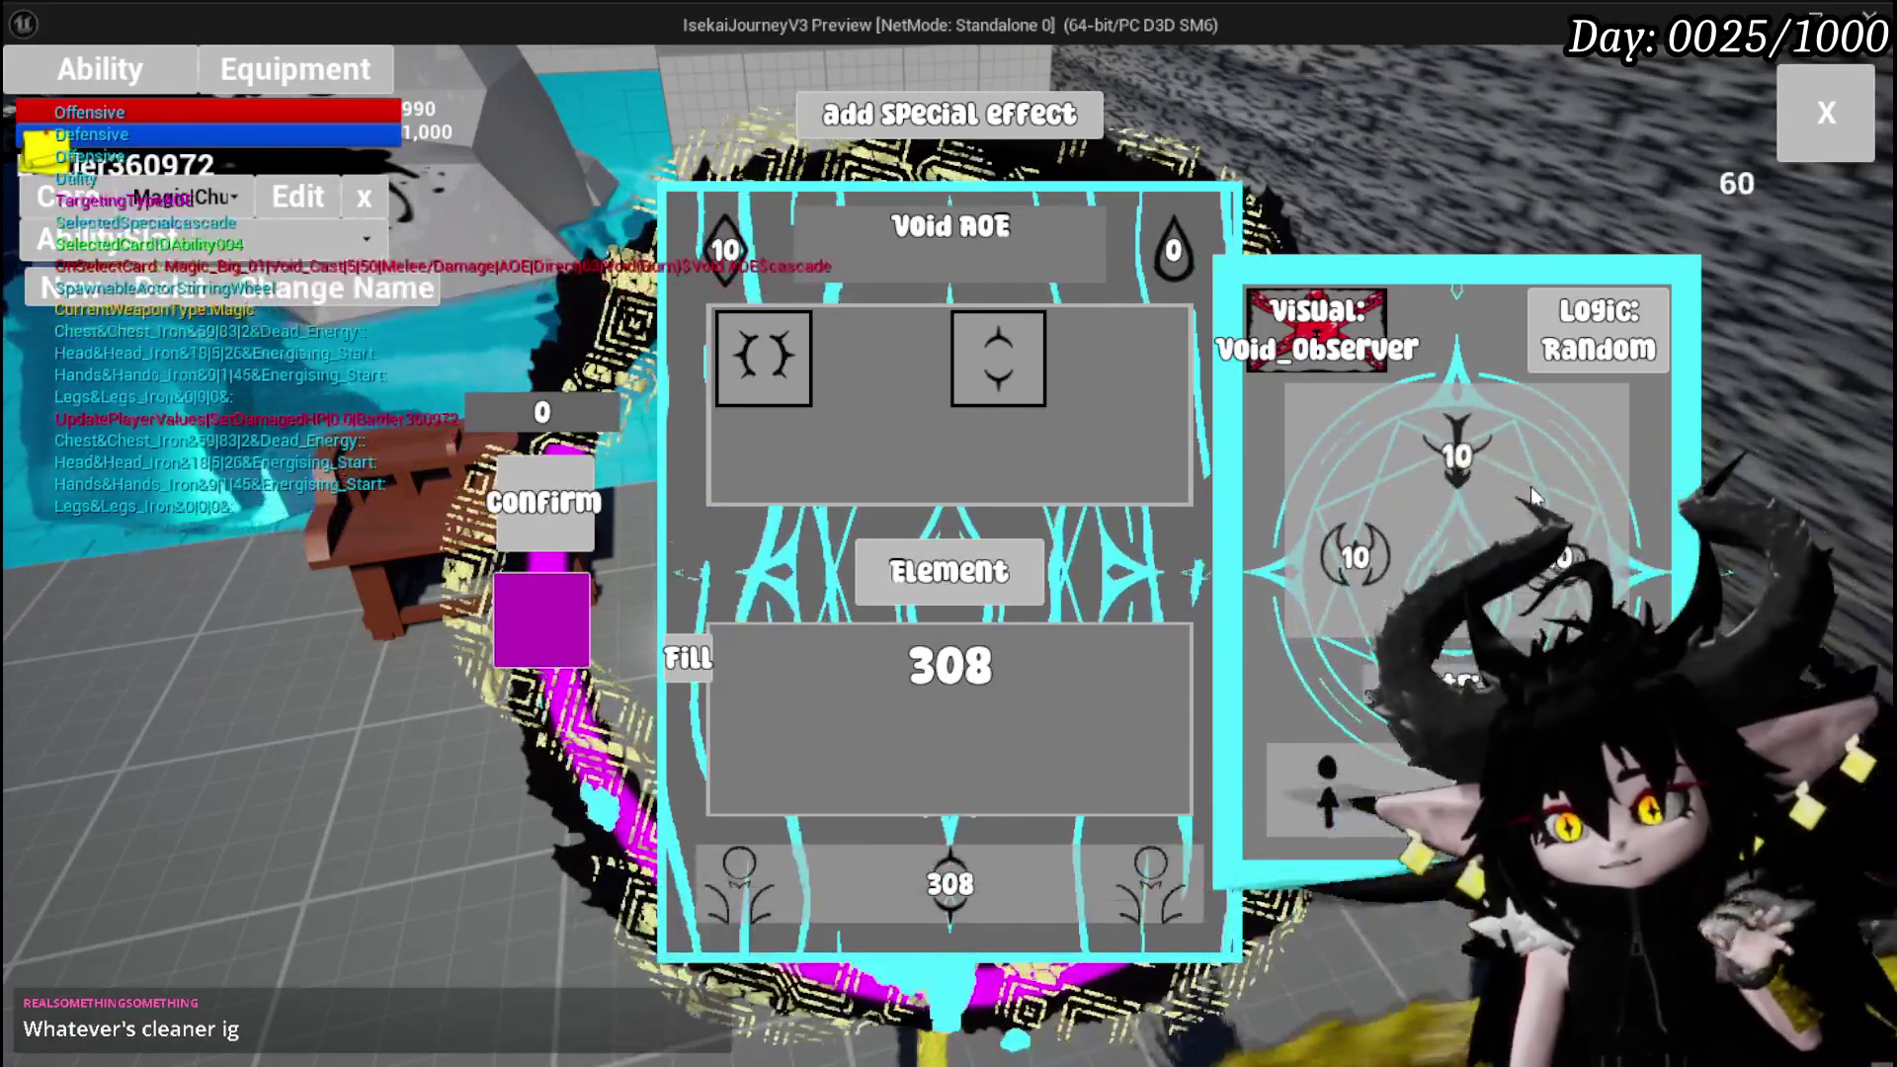
mouse_move(1323, 591)
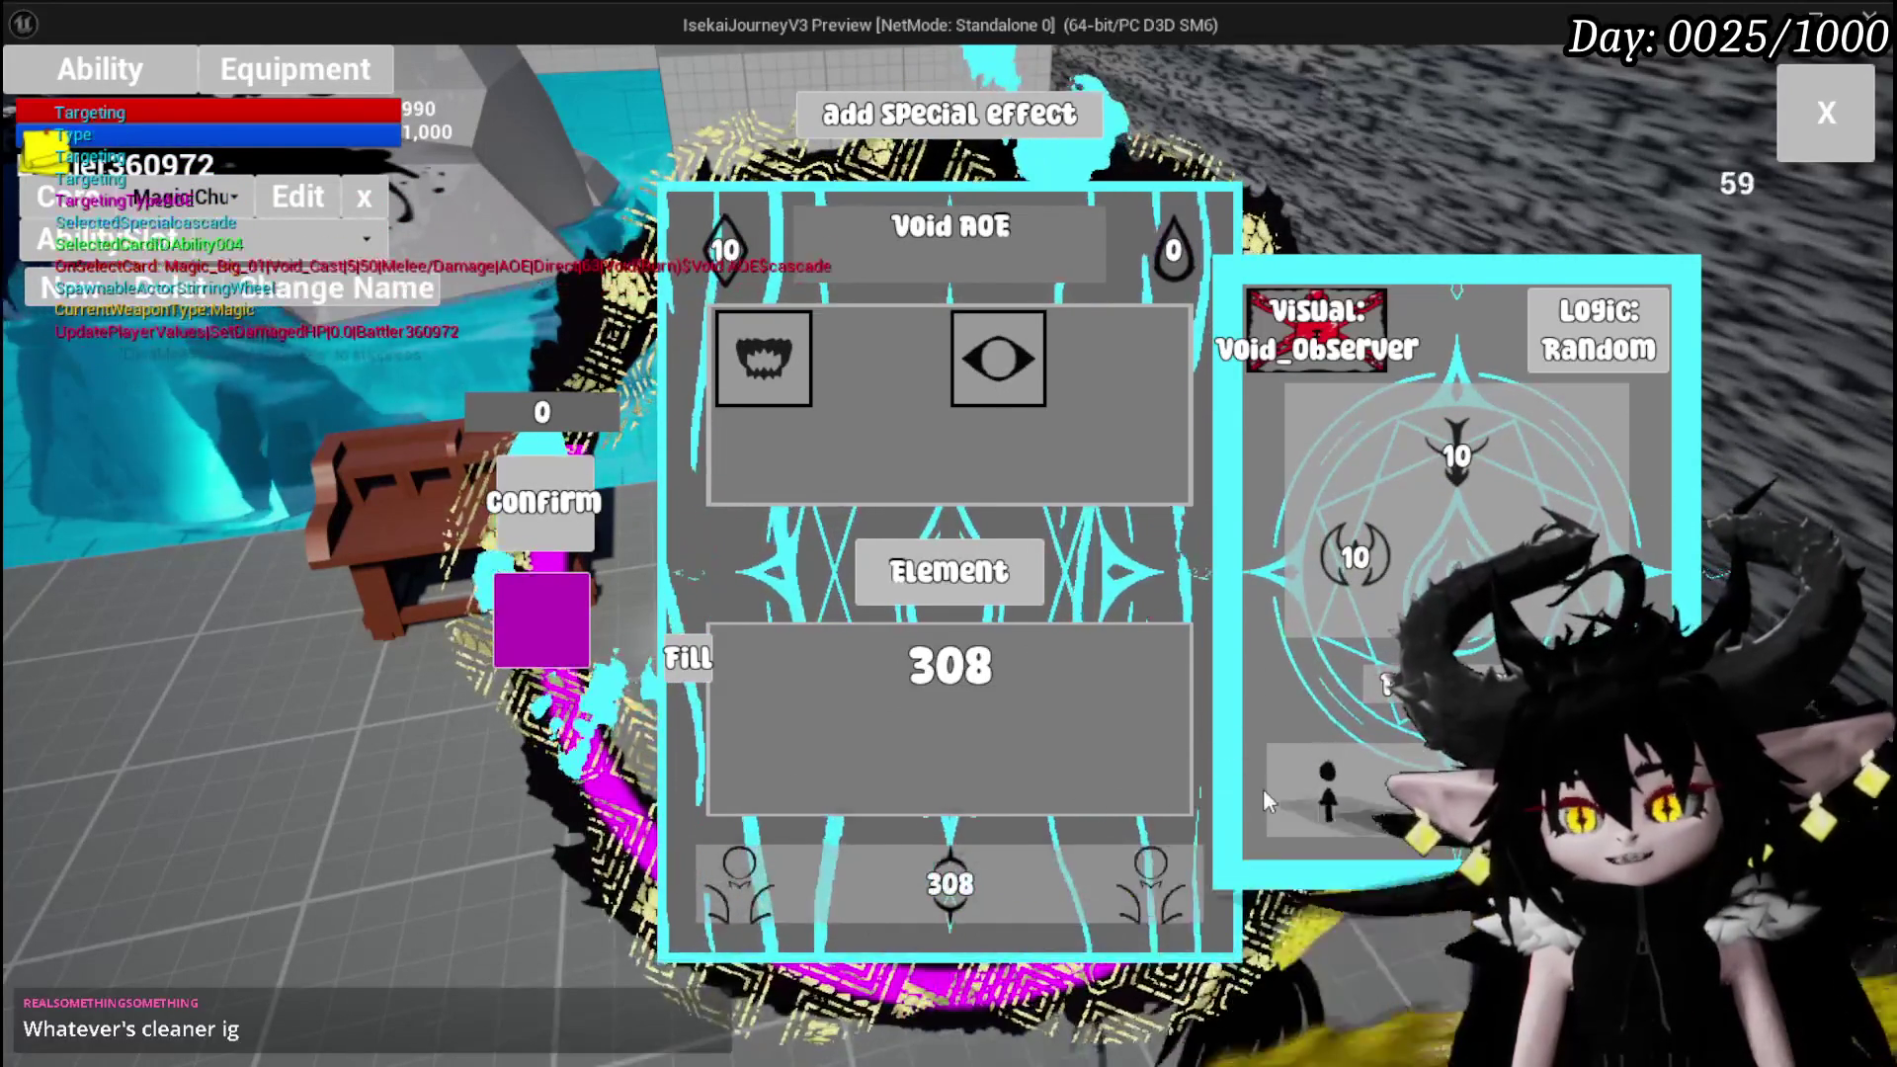
mouse_move(1296, 822)
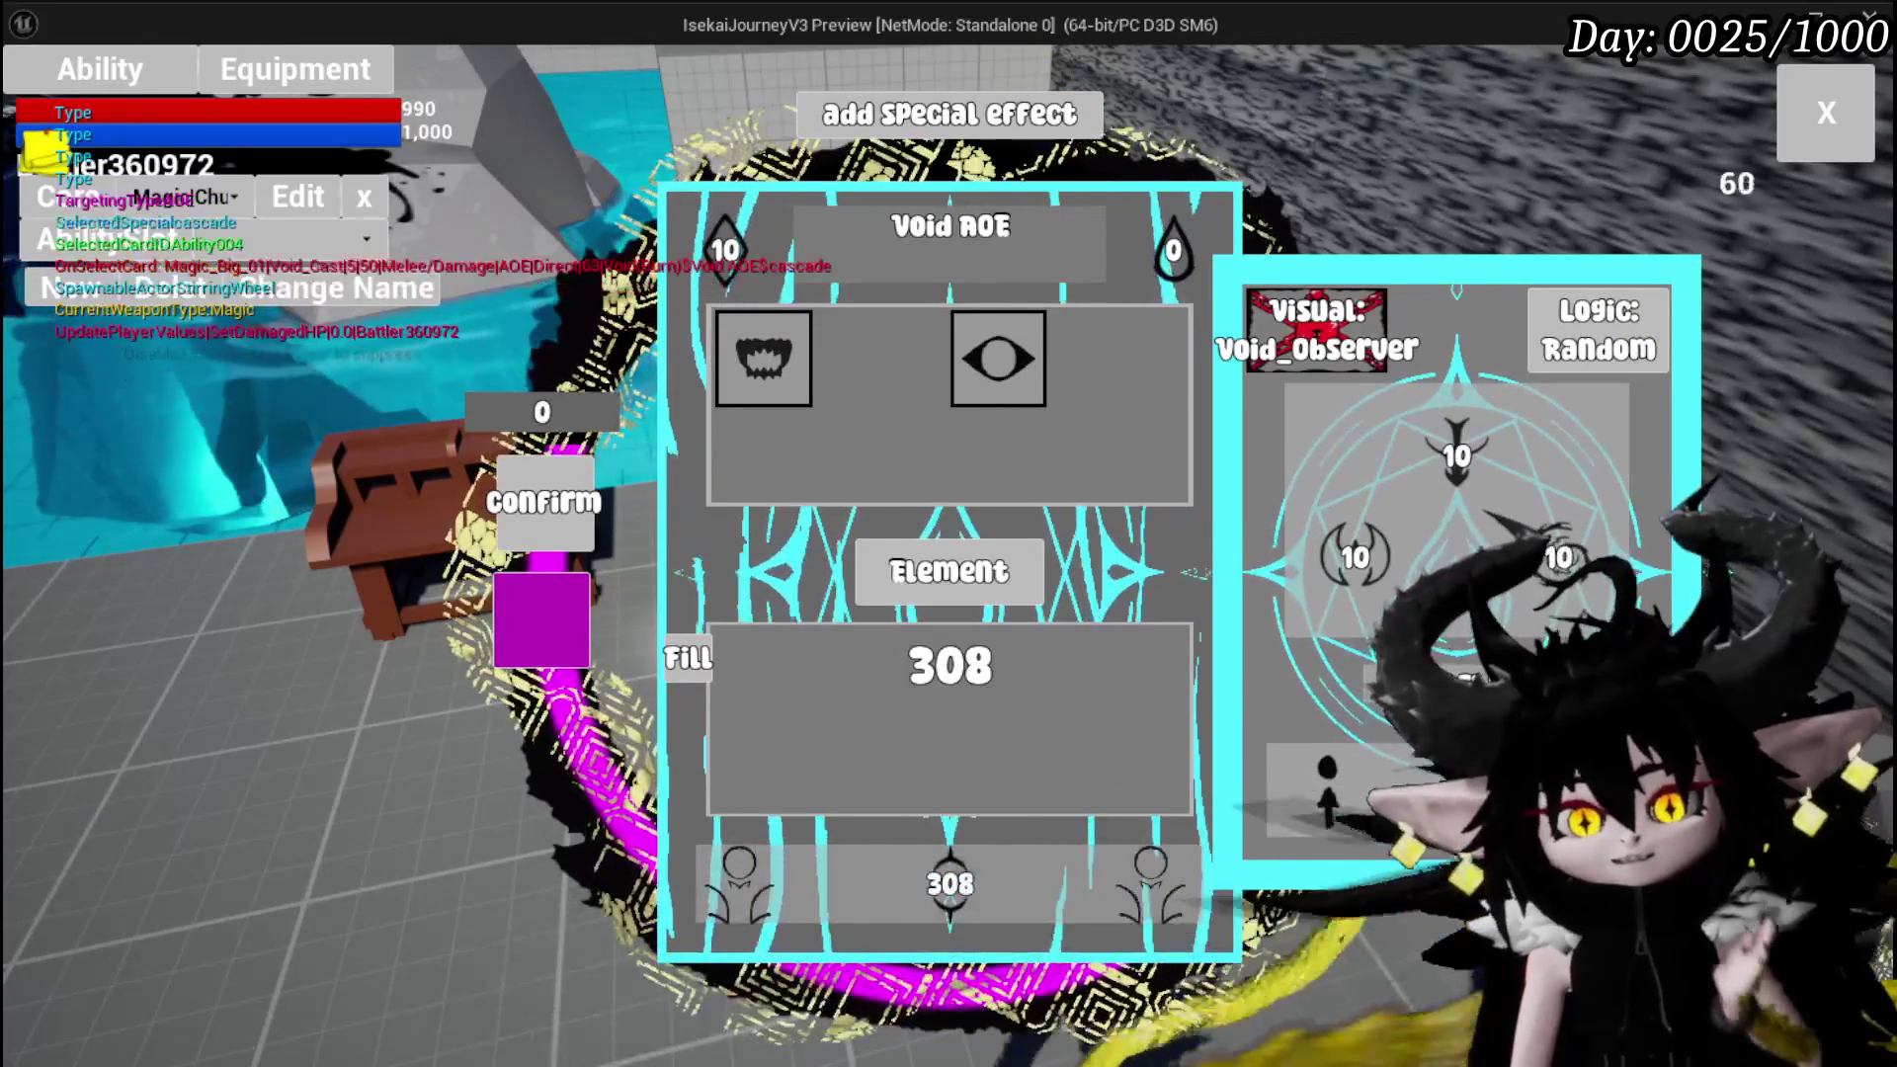
mouse_move(1367, 400)
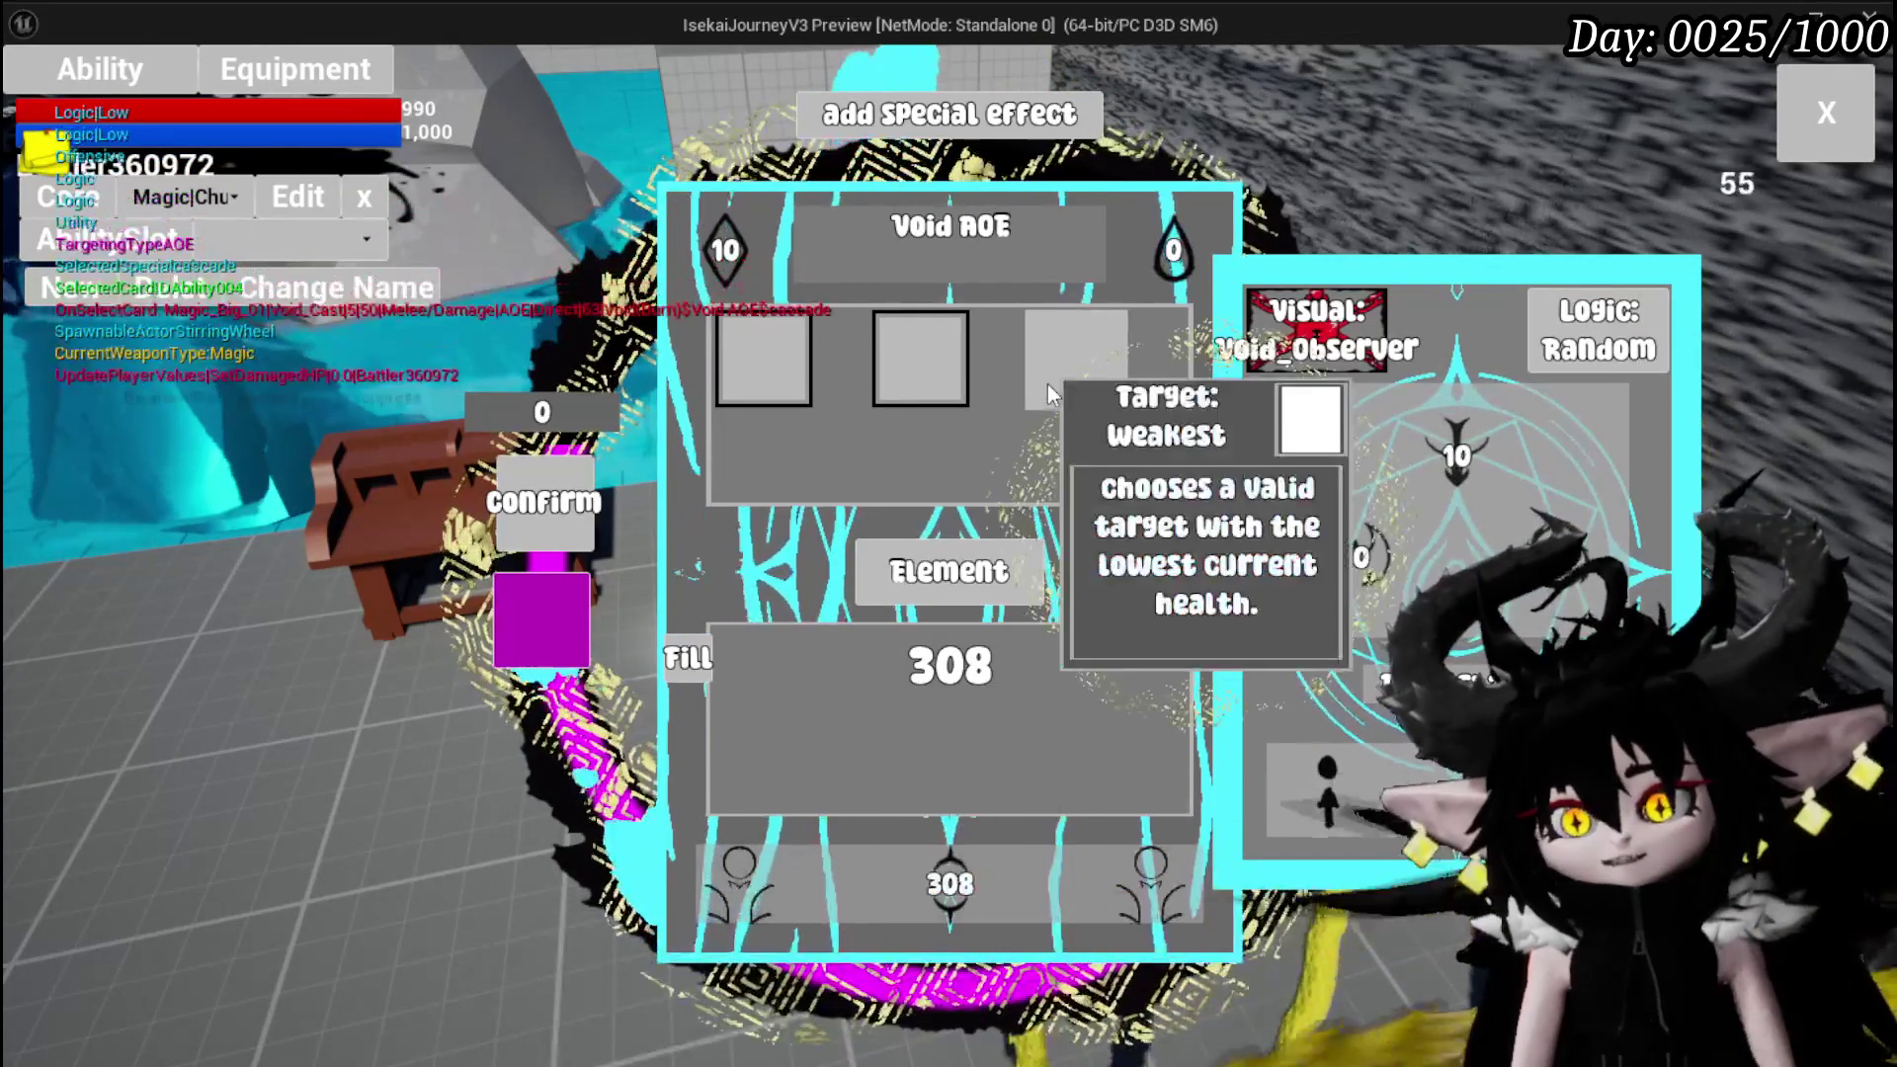
mouse_move(1092, 374)
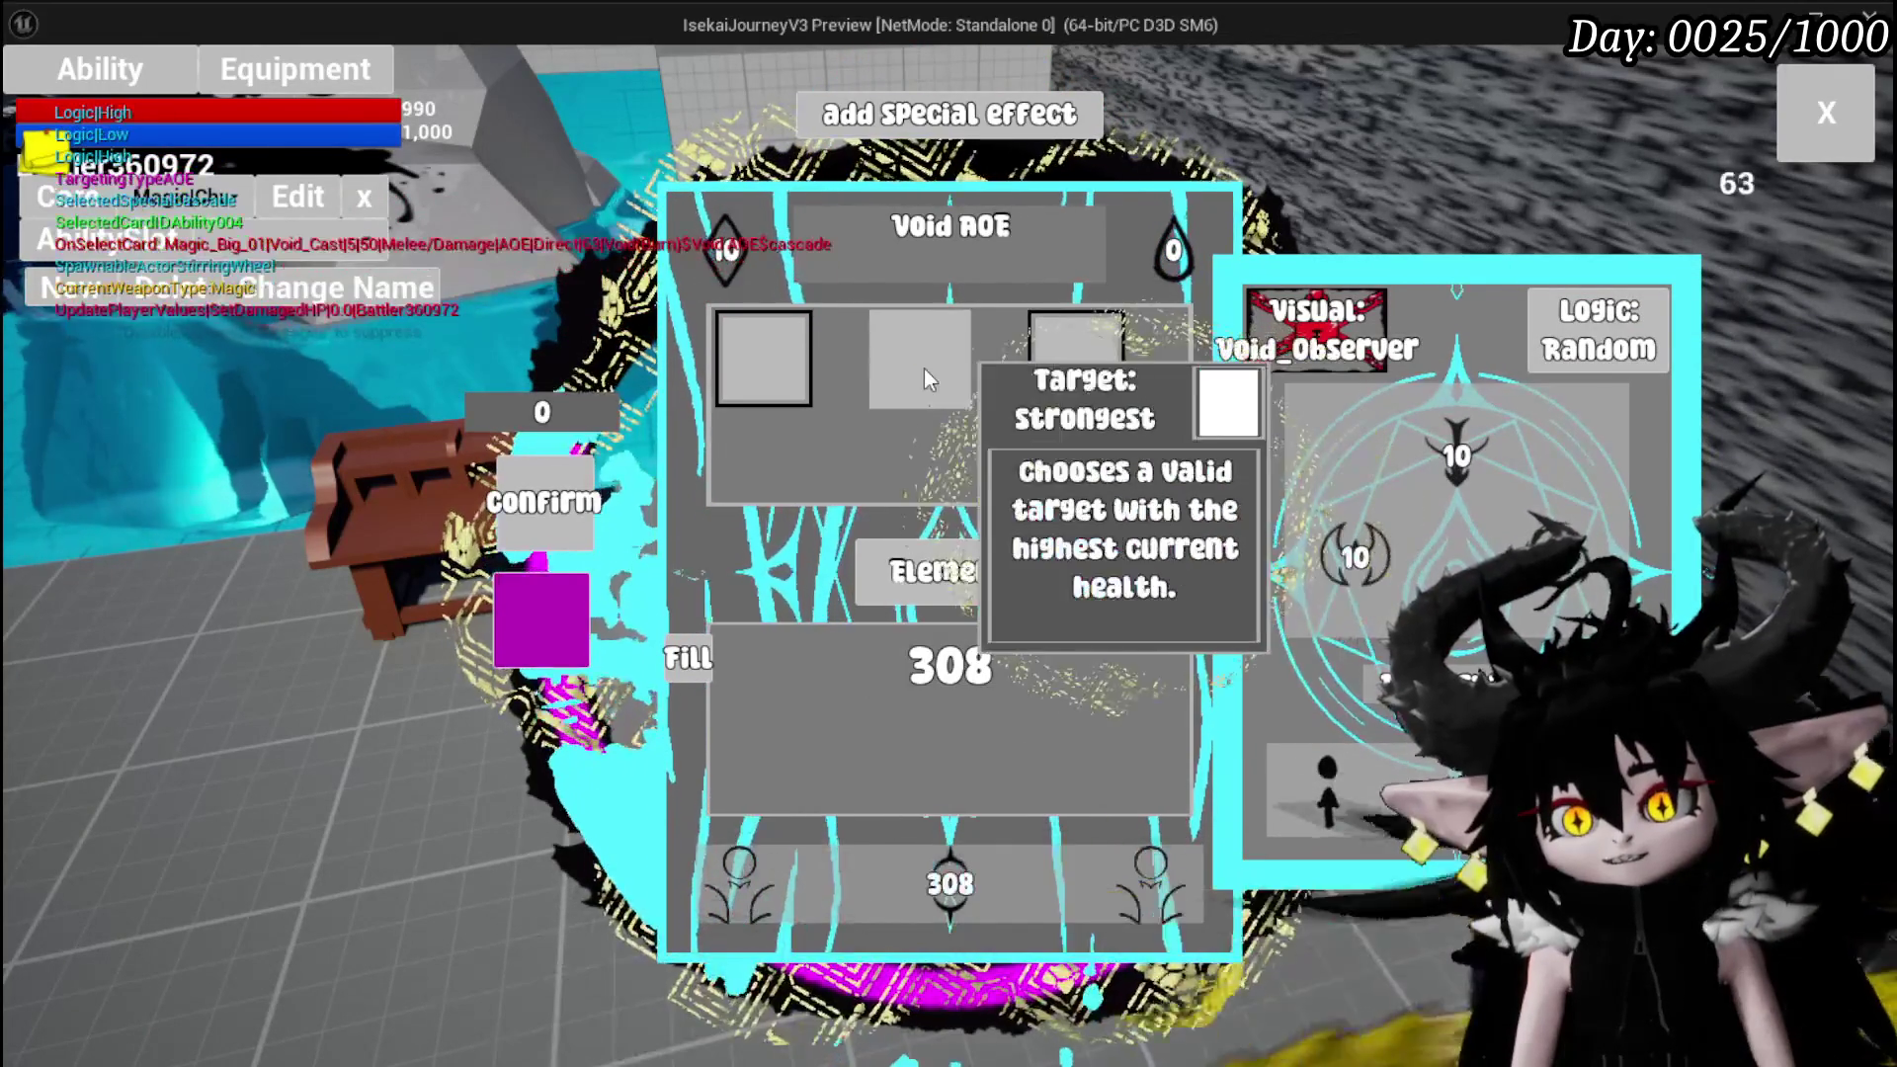
left_click(1597, 336)
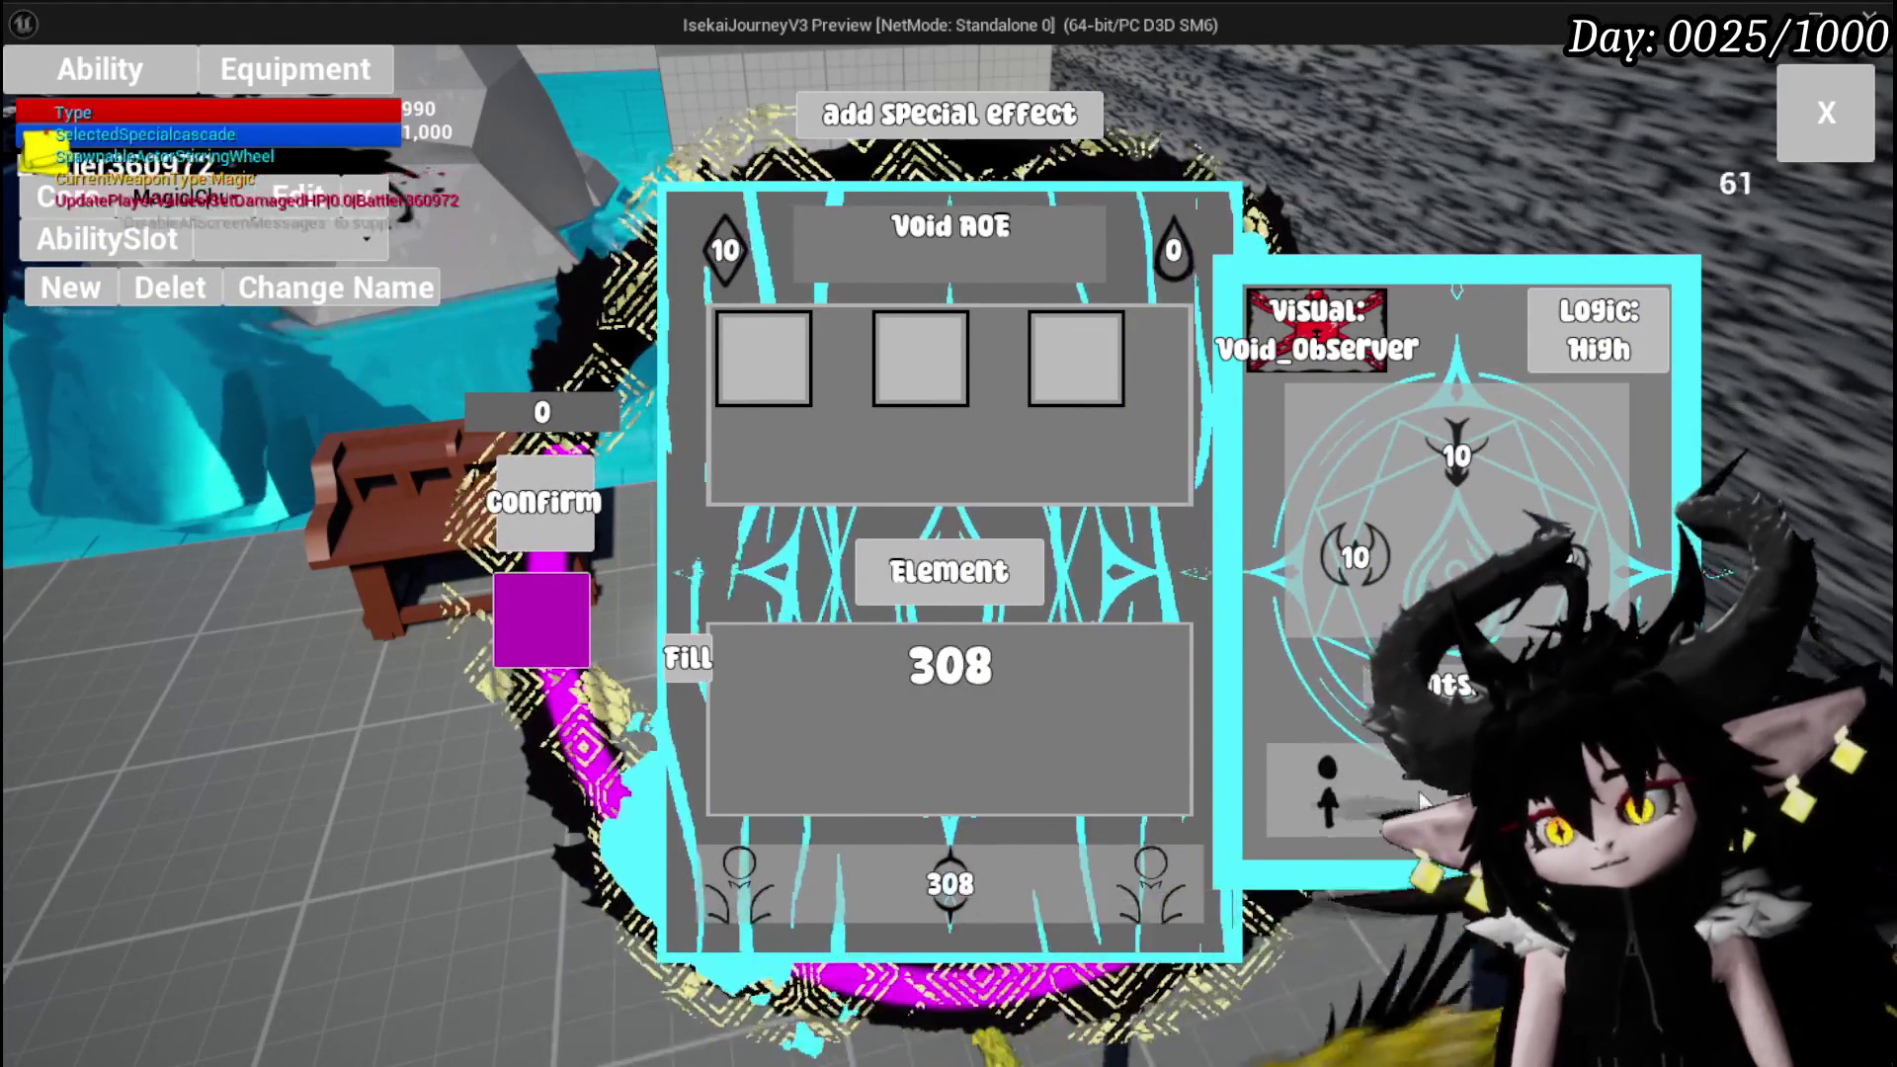
Give the summon Bounce targeting with a bounce count of 4
left_click(1326, 802)
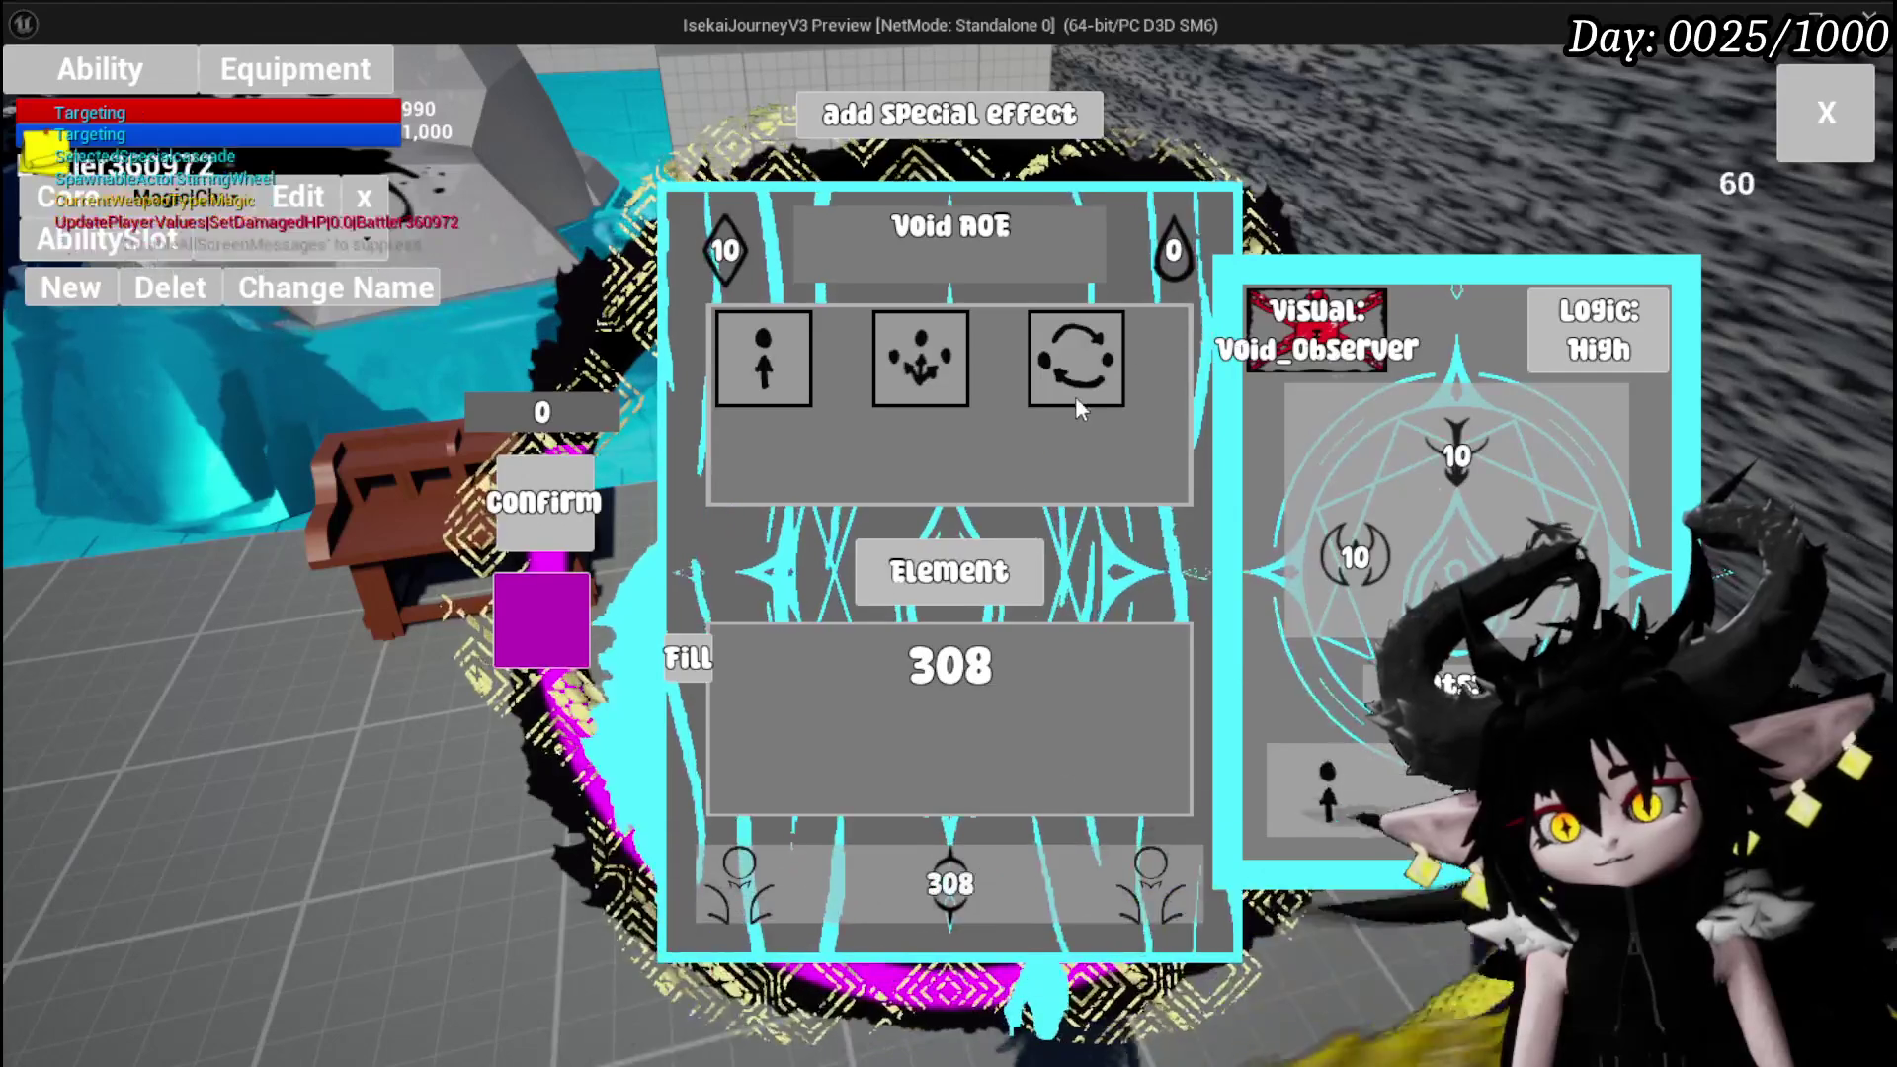
left_click(1076, 358)
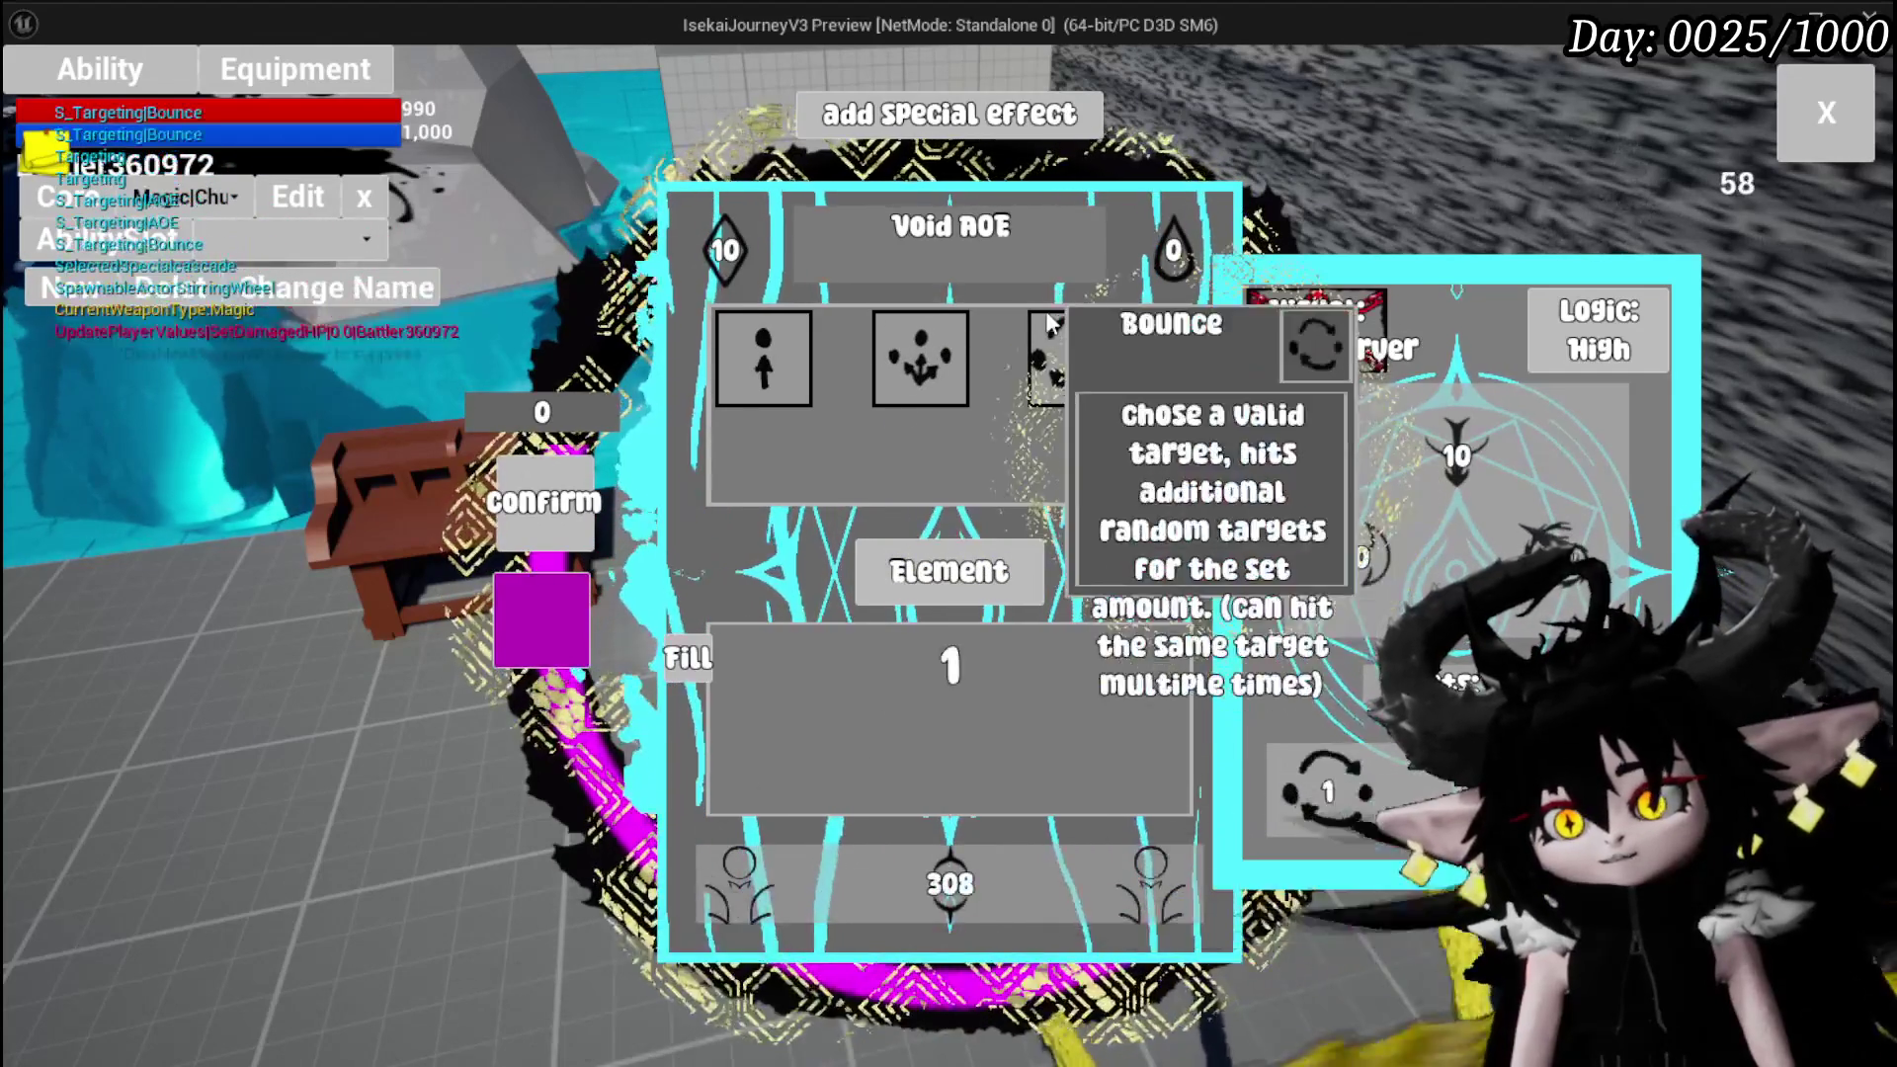
key("BackSpace")
type("4")
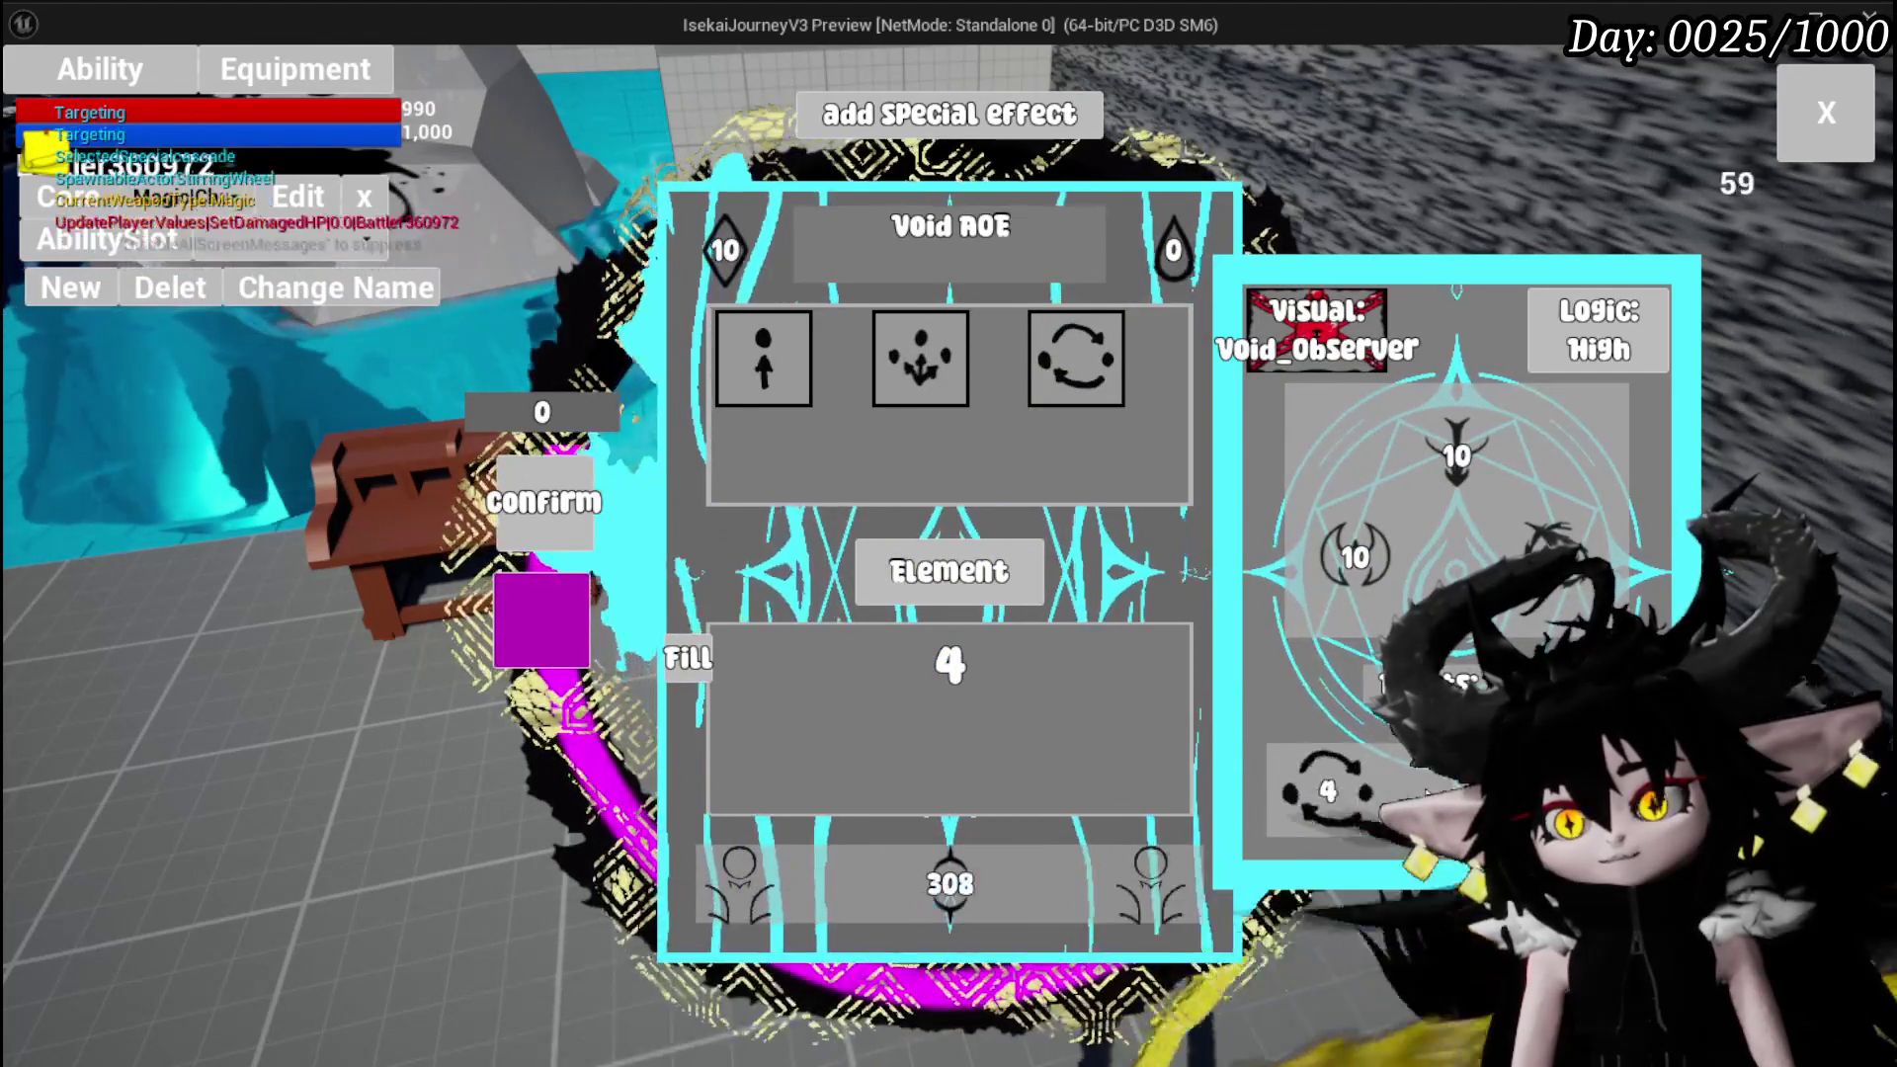
key("Return")
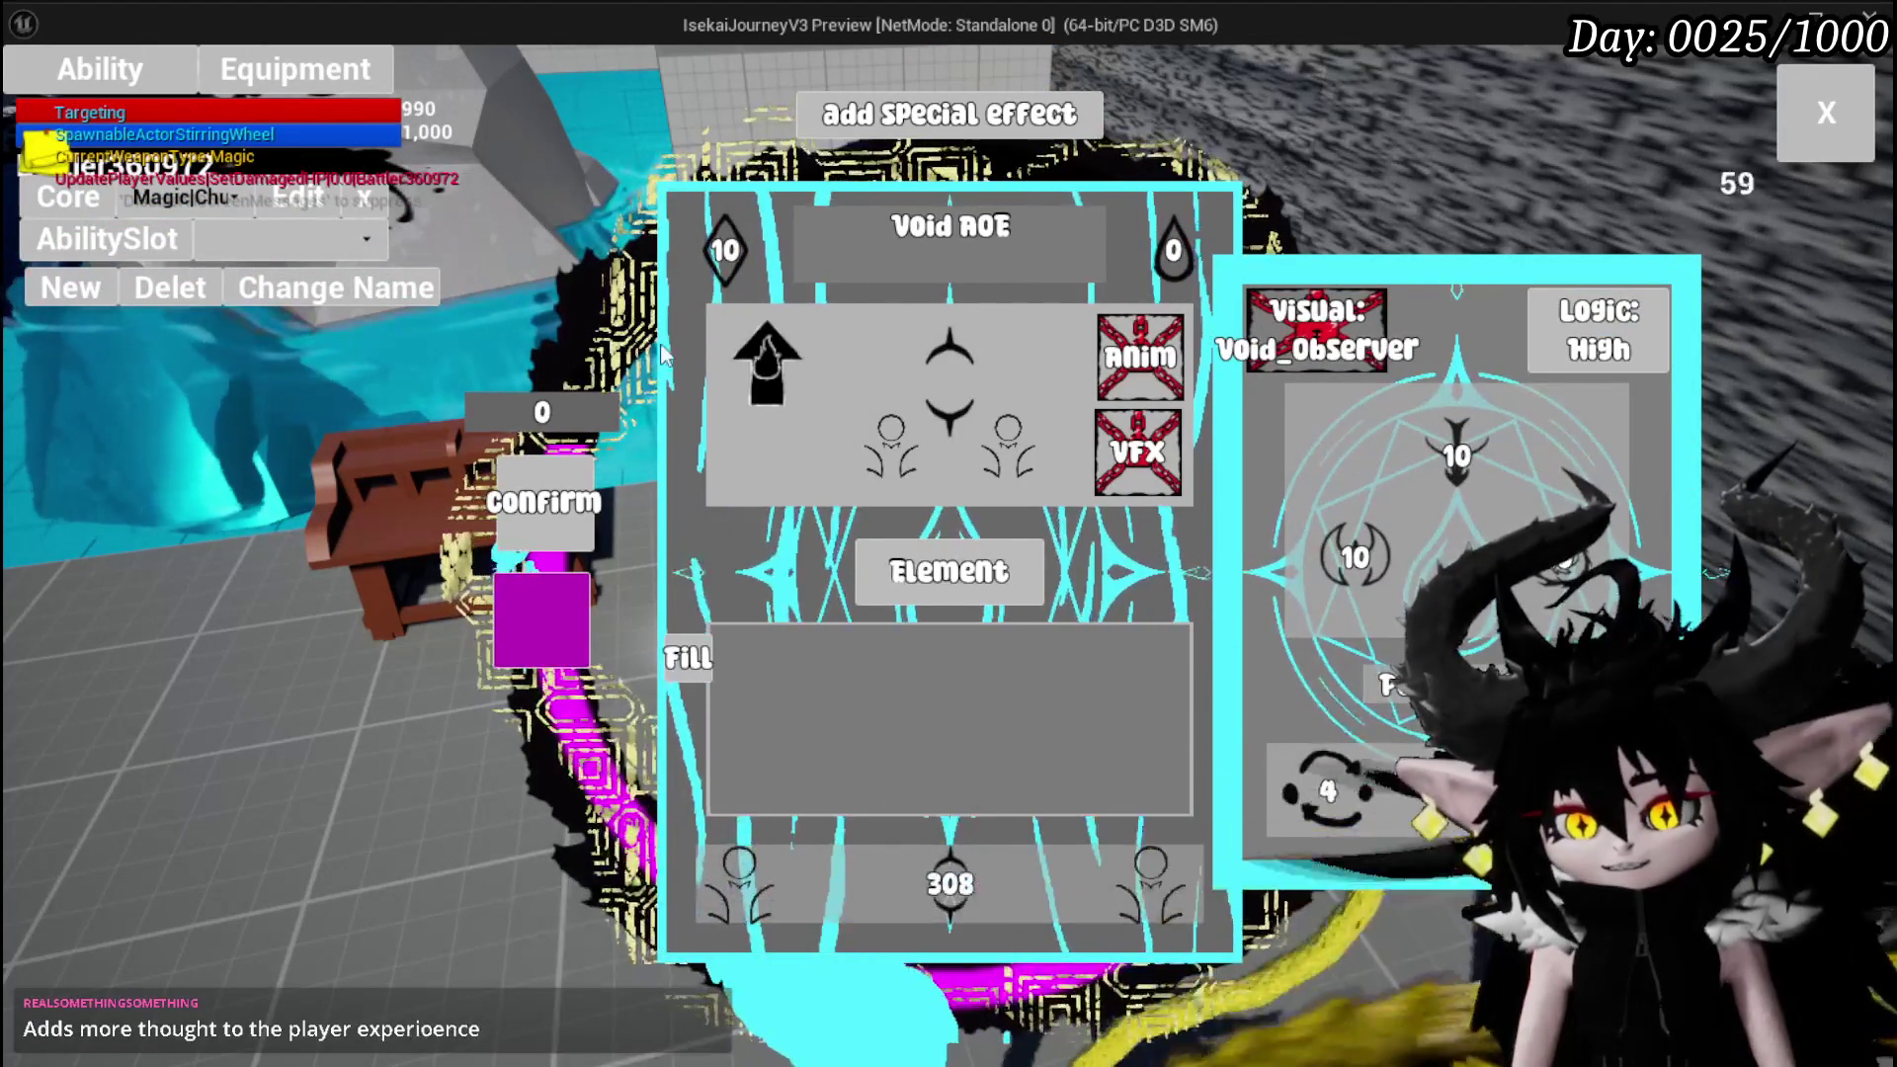
mouse_move(1472, 484)
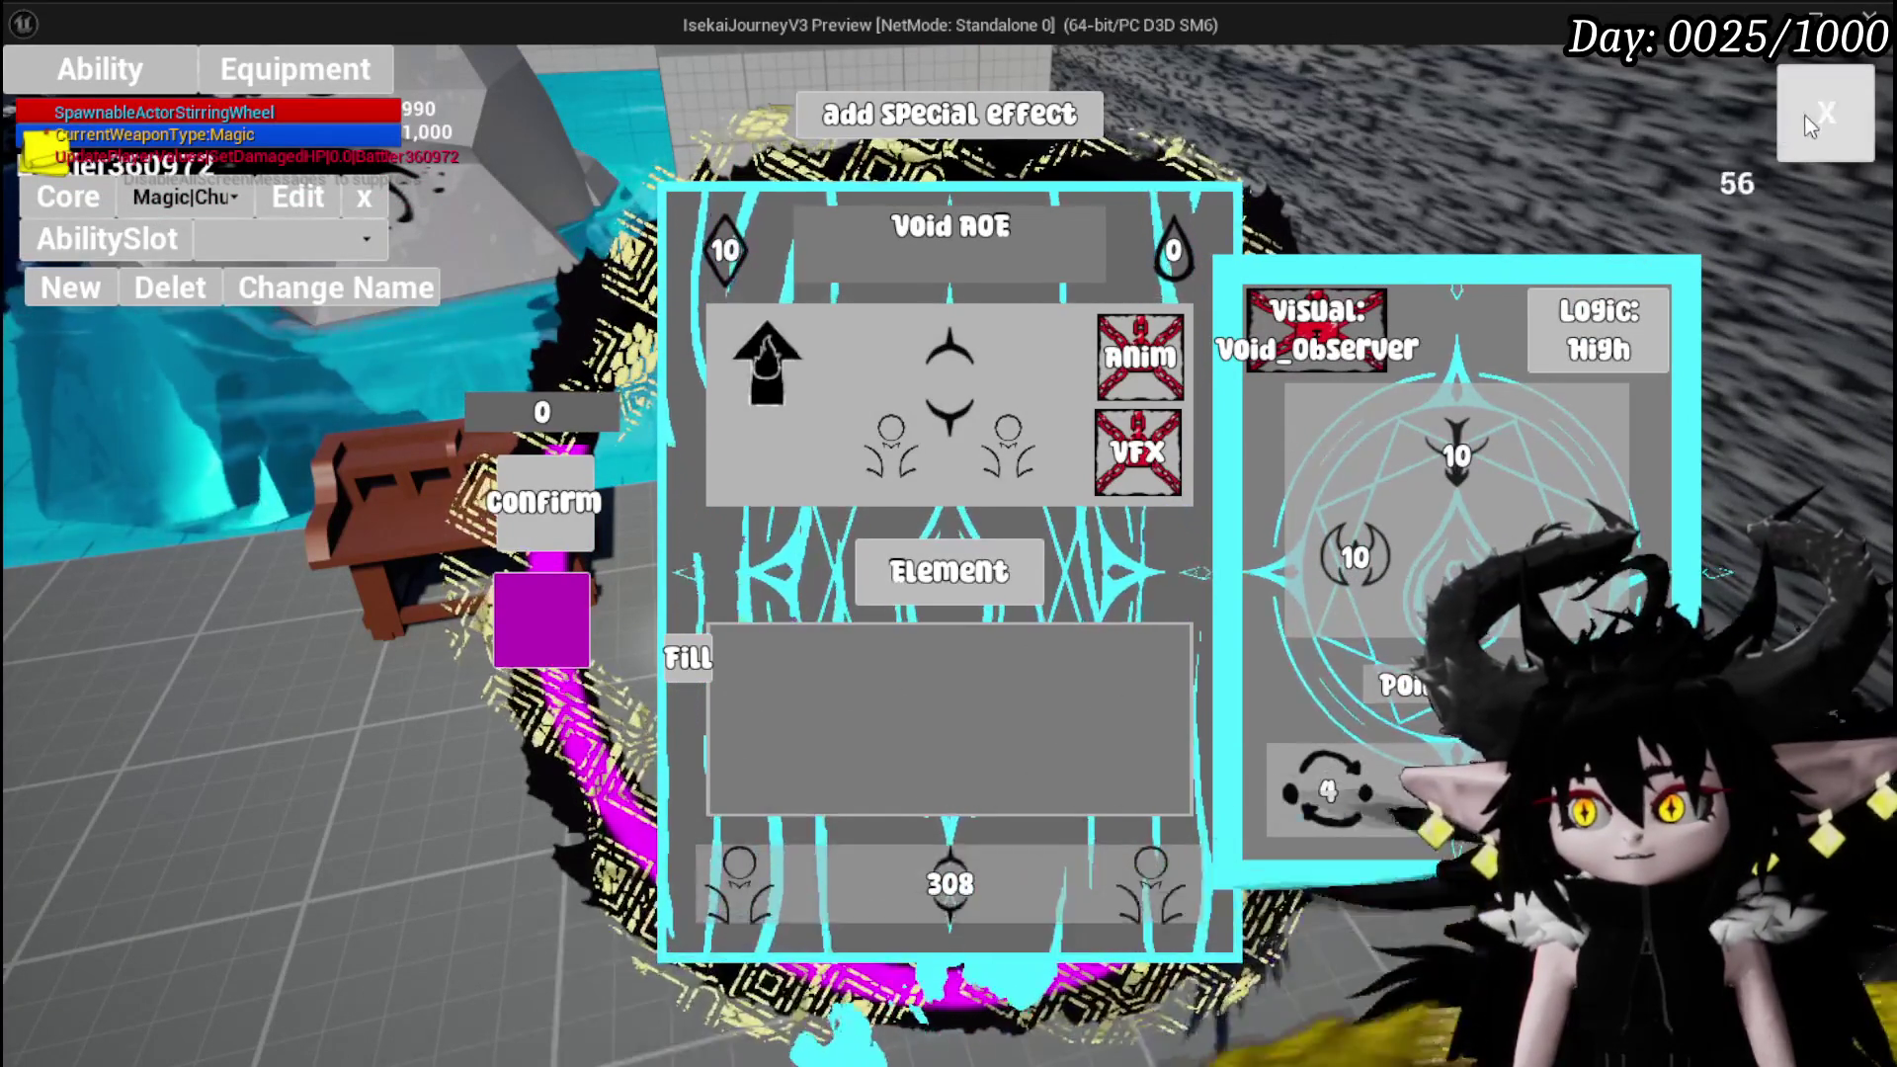
Close the ability editor, then roam across the grass past the wizard and back to the plaza
left_click(1810, 126)
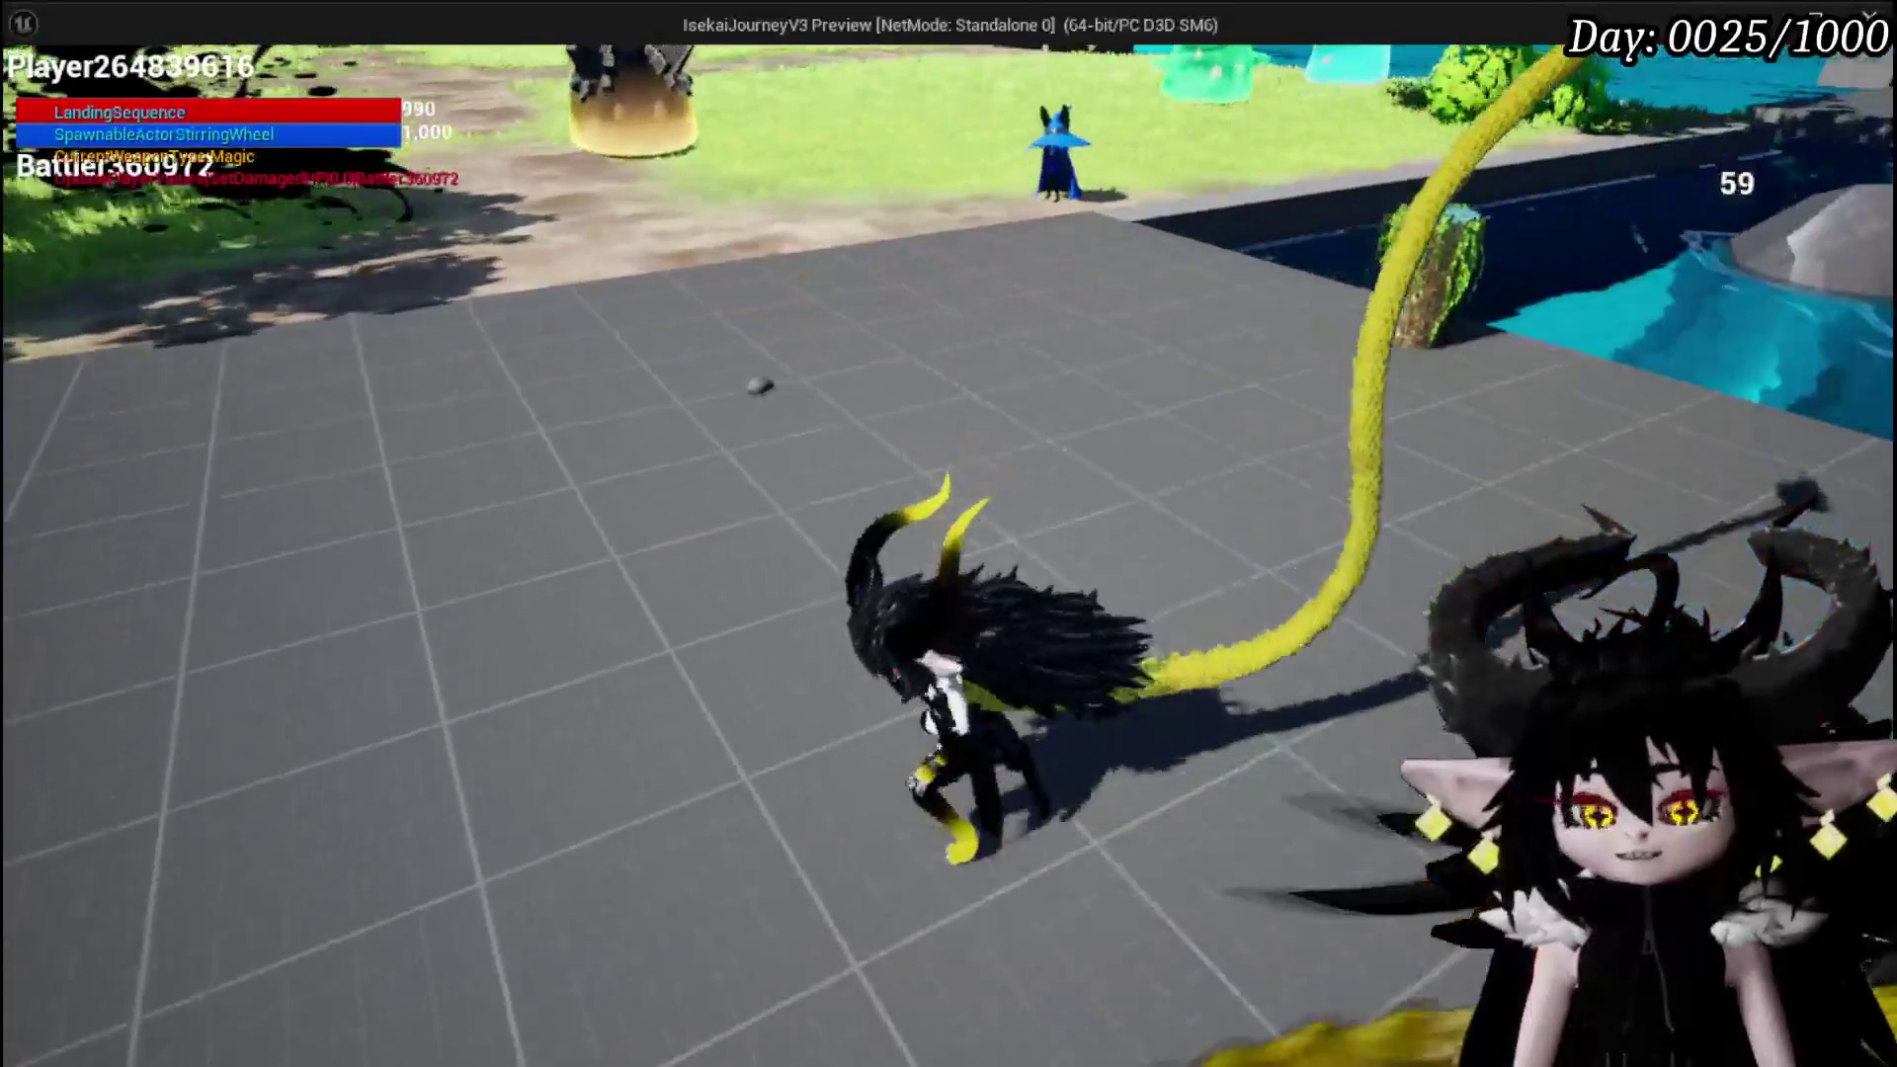
key("s")
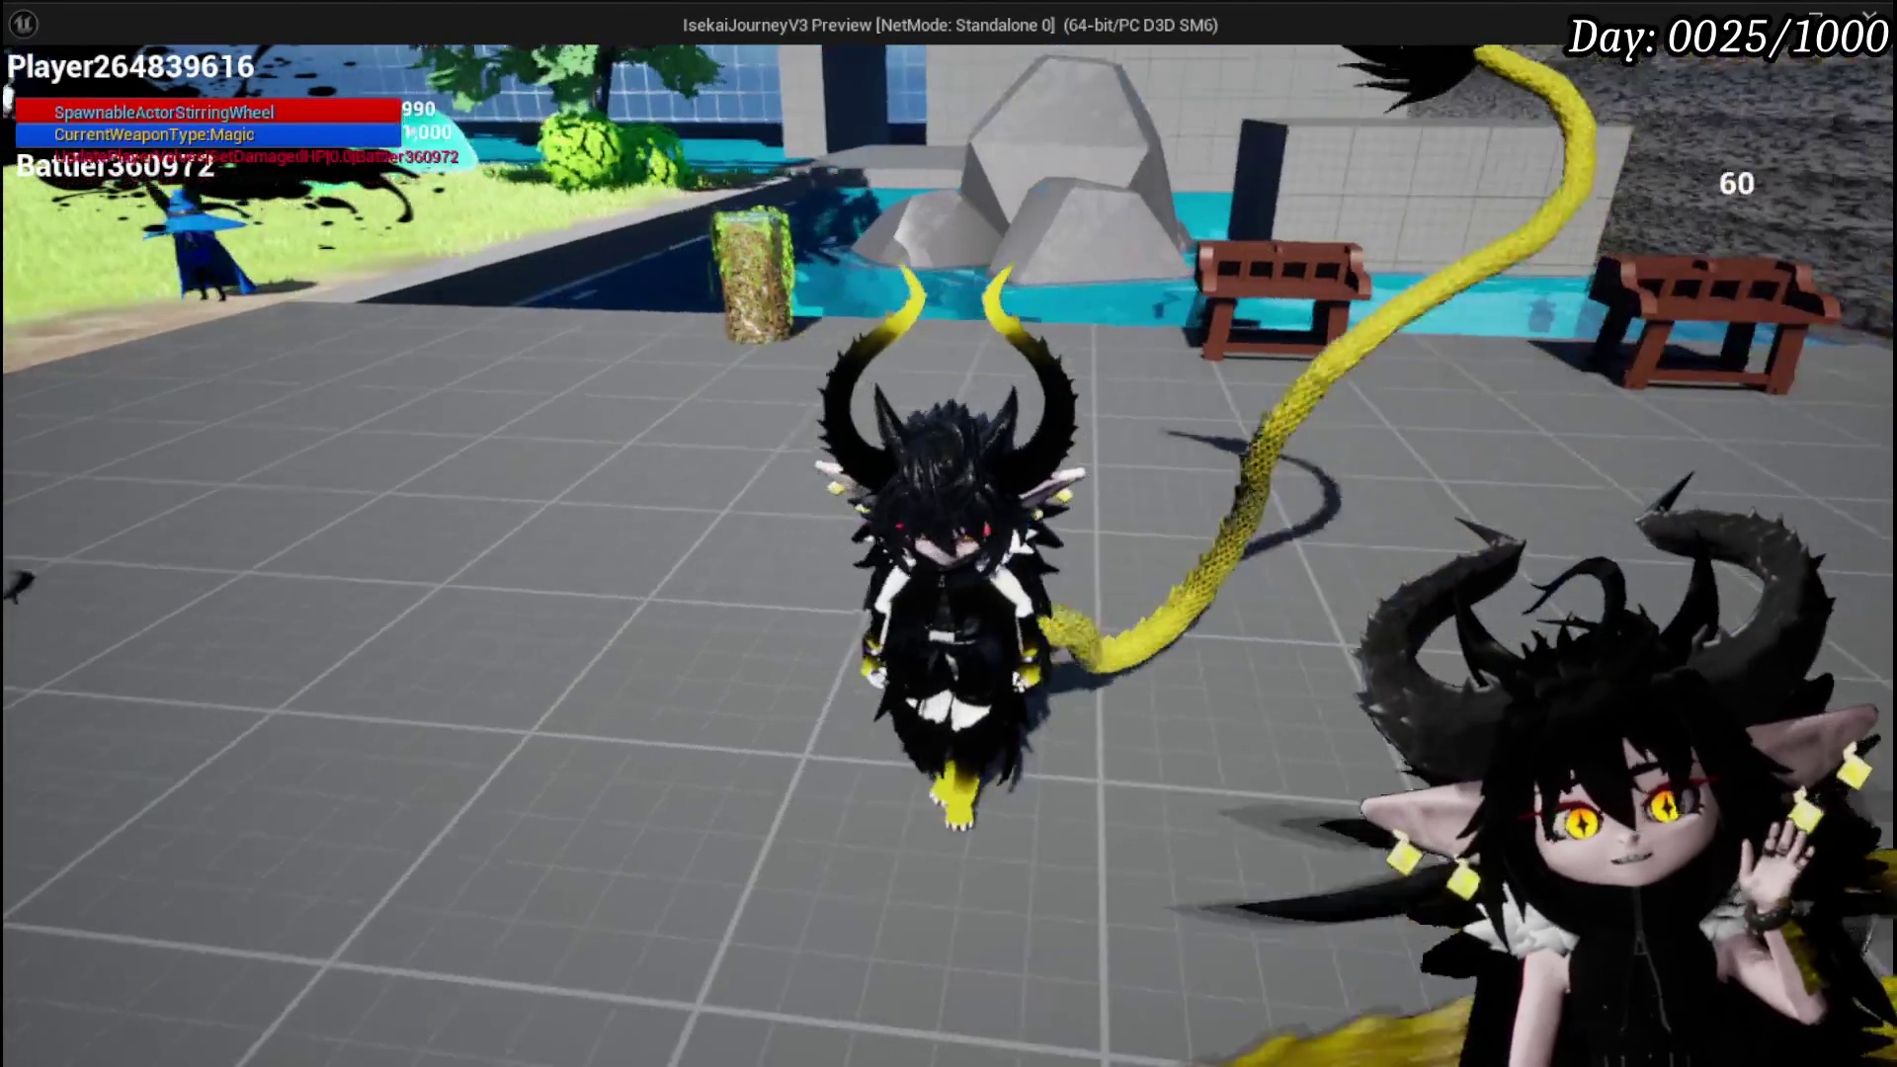
key("a")
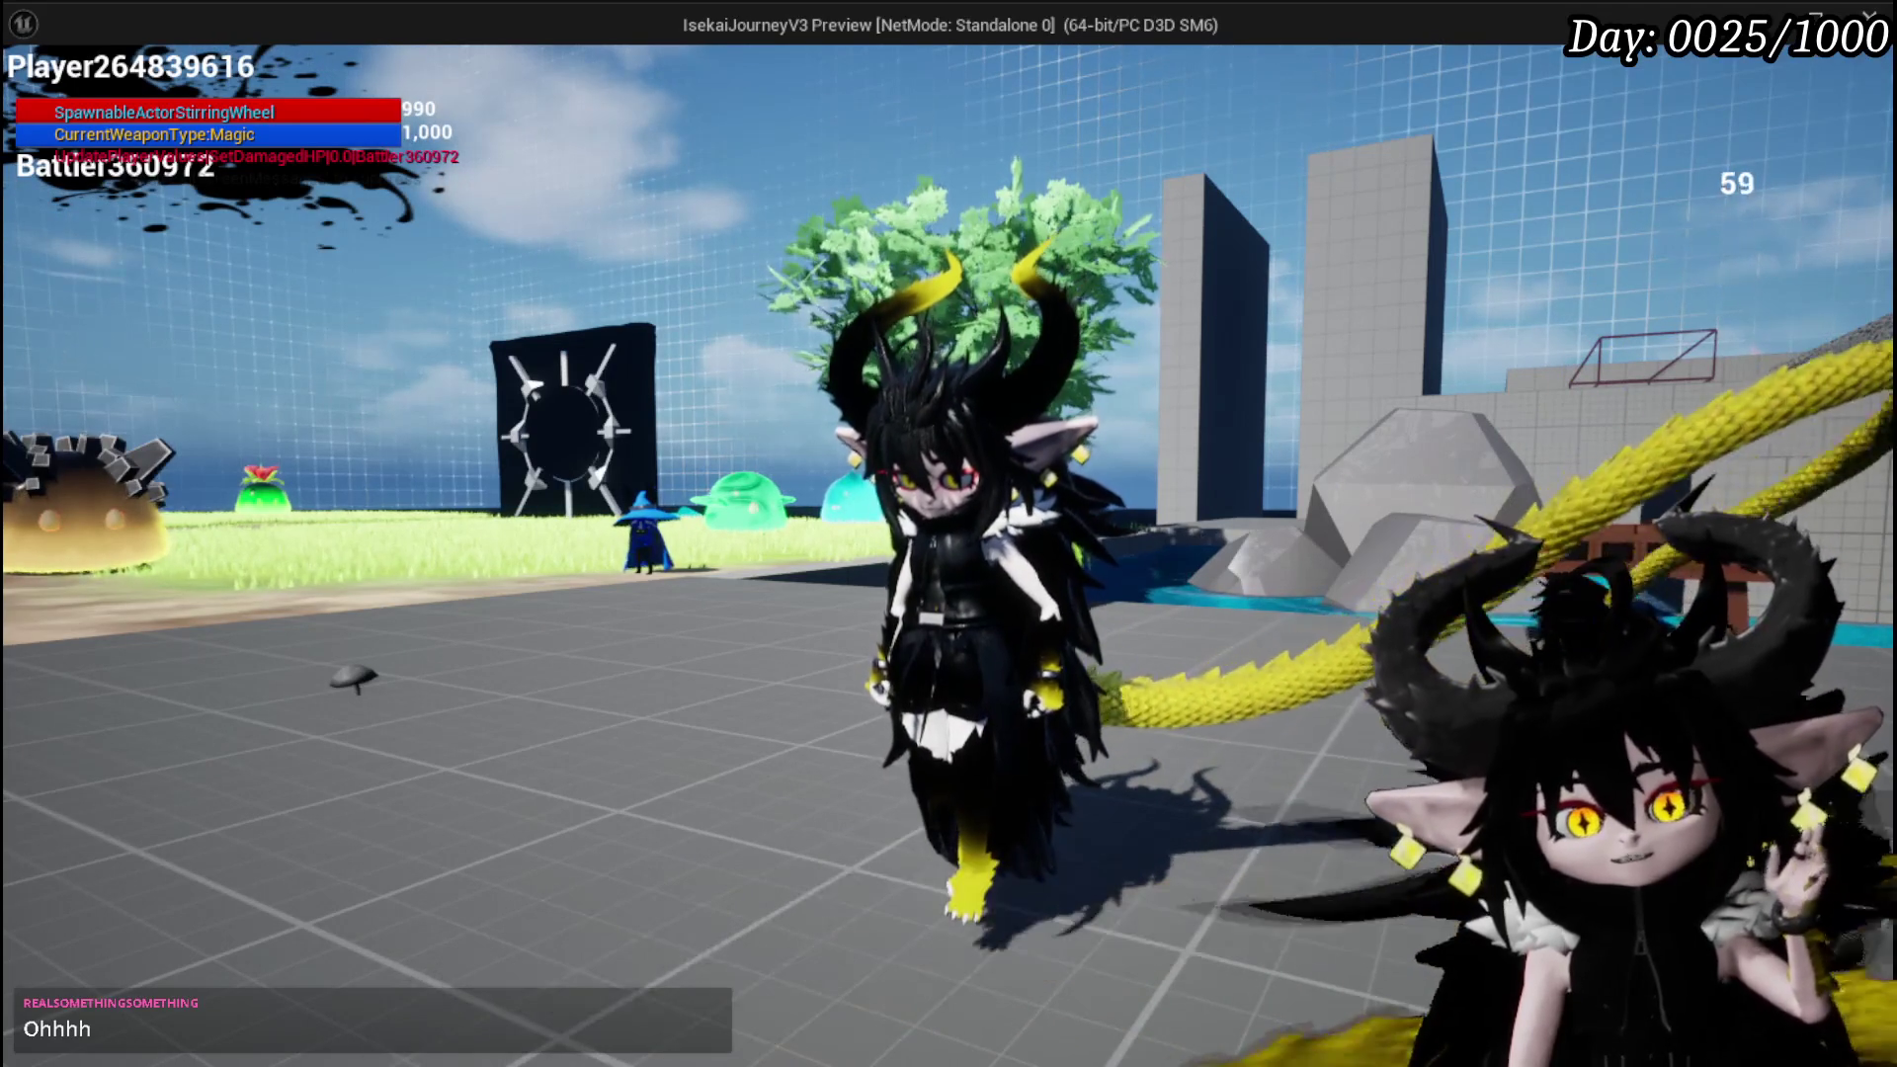
key("a")
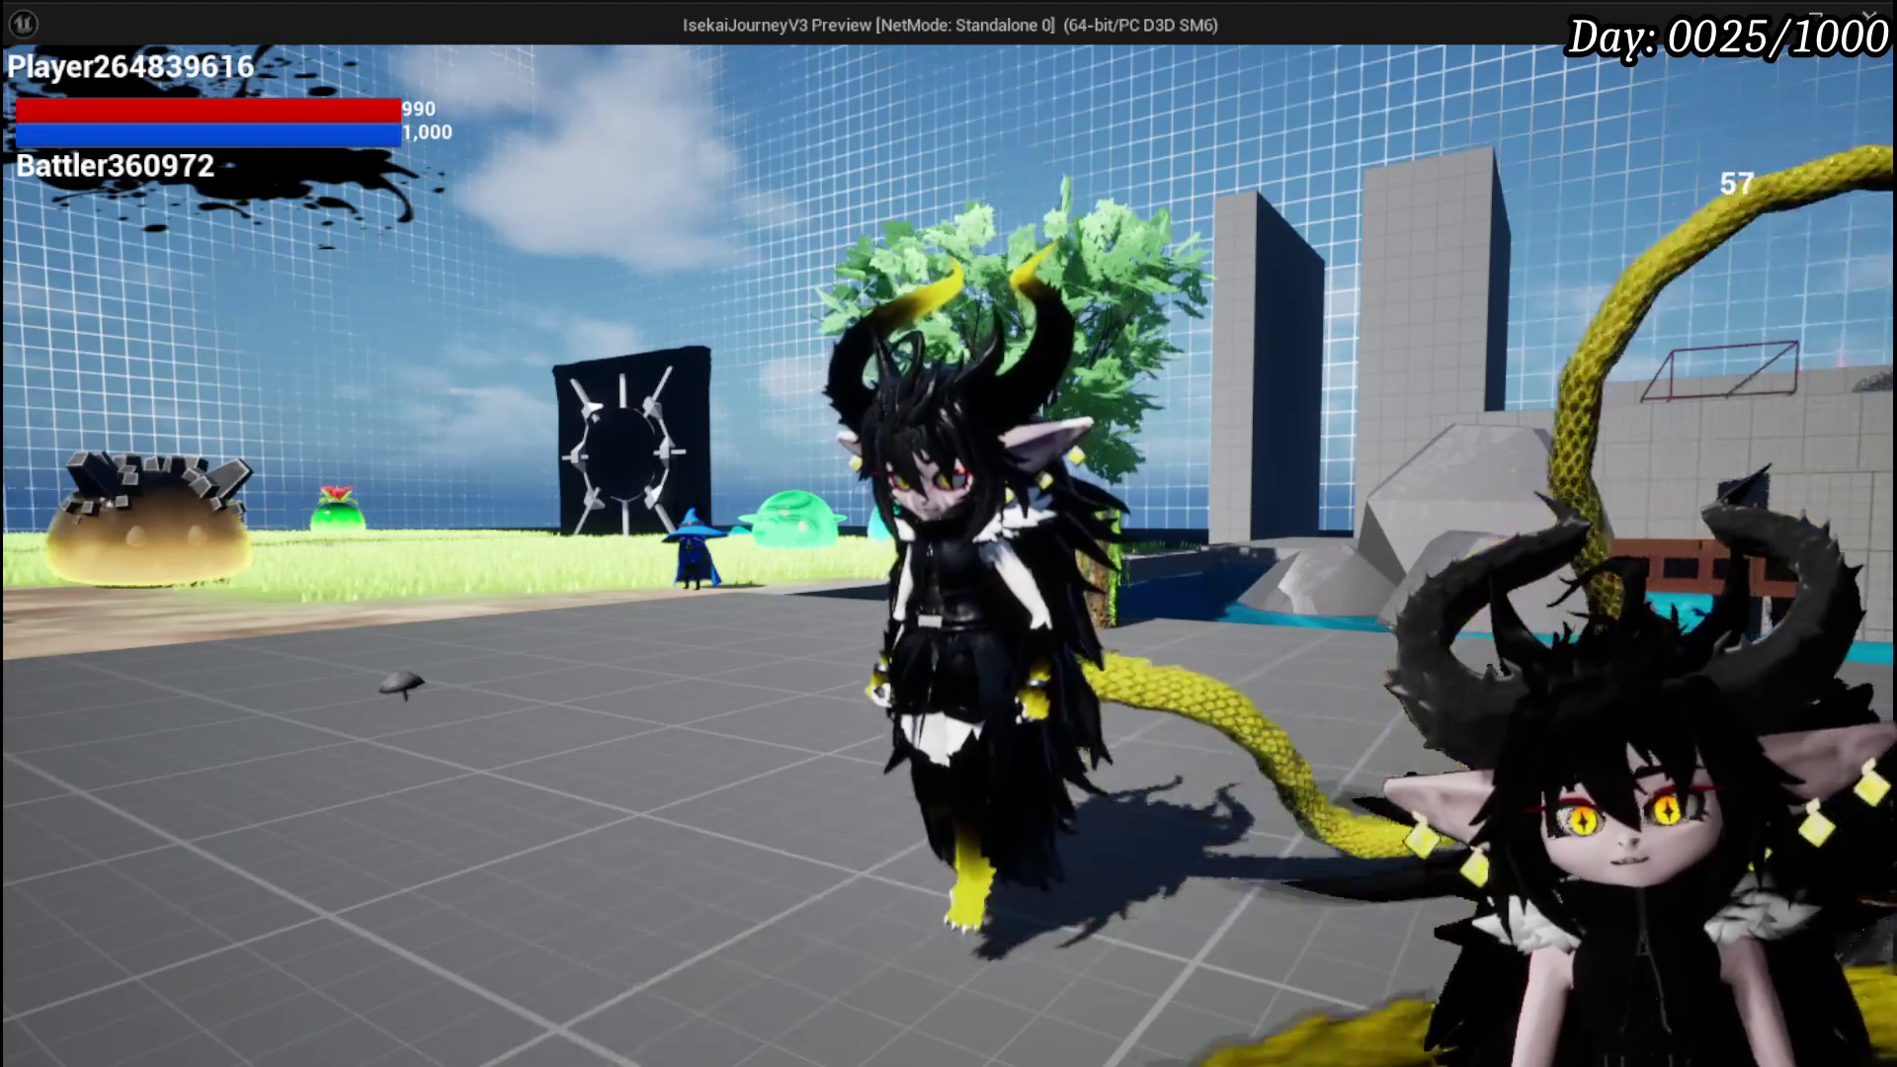
key("w")
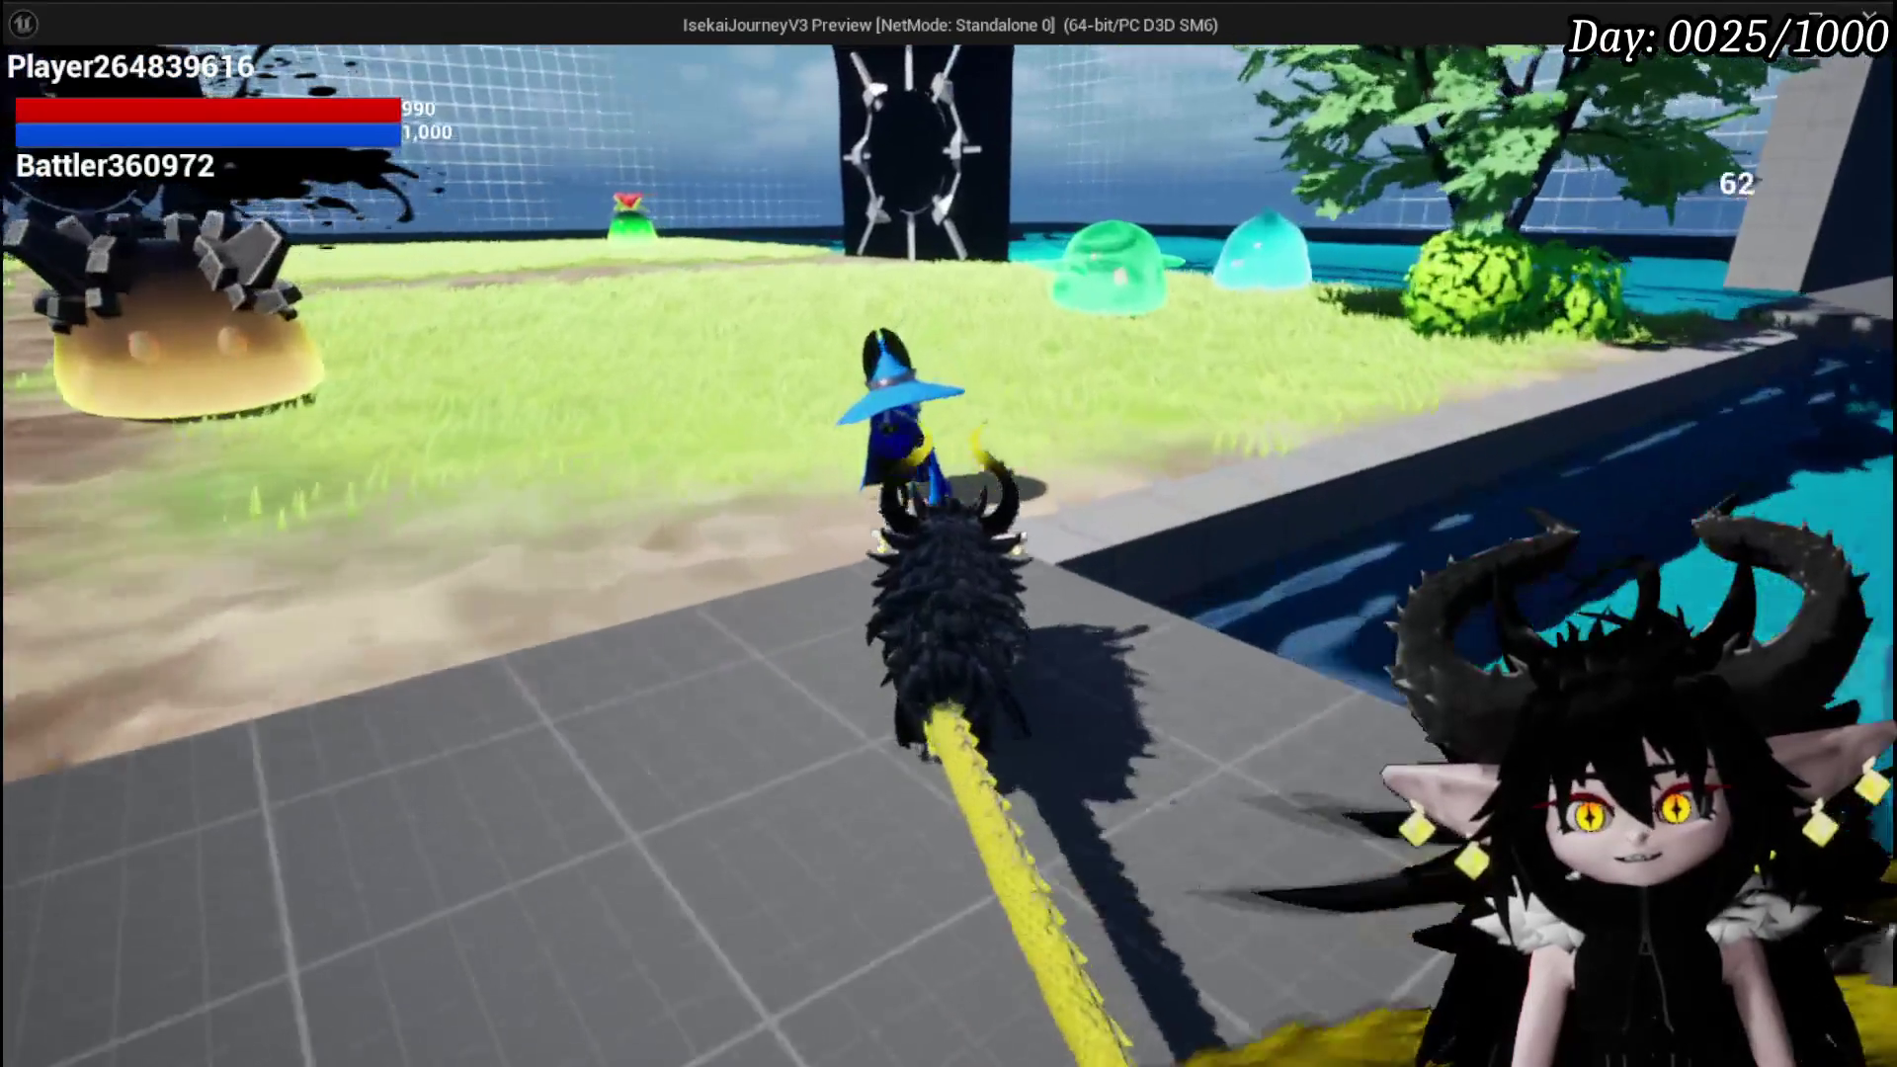
key("w")
key("w")
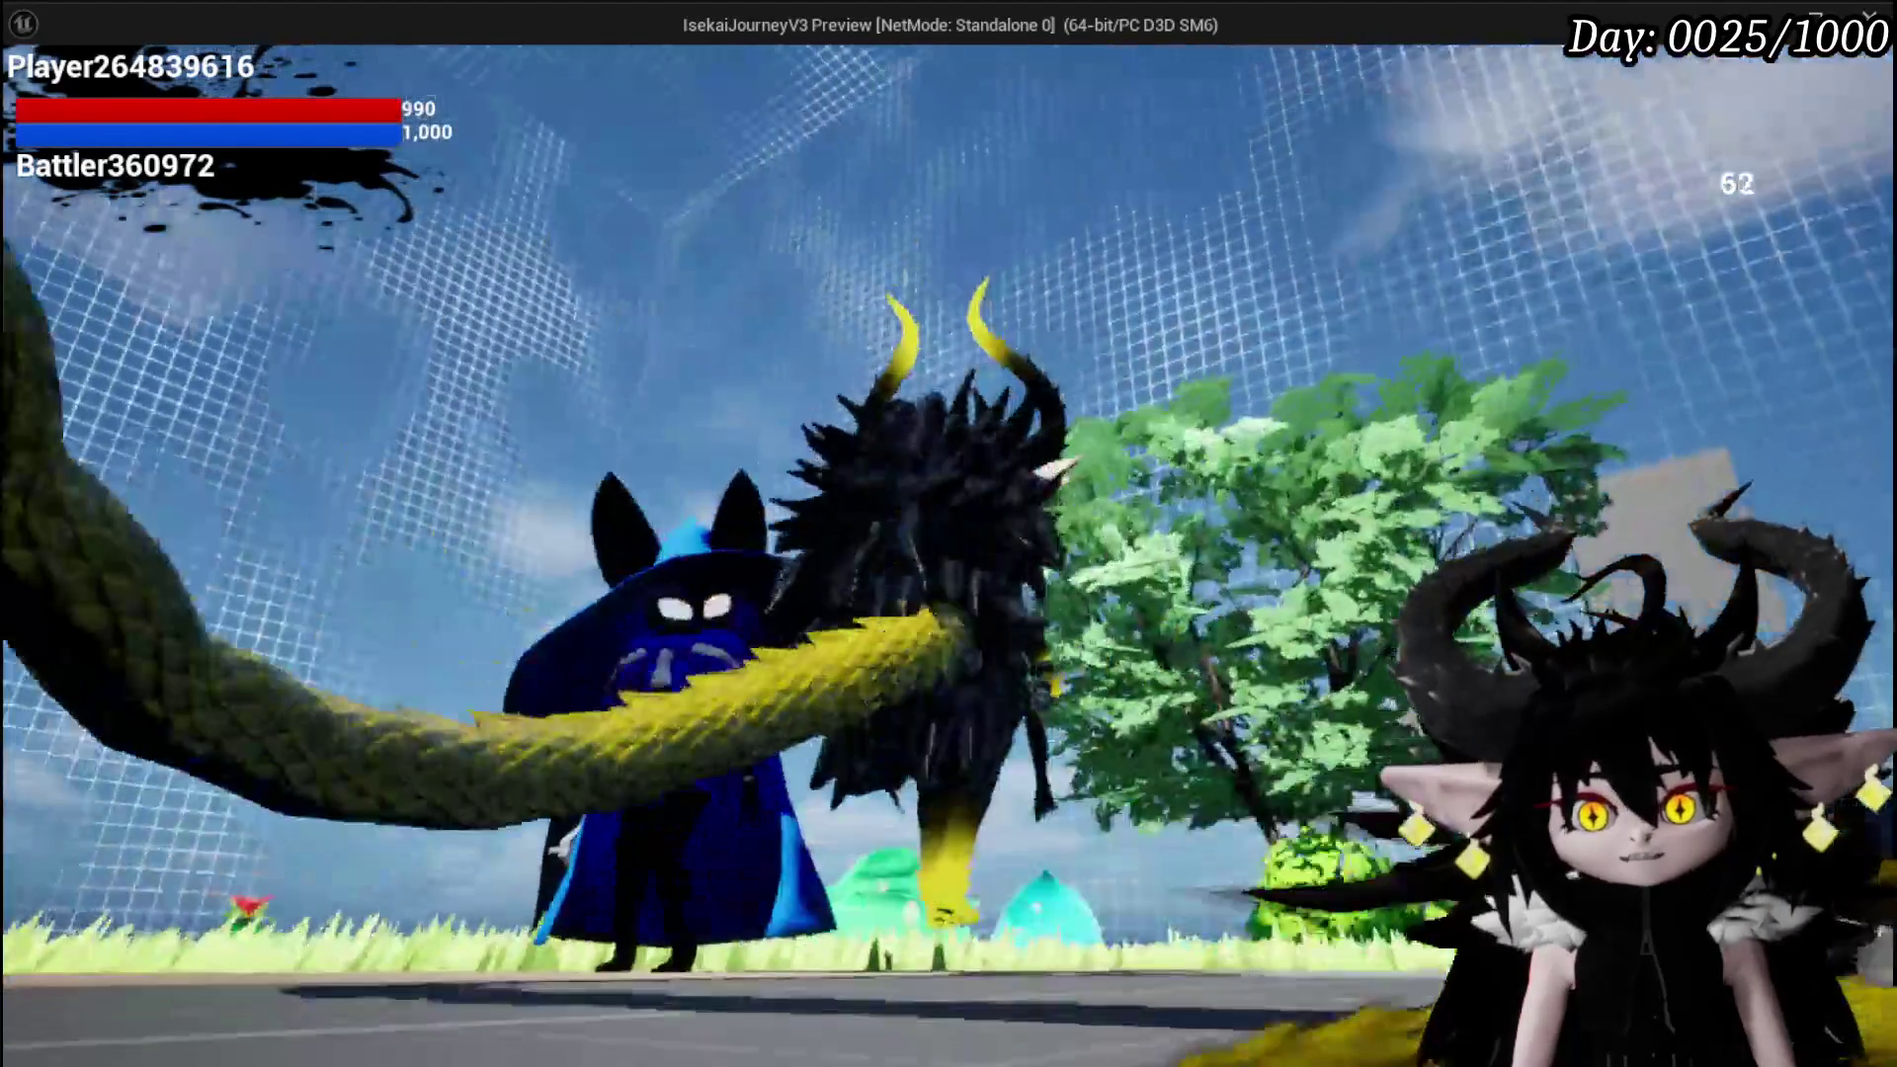
key("w")
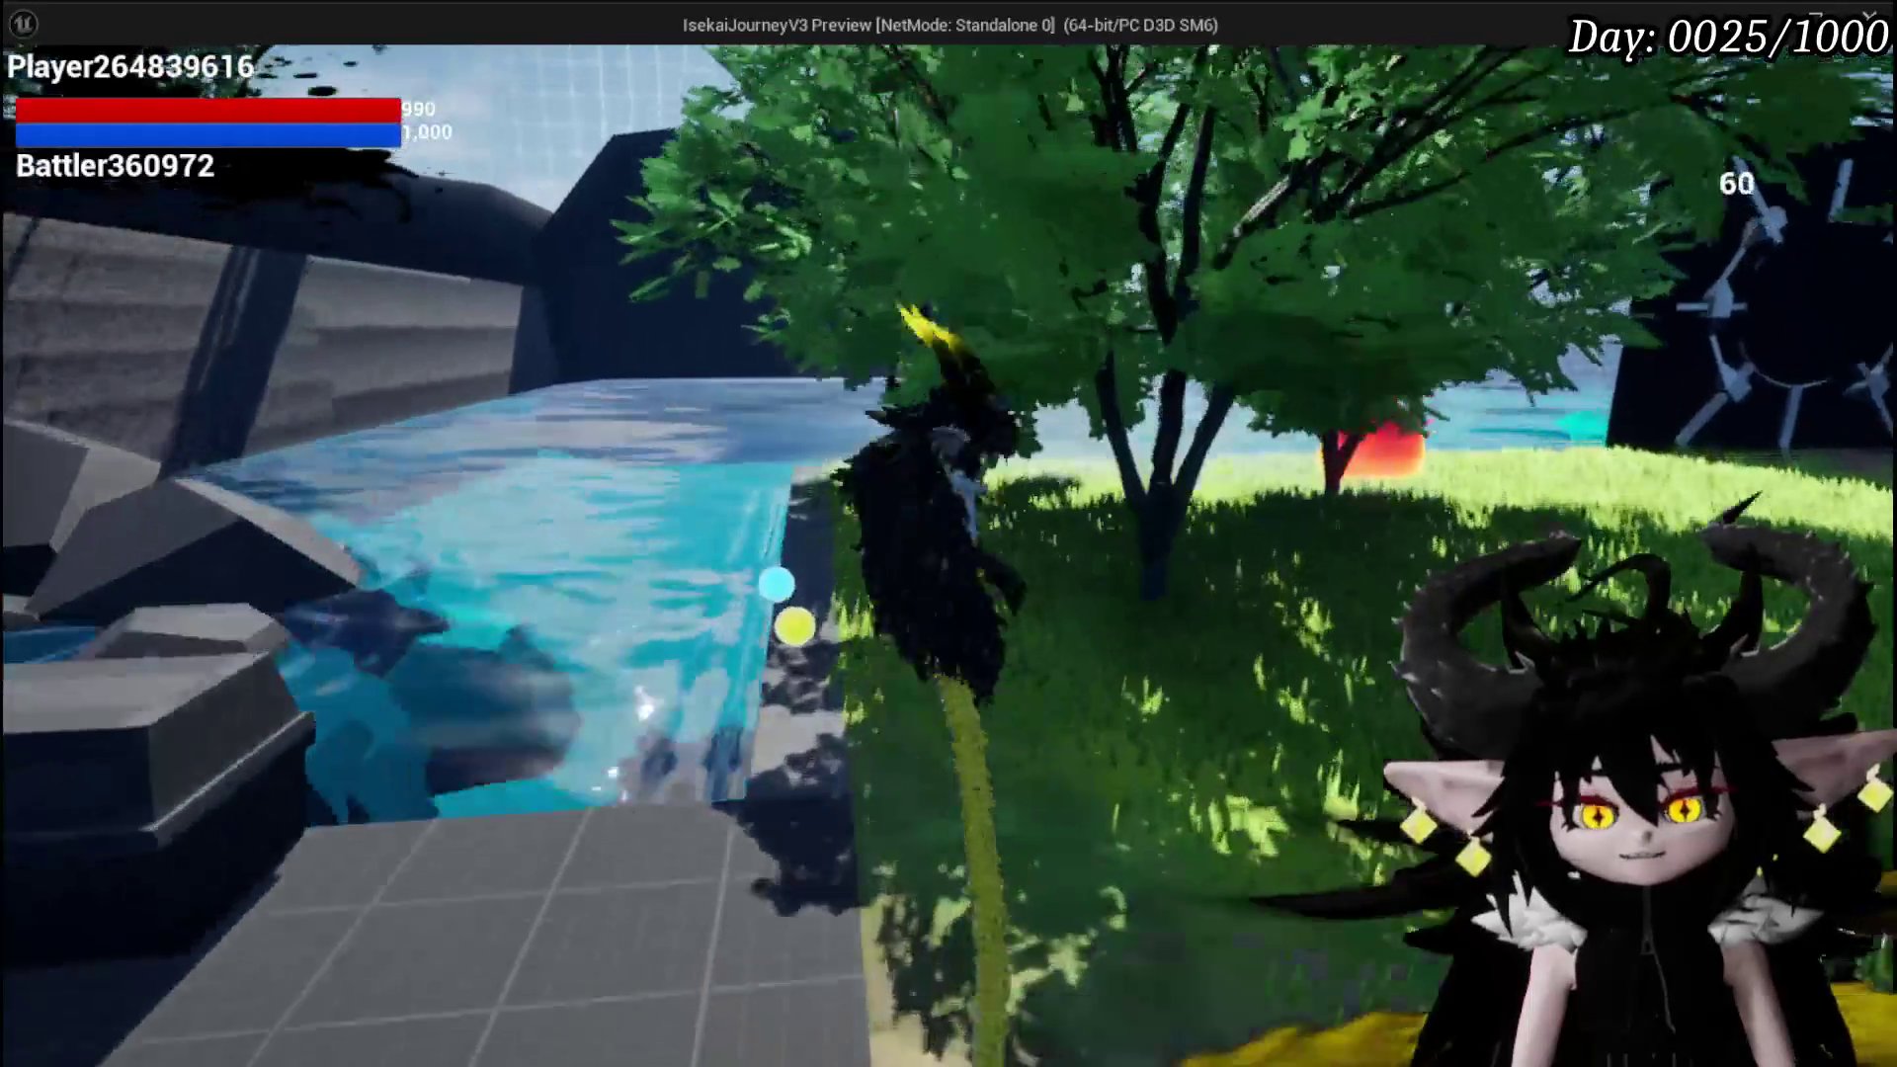
key("w")
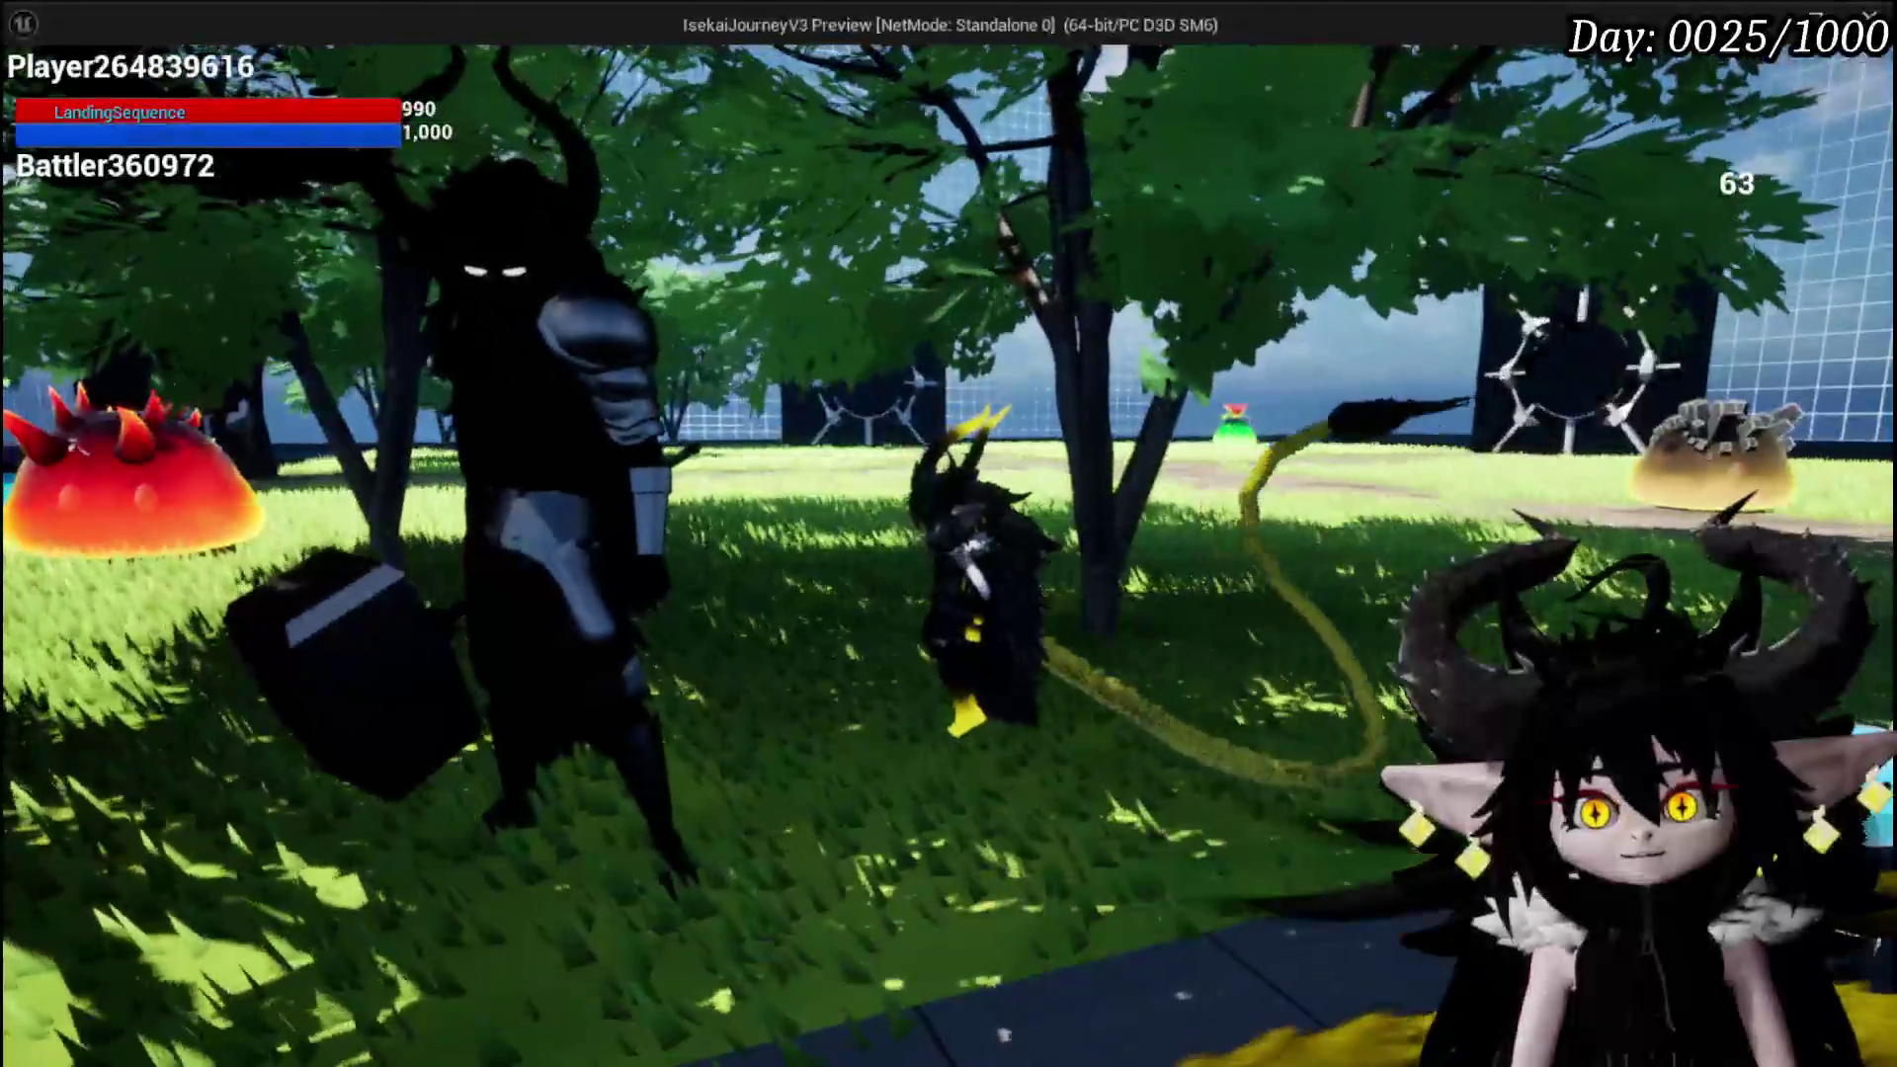
key("w")
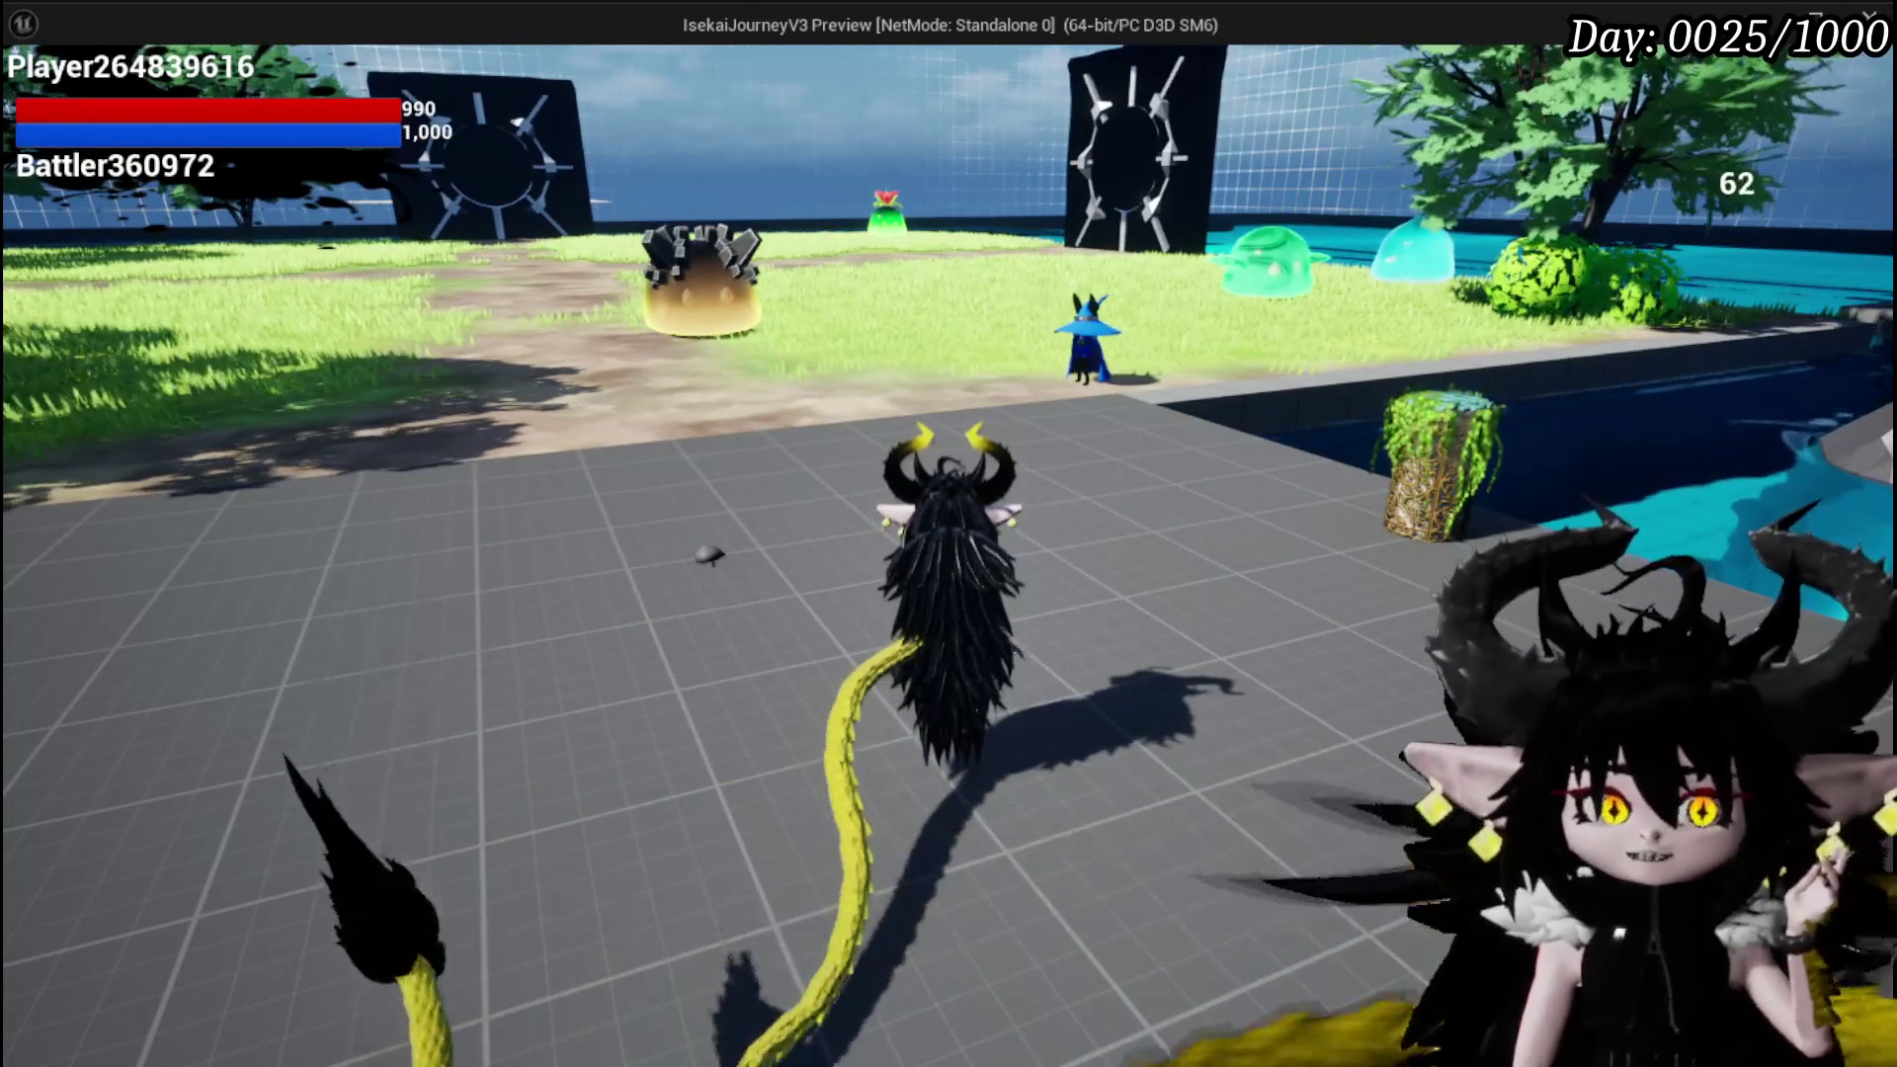
key("w")
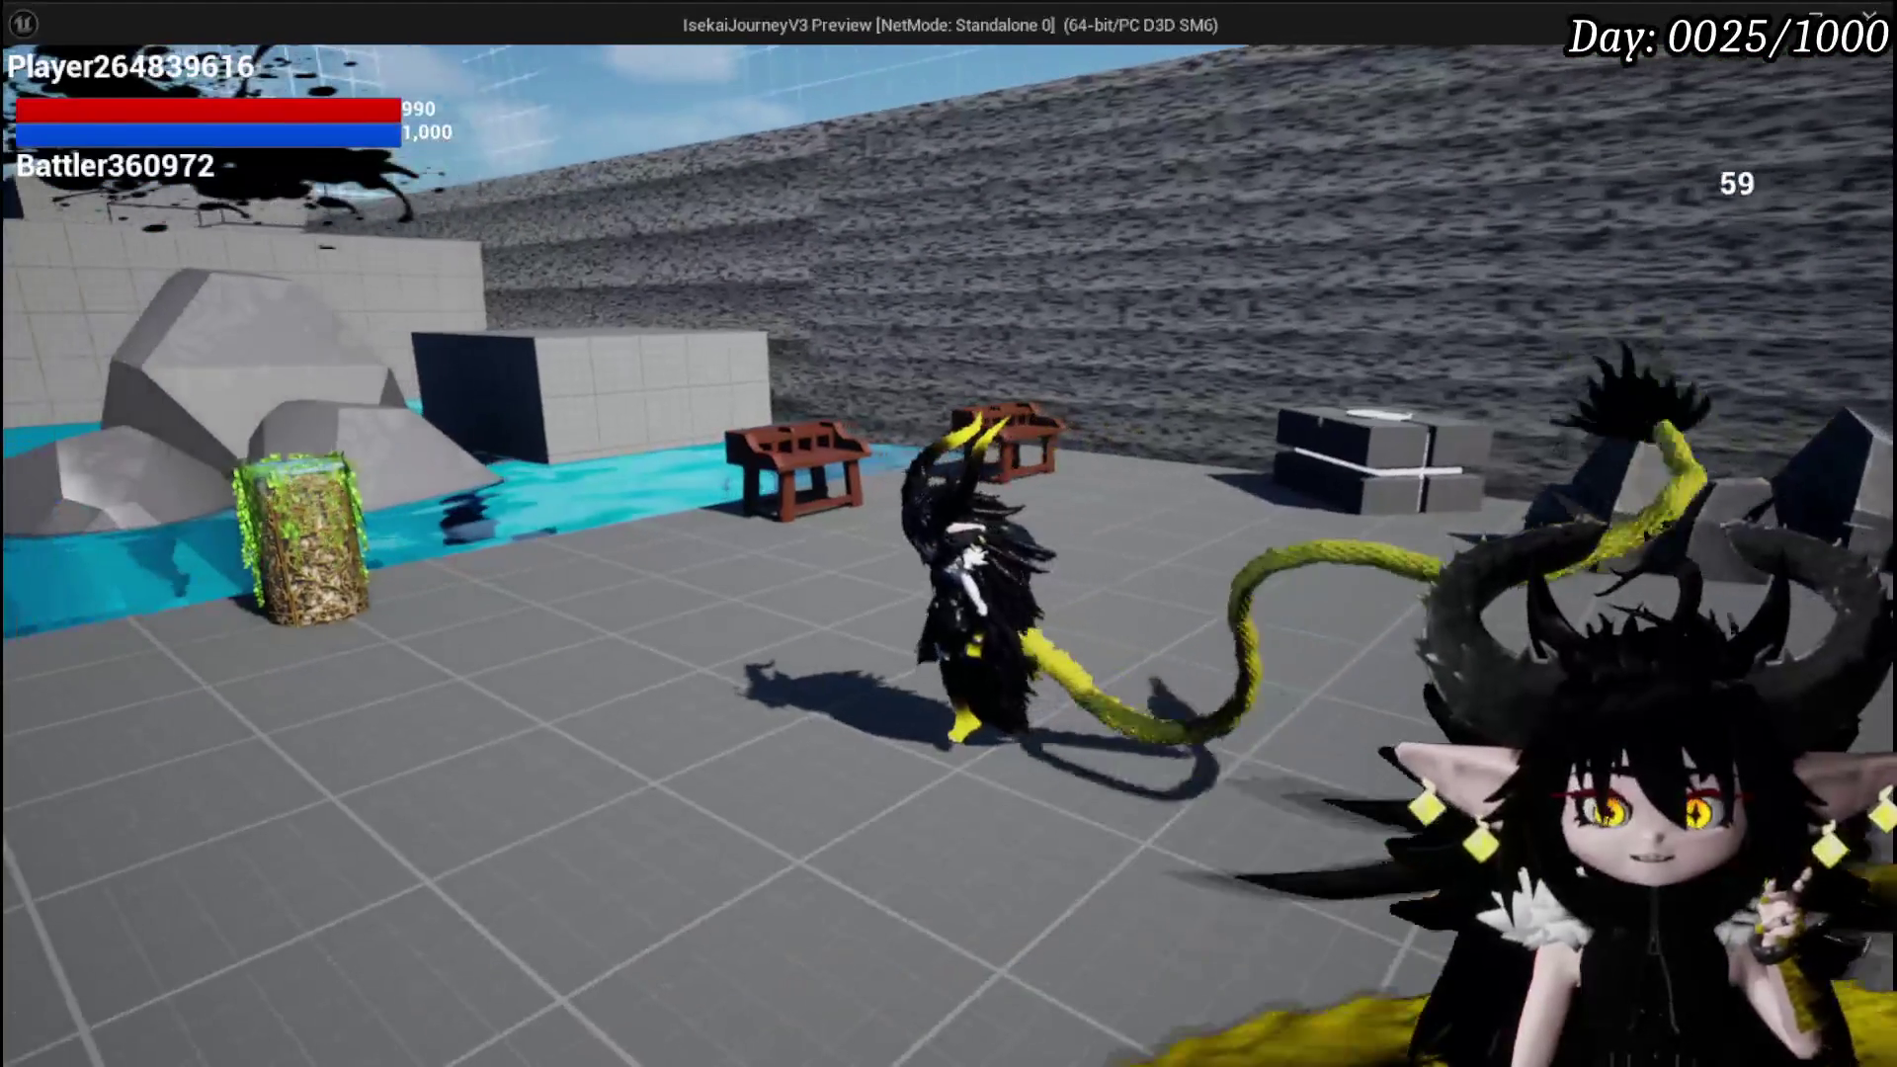
key("d")
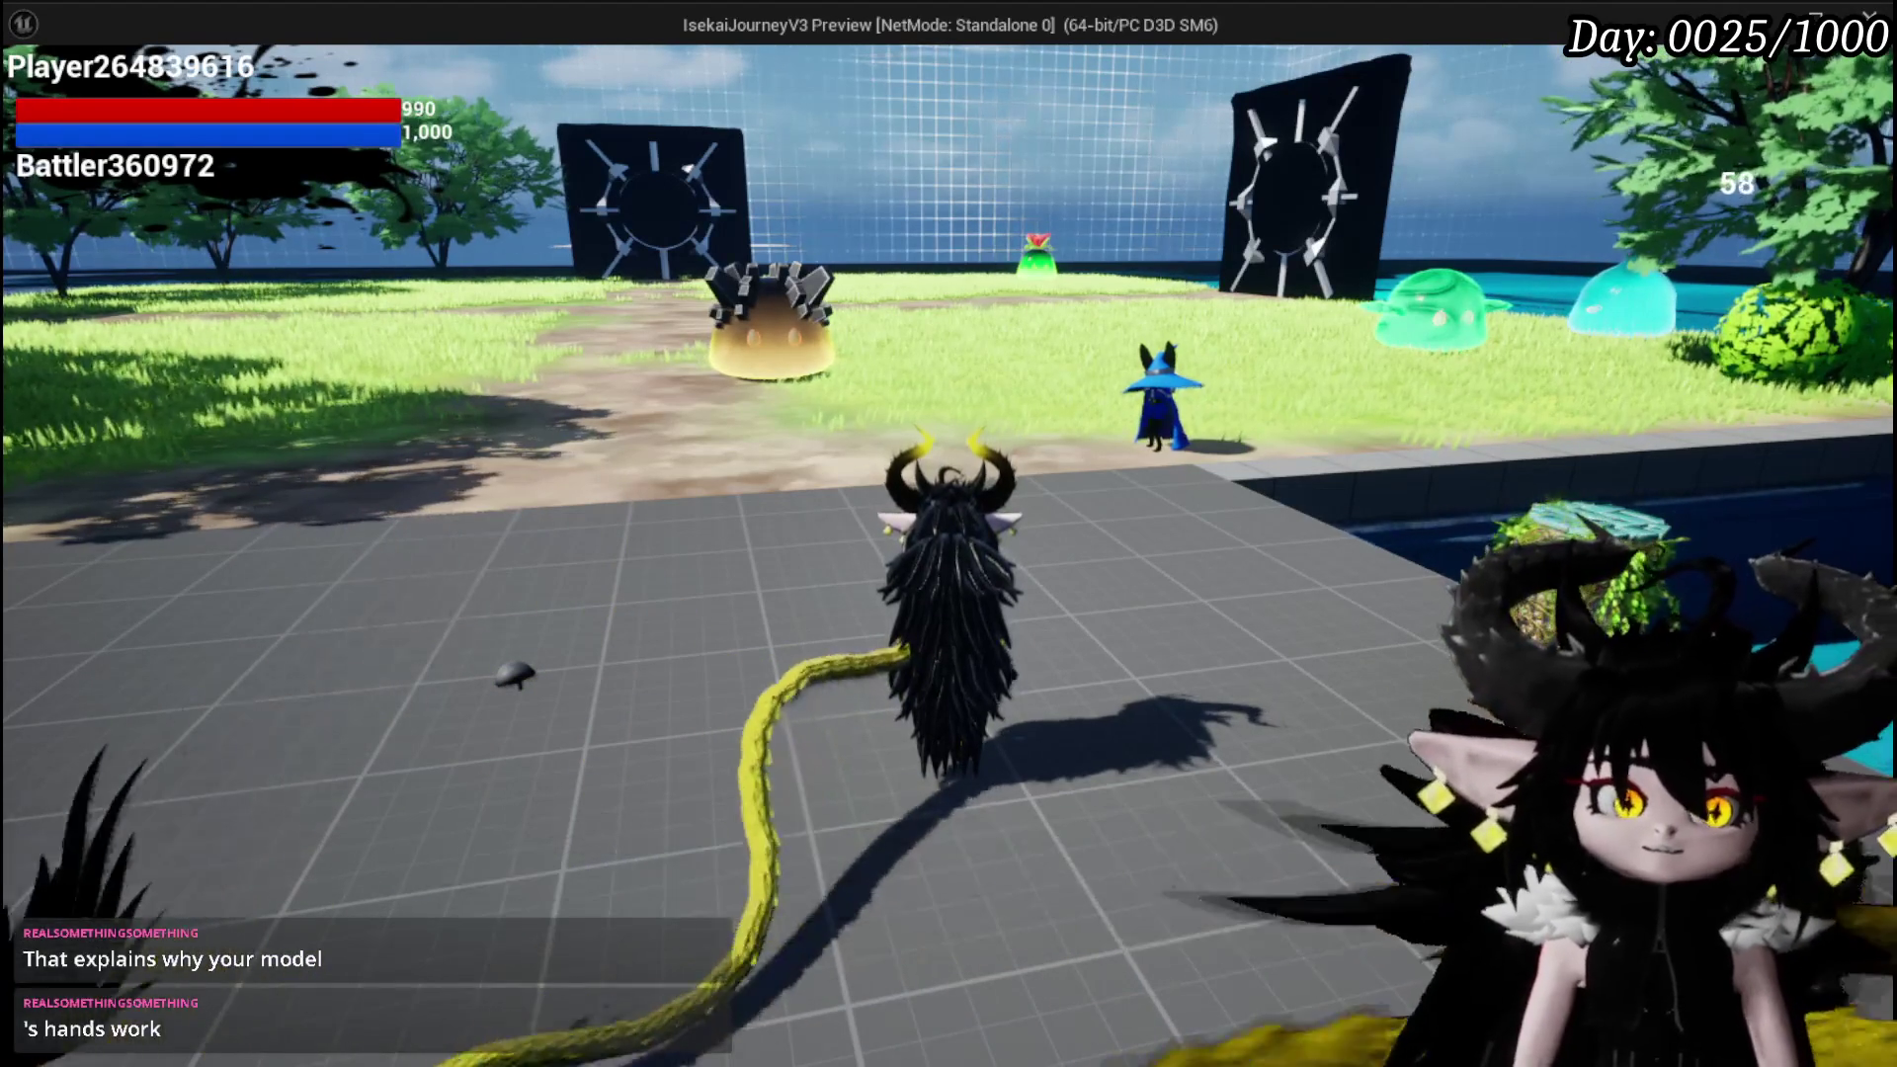
key("w")
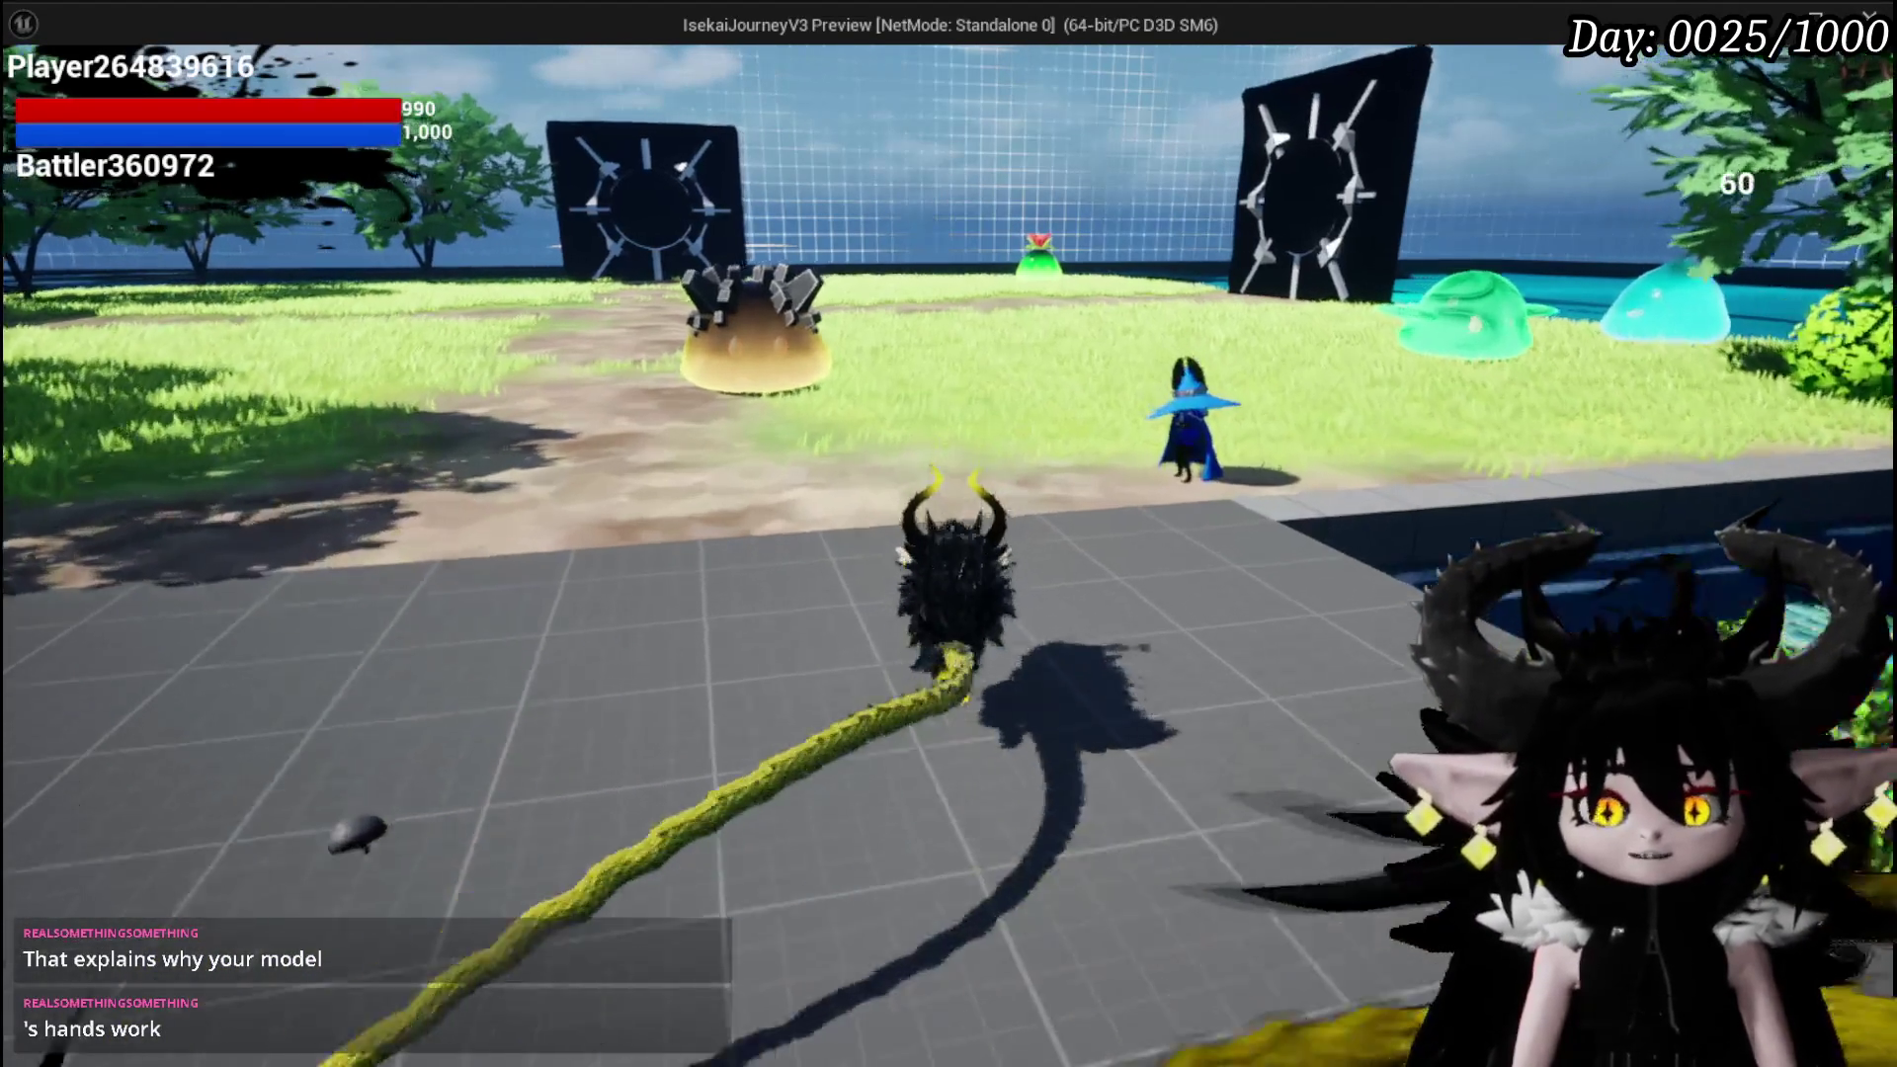
Run across the grass toward the gate and strike the red spiky slime twice
key("space")
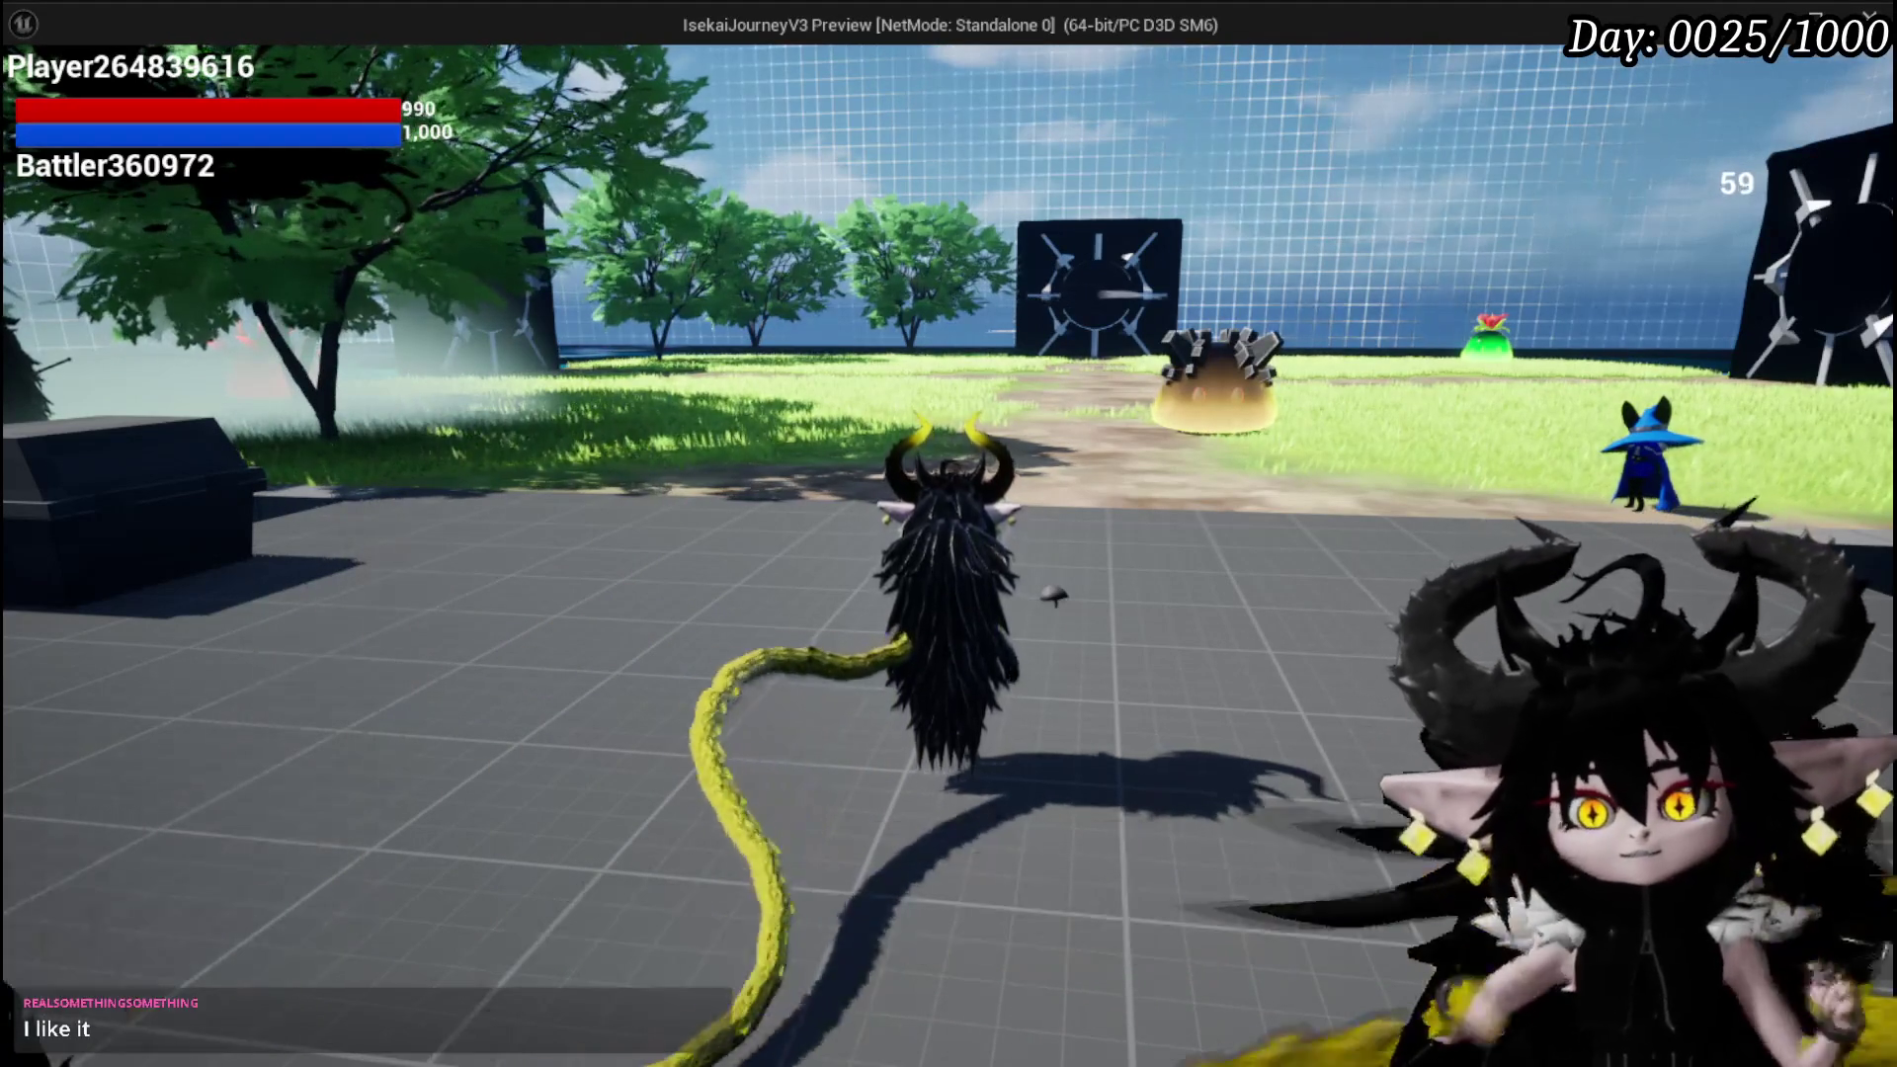
key("w")
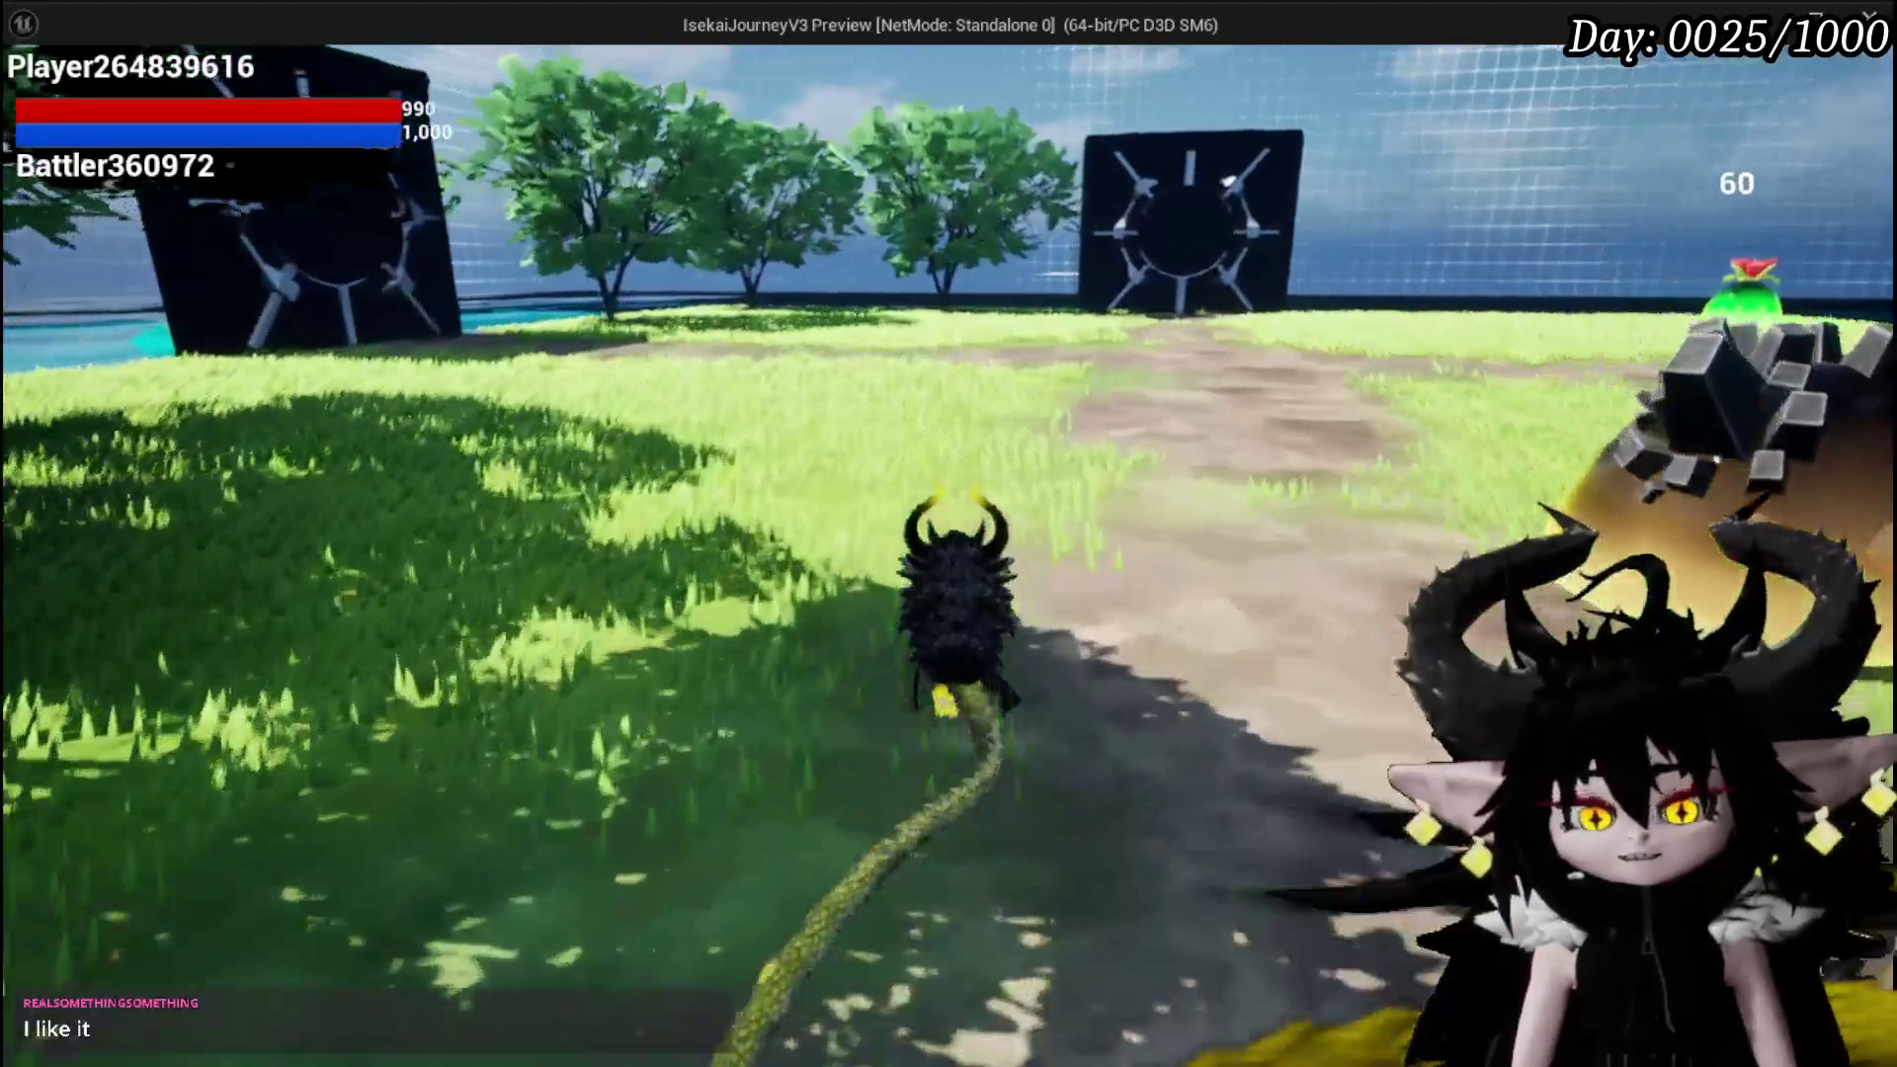
key("w")
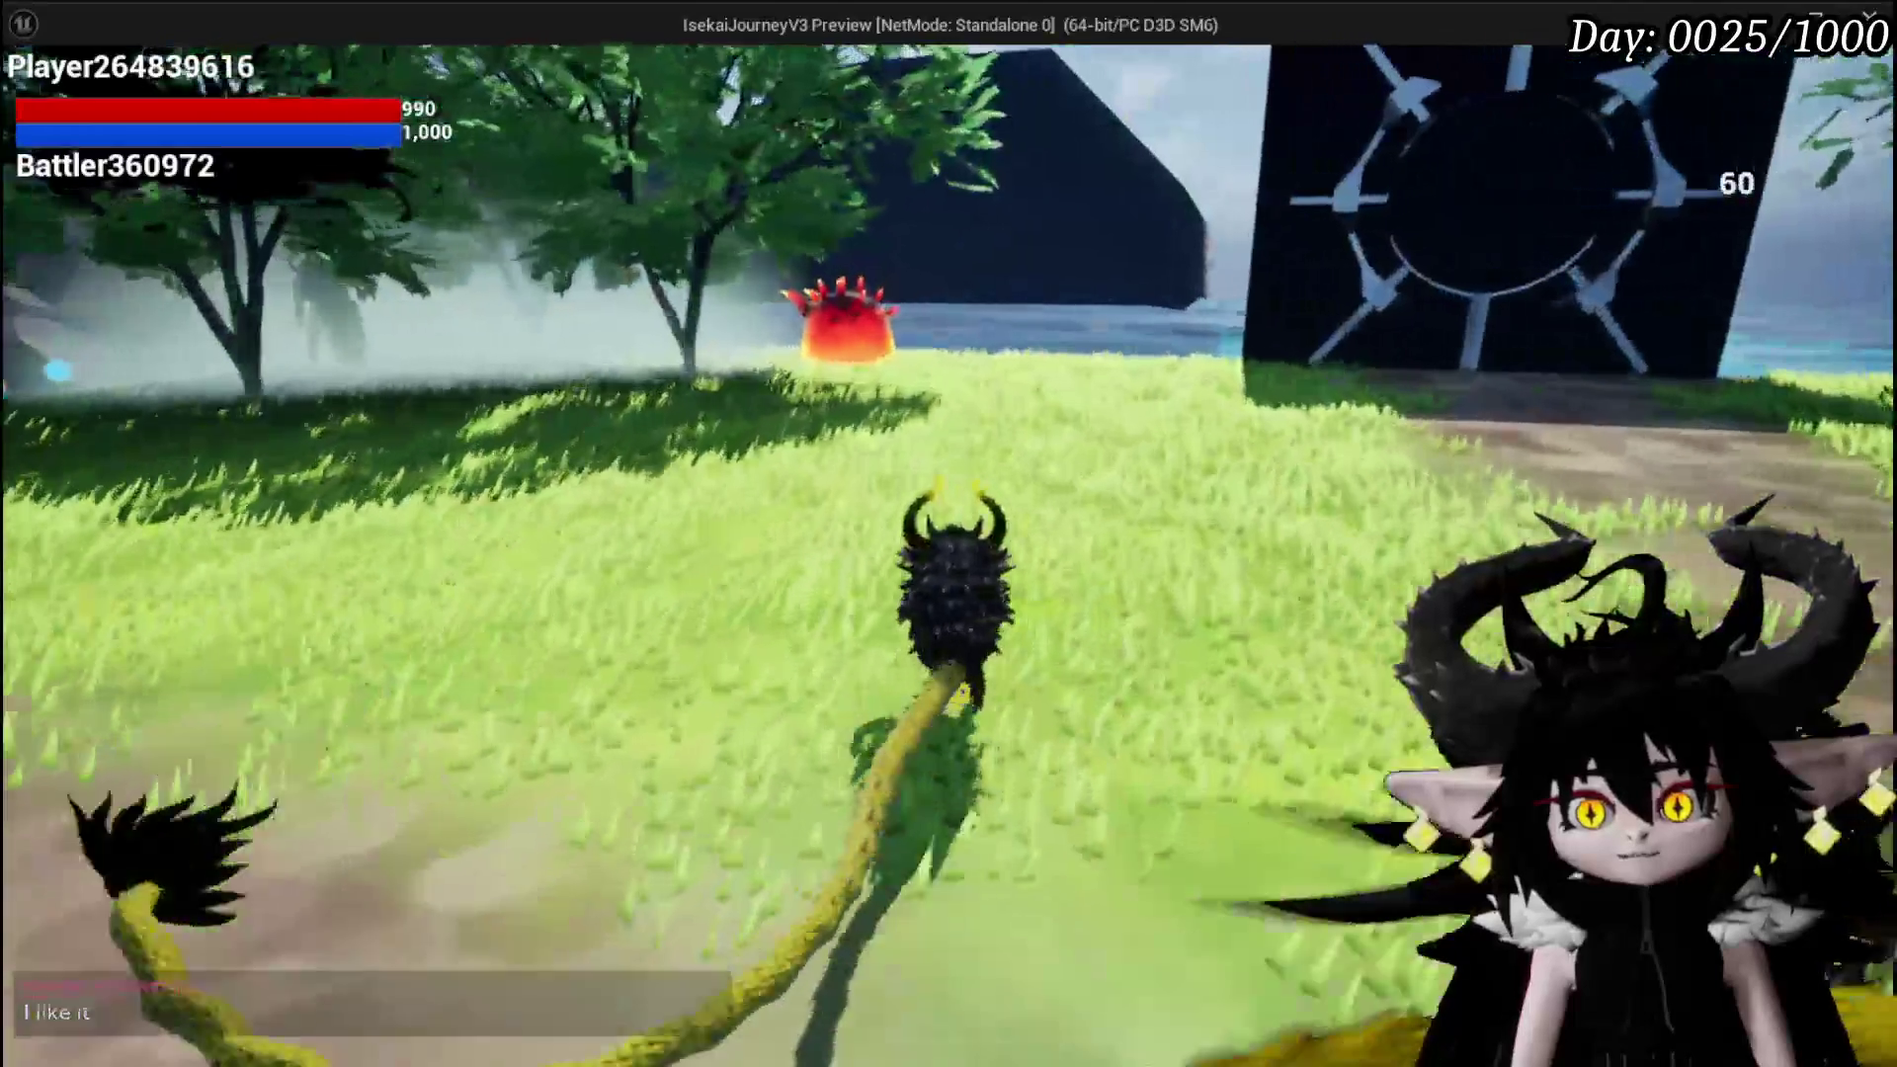
key("w")
key("1")
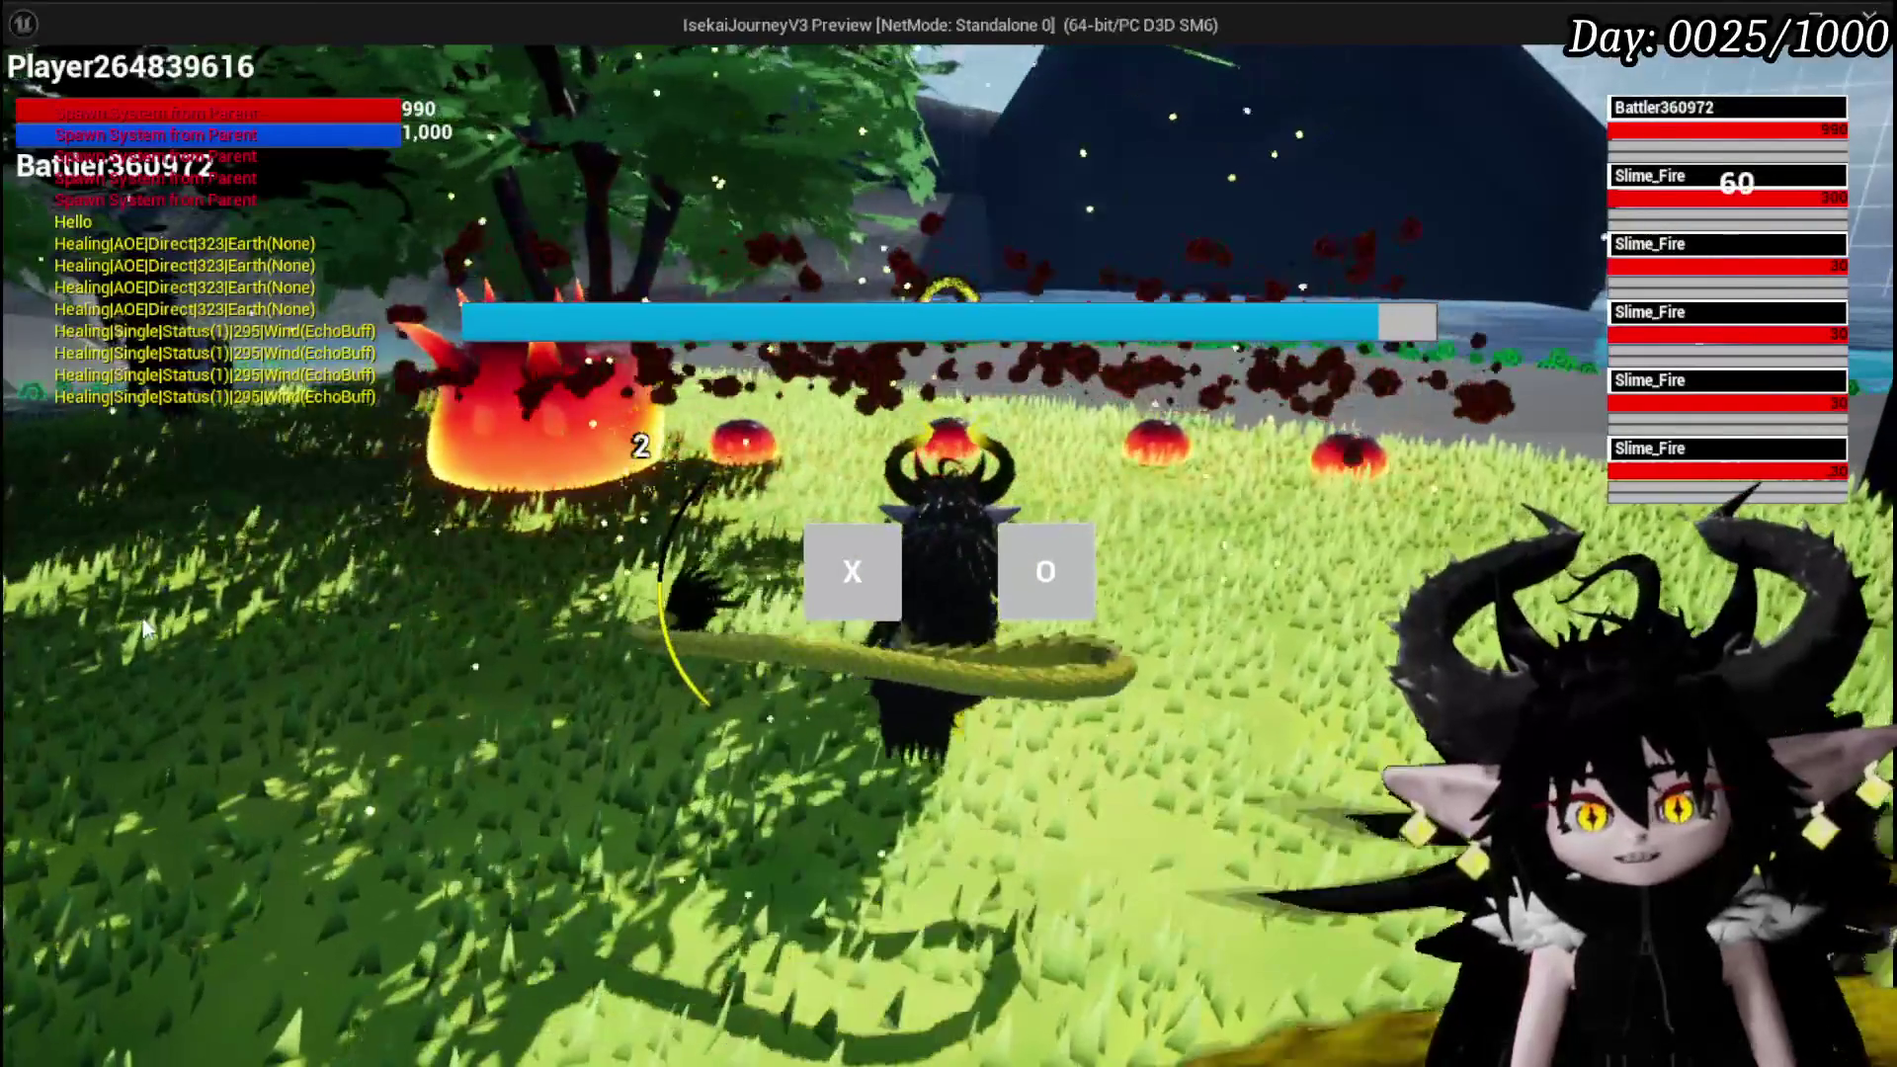
Answer the O/X encounter prompt to continue fighting the Slime_Fire group
left_click(822, 573)
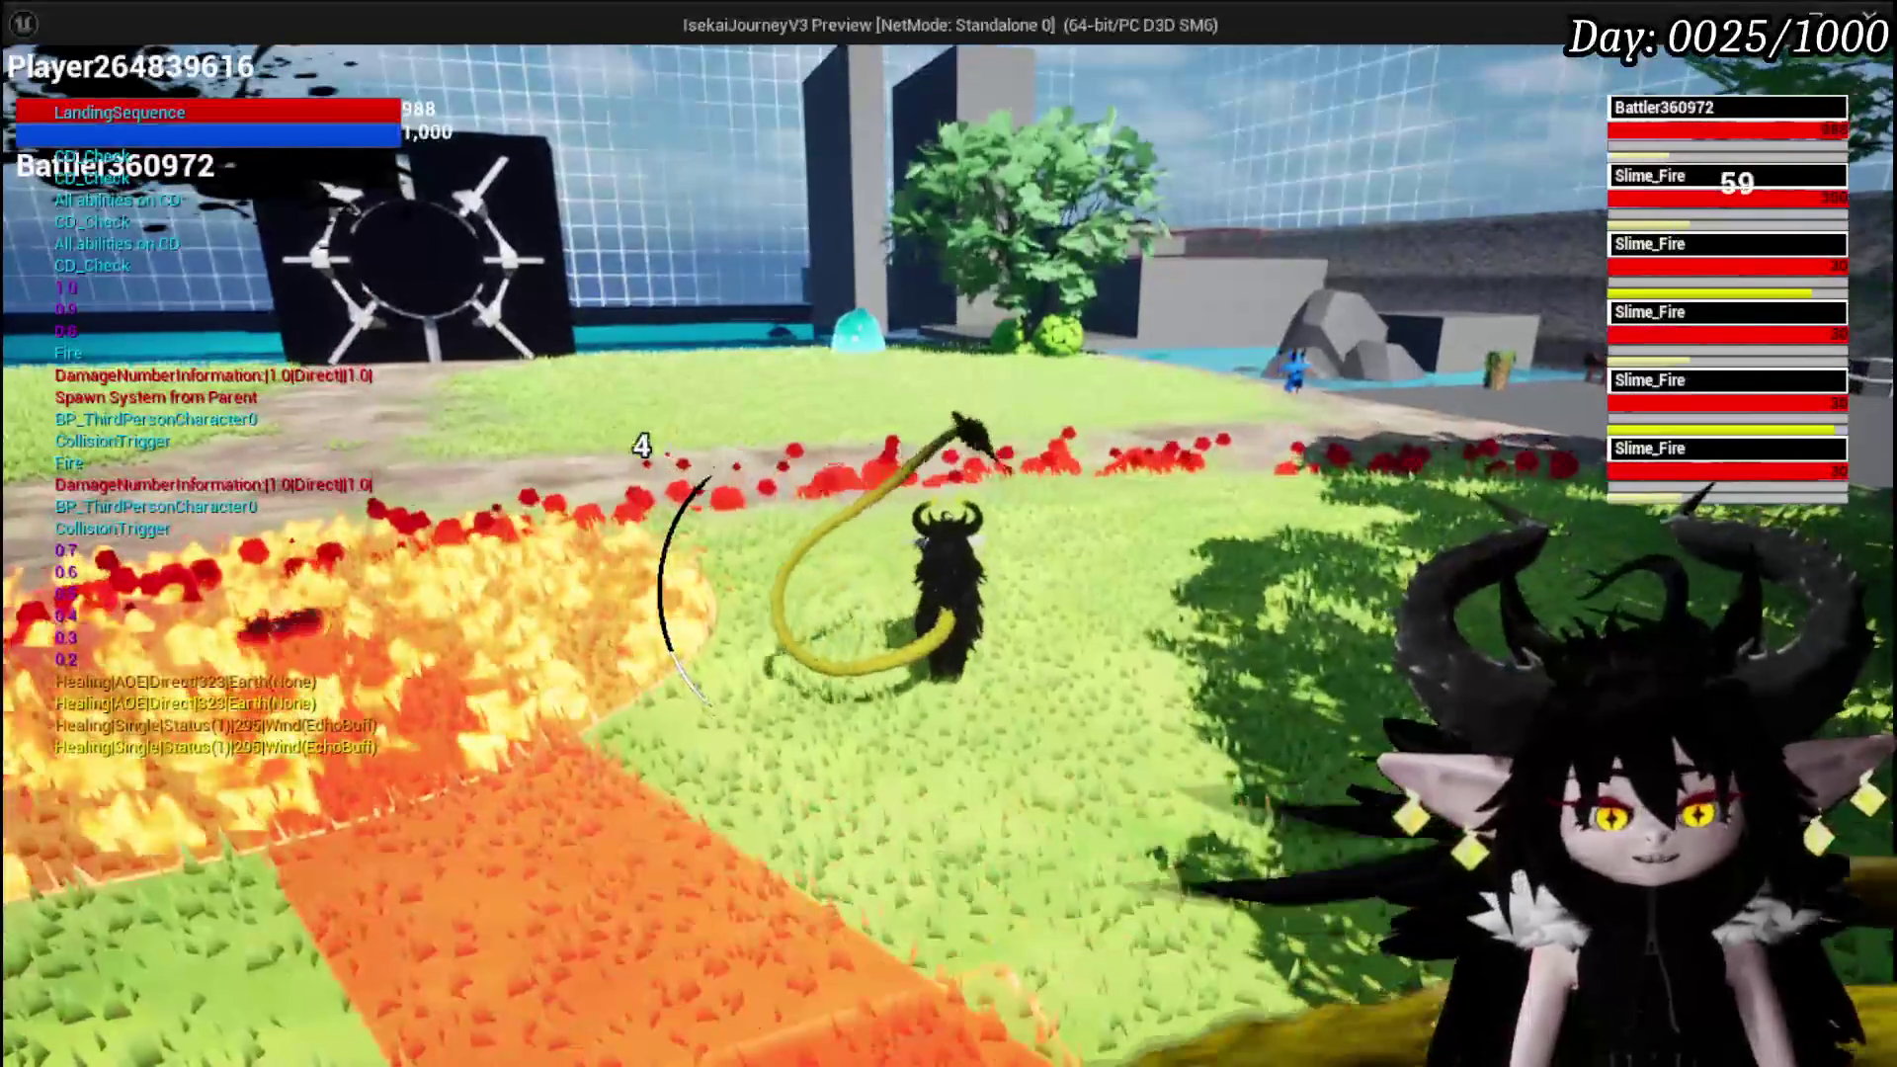
Stop the running play session and launch a fresh Play-in-Editor session
key("alt+Tab")
key("Escape")
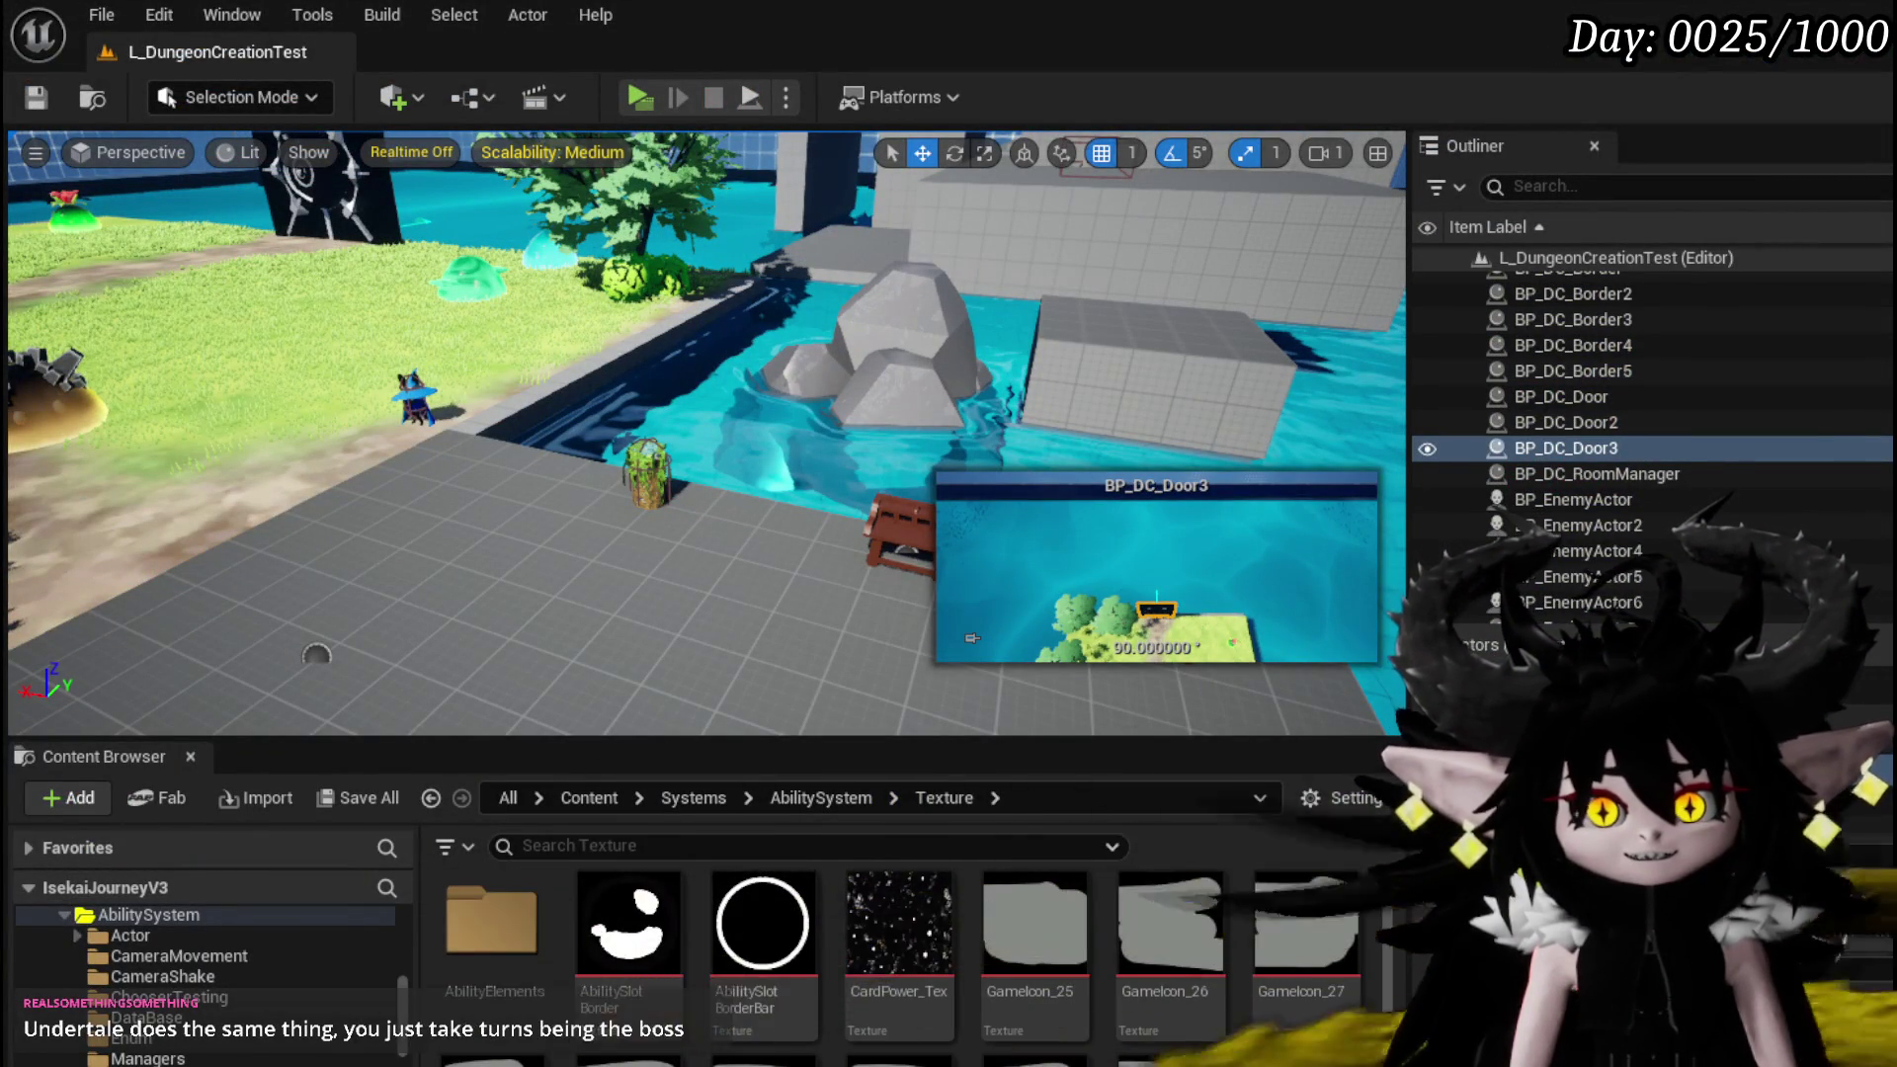
left_click(639, 97)
Run the character across the grass to the black gate and open the overhead dungeon build view
key("w")
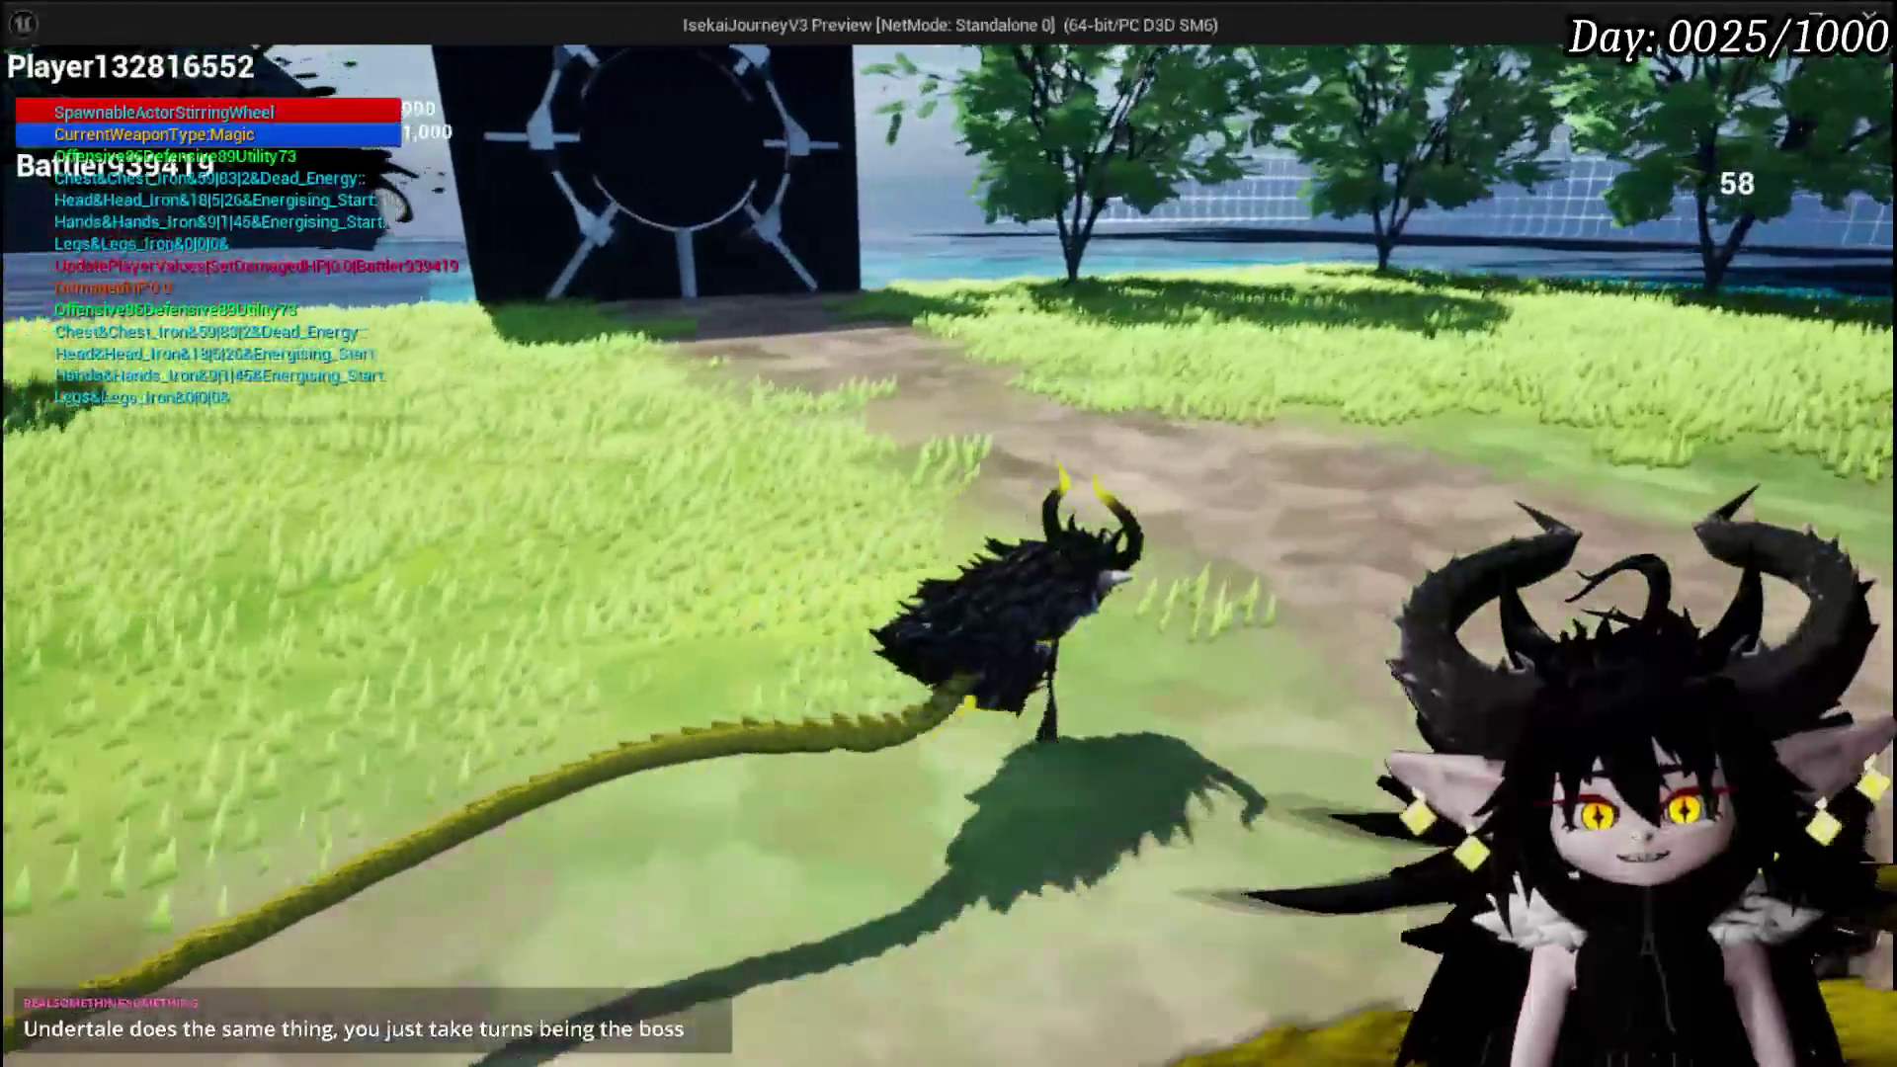
key("w")
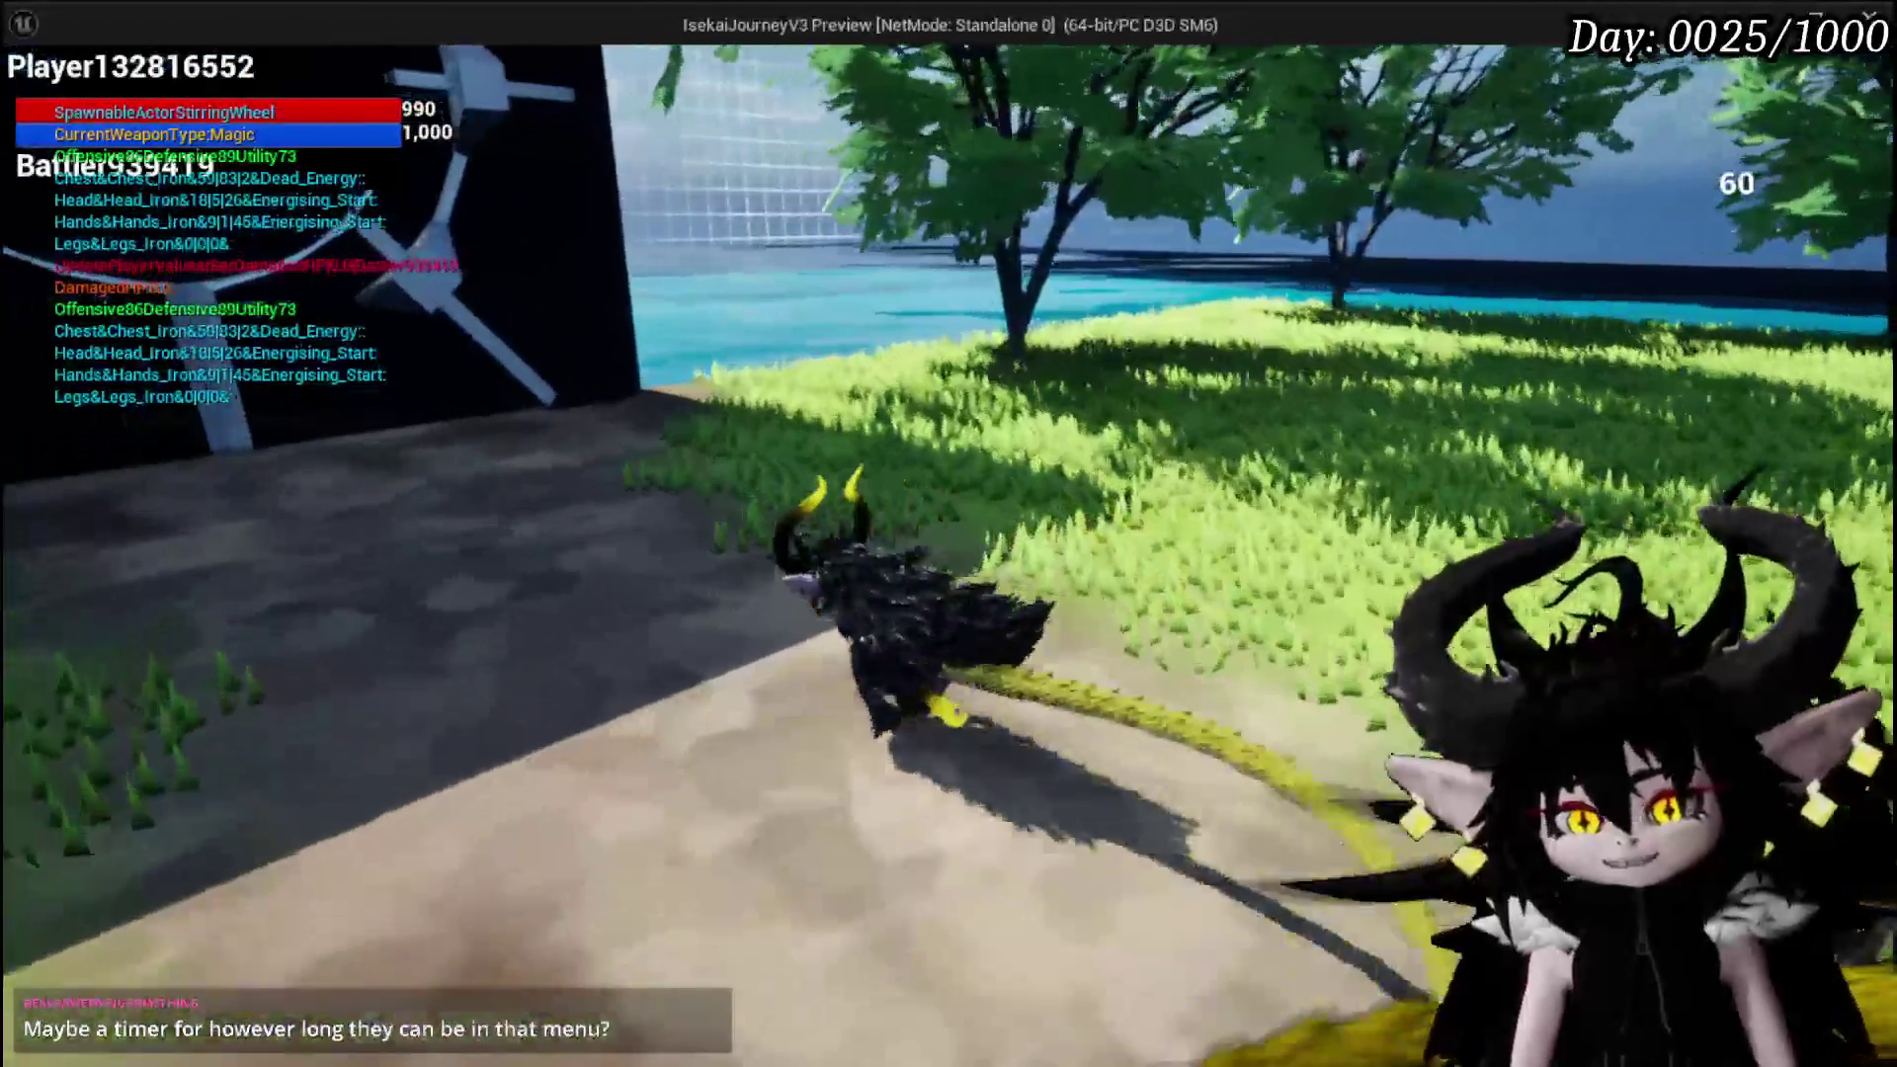
key("w")
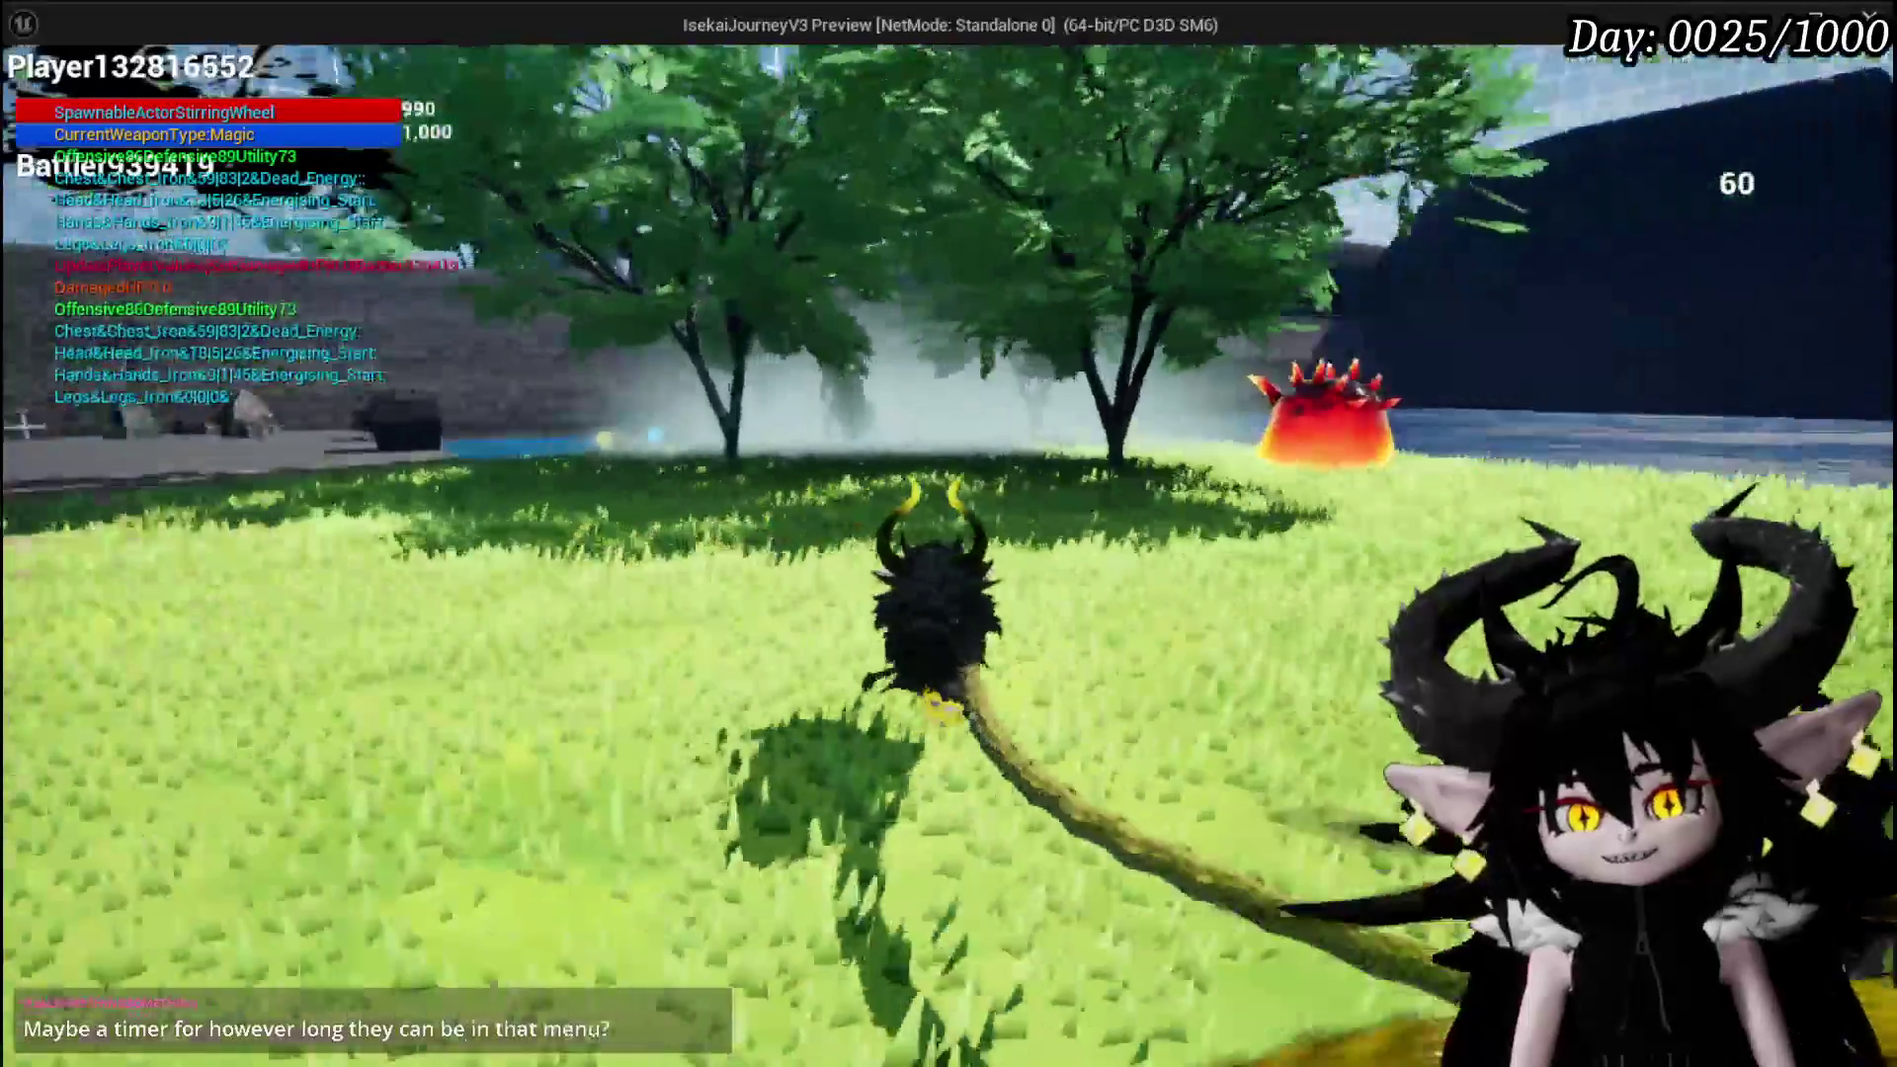
key("w")
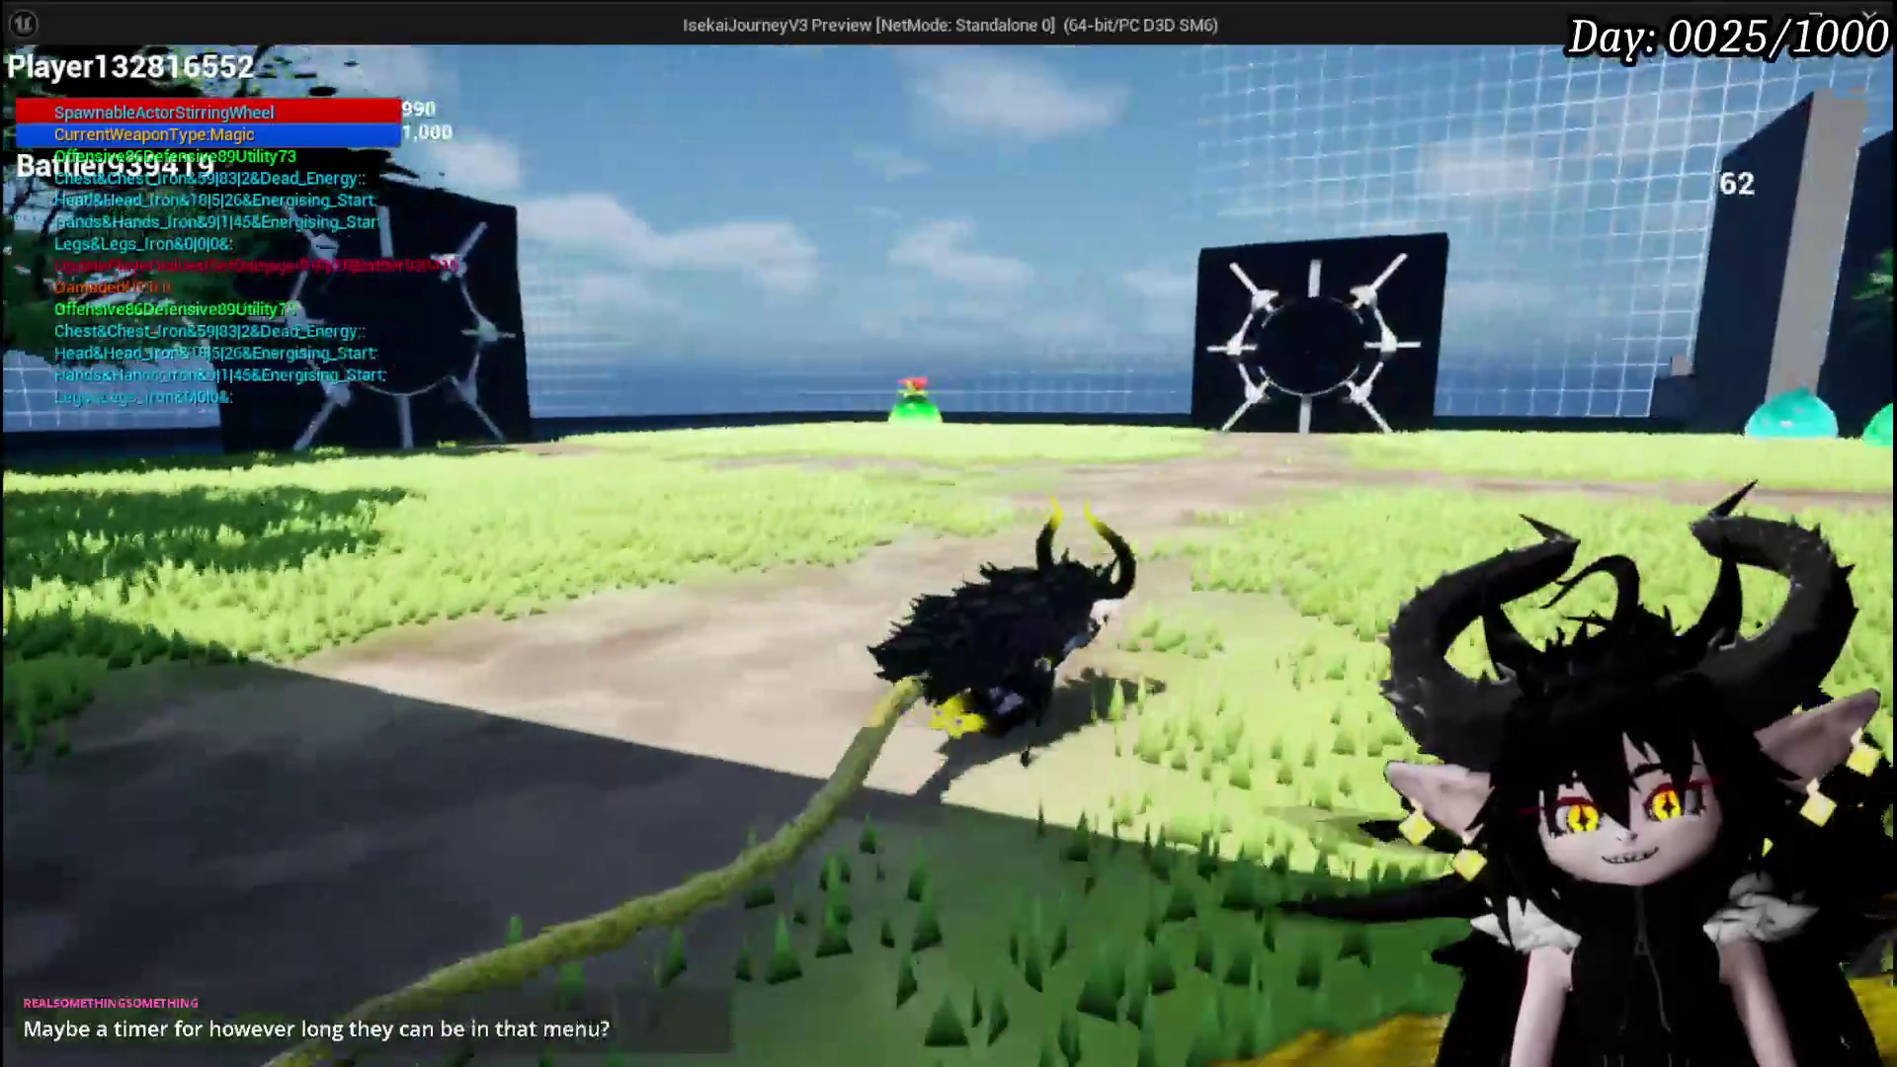
key("w")
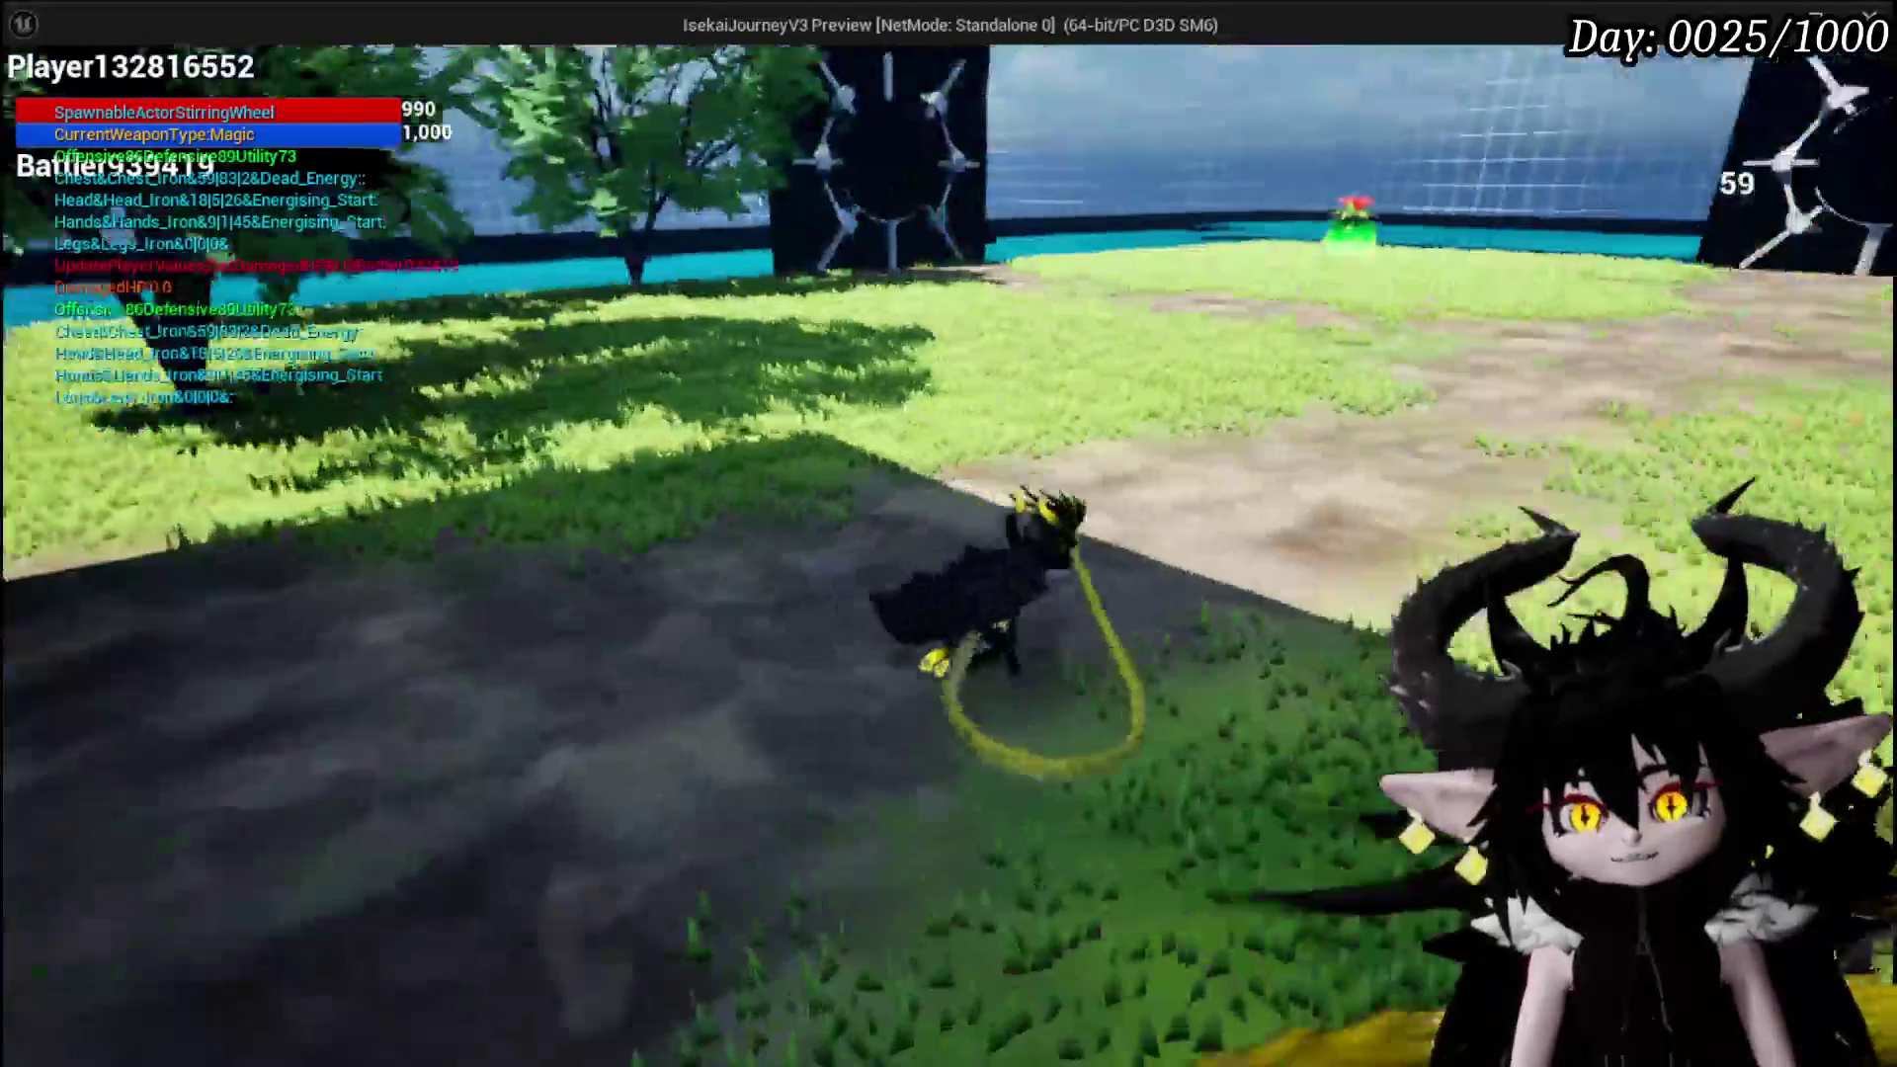
key("w")
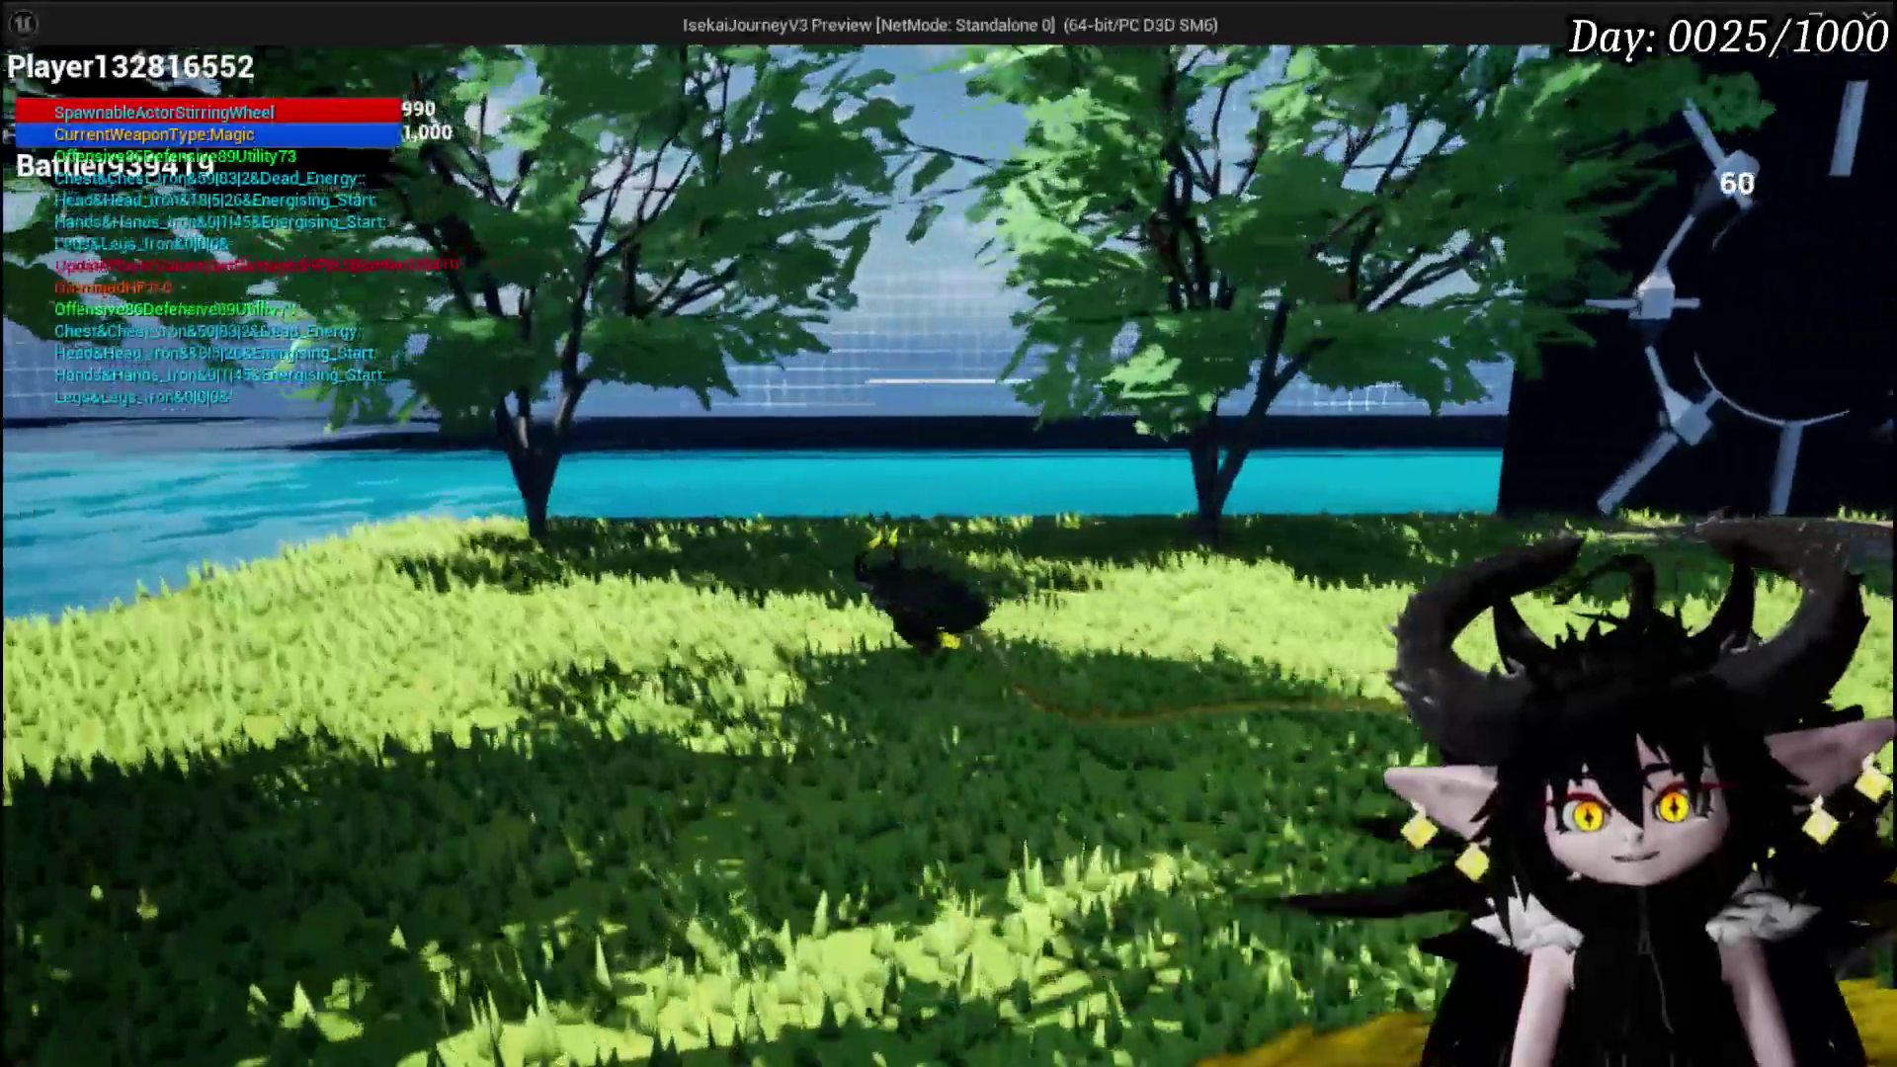
key("w")
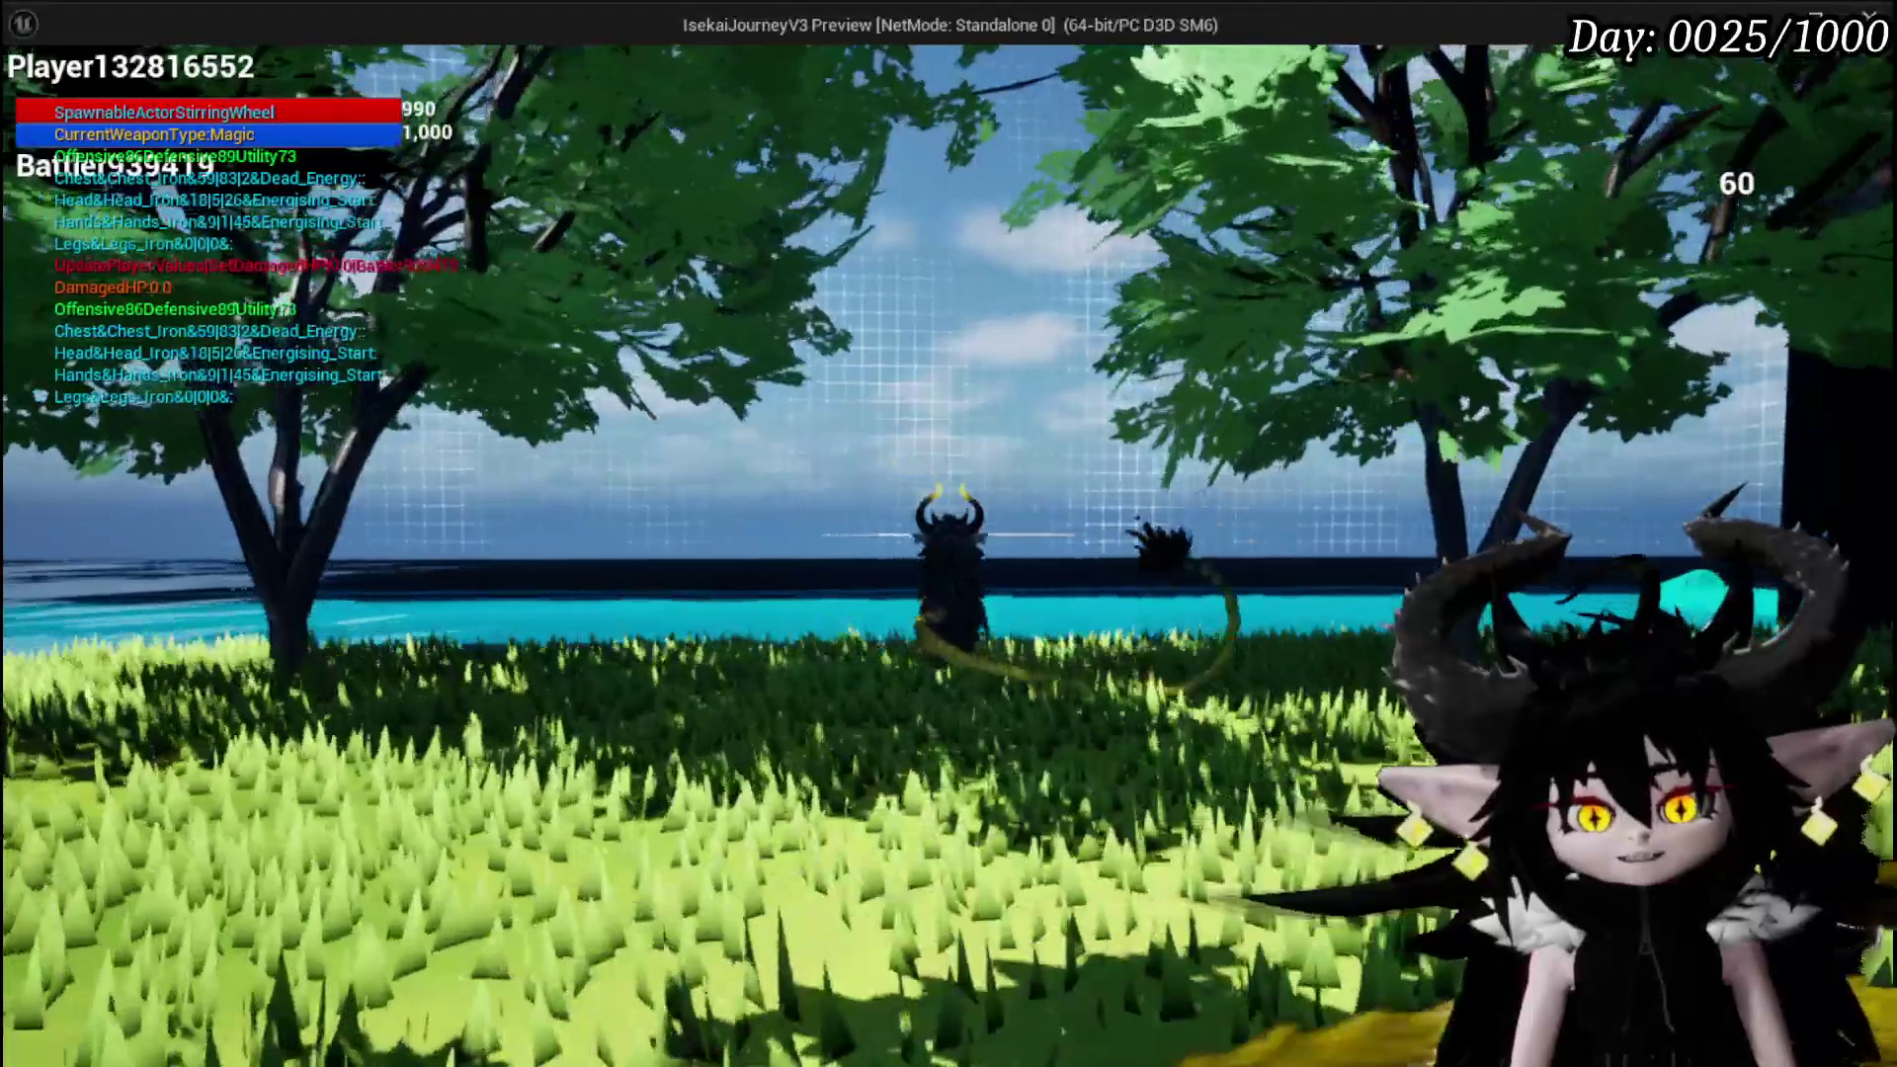
key("w")
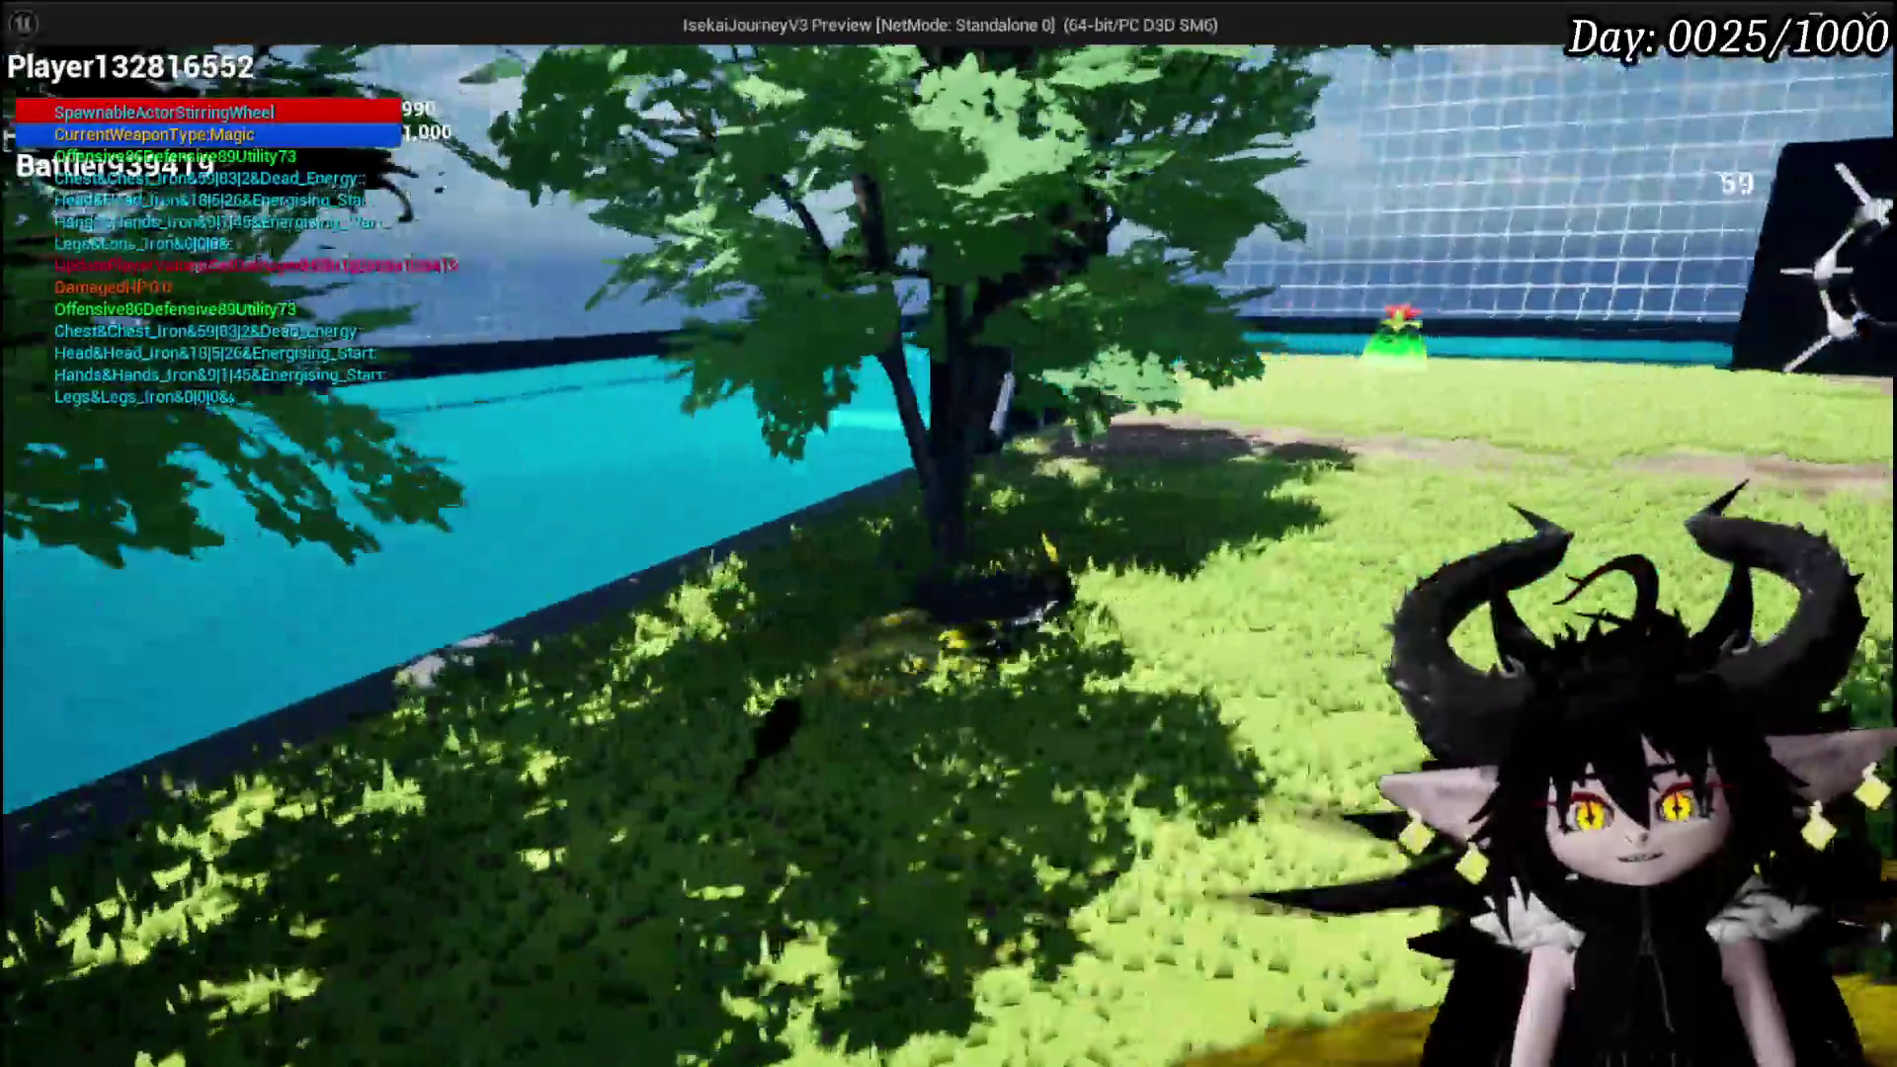
key("w")
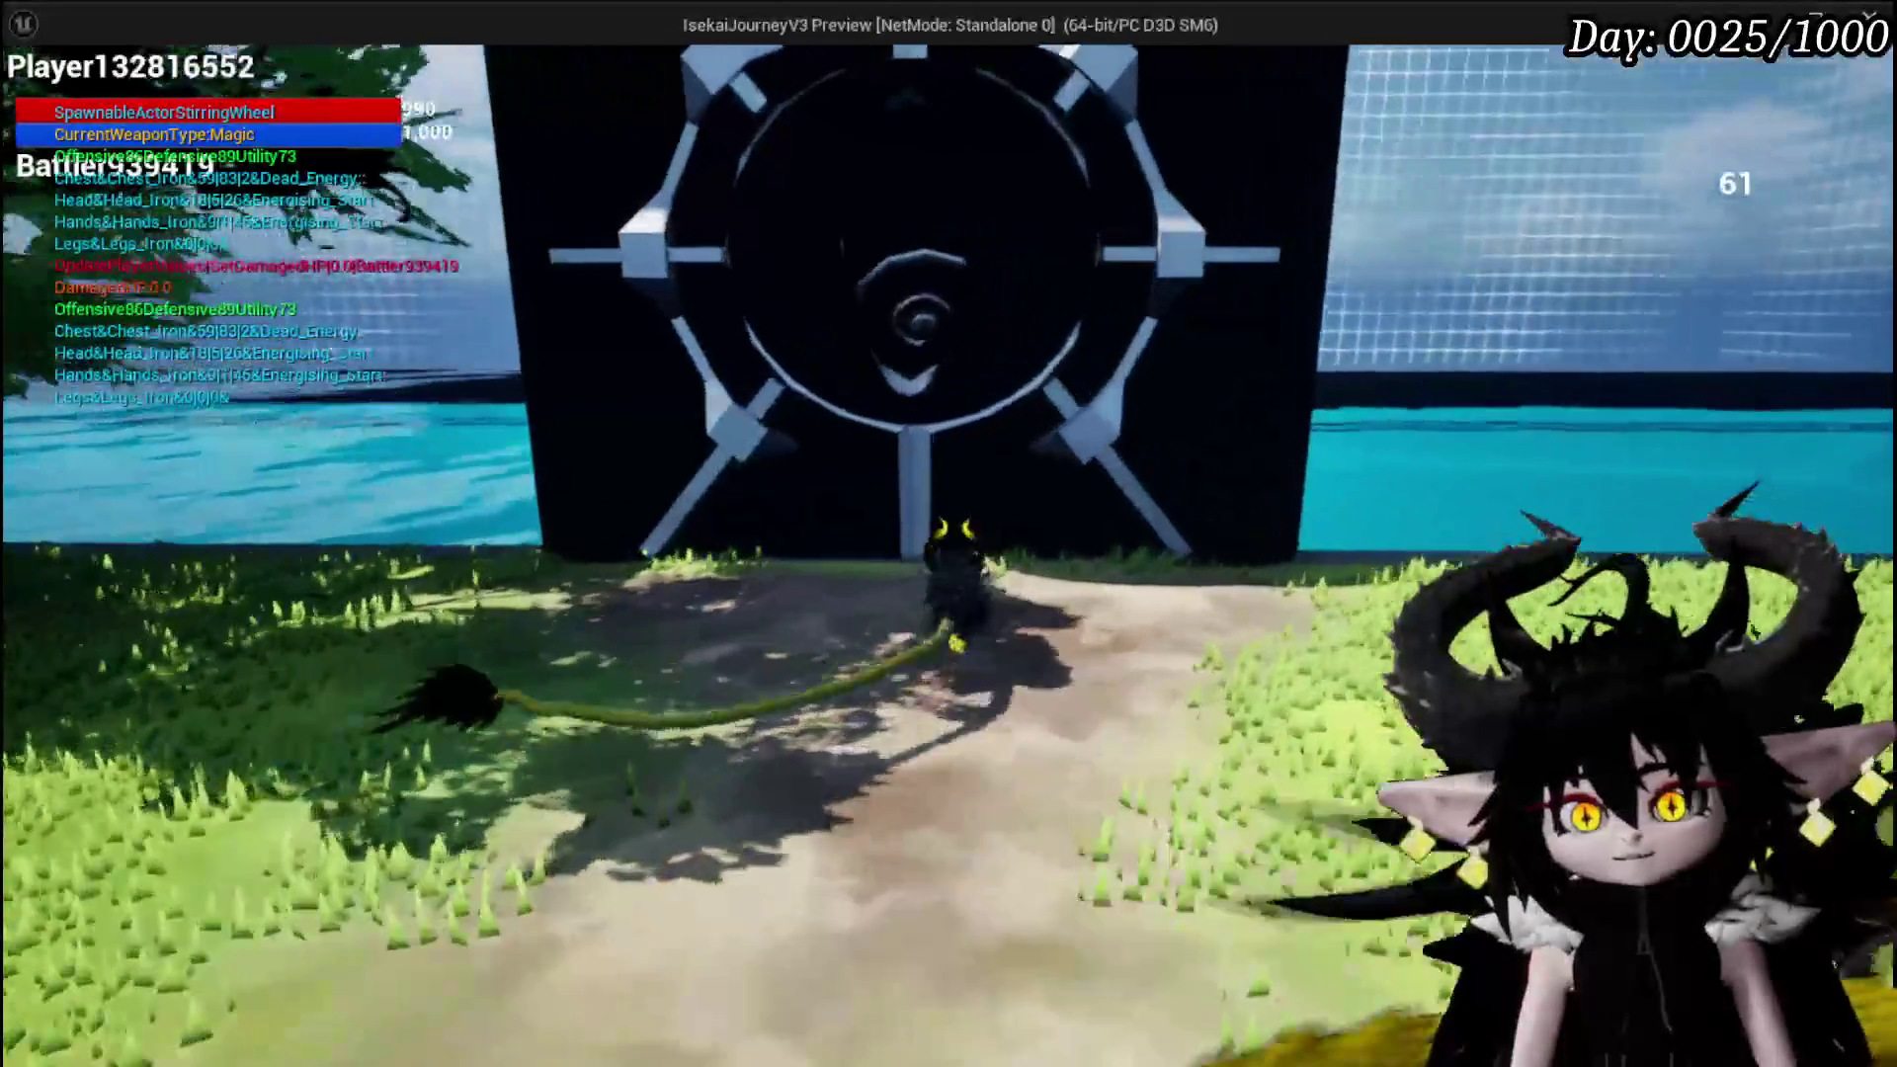
key("e")
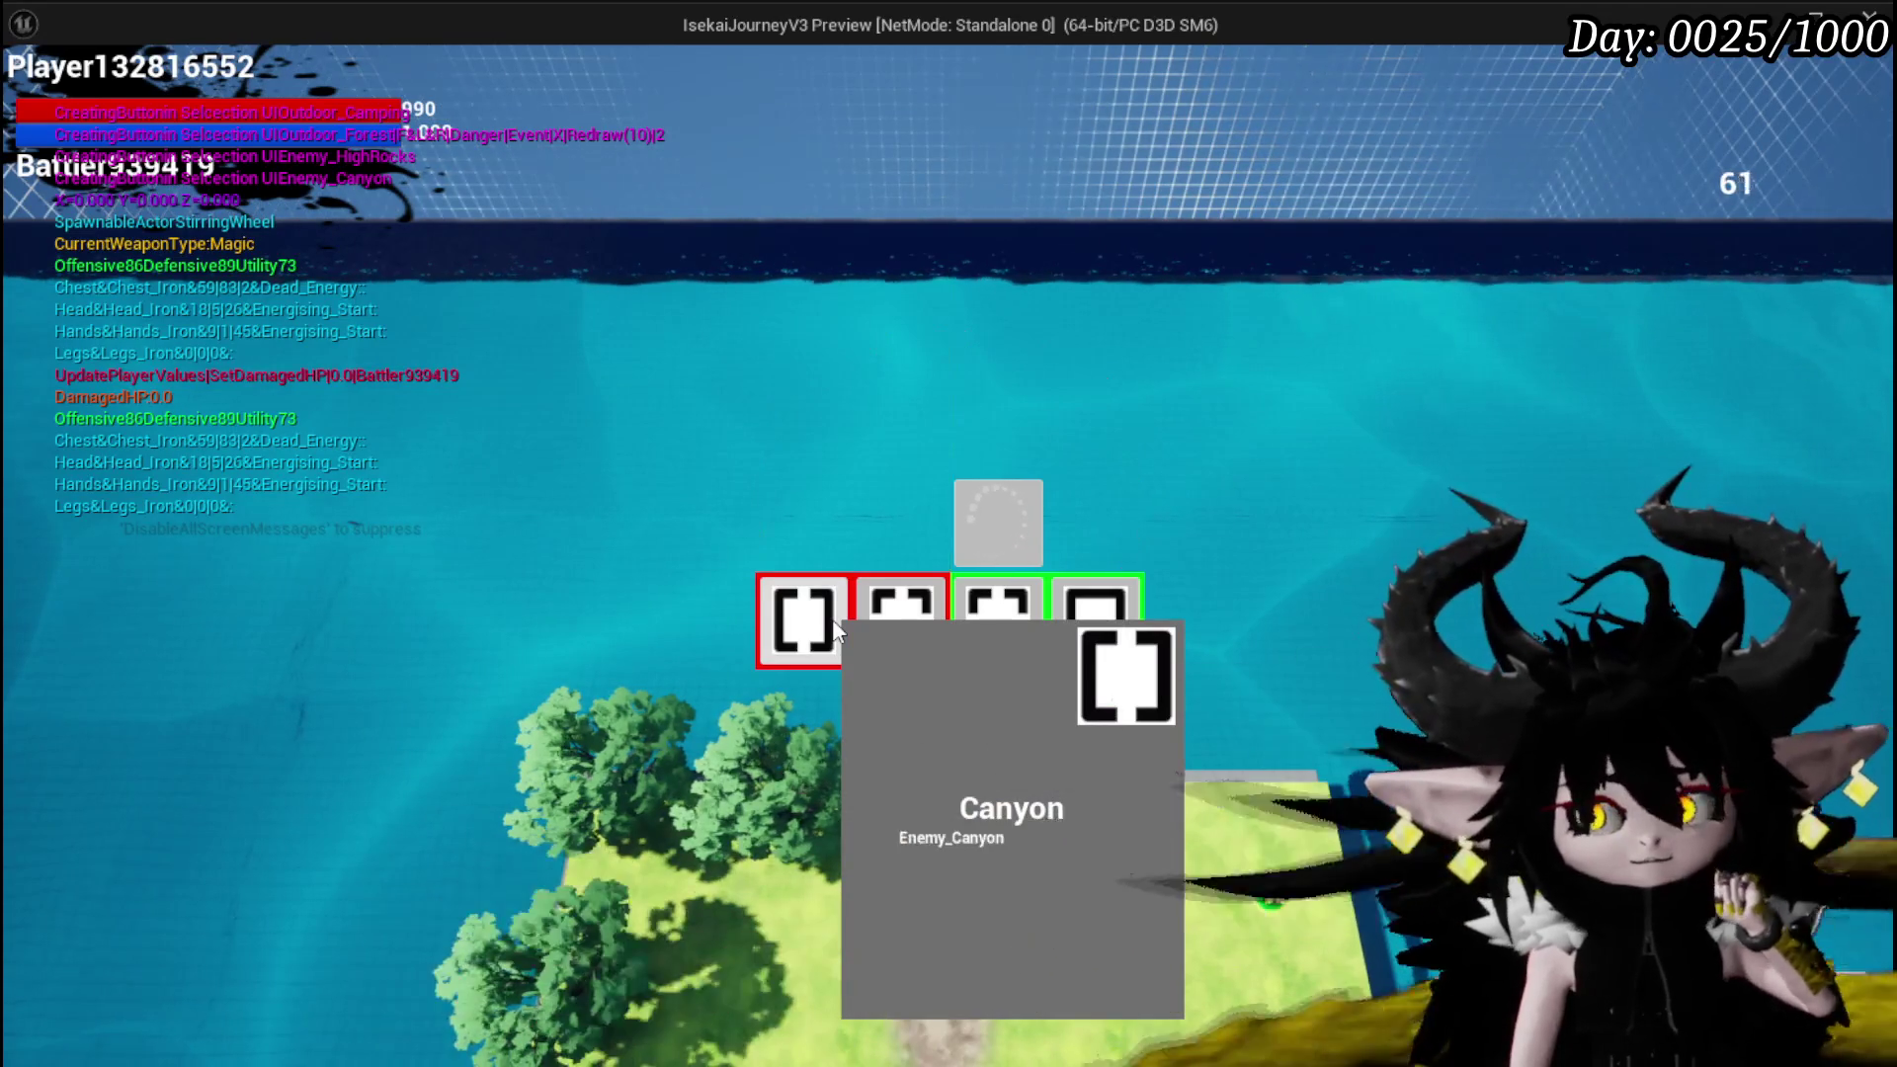
Leave the build view and travel to the Outdoor_Camping area
left_click(832, 619)
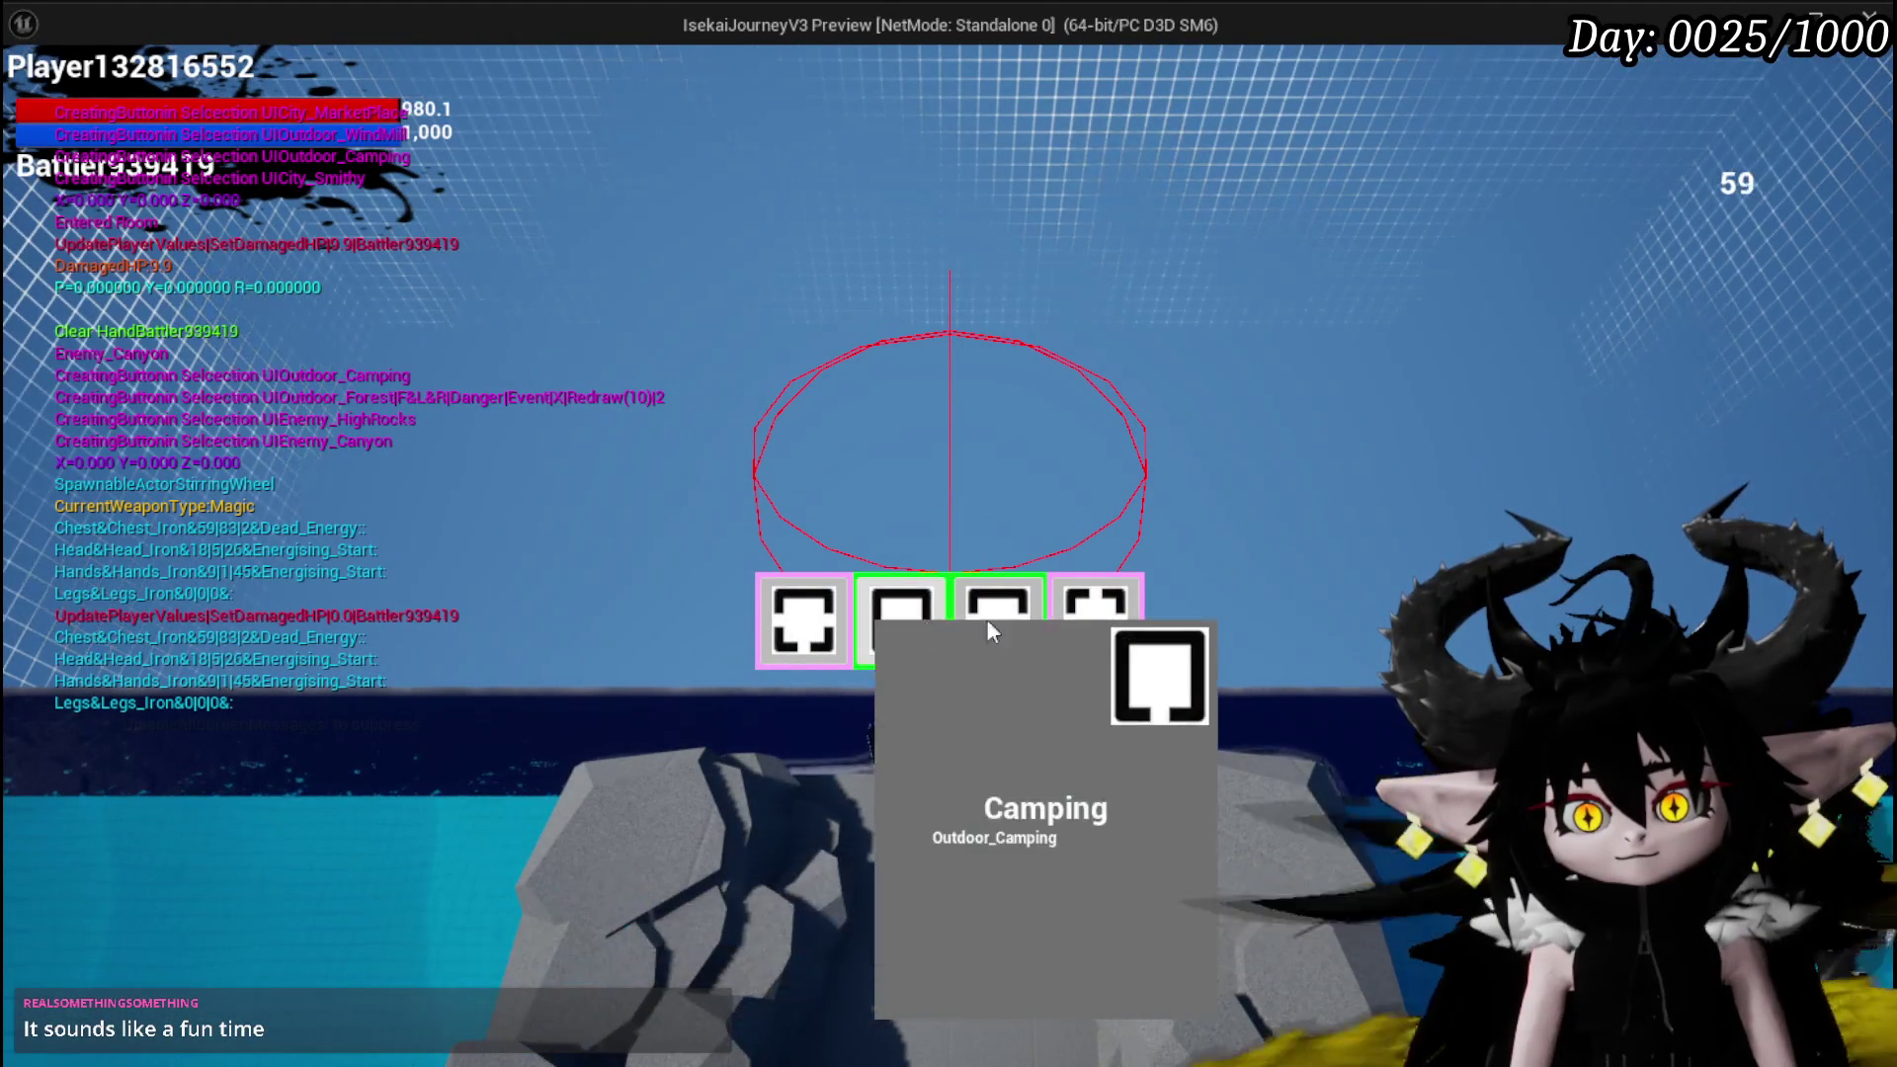
left_click(901, 619)
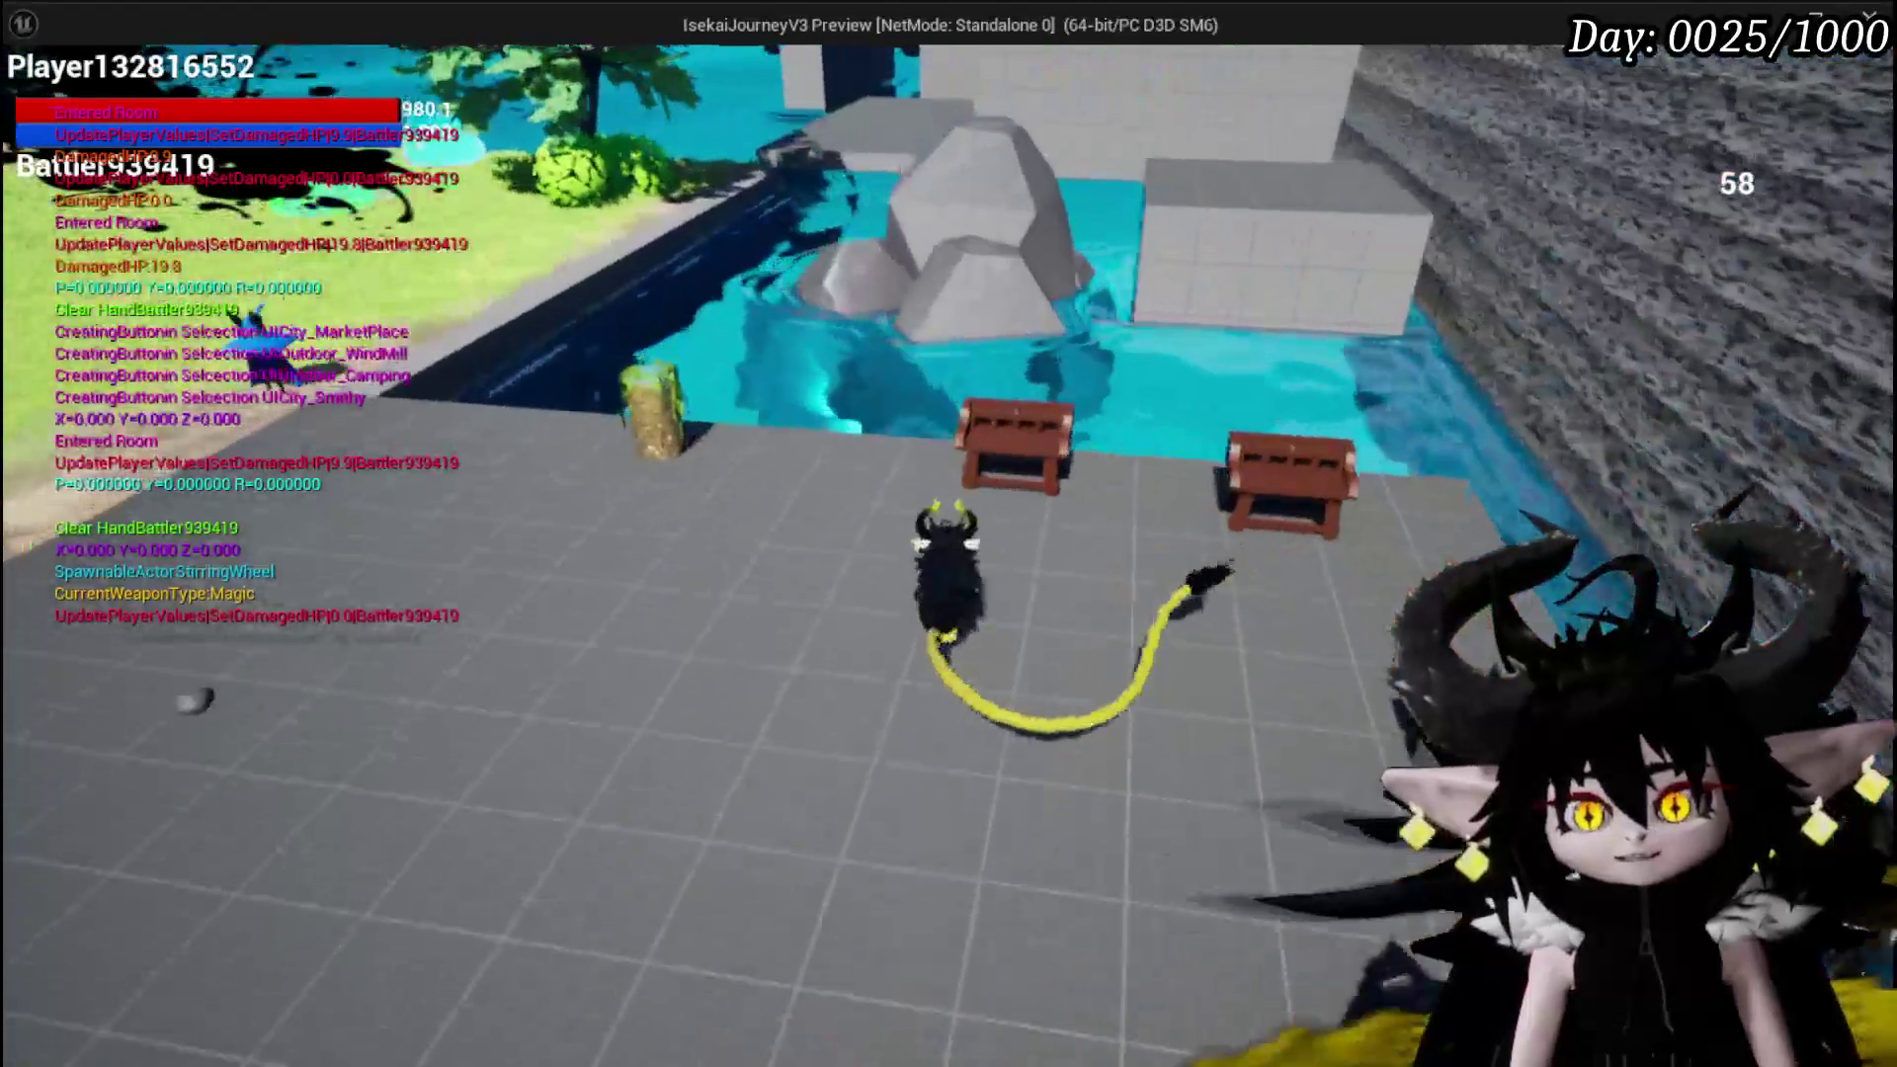
Bring up the Camping bench's Build, Upgrade and Craft Gem options
key("e")
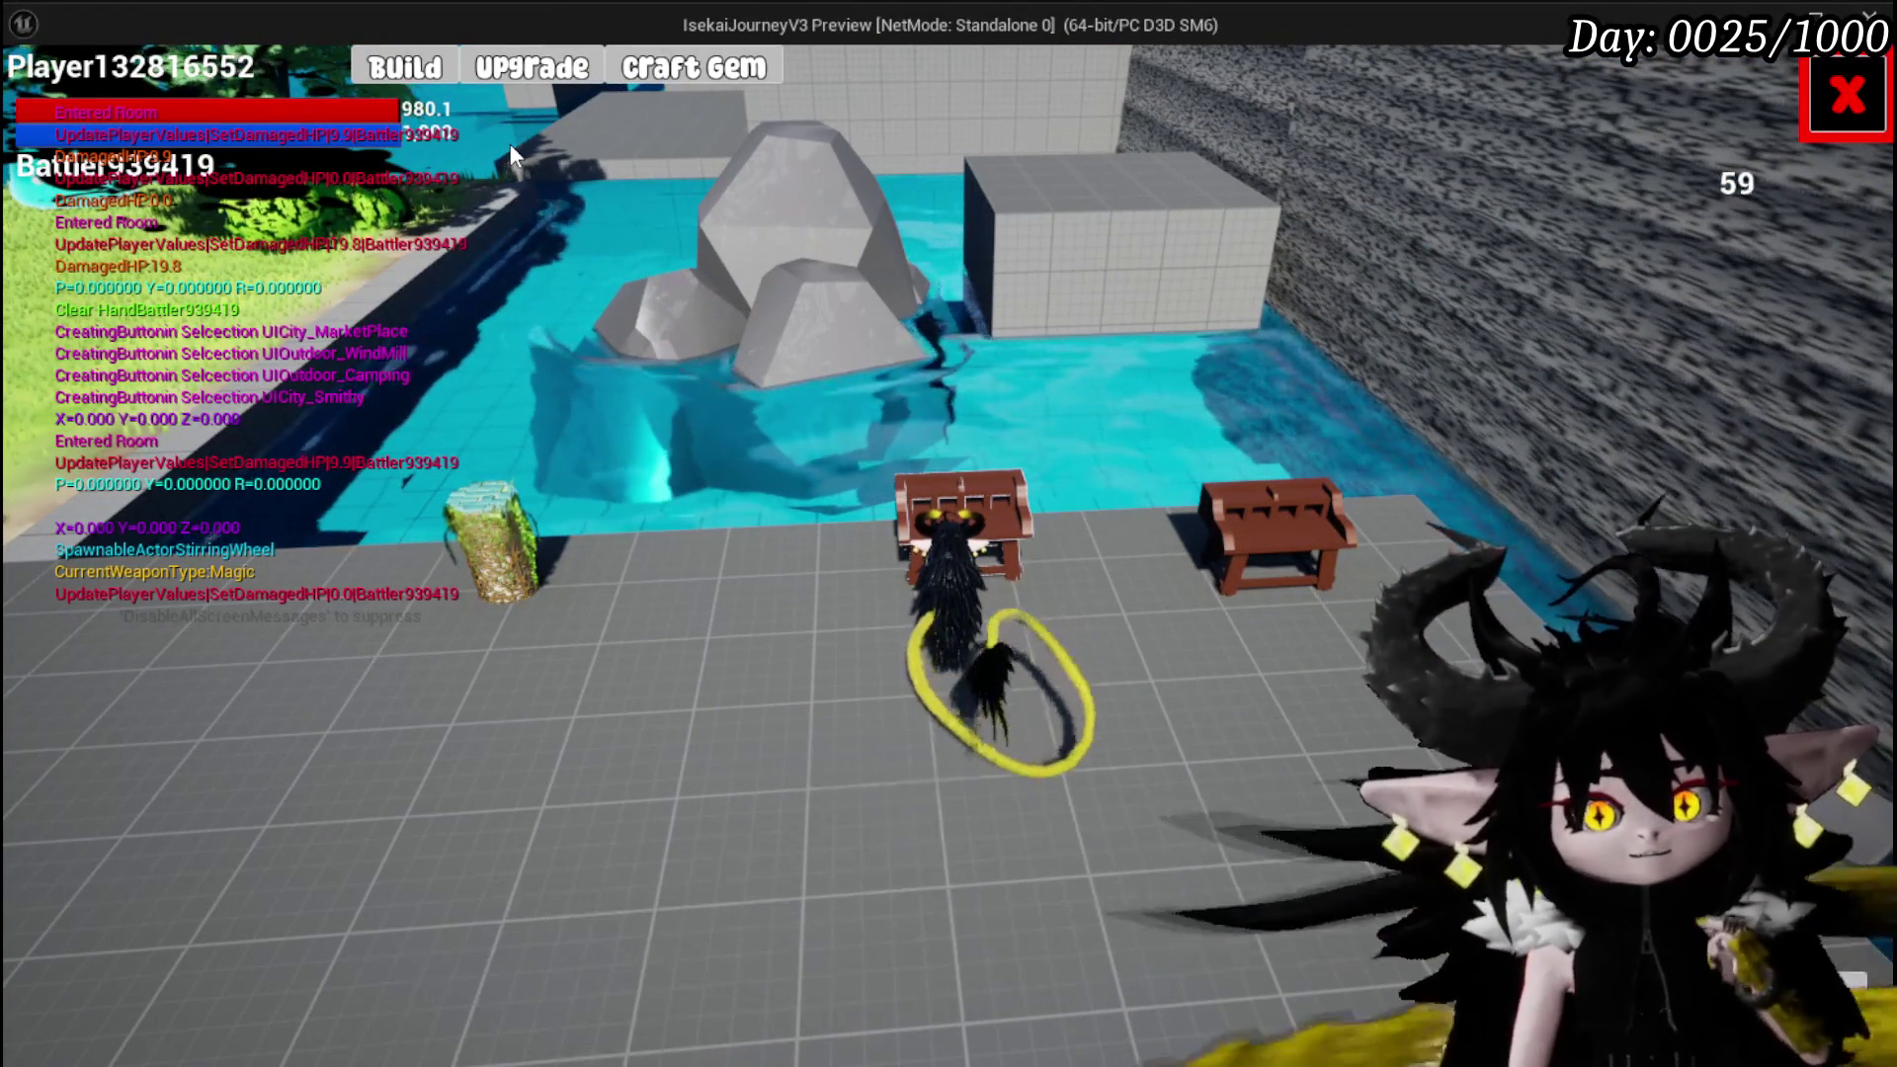
Start building a head piece using iron and copper as resources
left_click(405, 67)
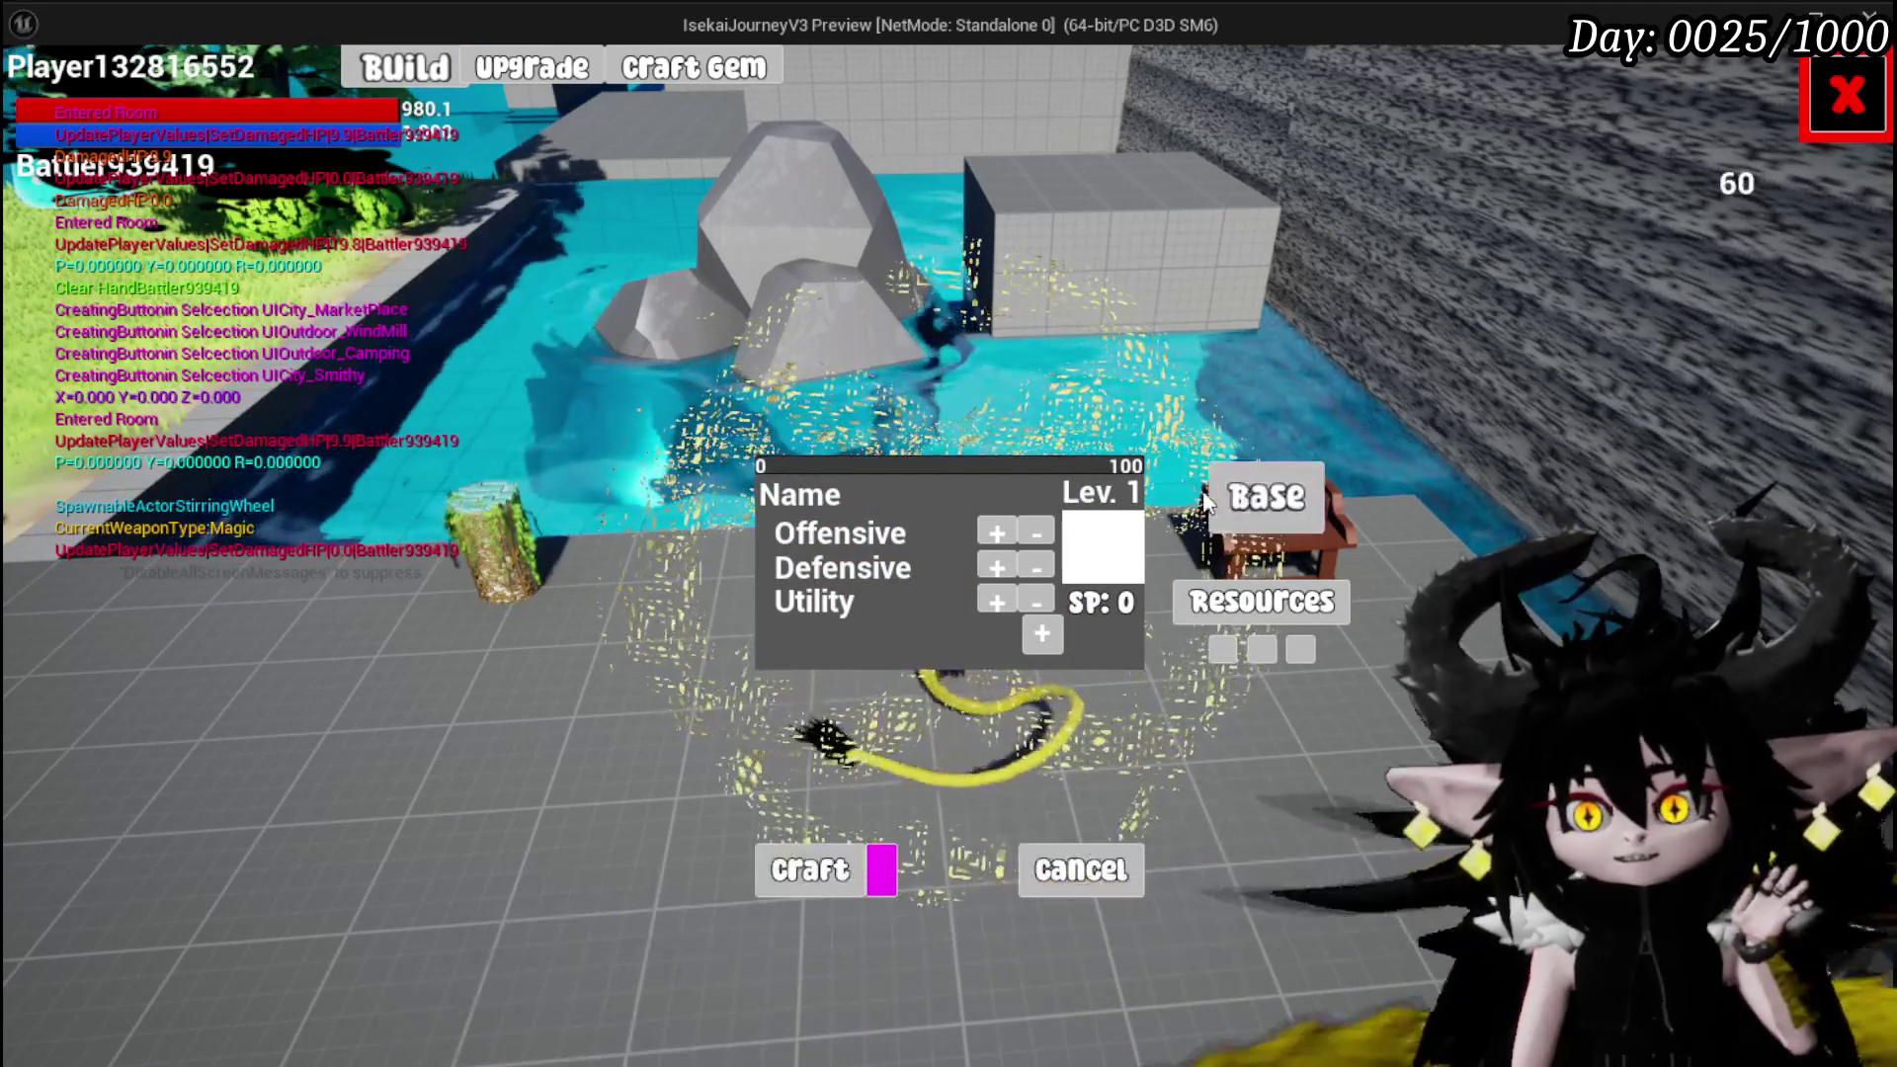
left_click(1226, 497)
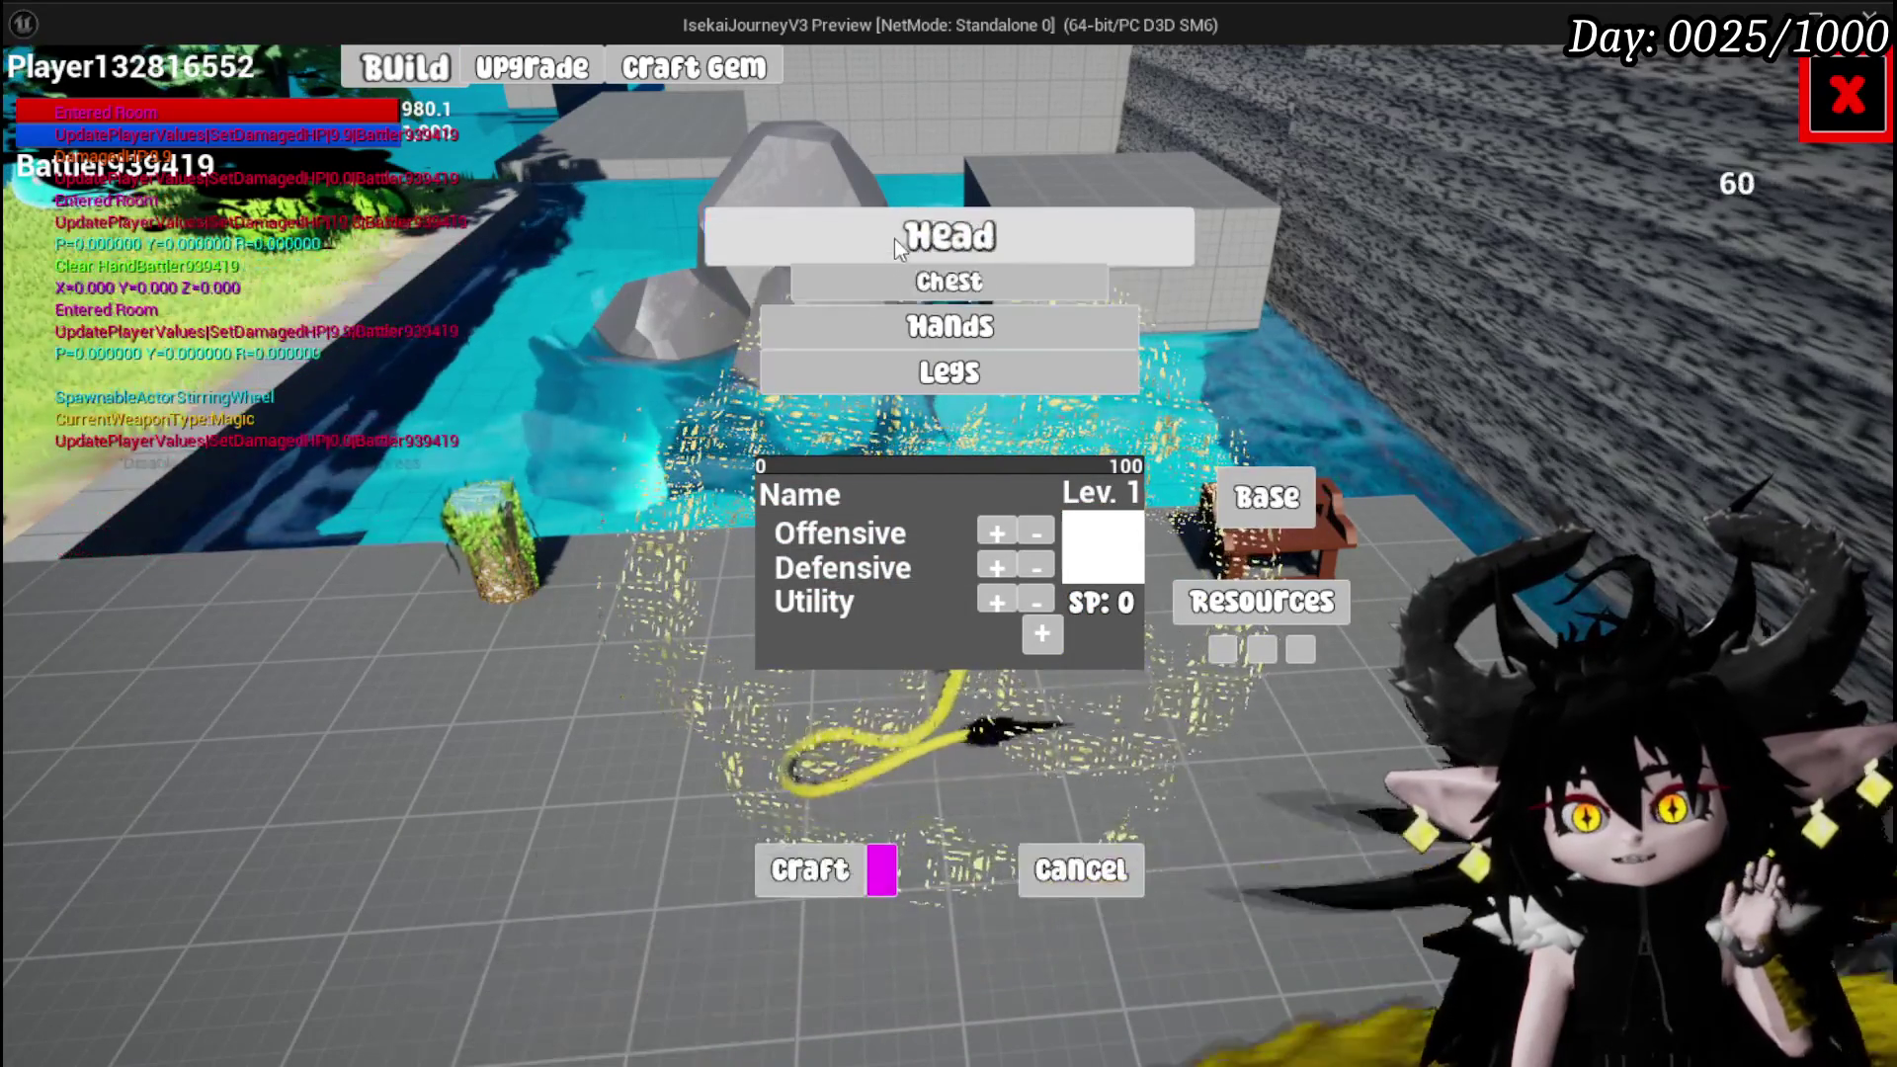
left_click(898, 237)
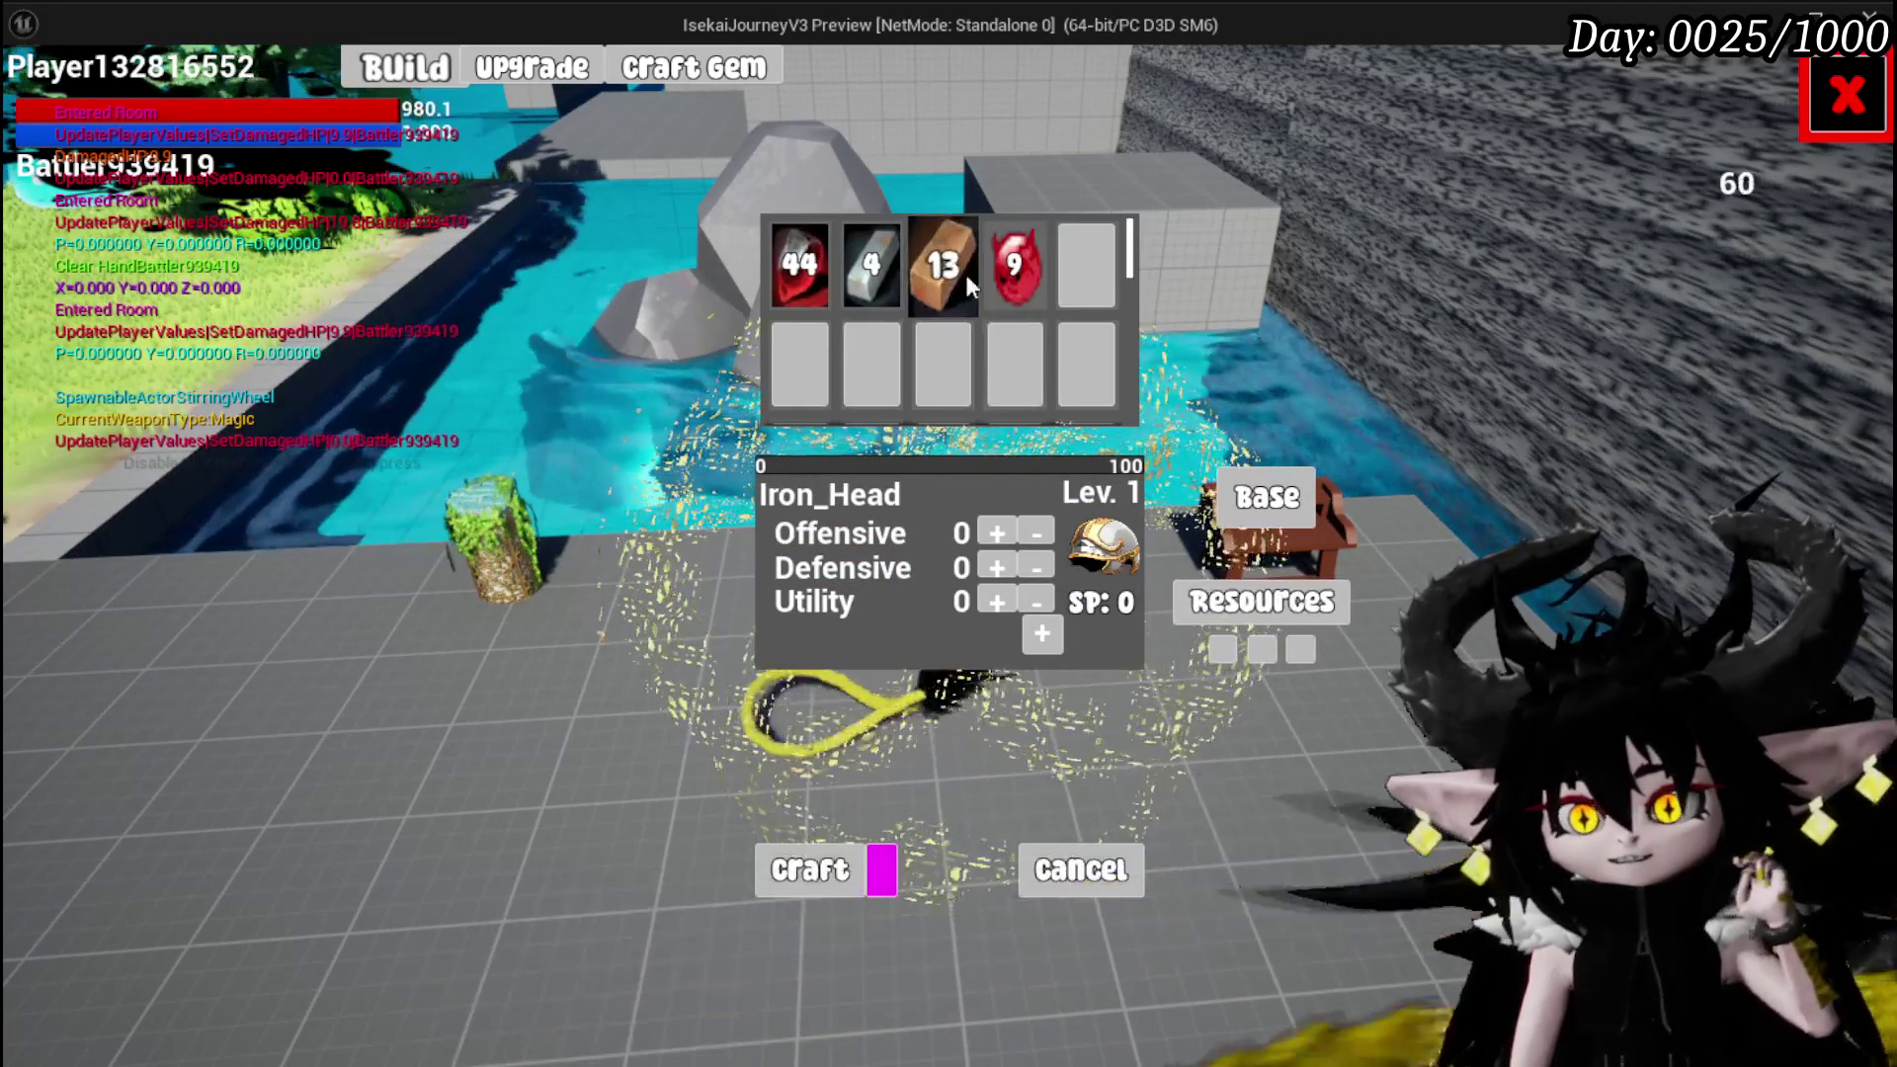
left_click(923, 263)
left_click(871, 265)
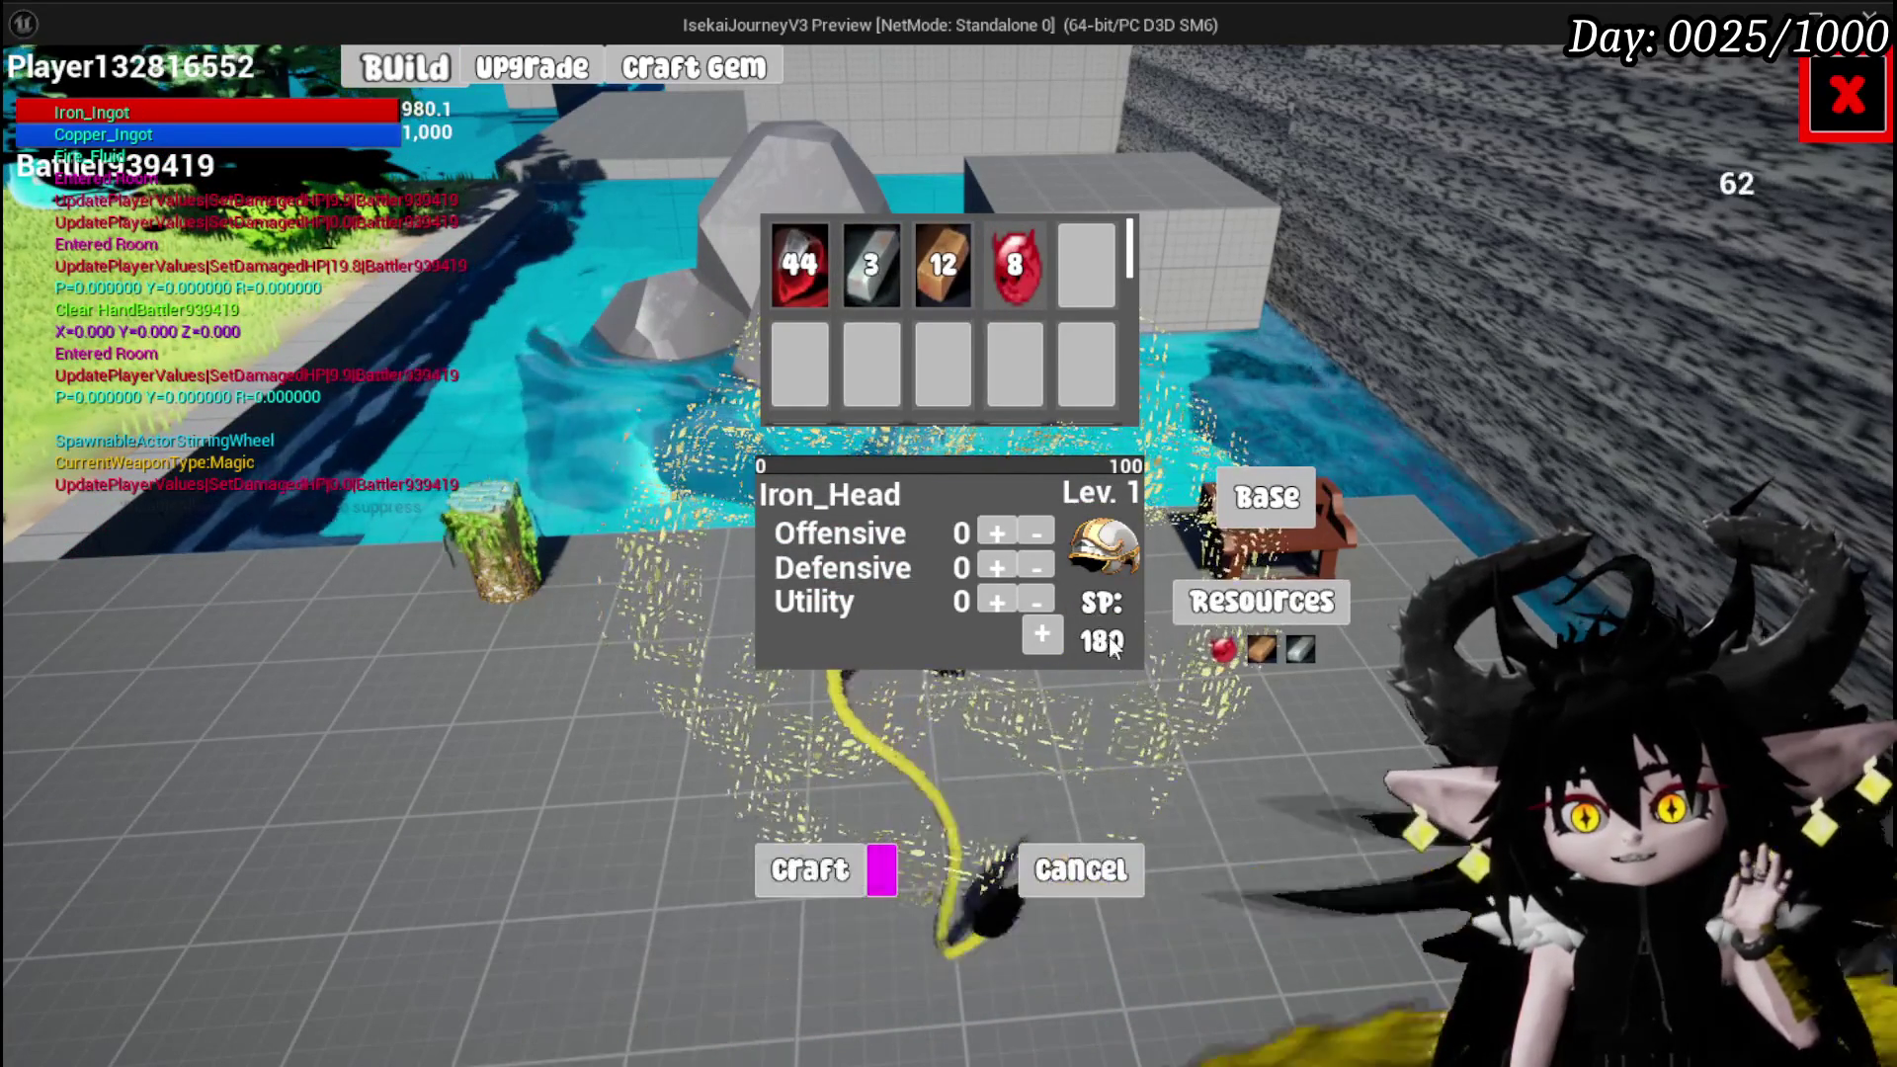
Raise Offensive to 40 and add a 30-point diamond and a 60-point pentagon gem slot
left_click(1000, 532)
left_click(1004, 534)
left_click(1004, 534)
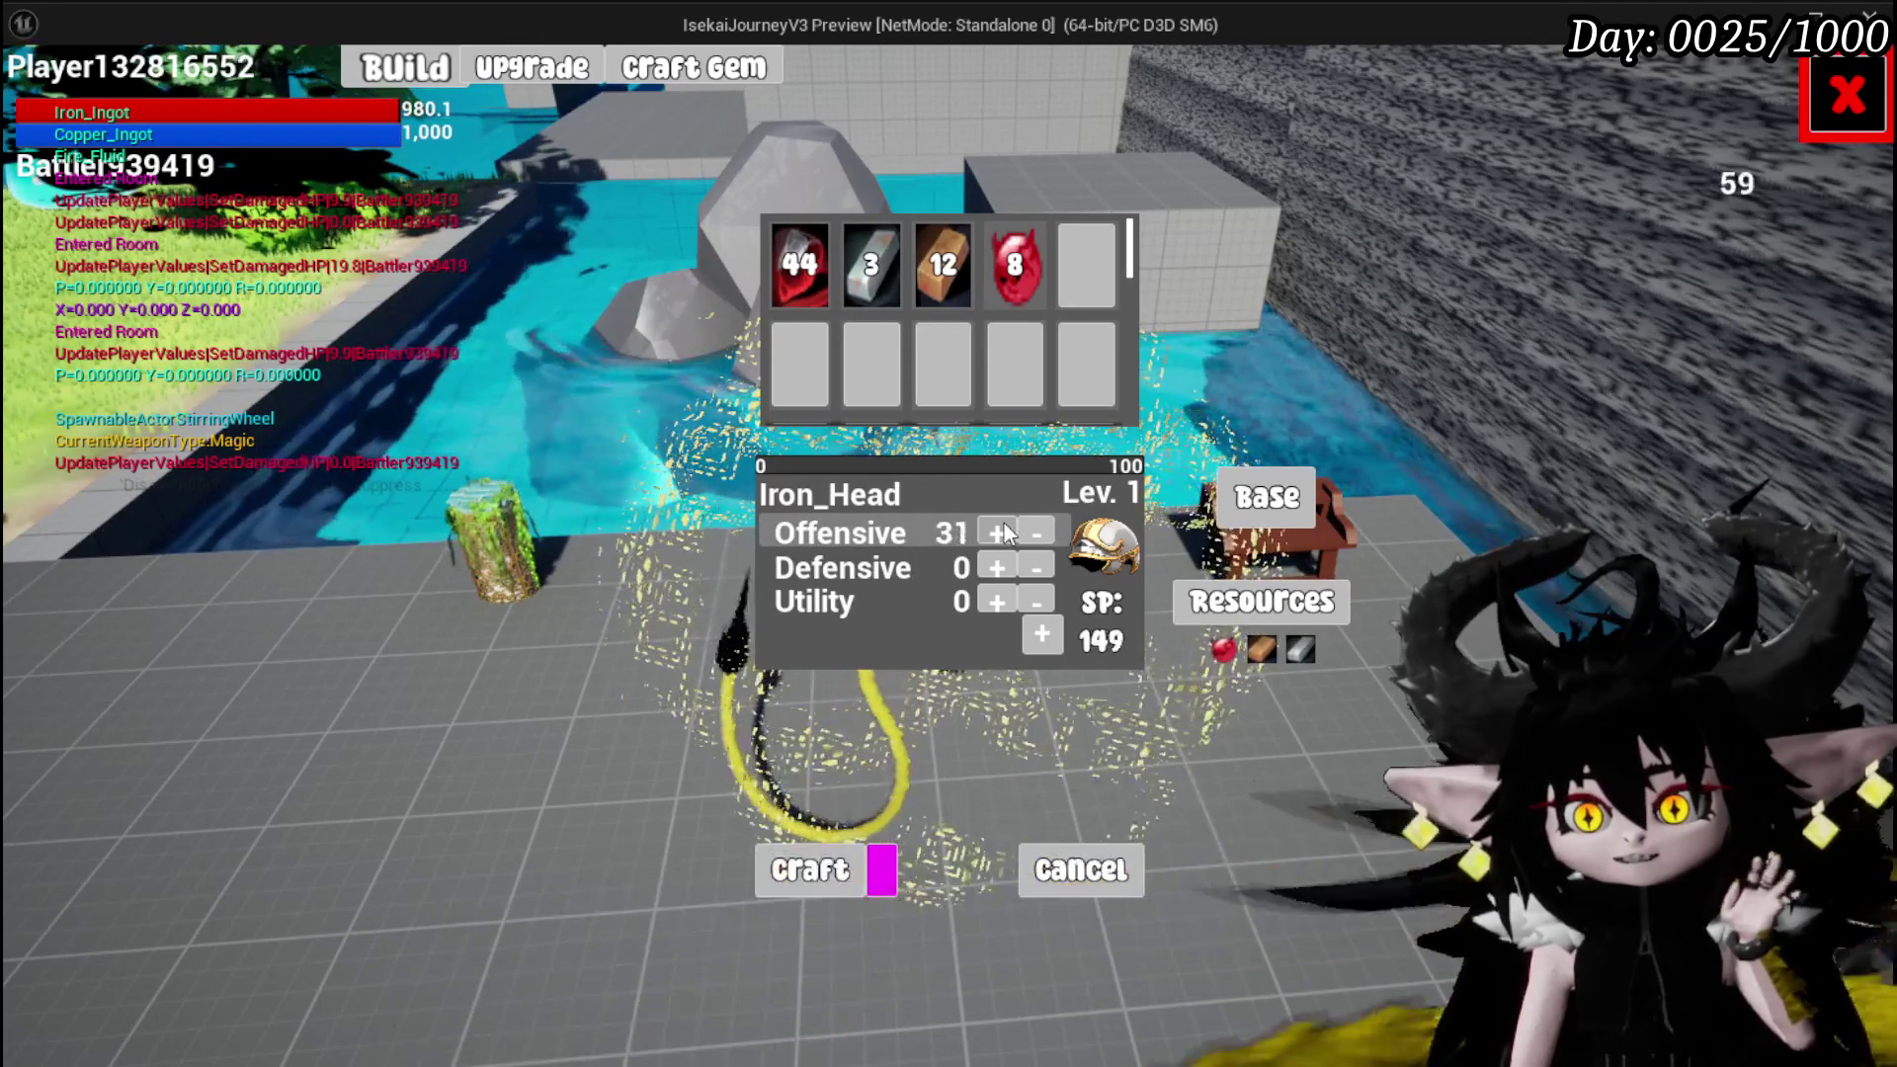
left_click(1004, 534)
left_click(1004, 533)
left_click(1004, 533)
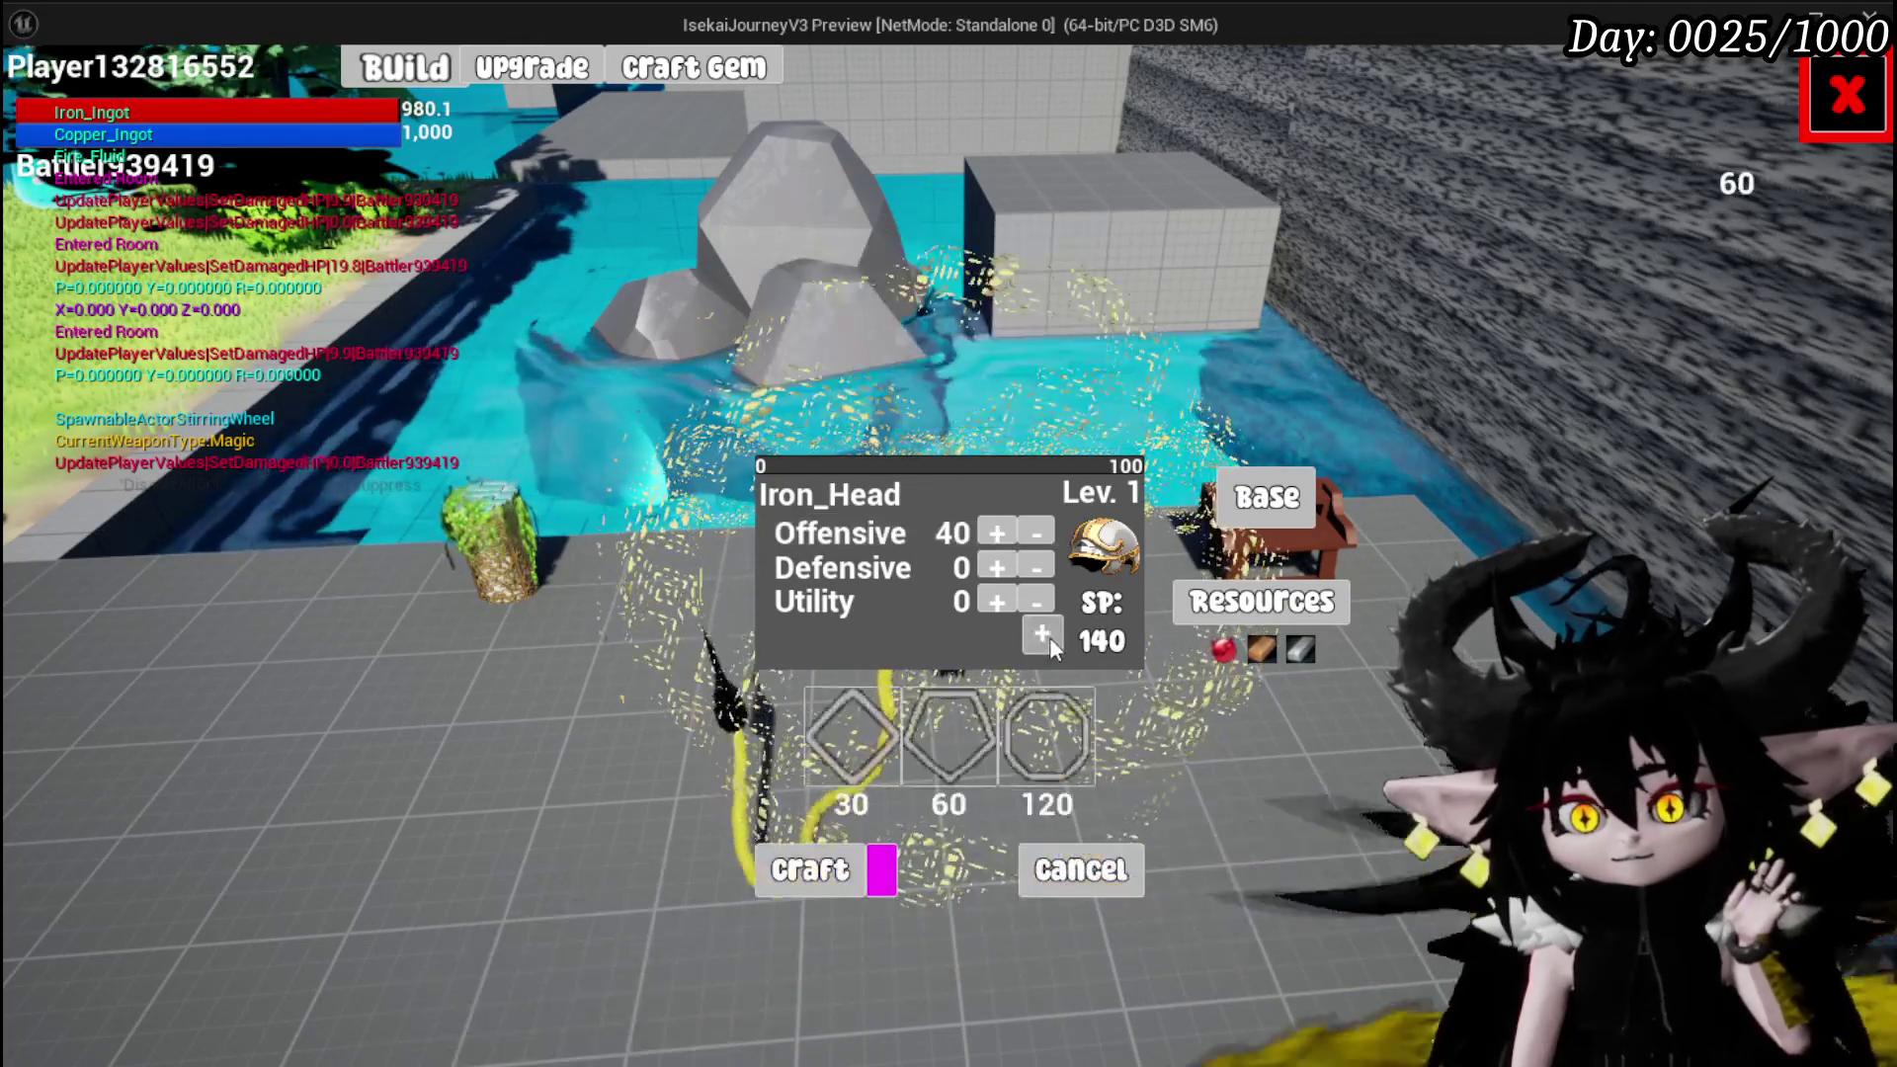
left_click(852, 736)
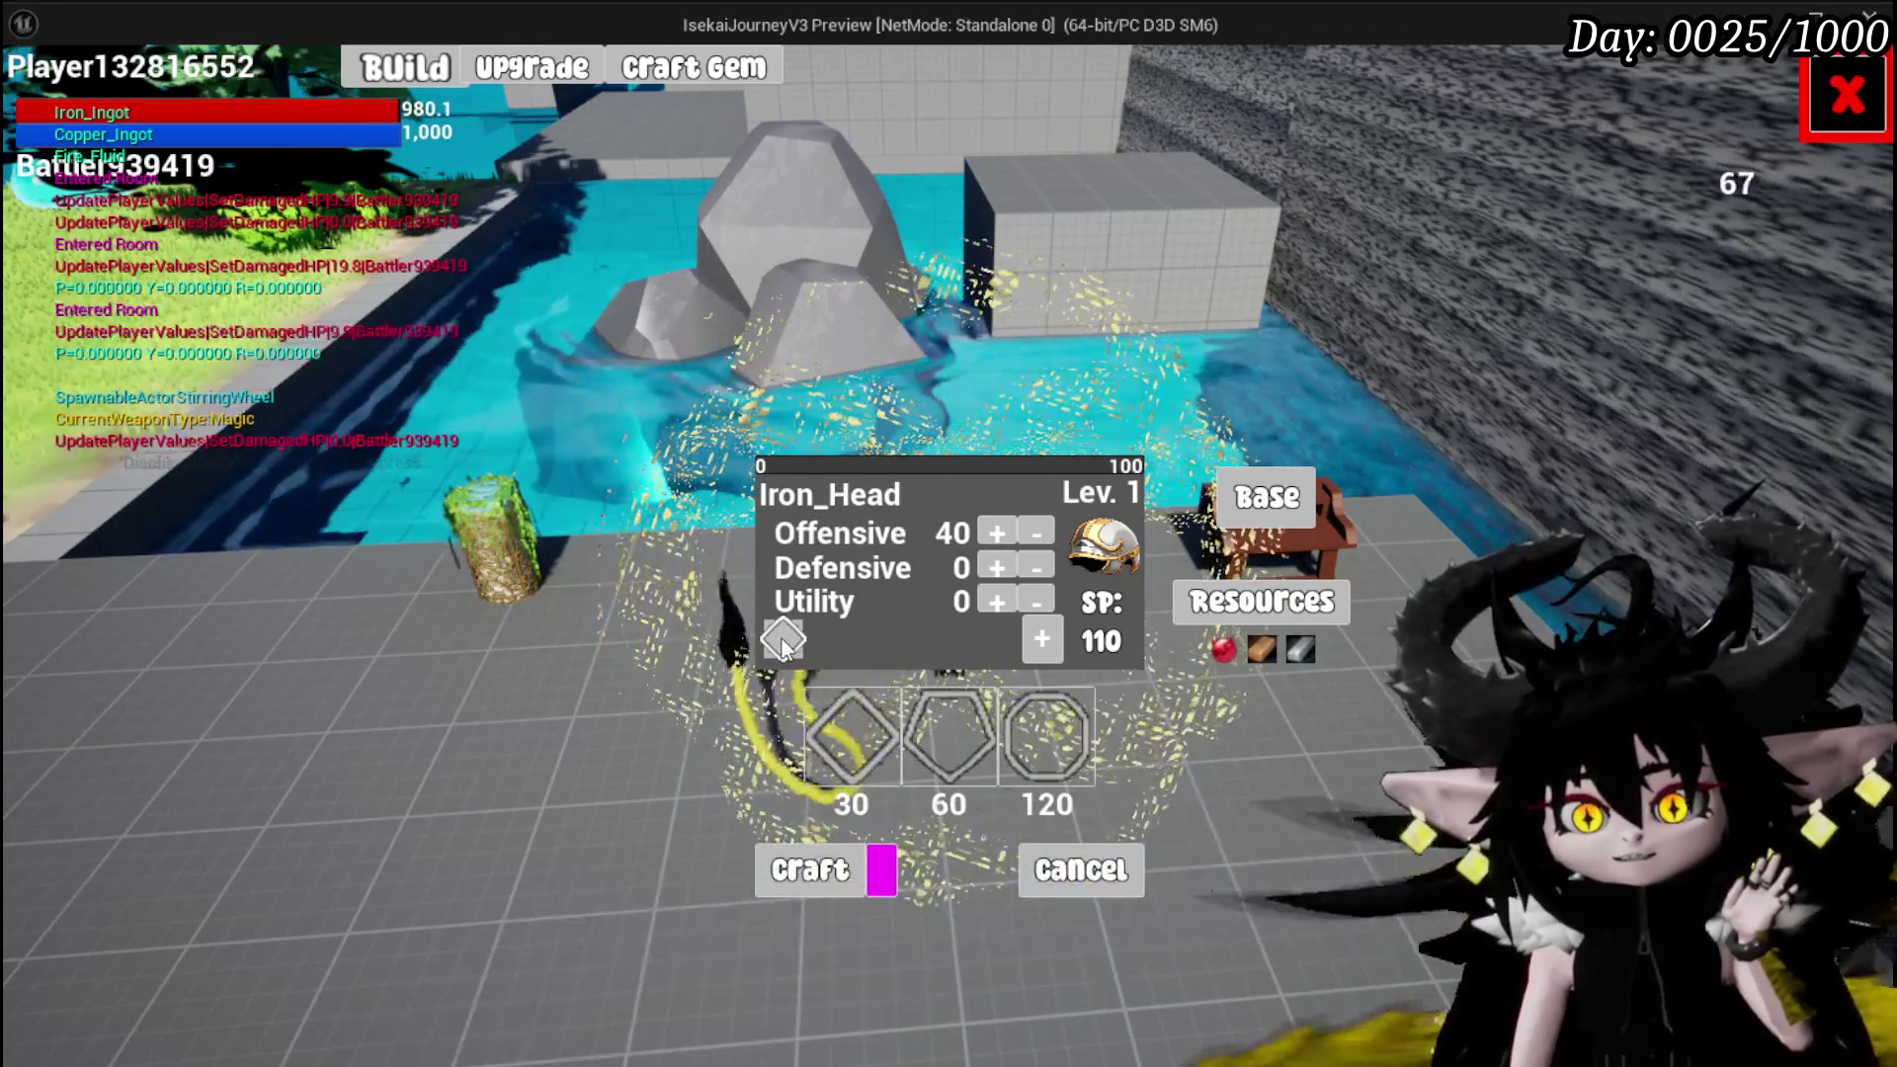
left_click(969, 741)
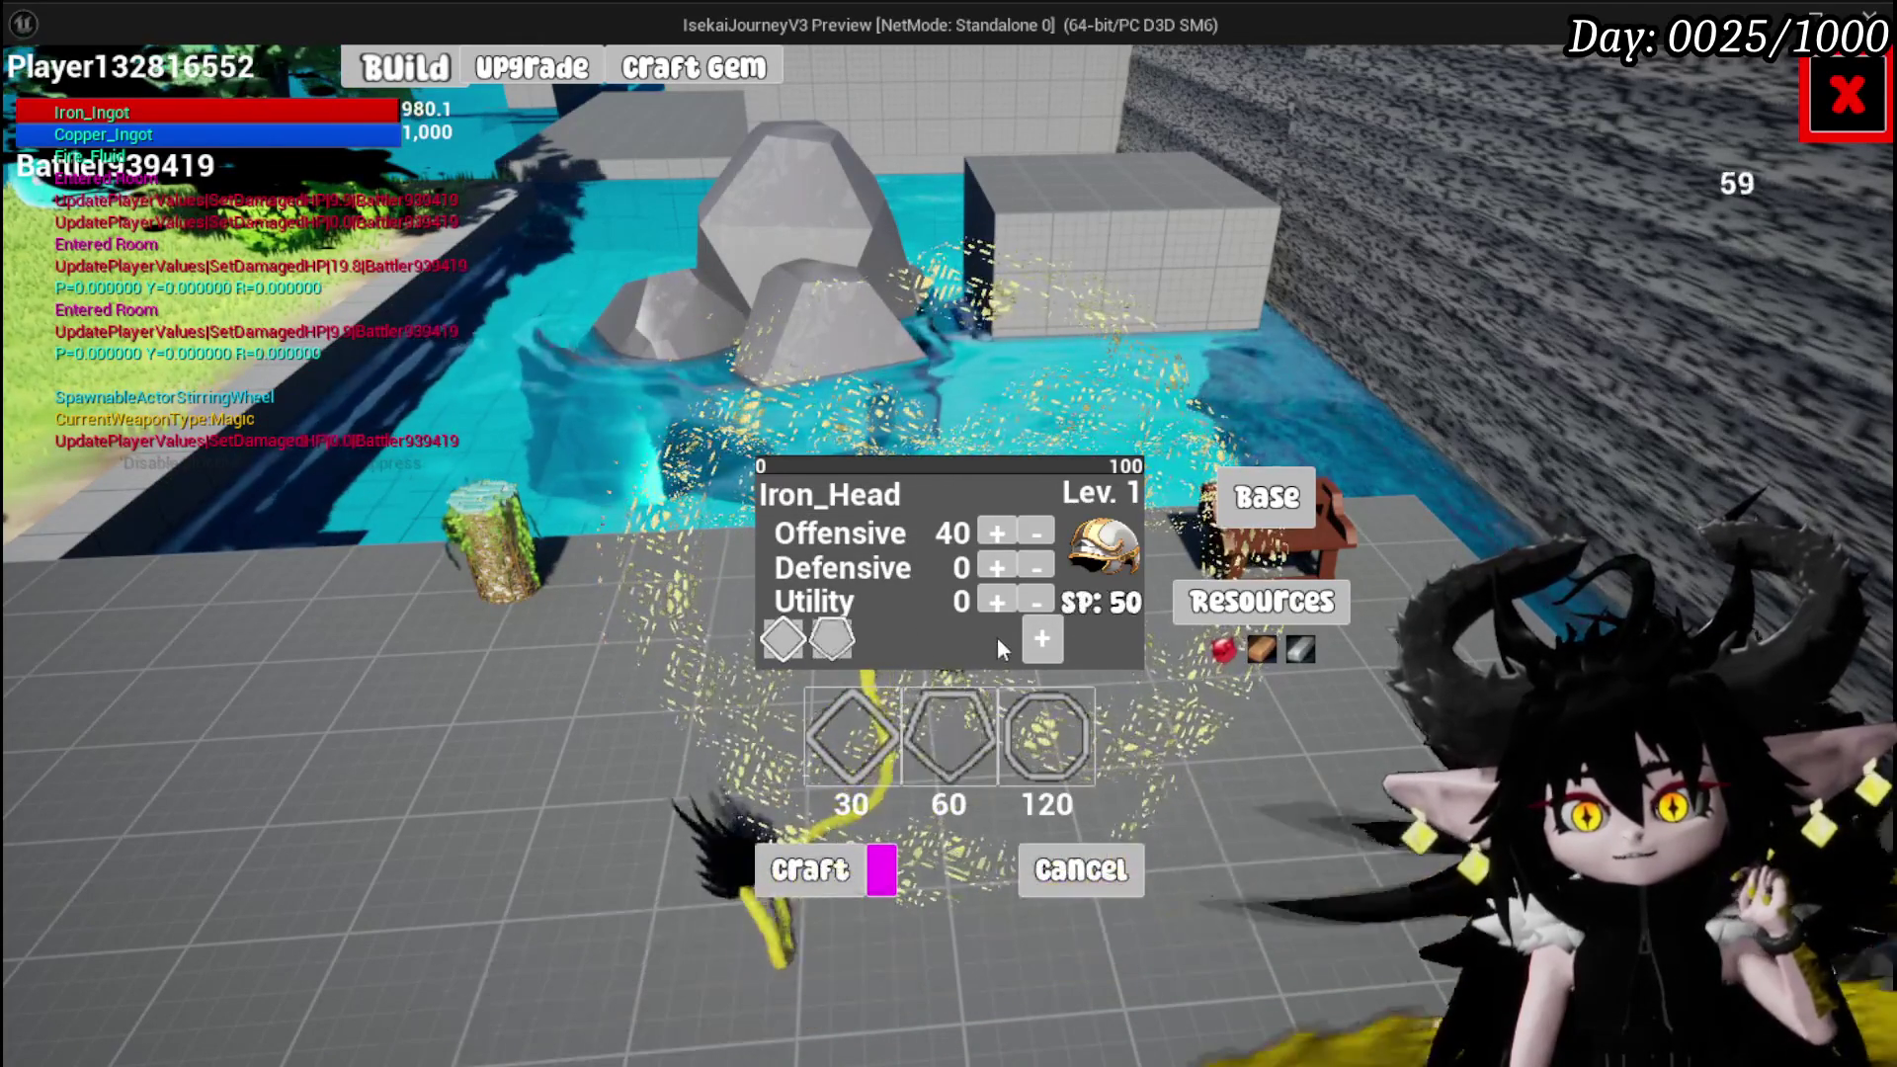
Set Defensive to 15 and craft the Iron_Head helmet
left_click(996, 567)
left_click(995, 567)
left_click(996, 567)
left_click(1034, 566)
left_click(1034, 566)
left_click(1034, 566)
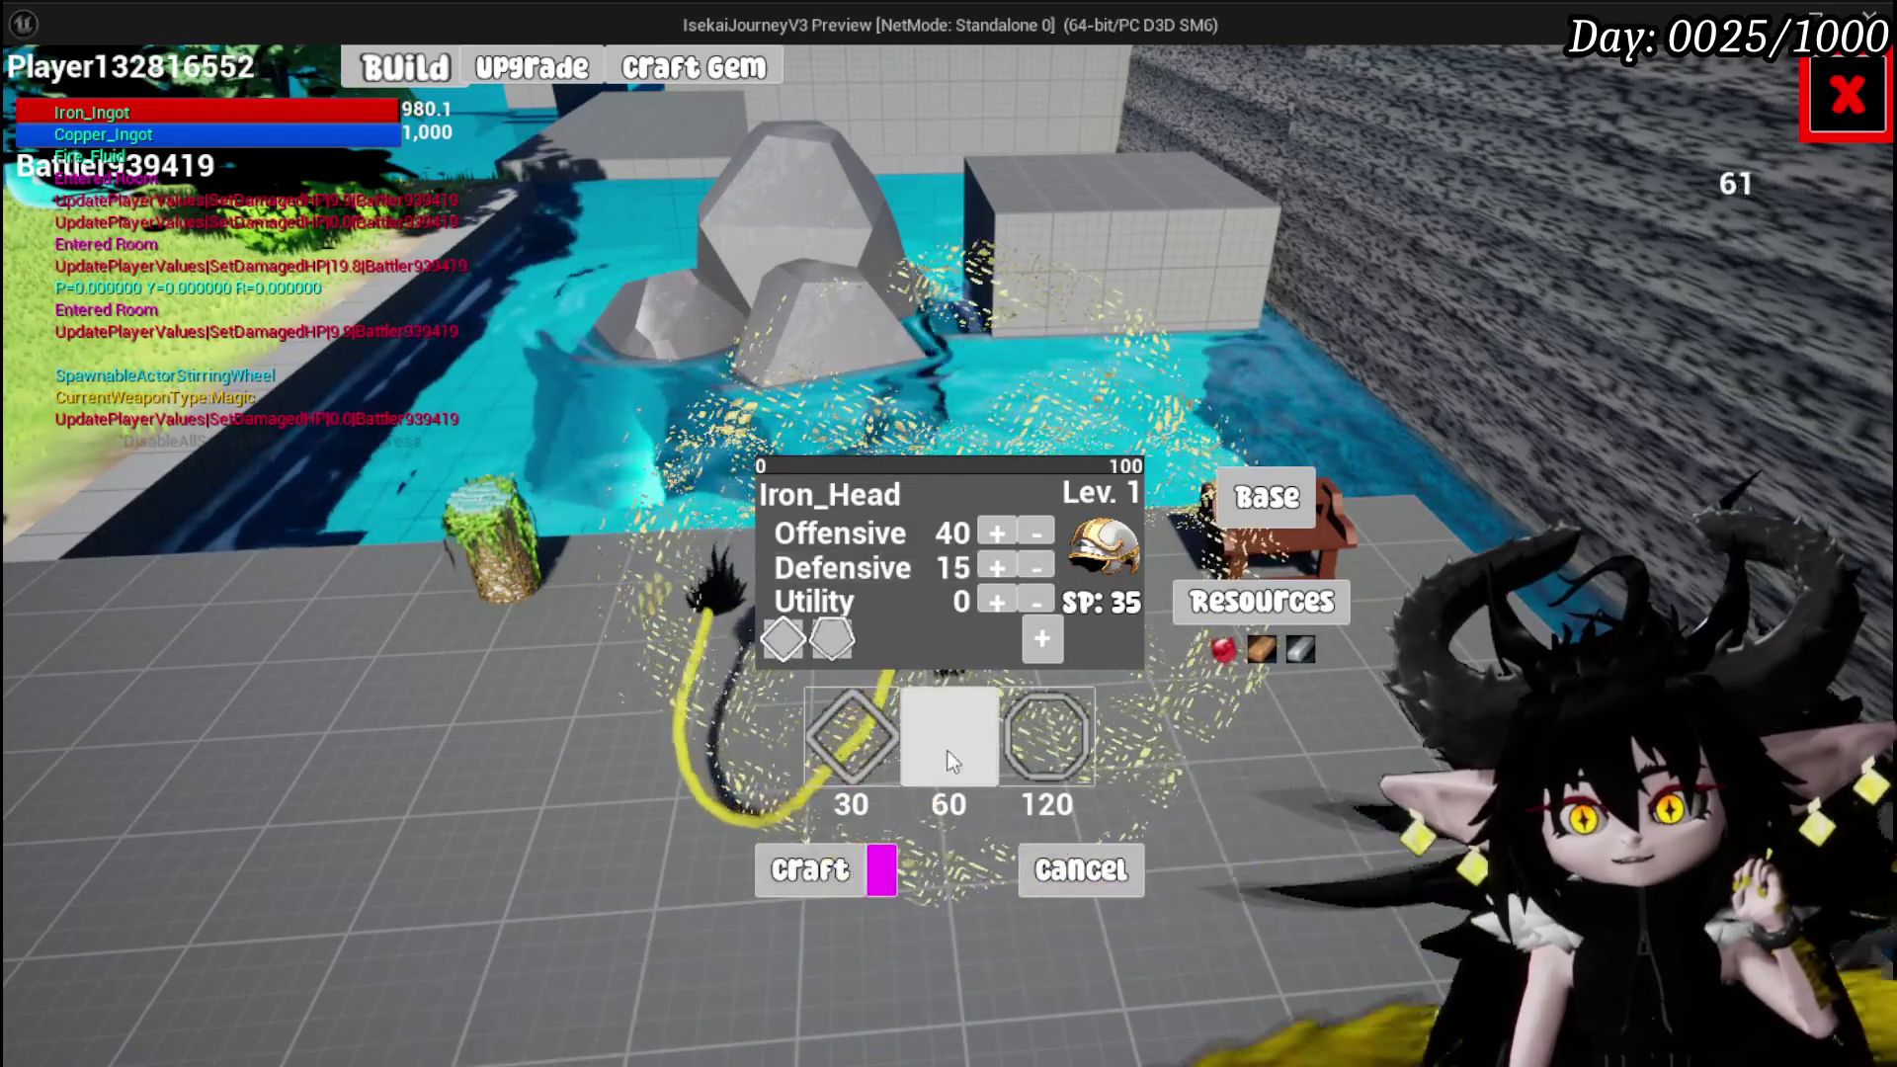
left_click(818, 877)
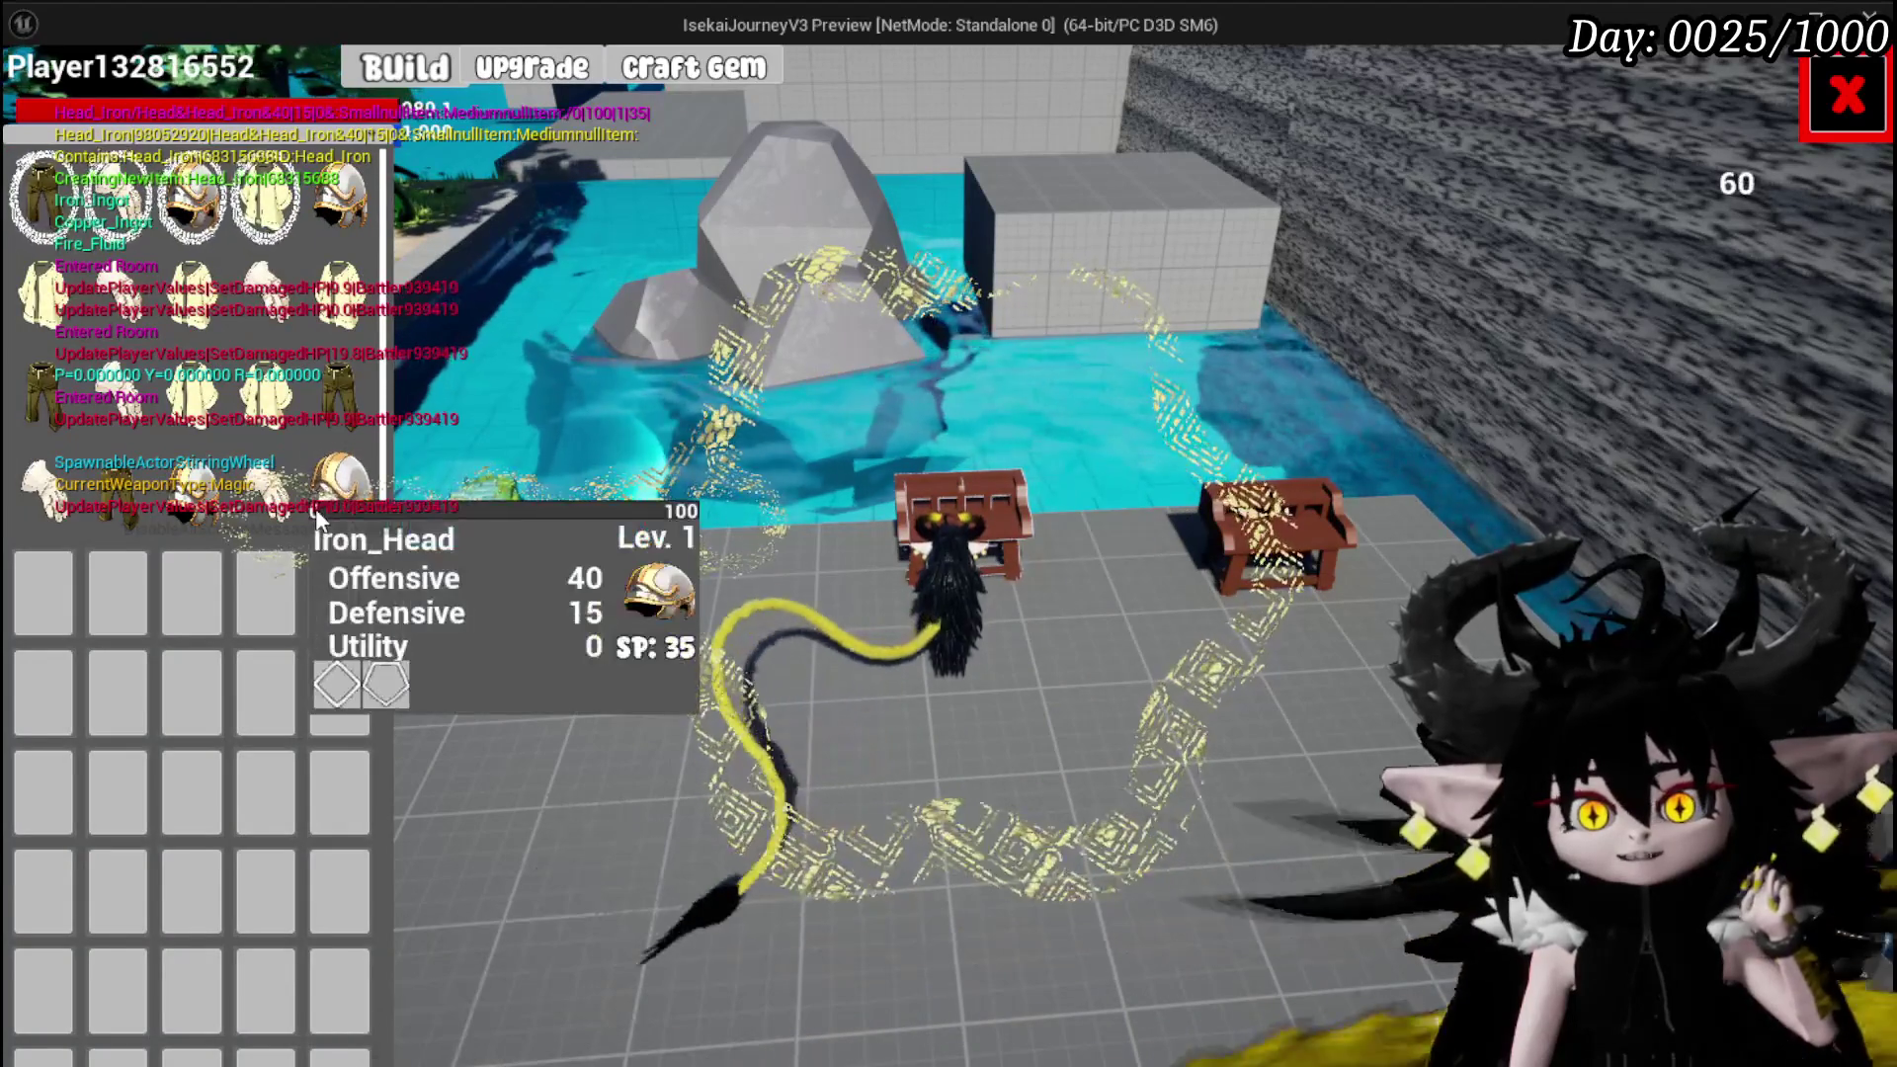
Inspect the new Iron_Head's gem slots in Upgrade, then close the bench screens
left_click(316, 519)
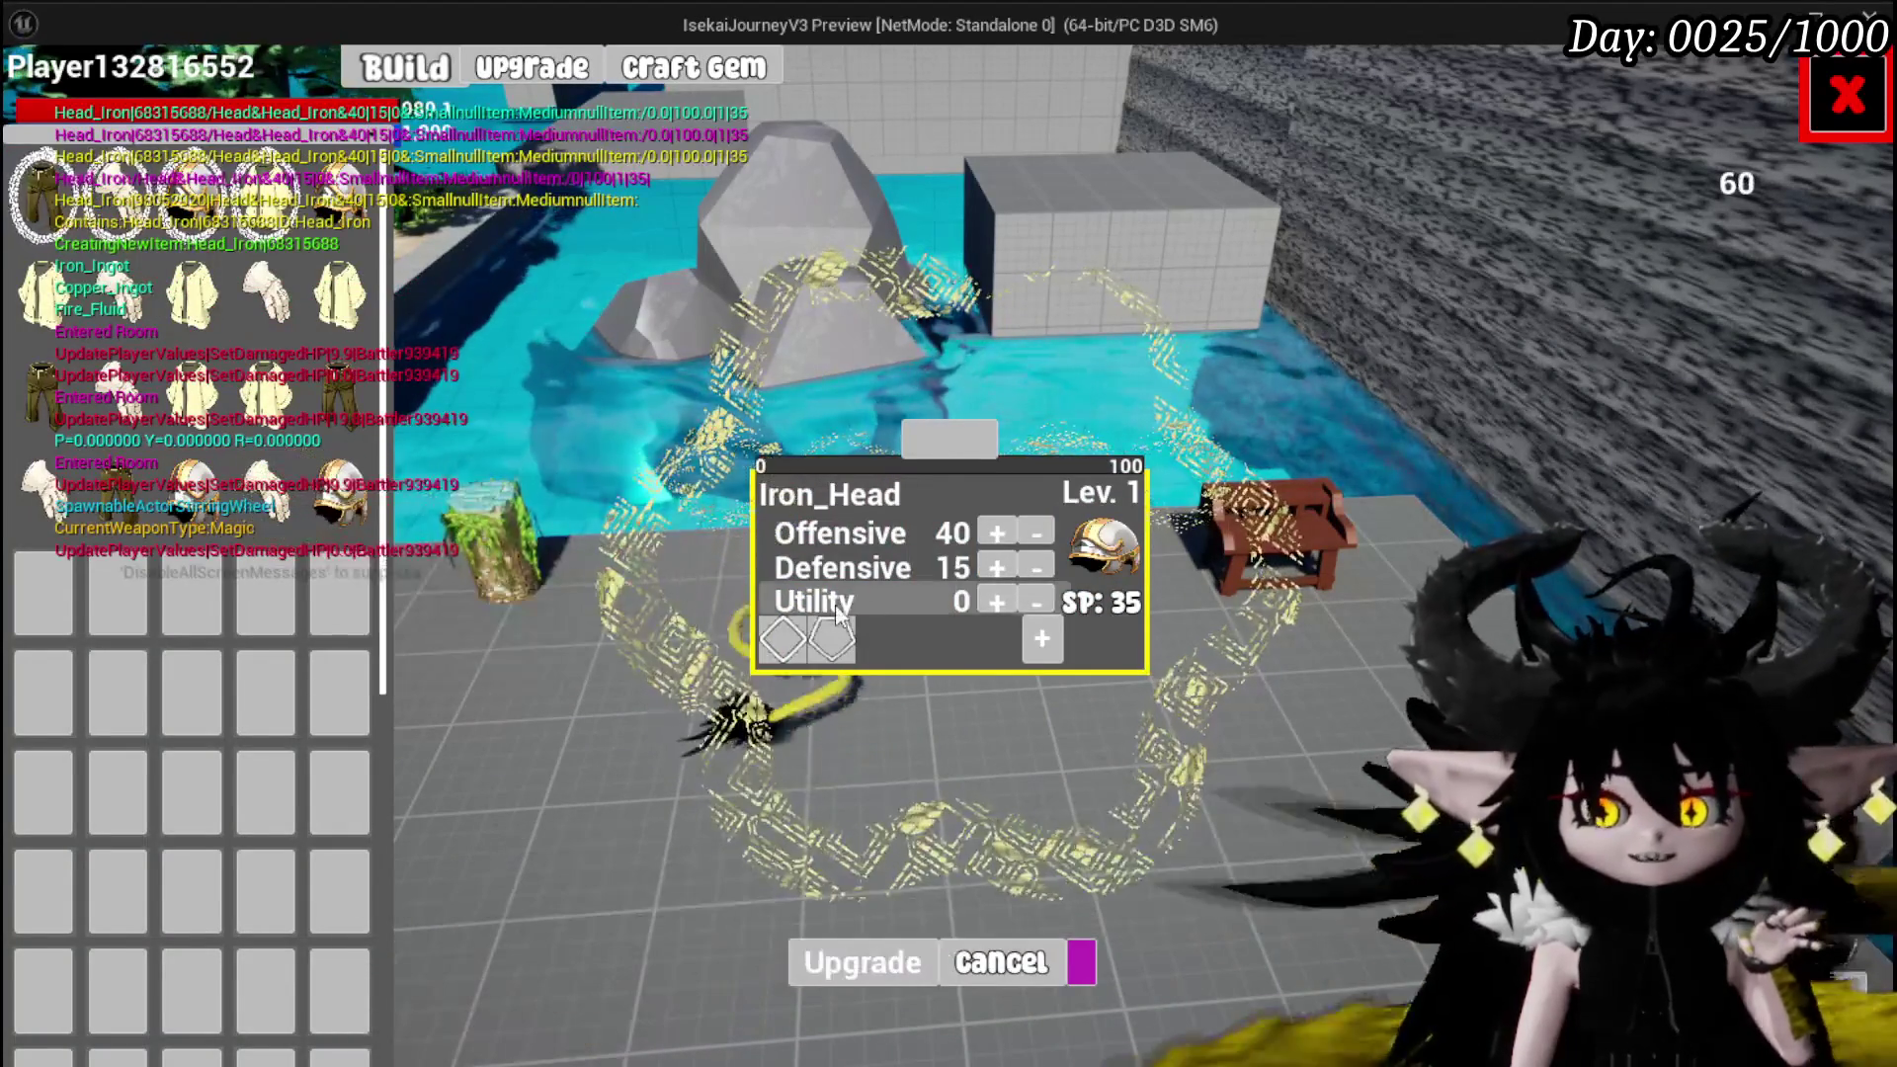
left_click(784, 648)
left_click(840, 660)
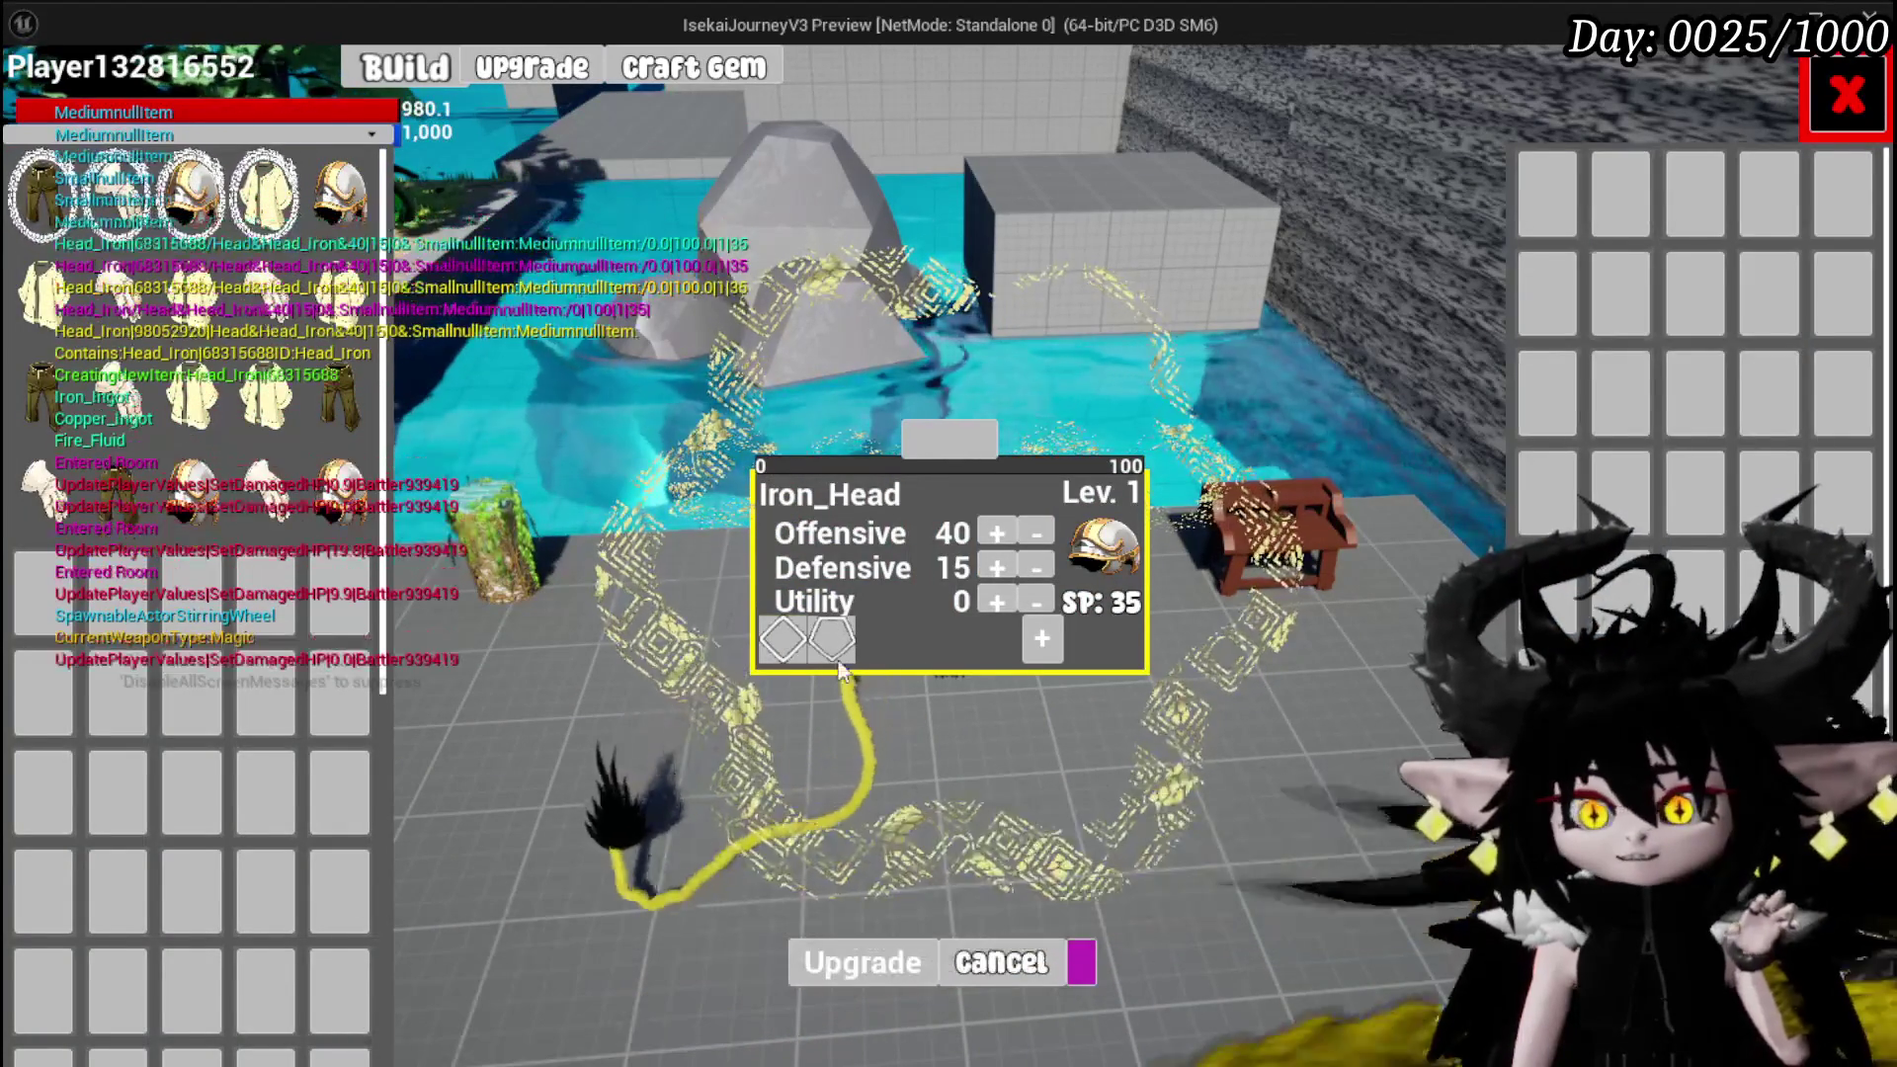
left_click(832, 640)
left_click(840, 660)
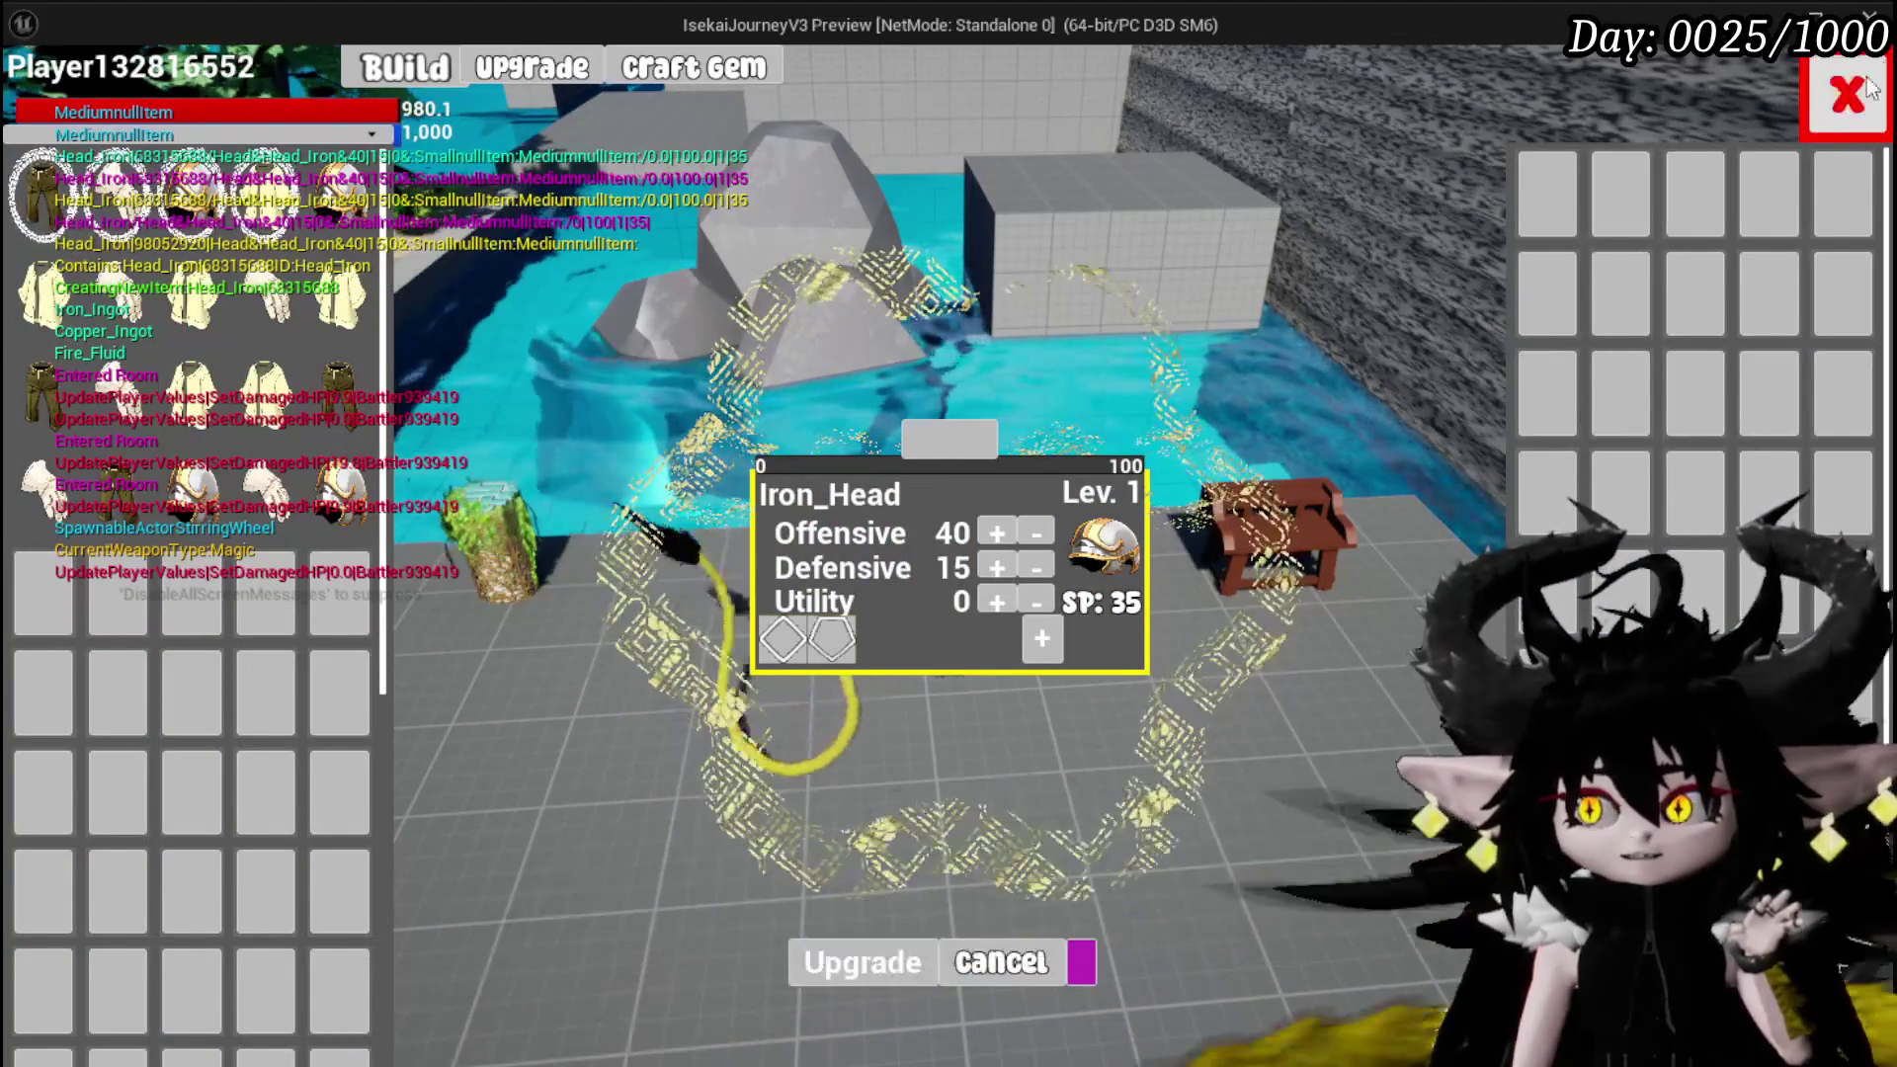
key("Escape")
Compare Punishment (400), Tank, Shadow (500) and Dead Energy (1000) gem costs against 652 essence, then close Craft Gem
key("b")
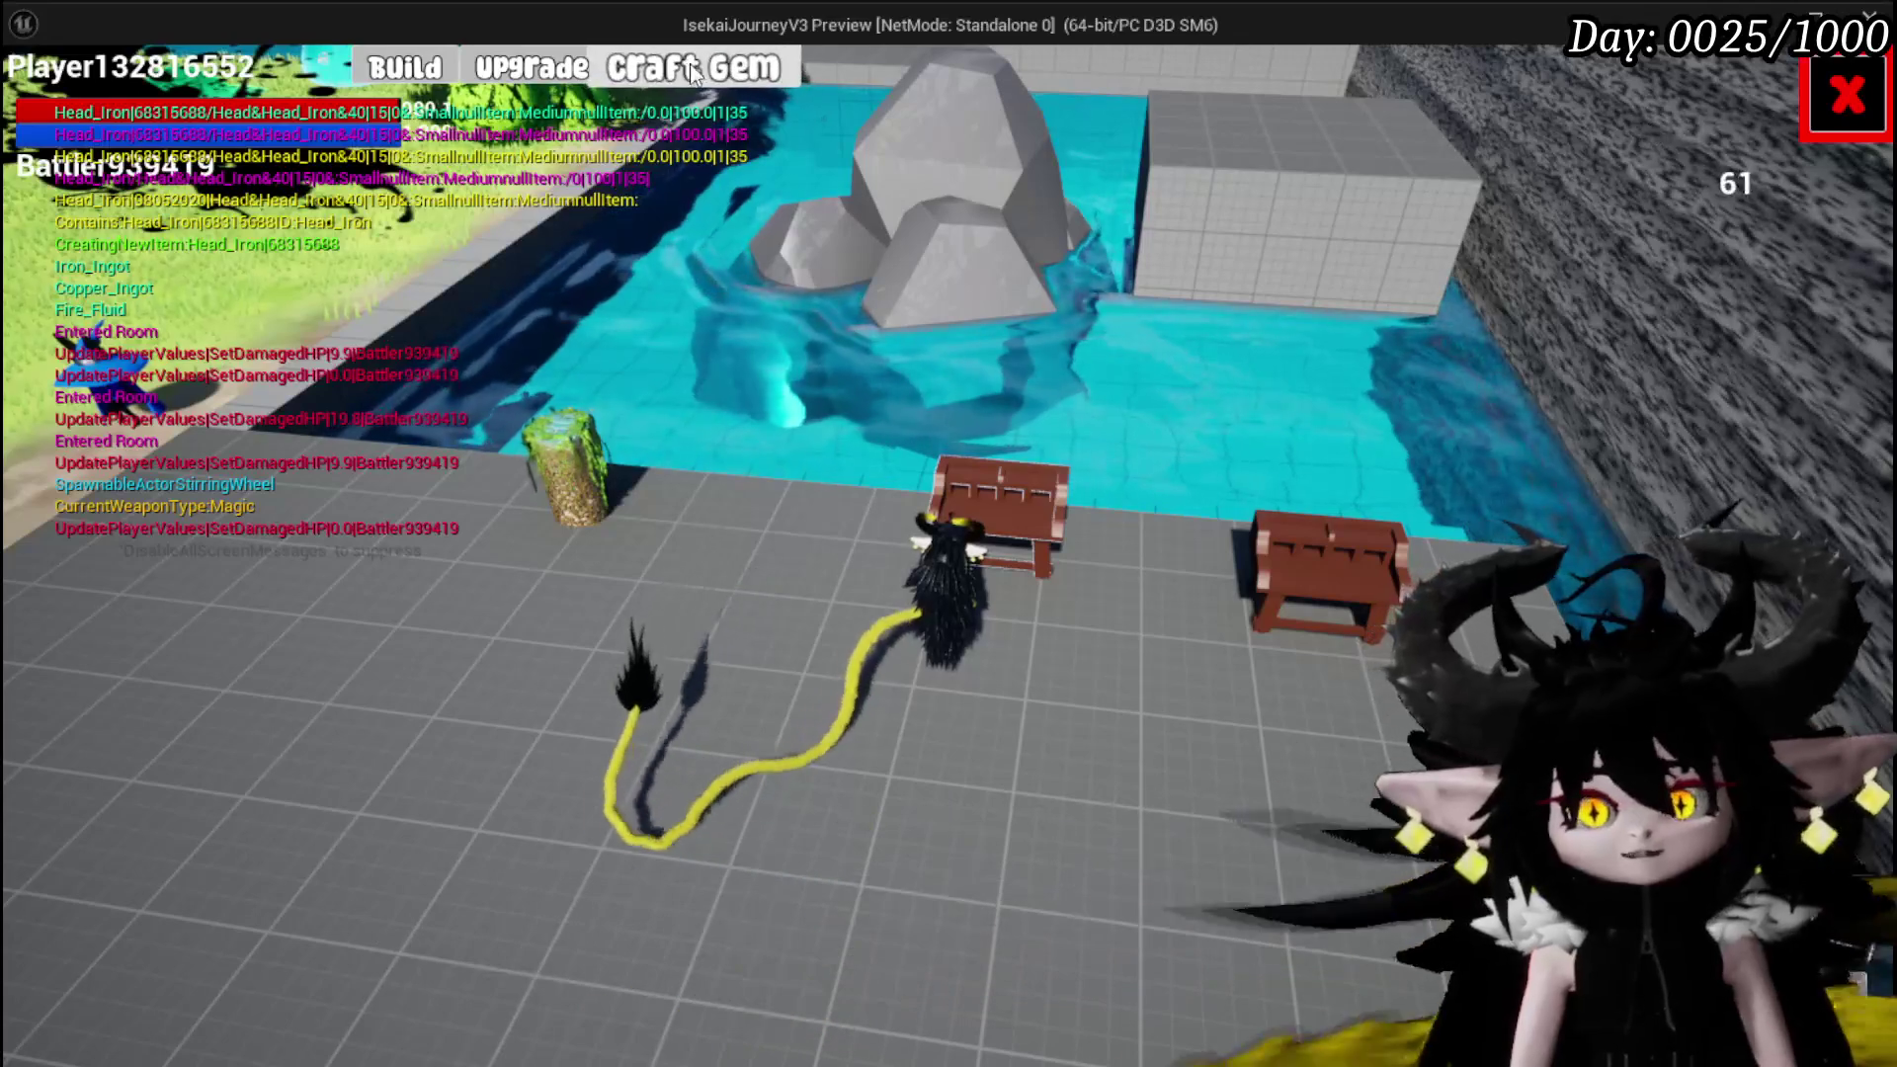
left_click(695, 87)
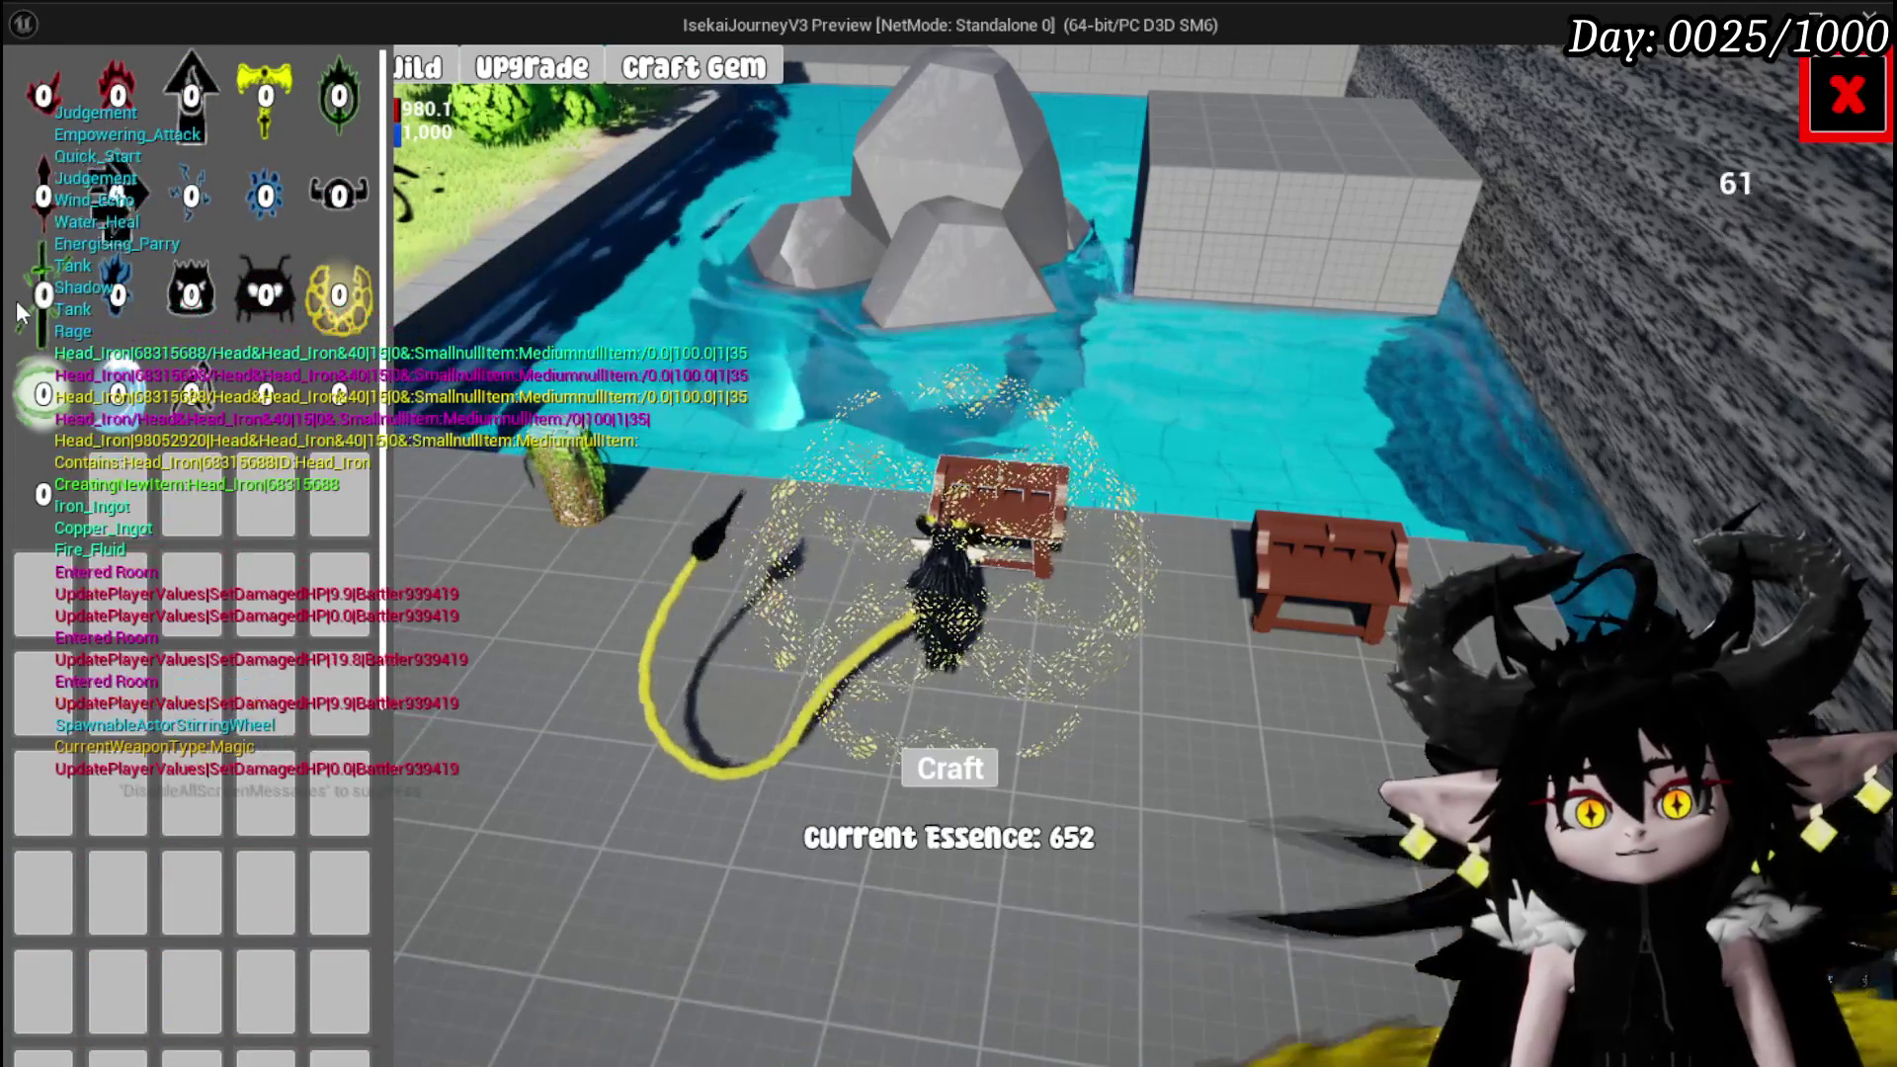
left_click(45, 287)
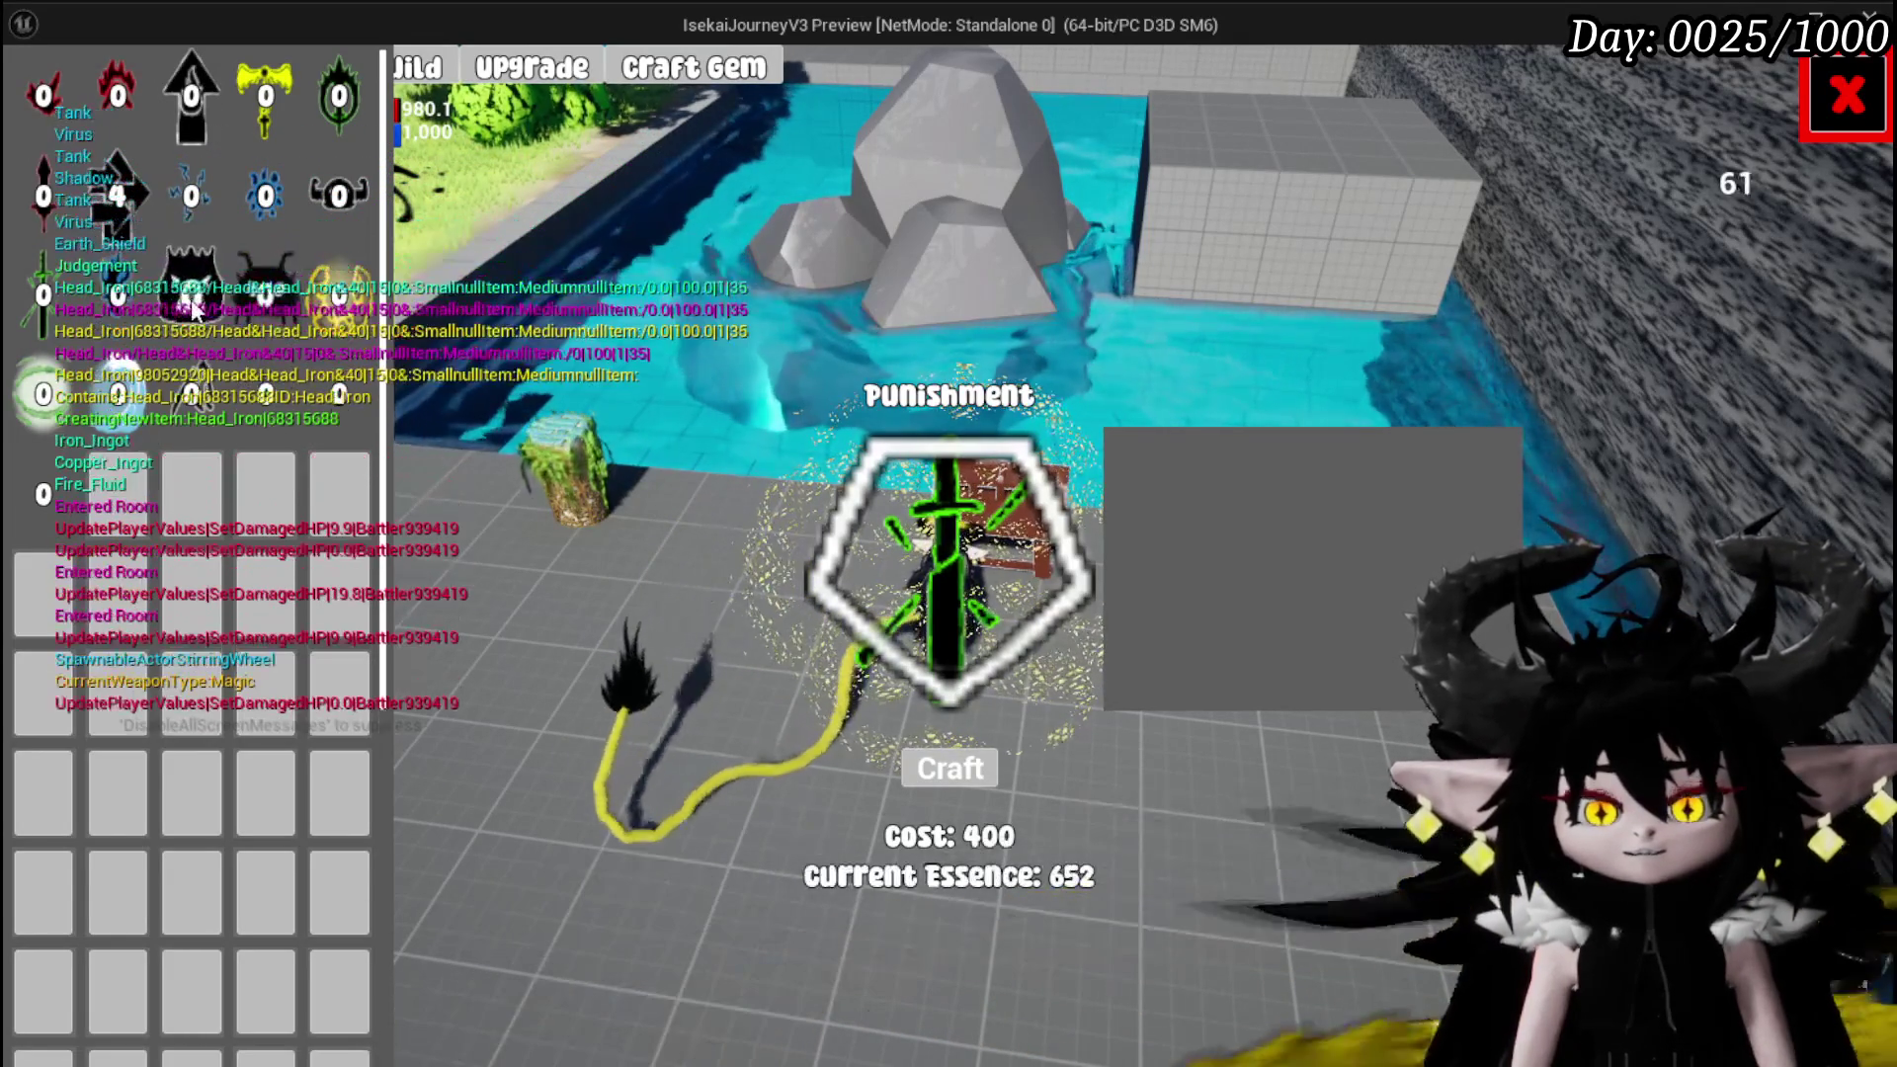
left_click(191, 295)
left_click(117, 294)
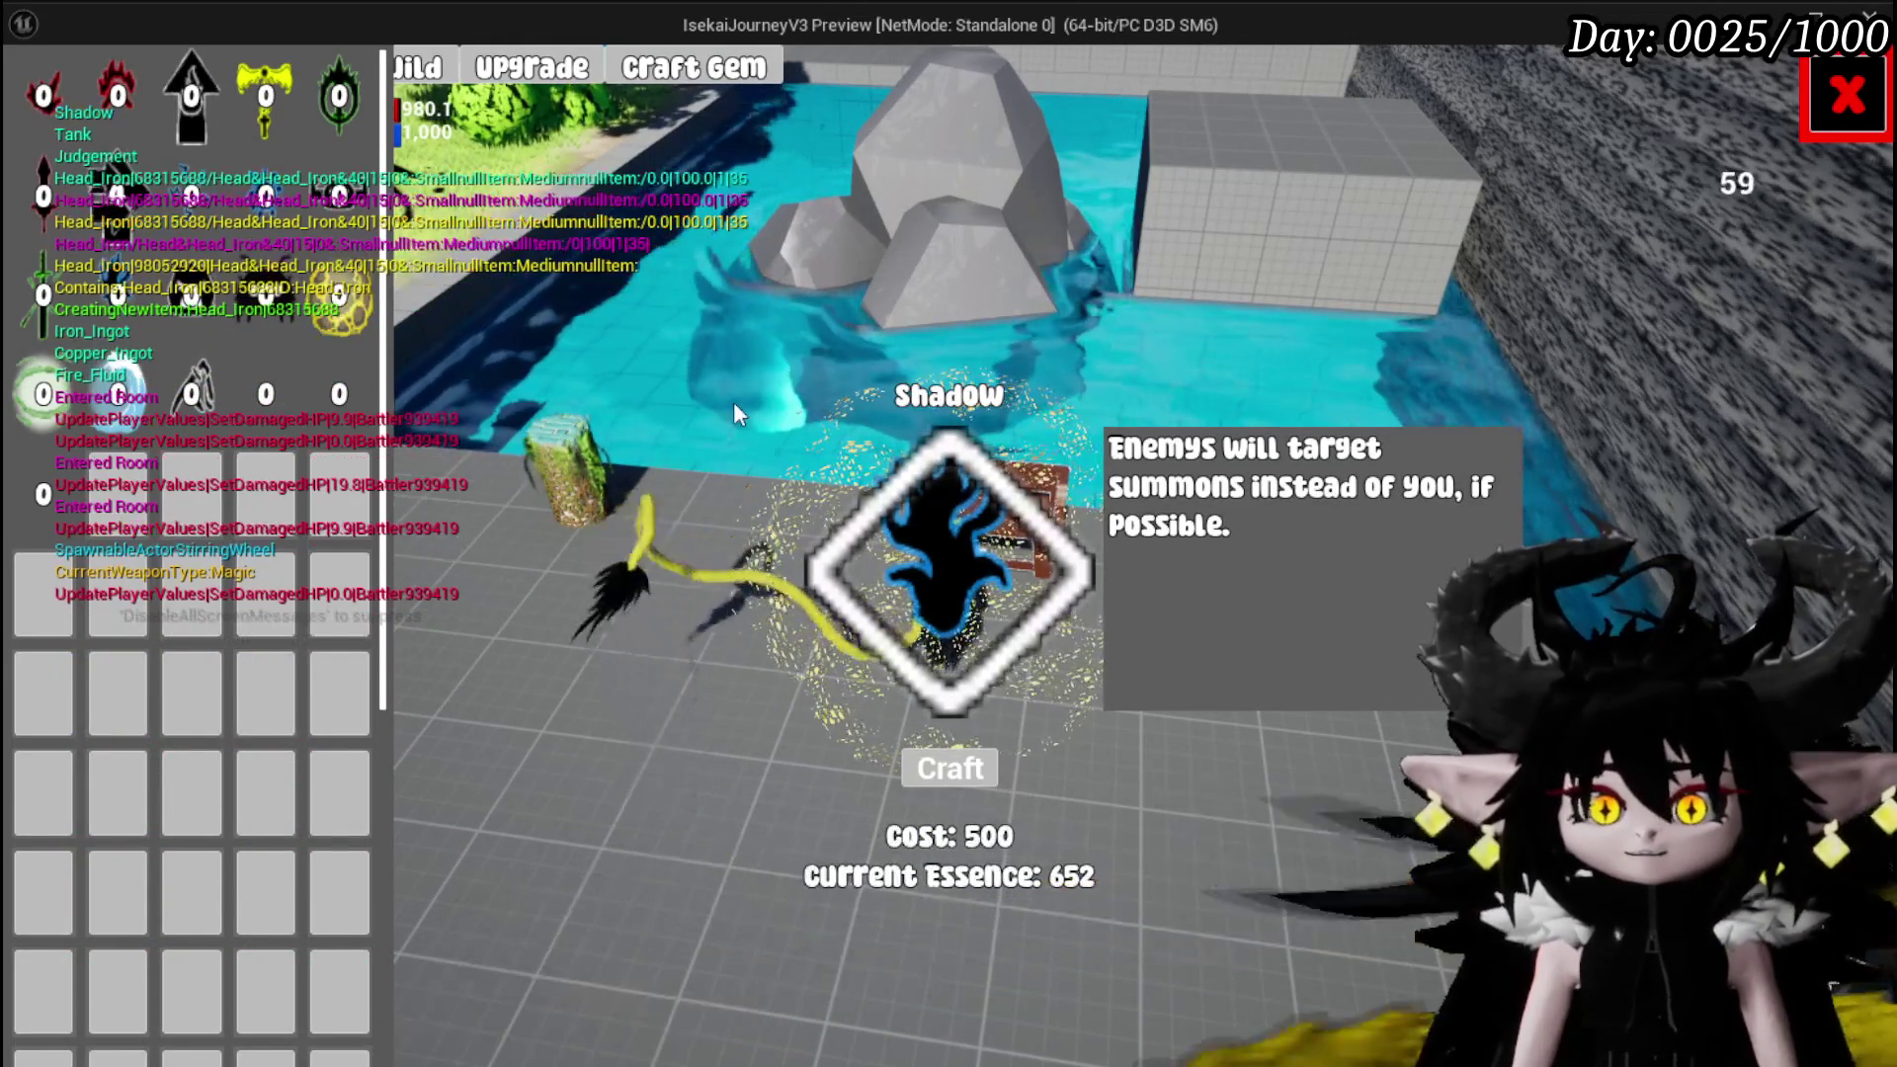
left_click(237, 109)
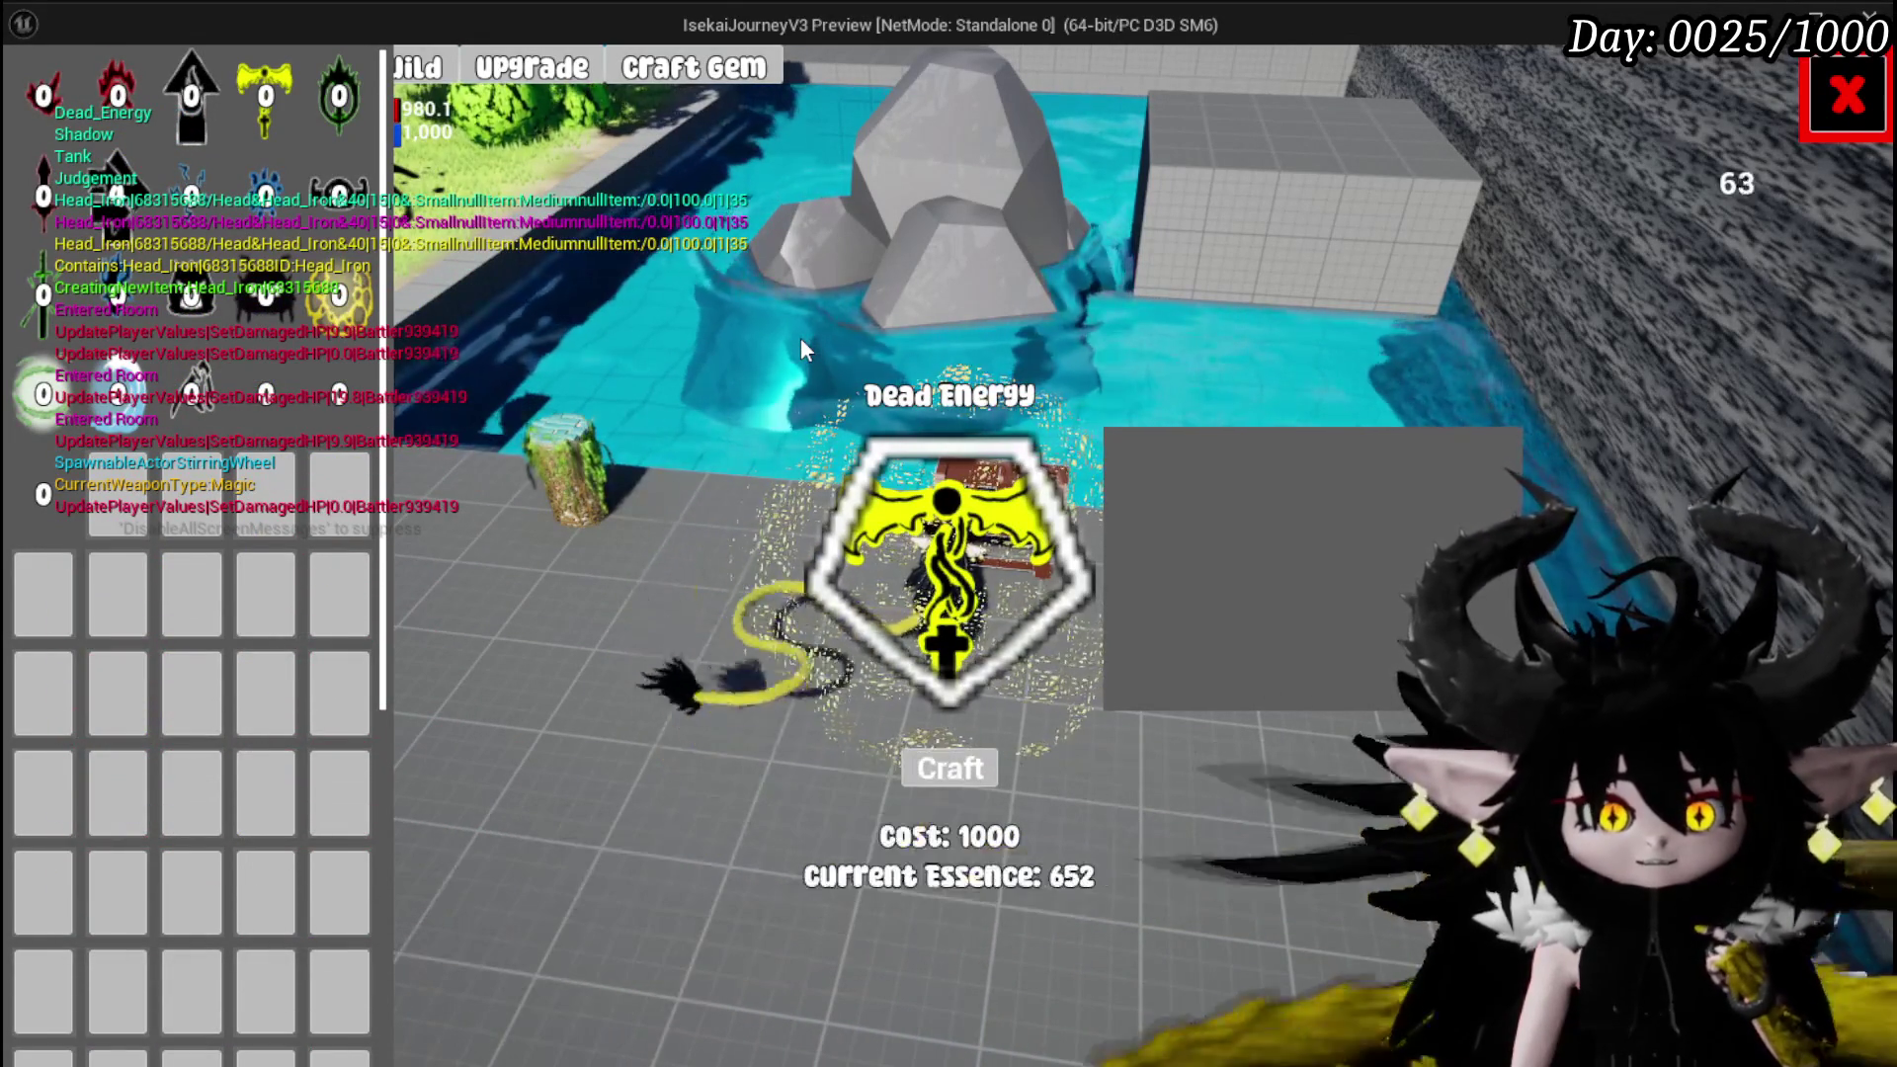
left_click(1824, 107)
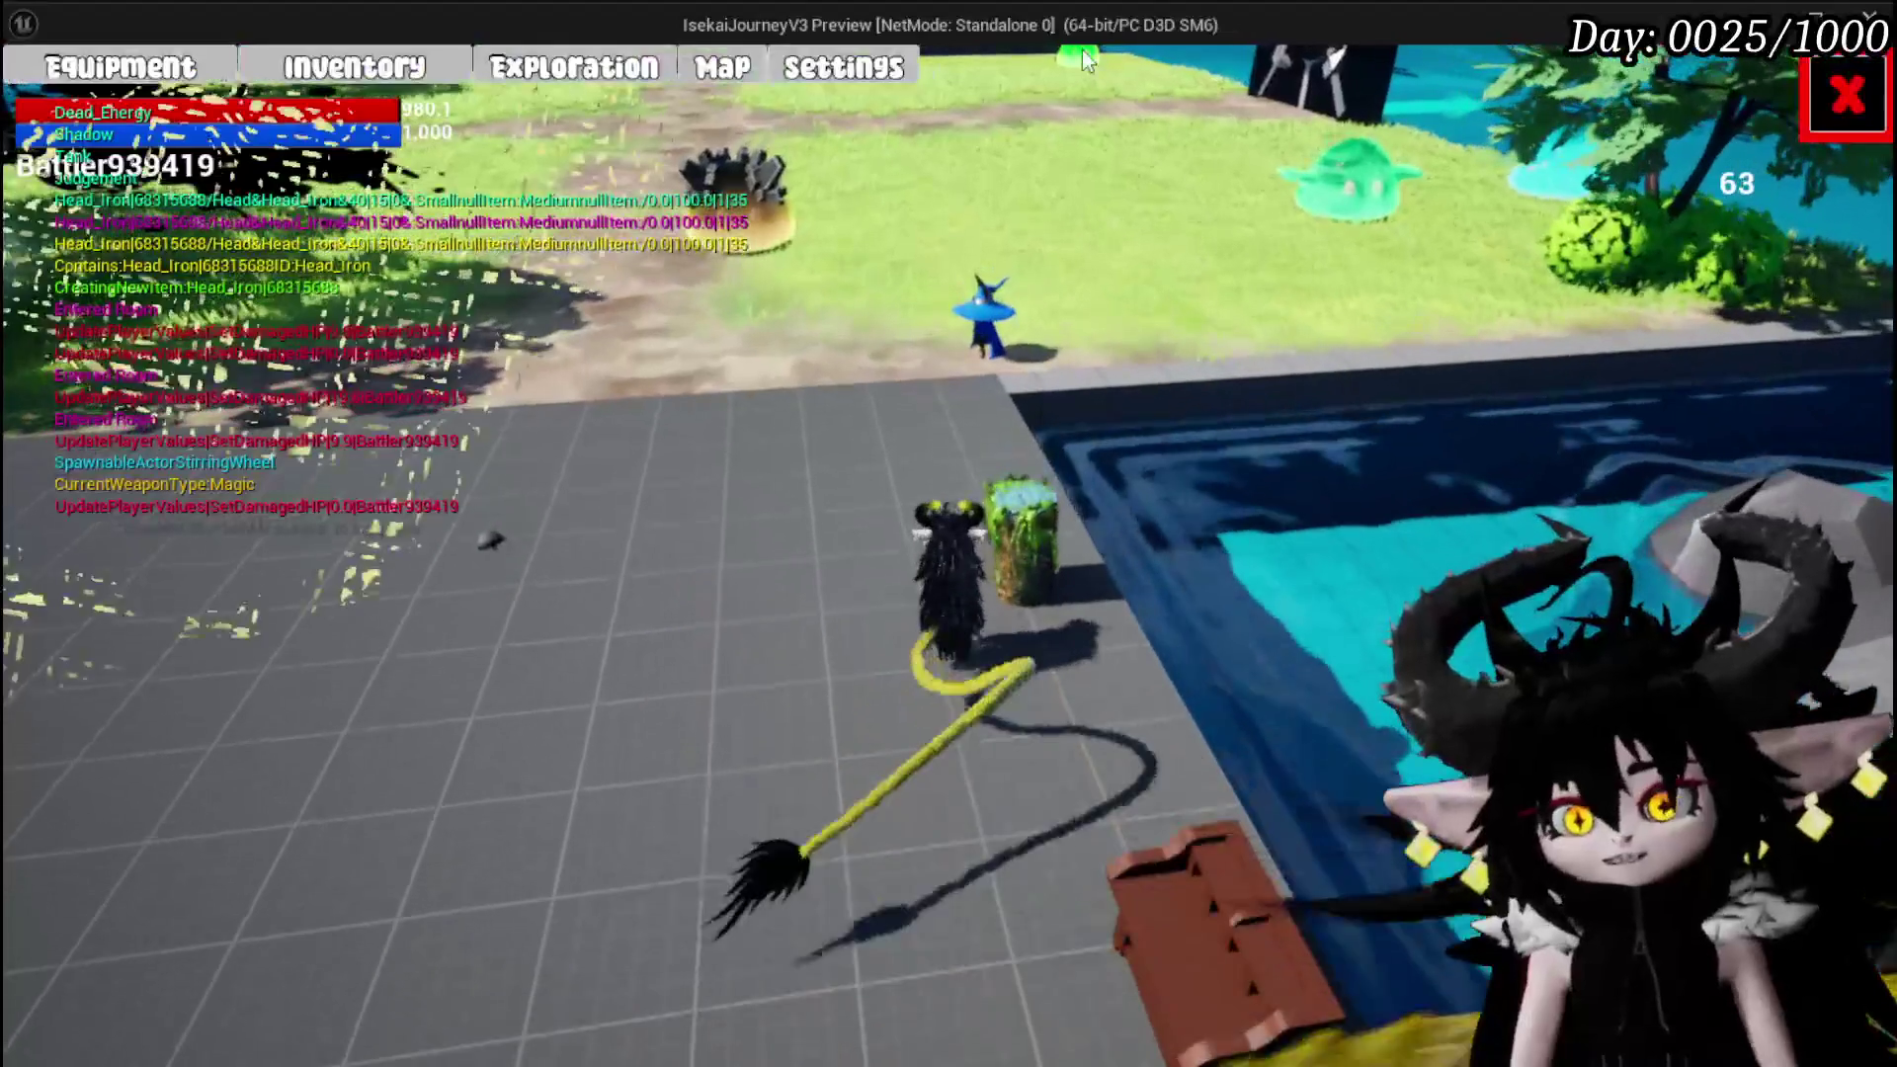
left_click(96, 82)
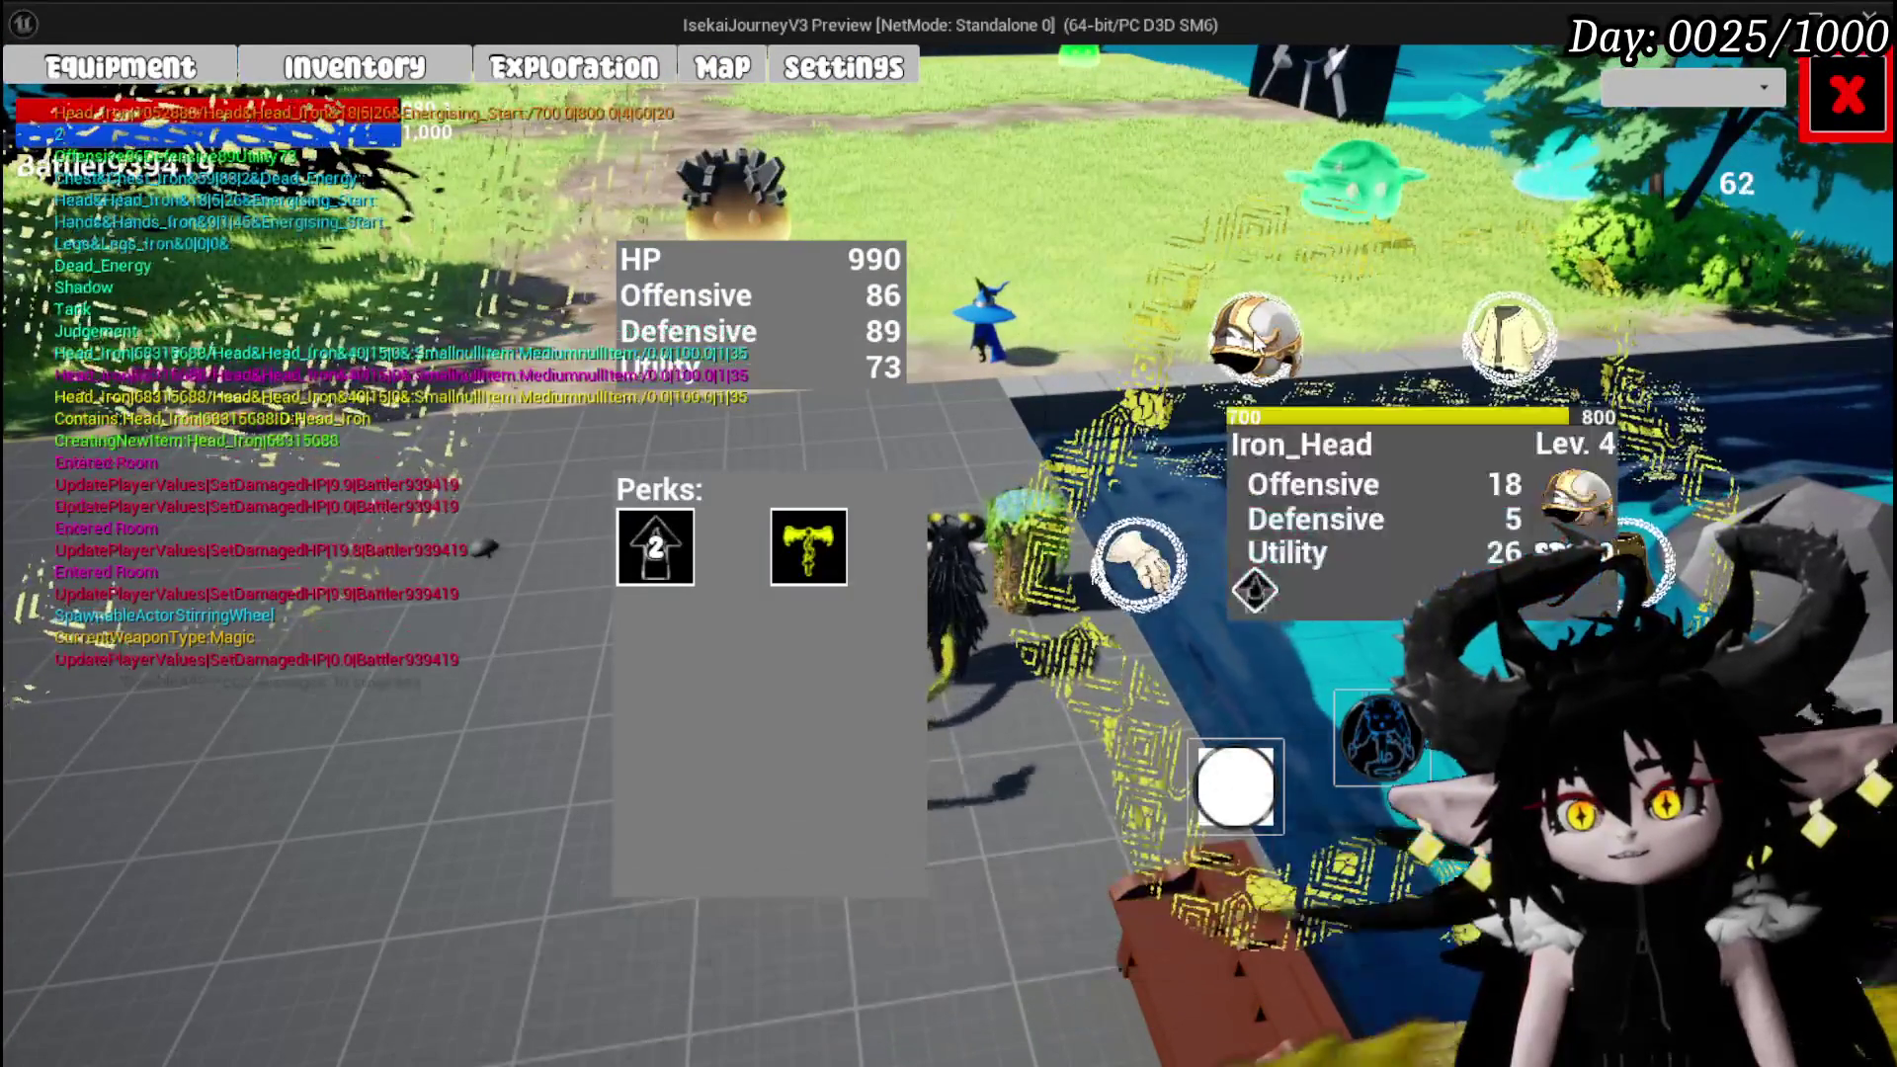
left_click(1252, 341)
mouse_move(149, 290)
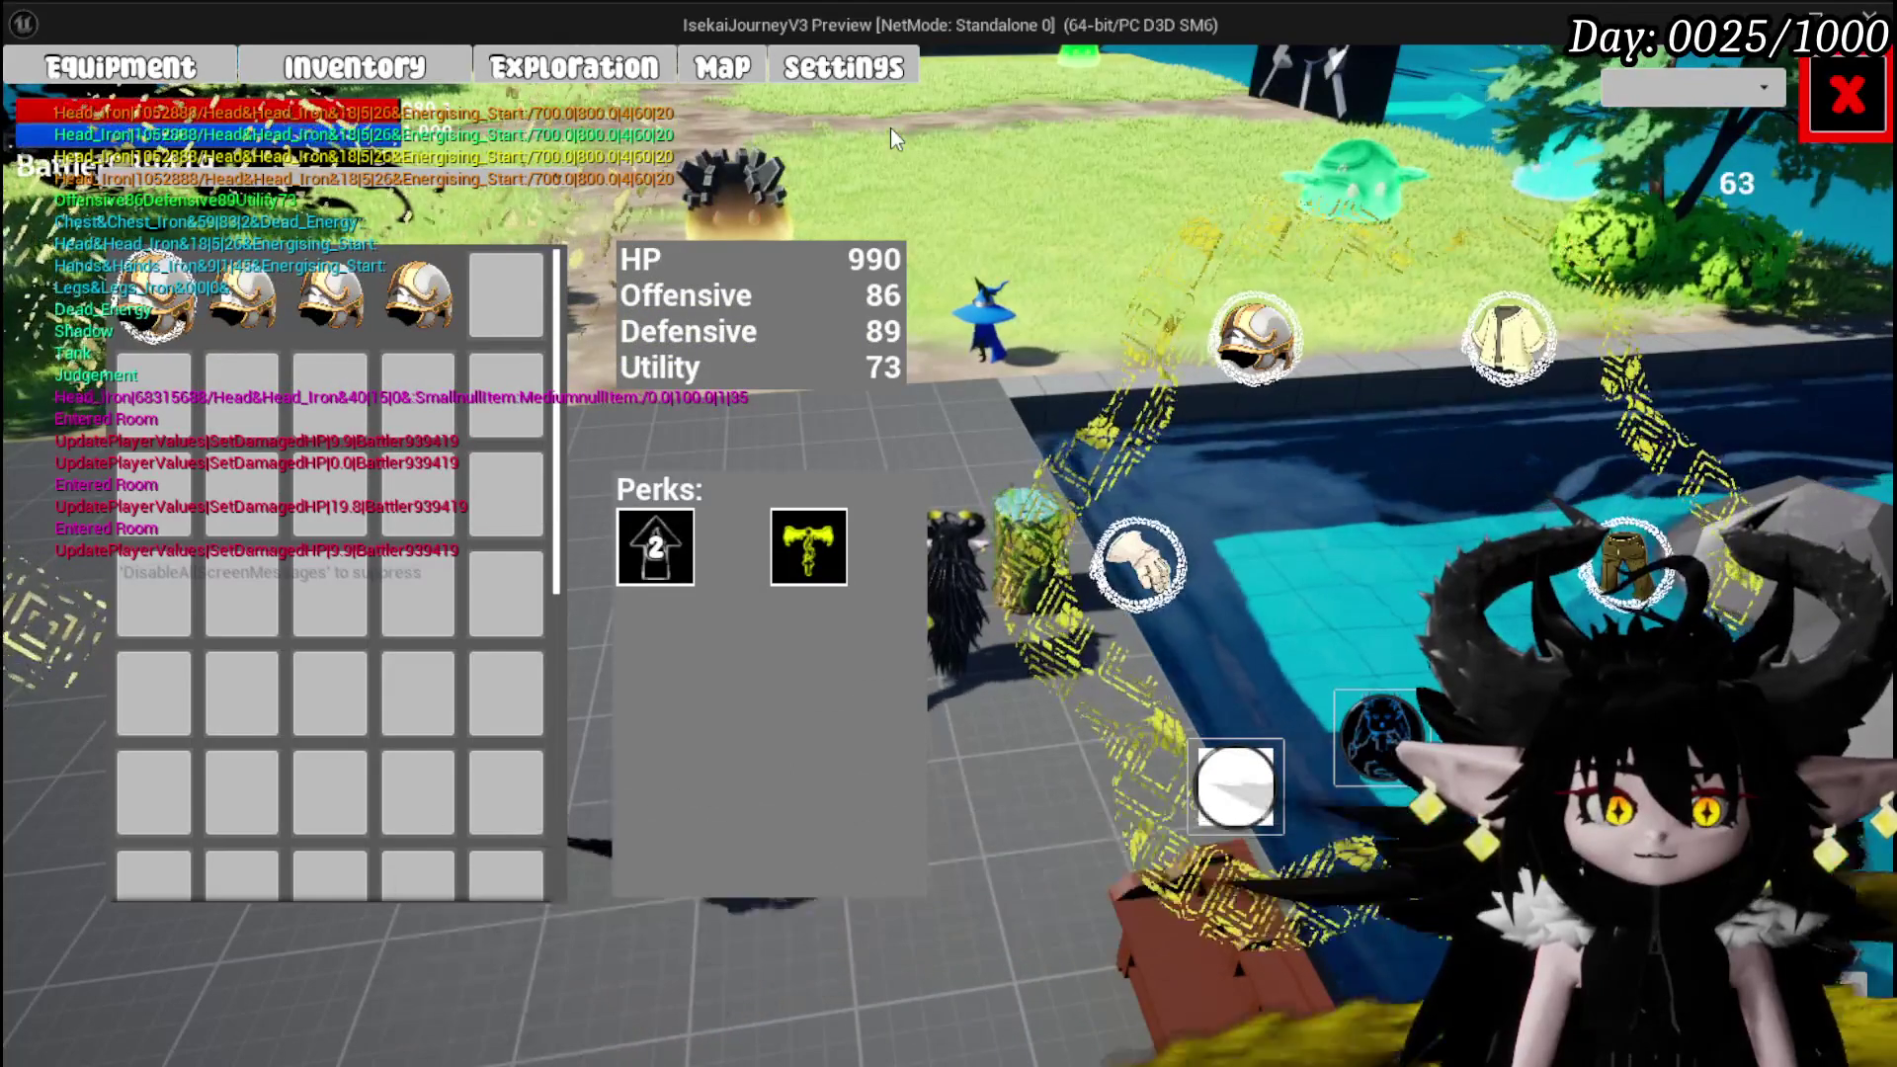
left_click(1840, 106)
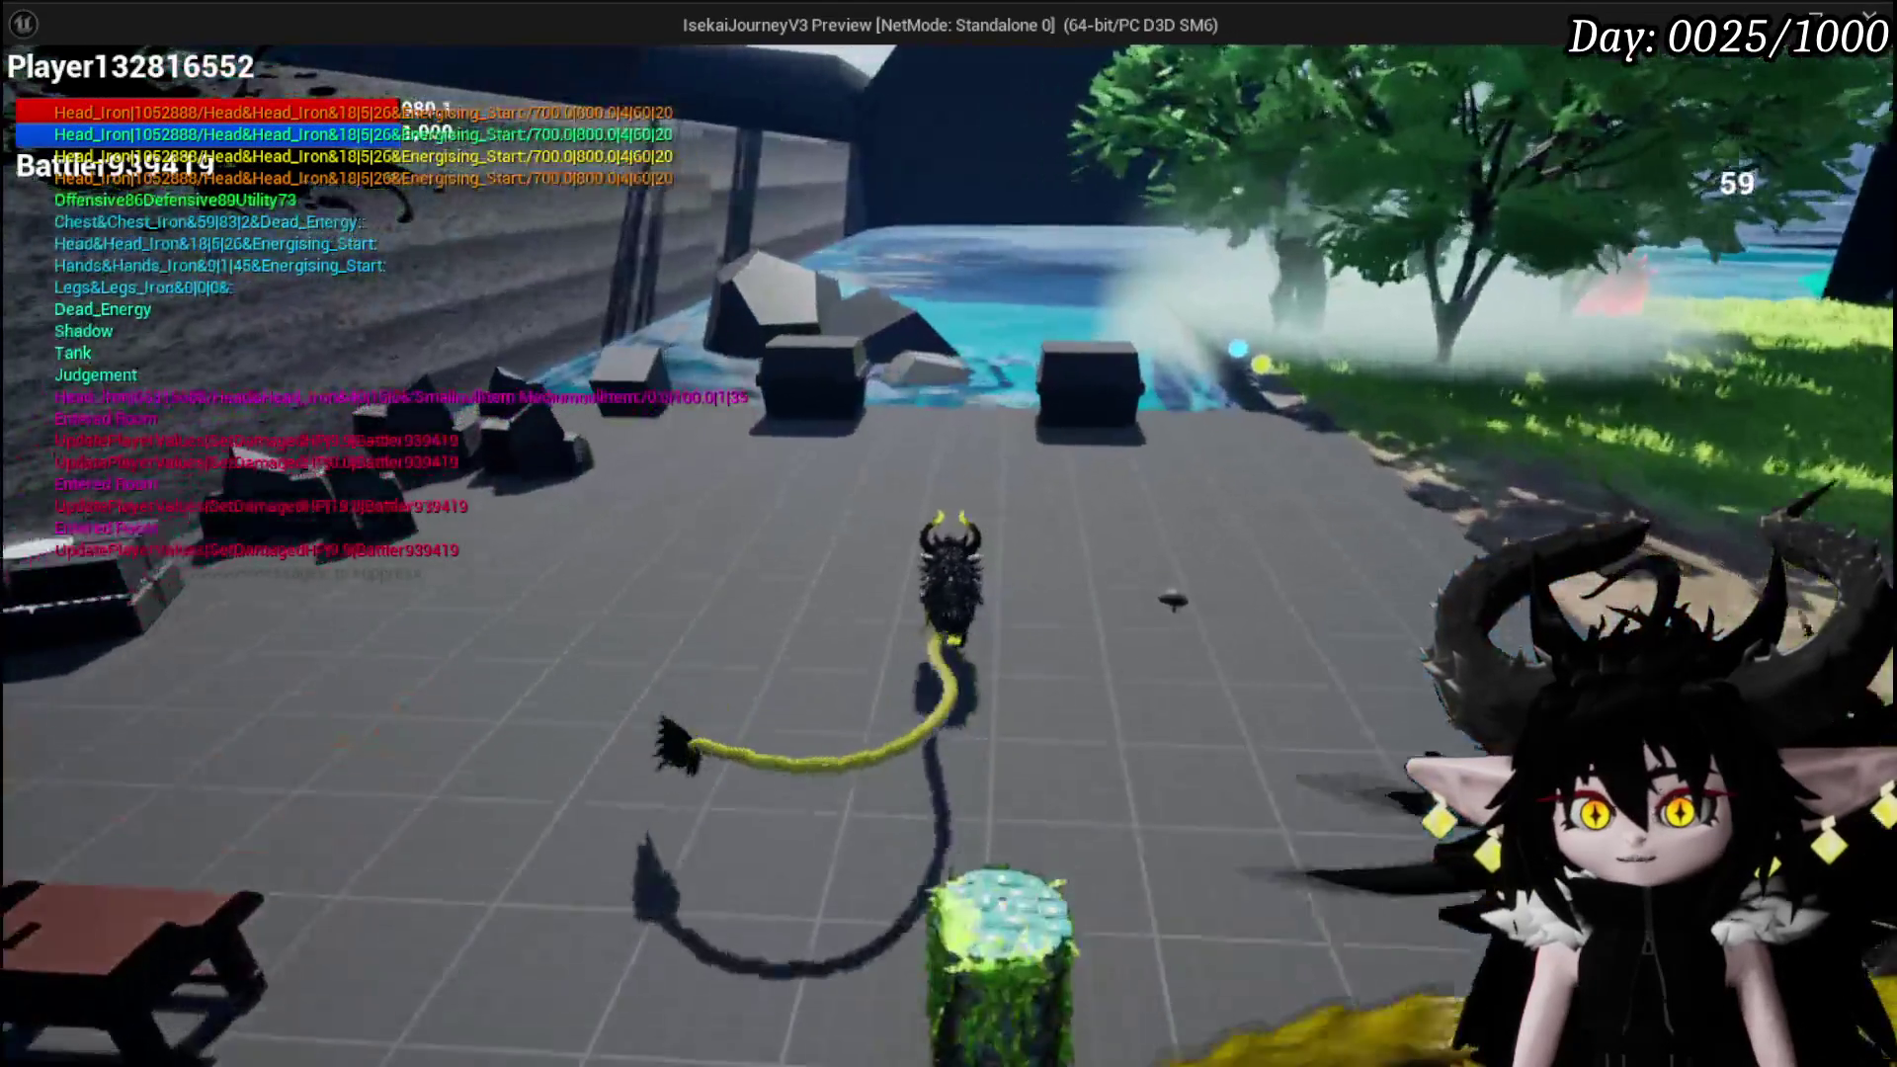
Walk to the waterside, spawn the saved ship with BuildSavedShip and orbit around its hull
key("w")
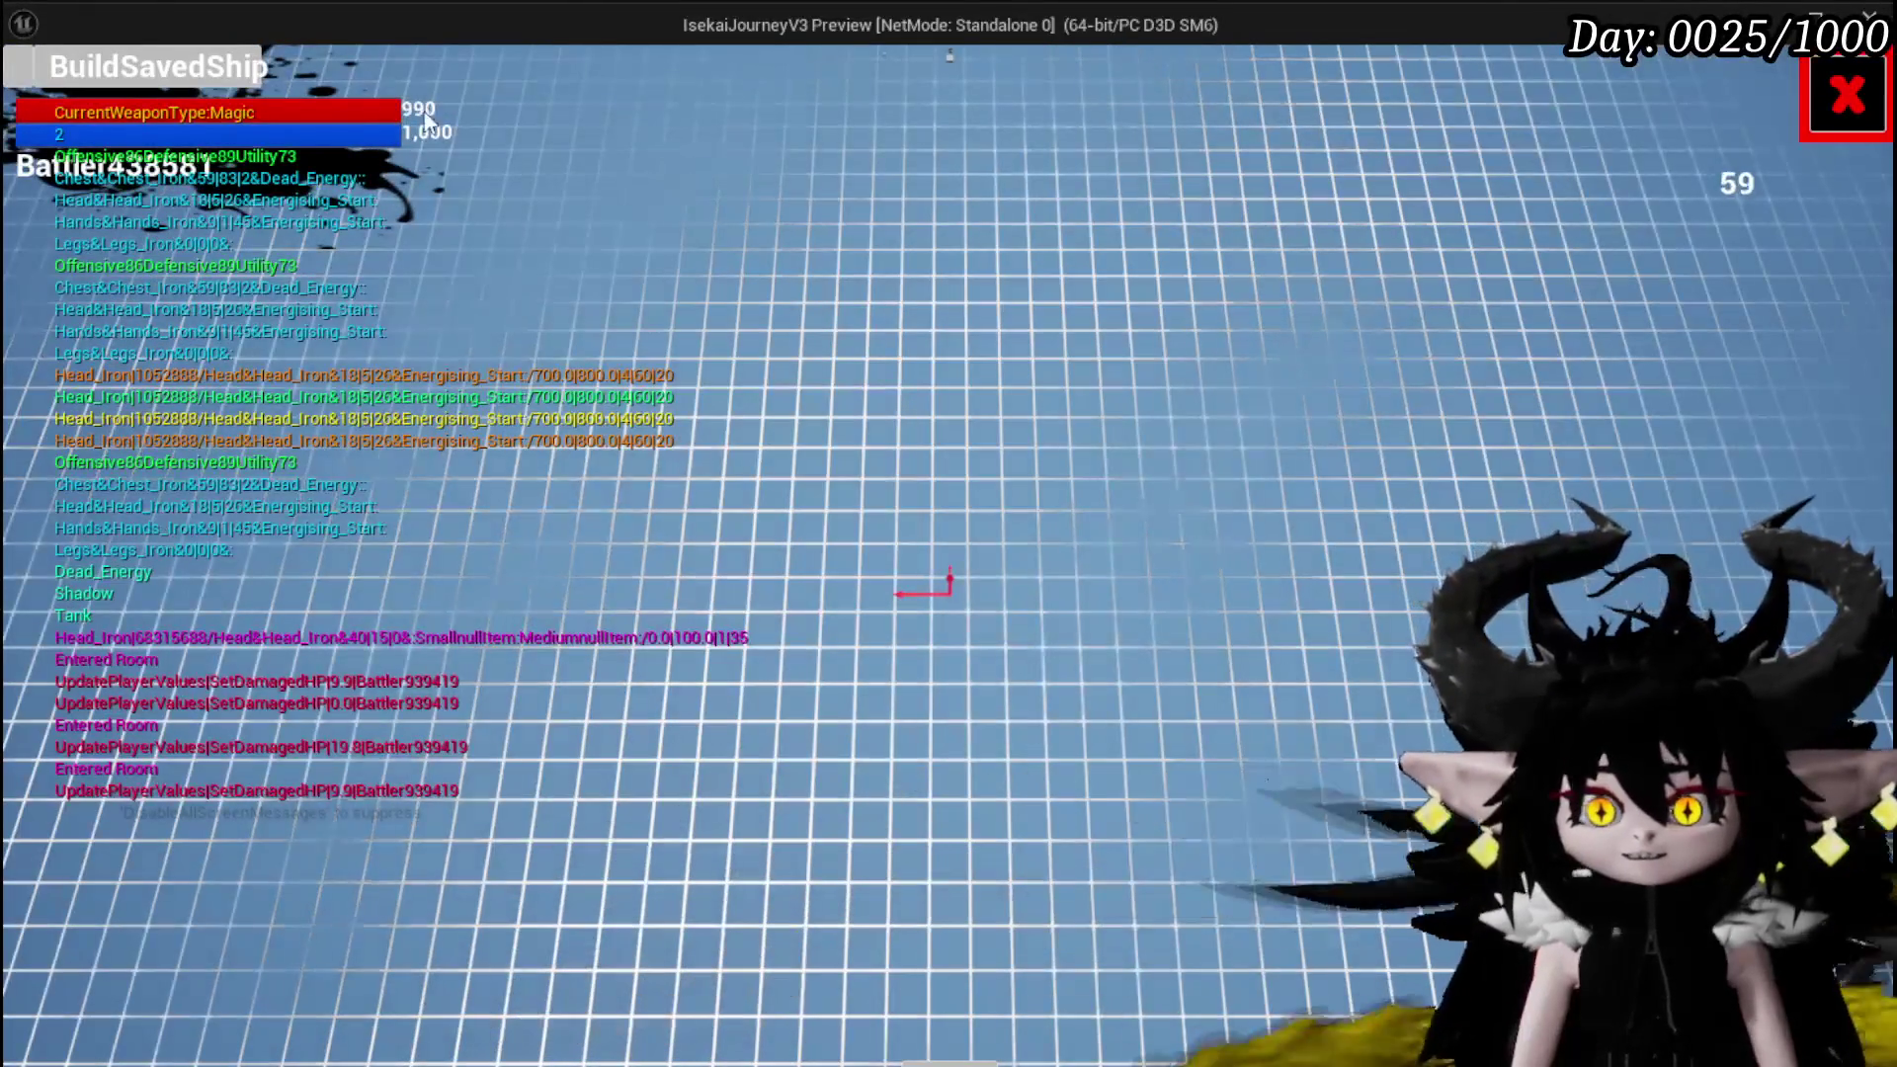
left_click(168, 71)
mouse_move(1284, 318)
left_mouse_down()
mouse_move(627, 297)
mouse_move(589, 253)
left_mouse_up()
mouse_move(692, 182)
left_mouse_down()
mouse_move(838, 297)
mouse_move(1059, 288)
mouse_move(1034, 288)
left_mouse_up()
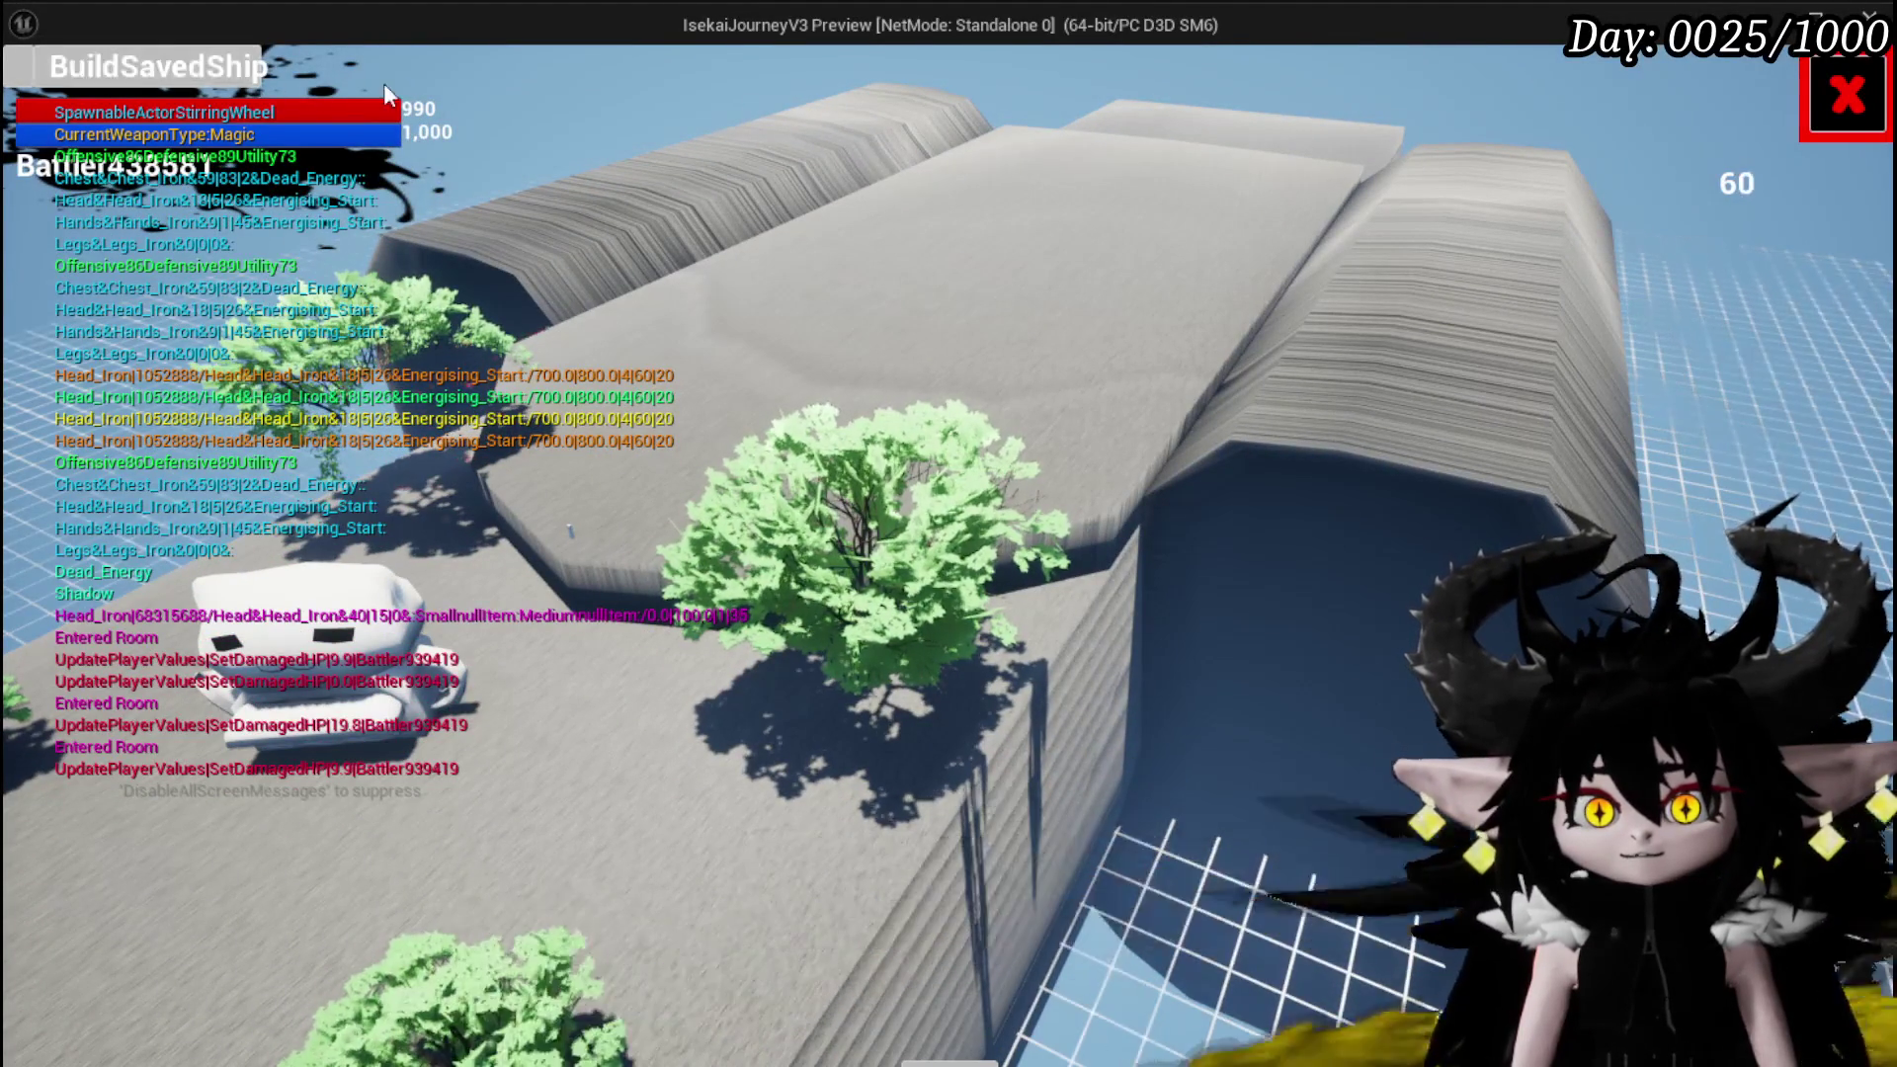
Browse the ship parts list, close the ship builder and stop the play session
left_click(22, 73)
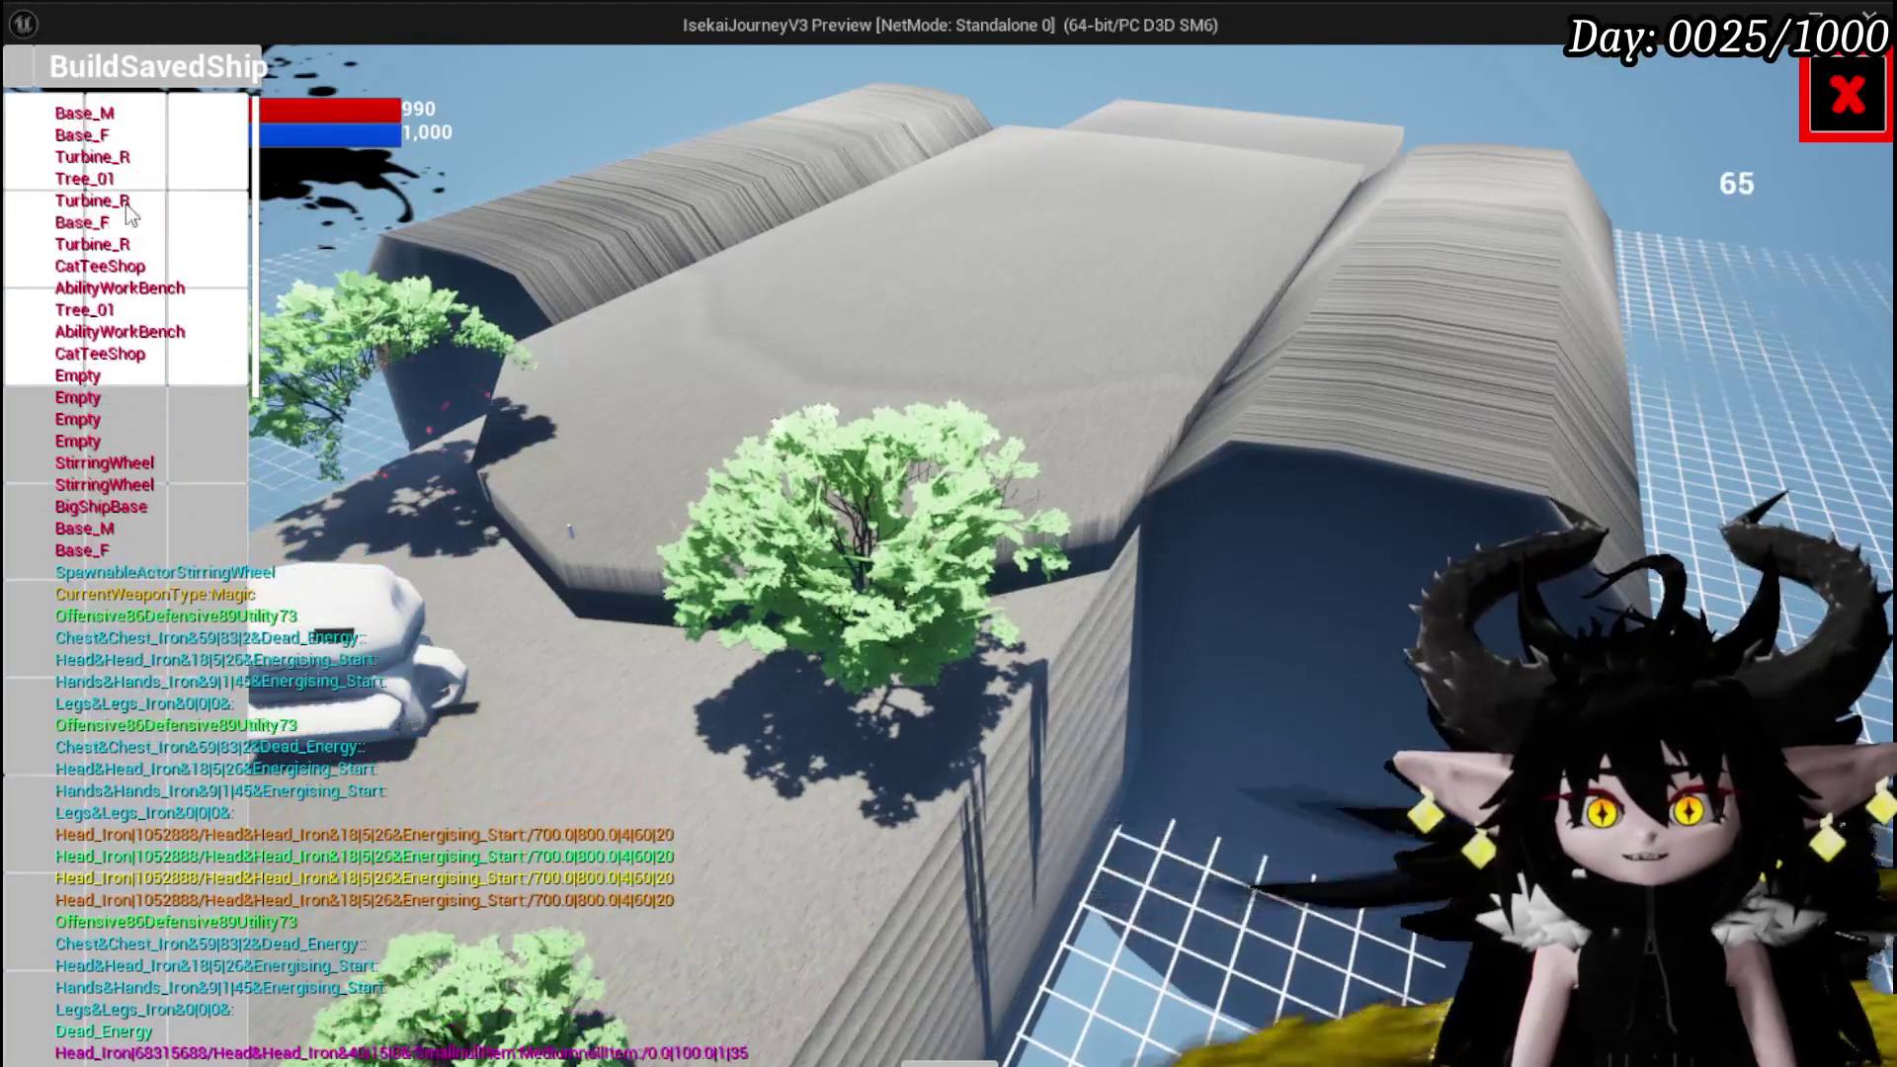
left_click(1845, 96)
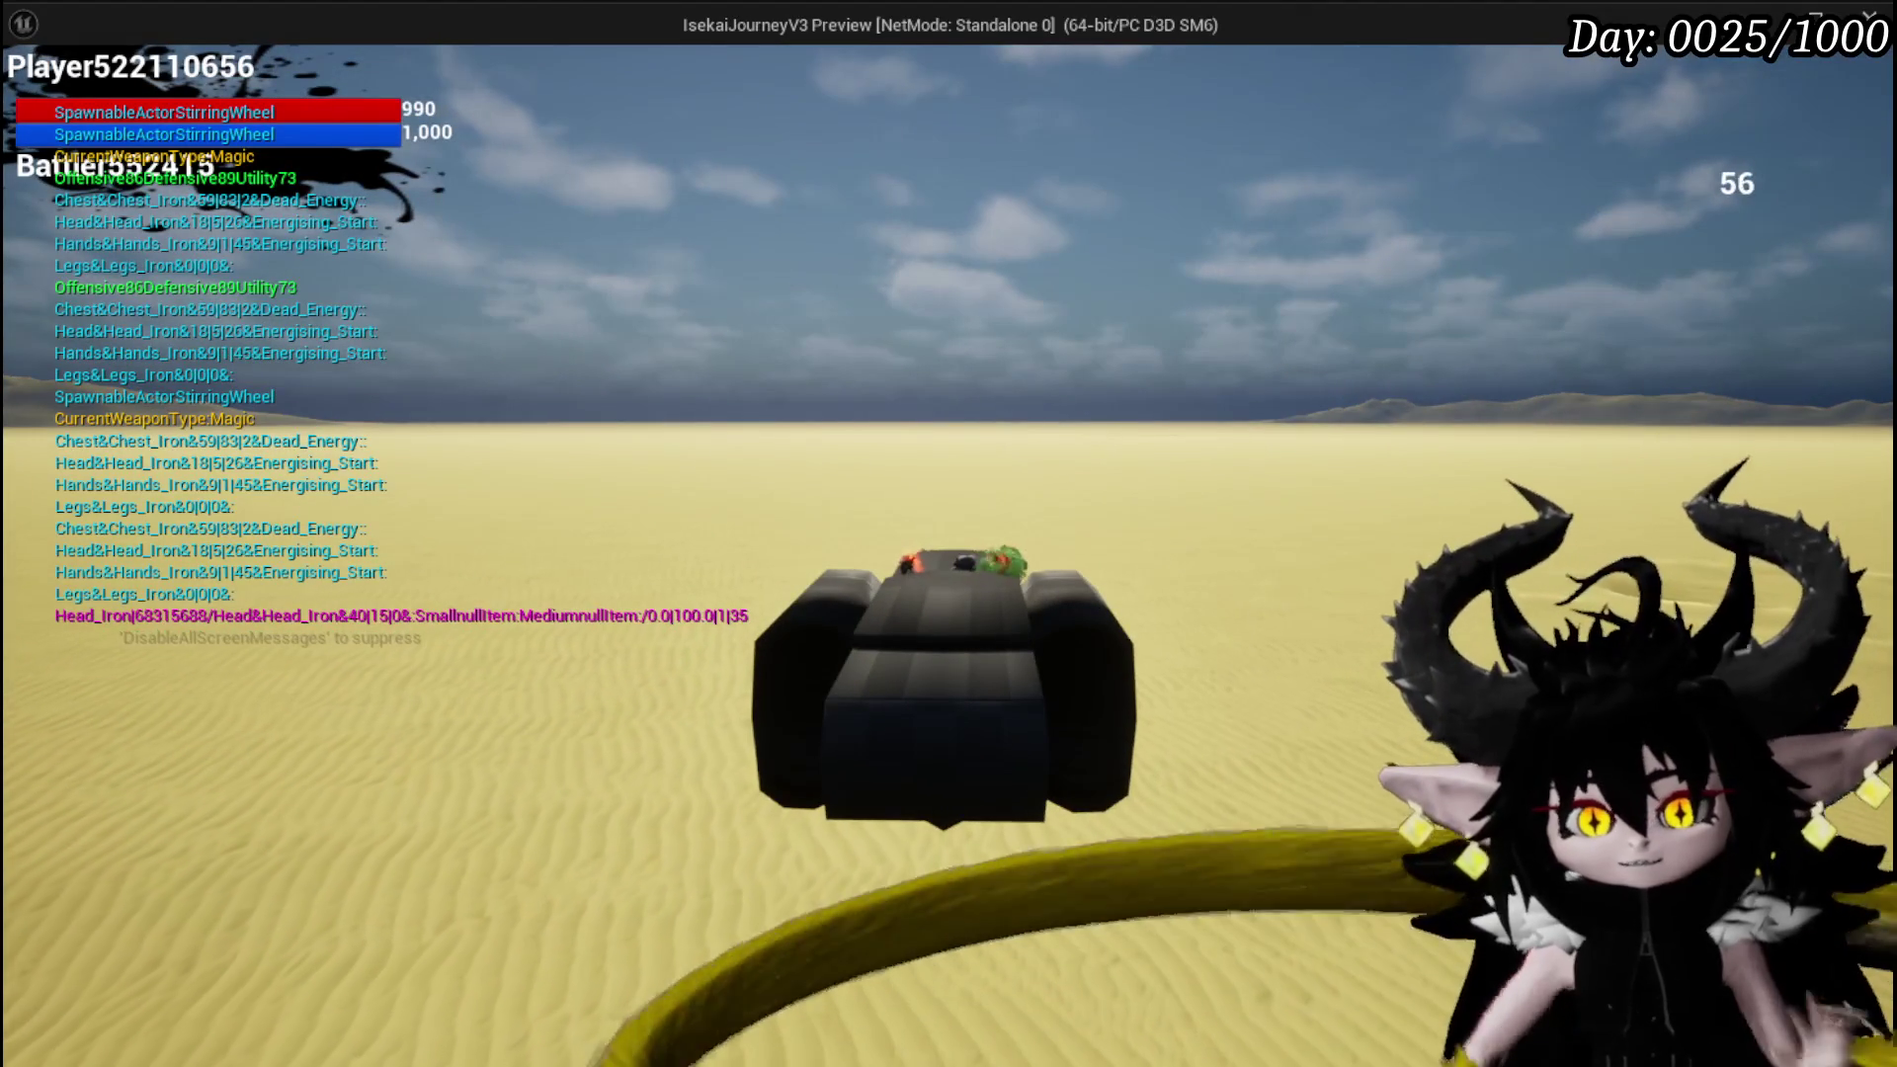
key("Escape")
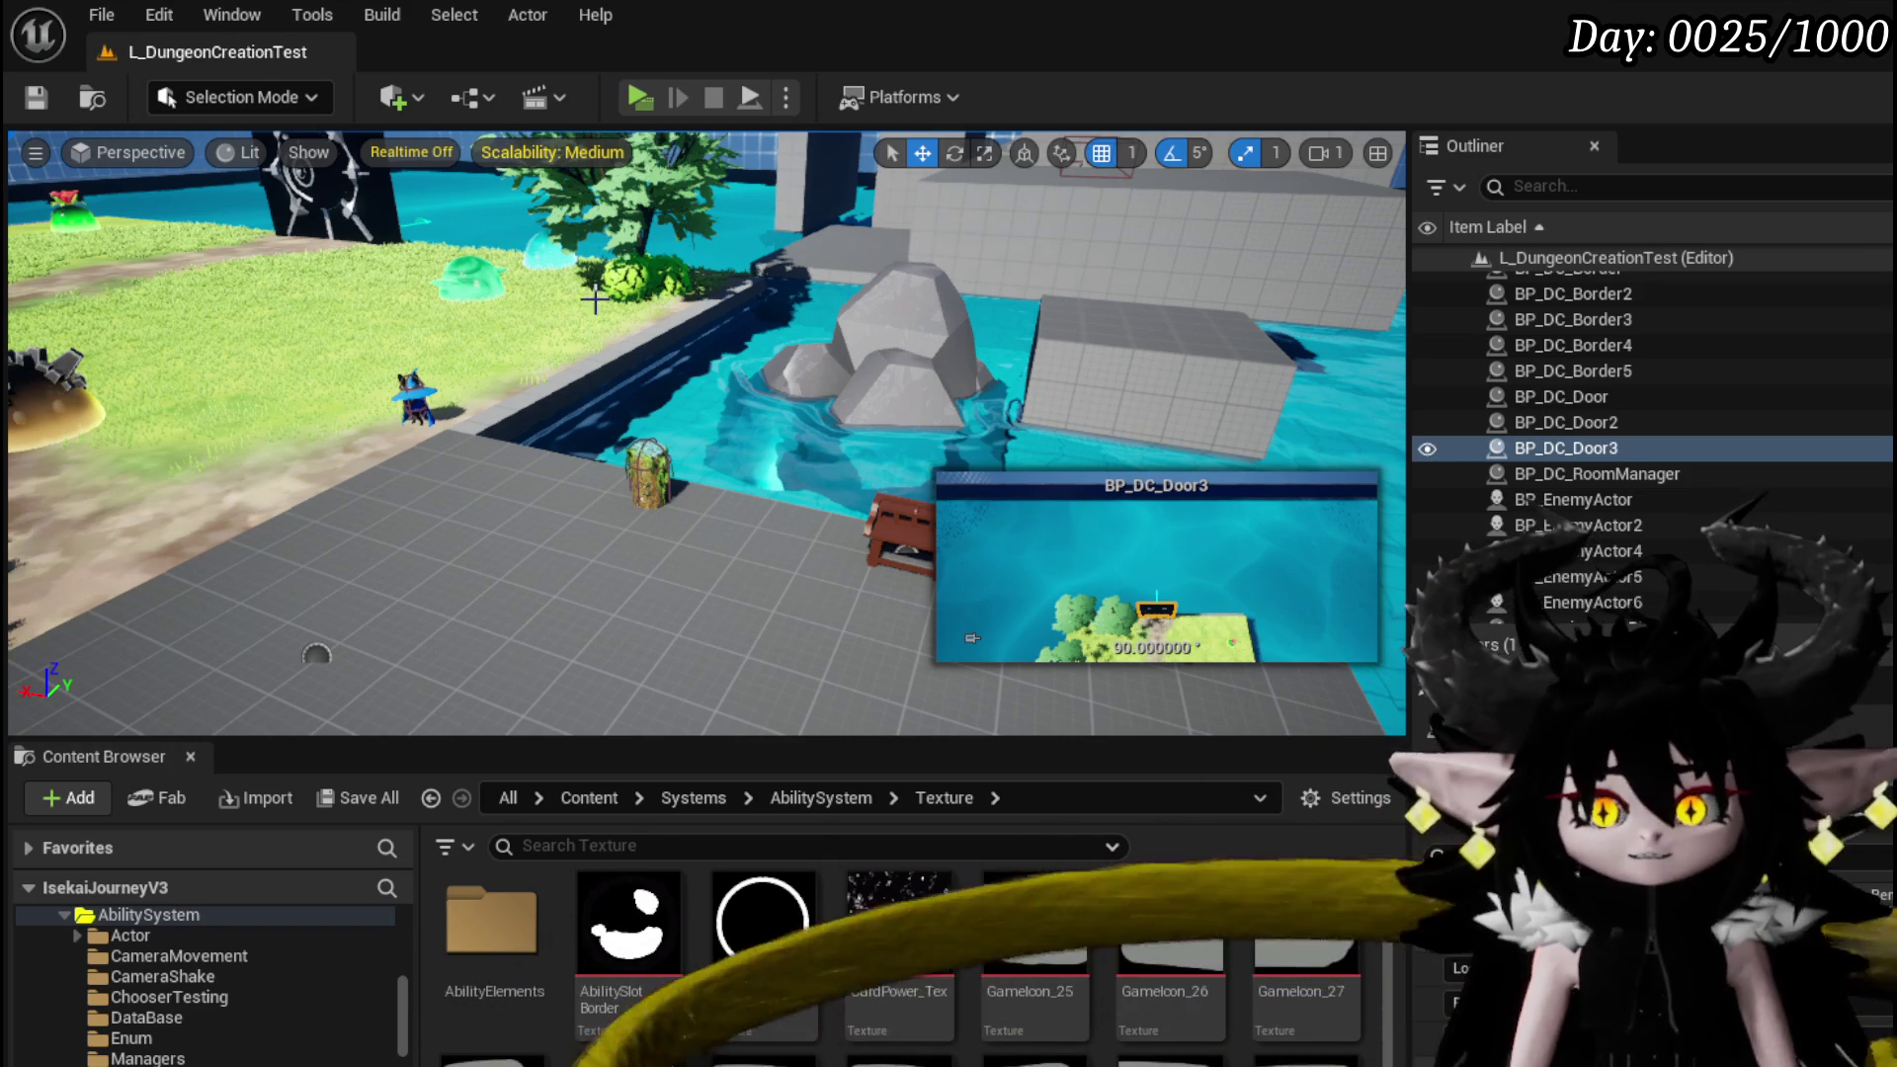
Save the L_DungeonCreationTest level and fly the viewport over the grass and doors
left_click(32, 98)
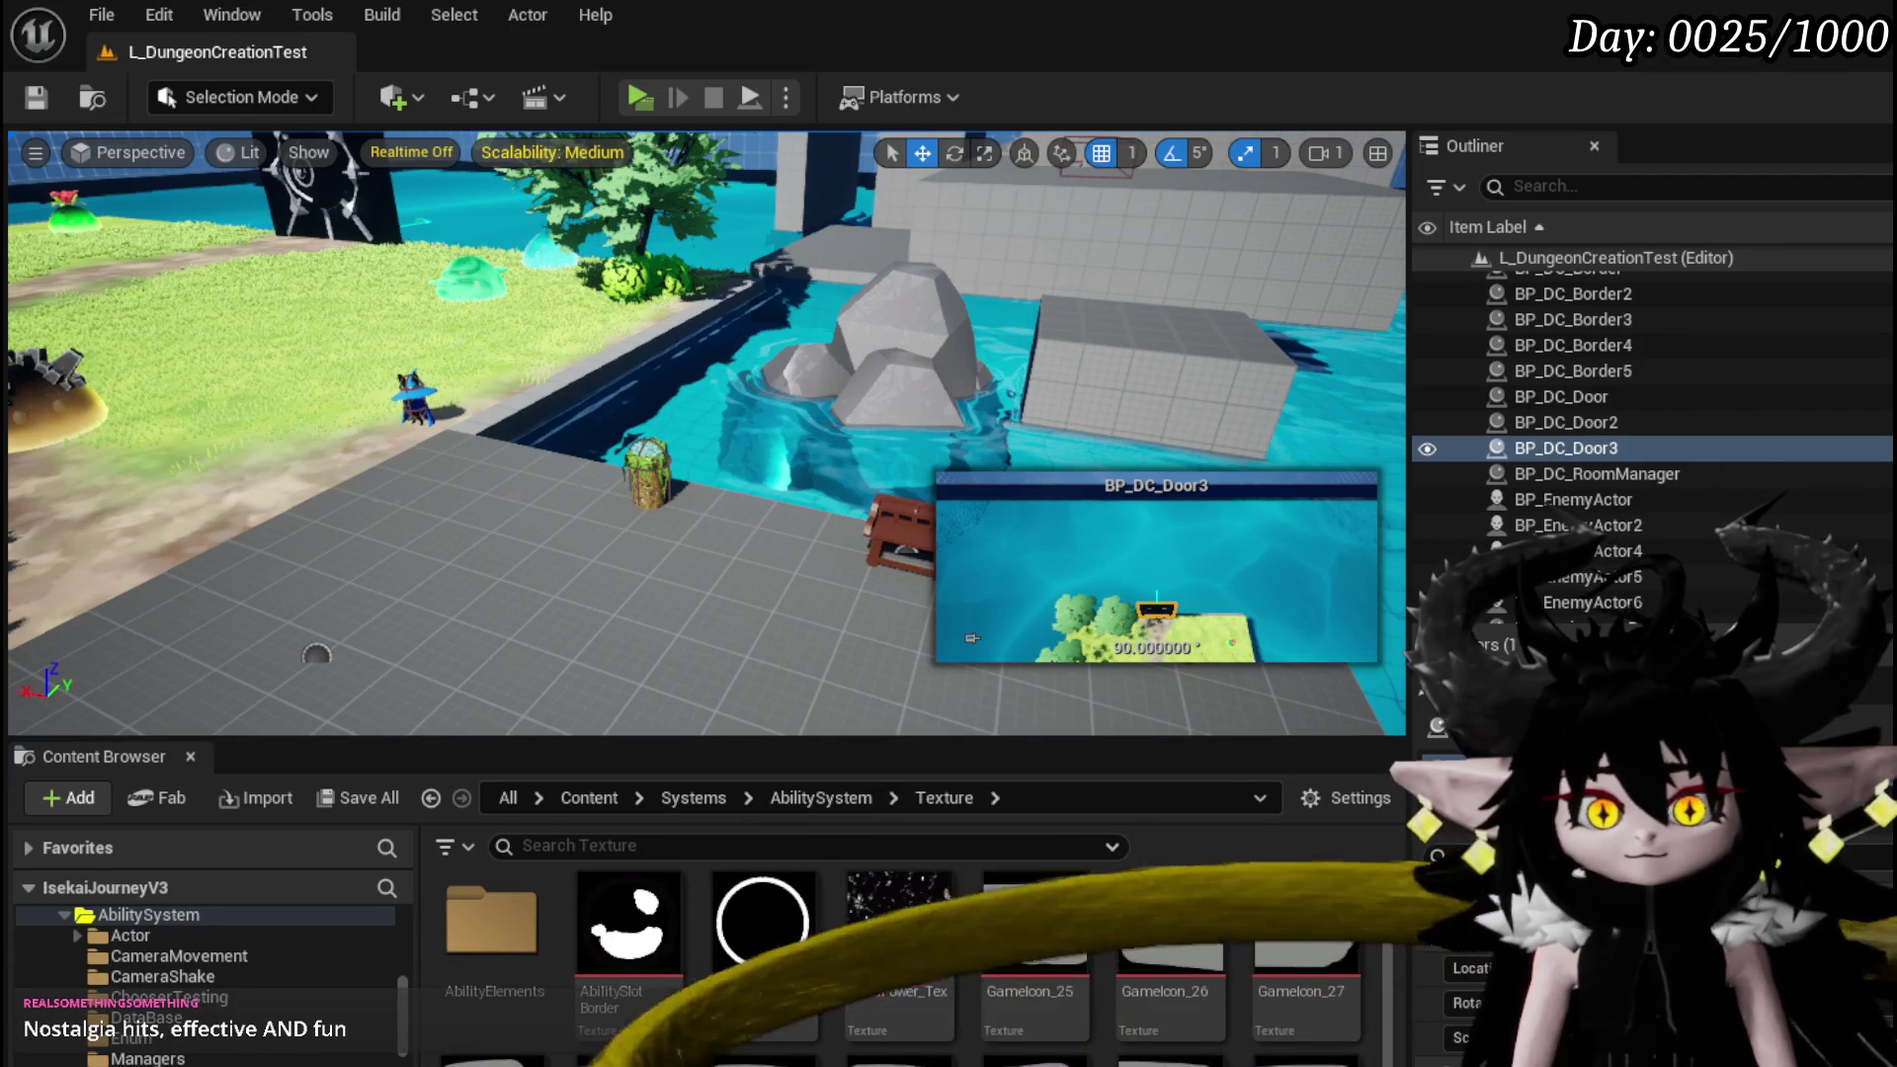
left_click_drag(692, 445, 583, 554)
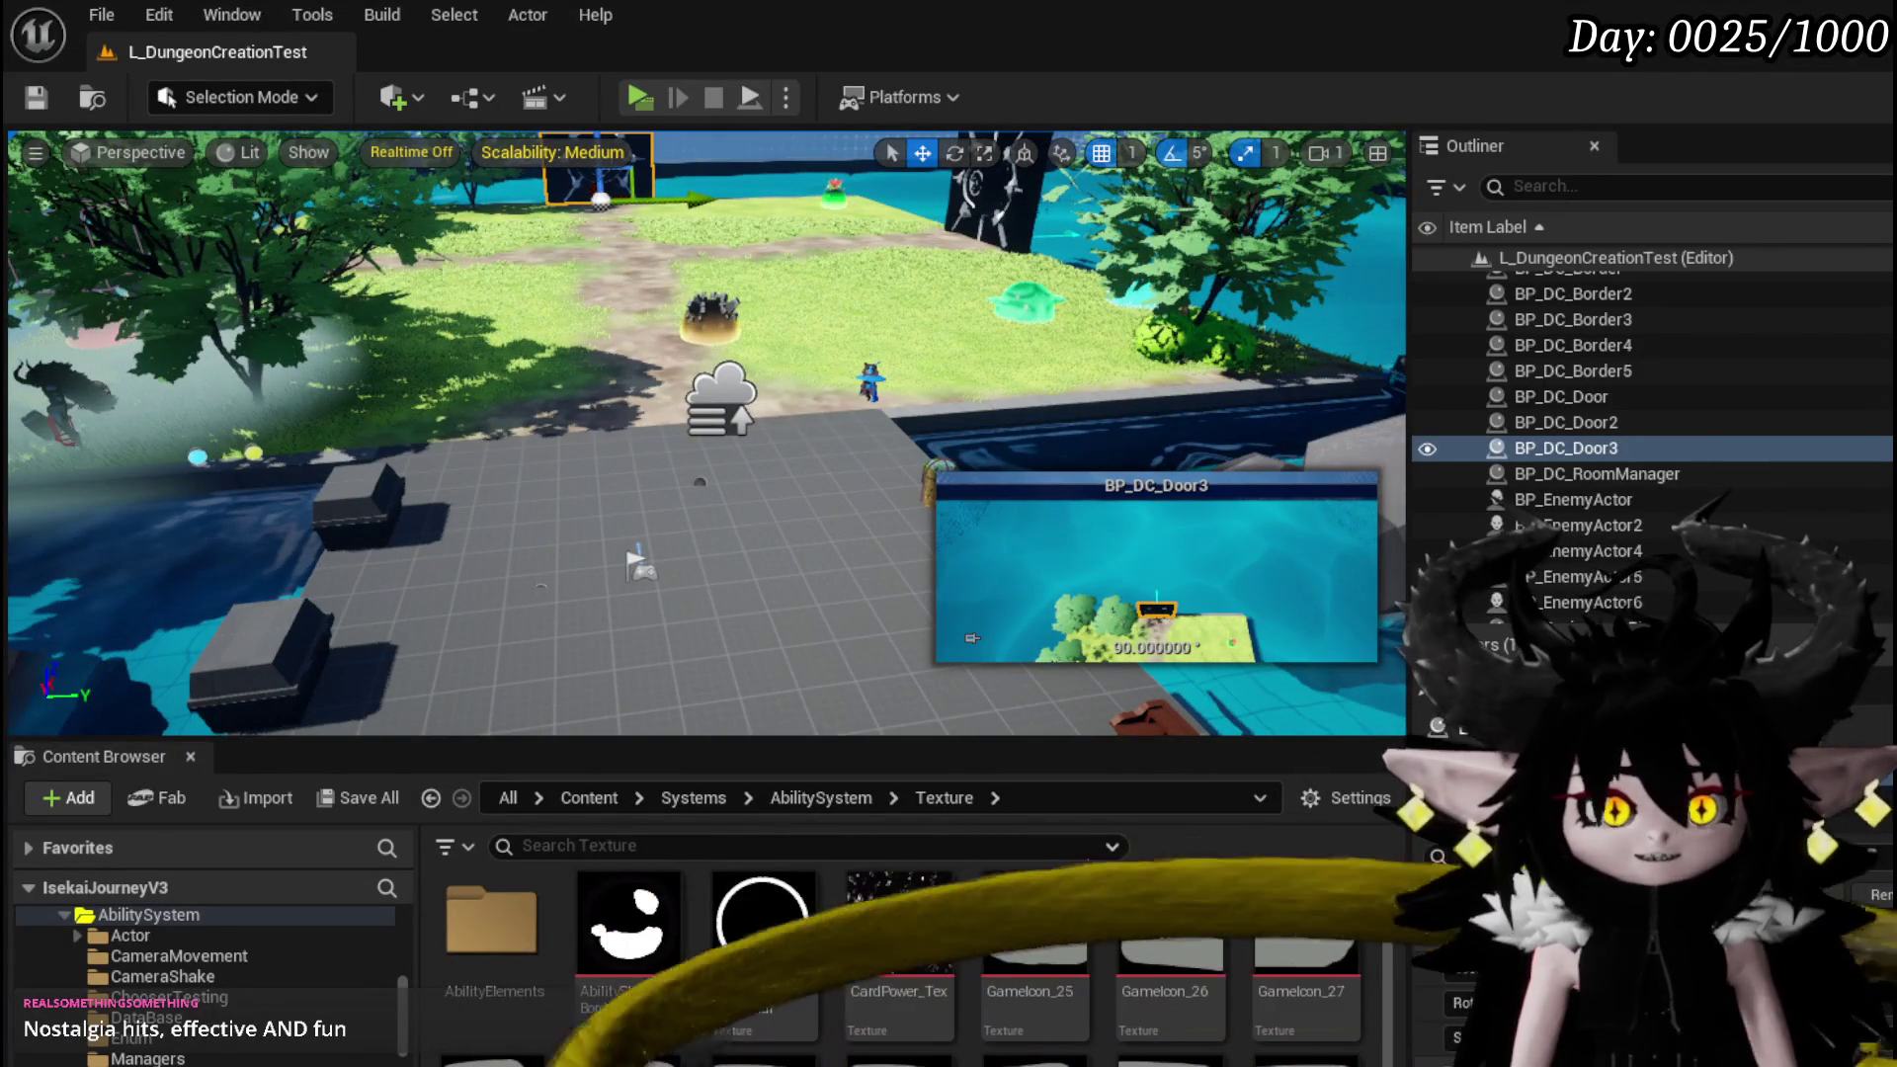
left_click_drag(699, 368, 642, 415)
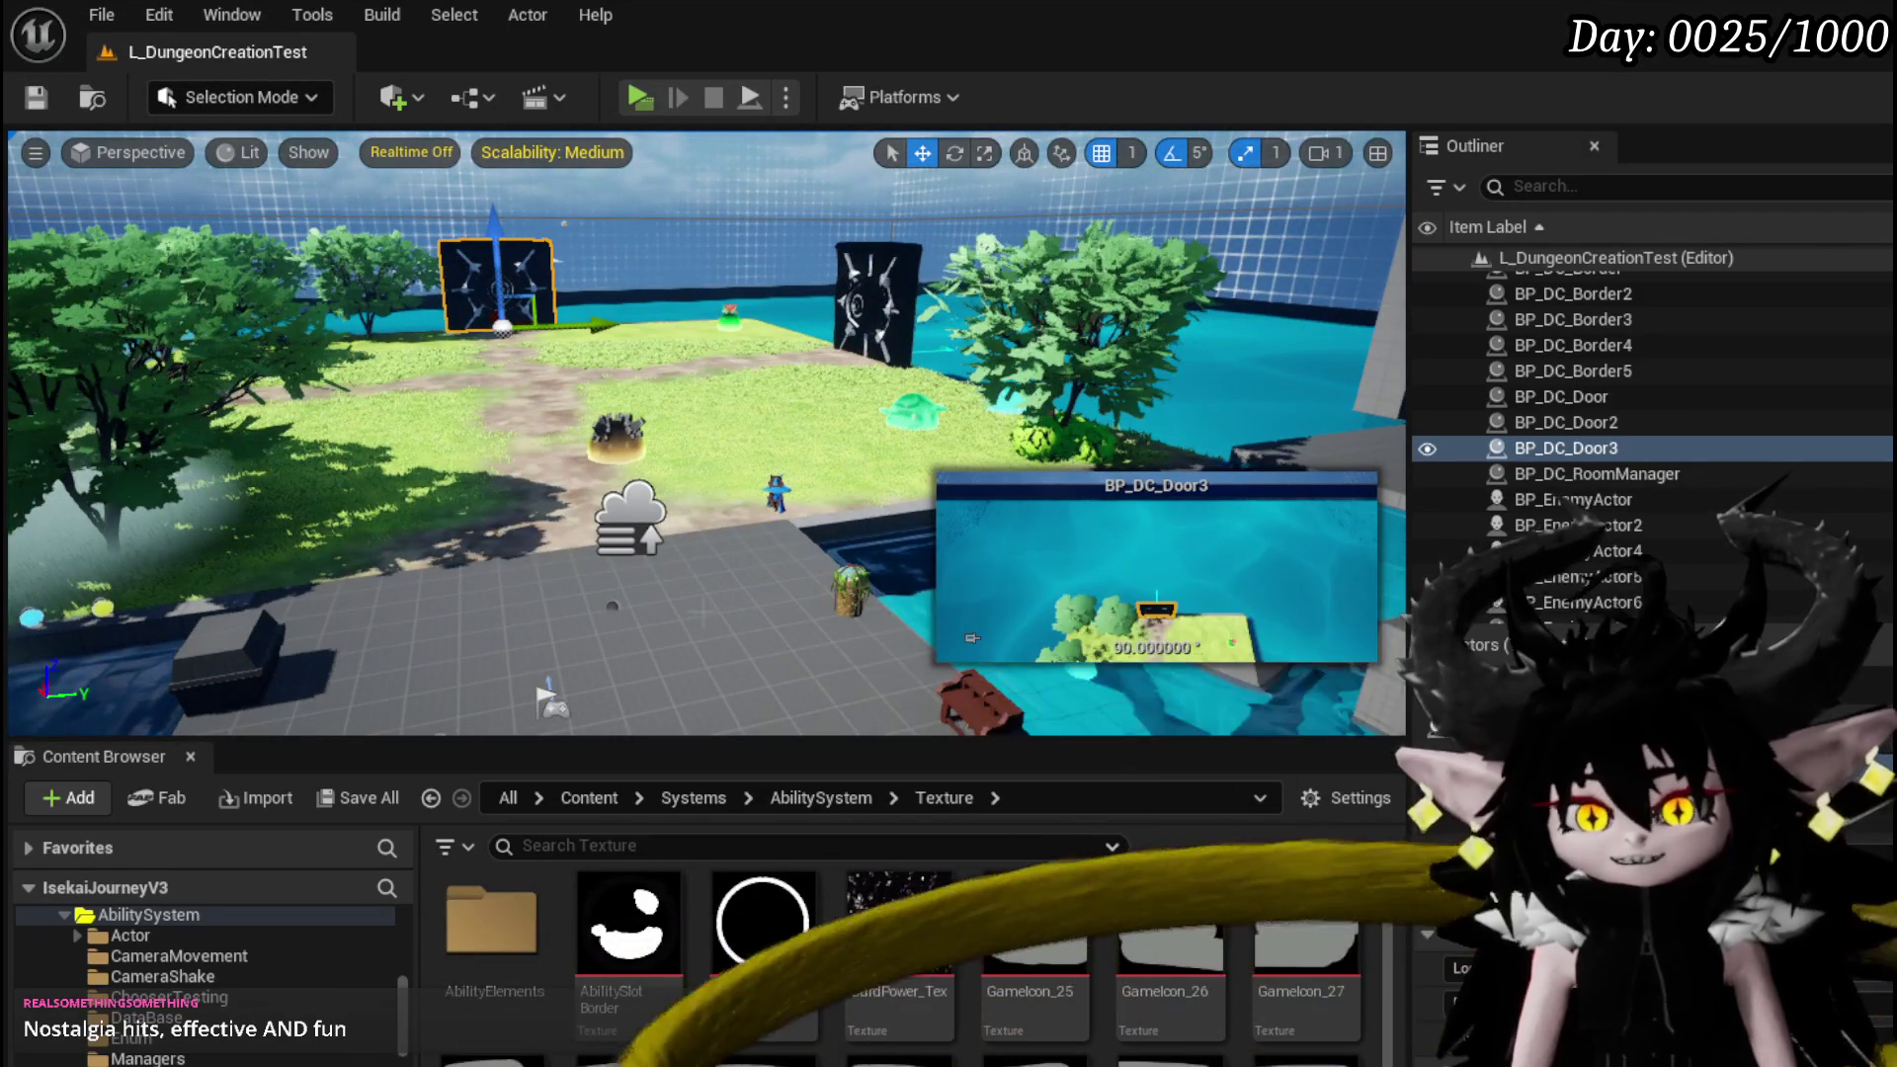
scroll(187, 976, "up", 6)
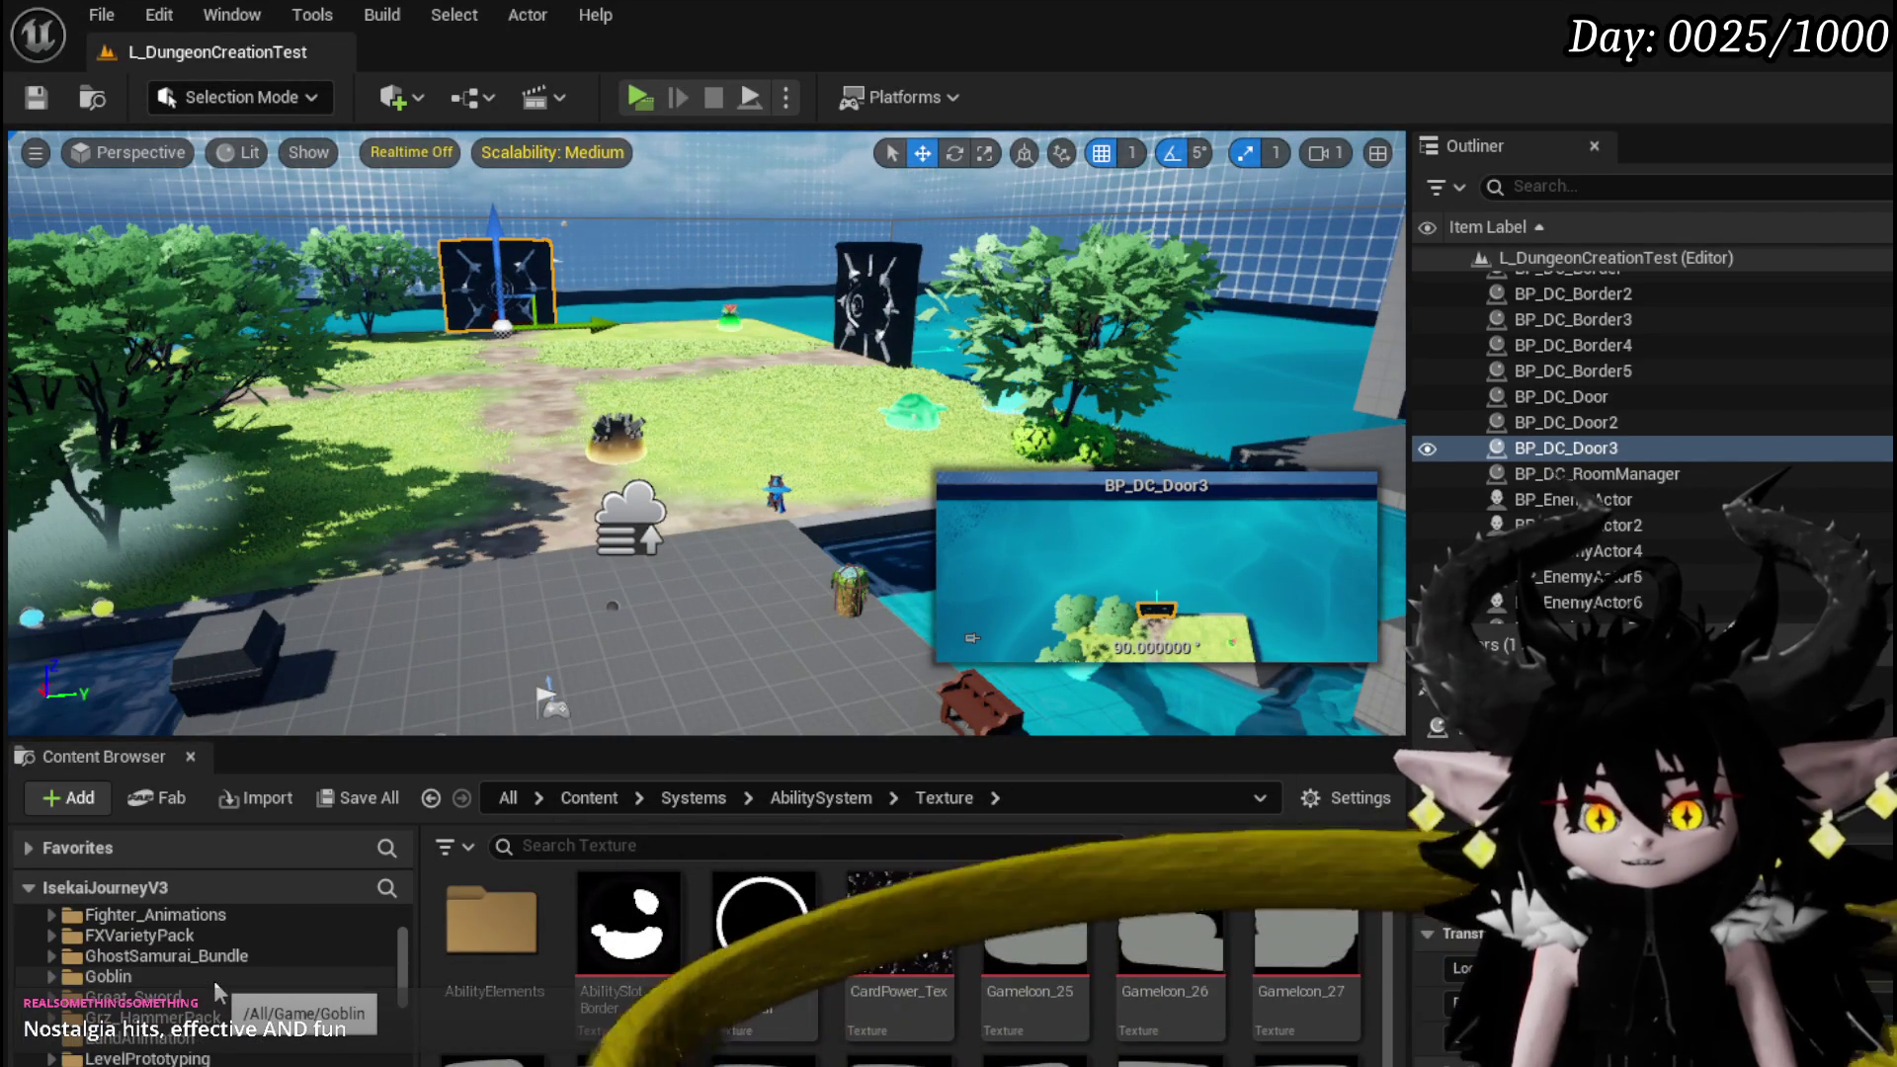
left_click_drag(692, 435, 741, 386)
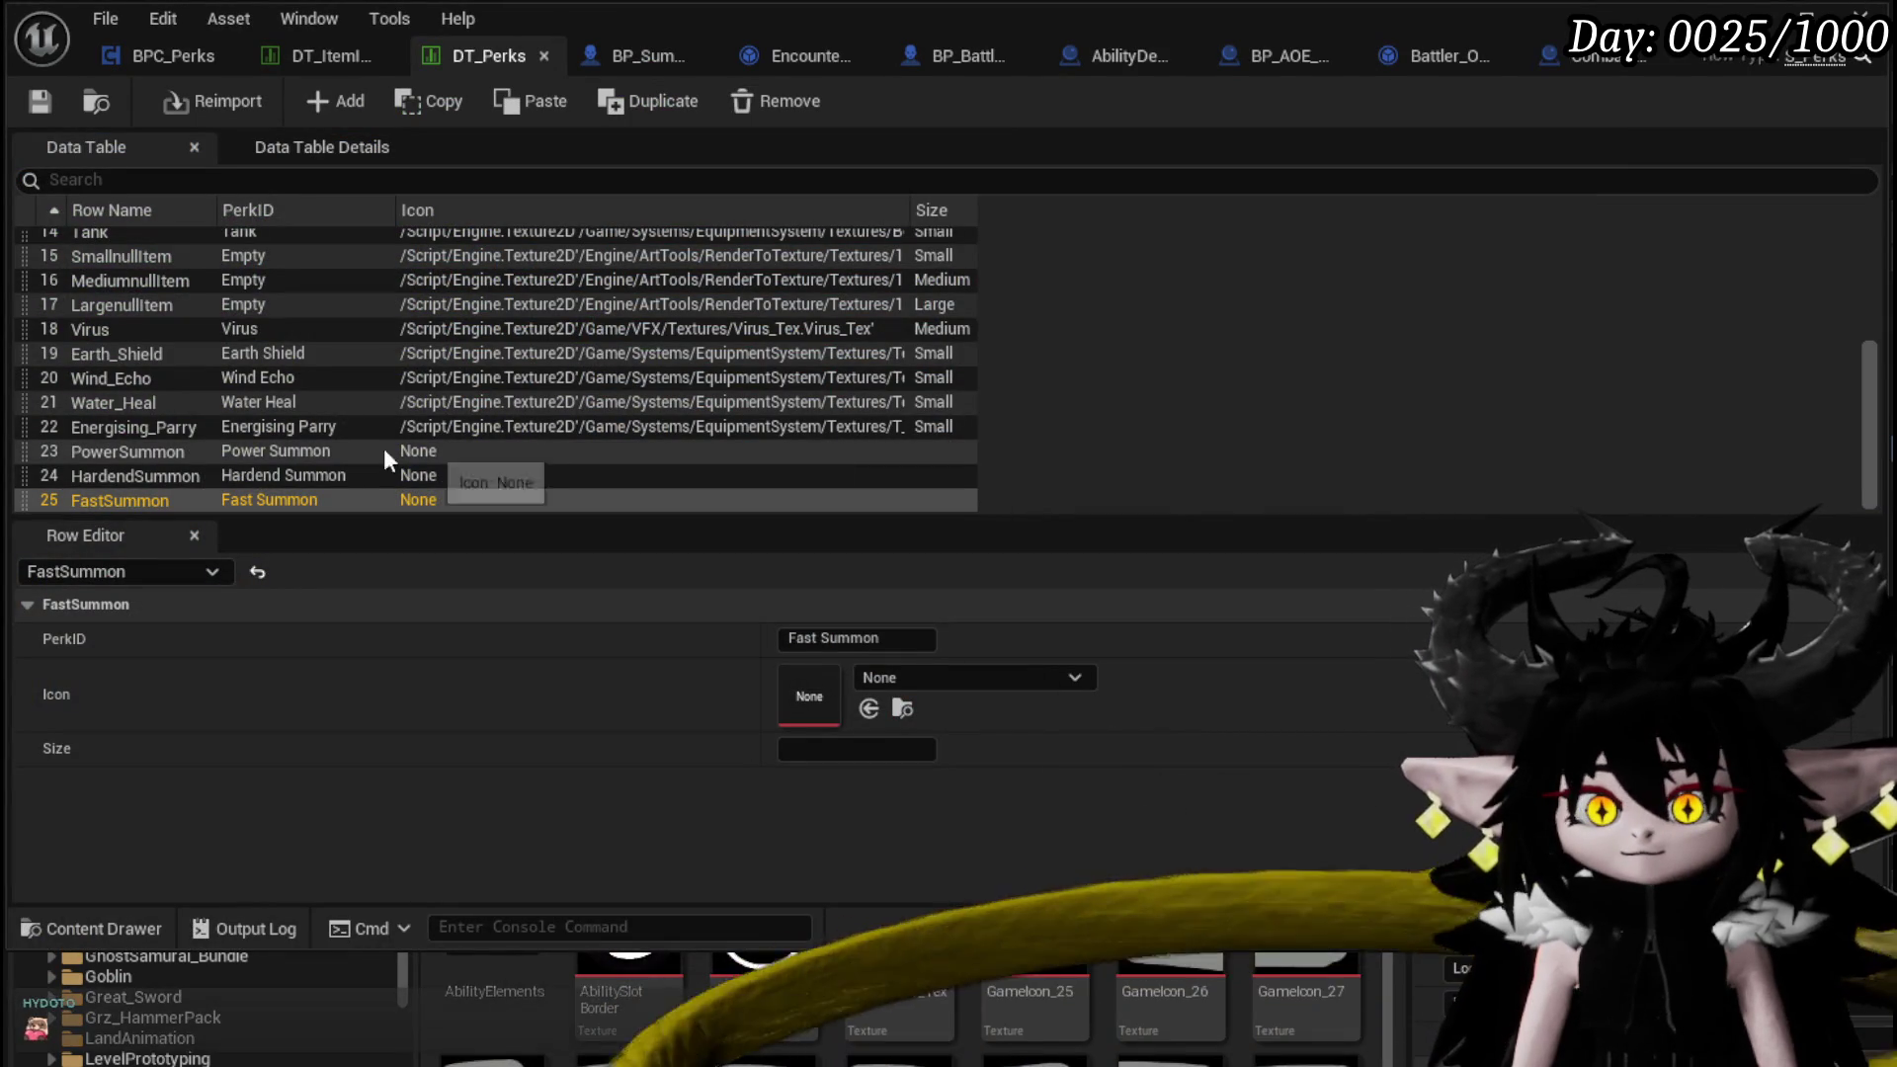
Give FastSummon the BoonIcon_SlimeWizard icon and HardendSummon the BoonIcon_BlueSlime icon
left_click(237, 448)
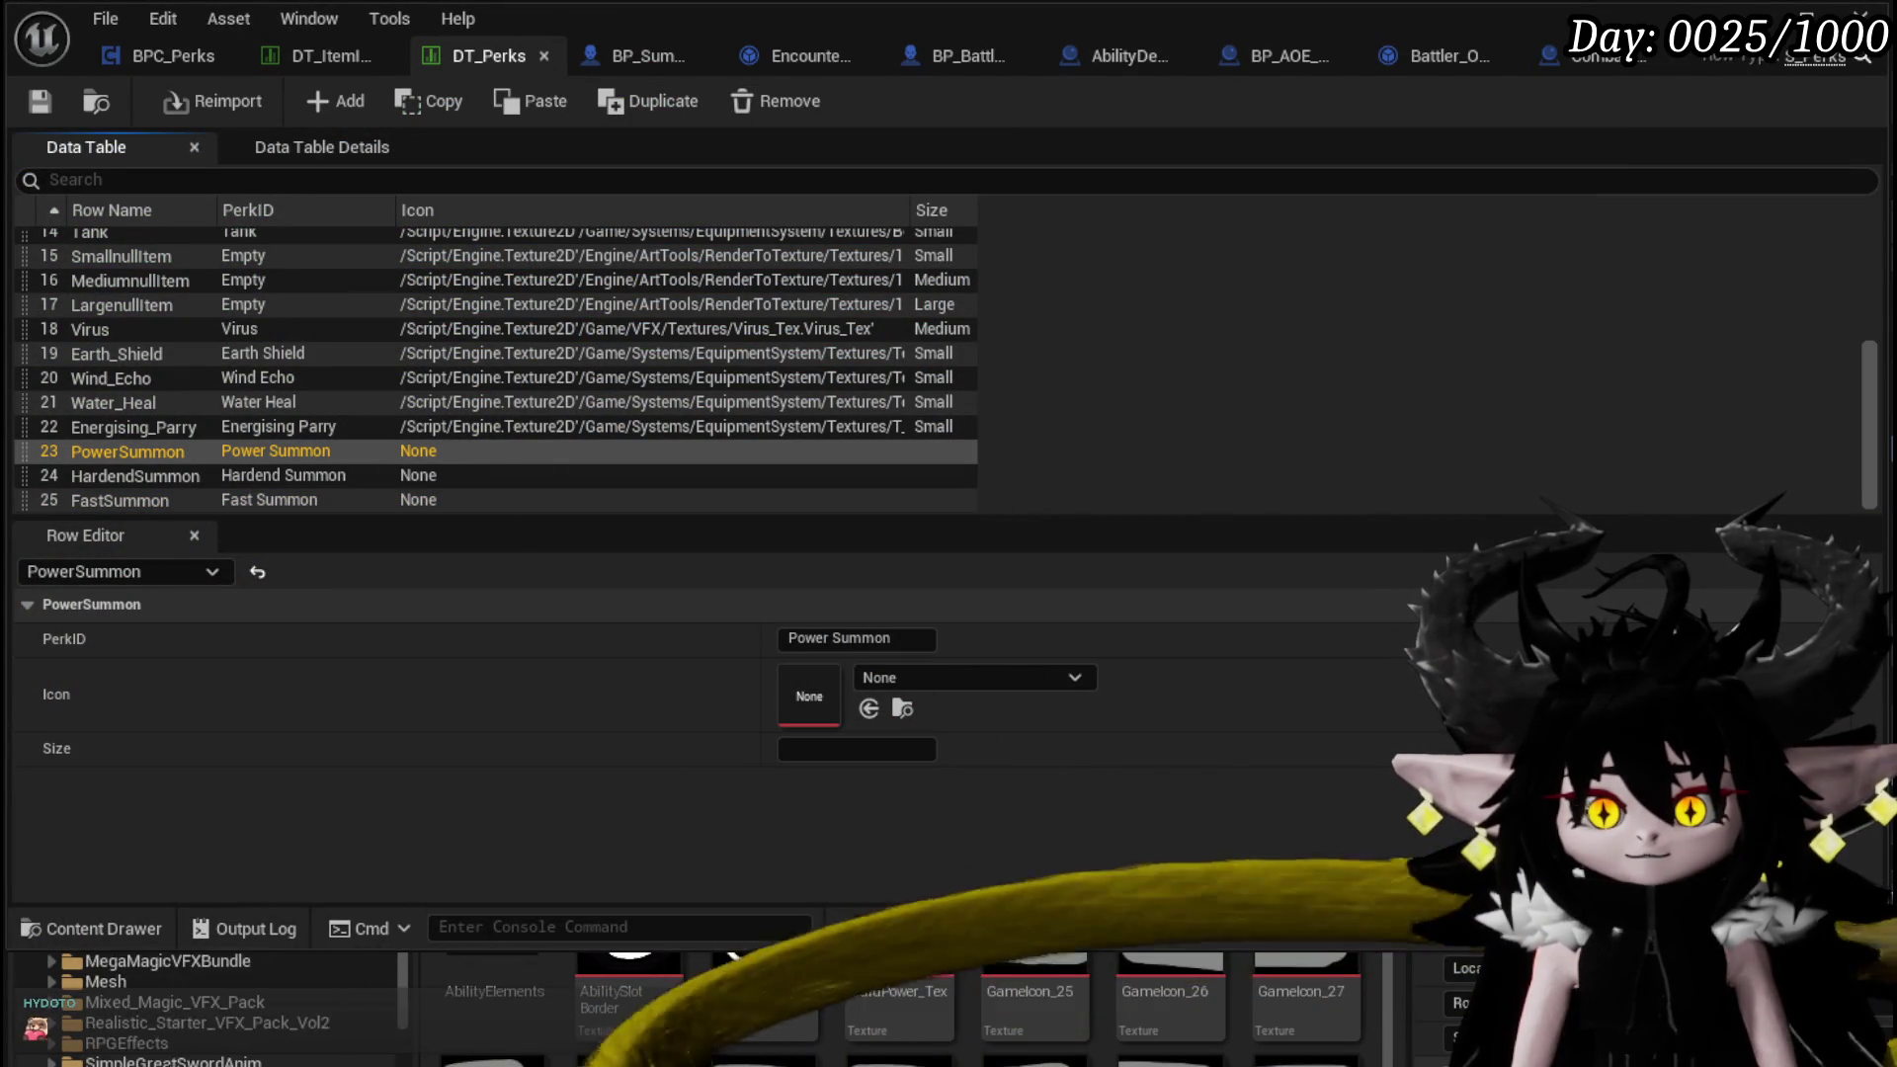
scroll(247, 1013, "down", 3)
scroll(713, 1001, "down", 3)
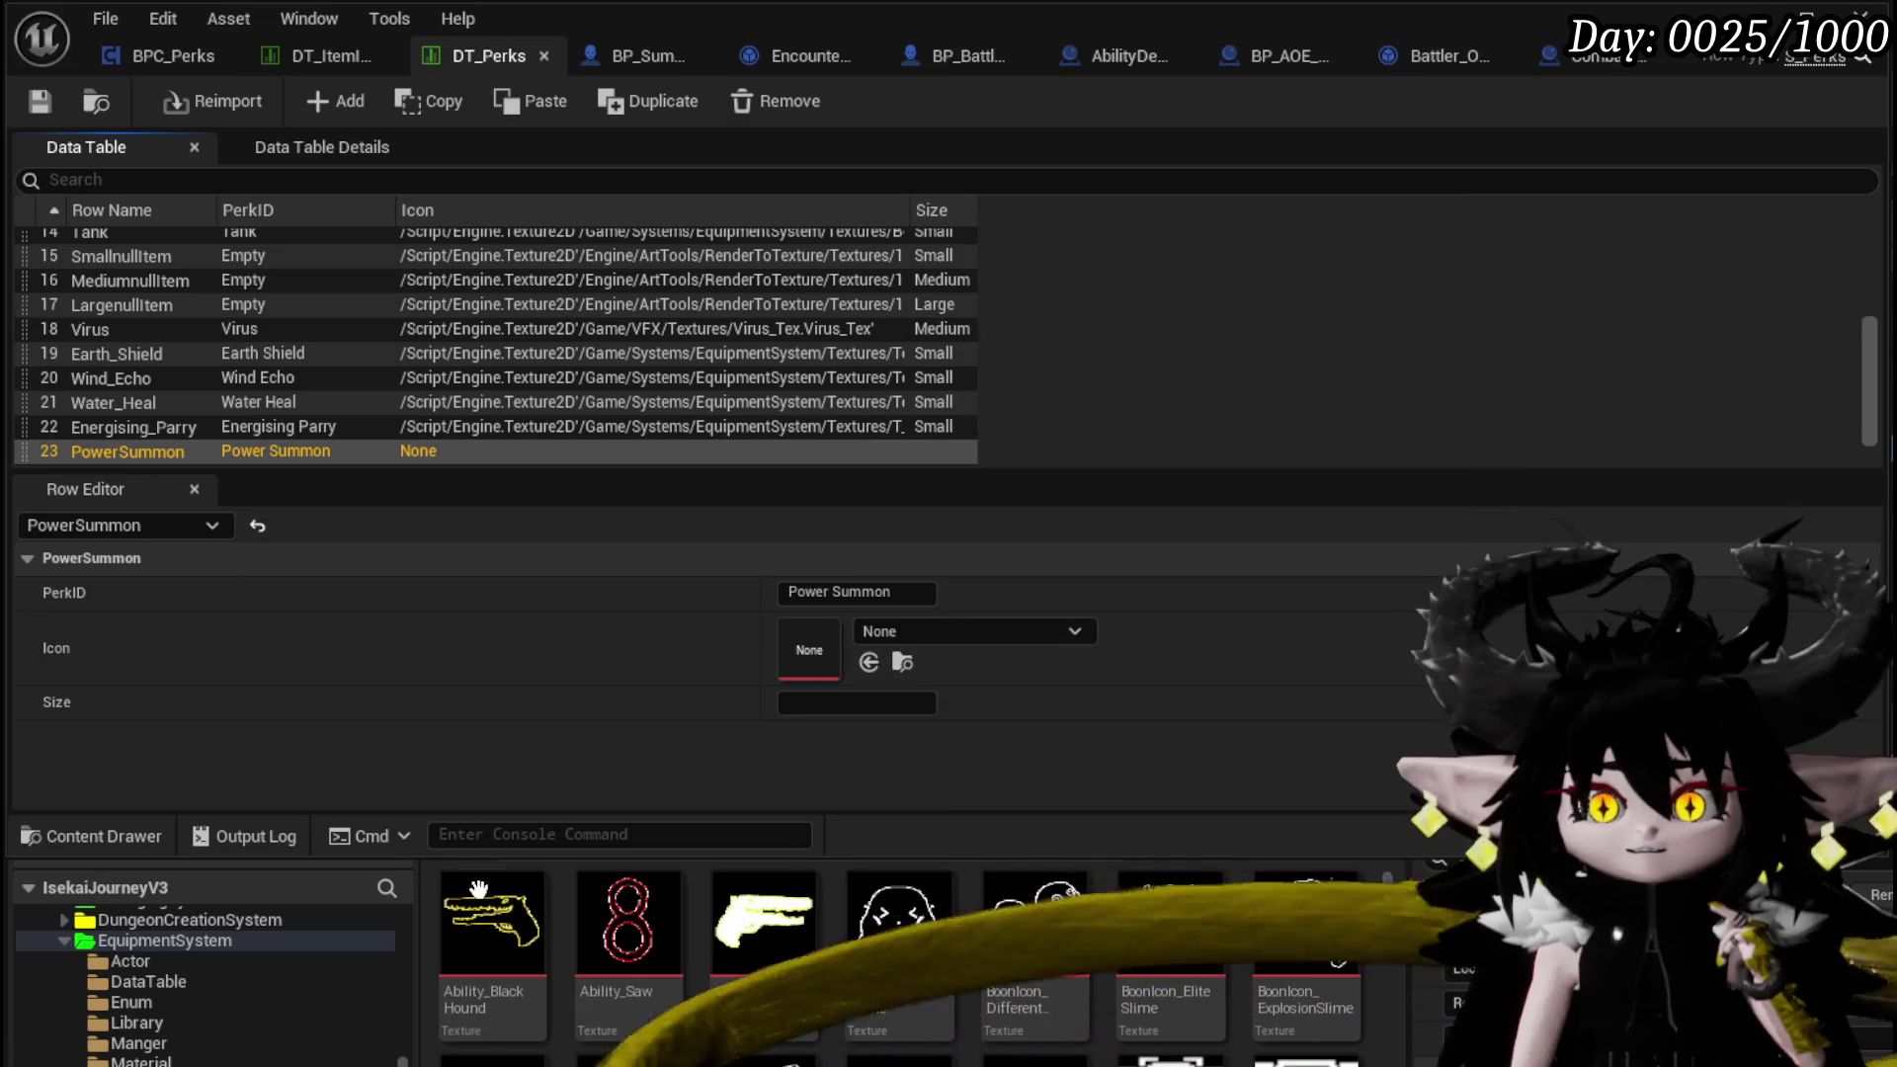
scroll(191, 429, "down", 2)
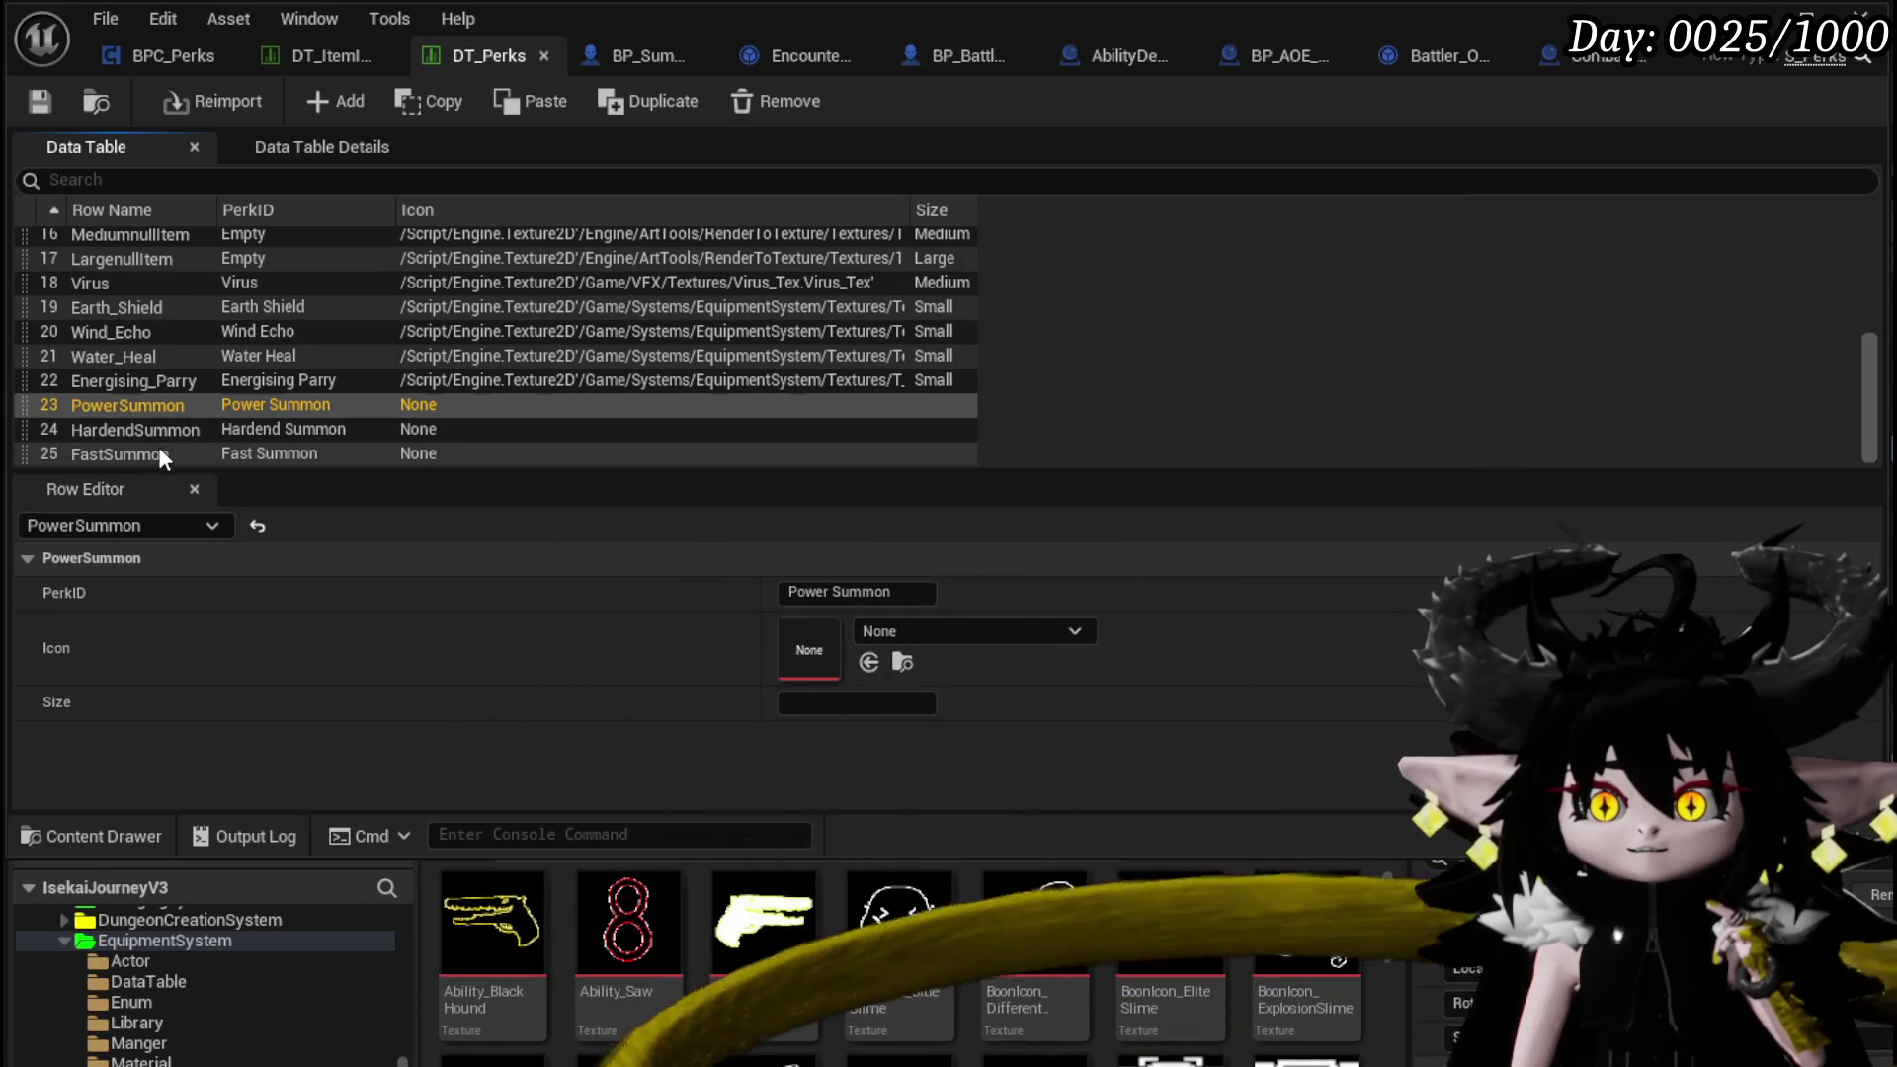
left_click(119, 454)
mouse_move(1033, 919)
left_mouse_down()
mouse_move(949, 783)
mouse_move(938, 652)
left_mouse_up()
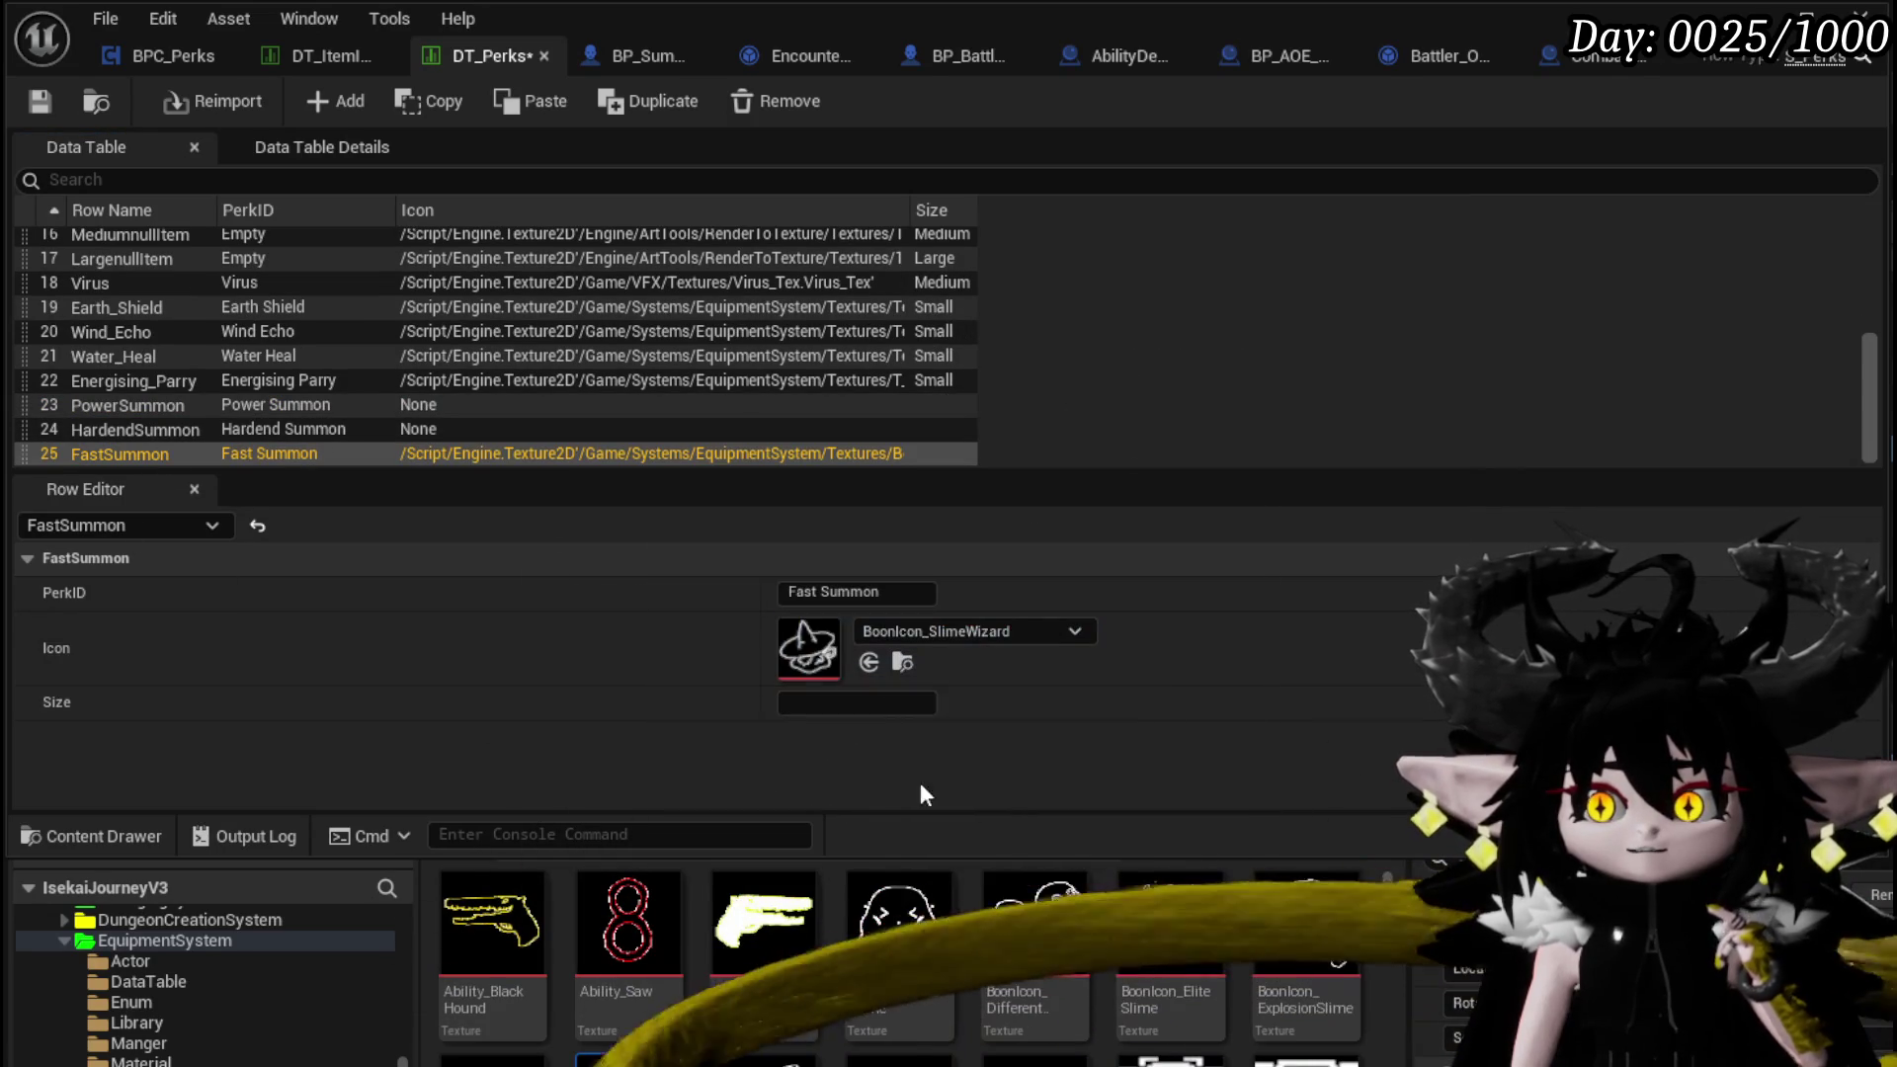
left_click(136, 429)
mouse_move(898, 924)
left_mouse_down()
mouse_move(889, 751)
mouse_move(949, 642)
left_mouse_up()
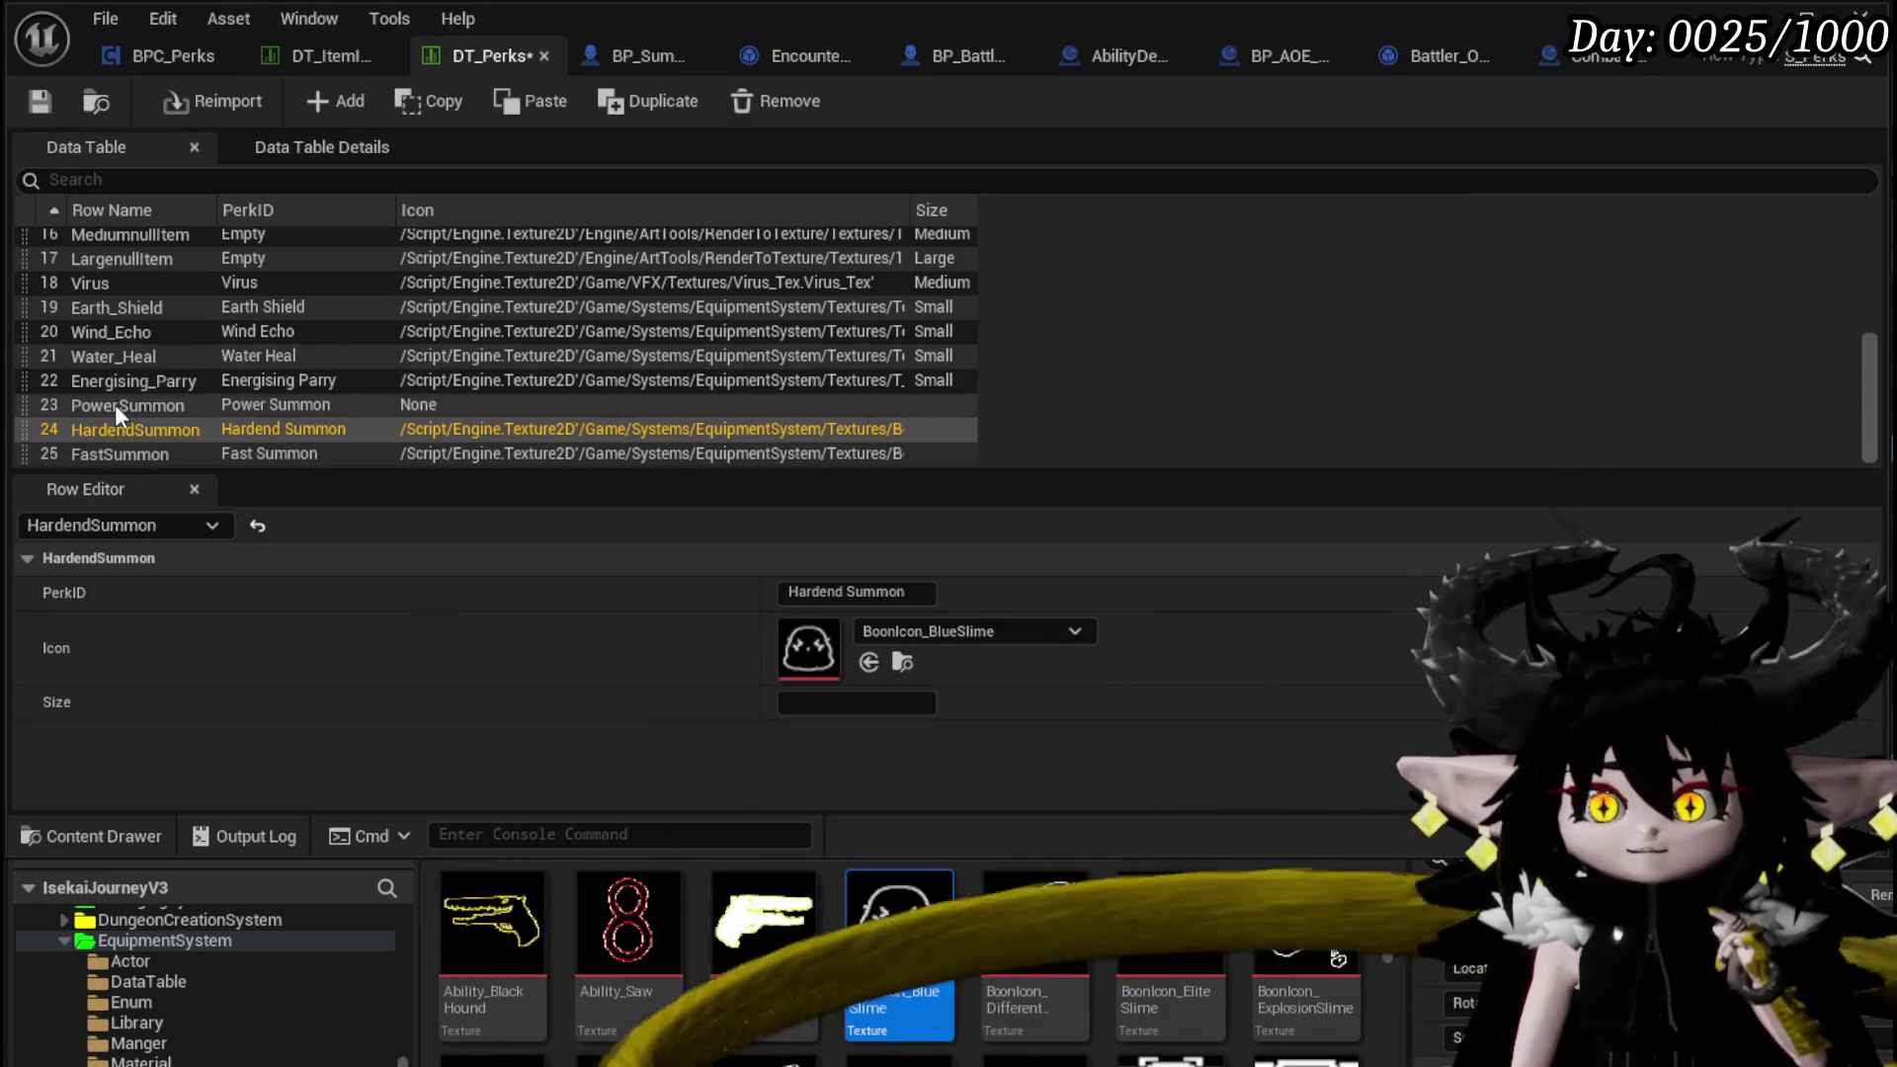
Give PowerSummon the BoonIcon_Hazard icon and save DT_Perks
left_click(127, 405)
scroll(890, 948, "down", 5)
scroll(889, 949, "down", 10)
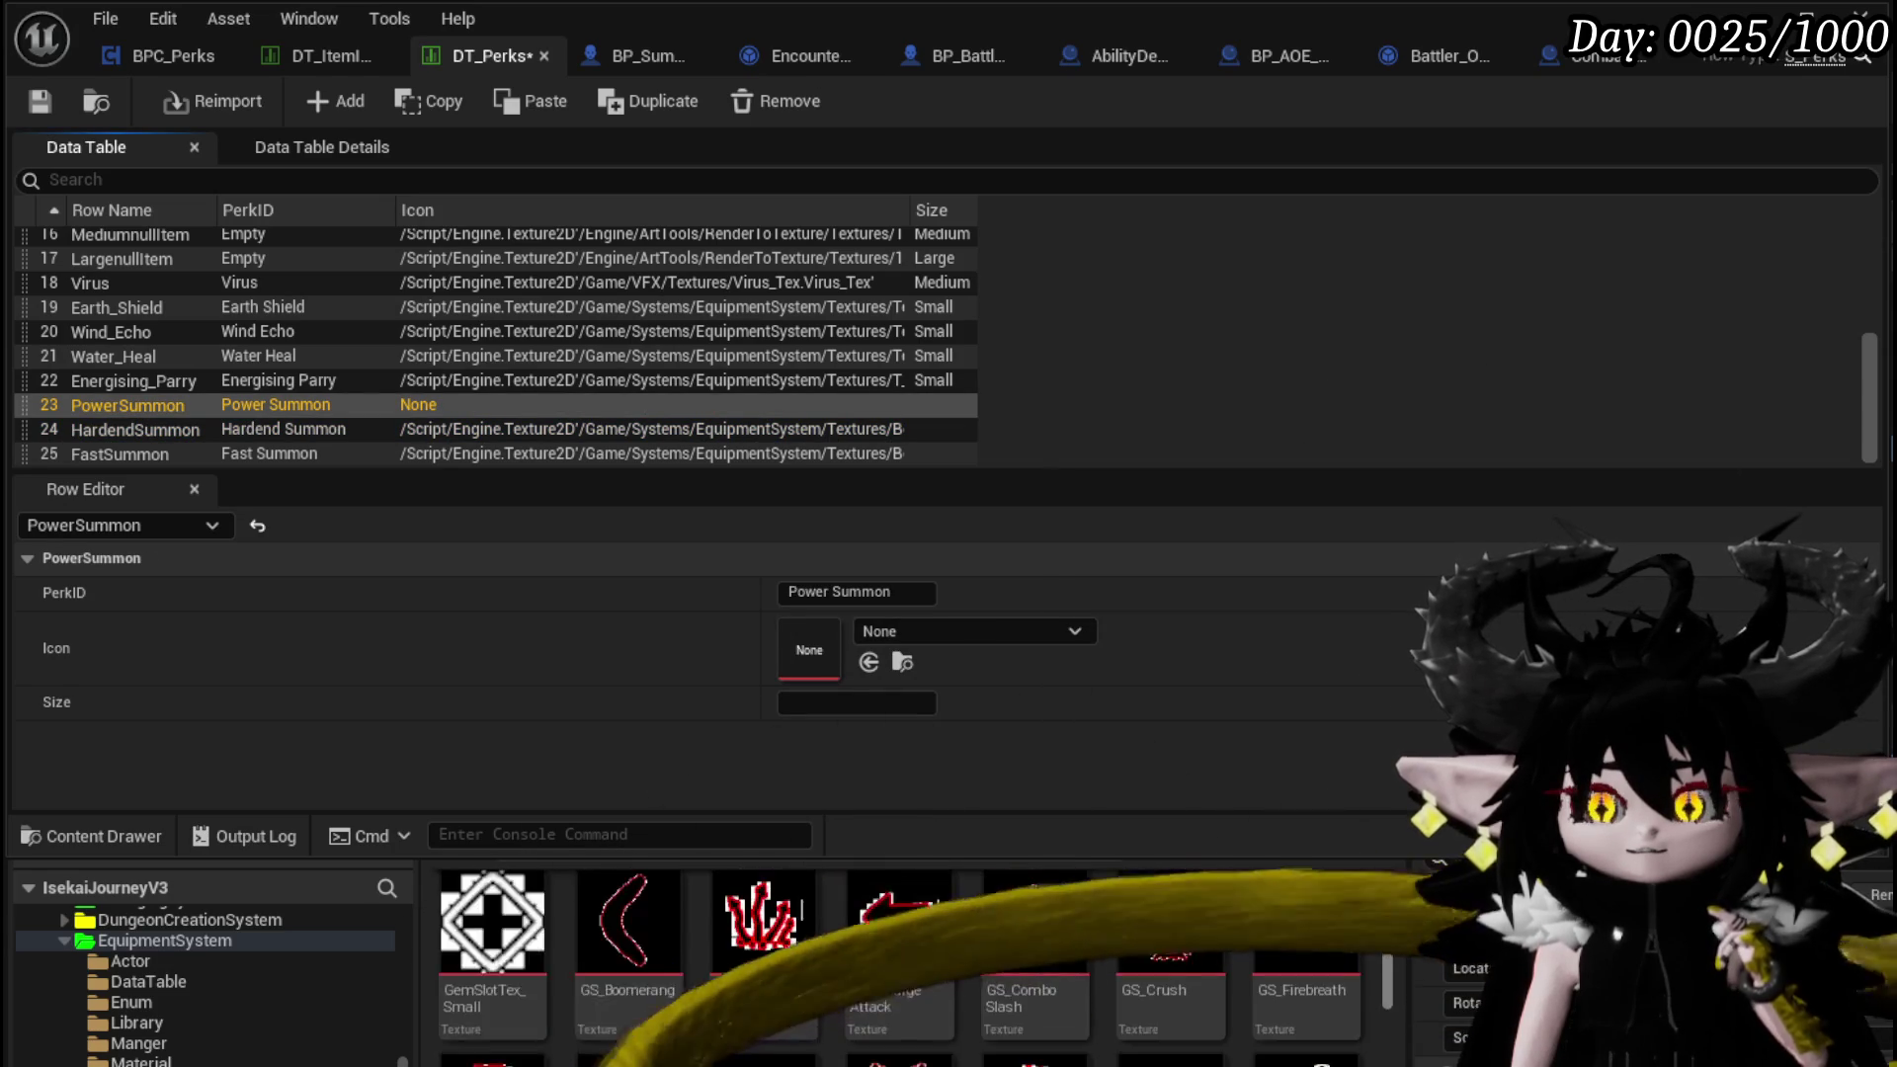
scroll(889, 949, "down", 8)
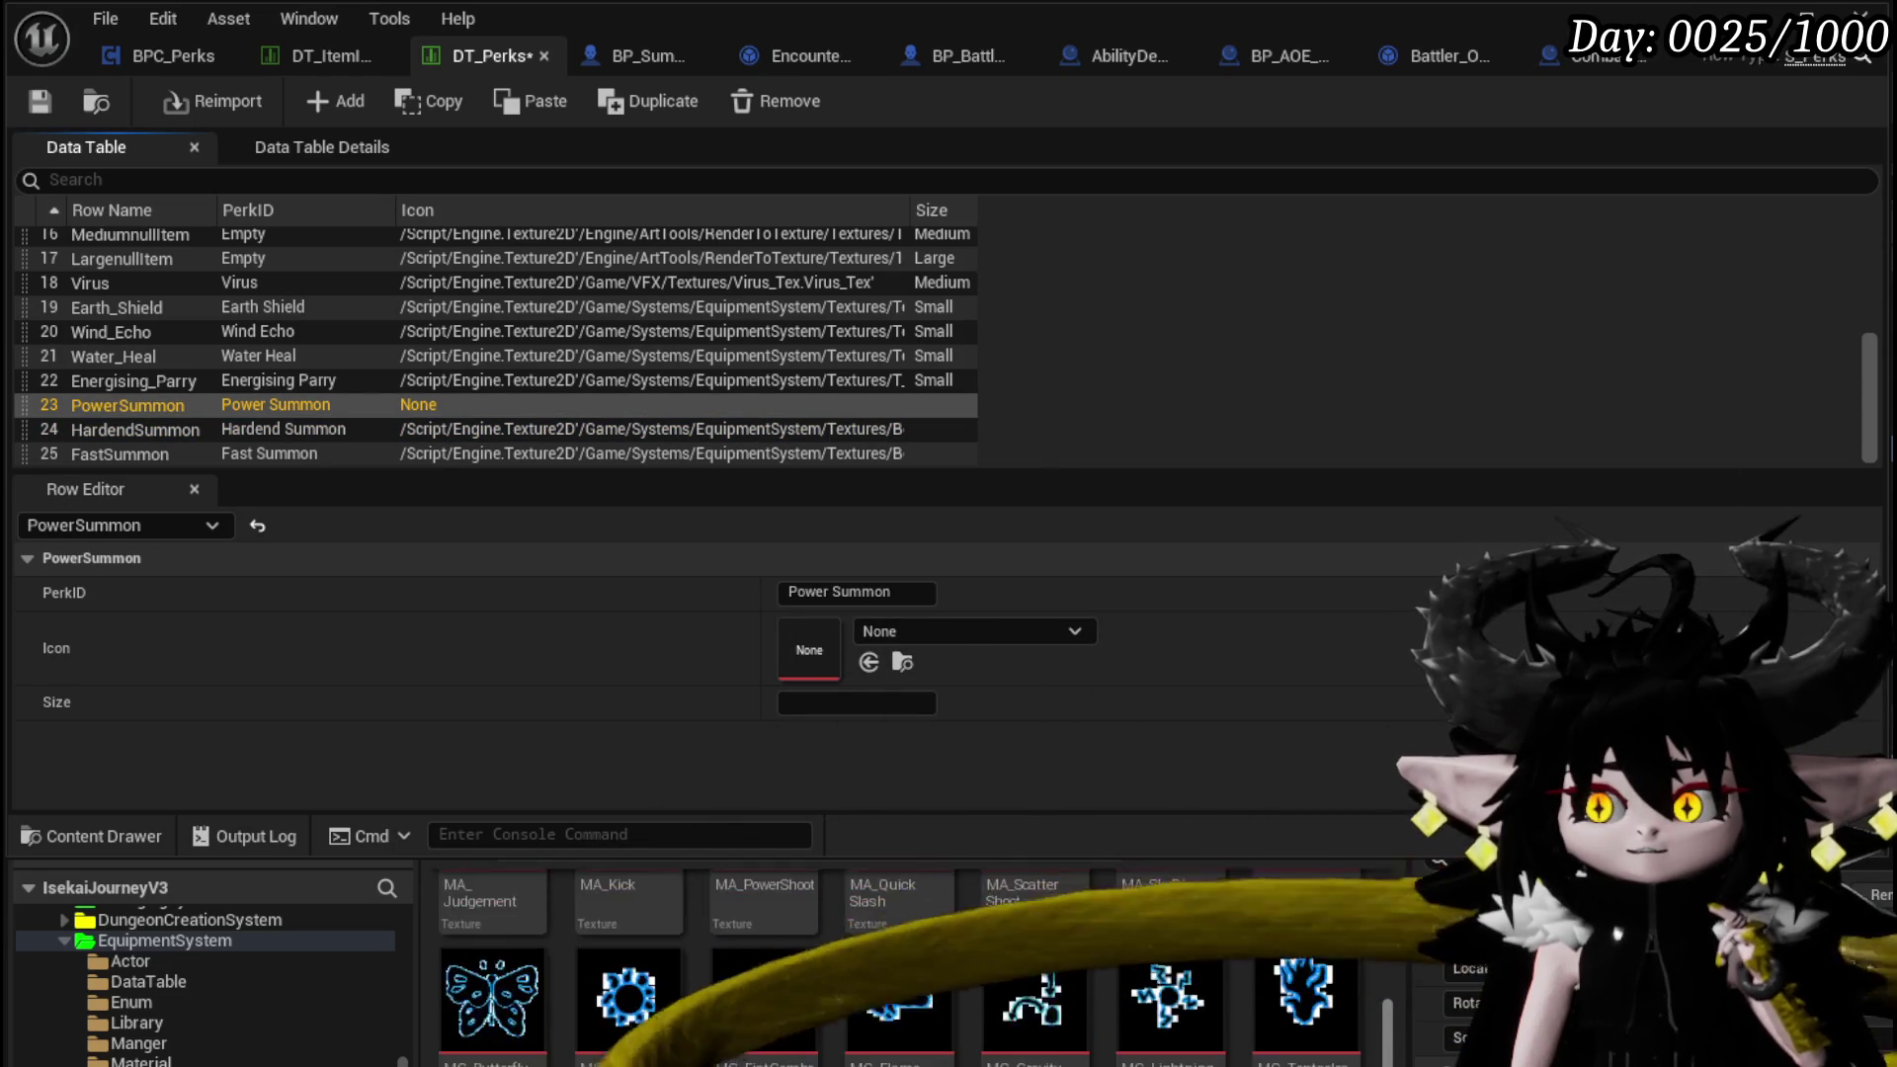
scroll(889, 949, "down", 8)
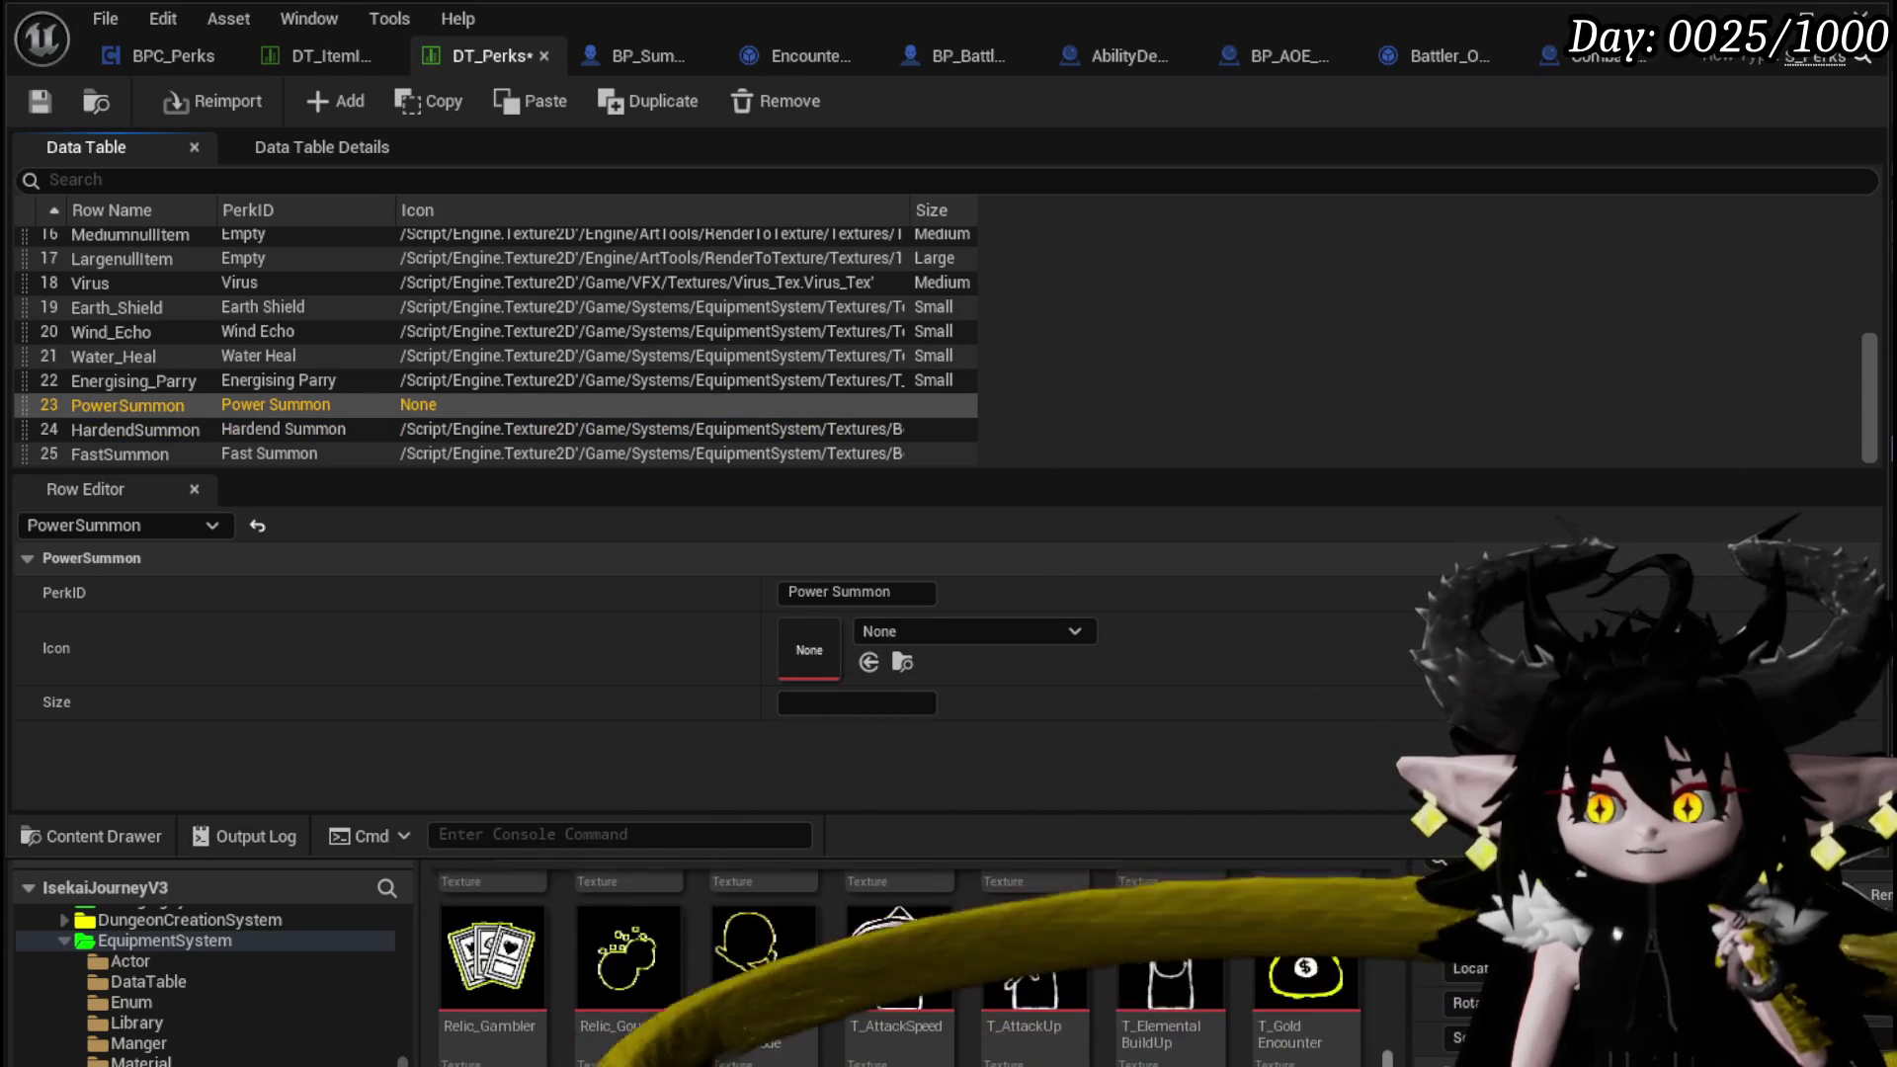
scroll(889, 948, "down", 5)
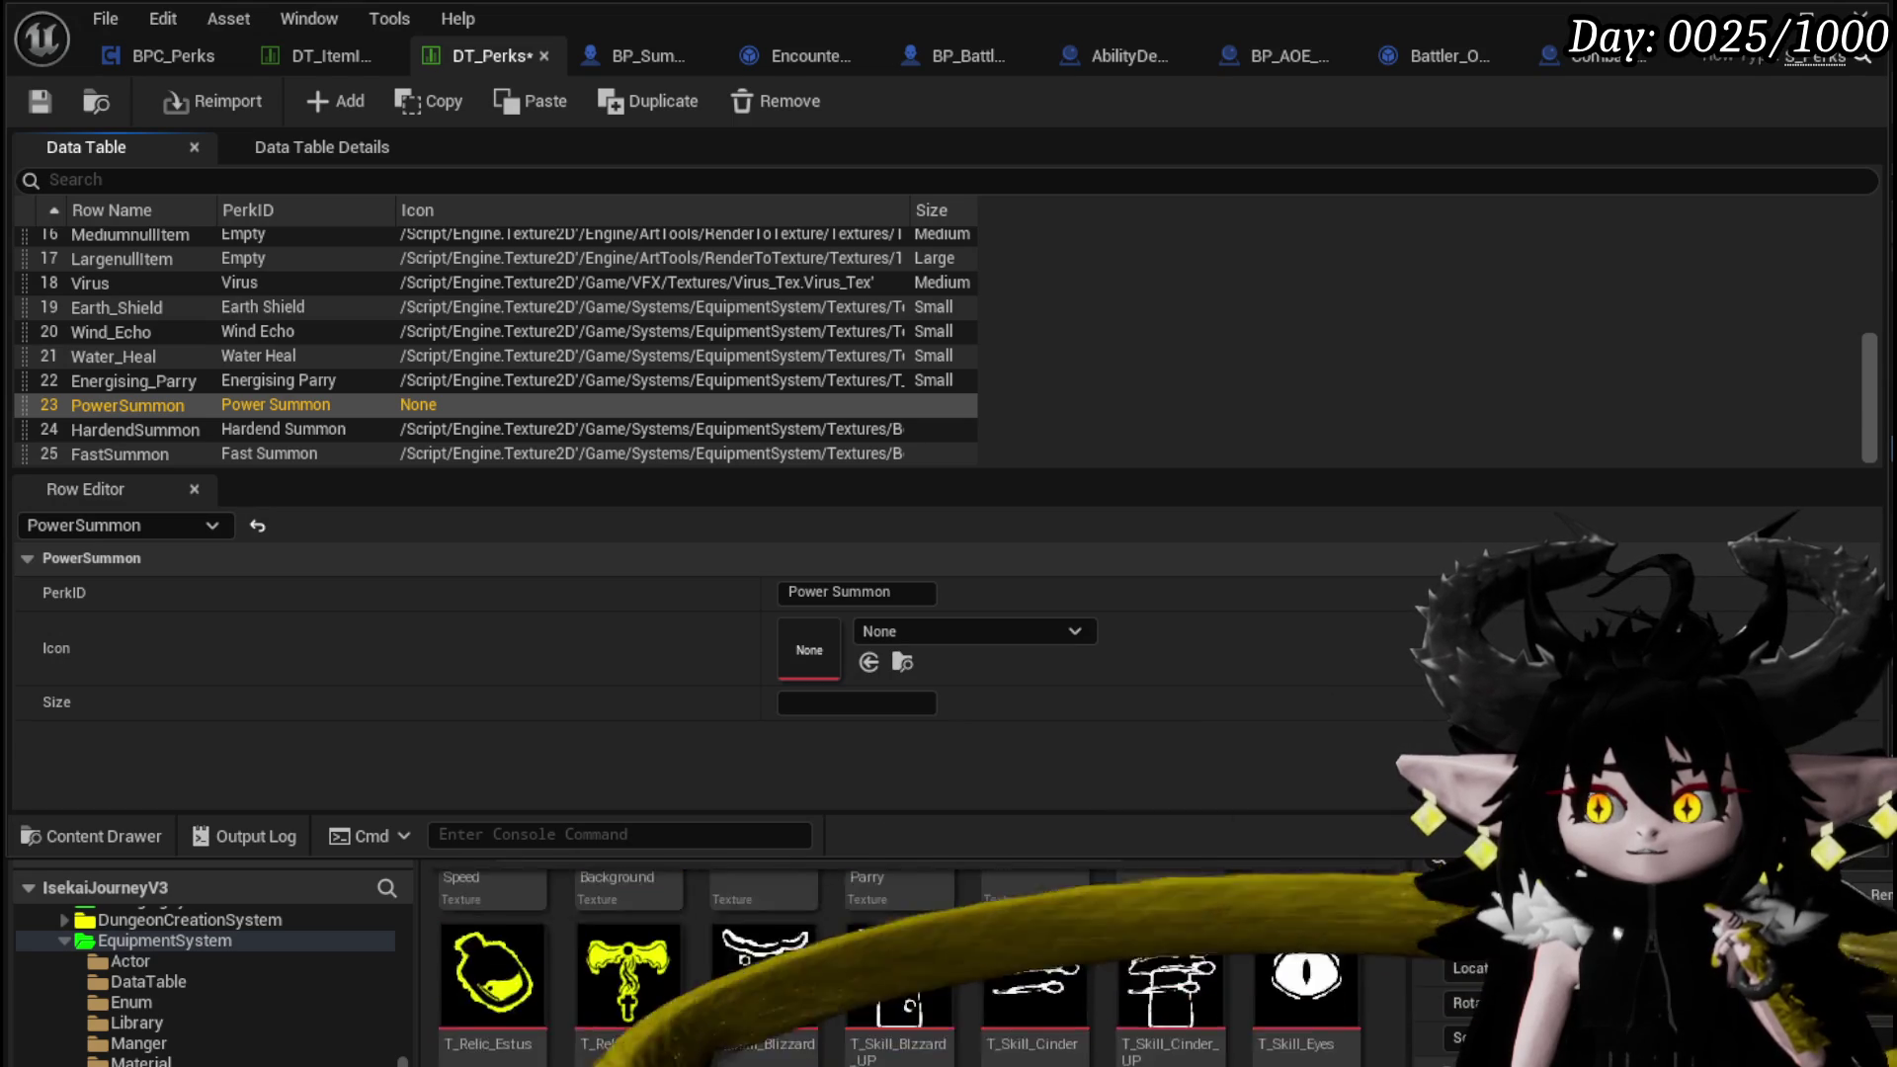
scroll(889, 948, "up", 5)
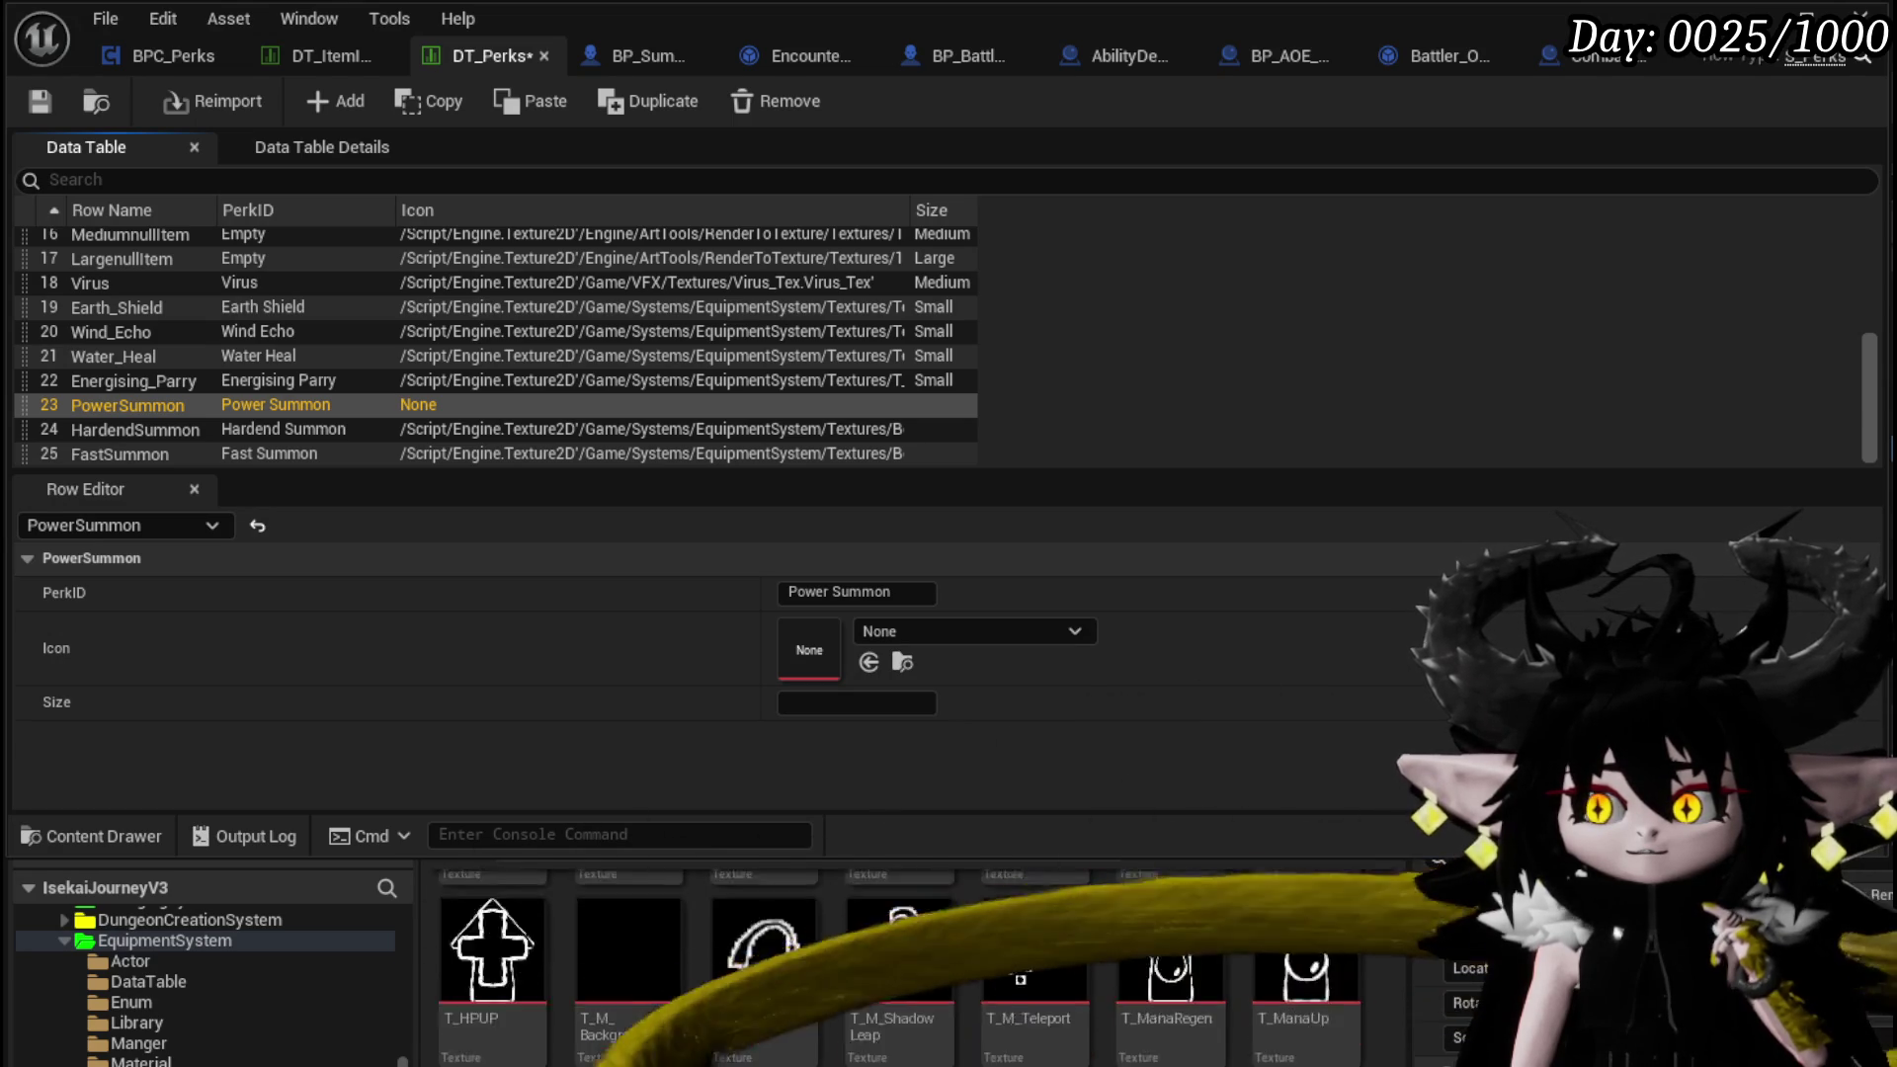
scroll(889, 948, "down", 3)
scroll(889, 948, "up", 3)
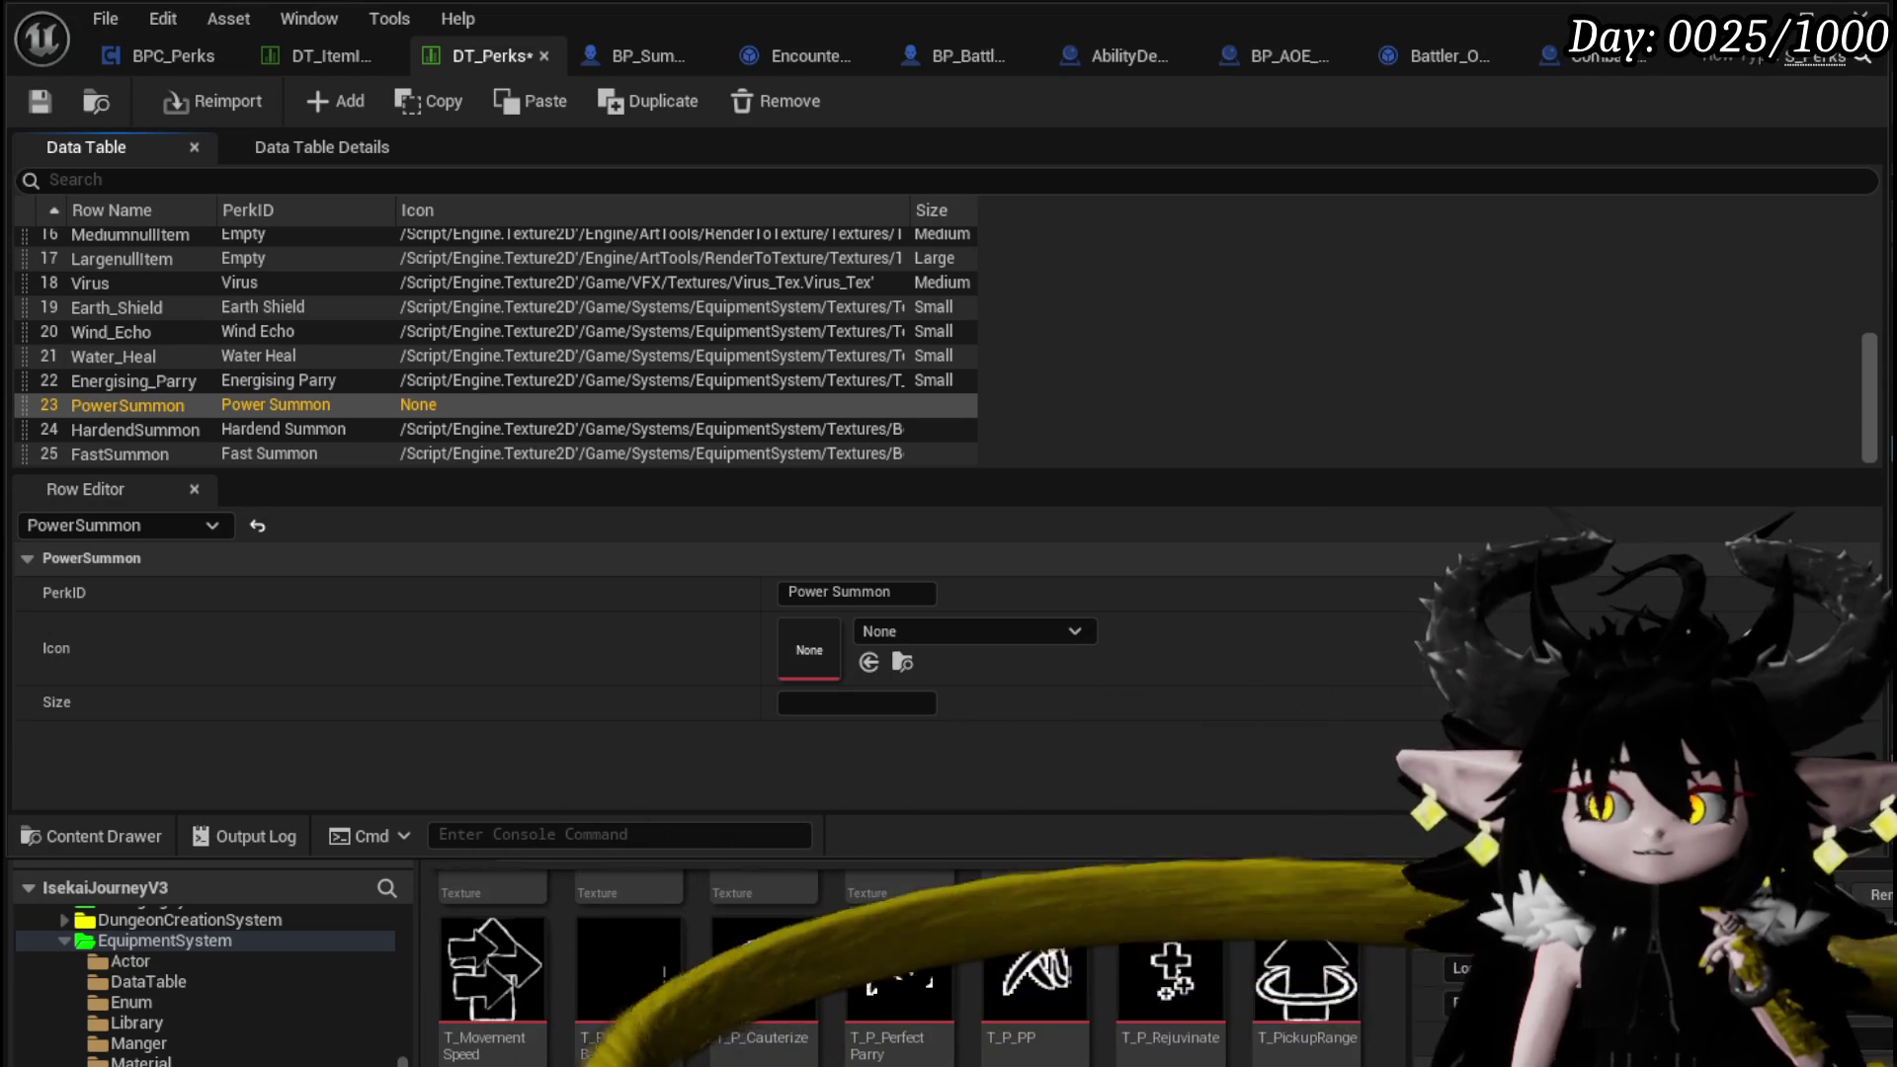
scroll(890, 949, "up", 3)
scroll(889, 948, "down", 3)
left_click_drag(1306, 919, 809, 650)
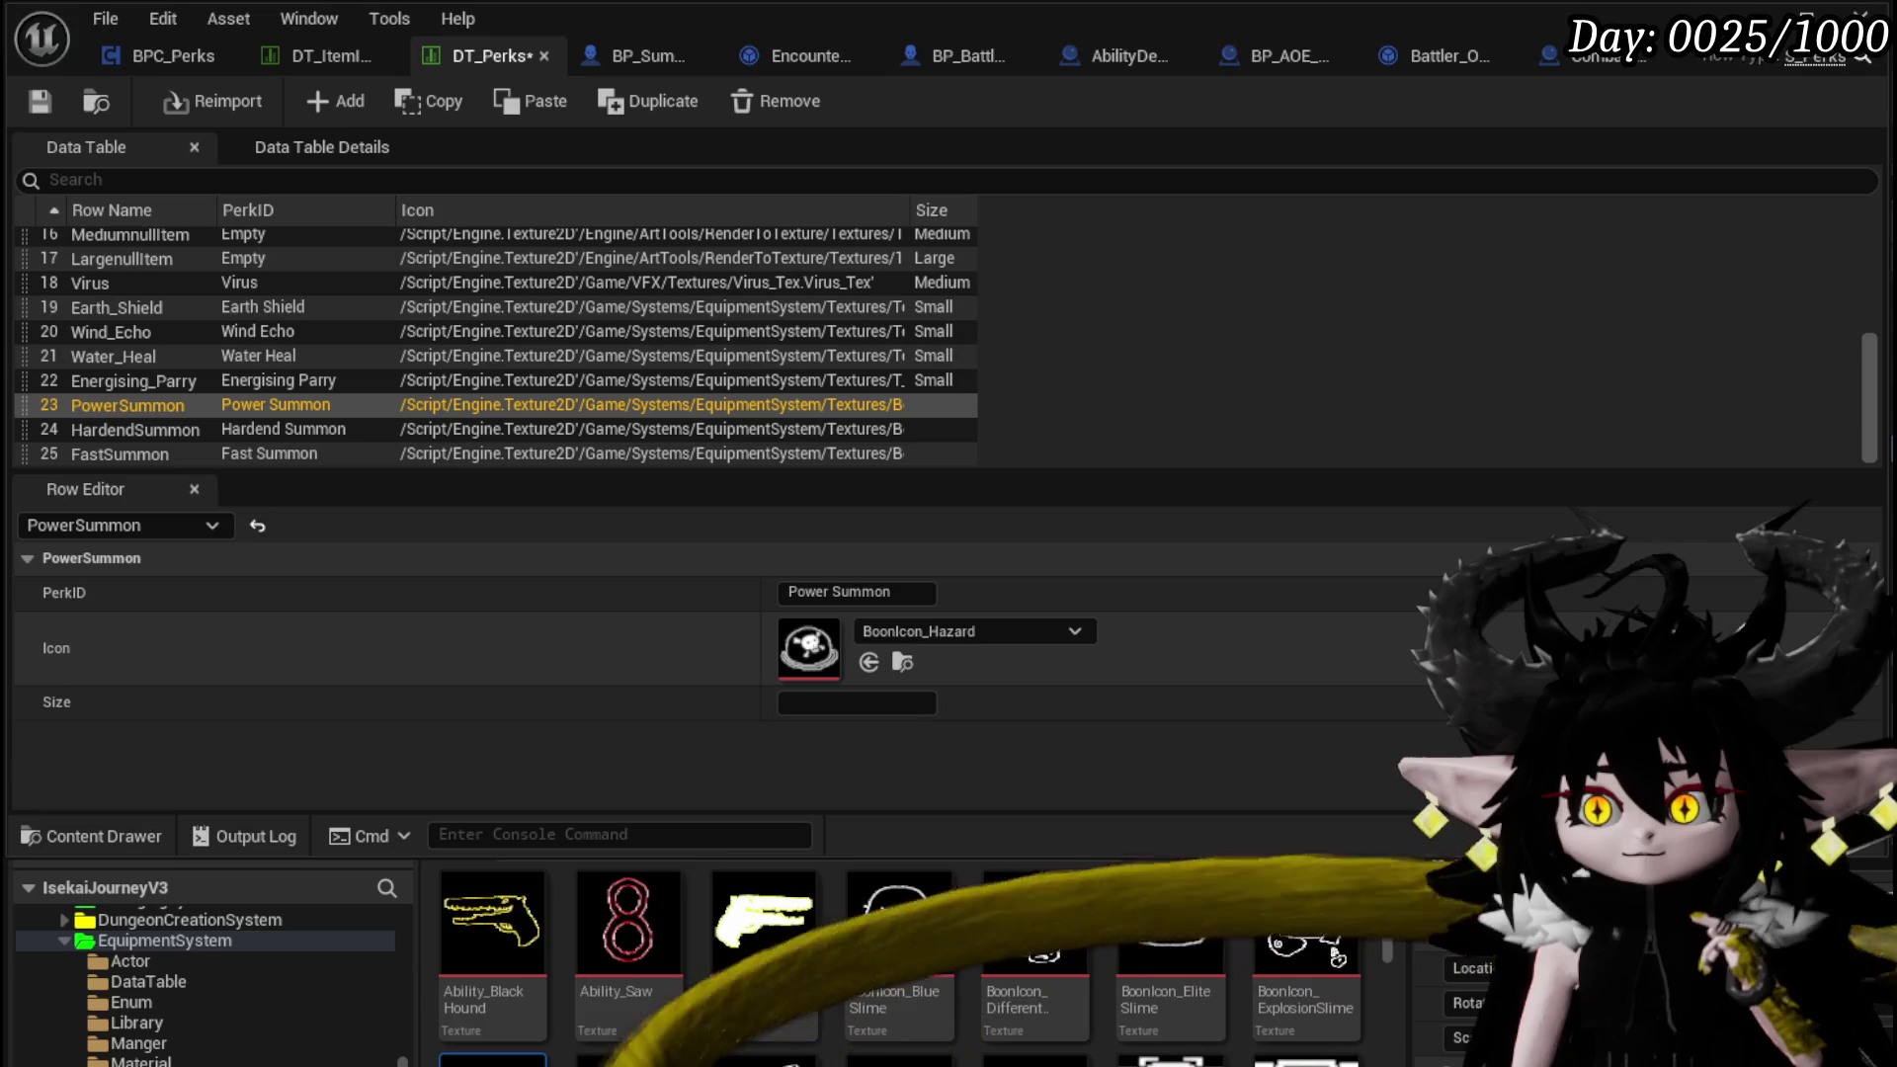
left_click(39, 101)
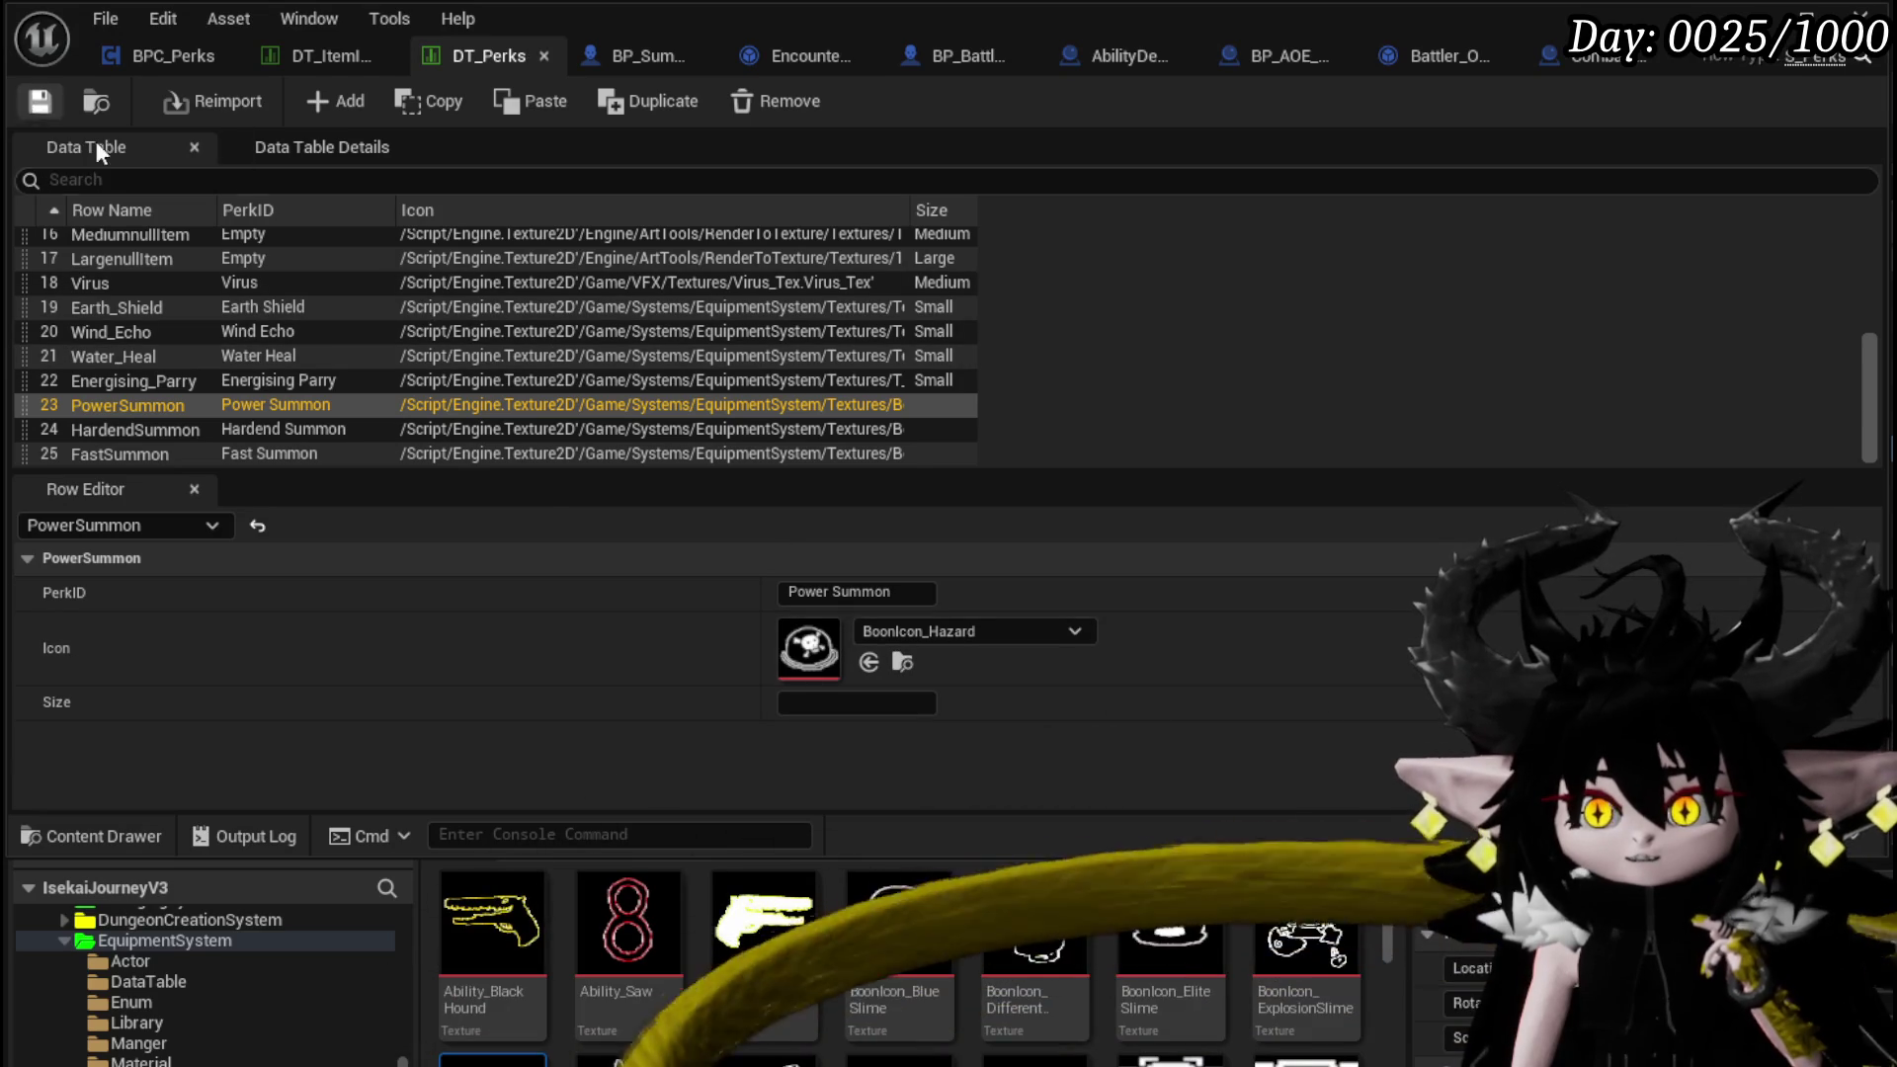
Set the Size of PowerSummon, HardendSummon and FastSummon to Small
left_click(860, 703)
type("small")
key("Return")
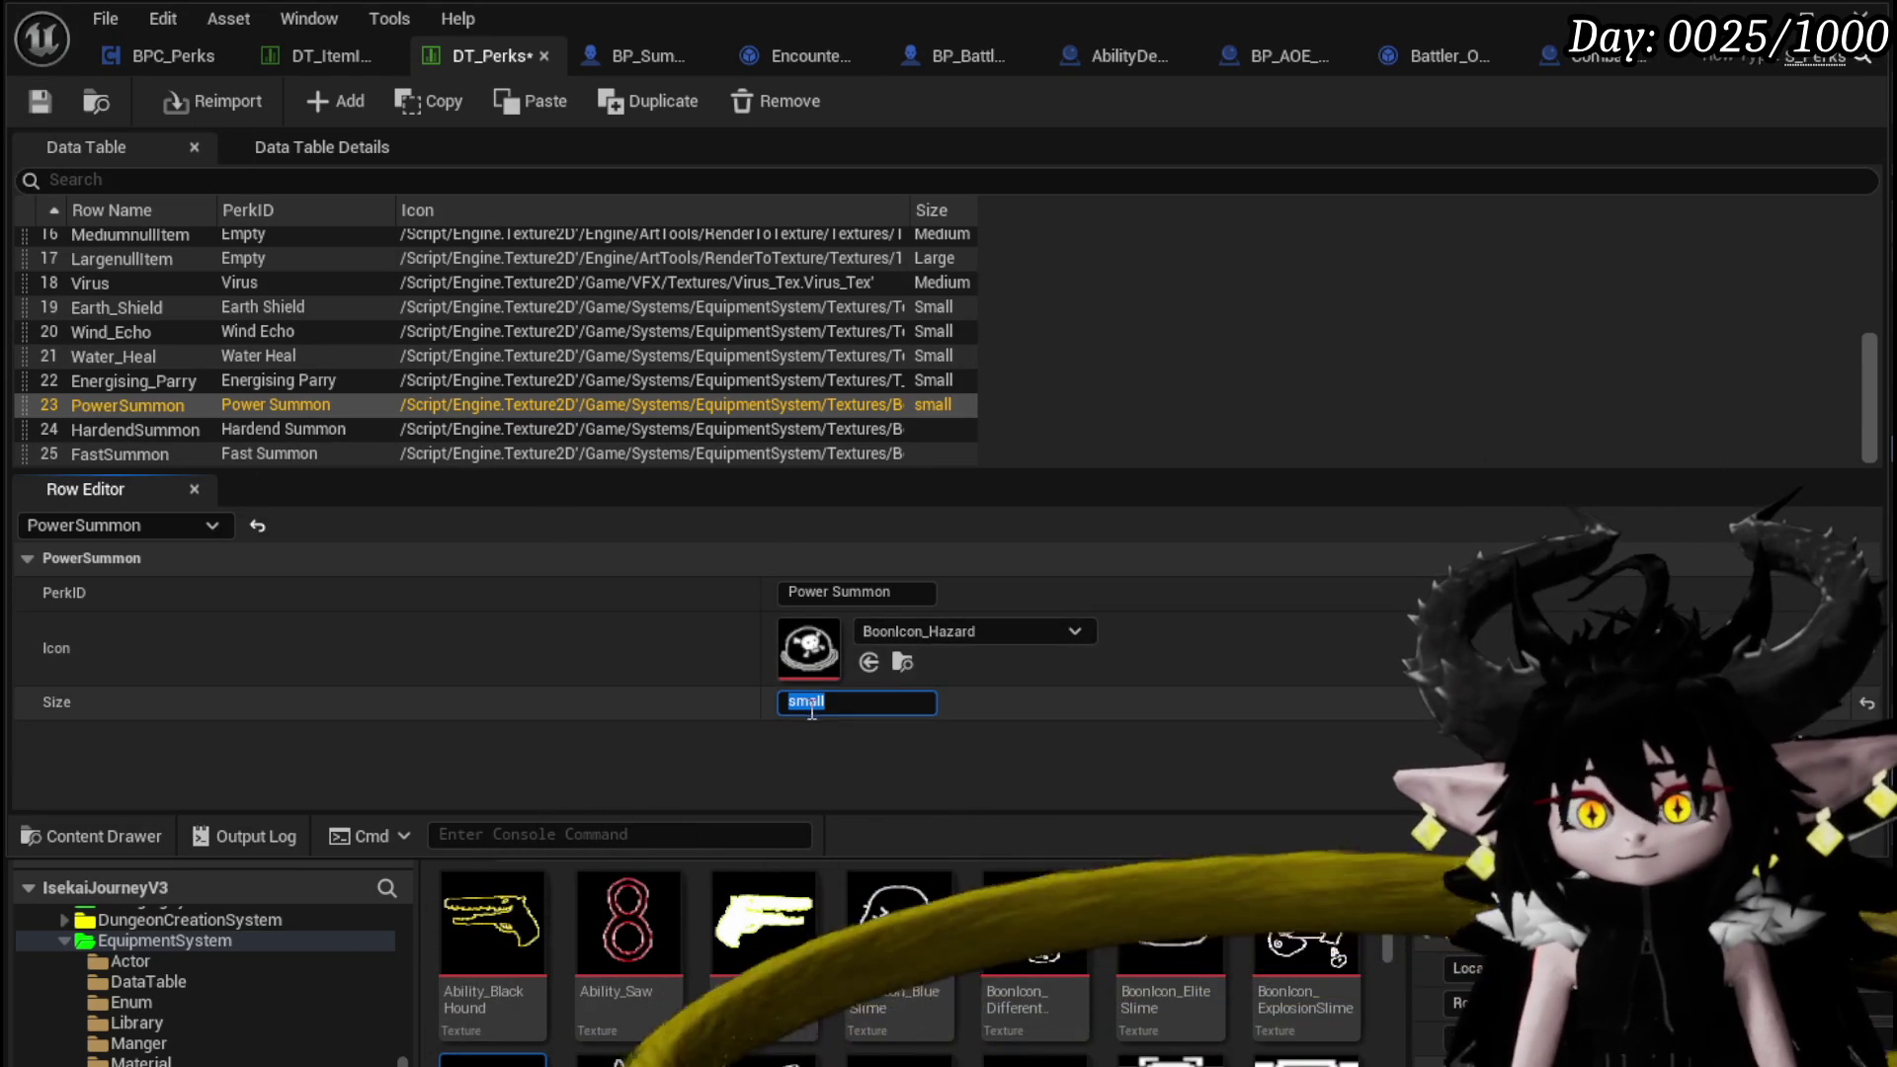
key("Return")
left_click(109, 434)
left_click(870, 703)
type("Small")
key("Return")
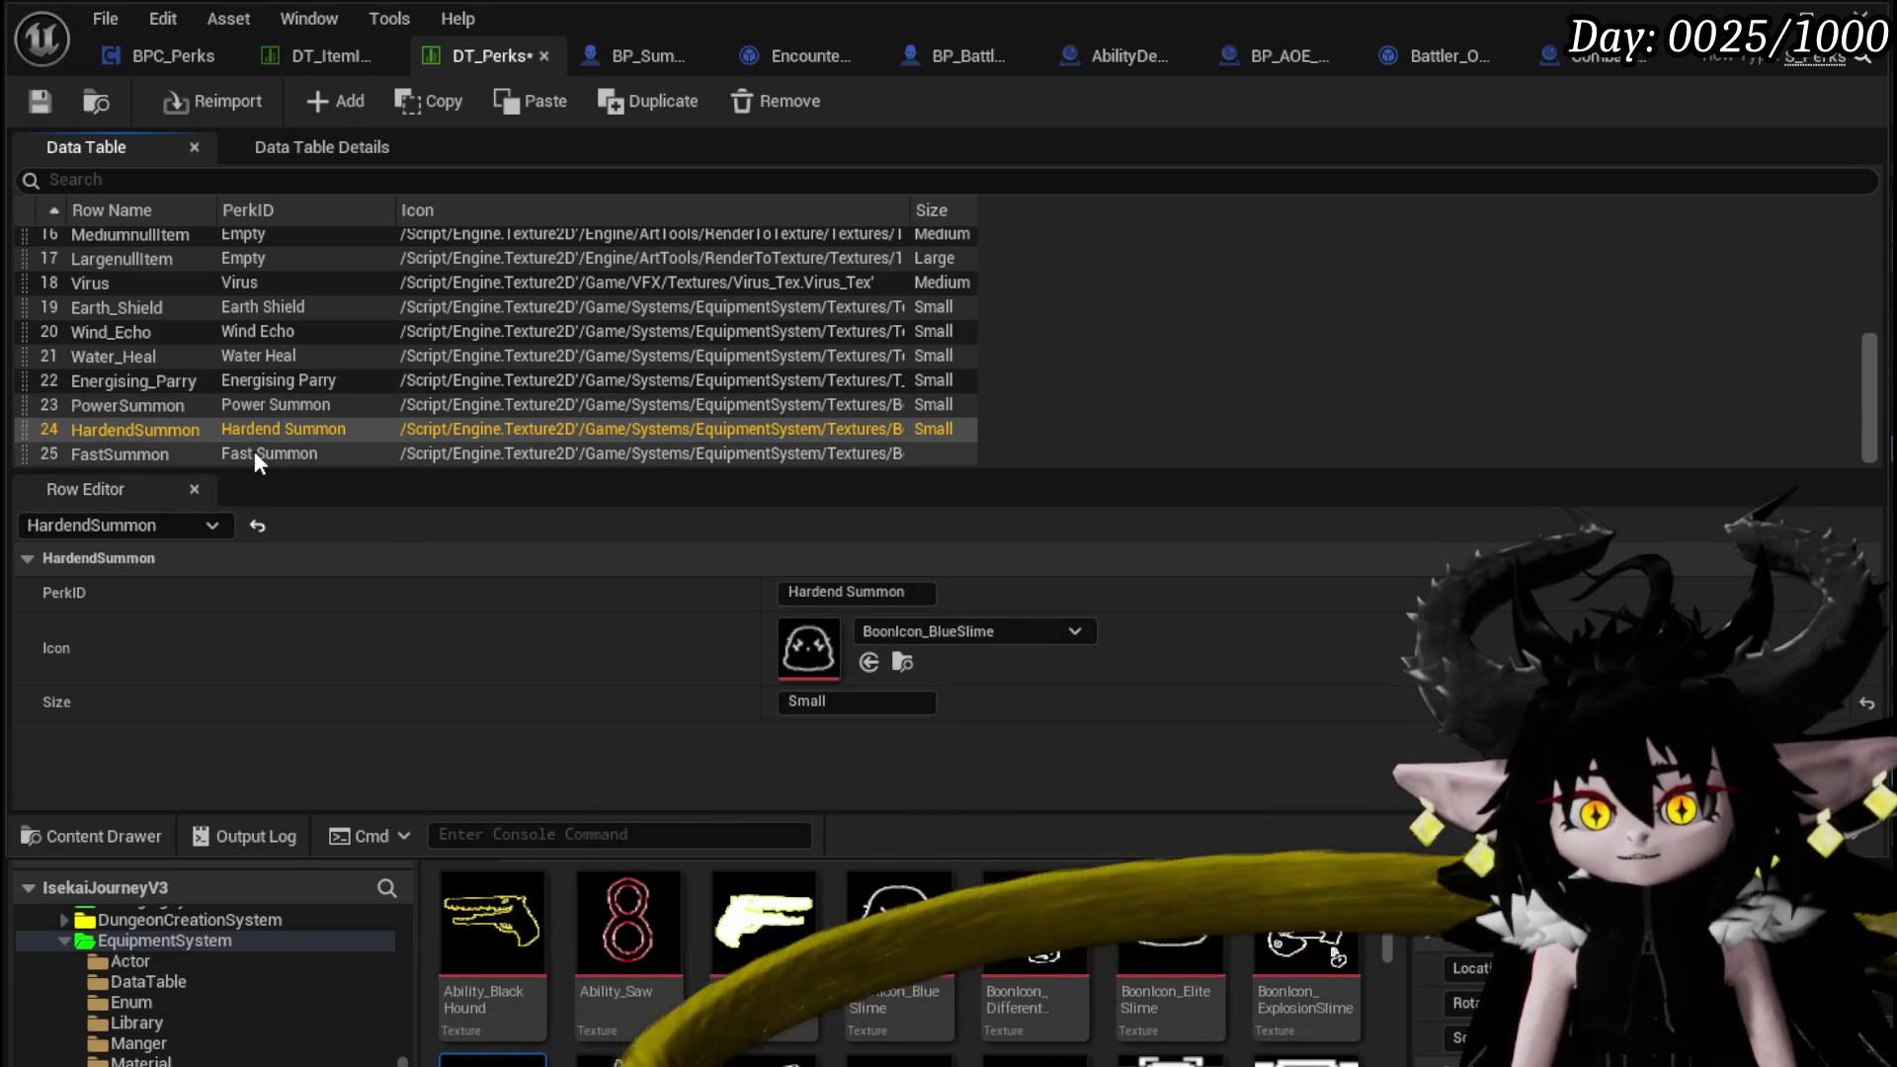
left_click(253, 453)
left_click(870, 703)
type("Small")
key("Return")
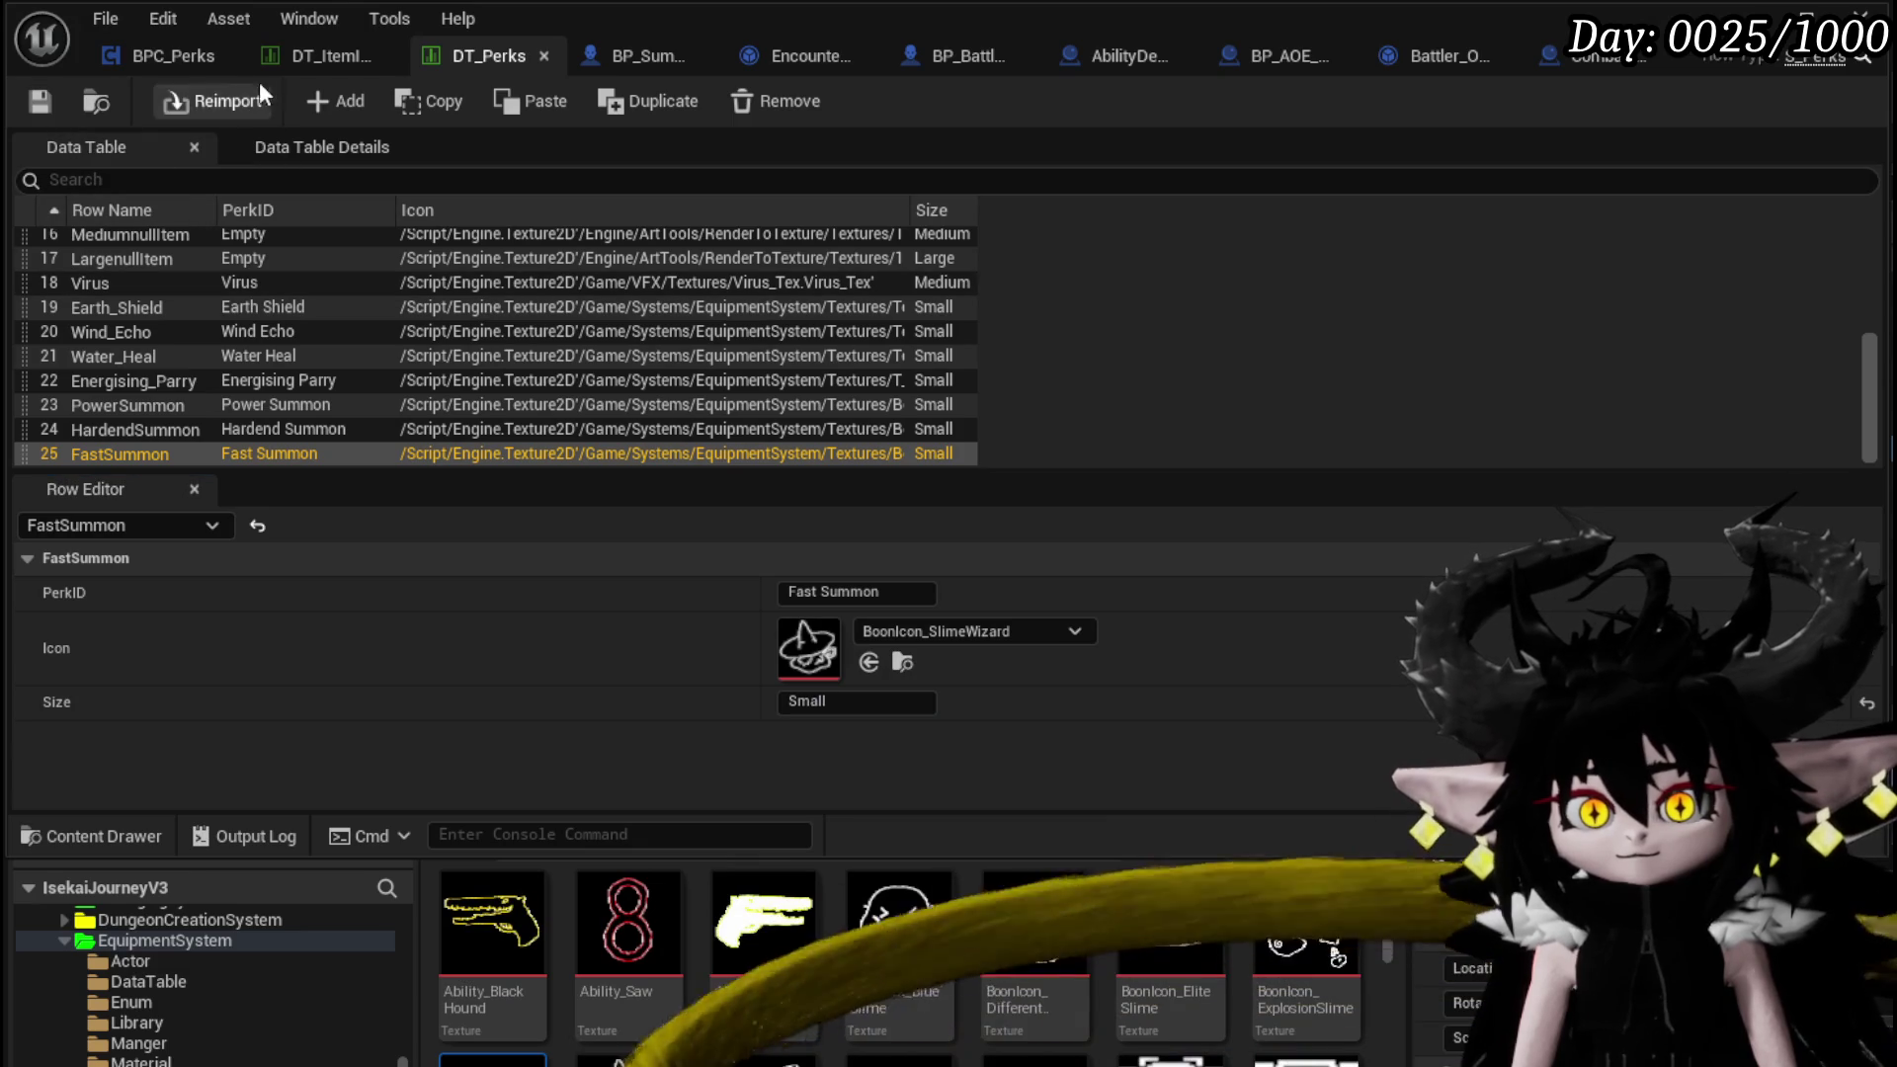
left_click(299, 59)
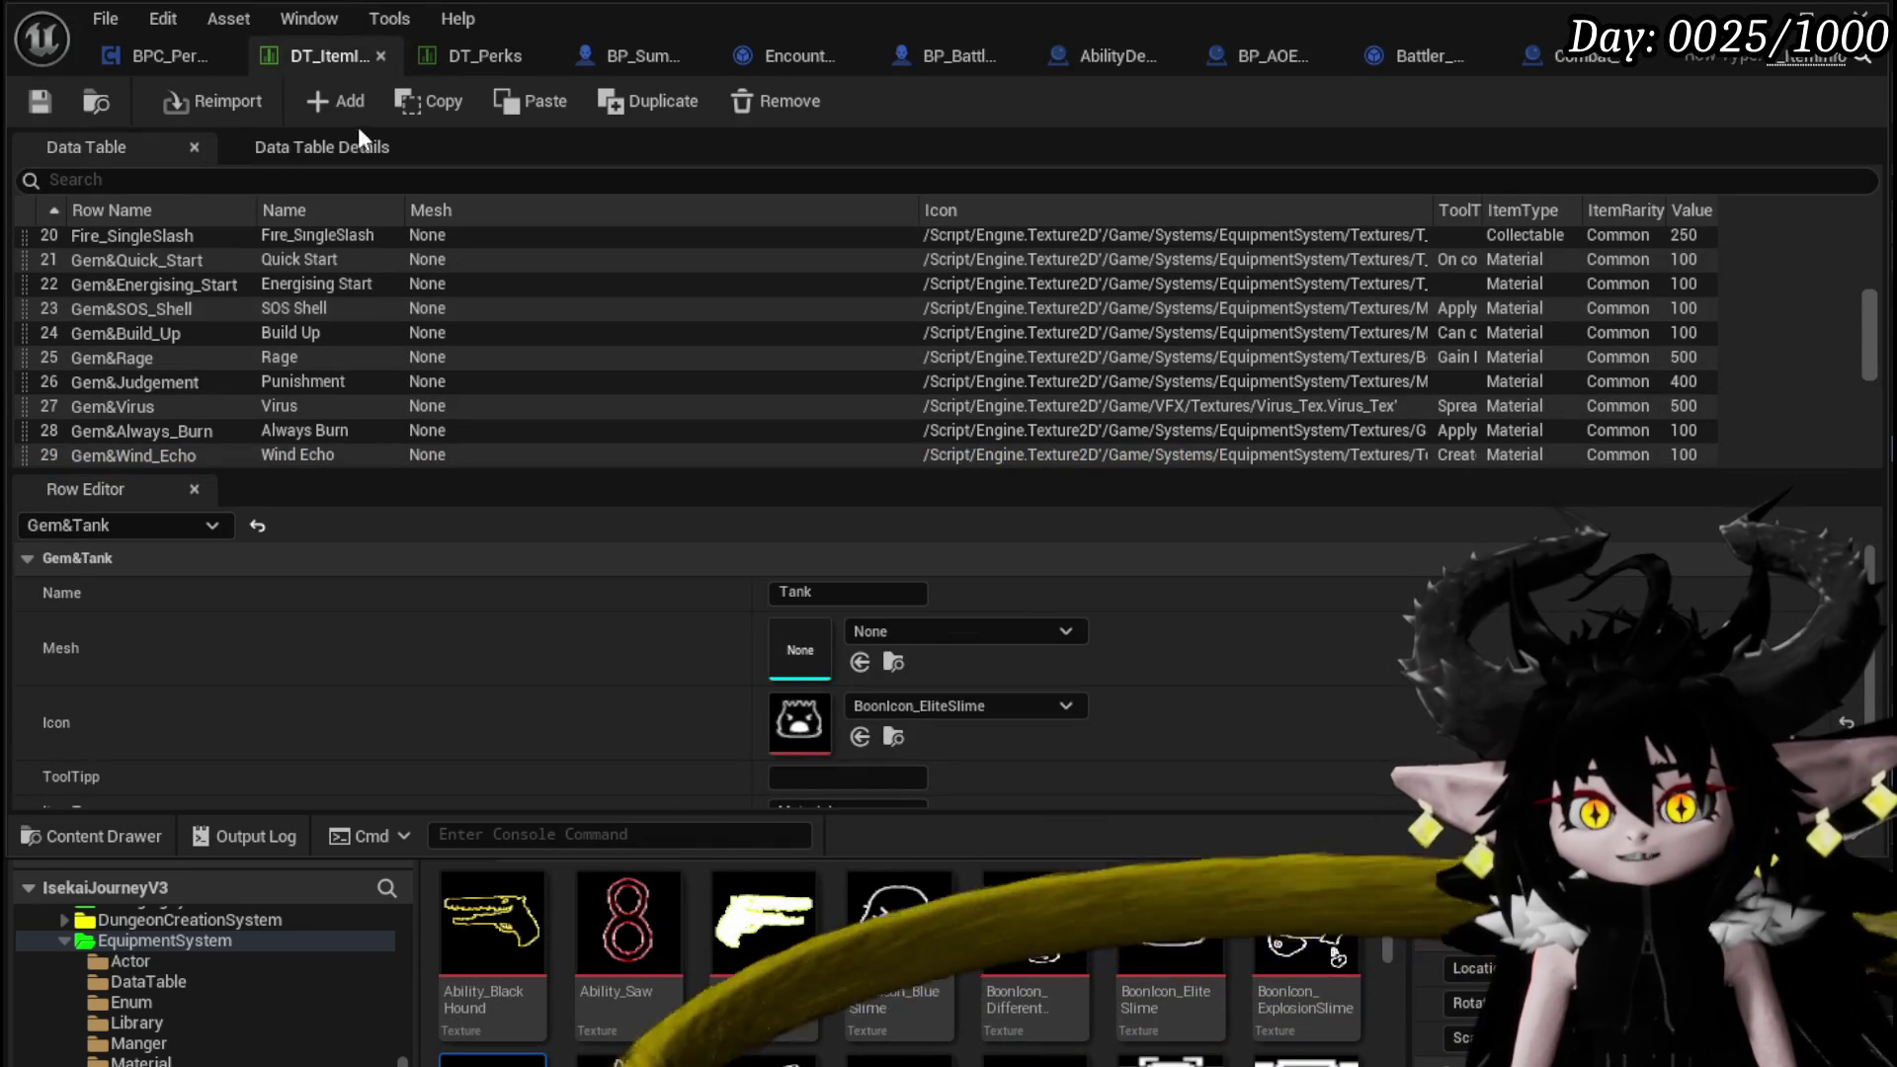
Add three new rows to DT_ItemList and name the first Gem&PowerSummon
left_click(322, 104)
left_click(322, 104)
left_click(322, 104)
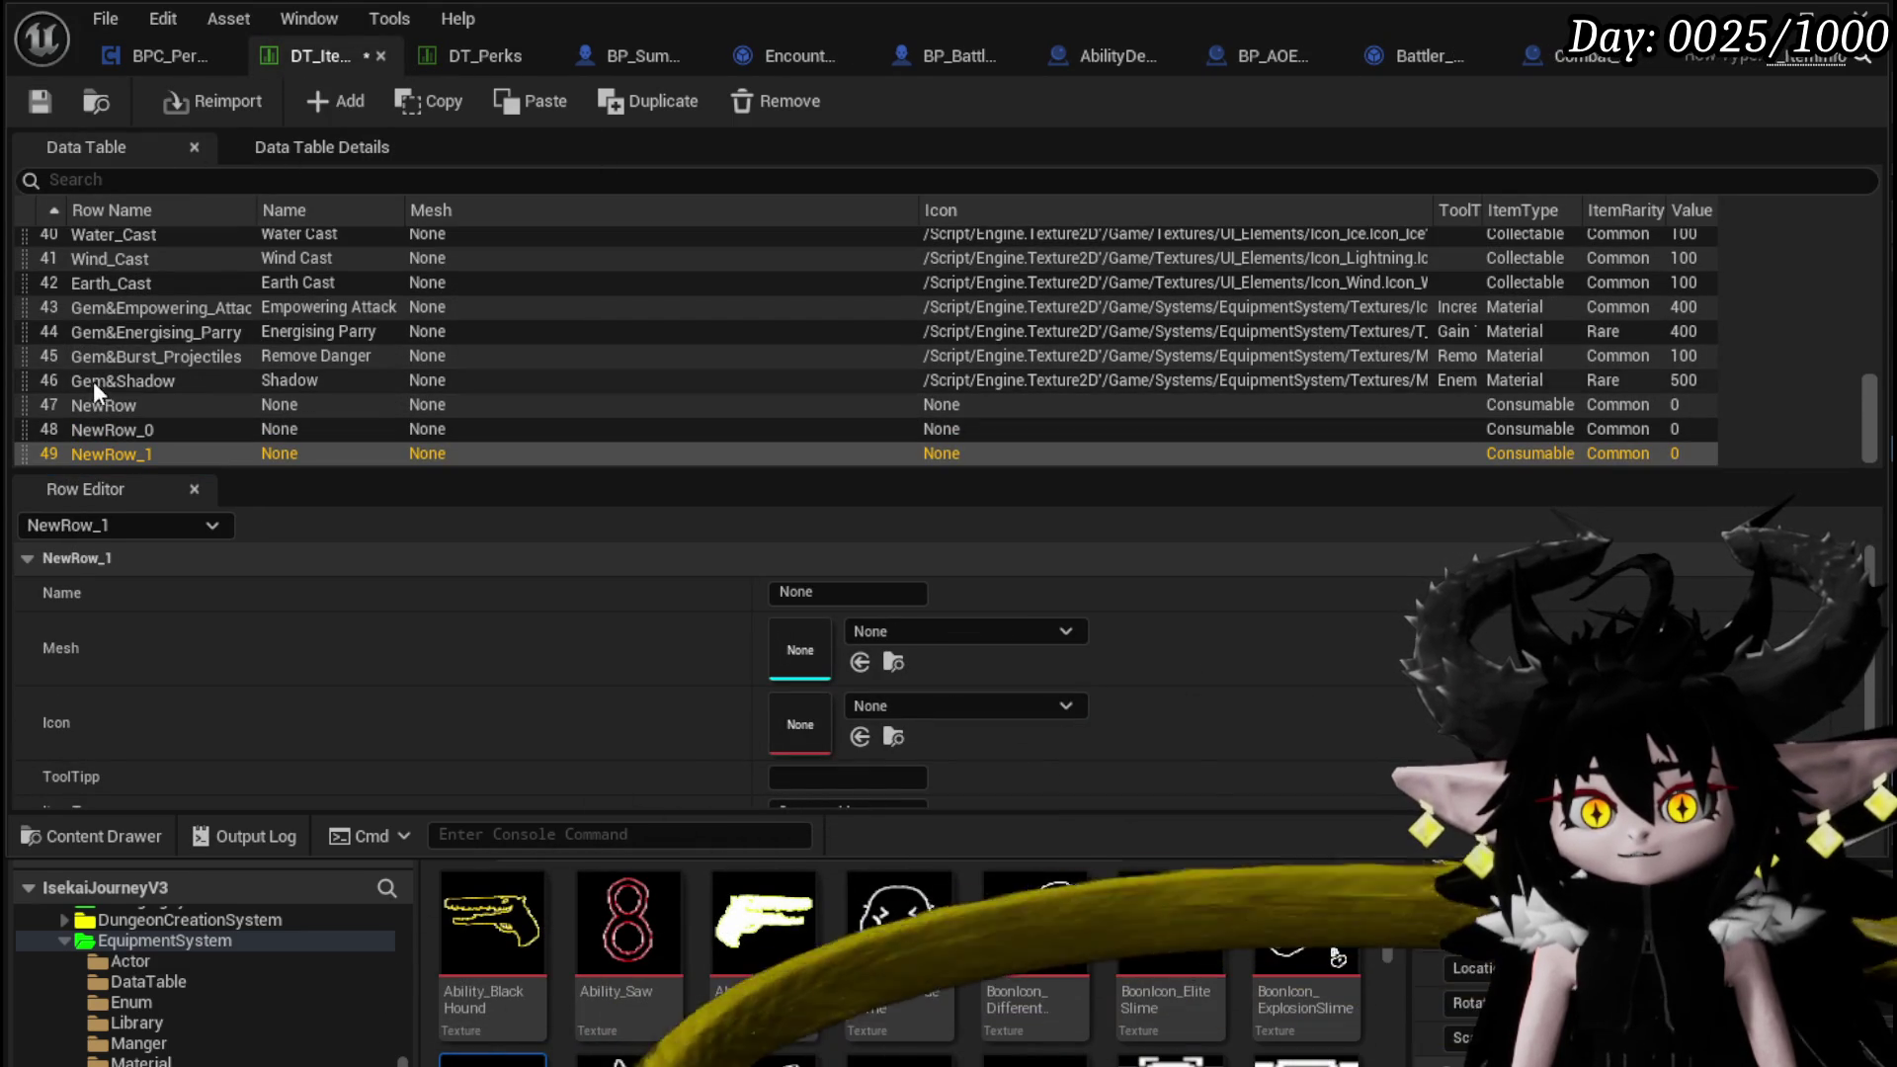
double_click(94, 381)
left_click(115, 415)
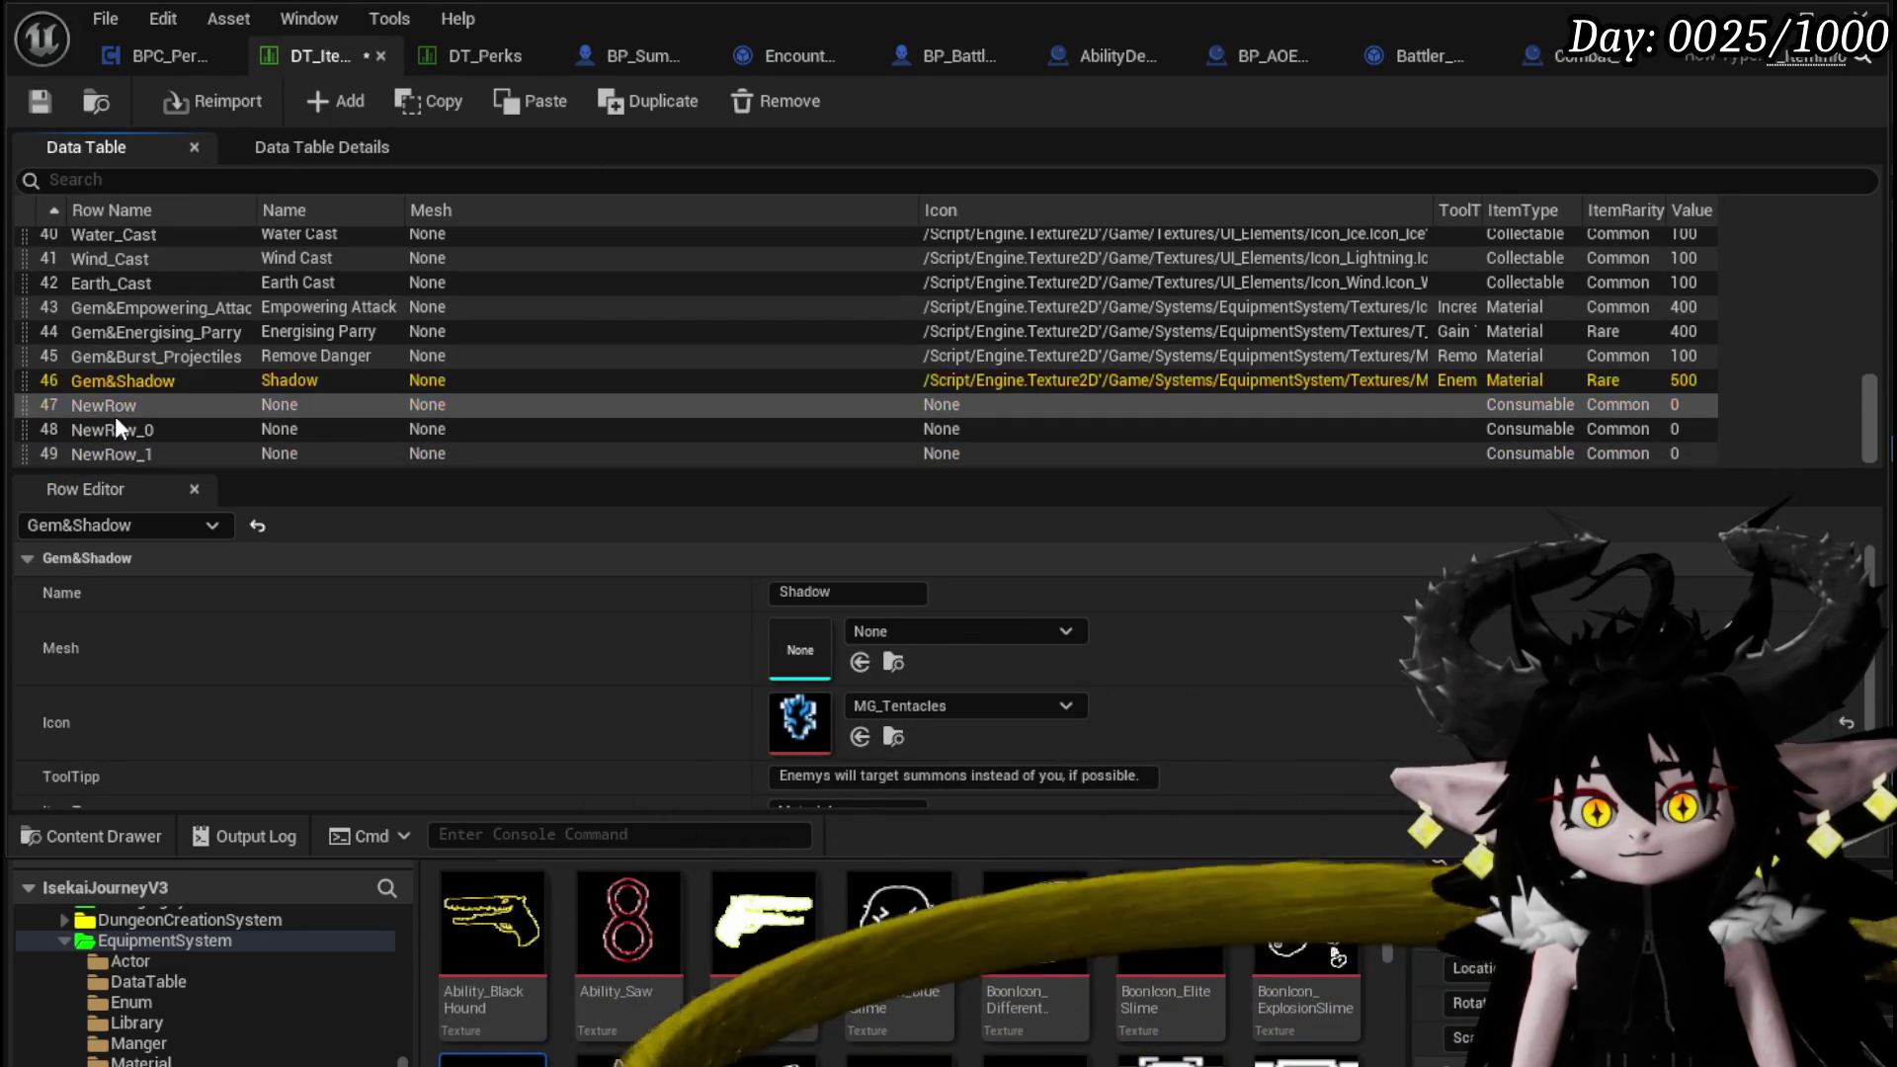
left_click(140, 407)
type("Gem&")
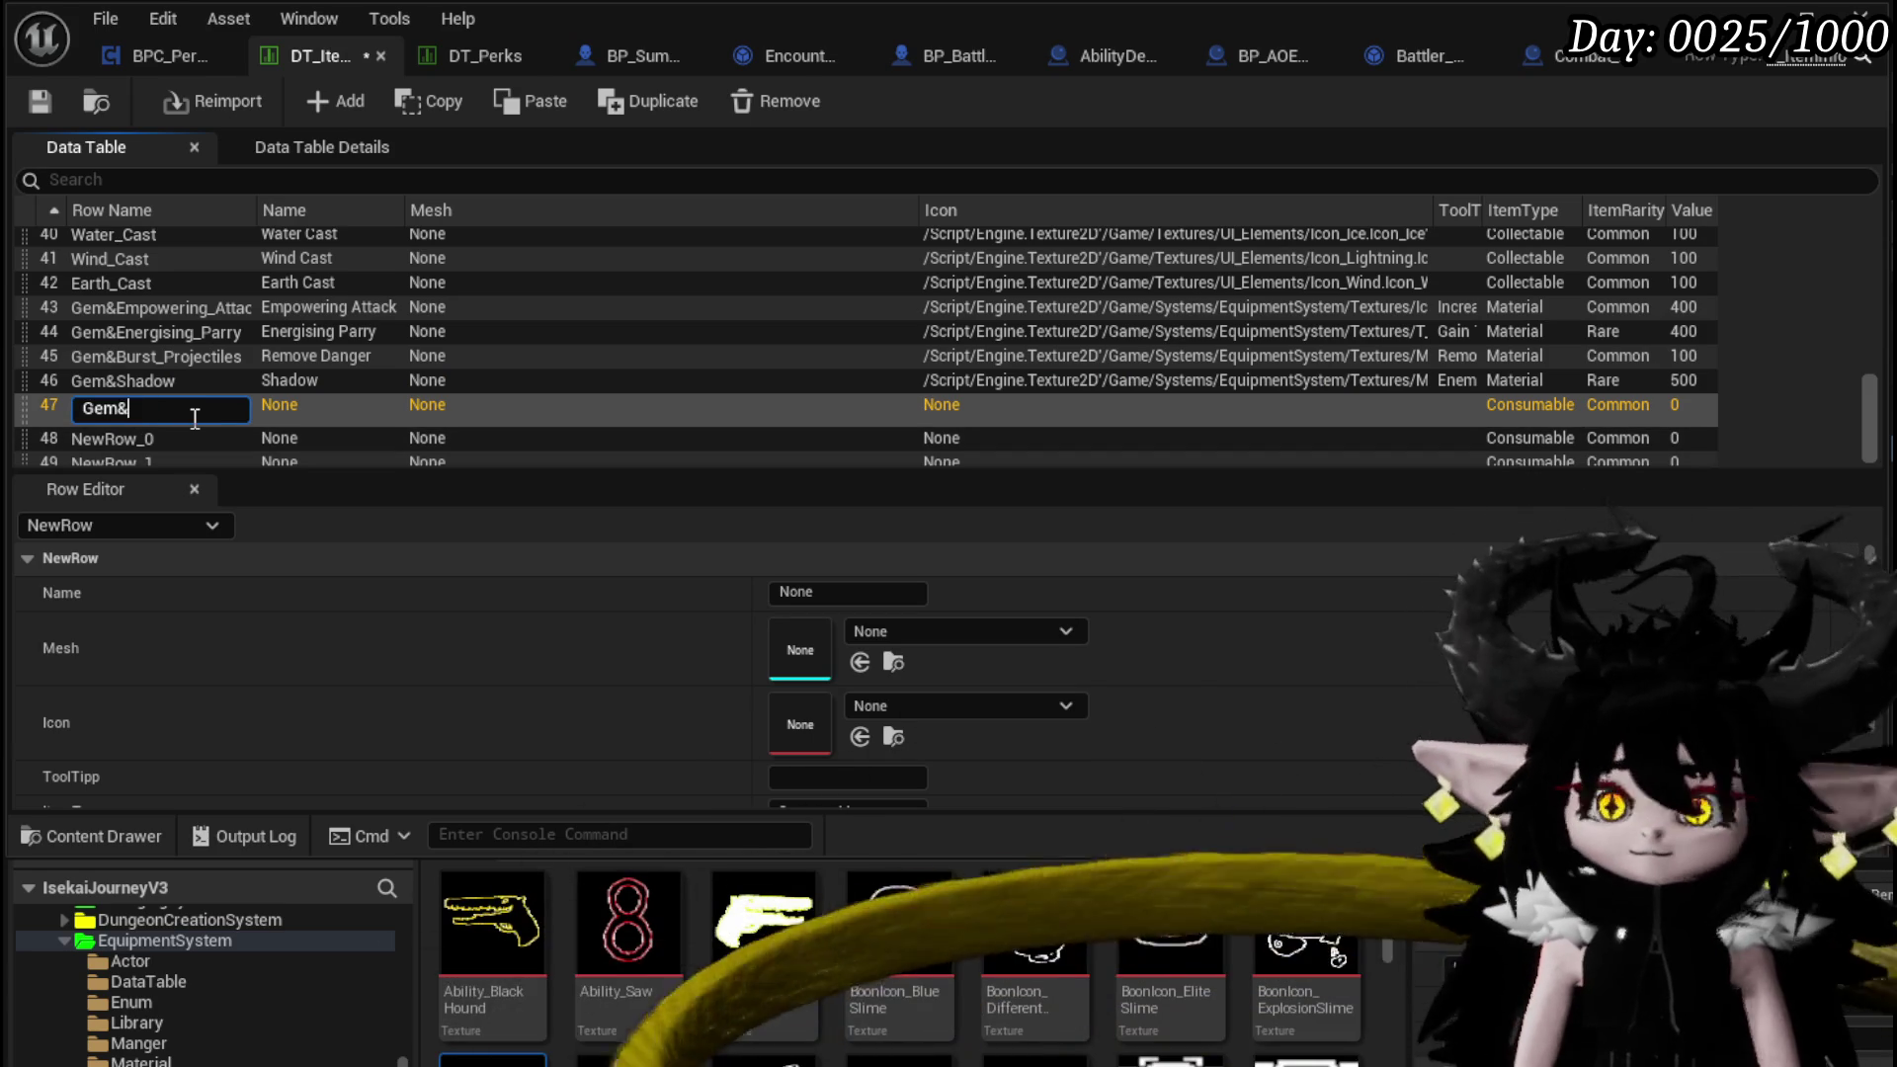
type("PowerSumm")
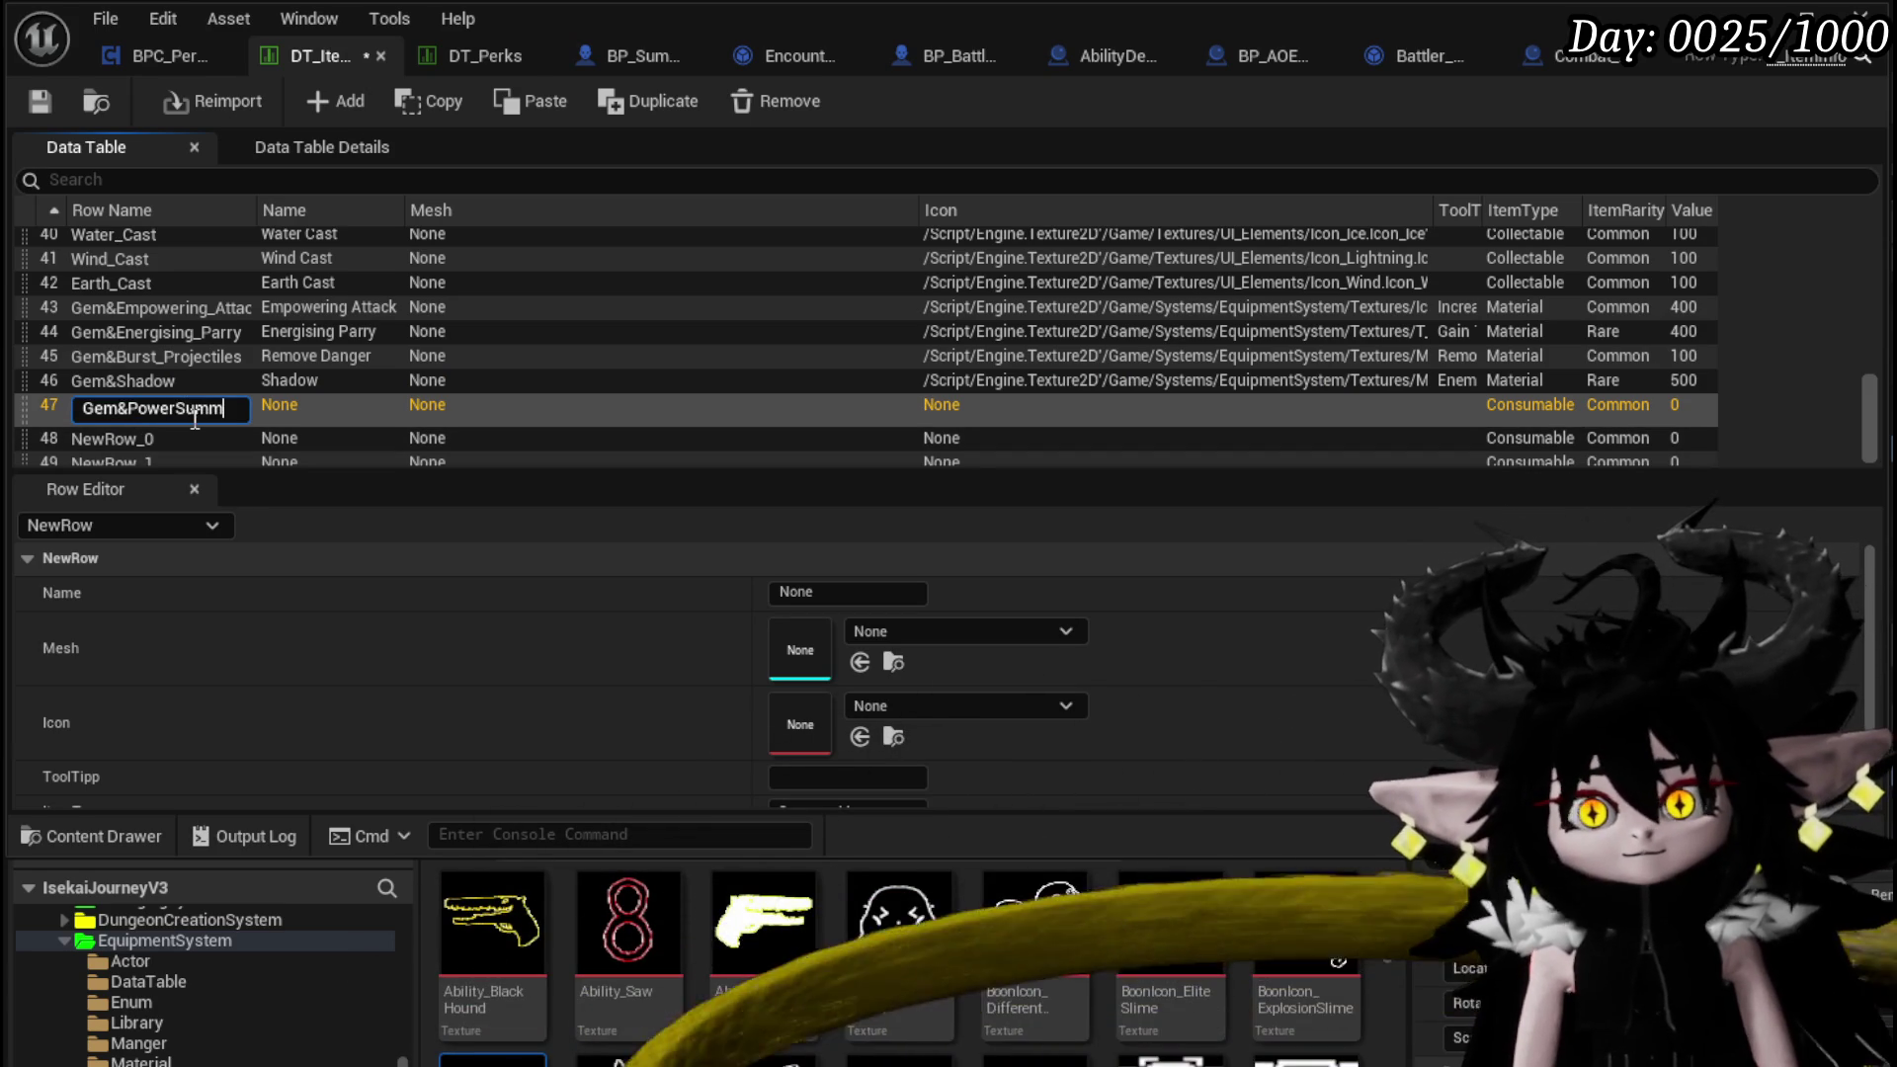
key("Return")
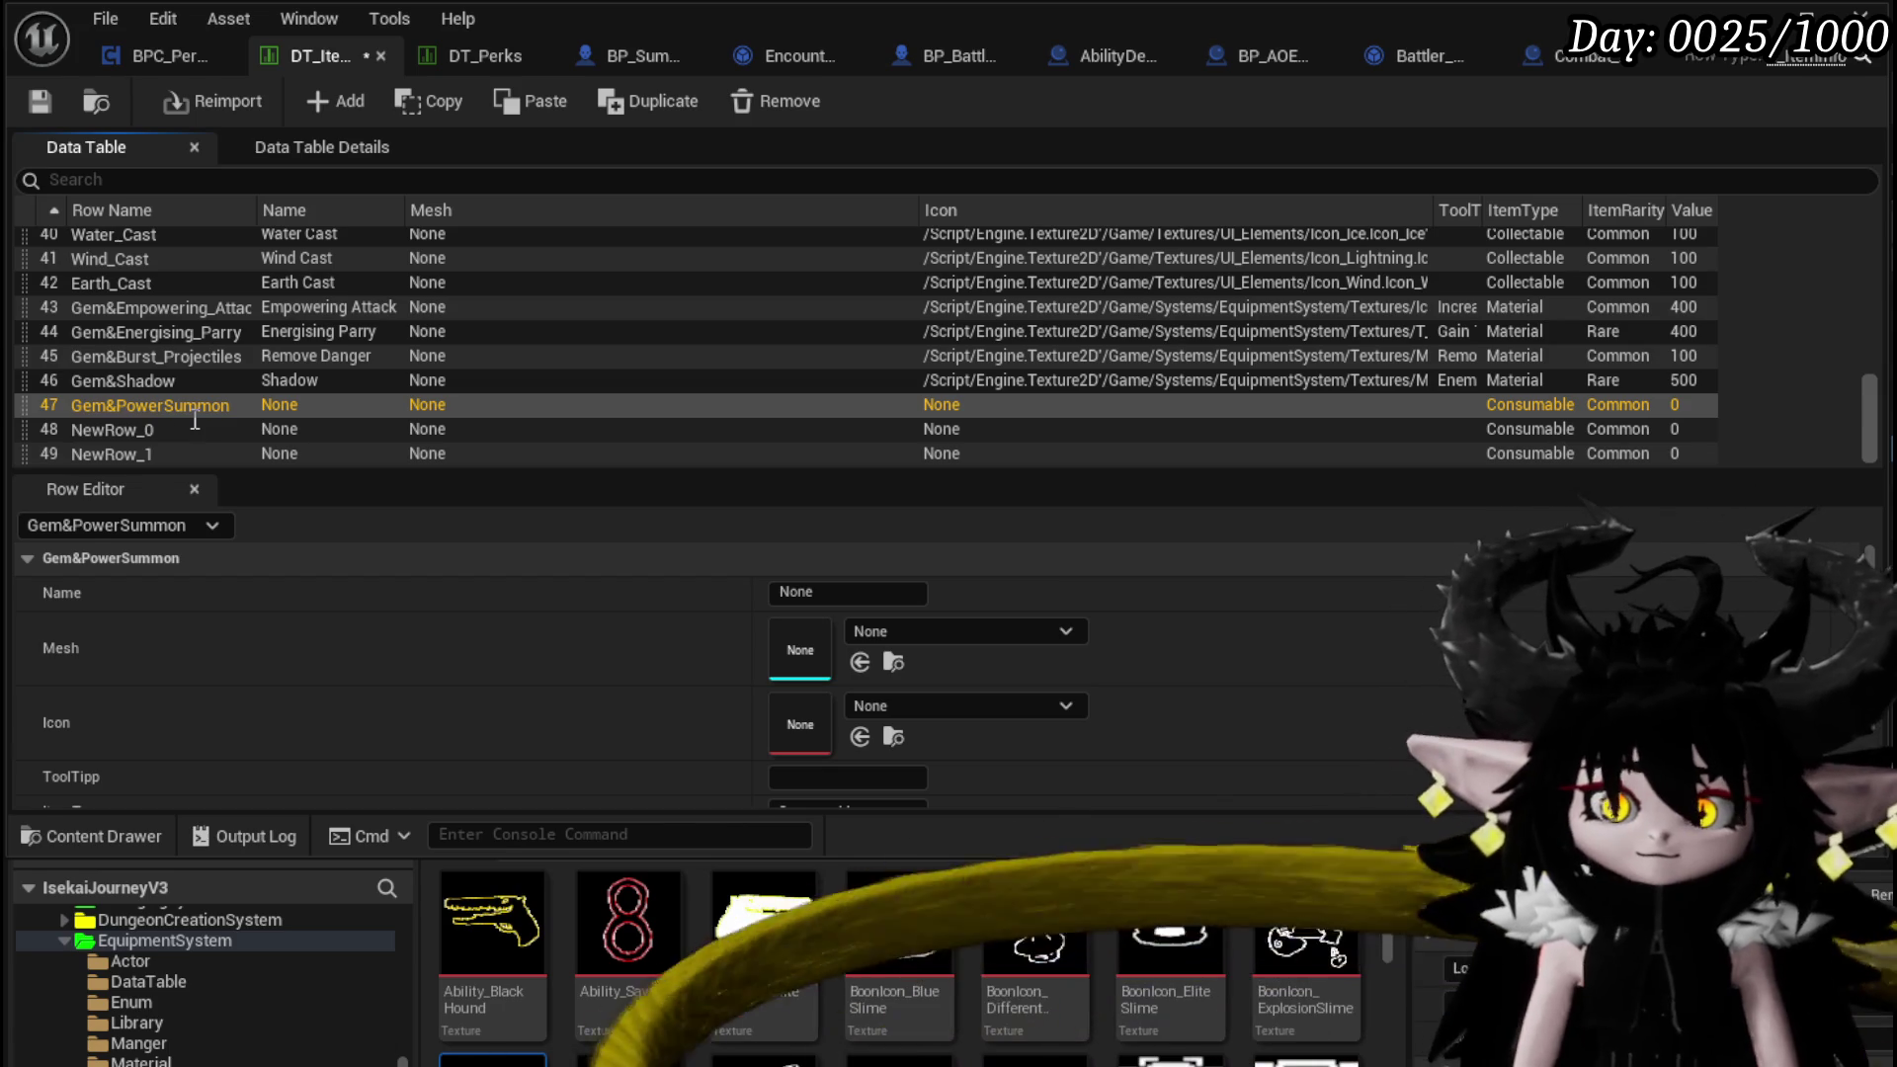
Name the other two new rows Gem&HardendSummon and Gem&FastSummon
left_click(144, 427)
key("F2")
type("Gem&")
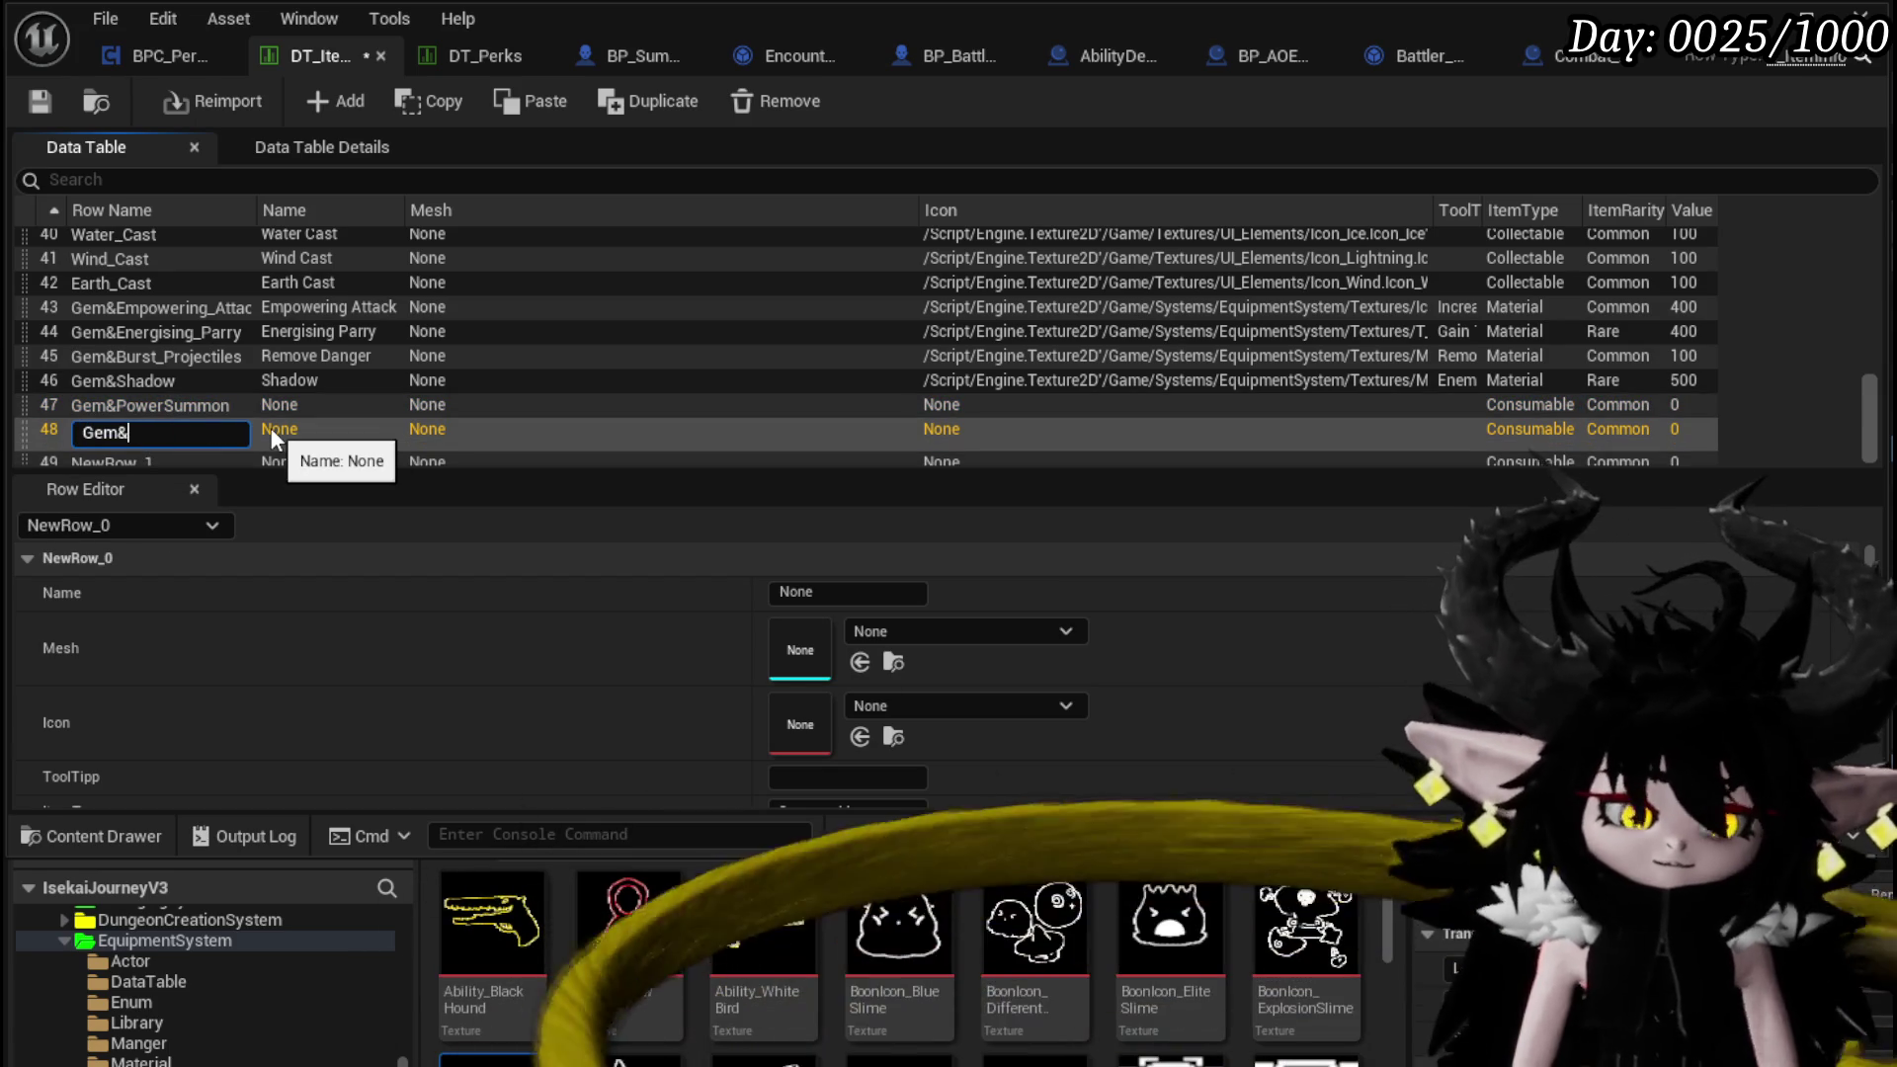
type("Harden")
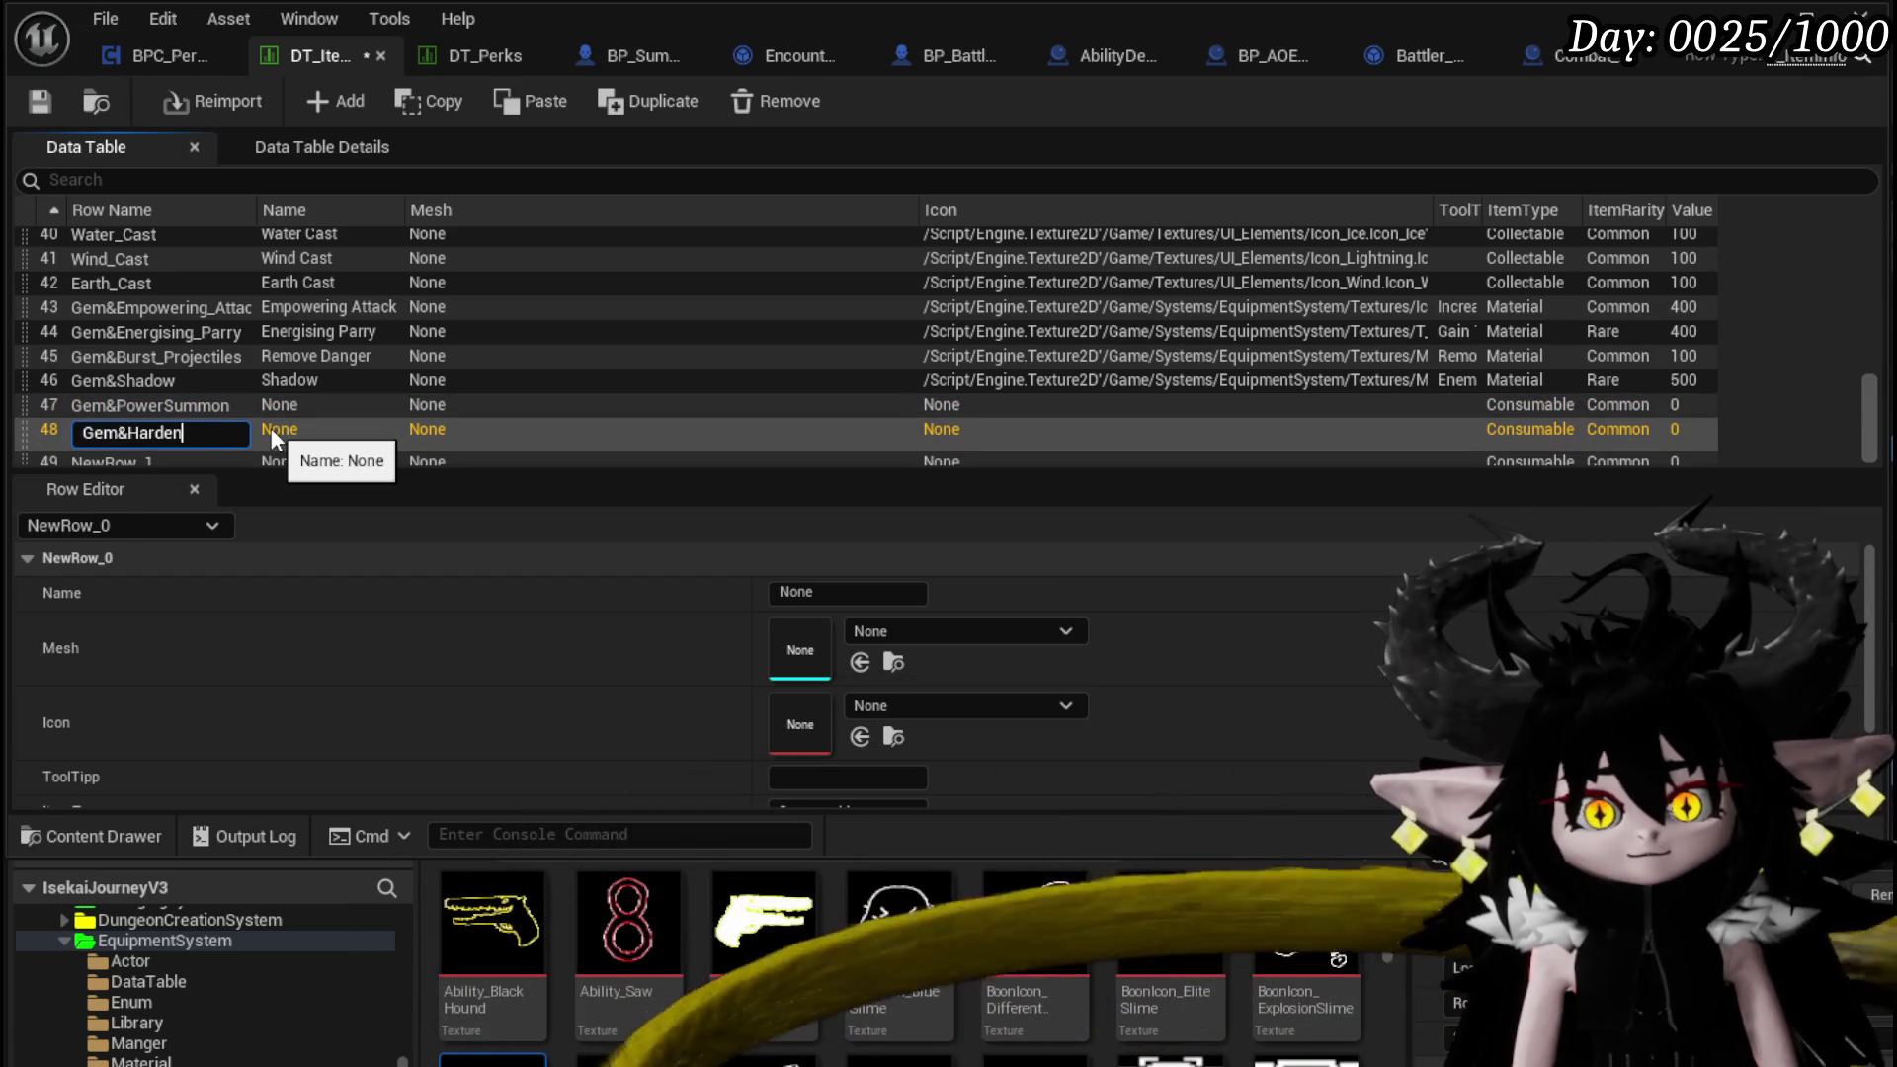
type("dSummon")
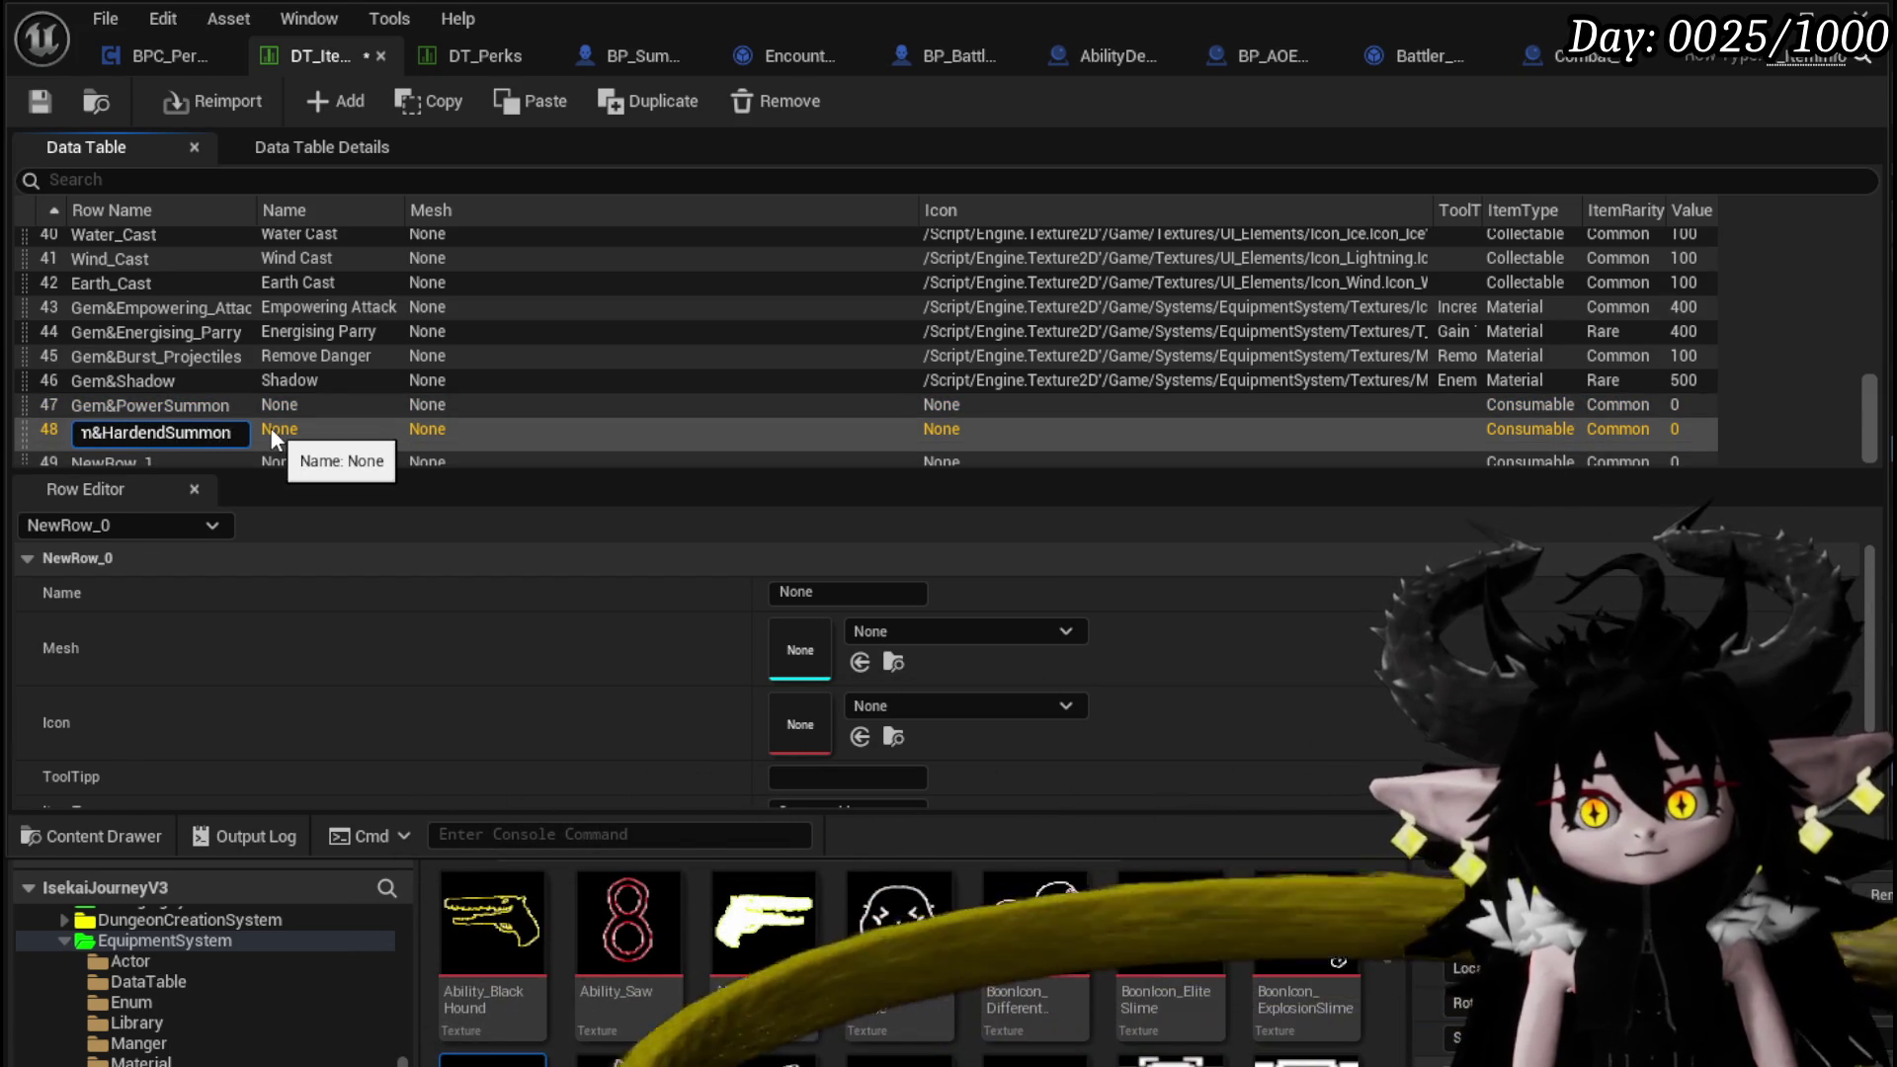
left_click(273, 451)
key("F2")
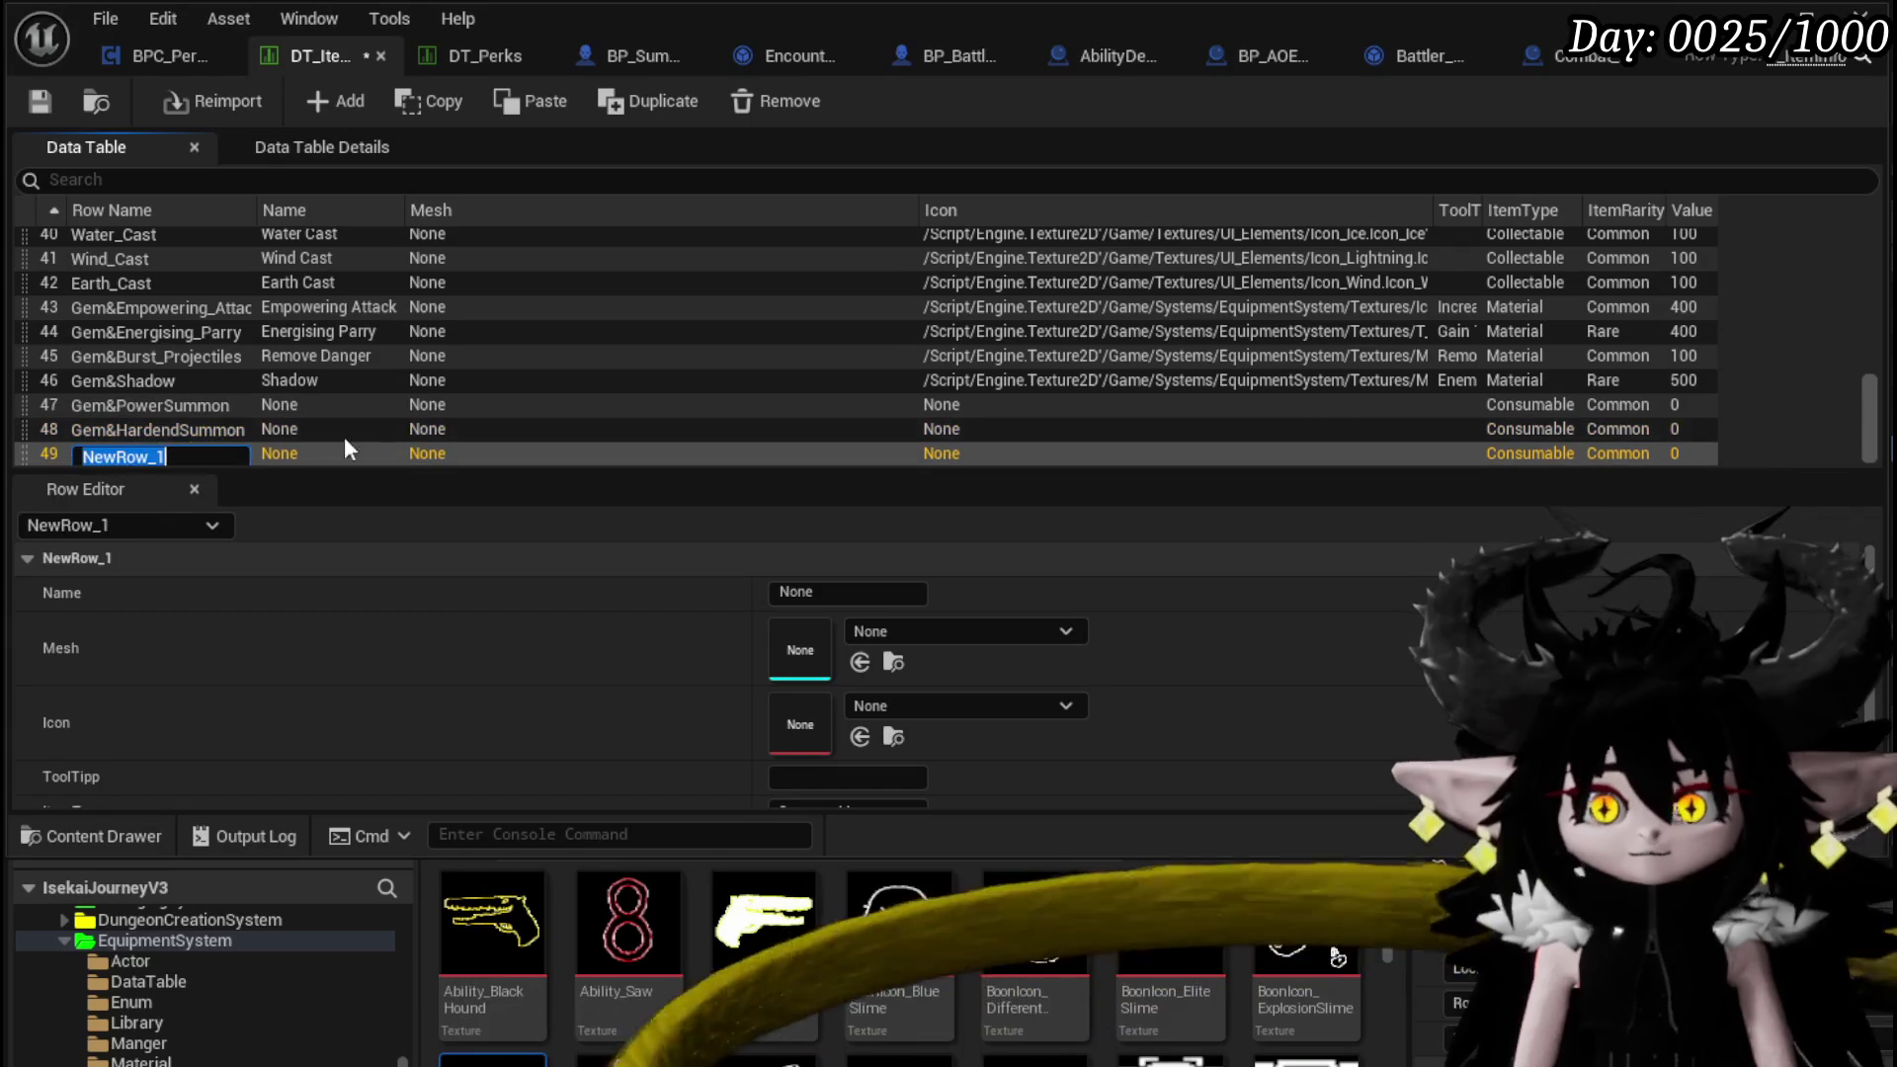
type("Gem&")
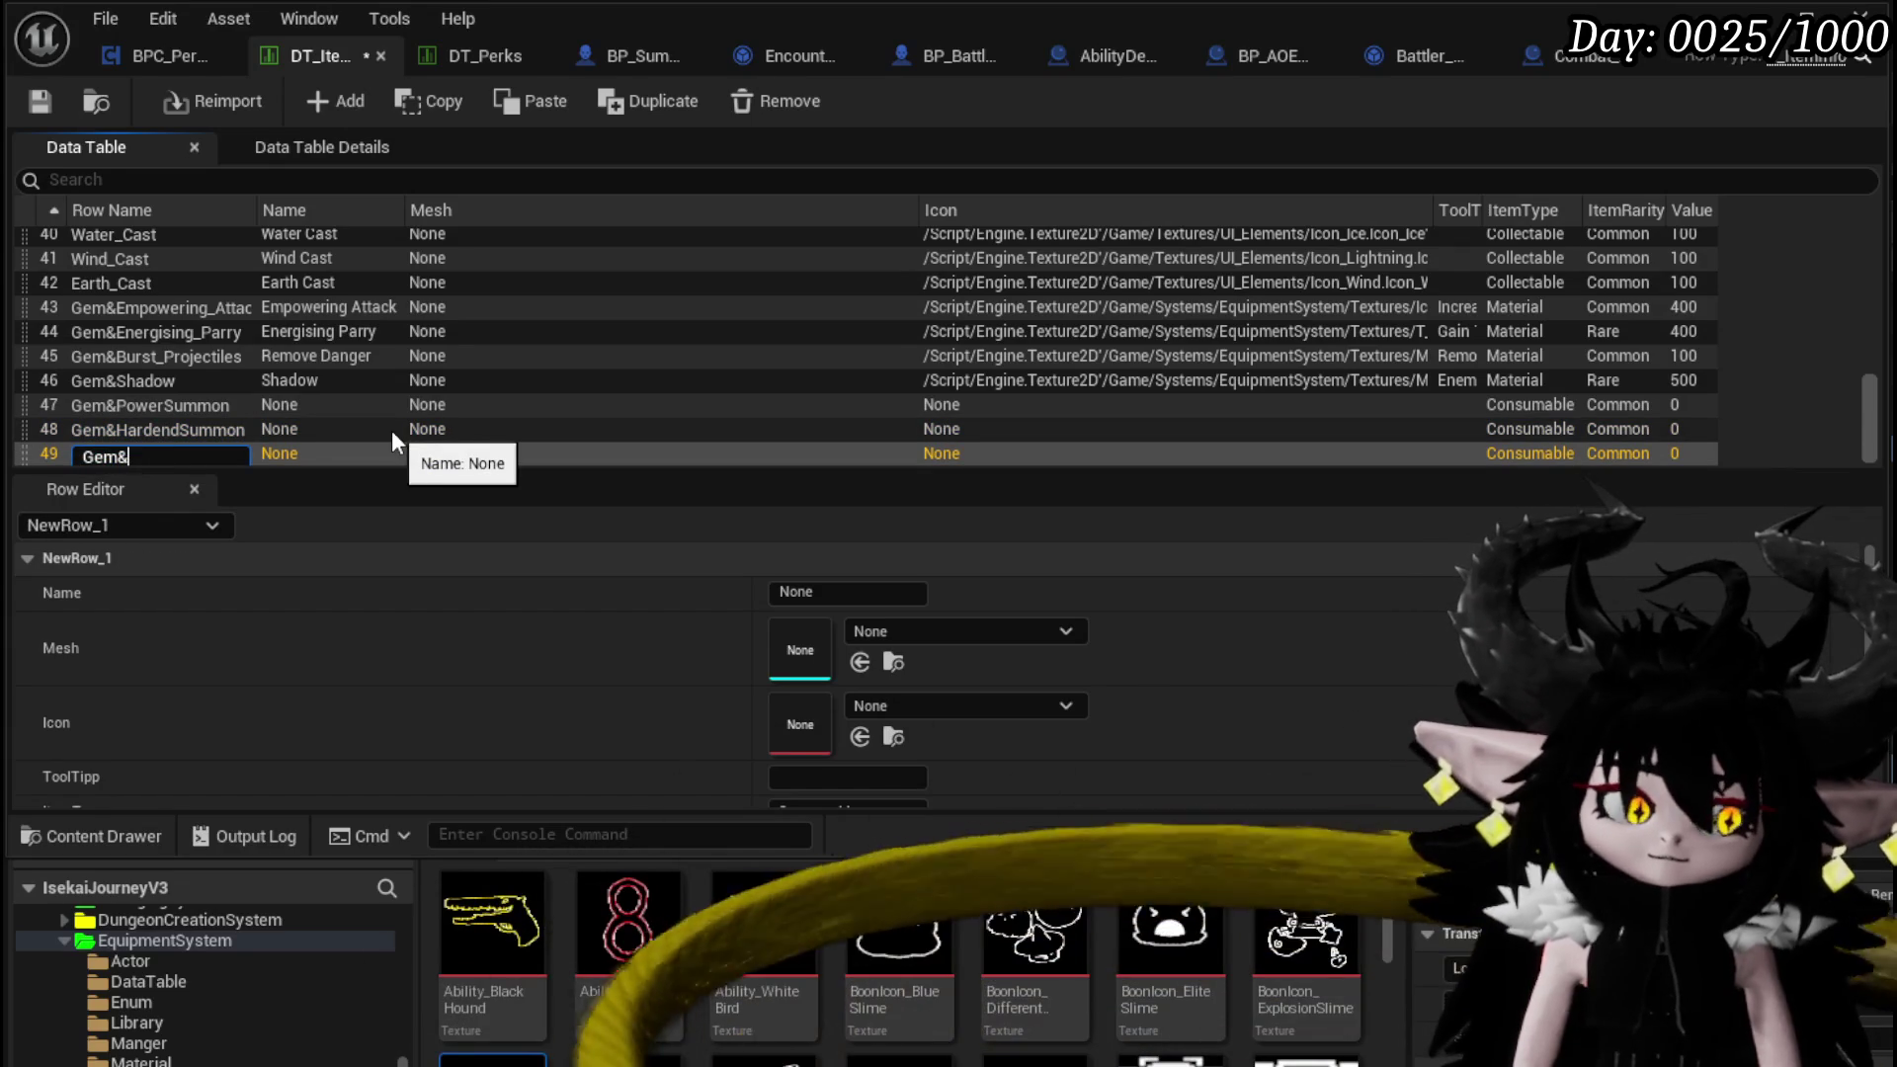
type("FastSummon")
key("Return")
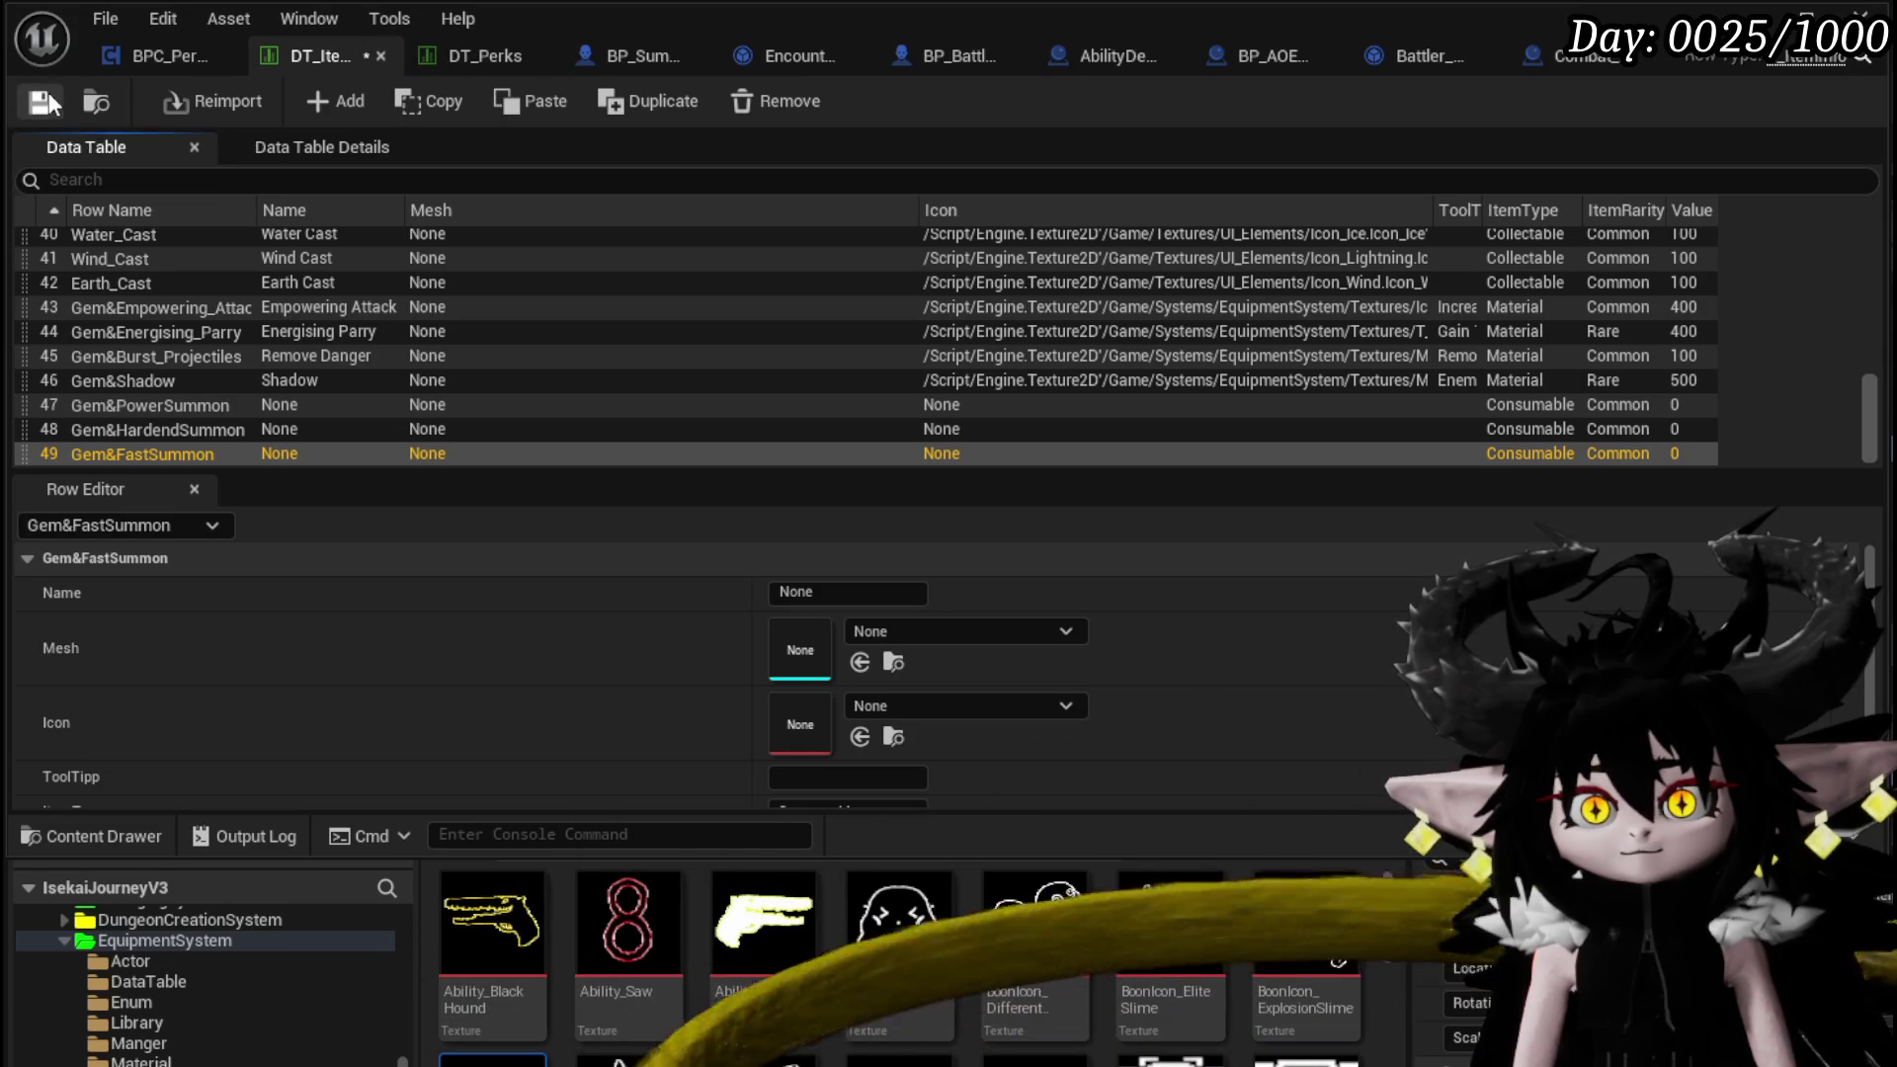
left_click(495, 71)
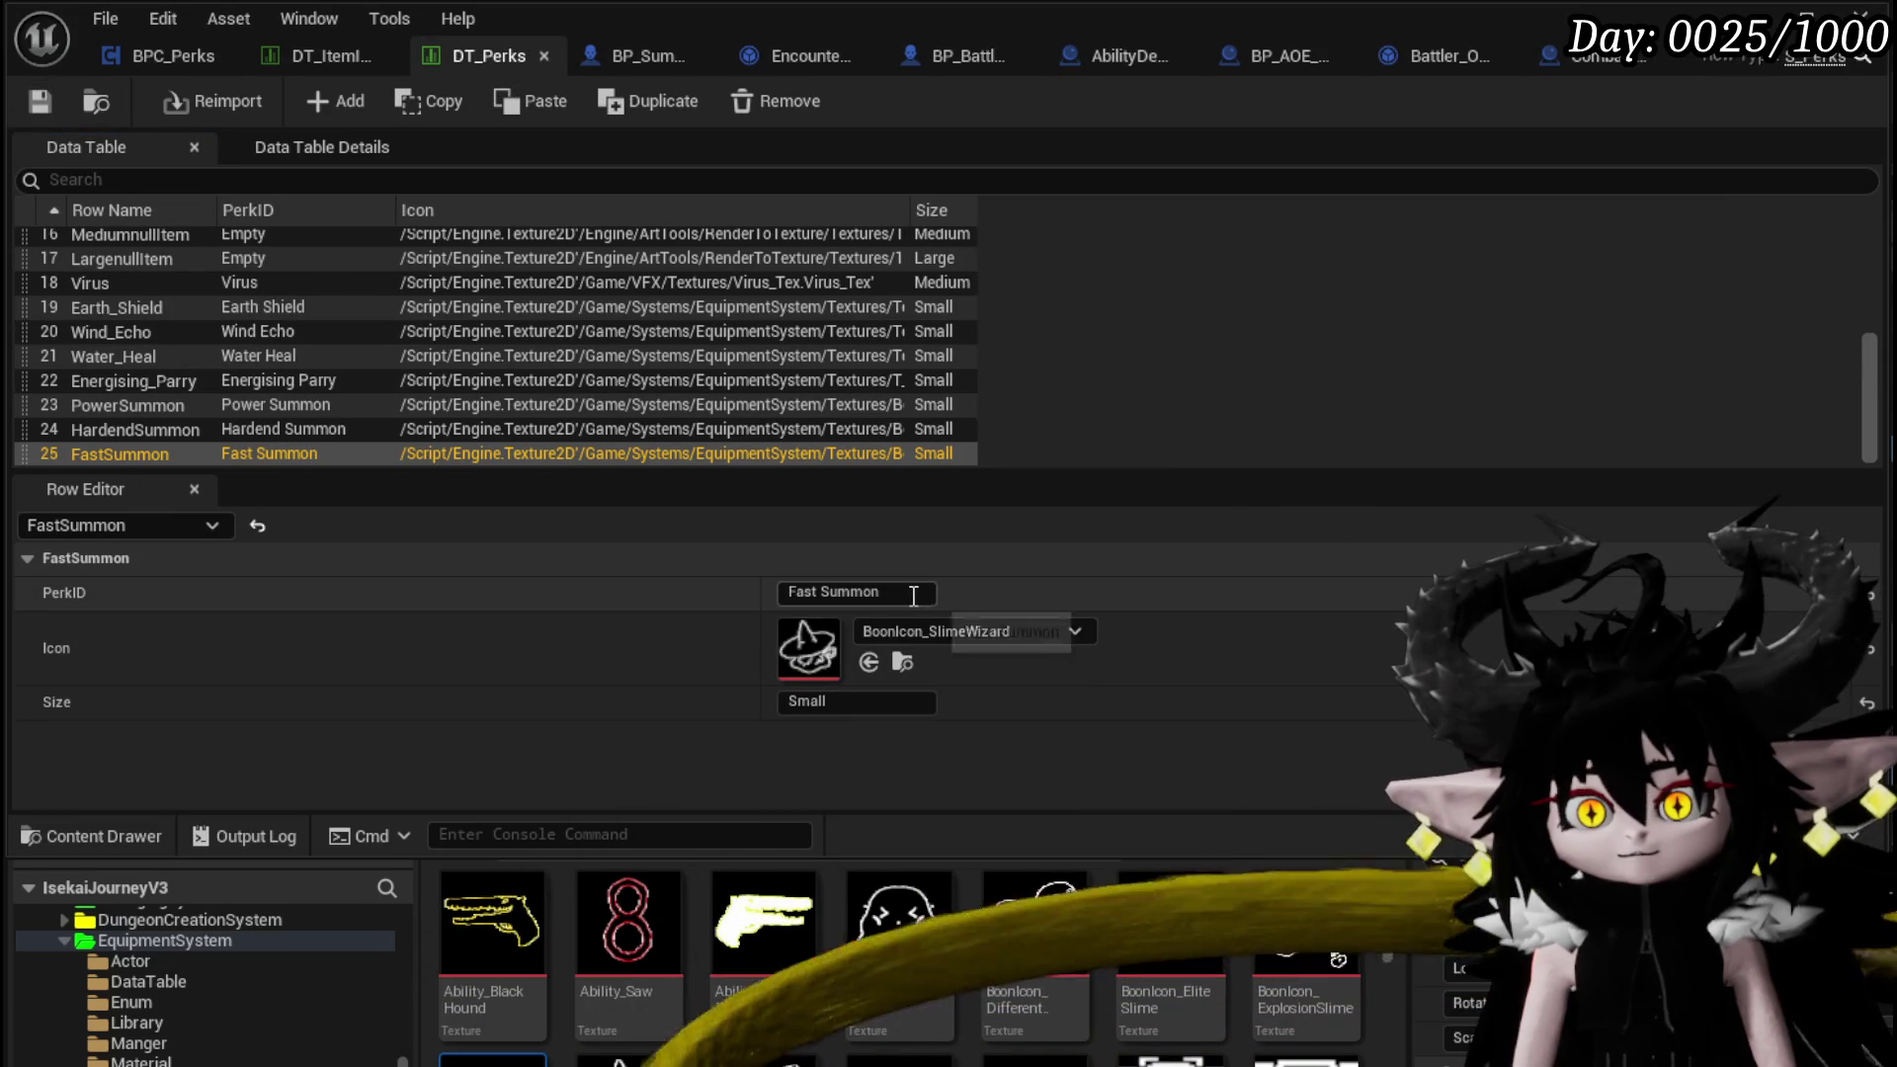
Give the Gem&PowerSummon row the BoonIcon_Hazard icon from its DT_Perks entry, and save
left_click(181, 403)
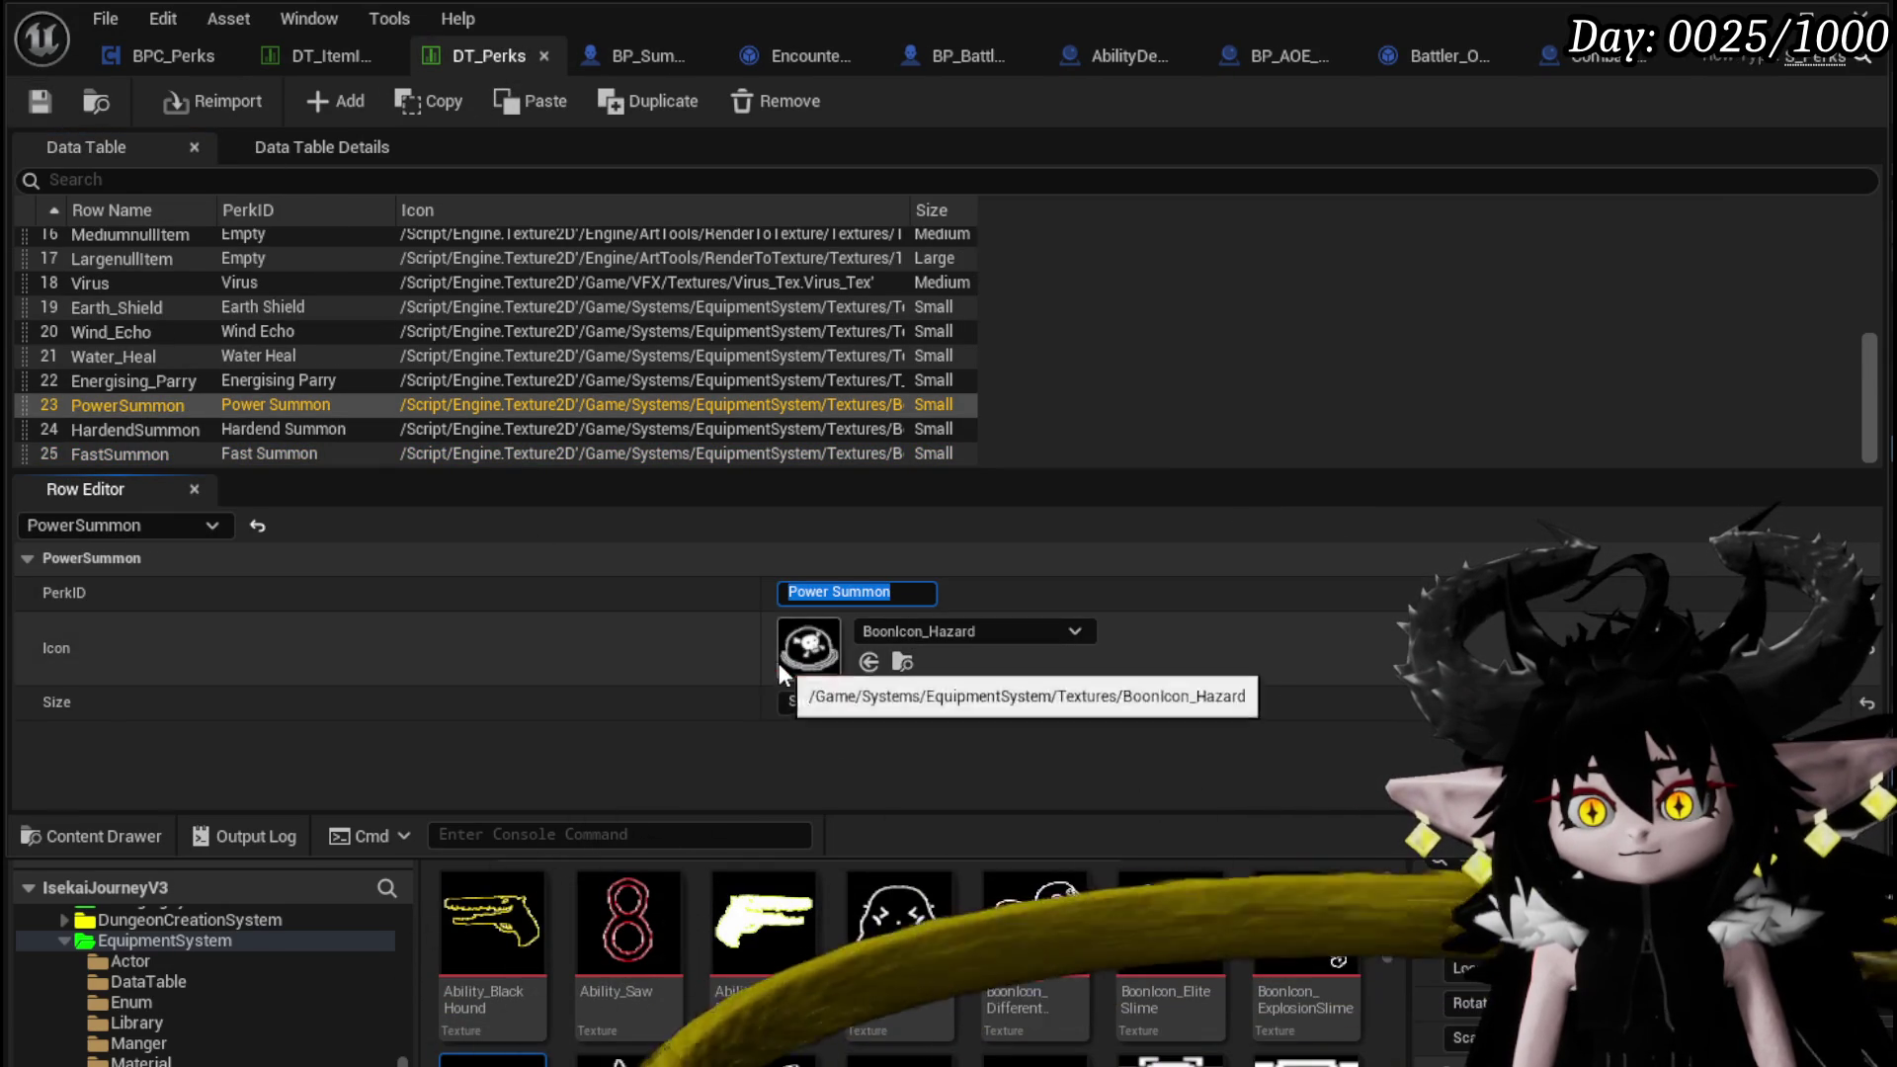
left_click(299, 58)
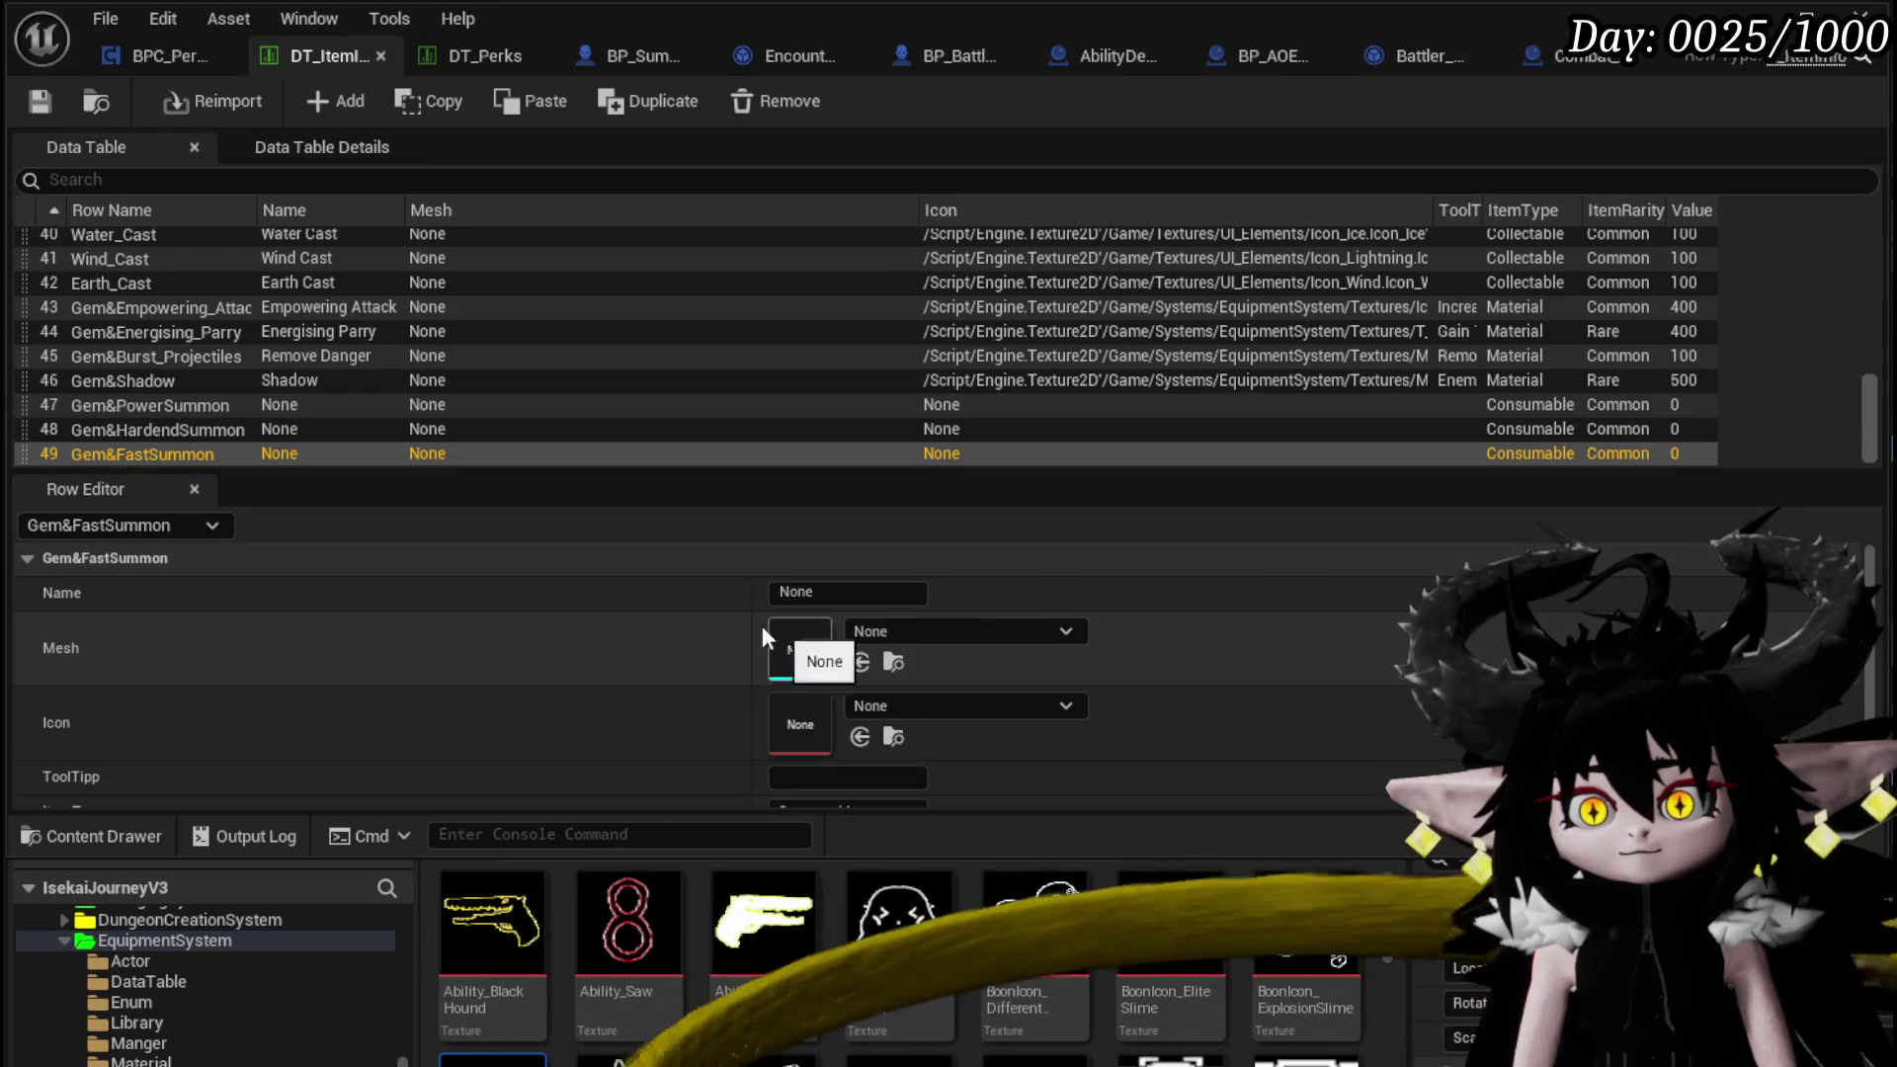
left_click(128, 404)
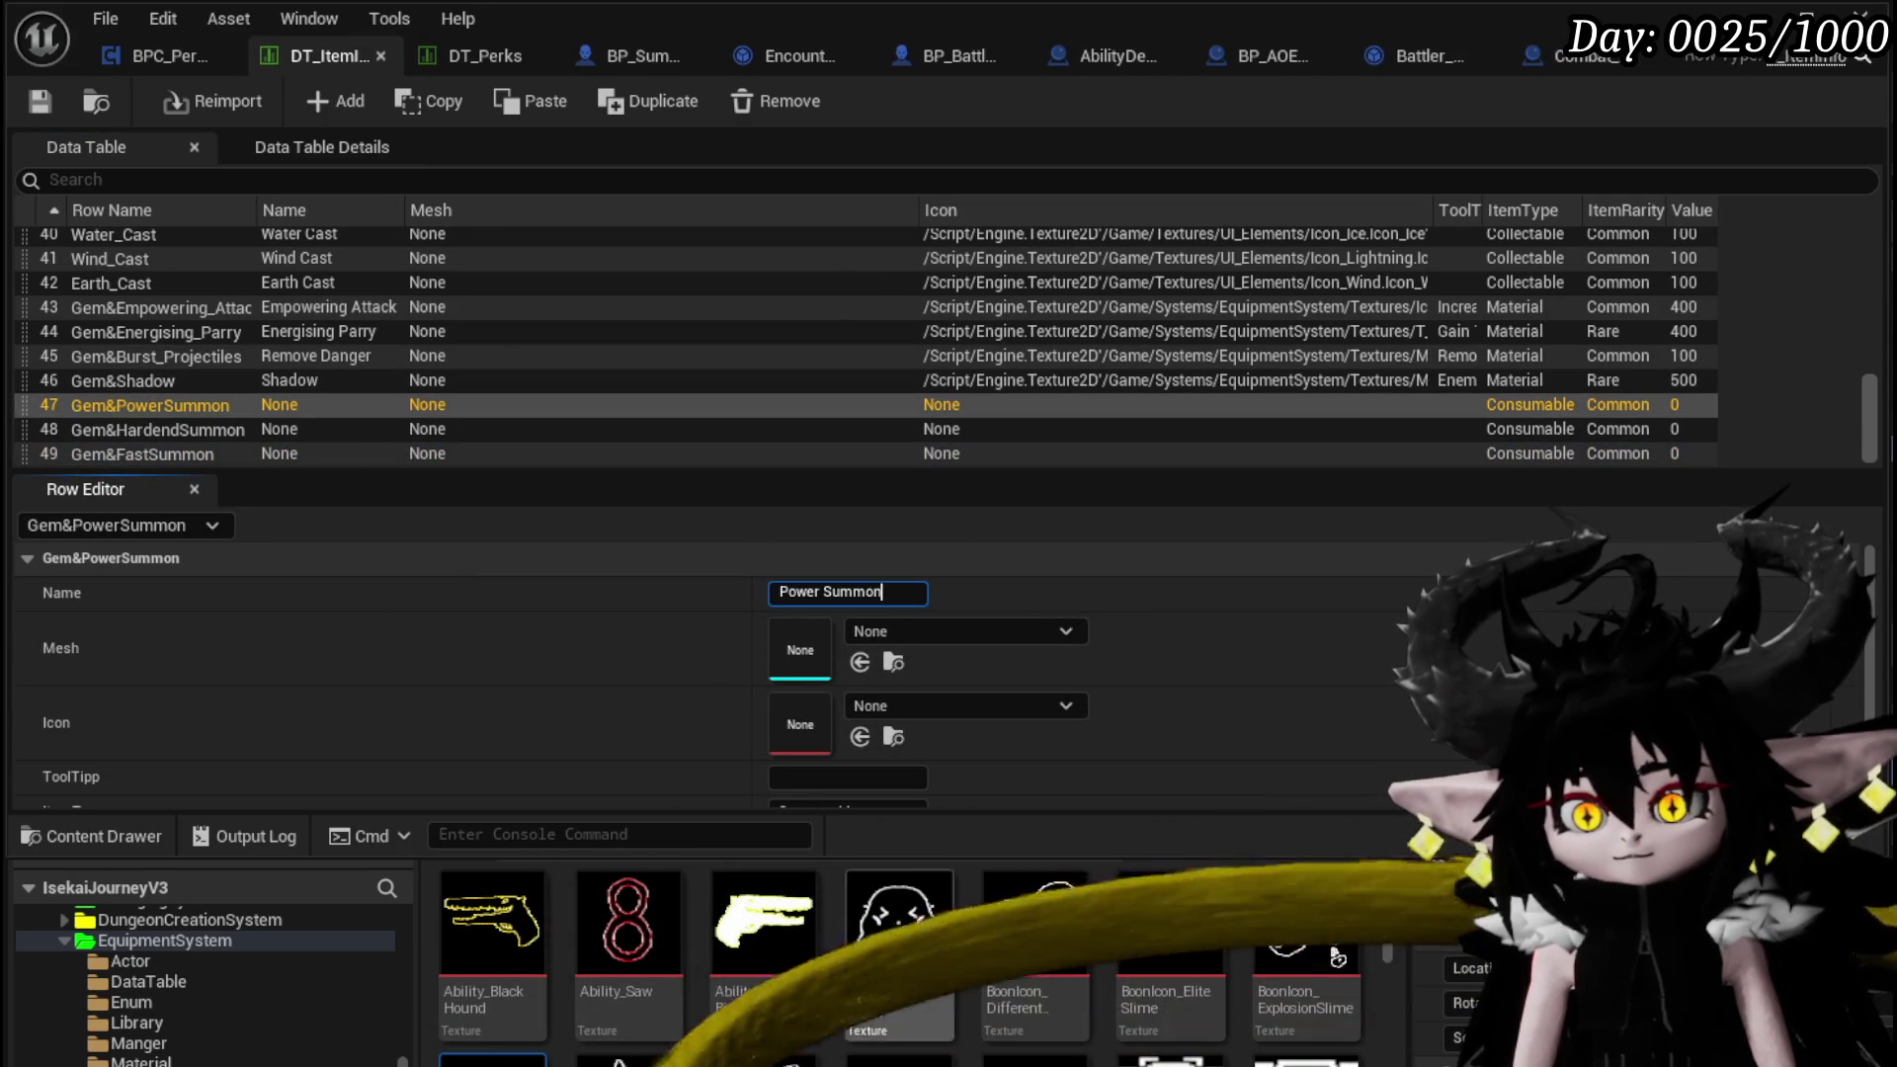
mouse_move(494, 1058)
left_mouse_down()
mouse_move(791, 707)
mouse_move(810, 716)
left_mouse_up()
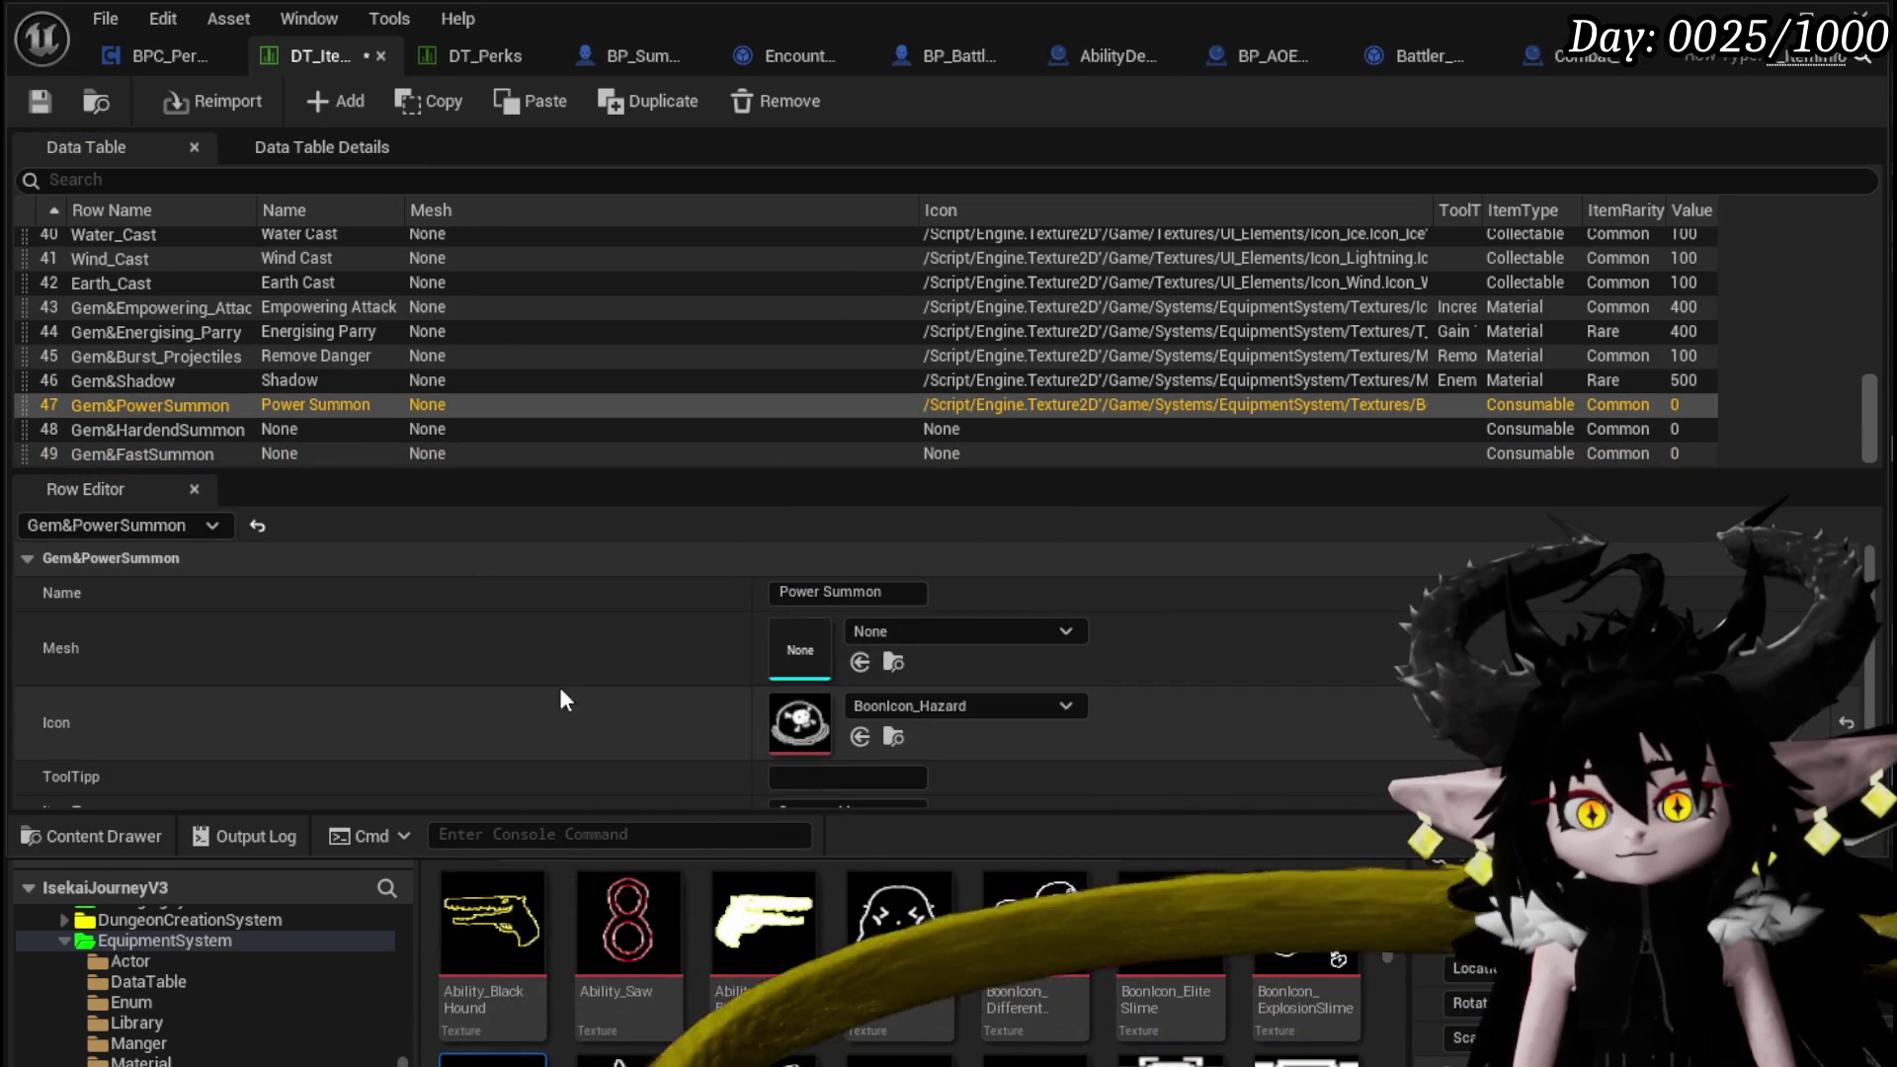
left_click(42, 103)
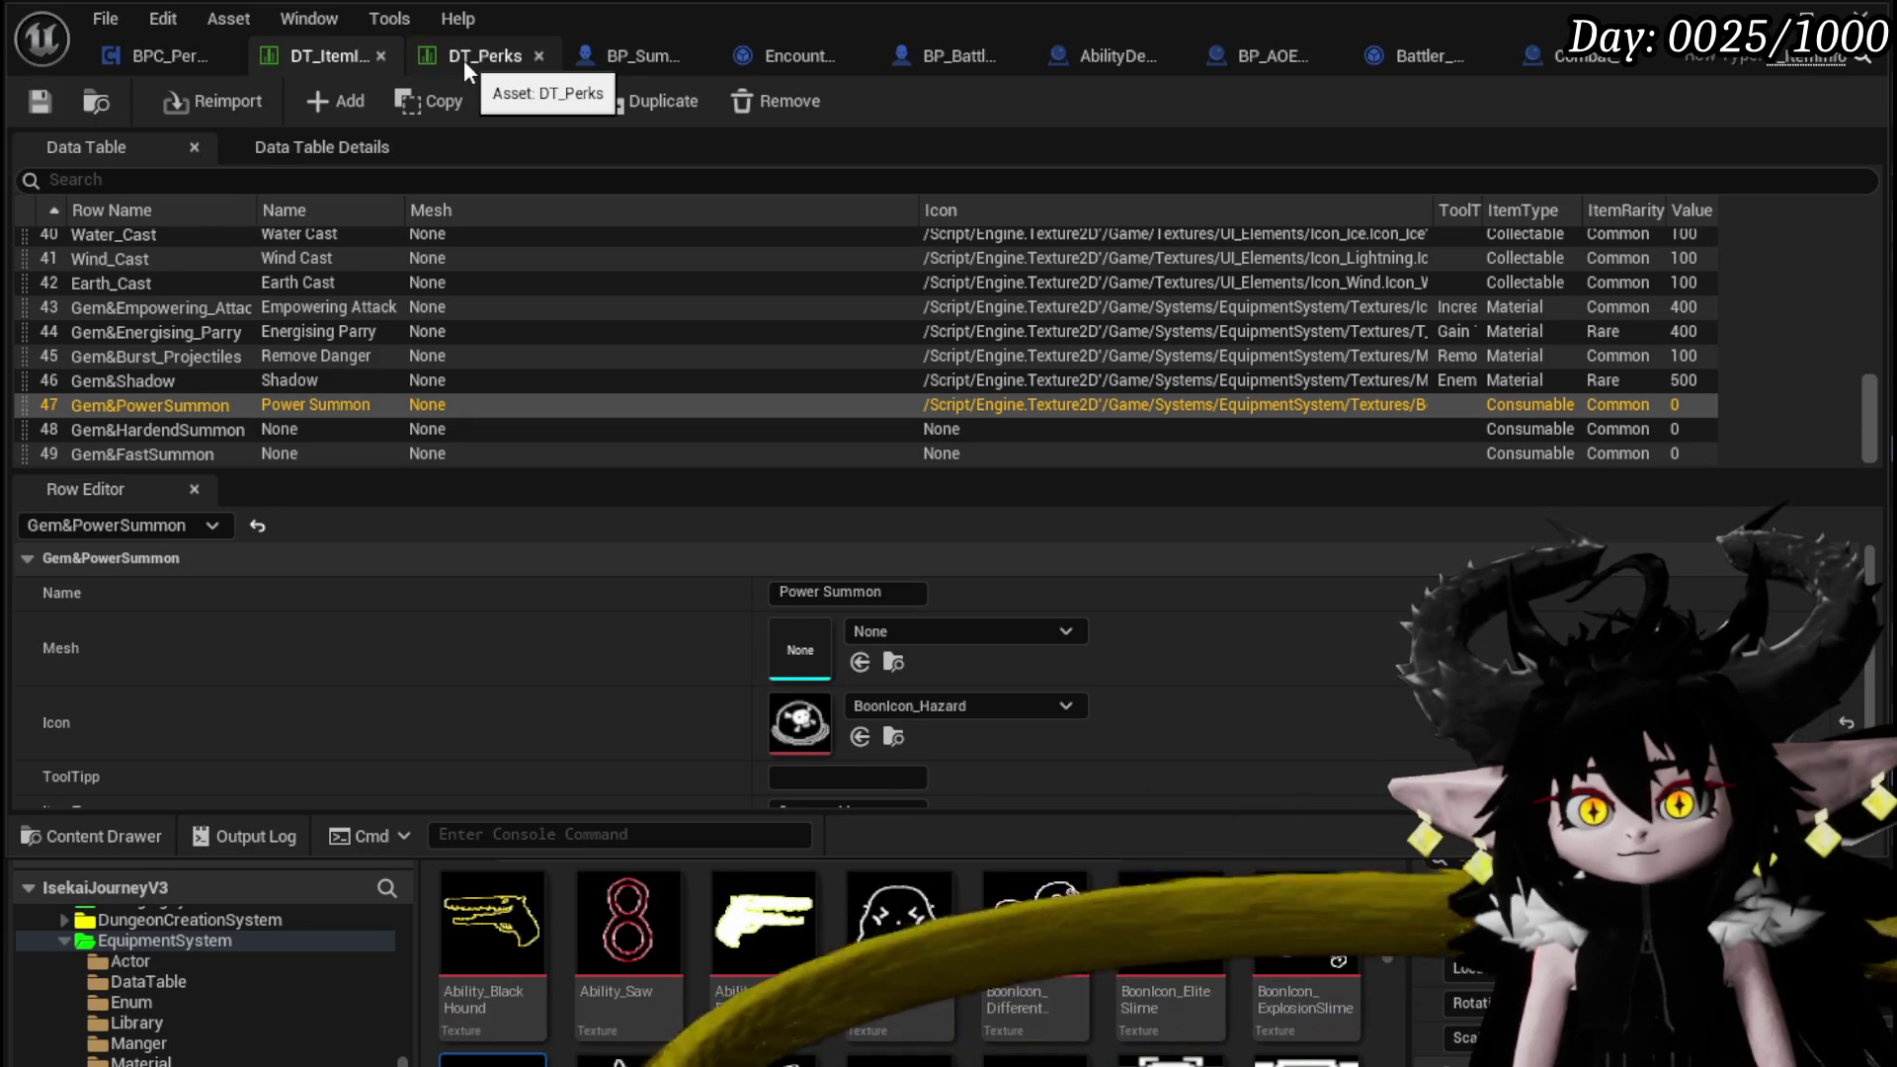
Name the Gem&HardendSummon row 'Hardend Summon' and give it the BoonIcon_BlueSlime icon
left_click(464, 59)
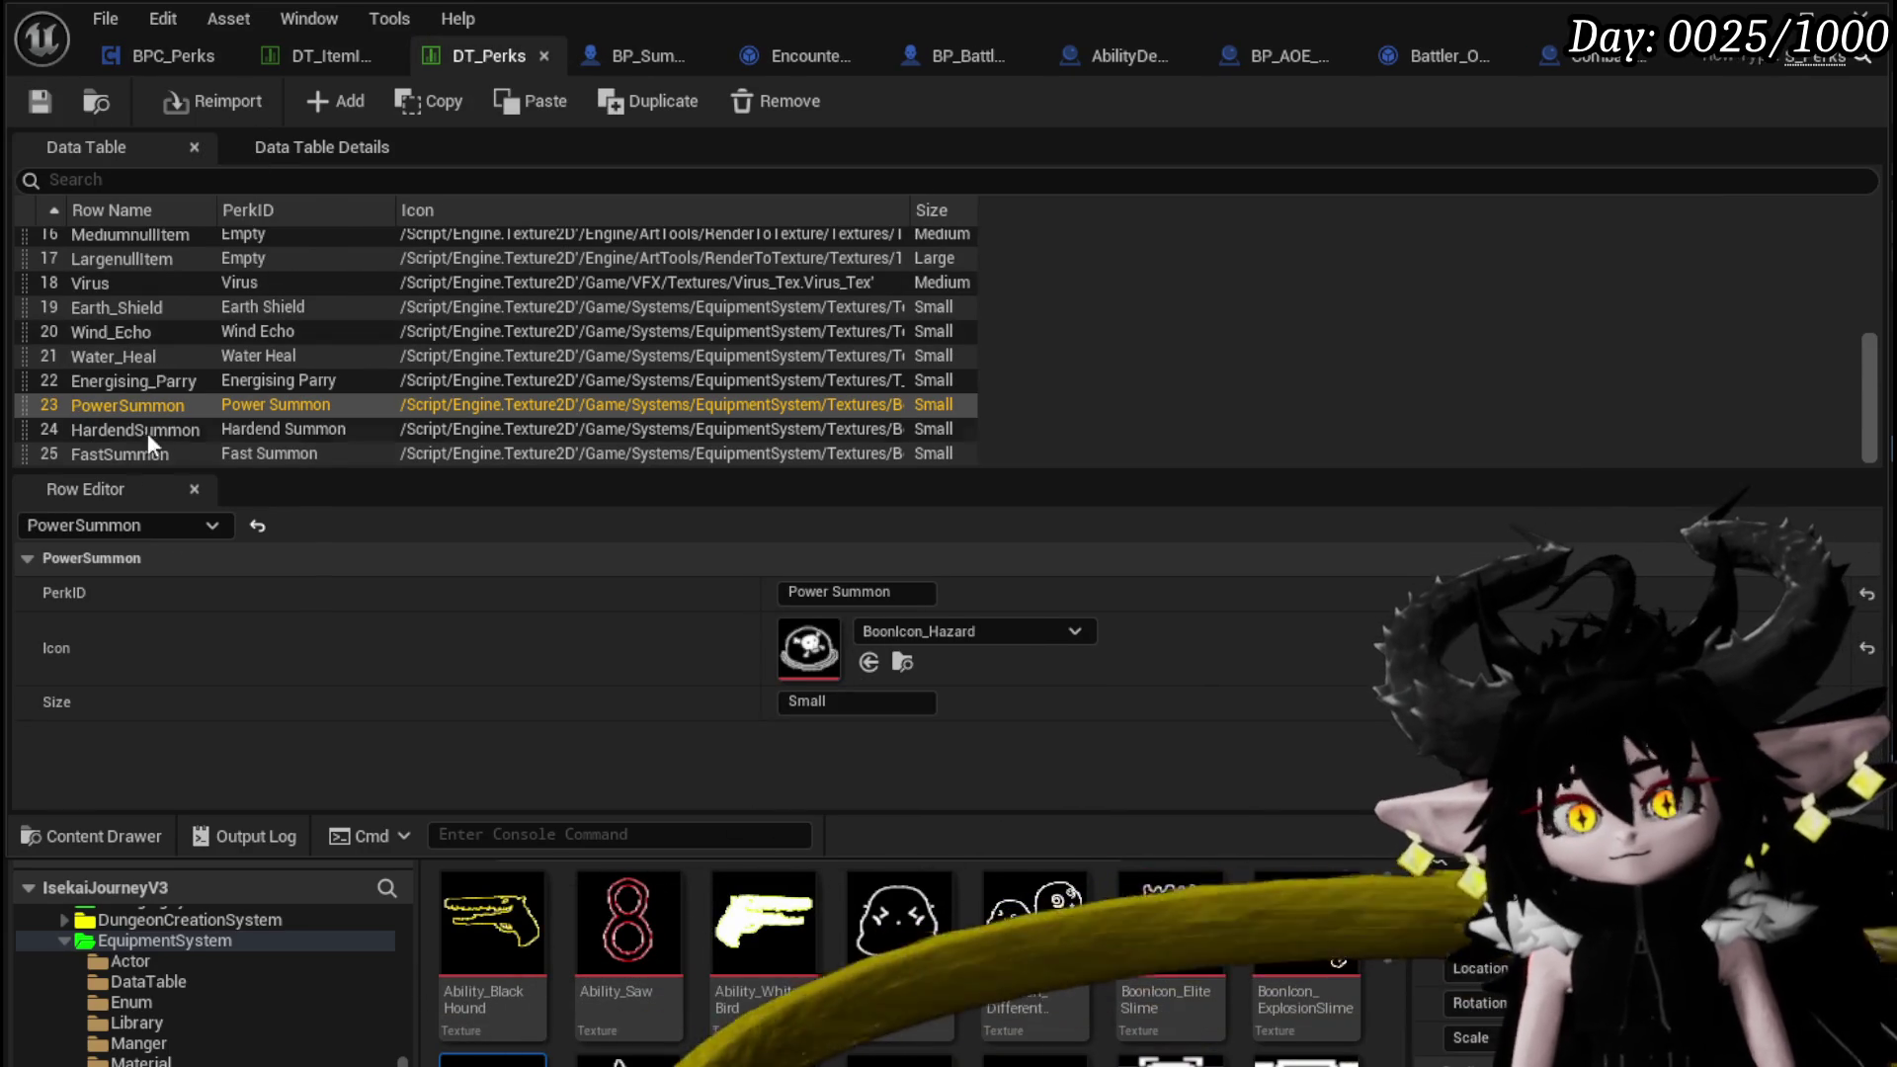
left_click(127, 430)
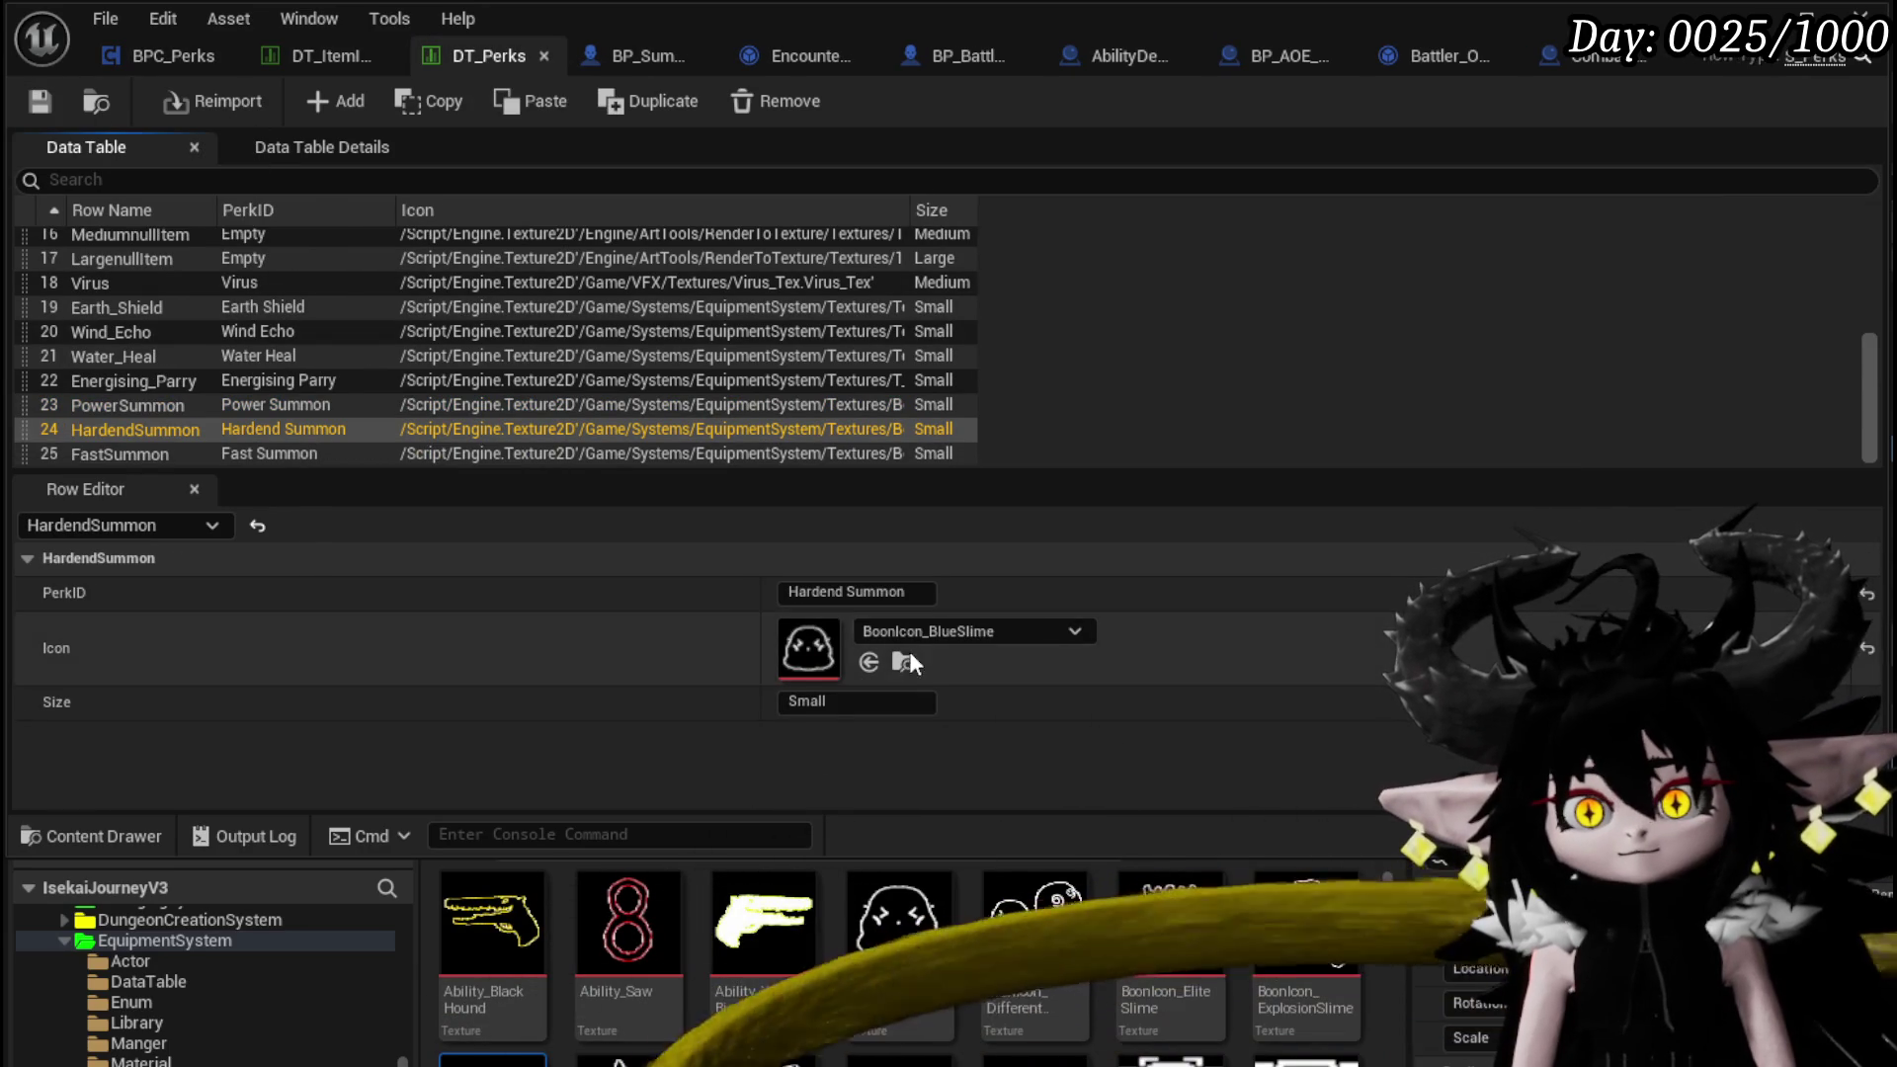
left_click(306, 56)
left_click(193, 435)
left_click(848, 590)
type("Hardend Summon")
mouse_move(911, 941)
left_mouse_down()
mouse_move(840, 731)
mouse_move(886, 744)
left_mouse_up()
Name the Gem&FastSummon row 'Fast Summon' and give it the BoonIcon_SlimeWizard icon
left_click(449, 57)
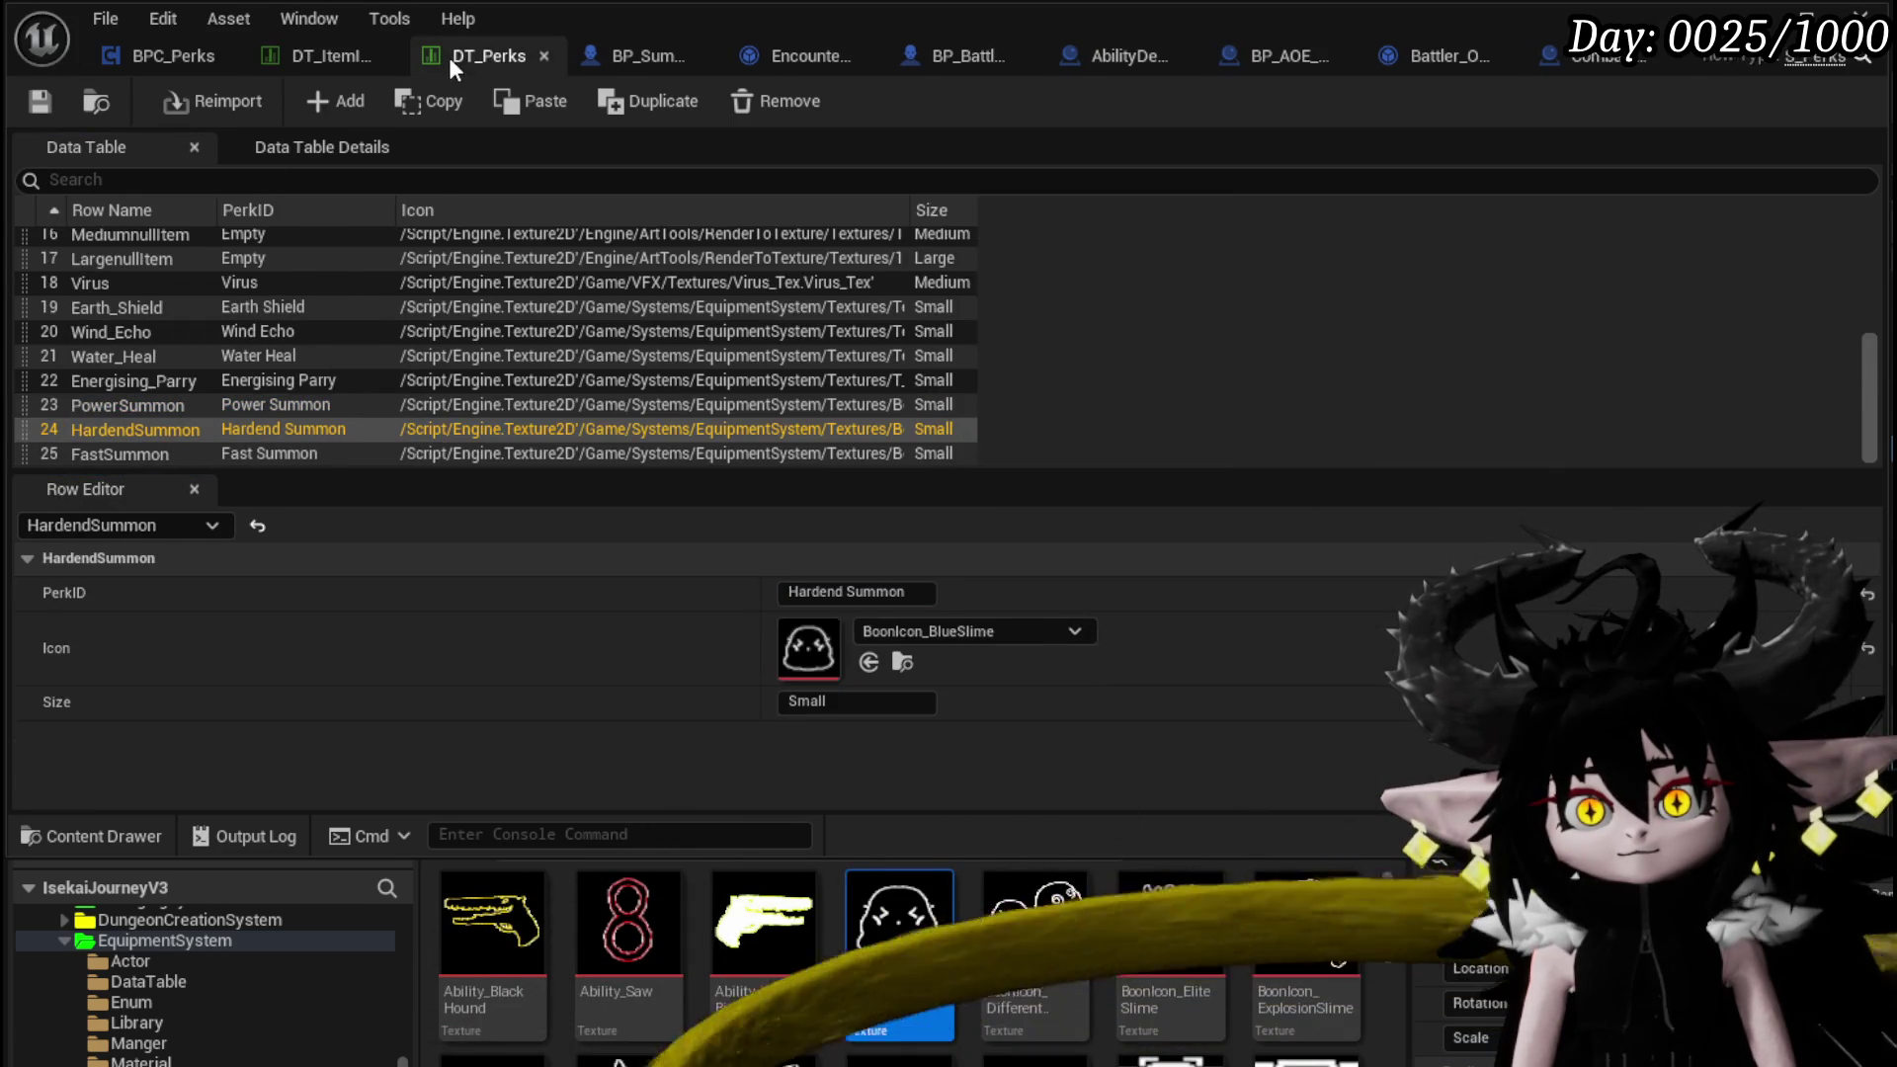
left_click(81, 453)
left_click(848, 591)
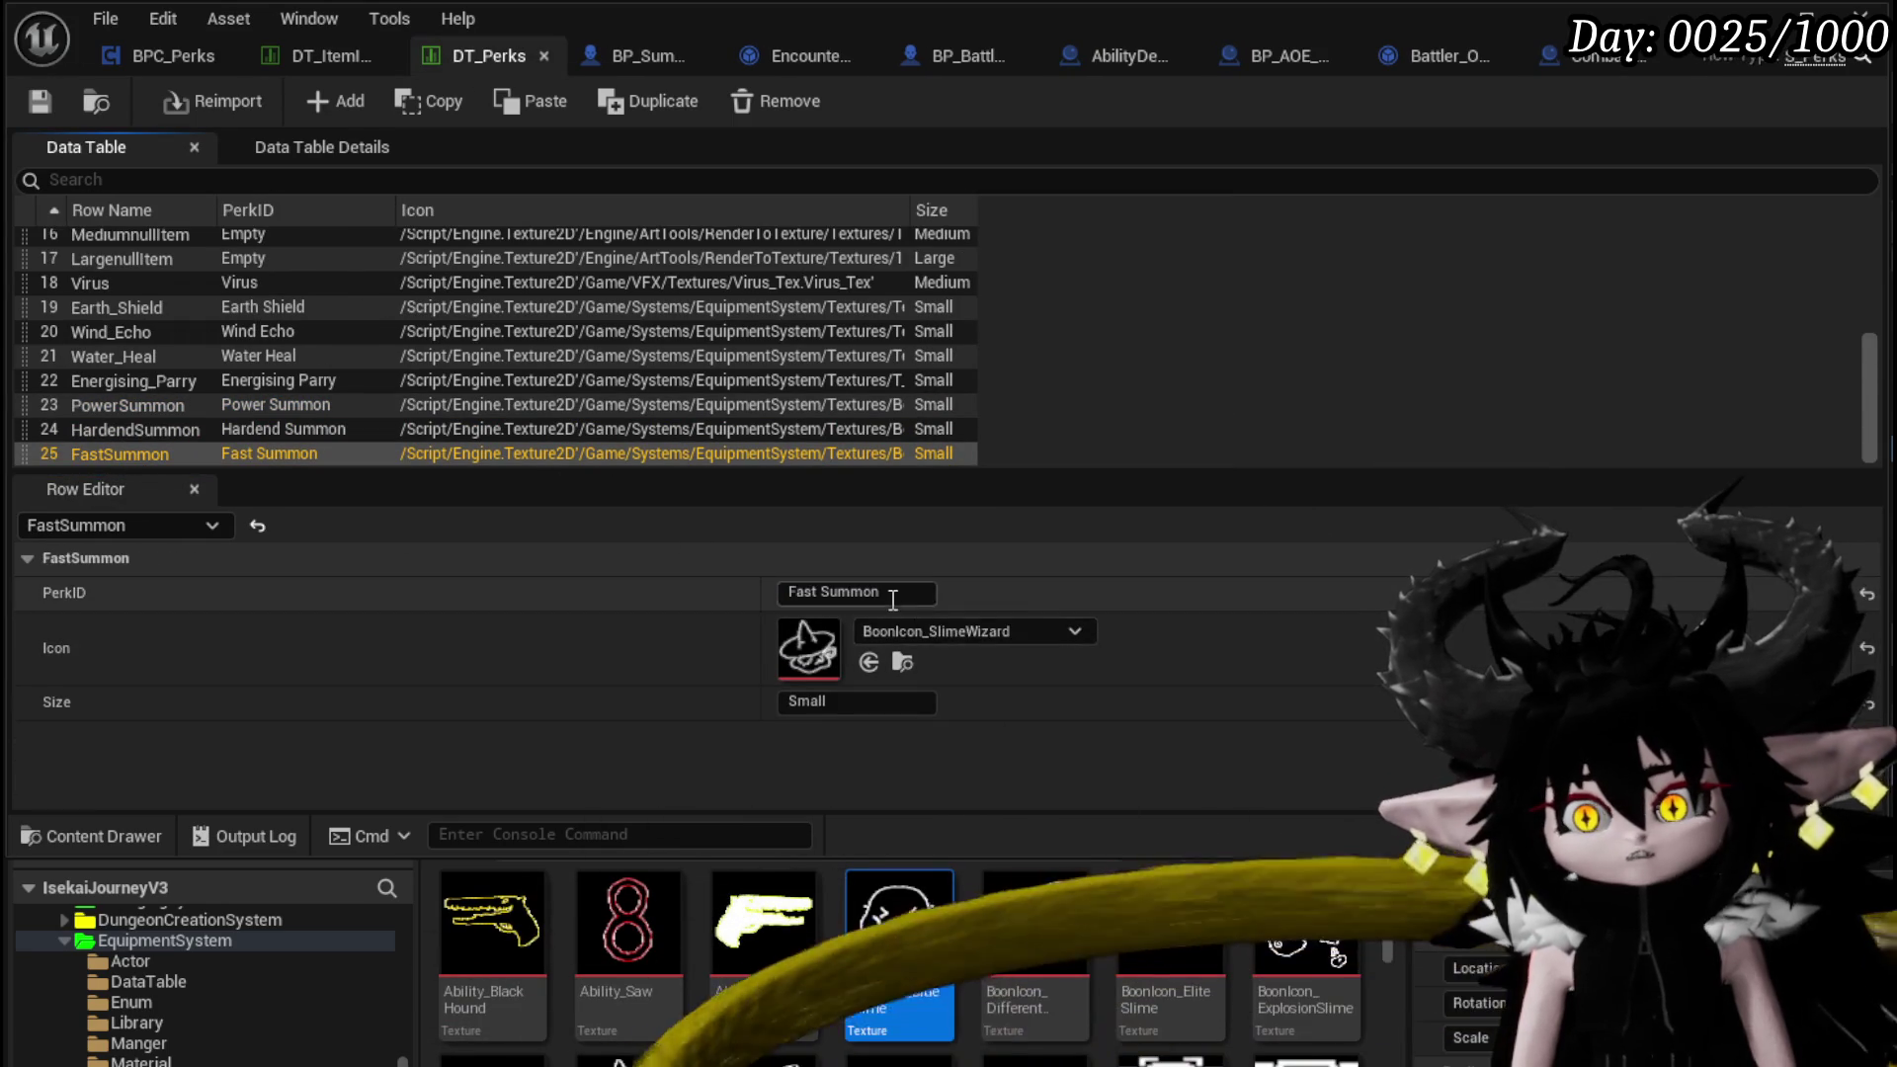
left_click(288, 57)
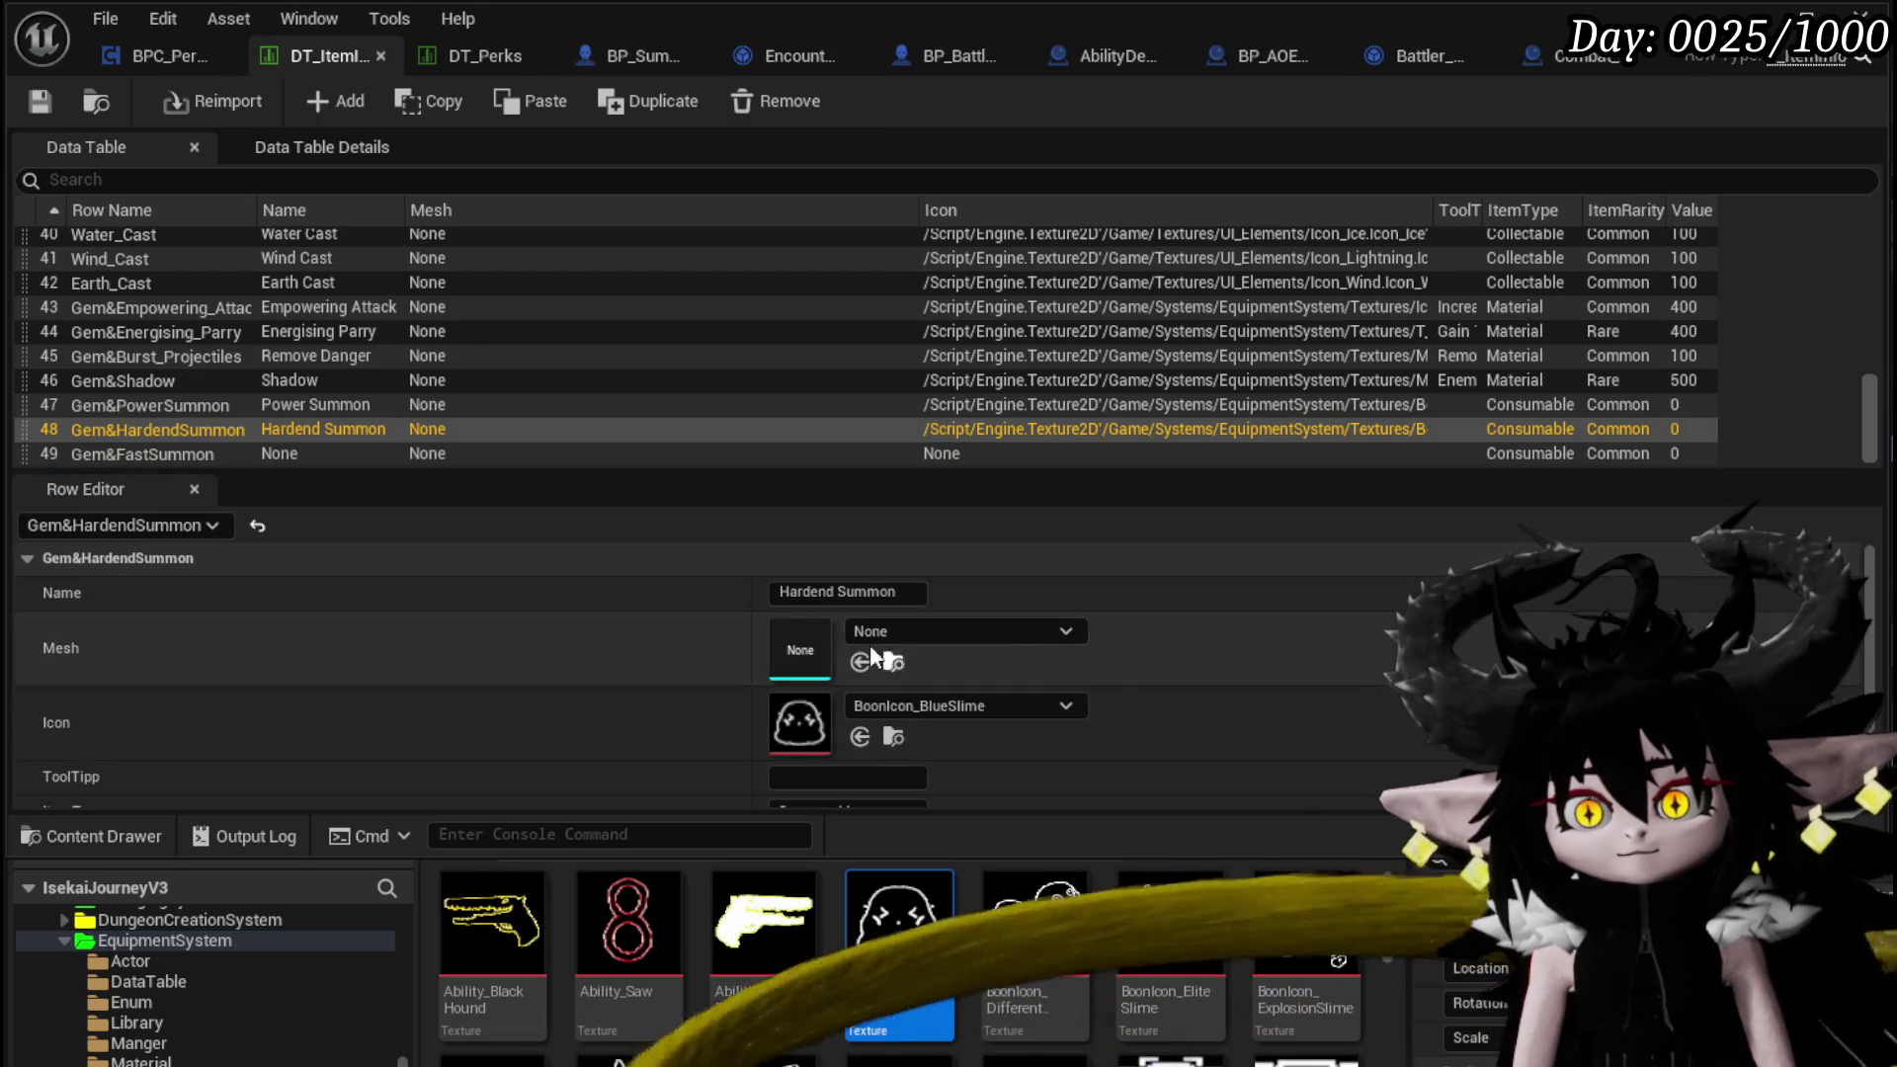
left_click(109, 454)
left_click(848, 591)
type("Fast Summon")
mouse_move(899, 1058)
left_mouse_down()
mouse_move(820, 726)
mouse_move(802, 724)
left_mouse_up()
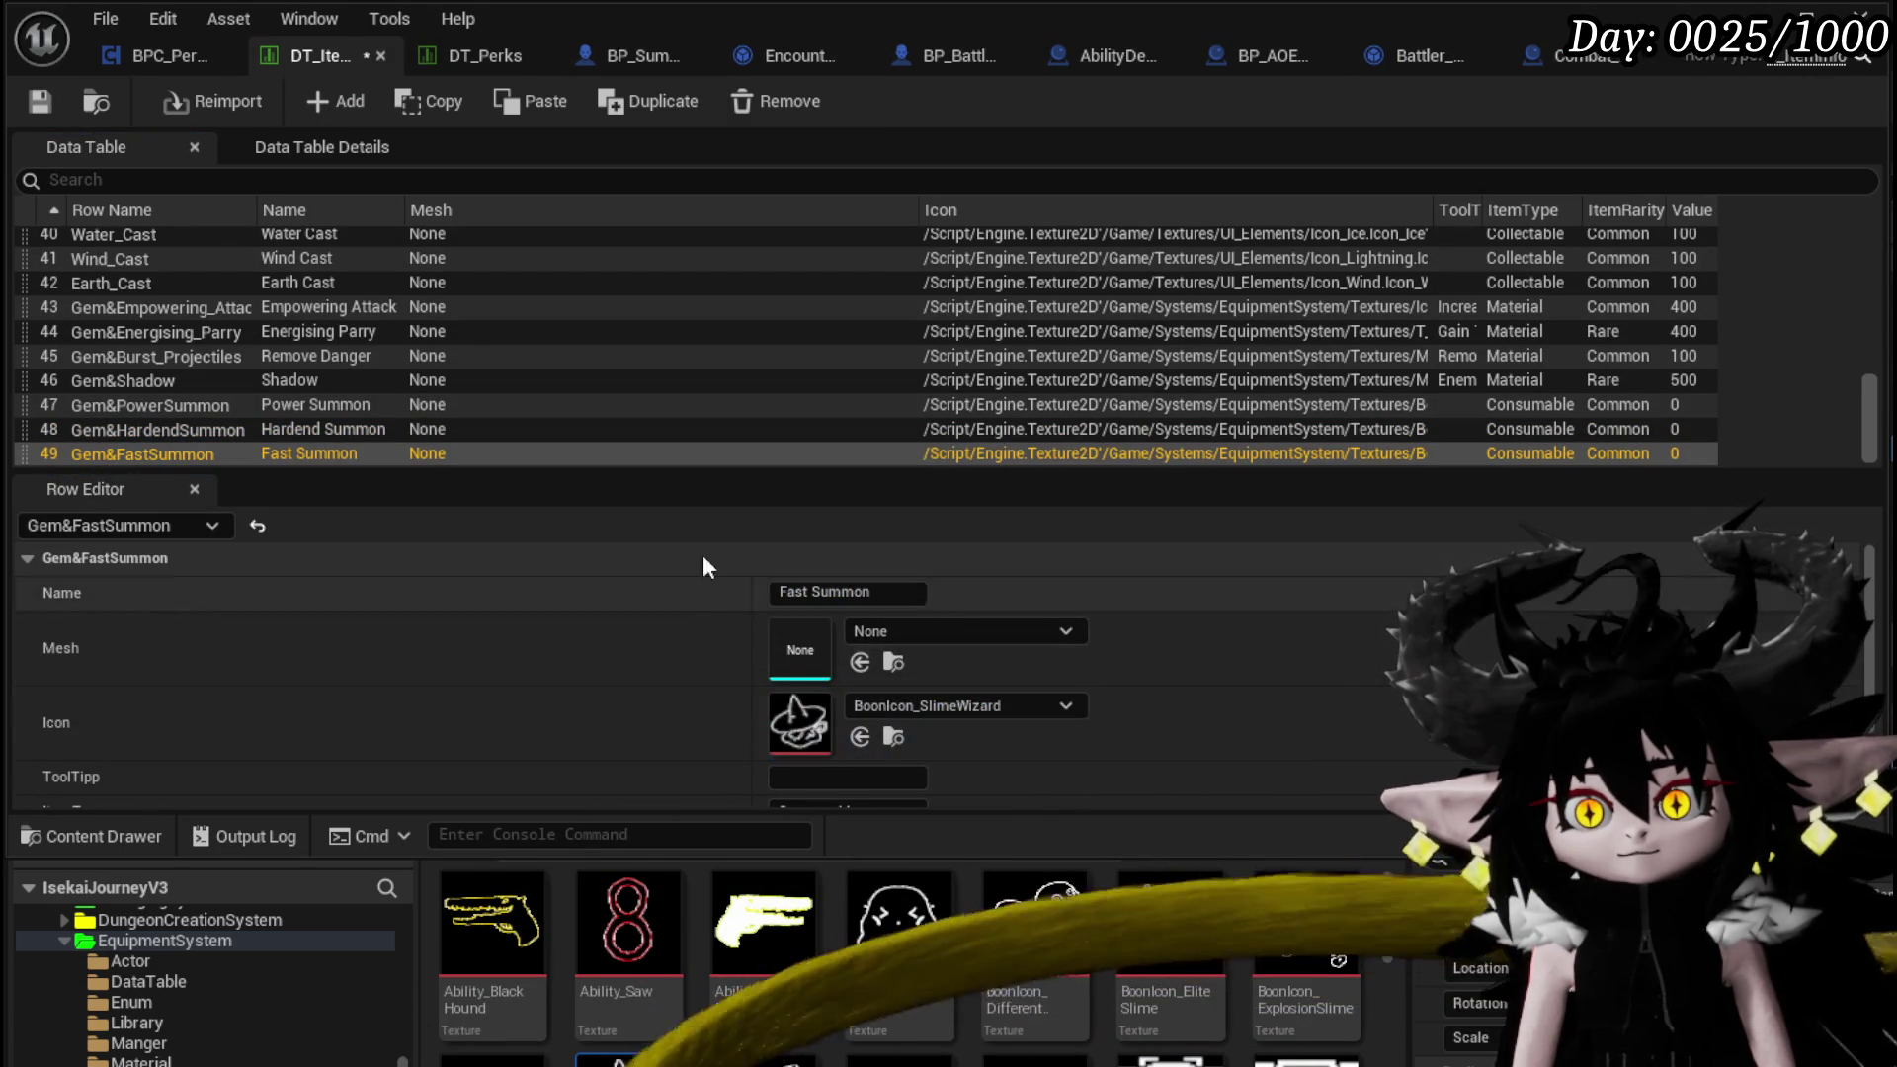
Start editing the tooltip field of the Gem&PowerSummon row
left_click(130, 405)
scroll(791, 721, "down", 2)
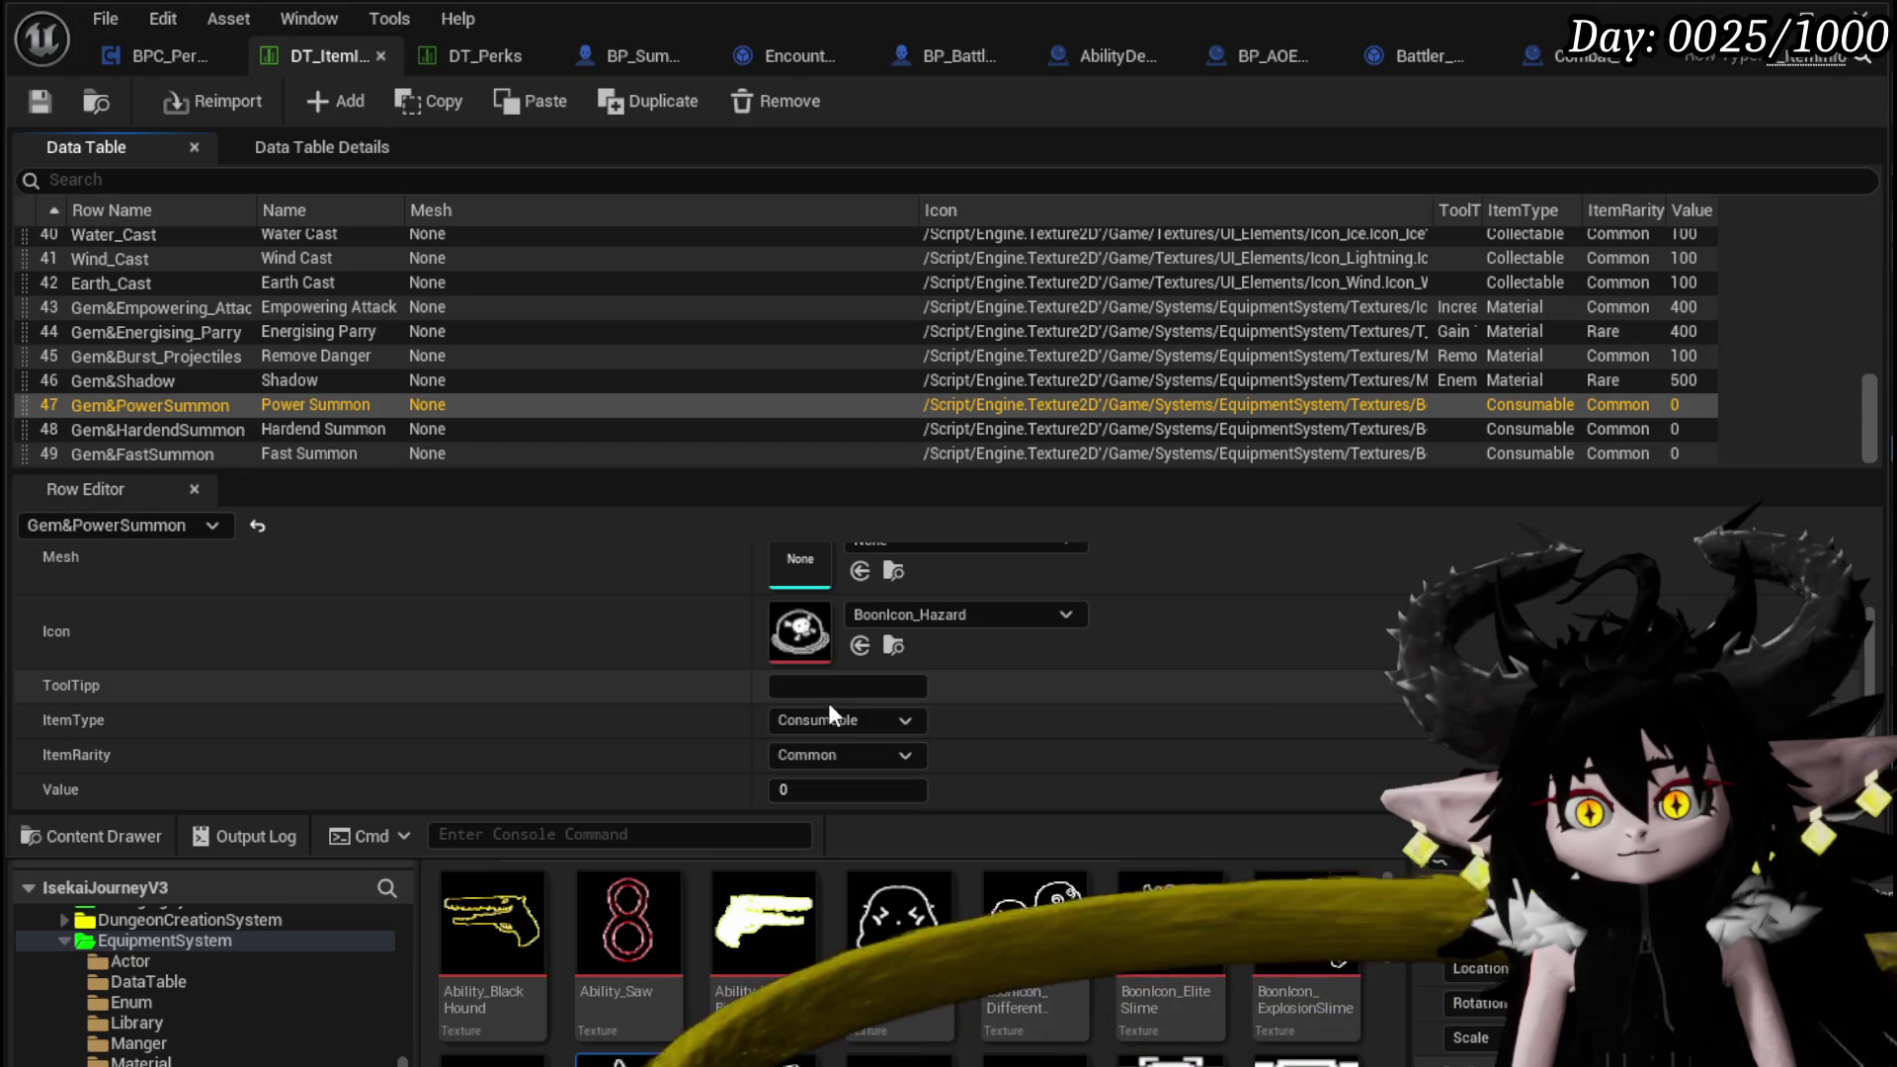
left_click(837, 684)
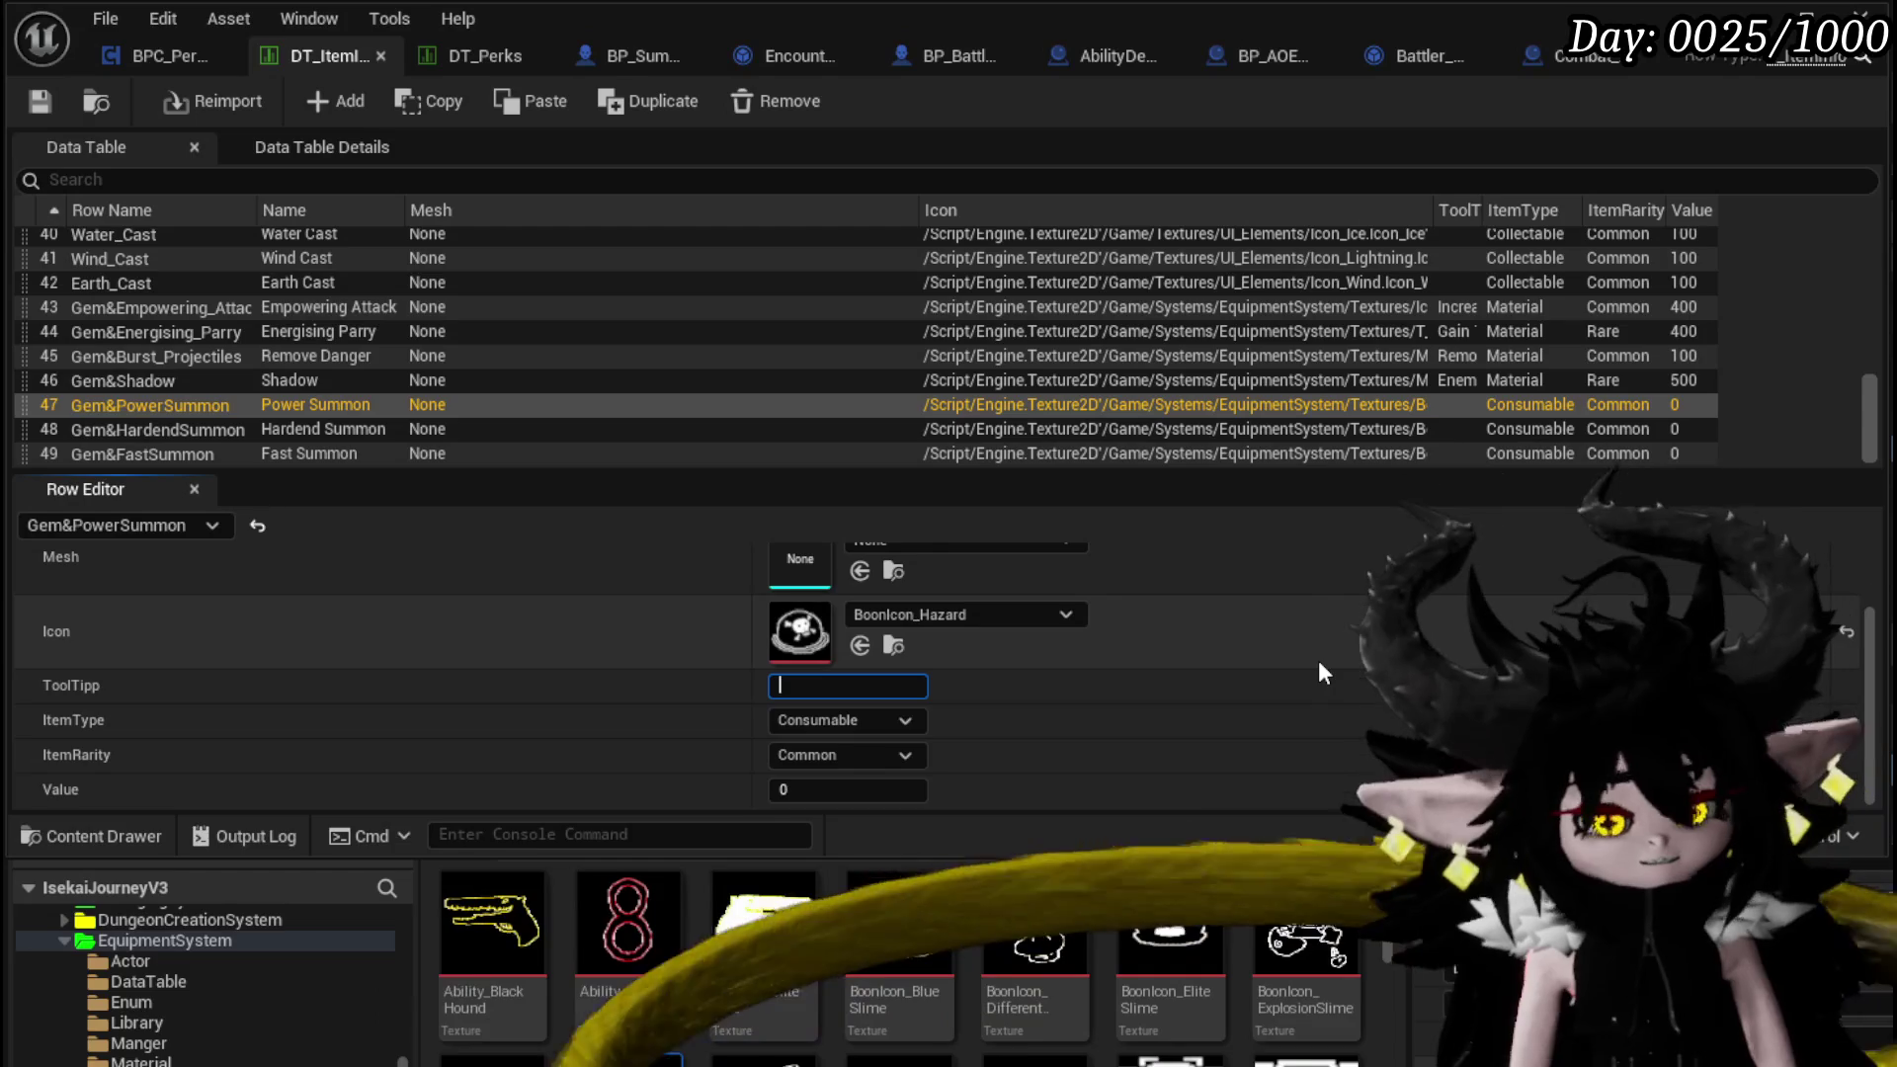
Write the Power Summon tooltip adding 10% of player stats to a summon unit's offensive value
type("Add")
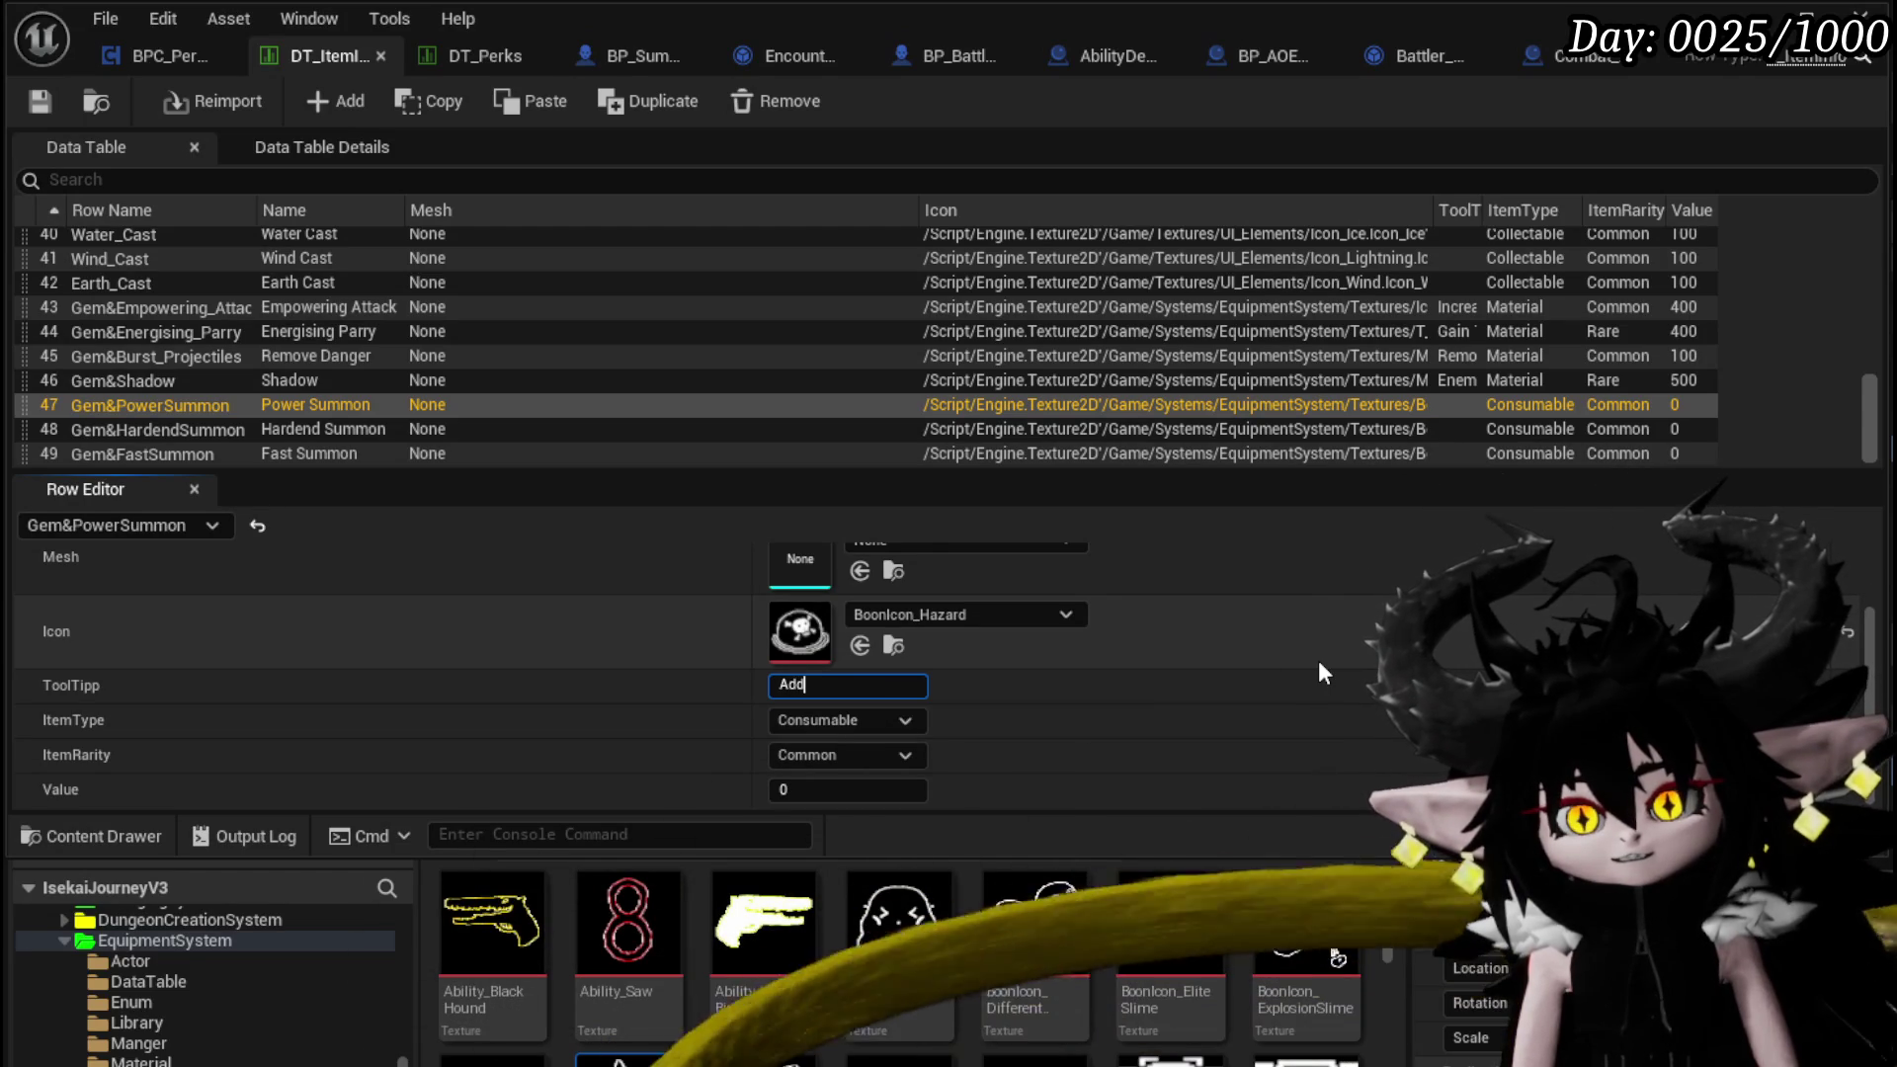
type("s a to")
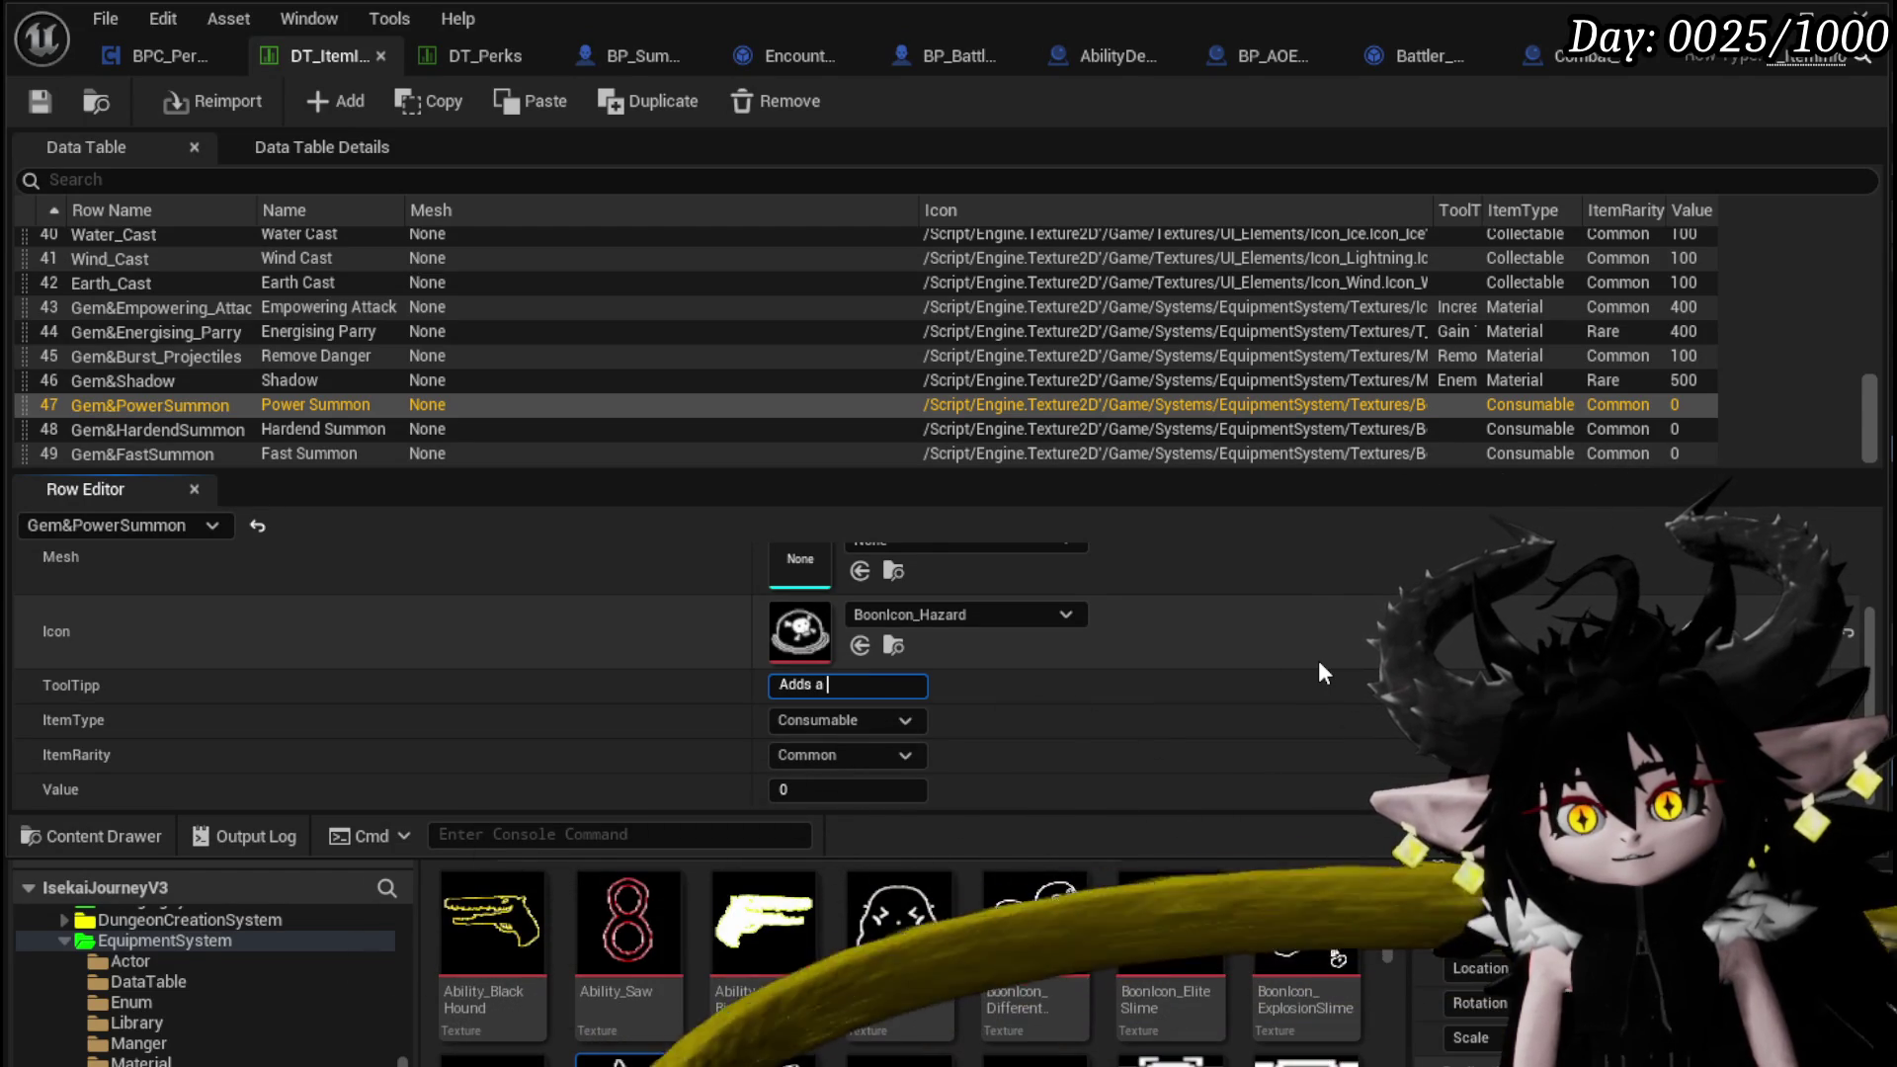
type("1")
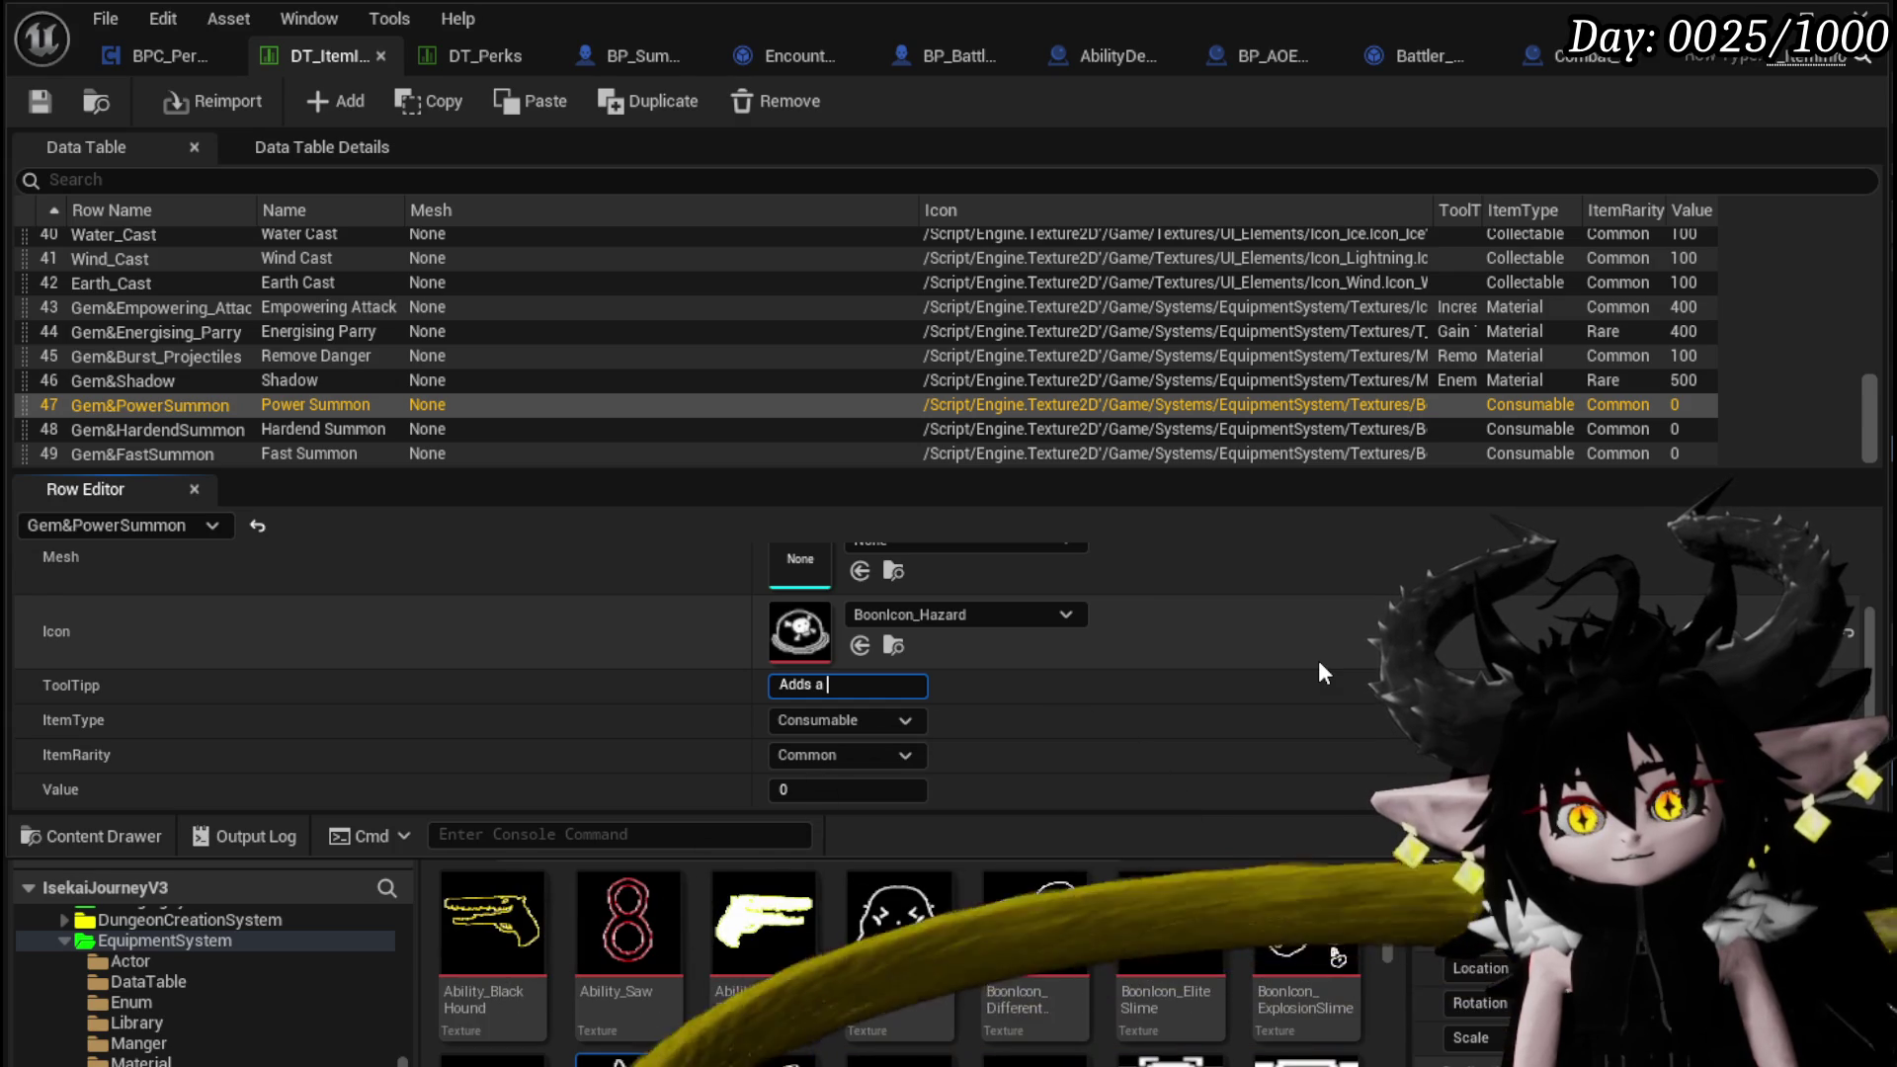
type("0")
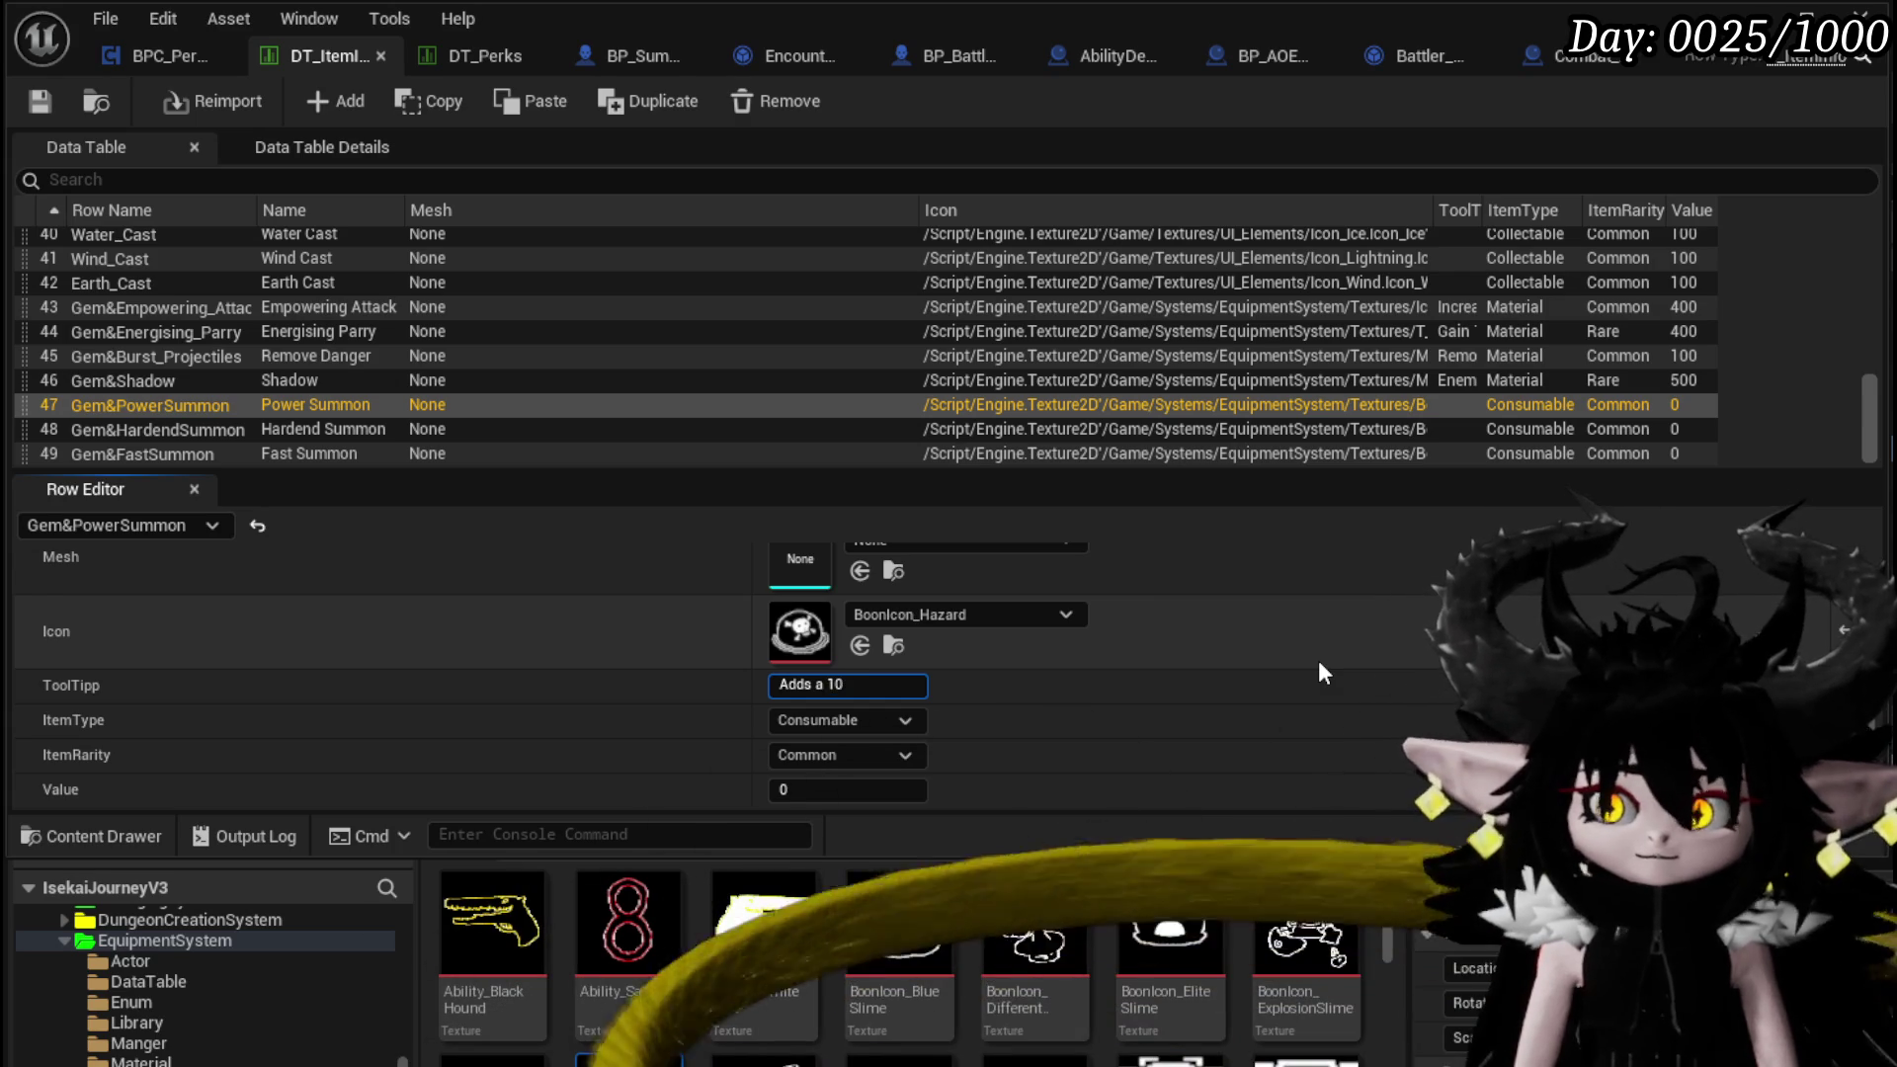
type("% of the player")
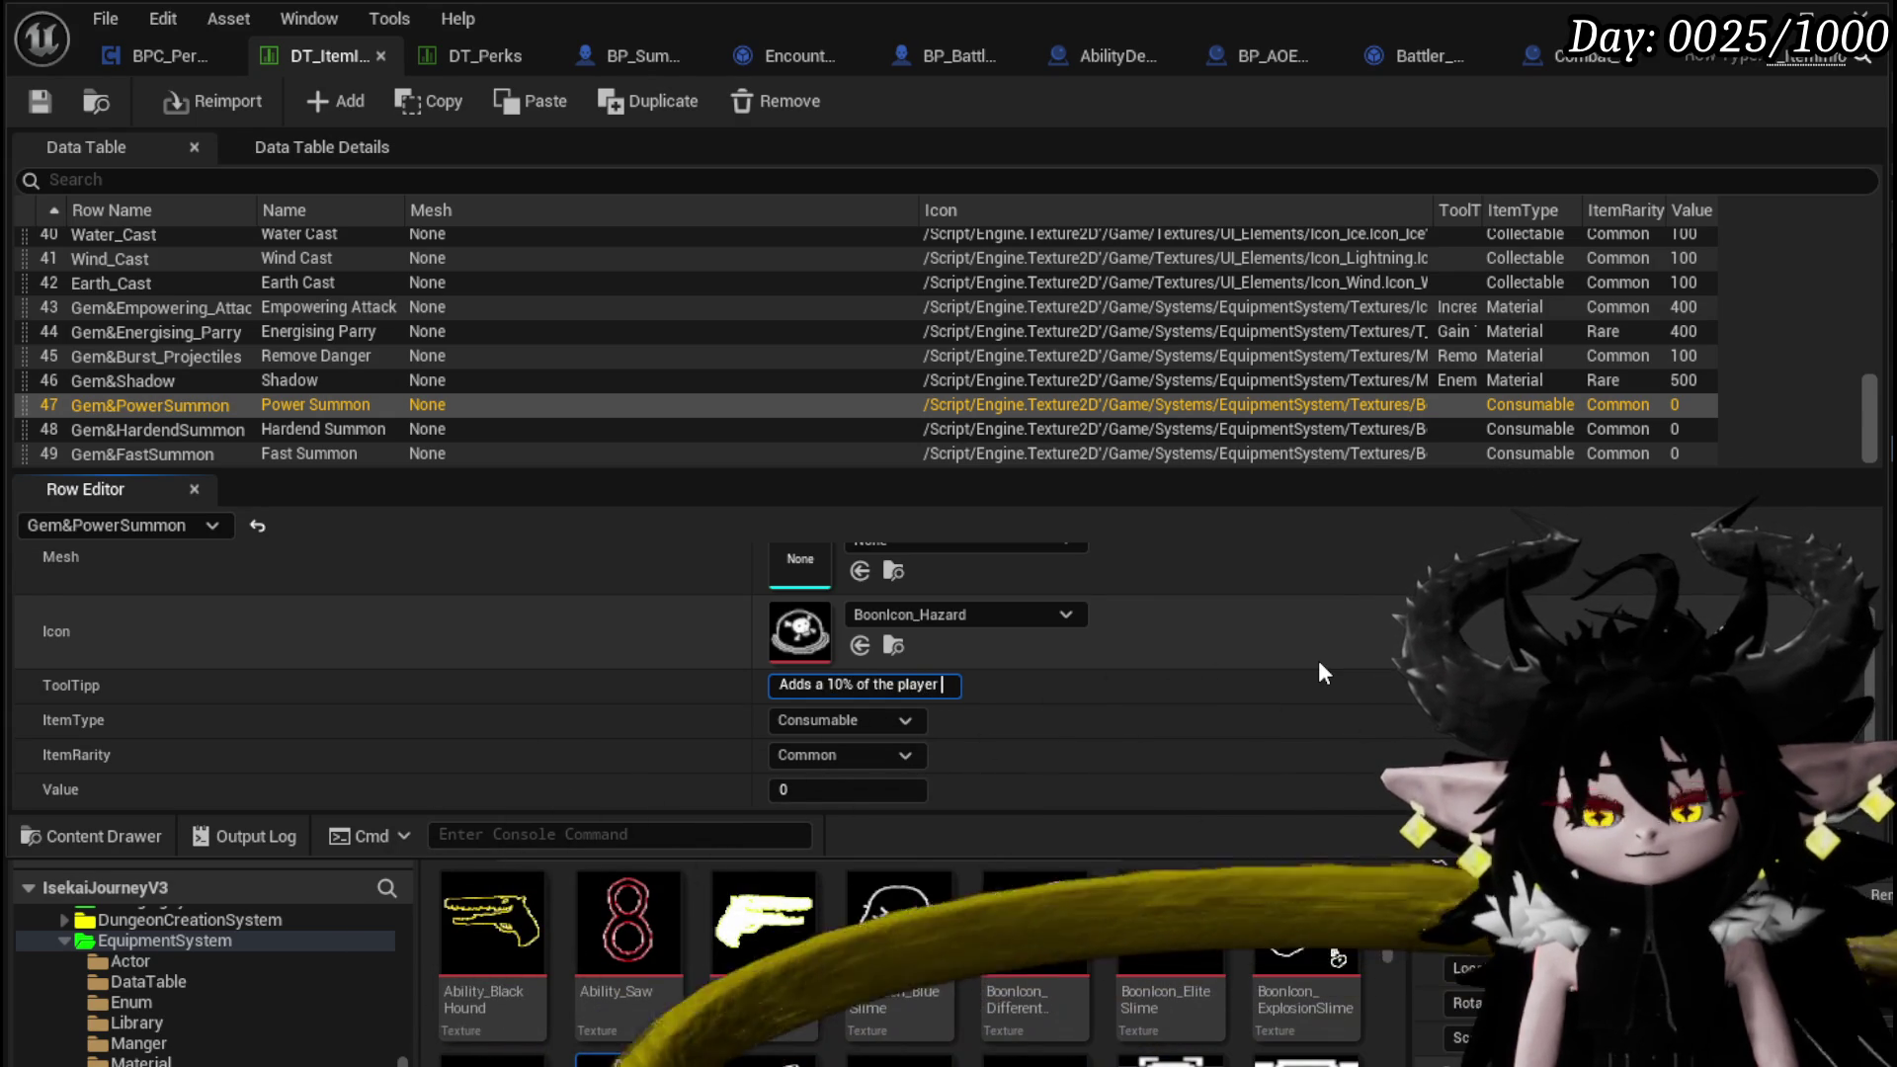
type(" tats to t")
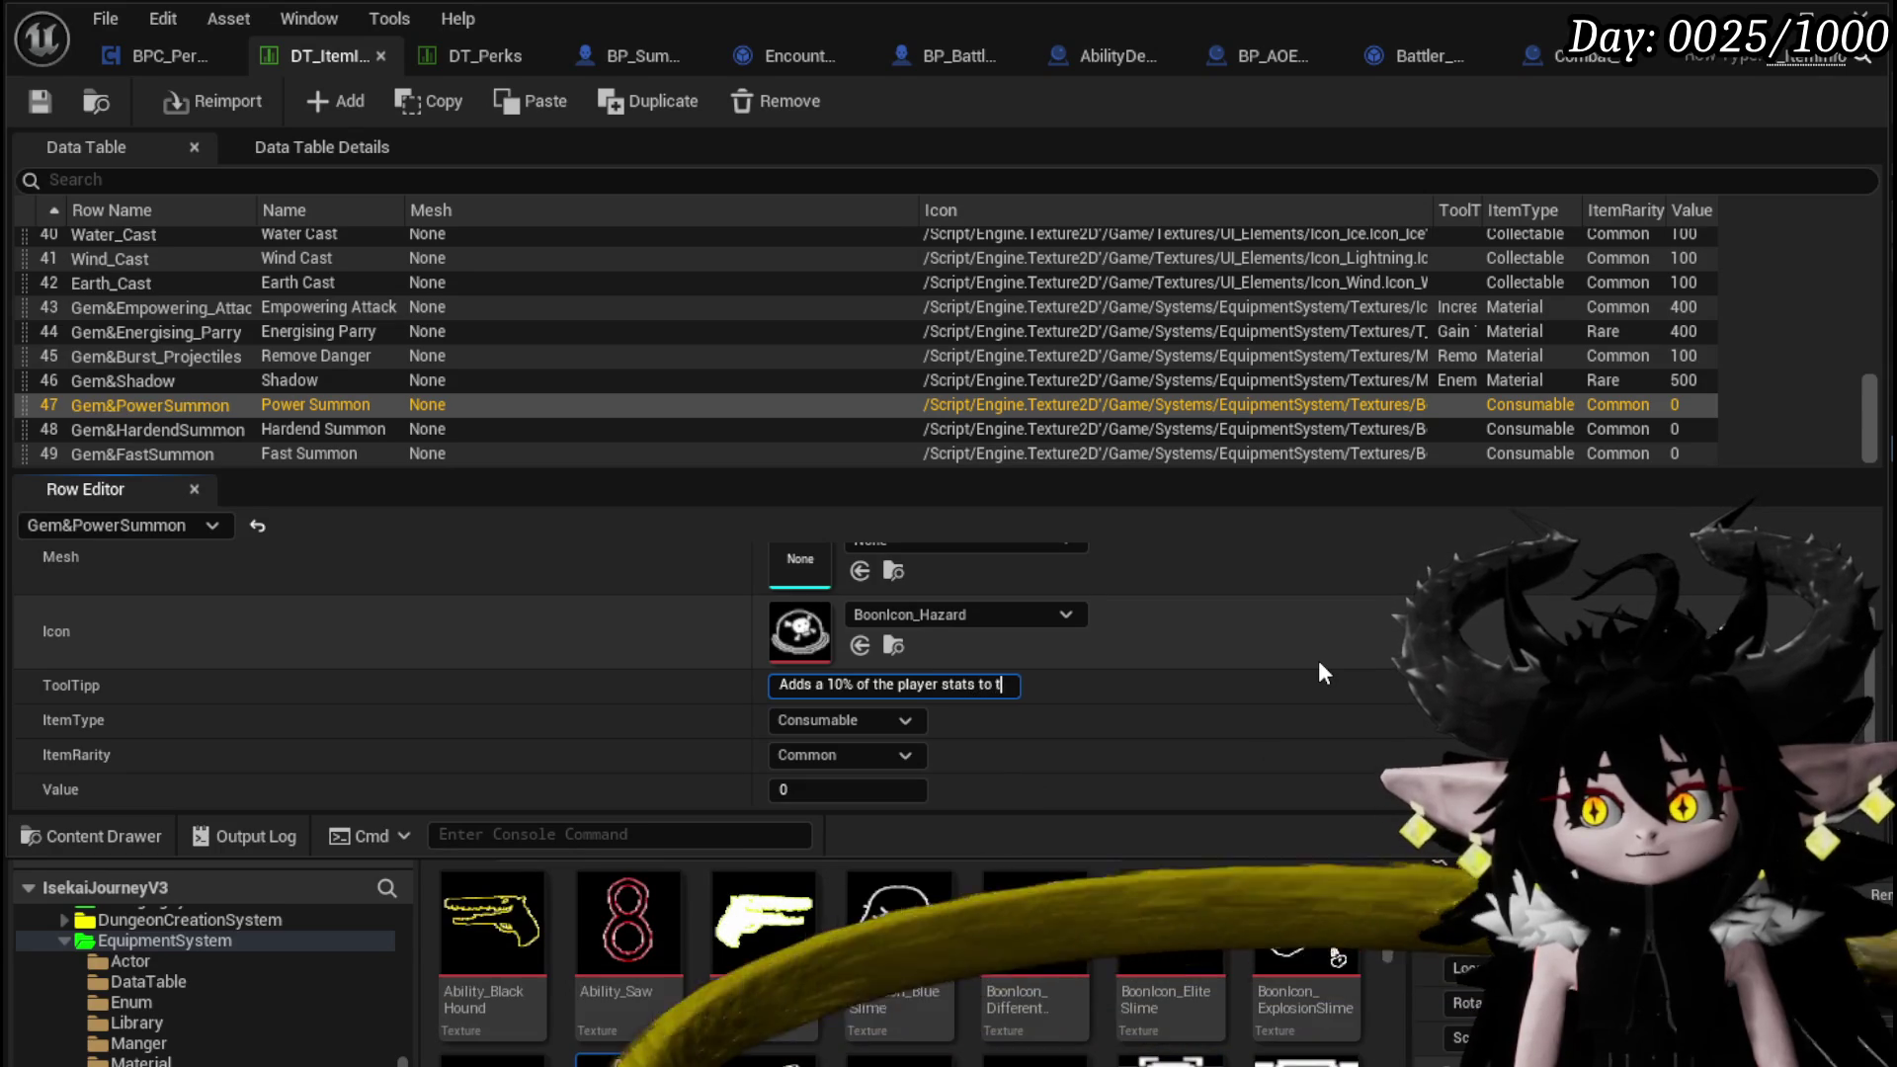
type("he Offen")
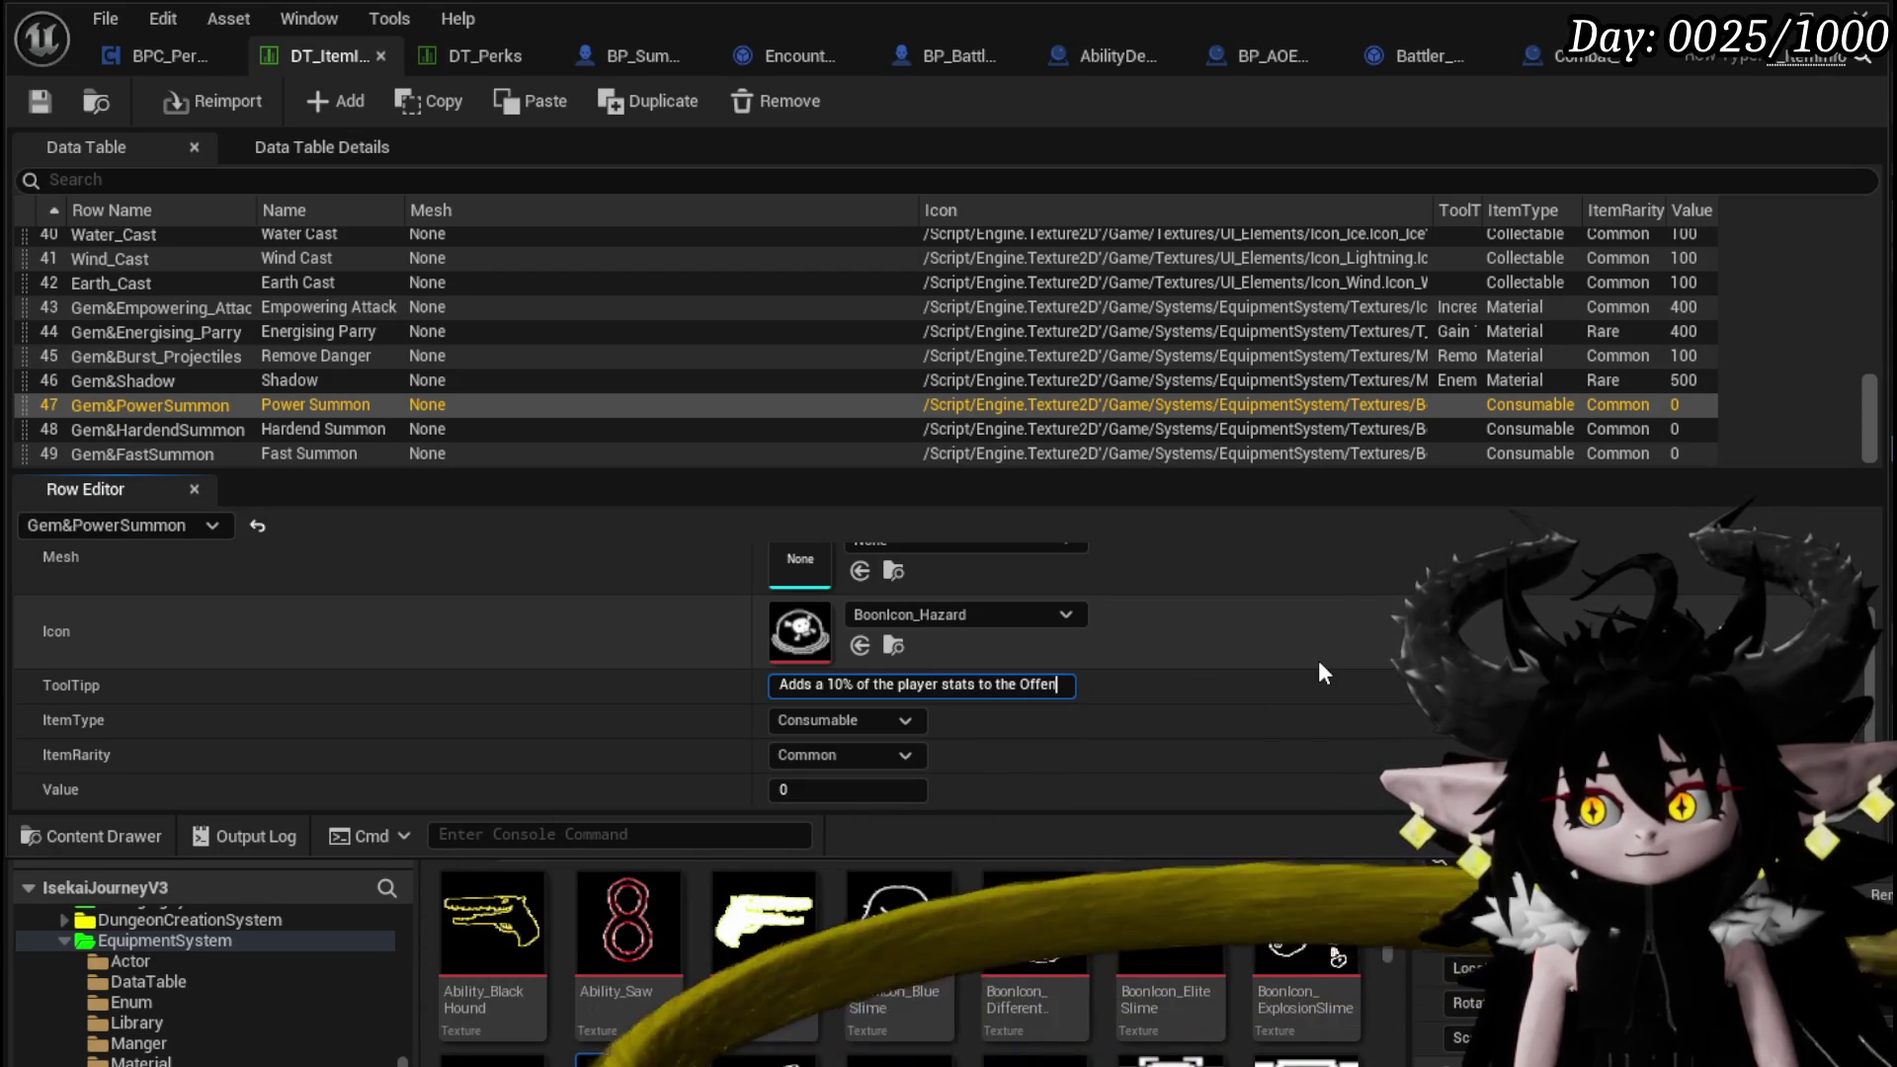
type("sive Value of t")
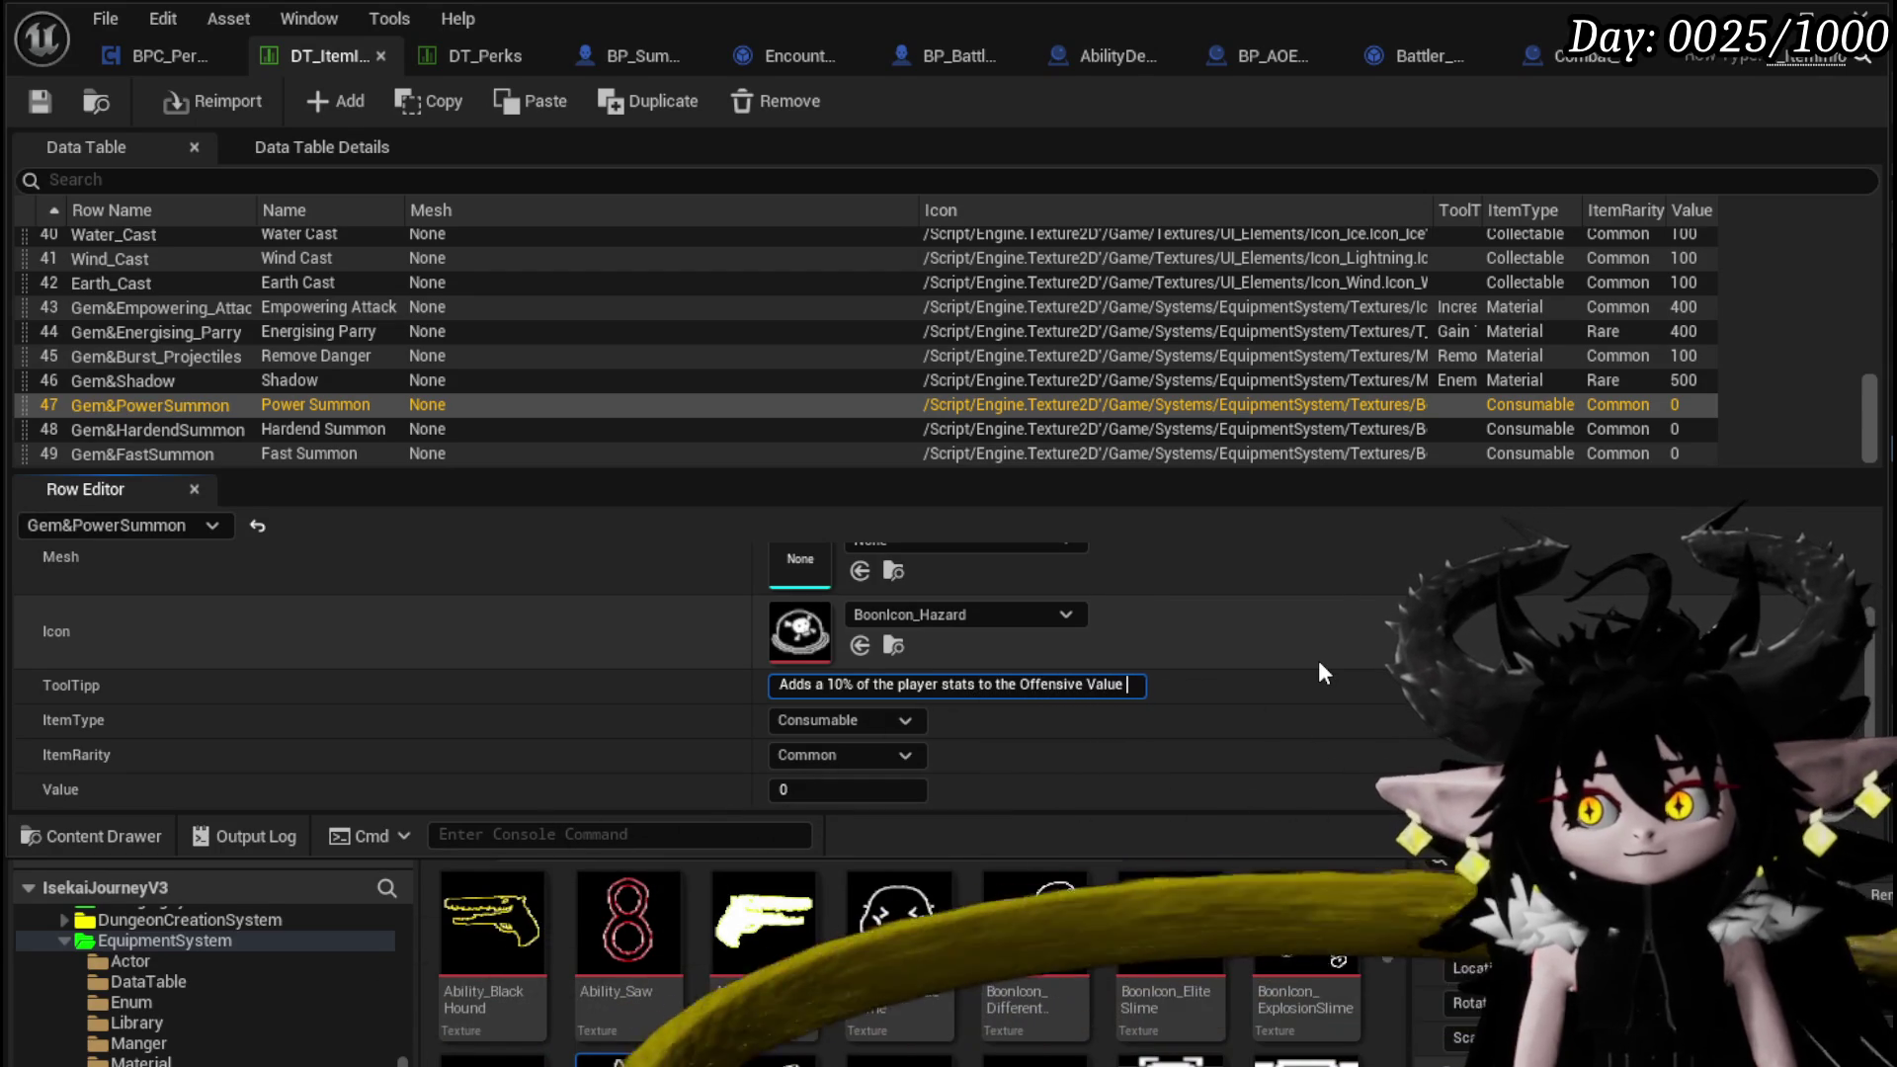
key("BackSpace")
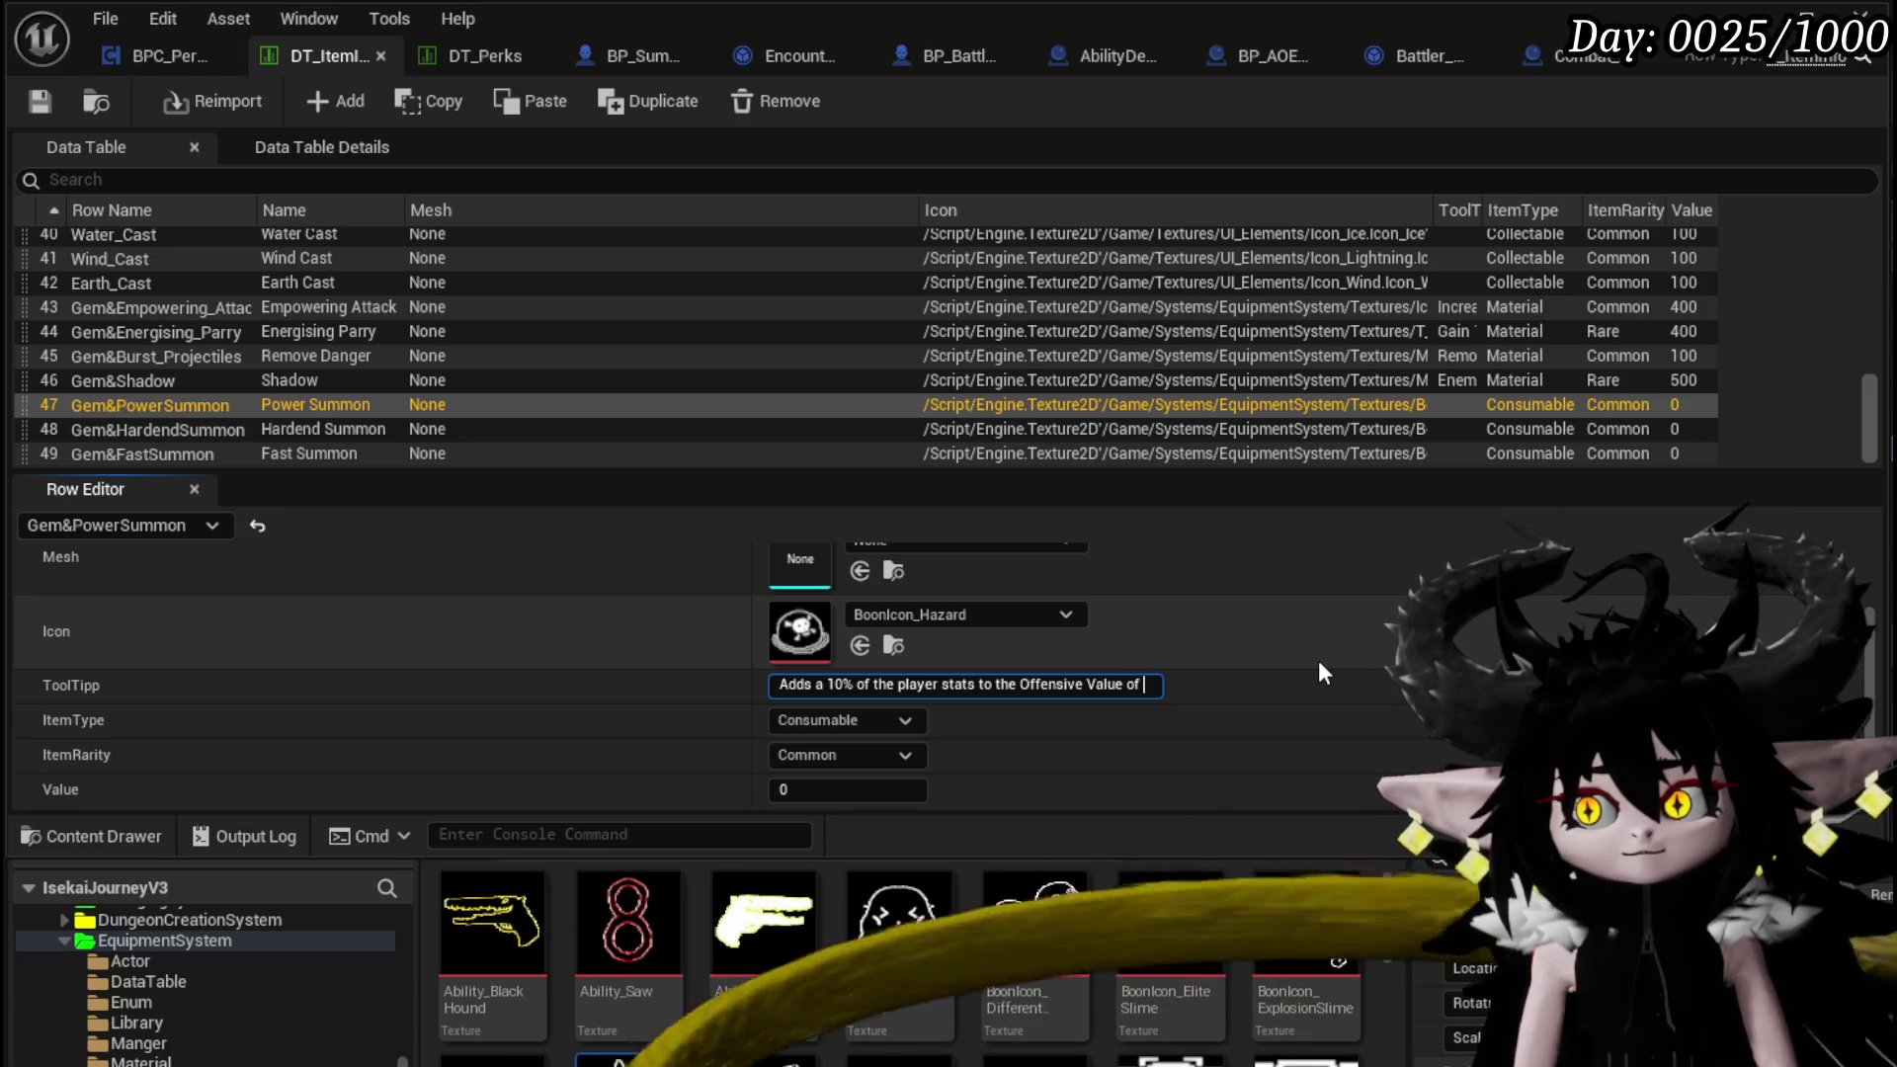
type("a summo")
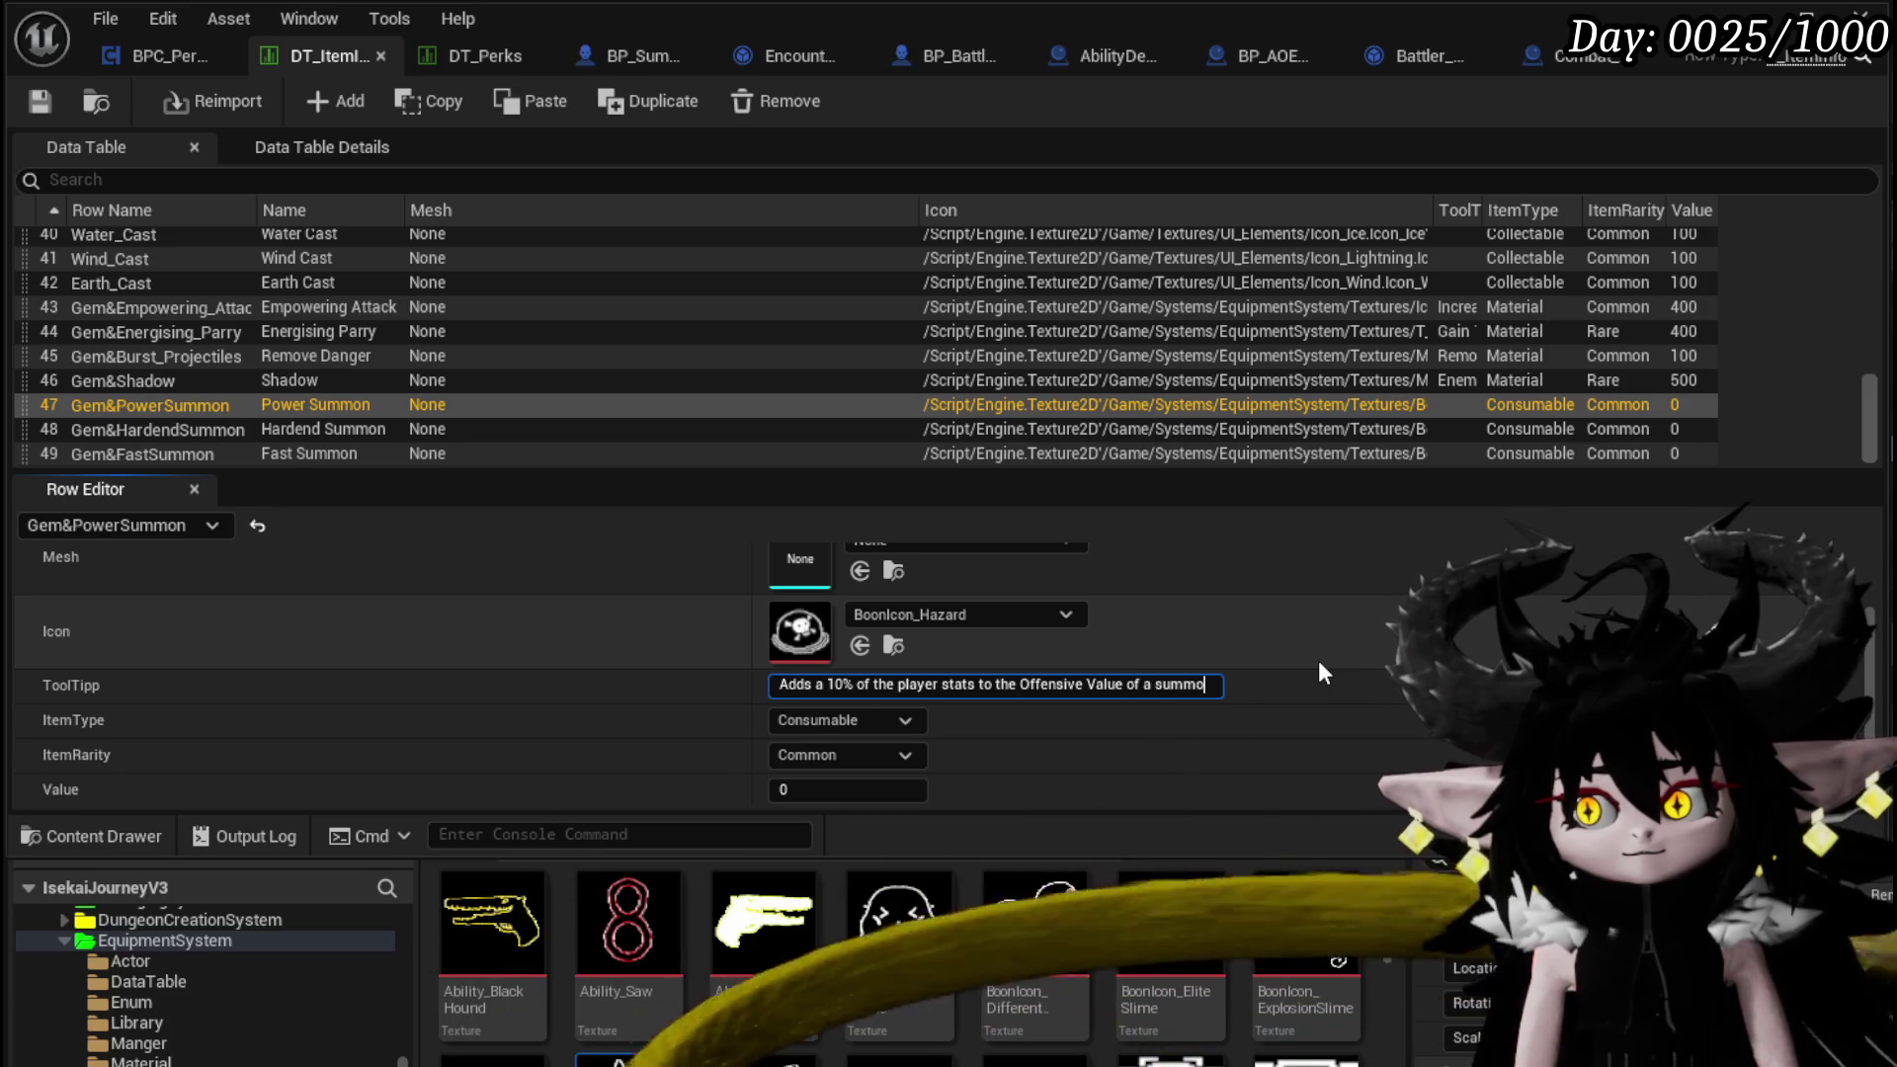
type("n unit.")
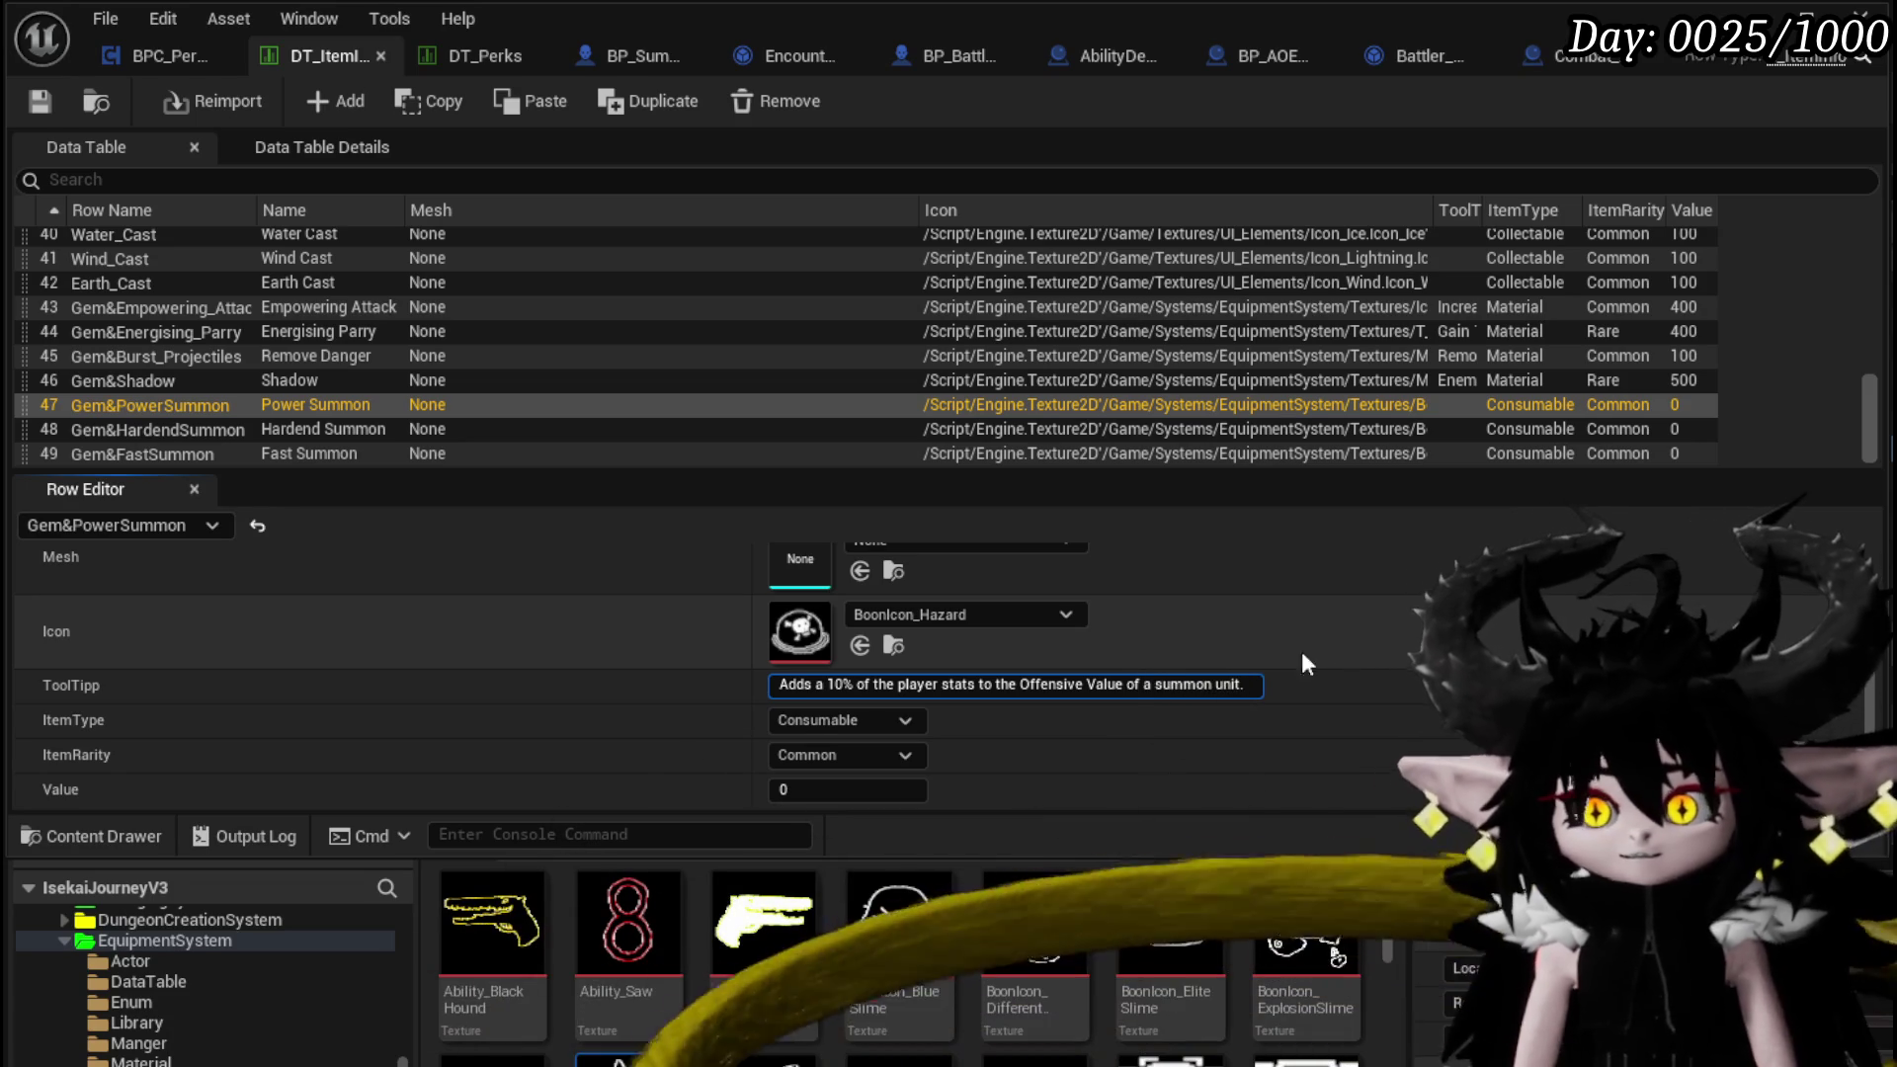
type("v")
left_click_drag(1020, 684, 1028, 683)
type("o")
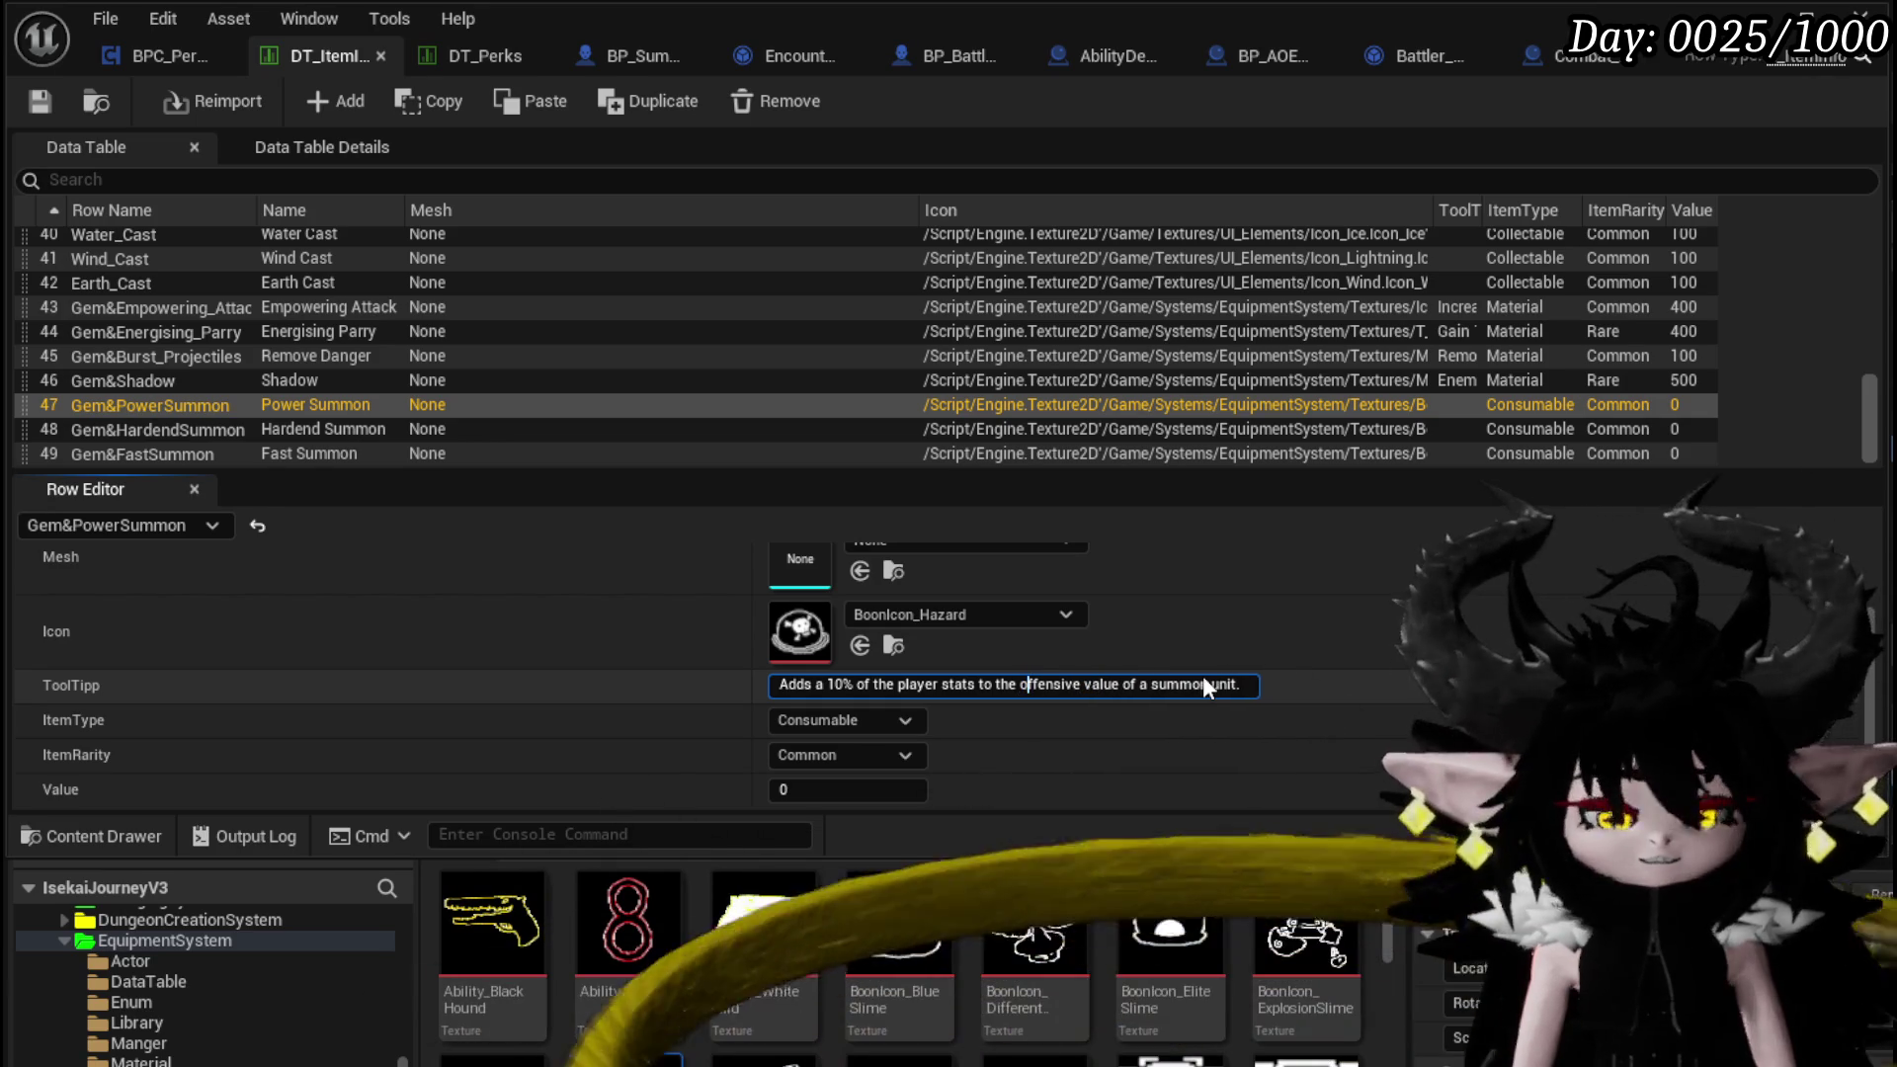
left_click(49, 109)
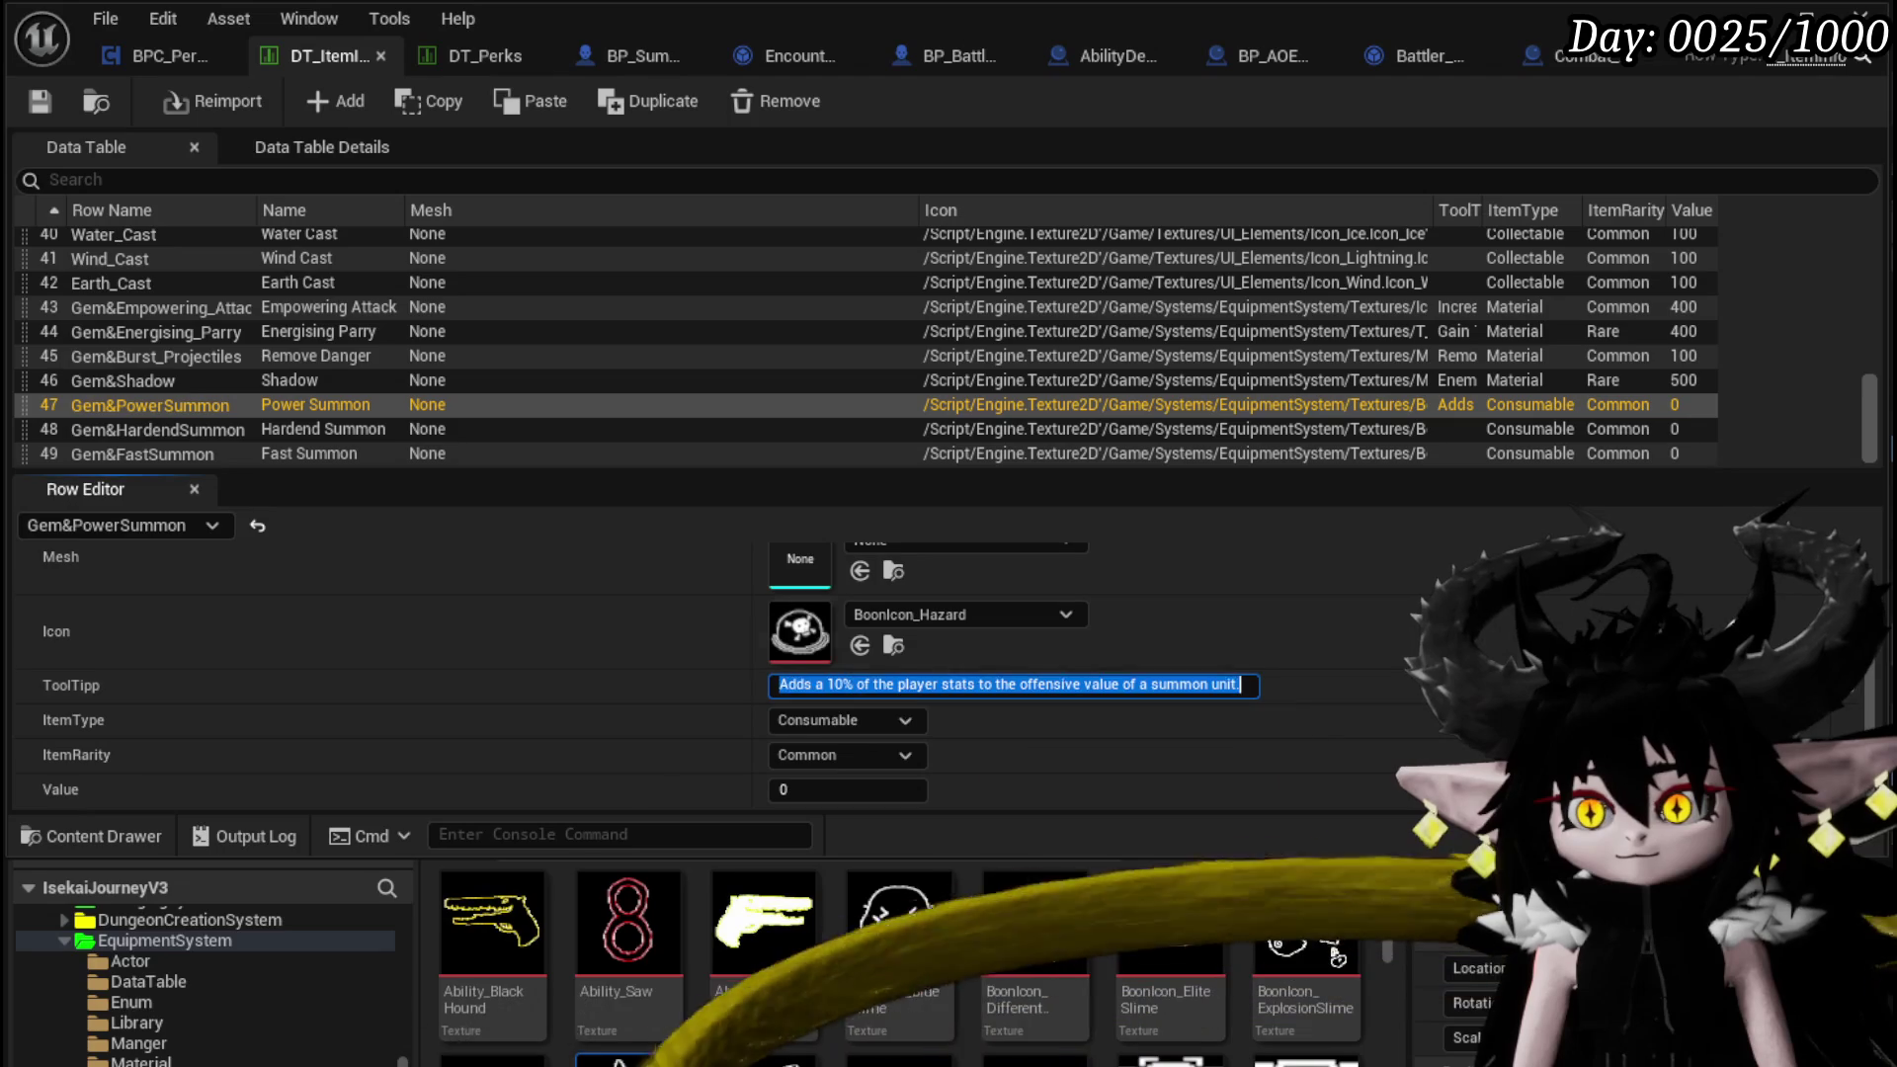
Paste the tooltip into Hardend Summon, changing 'offensive' to 'defensive'
left_click(212, 430)
left_click(913, 686)
type("Adds a 10% of the player stats to the offensive value of a summon unit.")
double_click(1057, 683)
type("defe")
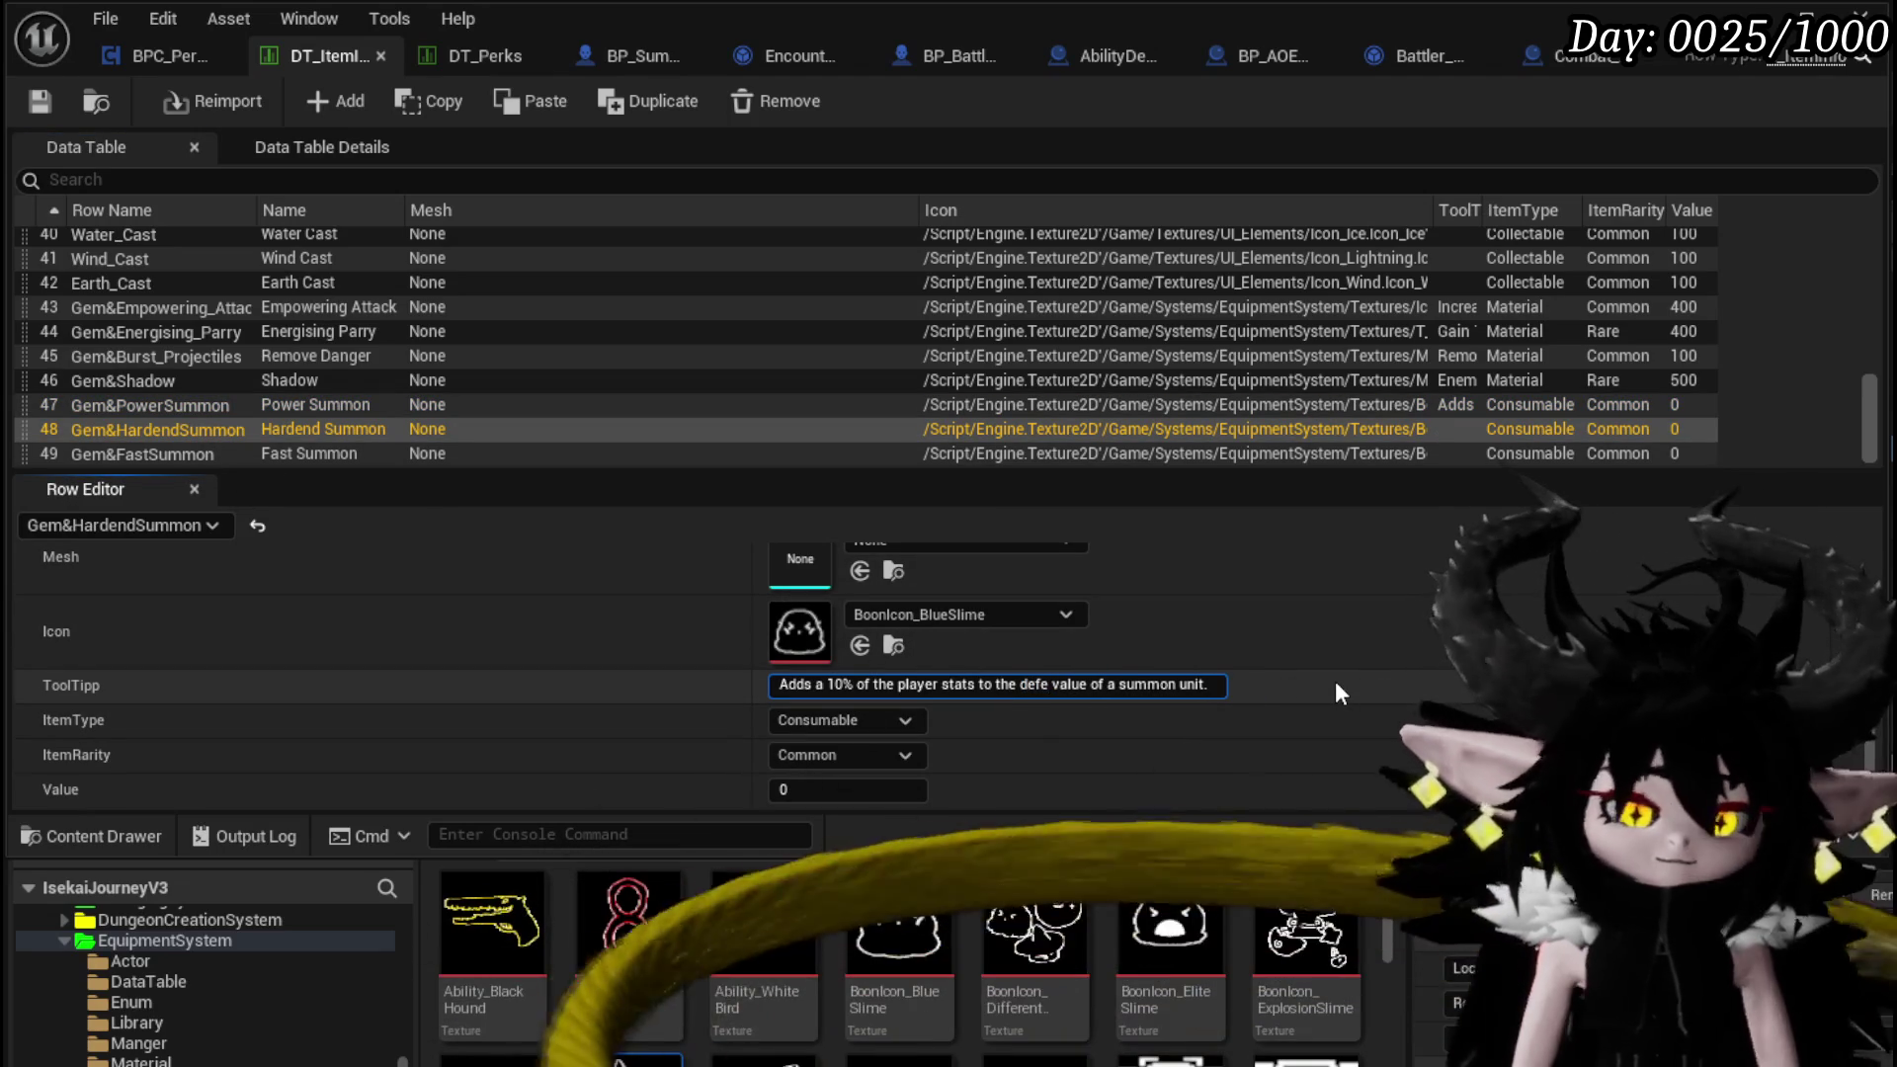
type("nsive")
key("Return")
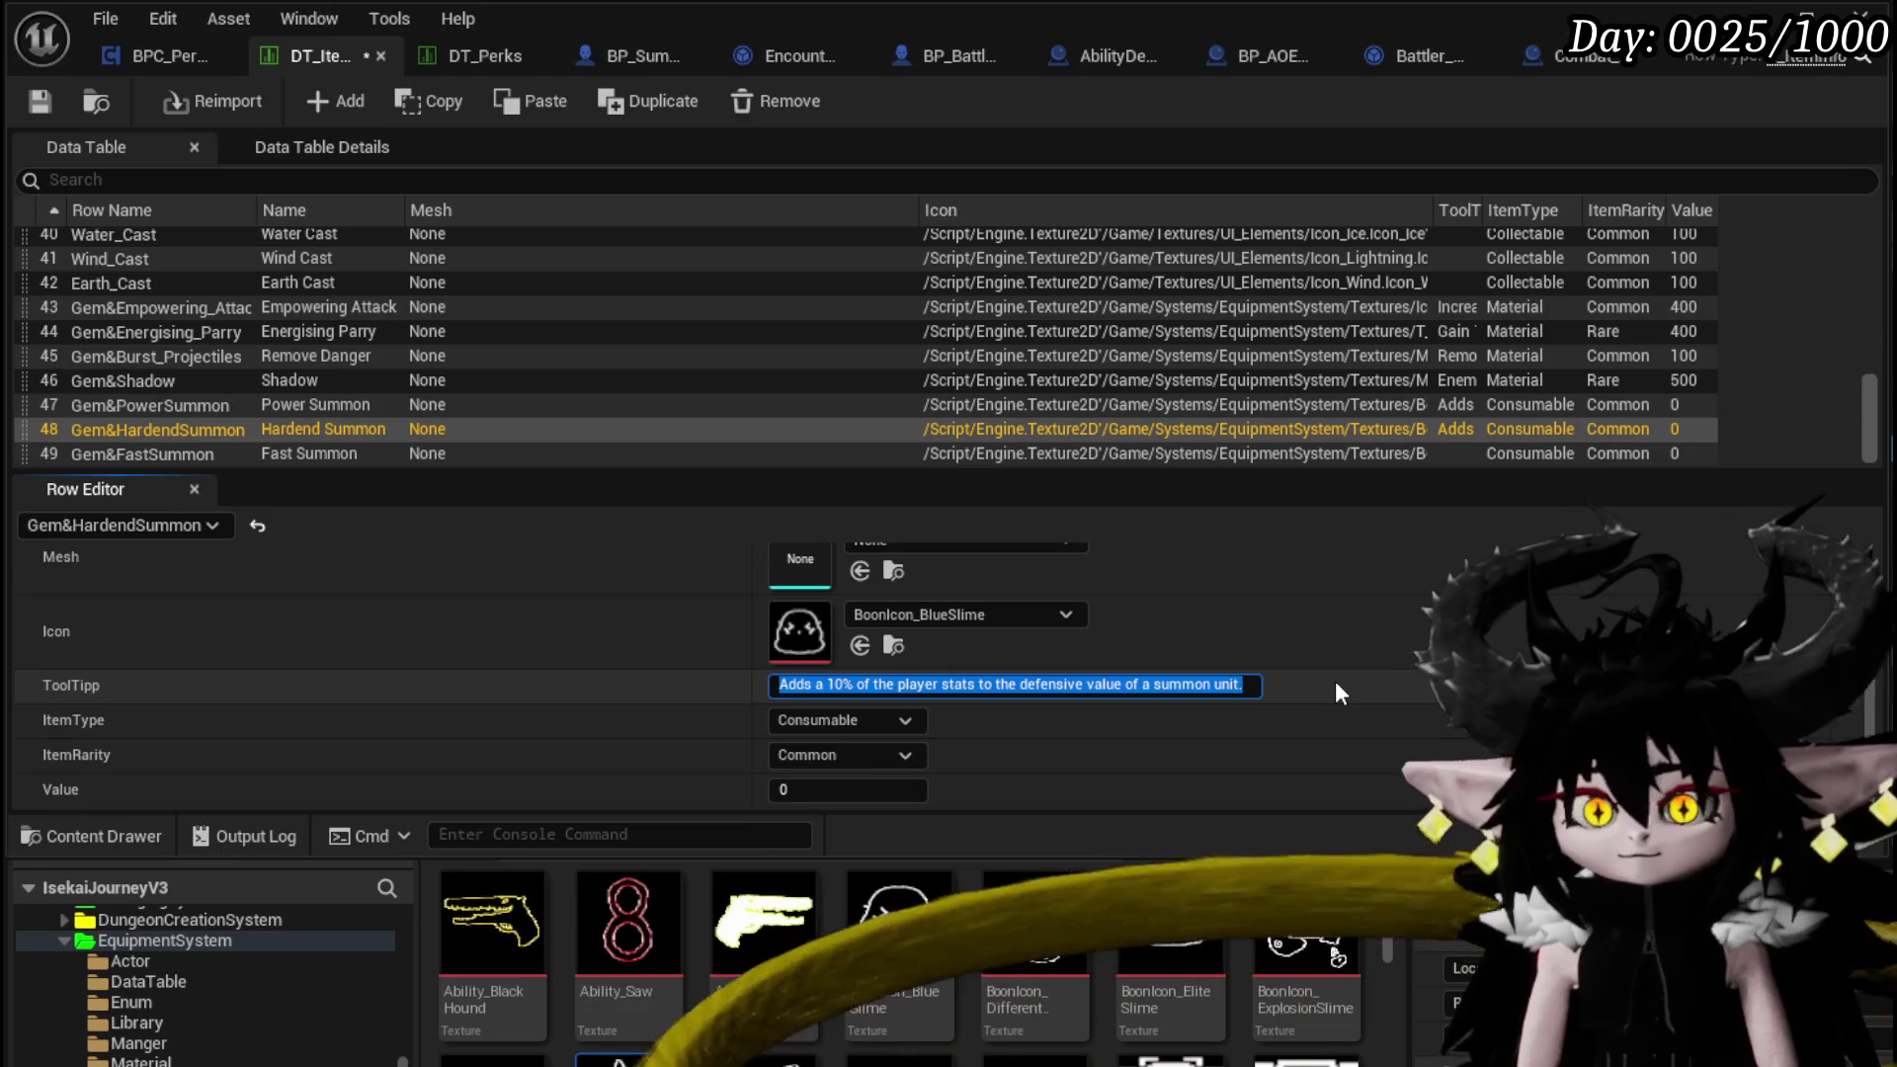
Paste the tooltip into Fast Summon, changing 'offensive' to 'utility'
left_click(834, 685)
type("Adds a 10% of the player stats to the offensive value of a summon unit.")
double_click(1047, 686)
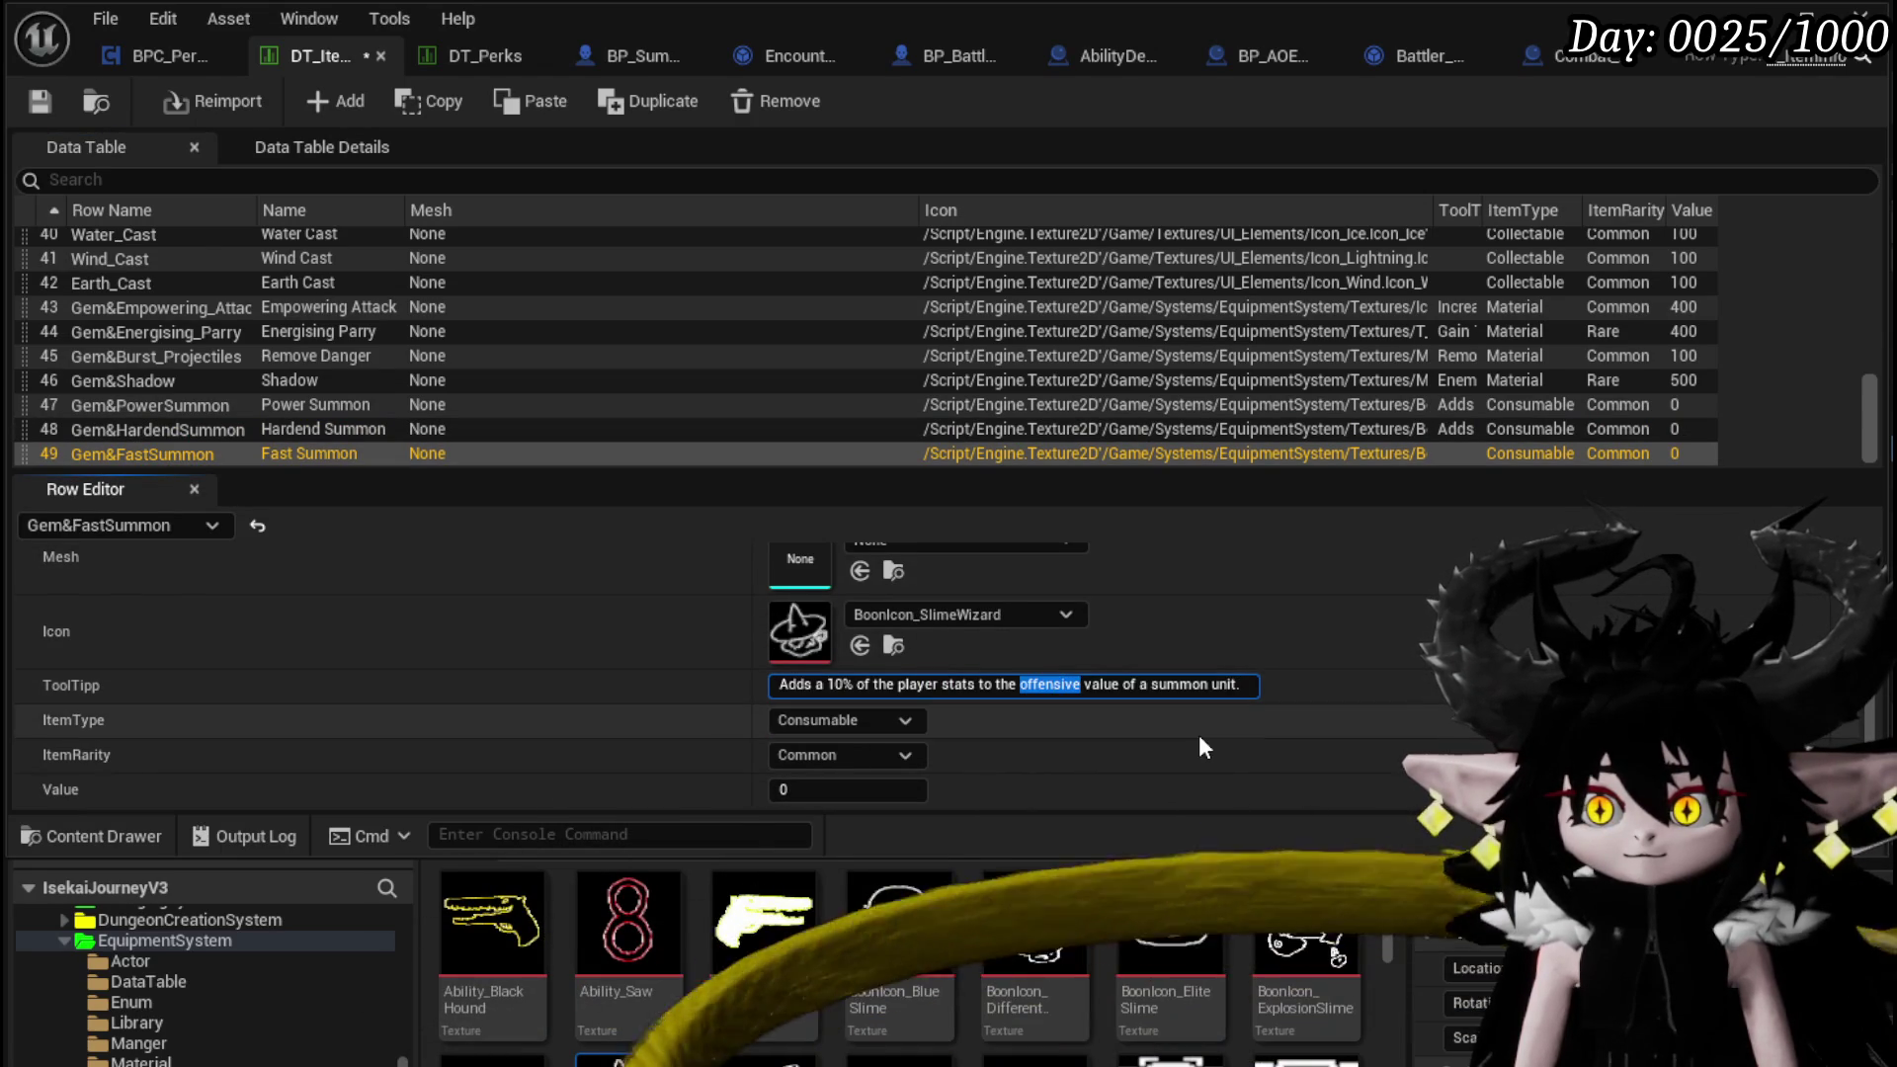
type("uti")
type("lity")
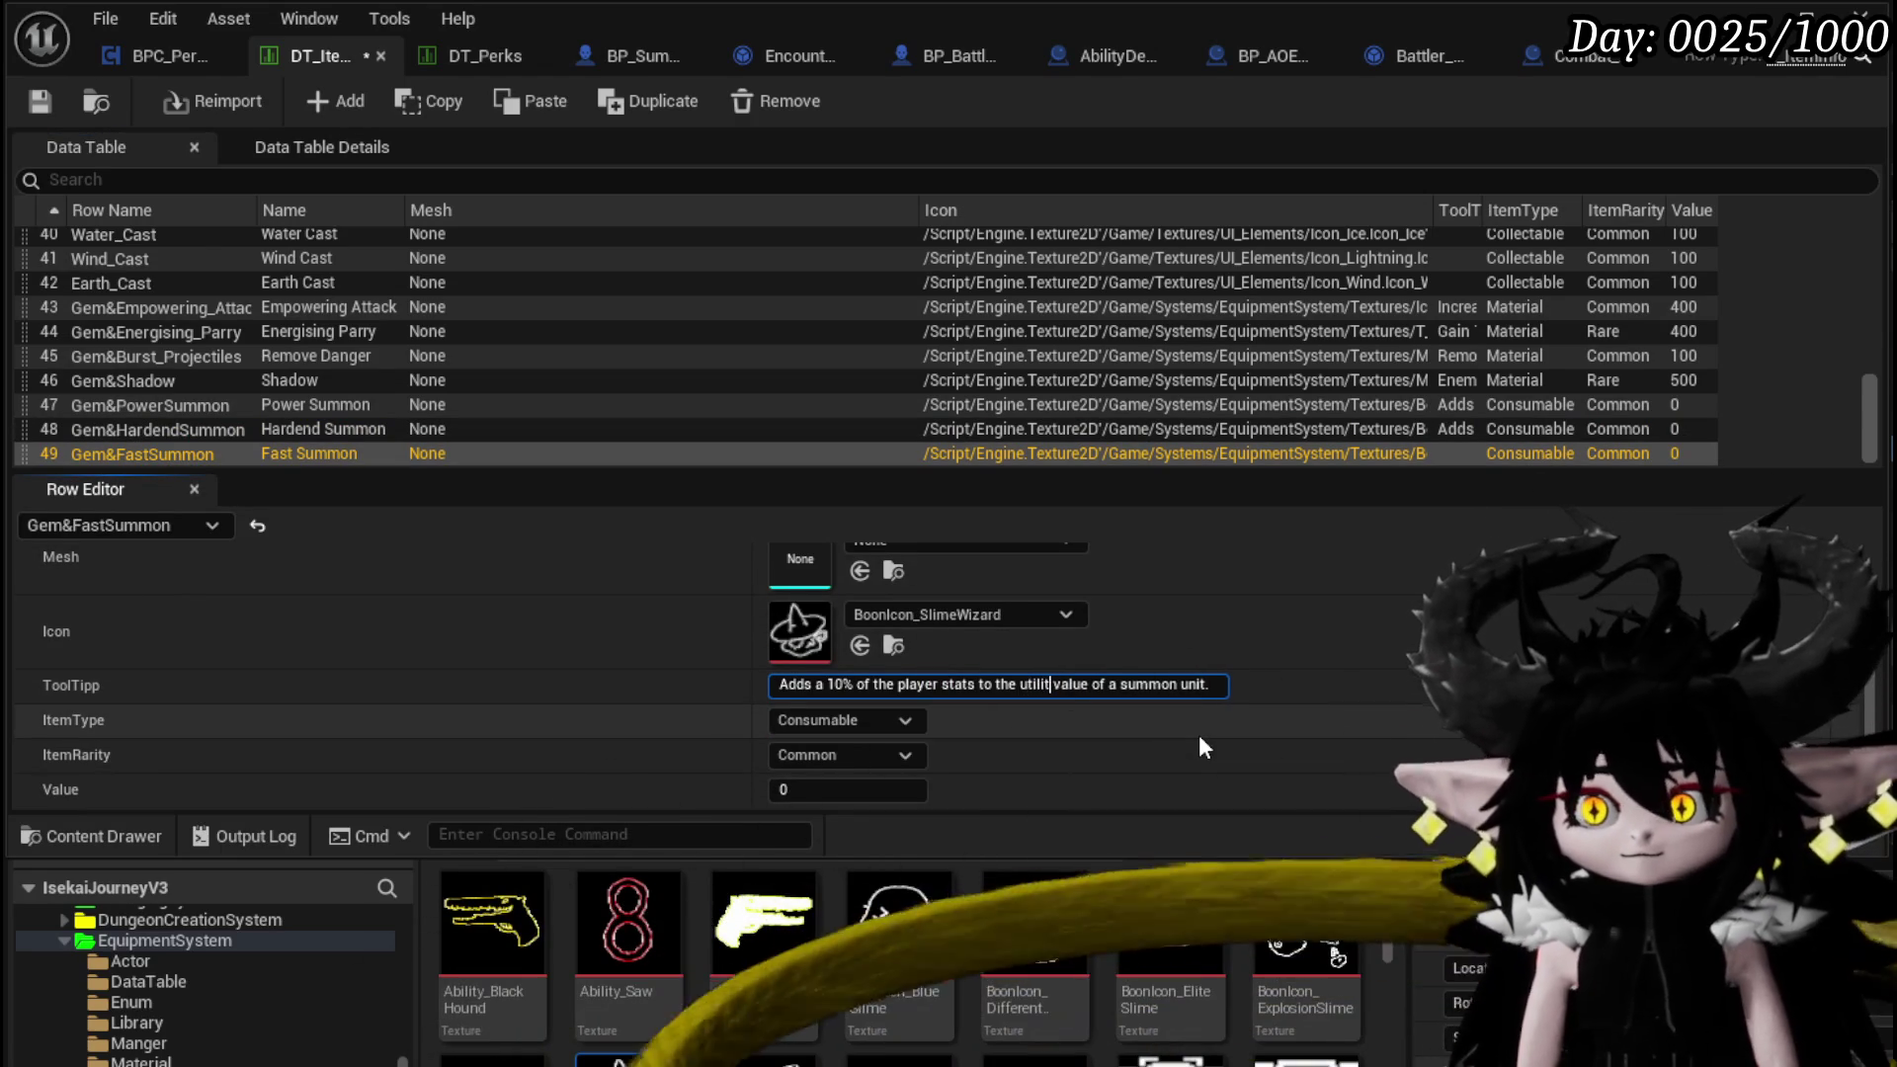
key("Return")
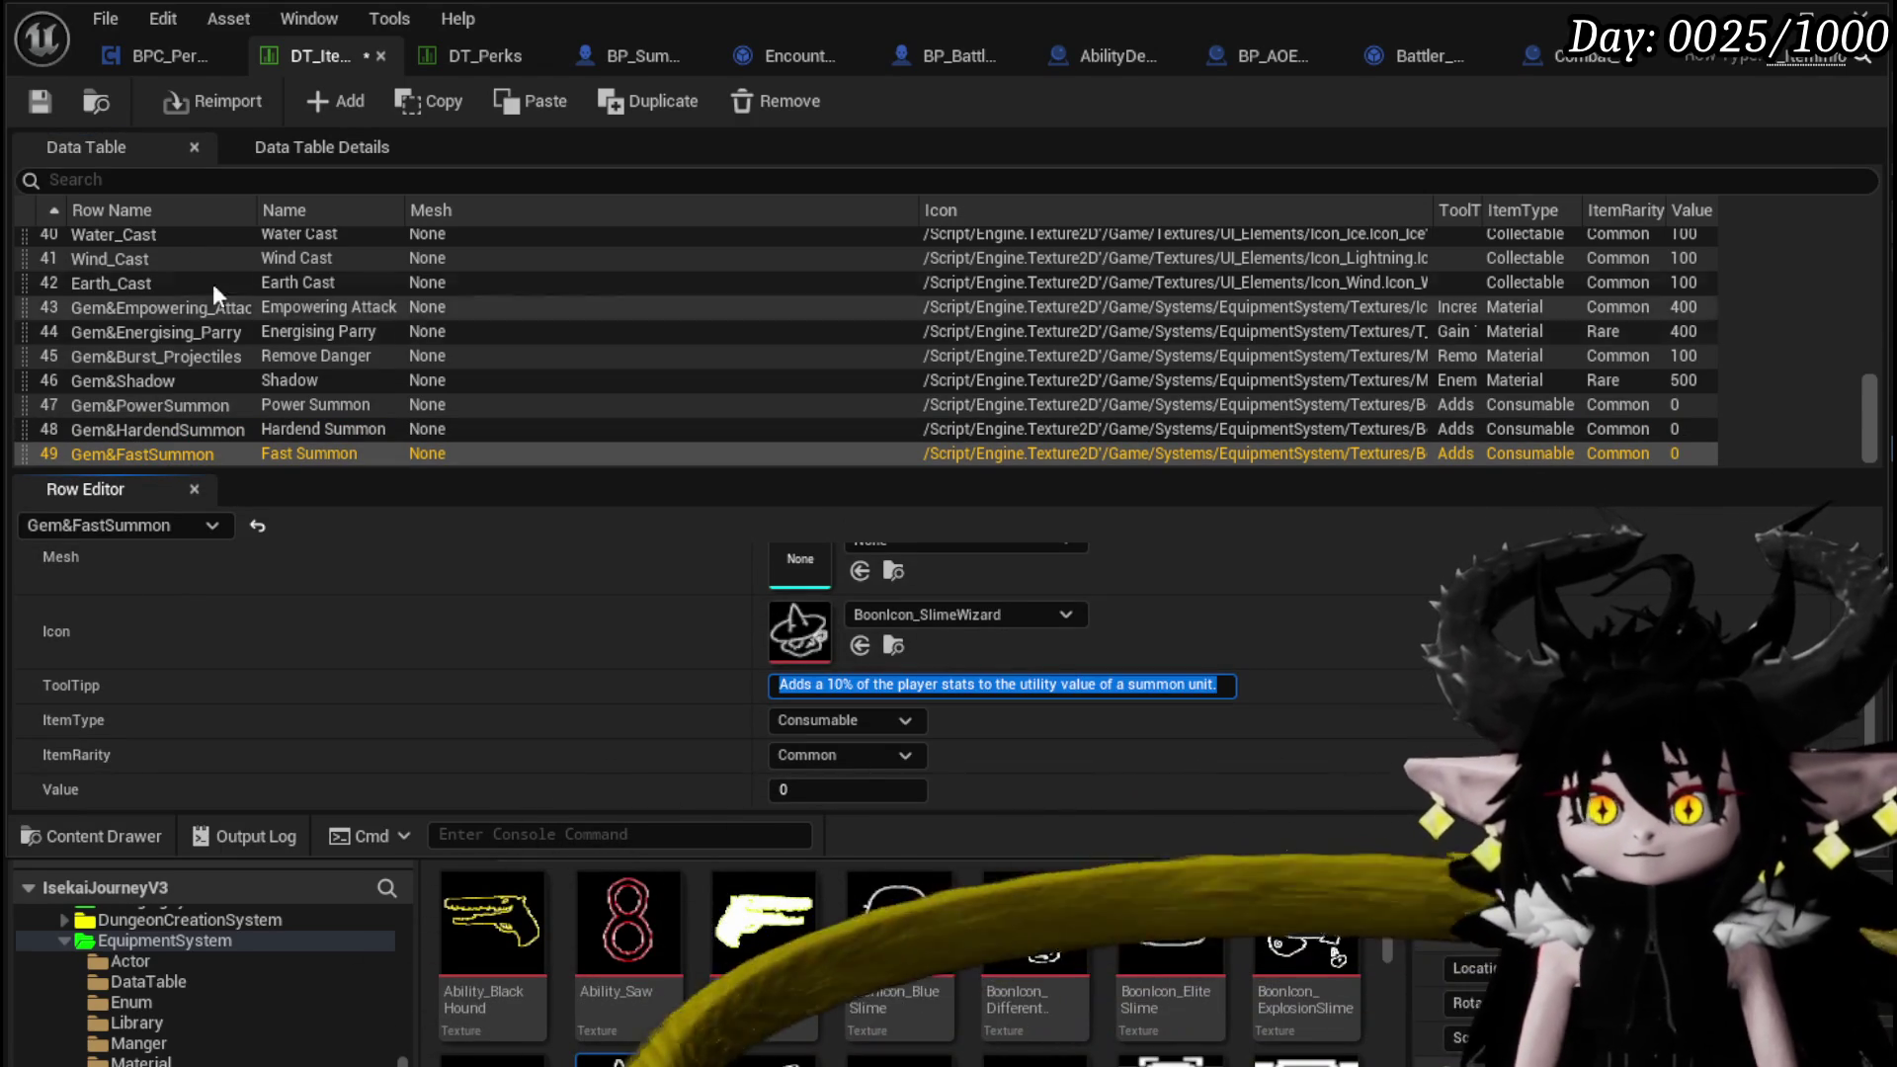
left_click(174, 409)
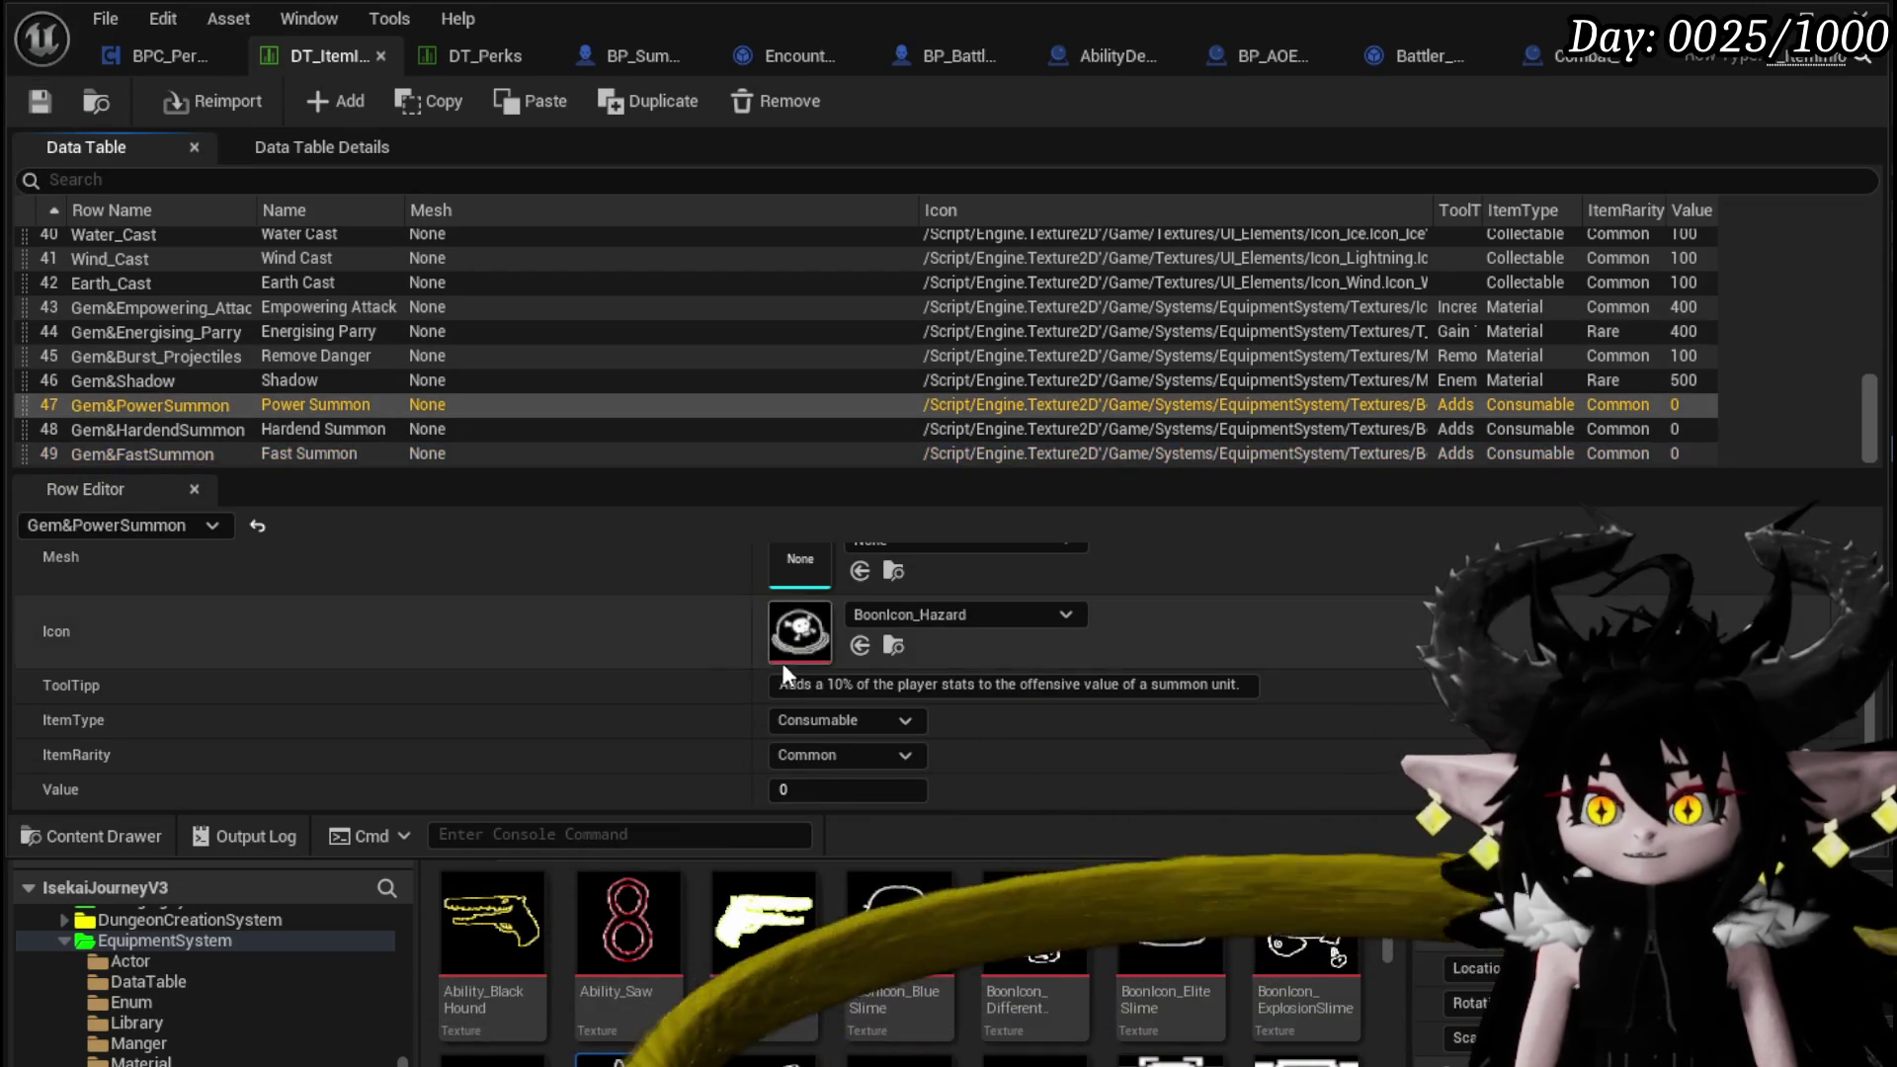
Set the ItemType of Power, Hardend and Fast Summon rows to Material
left_click(832, 722)
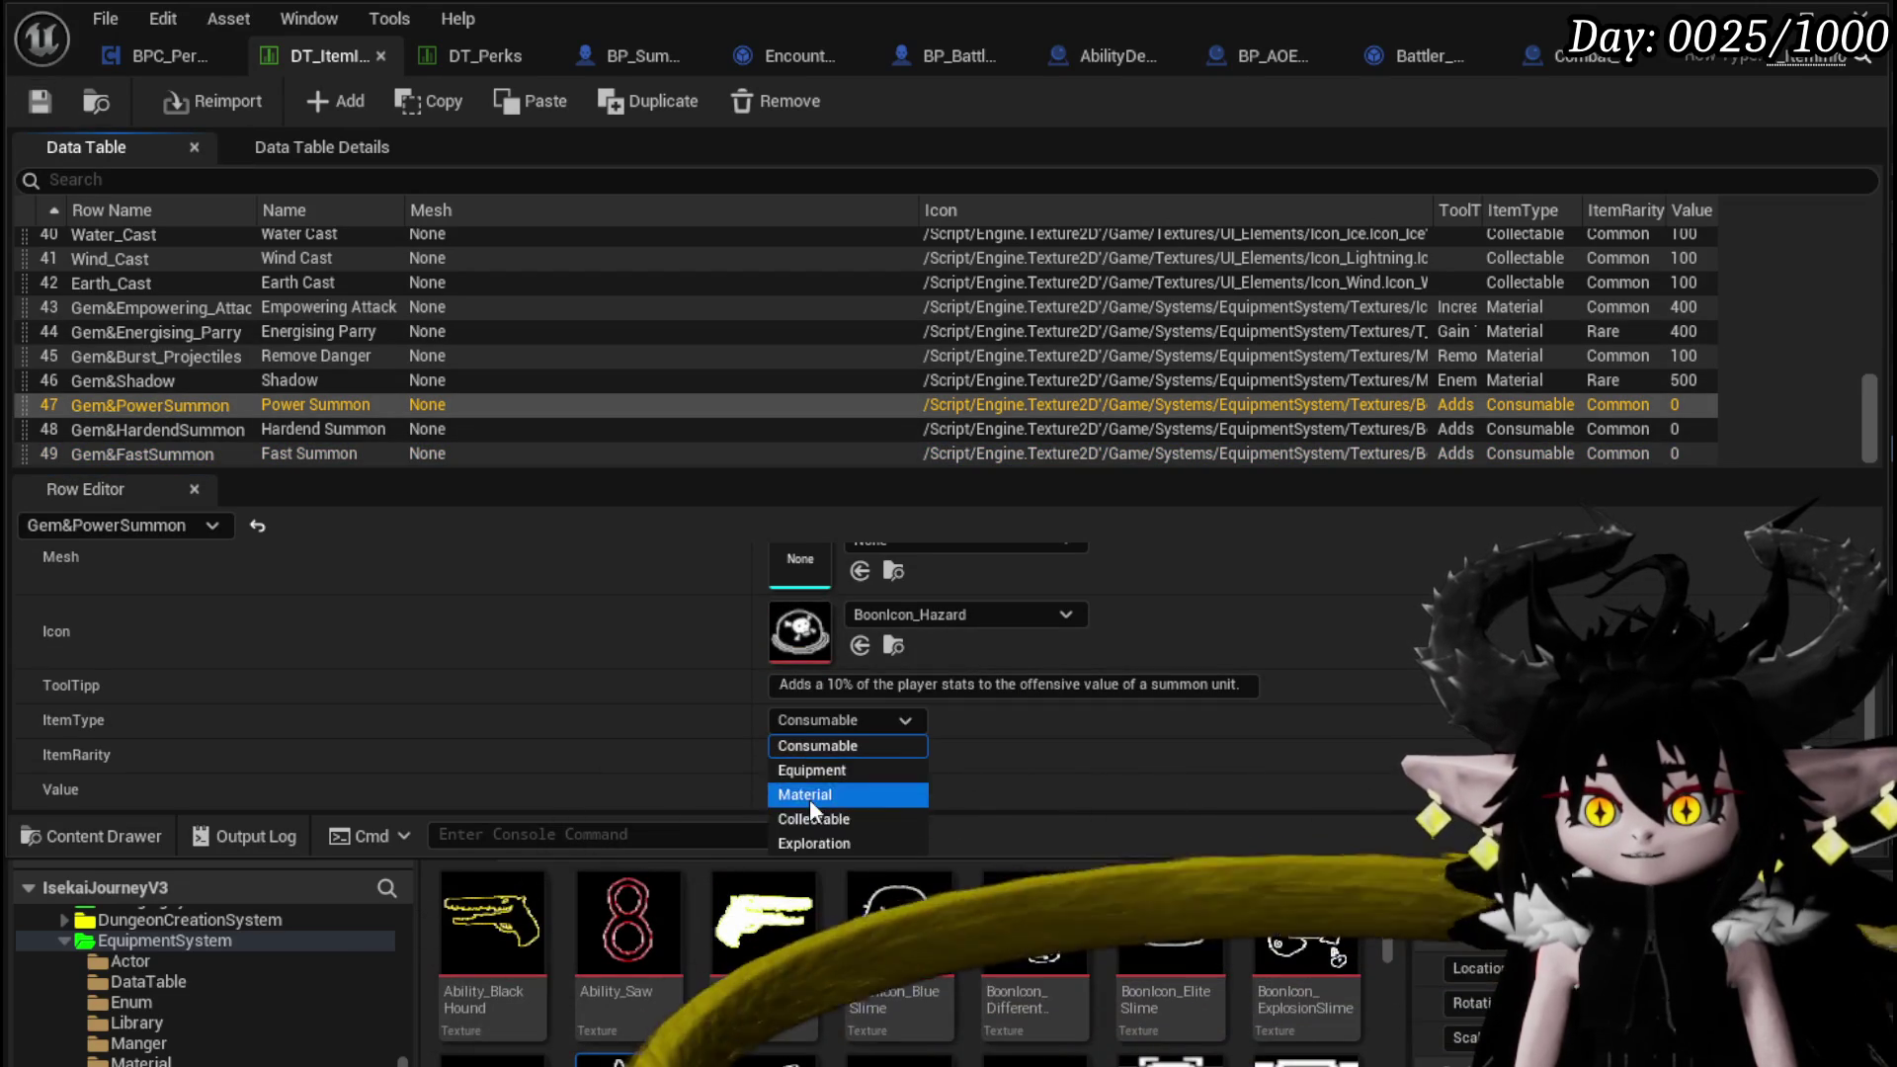
left_click(810, 795)
left_click(306, 433)
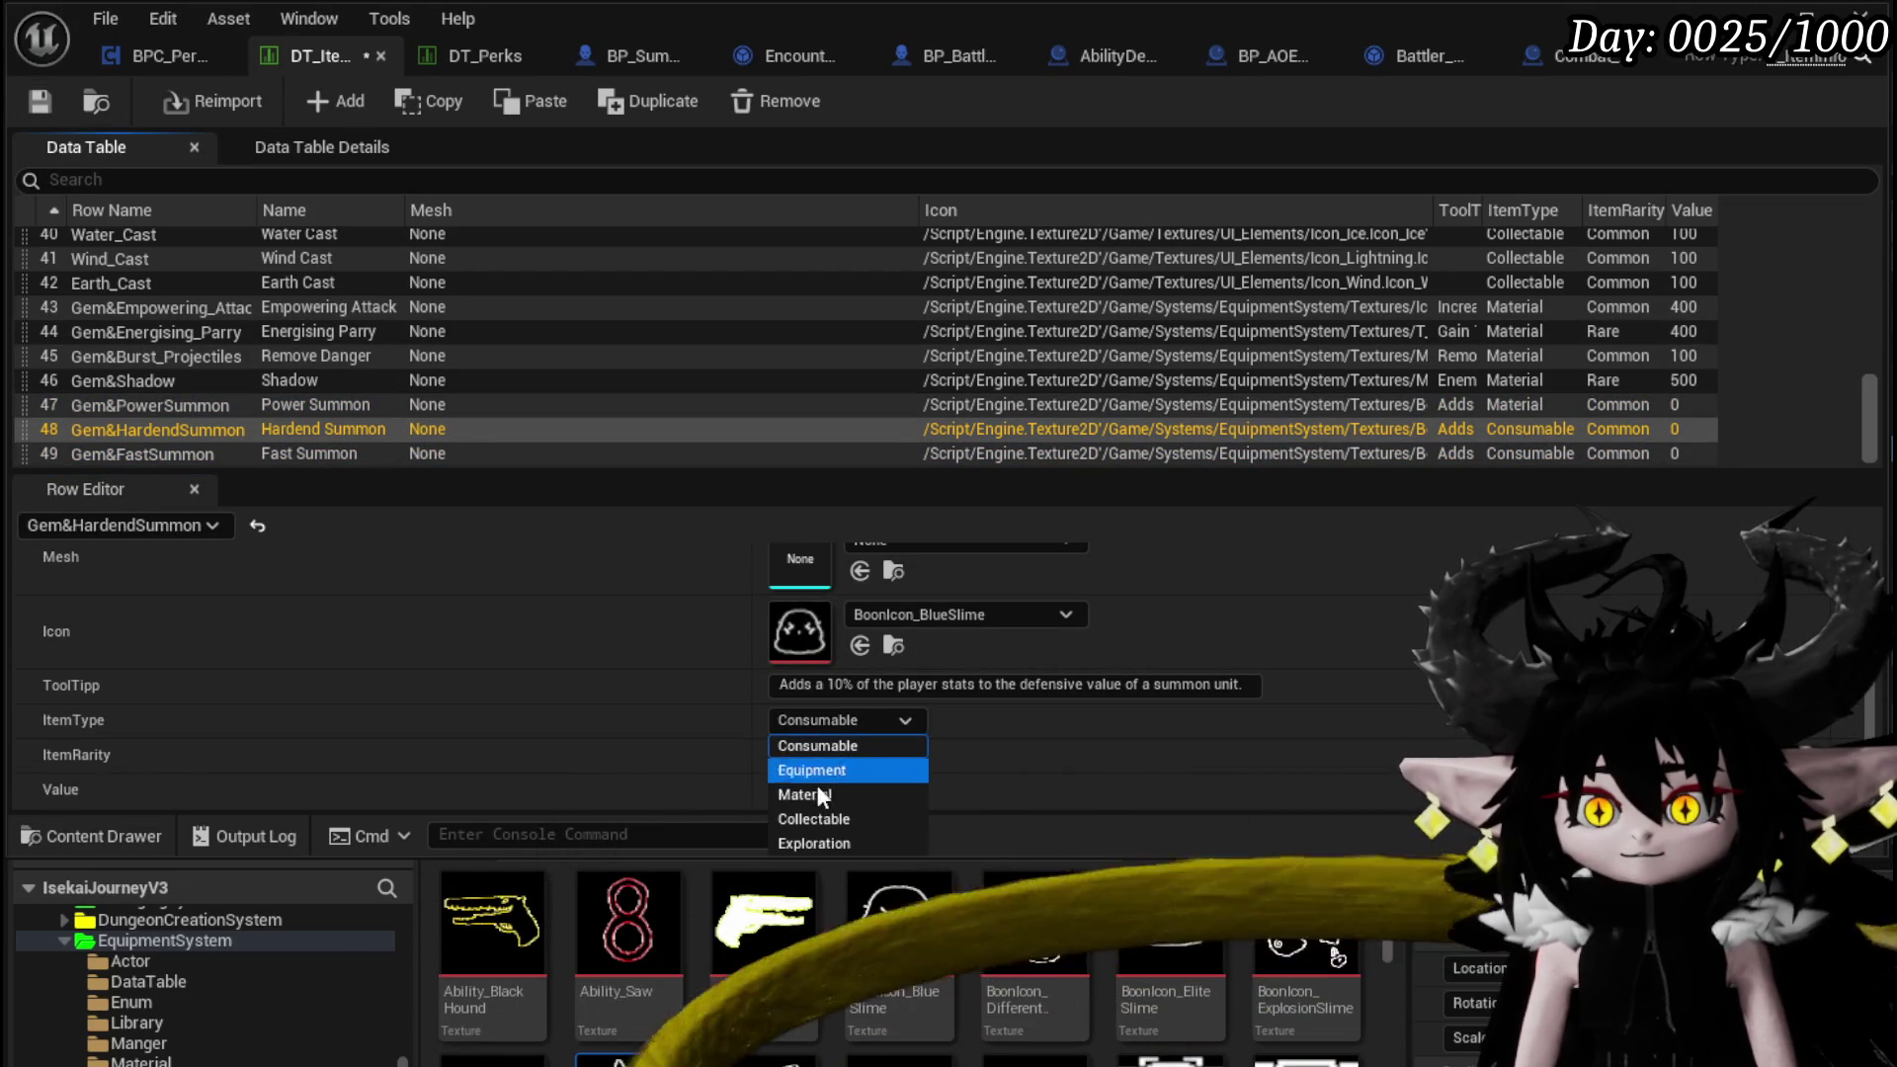
left_click(818, 792)
left_click(133, 454)
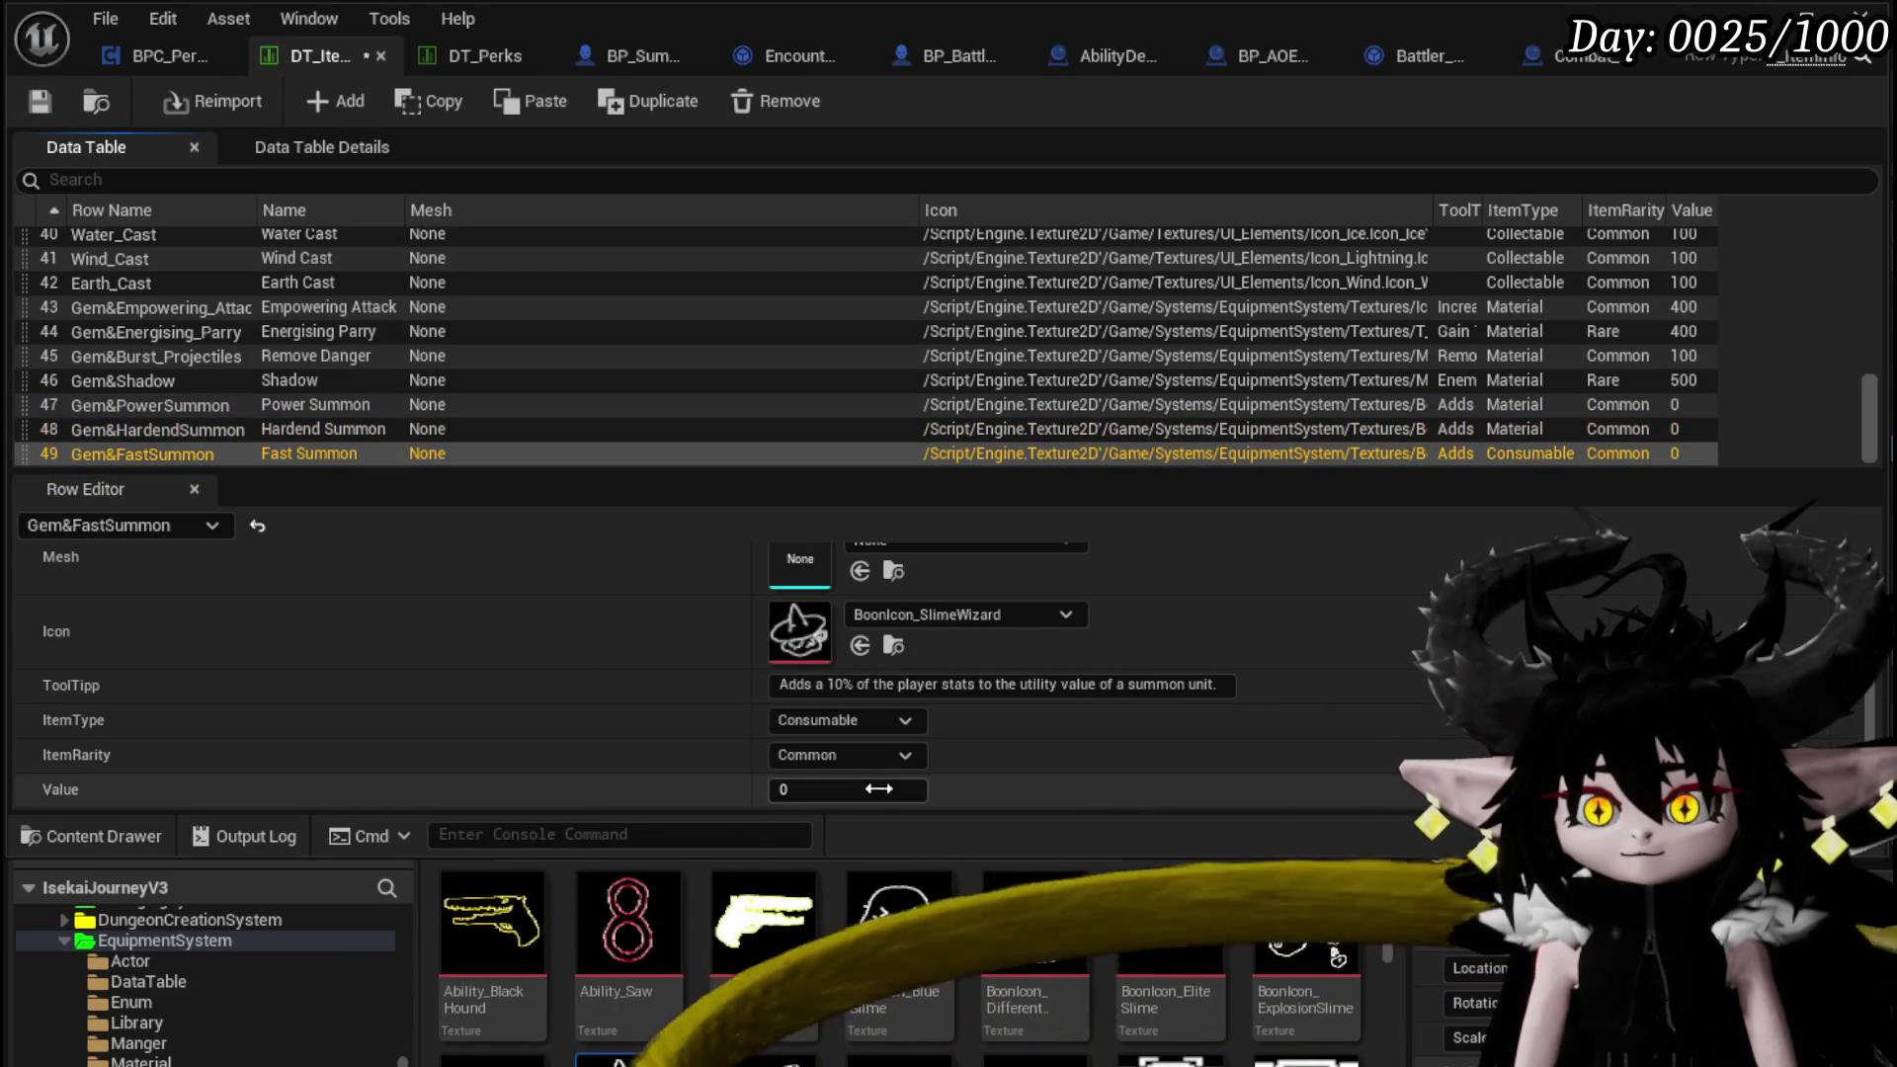
left_click(863, 797)
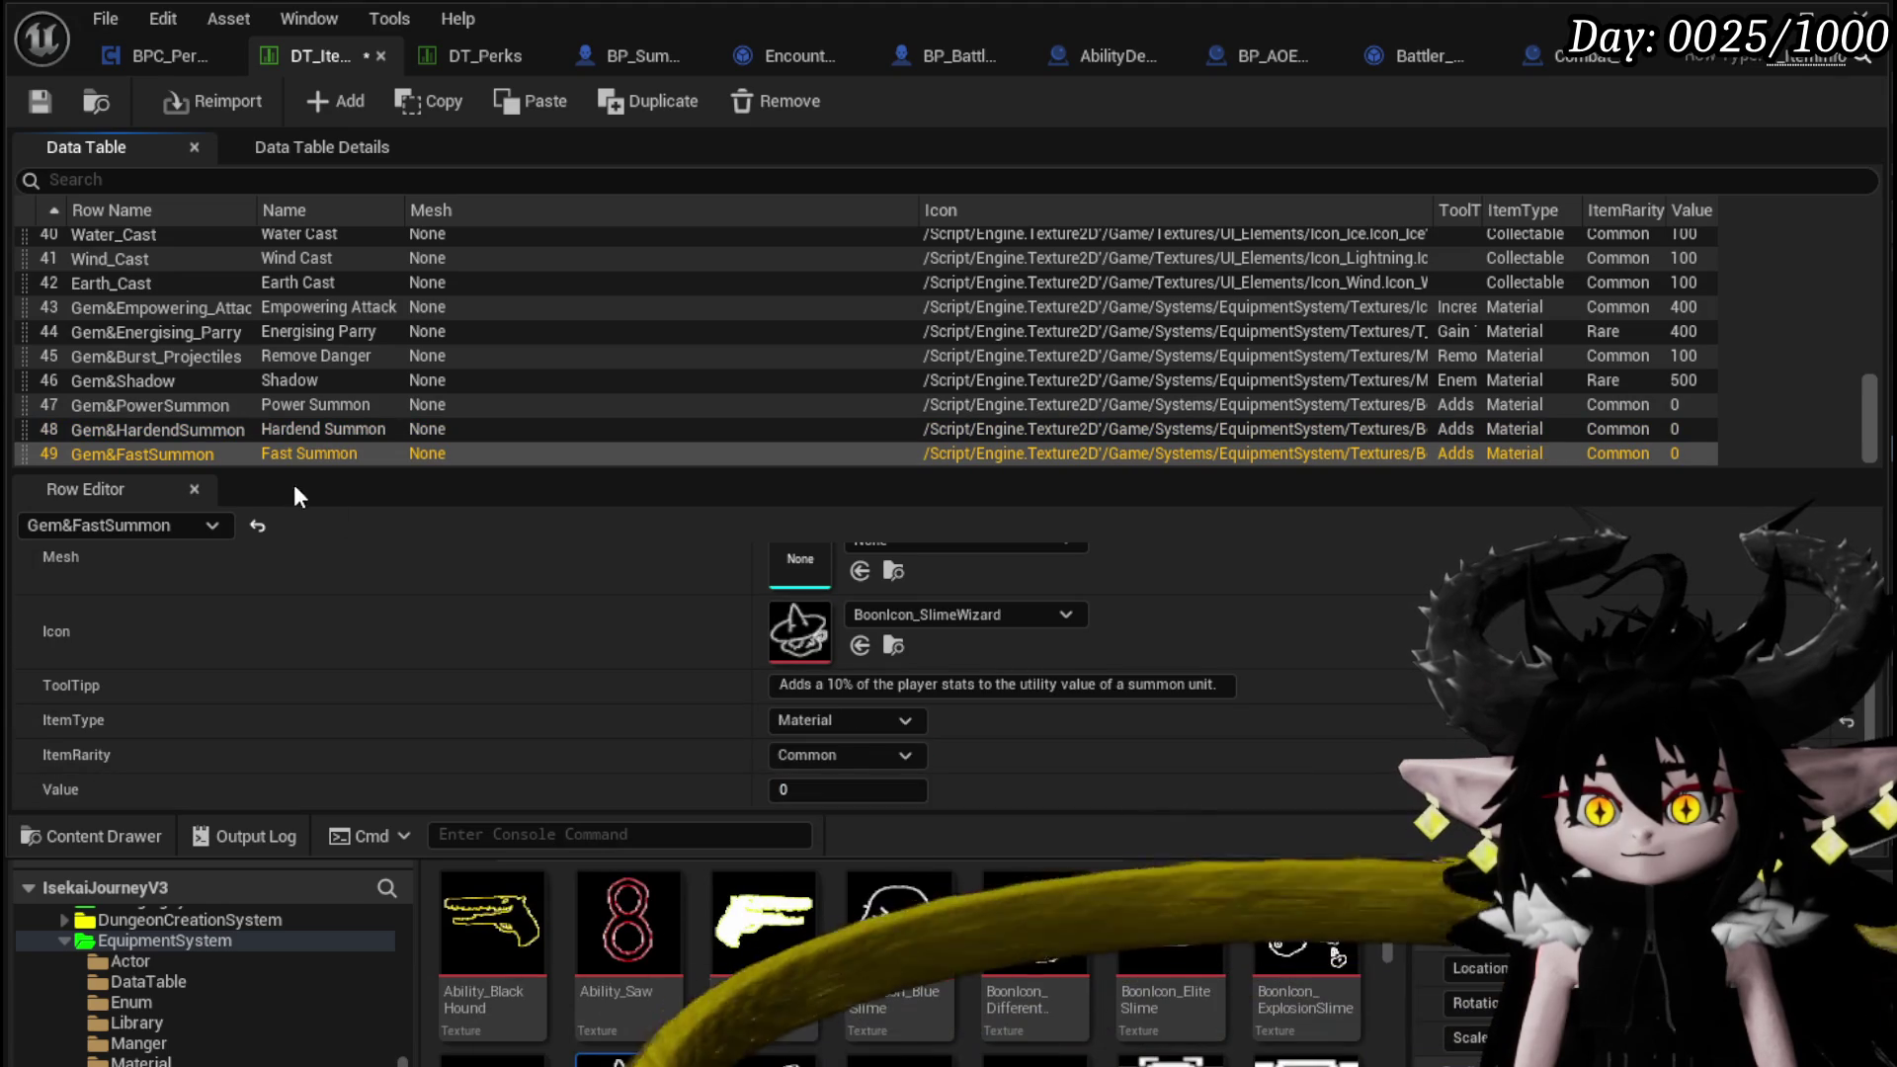
Give all three summon gem rows a Value of 300, save, and return to the level editor
left_click(173, 408)
left_click(788, 788)
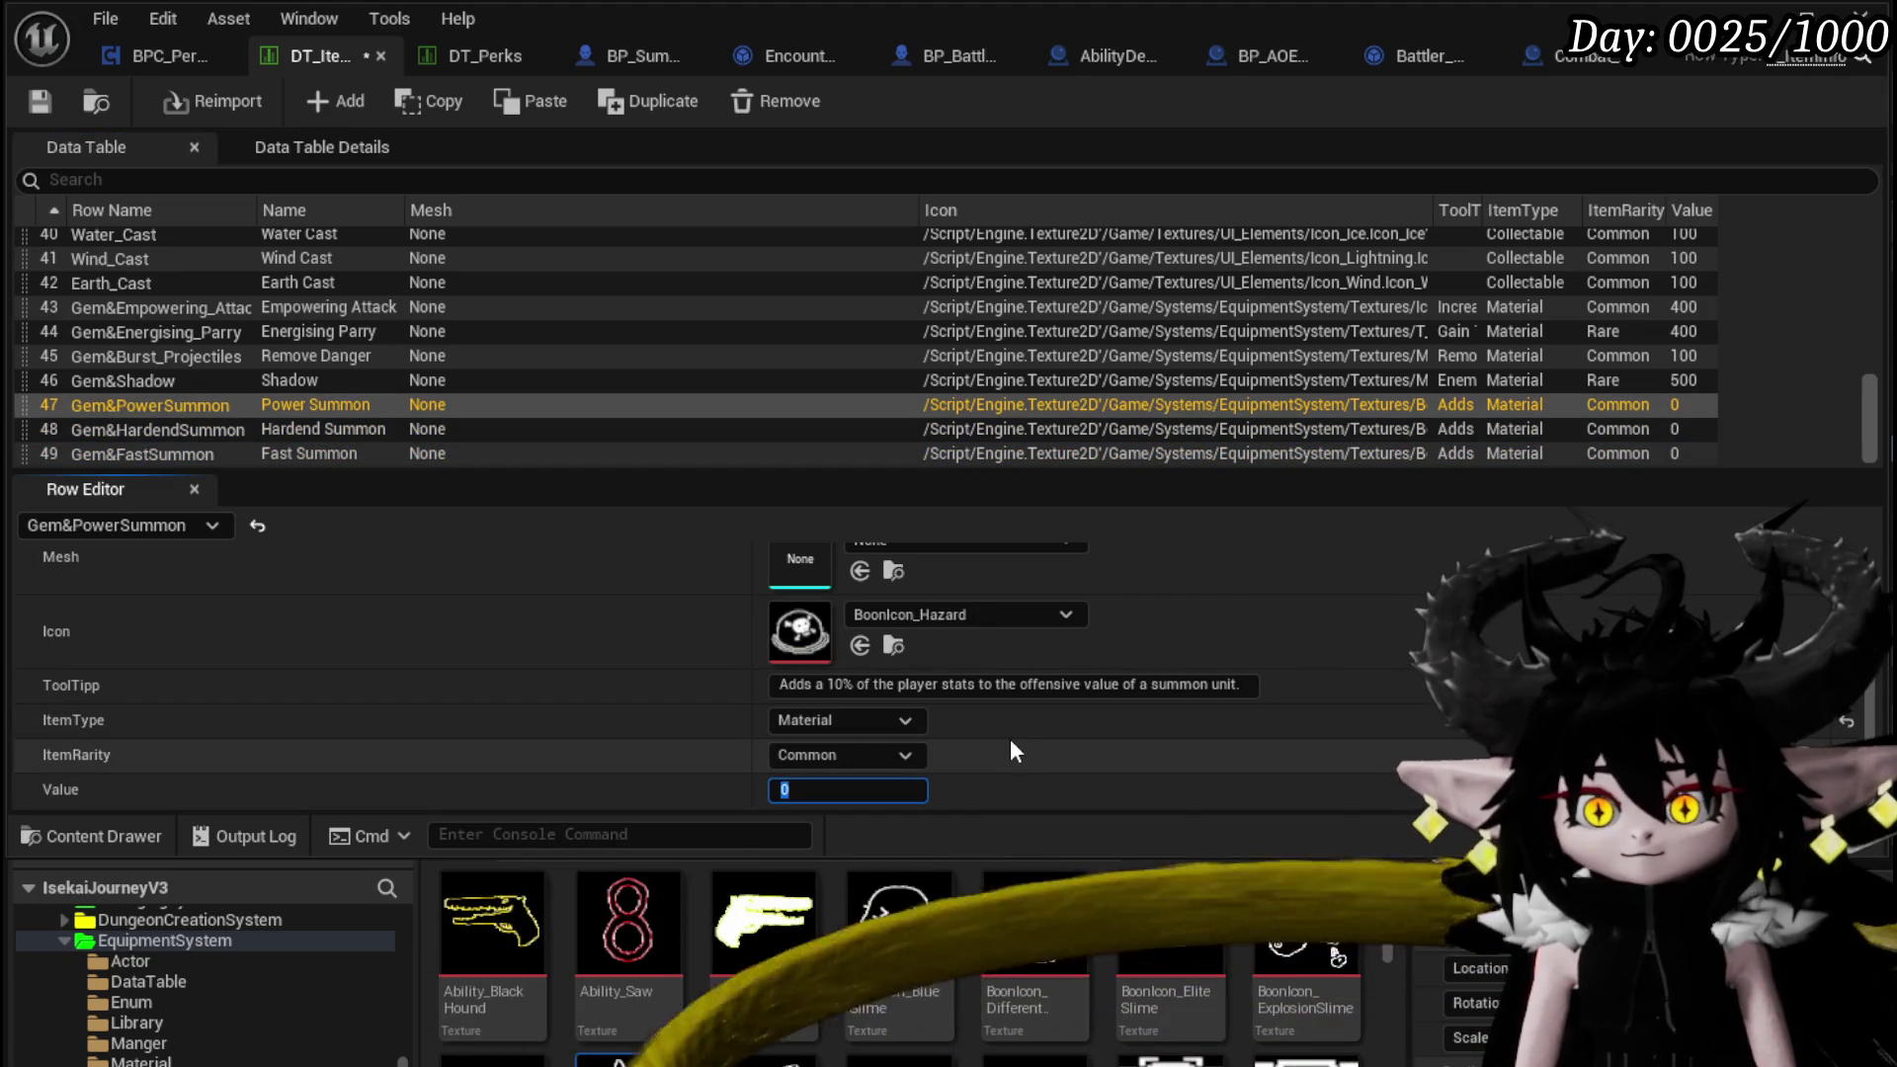
type("300")
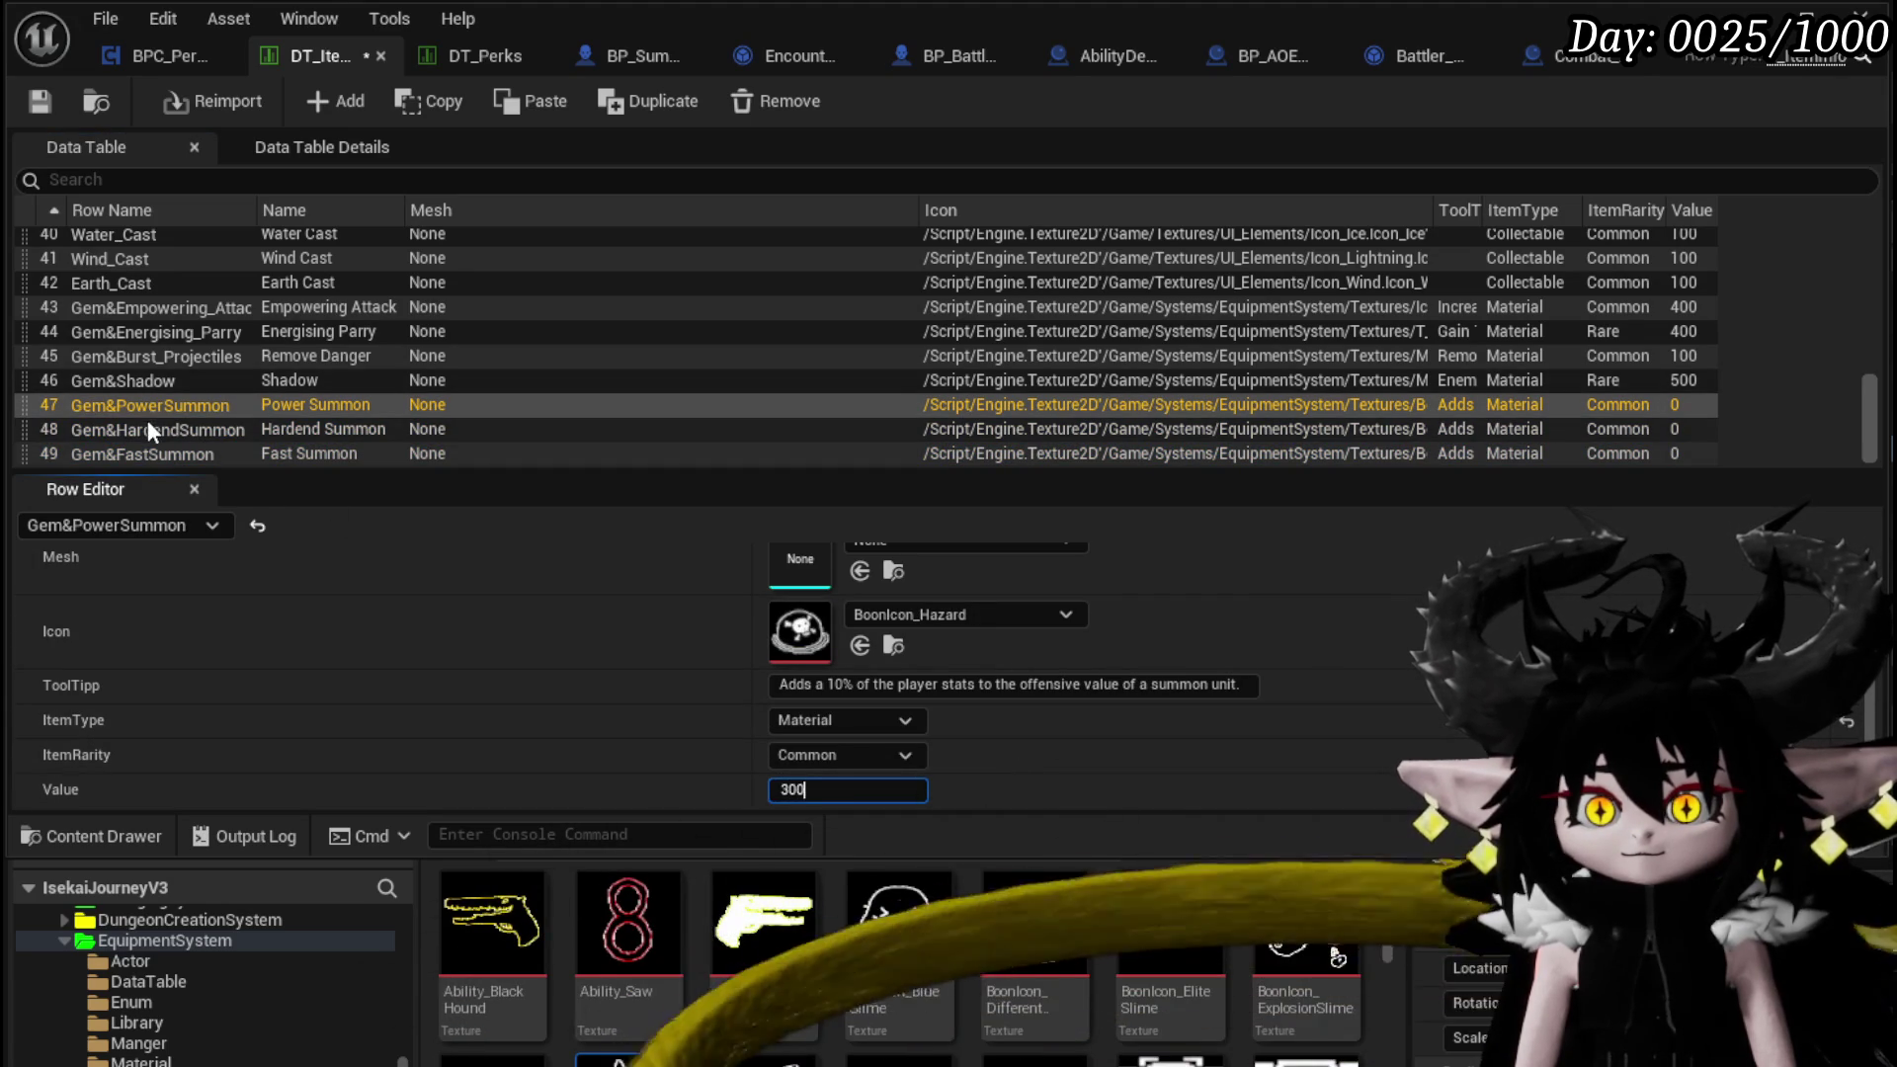
left_click(148, 429)
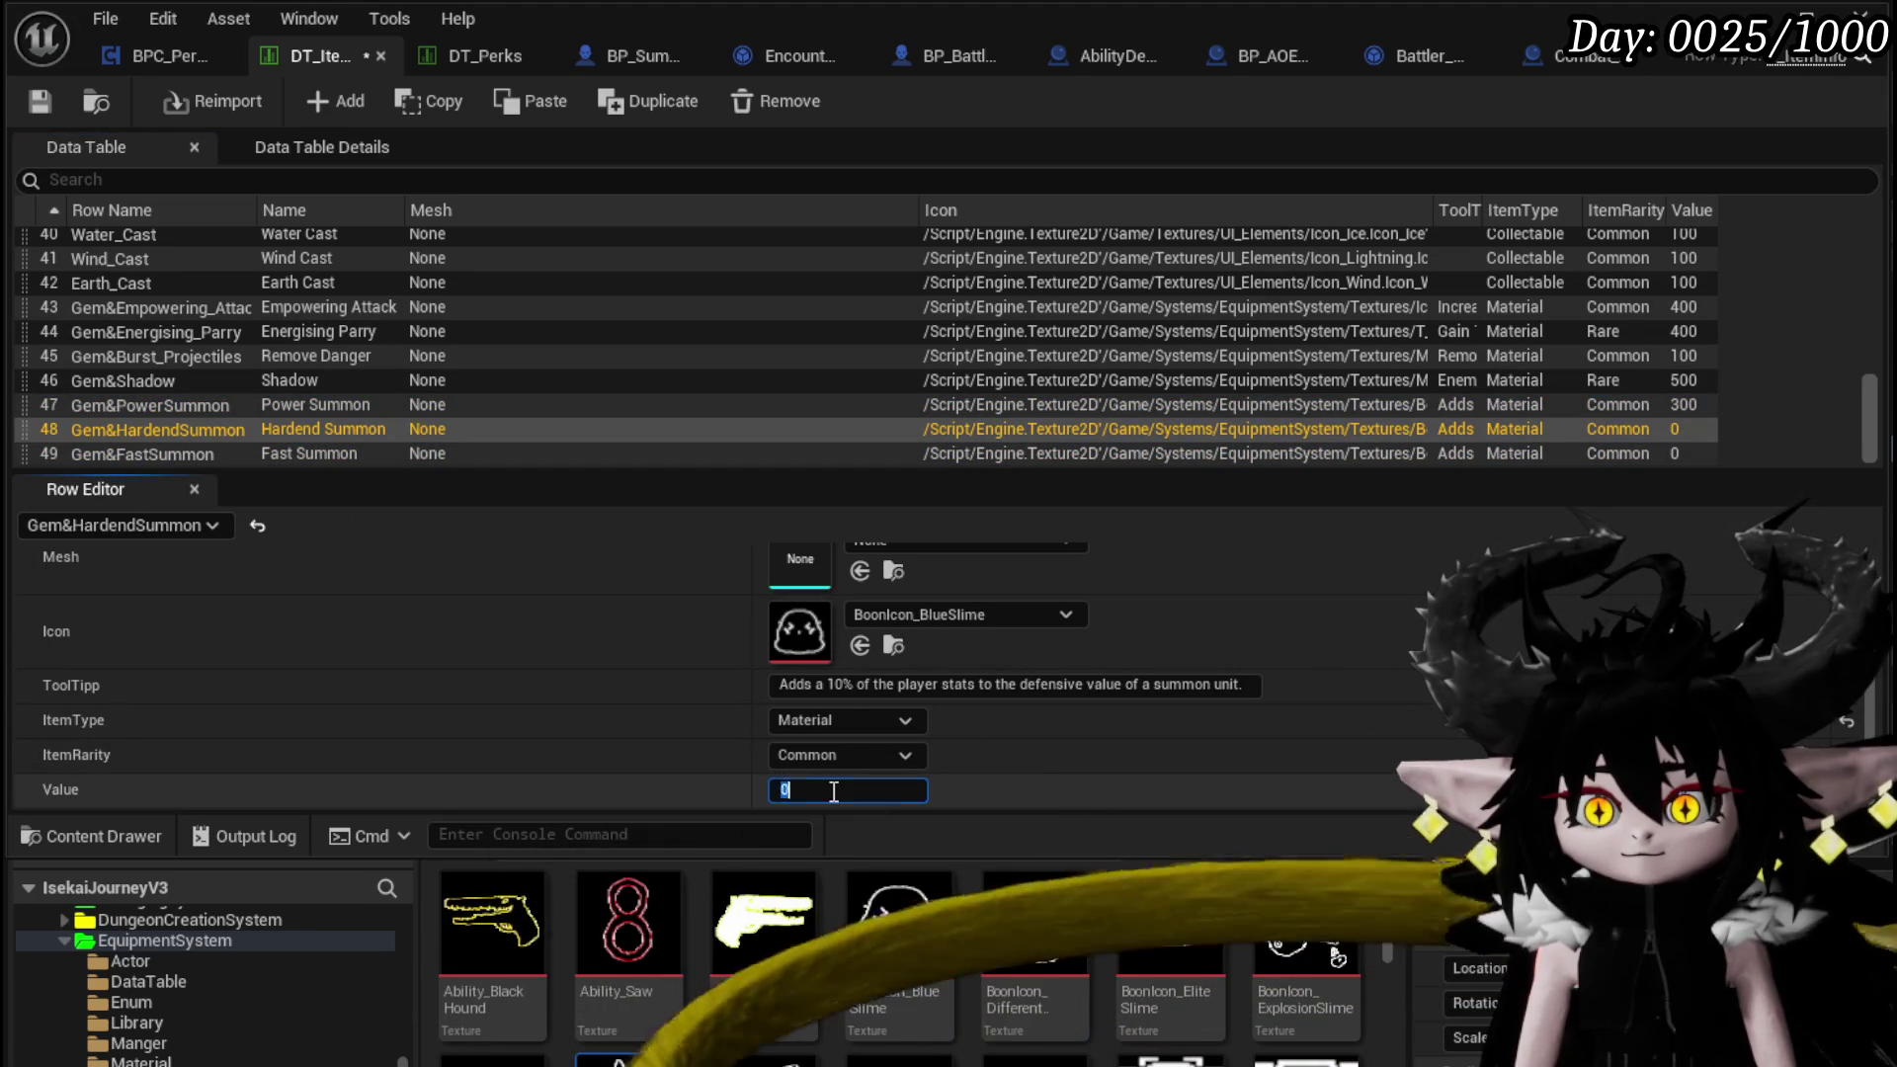
type("300")
left_click(156, 452)
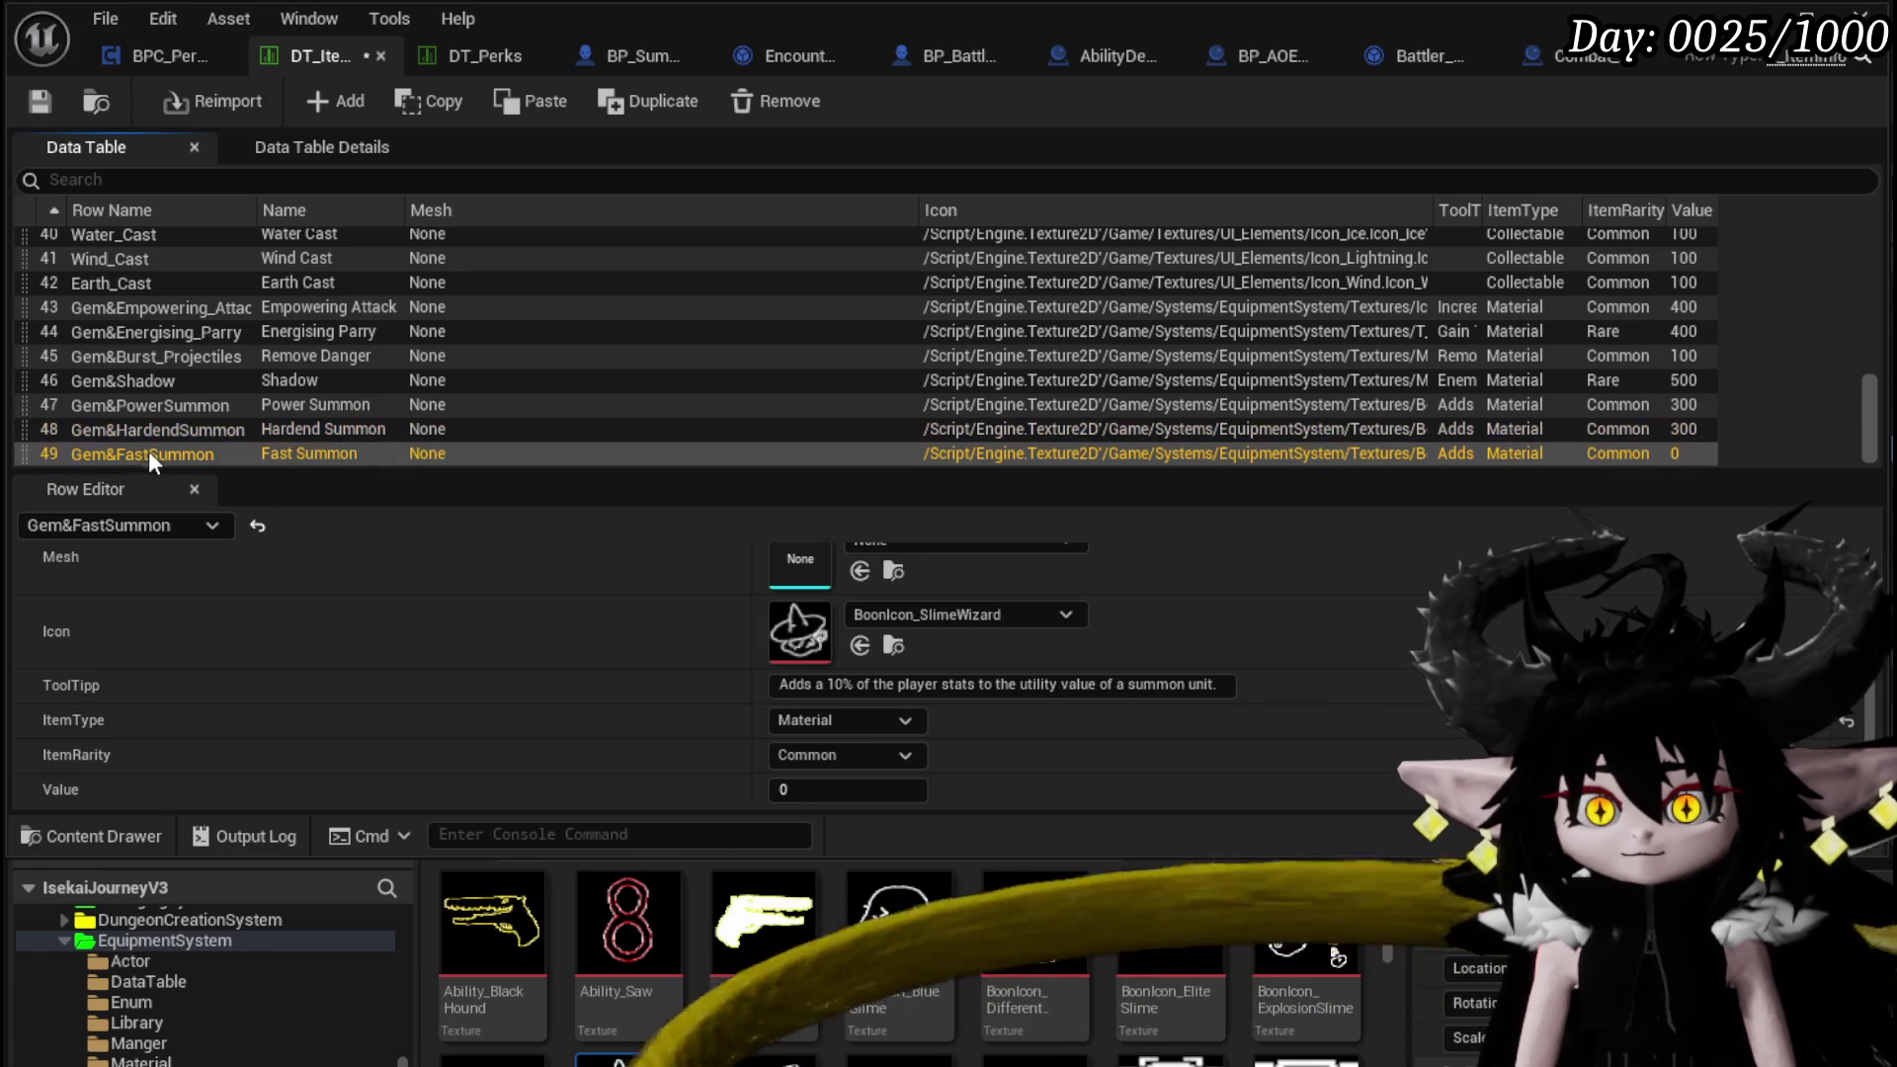
left_click(842, 794)
type("300")
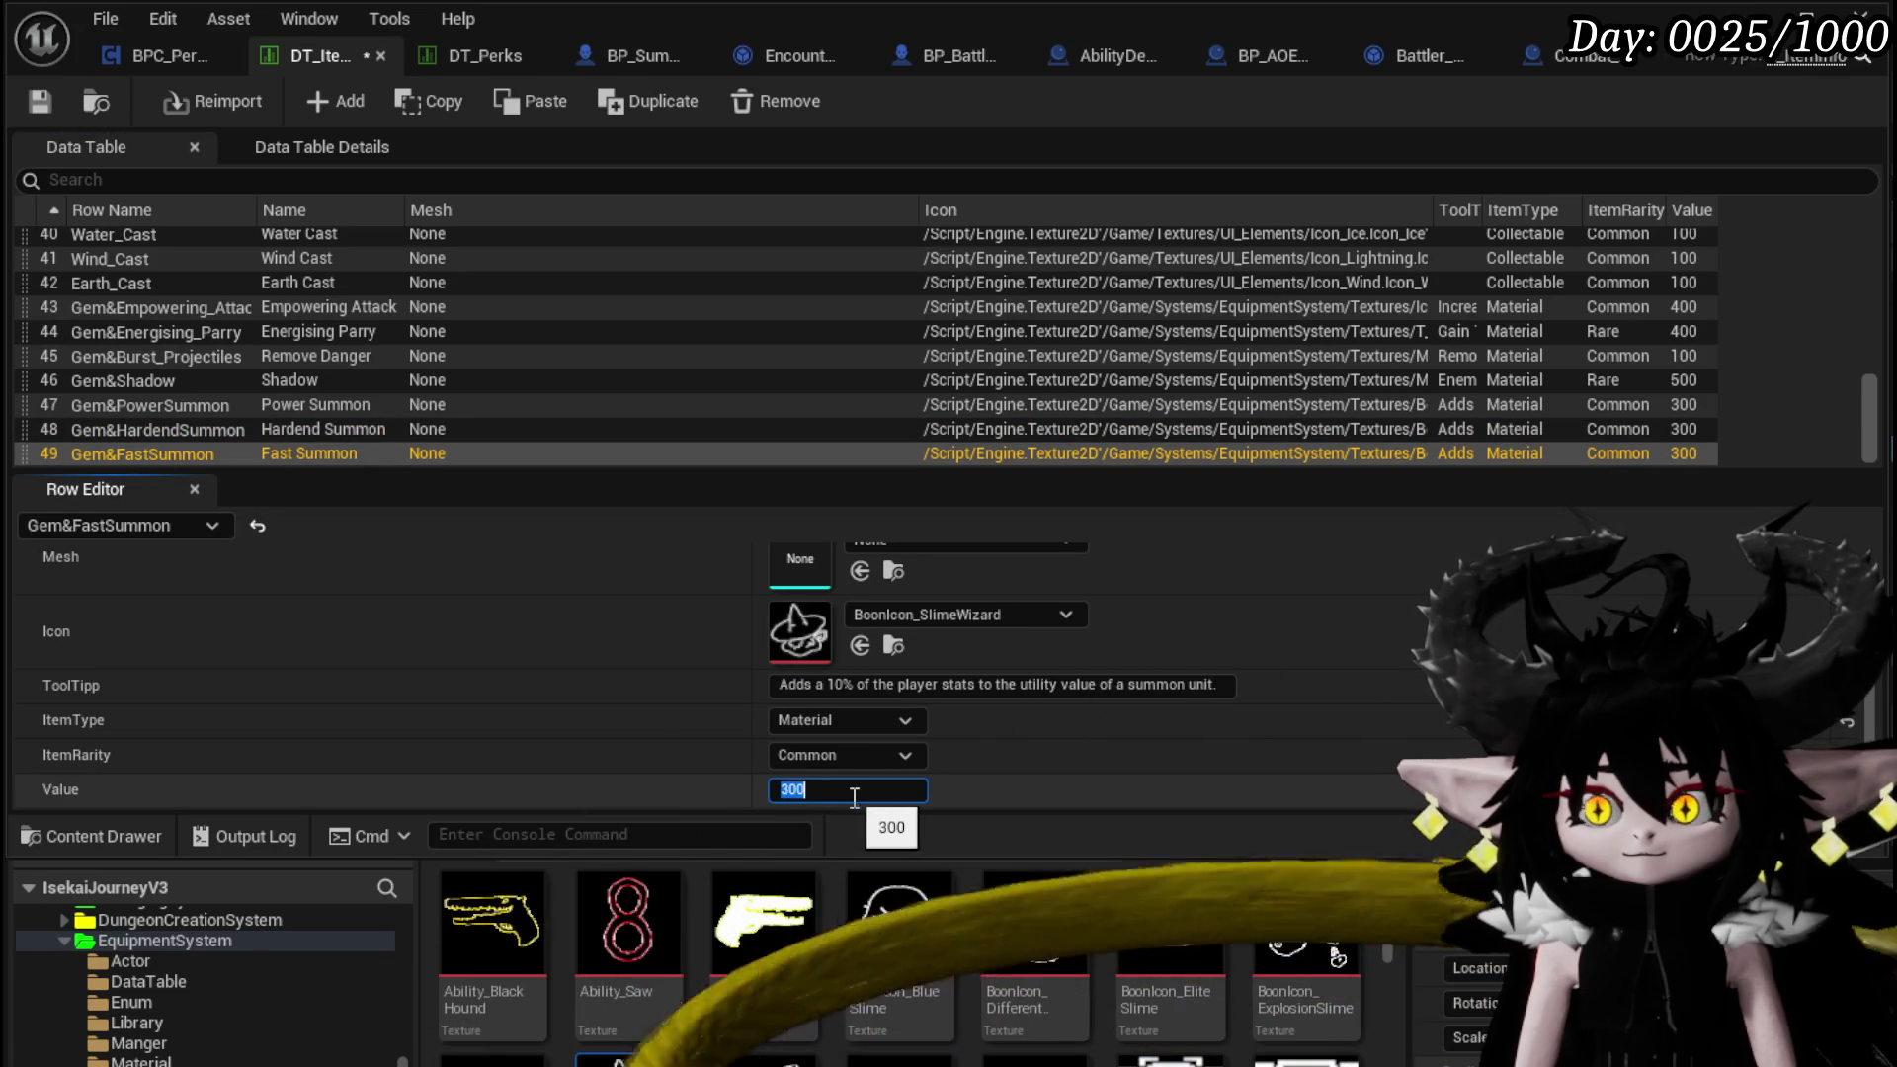
left_click(44, 110)
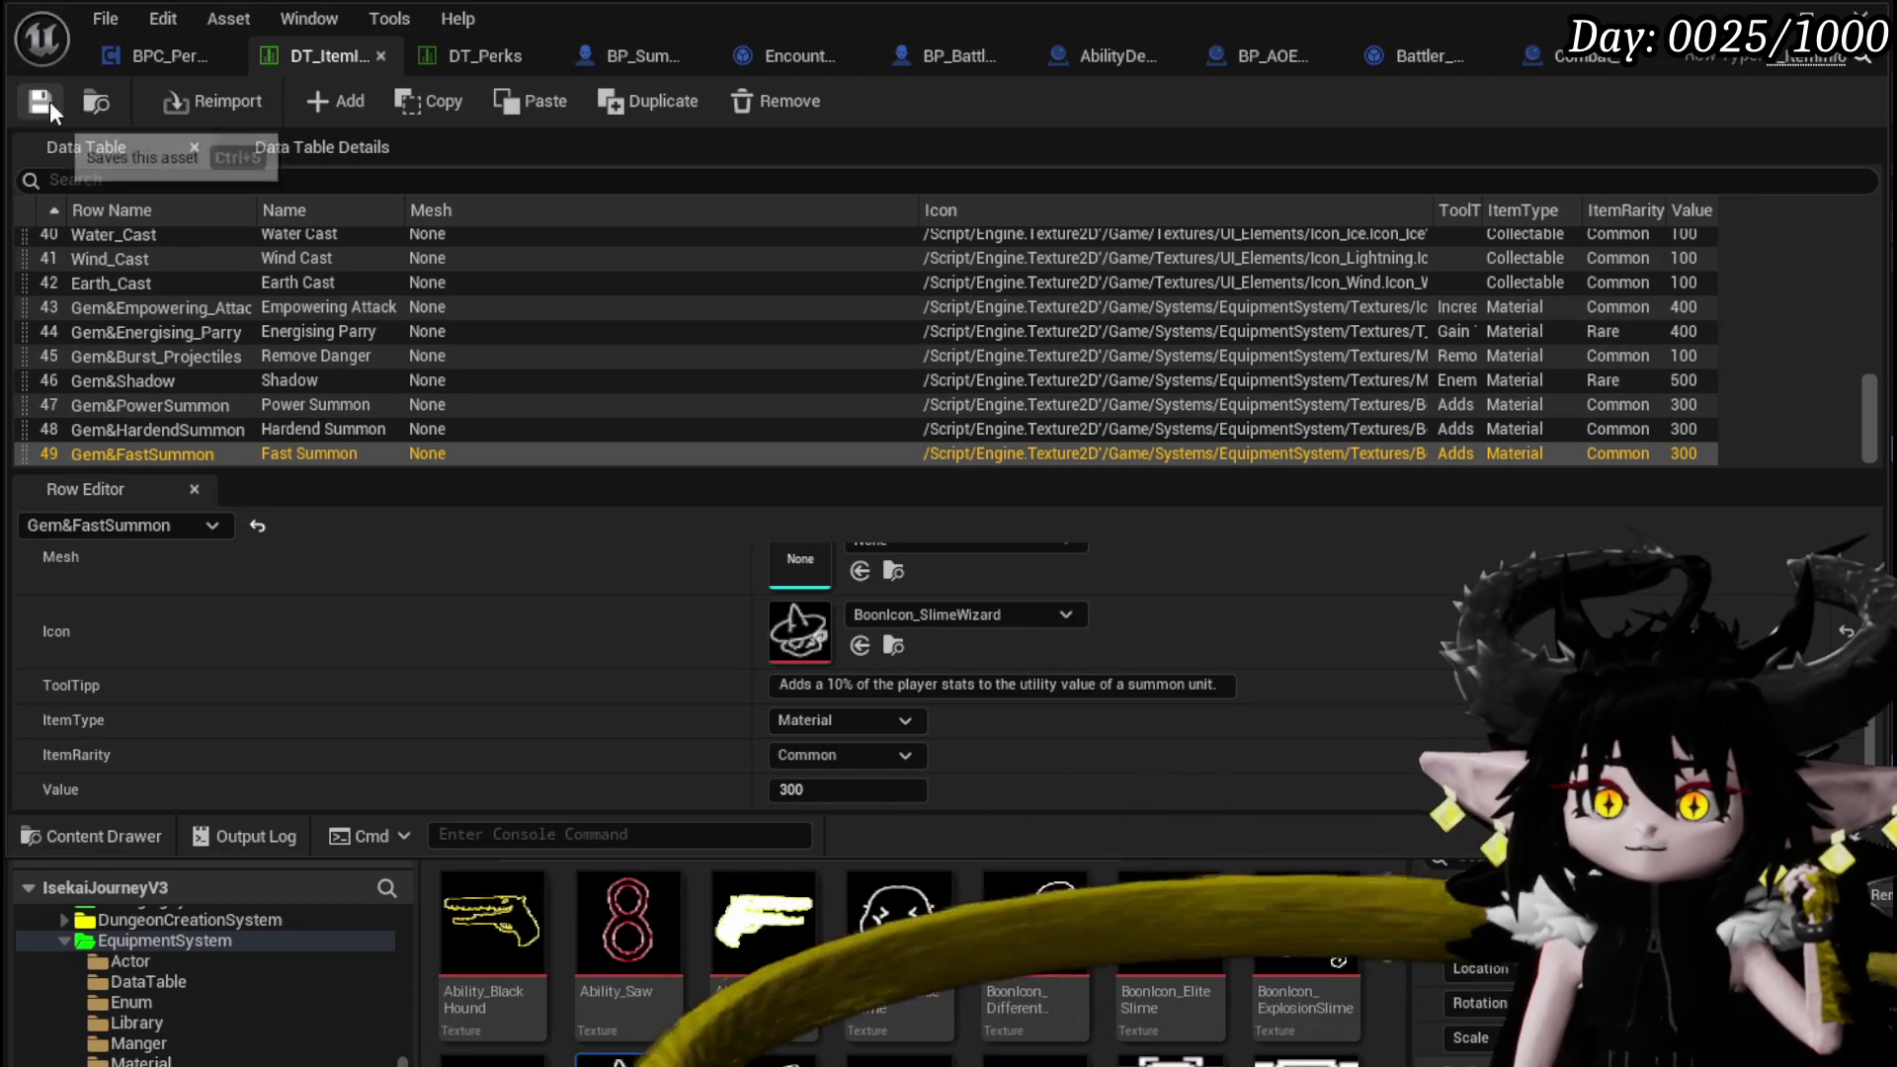
key("alt+Tab")
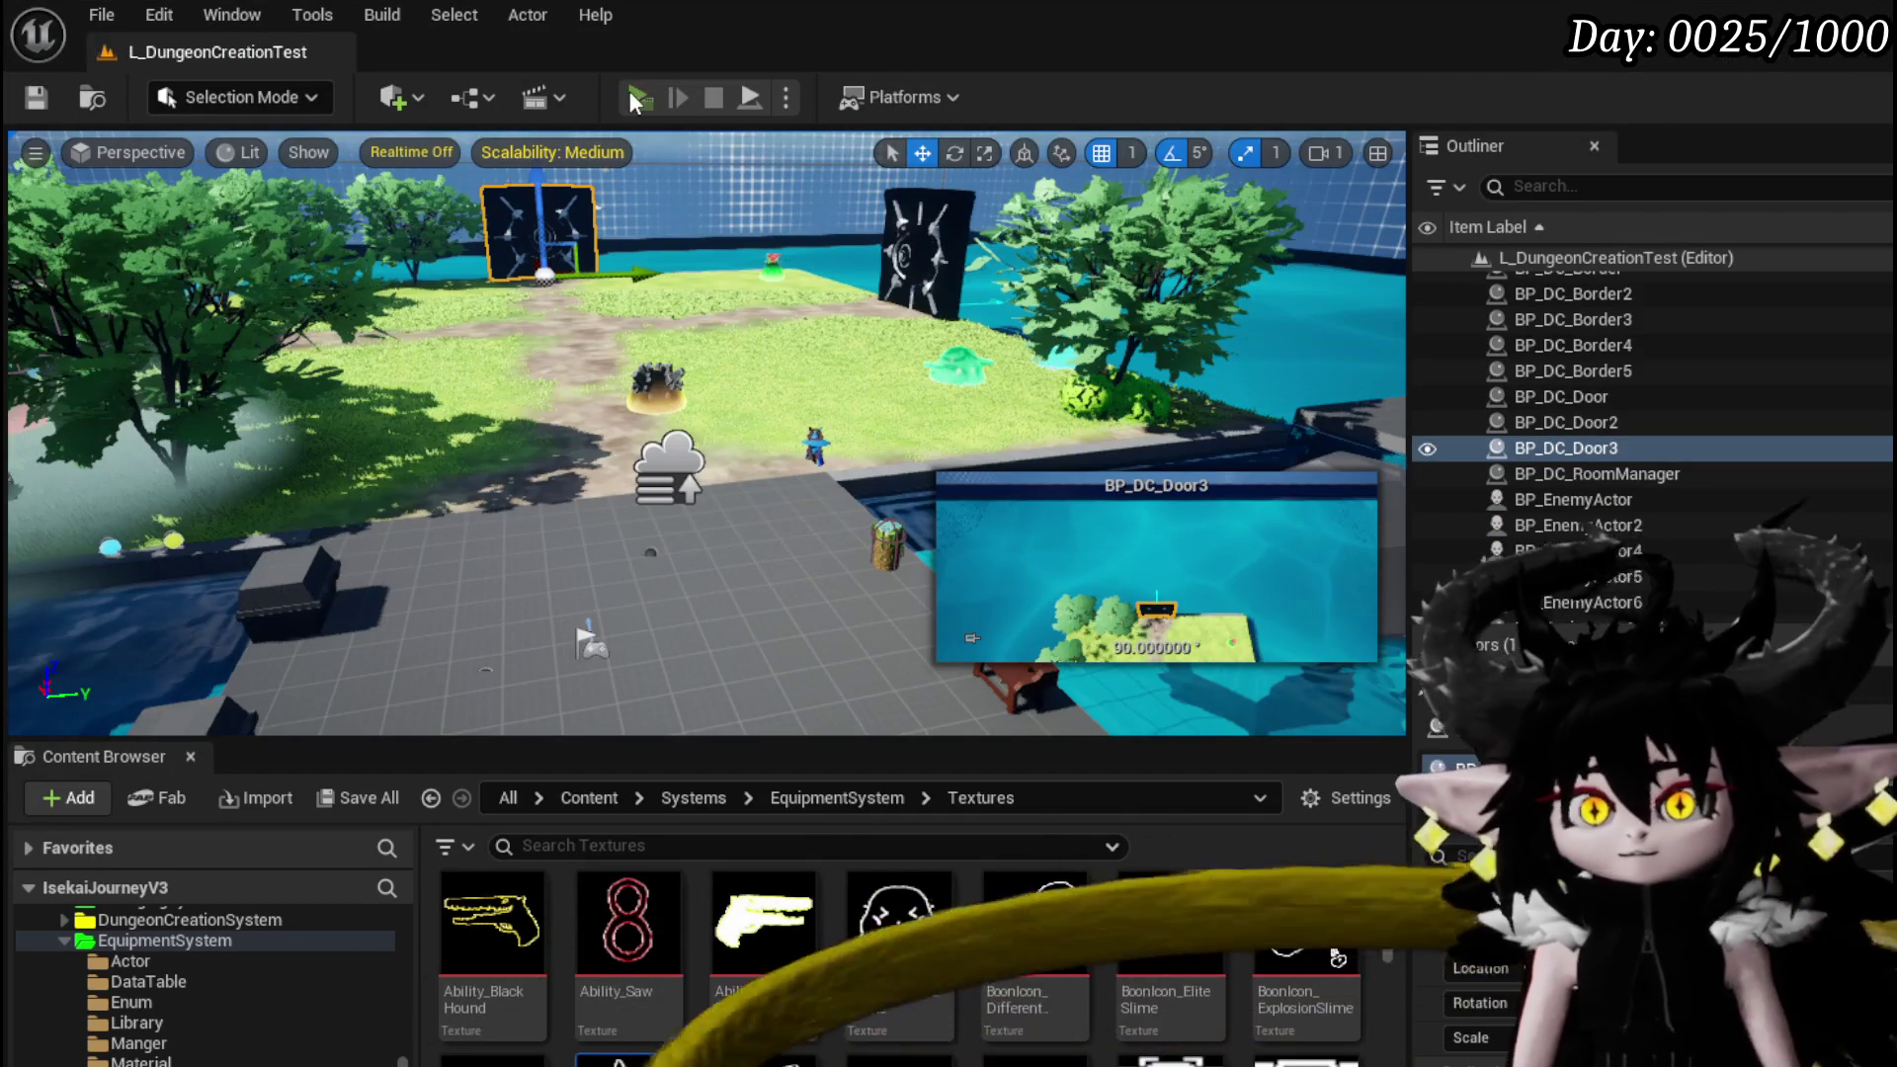
Open BP_MapPoint_City from the failed play start and locate the erroring Return Node
left_click(637, 98)
left_click(1037, 679)
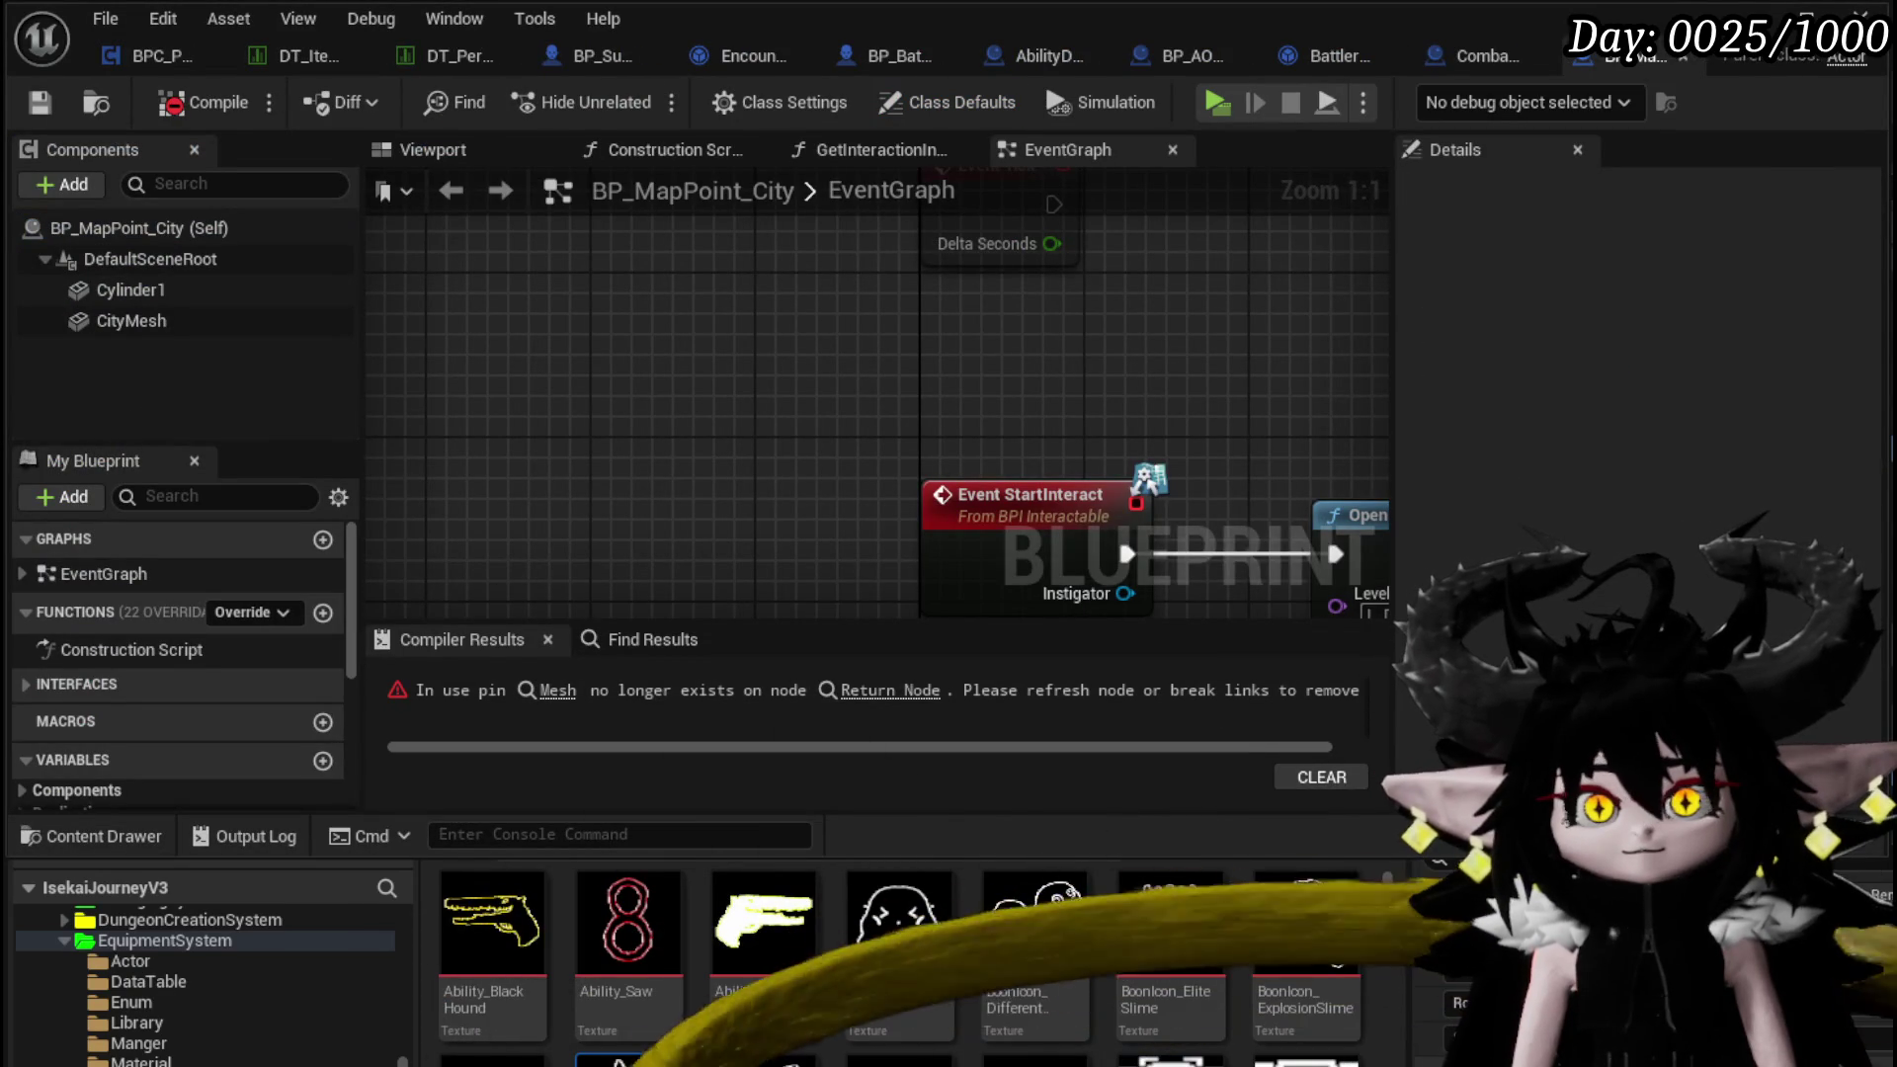
scroll(673, 268, "down", 4)
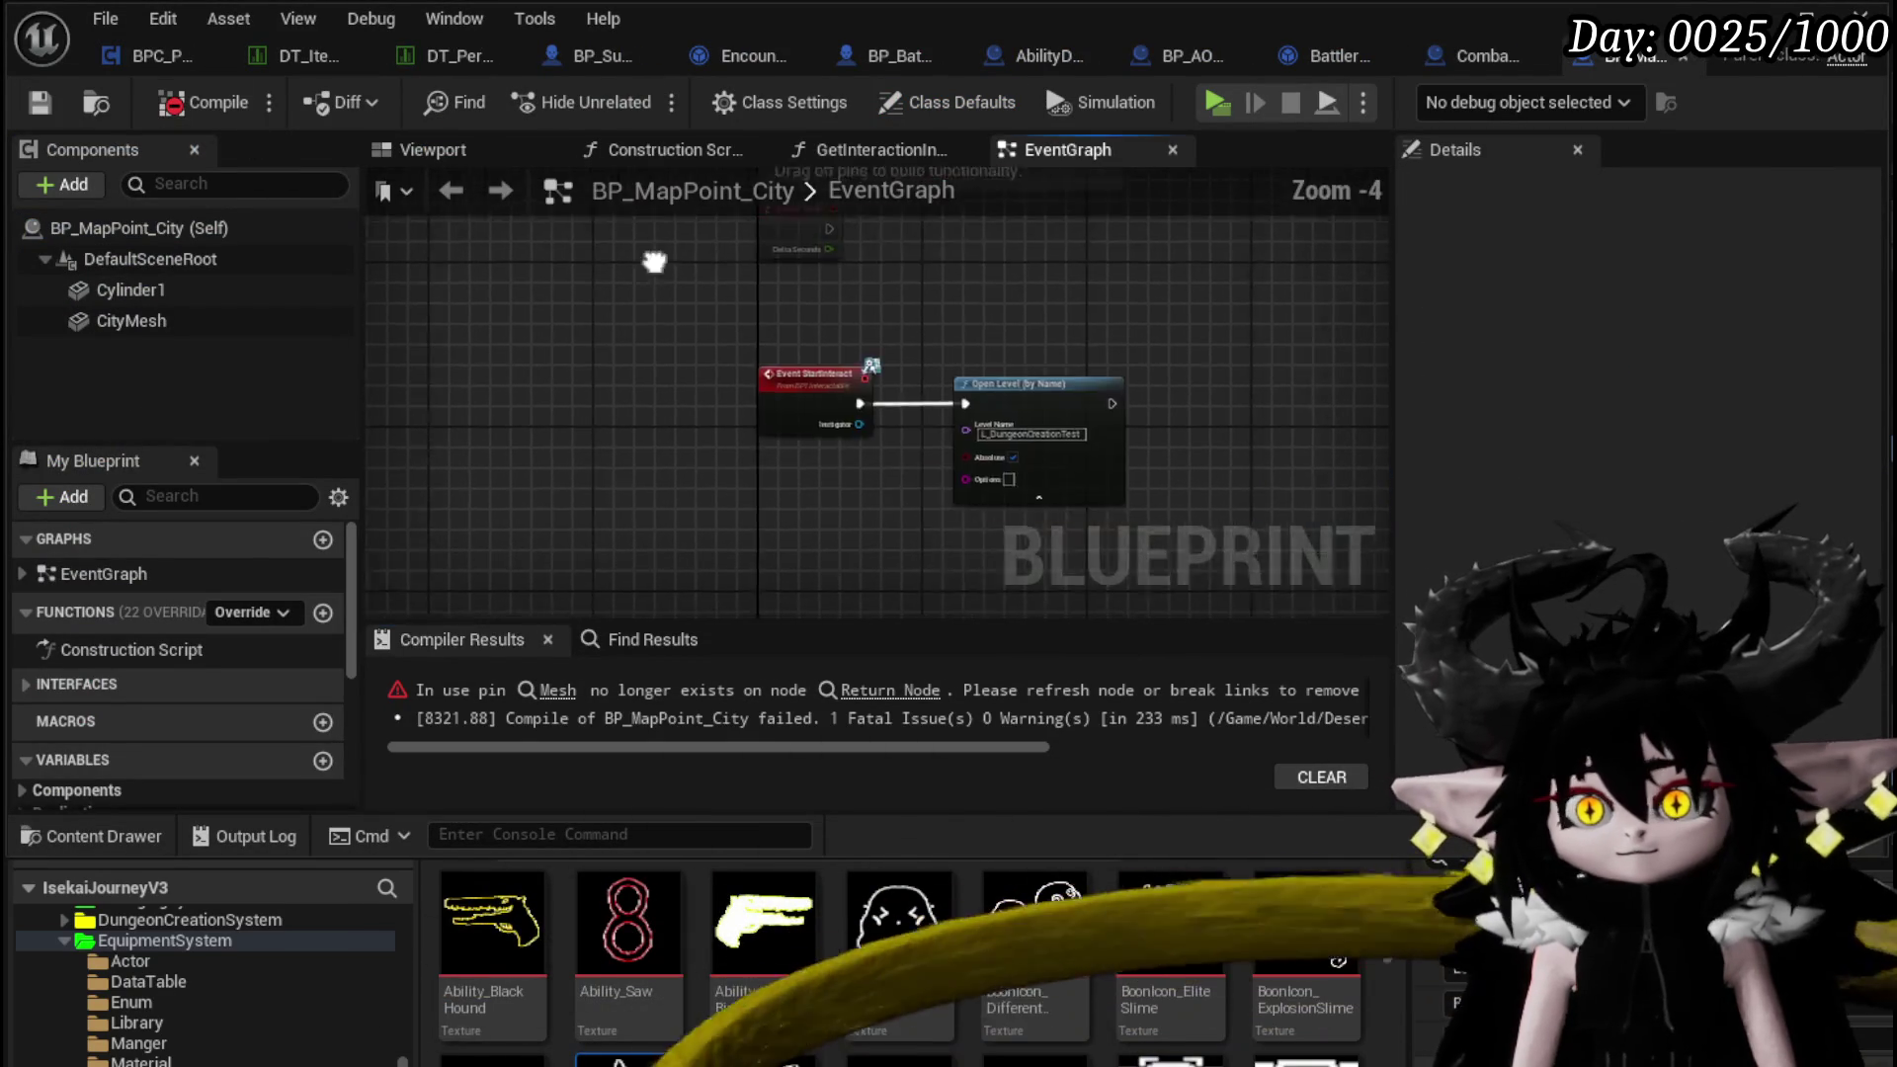
scroll(673, 268, "up", 3)
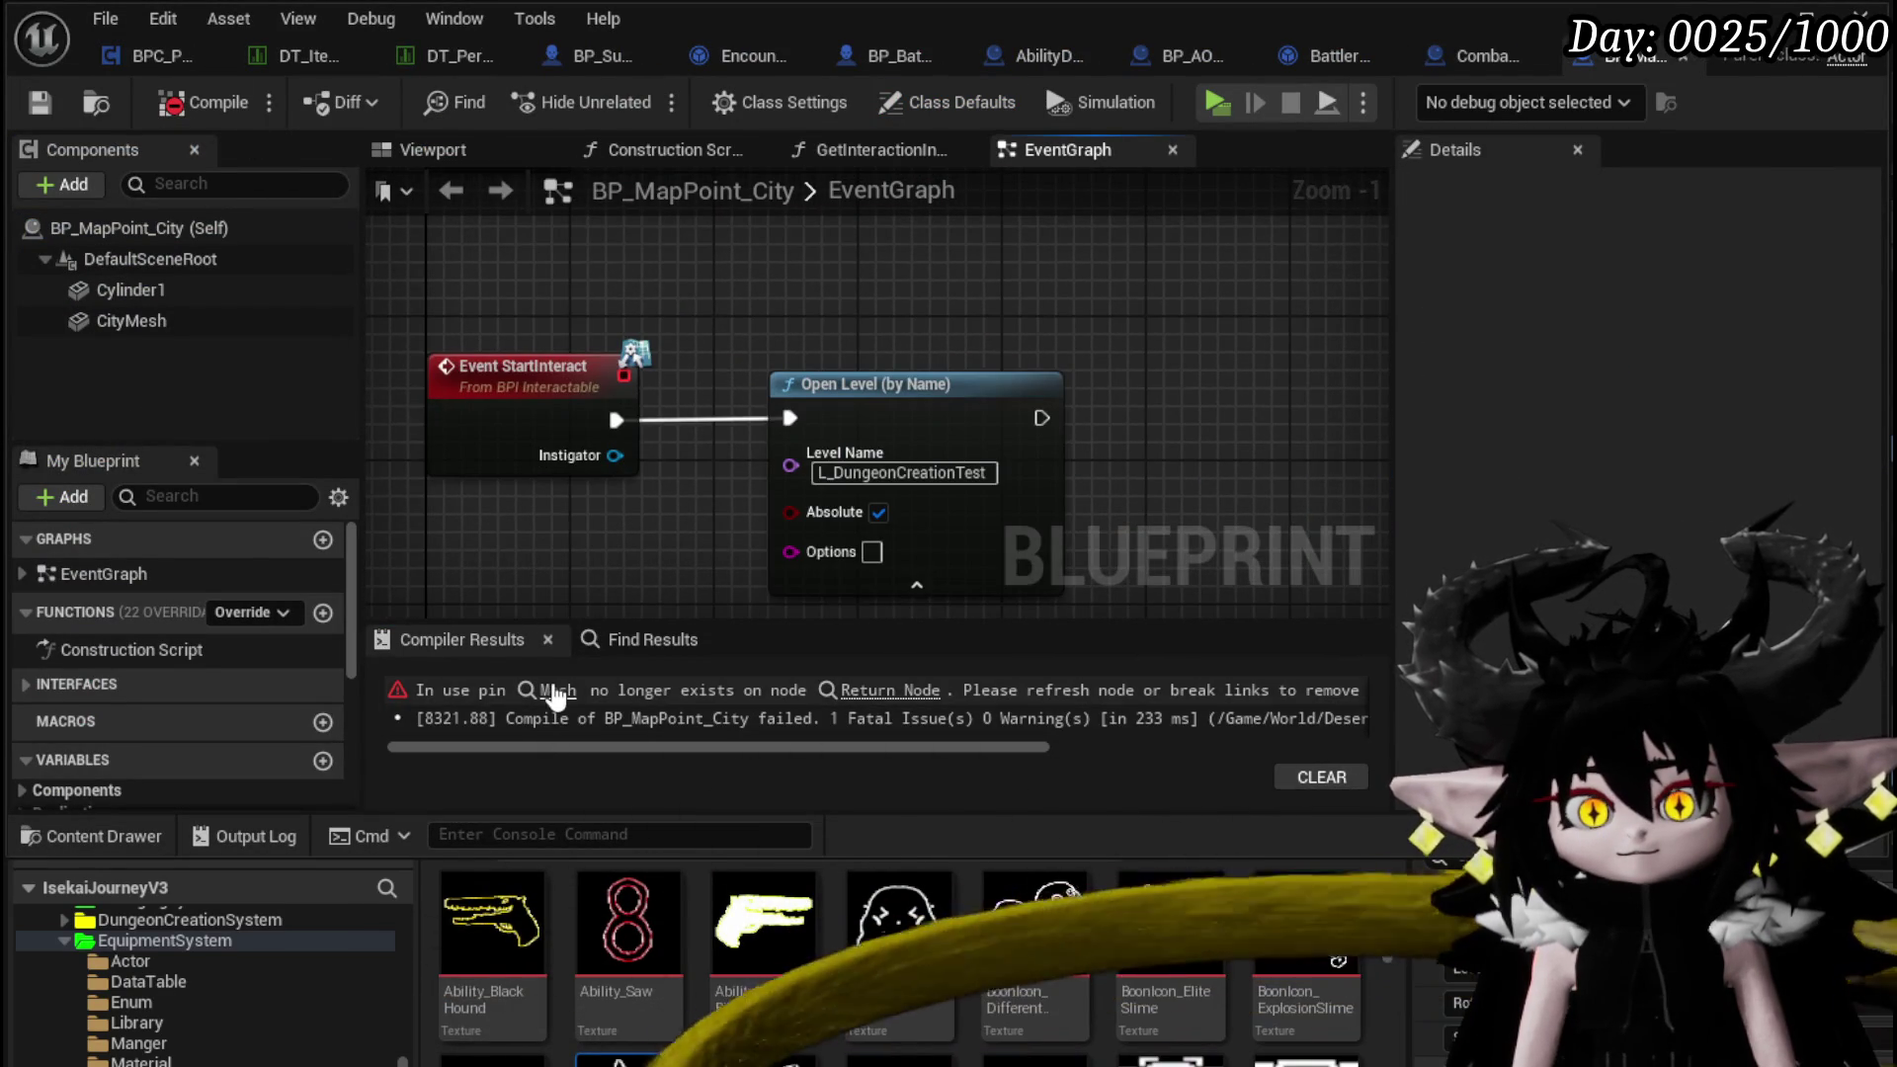
left_click(551, 689)
mouse_move(755, 547)
left_mouse_down()
mouse_move(851, 515)
mouse_move(1051, 500)
left_mouse_up()
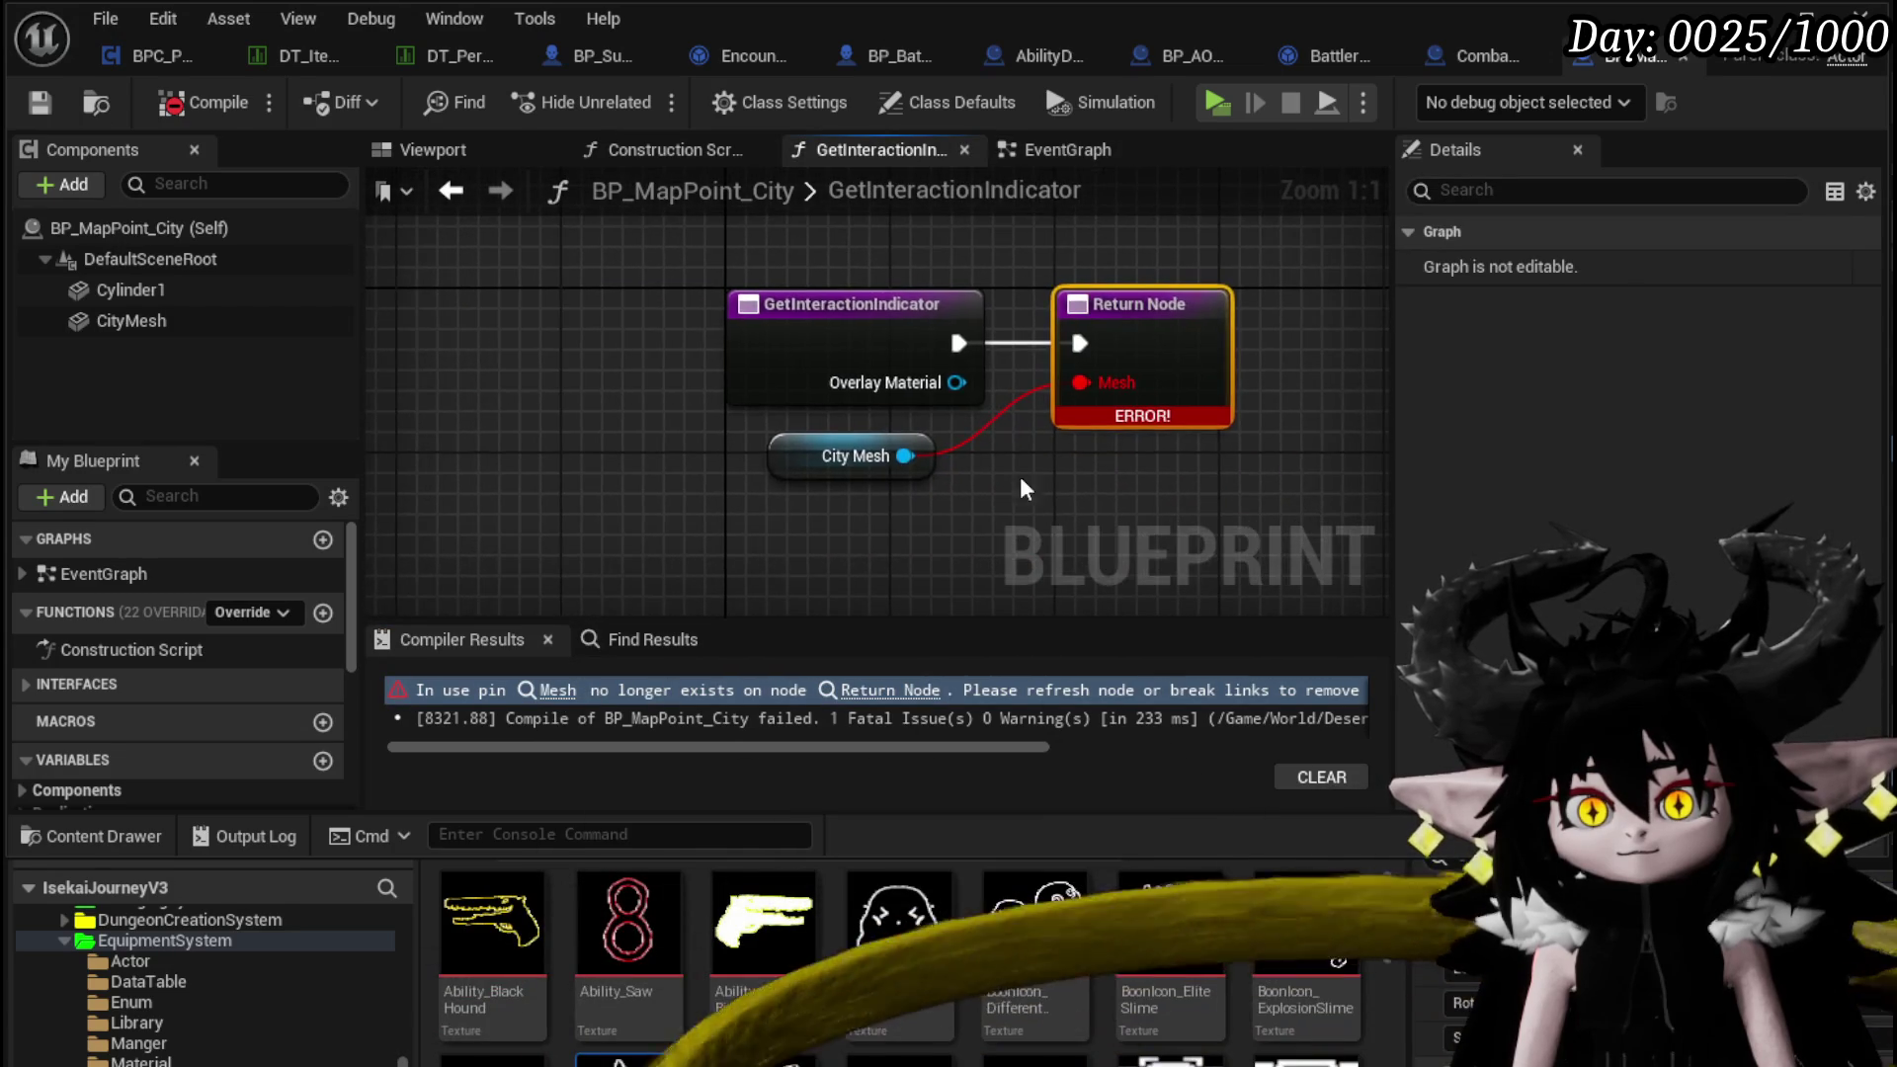
left_click_drag(814, 396, 504, 376)
left_click_drag(777, 451, 467, 534)
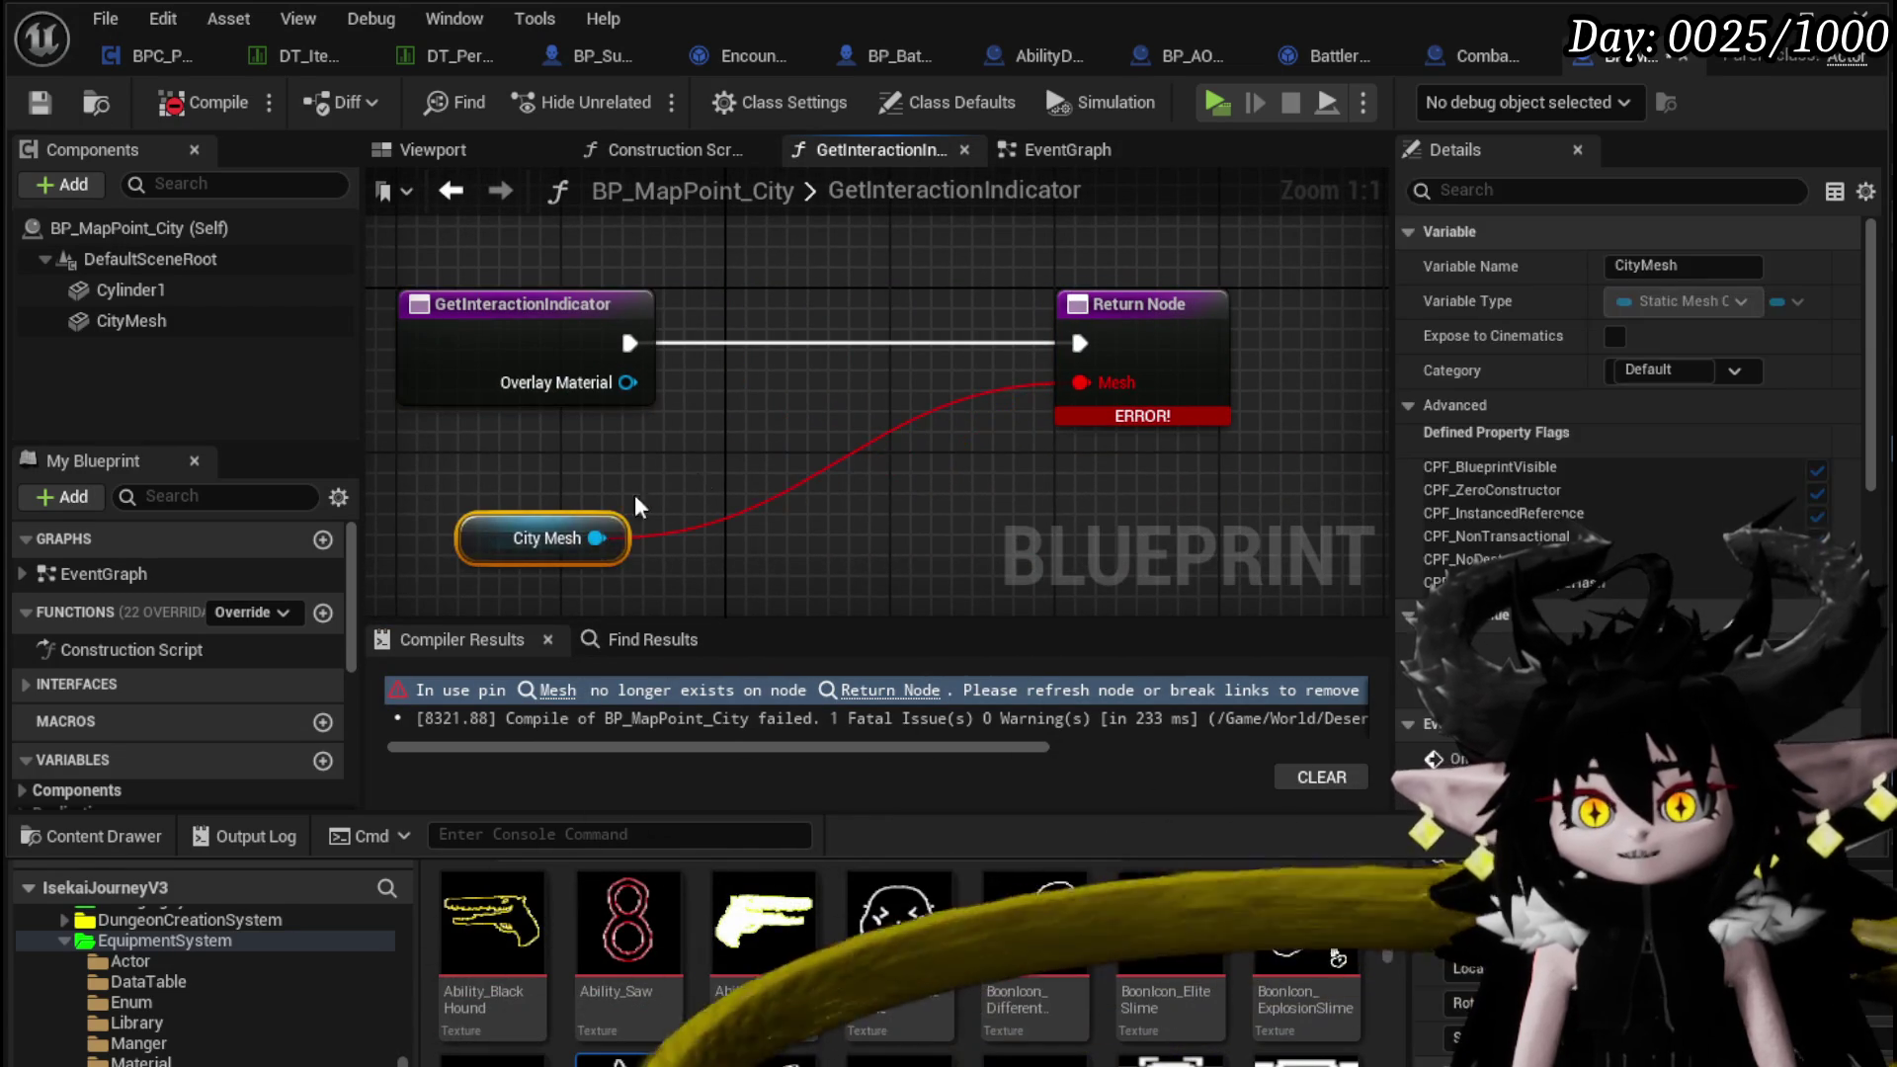
left_click_drag(611, 400, 664, 388)
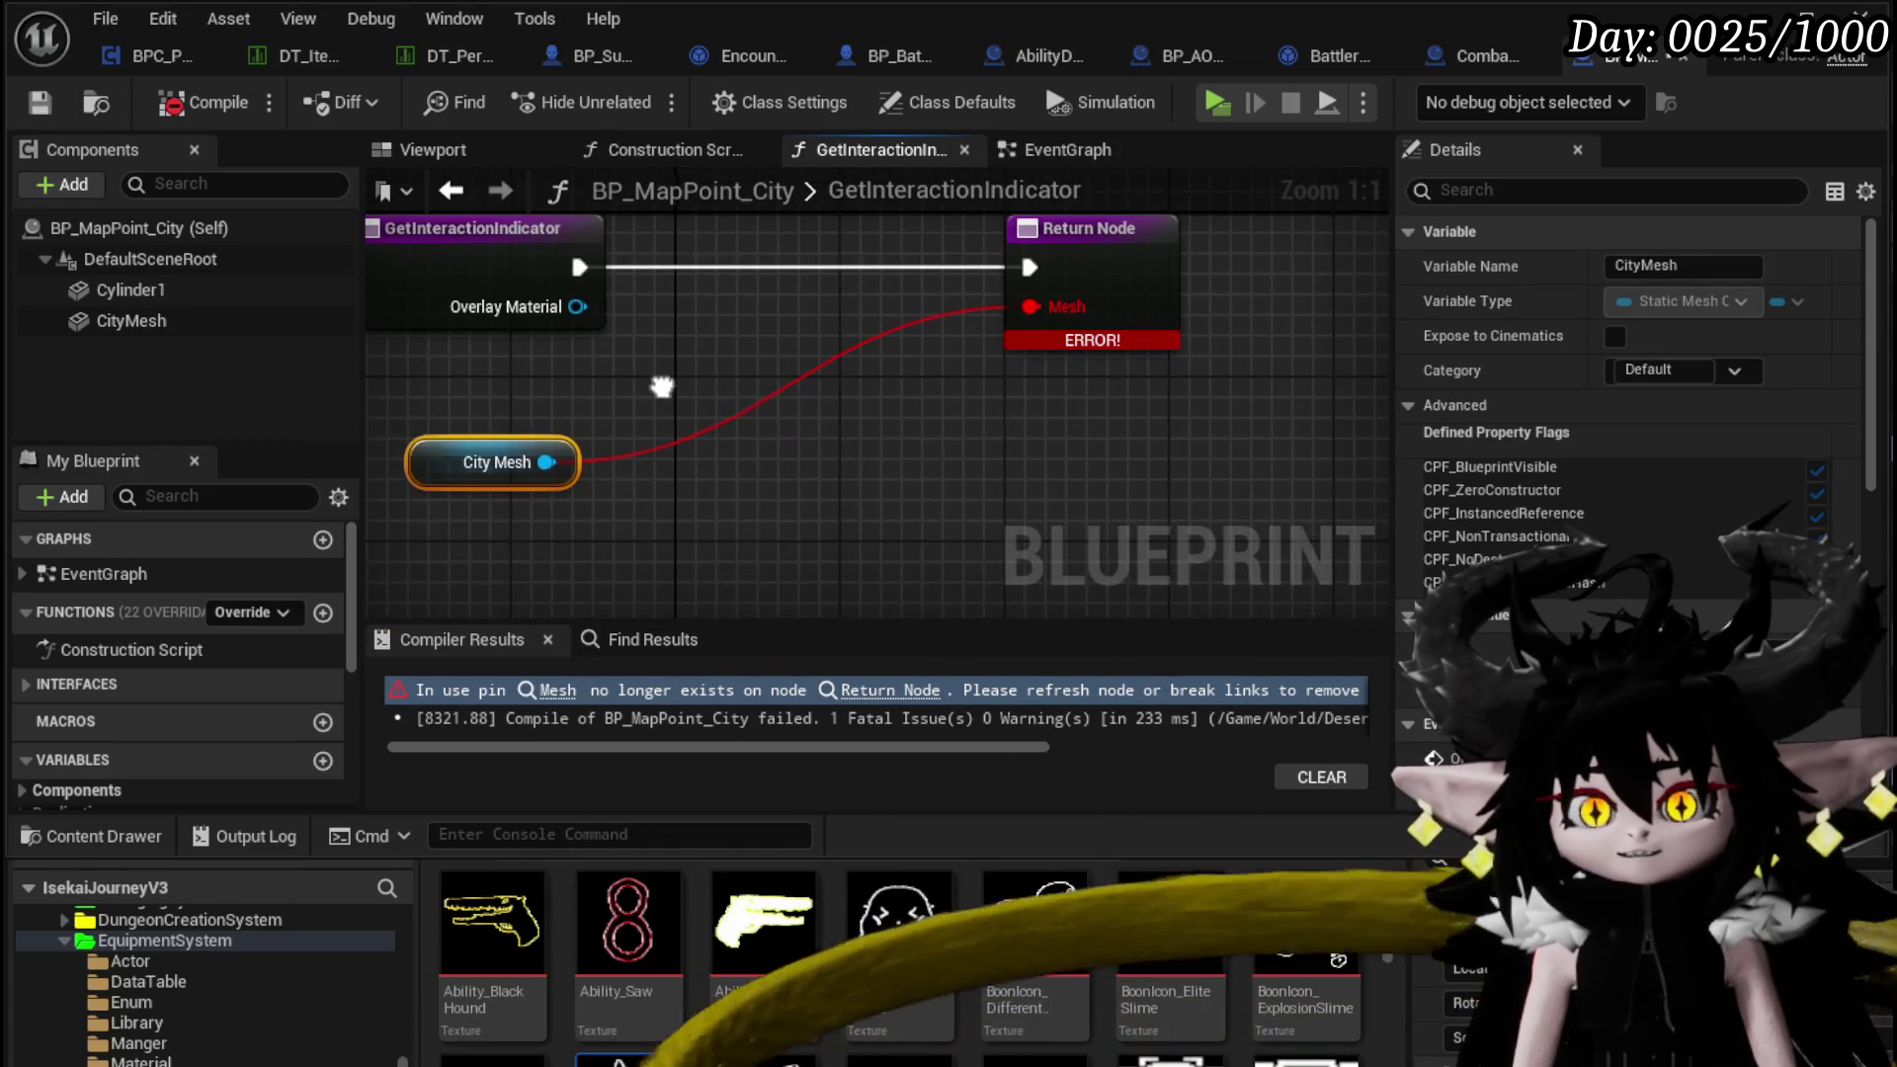
left_click_drag(546, 461, 692, 484)
Add a Set Overlay Material node on City Mesh before the Return Node and compile
type("Set")
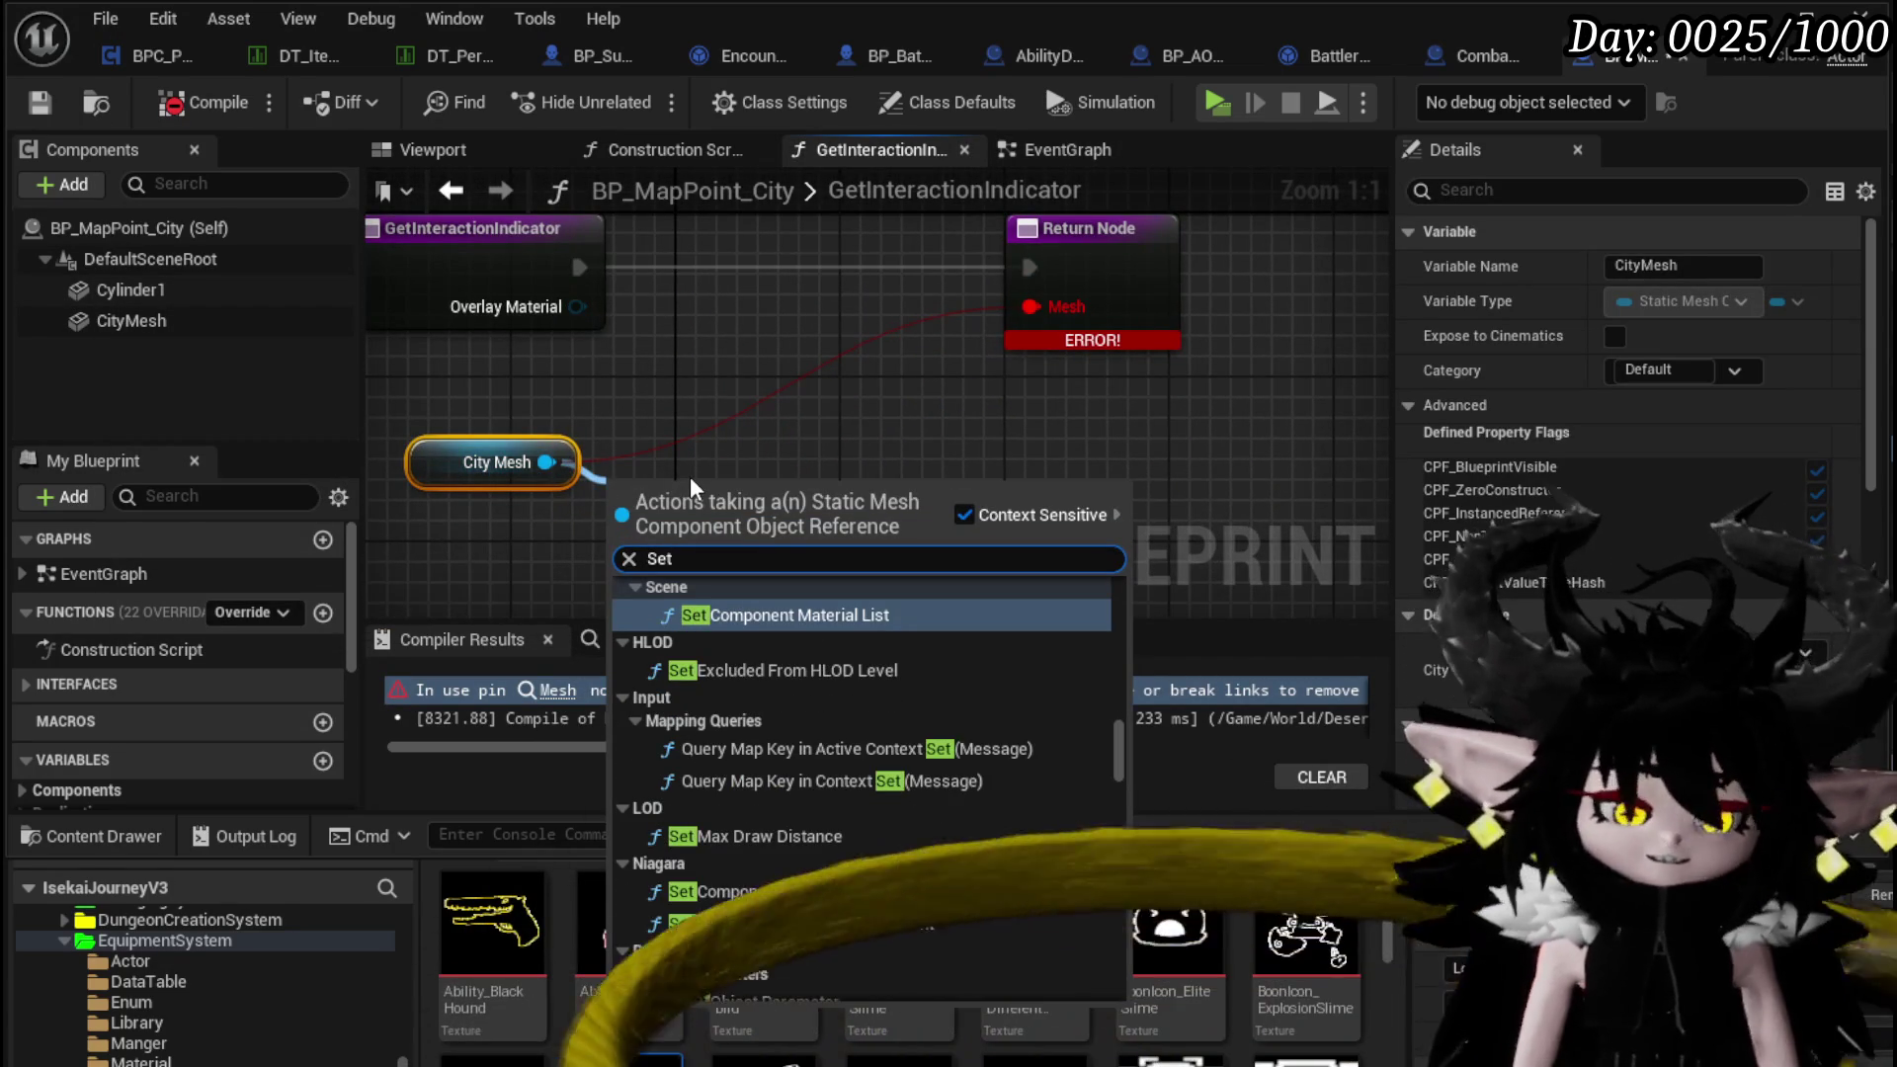
type(" Overlay")
key("Return")
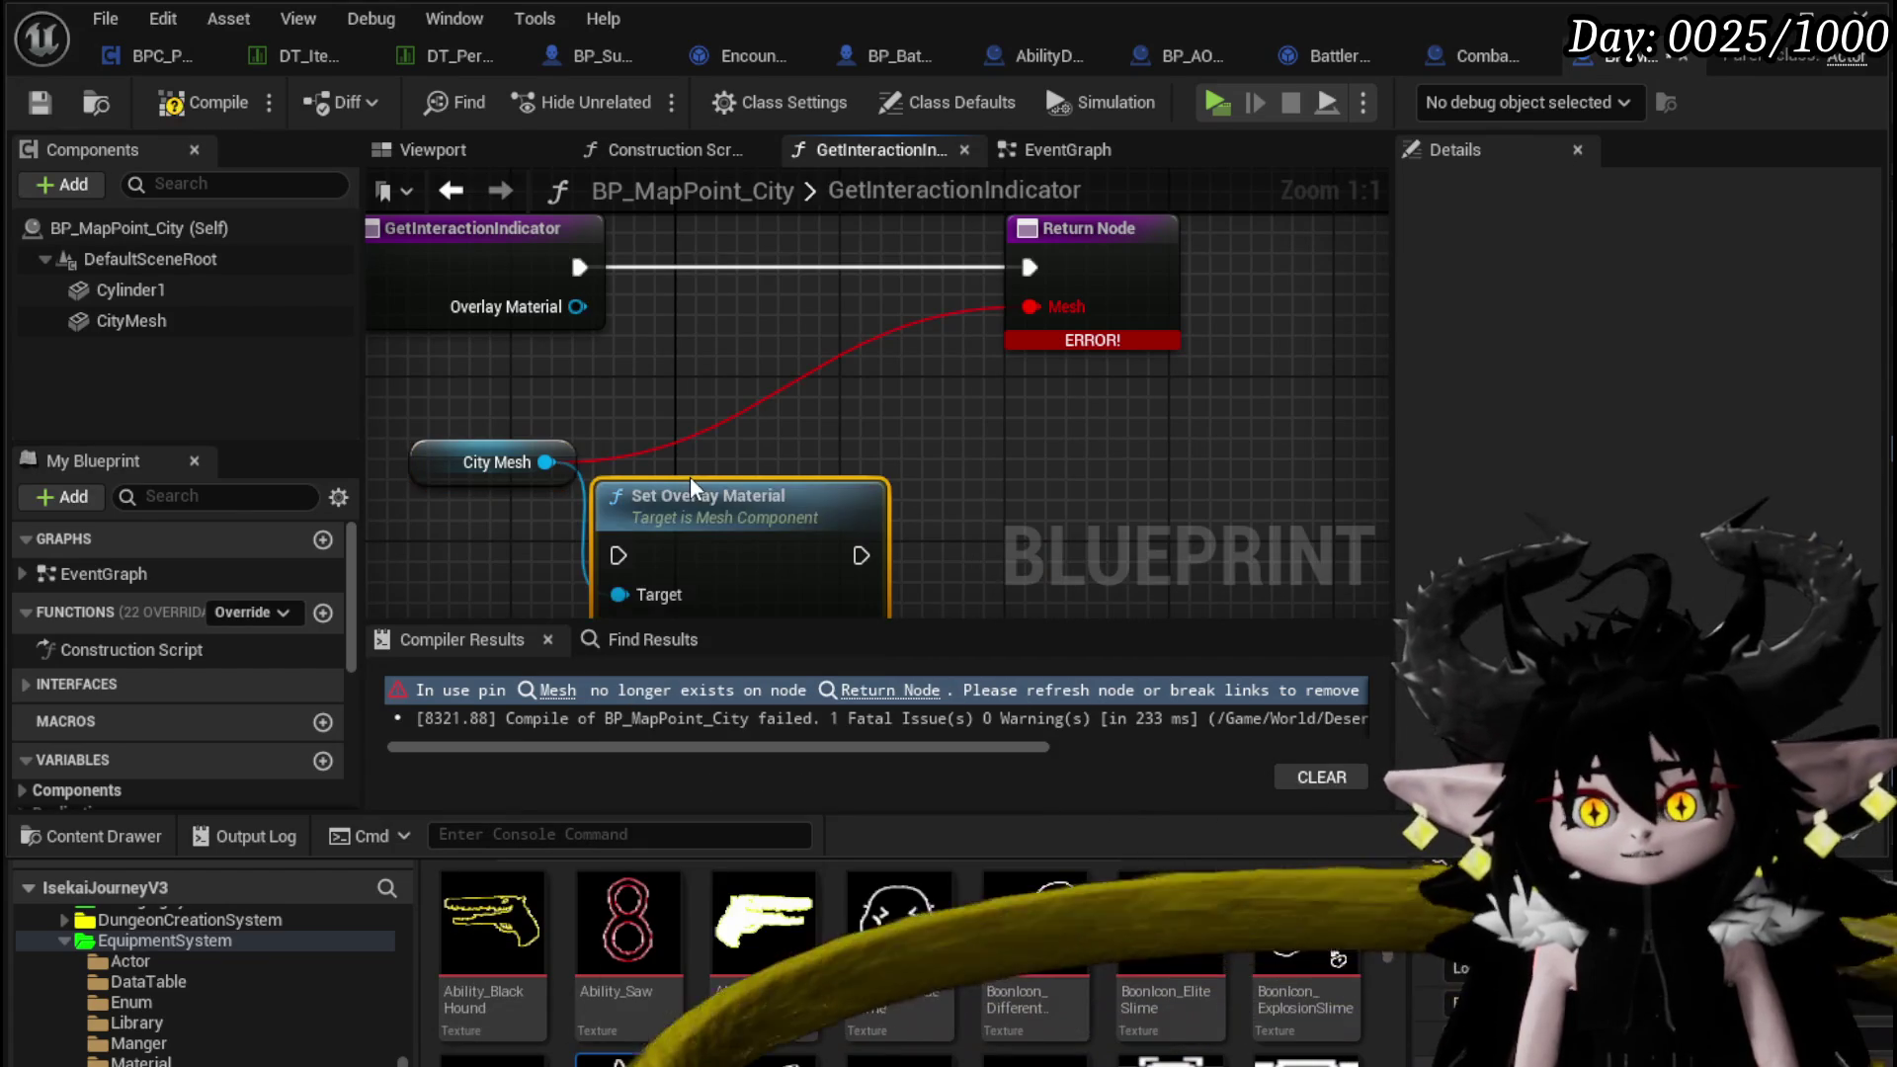
left_click_drag(785, 546, 855, 297)
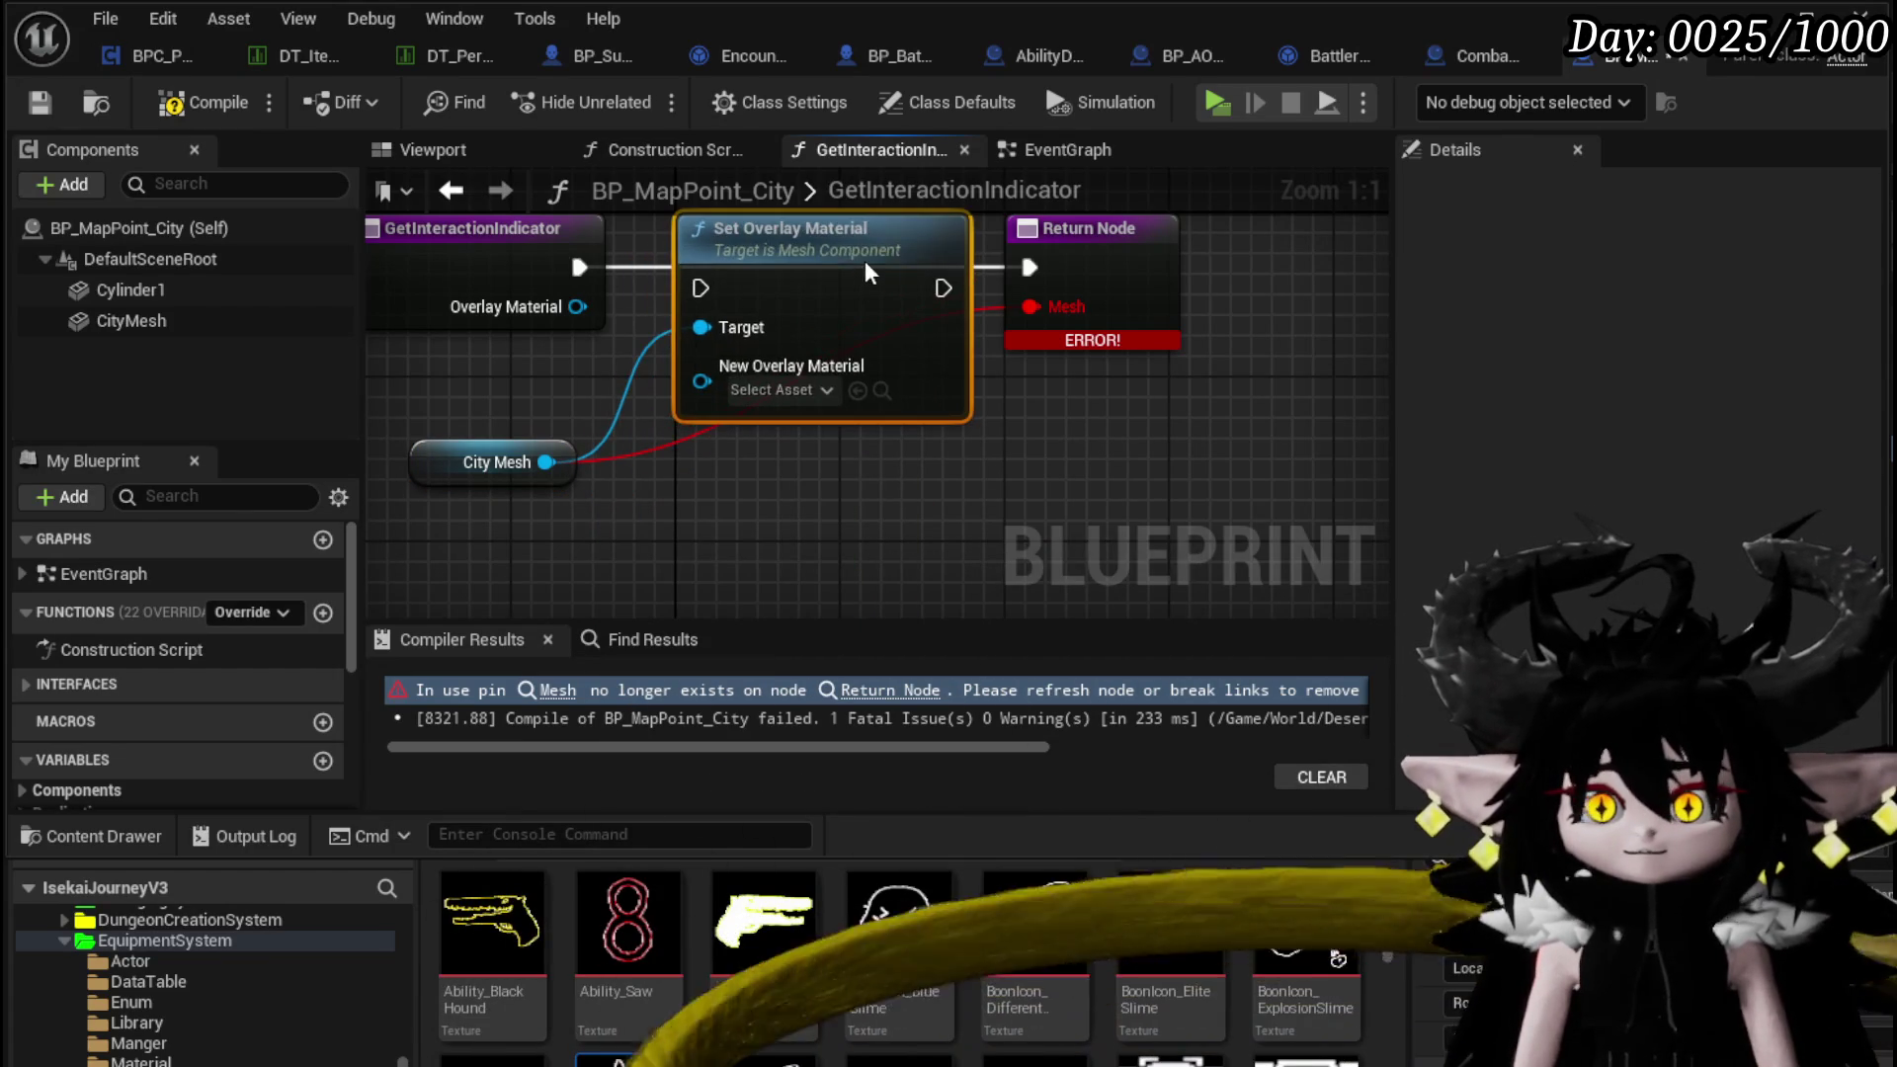
key("q")
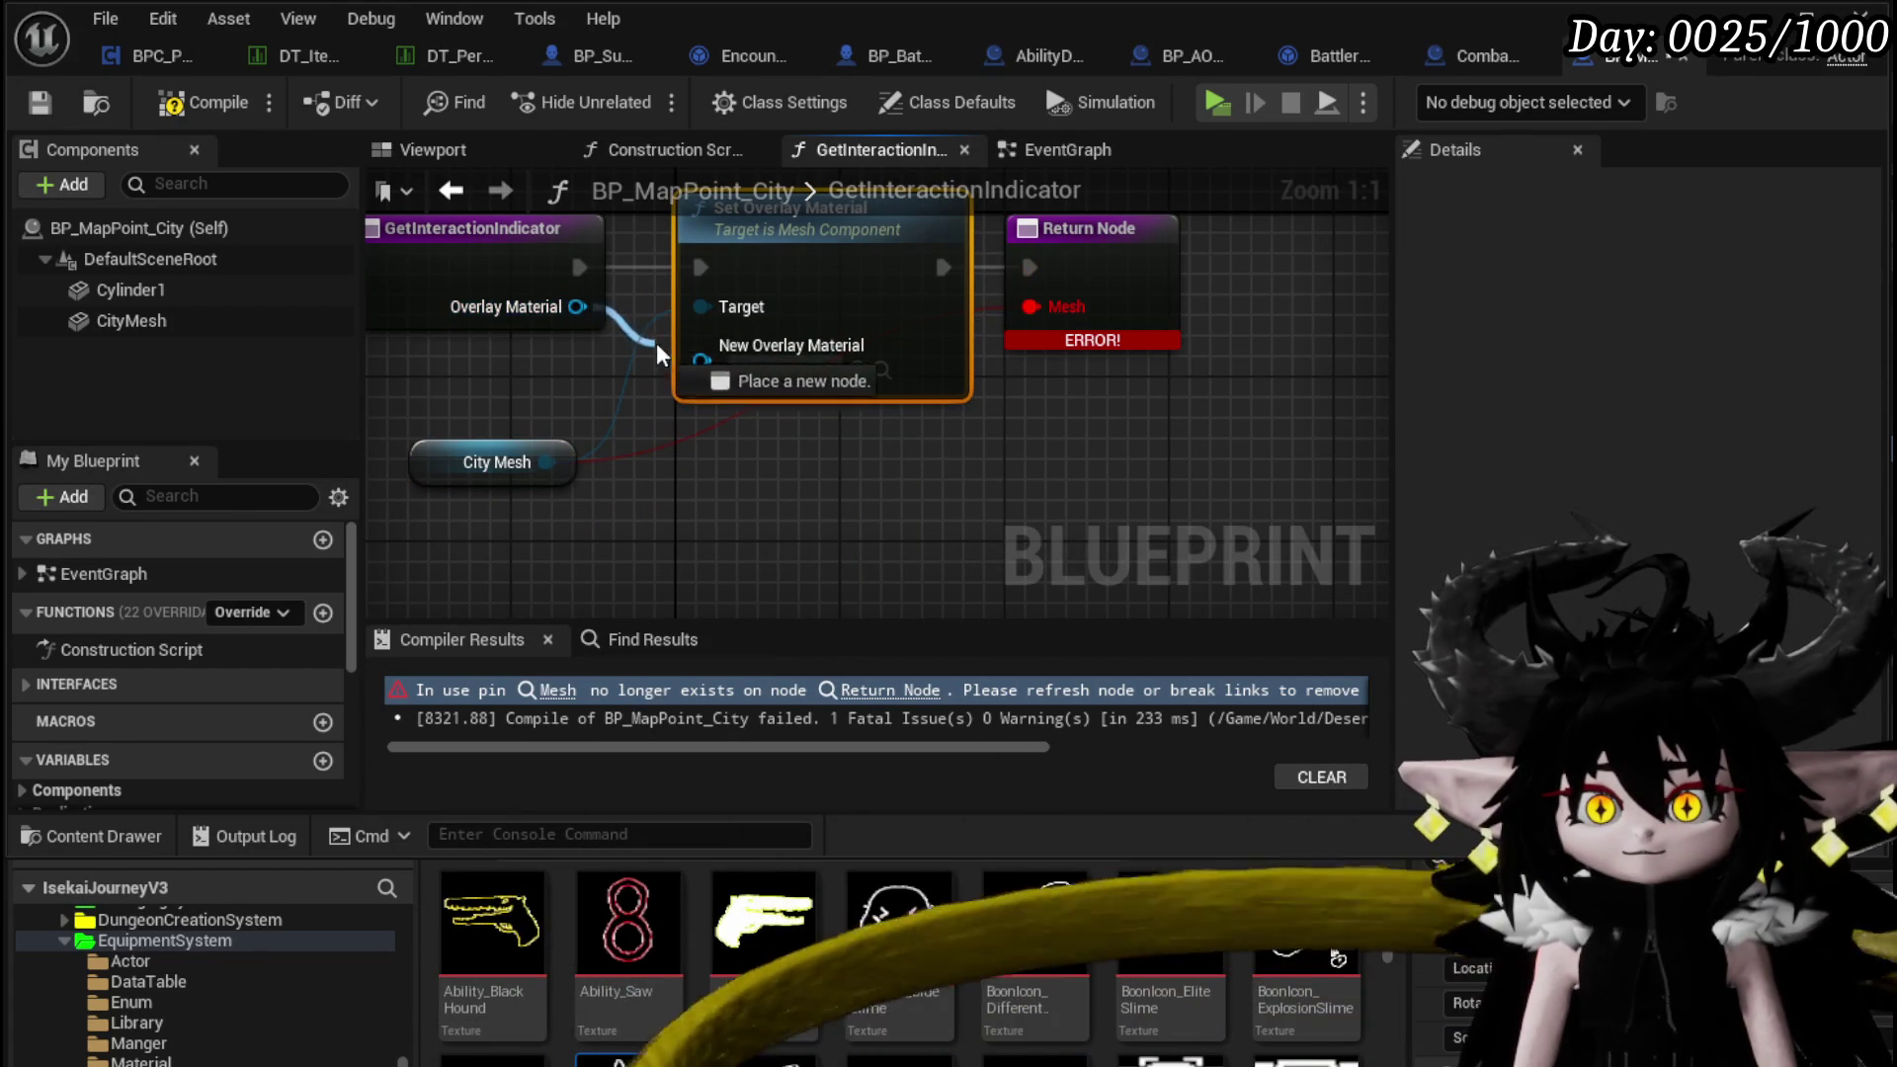
left_click(197, 112)
key("alt+Tab")
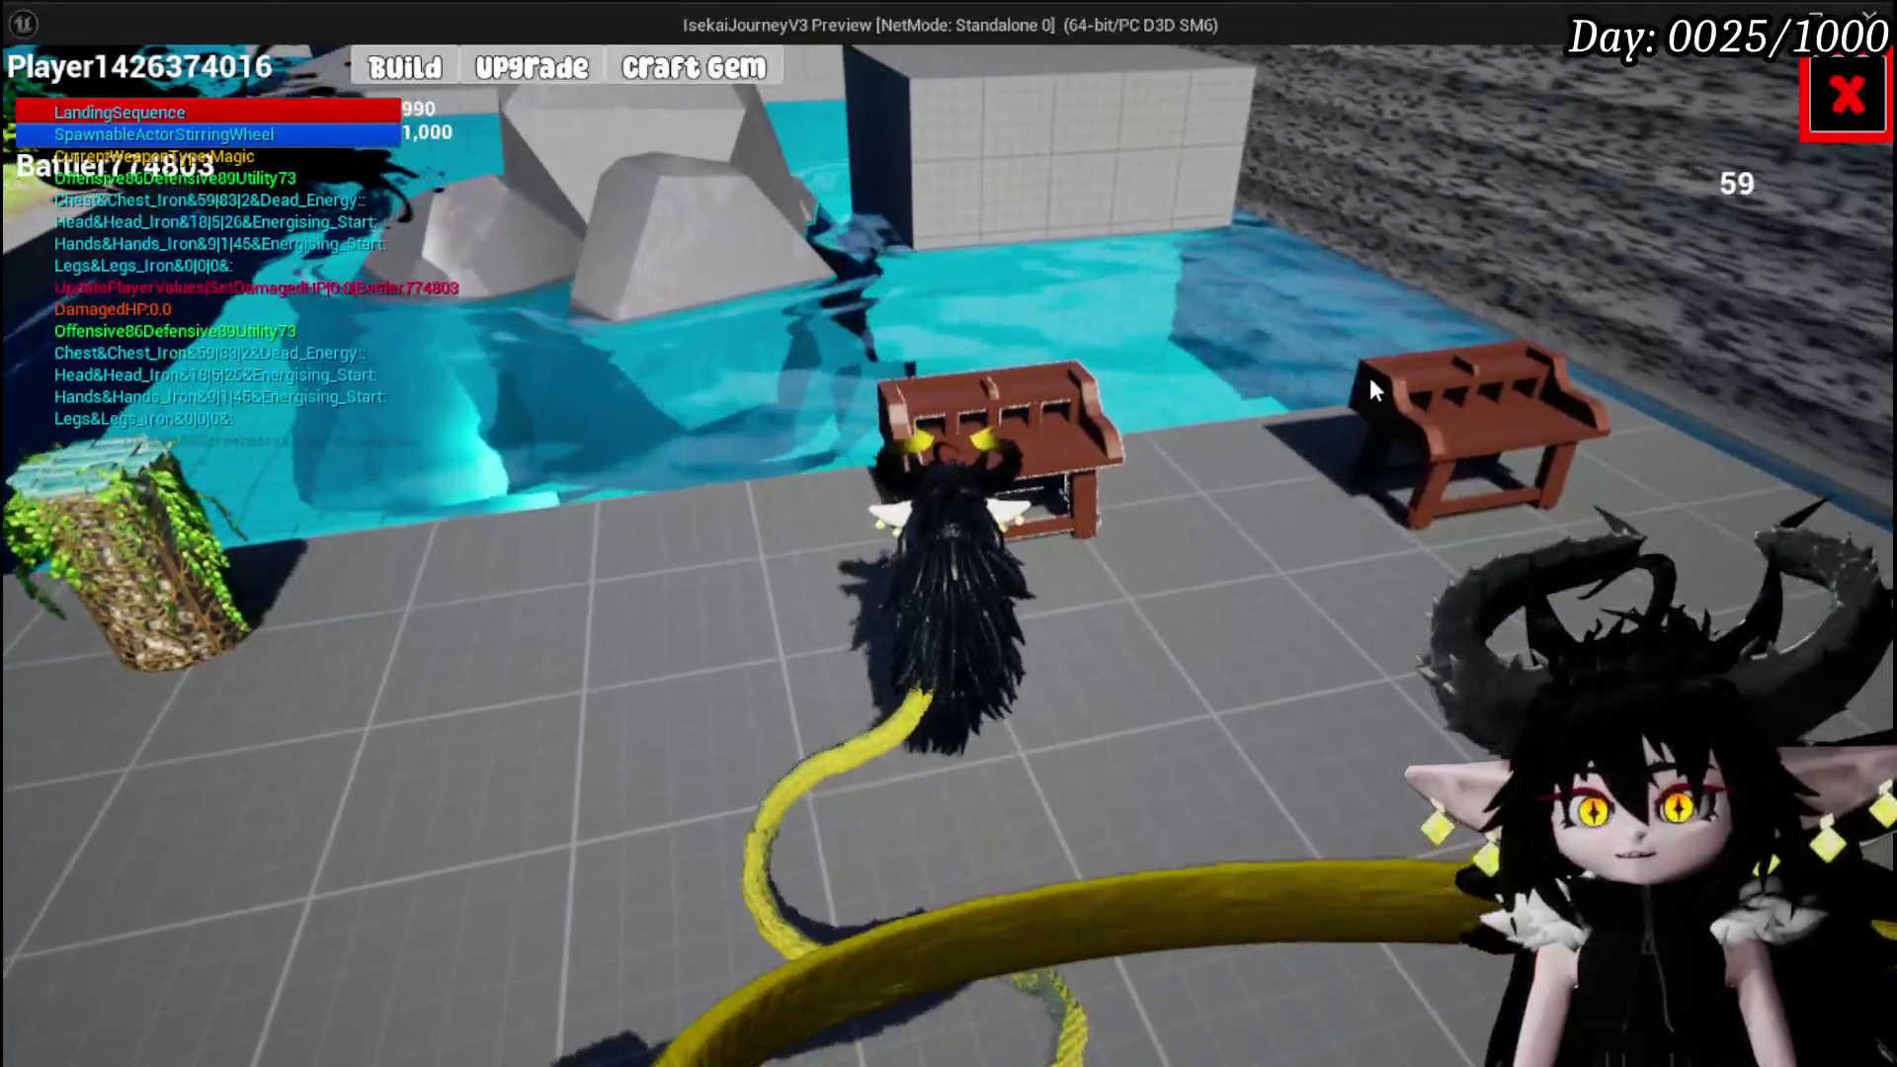
Take all the nearby loot and walk the character to the crafting bench
left_click(673, 69)
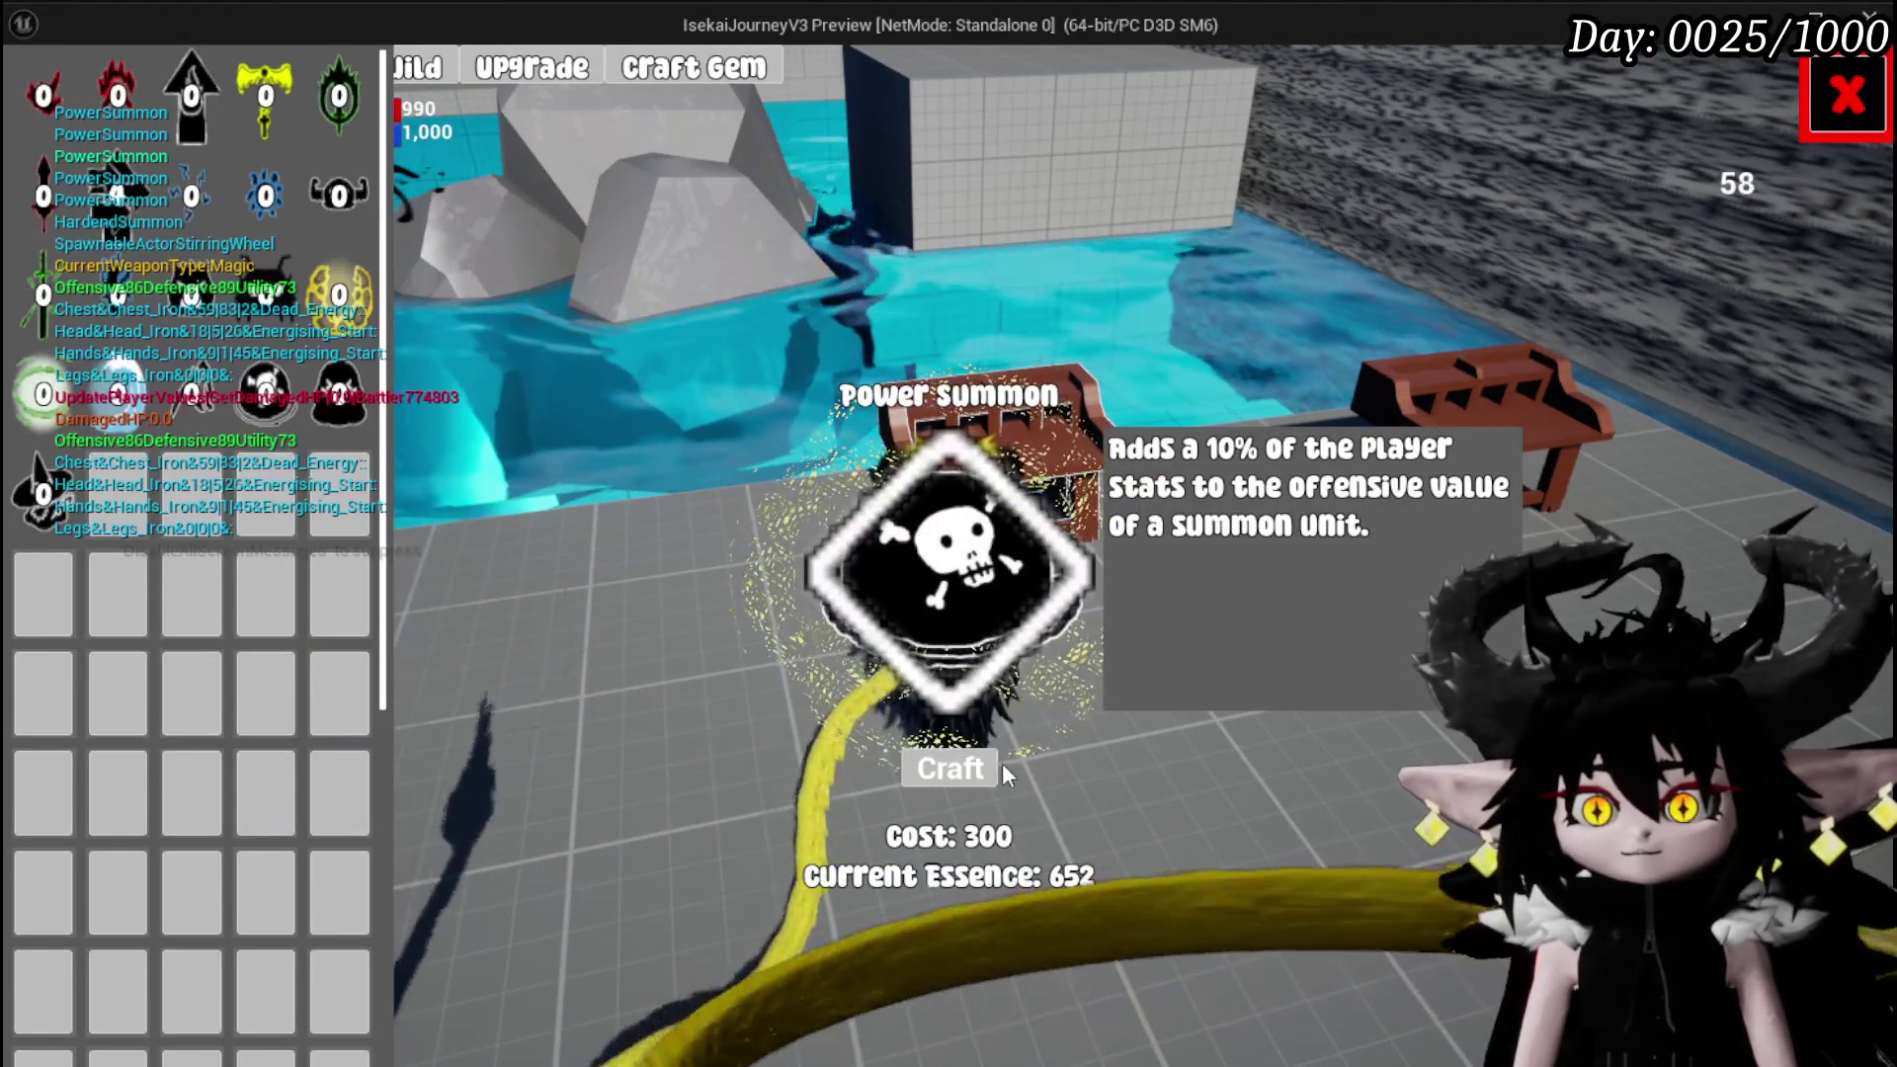
key("Escape")
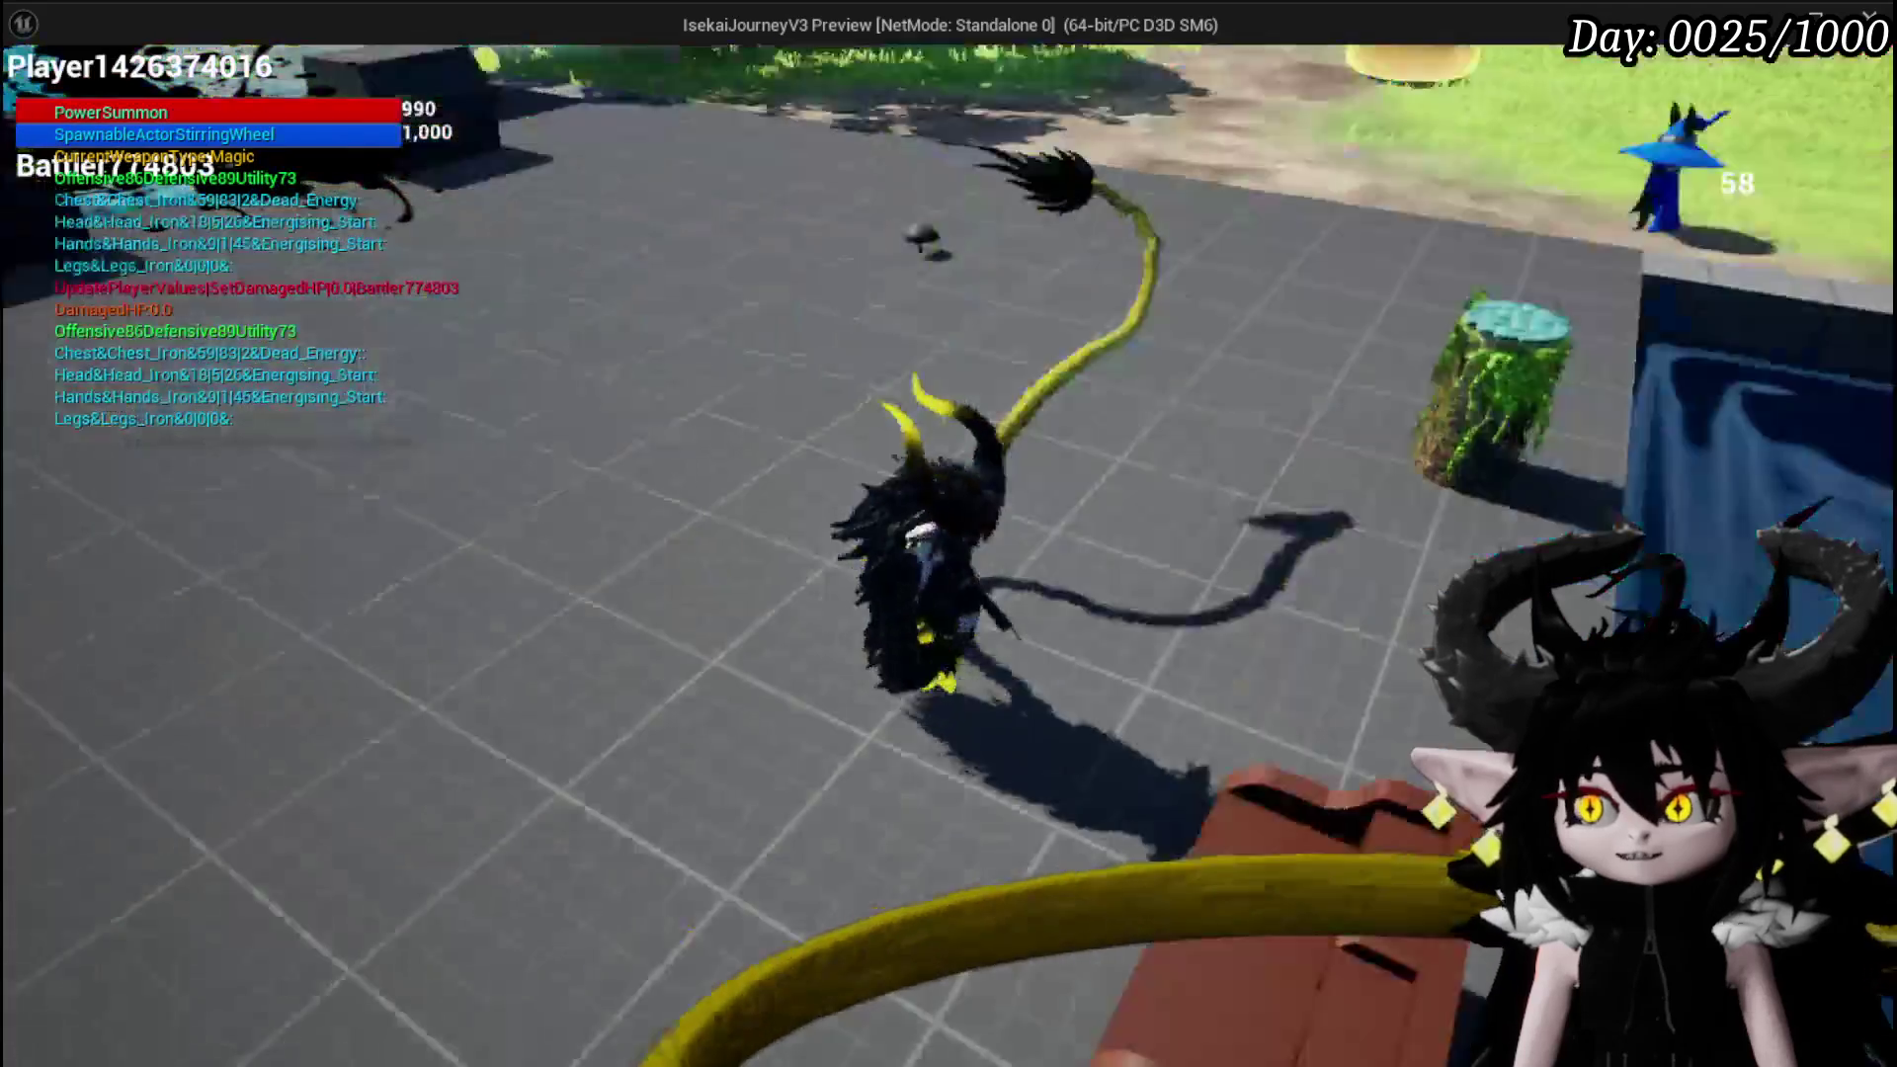
key("e")
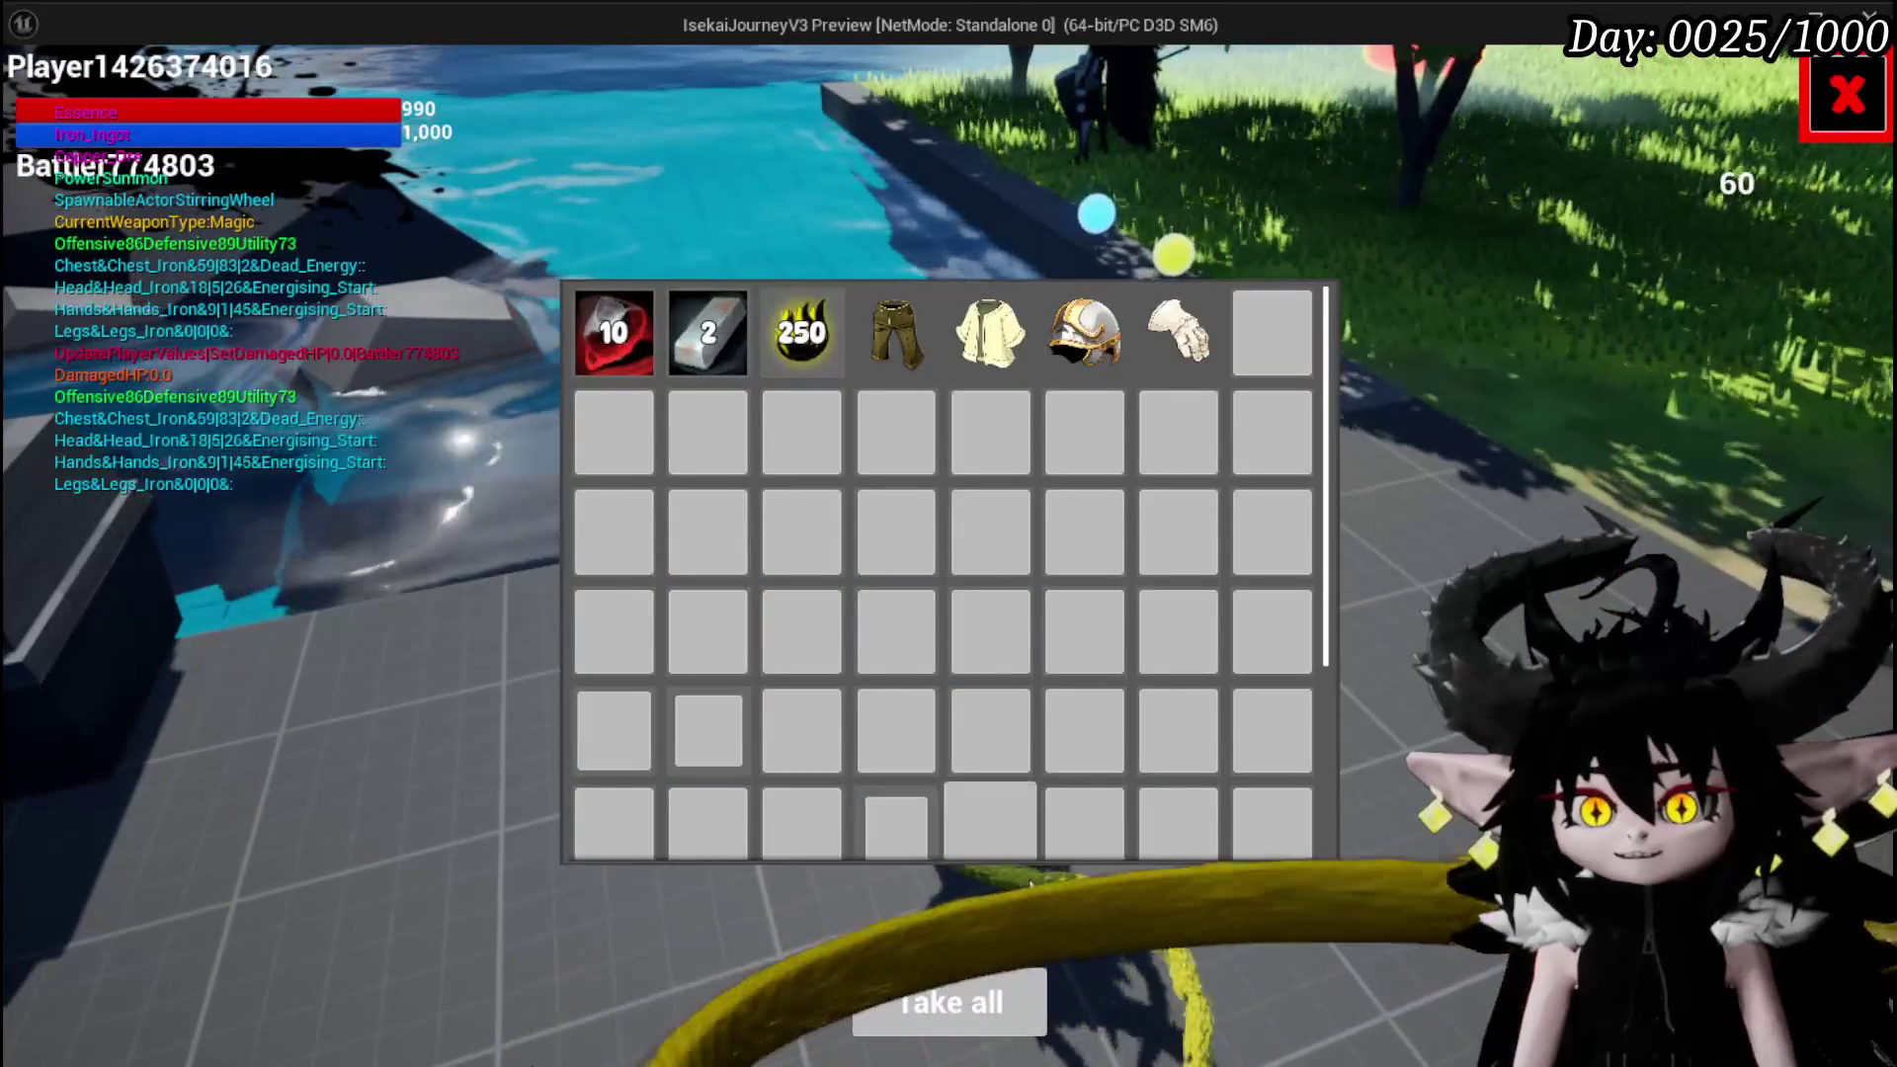
left_click(978, 1008)
key("e")
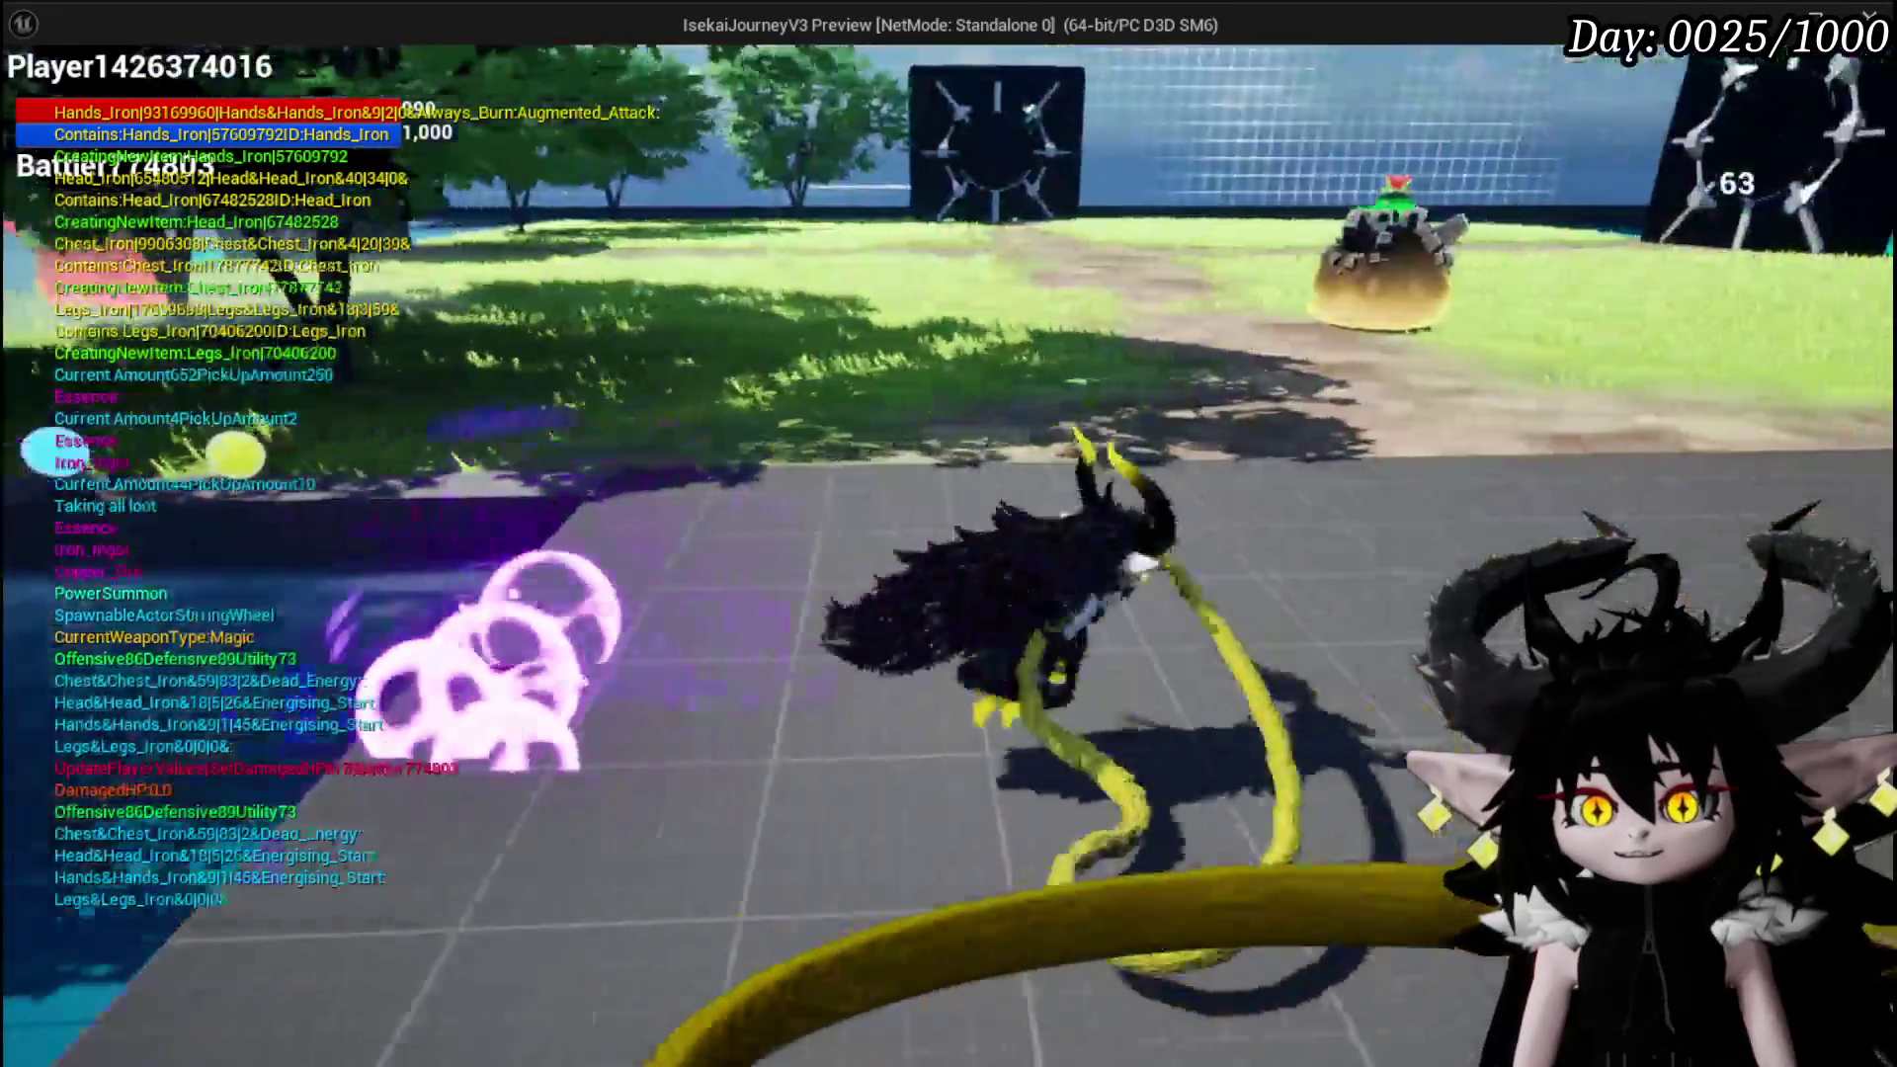
key("w")
key("e")
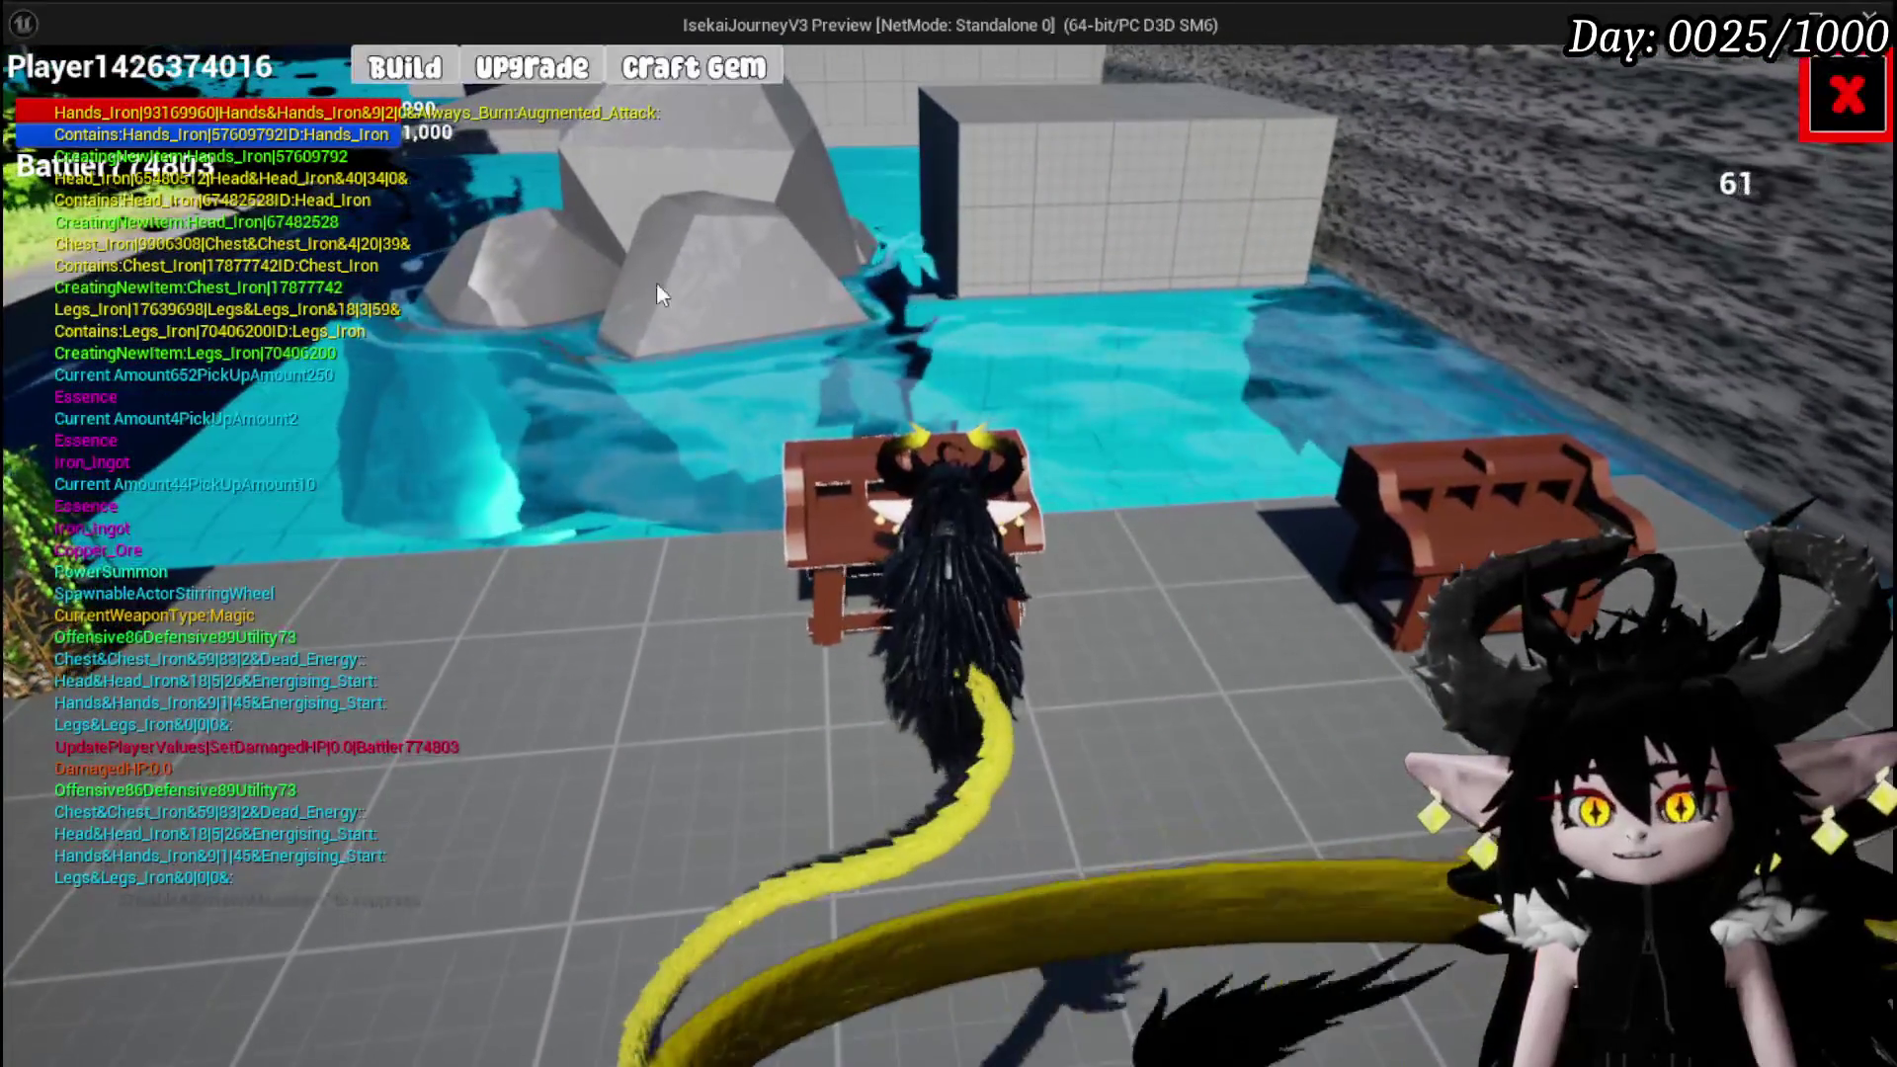
Craft one Power Summon, one Hardend Summon and one Fast Summon gem, then close the panel
left_click(679, 72)
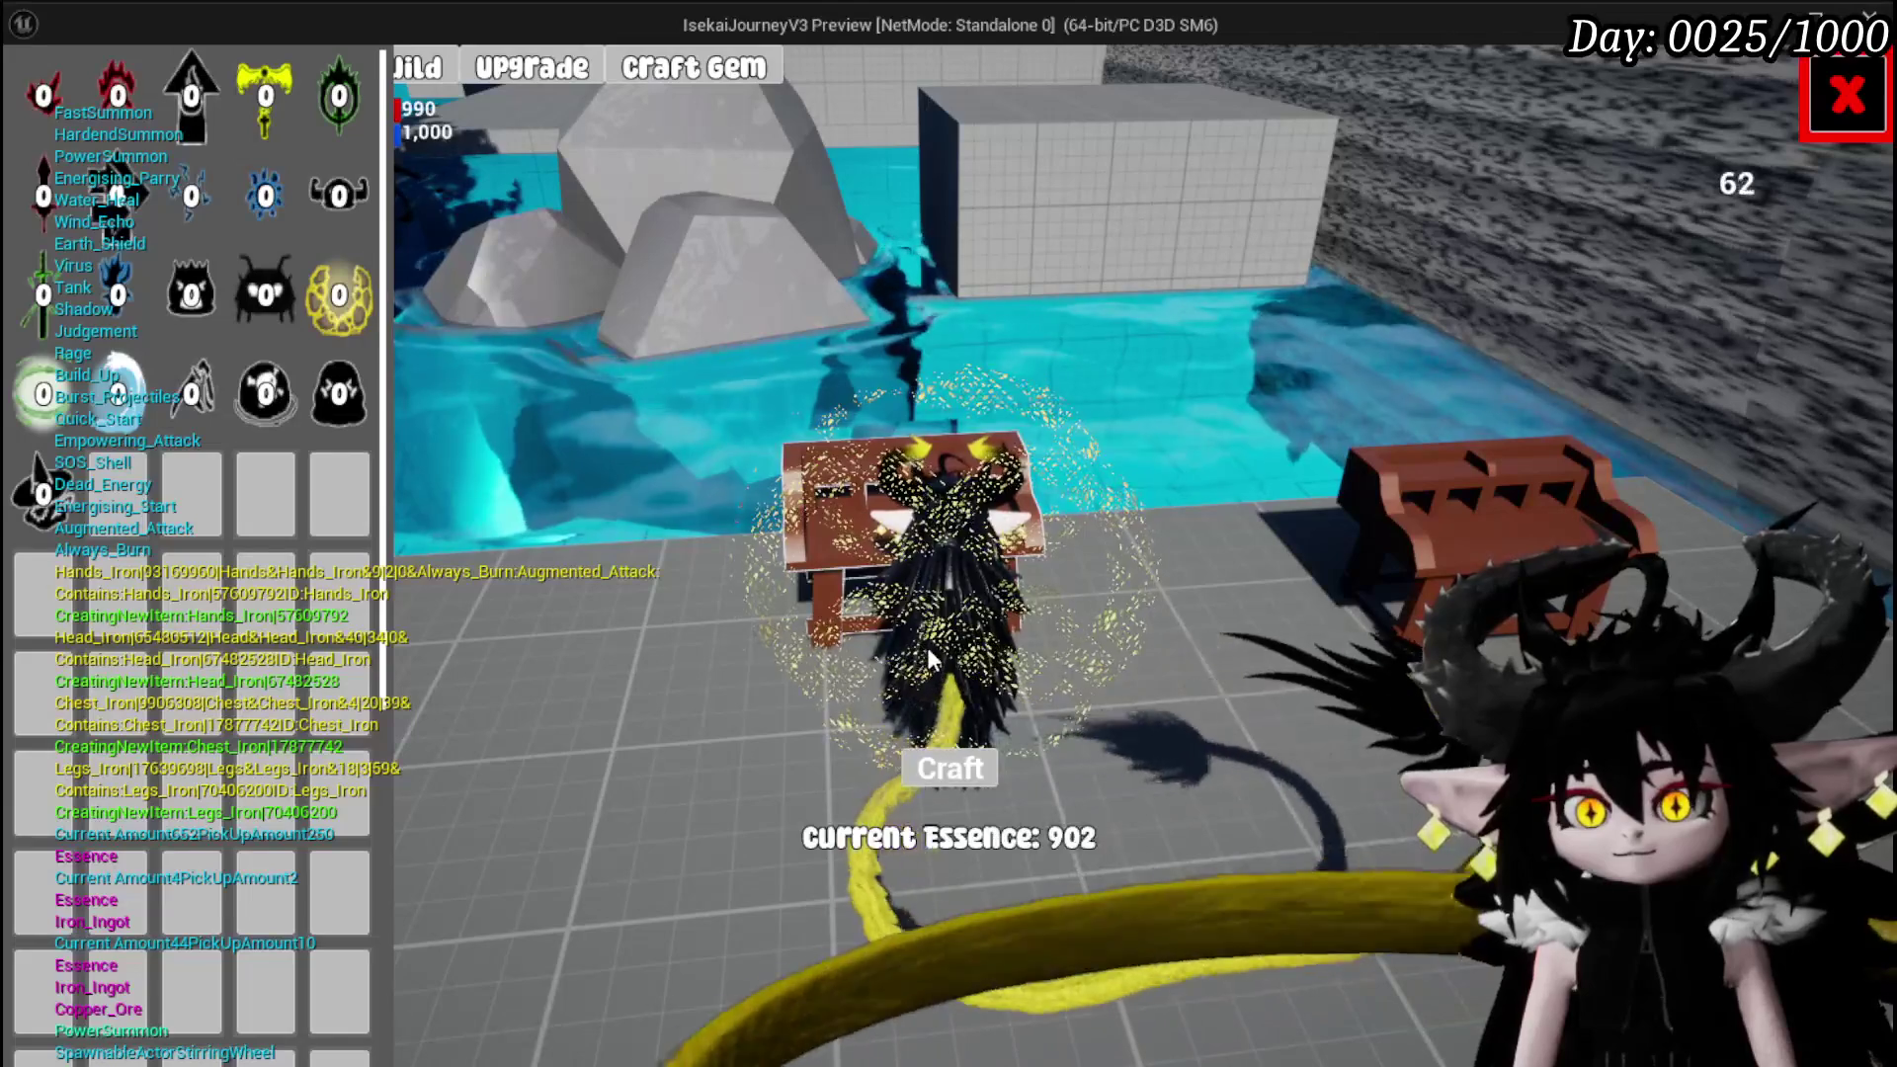
left_click(265, 393)
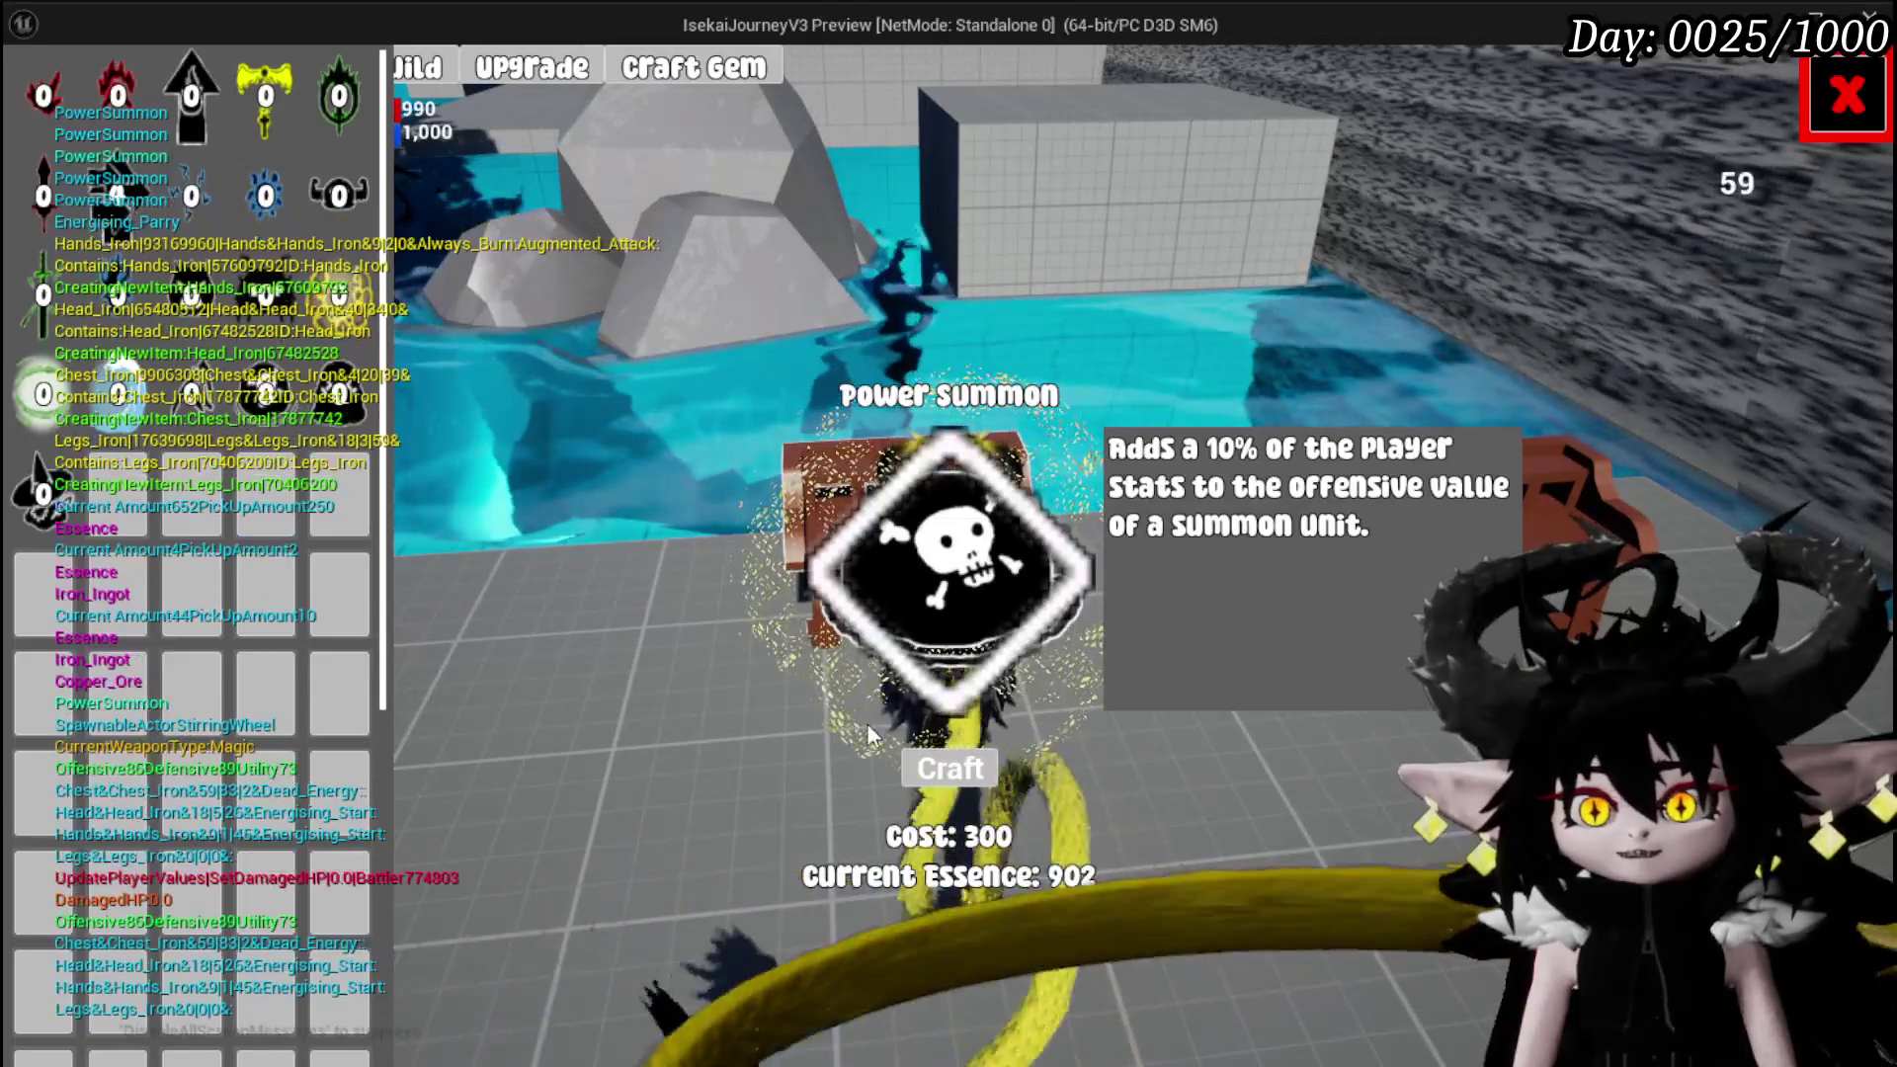
left_click(265, 393)
left_click(339, 394)
left_click(339, 393)
left_click(43, 509)
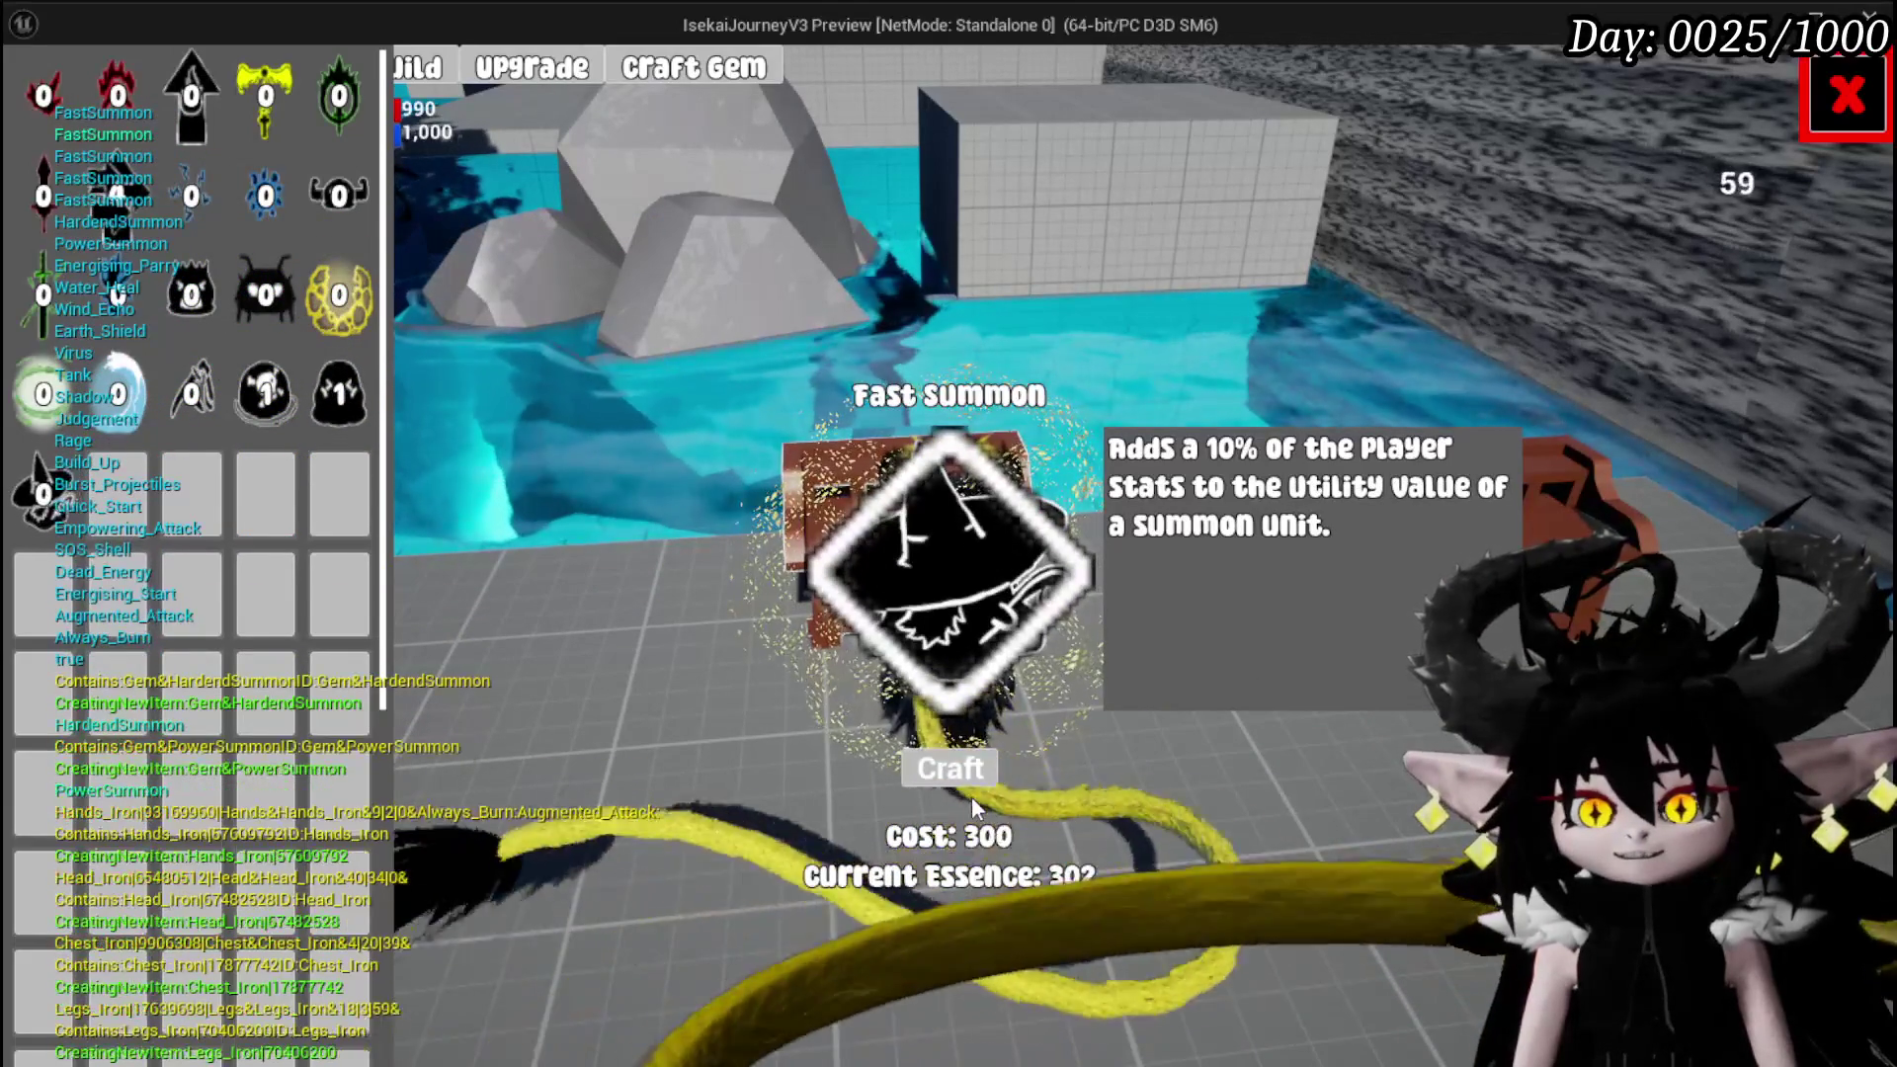
left_click(949, 768)
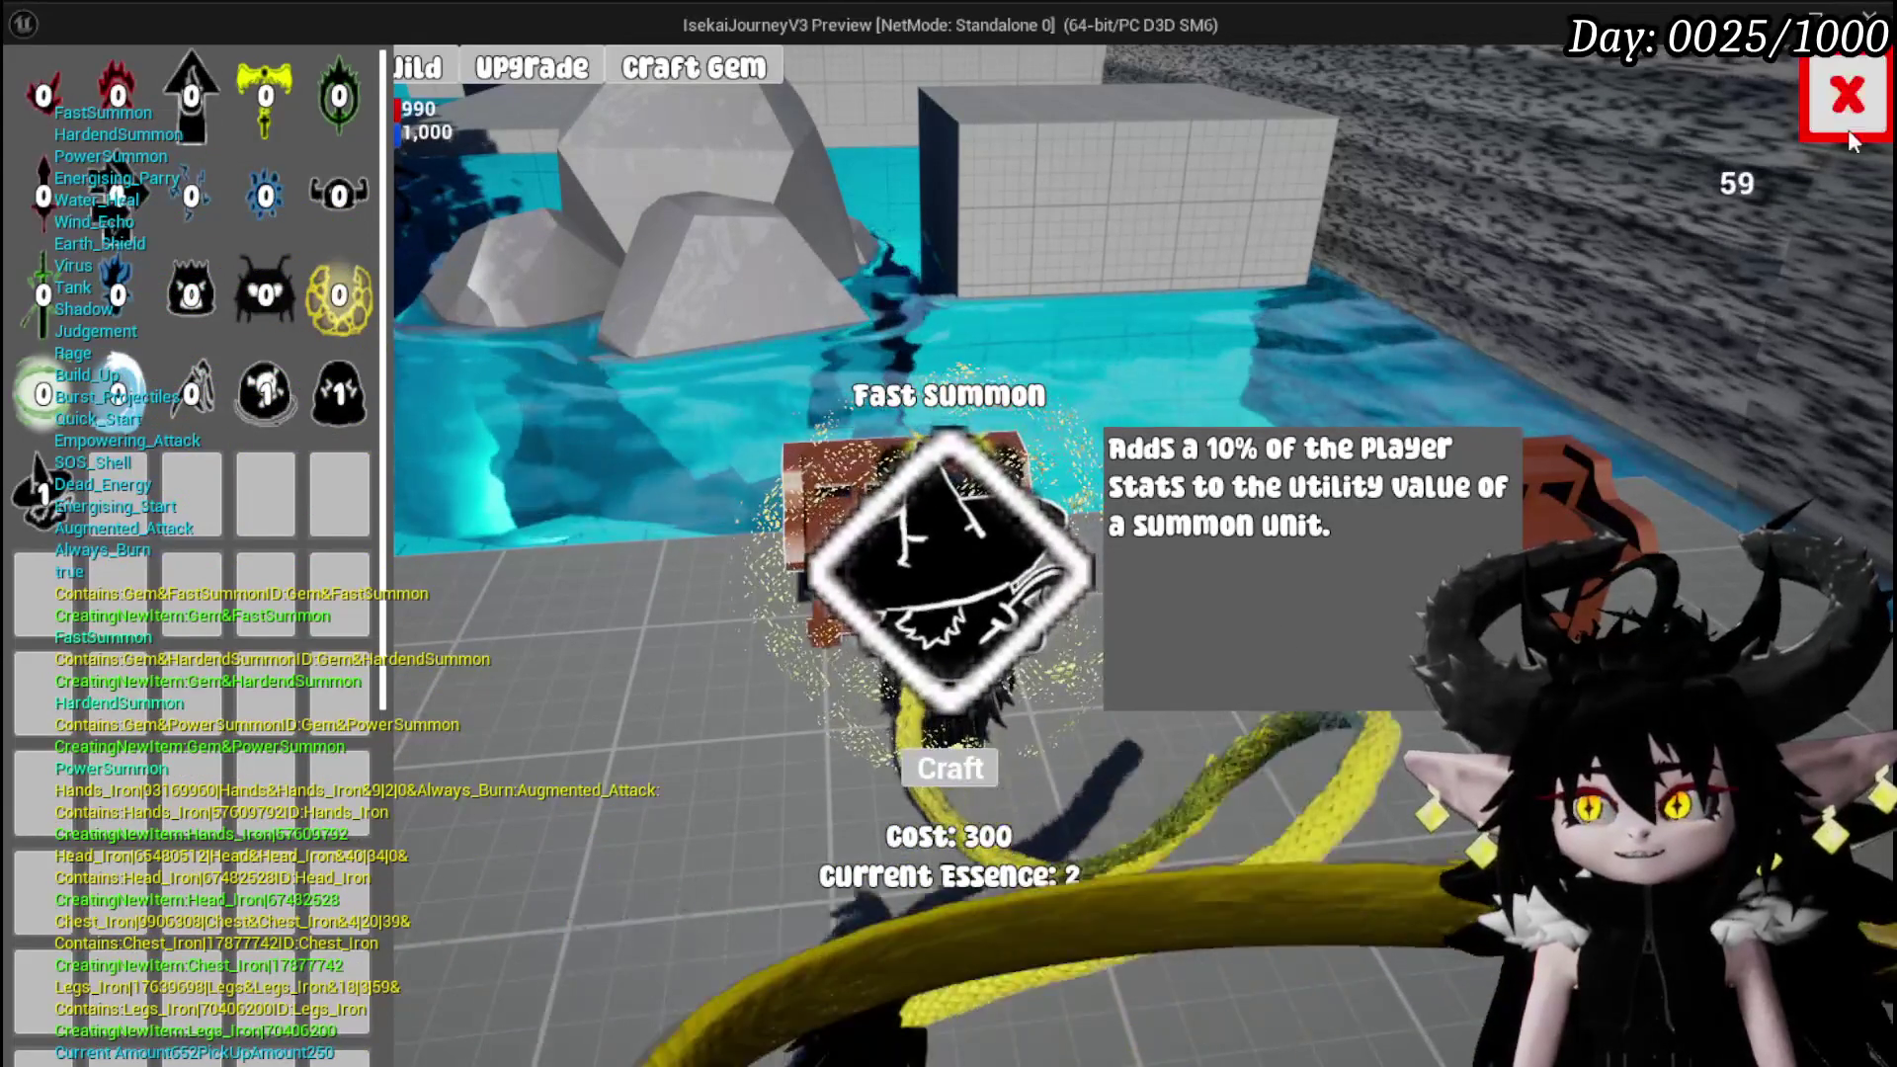
left_click(1827, 133)
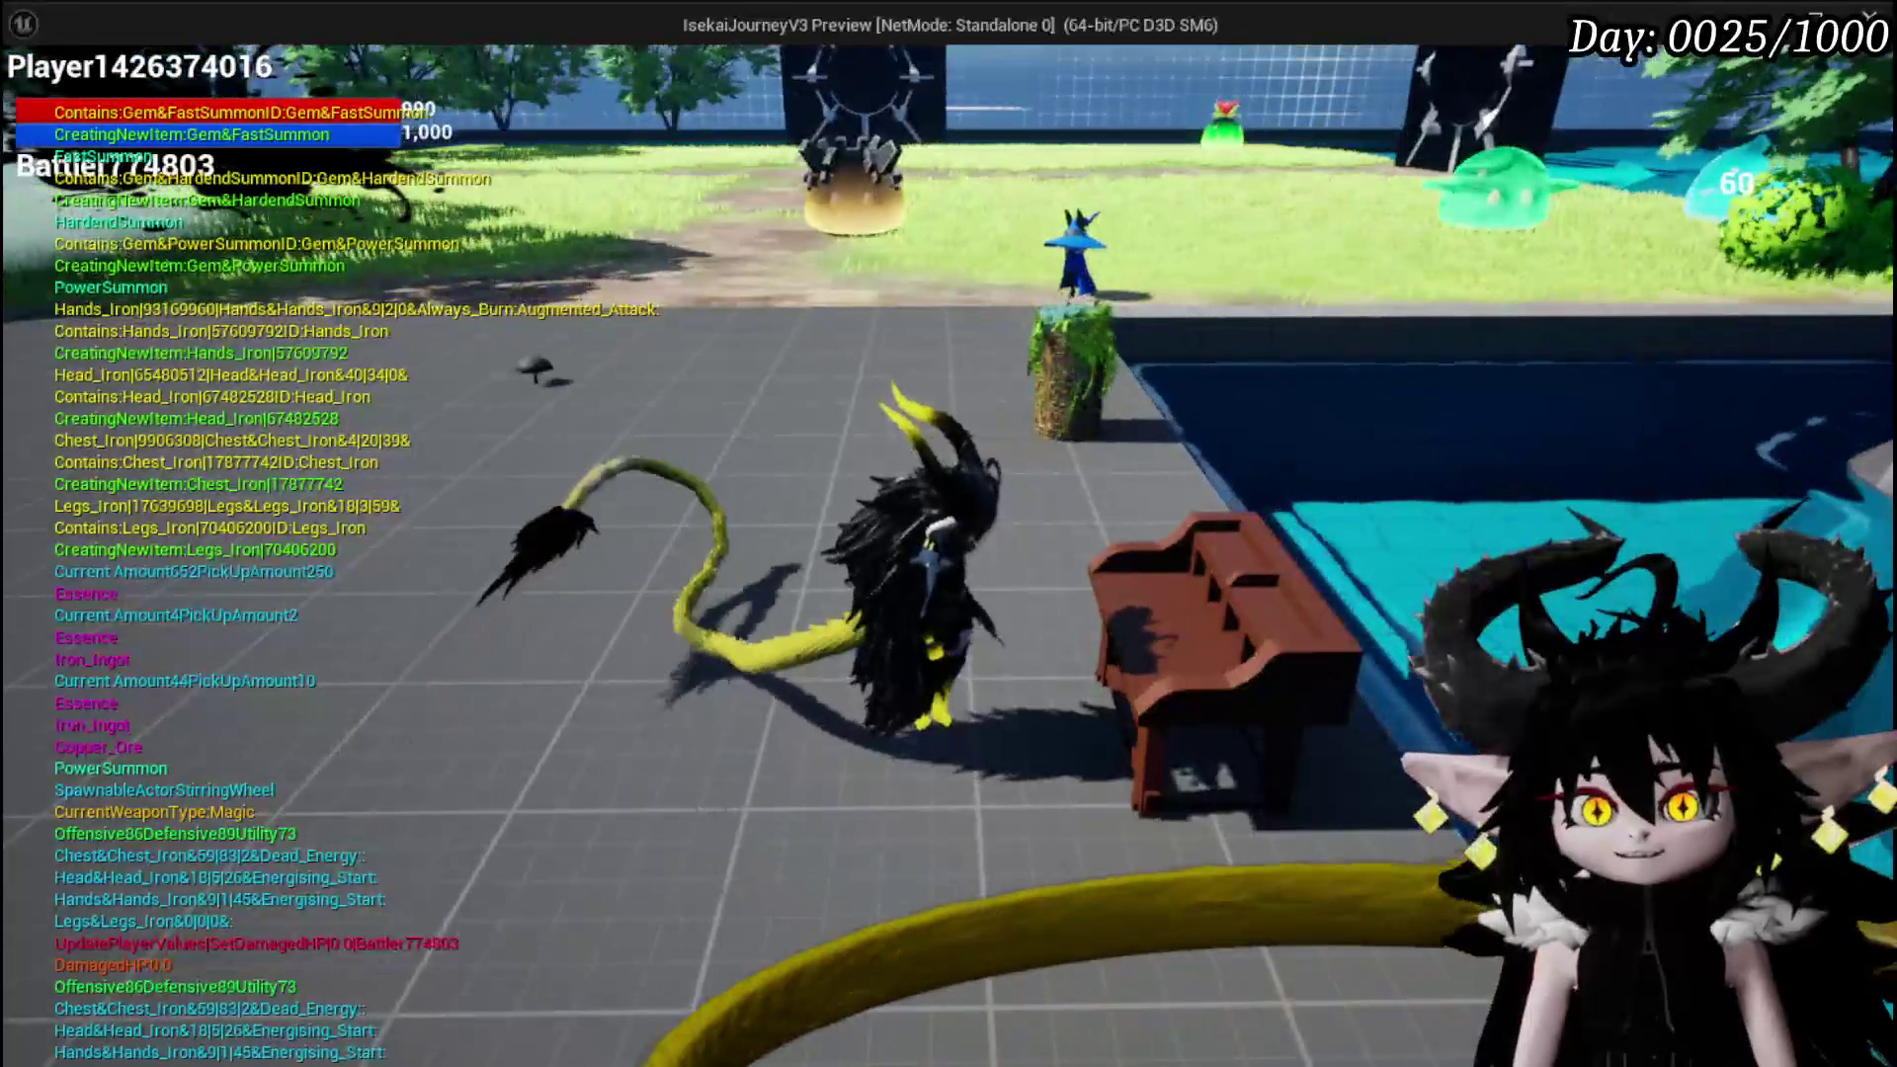
Walk over the stone wall and along the grey walkway to the Water Slimes portal and open it
key("w")
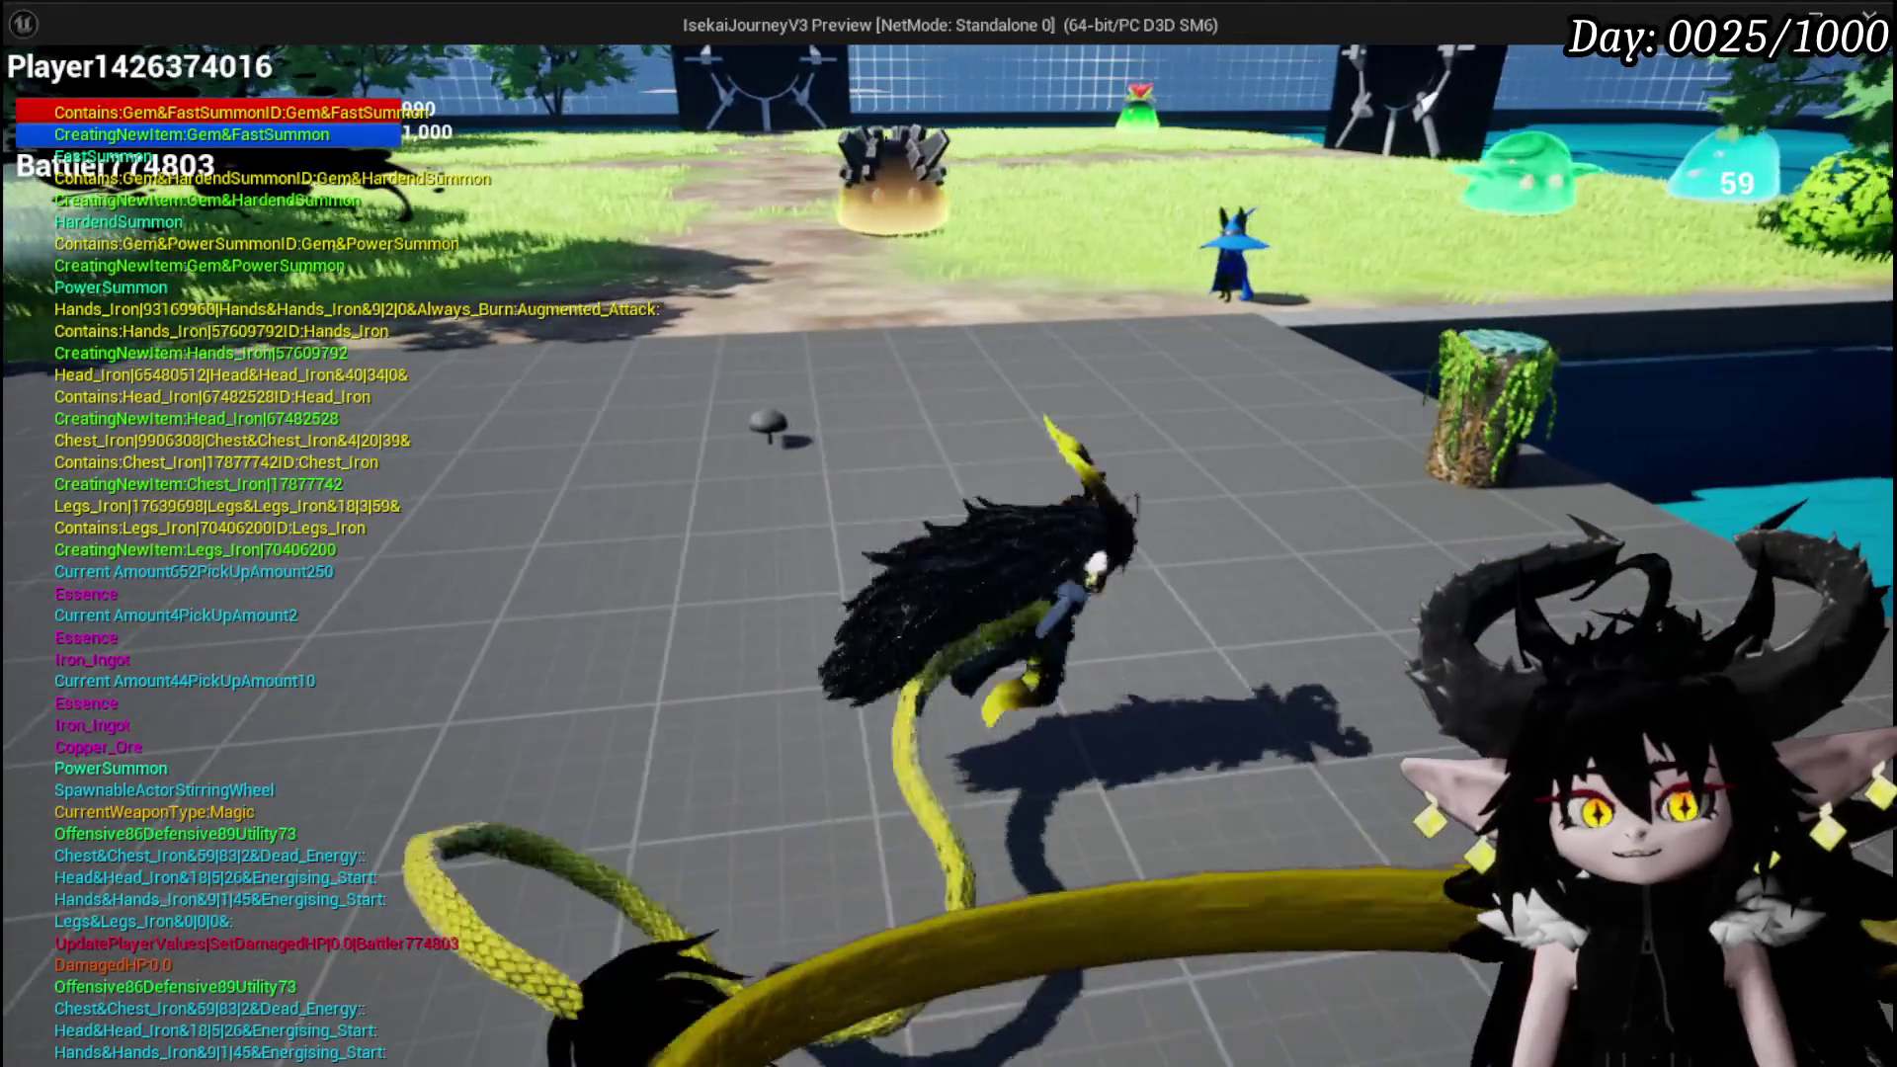
key("w")
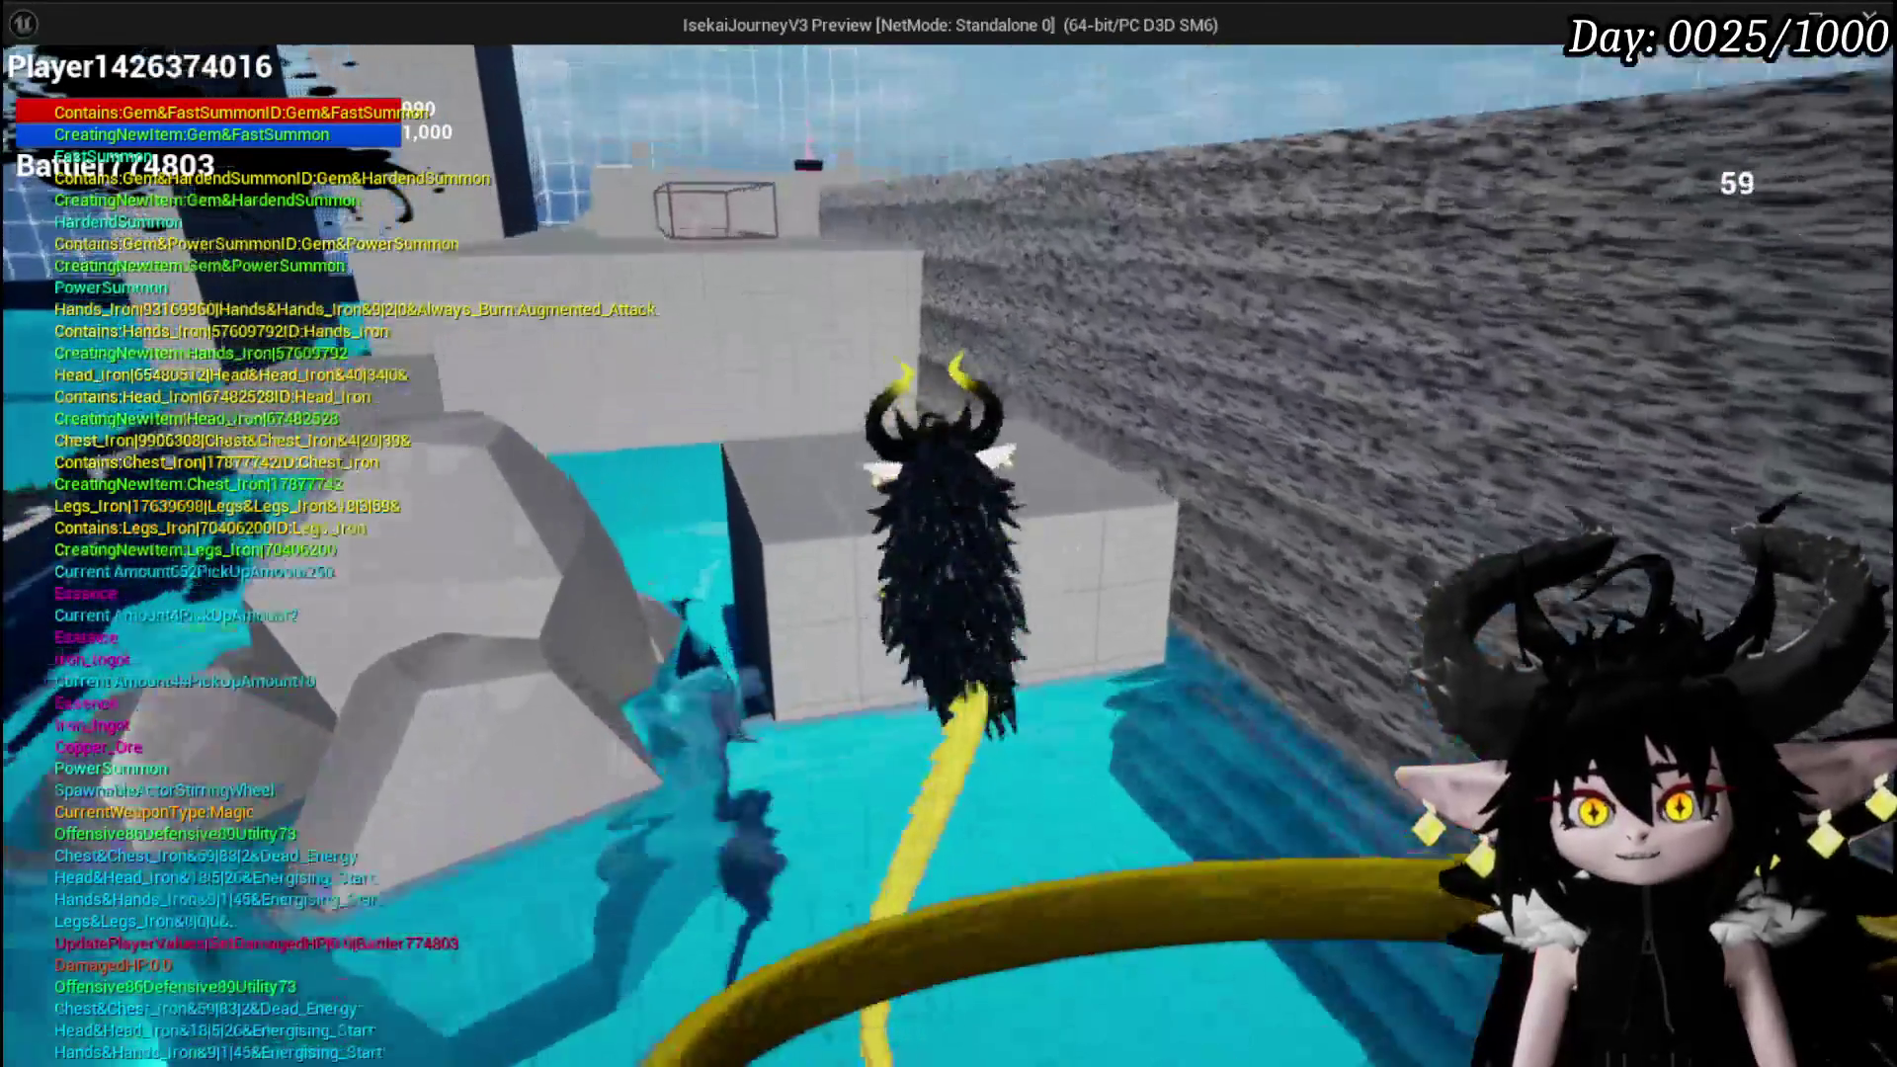
key("w")
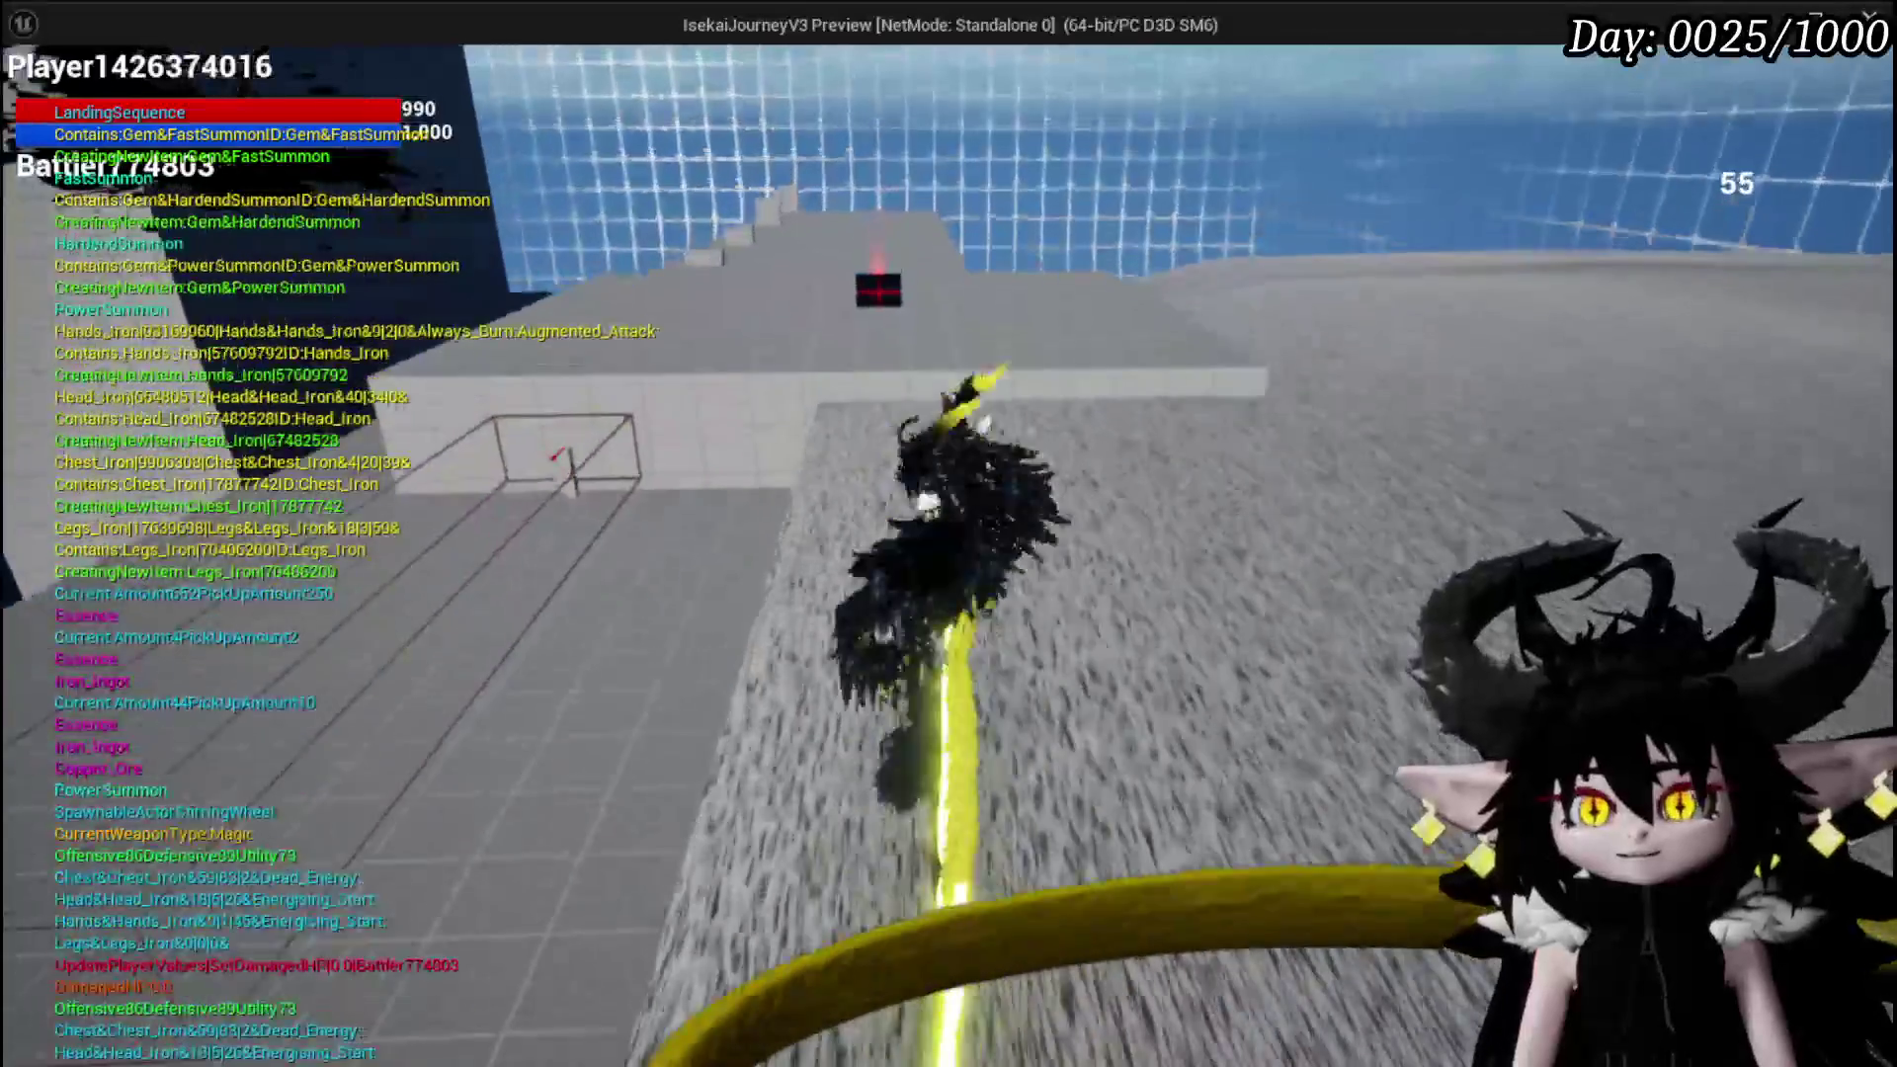
key("w")
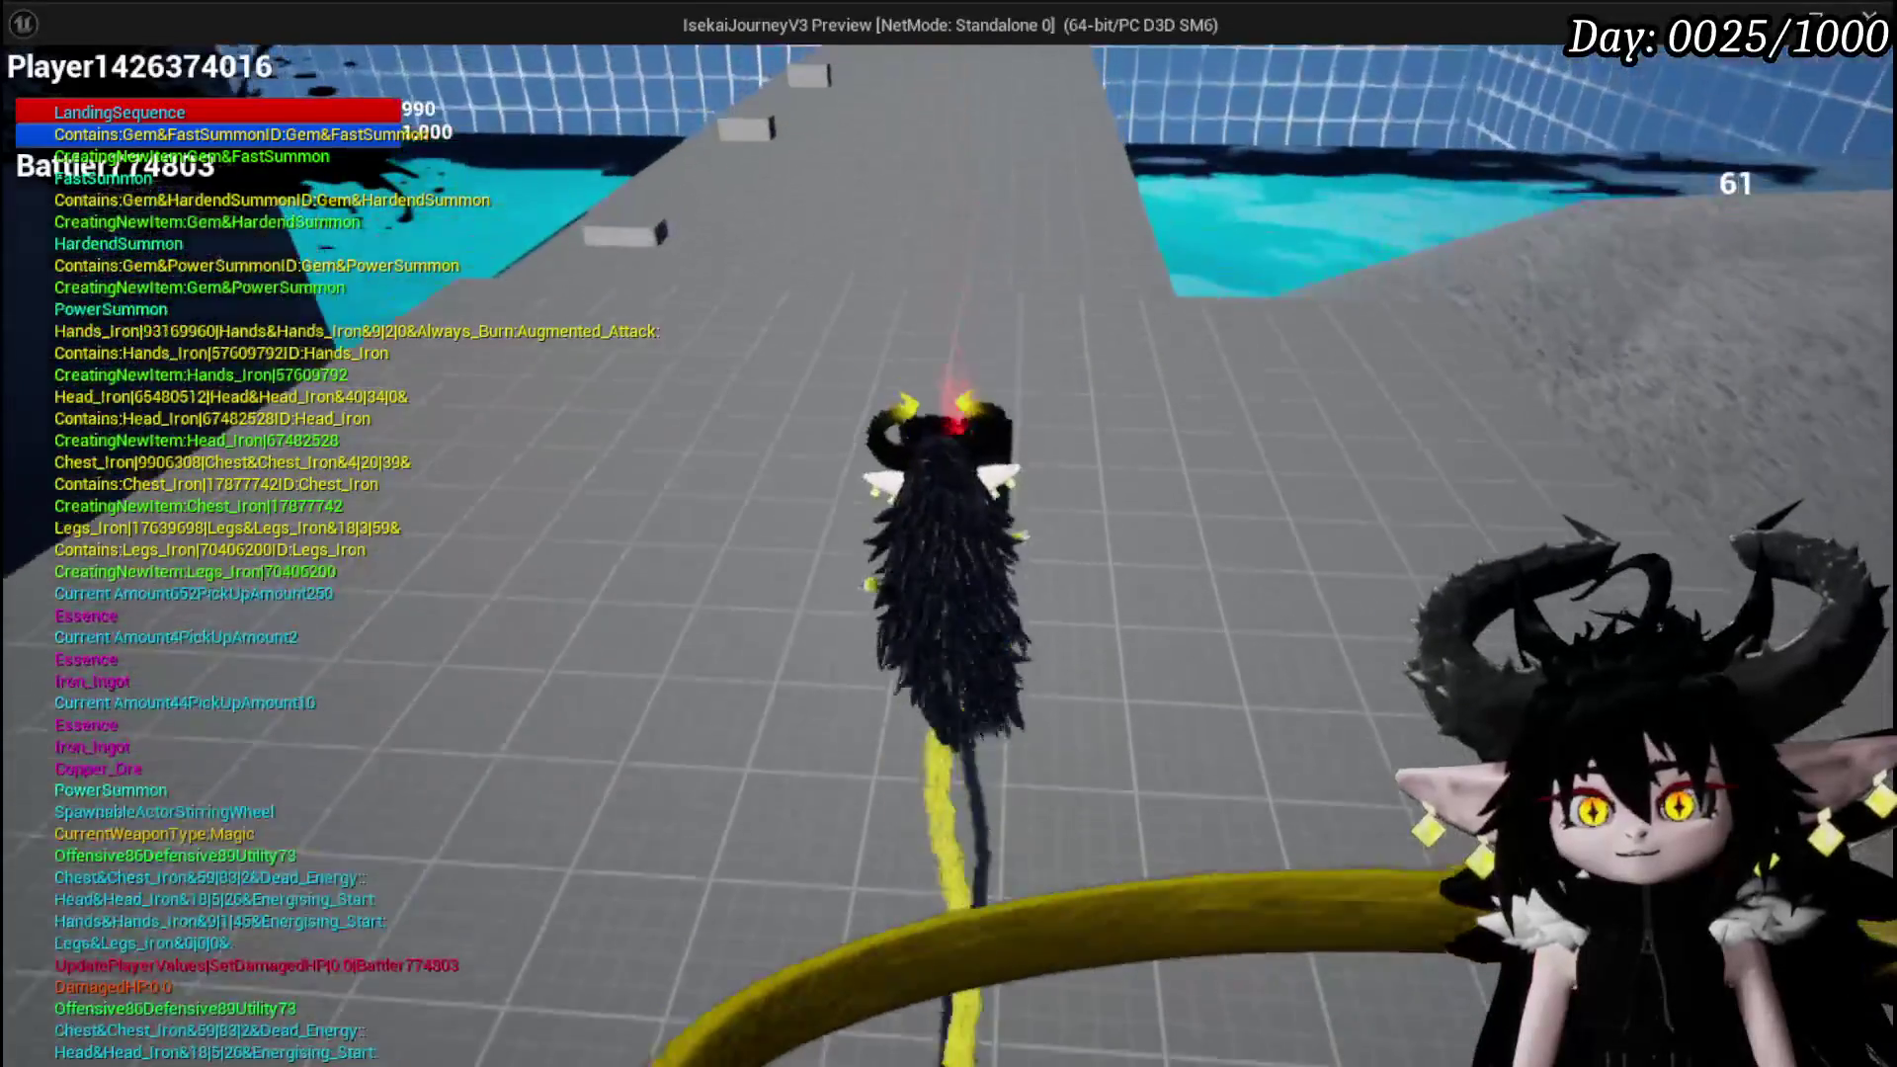
key("w")
key("e")
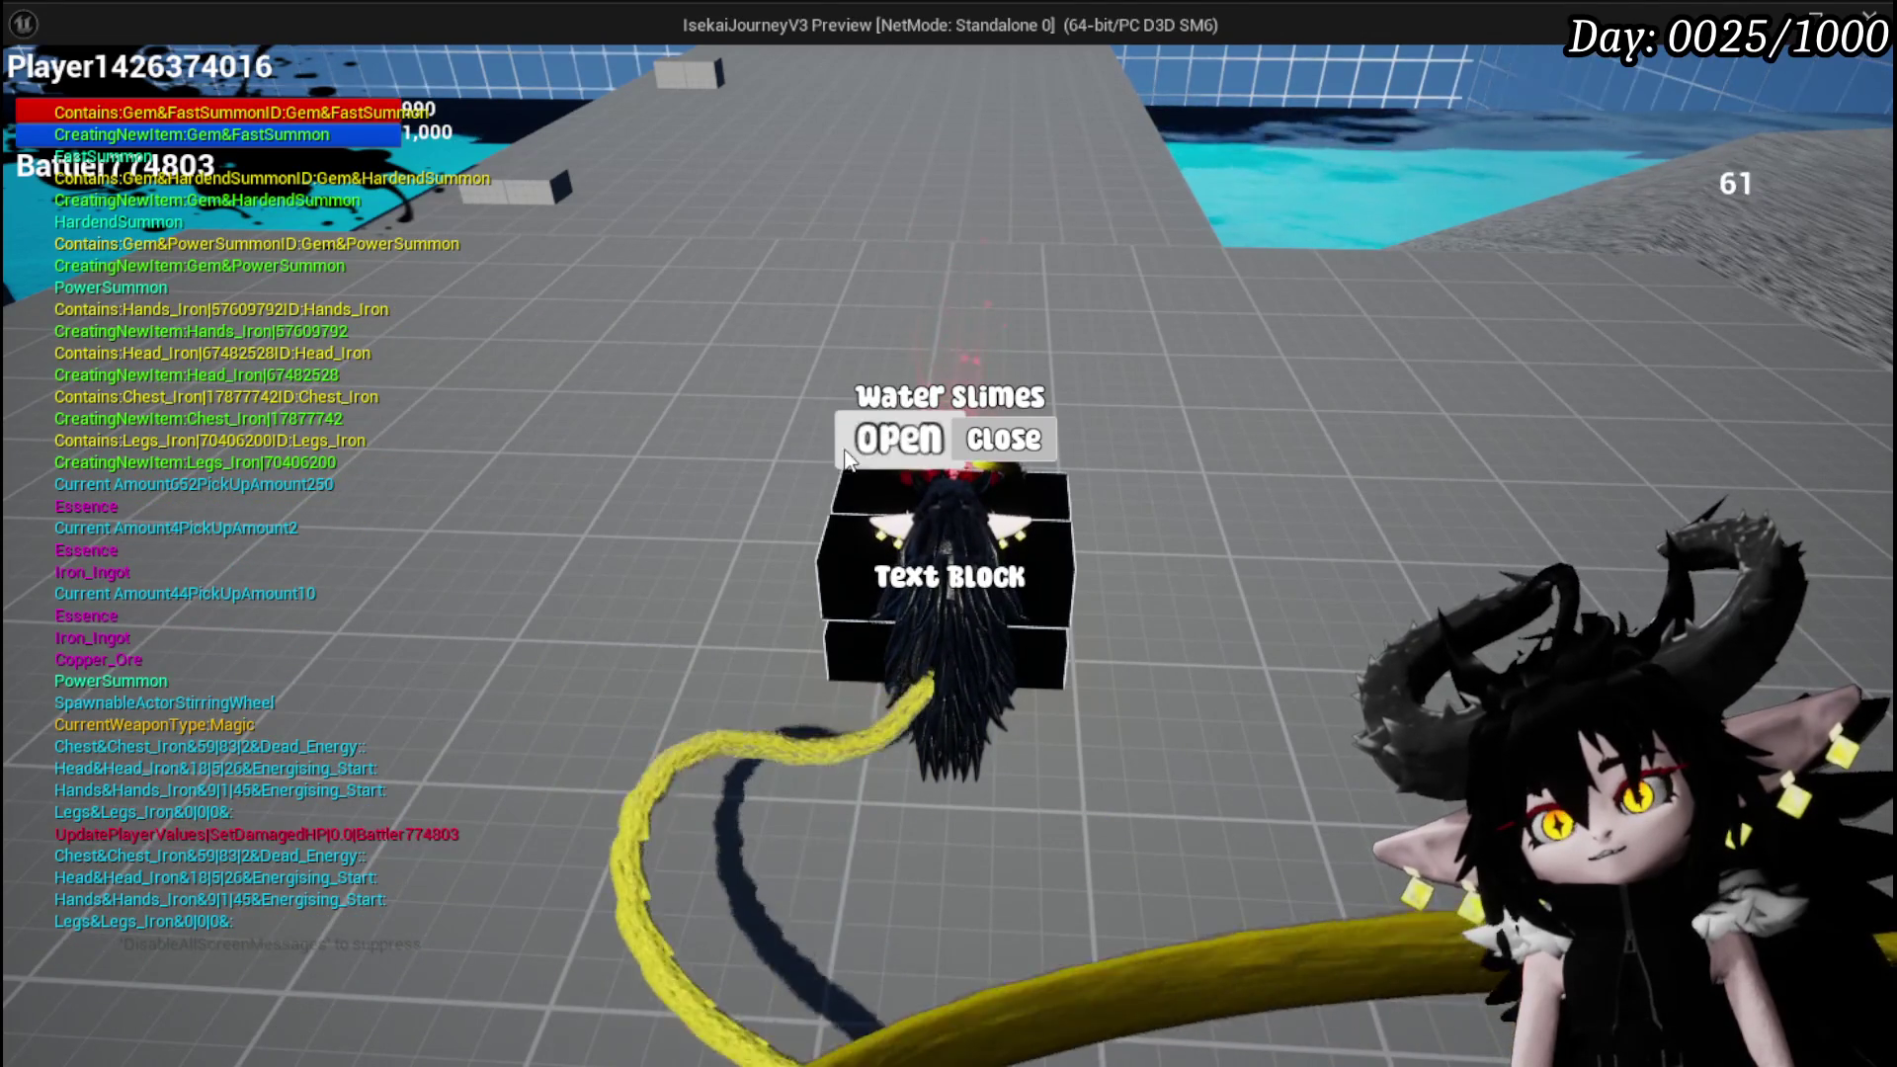
left_click(847, 458)
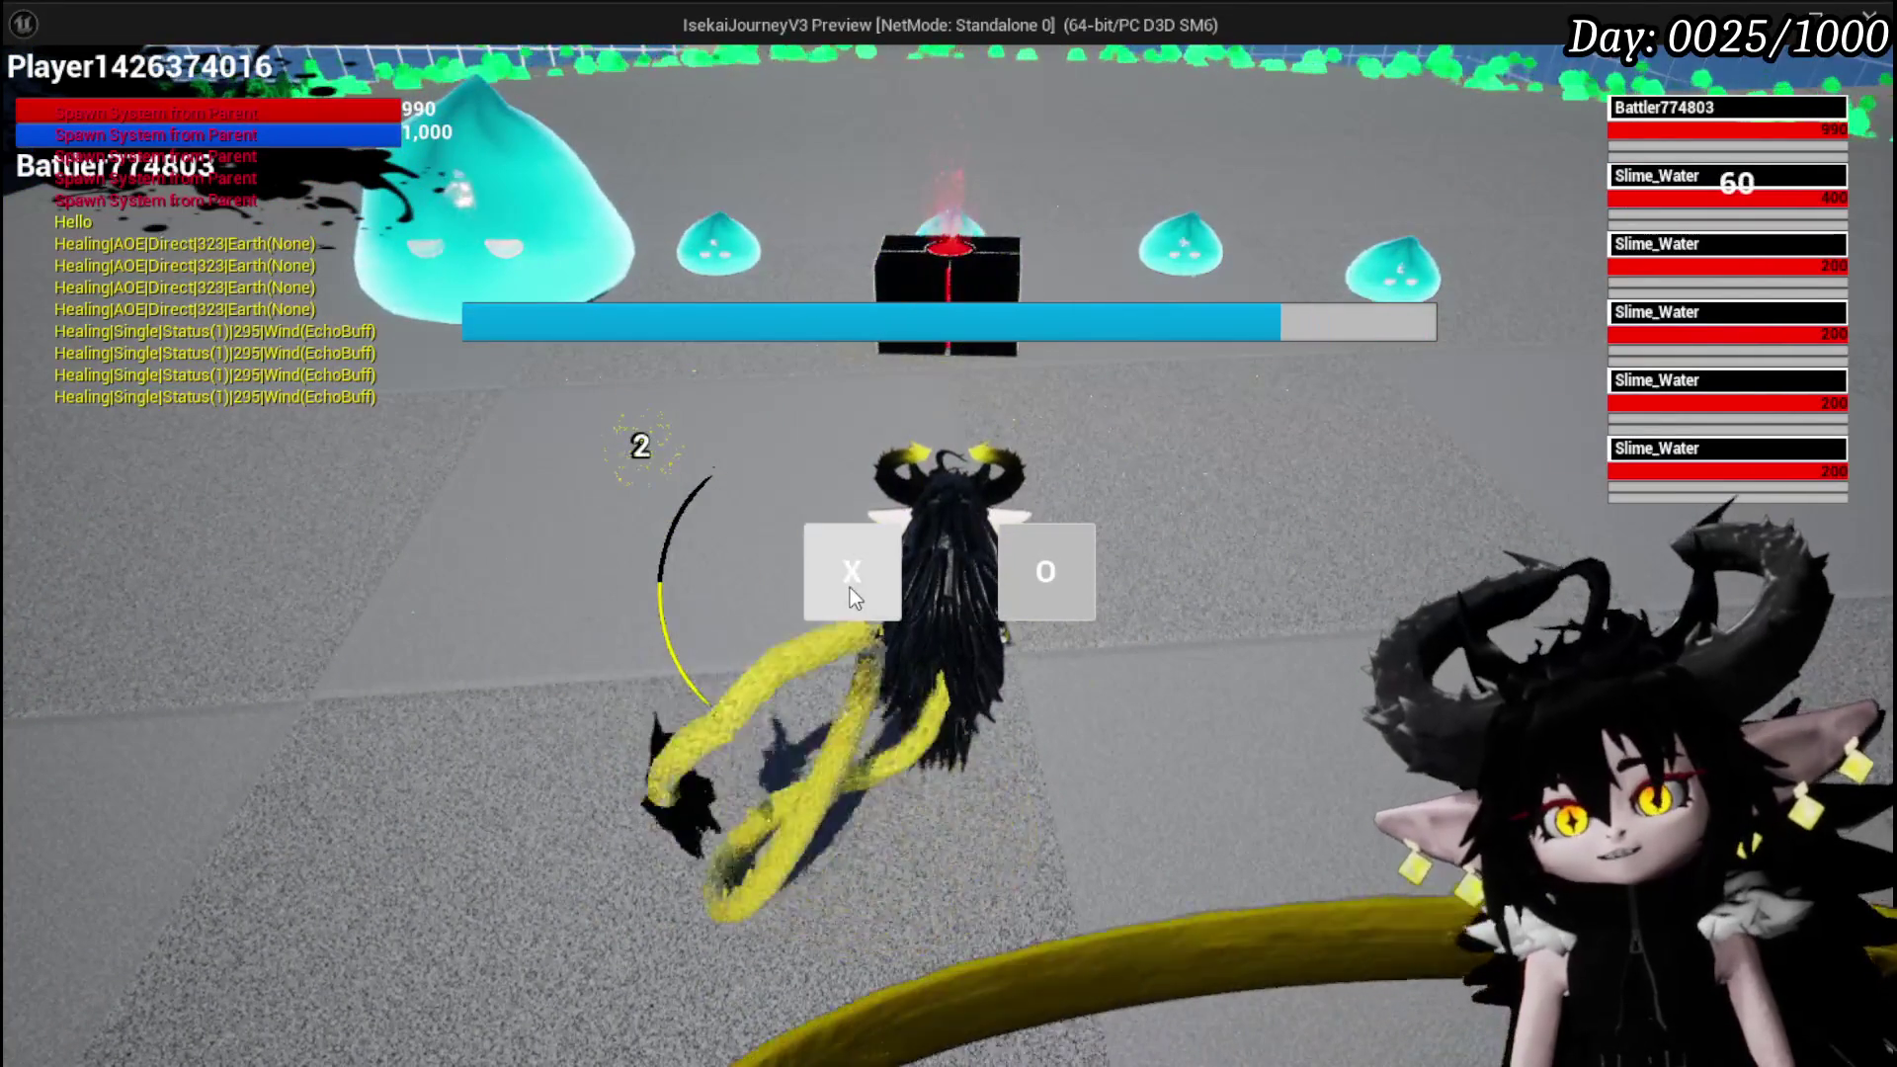
Dismiss the battle prompt and cast Defence UP on the player's battler
left_click(850, 587)
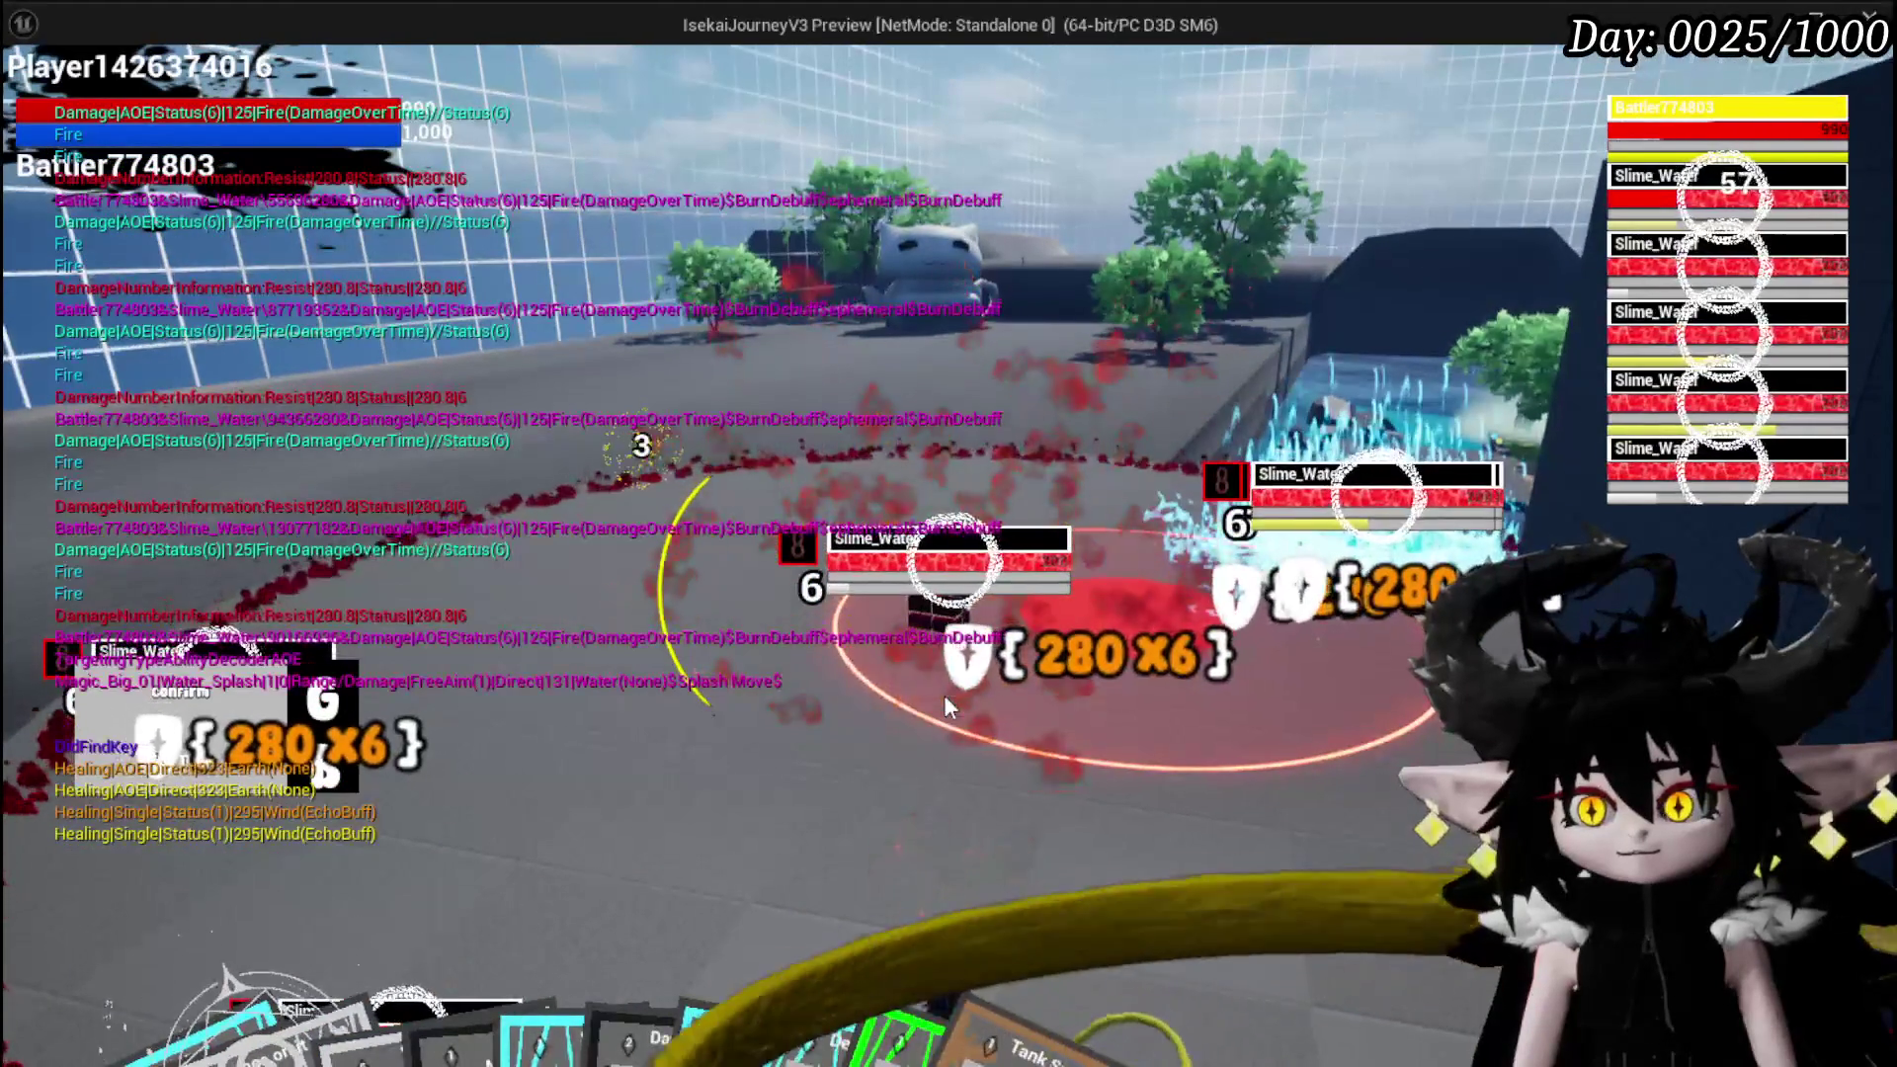
mouse_move(639, 993)
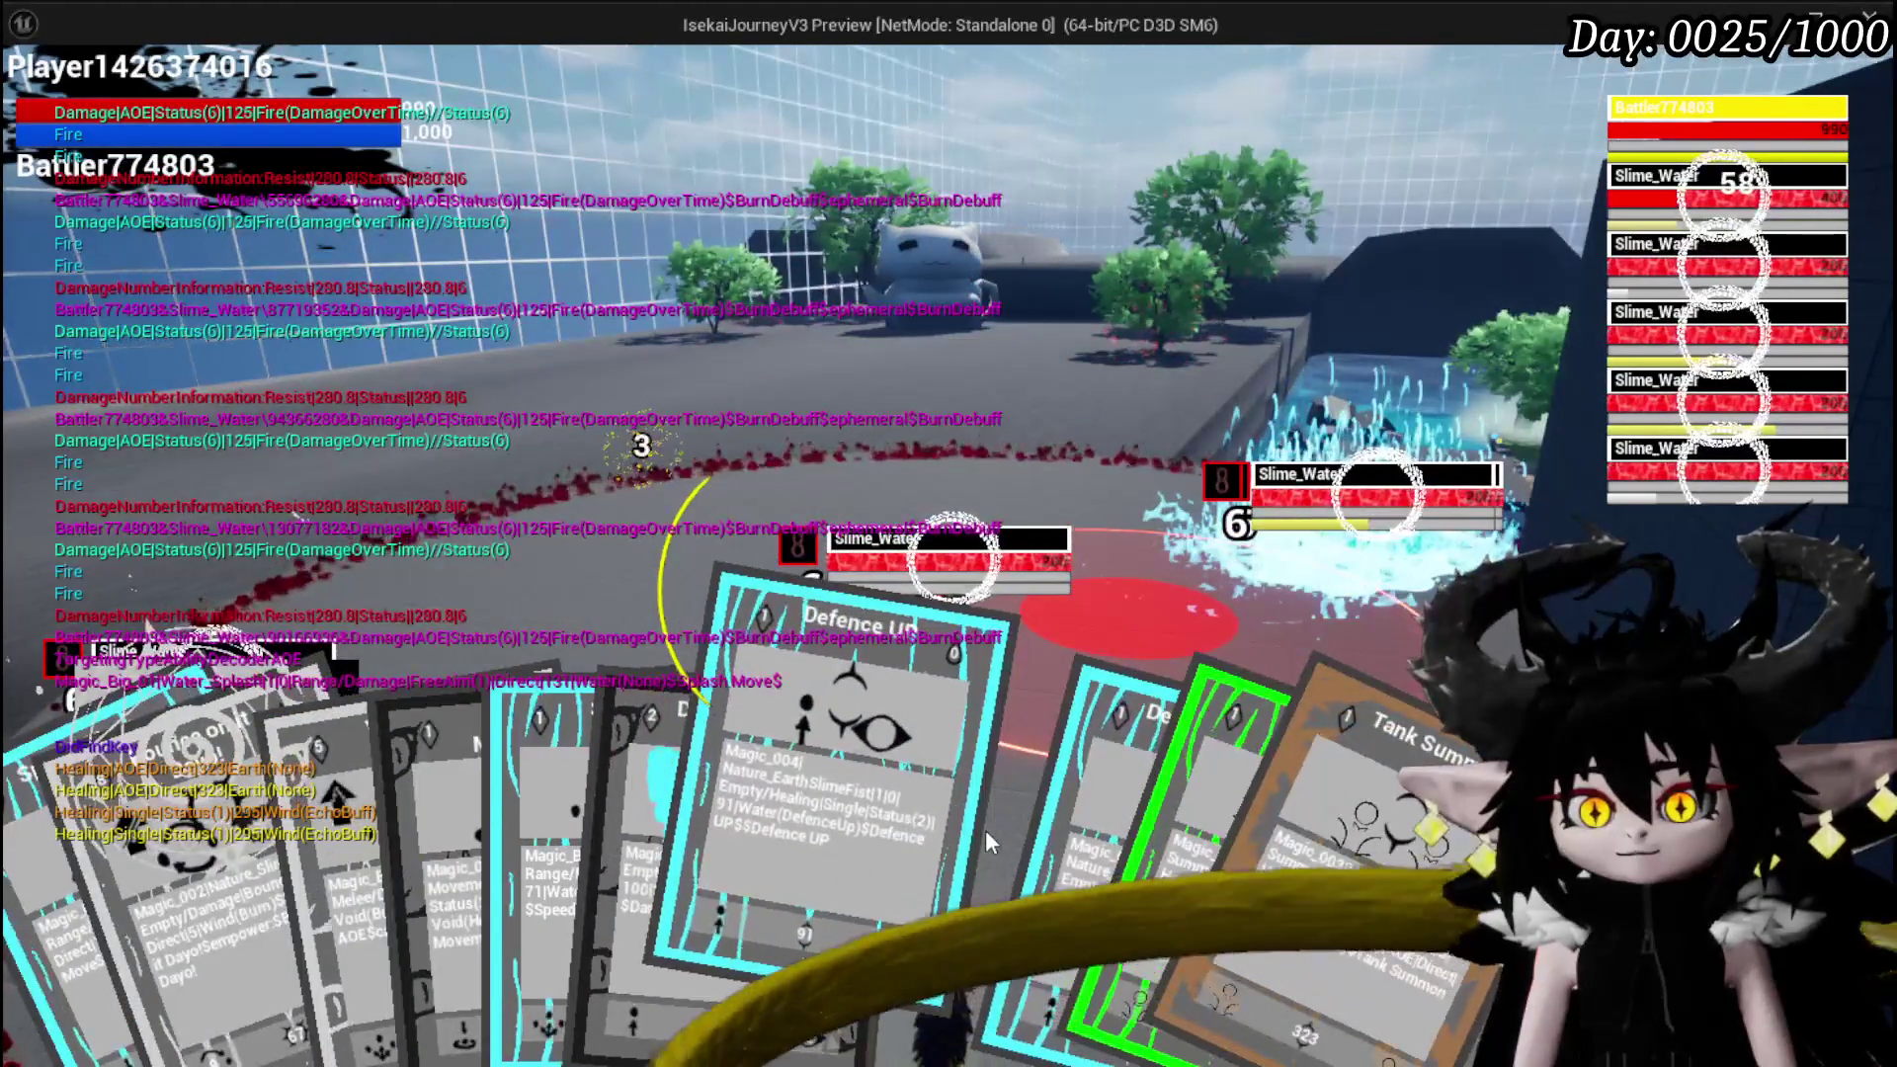
left_click(987, 842)
key("g")
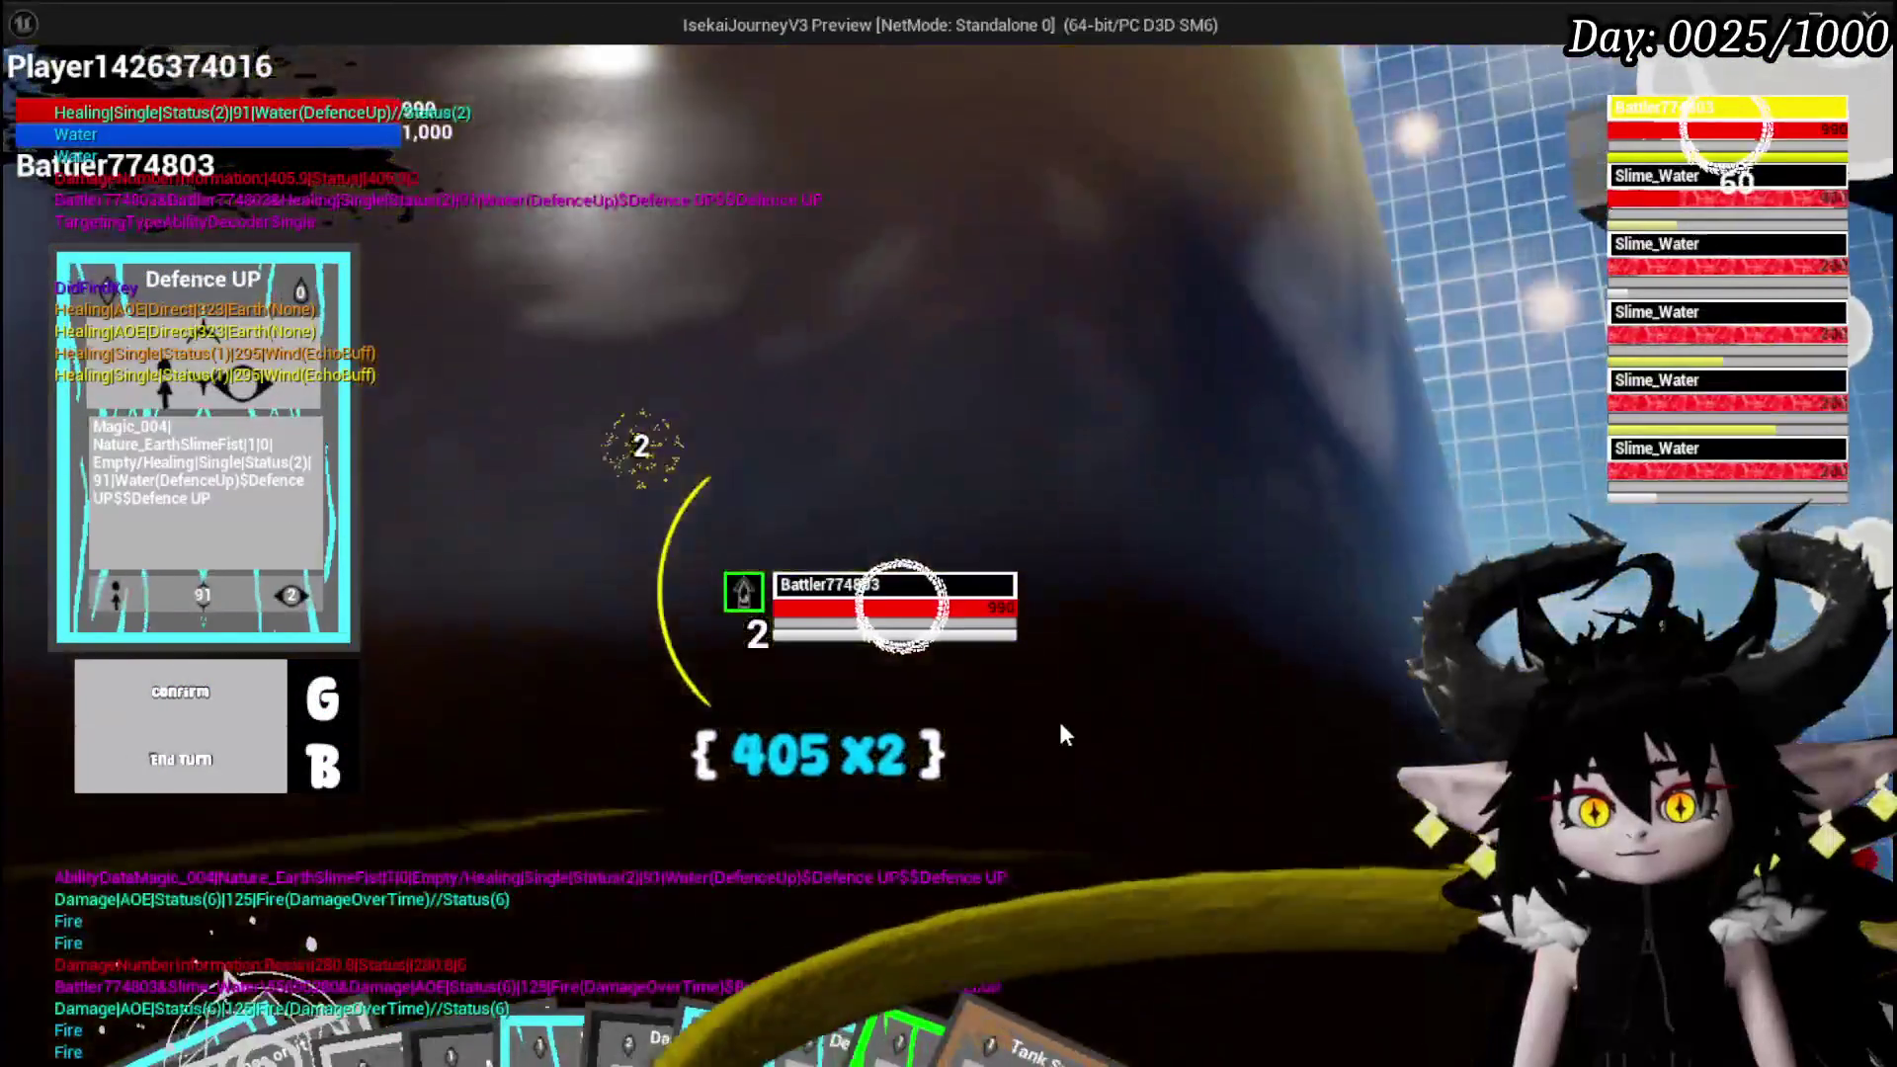
Cast Defence Down on a water slime, then fire Splash Move at the slimes
mouse_move(1006, 904)
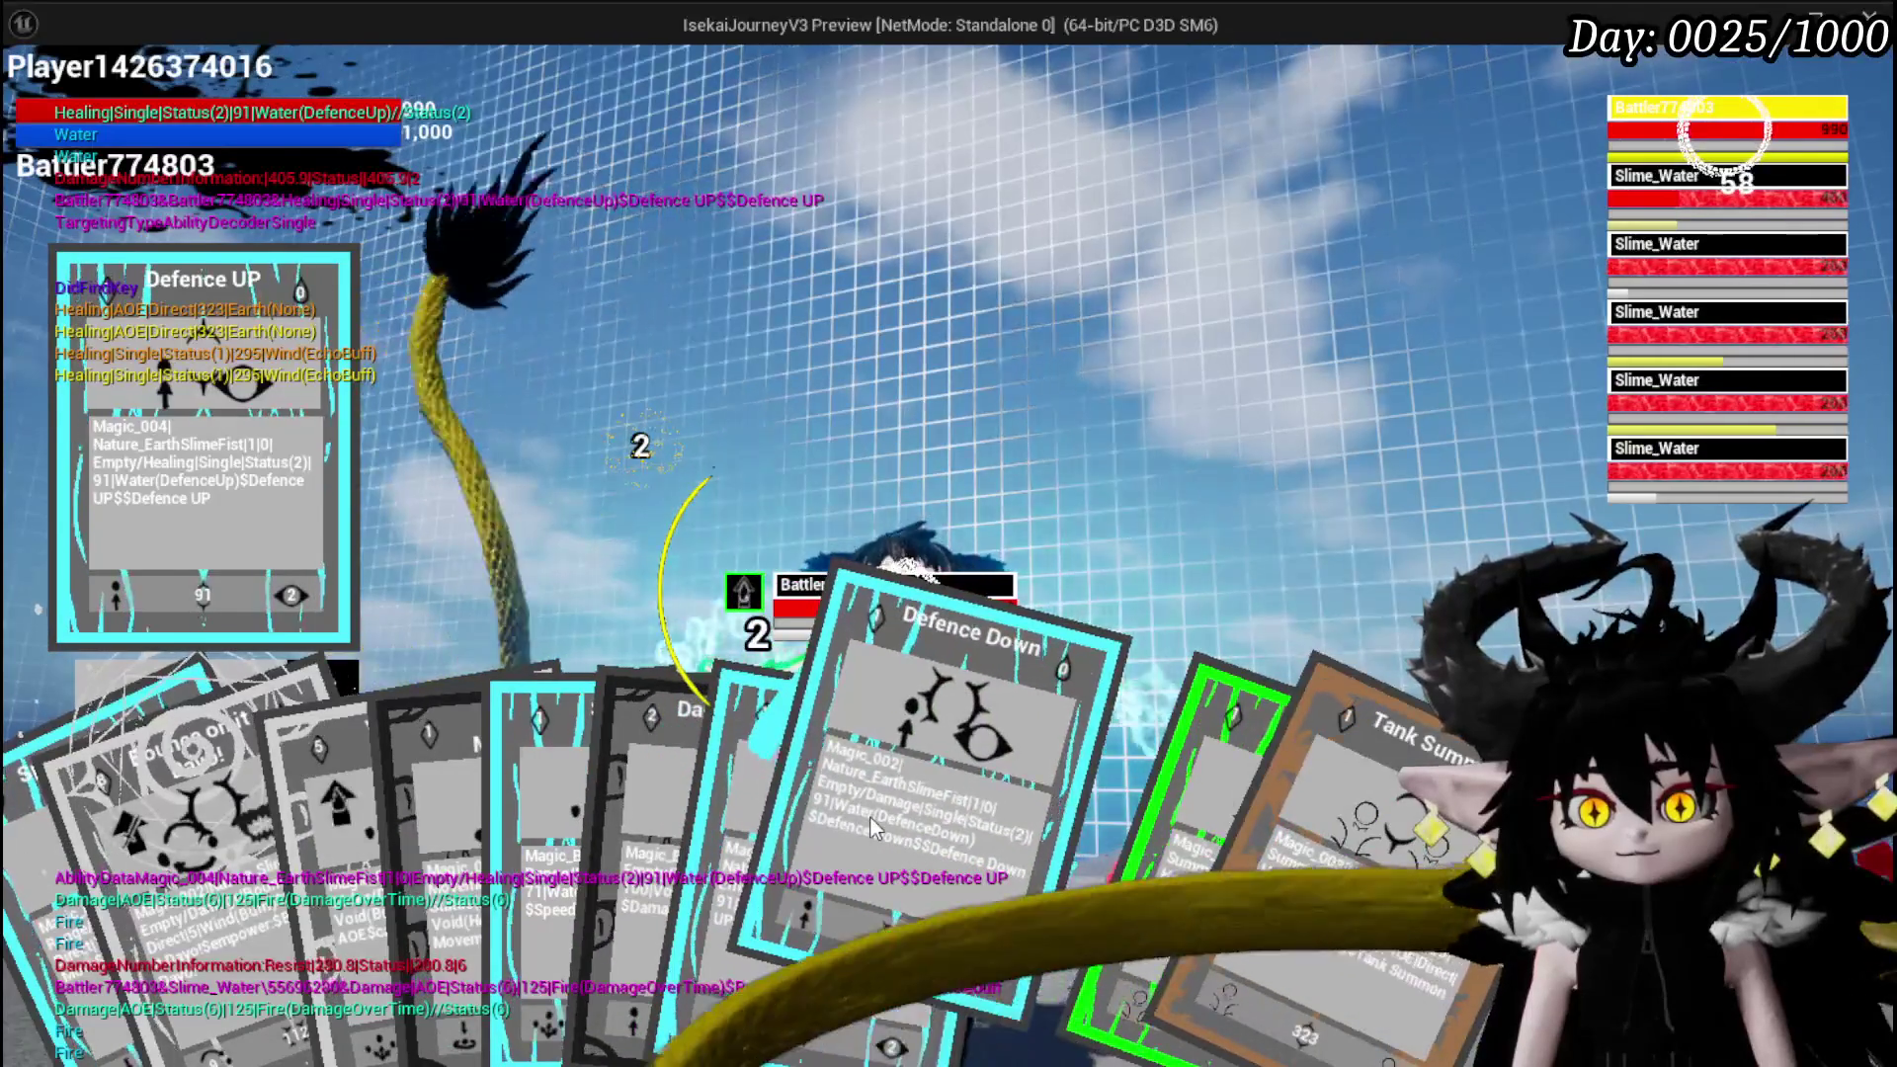
left_click(870, 815)
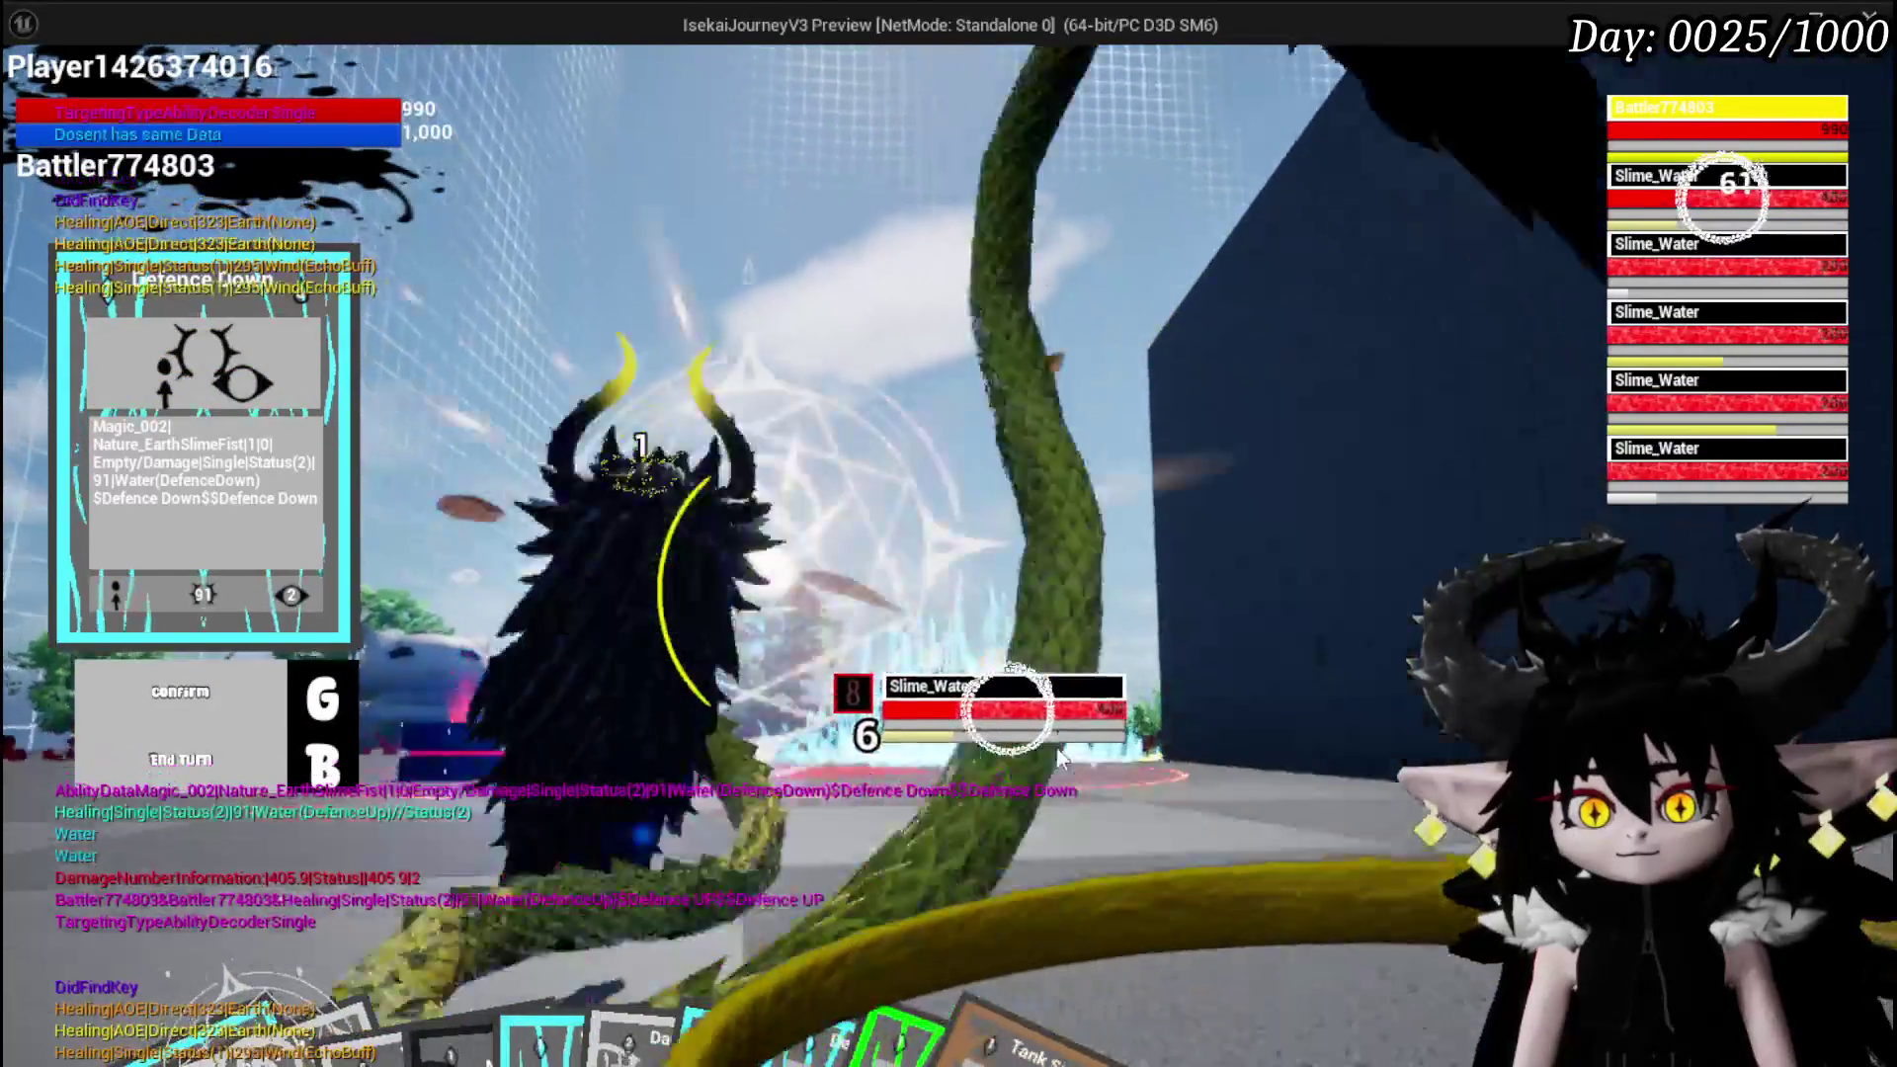
left_click(1057, 756)
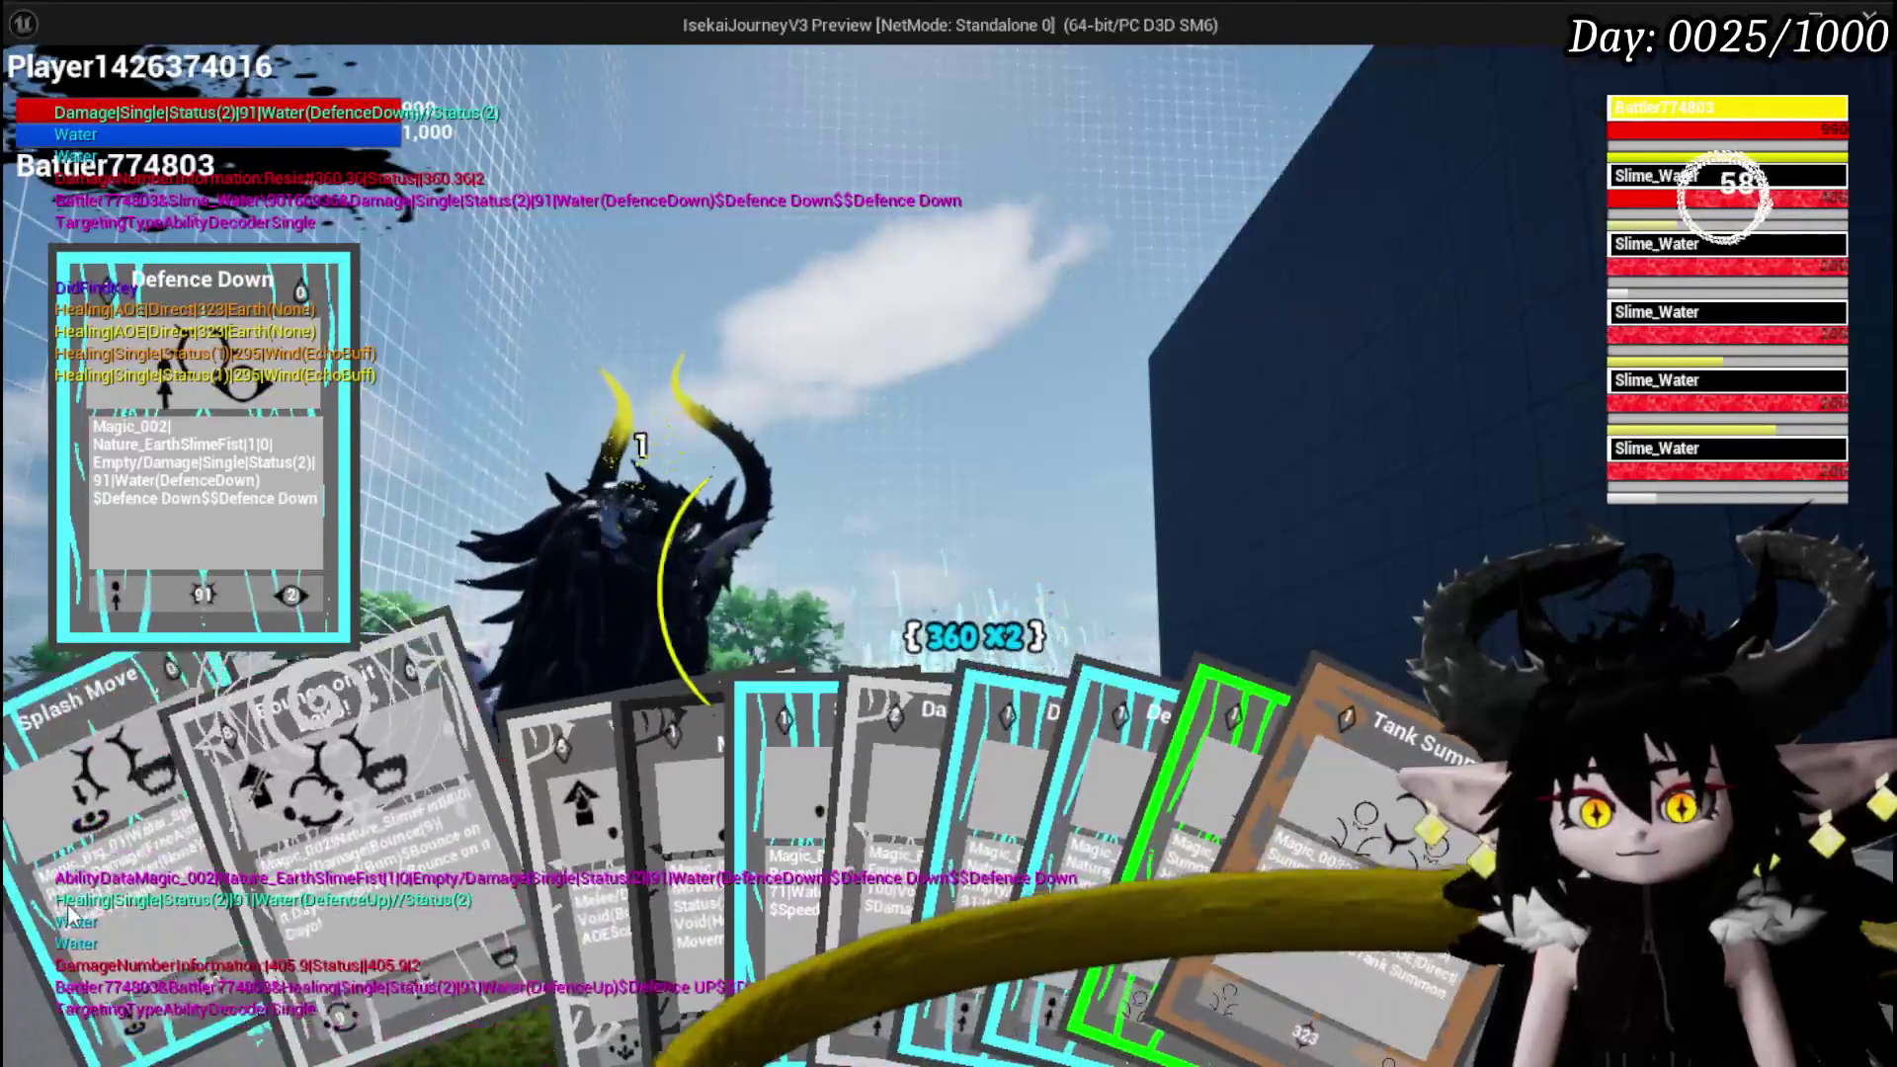
left_click(79, 919)
left_click(1091, 632)
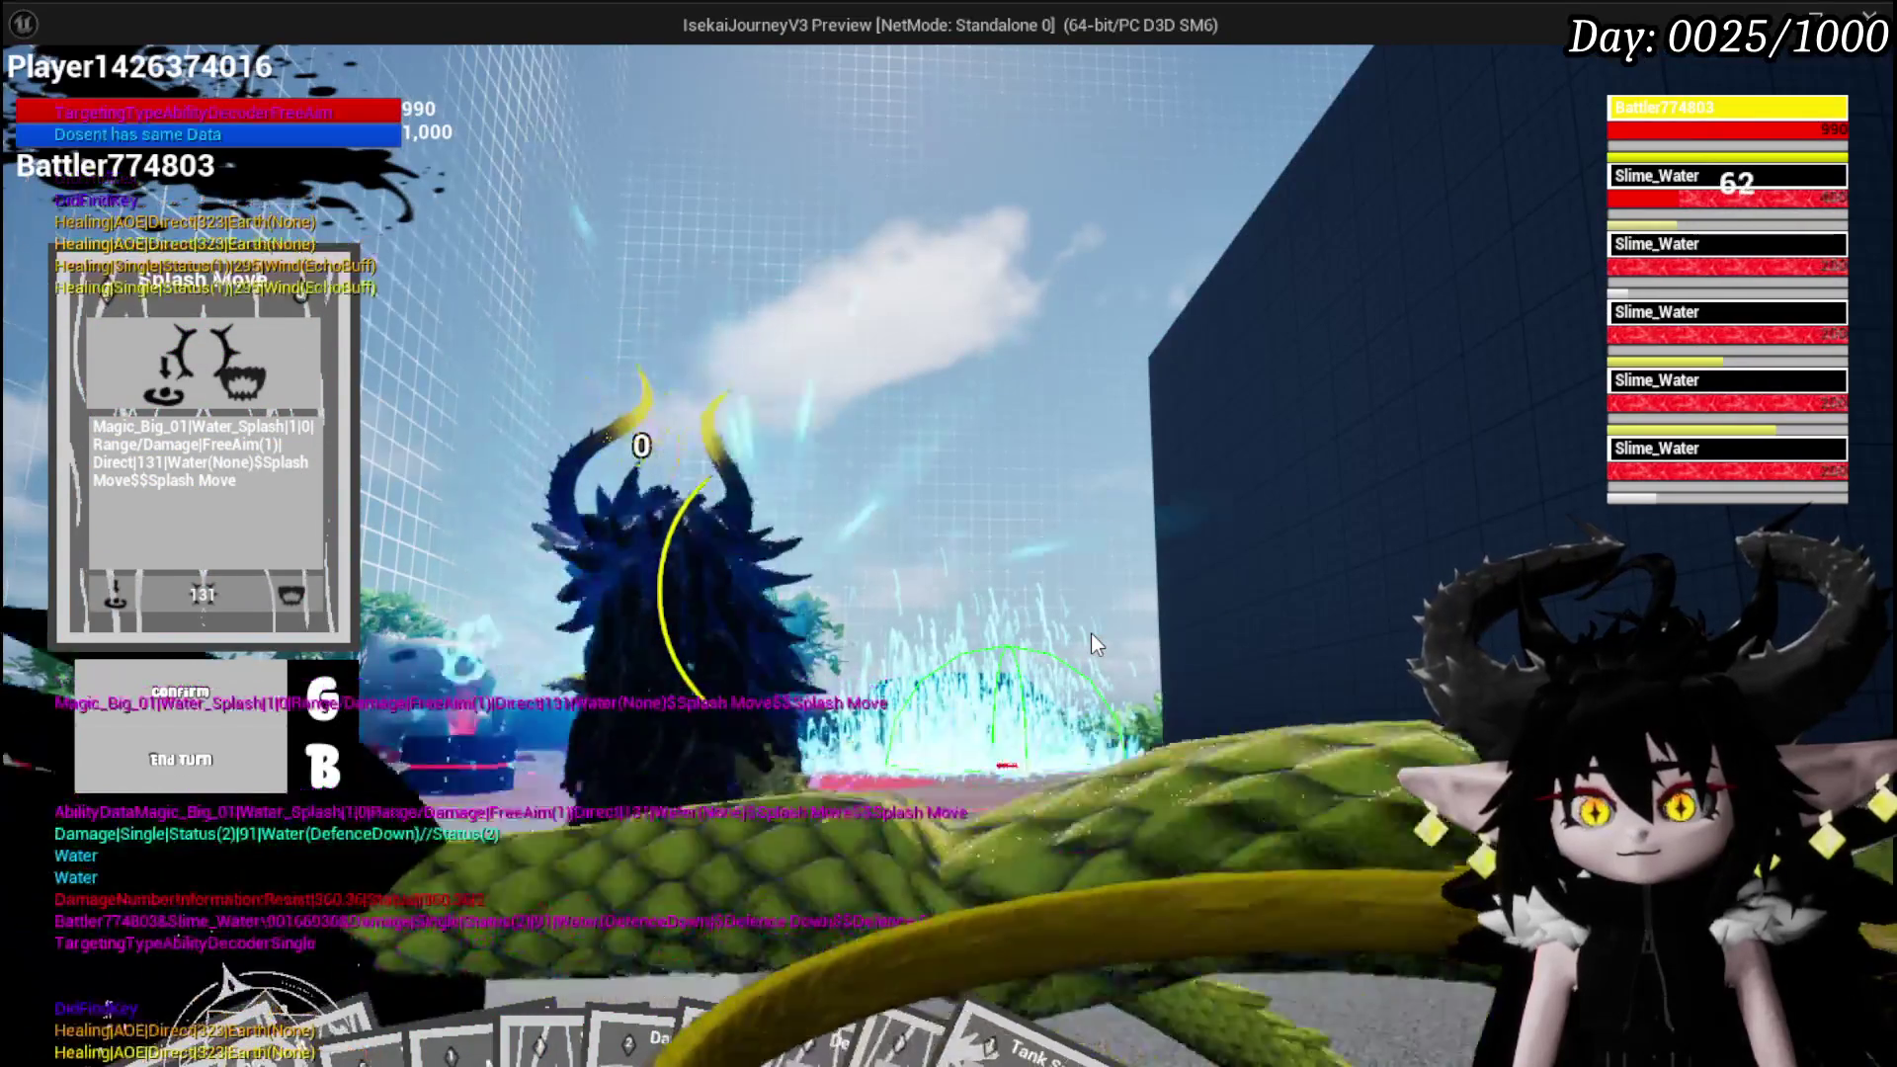
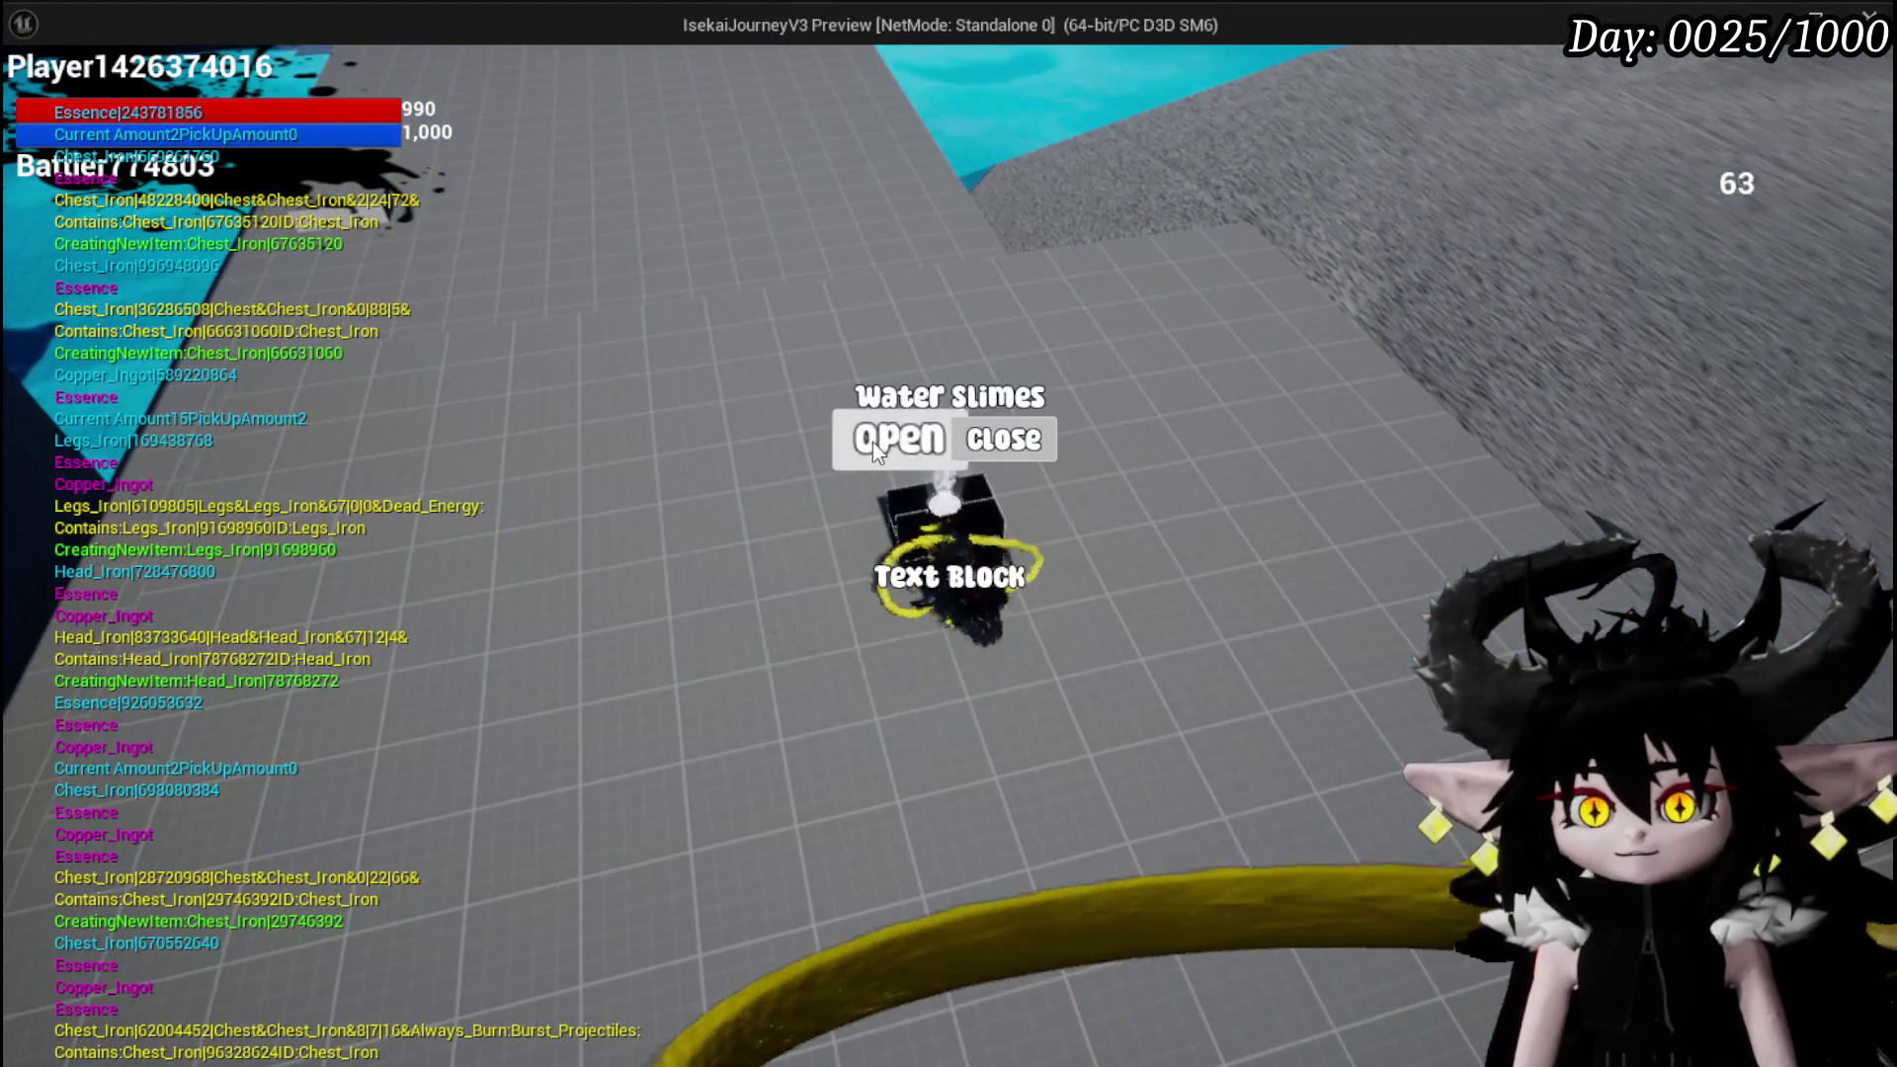
Open the chest, take all its loot, and dismiss the settings menu
left_click(871, 447)
left_click(963, 993)
key("w")
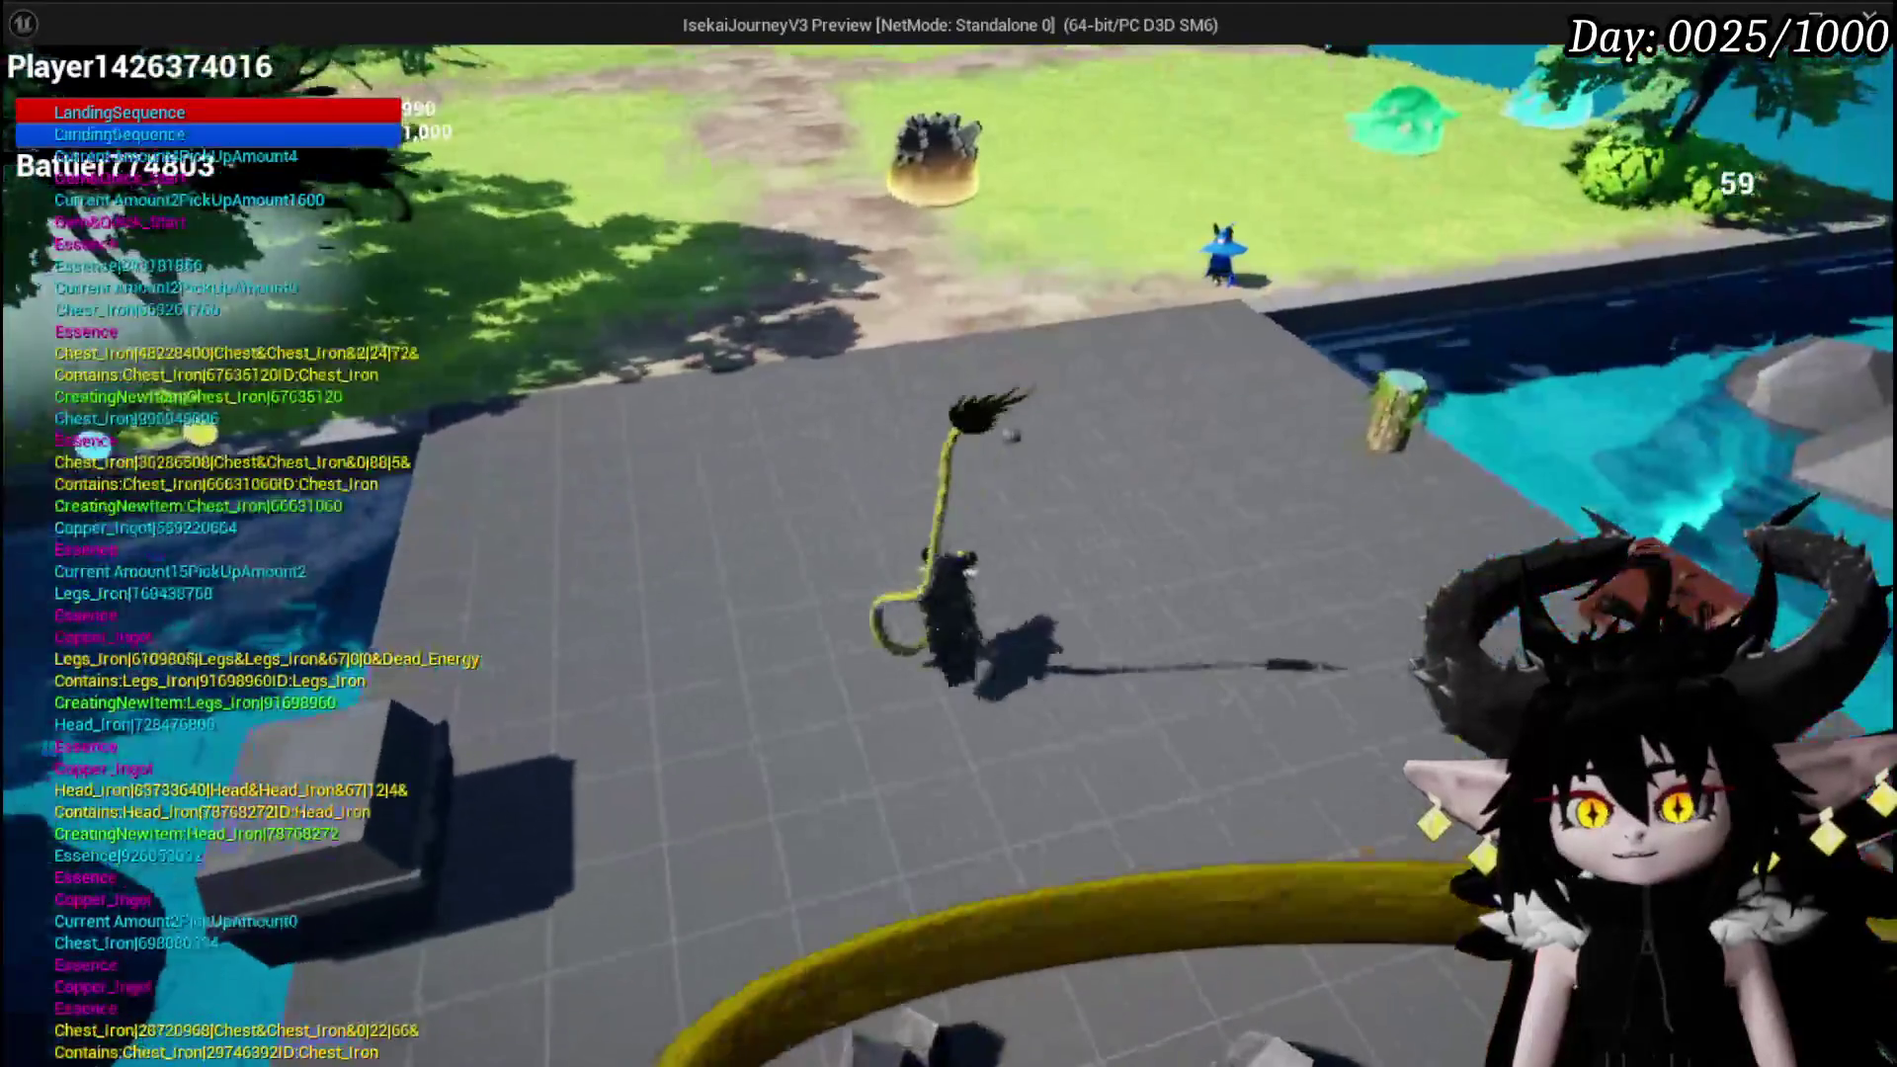
key("Escape")
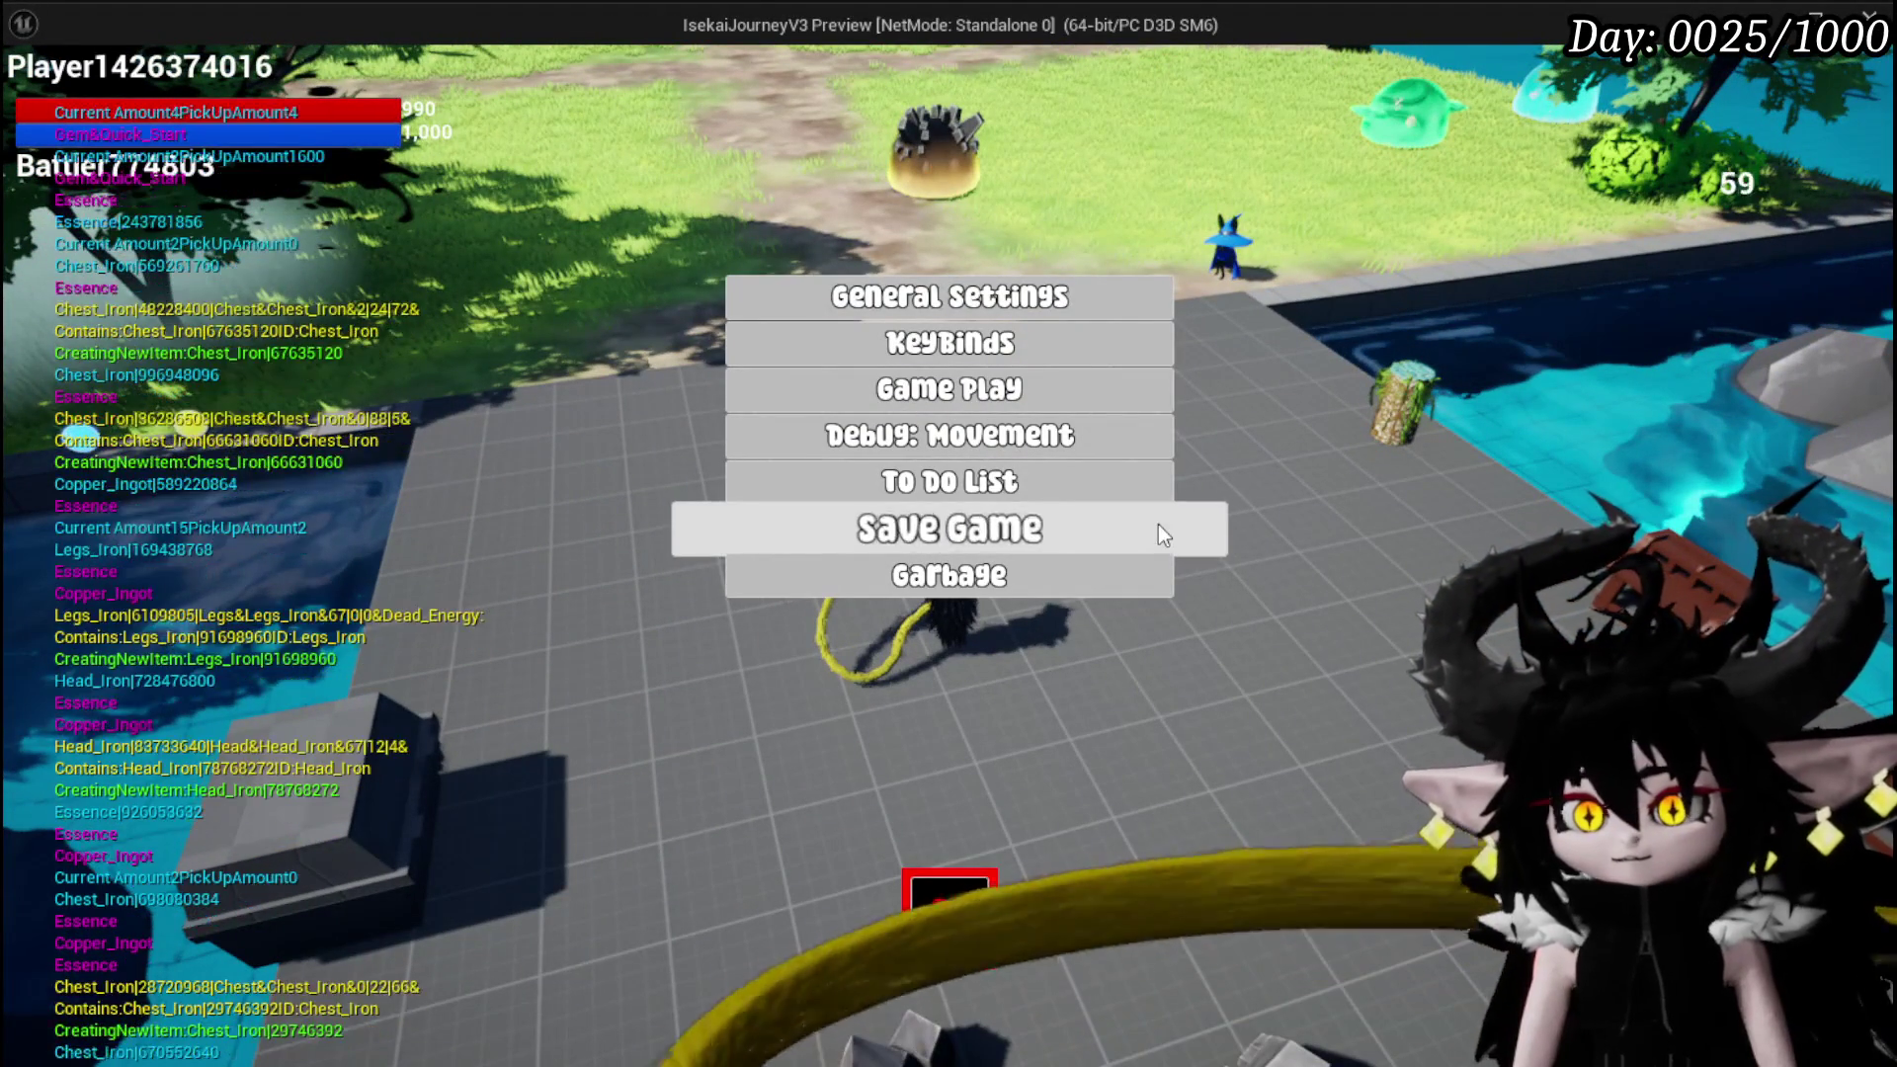
left_click(944, 919)
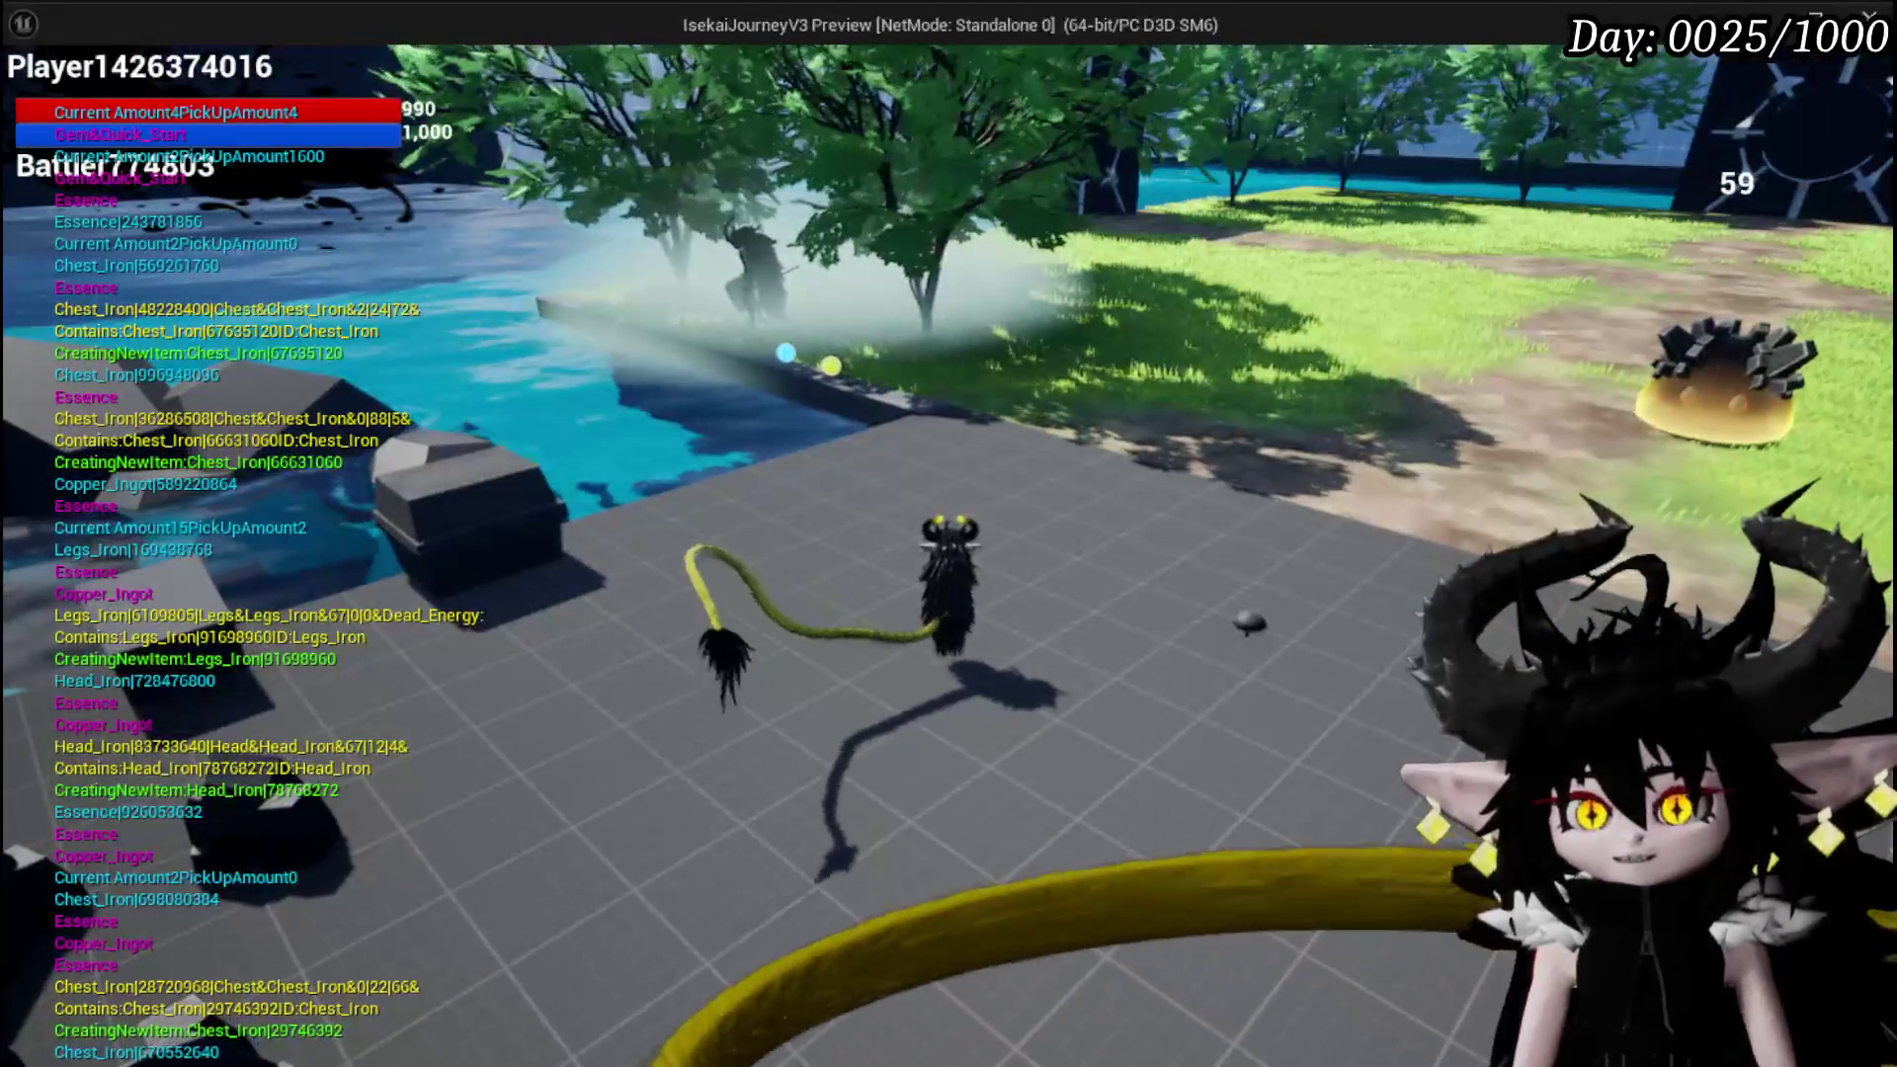
Walk back to the bench and open its crafting menu
key("w")
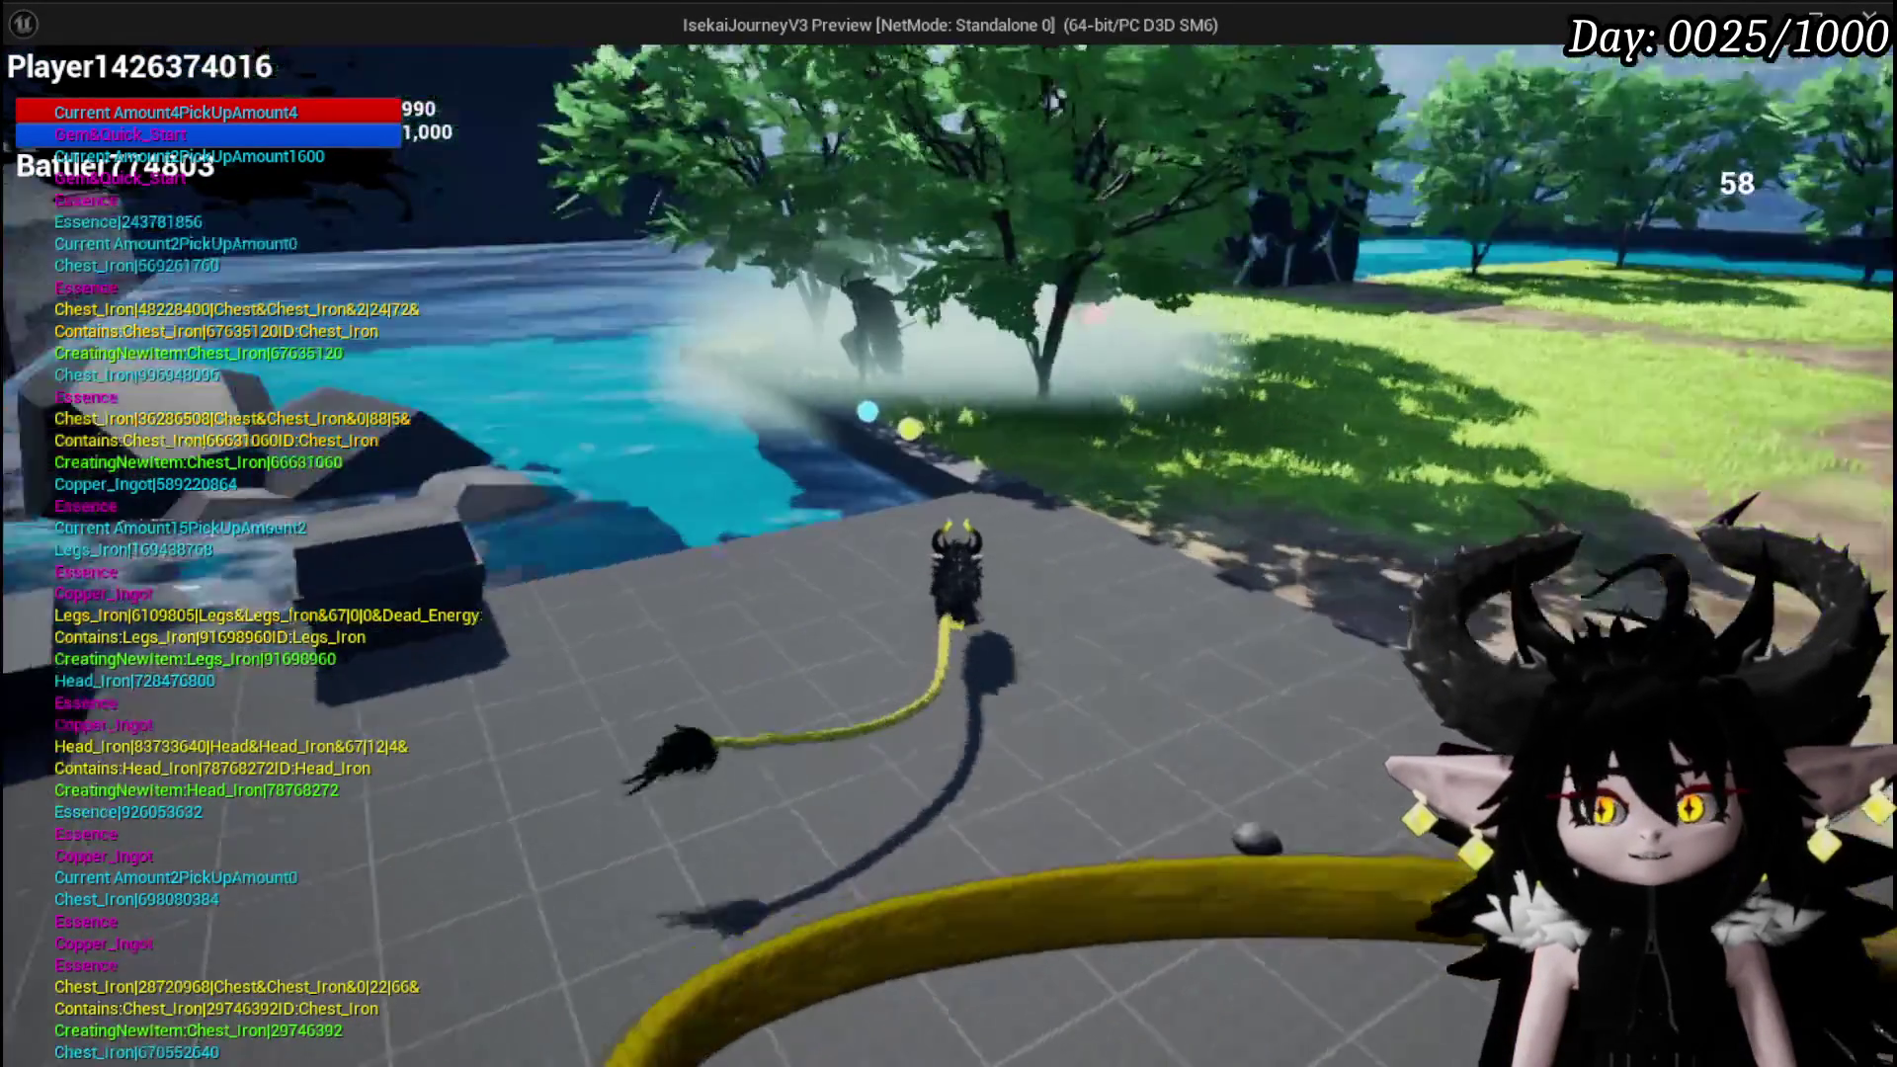
key("w")
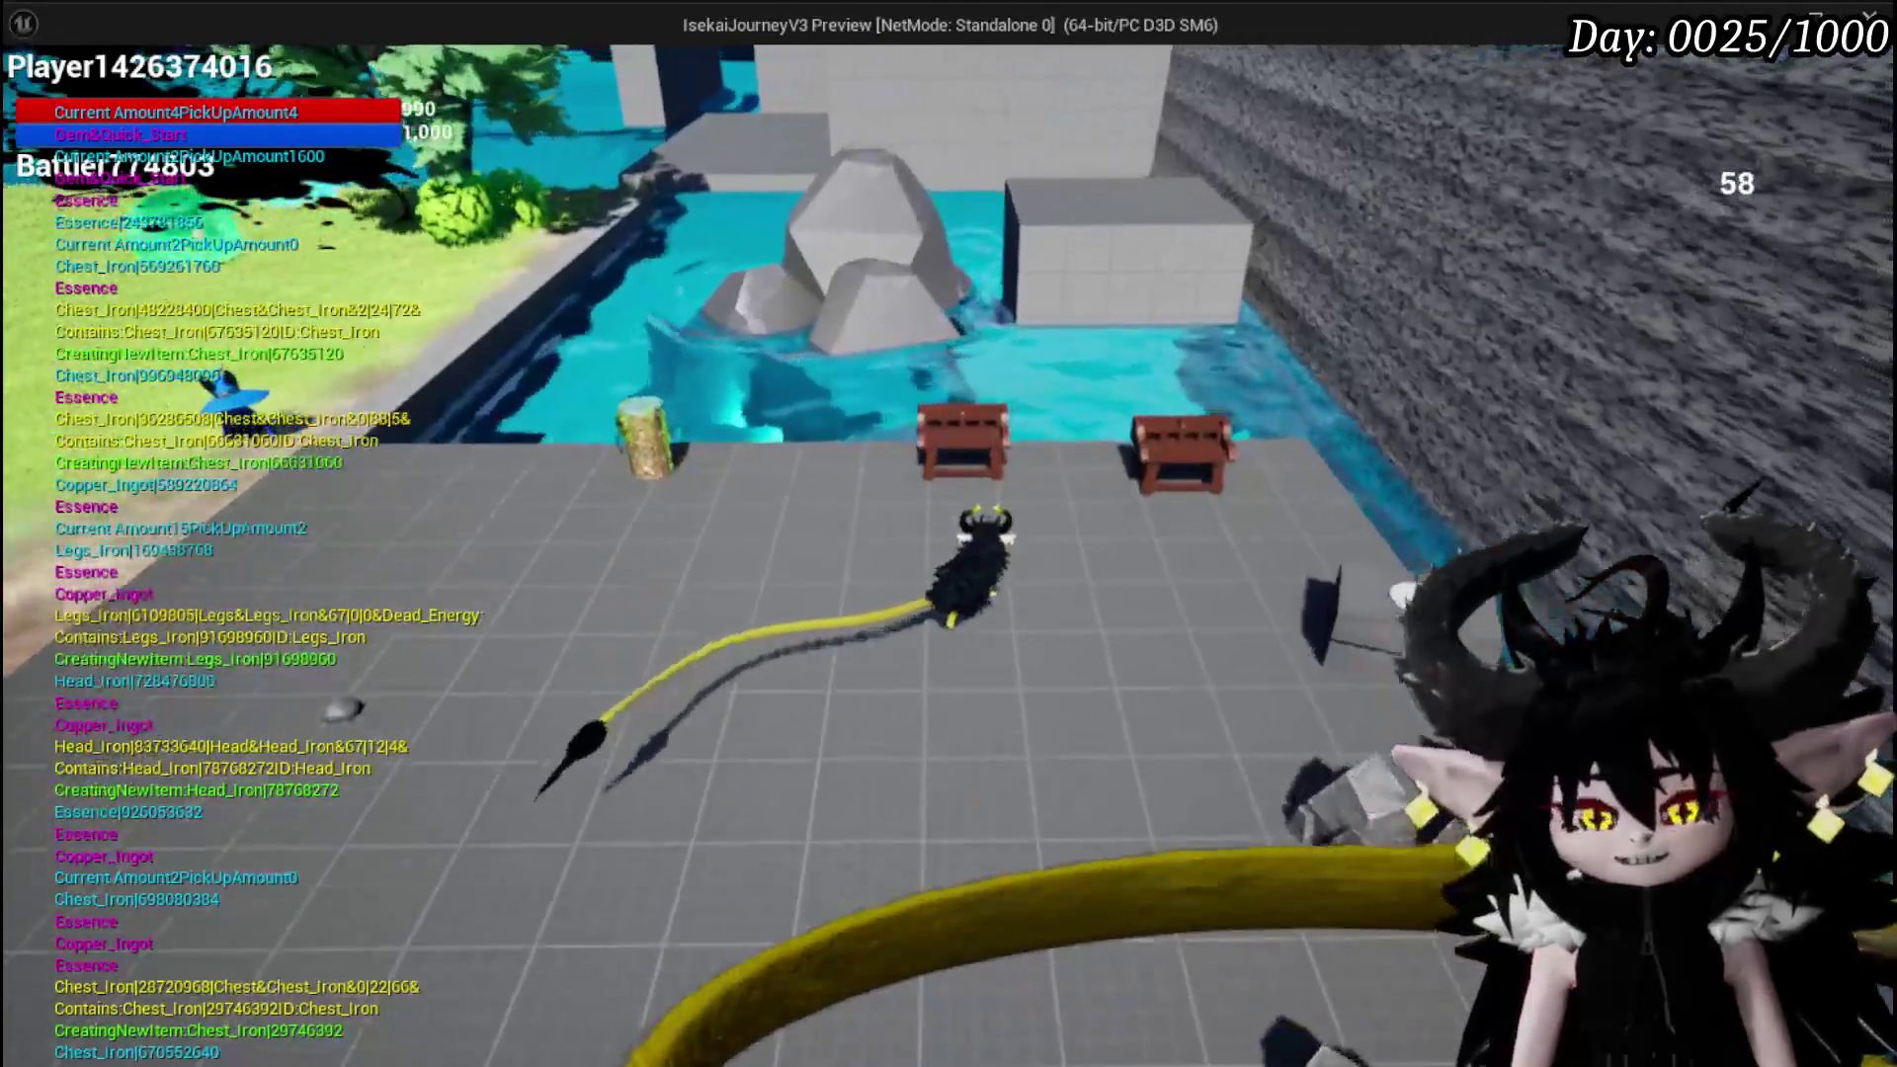
key("e")
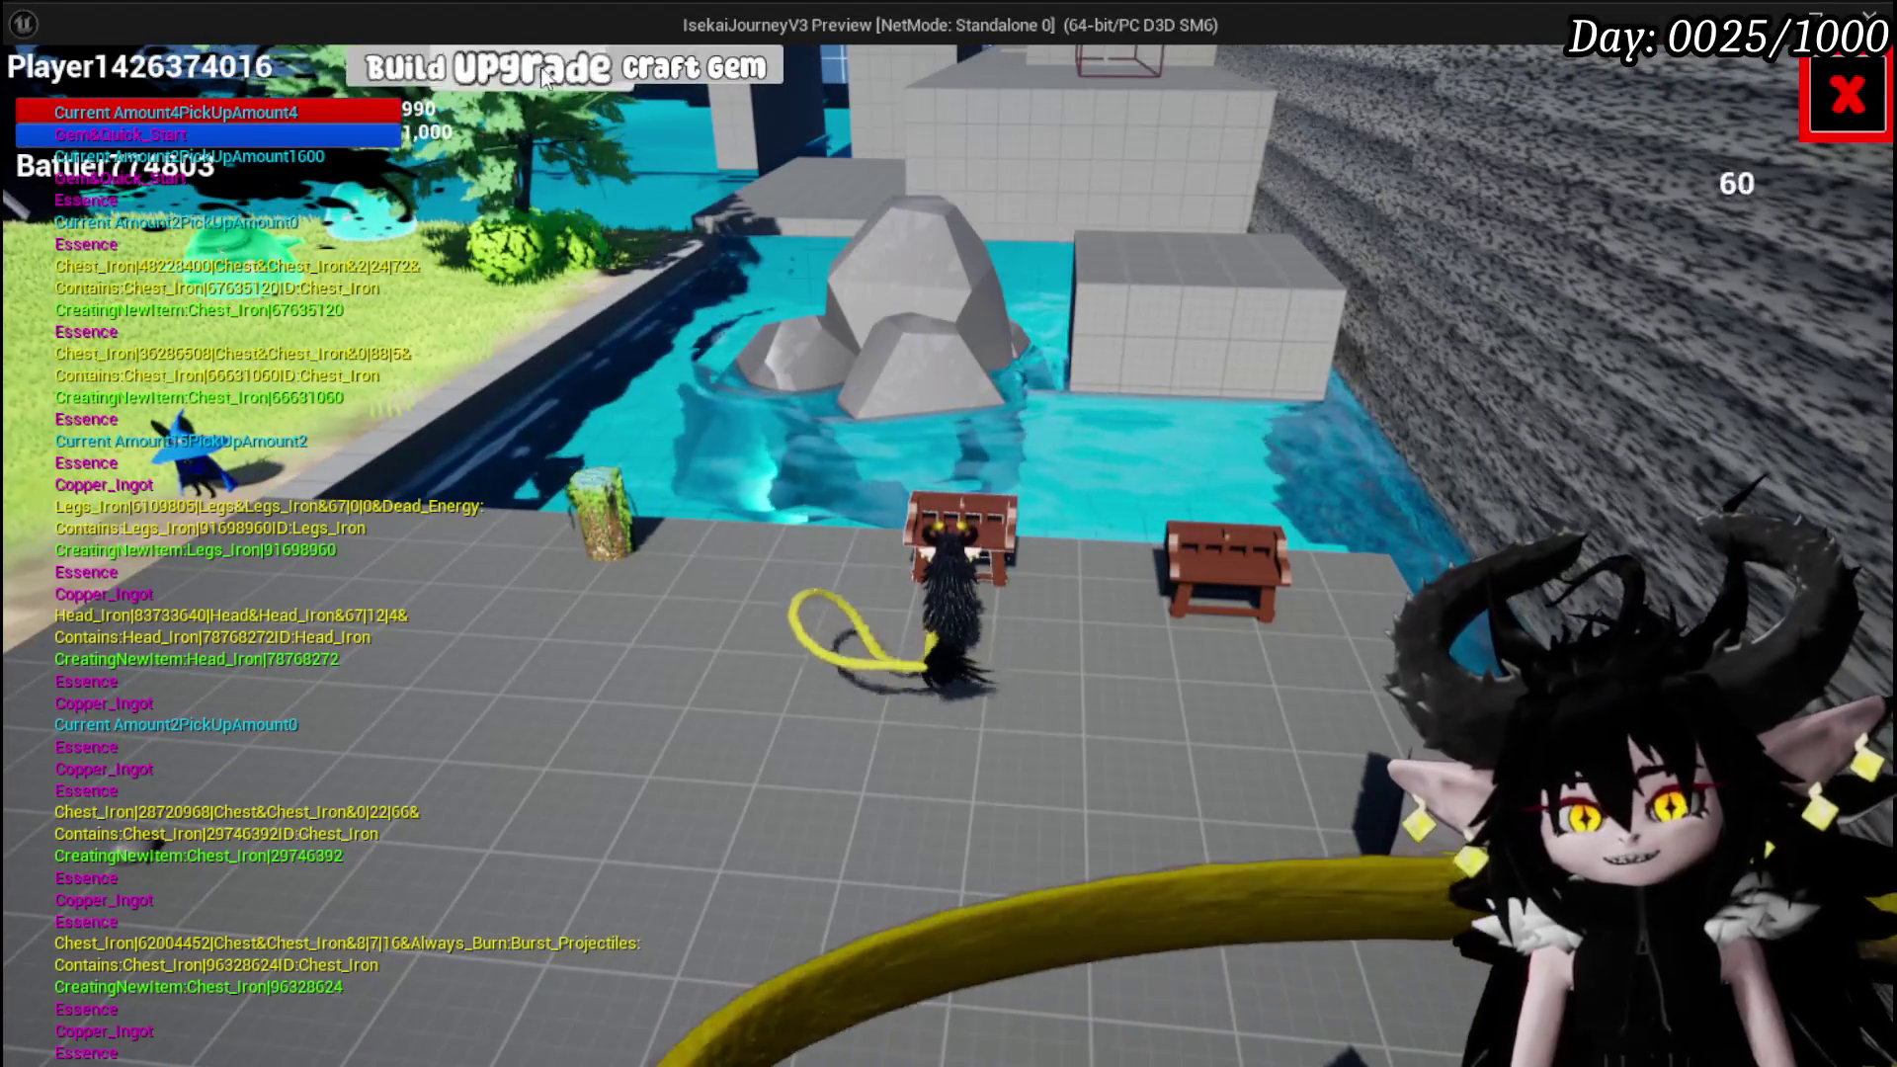
Check the Craft Gem tab, then show the Upgrade tab's iron armor list
left_click(687, 77)
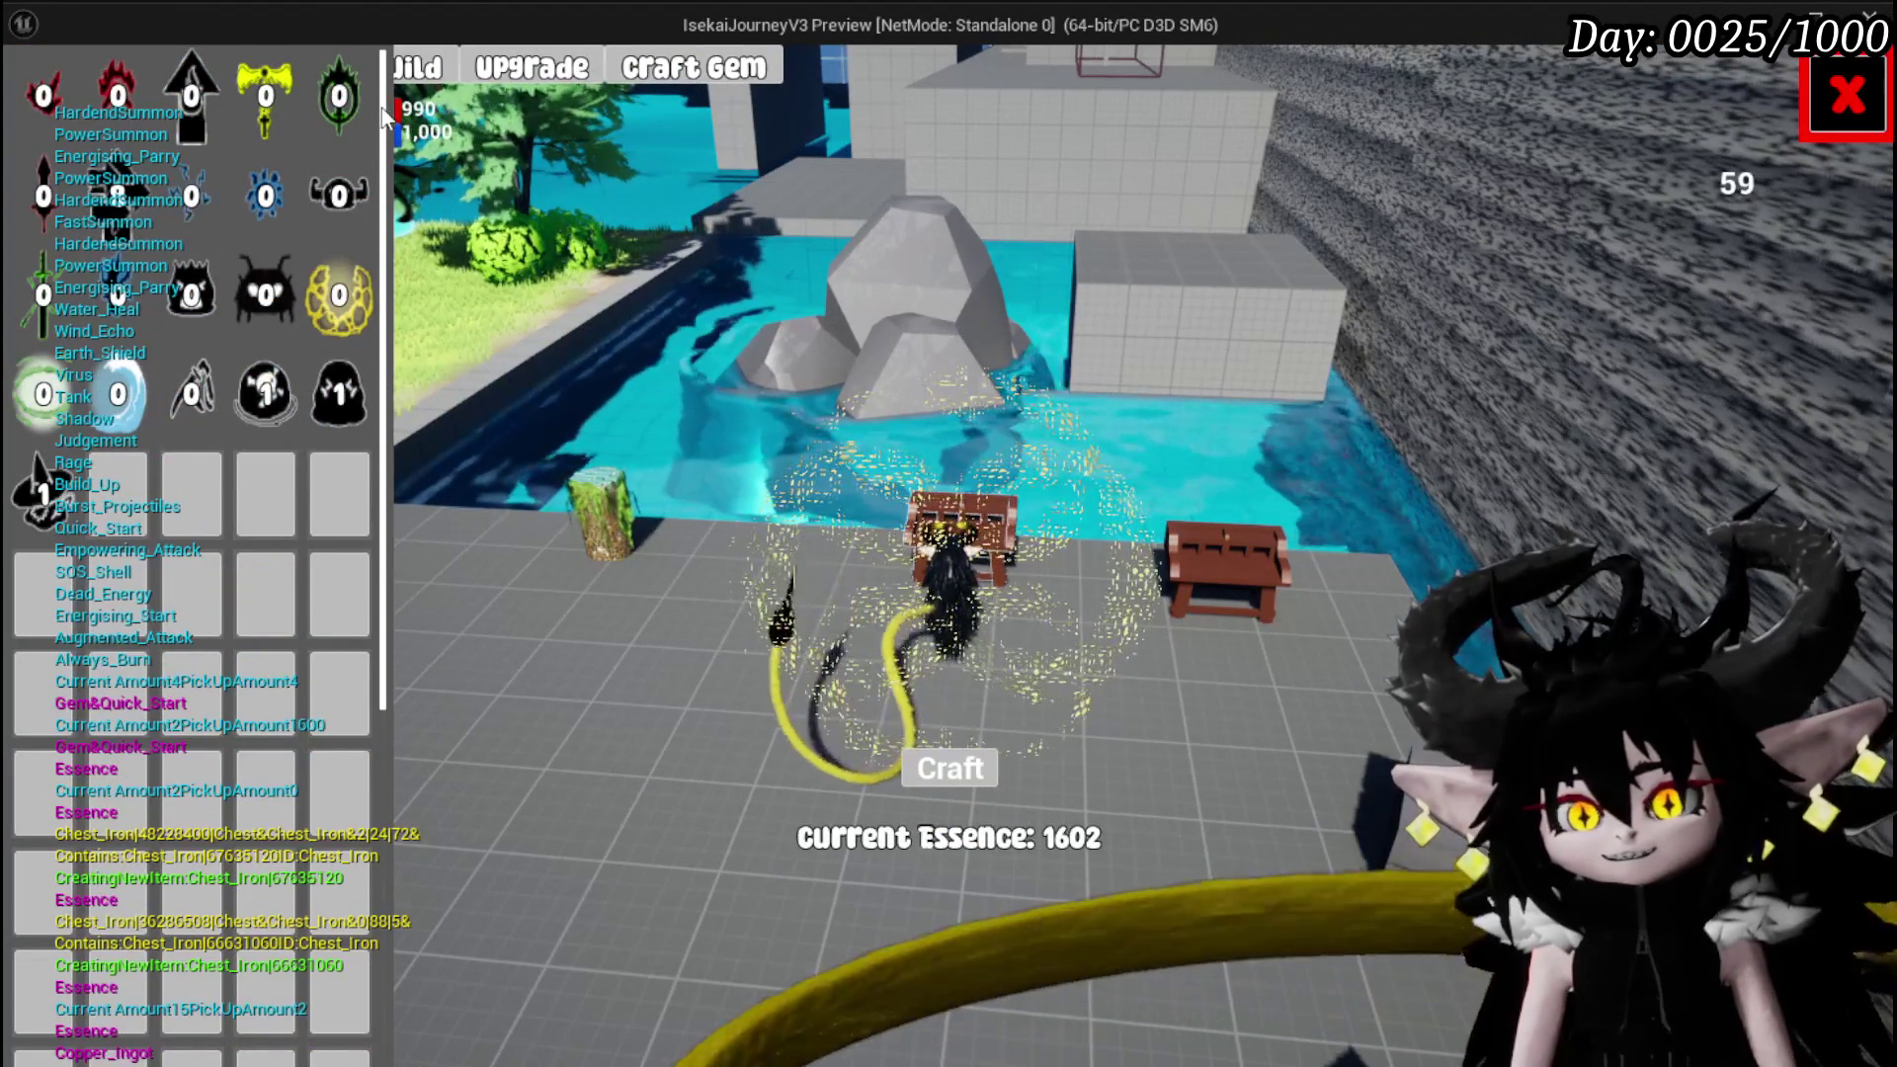
left_click(560, 72)
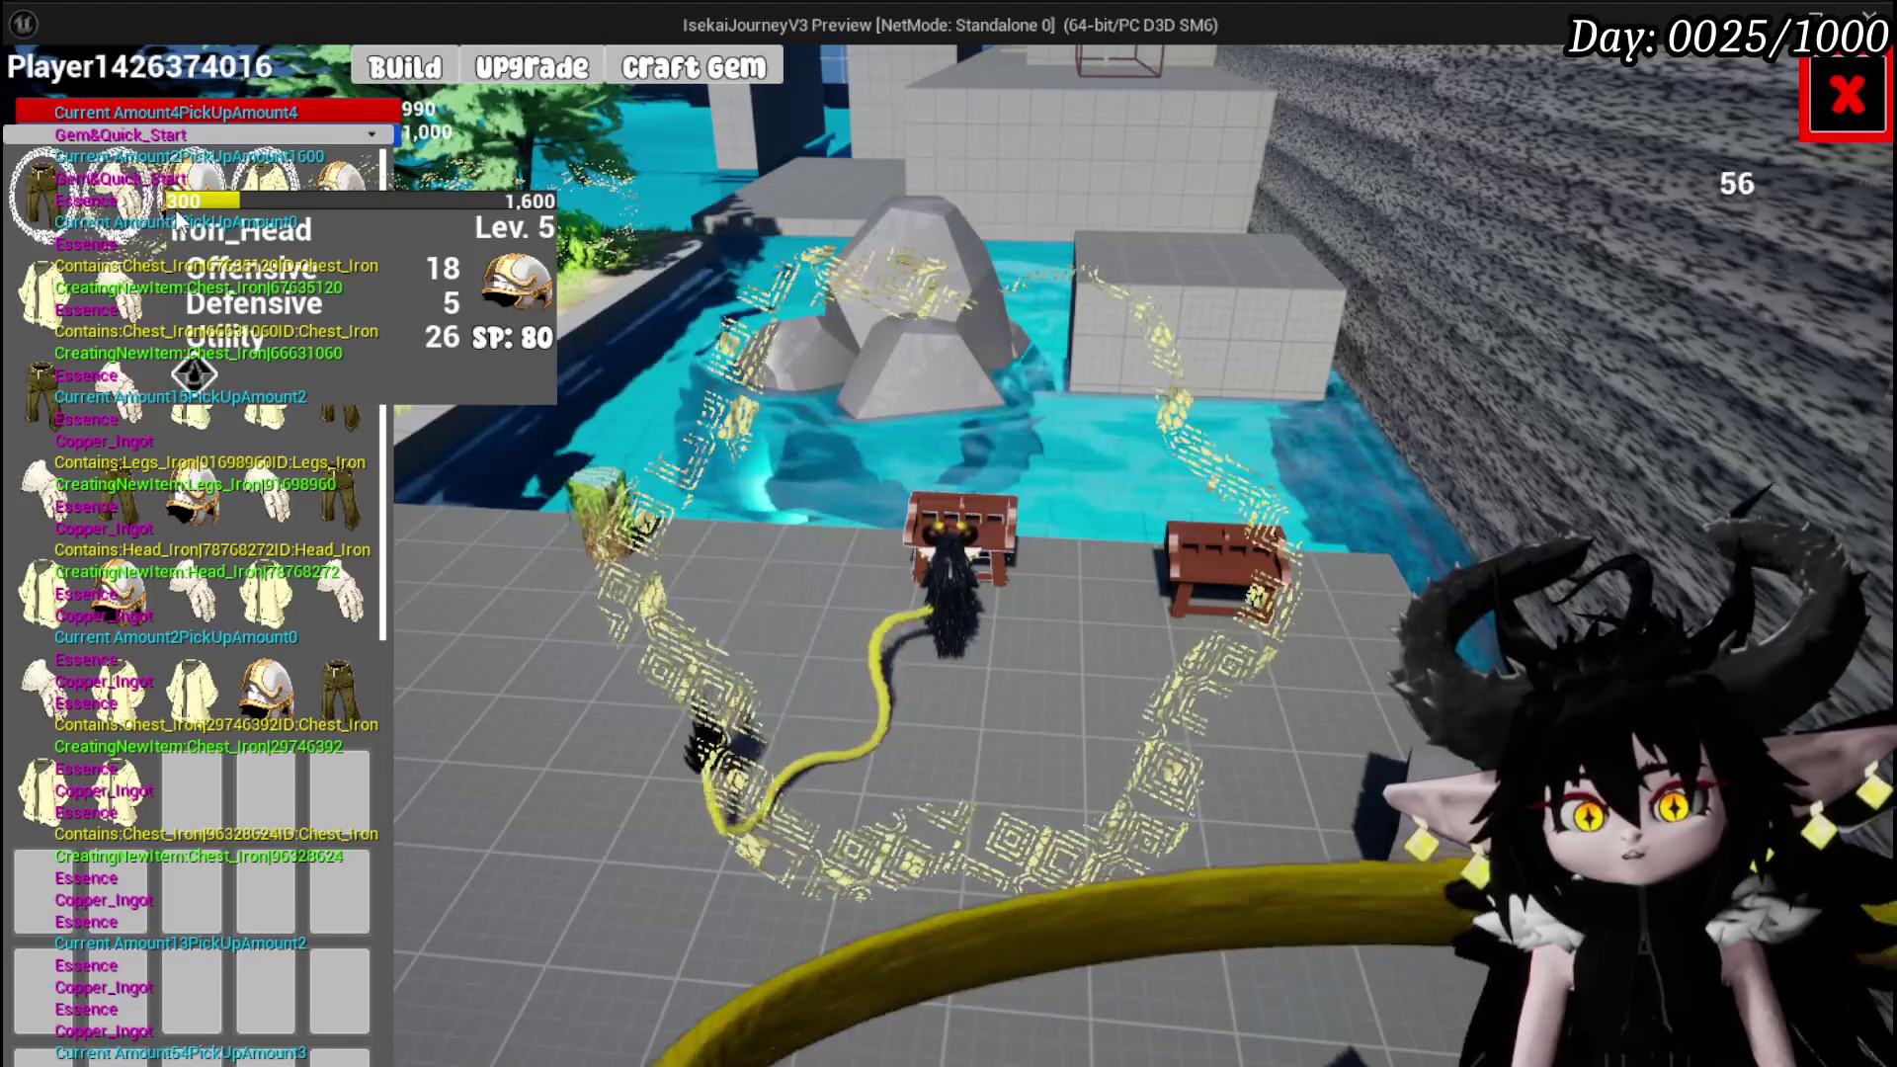
On Iron_Head, add two 30 diamond gems and raise Defensive to 25
left_click(173, 222)
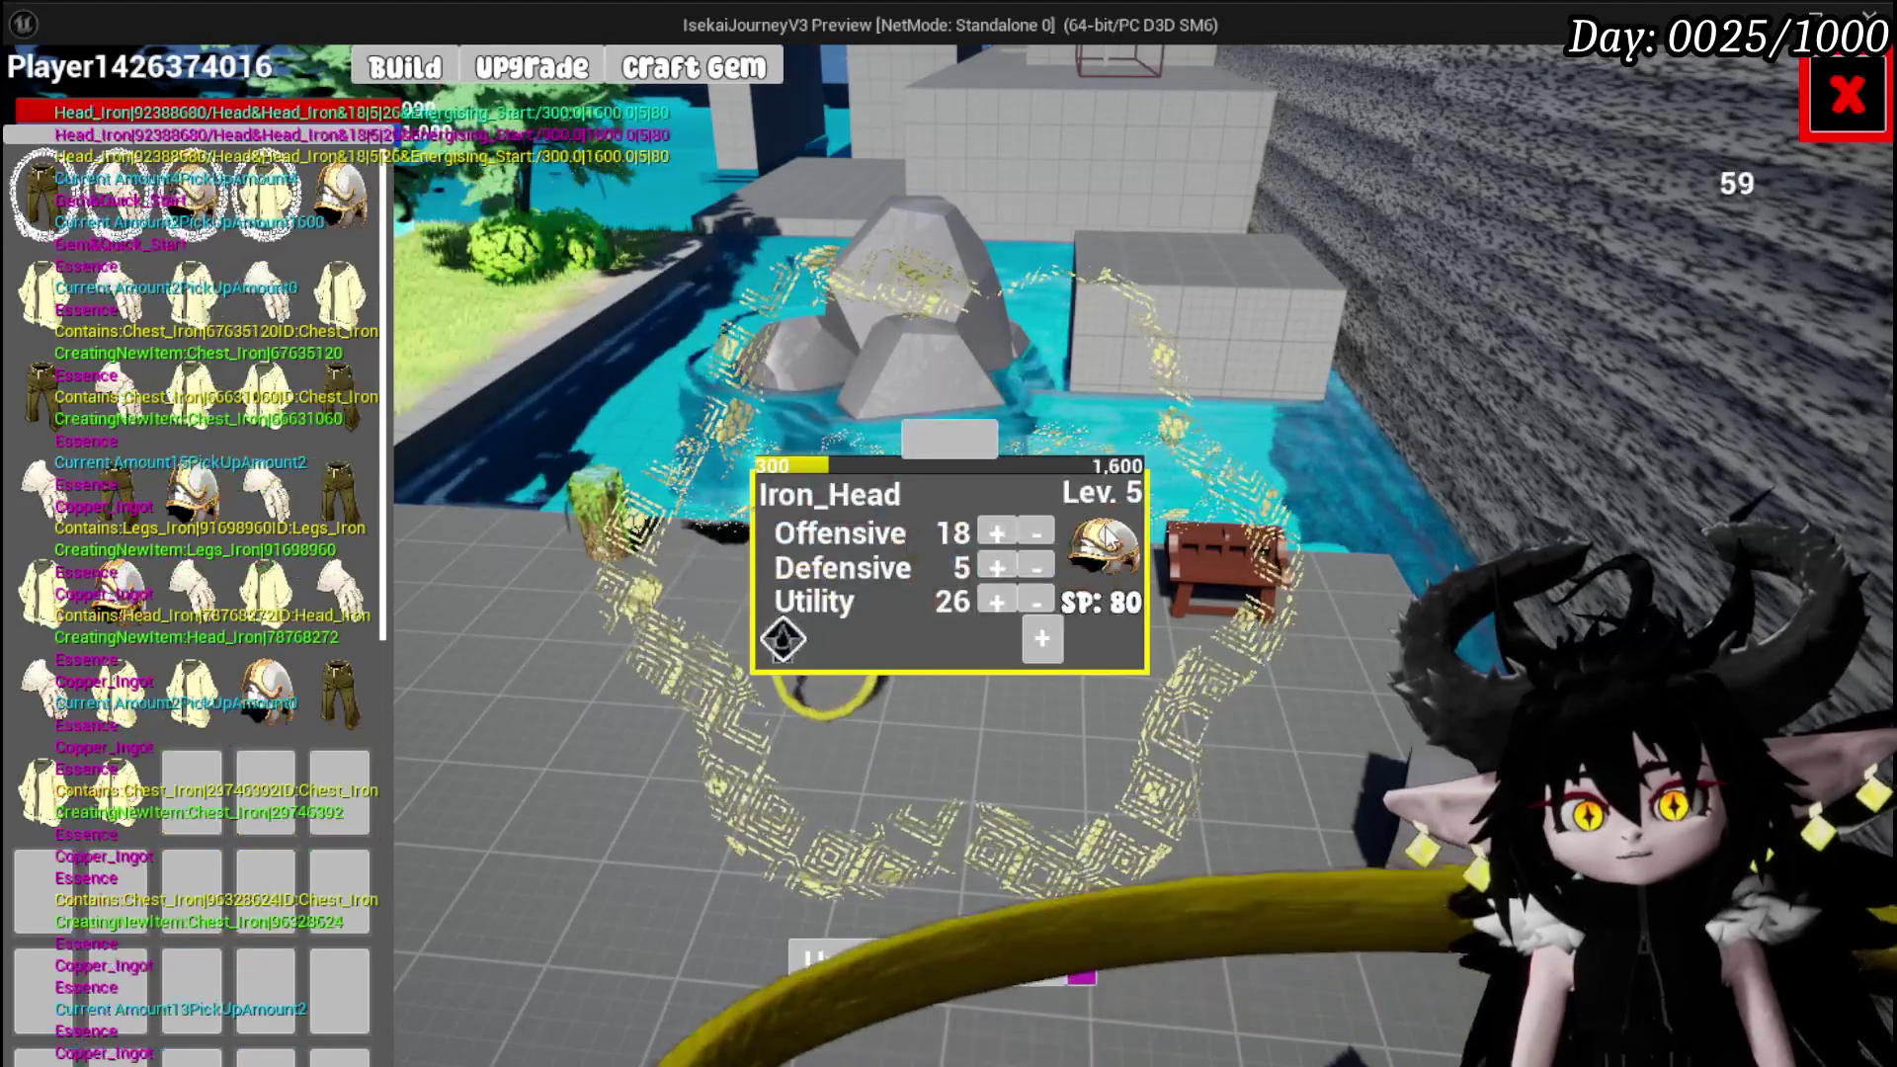
left_click(828, 757)
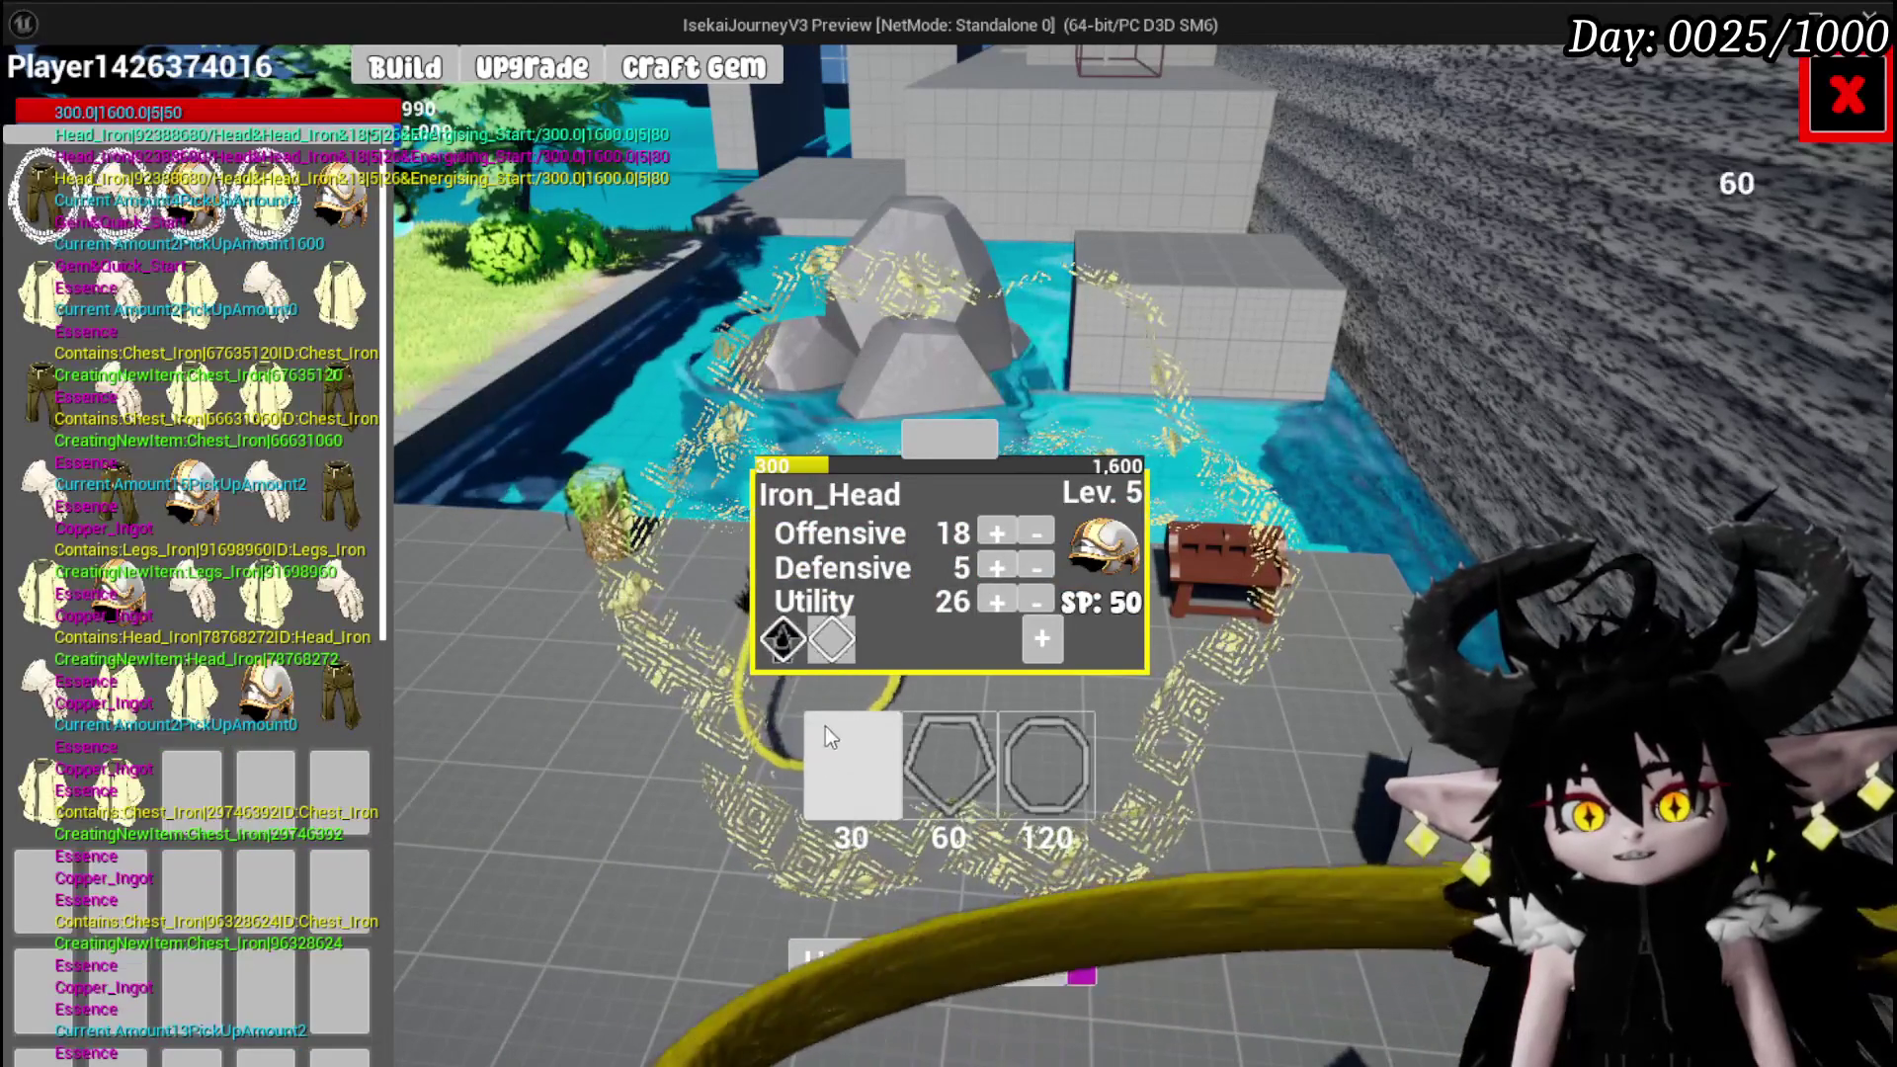
left_click(828, 766)
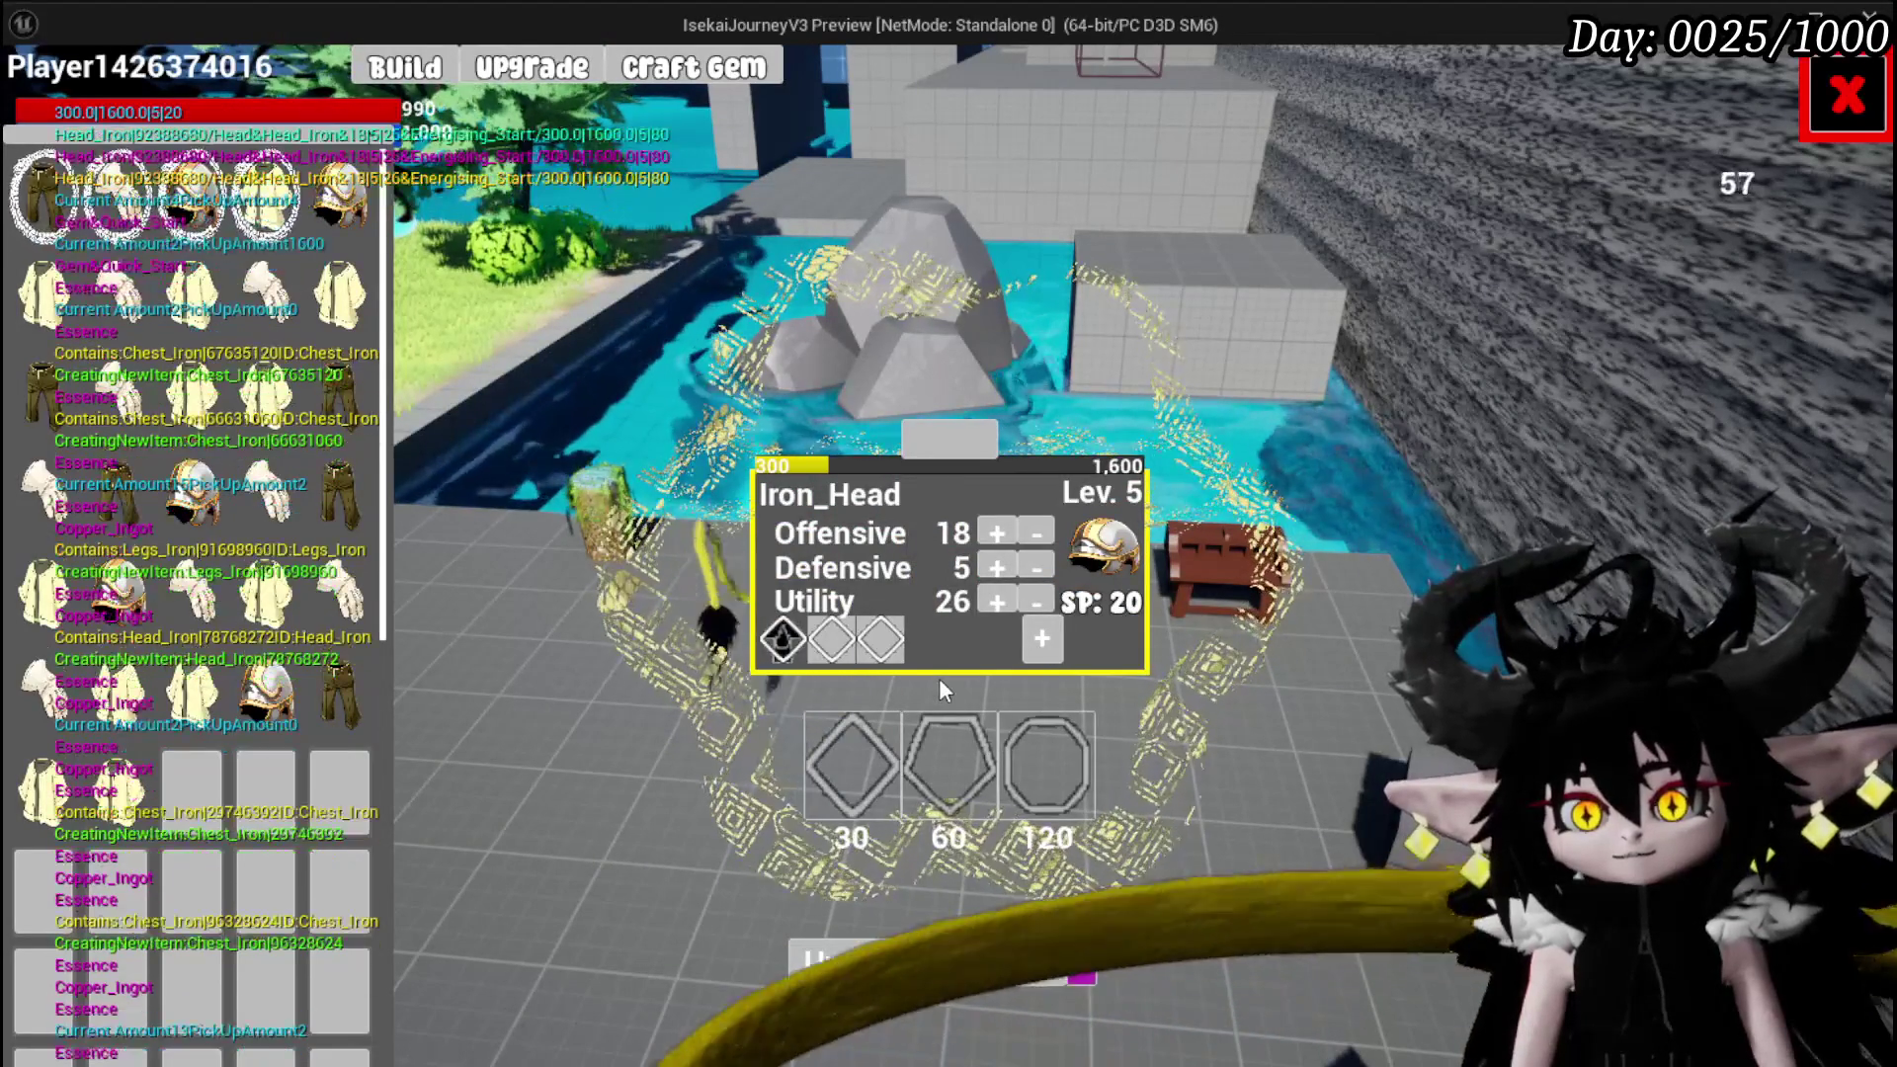
left_click(992, 566)
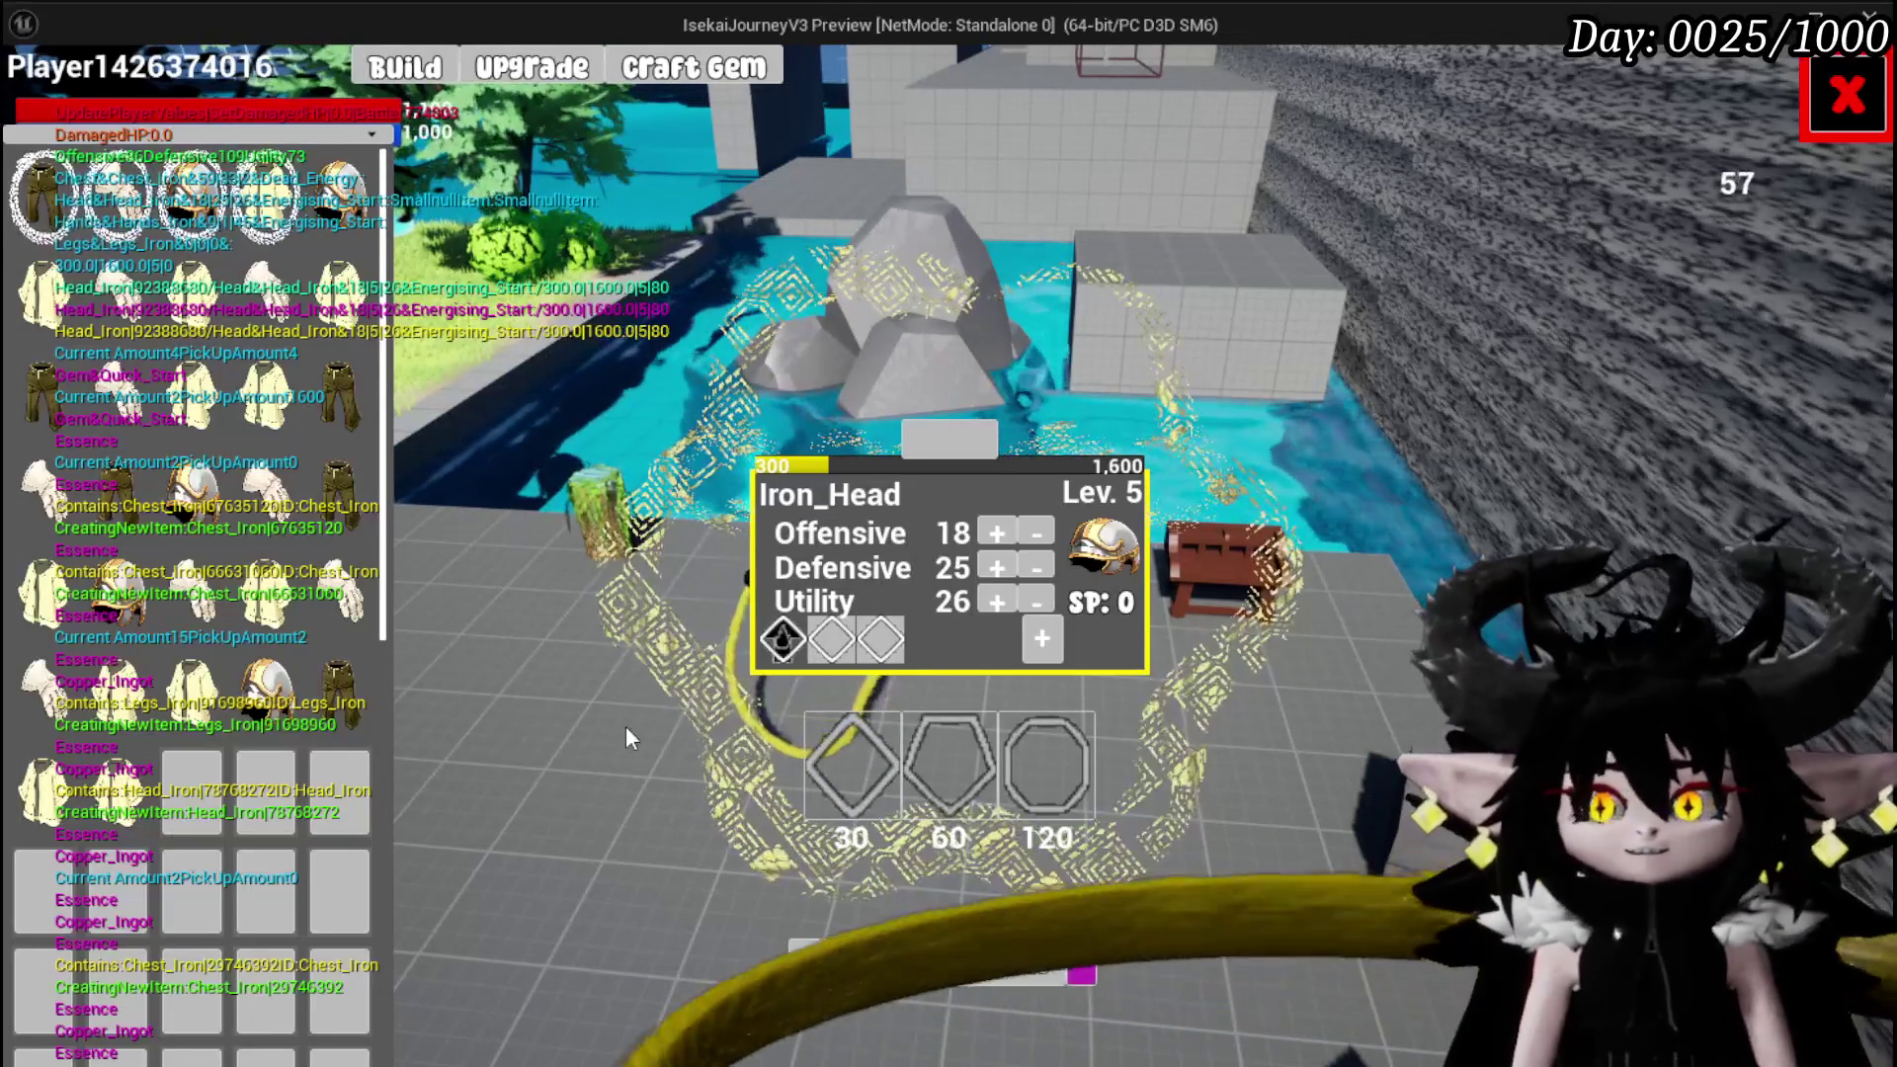
Apply the HardendSummon gem to Iron_Head's third slot and leave the bench
left_click(834, 638)
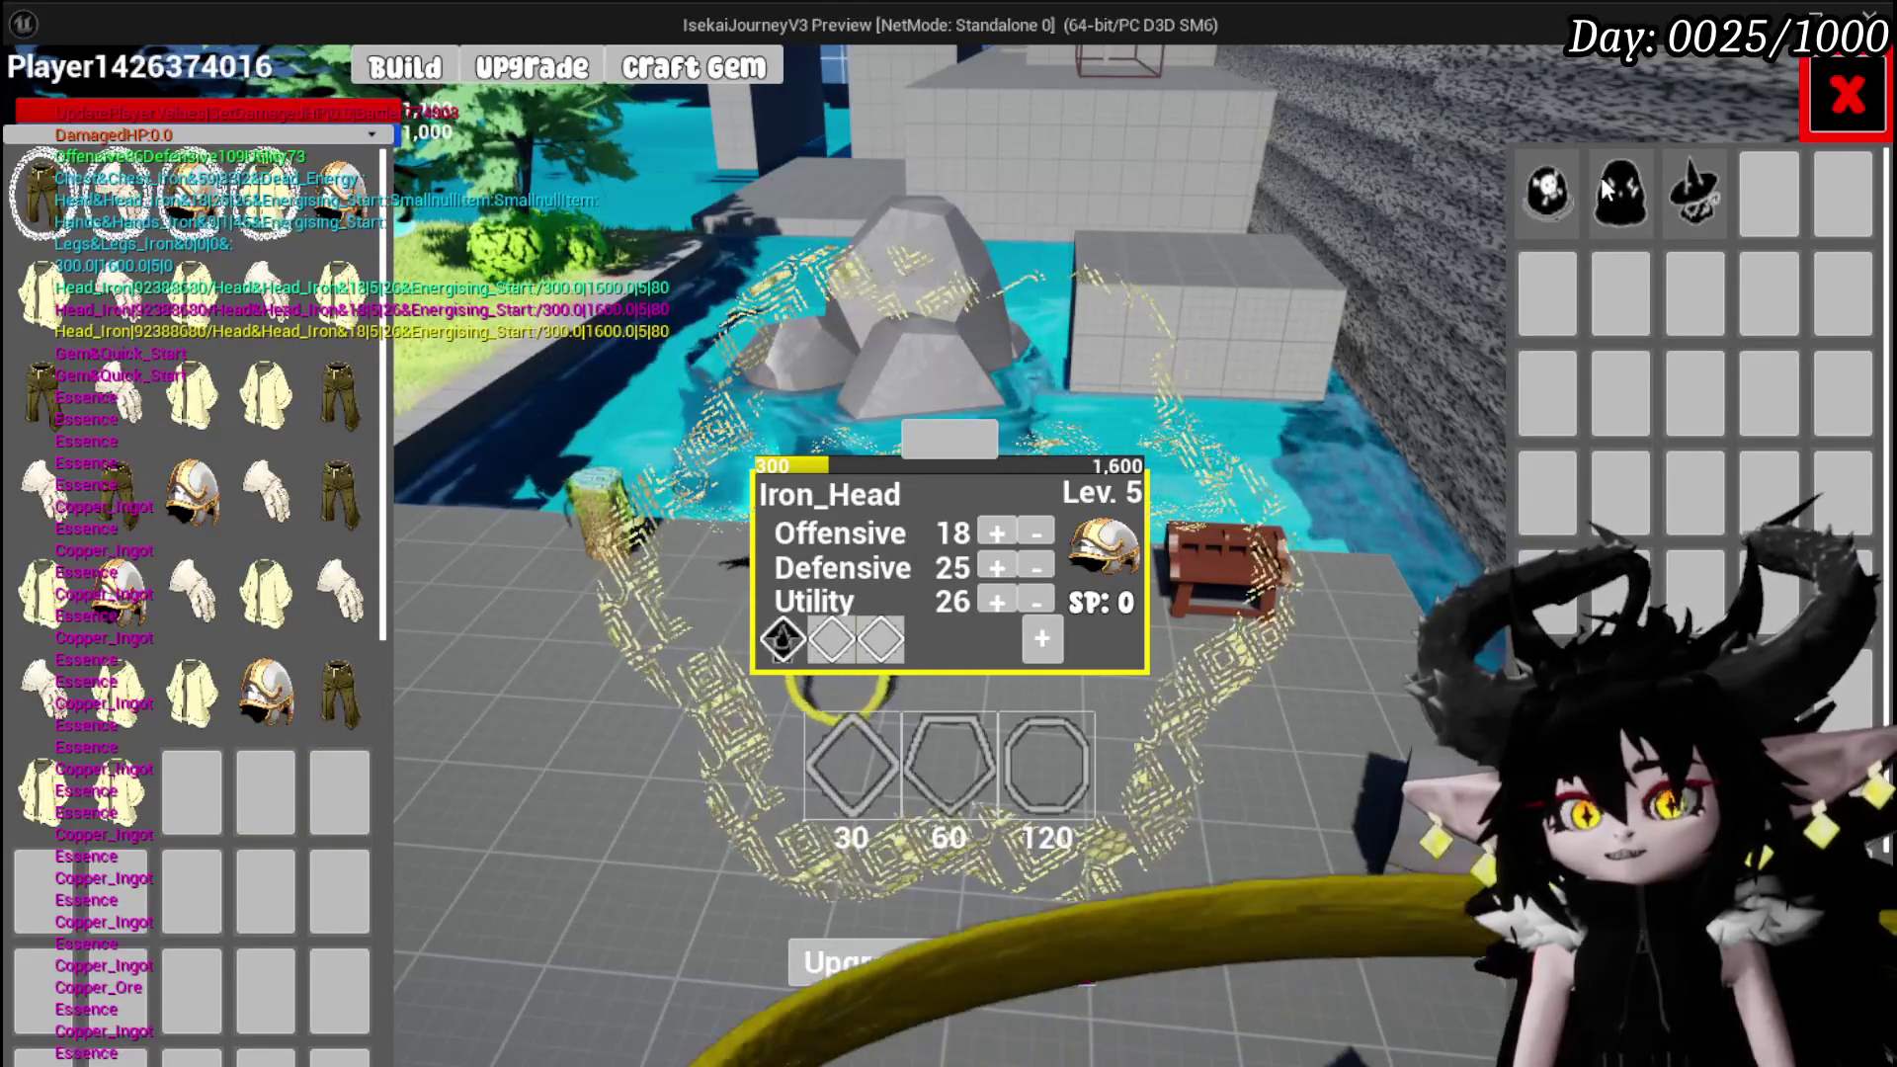
left_click(1624, 209)
left_click(1503, 229)
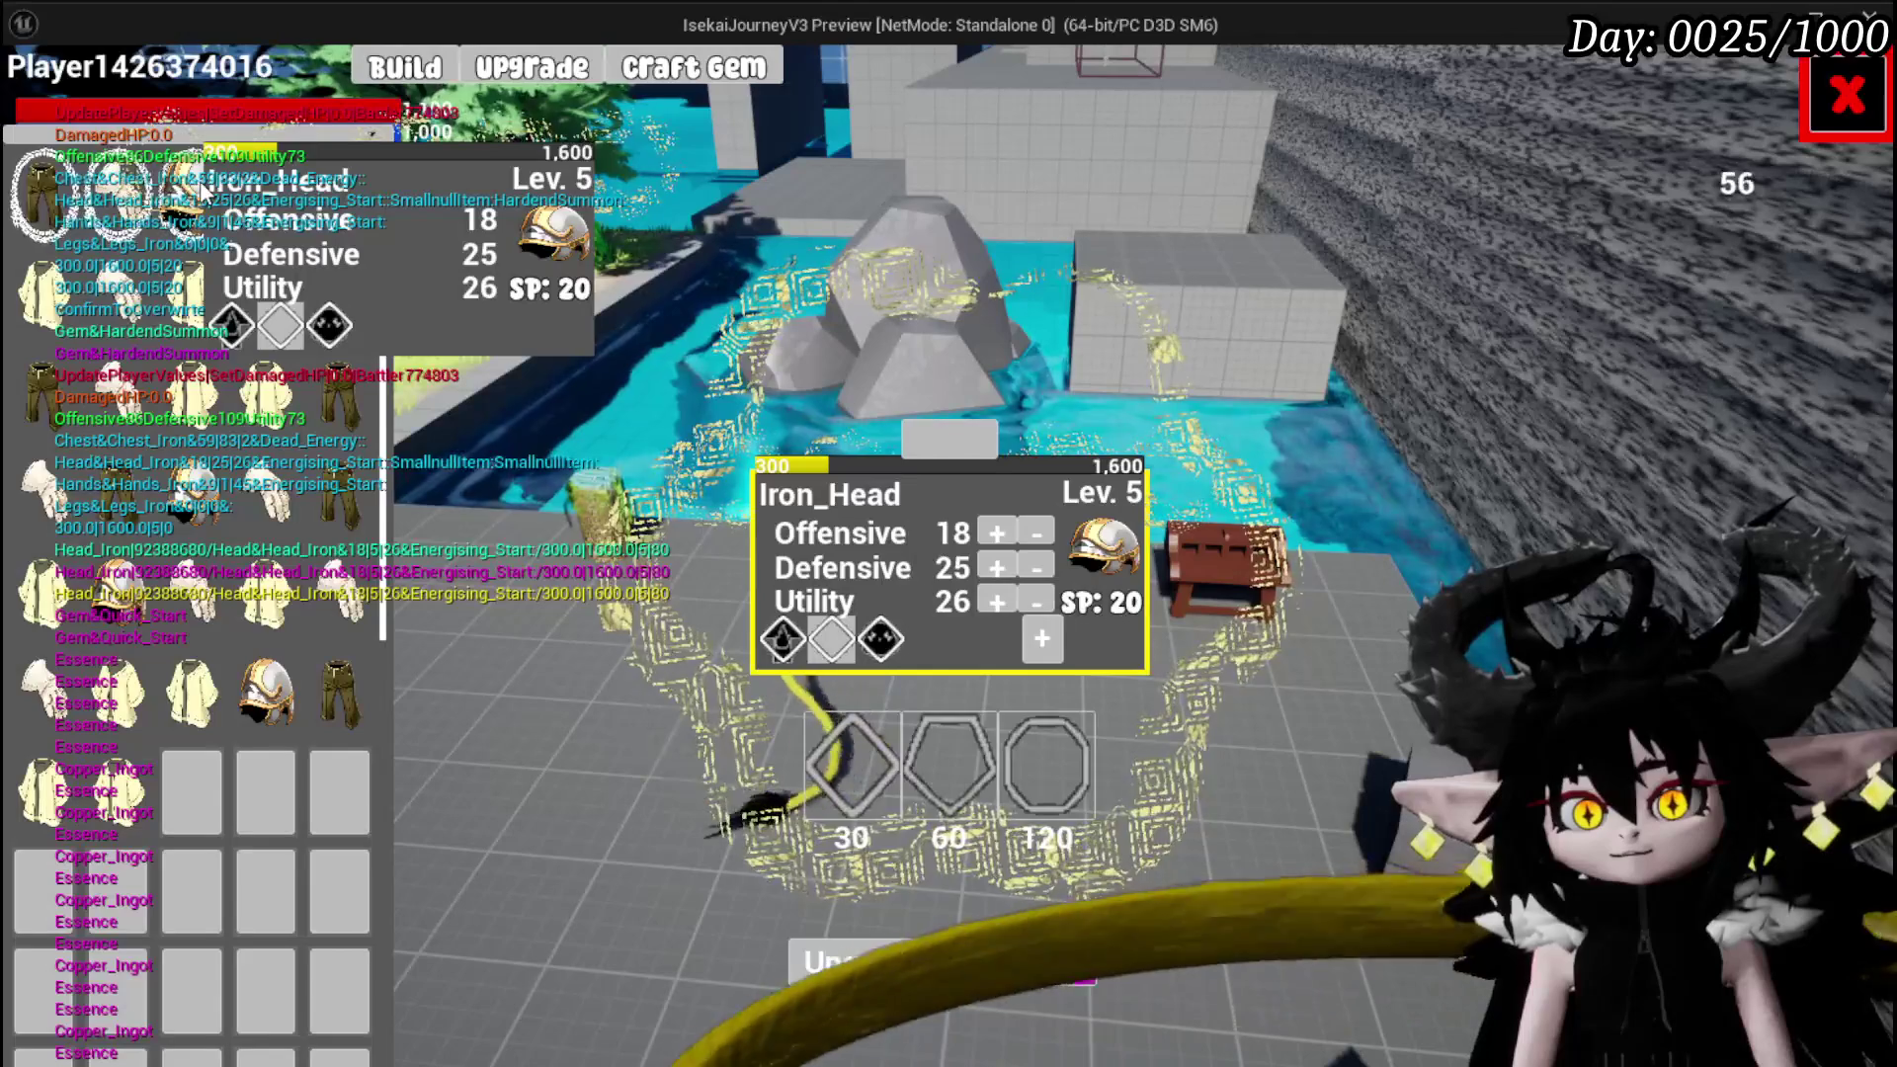
left_click(1812, 122)
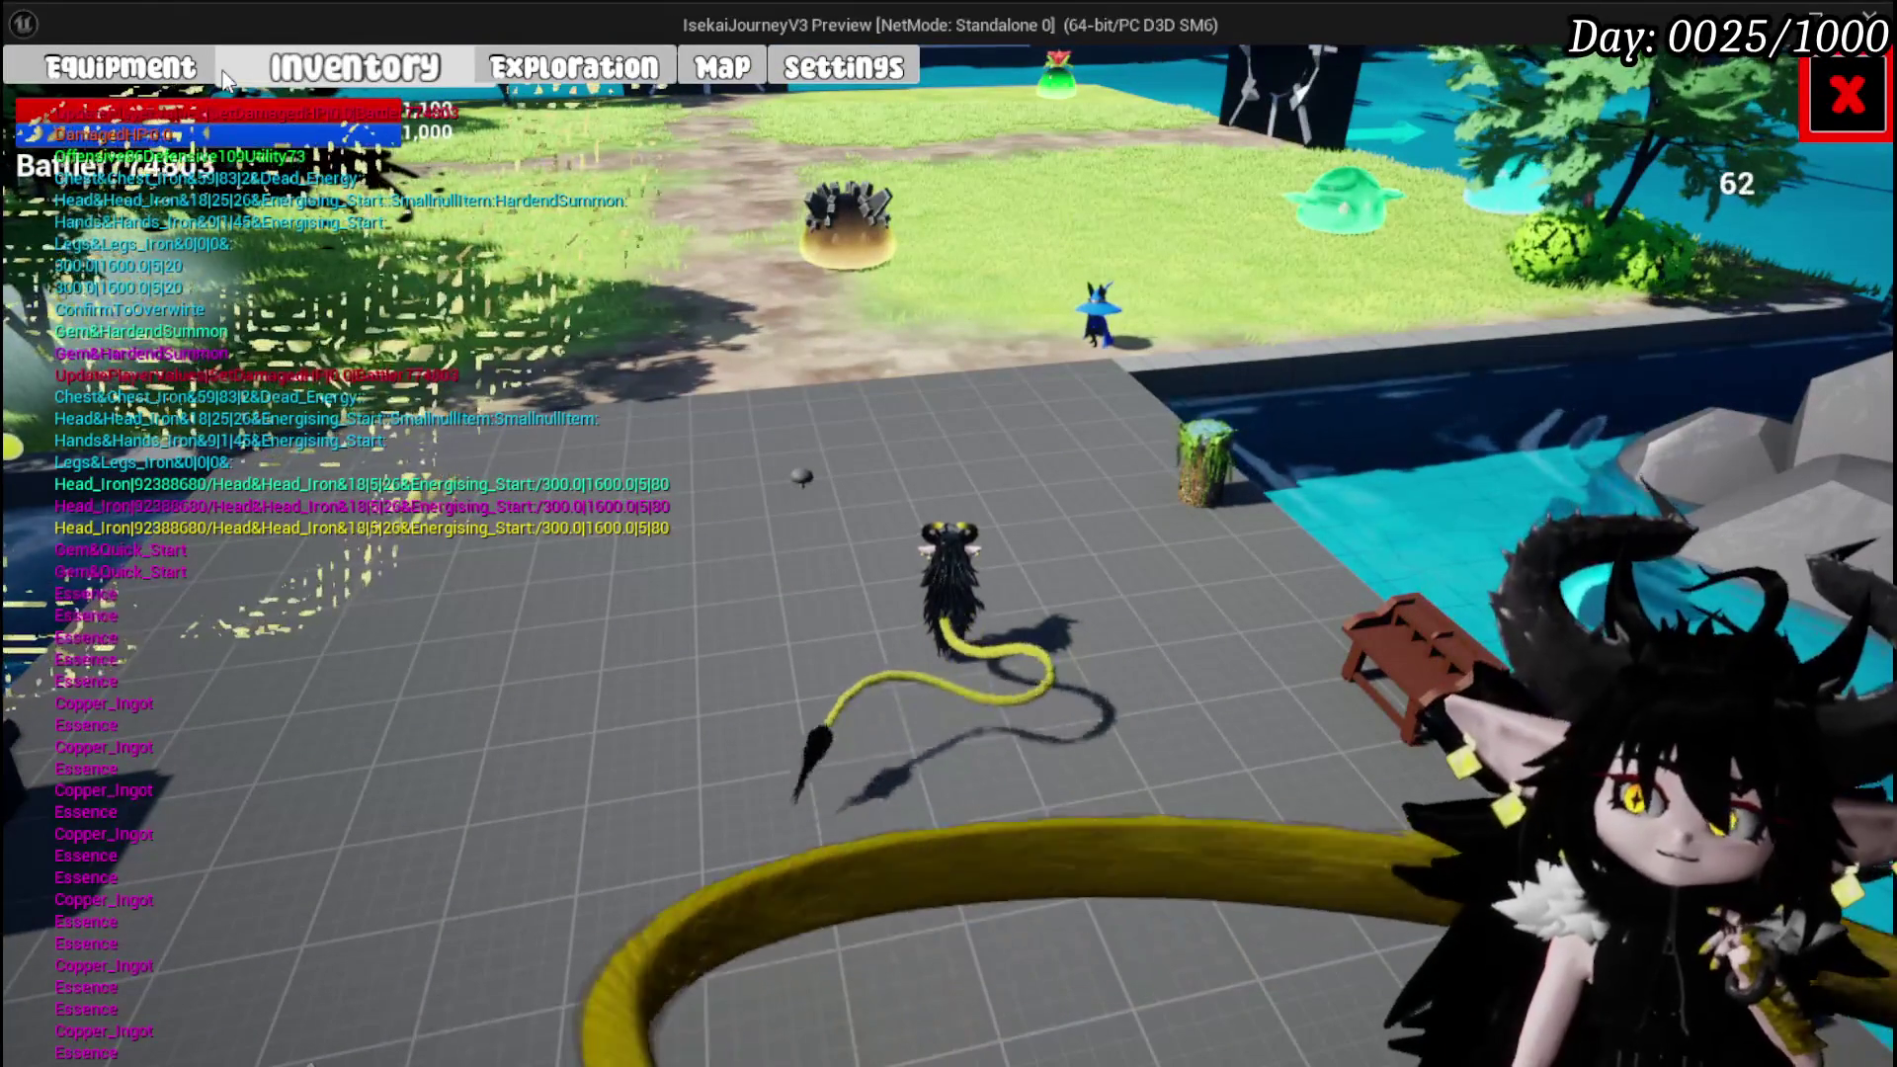
Review the upgraded gear stats (HP 1,190, Defensive 109) in the equipment overview
left_click(168, 67)
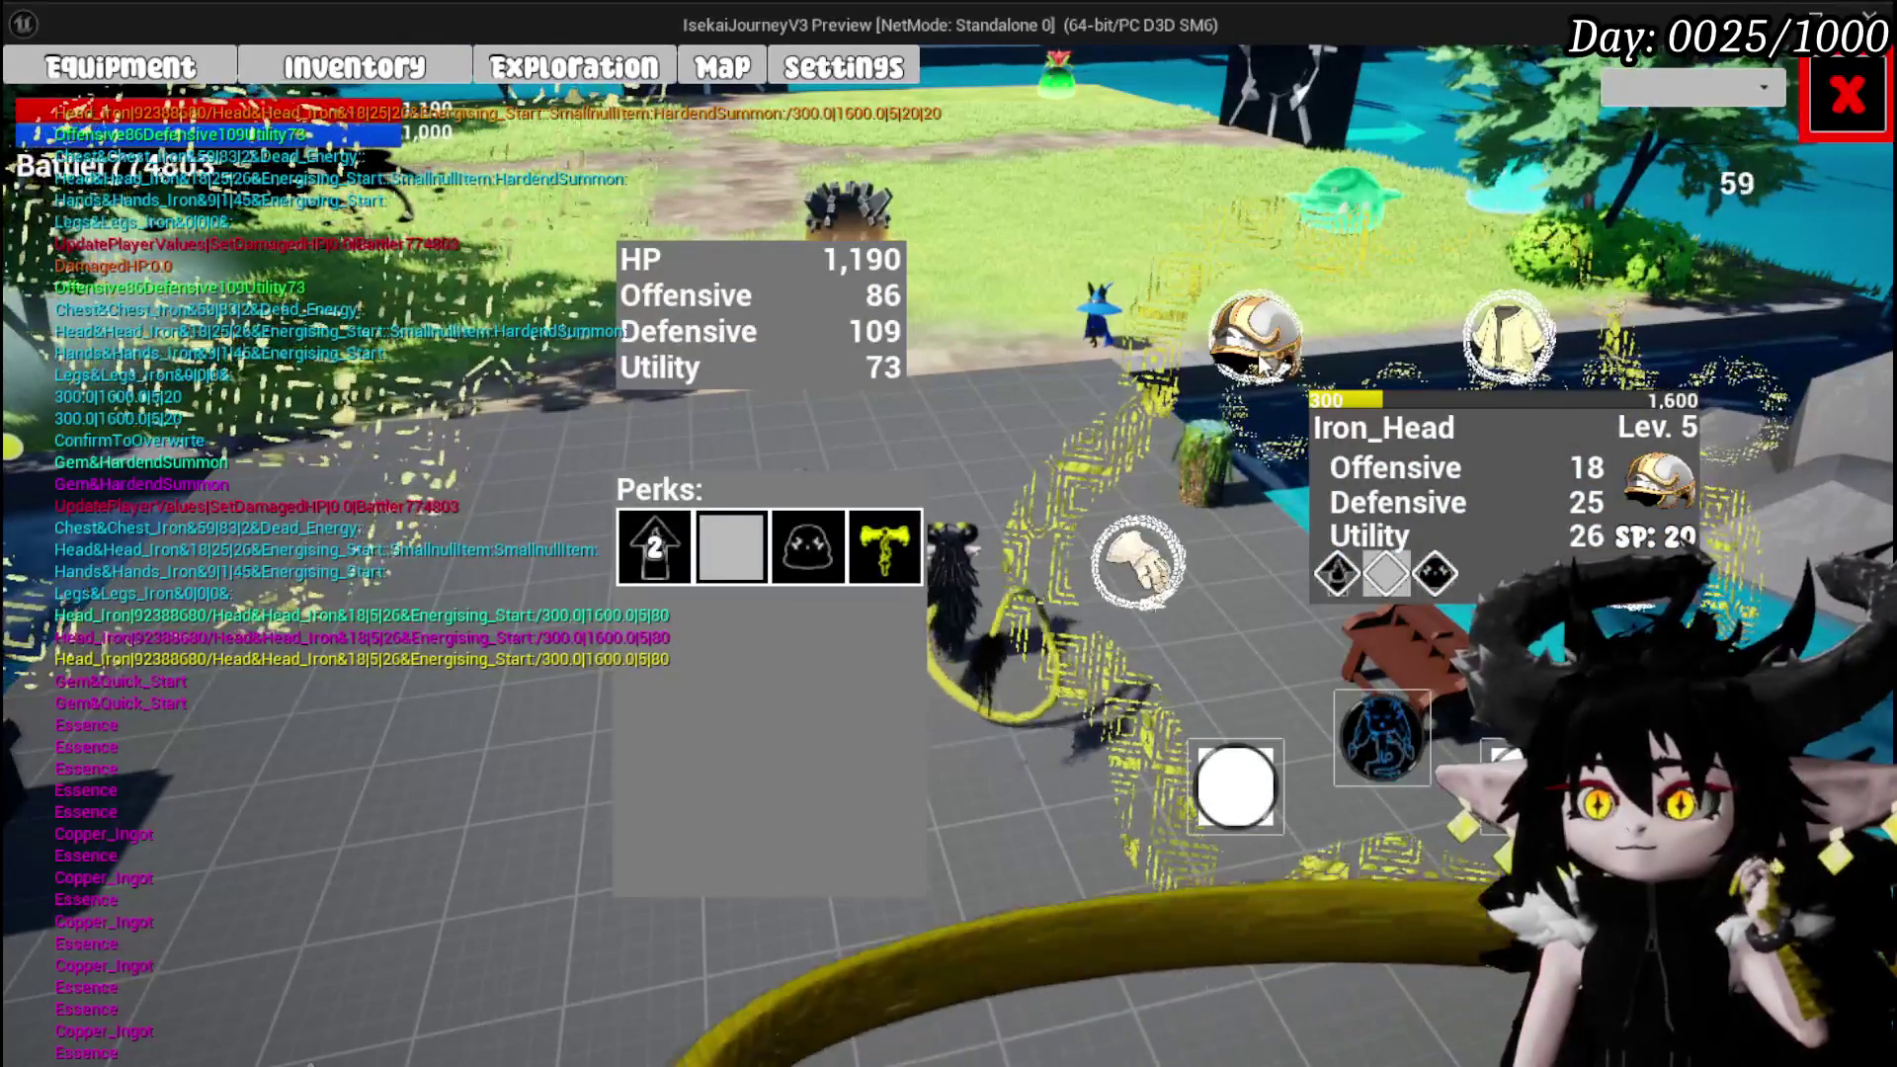
left_click(1867, 107)
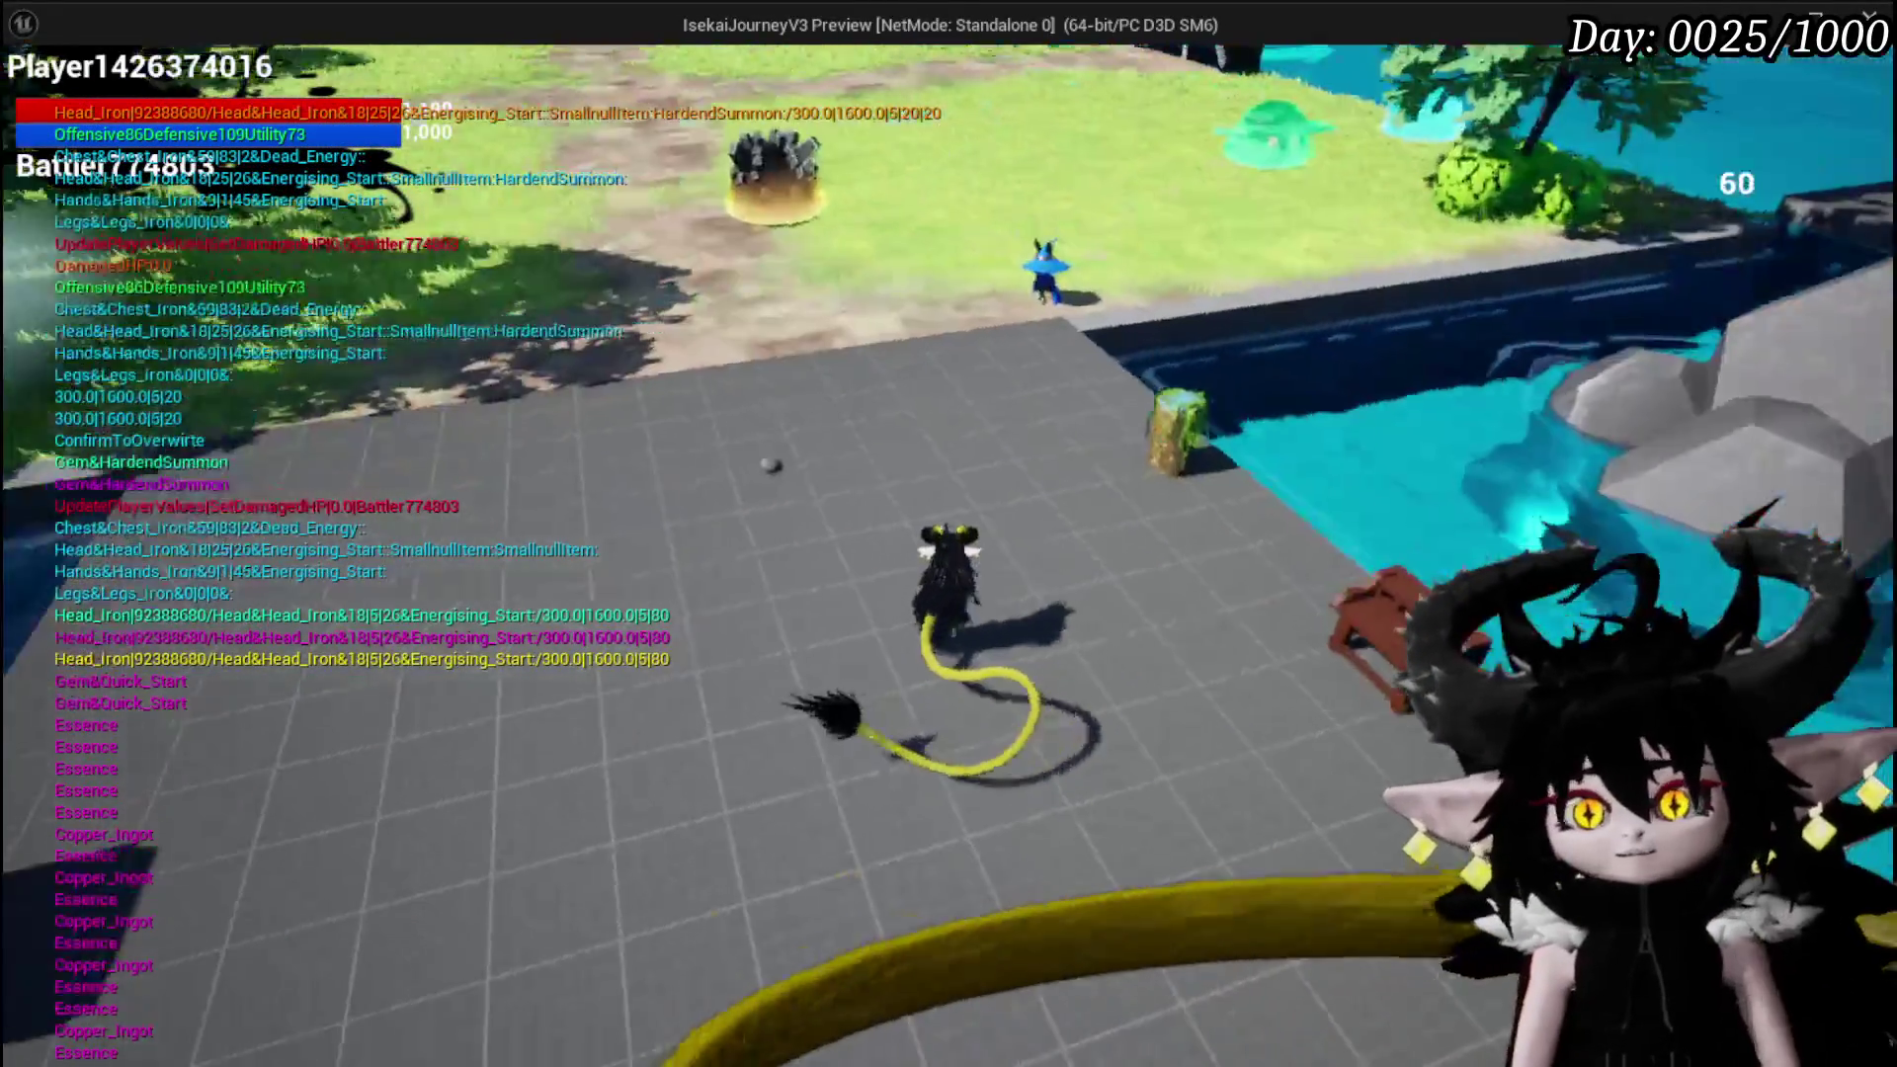
key("w")
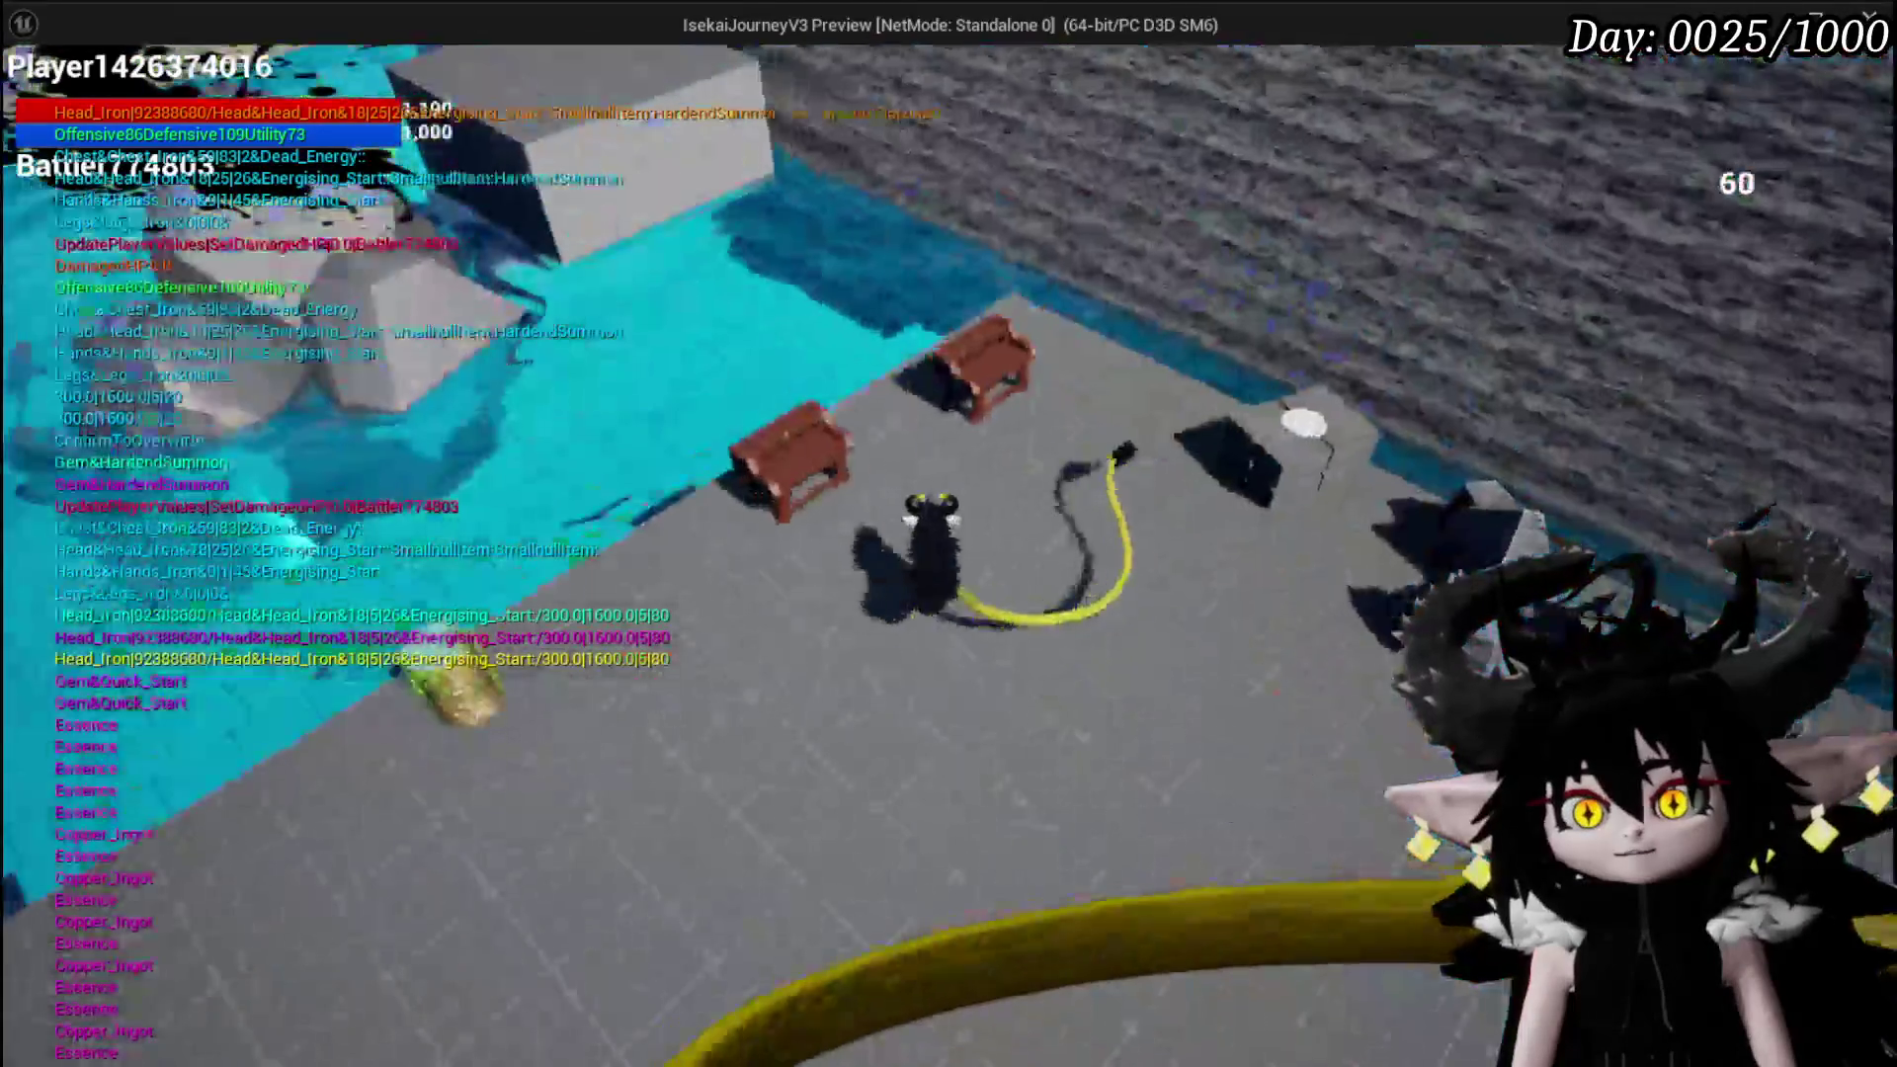
key("Tab")
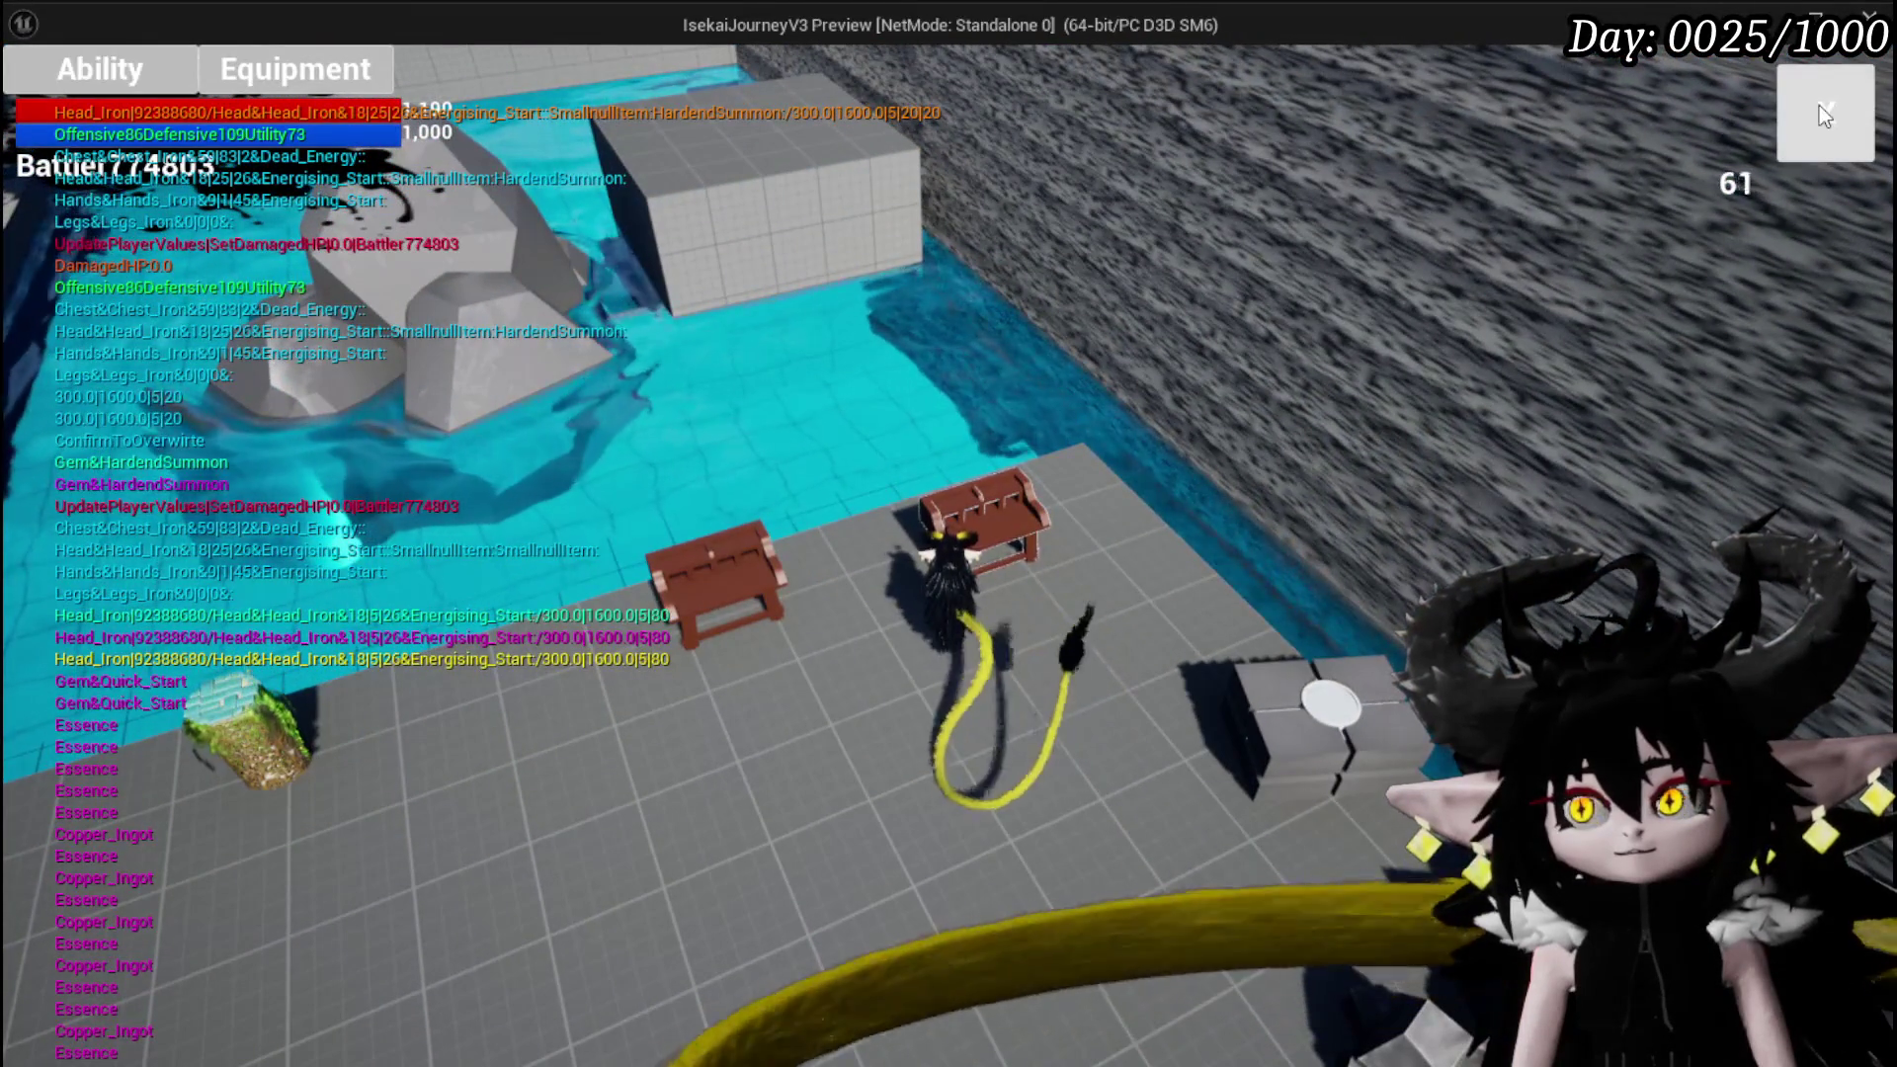
left_click(1825, 115)
key("Tab")
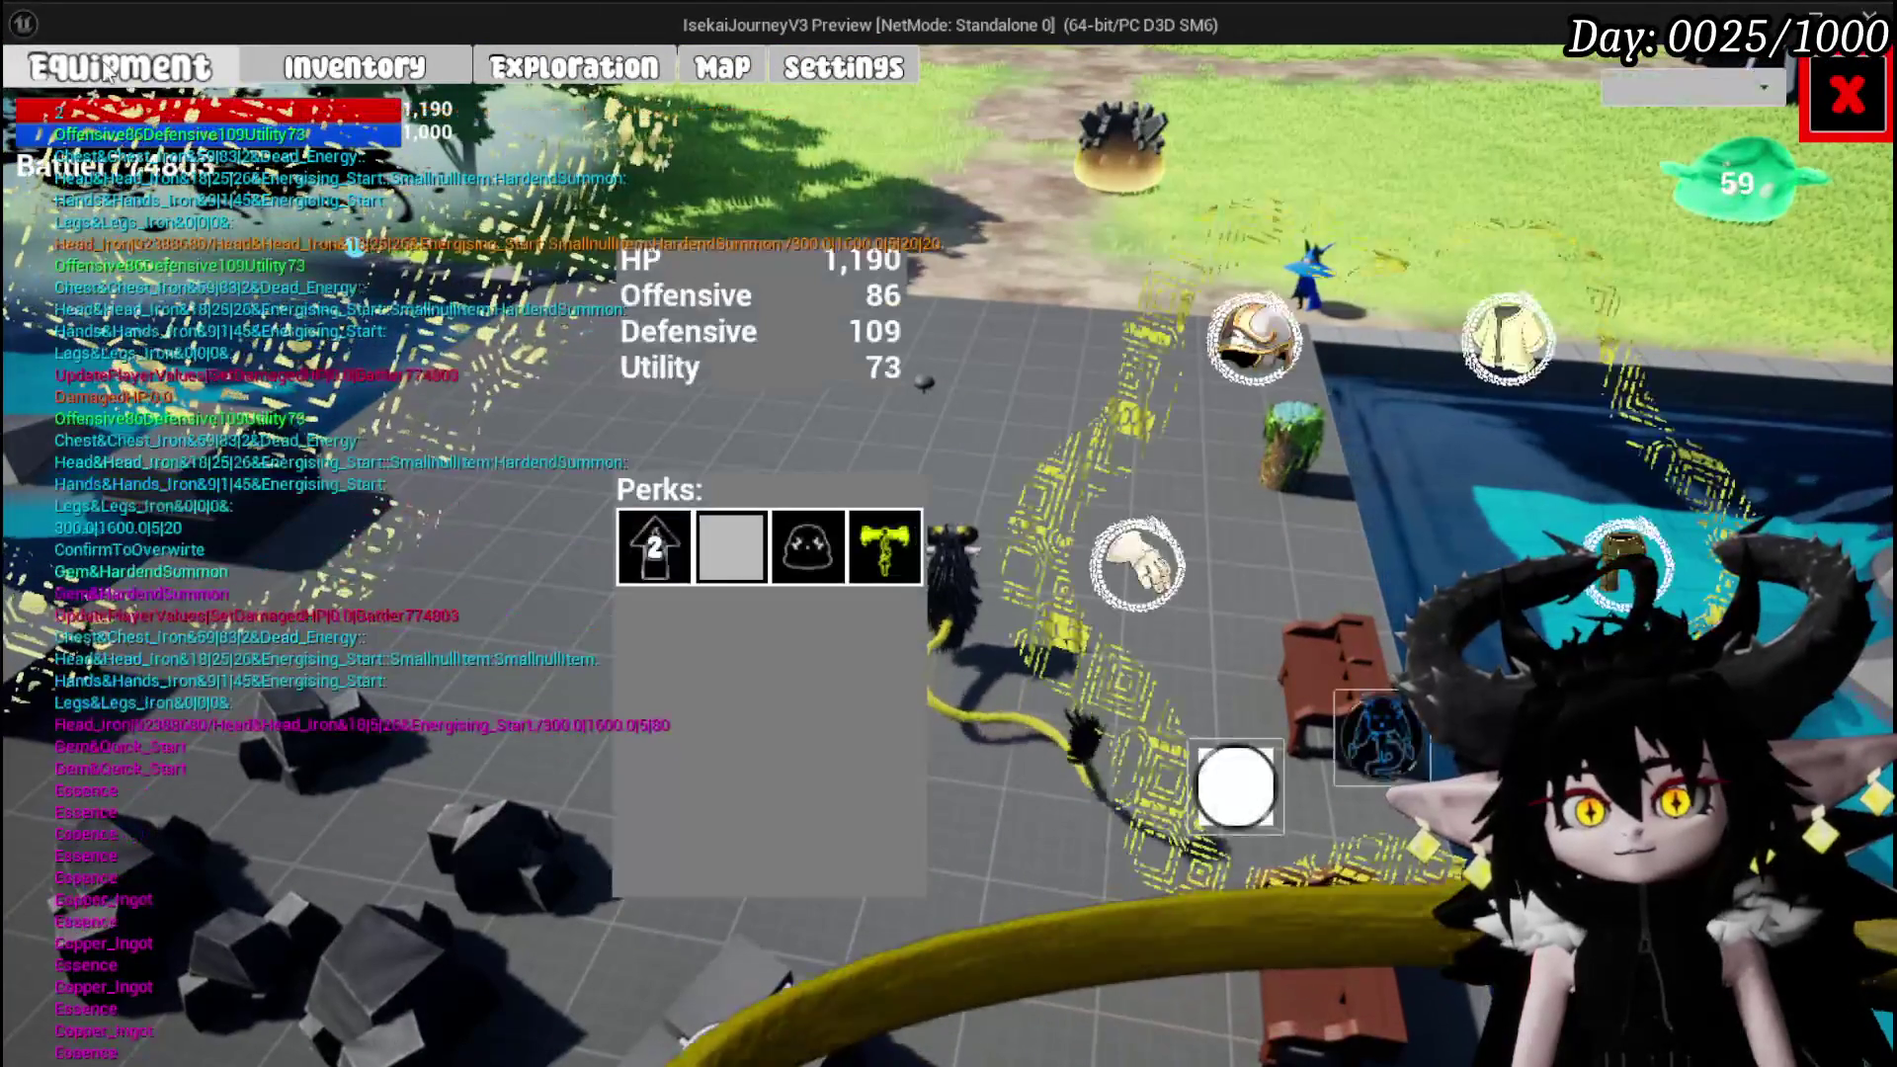
mouse_move(1476, 385)
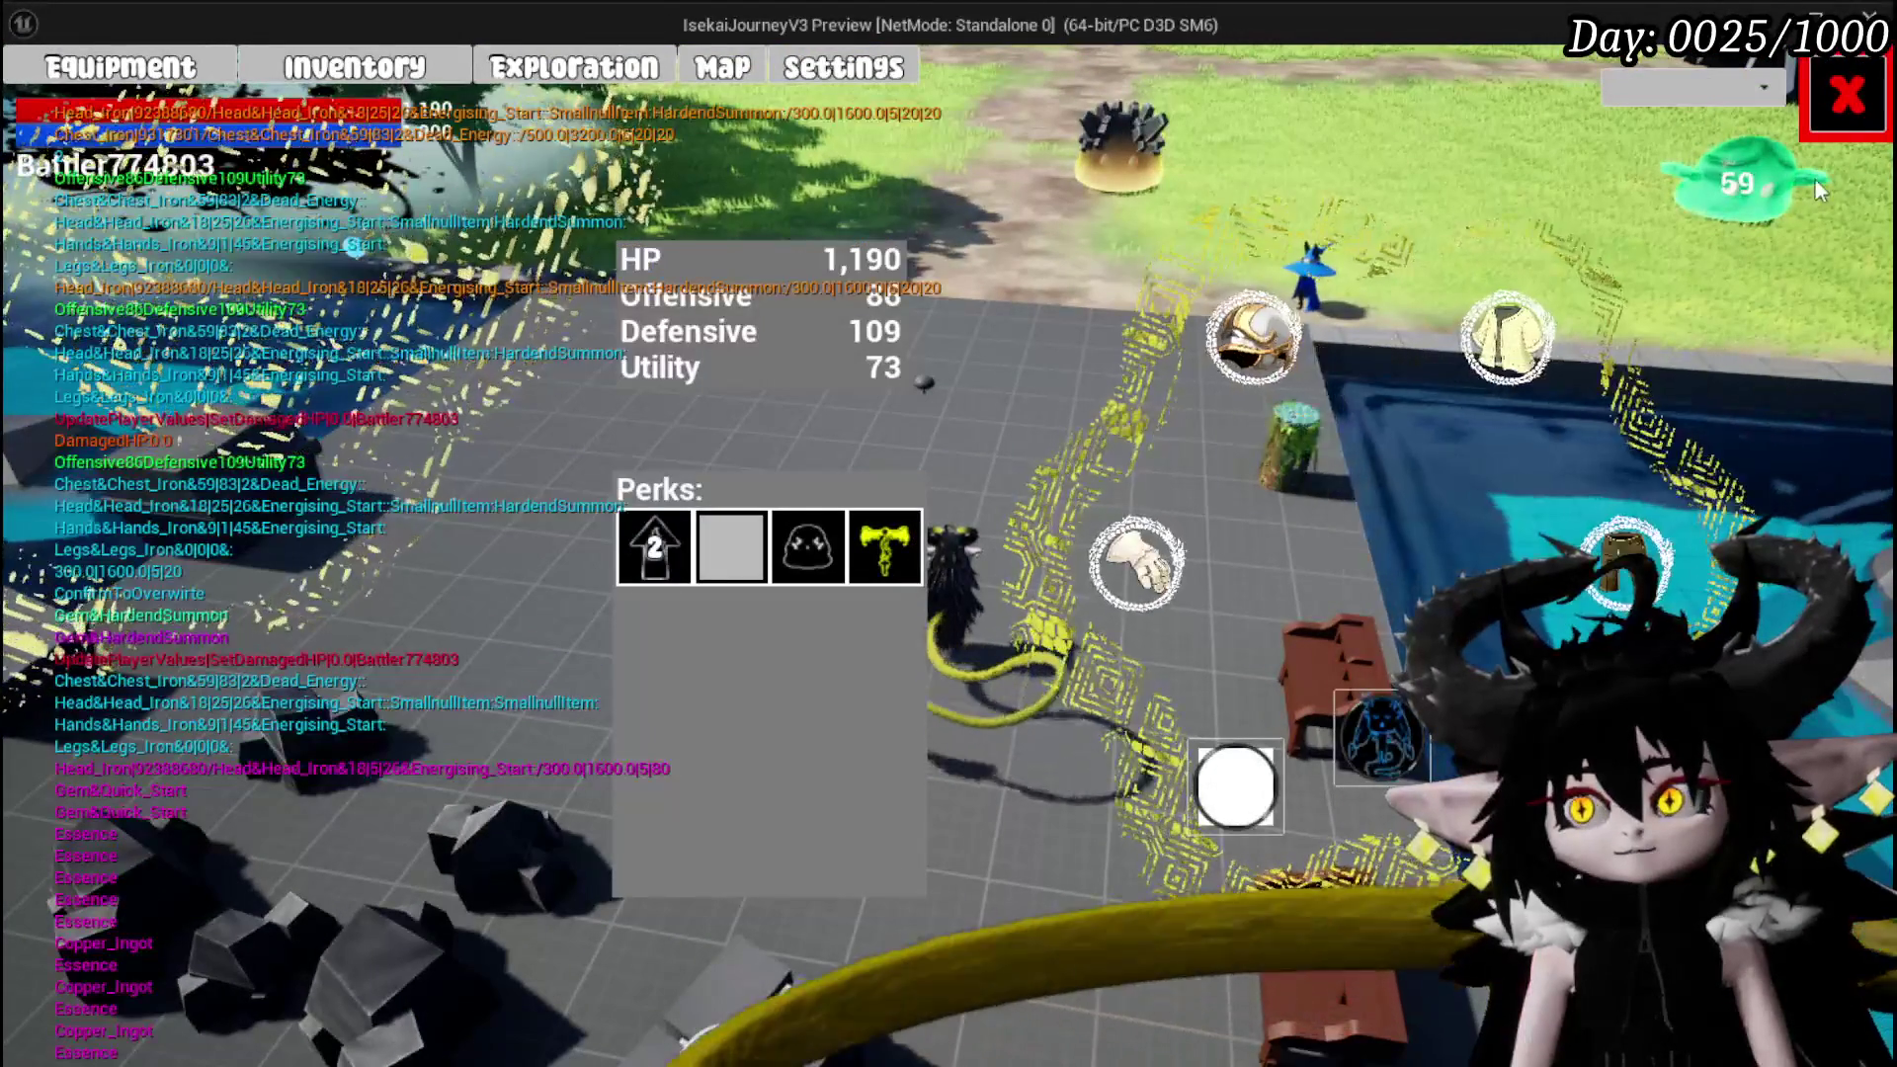
key("Tab")
Save the game from the settings menu and resume play
key("w")
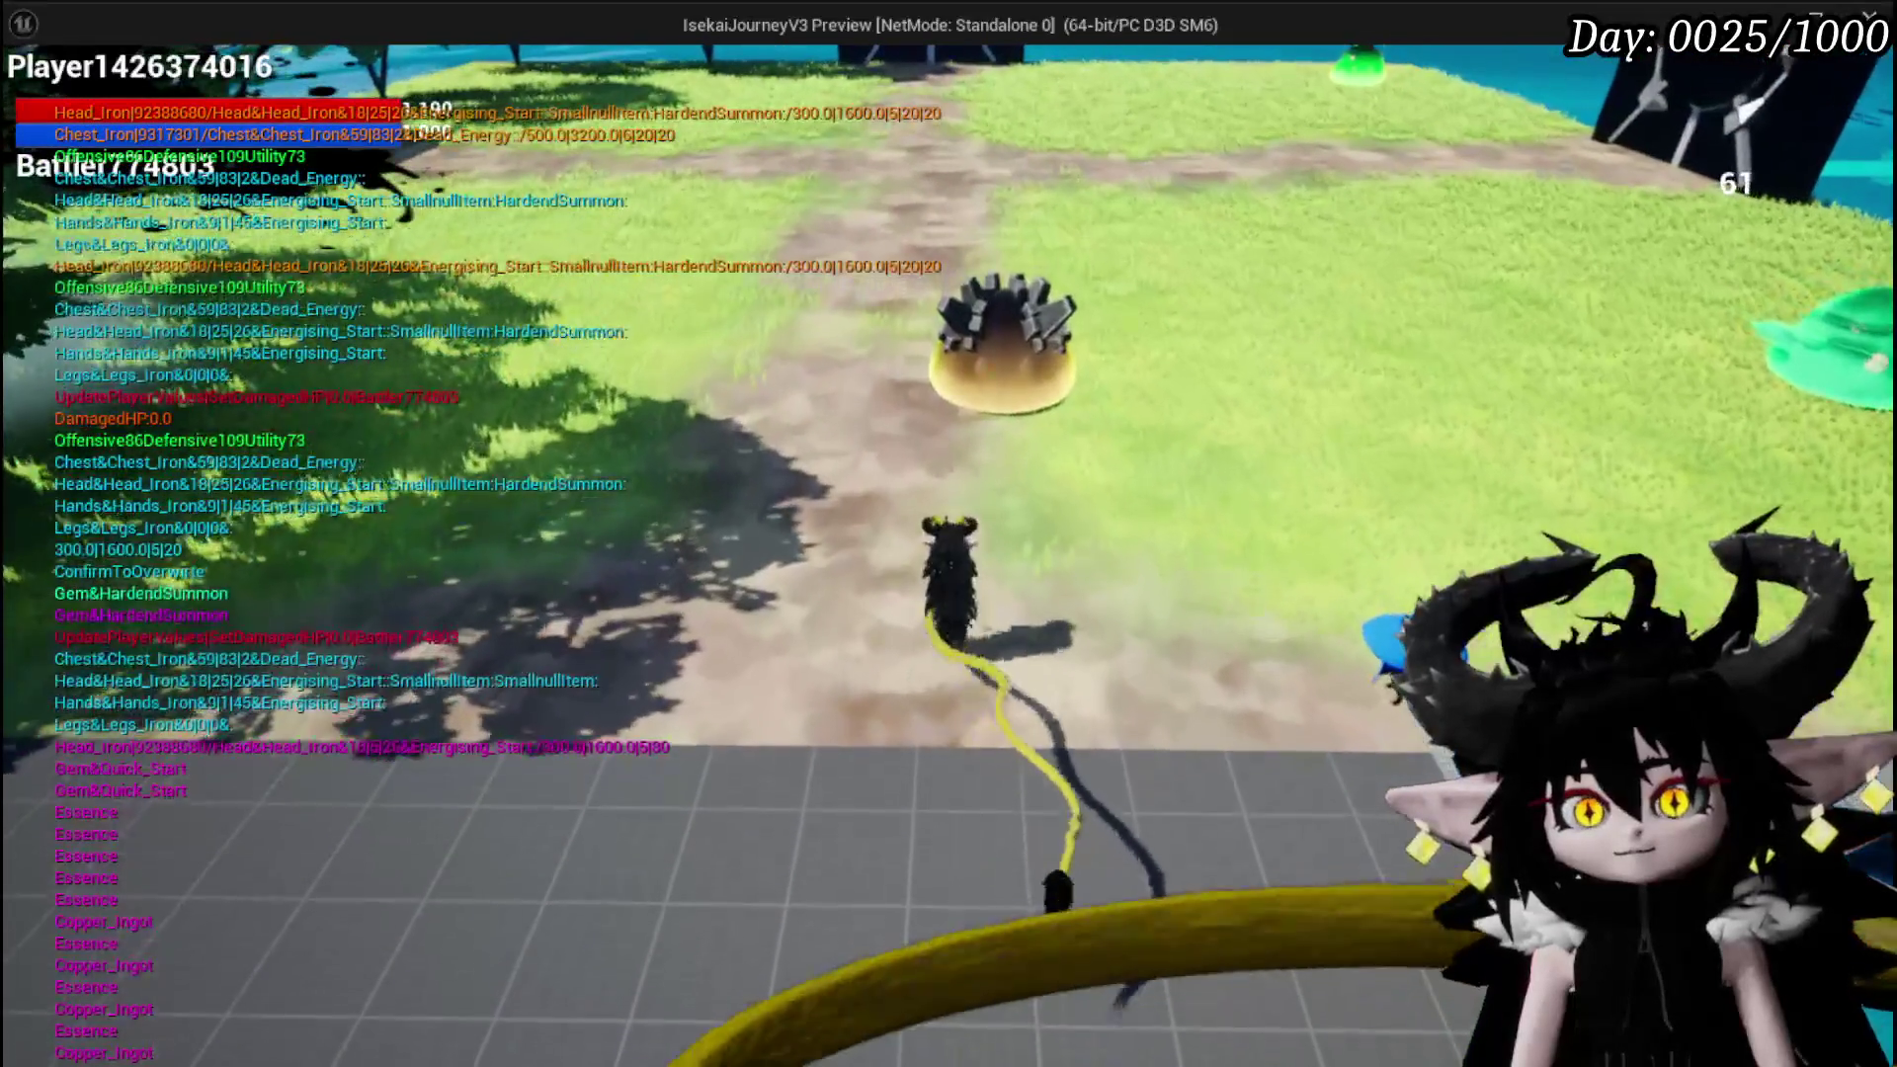
key("Escape")
left_click(970, 542)
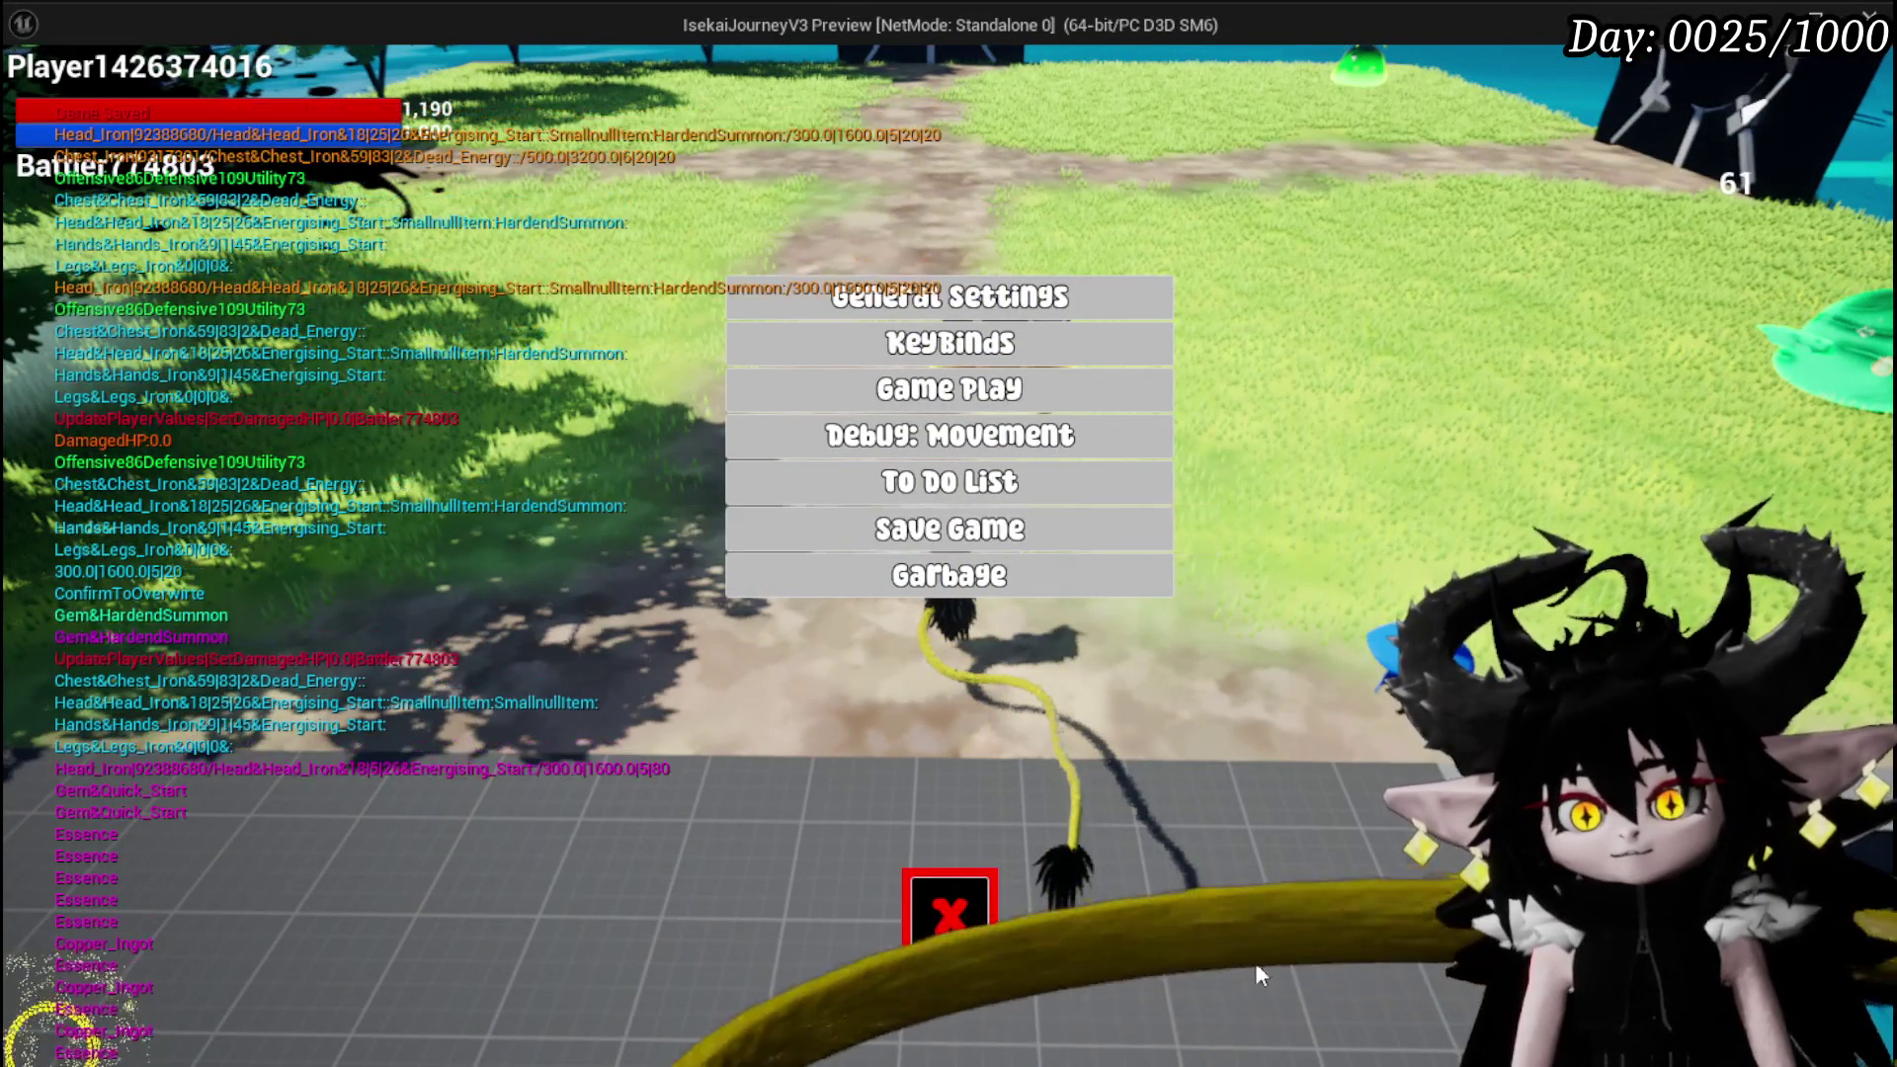
left_click(952, 934)
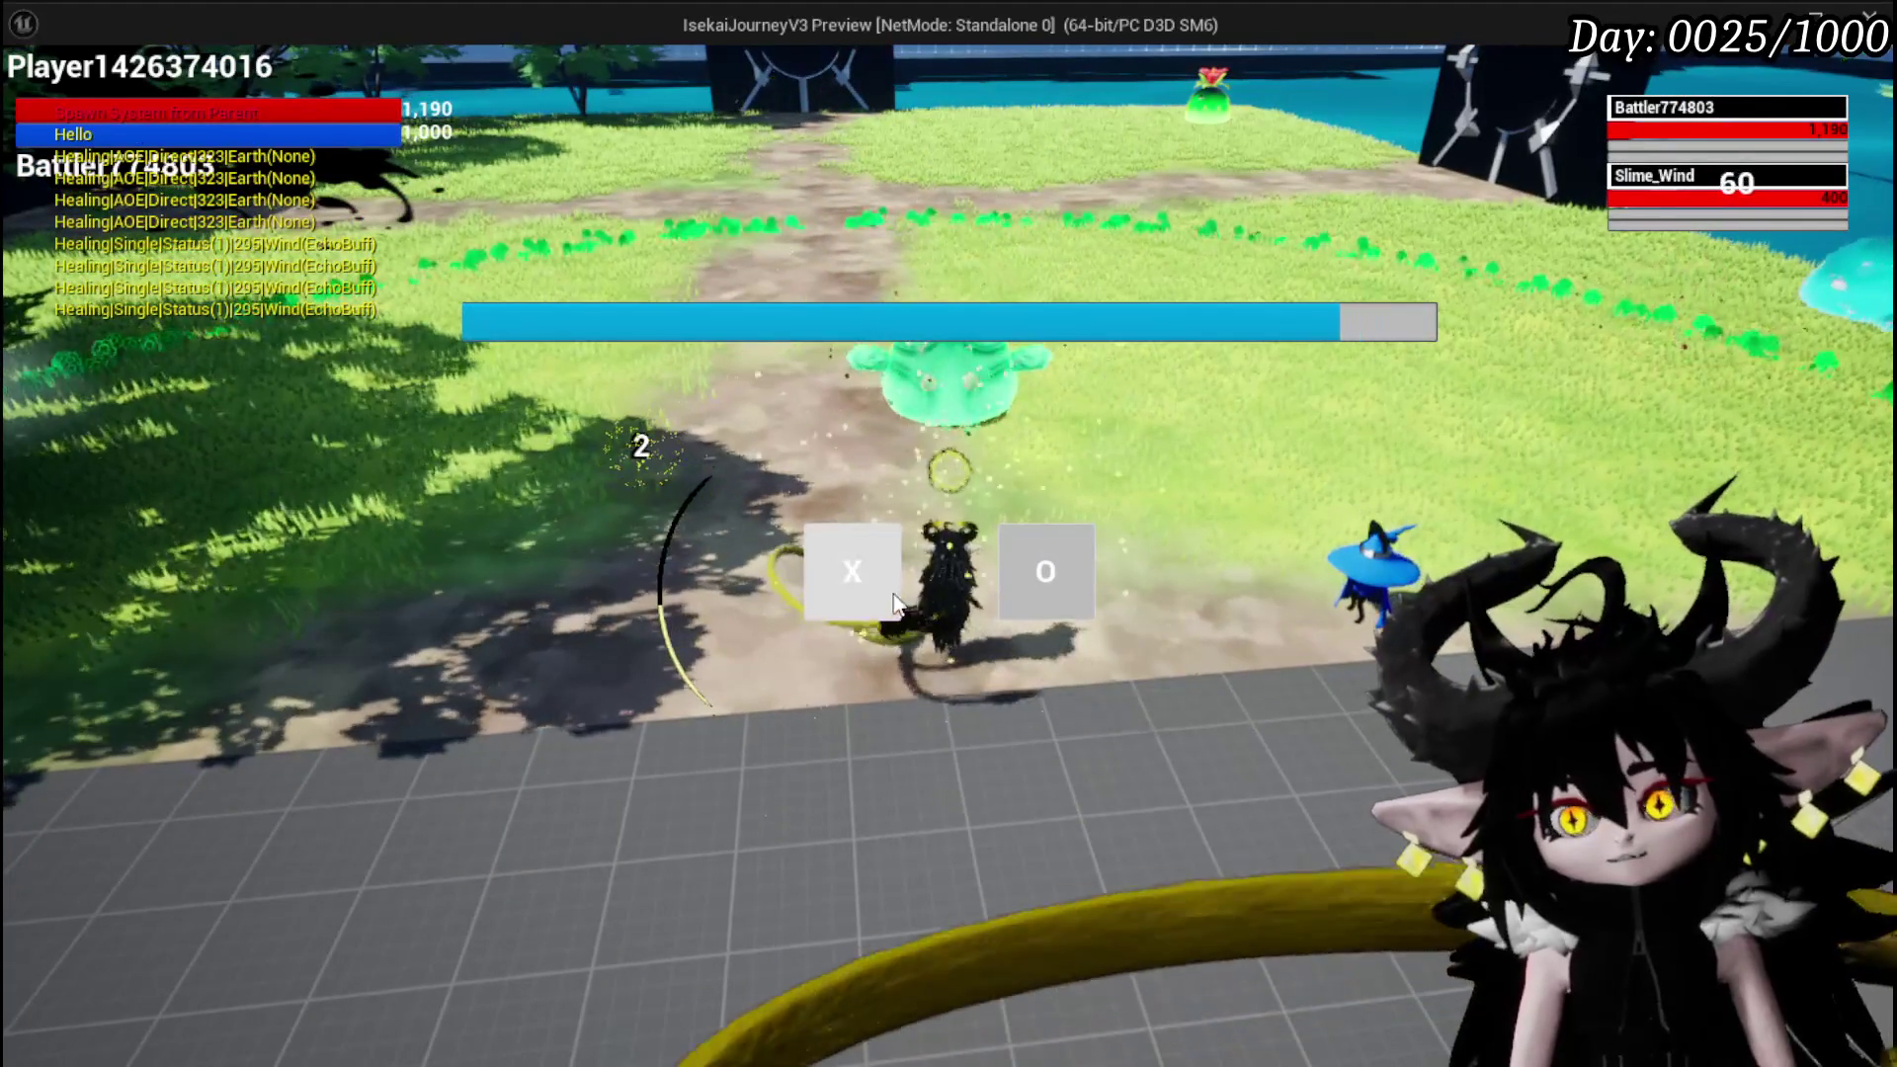
Attack the Slime_Wind, cast the Support Summon card on its target, then stop the play-test
left_click(897, 601)
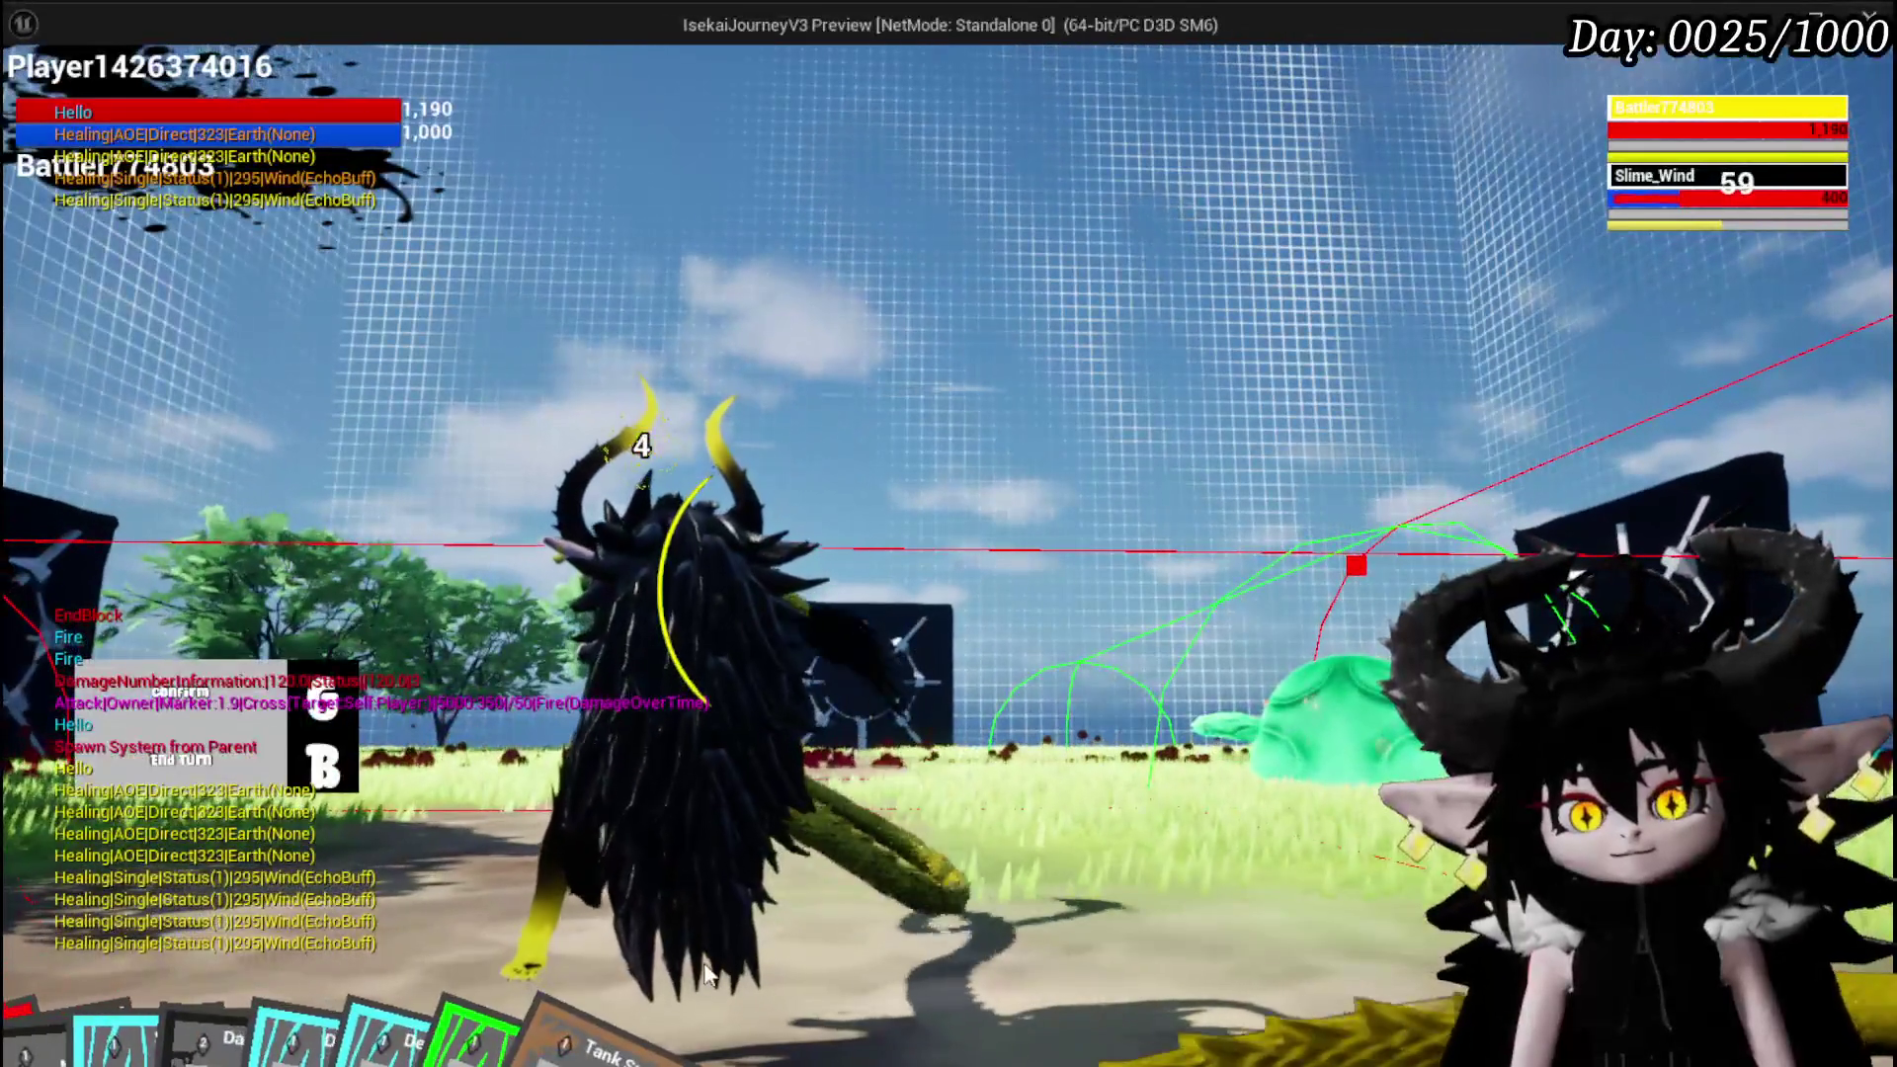
mouse_move(976, 928)
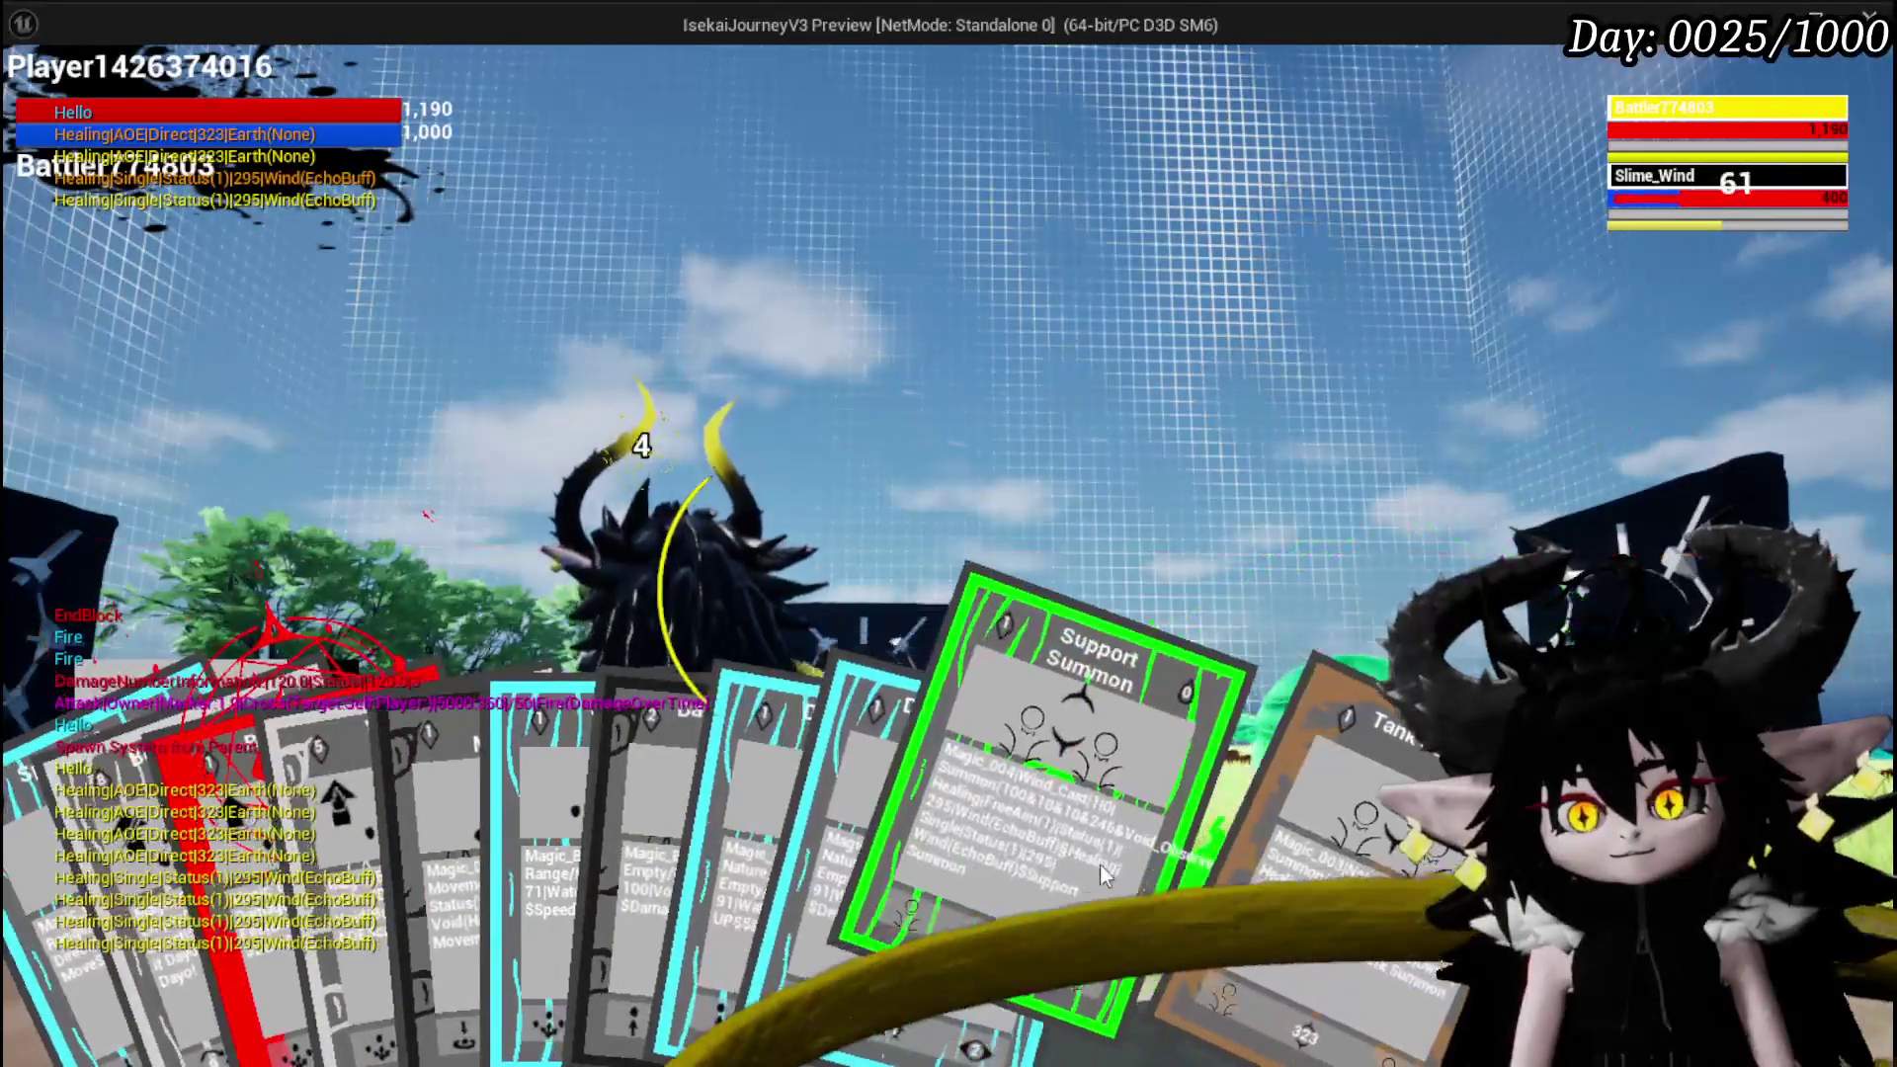
left_click(1089, 825)
key("g")
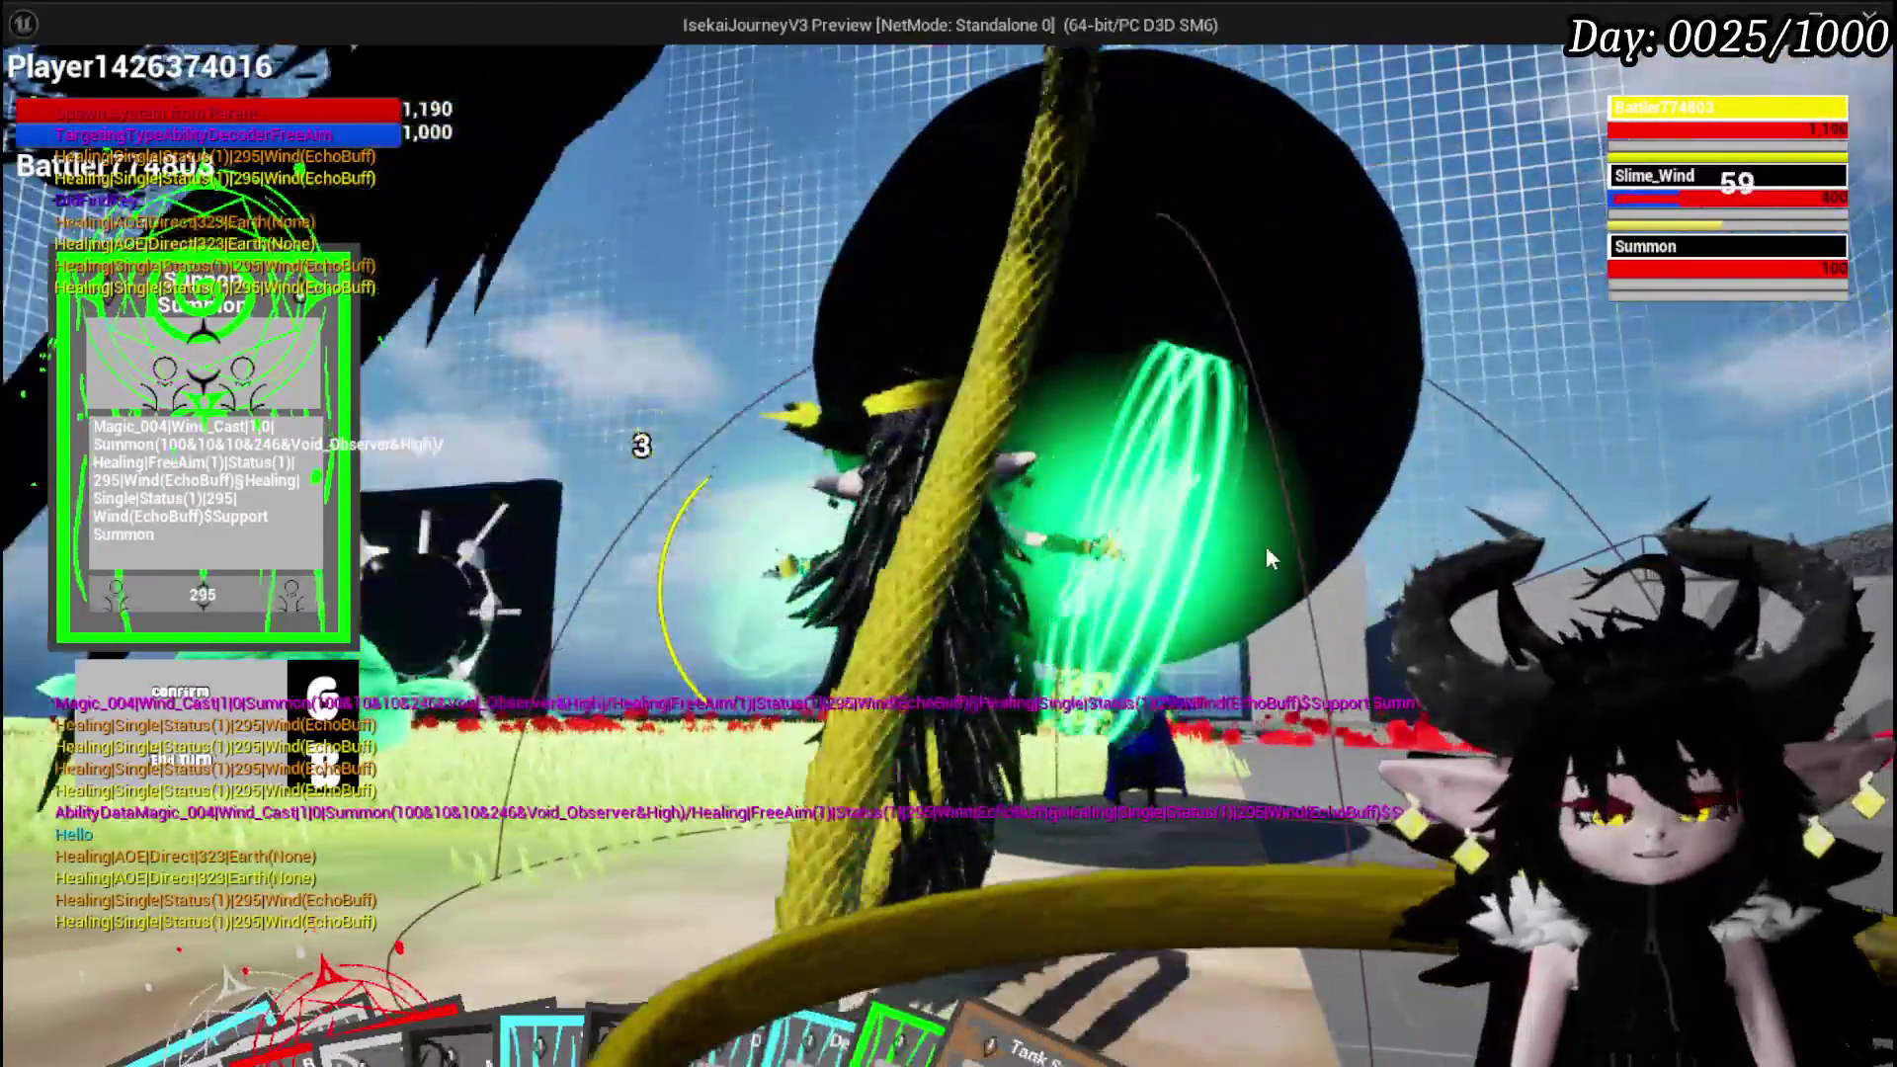
key("Escape")
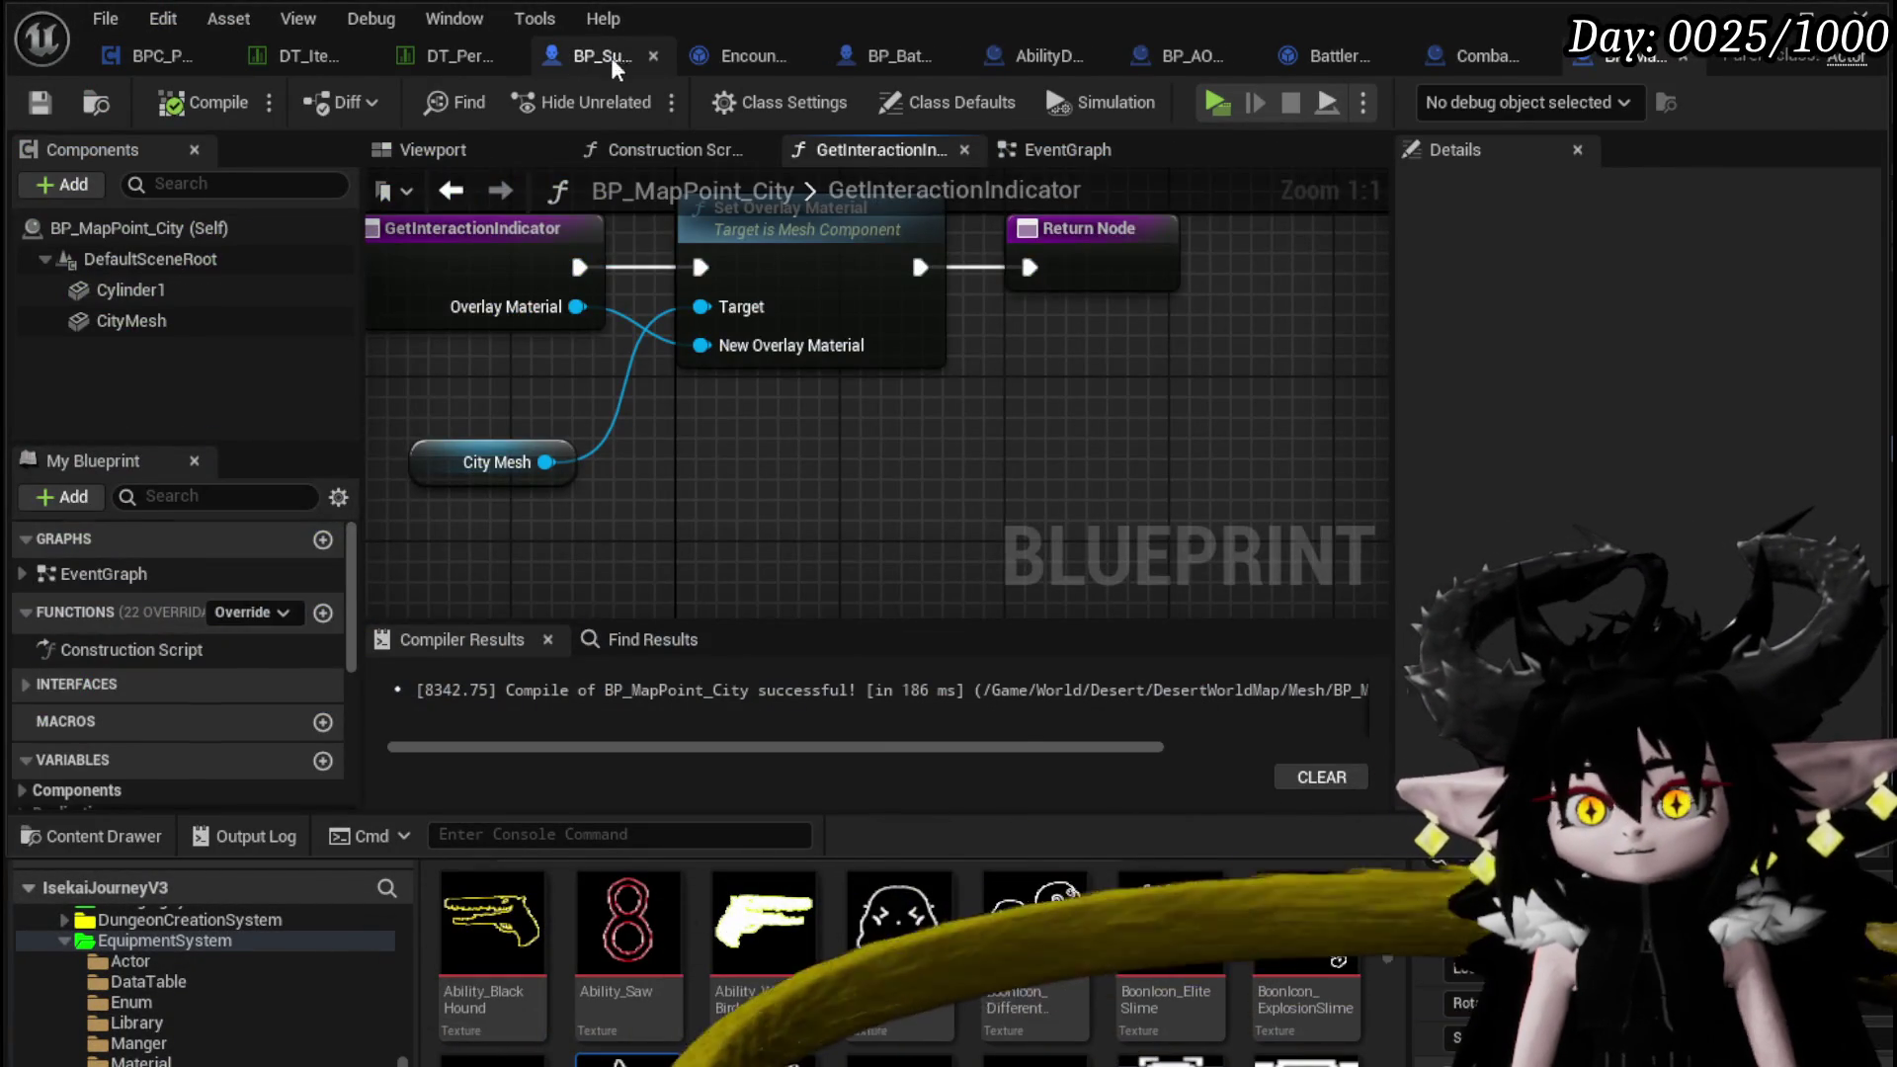
Inspect BP_Summon_Base's EventGraph, selecting the HP SET nodes and the GET [0] conversion
left_click(605, 56)
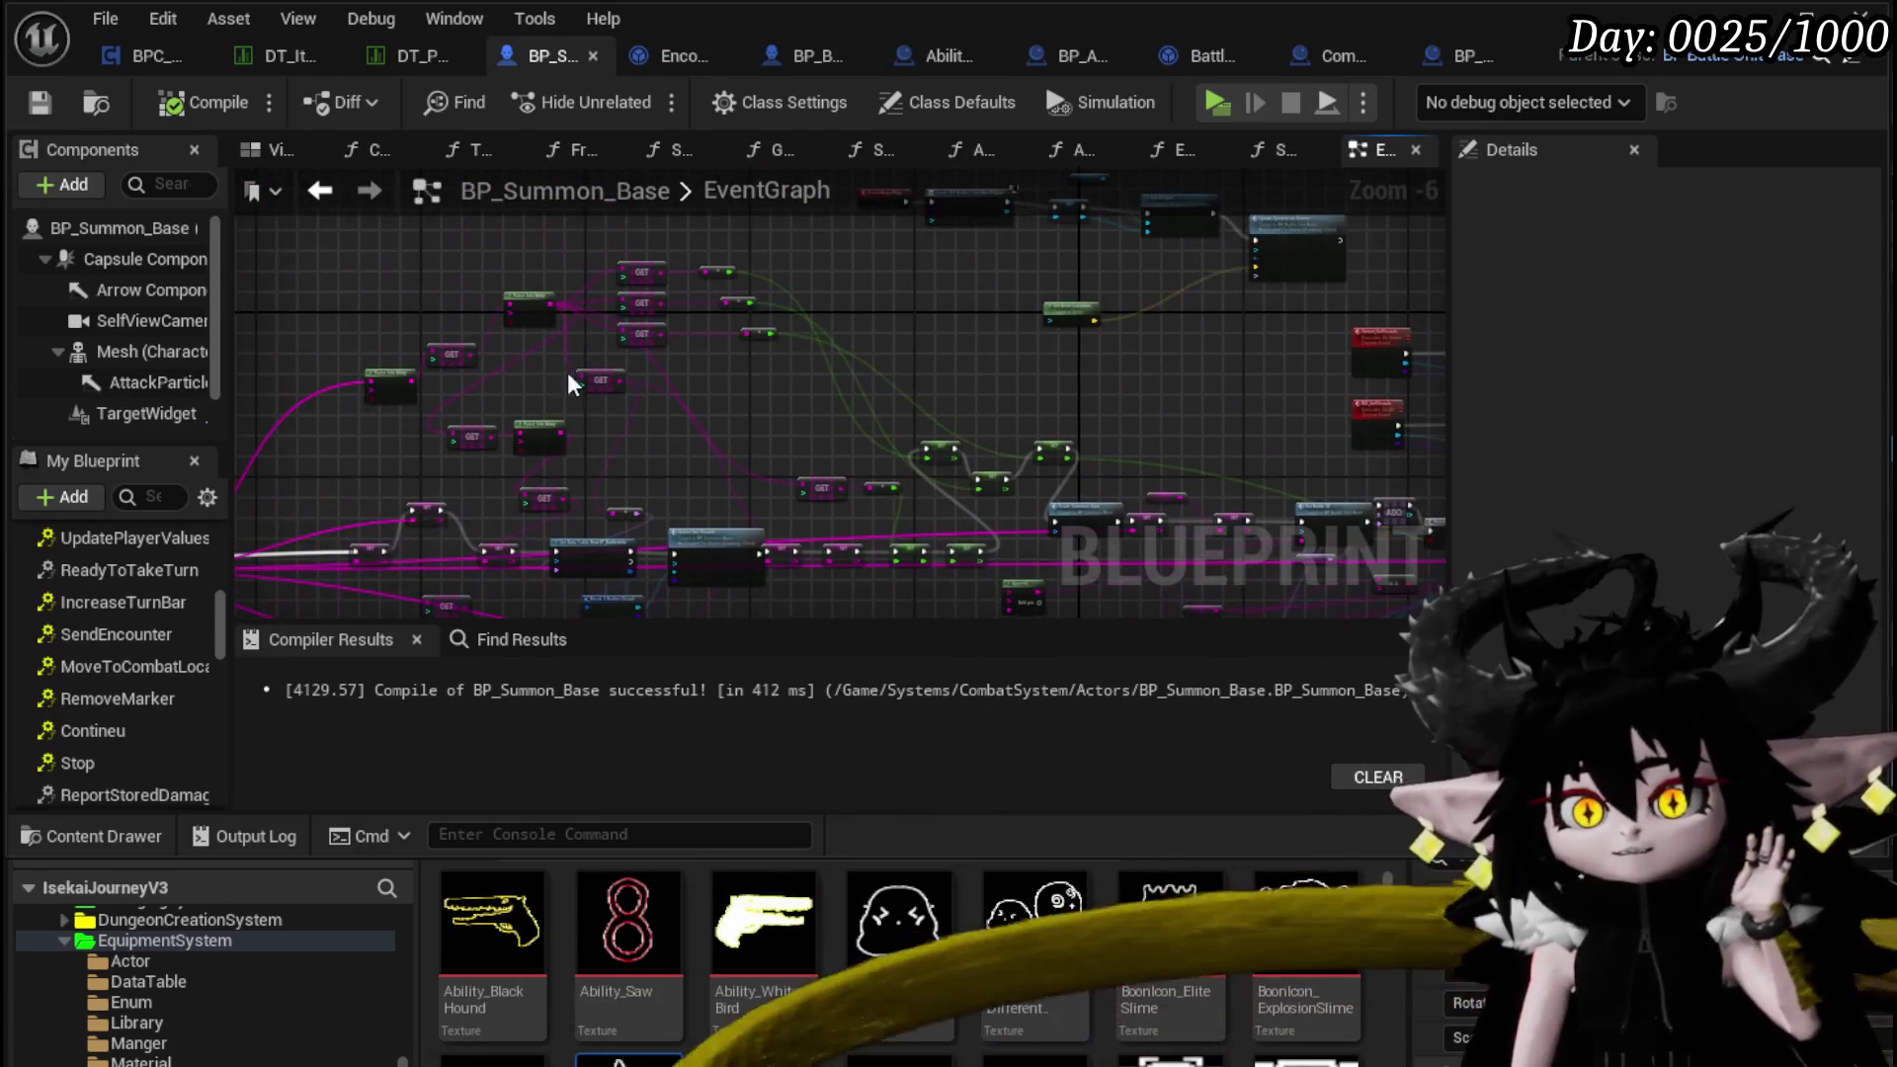
scroll(697, 322, "up", 4)
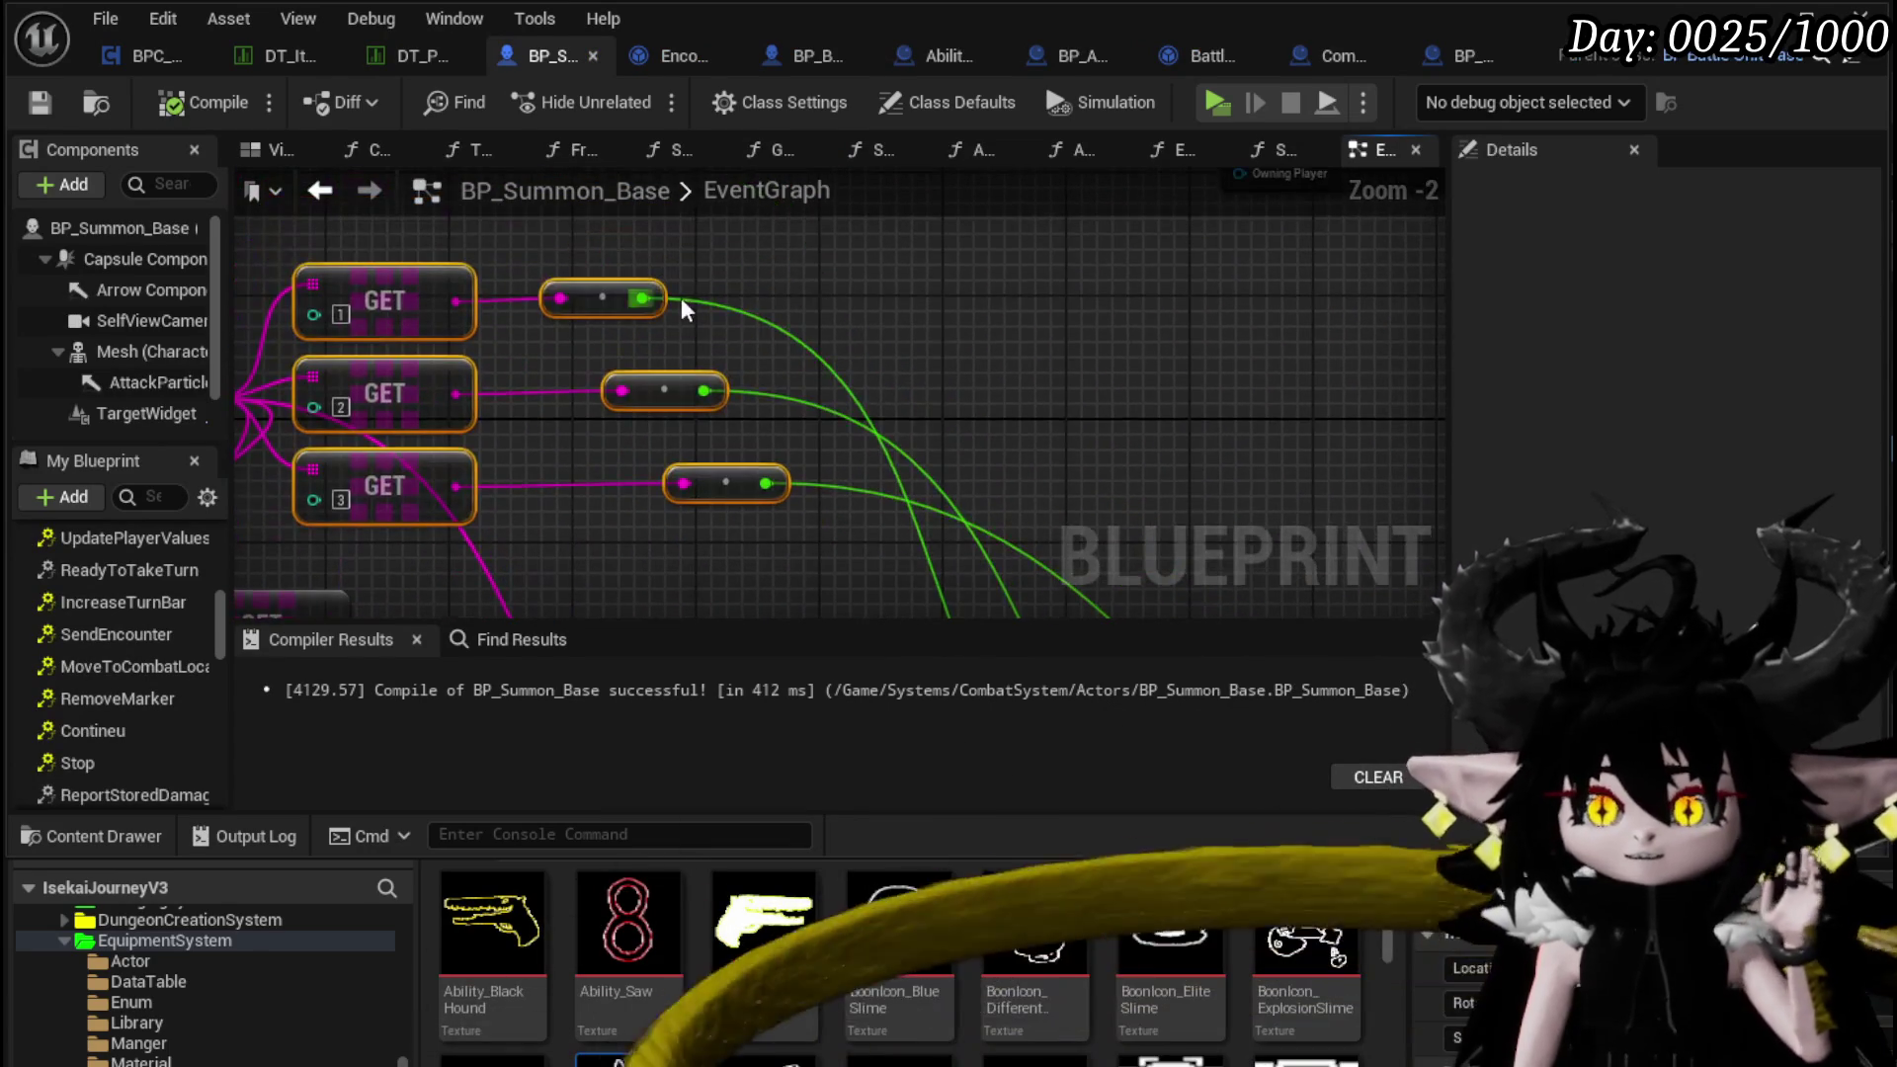
scroll(901, 361, "down", 3)
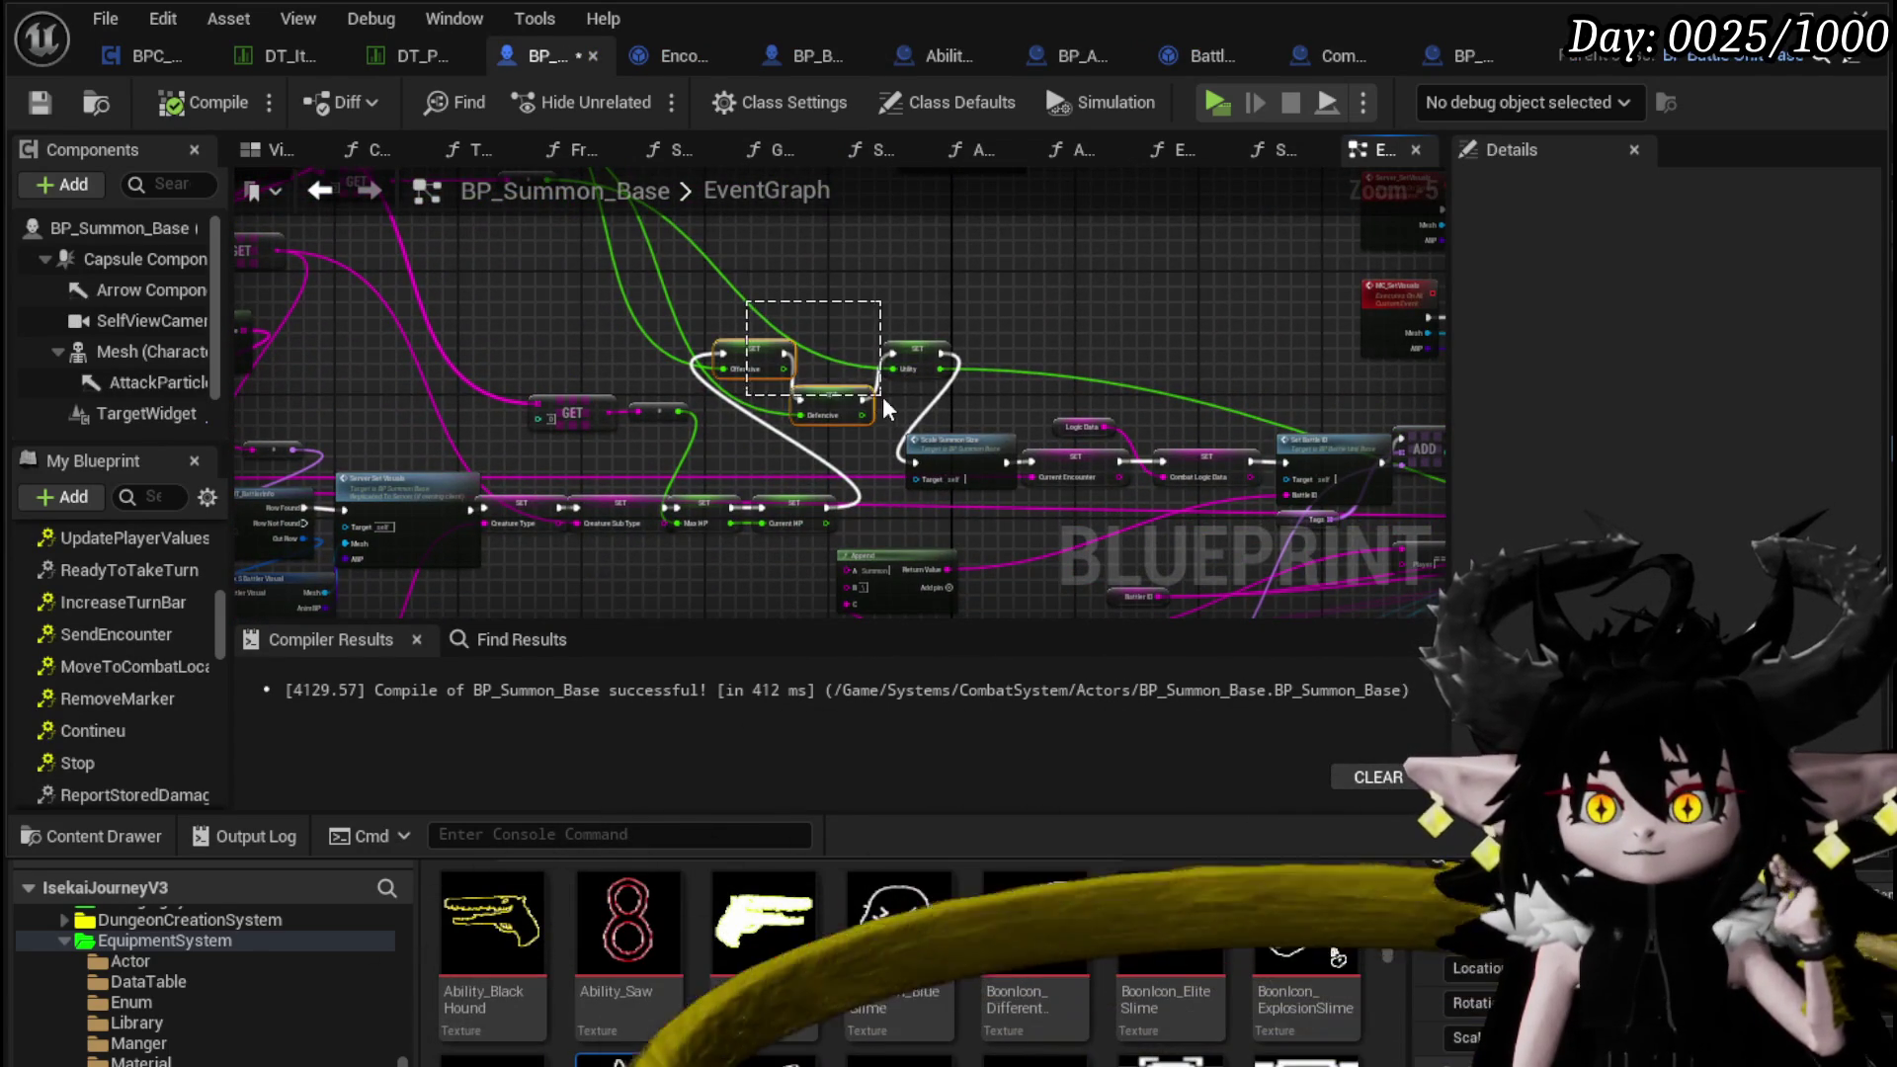
left_click_drag(607, 312, 740, 455)
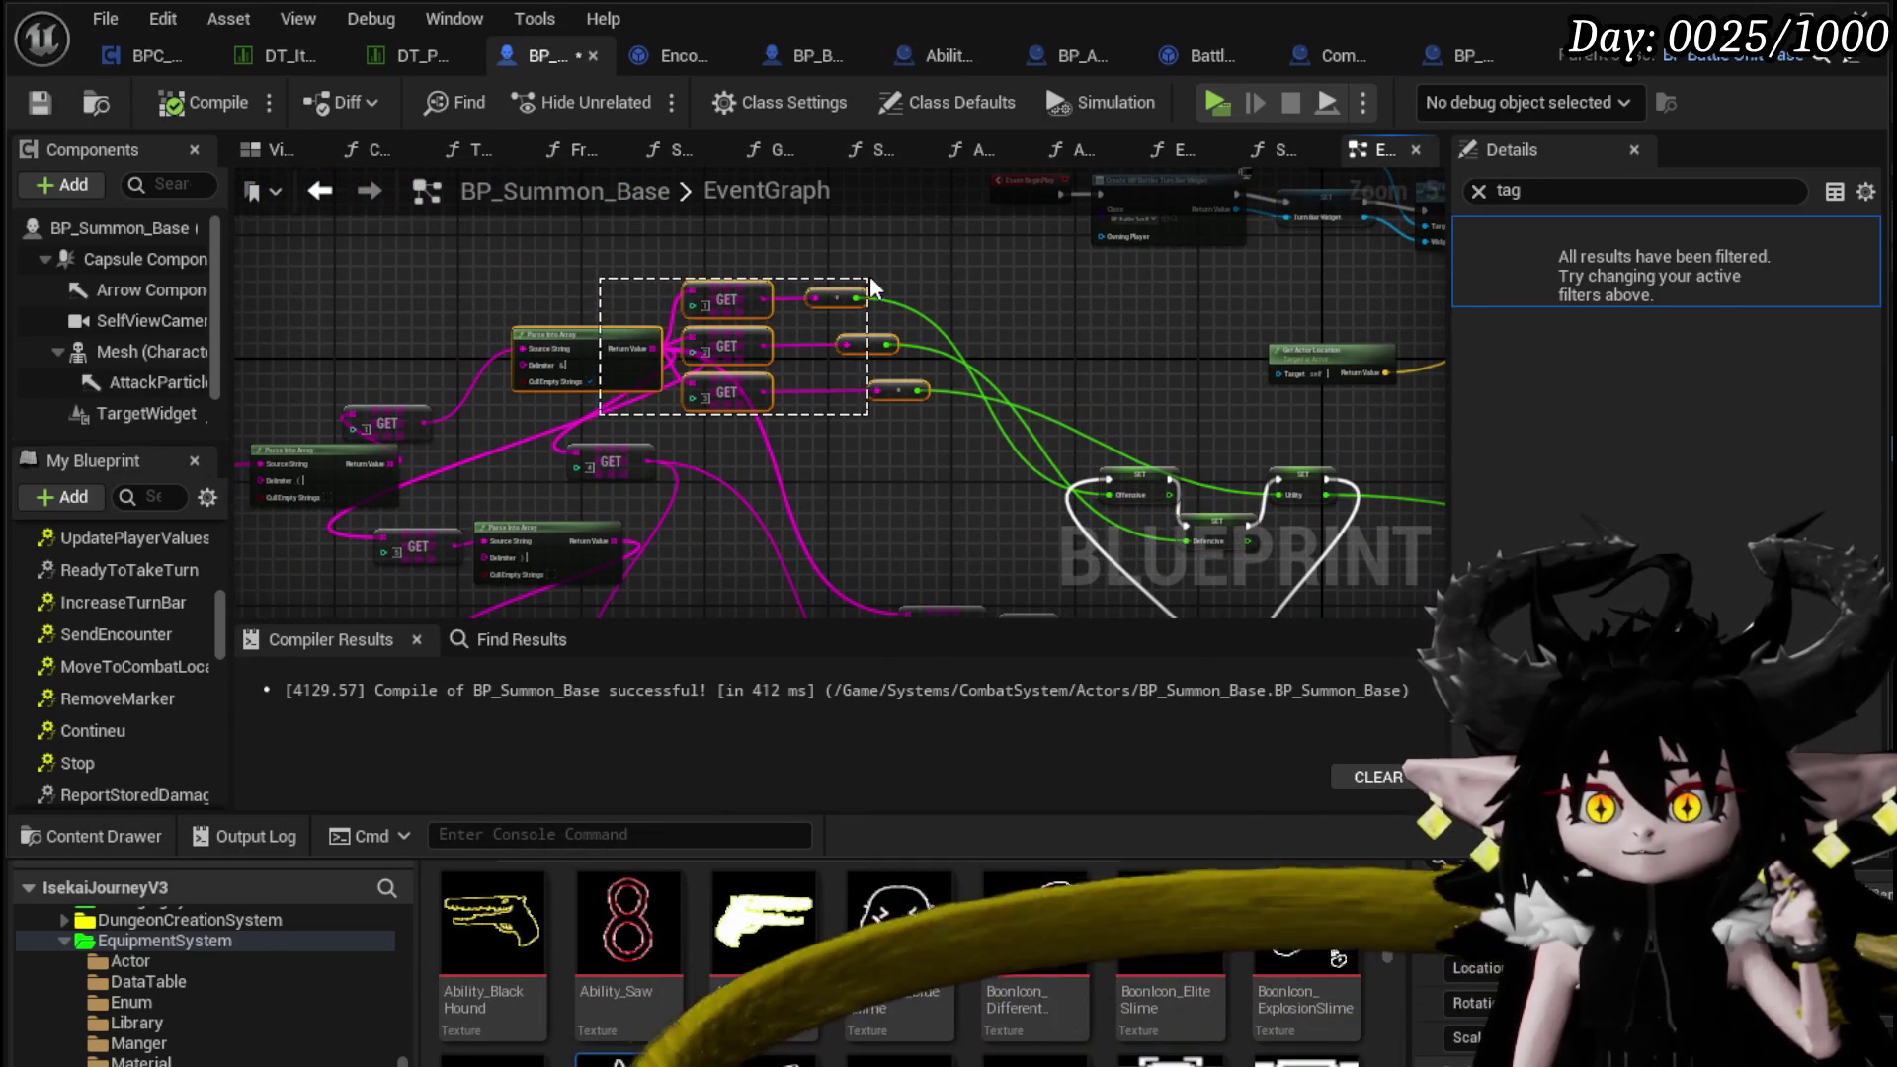
left_click_drag(573, 348, 499, 319)
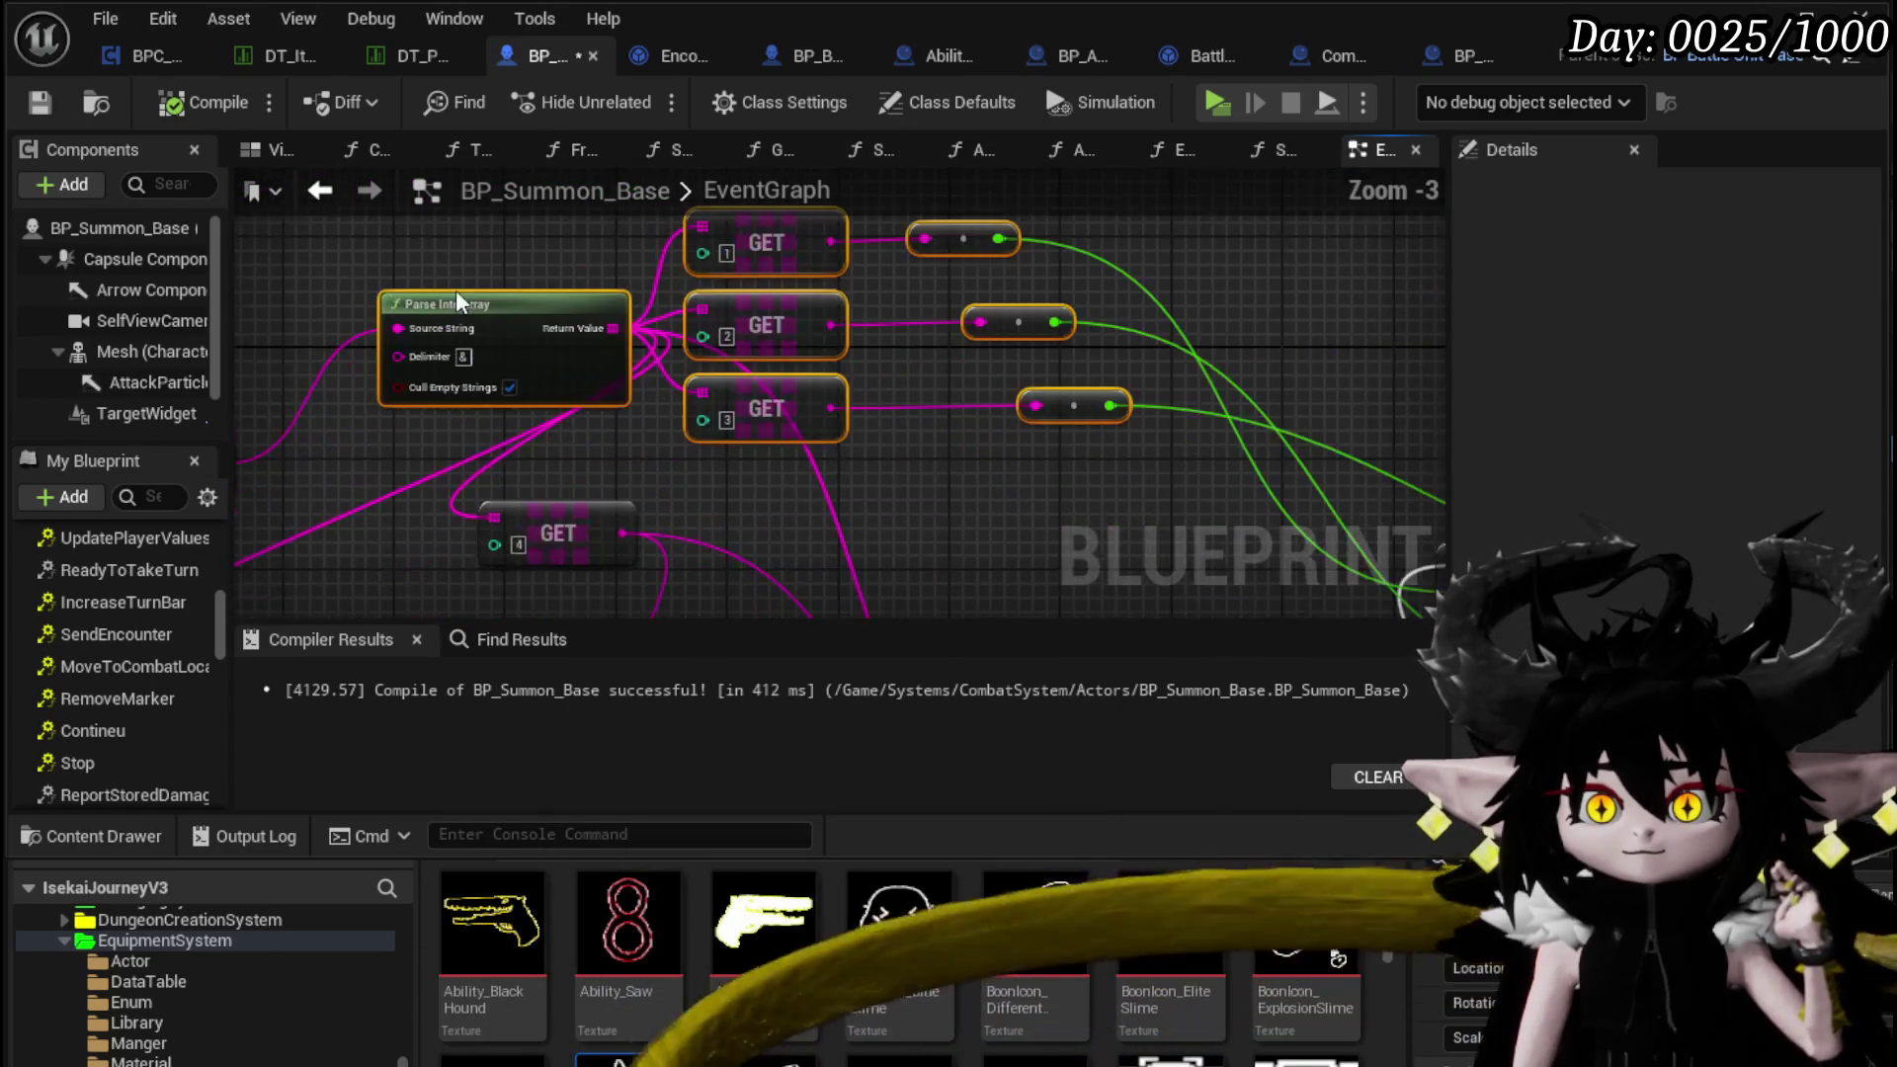
left_click_drag(791, 361, 450, 288)
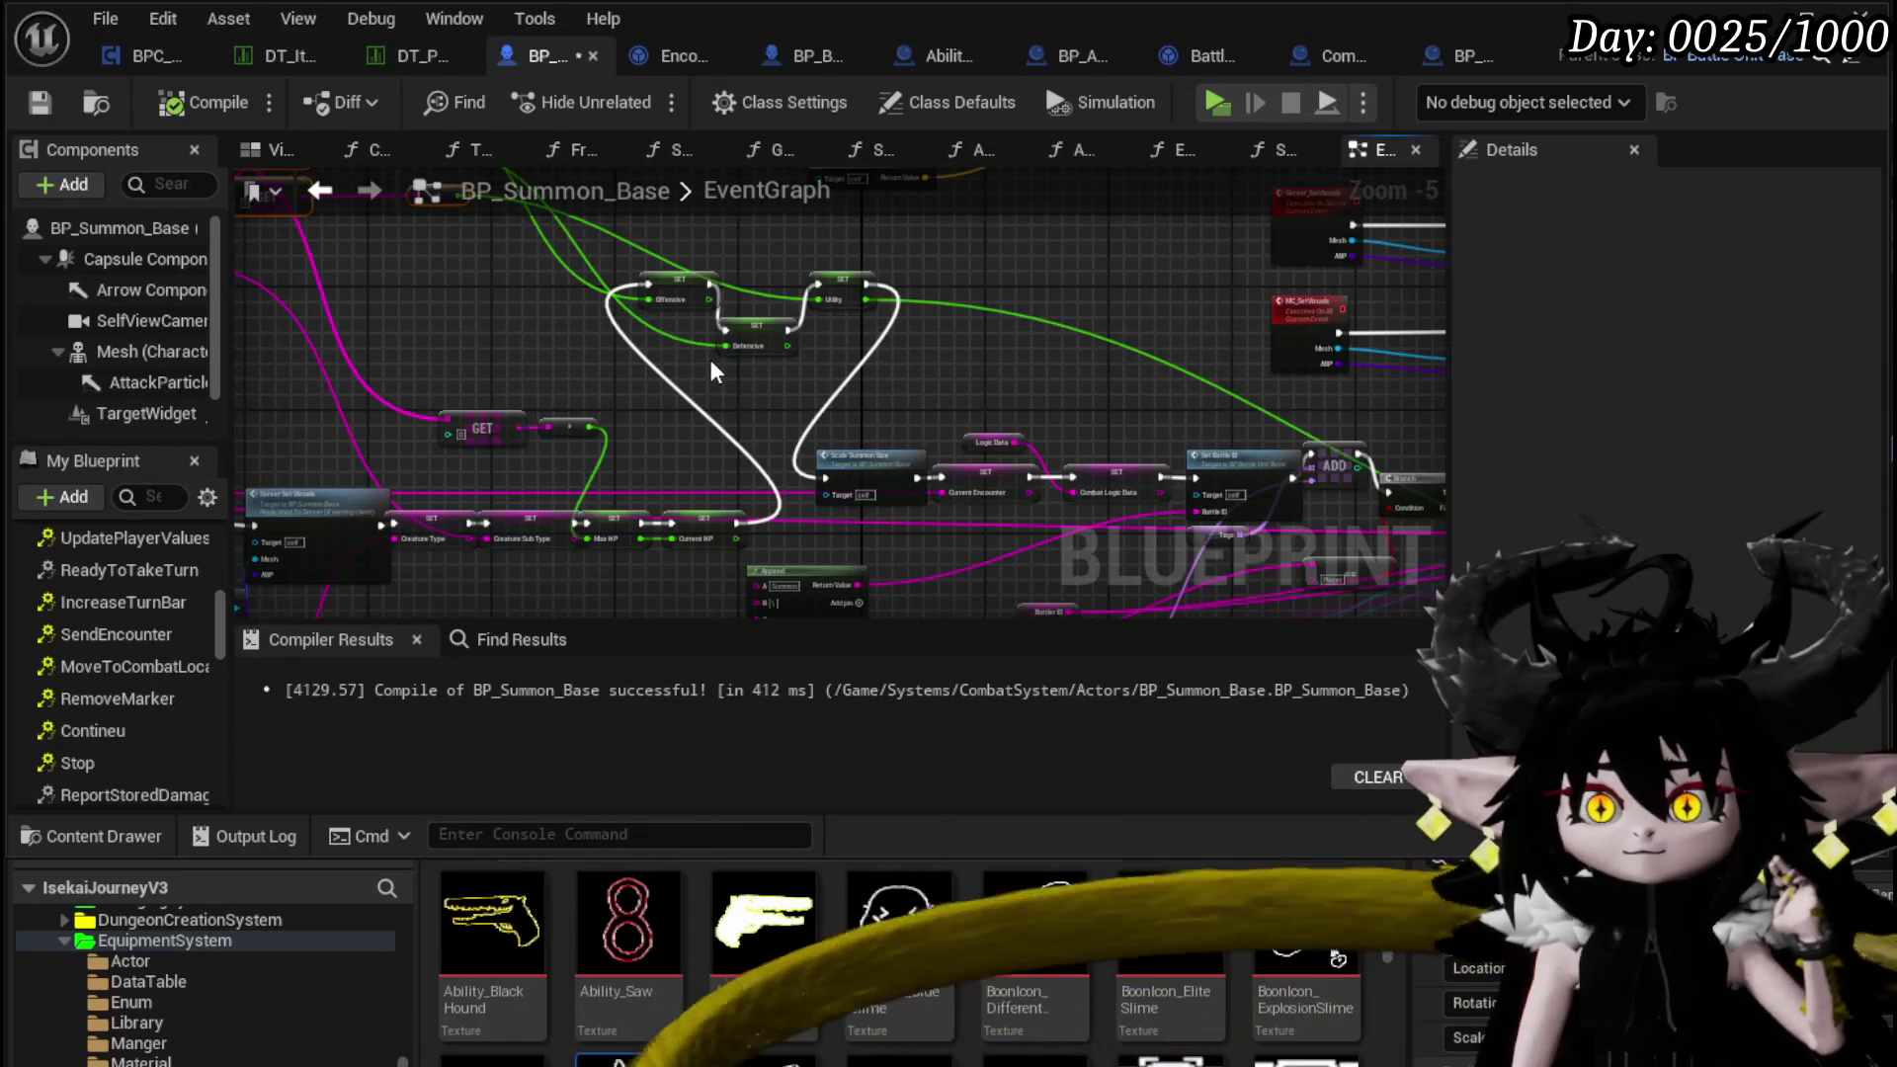
scroll(698, 397, "up", 2)
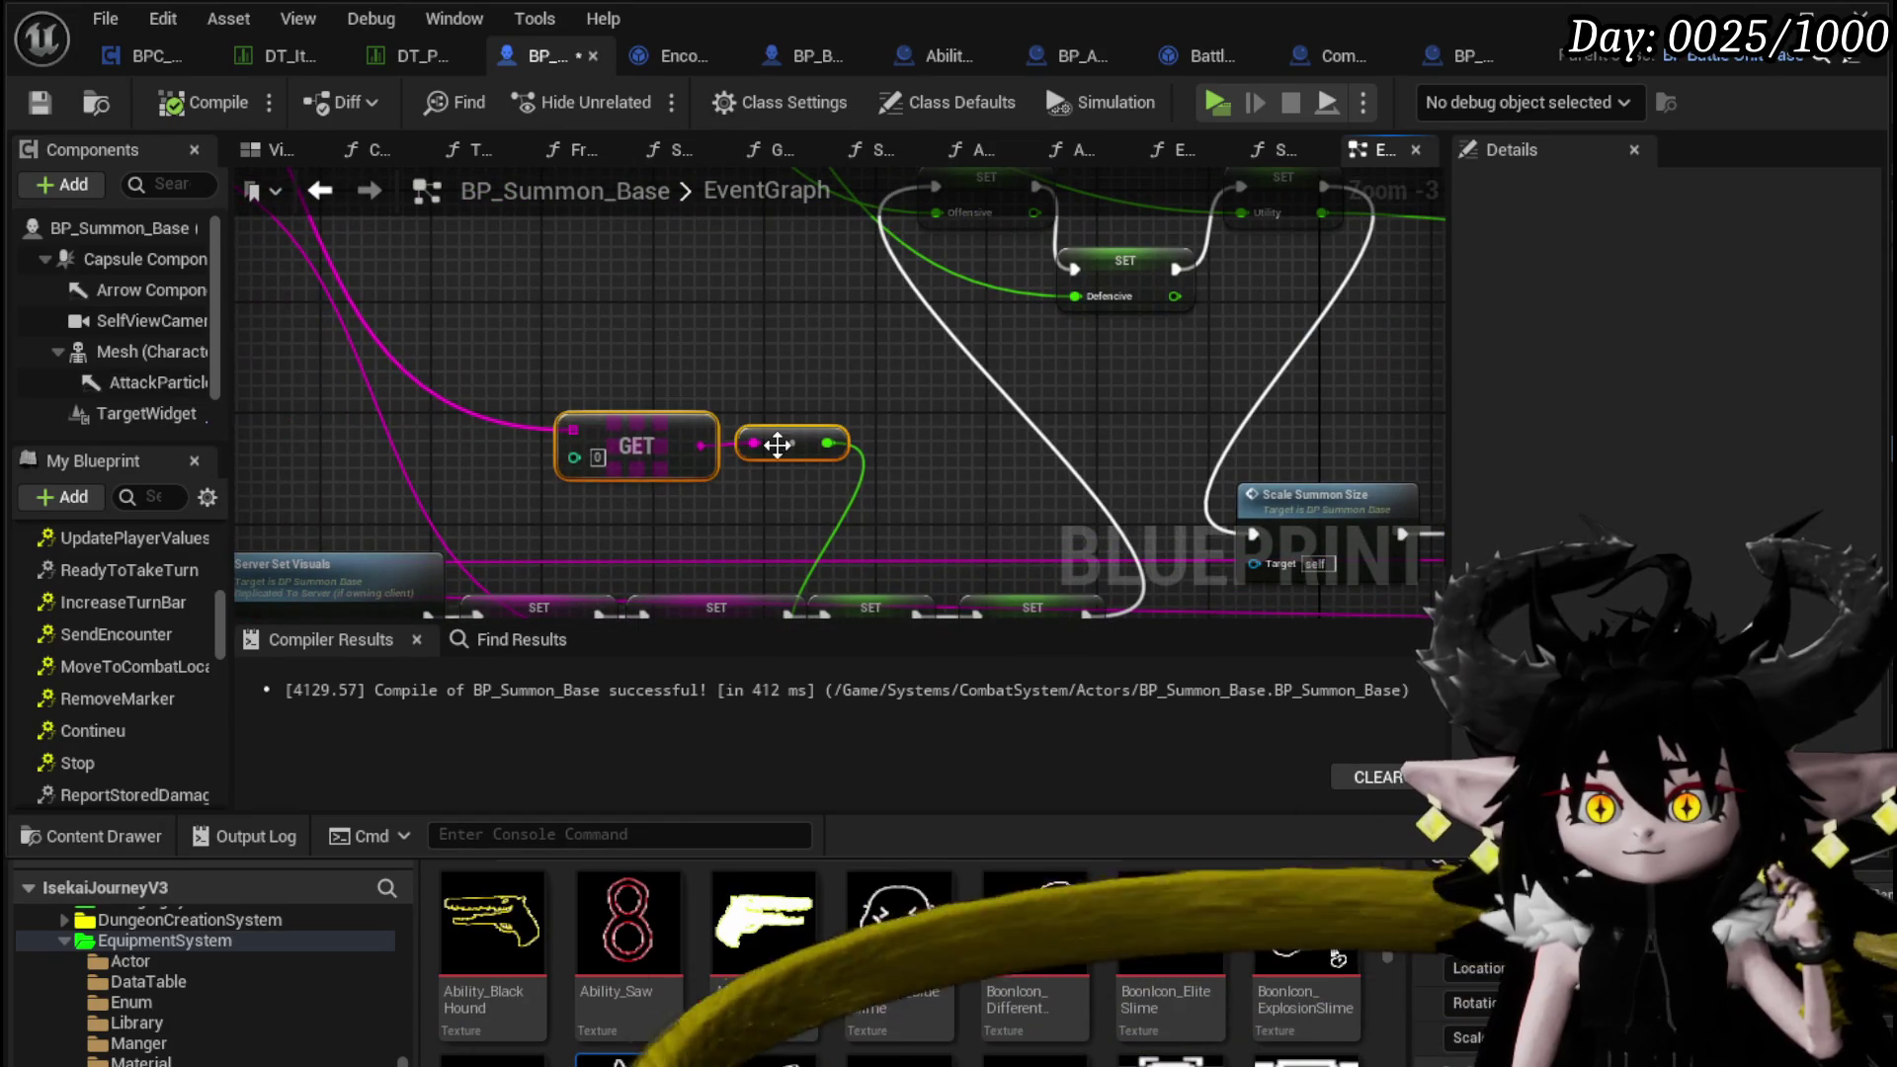
left_click_drag(776, 333, 732, 327)
left_click_drag(898, 518, 899, 521)
left_click_drag(899, 521, 869, 312)
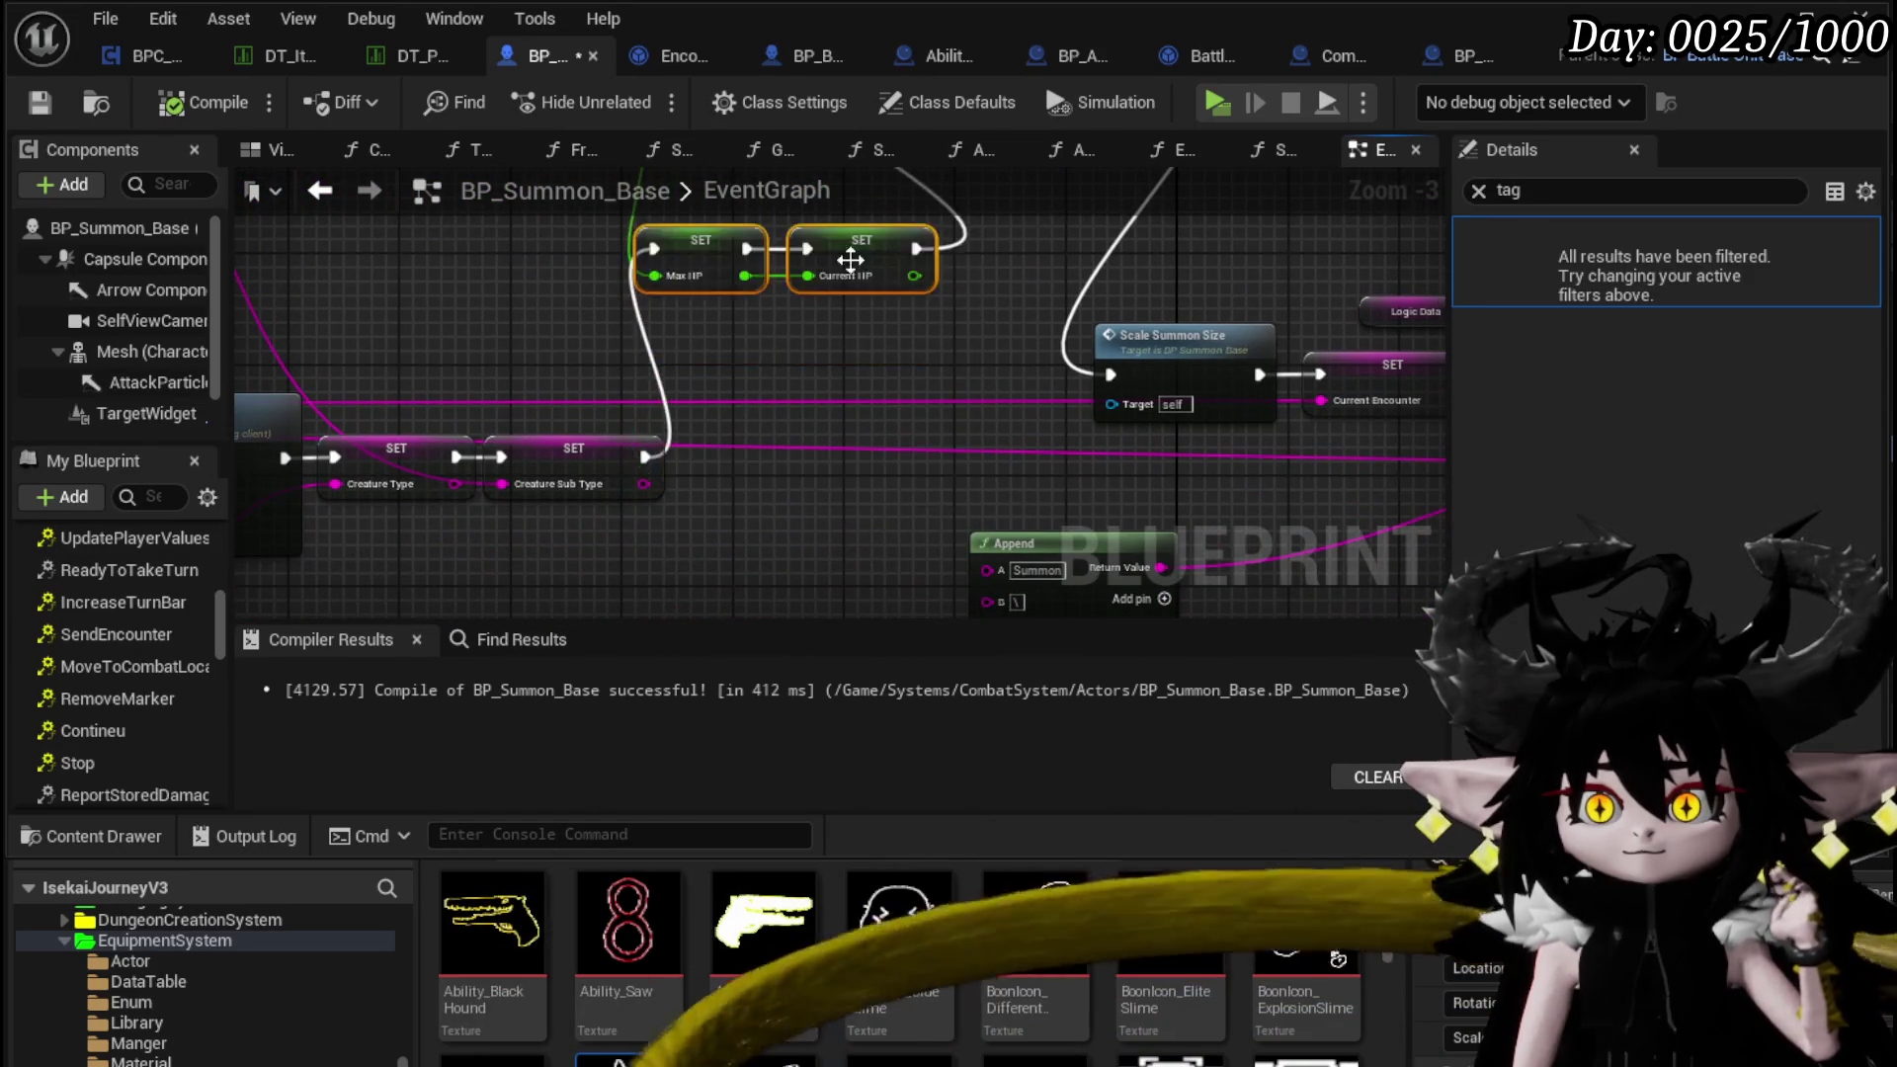
scroll(751, 464, "down", 2)
left_click_drag(652, 506, 751, 464)
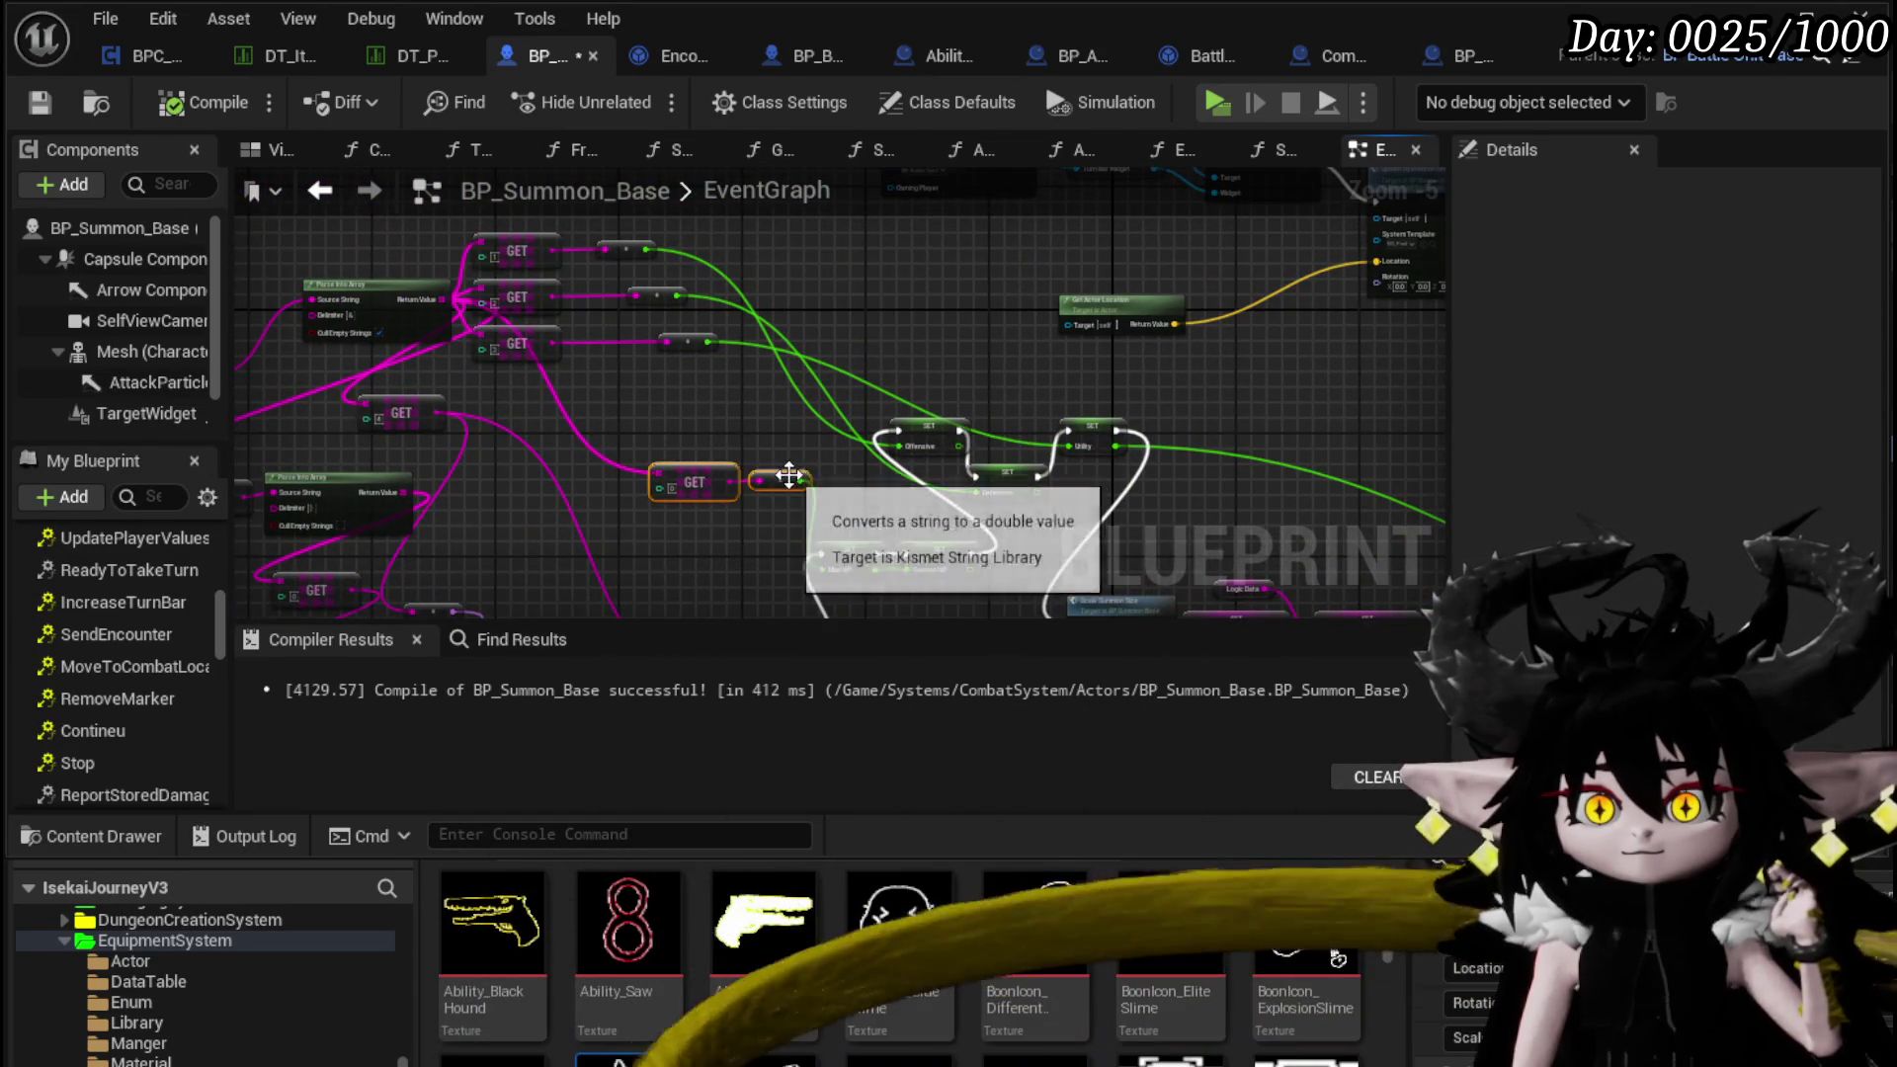
scroll(664, 385, "up", 3)
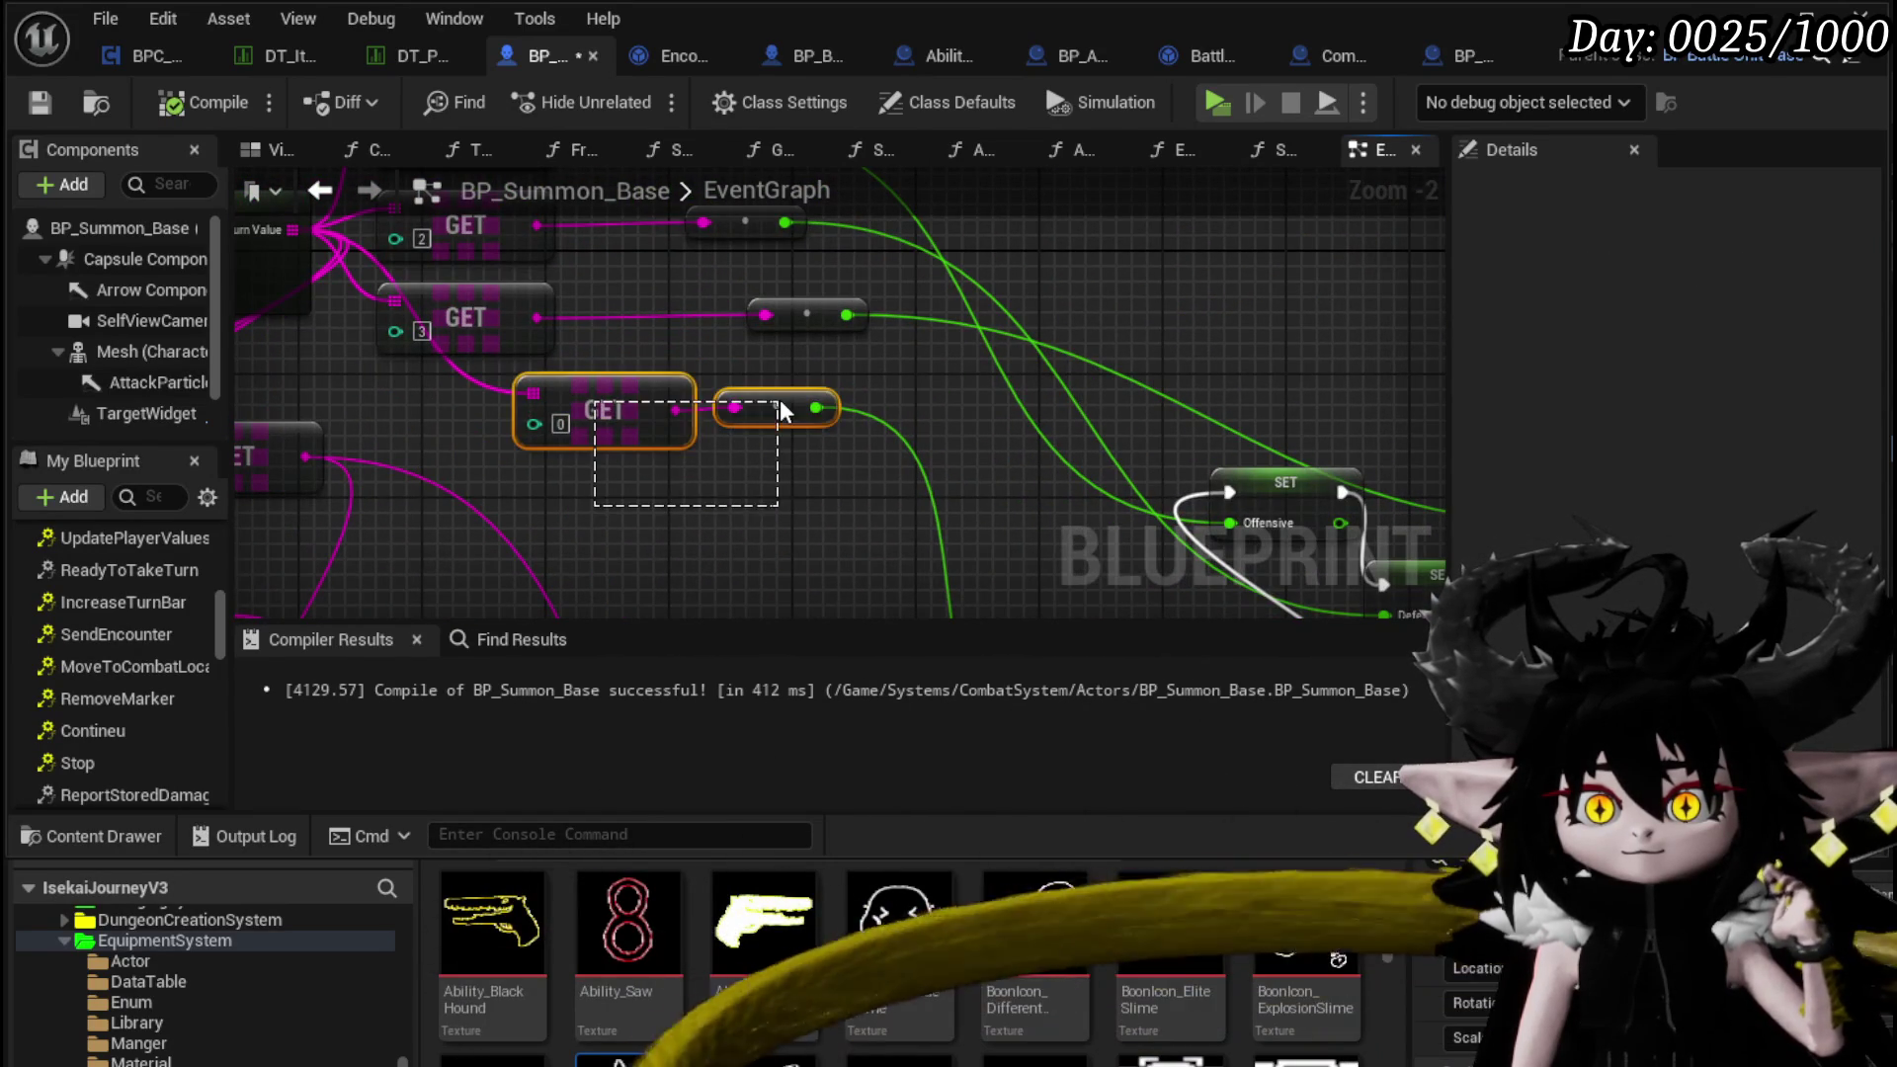
scroll(780, 457, "down", 2)
mouse_move(779, 458)
left_mouse_down()
mouse_move(542, 291)
mouse_move(704, 336)
mouse_move(732, 430)
mouse_move(700, 427)
mouse_move(623, 339)
mouse_move(753, 407)
left_mouse_up()
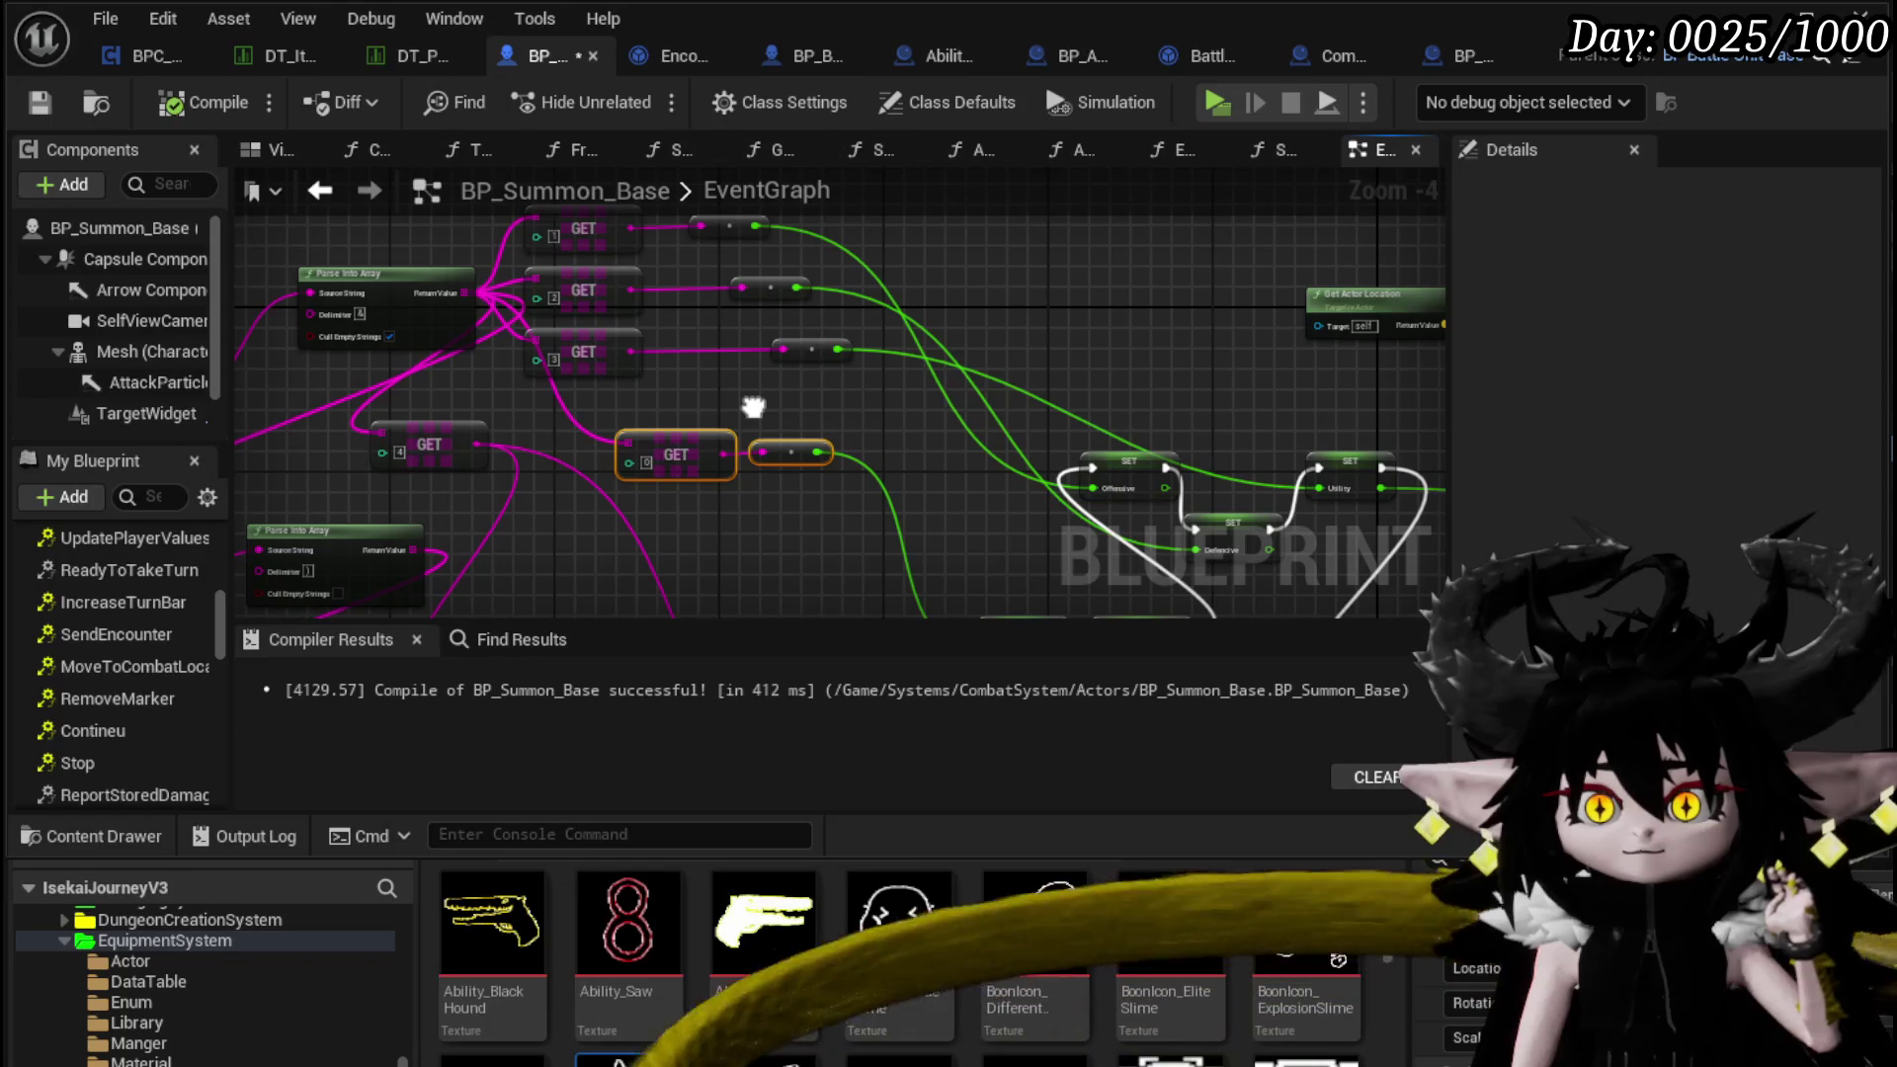
Move the upper Parse Into Array node down beside its GET nodes
mouse_move(523, 578)
left_mouse_down()
mouse_move(605, 597)
mouse_move(646, 218)
mouse_move(633, 226)
mouse_move(709, 286)
left_mouse_up()
left_click(473, 279)
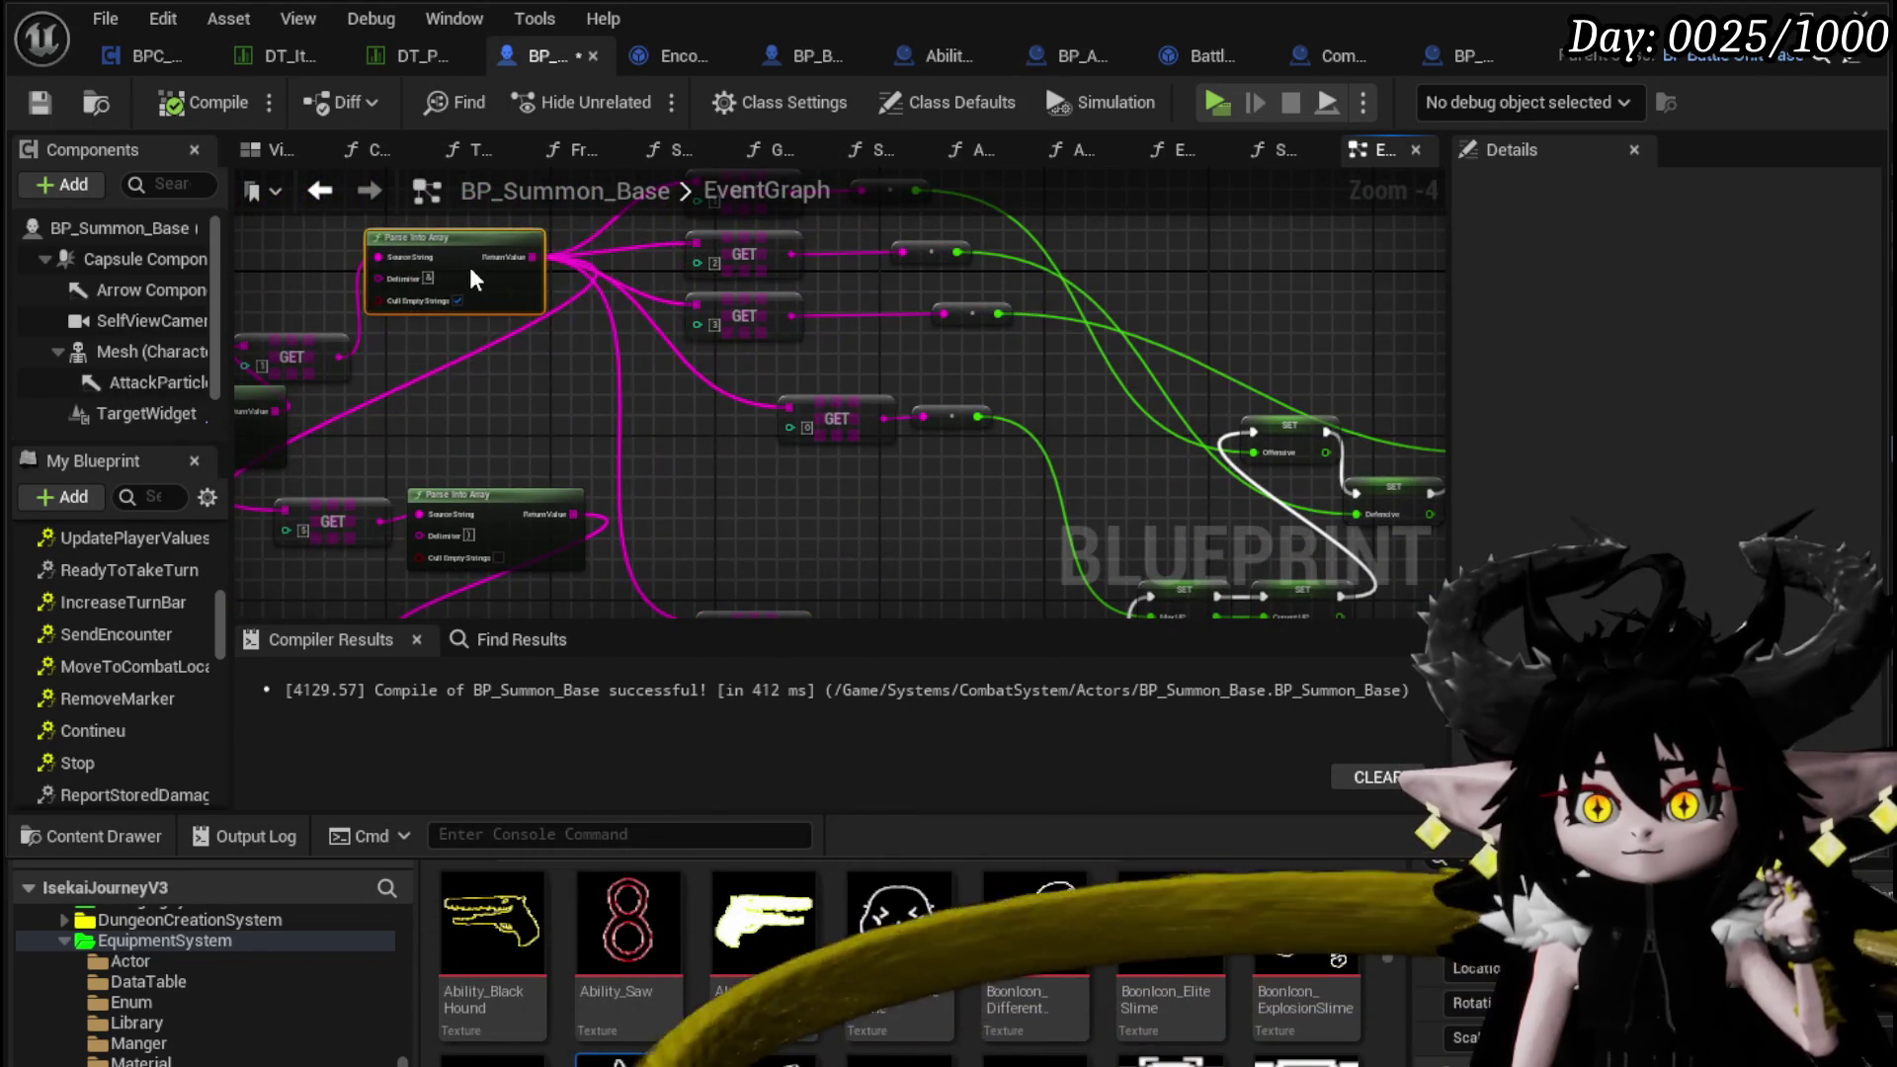
mouse_move(475, 395)
left_mouse_down()
mouse_move(525, 424)
mouse_move(507, 440)
mouse_move(526, 543)
left_mouse_up()
left_click_drag(593, 415, 608, 529)
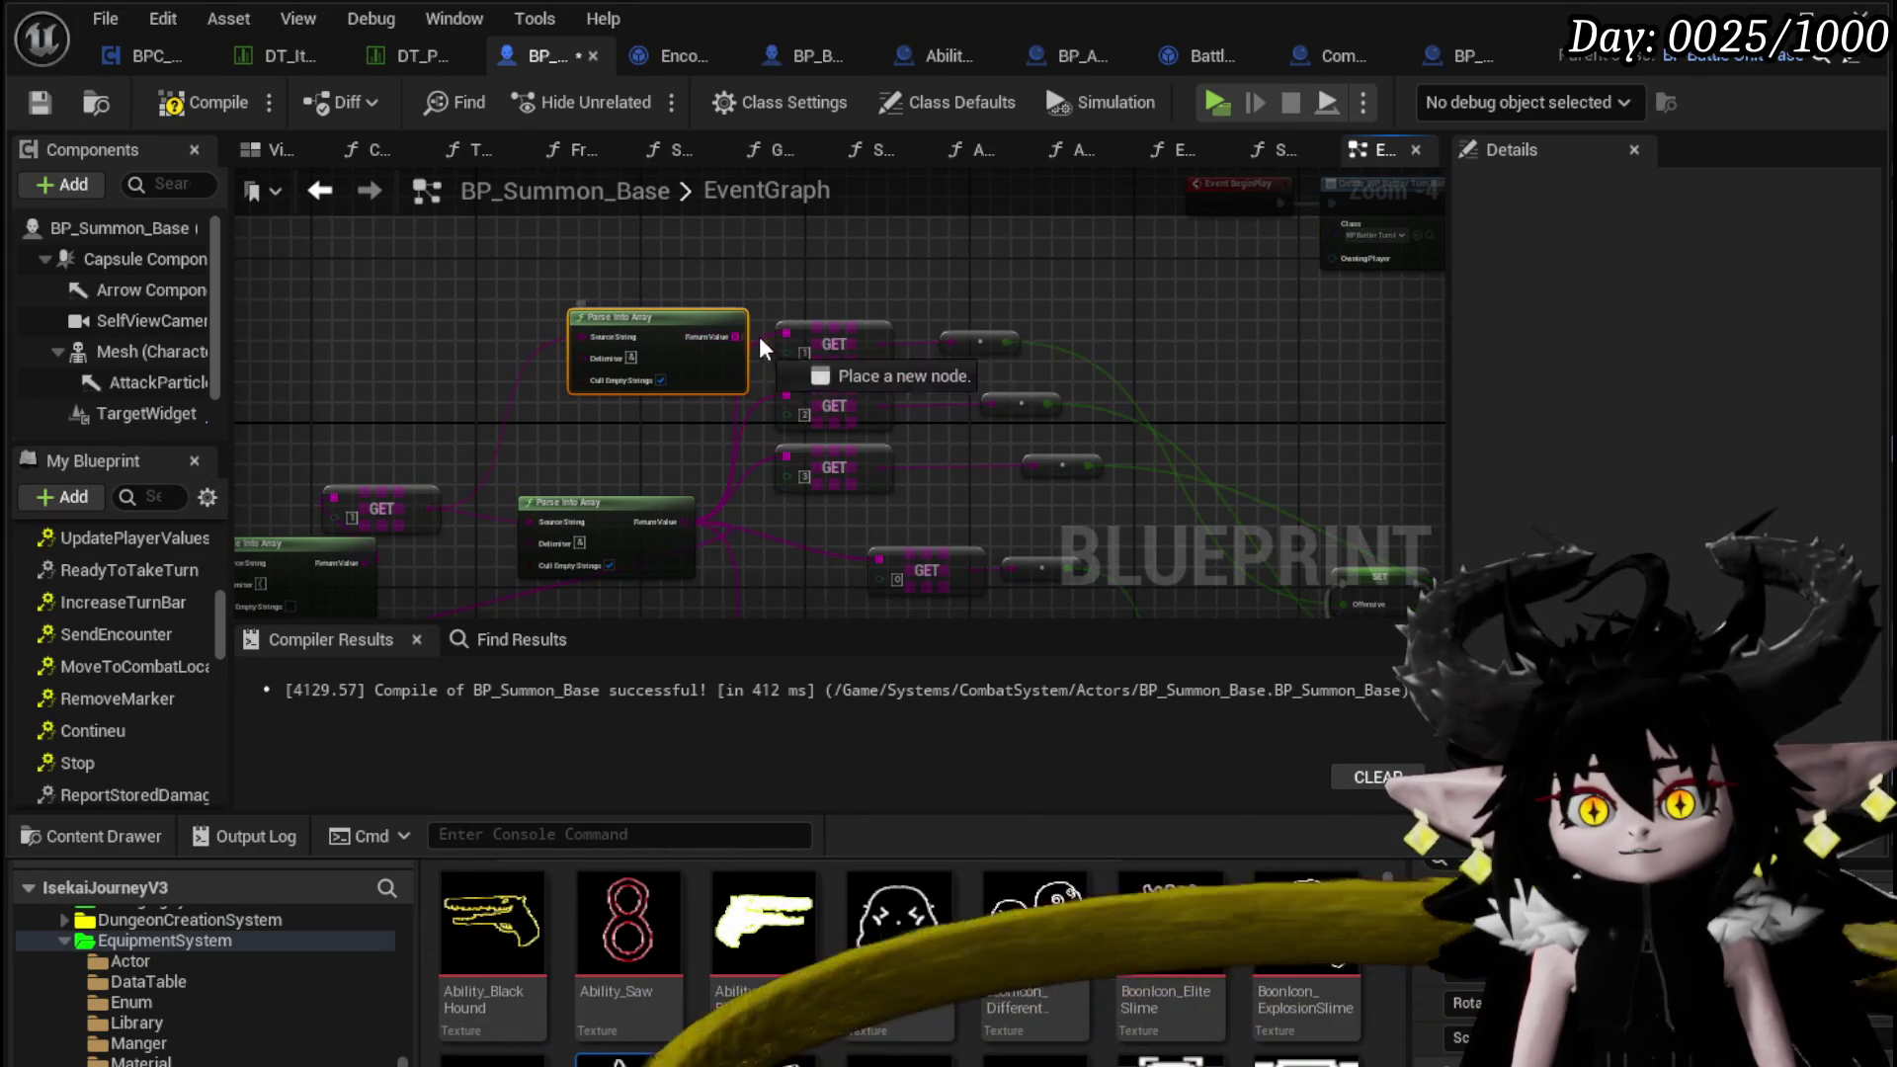
Wire the parsed array into the GET nodes and feed a Multiply of Defencive into Max HP
left_click_drag(736, 337, 792, 393)
mouse_move(736, 337)
left_mouse_down()
mouse_move(786, 455)
mouse_move(598, 410)
mouse_move(382, 307)
left_mouse_up()
left_click(675, 348)
left_click_drag(977, 464, 967, 502)
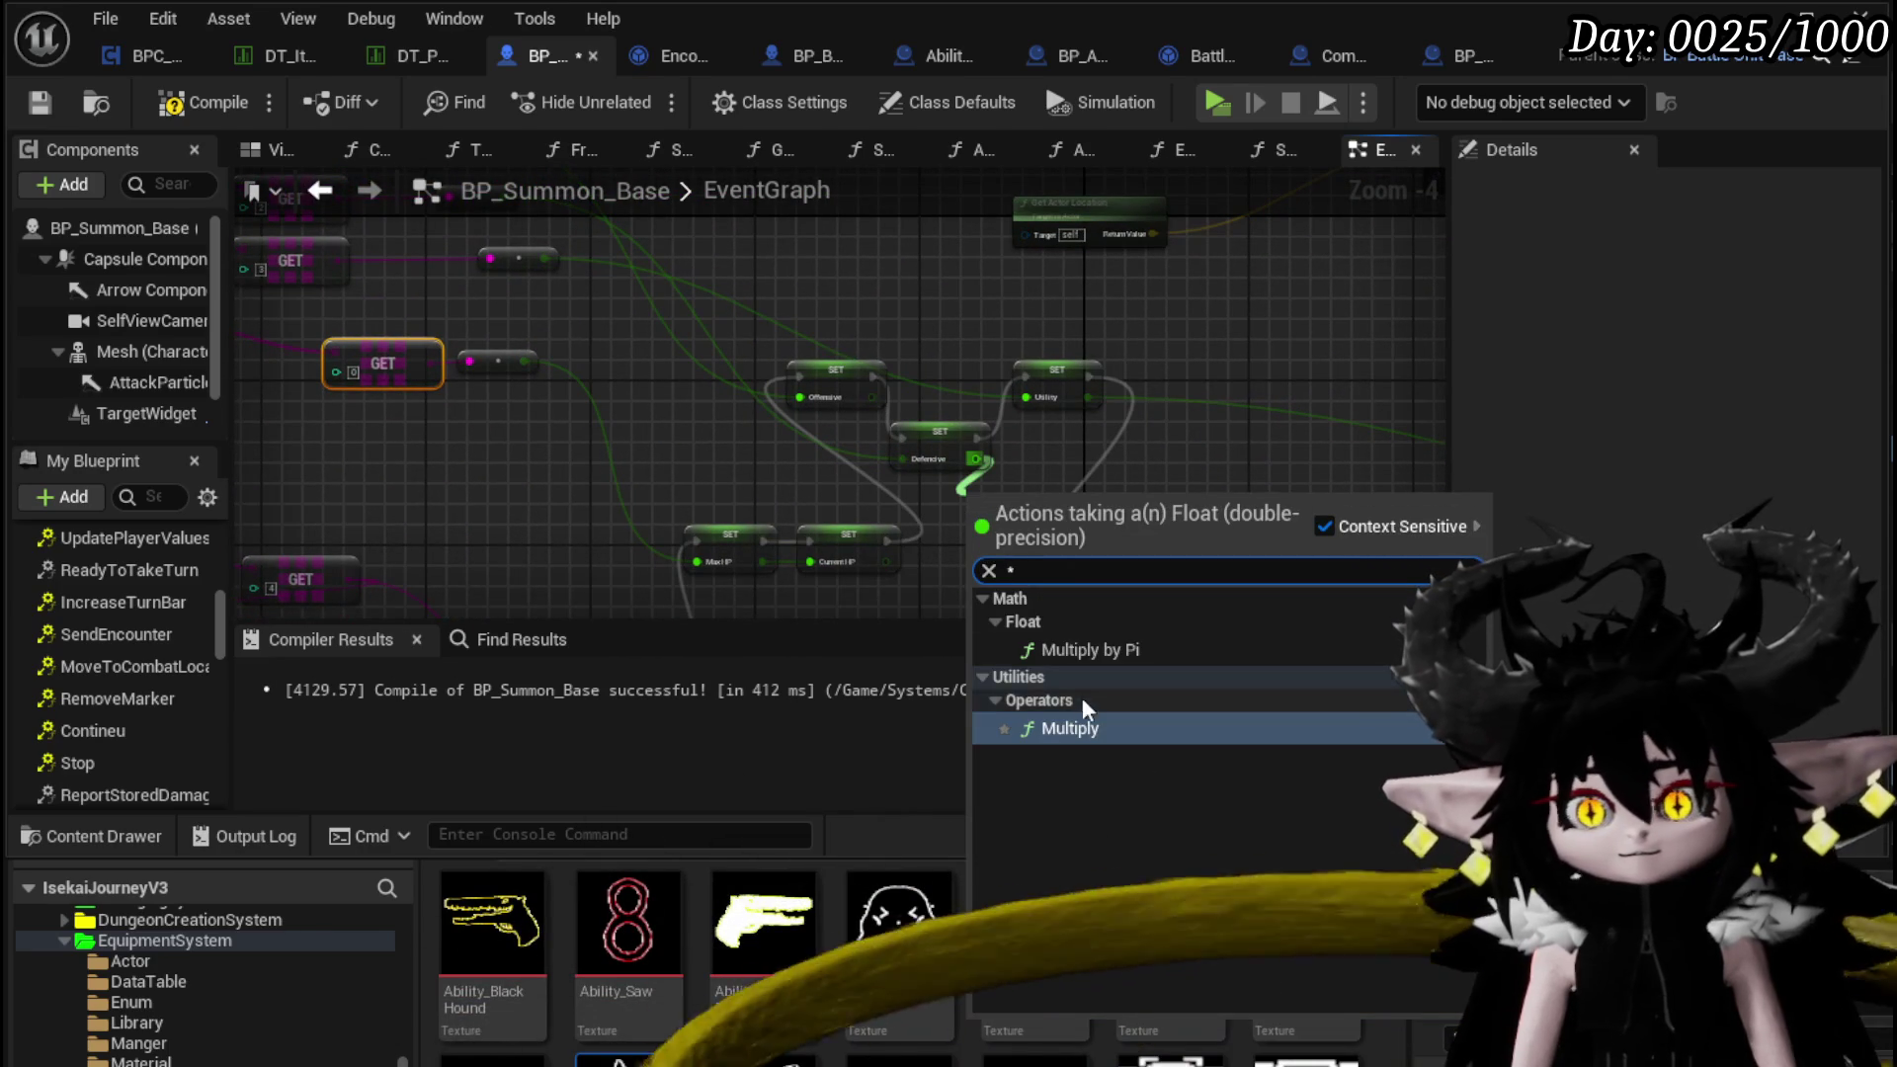
key("Return")
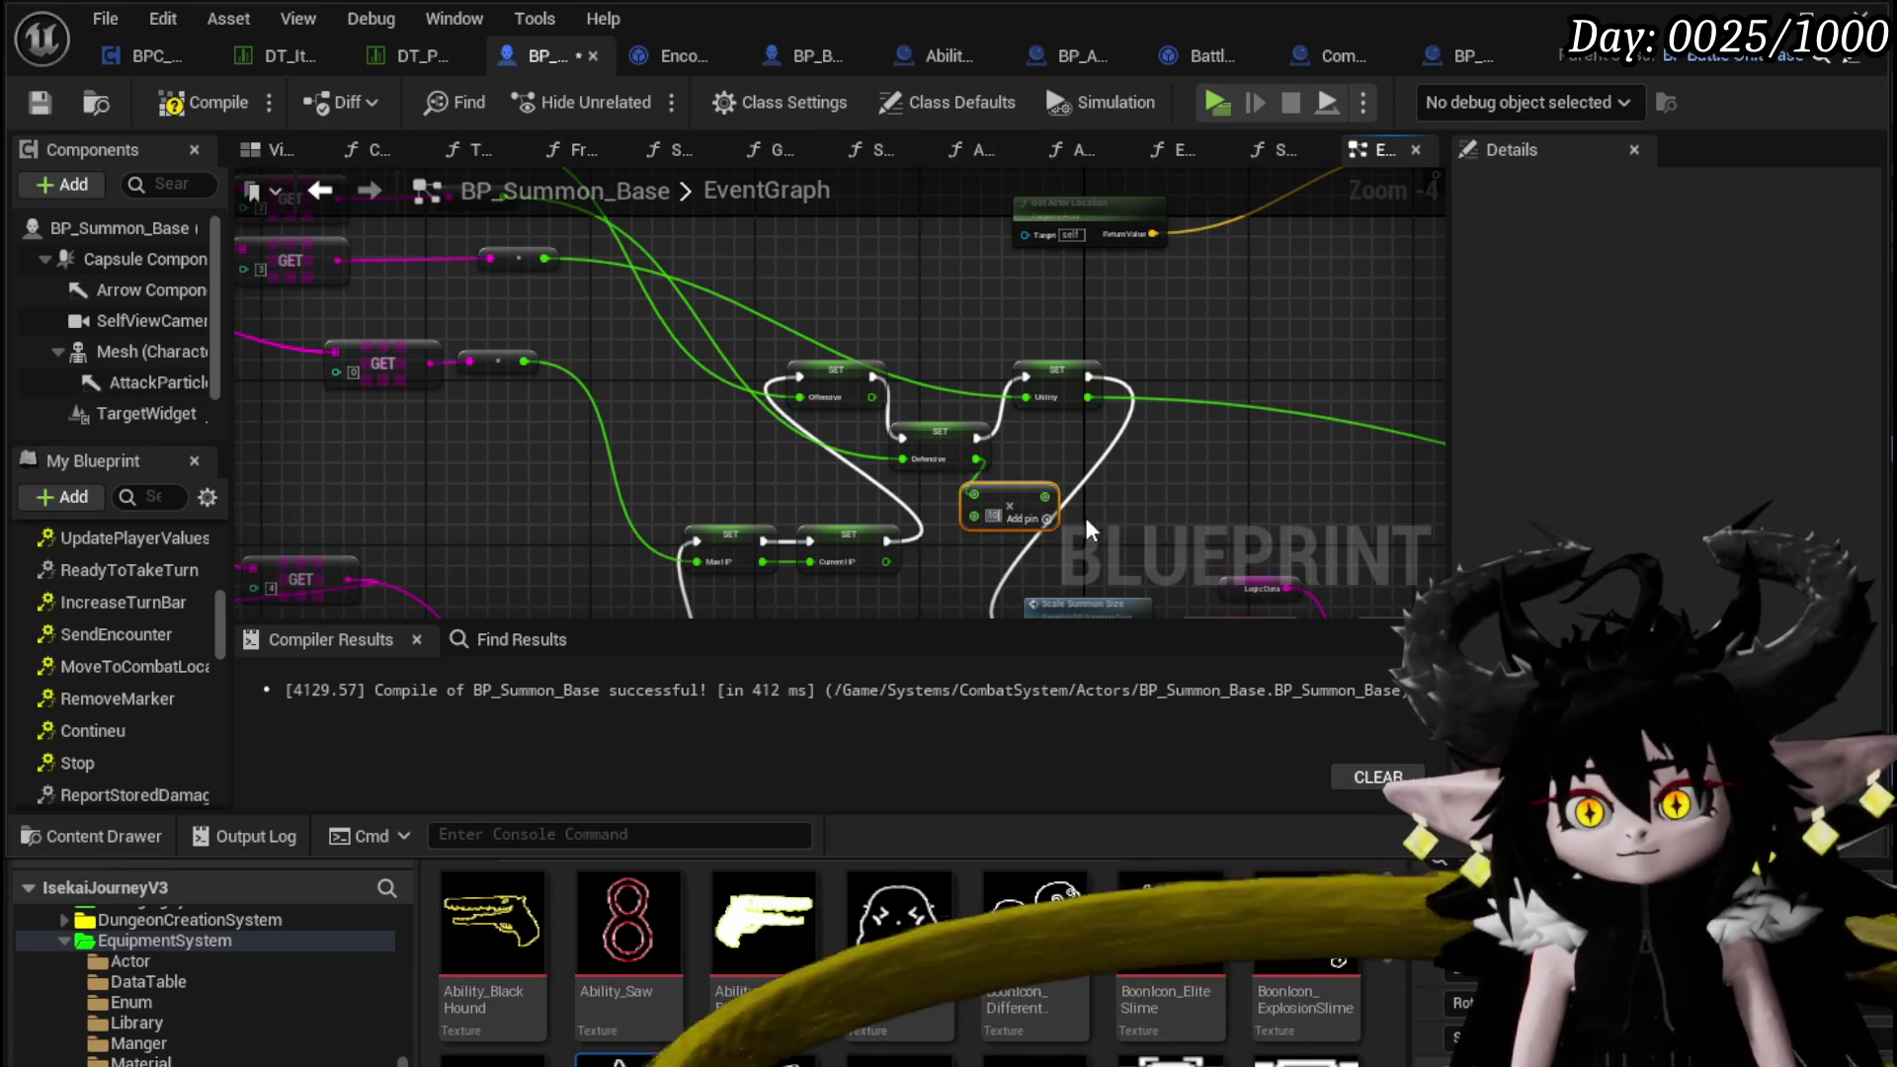
mouse_move(1043, 496)
left_mouse_down()
mouse_move(708, 554)
mouse_move(809, 559)
left_mouse_up()
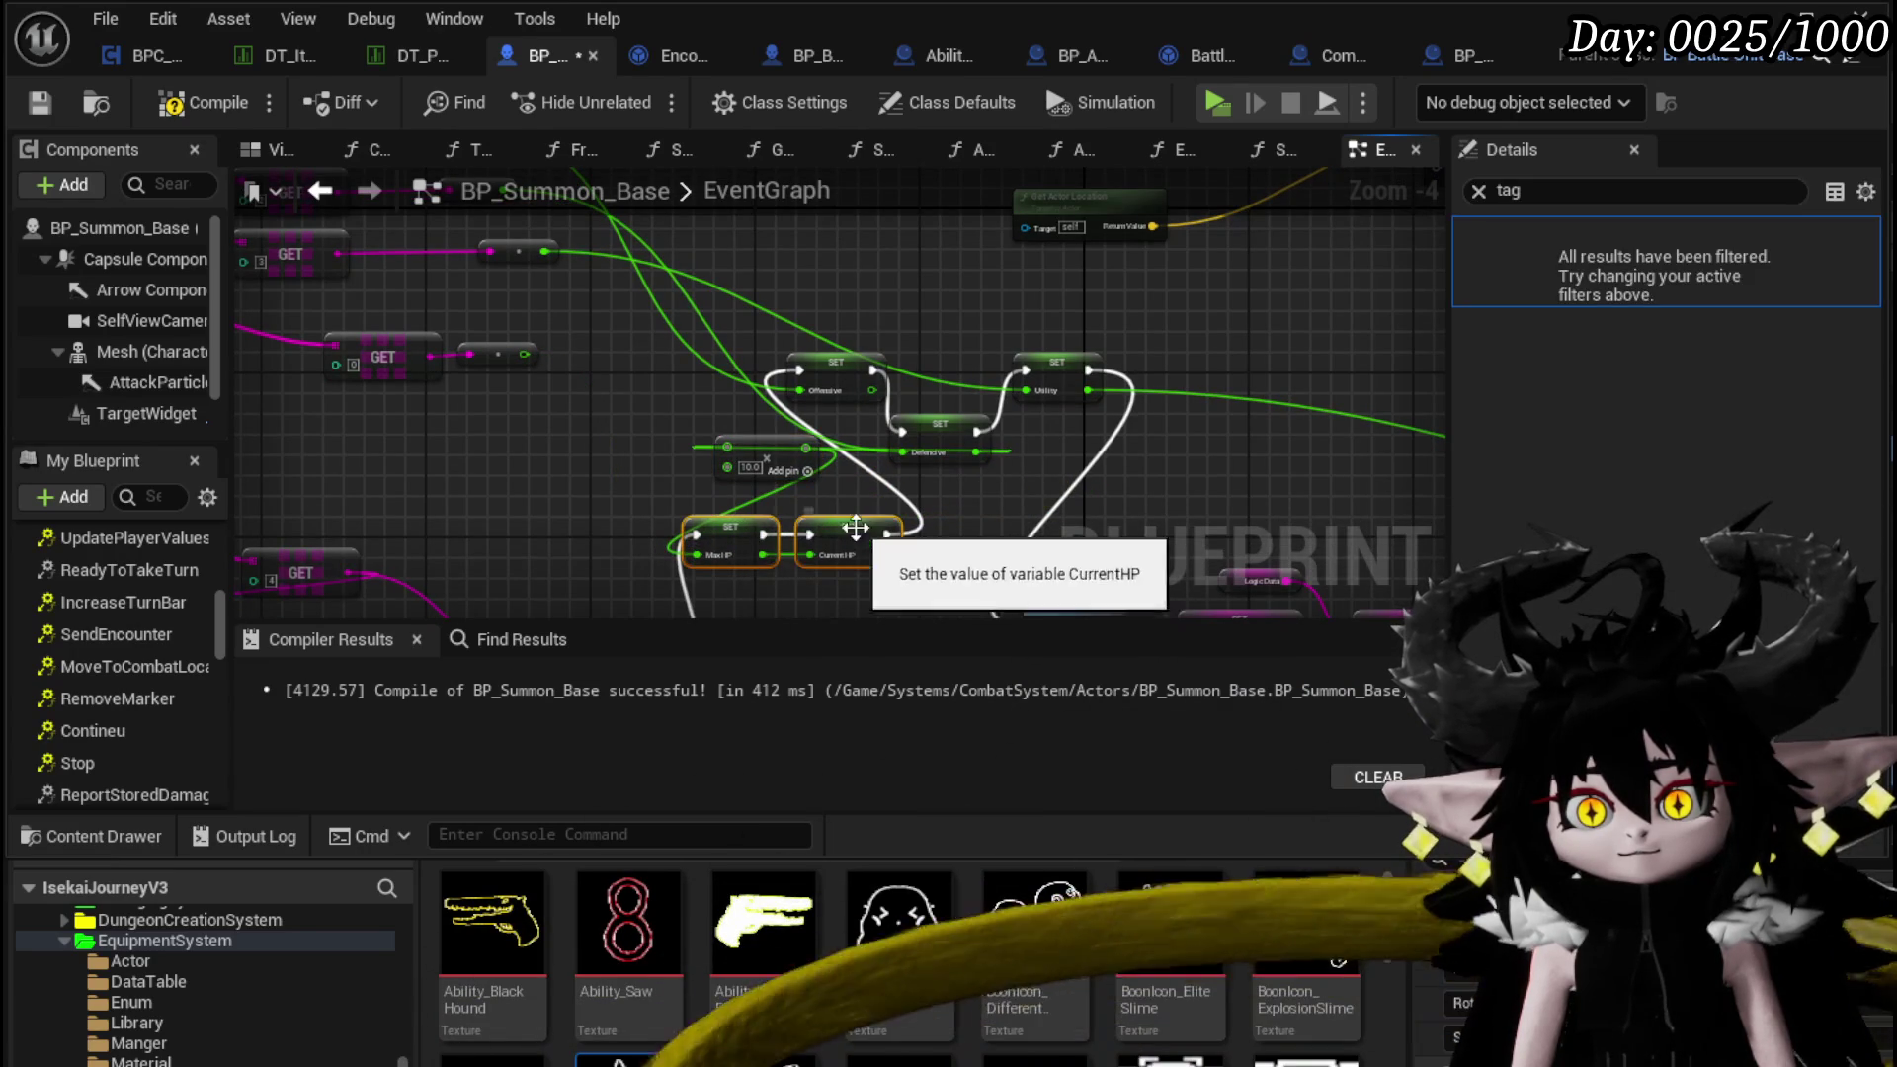
Chain the HP SET nodes into Scale Summon Size, tidy the Multiply node, and start a play-test
left_click_drag(1240, 399, 1322, 359)
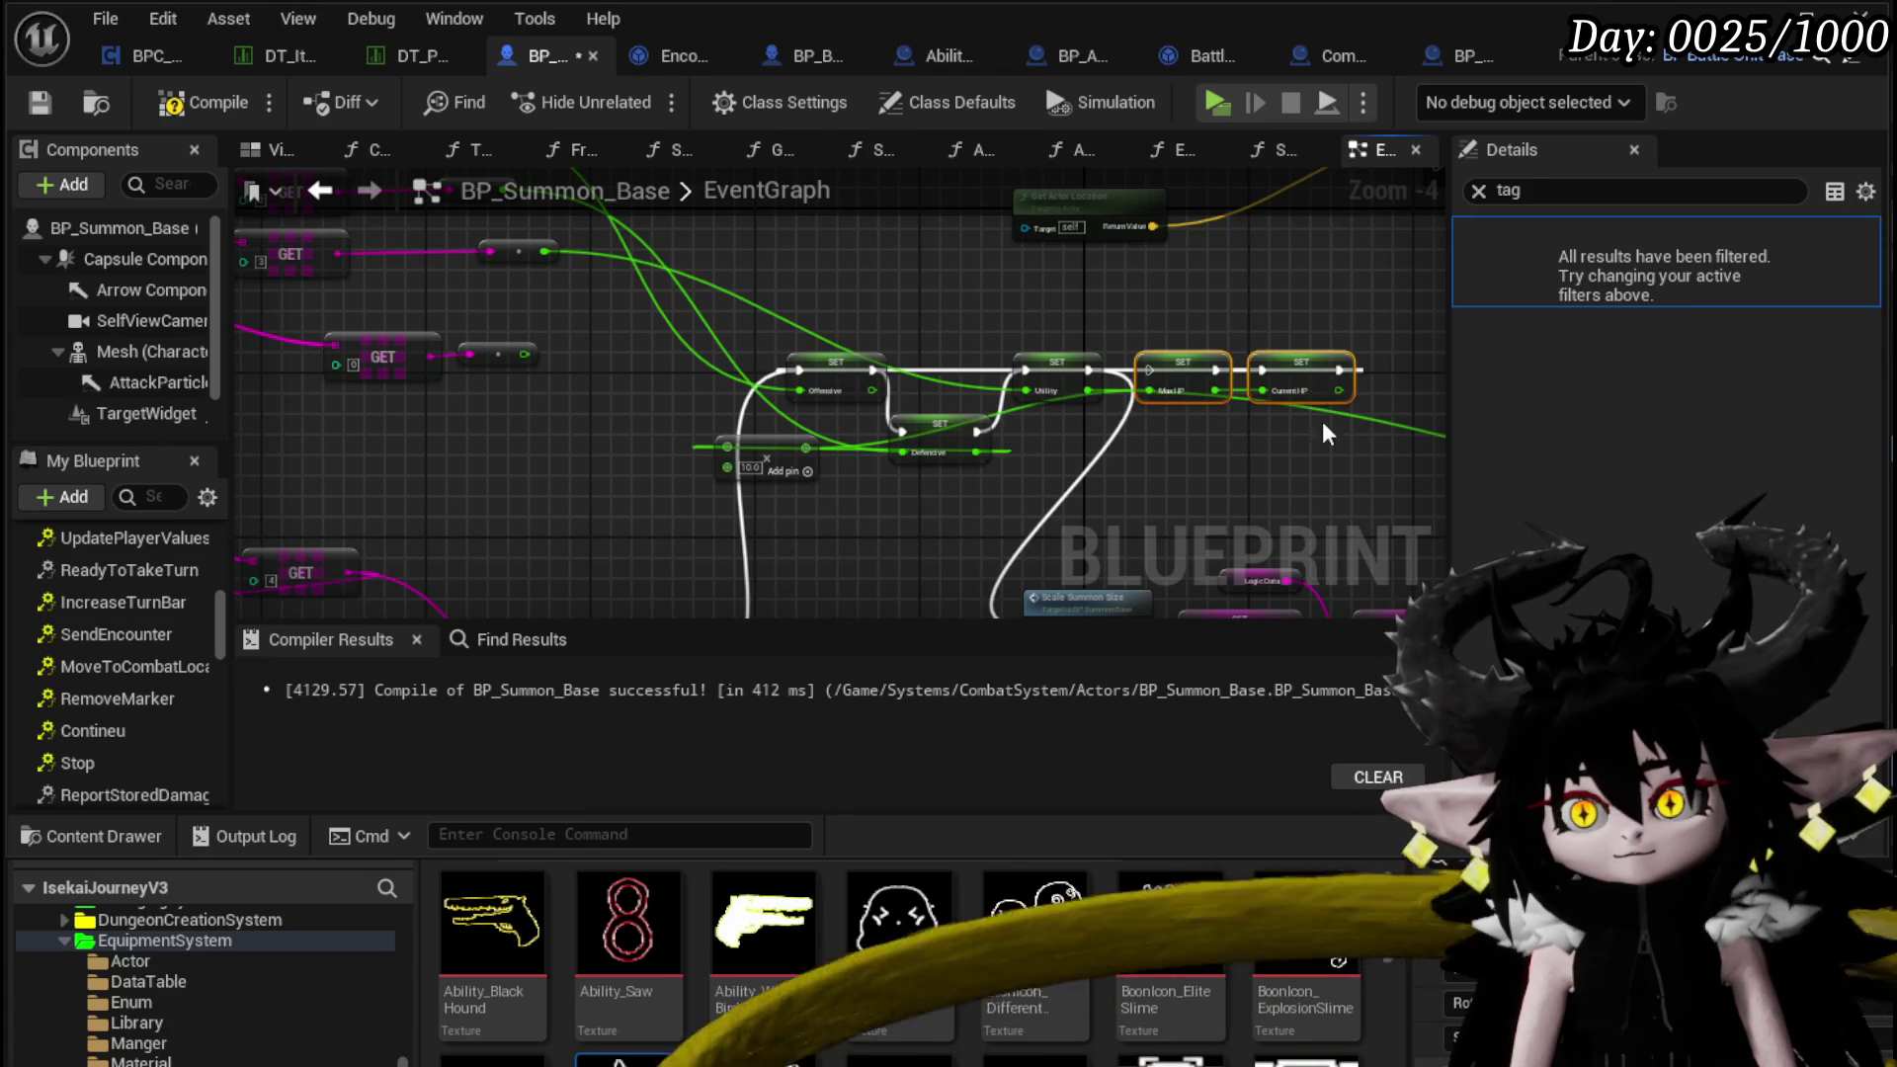
left_click_drag(1340, 417, 1181, 324)
left_click_drag(883, 548, 879, 553)
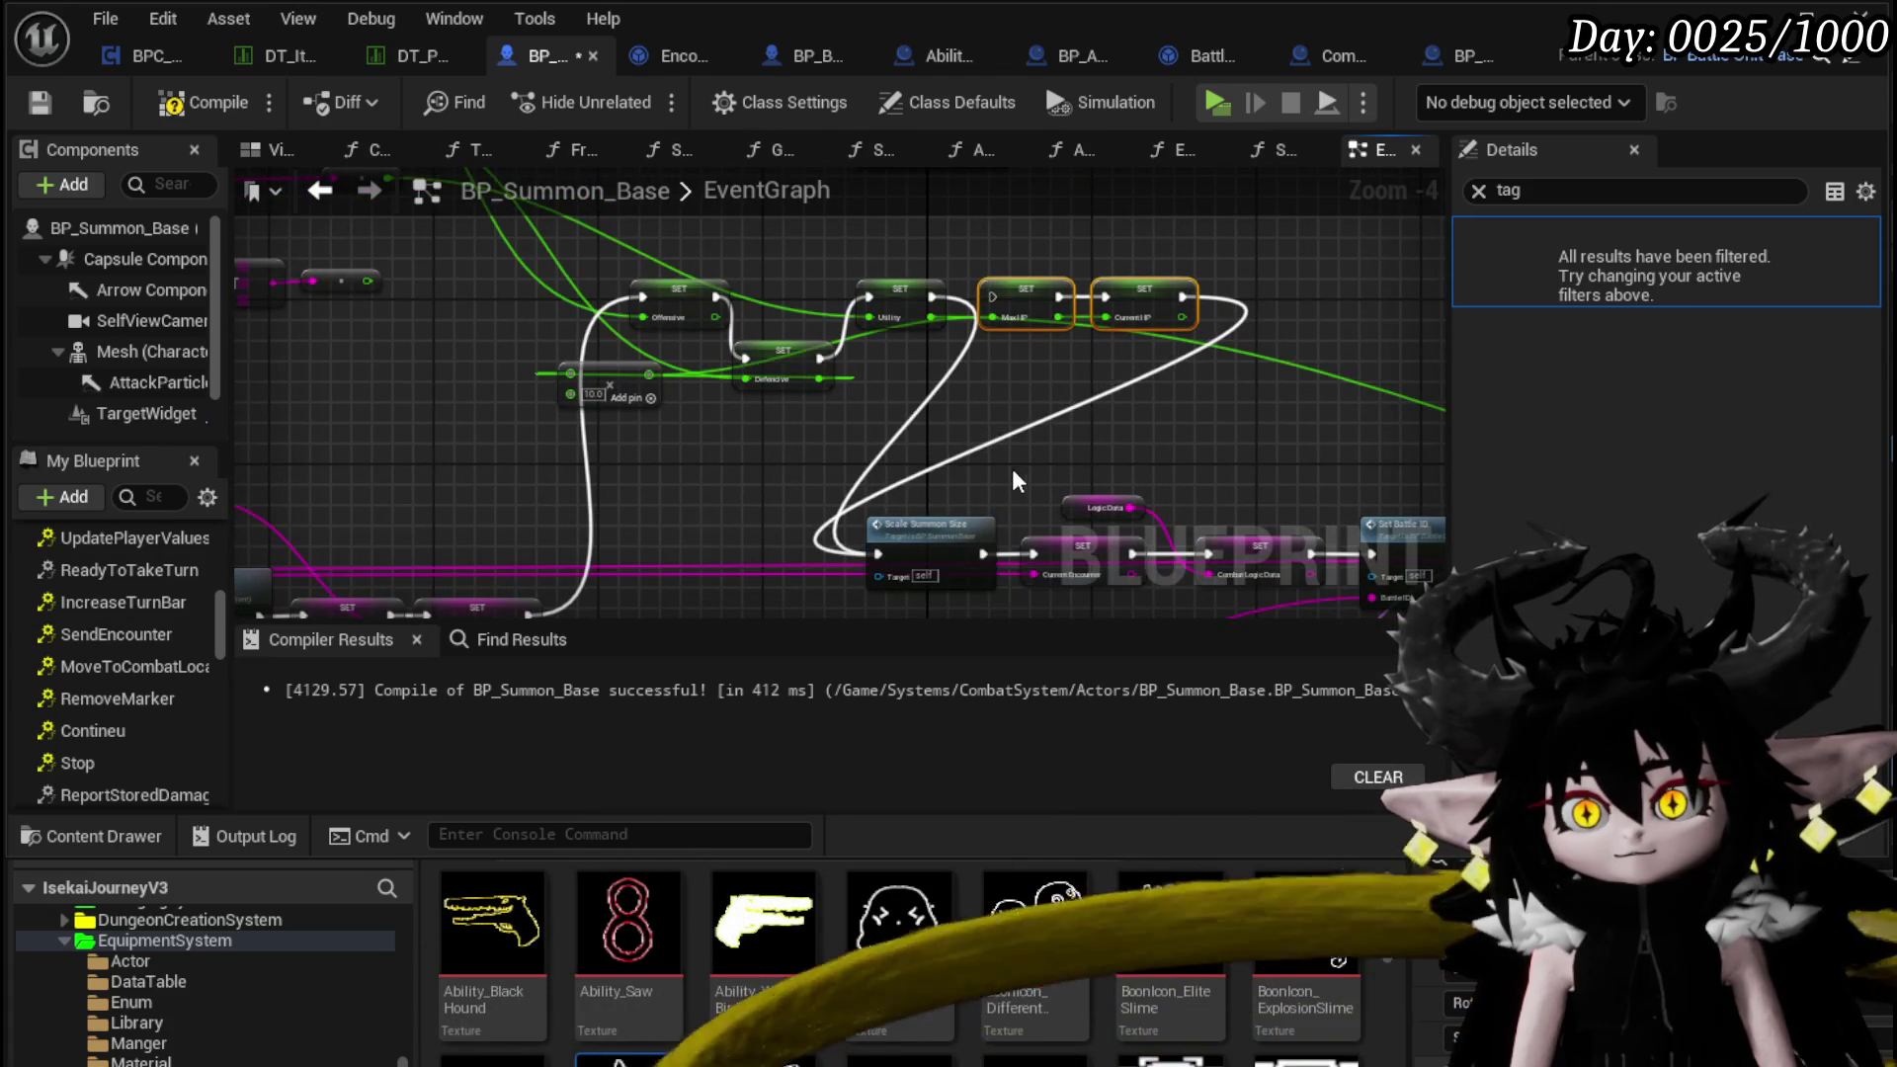
left_click_drag(1002, 307, 985, 308)
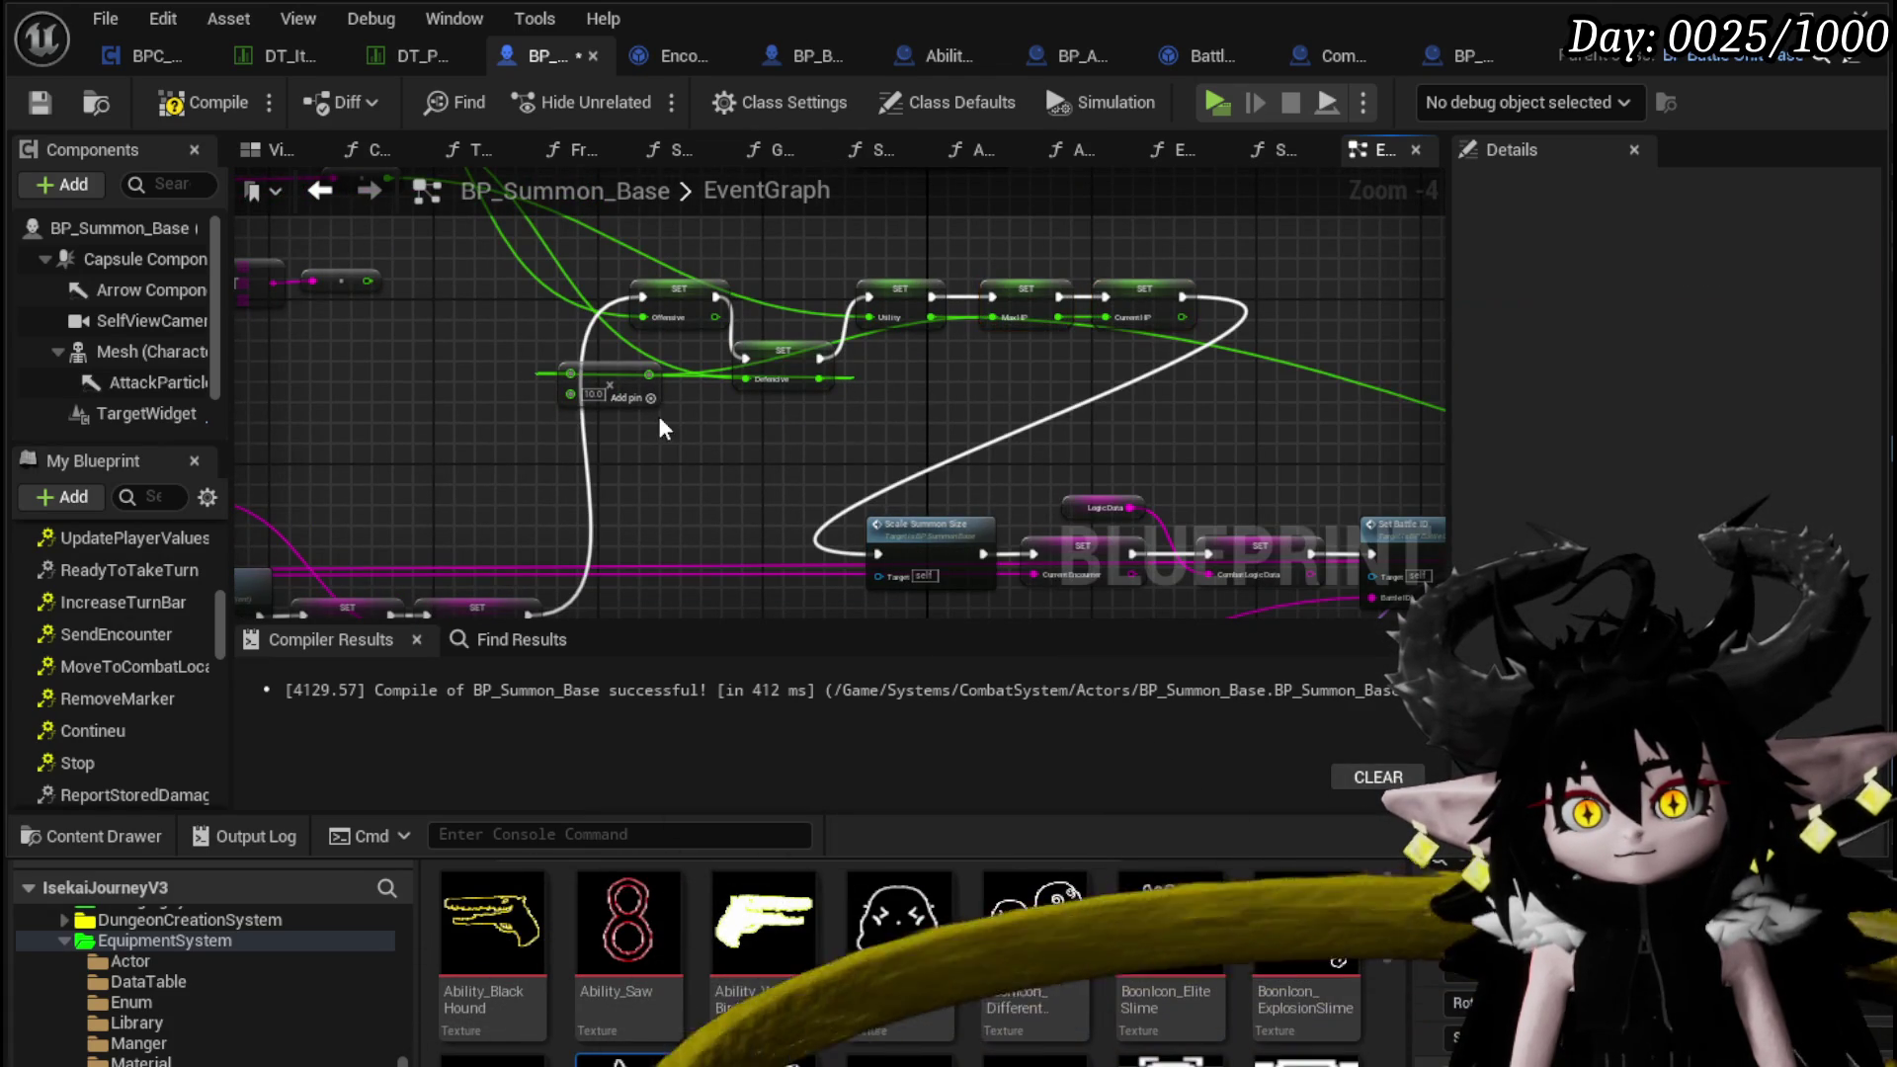
mouse_move(612, 379)
left_mouse_down()
mouse_move(971, 420)
mouse_move(805, 504)
mouse_move(944, 499)
mouse_move(898, 460)
mouse_move(811, 548)
left_mouse_up()
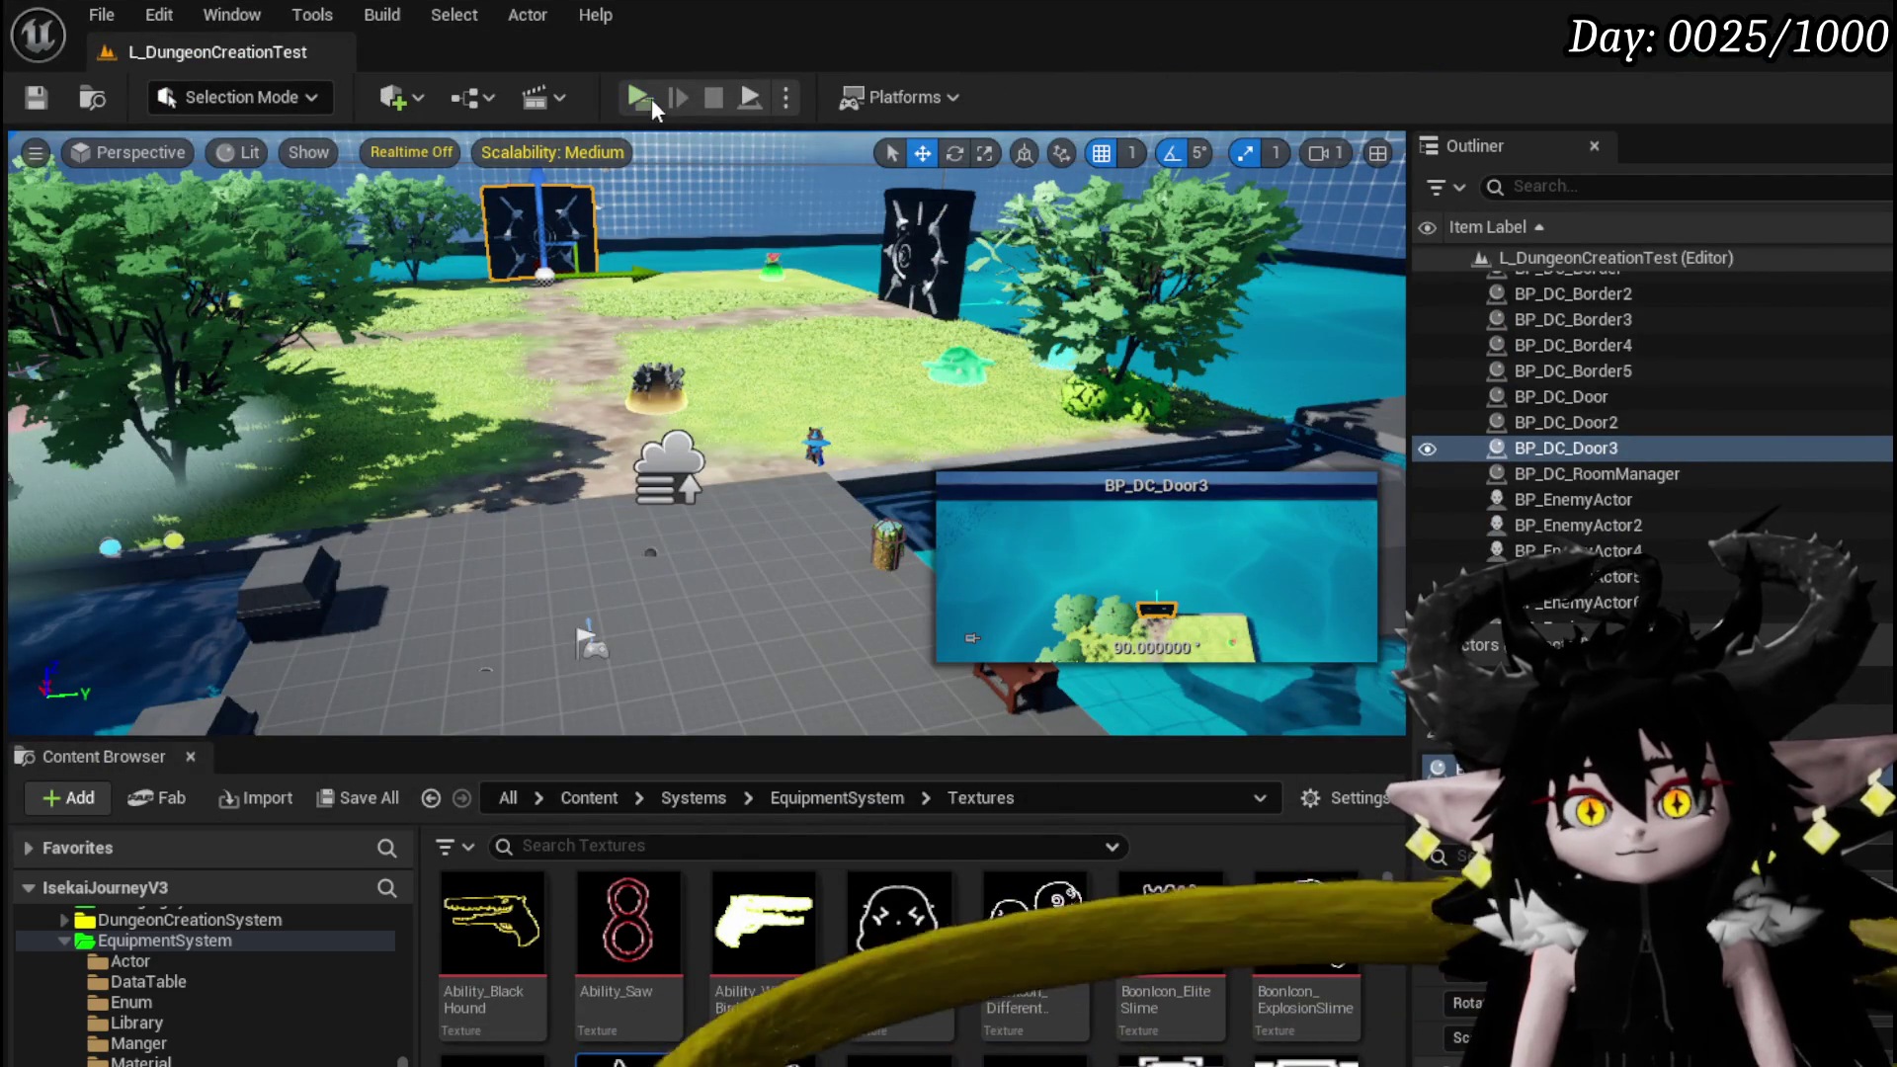
left_click(639, 97)
key("w")
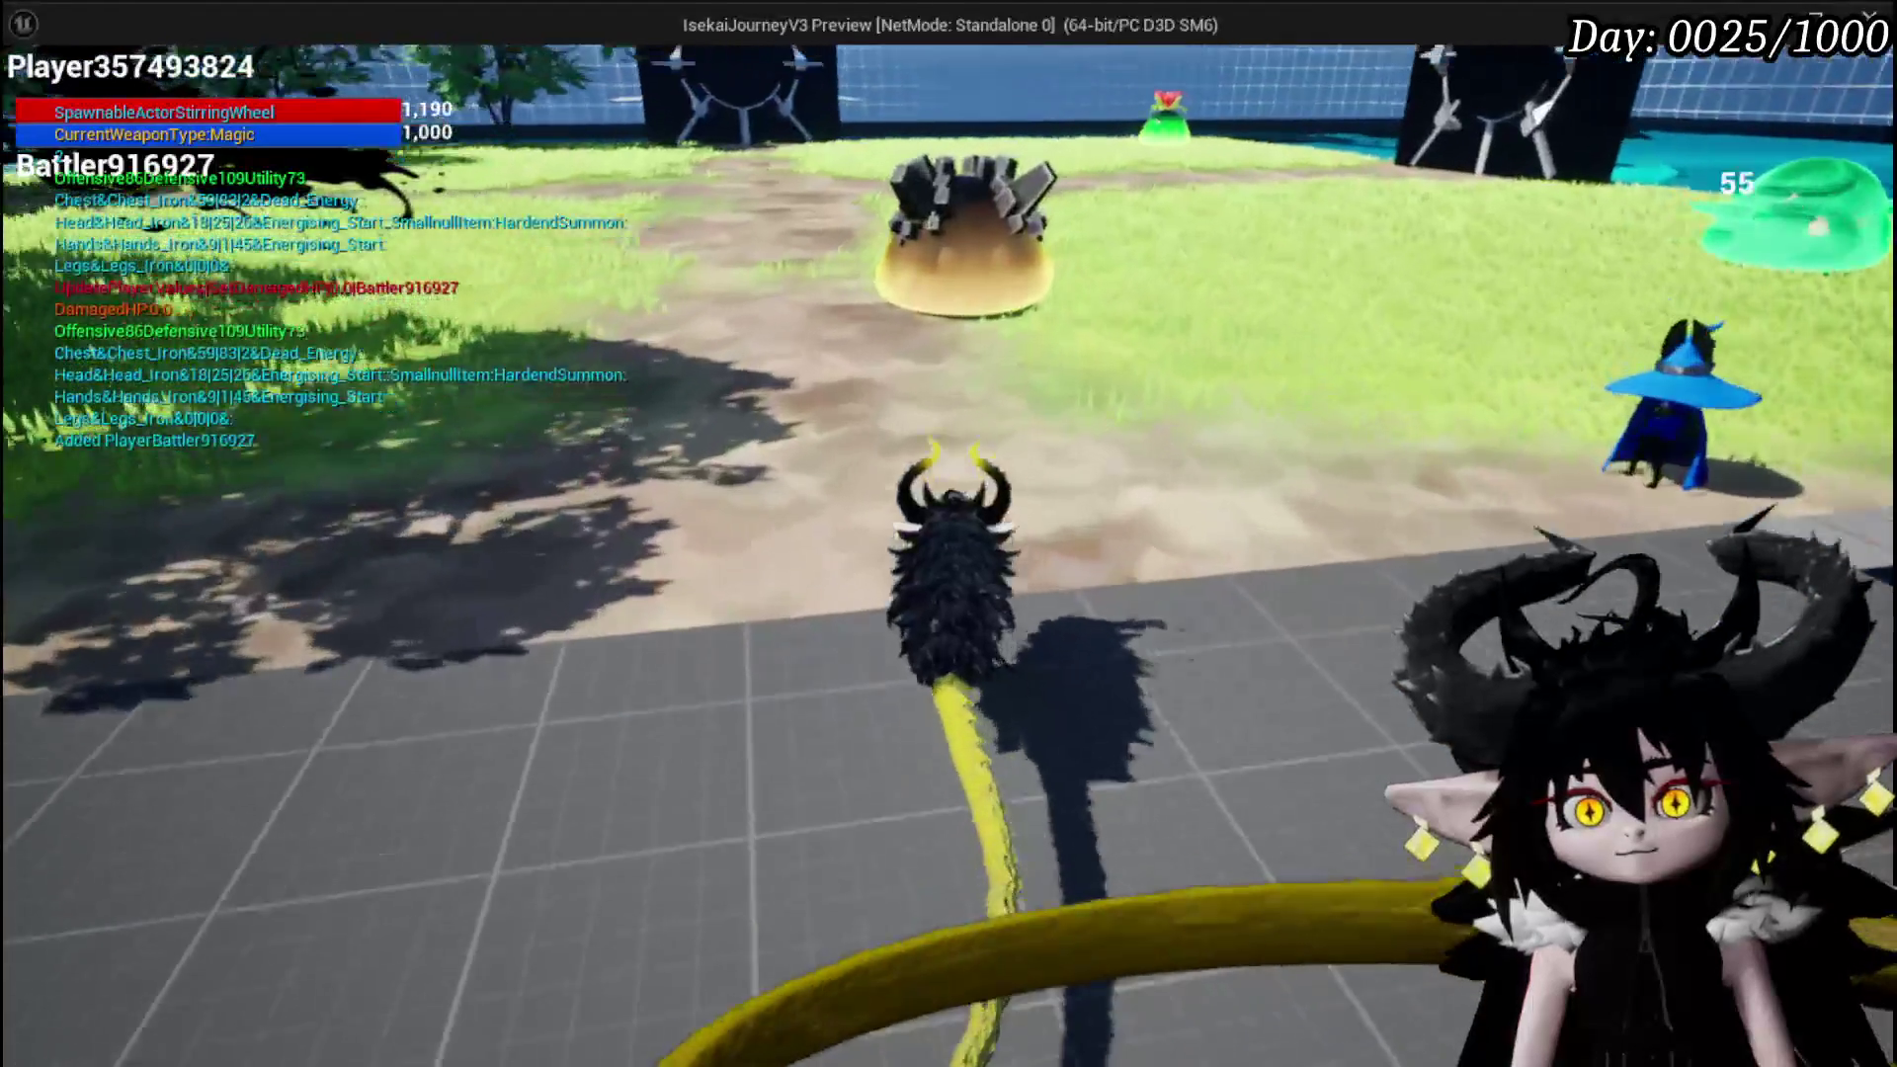
key("e")
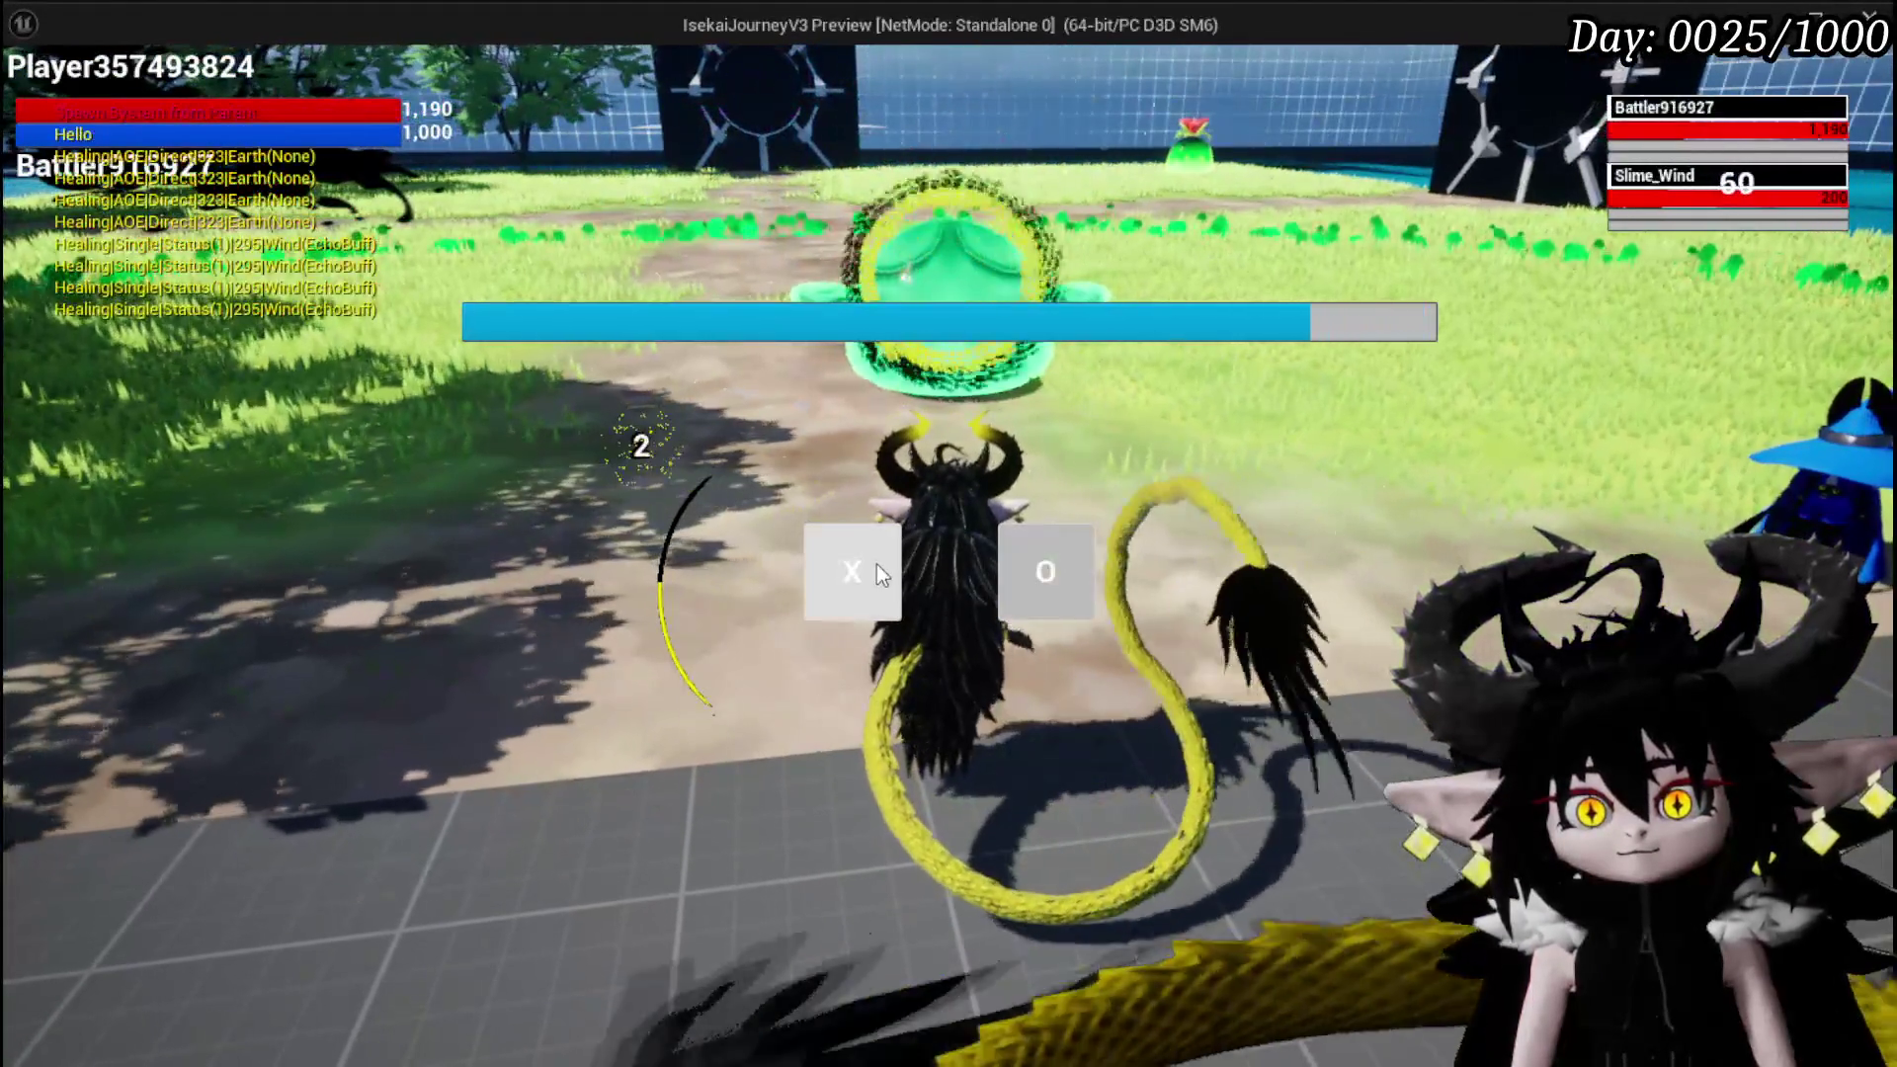
left_click(876, 565)
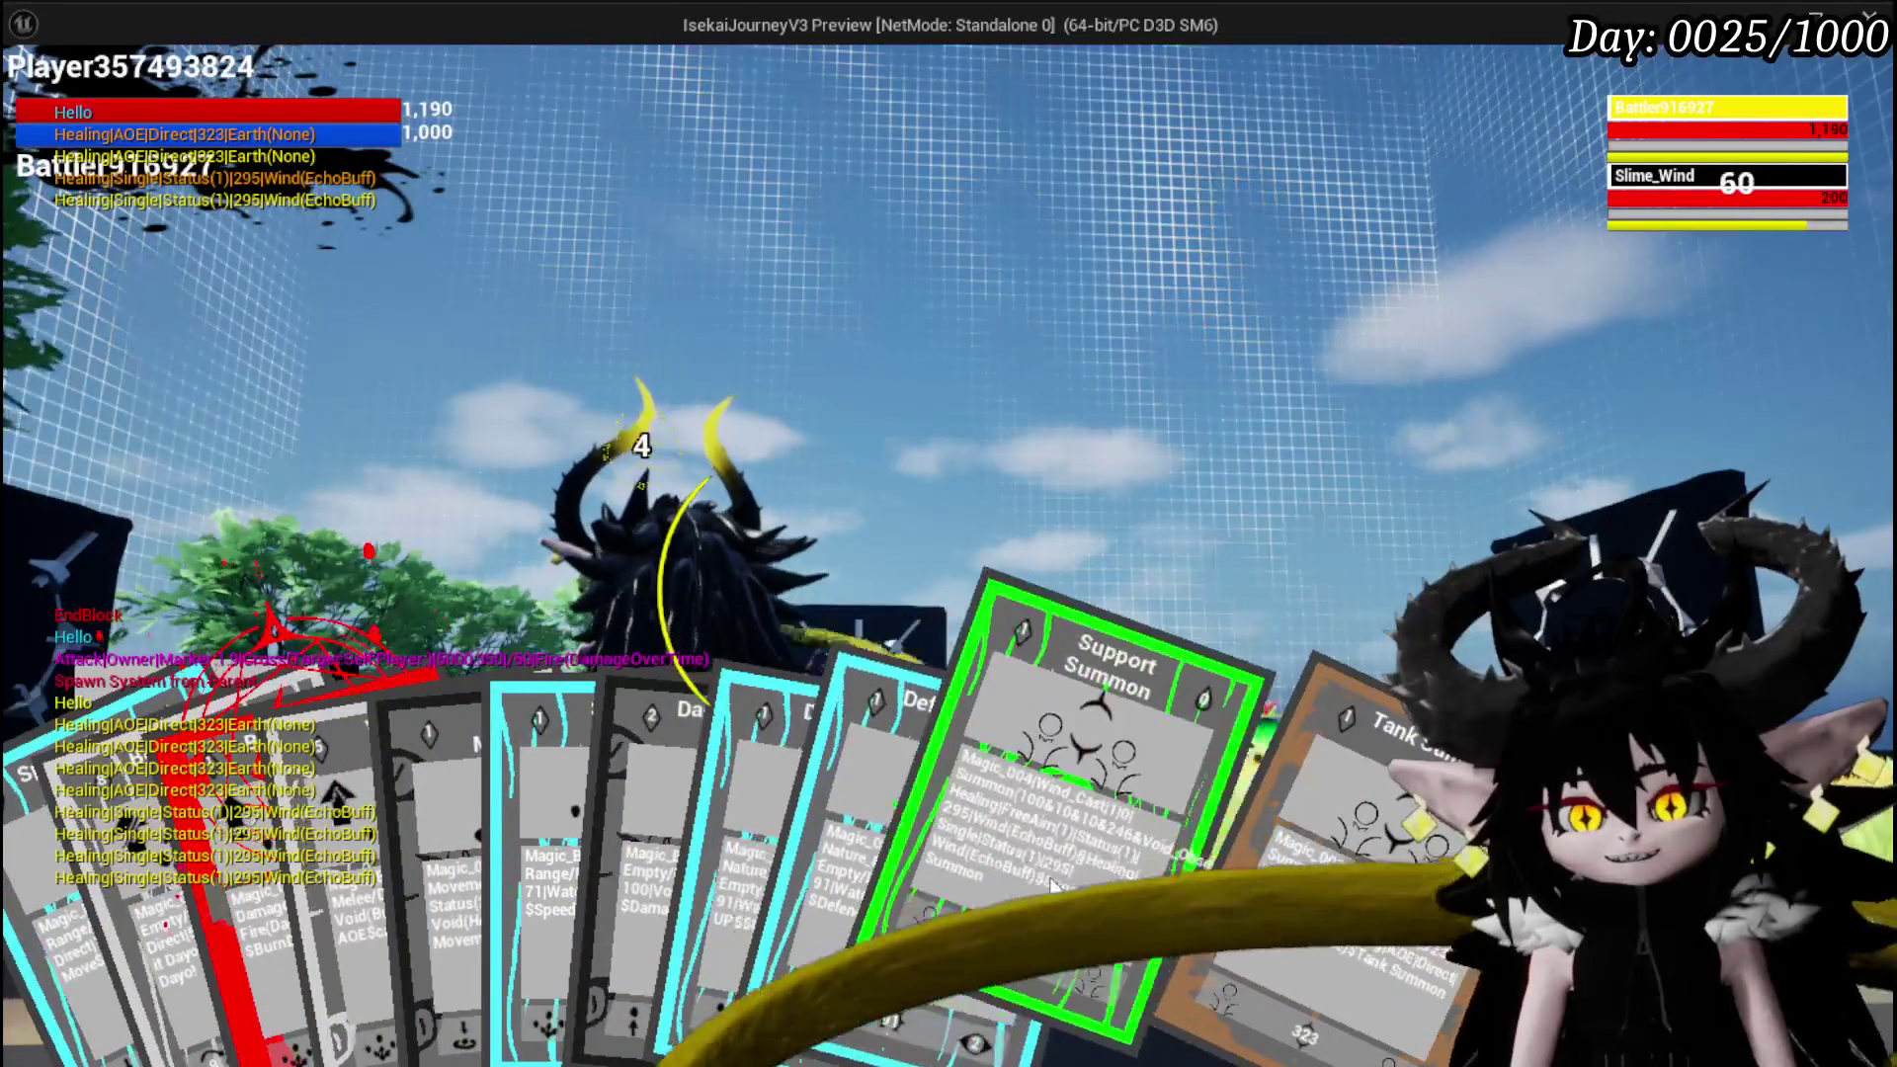
left_click(1005, 873)
left_click(1011, 874)
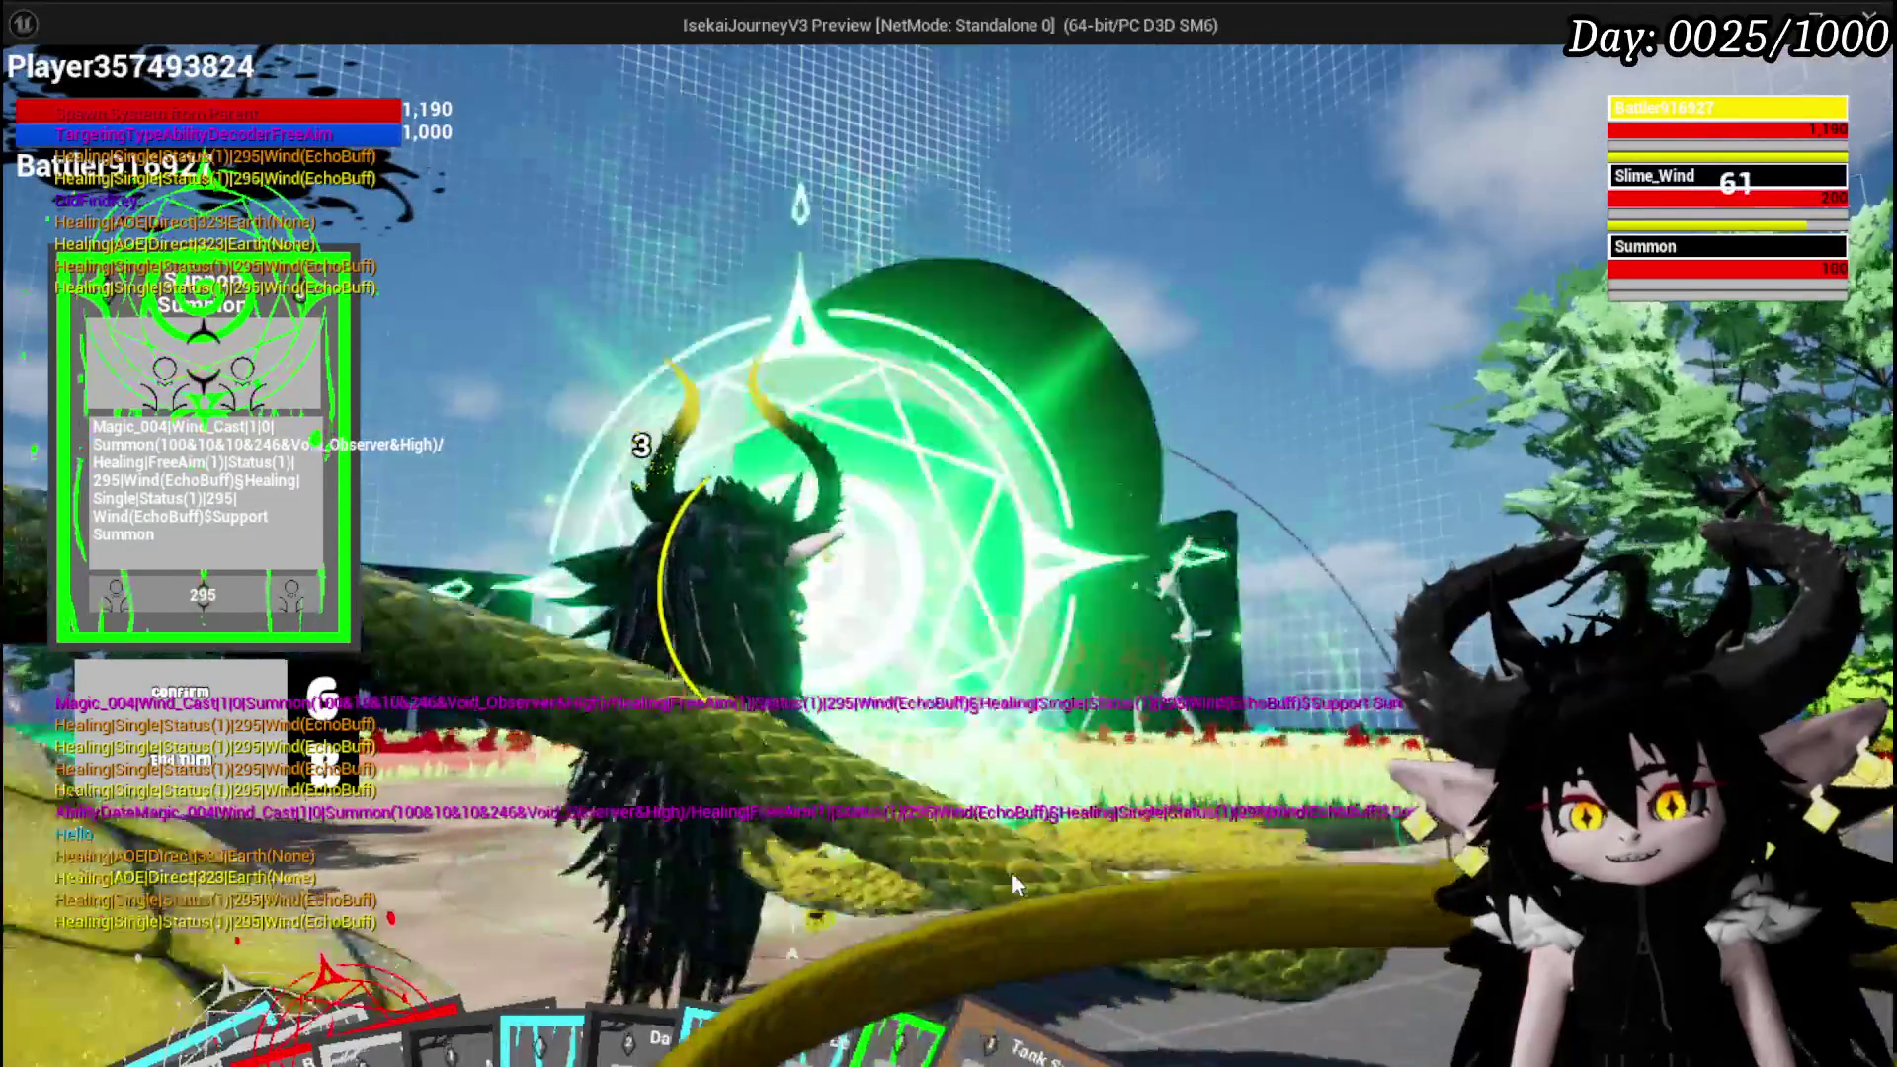
key("Escape")
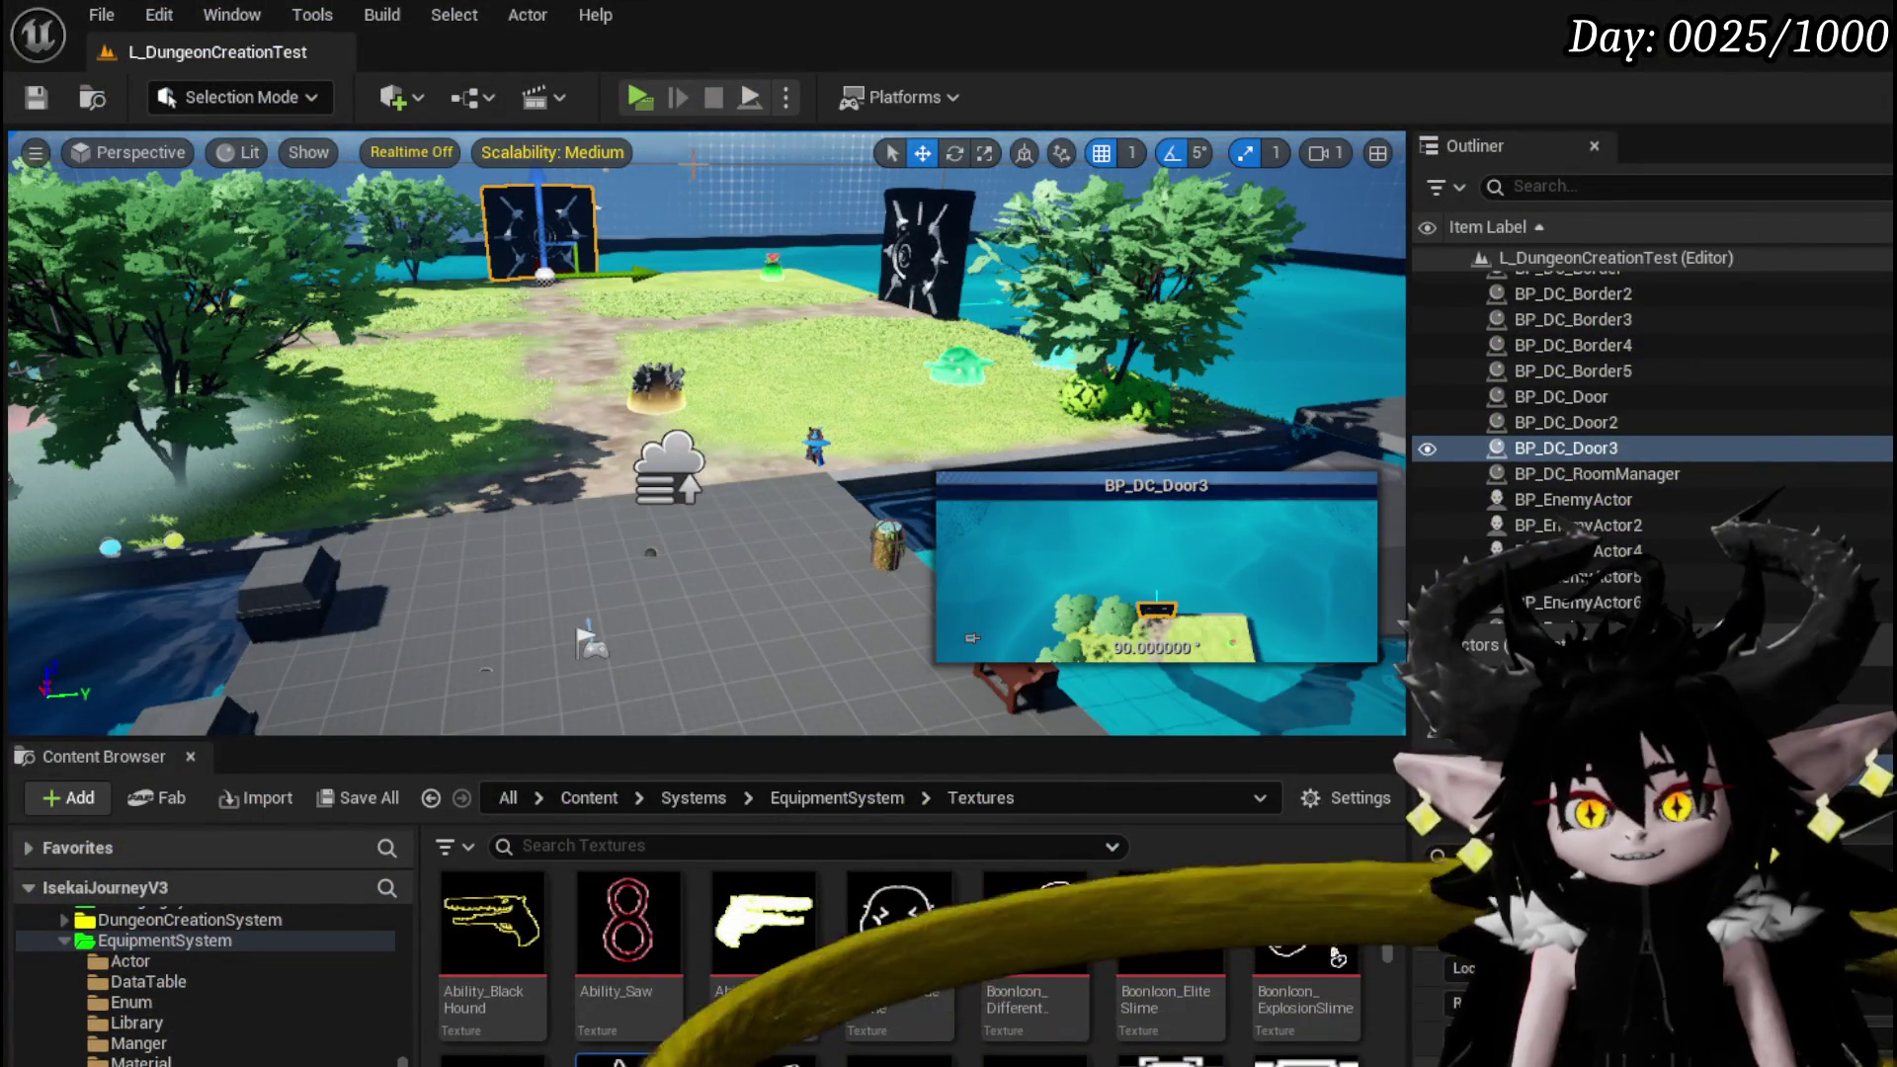
left_click(647, 103)
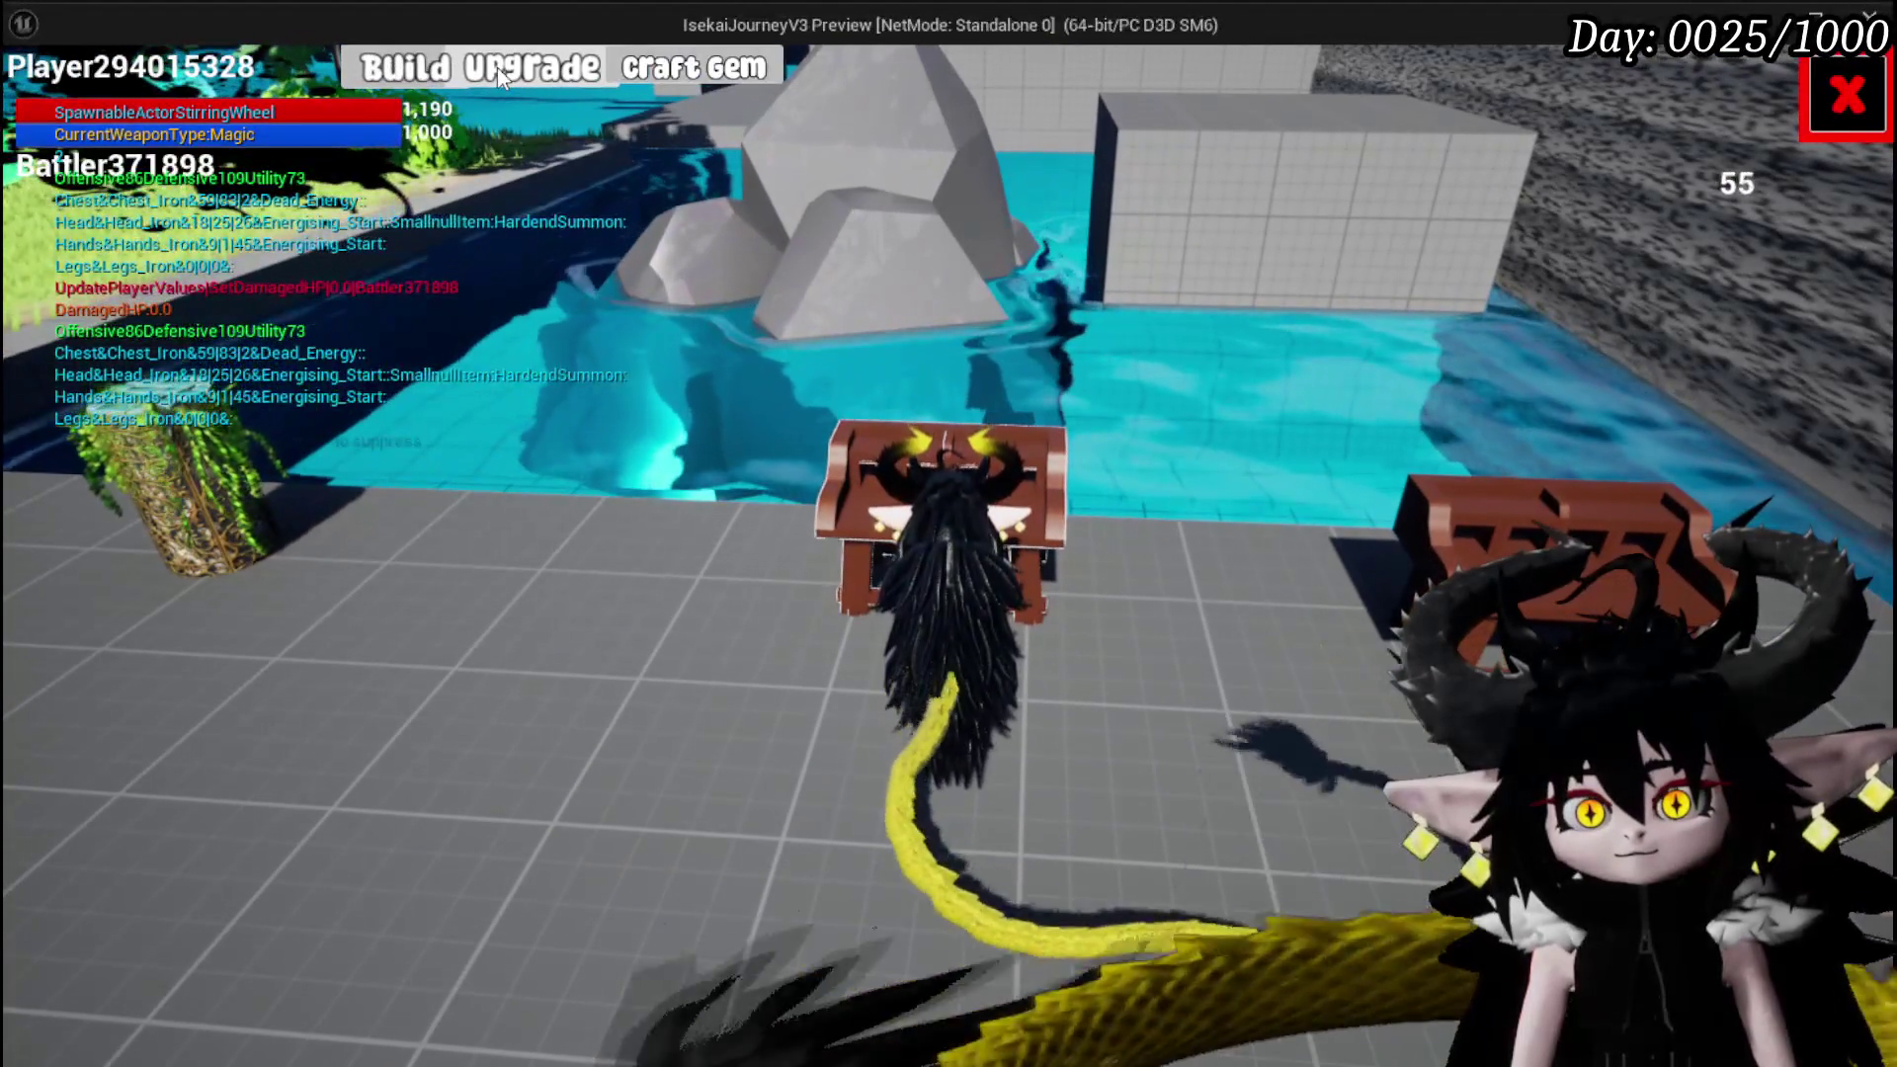
Open Iron_Hands' gem inventory, glance at gem crafting, then return to play
left_click(496, 67)
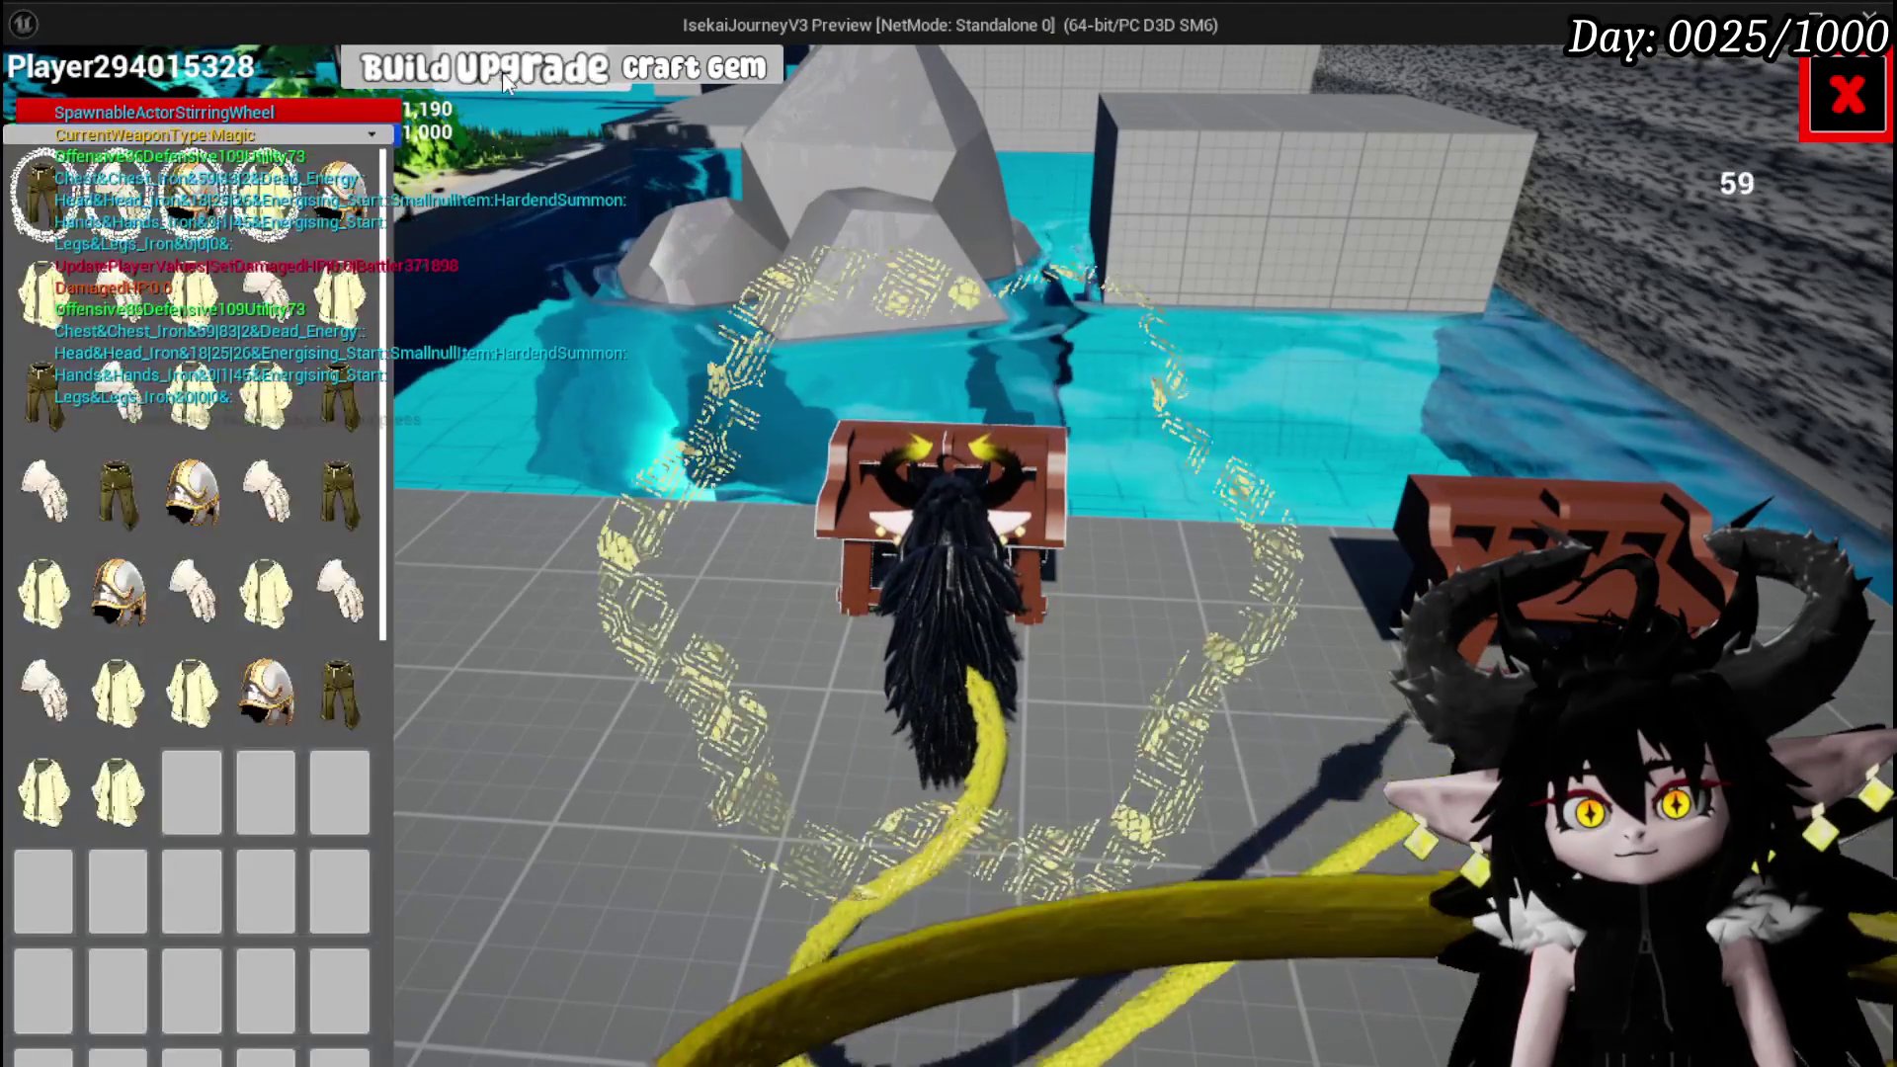
left_click(352, 180)
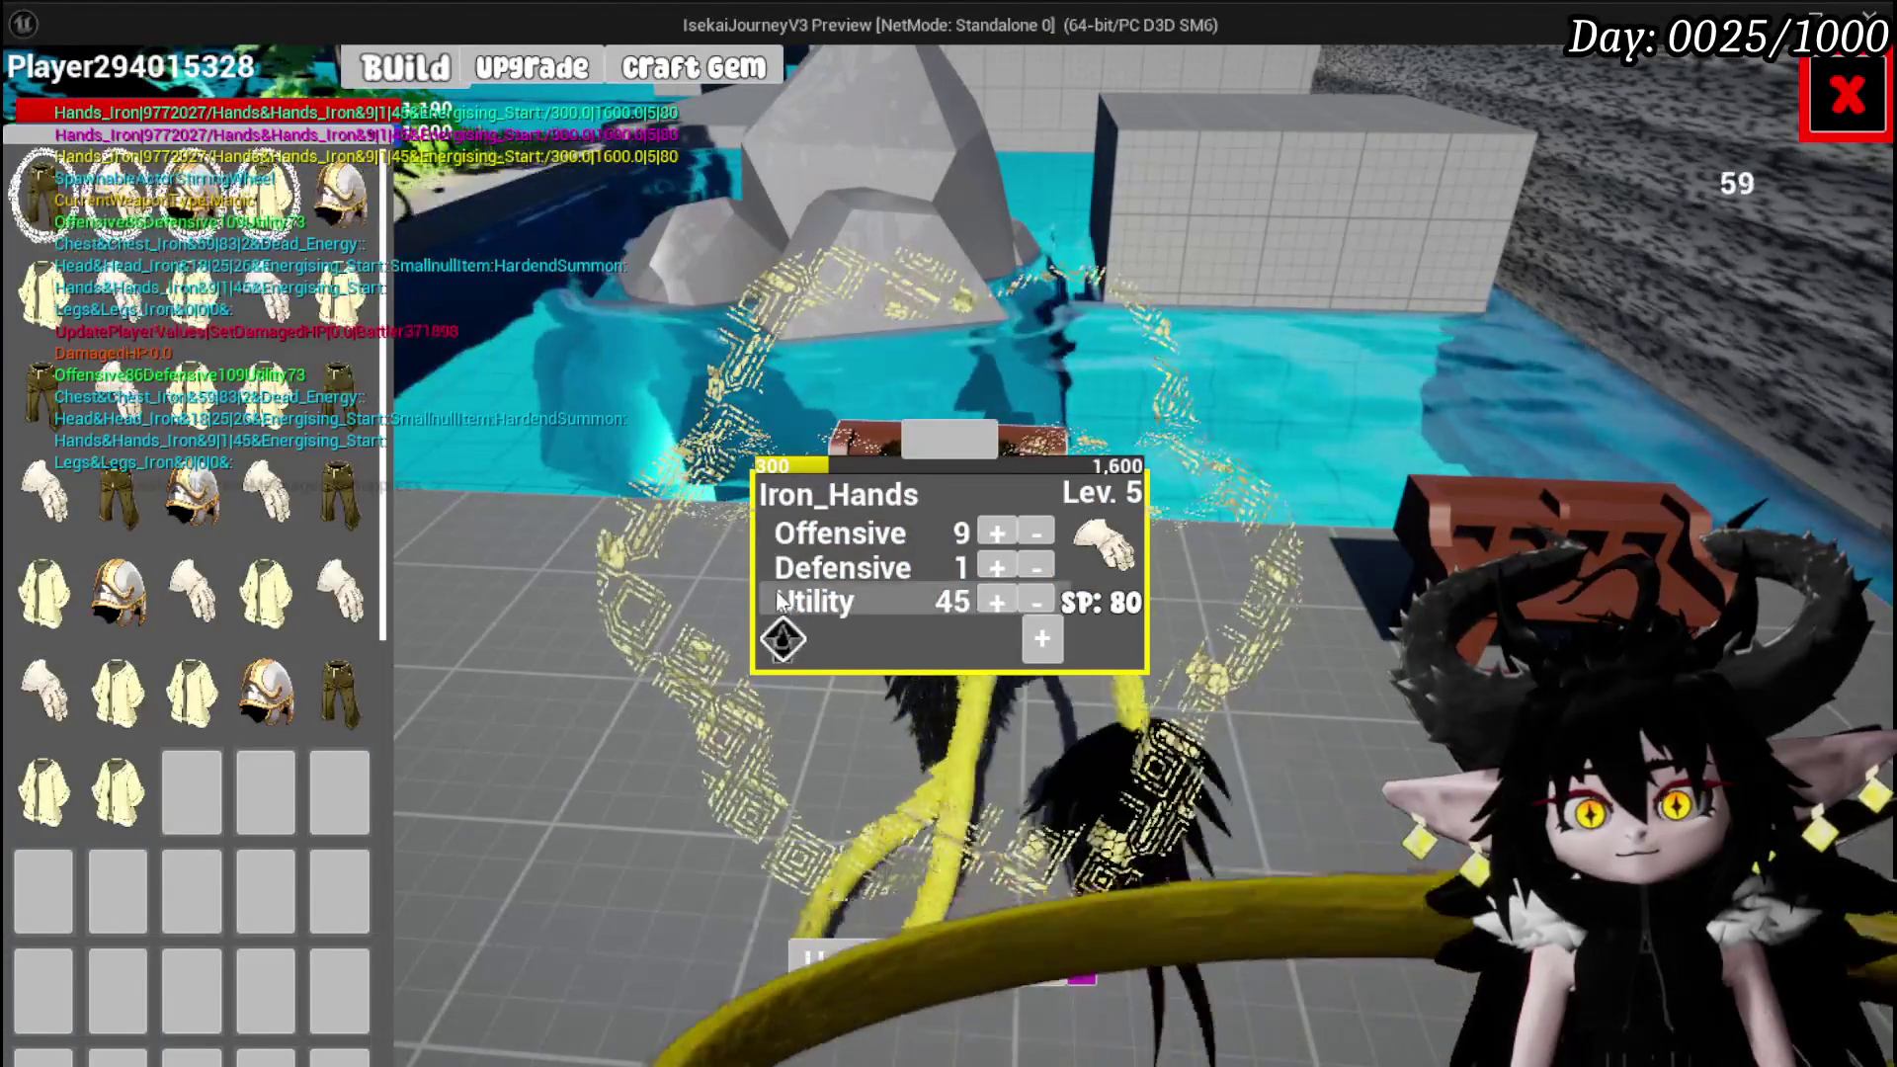
left_click(785, 637)
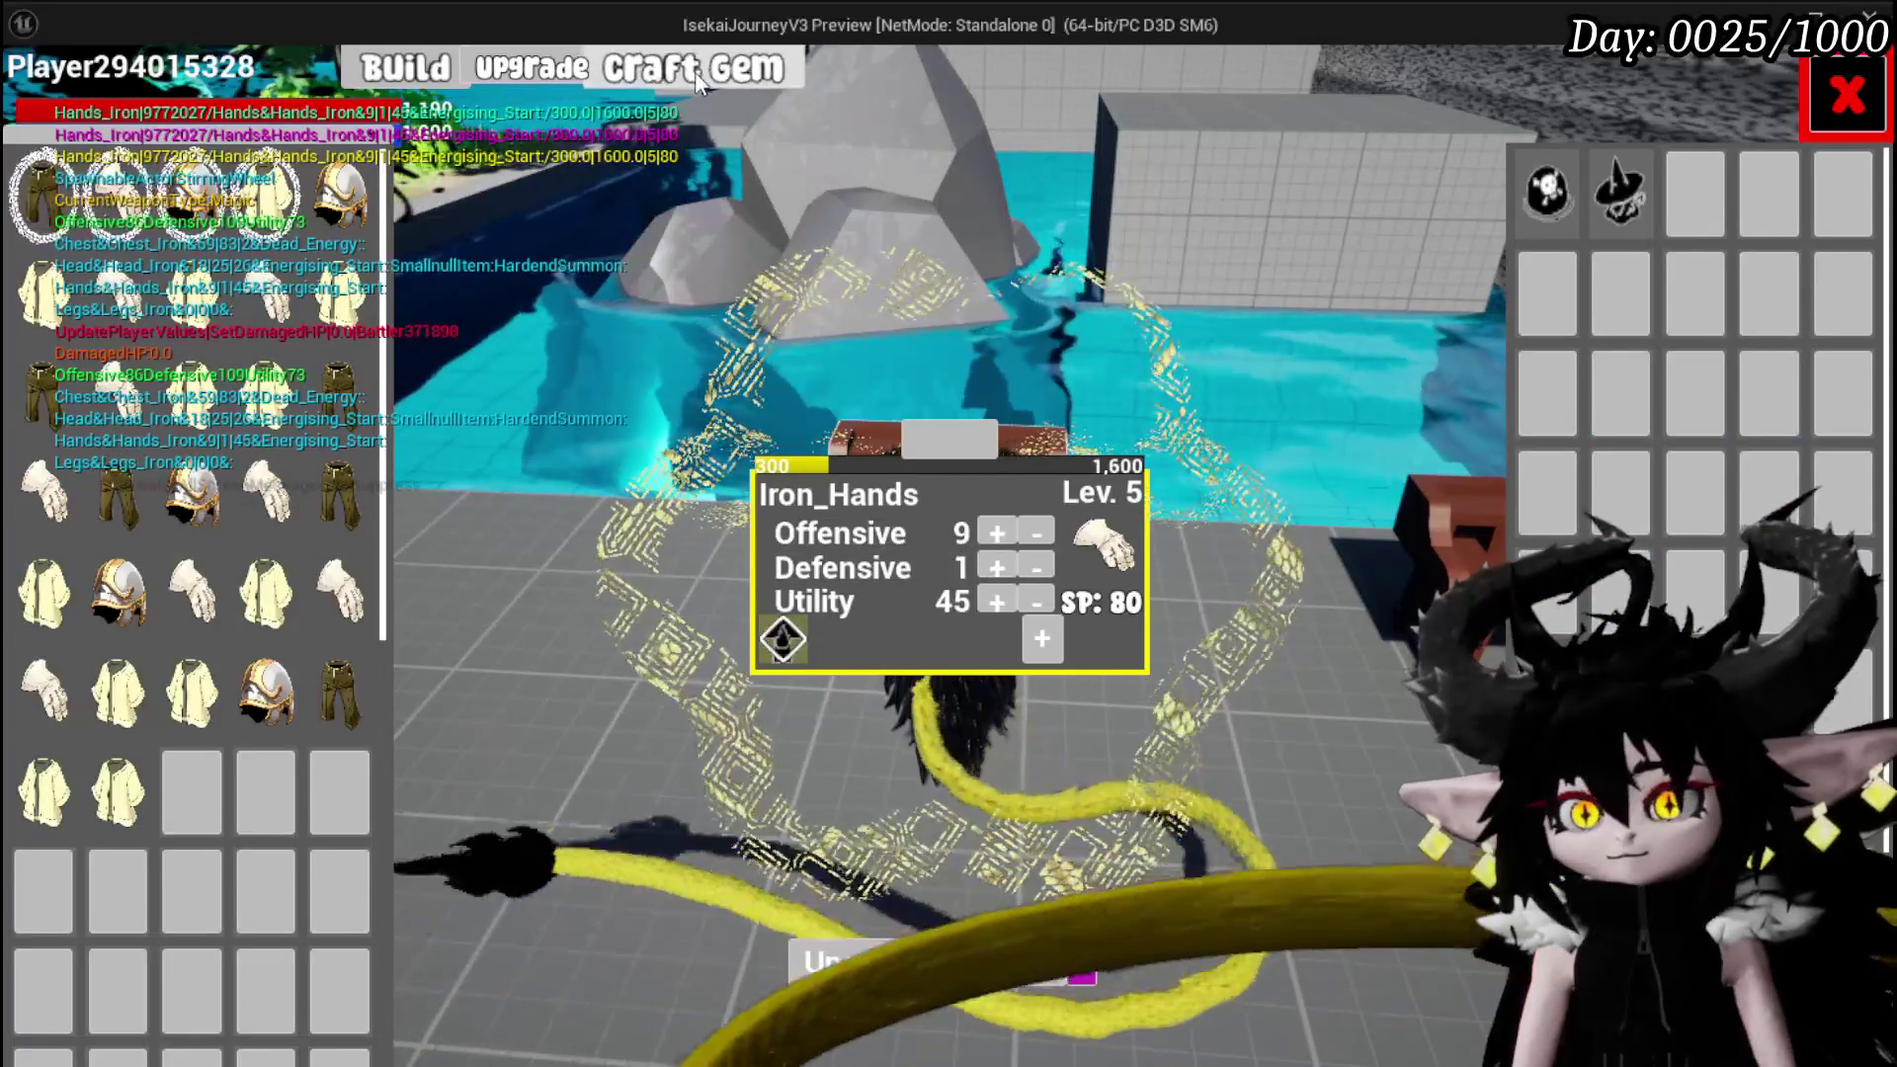
left_click(695, 69)
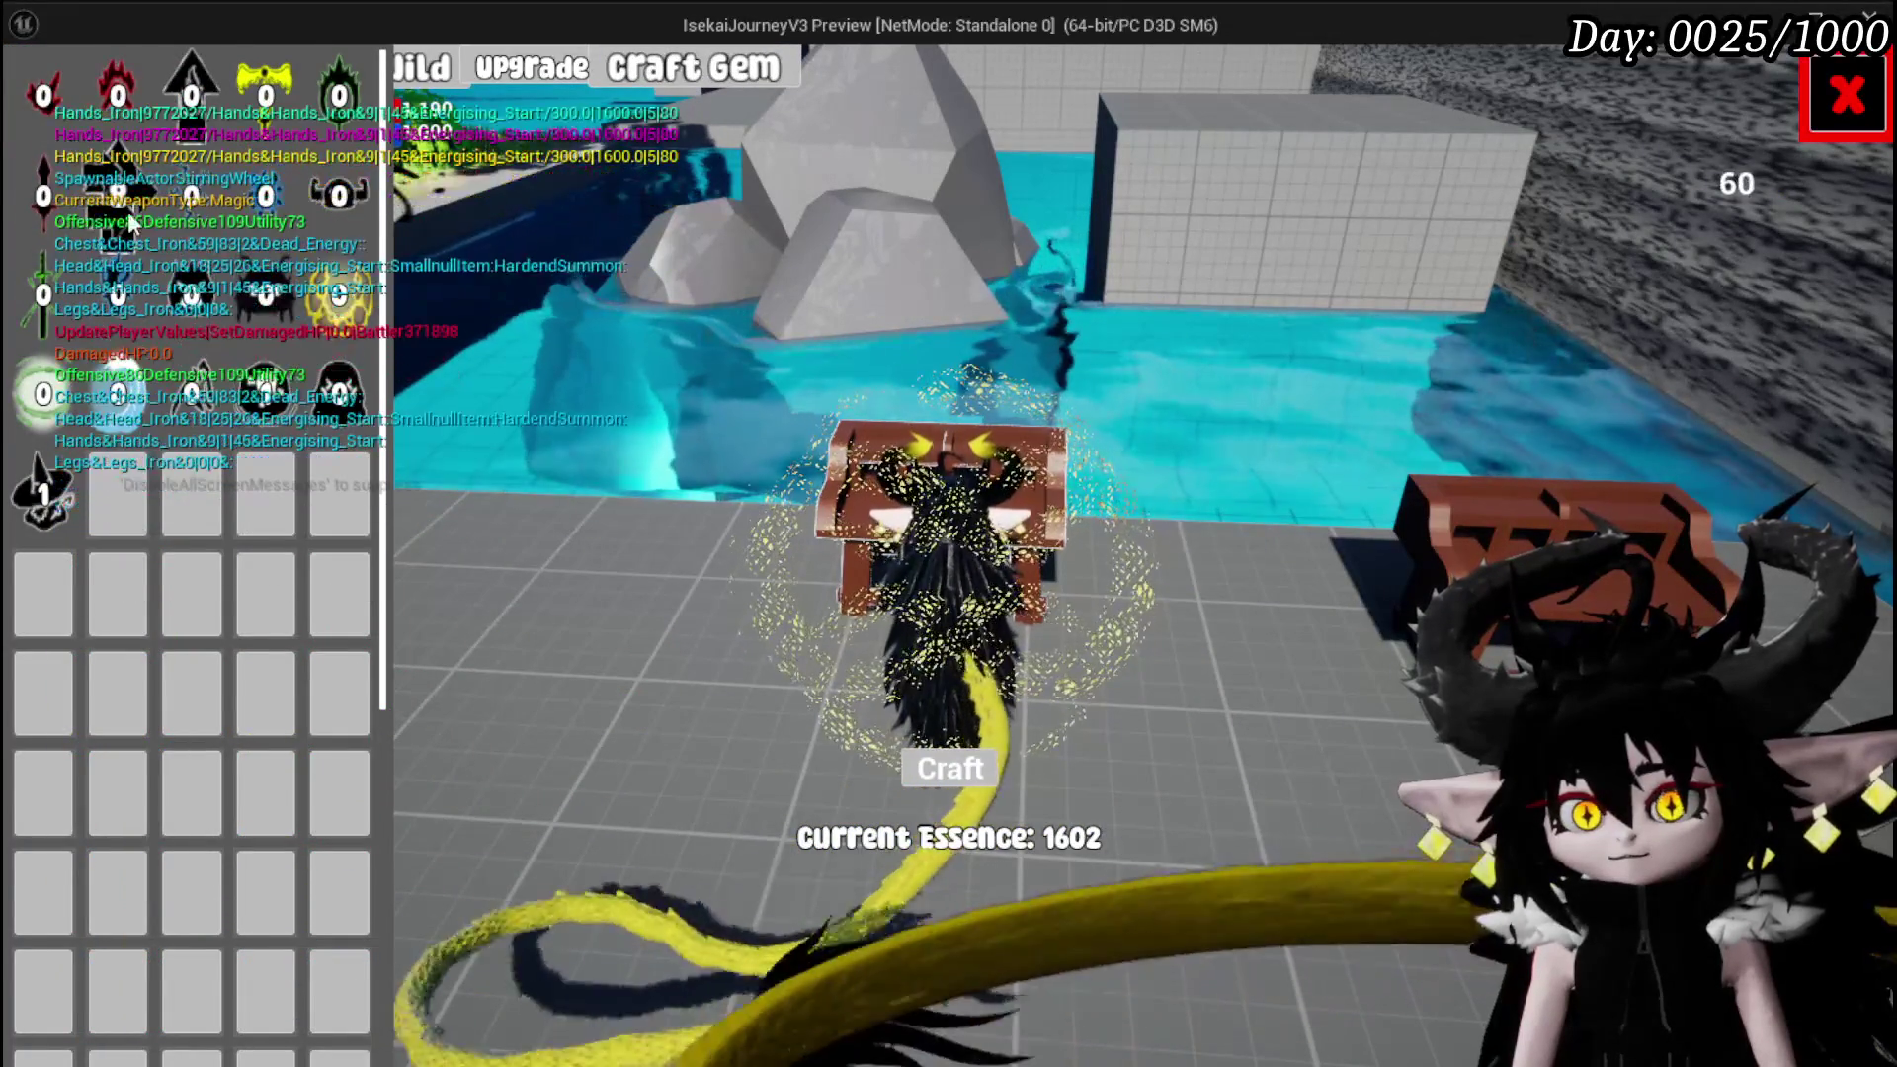
key("Escape")
Check the Materials inventory, then reopen Iron_Hands' upgrade panel and its gem slot
key("Tab")
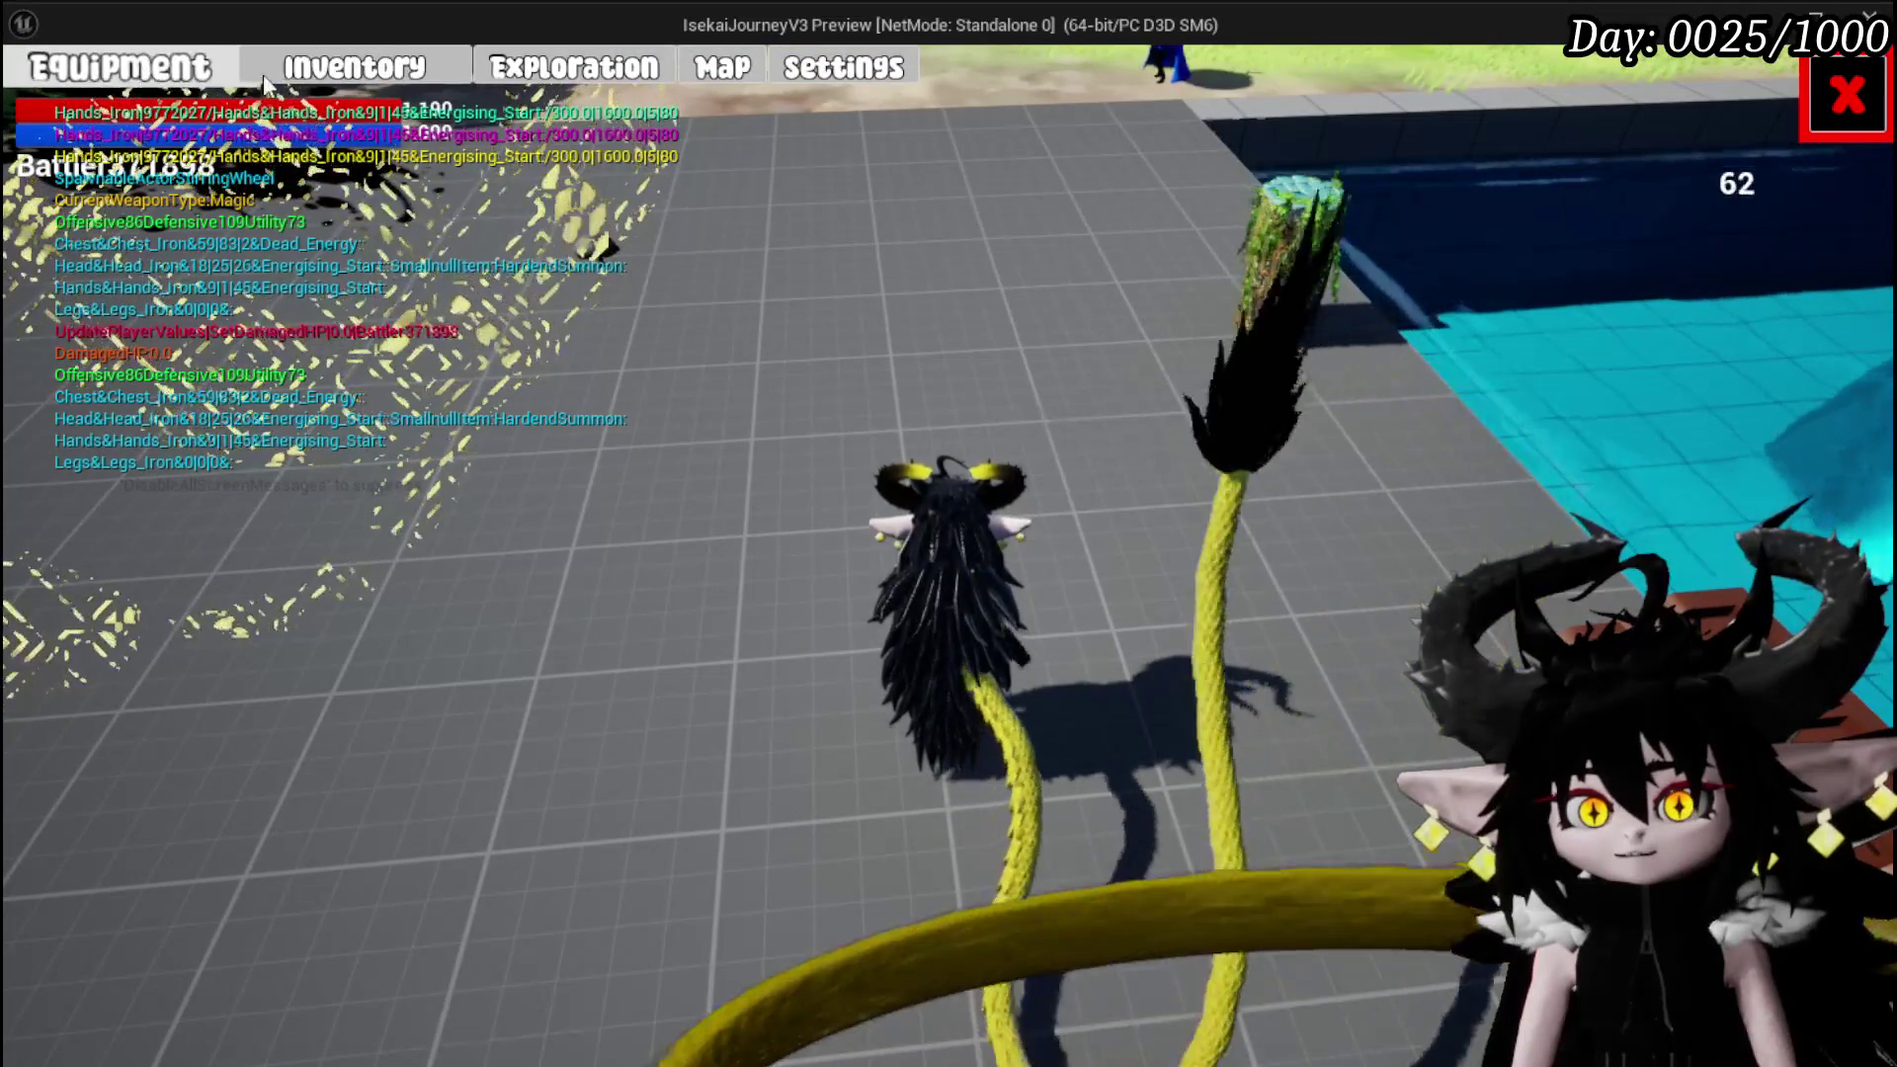
left_click(354, 66)
left_click(929, 292)
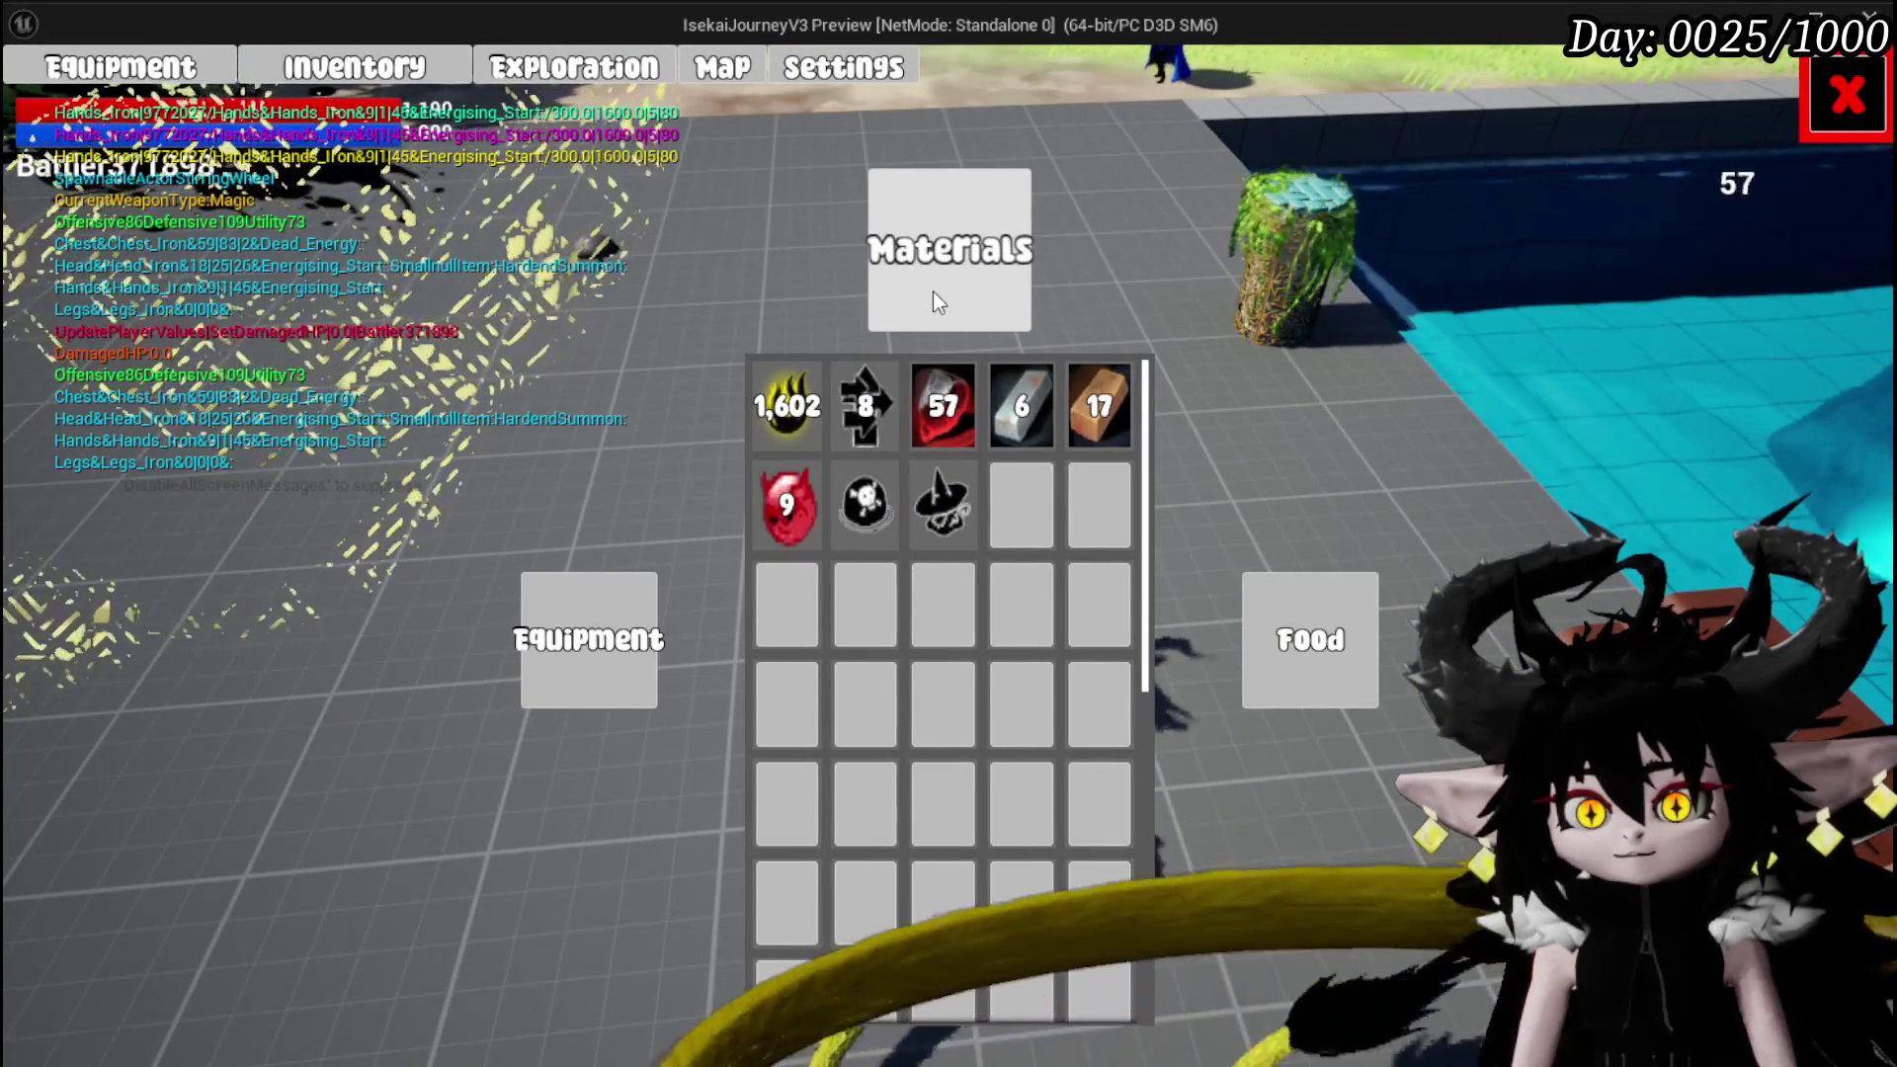
key("Tab")
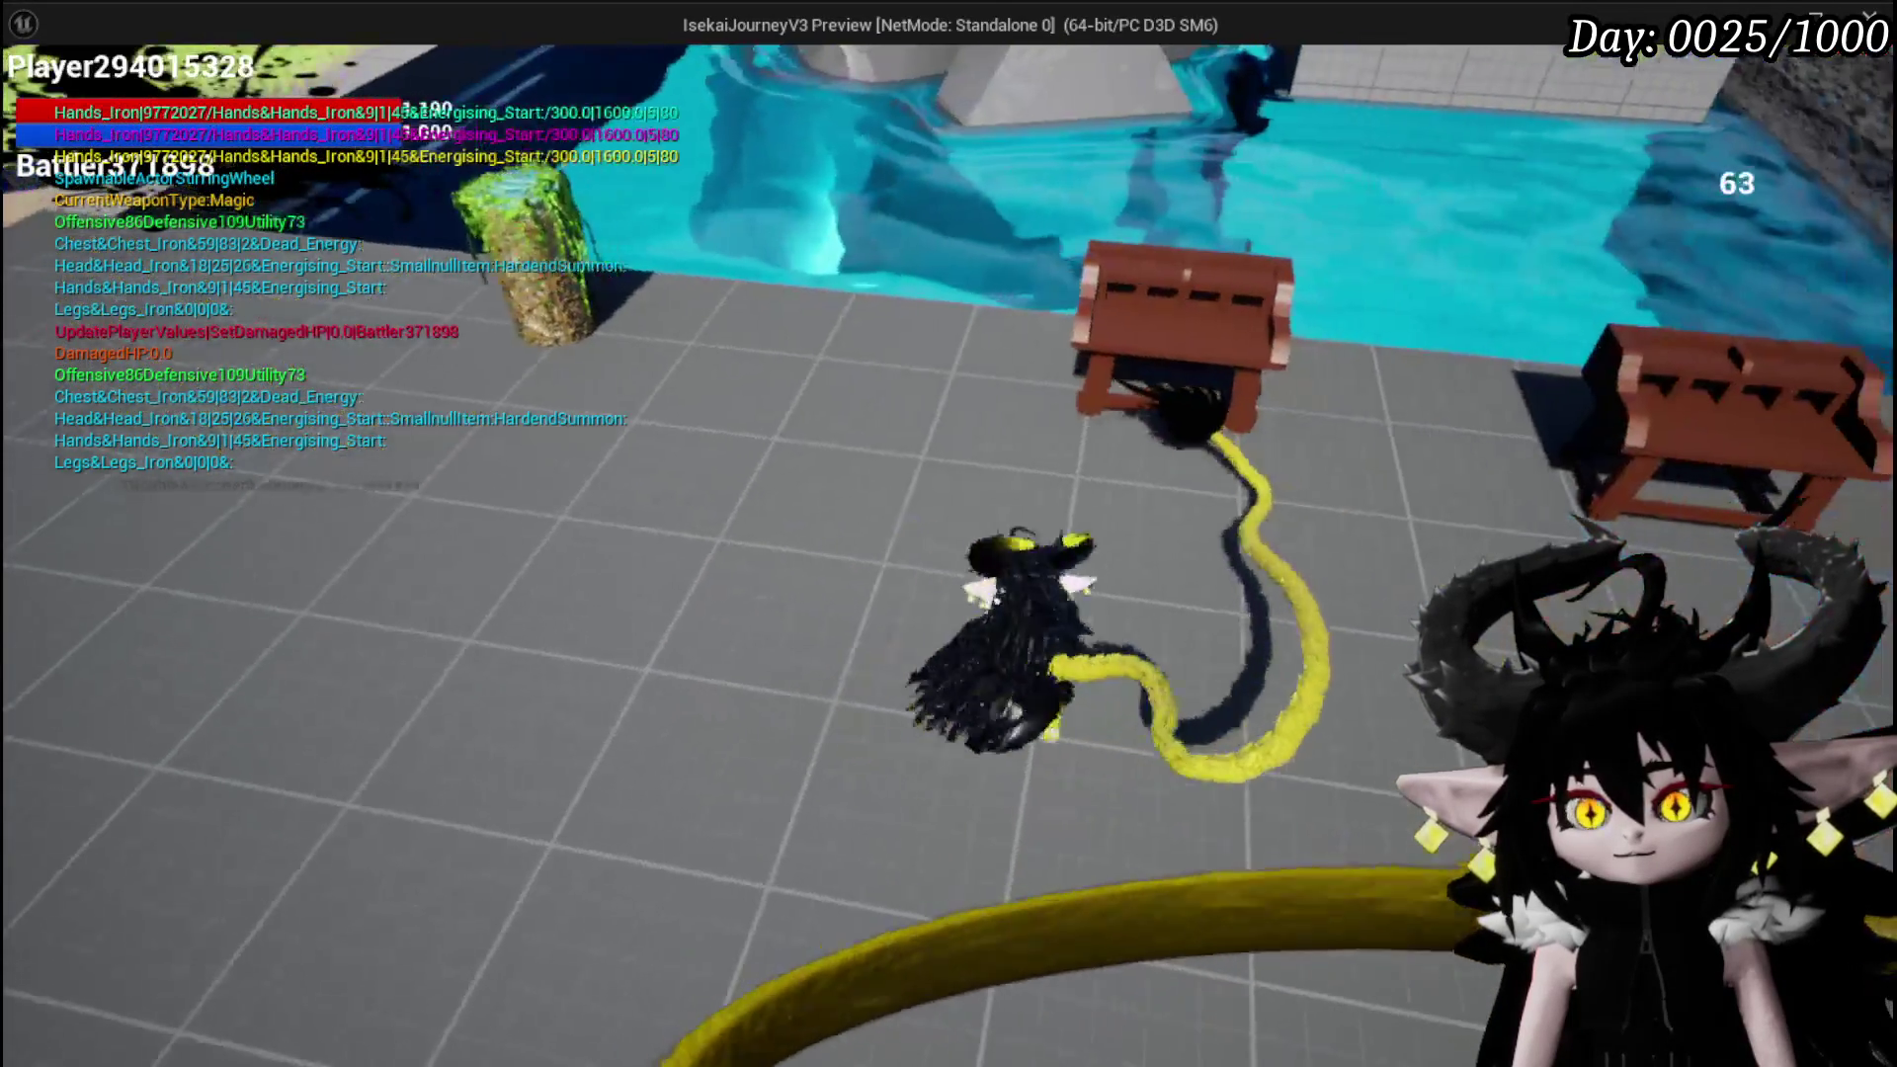
key("e")
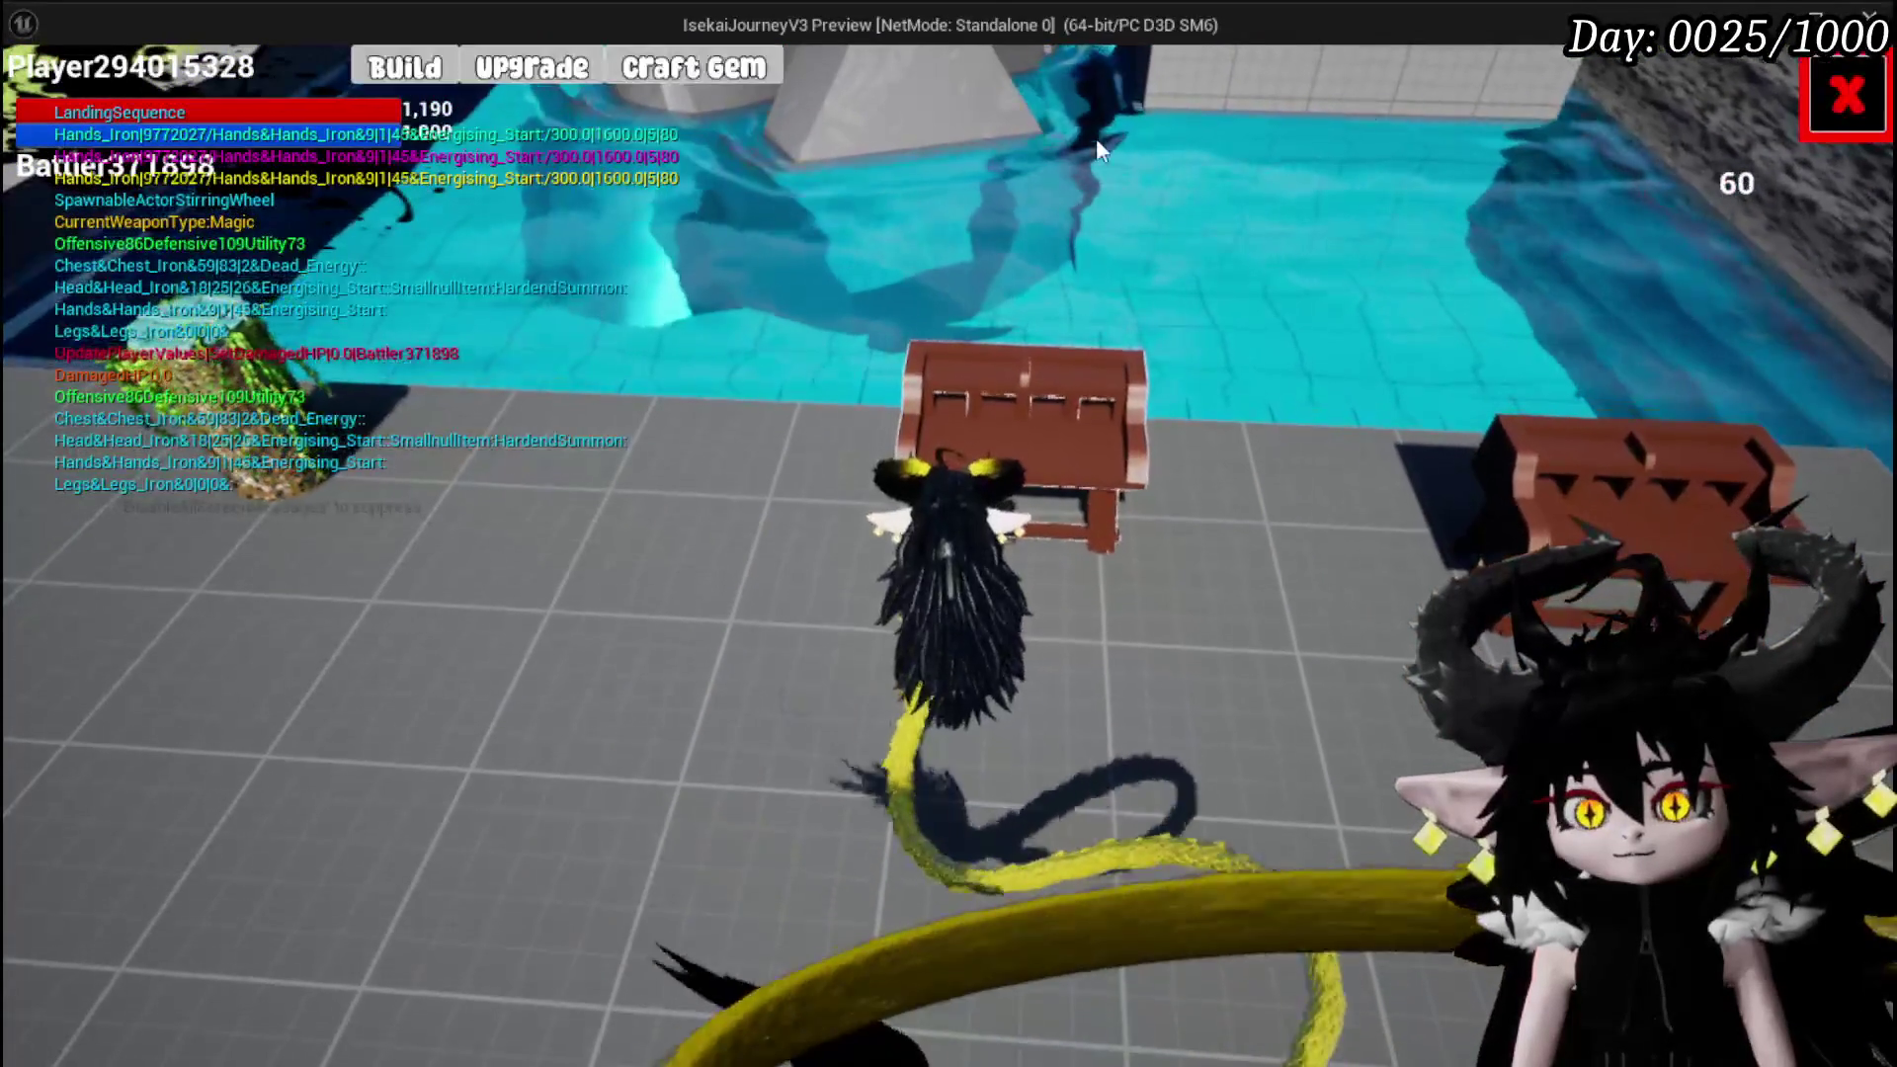
left_click(531, 67)
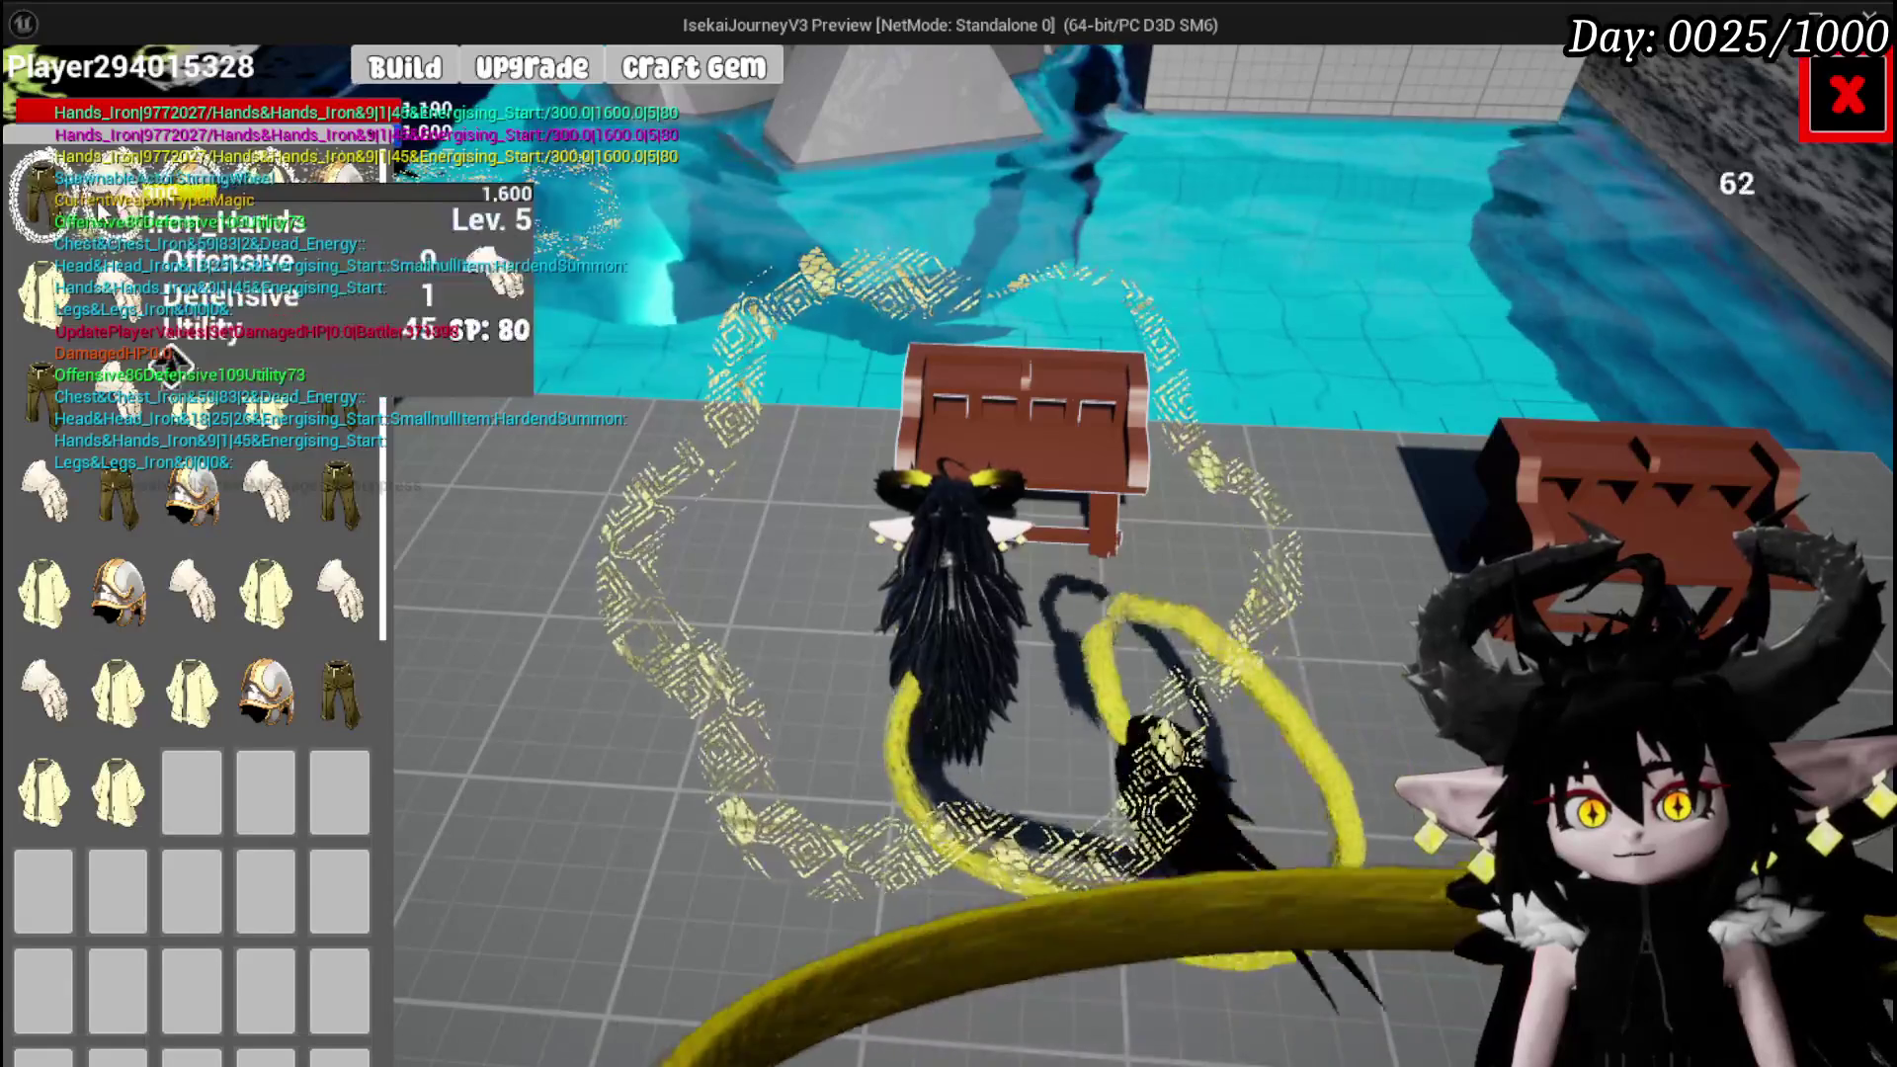
left_click(119, 193)
left_click(784, 640)
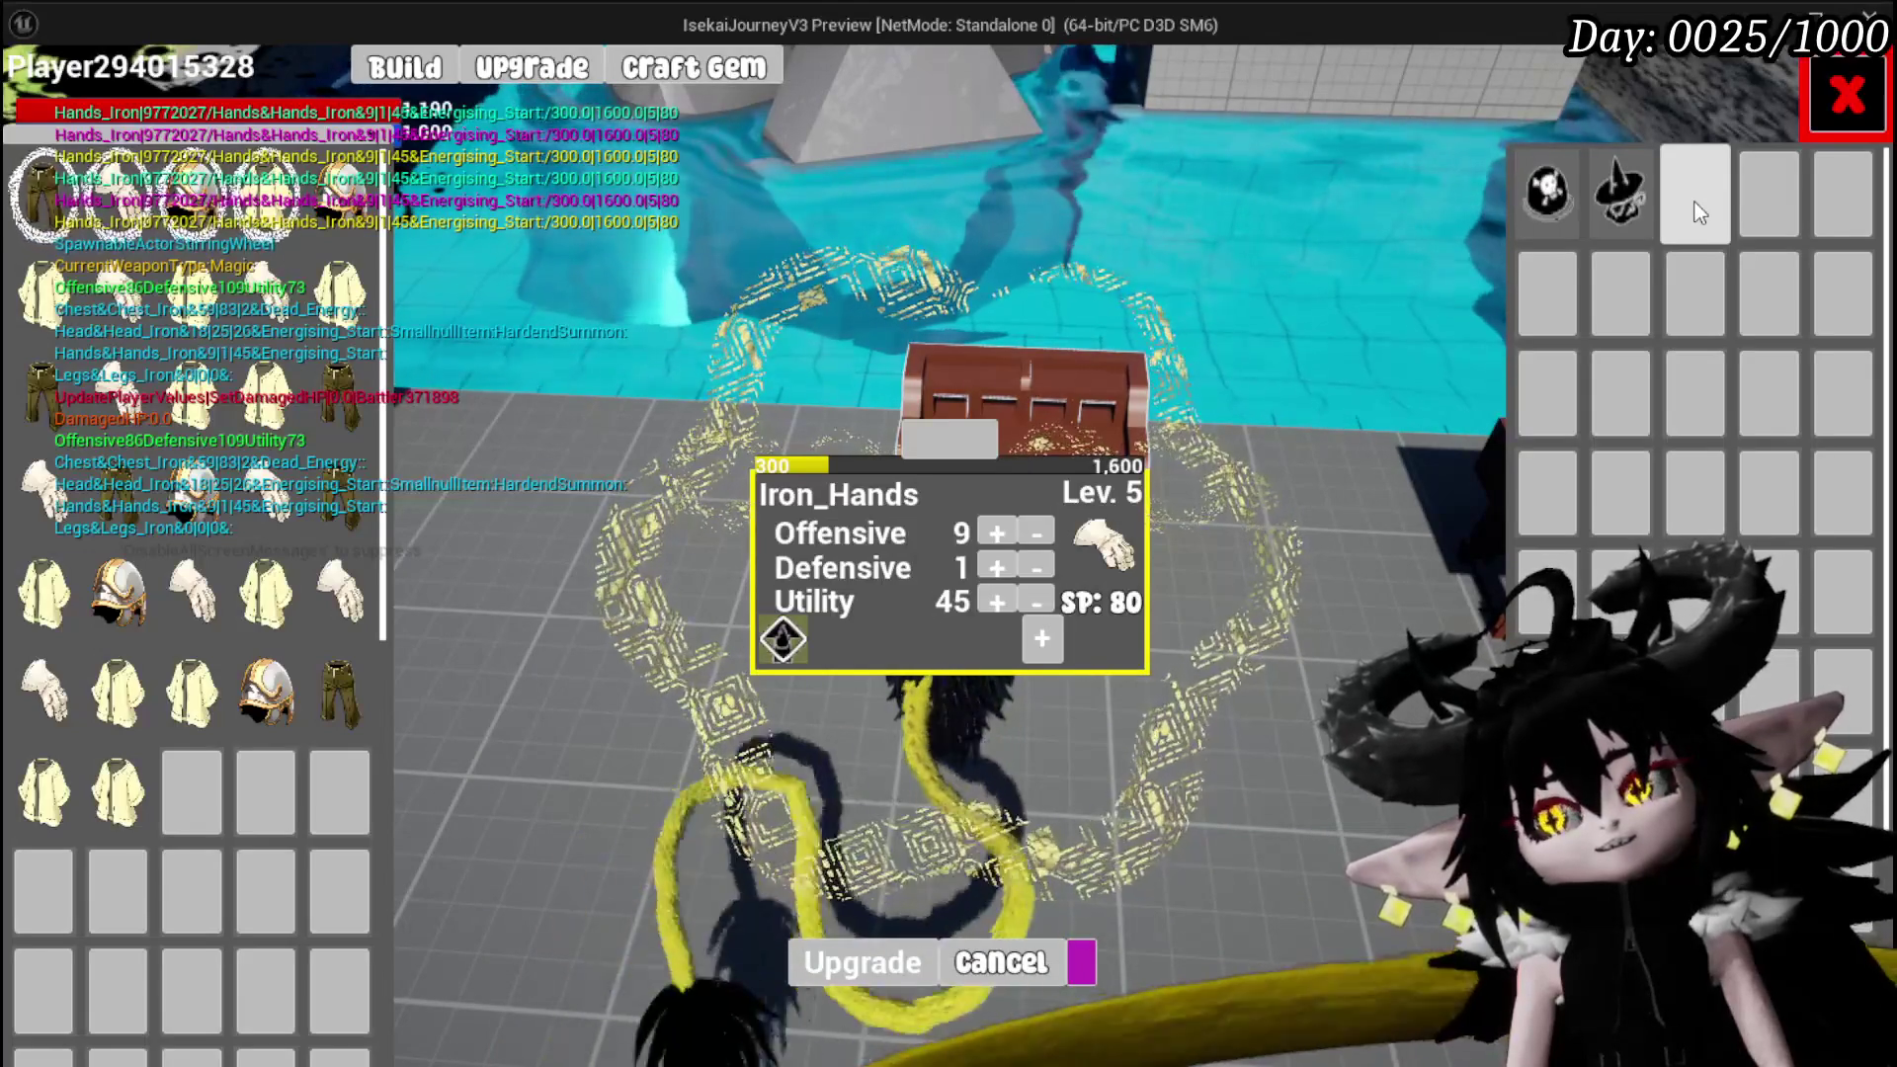
Craft a Quick Start gem for 100 essence and open Iron_Hands' gem inventory
left_click(756, 87)
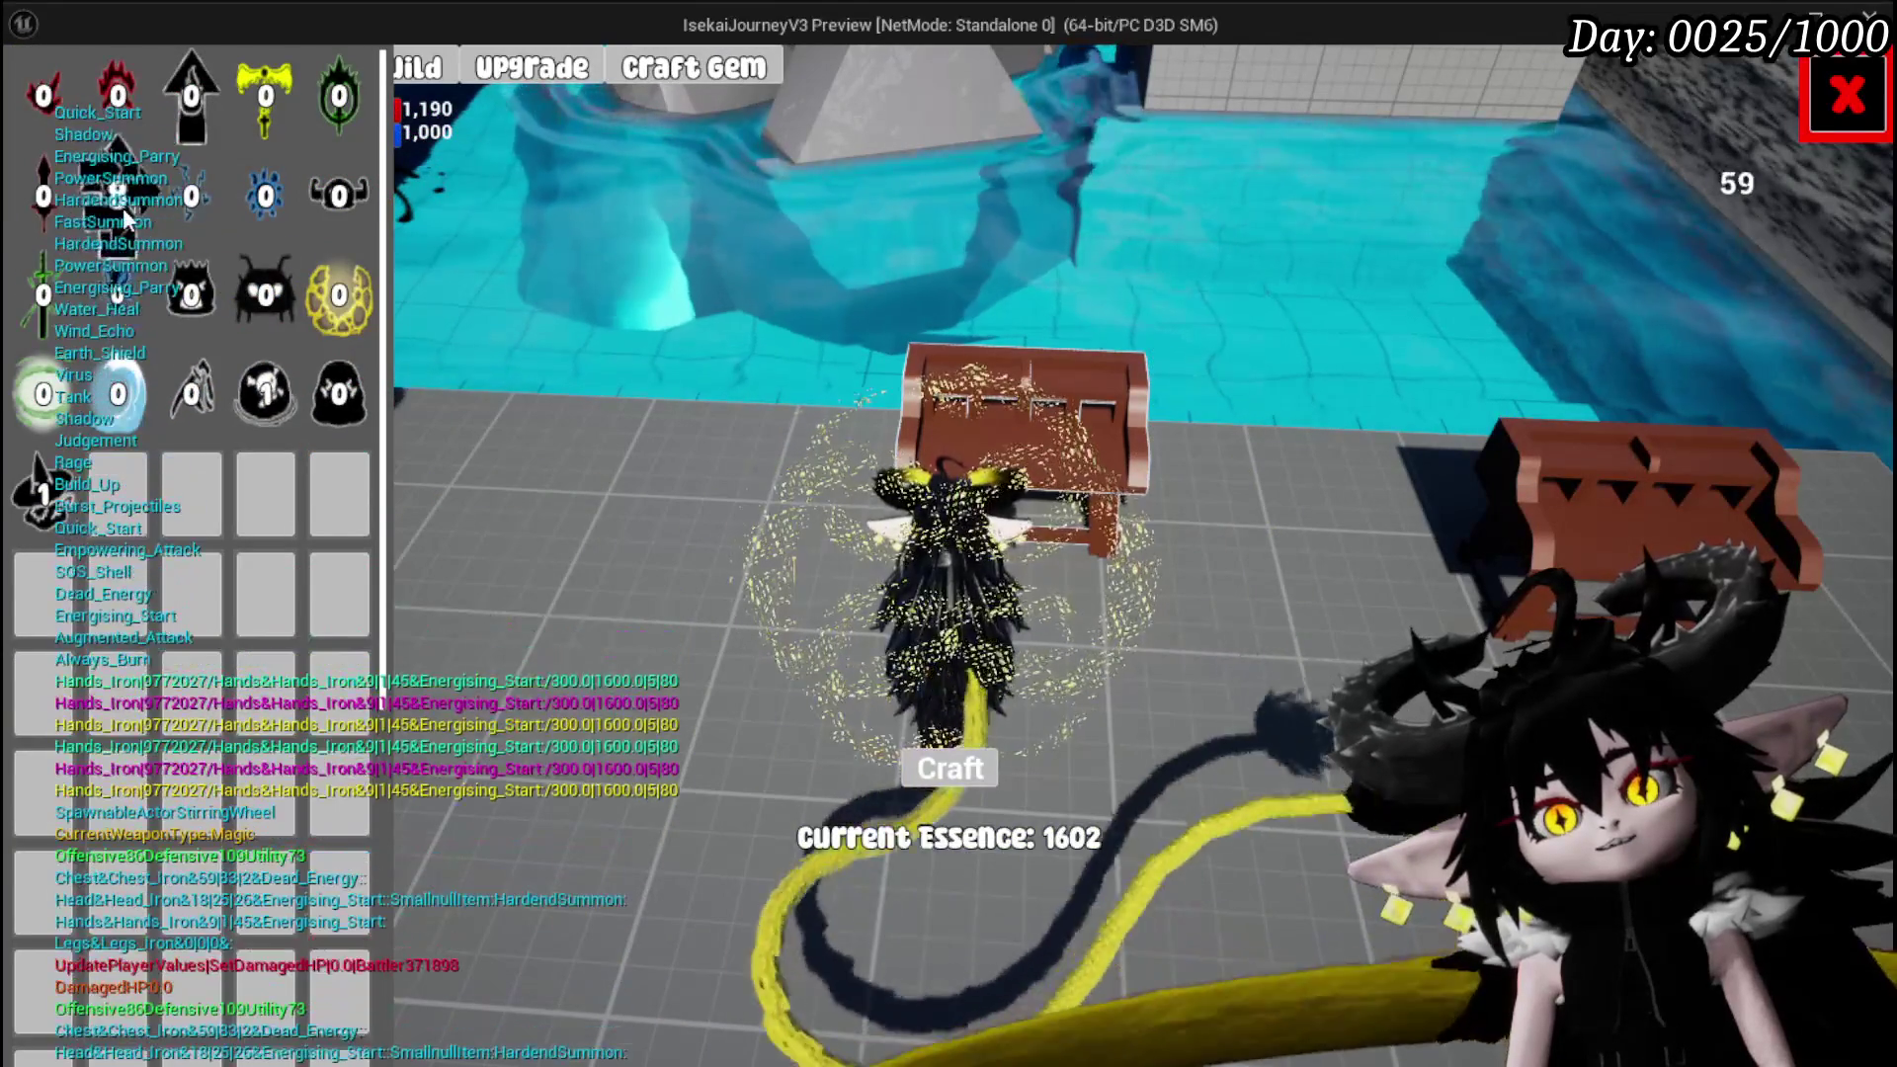
left_click(943, 766)
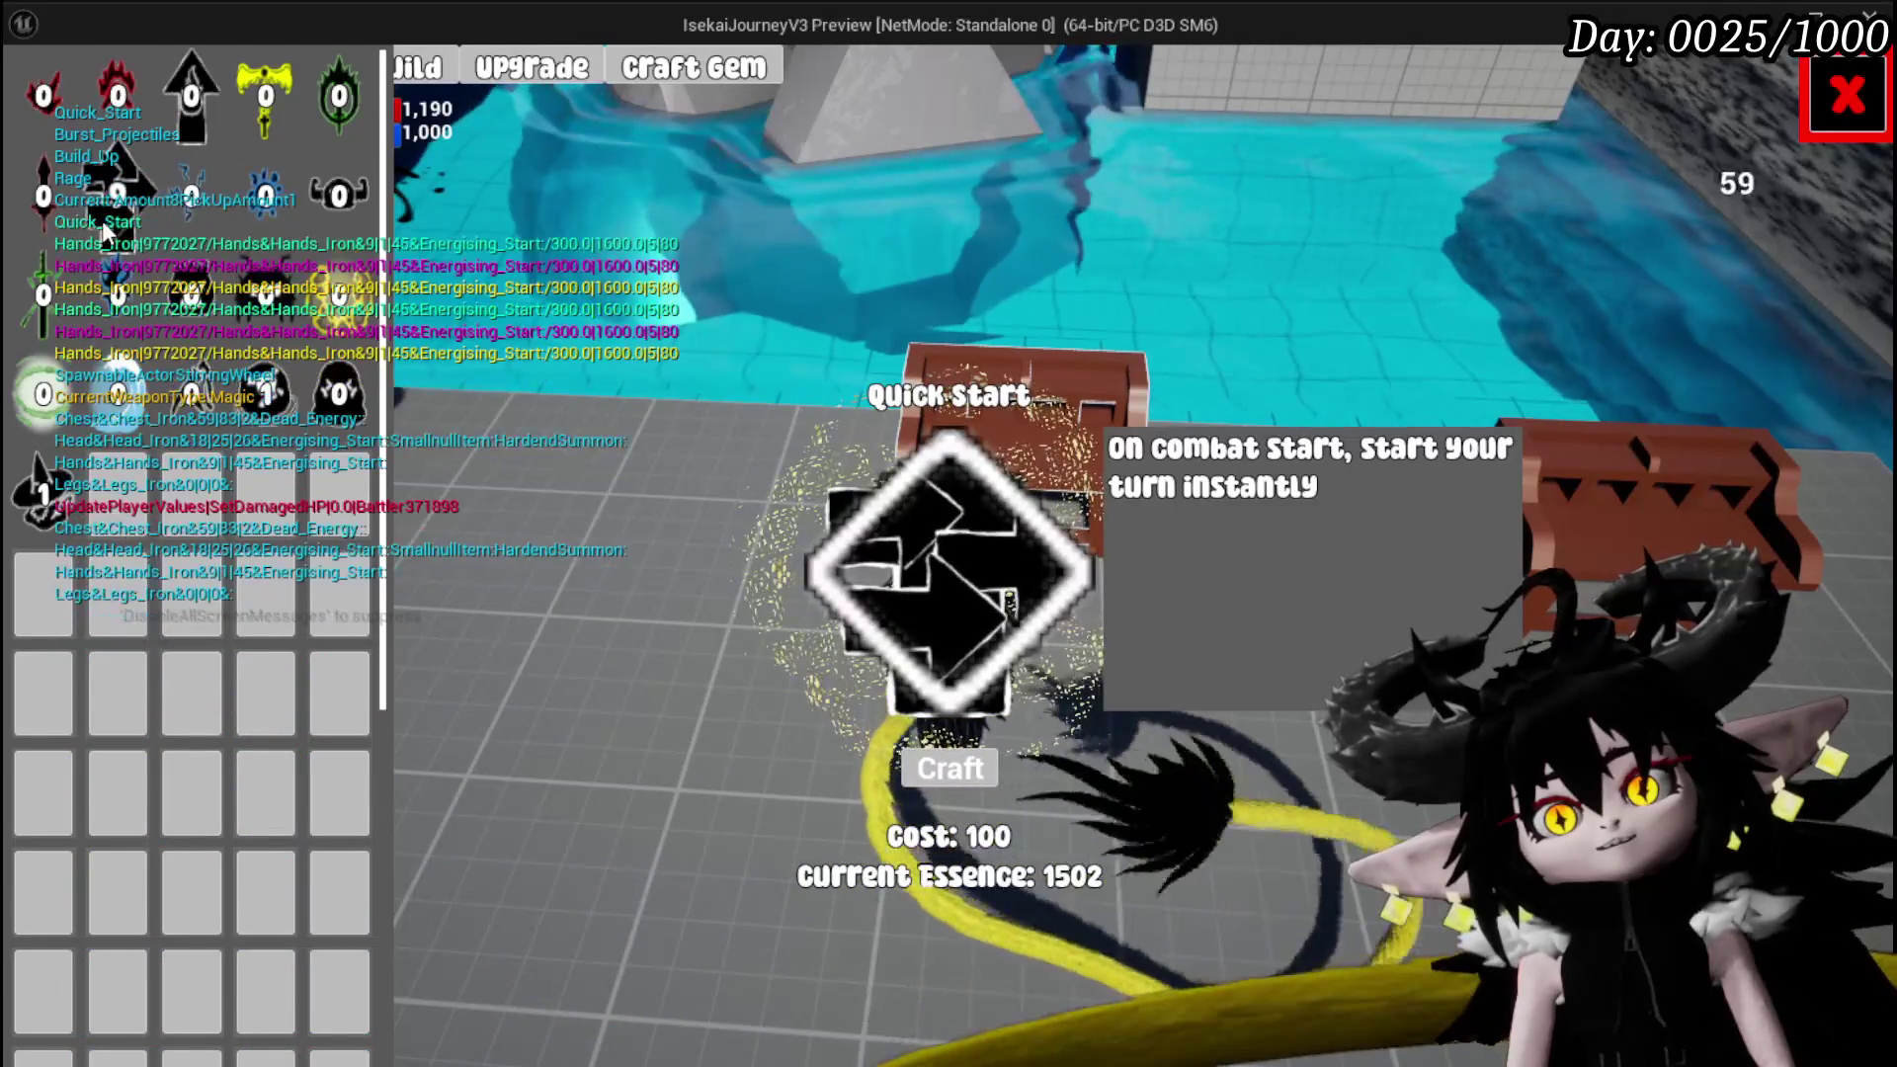
left_click(522, 75)
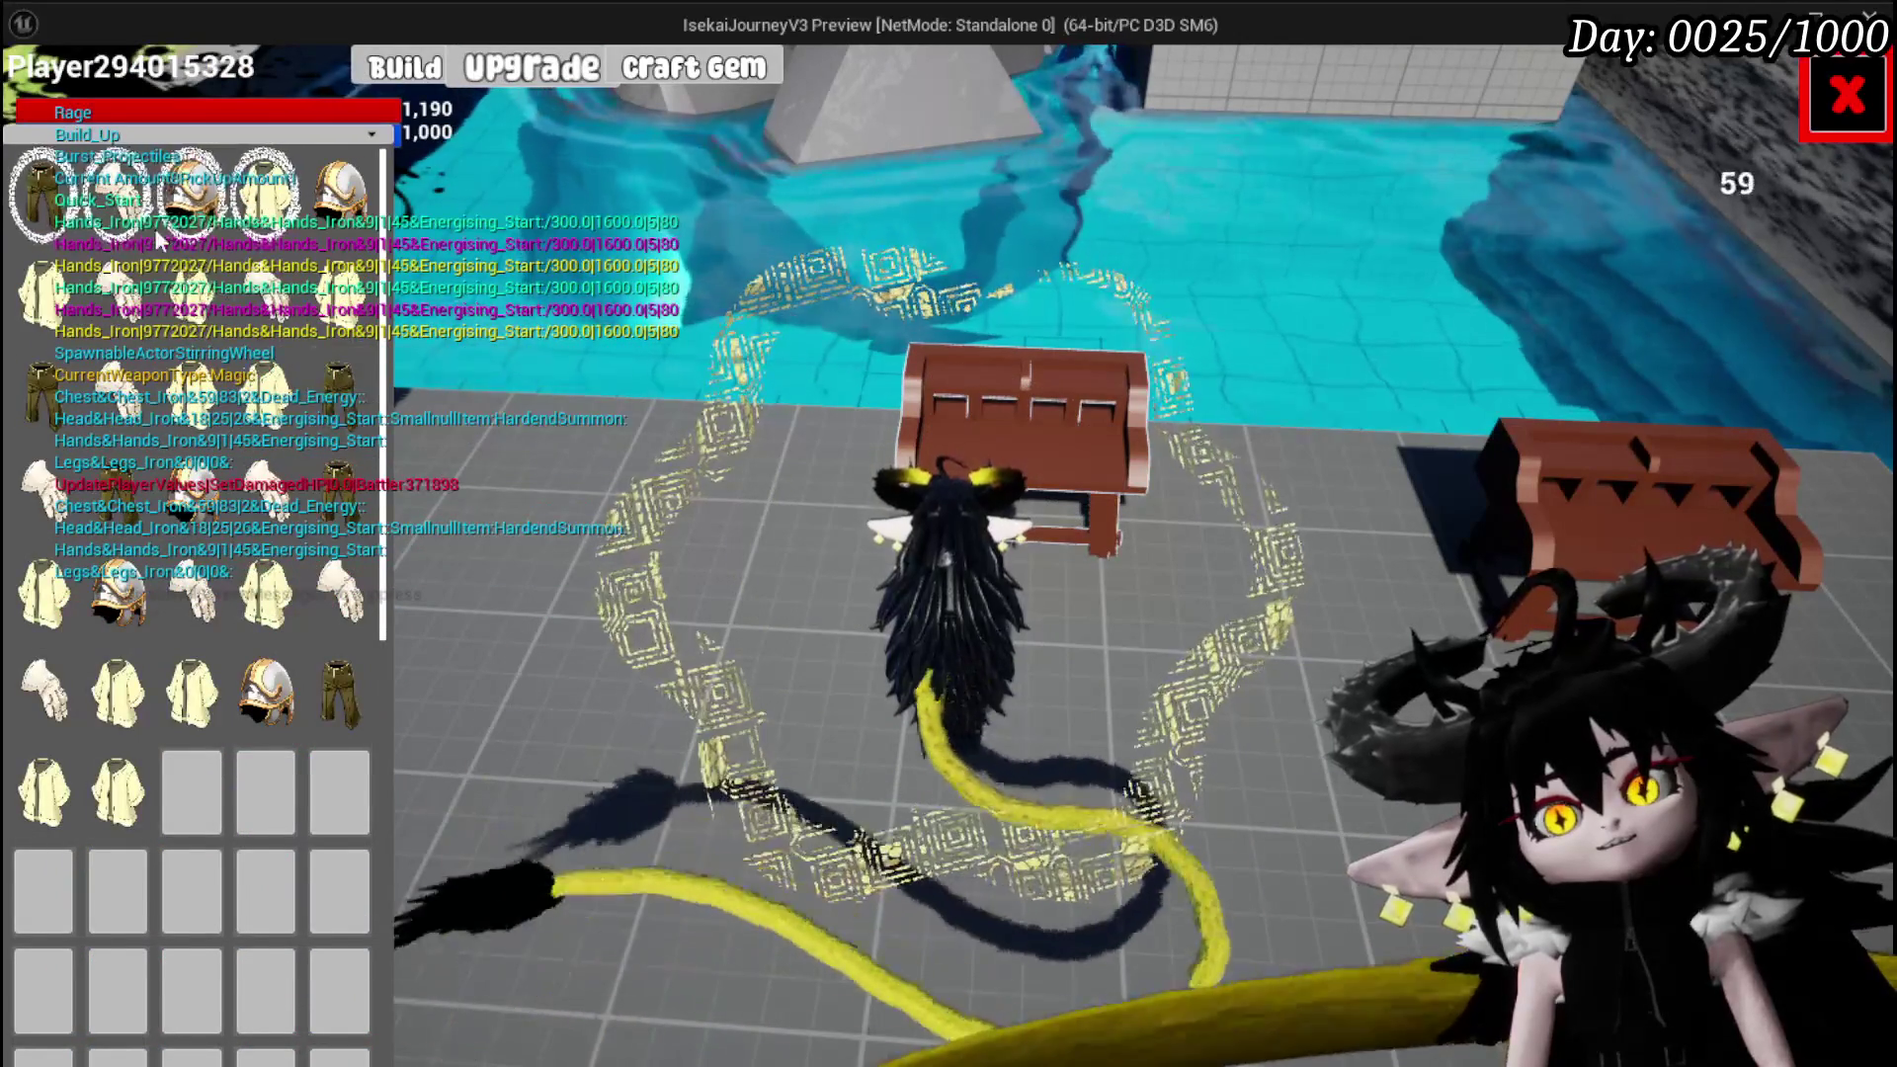
left_click(155, 229)
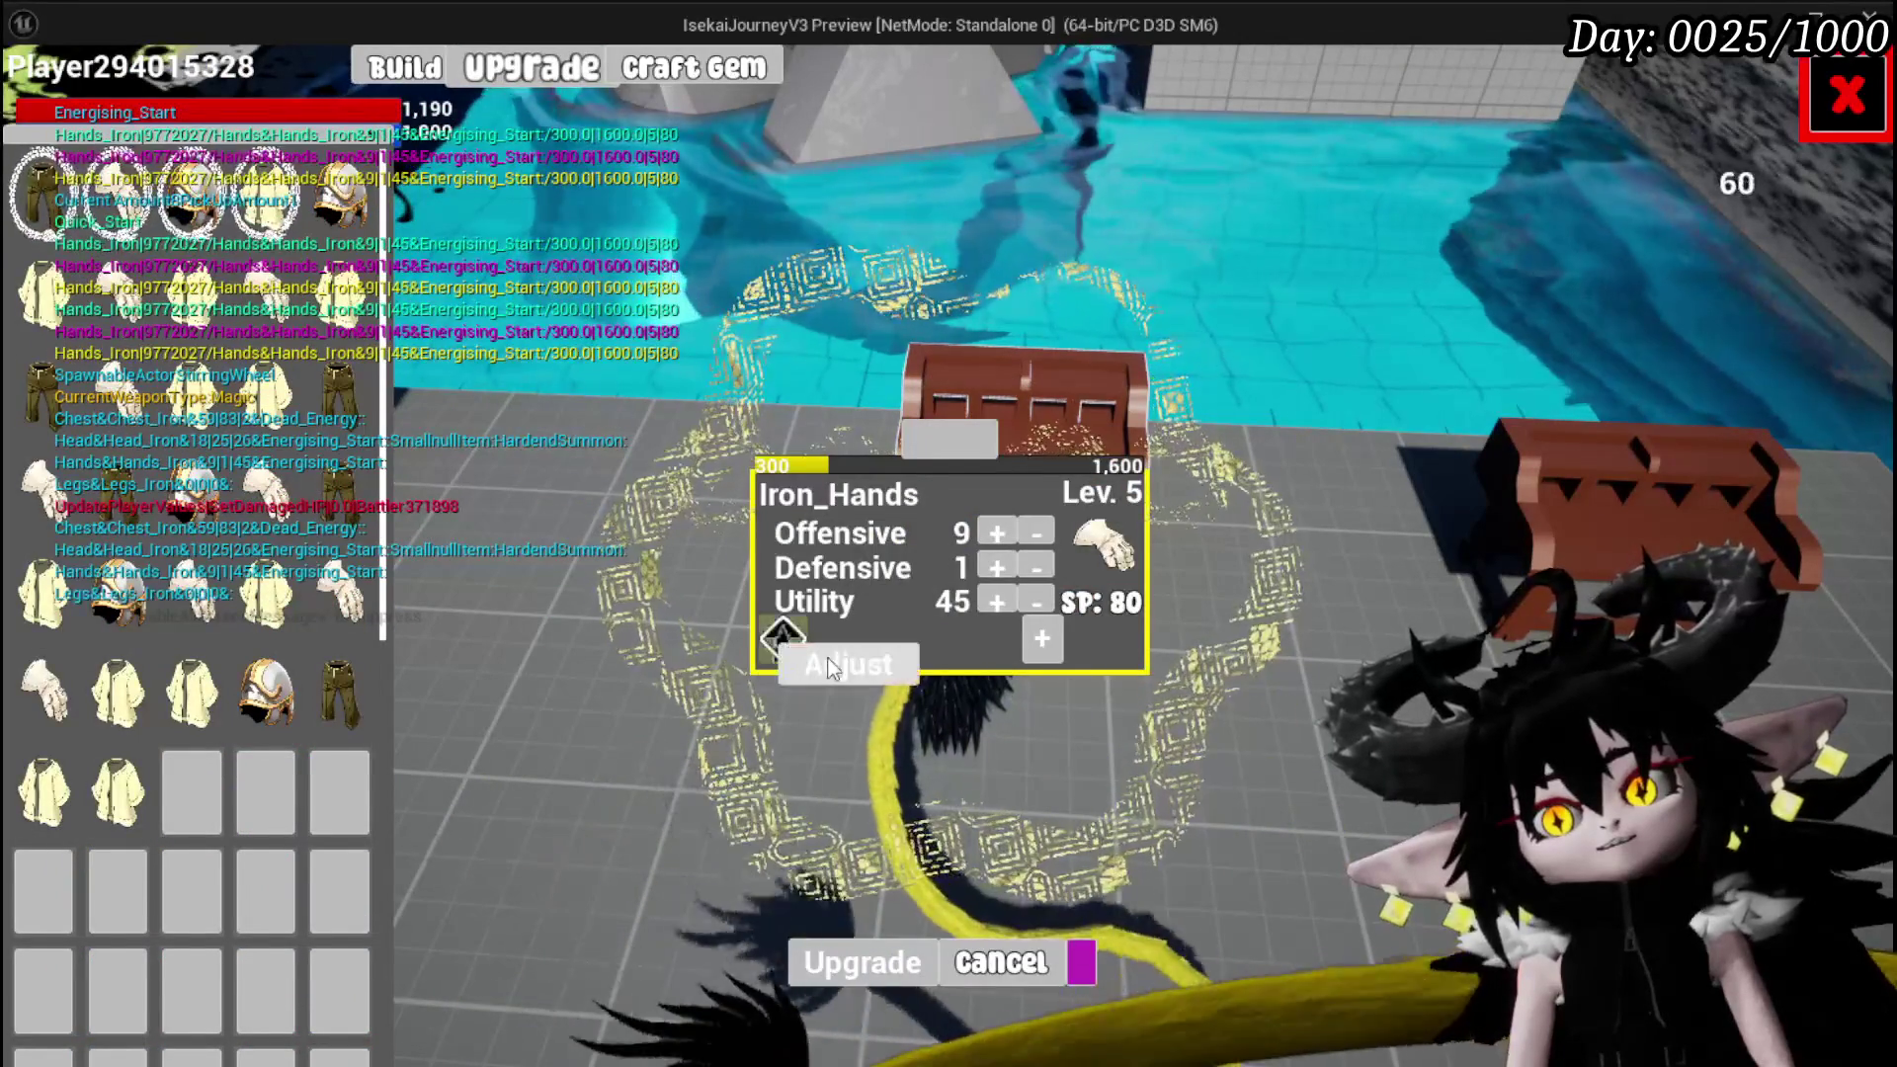
left_click(802, 643)
scroll(1677, 322, "down", 2)
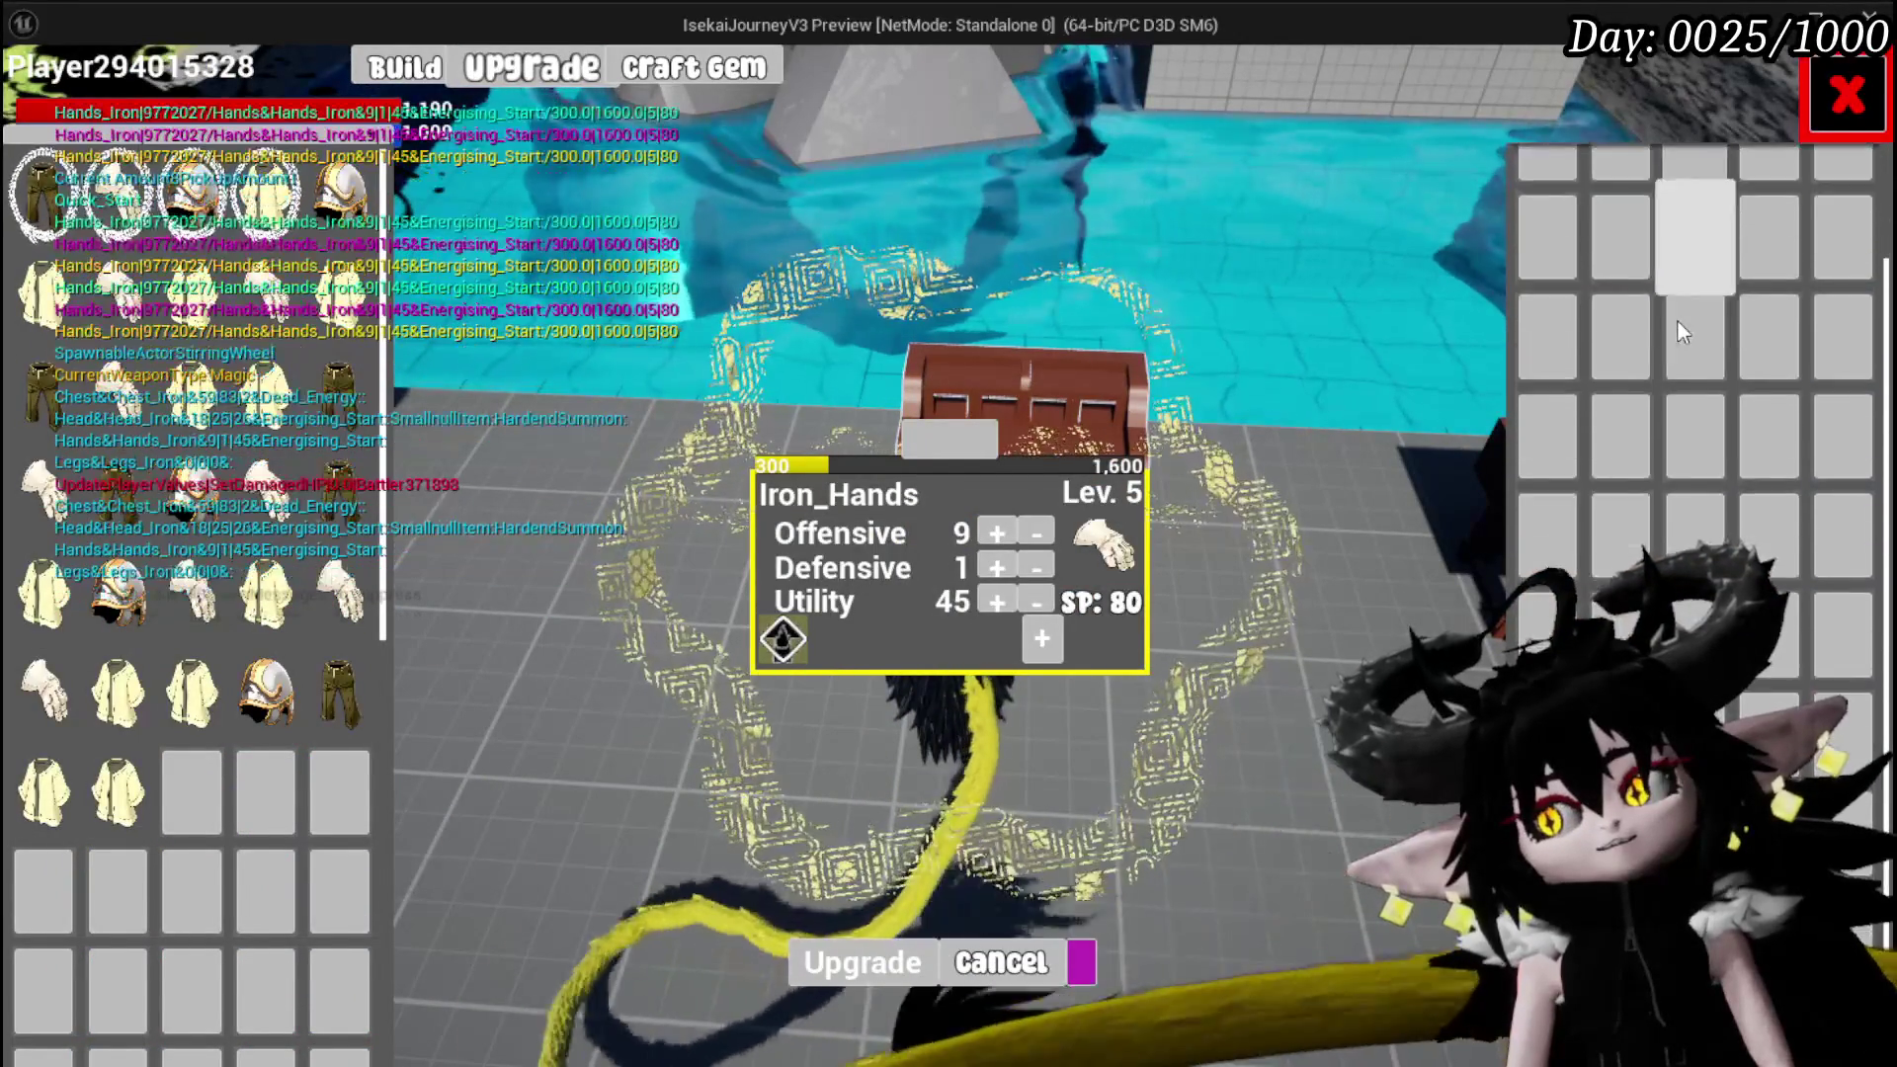
scroll(1677, 320, "up", 2)
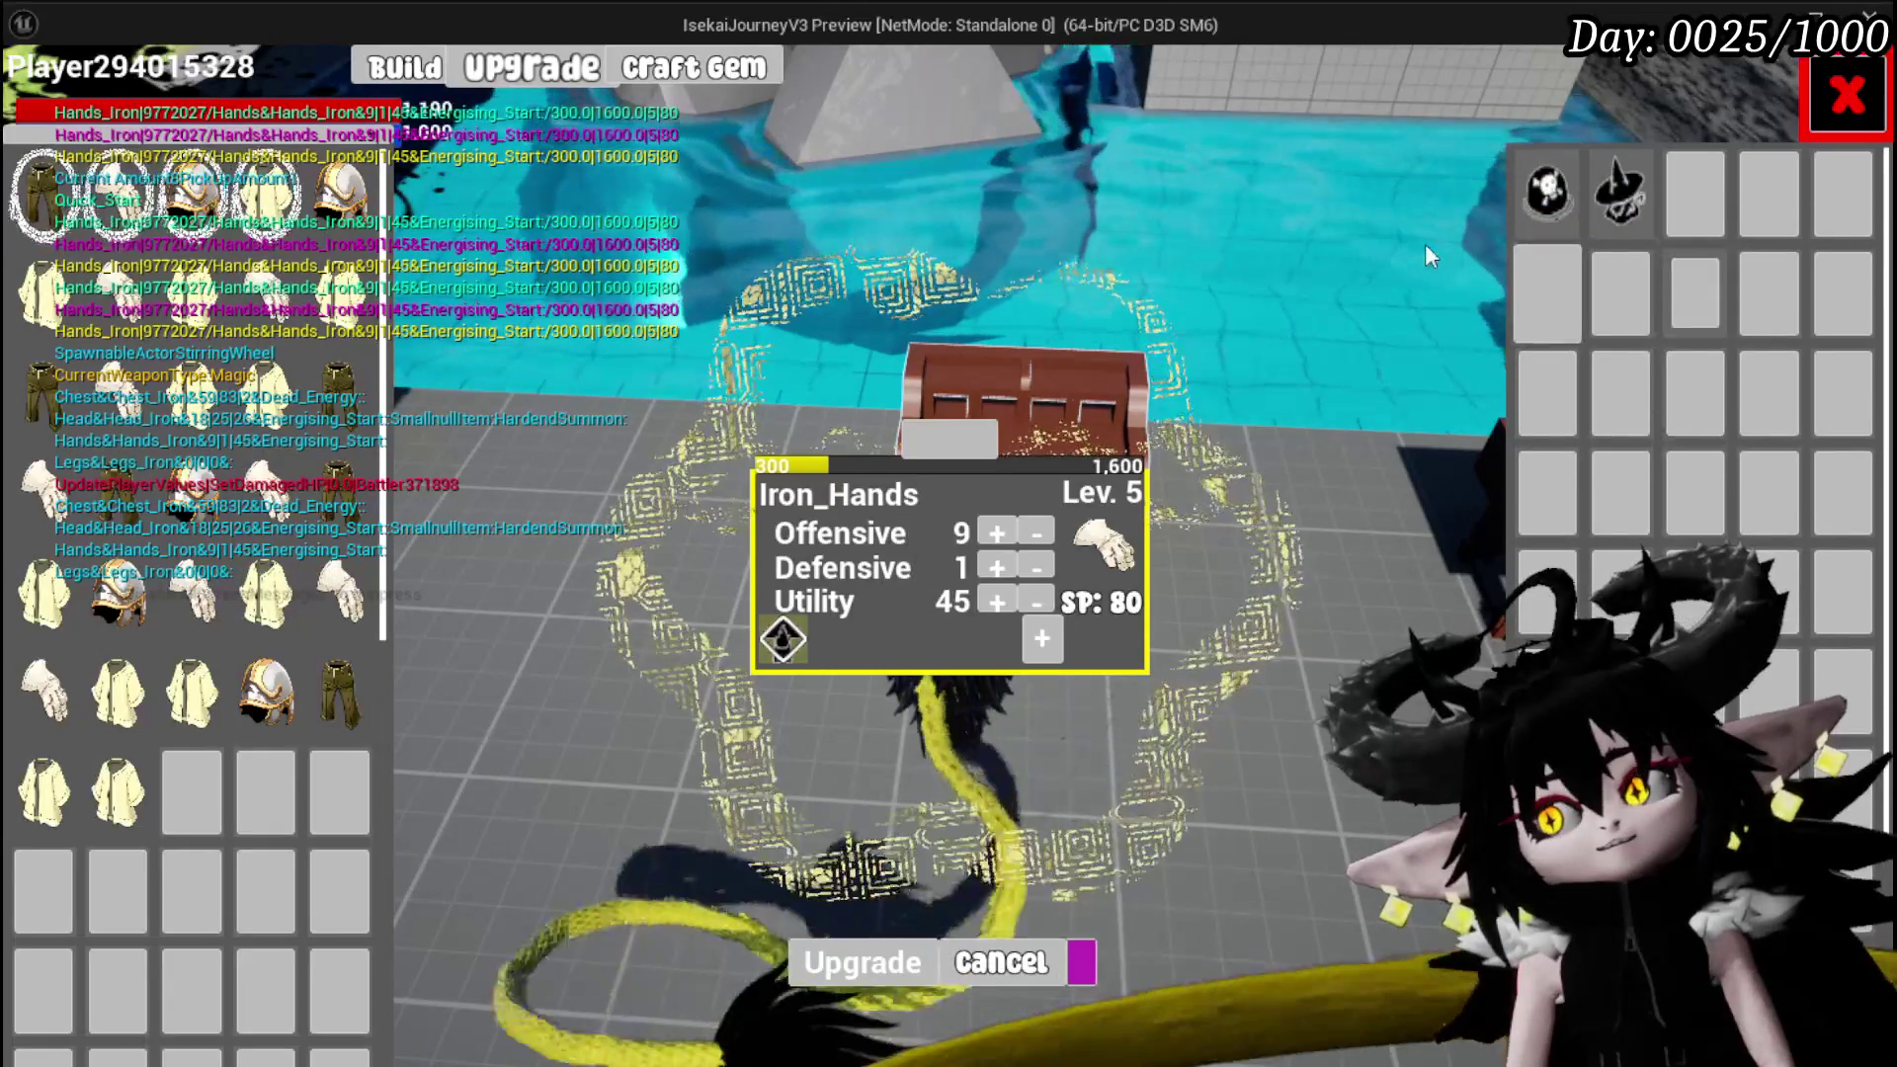
Add a 30 SP gem slot to Iron_Hands, close the menu, and stop play-testing
left_click(1041, 638)
left_click(885, 761)
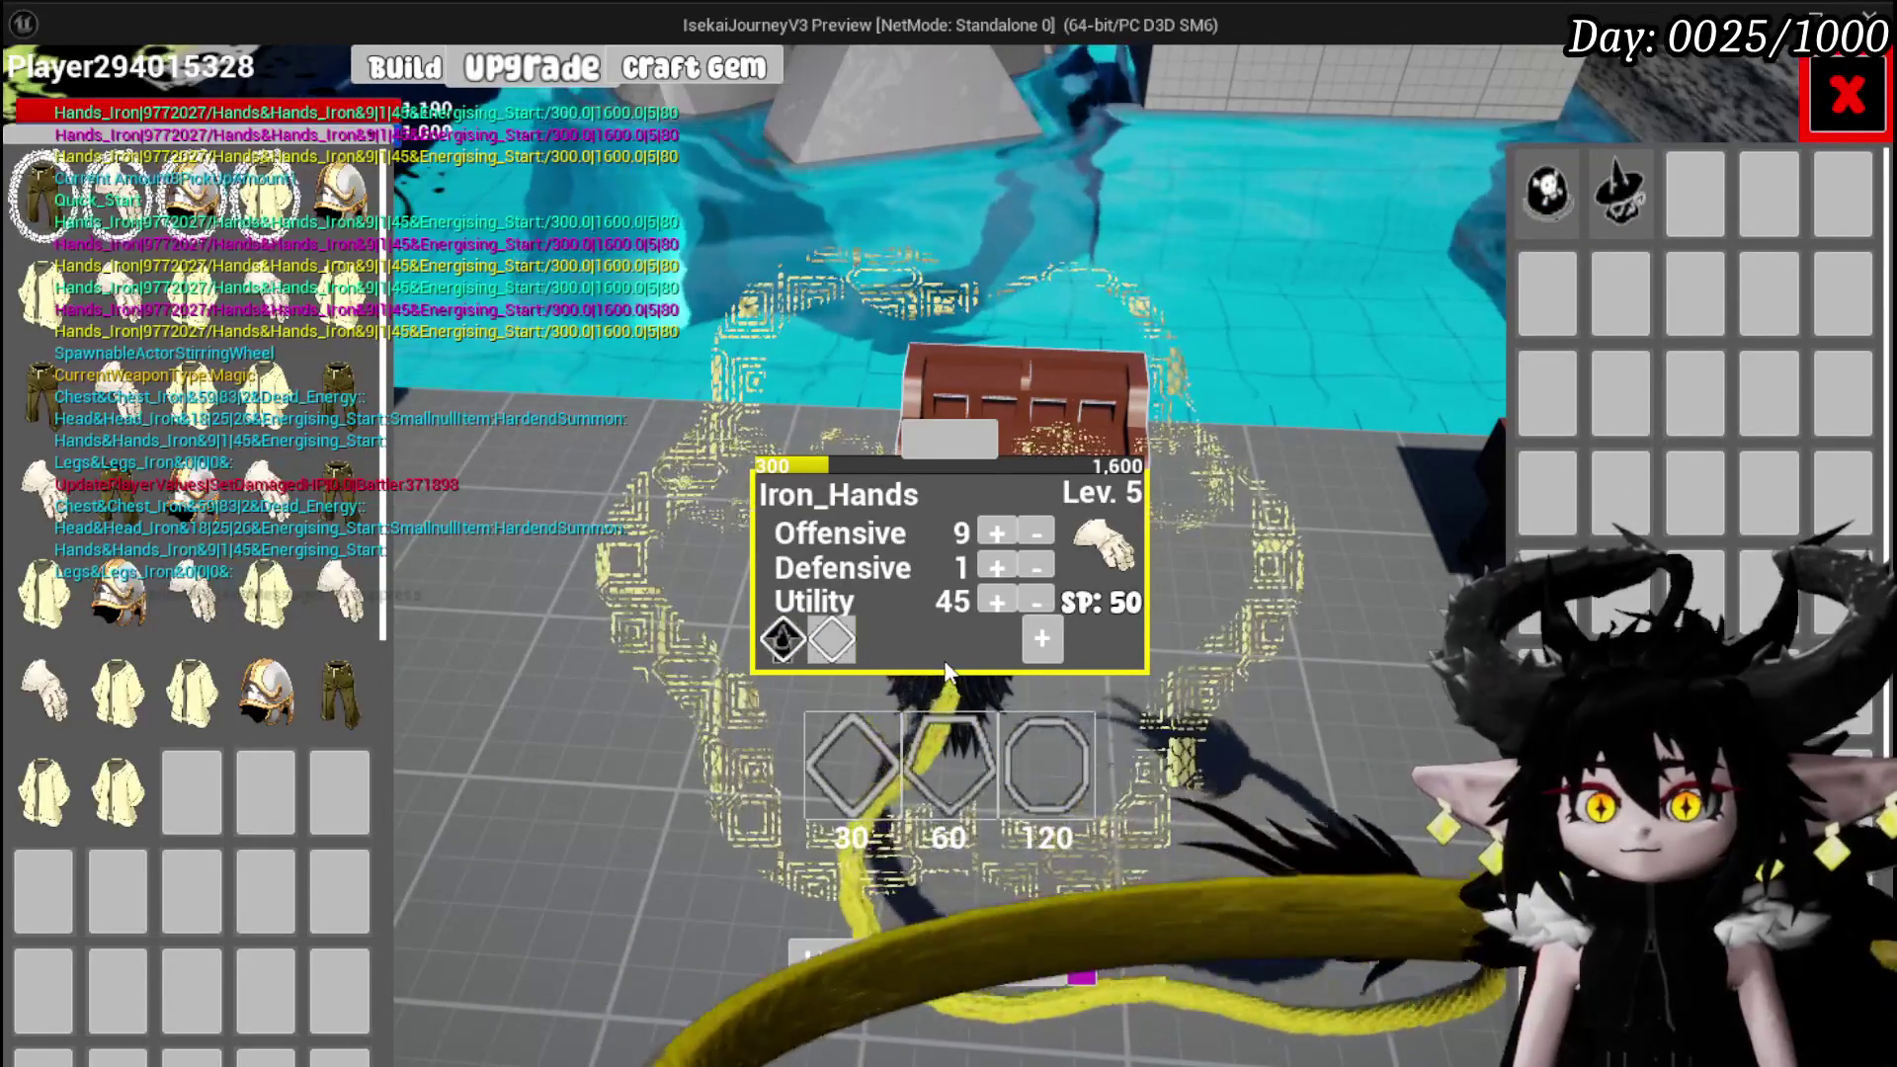
mouse_move(50, 233)
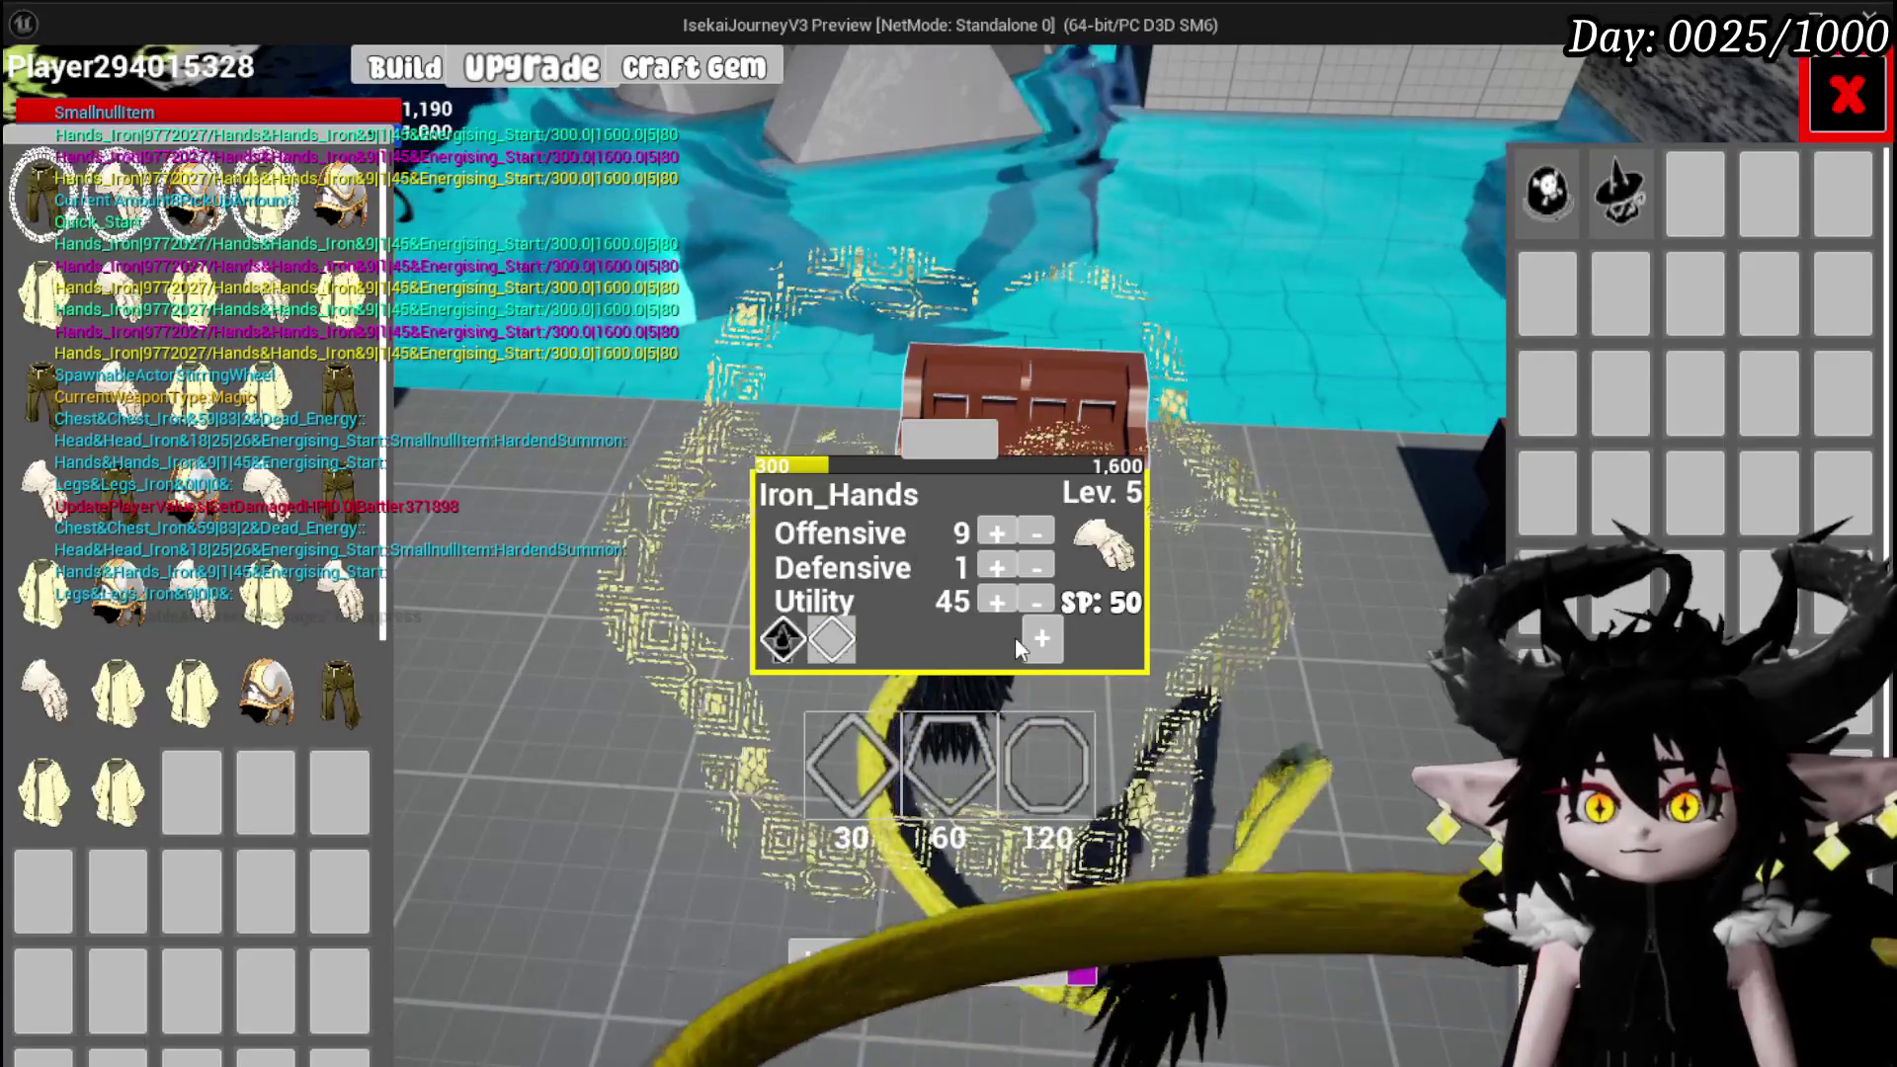
left_click(1847, 94)
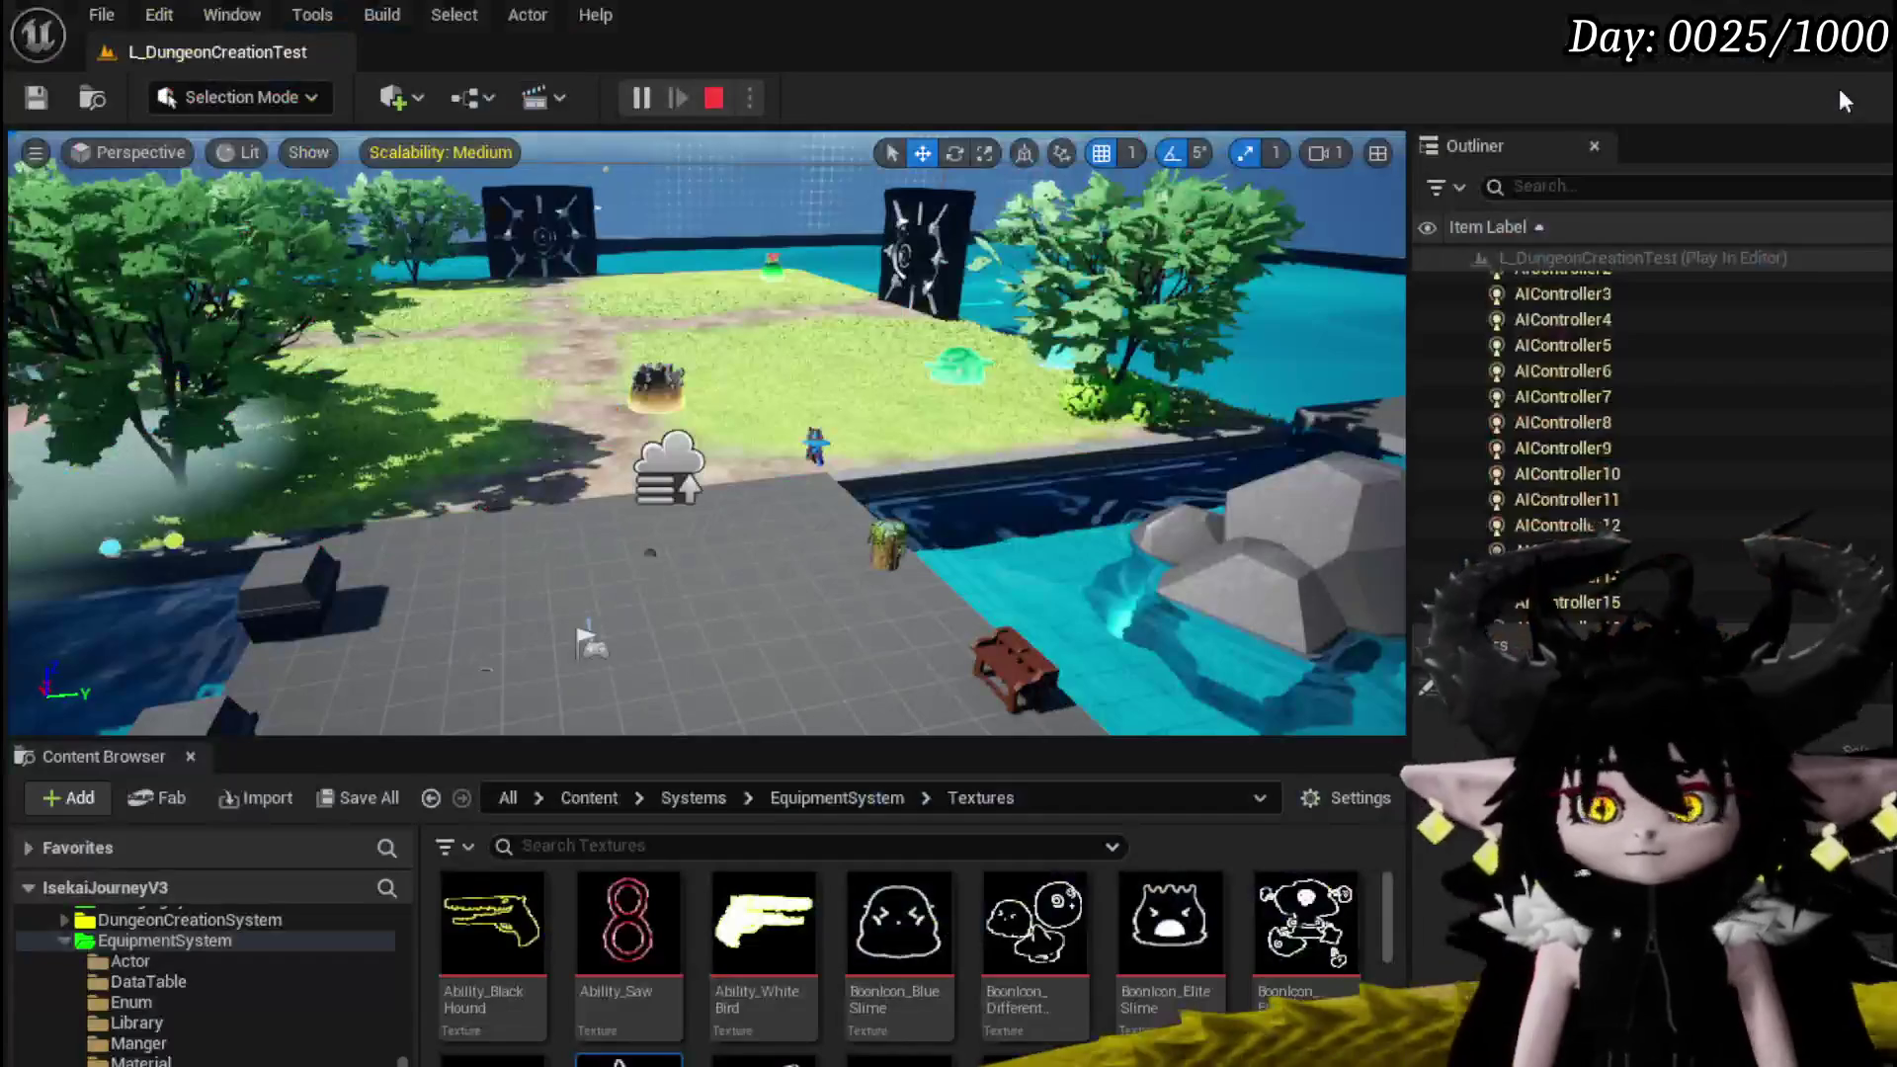
key("Escape")
Save the level and collapse BP_Summon_Base's stat-setting SET nodes into the SetSummonStats function
left_click(36, 99)
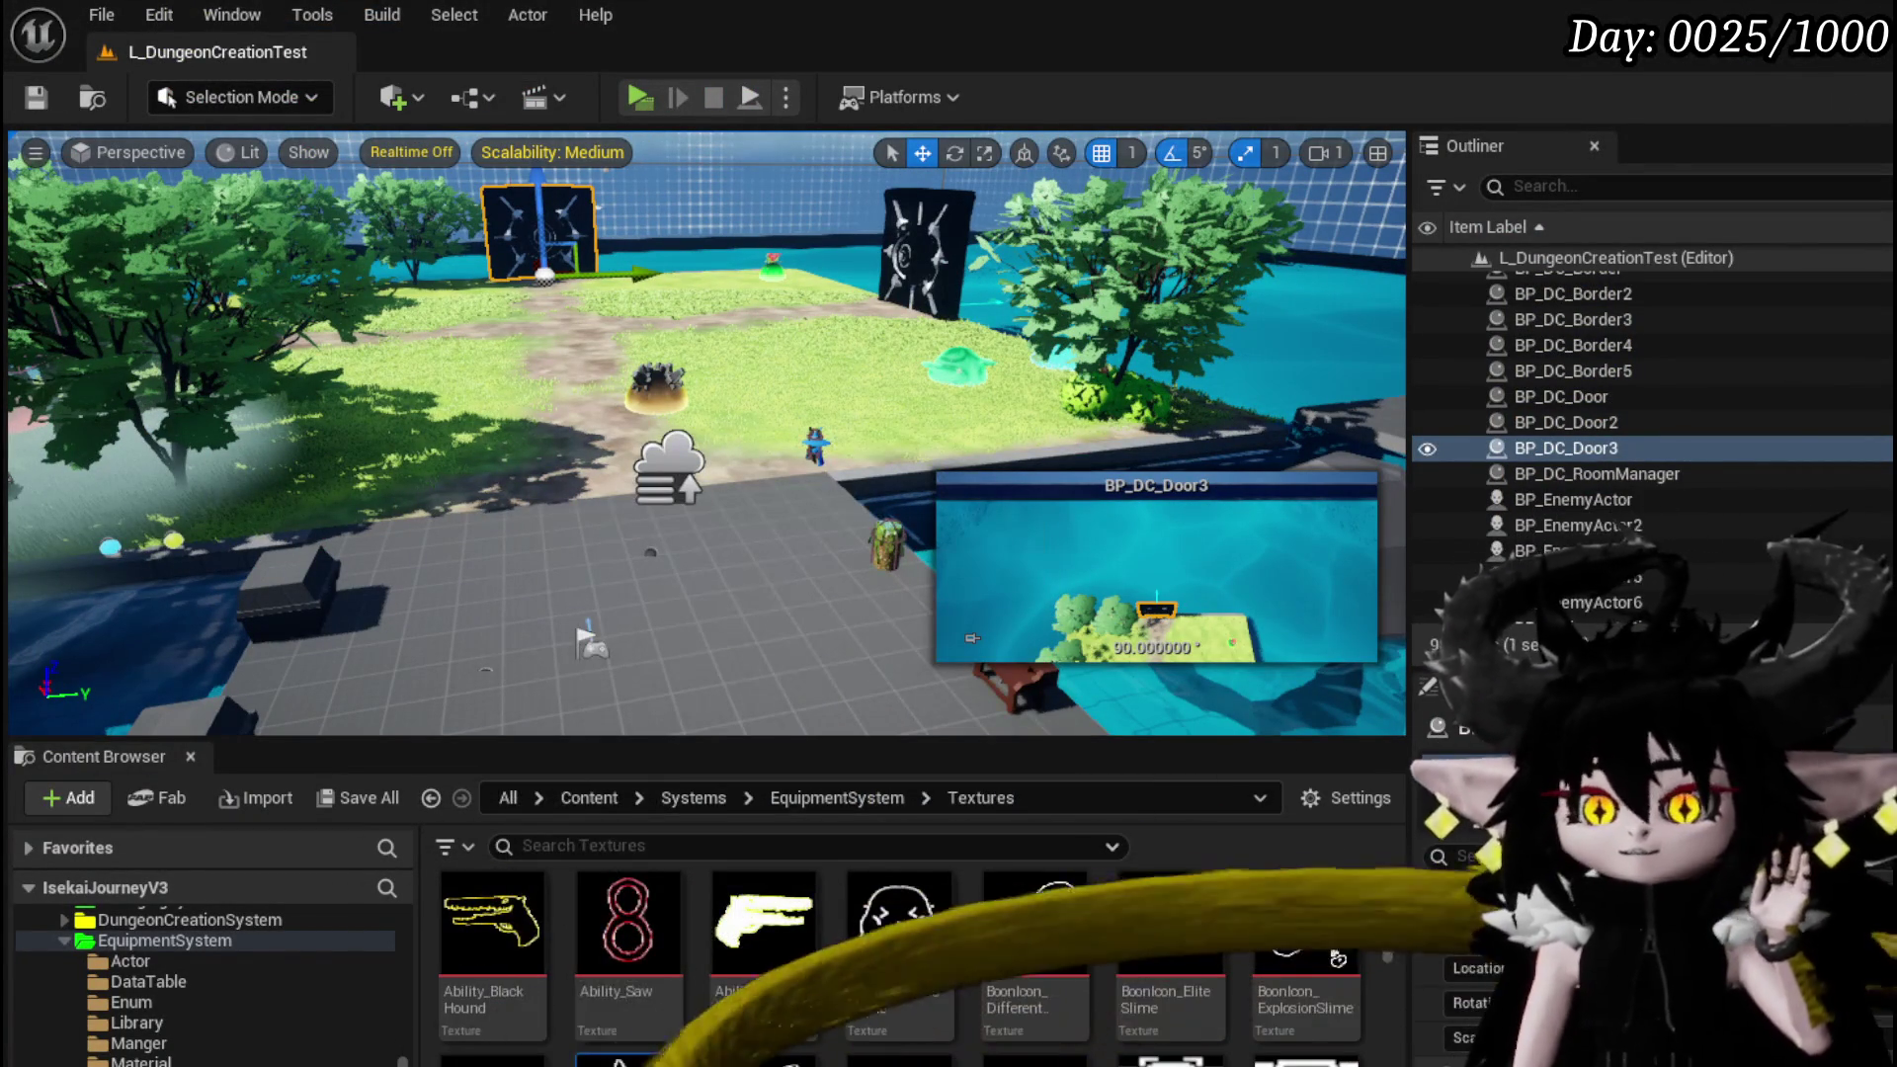
key("alt+Tab")
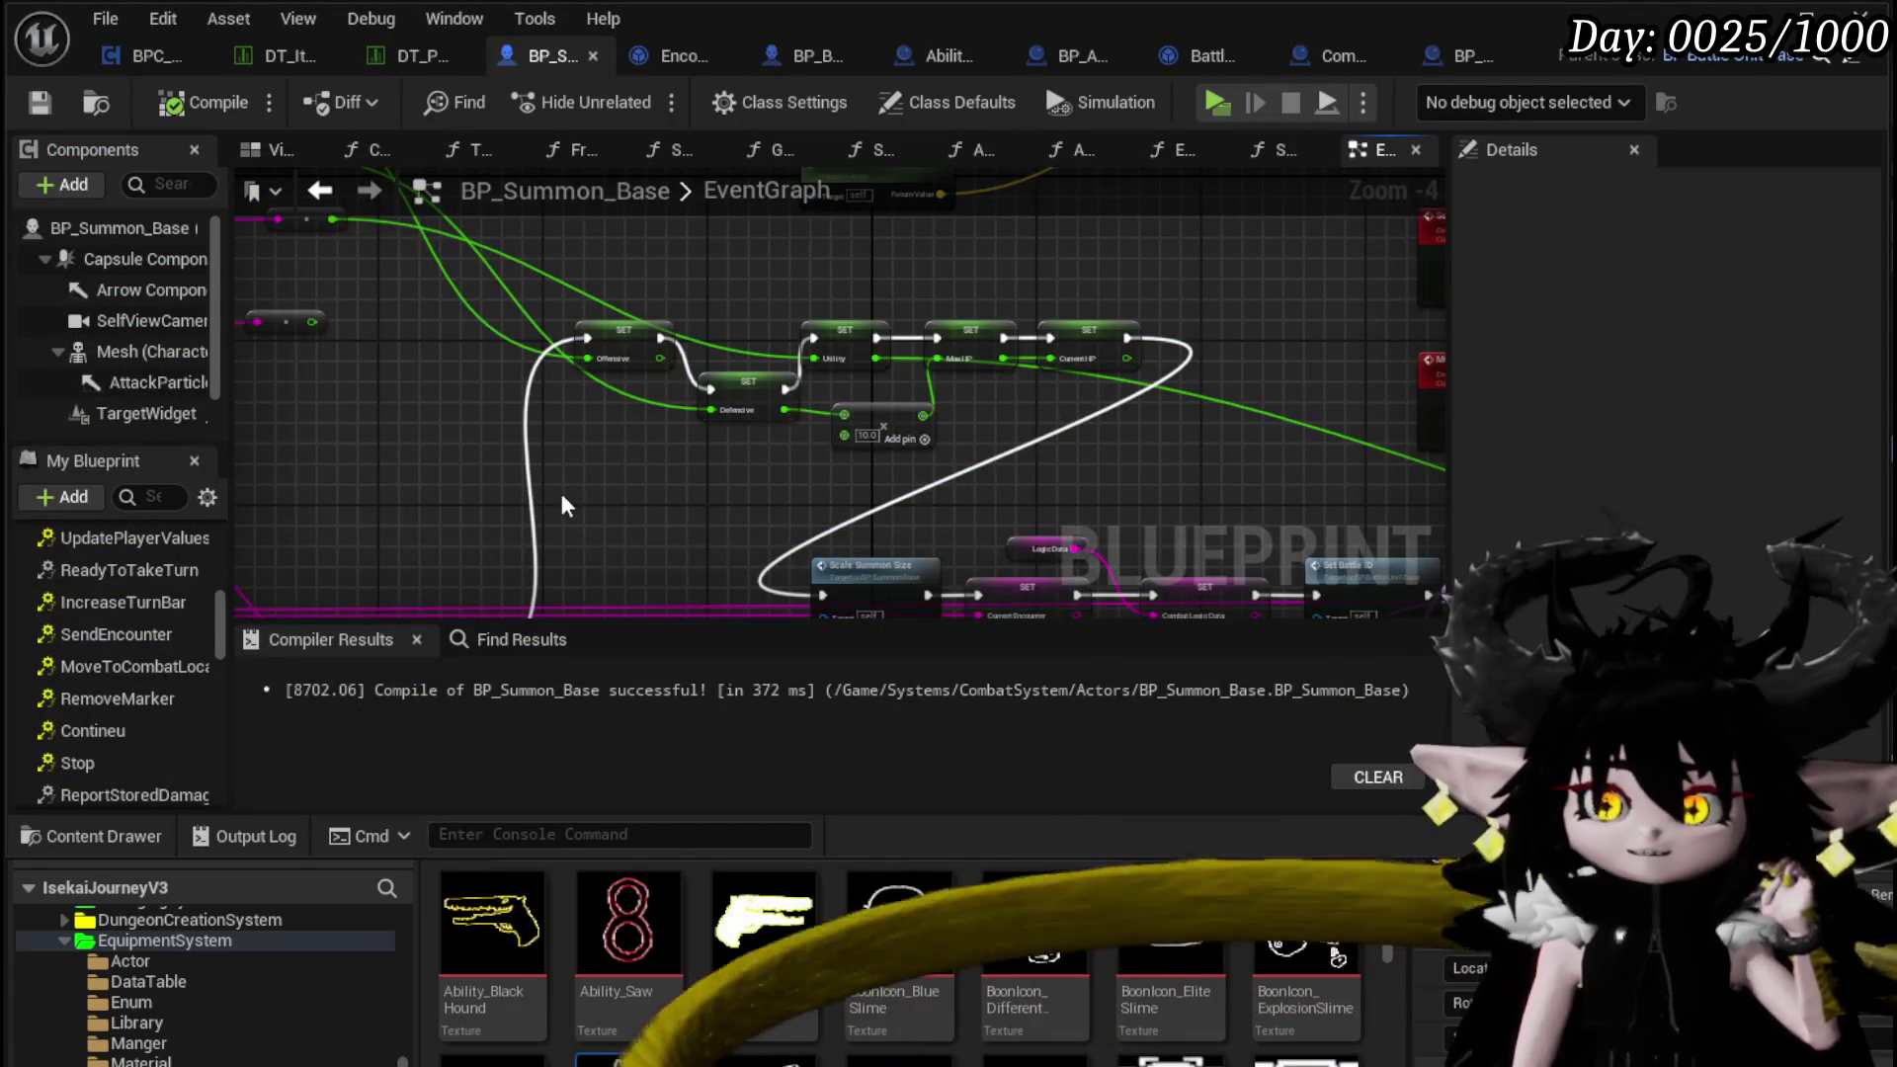
left_click_drag(605, 545, 1313, 353)
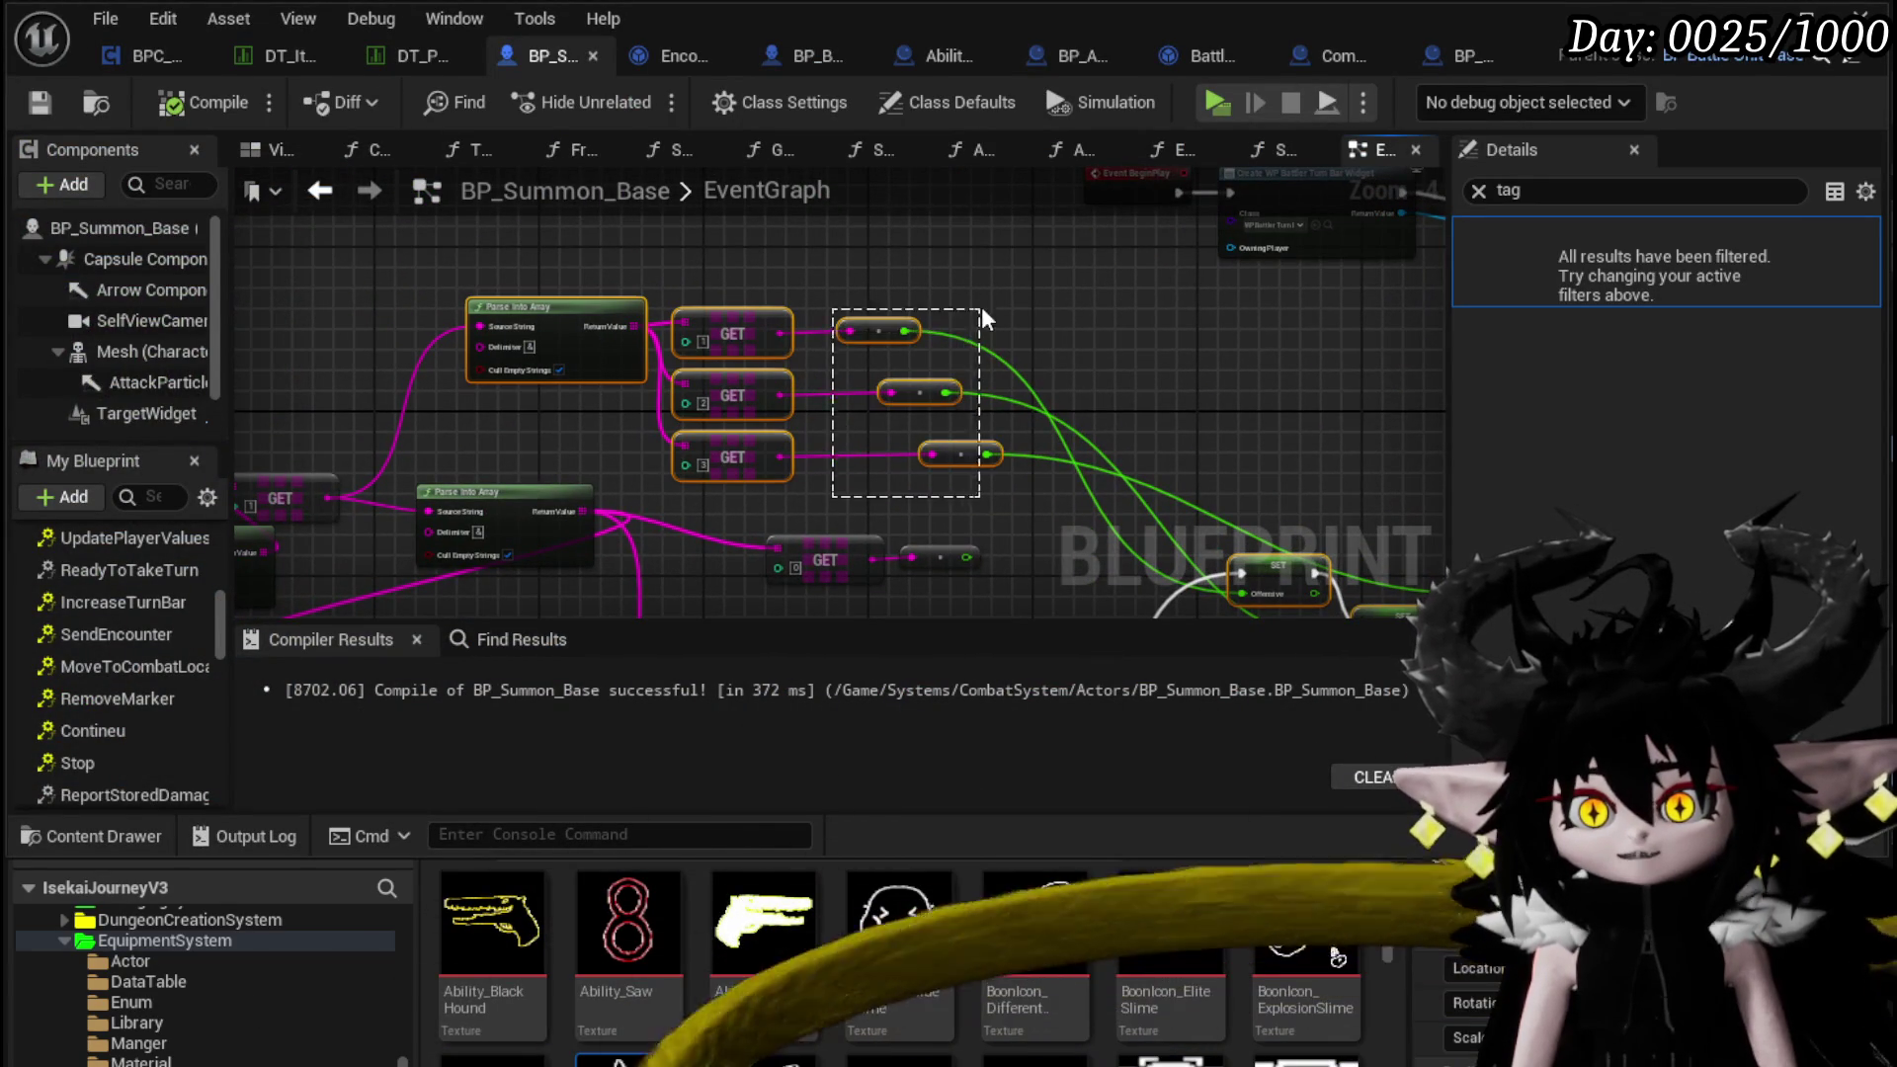
right_click(926, 394)
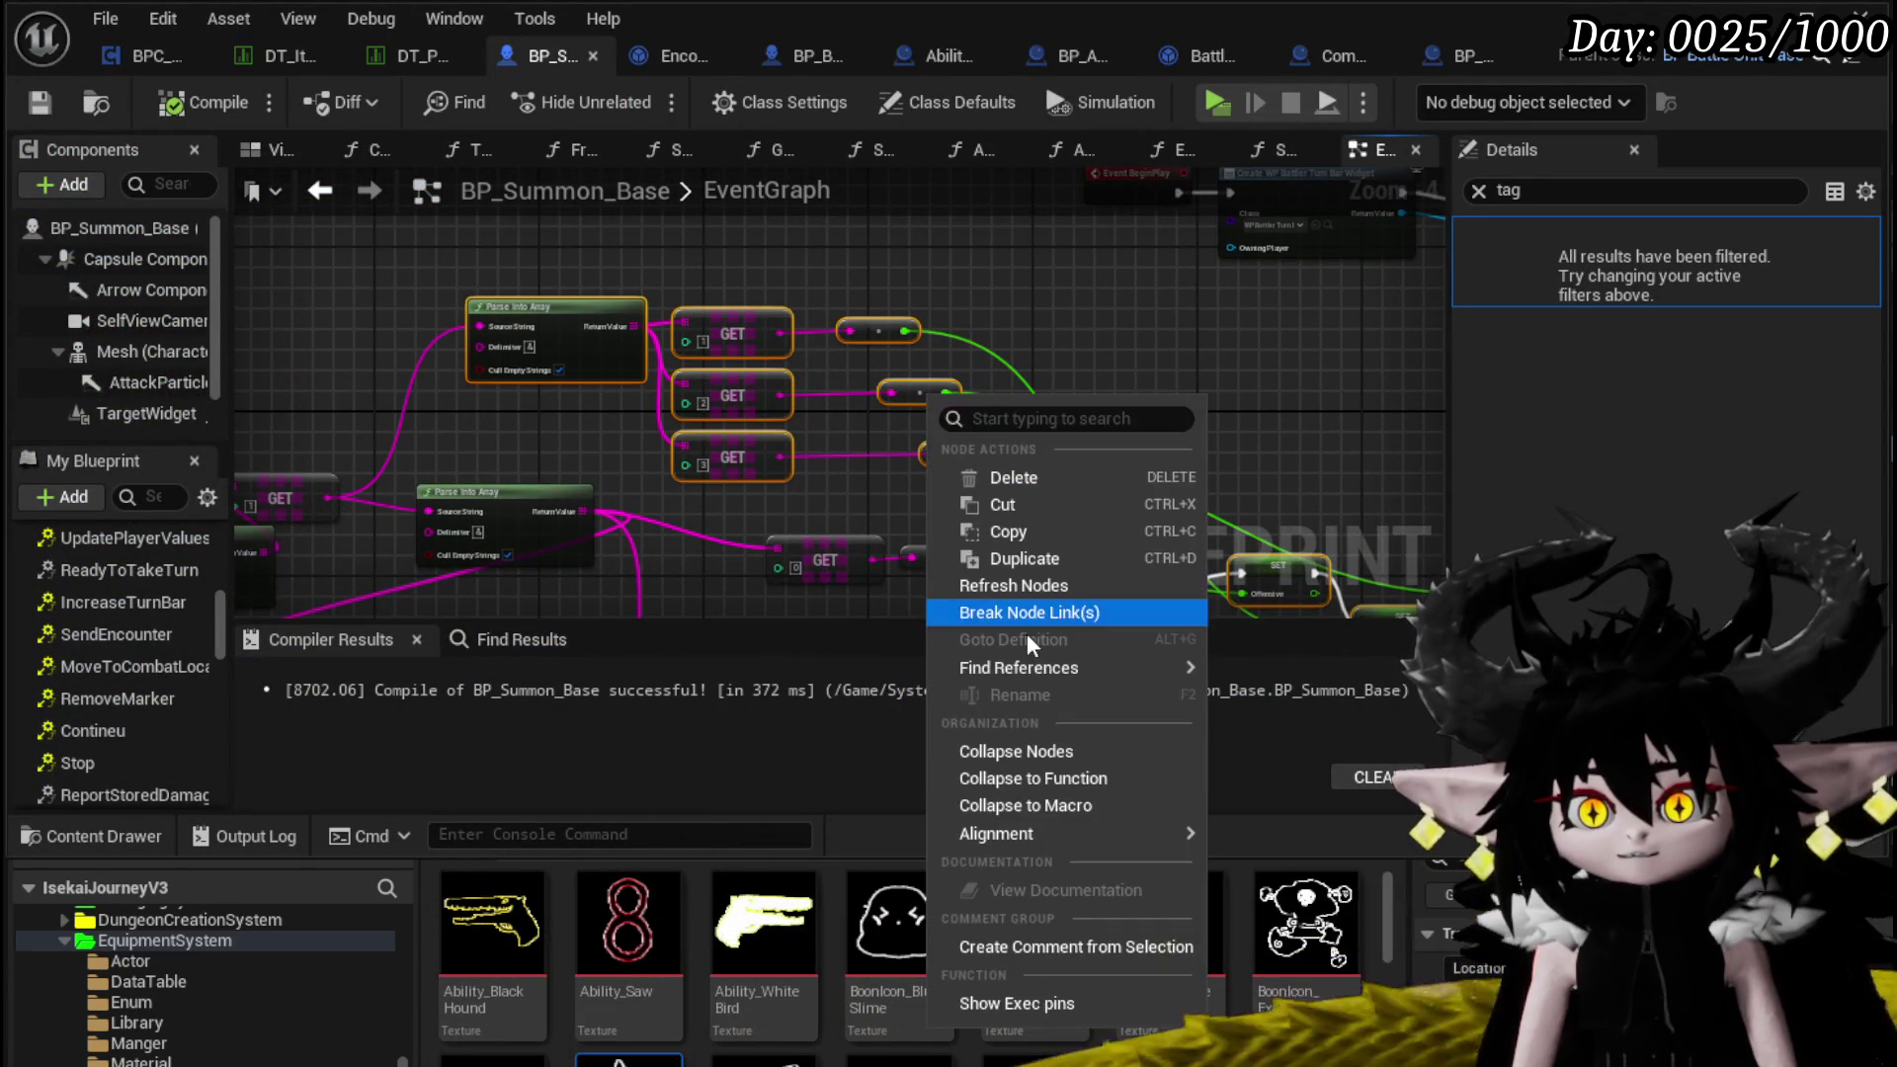
left_click(1027, 778)
type("SetSummonStats")
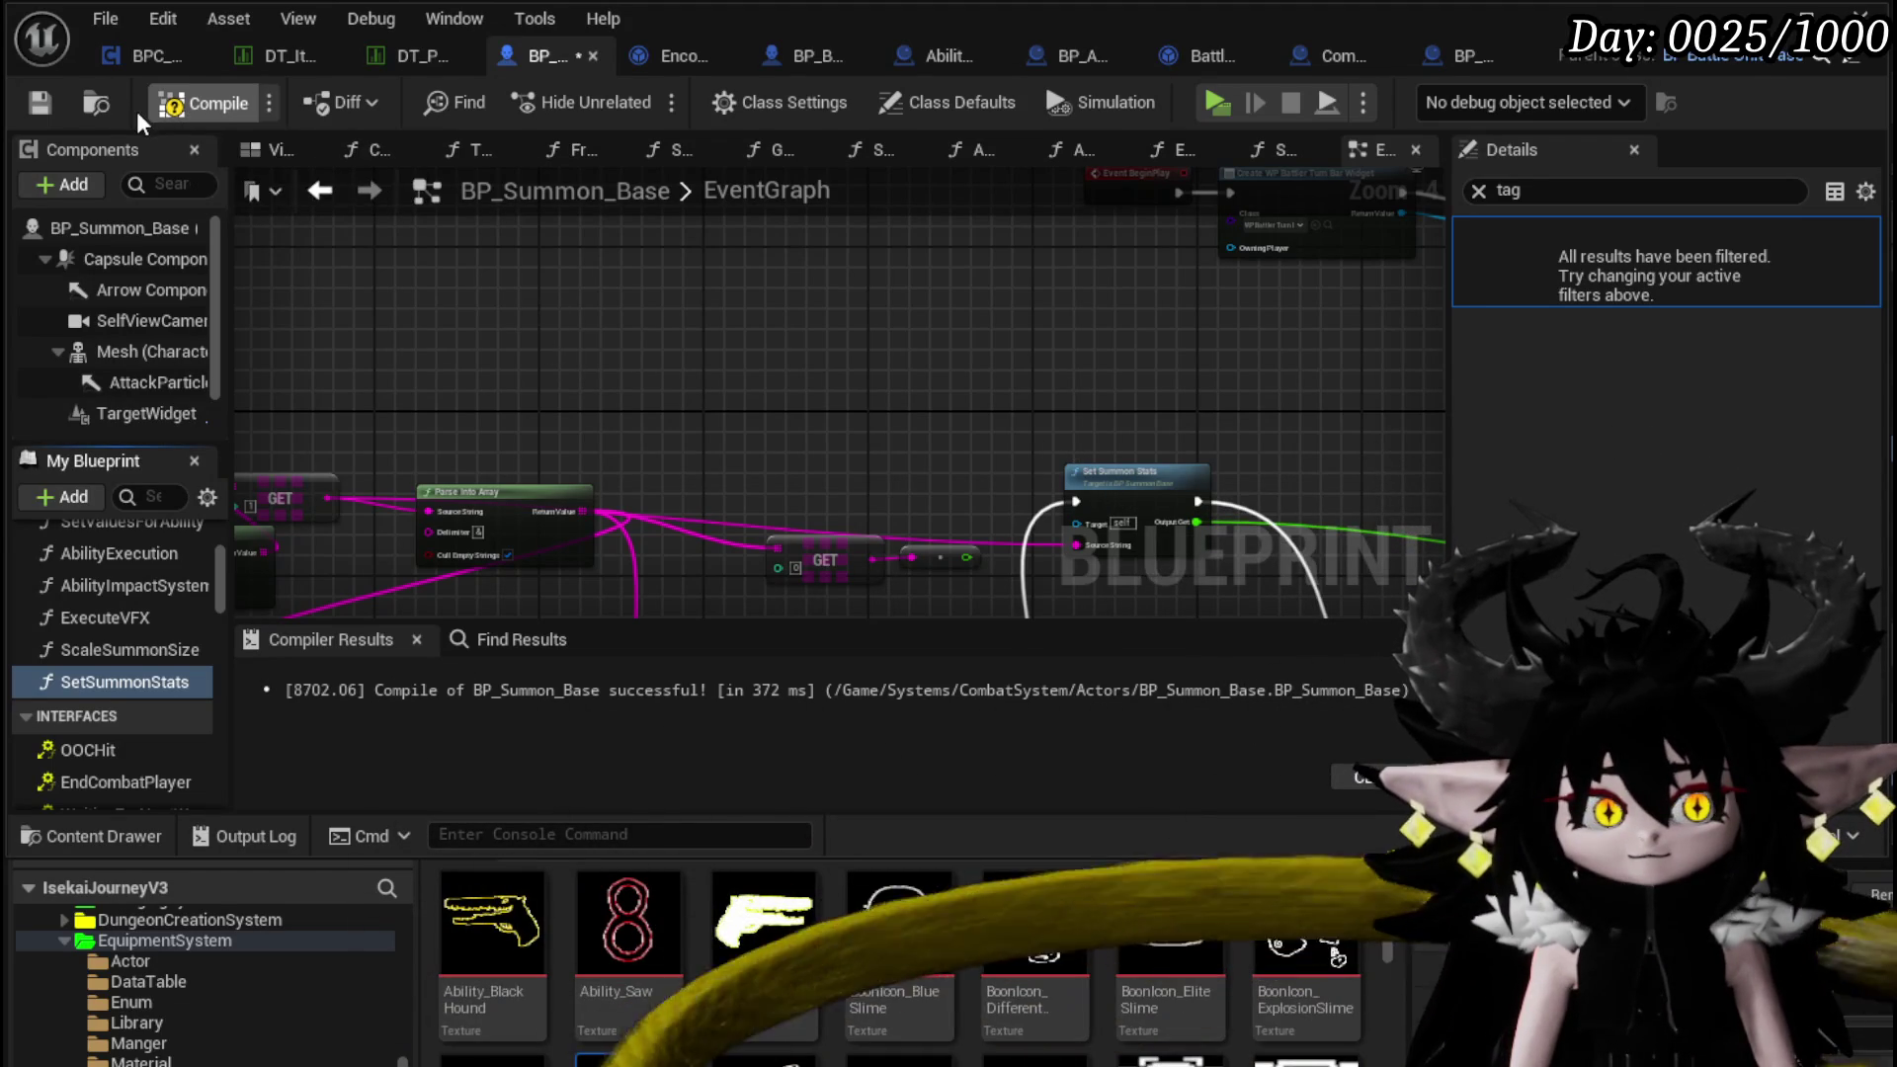
Open the new SetSummonStats function graph
scroll(844, 427, "up", 4)
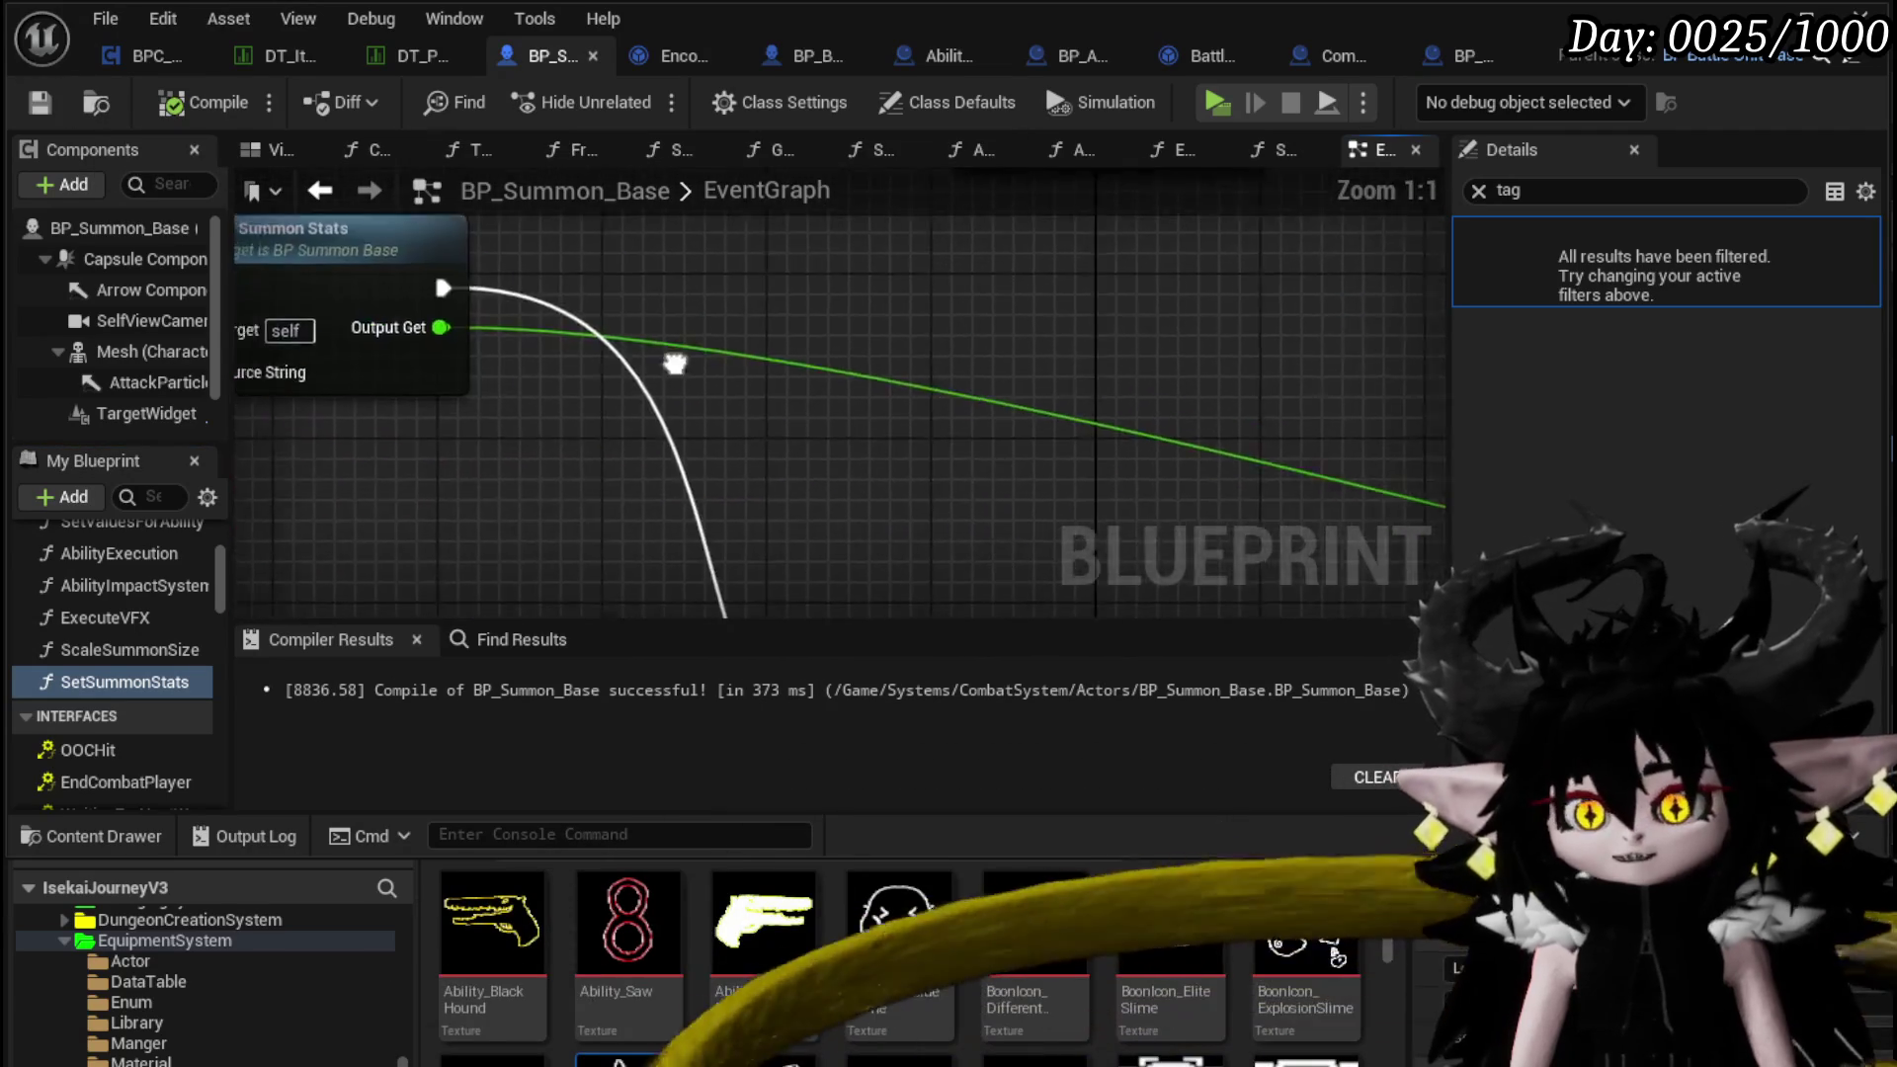
scroll(588, 370, "down", 4)
scroll(861, 419, "up", 3)
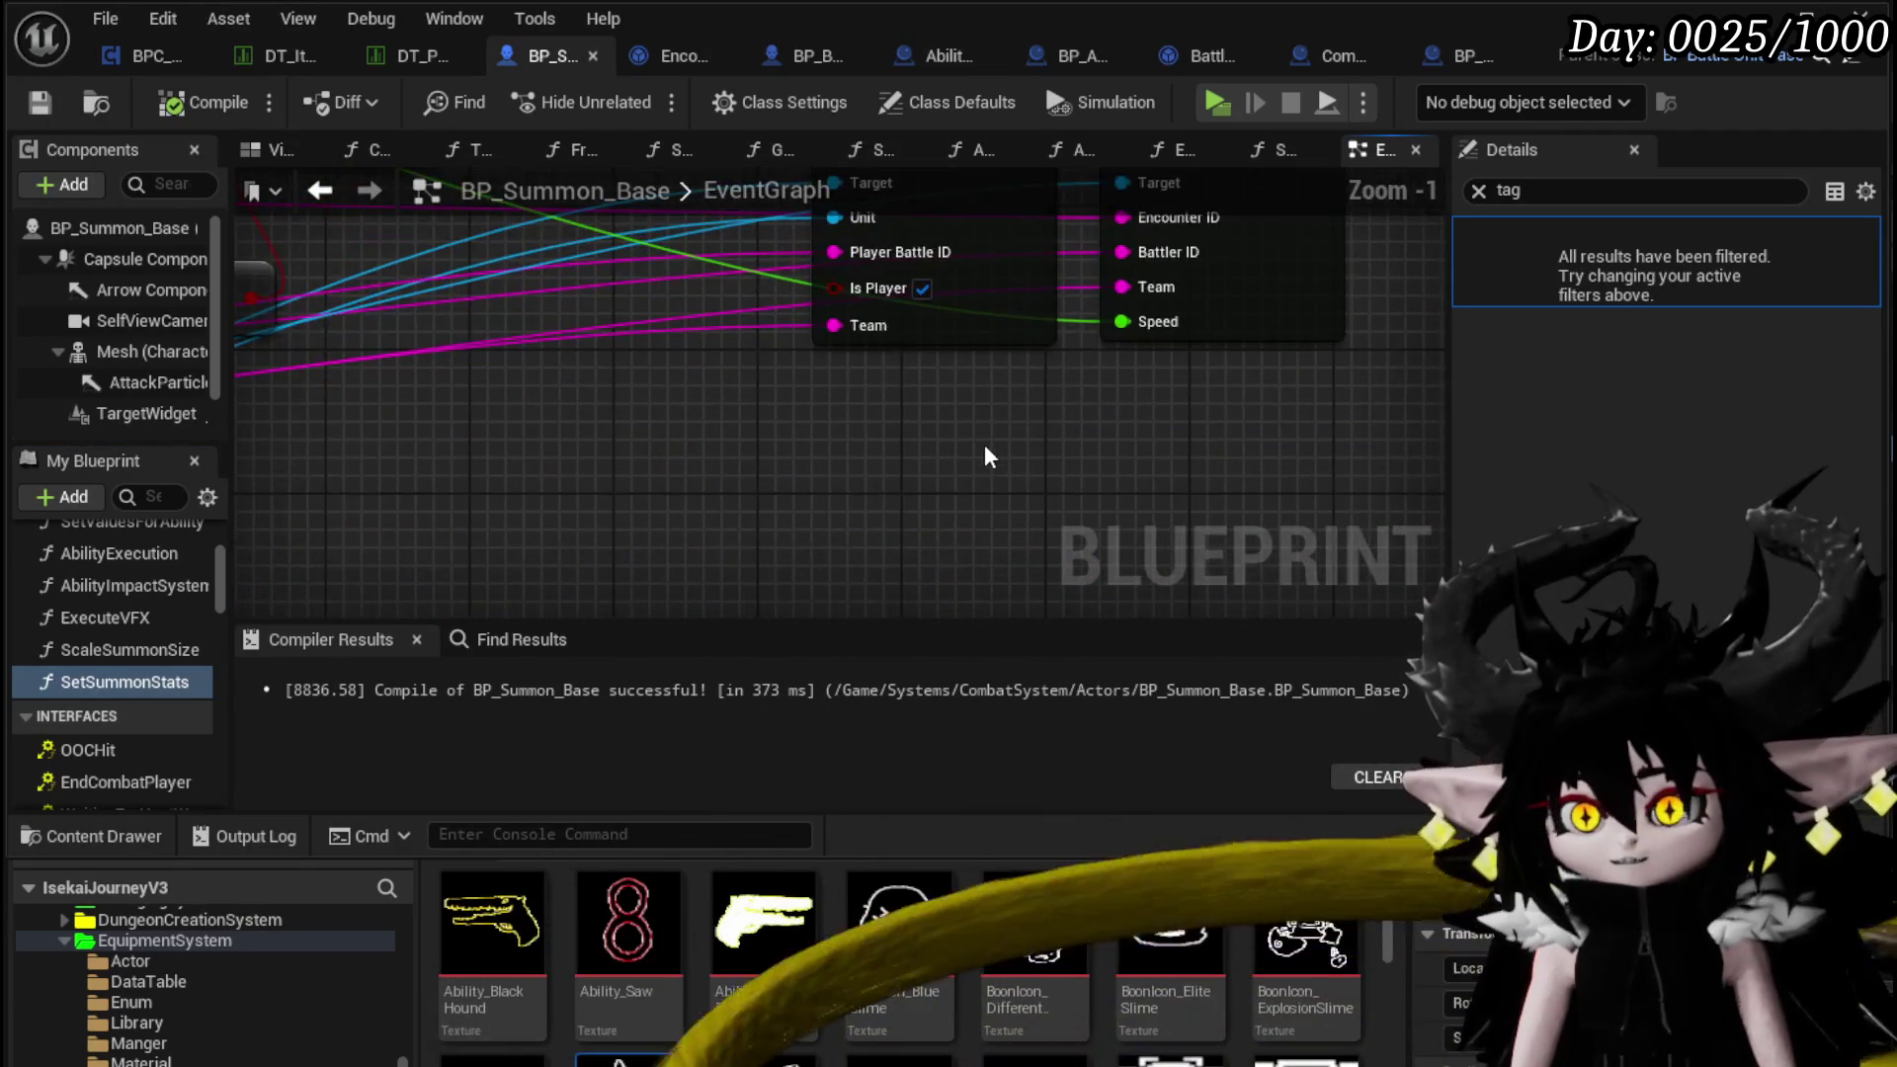
scroll(980, 436, "down", 4)
double_click(702, 309)
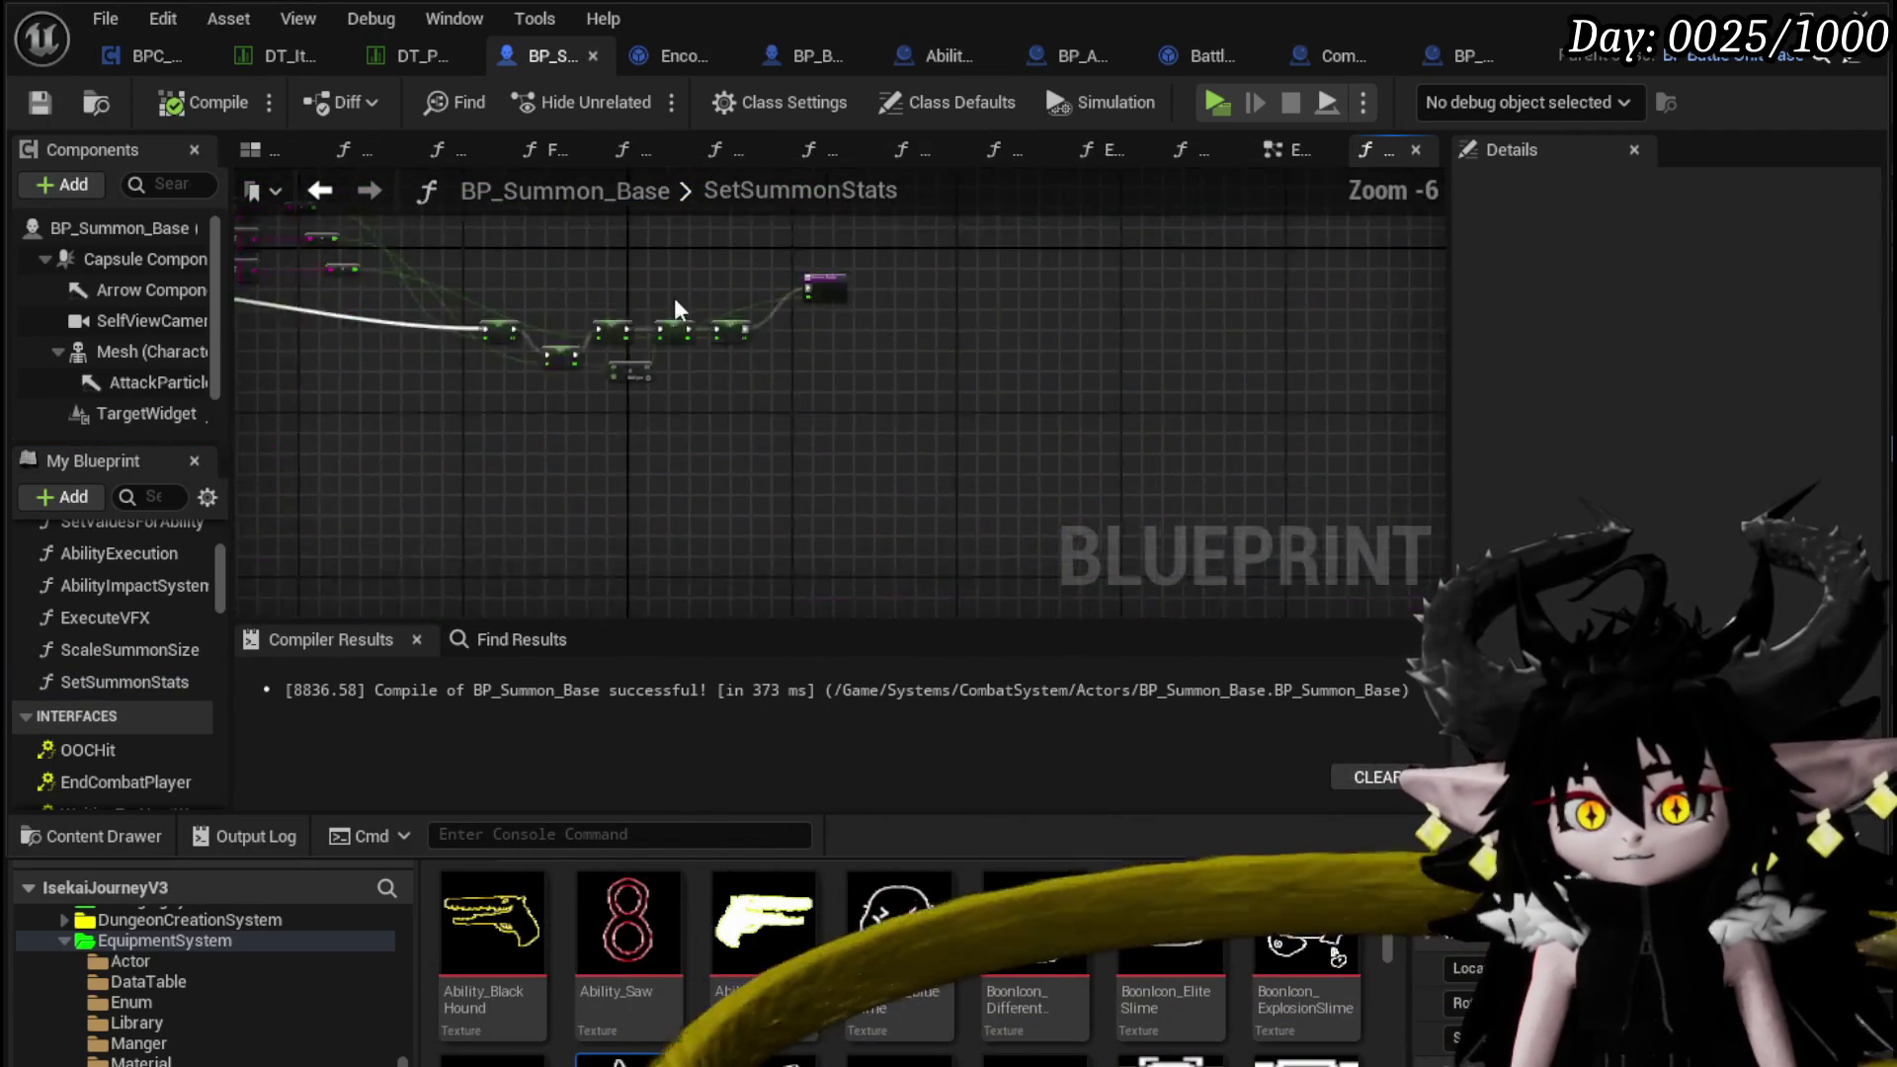
Move the SetSummonStats Return Node right, break its OutputGet link, and recompile
left_click_drag(905, 288, 1086, 435)
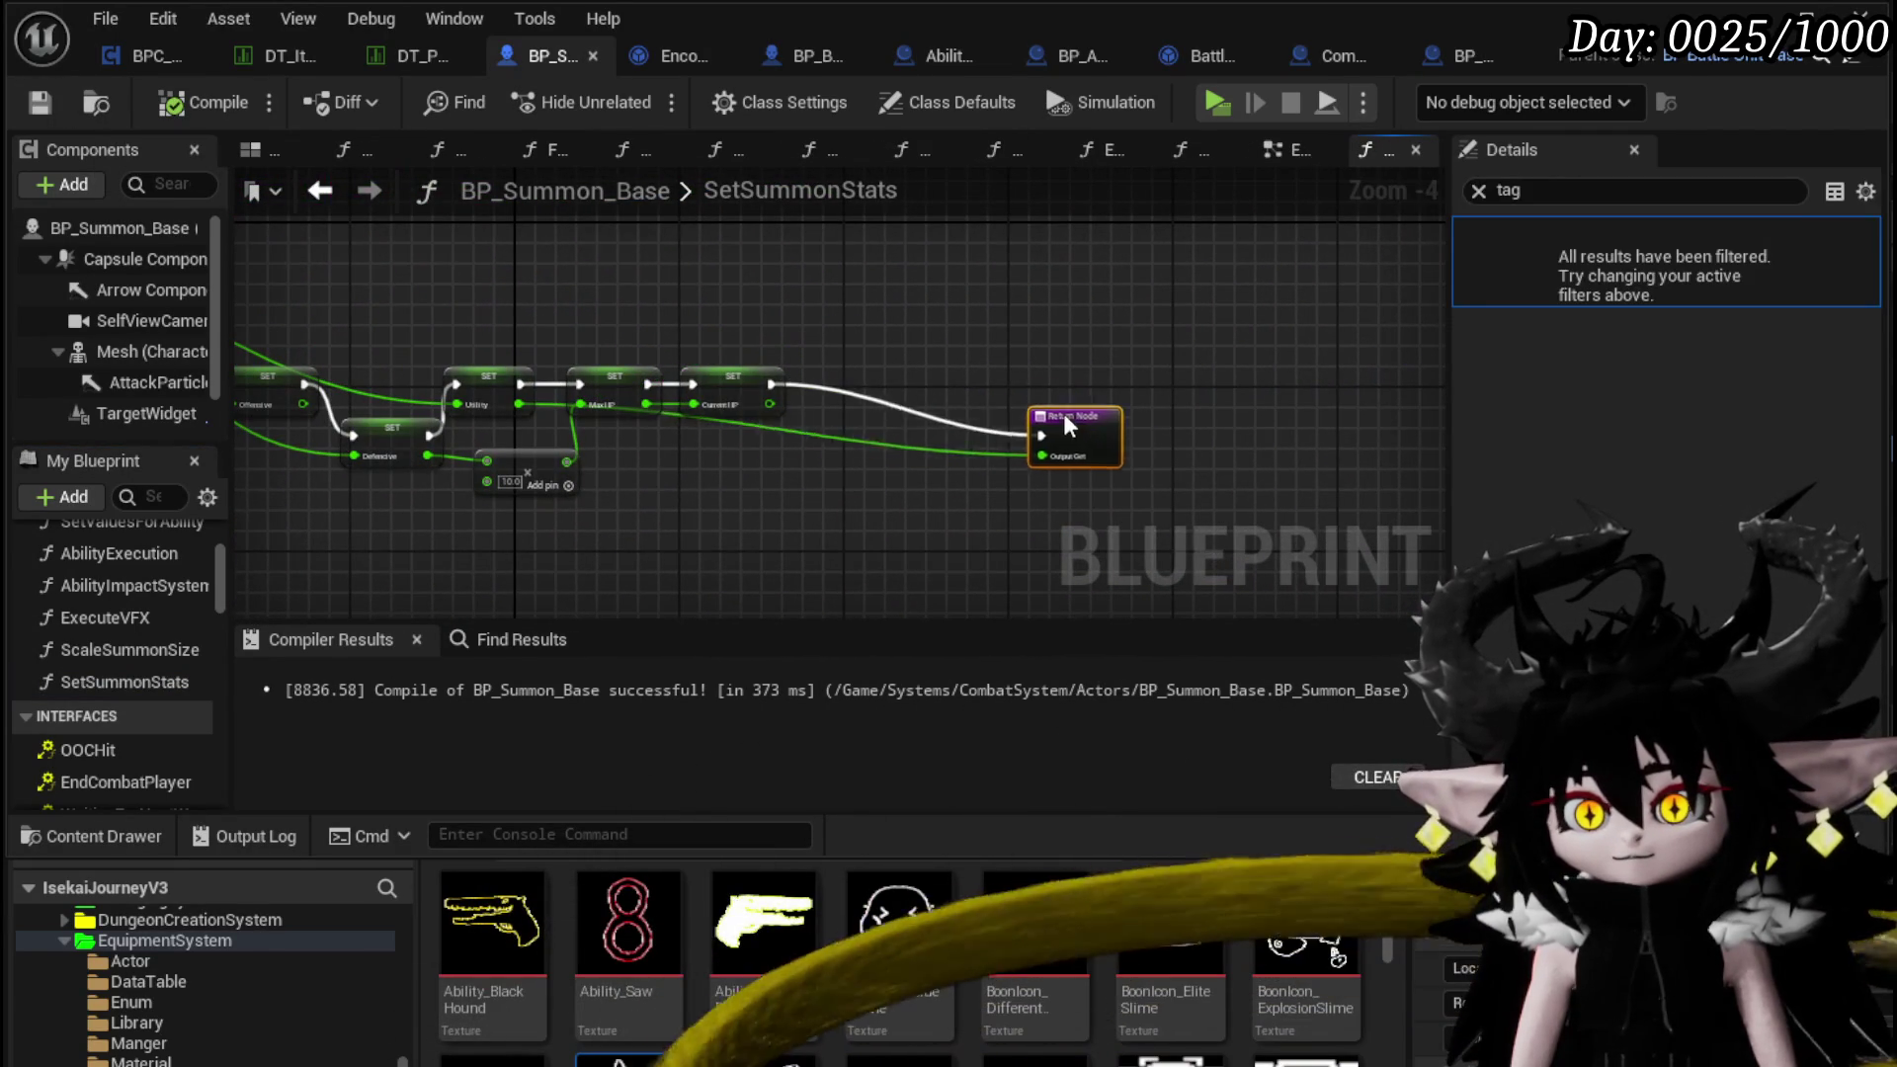
left_click(1012, 445, "alt")
left_click(644, 326)
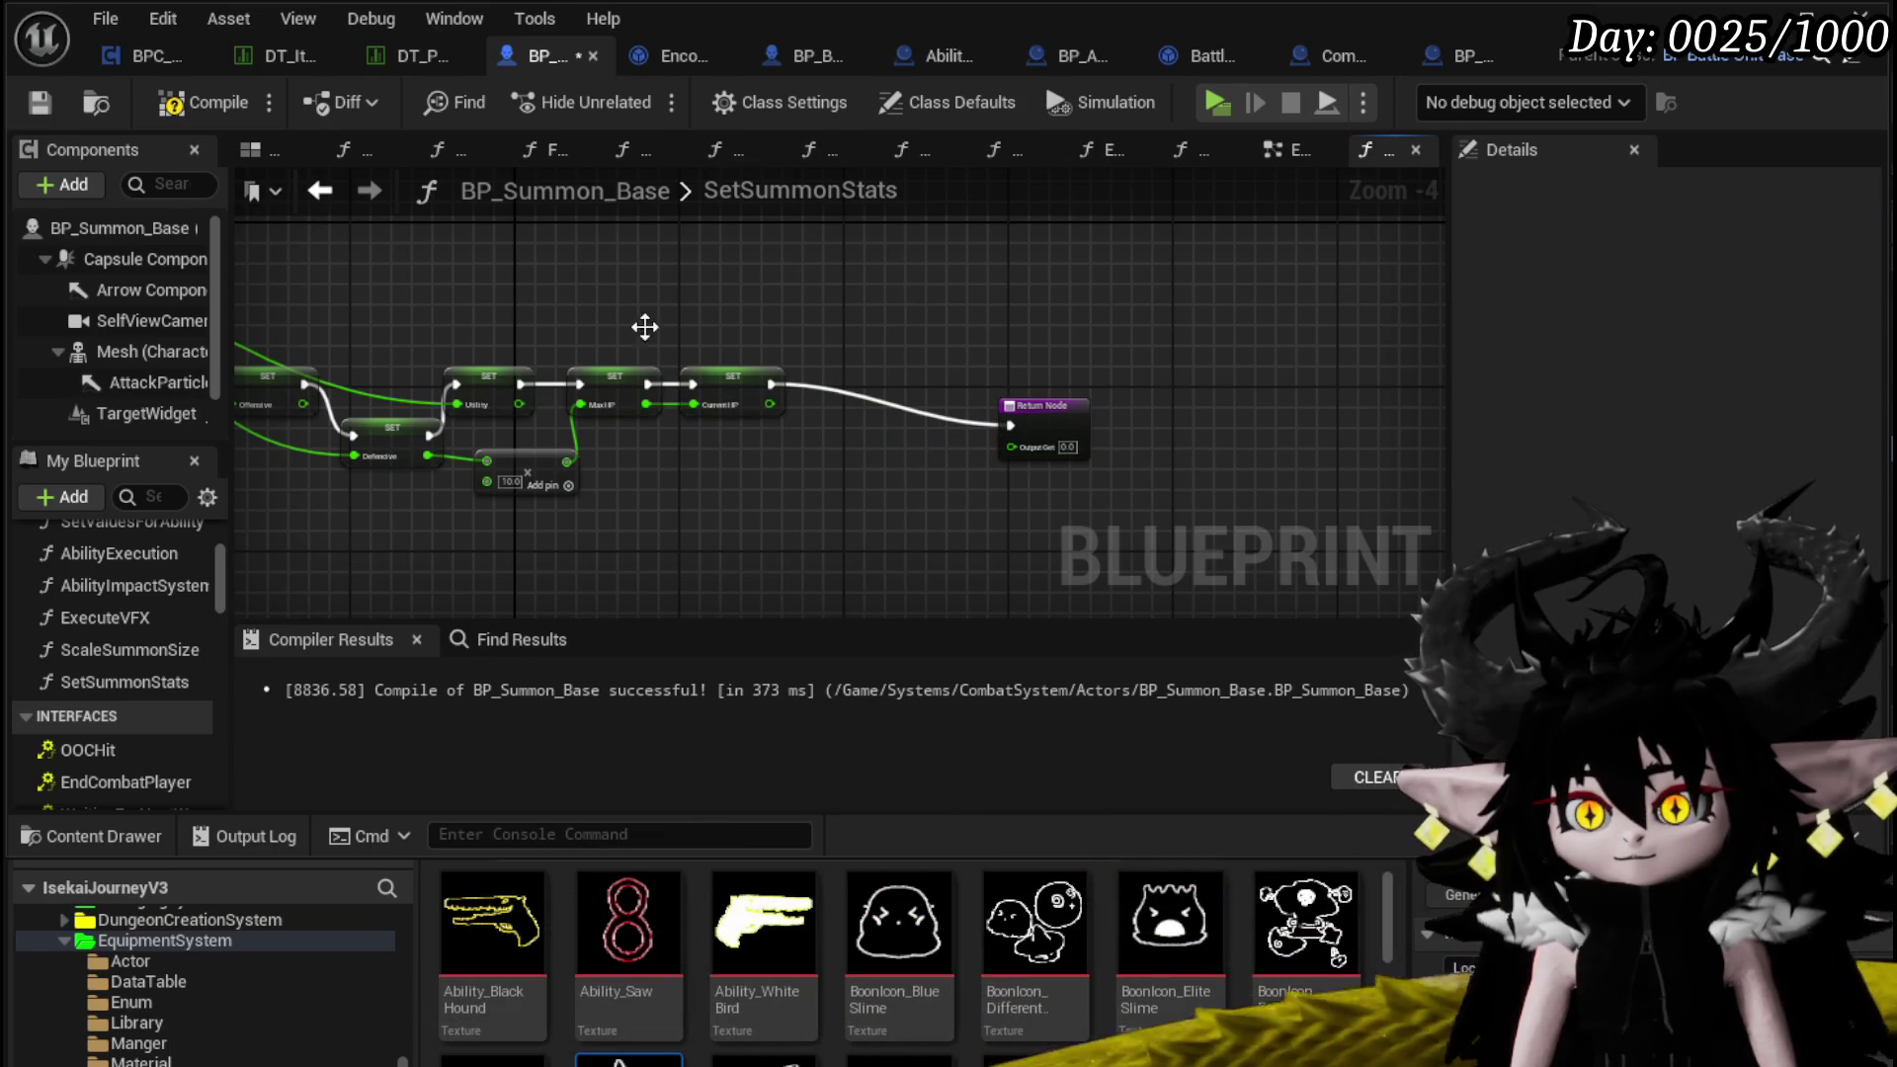
key("F7")
Delete the Output_Get output in Details and compile, jumping to the missing-pin error
left_click(1087, 449)
mouse_move(640, 356)
left_mouse_down()
mouse_move(370, 348)
mouse_move(363, 325)
mouse_move(393, 358)
left_mouse_up()
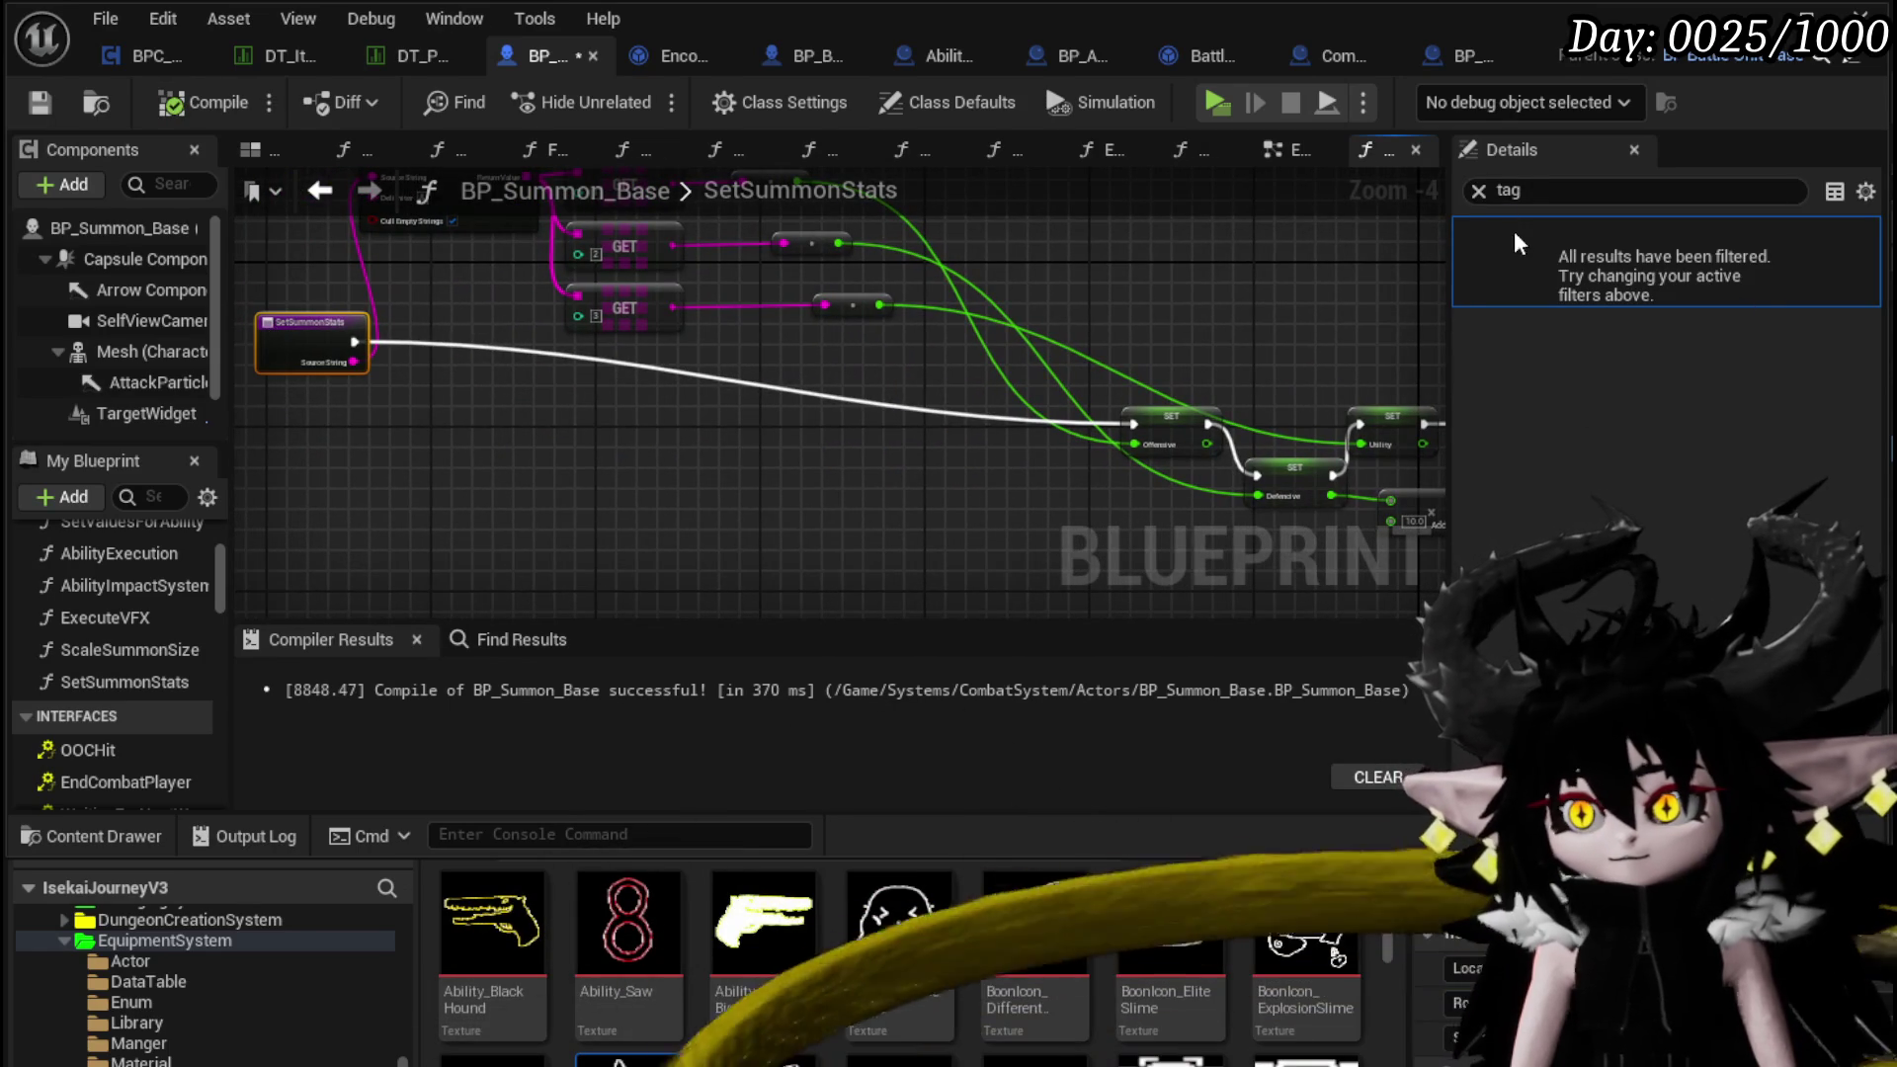
left_click(1478, 192)
left_click(1473, 336)
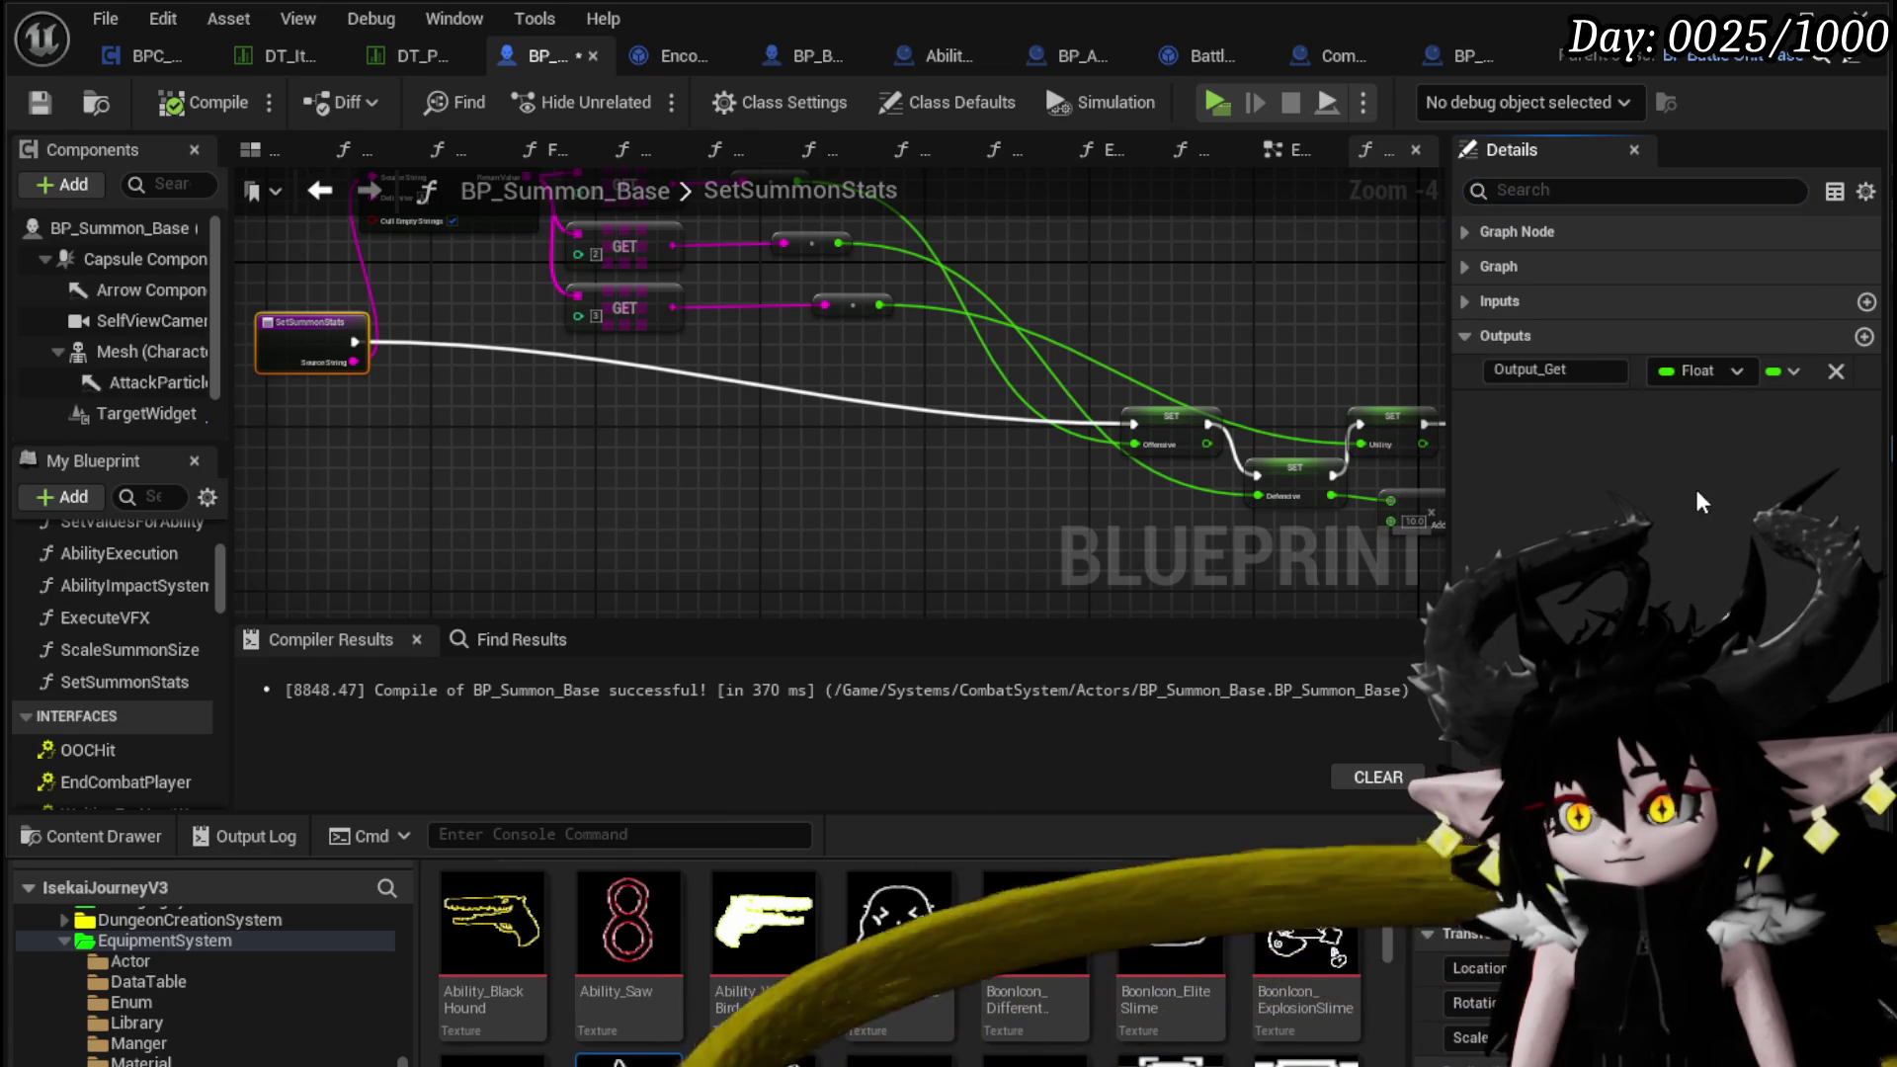
left_click(1834, 371)
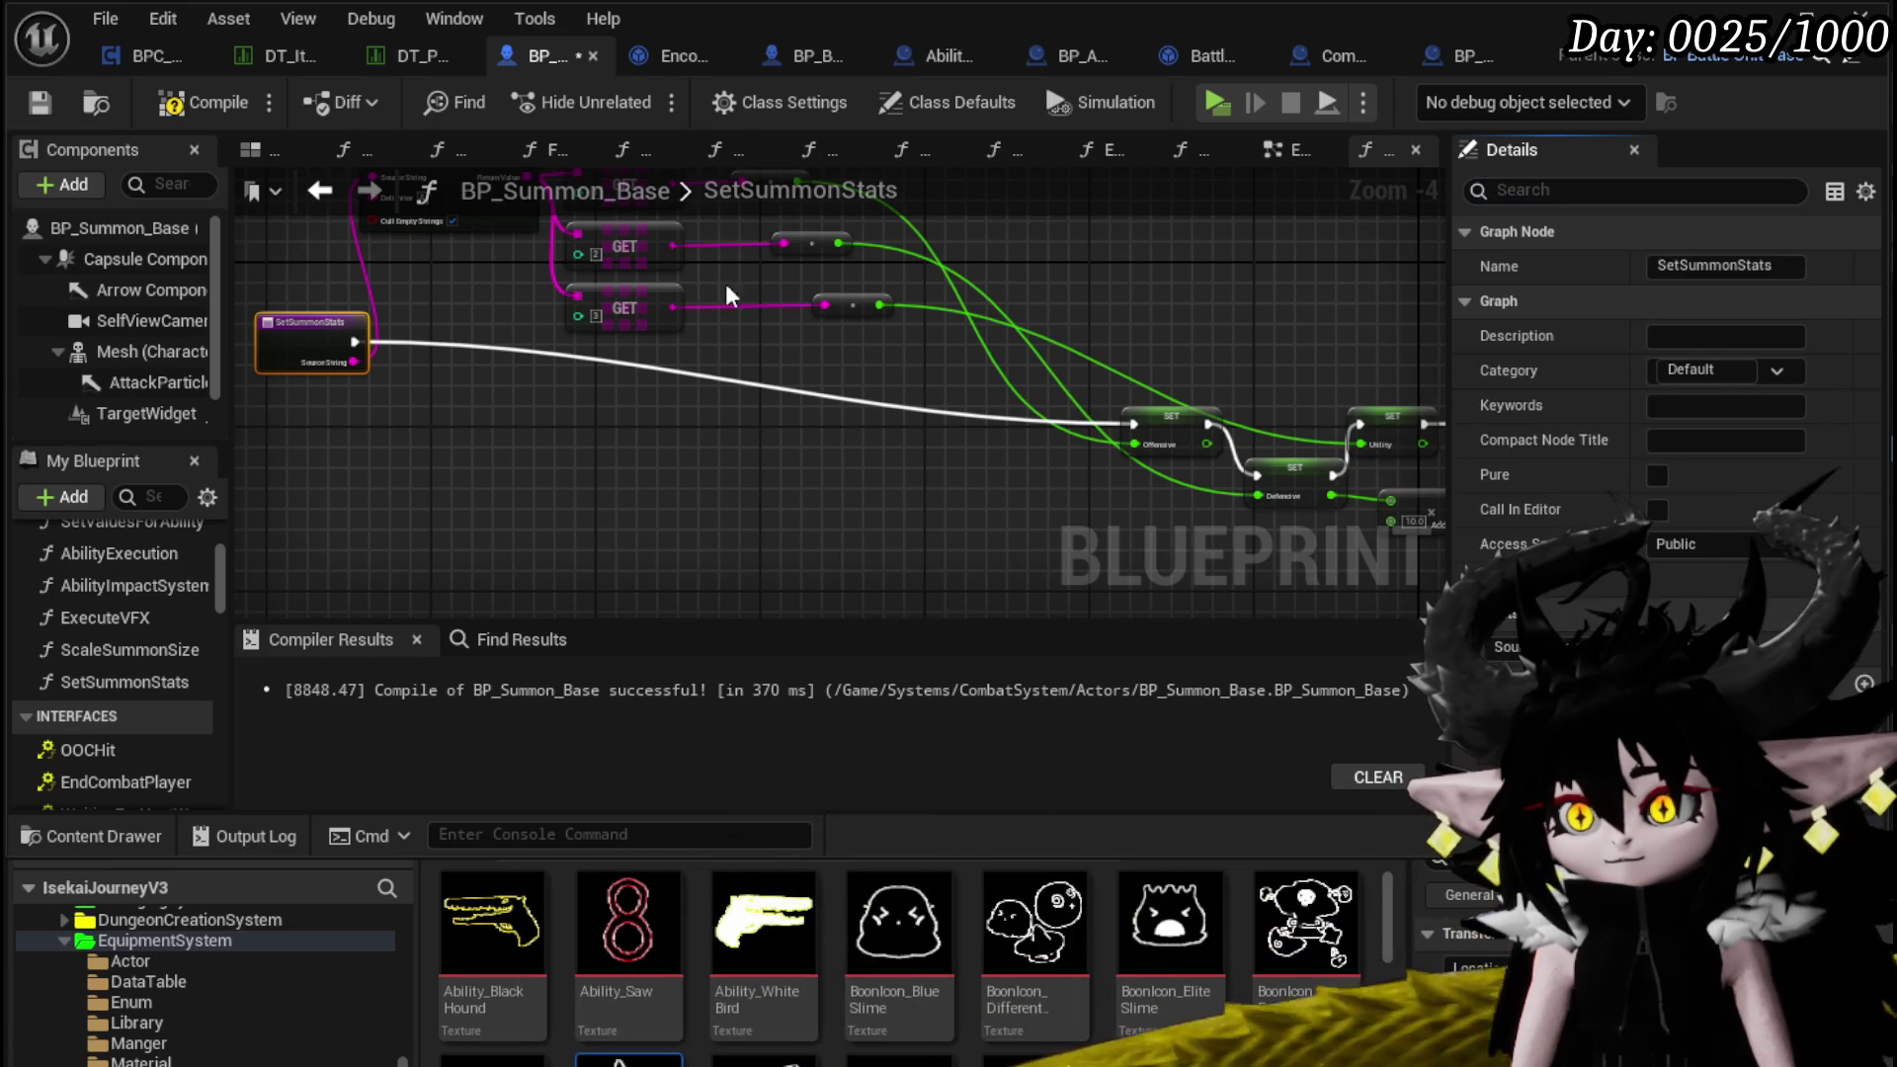
left_click(35, 102)
left_click(432, 696)
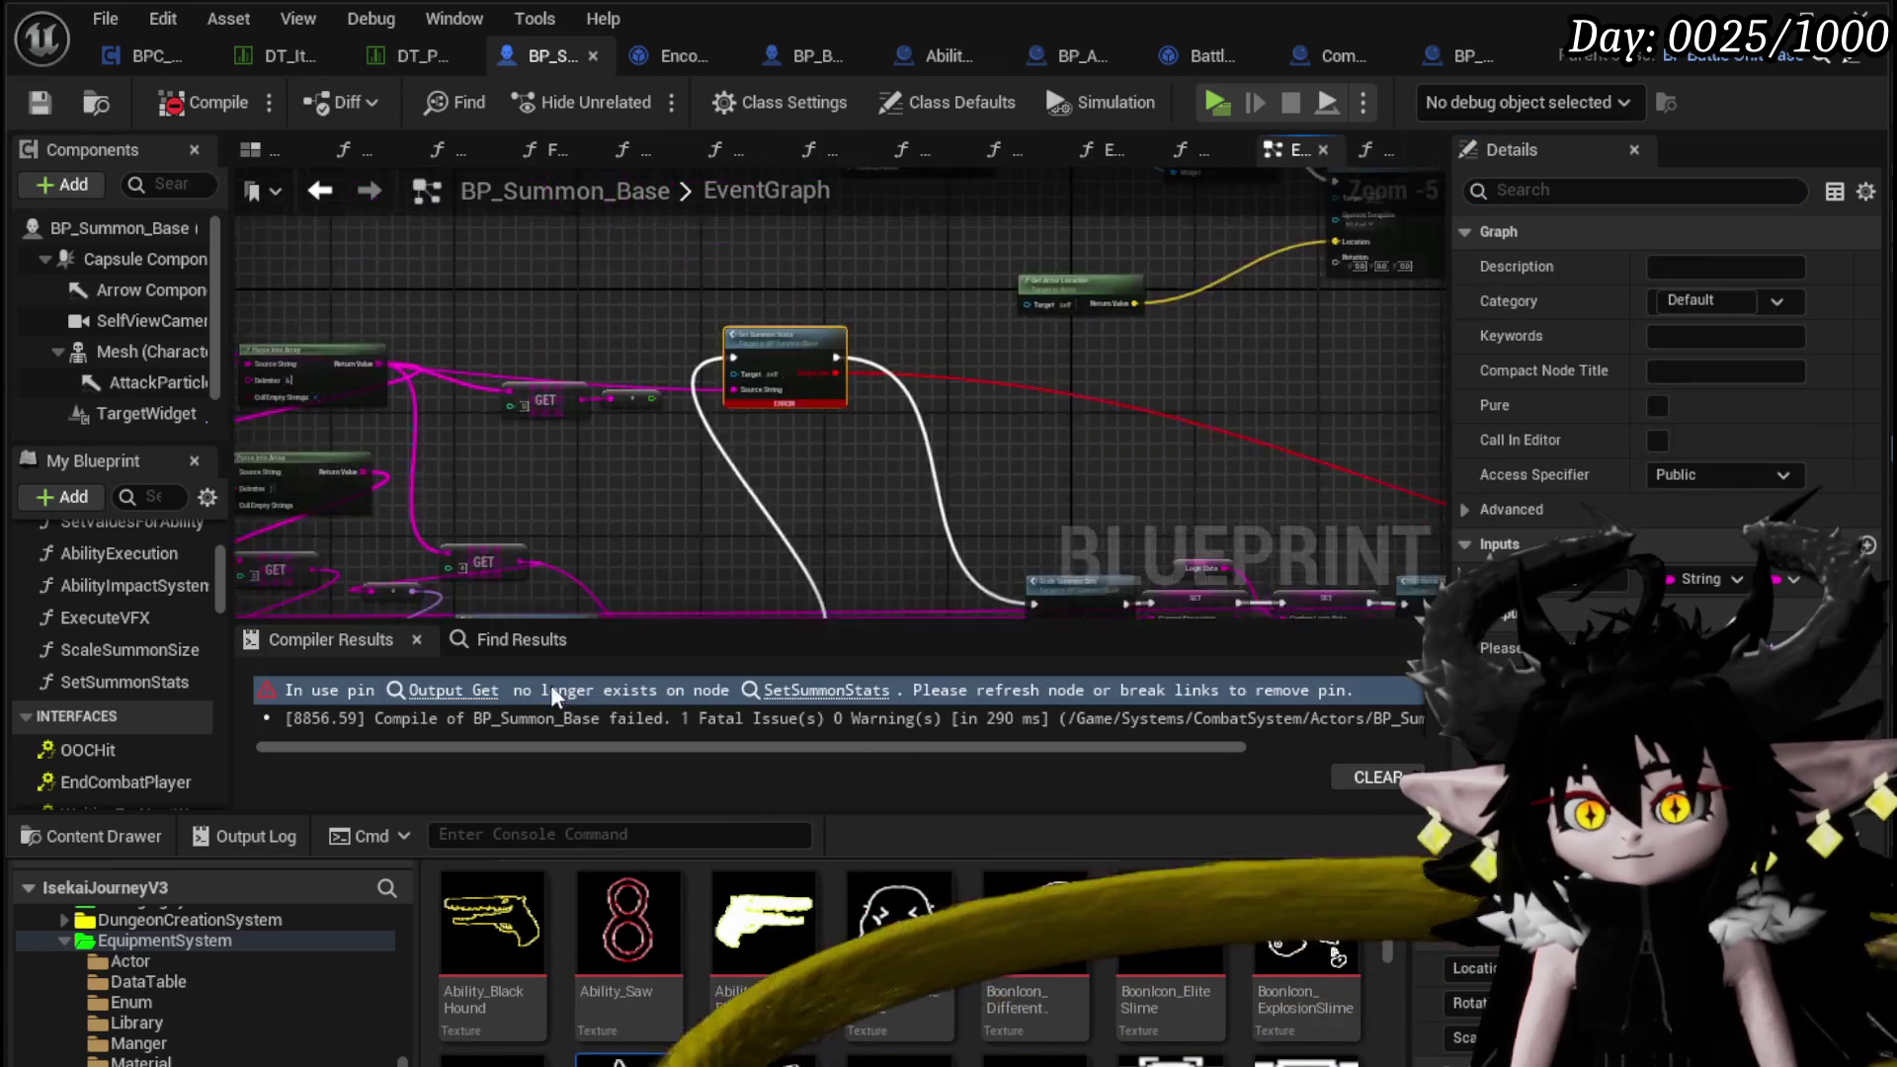
Add a getter for the Utility variable from the Stats category to the graph
scroll(926, 490, "down", 4)
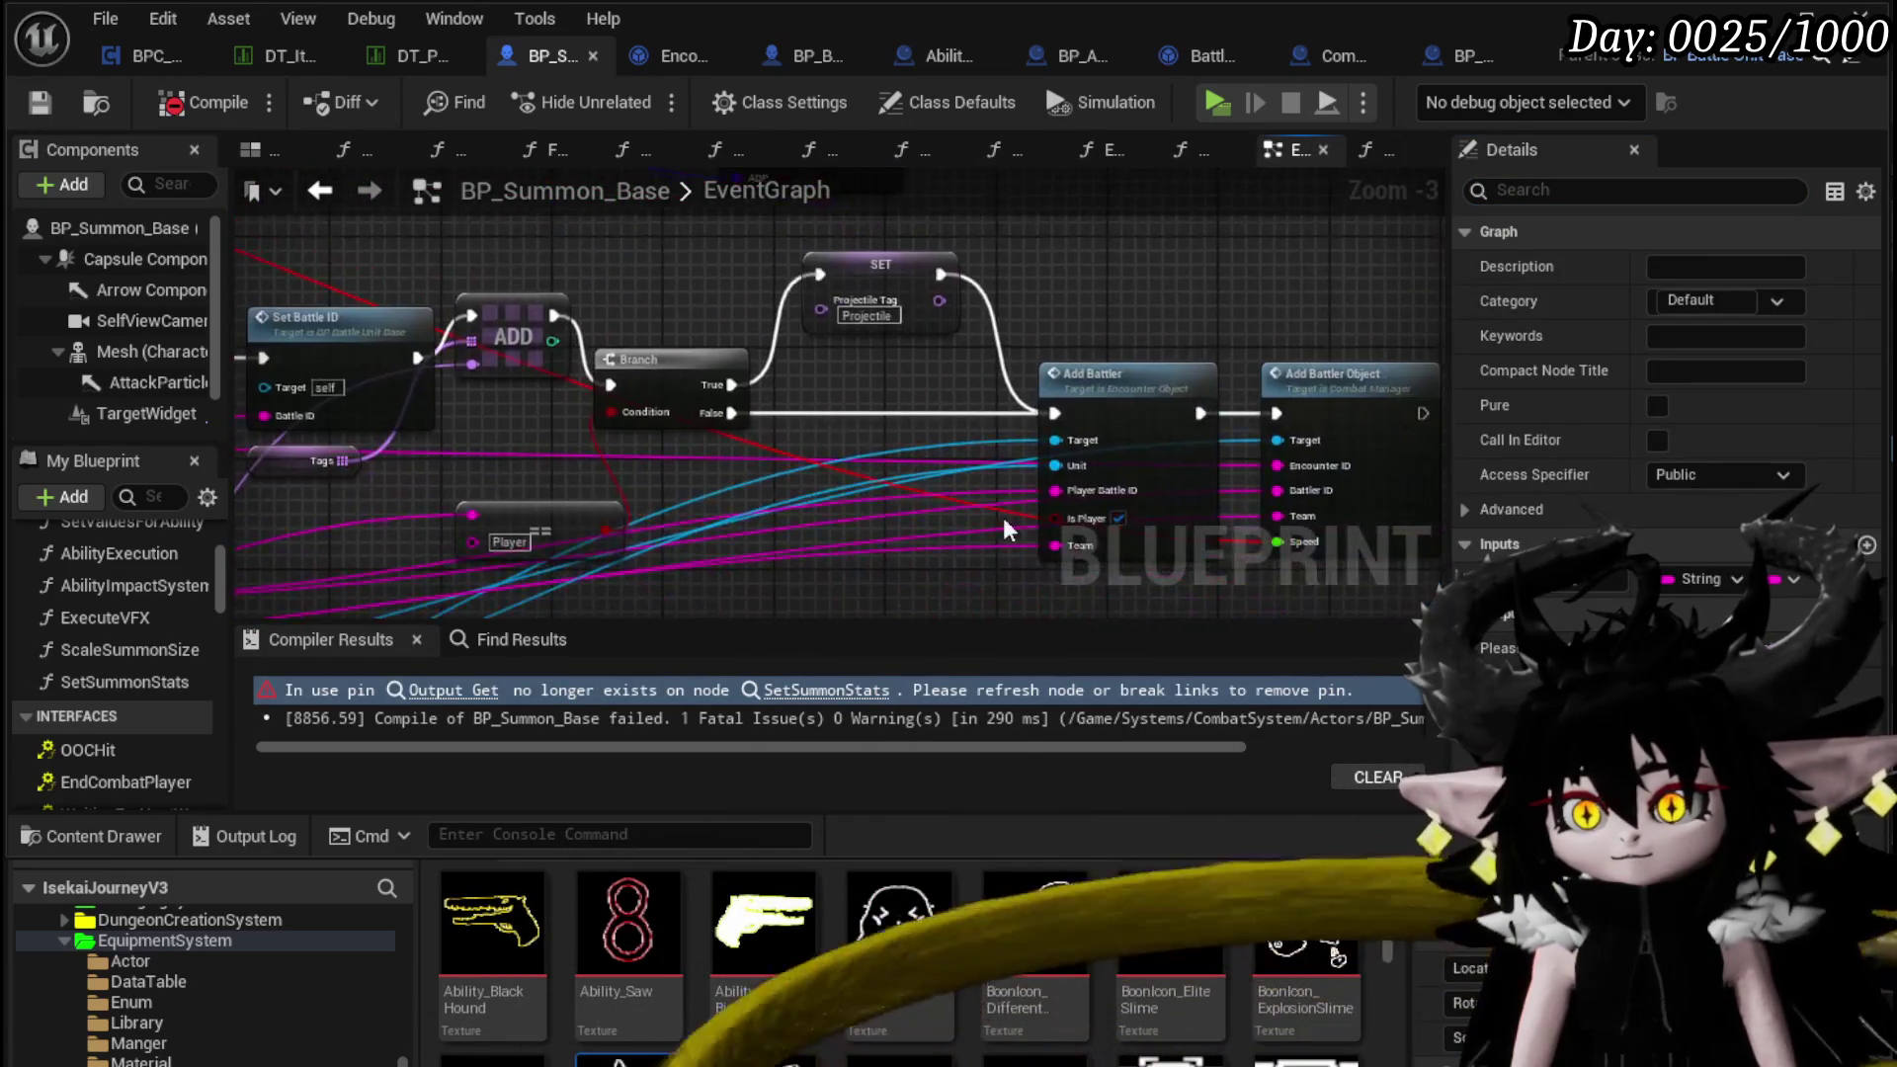
scroll(162, 583, "down", 15)
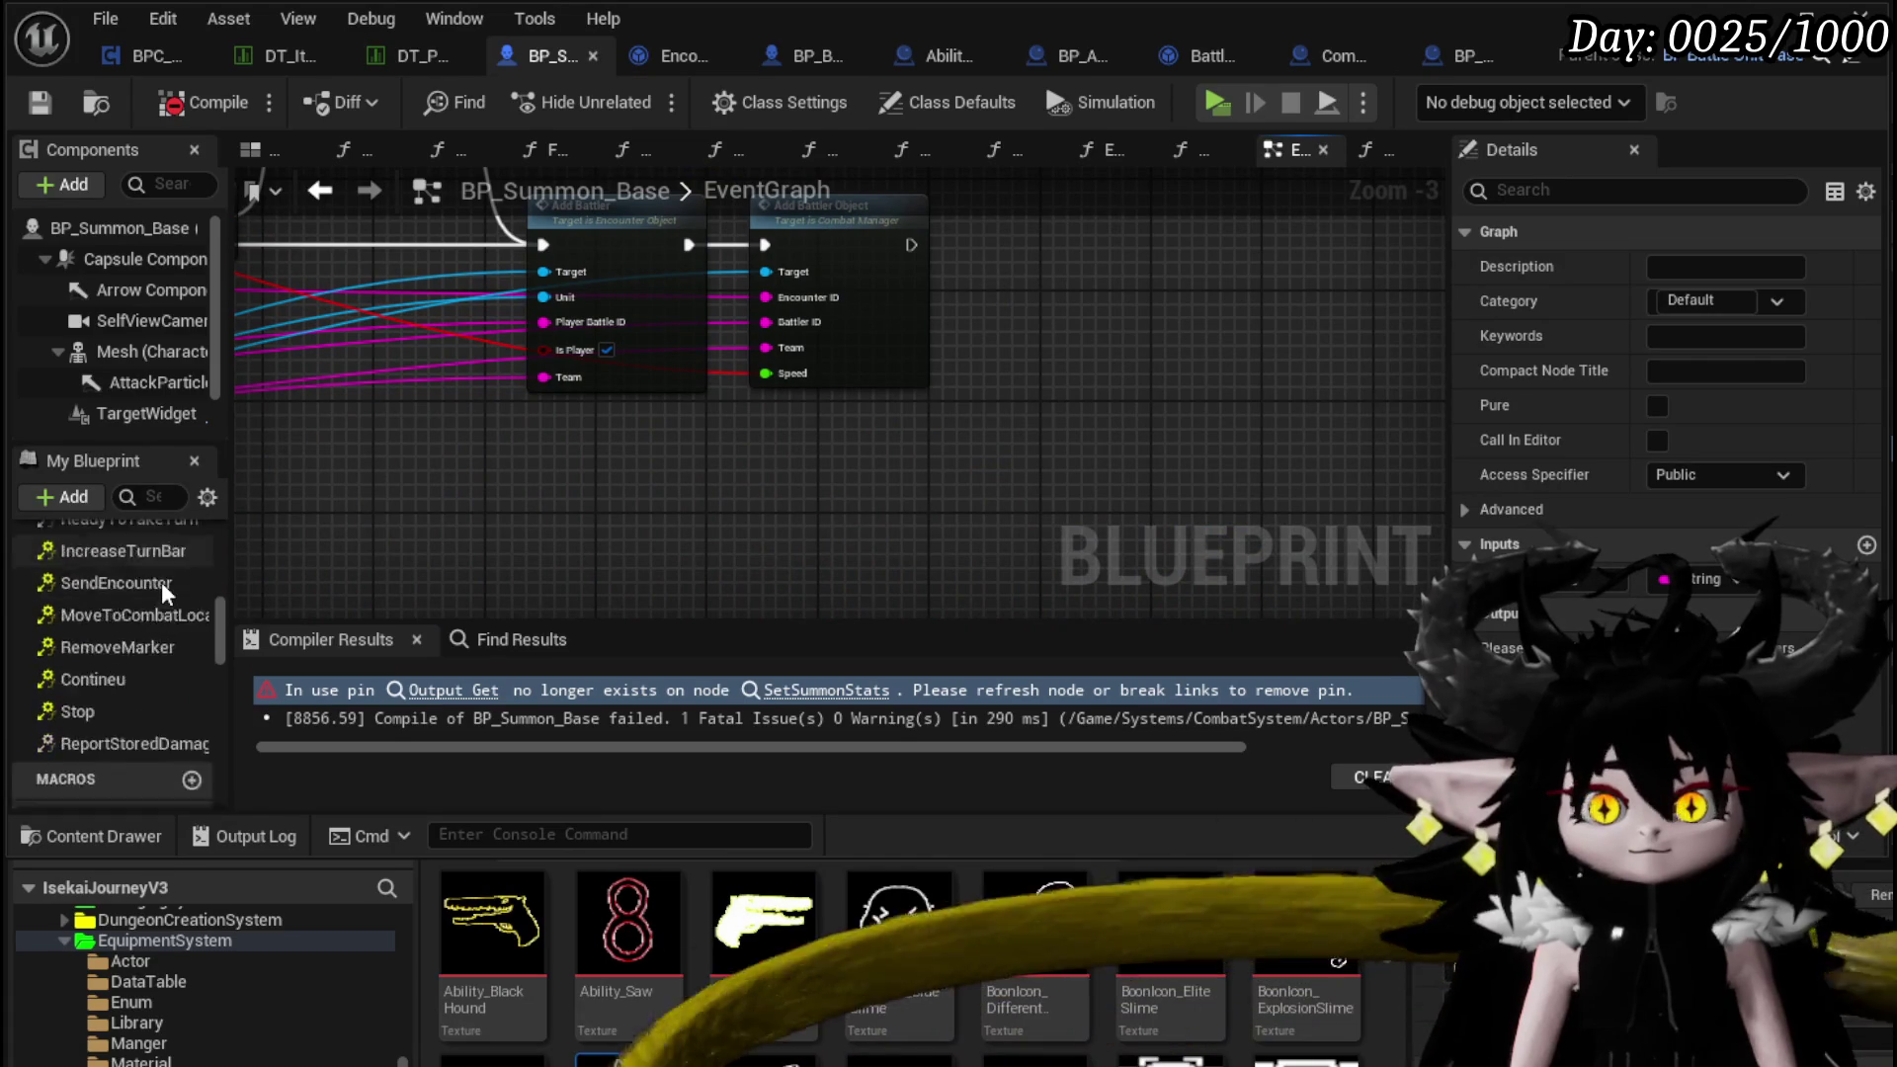
scroll(98, 668, "down", 5)
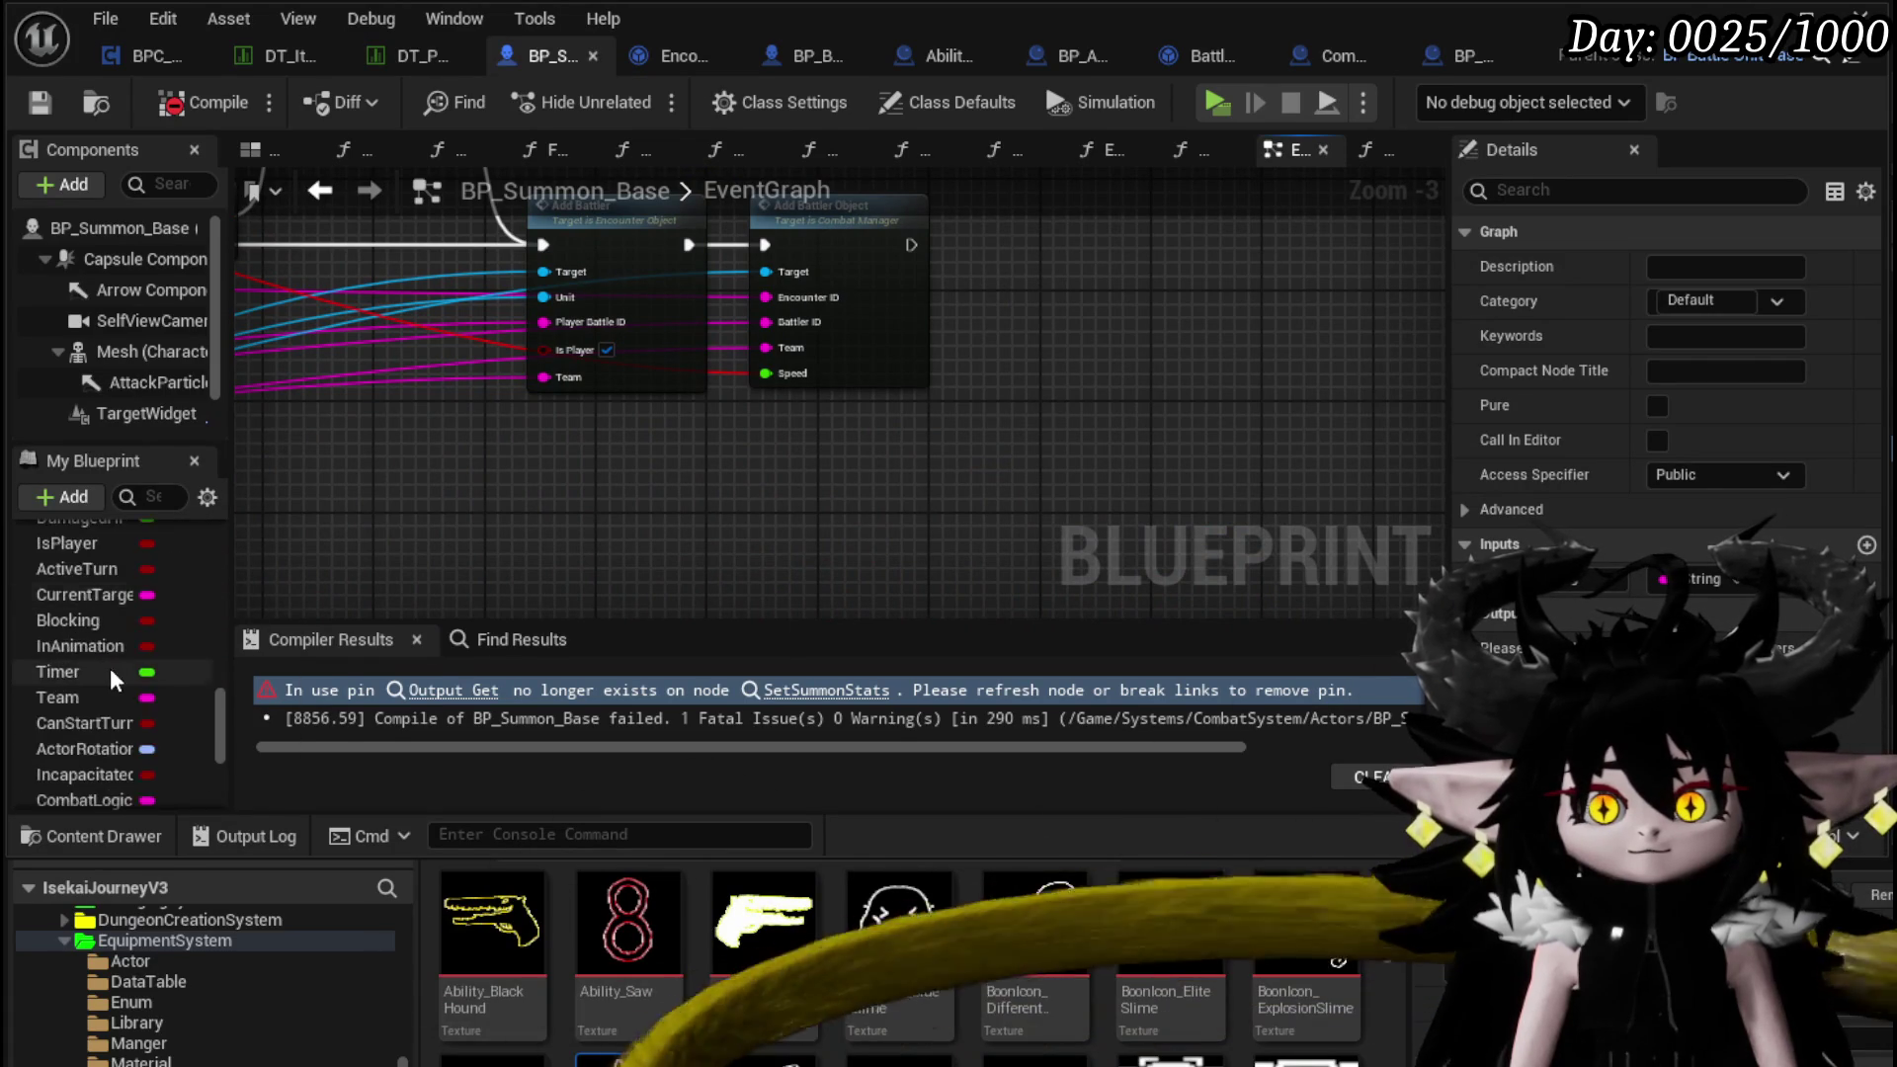
scroll(81, 606, "down", 10)
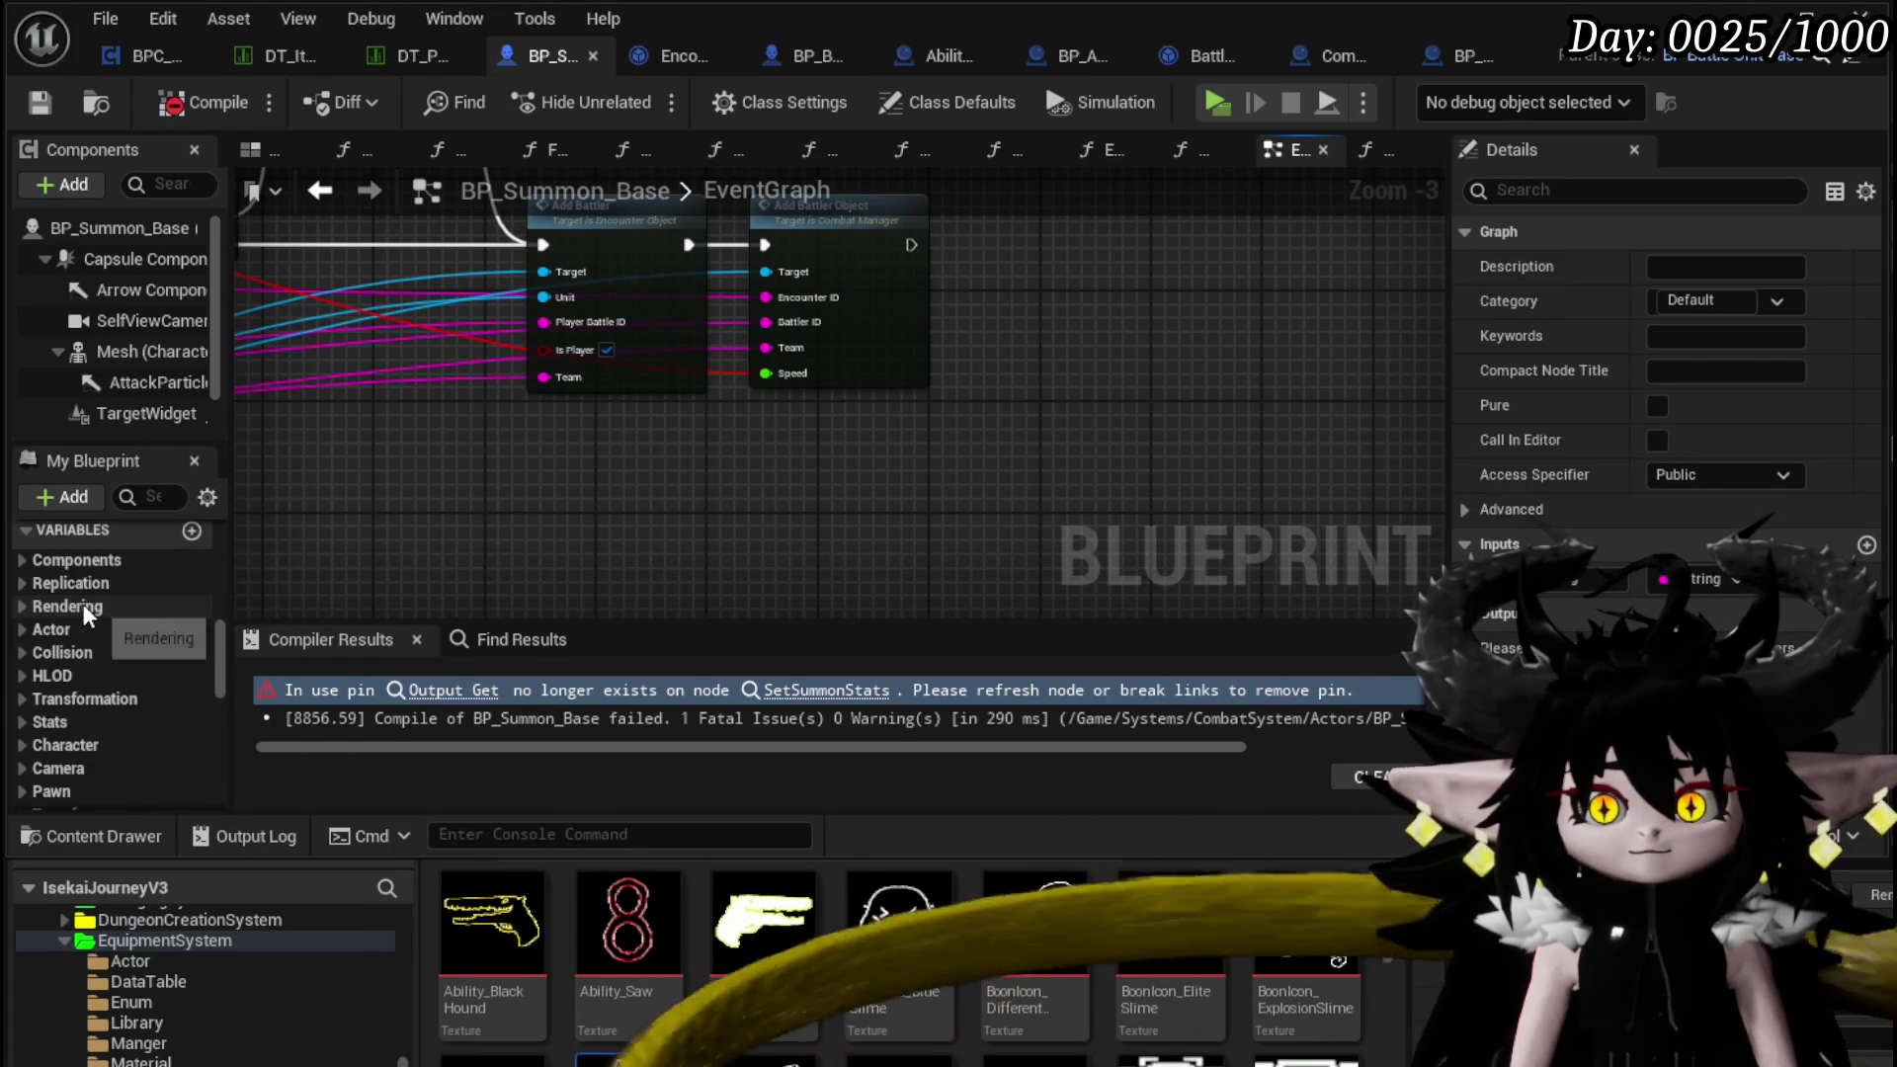
left_click(24, 599)
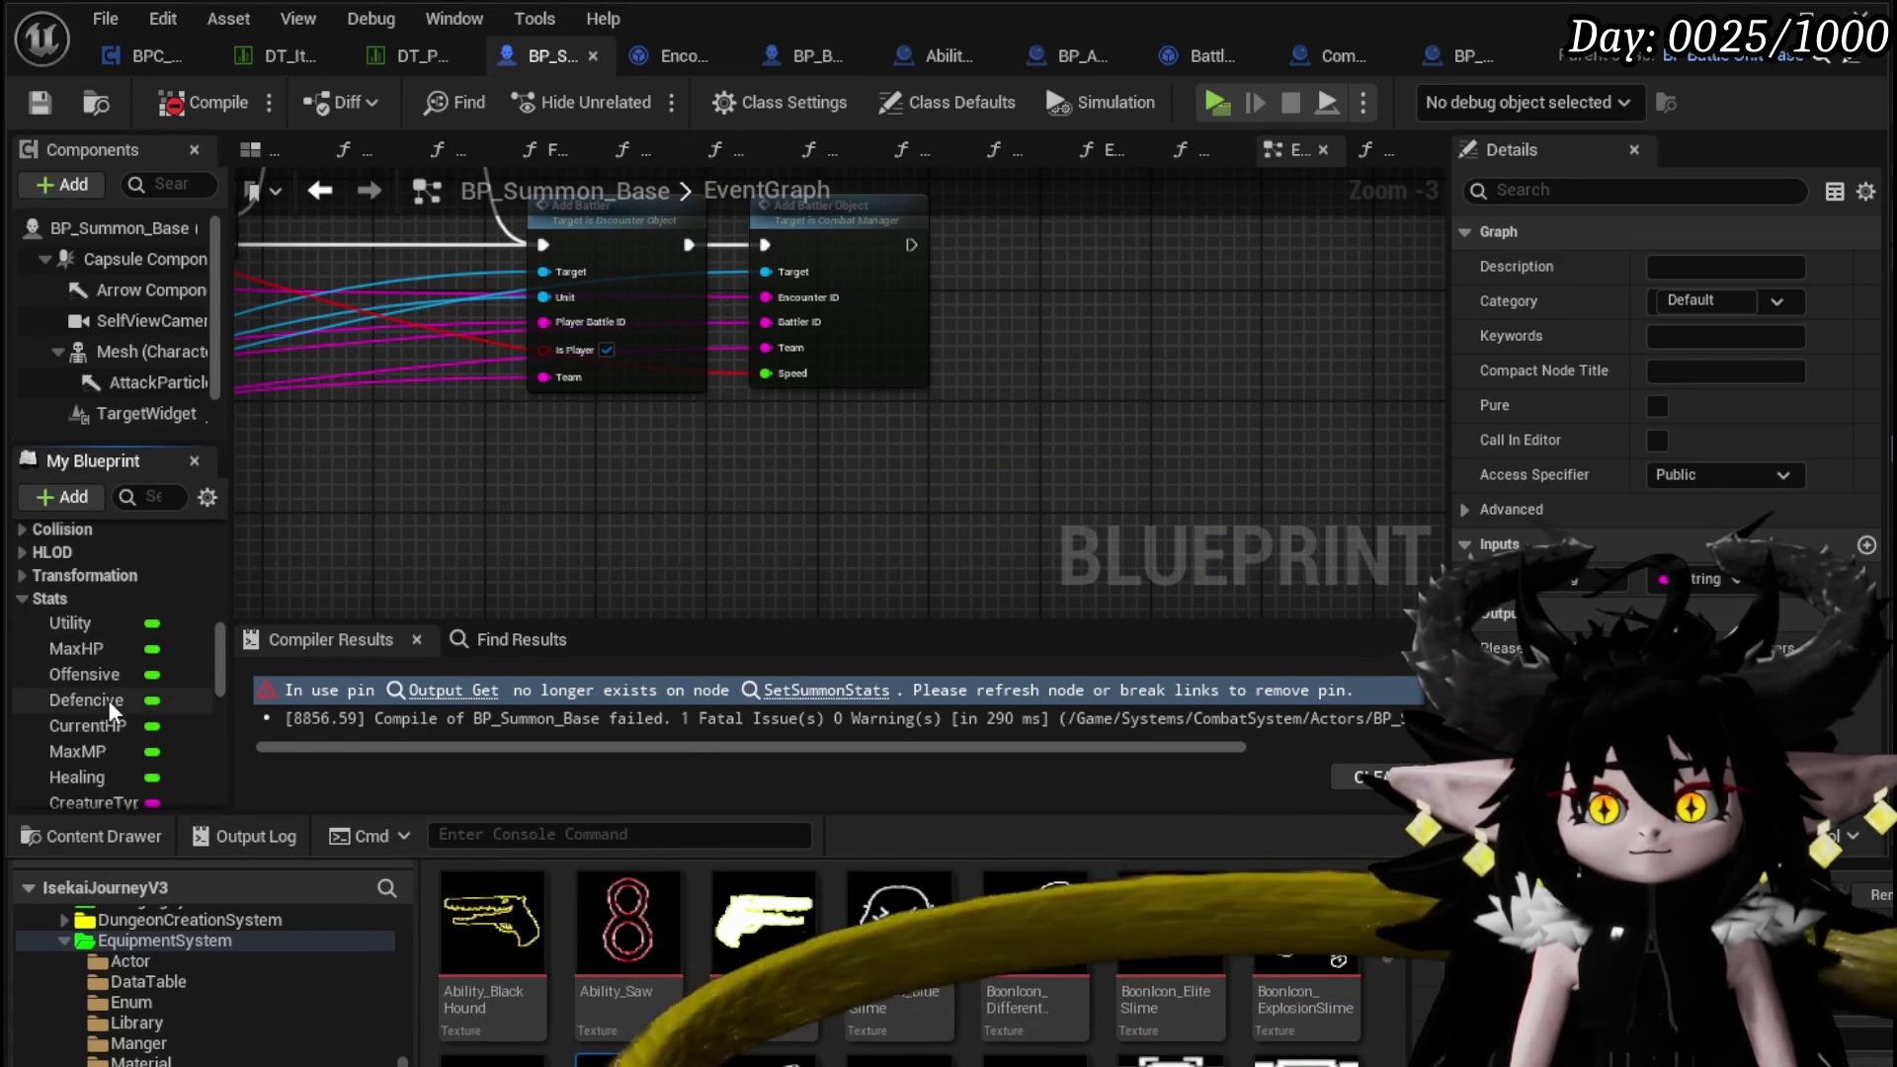
scroll(107, 703, "down", 2)
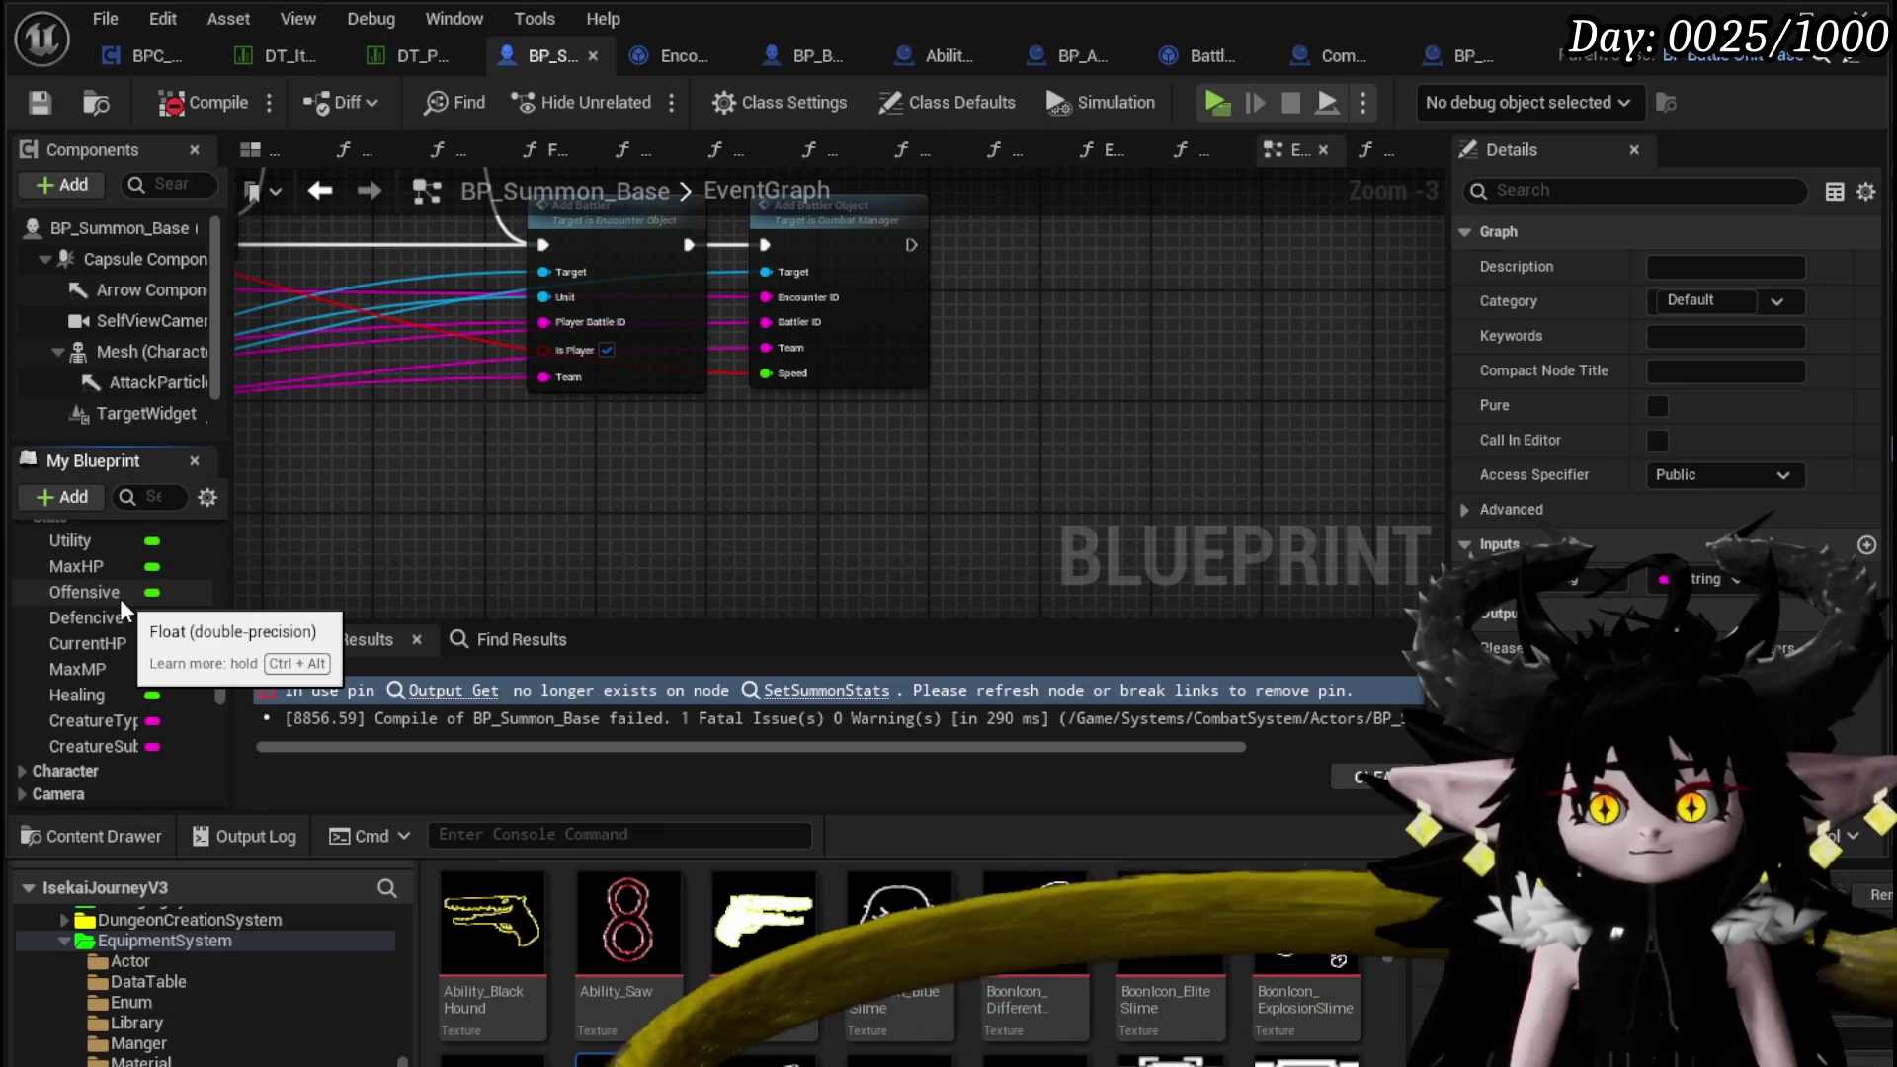
scroll(121, 613, "up", 3)
scroll(108, 692, "down", 3)
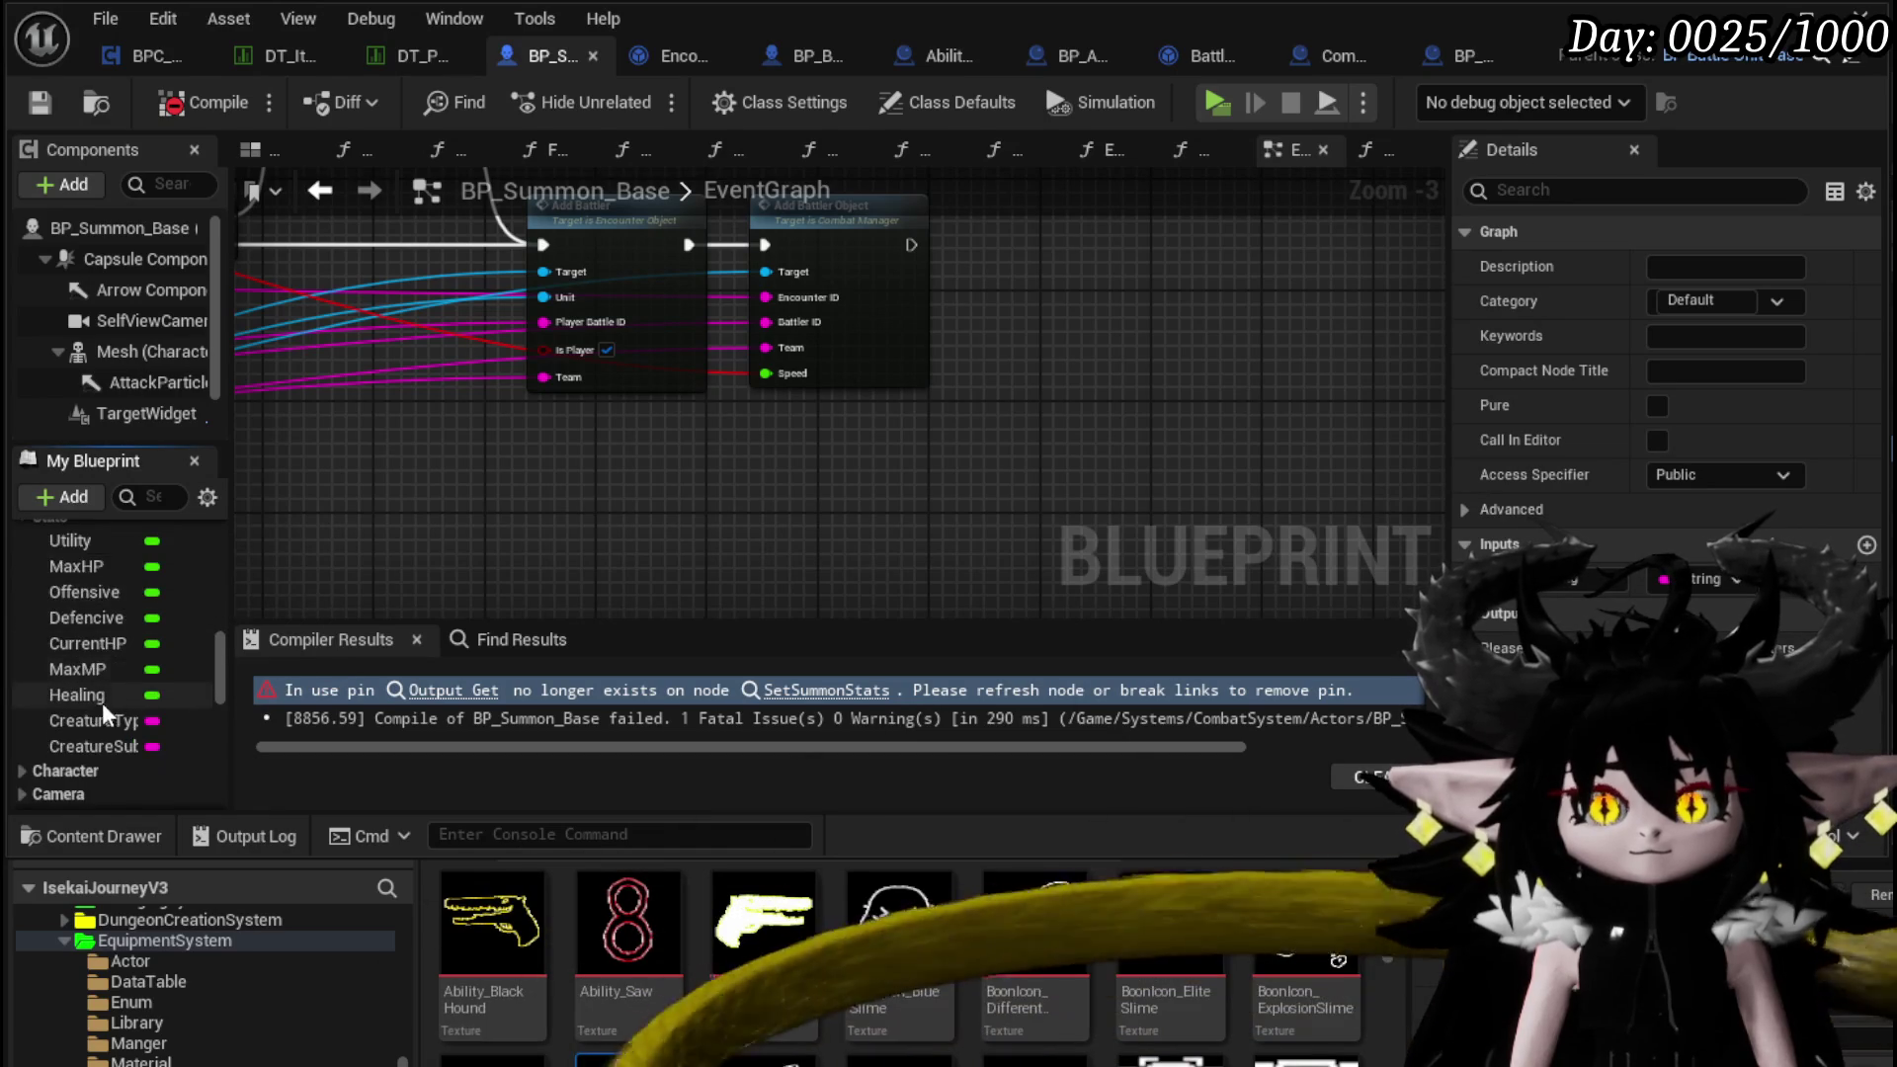
left_click(115, 544)
mouse_move(115, 541)
left_mouse_down()
mouse_move(738, 412)
mouse_move(803, 423)
mouse_move(766, 373)
left_mouse_up()
left_click(804, 447)
Open the SetSummonStats graph, shift its entry node down, and recompile BP_Summon_Base
scroll(733, 472, "down", 2)
scroll(1041, 580, "down", 2)
left_click_drag(909, 542, 738, 417)
scroll(804, 445, "up", 2)
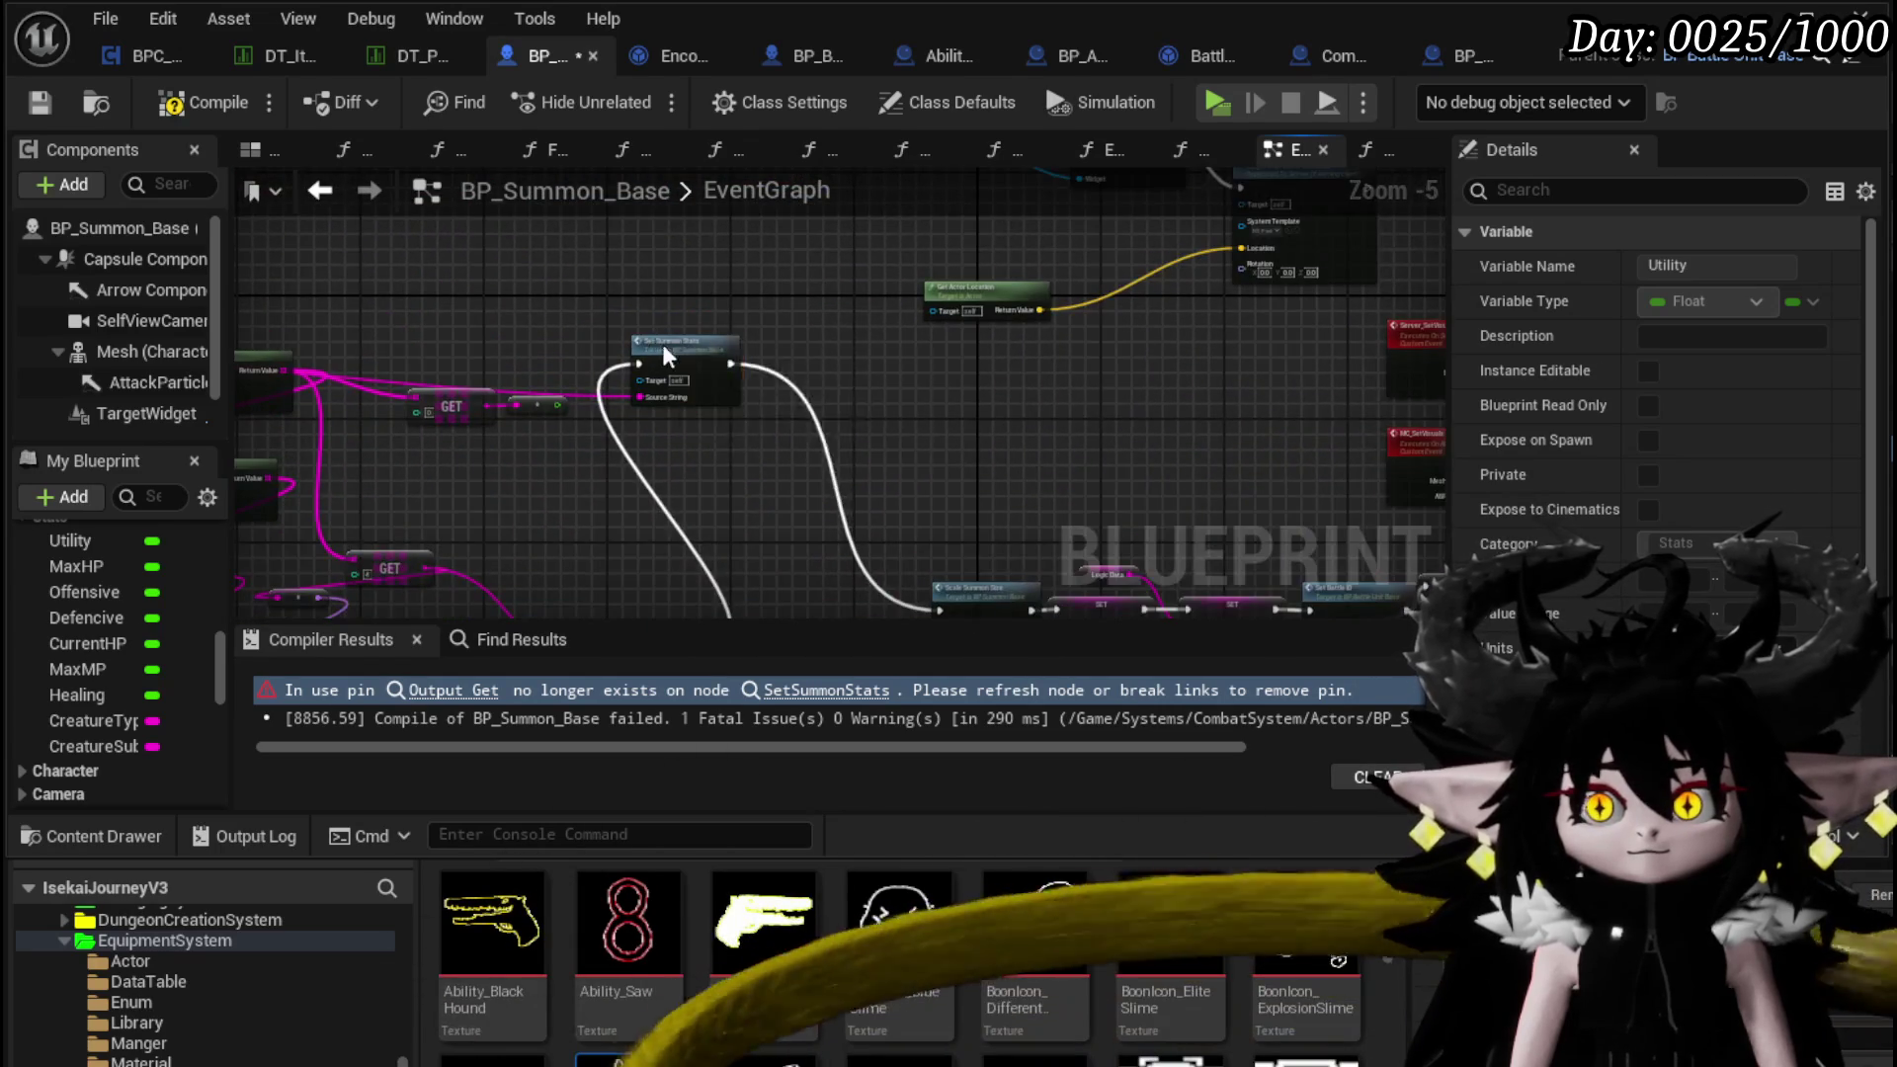
double_click(663, 344)
left_click_drag(560, 306, 541, 386)
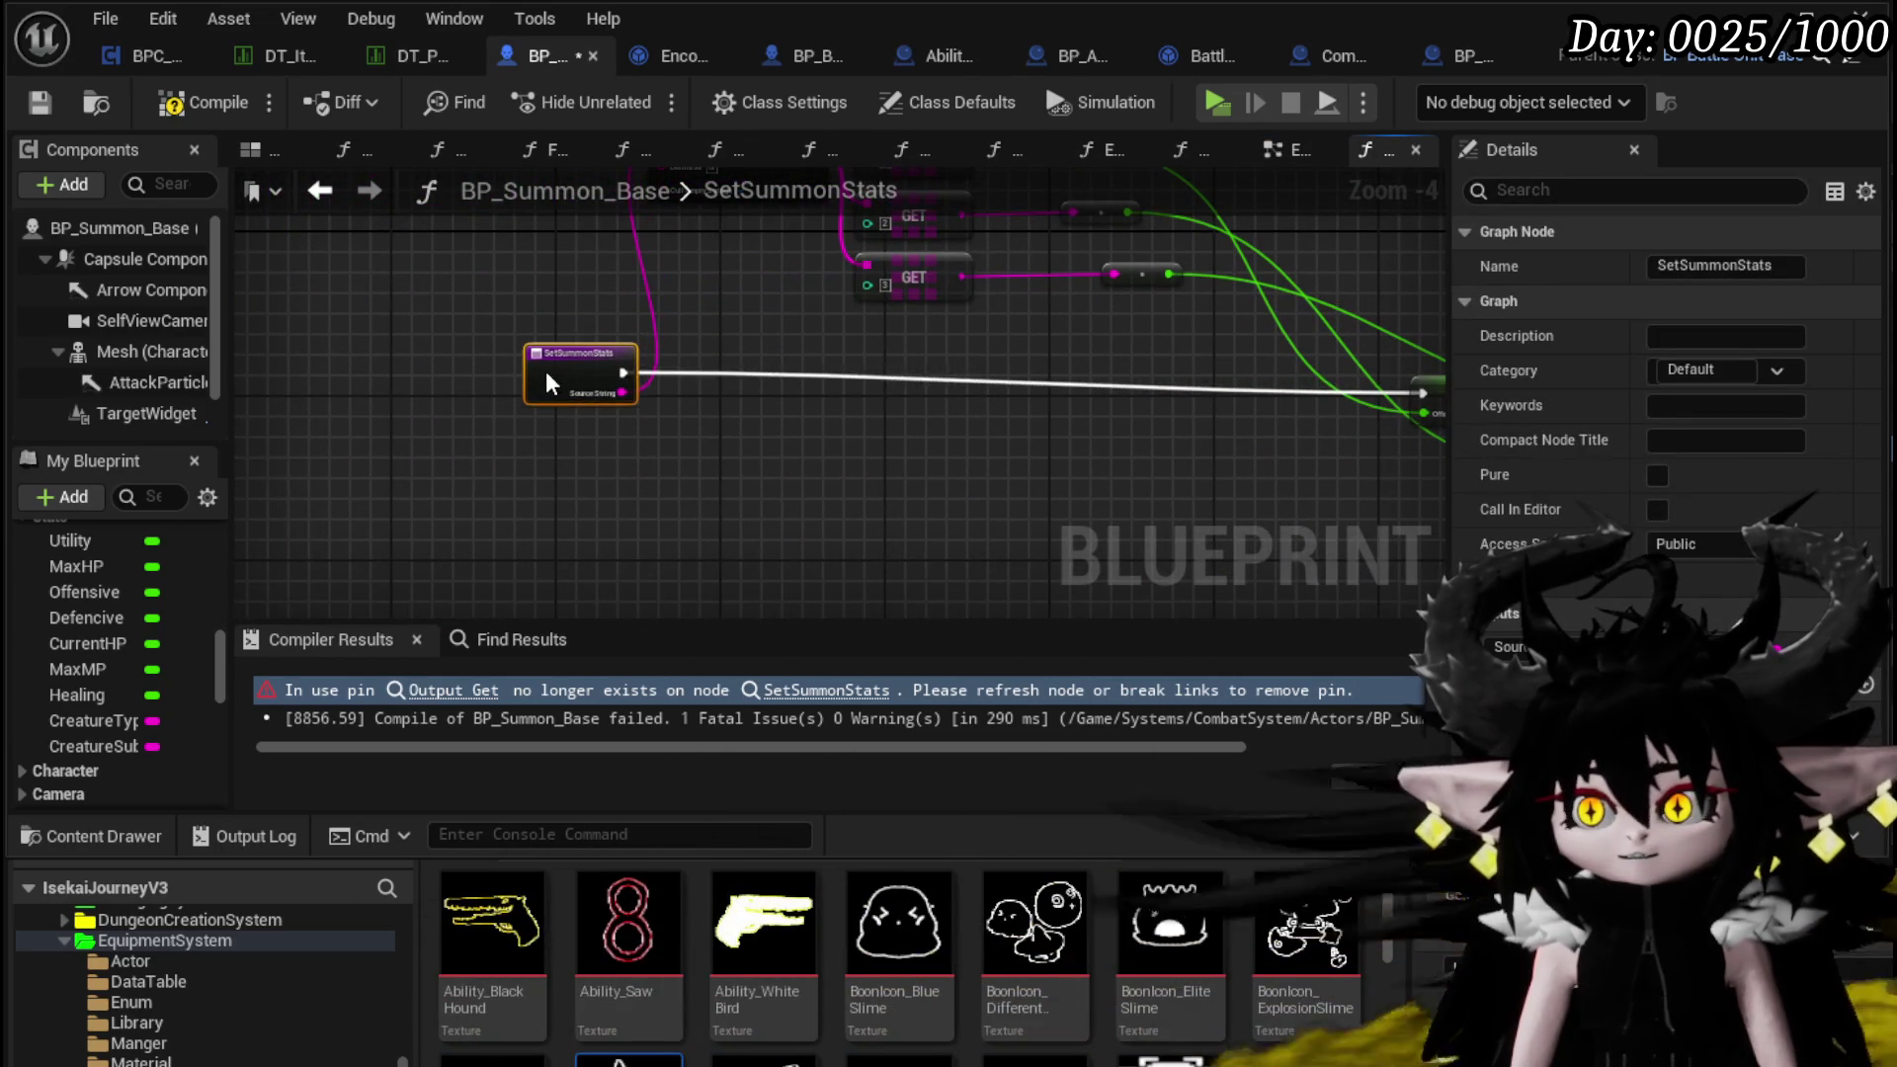
left_click(28, 103)
scroll(170, 664, "up", 10)
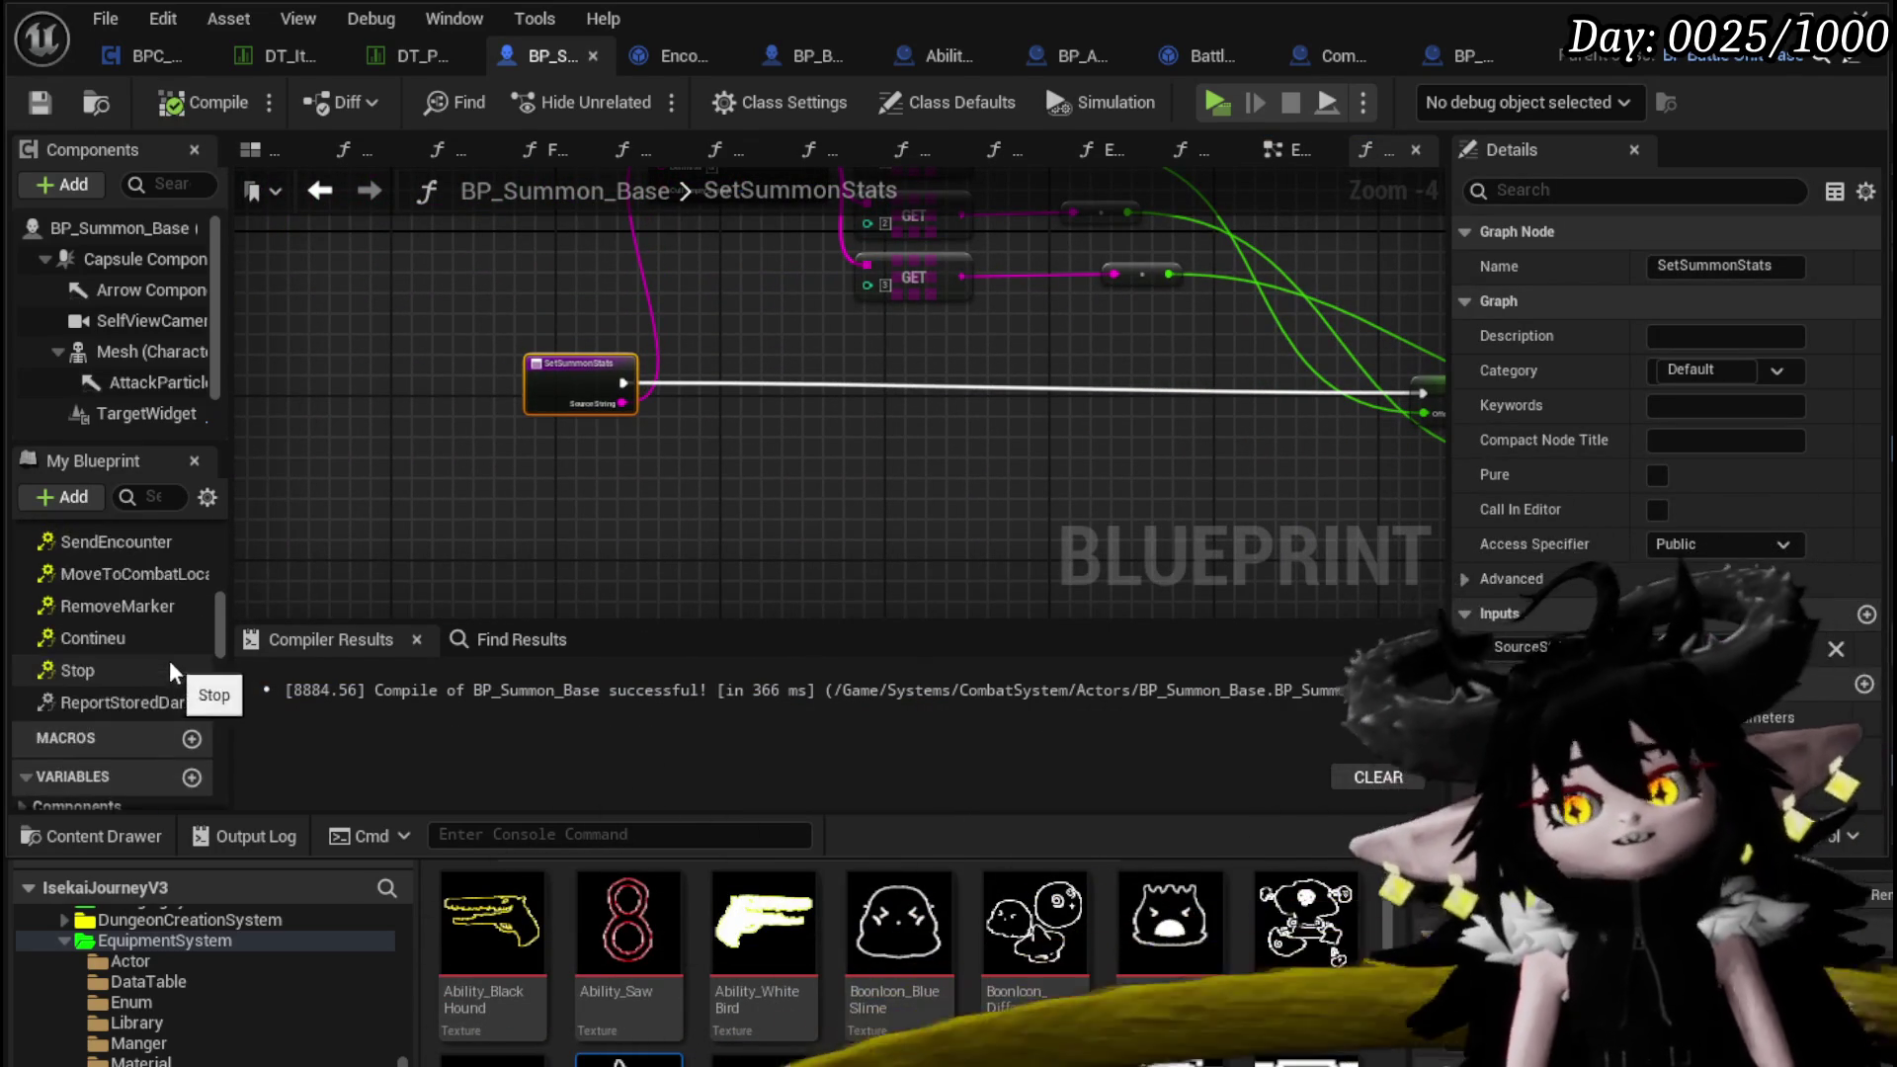
Place the Offensive SET node onto the SetSummonStats execution line
scroll(168, 658, "up", 5)
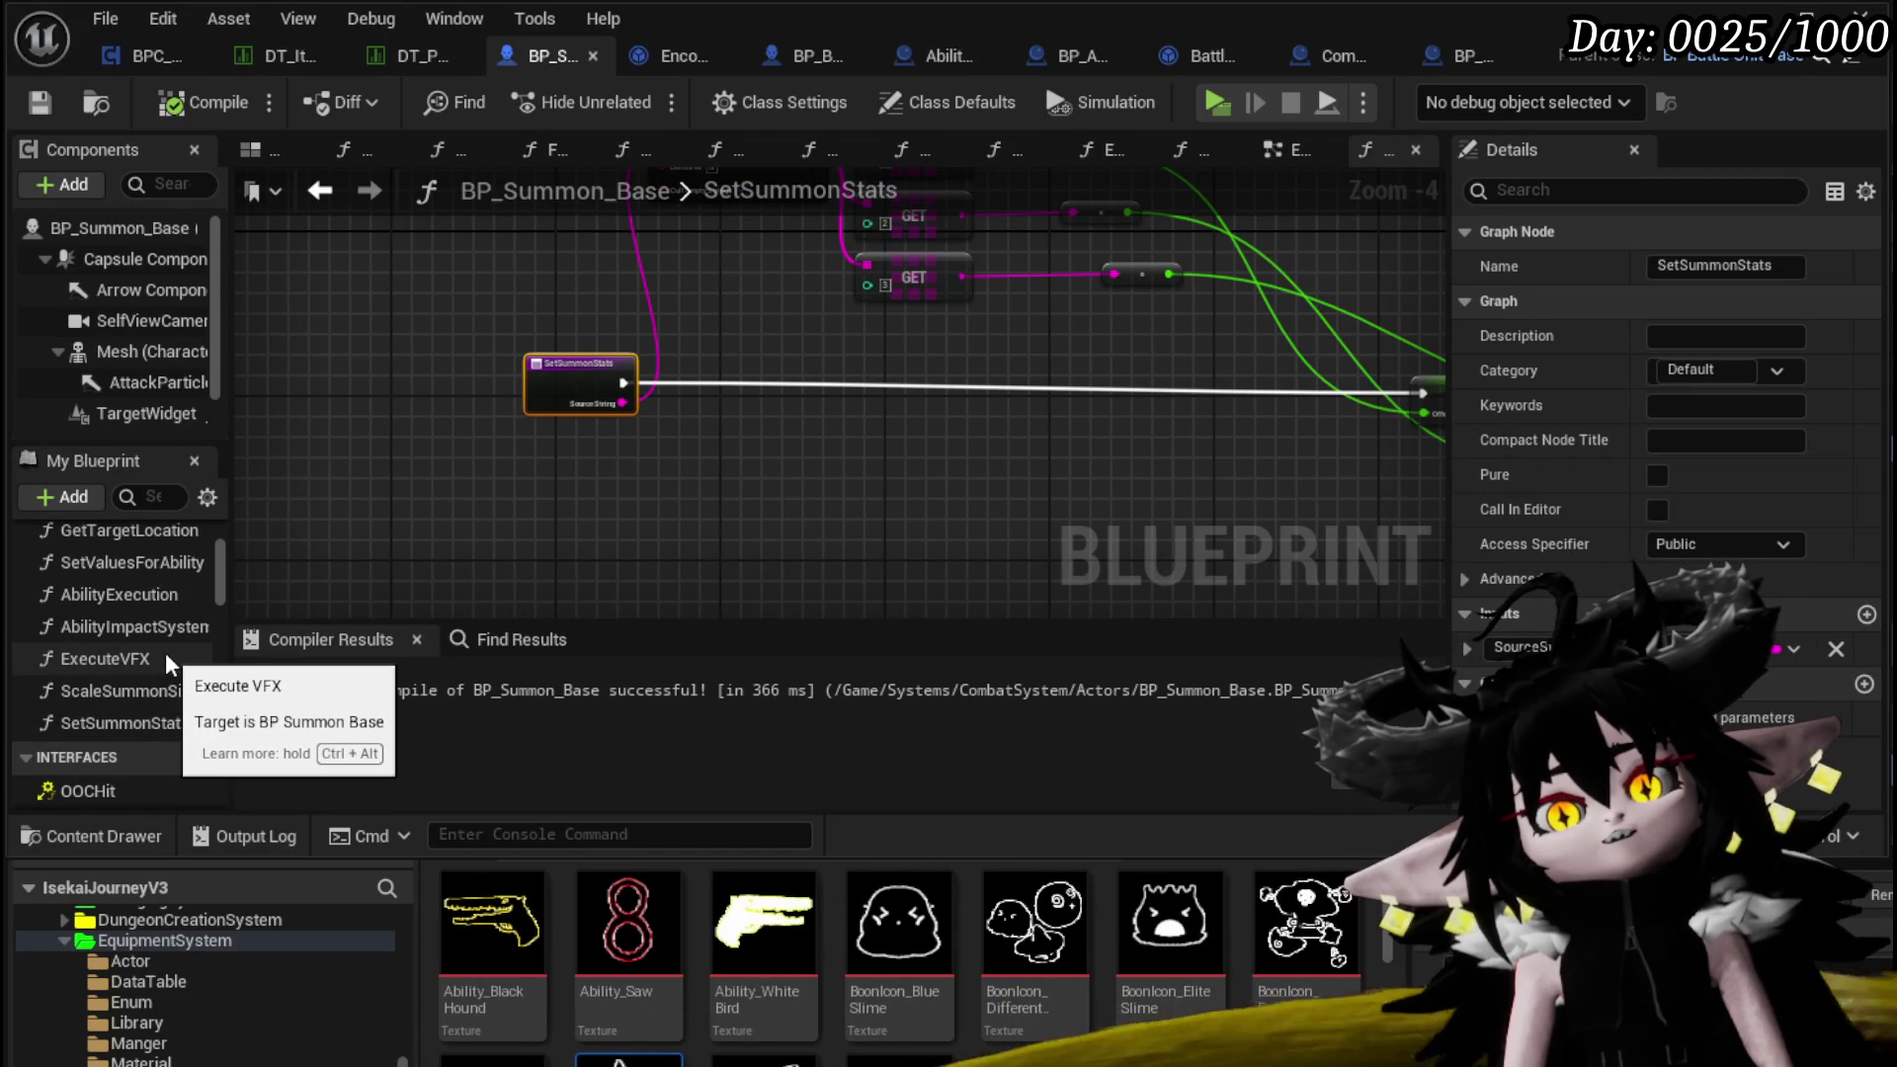
scroll(164, 652, "down", 8)
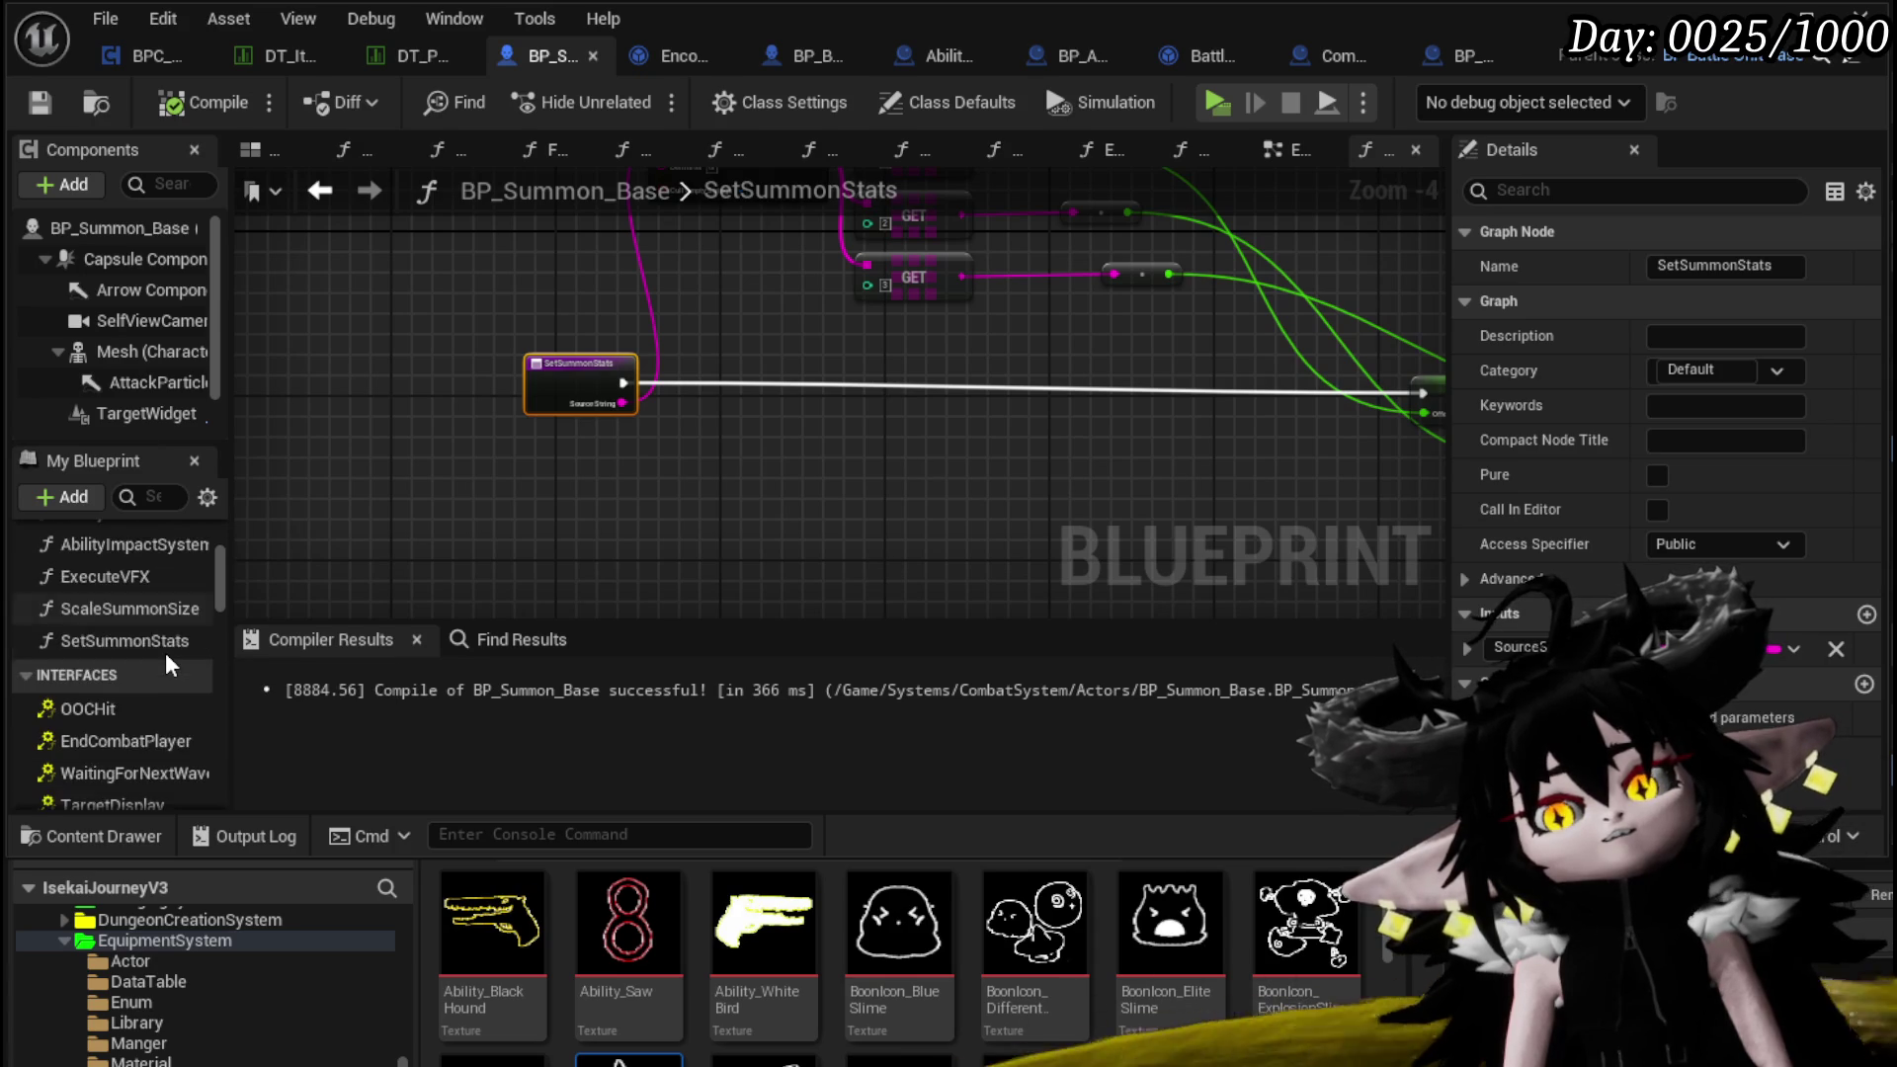
mouse_move(1054, 400)
left_mouse_down()
mouse_move(626, 453)
mouse_move(499, 410)
left_mouse_up()
mouse_move(798, 435)
left_mouse_down()
mouse_move(672, 425)
mouse_move(634, 486)
left_mouse_up()
left_click(832, 460)
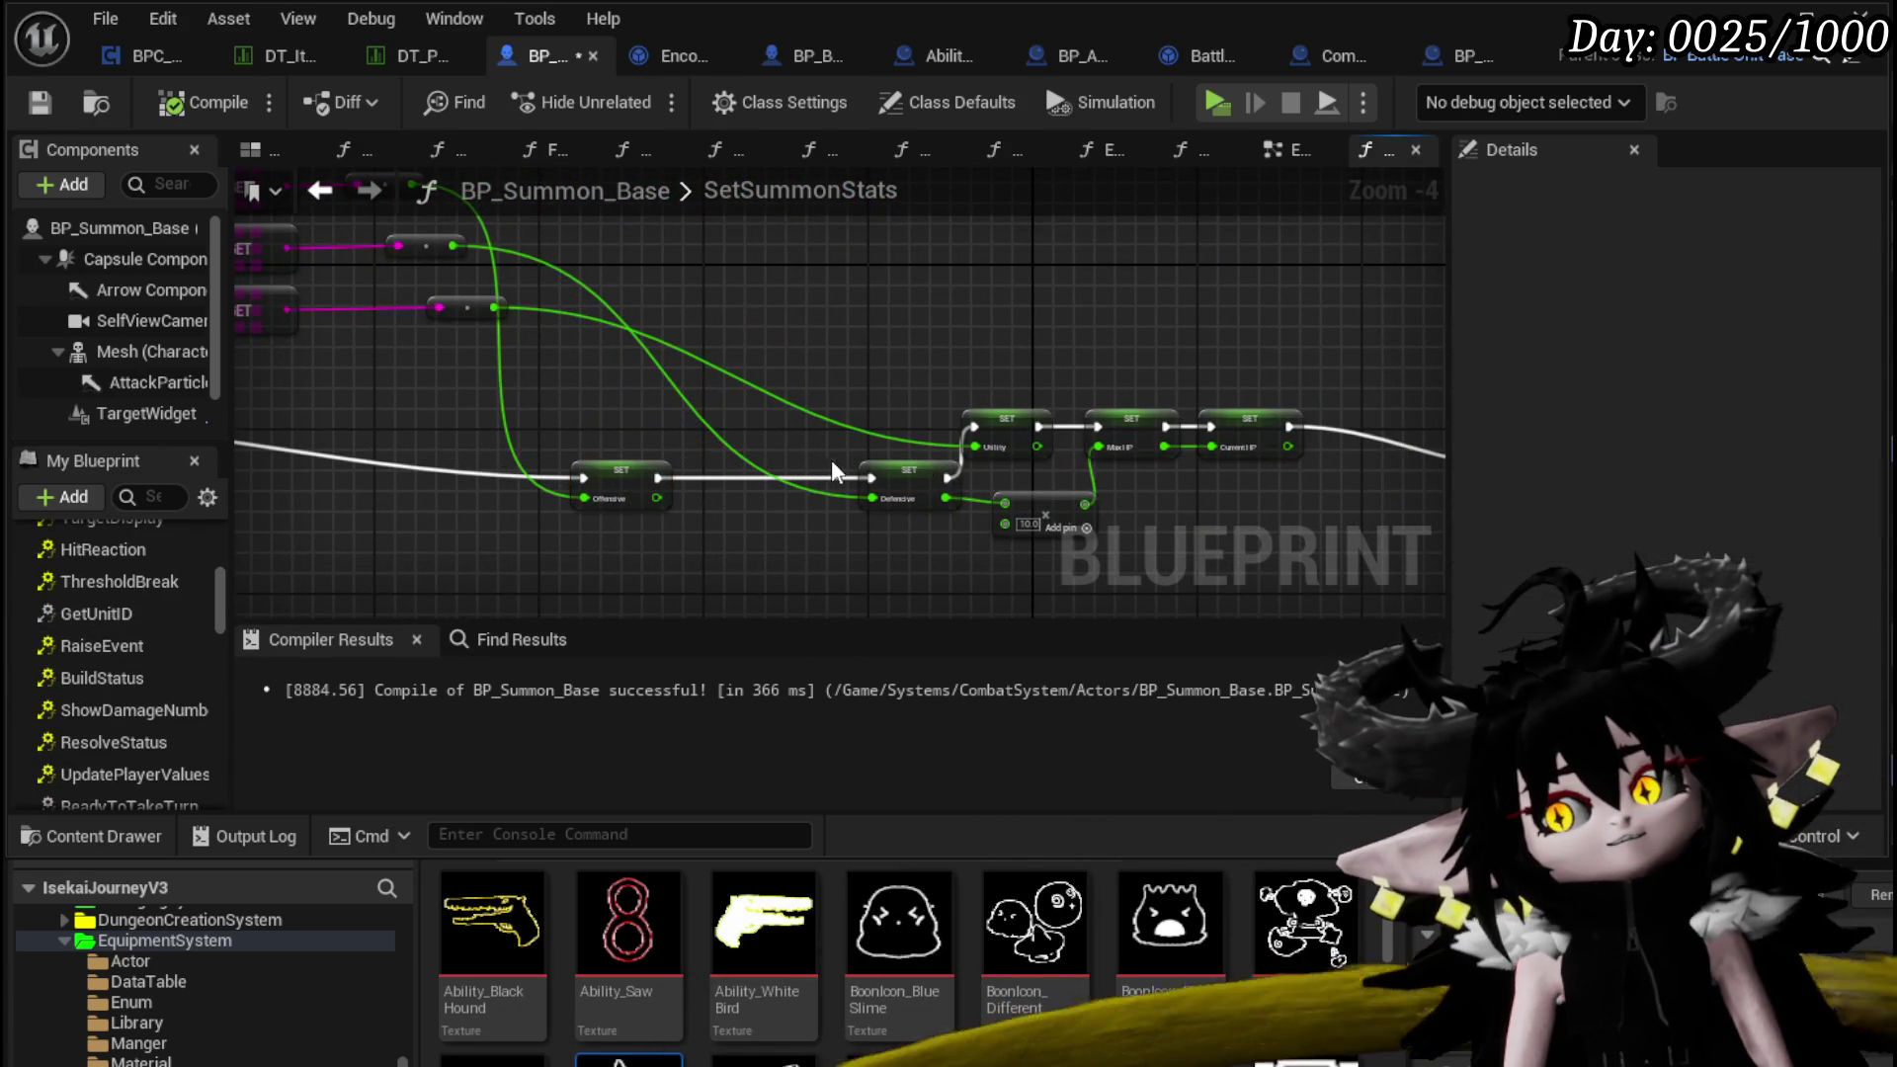
Move the SetSummonStats entry node down and return to the EventGraph
left_click_drag(832, 460, 832, 413)
left_click_drag(440, 347, 429, 416)
scroll(195, 581, "down", 3)
scroll(193, 575, "down", 8)
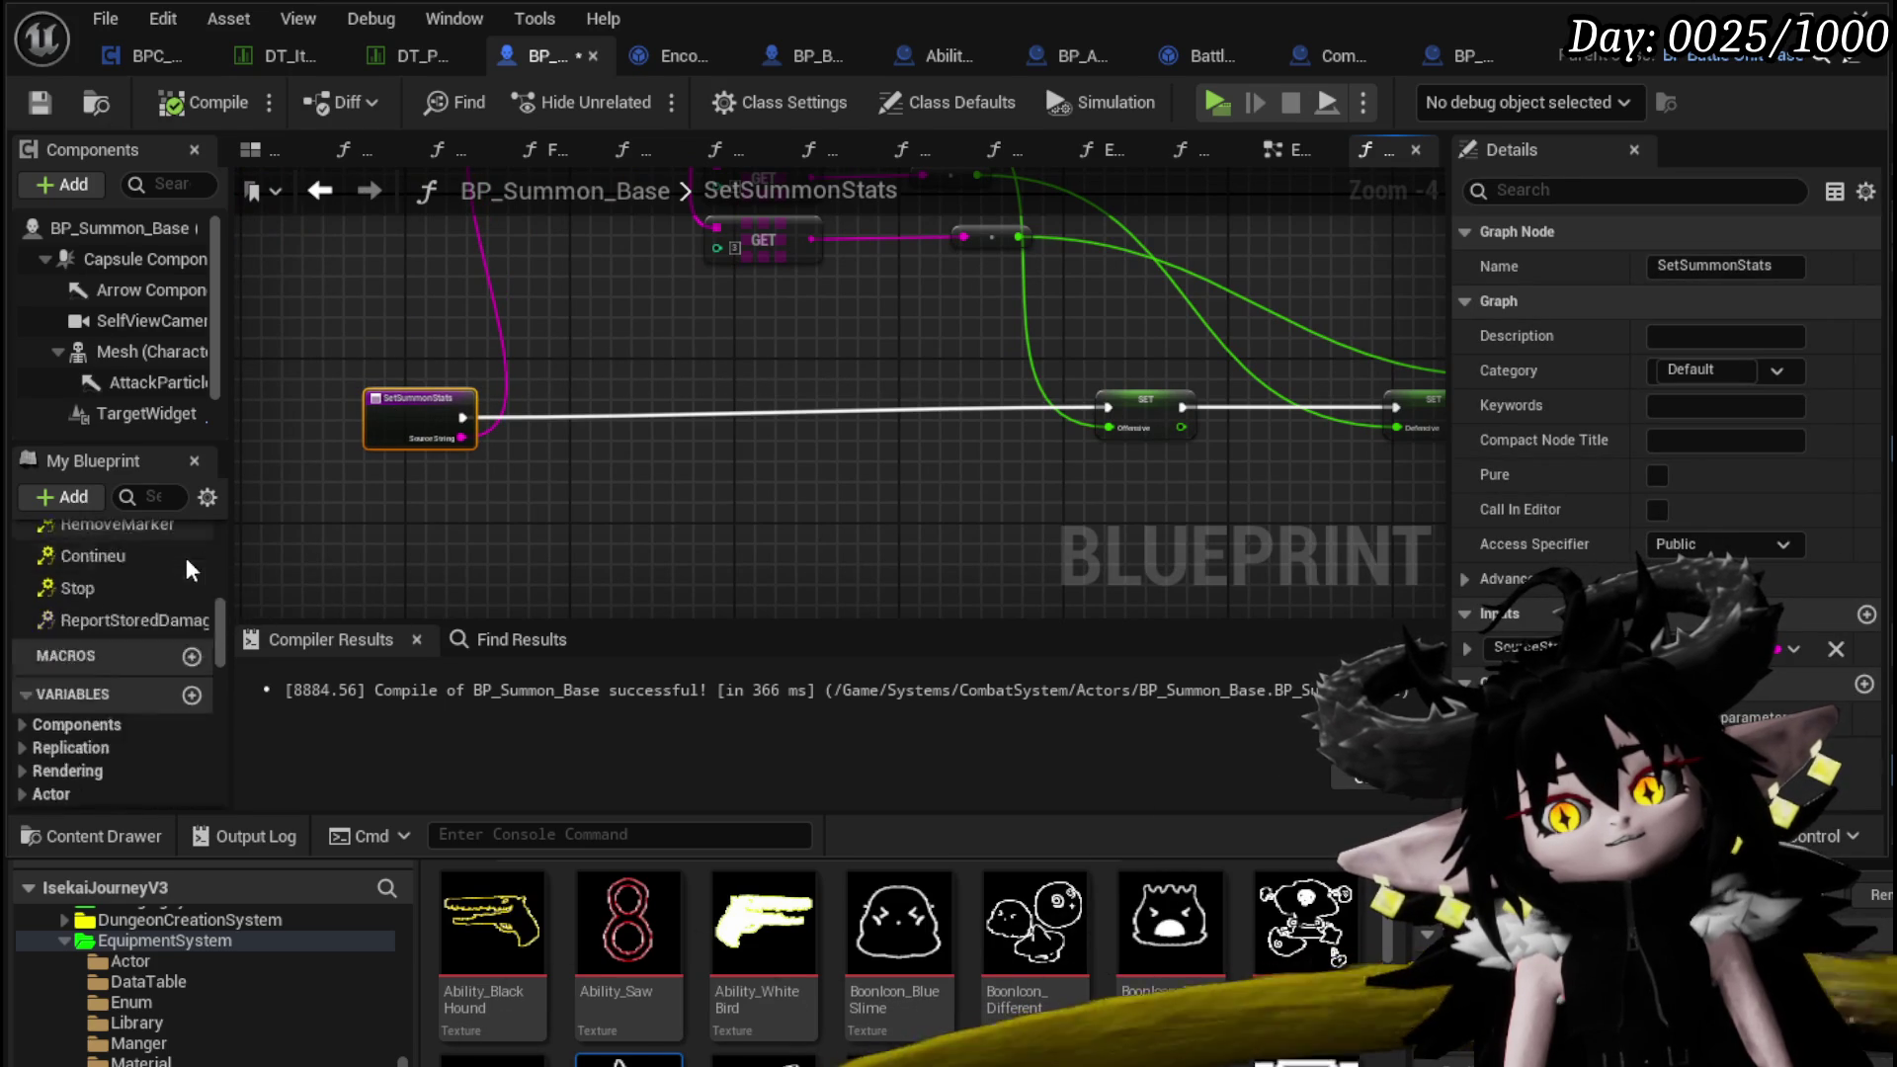
scroll(186, 563, "down", 8)
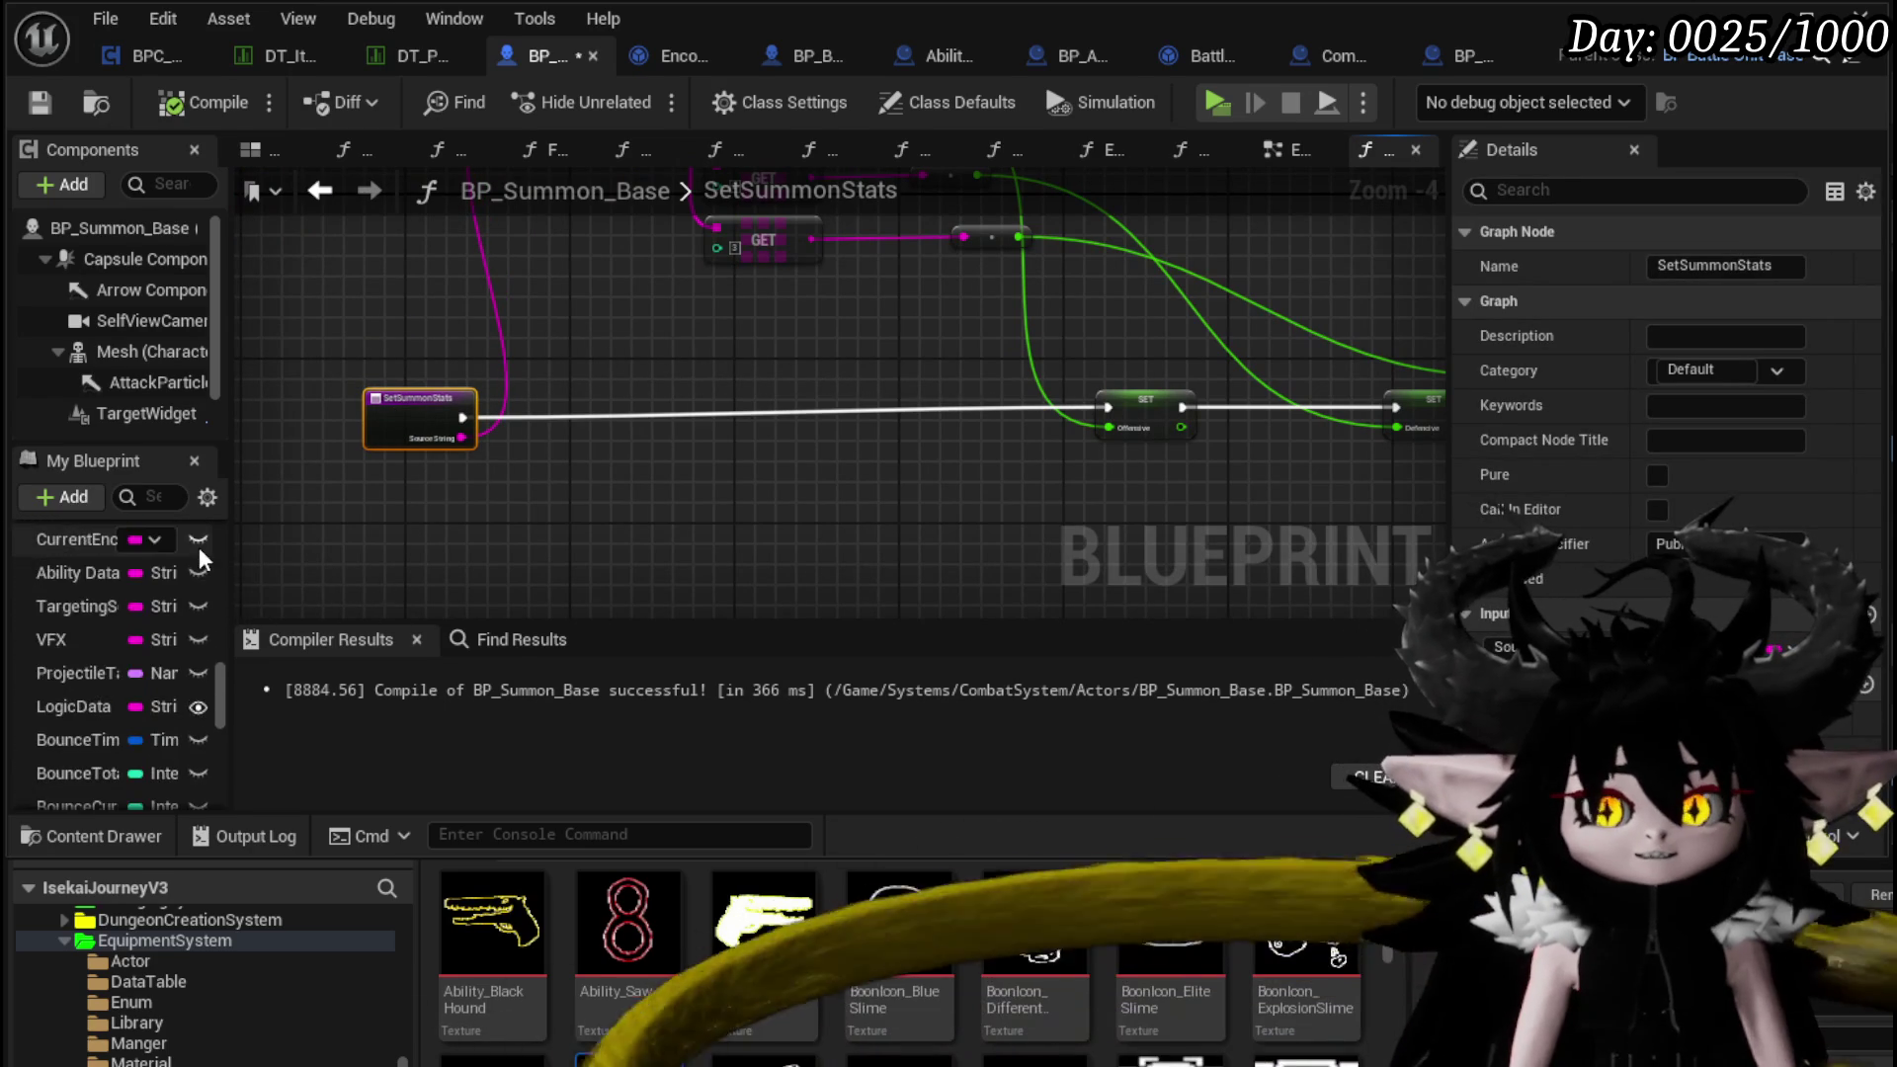
scroll(199, 547, "down", 5)
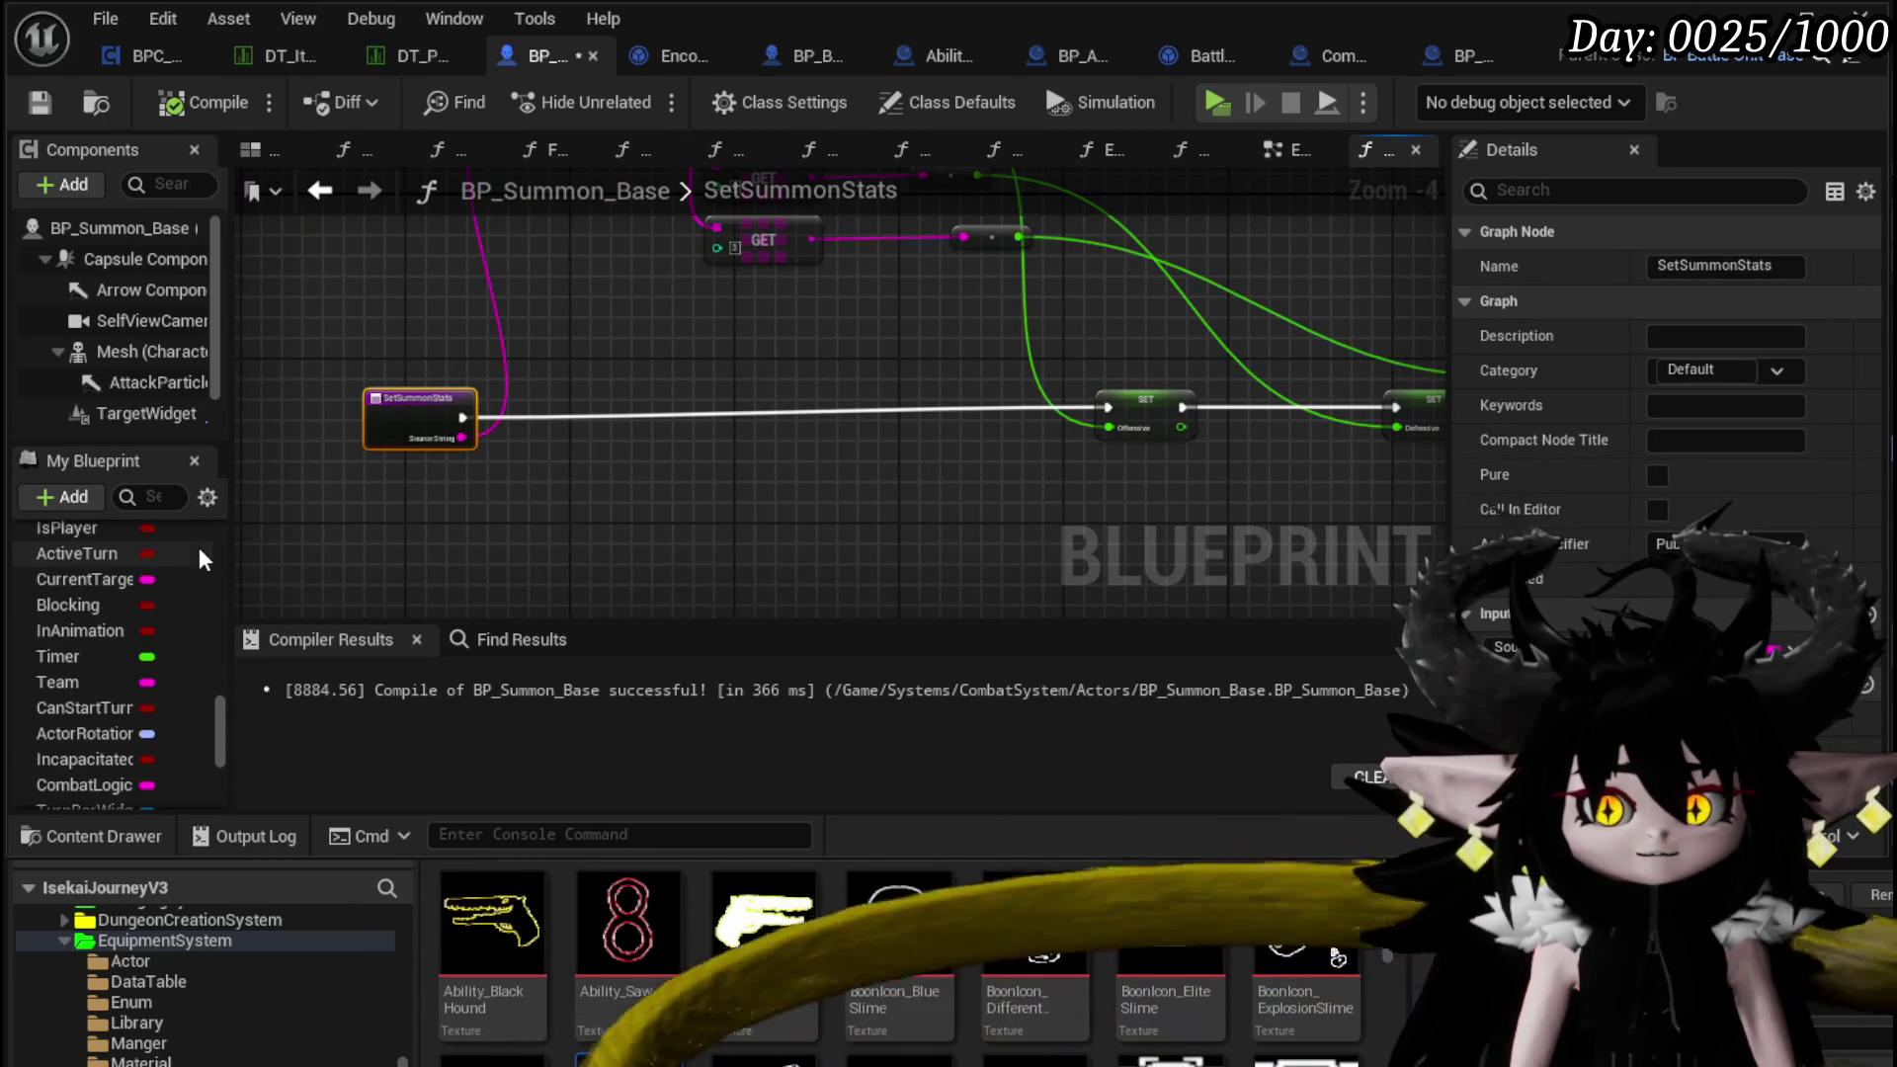
scroll(199, 545, "up", 15)
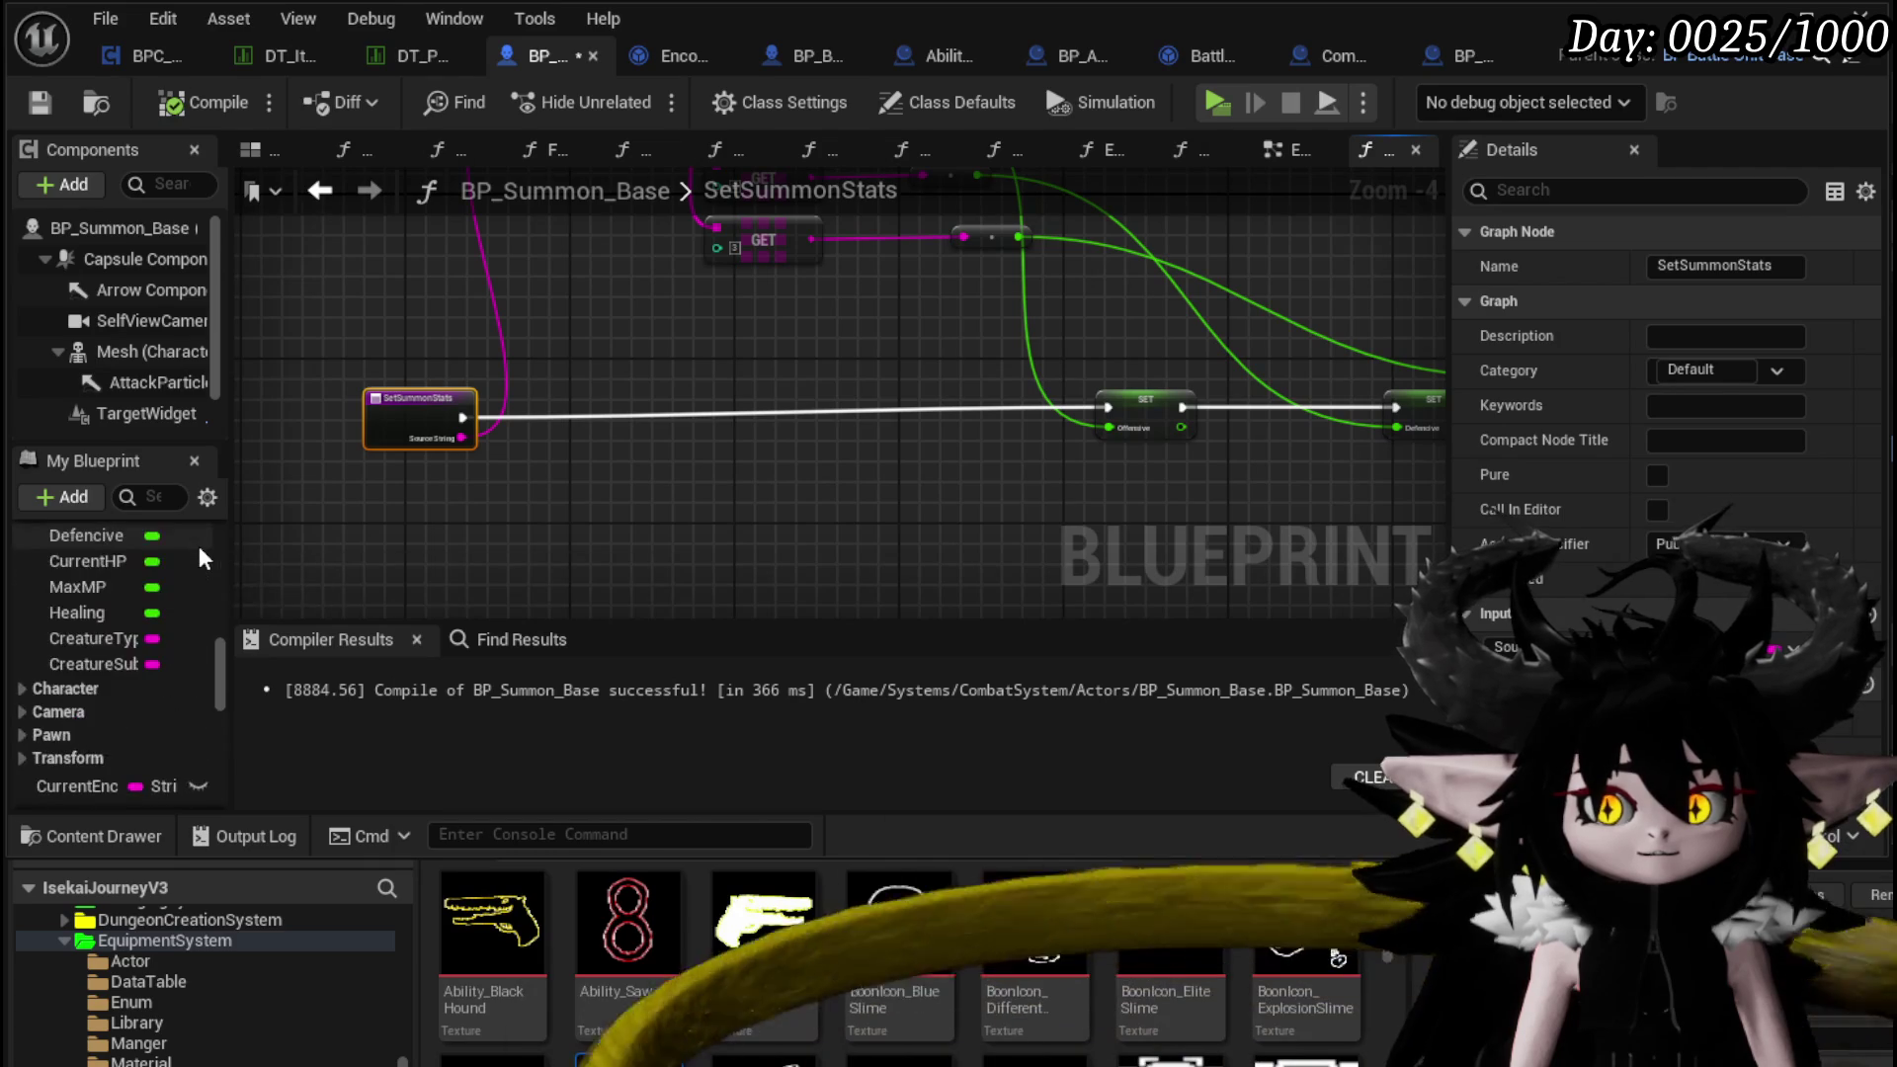
left_click(637, 484)
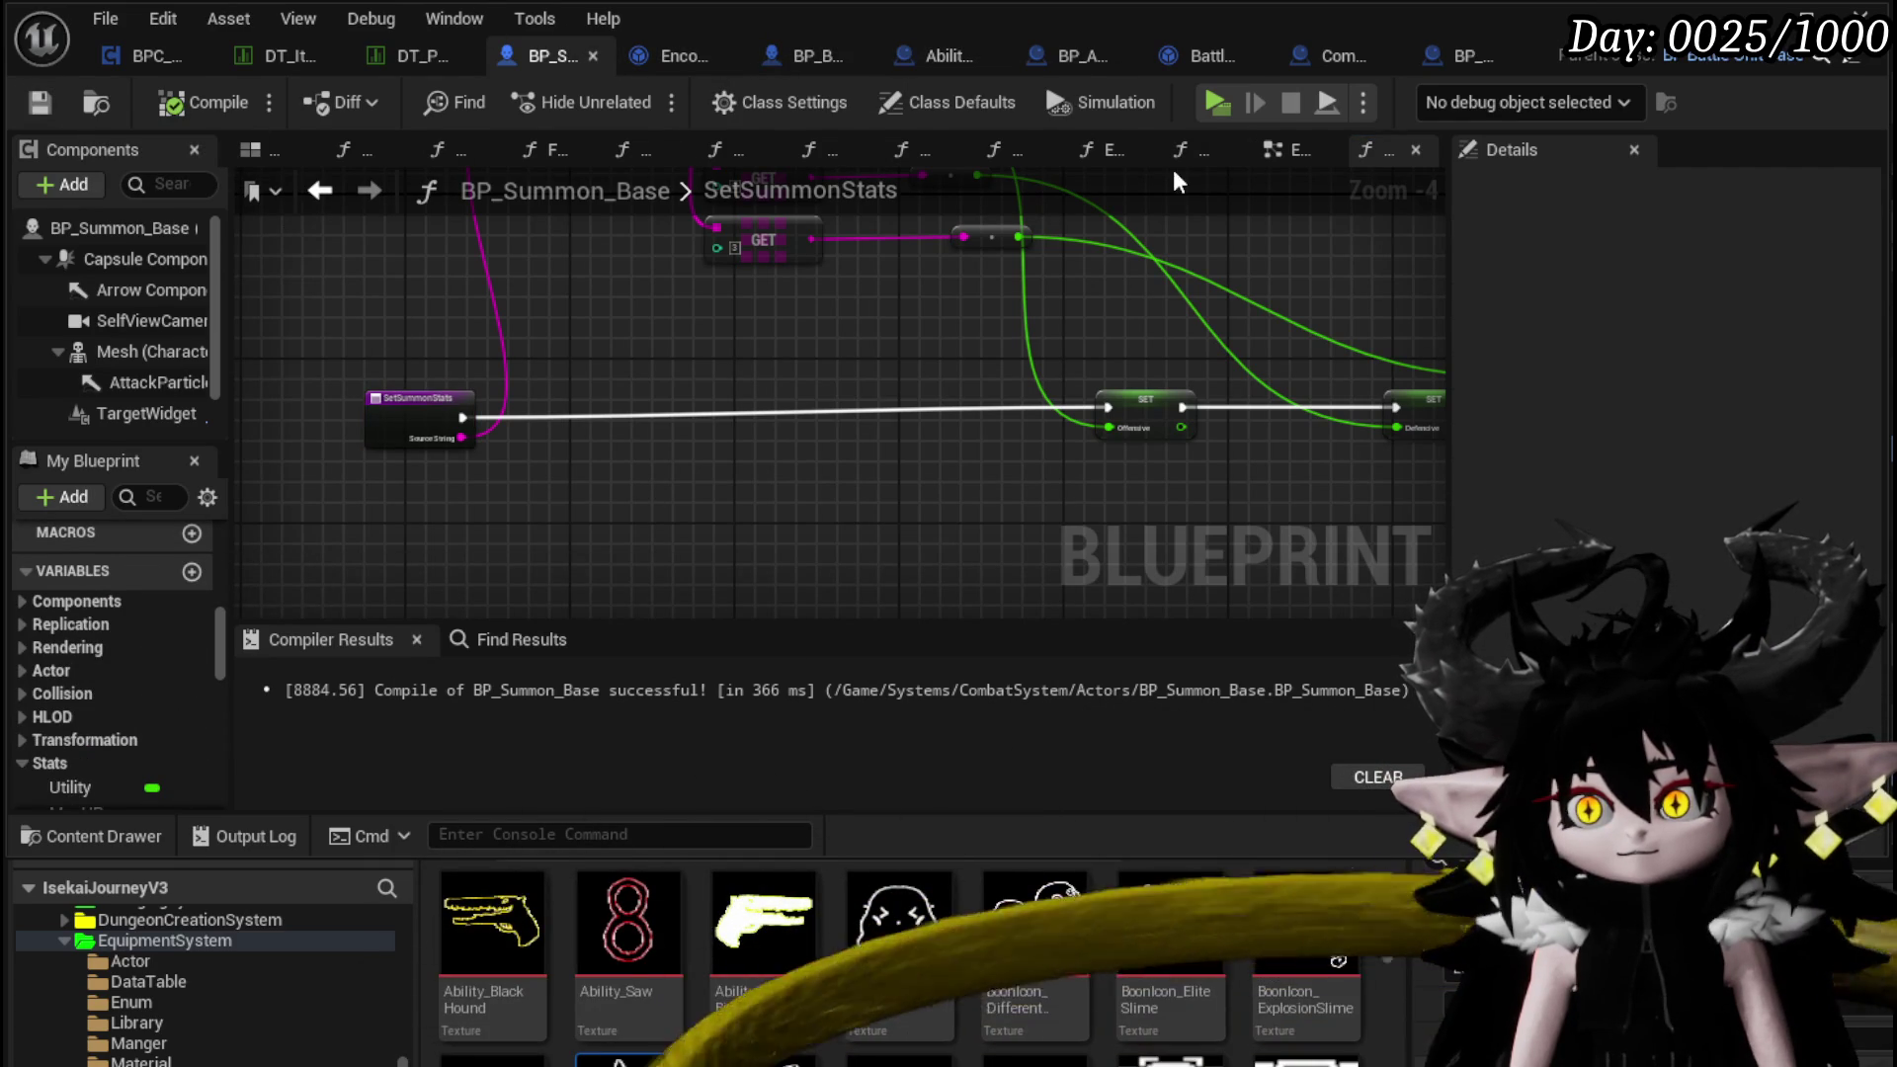
left_click(1284, 152)
Move the left Parse Into Array node up-left near Server_JoinBattle
scroll(597, 476, "up", 7)
left_click_drag(635, 378, 589, 334)
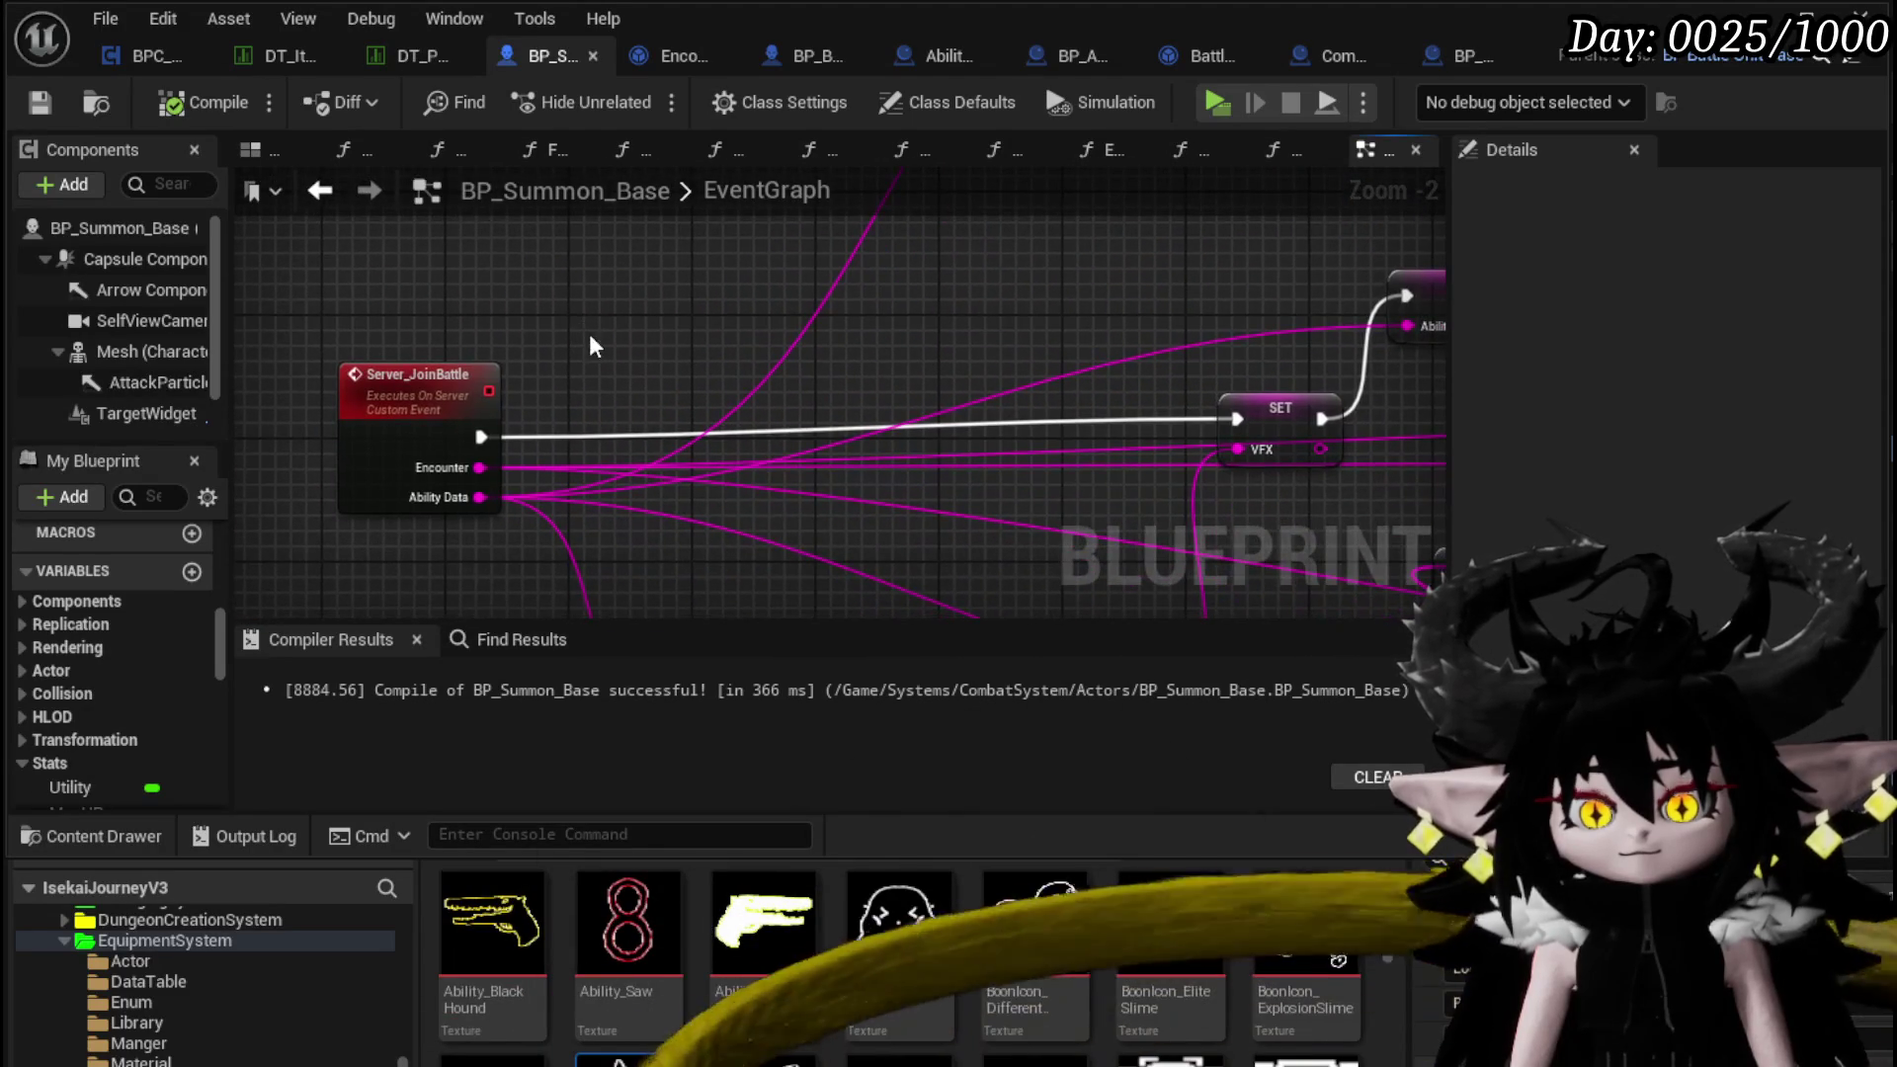
mouse_move(294, 294)
left_mouse_down()
mouse_move(407, 523)
mouse_move(553, 542)
left_mouse_up()
left_click(563, 494)
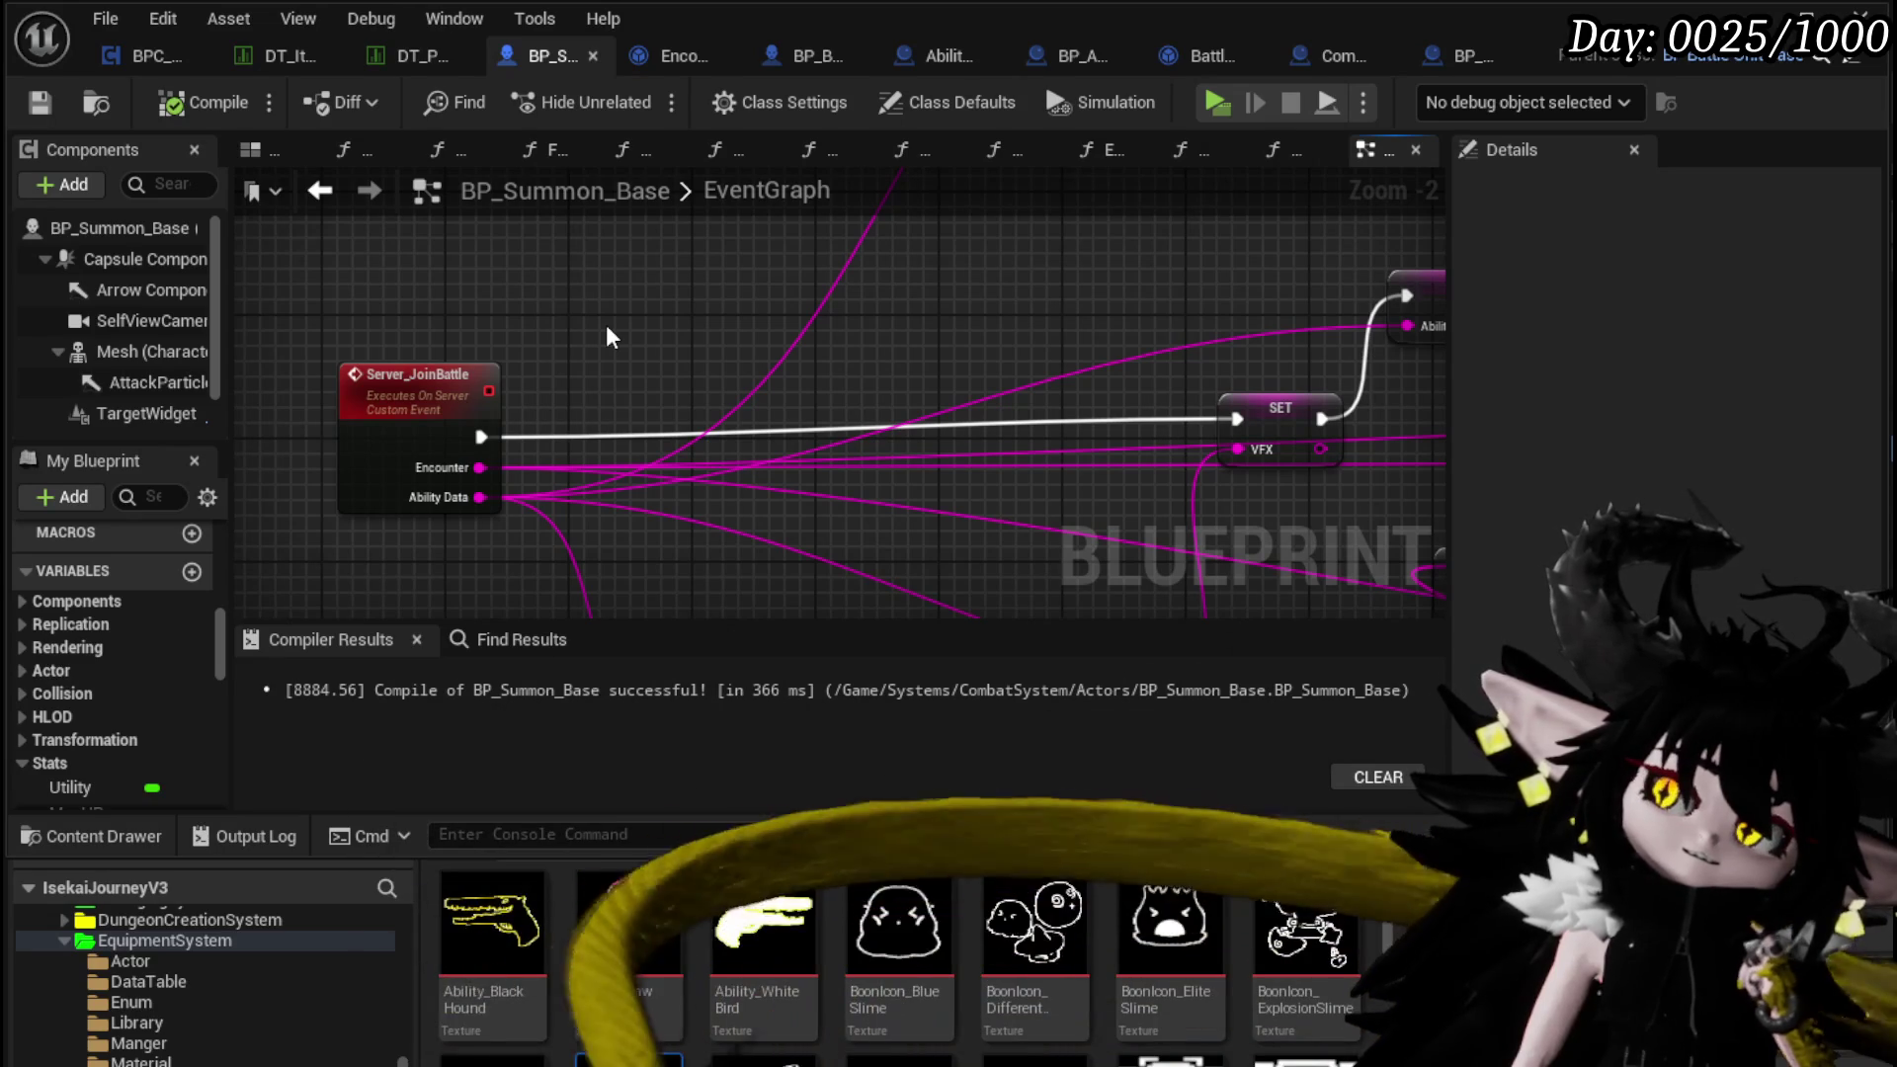
scroll(607, 324, "down", 1)
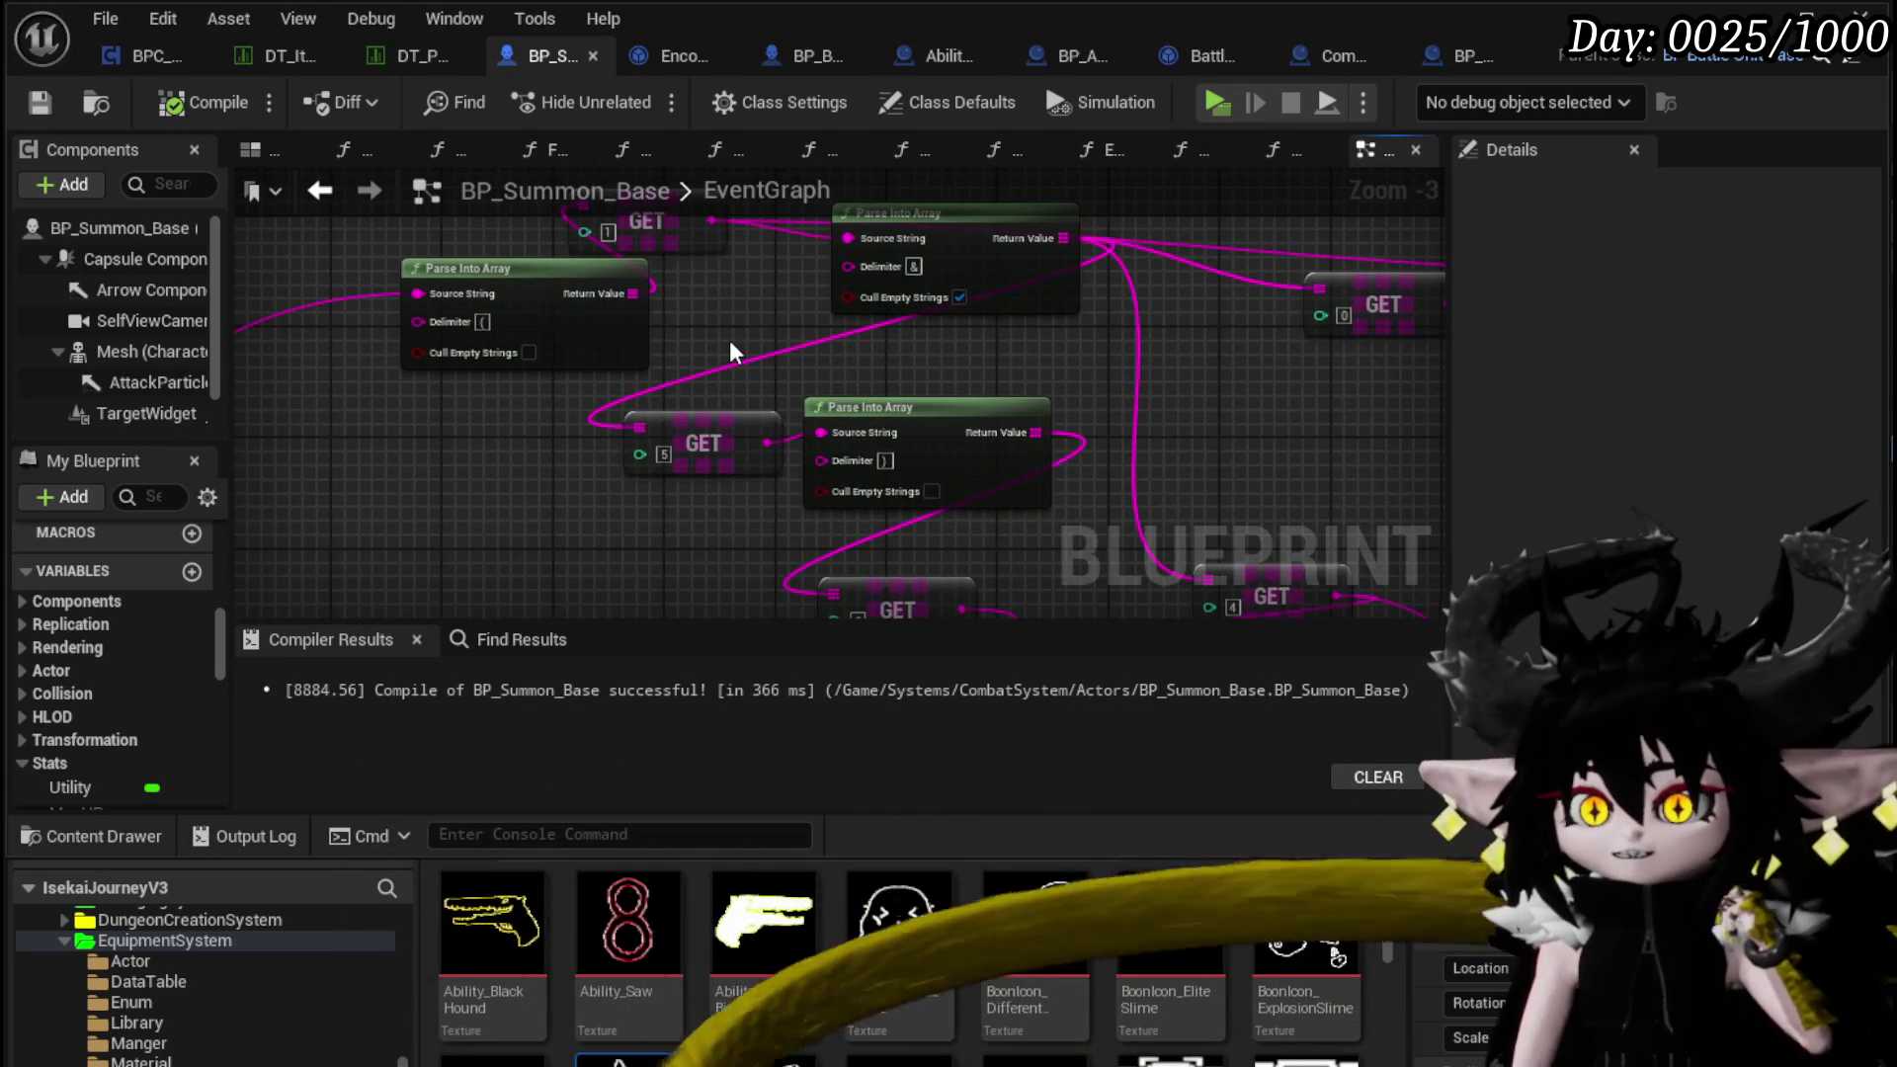
left_click_drag(729, 340, 789, 407)
mouse_move(599, 355)
left_mouse_down()
mouse_move(419, 275)
mouse_move(447, 272)
left_mouse_up()
Shift the GET node and both Parse Into Array nodes left together into place
mouse_move(642, 388)
left_mouse_down()
mouse_move(508, 335)
mouse_move(866, 450)
mouse_move(577, 371)
mouse_move(259, 510)
mouse_move(485, 478)
left_mouse_up()
left_click(802, 371)
mouse_move(803, 371)
left_mouse_down()
mouse_move(761, 389)
mouse_move(834, 410)
left_mouse_up()
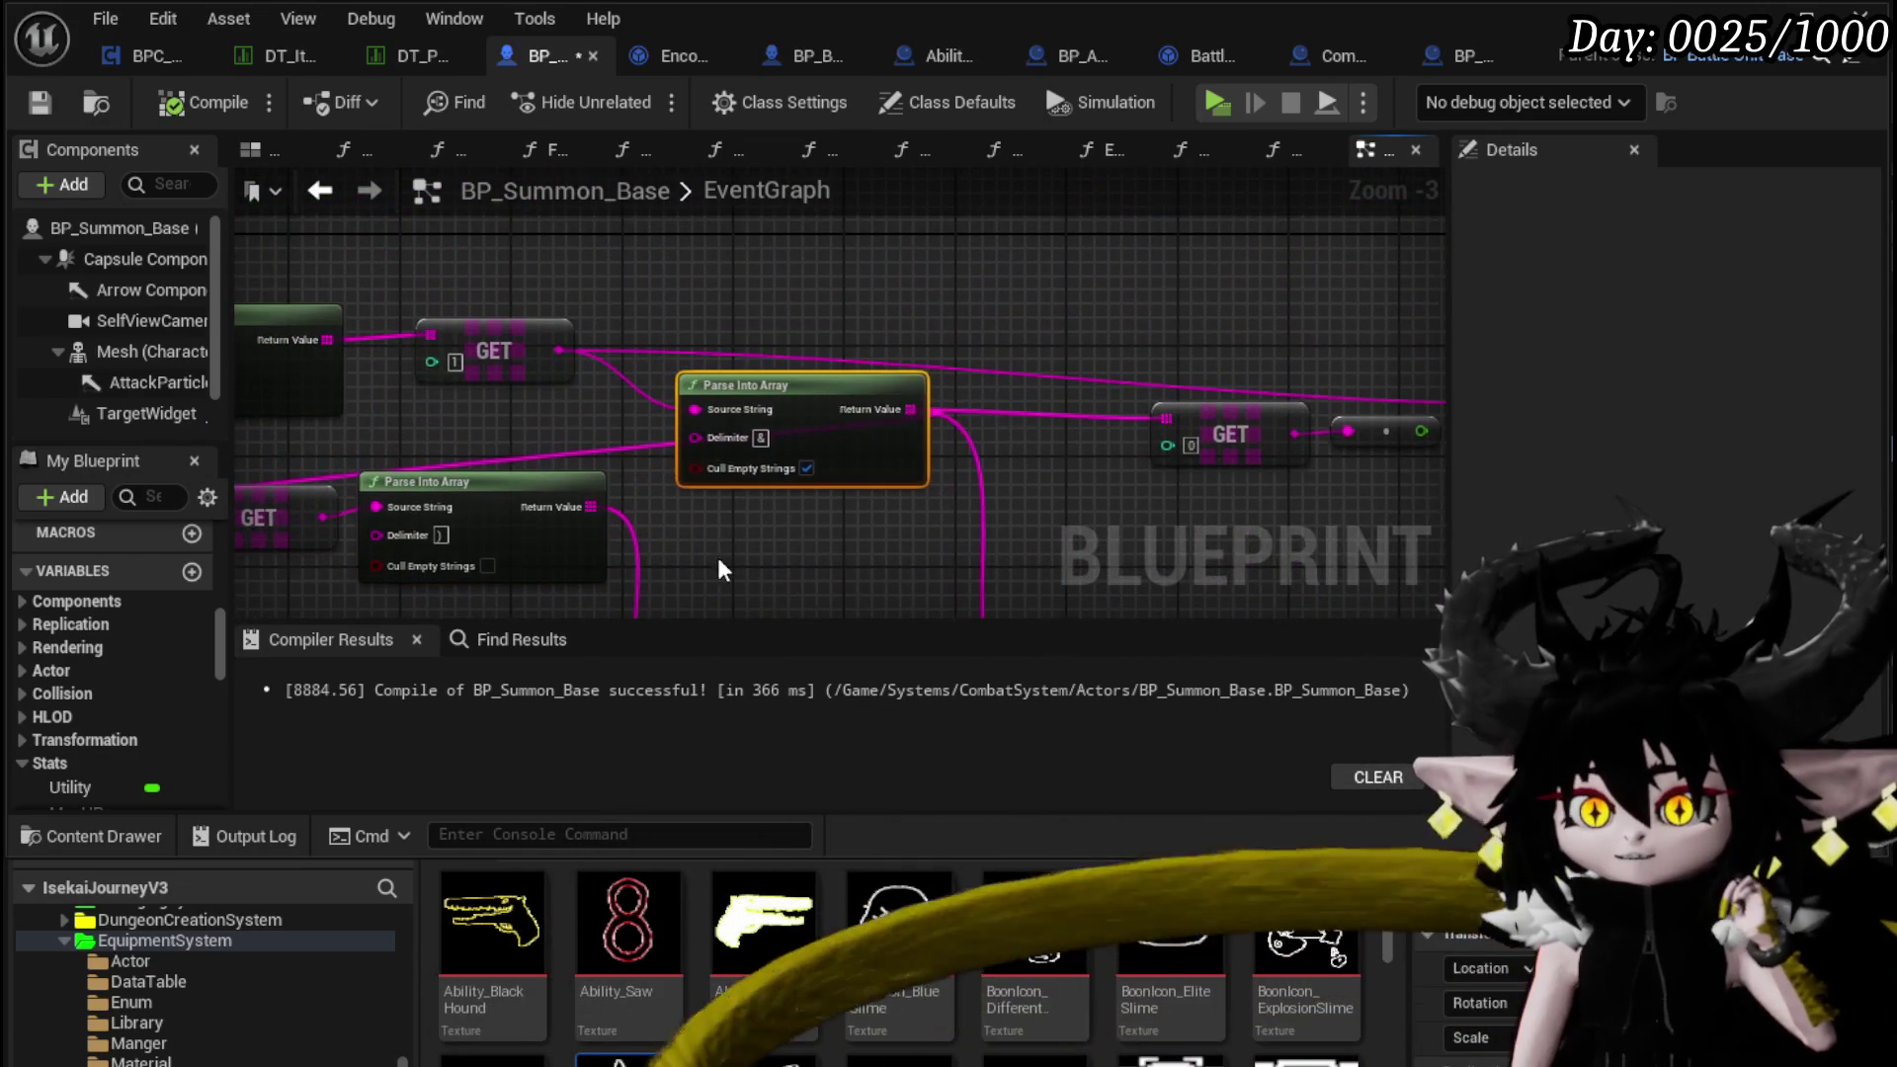
left_click_drag(721, 549, 453, 426)
left_click_drag(662, 262, 1005, 306)
left_click_drag(770, 352, 662, 406)
mouse_move(415, 602)
left_mouse_down()
mouse_move(857, 314)
mouse_move(737, 296)
mouse_move(633, 324)
left_mouse_up()
left_click(994, 329)
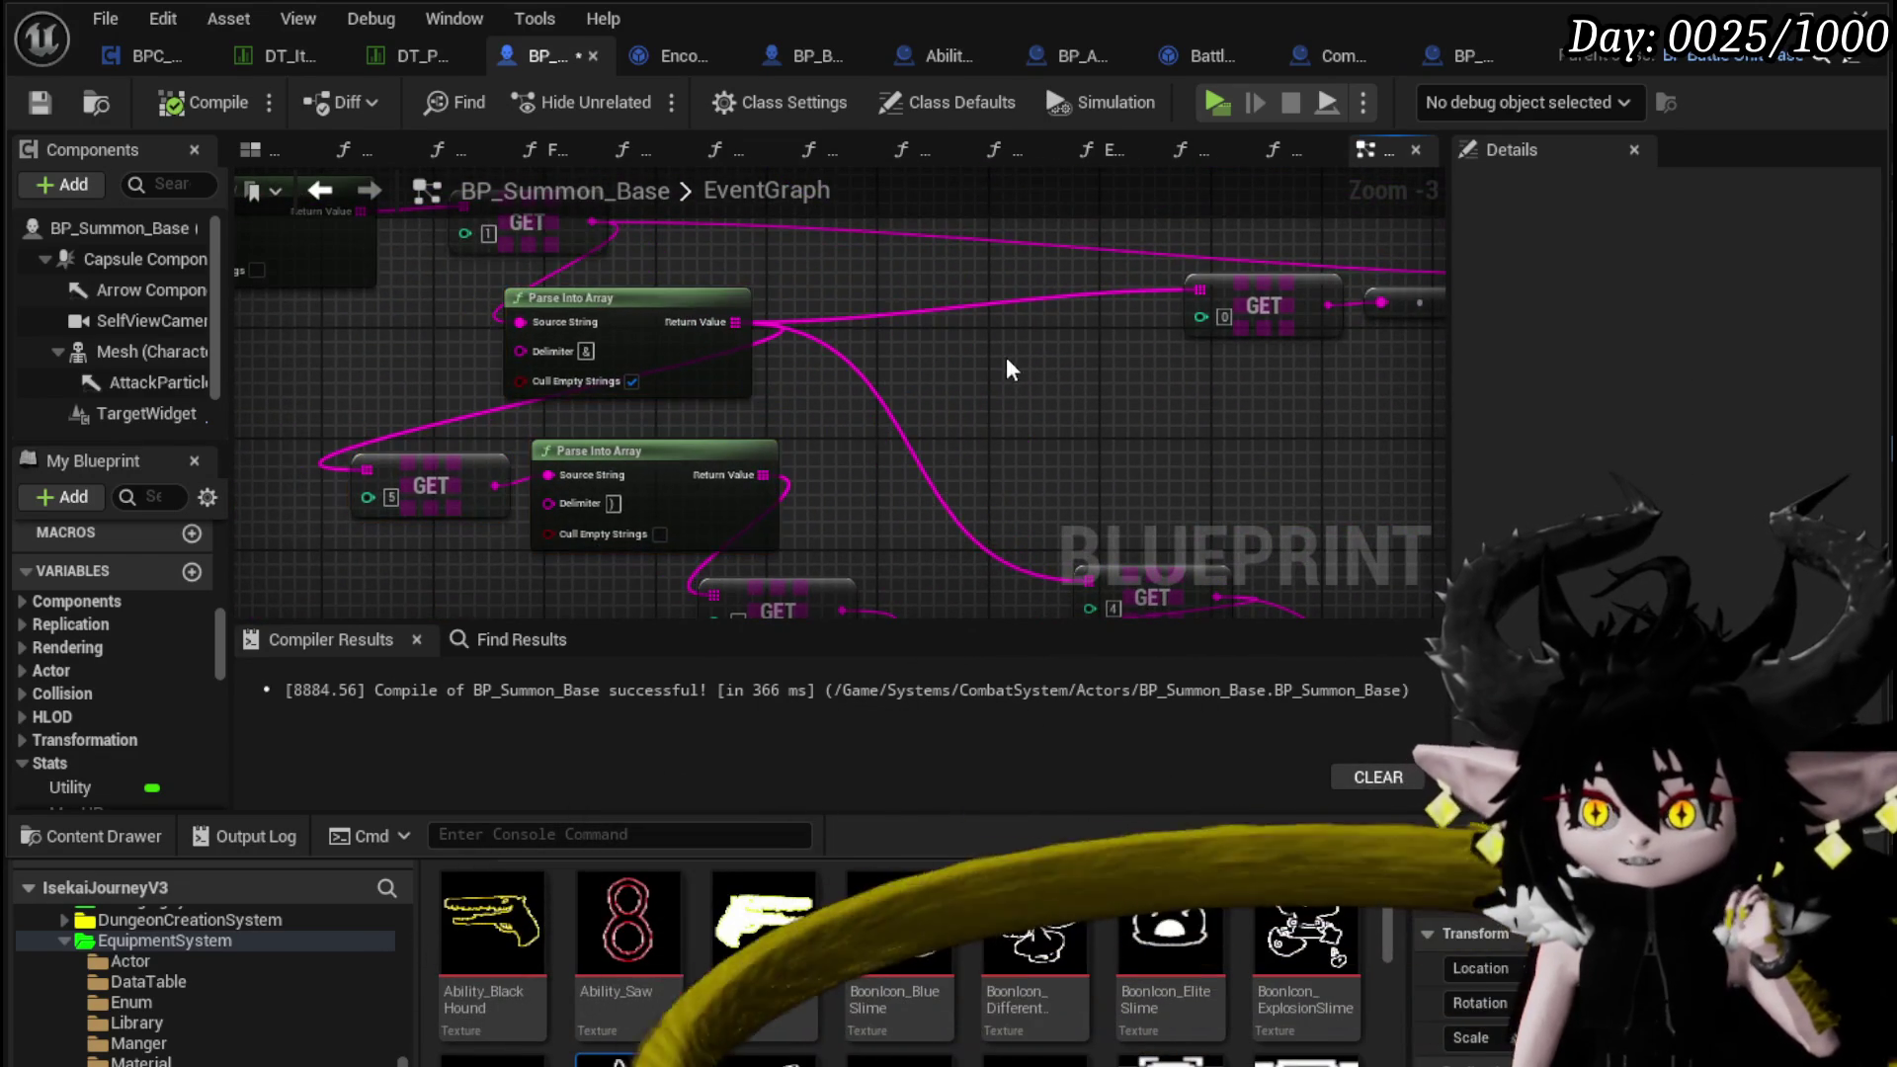
Reposition the Set Summon Stats node and compile BP_Summon_Base
left_click_drag(994, 329, 950, 280)
left_click_drag(1171, 323, 725, 392)
scroll(921, 387, "down", 1)
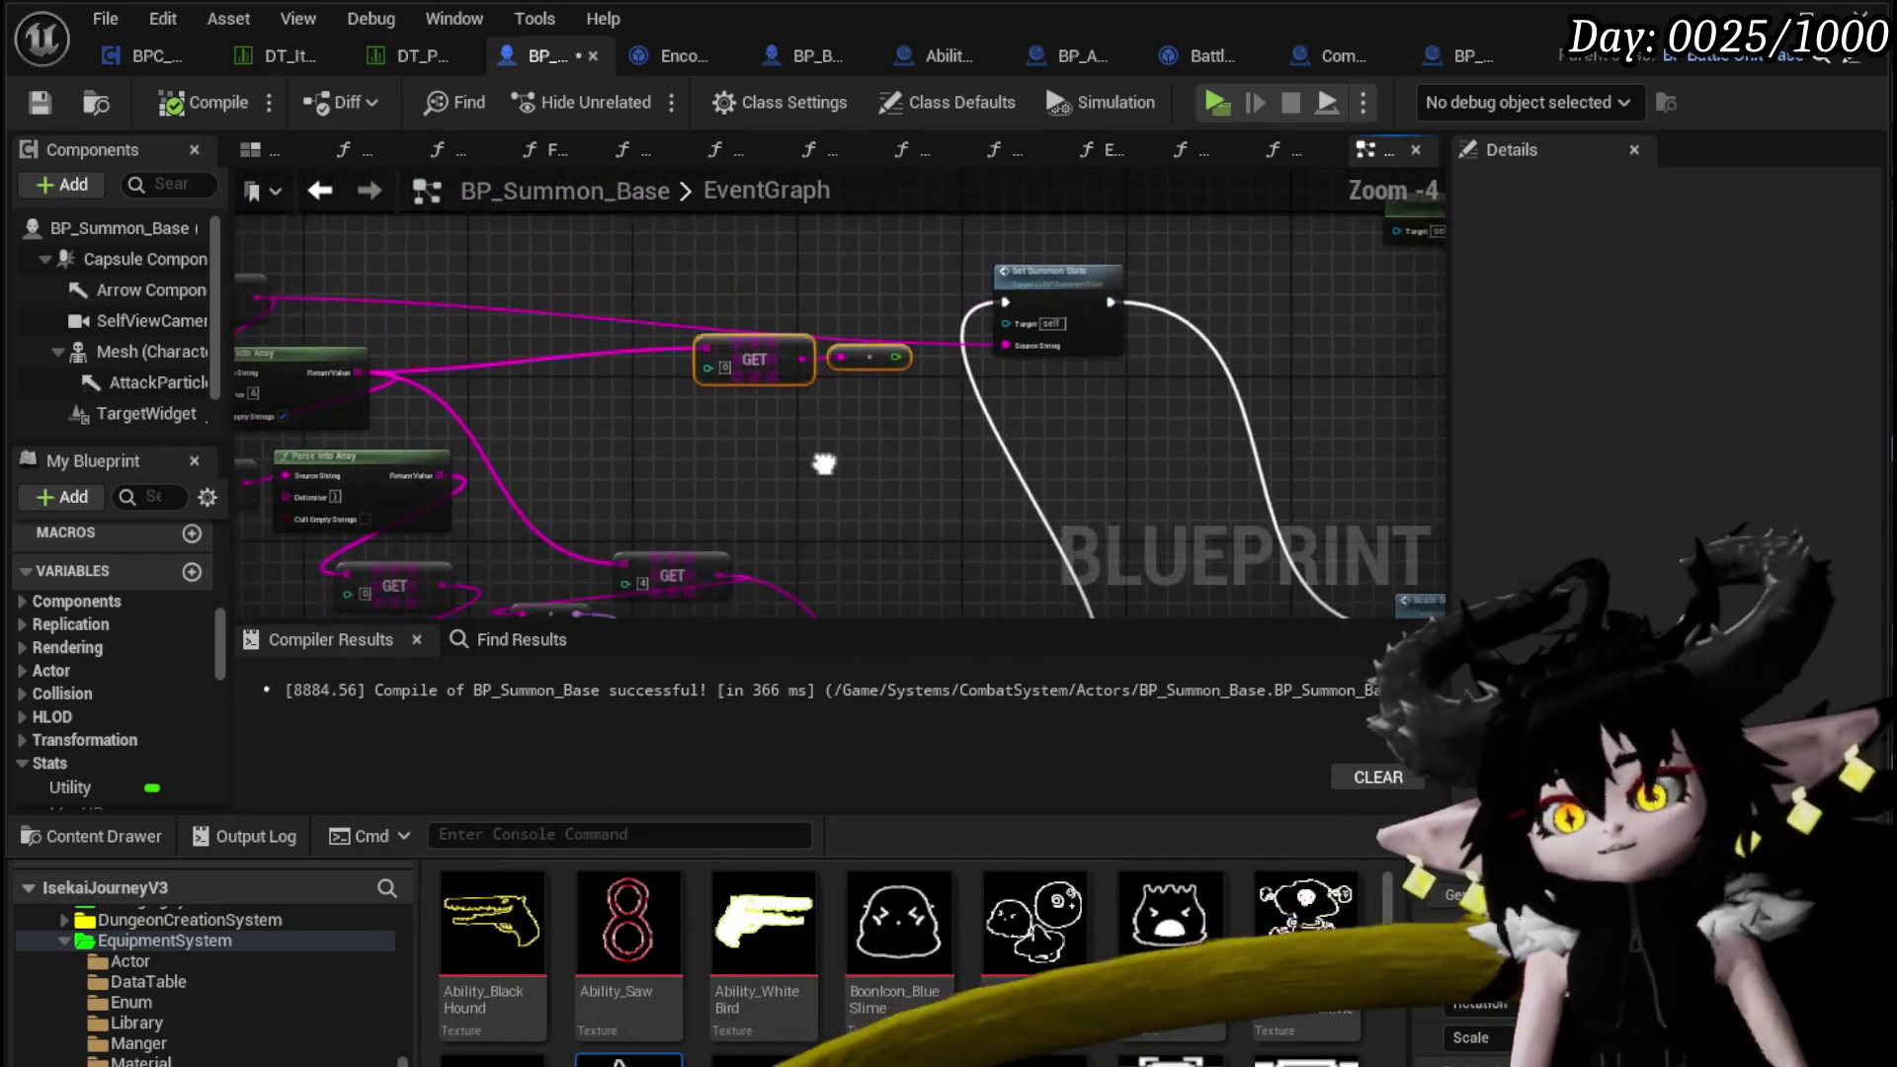
left_click_drag(895, 267, 895, 269)
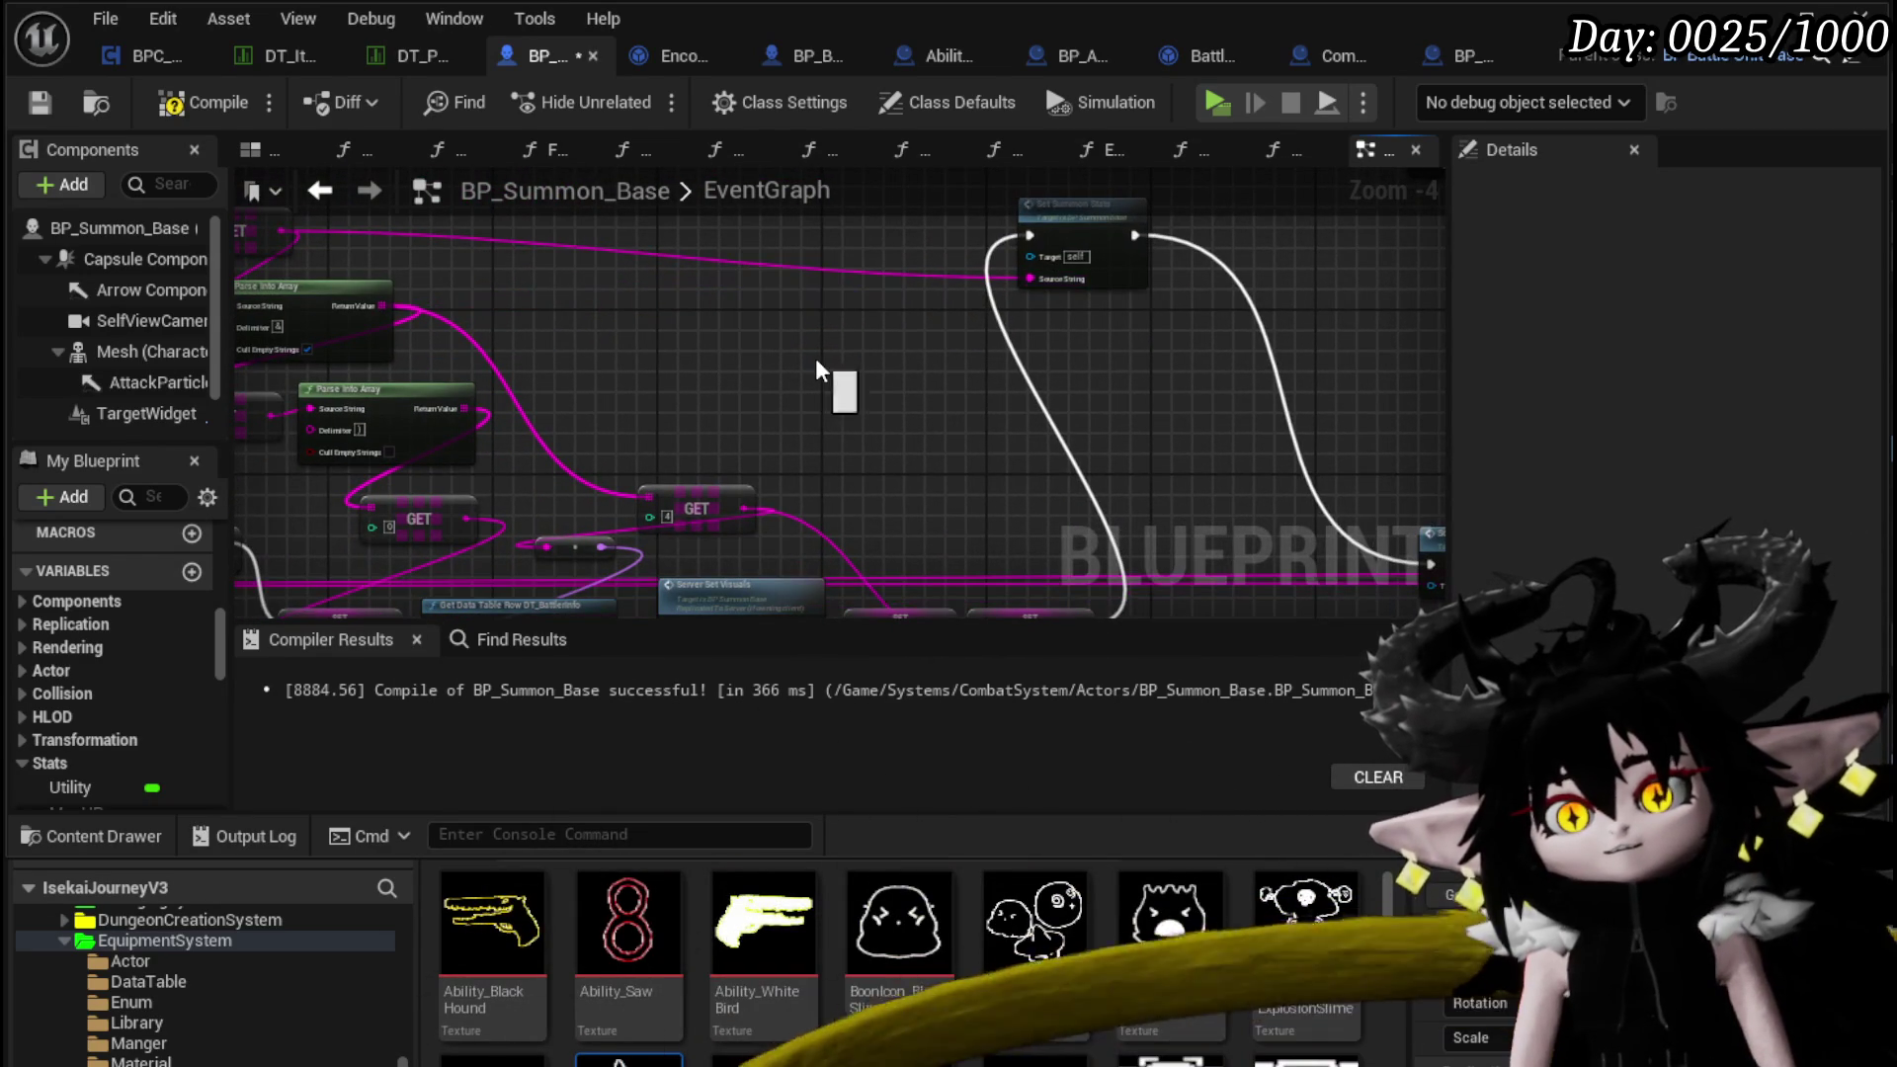
mouse_move(1104, 245)
left_mouse_down()
mouse_move(699, 224)
mouse_move(815, 425)
left_mouse_up()
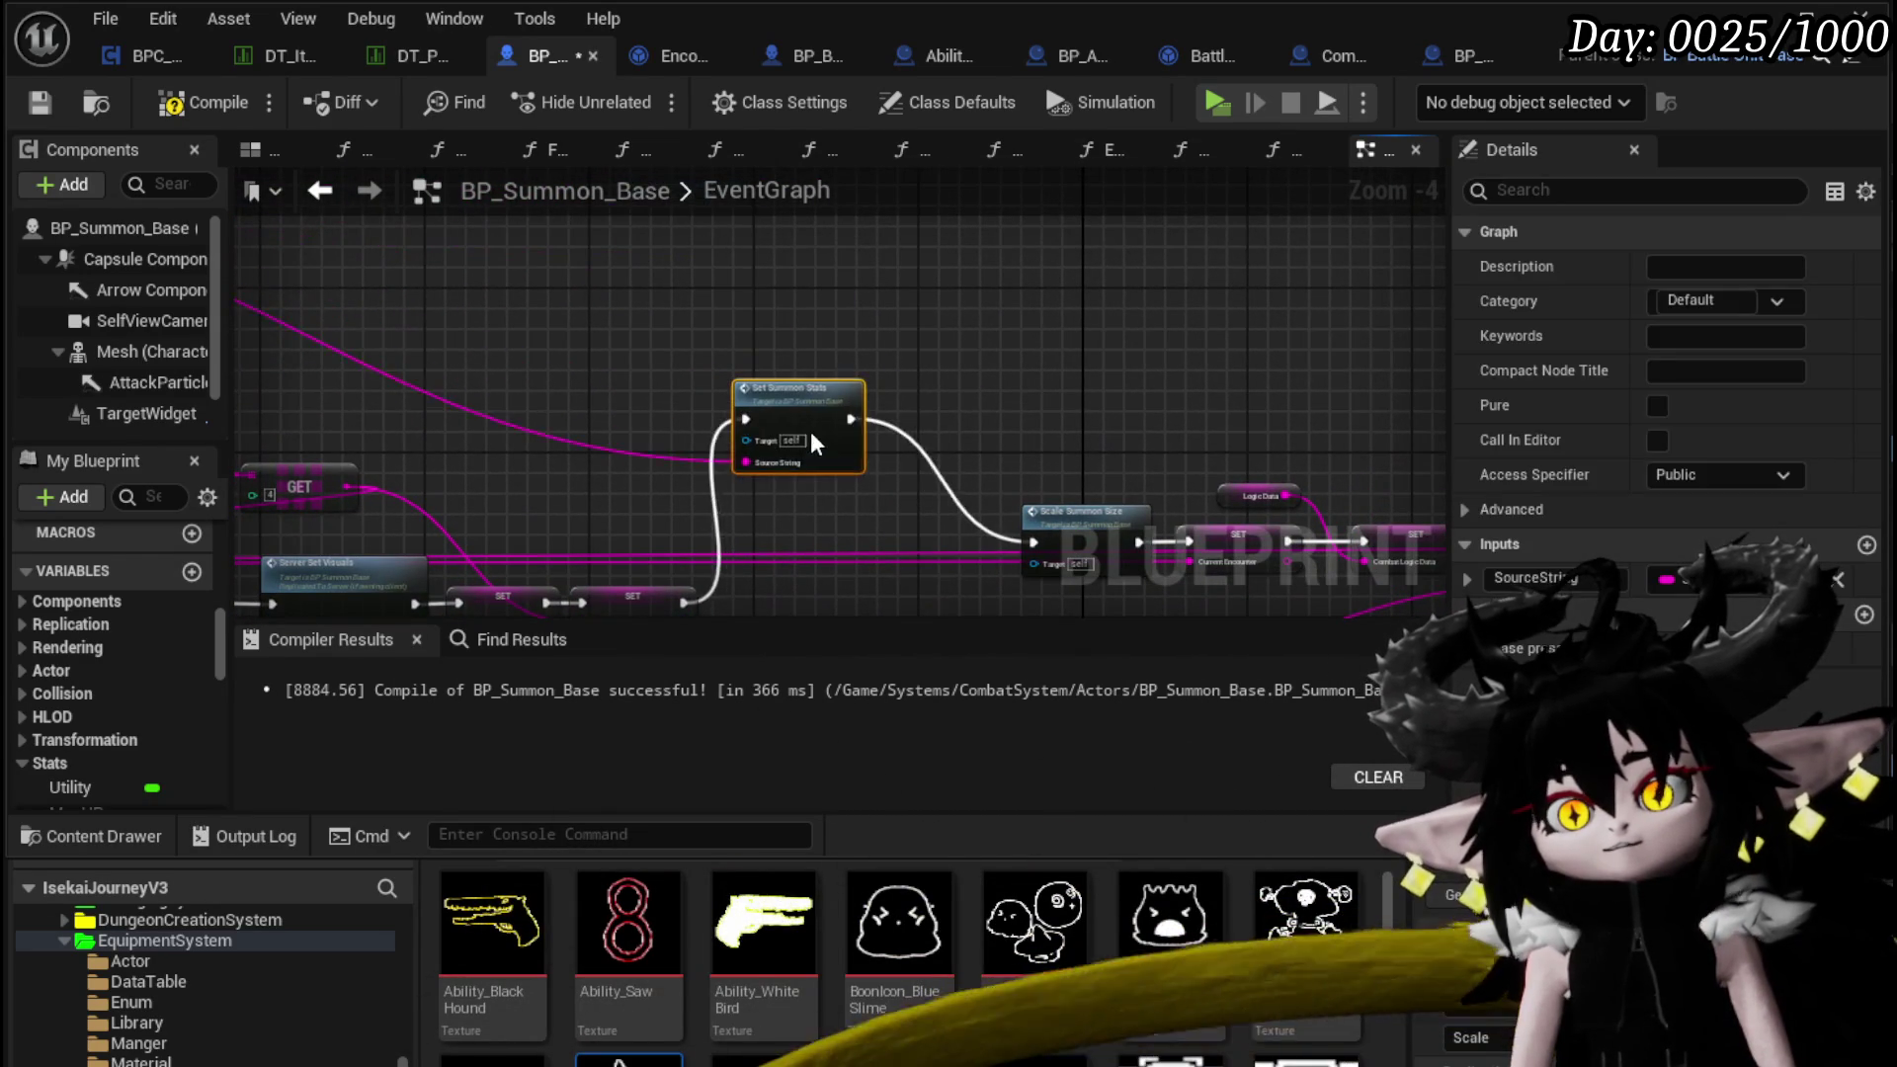
scroll(648, 482, "up", 1)
scroll(818, 421, "up", 2)
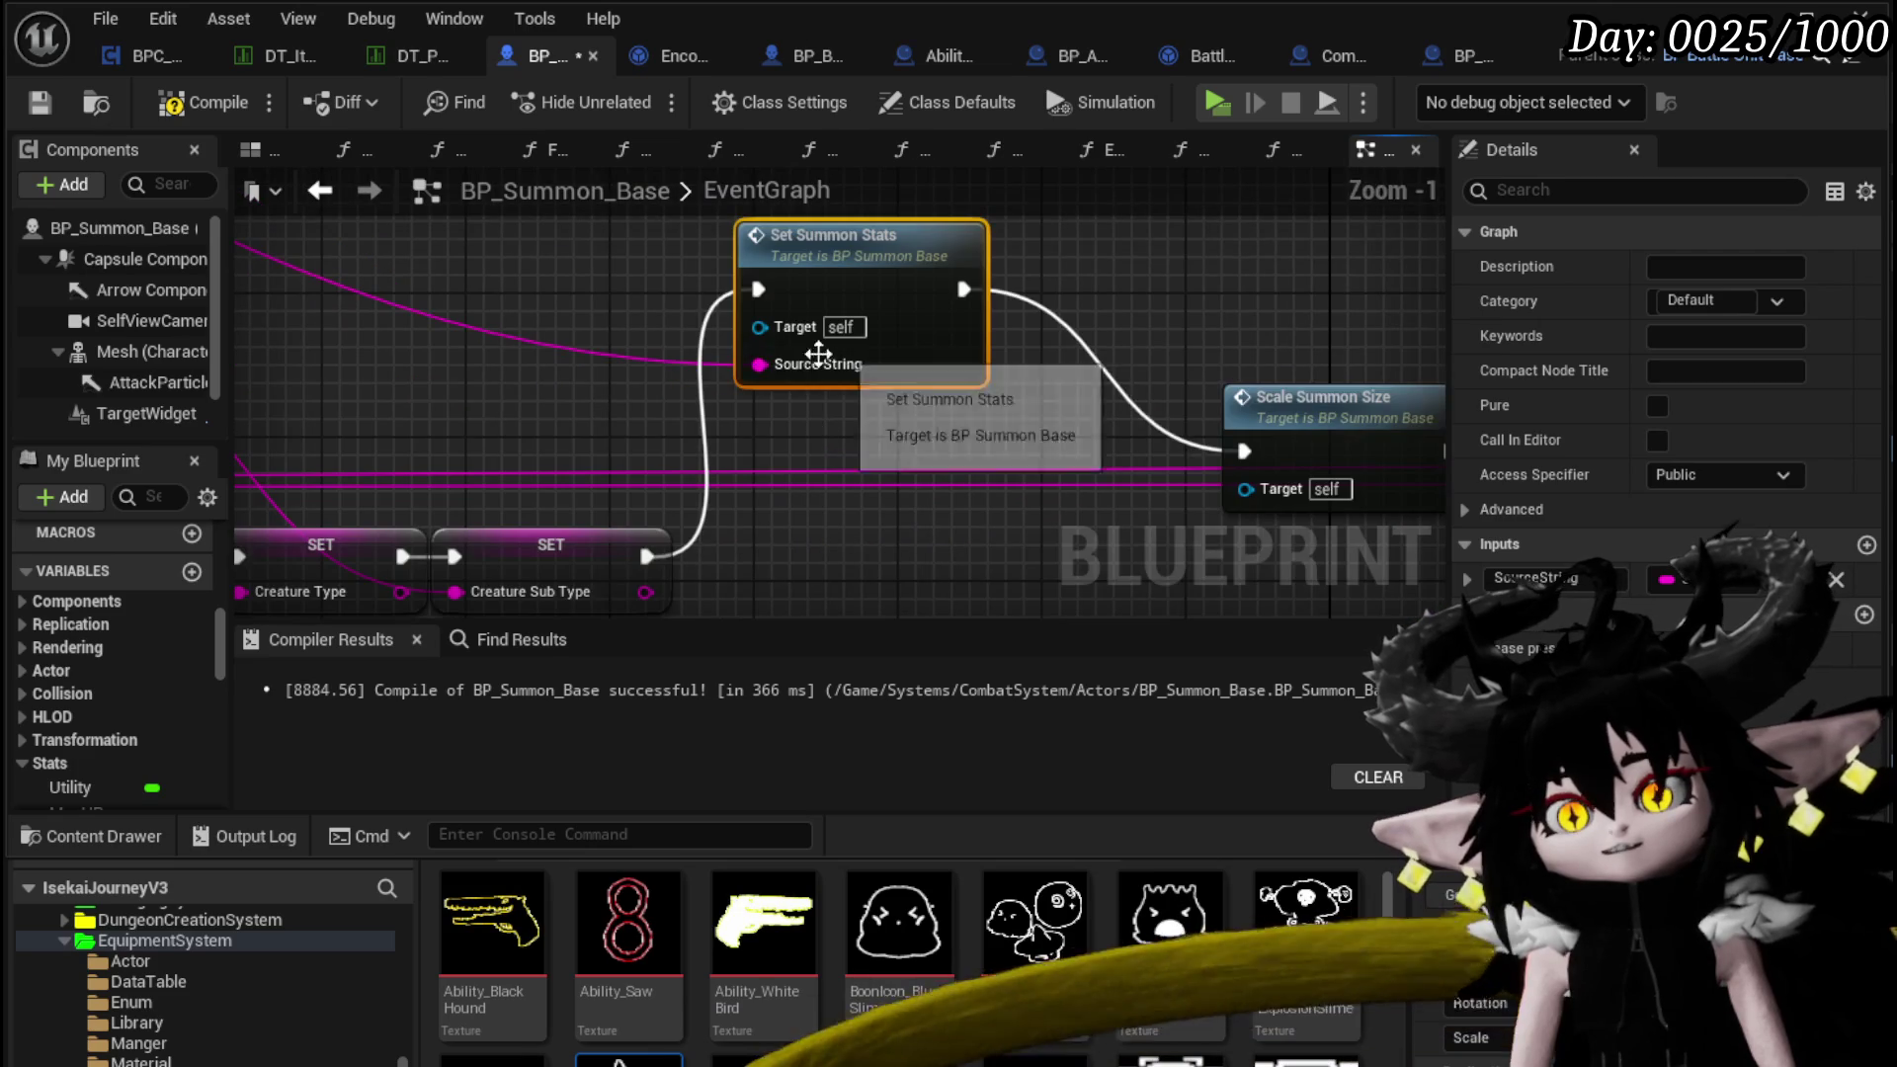
left_click(203, 102)
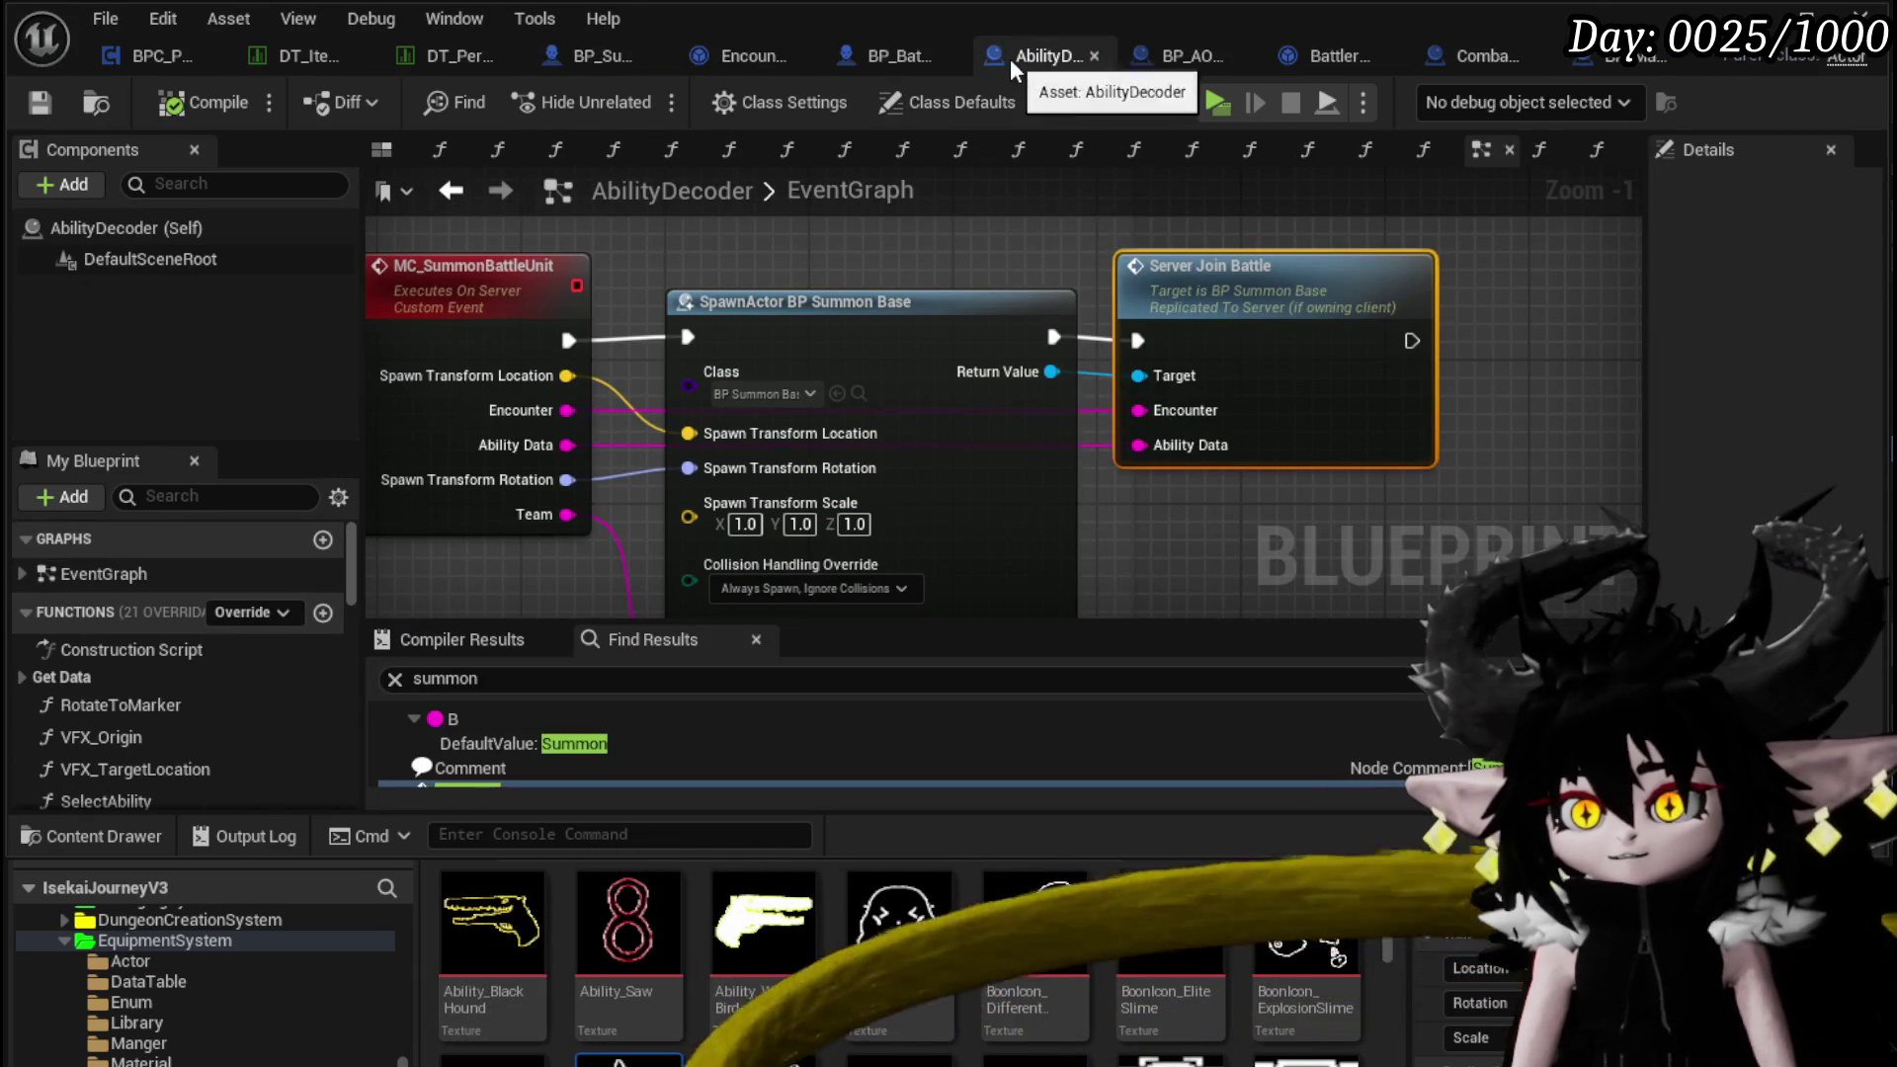
In the AbilityDecoder EventGraph, shift the MC_SummonBattleUnit and SpawnActor nodes slightly right
mouse_move(1010, 58)
left_mouse_down()
mouse_move(622, 38)
mouse_move(168, 49)
left_mouse_up()
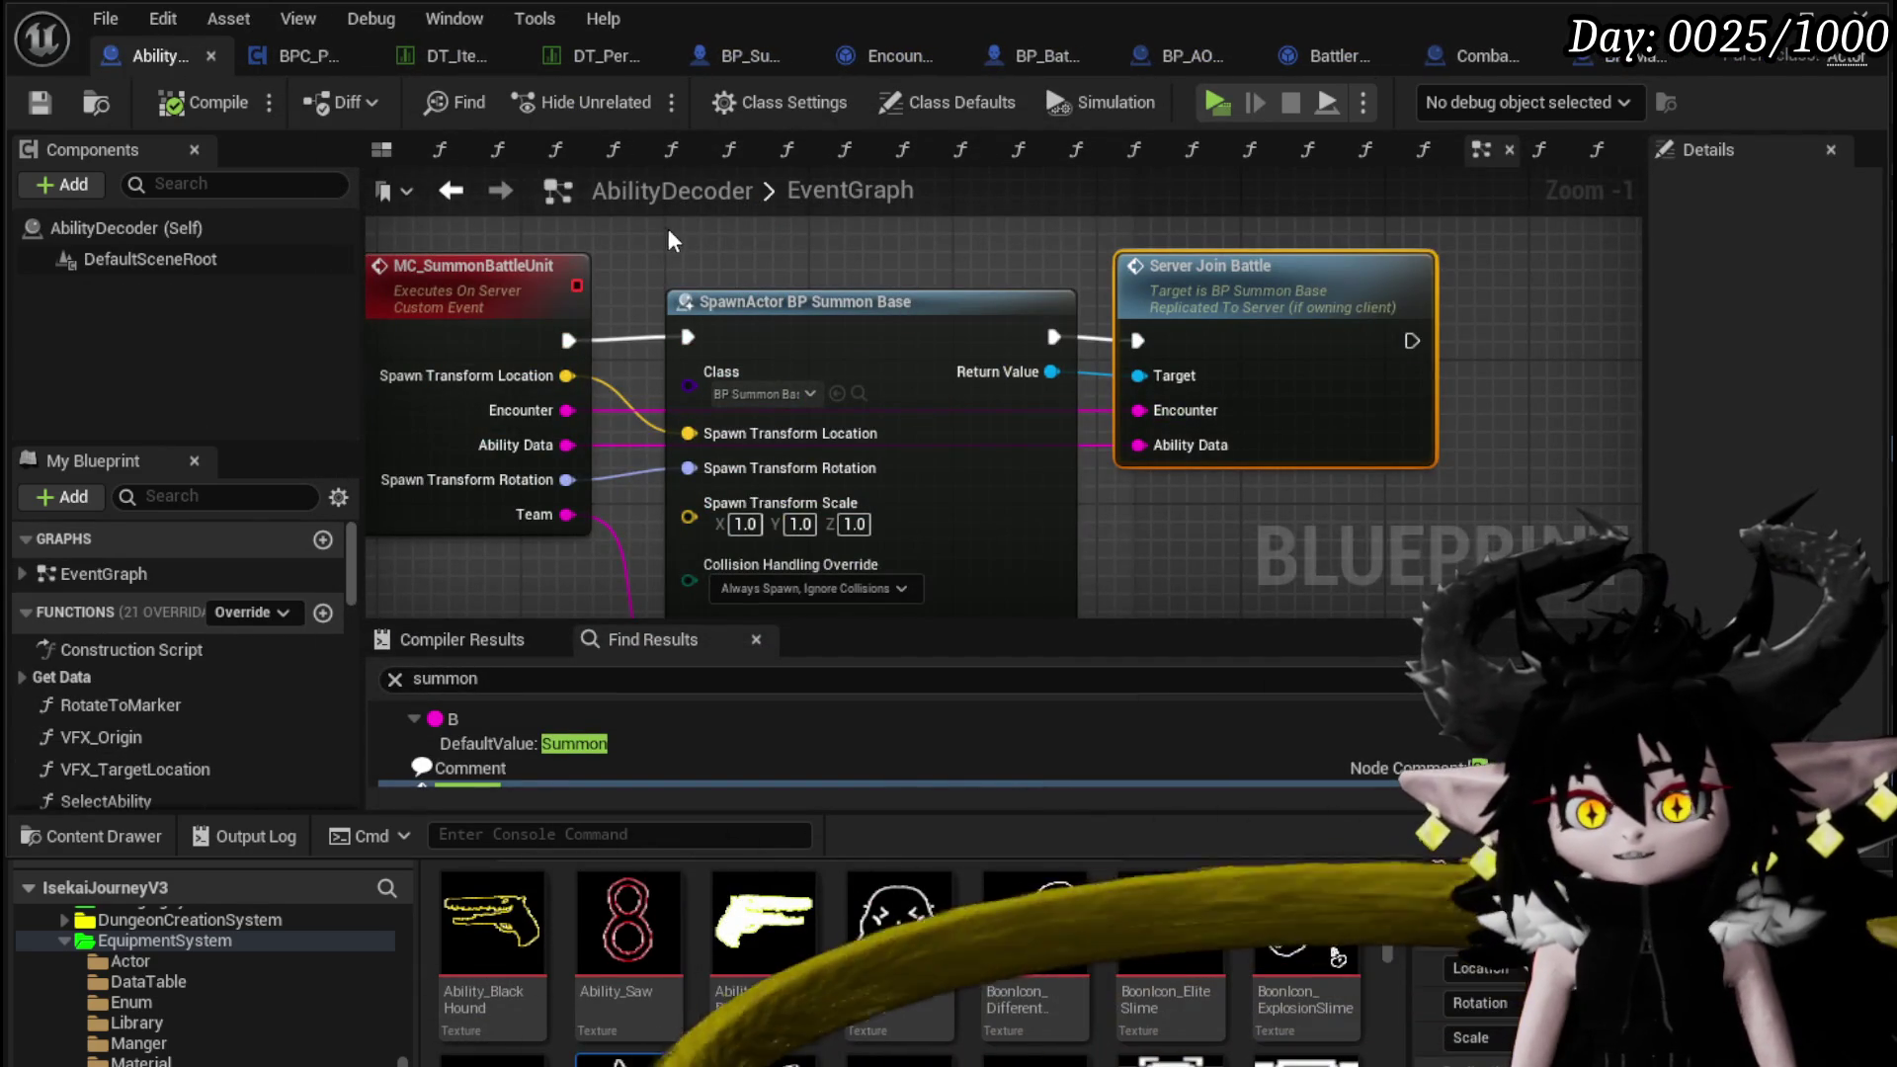
left_click_drag(676, 233, 785, 256)
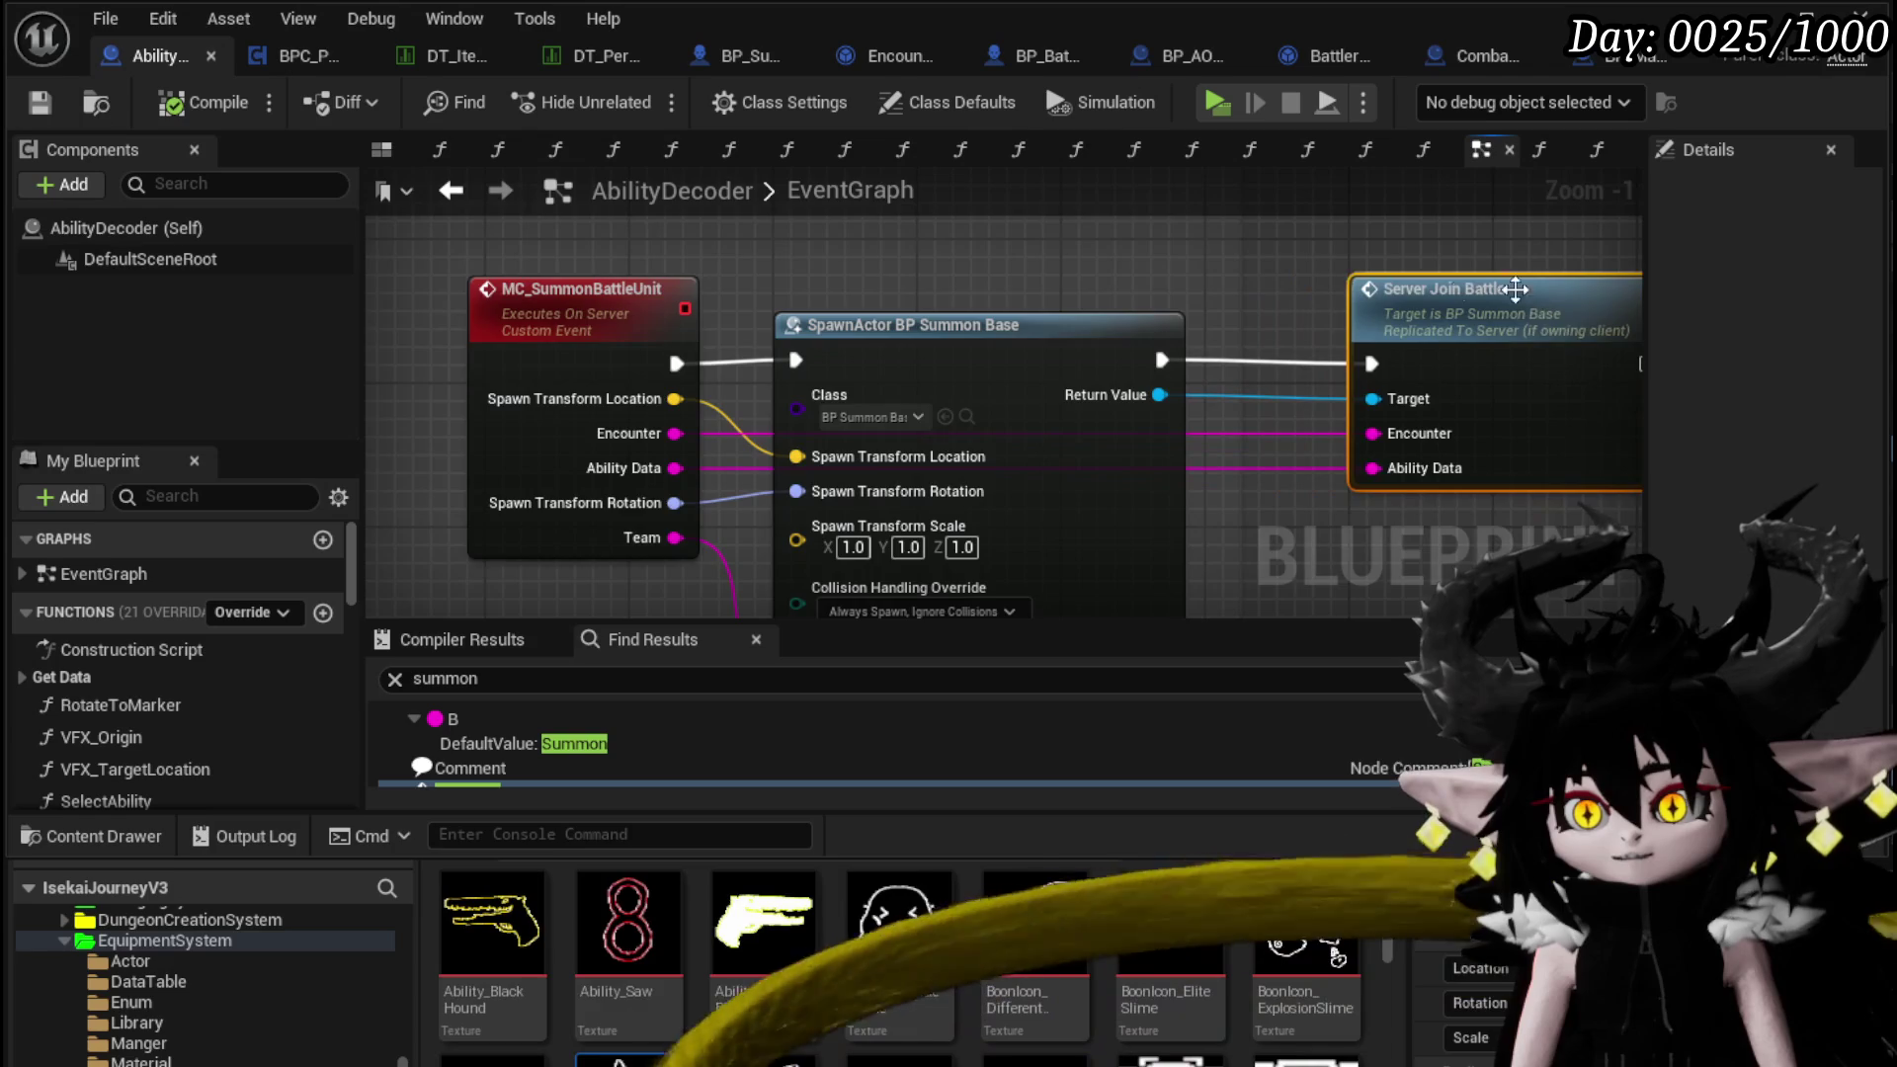
scroll(1004, 282, "down", 3)
mouse_move(1004, 282)
left_mouse_down()
mouse_move(749, 437)
mouse_move(712, 276)
left_mouse_up()
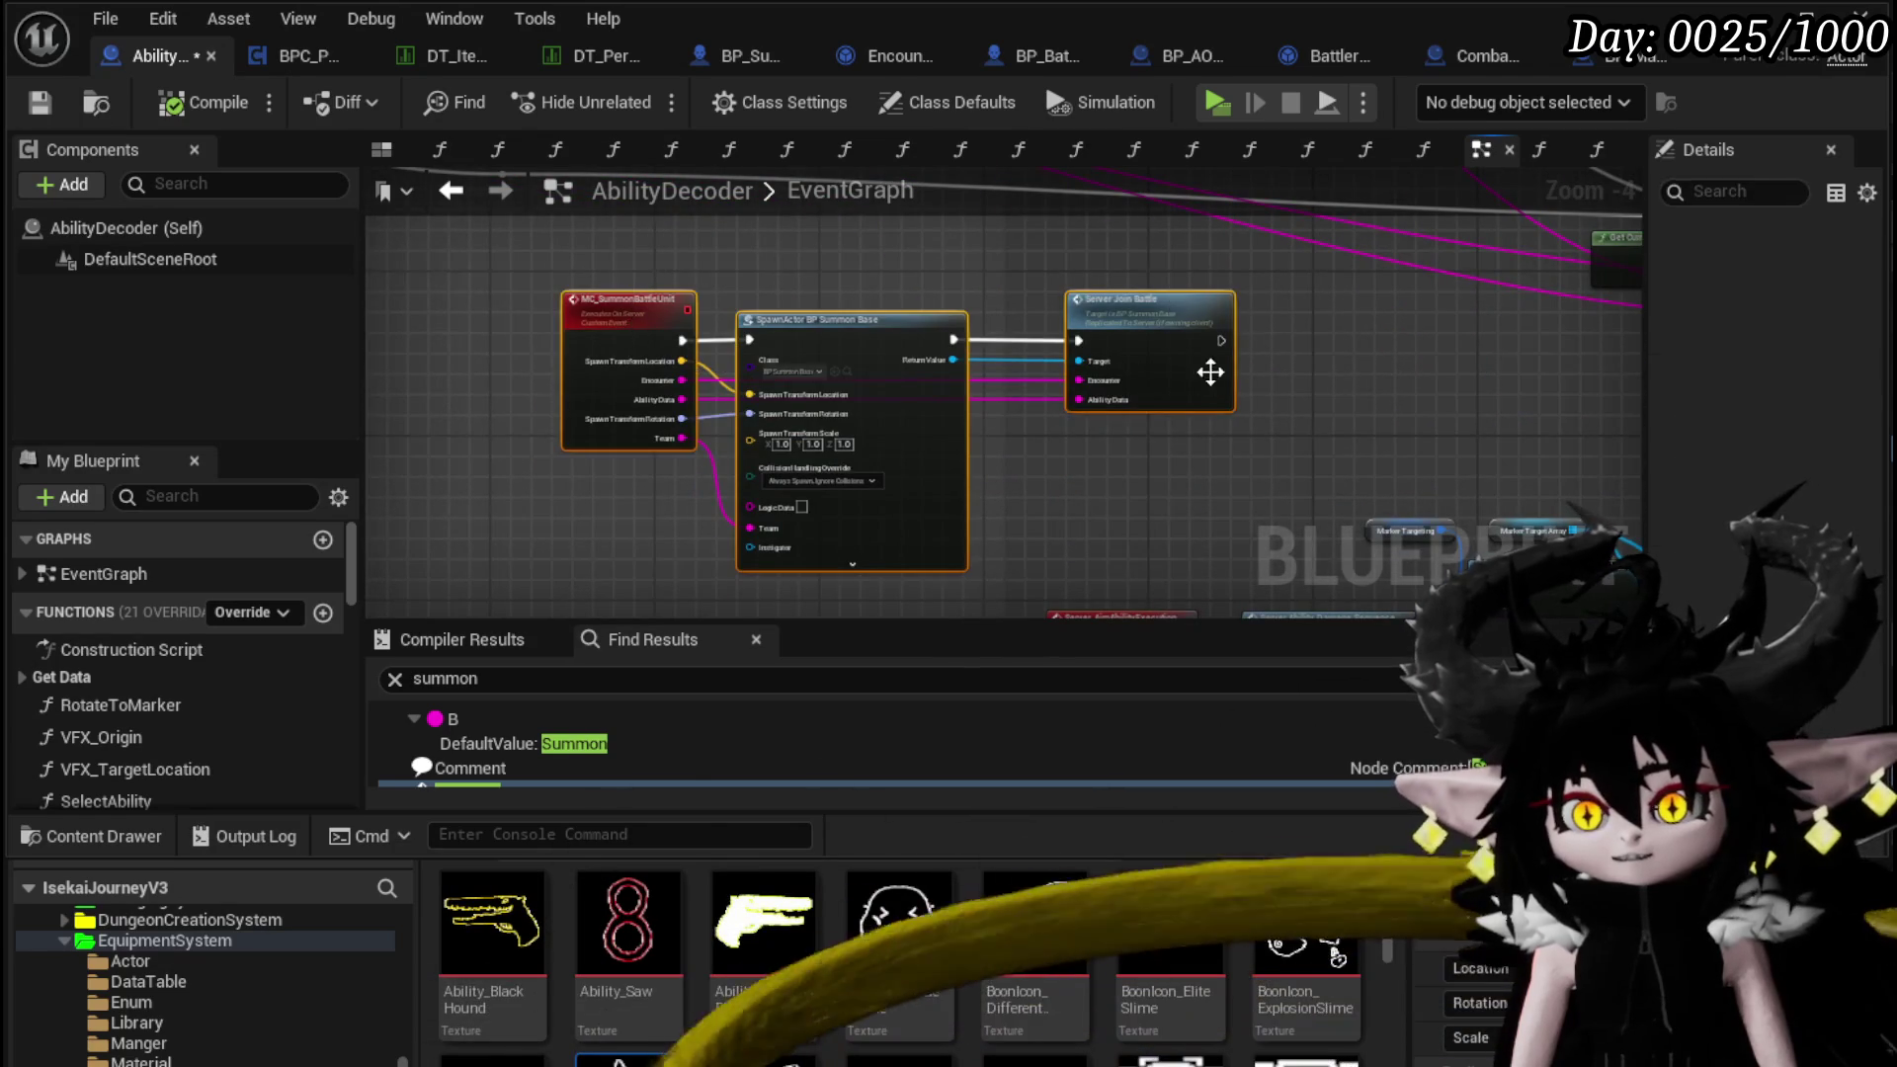
left_click(1298, 426)
left_click_drag(544, 247, 827, 290)
scroll(1096, 376, "up", 2)
Add a Get Current Turn Holder node beside the summon-spawning nodes
left_click(1110, 370)
scroll(228, 678, "down", 10)
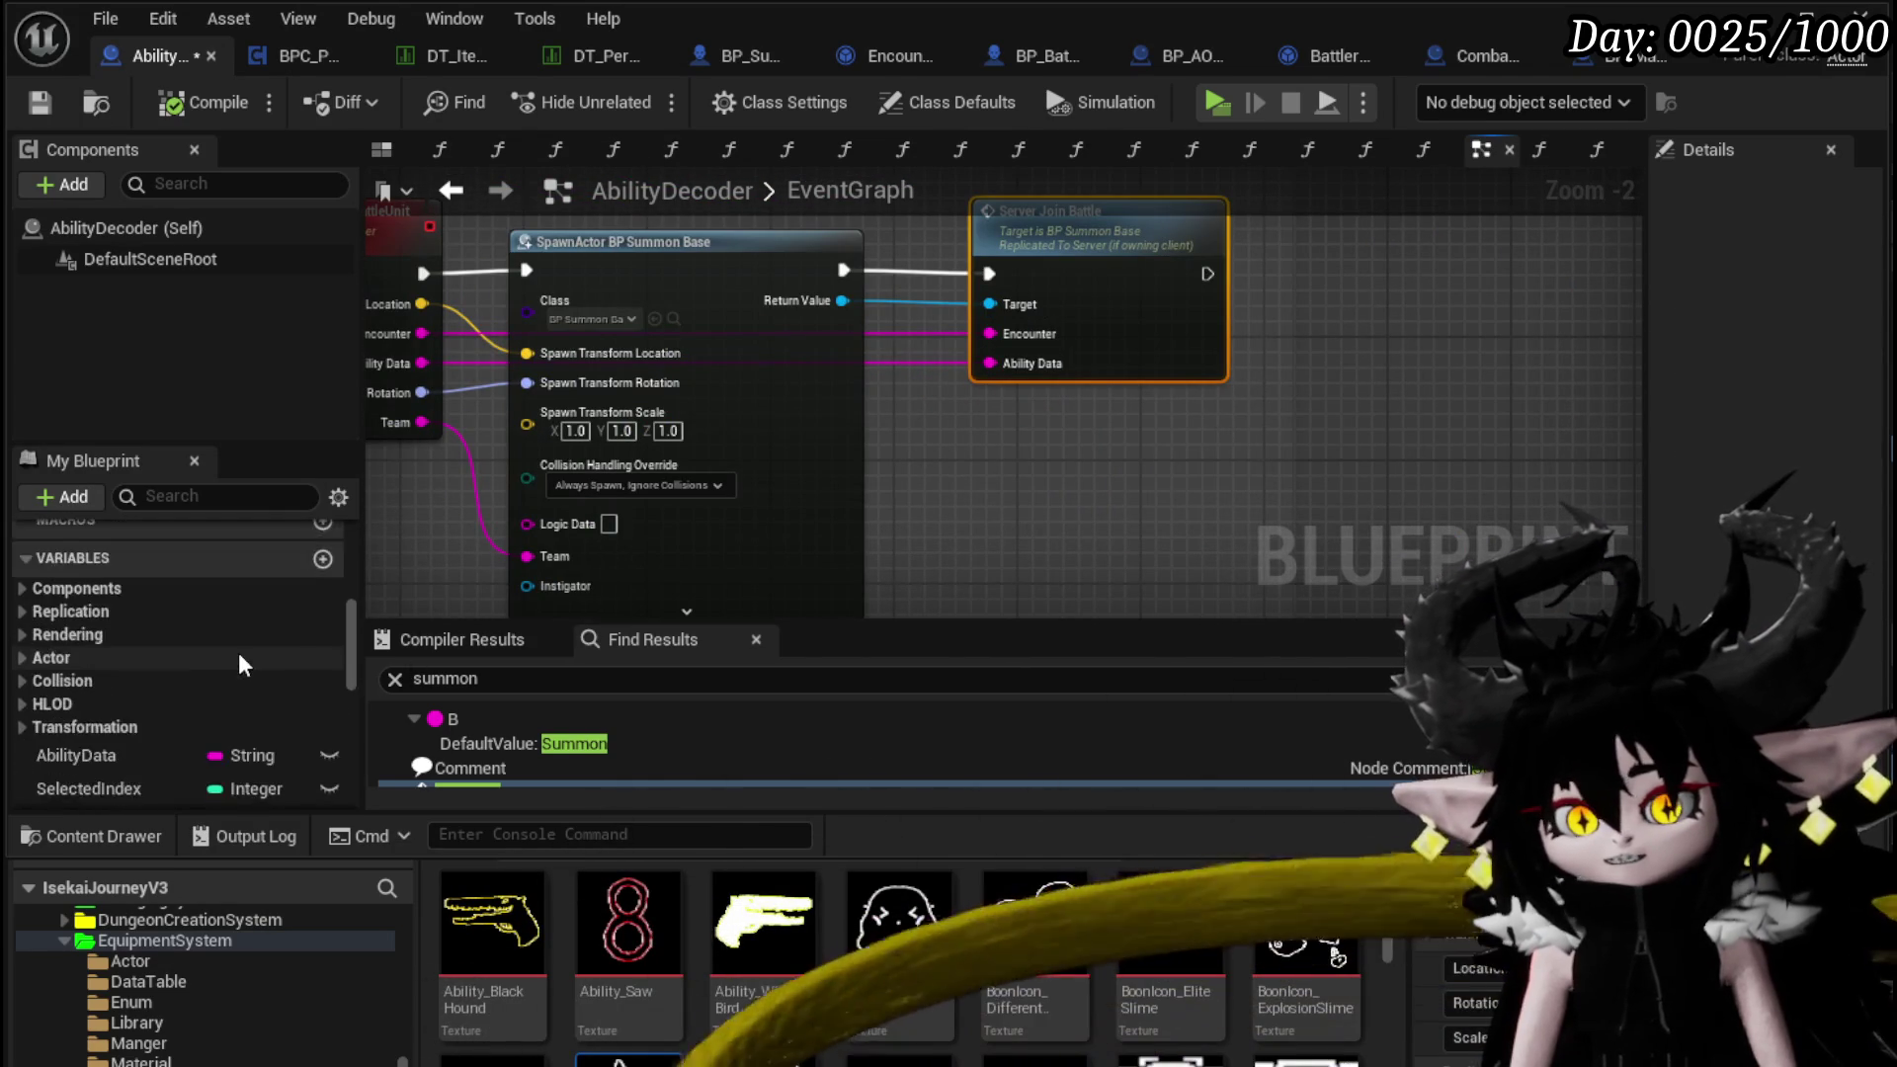
scroll(148, 633, "down", 6)
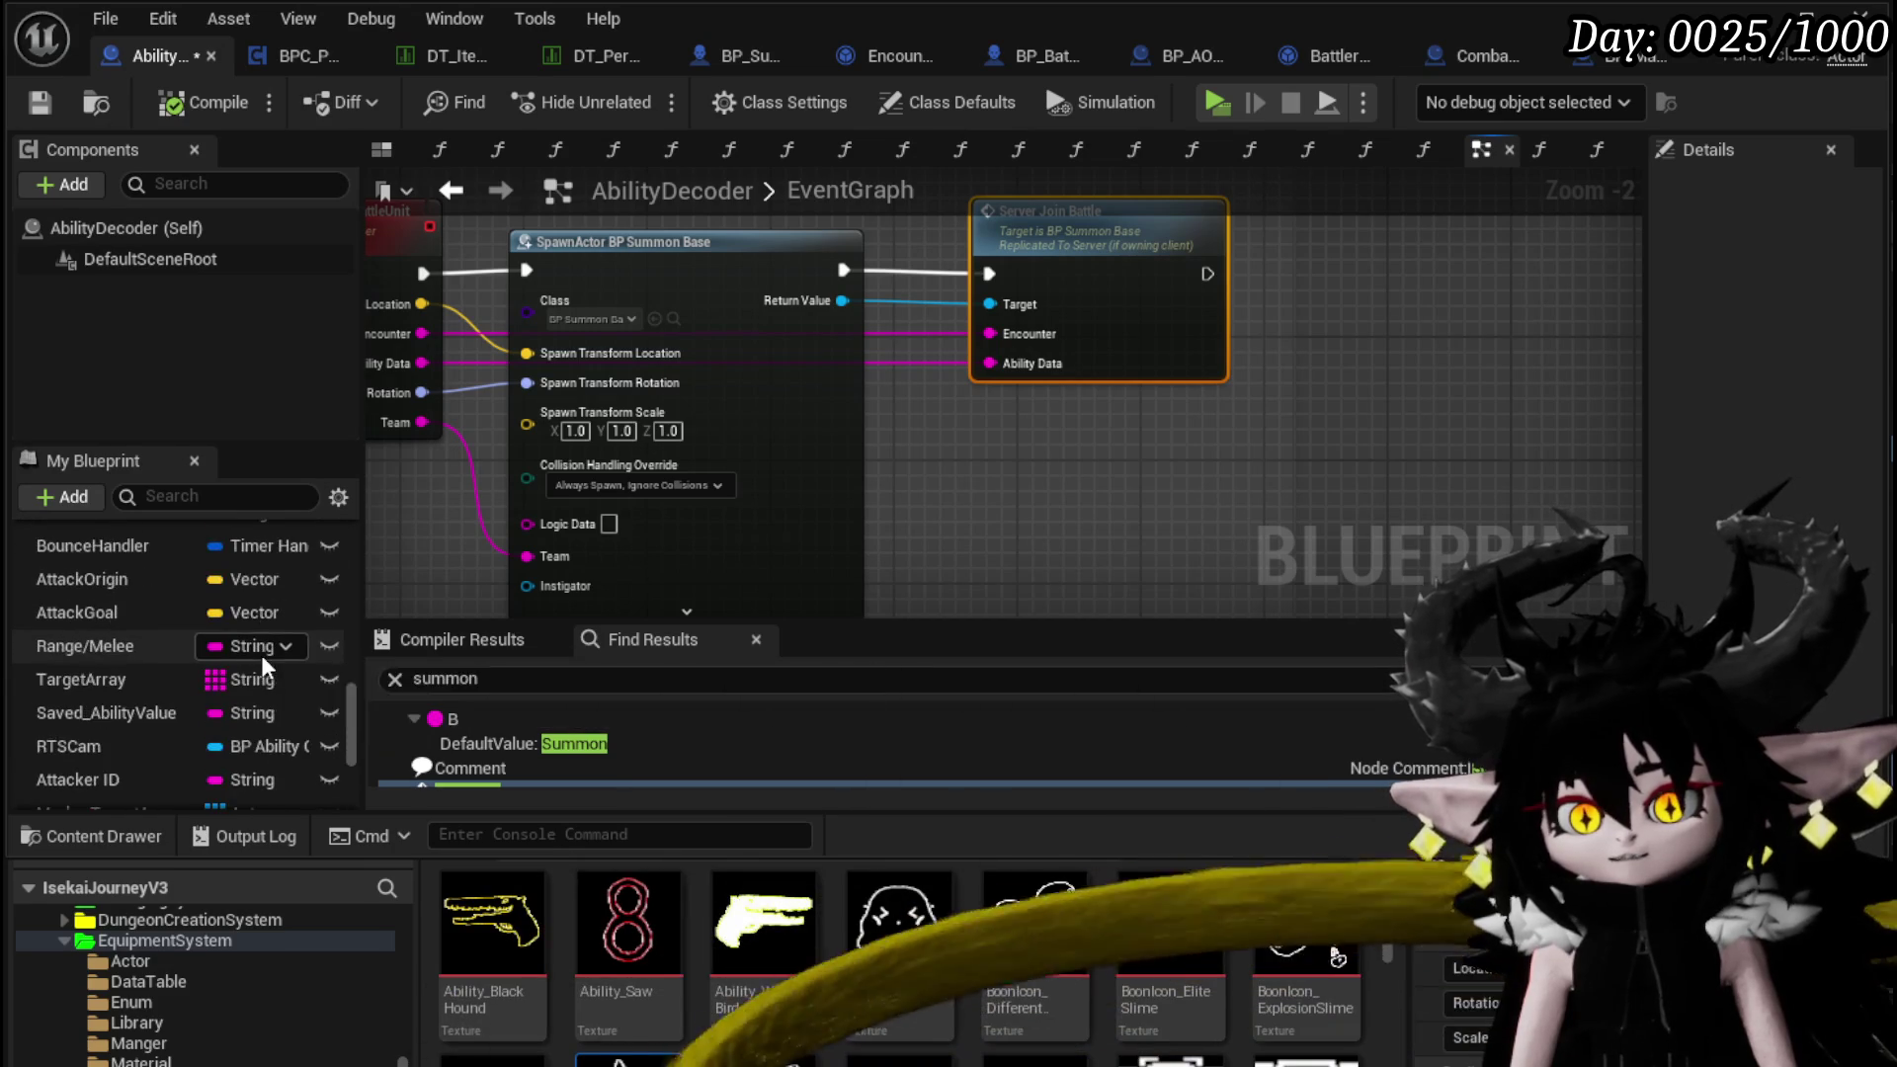
scroll(239, 708, "down", 2)
scroll(209, 684, "up", 6)
scroll(204, 668, "up", 3)
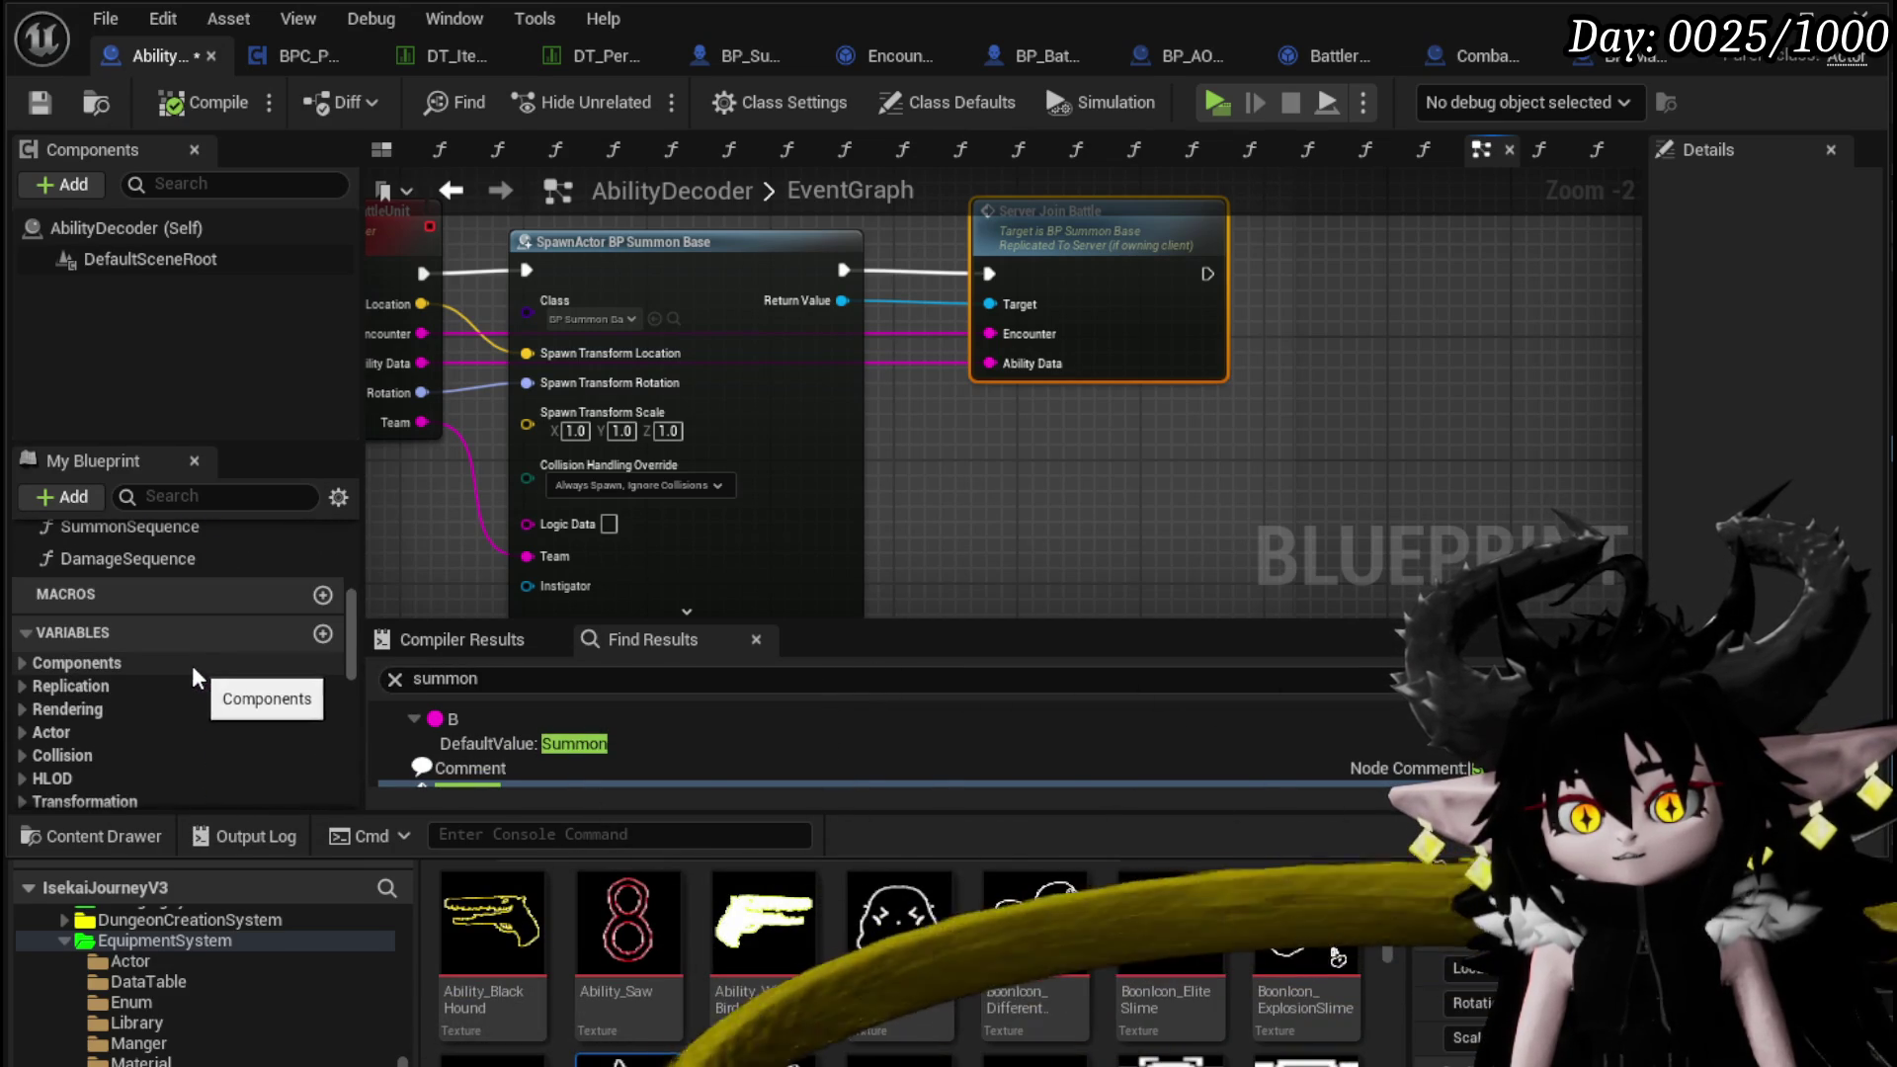
scroll(204, 689, "up", 10)
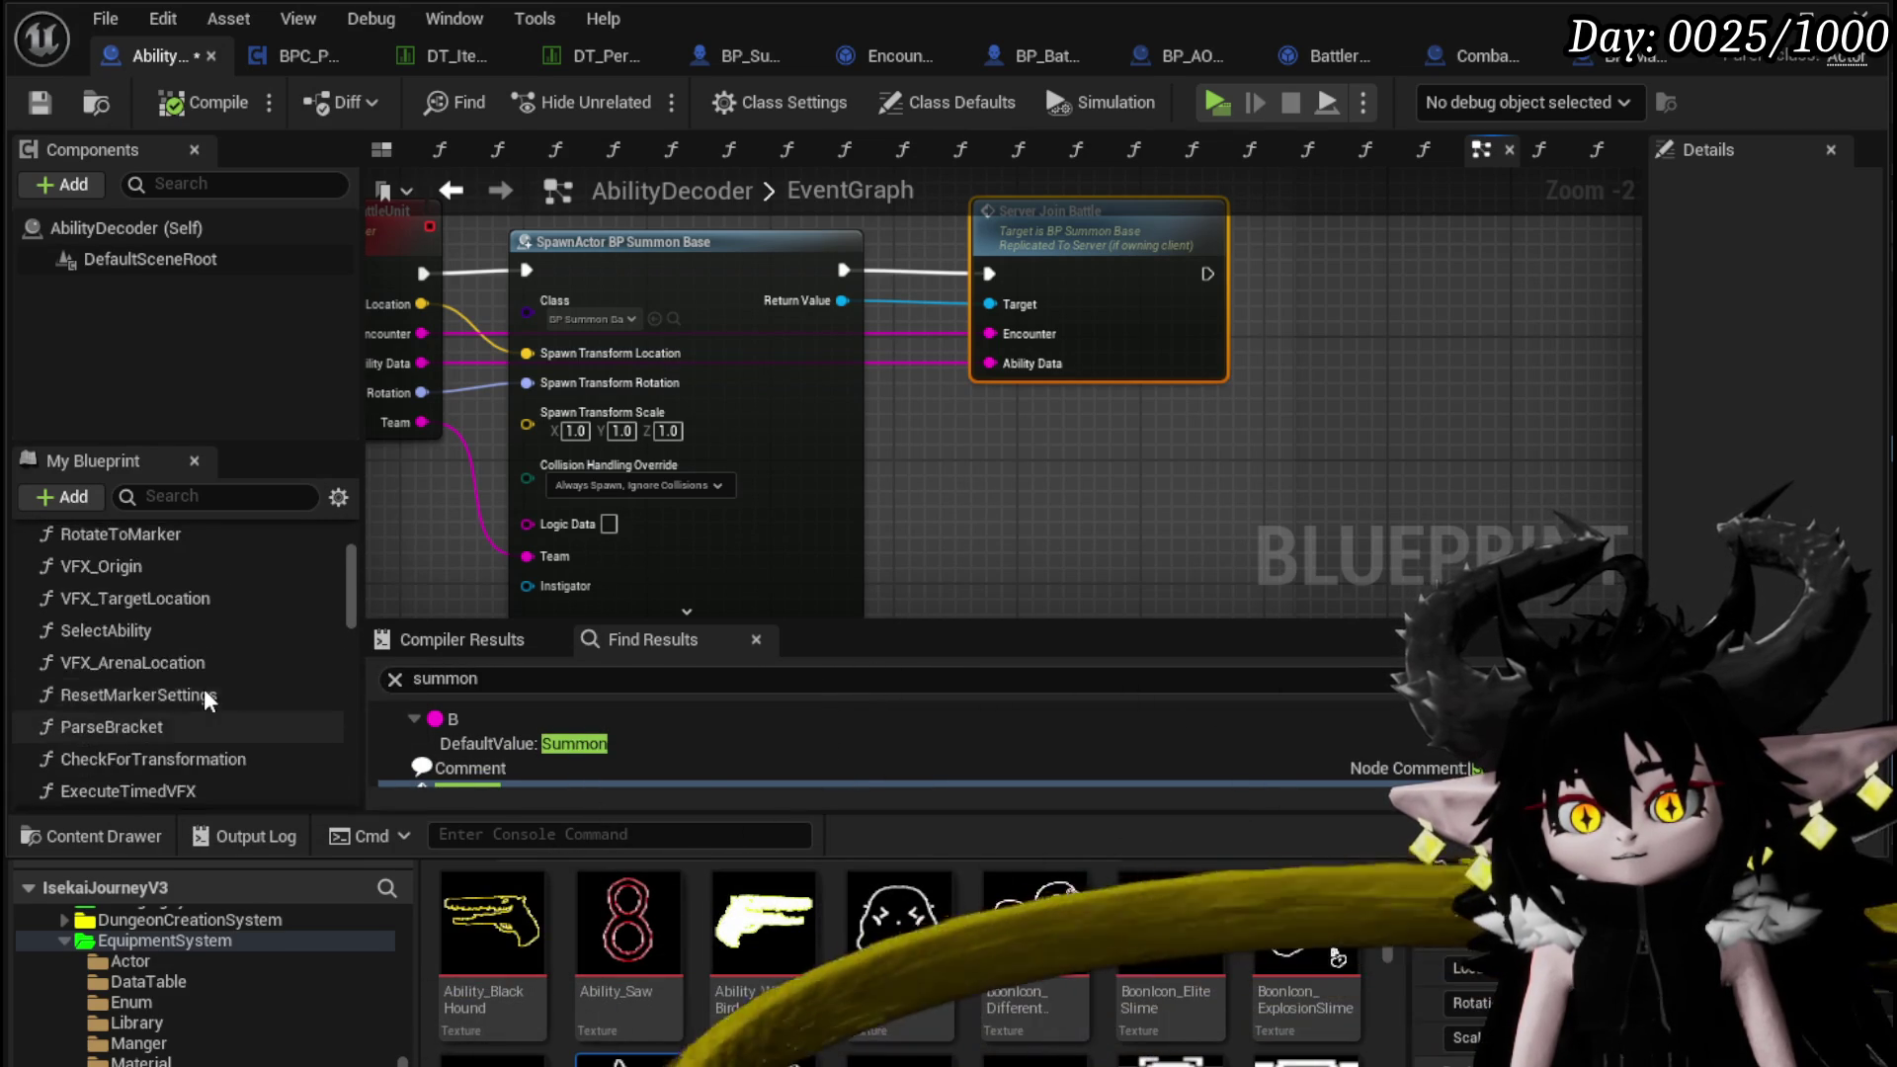
scroll(204, 690, "down", 5)
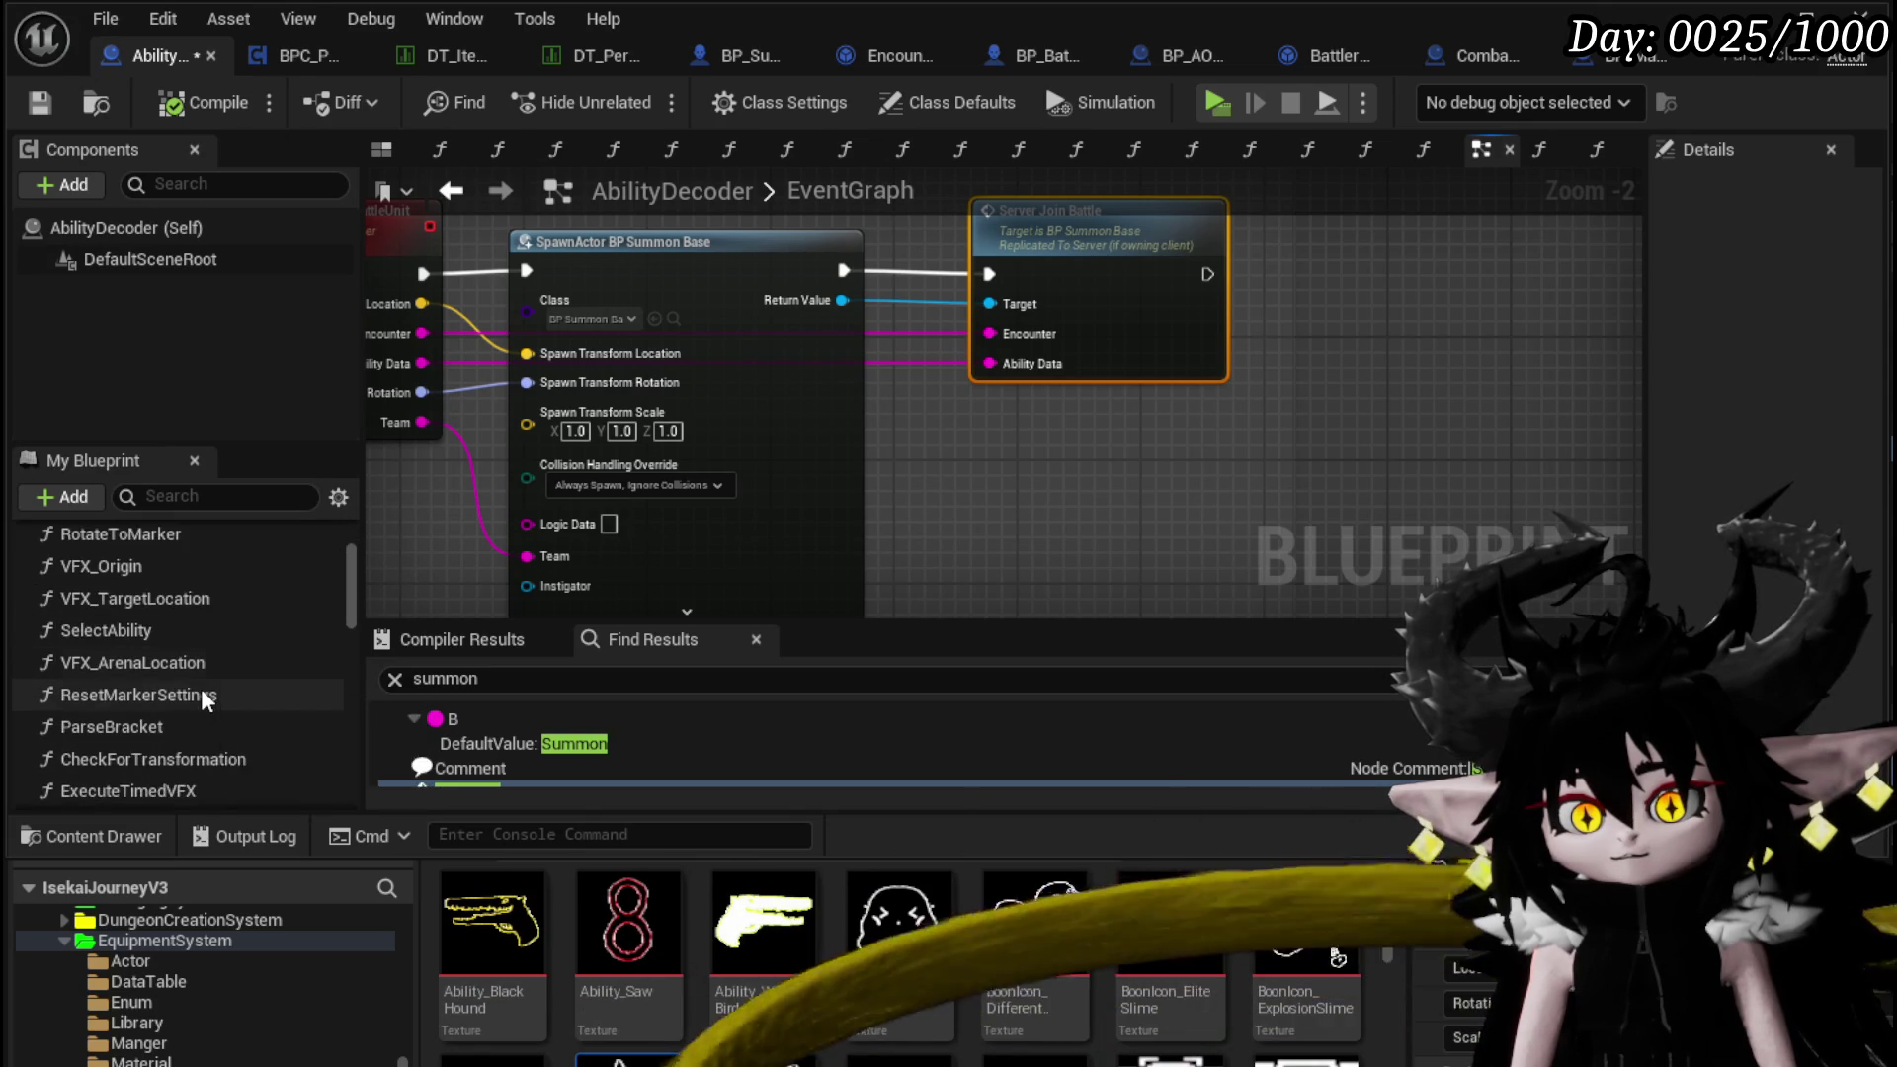
scroll(199, 688, "down", 2)
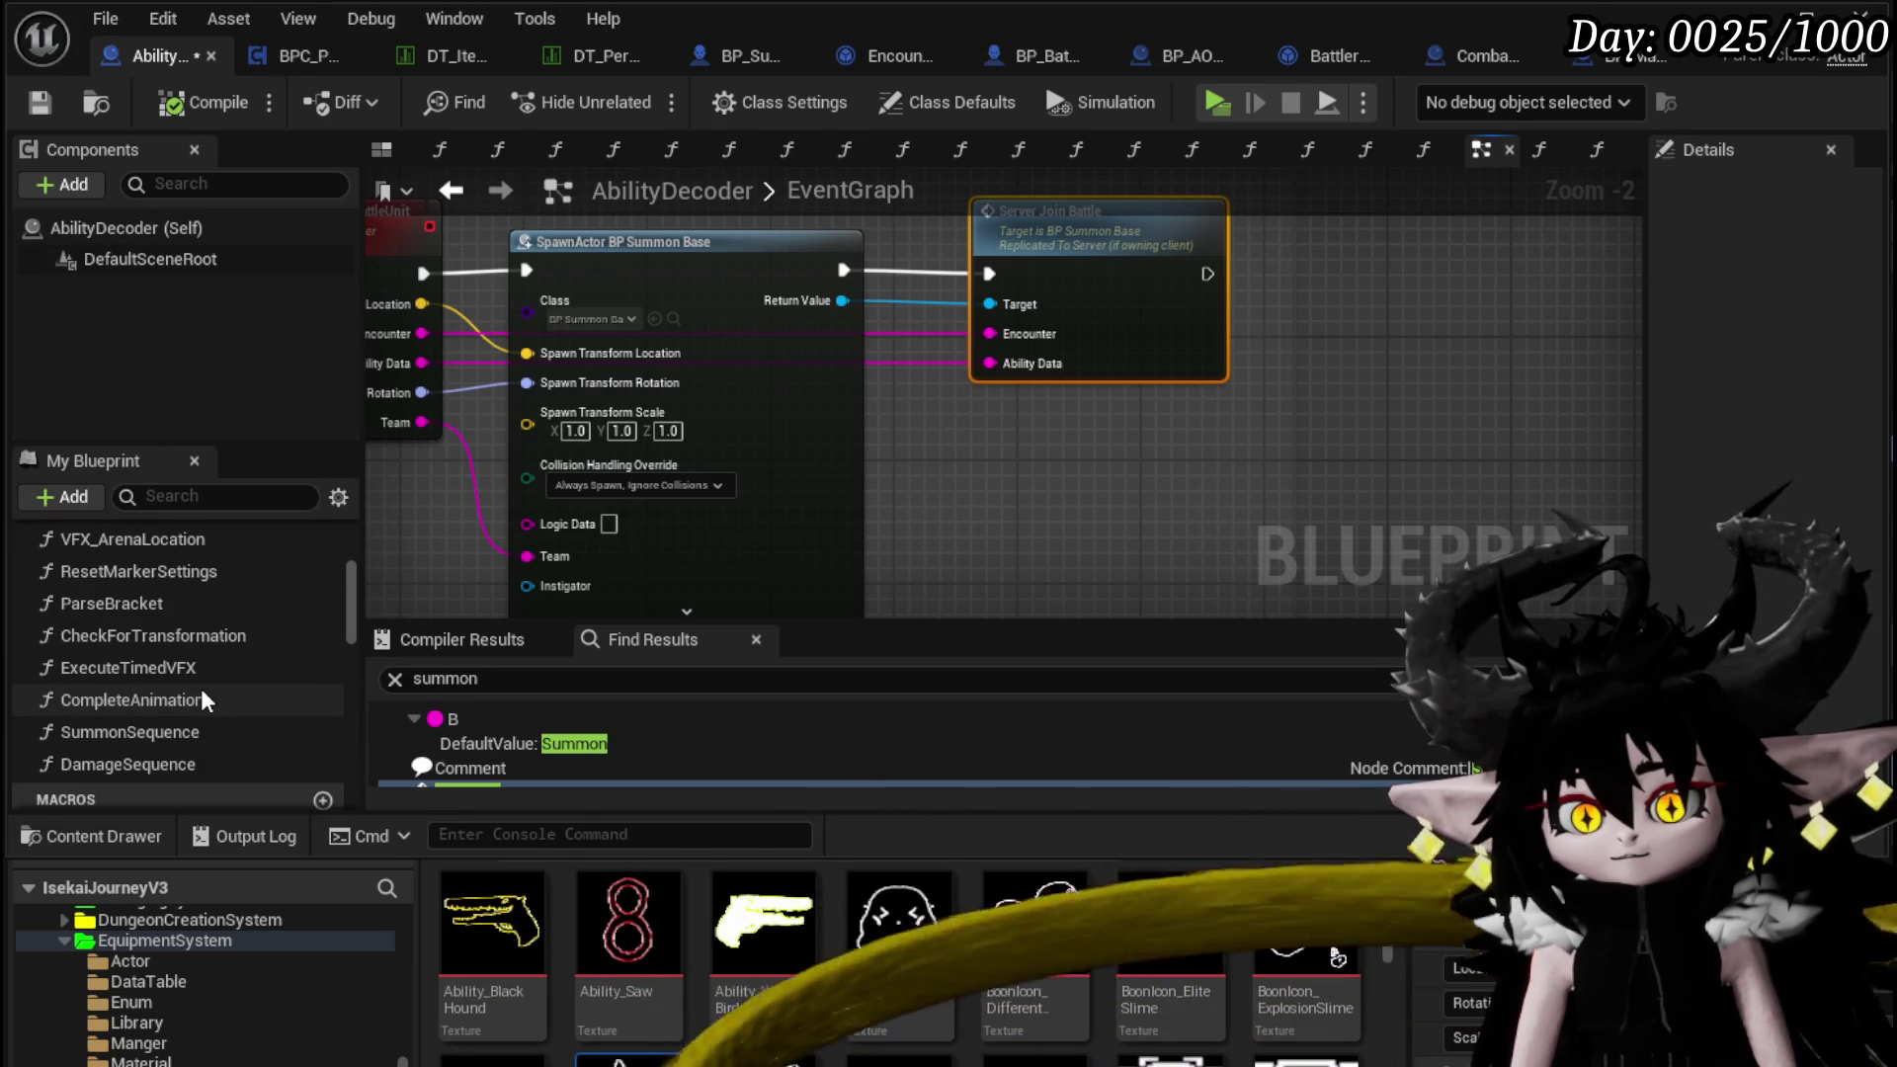
scroll(199, 688, "up", 2)
scroll(200, 688, "up", 3)
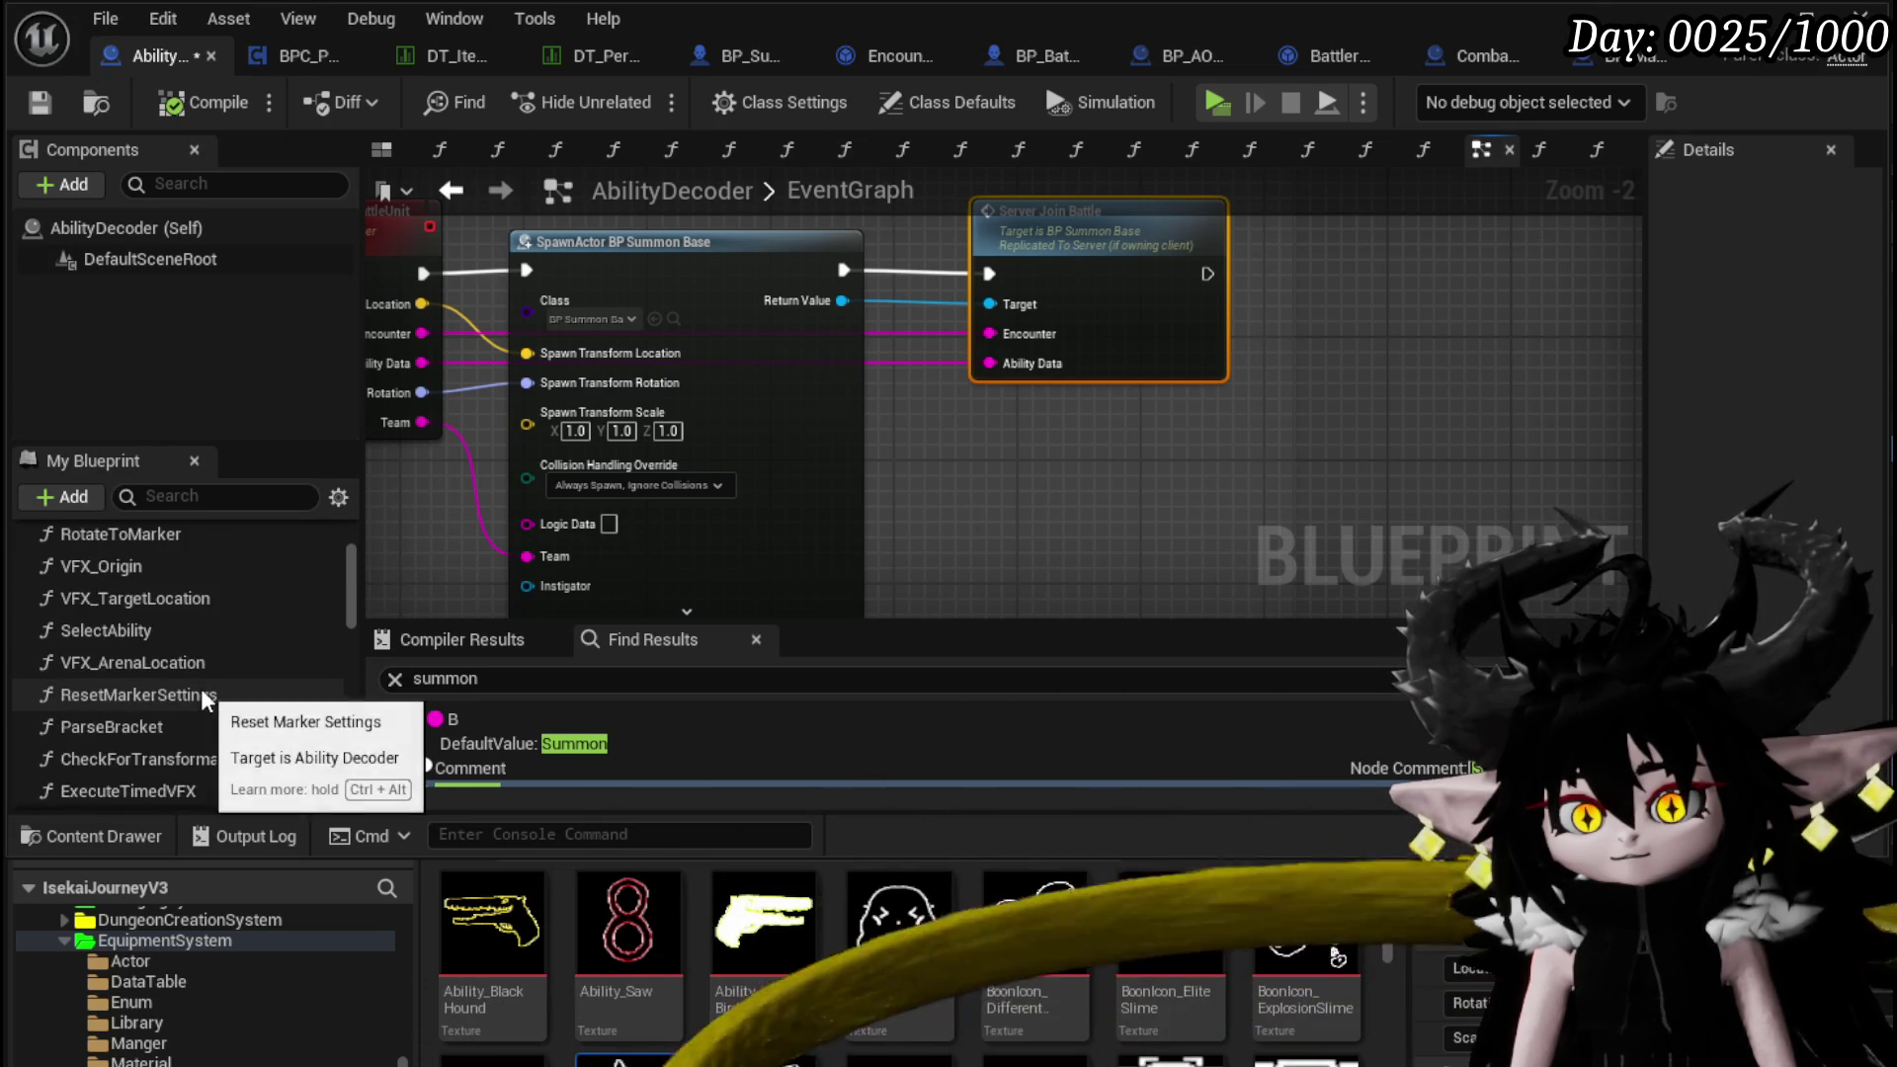
scroll(200, 688, "up", 1)
scroll(199, 688, "down", 5)
mouse_move(155, 749)
left_mouse_down()
mouse_move(1083, 507)
mouse_move(938, 455)
left_mouse_up()
scroll(1340, 438, "down", 5)
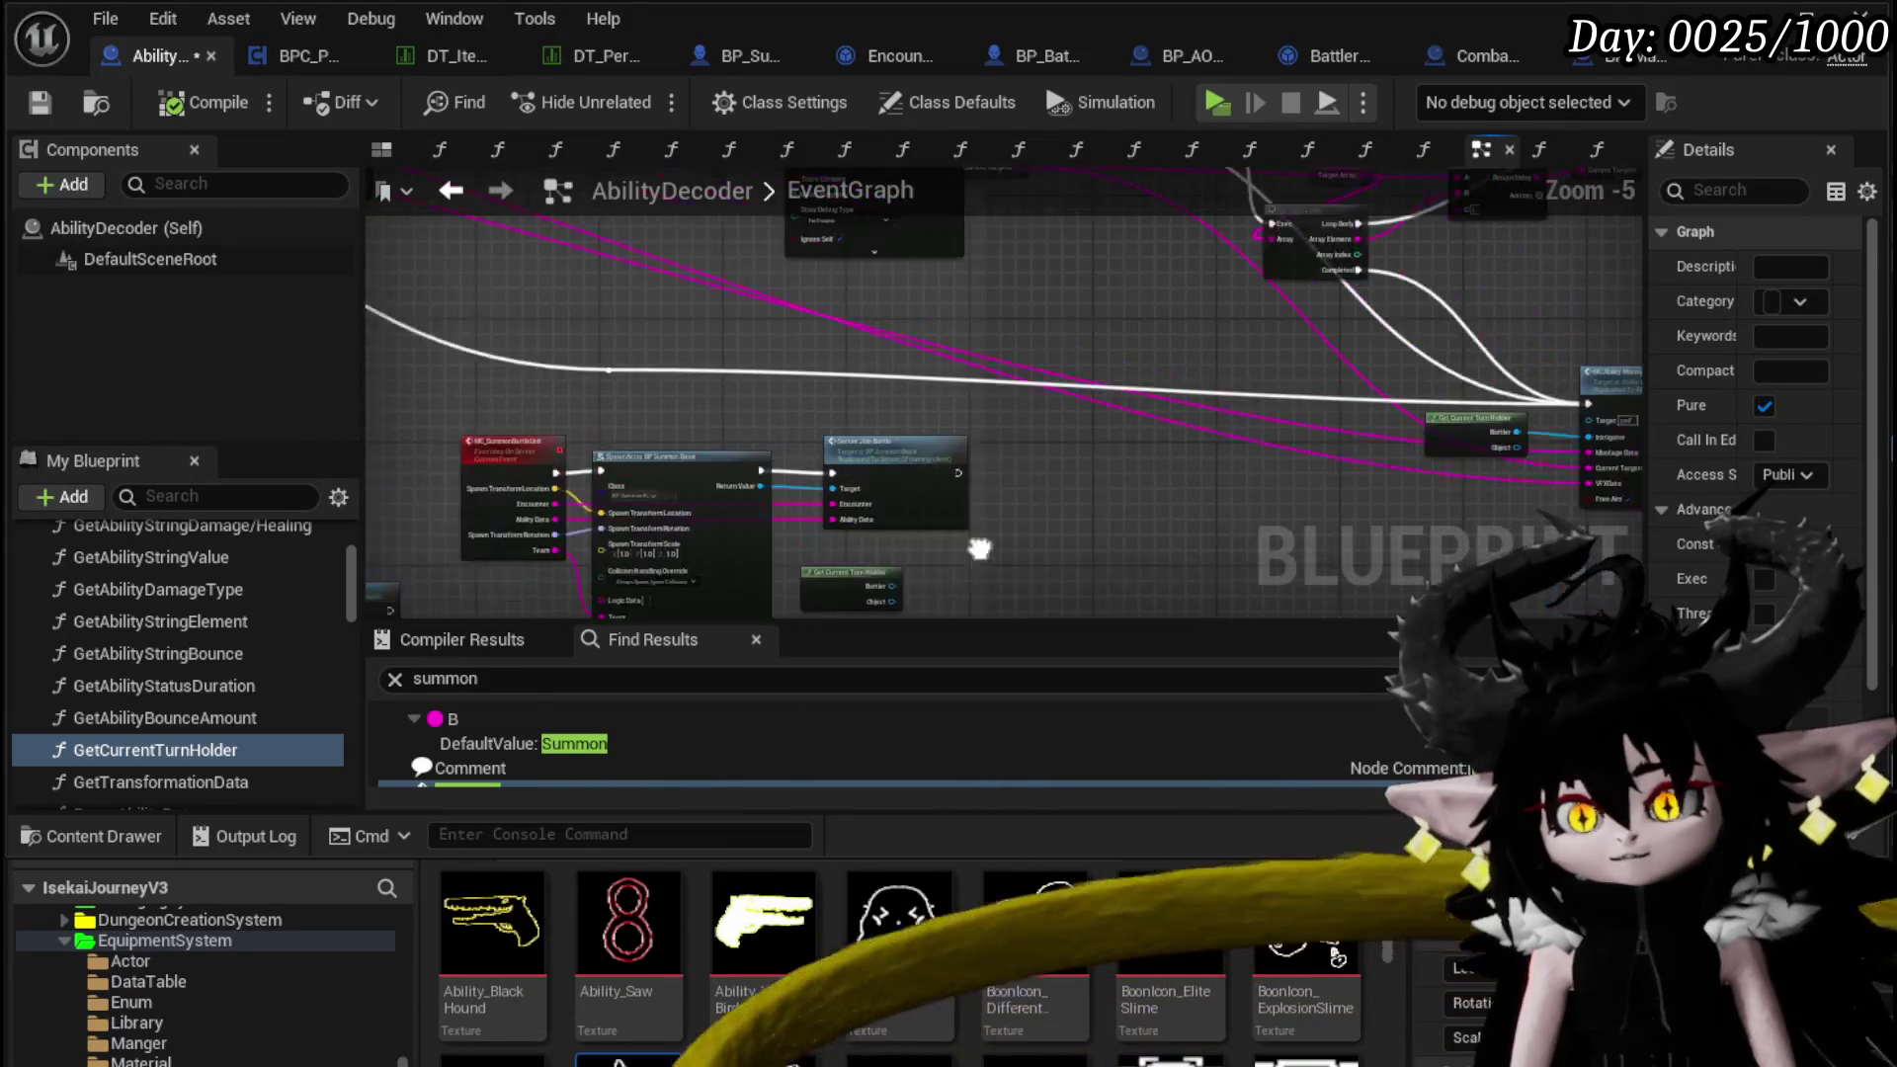
scroll(818, 360, "up", 5)
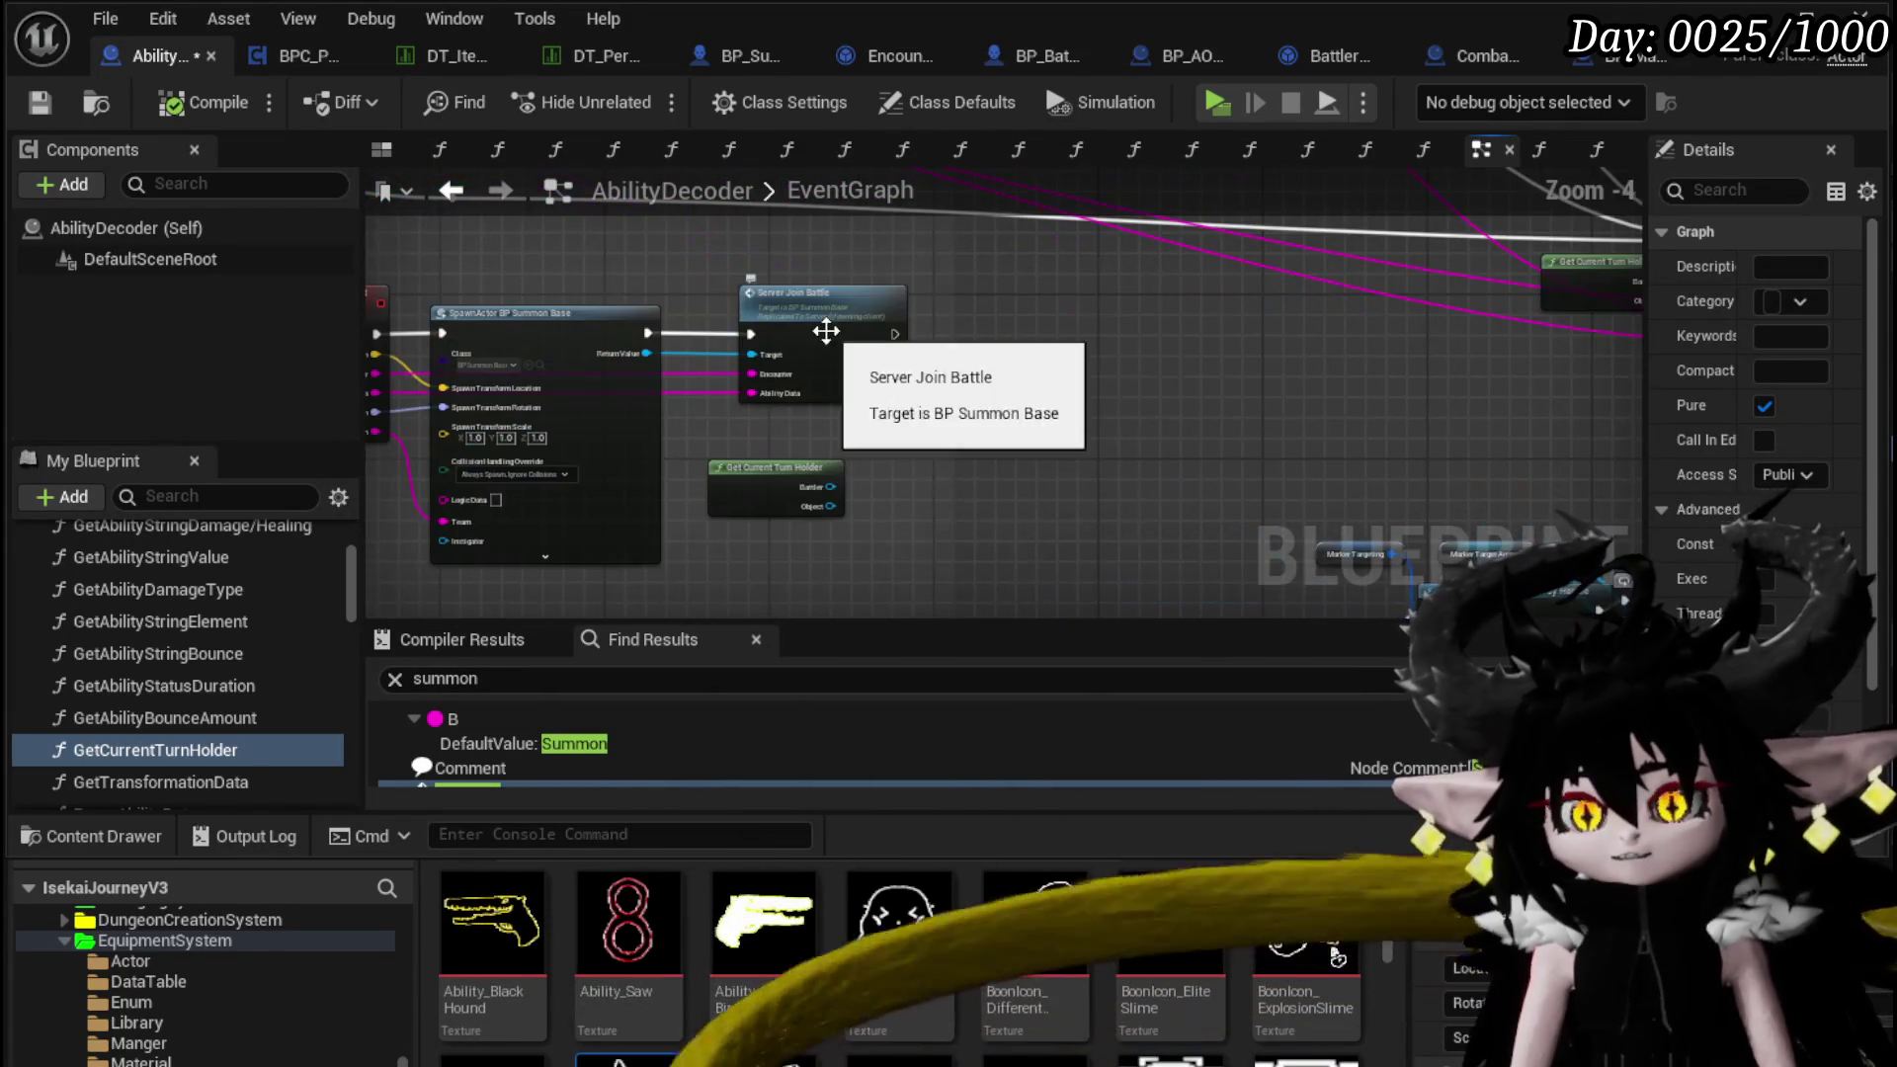
Move Server Join Battle further right, with Get Current Turn Holder below it
left_click(976, 328)
left_click_drag(1046, 345, 1057, 346)
mouse_move(772, 487)
left_mouse_down()
mouse_move(584, 233)
mouse_move(609, 269)
left_mouse_up()
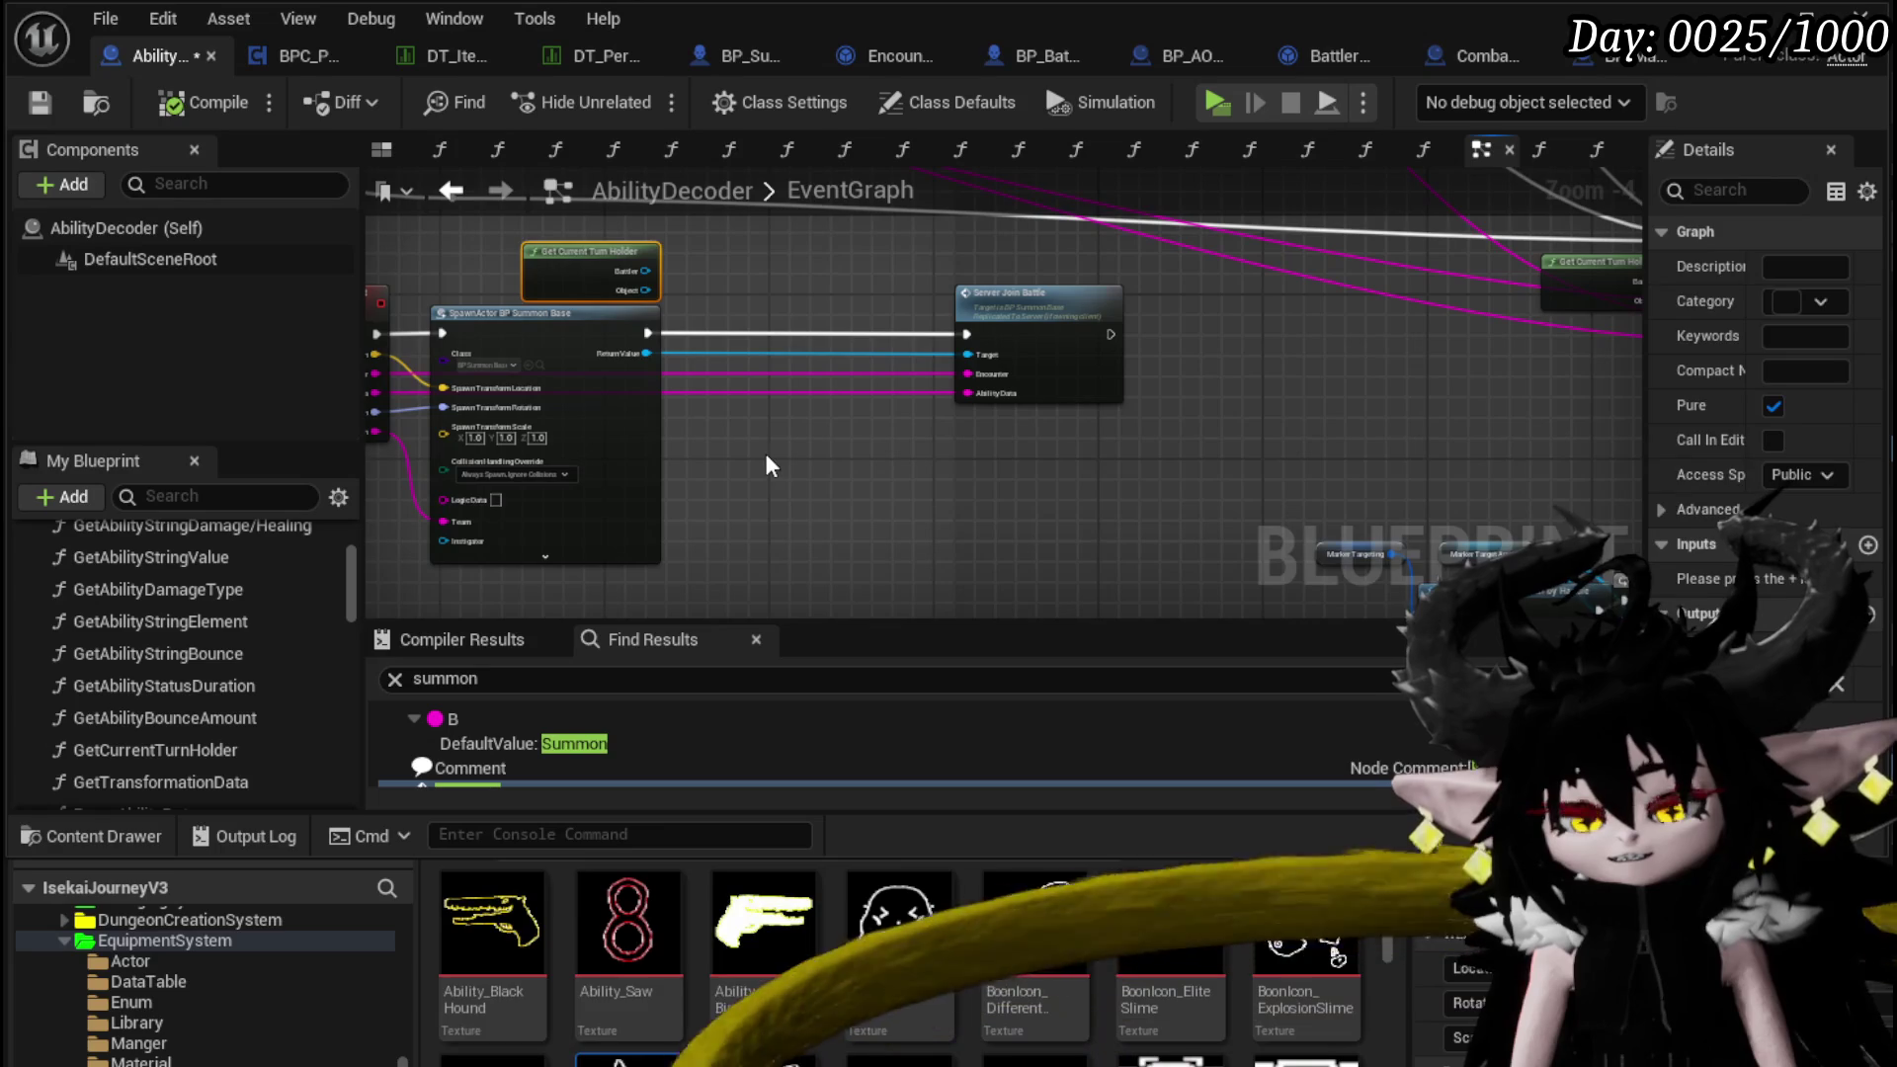
left_click_drag(764, 452, 650, 523)
left_click_drag(983, 407, 1063, 389)
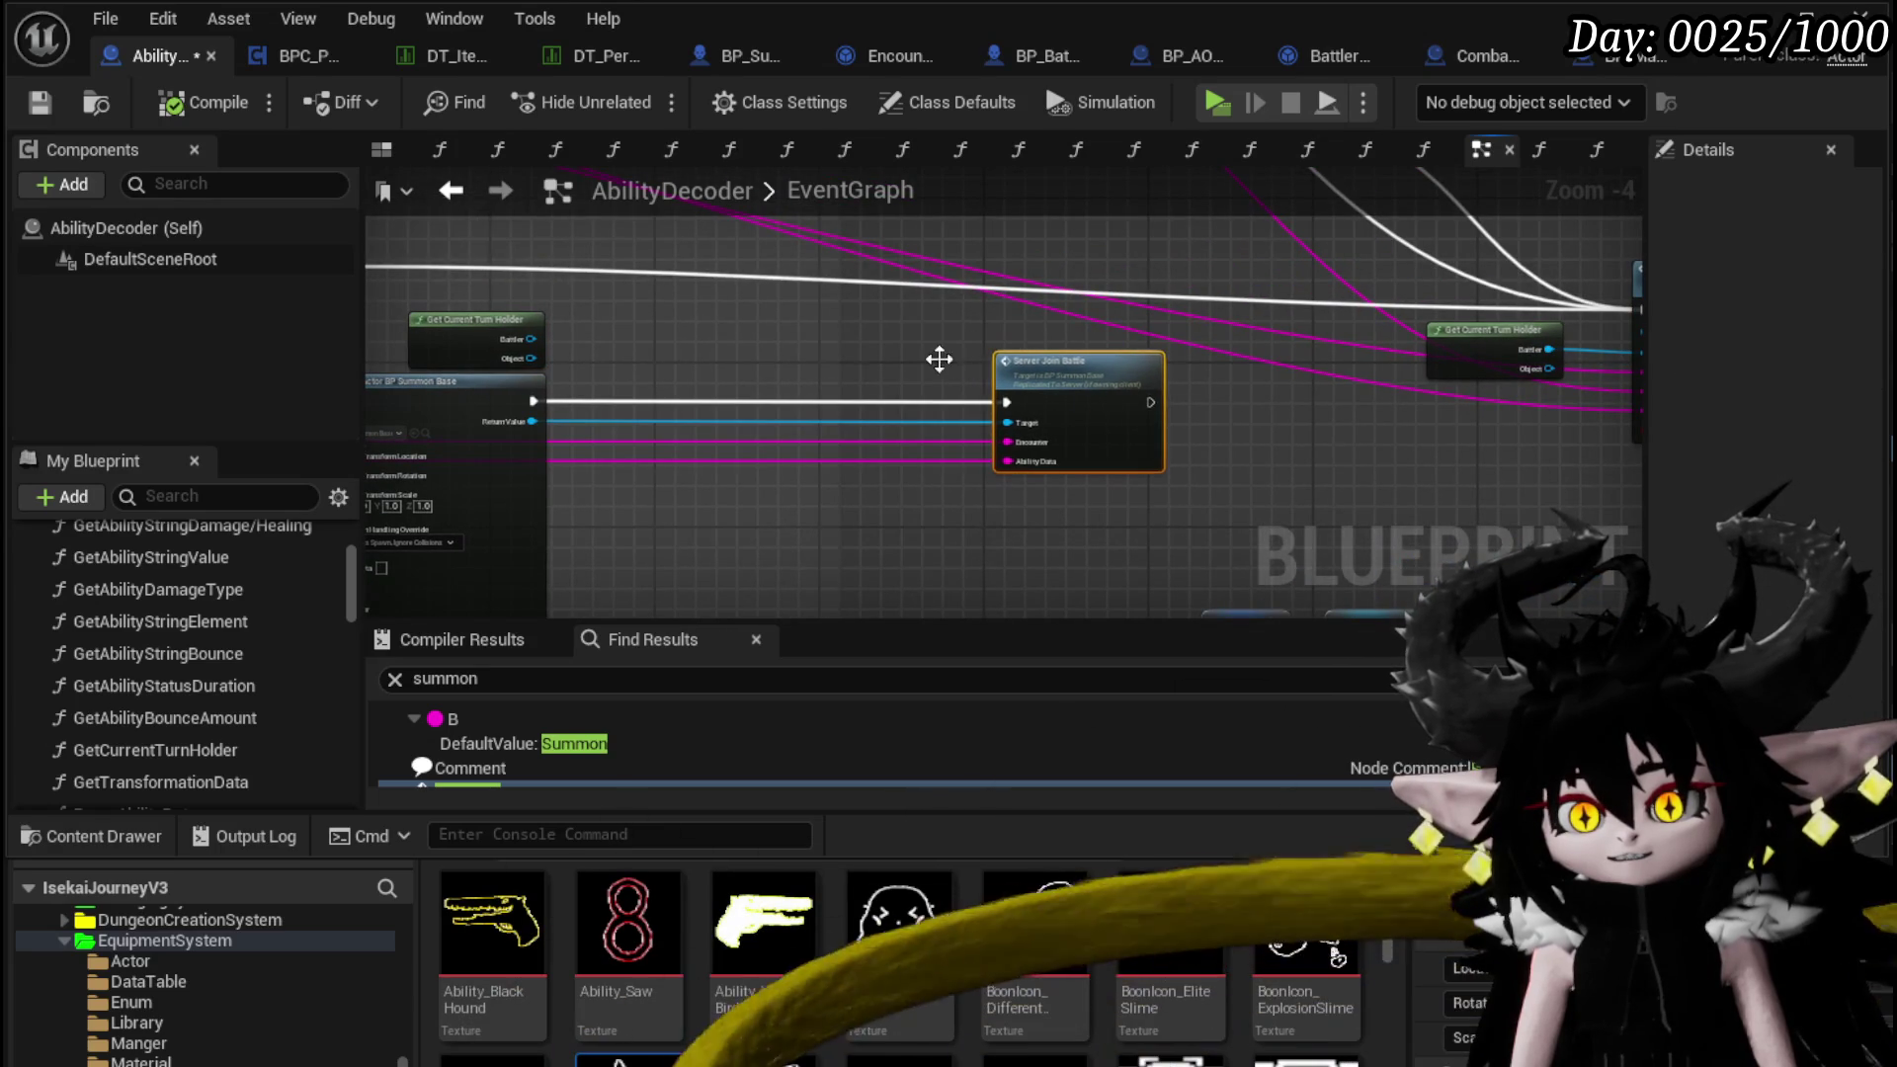
left_click(790, 326)
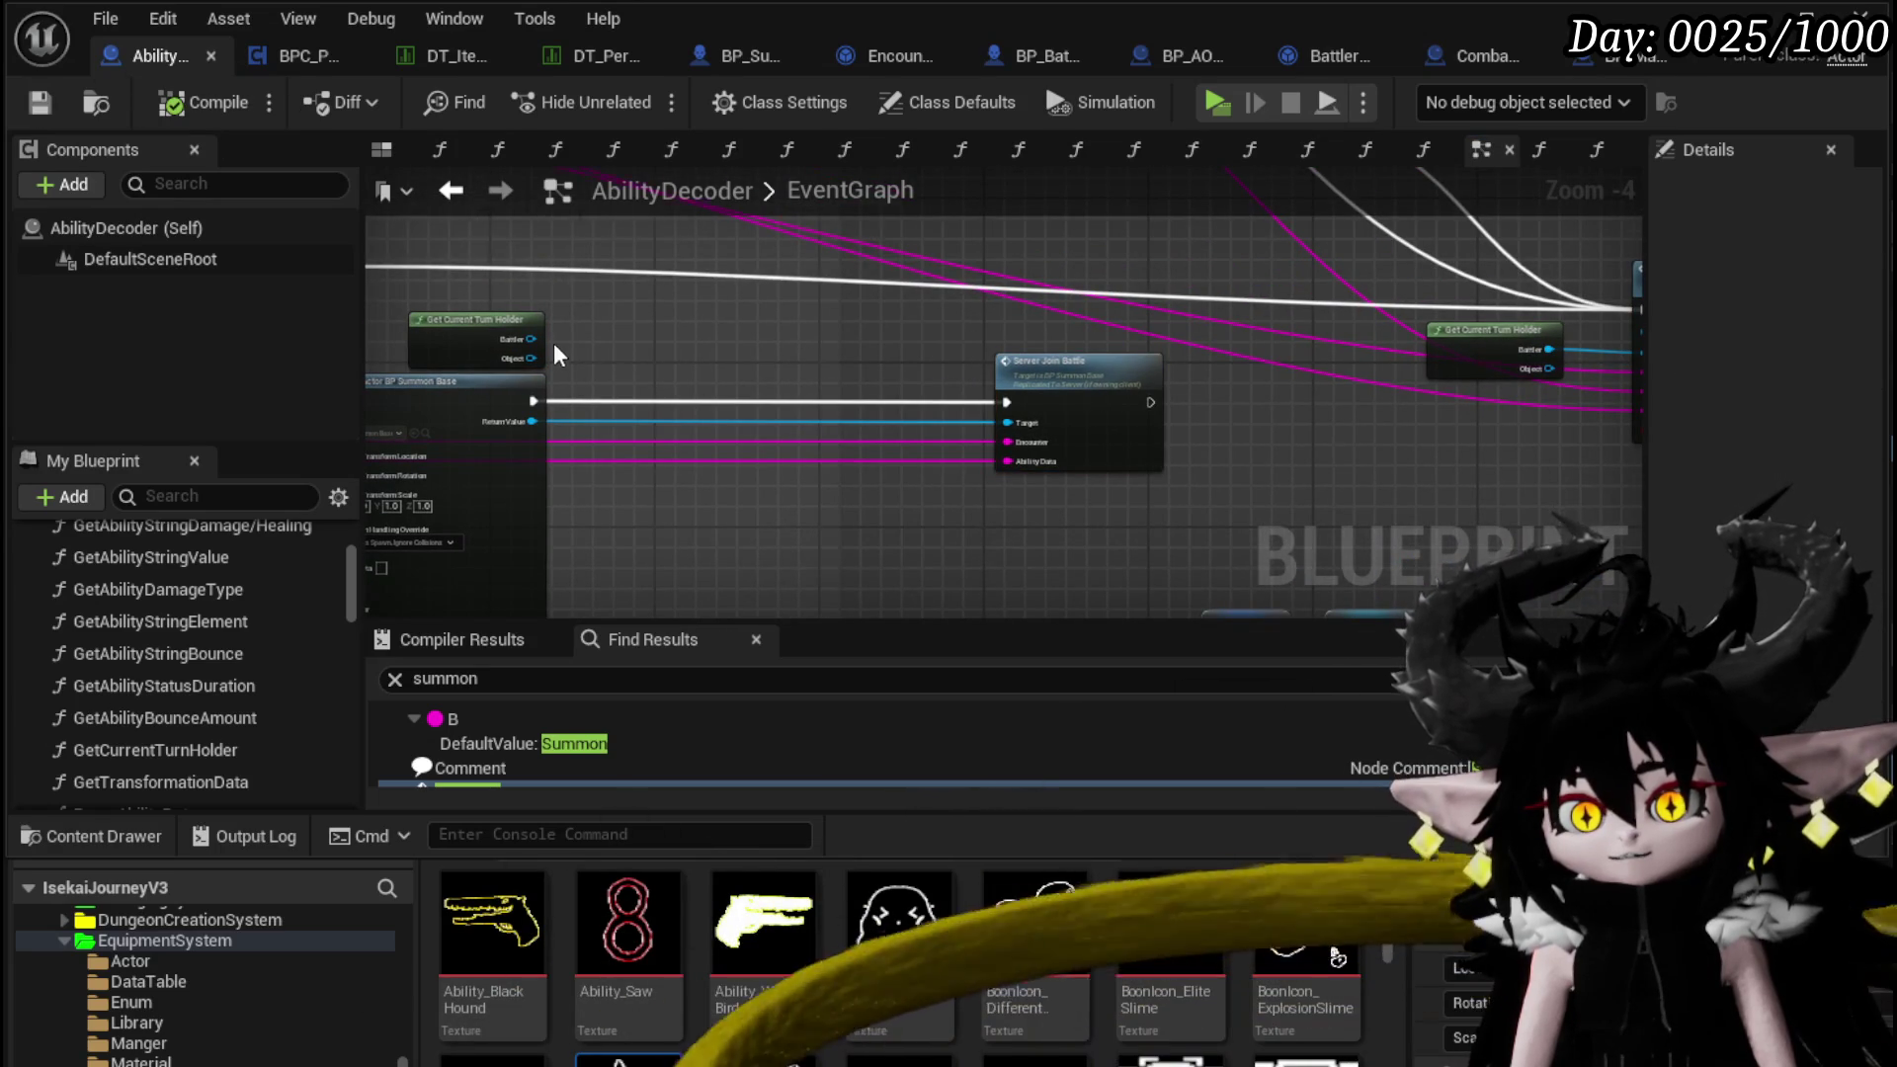
Cast the Battler output to BP_ThirdPersonCharacter
scroll(558, 356, "up", 2)
left_click_drag(509, 334, 658, 345)
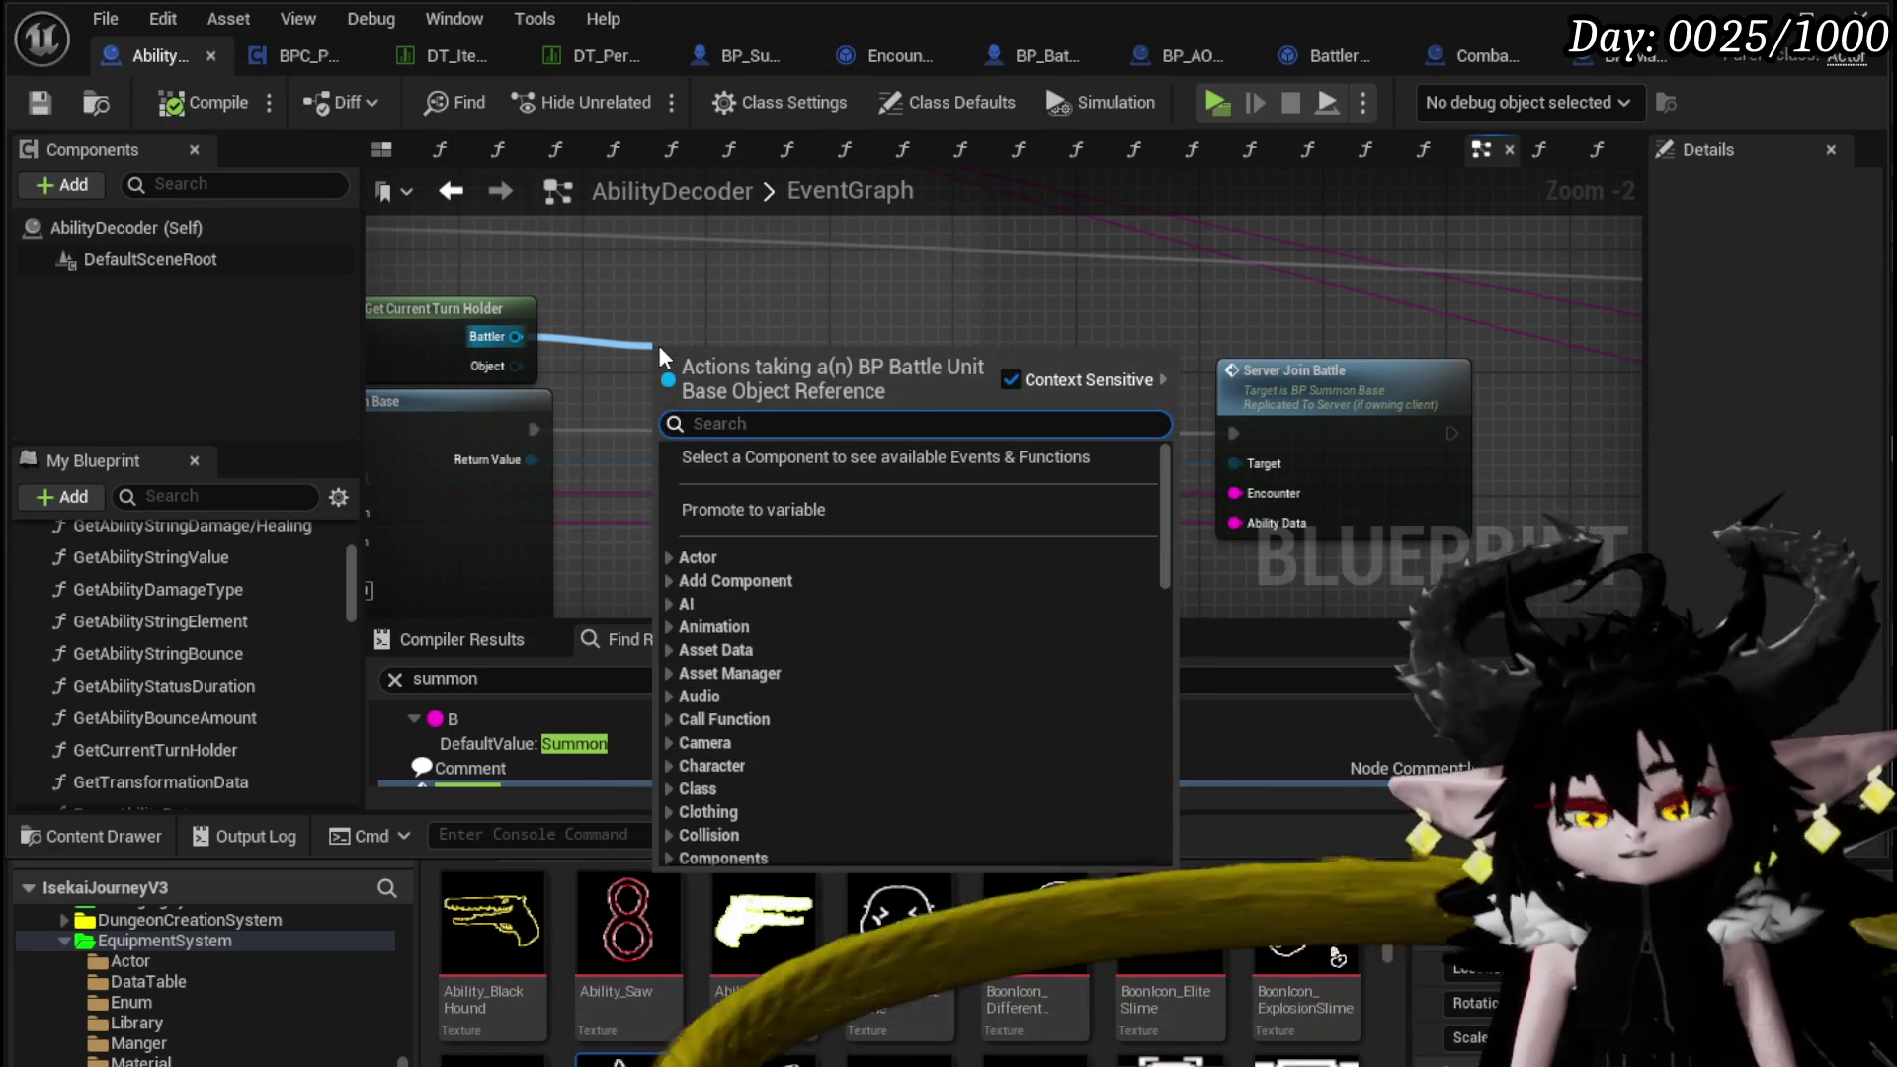
type("cast to")
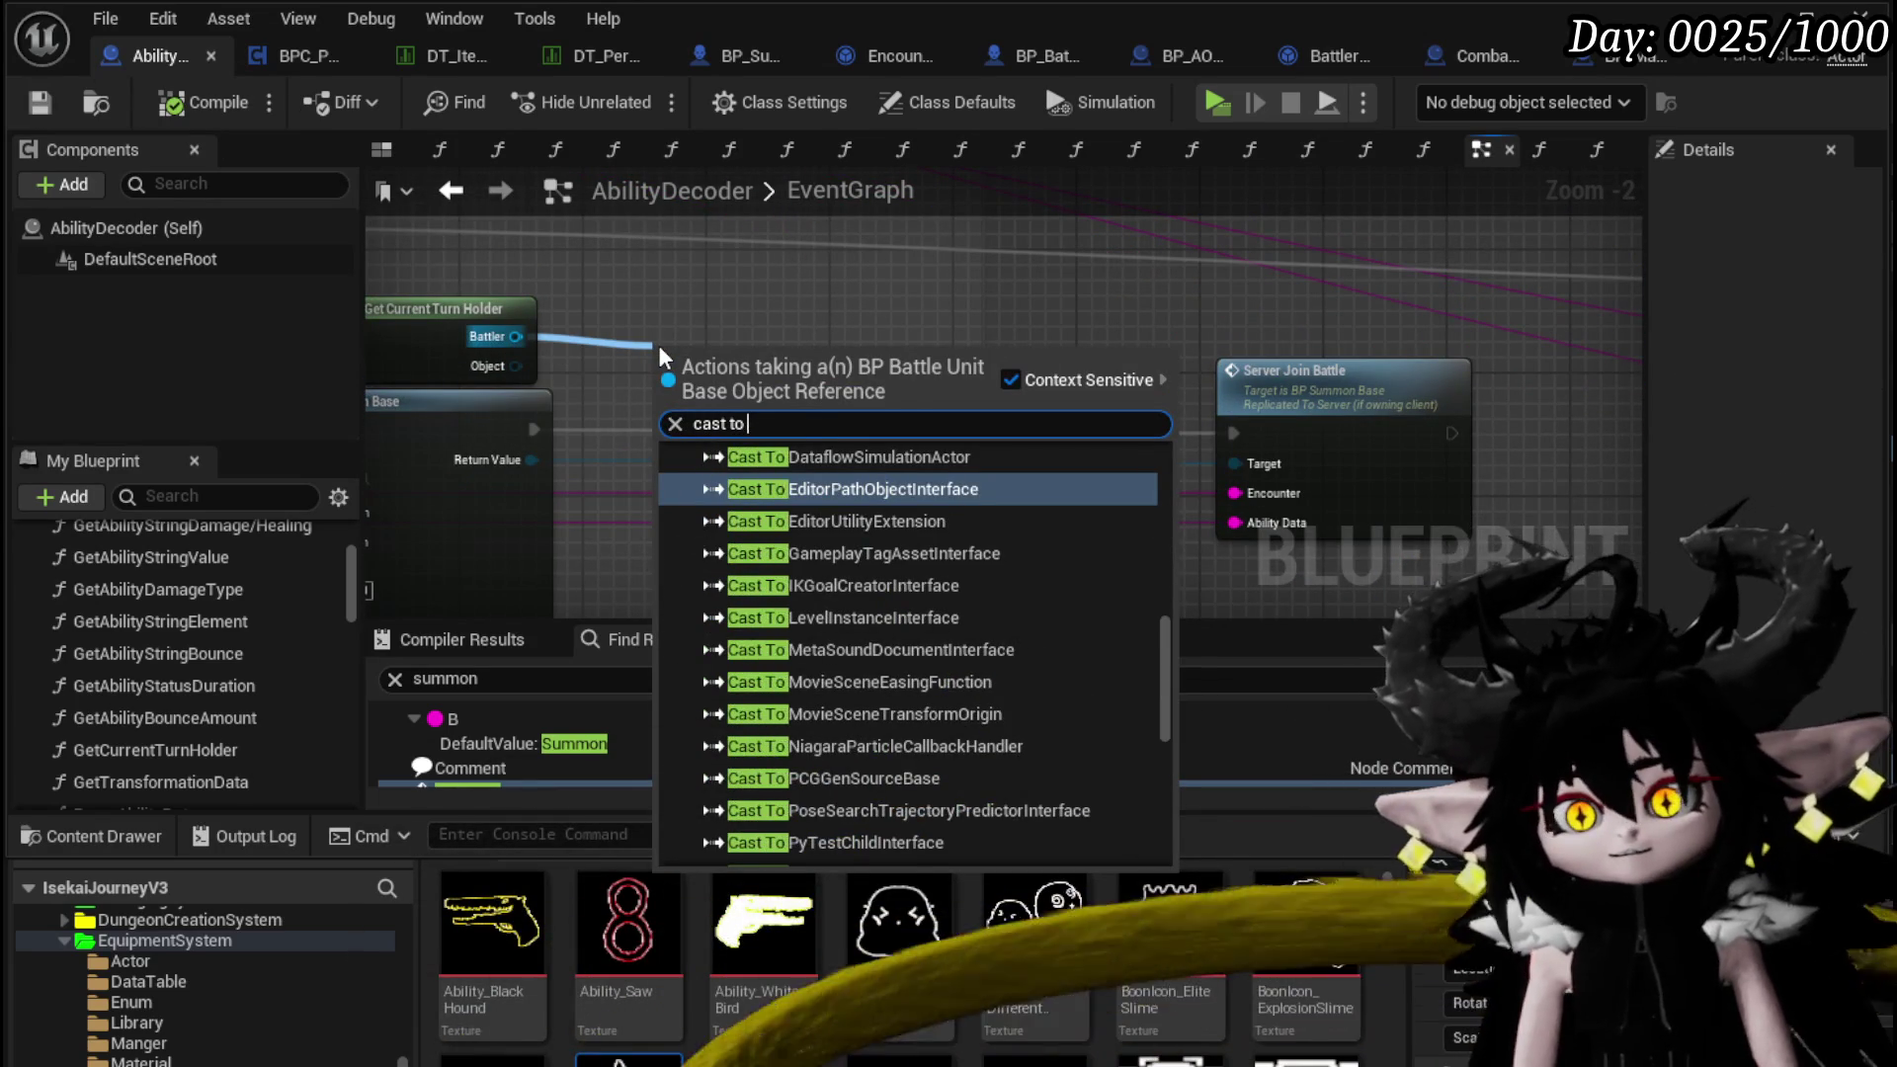
type(" Third")
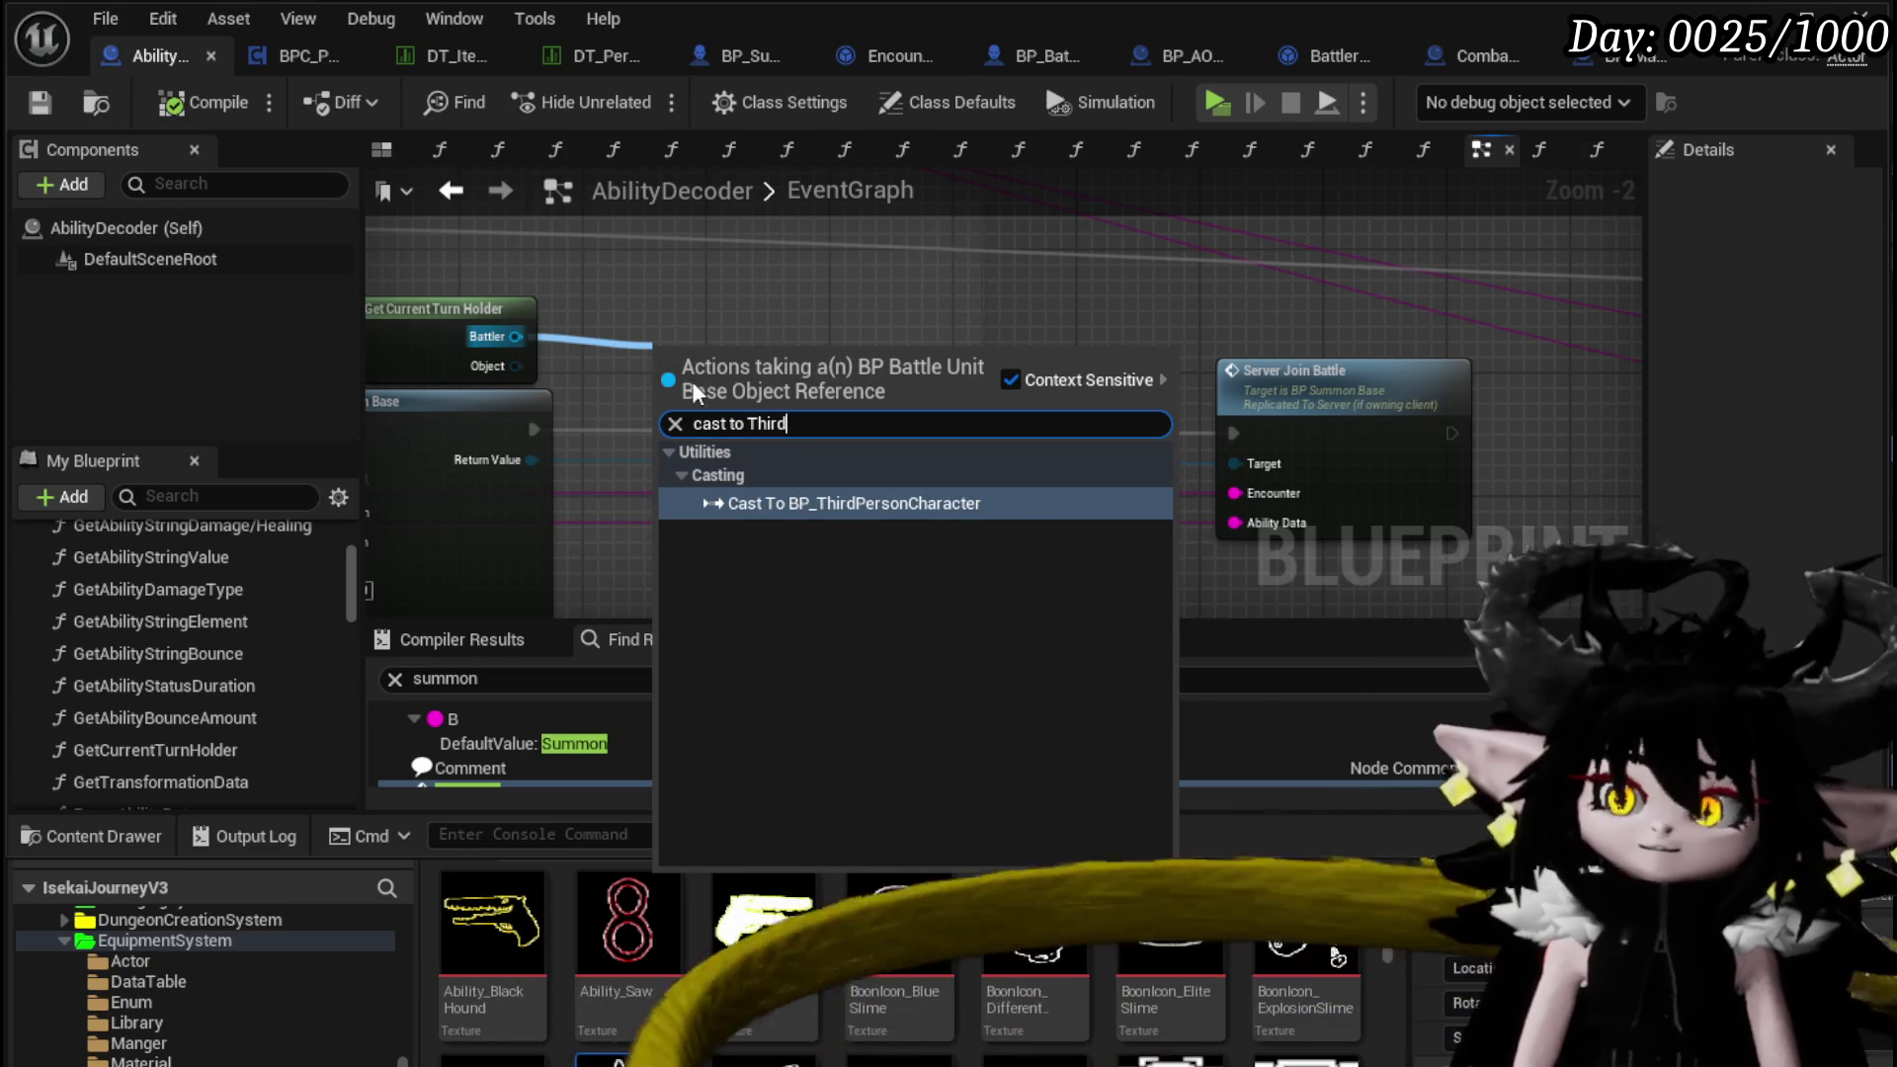
left_click(779, 504)
Get the cast character's BPC Perks component, deleting a mistaken Add BPC Perks node
left_click_drag(879, 441, 733, 508)
type("BP")
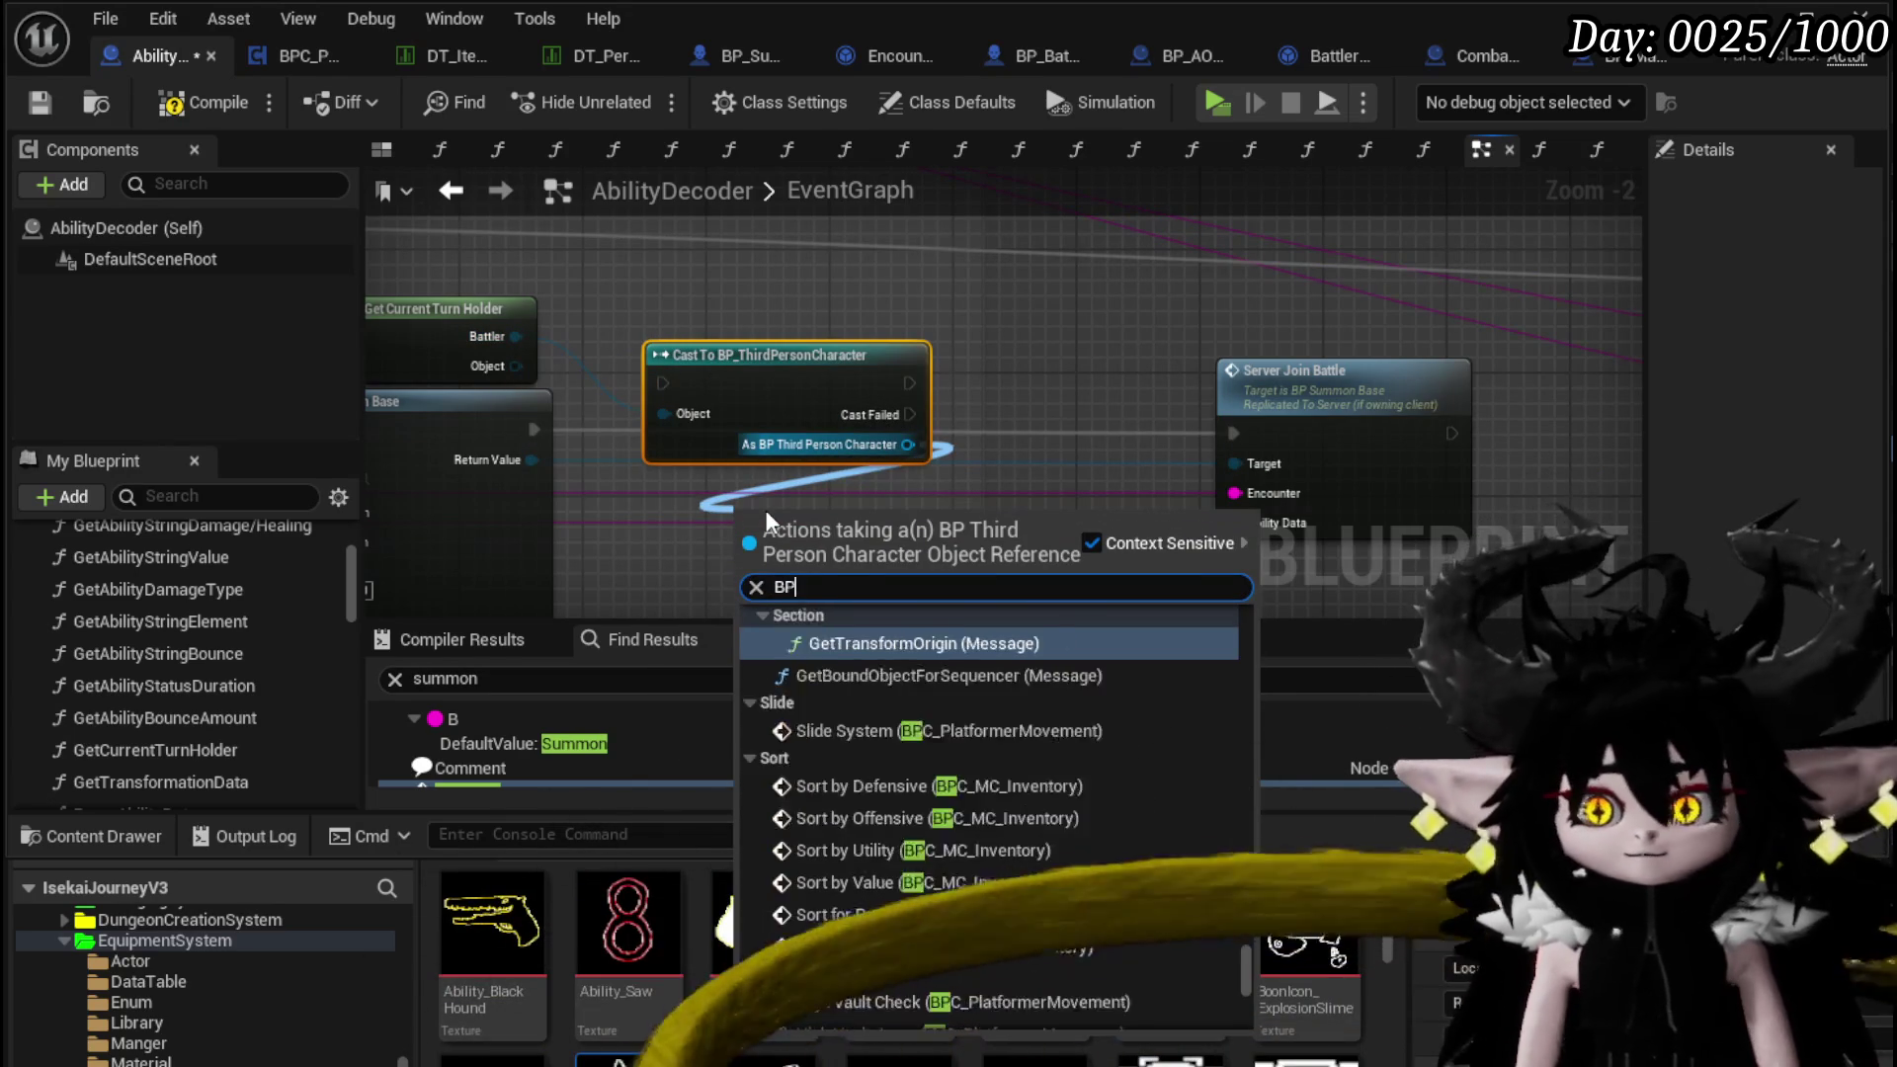
type("C Perks")
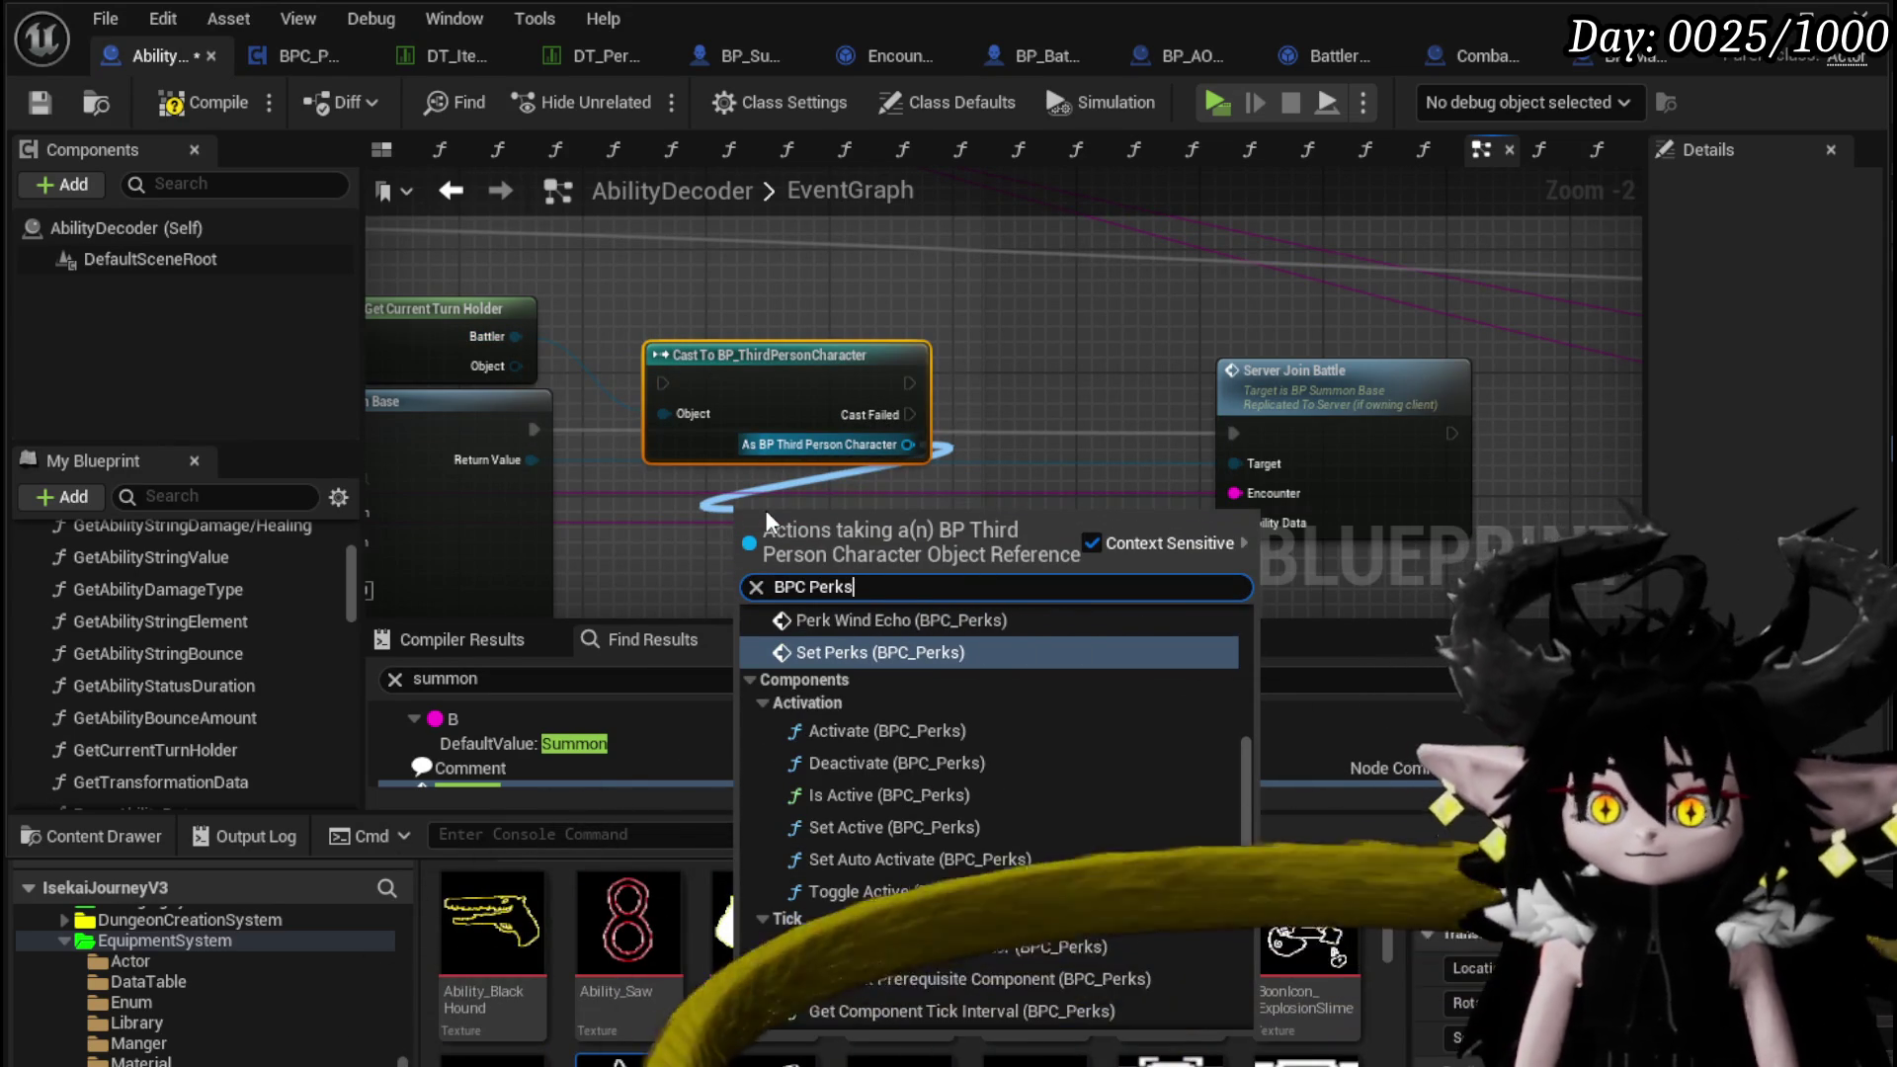
scroll(1033, 695, "up", 10)
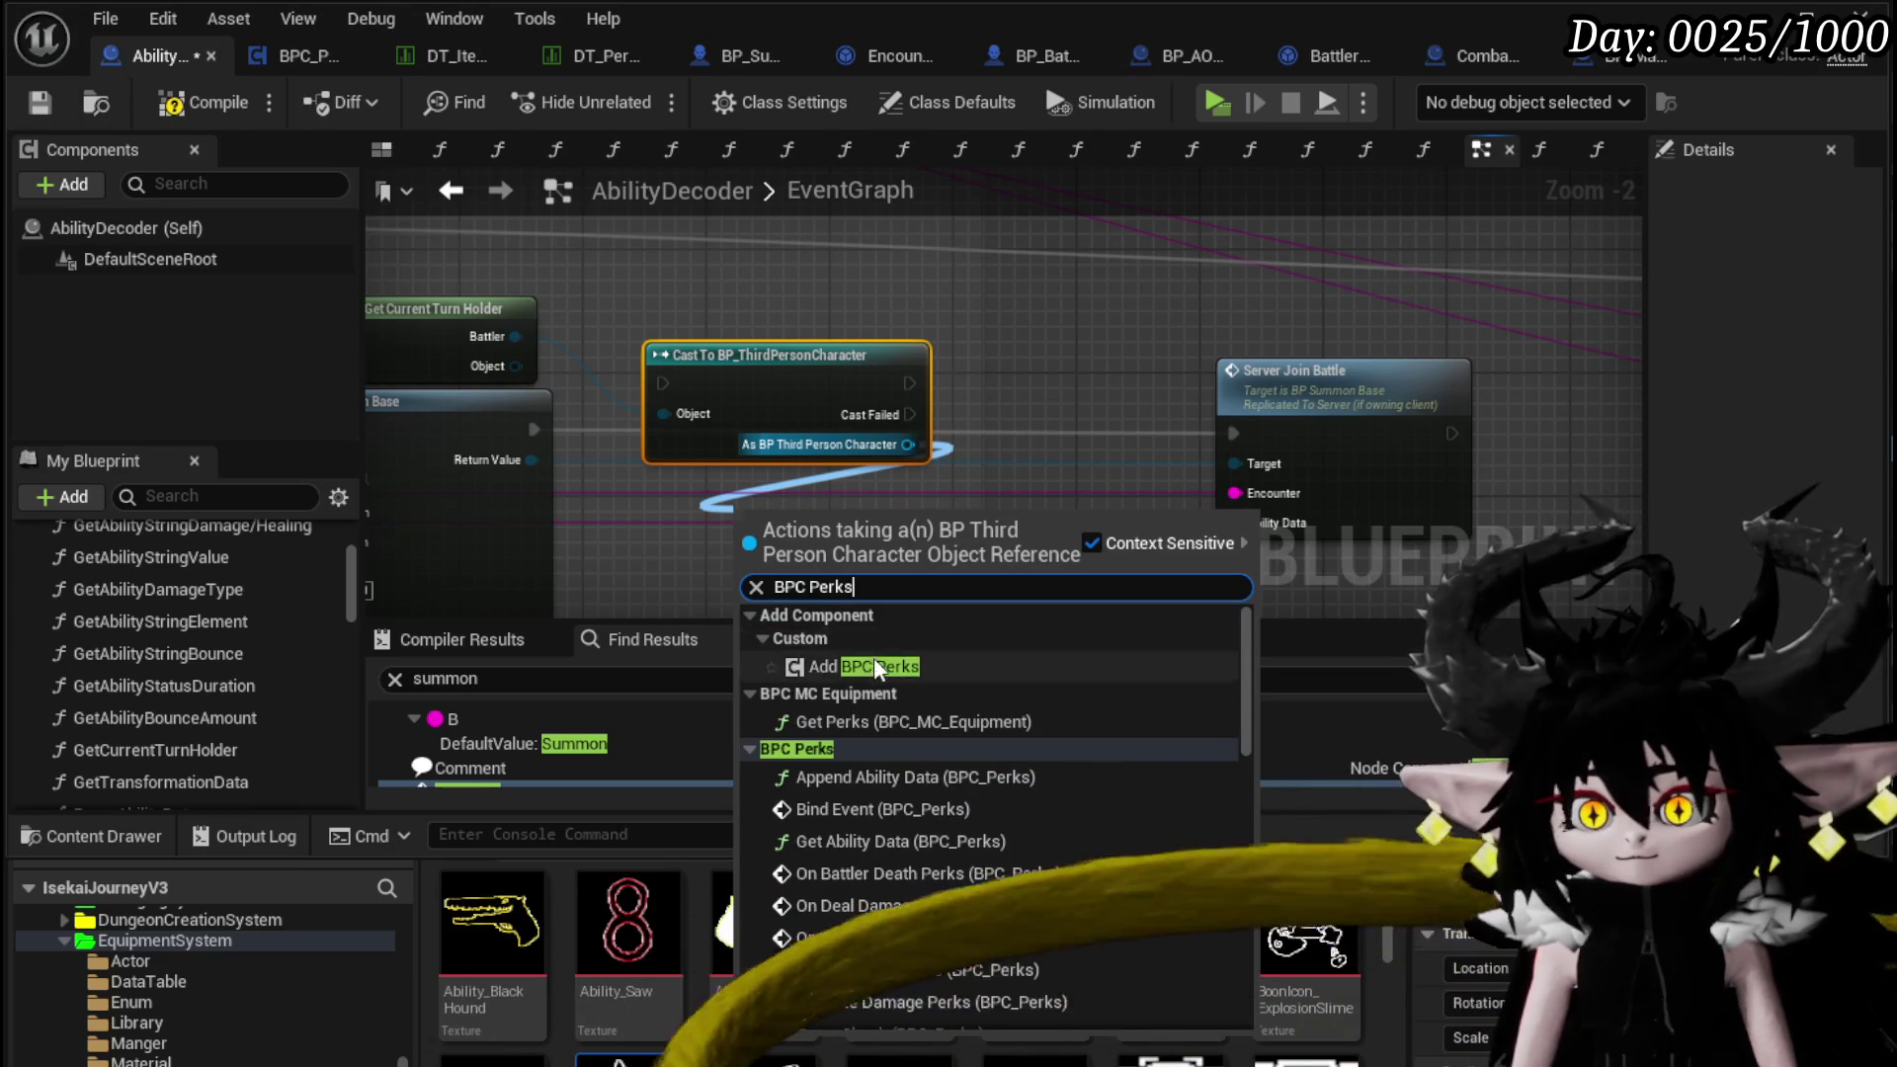
left_click(874, 668)
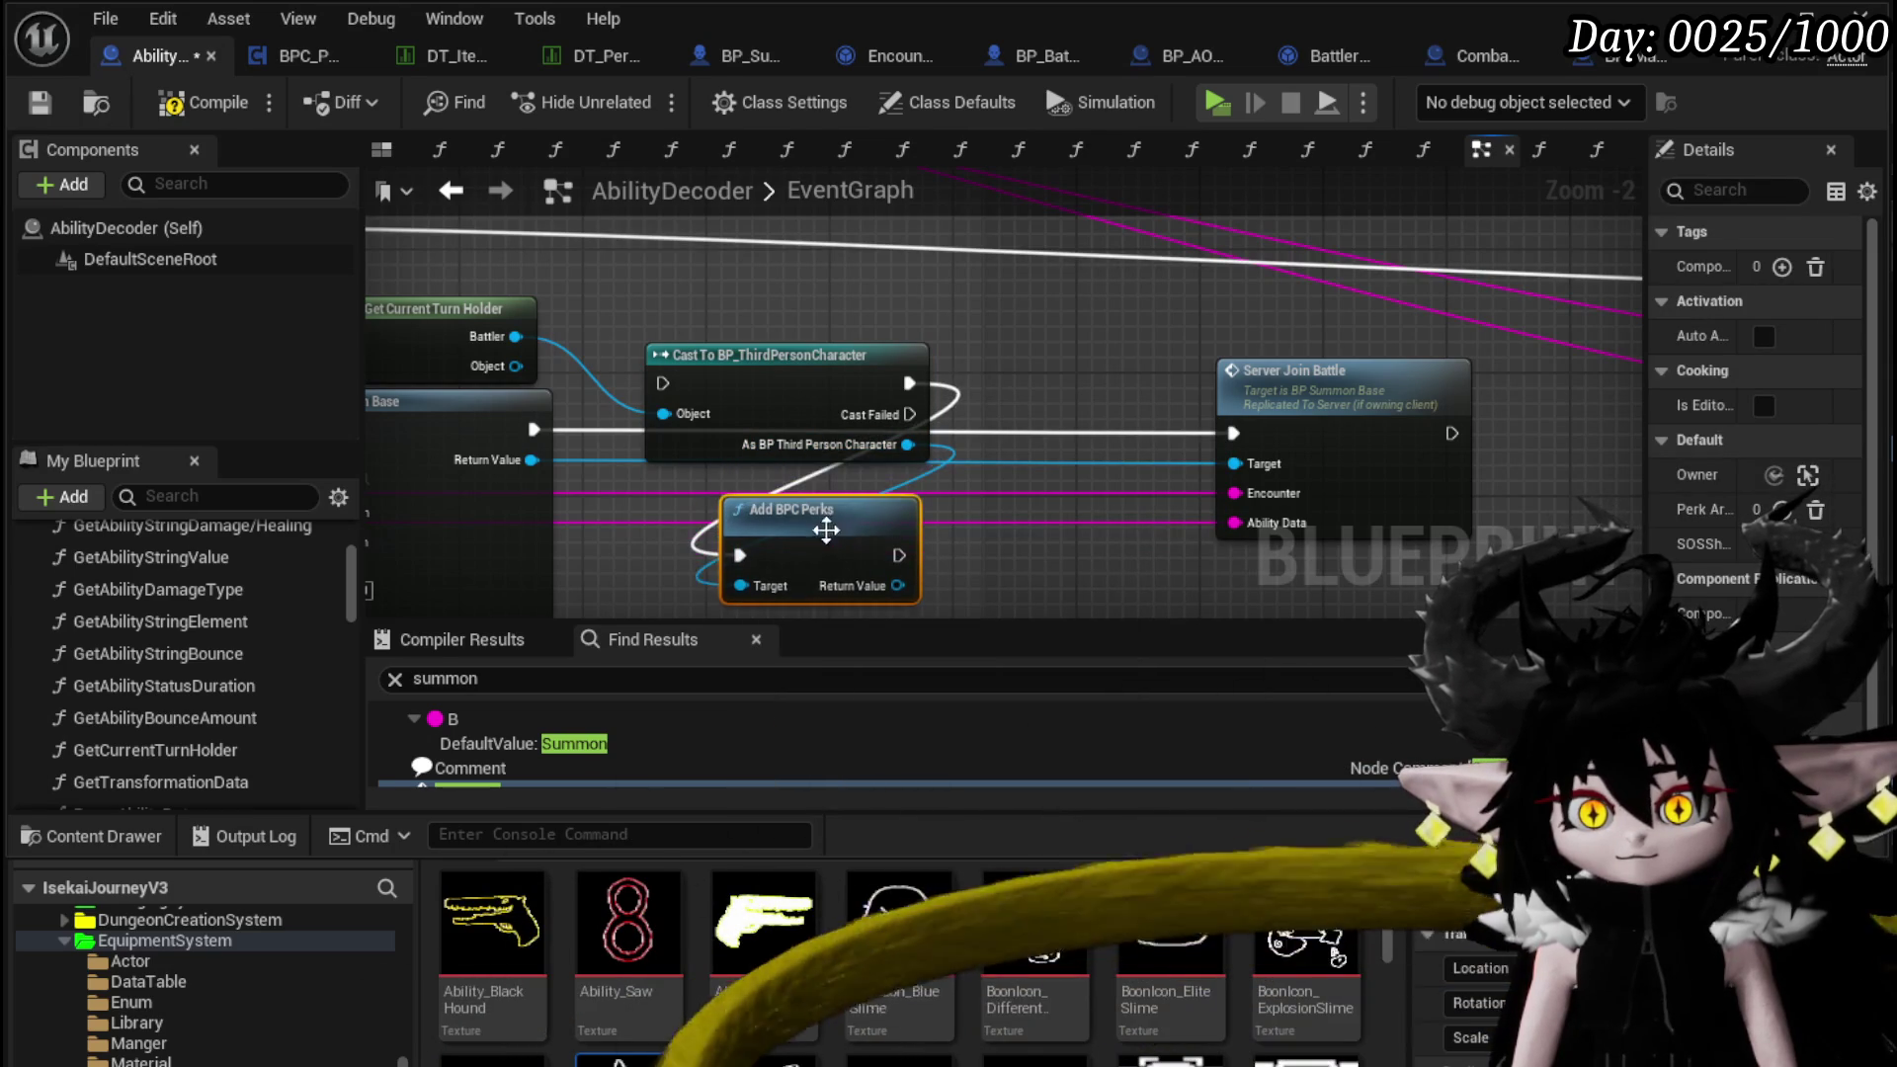
left_click_drag(656, 573, 861, 553)
key("Delete")
left_click_drag(907, 444, 729, 543)
type("get B")
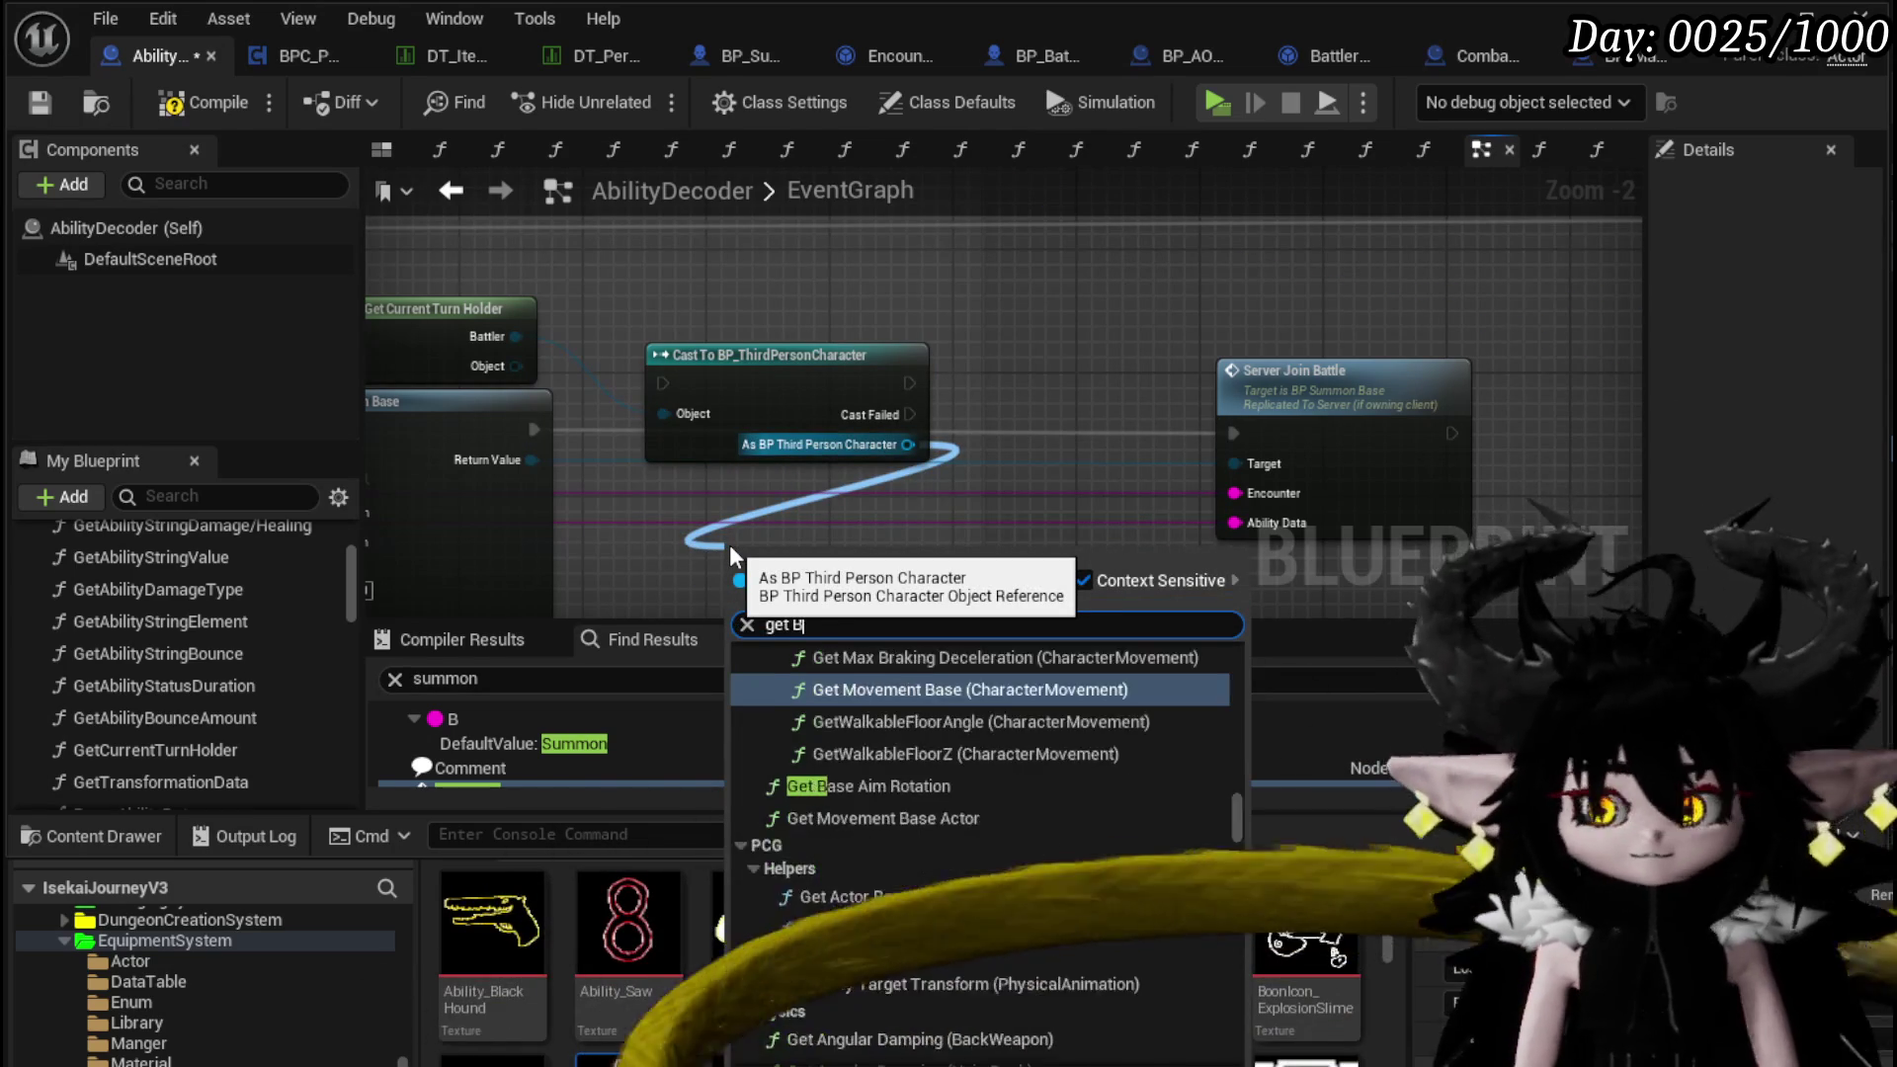
type("PC Perks")
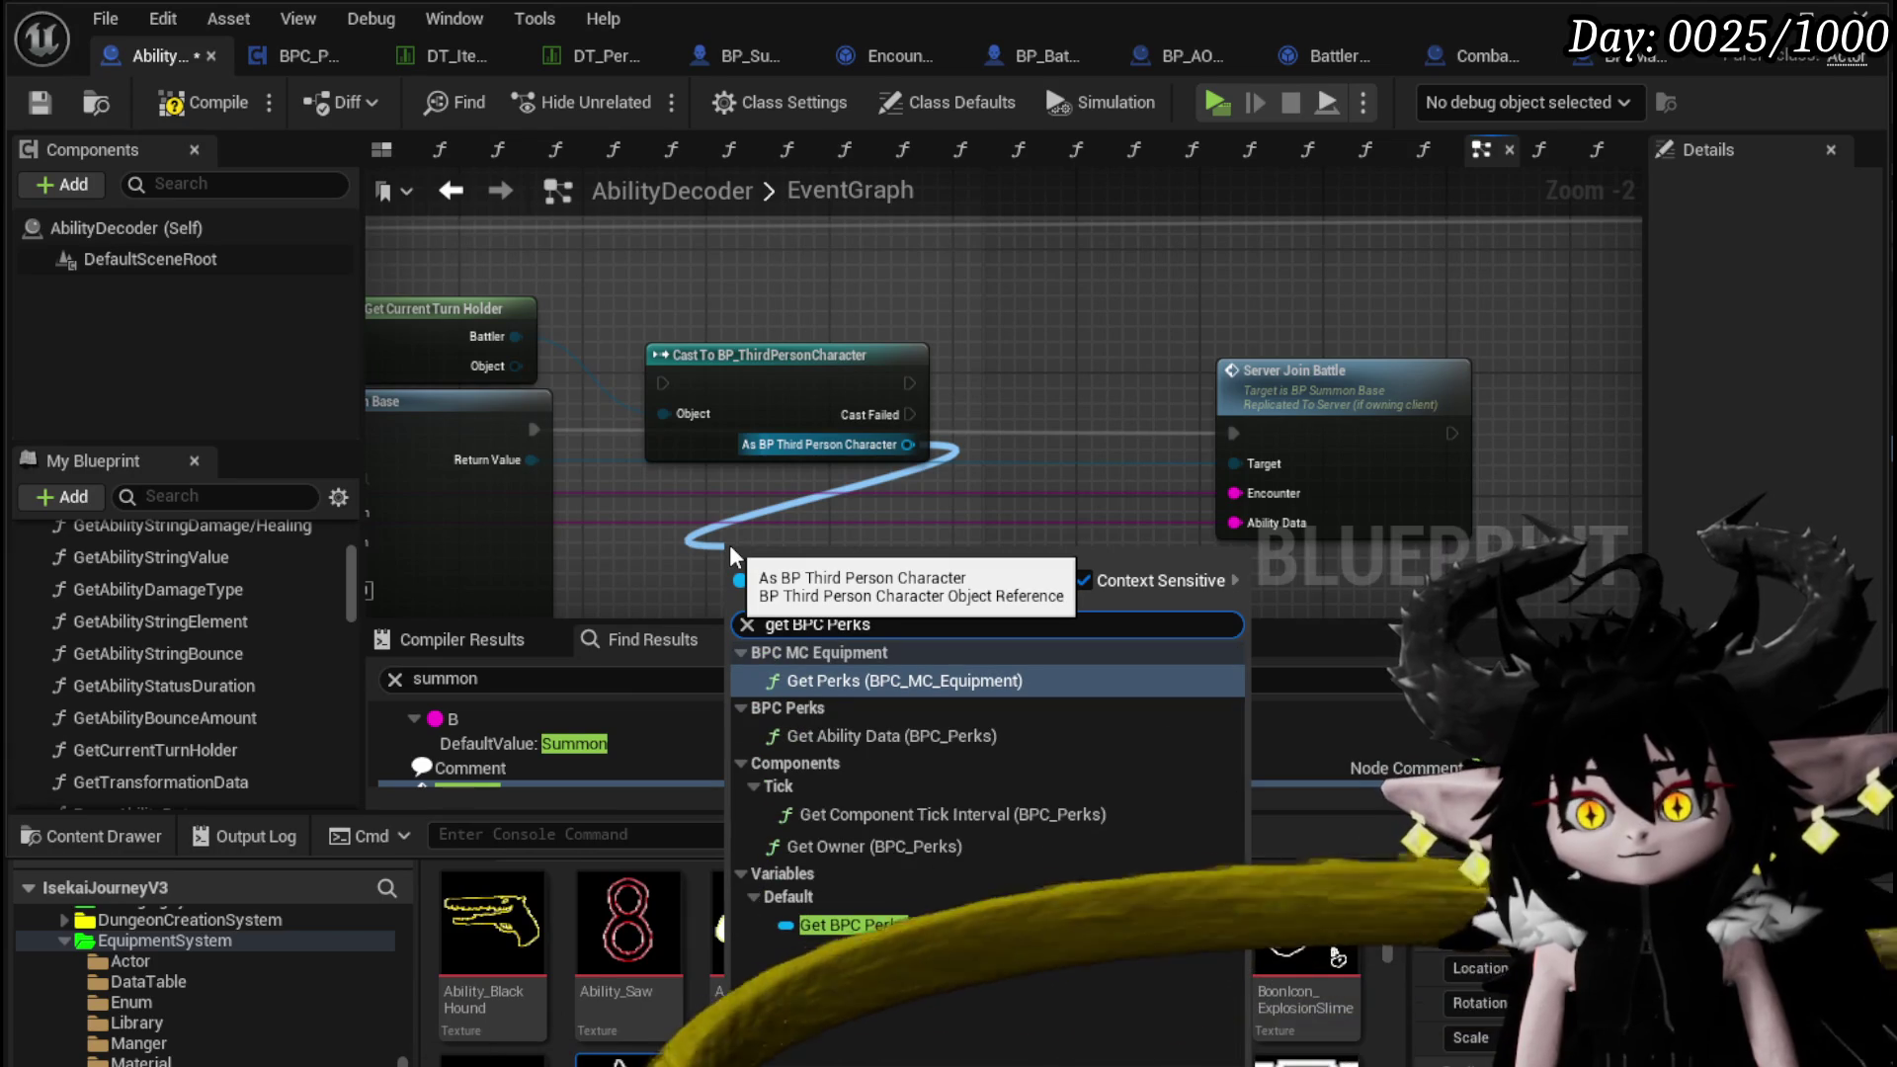
left_click(854, 924)
mouse_move(808, 560)
left_mouse_down()
mouse_move(802, 270)
mouse_move(814, 298)
left_mouse_up()
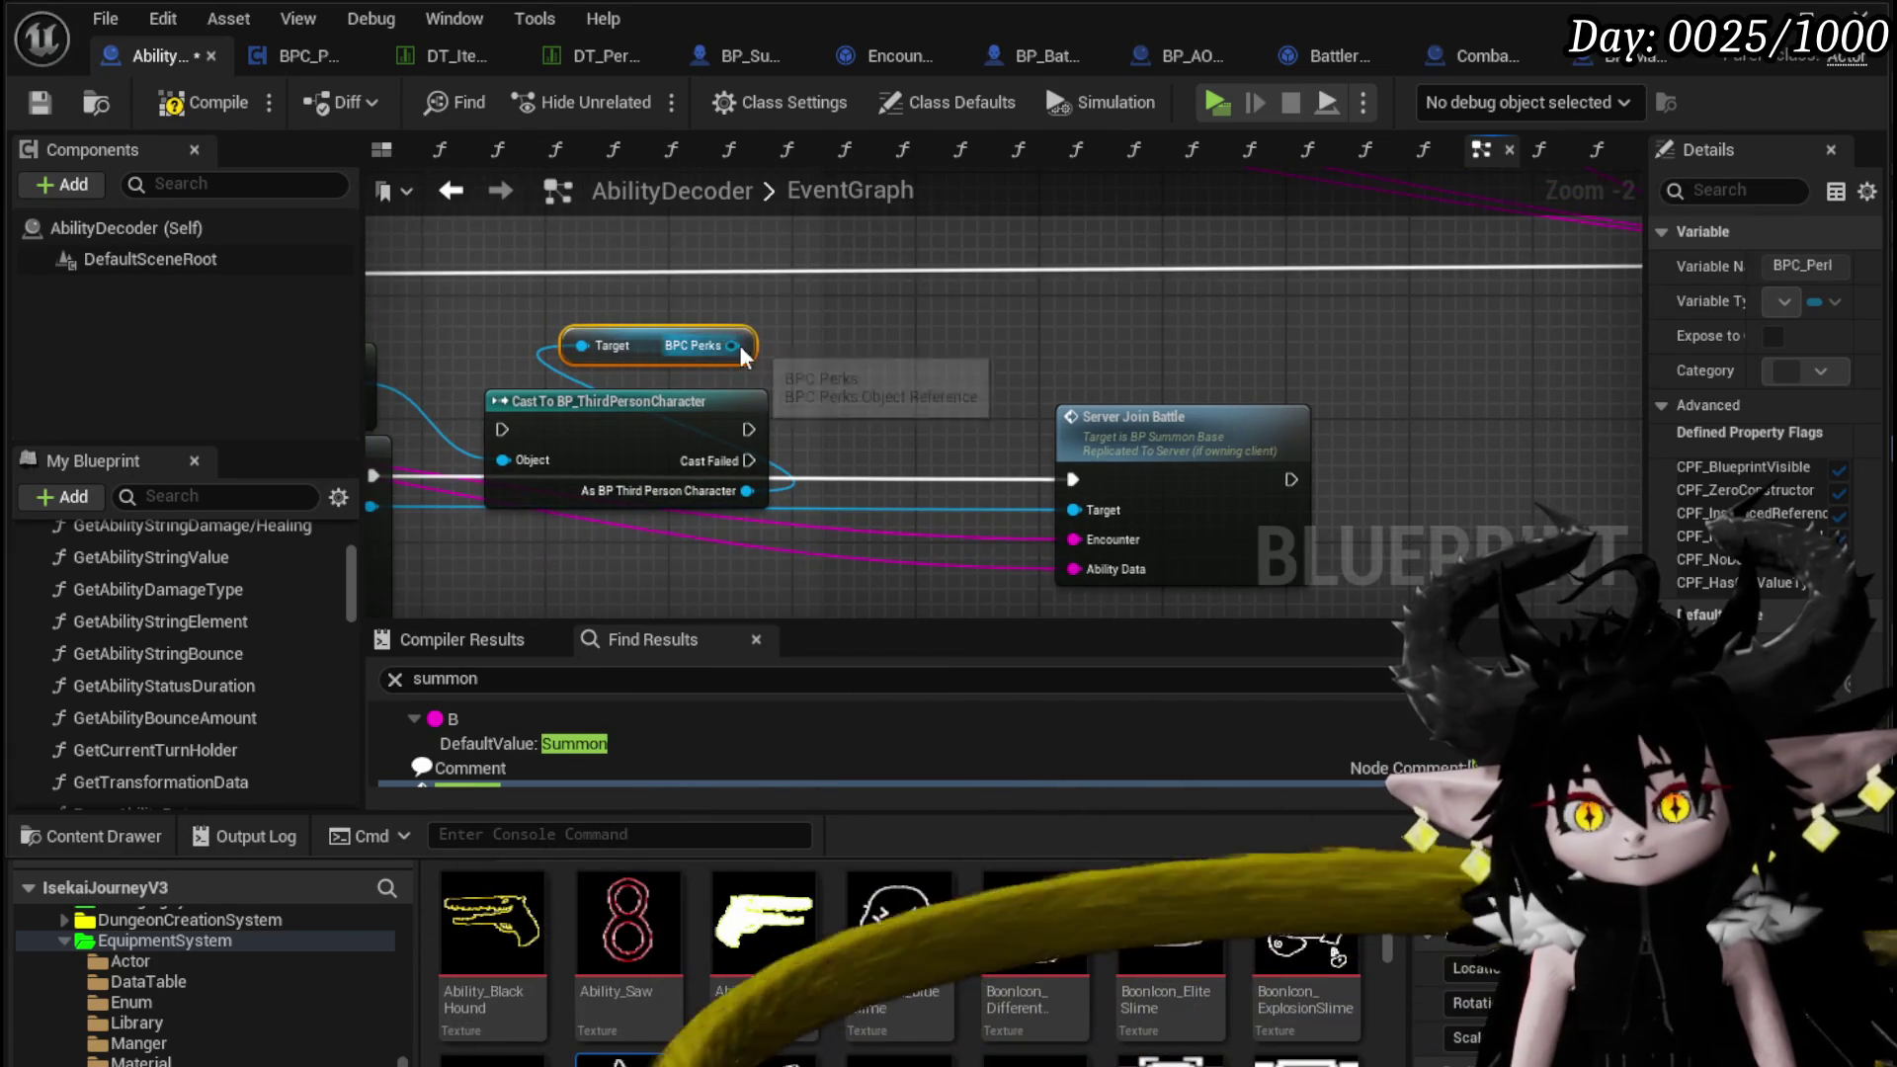
Add a Perk Array getter from BPC Perks, placed below the cast
left_click_drag(732, 345, 887, 353)
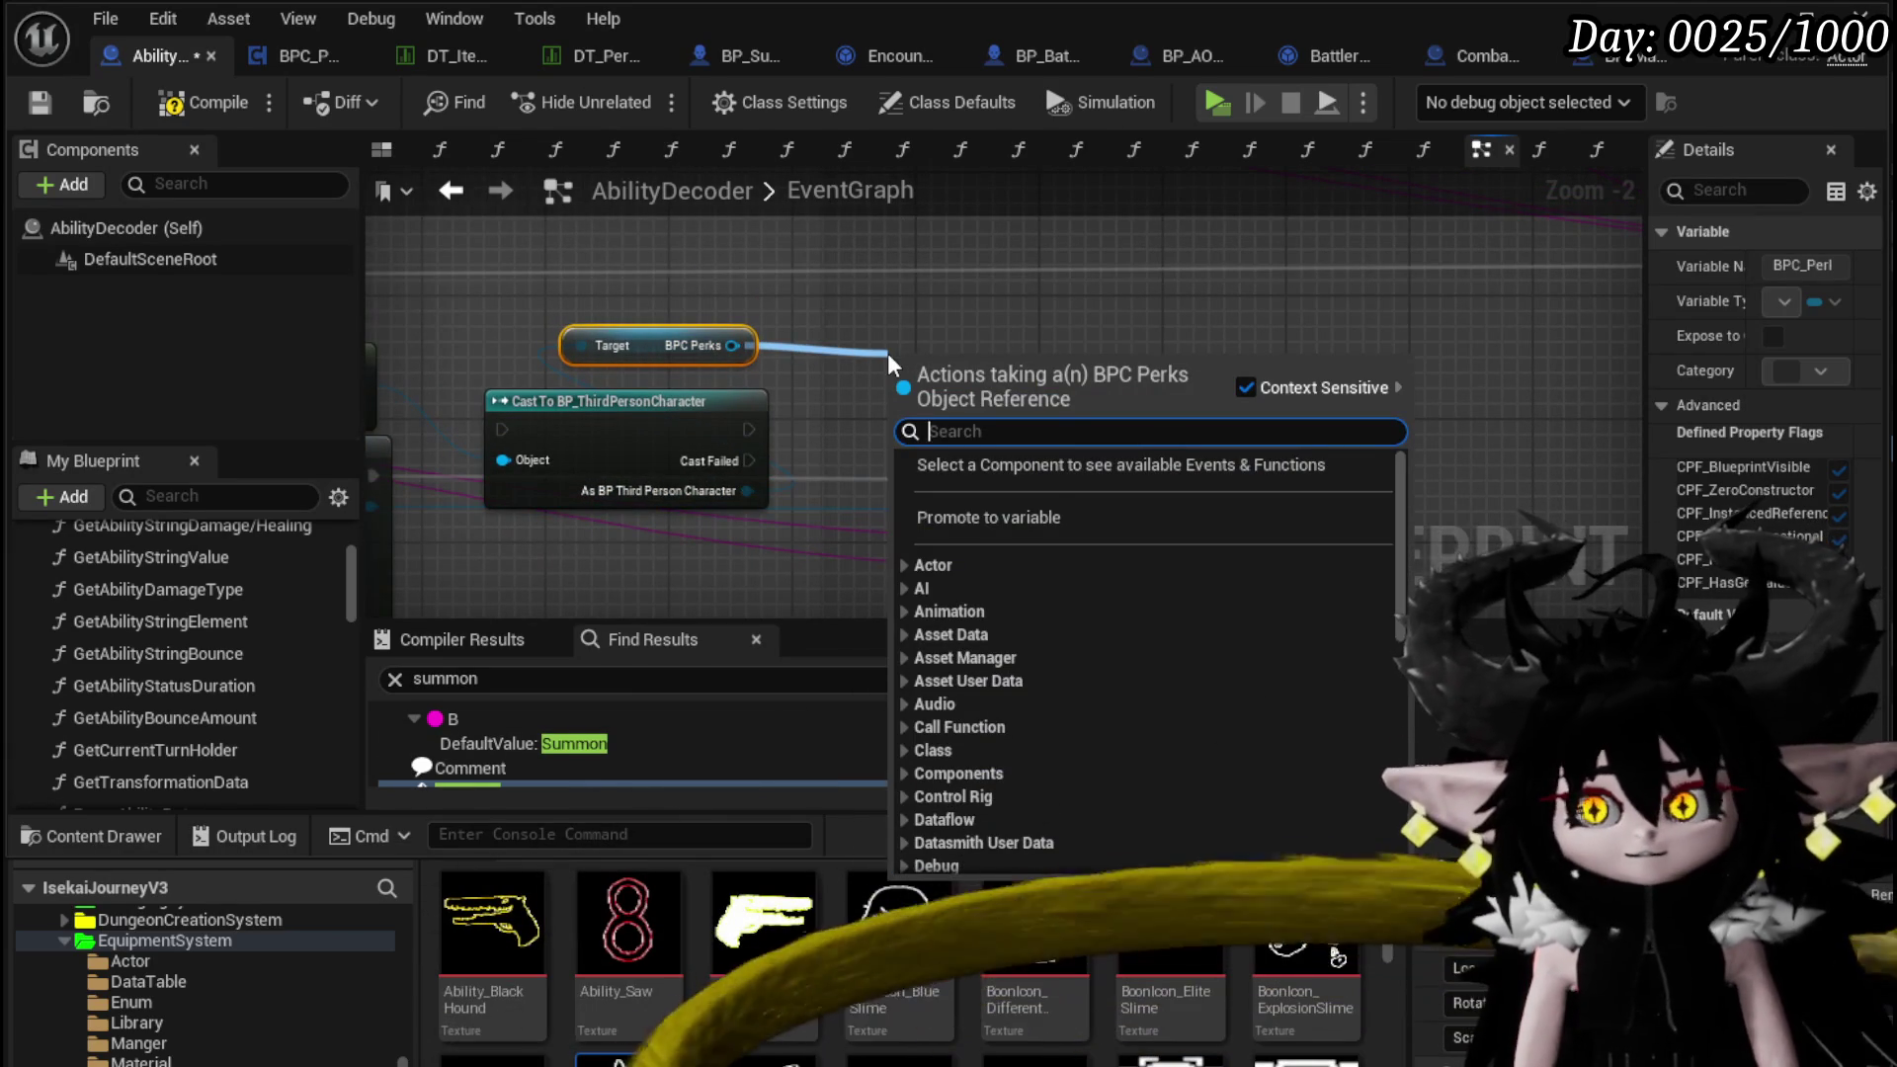
type("Map")
key("BackSpace")
key("BackSpace")
key("BackSpace")
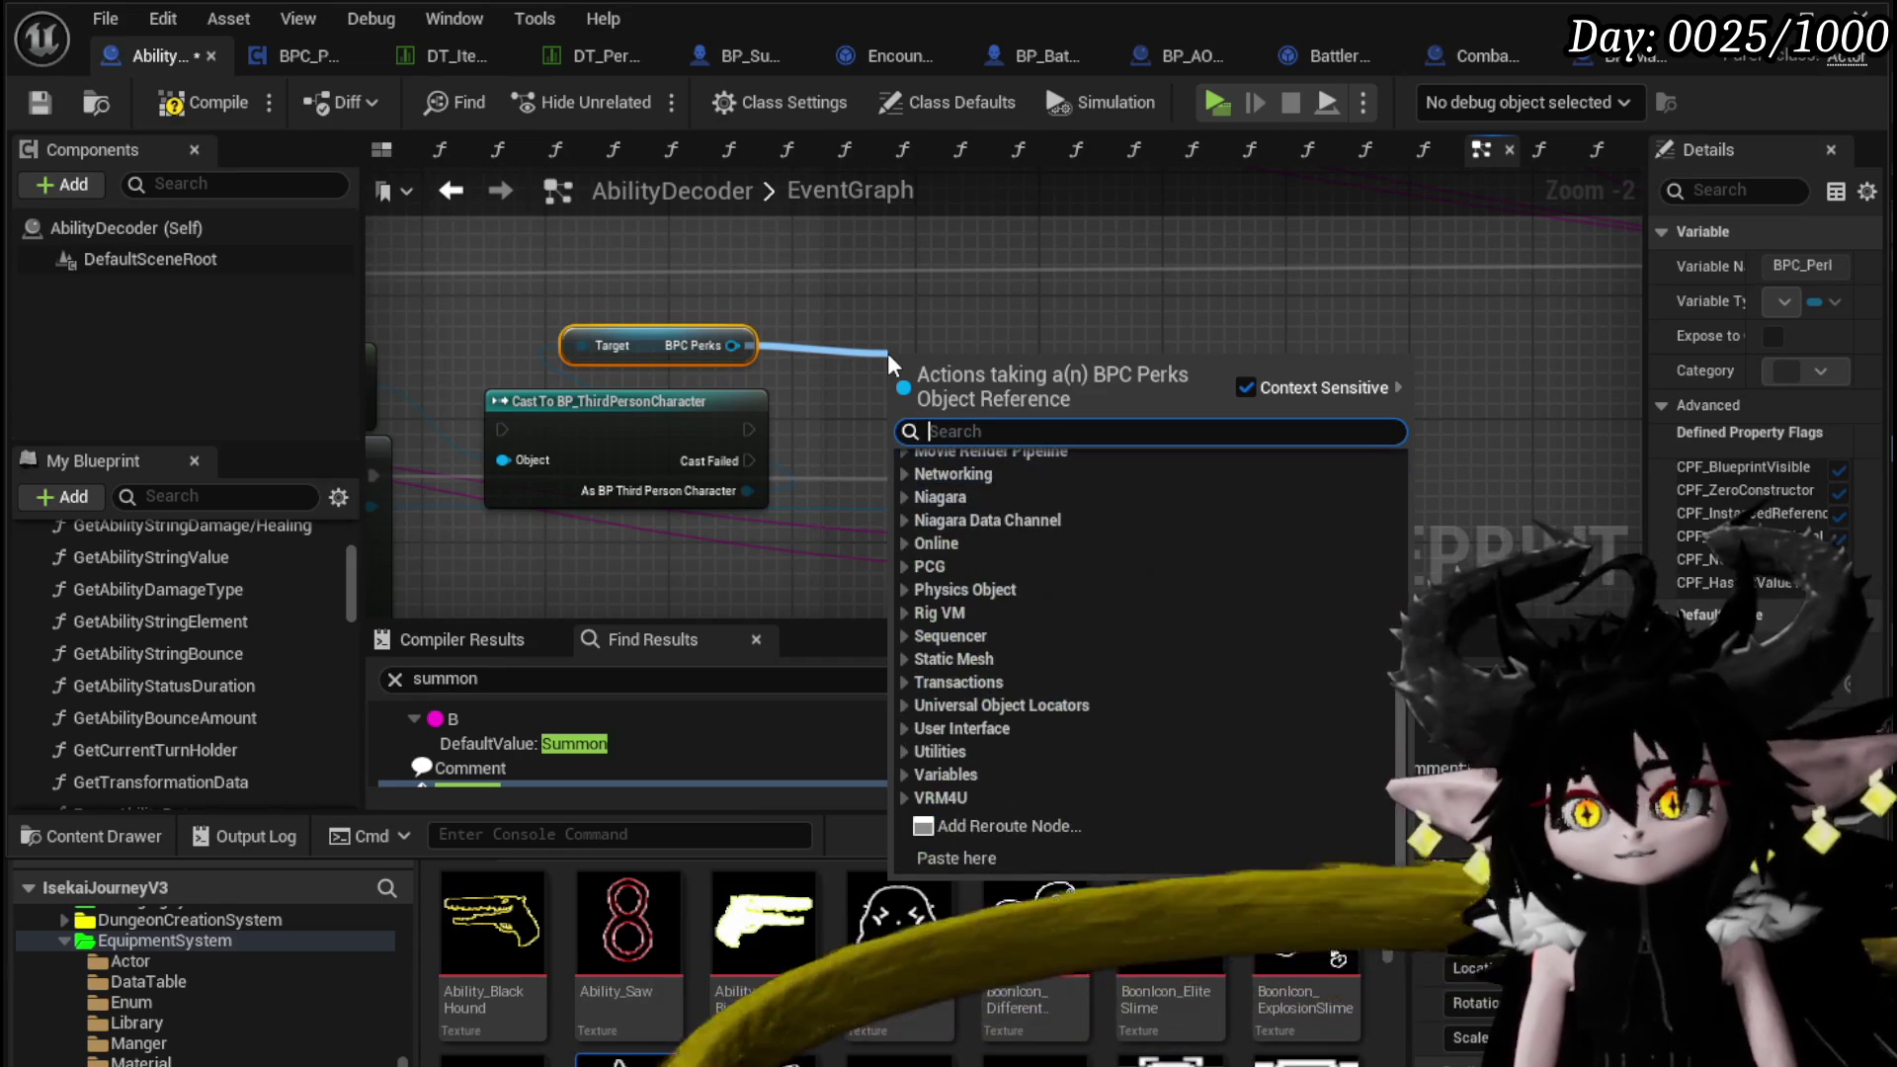
scroll(1189, 486, "up", 10)
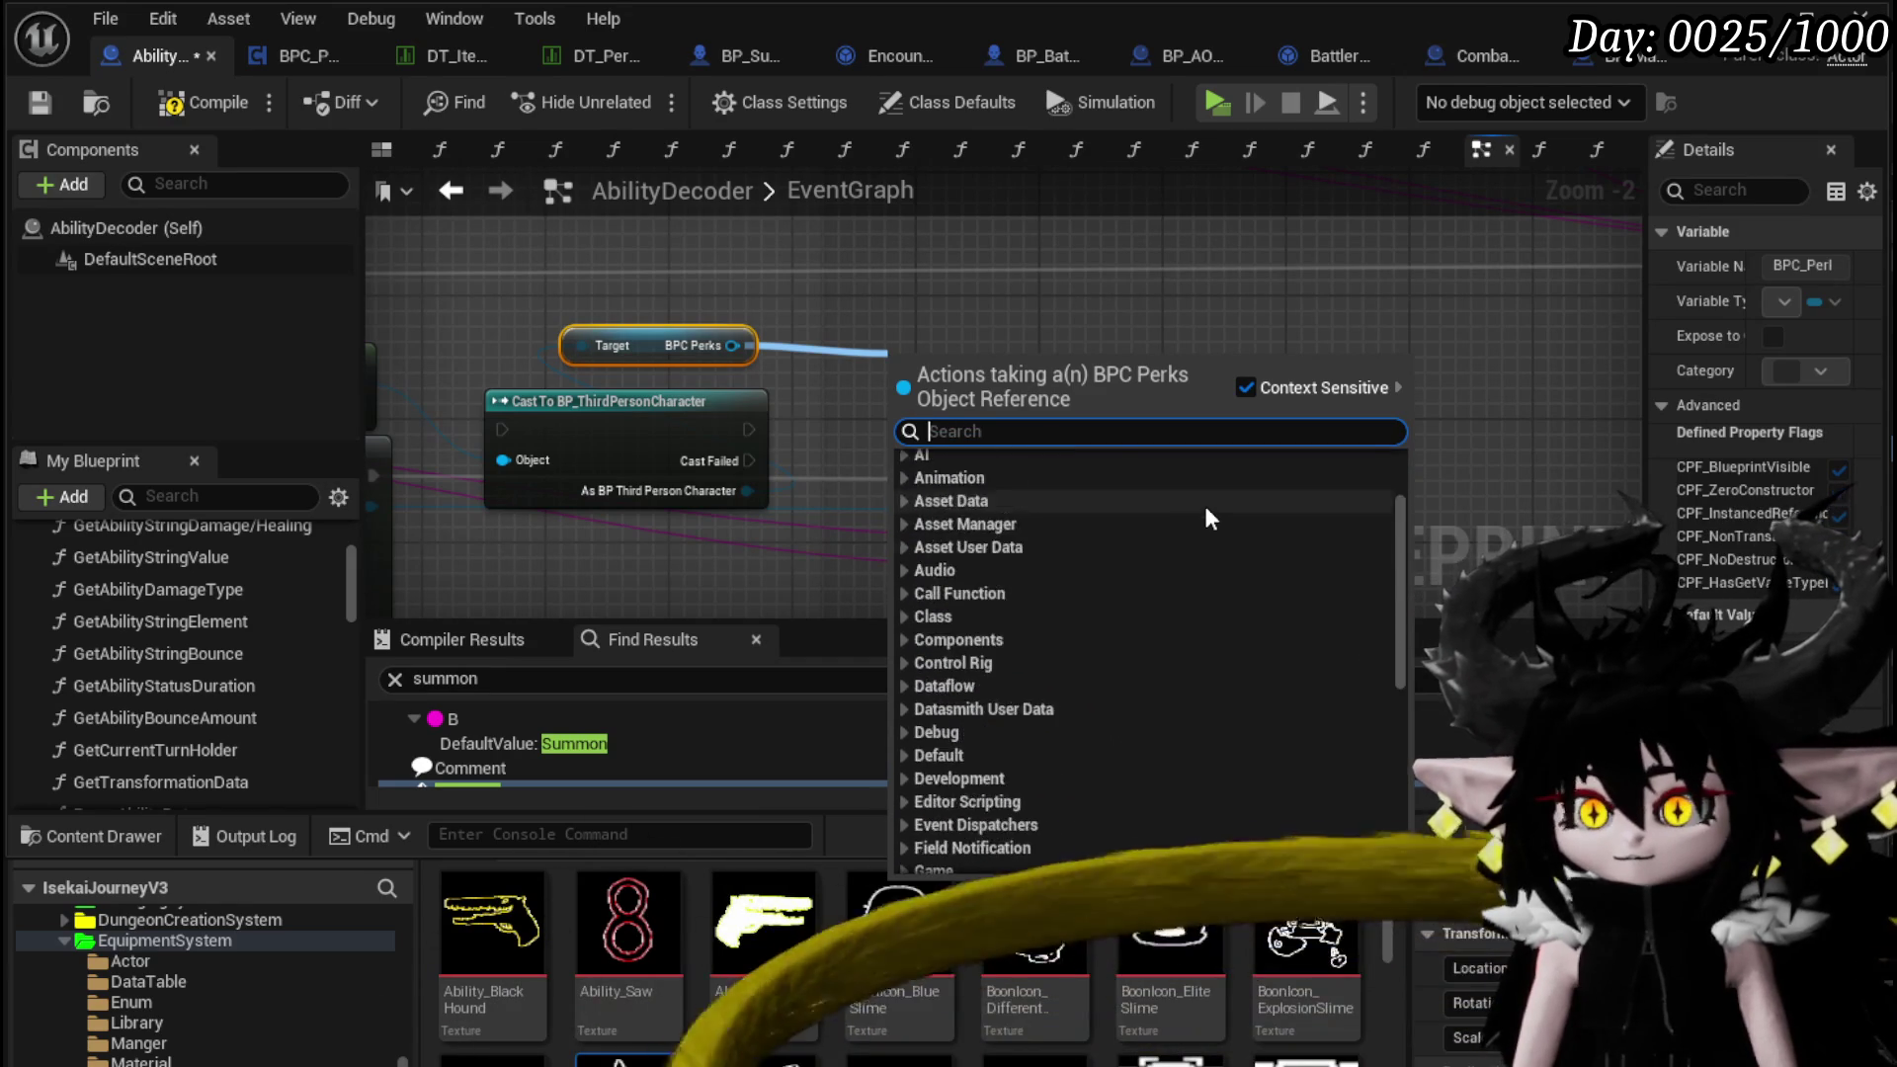
left_click(988, 517)
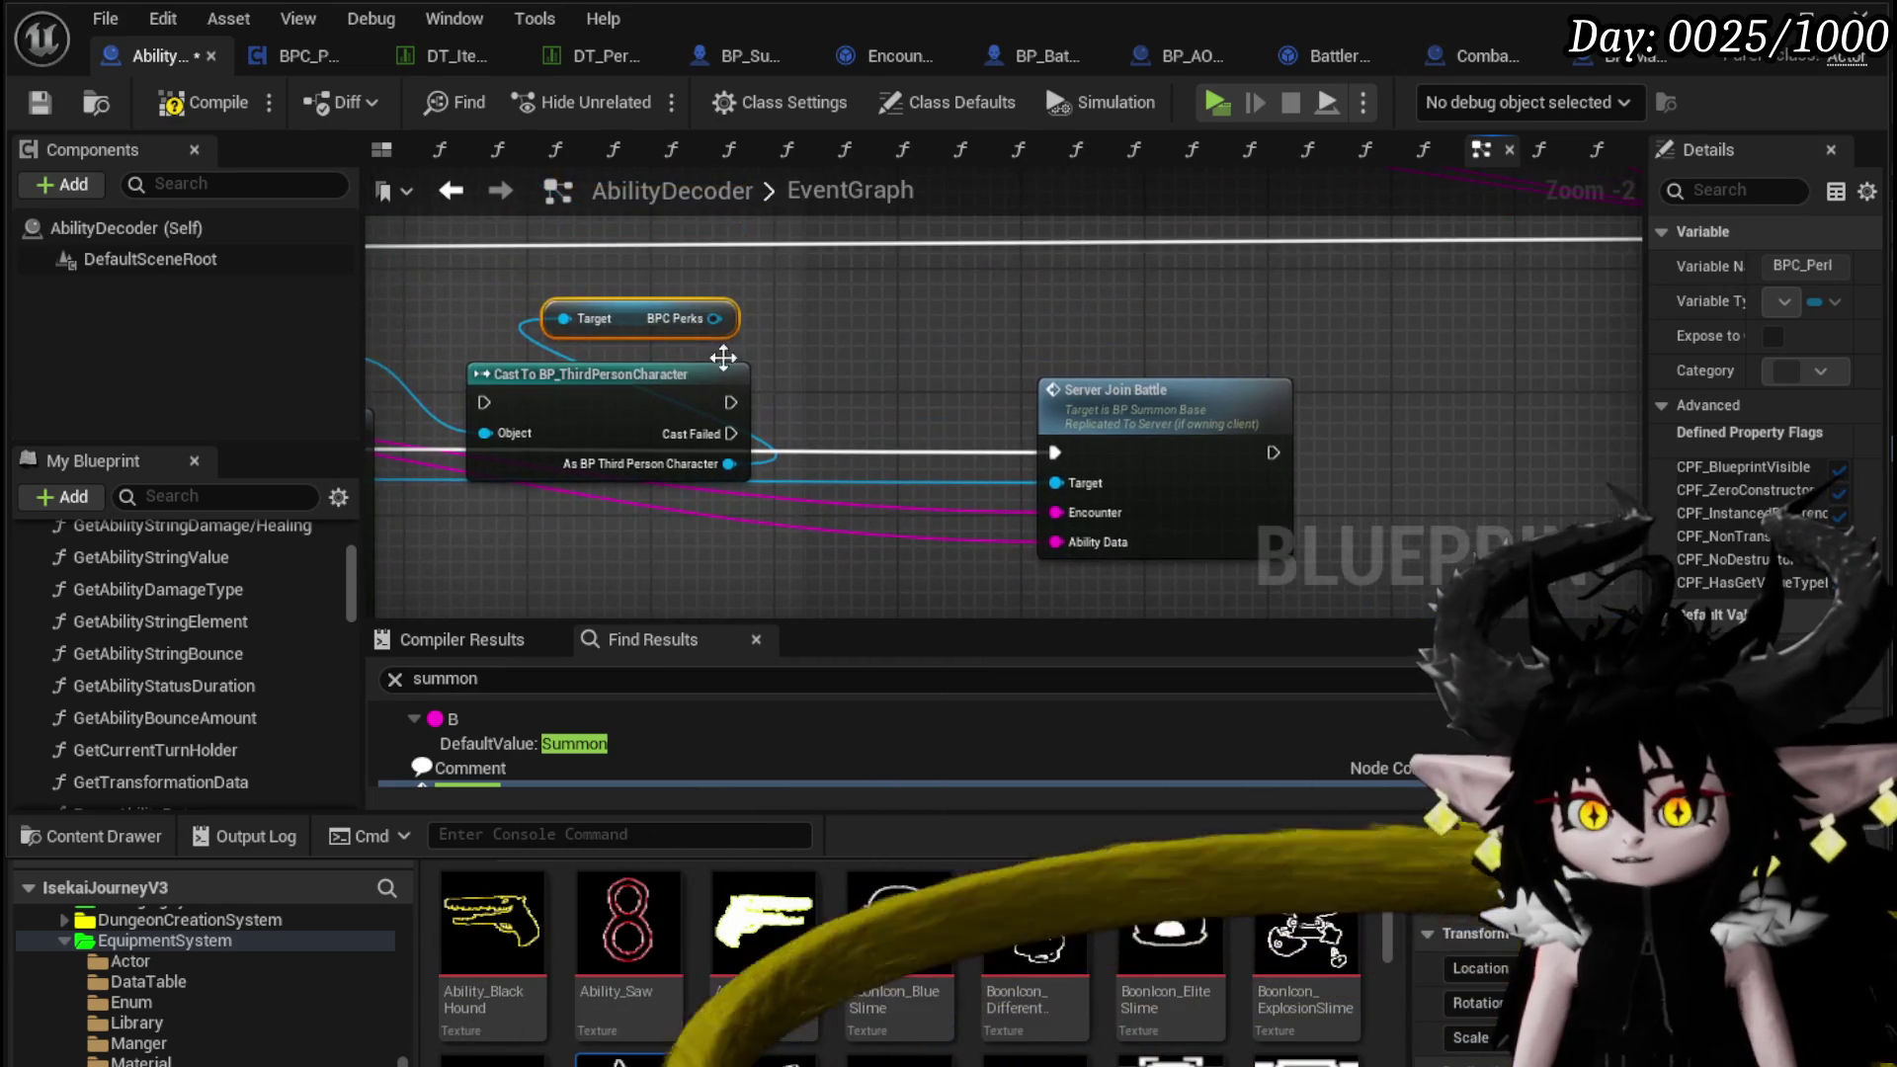
left_click_drag(711, 318, 832, 328)
type("get")
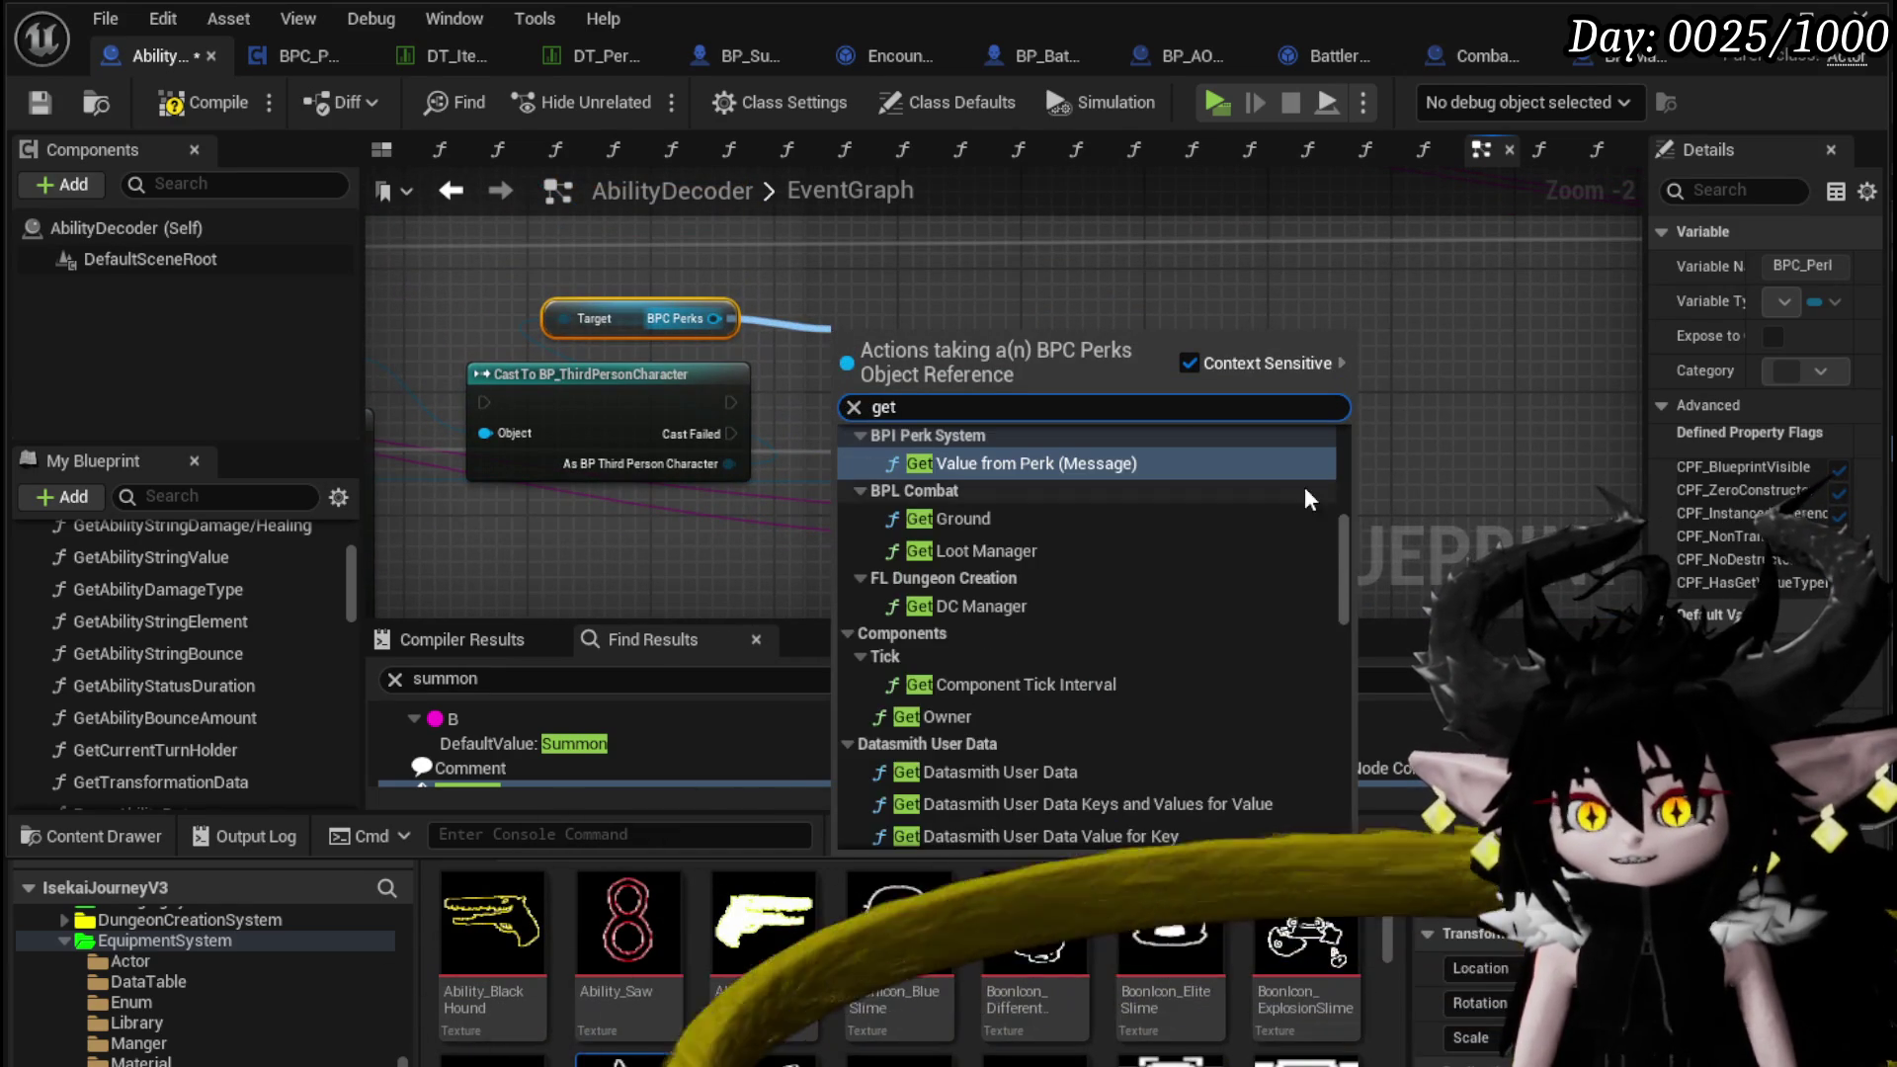
left_click_drag(1342, 479, 1344, 784)
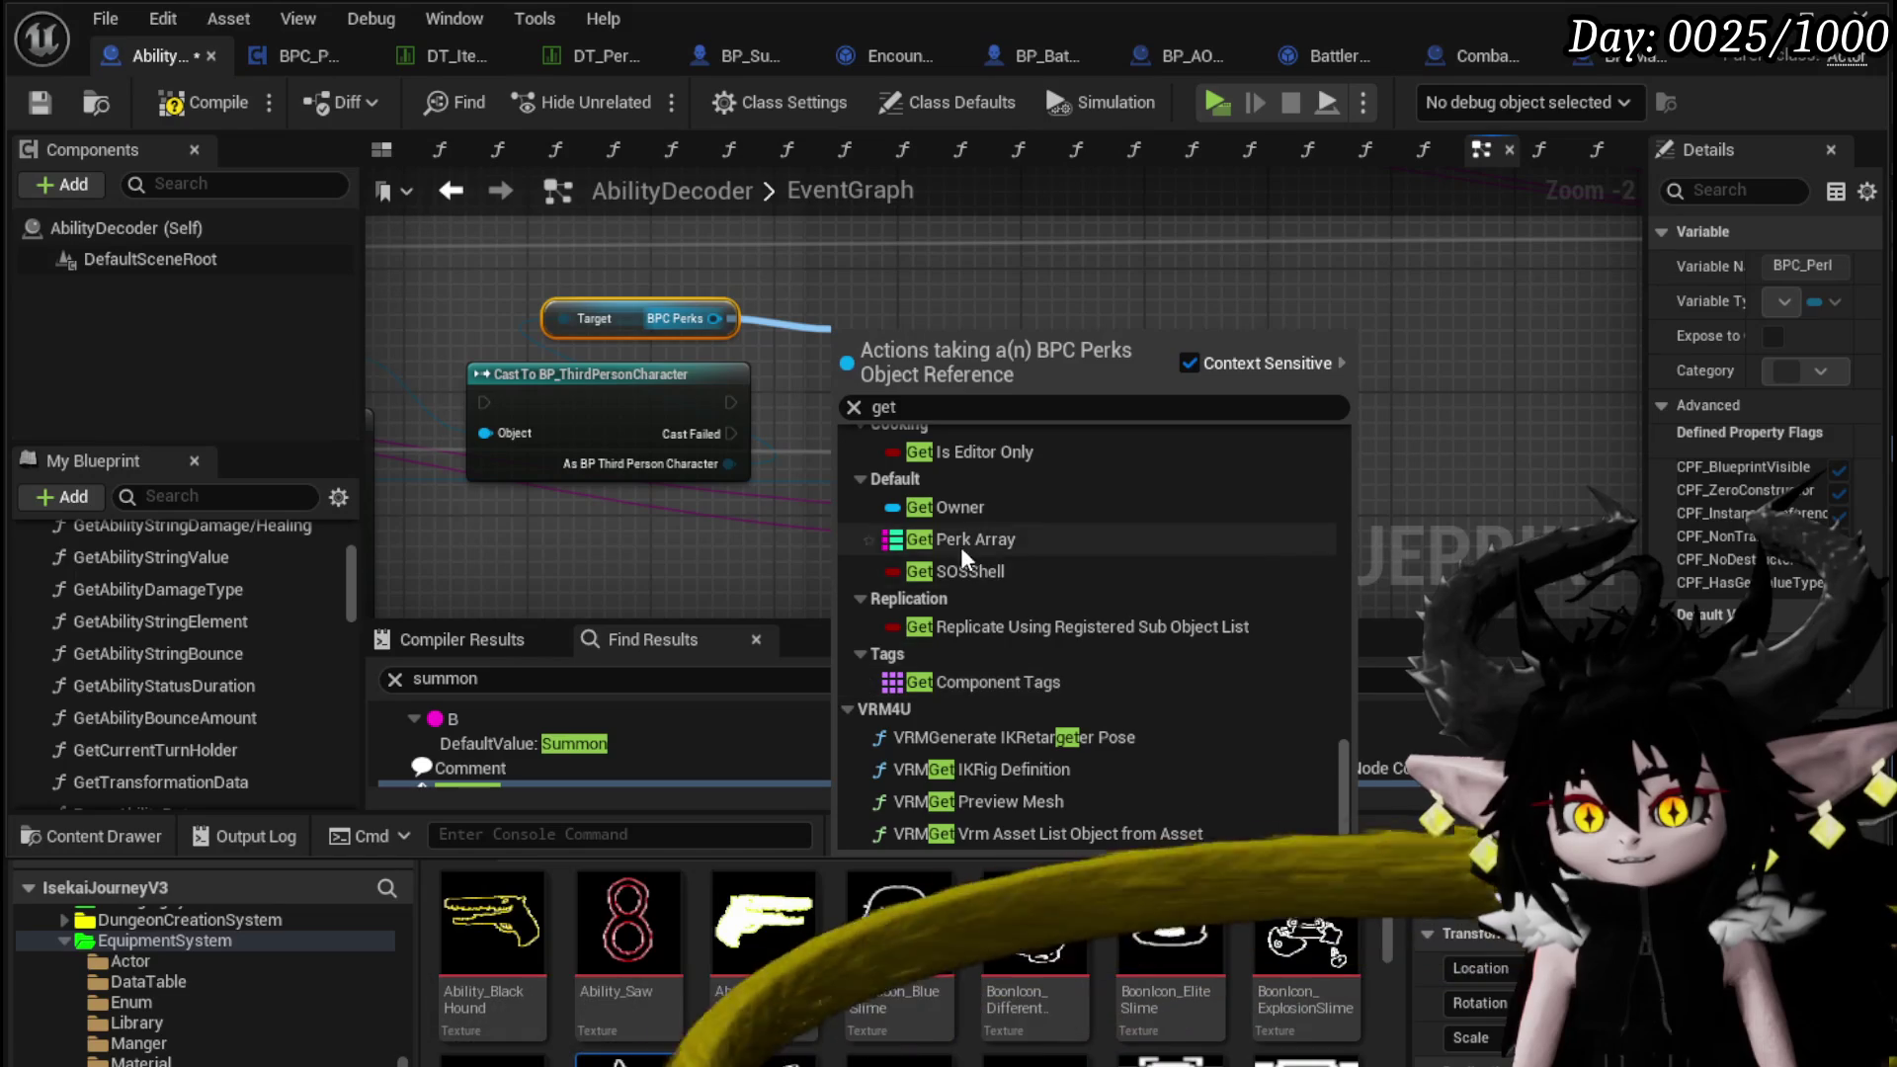
left_click(964, 539)
left_click_drag(917, 336, 602, 541)
scroll(867, 372, "up", 2)
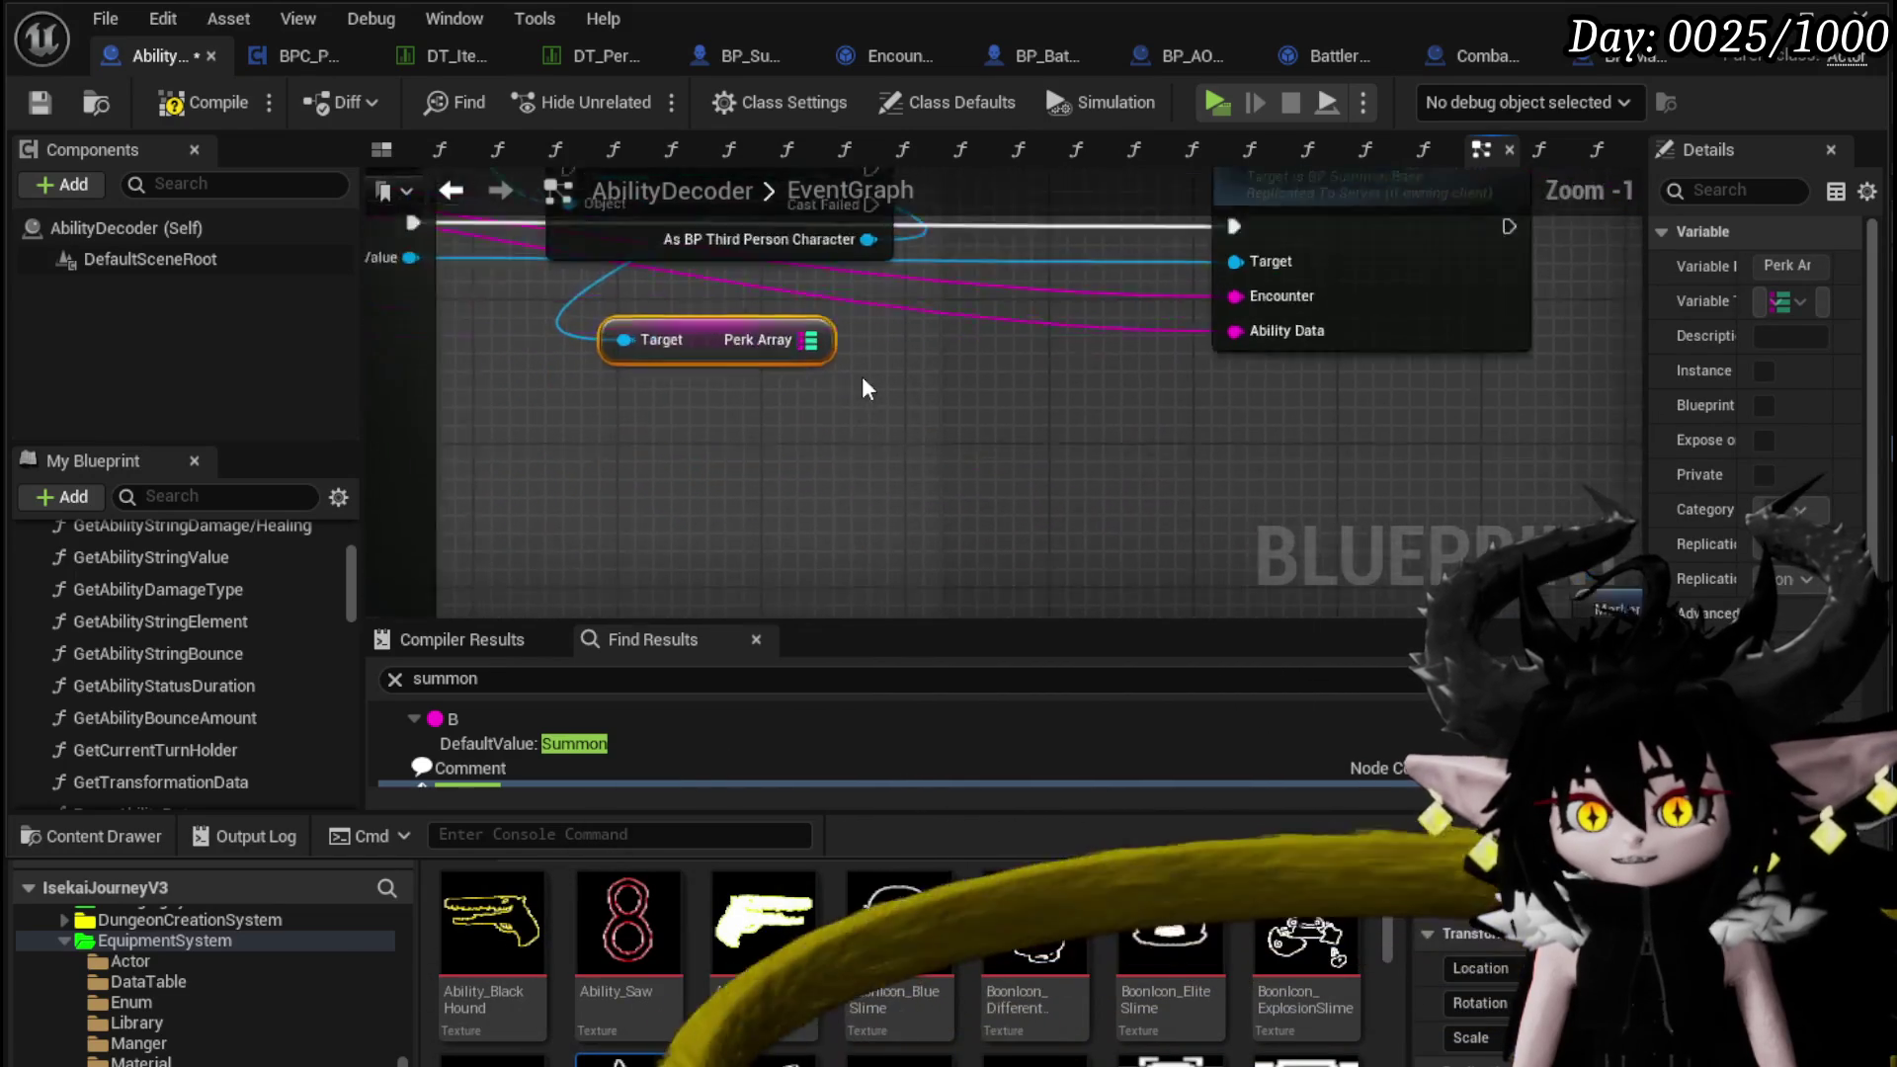
mouse_move(818, 405)
left_mouse_down()
mouse_move(751, 454)
mouse_move(828, 425)
left_mouse_up()
Add three Find nodes on the Perk Array map and compile
type("Fin")
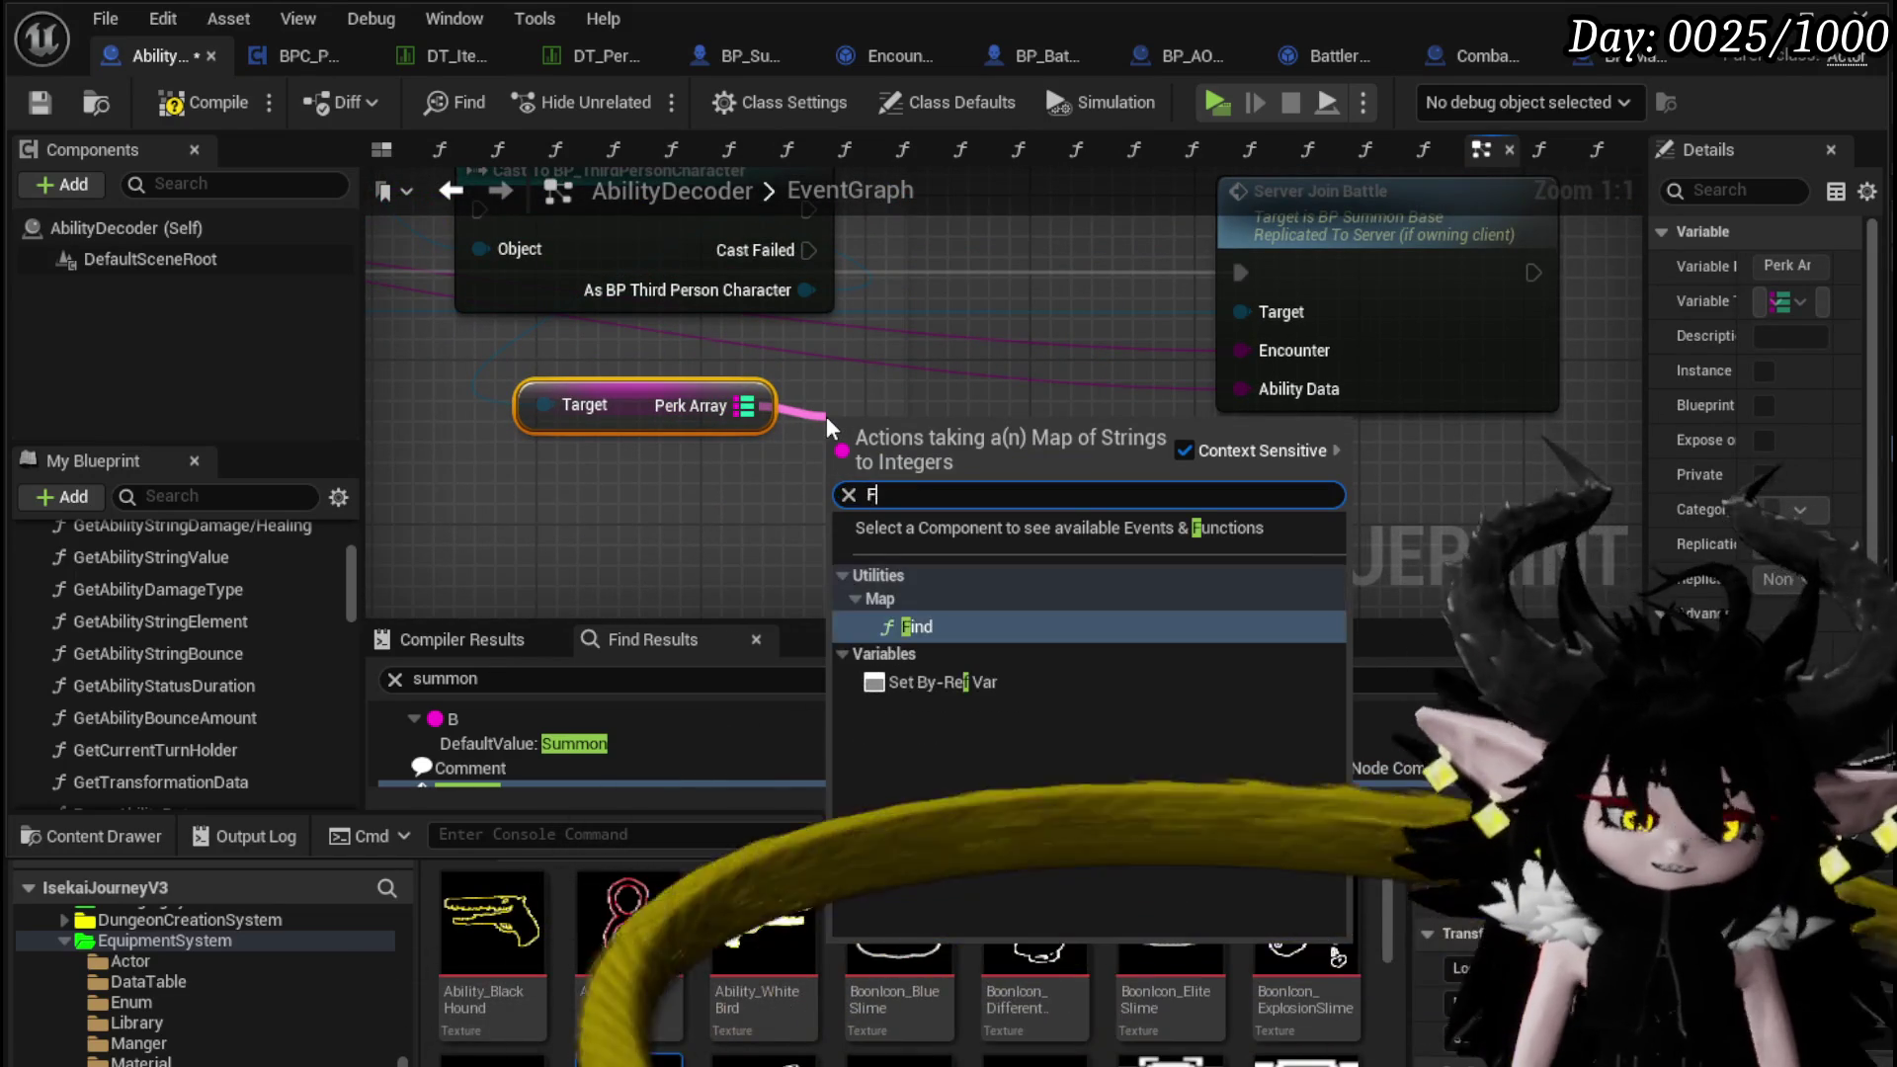
key("Return")
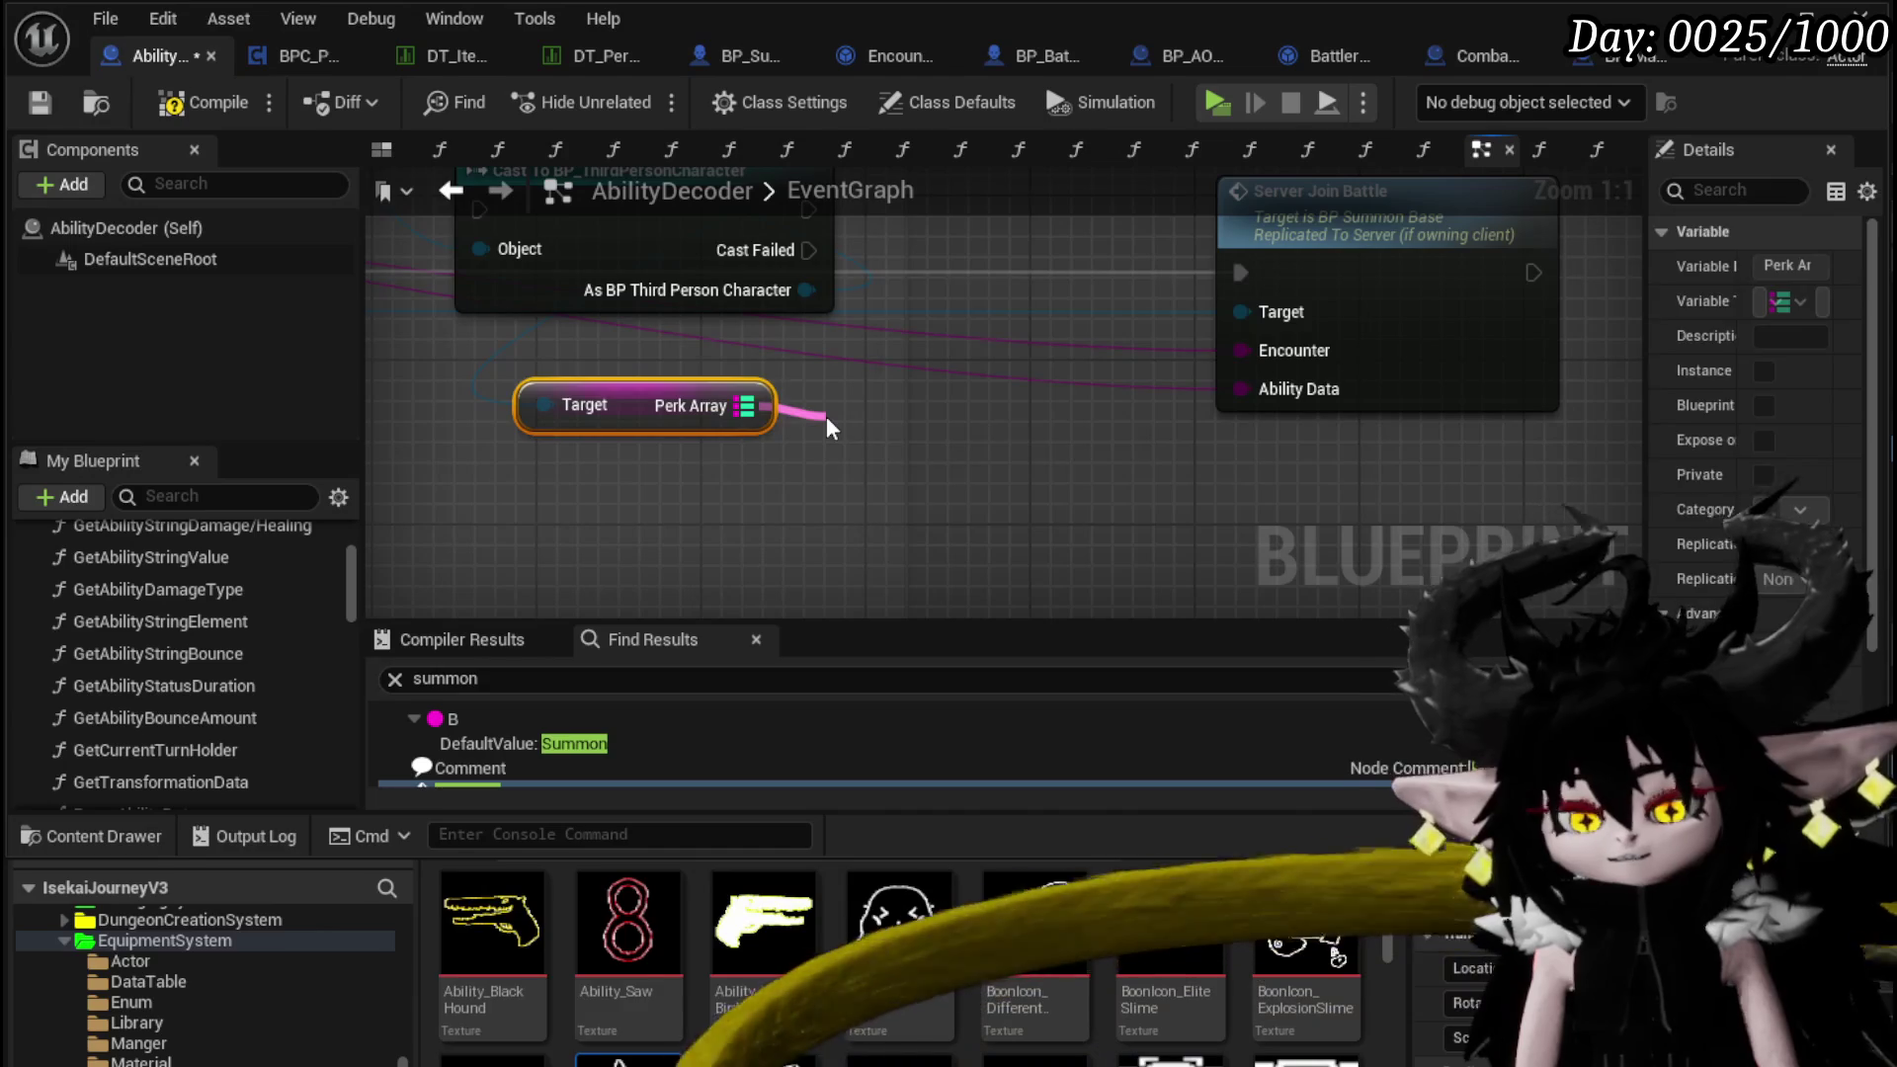
left_click_drag(632, 422, 592, 483)
left_click_drag(968, 464, 949, 403)
left_click(202, 101)
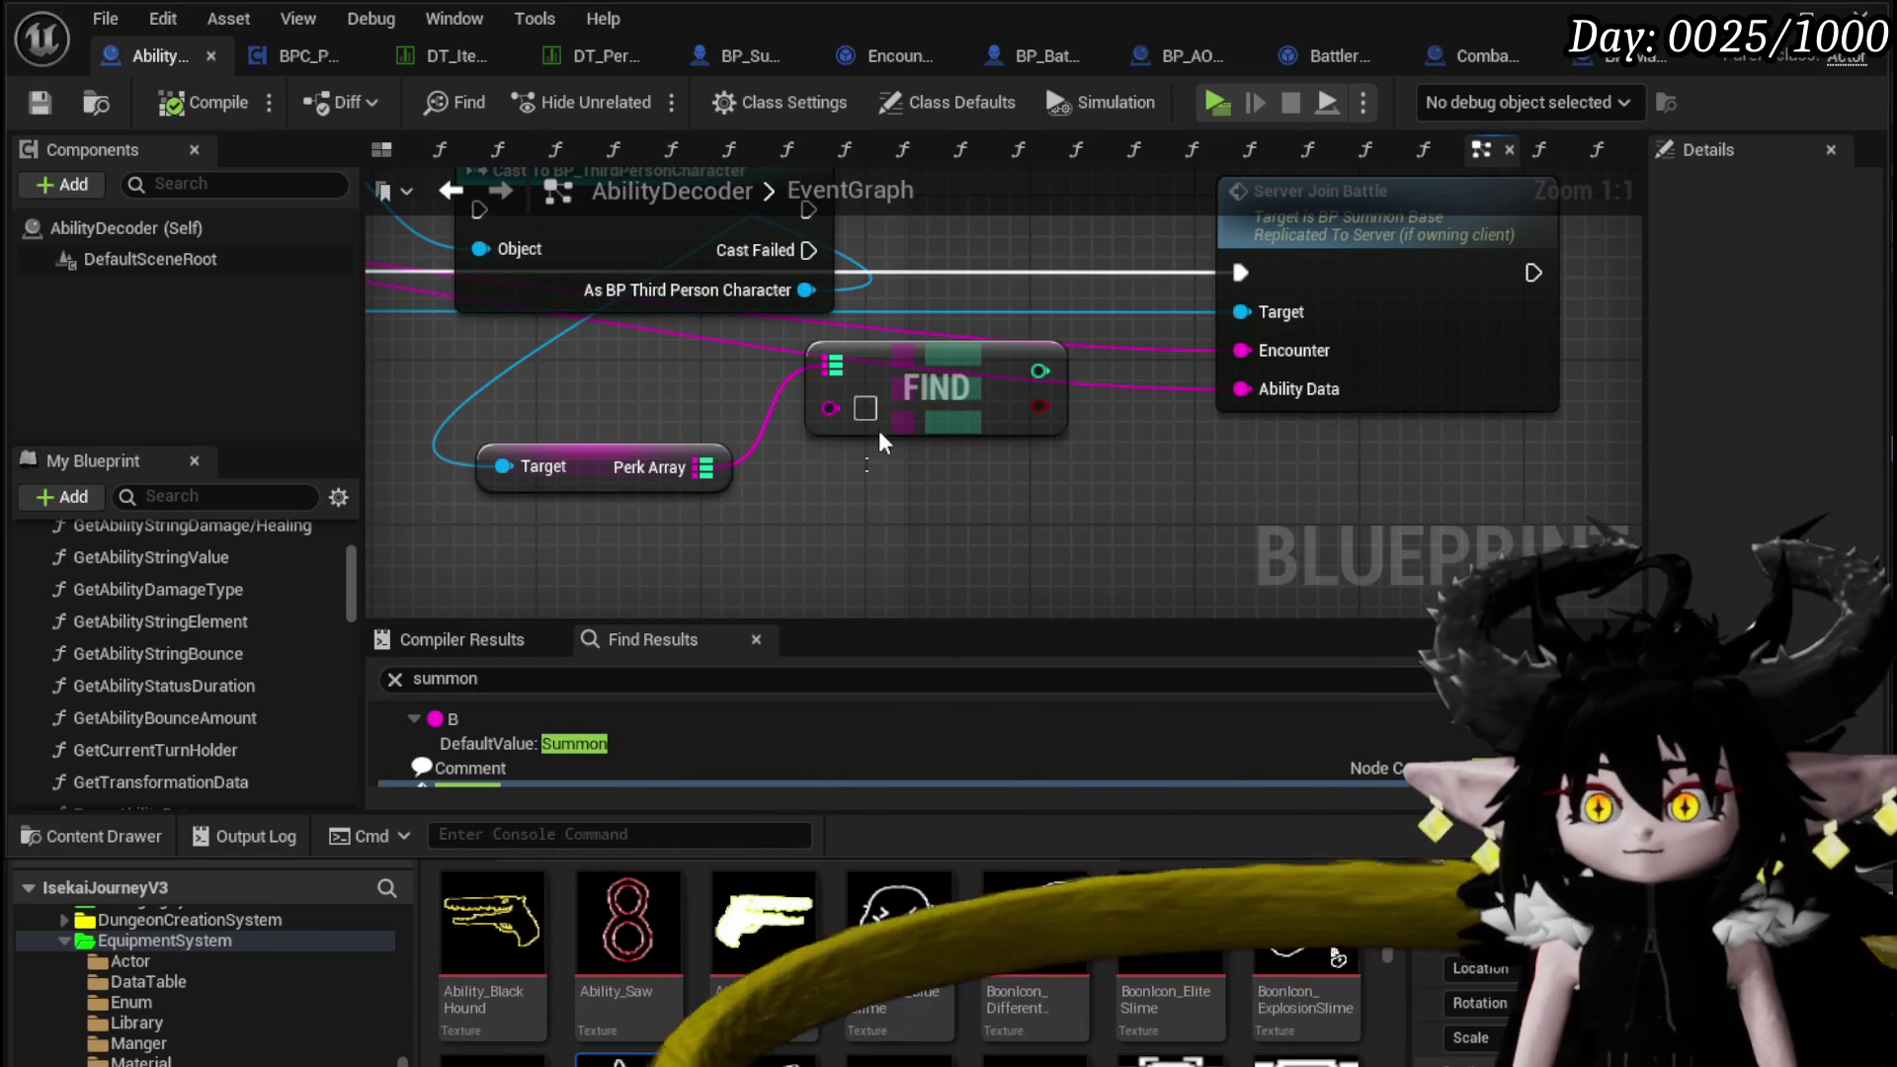
left_click_drag(1006, 497, 965, 496)
left_click(802, 506)
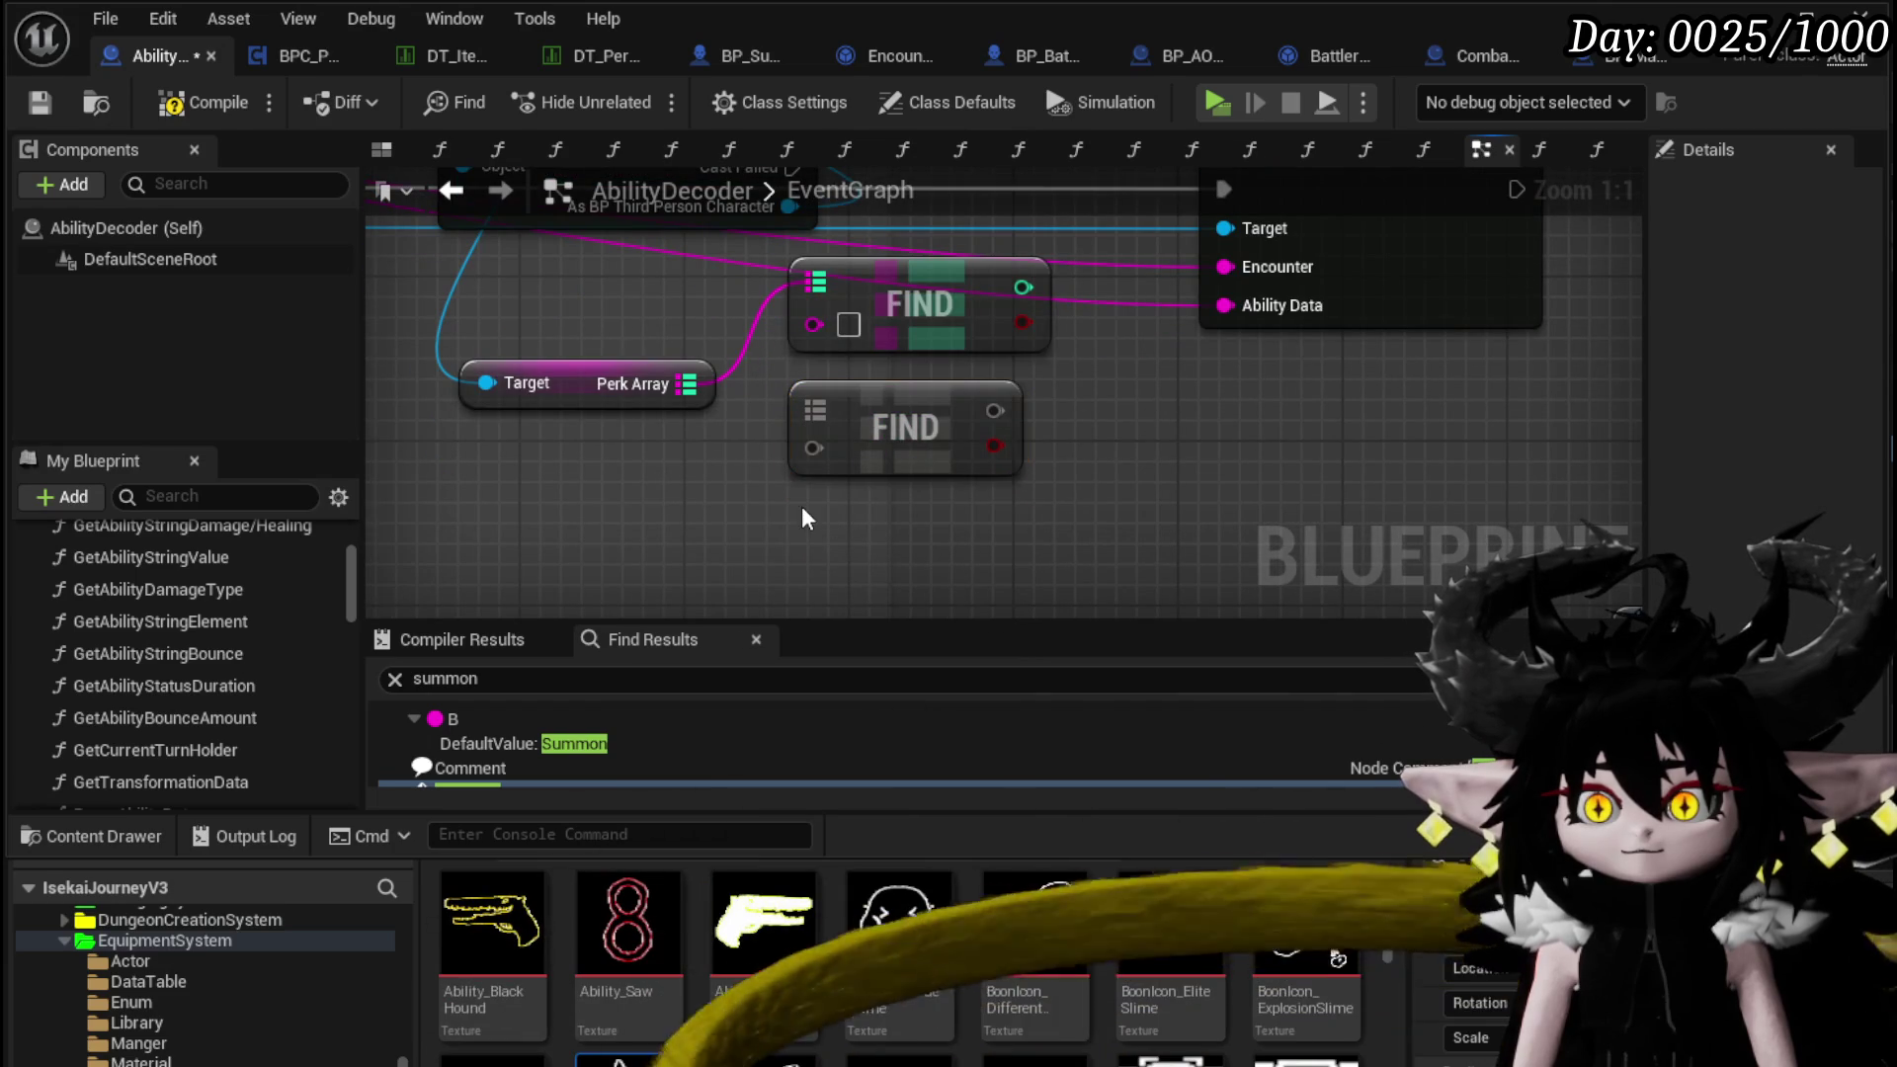
key("ctrl+v")
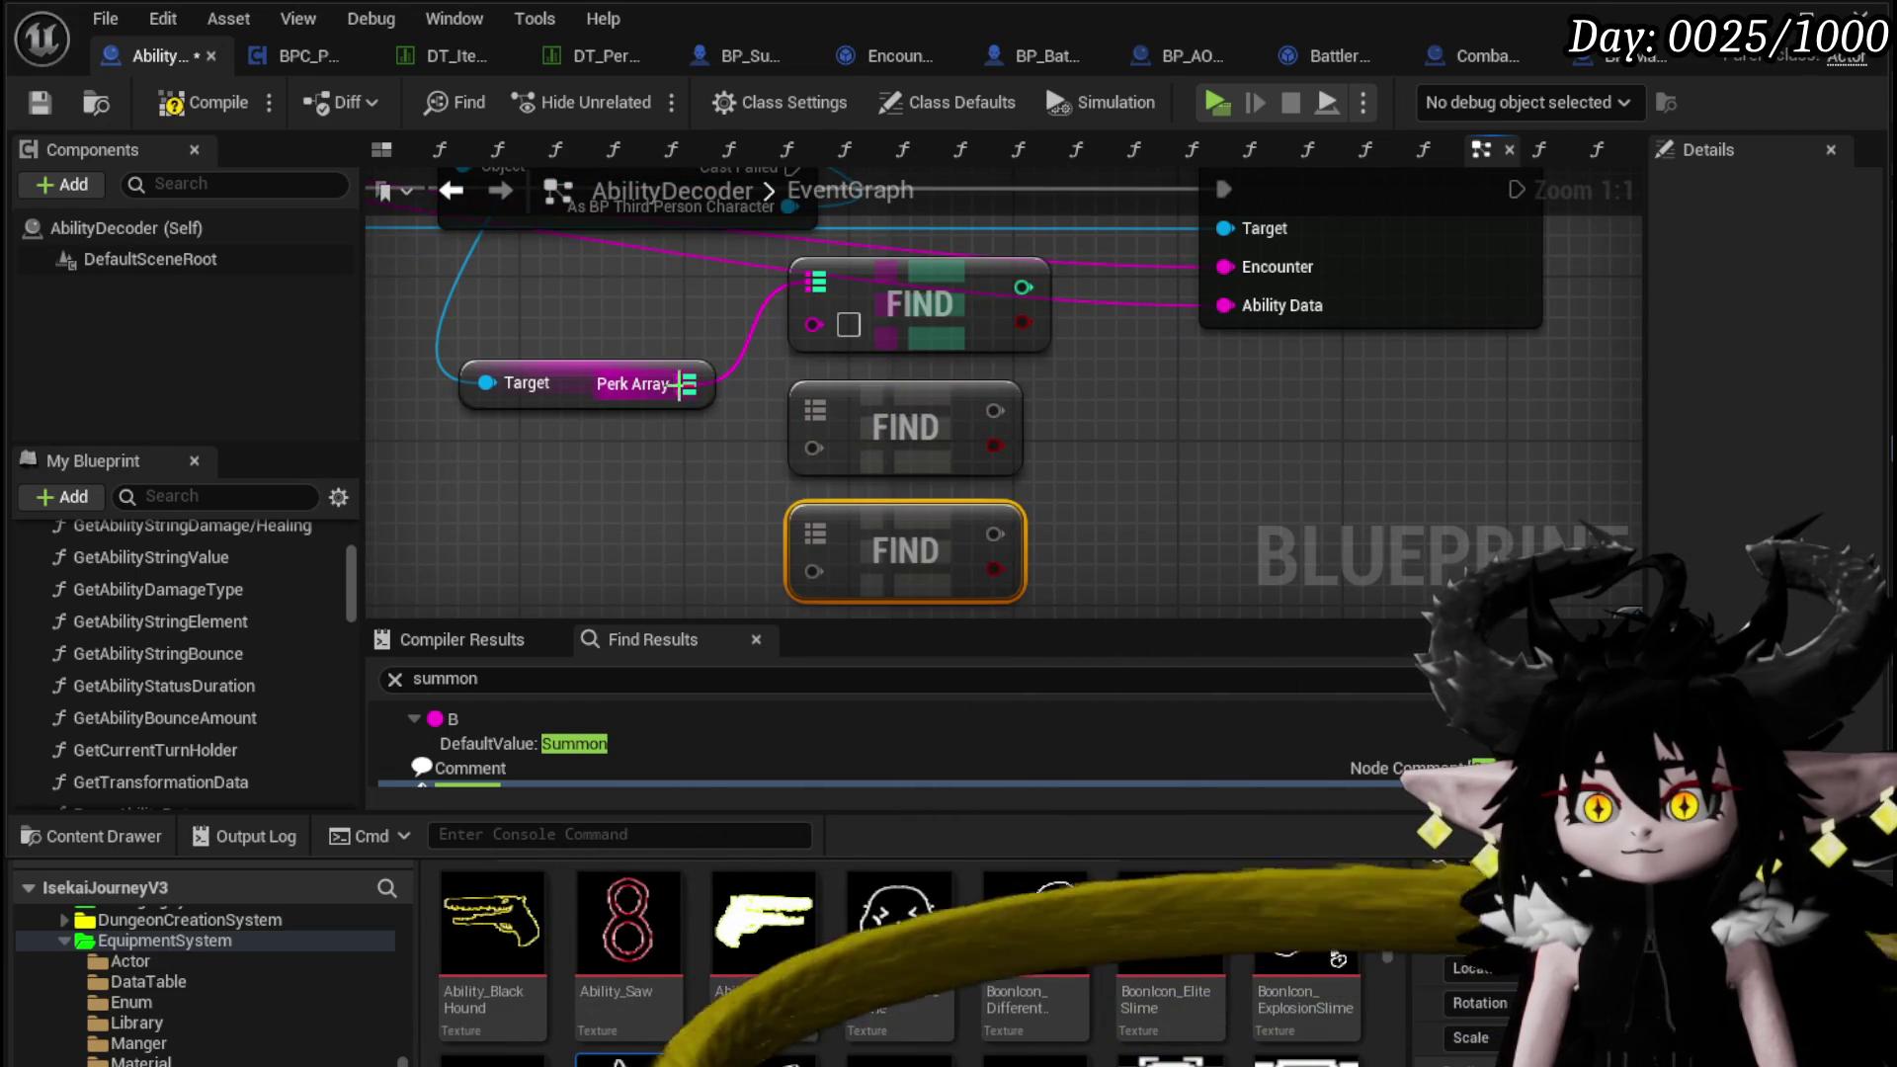
mouse_move(816, 408)
left_mouse_down()
mouse_move(707, 405)
mouse_move(683, 384)
mouse_move(814, 524)
mouse_move(909, 520)
left_mouse_up()
left_click(1195, 496)
scroll(1196, 494, "down", 2)
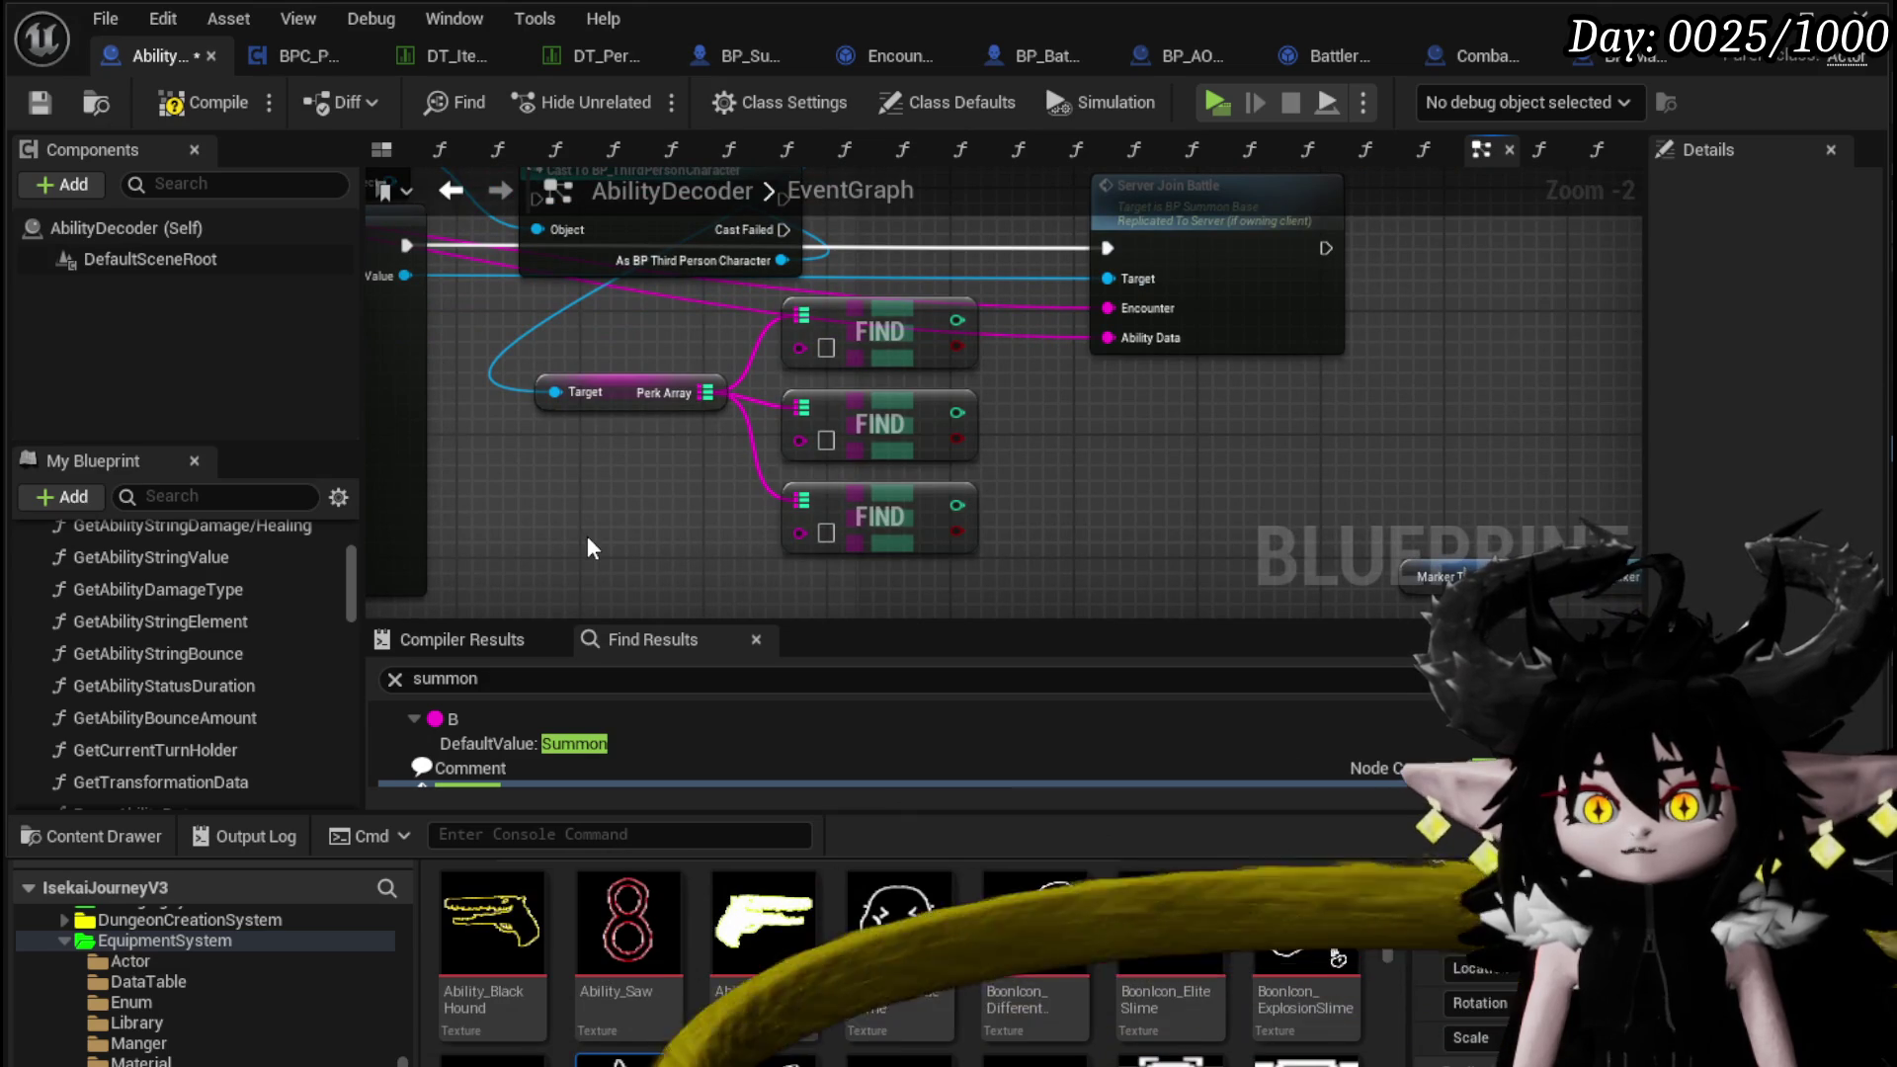
left_click_drag(582, 524, 563, 550)
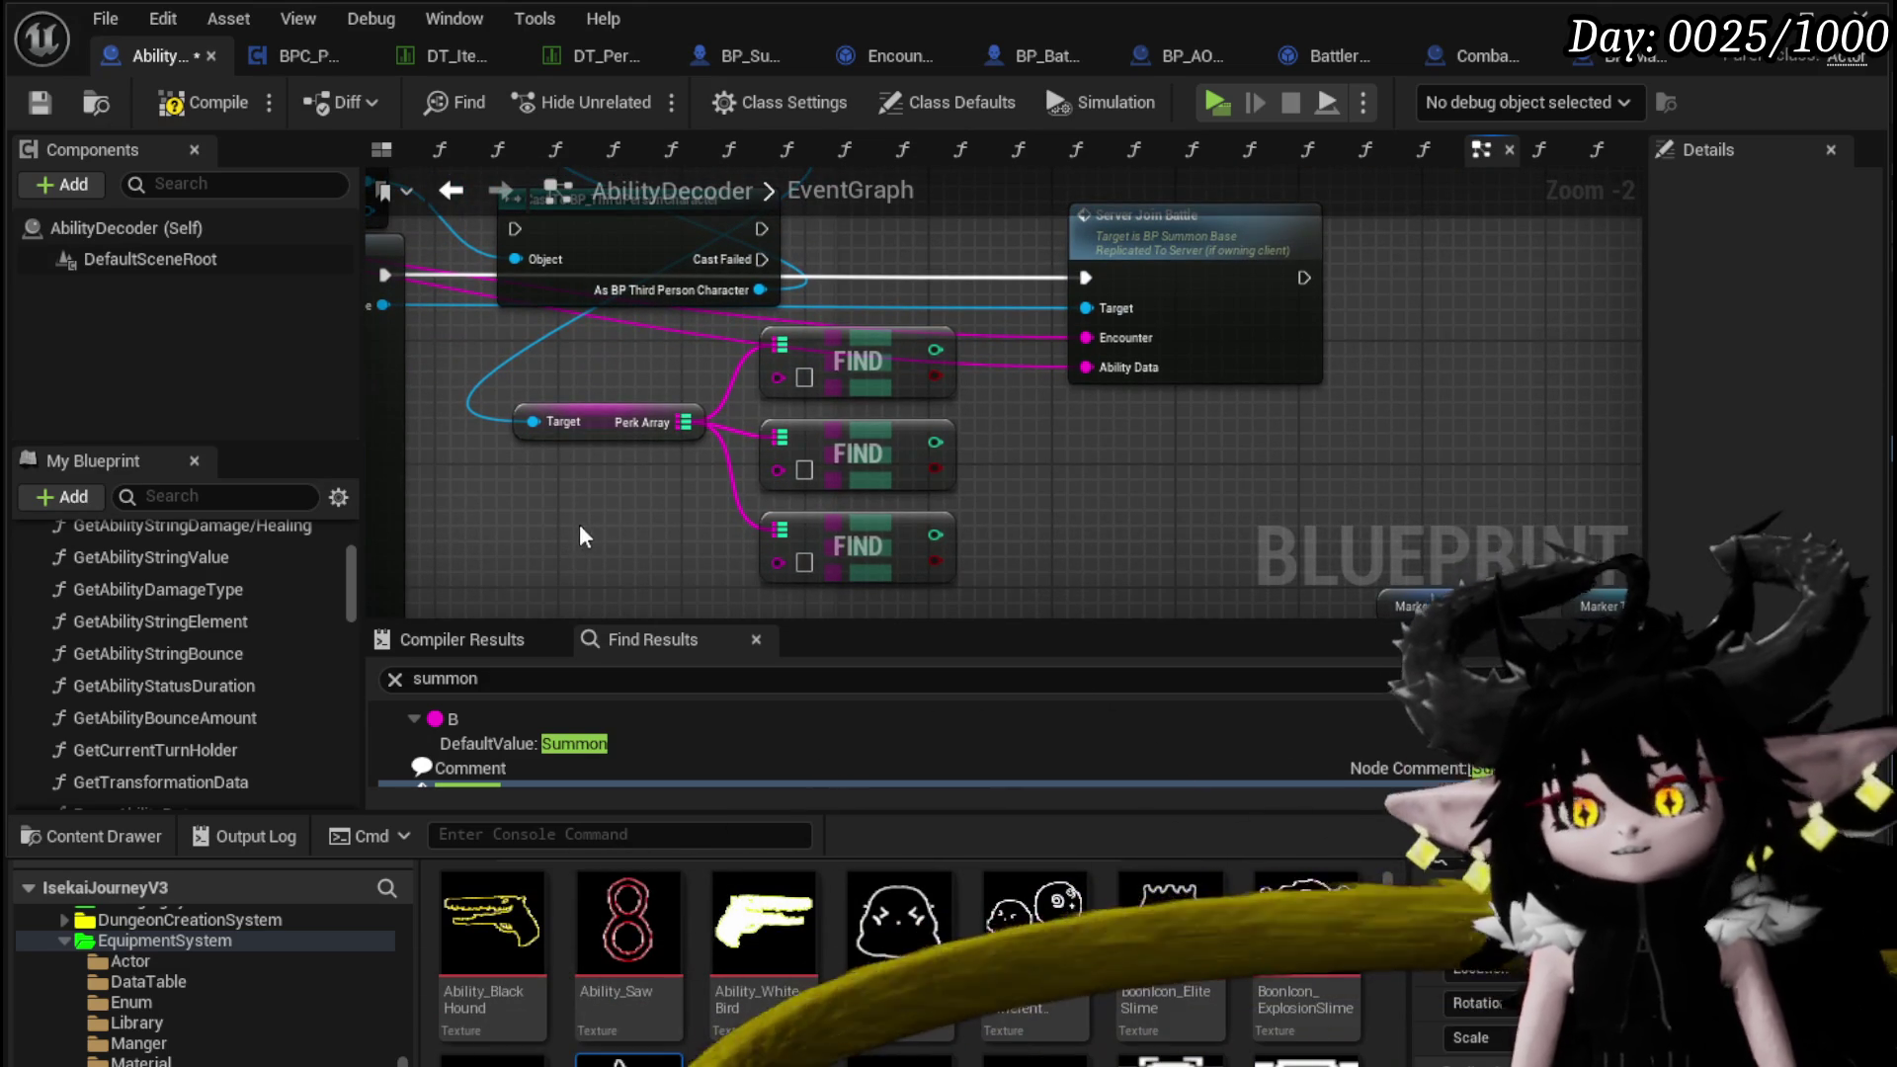
Add a second BPC Perks getter from the character calling On Summon
left_click_drag(749, 288, 520, 455)
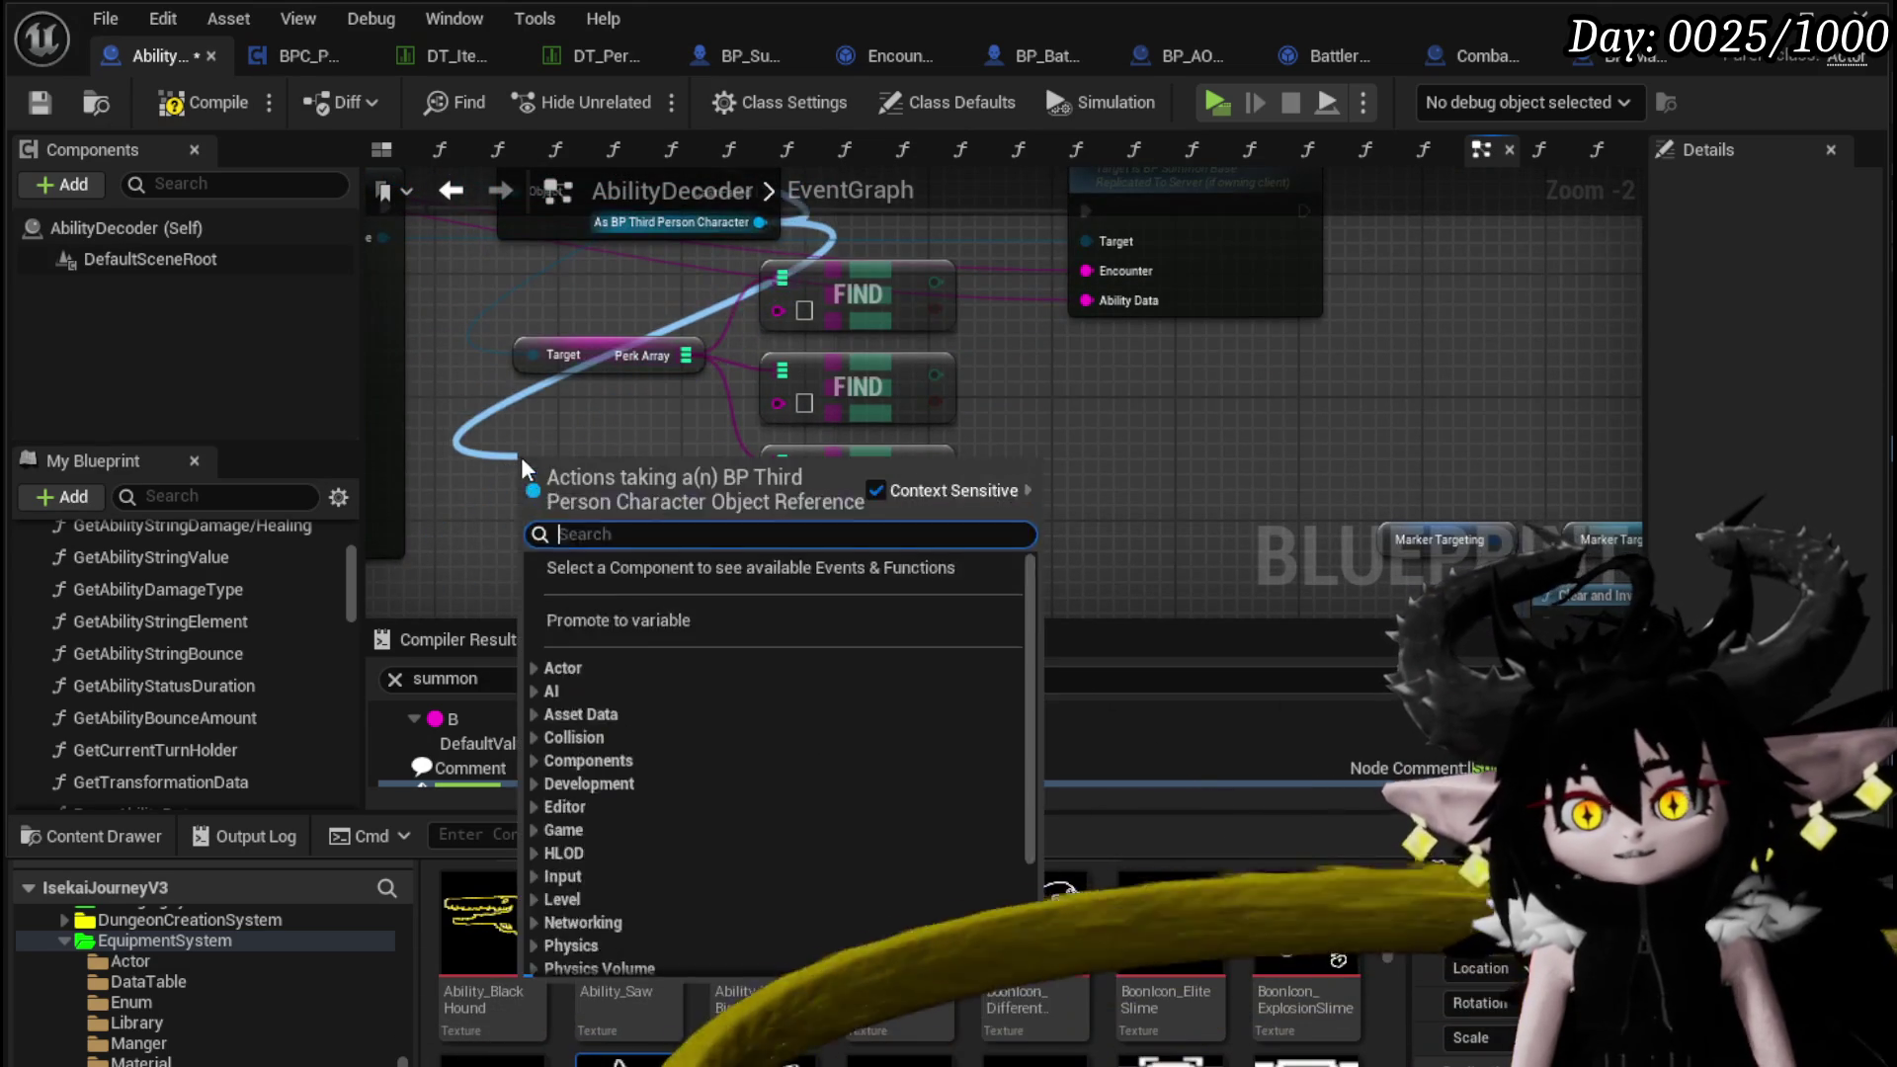
type("perks")
key("Return")
left_click_drag(553, 297, 514, 465)
left_click_drag(700, 325, 911, 312)
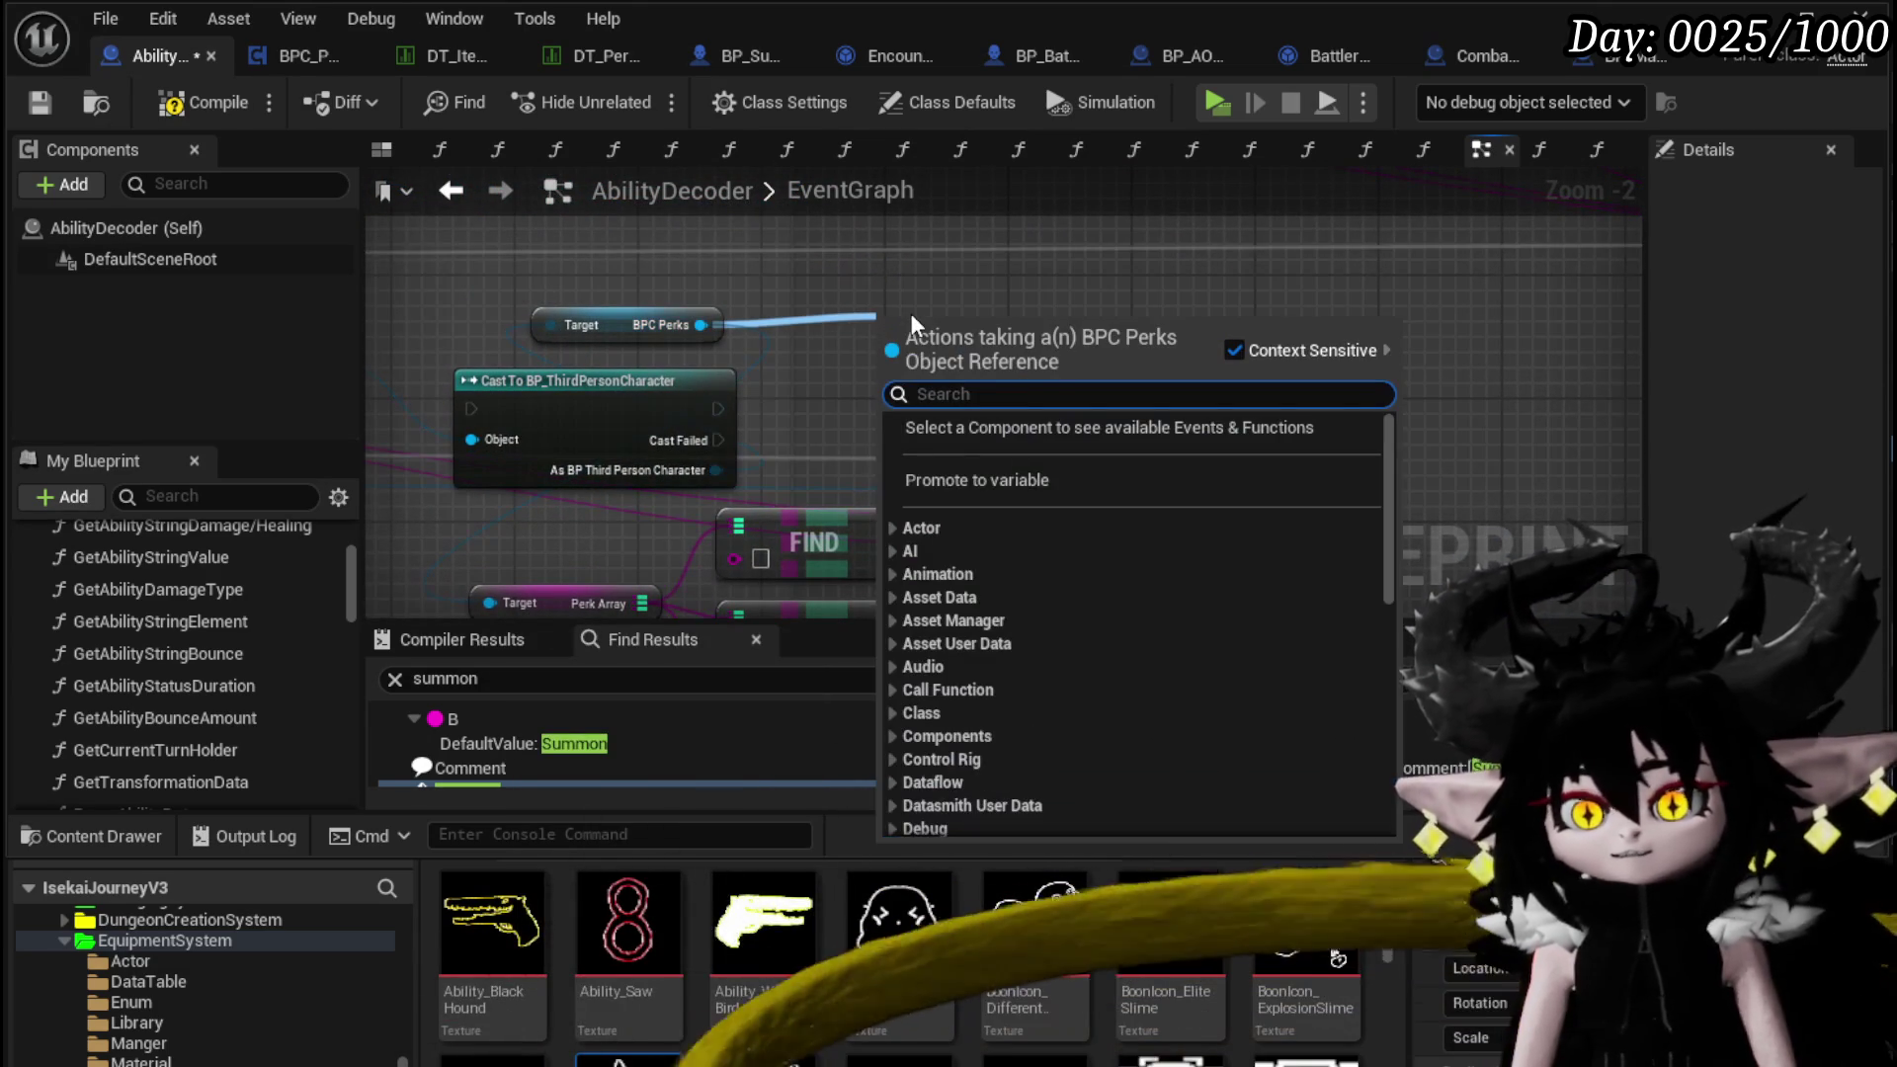
type("OnSu")
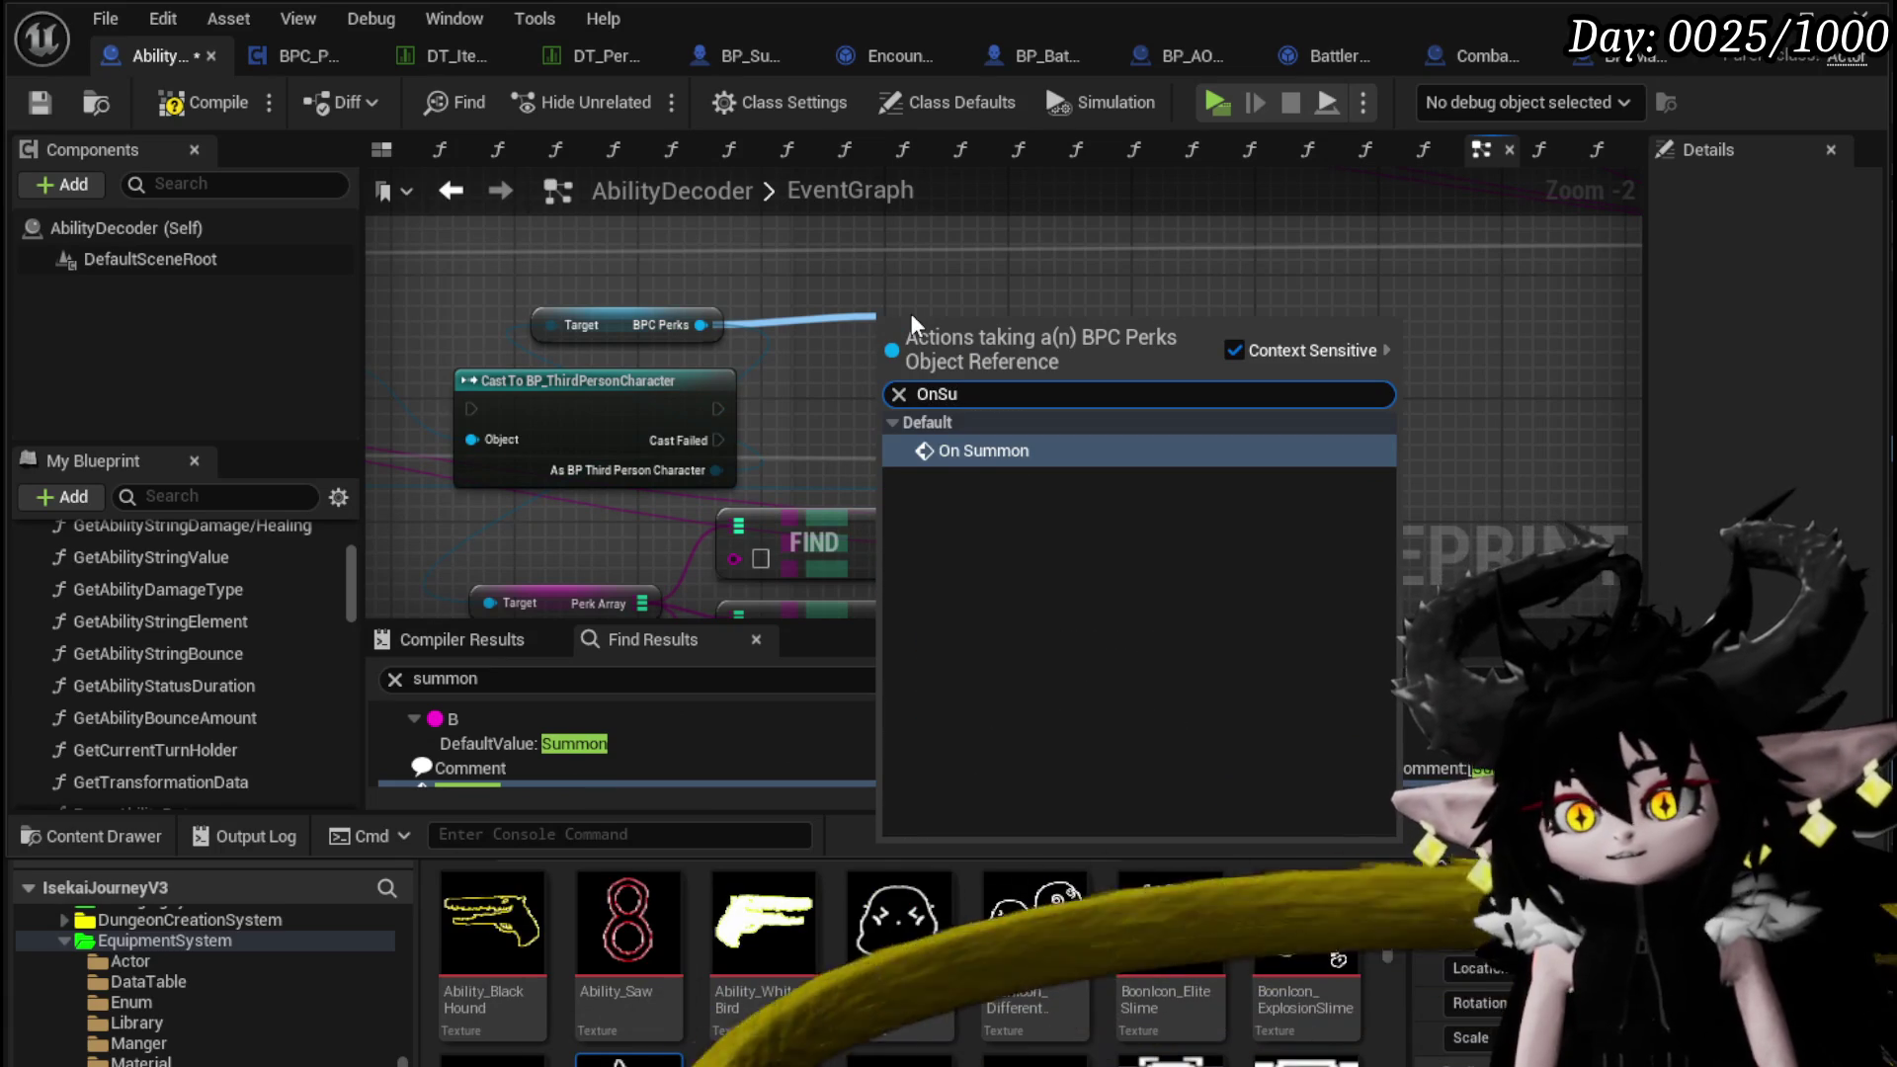
left_click(977, 452)
left_click_drag(988, 398, 929, 400)
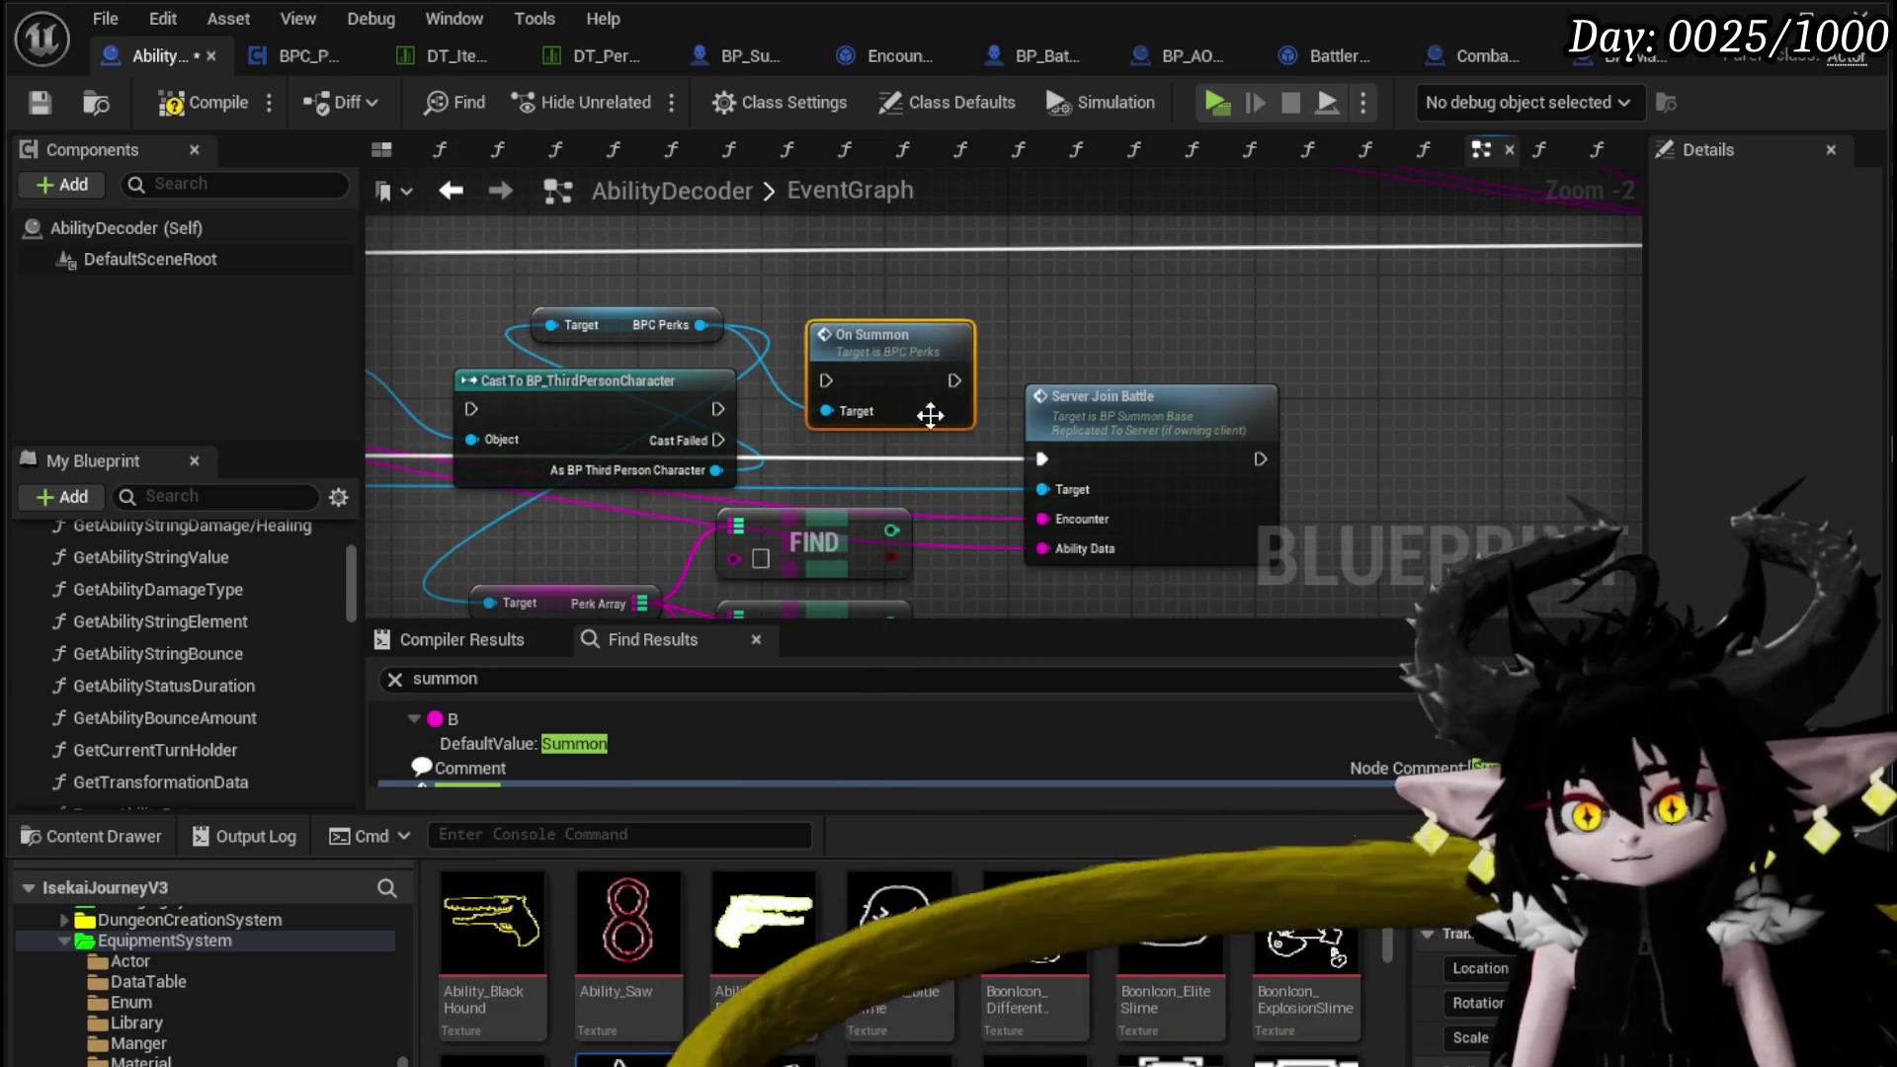
Open the On Summon function graph in BPC_Perks
scroll(798, 464, "down", 2)
scroll(869, 411, "up", 2)
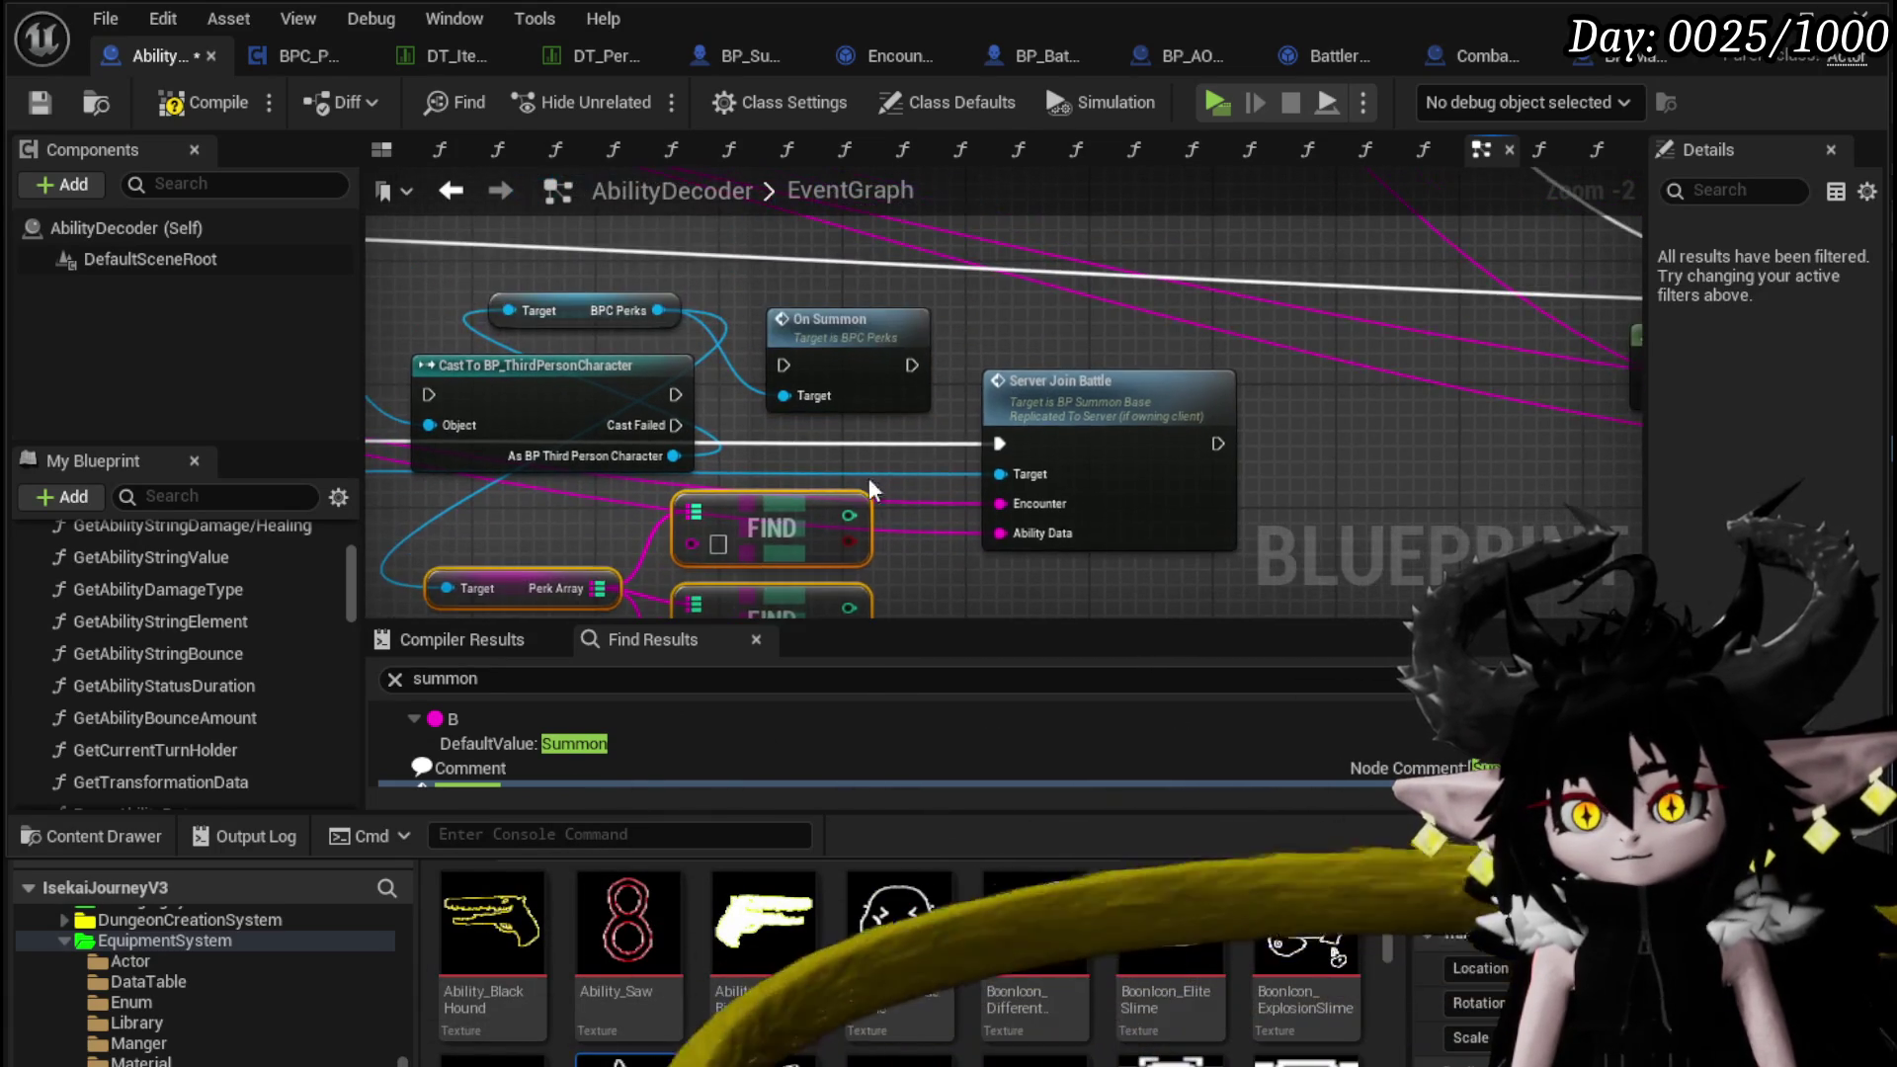
double_click(871, 413)
scroll(853, 421, "down", 3)
left_click_drag(854, 421, 543, 319)
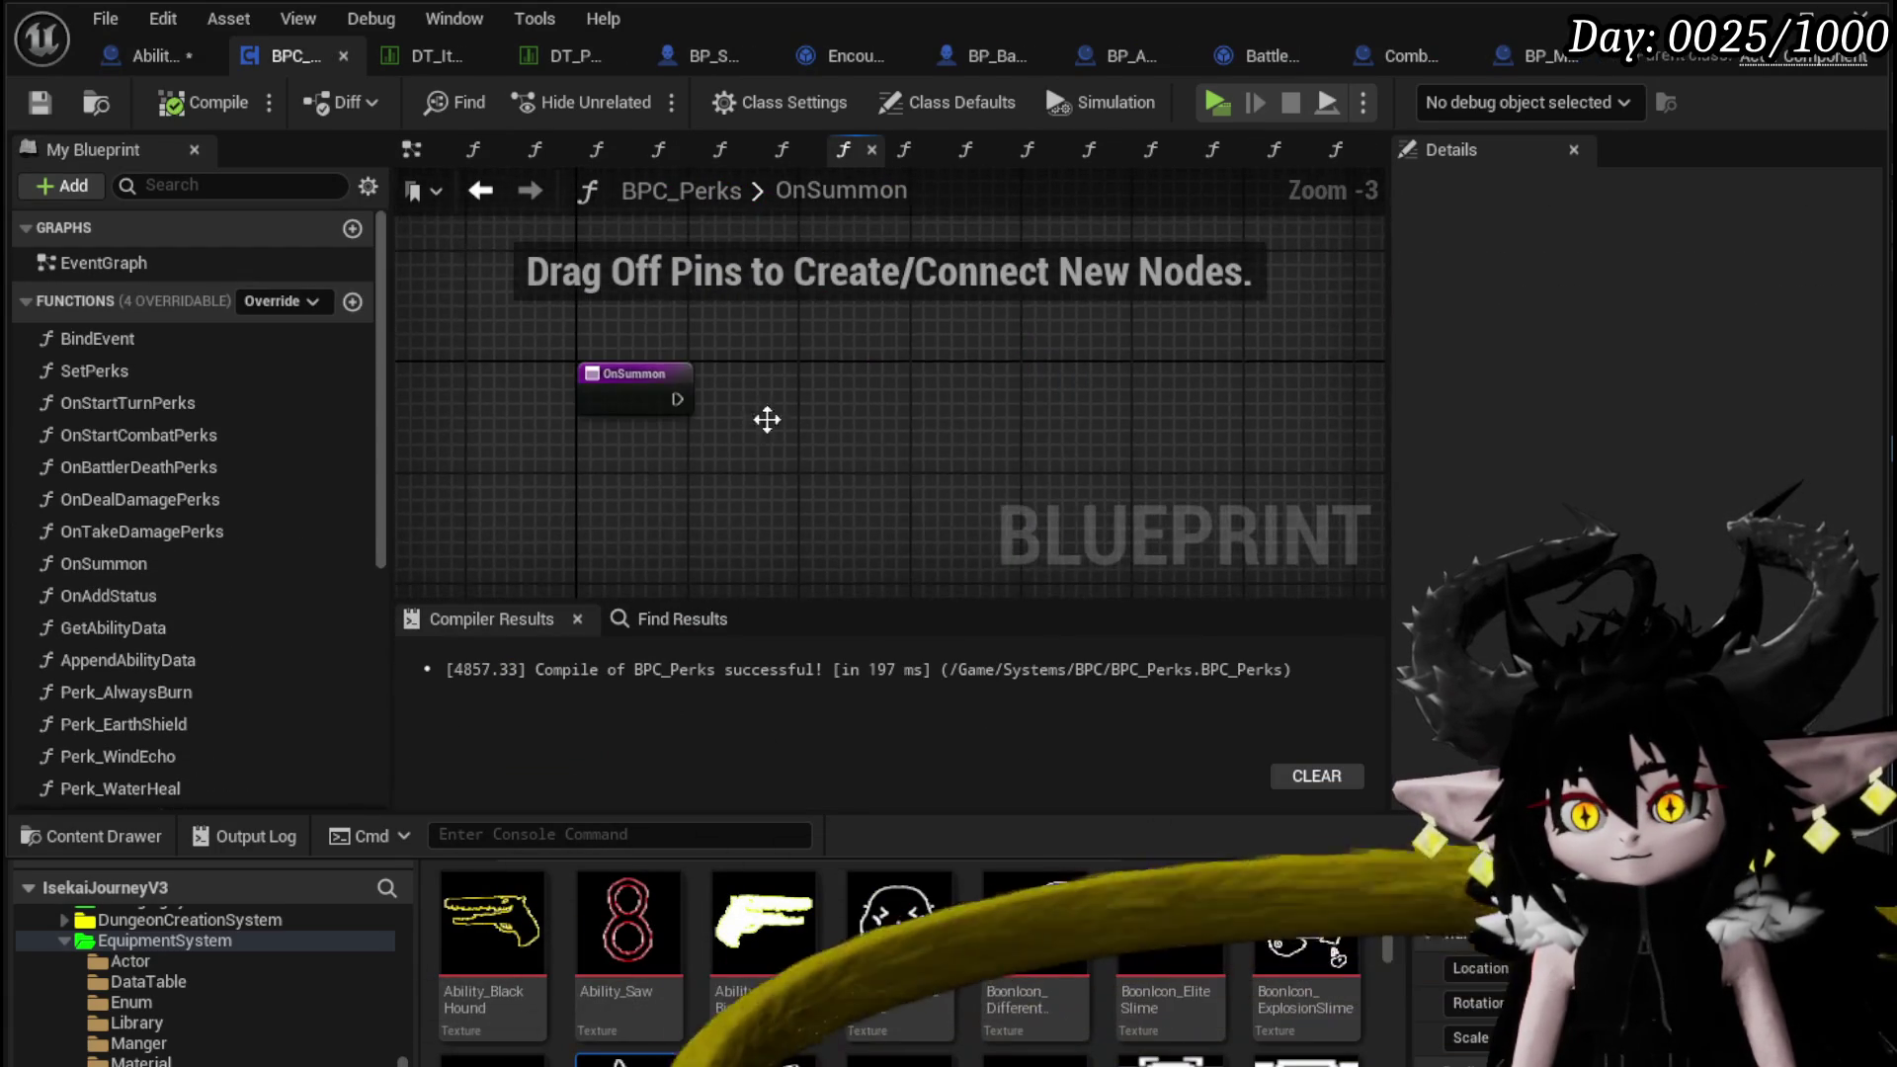
Paste the Perk Array and Find nodes into OnSummon and add a Keys node
key("ctrl+v")
mouse_move(783, 330)
left_mouse_down()
mouse_move(678, 415)
mouse_move(485, 513)
left_mouse_up()
mouse_move(857, 472)
left_mouse_down()
mouse_move(634, 298)
mouse_move(737, 424)
left_mouse_up()
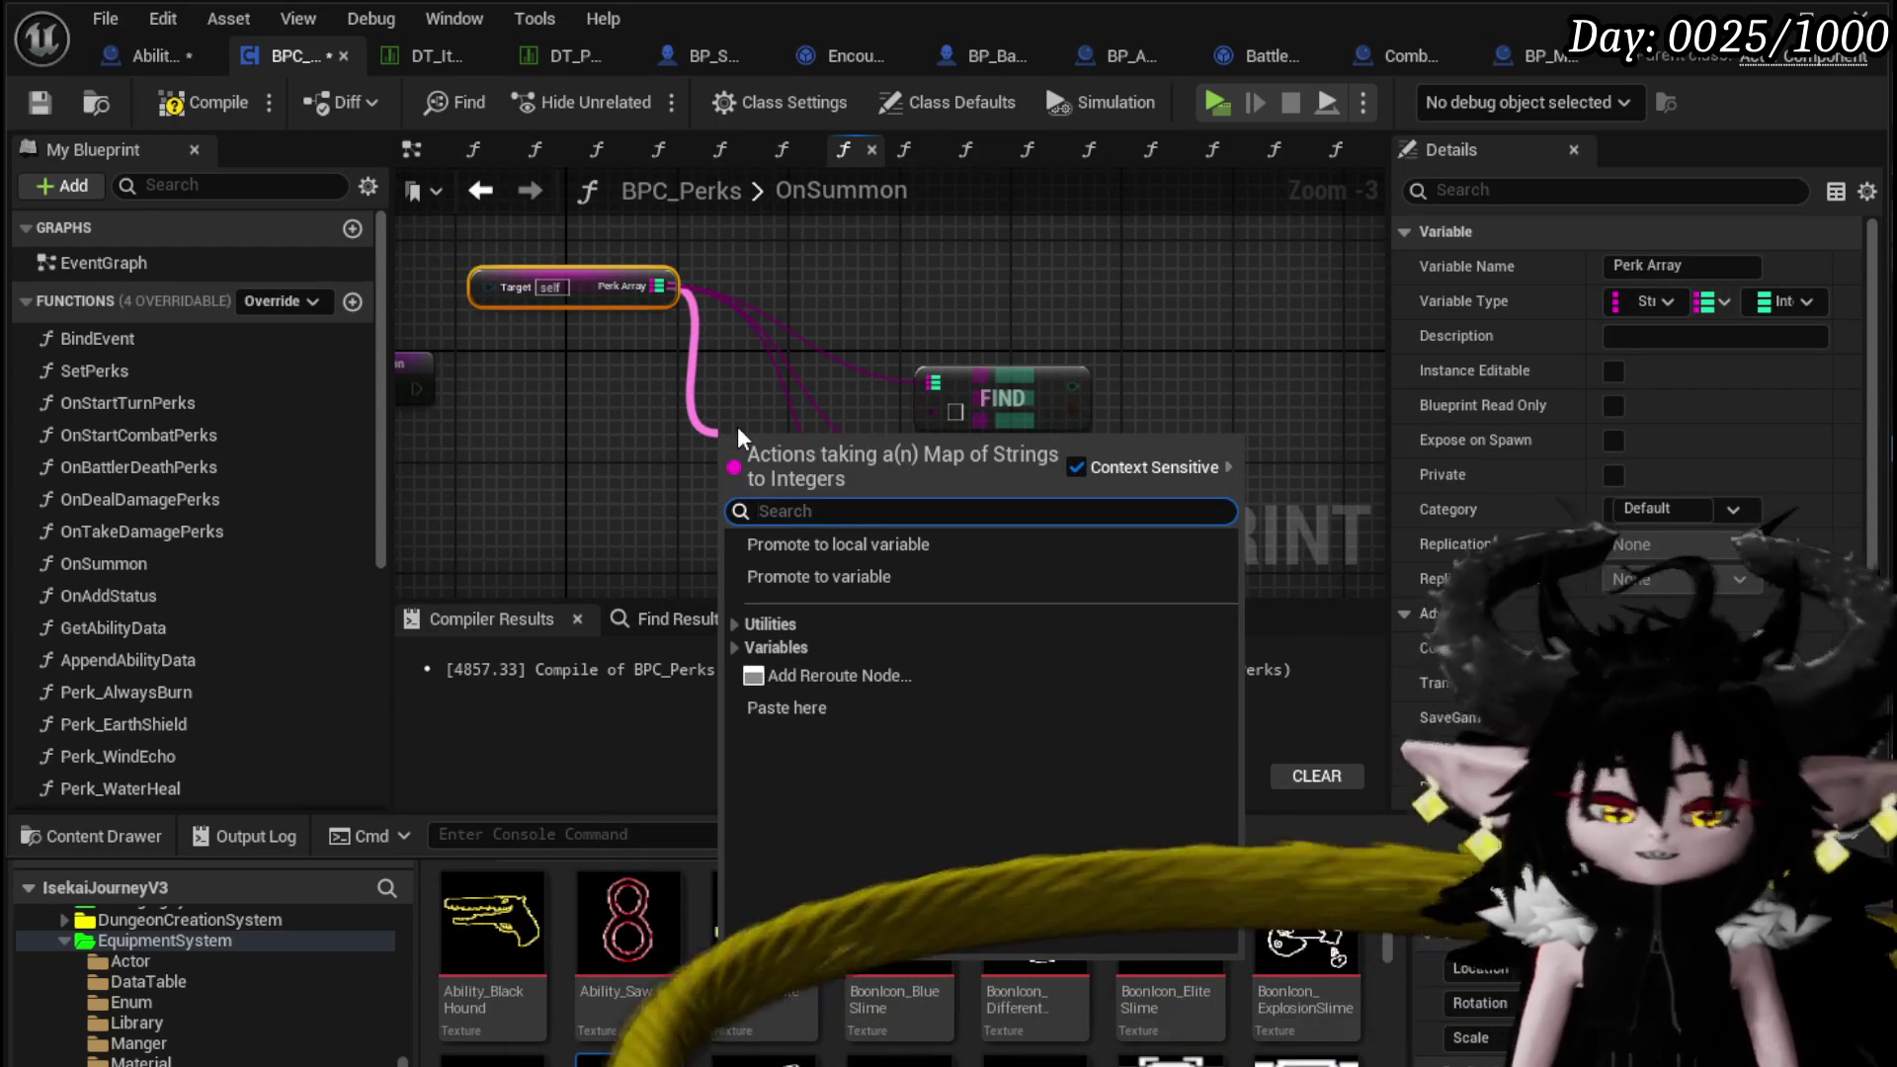
type("keys")
key("Return")
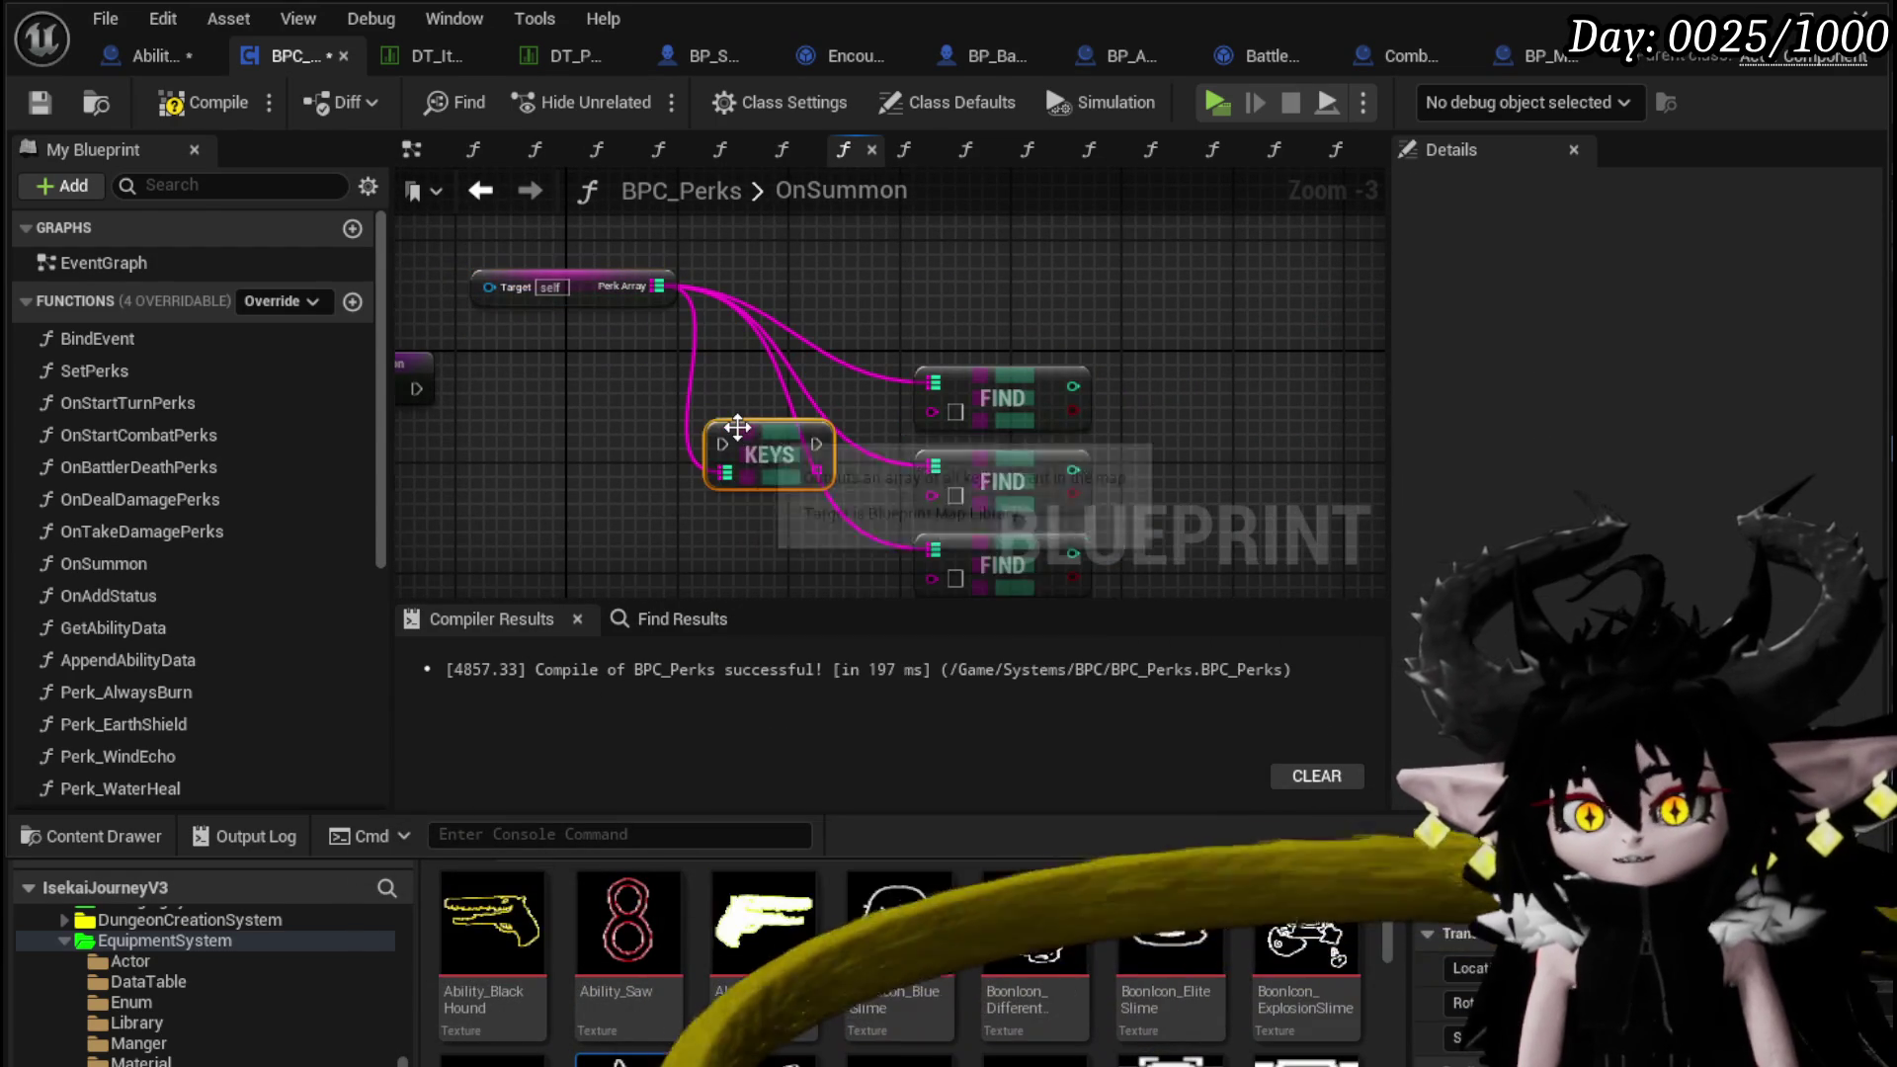
left_click_drag(428, 375, 745, 442)
Loop over the Perk Array keys with a For Each Loop
left_click_drag(554, 387, 679, 417)
type("L")
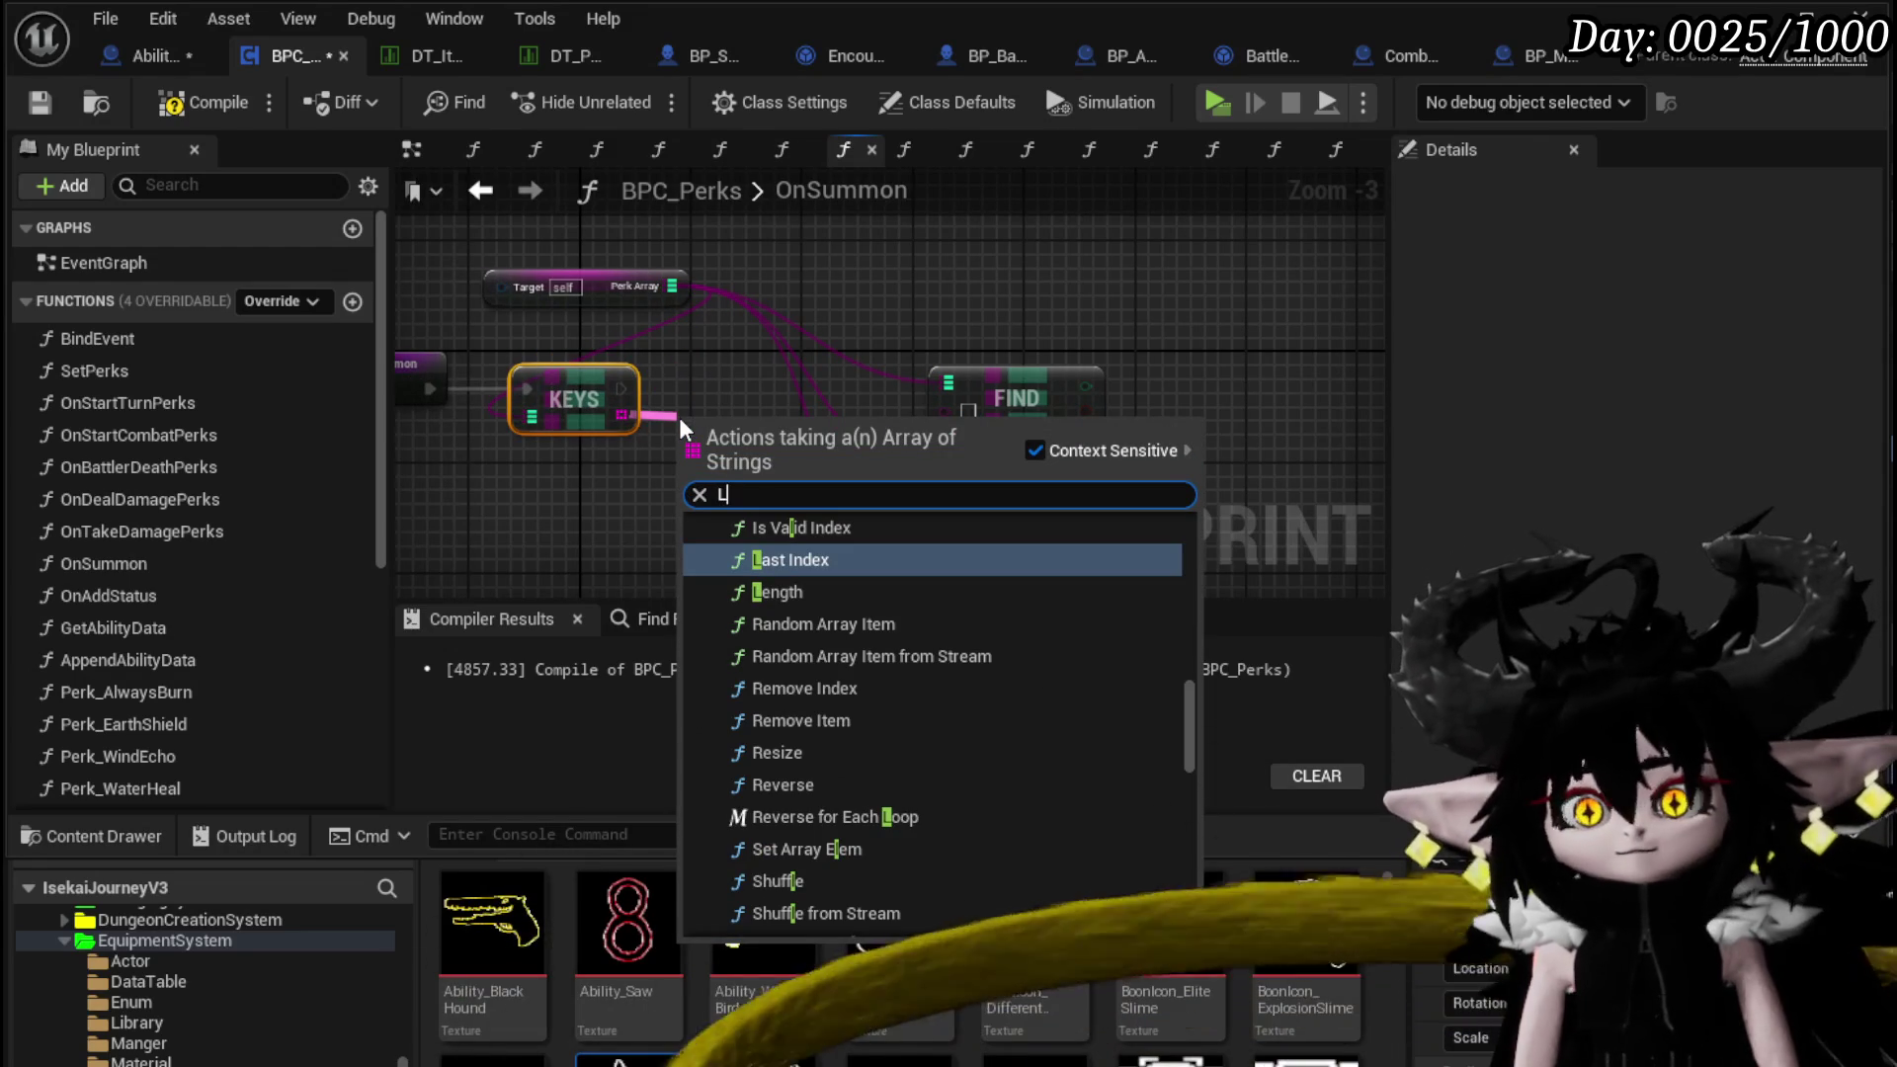
key("BackSpace")
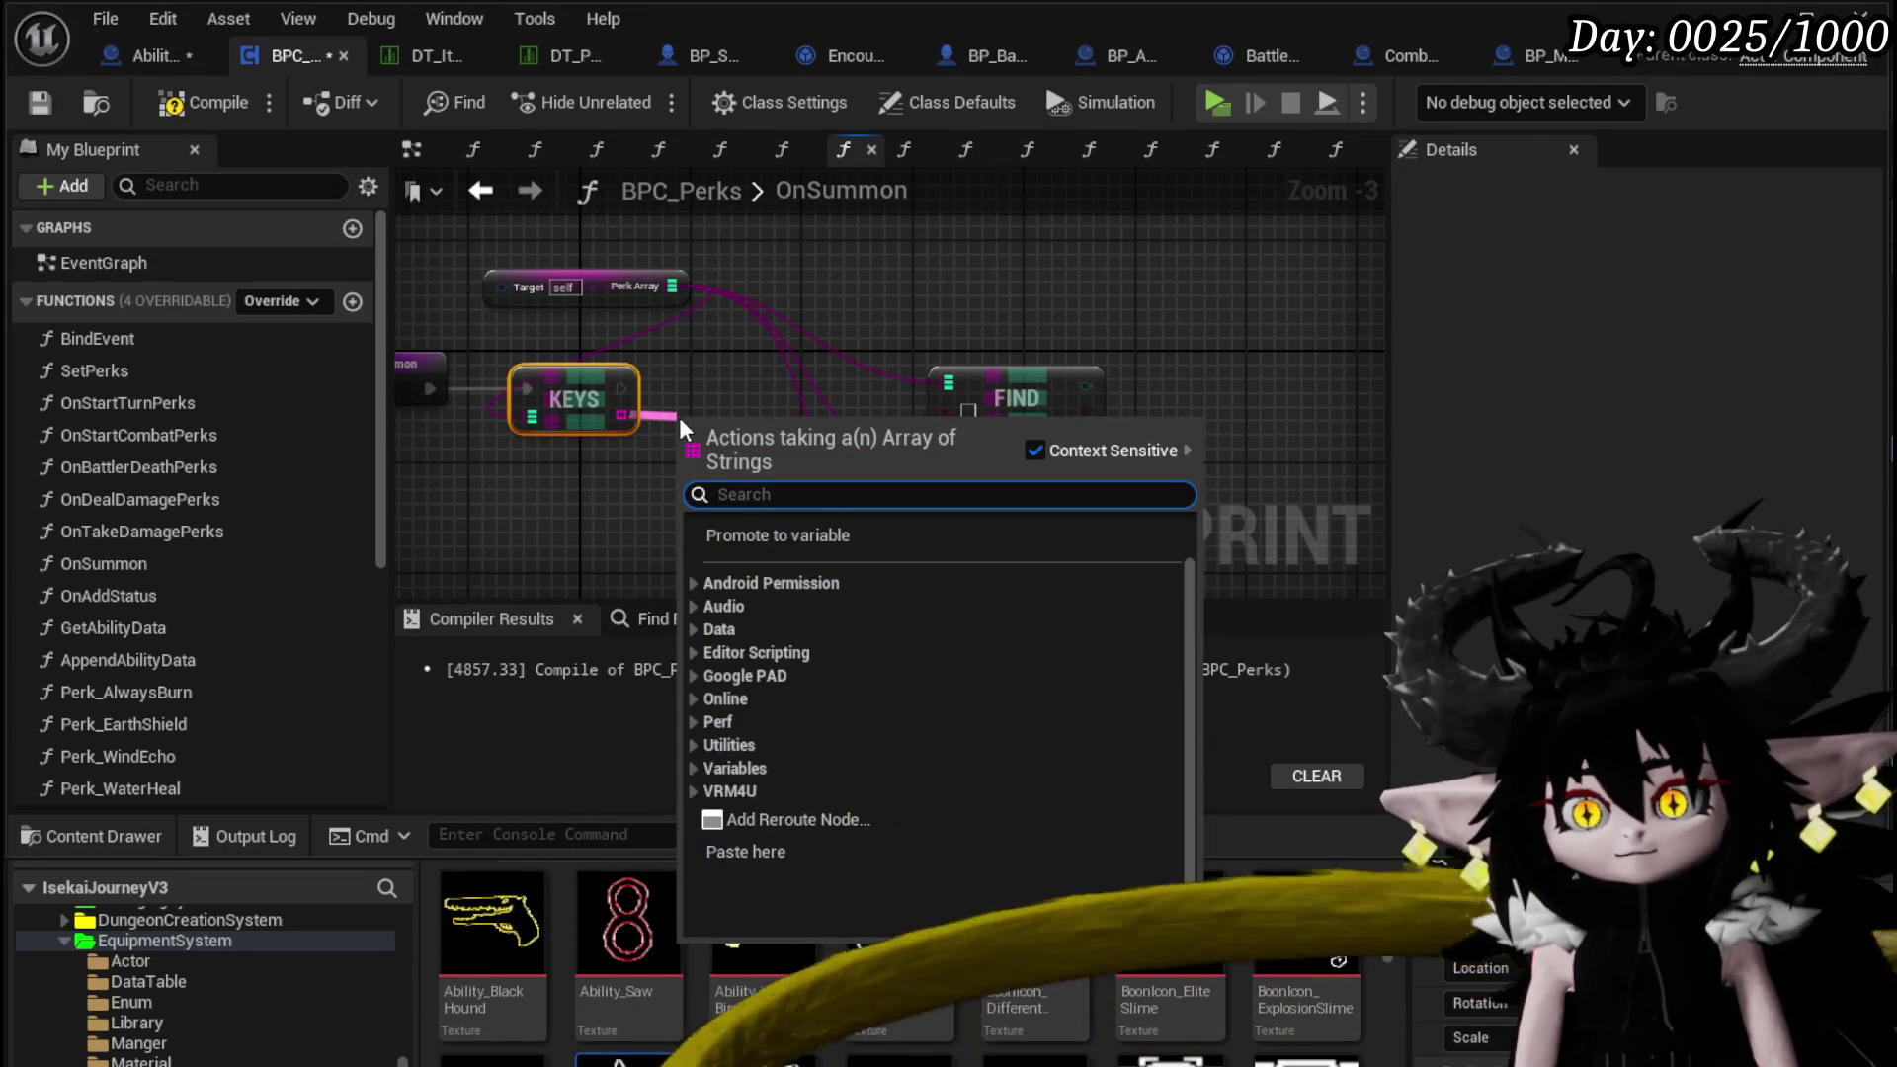
type("Swi")
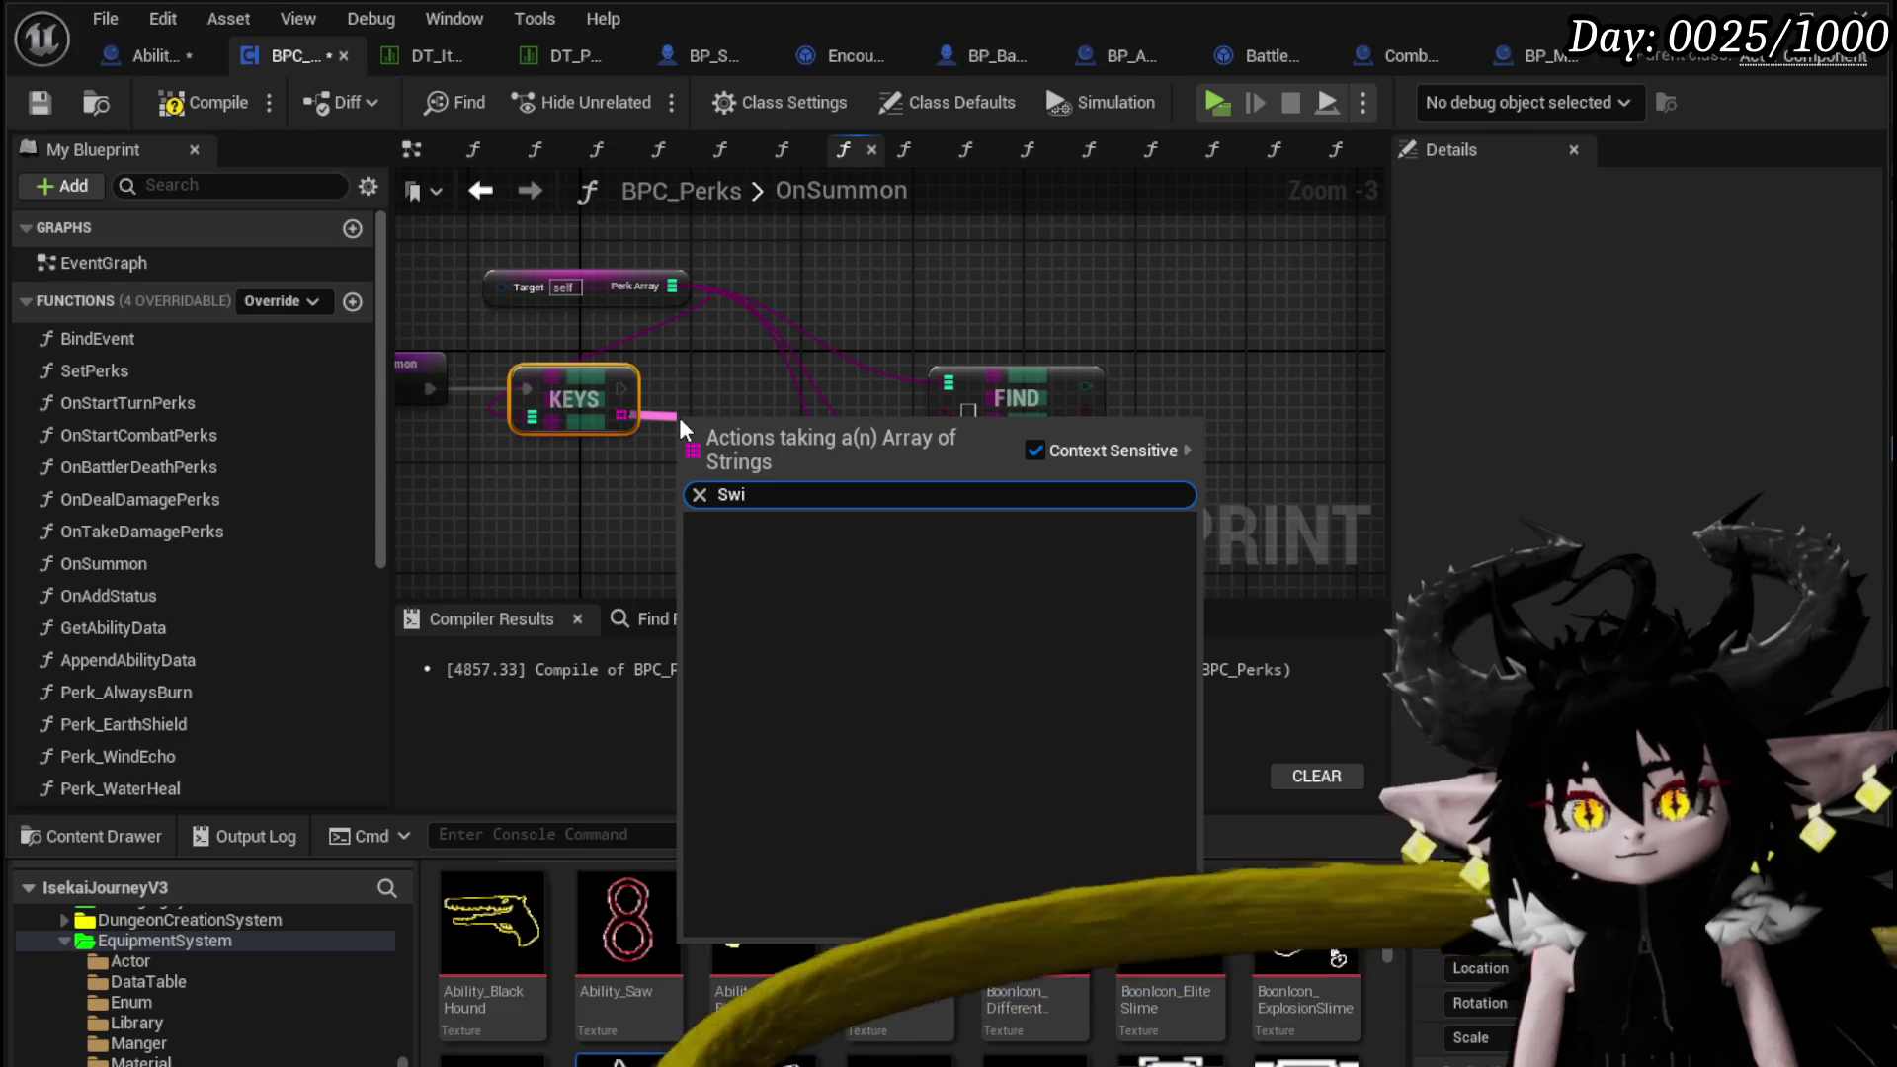
key("BackSpace")
key("BackSpace")
key("BackSpace")
type("L")
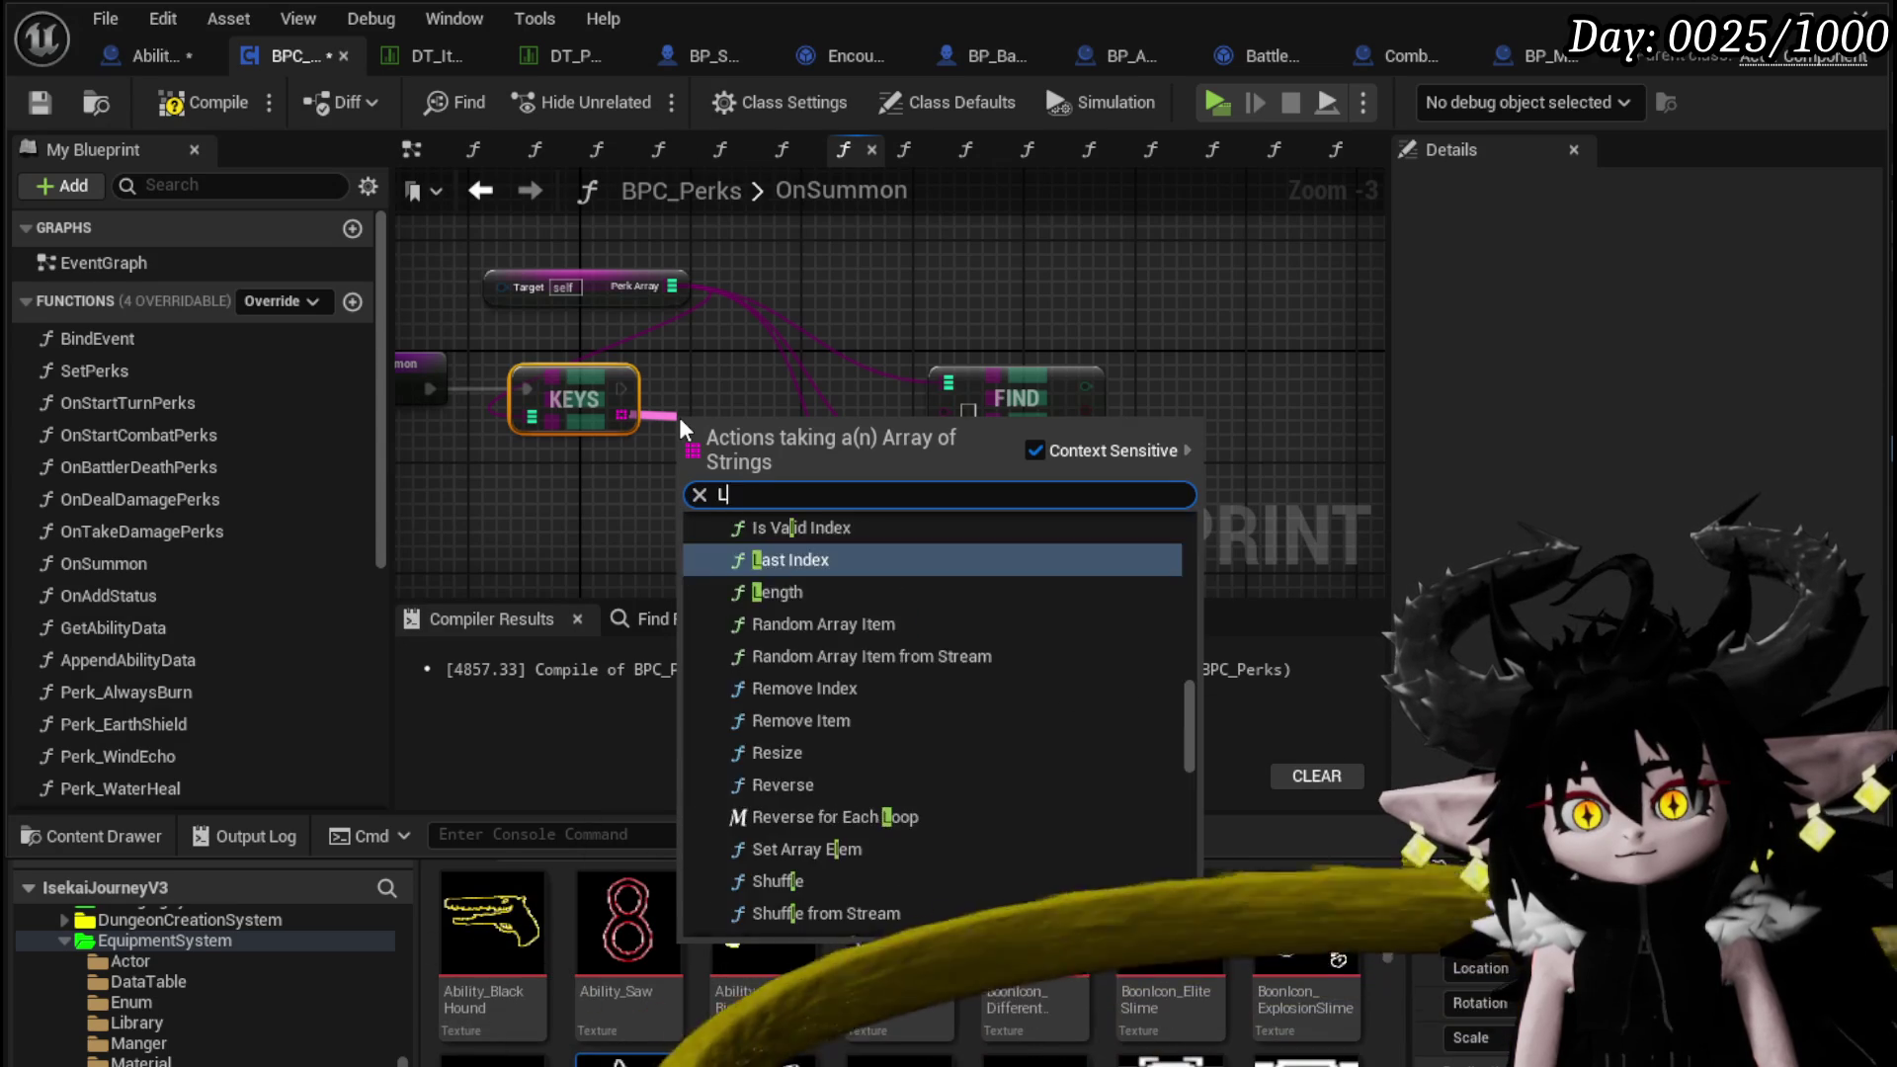
type("oop")
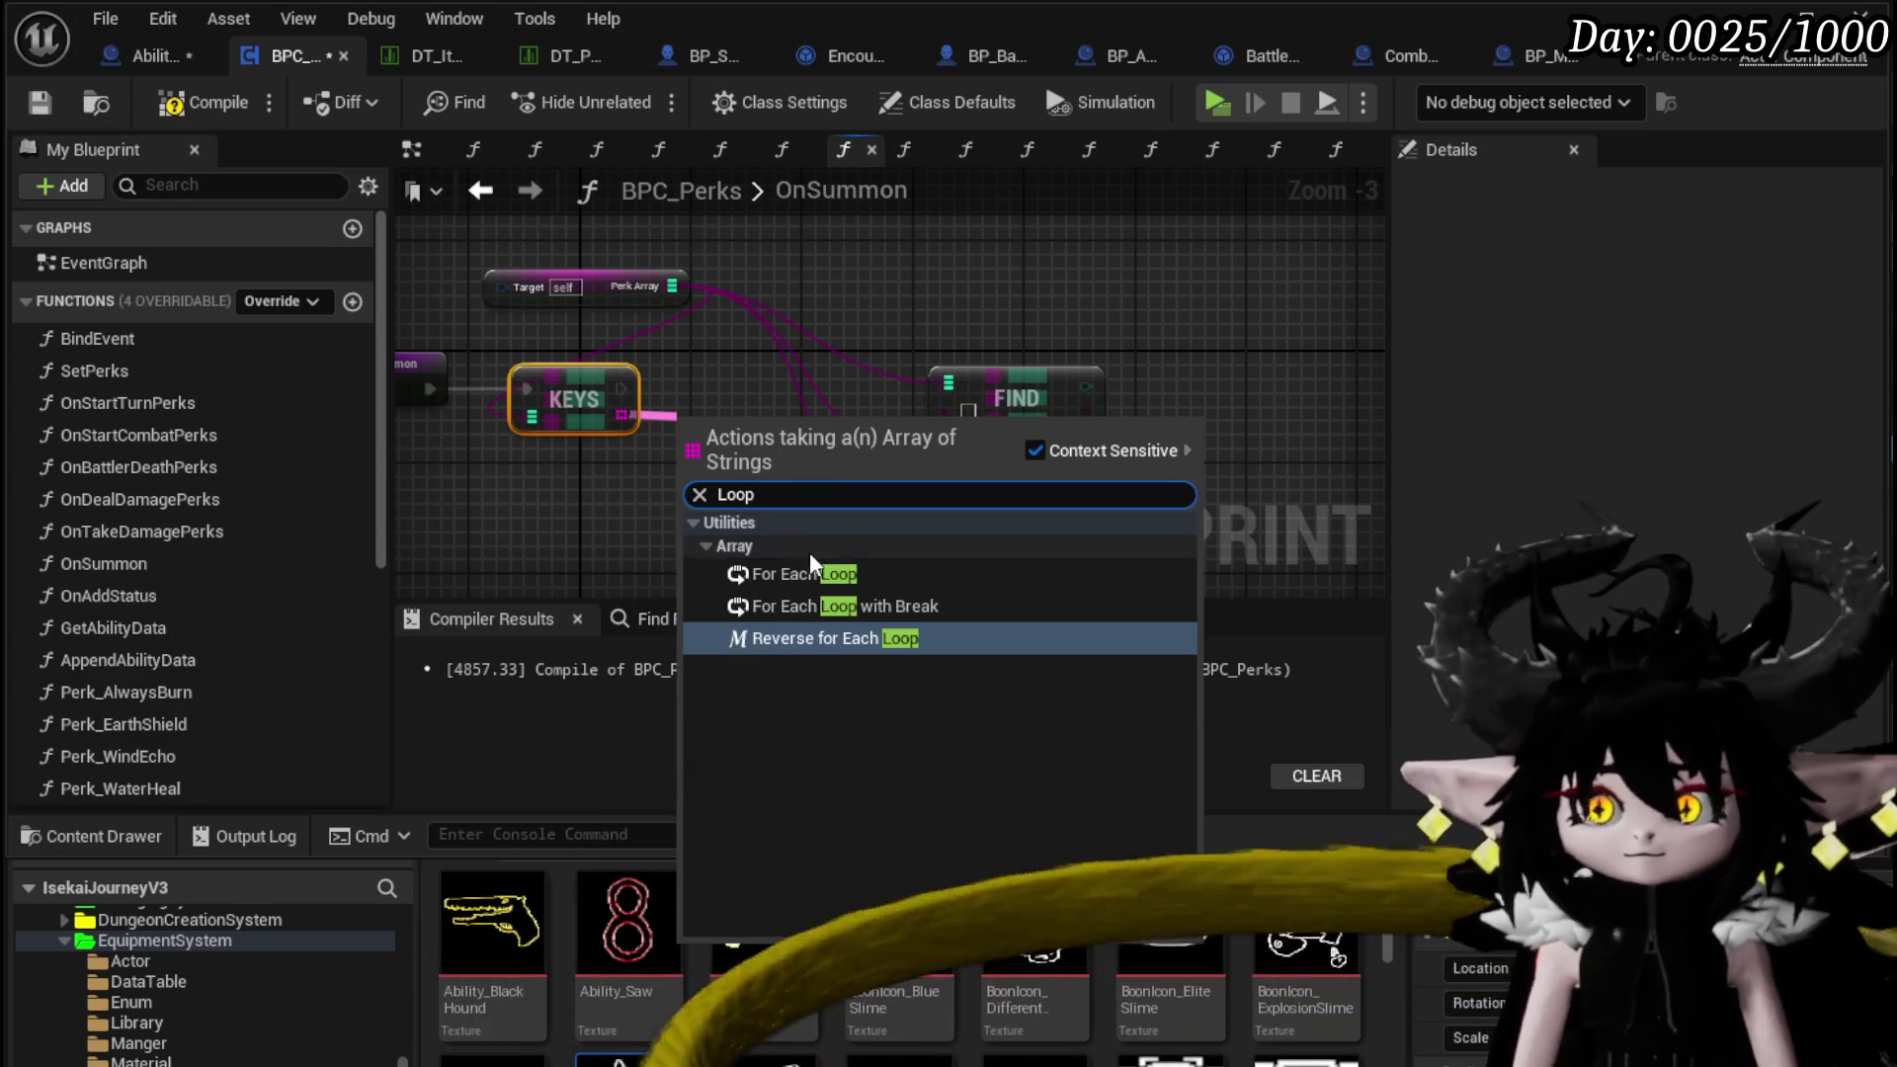
left_click(803, 574)
left_click_drag(762, 468, 750, 369)
mouse_move(970, 303)
left_mouse_down()
mouse_move(1031, 511)
mouse_move(791, 301)
left_mouse_up()
left_click_drag(865, 547, 935, 269)
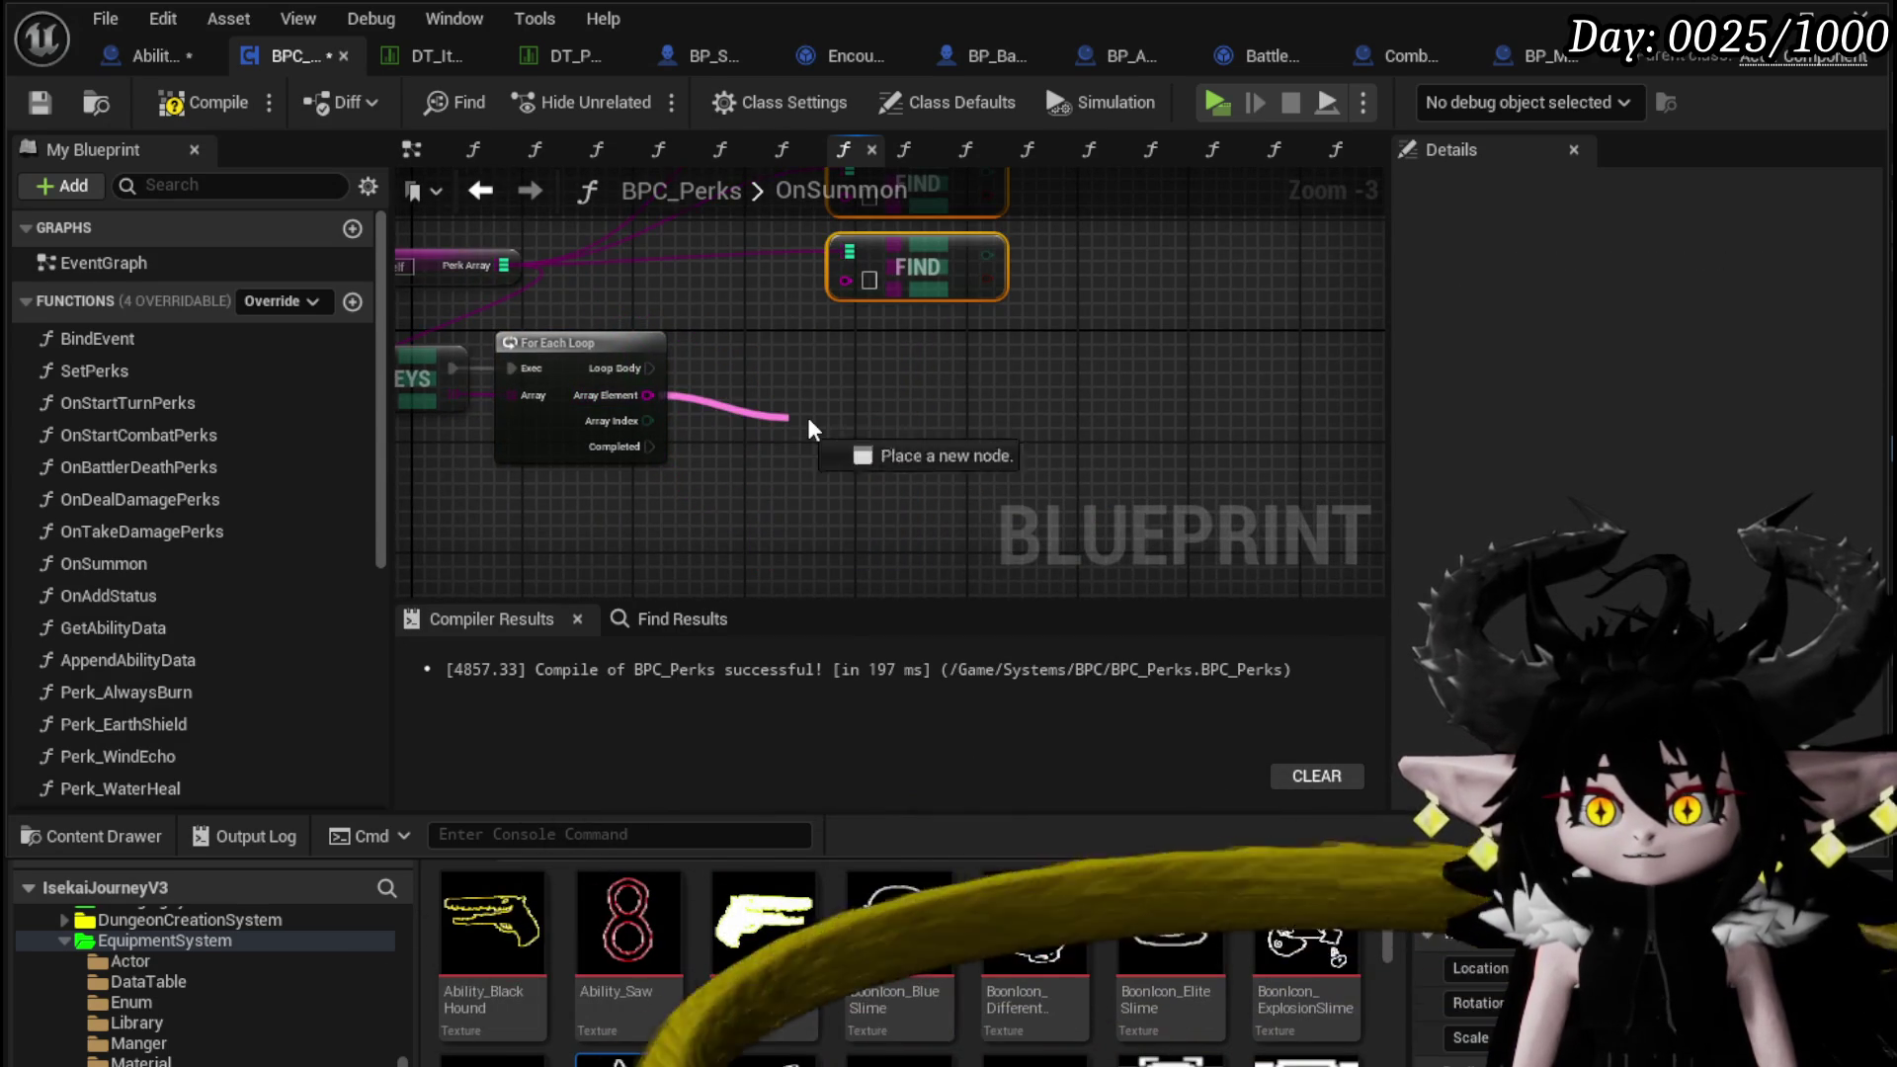
Feed each loop Array Element into a Switch on String run per pass
left_click_drag(789, 417, 806, 419)
type("switch")
key("Return")
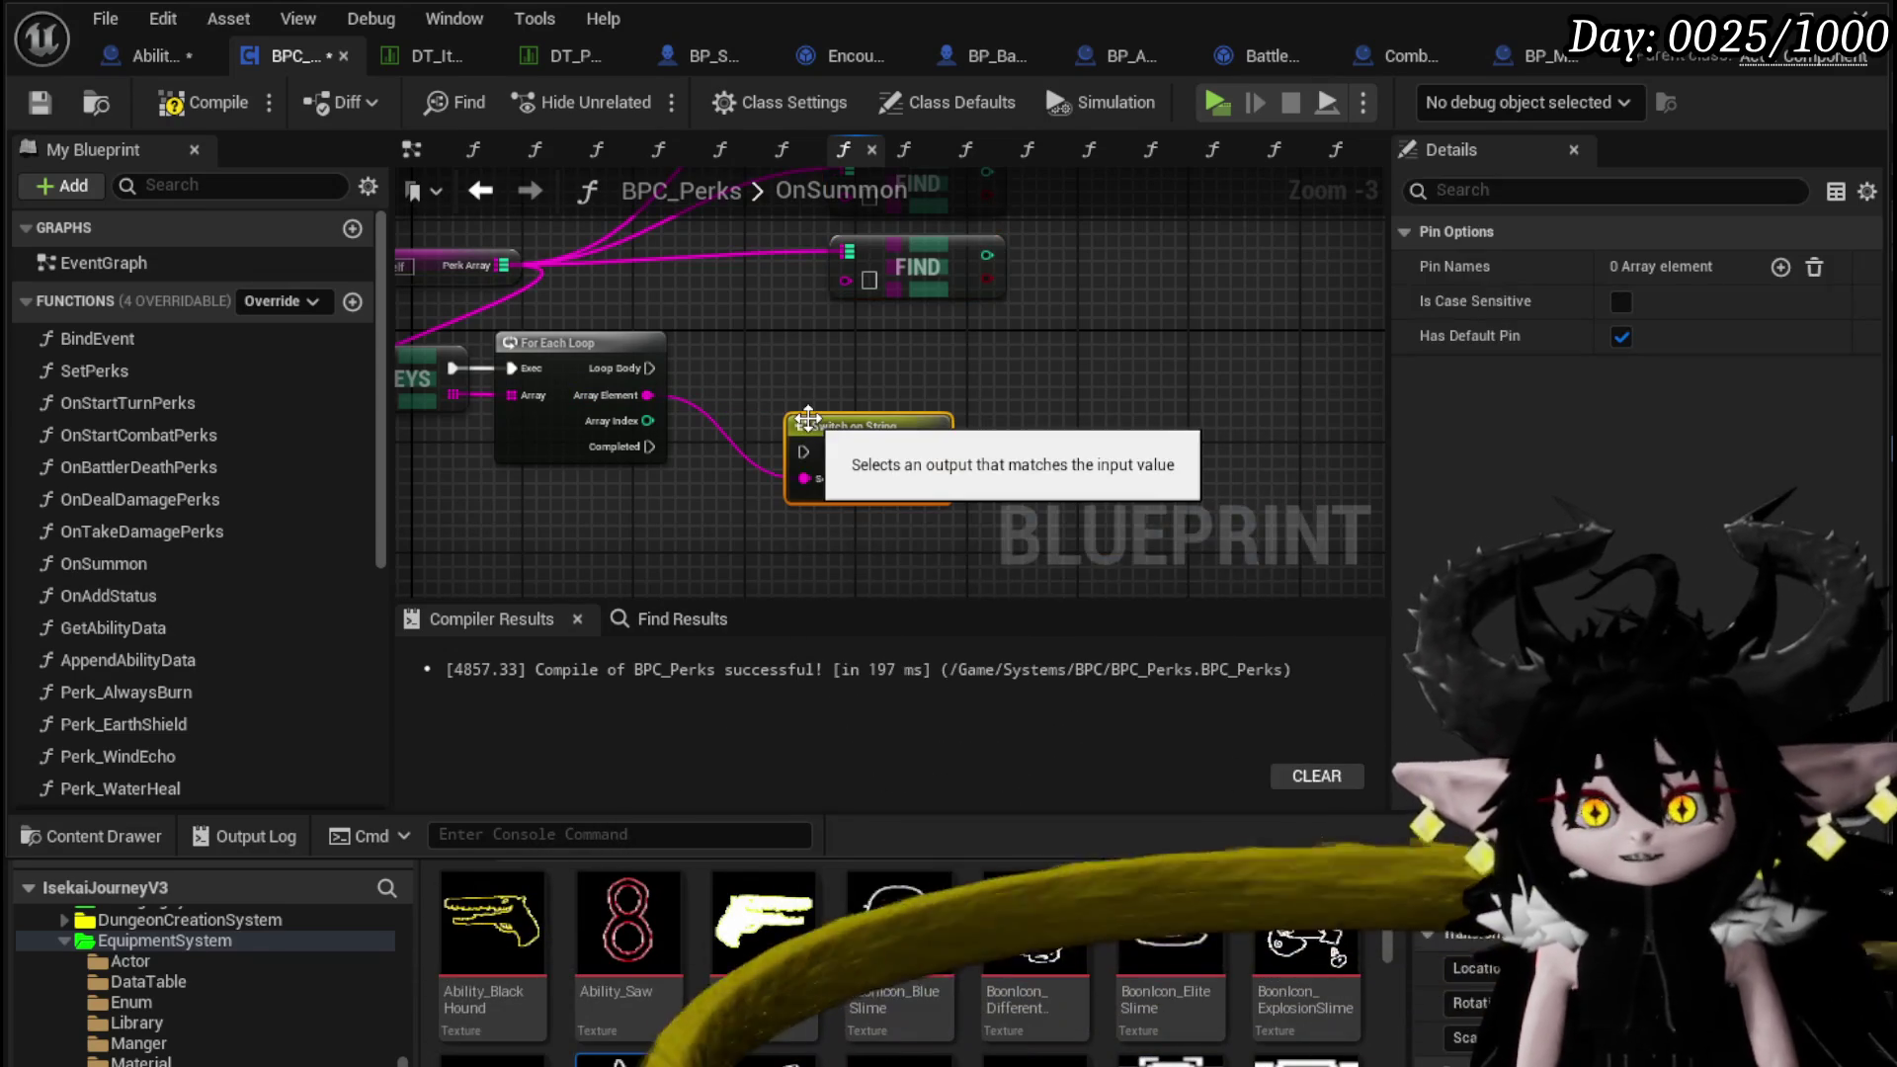
mouse_move(784, 405)
left_mouse_down()
mouse_move(802, 449)
mouse_move(838, 359)
left_mouse_up()
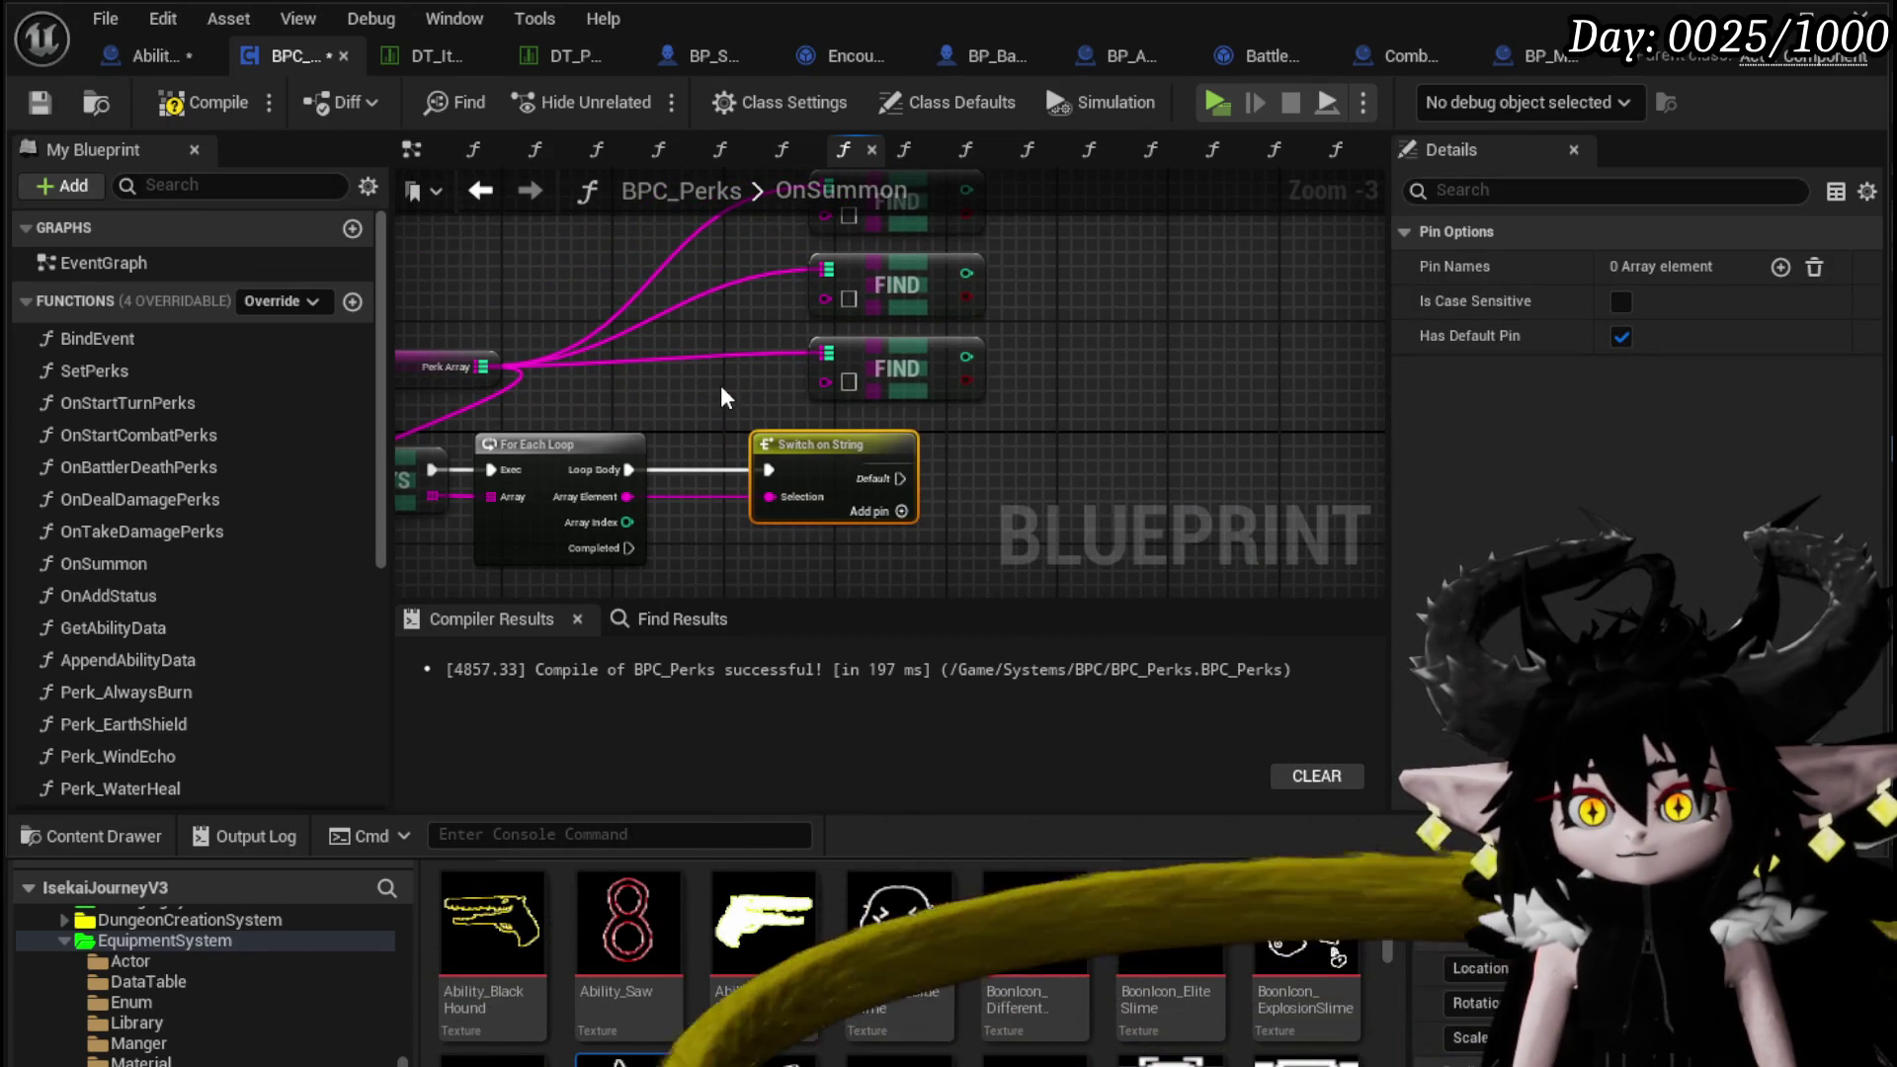
Wire the perk key into one Find node, delete the two unused Finds, and save
left_click_drag(722, 389, 970, 207)
left_click_drag(926, 391, 667, 304)
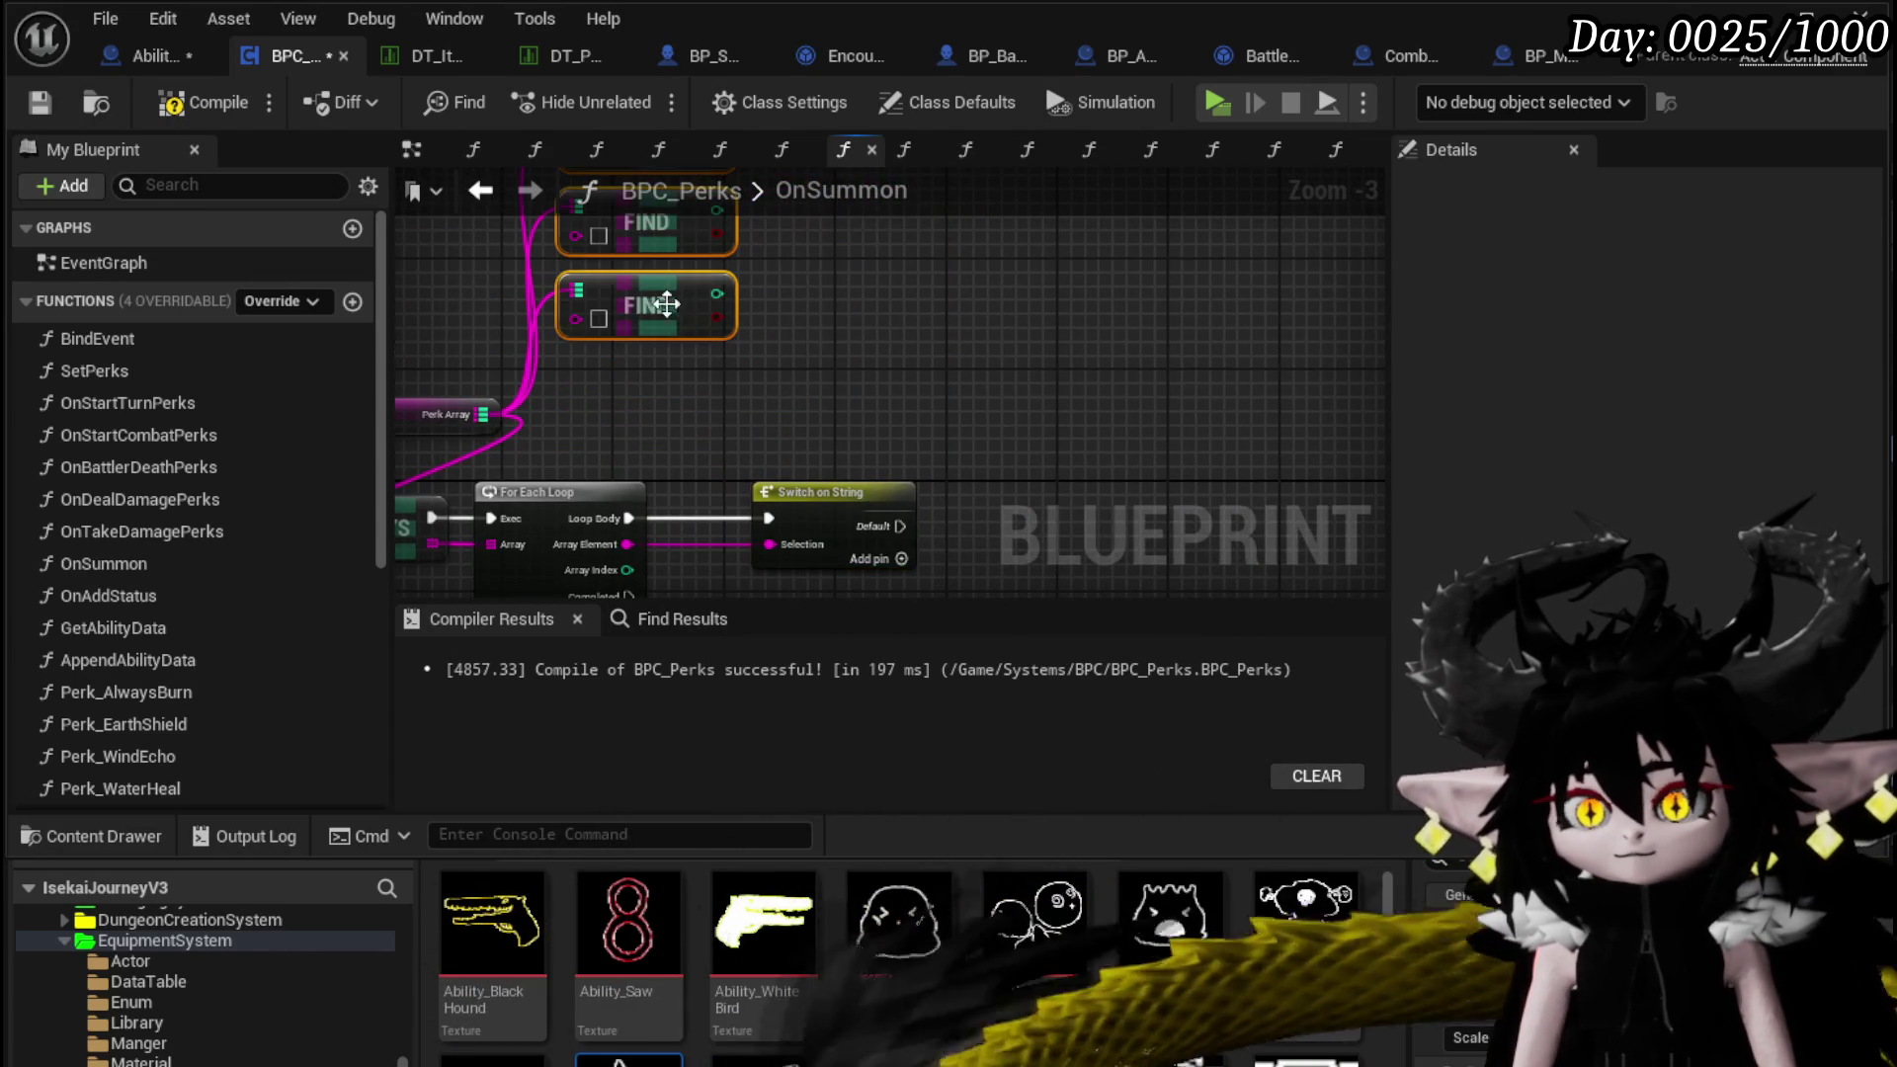
left_click(553, 419)
left_click_drag(472, 409, 630, 415)
mouse_move(780, 549)
left_mouse_down()
mouse_move(761, 335)
mouse_move(732, 324)
left_mouse_up()
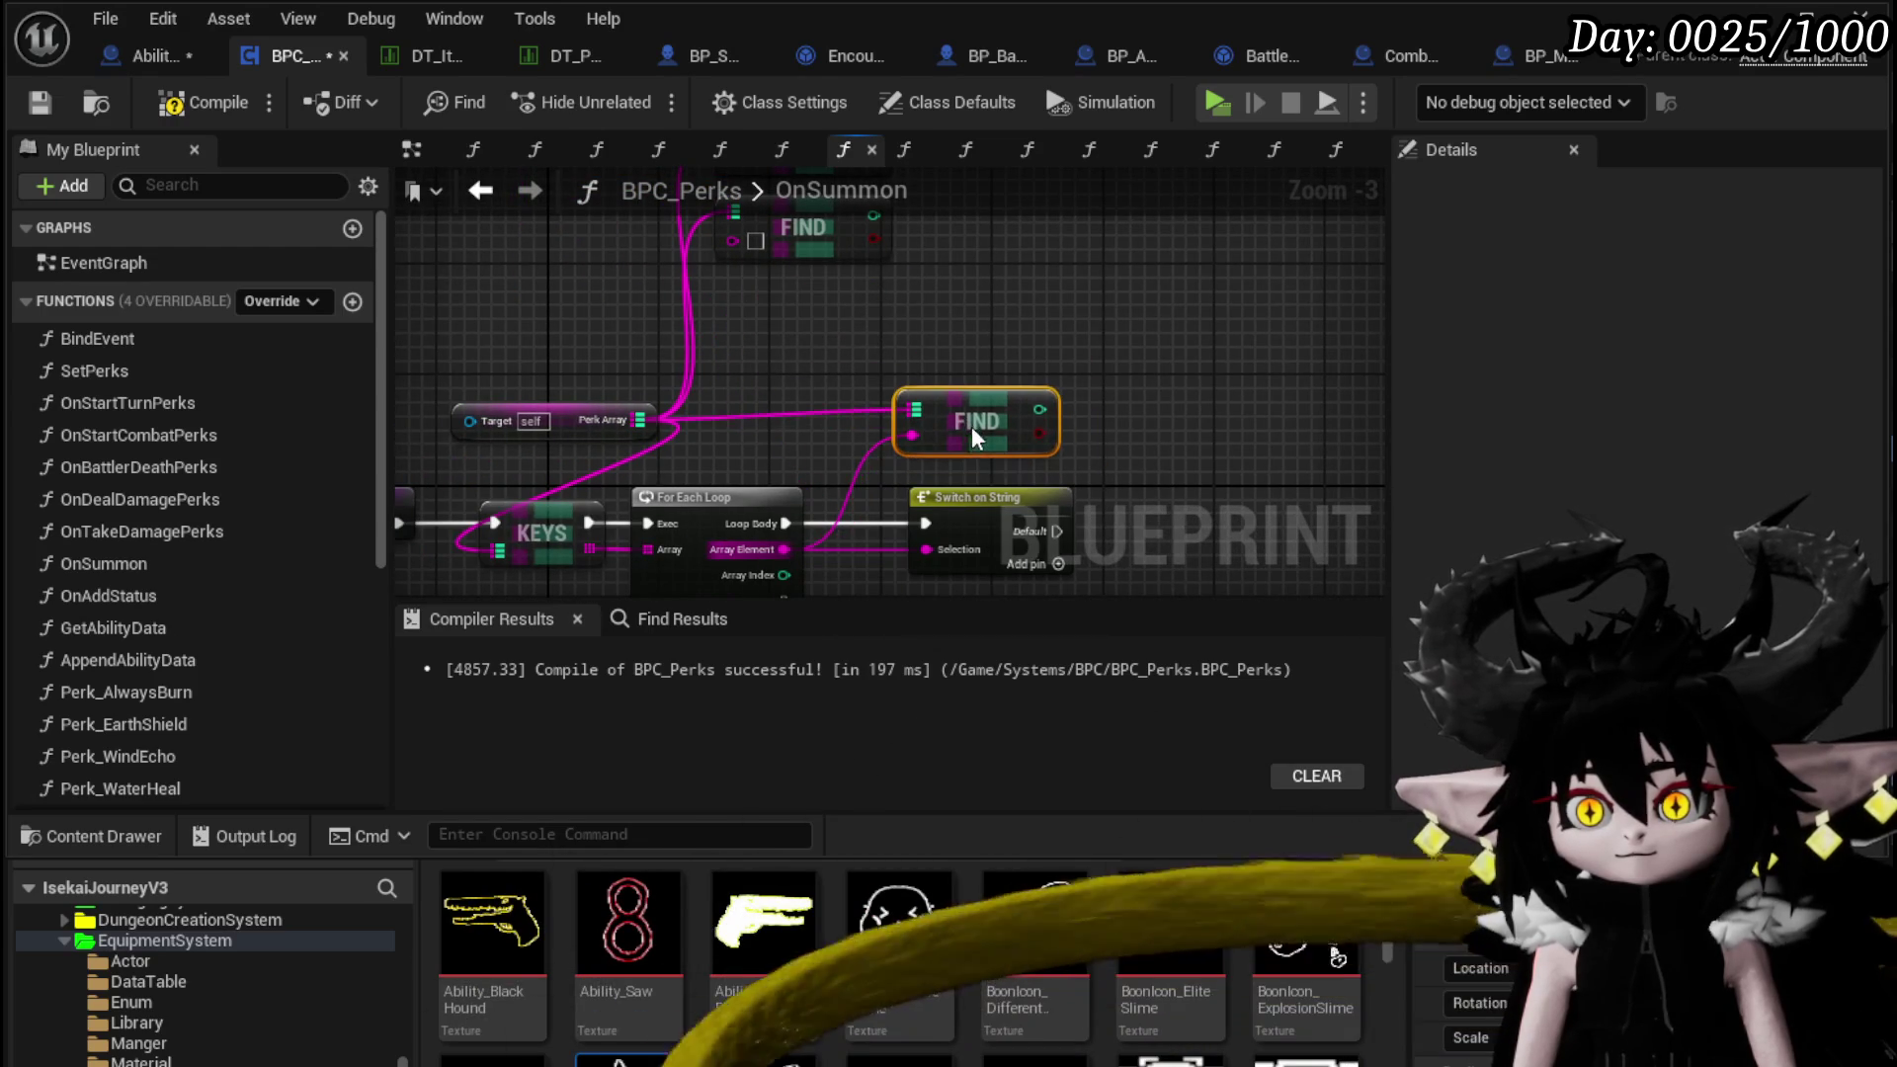
left_click_drag(701, 440, 988, 259)
key("Delete")
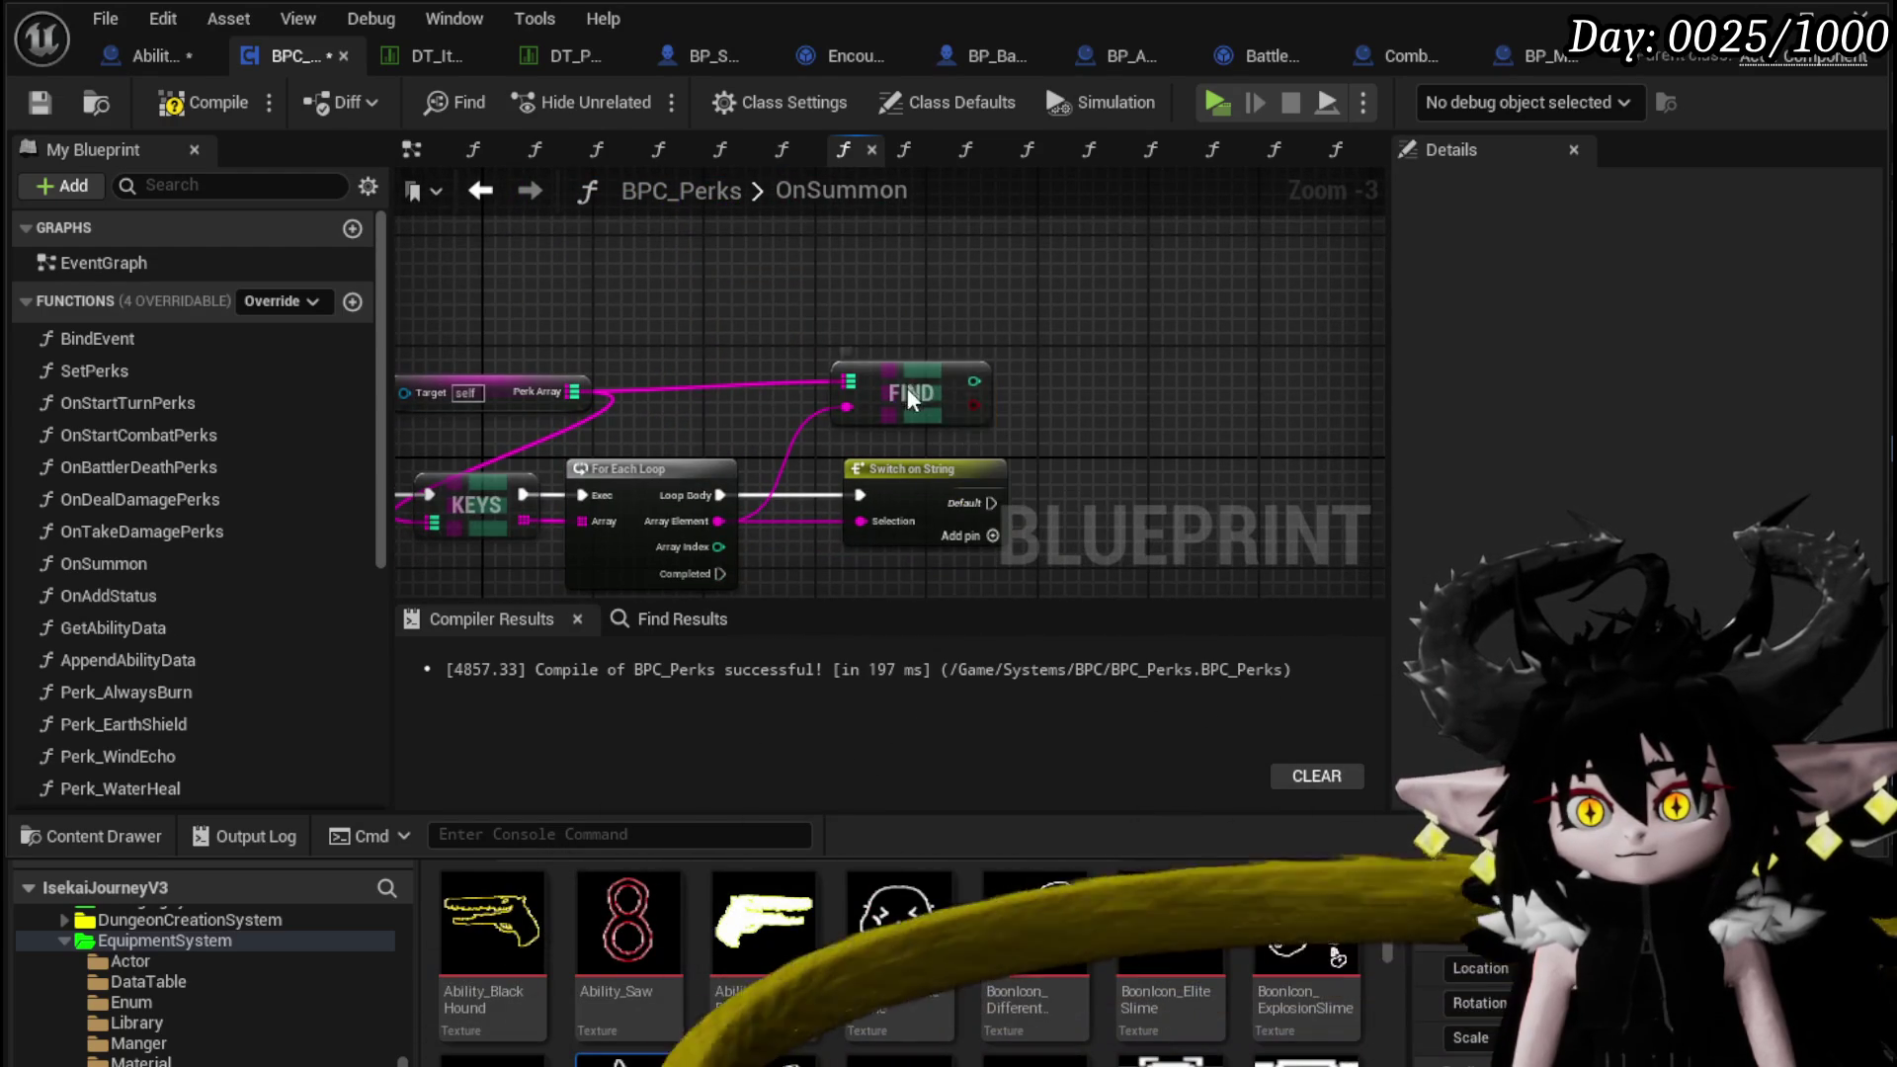
left_click_drag(885, 362, 884, 375)
left_click(44, 97)
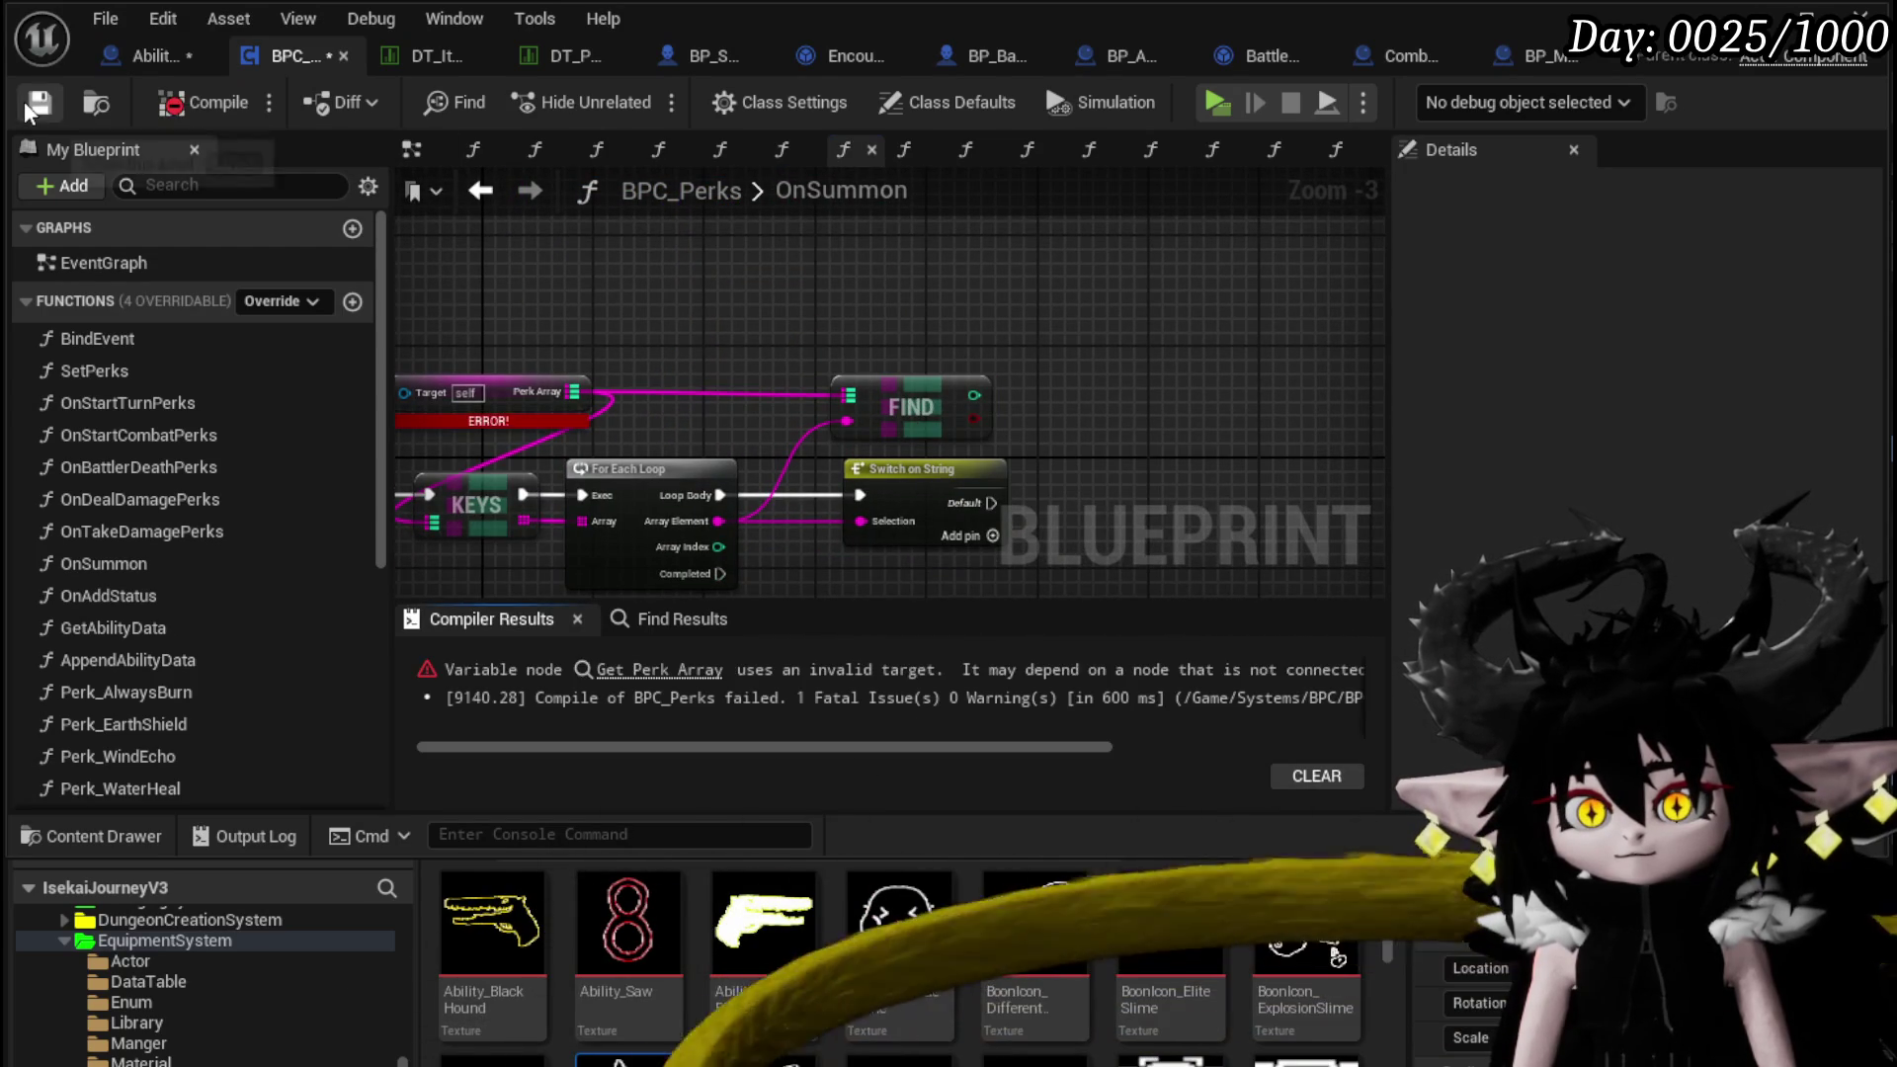
Add a plain Perk Array getter from BPC_Perks' own variable, after trying an Owner target
scroll(239, 476, "down", 3)
scroll(240, 474, "down", 3)
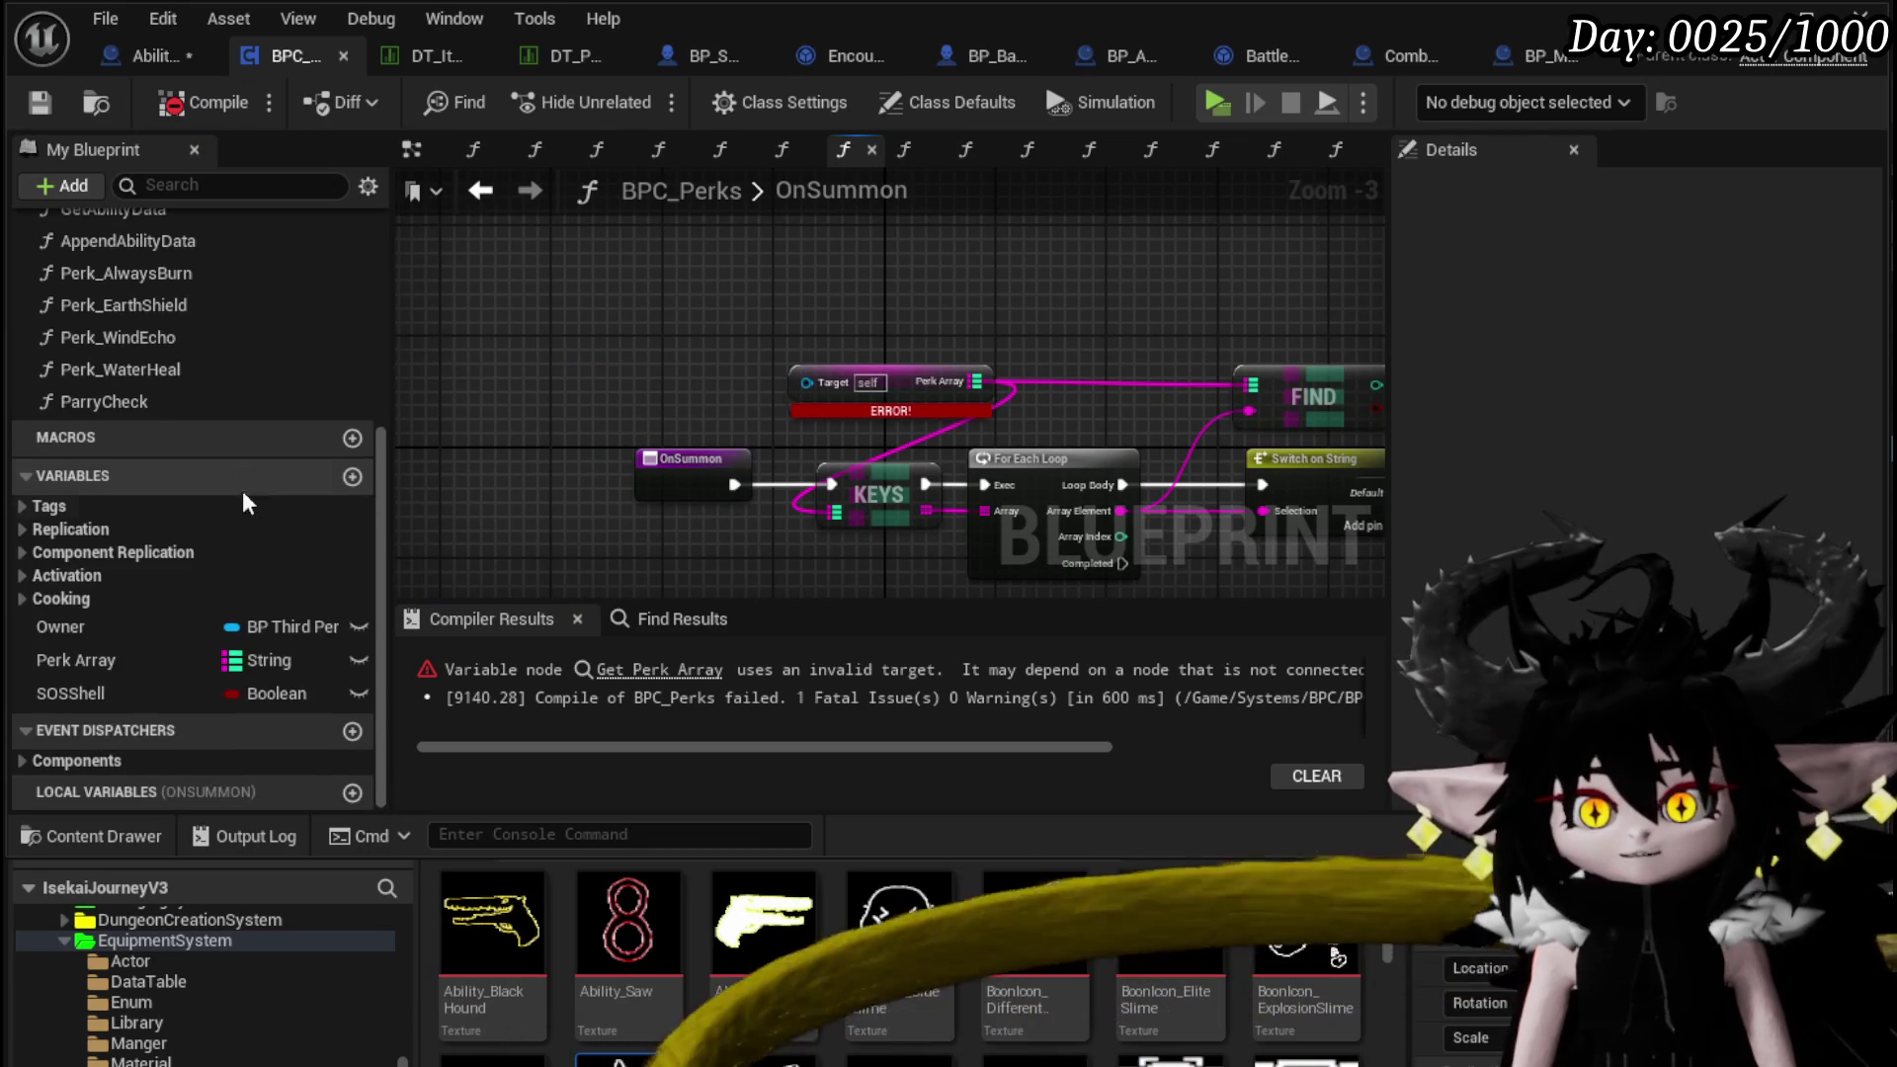
left_click_drag(130, 617, 846, 376)
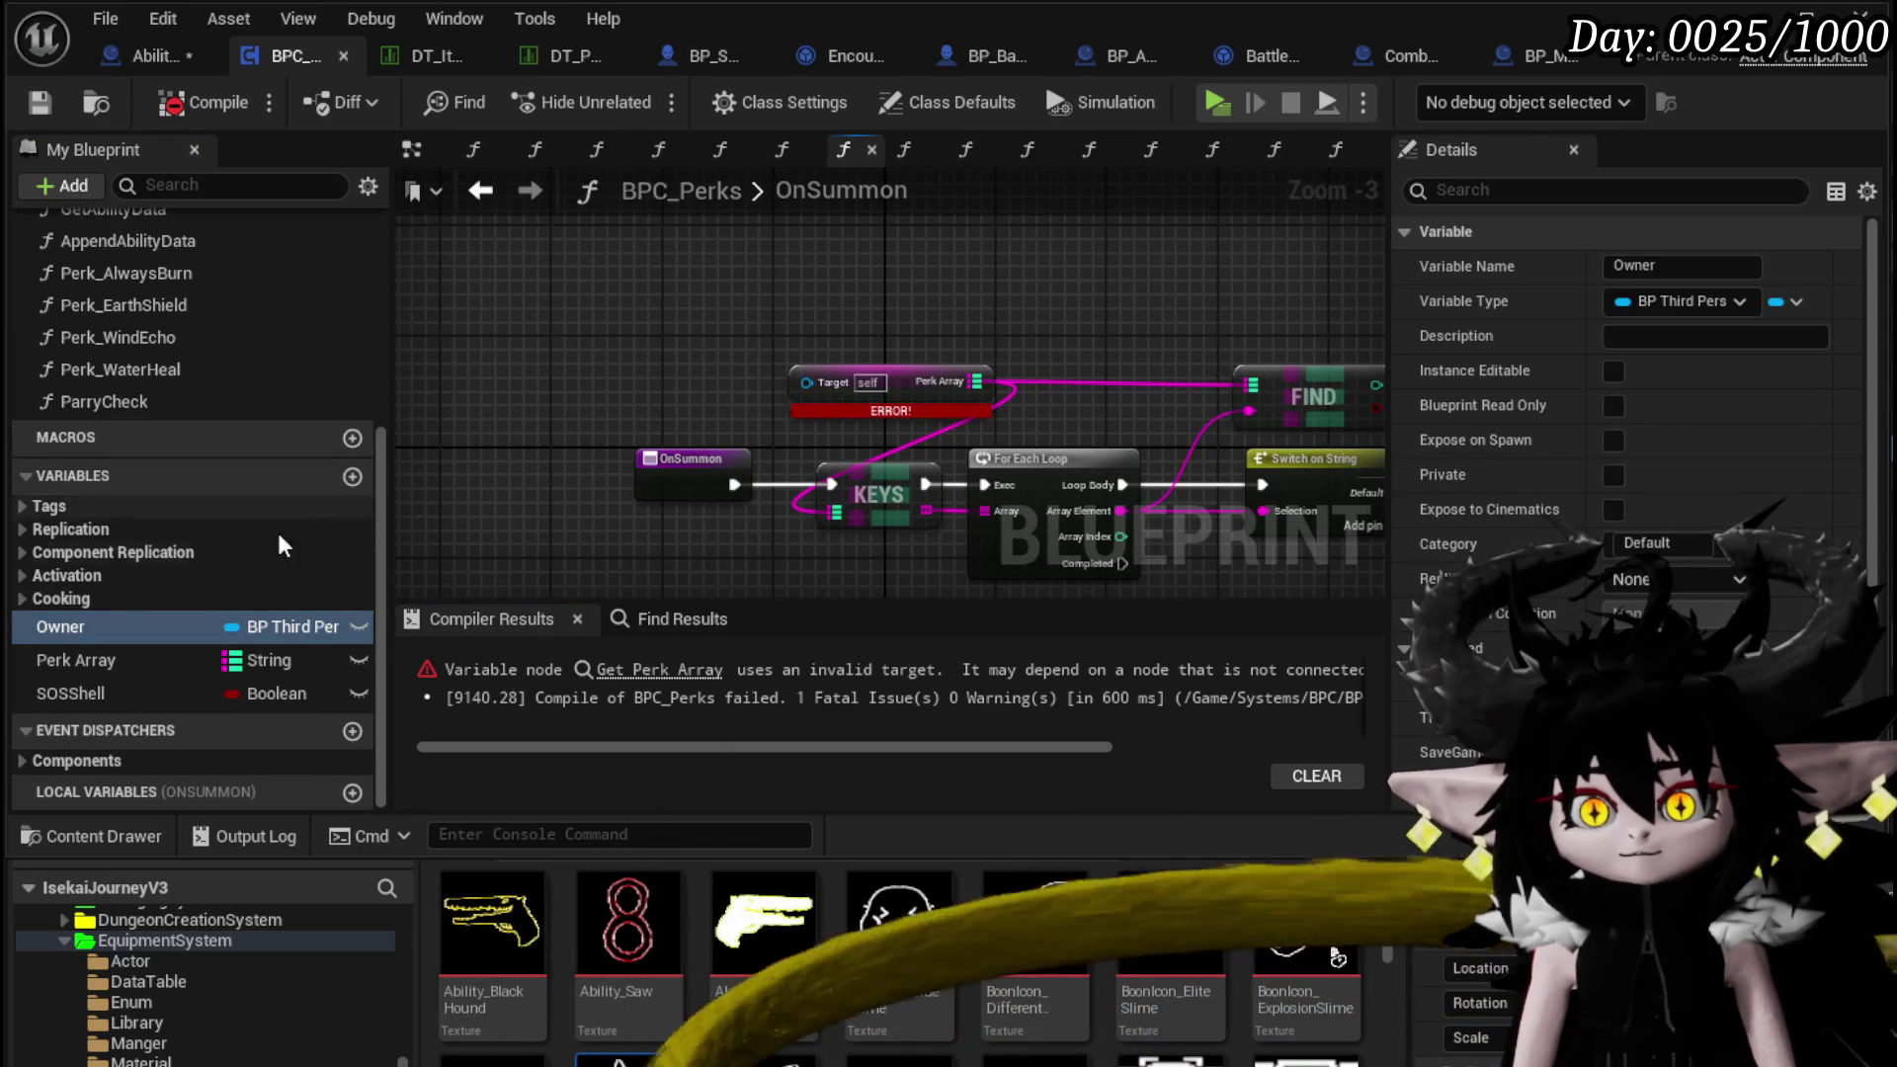
mouse_move(75, 623)
left_mouse_down()
mouse_move(796, 407)
mouse_move(800, 383)
left_mouse_up()
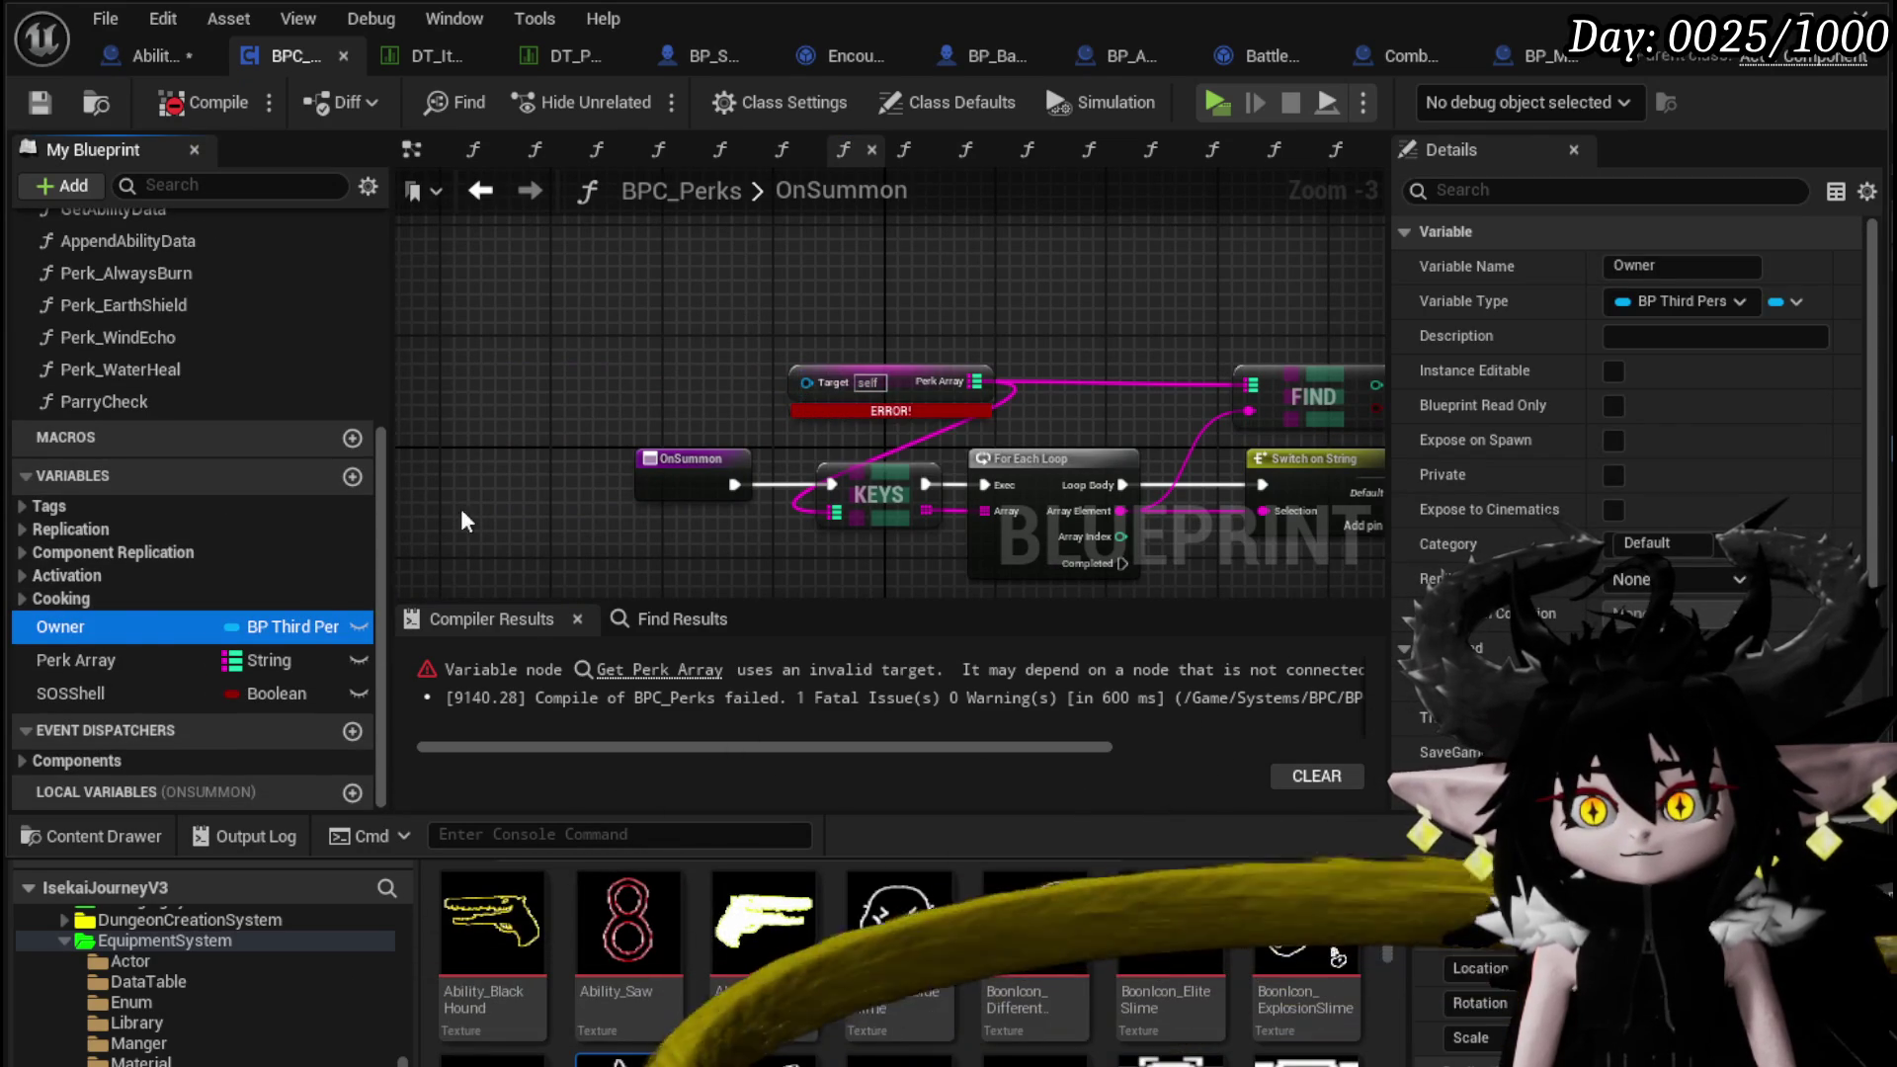
mouse_move(152, 625)
left_mouse_down()
mouse_move(577, 303)
mouse_move(812, 390)
mouse_move(888, 289)
left_mouse_up()
mouse_move(79, 660)
left_mouse_down()
mouse_move(873, 293)
mouse_move(885, 323)
mouse_move(1071, 303)
mouse_move(814, 371)
mouse_move(834, 377)
mouse_move(746, 259)
mouse_move(763, 283)
mouse_move(642, 371)
left_mouse_up()
left_click(885, 333)
Delete the broken Perk Array node and leftover Owner getter, compile, and return to AbilityDecoder
left_click(830, 376)
key("Delete")
left_click(489, 309)
key("Delete")
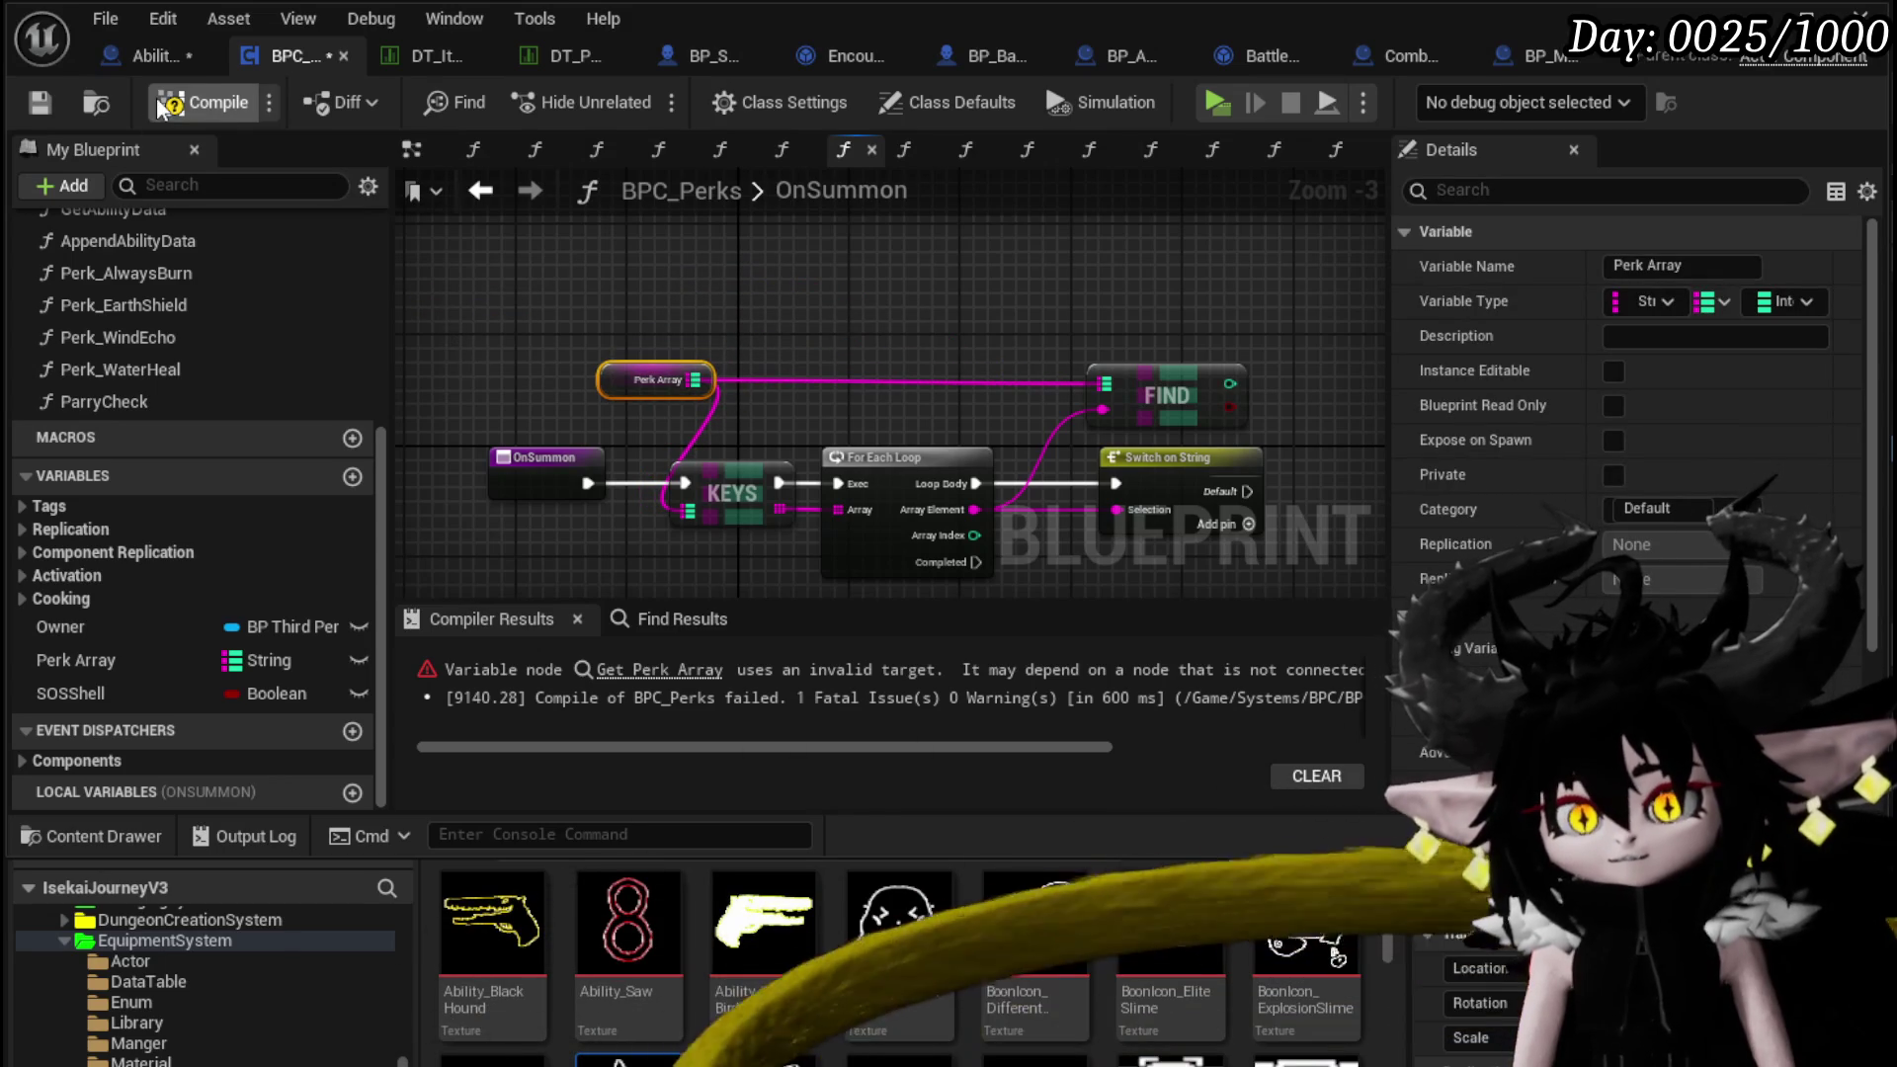
left_click(161, 105)
left_click(111, 57)
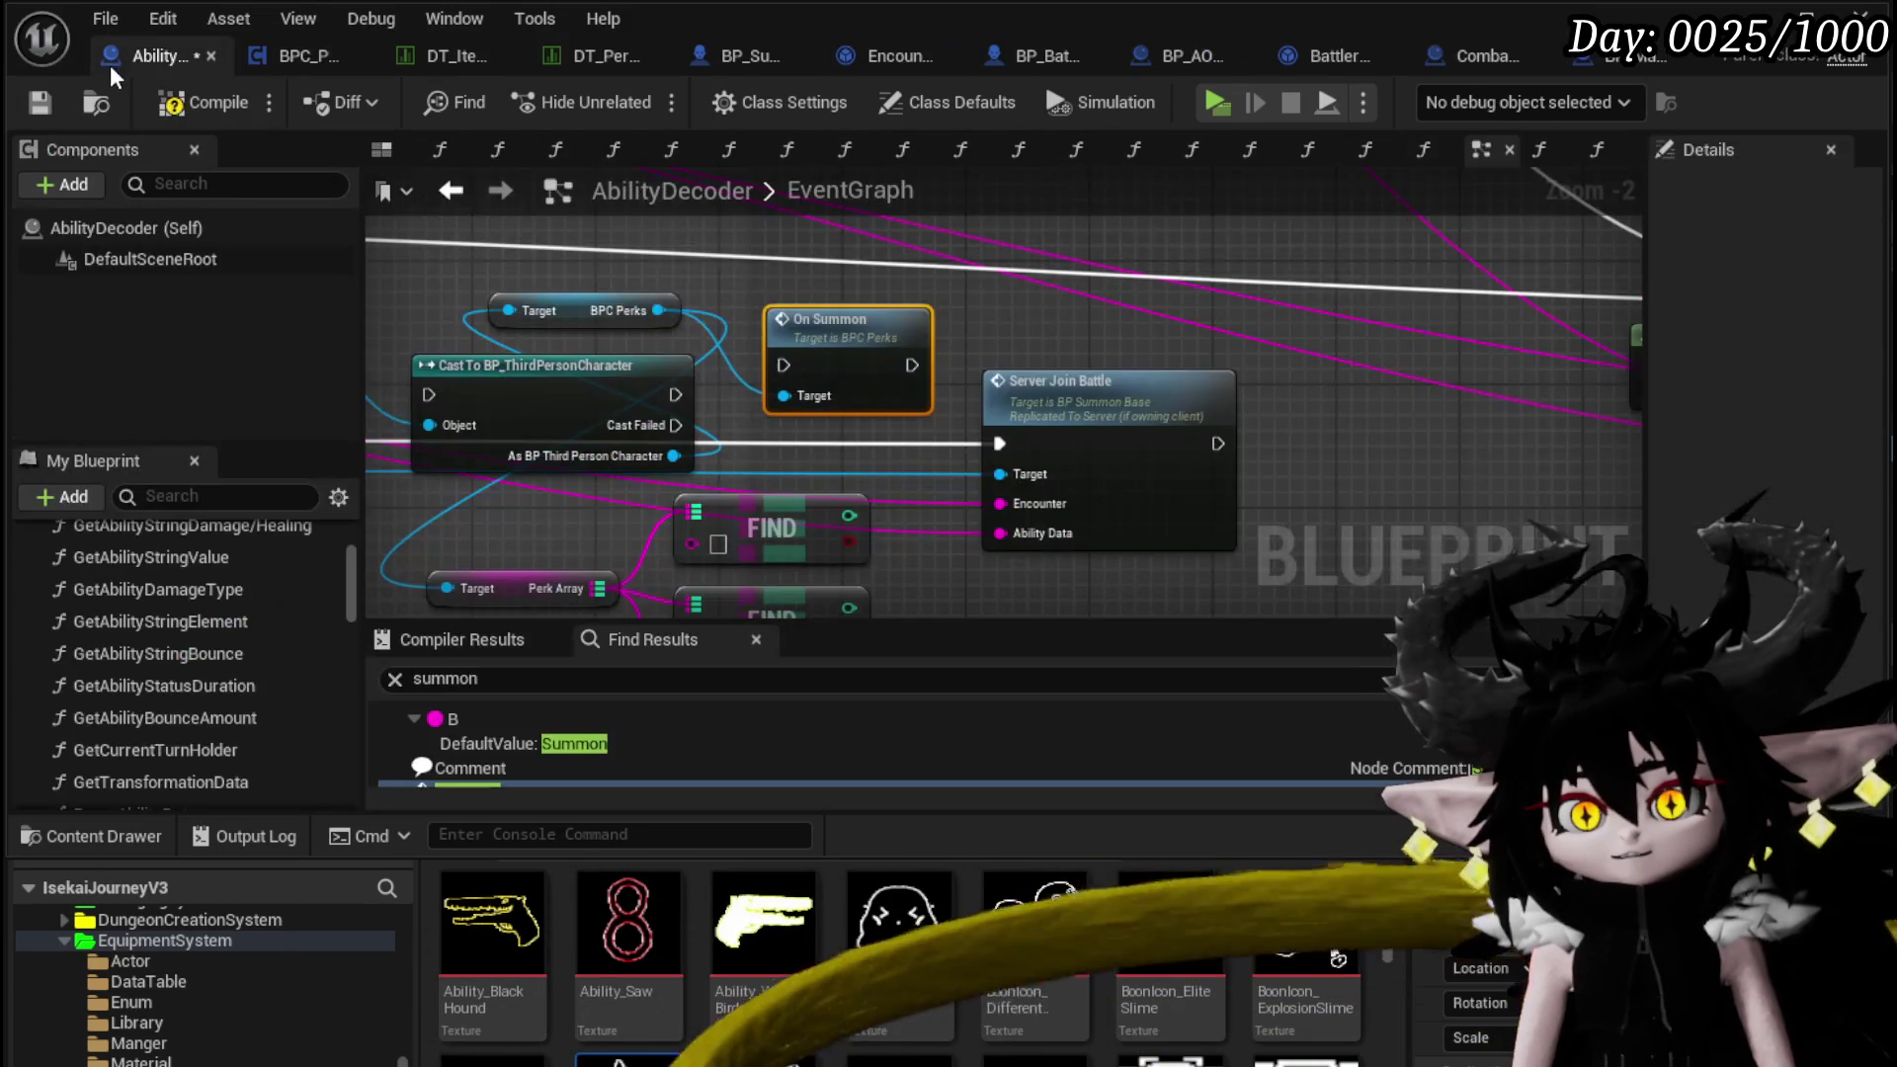
Delete AbilityDecoder's old Perk Array and Find nodes and compile
left_click(46, 109)
left_click_drag(850, 499, 921, 347)
left_click_drag(630, 573, 844, 375)
key("Delete")
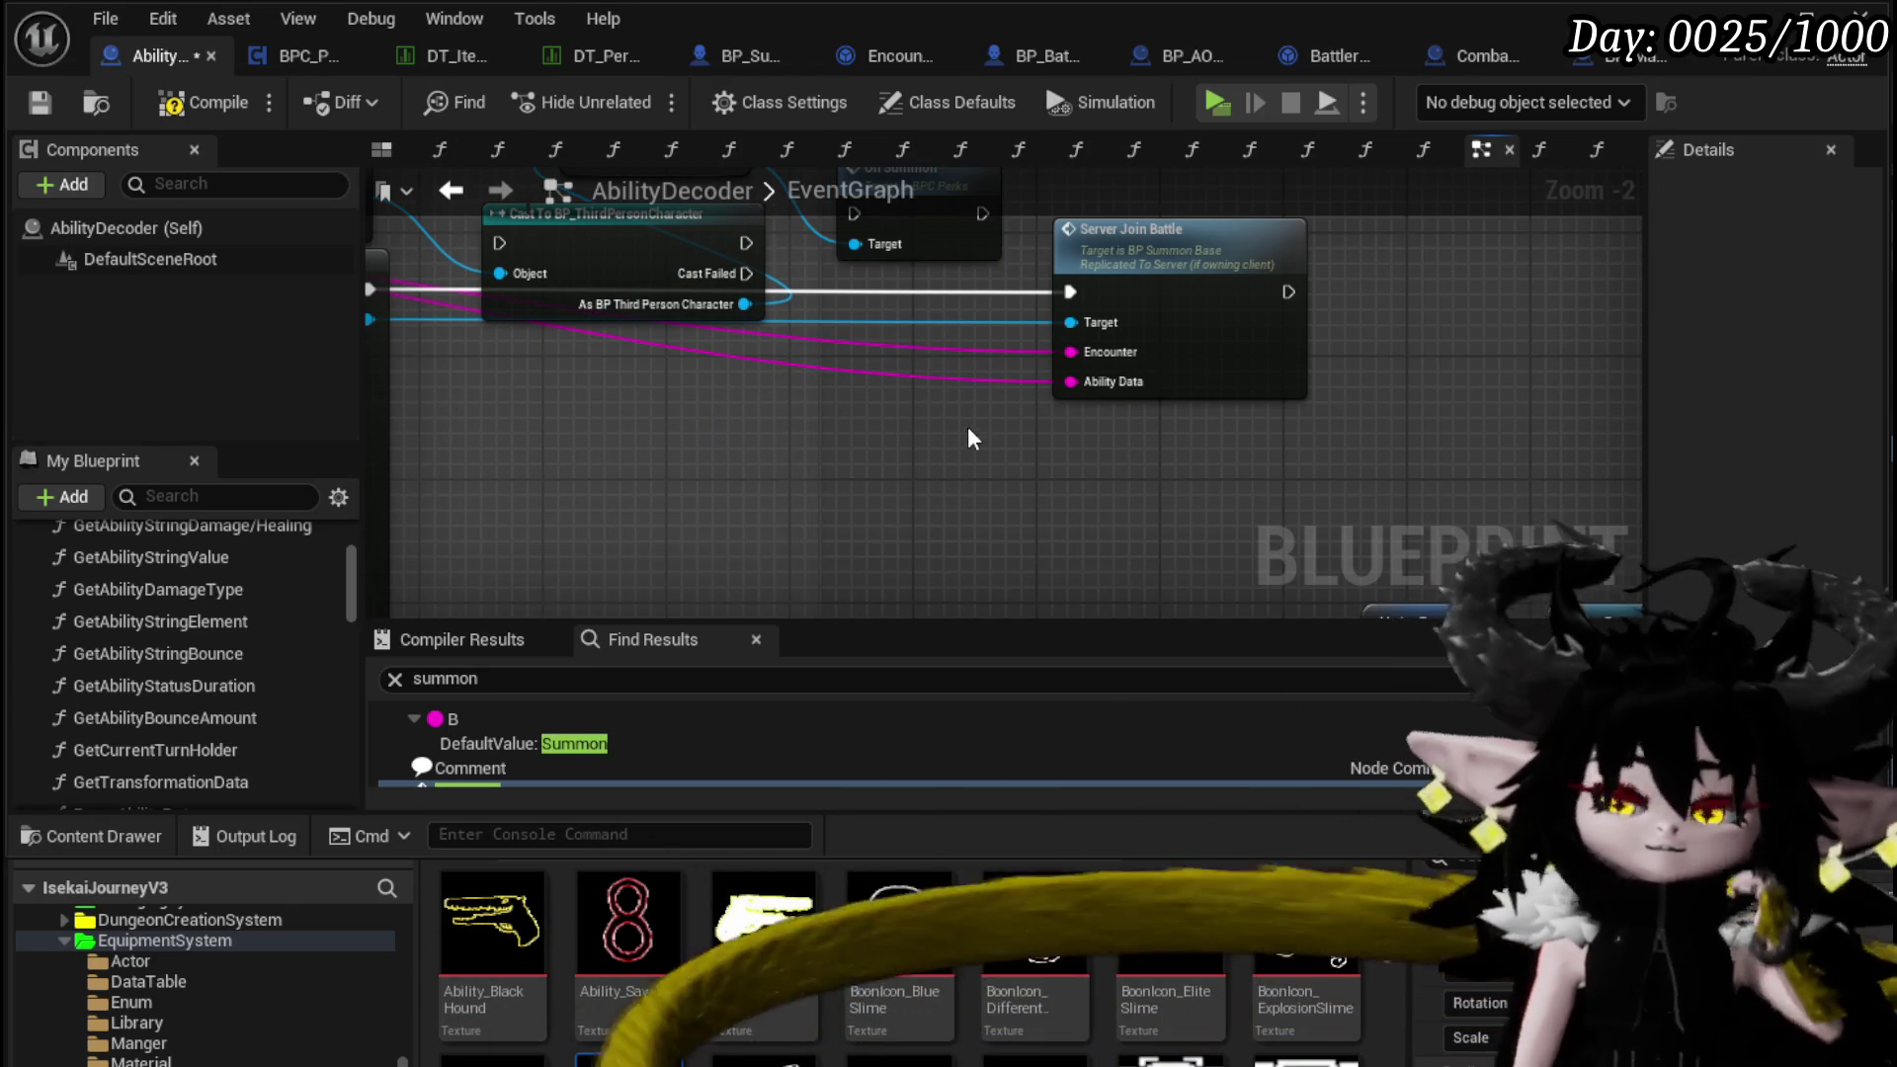
mouse_move(909, 235)
left_mouse_down()
mouse_move(839, 484)
mouse_move(679, 420)
left_mouse_up()
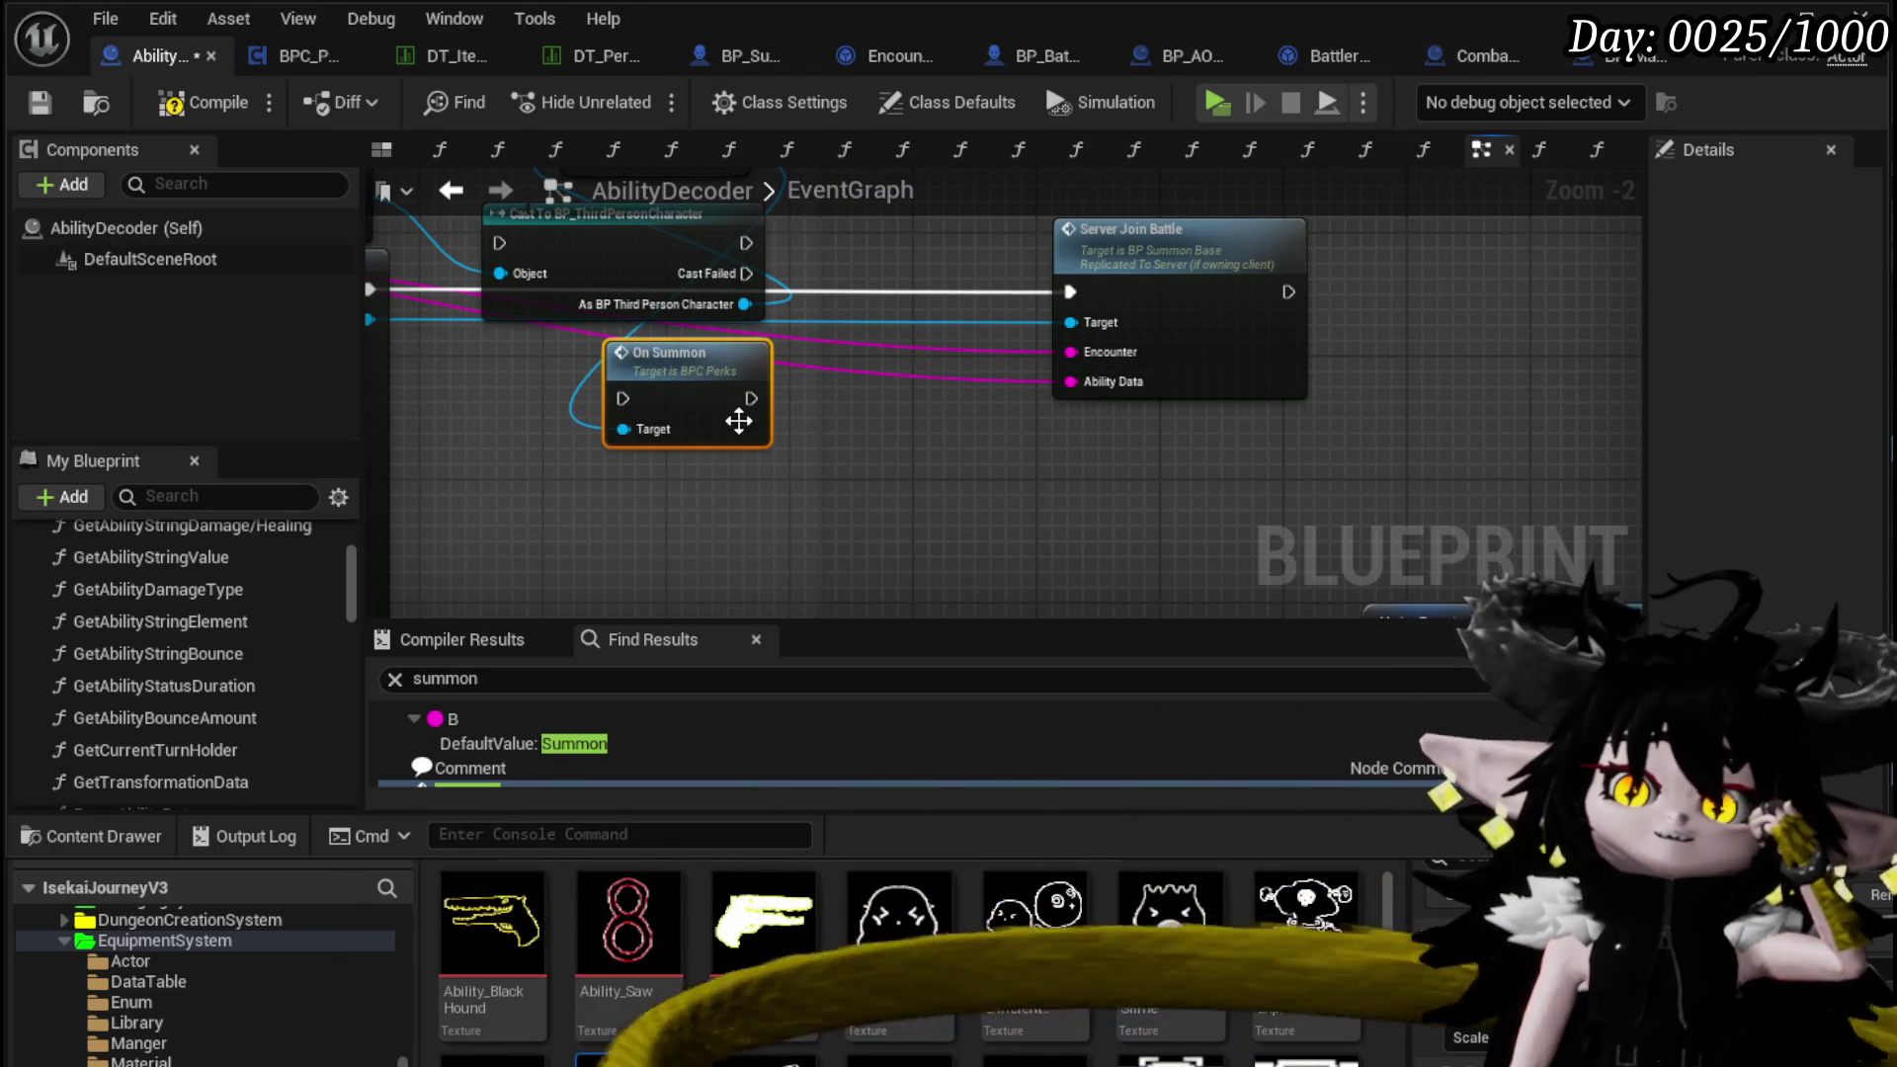
left_click(180, 102)
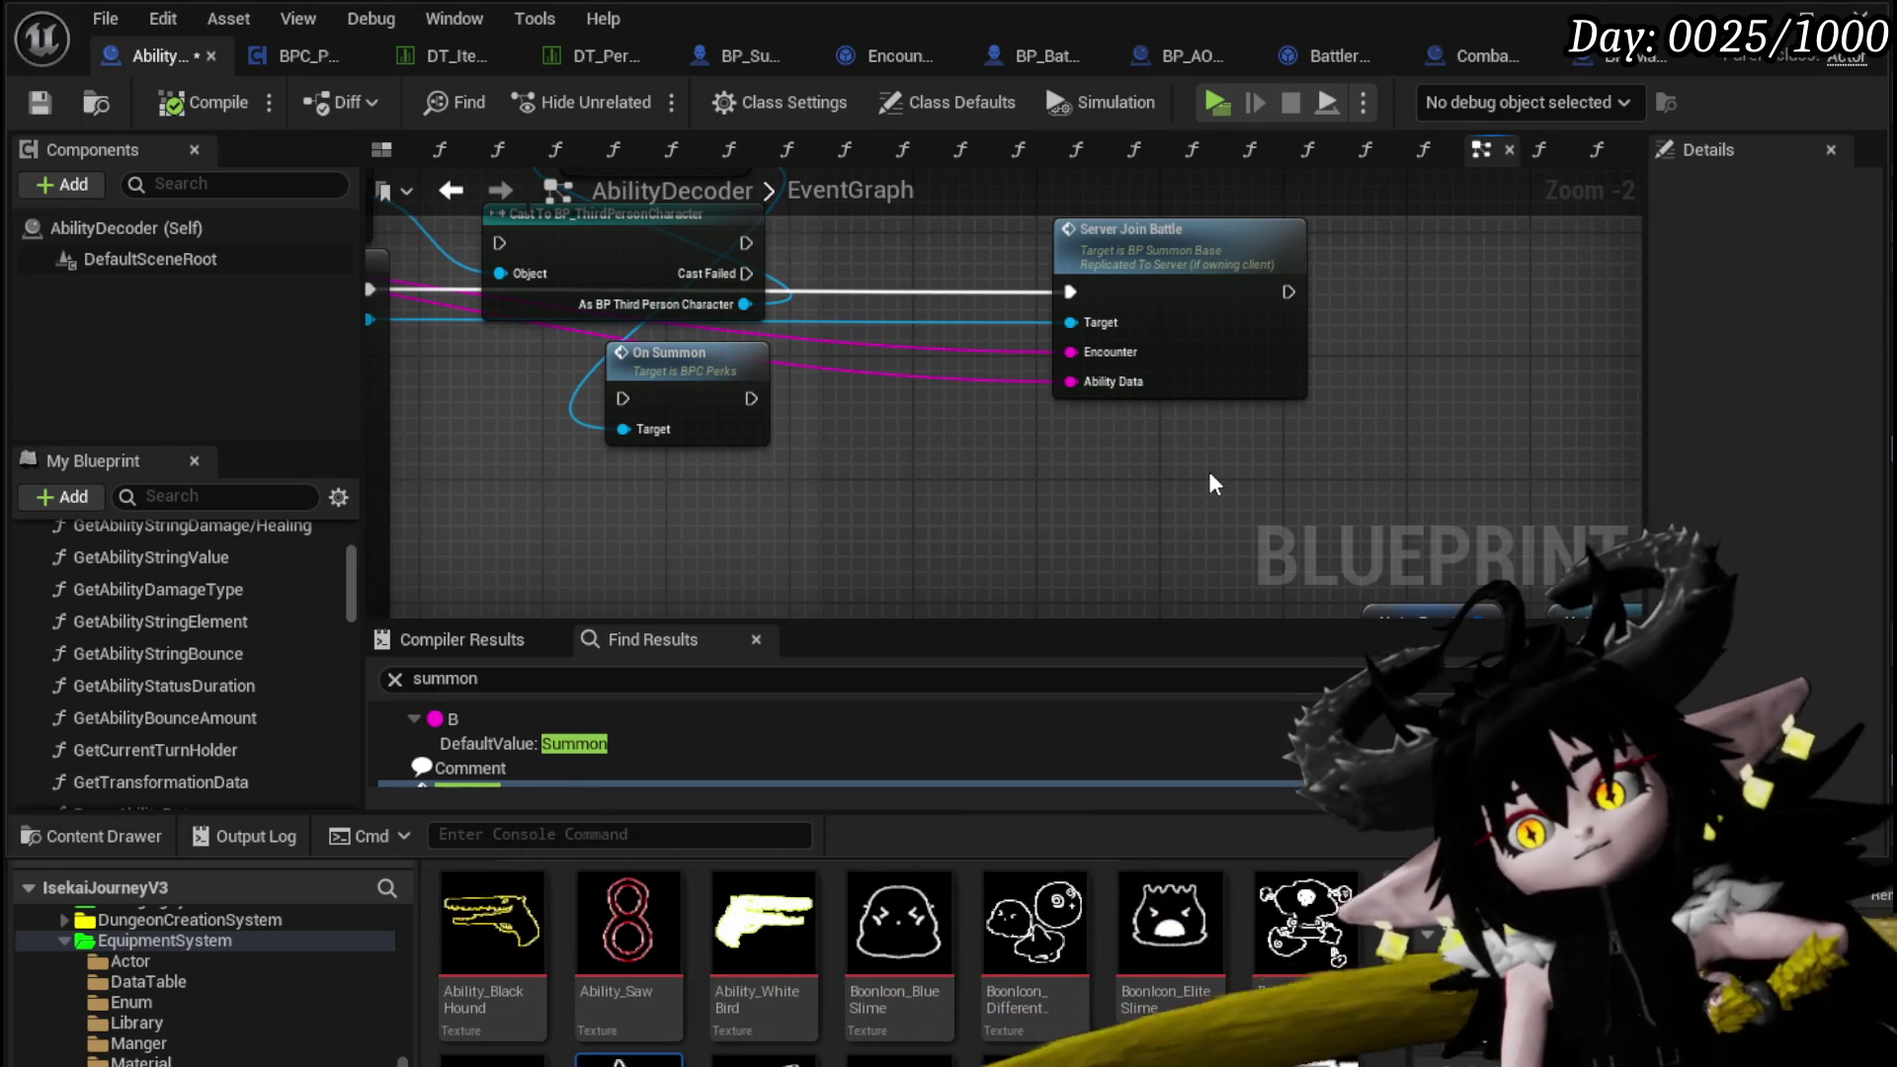
Position On Summon next to Server Join Battle and save AbilityDecoder
double_click(1093, 322)
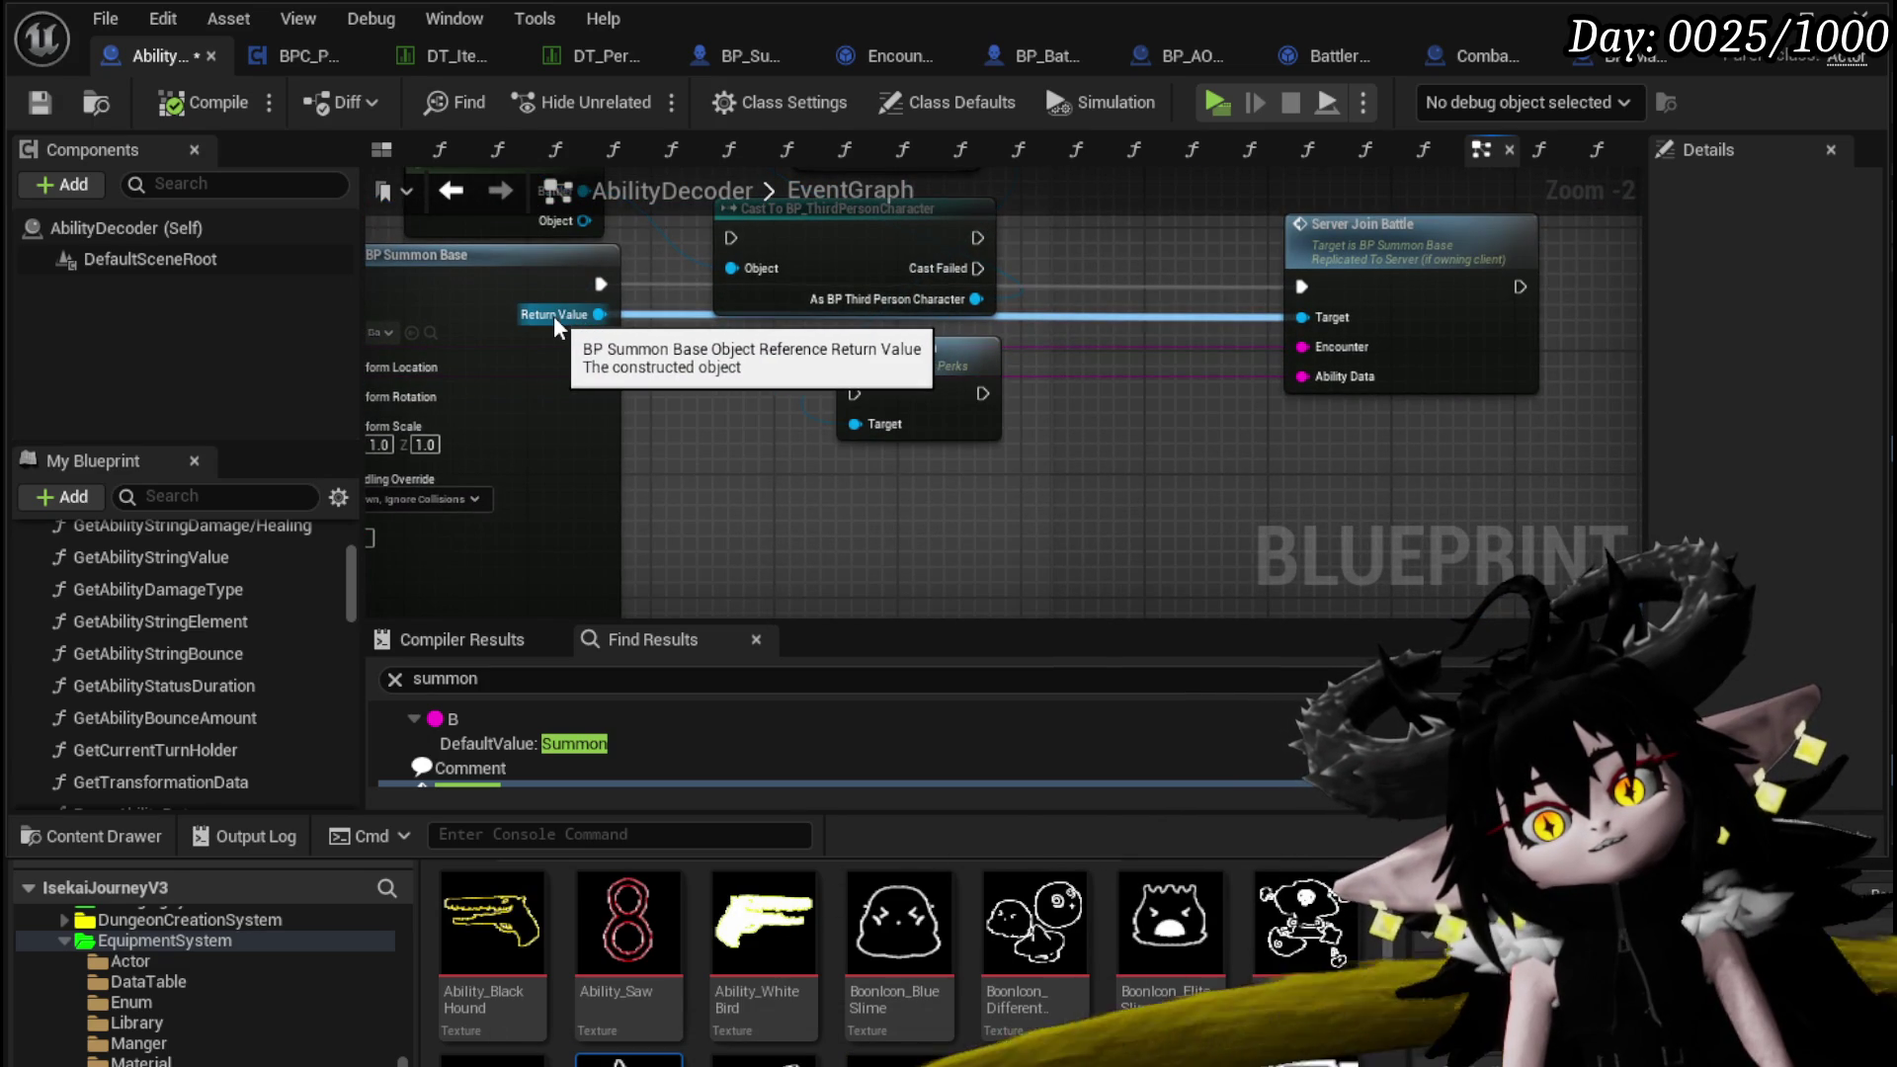
mouse_move(919, 390)
left_mouse_down()
mouse_move(942, 389)
mouse_move(934, 405)
left_mouse_up()
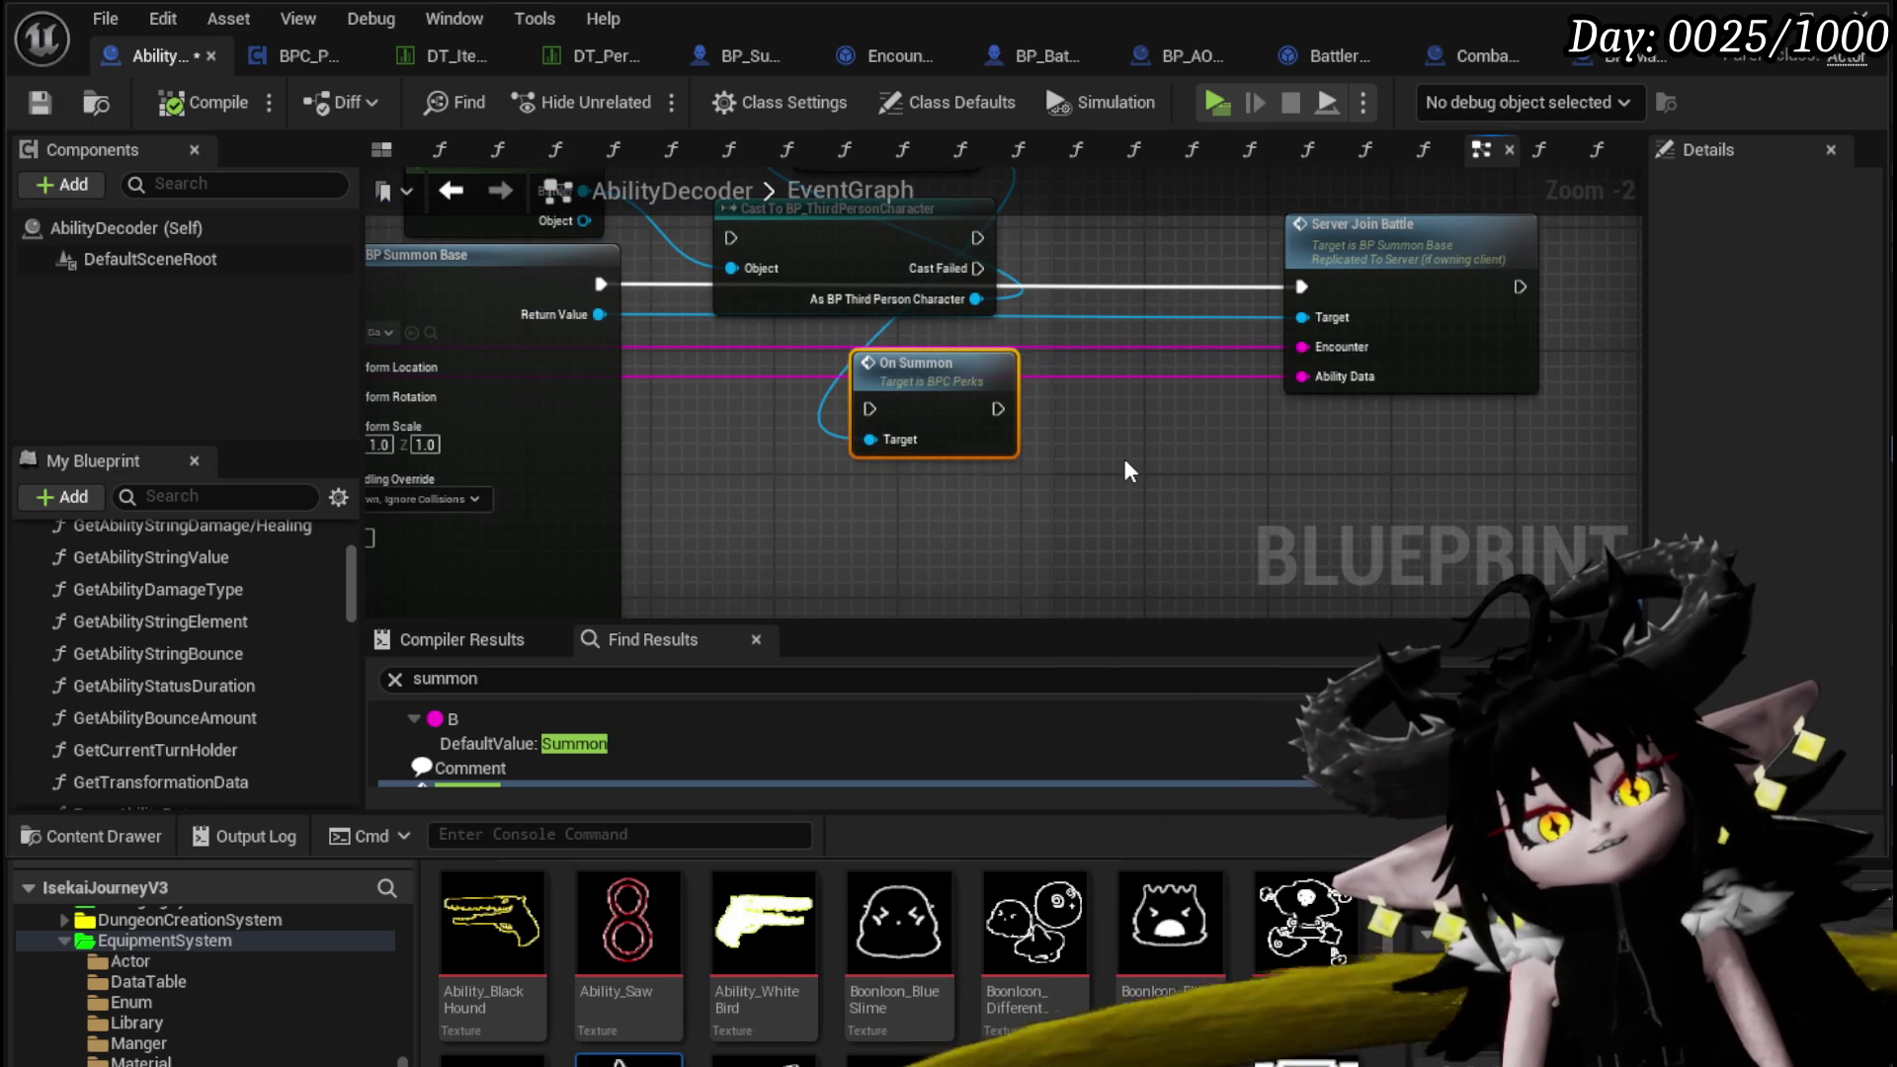
left_click_drag(1176, 424, 1452, 259)
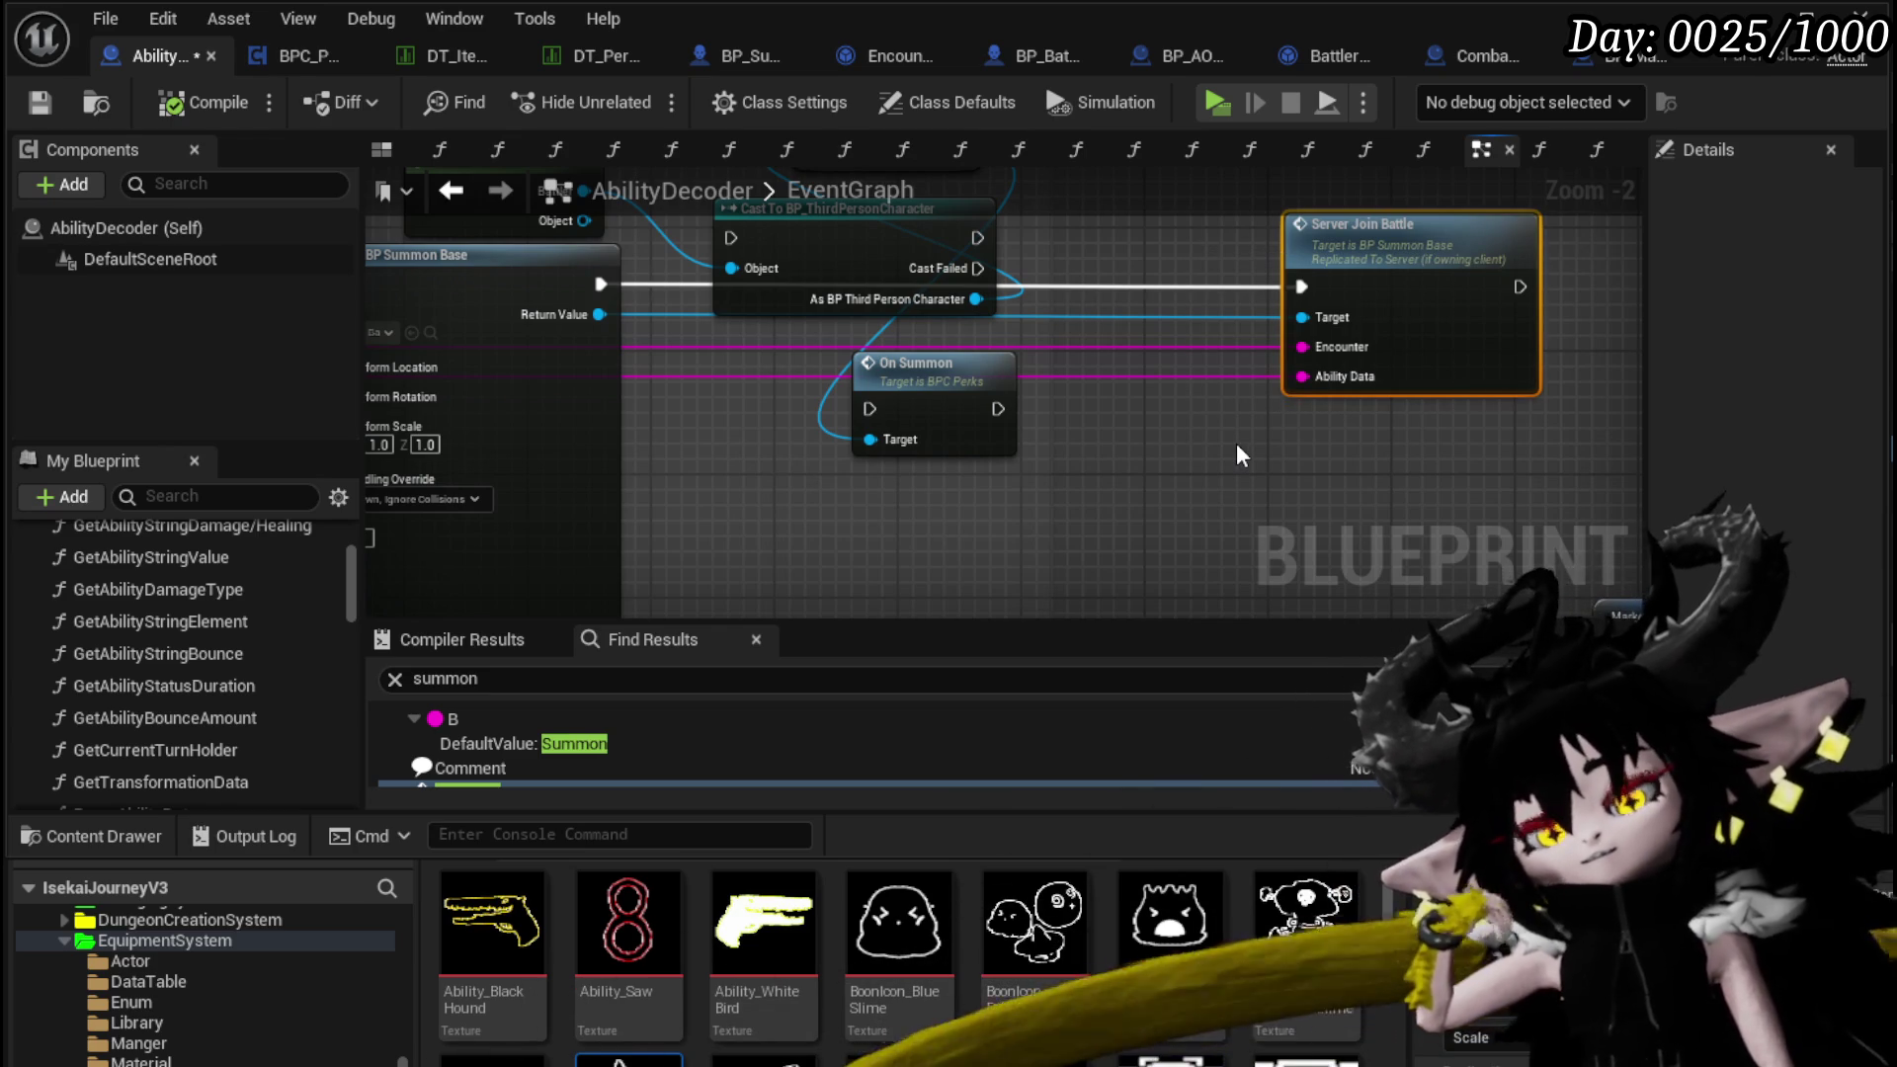
left_click_drag(973, 400, 1004, 431)
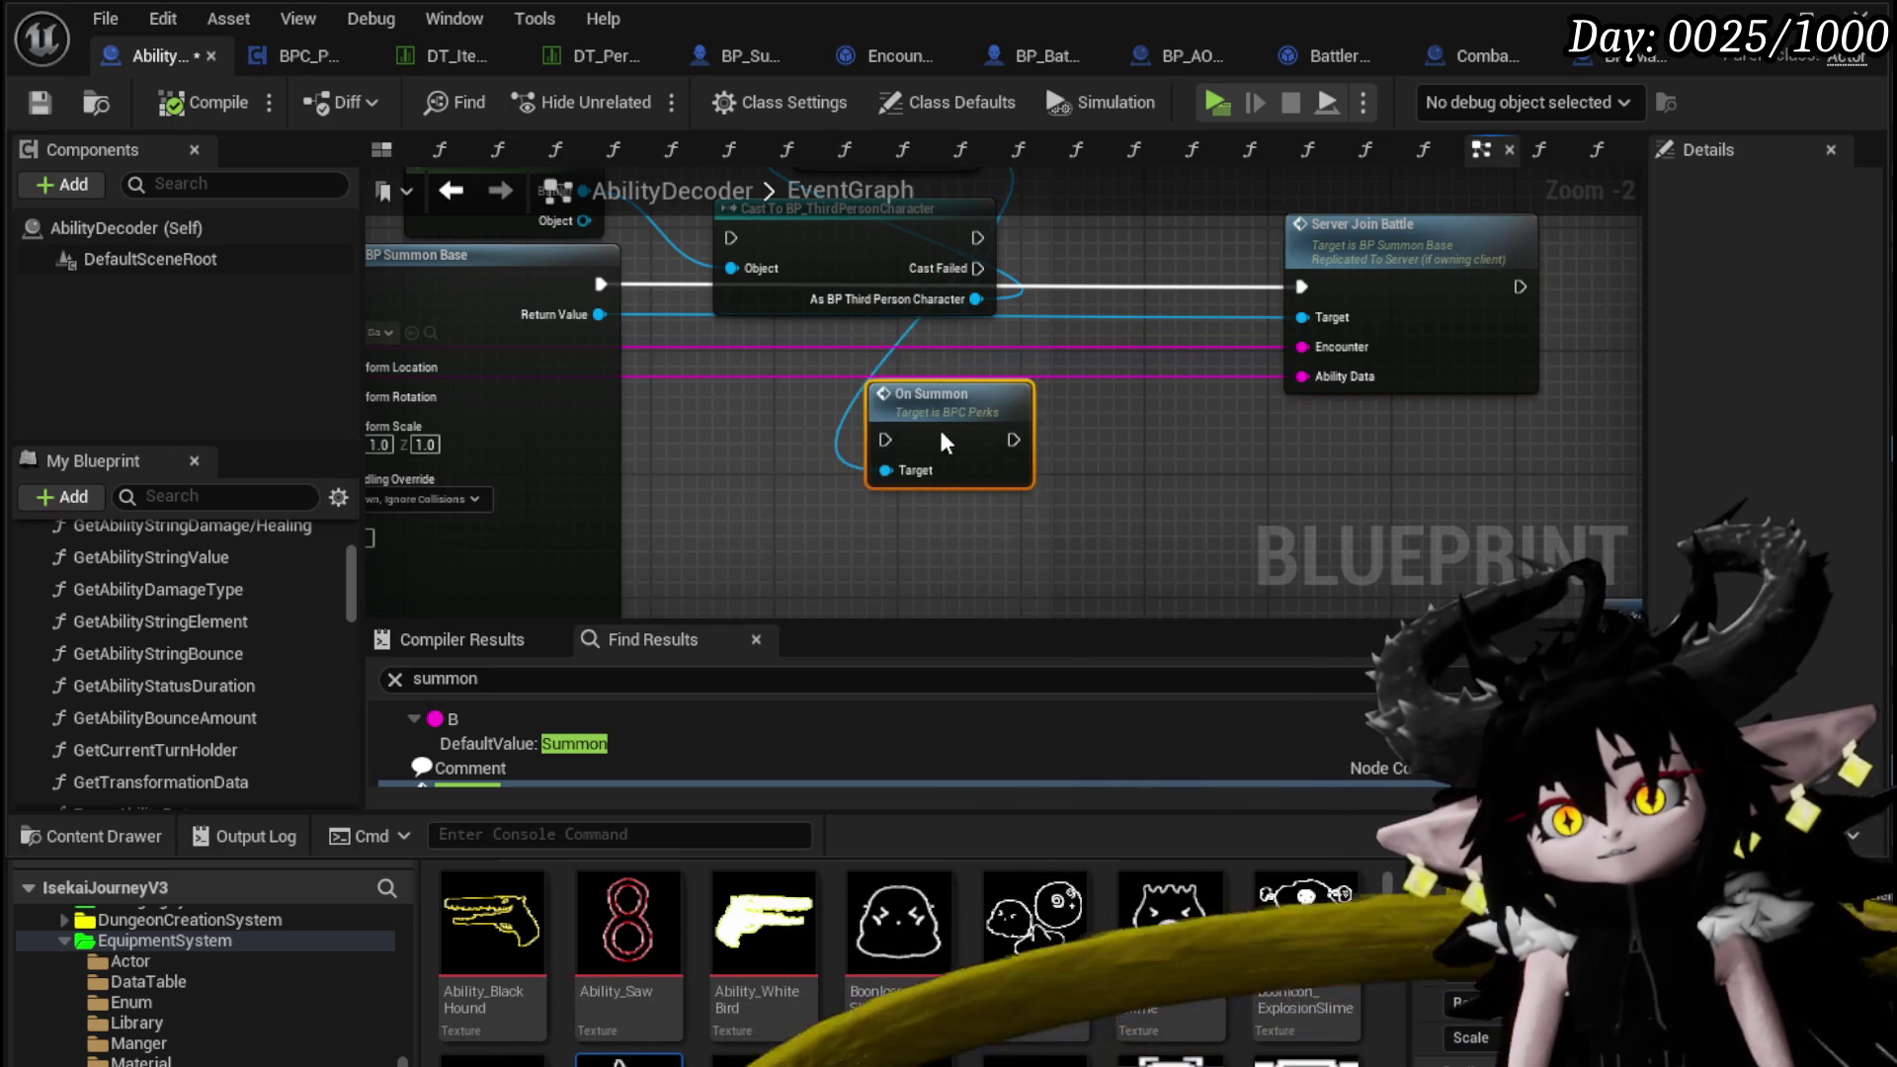
left_click(40, 104)
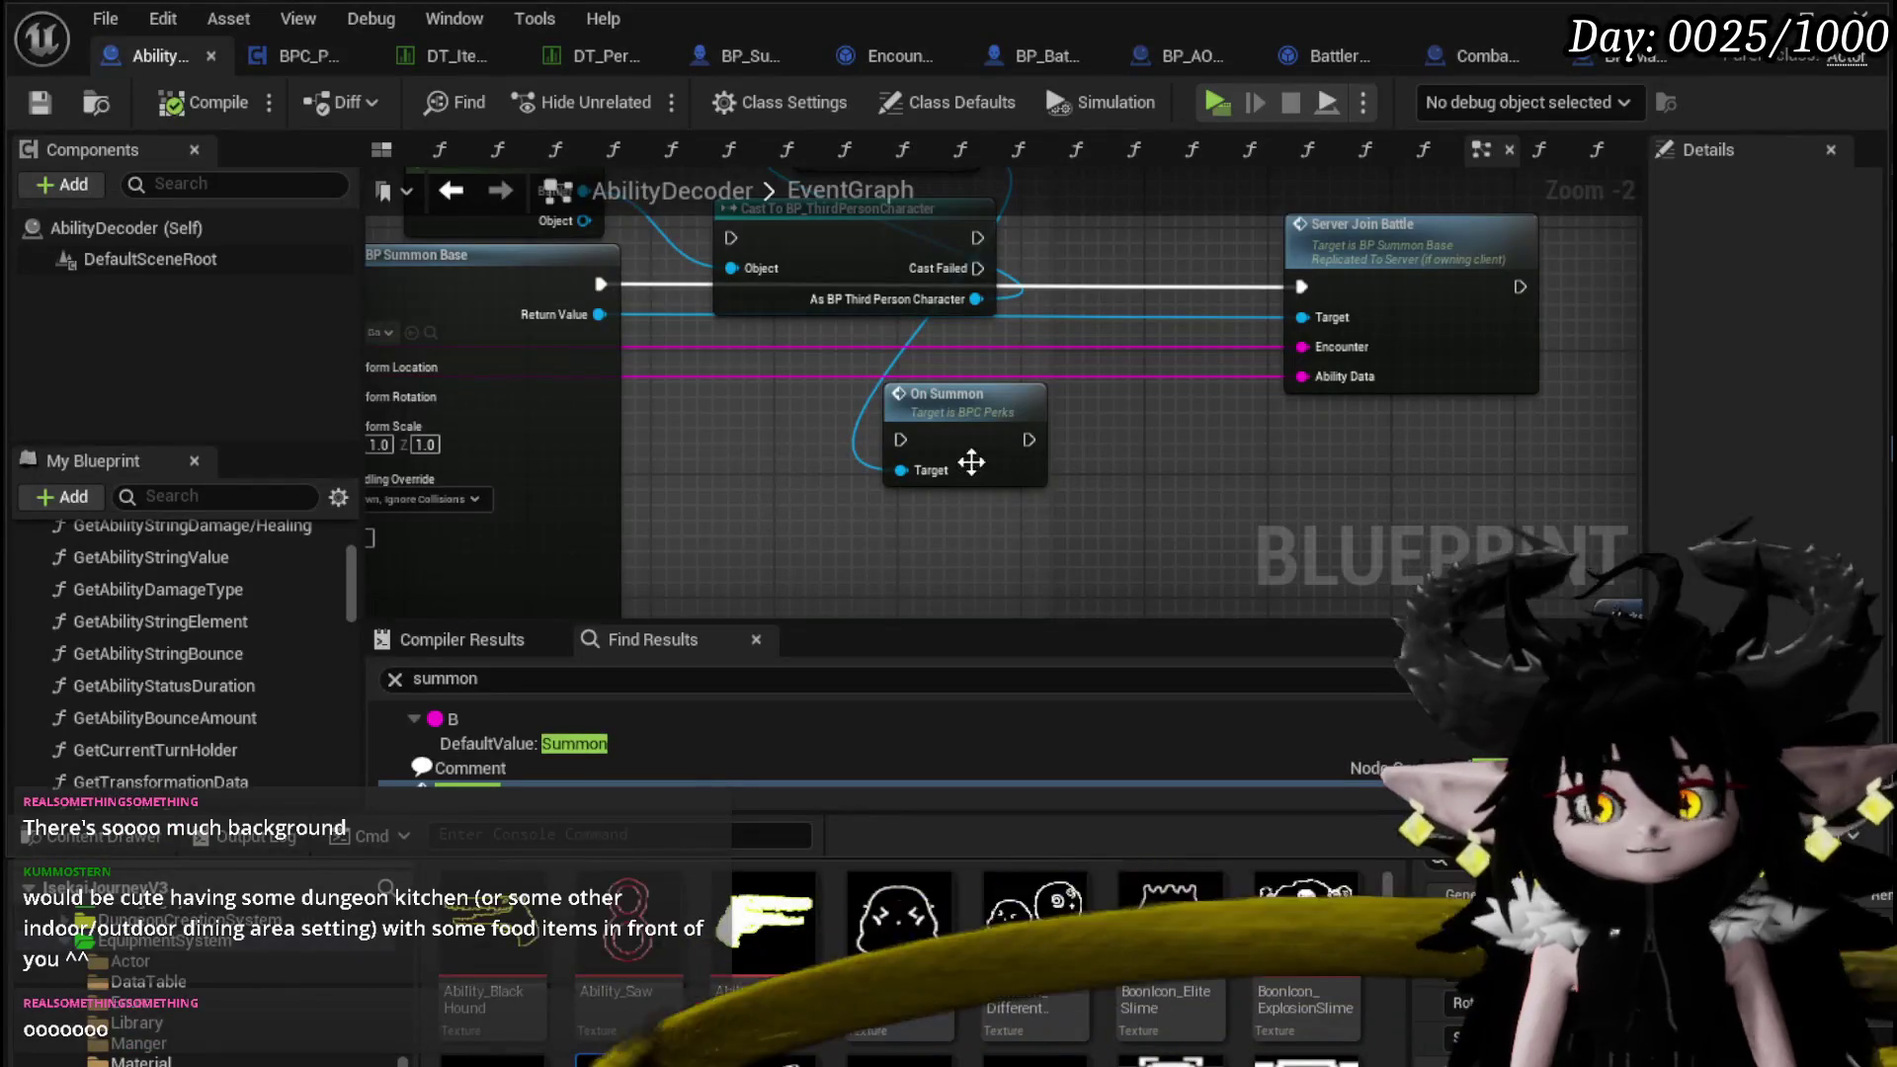
Save all modified assets with Save All
left_click(40, 102)
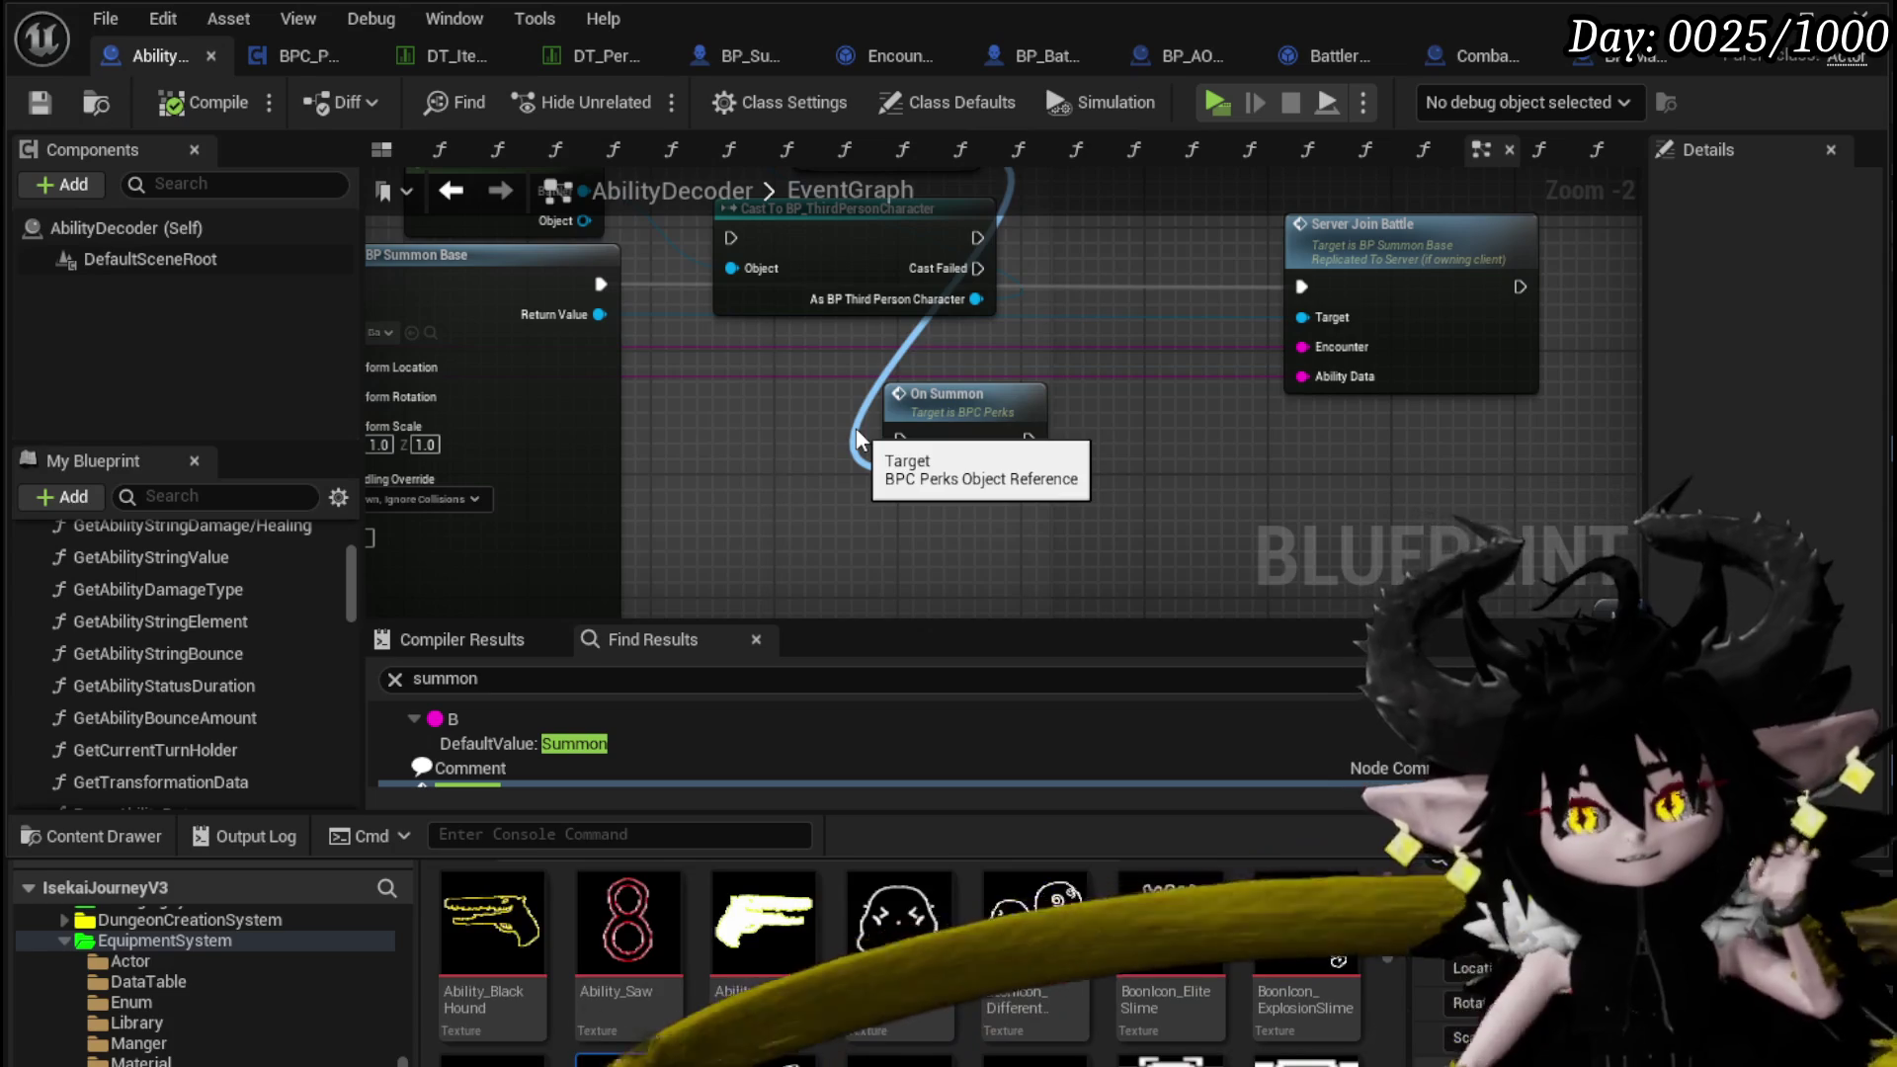
Arrange the Cast To and On Summon nodes beside Server Join Battle and save AbilityDecoder
left_click_drag(859, 439, 859, 439)
mouse_move(1052, 212)
left_mouse_down()
mouse_move(485, 325)
mouse_move(486, 298)
mouse_move(825, 305)
mouse_move(581, 282)
mouse_move(559, 242)
left_mouse_up()
mouse_move(862, 498)
left_mouse_down()
mouse_move(1106, 247)
mouse_move(1031, 279)
left_mouse_up()
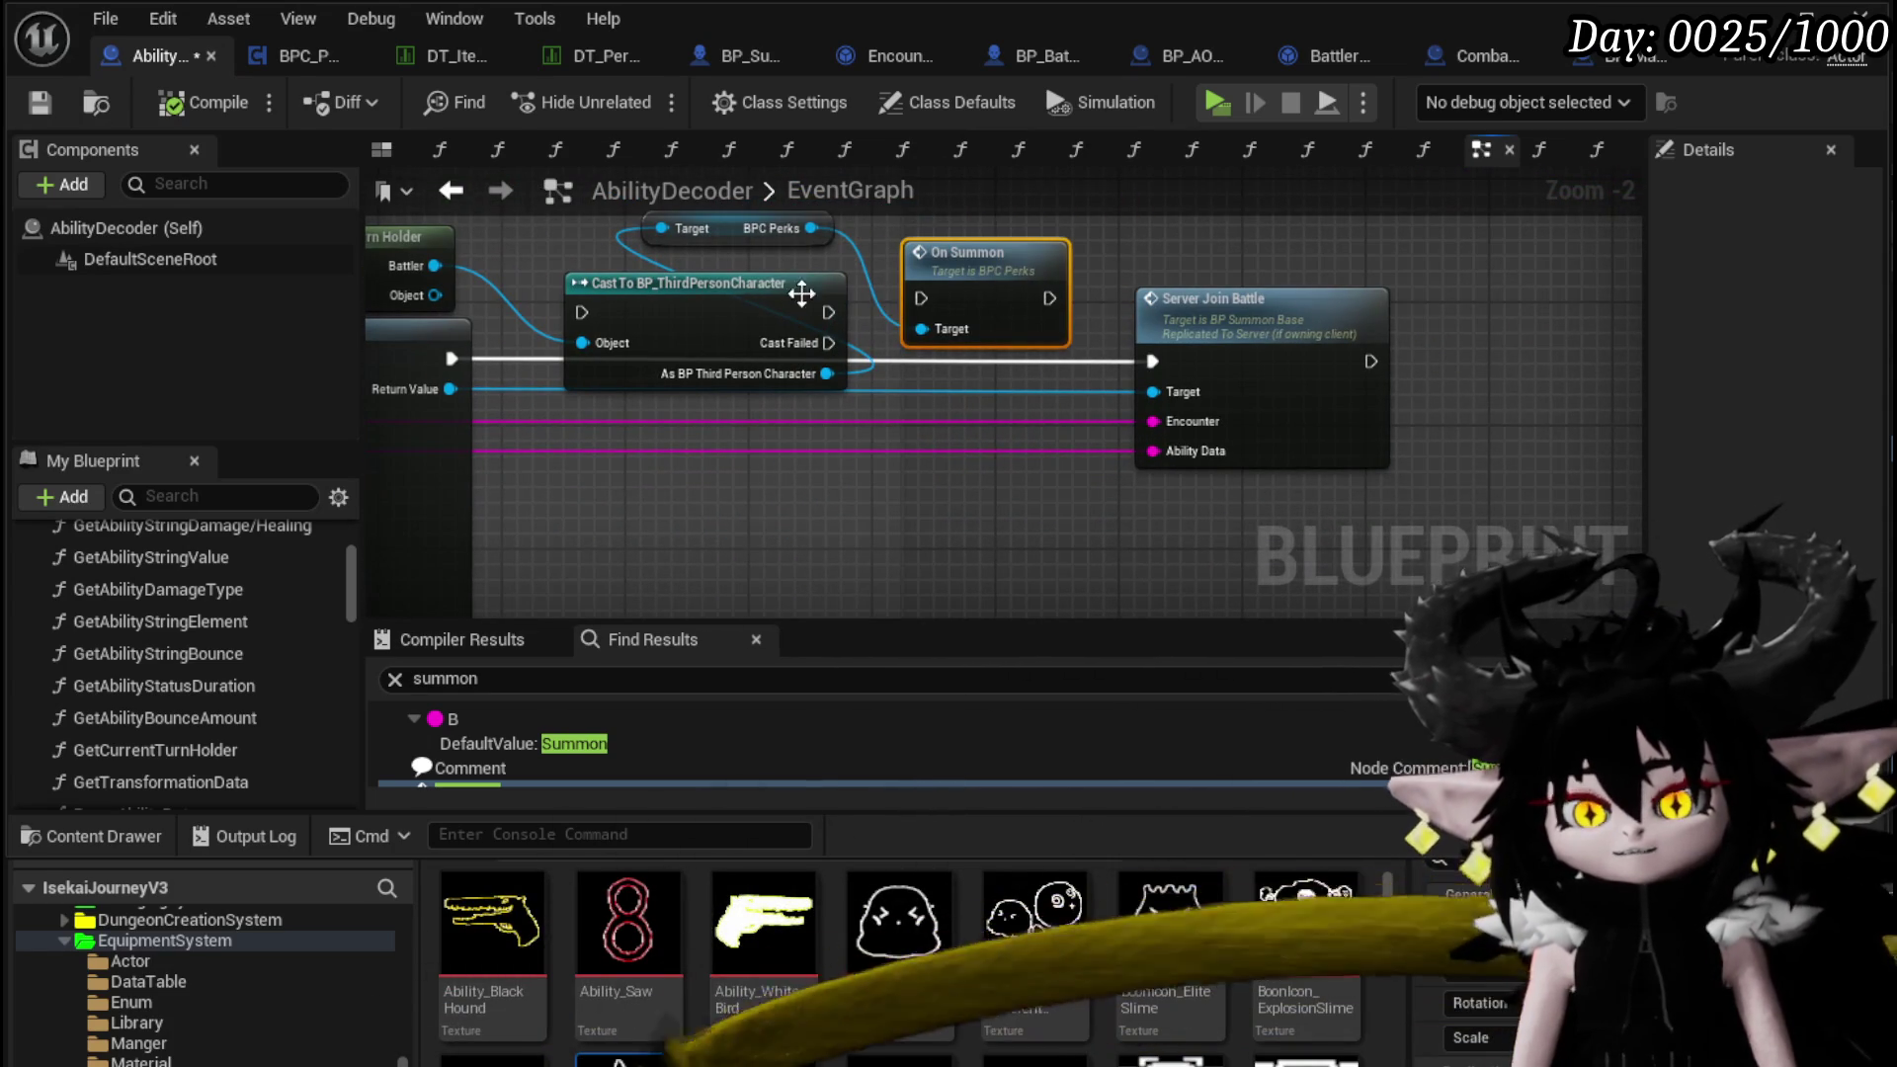
left_click_drag(754, 303, 846, 344)
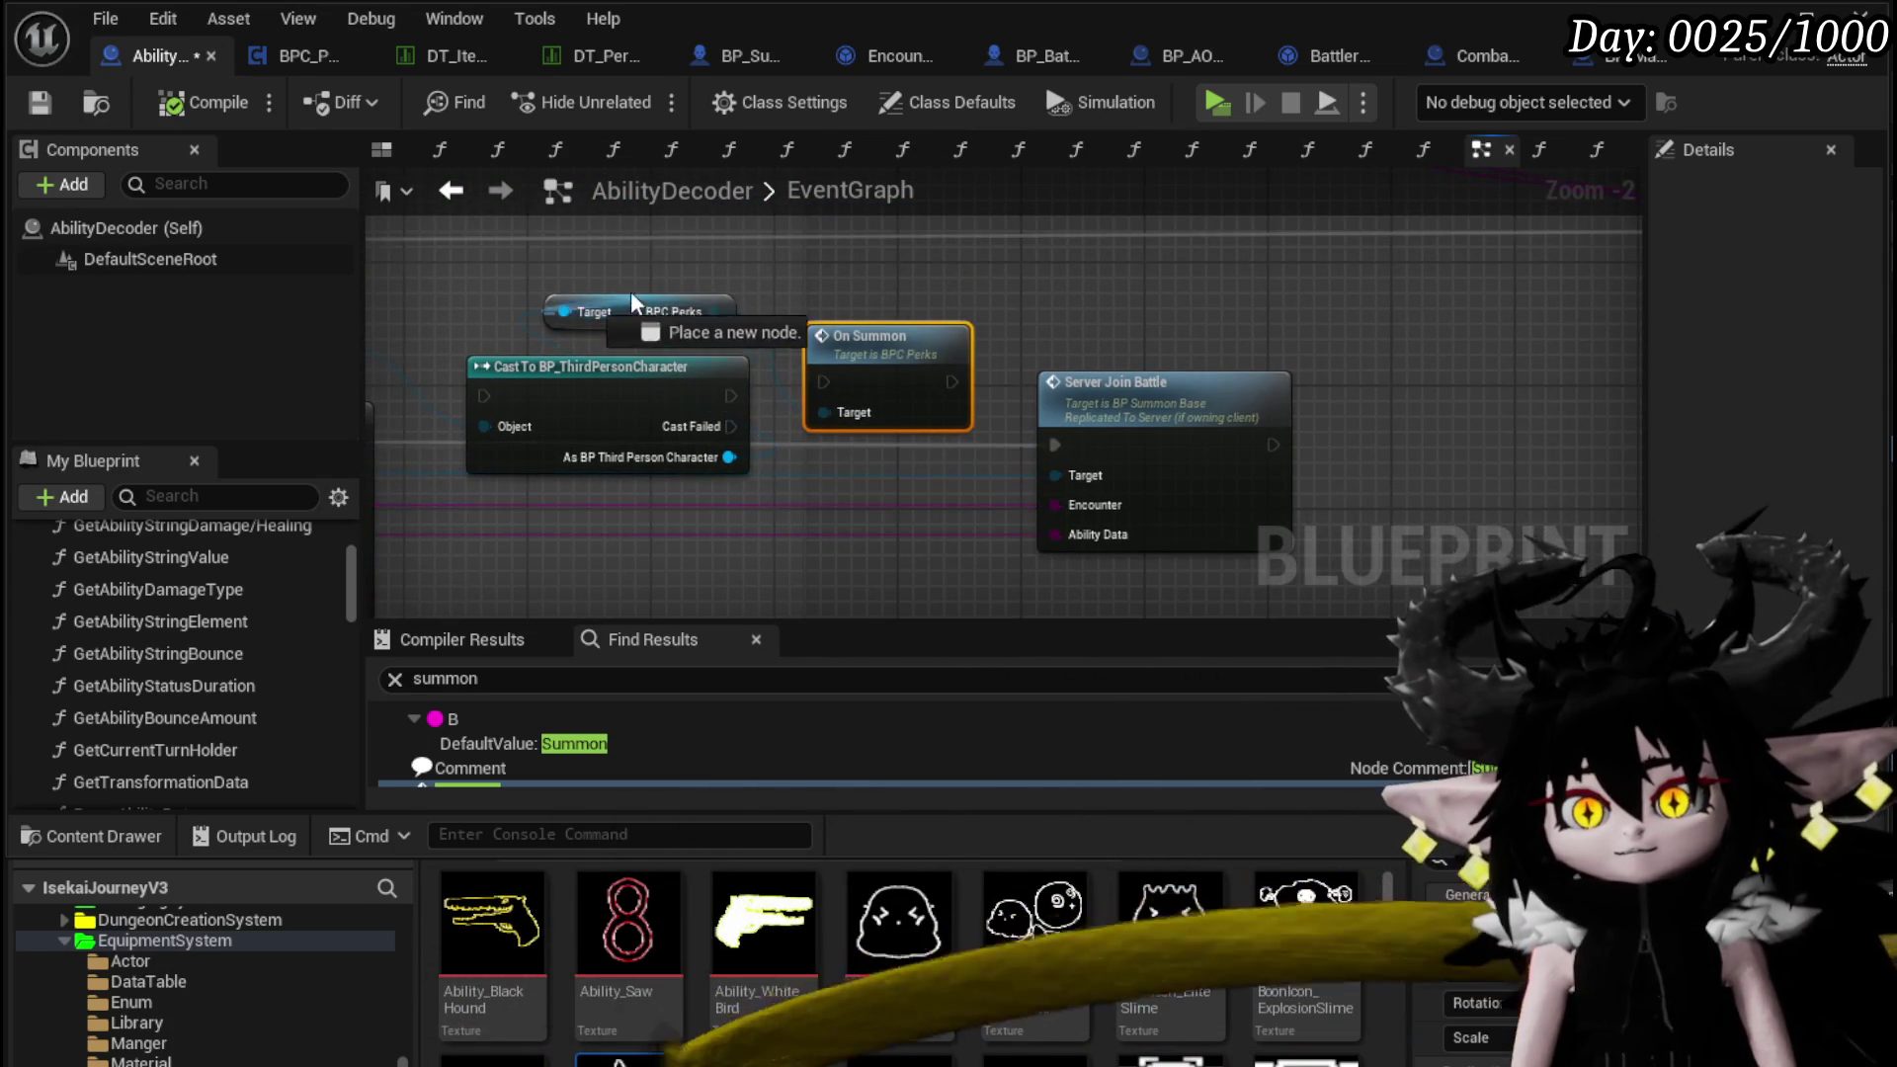
mouse_move(632, 321)
left_mouse_down()
mouse_move(604, 327)
mouse_move(682, 282)
mouse_move(833, 312)
mouse_move(1075, 281)
left_mouse_up()
left_click_drag(837, 366, 790, 365)
left_click_drag(860, 306, 800, 346)
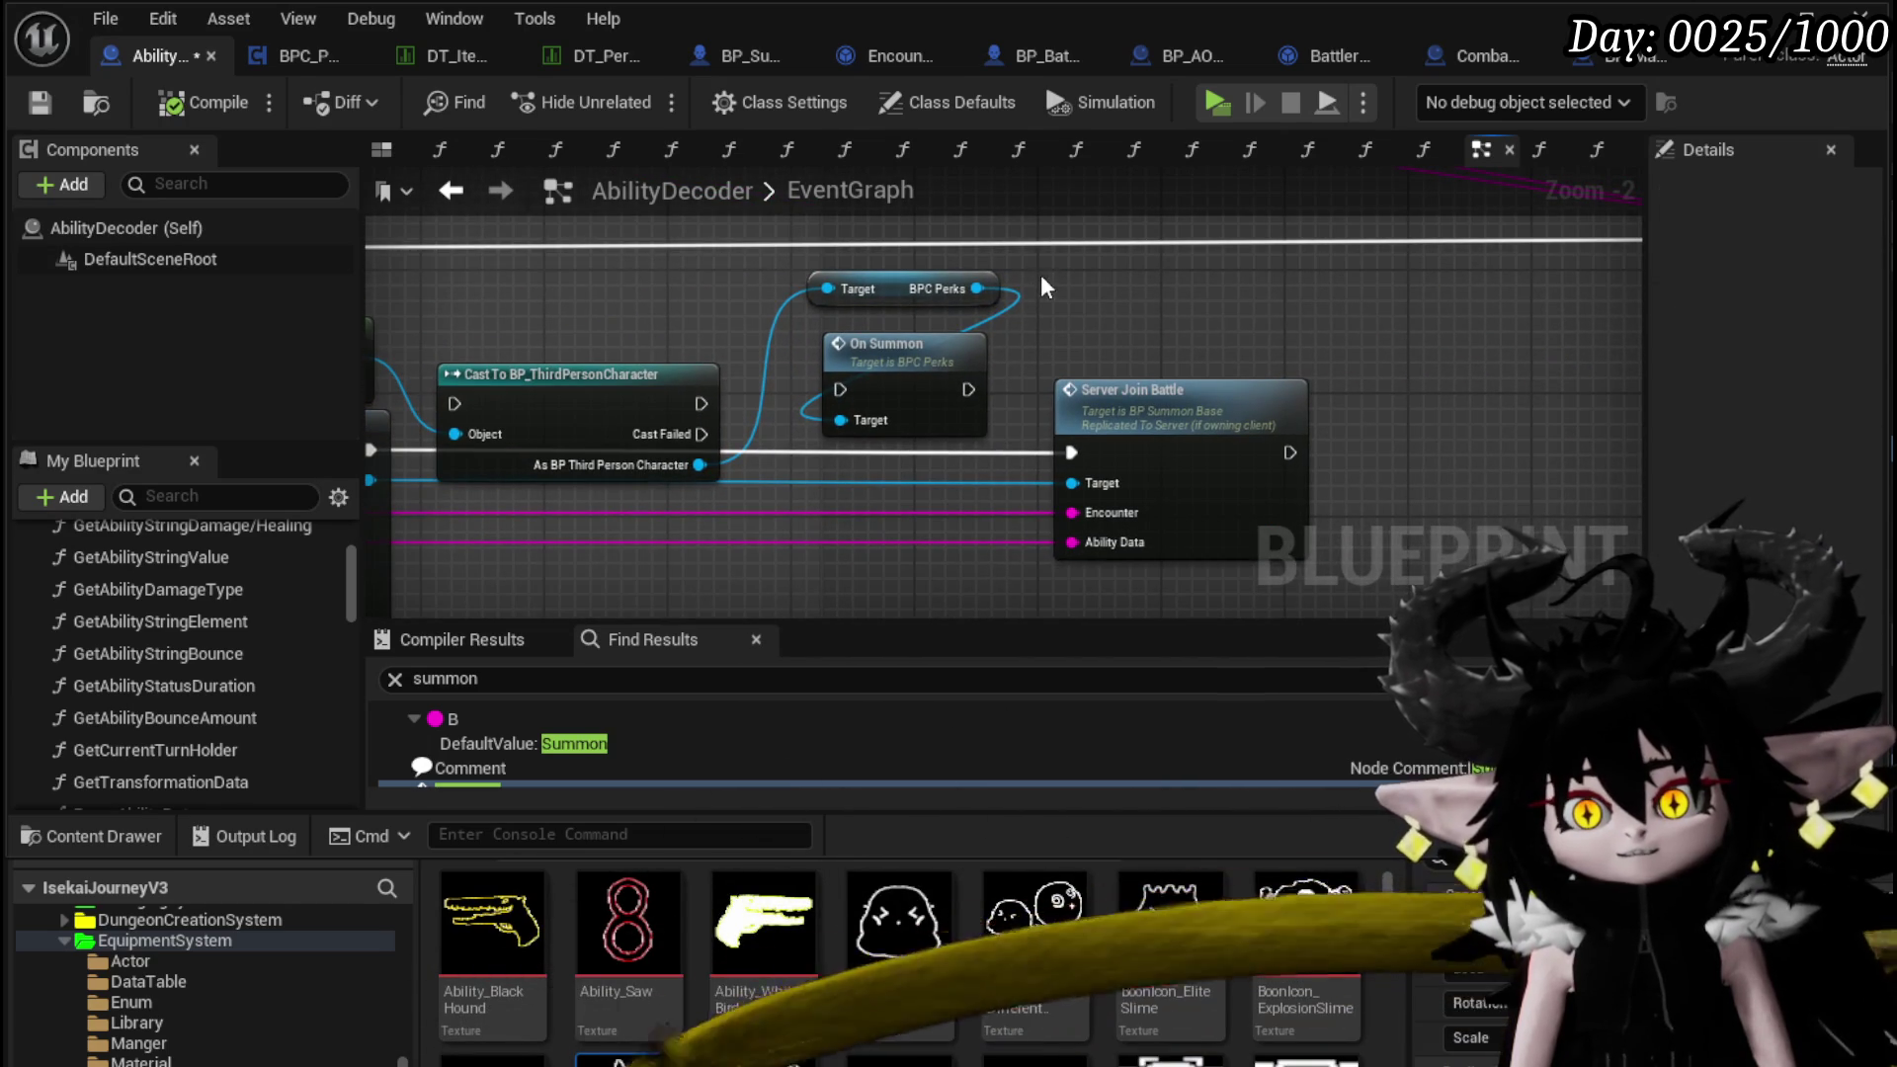
left_click_drag(1092, 307, 957, 308)
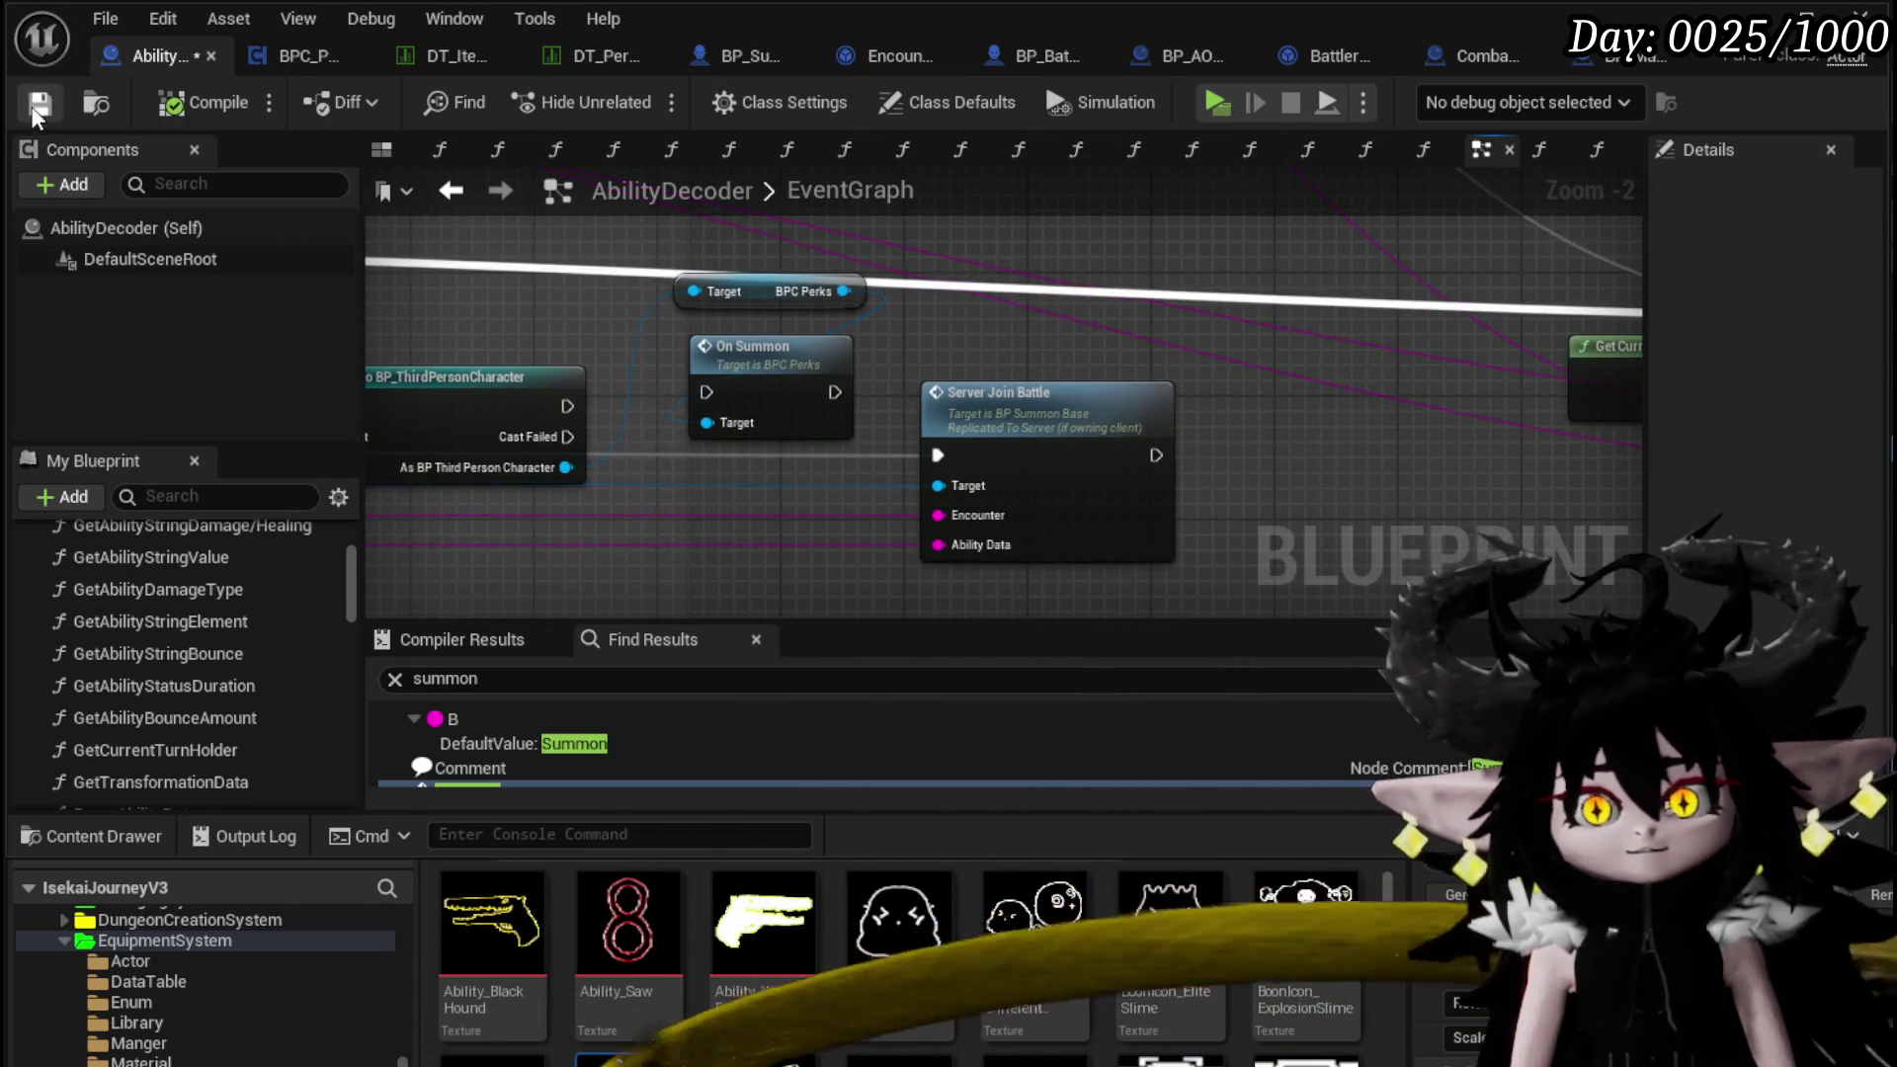
left_click(34, 112)
Move Server Join Battle further right of On Summon, then open BPC_Perks' OnSummon function
left_click_drag(1017, 430, 1185, 430)
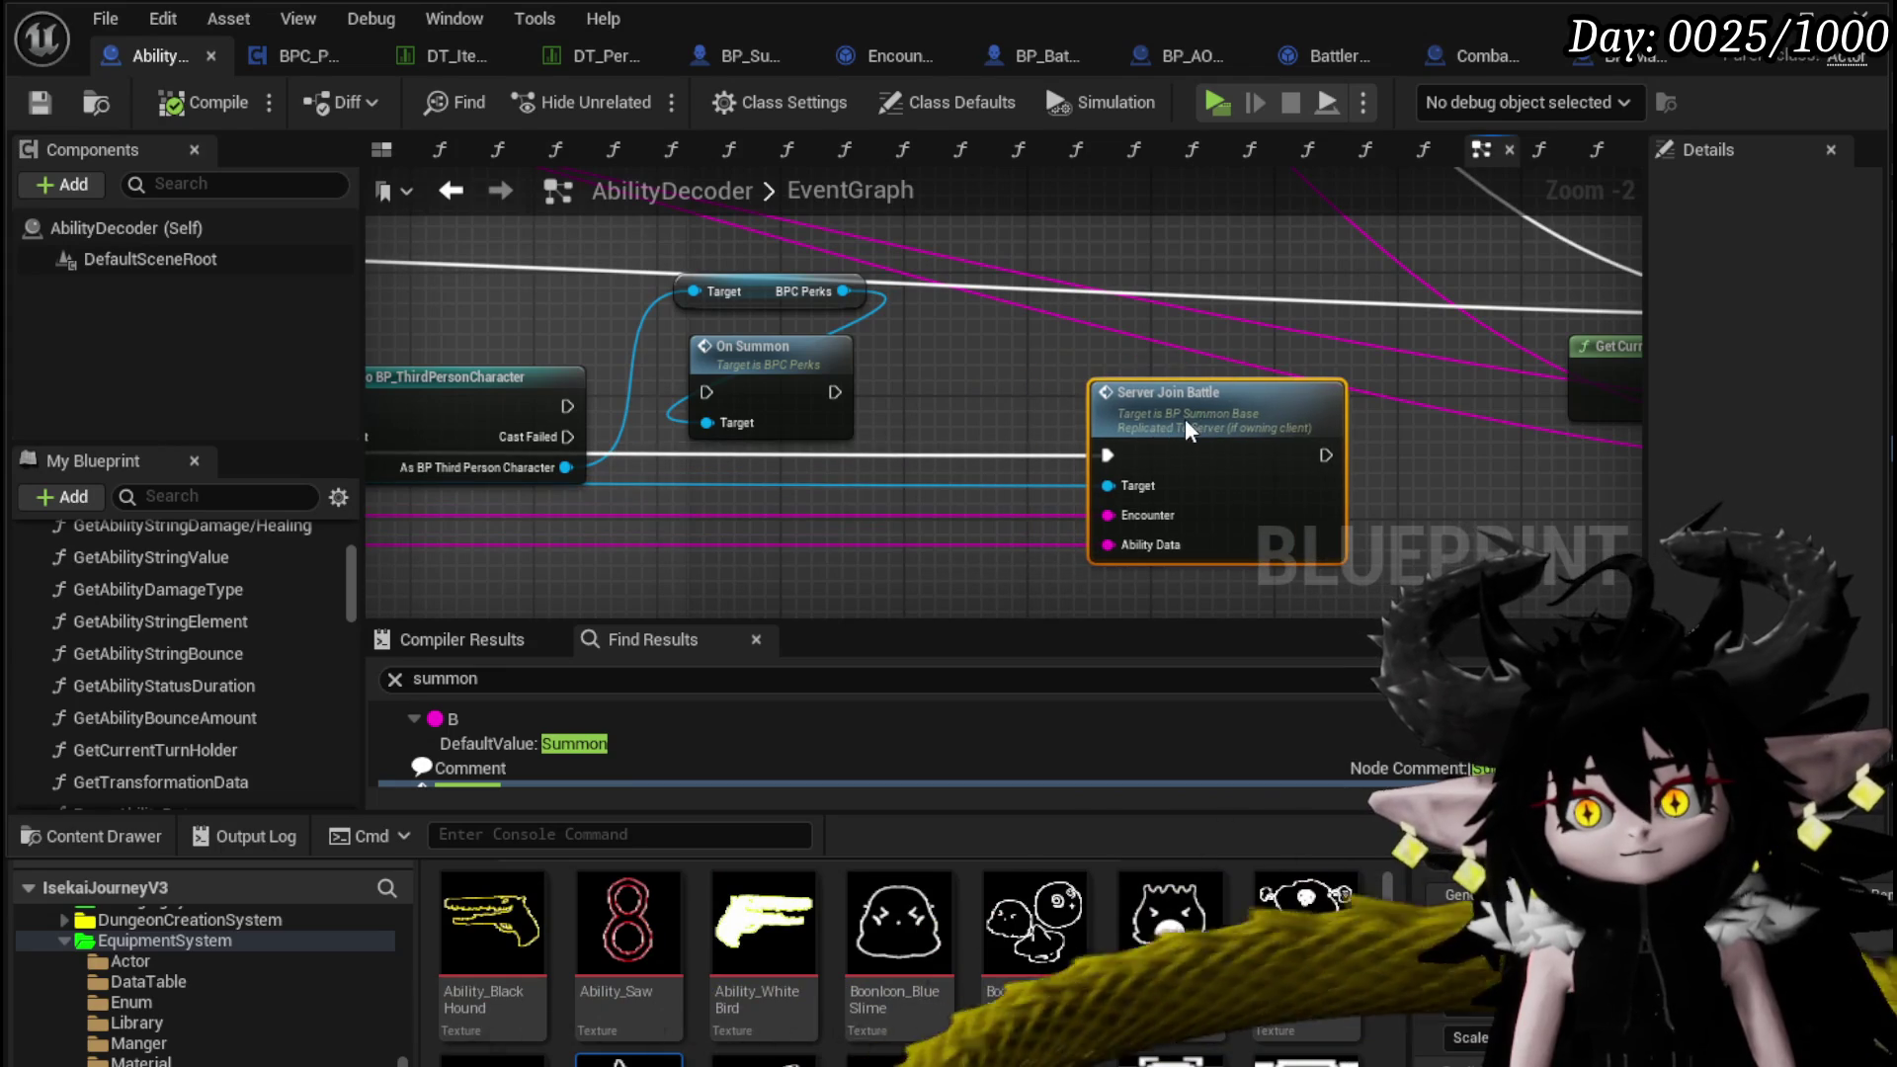
left_click(899, 378)
mouse_move(816, 379)
left_mouse_down()
mouse_move(846, 409)
mouse_move(796, 369)
left_mouse_up()
left_click(937, 388)
mouse_move(1171, 408)
left_mouse_down()
mouse_move(1151, 400)
mouse_move(1232, 392)
left_mouse_up()
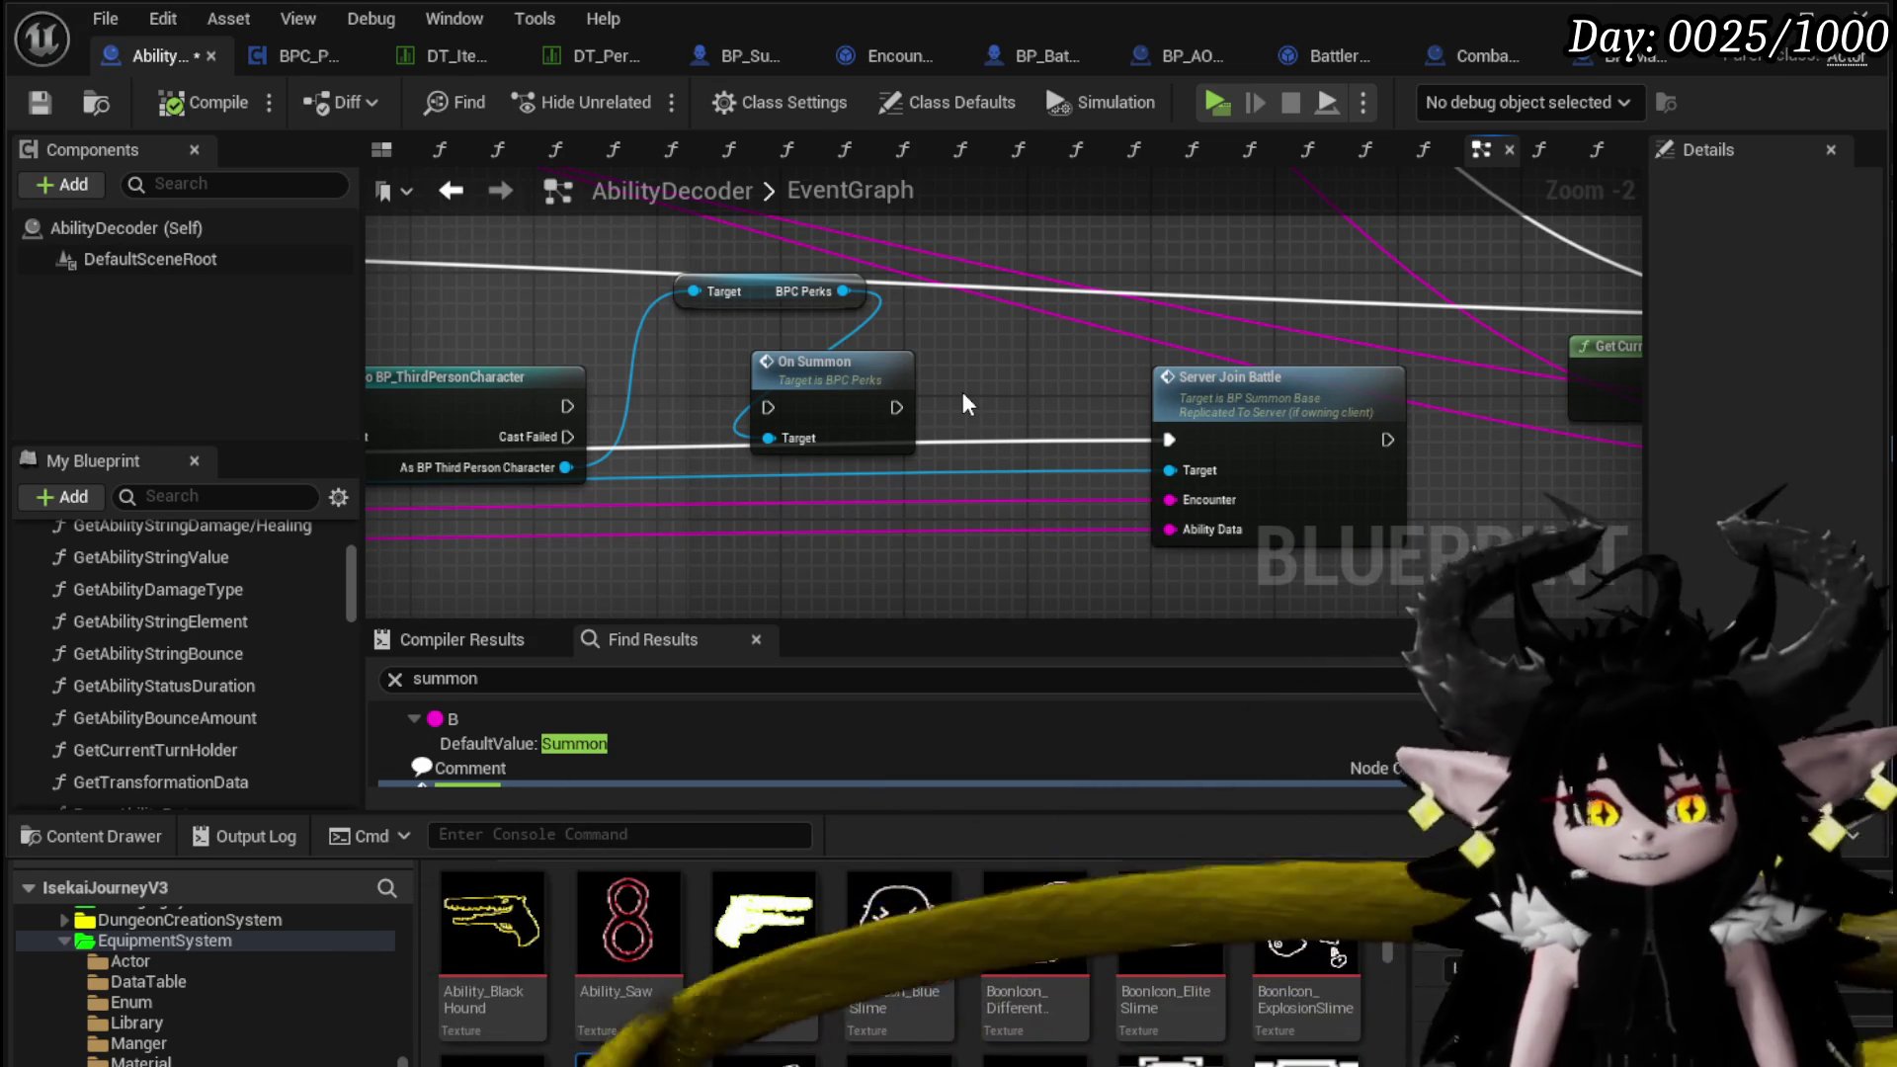
mouse_move(604, 316)
left_mouse_down()
mouse_move(1028, 309)
mouse_move(982, 288)
mouse_move(651, 286)
mouse_move(757, 308)
mouse_move(469, 299)
left_mouse_up()
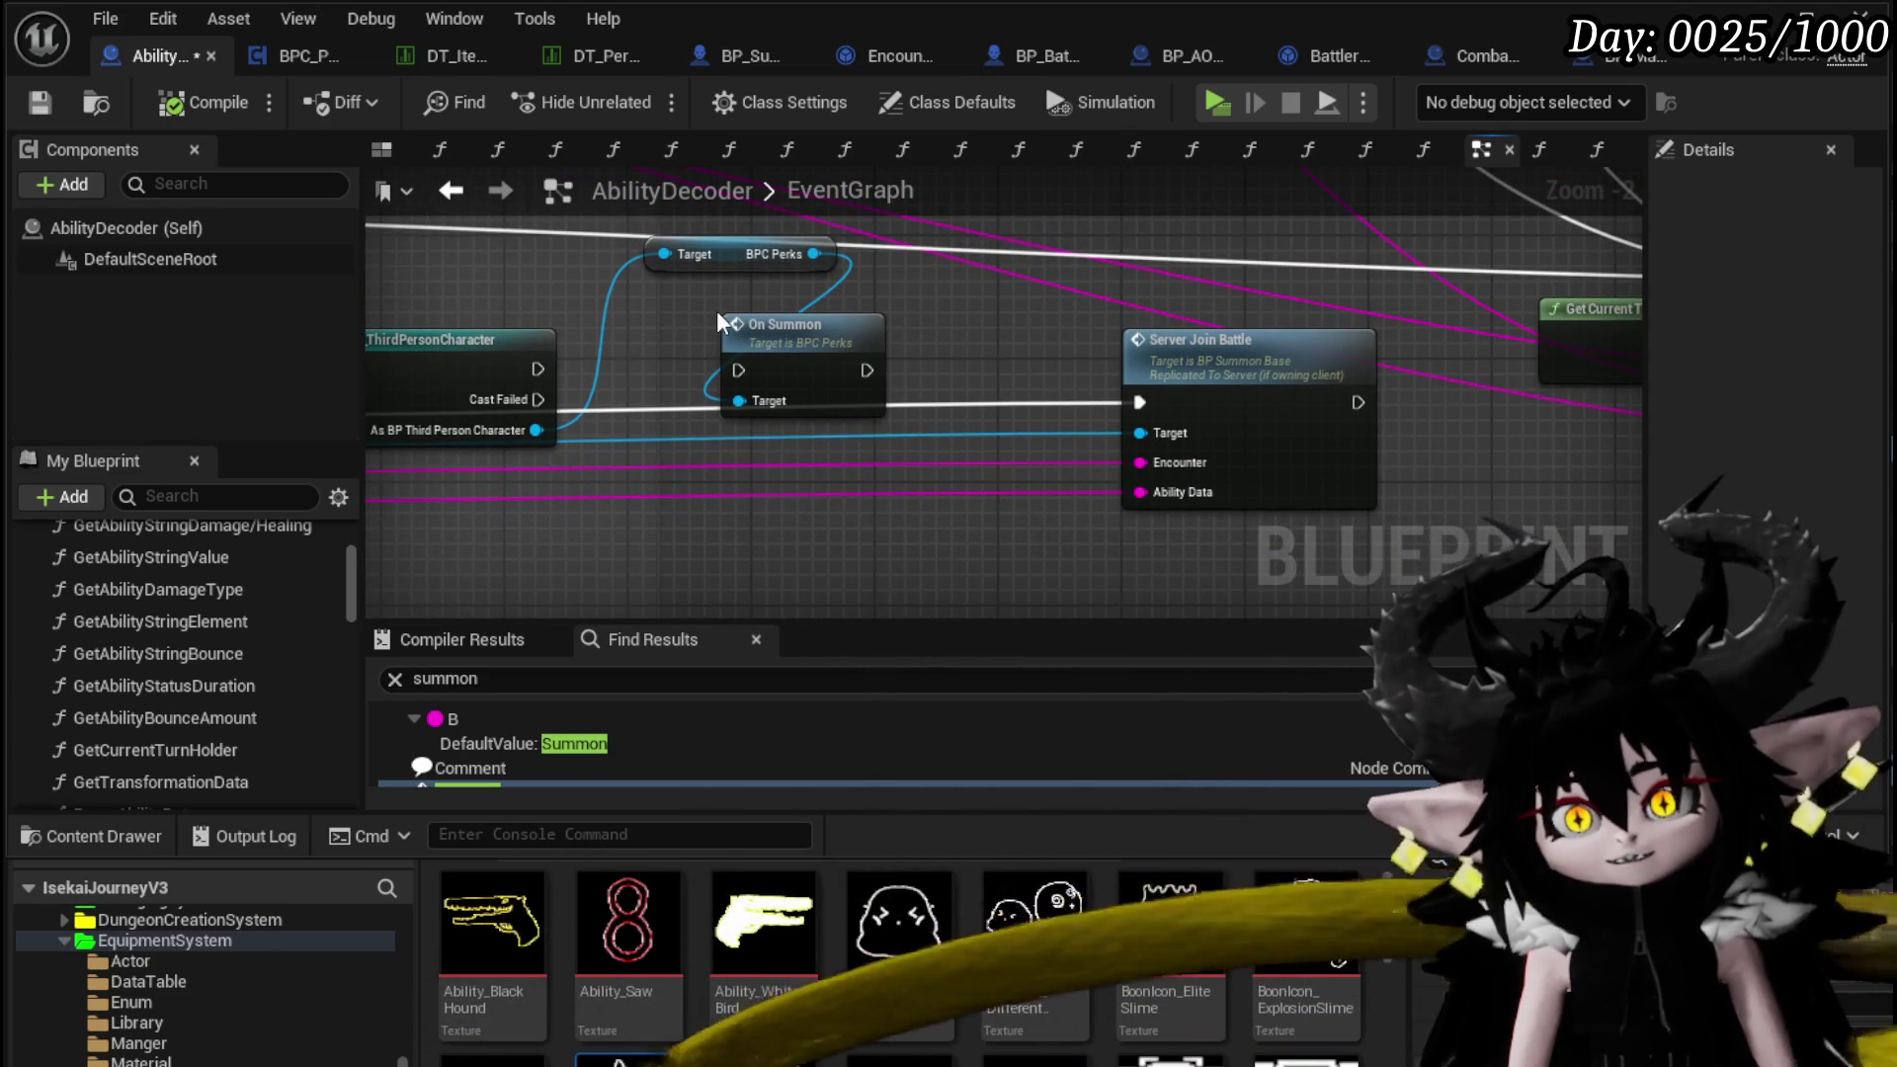
left_click_drag(721, 321, 726, 327)
double_click(868, 350)
left_click_drag(1126, 415, 992, 335)
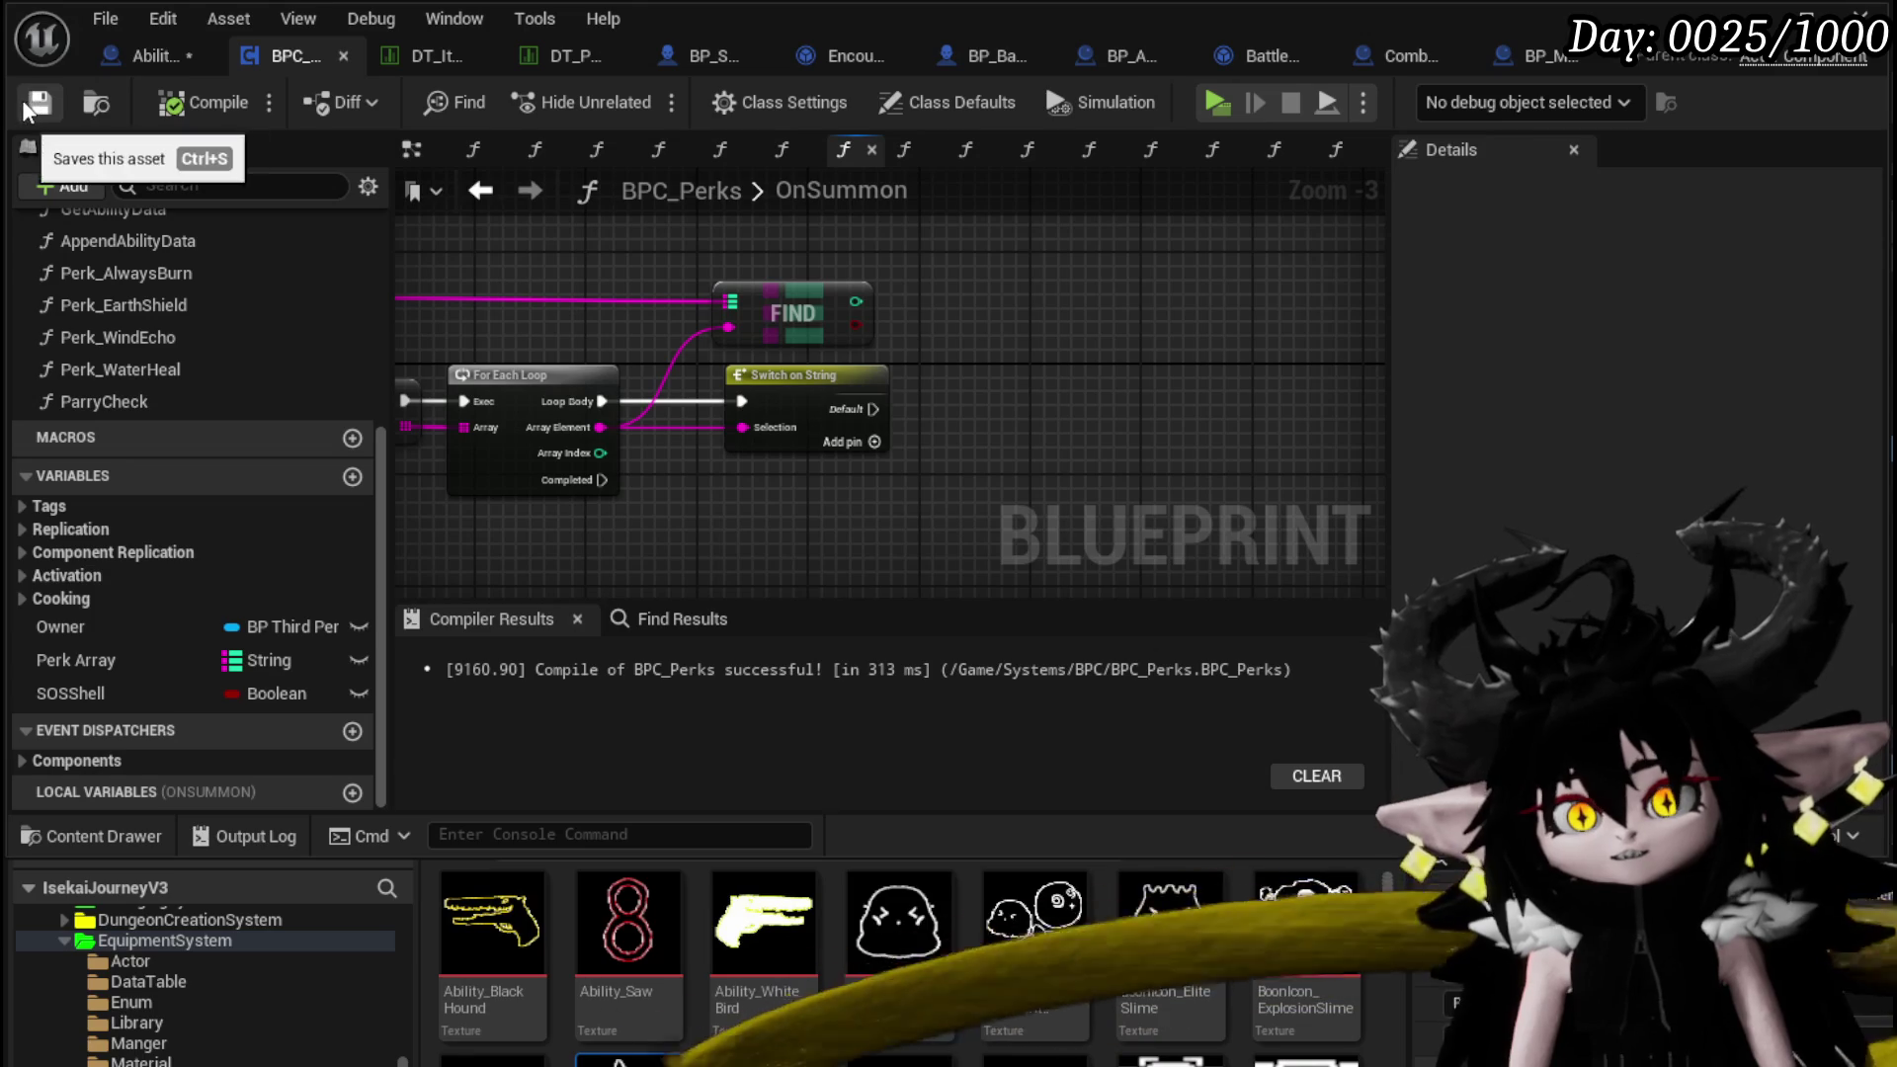
Save AbilityDecoder and inspect the PowerSummon row name in DT_Perks
left_click(119, 60)
left_click(40, 107)
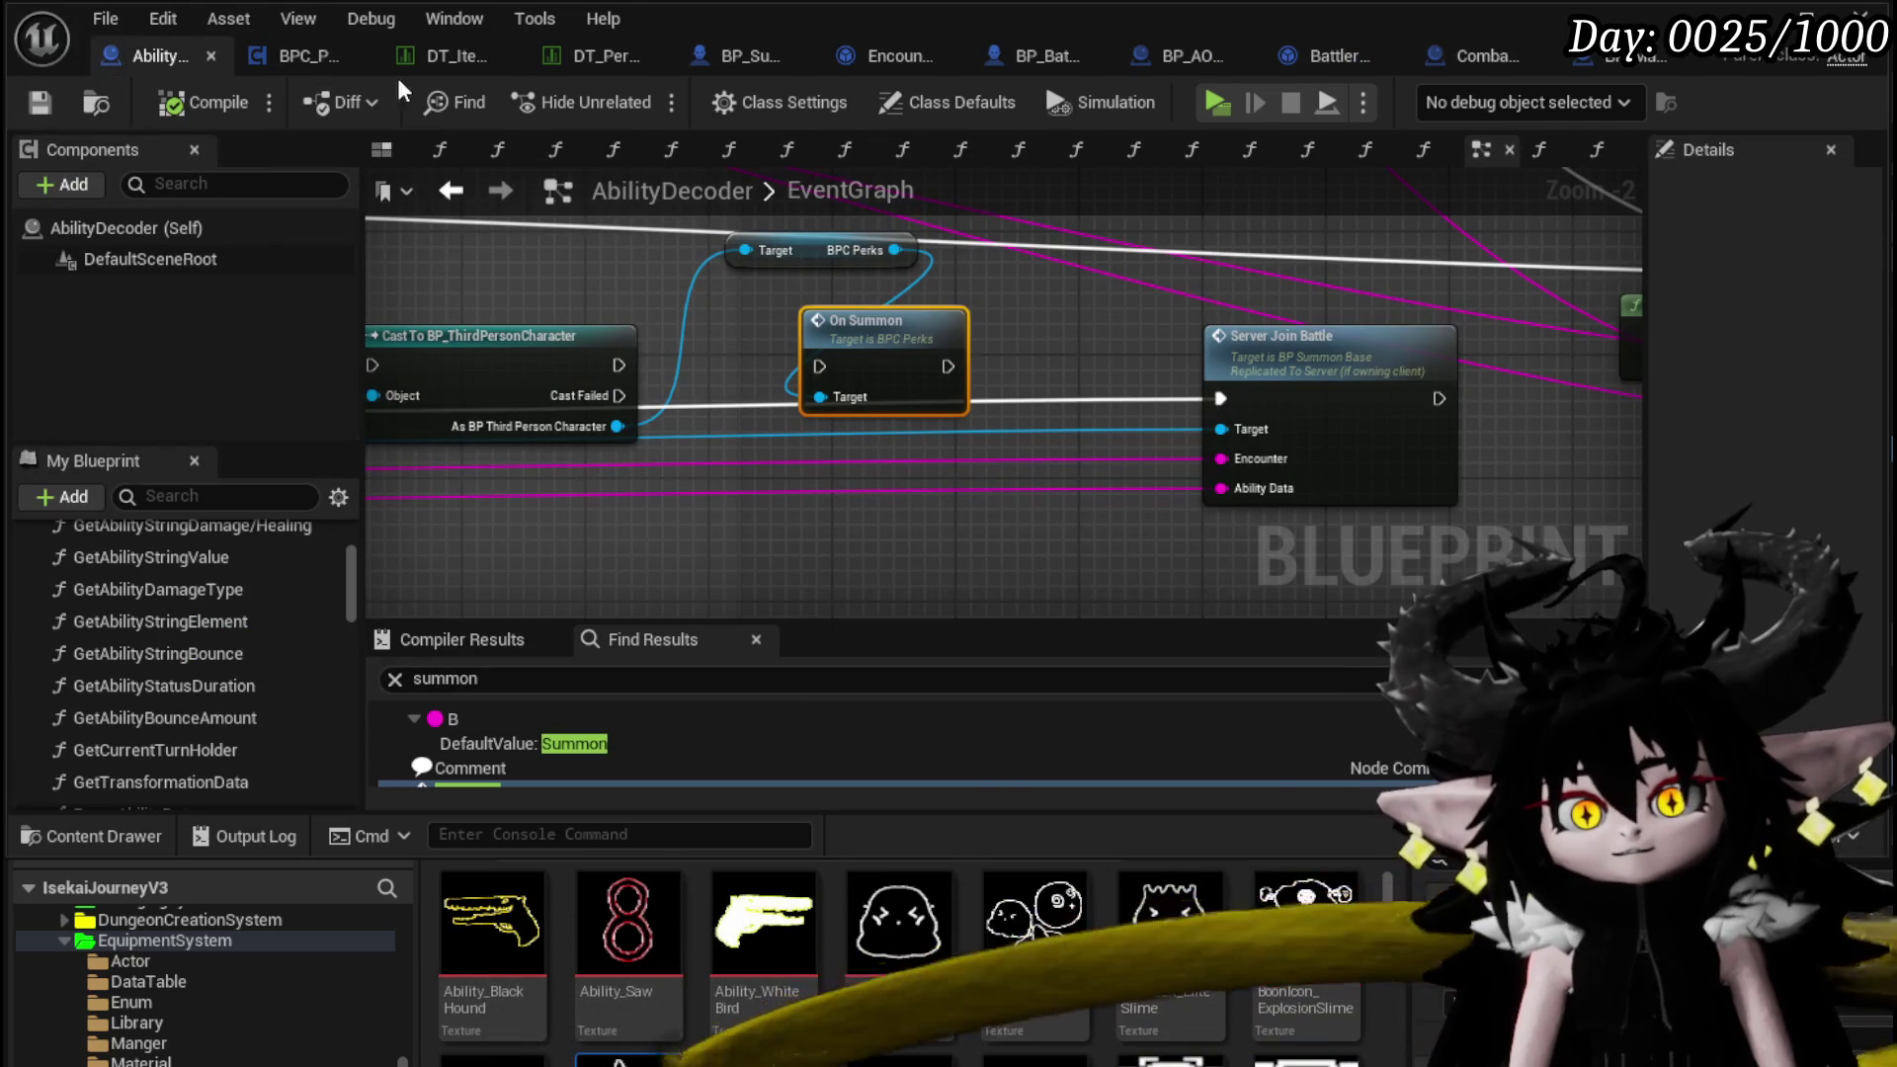
left_click(589, 56)
double_click(133, 405)
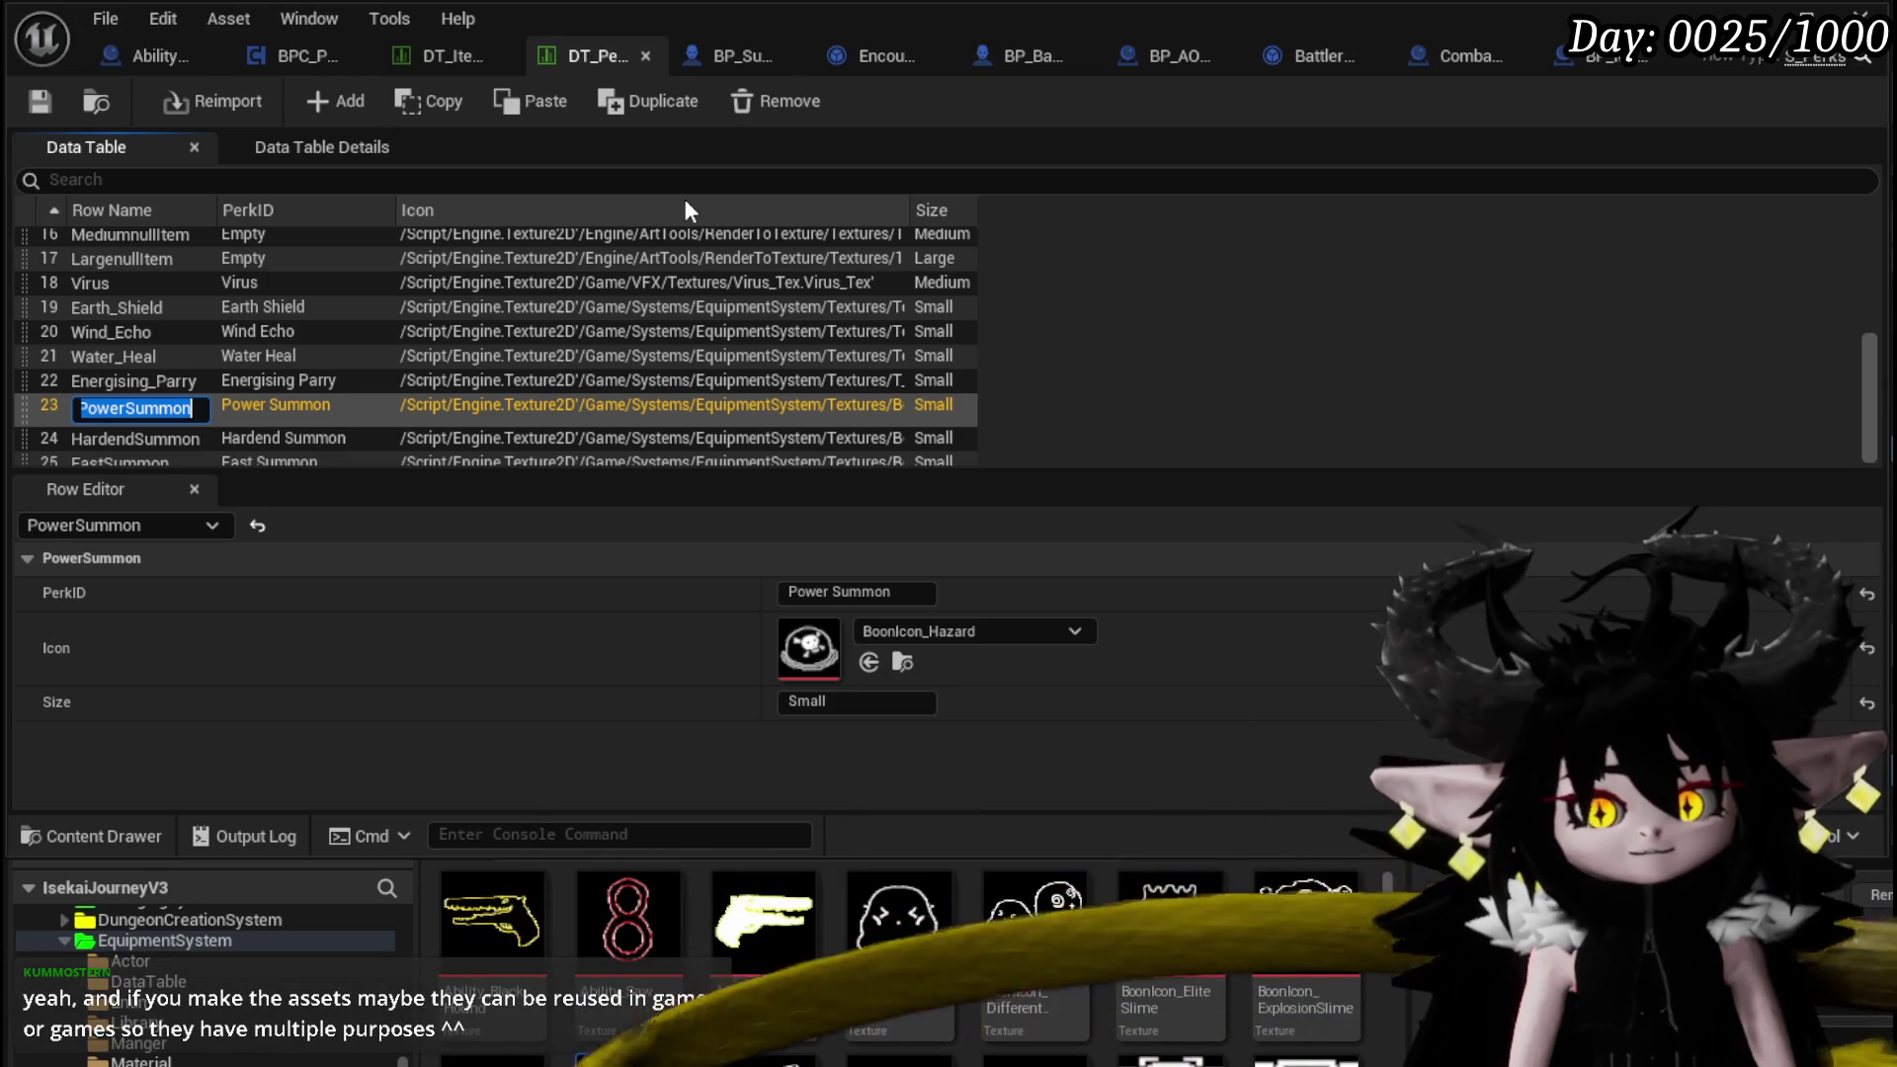
key("Return")
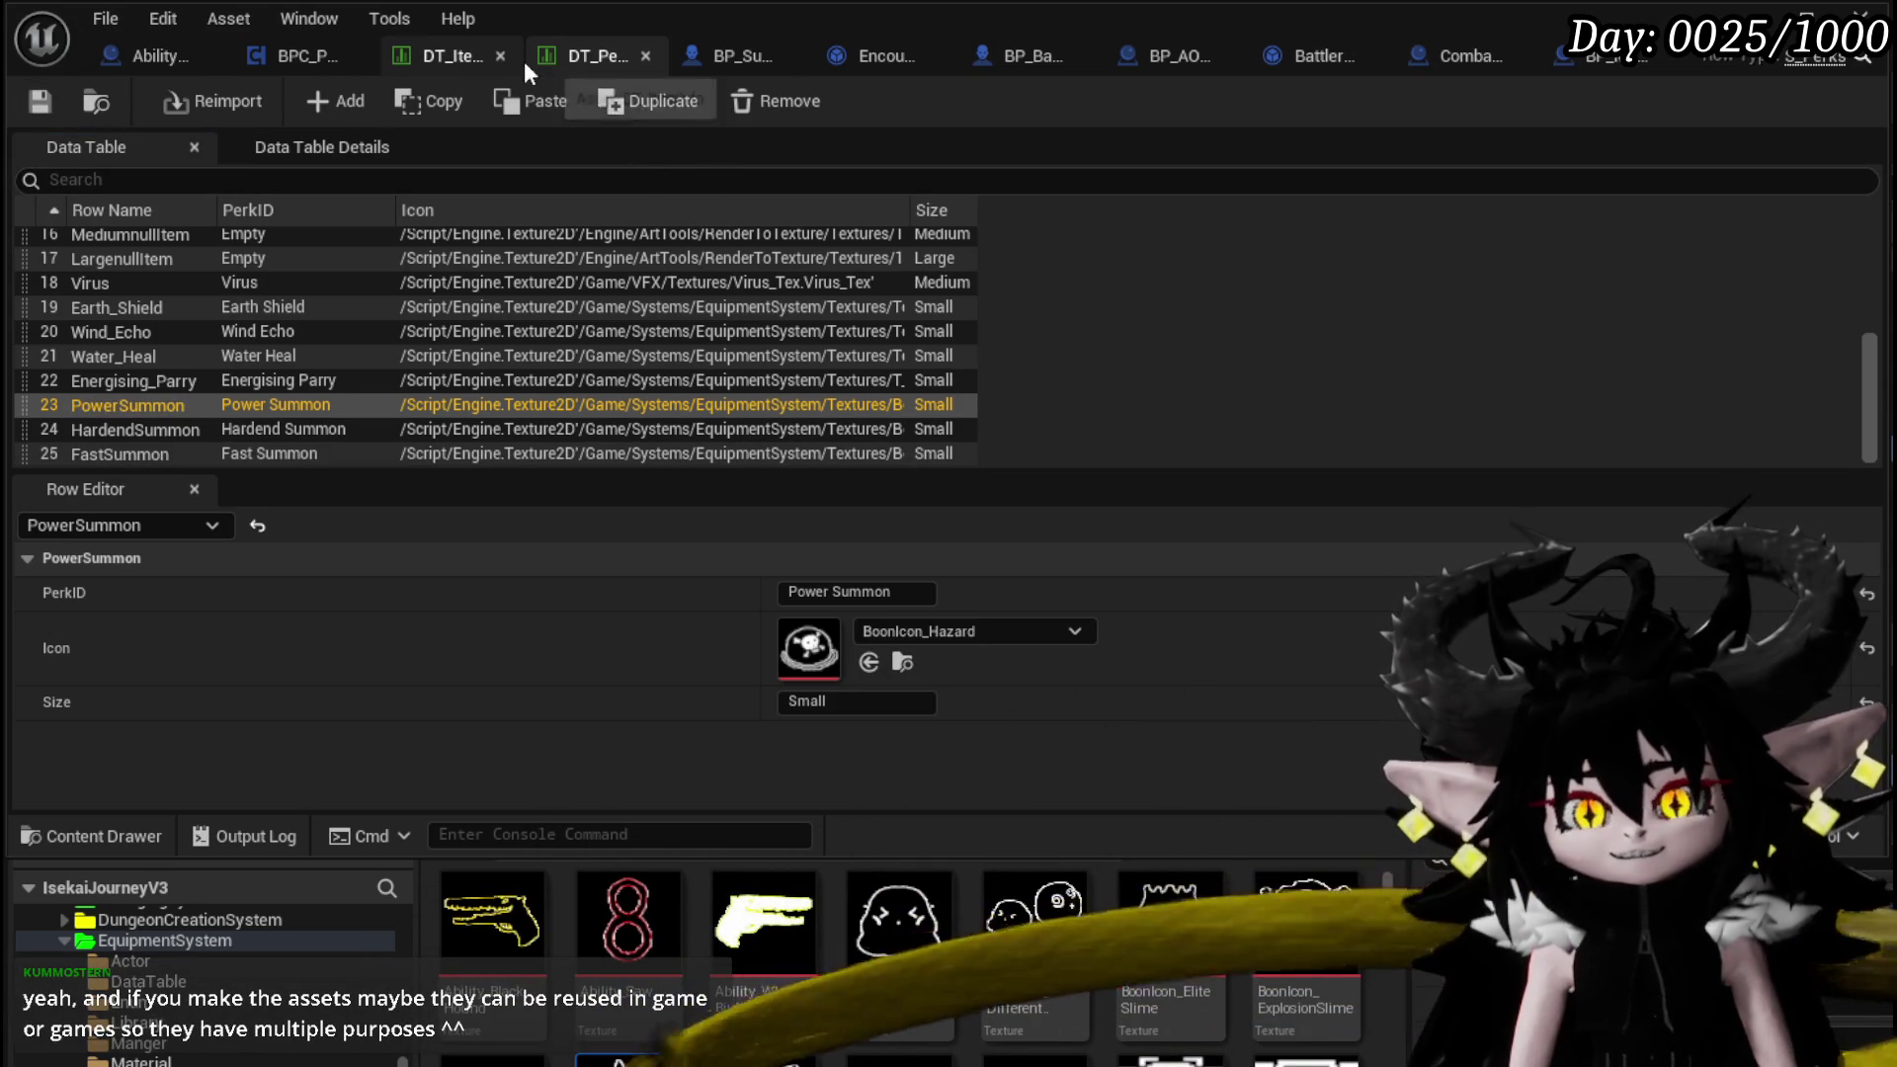
Inspect the Gem&PowerSummon row in DT_ItemInfo, then return to the BPC_Perks OnSummon graph
left_click(408, 59)
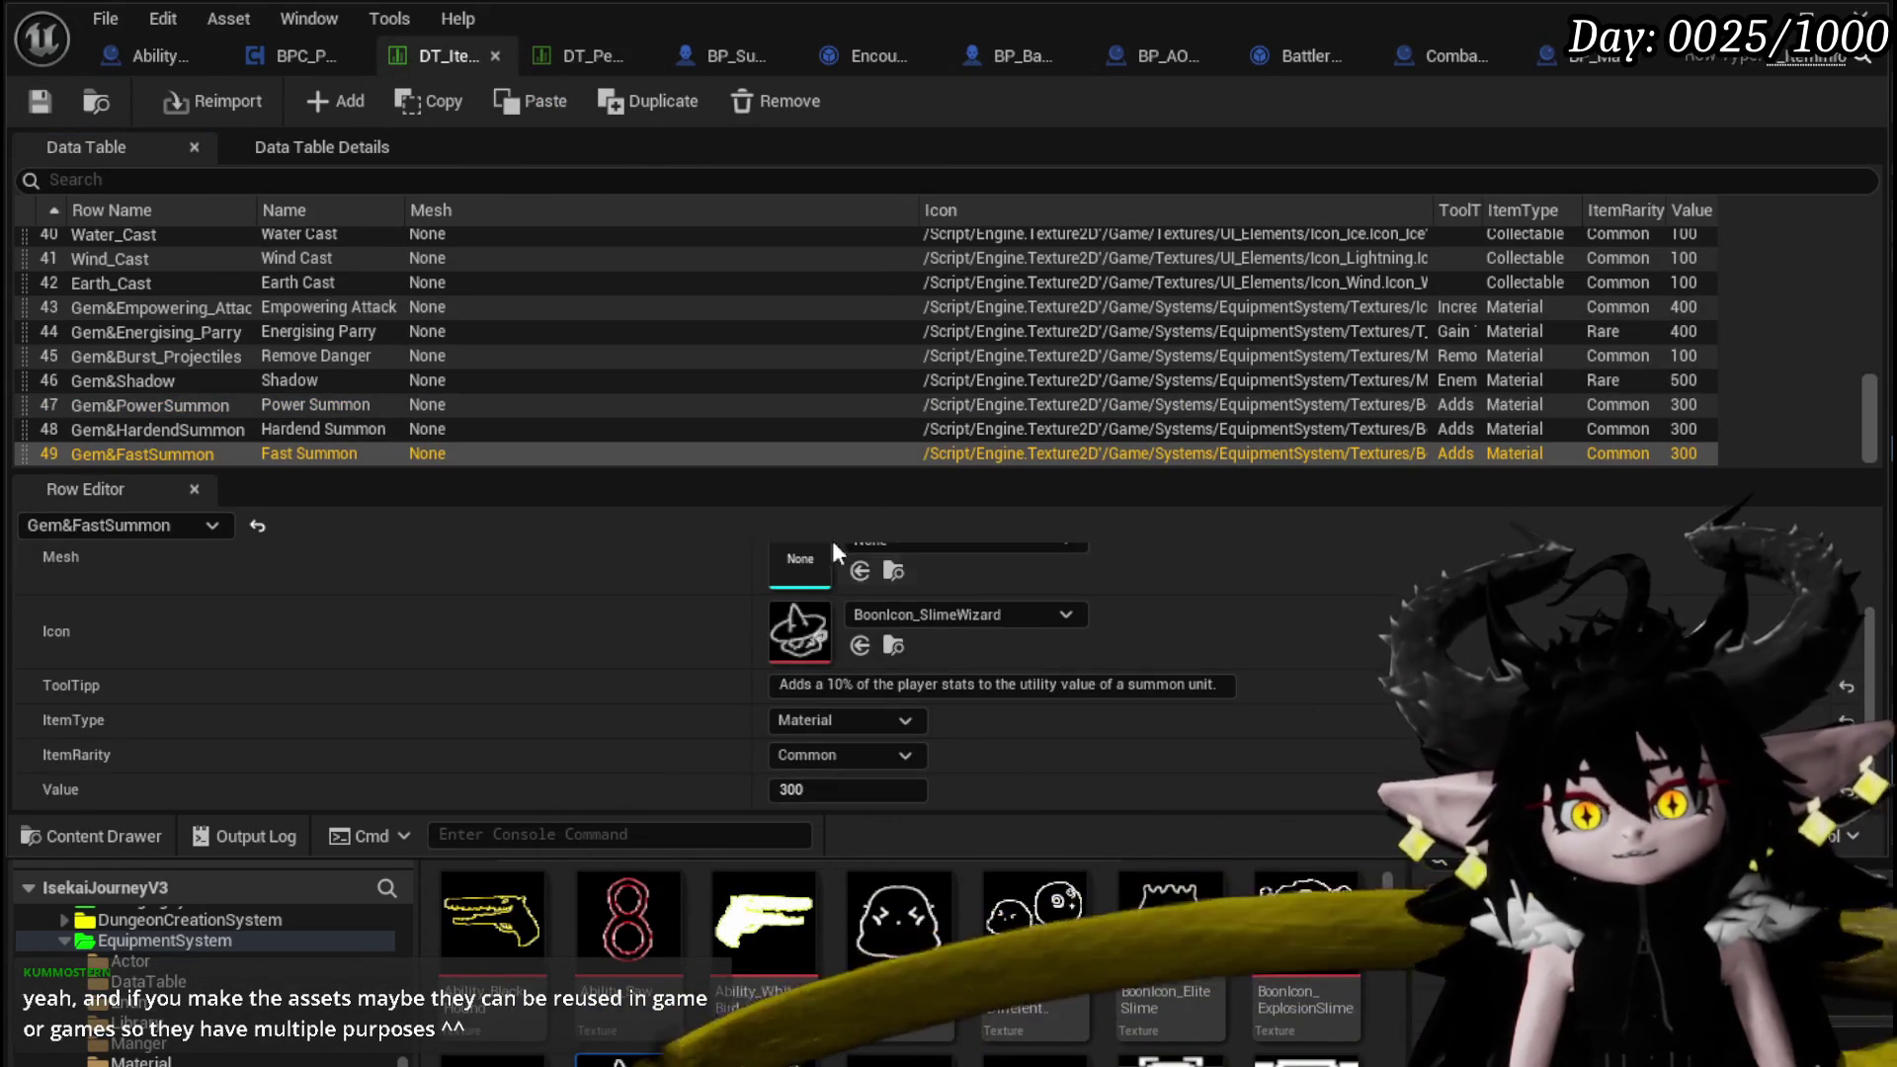
left_click(139, 407)
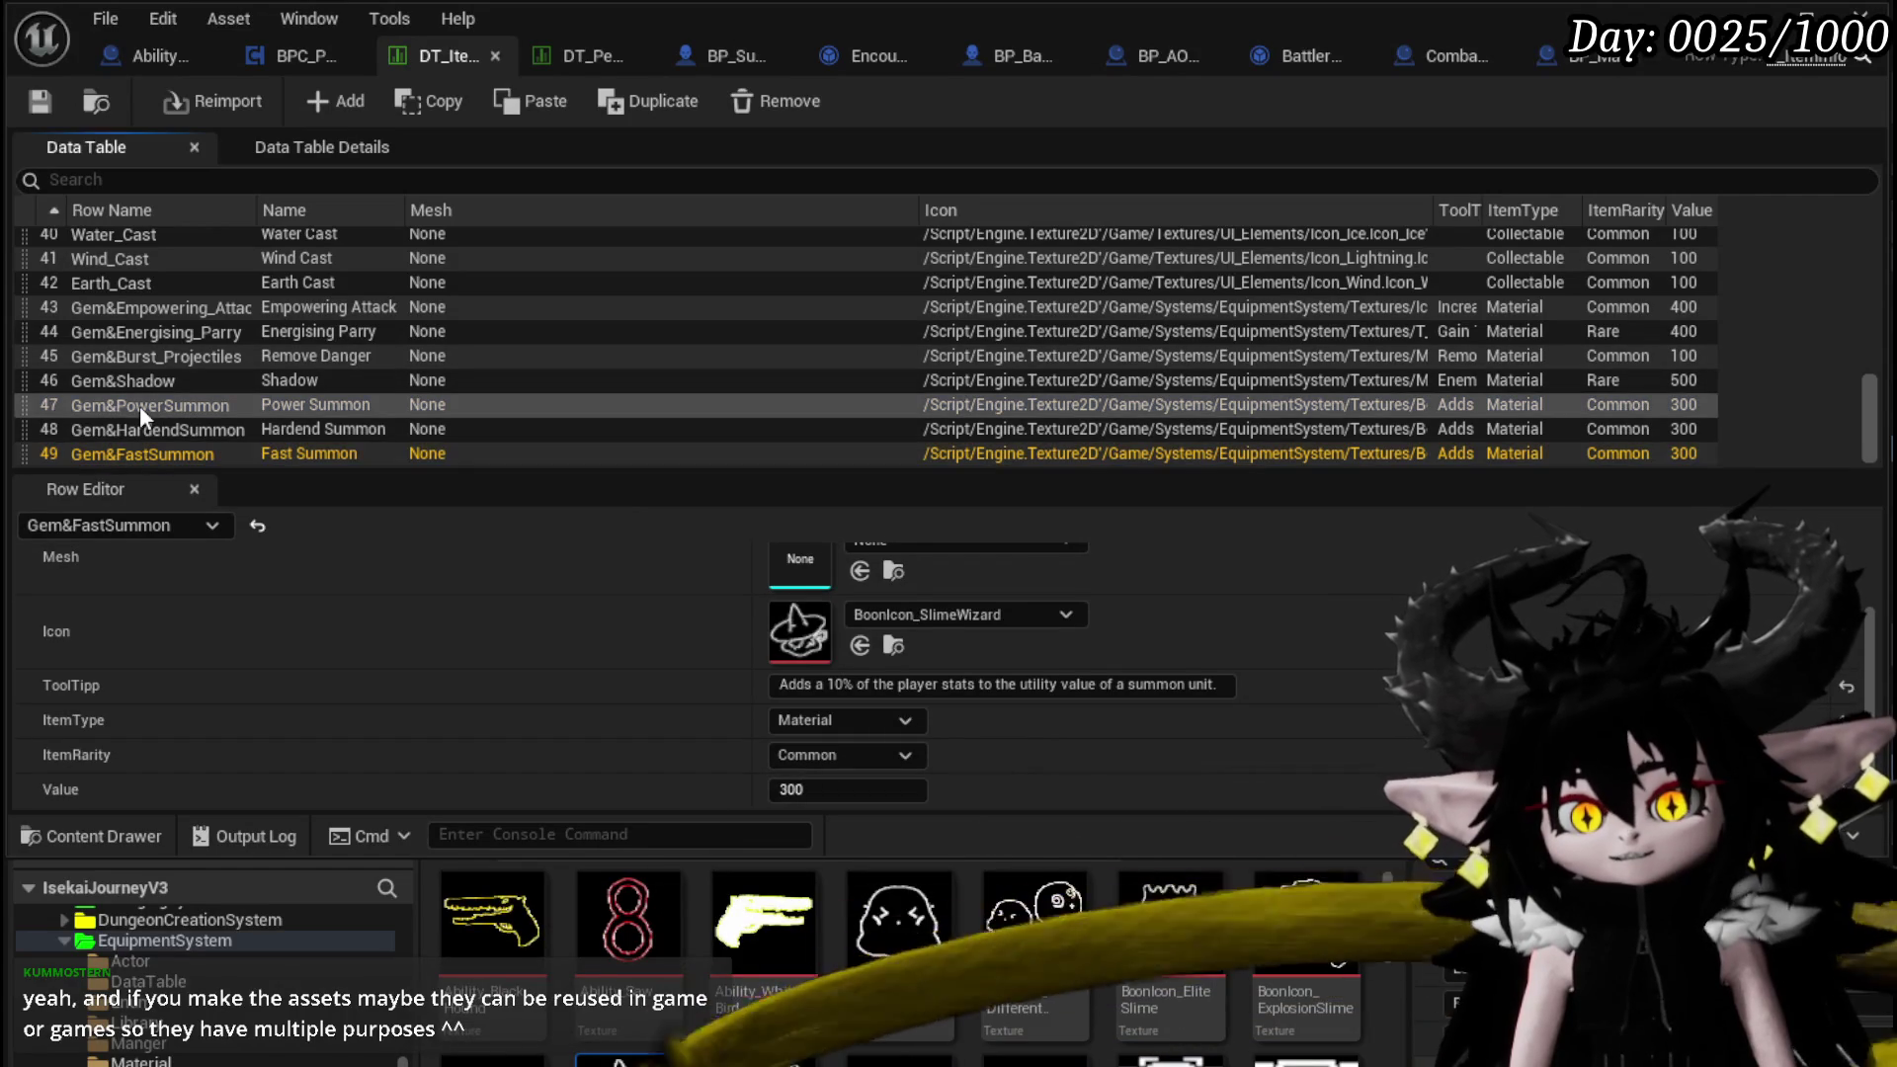
left_click(571, 58)
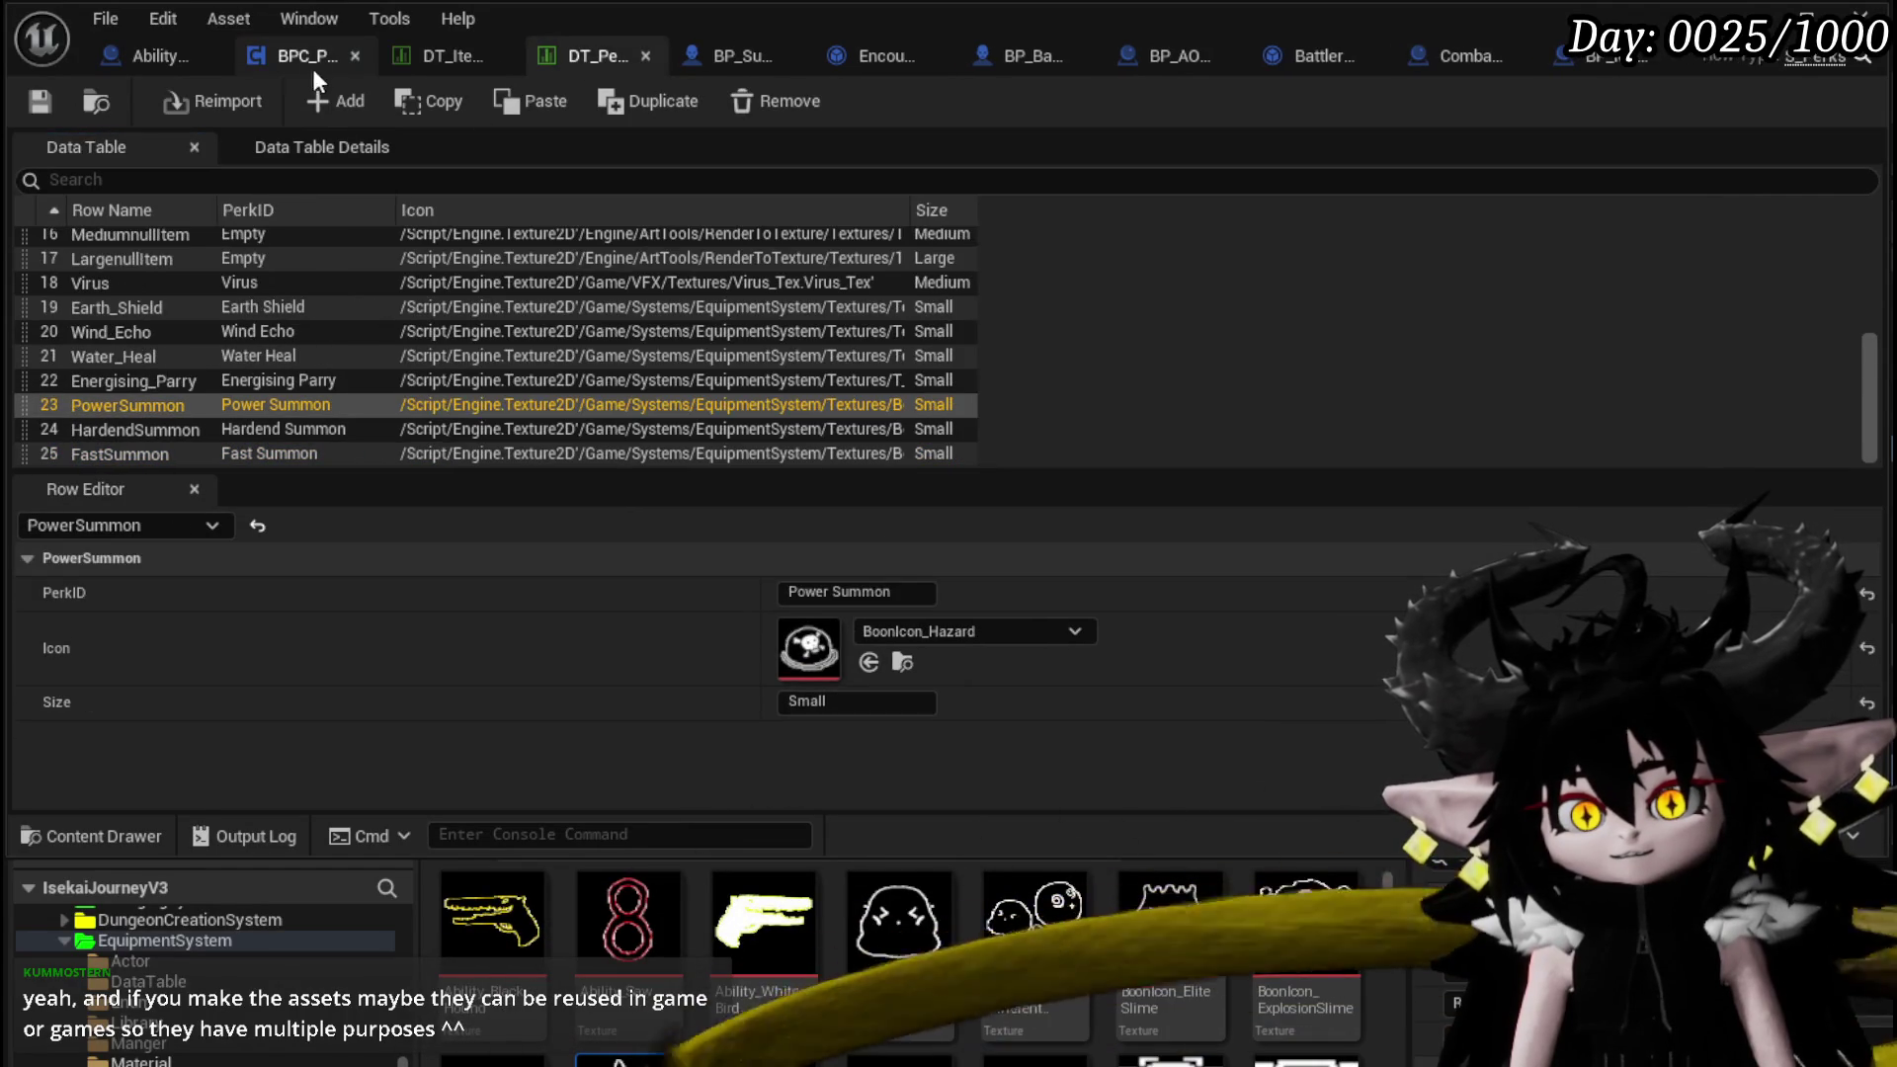
left_click(317, 55)
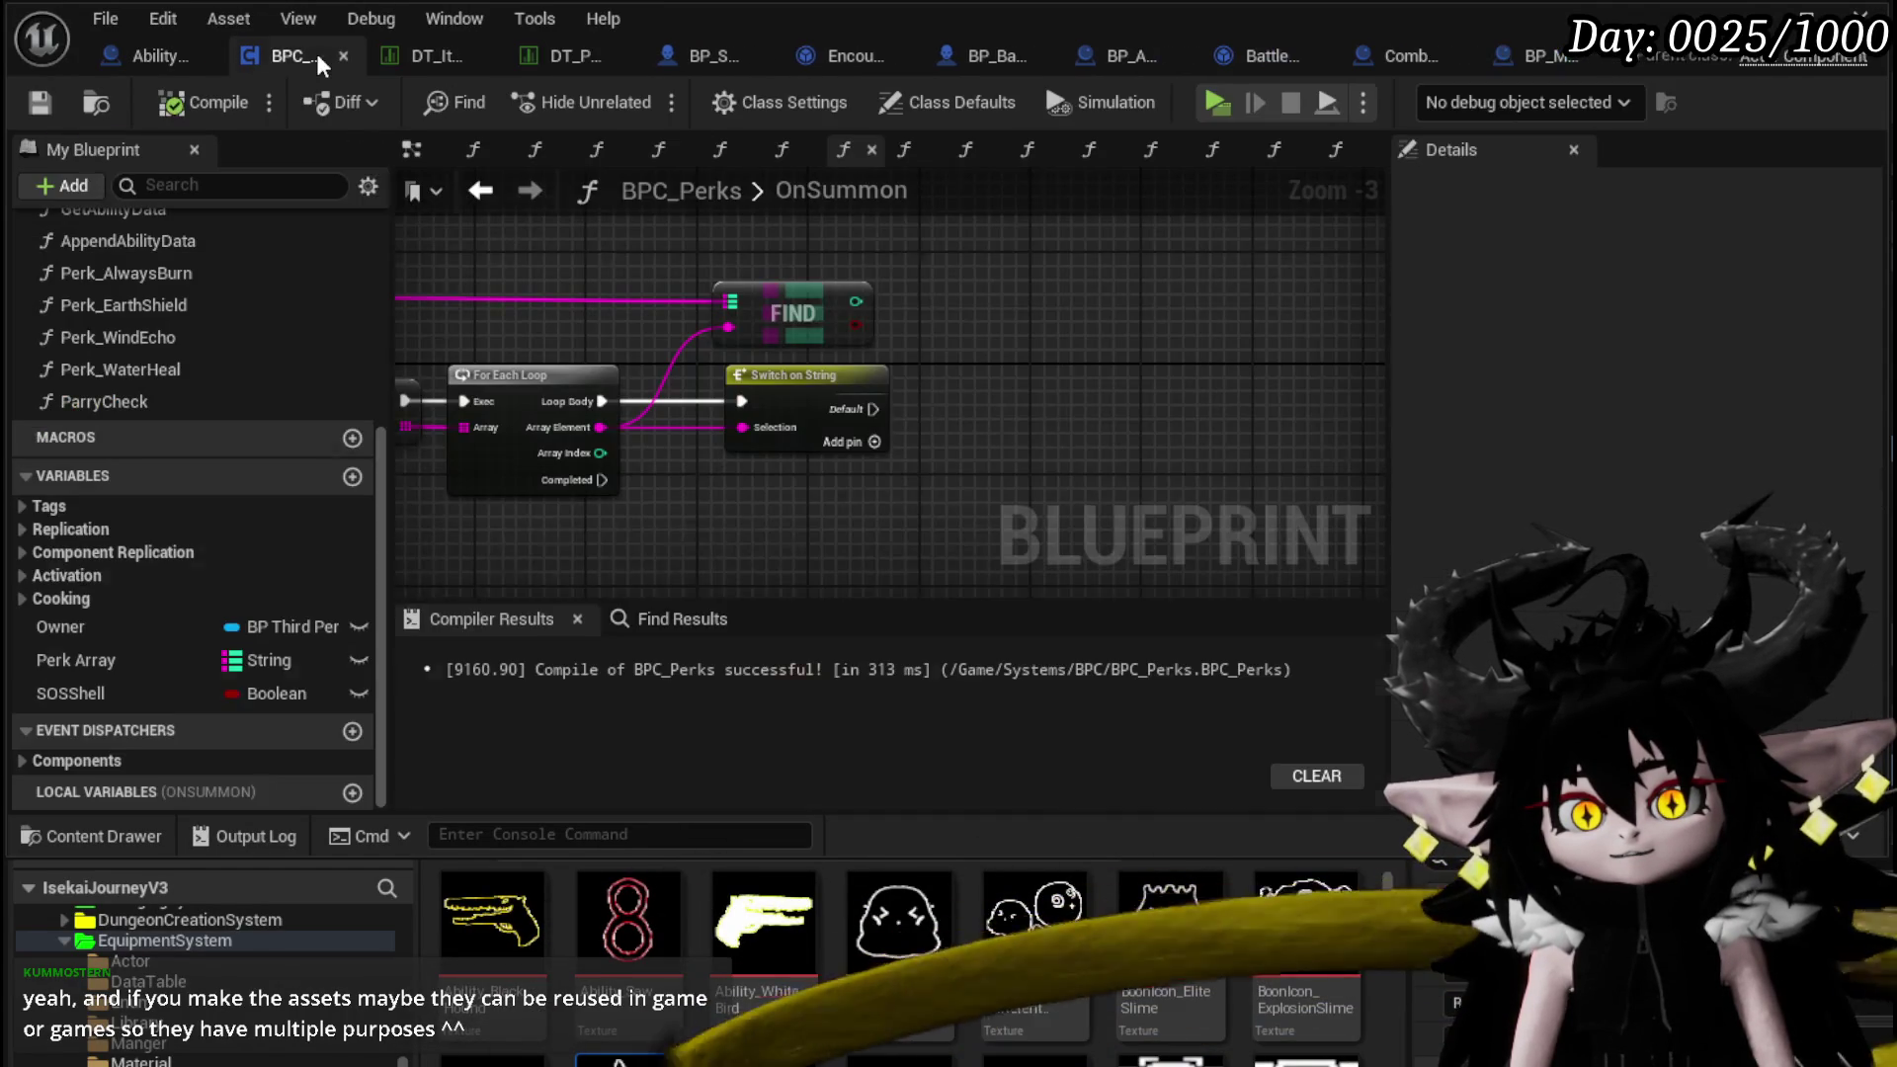
Add three cases to Switch on String, name the first PowerSummon, then compile and save
left_click(810, 443)
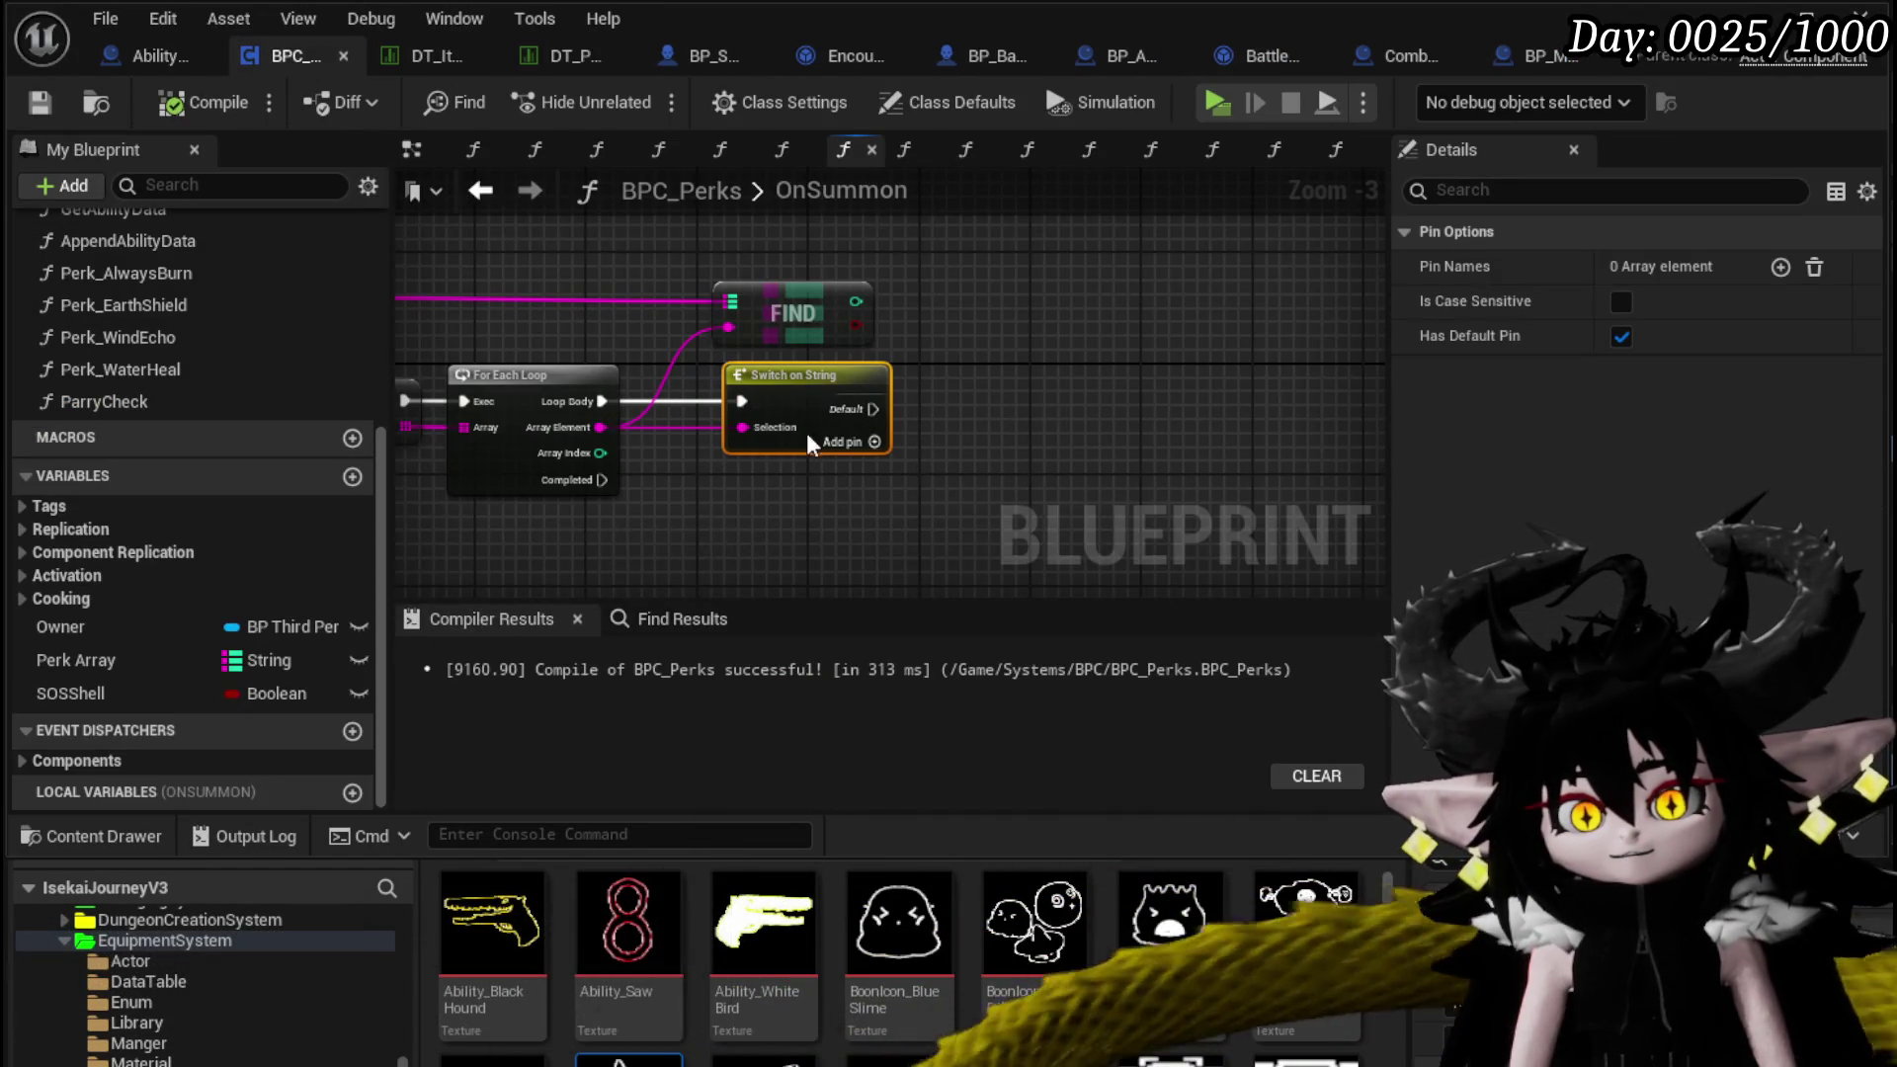
left_click(1780, 267)
left_click(1780, 267)
left_click(1780, 266)
type("PowerSummon")
left_click(1206, 354)
left_click(198, 102)
left_click(40, 102)
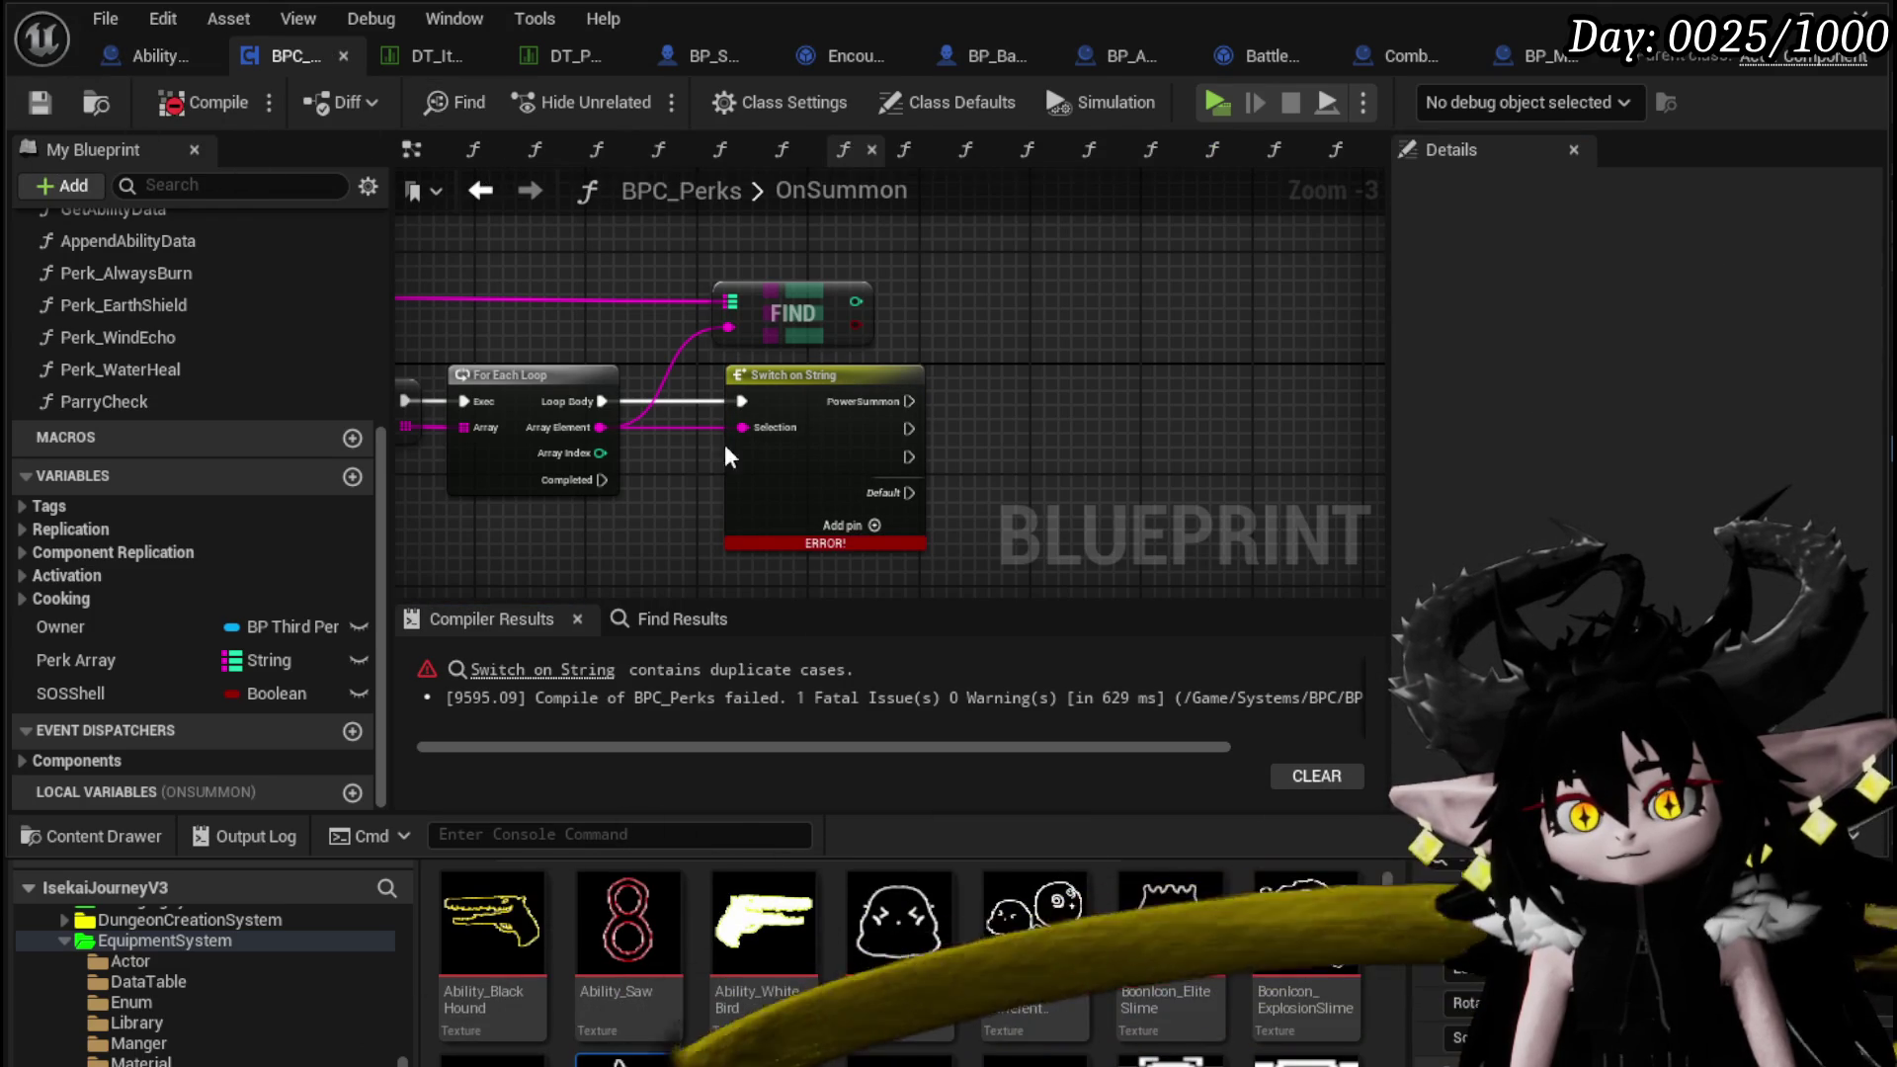
Check the HardendSummon row name in DT_Perks and DT_ItemInfo, then name the second case HardendSummon and compile and save
left_click(577, 58)
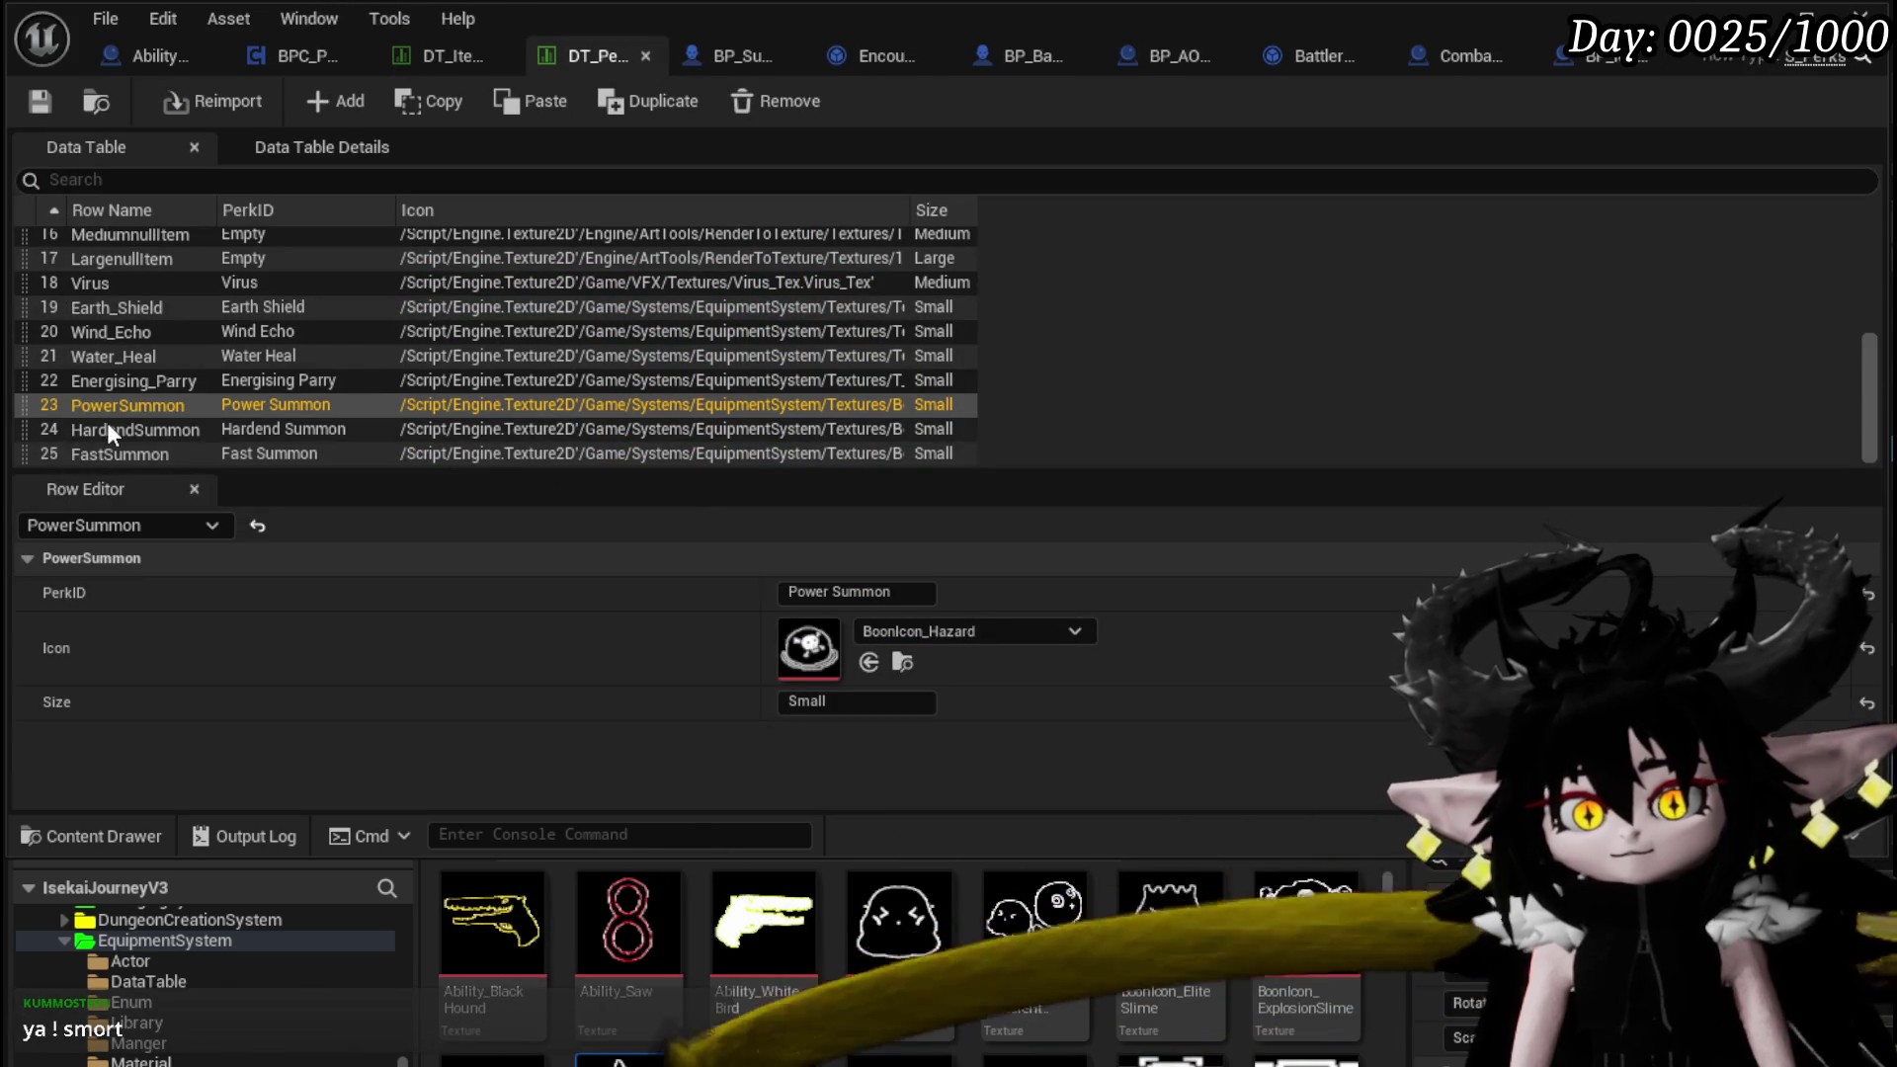
double_click(108, 427)
left_click(40, 101)
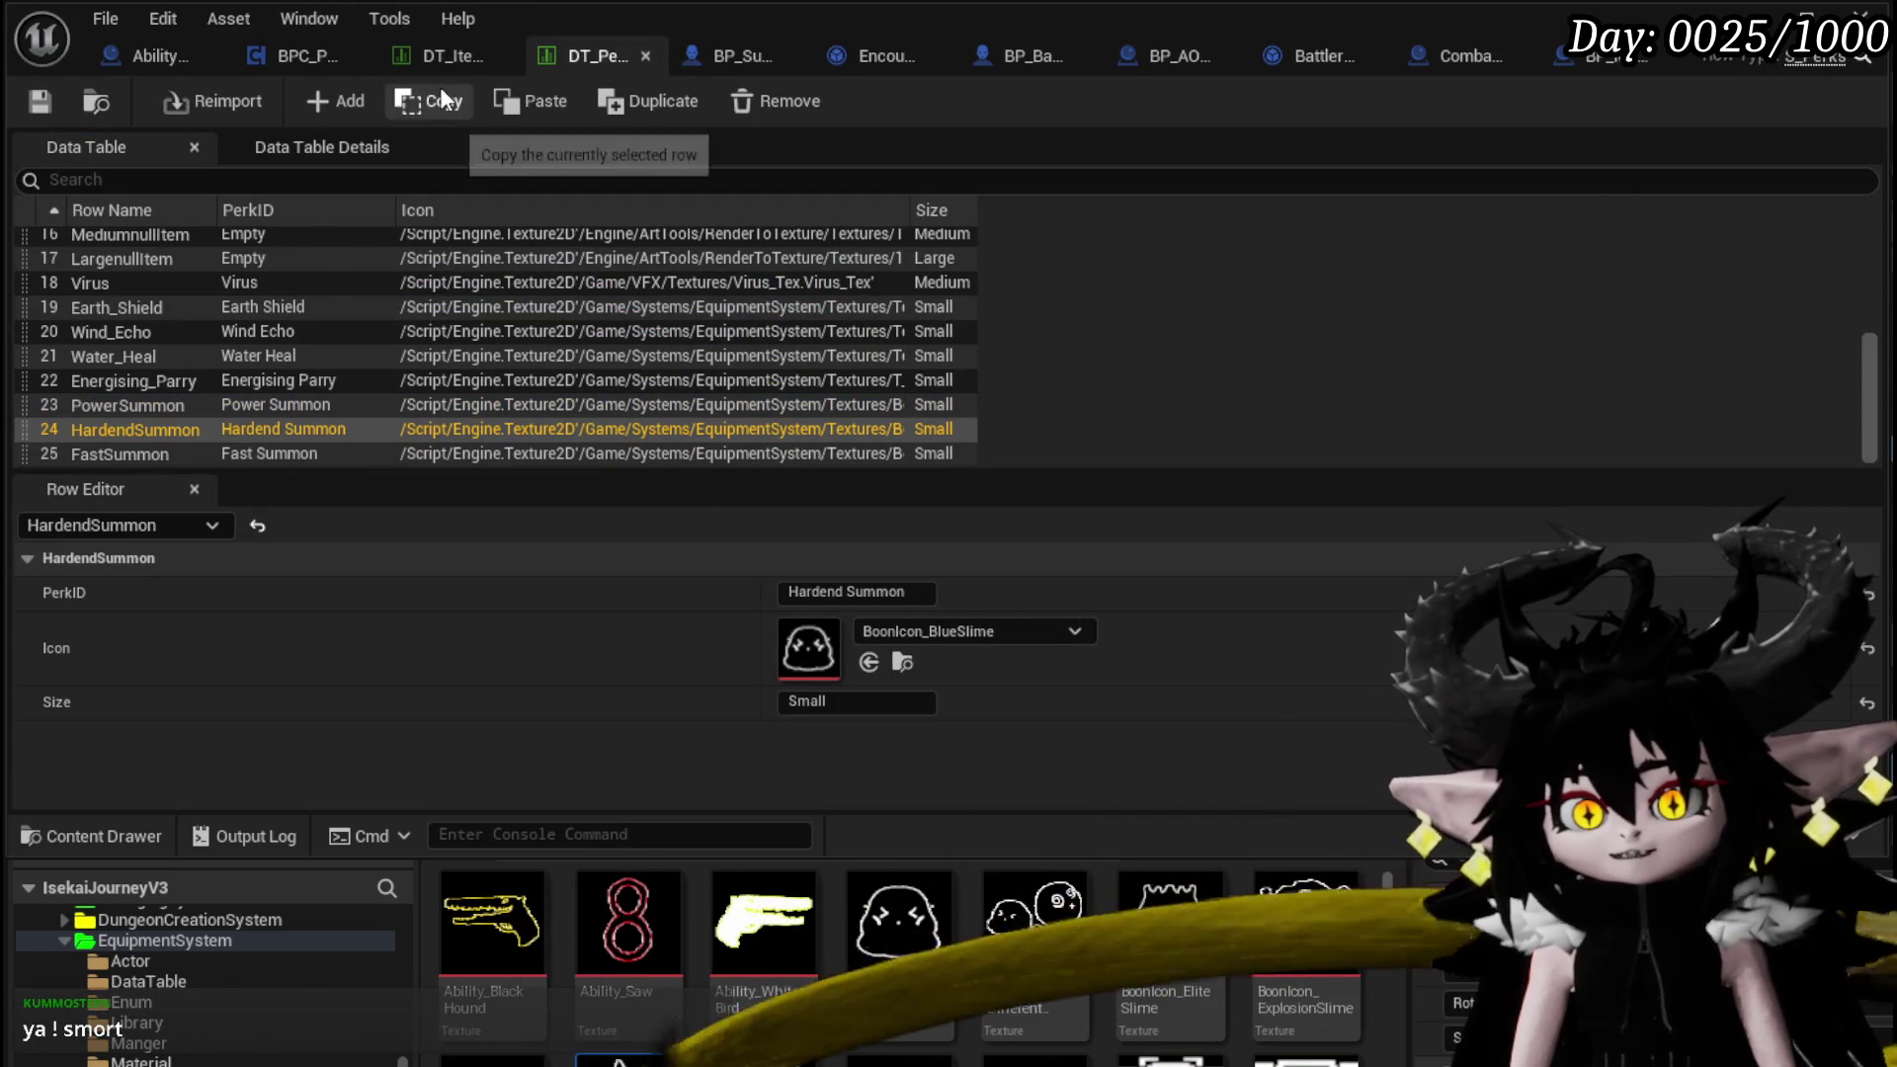
left_click(444, 56)
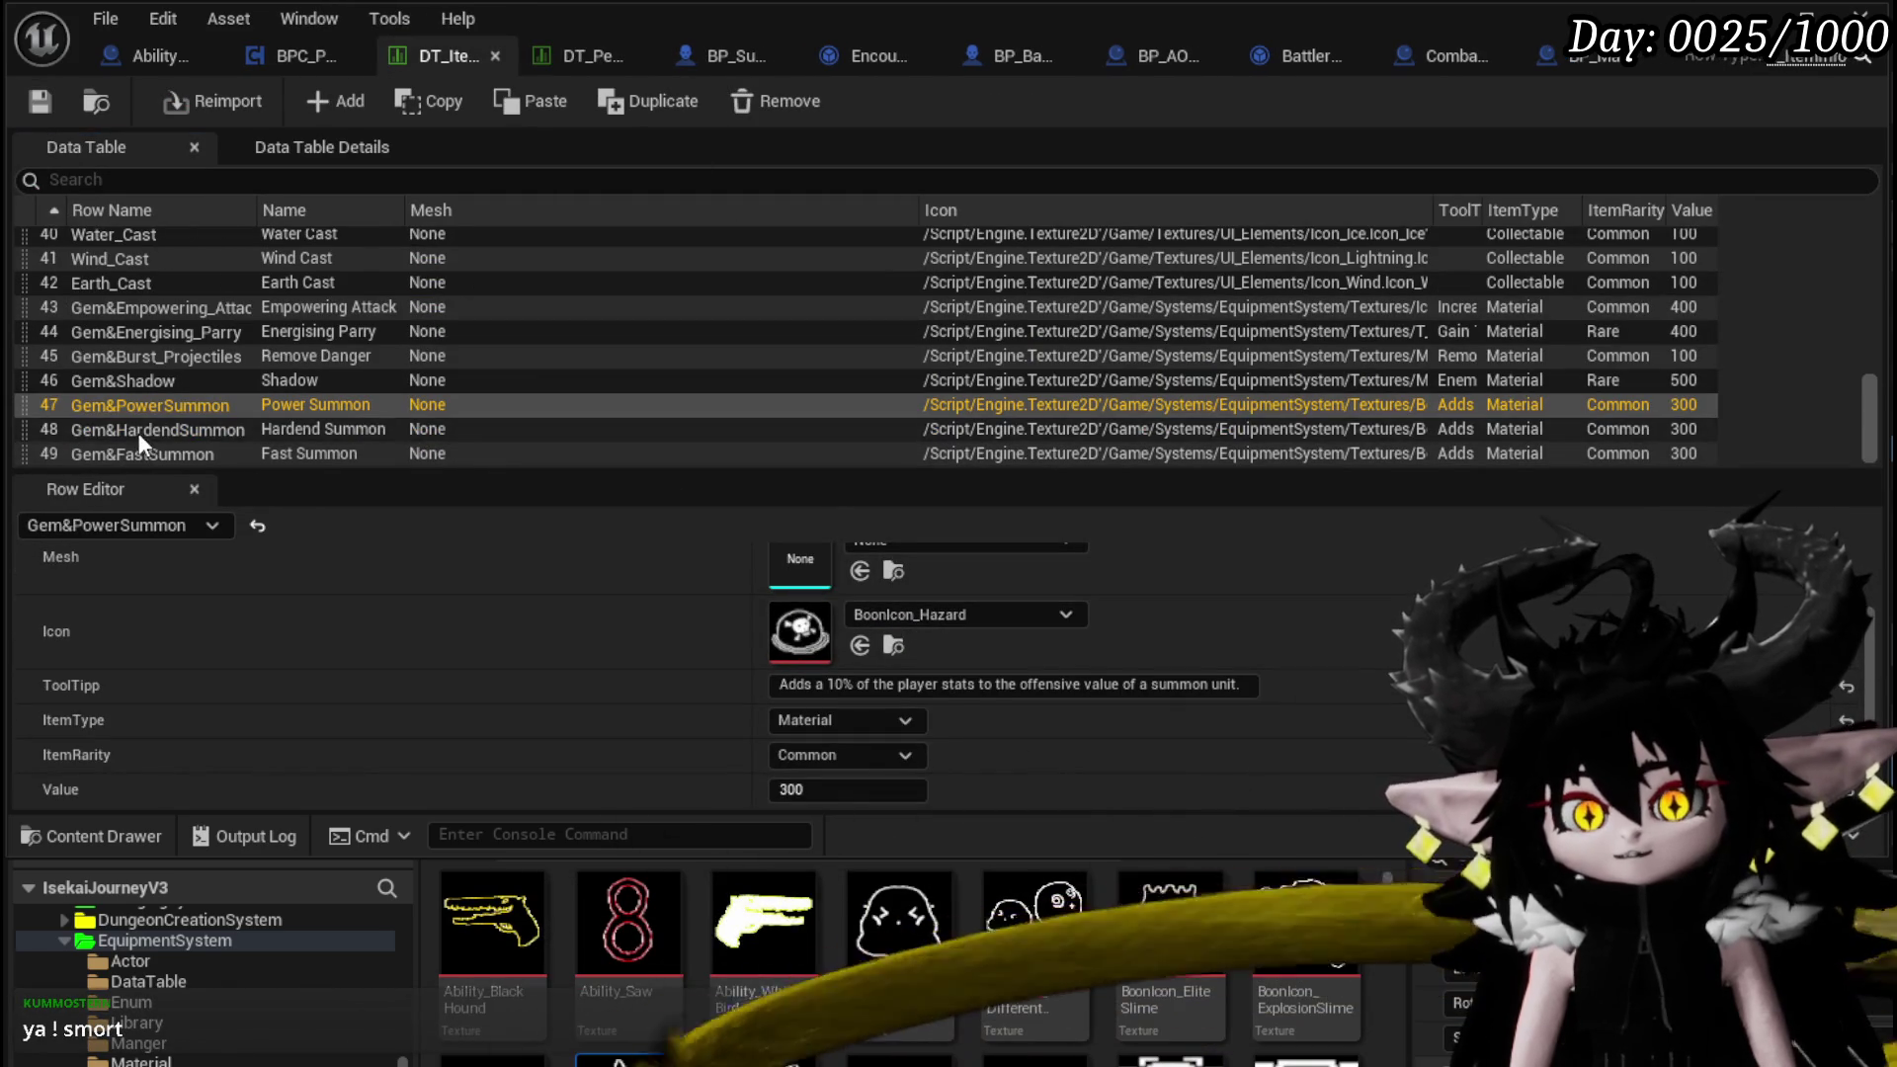
left_click(141, 430)
left_click(273, 56)
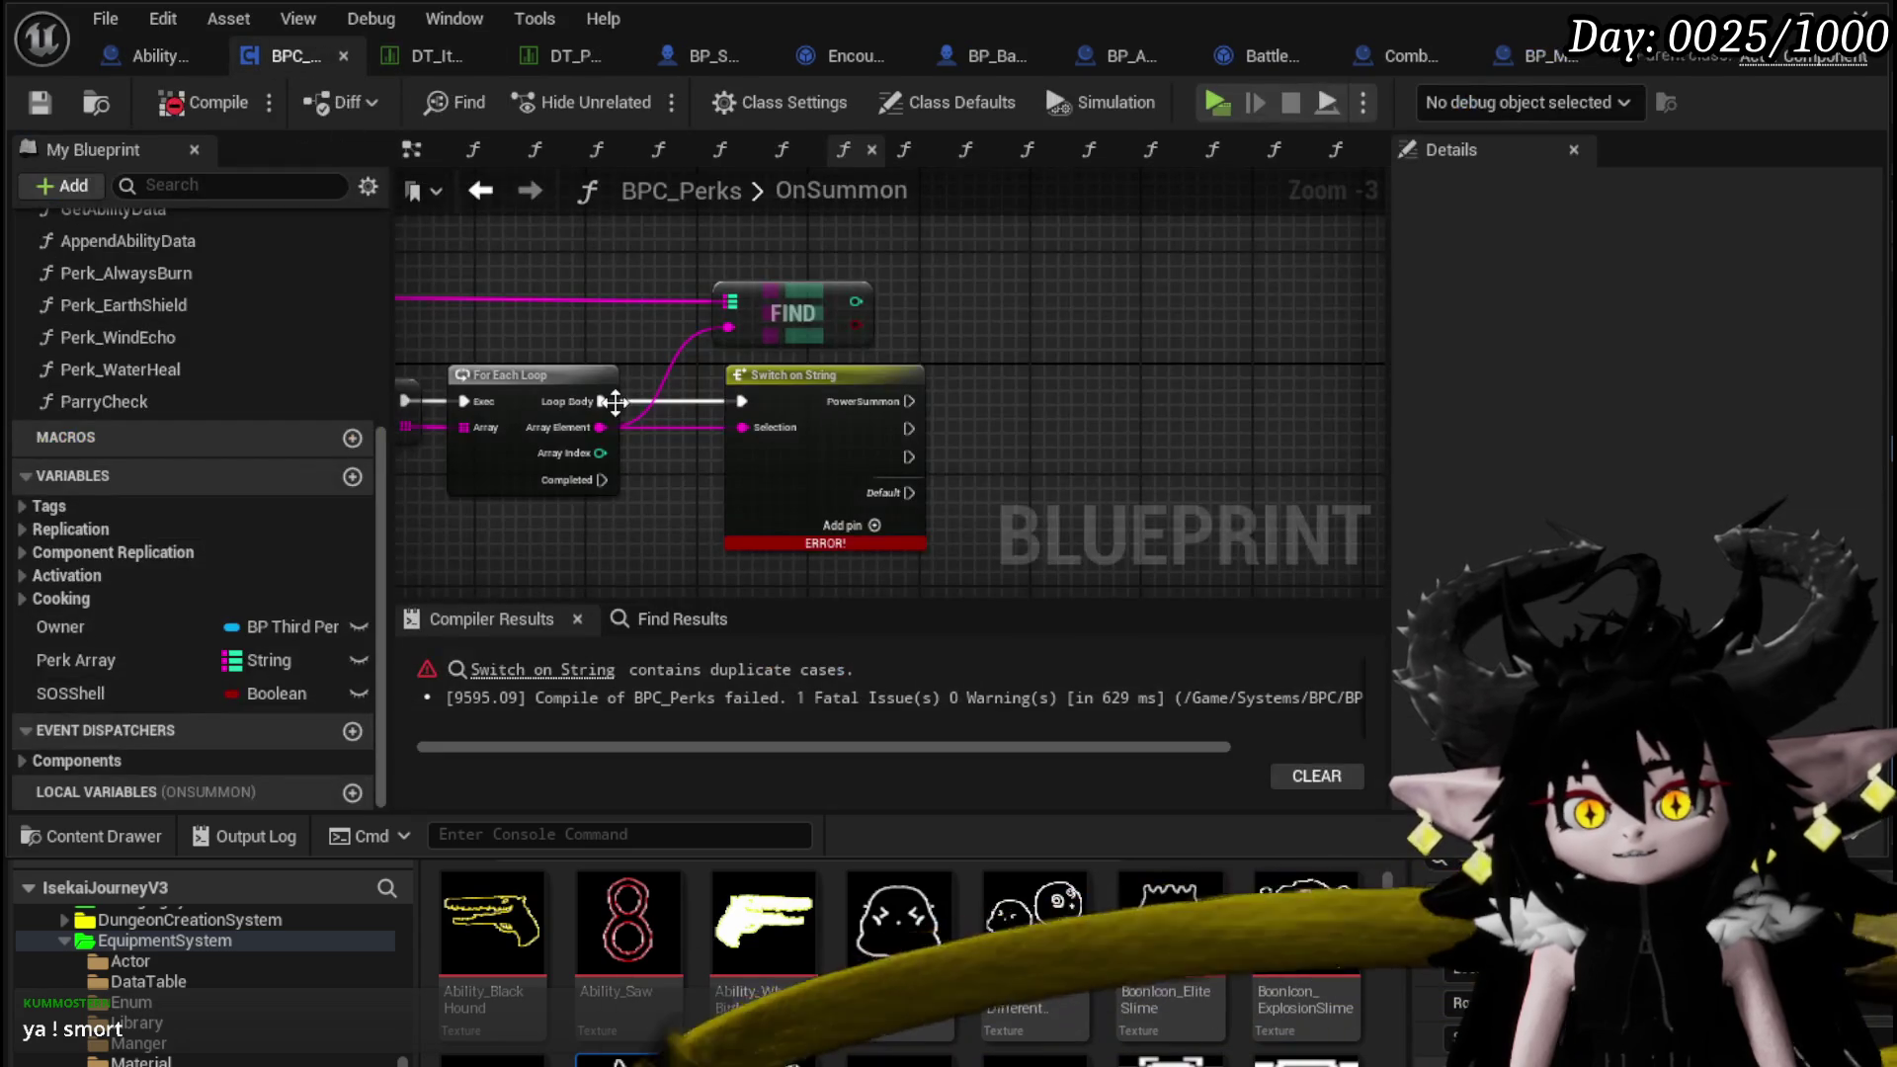
left_click(842, 441)
left_click(1693, 336)
type("HardendSummon")
left_click(203, 102)
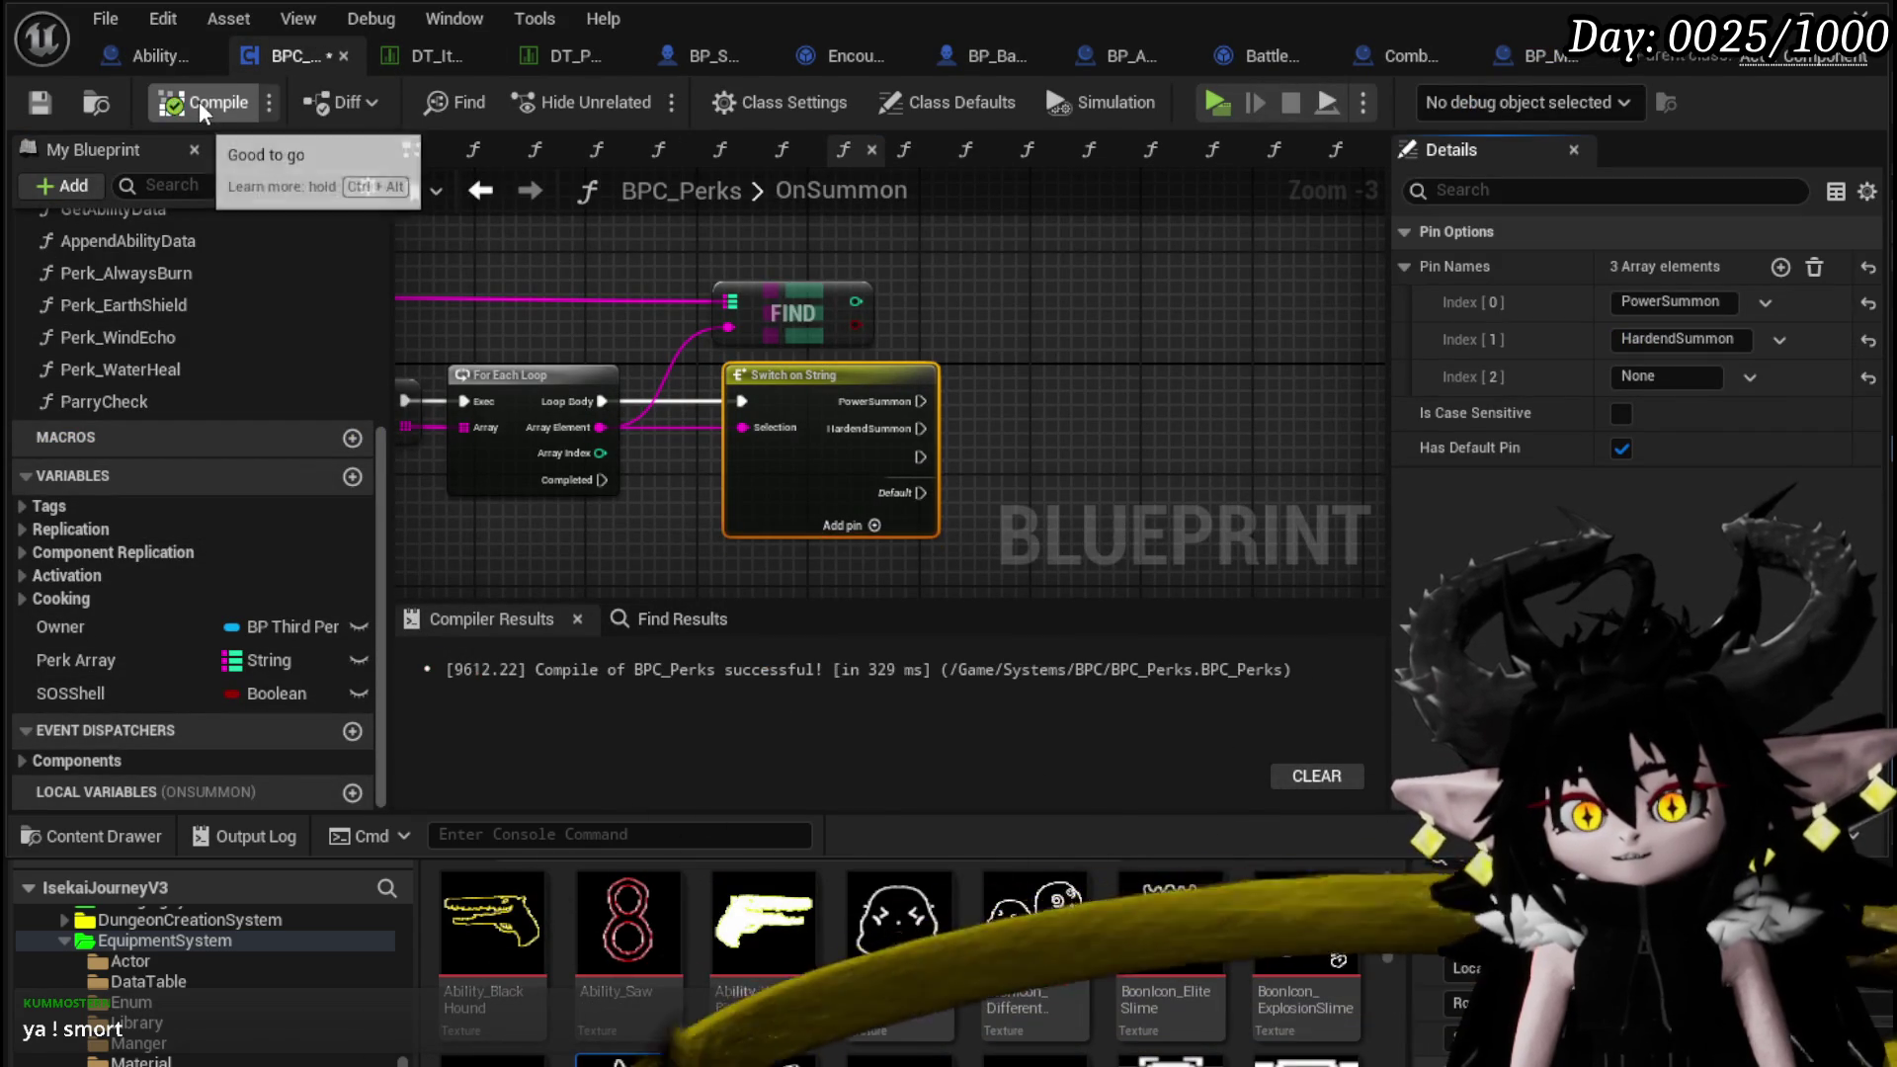
left_click(45, 97)
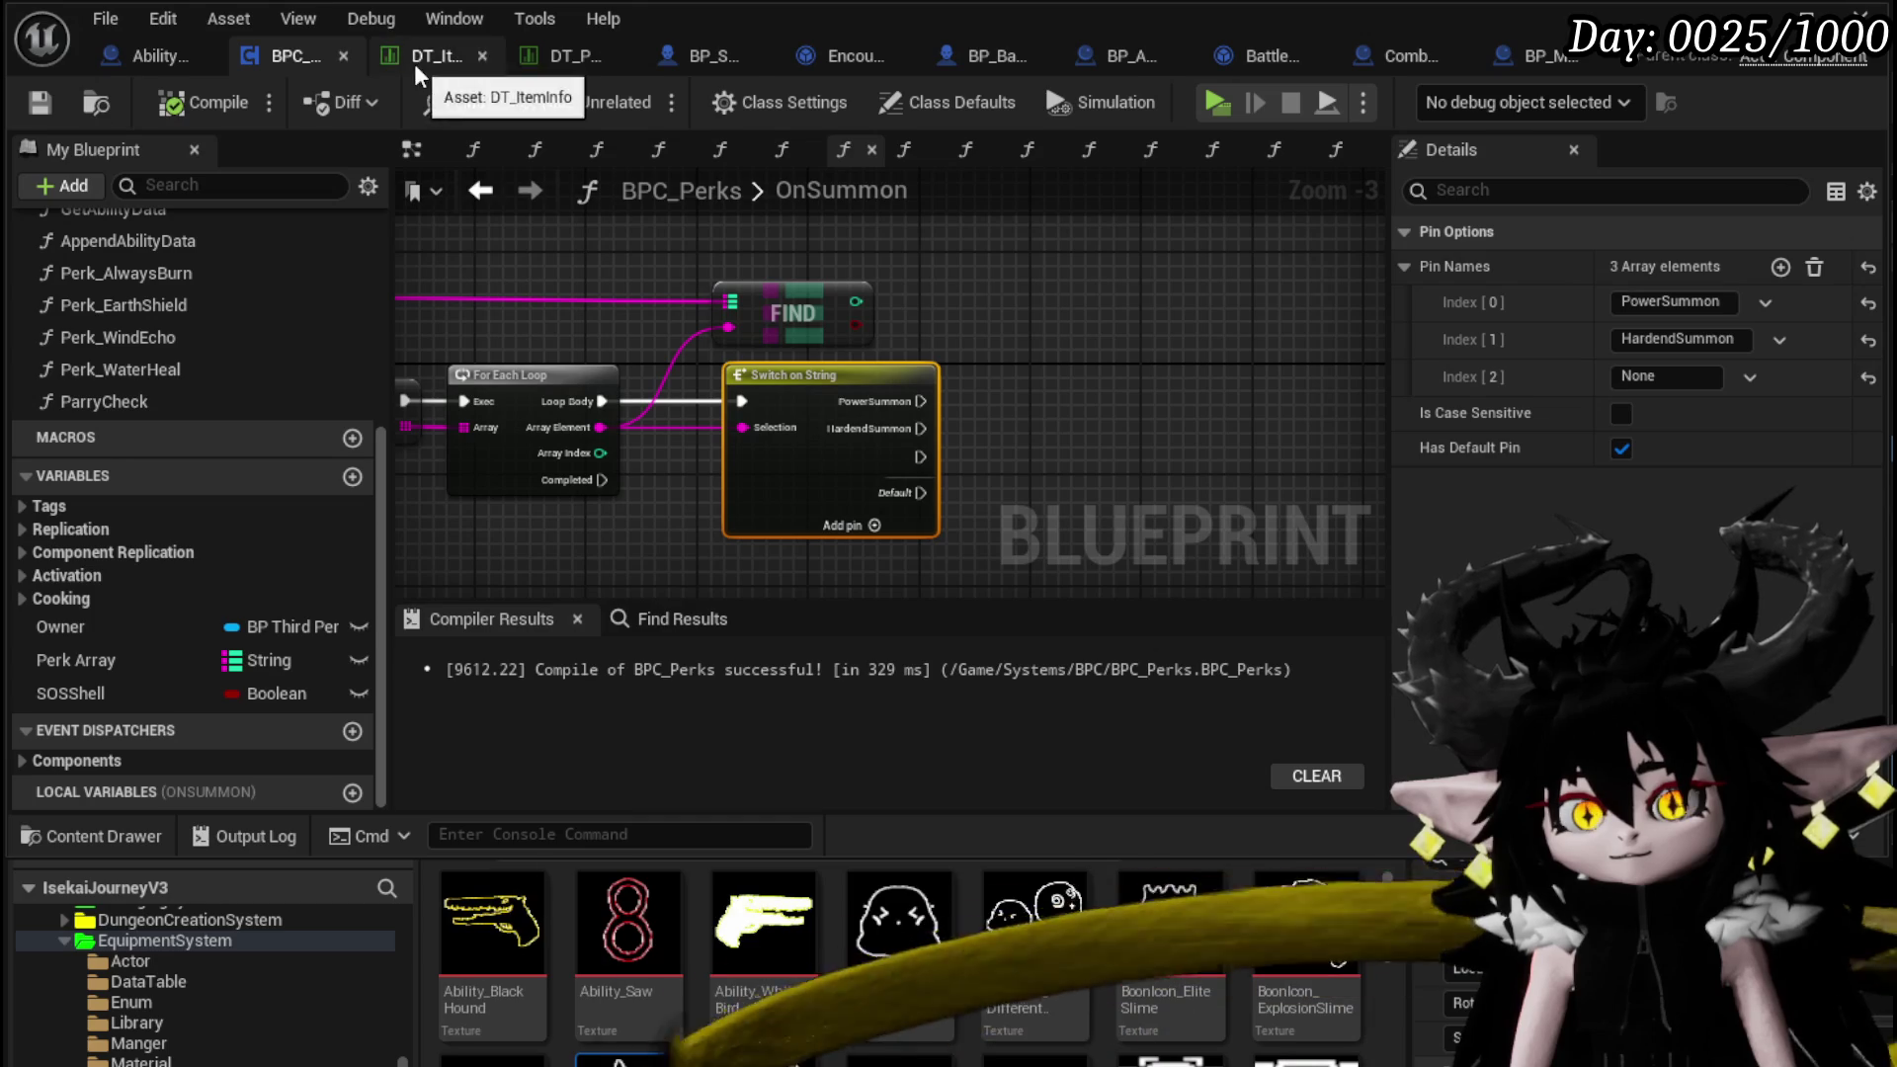
Look up the FastSummon row in DT_Perks, name the third case FastSummon, and compile
left_click(578, 57)
left_click(87, 450)
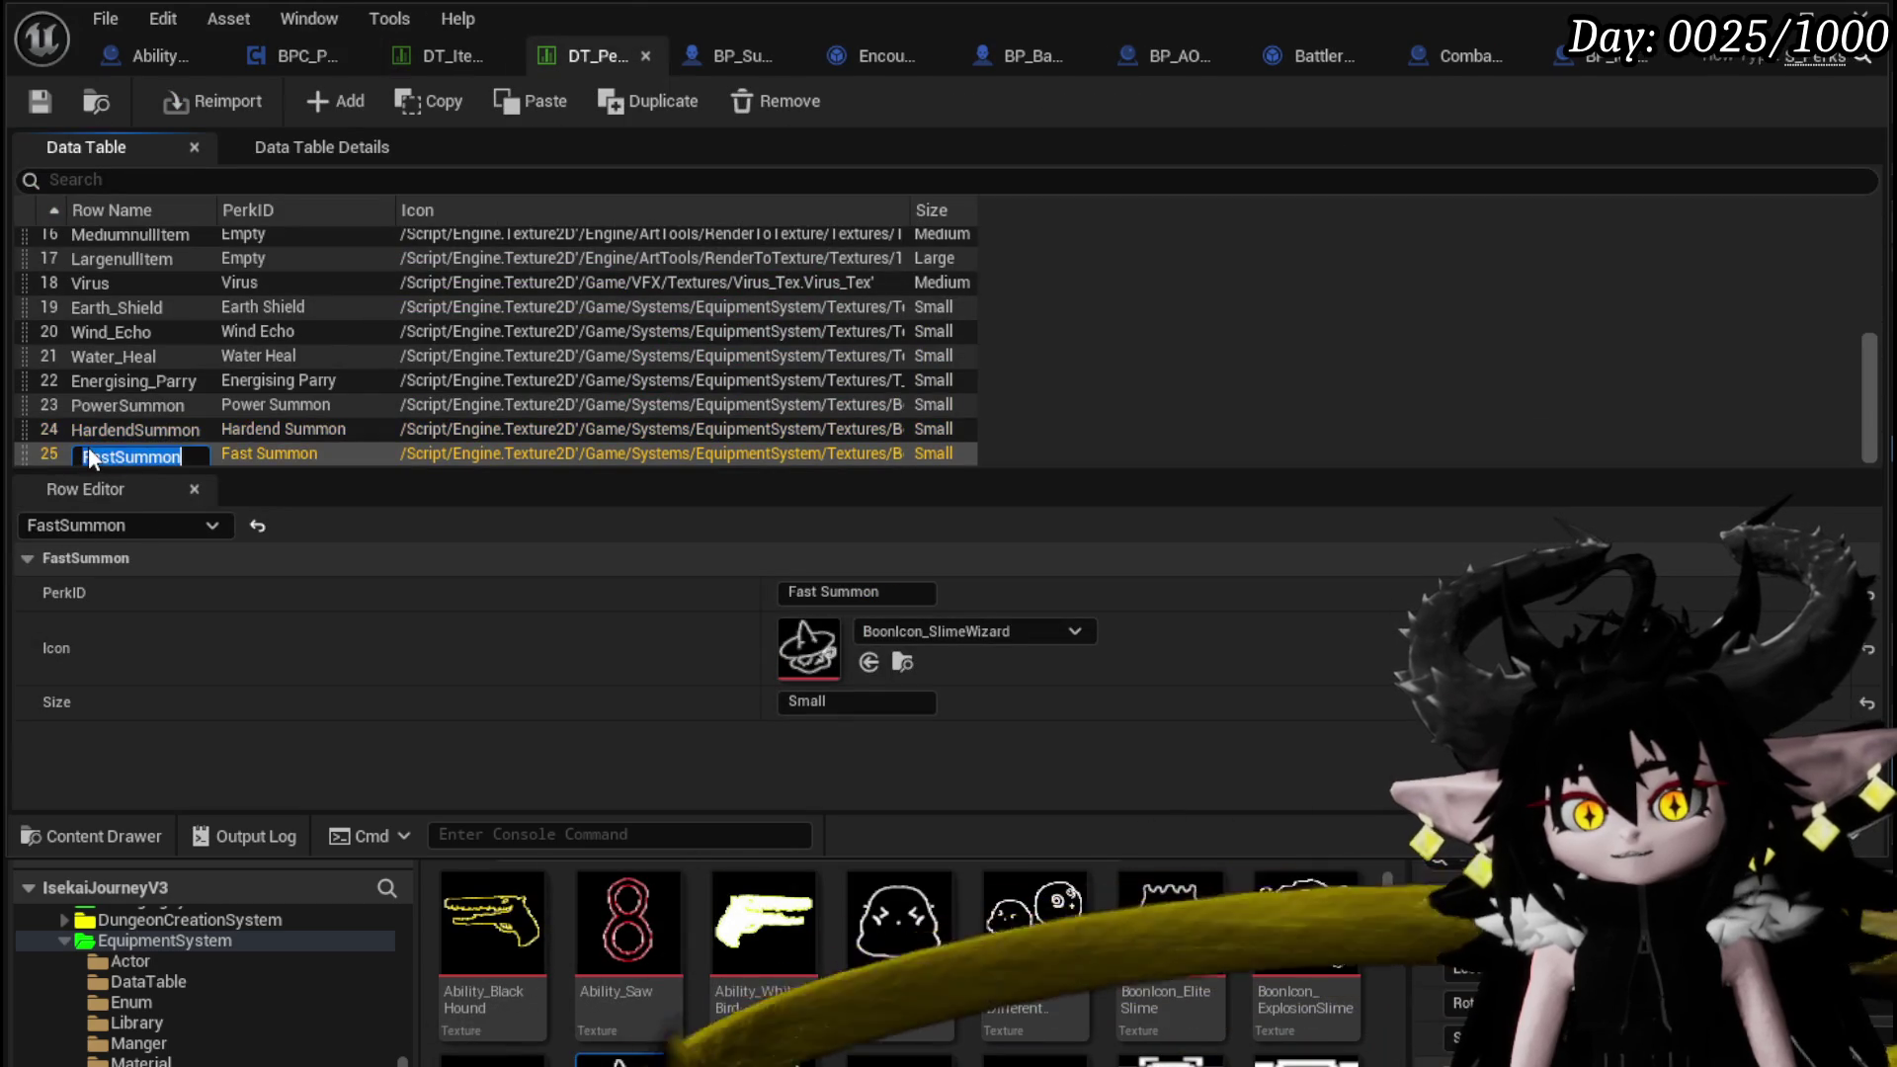
left_click(291, 61)
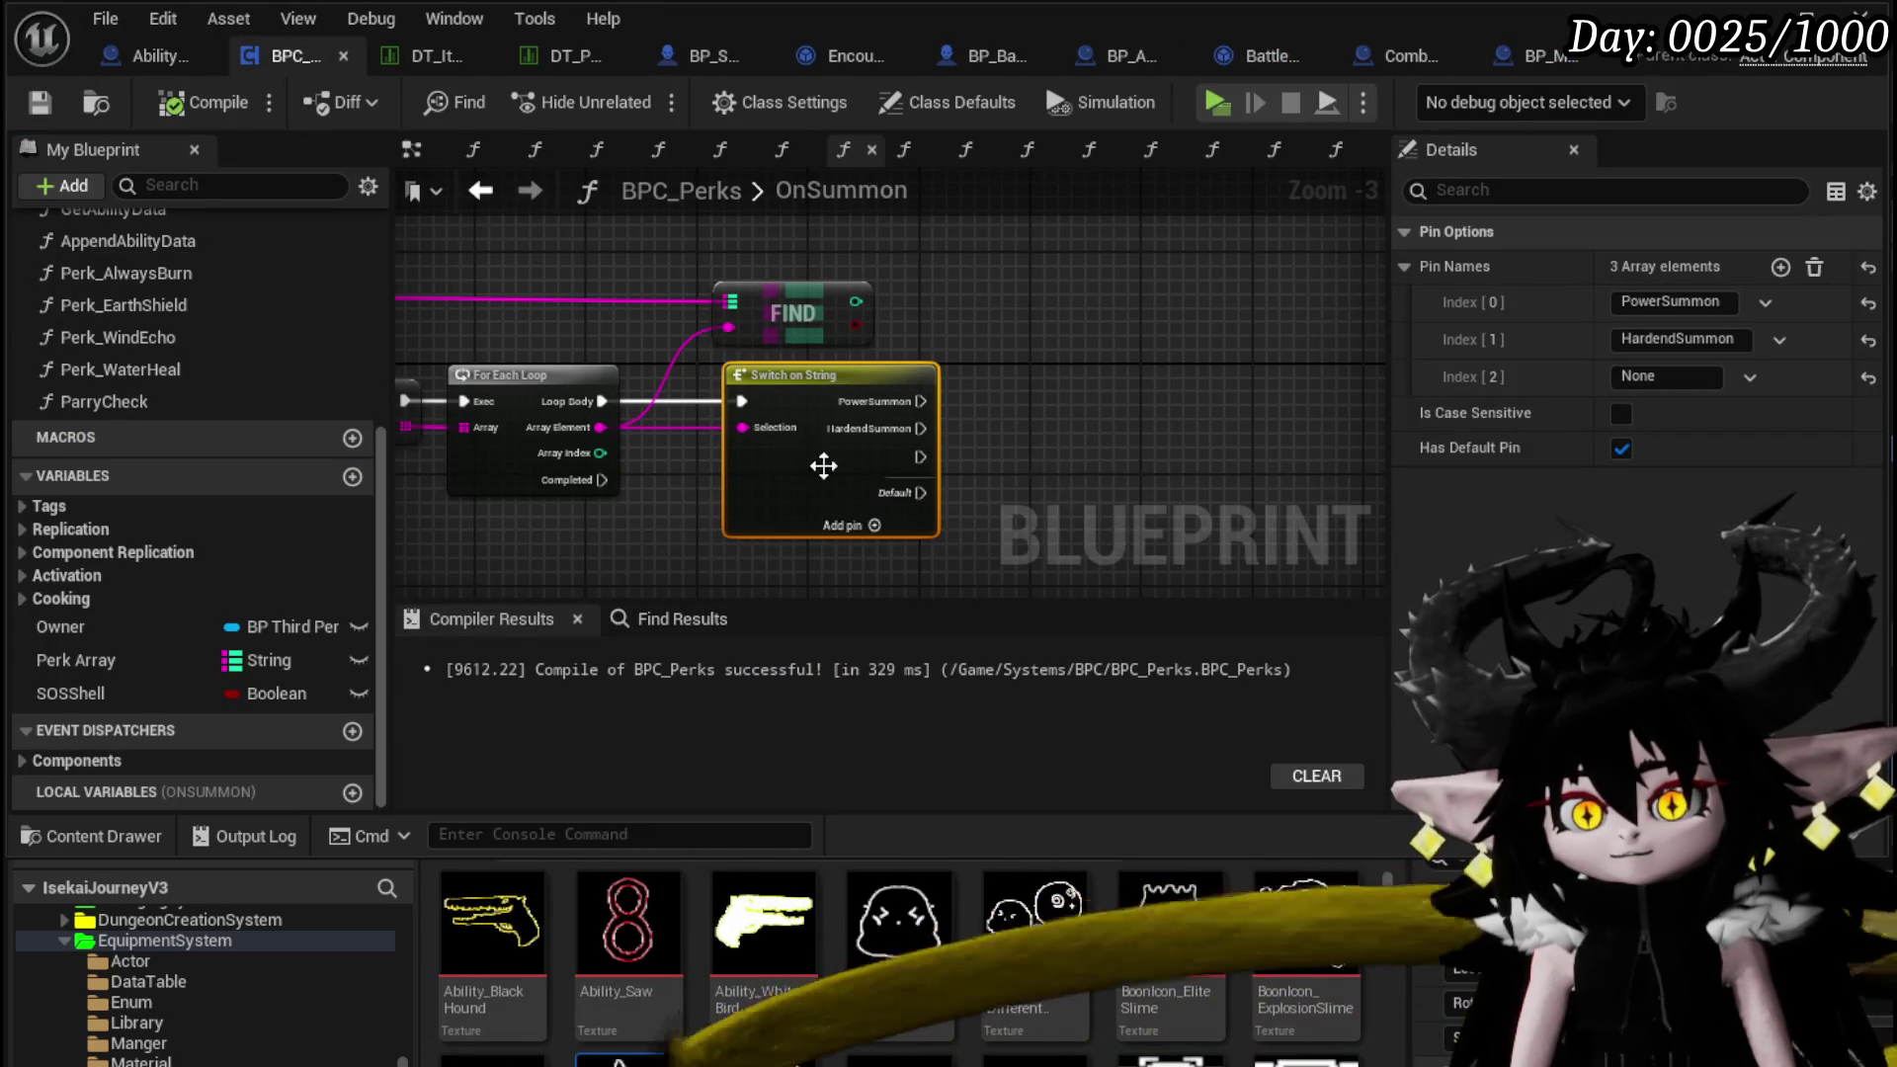
left_click(1668, 377)
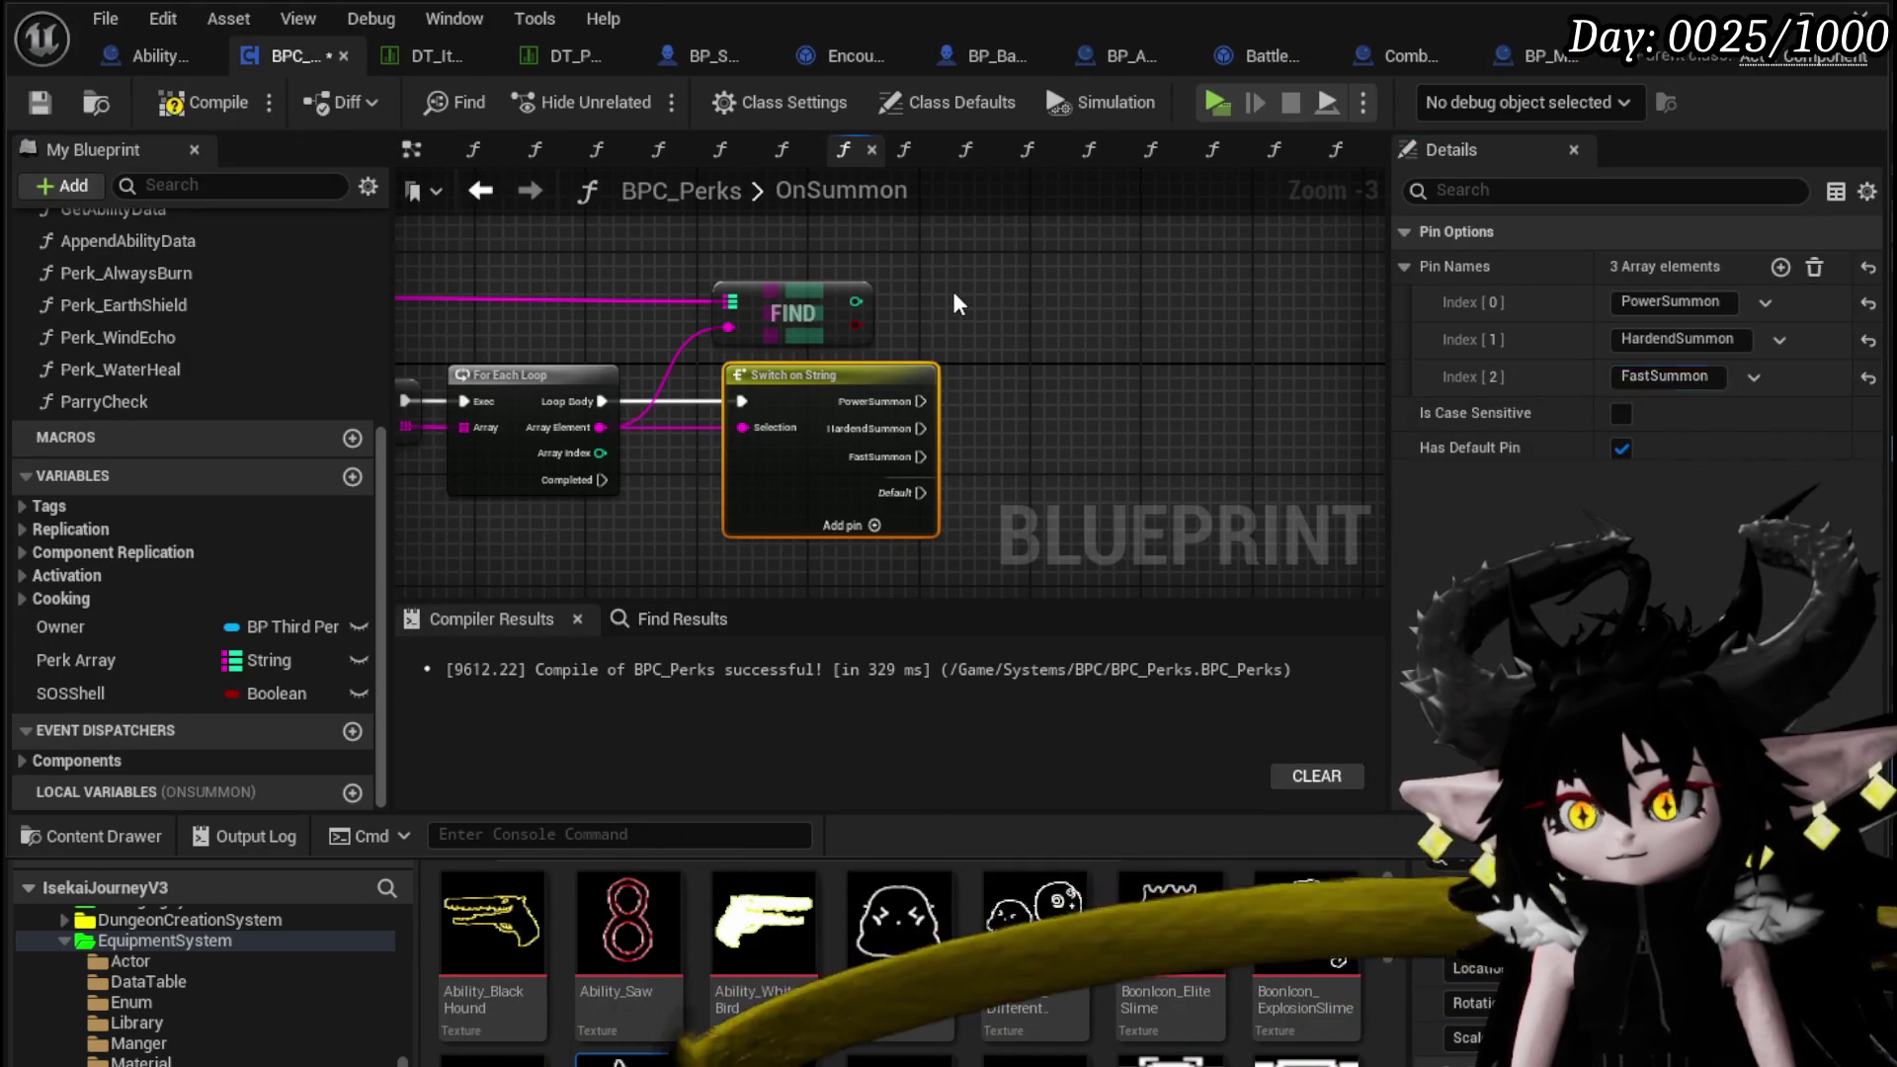
left_click(956, 304)
left_click(173, 107)
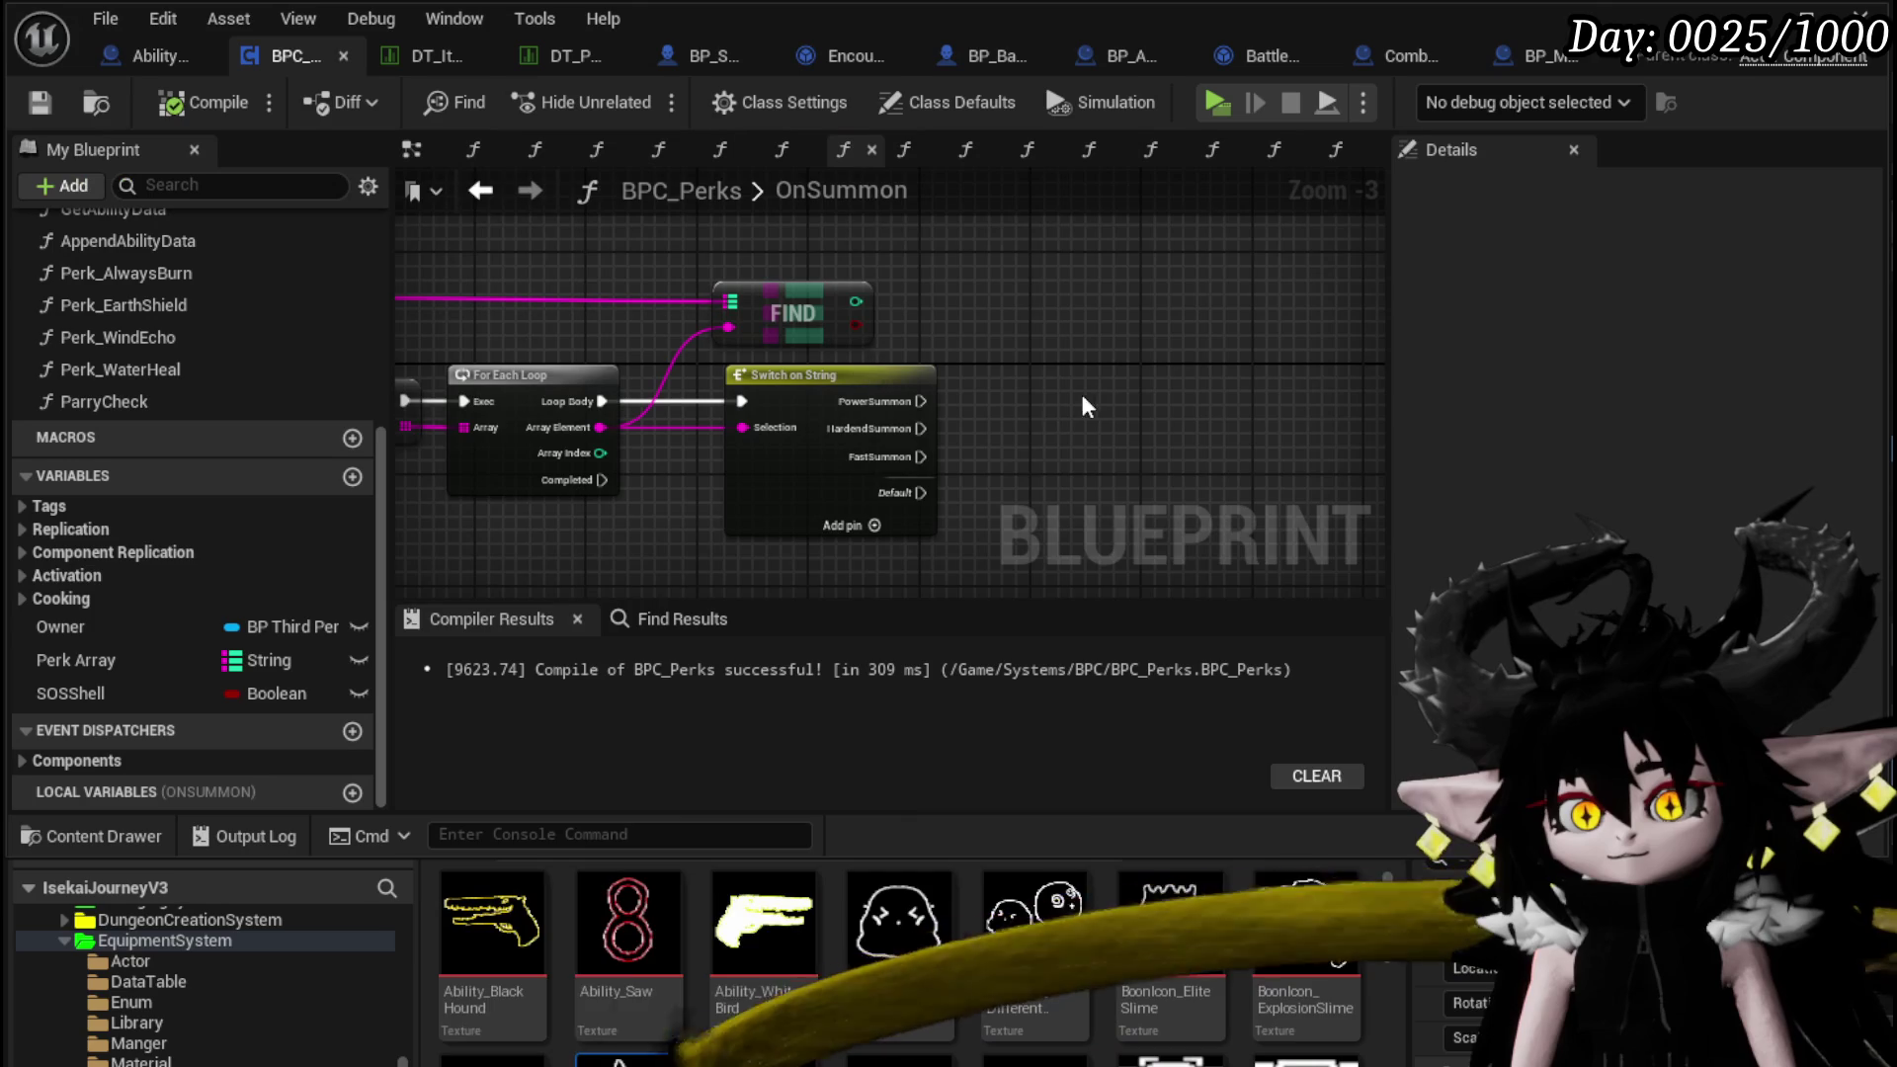
left_click_drag(1023, 390, 900, 363)
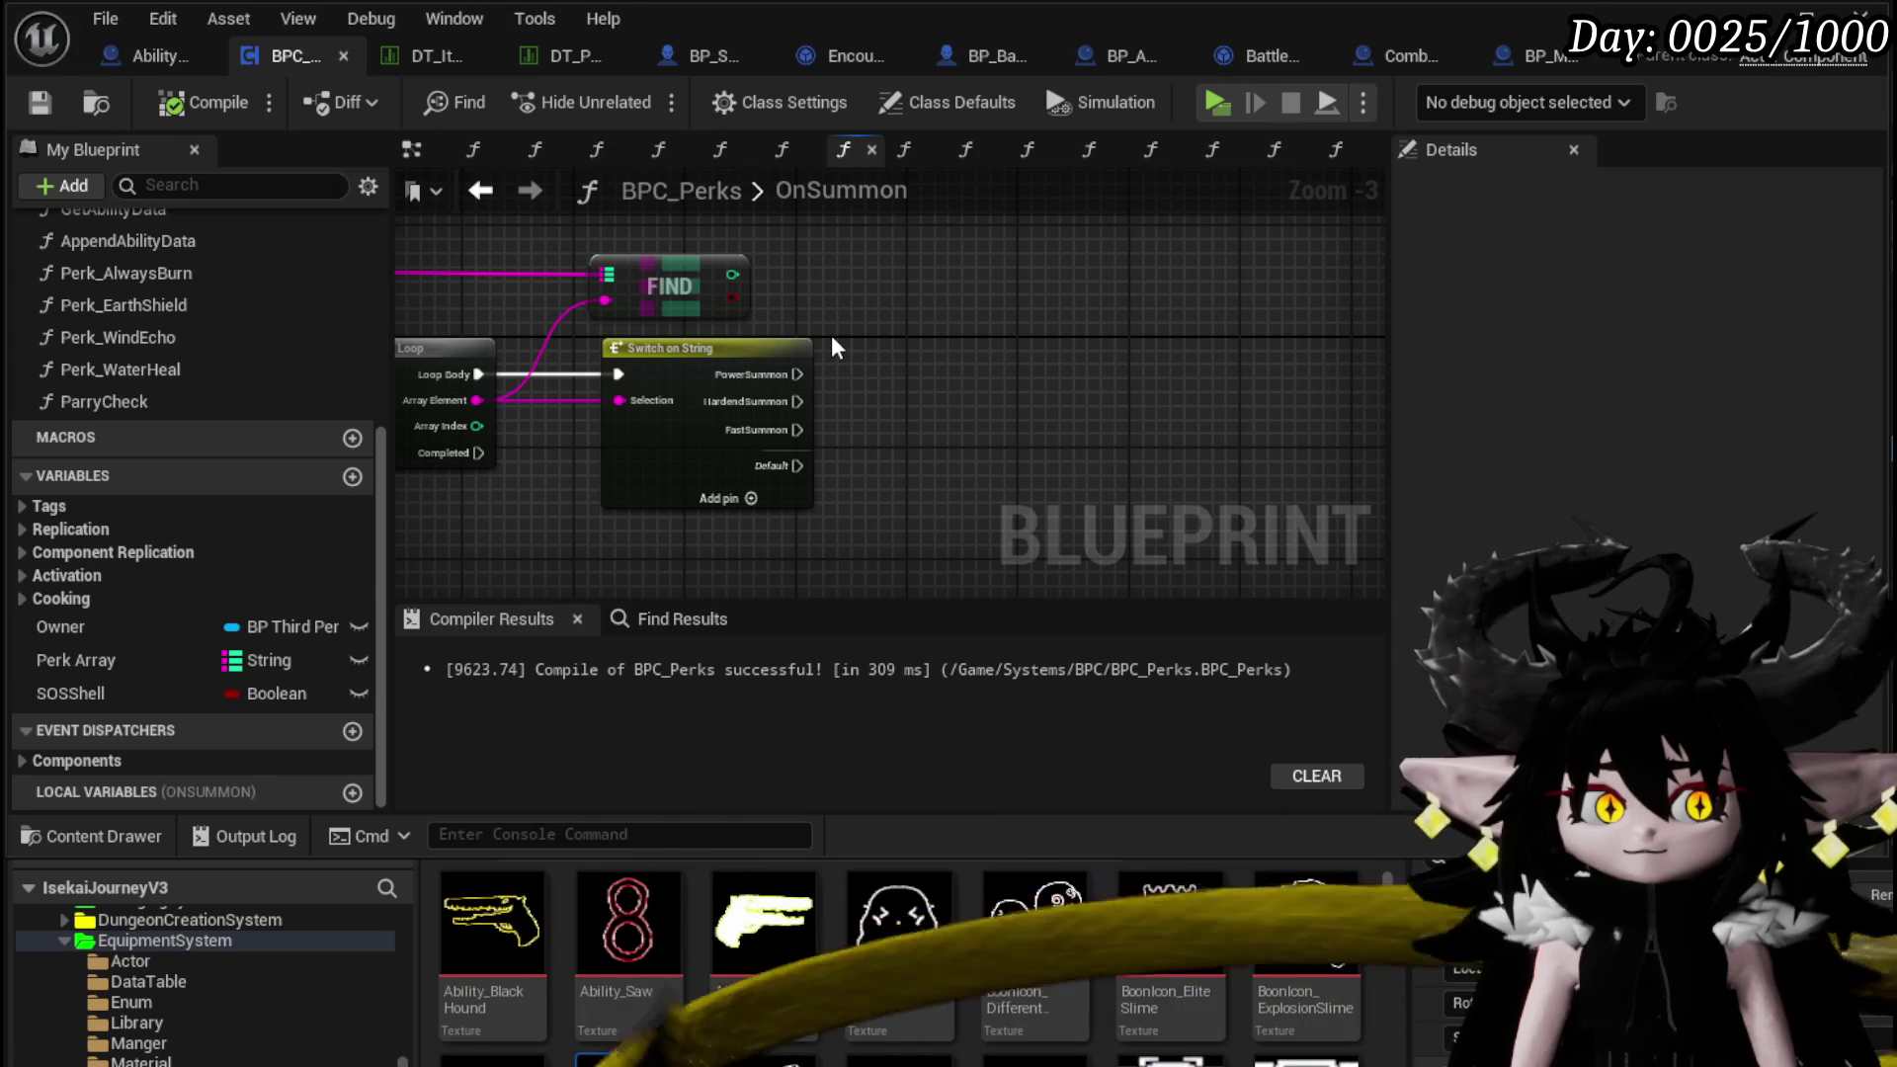
Rename the OnSummon entry's input to Ability Data, compile and save, then save AbilityDecoder too
mouse_move(817, 331)
left_mouse_down()
mouse_move(985, 385)
mouse_move(948, 361)
mouse_move(1117, 355)
mouse_move(627, 297)
mouse_move(656, 288)
left_mouse_up()
left_click_drag(965, 332, 1185, 326)
left_click_drag(454, 395, 830, 405)
left_click(718, 340)
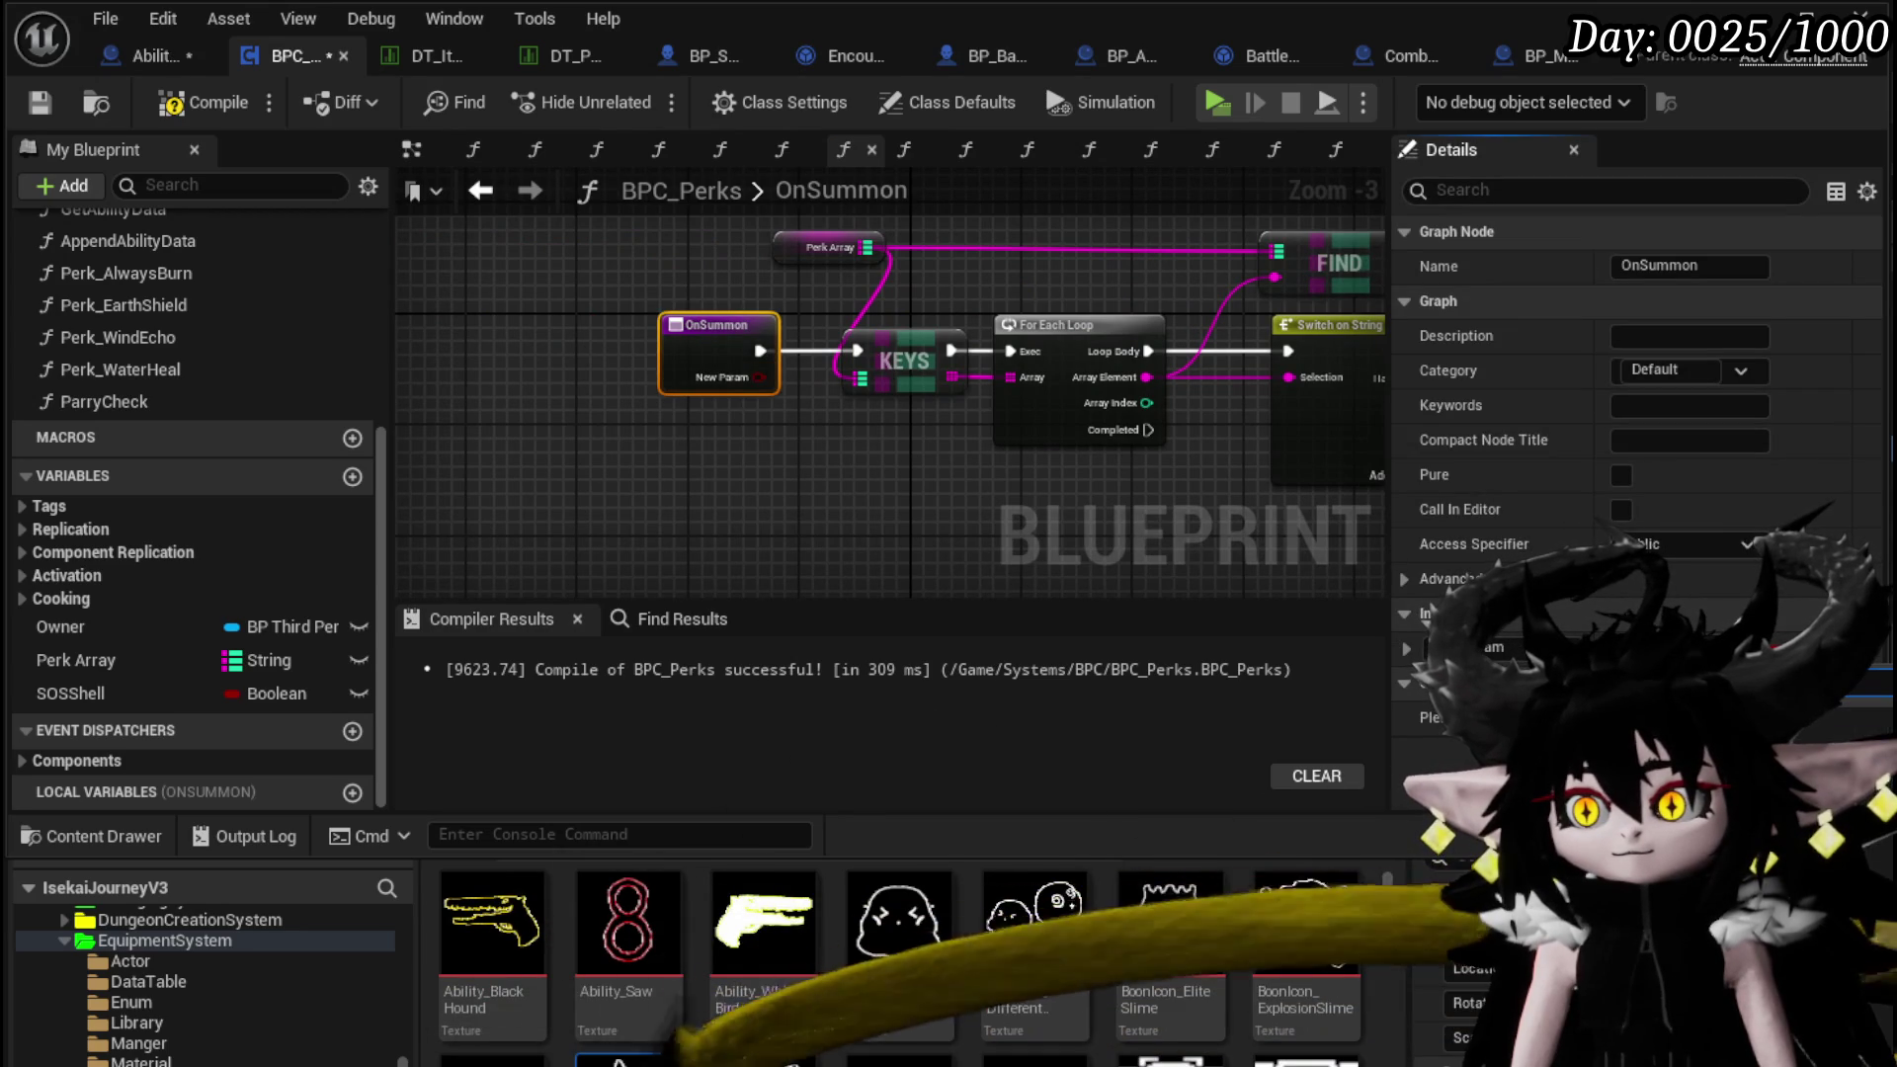
left_click(198, 102)
key("ctrl+s")
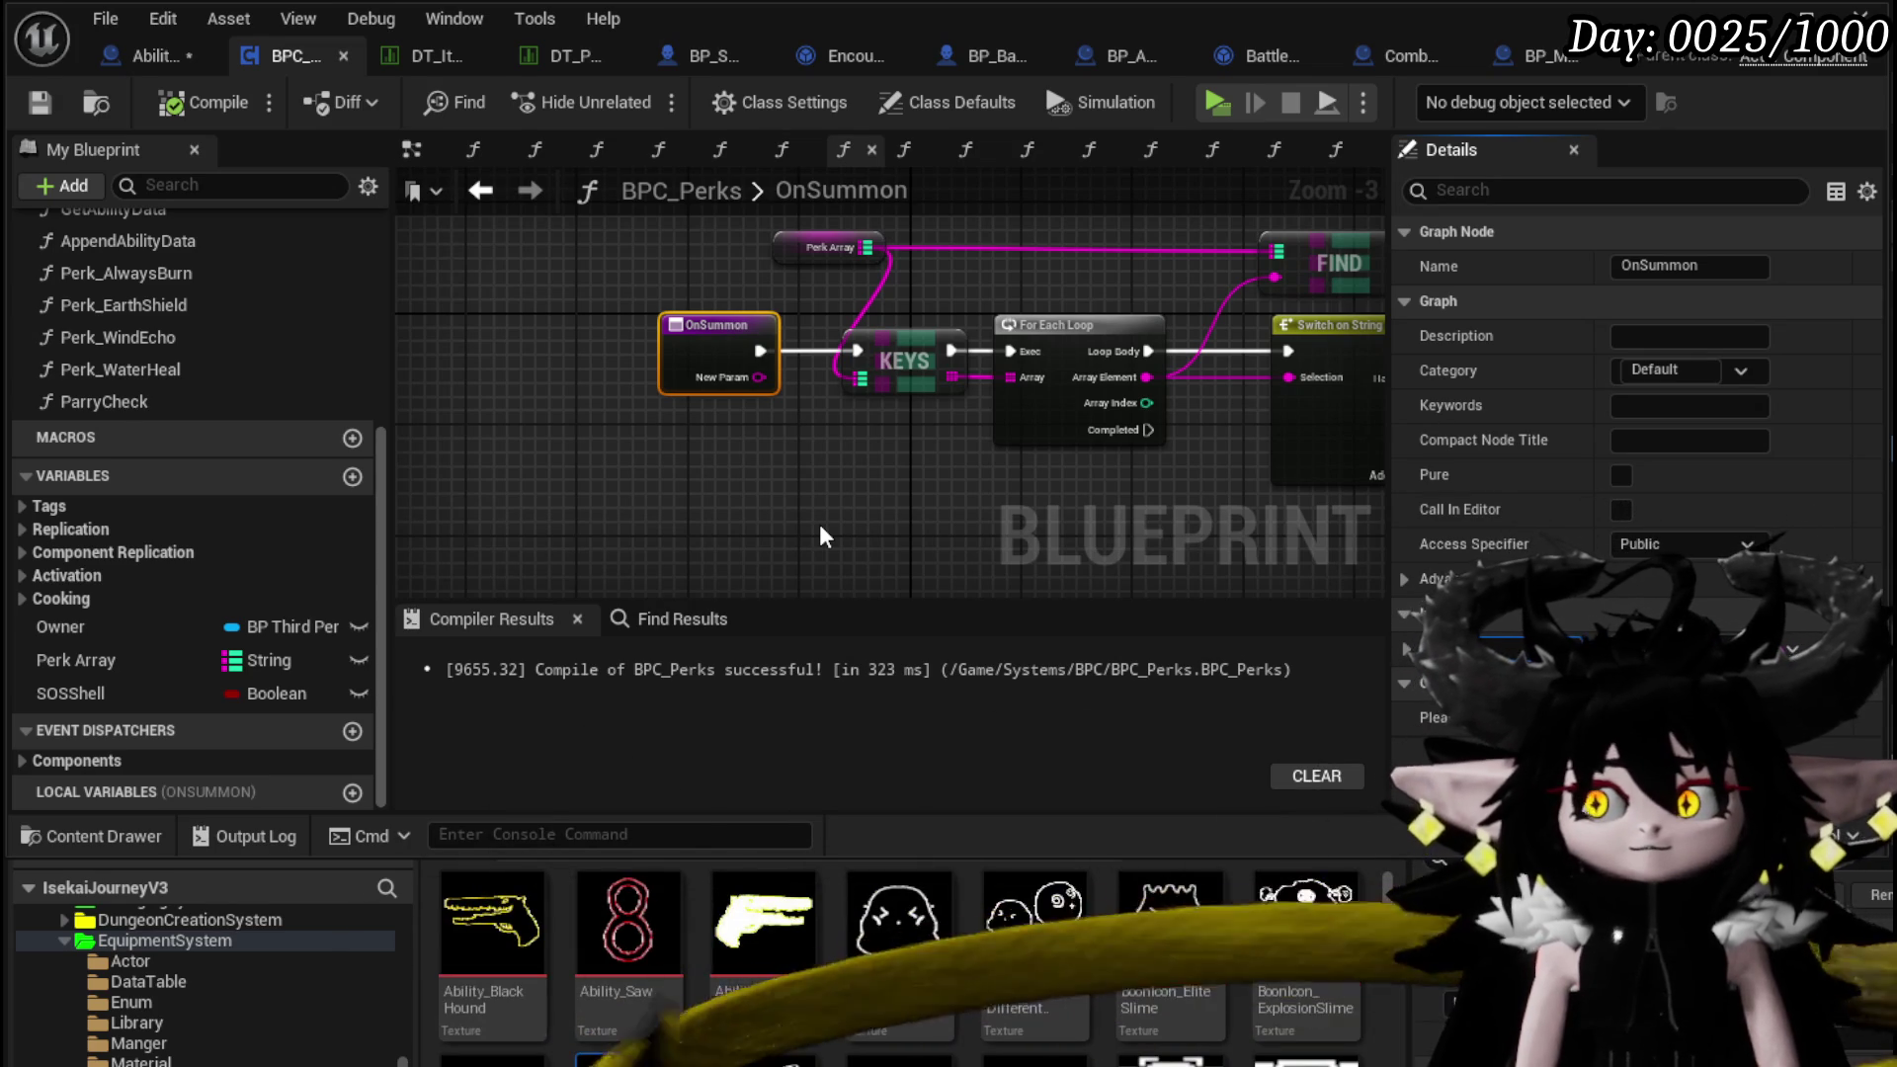
key("Return")
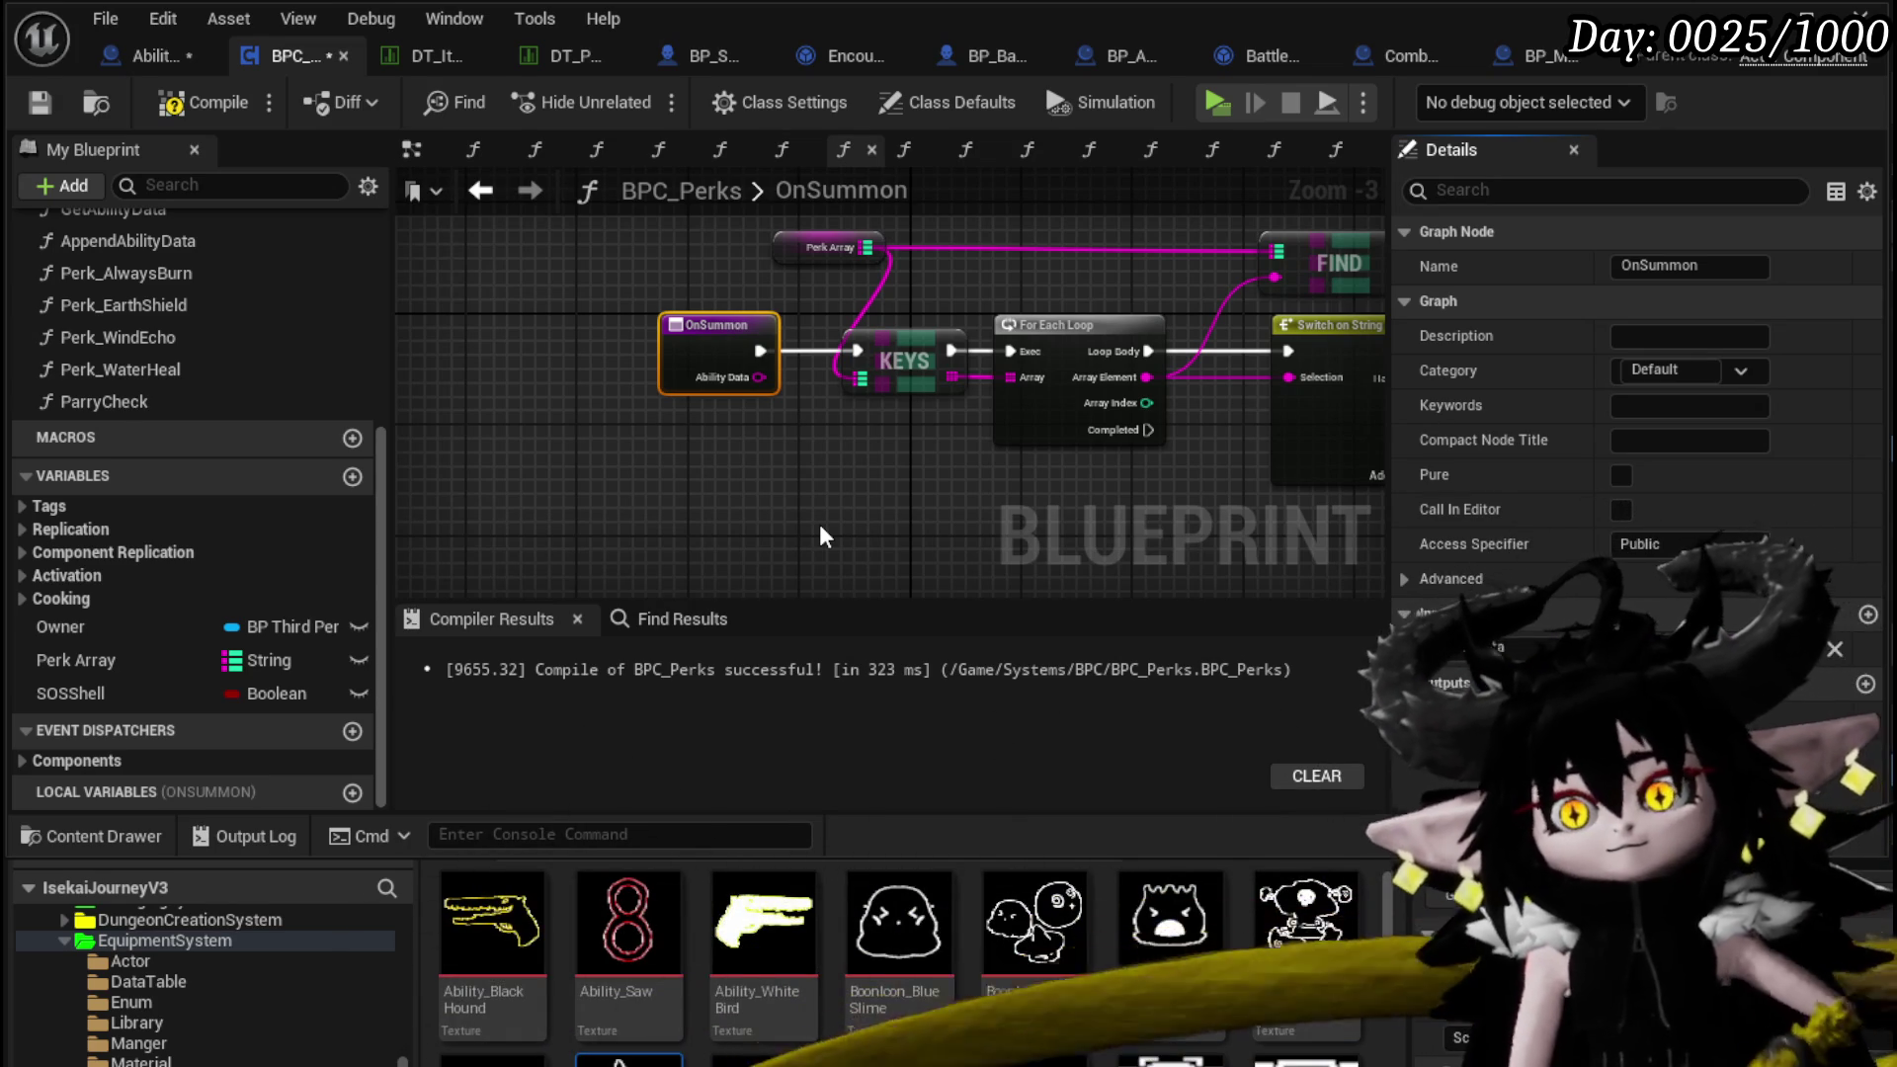
left_click(185, 94)
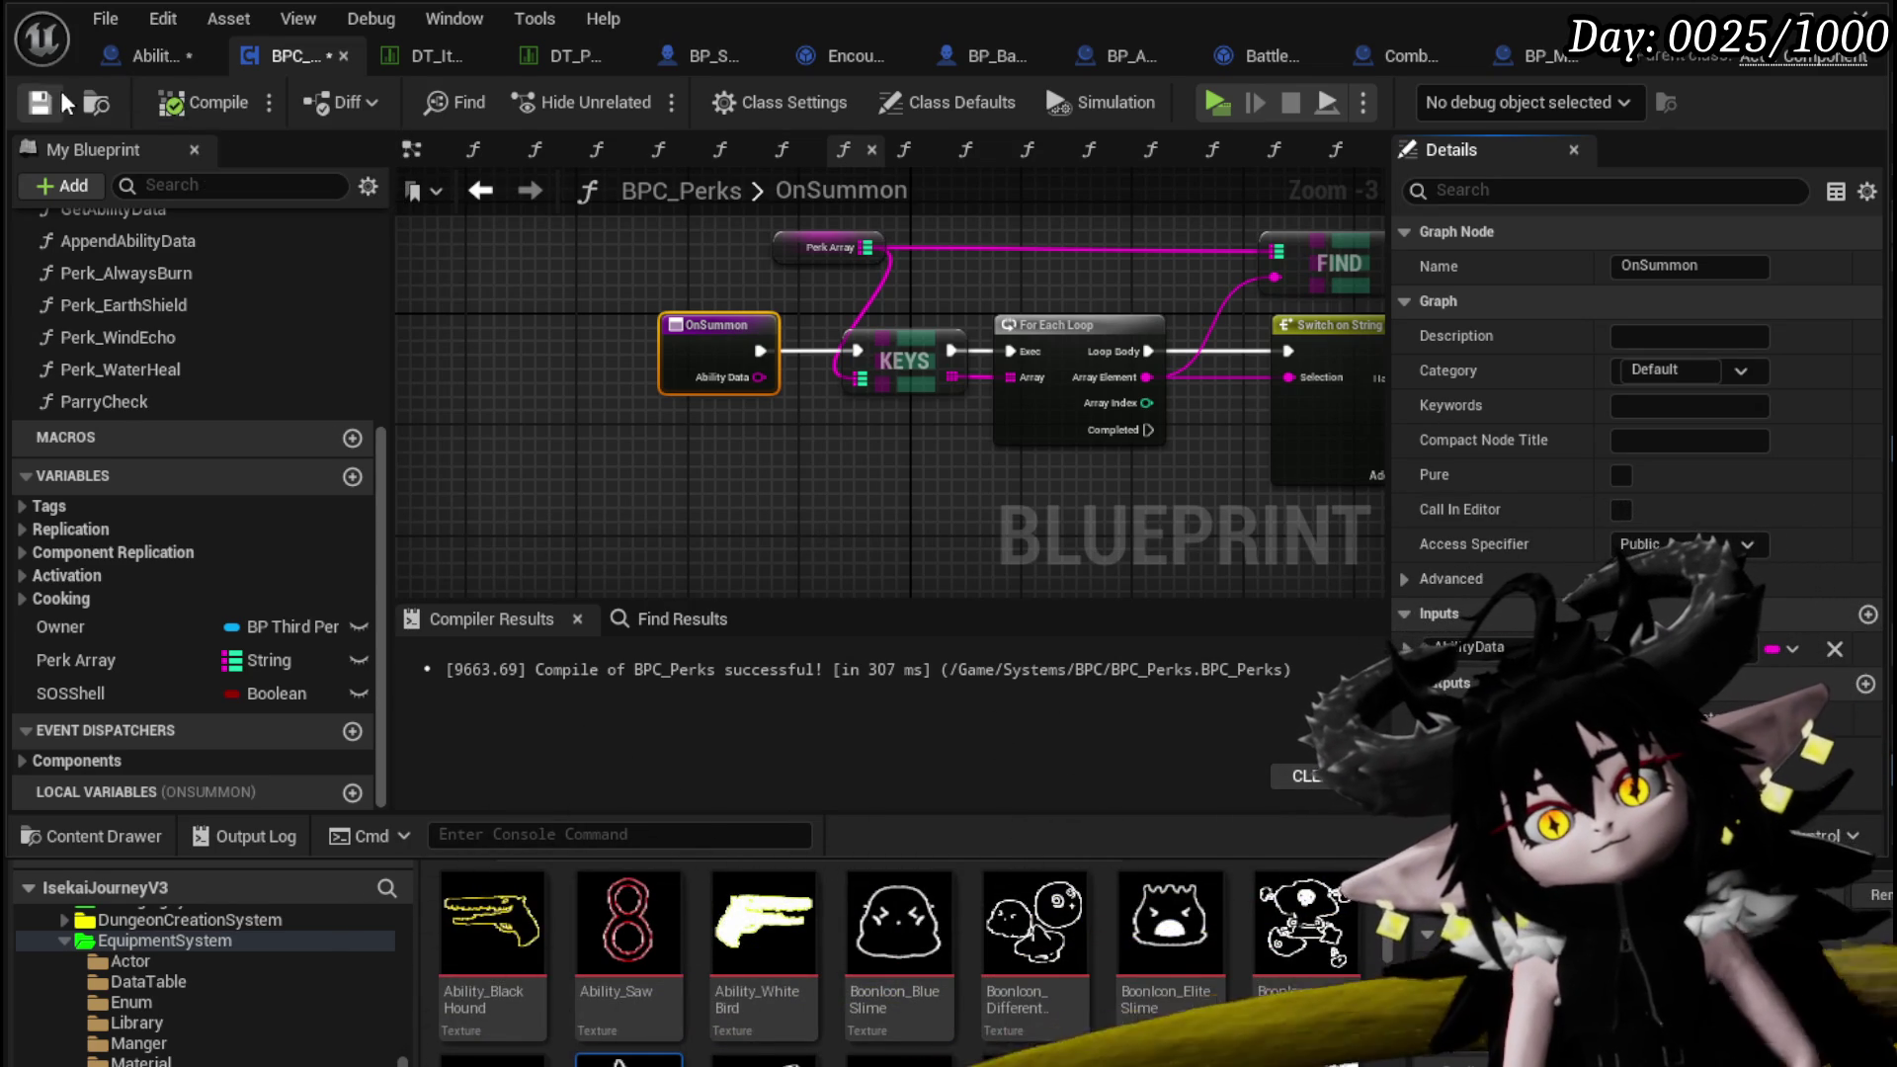
left_click(147, 60)
left_click(42, 102)
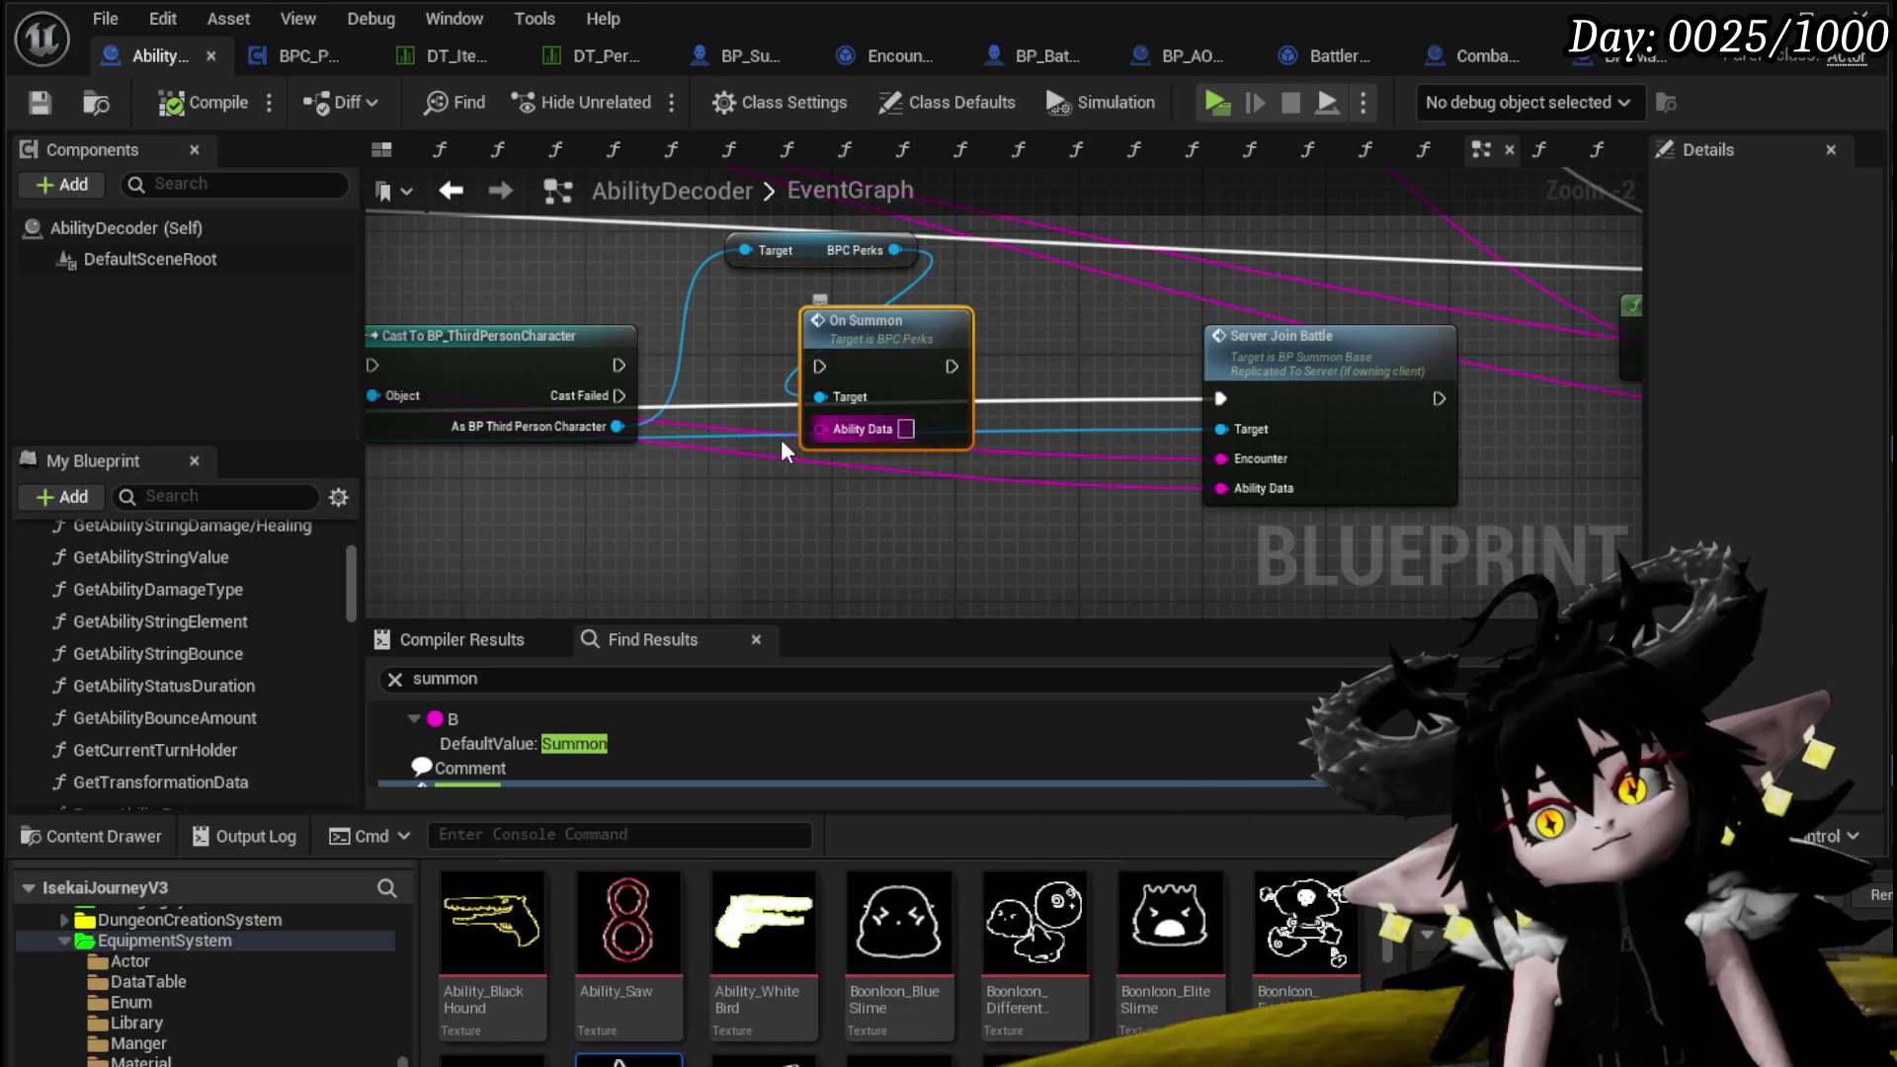
Pan the AbilityDecoder graph and open the Server Join Battle event in BP_Summon_Base
mouse_move(886, 433)
left_mouse_down()
mouse_move(988, 366)
mouse_move(1330, 405)
left_mouse_up()
mouse_move(1172, 400)
left_mouse_down()
mouse_move(1314, 371)
mouse_move(721, 405)
left_mouse_up()
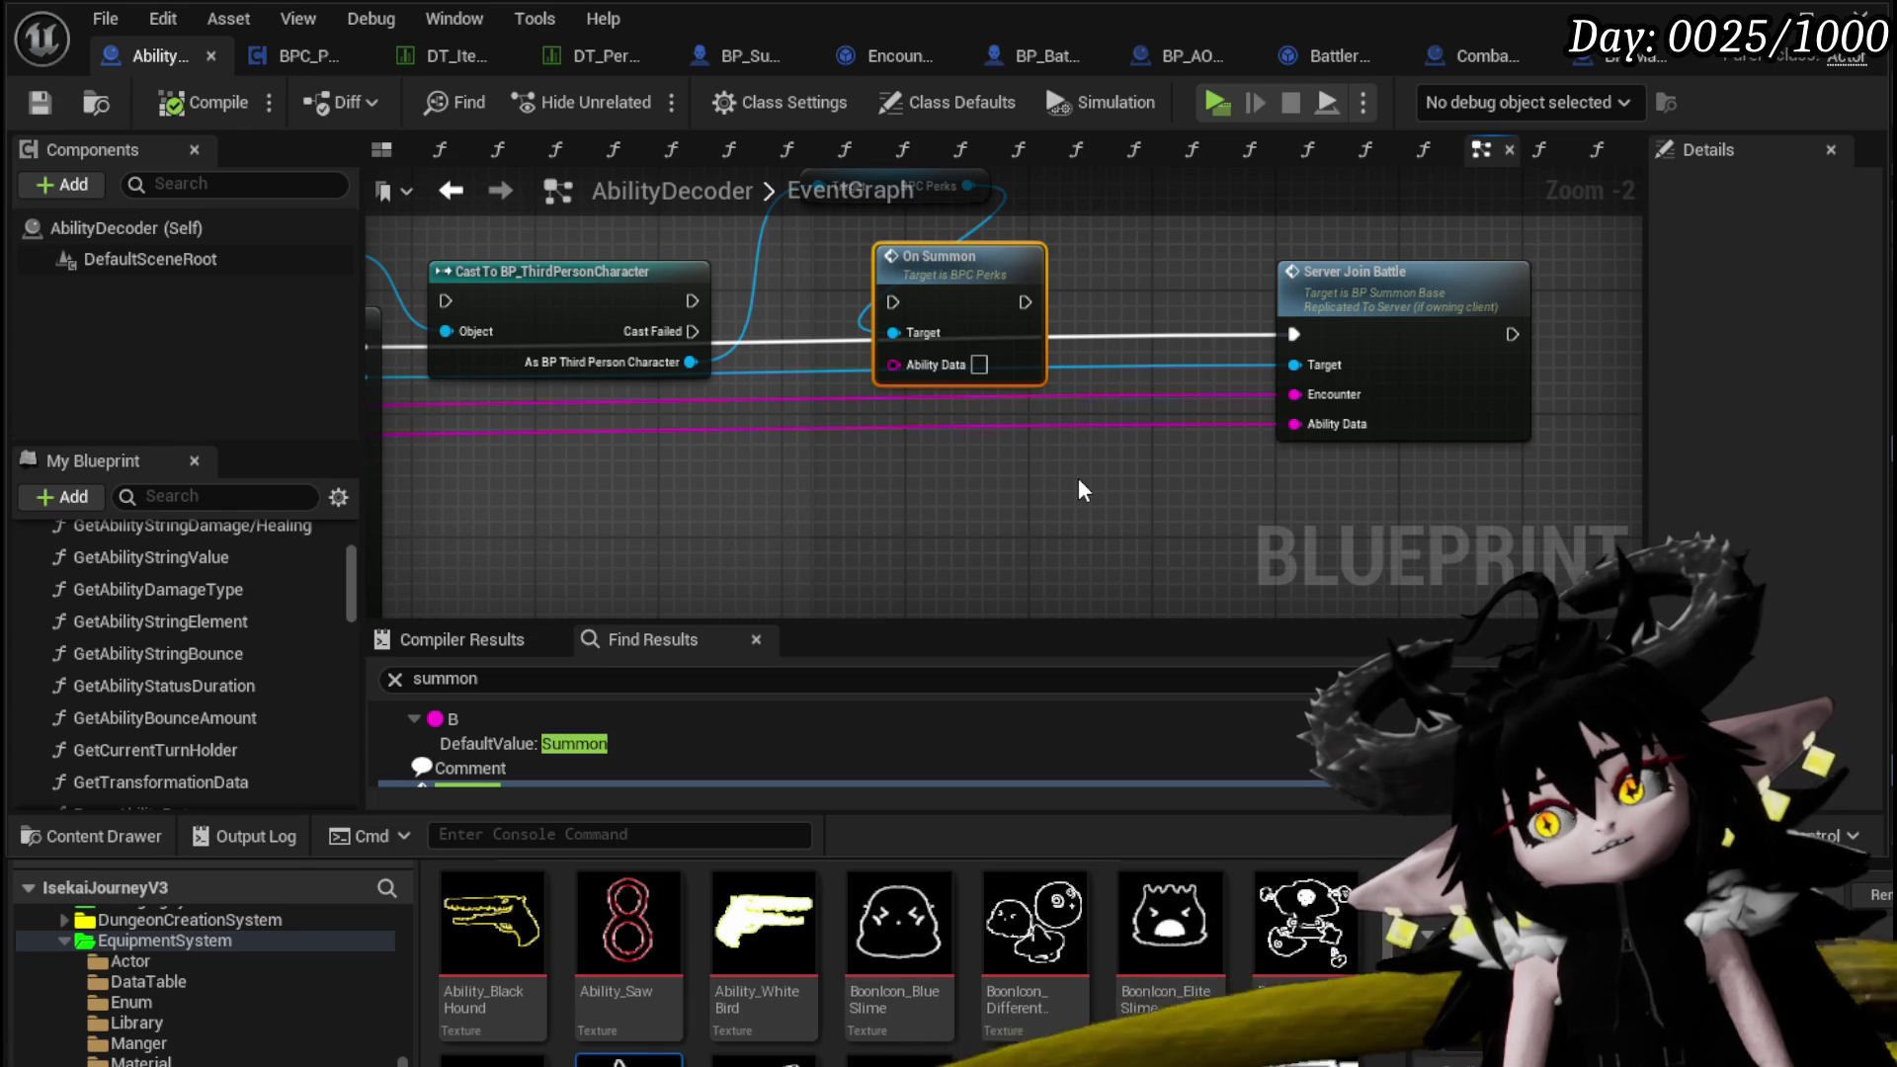
double_click(1368, 289)
Open the SetSummonStats function from its event-graph call, select its entry node, and save BP_Summon_Base
scroll(699, 399, "down", 3)
scroll(811, 382, "up", 2)
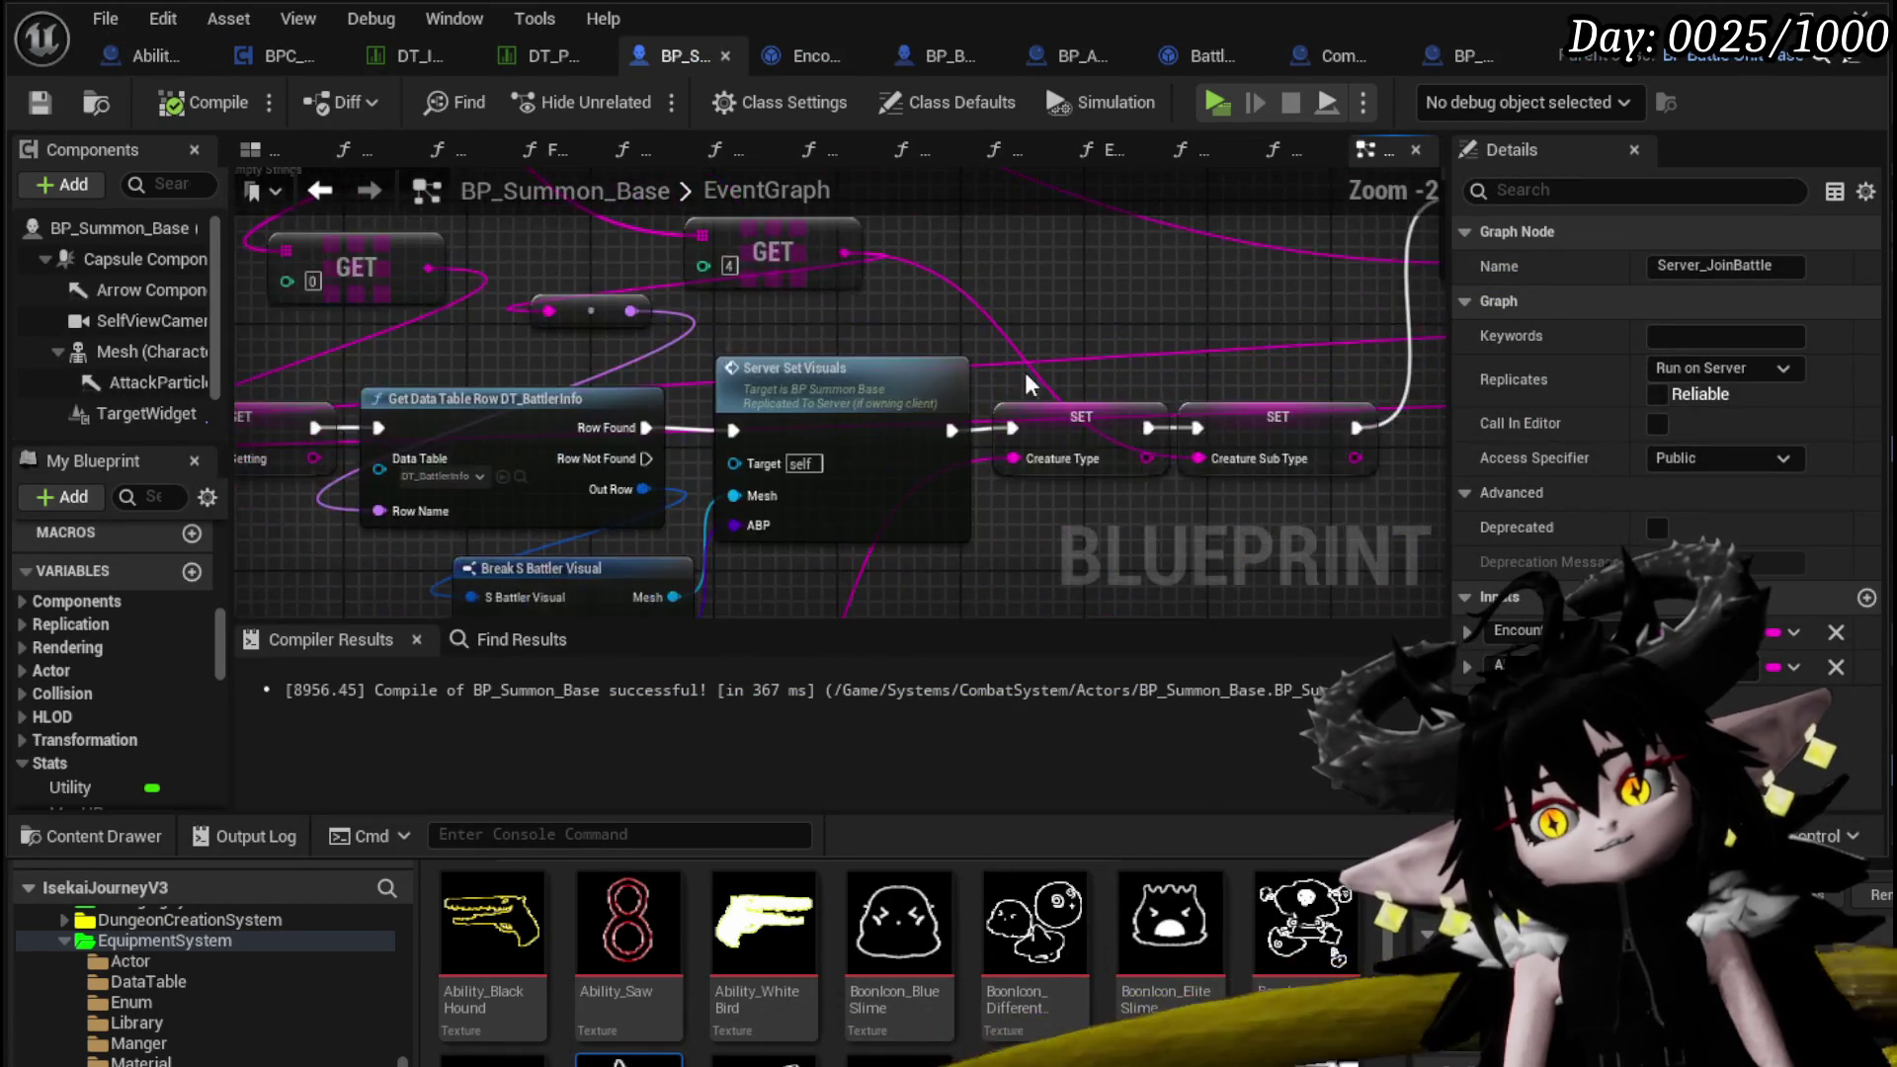
left_click_drag(1003, 383, 311, 440)
left_click(868, 293)
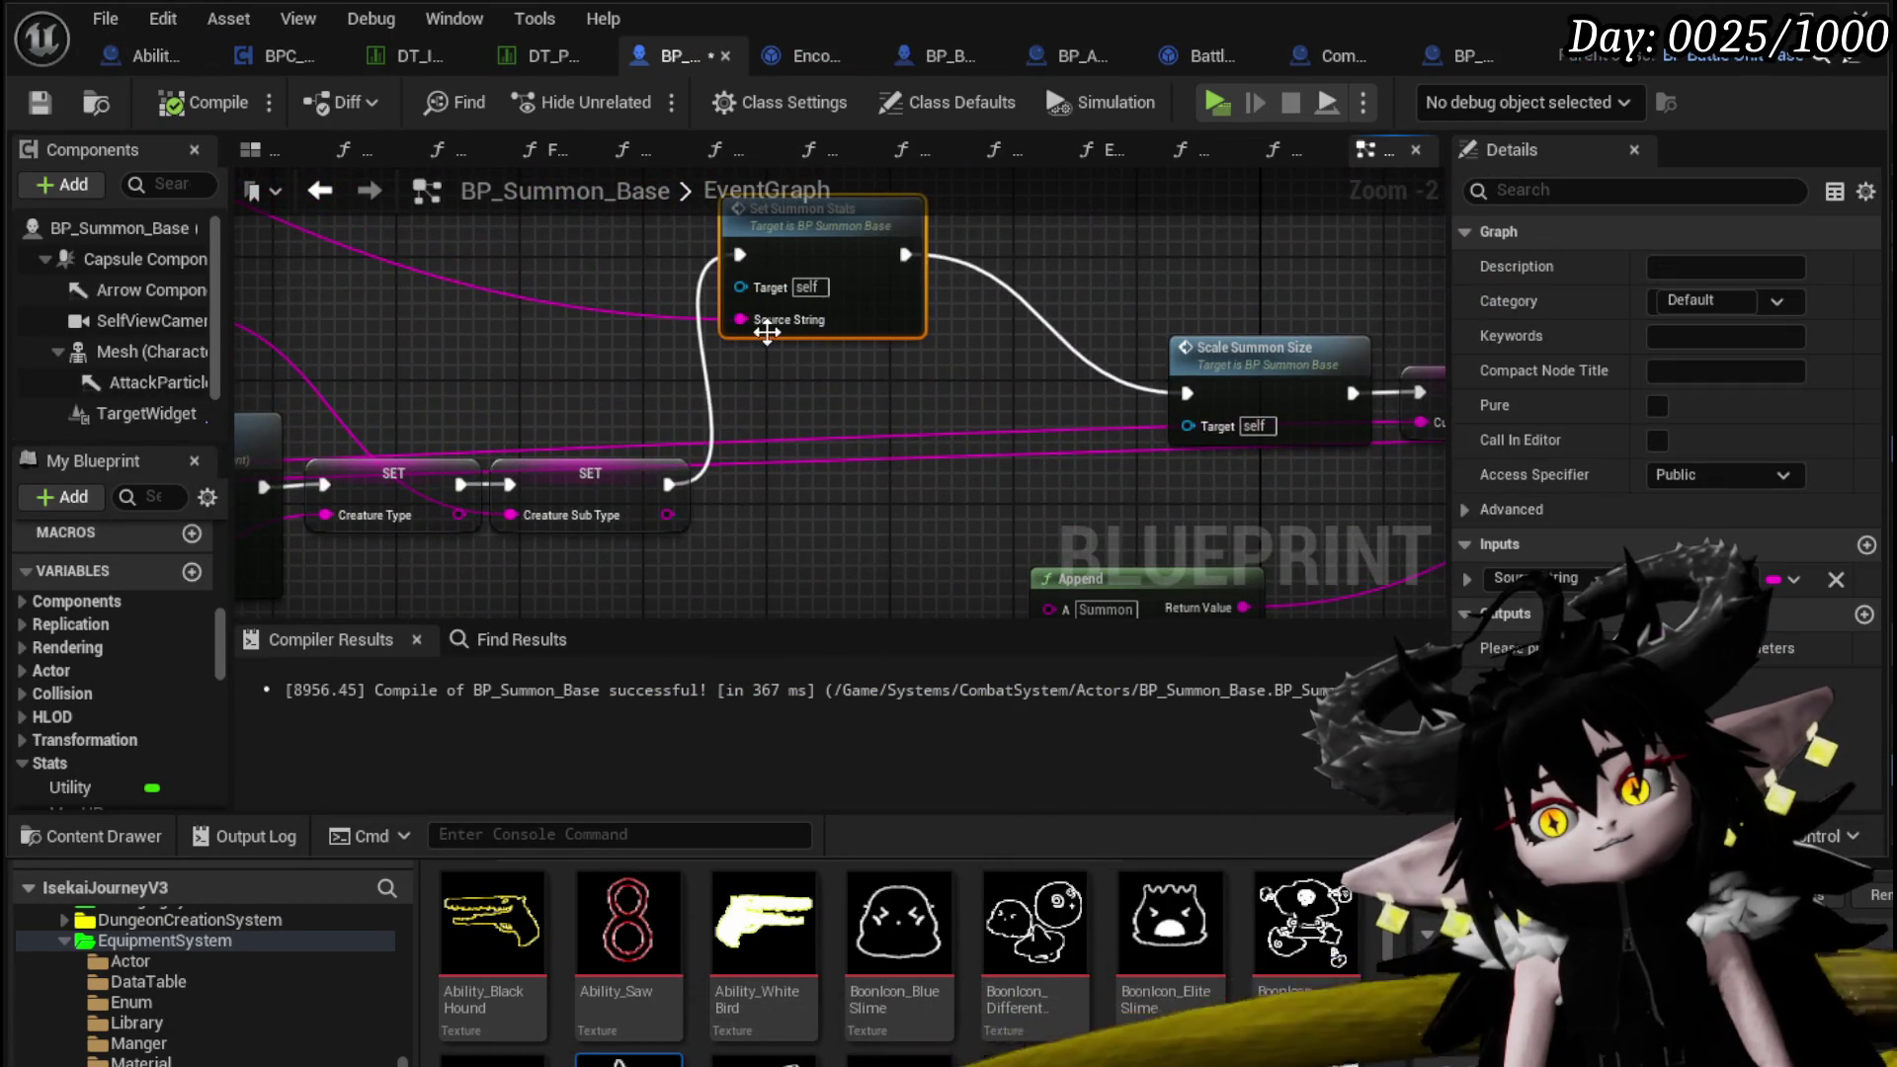
double_click(766, 332)
scroll(626, 382, "down", 2)
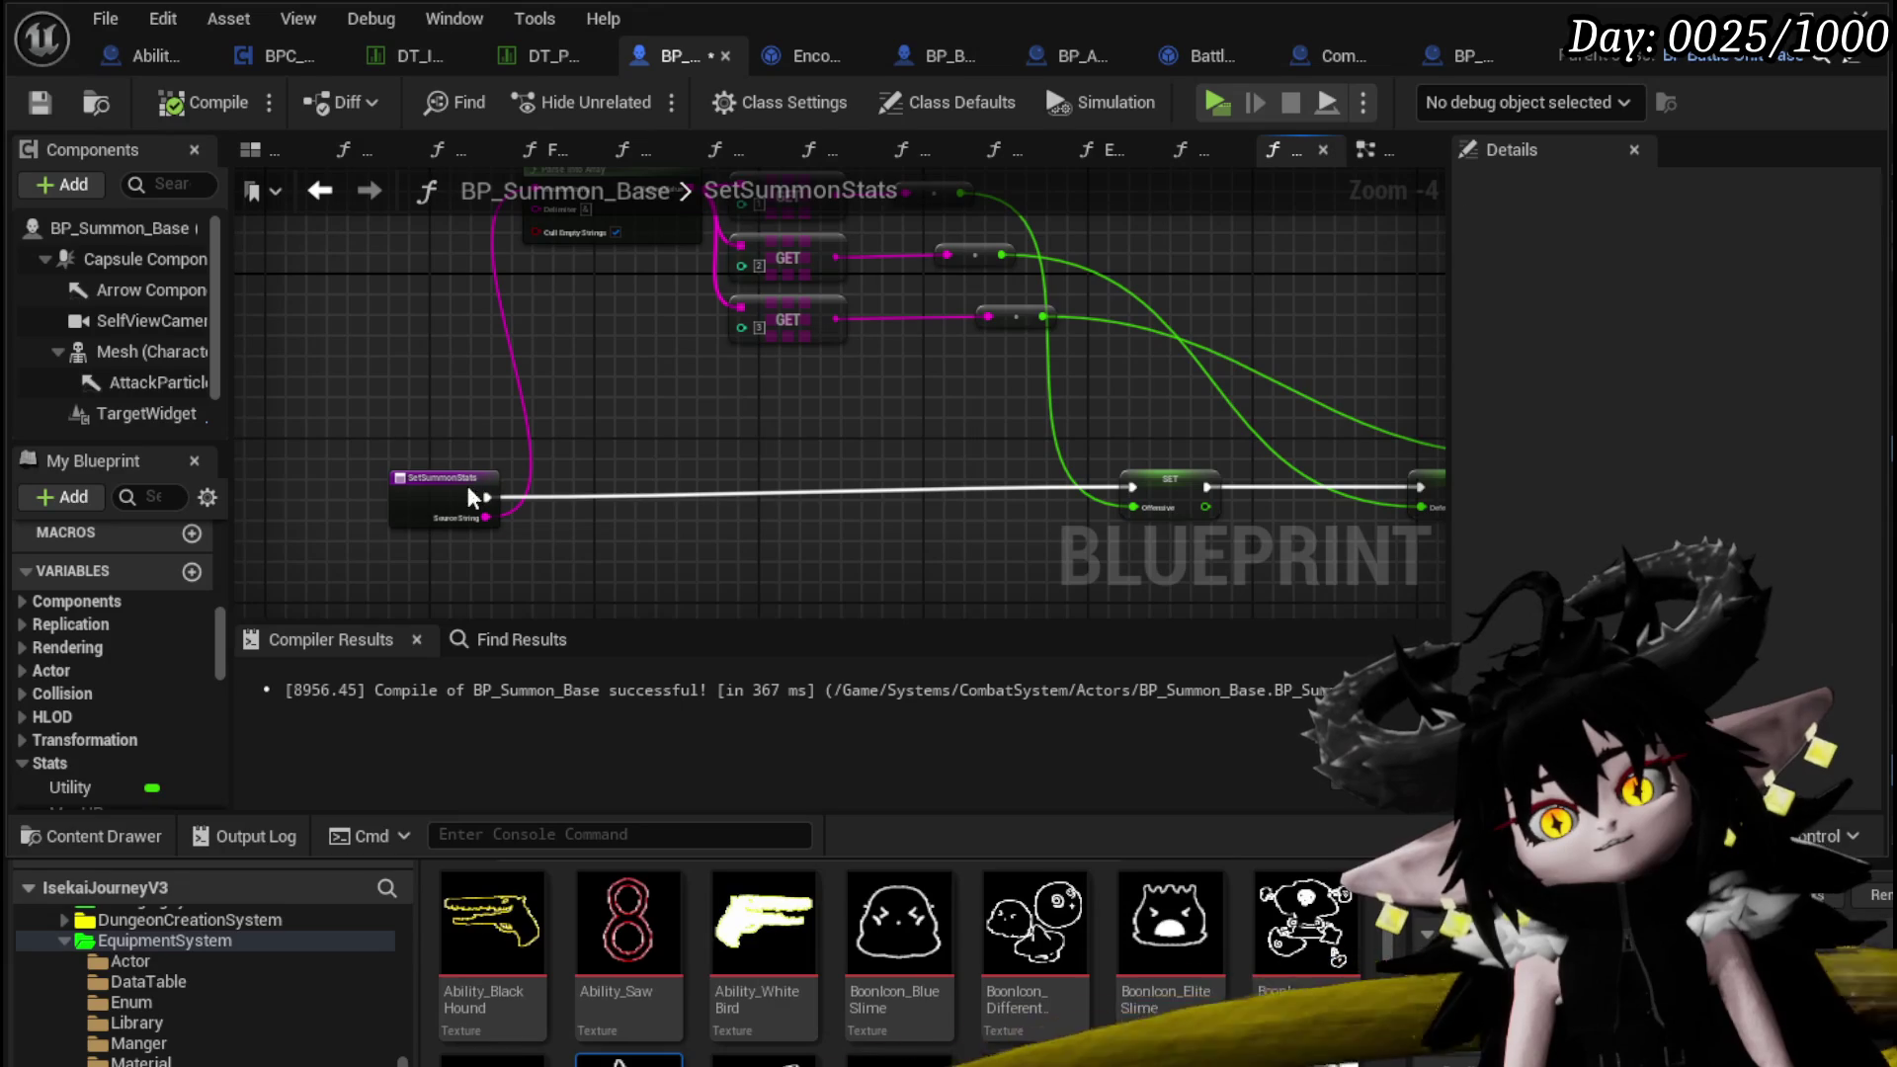
left_click(466, 494)
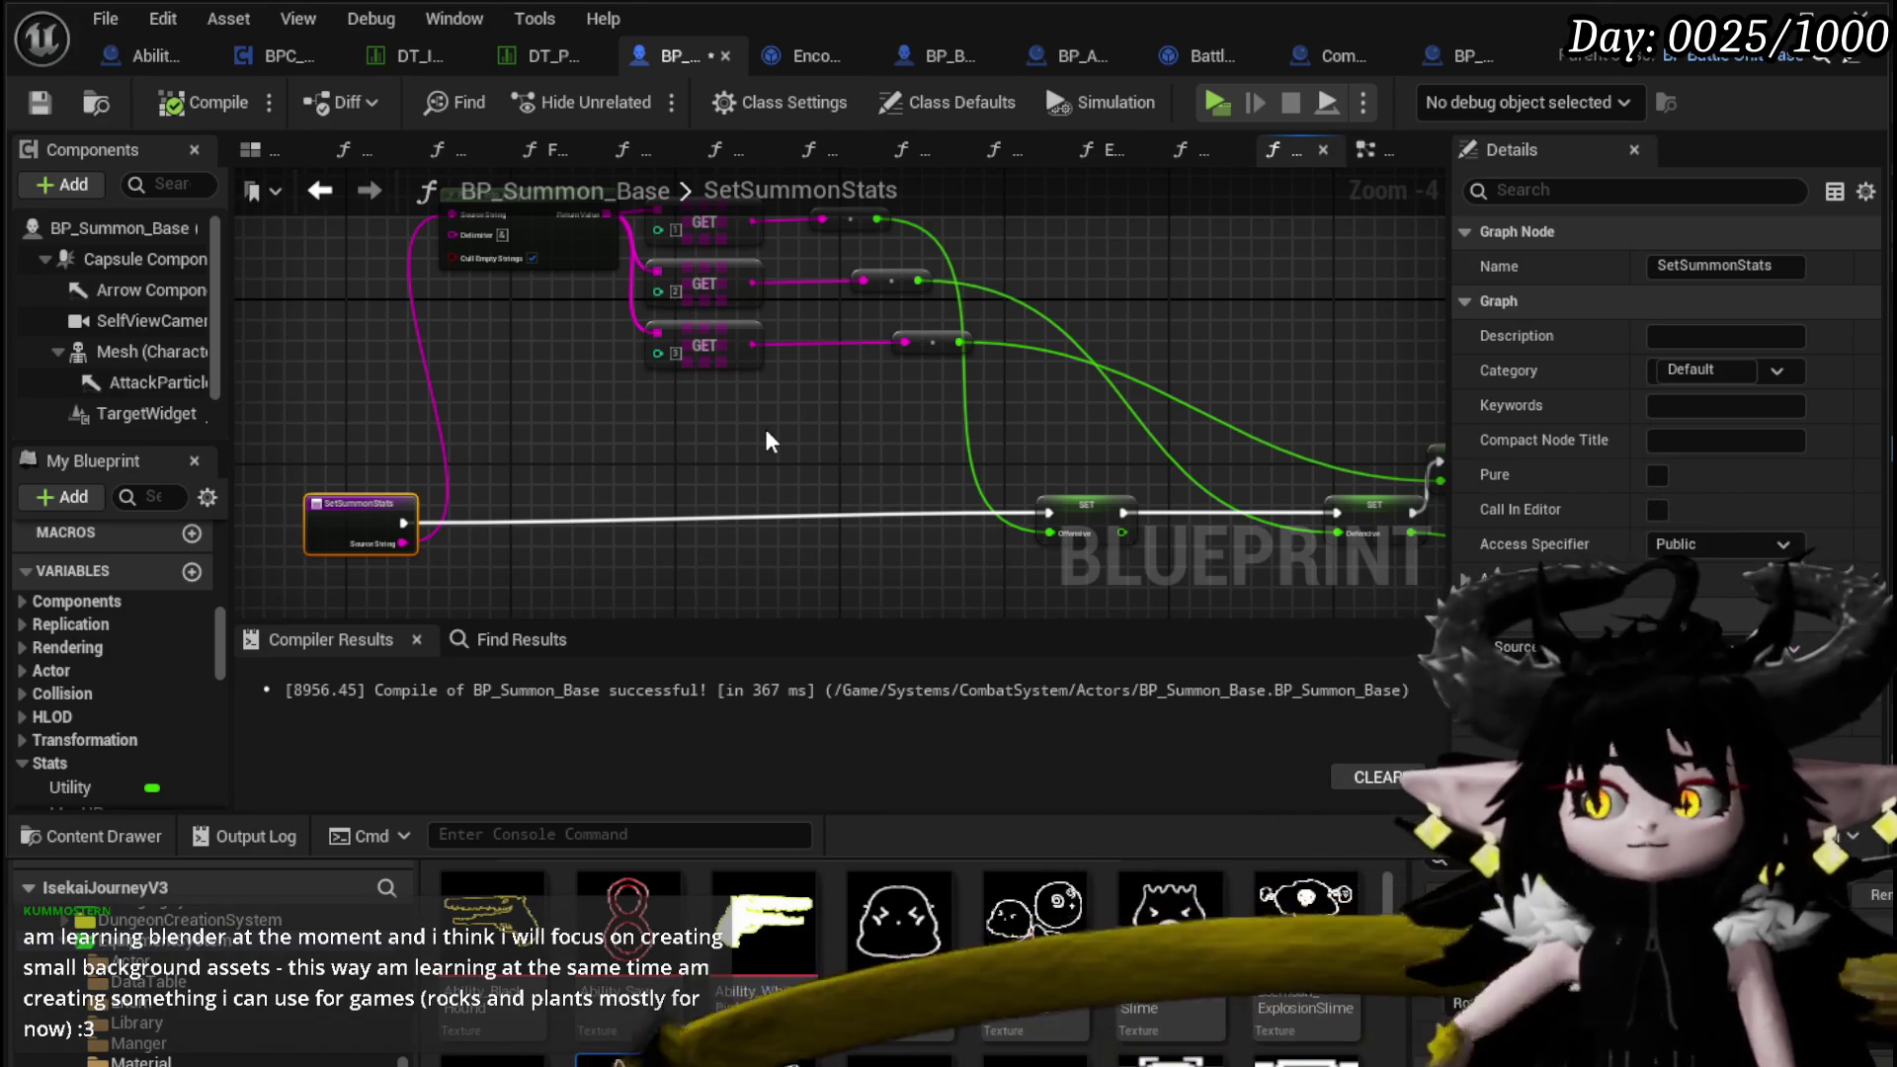
left_click(39, 102)
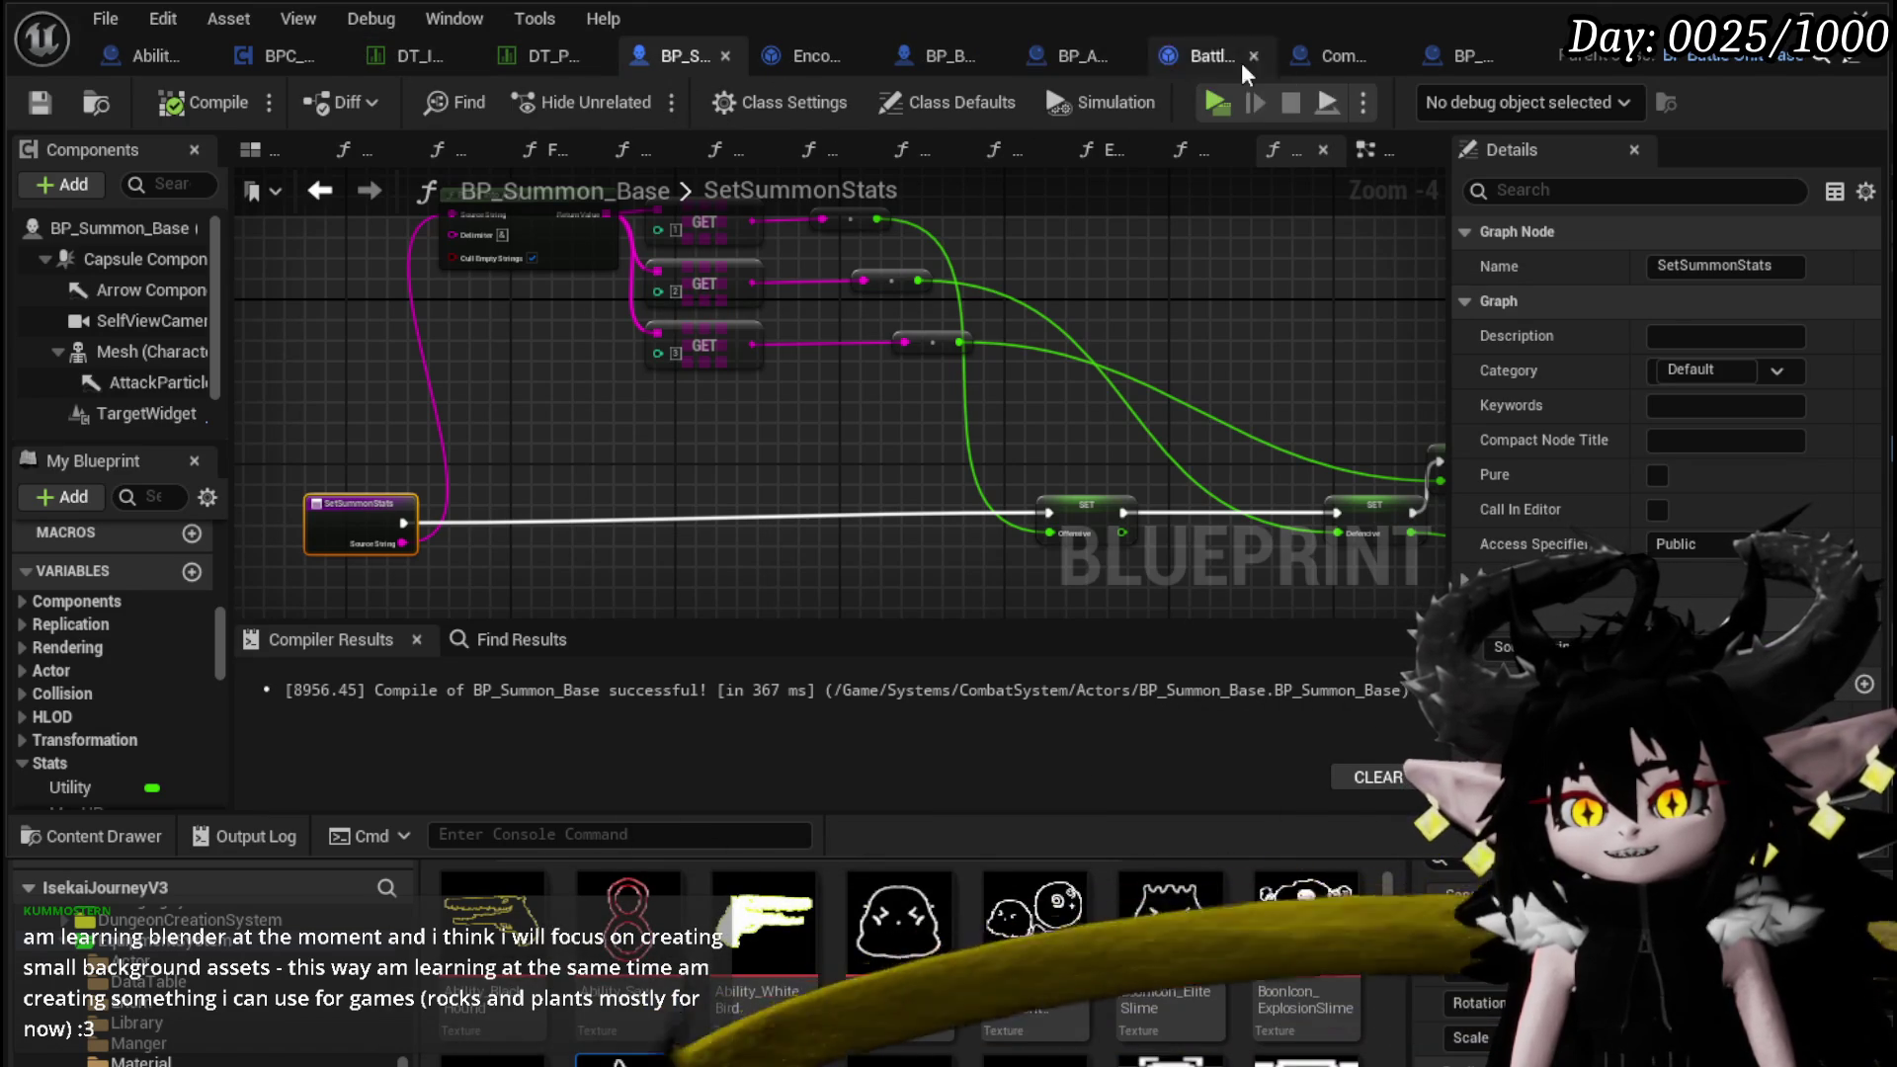
left_click(1428, 56)
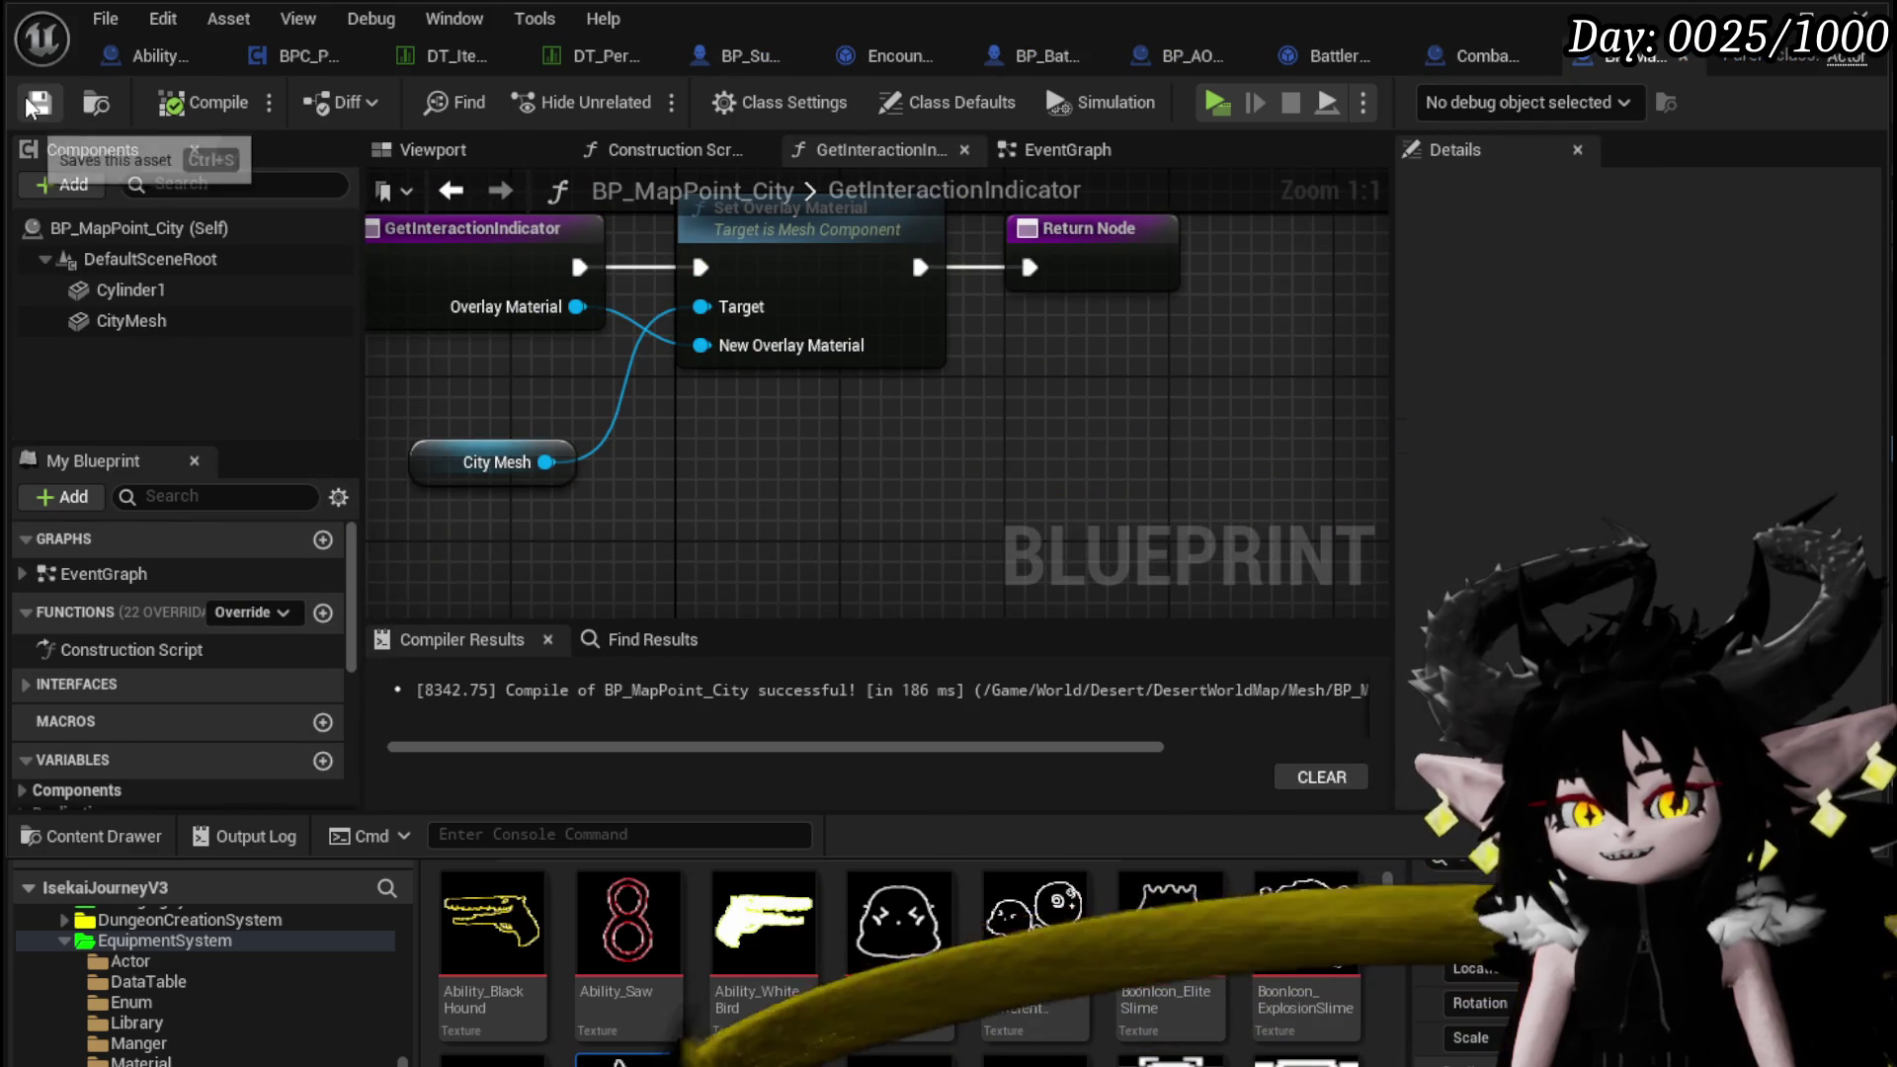
Close BP_MapPoint_City and return to the BPC_Perks OnSummon graph
left_click(1682, 56)
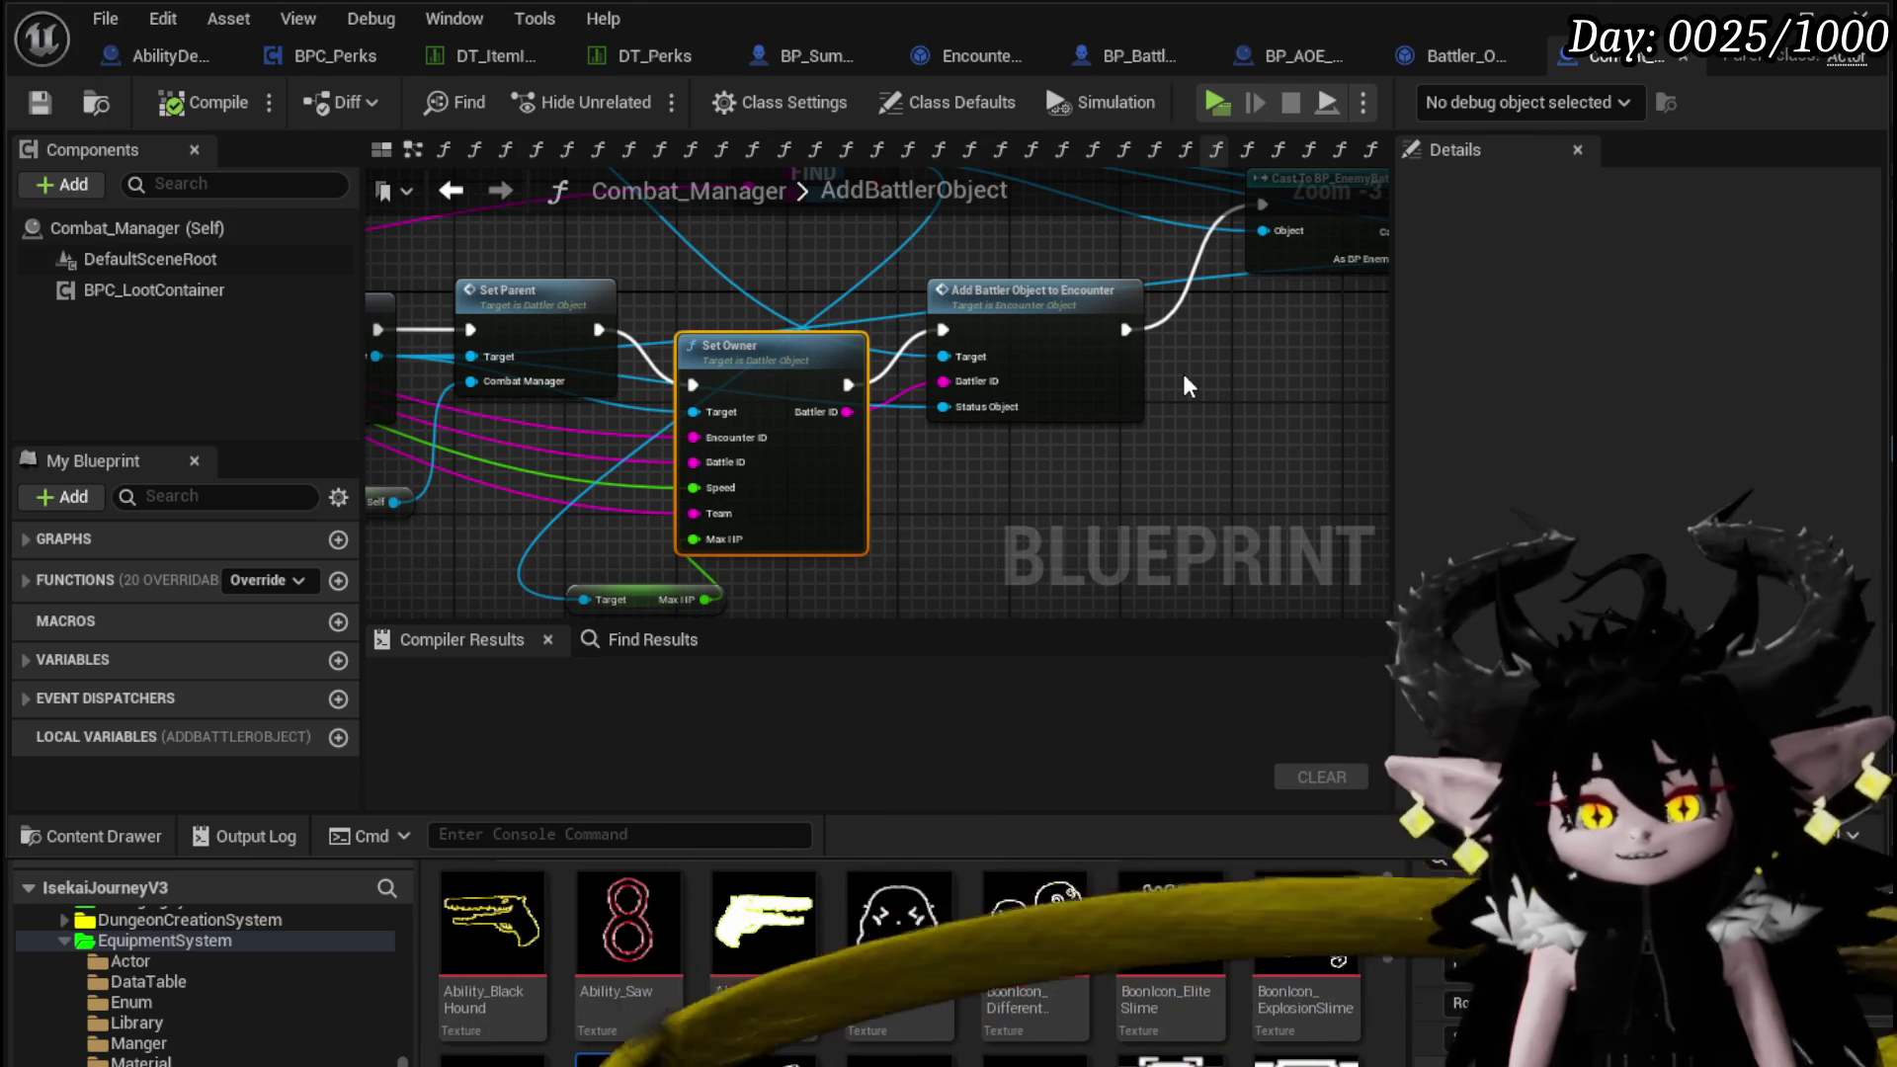
left_click_drag(1229, 351, 1164, 383)
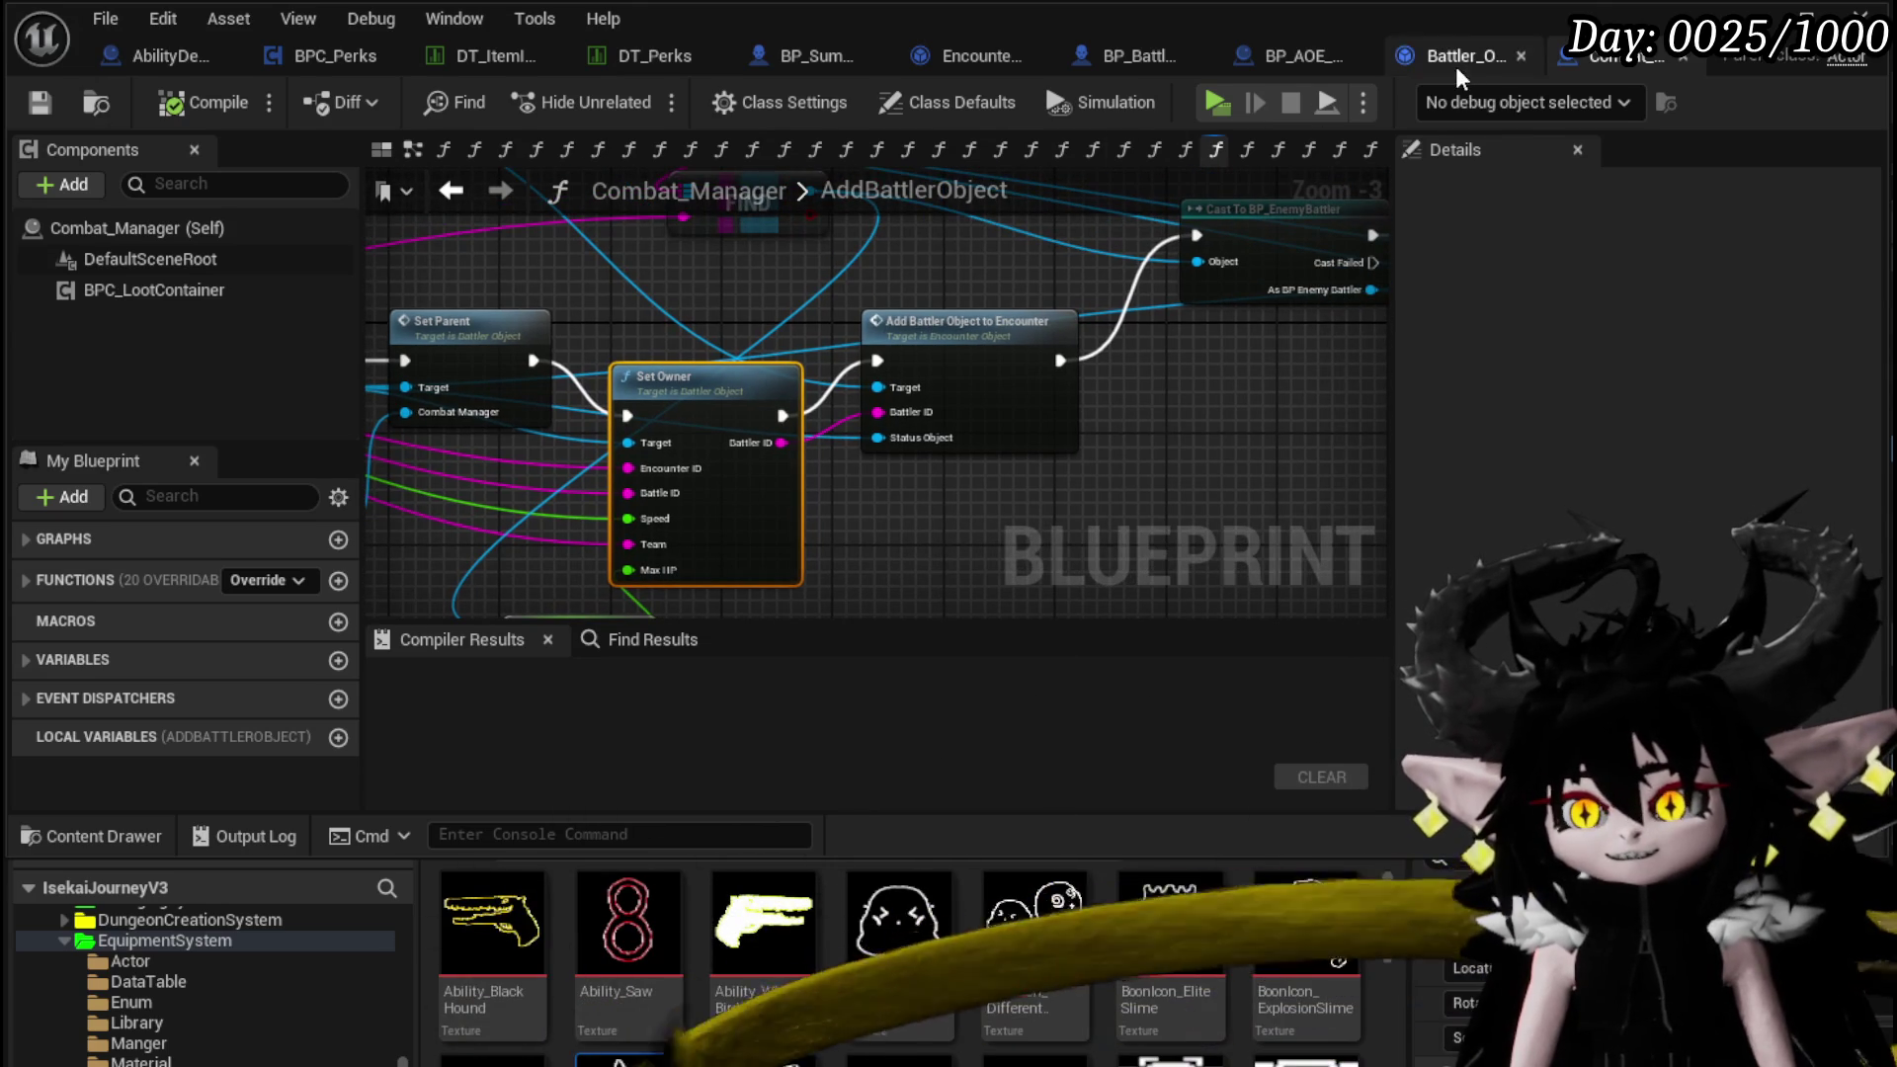
left_click(324, 54)
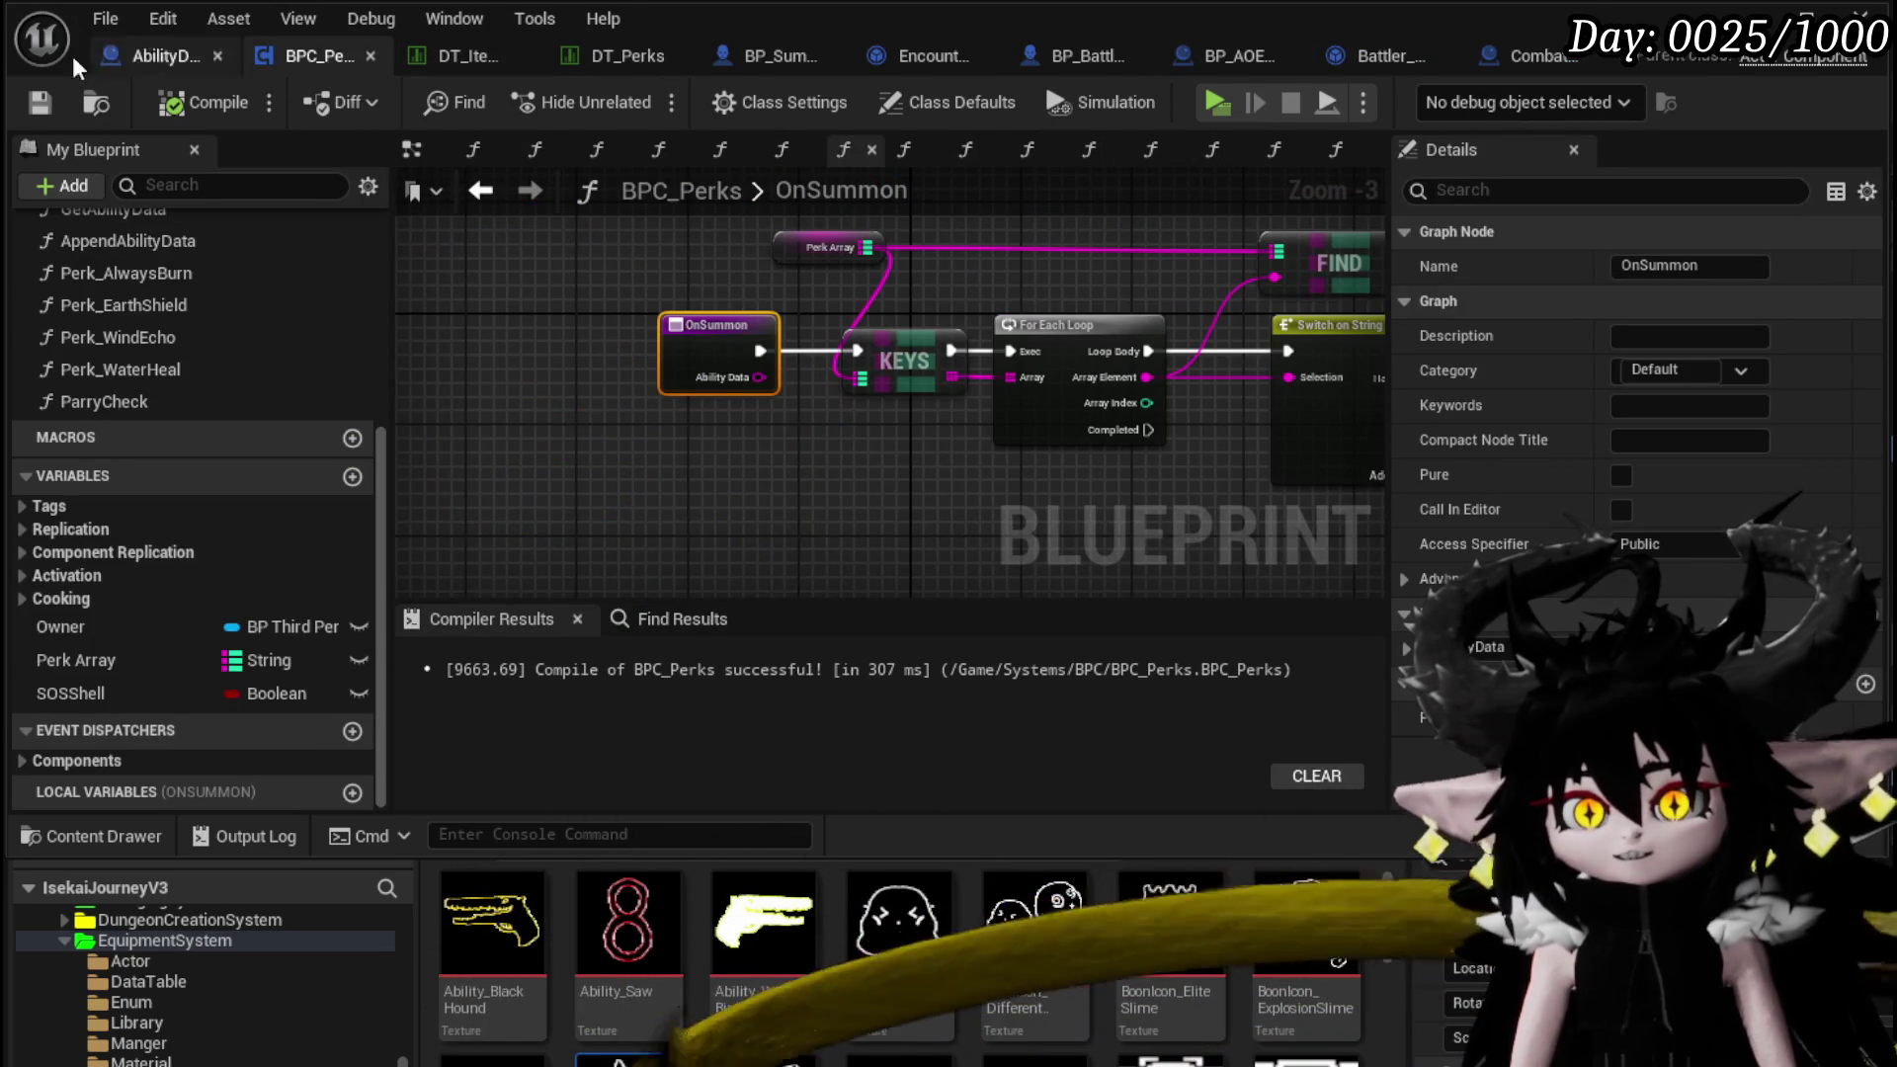
Insert a Print String between OnSummon and the Keys loop, wiring Ability Data into In String
left_click(39, 102)
mouse_move(906, 474)
left_mouse_down()
mouse_move(685, 425)
mouse_move(538, 330)
mouse_move(1087, 326)
mouse_move(1031, 299)
left_mouse_up()
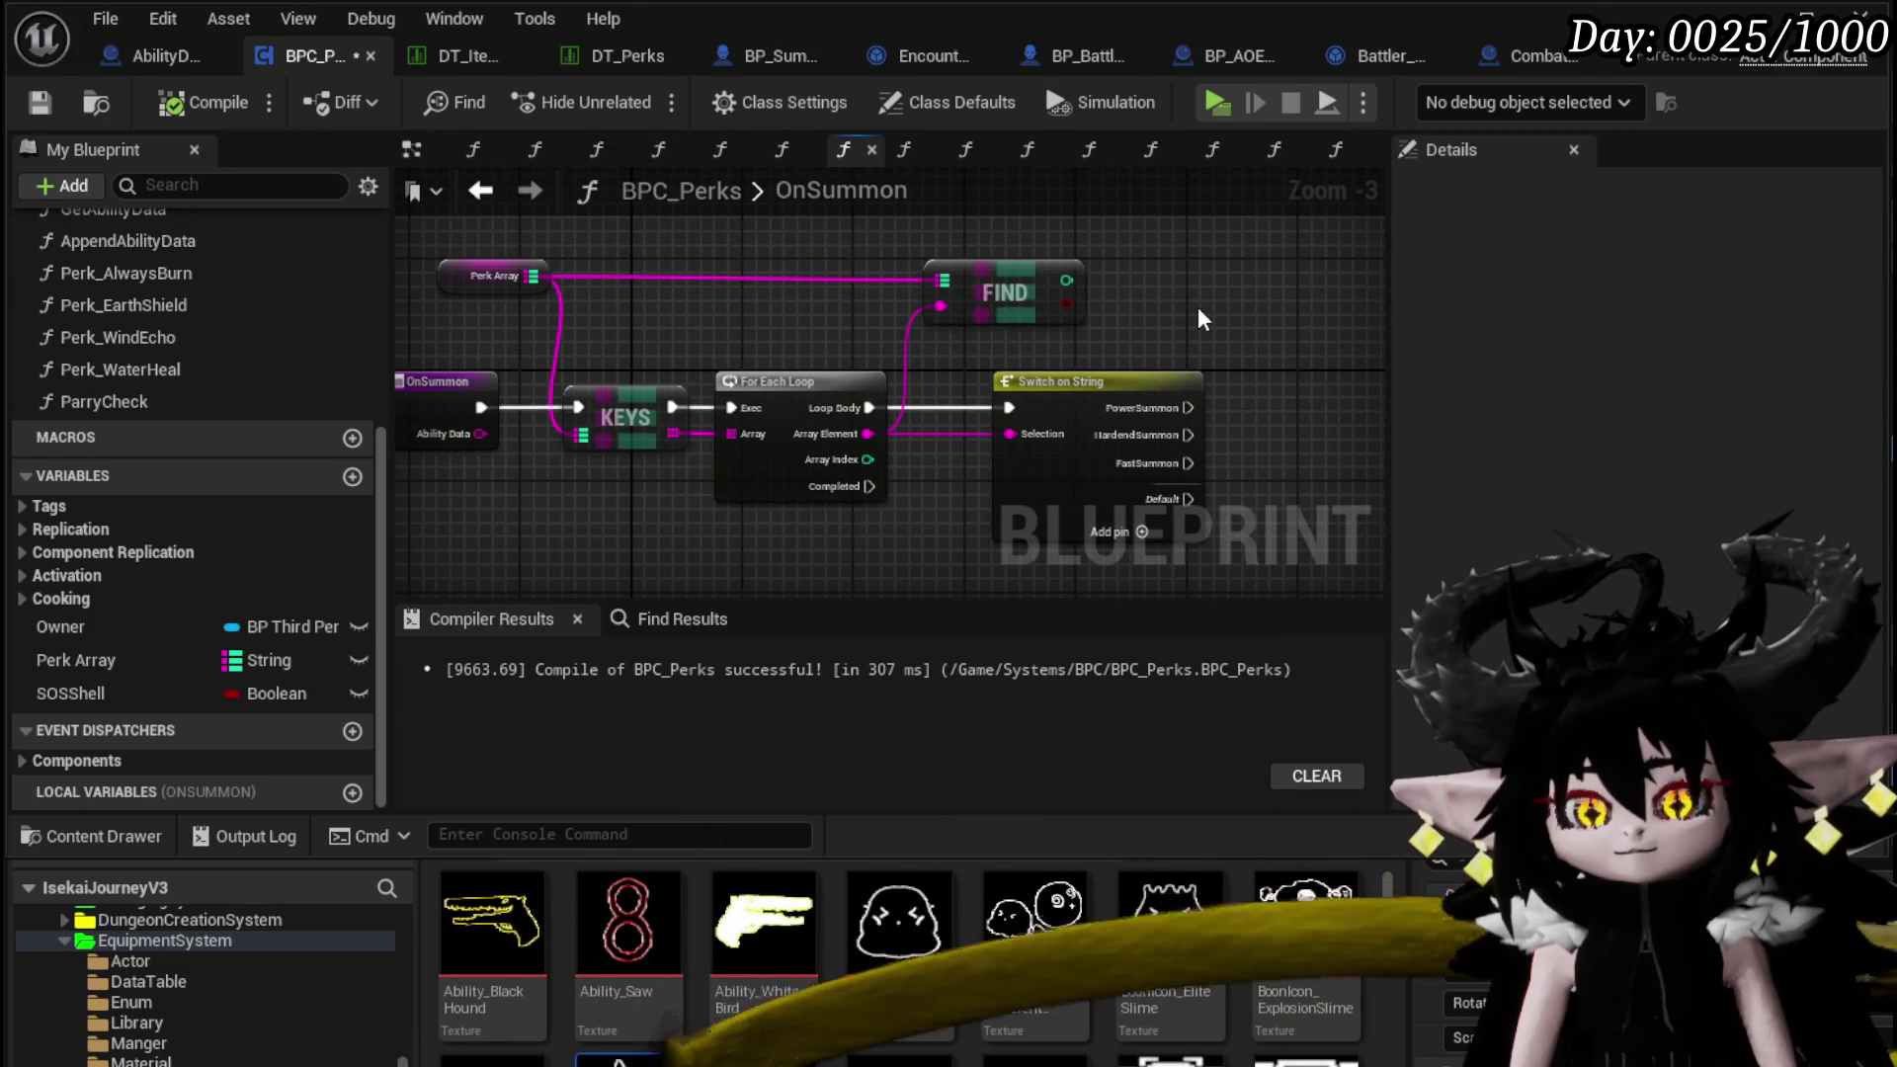
left_click_drag(574, 531, 590, 462)
left_click_drag(521, 408, 747, 430)
mouse_move(675, 289)
left_mouse_down()
mouse_move(448, 288)
mouse_move(683, 405)
left_mouse_up()
type("Print String")
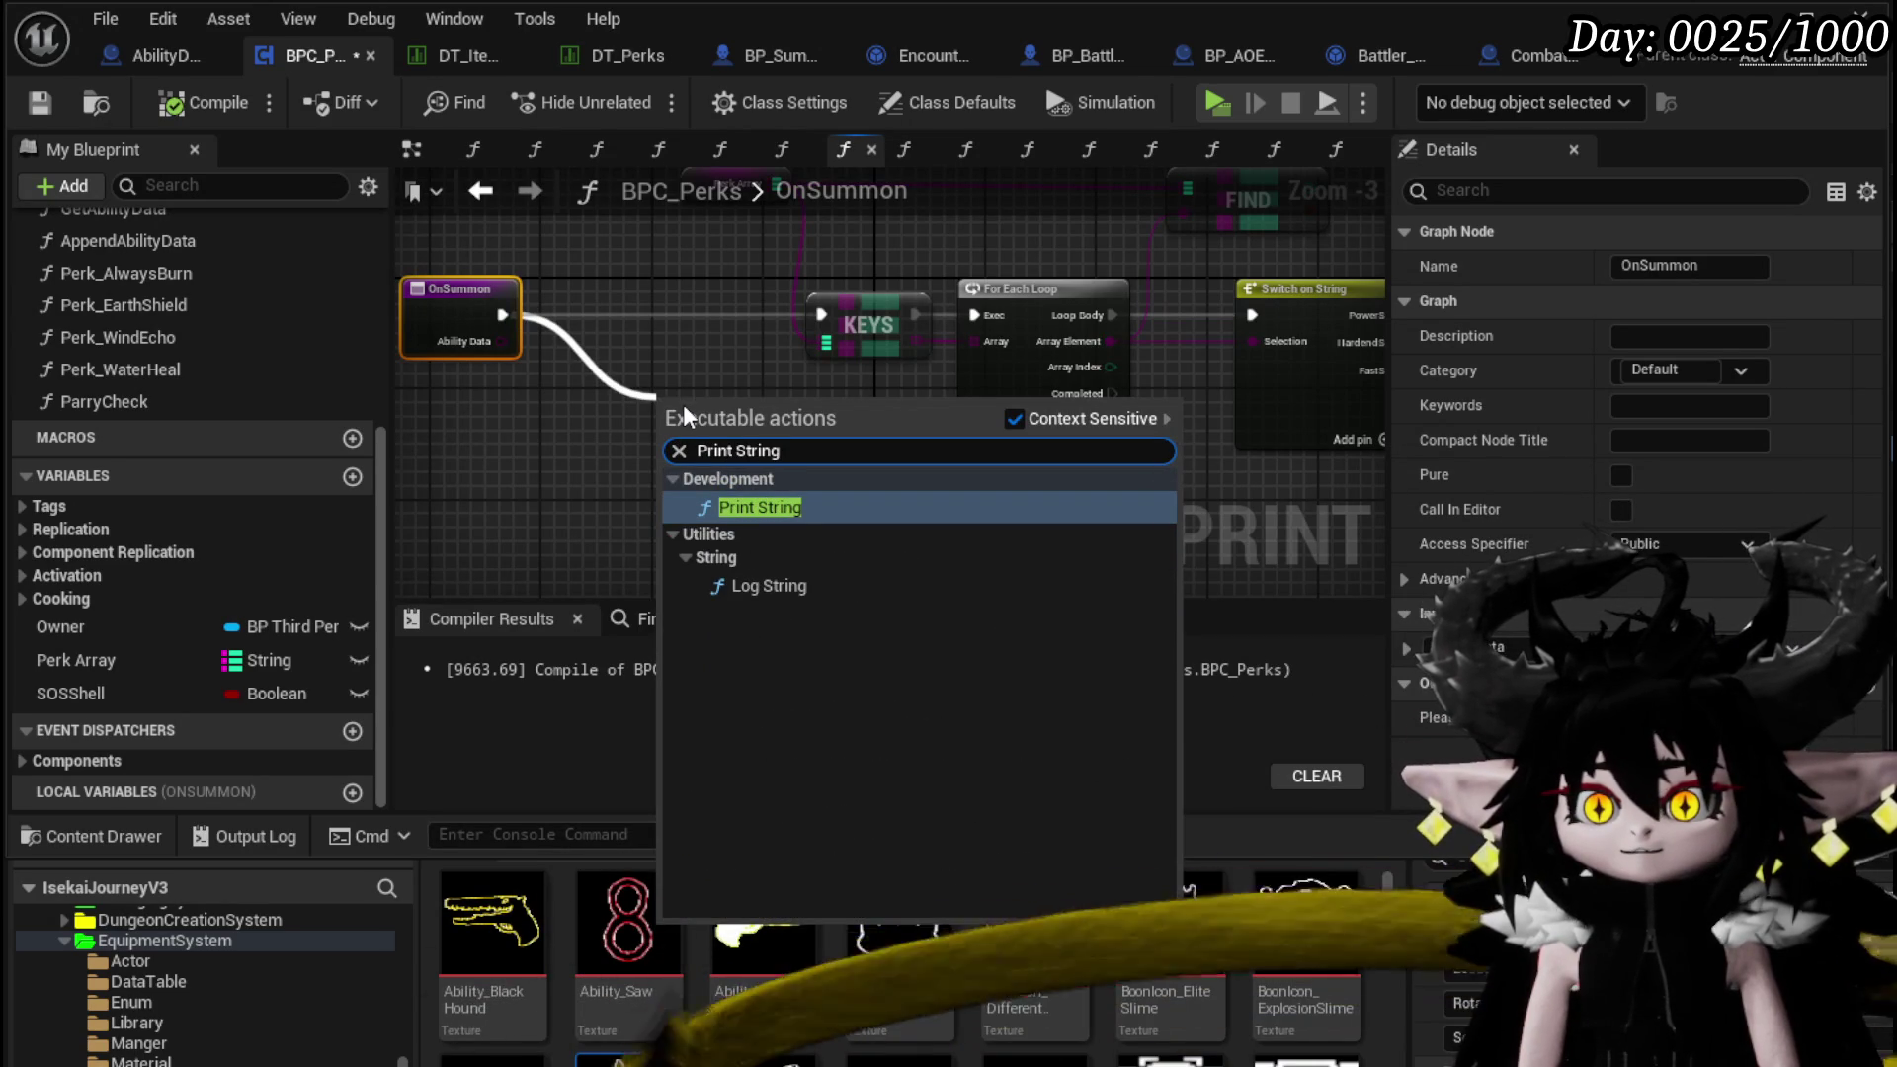
key("Return")
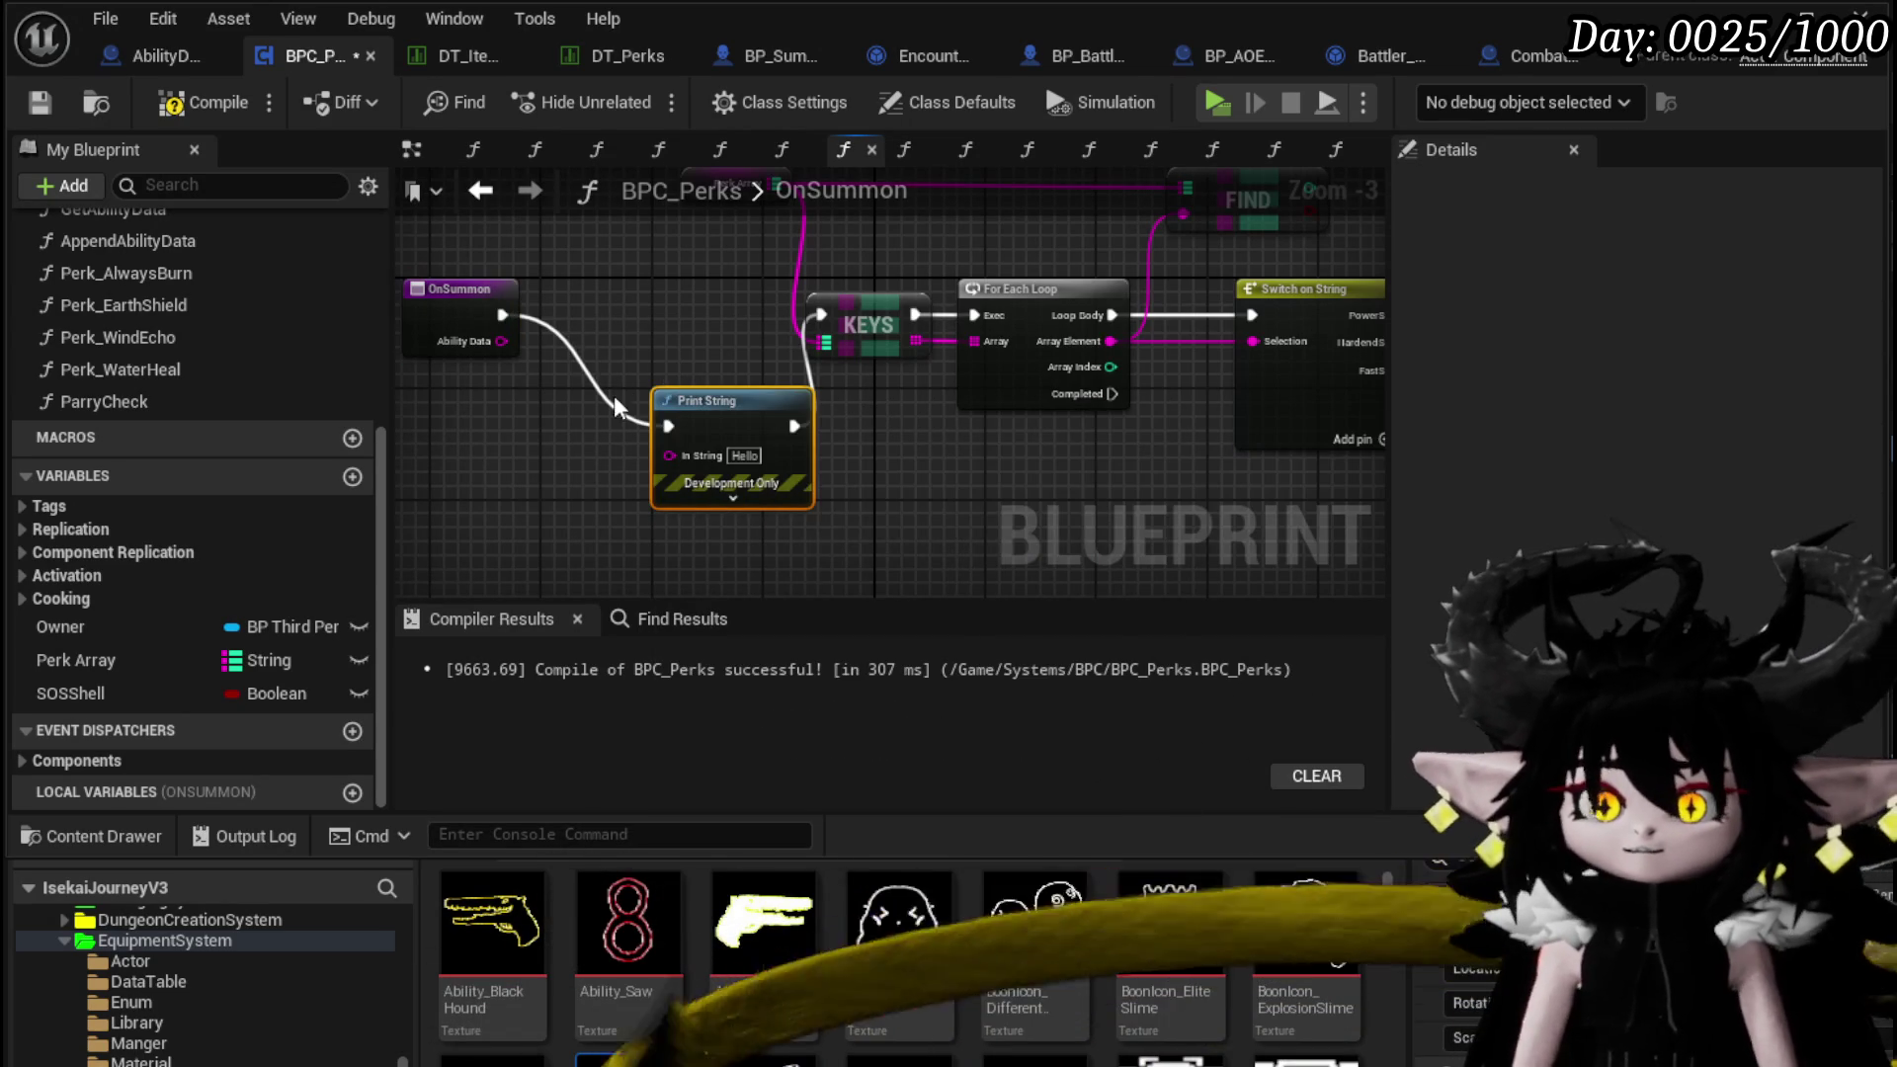
left_click_drag(683, 405, 614, 293)
left_click_drag(501, 341, 599, 344)
Give the print red text and a 180-second duration, compile, and start searching Parse from Ability Data
left_click(667, 388)
left_click(673, 428)
left_click_drag(926, 716, 1053, 654)
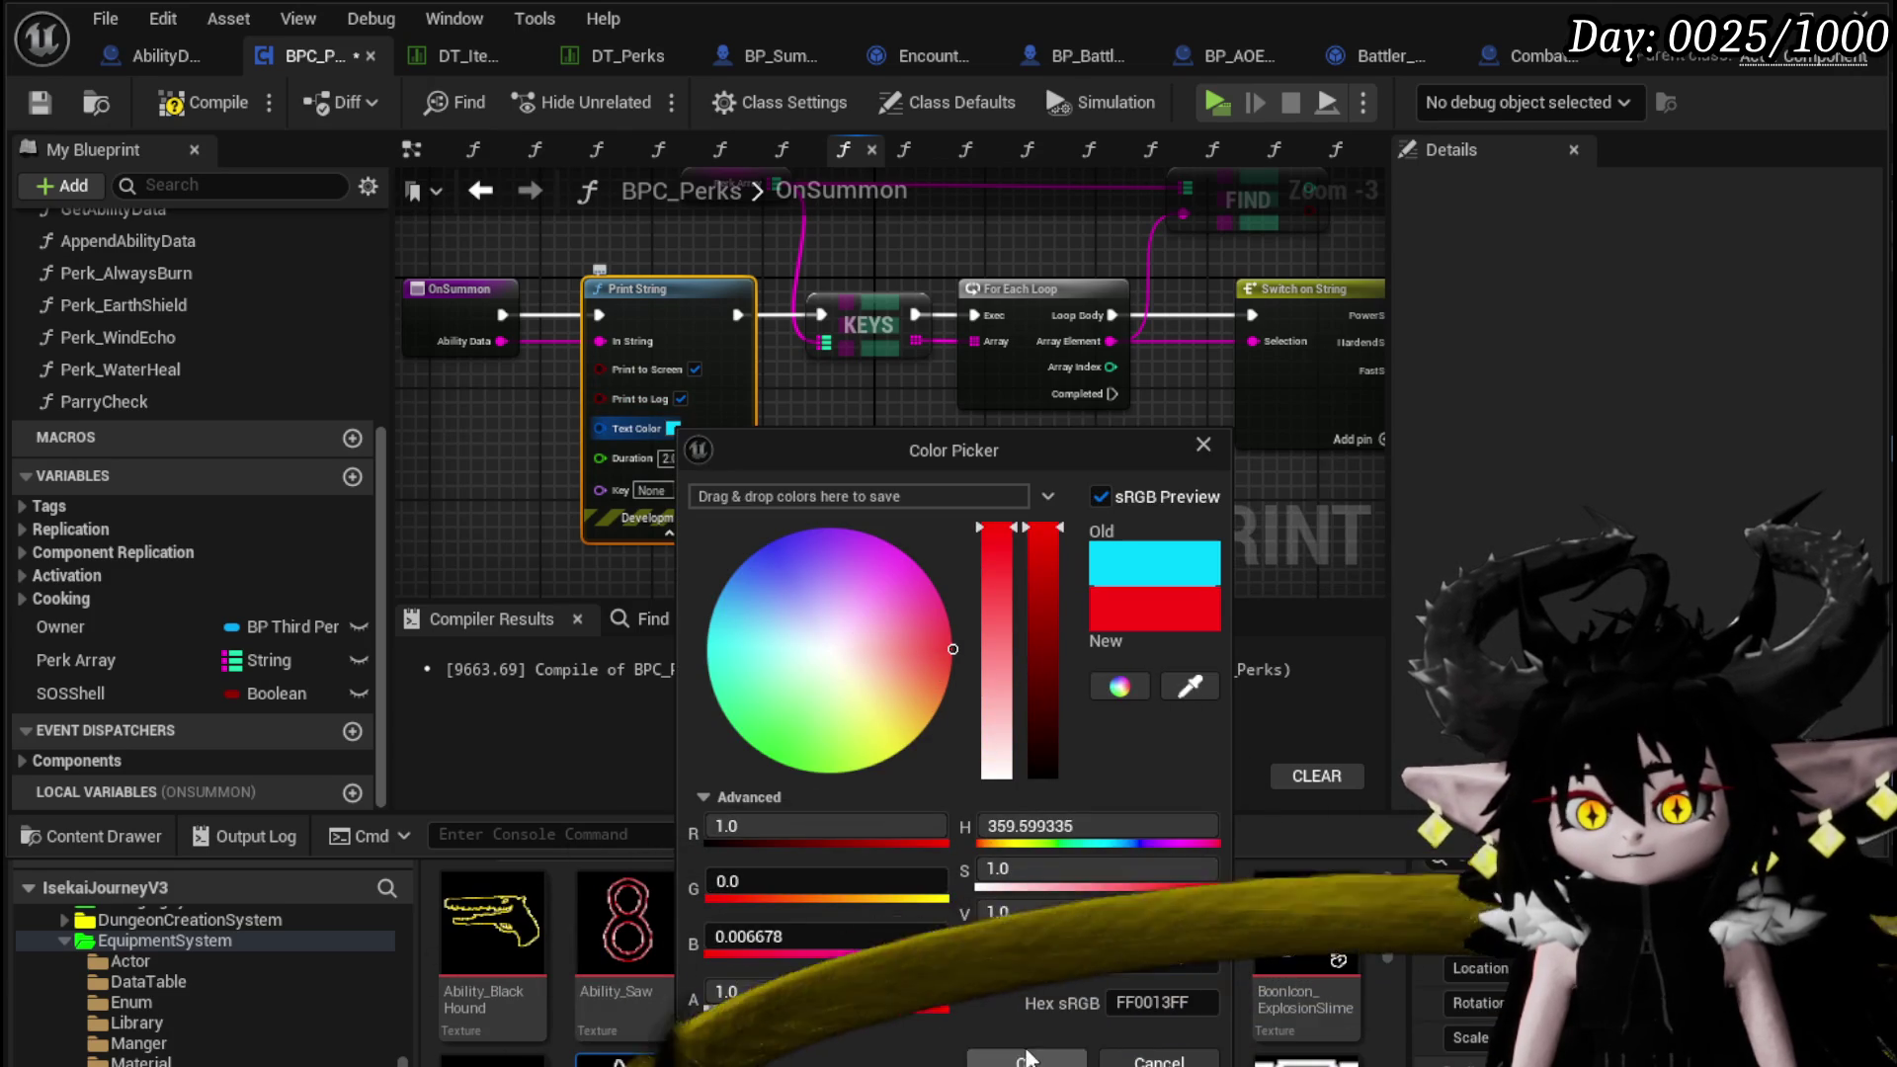
left_click(1057, 1063)
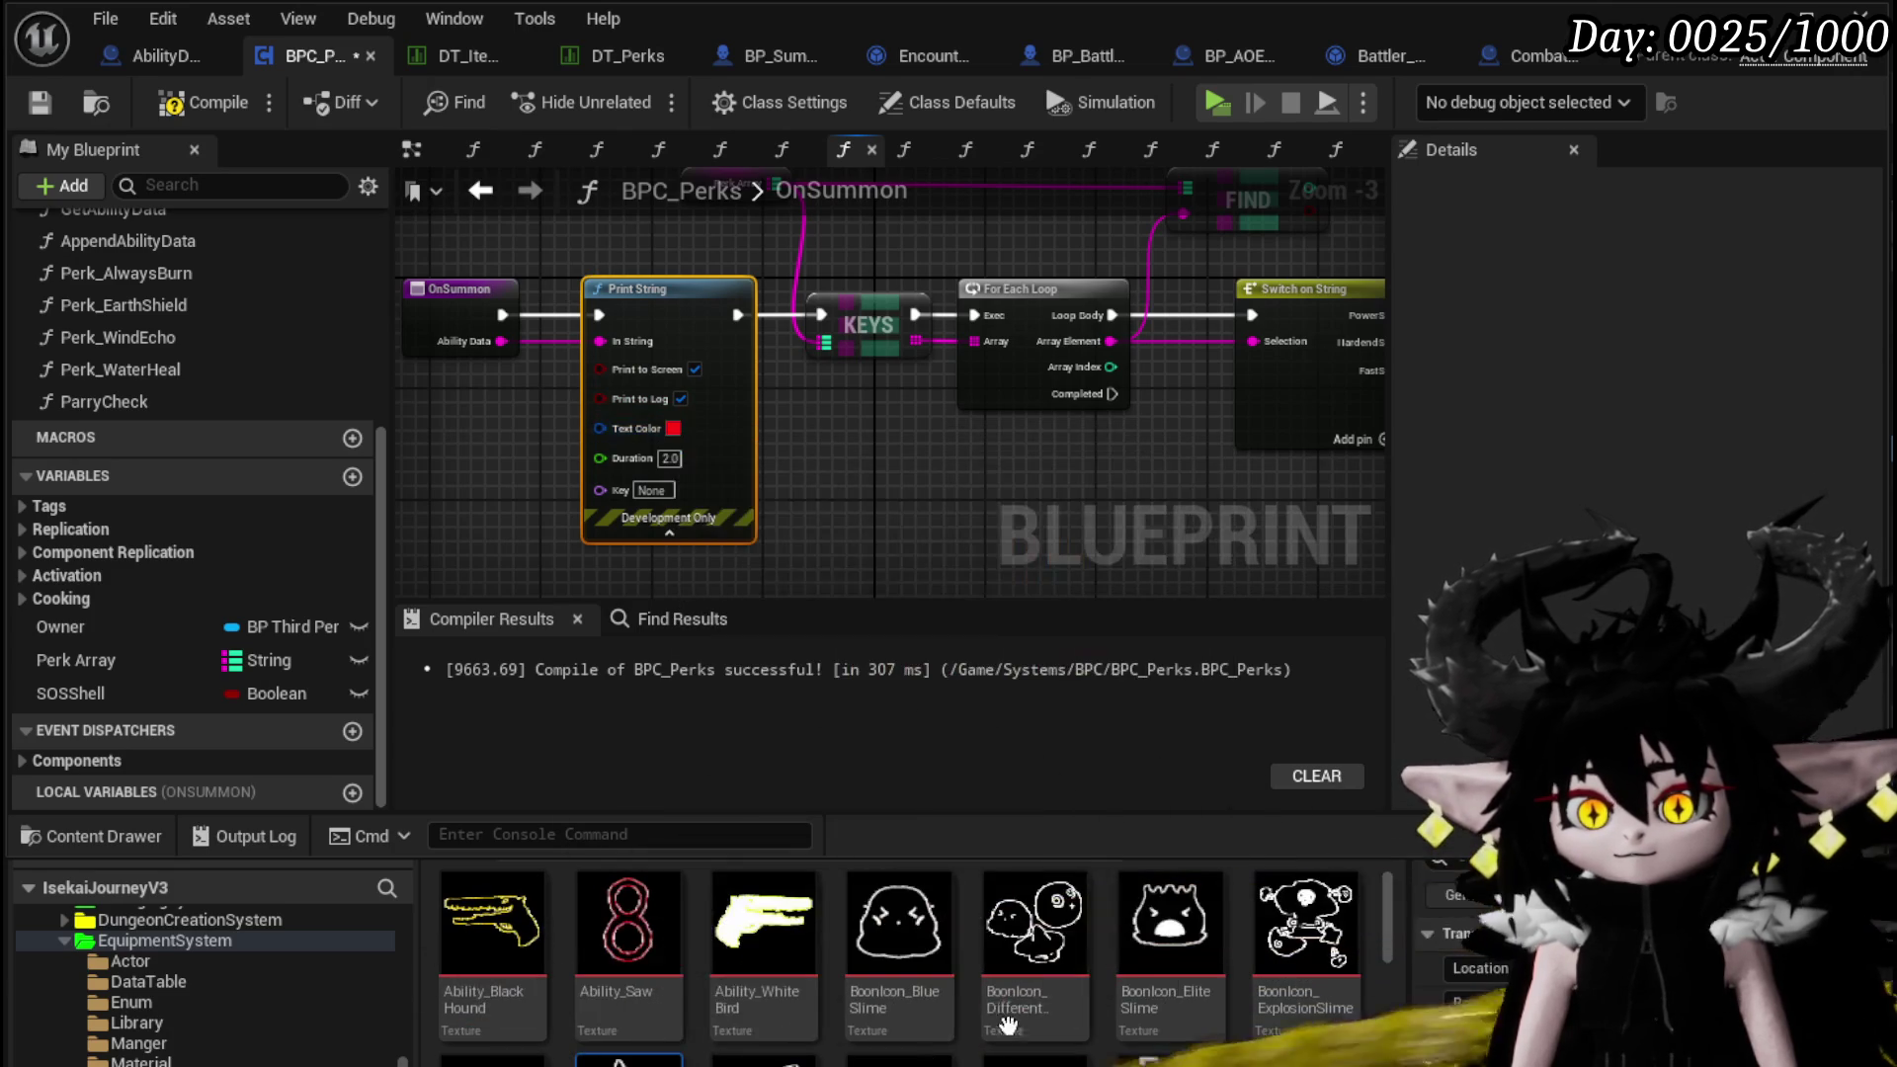
type("180")
left_click(873, 500)
left_click(203, 101)
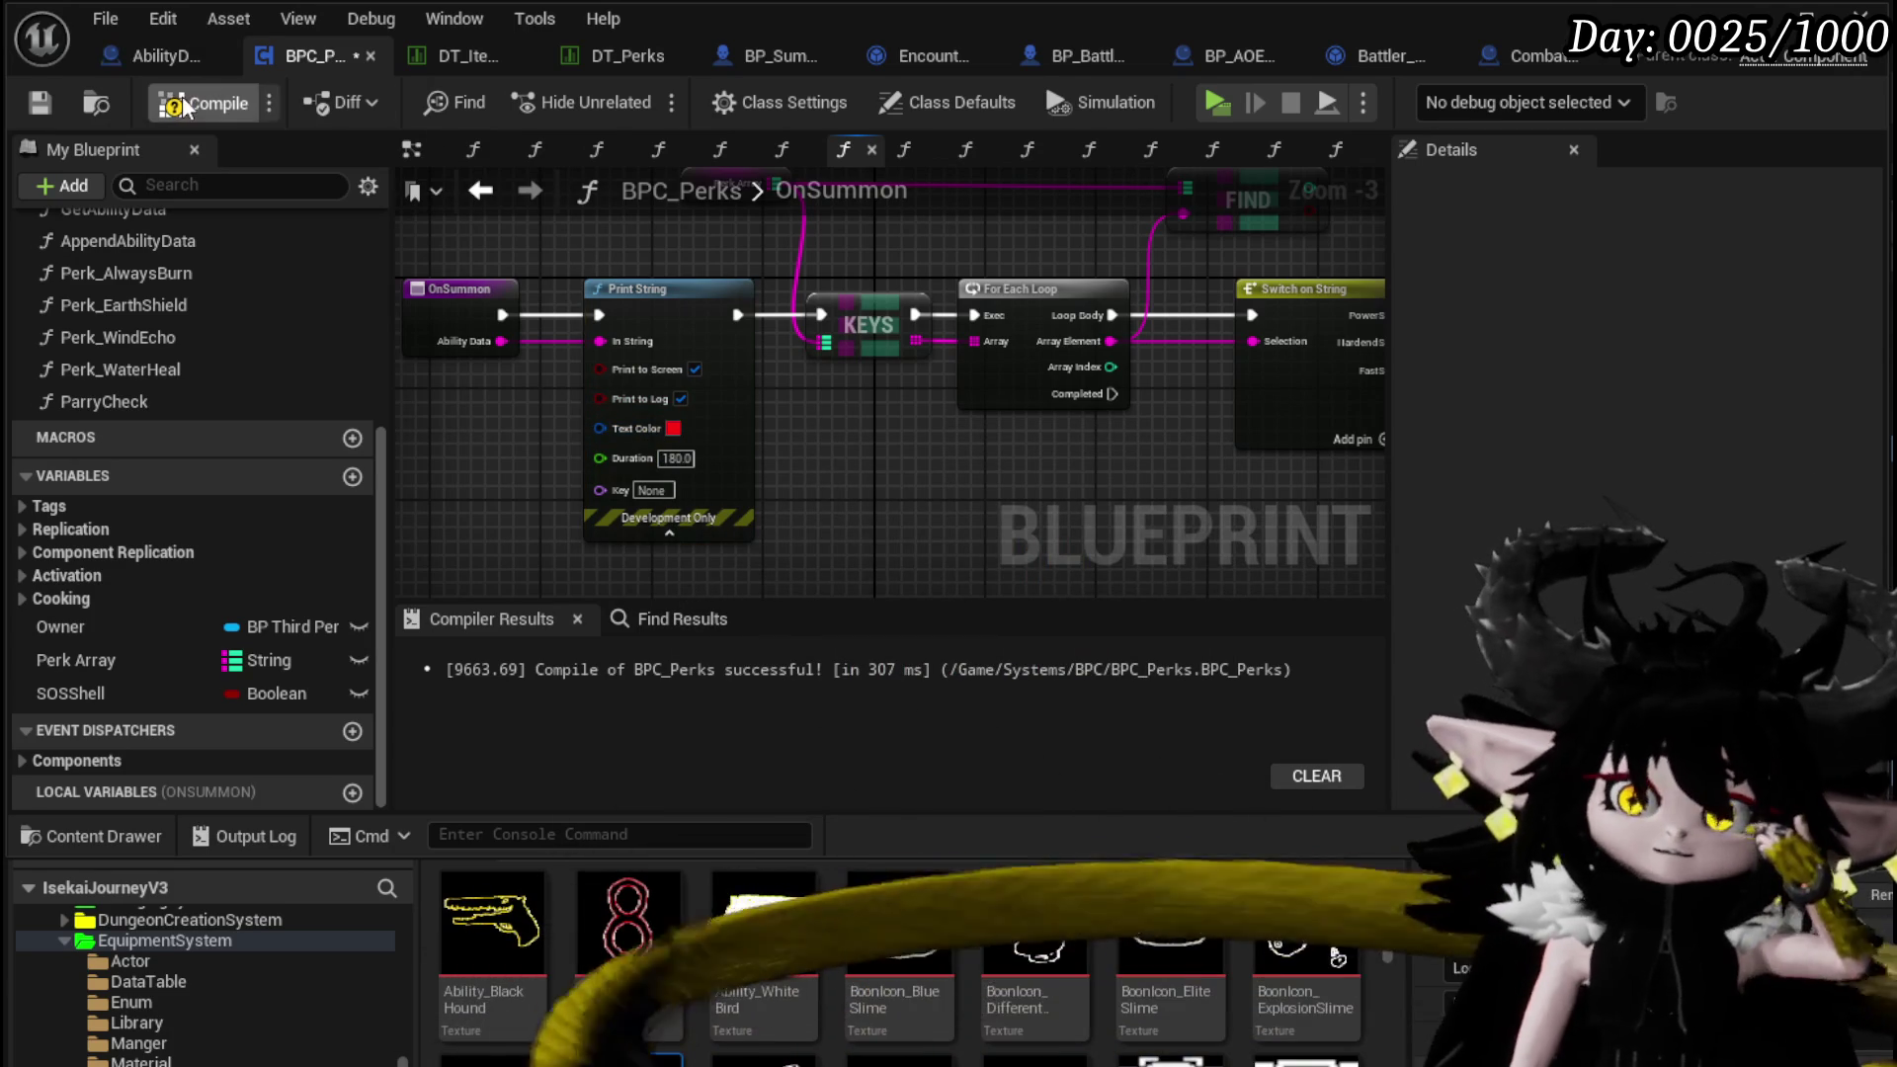
mouse_move(495, 364)
left_mouse_down()
mouse_move(679, 247)
mouse_move(609, 318)
mouse_move(577, 424)
left_mouse_up()
type("Parse")
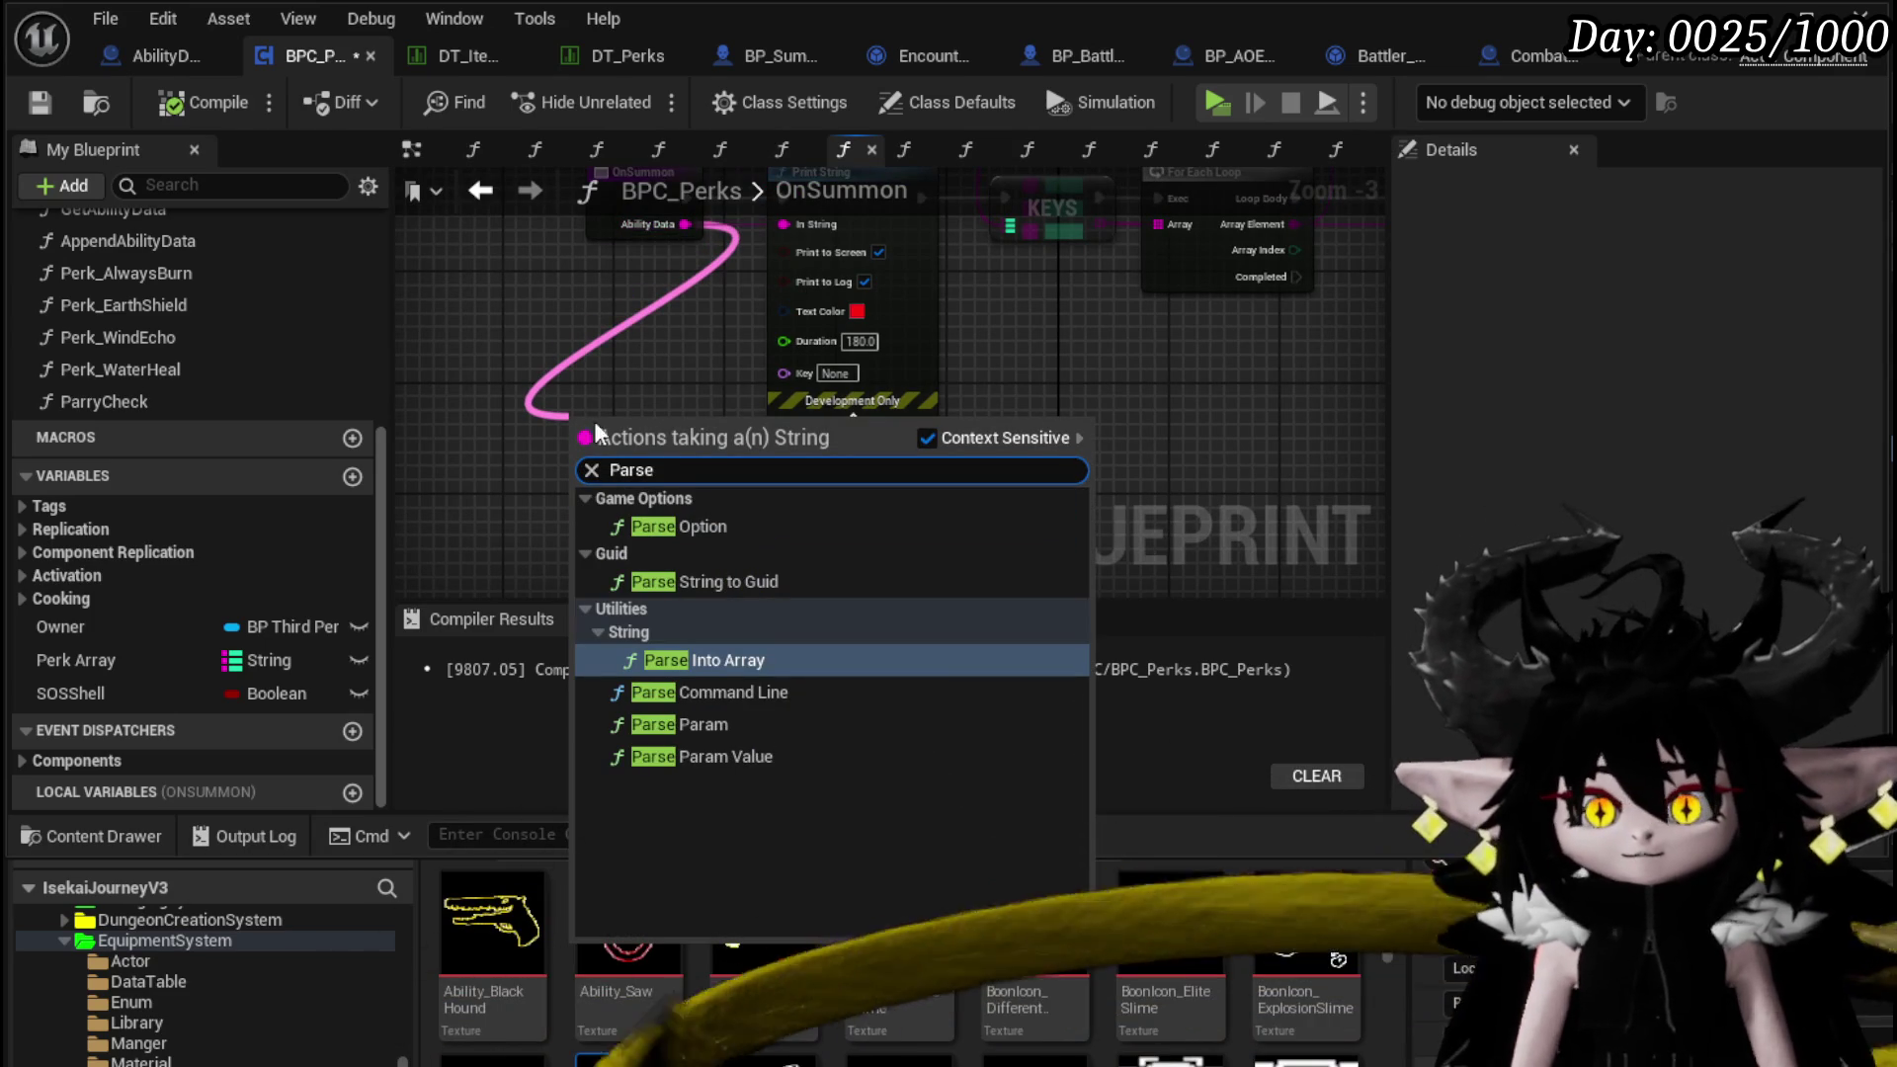
Add Parse Into Array from Ability Data and an Append node, keeping Ability Data wired to In String
left_click(702, 658)
left_click_drag(678, 454, 585, 493)
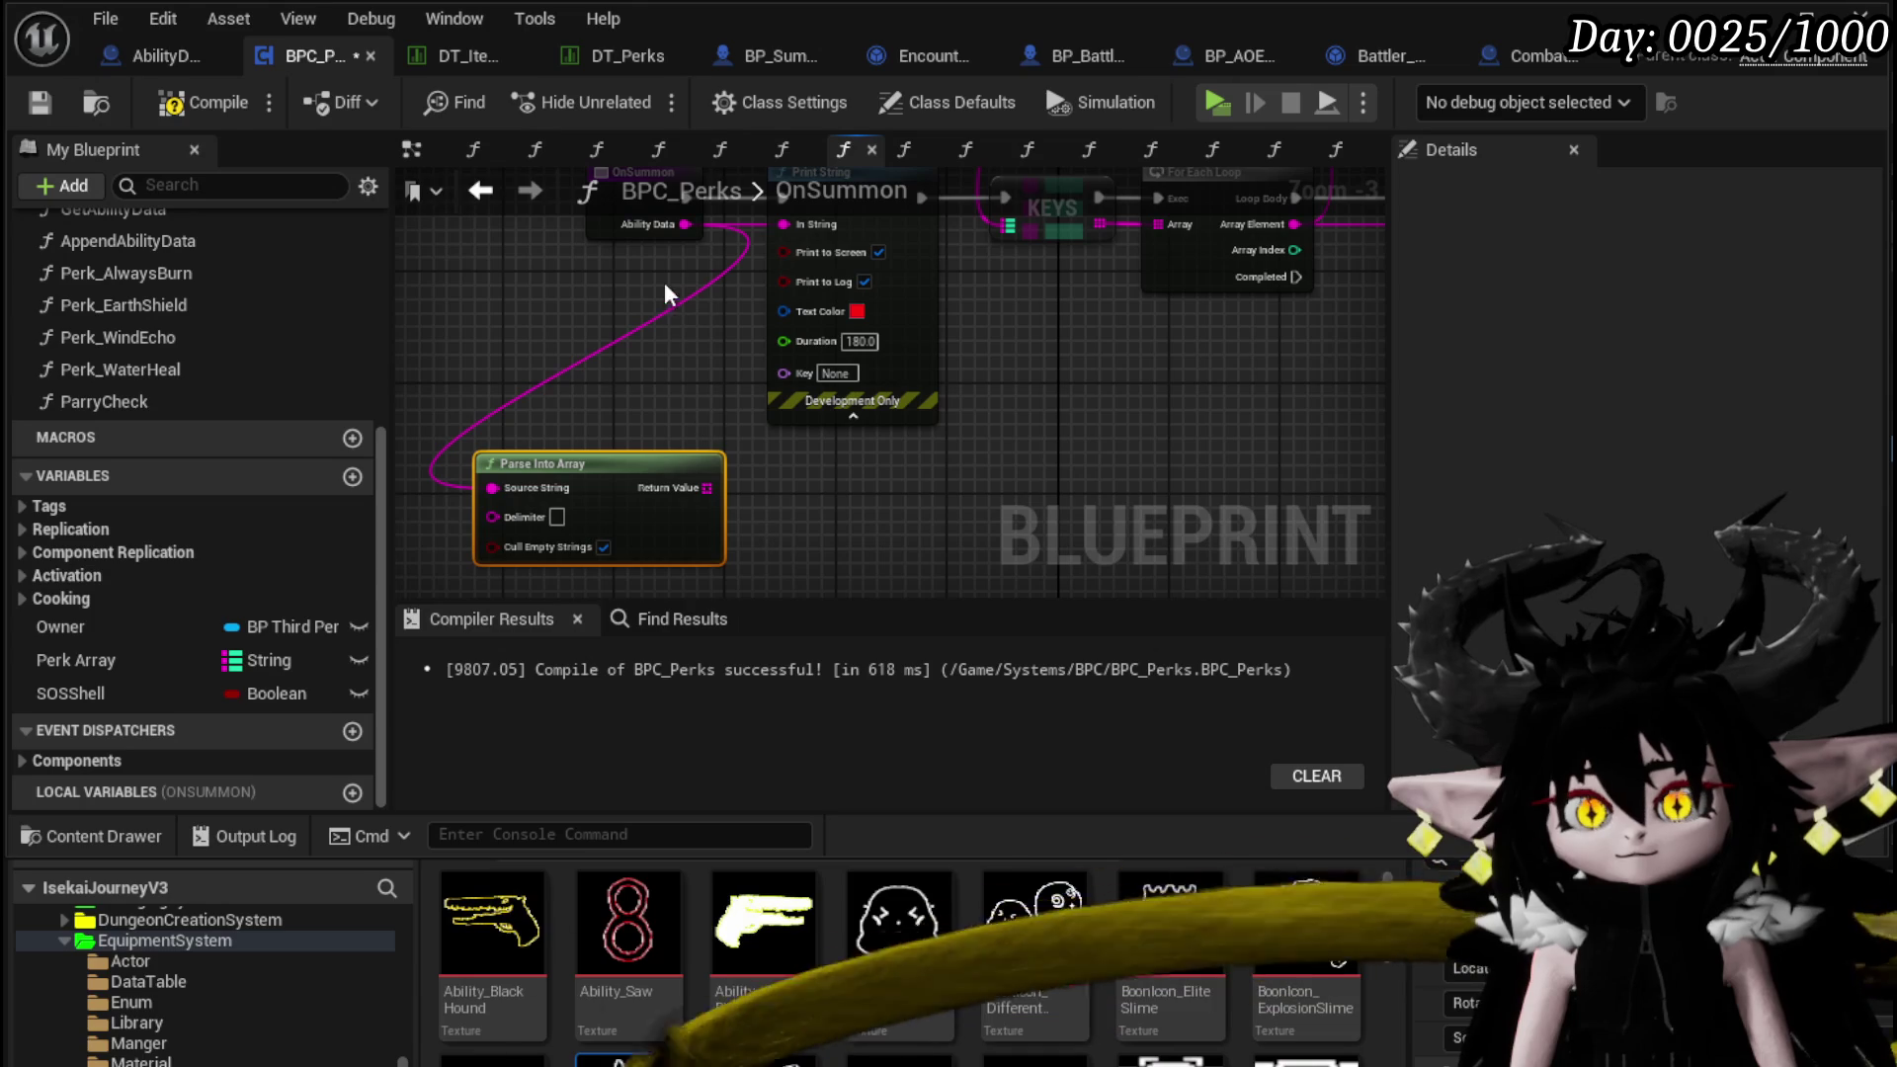
left_click_drag(783, 225, 922, 477)
type("Append")
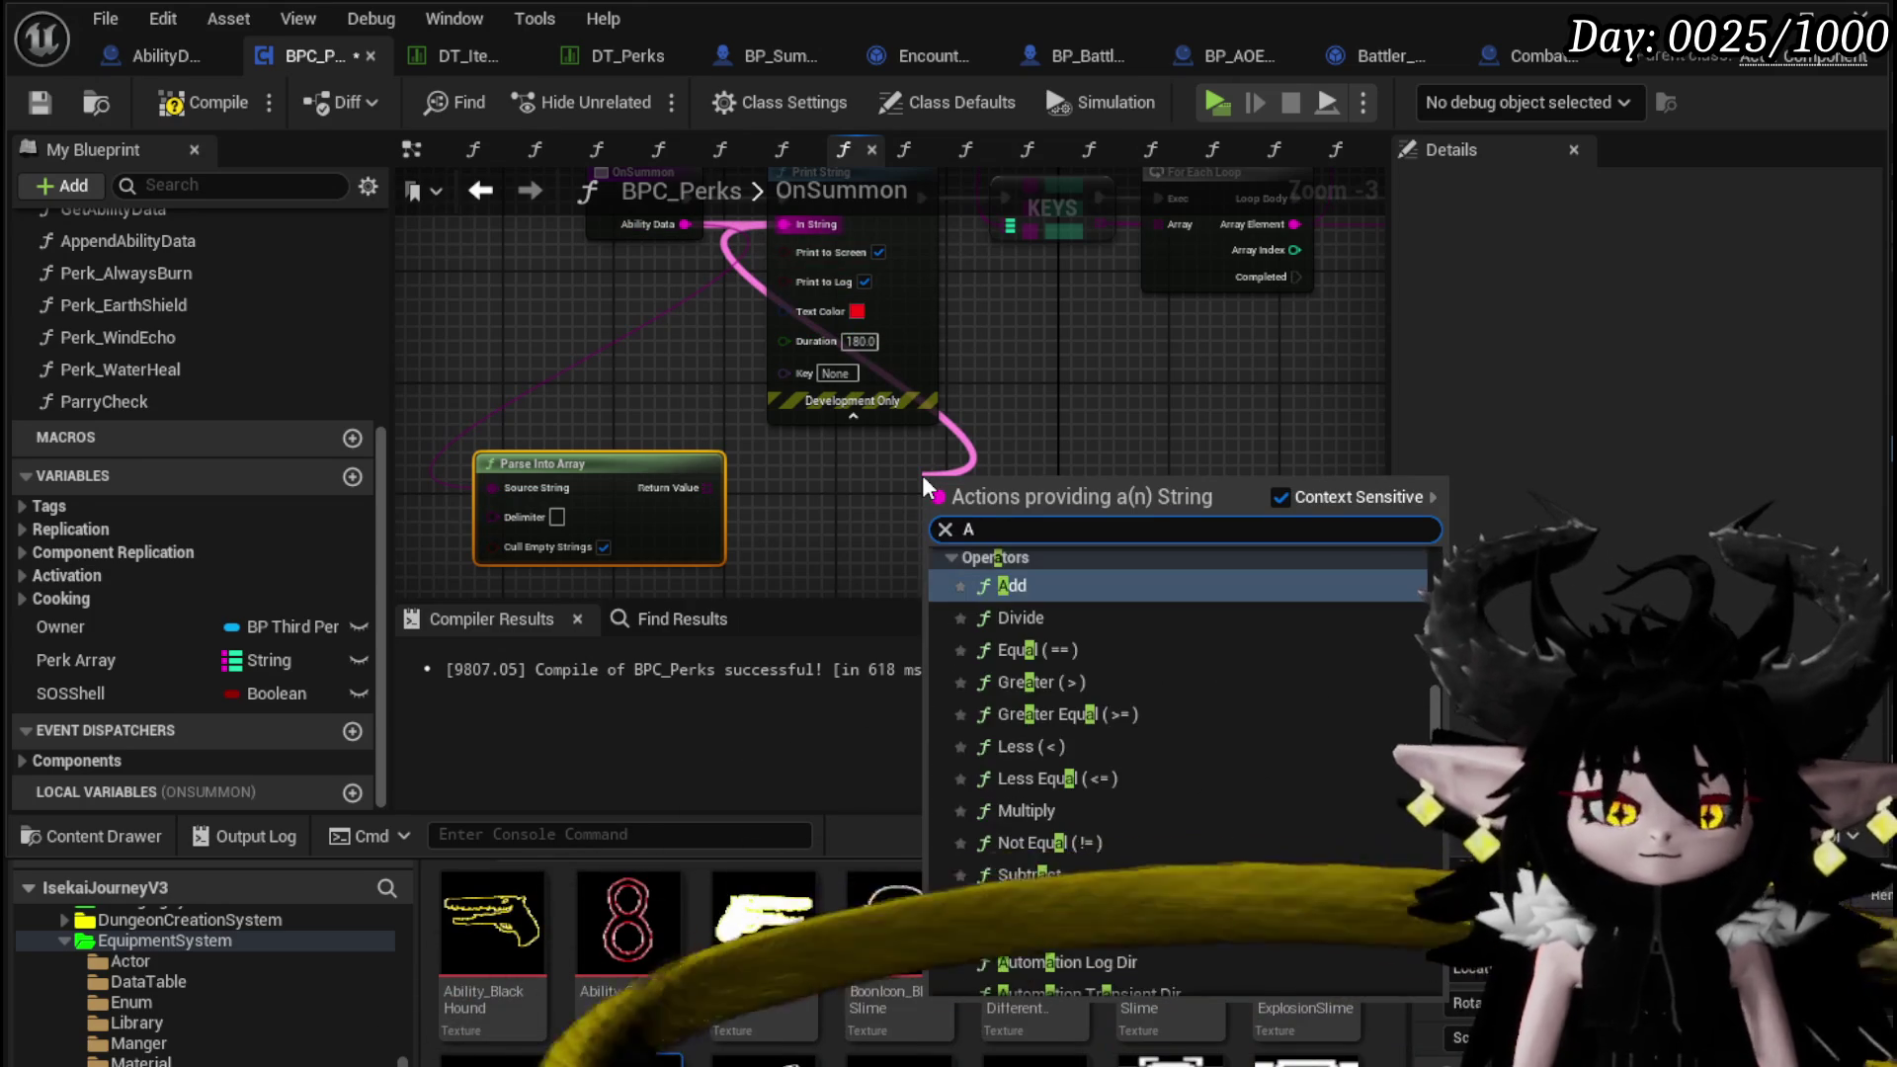
key("Return")
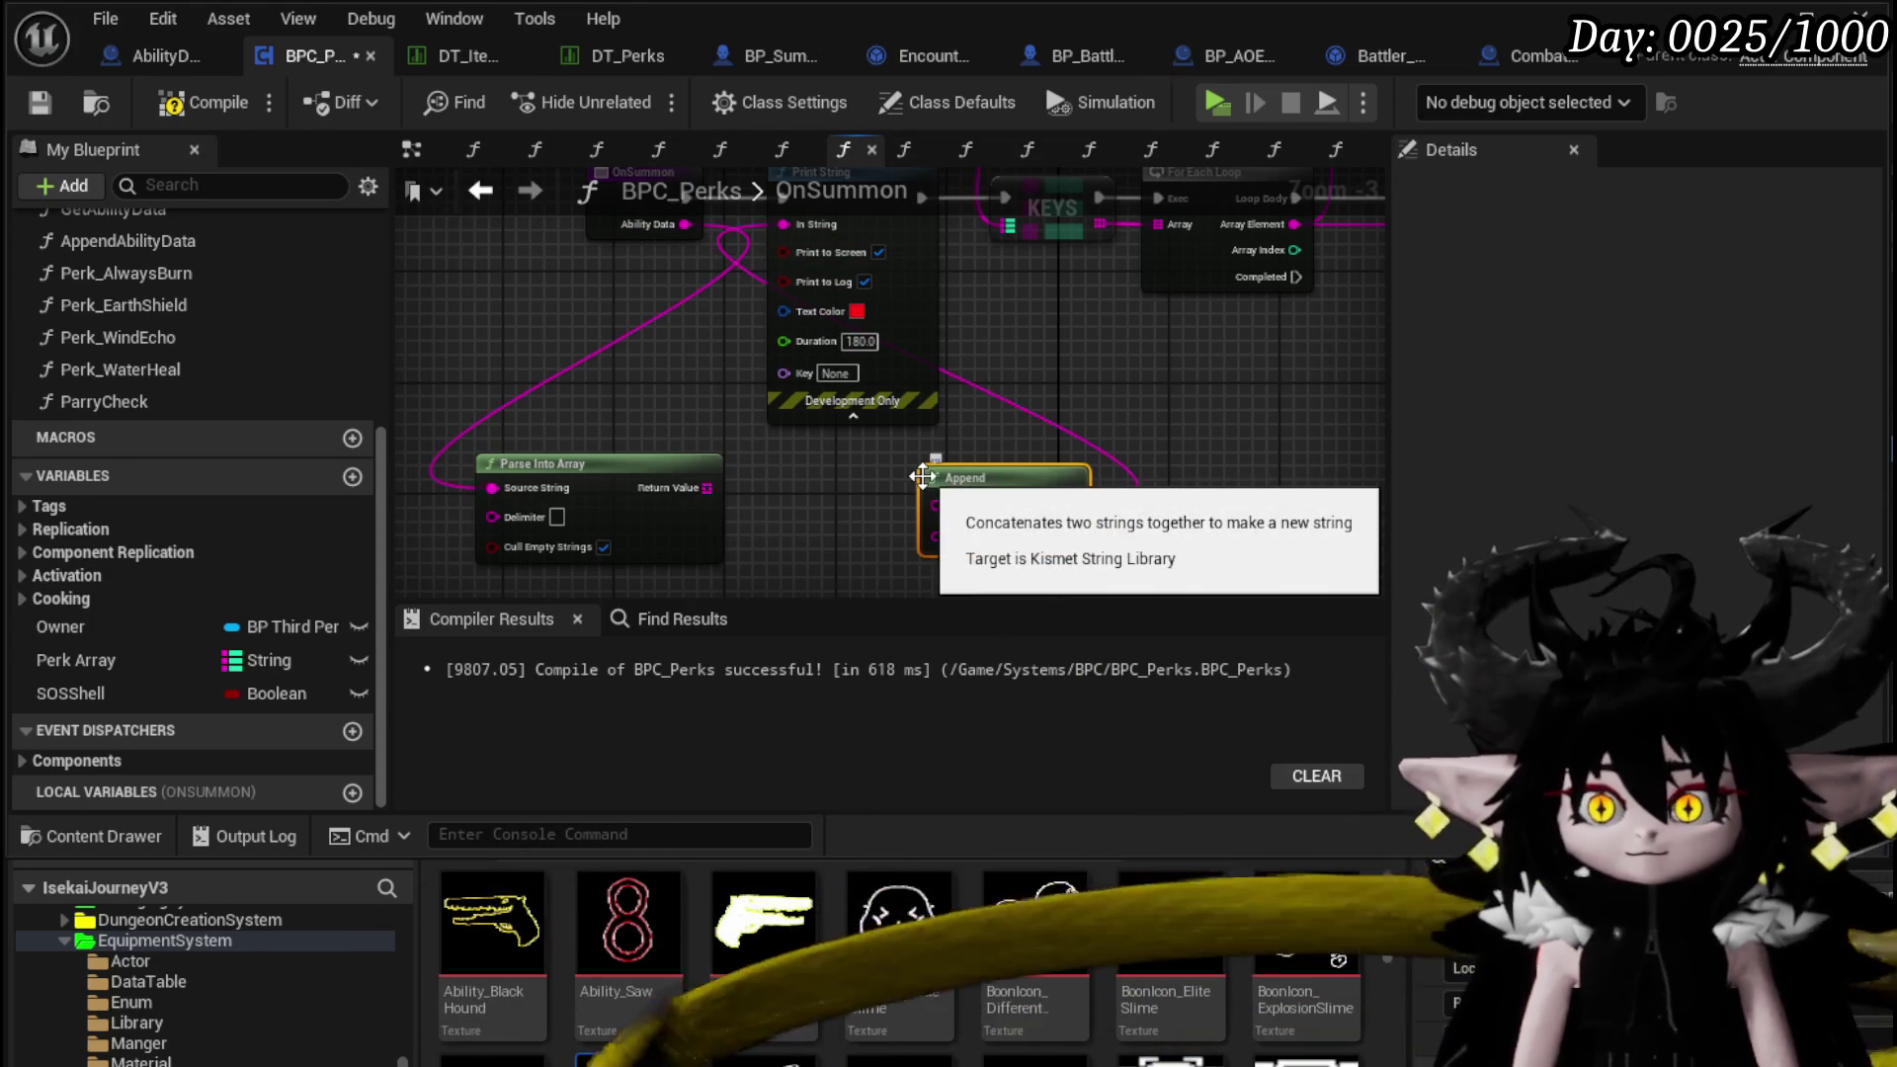
left_click_drag(616, 286, 716, 296)
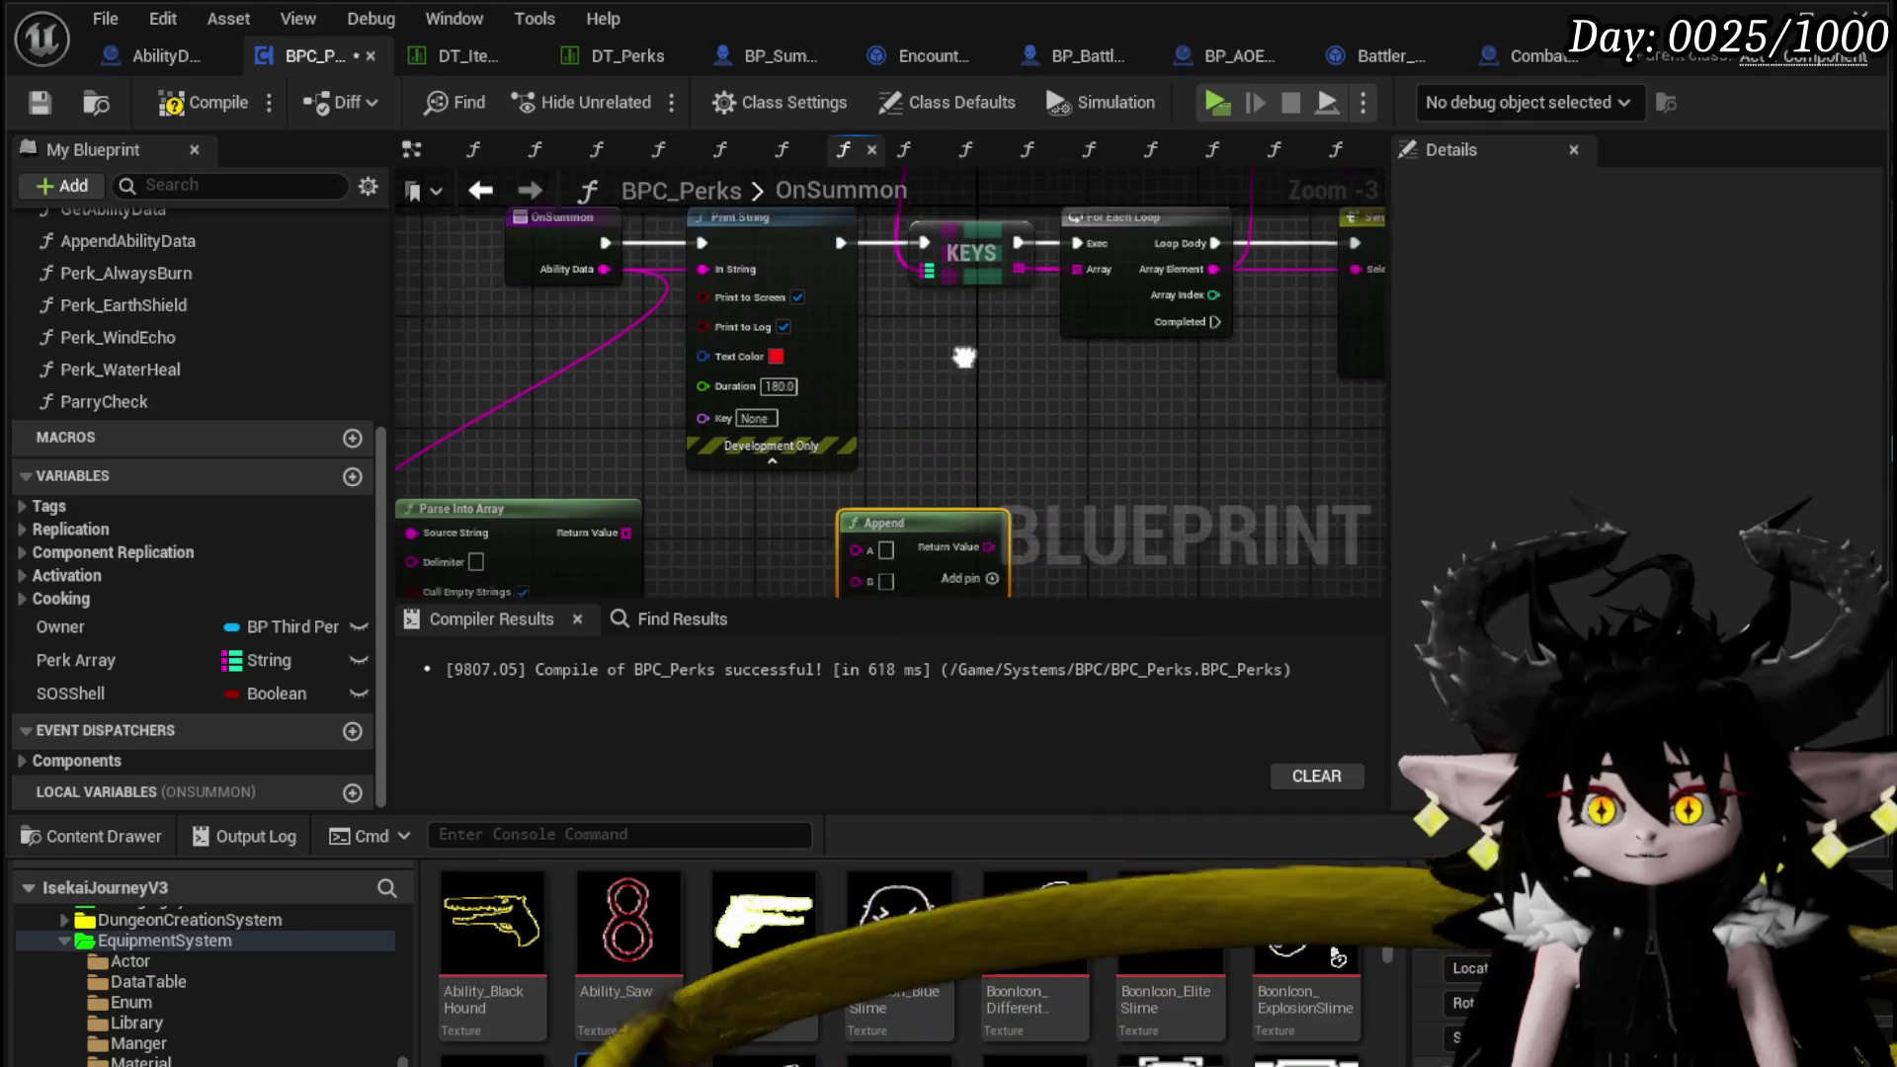
left_click_drag(870, 457, 934, 444)
Add a GET on the Parse Into Array result and move OnSummon to the graph's left edge
left_click(512, 474)
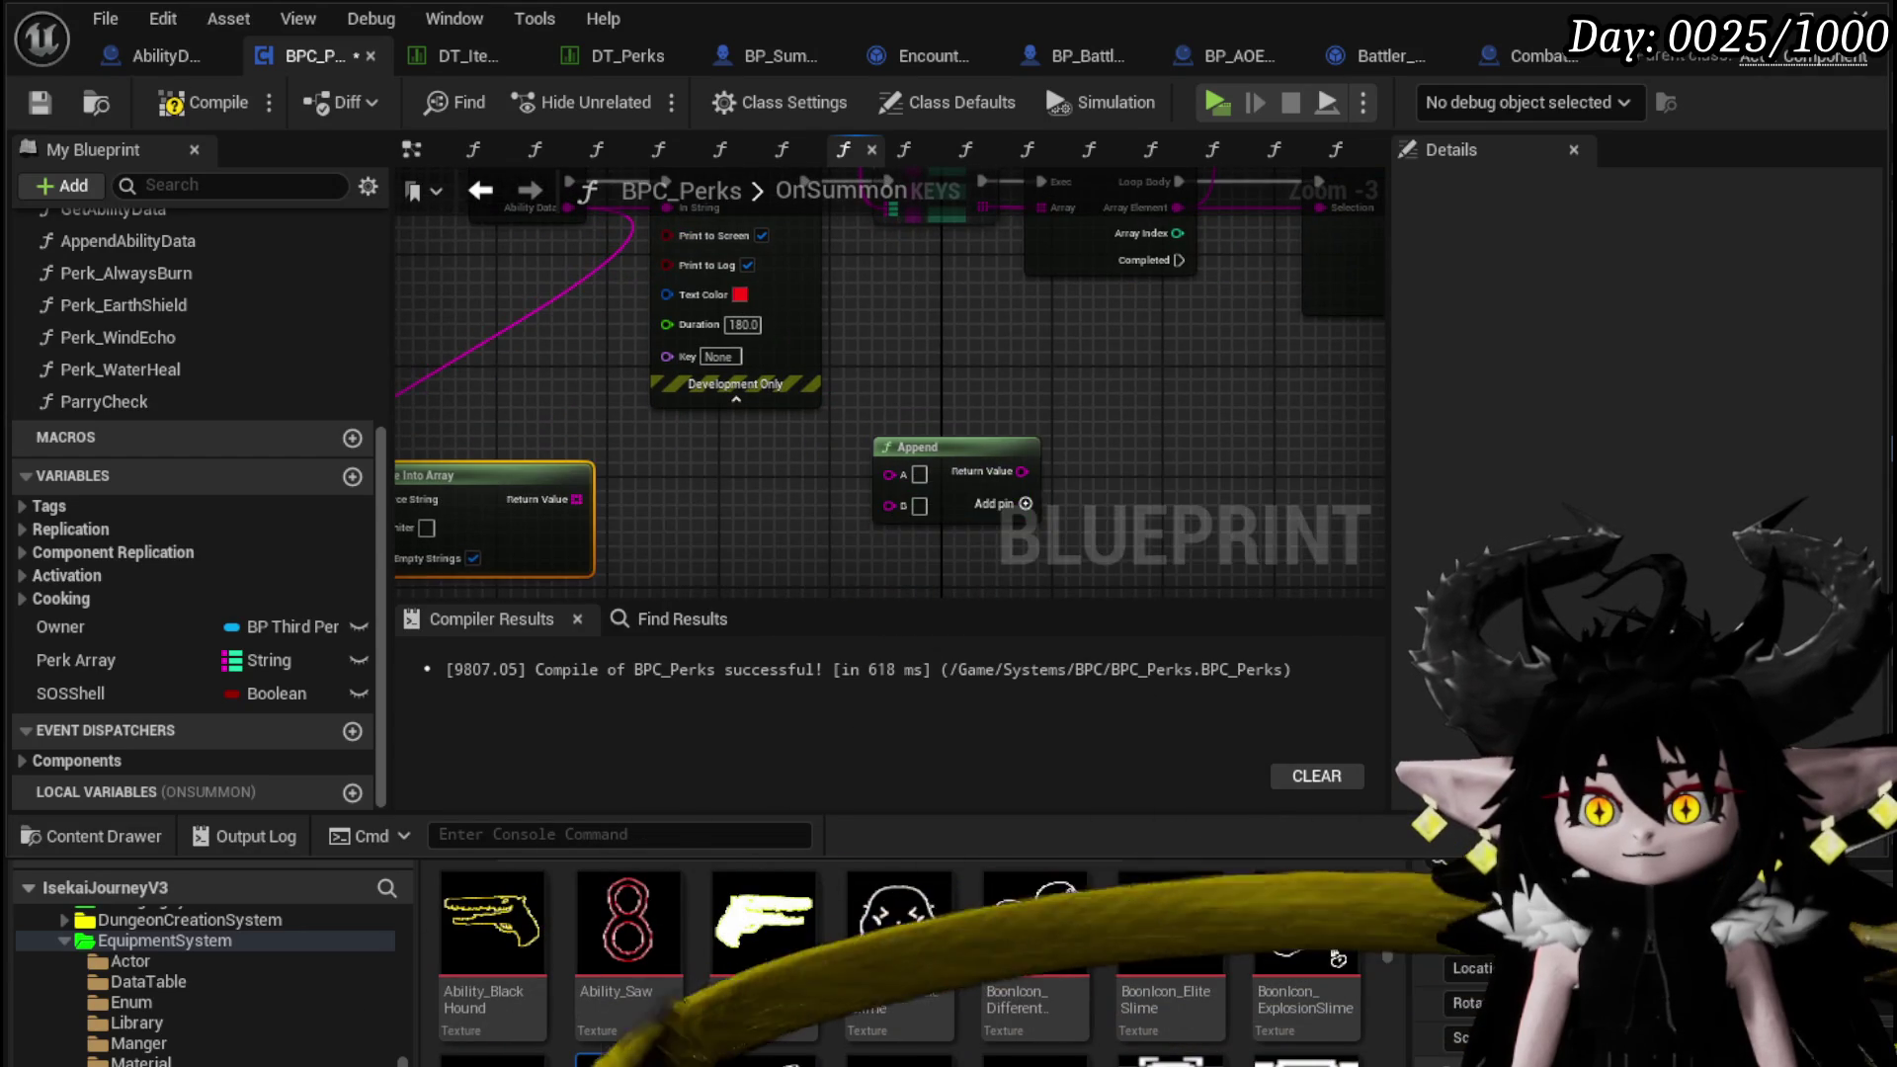
left_click_drag(514, 430, 589, 437)
type("get")
left_click(748, 627)
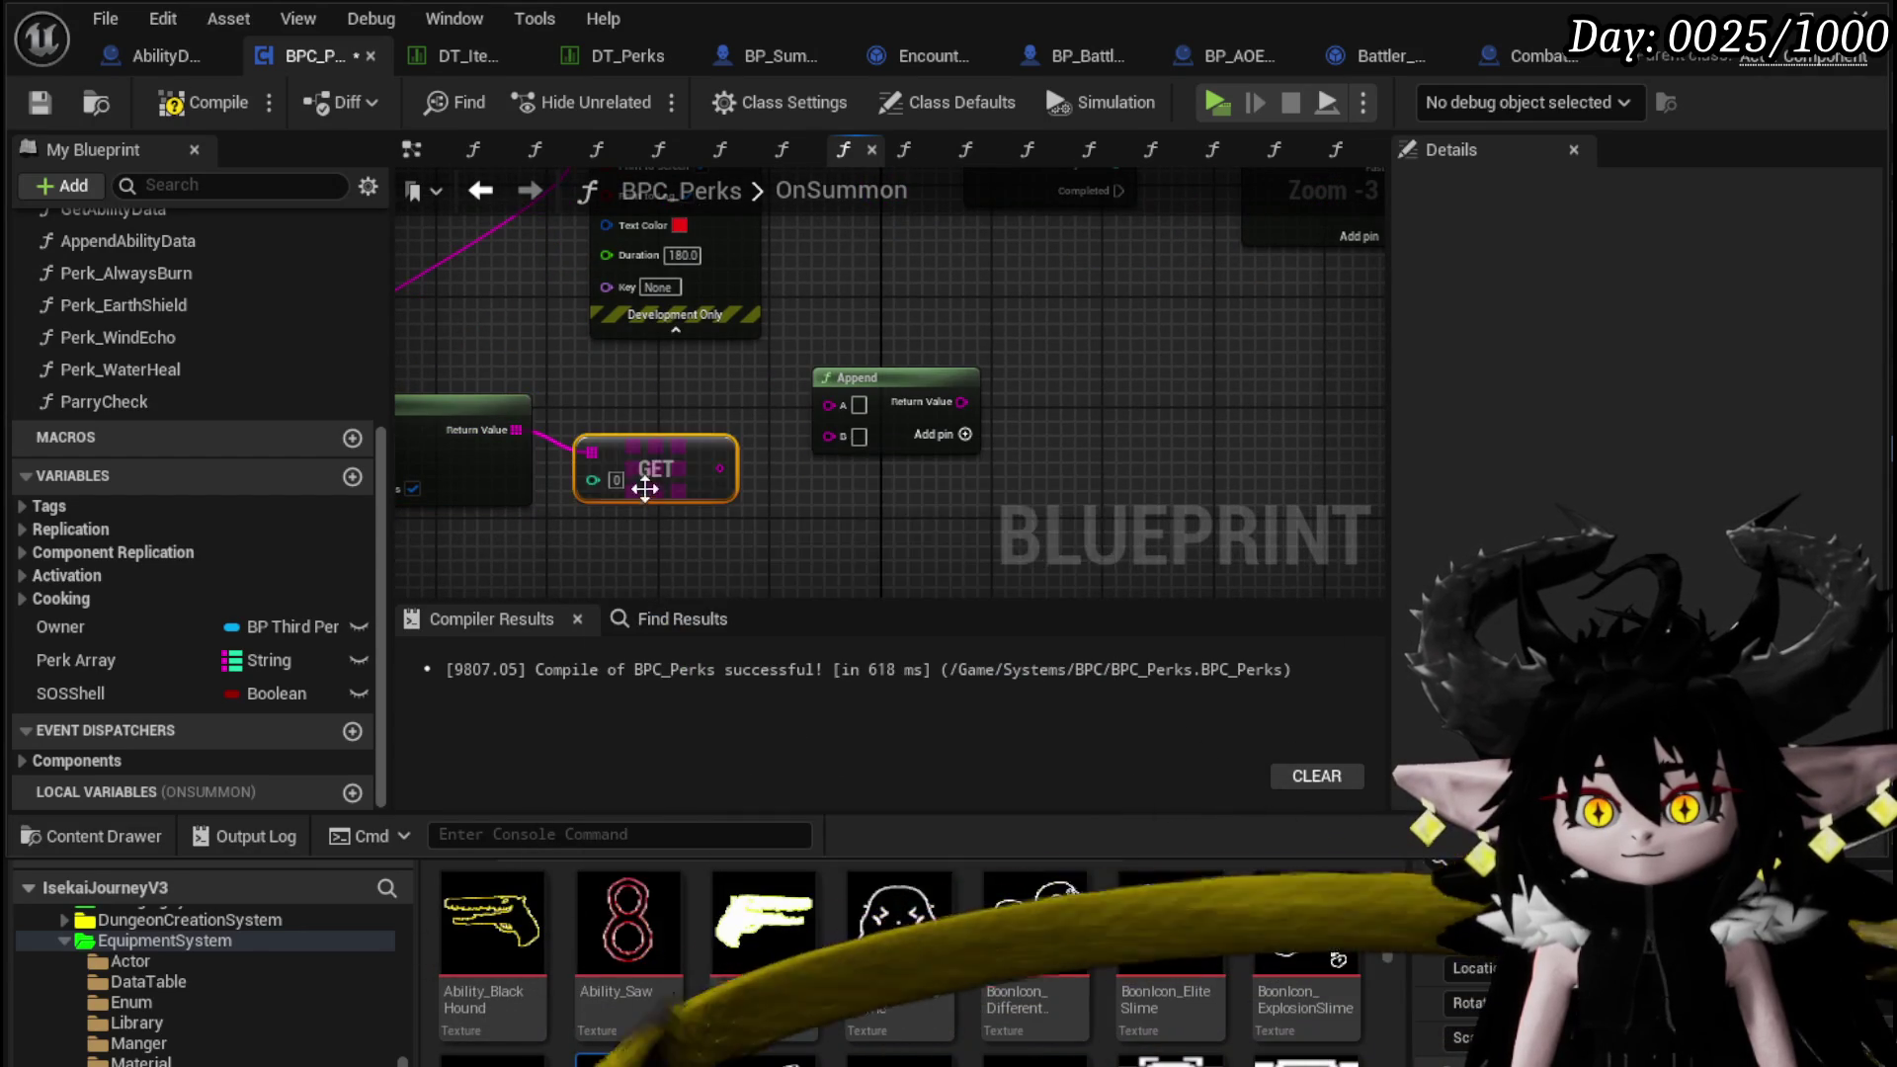
left_click(897, 415)
left_click_drag(895, 420, 940, 477)
left_click_drag(720, 328, 430, 332)
Promote Ability Data to a local variable named TempAbilityData and place its SET beside OnSummon
right_click(493, 350)
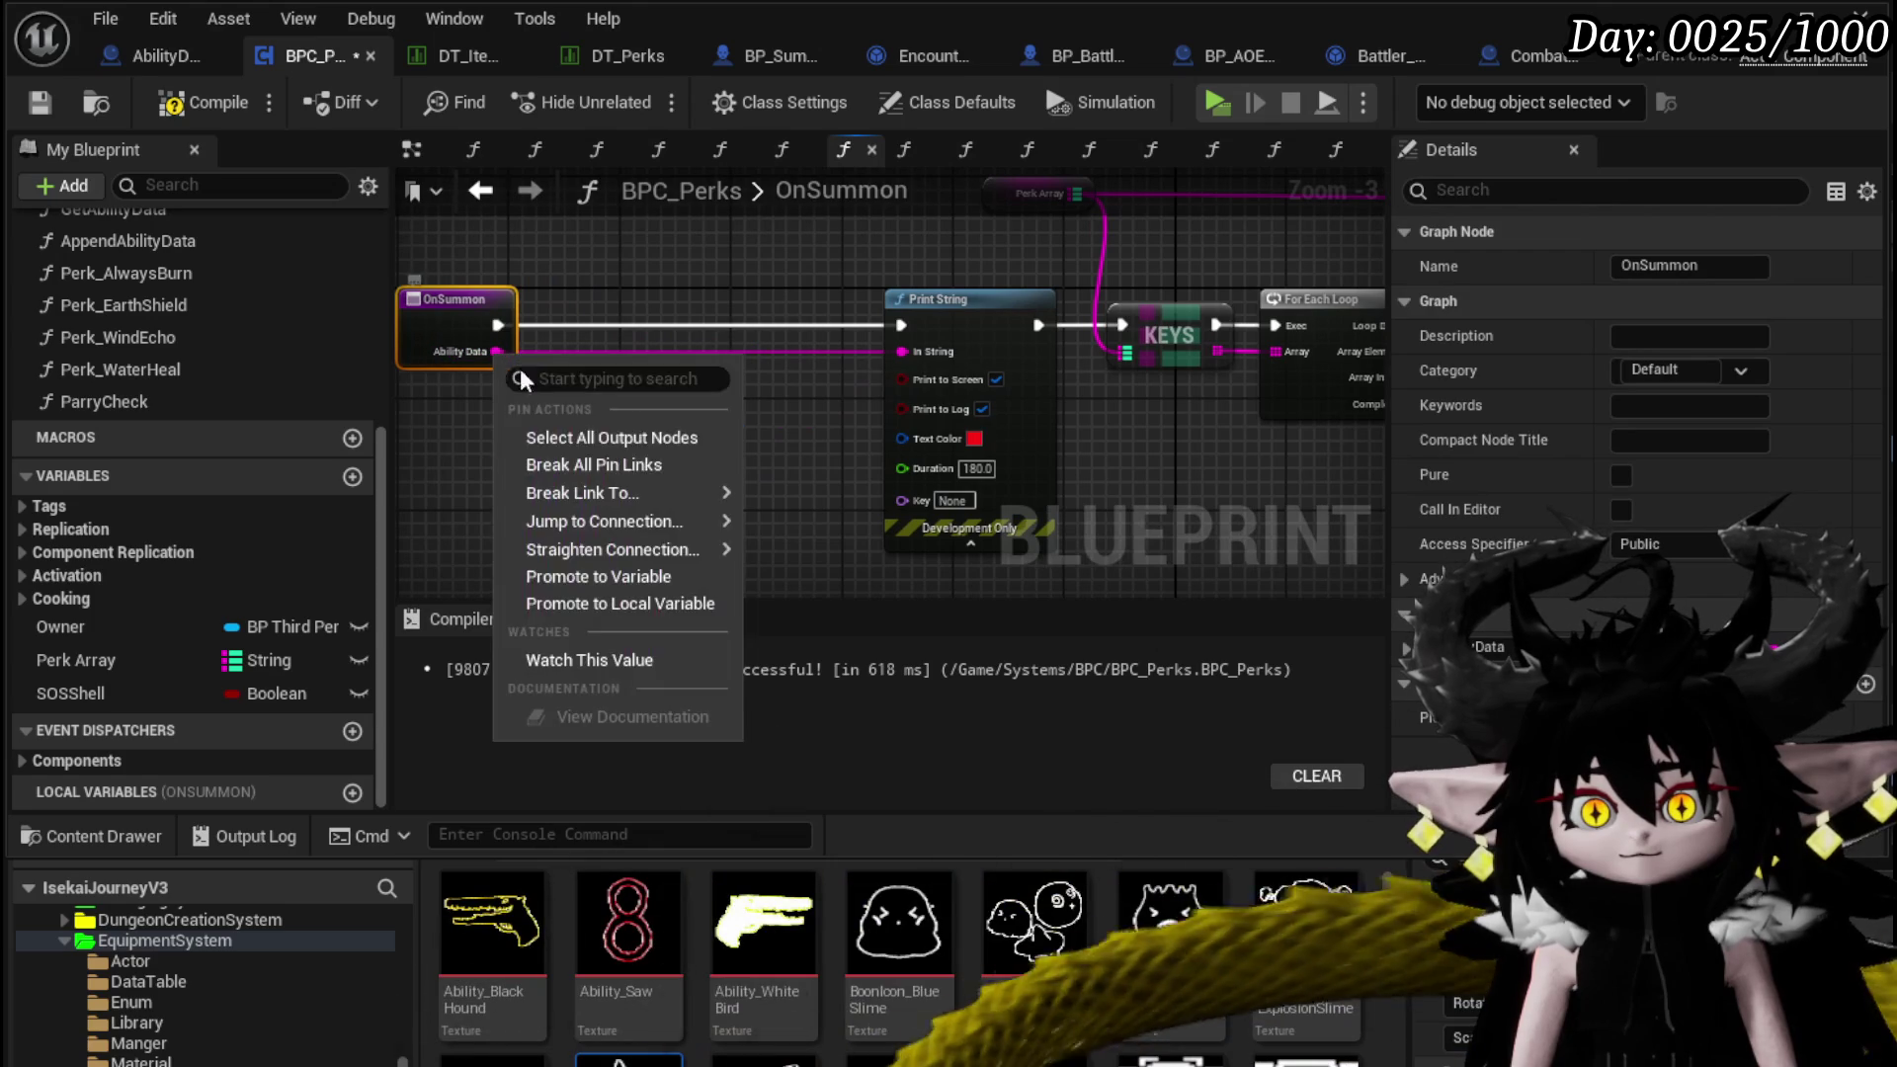
left_click(631, 603)
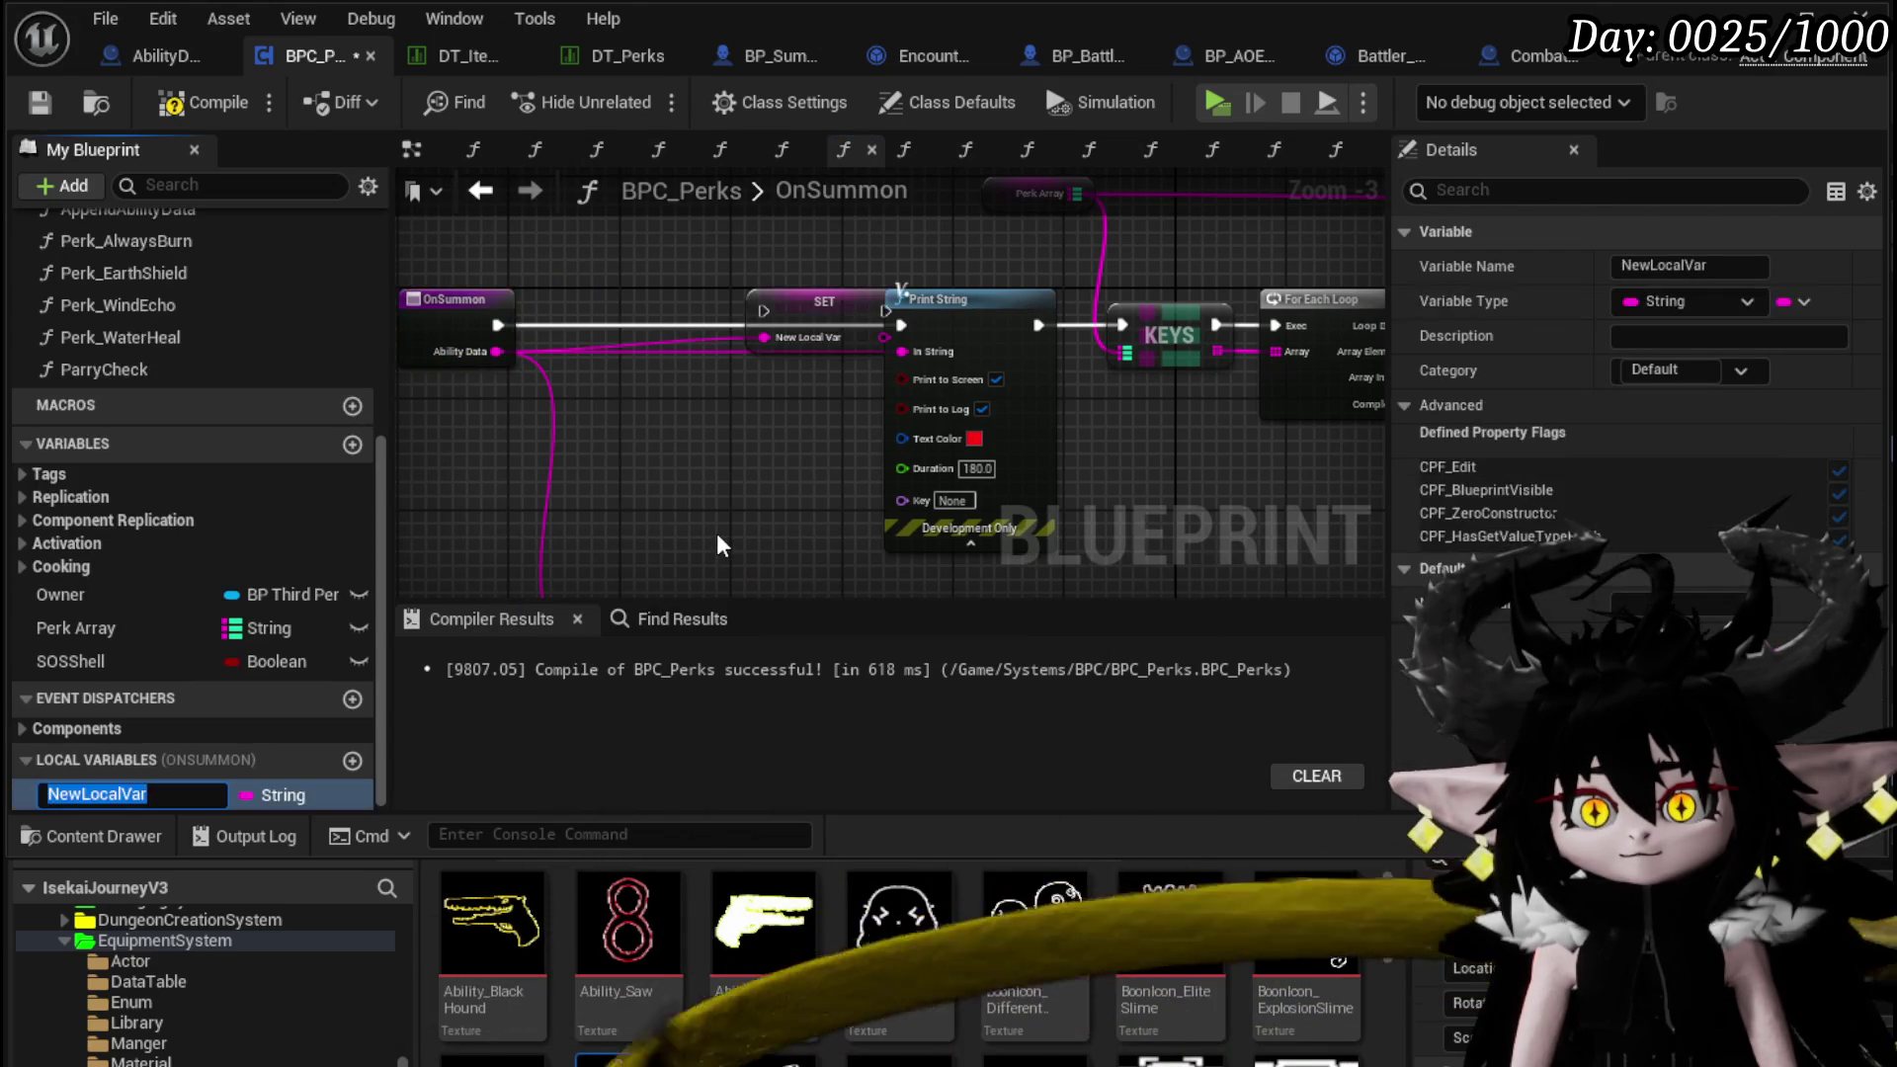
type("TempAbilityD")
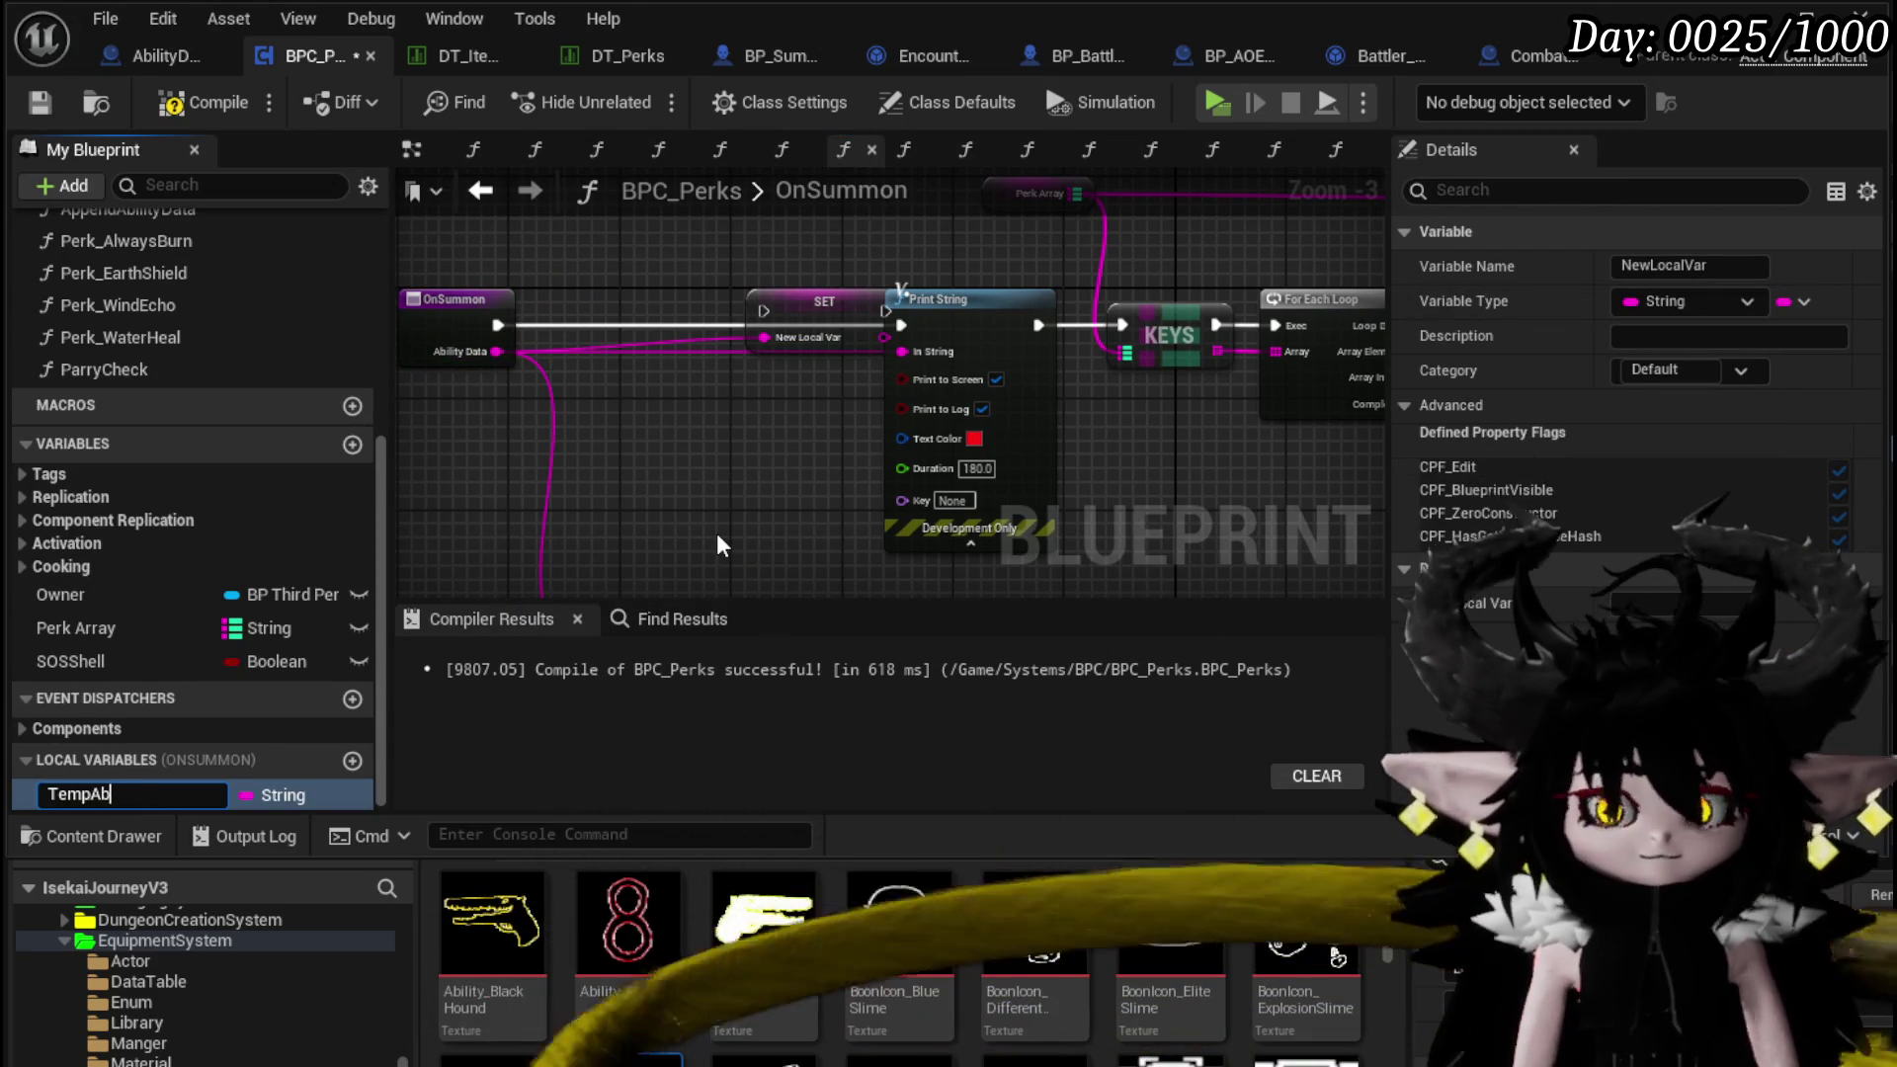
type("at")
key("Return")
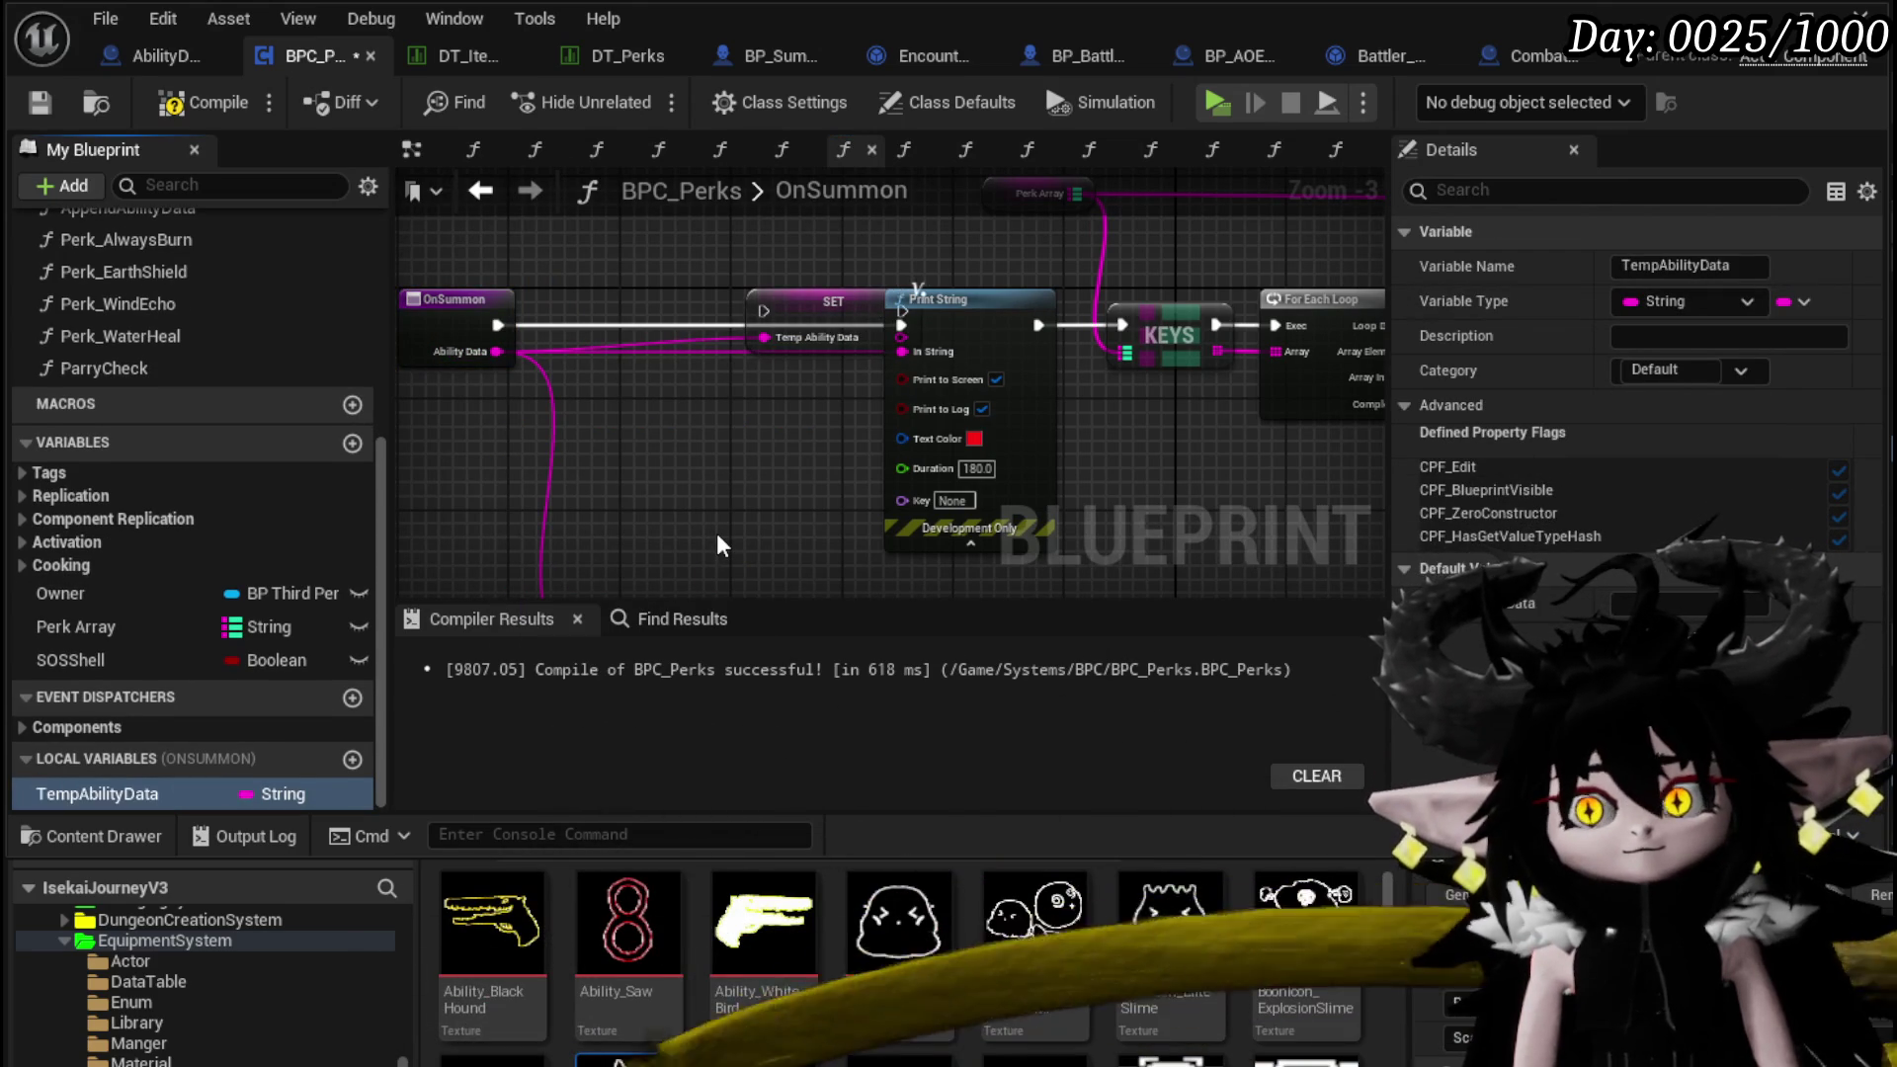
mouse_move(814, 301)
left_mouse_down()
mouse_move(620, 341)
mouse_move(848, 336)
mouse_move(743, 266)
left_mouse_up()
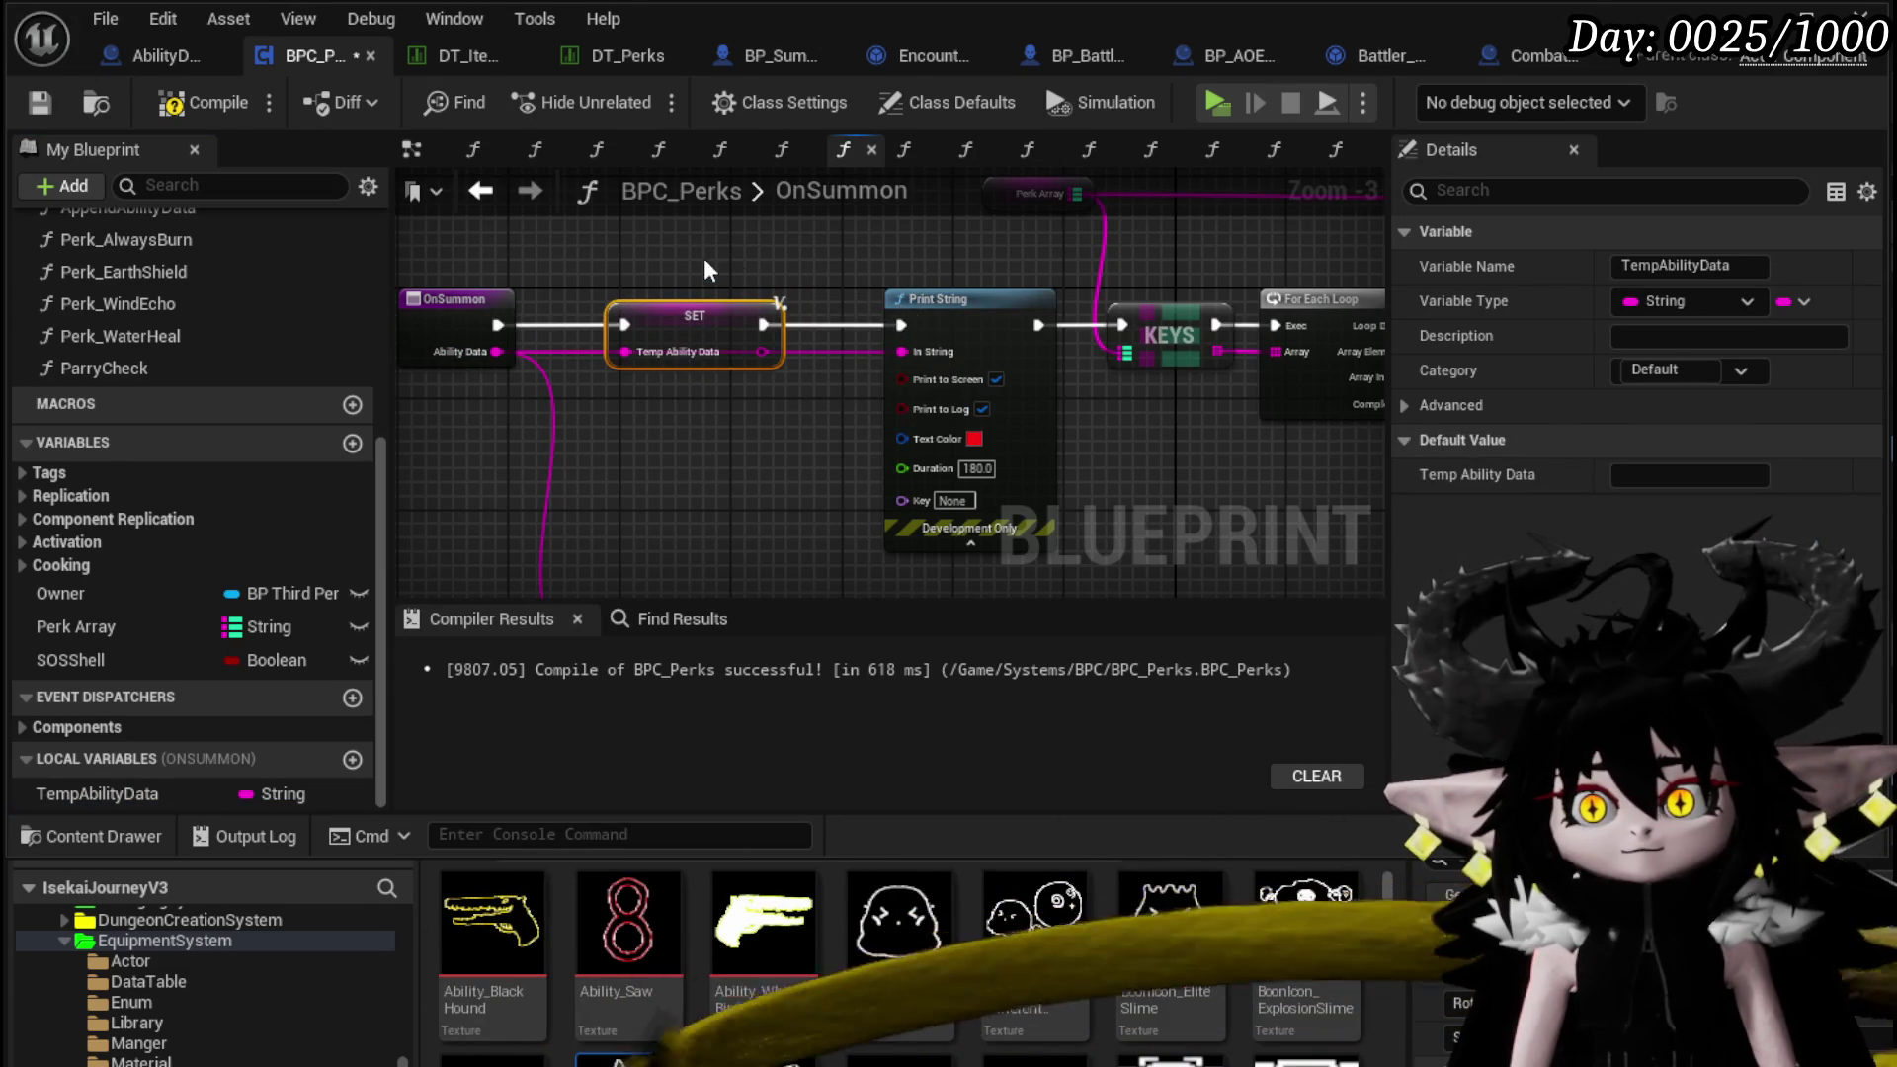
left_click_drag(775, 482, 543, 293)
Store Append's result in a SET TempAbilityData, then copy and paste the Append and SET pair
left_click(1017, 313)
left_click_drag(892, 406, 987, 390)
scroll(987, 389, "down", 1)
mouse_move(738, 417)
left_mouse_down()
mouse_move(757, 534)
mouse_move(822, 484)
left_mouse_up()
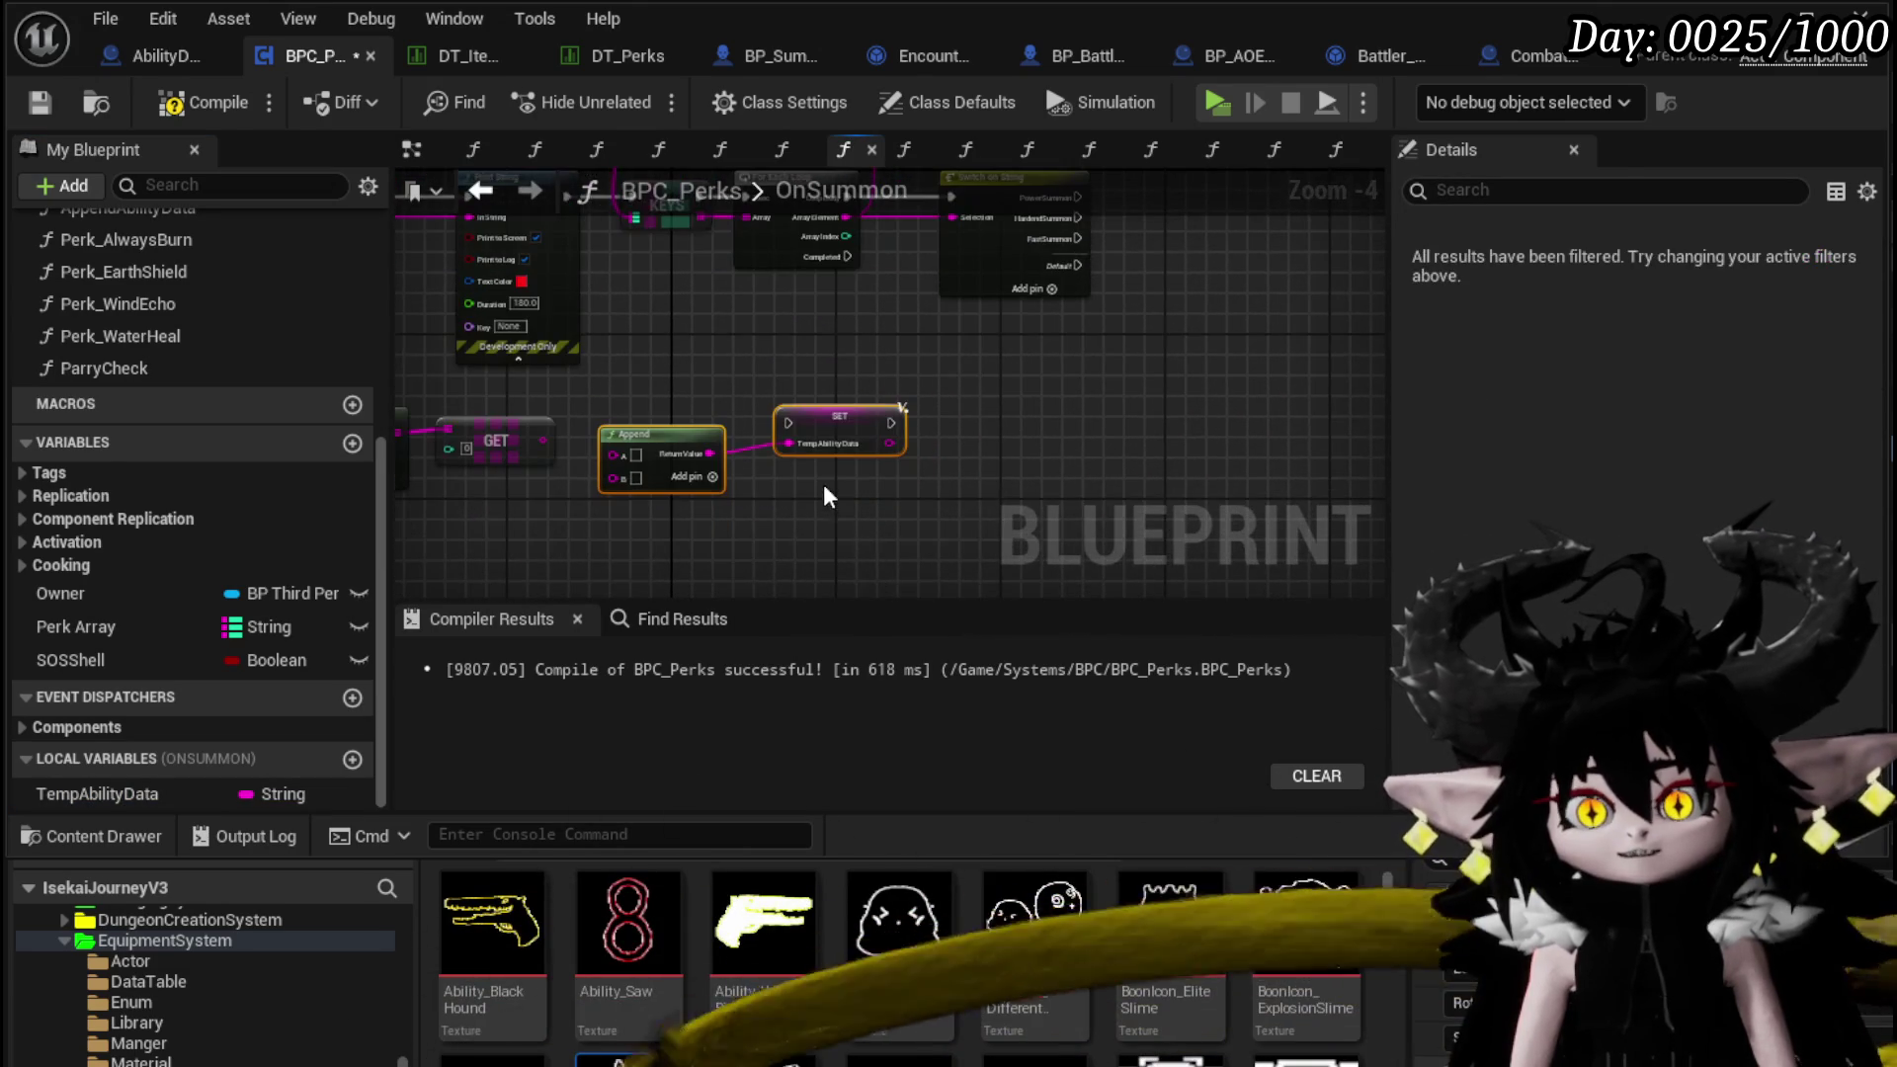
key("ctrl+c")
key("ctrl+v")
left_click_drag(925, 318, 800, 433)
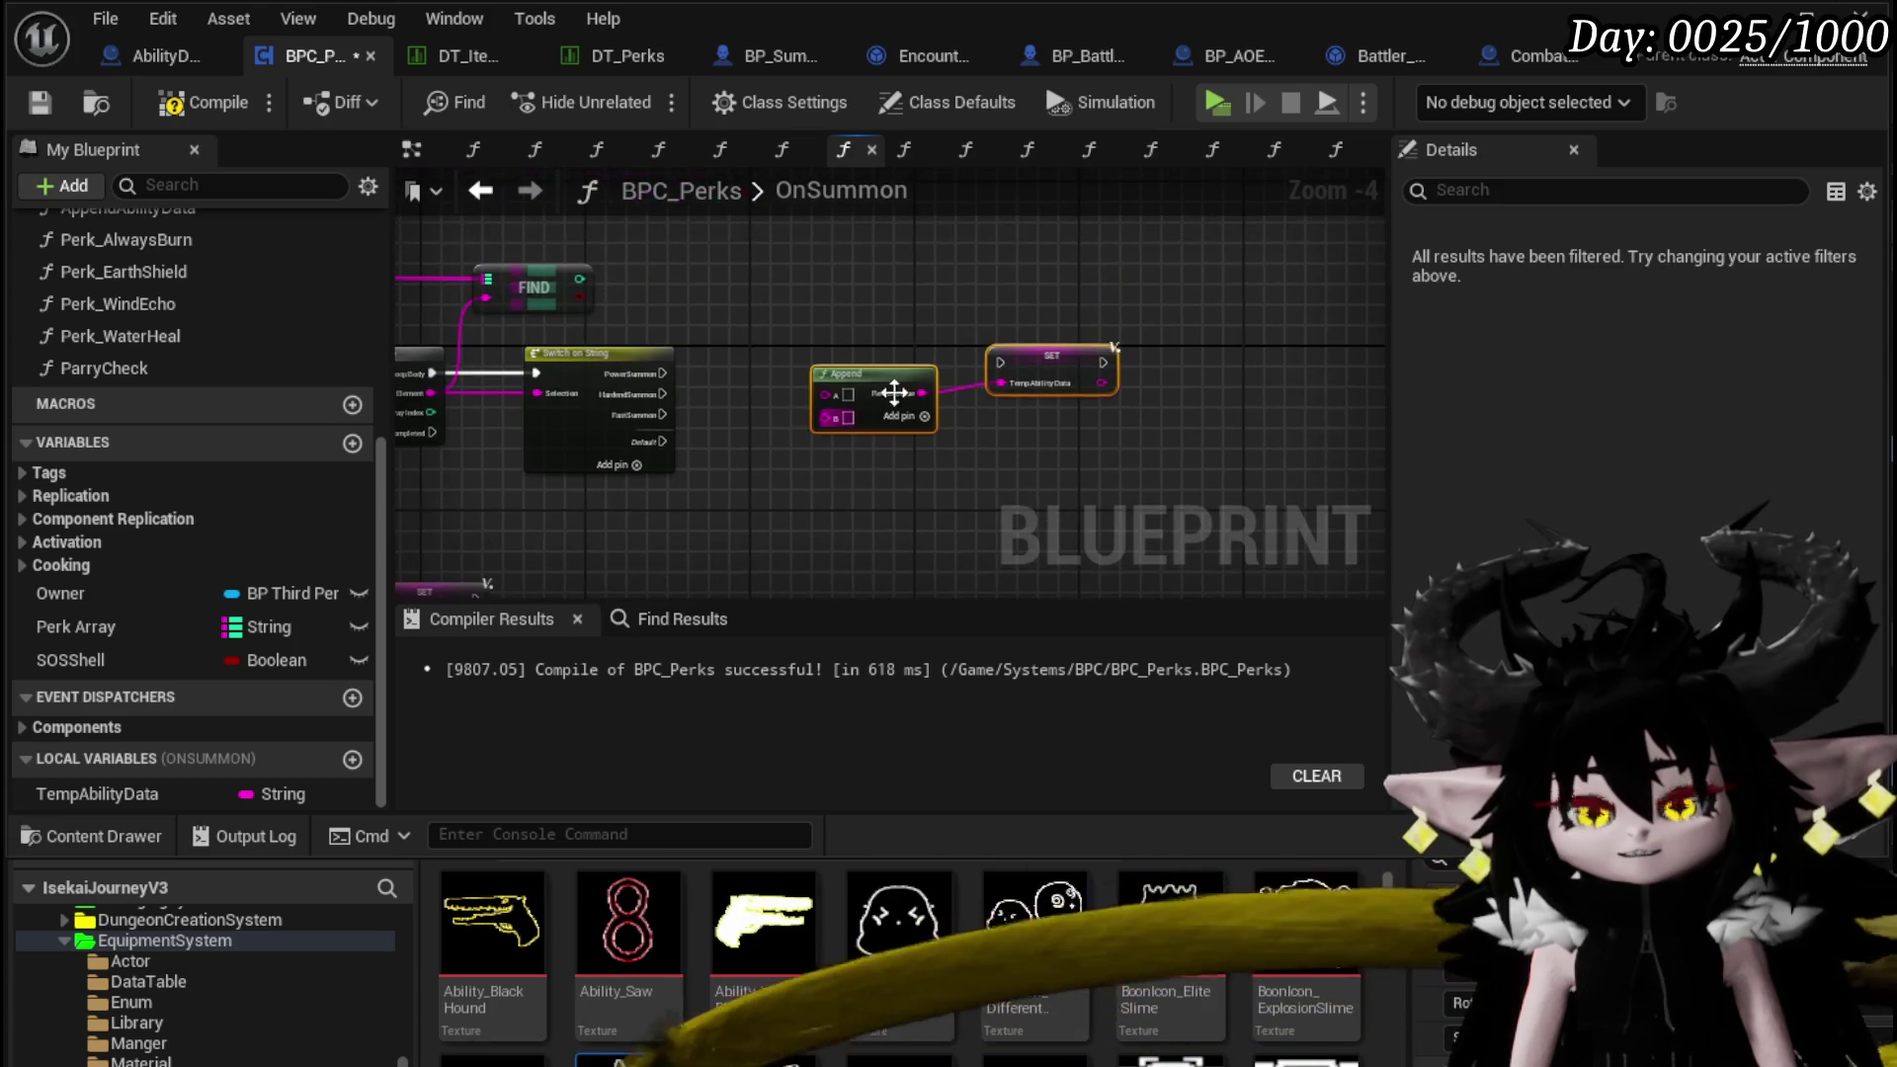
left_click_drag(891, 373, 951, 271)
left_click(1052, 356, "ctrl")
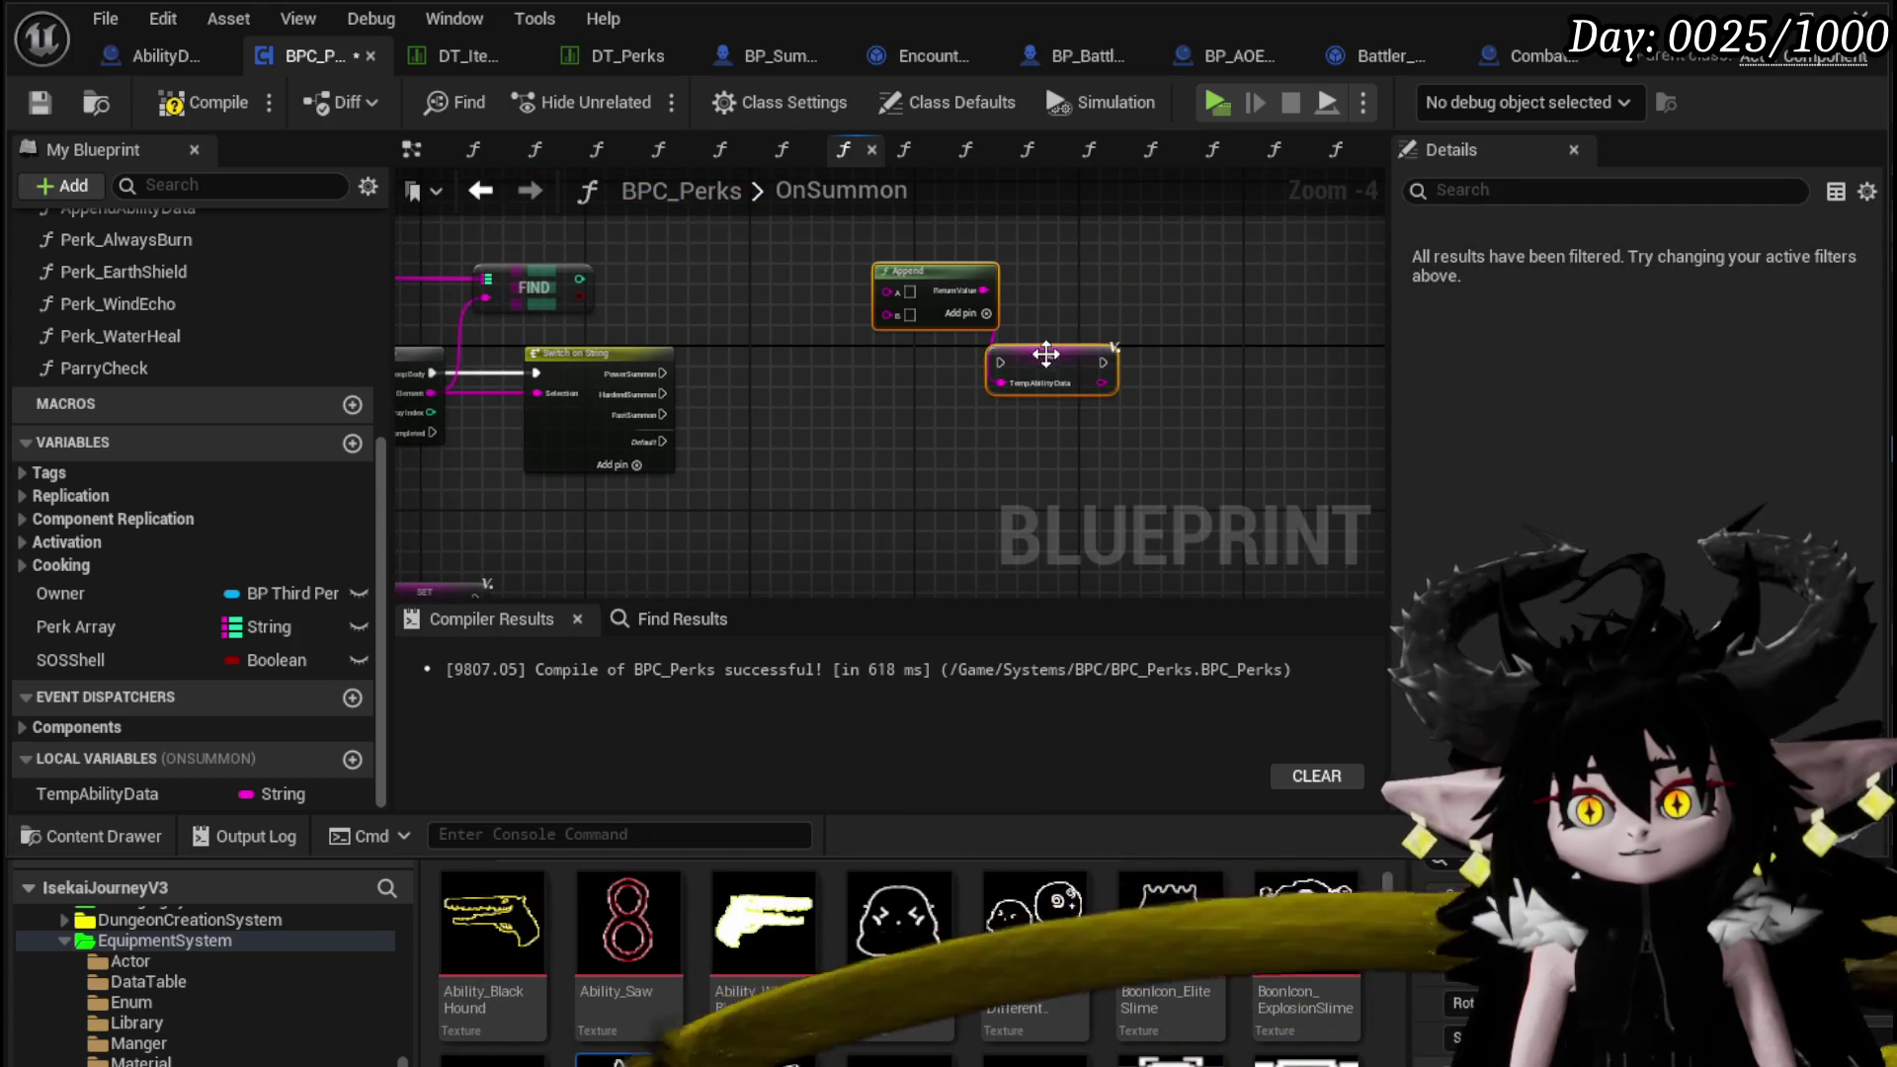
left_click_drag(1052, 355, 1114, 345)
left_click_drag(937, 413, 973, 373)
left_click(60, 593)
Place an Owner getter and add a Get Offensive node from it
left_click_drag(60, 593, 731, 265)
left_click(776, 277)
left_click_drag(983, 304, 850, 396)
scroll(612, 326, "up", 2)
left_click_drag(644, 325, 806, 274)
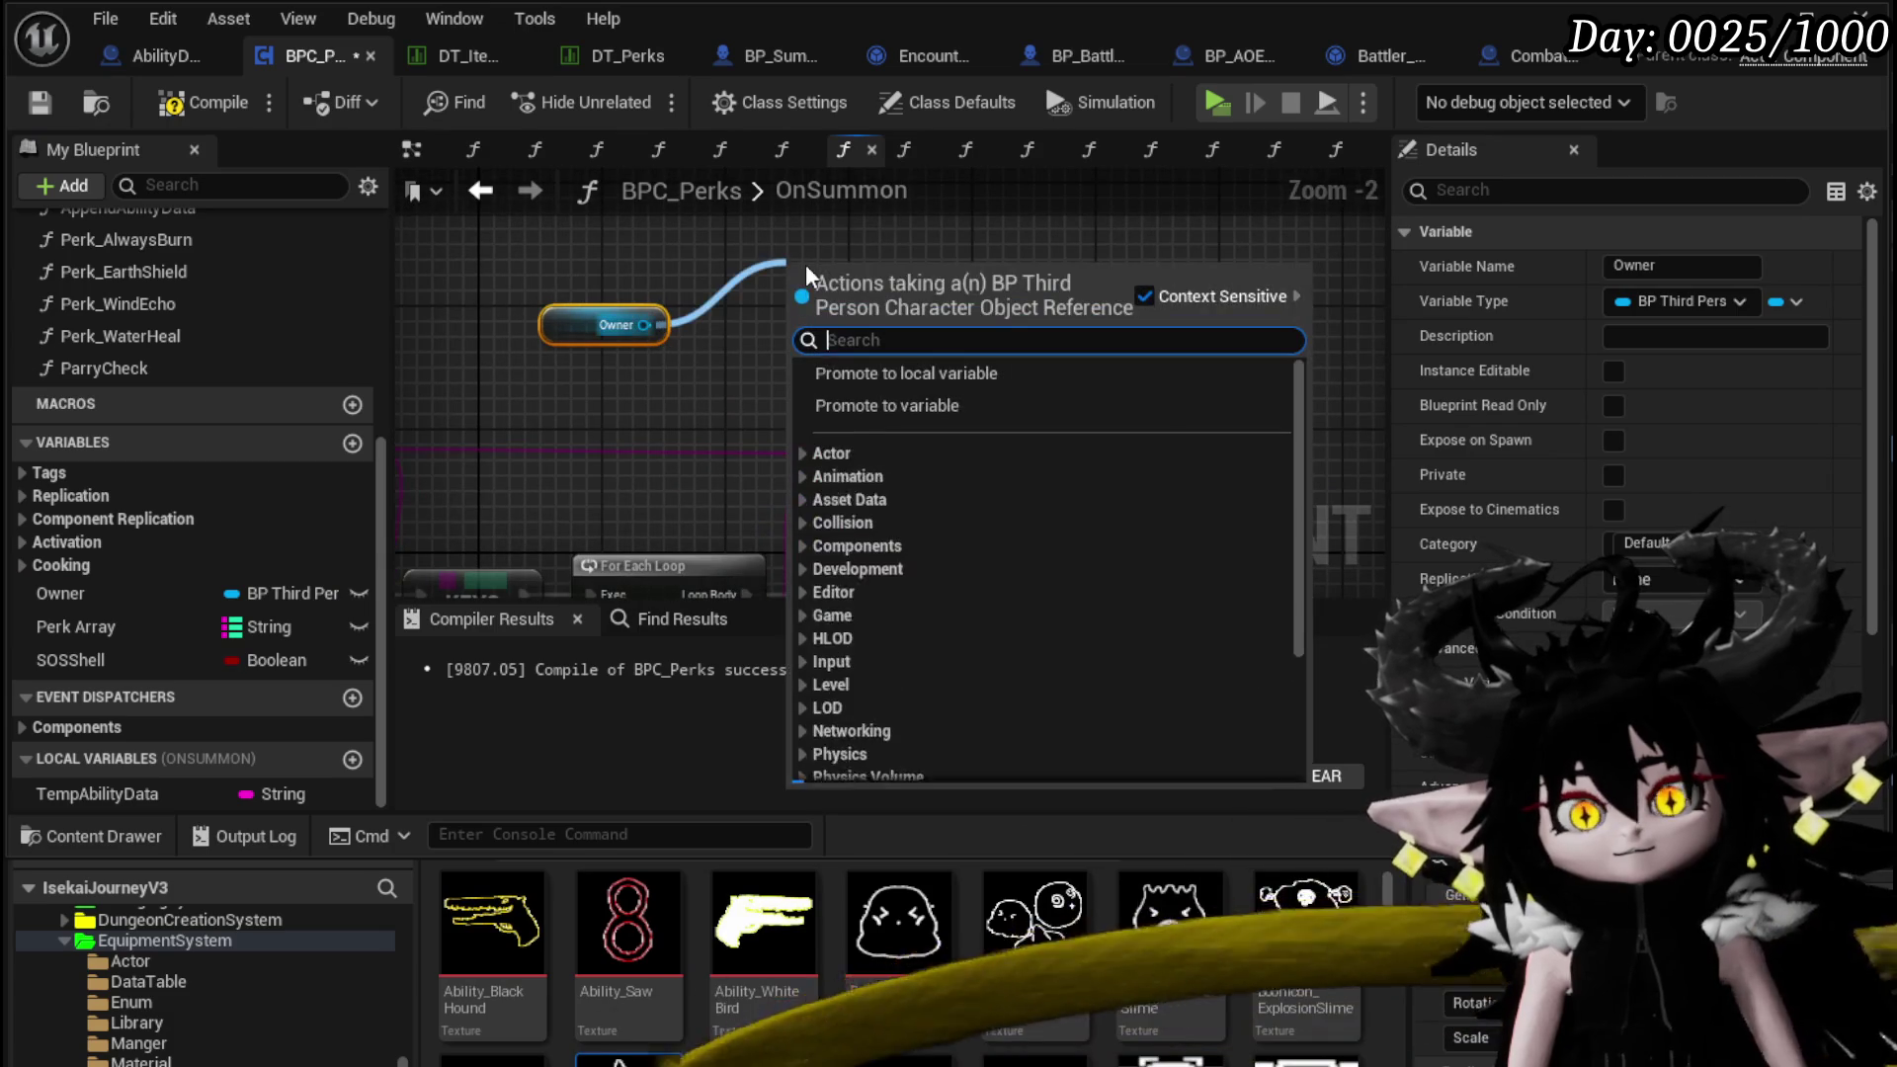
type("offensi")
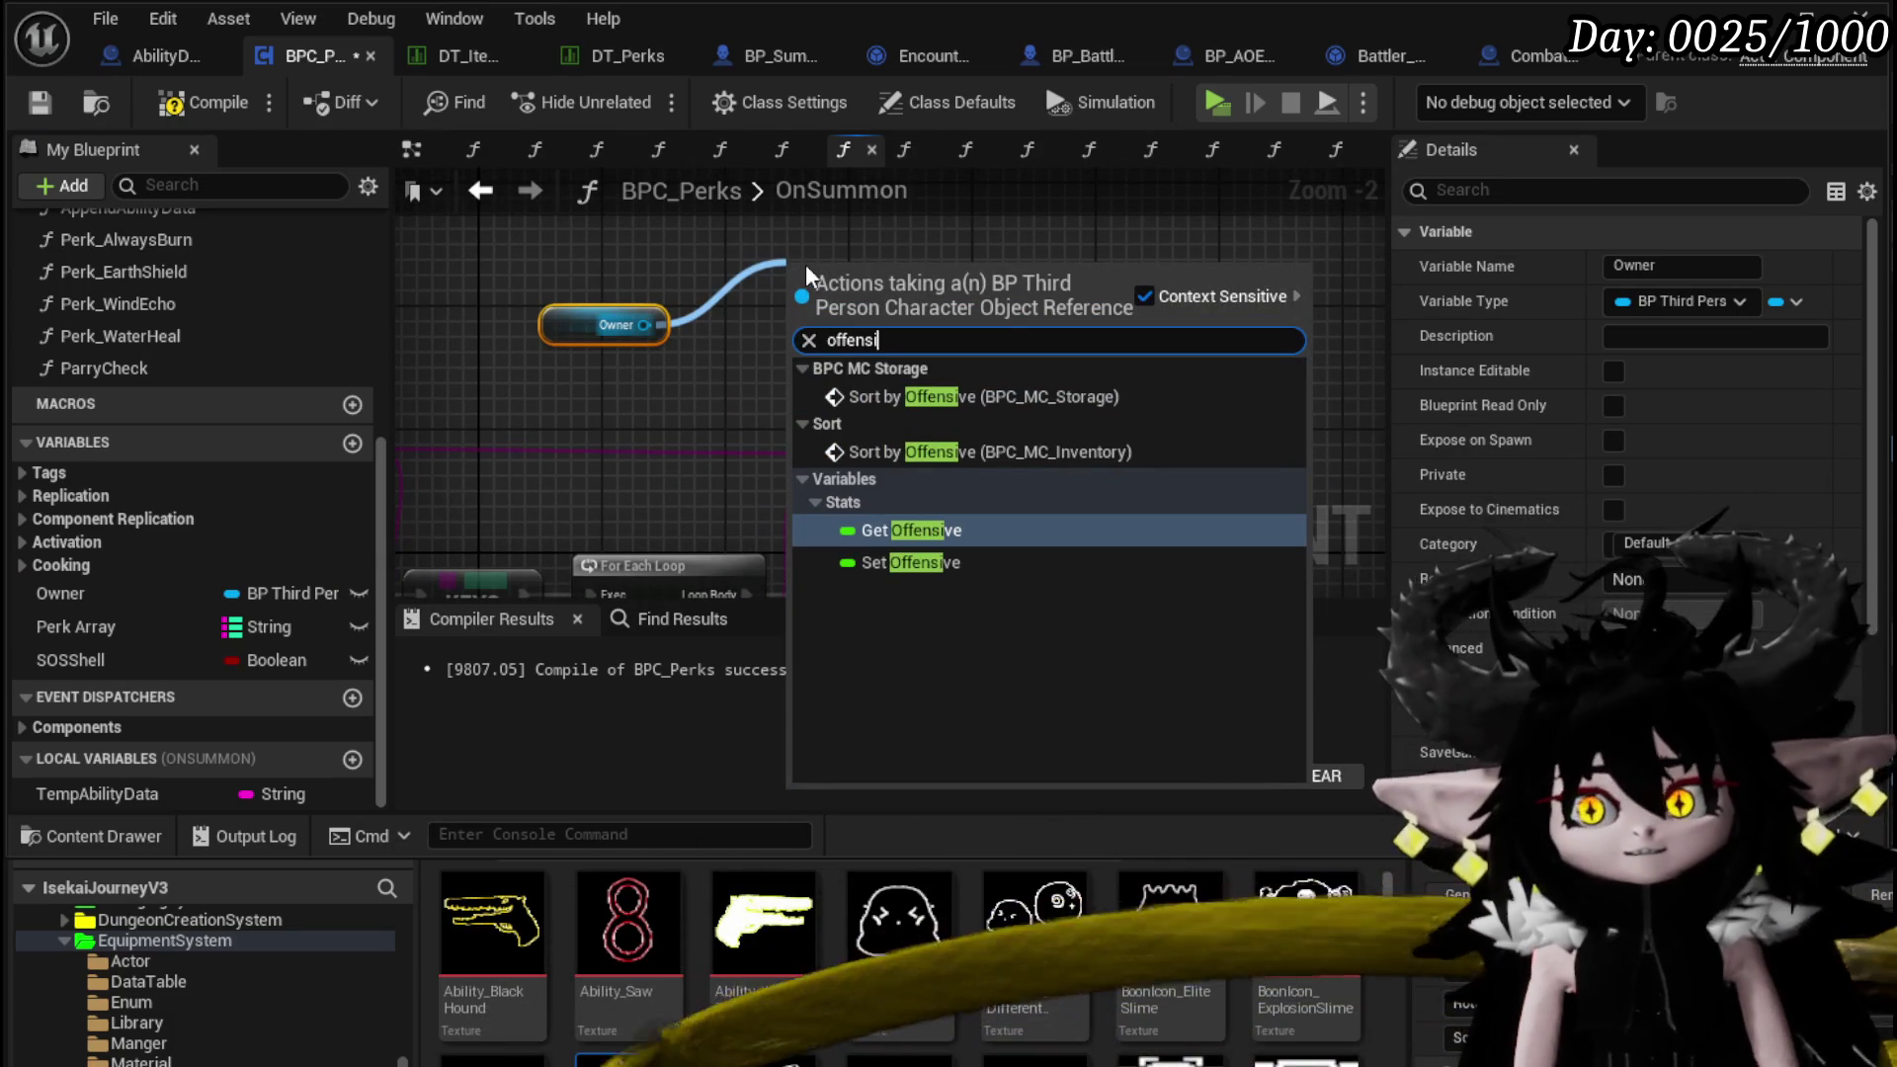
left_click(925, 530)
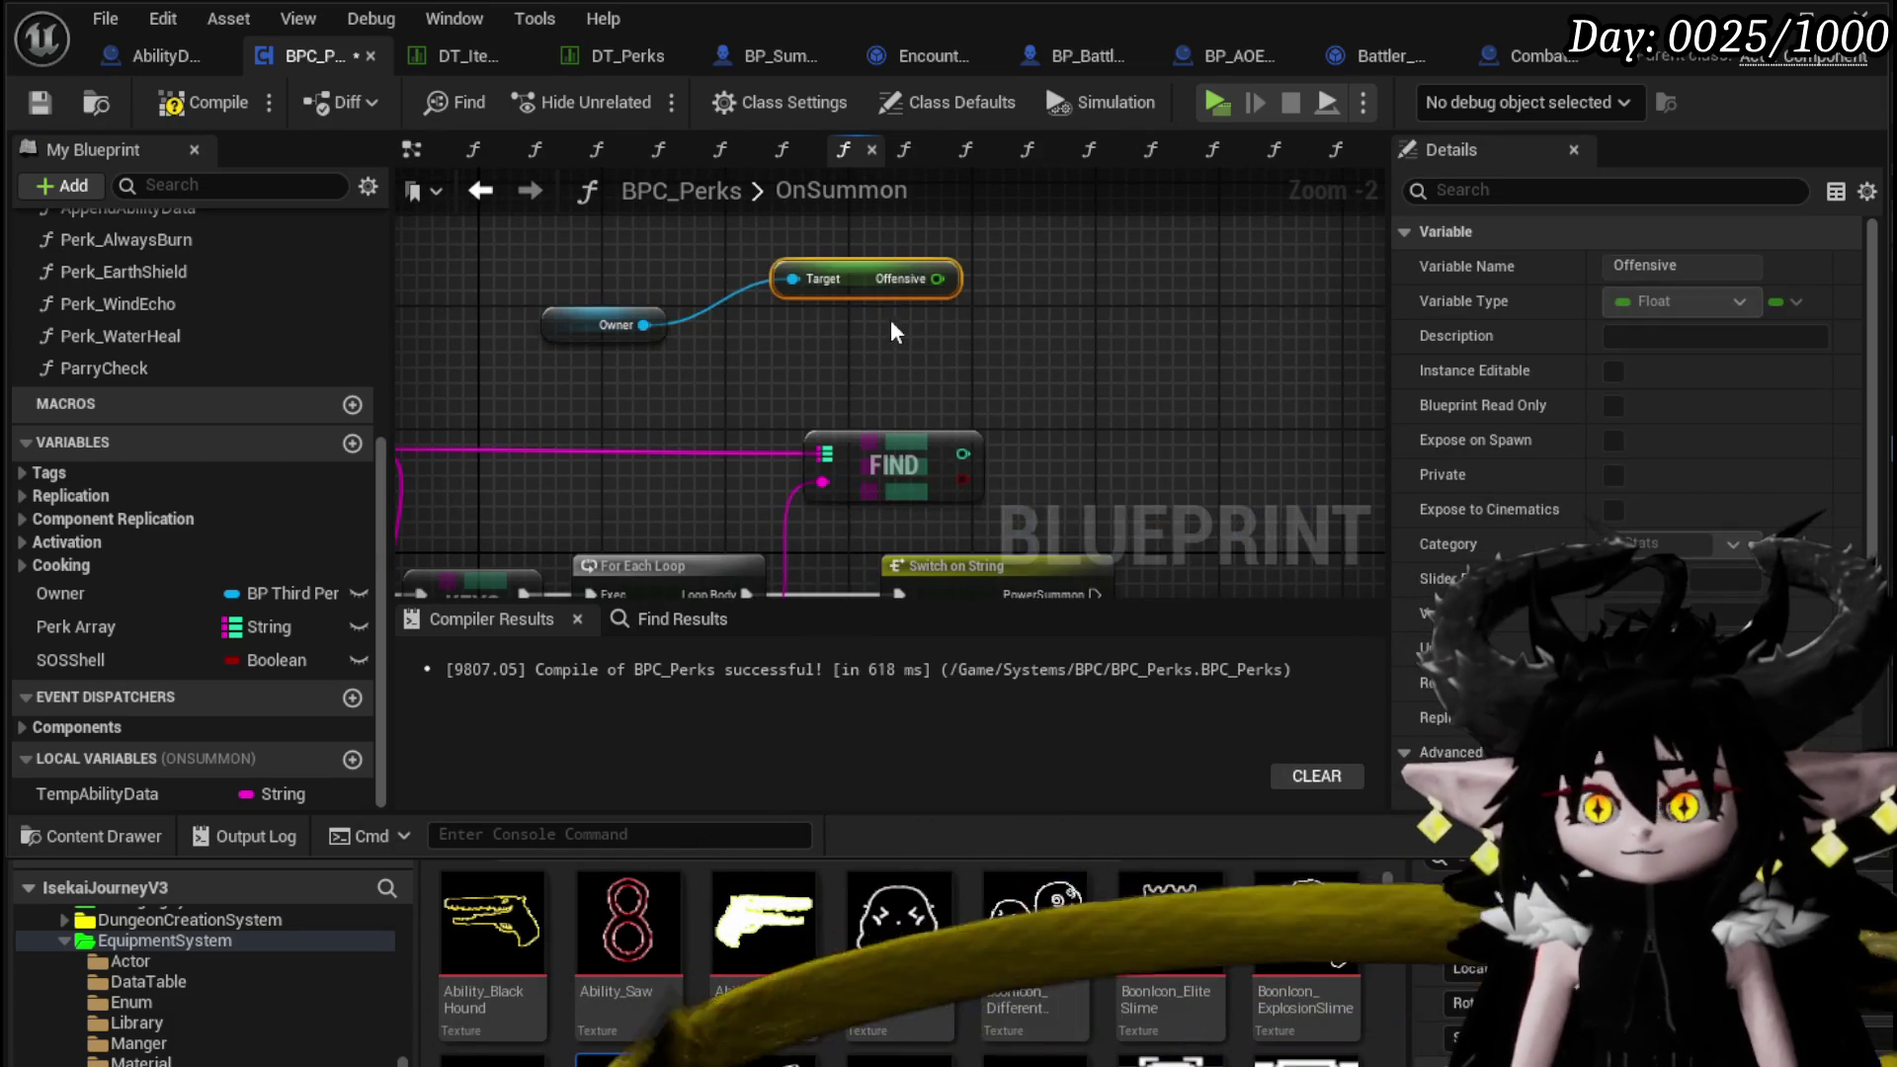
left_click_drag(889, 281, 865, 234)
Add a Get Defencive node from Owner below Get Offensive
left_click_drag(644, 325, 809, 321)
type("get defensiv")
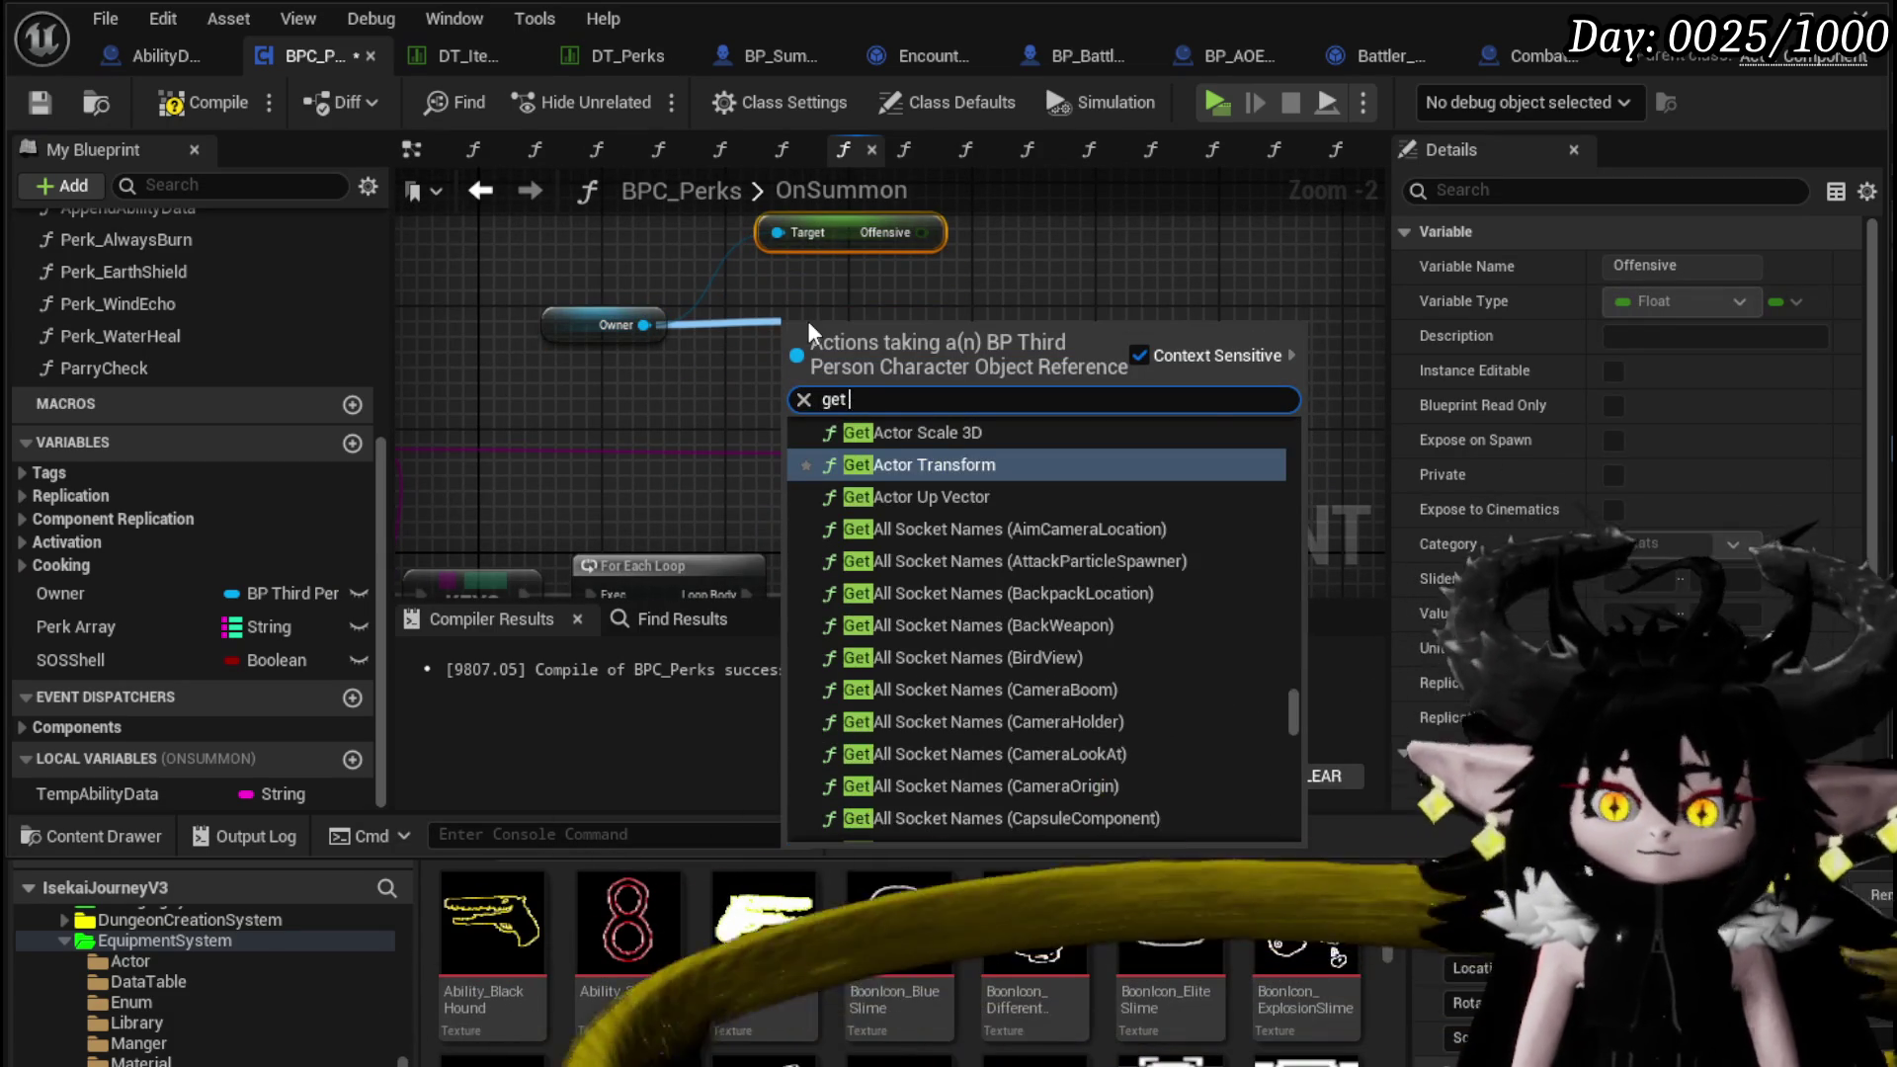
key("BackSpace")
key("BackSpace")
key("BackSpace")
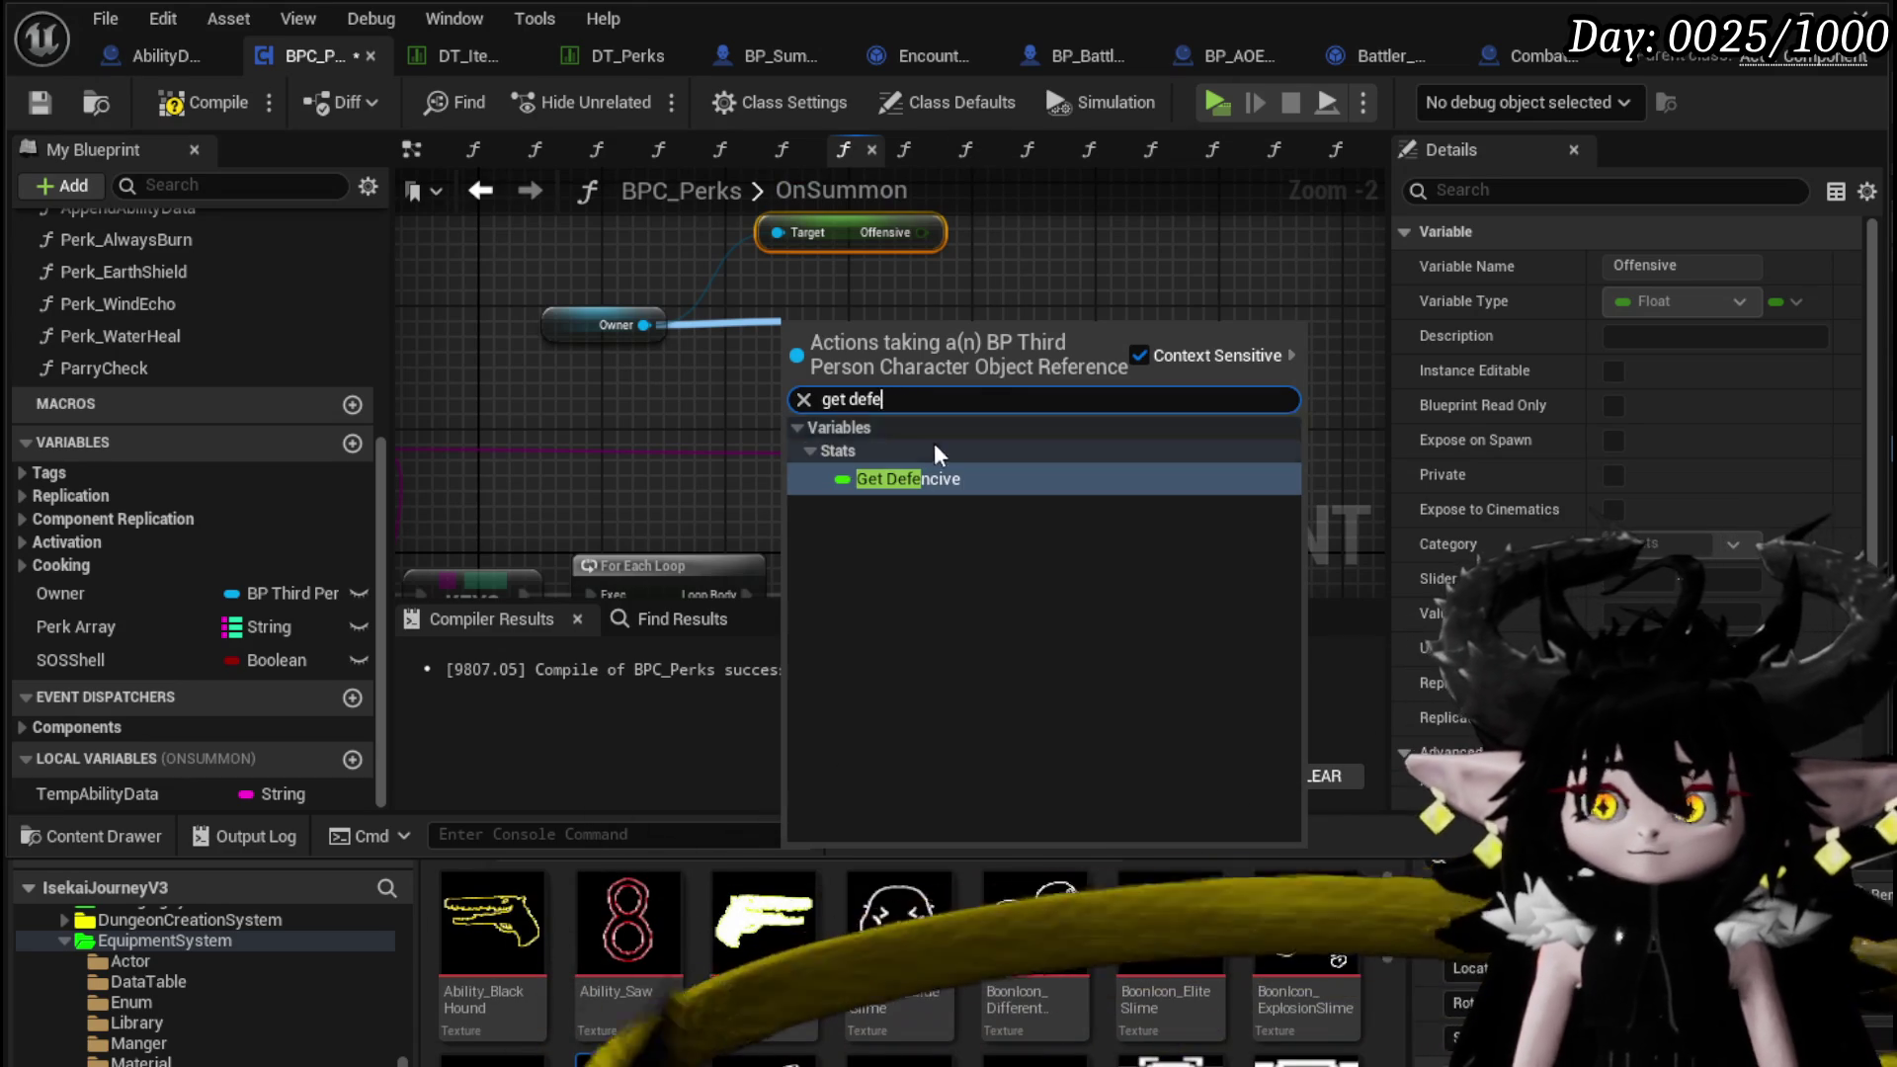
left_click(949, 478)
mouse_move(849, 341)
left_mouse_down()
mouse_move(846, 286)
mouse_move(830, 305)
left_mouse_up()
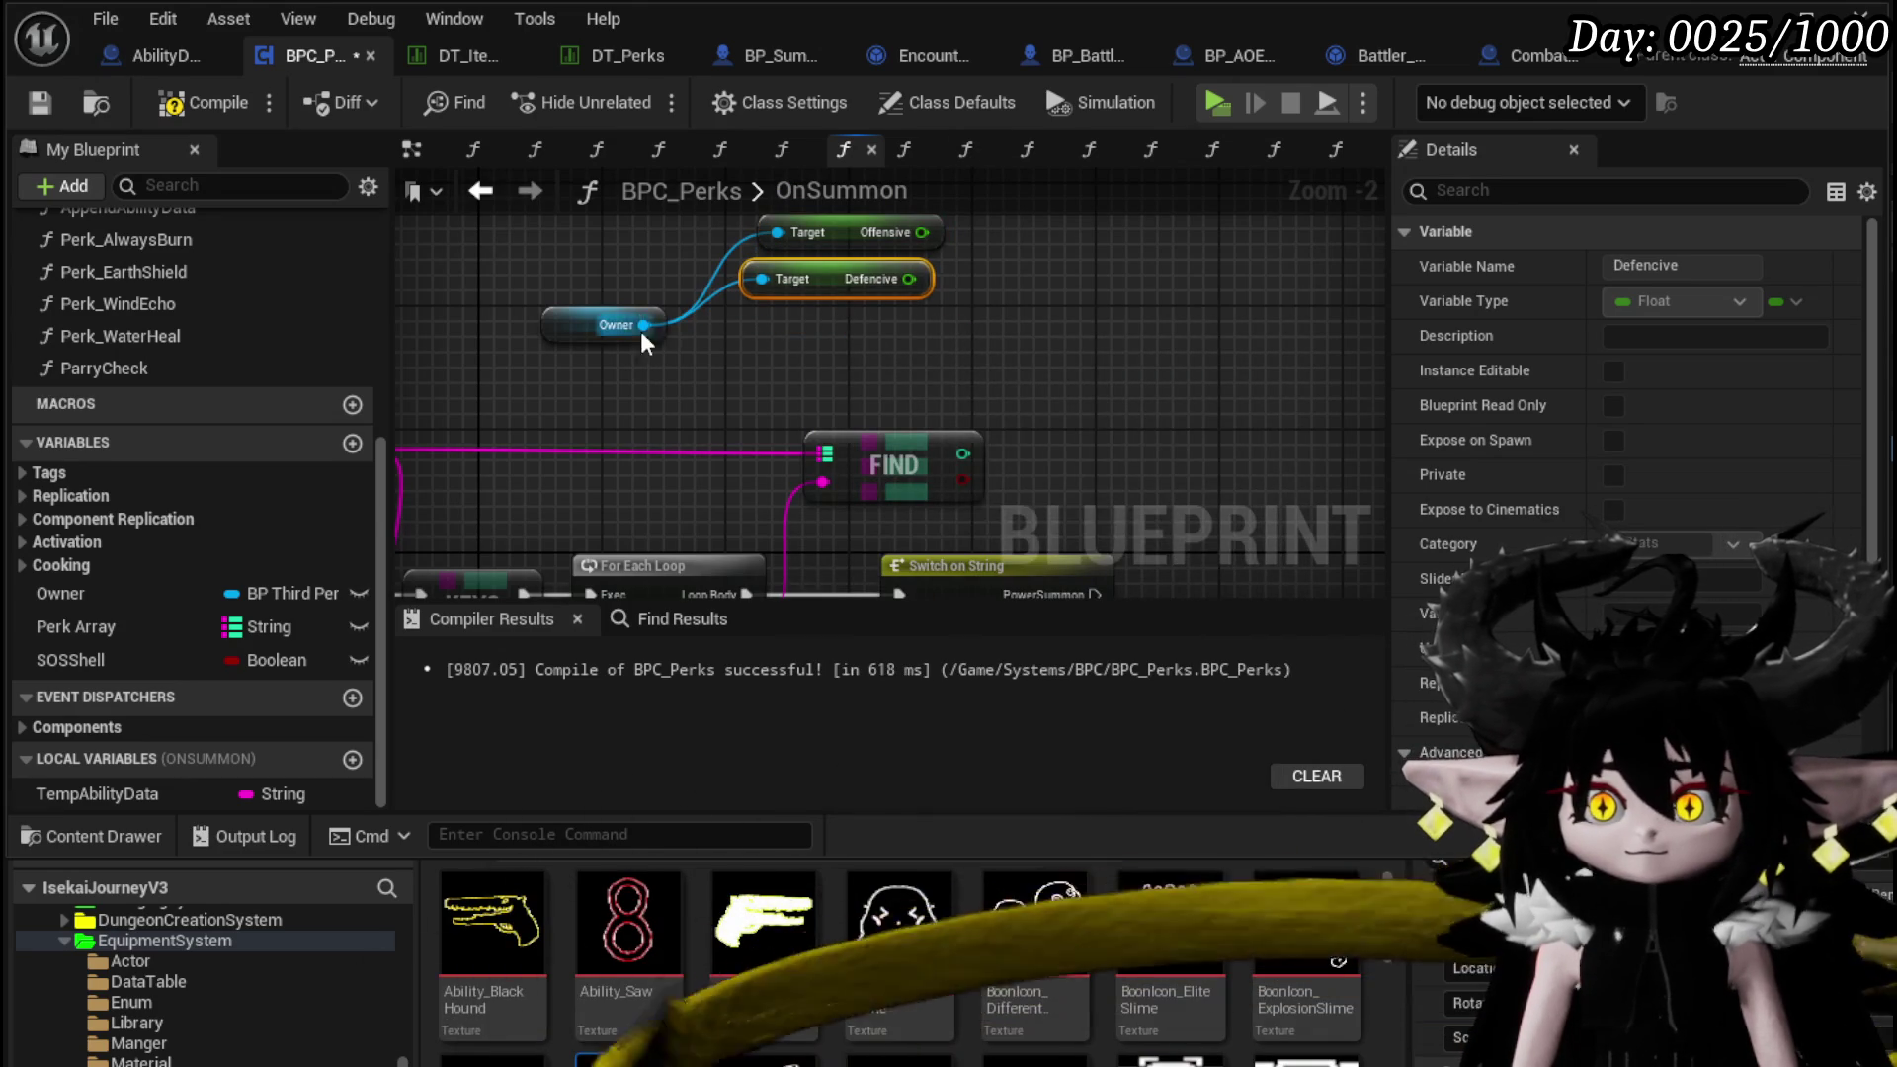
Add a Get Utility node from Owner beside the Defencive getter
left_click_drag(643, 325, 755, 375)
type("get utilit")
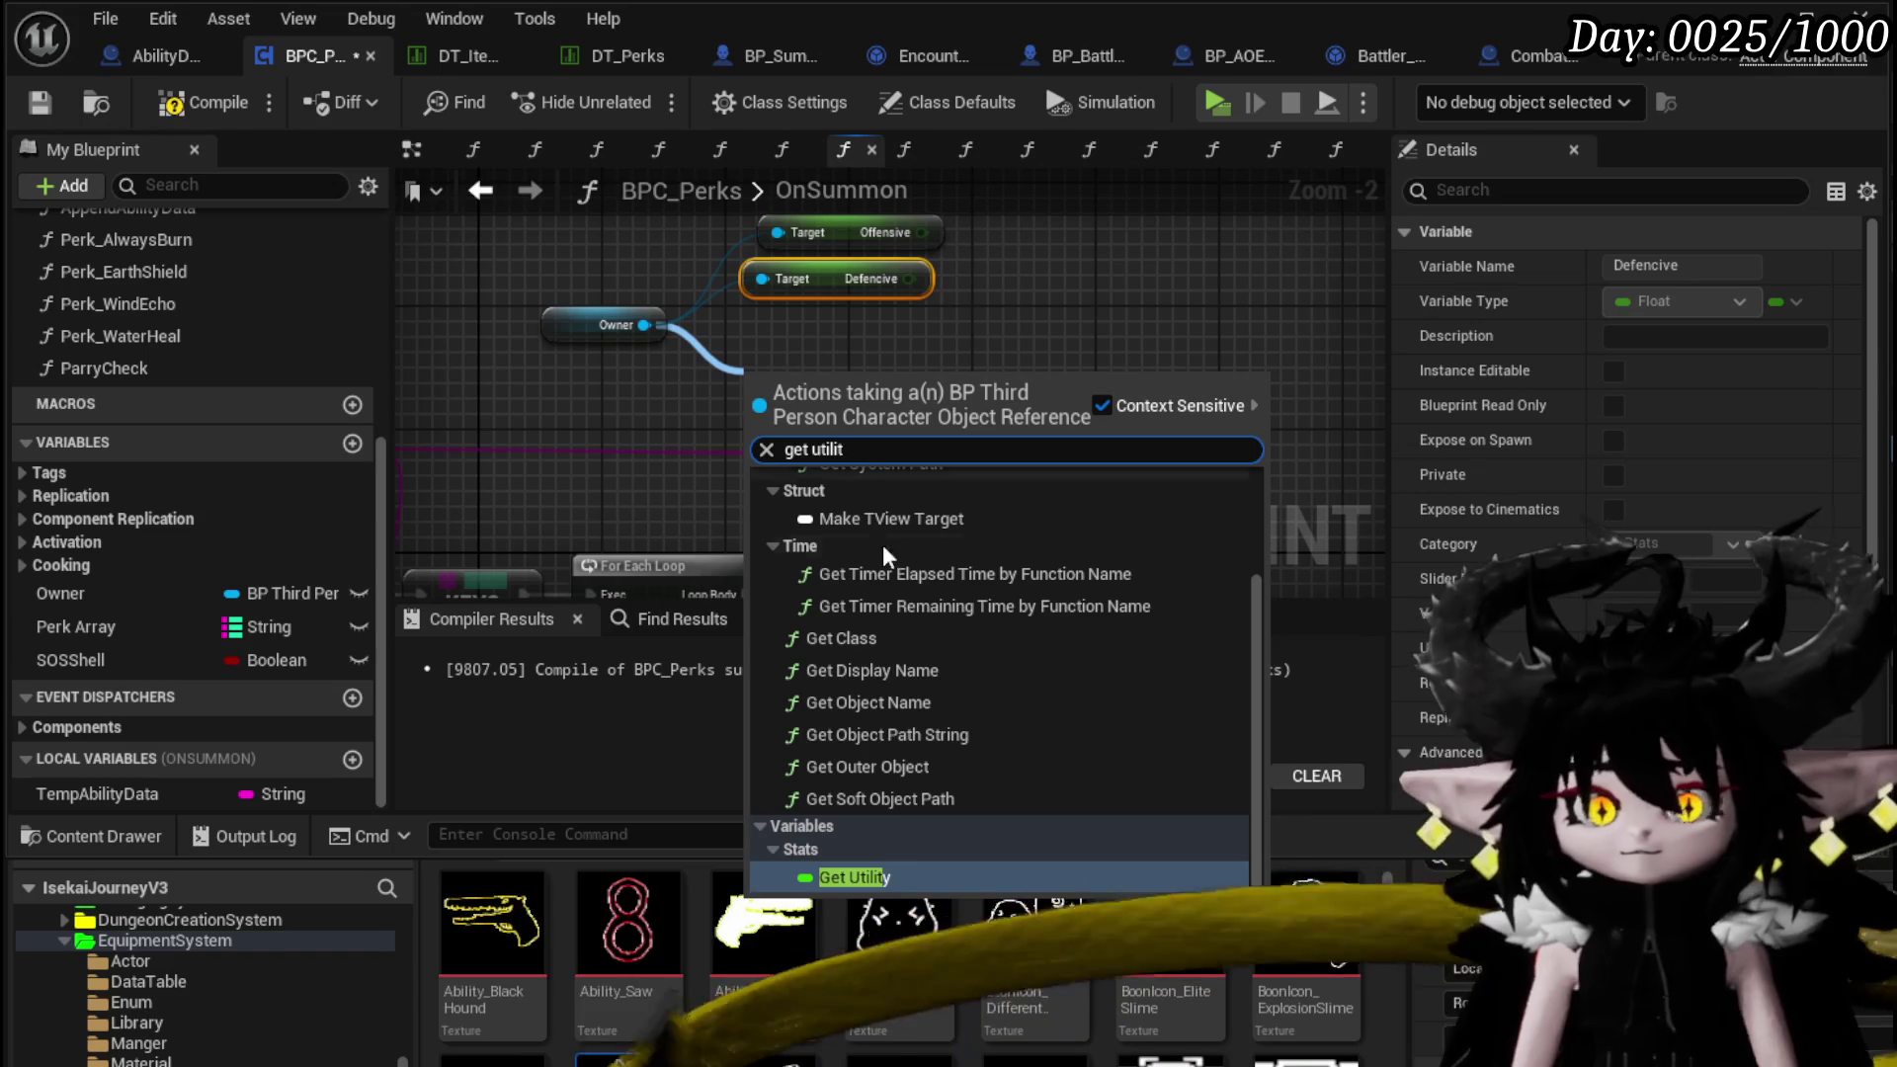
left_click(854, 877)
left_click_drag(827, 395, 887, 288)
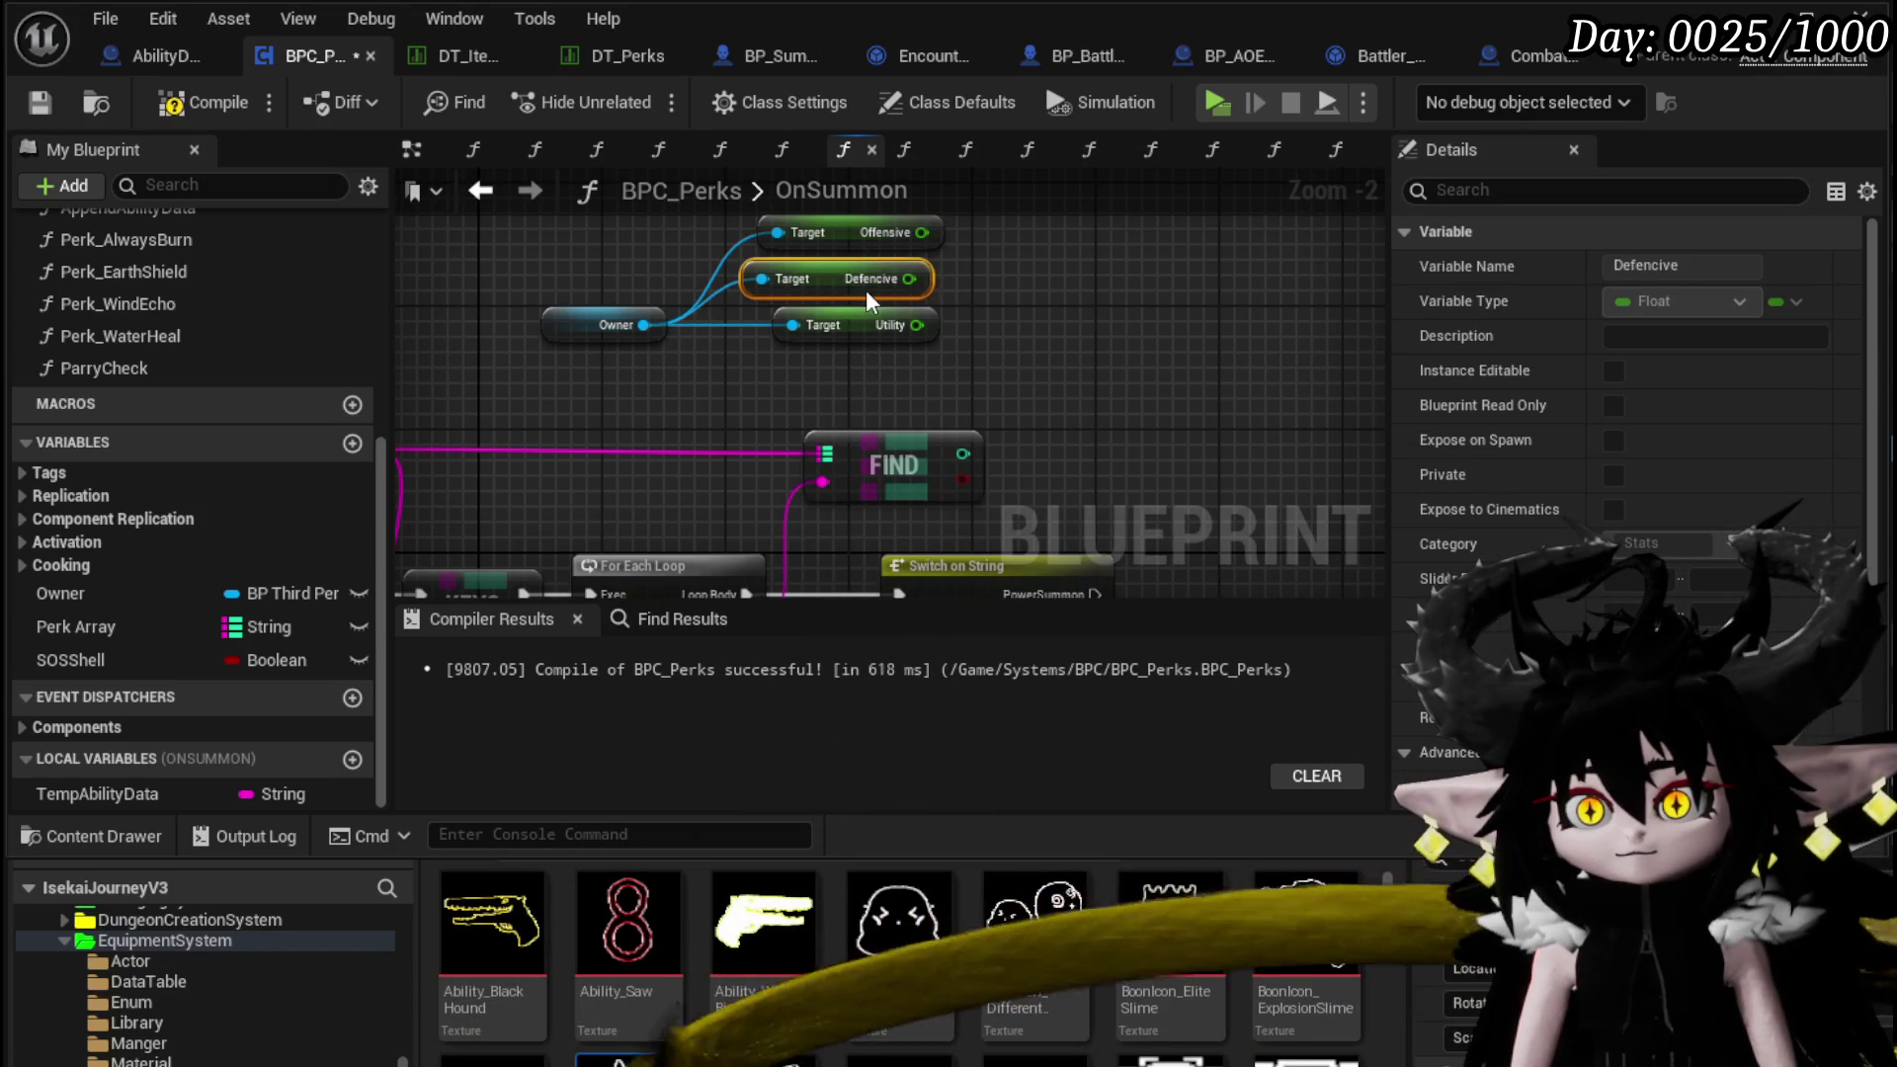
scroll(996, 346, "down", 3)
left_click(1000, 376)
scroll(1004, 409, "up", 1)
scroll(1003, 409, "down", 2)
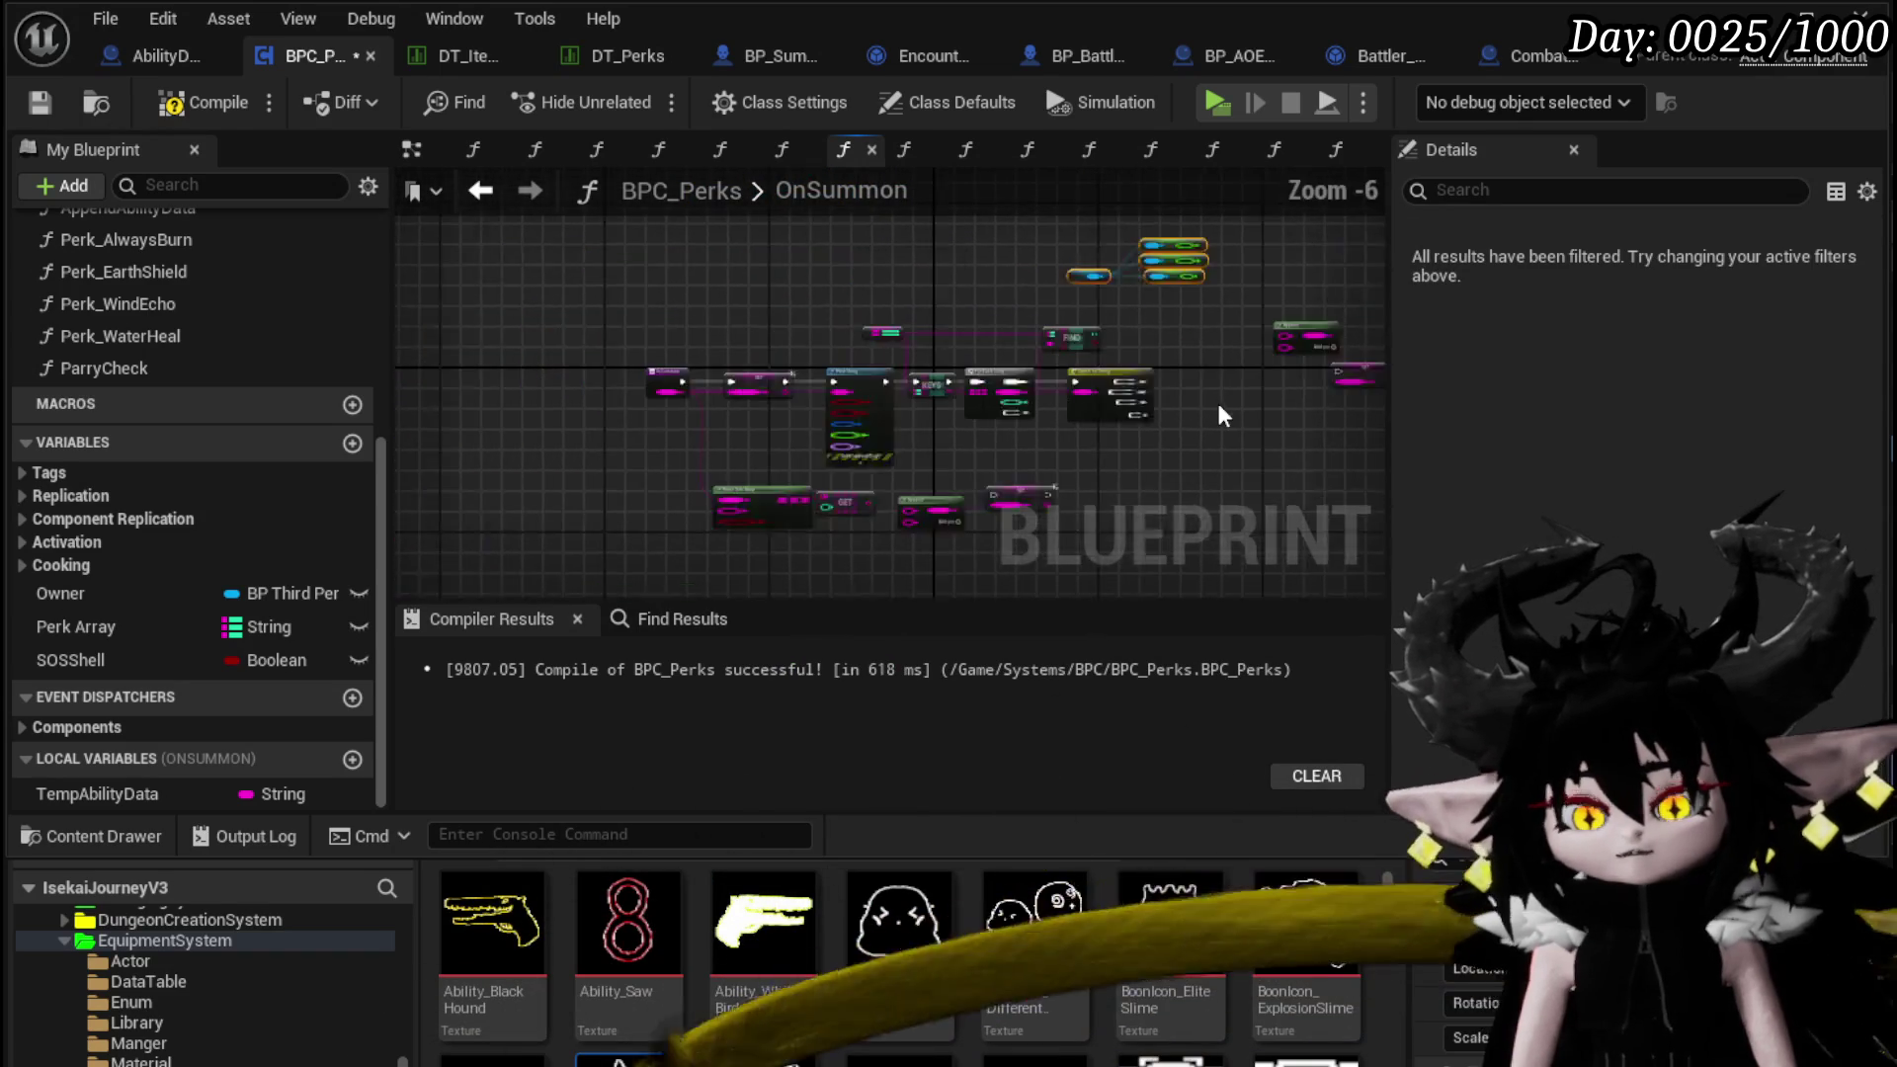
Add two extra input pins to the Append node
scroll(709, 534, "up", 3)
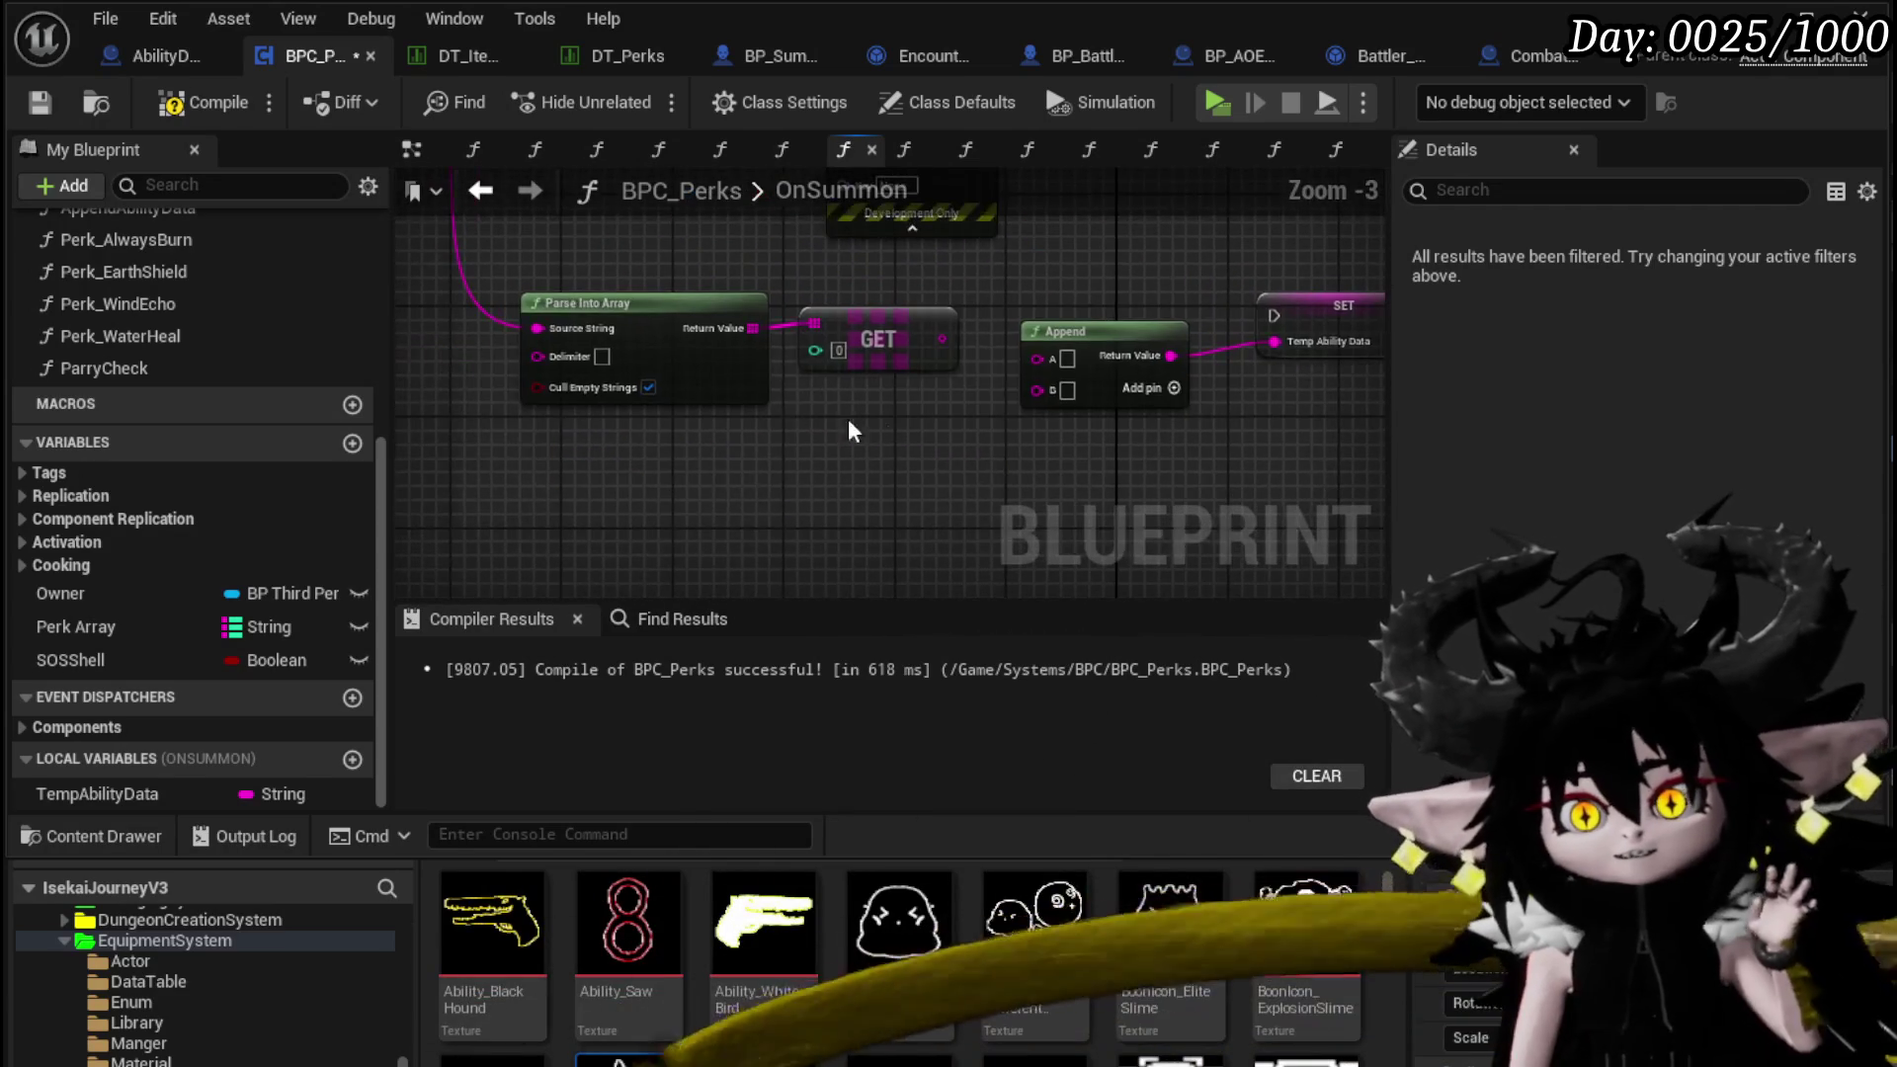
left_click(1174, 389)
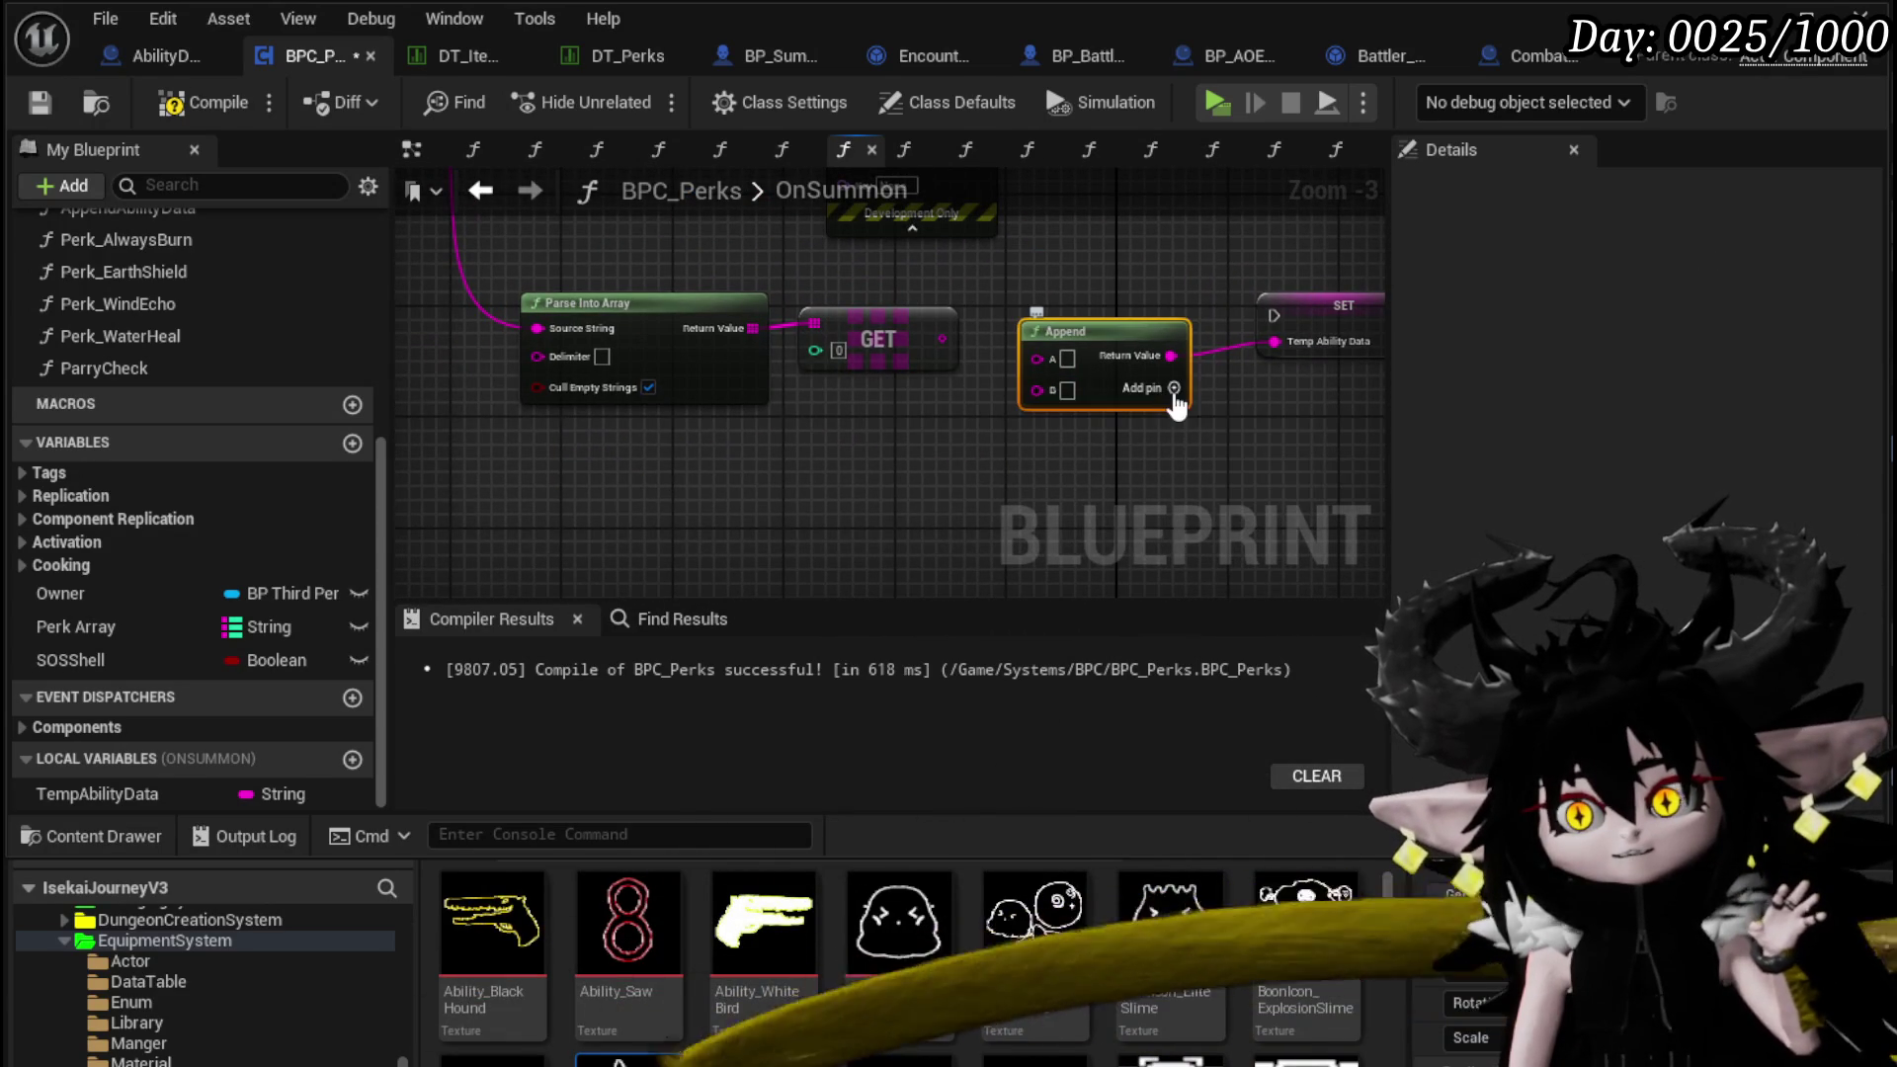
left_click(1173, 389)
left_click_drag(1248, 346, 1008, 402)
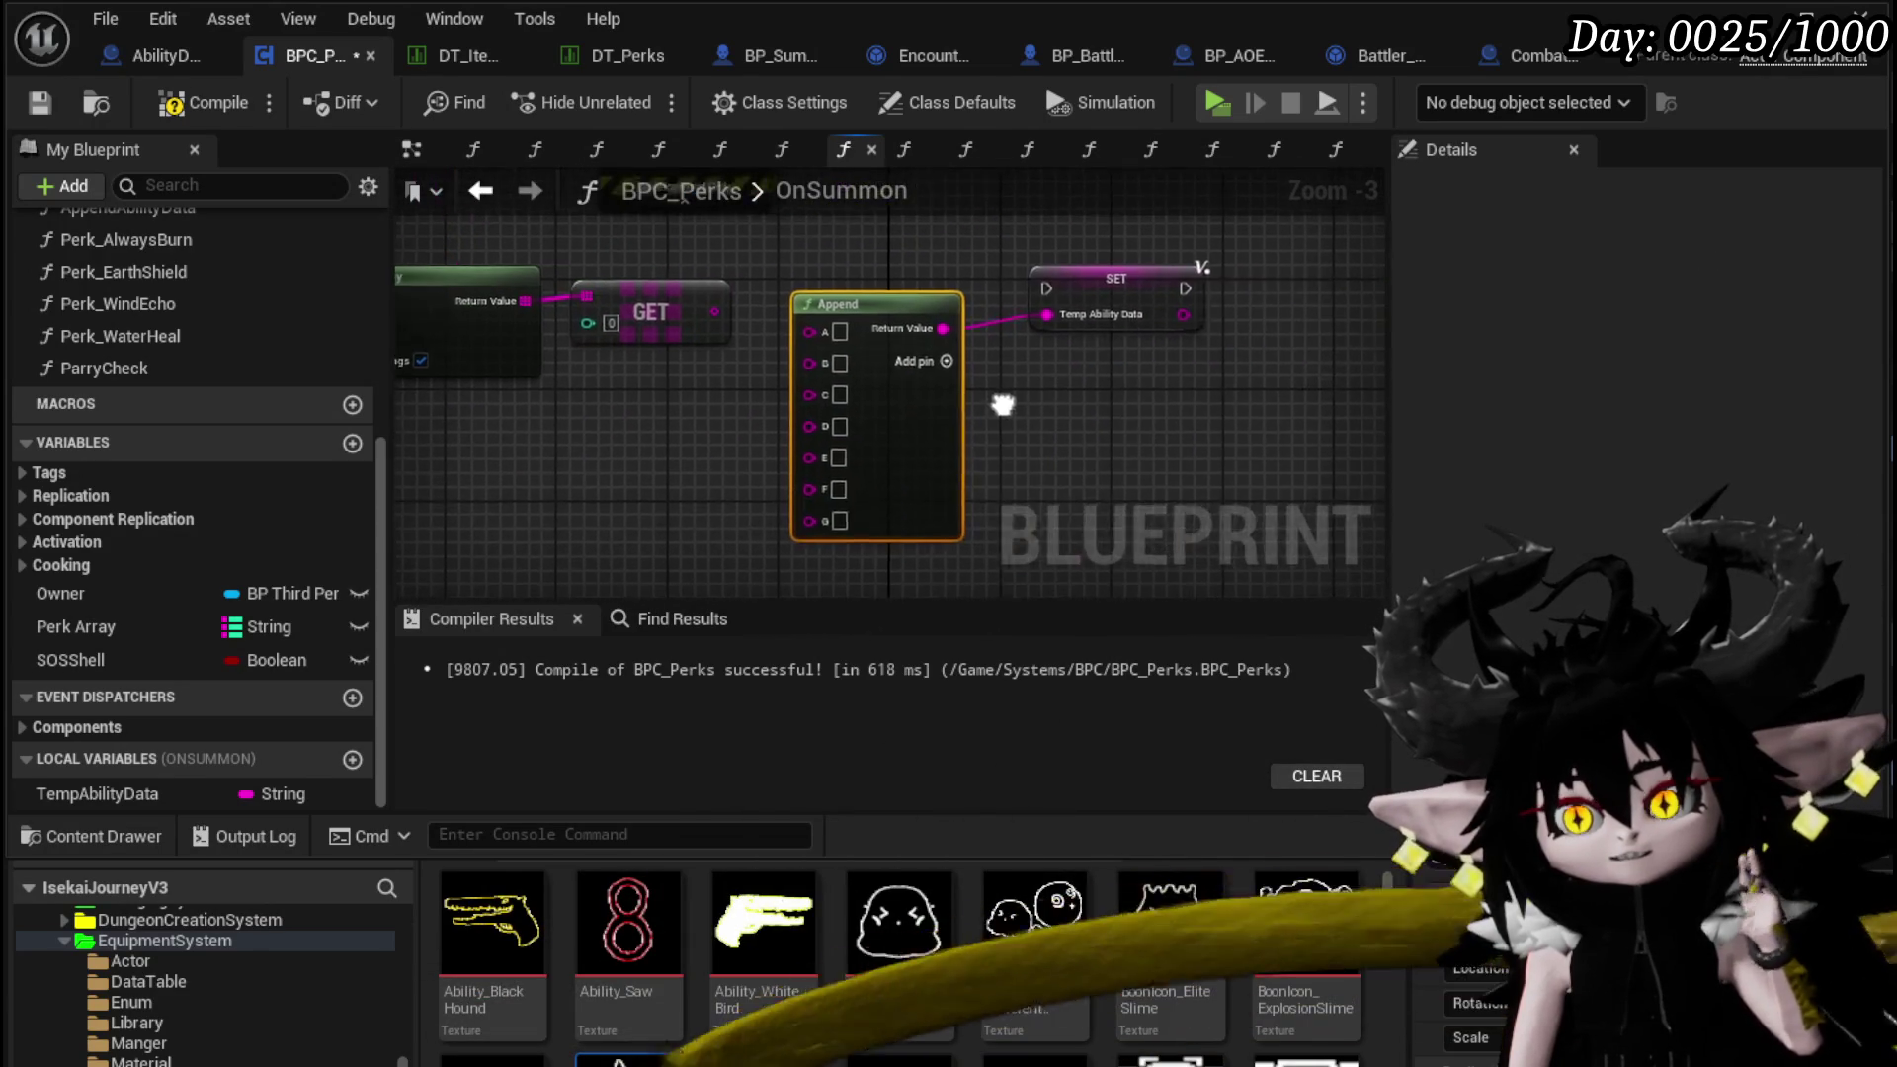
scroll(1058, 427, "down", 3)
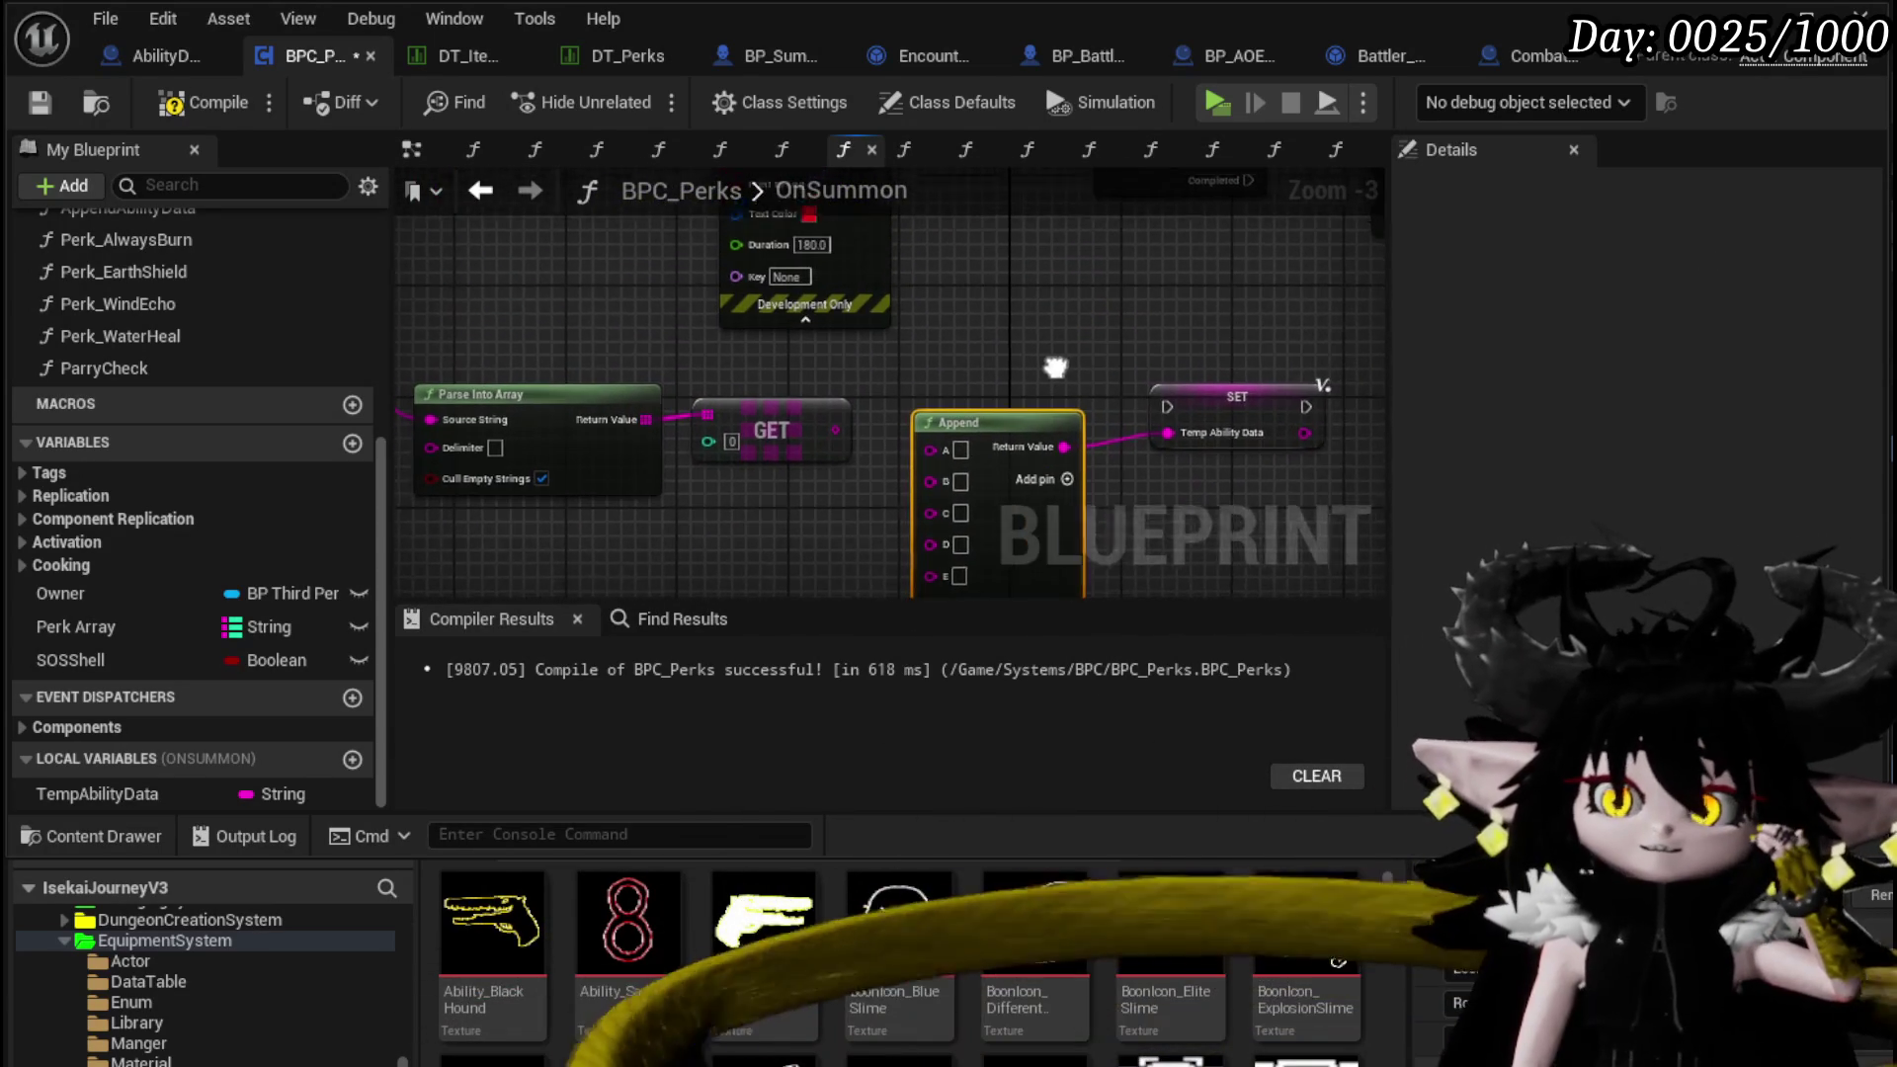
left_click_drag(965, 415, 724, 454)
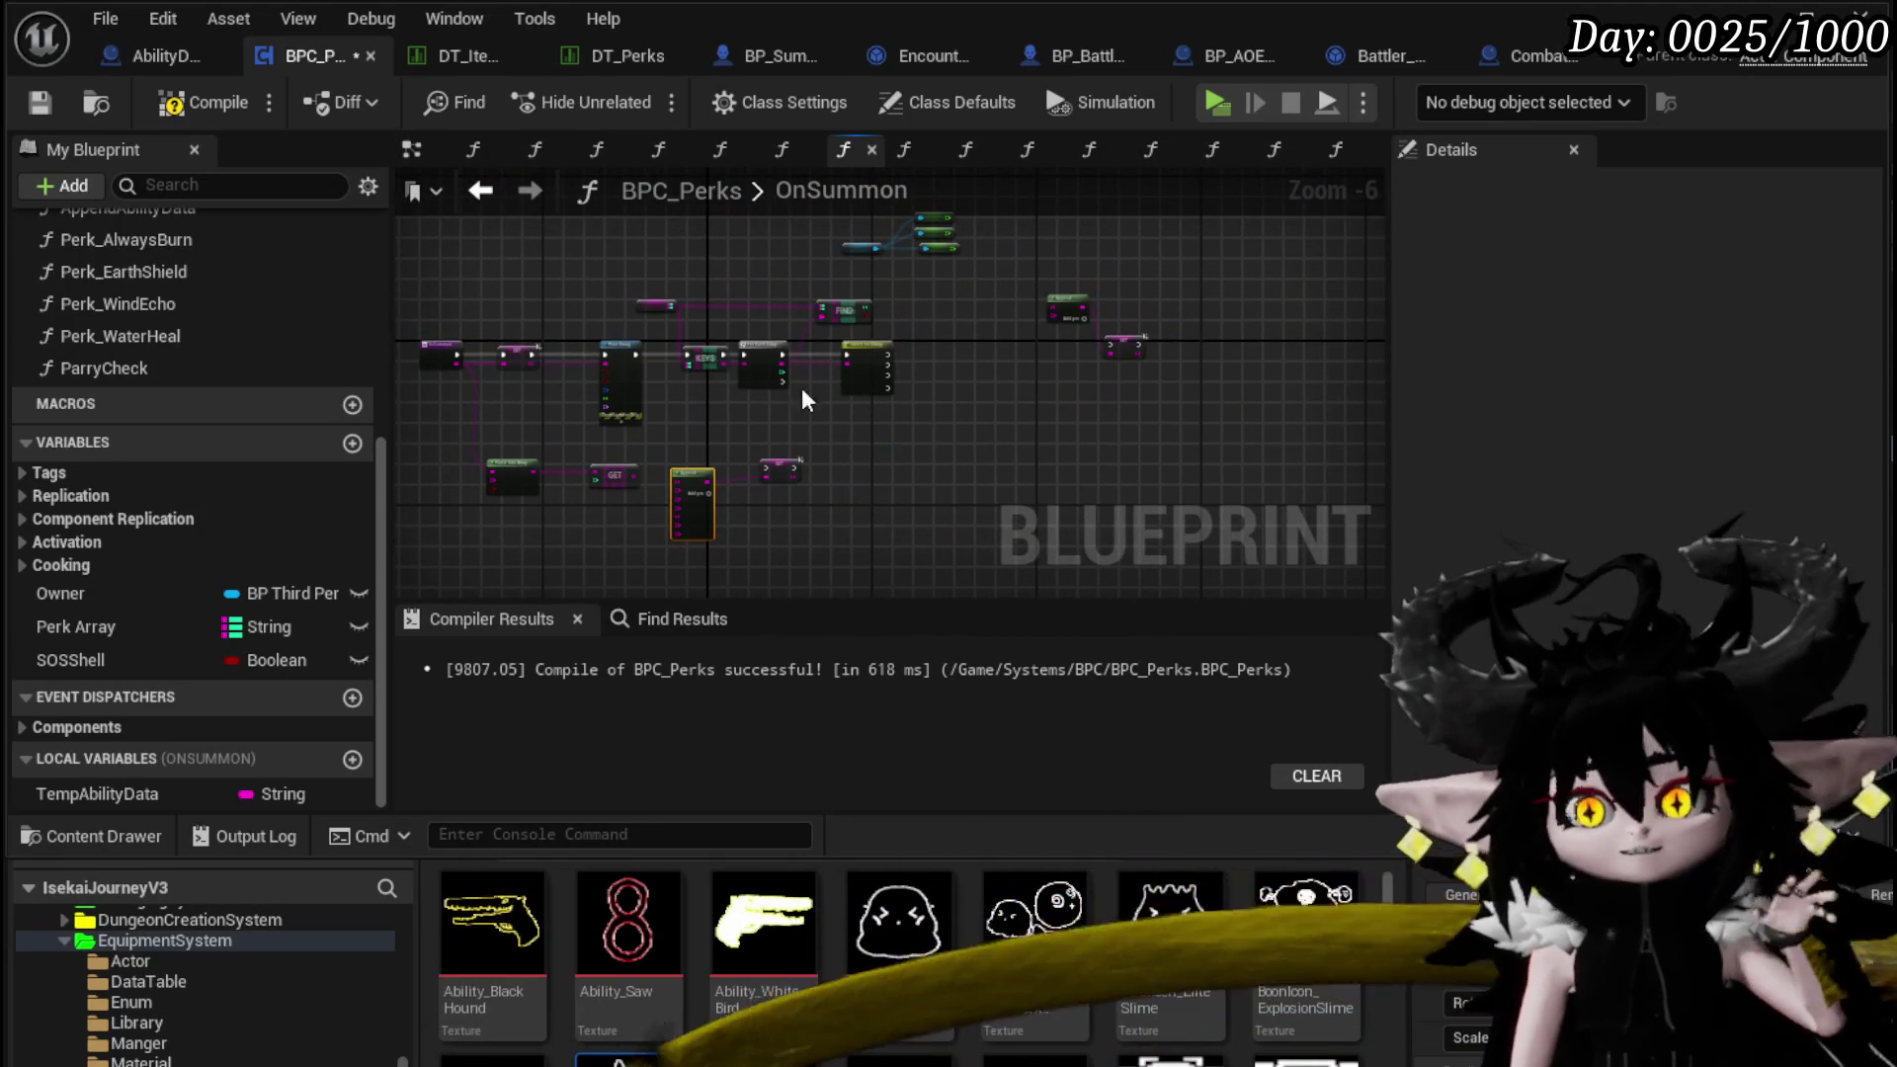
scroll(803, 399, "up", 3)
Move the Return Node beside SET and Append and wire the loop's Completed output to it via a reroute knot
left_click_drag(785, 375, 1075, 516)
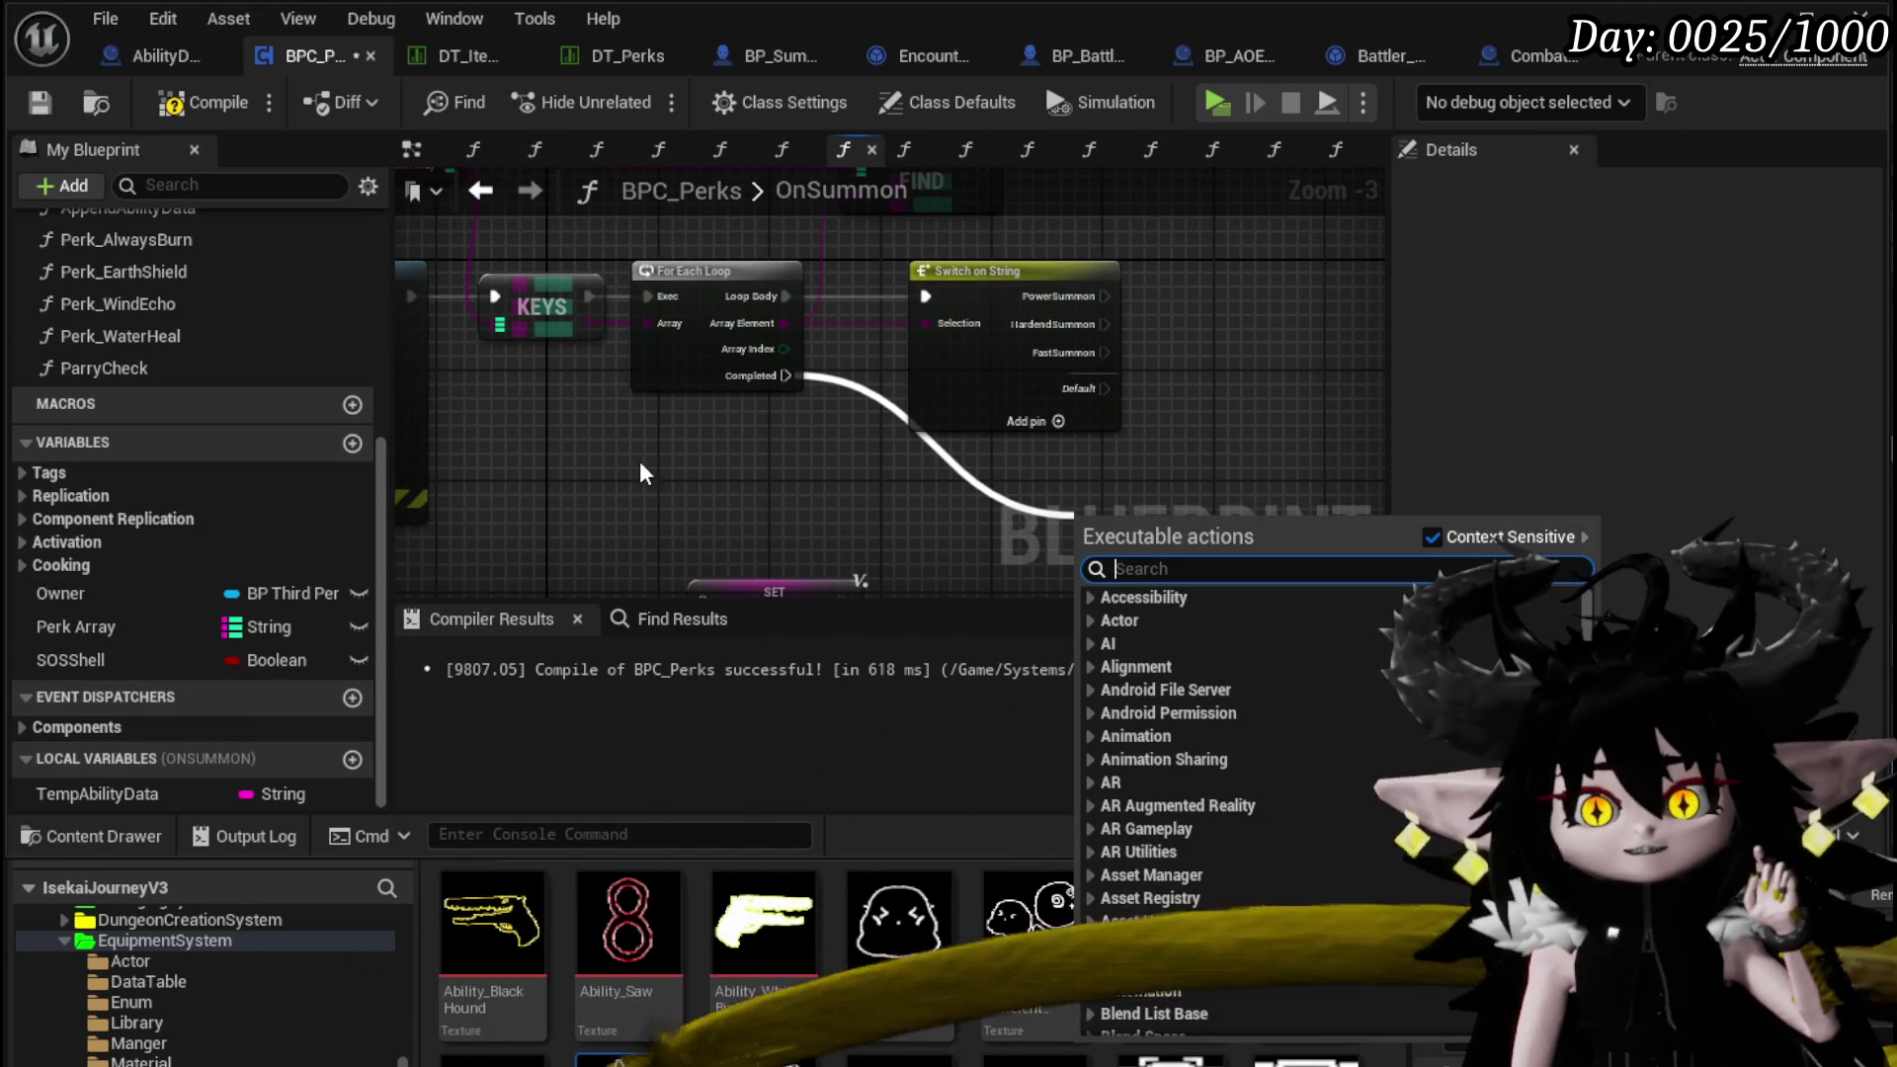
left_click(624, 480)
left_click_drag(617, 336, 1309, 410)
left_click(540, 375)
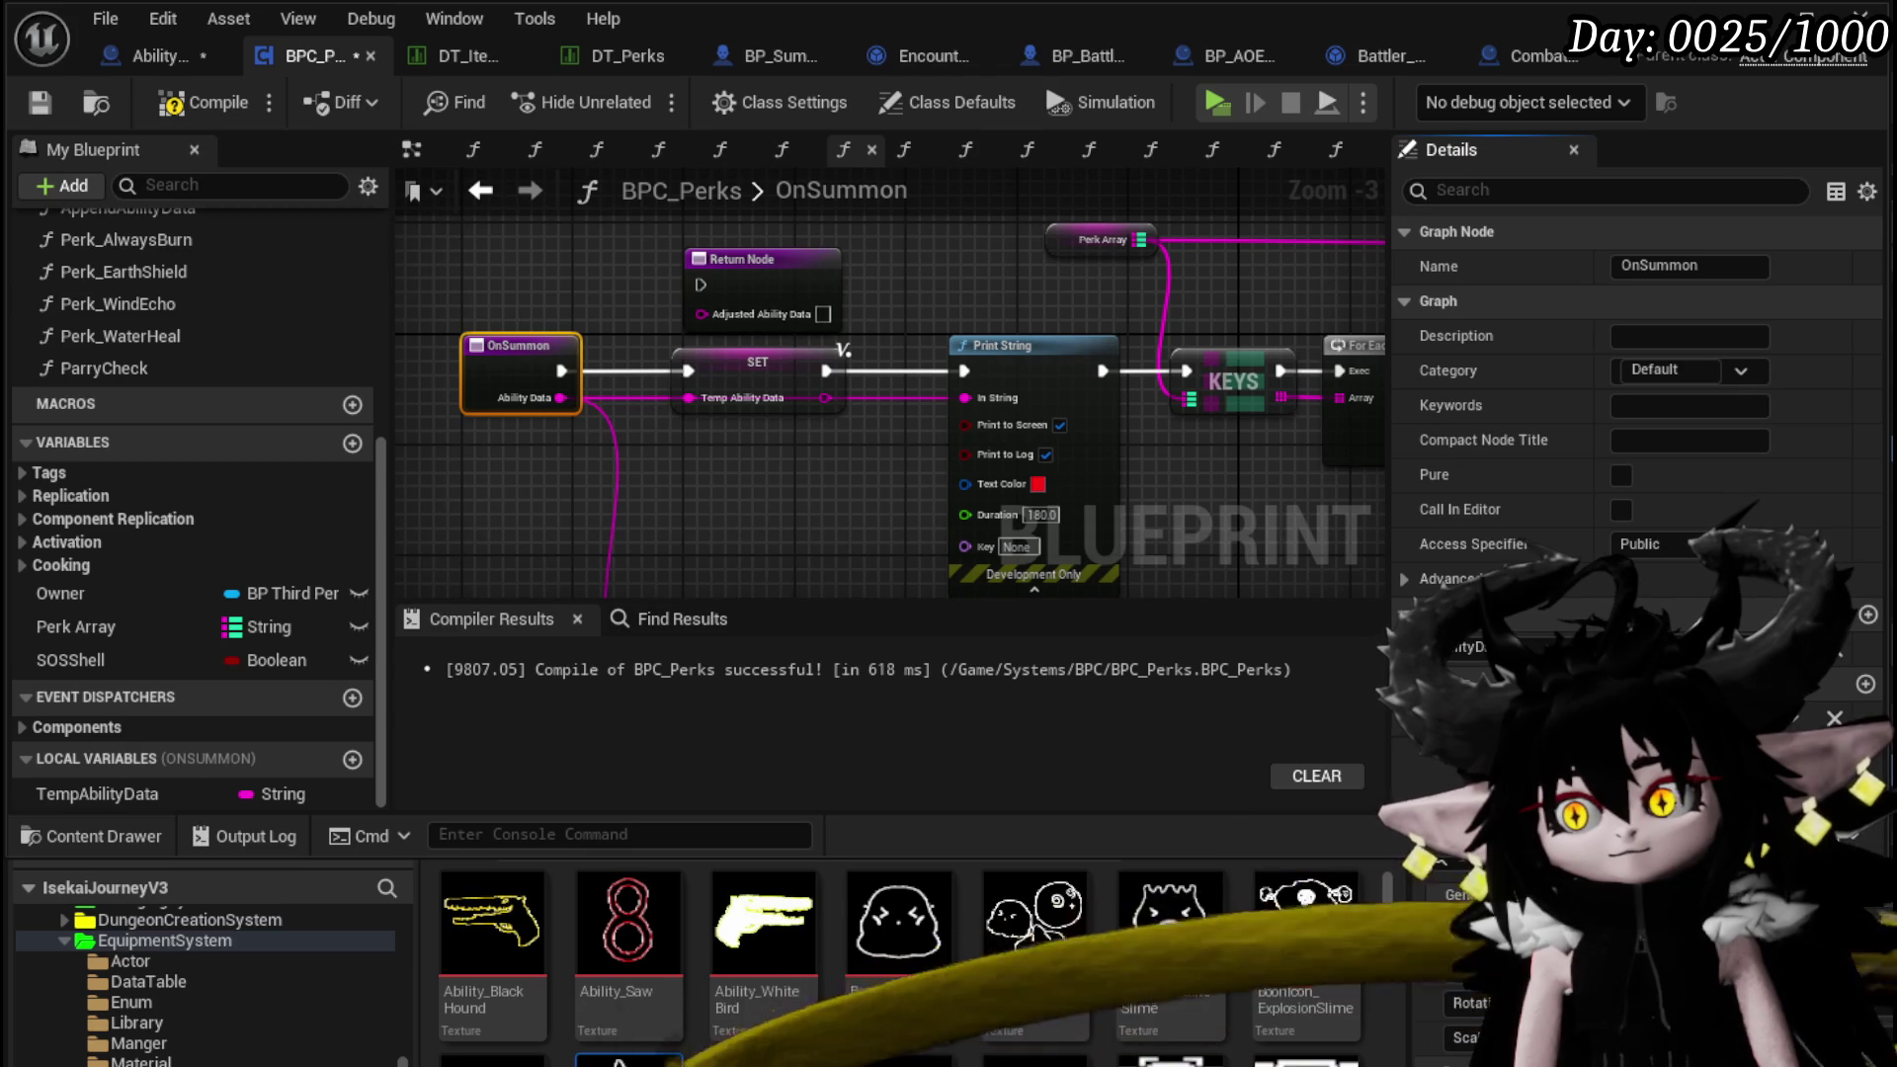
left_click(1097, 240)
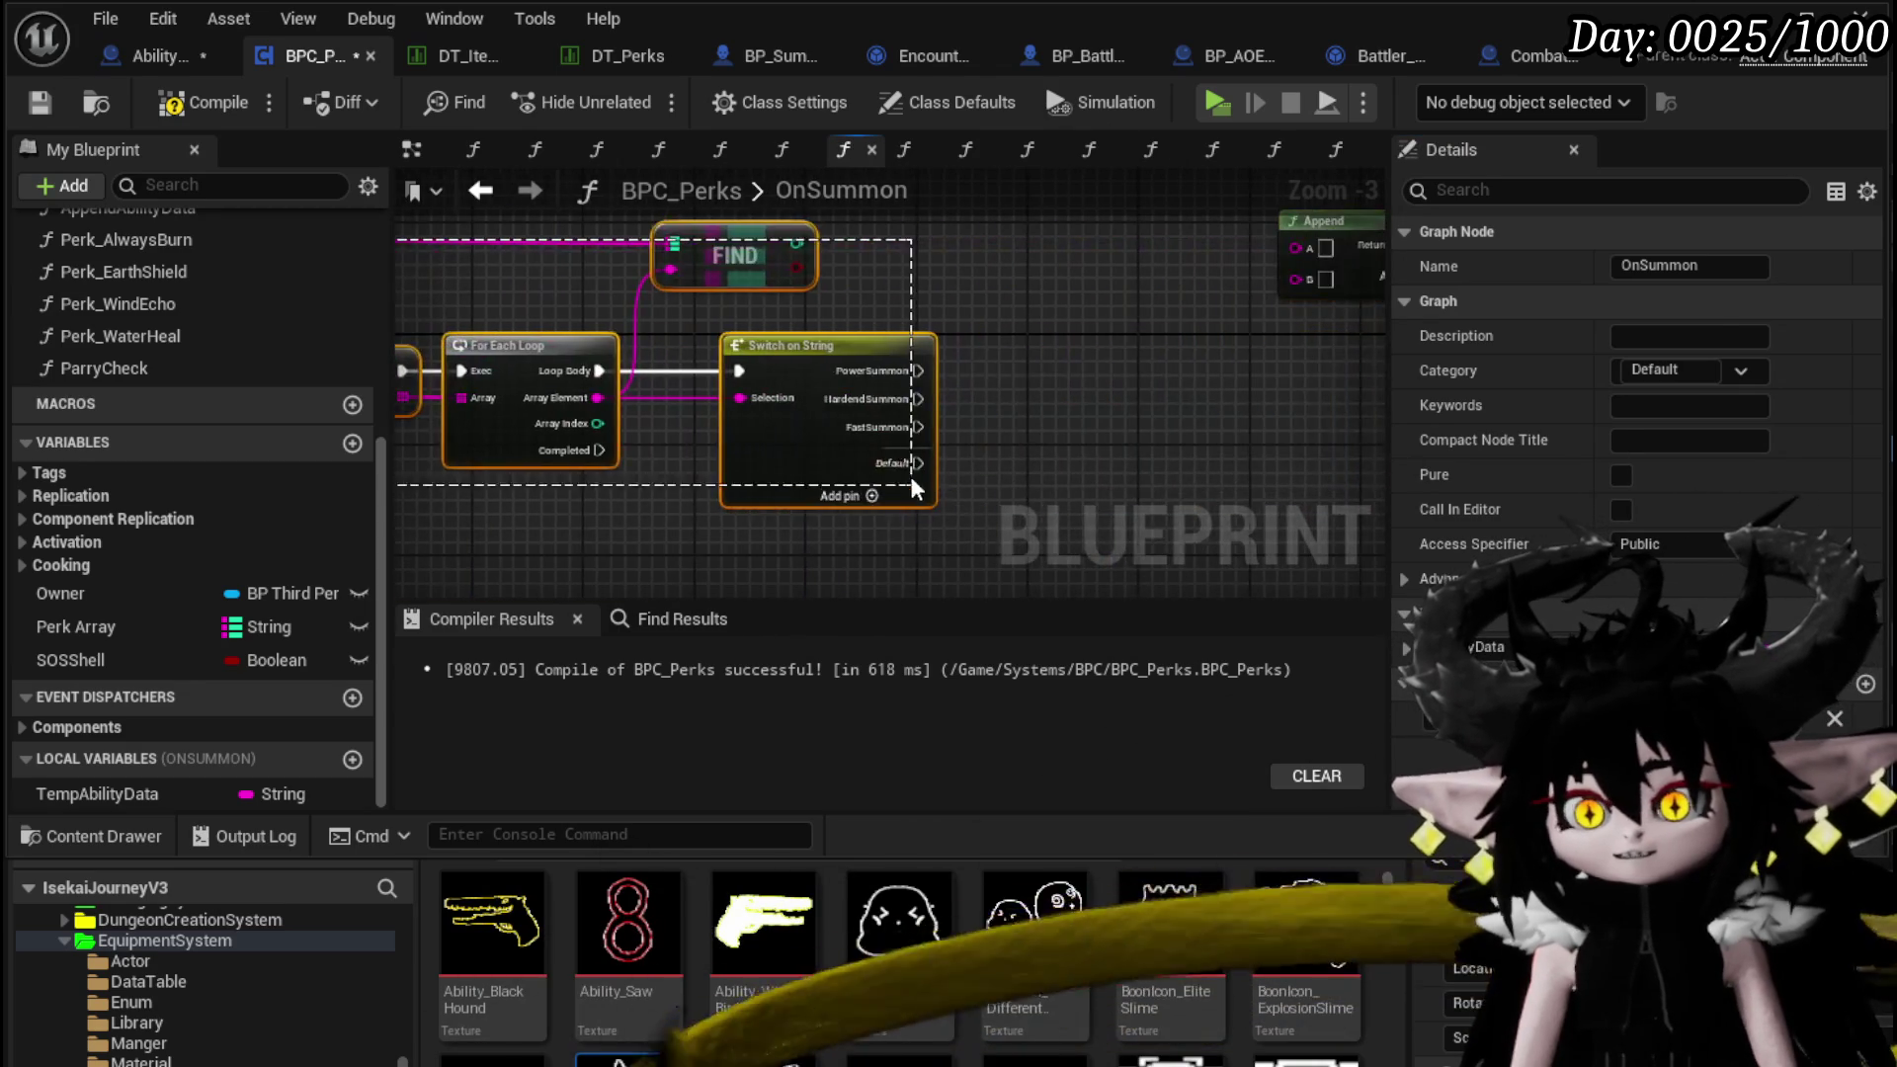
mouse_move(489, 265)
left_mouse_down()
mouse_move(653, 489)
mouse_move(1070, 403)
left_mouse_up()
mouse_move(820, 249)
left_mouse_down()
mouse_move(993, 433)
mouse_move(1056, 407)
mouse_move(988, 393)
left_mouse_up()
double_click(998, 377)
key("Escape")
left_click_drag(850, 413, 873, 413)
Connect a Temp Ability Data getter to the Return Node's Adjusted Ability Data pin
mouse_move(169, 792)
left_mouse_down()
mouse_move(1053, 509)
mouse_move(998, 516)
mouse_move(1053, 431)
left_mouse_up()
left_click(1028, 537)
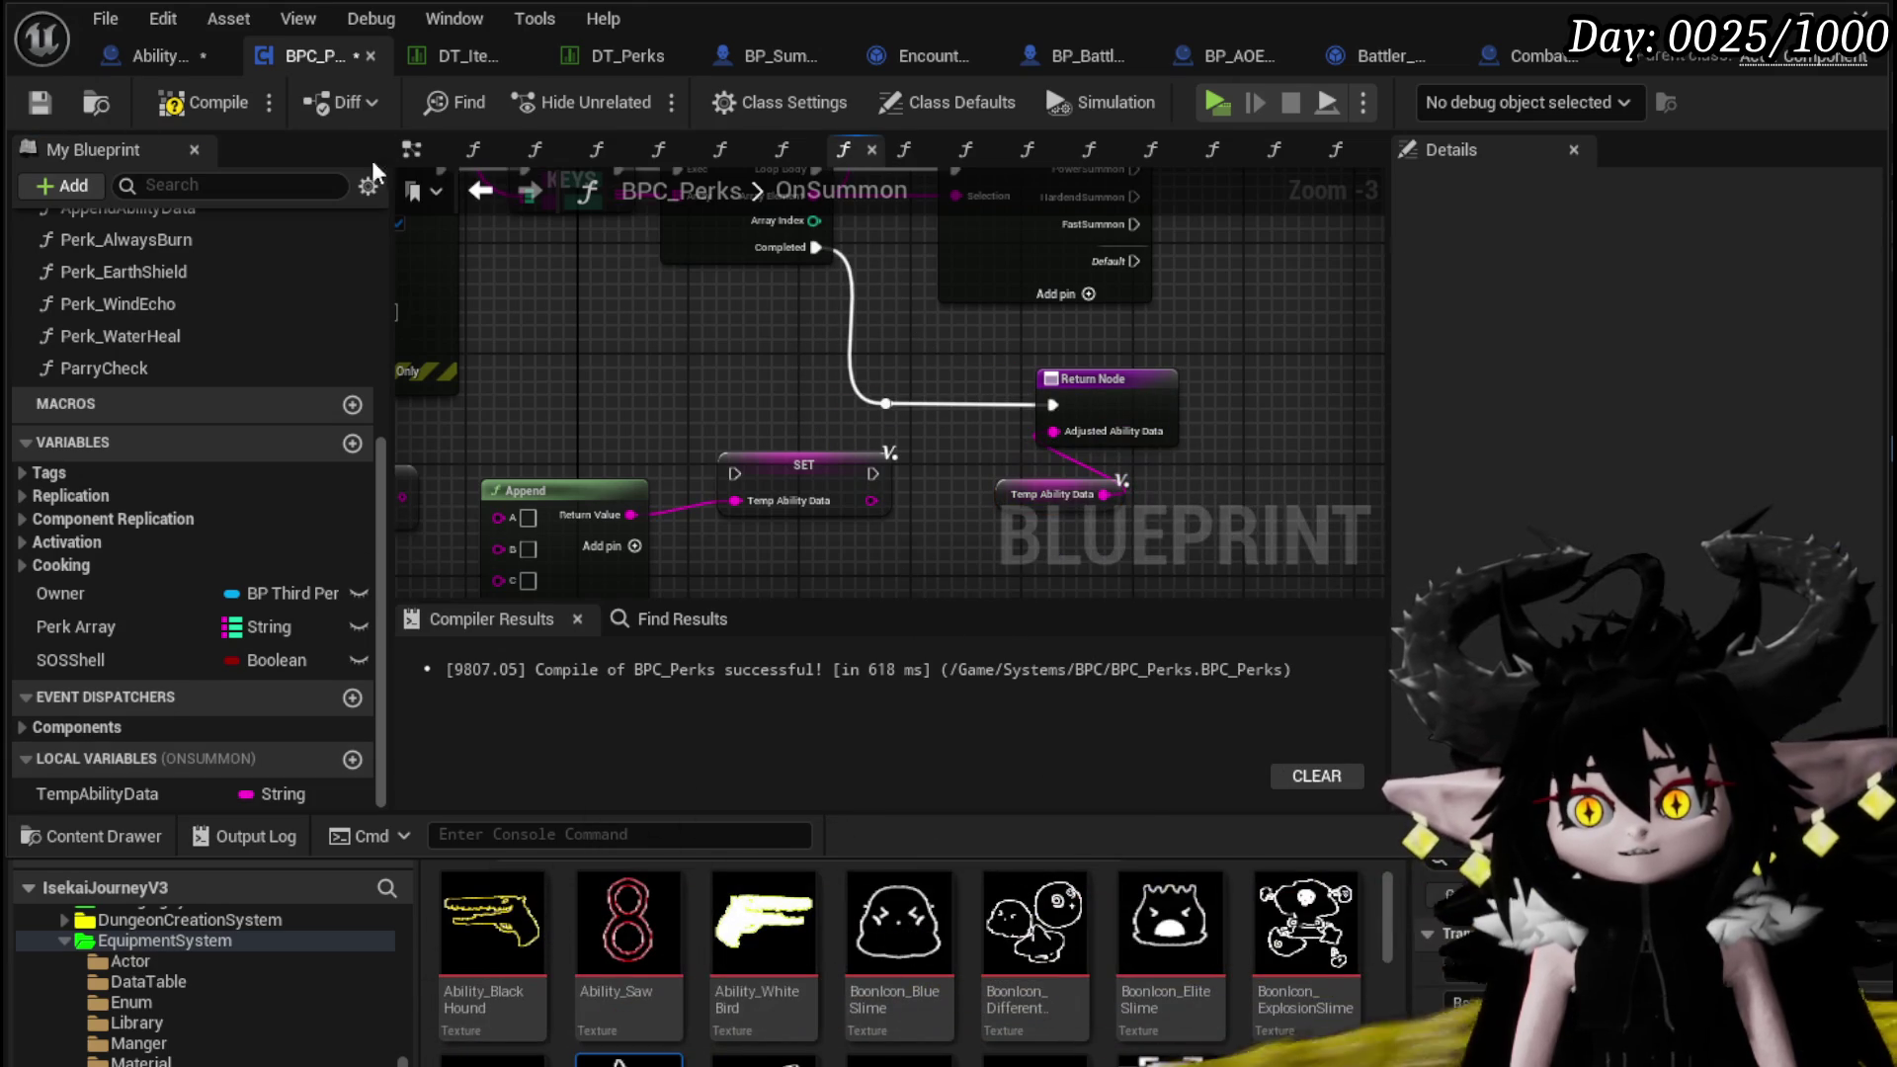
left_click(154, 61)
Chain On Summon between the cast and Server Join Battle, wire its Ability Data, compile and close
mouse_move(1134, 333)
left_mouse_down()
mouse_move(1291, 500)
mouse_move(1291, 423)
mouse_move(1058, 507)
mouse_move(854, 505)
left_mouse_up()
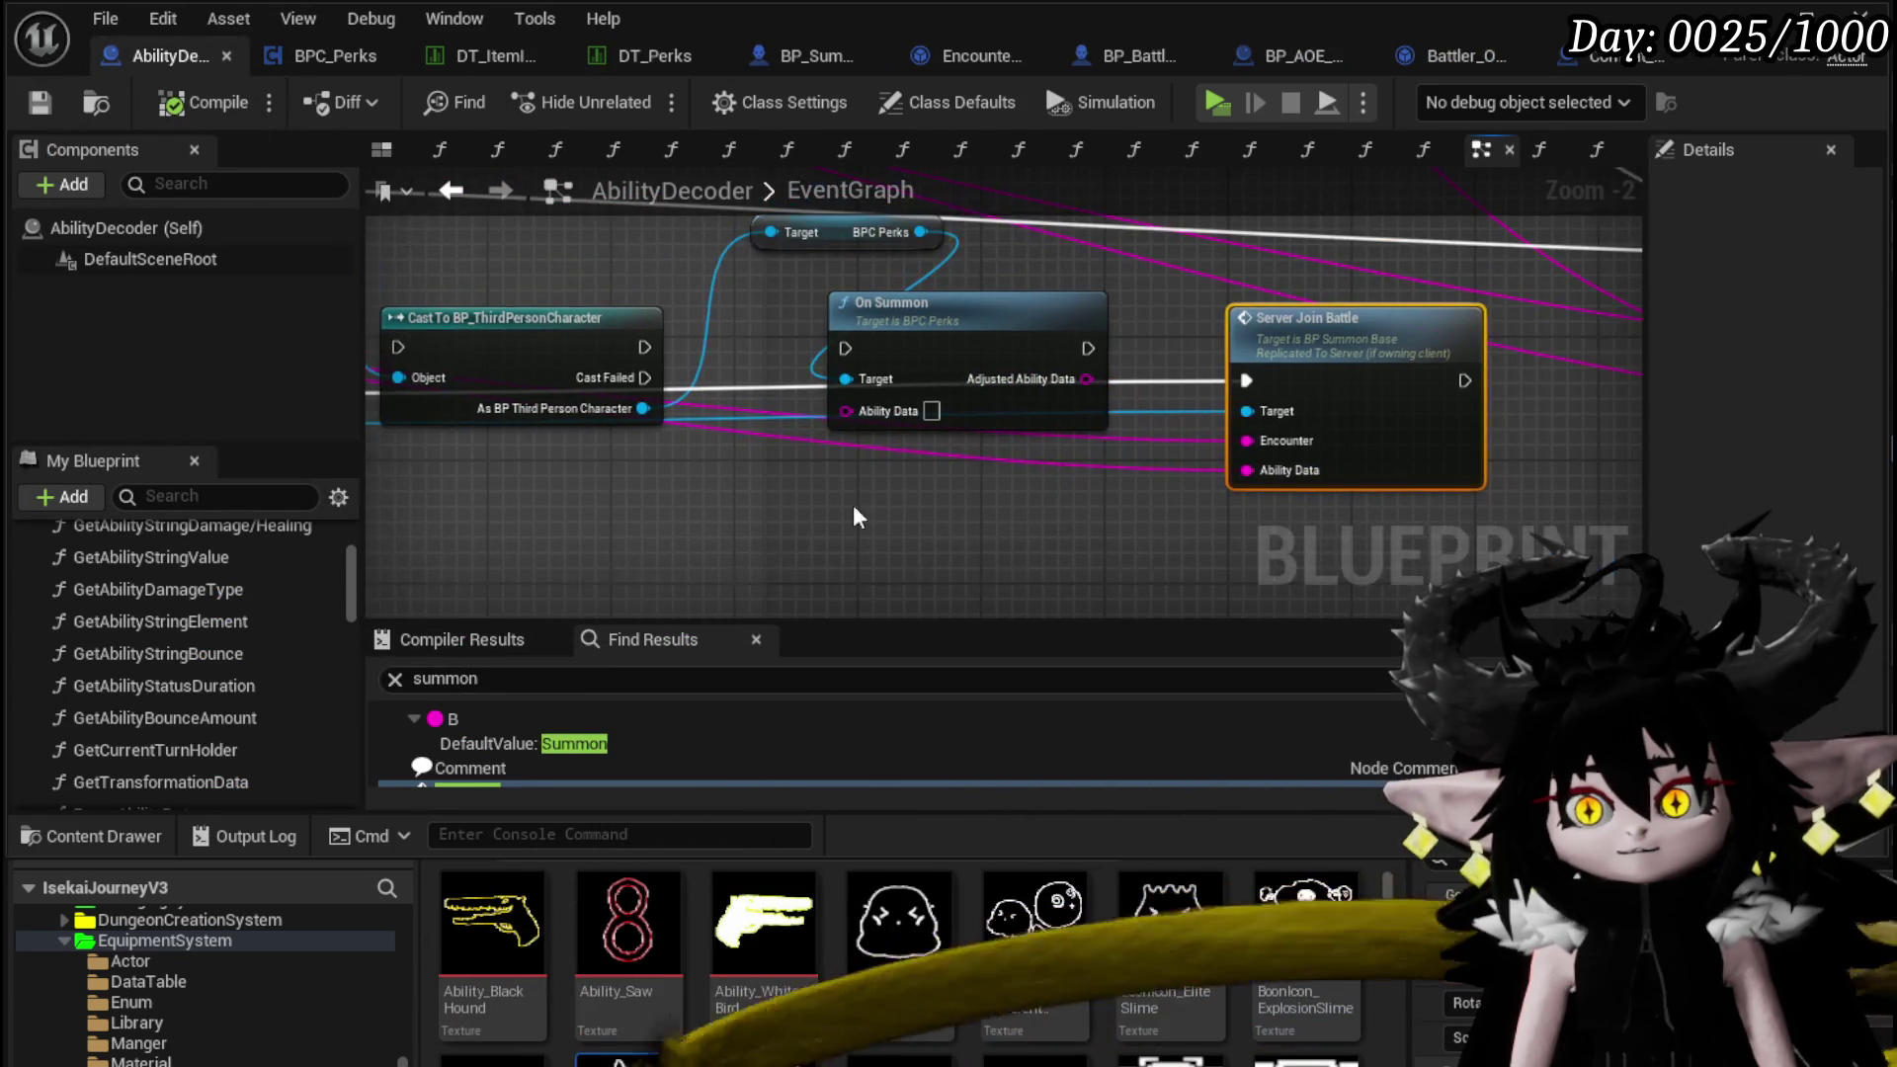
left_click_drag(944, 343, 954, 467)
left_click(973, 319)
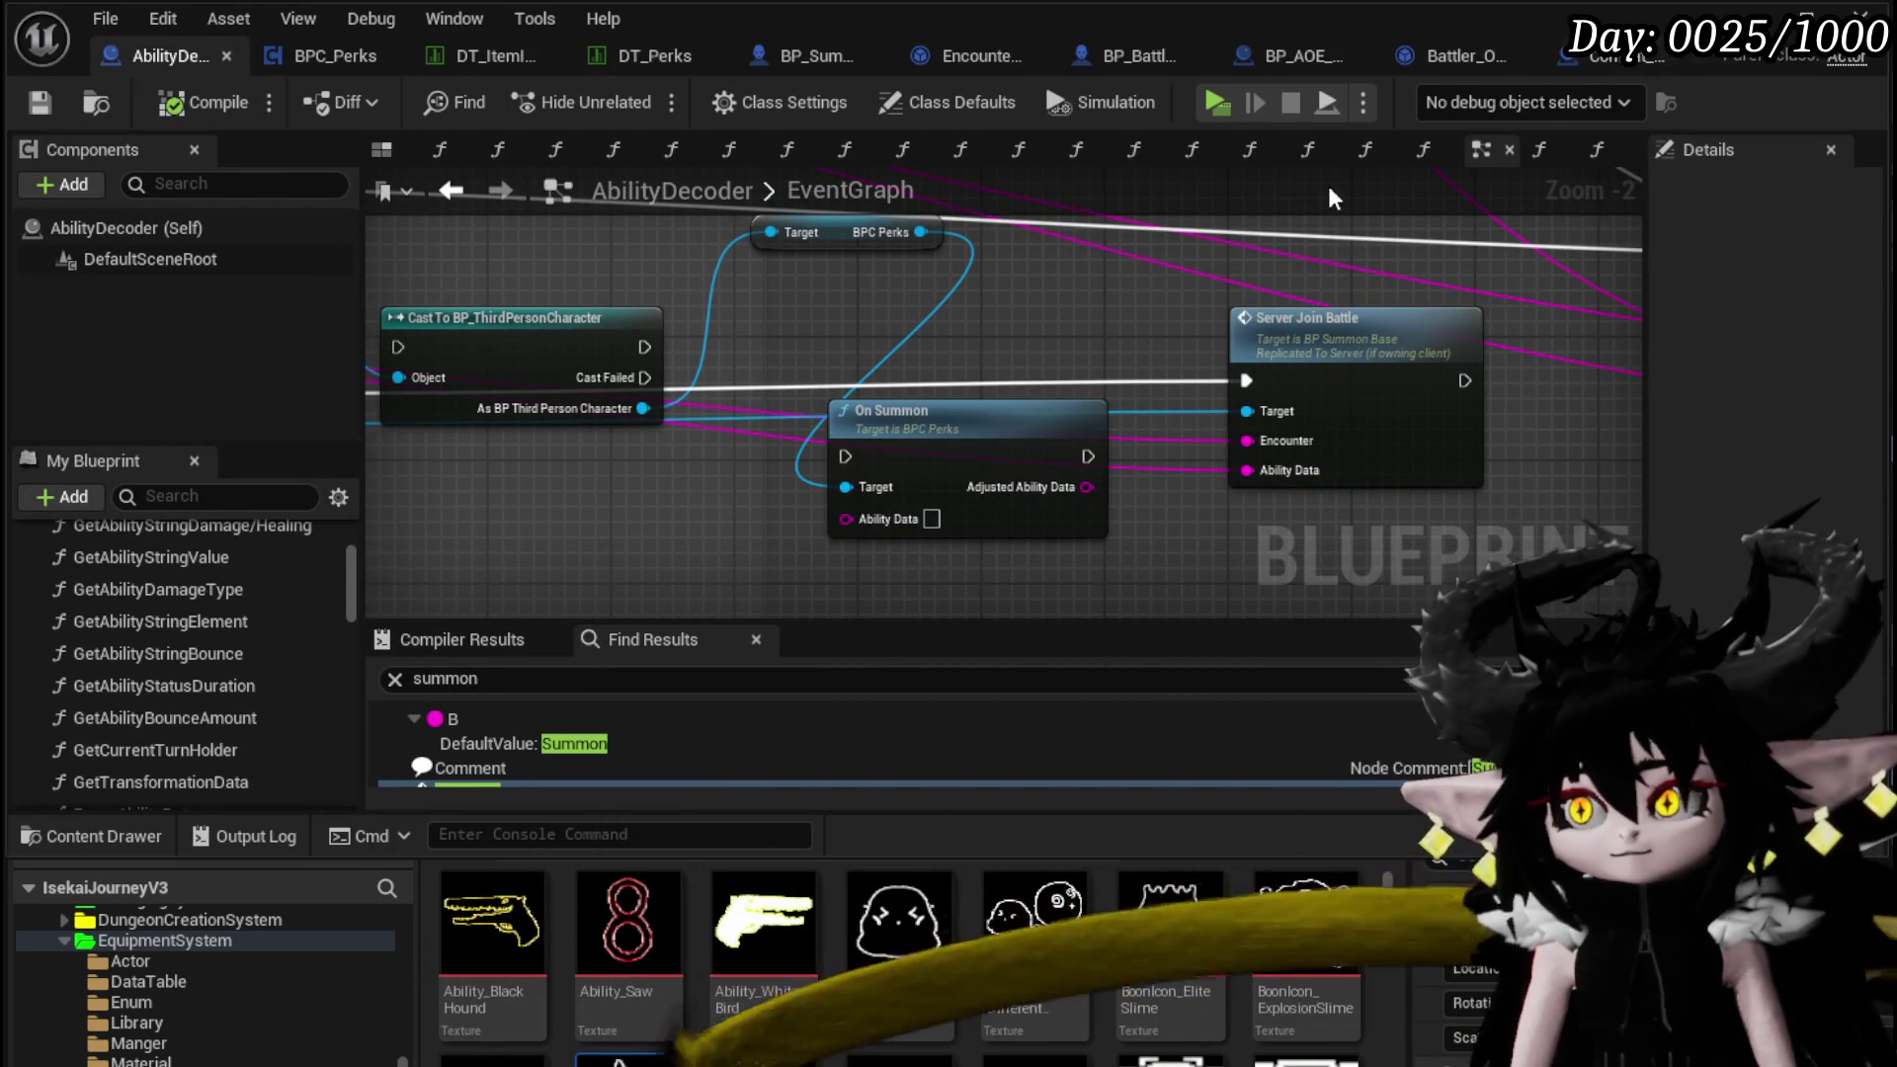
left_click_drag(732, 357, 1024, 337)
left_click_drag(601, 372, 690, 328)
mouse_move(935, 328)
left_mouse_down()
mouse_move(1137, 436)
mouse_move(1180, 318)
left_mouse_up()
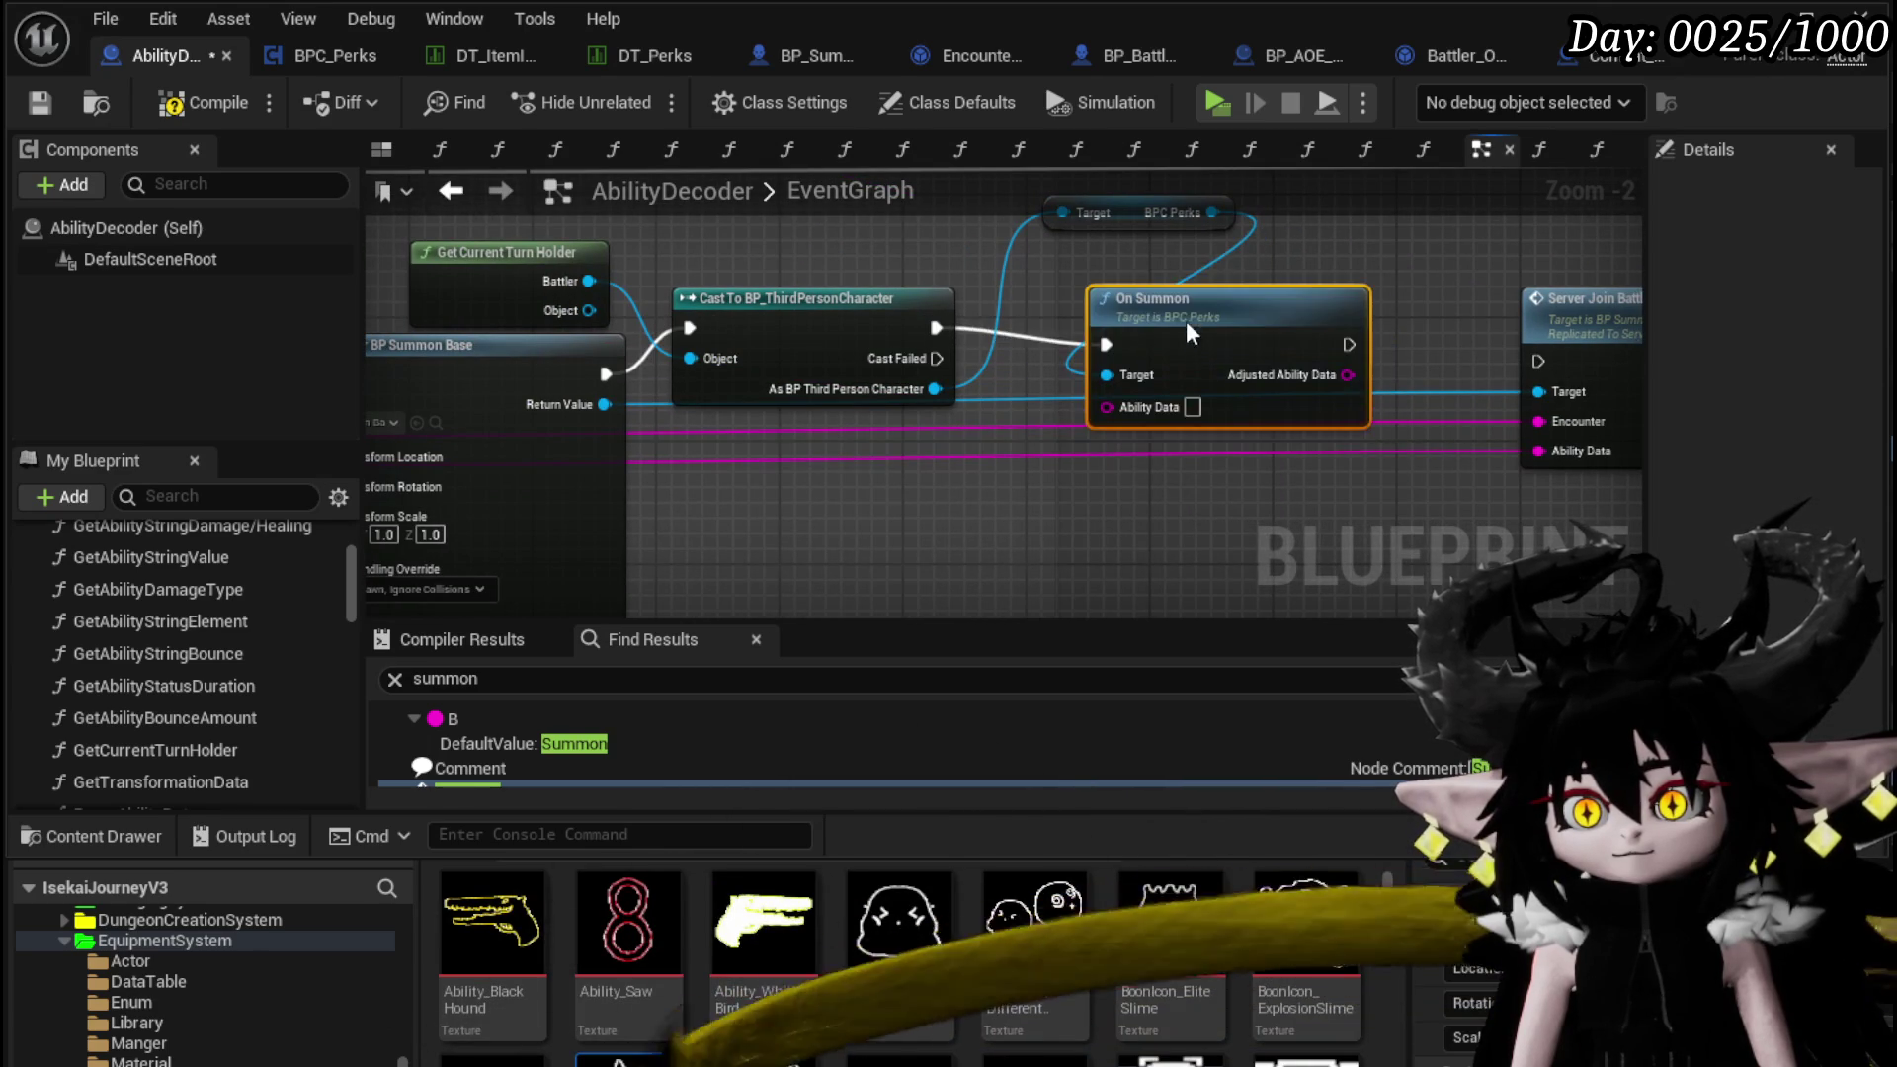
left_click_drag(1349, 330, 1538, 361)
mouse_move(1538, 451)
left_mouse_down()
mouse_move(1423, 453)
mouse_move(983, 383)
left_mouse_up()
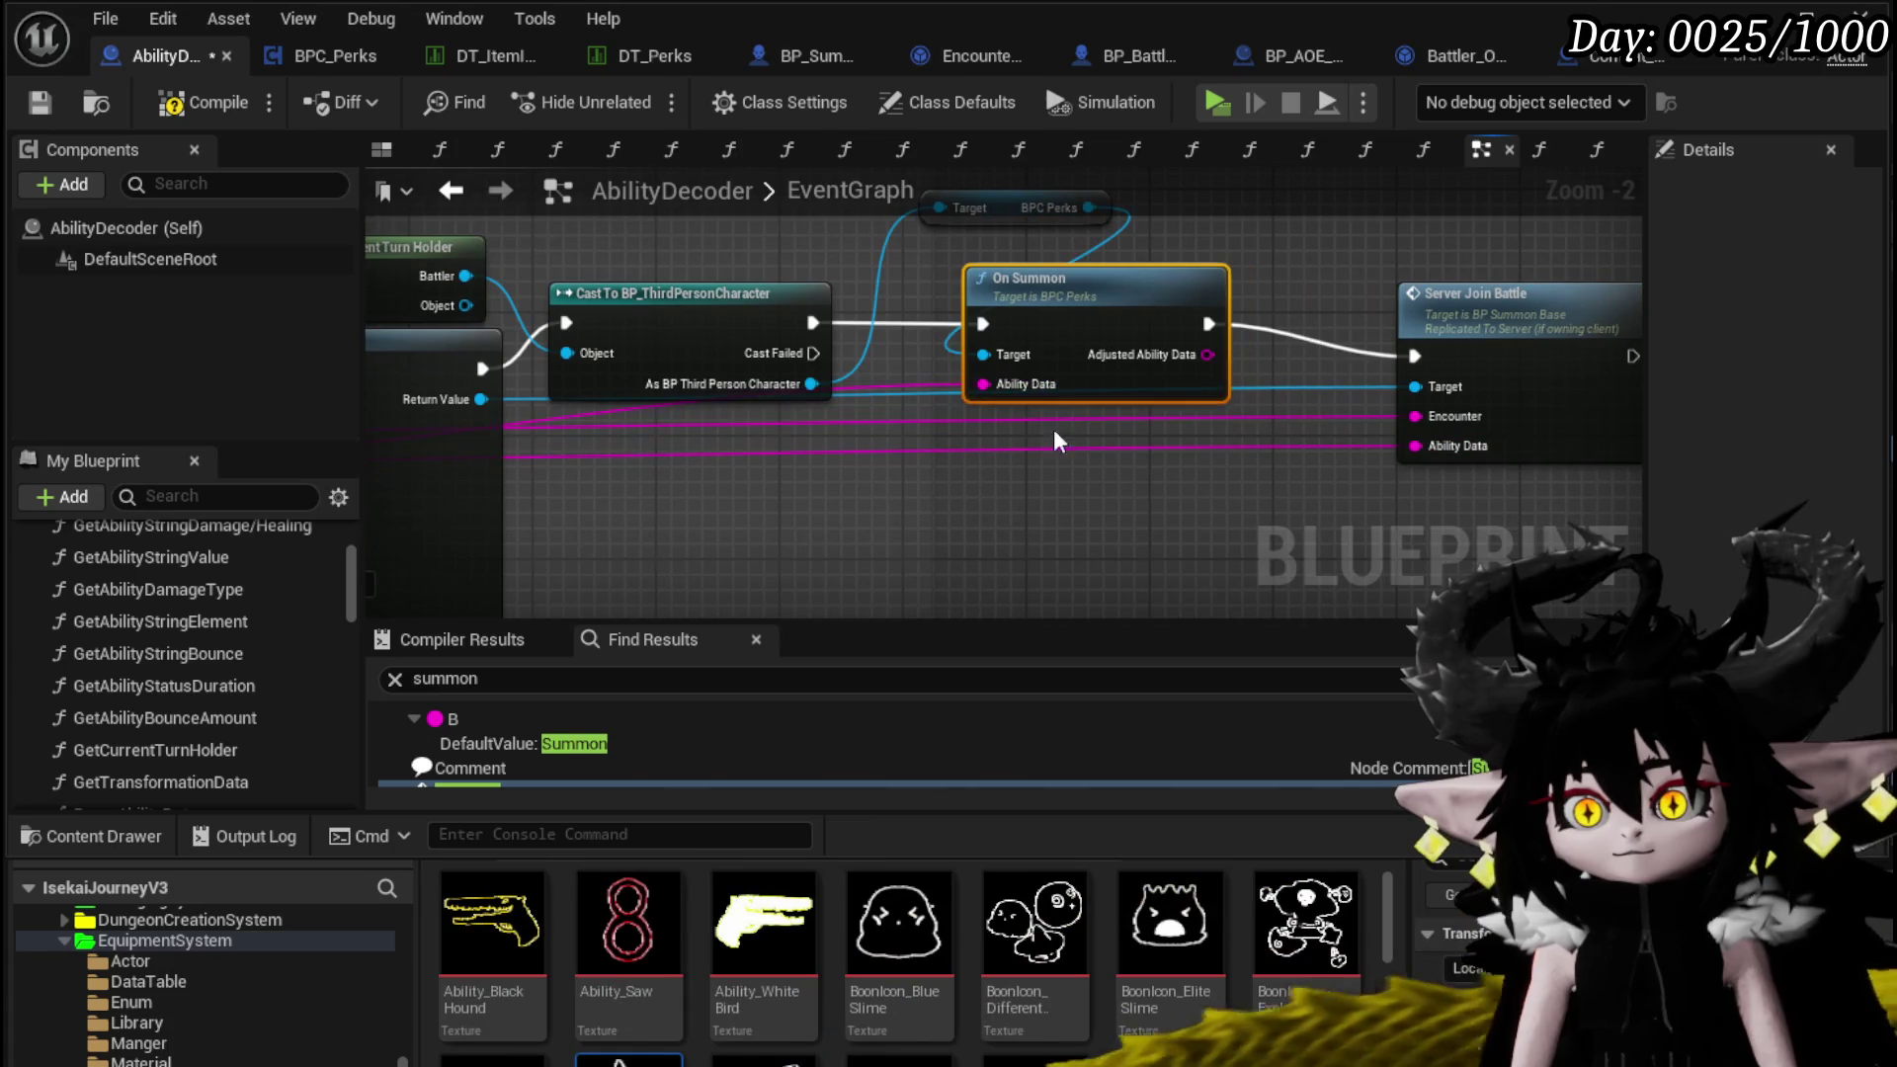
left_click(39, 103)
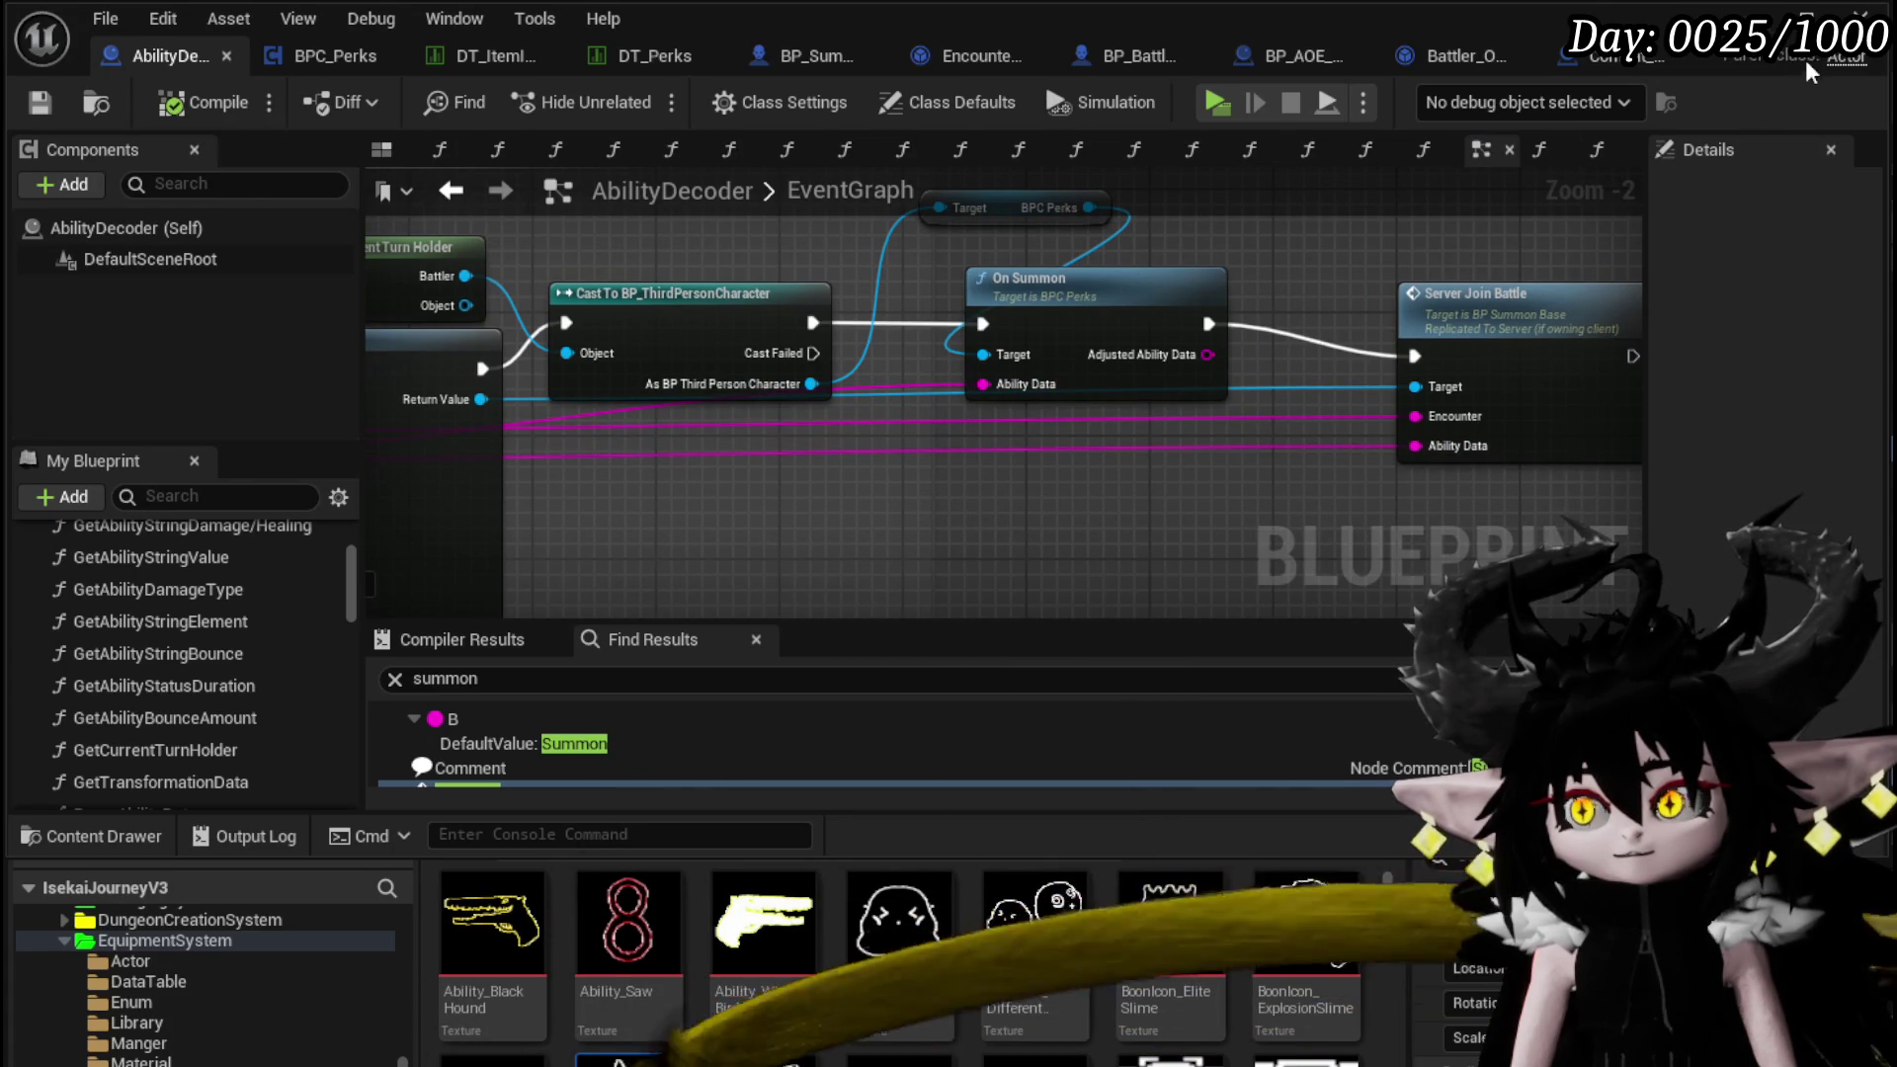
left_click(1810, 20)
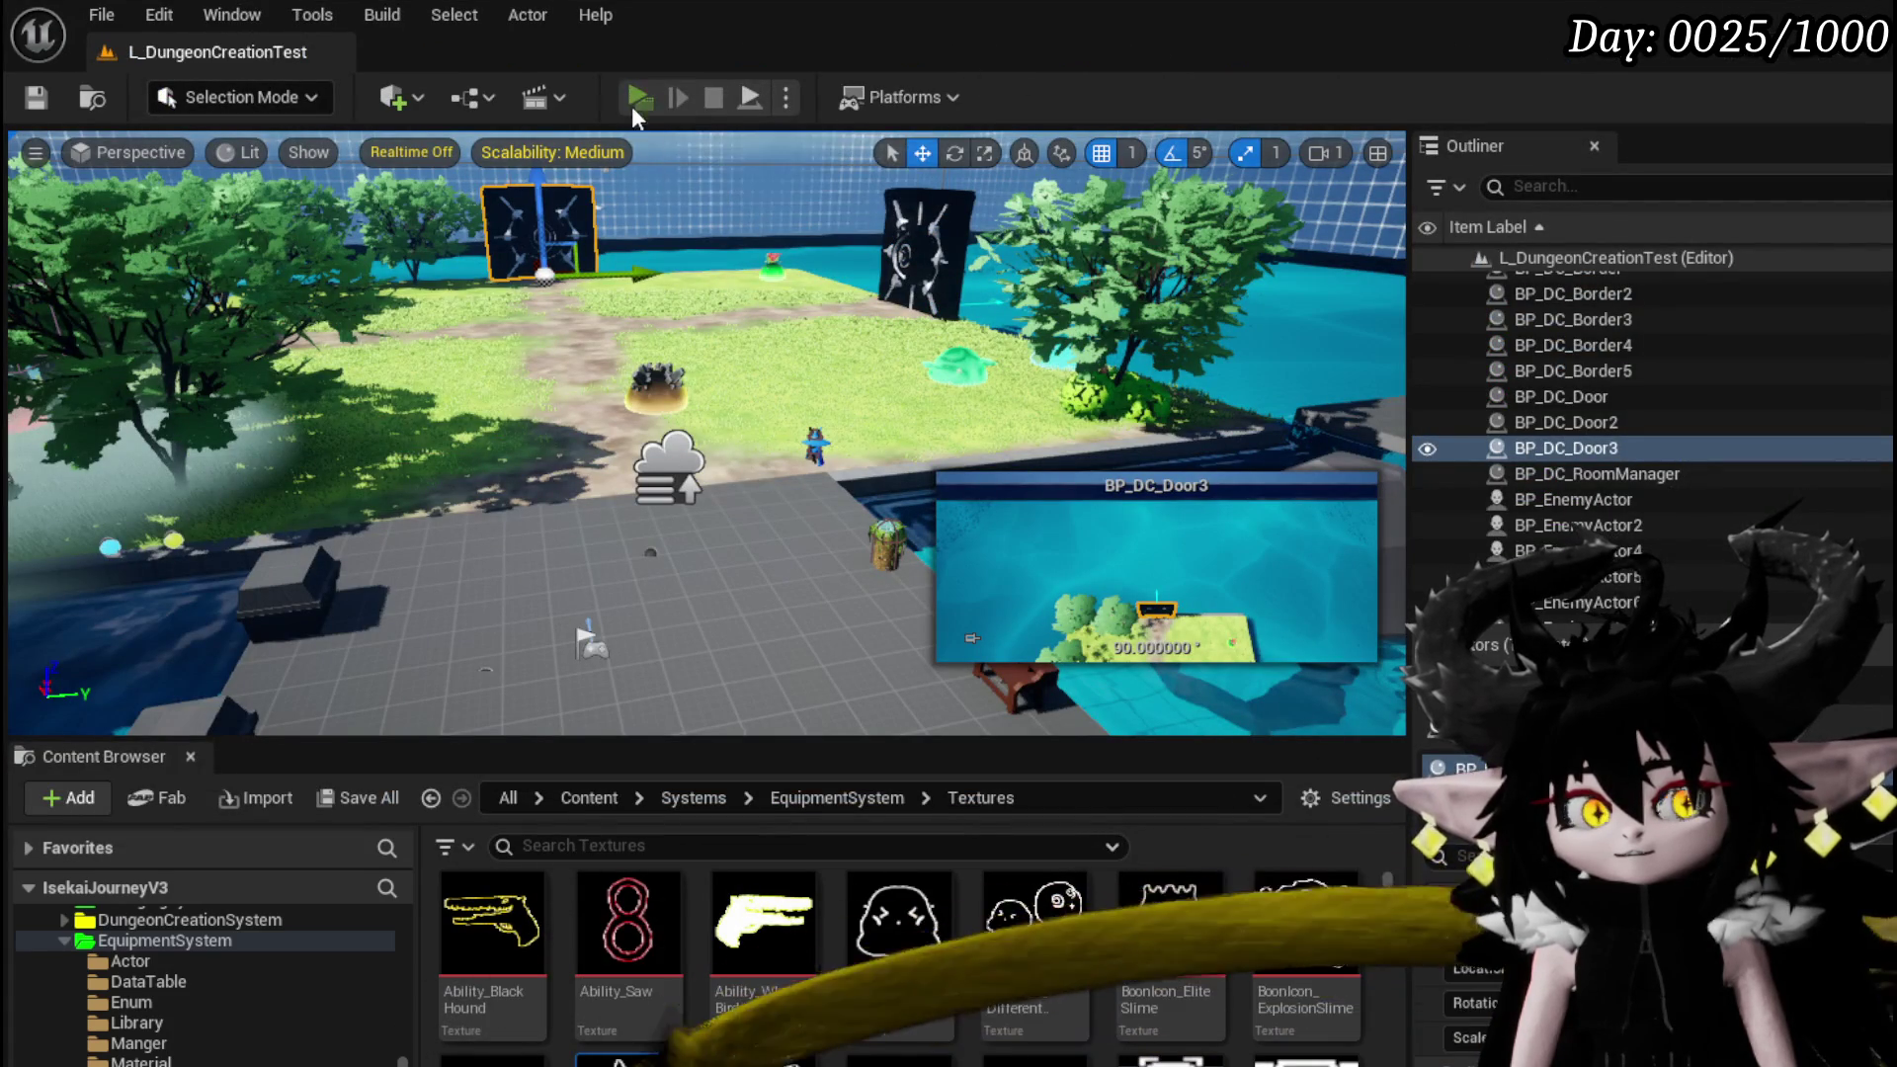
Play-test the game, walk forward into the battle, and cast the Support Summon card
left_click(629, 97)
key("w")
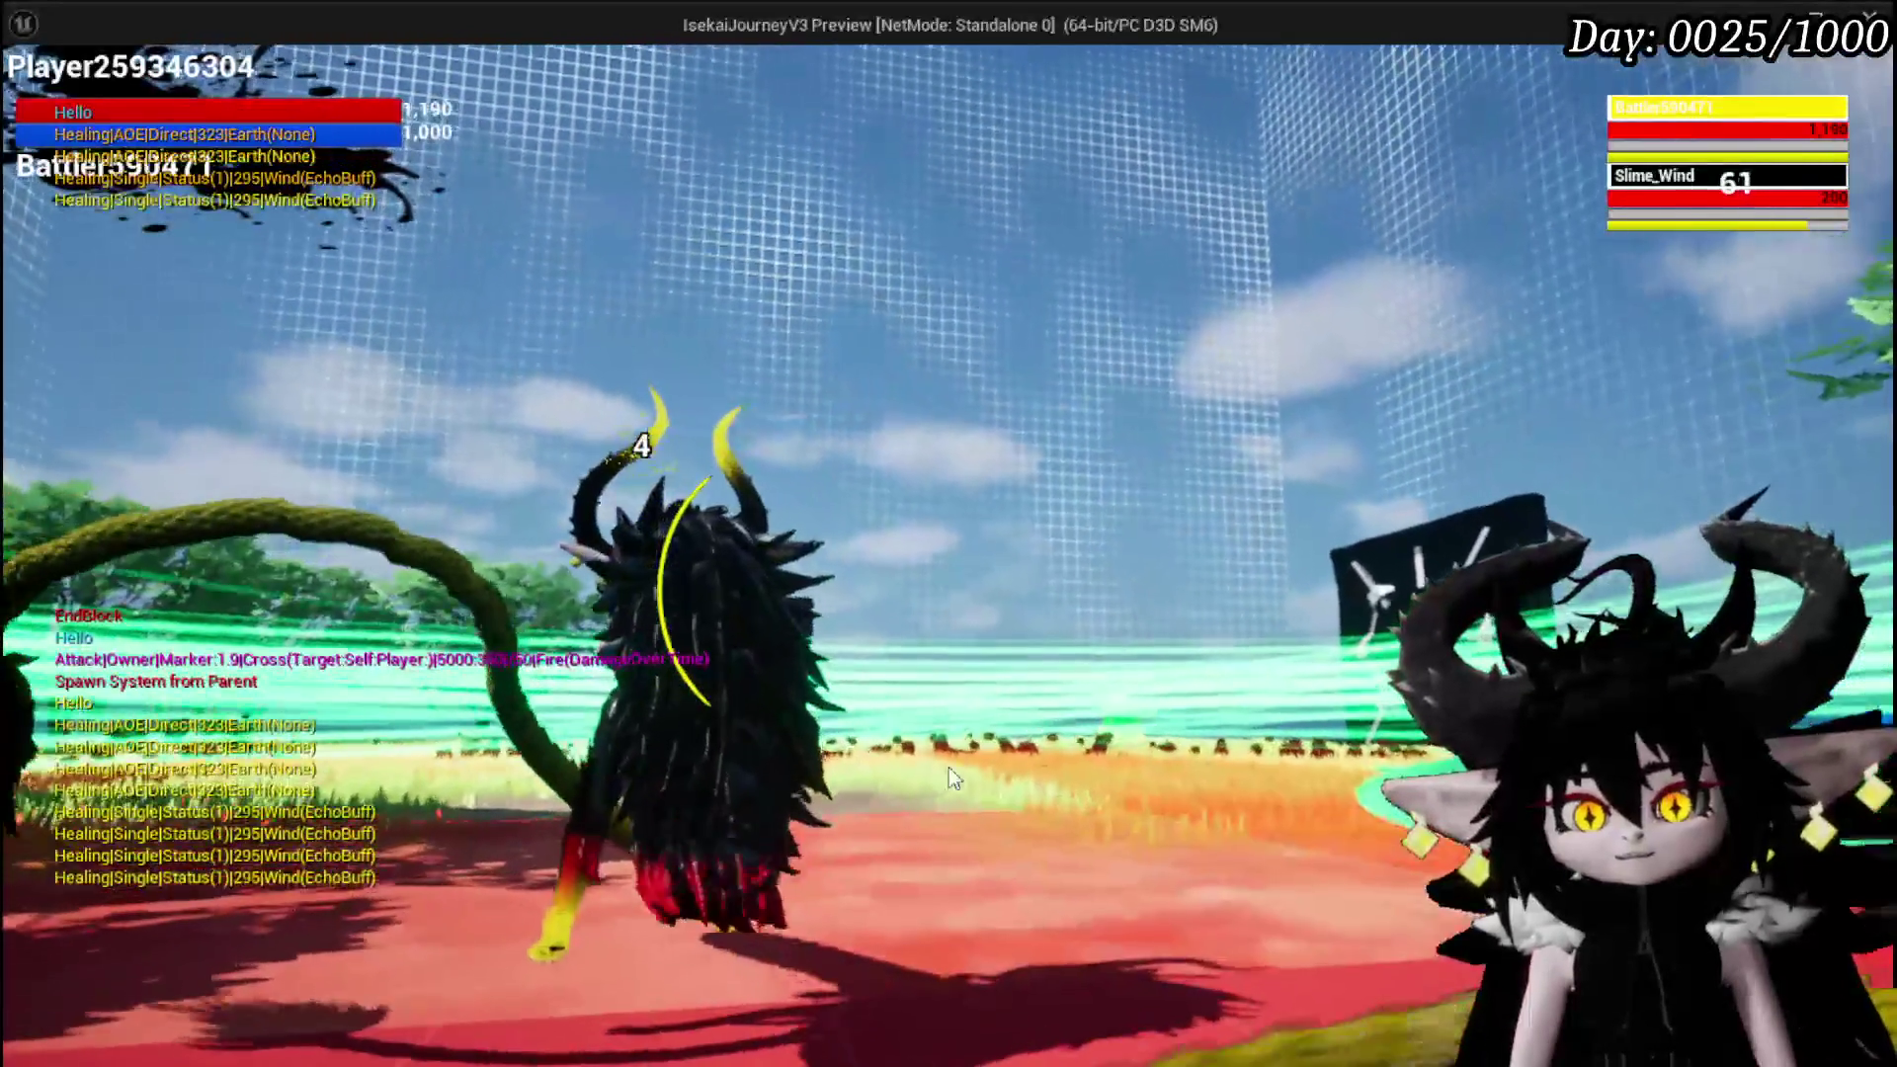
mouse_move(743, 828)
mouse_move(980, 859)
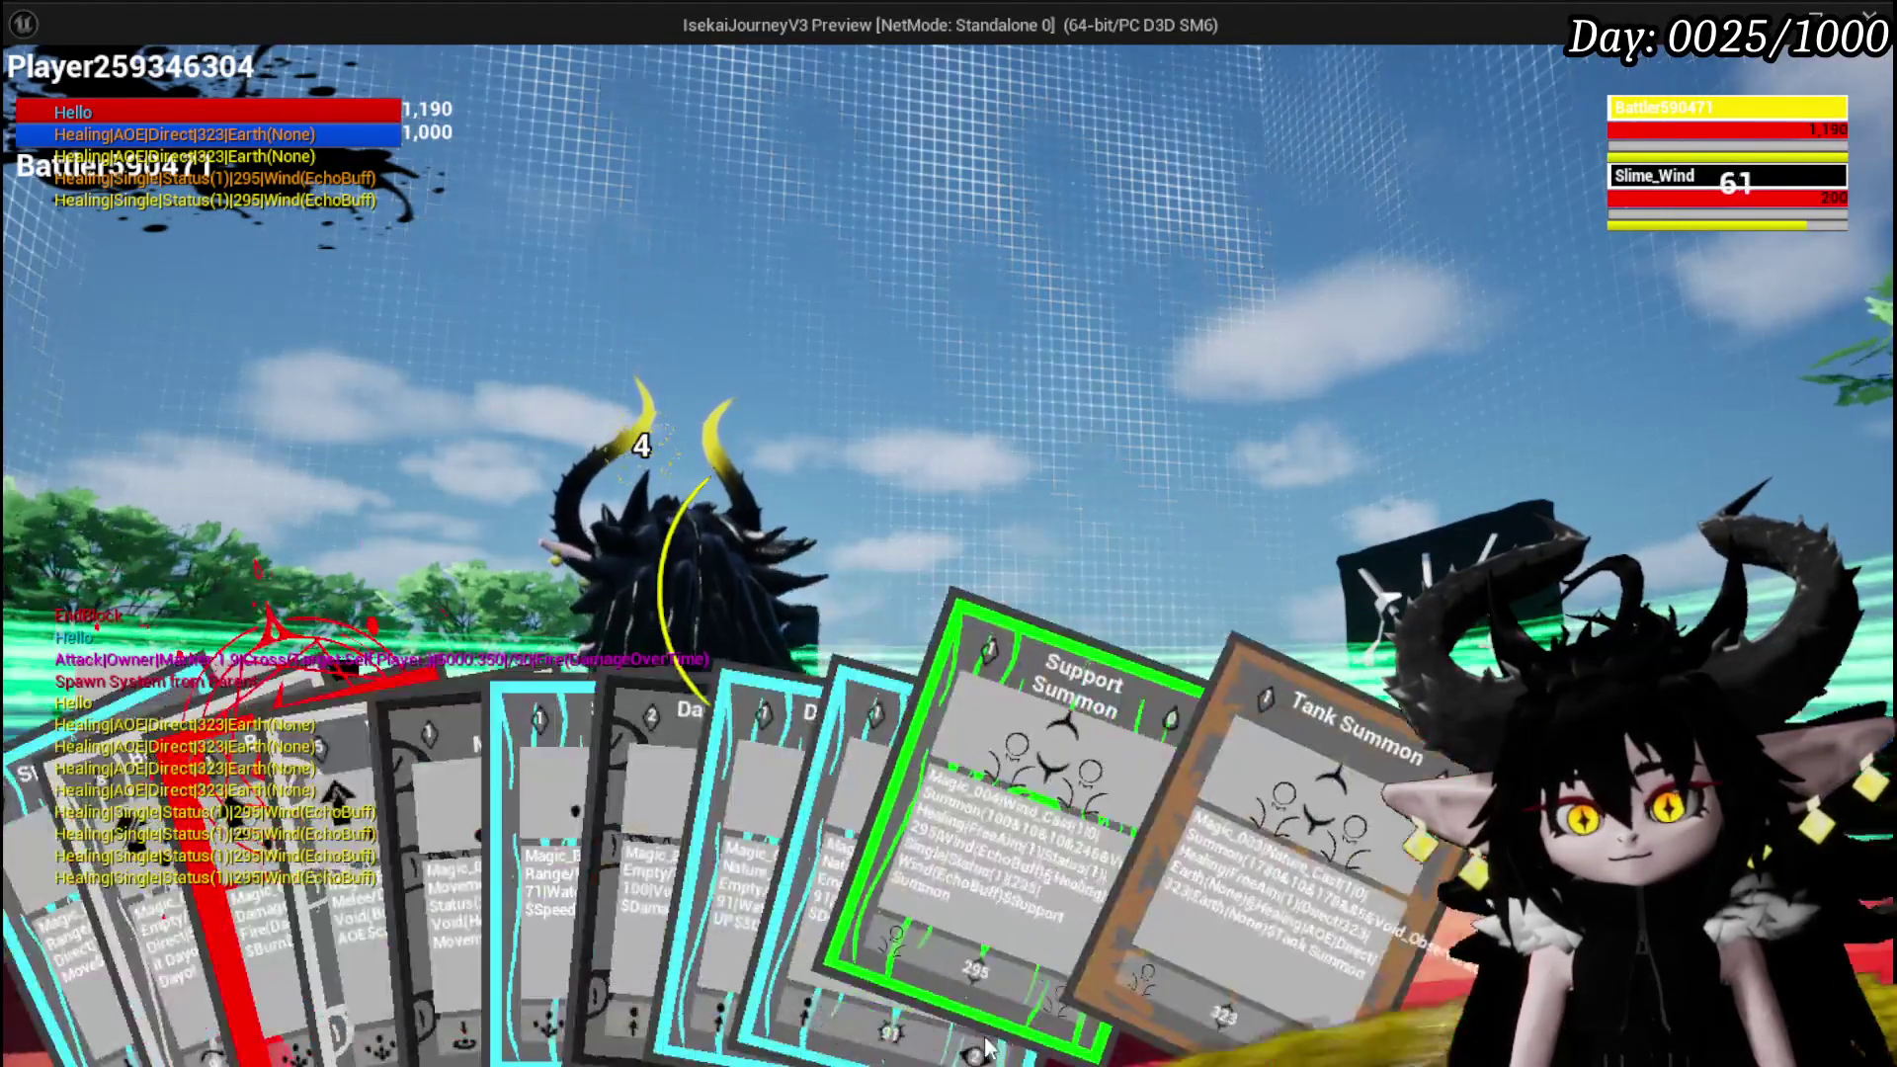
left_click(978, 909)
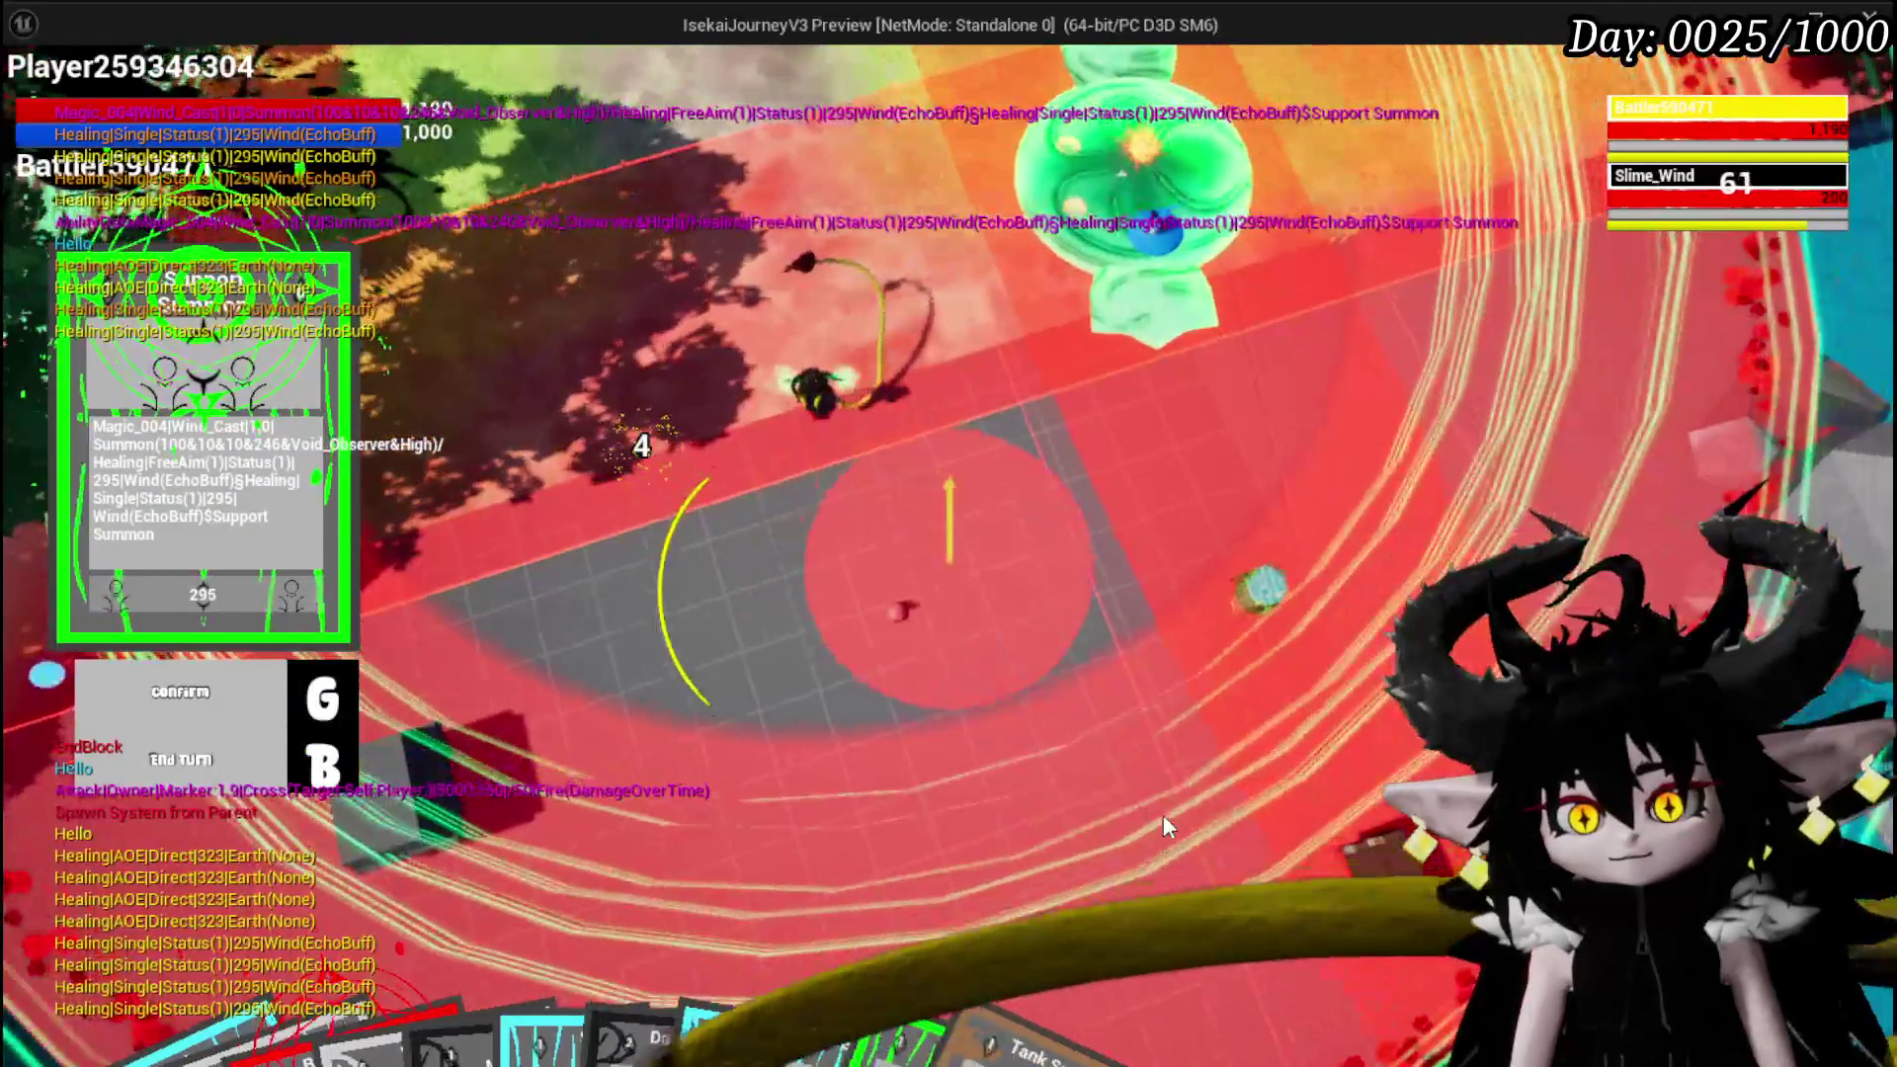
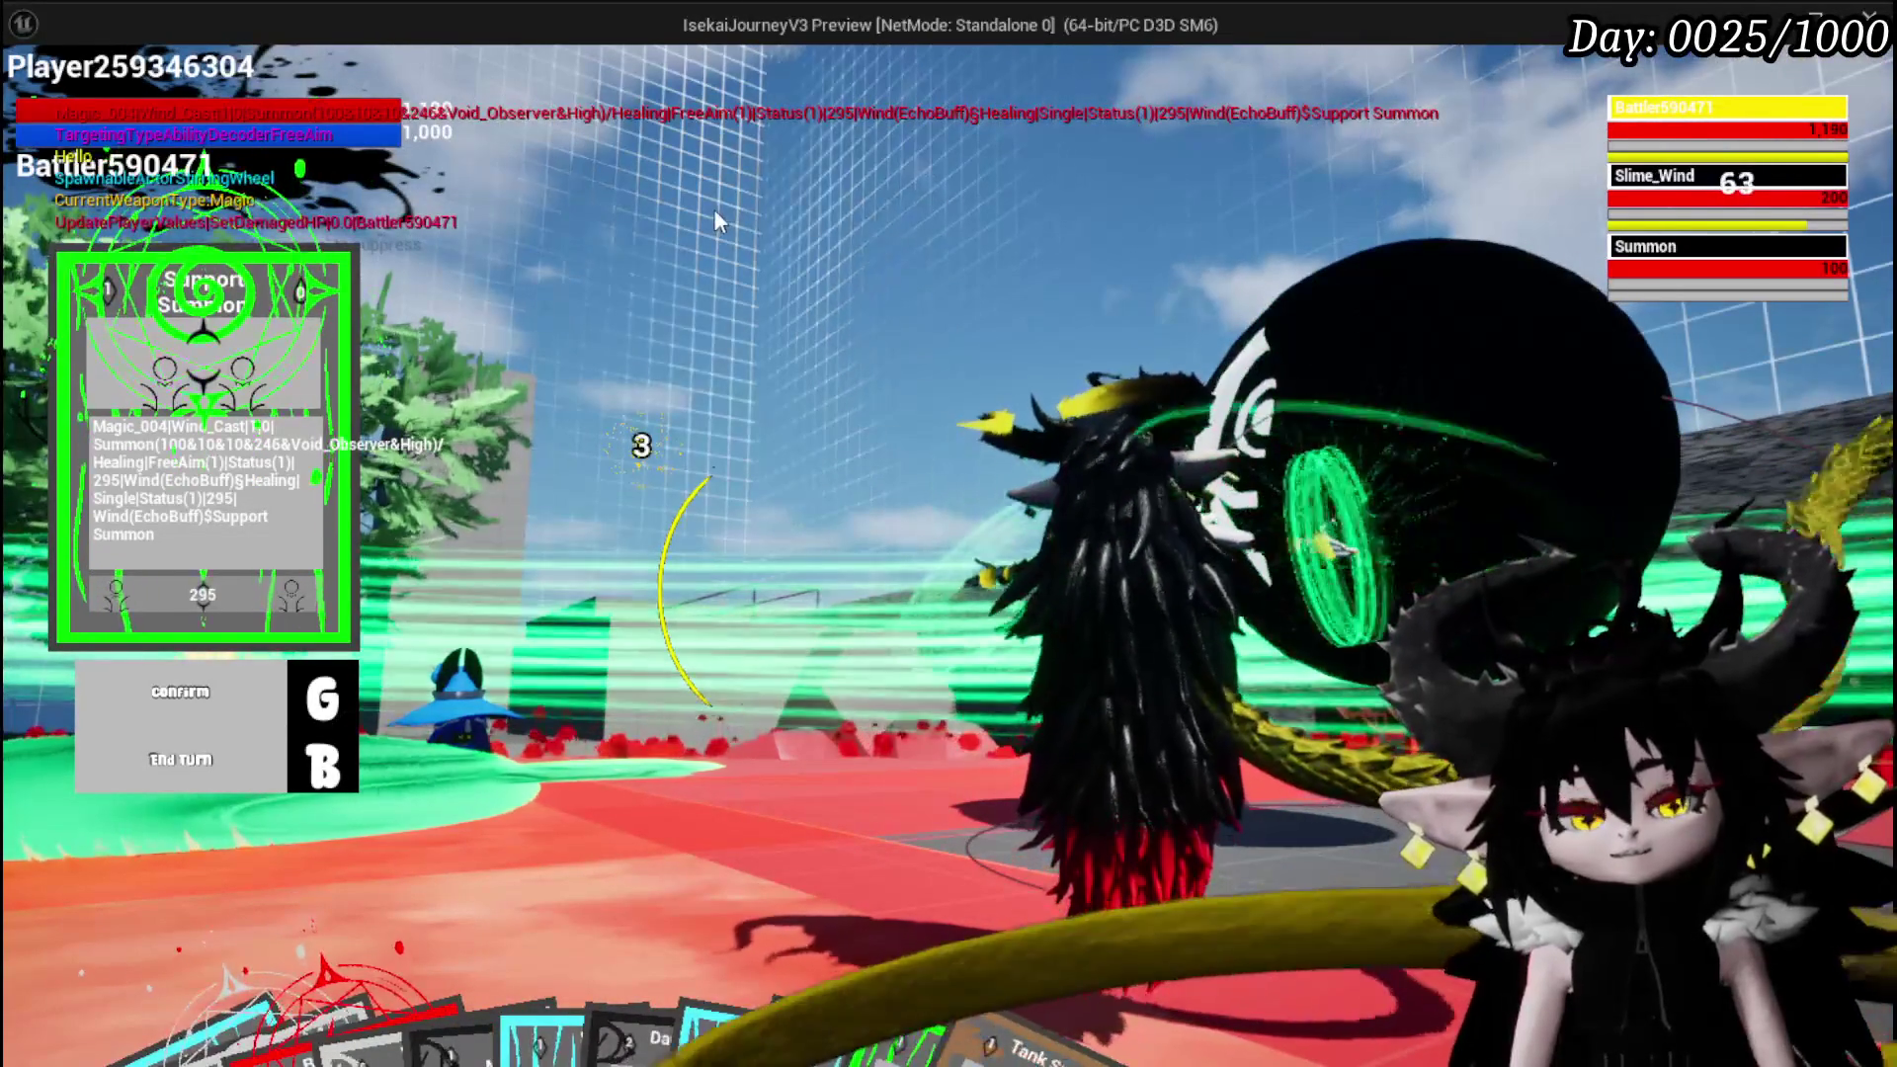
Leave the game preview, save the level, and open BPC_Perks' OnSummon graph
key("alt+Tab")
key("ctrl+s")
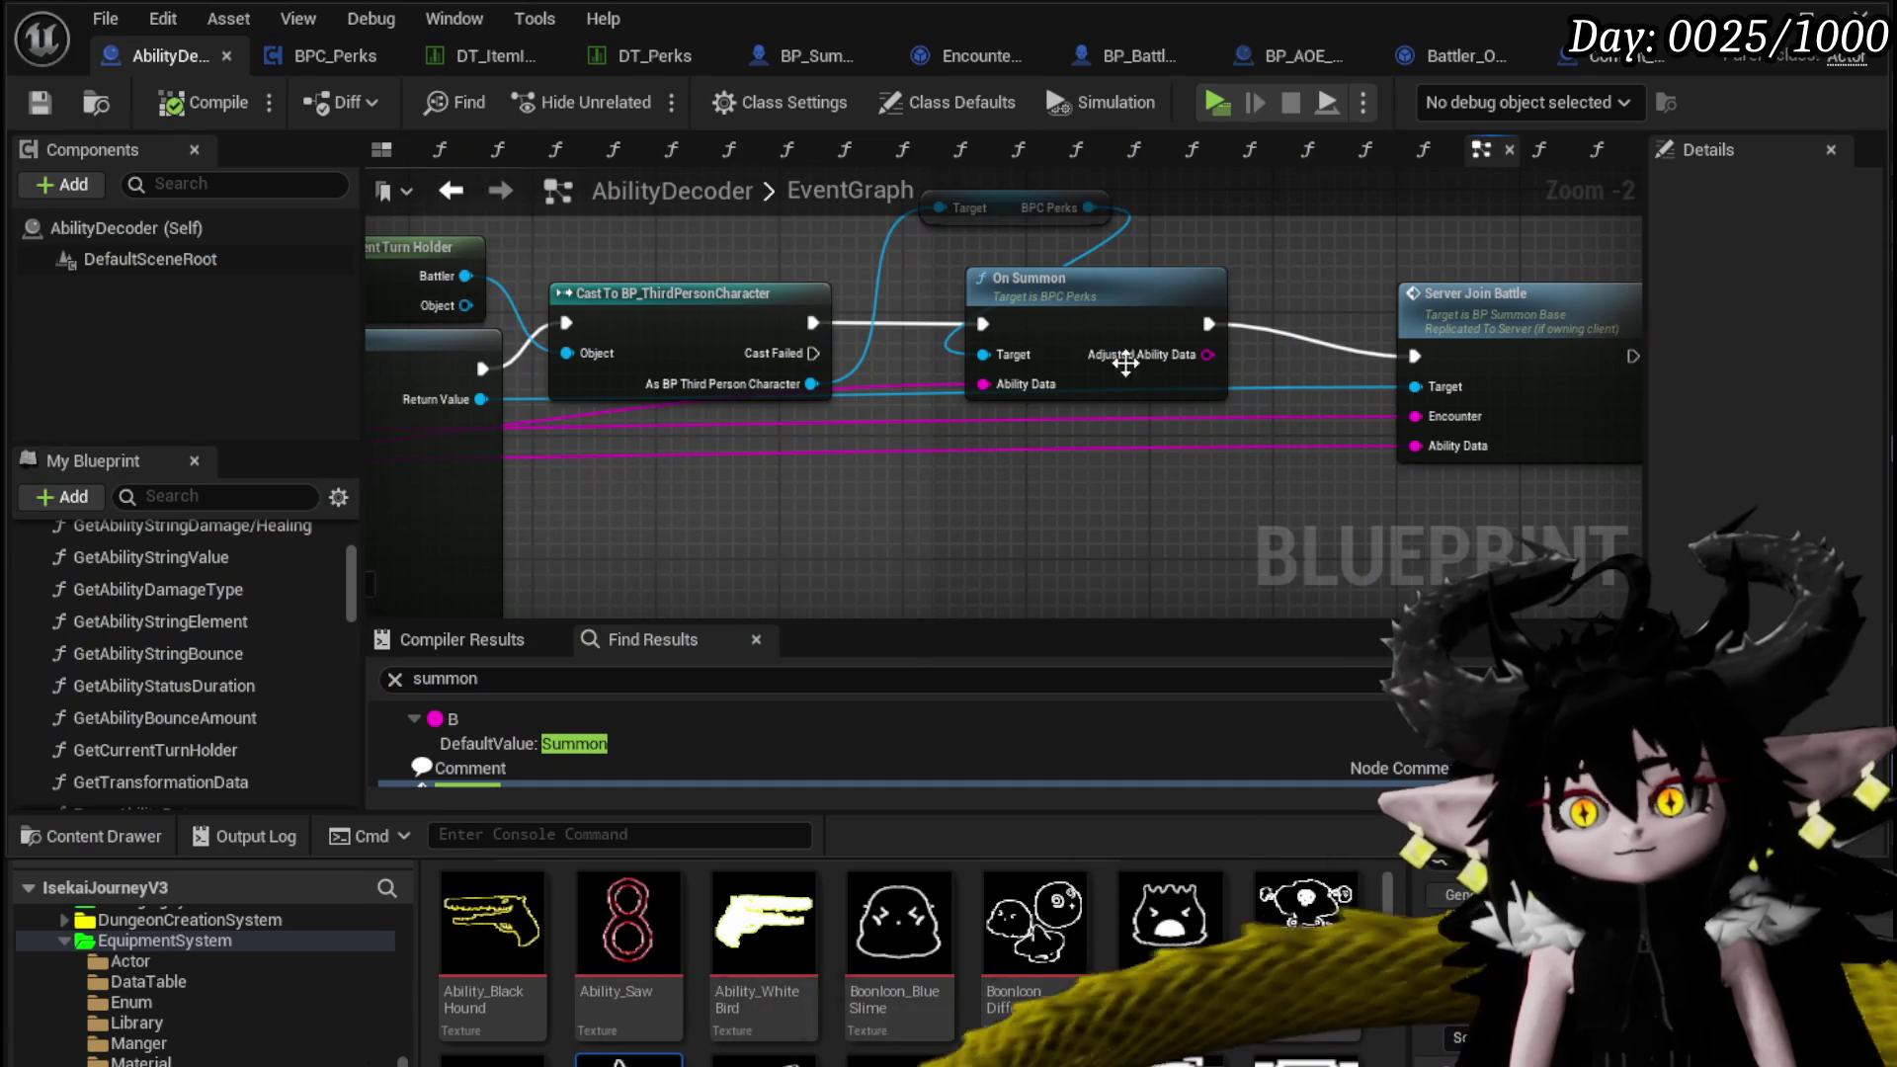
double_click(1125, 362)
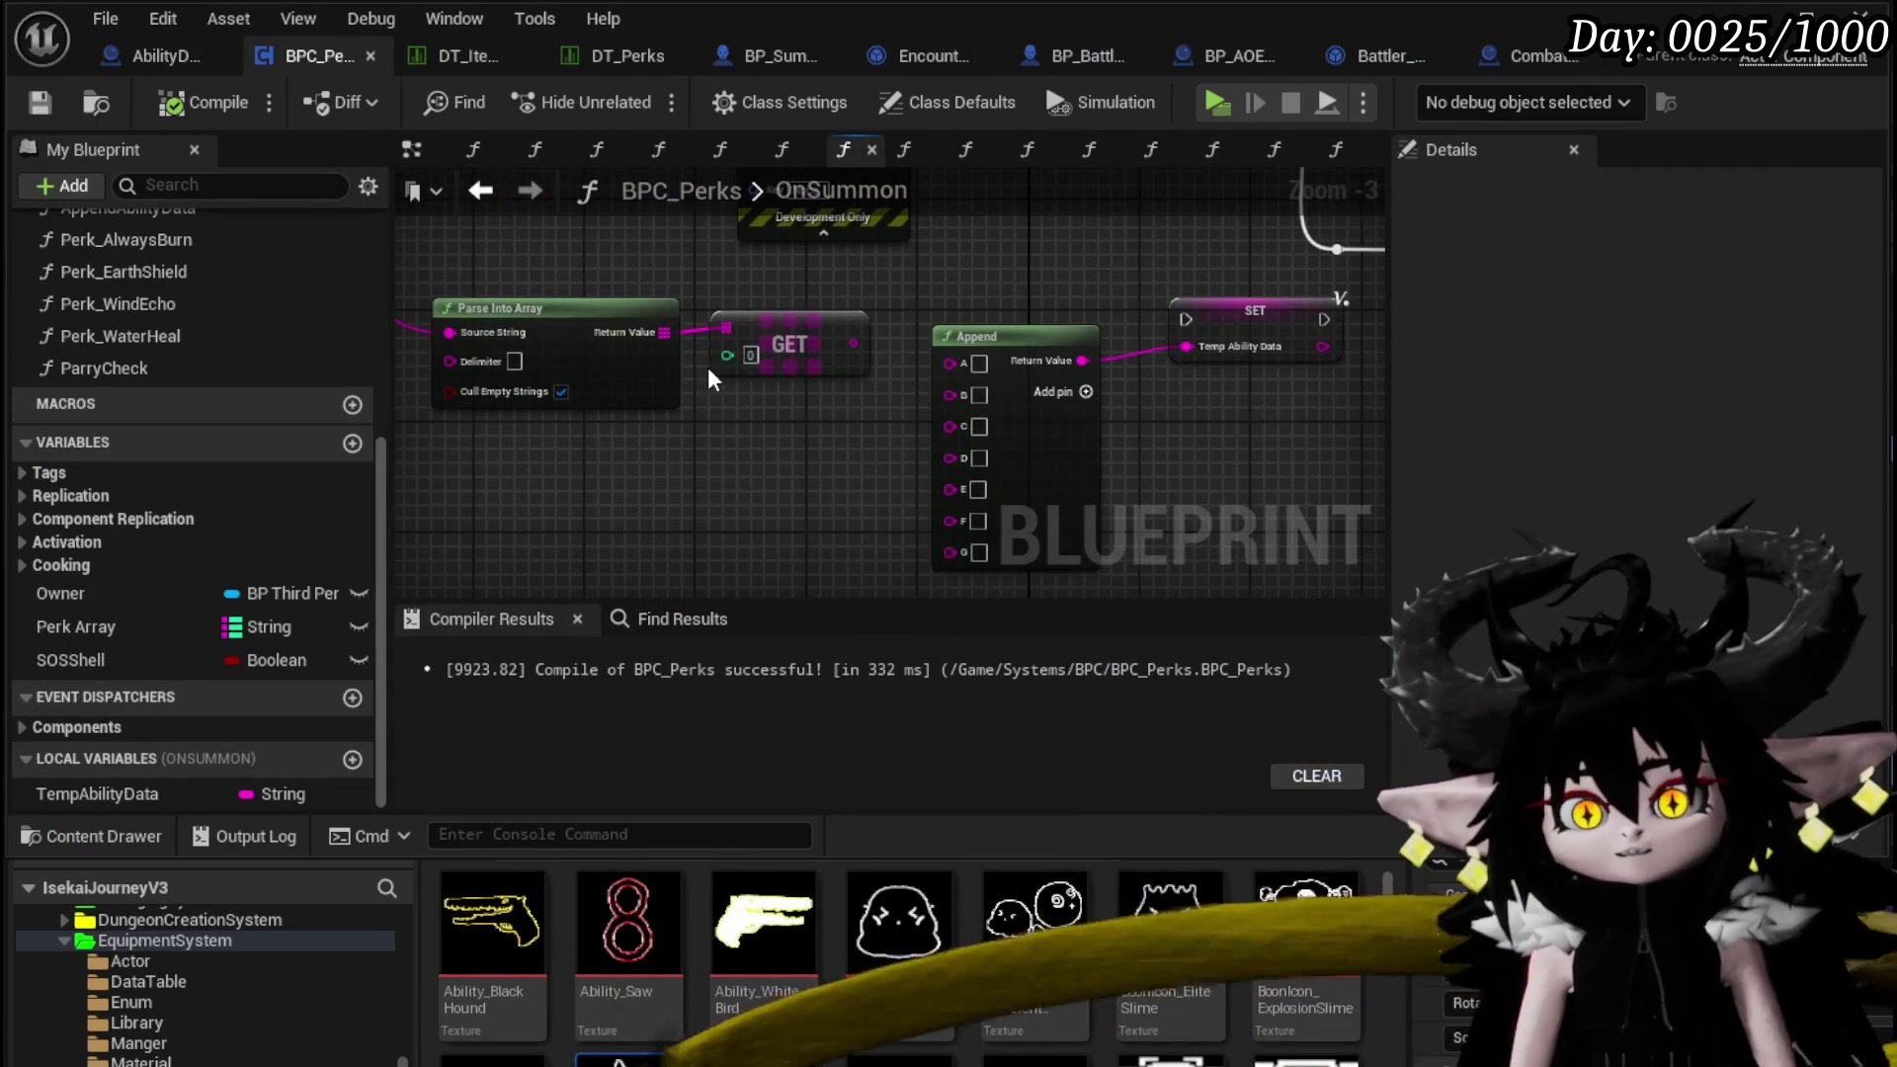
Split the ability string on '/' with a second Parse Into Array and read element 1
left_click(475, 442)
left_click_drag(483, 475, 552, 467)
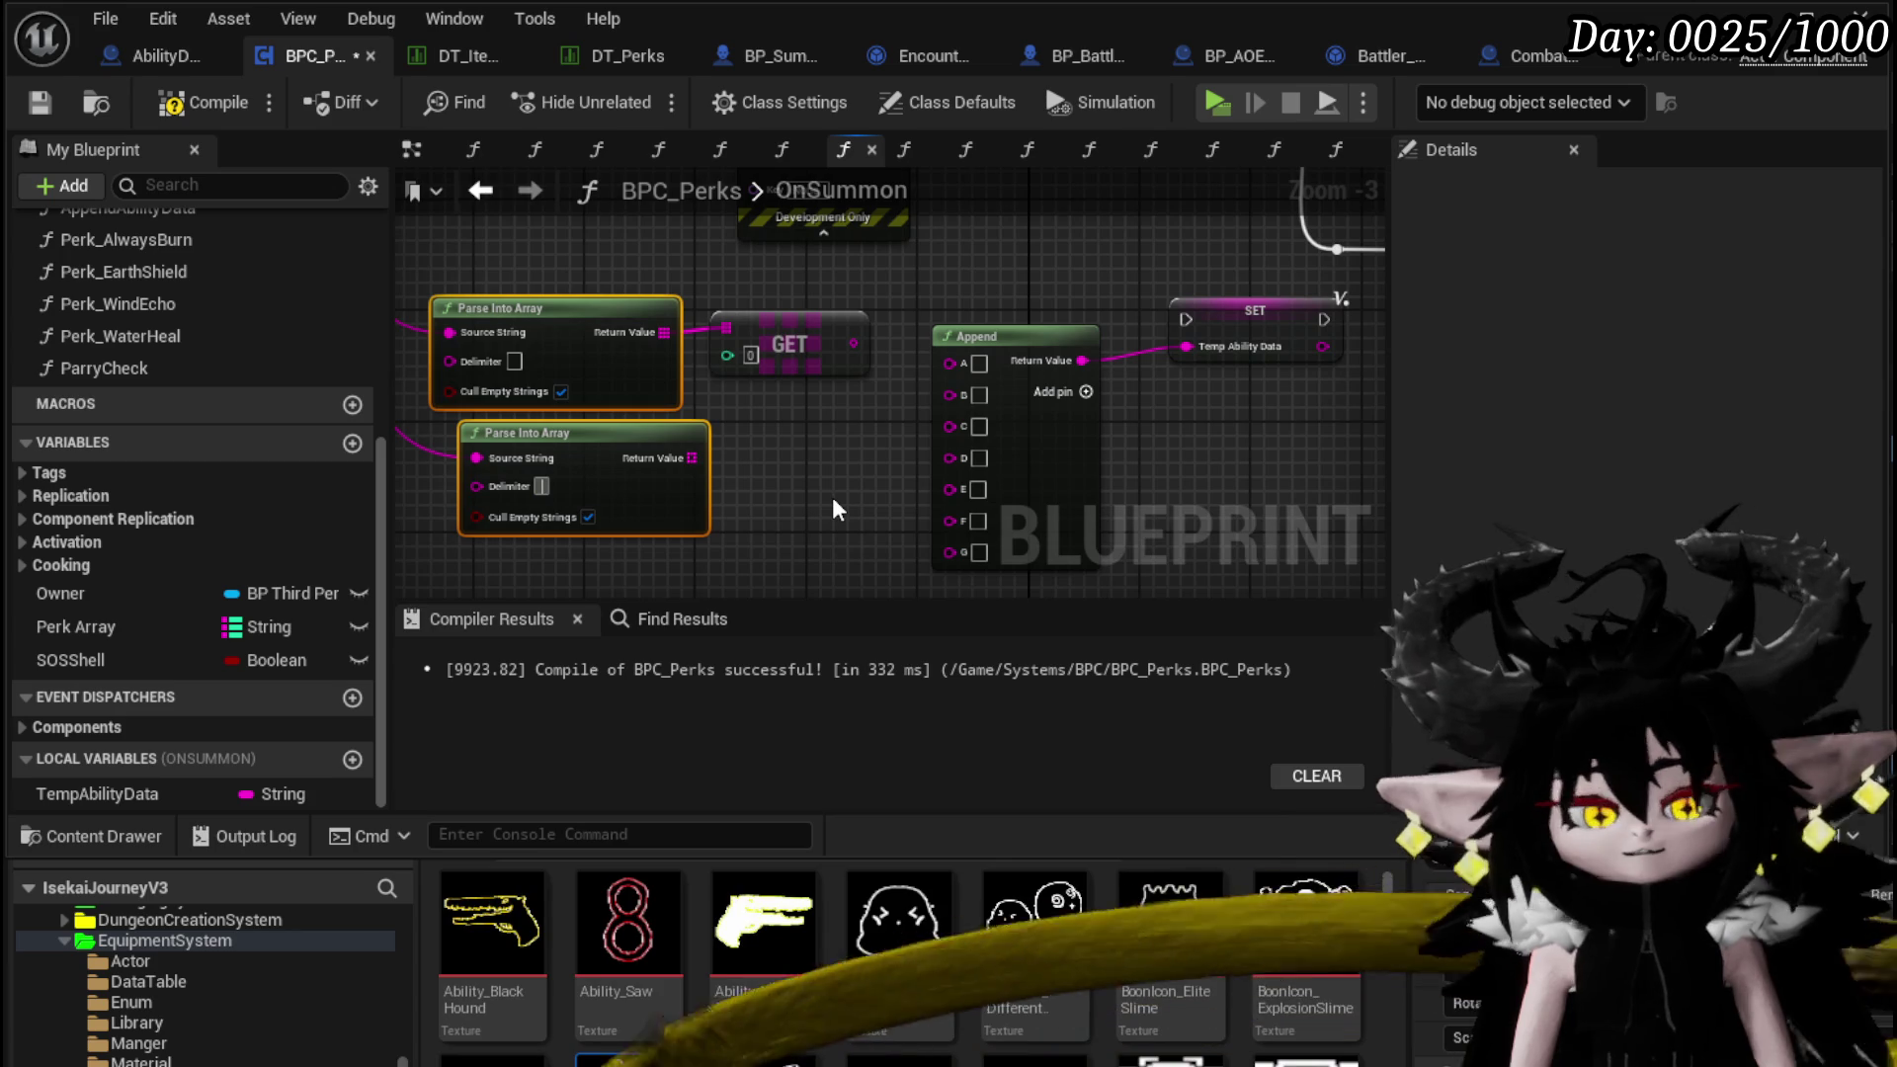
type("/")
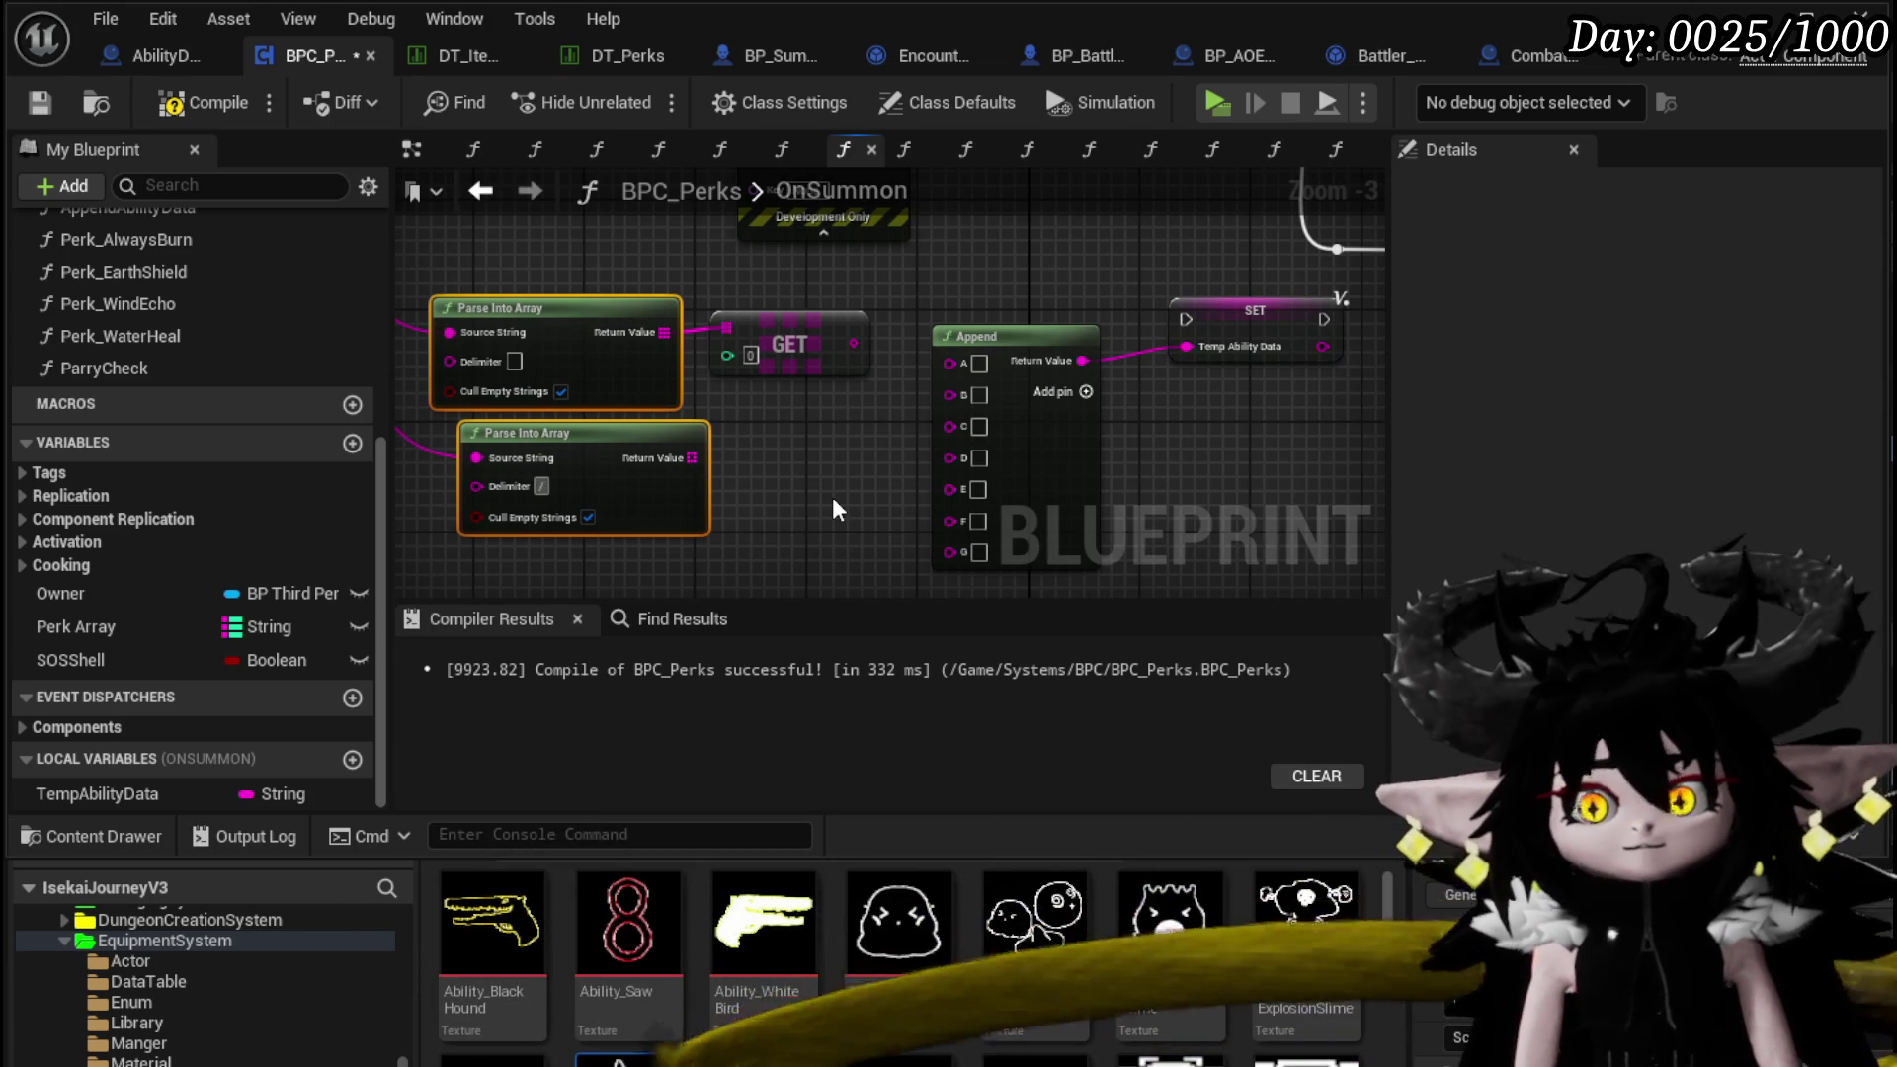
mouse_move(692, 458)
left_mouse_down()
mouse_move(755, 479)
mouse_move(719, 464)
left_mouse_up()
type("get")
left_click(816, 666)
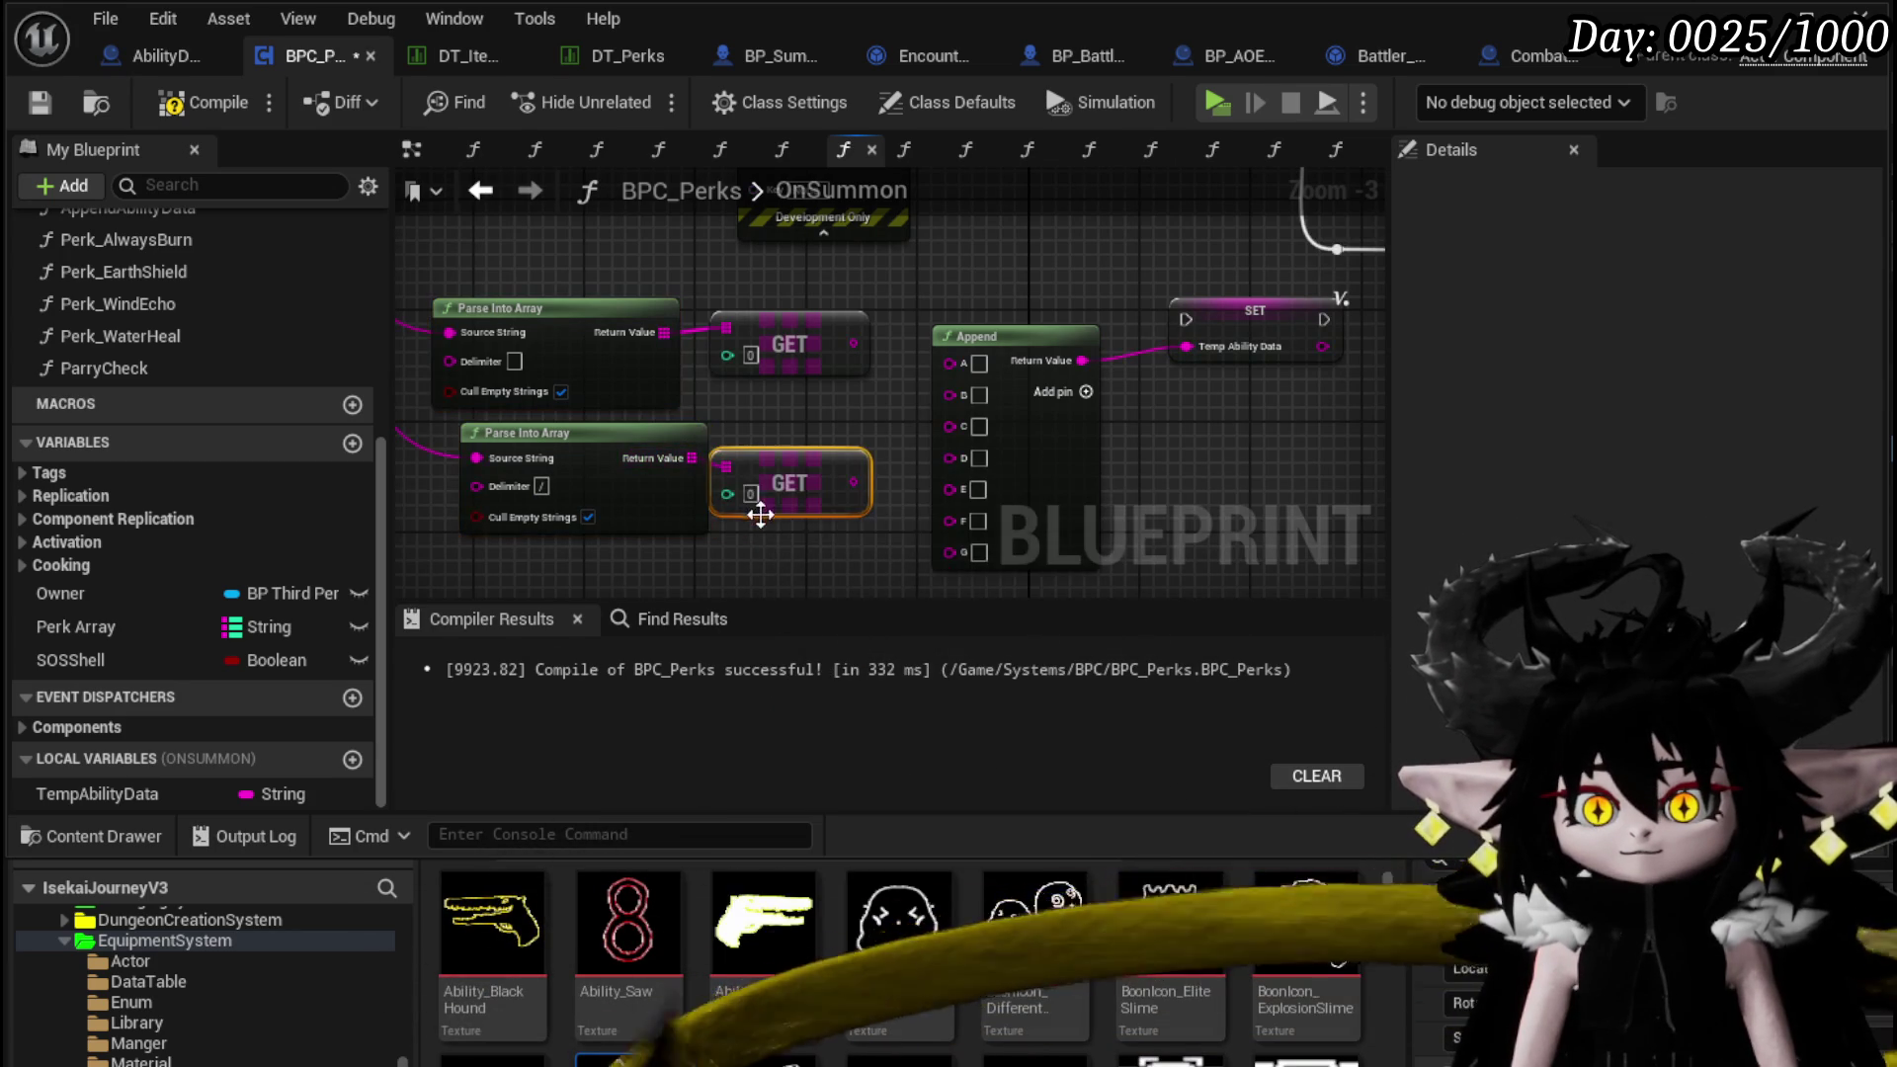
type("1")
left_click(864, 519)
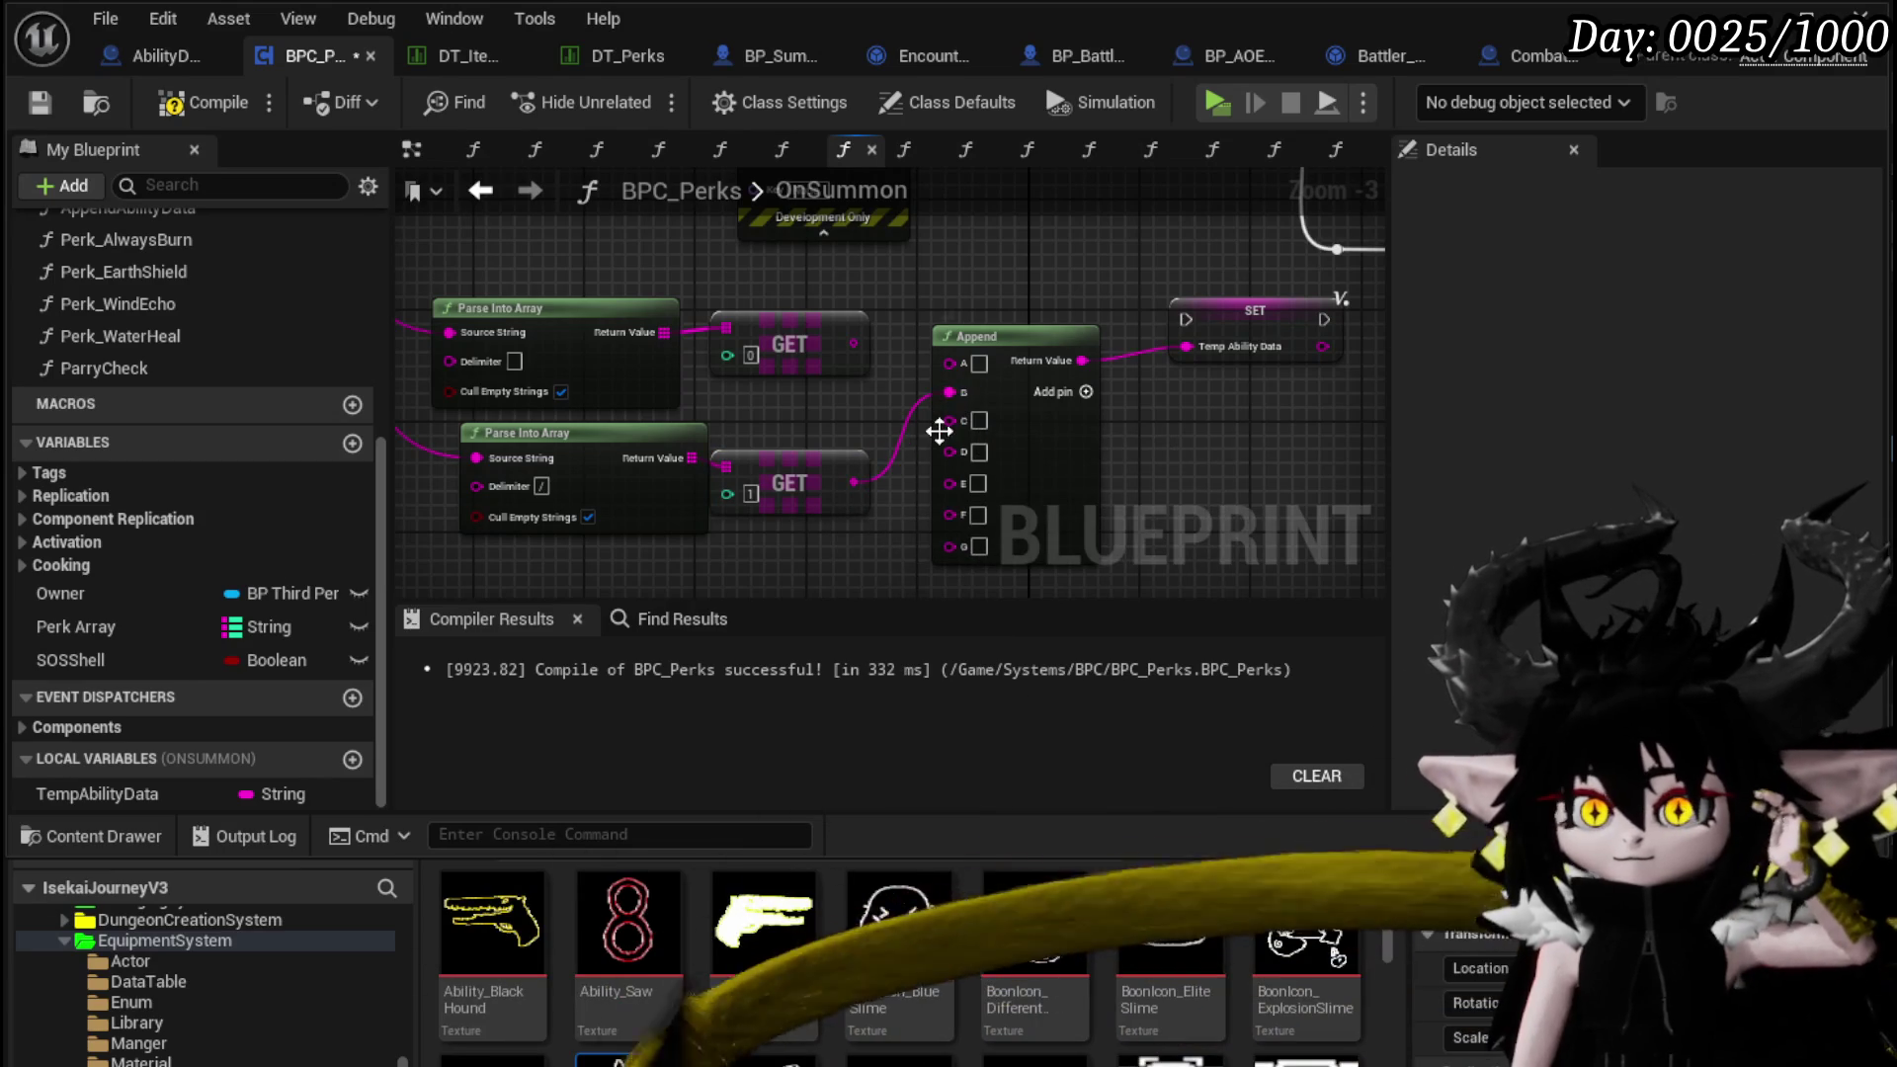
Add an index-0 GET on the second split array and wire the index-1 GET into Append's C input
left_click_drag(800, 461, 800, 501)
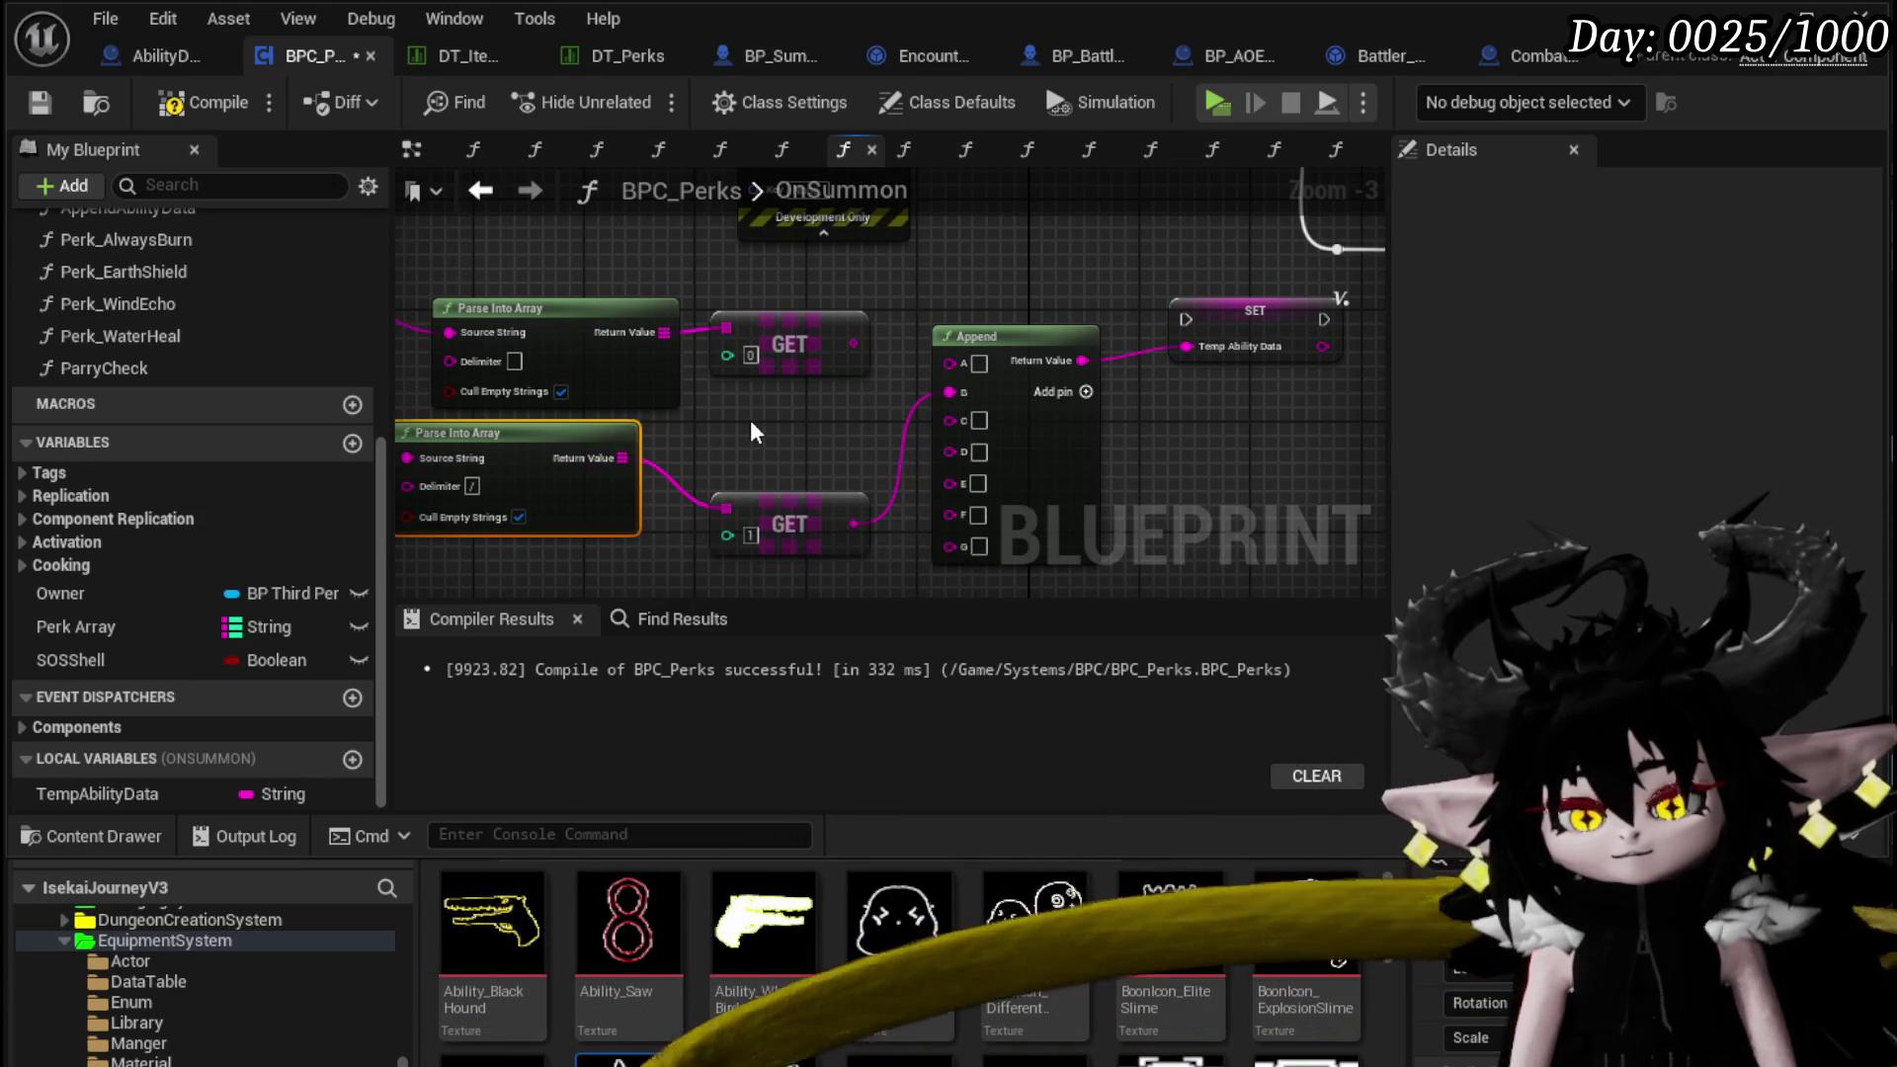
mouse_move(593, 375)
left_mouse_down()
mouse_move(743, 446)
mouse_move(465, 395)
mouse_move(606, 390)
left_mouse_up()
left_click_drag(882, 531, 767, 497)
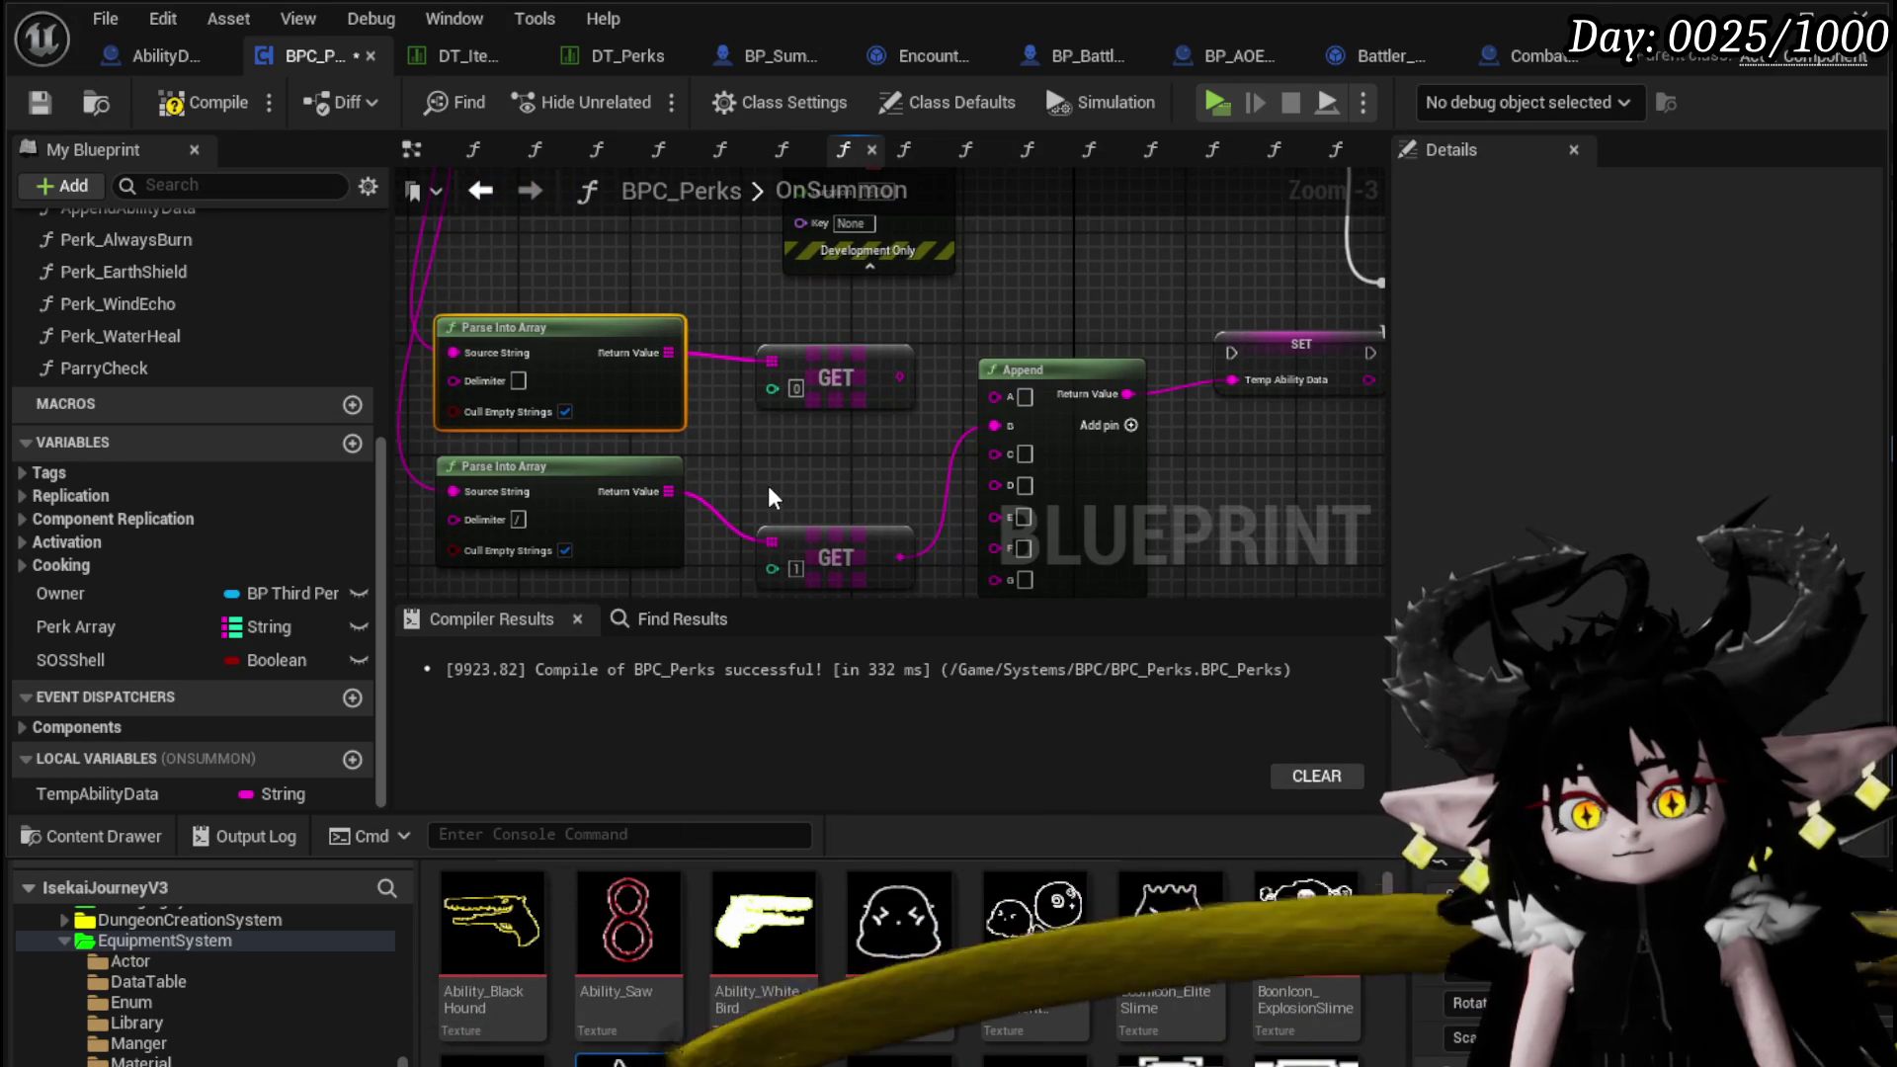
left_click_drag(667, 491, 774, 476)
type("get")
key("Return")
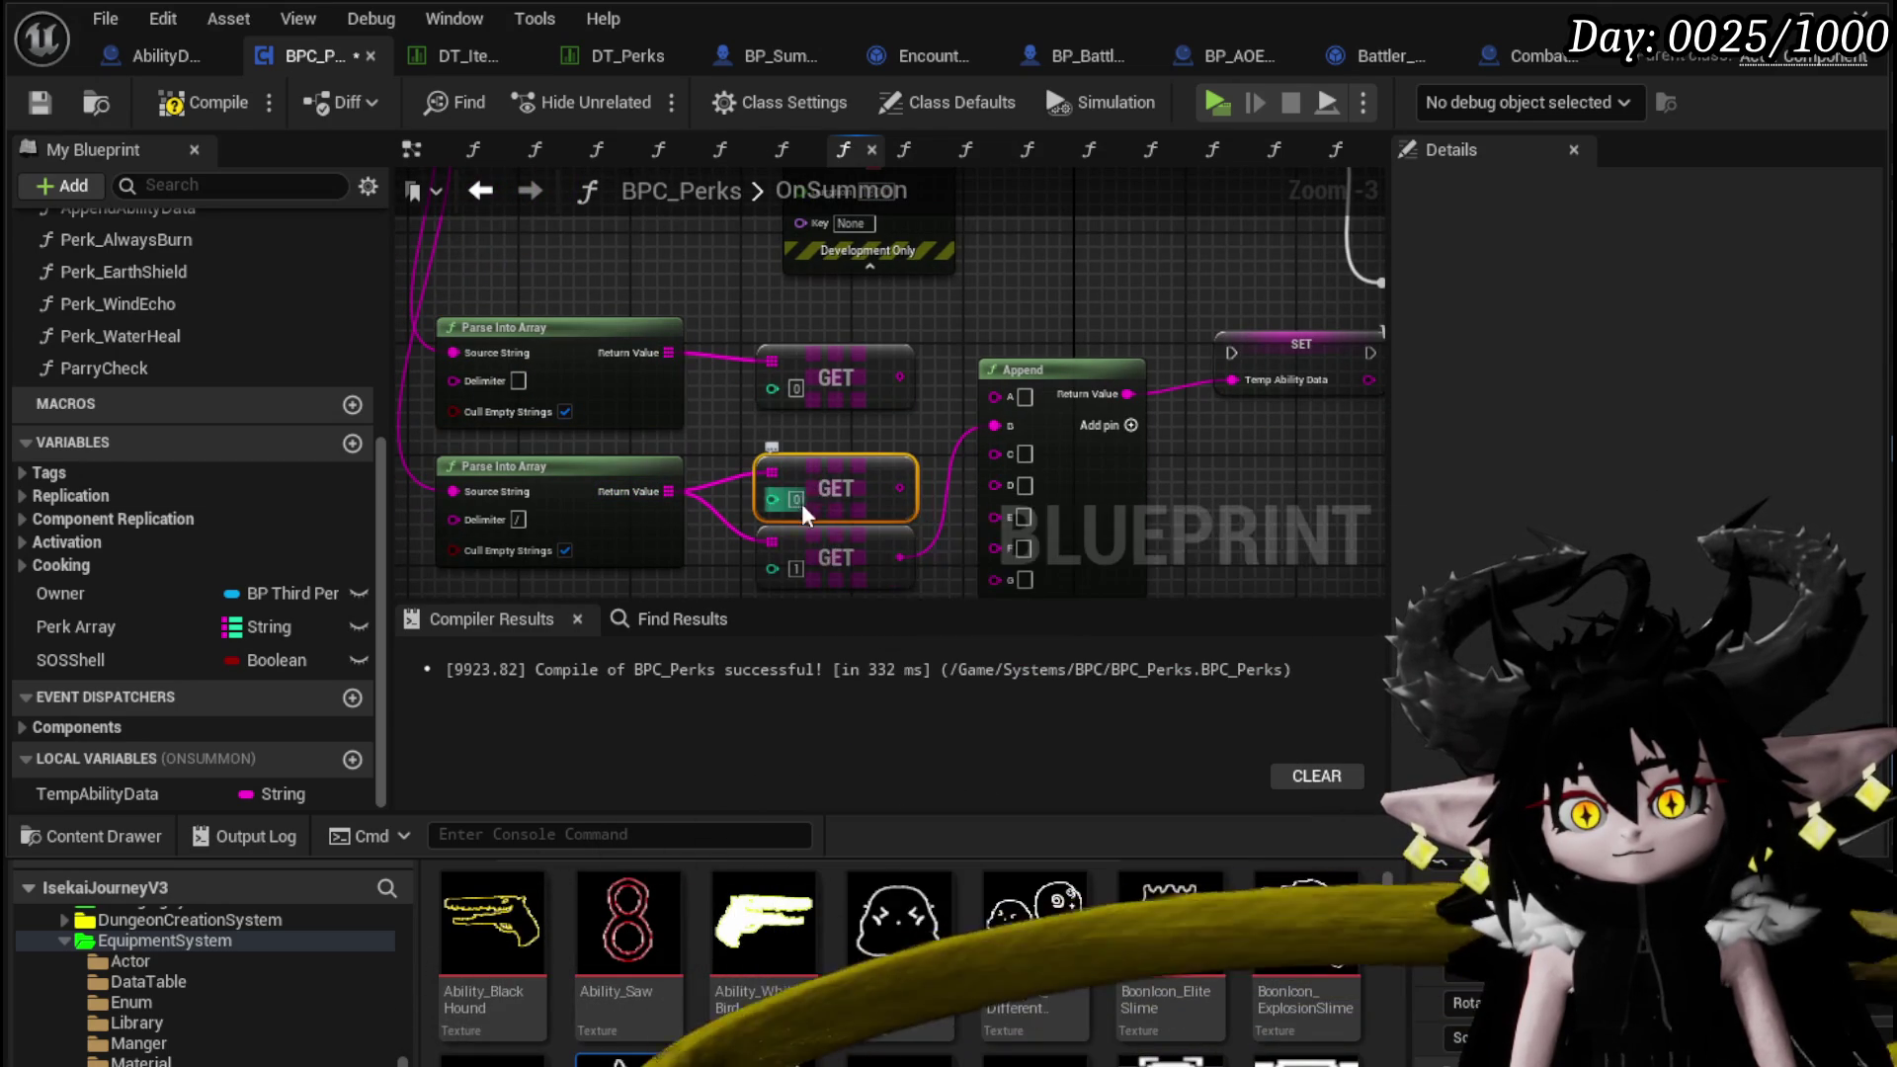
left_click_drag(746, 457, 736, 464)
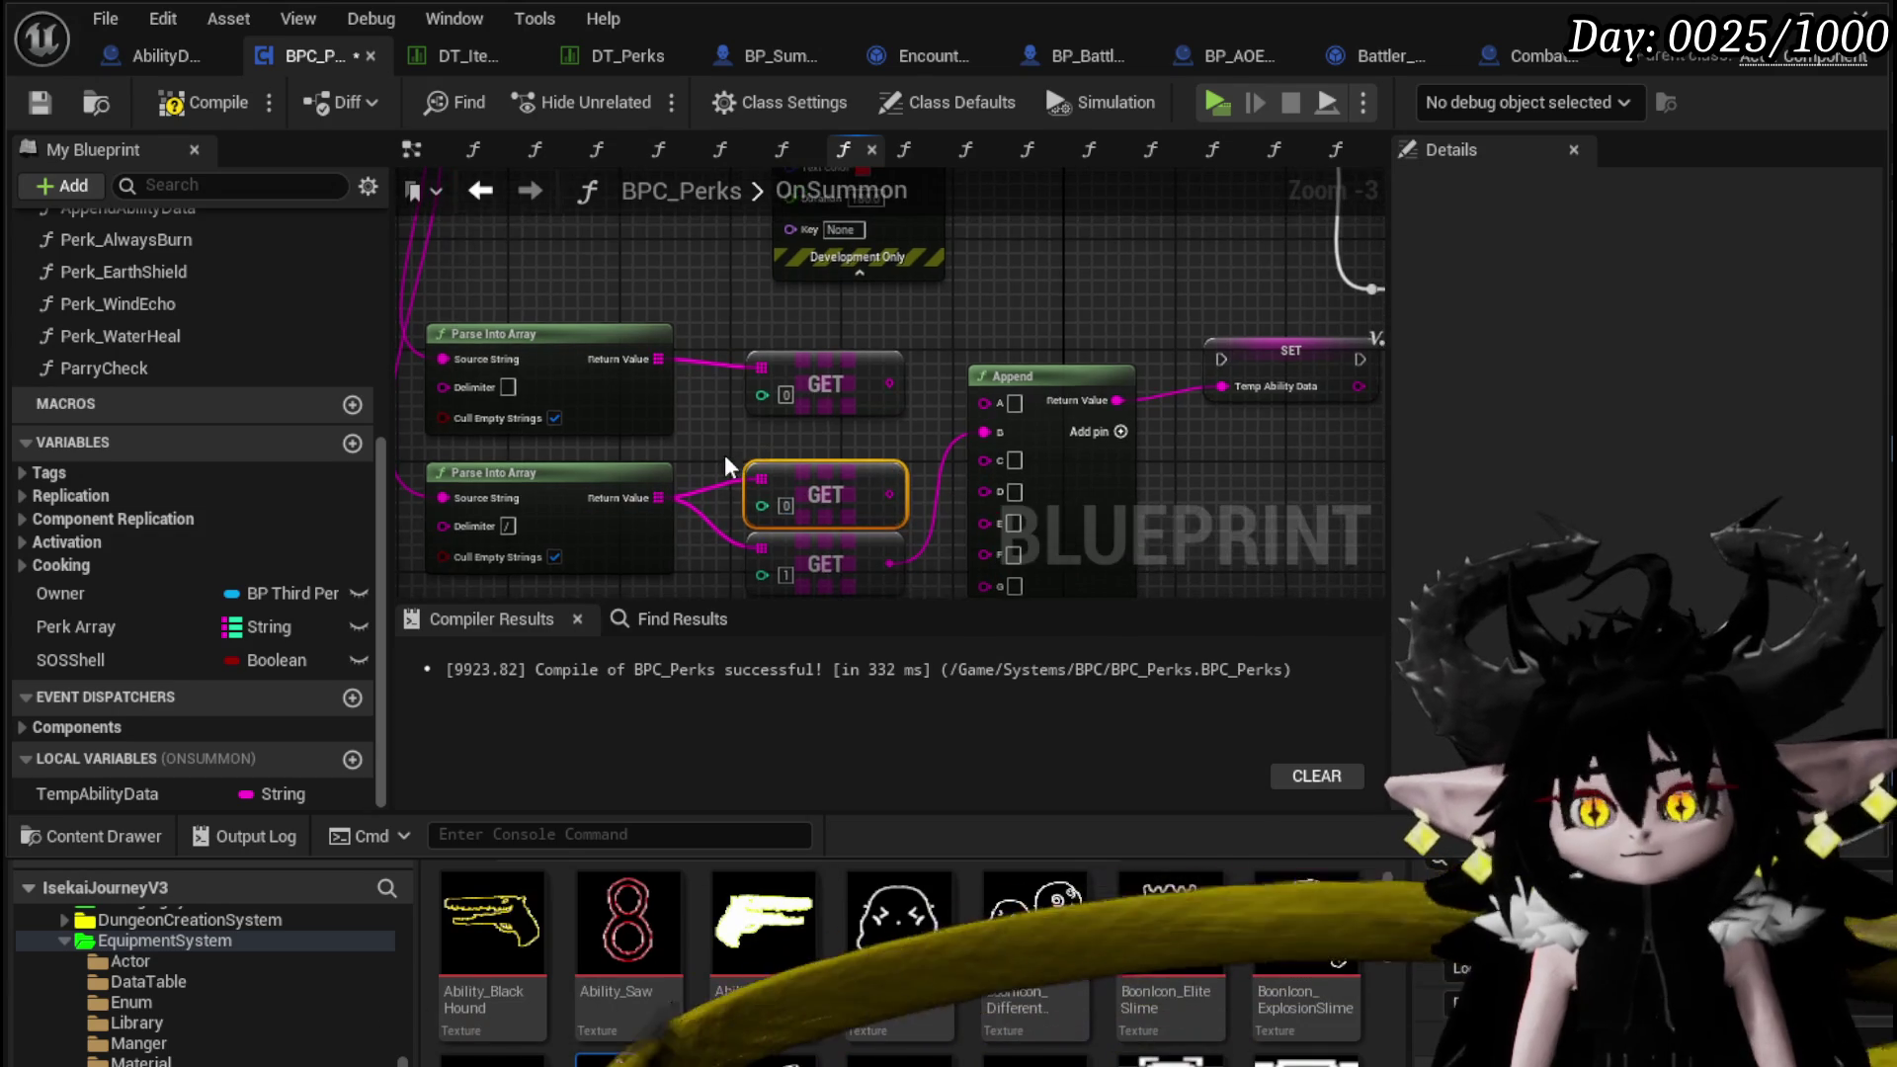
scroll(736, 464, "down", 2)
mouse_move(654, 539)
left_mouse_down()
mouse_move(741, 494)
mouse_move(784, 546)
mouse_move(805, 402)
mouse_move(779, 472)
left_mouse_up()
scroll(787, 489, "up", 3)
mouse_move(942, 328)
left_mouse_down()
mouse_move(826, 563)
mouse_move(956, 334)
left_mouse_up()
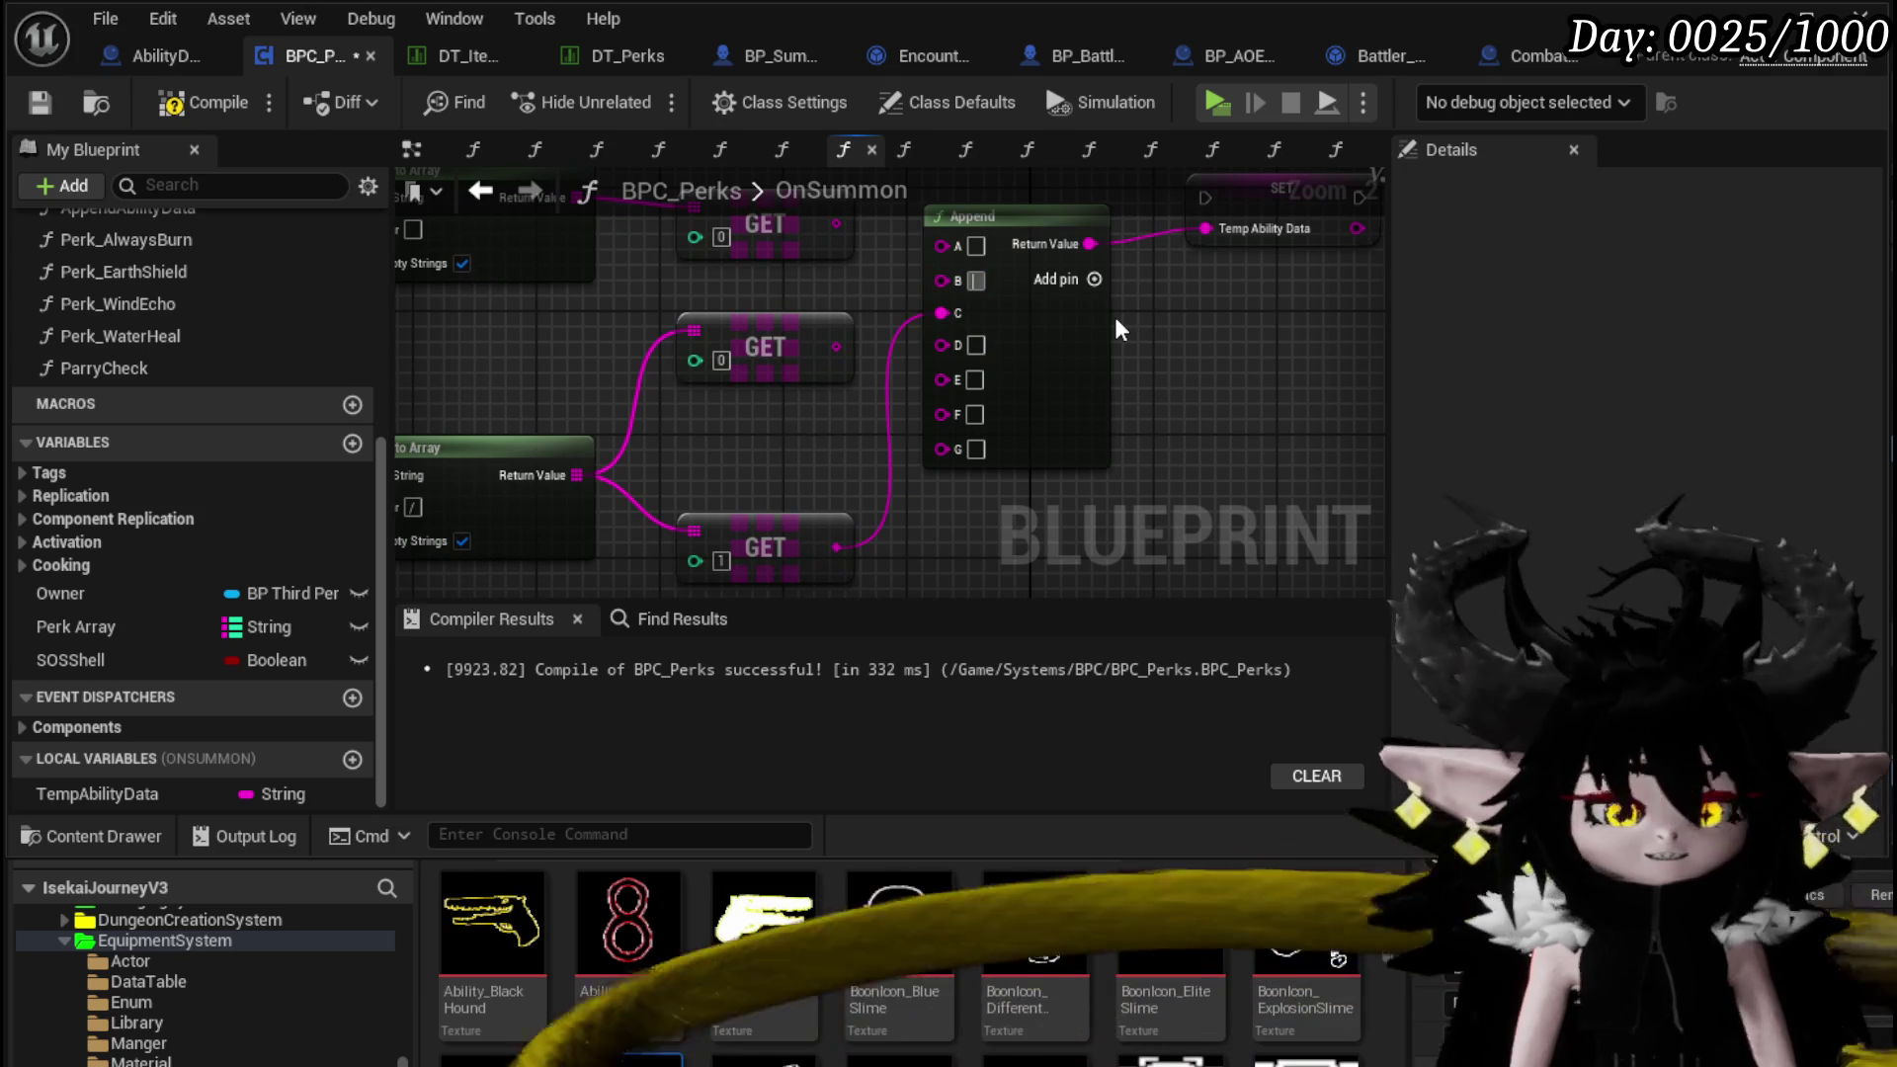
Rearrange the split nodes away from Append and move the GET's connection from pin C to D
mouse_move(708, 464)
left_mouse_down()
mouse_move(890, 549)
mouse_move(901, 464)
left_mouse_up()
left_click_drag(756, 440, 755, 553)
mouse_move(643, 529)
left_mouse_down()
mouse_move(902, 406)
mouse_move(696, 367)
left_mouse_up()
mouse_move(720, 454)
left_mouse_down()
mouse_move(849, 408)
mouse_move(933, 414)
left_mouse_up()
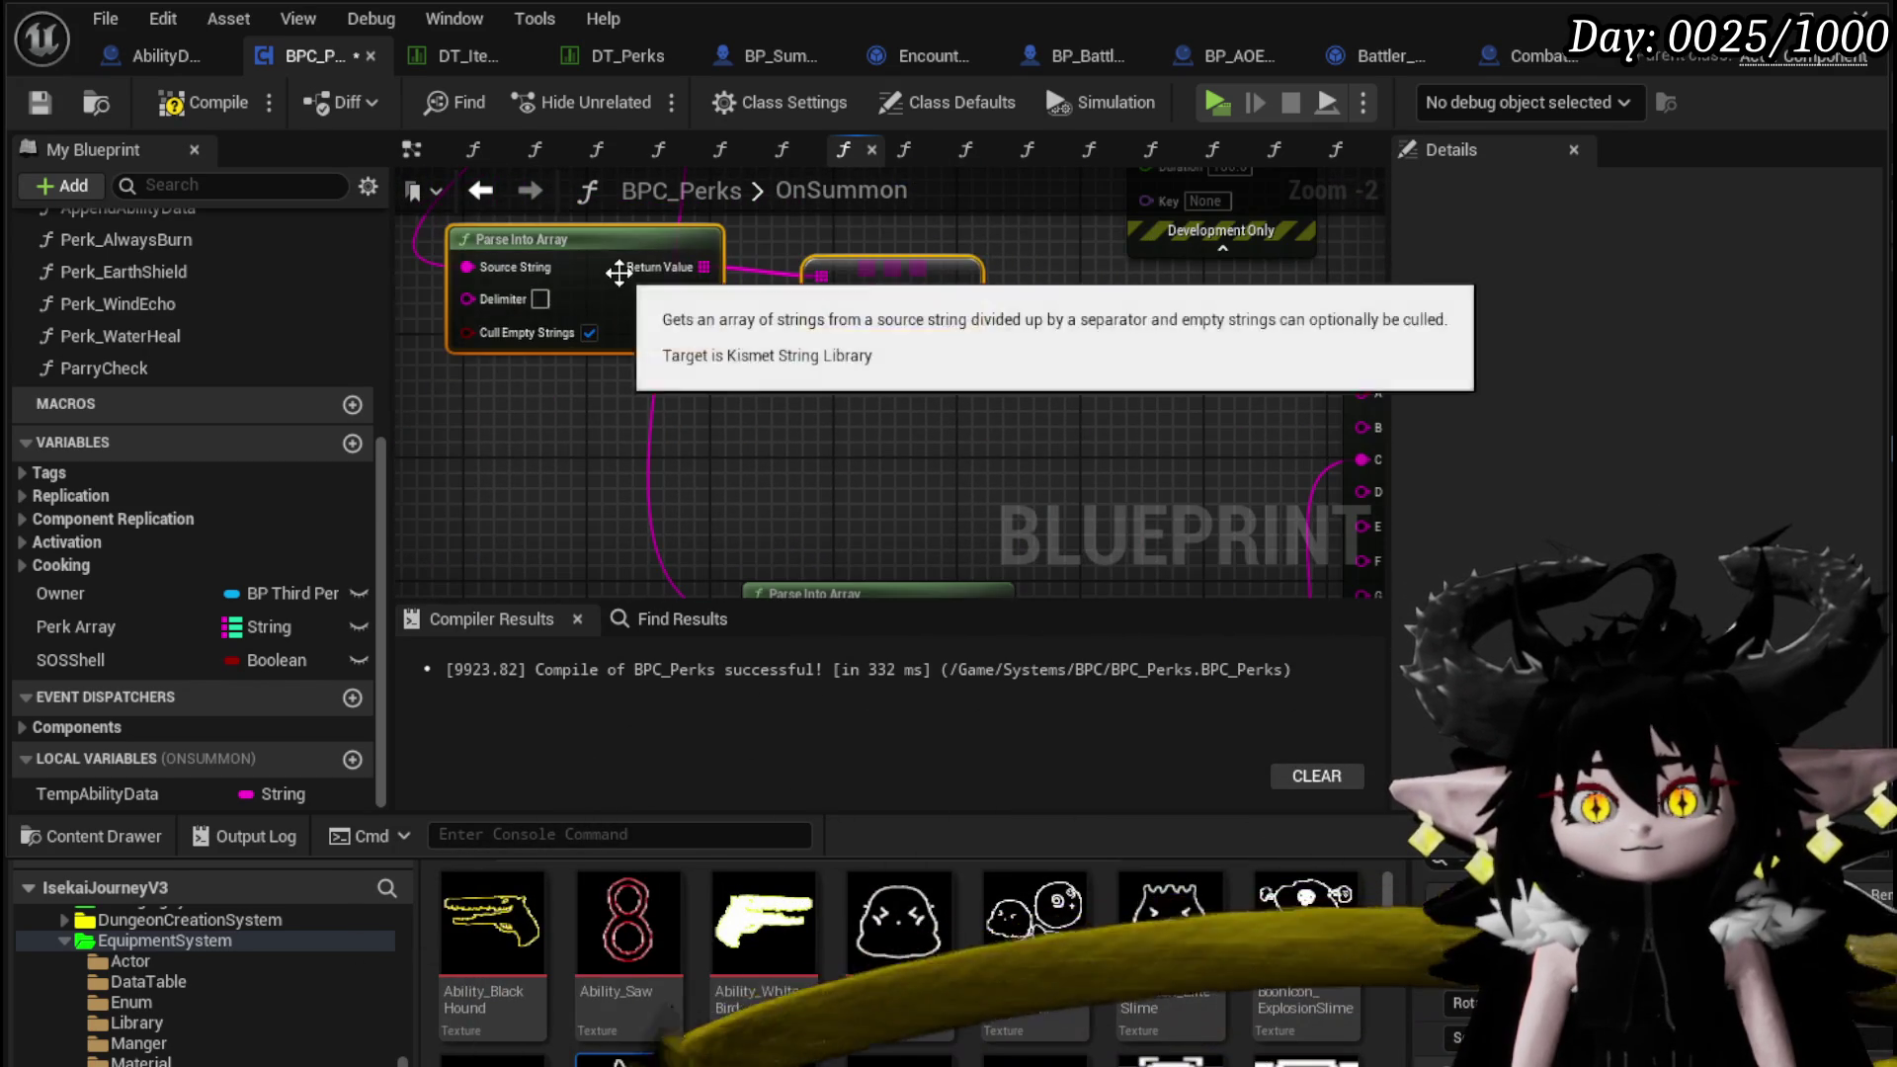
left_click_drag(700, 409, 818, 481)
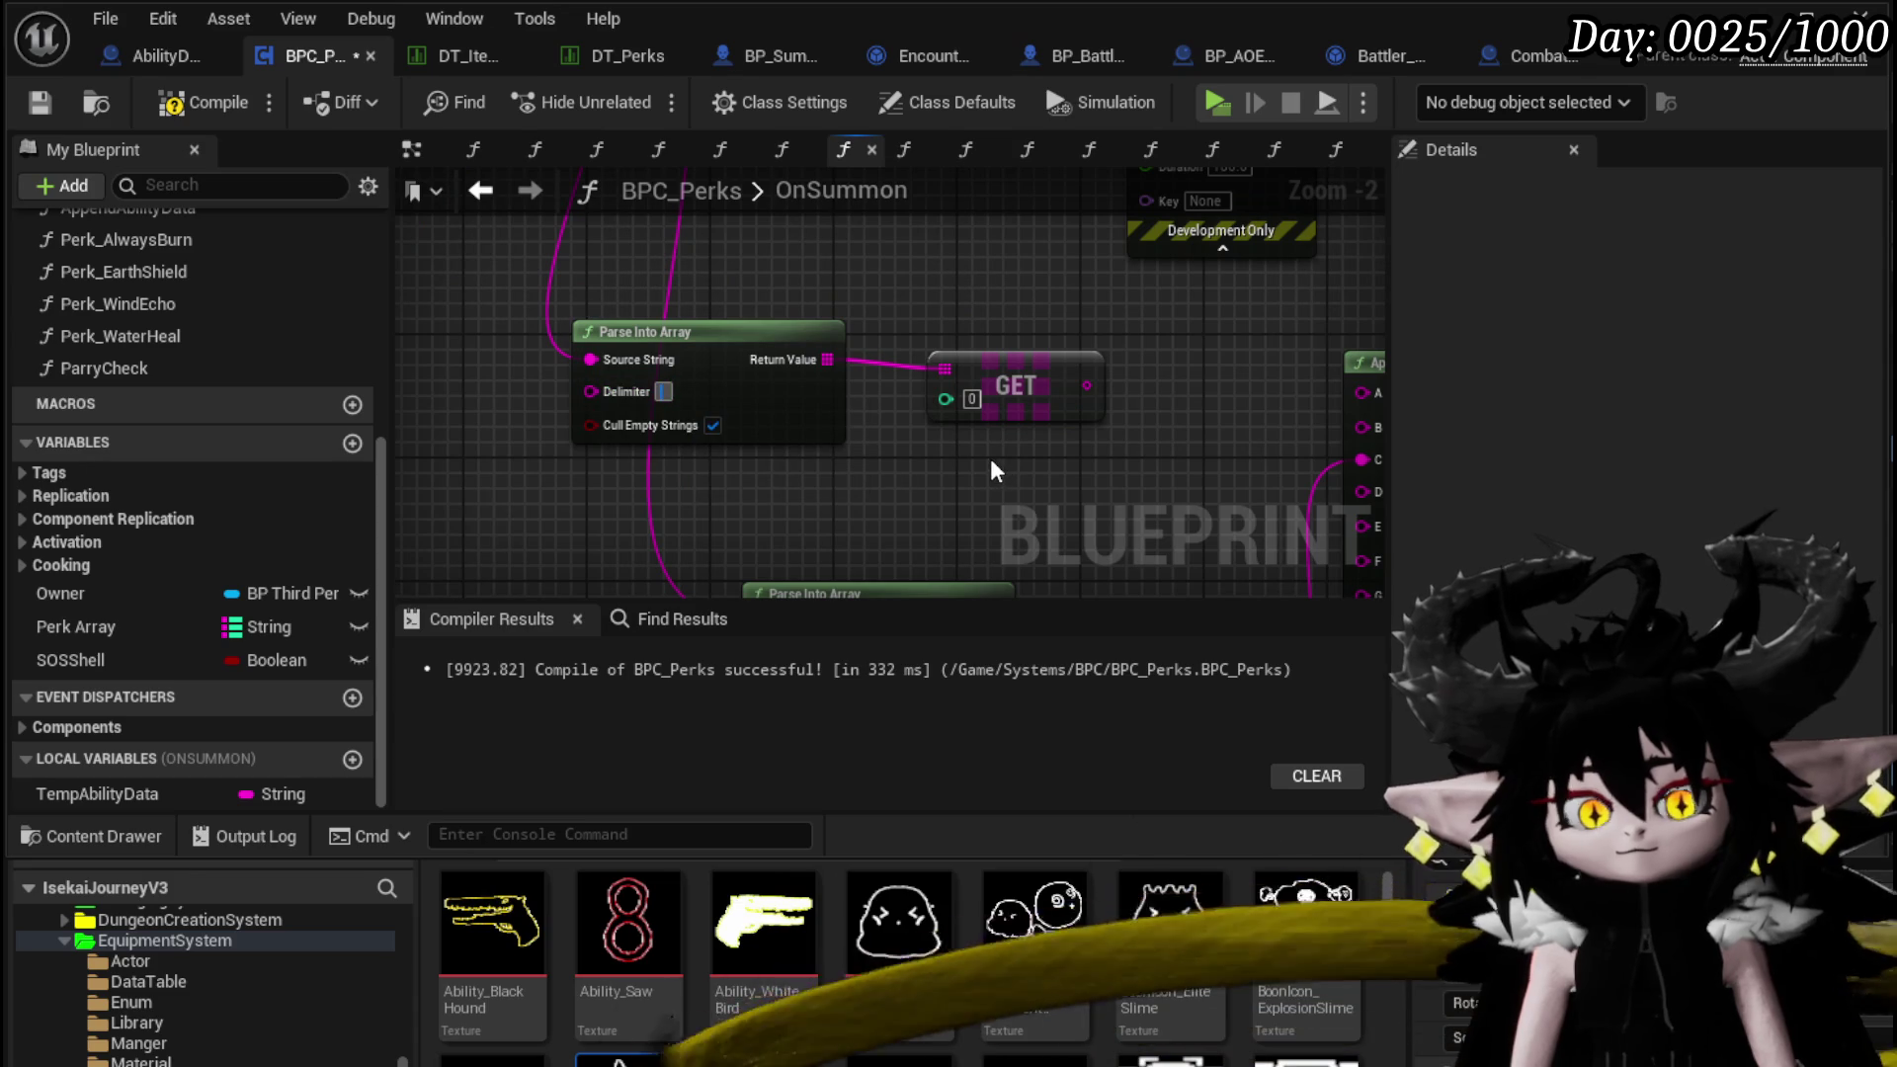
left_click_drag(994, 470, 699, 458)
left_click_drag(796, 390, 1006, 397)
left_click_drag(921, 480, 886, 412)
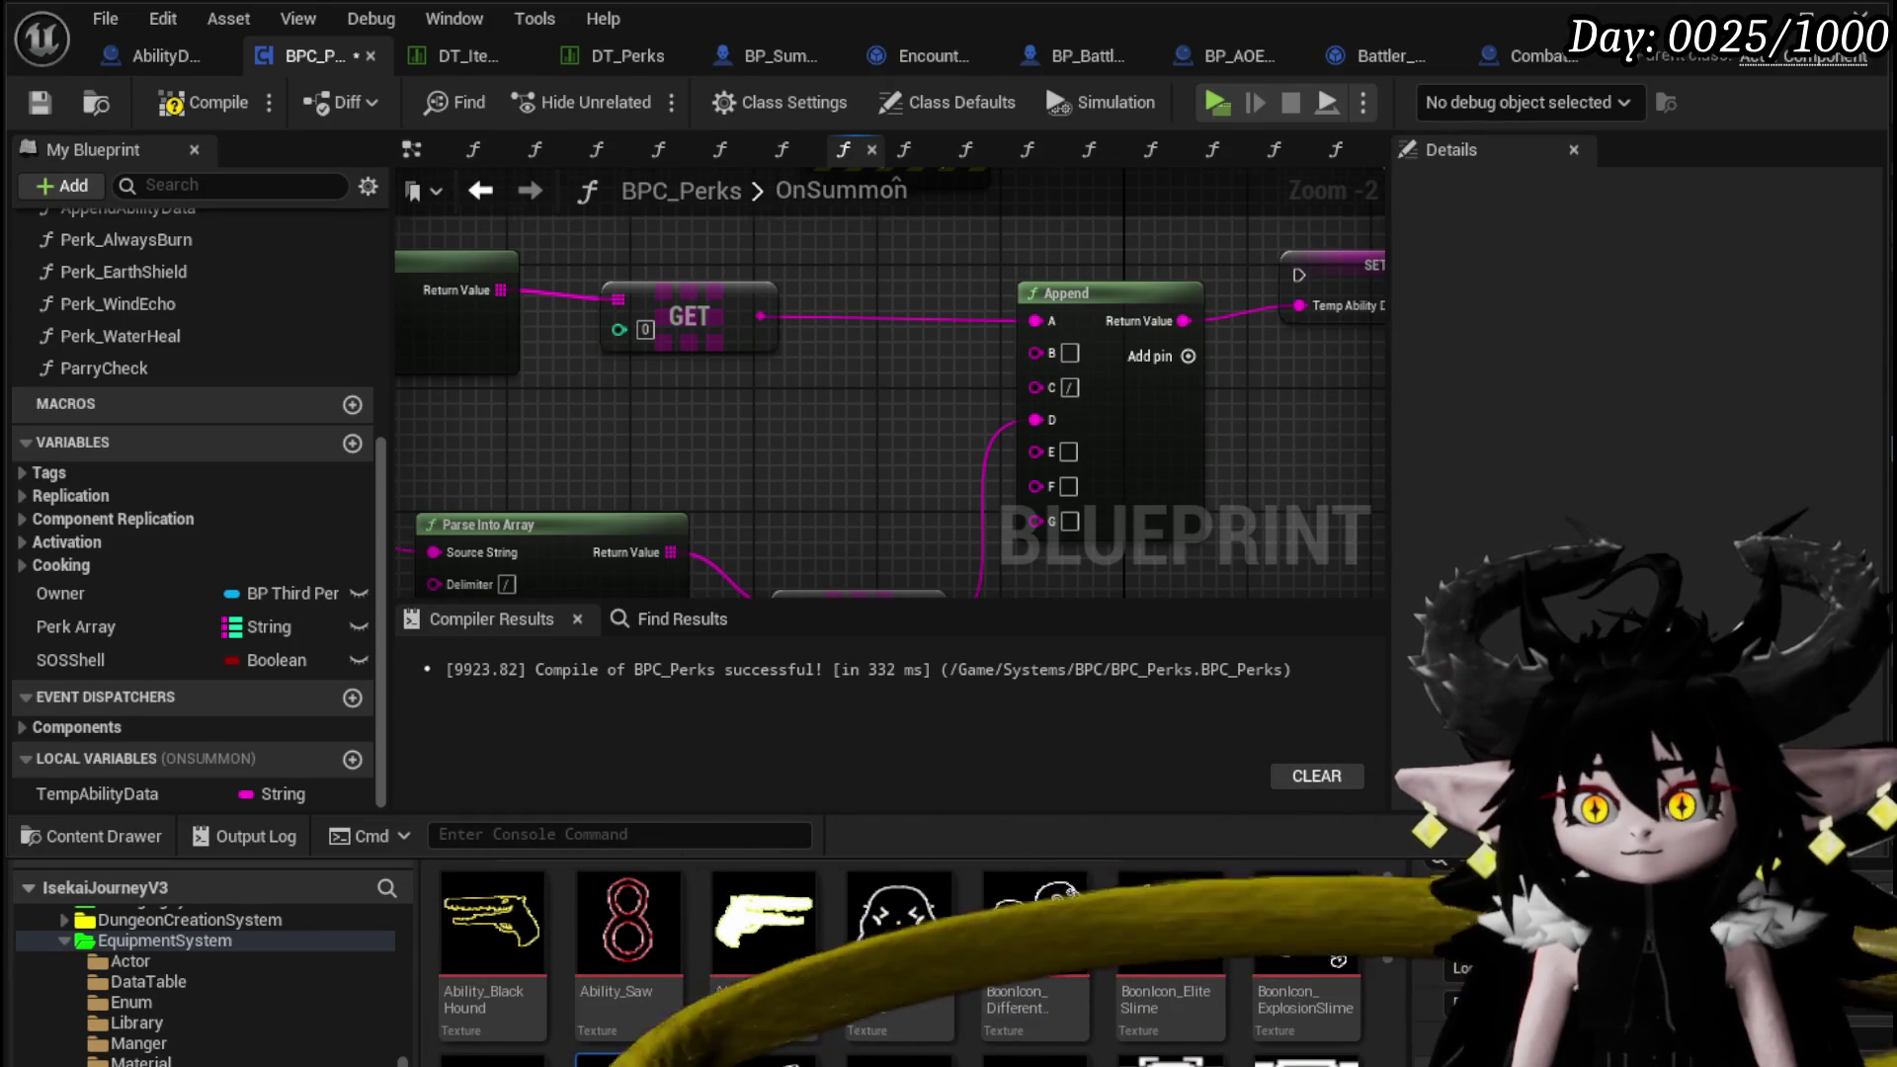
Add a second GET reading element 1 from the first Parse Into Array
left_click_drag(801, 418, 1022, 441)
left_click(899, 331)
left_click_drag(725, 328, 804, 395)
type("get")
left_click(890, 556)
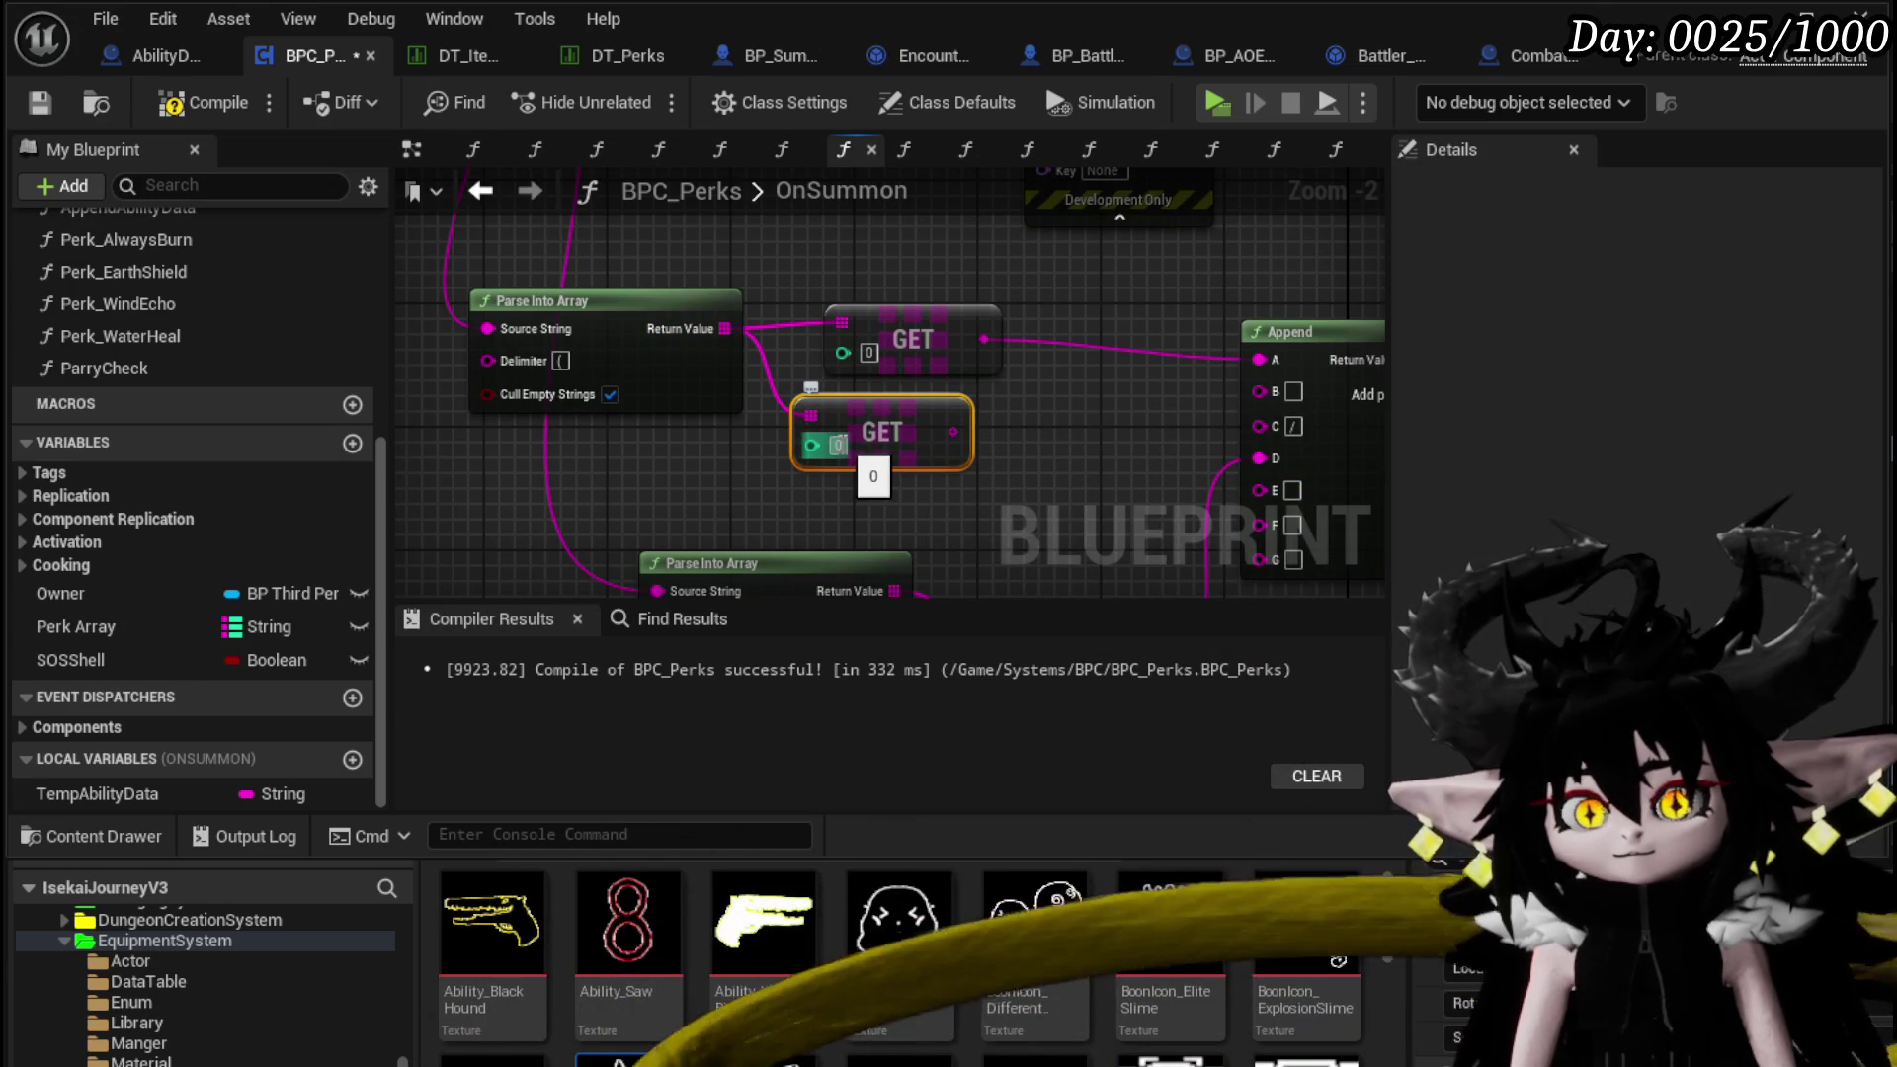
left_click(686, 466)
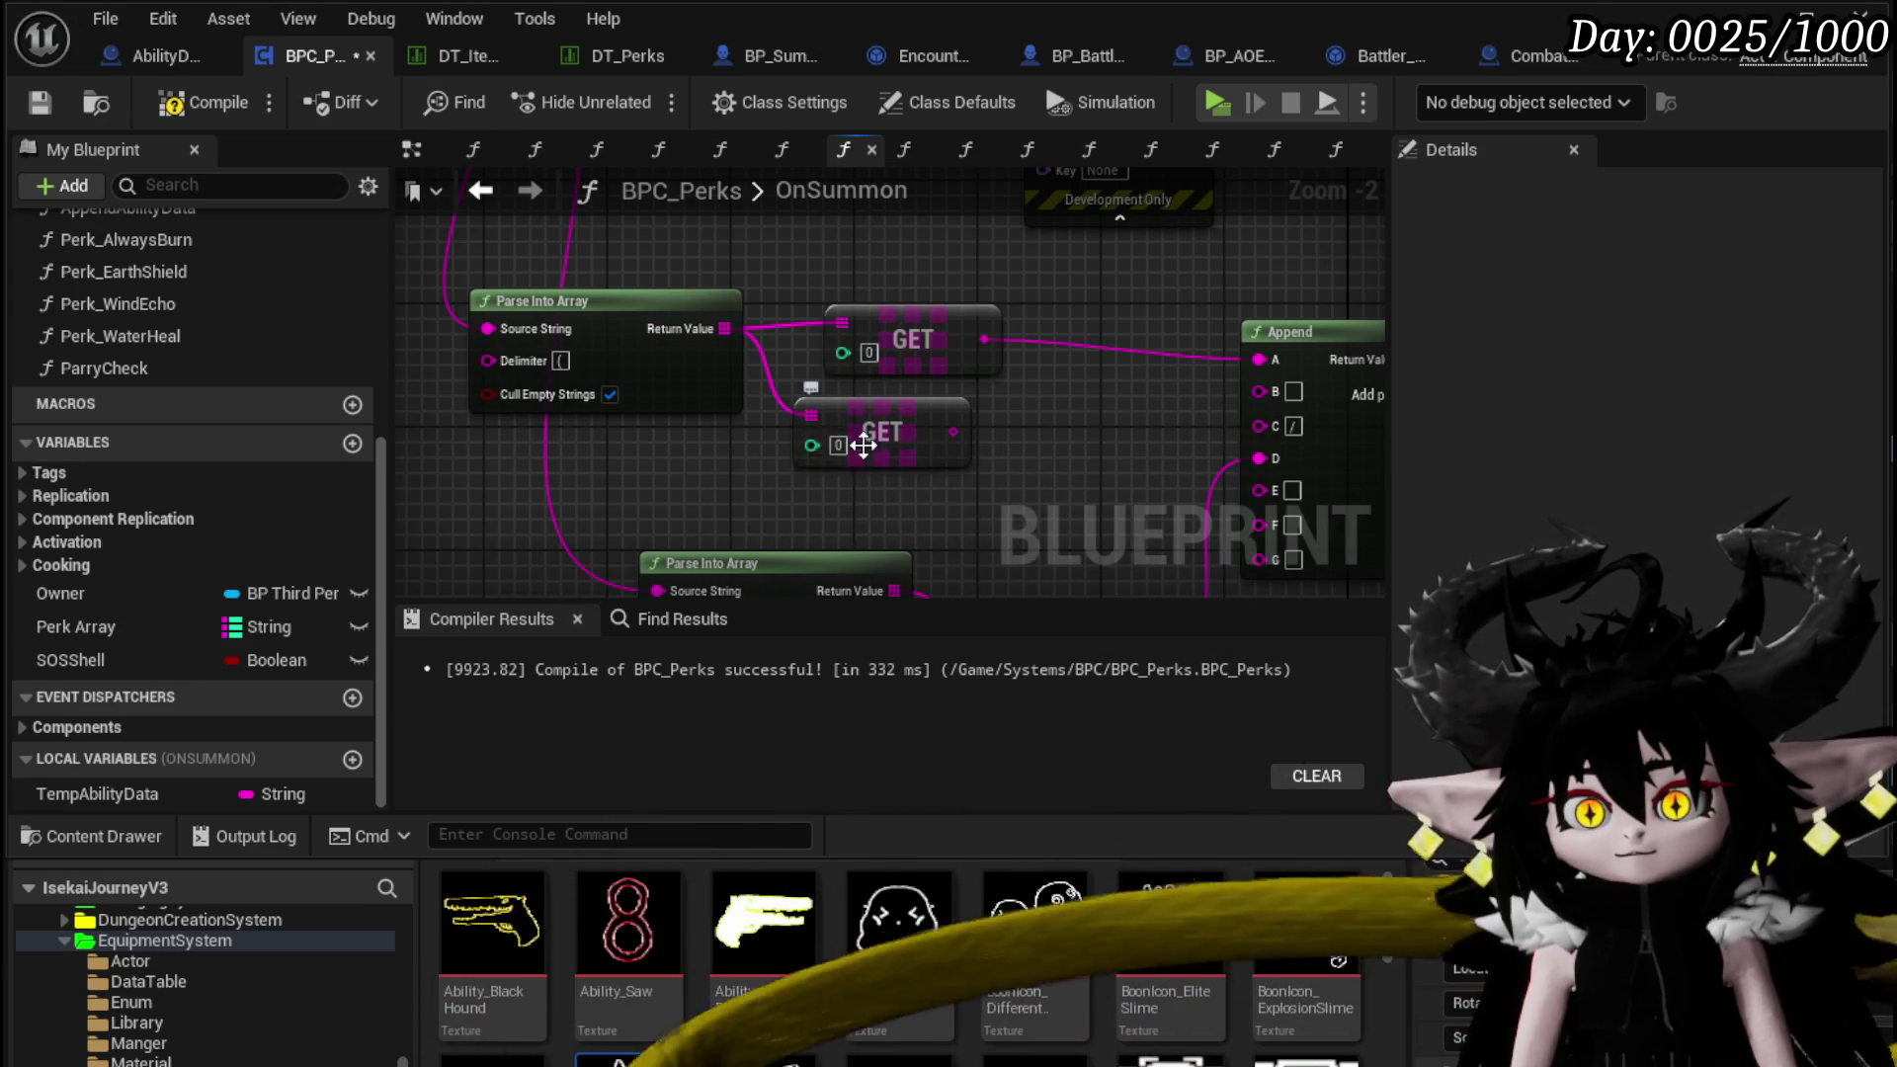
left_click_drag(1028, 481, 865, 420)
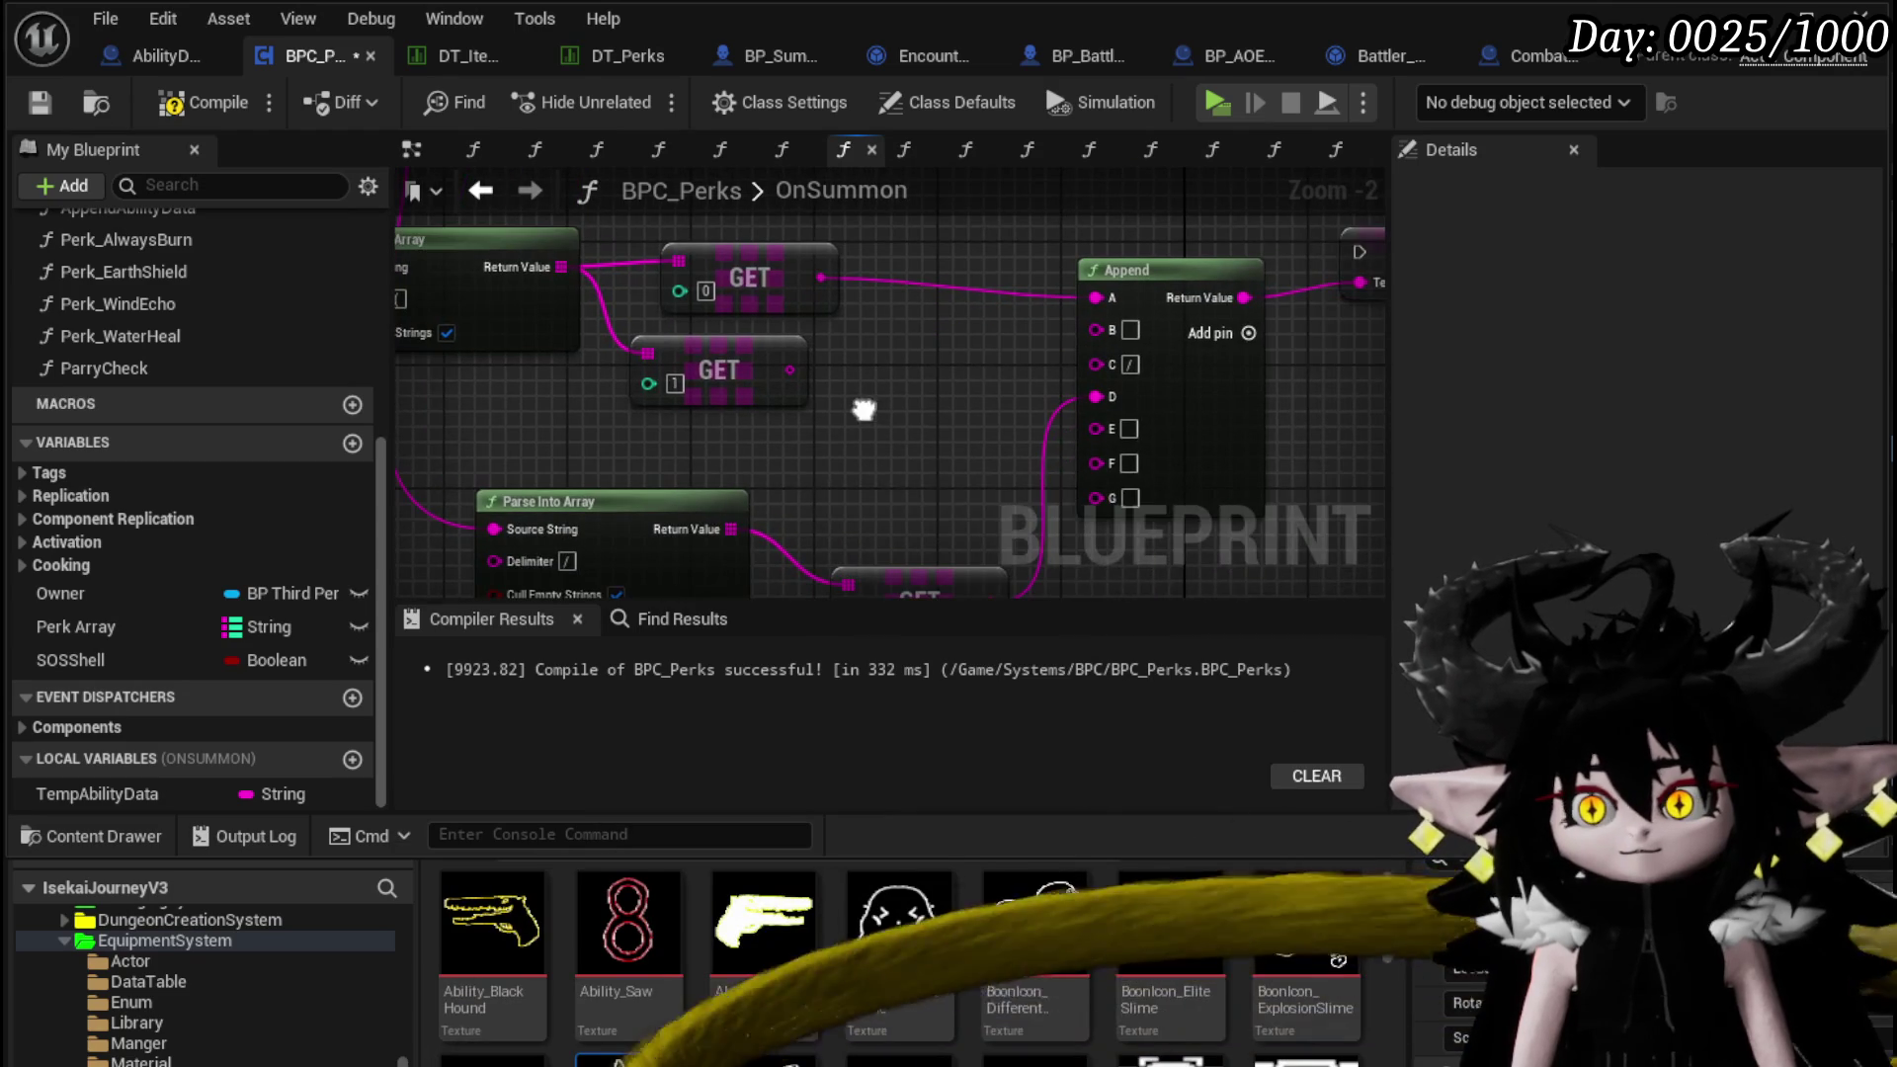
scroll(864, 420, "down", 2)
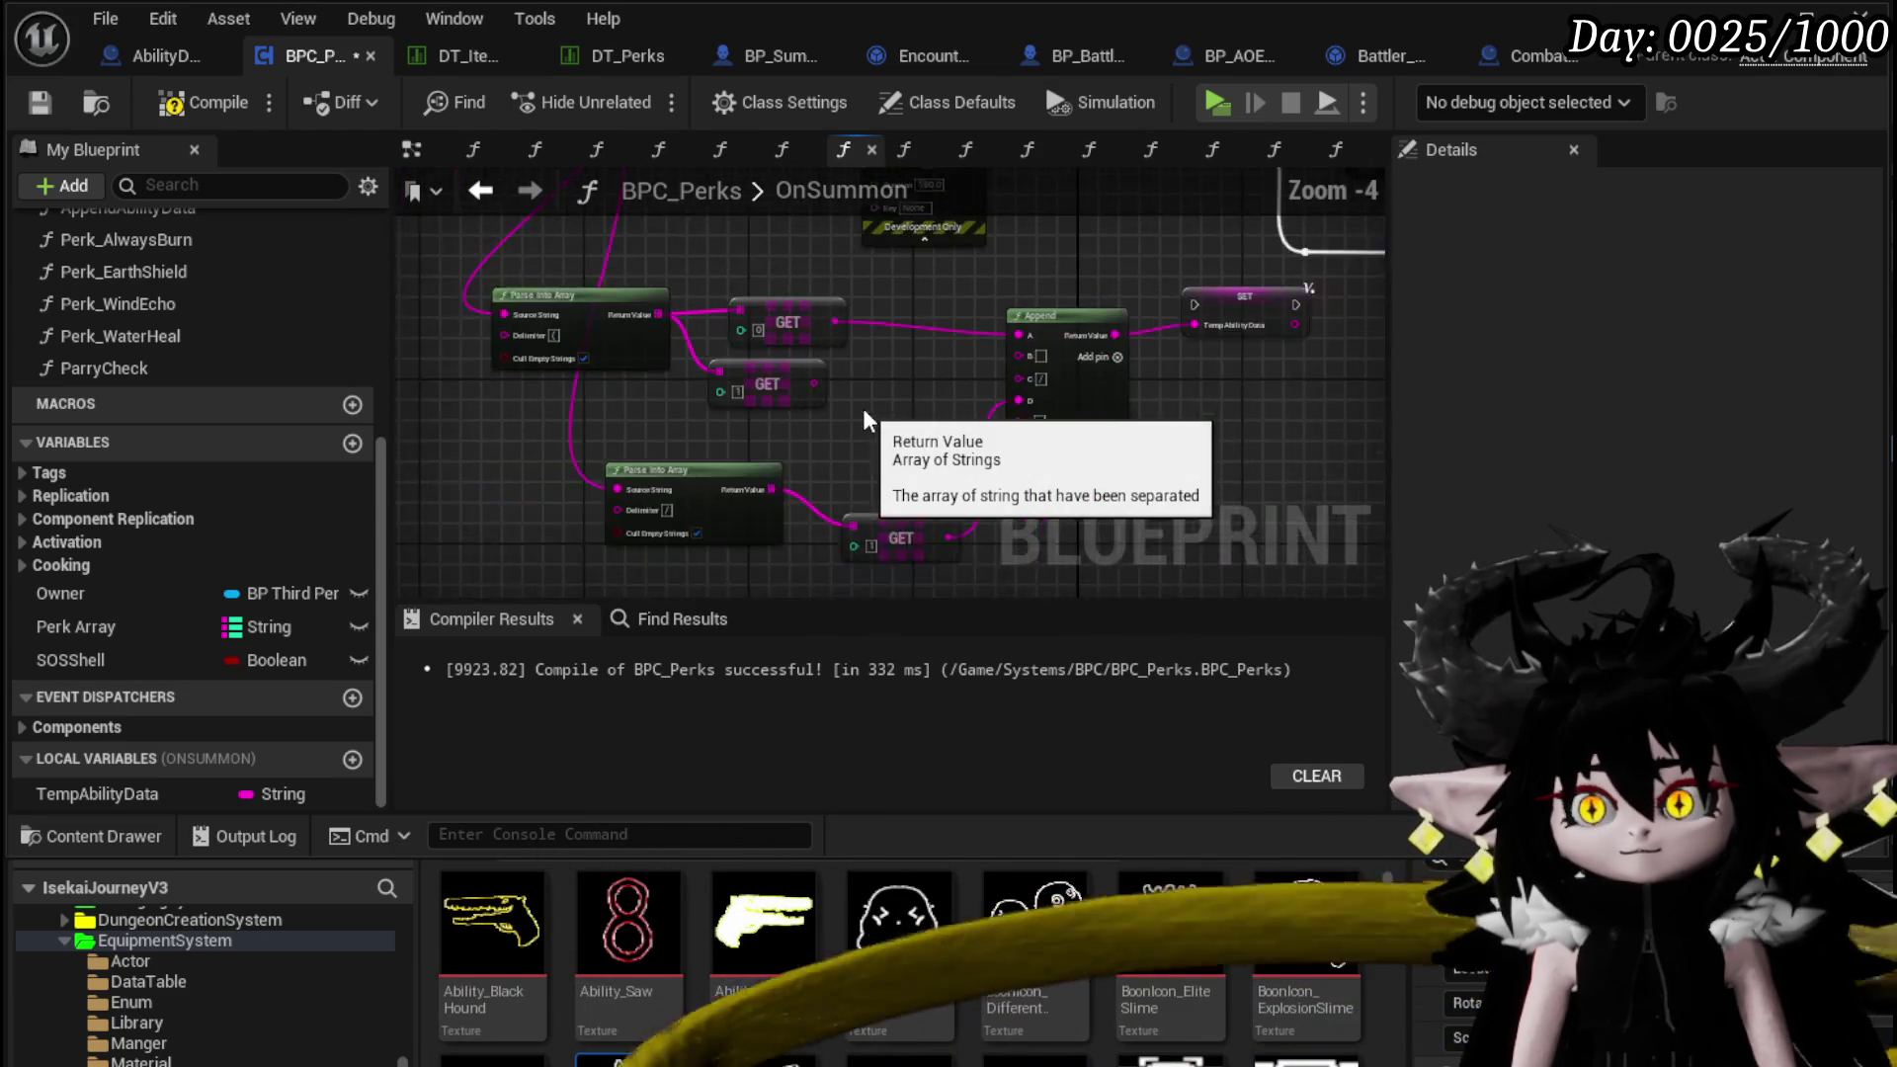
mouse_move(978, 484)
left_mouse_down()
mouse_move(726, 366)
mouse_move(761, 427)
left_mouse_up()
left_click_drag(720, 265, 920, 275)
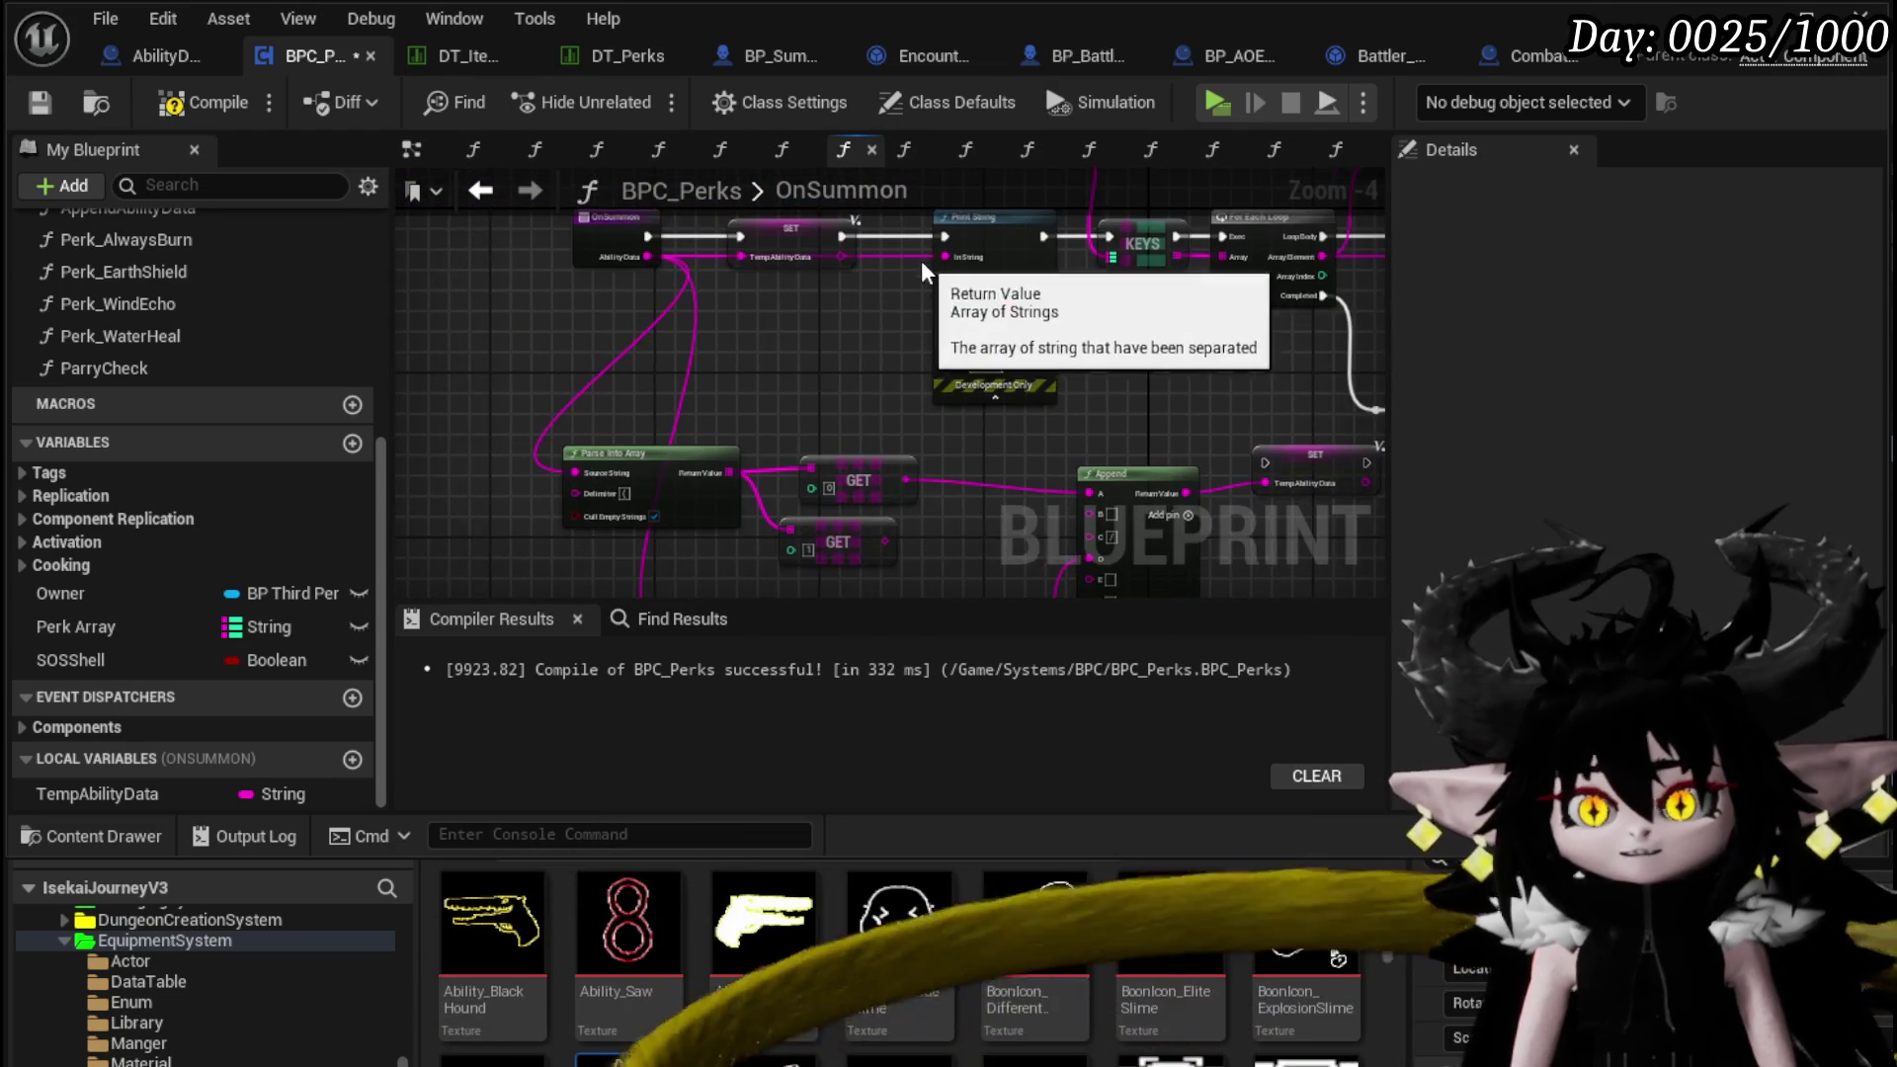
Add a string Append node off the AbilityData output
left_click_drag(647, 257, 848, 331)
type("append")
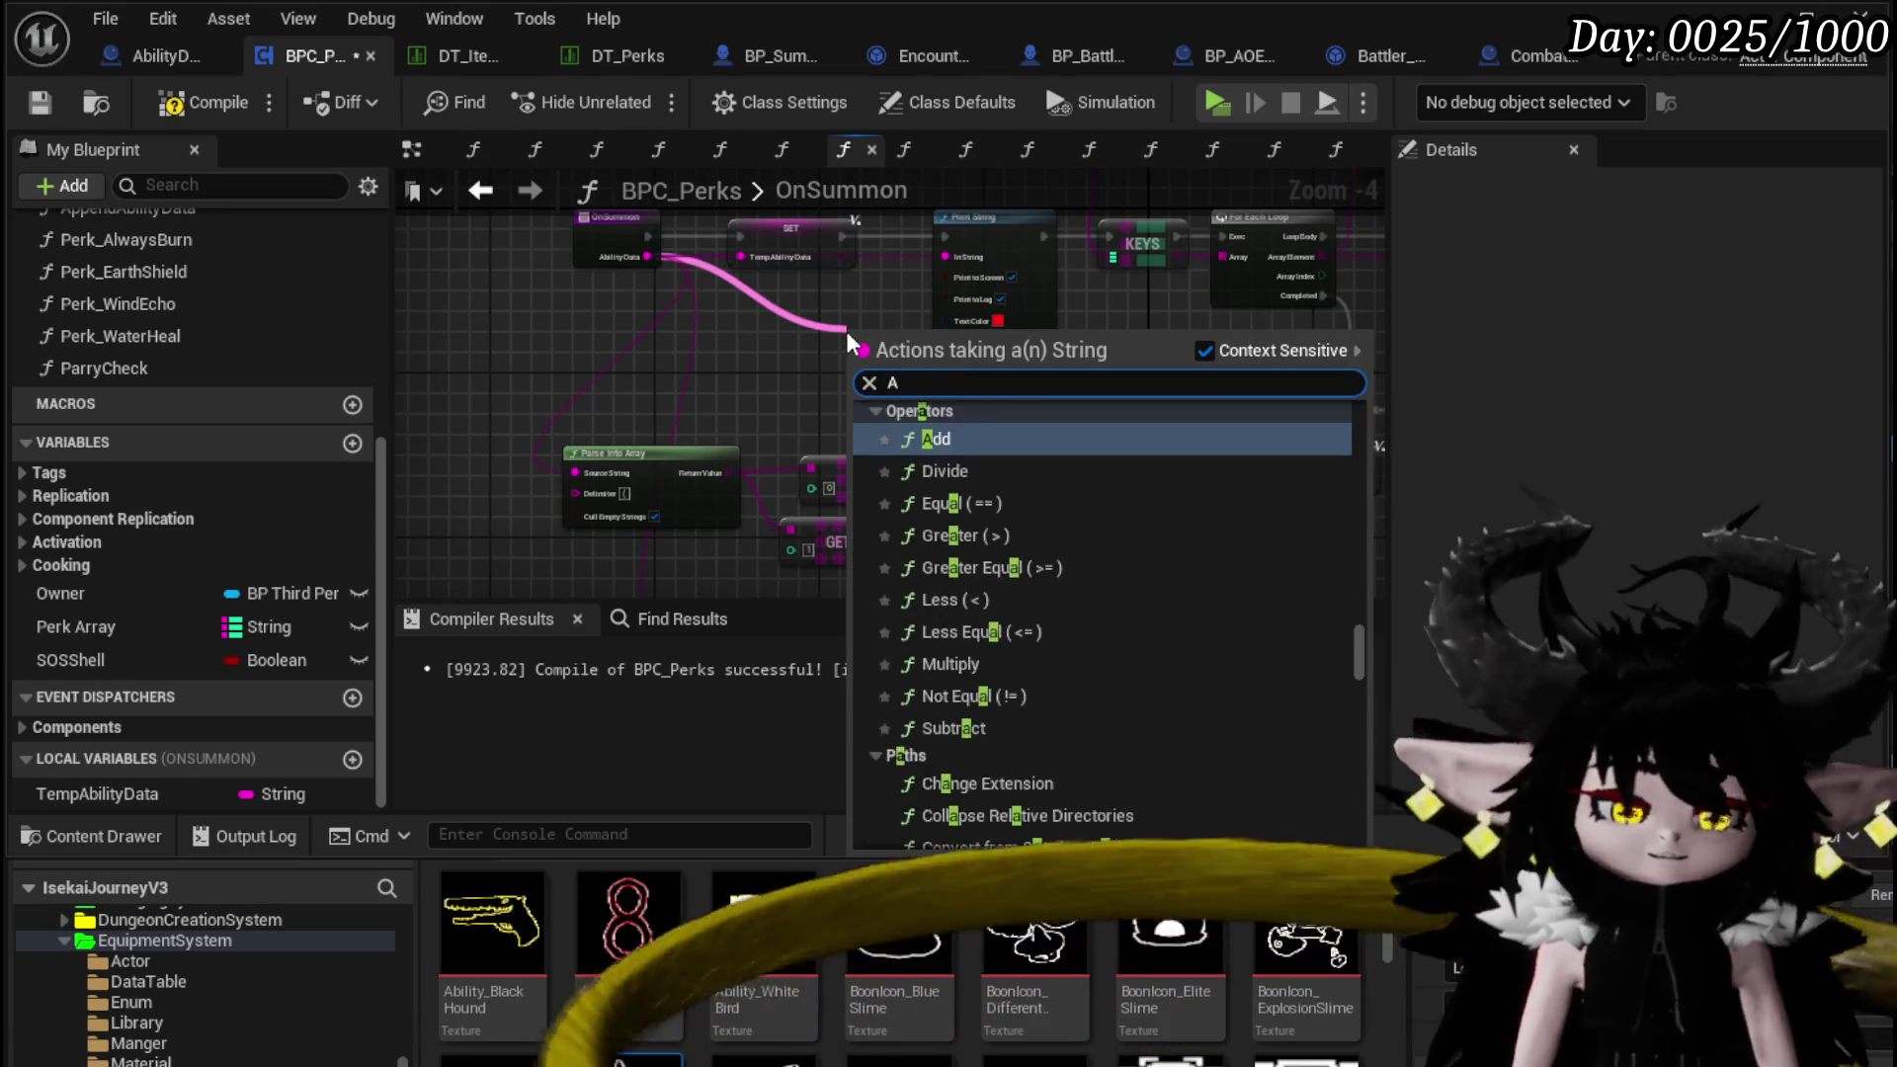
key("Return")
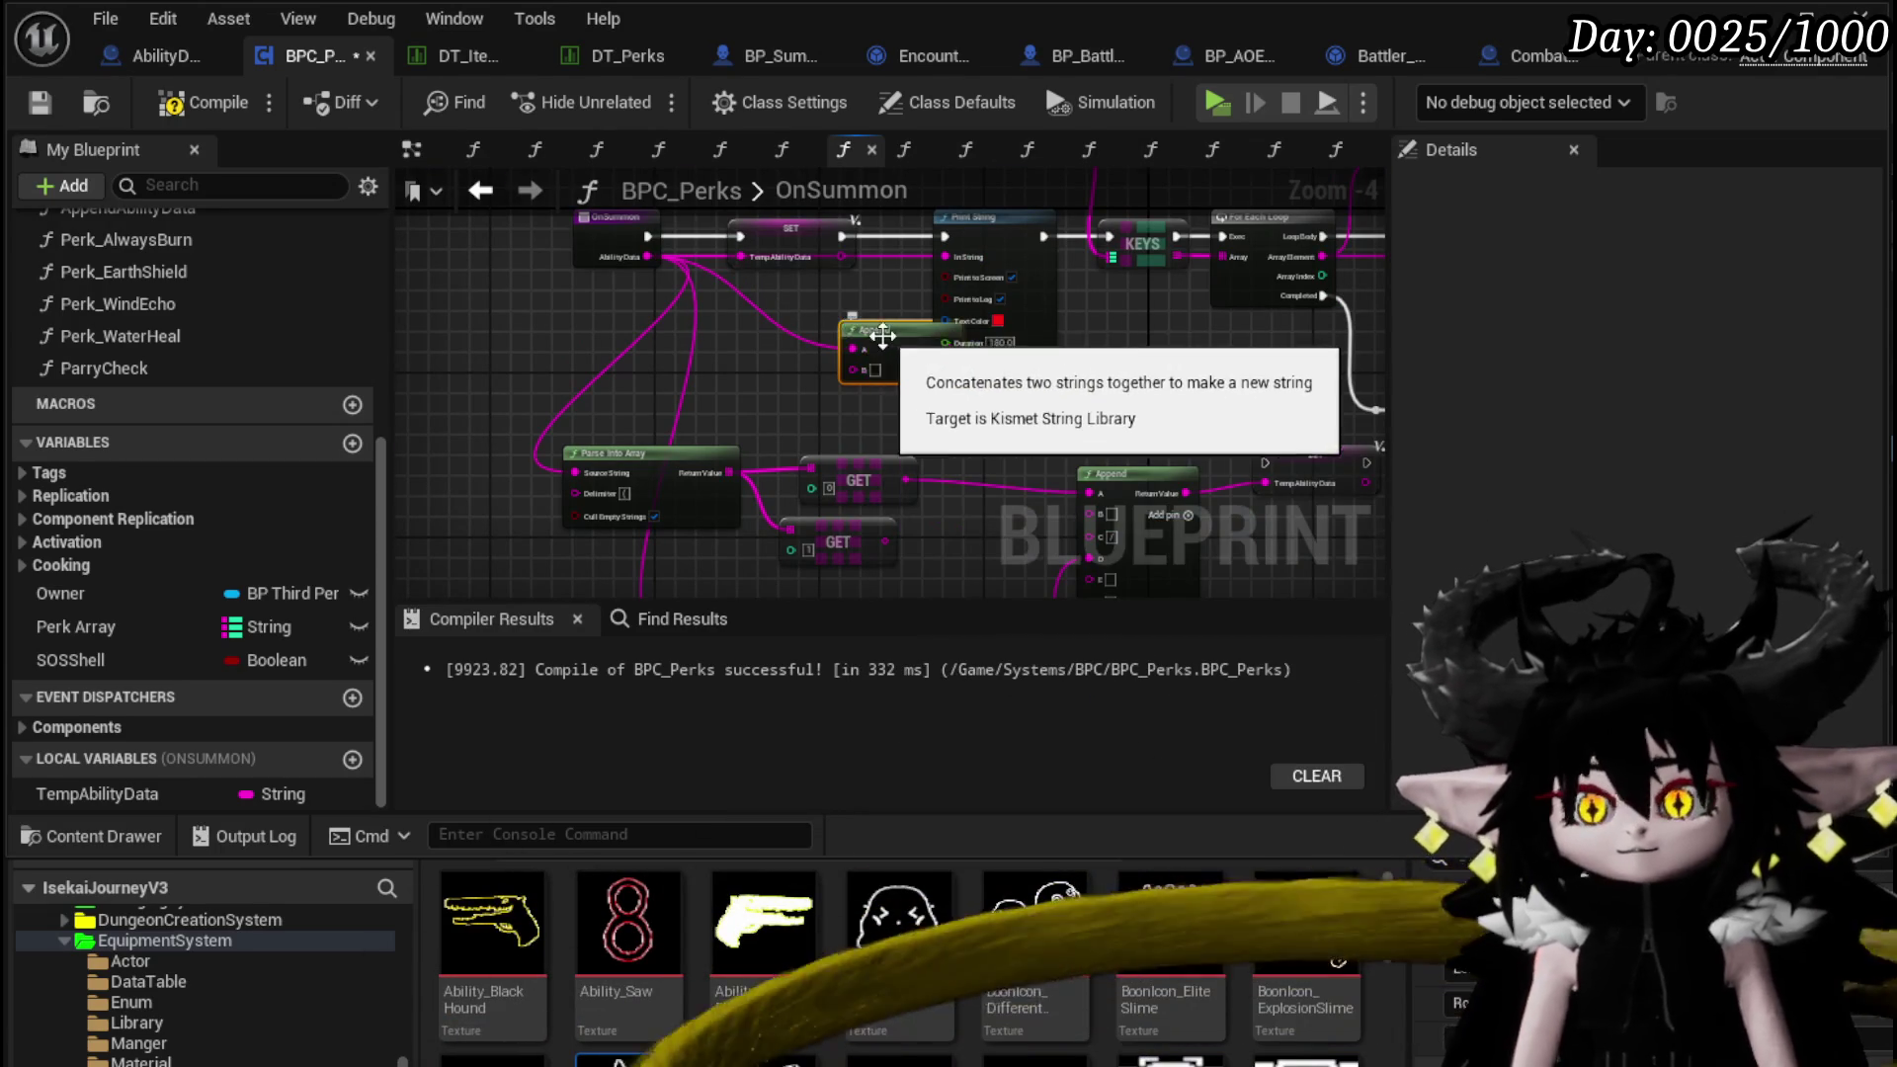
scroll(882, 337, "up", 3)
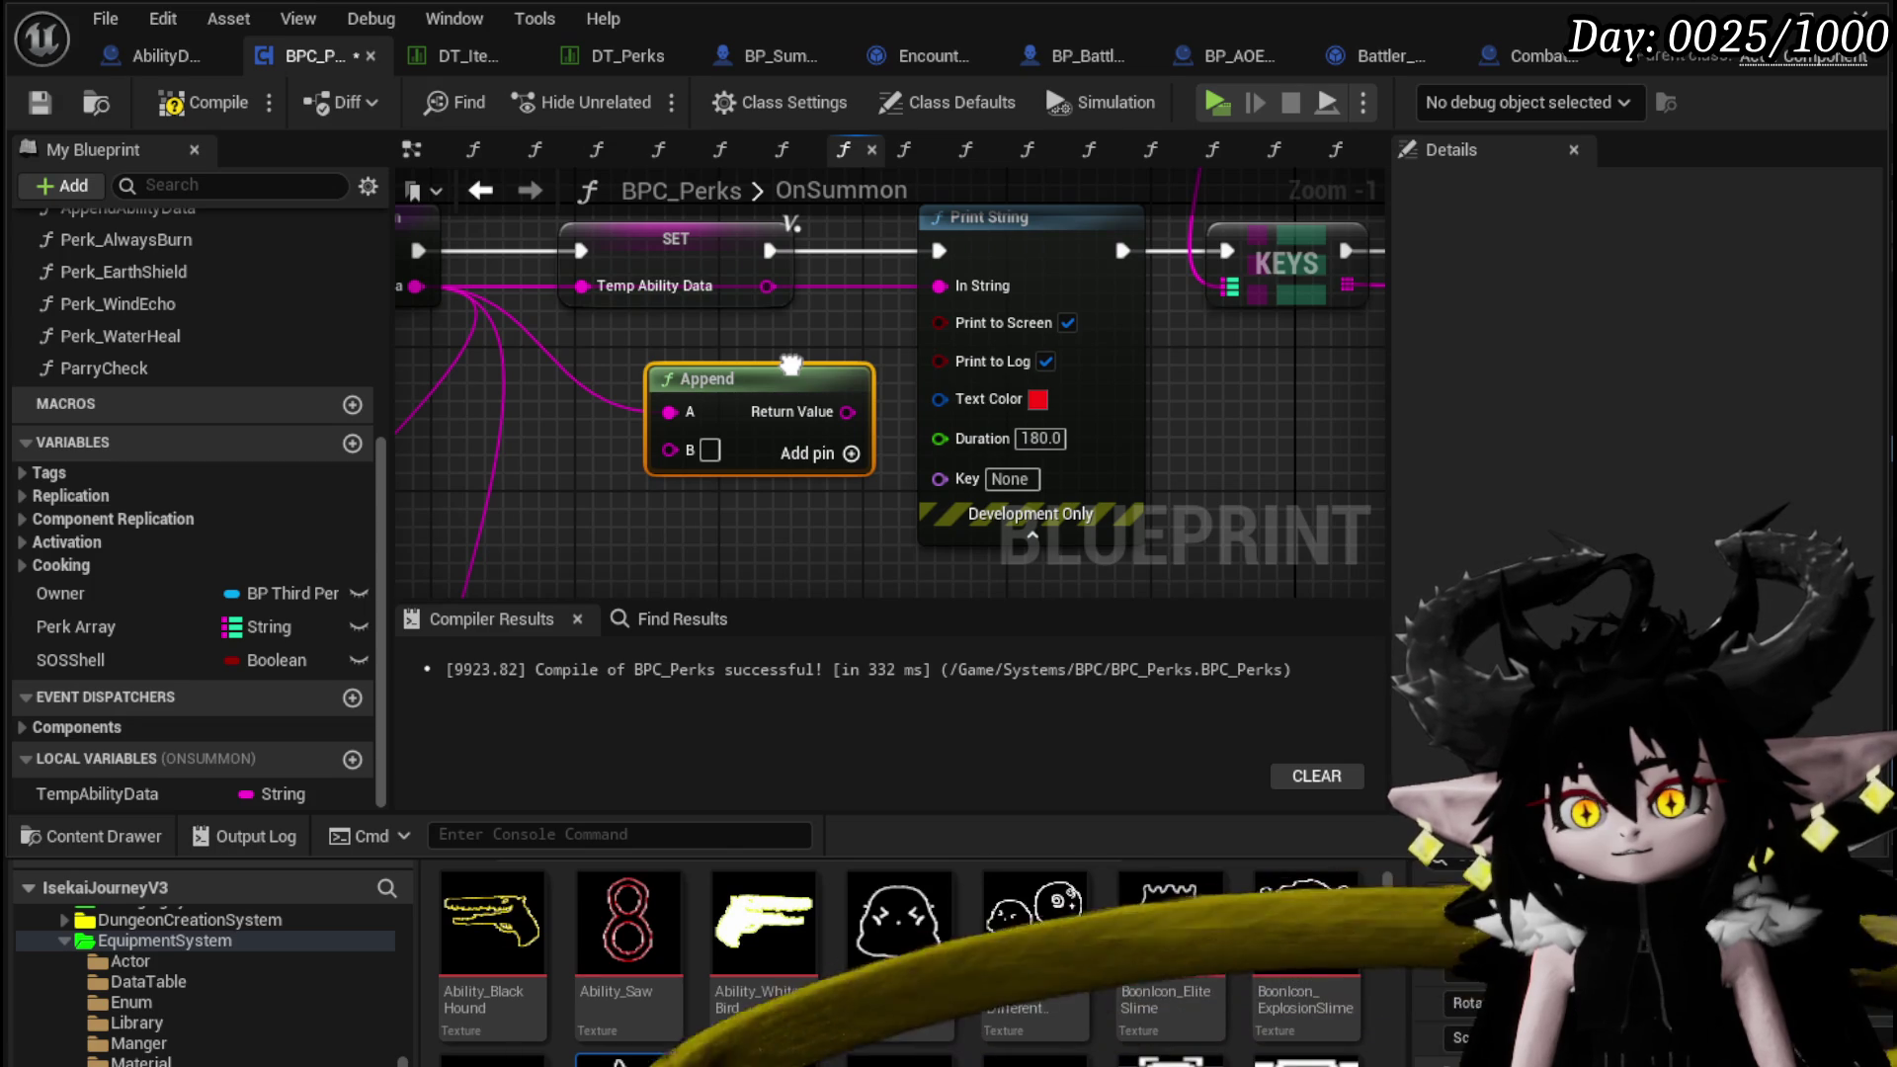
left_click_drag(792, 364, 744, 351)
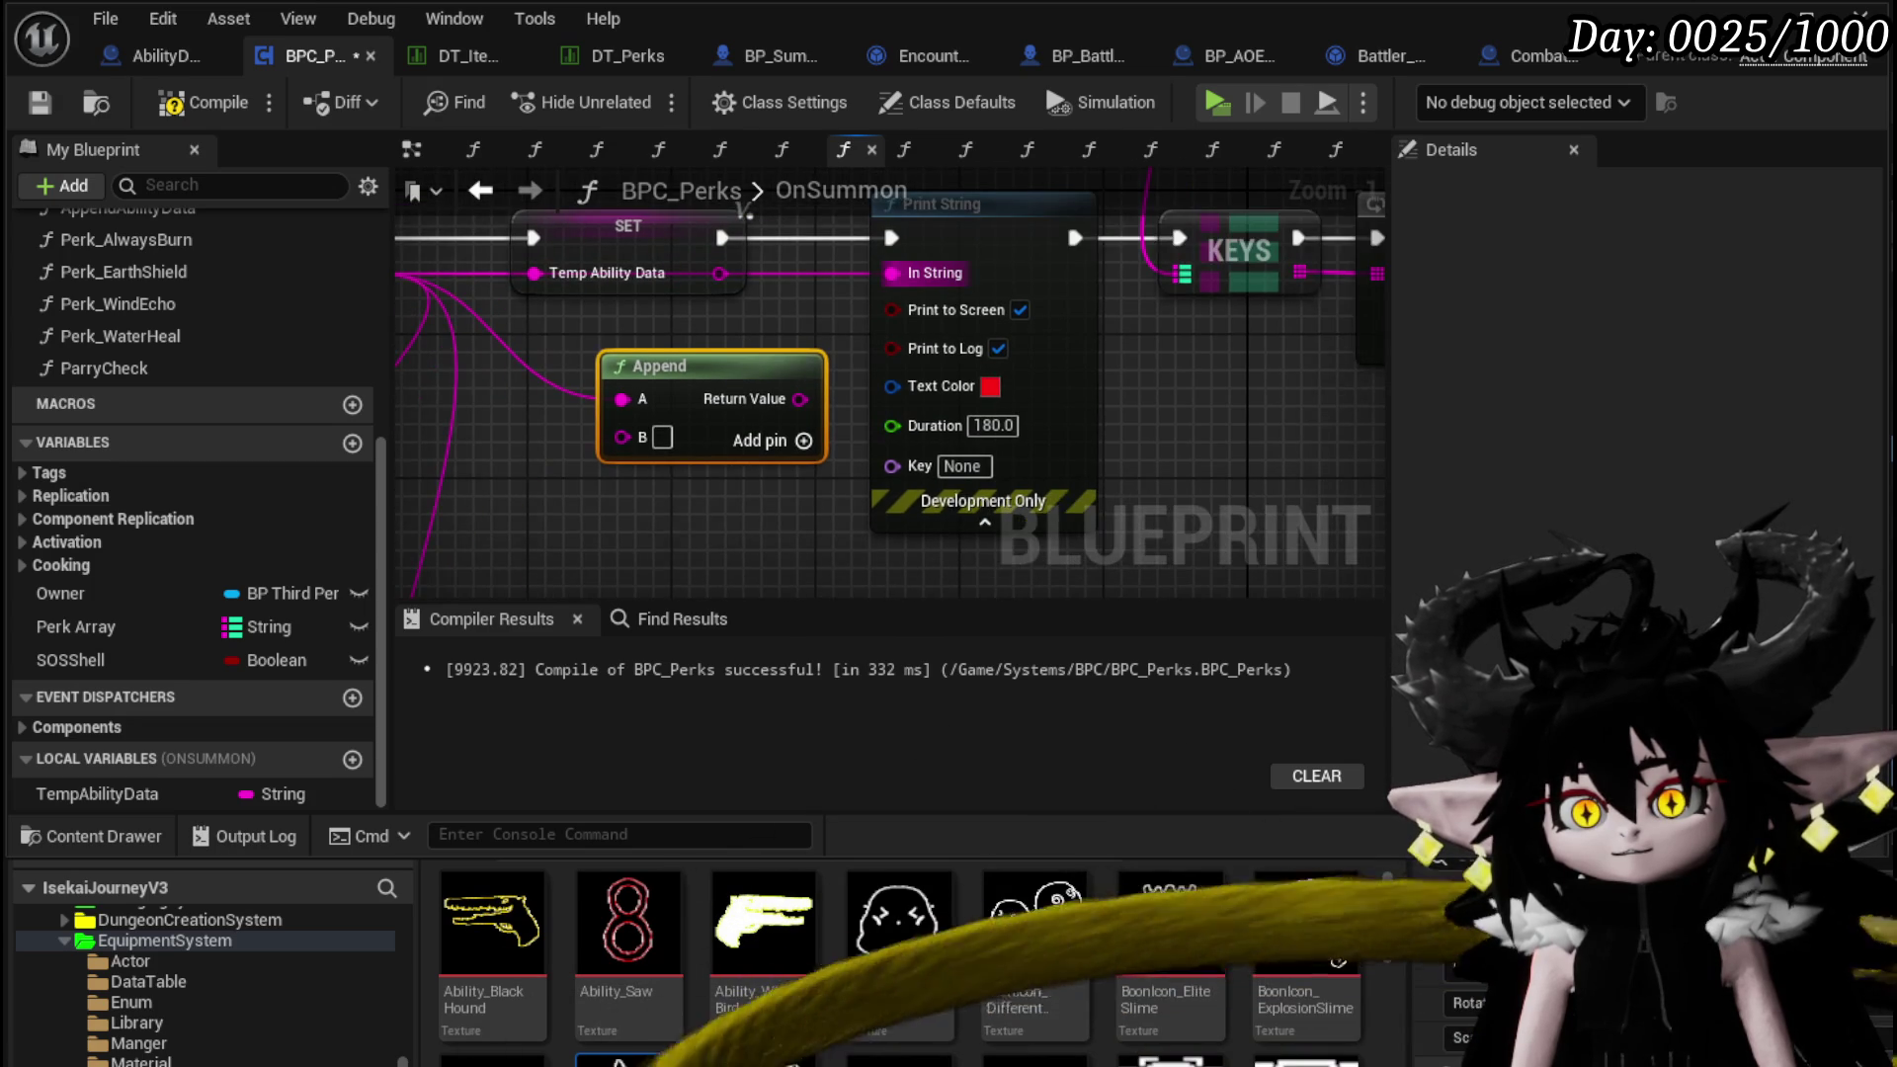
left_click_drag(599, 346, 750, 362)
scroll(1104, 297, "down", 3)
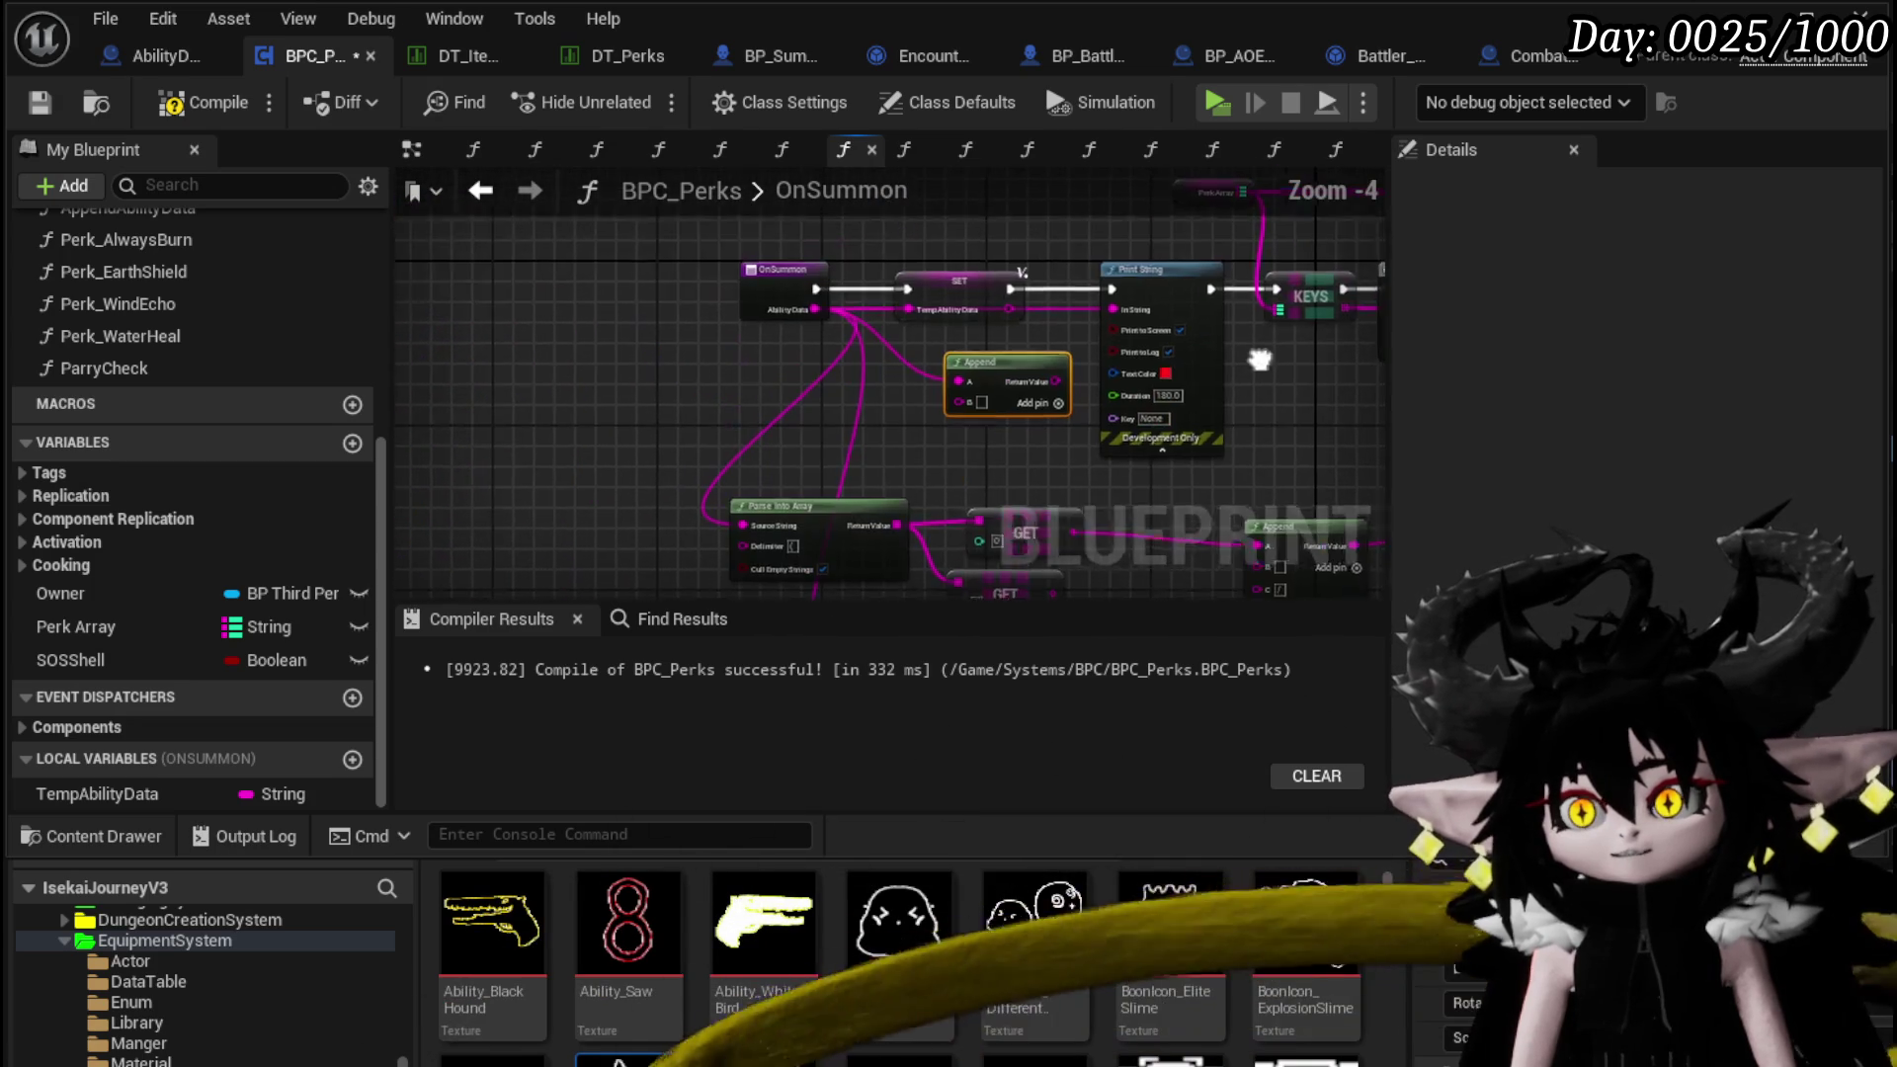
Insert a second Print String before KEYS with a cyan-green text colour
left_click_drag(1084, 252, 1084, 255)
left_click_drag(1082, 289, 939, 289)
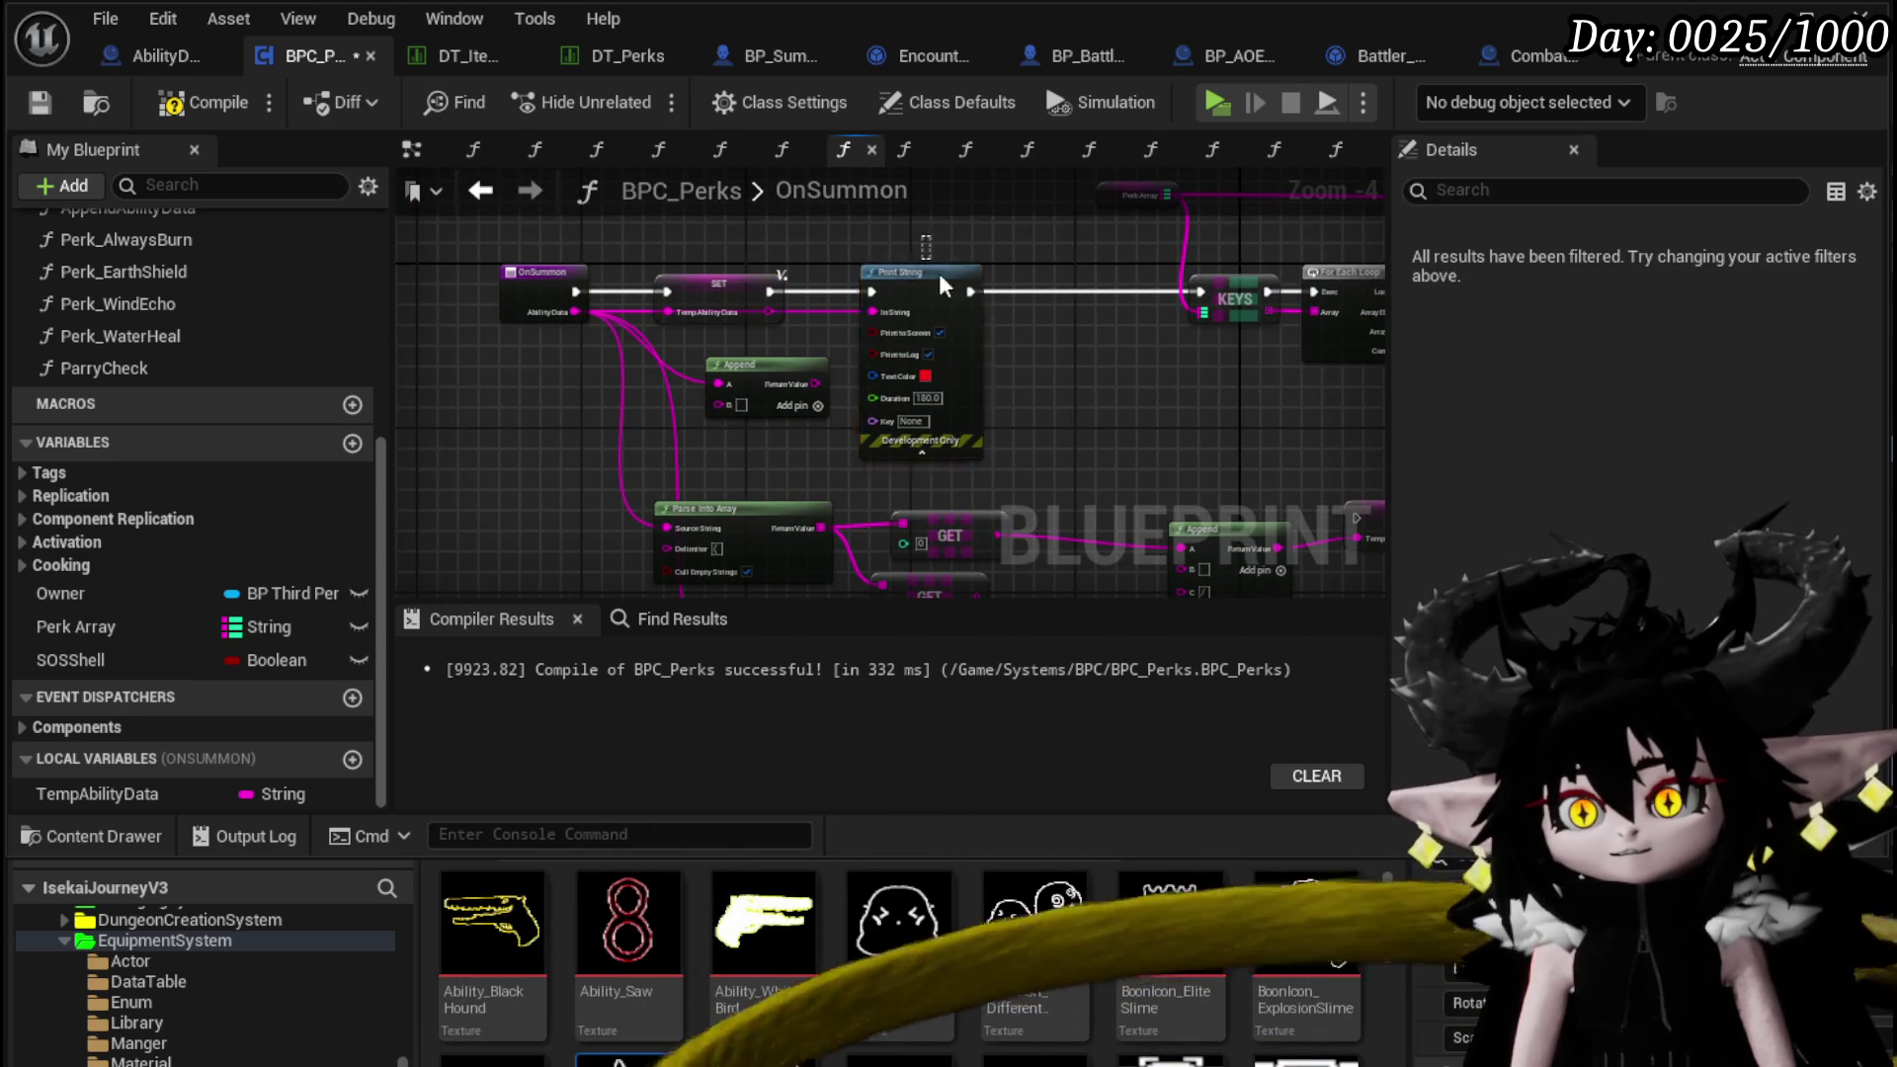
left_click(929, 264)
mouse_move(1102, 353)
left_mouse_down()
mouse_move(1052, 278)
mouse_move(1075, 277)
mouse_move(1013, 301)
left_mouse_up()
mouse_move(1169, 293)
left_mouse_down()
mouse_move(1199, 293)
mouse_move(1200, 381)
mouse_move(951, 215)
mouse_move(968, 180)
mouse_move(959, 424)
mouse_move(1042, 436)
left_mouse_up()
scroll(964, 425, "up", 3)
left_click(955, 413)
left_click_drag(1104, 708, 978, 726)
key("Return")
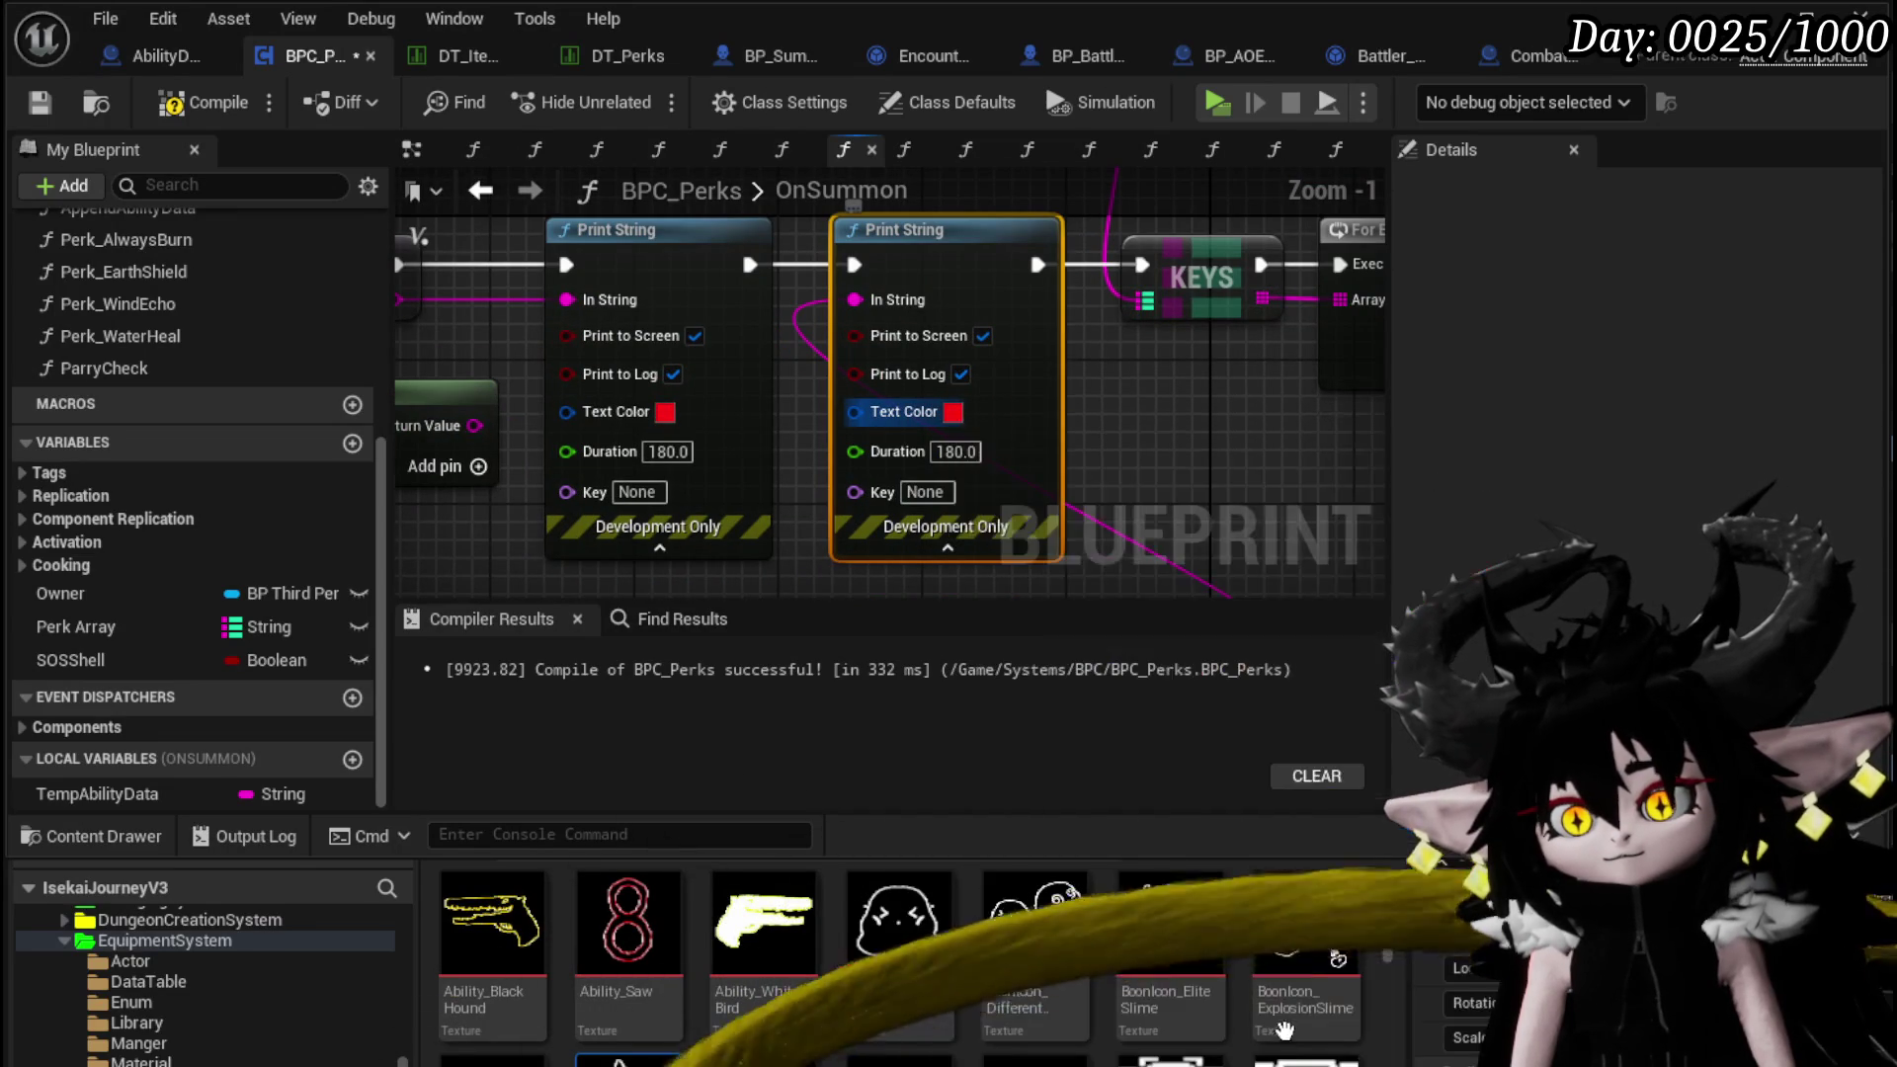
scroll(1087, 437, "down", 3)
left_click_drag(1270, 462, 1228, 475)
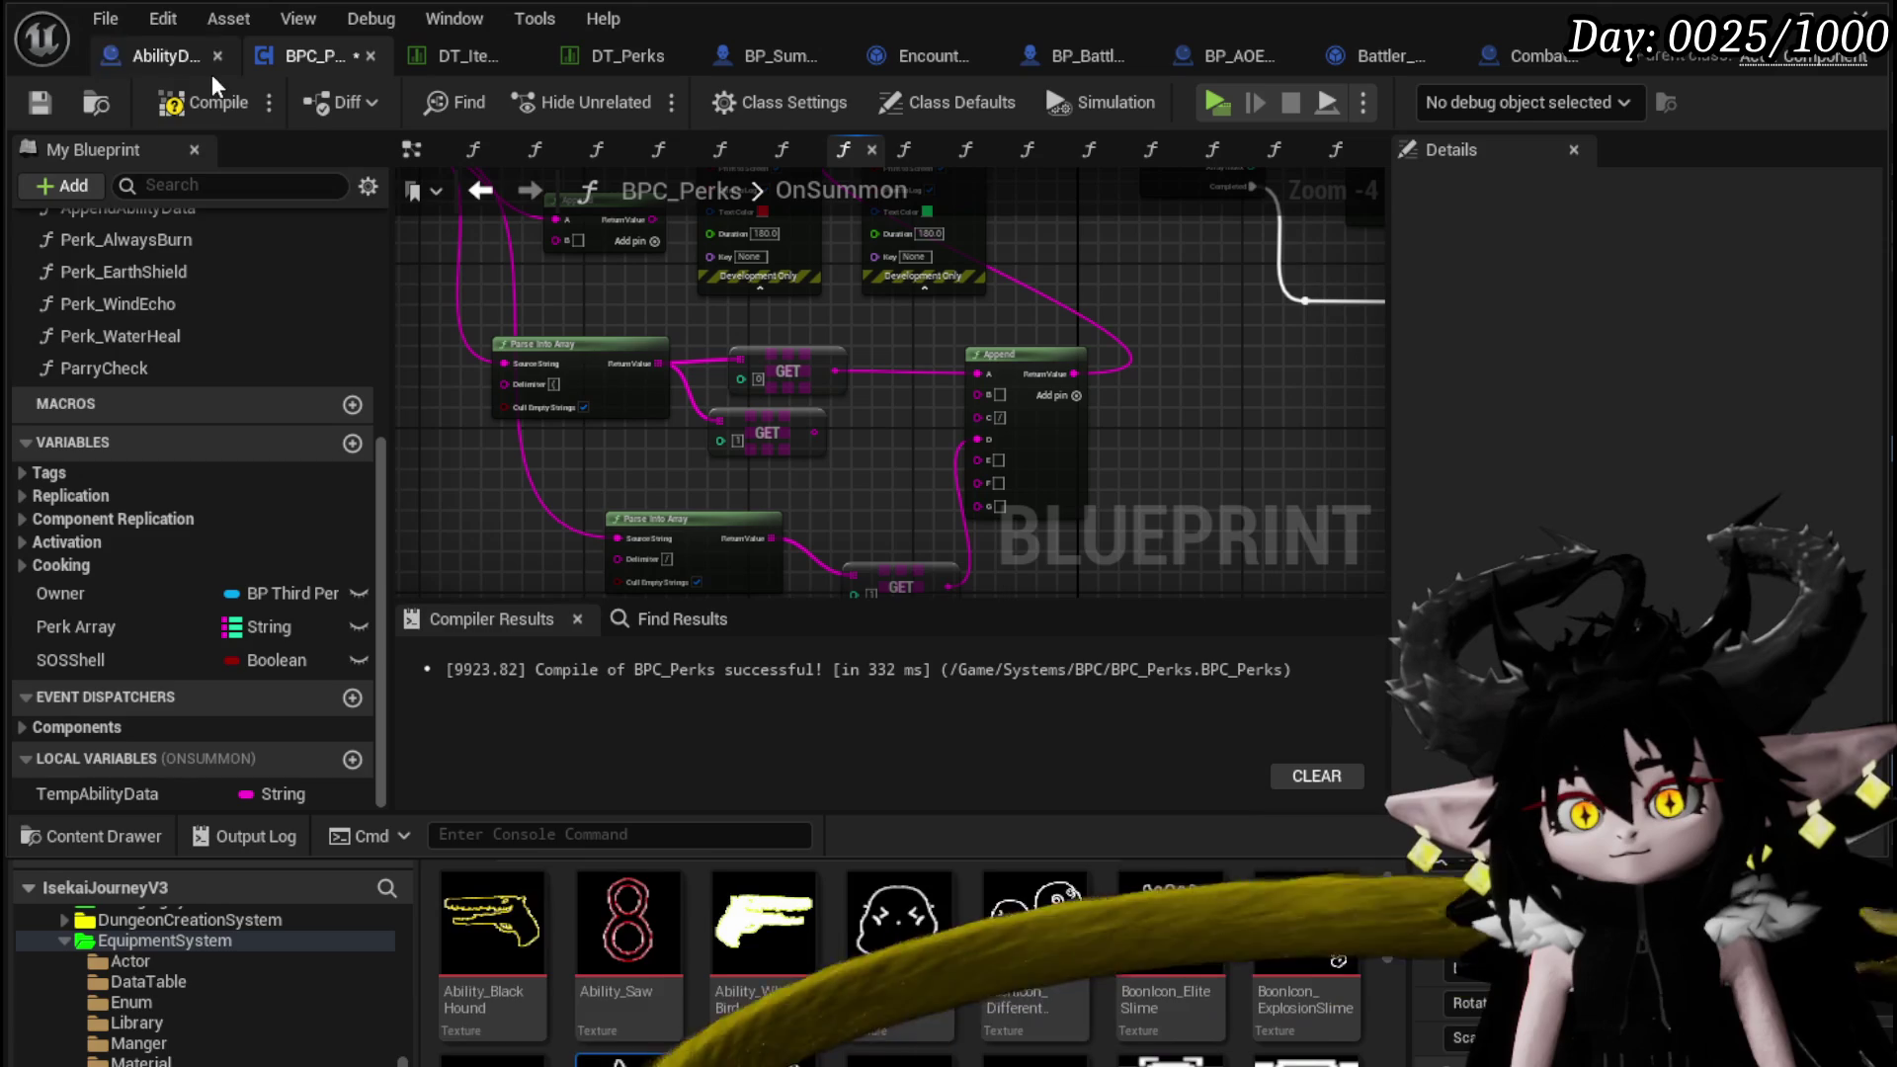
Save BPC_Perks, tidy the lower split nodes, and compile
left_click(40, 104)
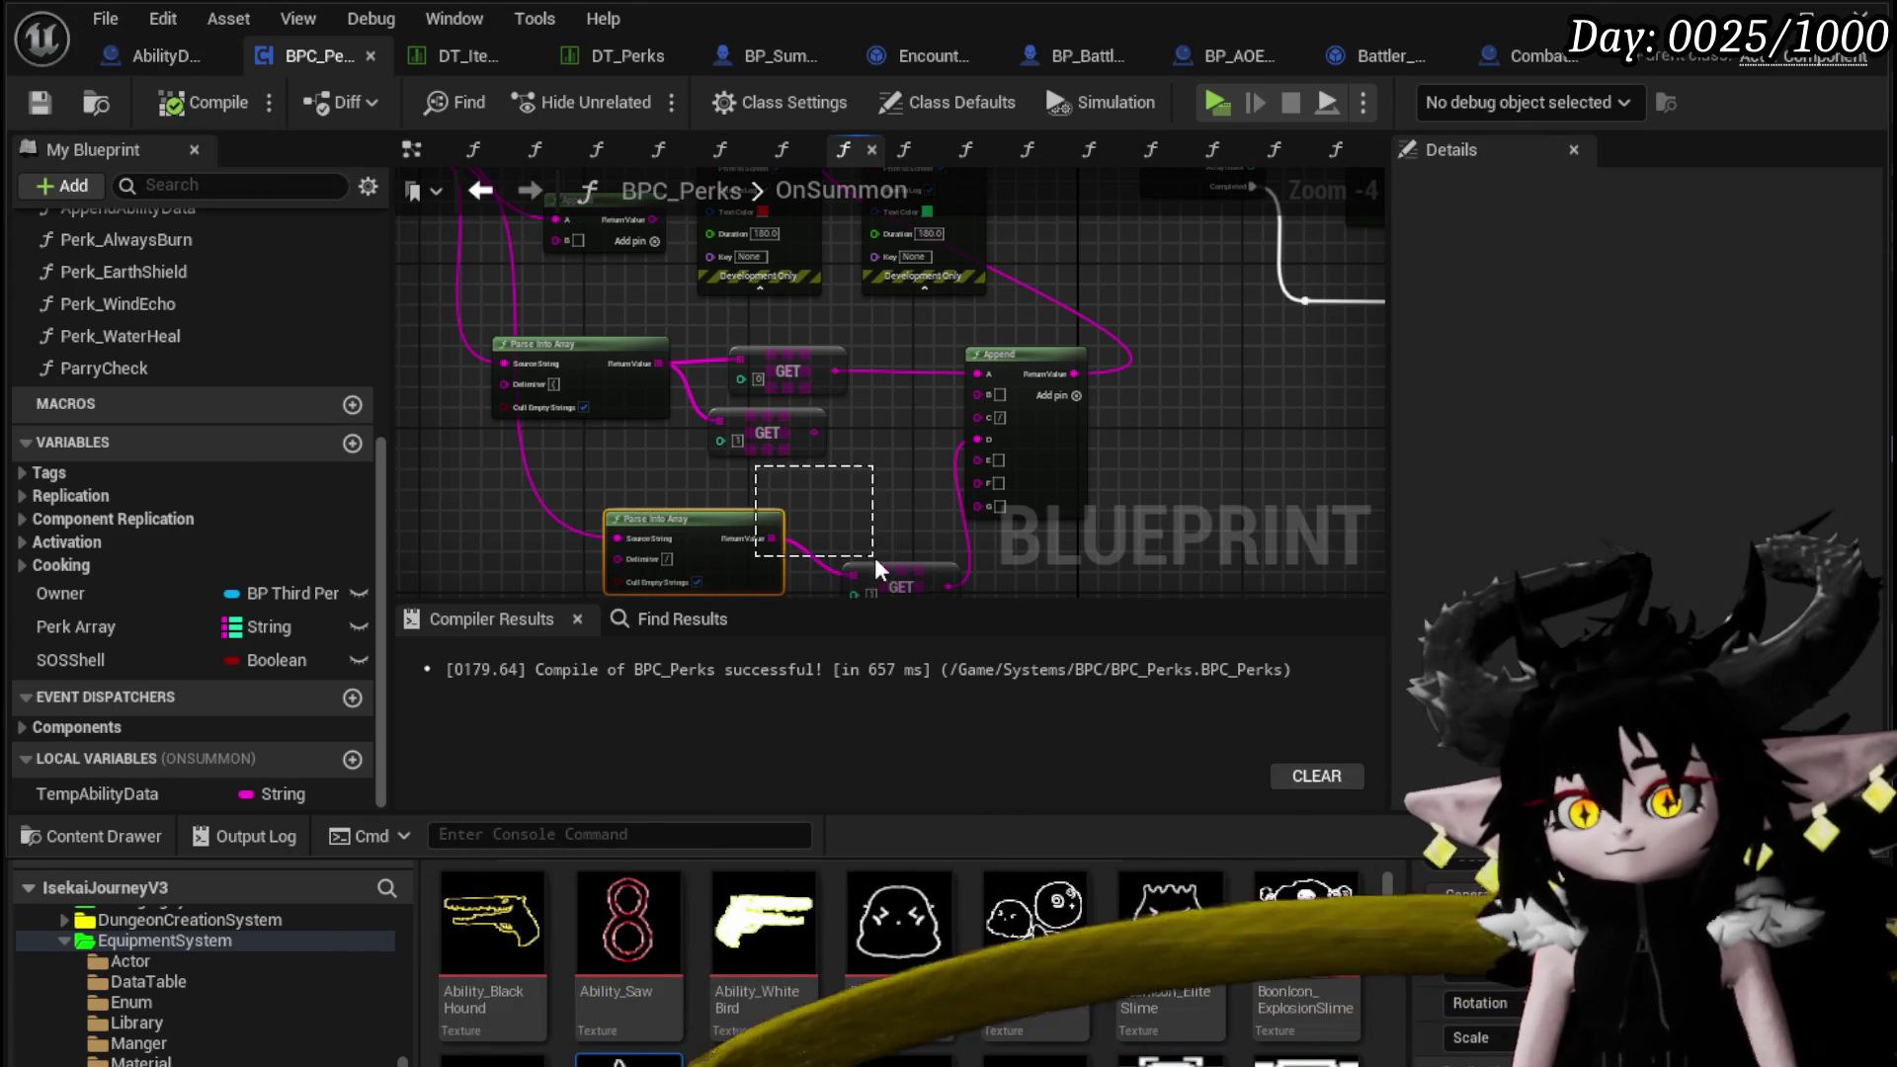
left_click_drag(760, 591, 776, 499)
left_click_drag(917, 465, 785, 436)
left_click(880, 353)
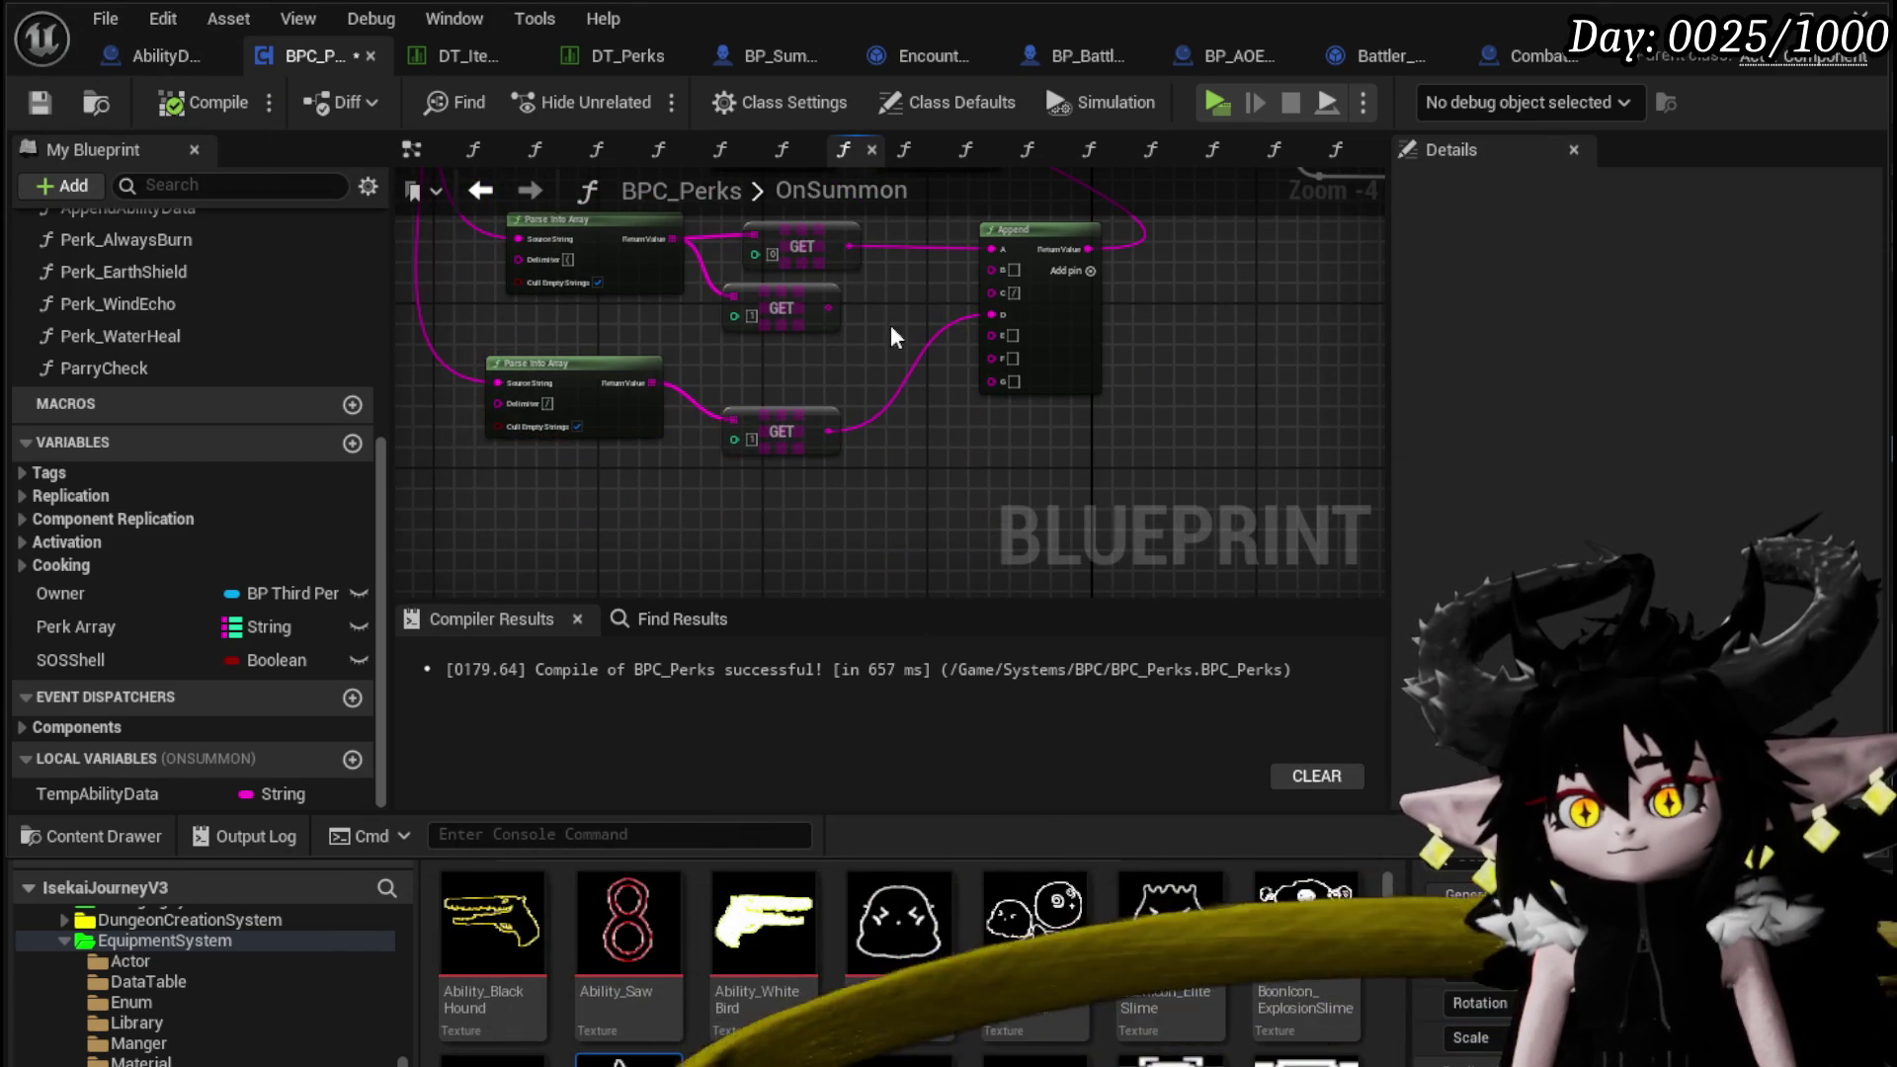
left_click(95, 98)
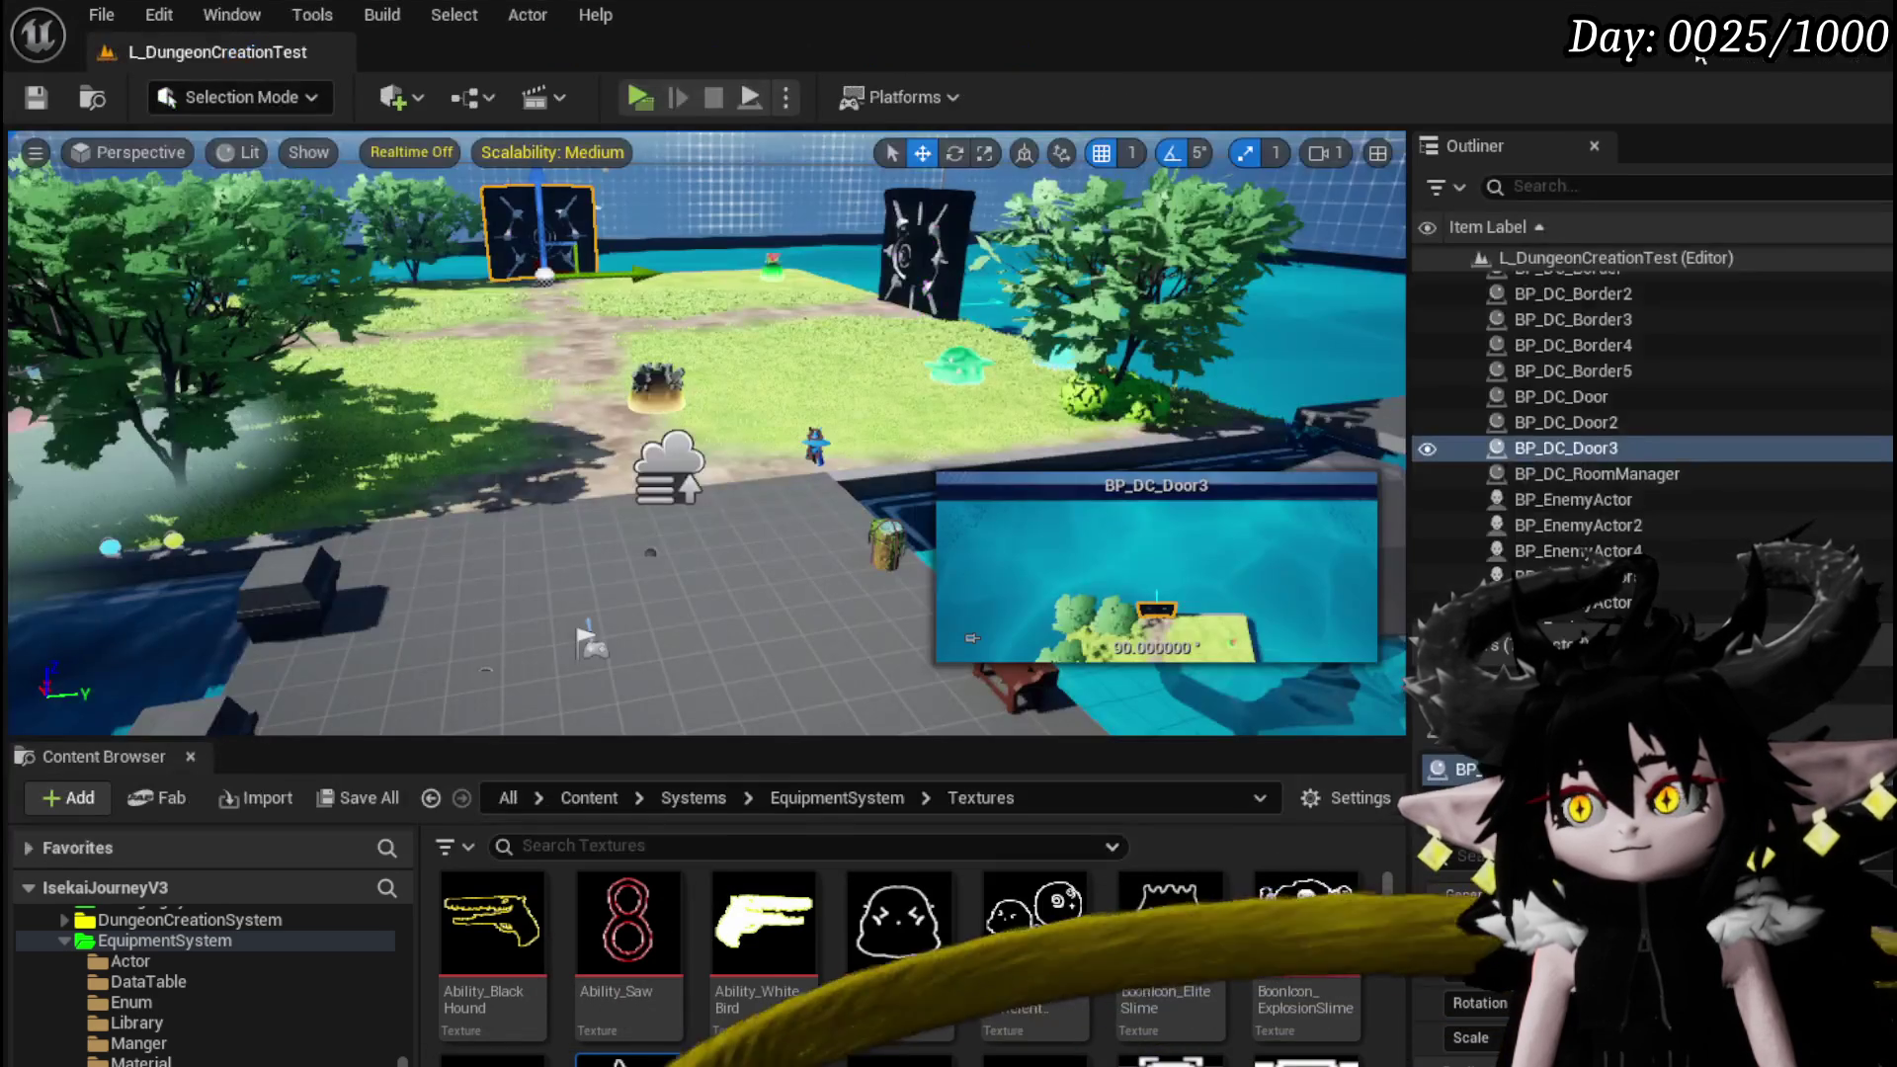
Start the game preview and check the character's stats and perks in the Equipment panel
left_click(639, 97)
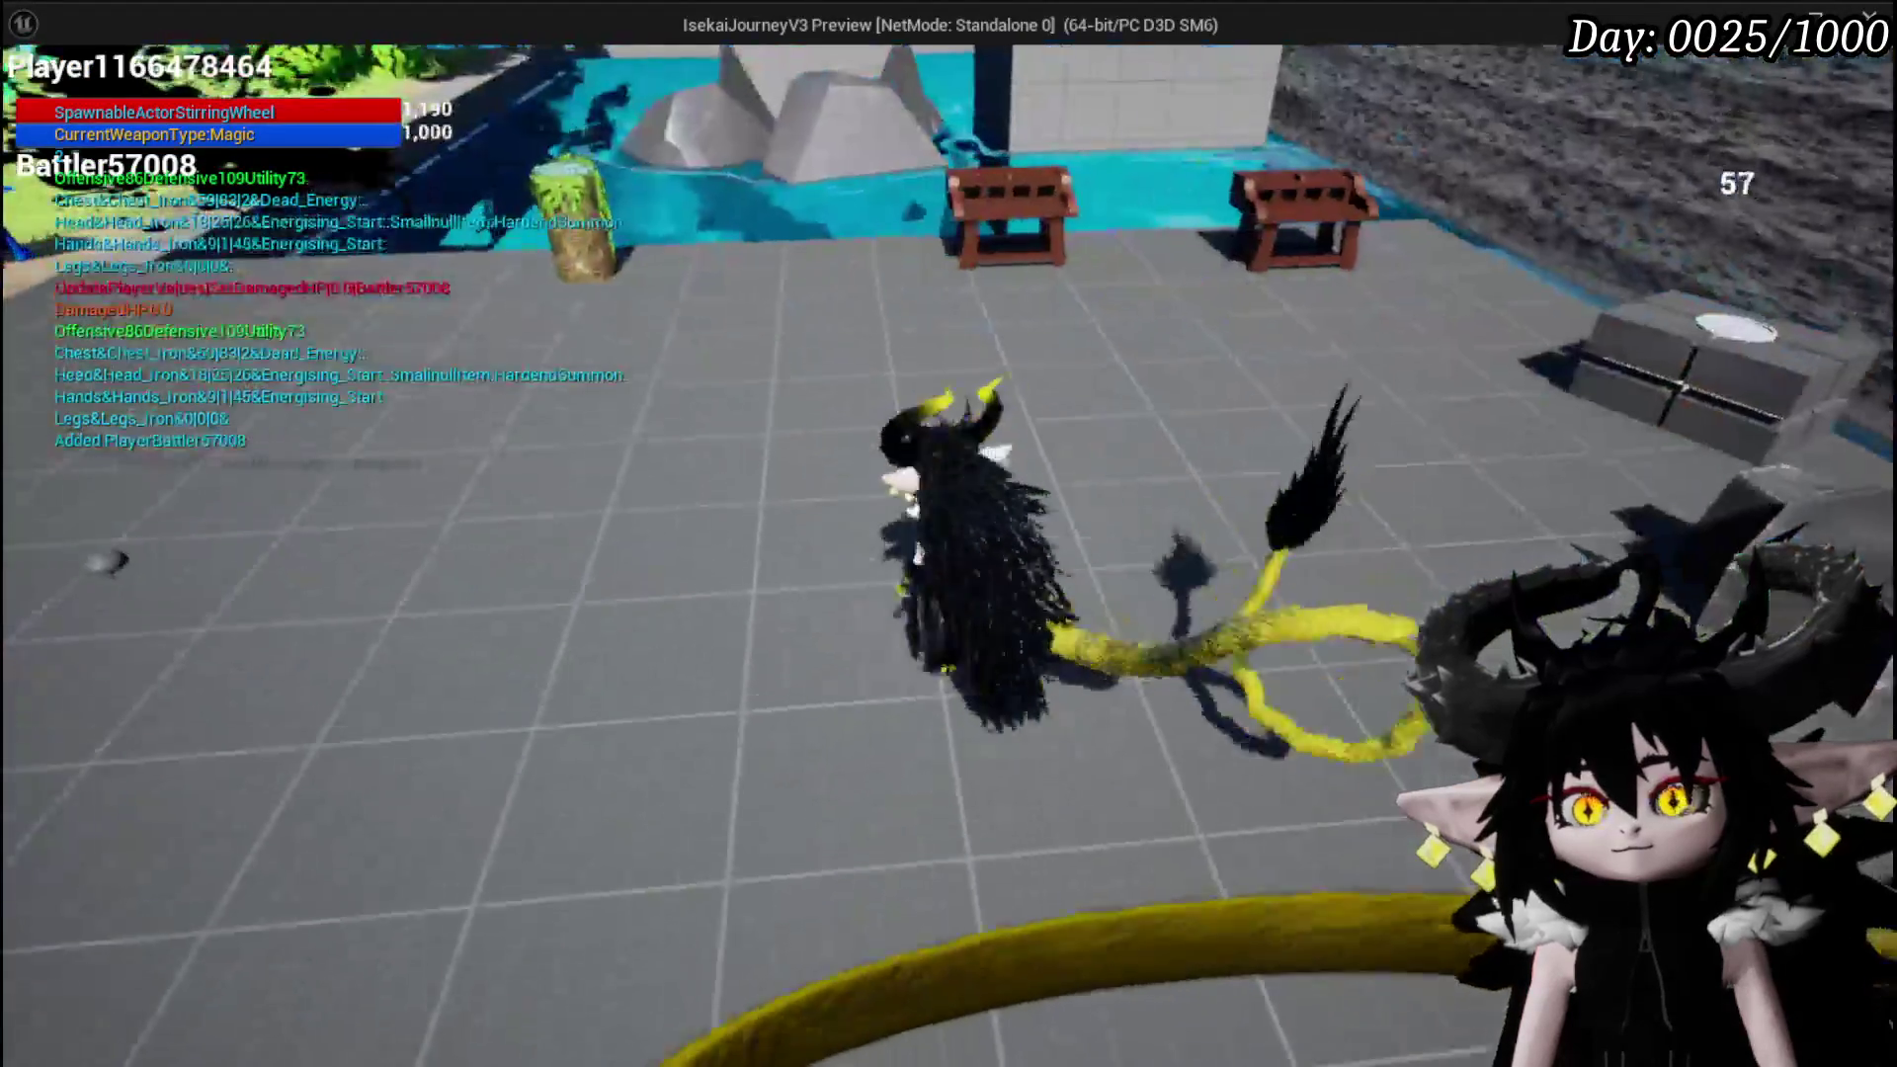
key("w")
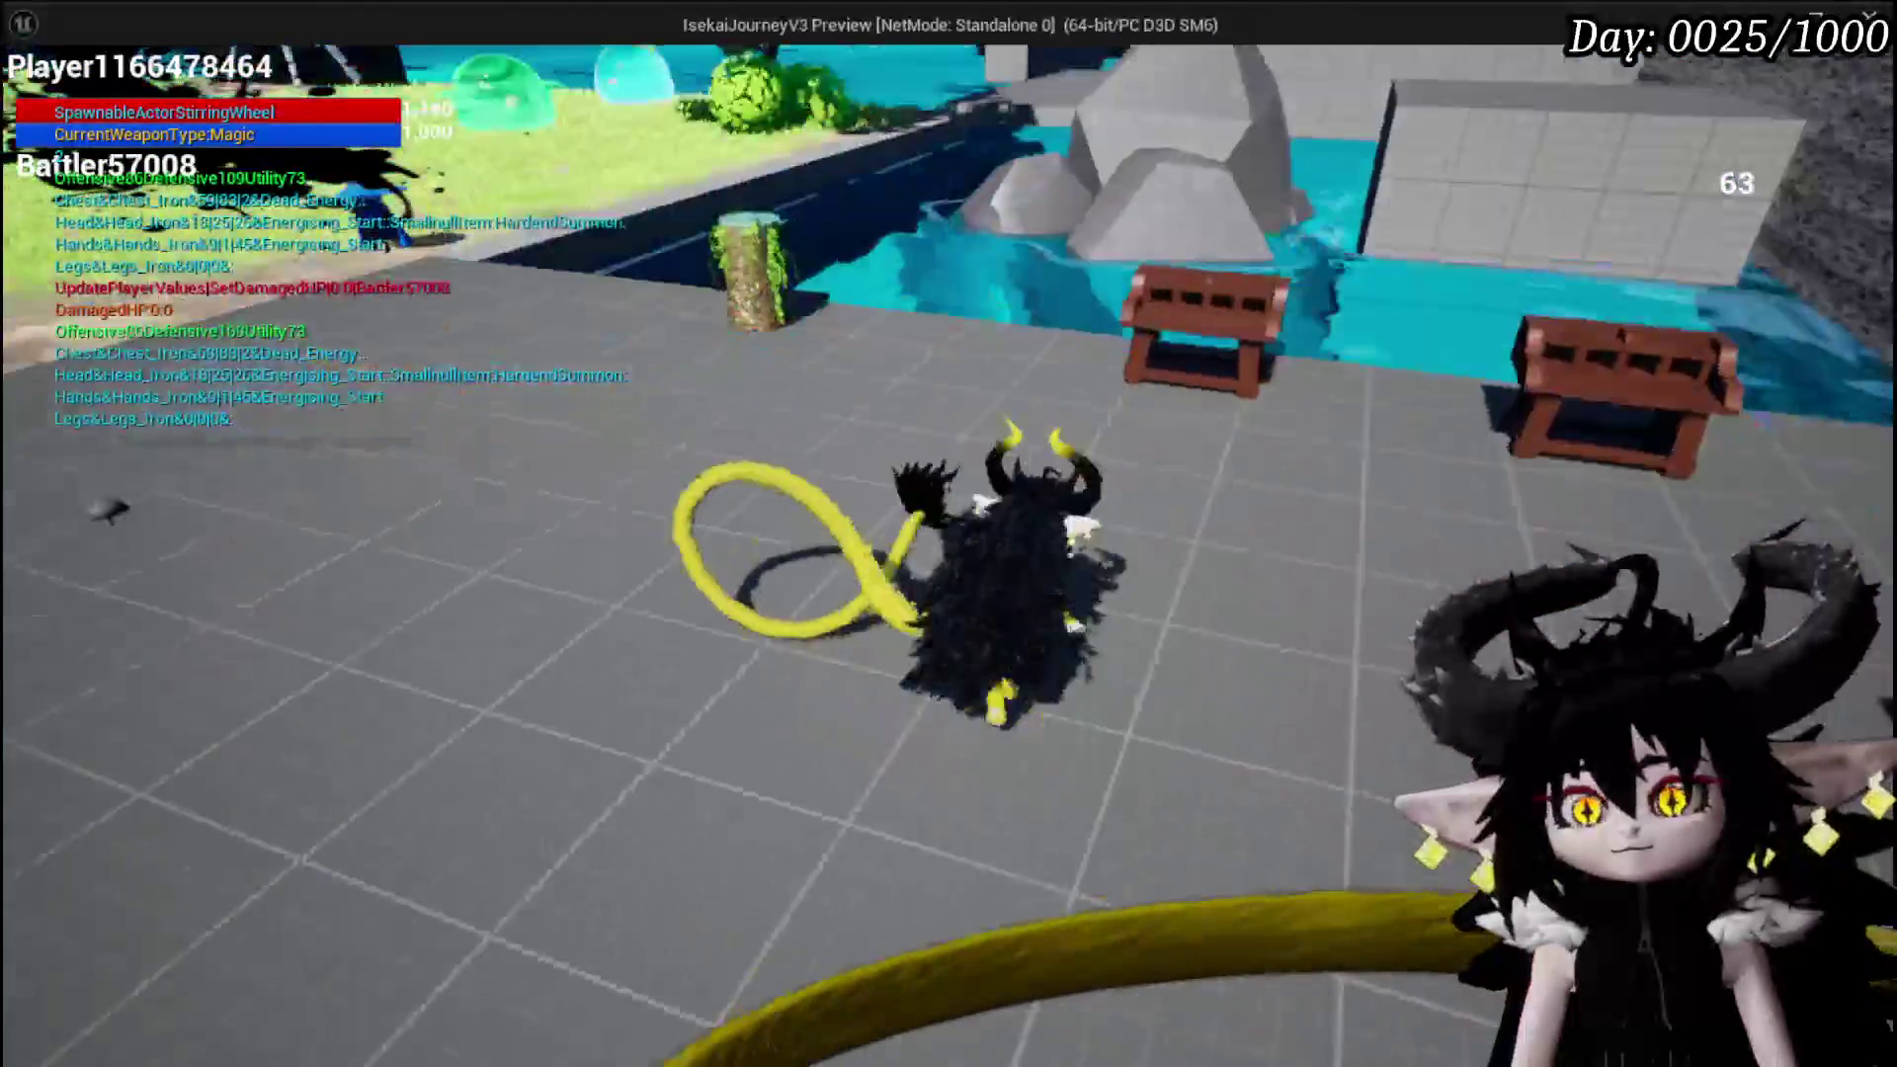
key("Tab")
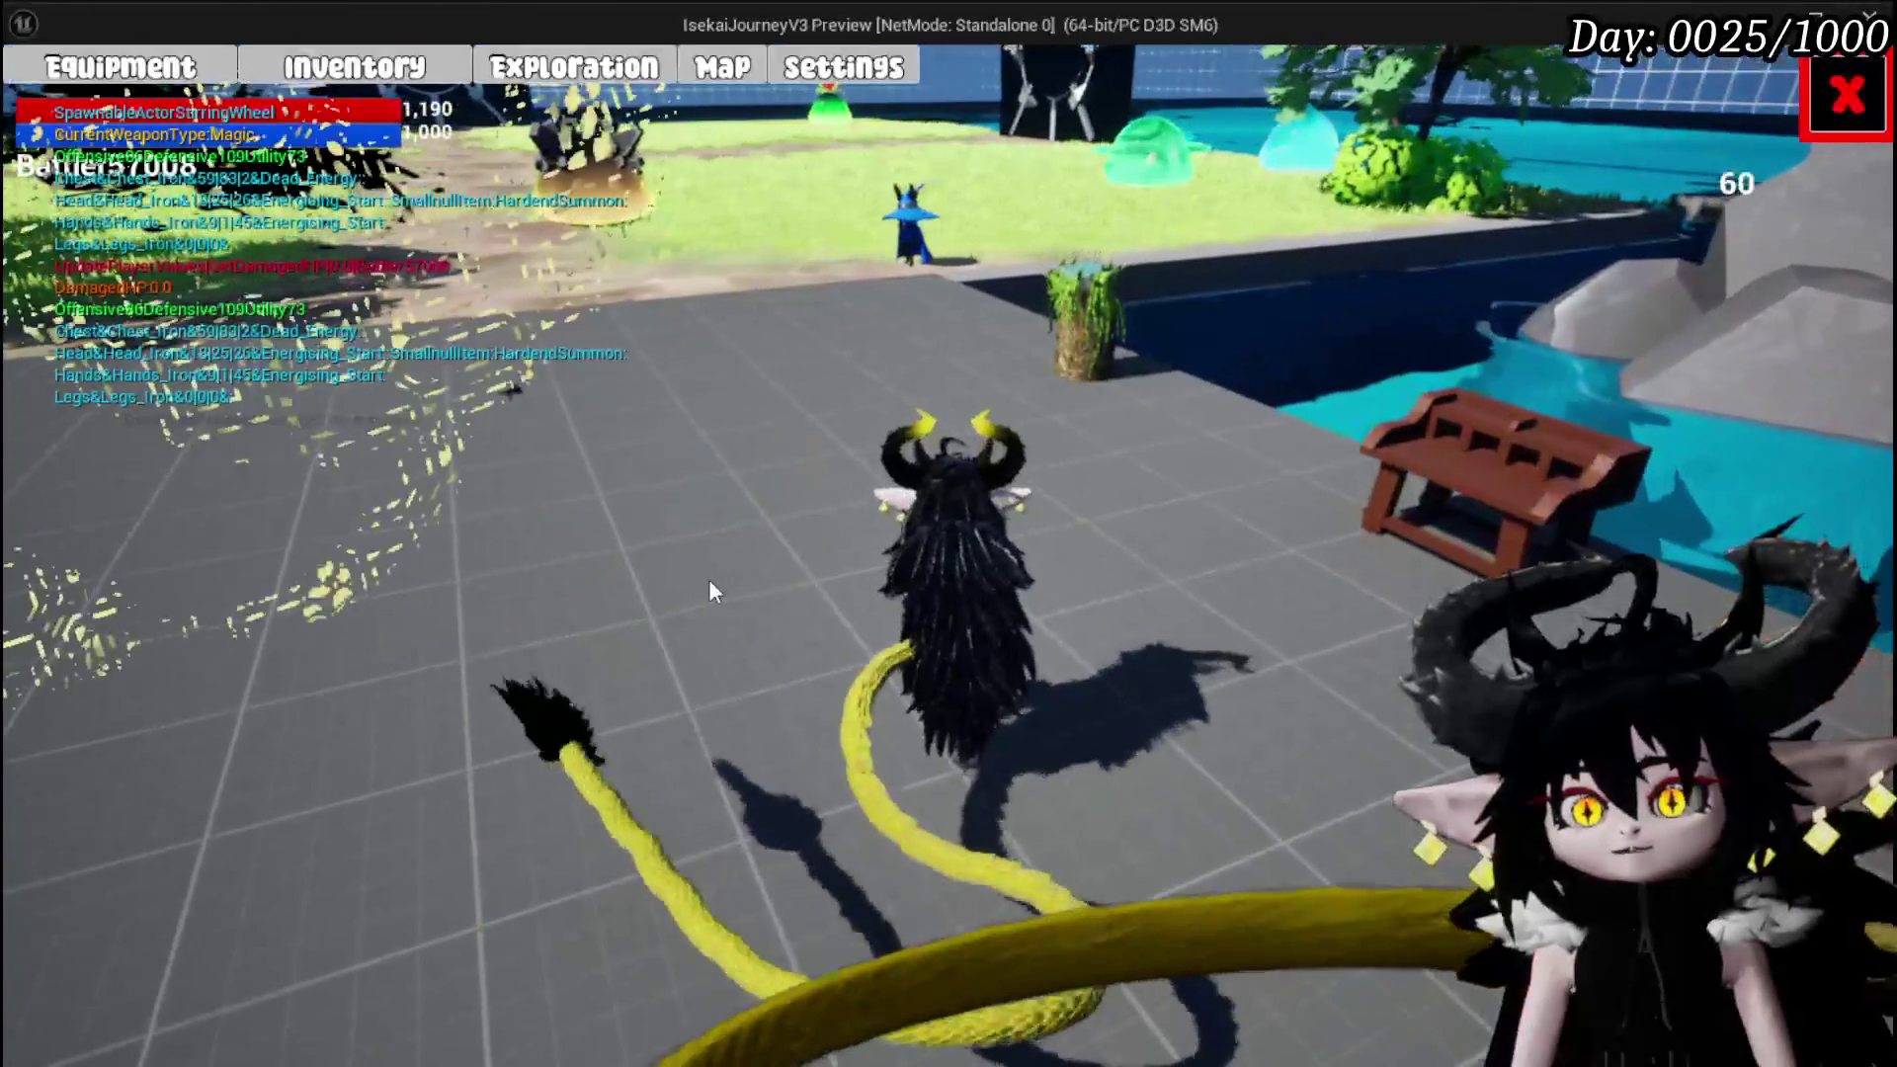
left_click(178, 84)
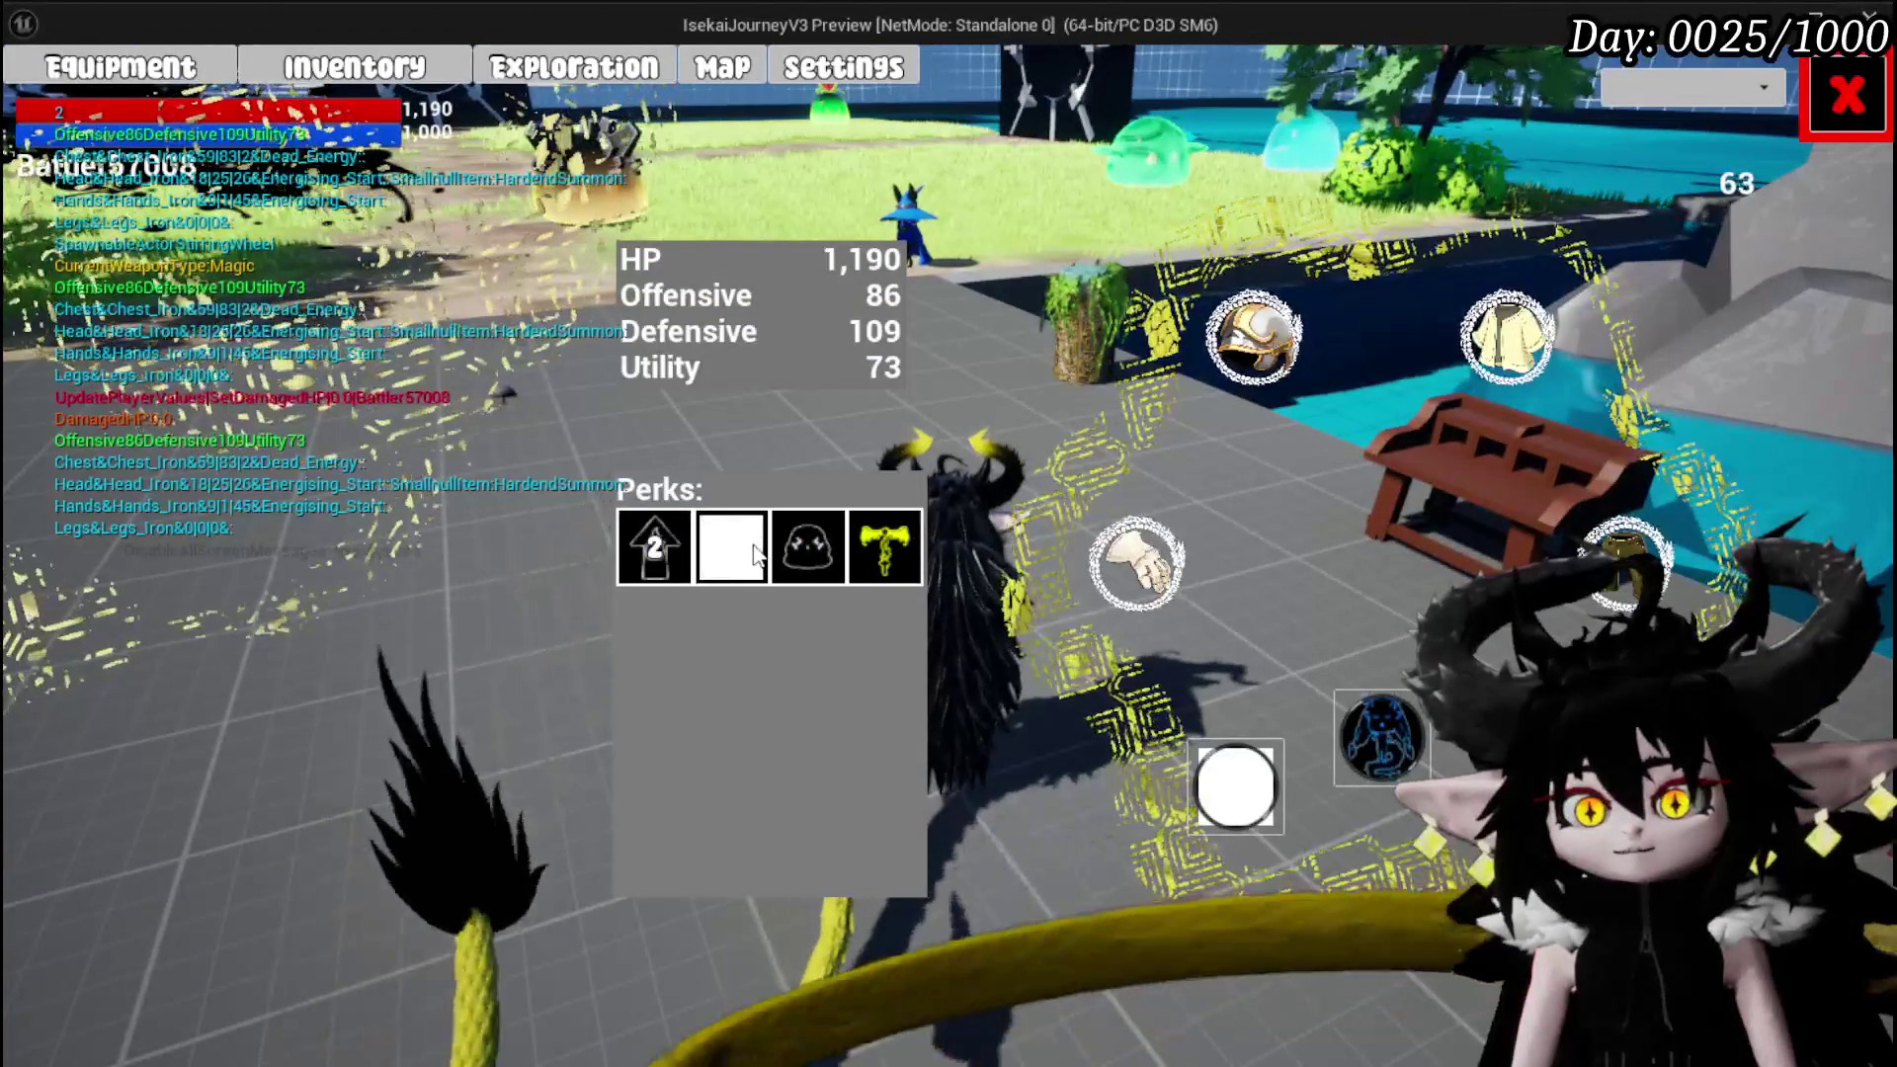
mouse_move(1253, 334)
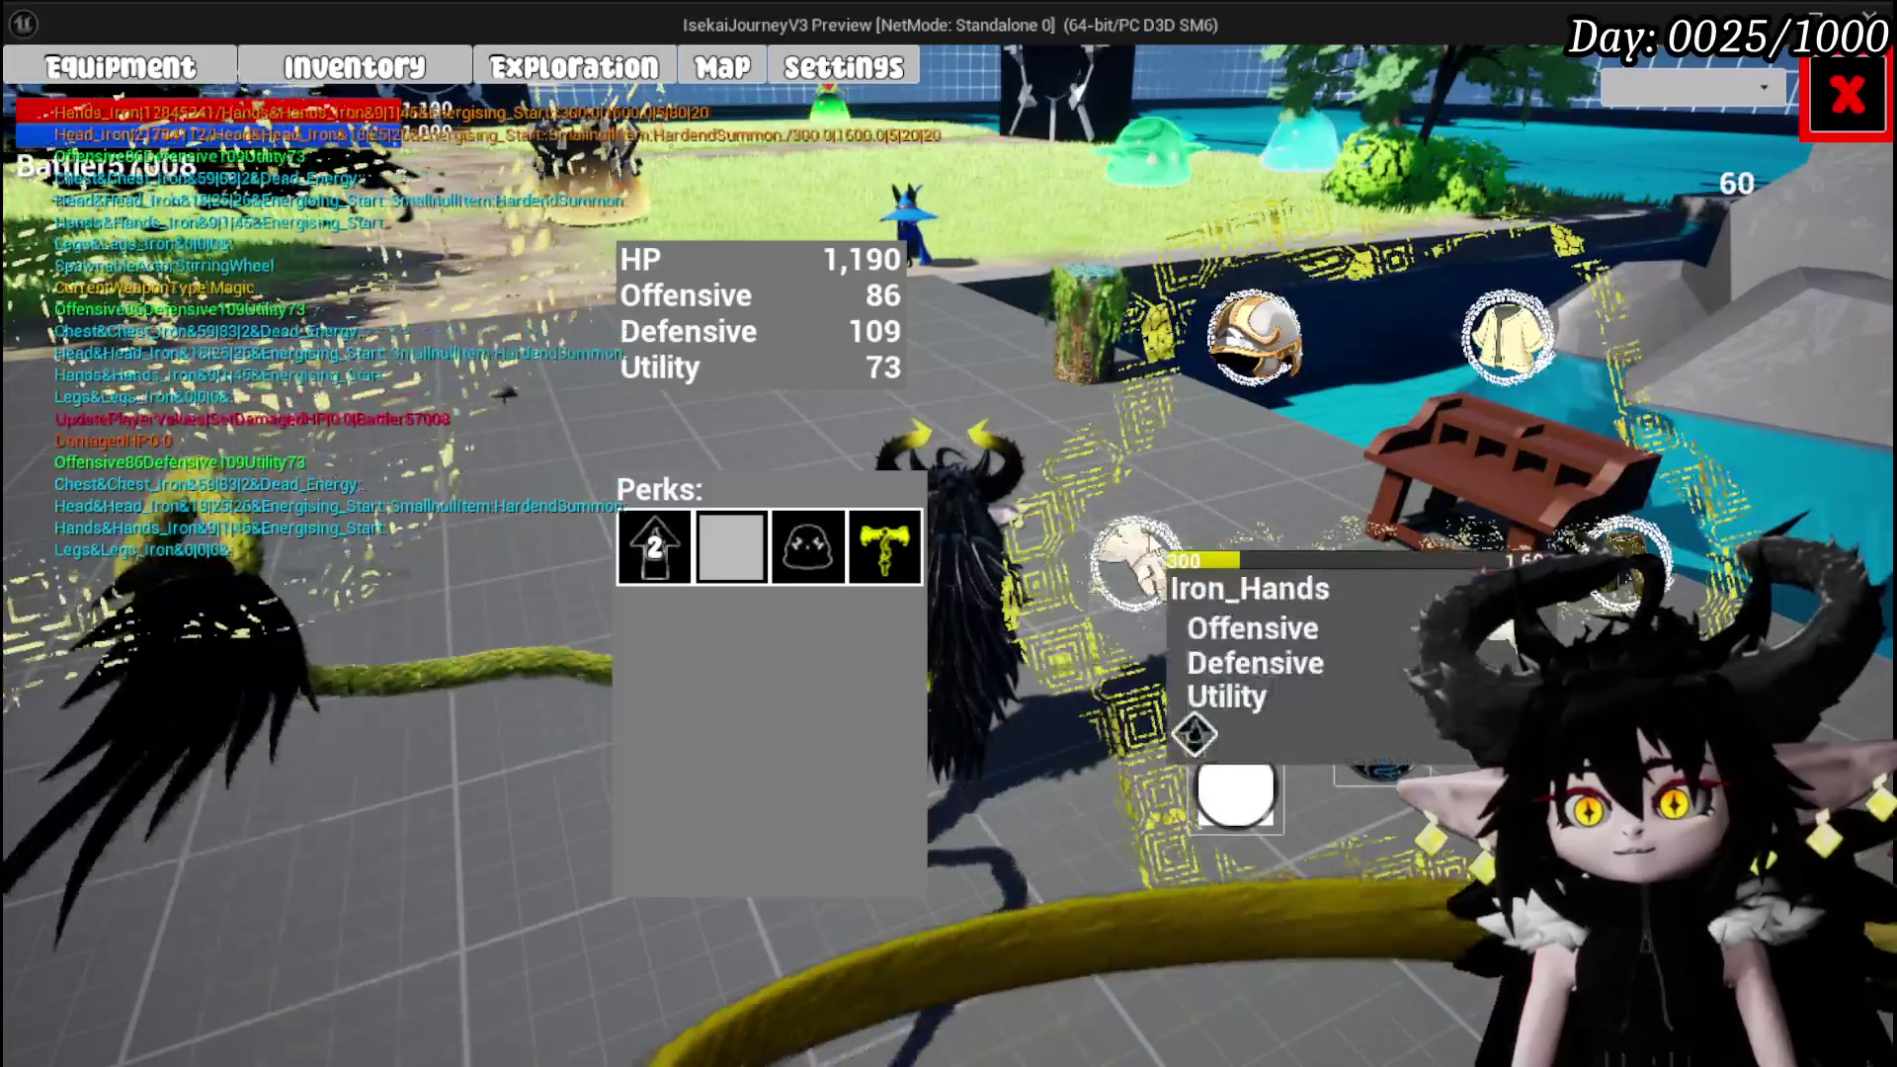
mouse_move(1635, 538)
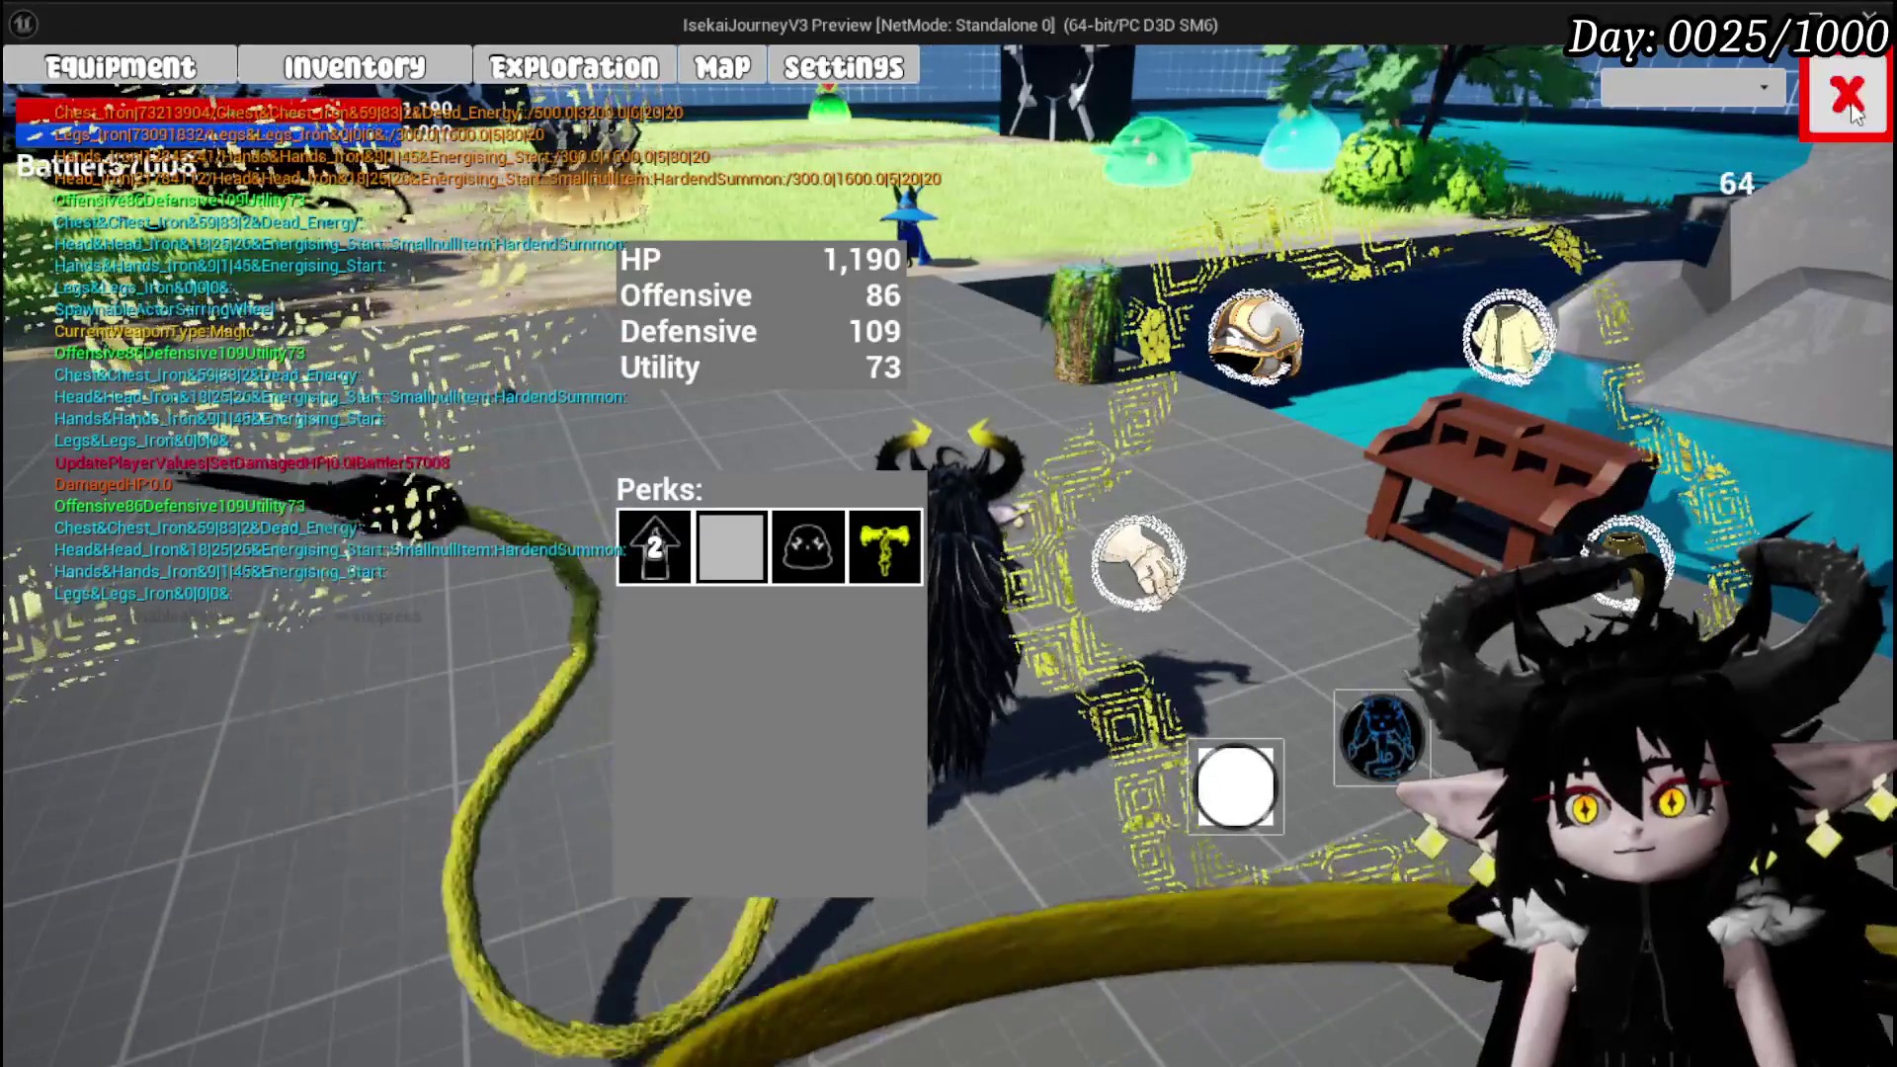
key("Tab")
Inspect the crate's loot and the NPC's trade wares, then walk onto the pool deck
key("w")
key("e")
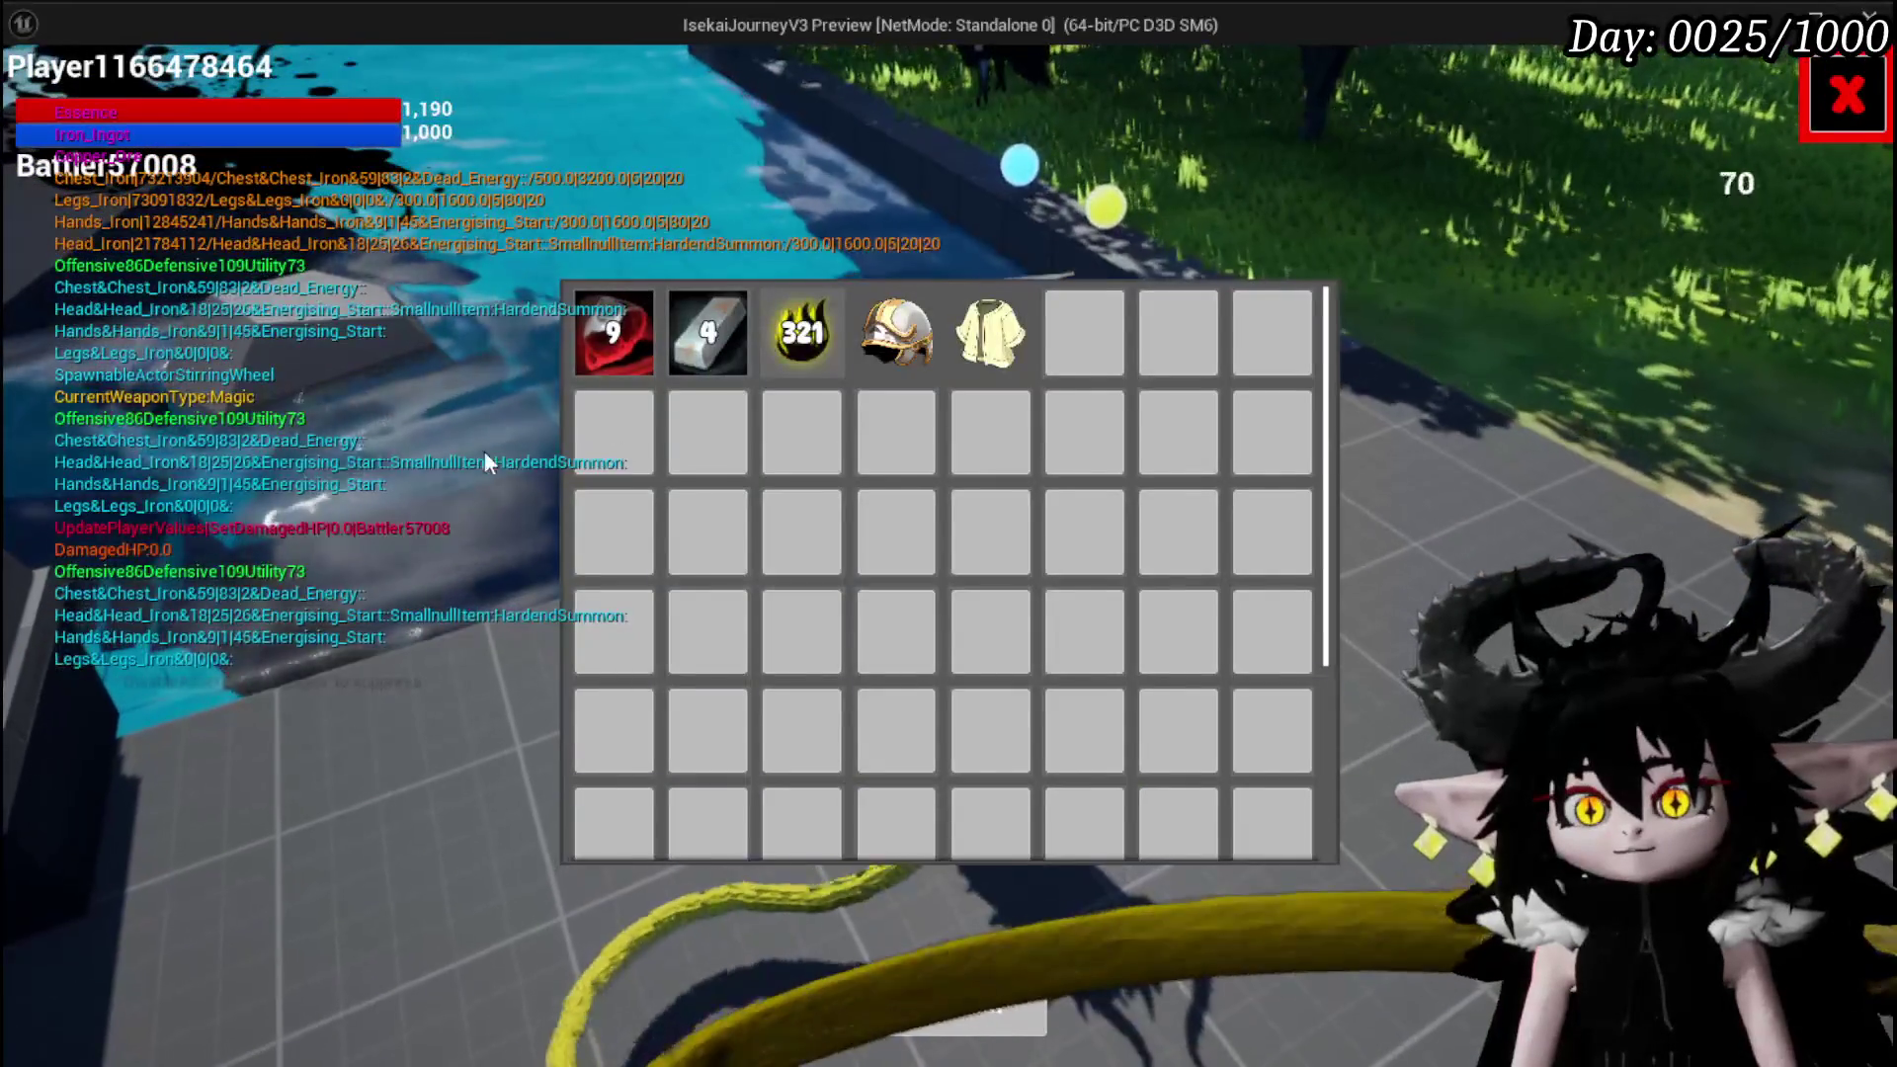
mouse_move(1024, 330)
key("e")
key("w")
key("w")
key("e")
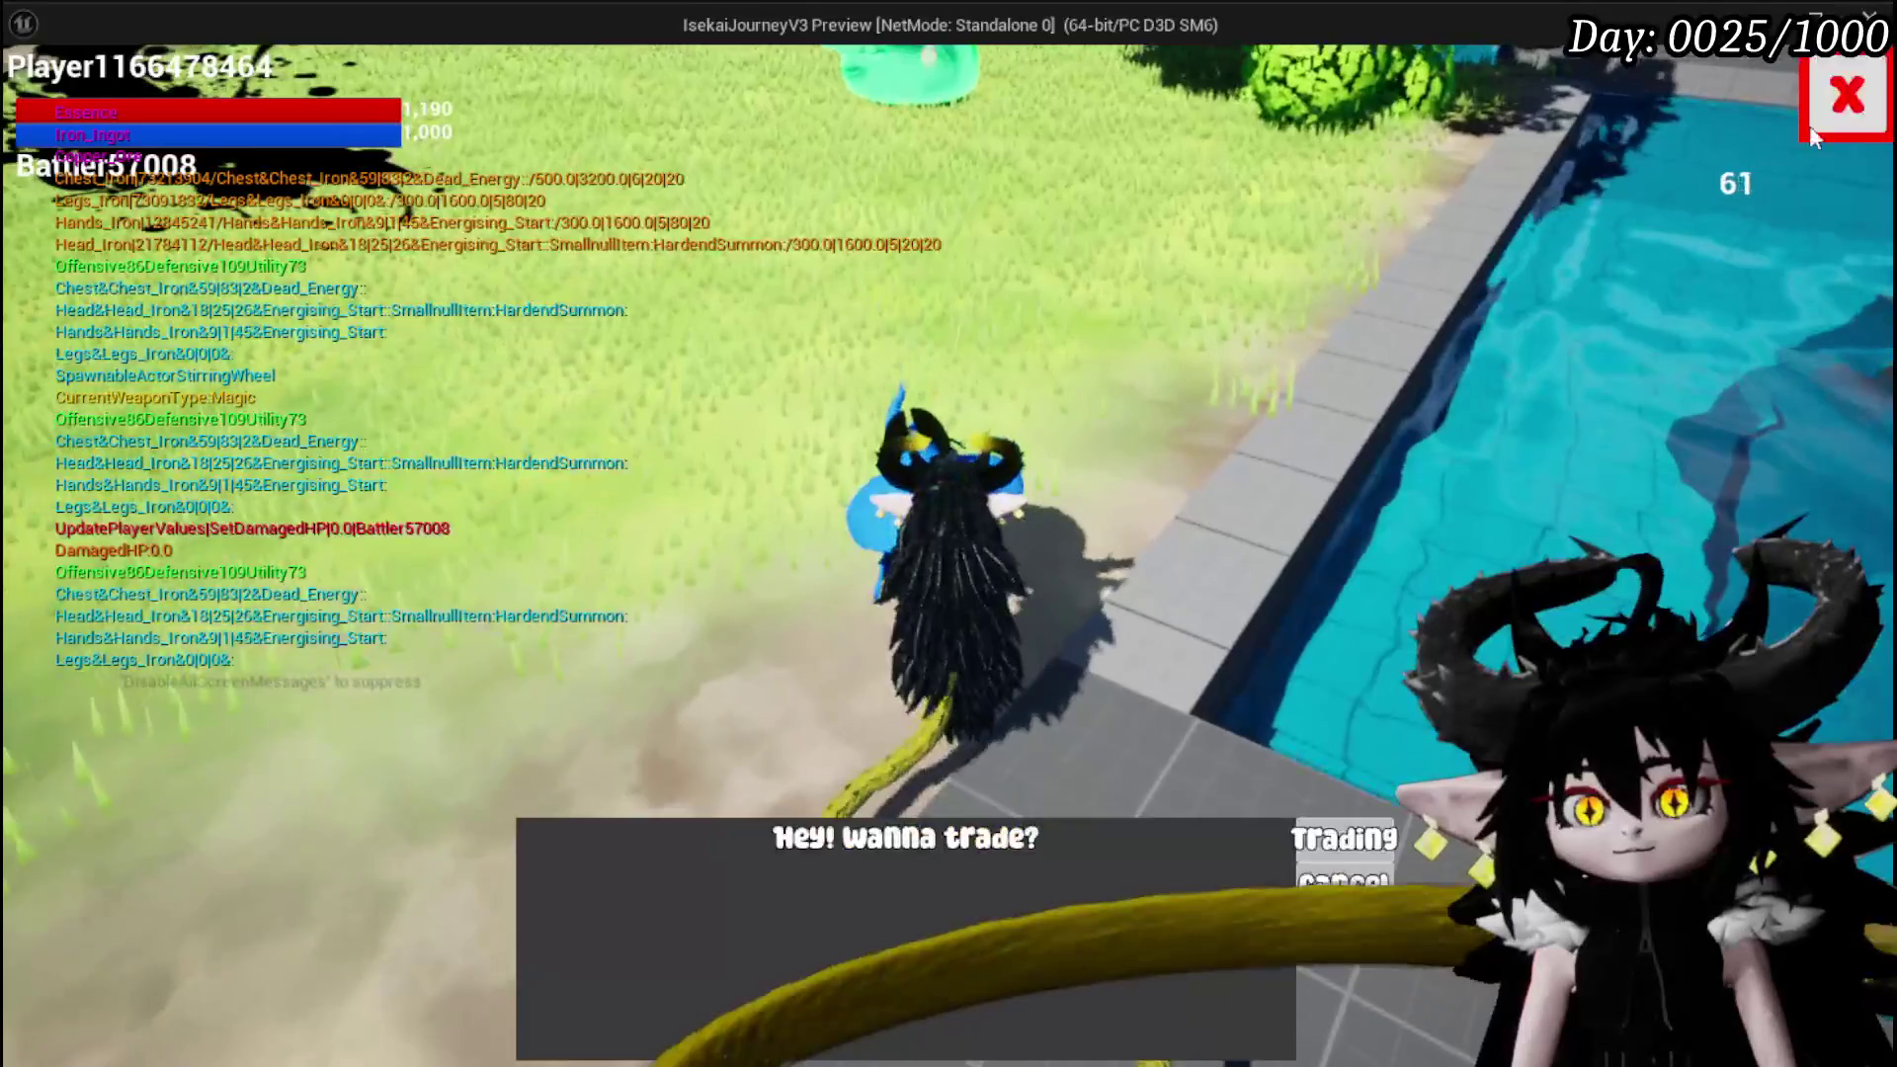
left_click(1356, 852)
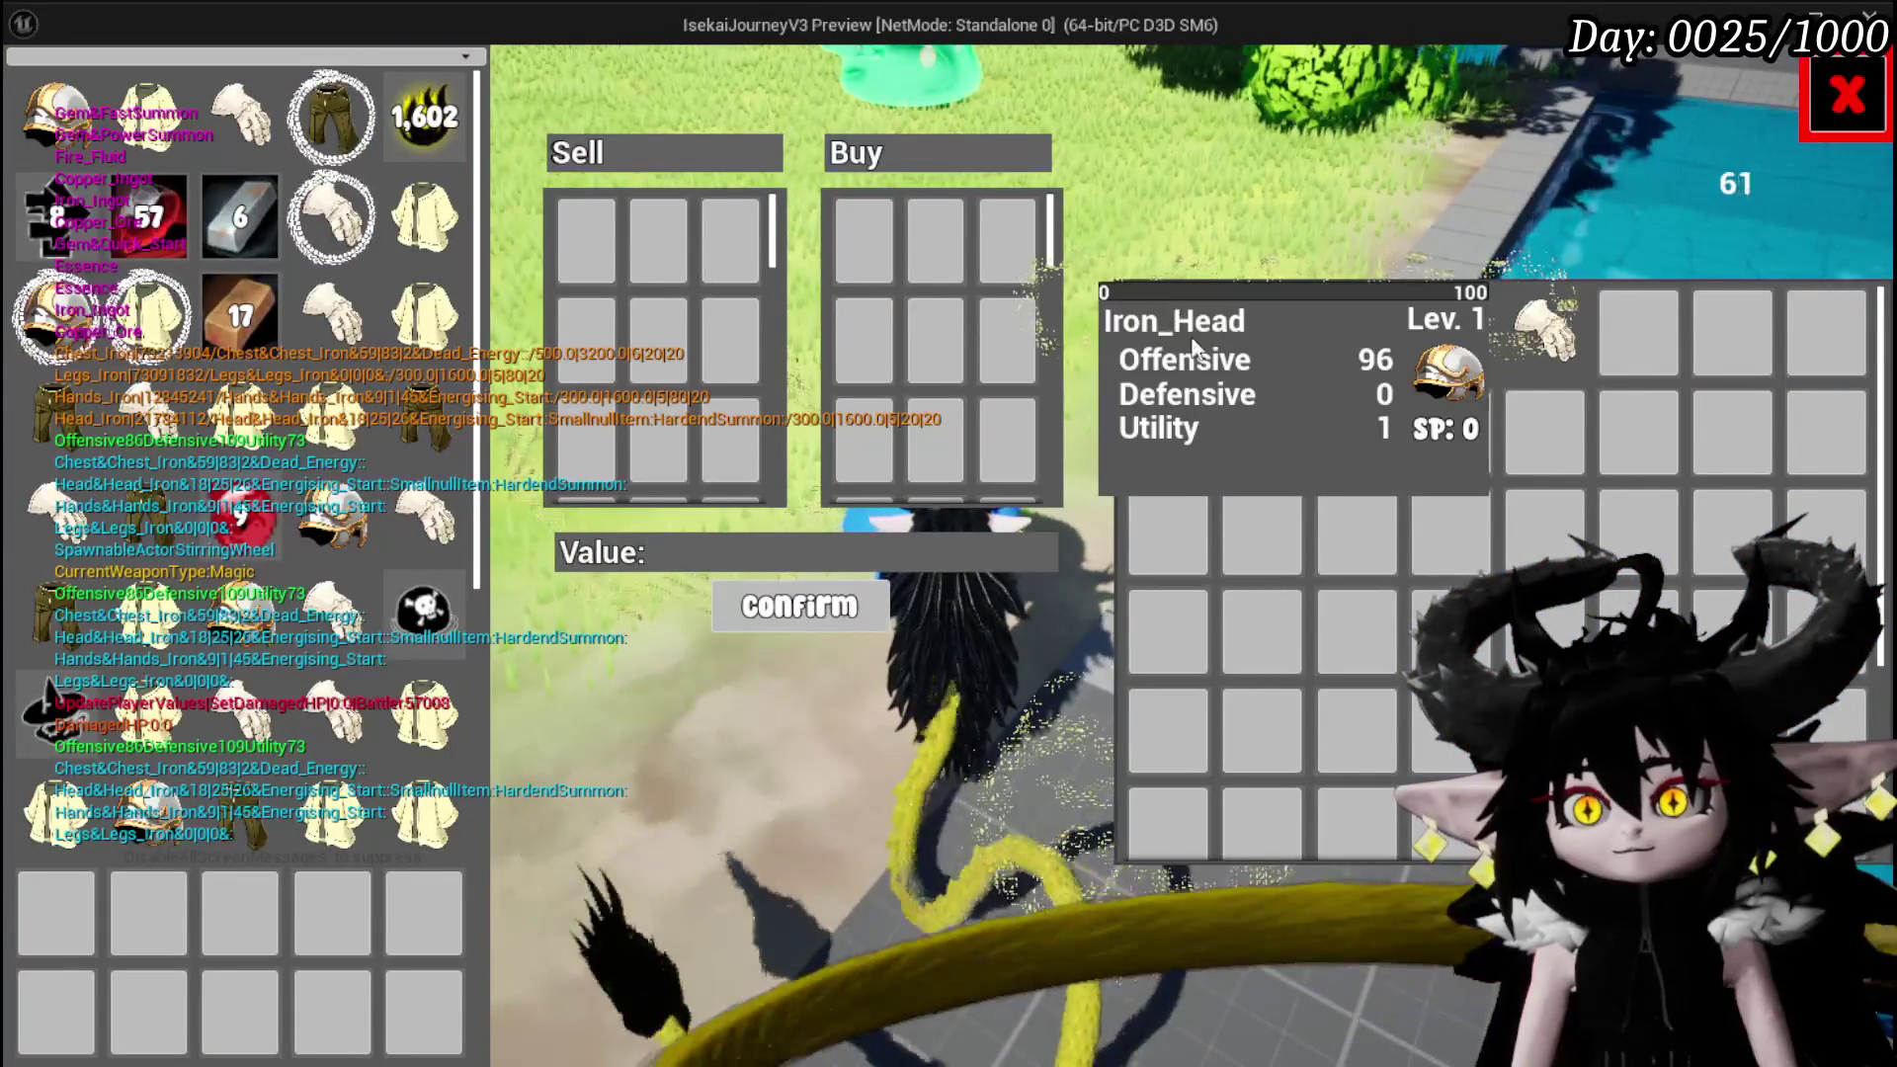
mouse_move(1437, 368)
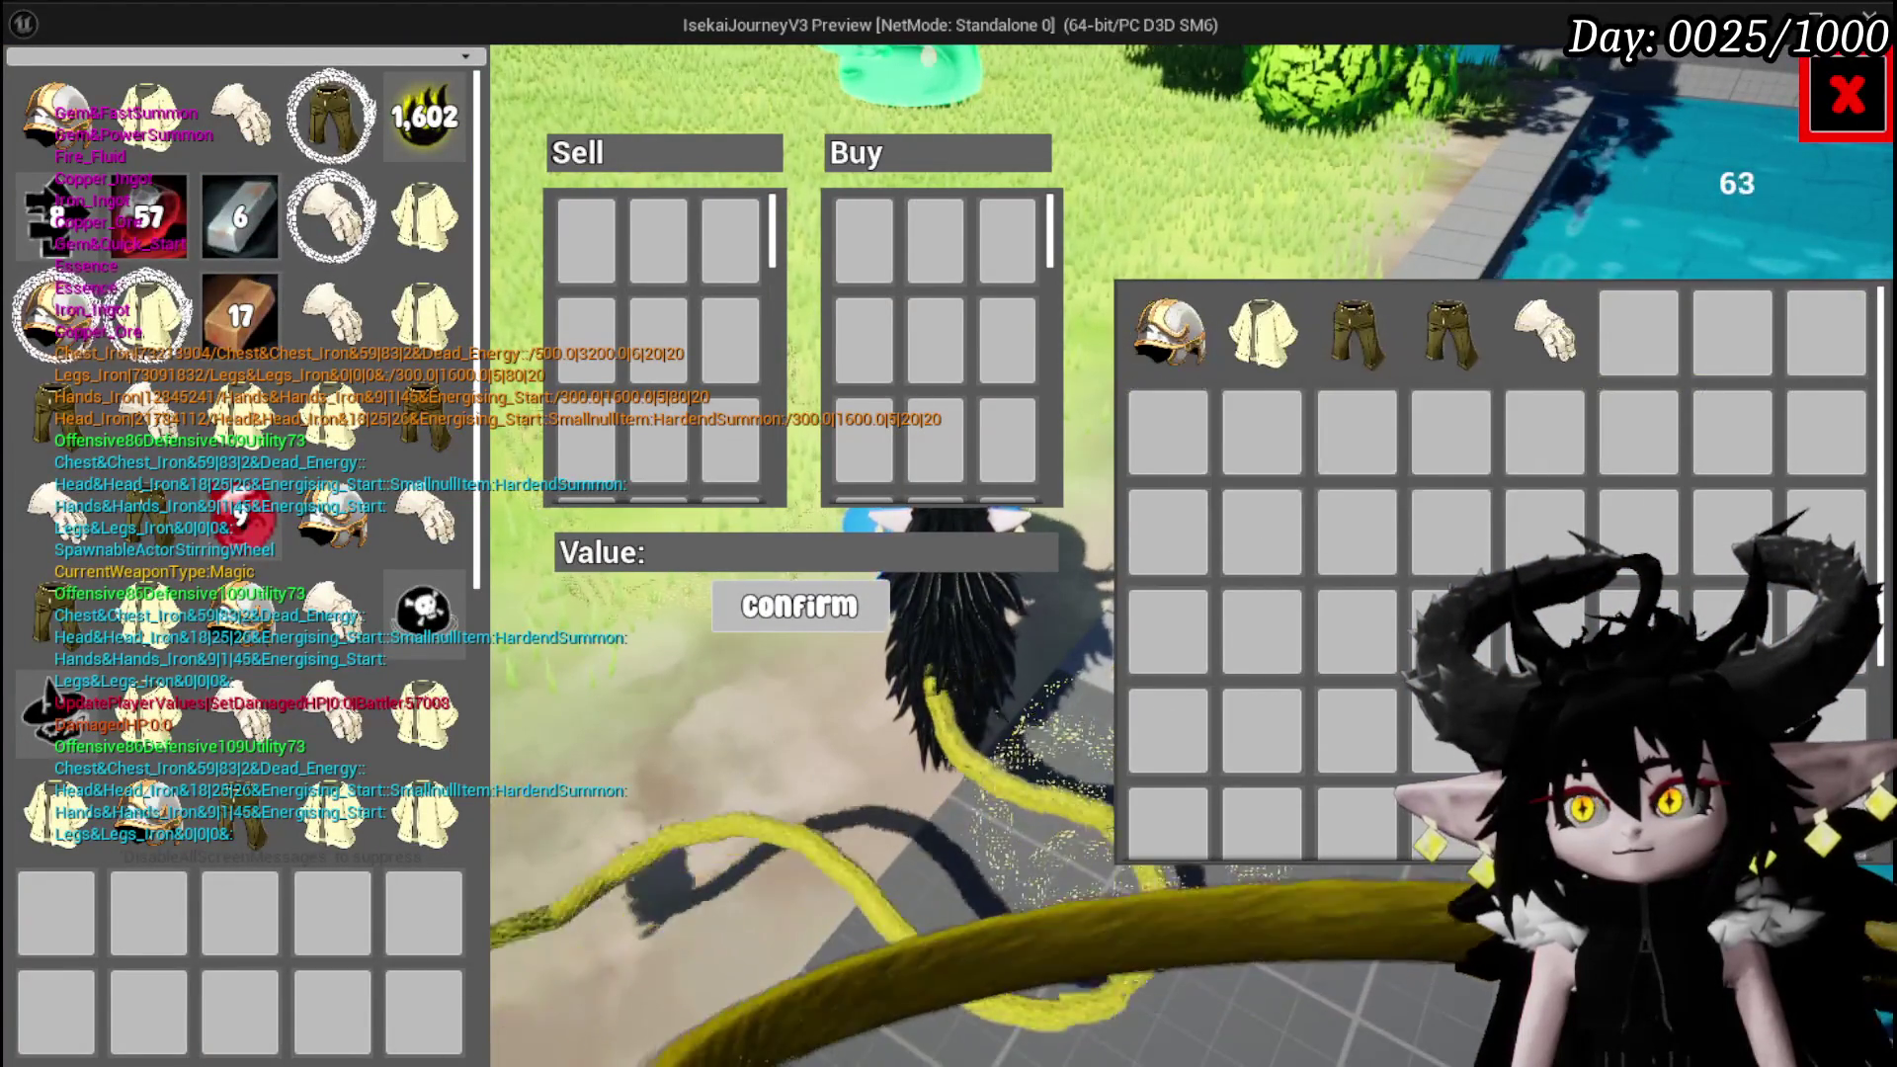
left_click(1848, 94)
key("w")
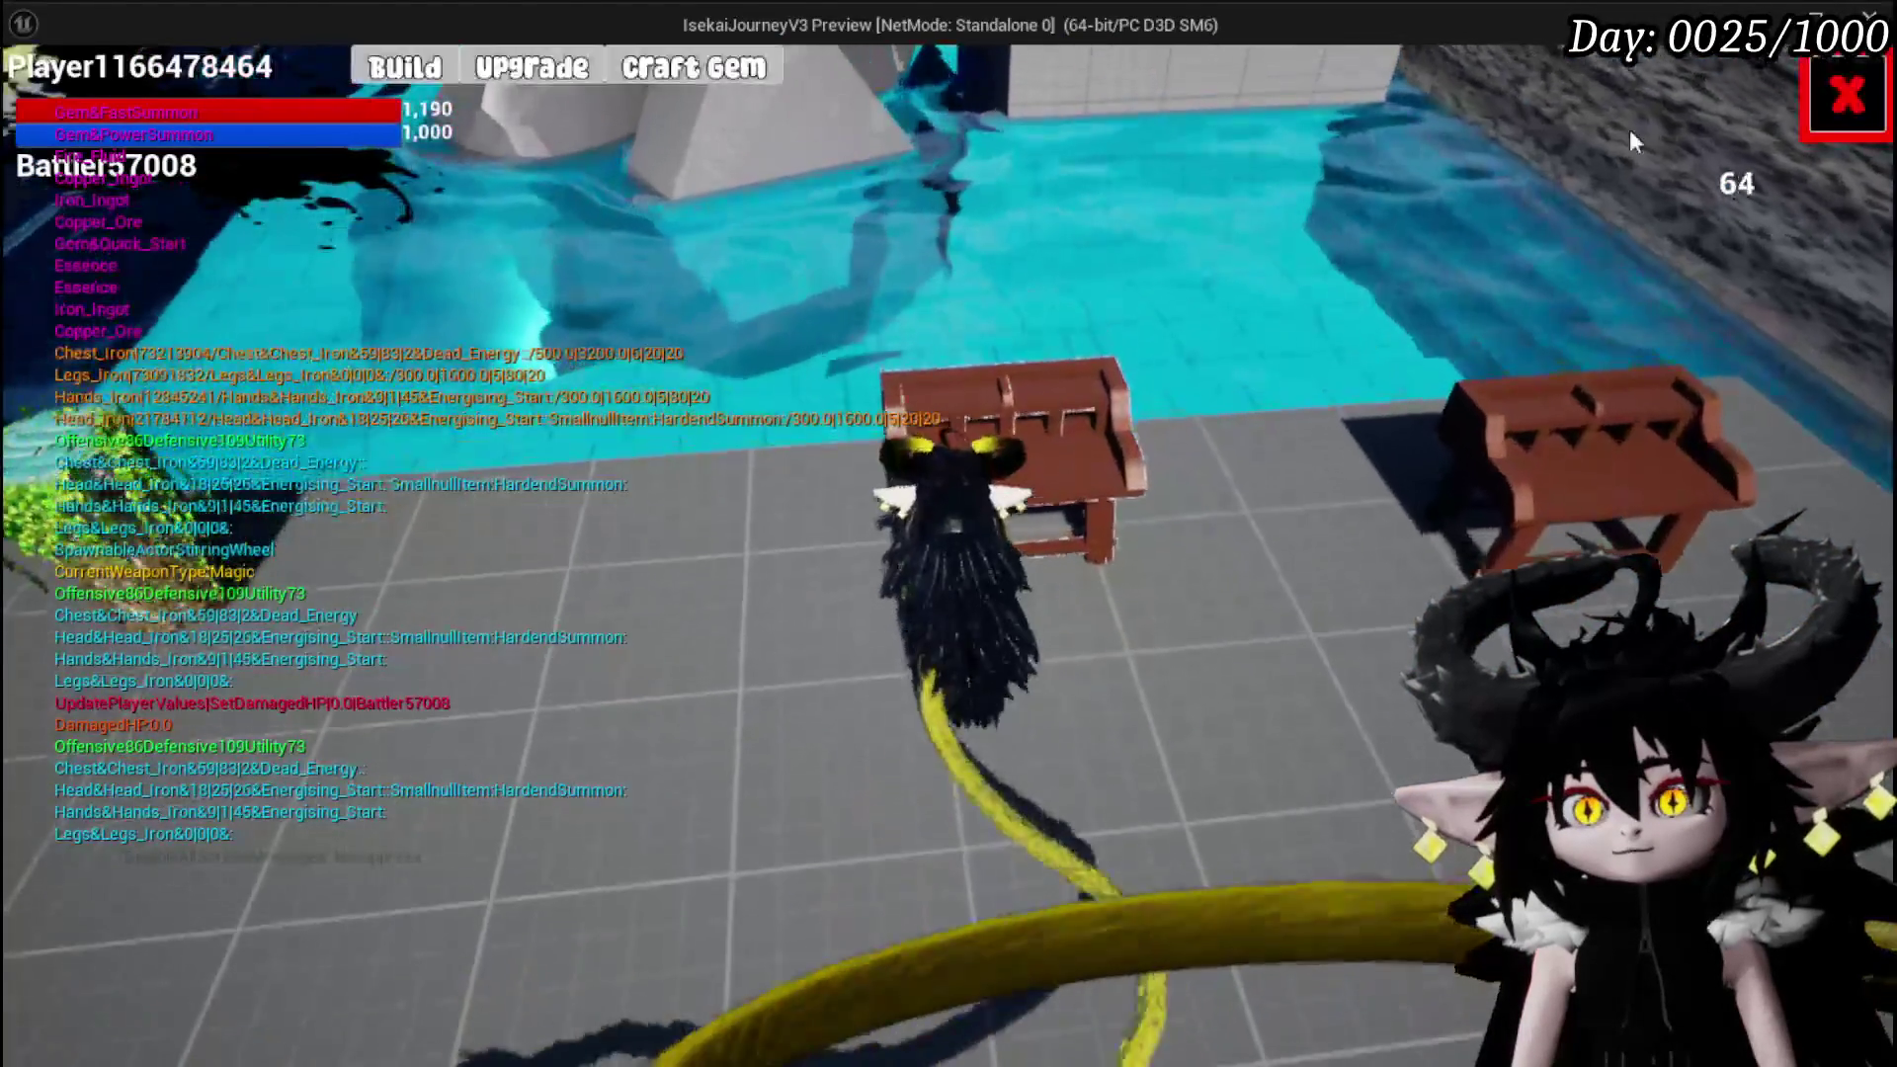
At the workbench, open Iron_Head's upgrade panel and its empty gem slot options
key("i")
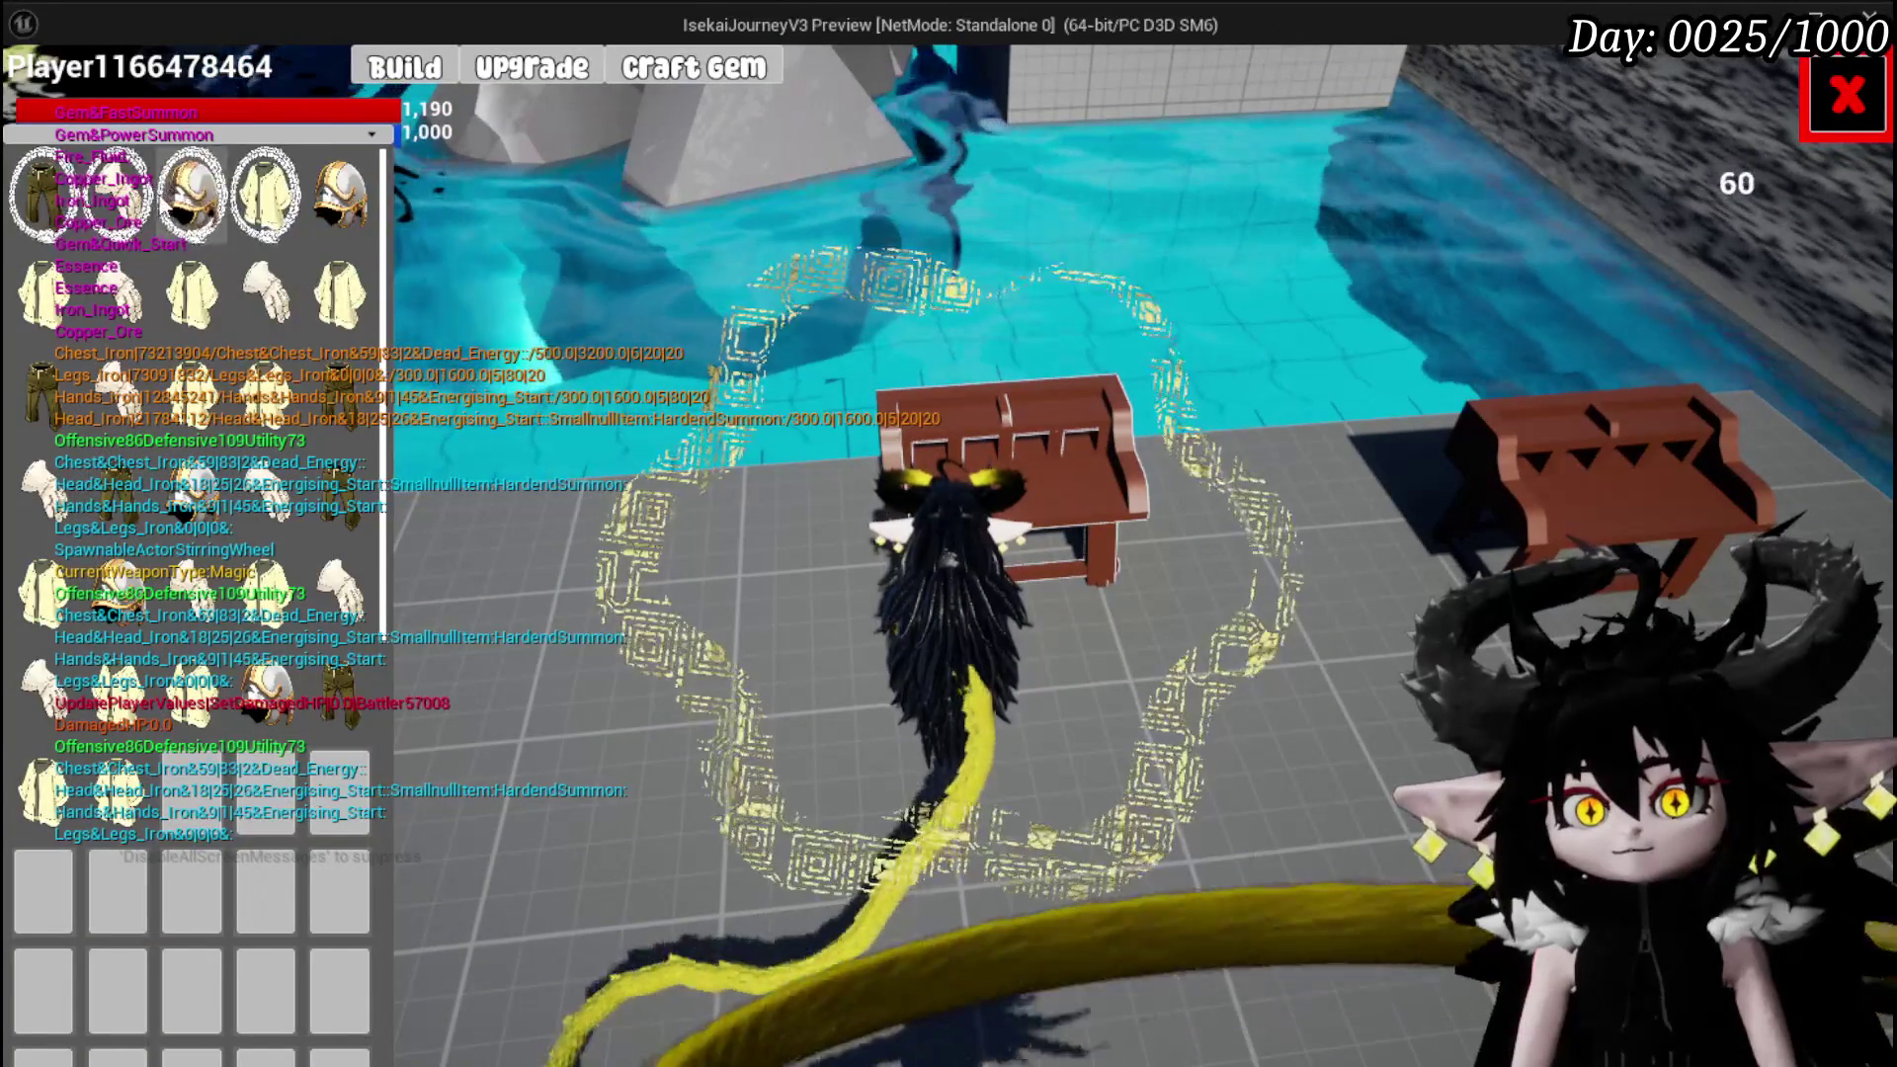
left_click(339, 193)
left_click(816, 660)
left_click(894, 664)
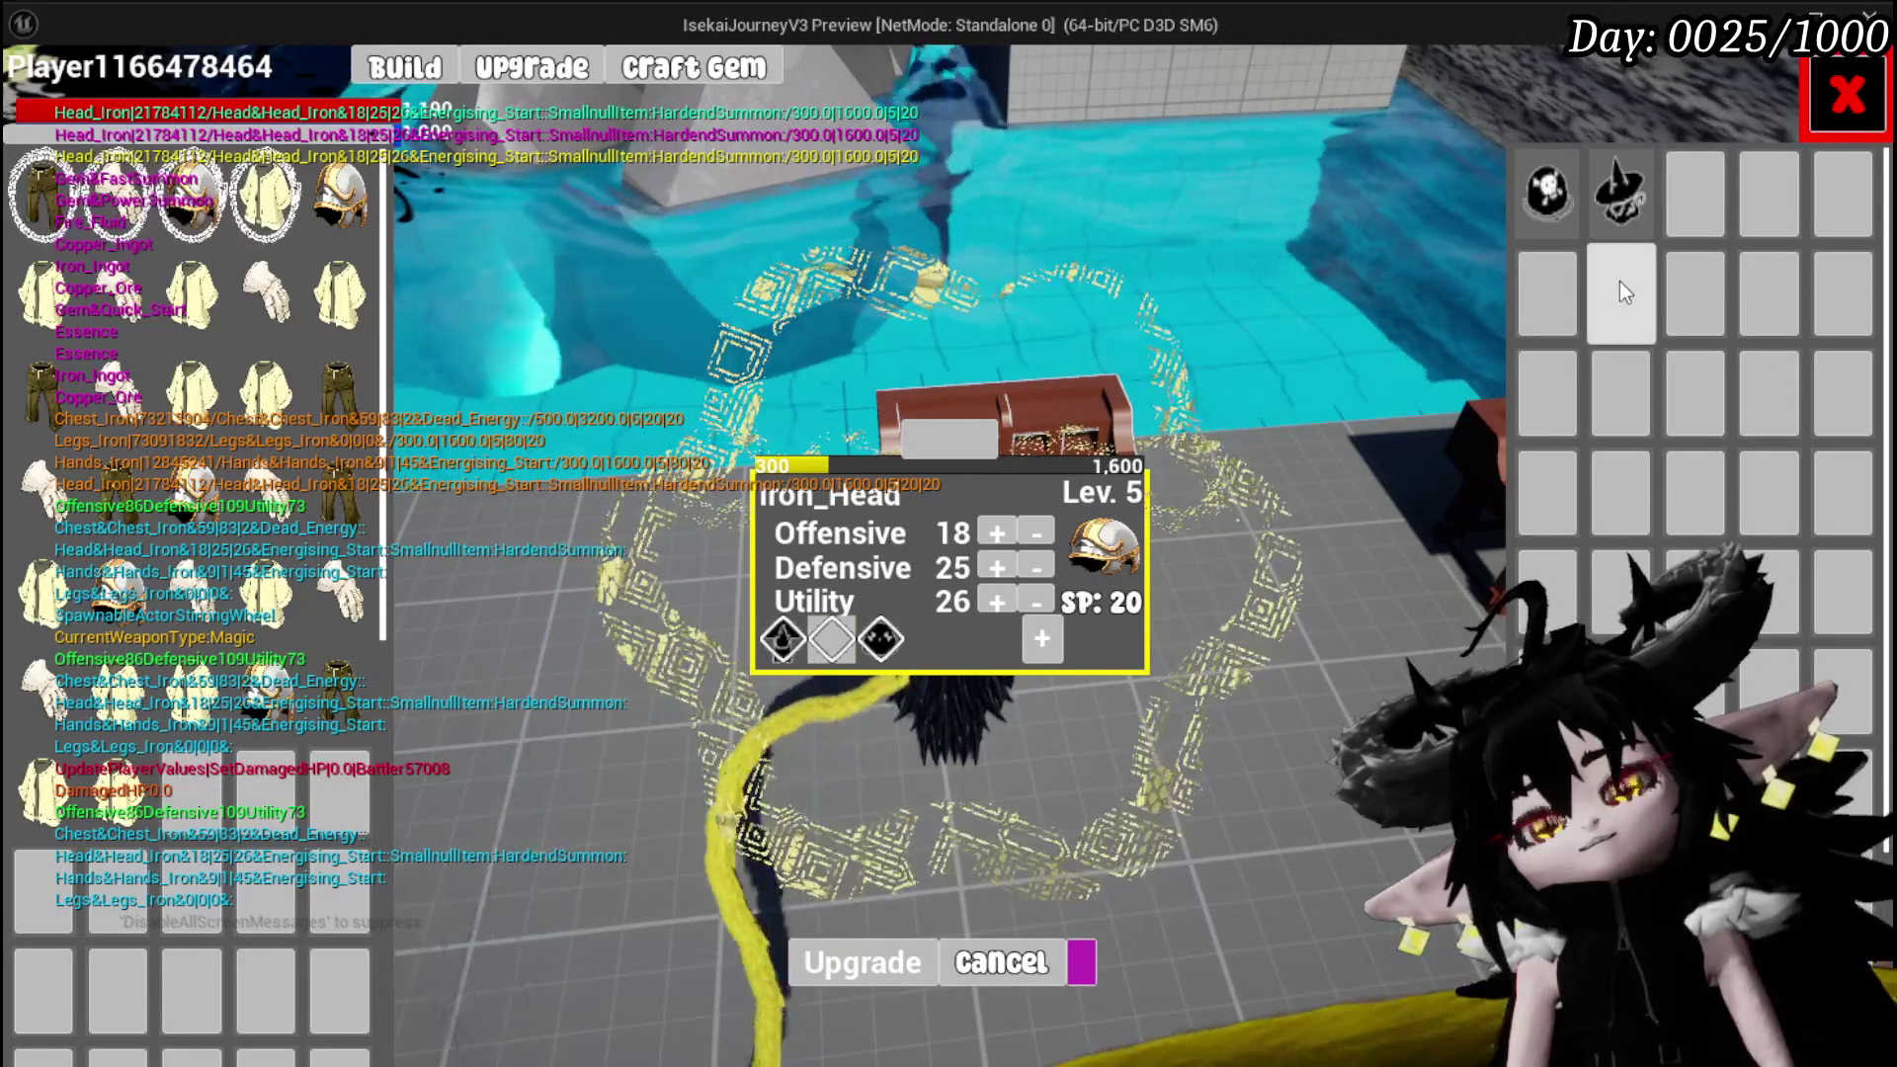
left_click(1846, 120)
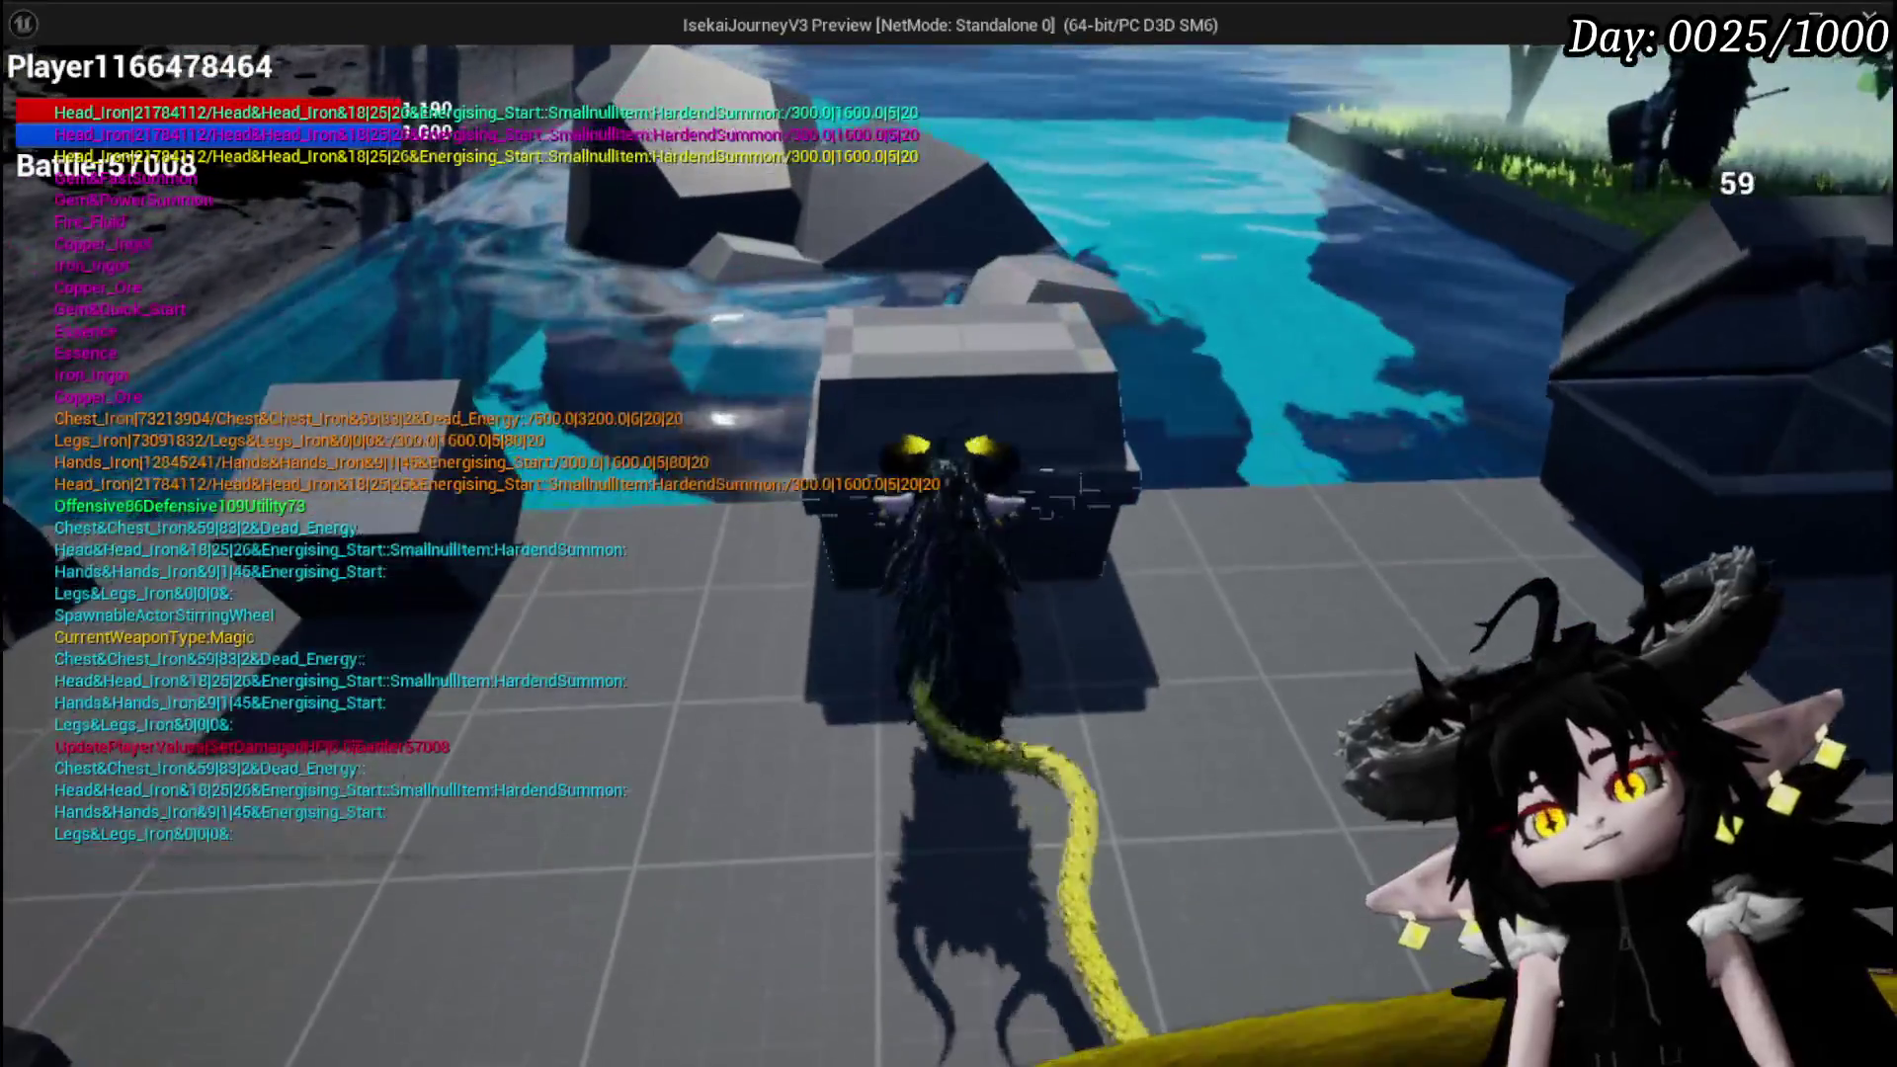
Take five Quick Start gems from the chest's Material items
key("e")
left_click(810, 280)
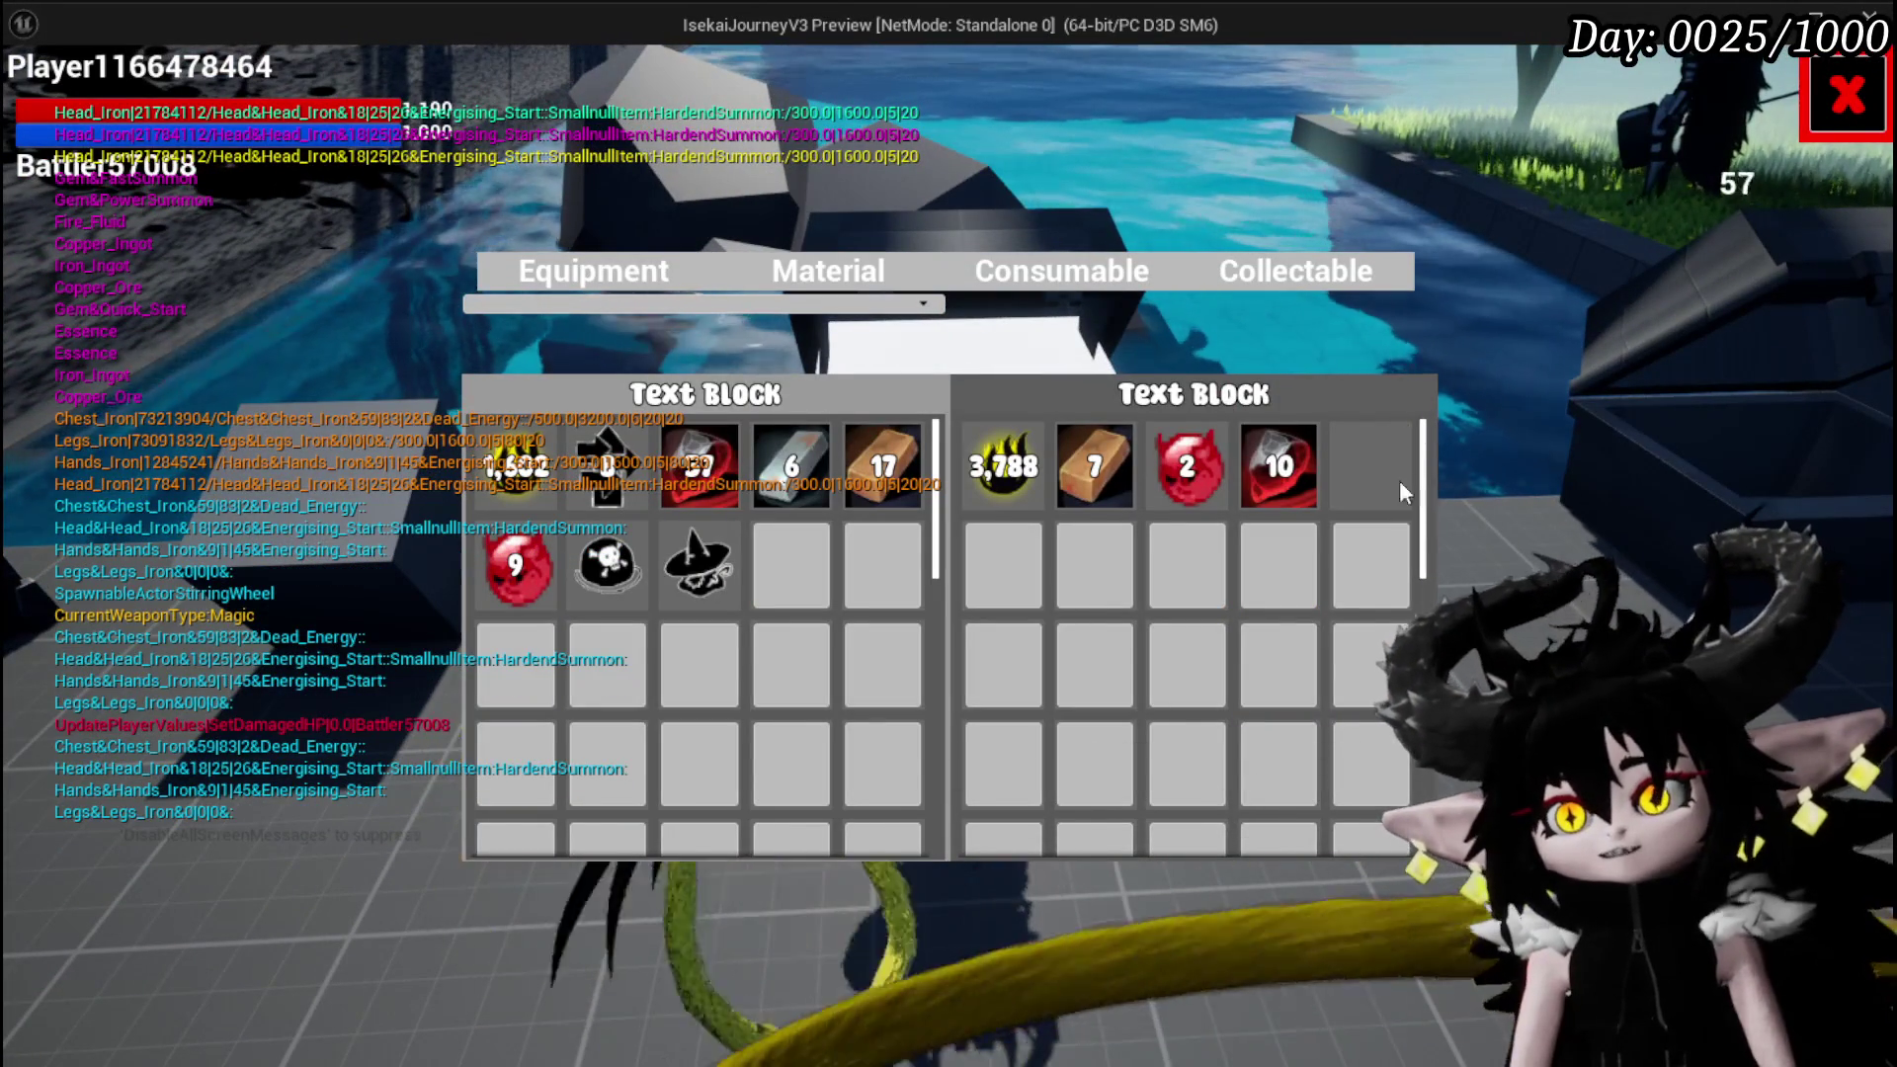
left_click(590, 504)
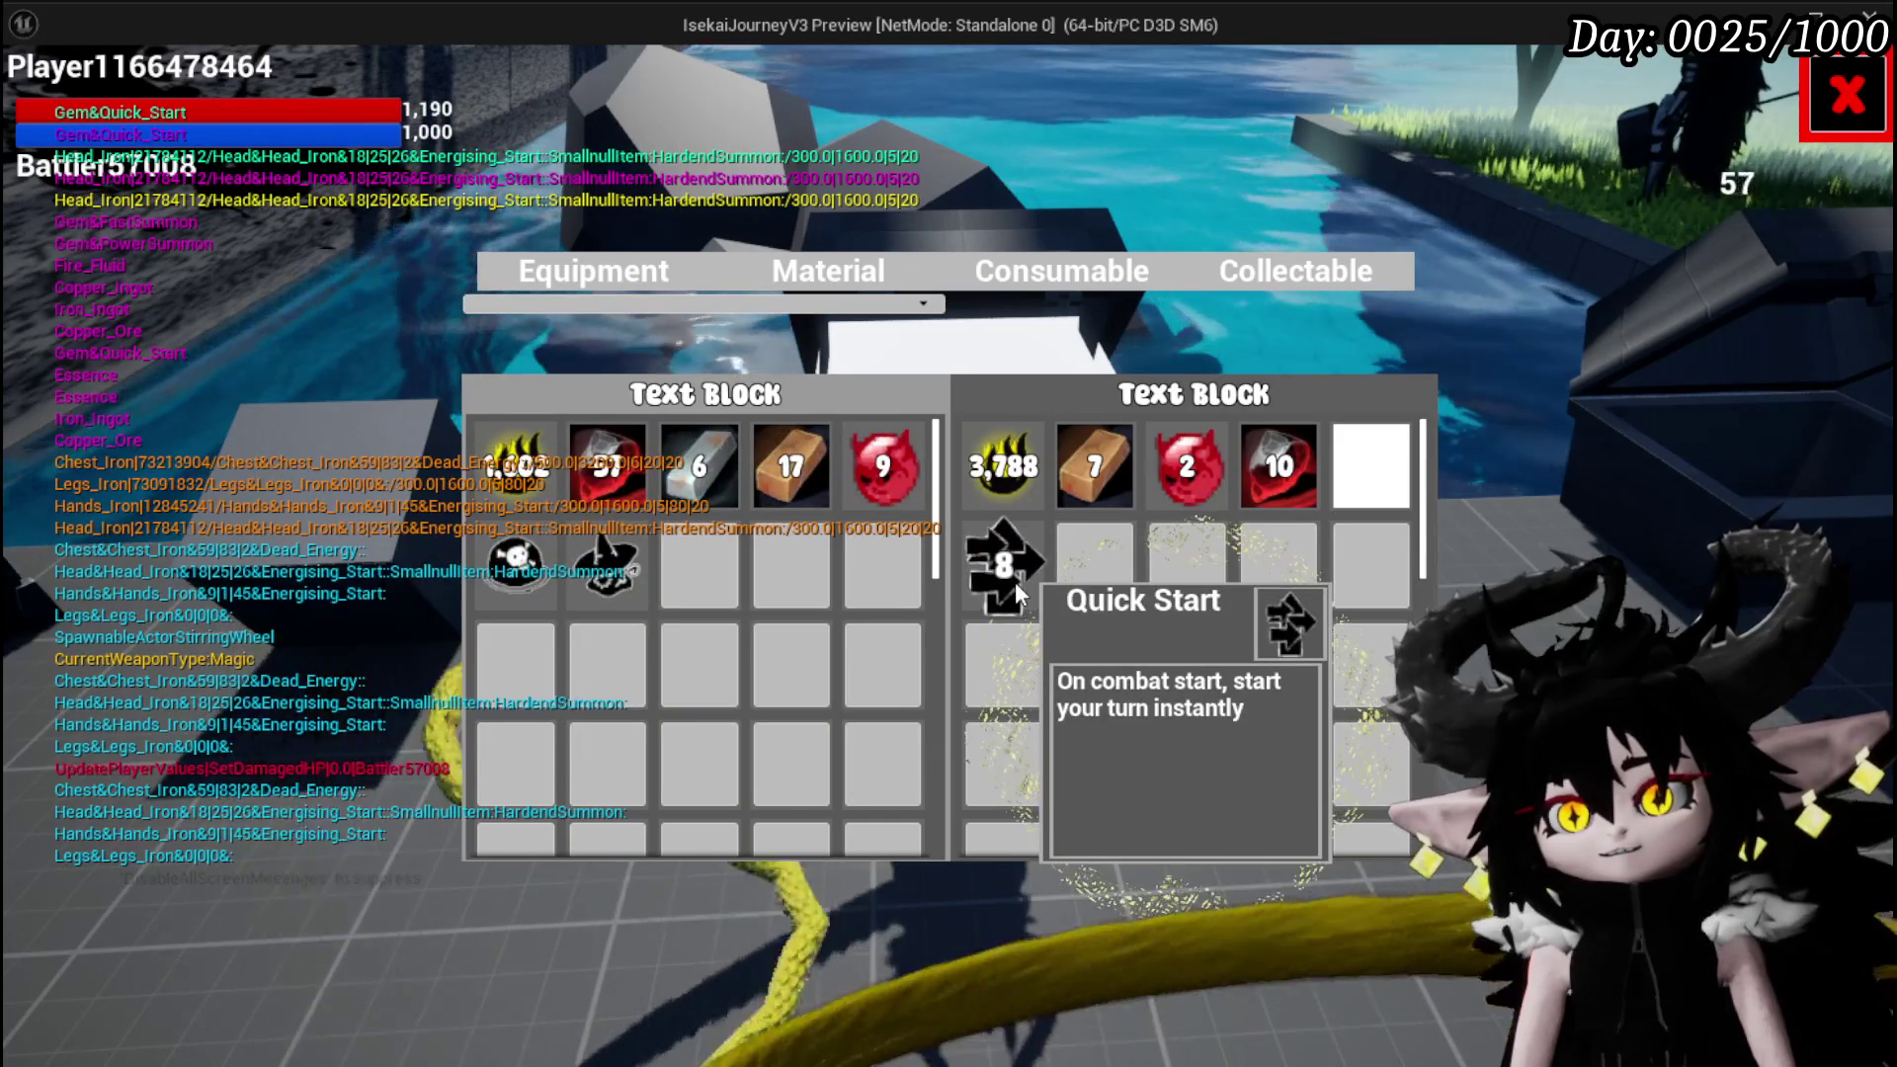
left_click(1016, 582)
left_click(1018, 599)
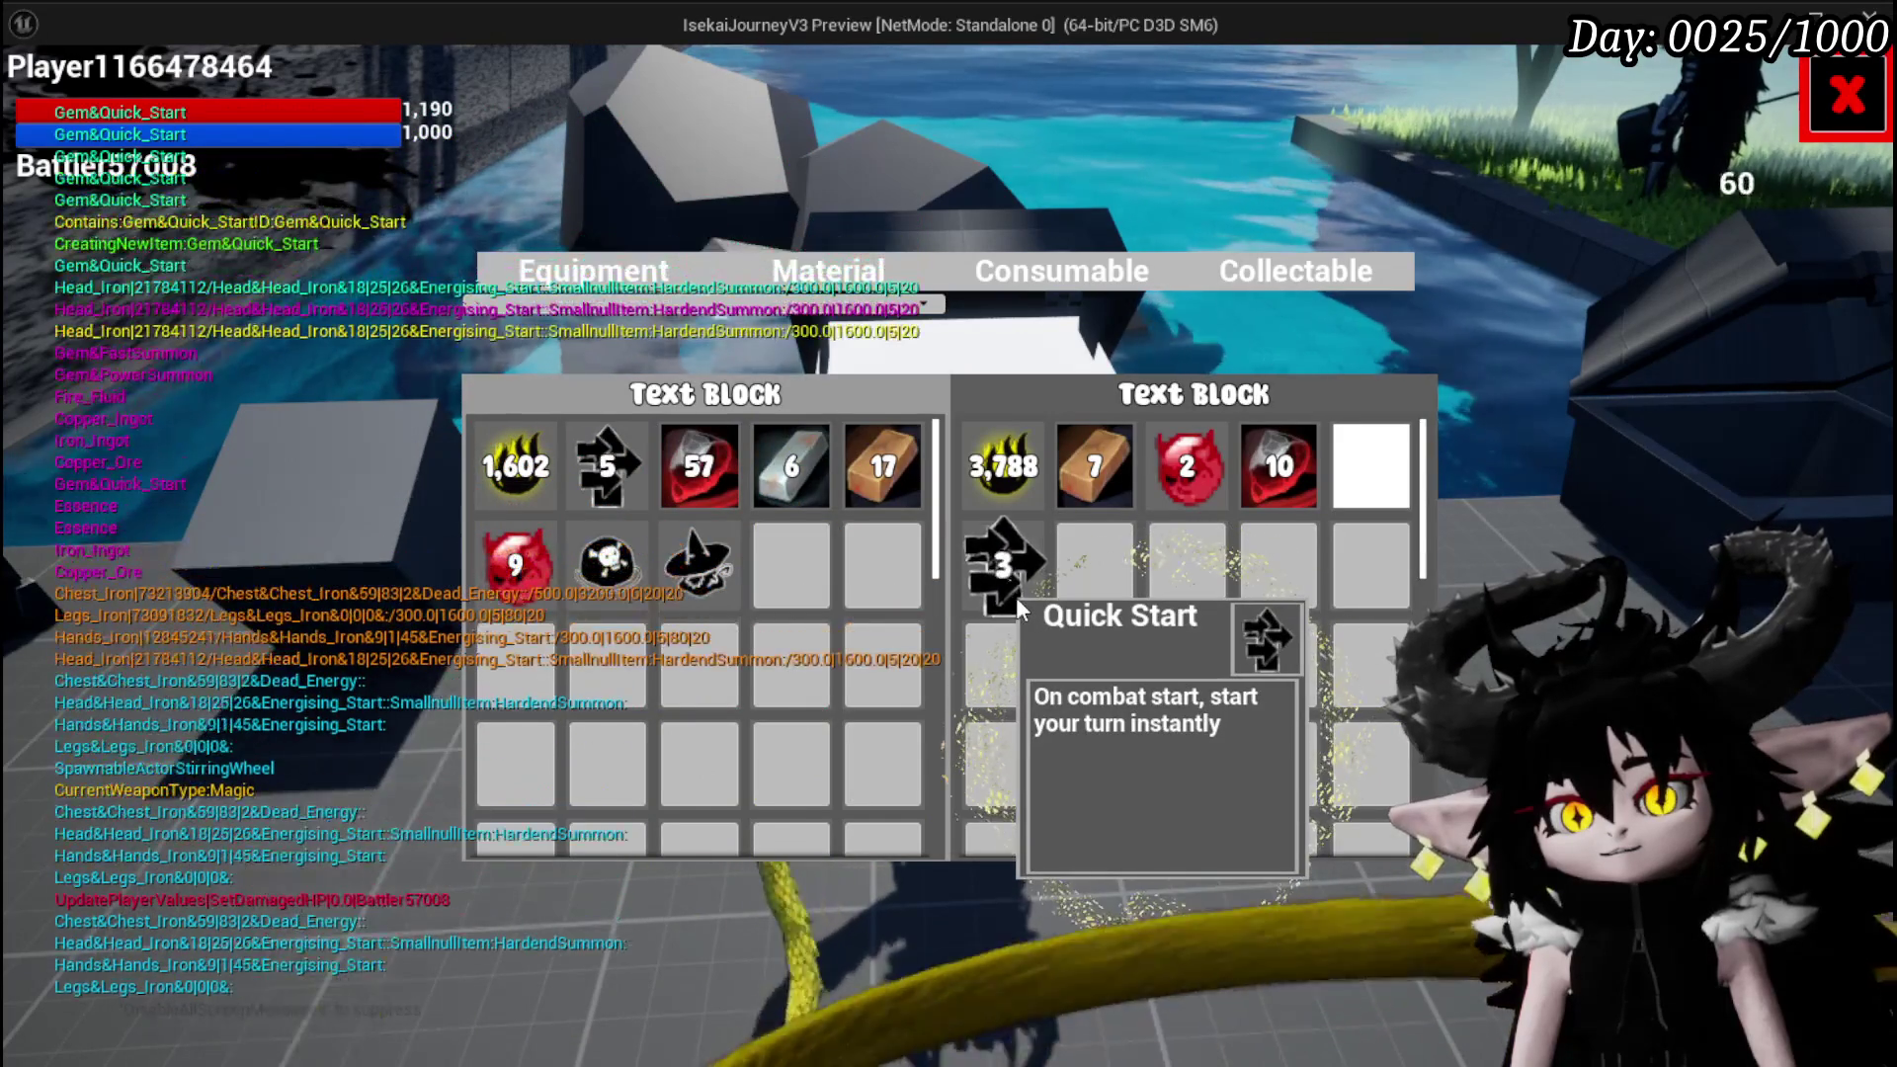
left_click(1846, 94)
Check the gem choices for Iron_Head's empty slot again, then resume play
key("w")
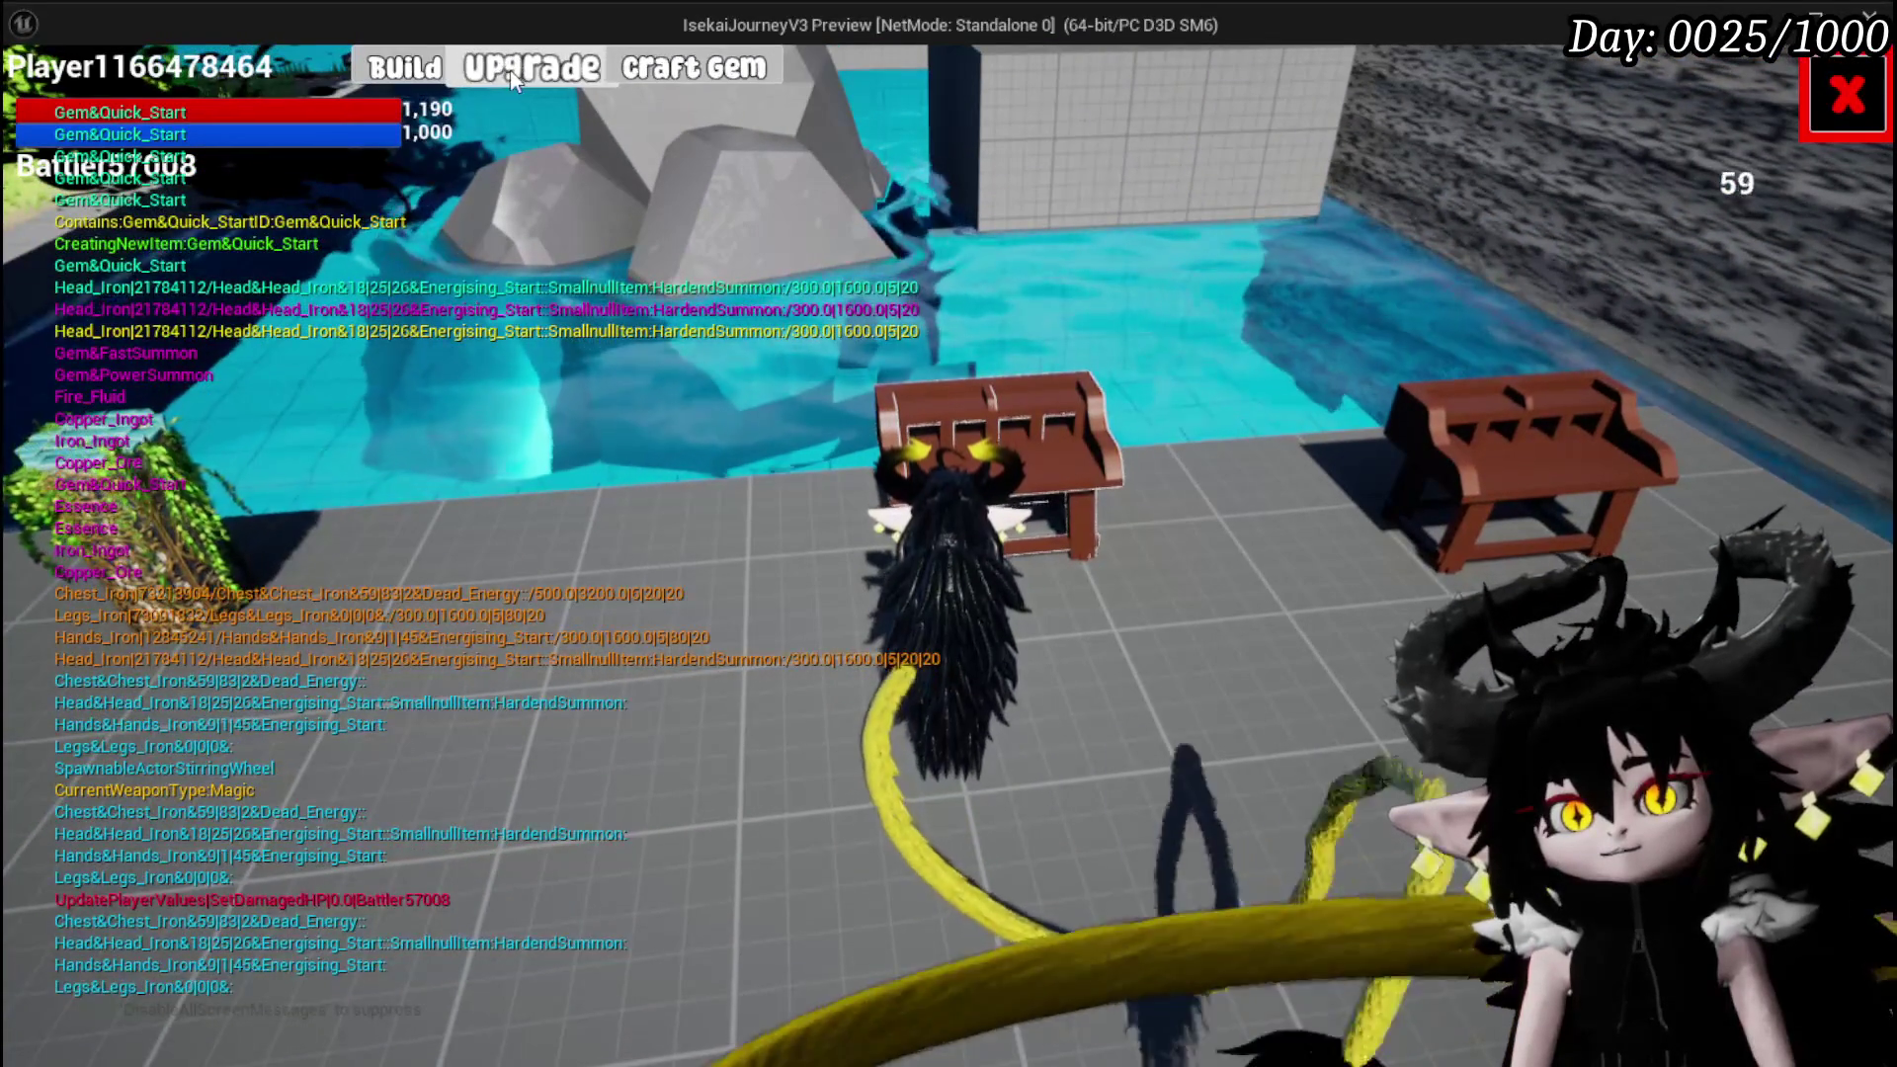
left_click(513, 79)
left_click(341, 183)
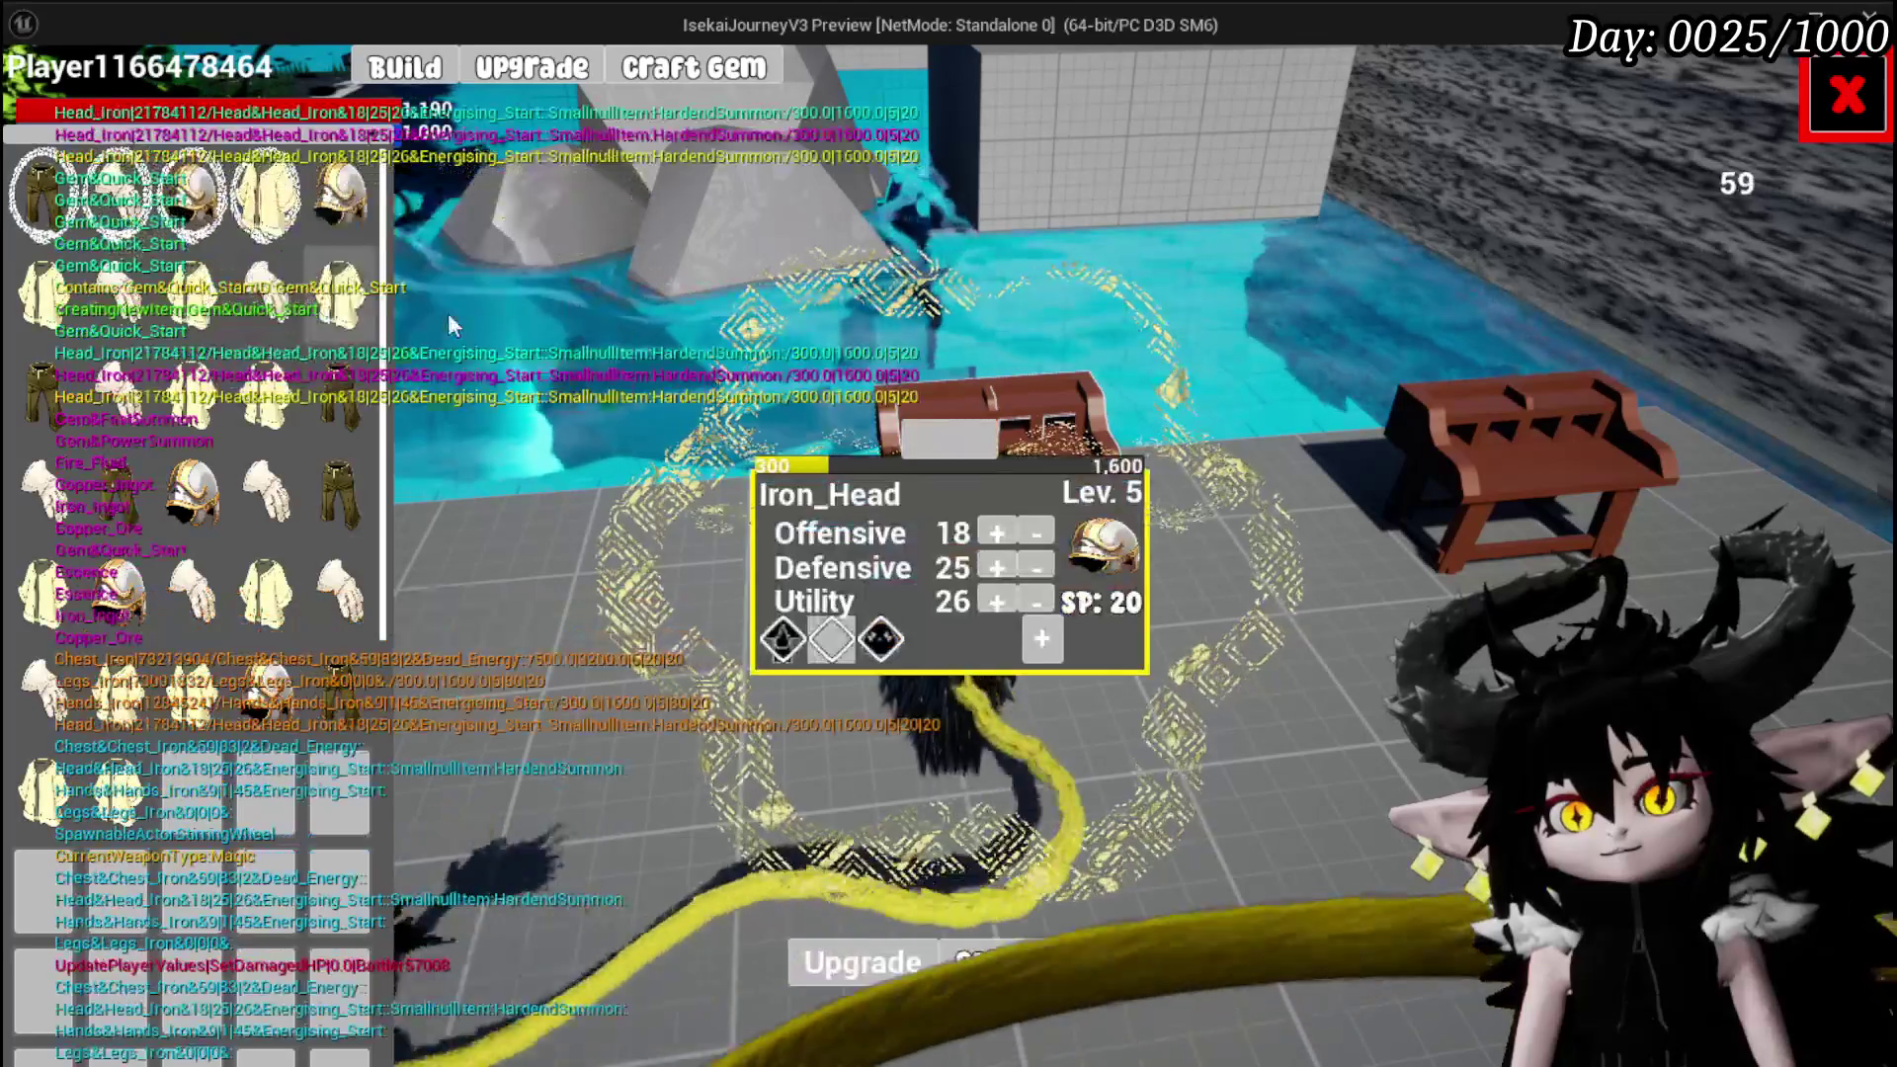
left_click(855, 659)
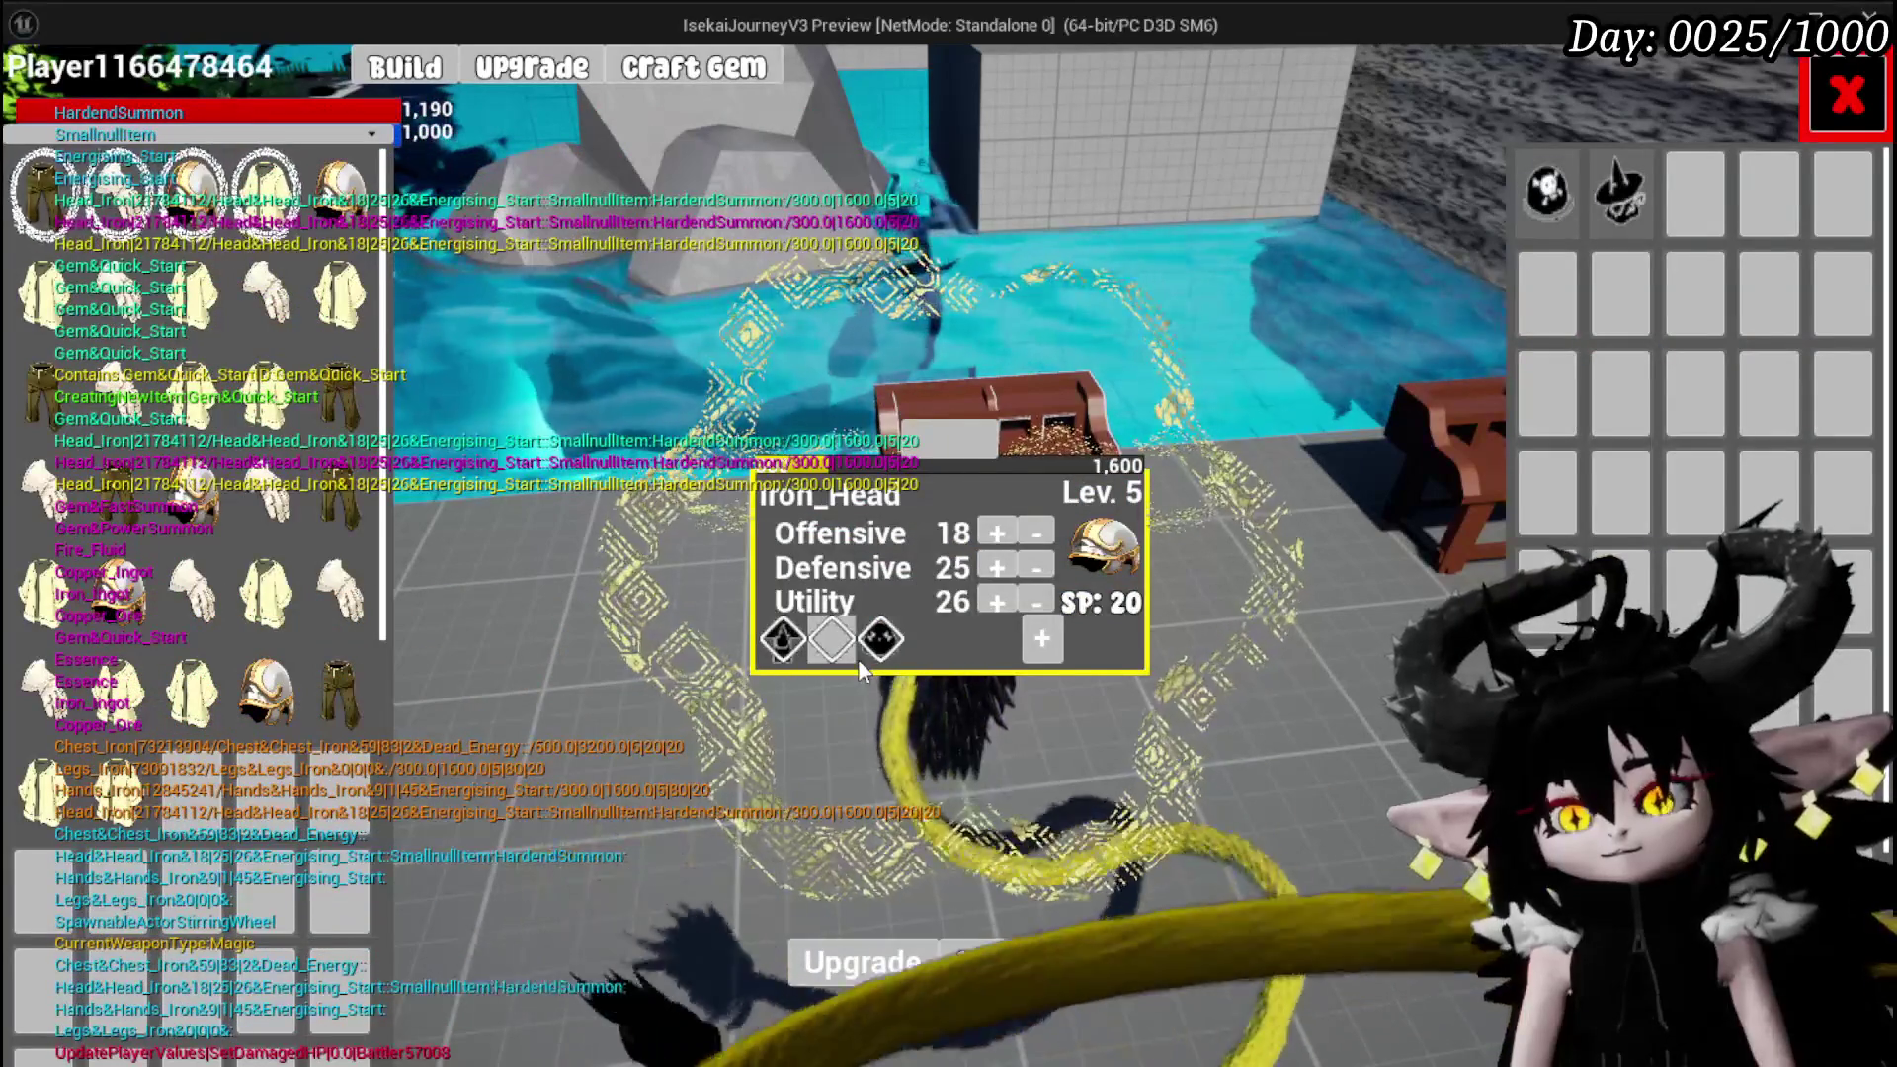
mouse_move(183, 226)
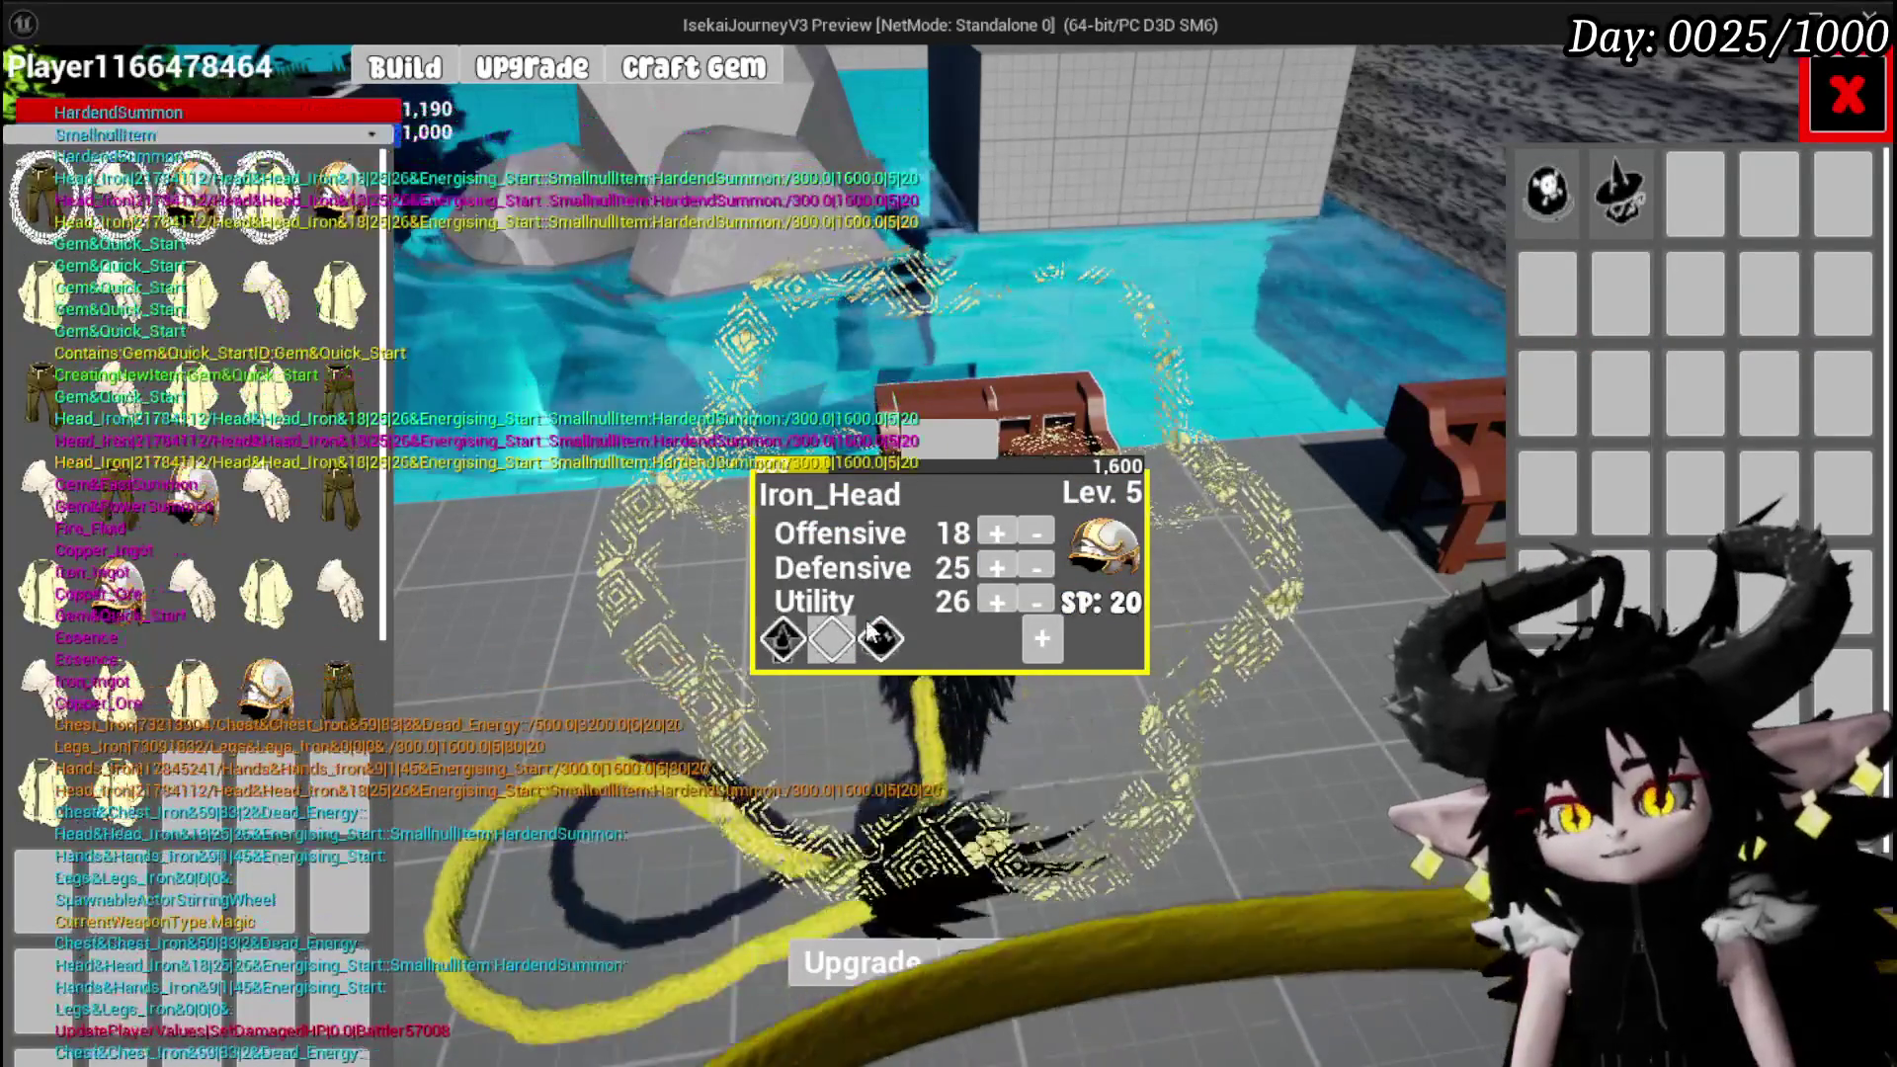
left_click(1832, 99)
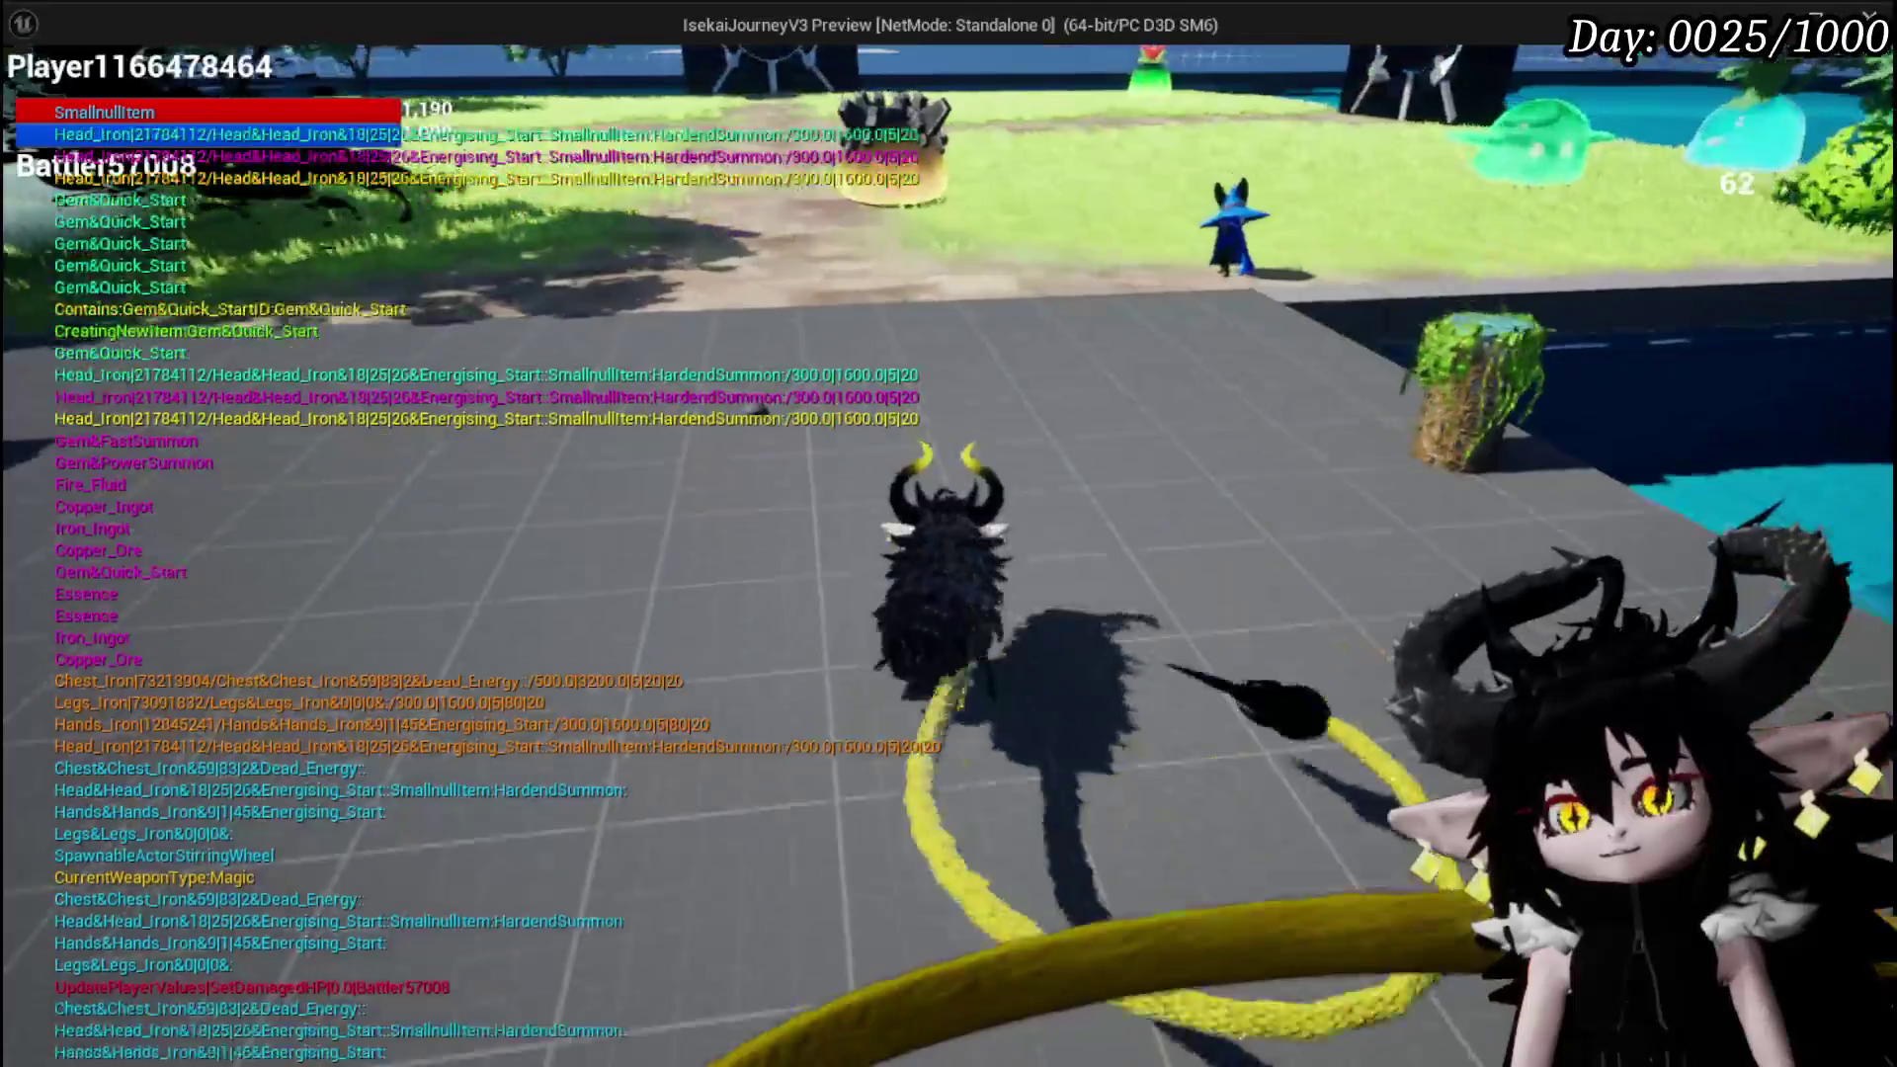
Attack Slime_Wind to start a battle and answer the X/O prompt
key("e")
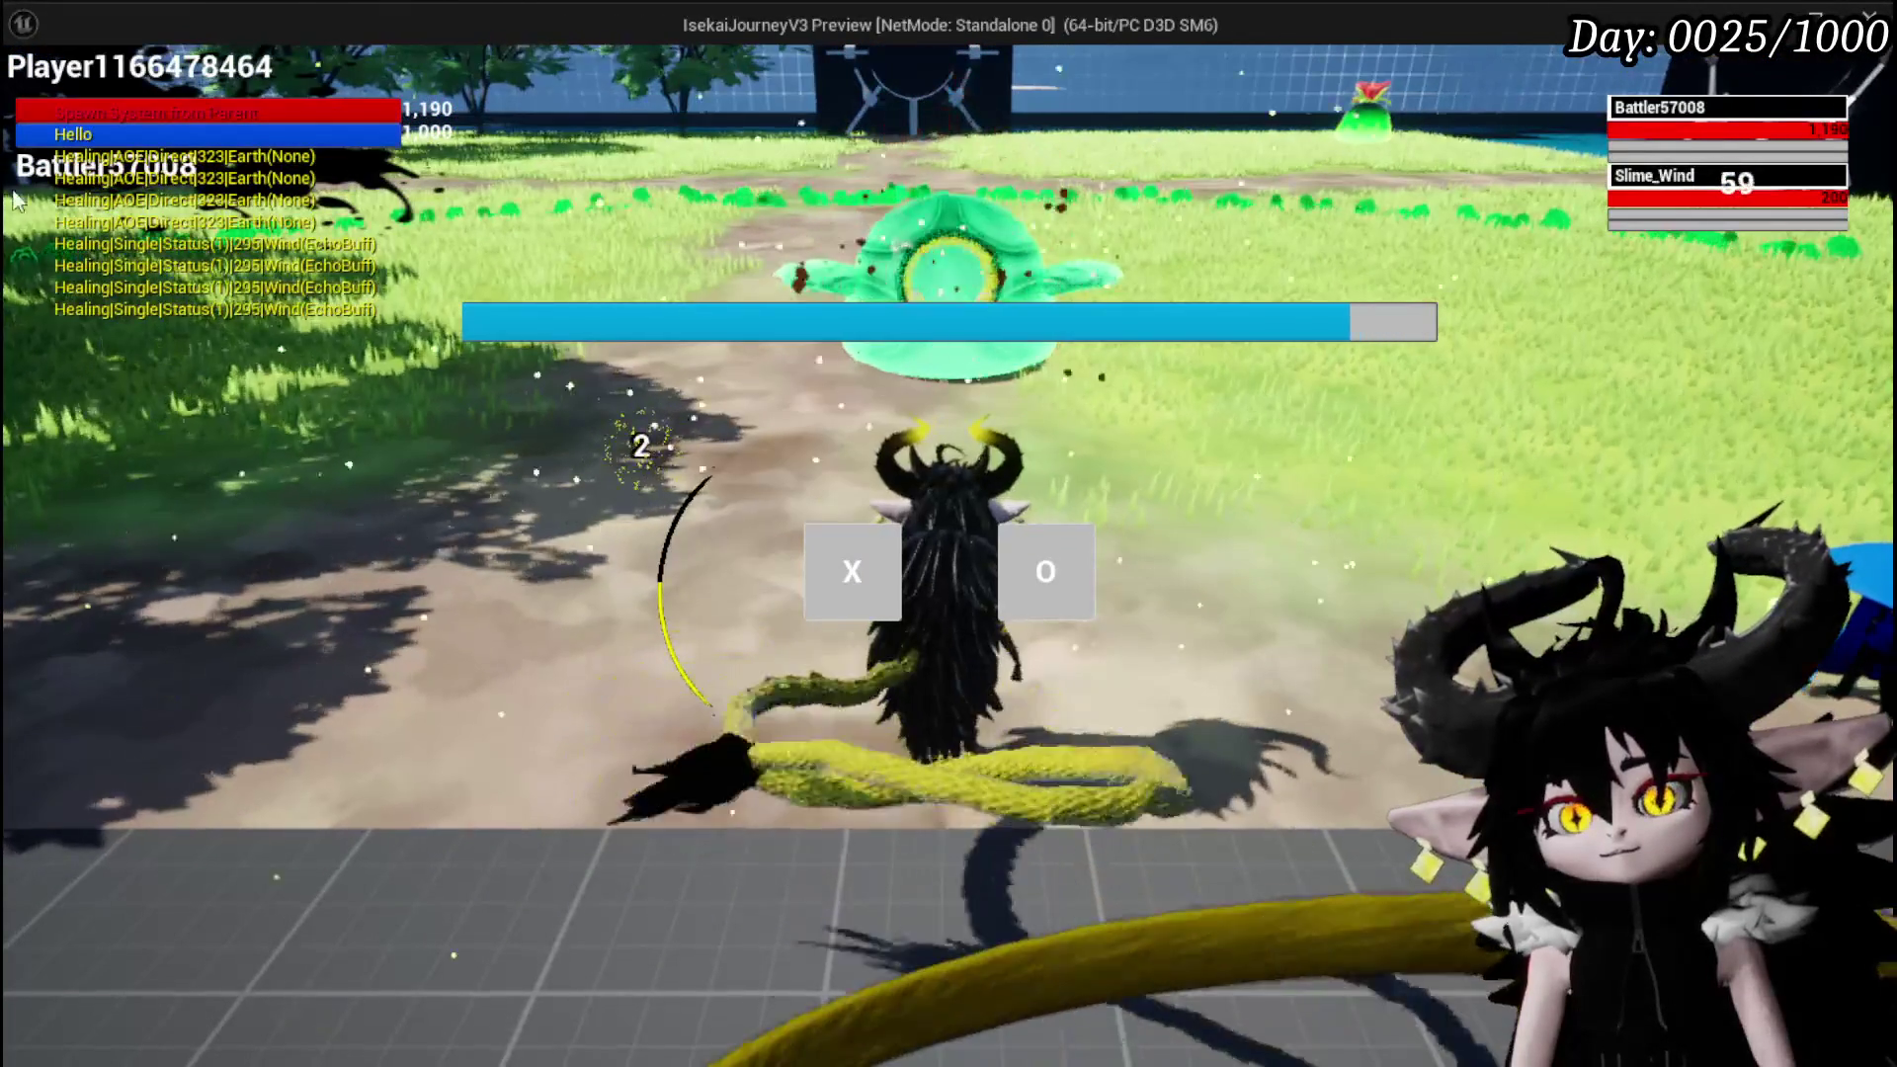
left_click(828, 549)
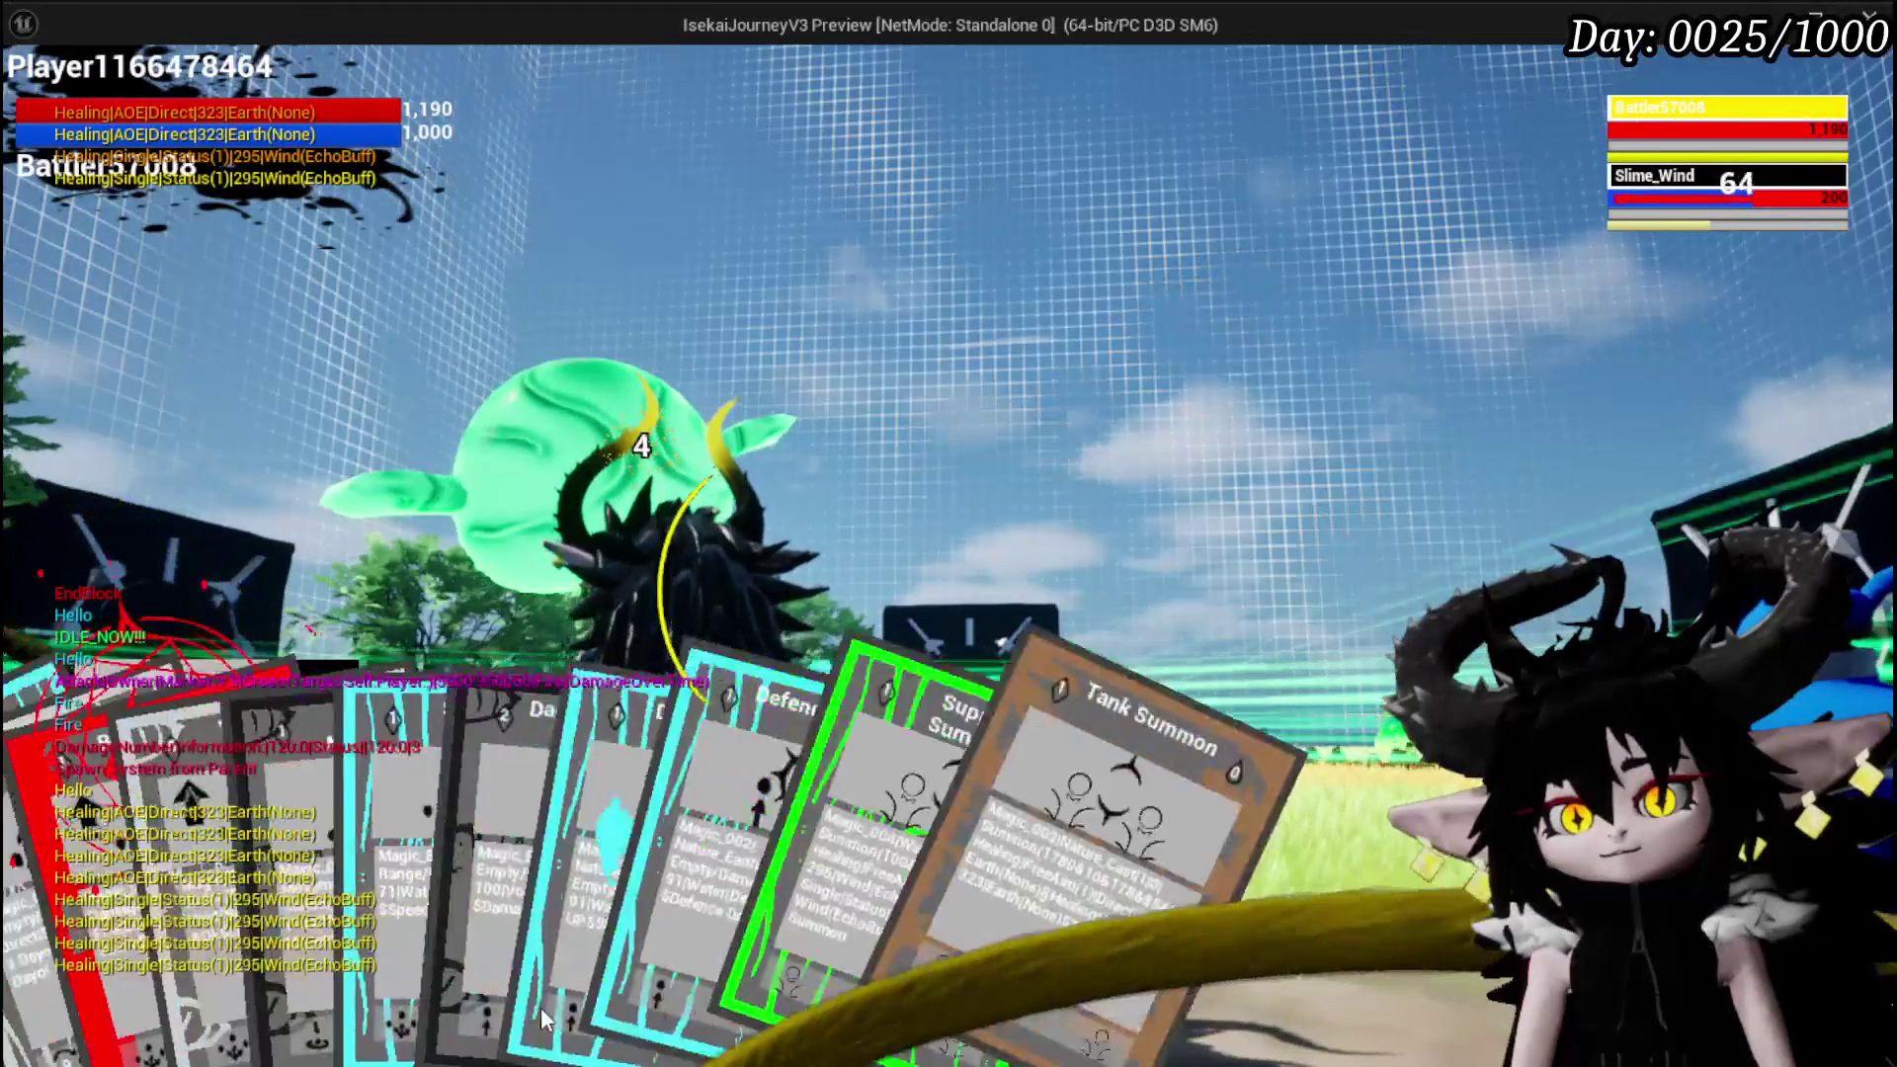
Play the Support Summon card on the target, then stop the preview once the summon fights
left_click(1084, 909)
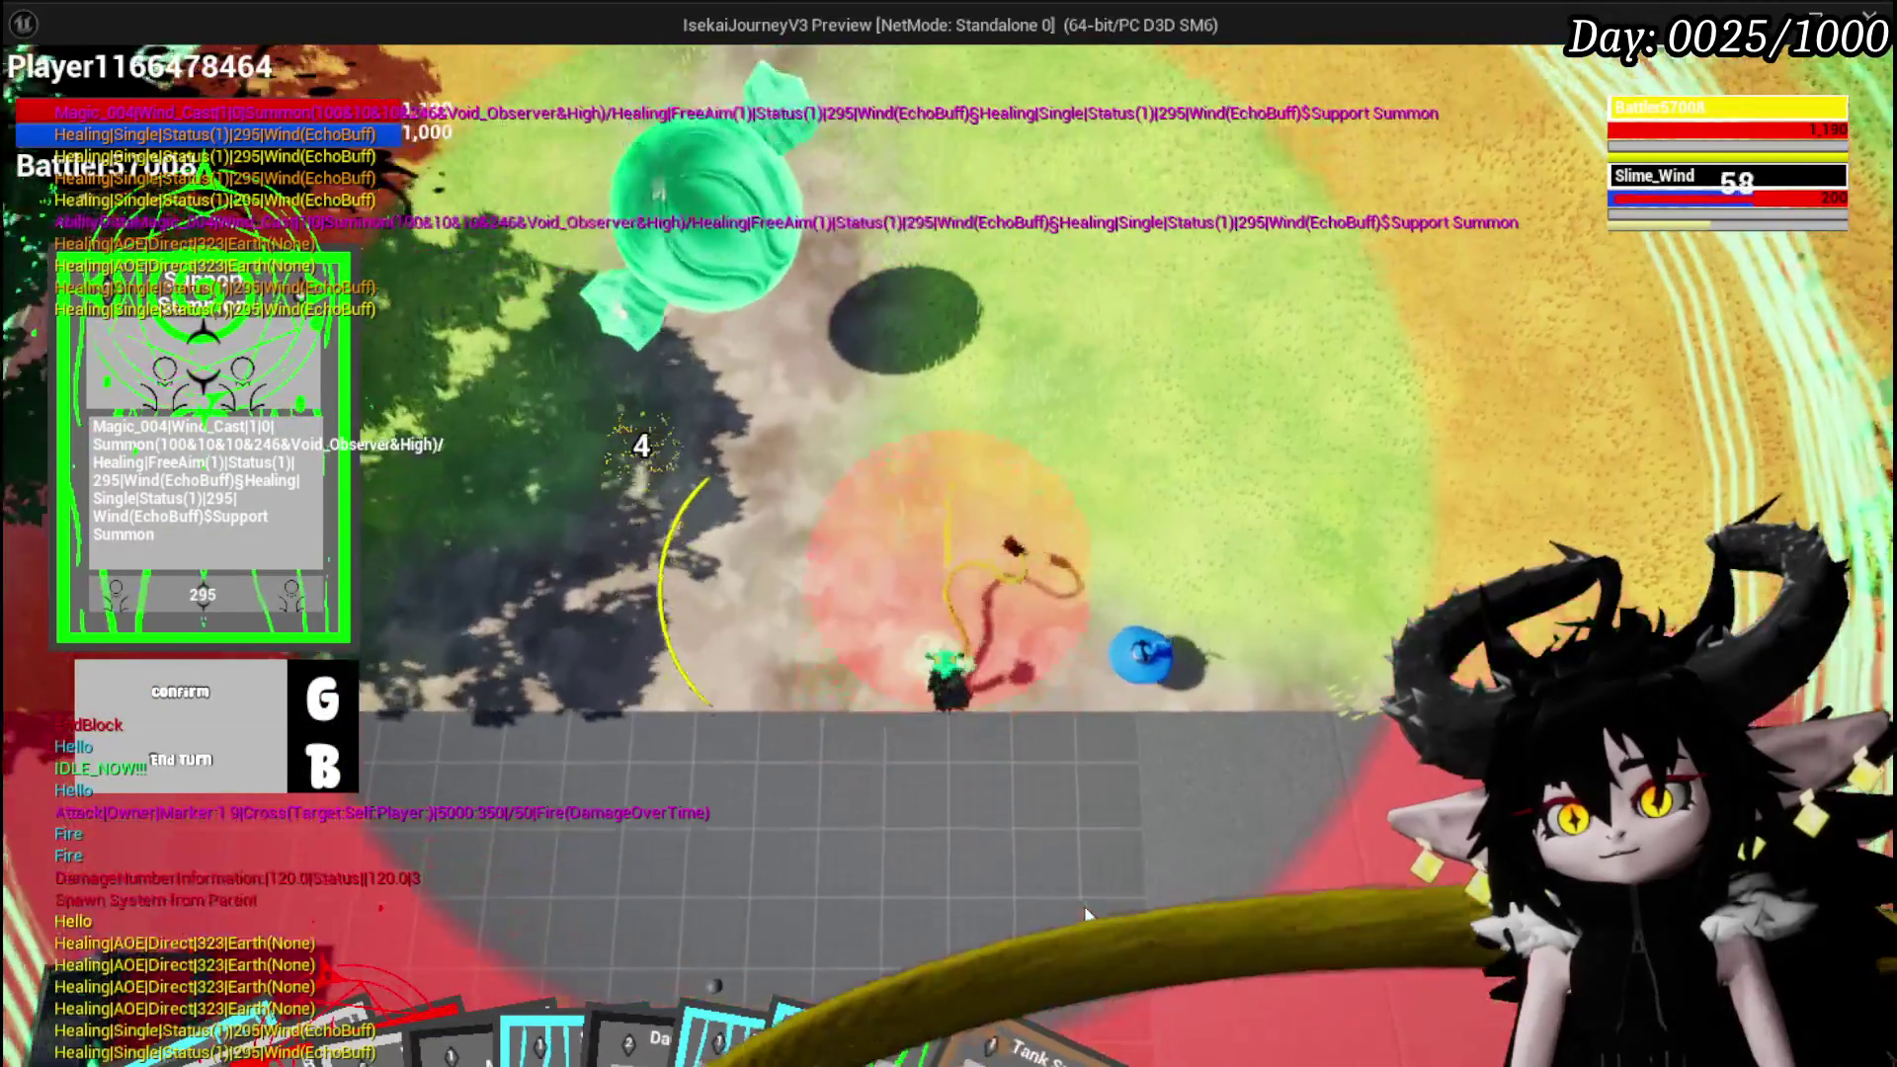
key("g")
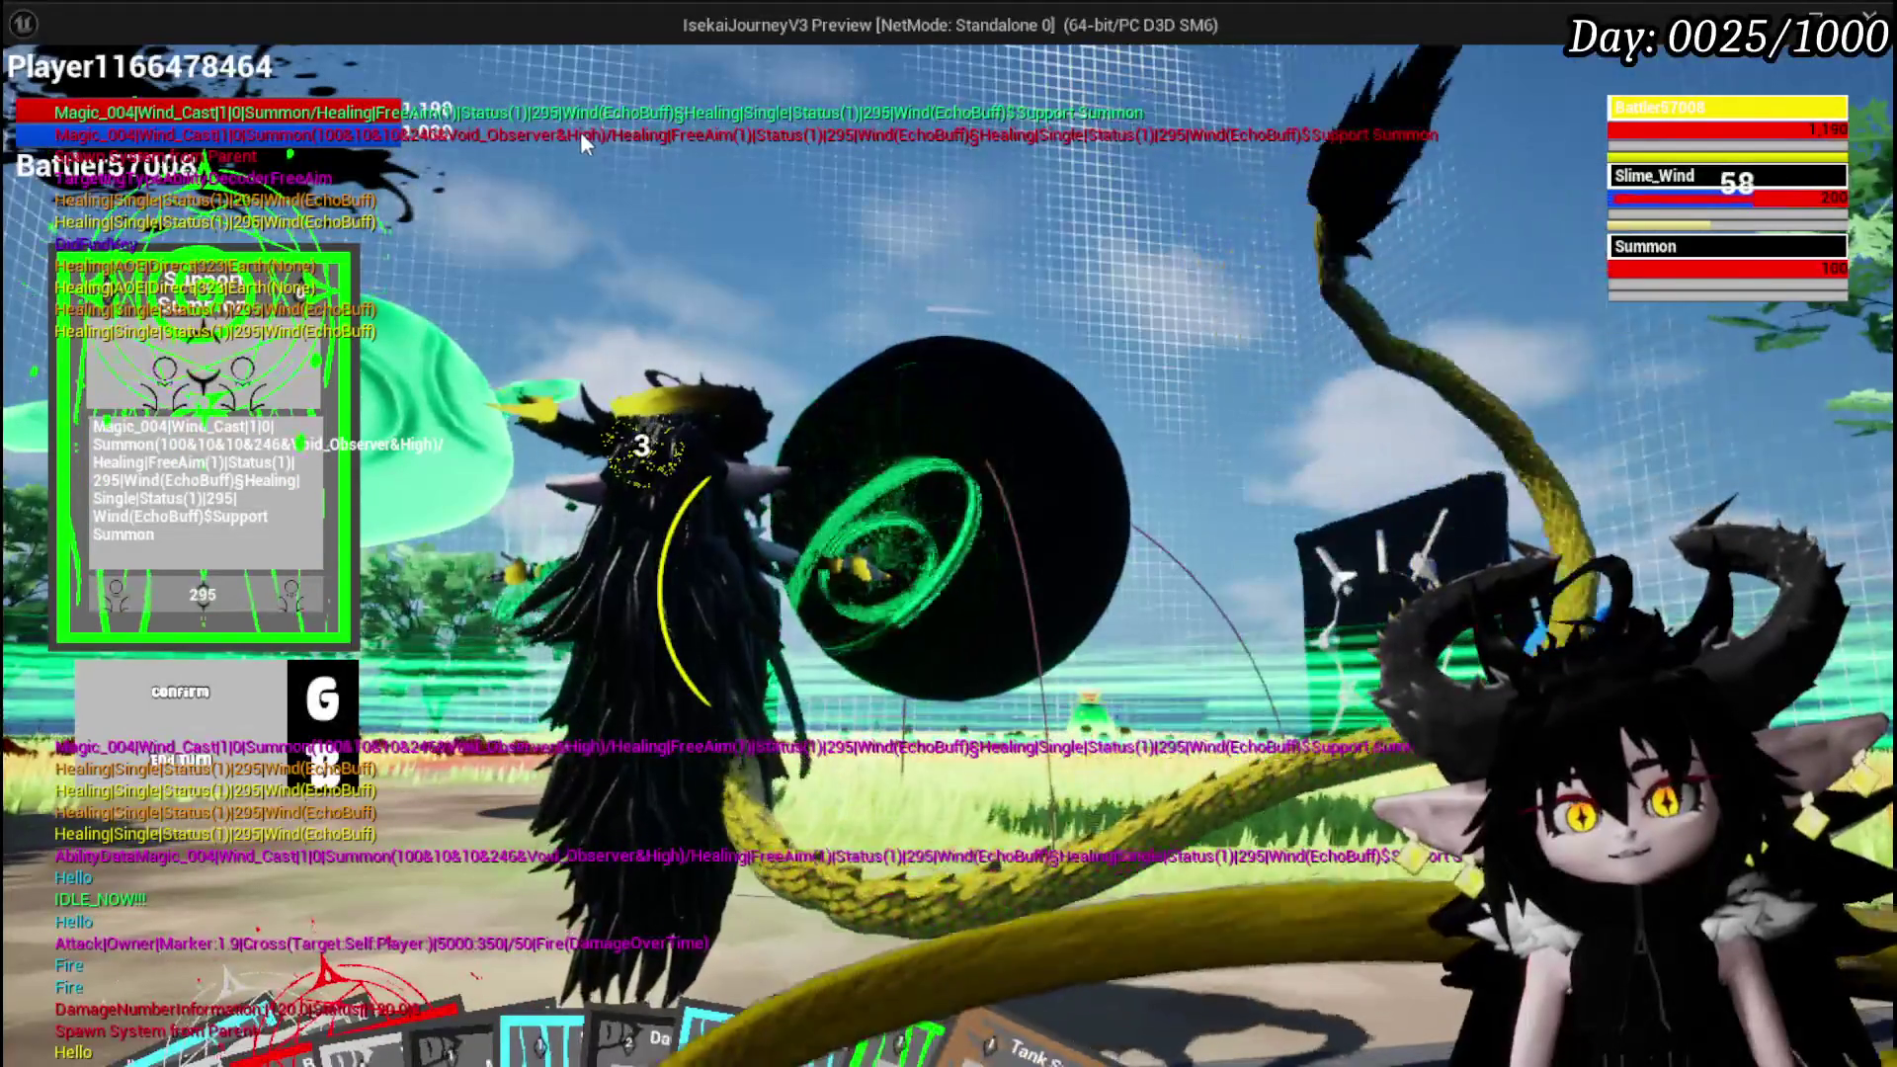
key("Escape")
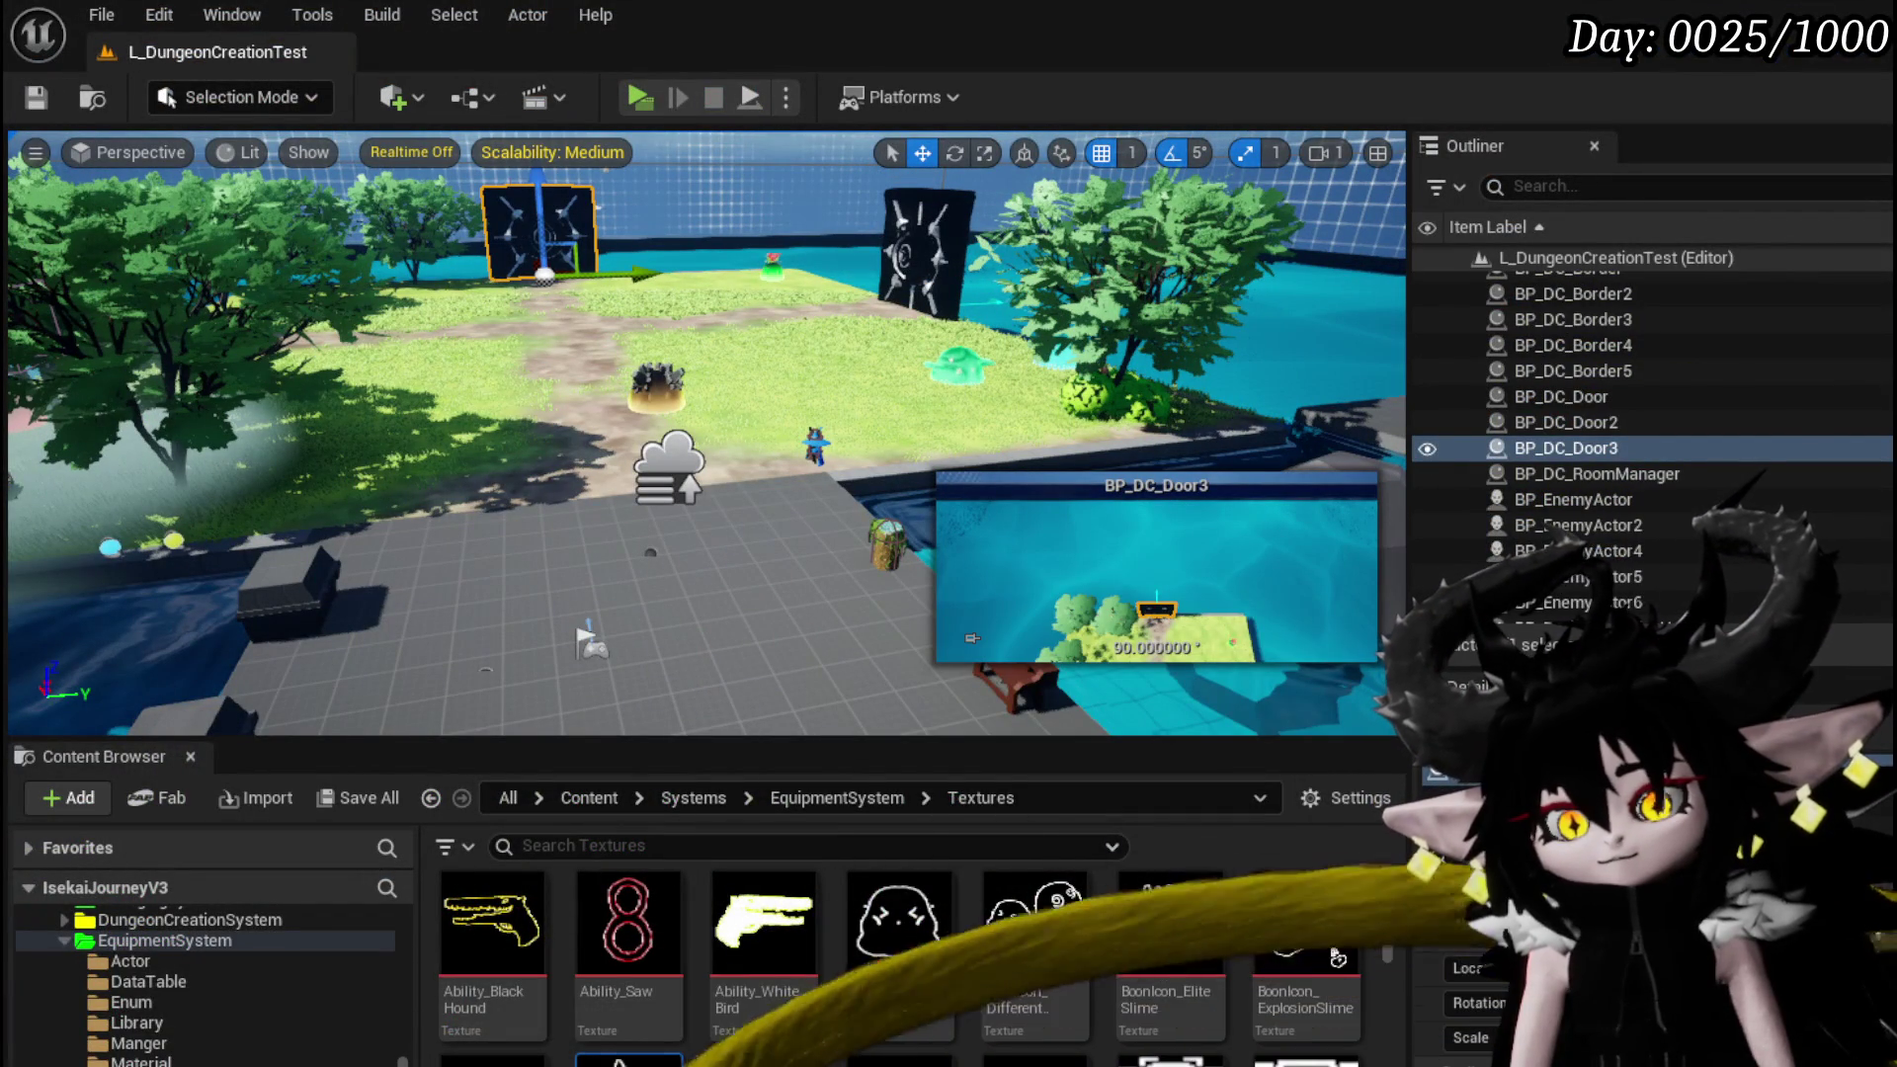
Back in BPC_Perks, wire the lower Append's Return Value into the big Append's E input
scroll(274, 1048, "down", 3)
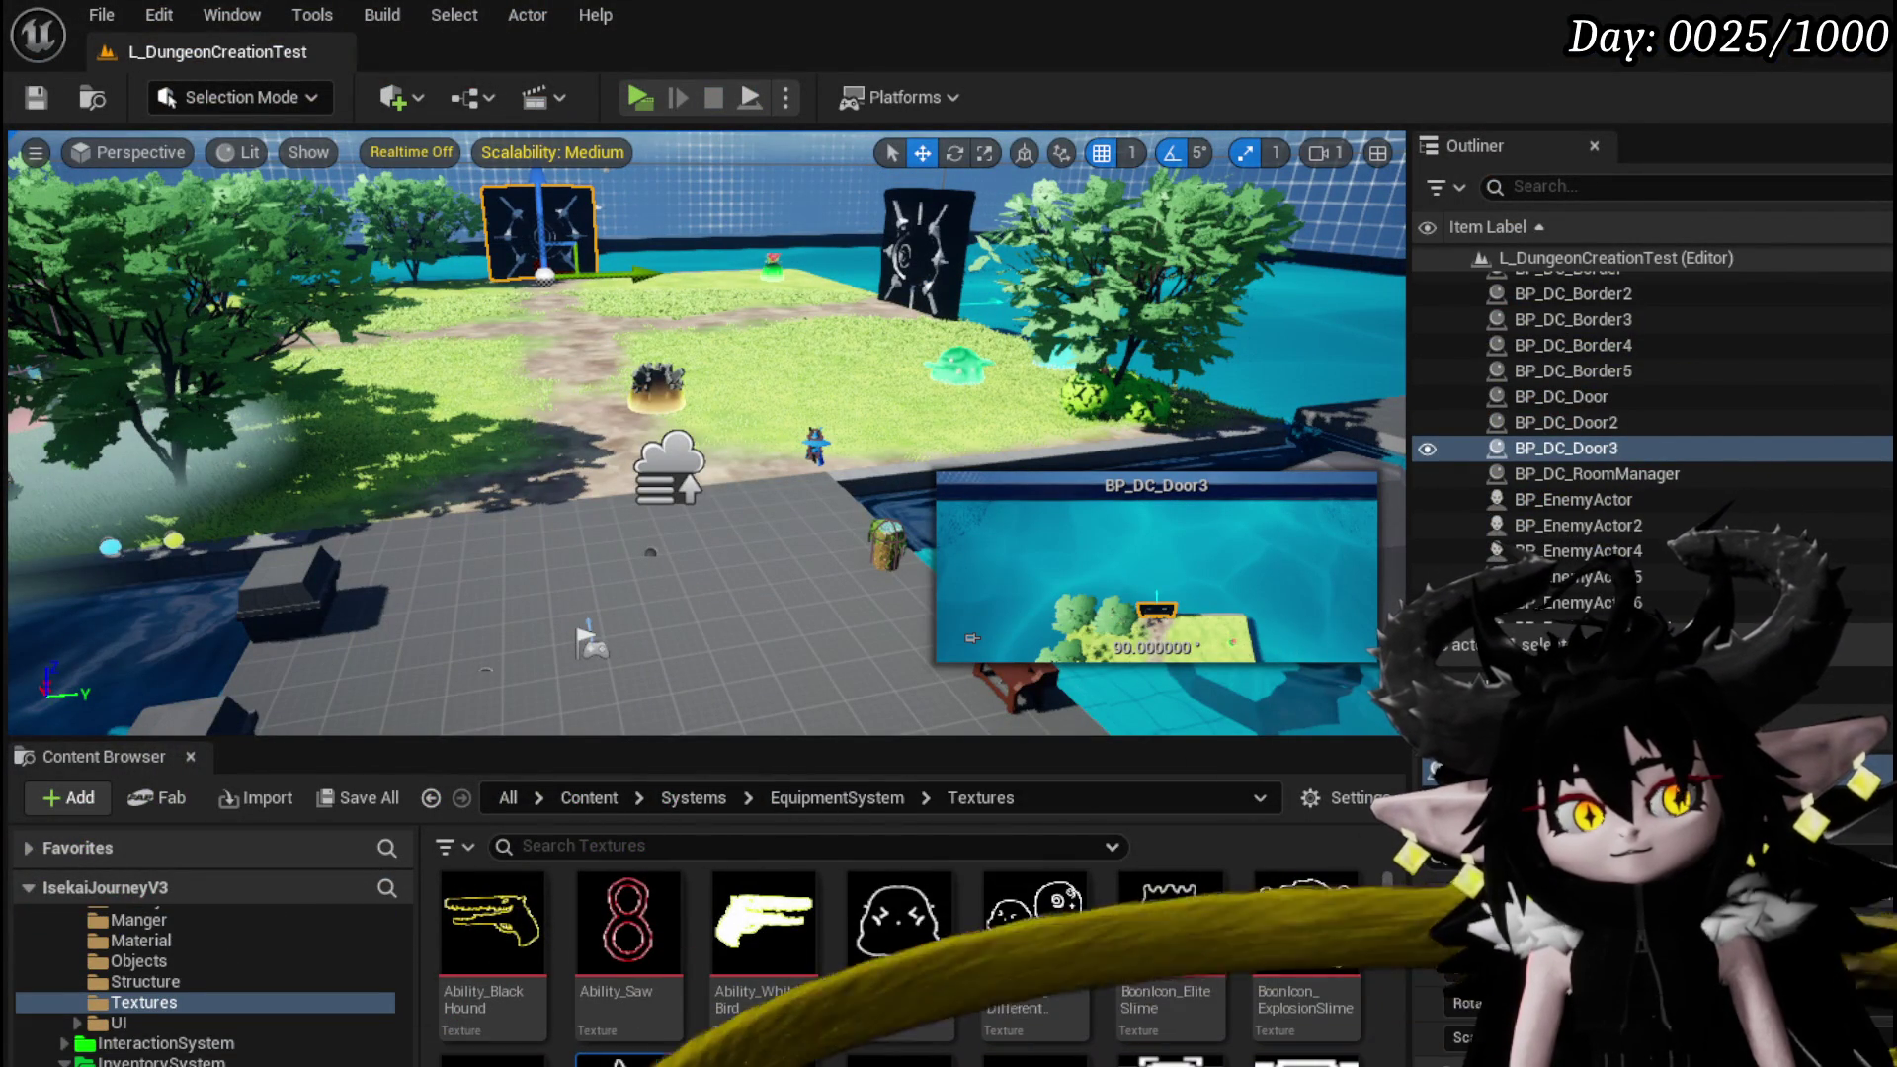
key("alt+Tab")
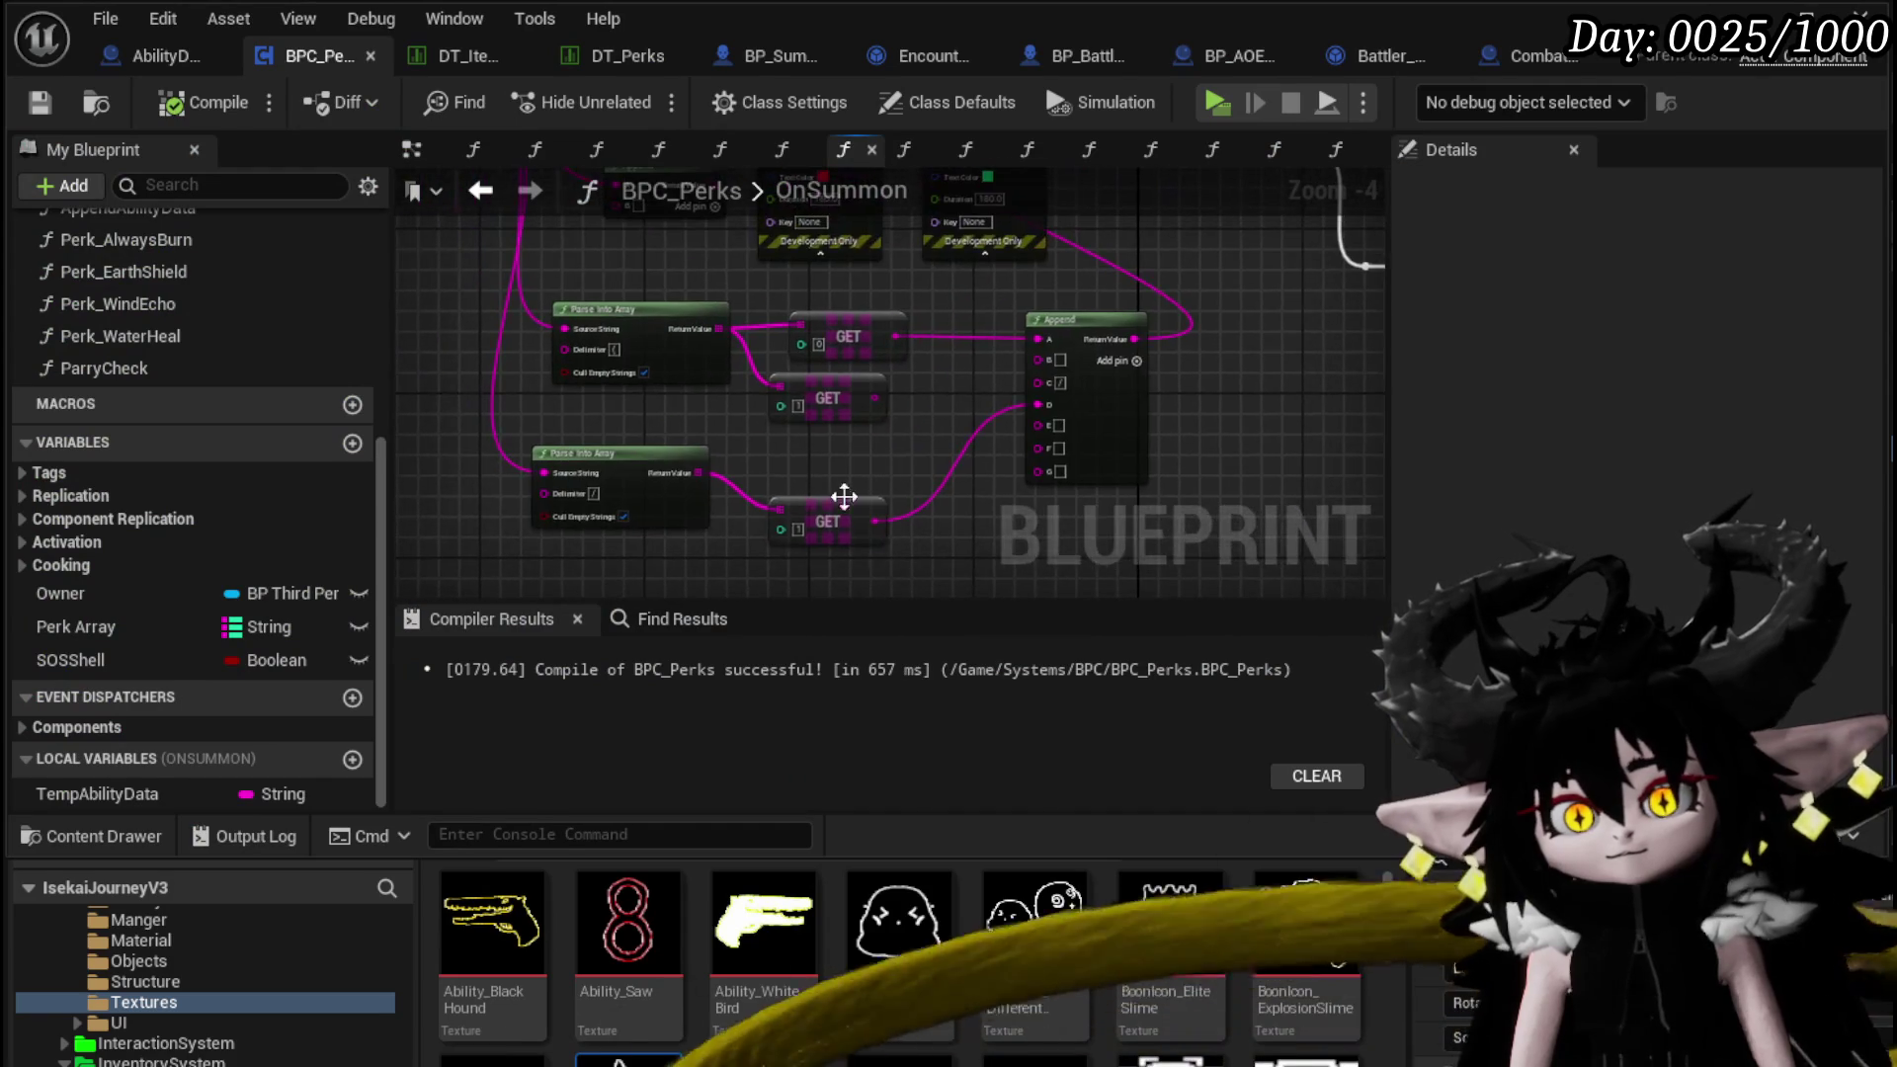
left_click_drag(954, 382, 805, 463)
left_click_drag(957, 463, 885, 390)
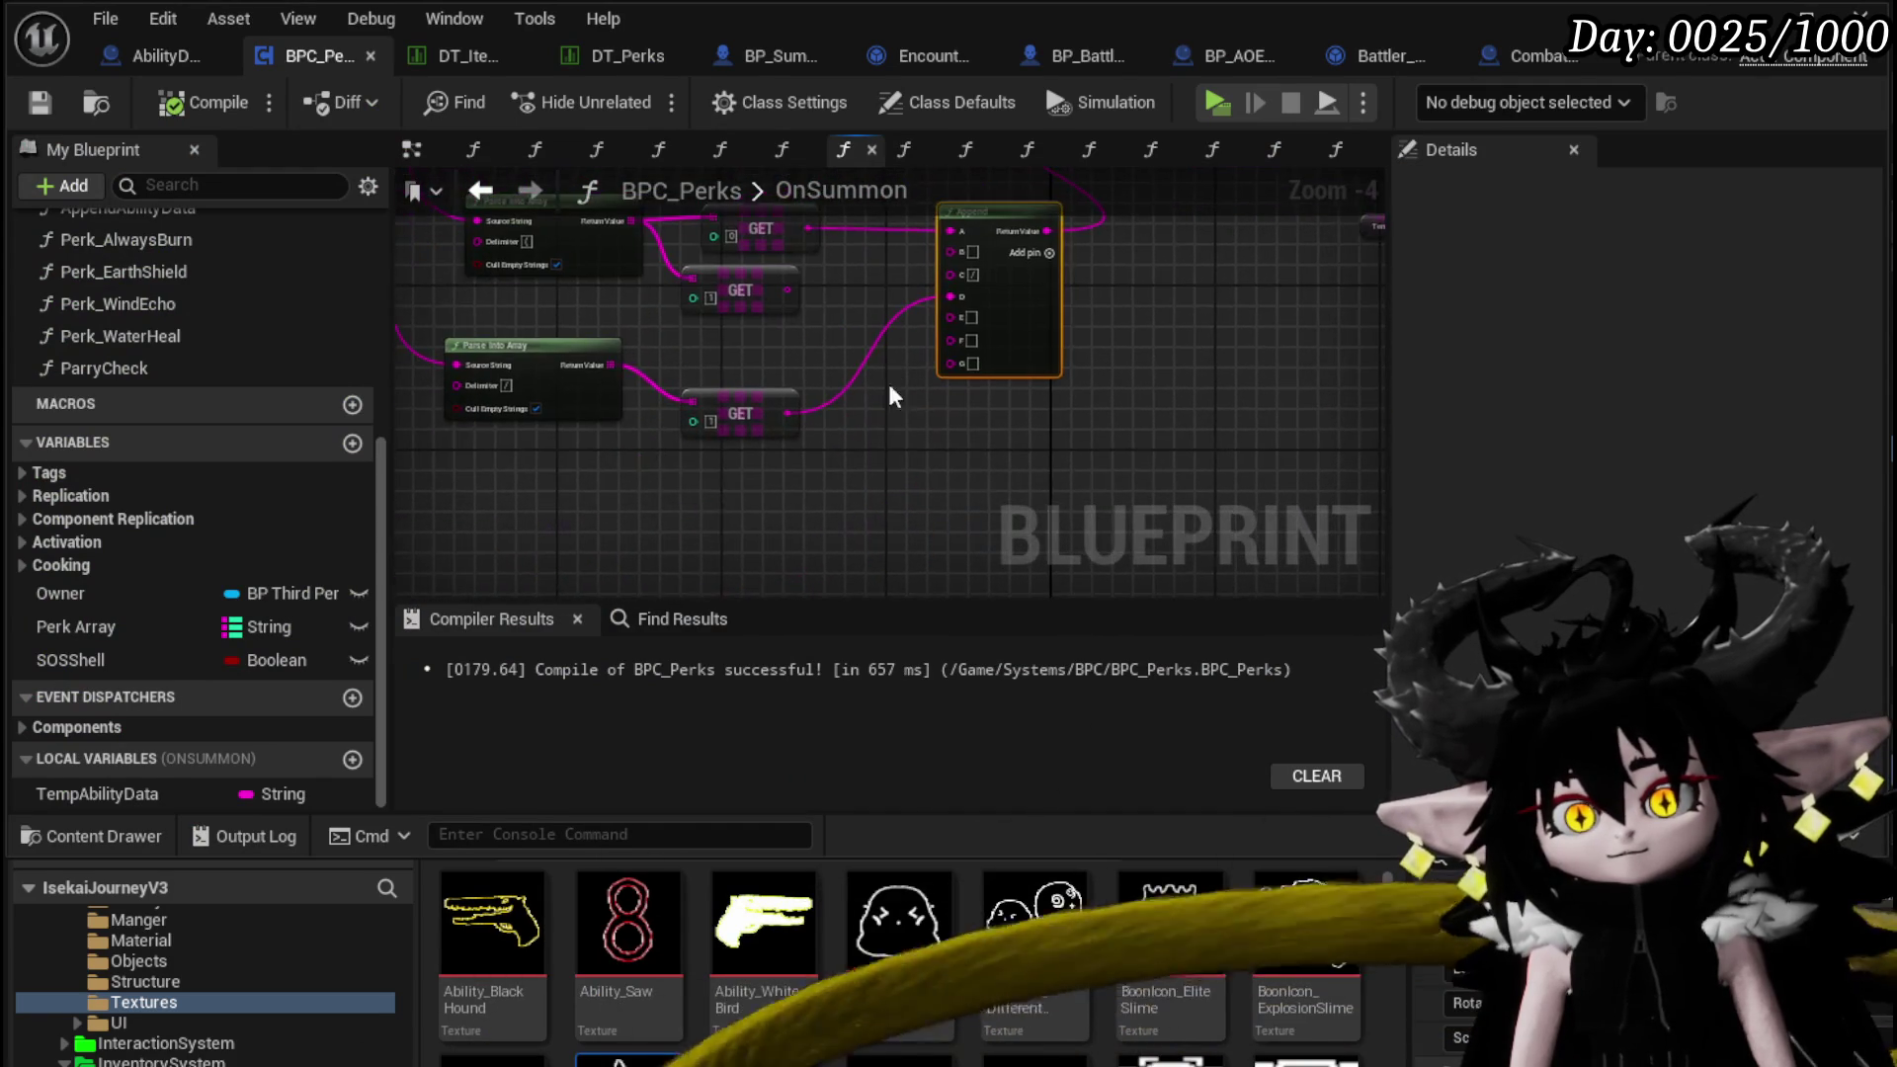
left_click_drag(770, 549, 952, 317)
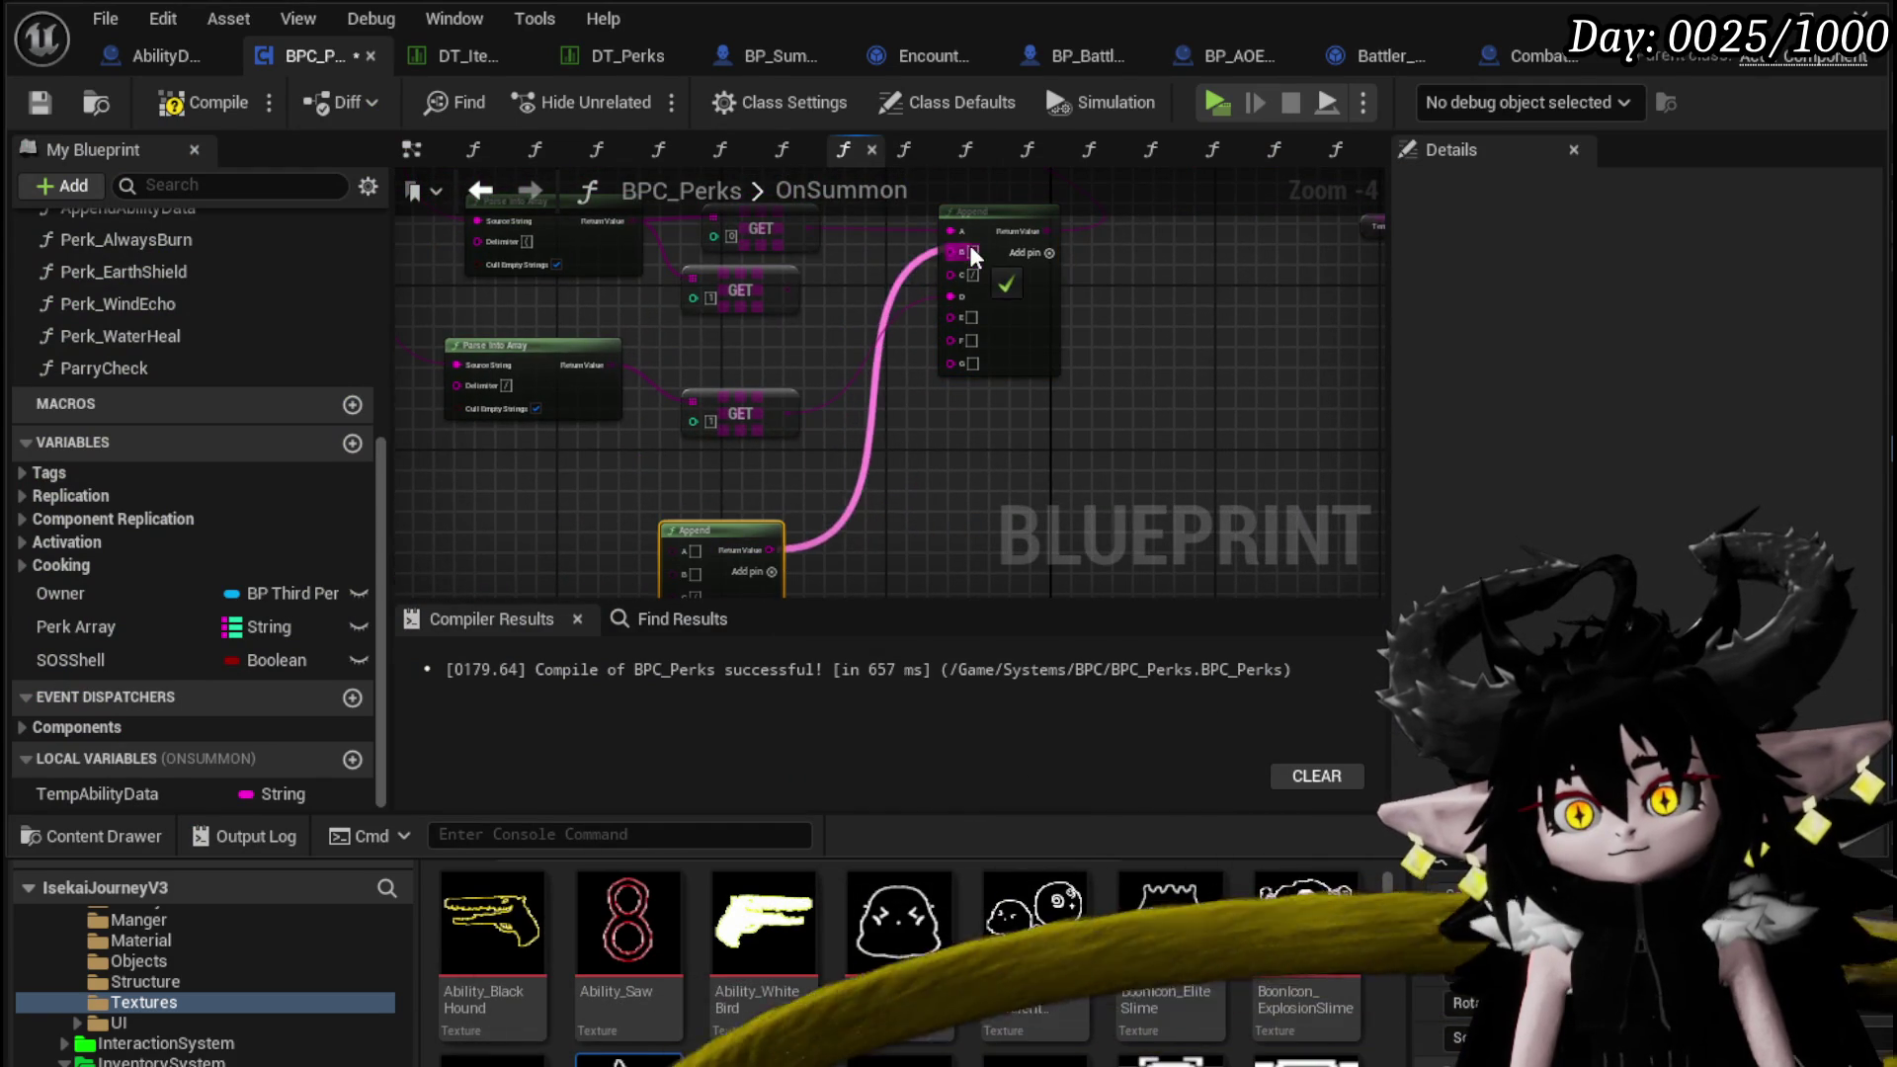
left_click_drag(706, 550, 799, 405)
scroll(731, 375, "up", 5)
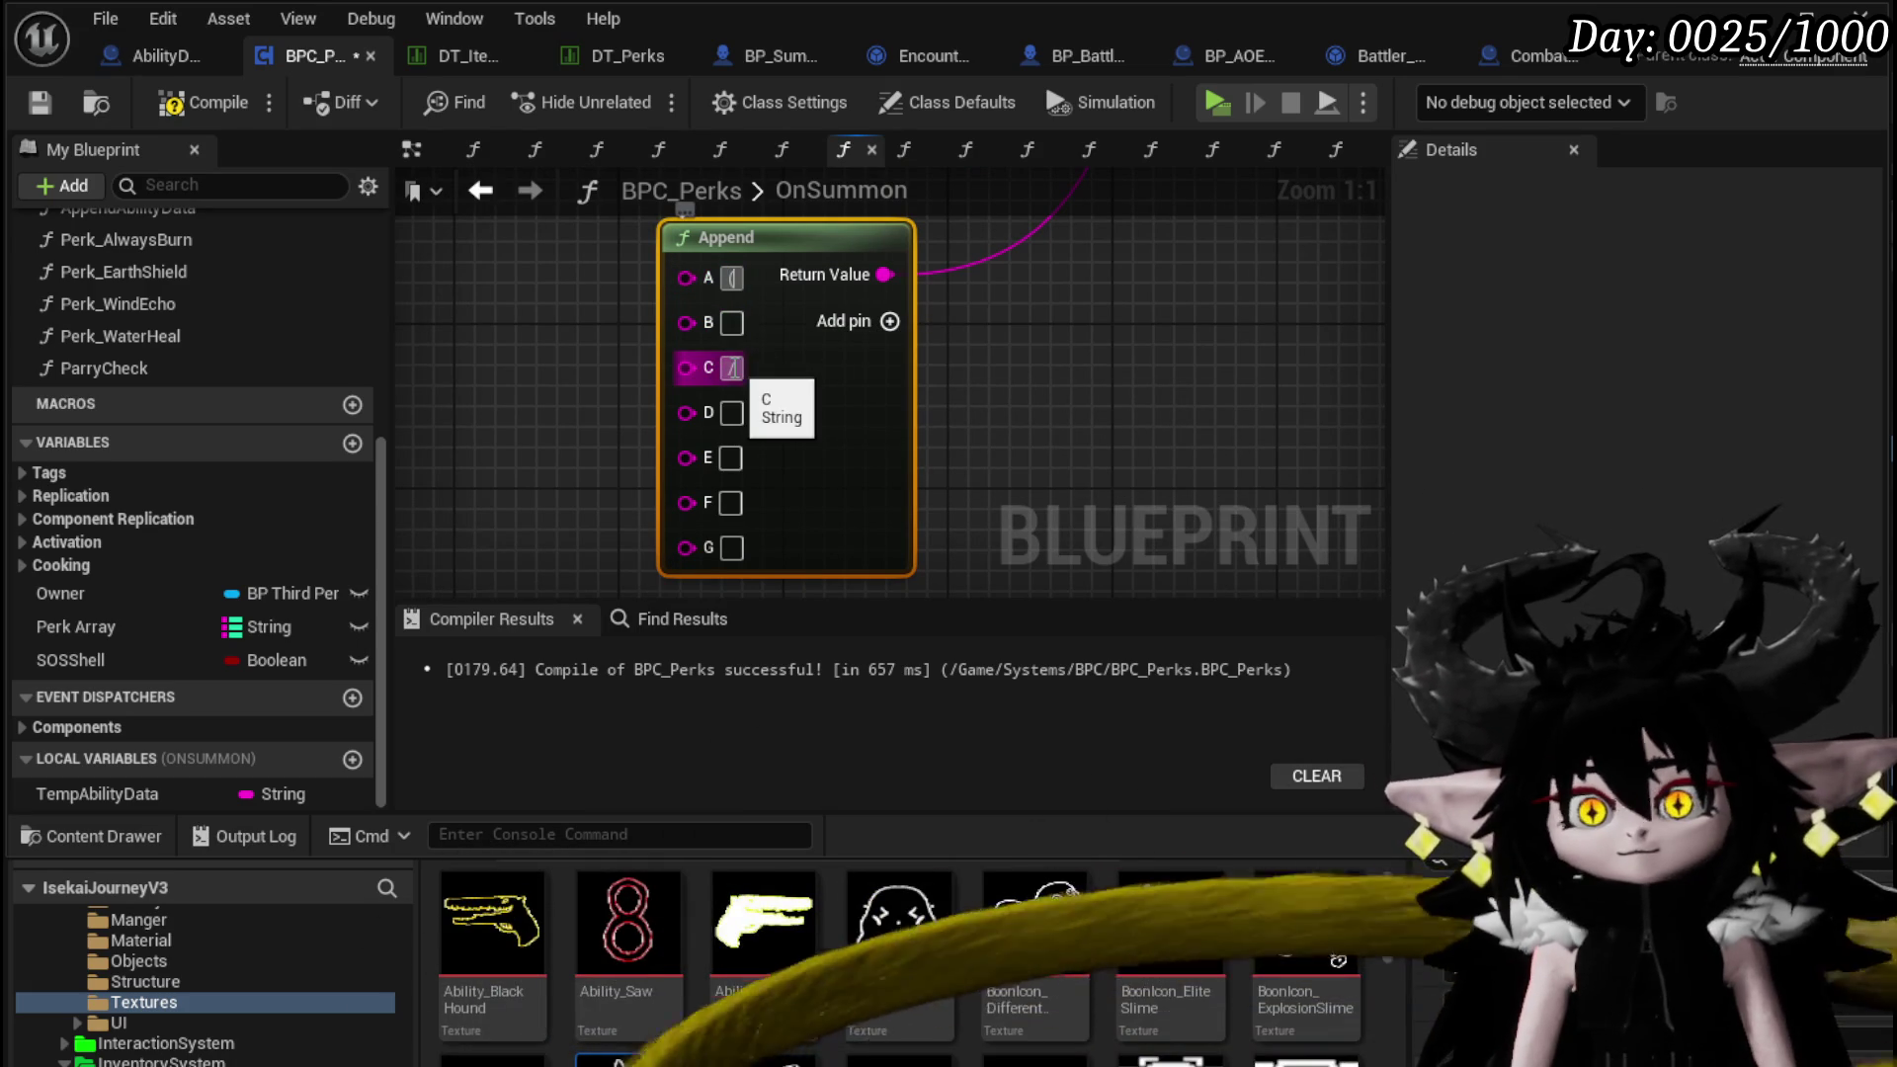
Enter & as the separator in Append pins C and E
left_click(731, 368)
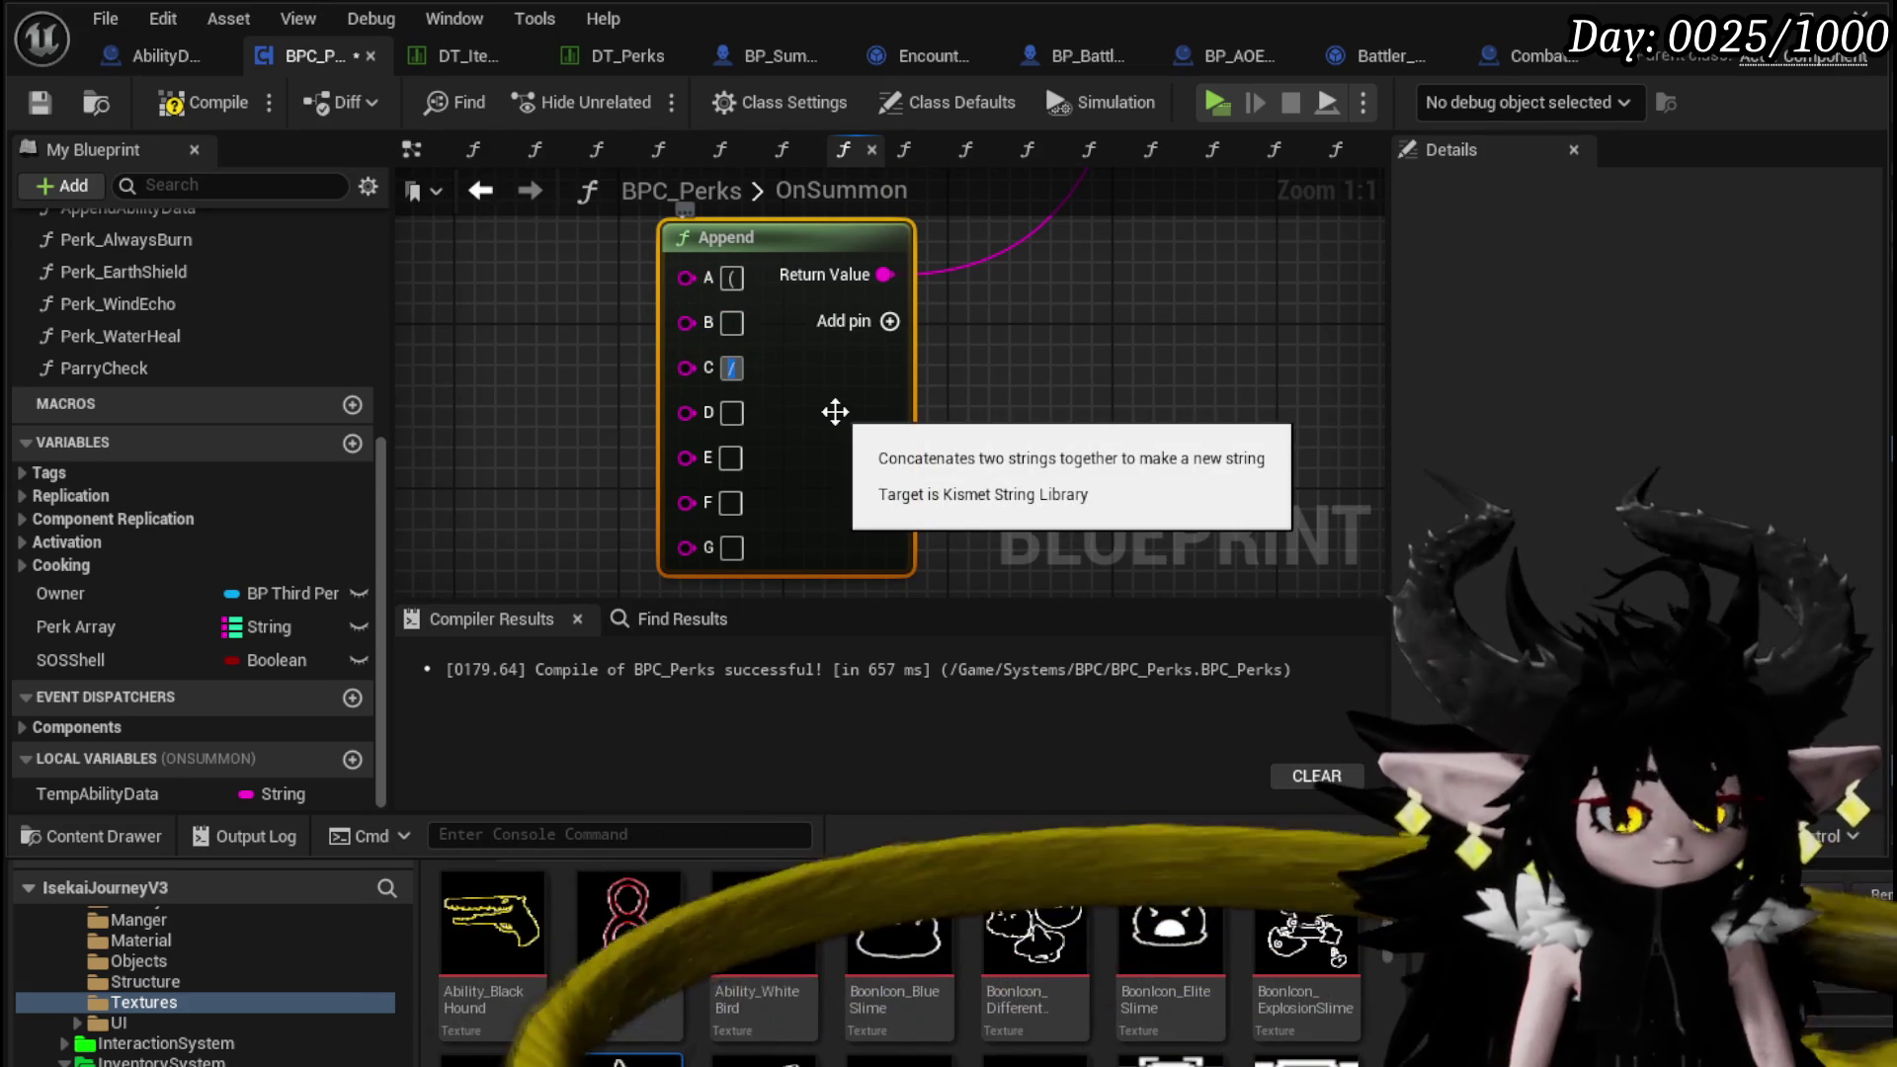
type("&")
left_click(731, 458)
type("&")
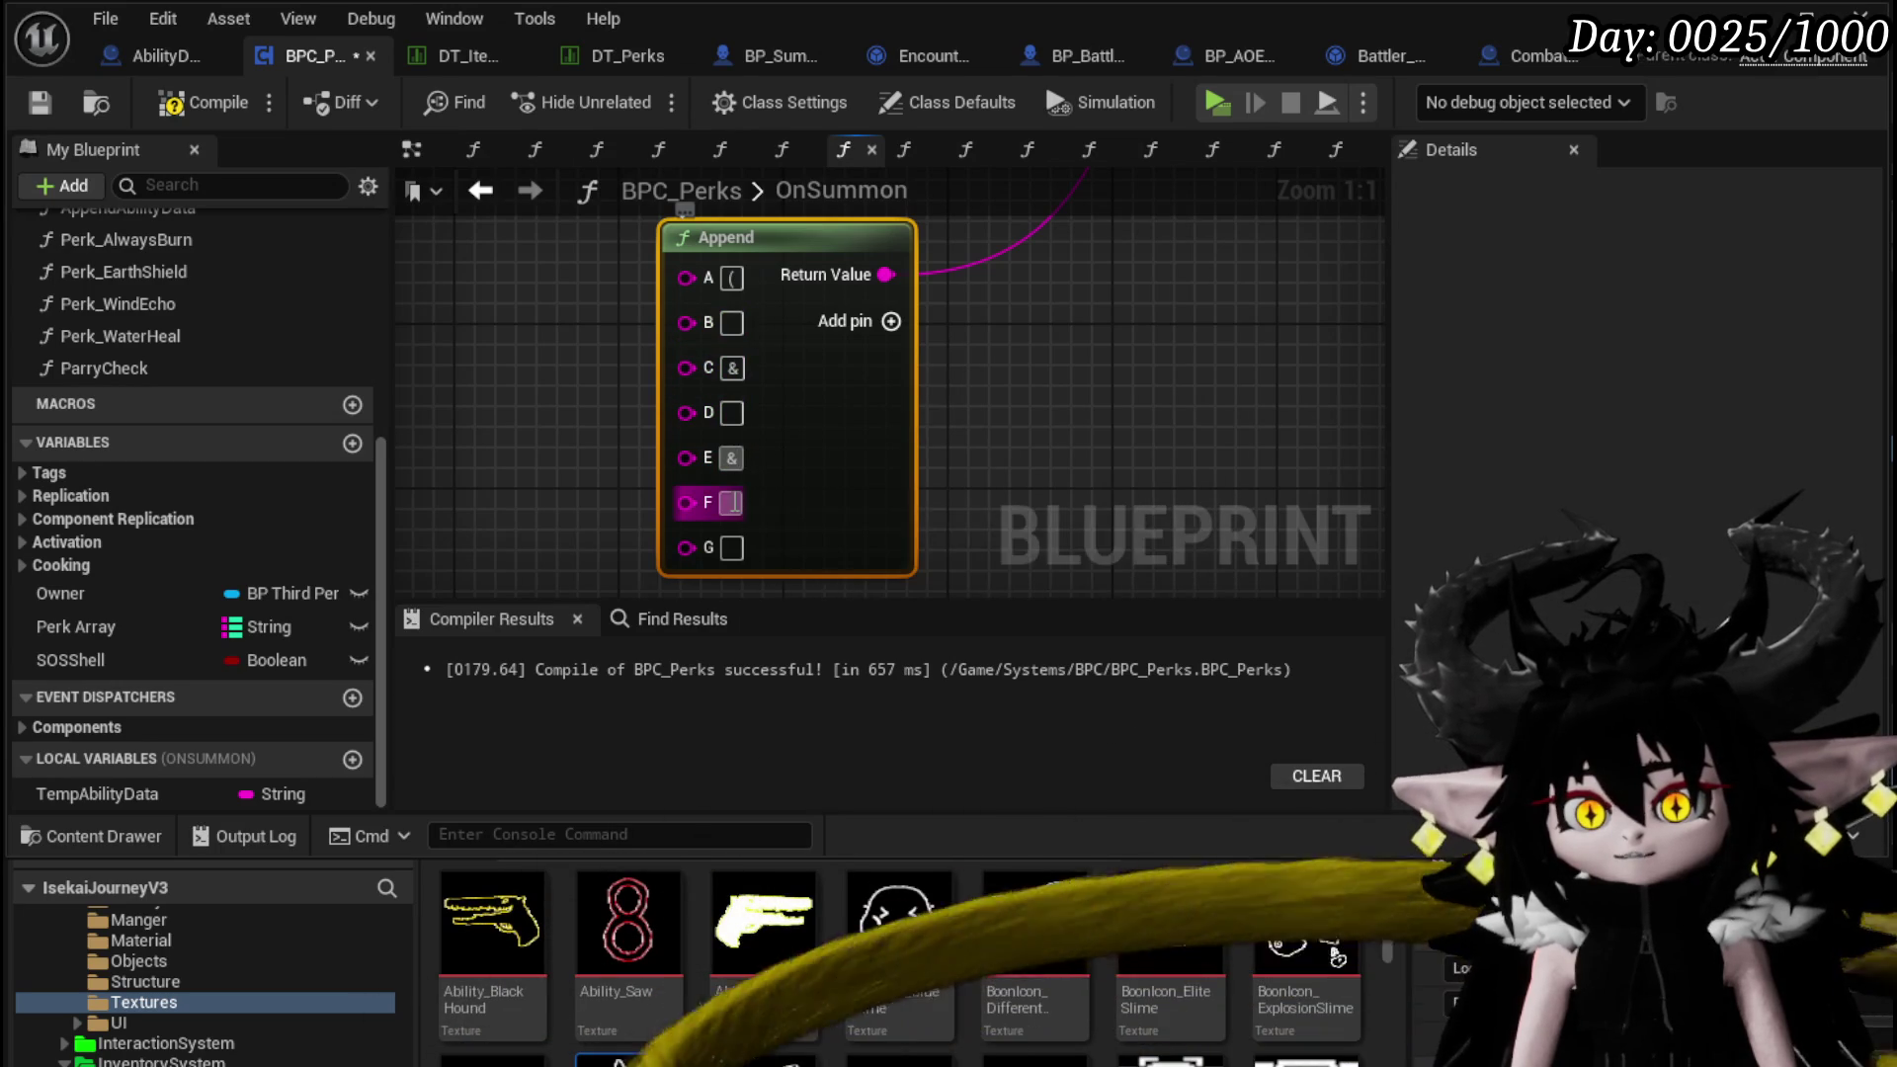
Add input pins to the Append node until it reaches pin M
left_click(892, 321)
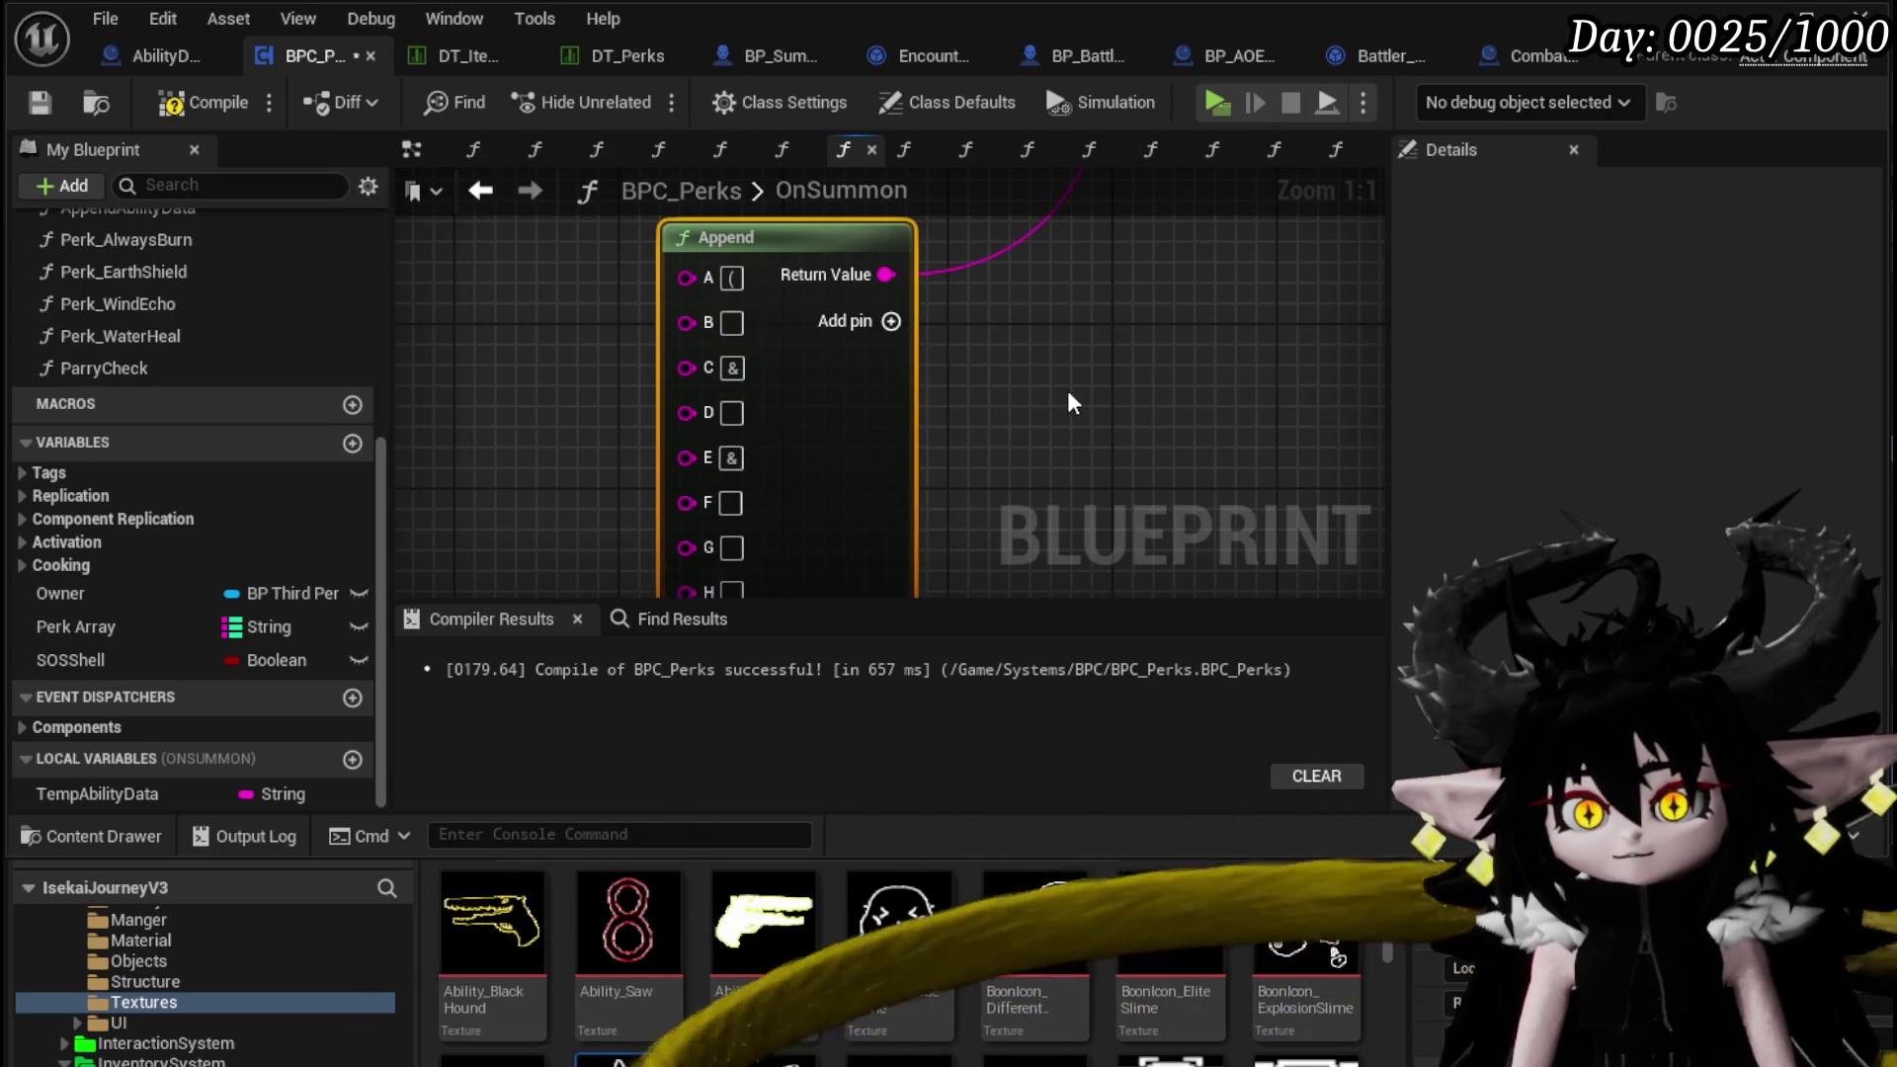
left_click_drag(806, 551, 838, 423)
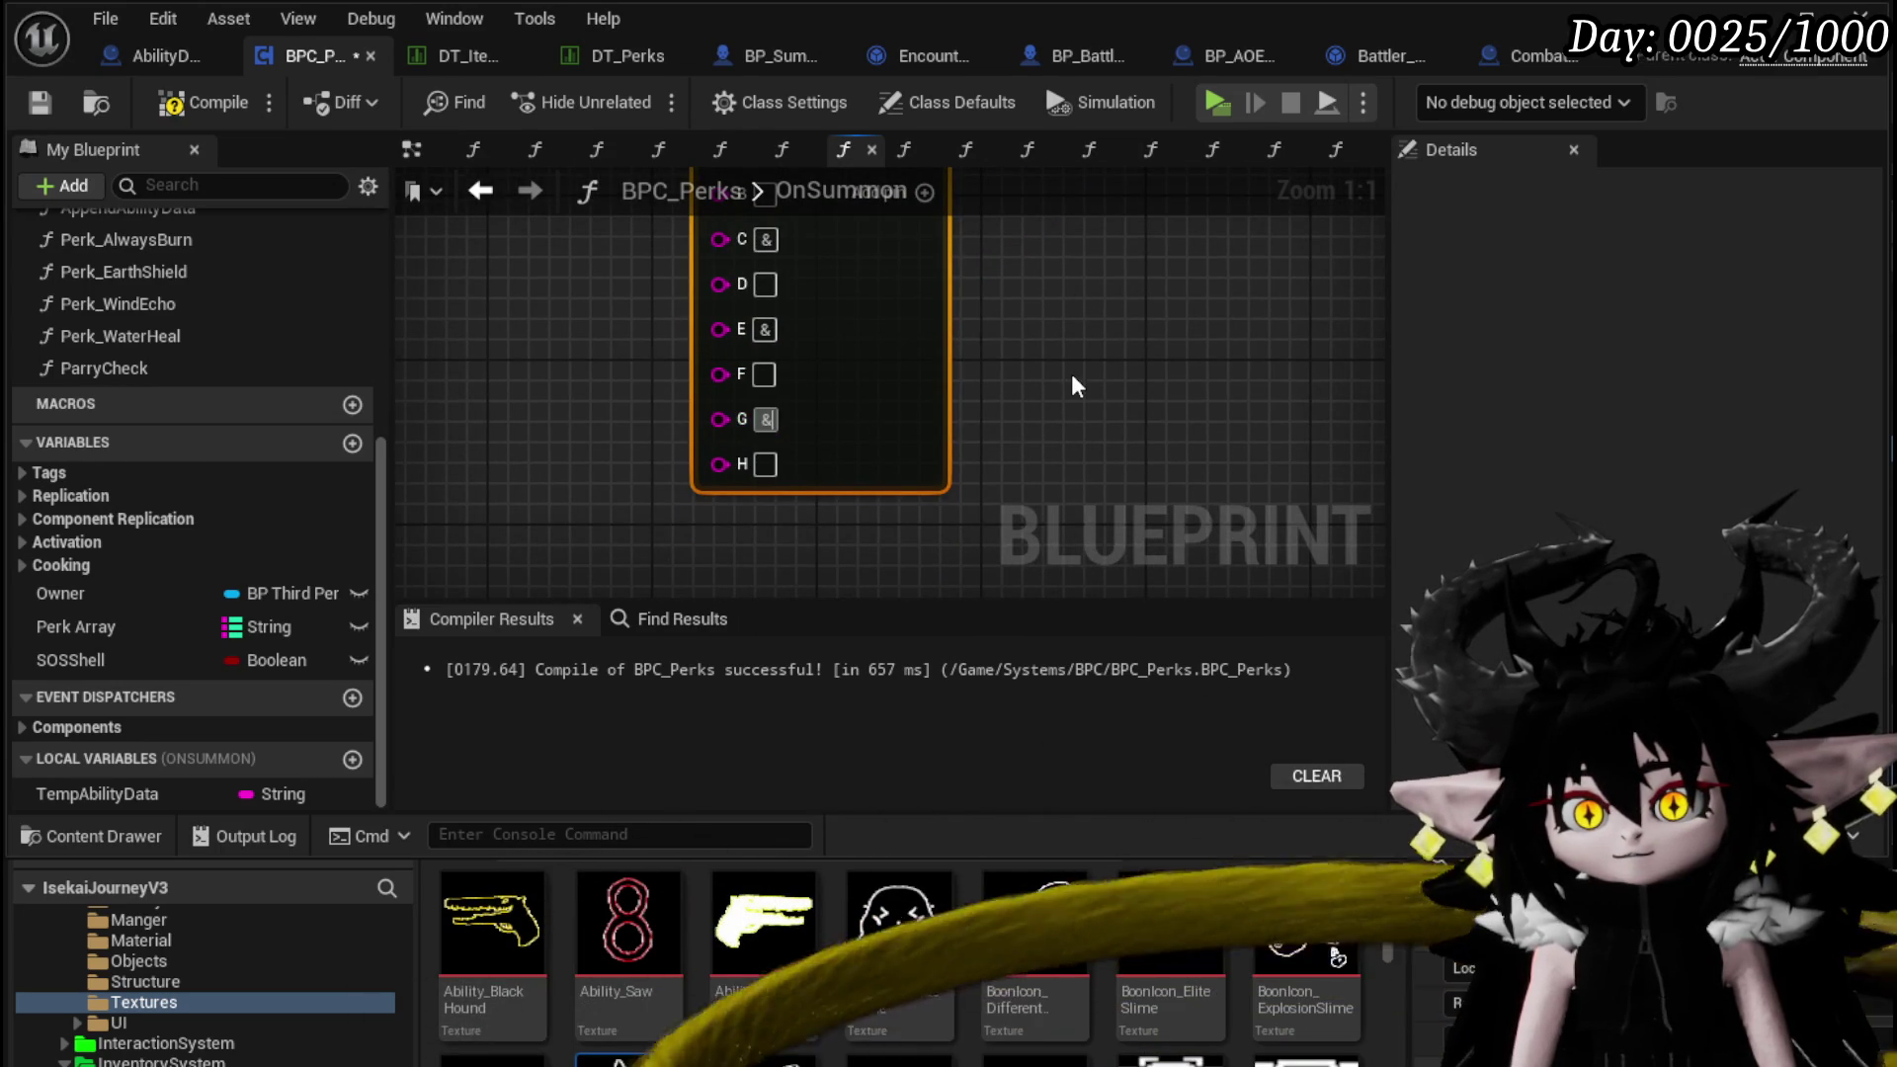
left_click_drag(1076, 385, 917, 261)
left_click_drag(998, 400, 1040, 288)
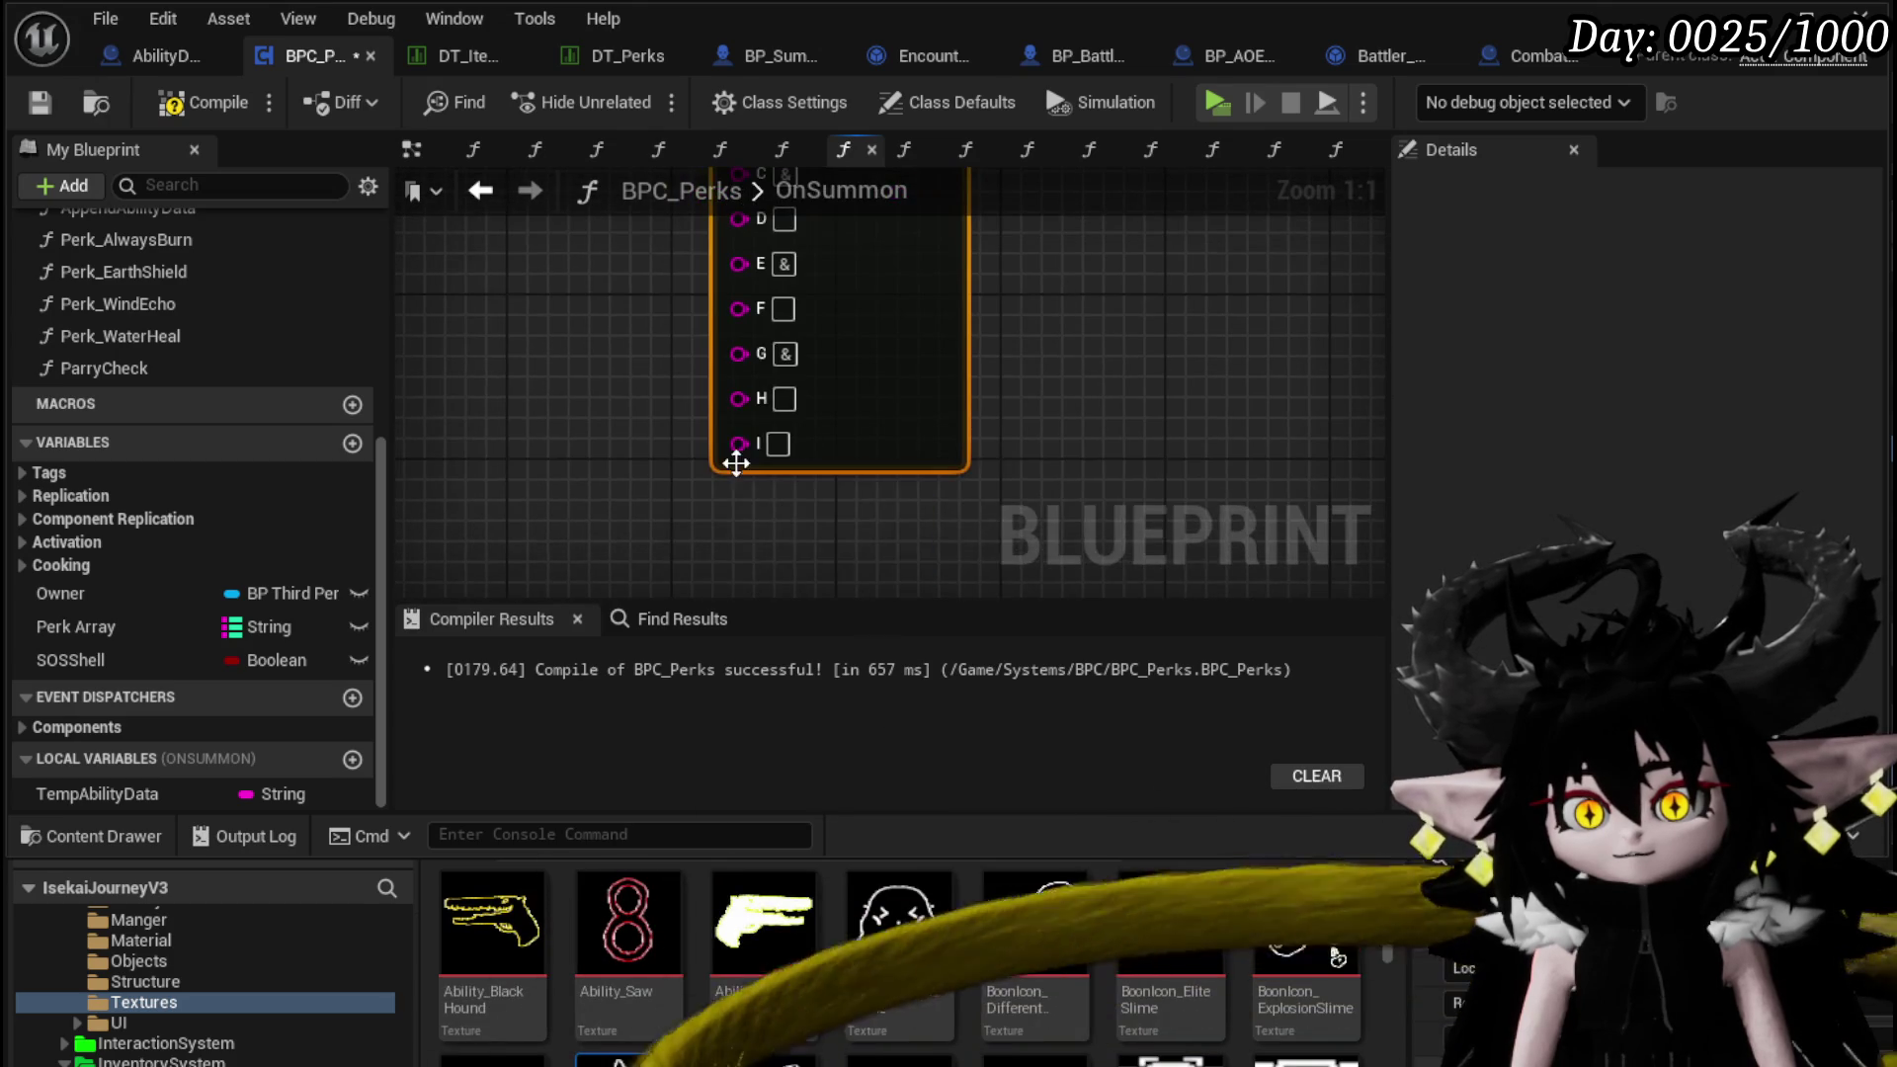
mouse_move(948, 410)
left_mouse_down()
mouse_move(1037, 448)
mouse_move(958, 267)
mouse_move(952, 360)
mouse_move(936, 305)
mouse_move(892, 287)
left_mouse_up()
left_click(892, 286)
left_click_drag(1012, 445, 1021, 296)
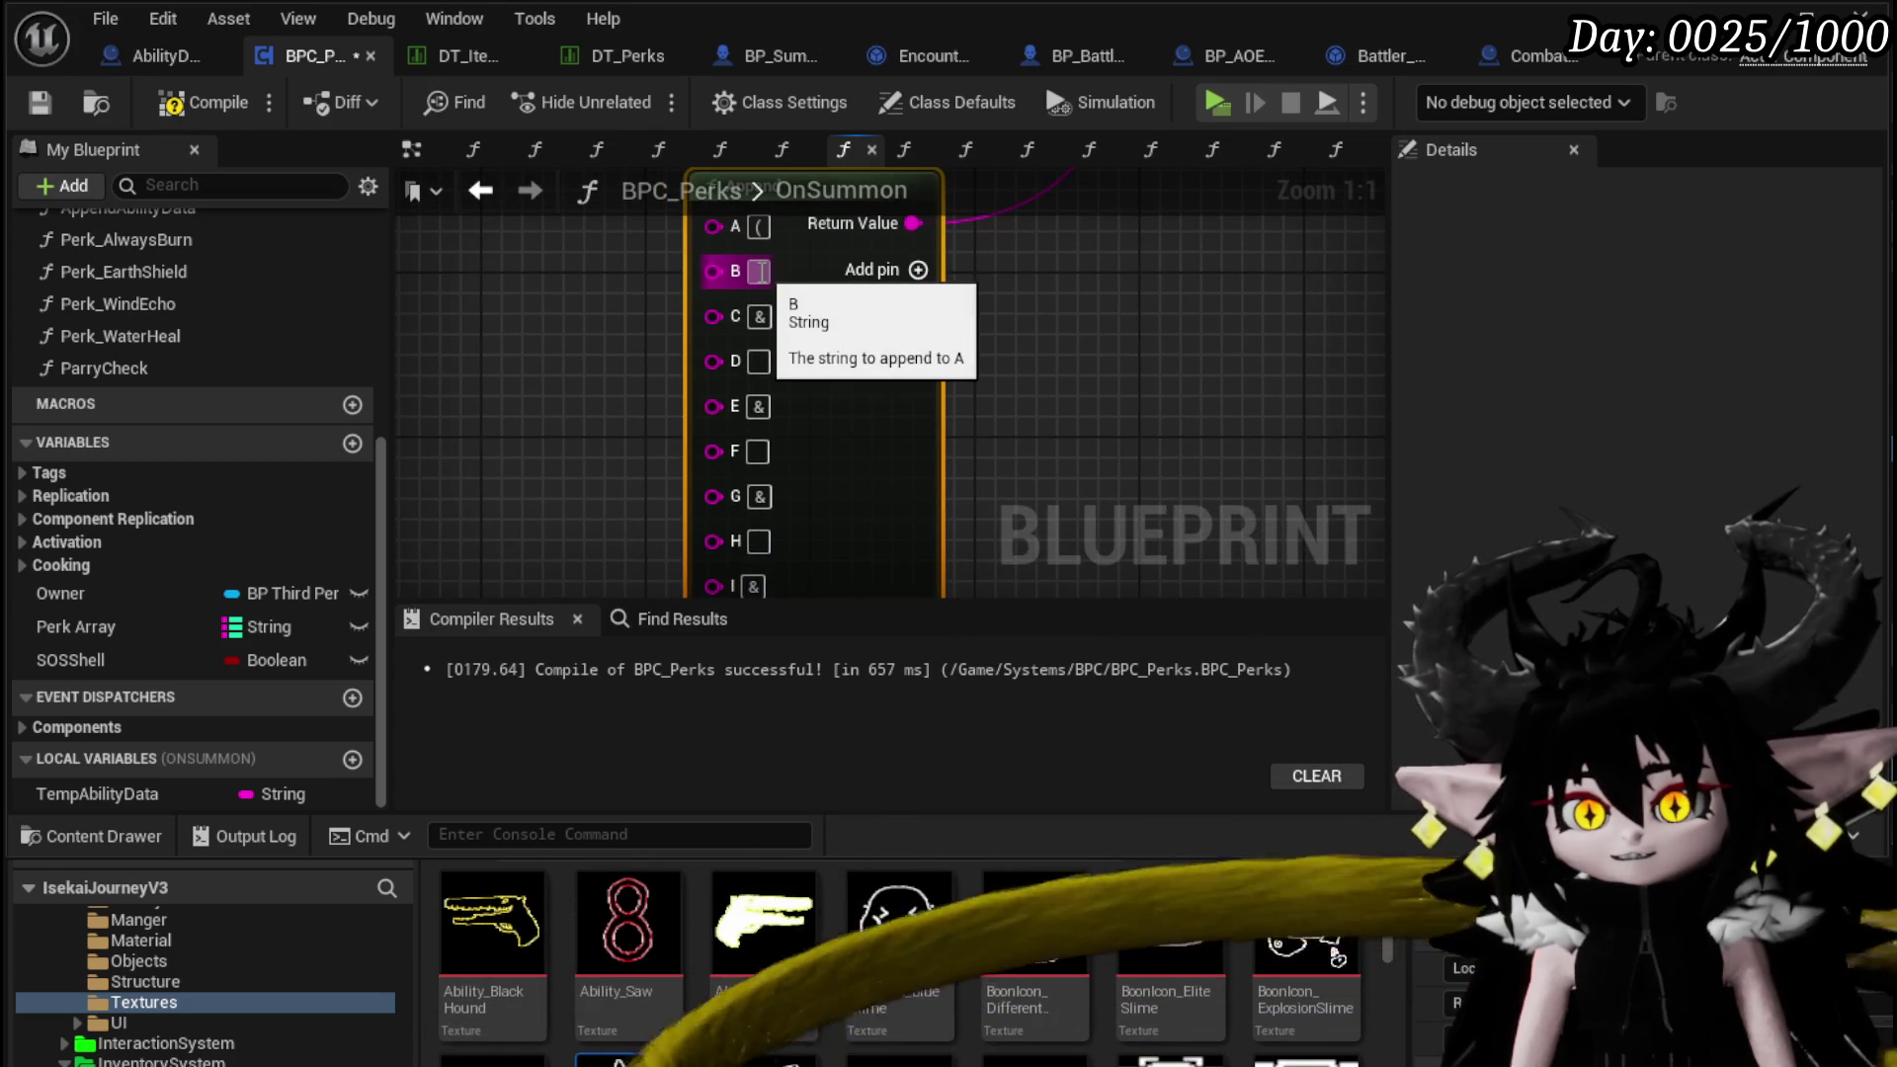
left_click_drag(907, 504, 933, 296)
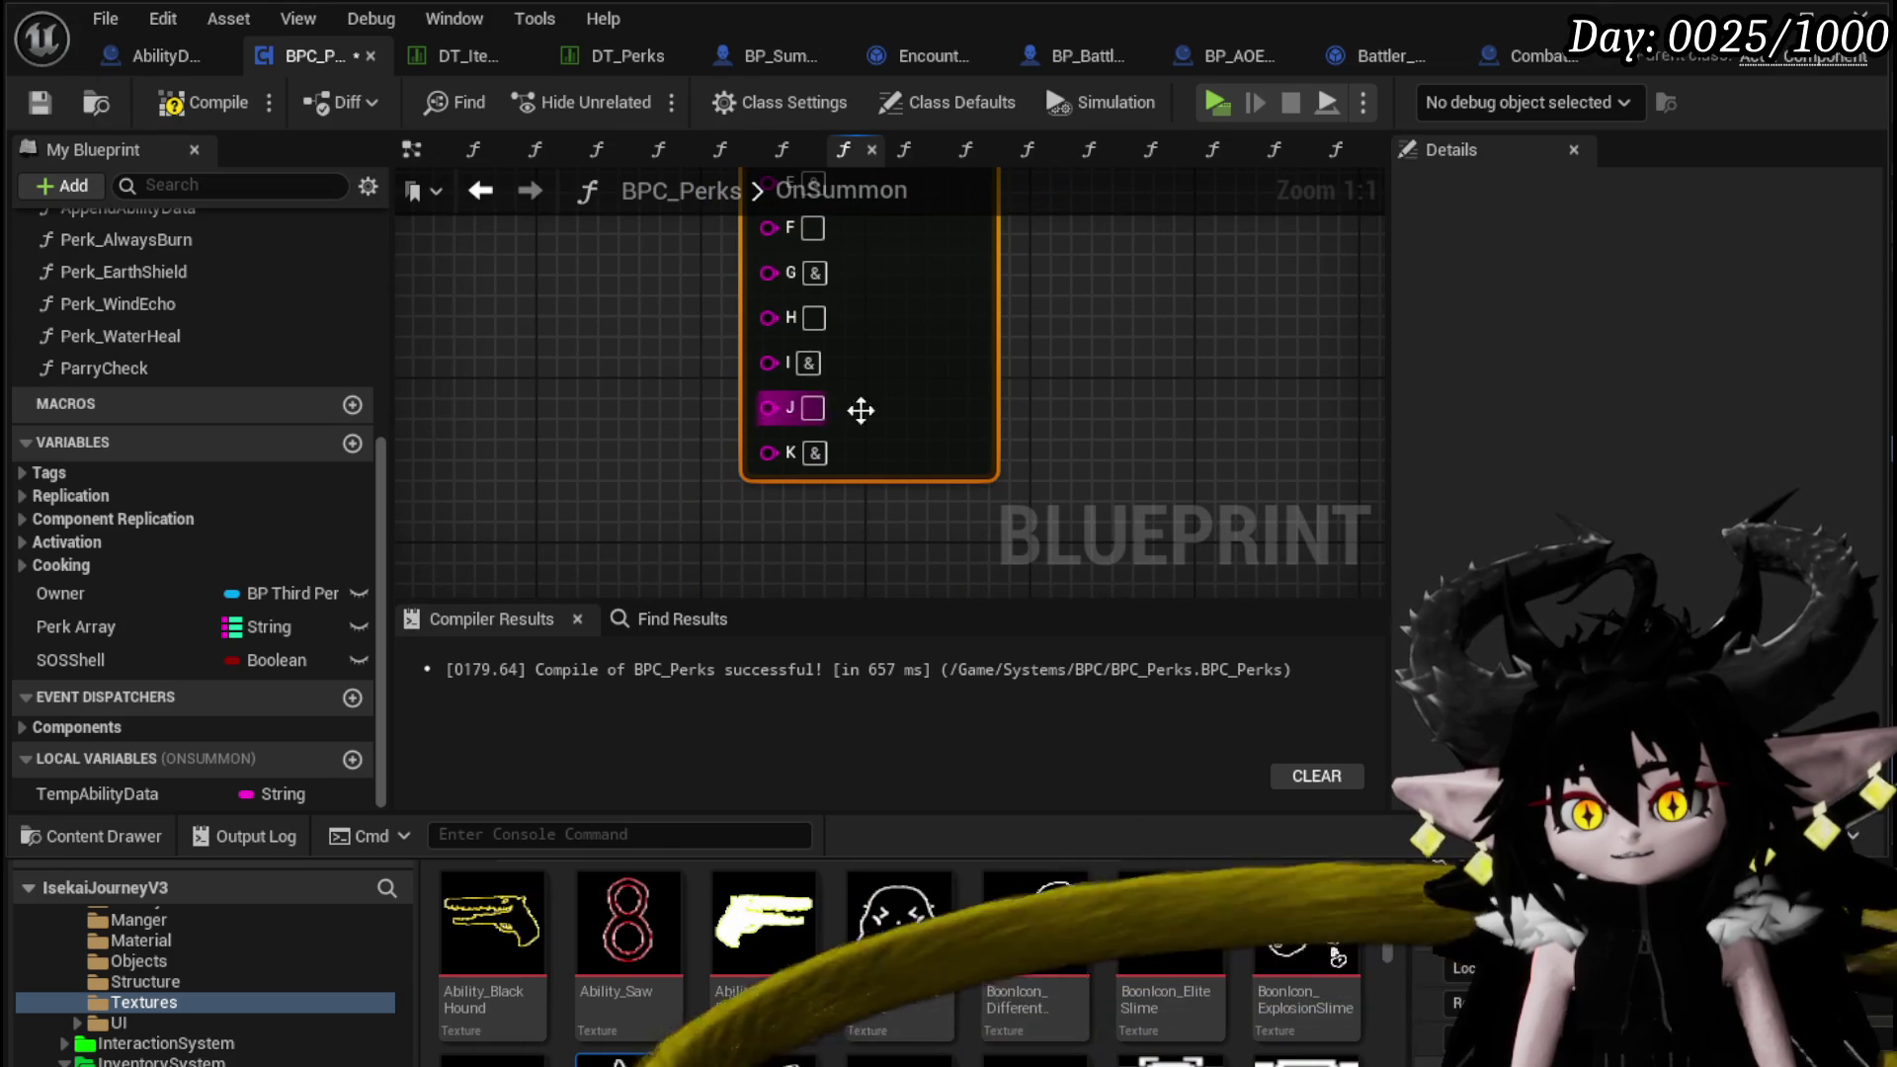
left_click_drag(816, 339, 785, 510)
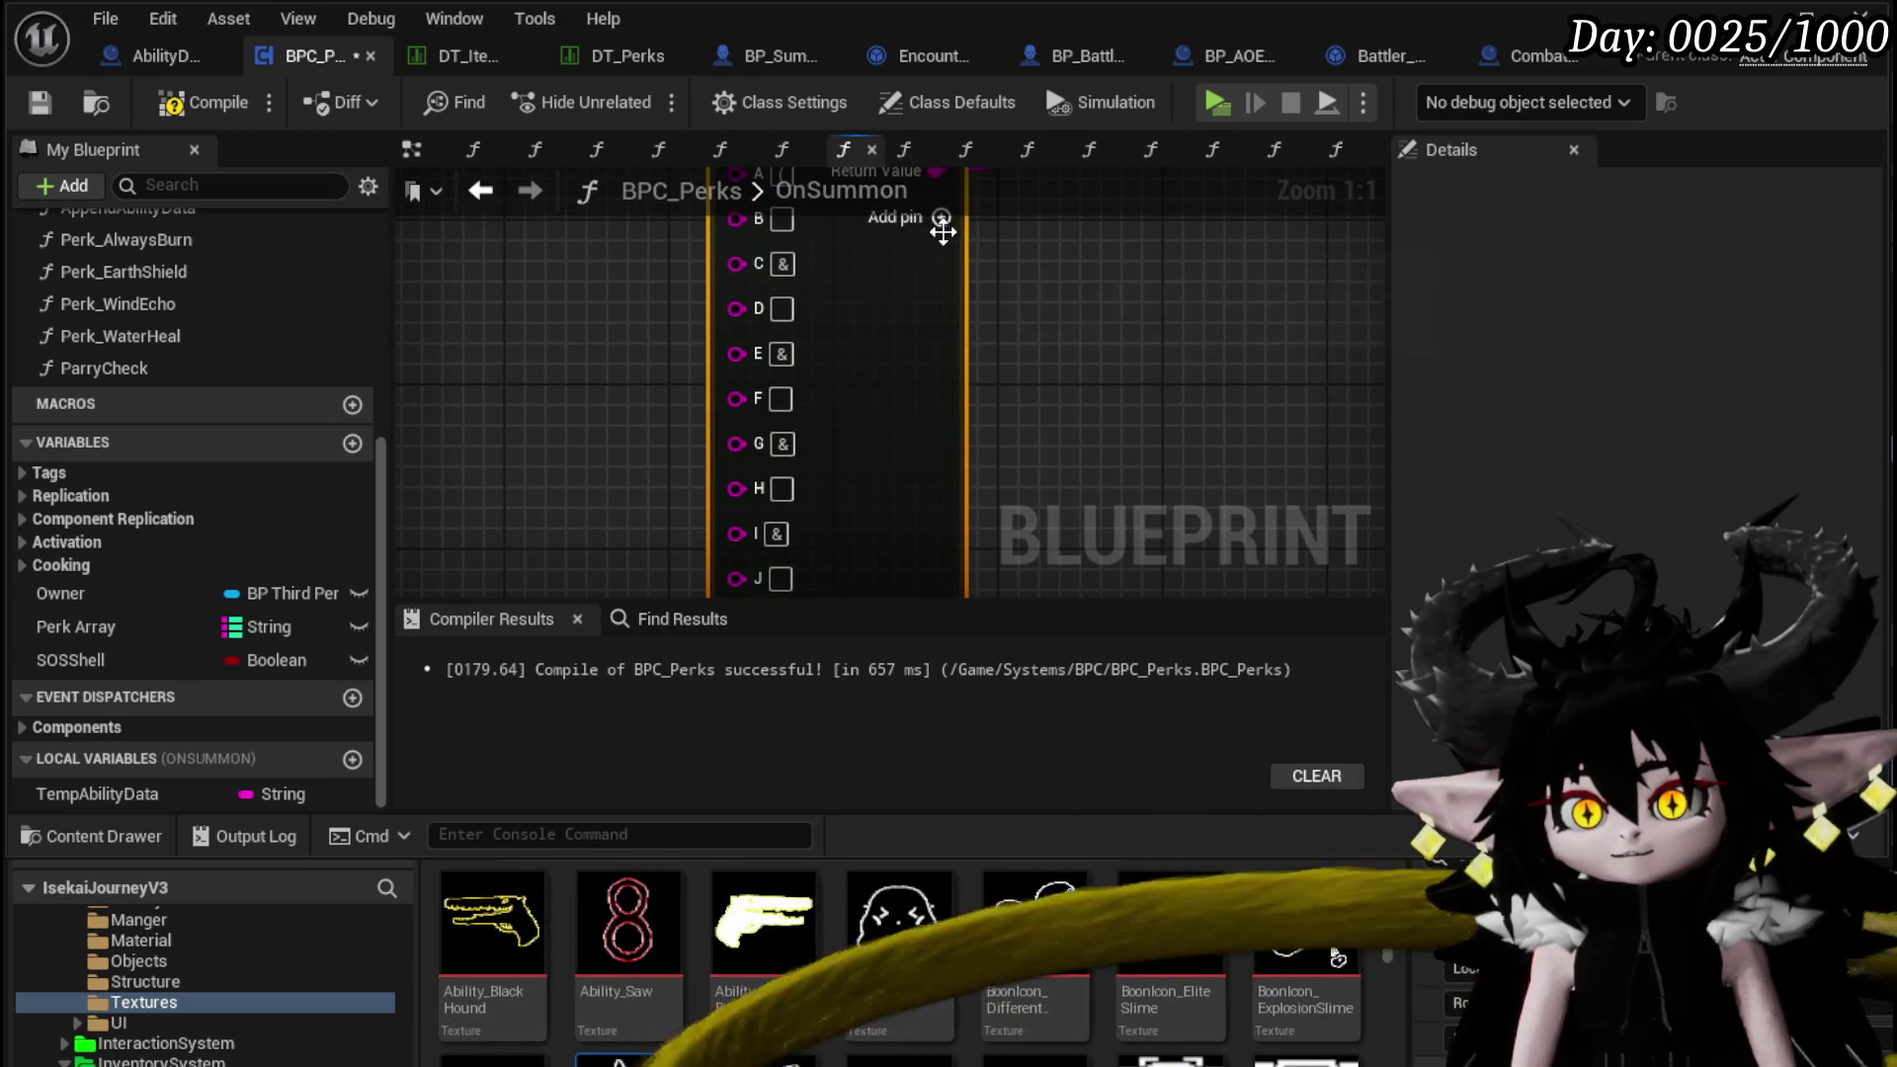
left_click_drag(943, 232, 987, 415)
mouse_move(889, 326)
left_mouse_down()
mouse_move(987, 492)
mouse_move(808, 467)
left_mouse_up()
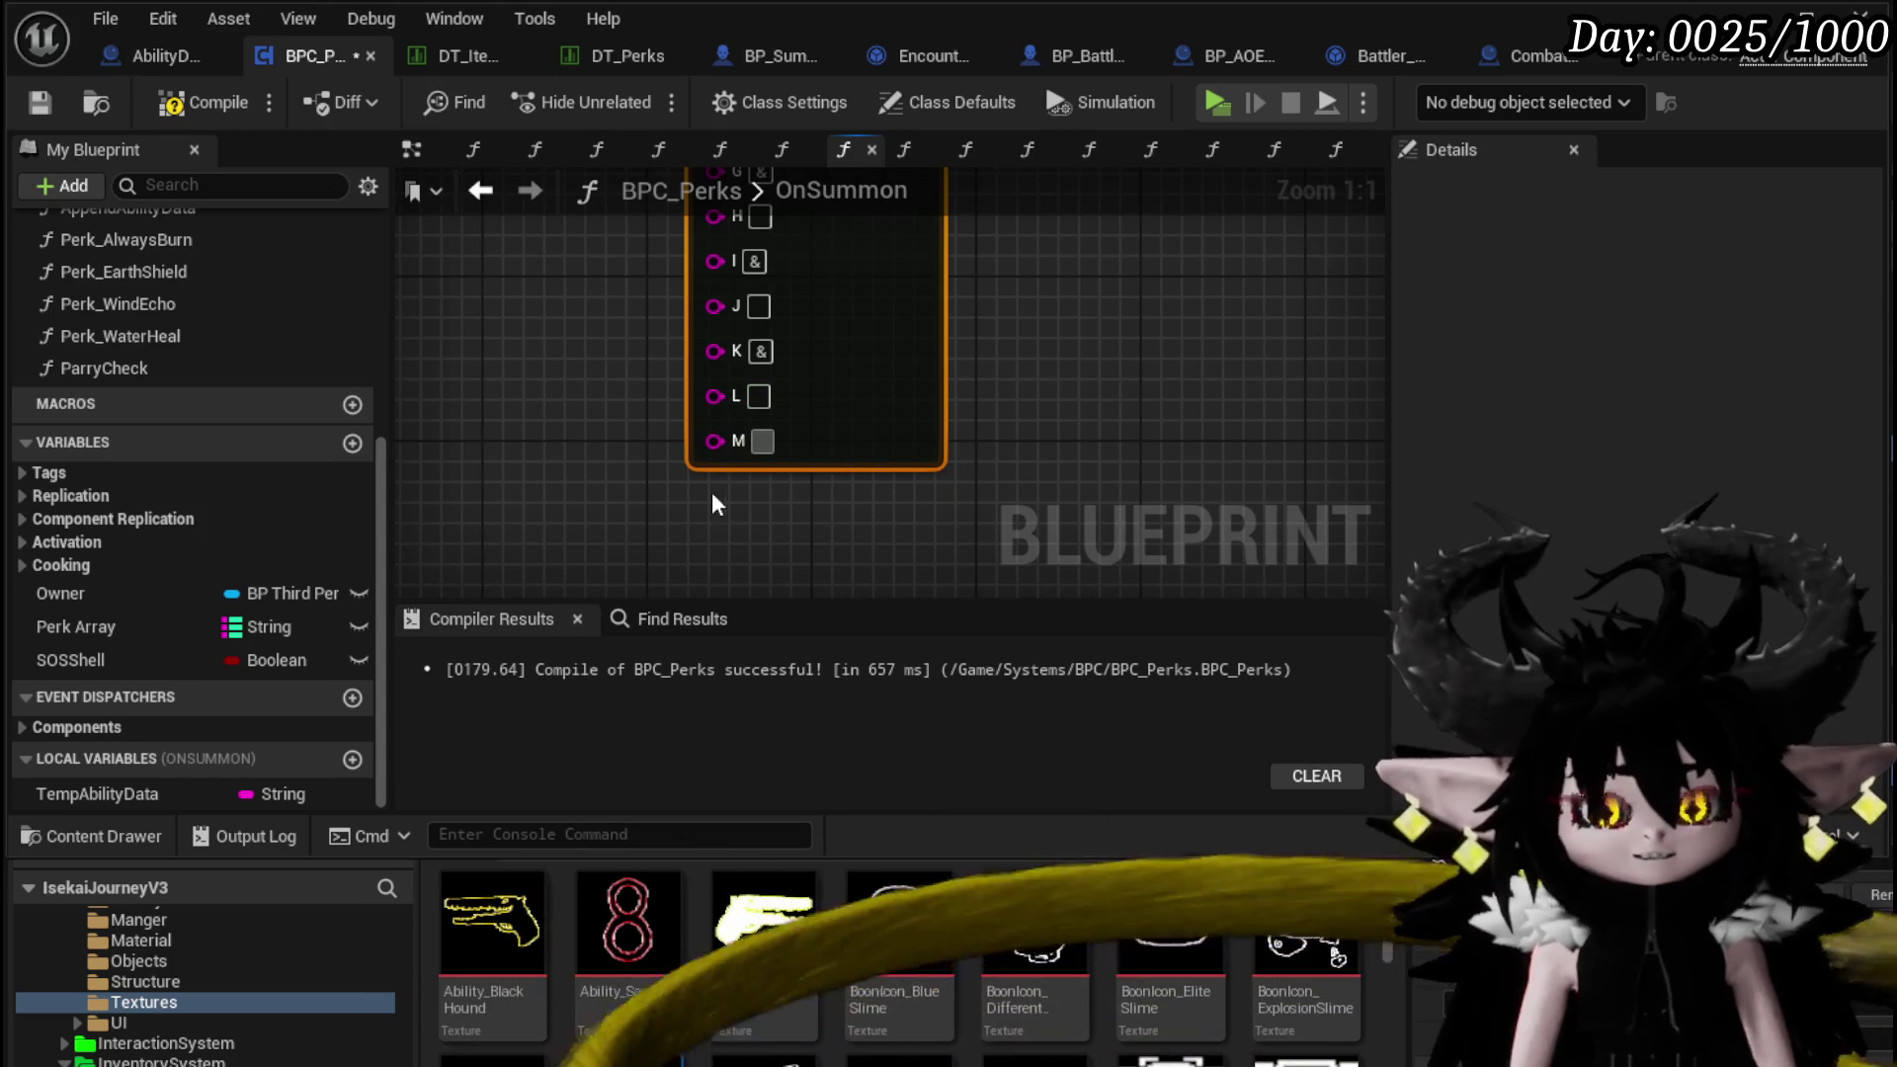
Remove the extra M pin so the Append node ends at L
right_click(710, 440)
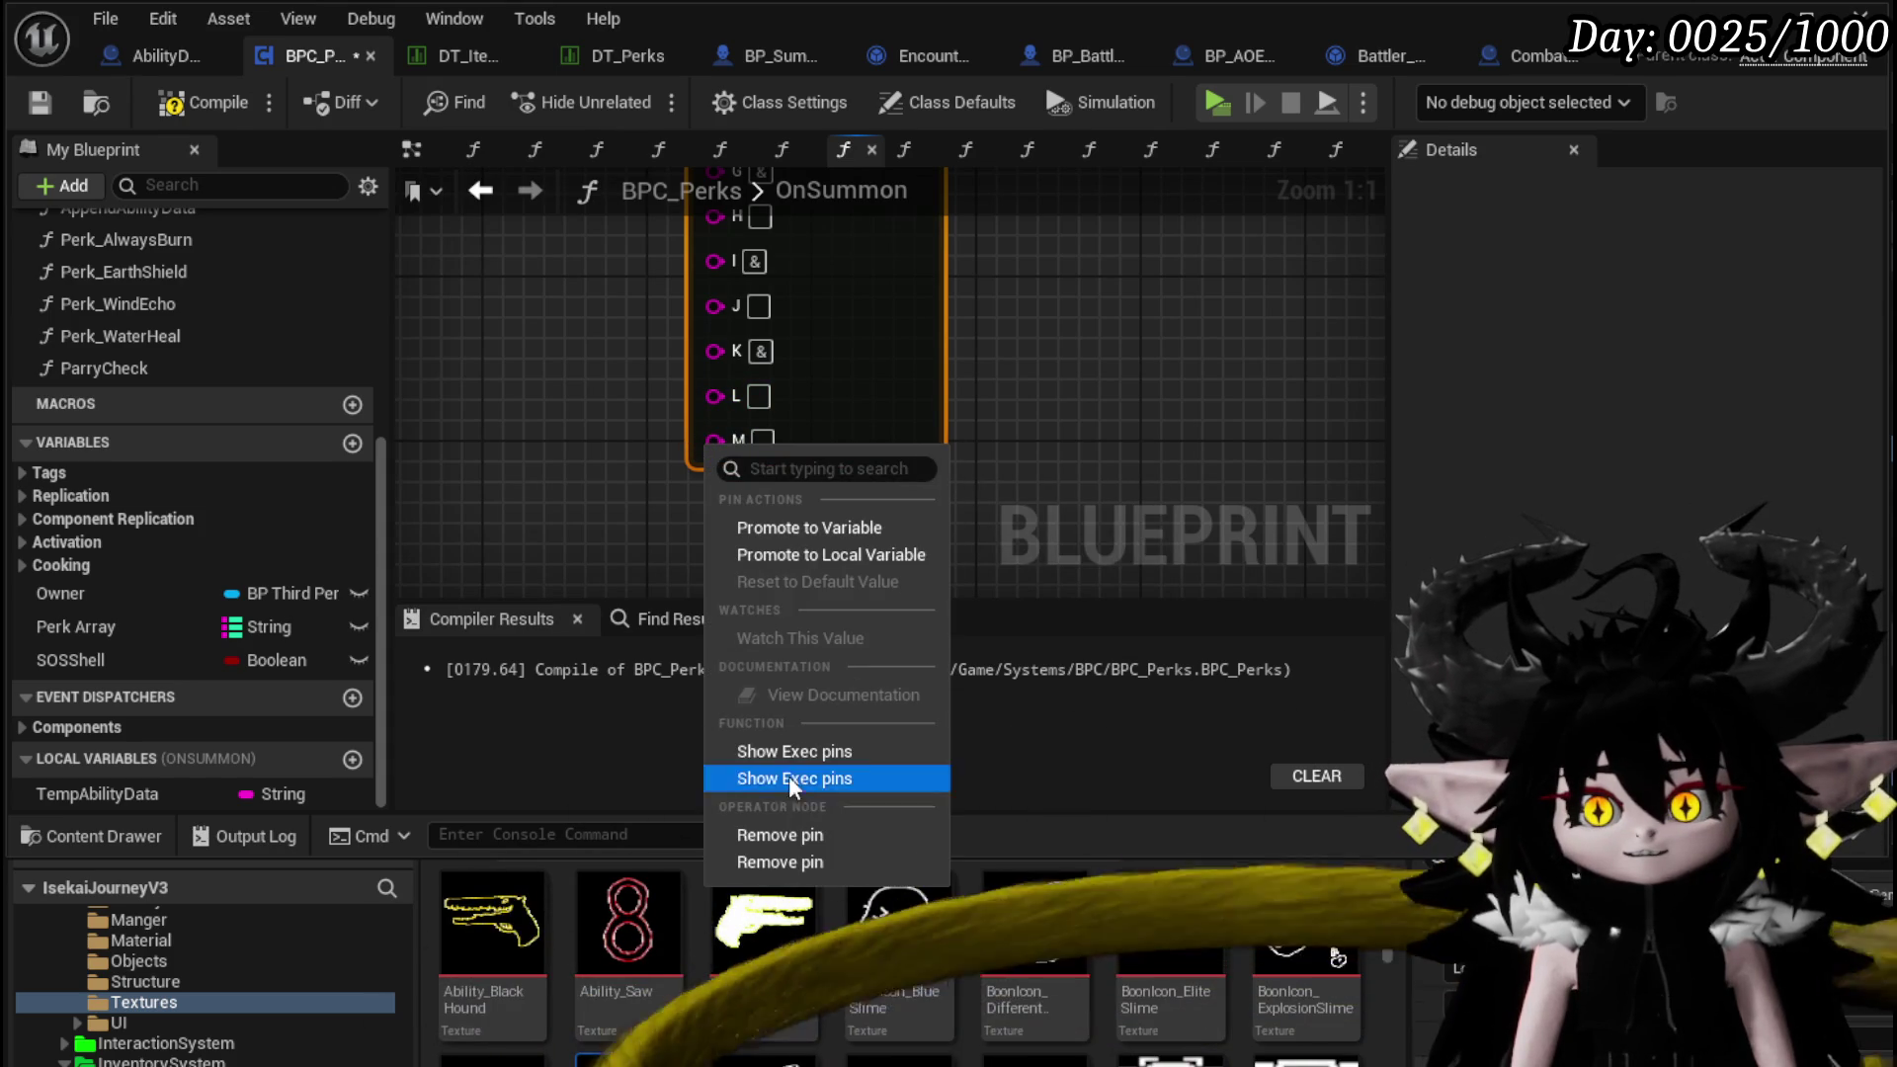
left_click(780, 862)
scroll(860, 364, "down", 2)
mouse_move(1003, 459)
left_mouse_down()
mouse_move(771, 543)
mouse_move(767, 347)
left_mouse_up()
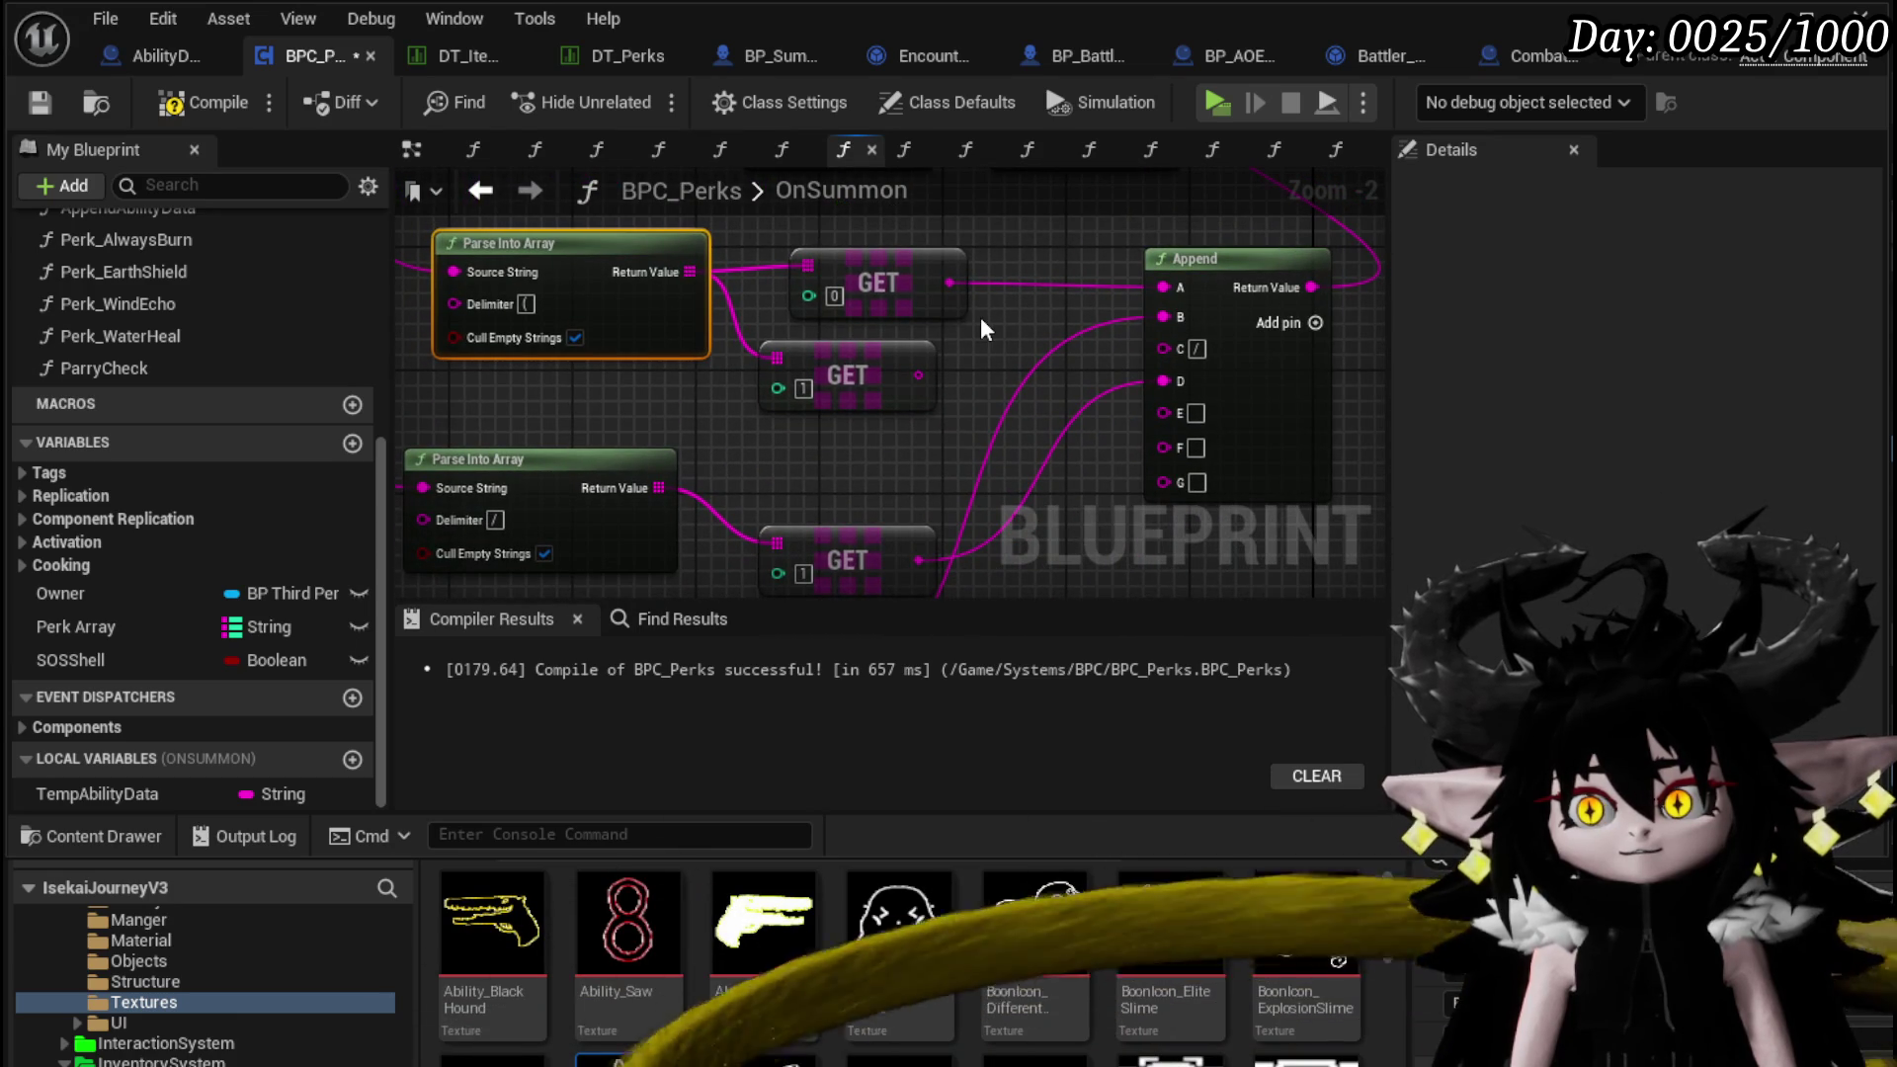
Add a Parse Into Array node from the string wire
mouse_move(918, 376)
left_mouse_down()
mouse_move(963, 464)
mouse_move(494, 710)
mouse_move(410, 373)
mouse_move(470, 371)
left_mouse_up()
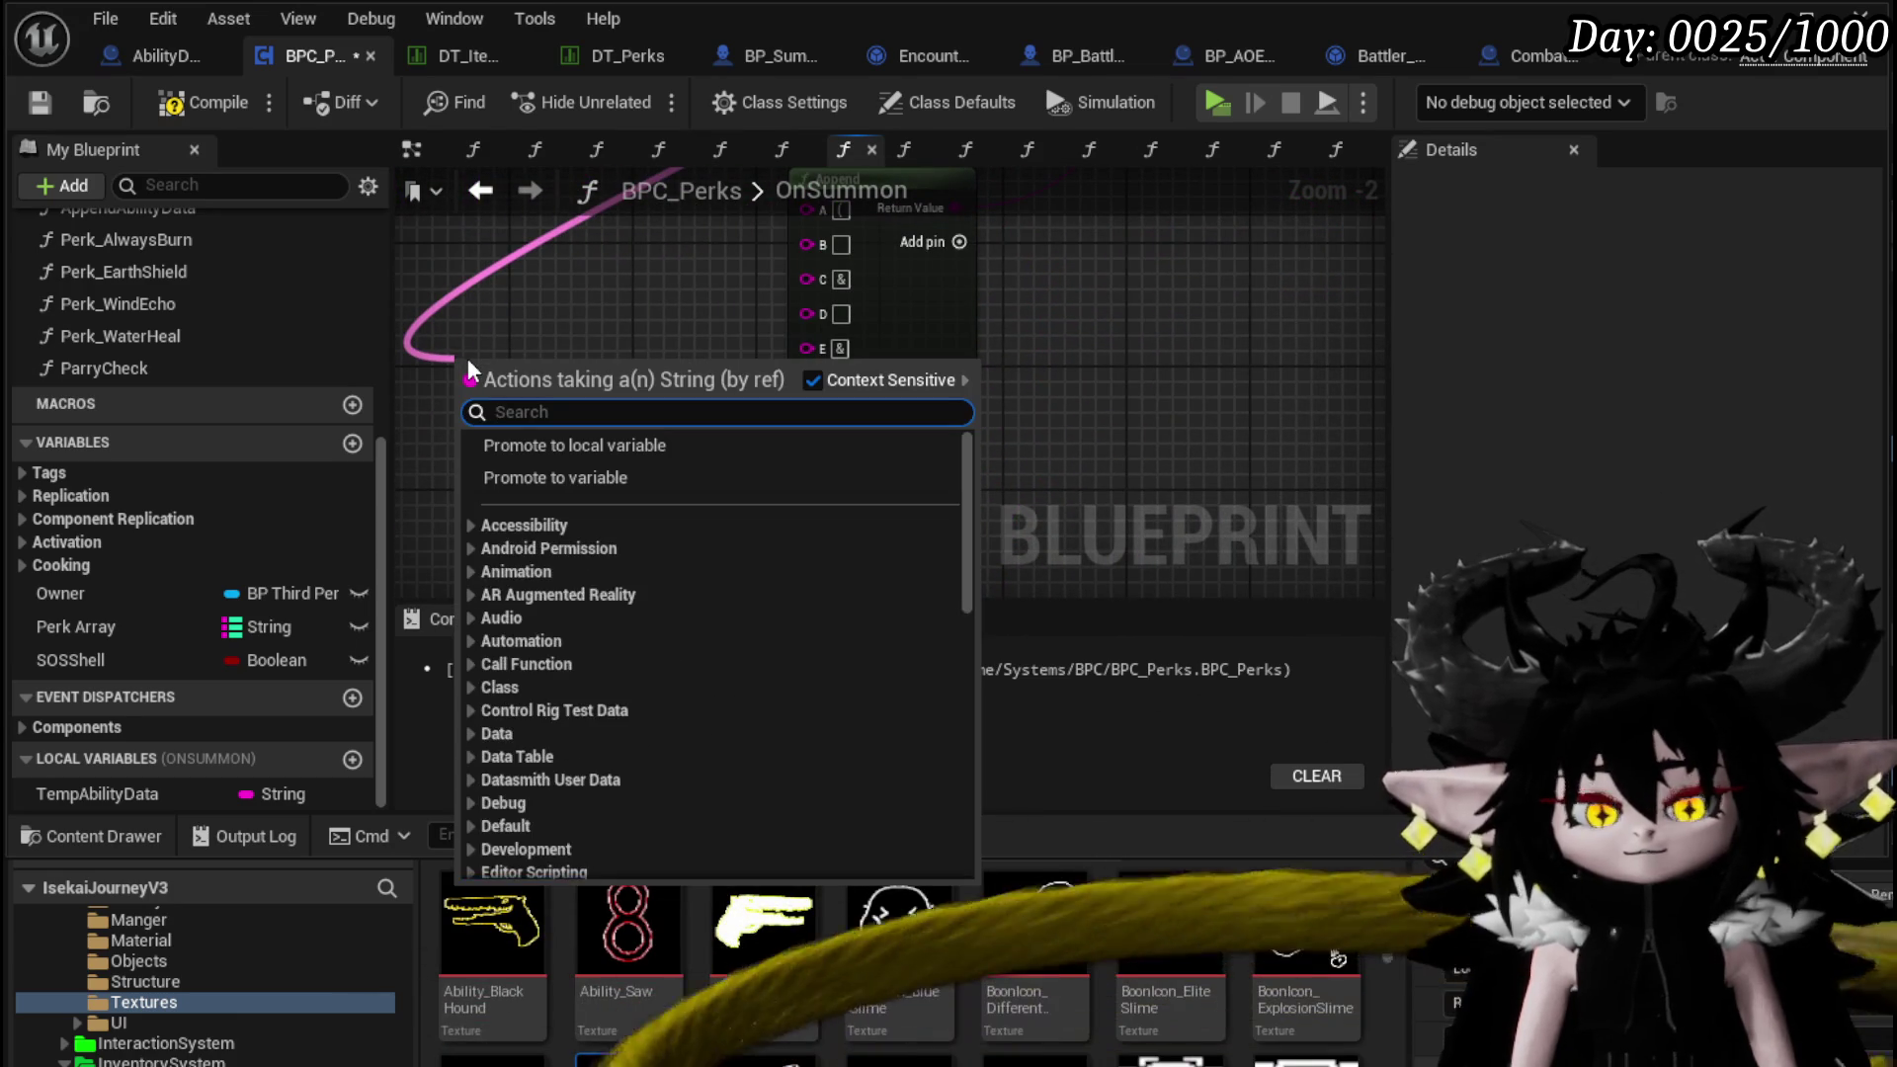
type("Parse")
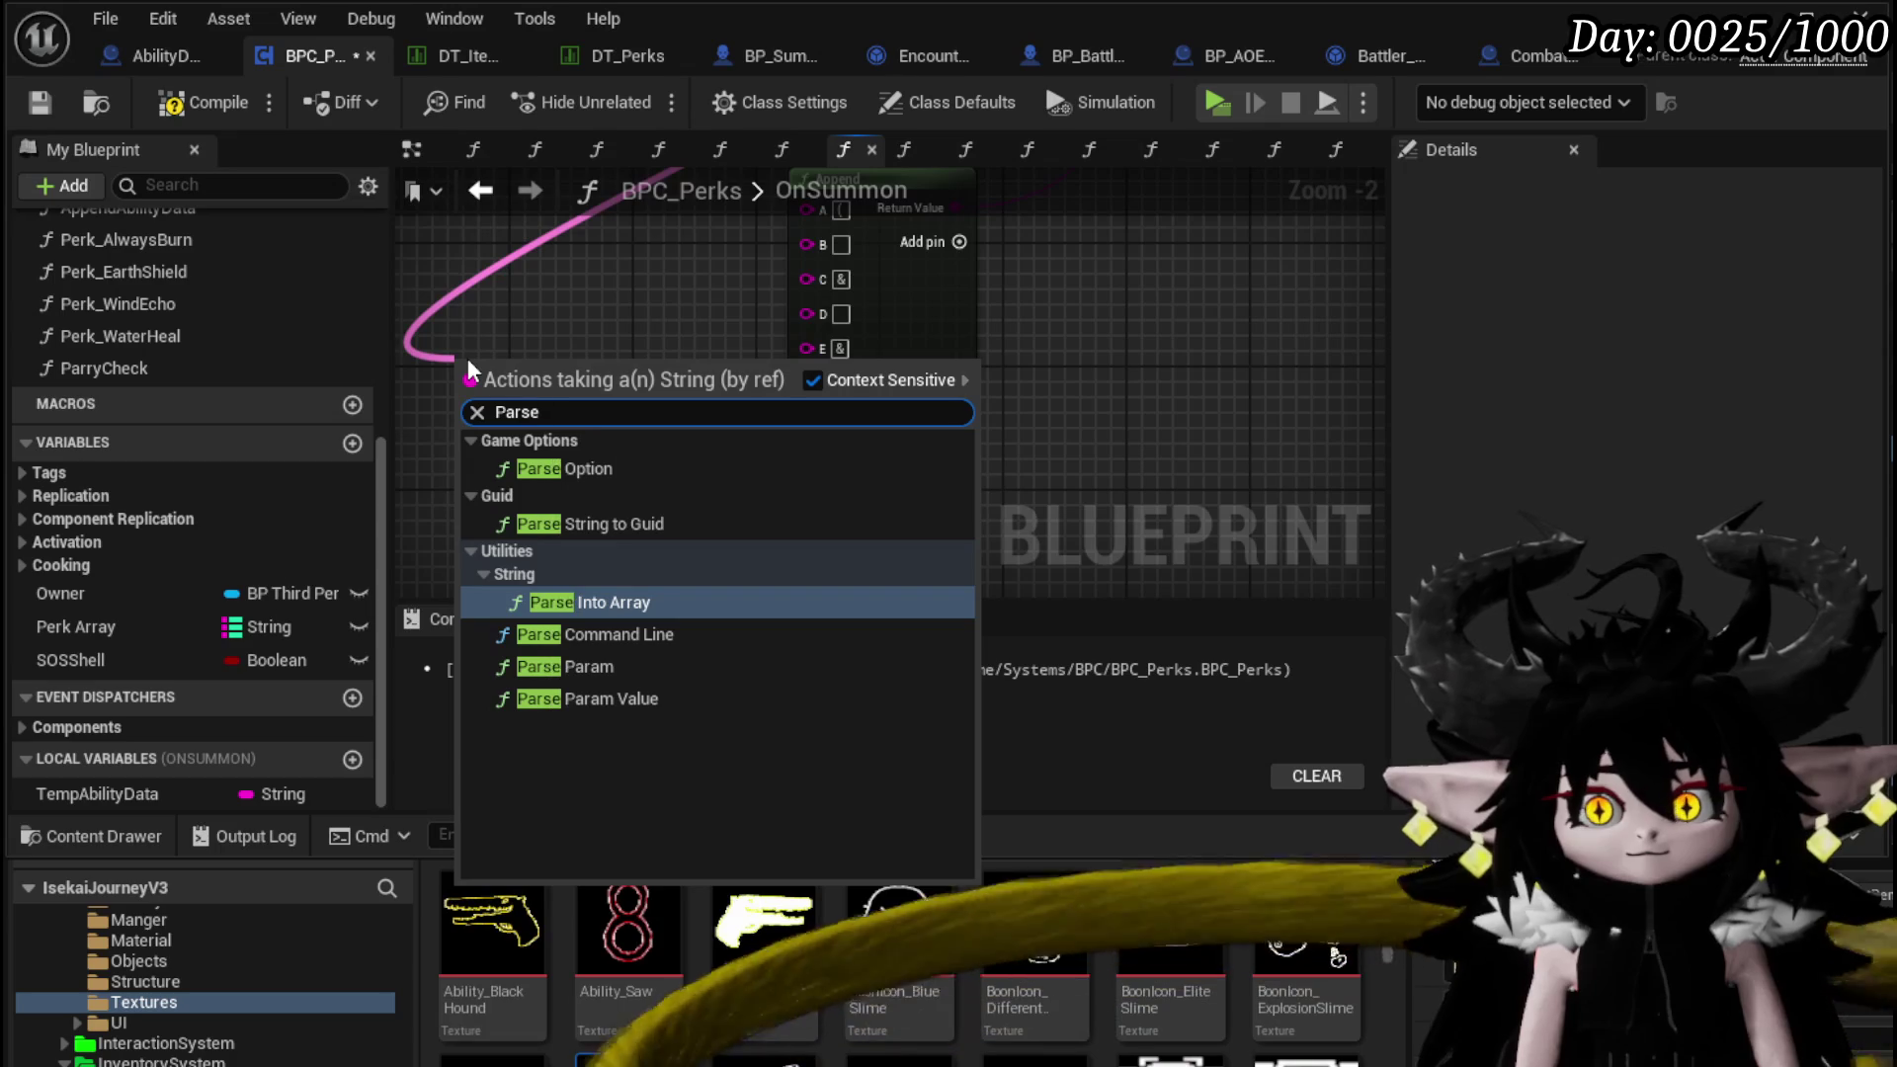
left_click(576, 604)
mouse_move(648, 373)
left_mouse_down()
mouse_move(716, 449)
mouse_move(521, 389)
mouse_move(671, 446)
left_mouse_up()
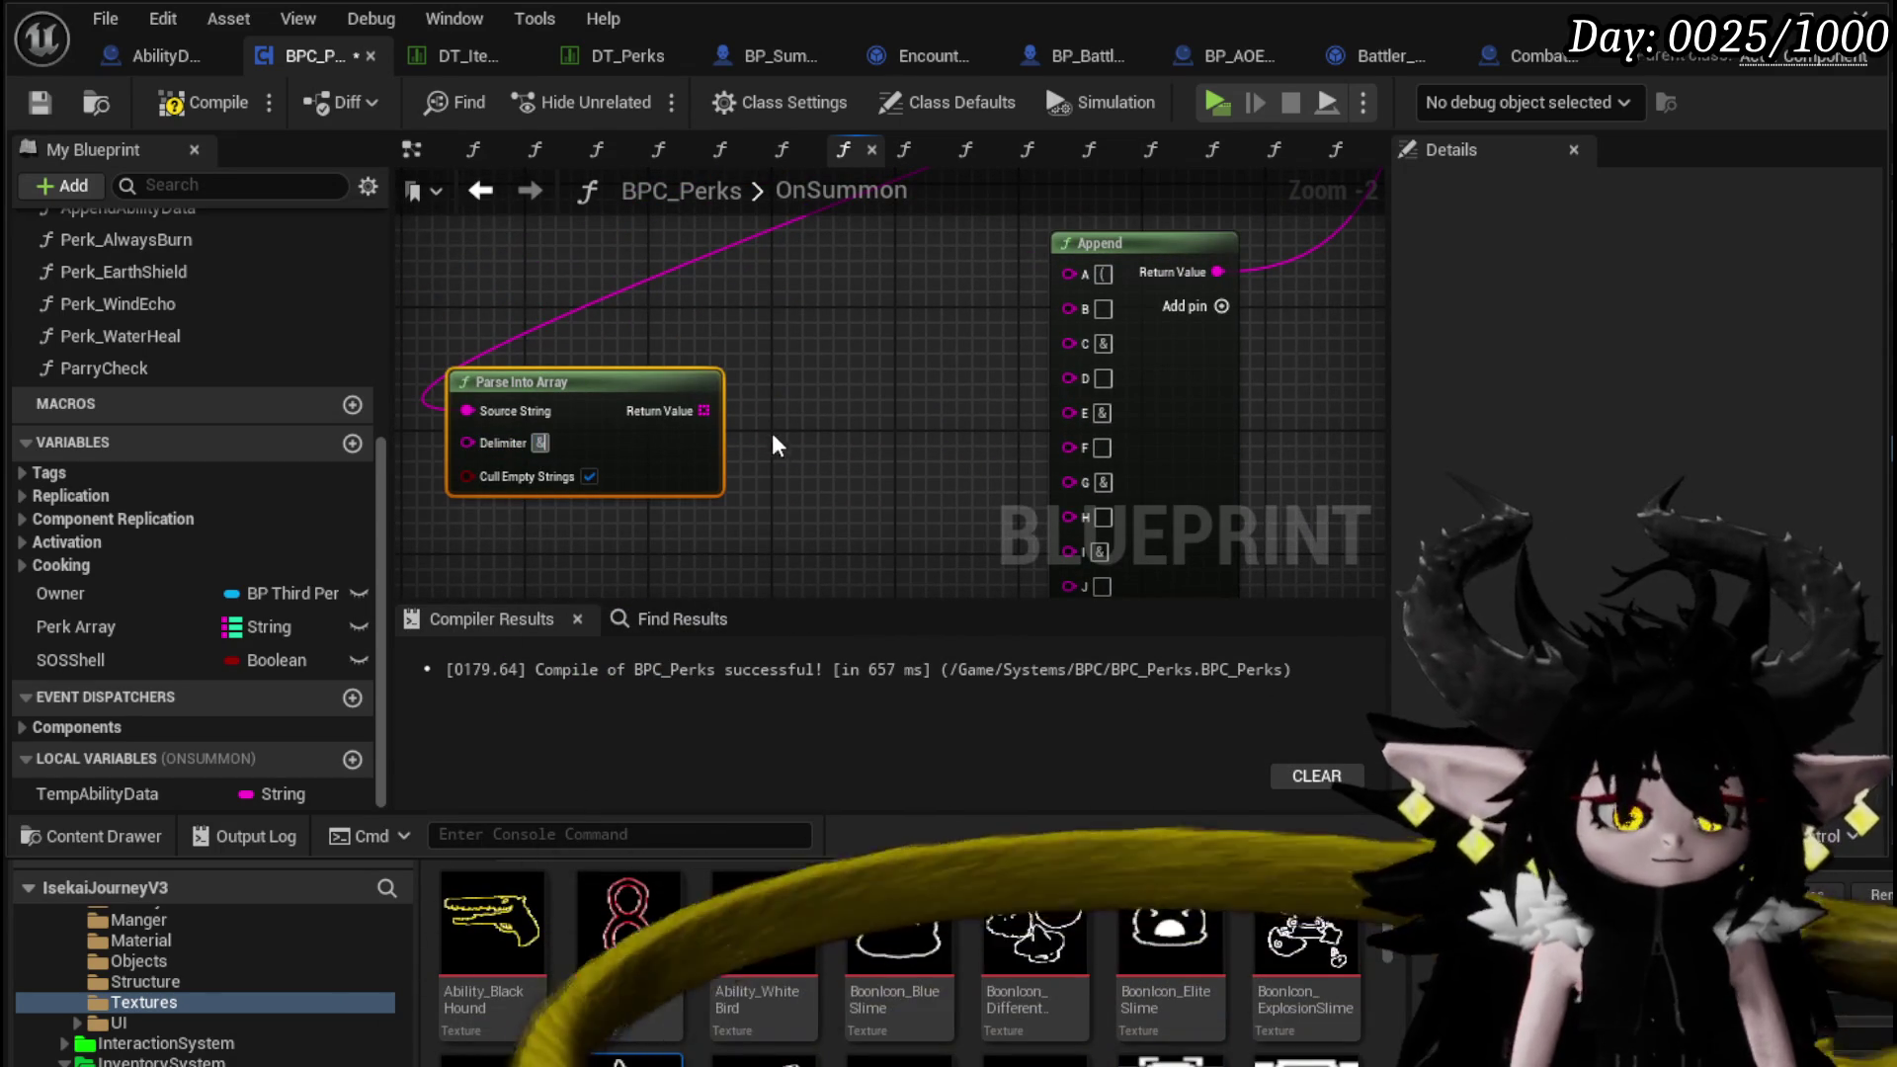
Add GET nodes on the parsed array, duplicate them, and wire them to Append's D and H inputs
left_click_drag(703, 410, 793, 296)
left_click(899, 487)
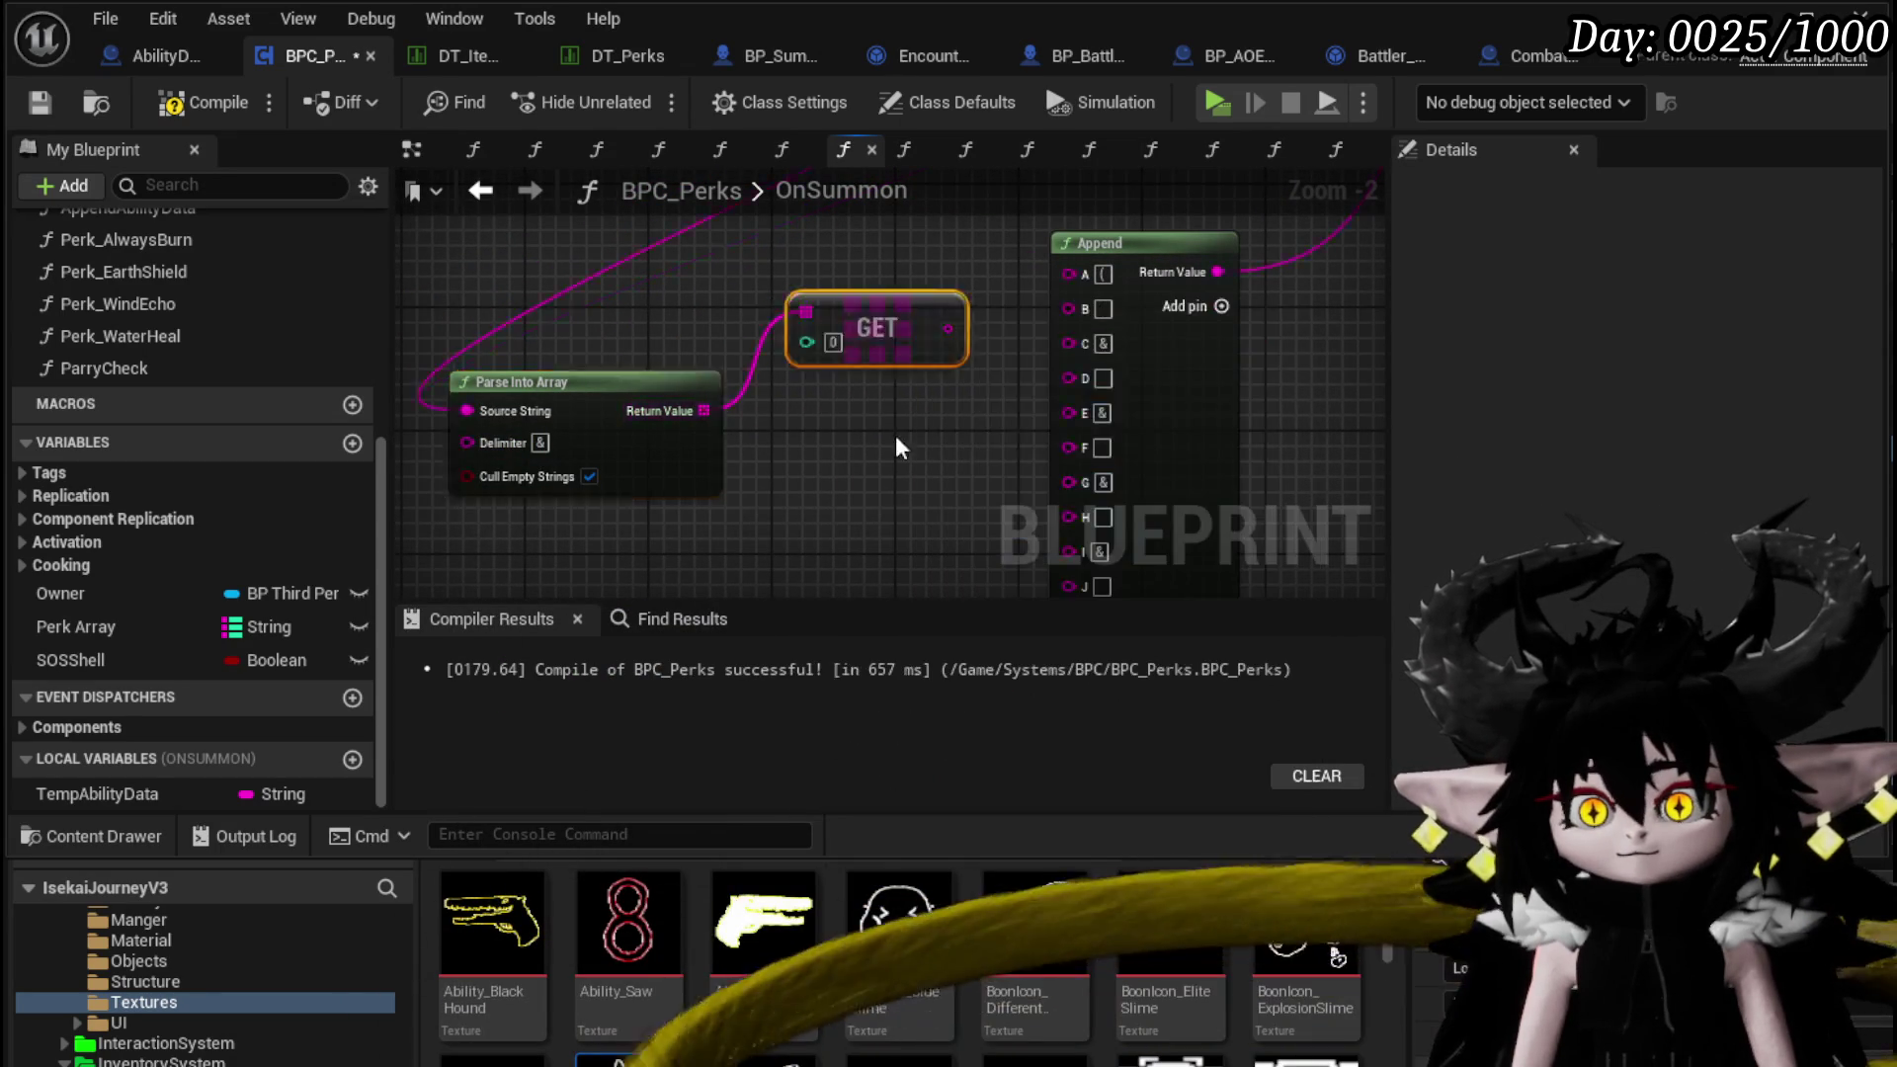
left_click_drag(870, 283, 865, 276)
left_click(799, 379)
left_click_drag(951, 391, 1086, 388)
key("ctrl+c")
key("ctrl+v")
mouse_move(930, 395)
left_mouse_down()
mouse_move(900, 379)
mouse_move(1039, 328)
left_mouse_up()
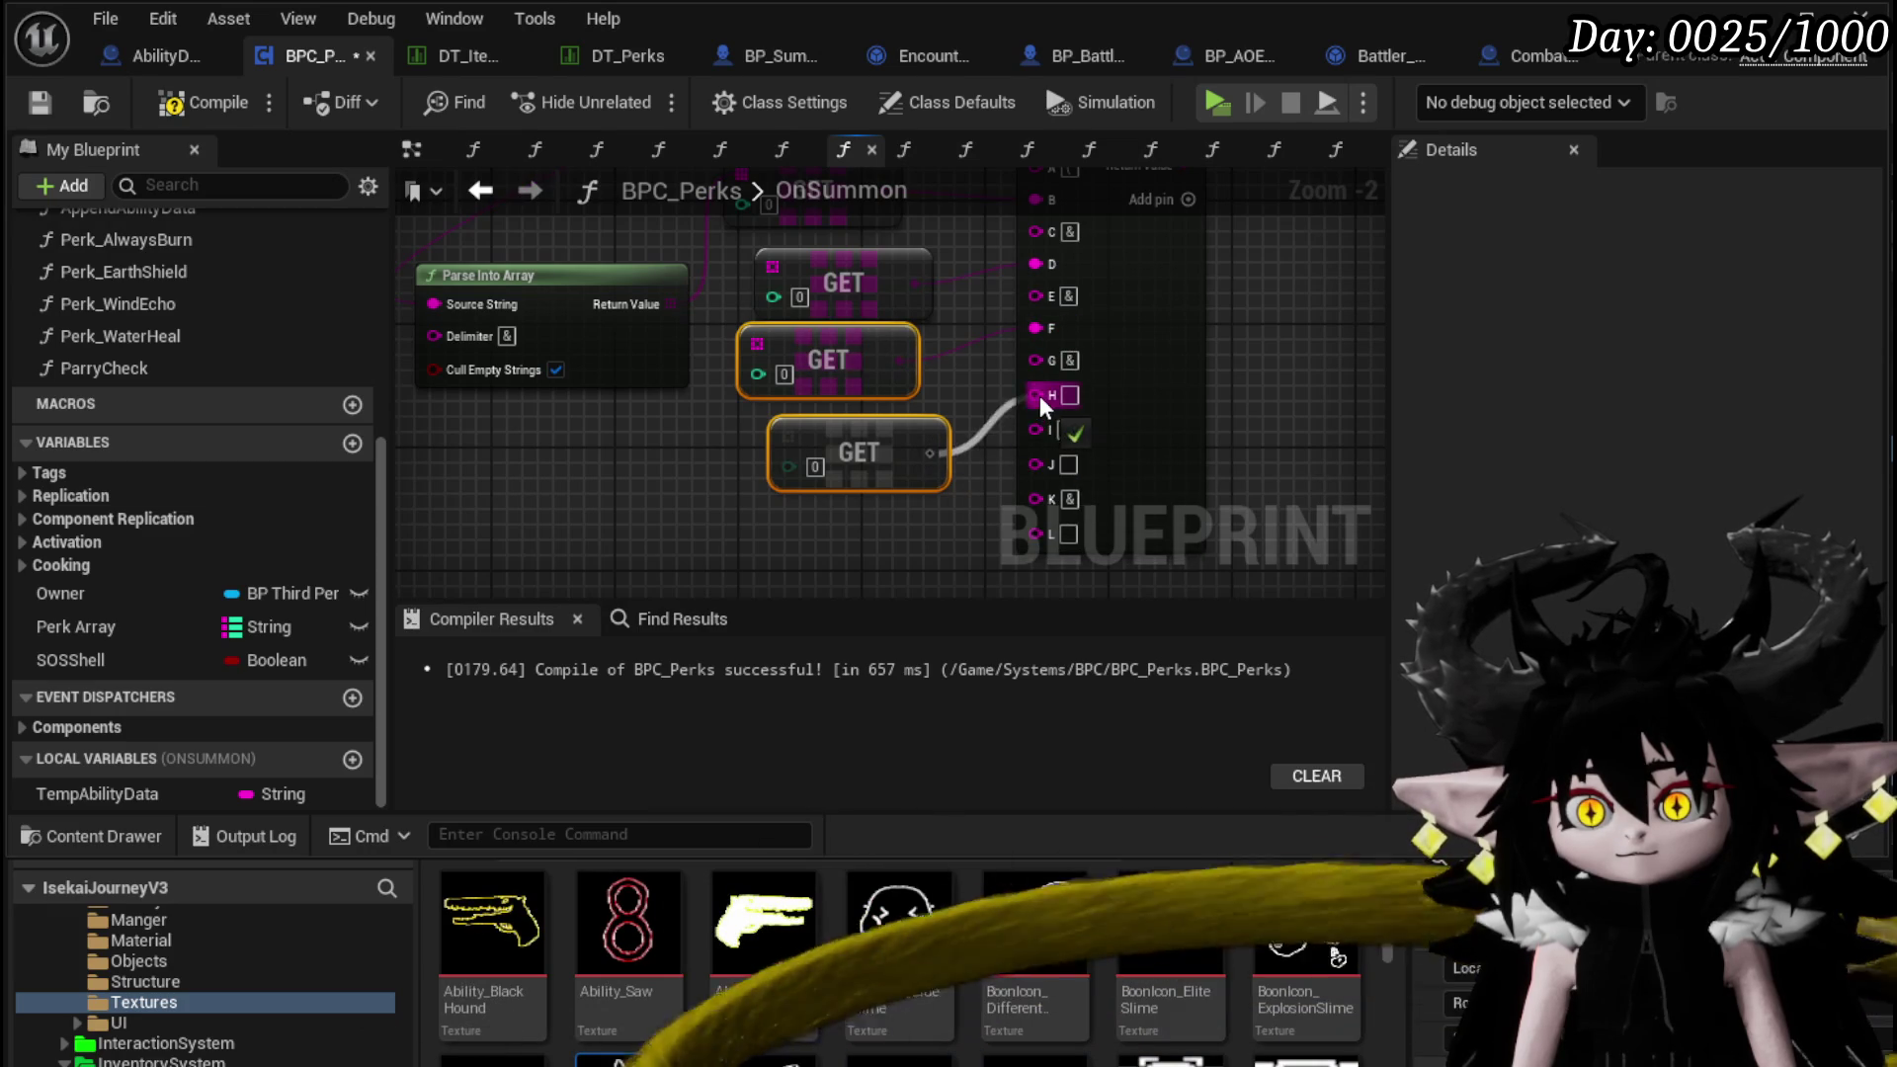
left_click_drag(1043, 405, 1039, 397)
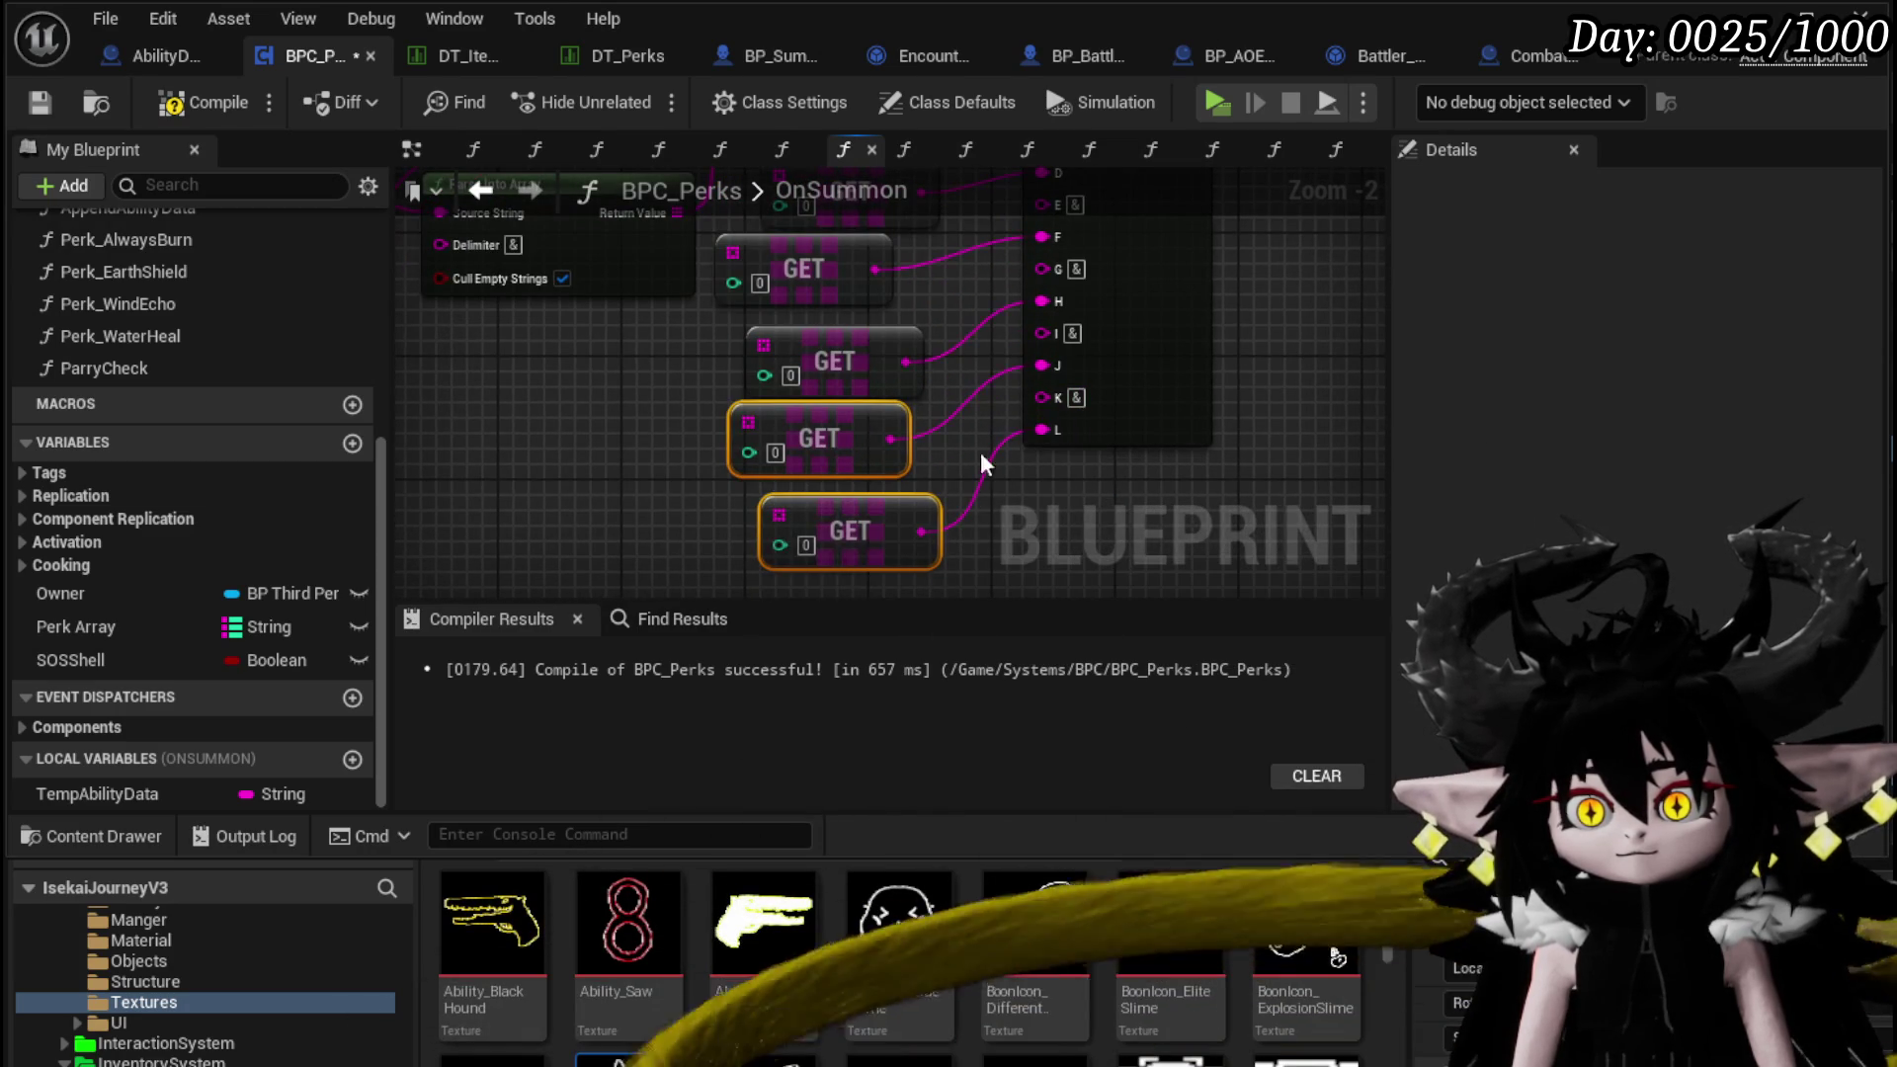
Feed the parsed array into the remaining GET nodes and set their indices to 3 and 5
scroll(1016, 443, "down", 2)
scroll(780, 375, "up", 2)
mouse_move(873, 358)
left_mouse_down()
mouse_move(761, 393)
mouse_move(830, 435)
left_mouse_up()
mouse_move(825, 531)
left_mouse_down()
mouse_move(775, 266)
mouse_move(812, 481)
mouse_move(836, 494)
left_mouse_up()
mouse_move(760, 277)
left_mouse_down()
mouse_move(953, 692)
mouse_move(936, 526)
left_mouse_up()
scroll(756, 395, "up", 2)
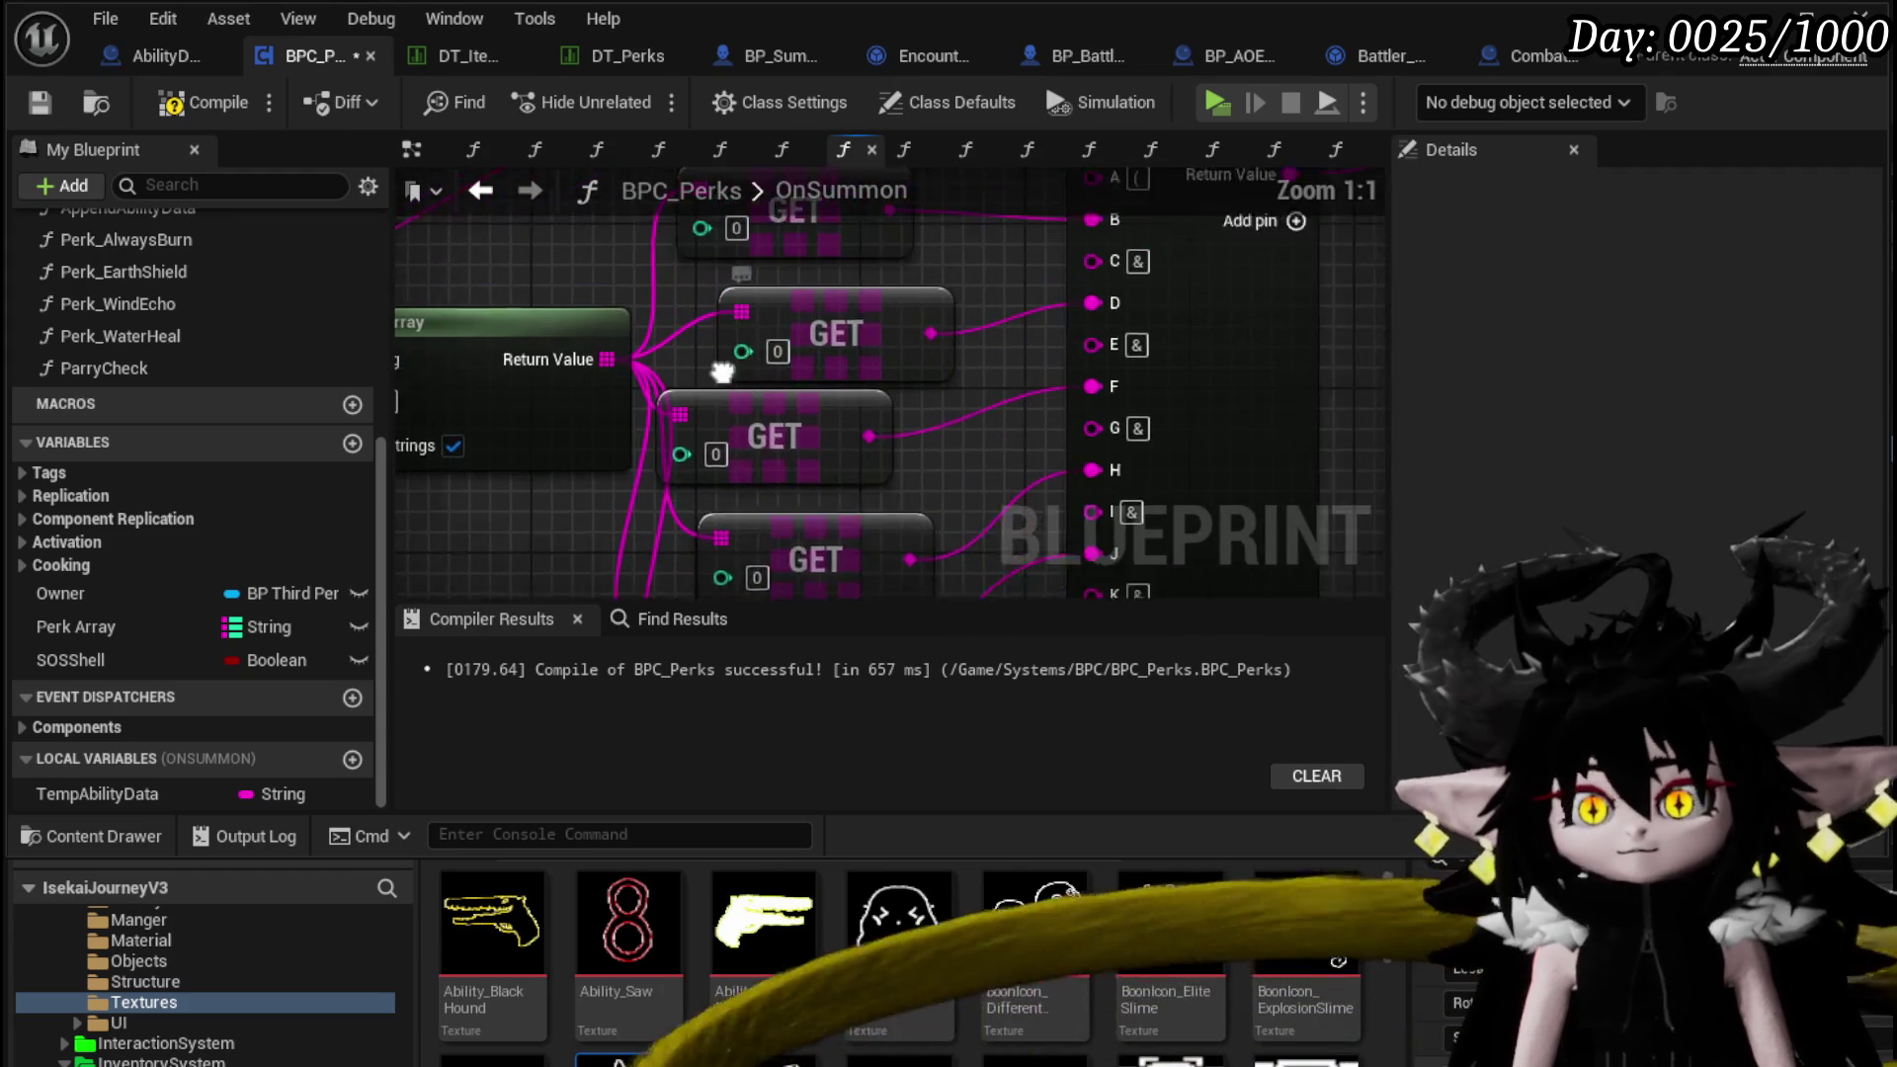
left_click_drag(699, 530, 699, 375)
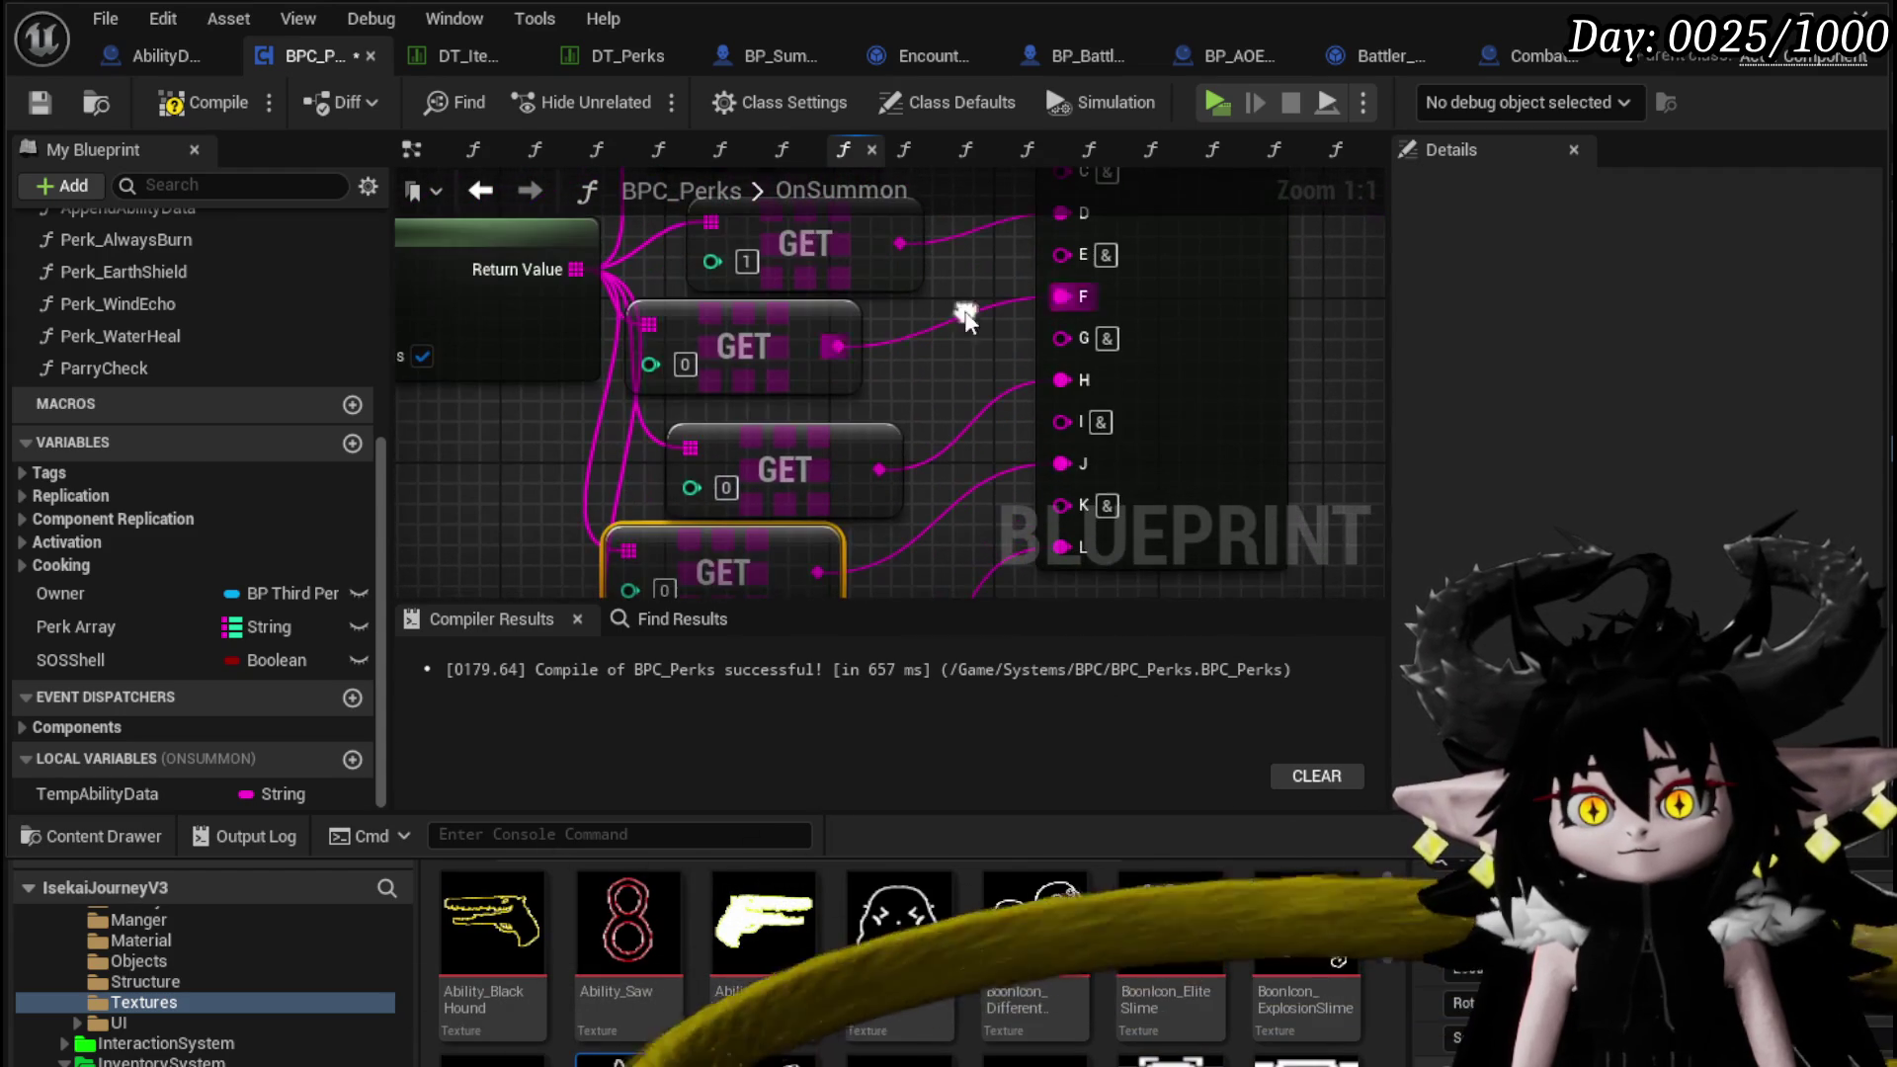
type("23")
left_click_drag(643, 585, 669, 428)
type("4")
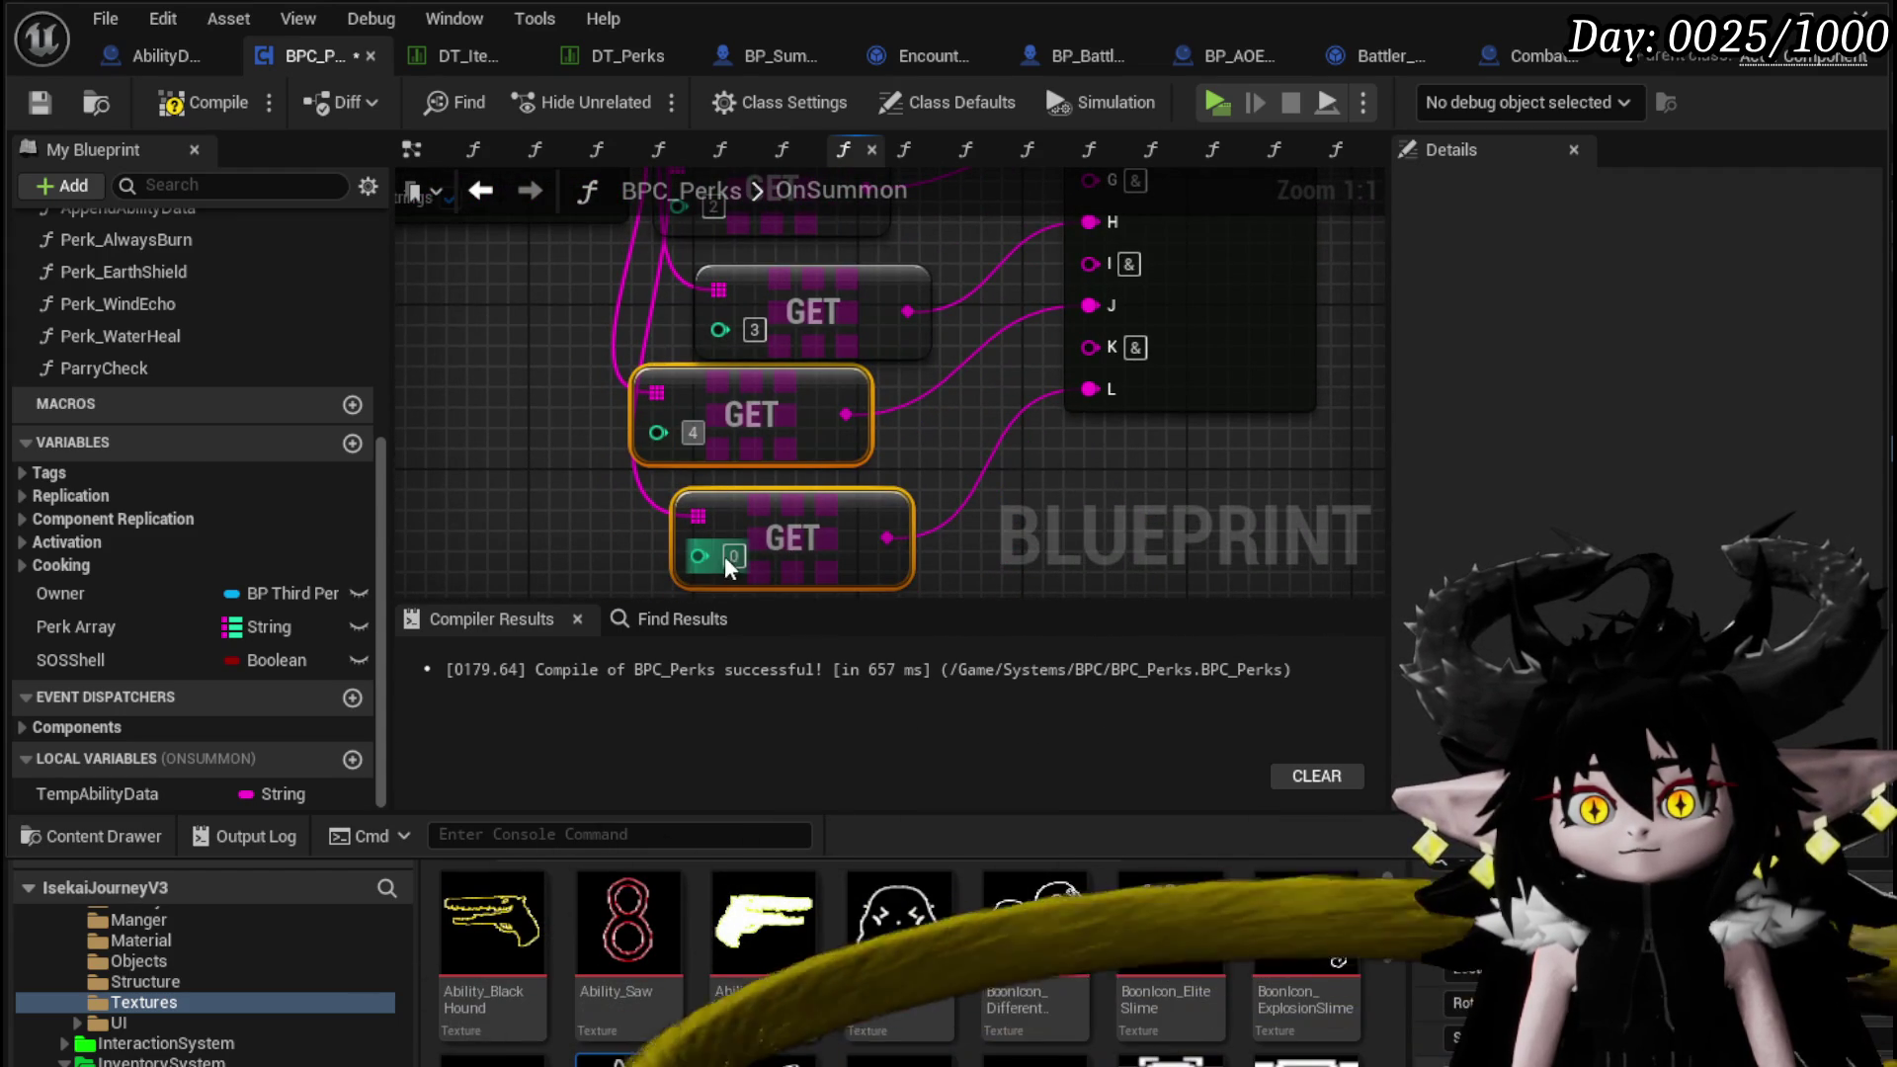
type("5")
scroll(726, 567, "down", 2)
Uncheck Cull Empty Strings, set the split delimiter to &, and tidy the GET nodes
left_click_drag(578, 415, 533, 415)
left_click(536, 437)
left_click(476, 403)
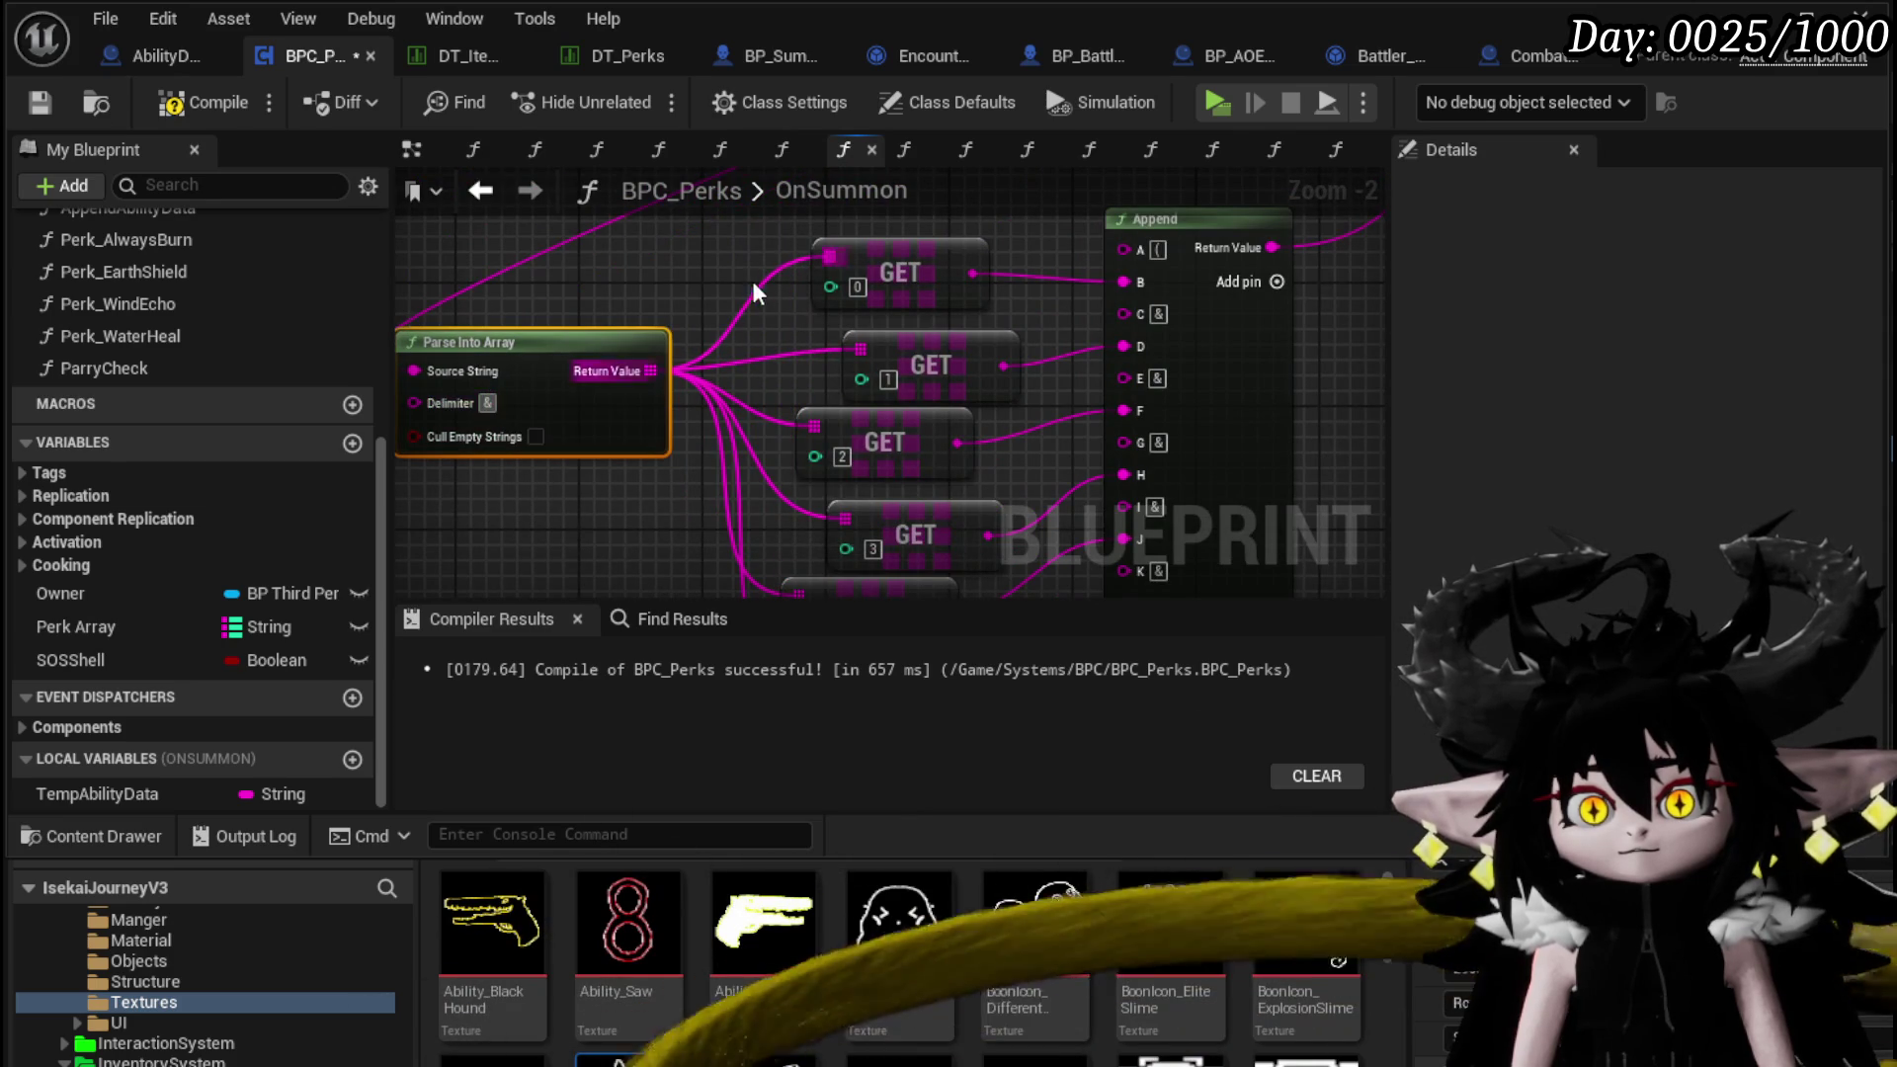
scroll(759, 293, "down", 3)
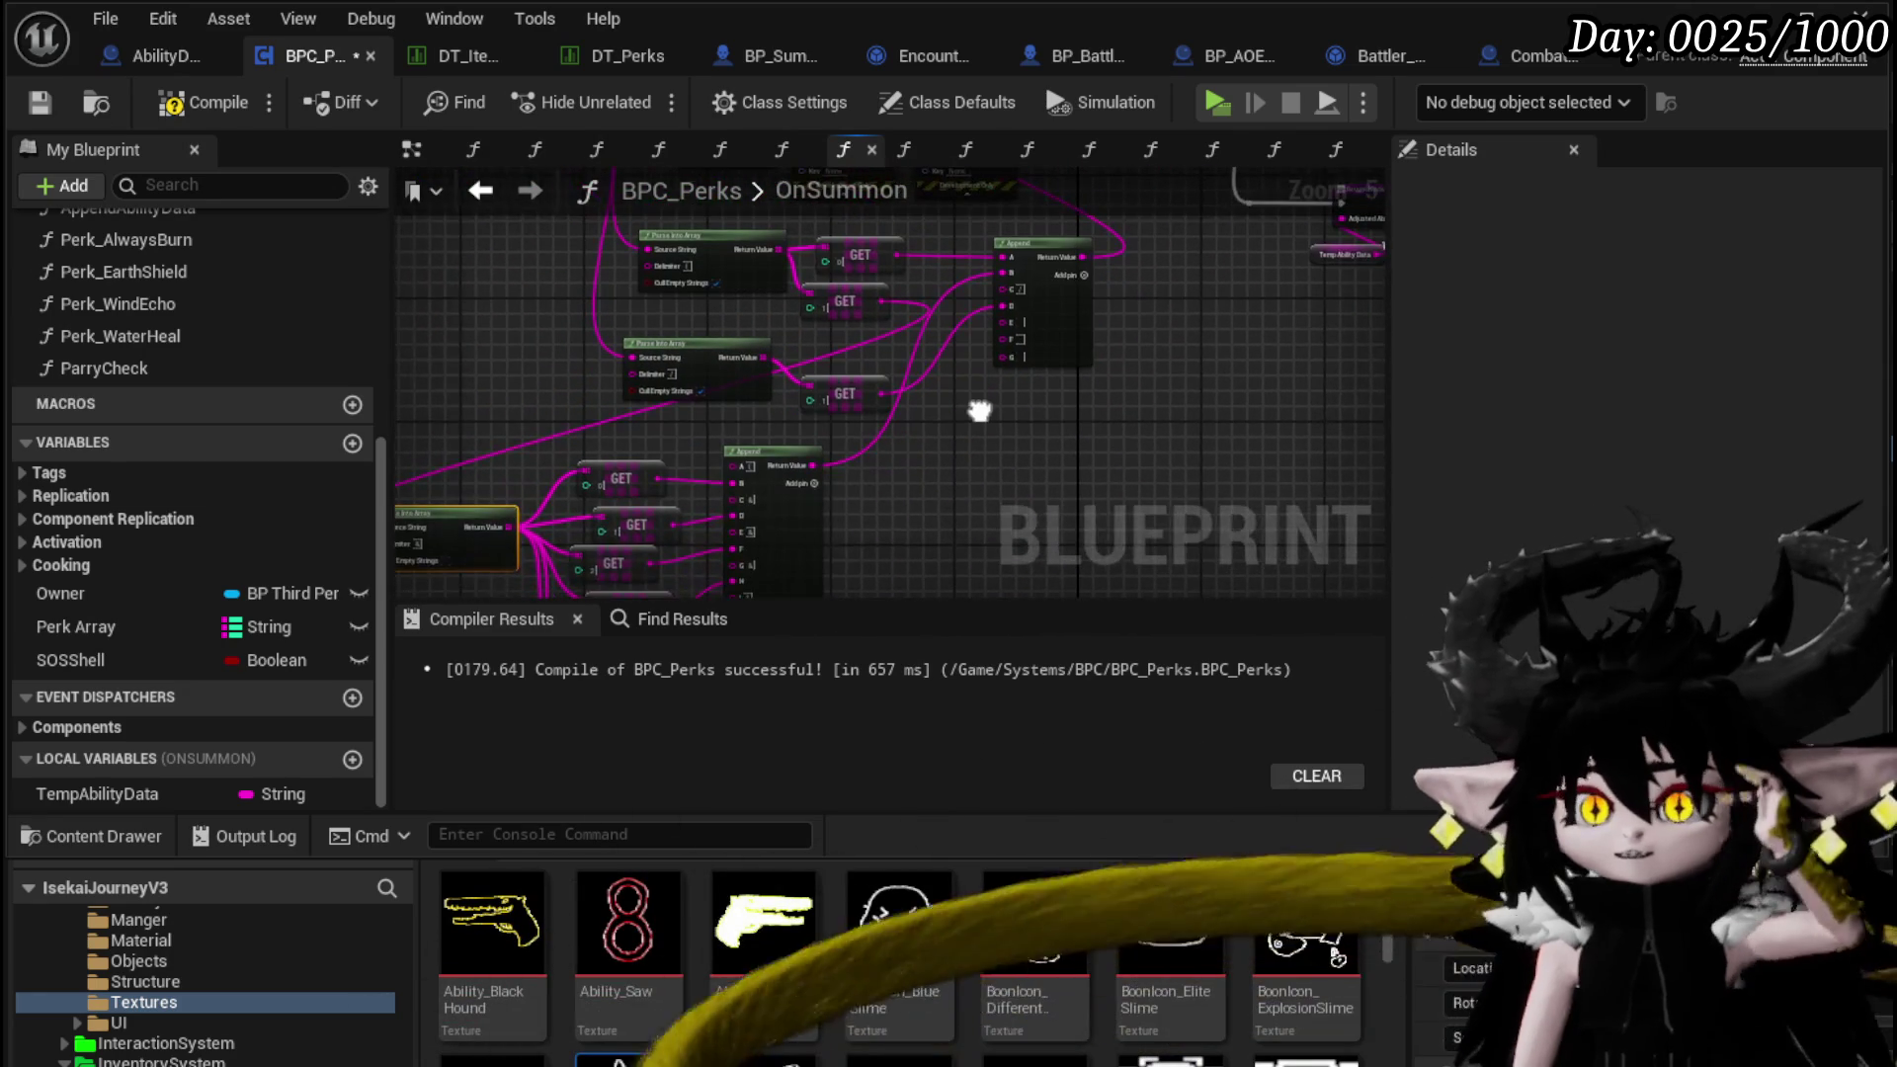
left_click_drag(978, 425, 1100, 266)
scroll(966, 364, "up", 4)
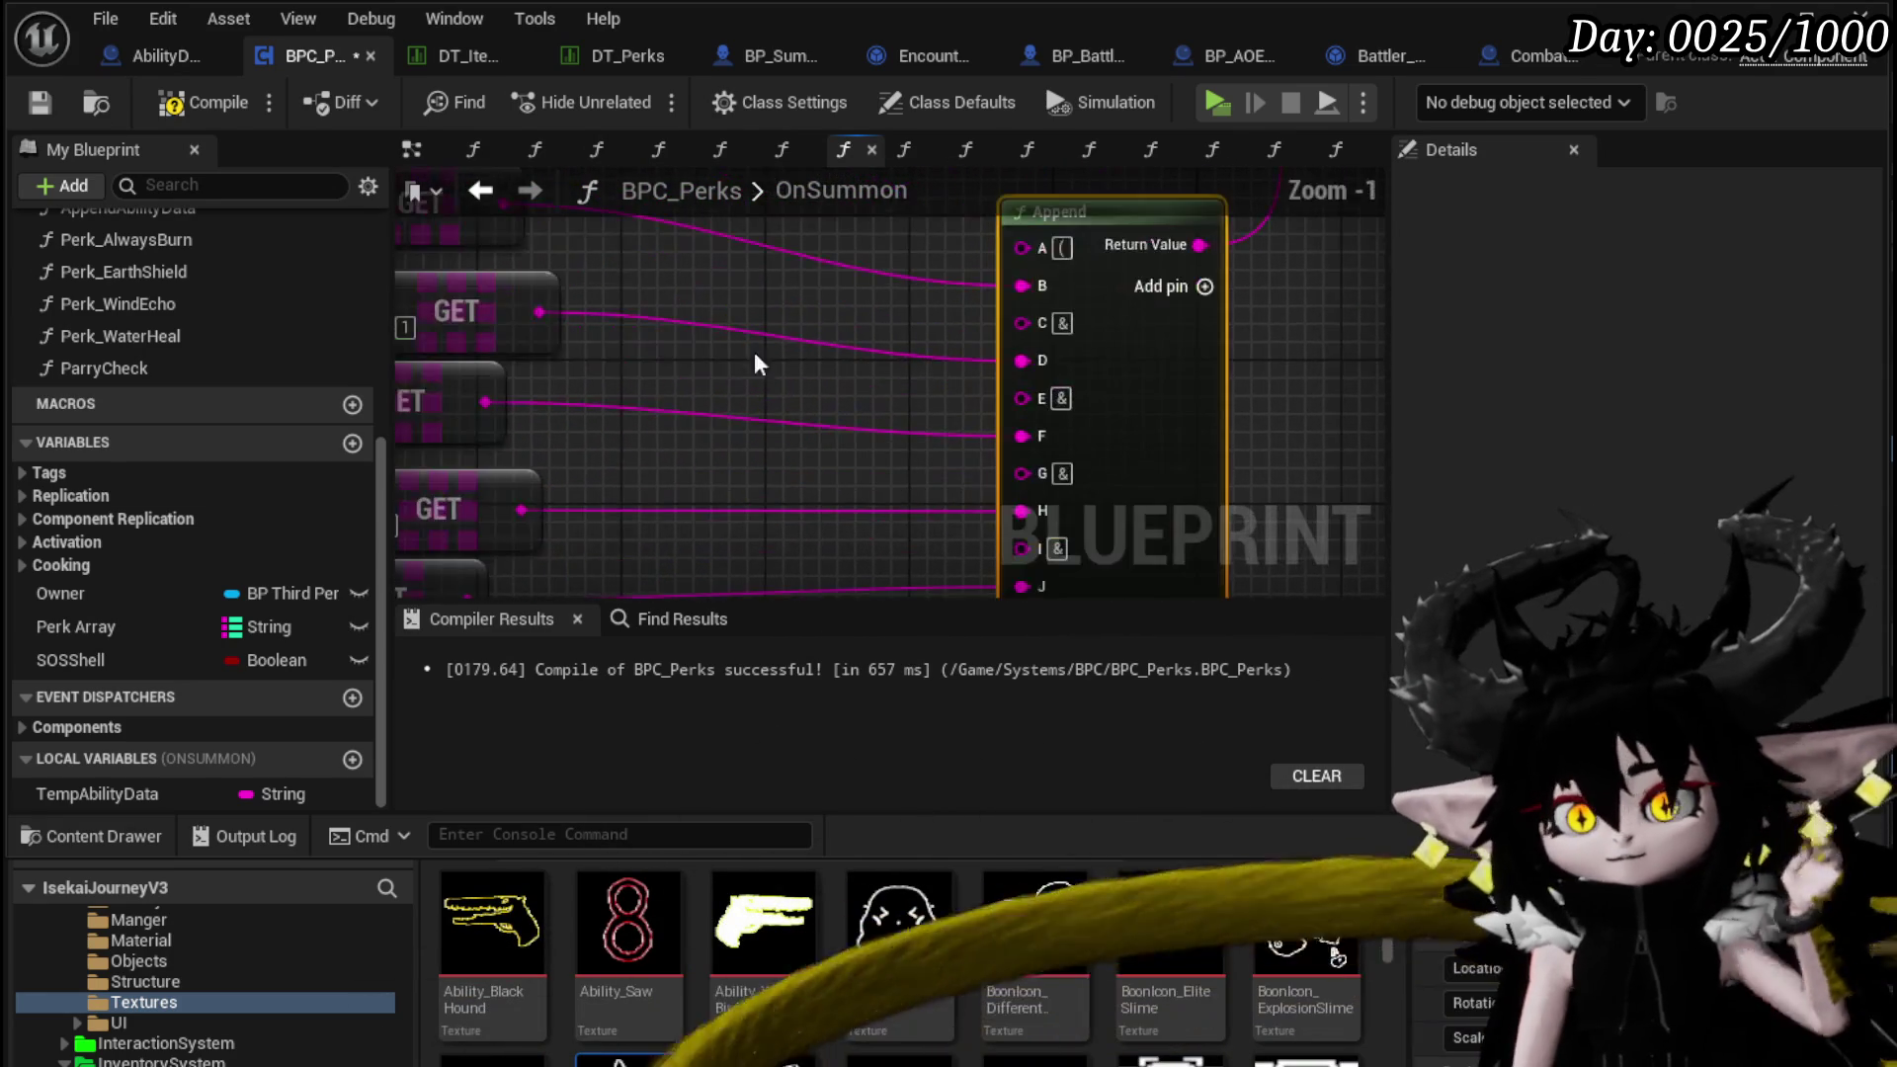
mouse_move(694, 291)
left_mouse_down()
mouse_move(842, 325)
mouse_move(954, 307)
left_mouse_up()
Wrap the first GET nodes in comments titled OffensiveValue and DefensiveValue
type("c")
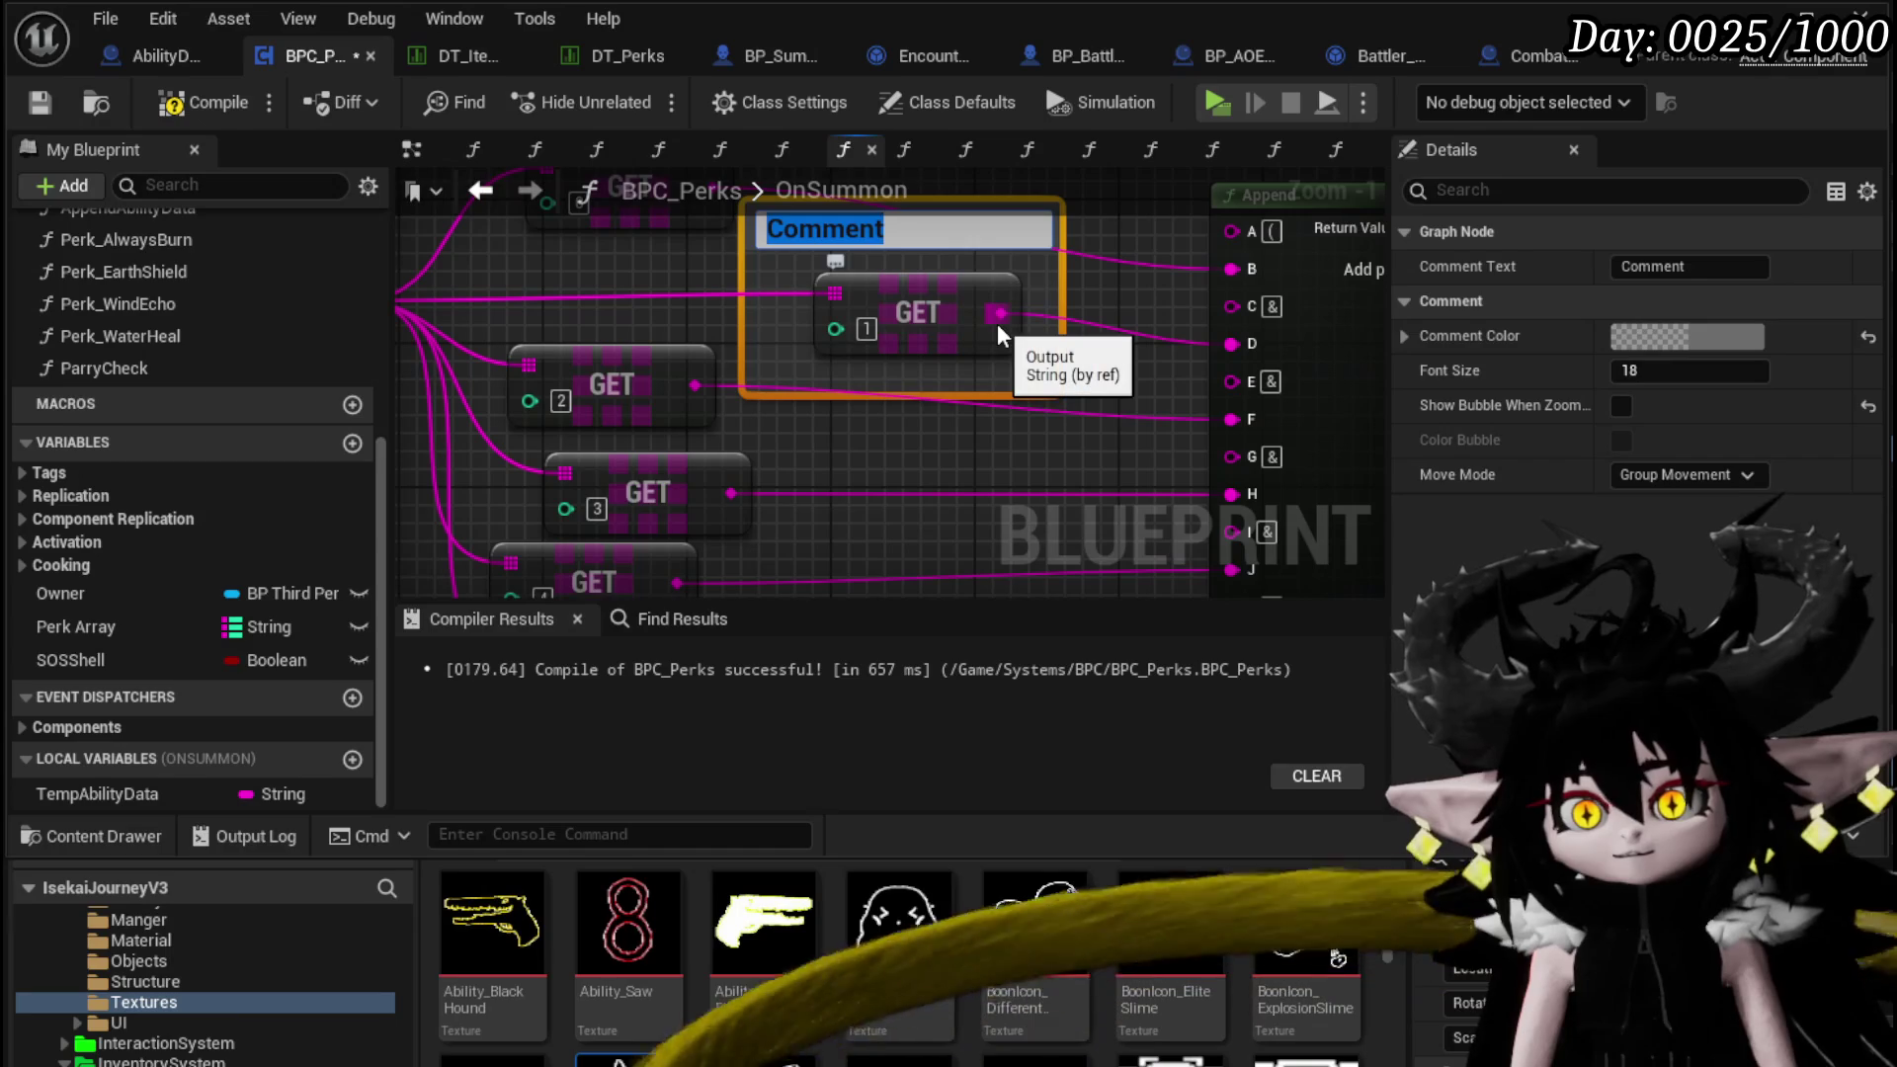
type("OffensiveValue")
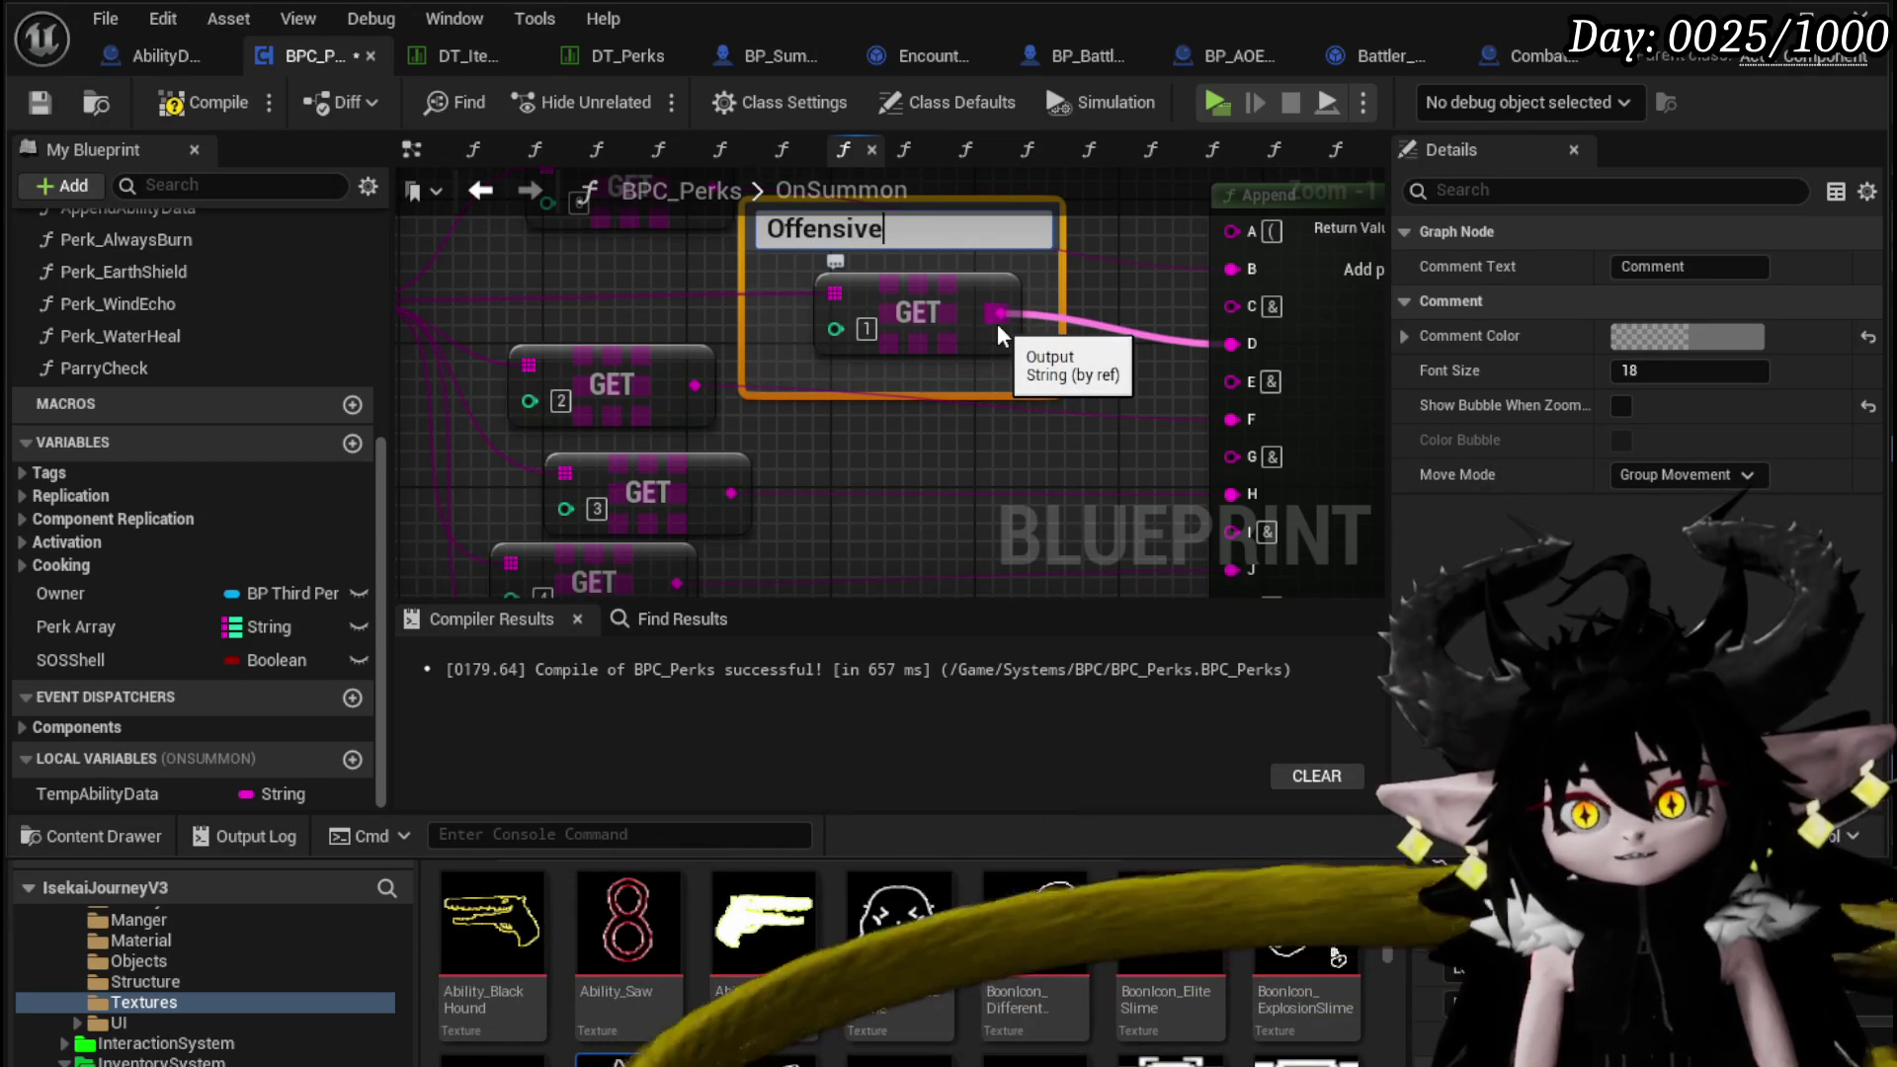
key("Return")
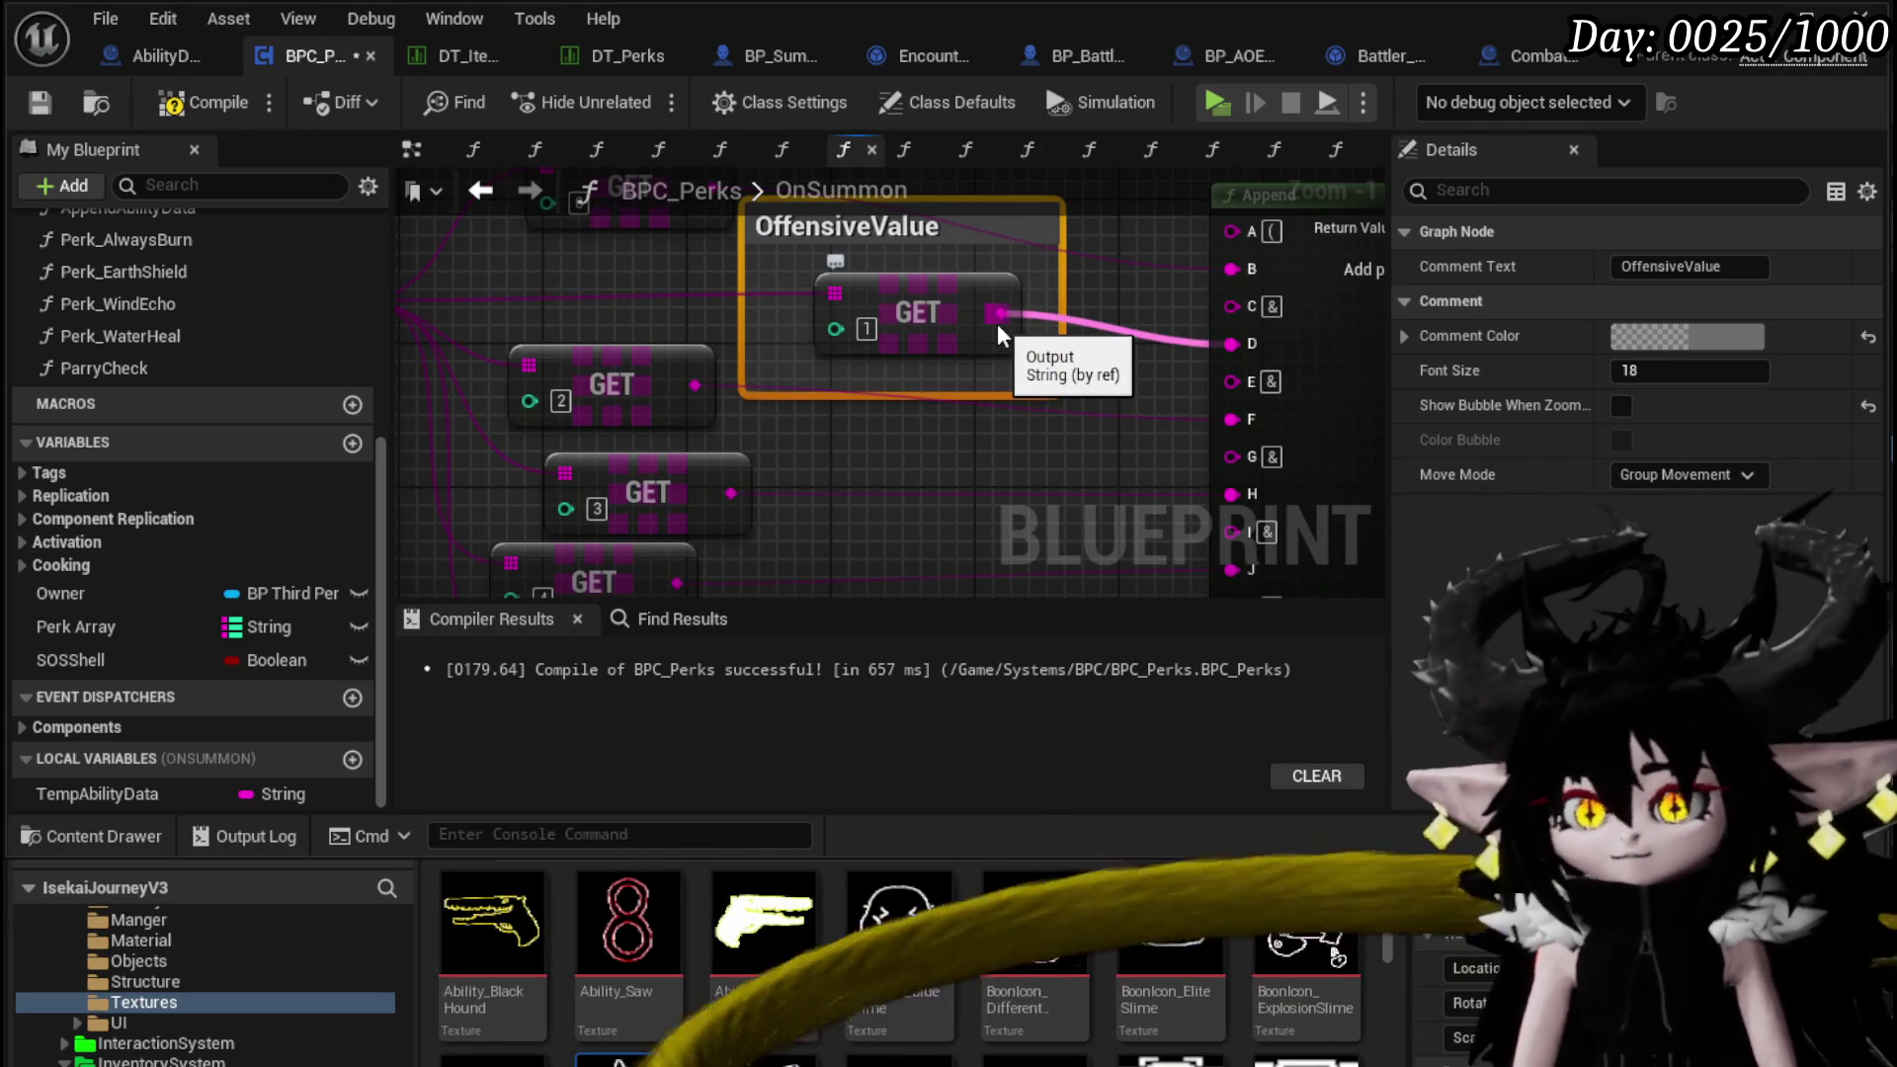
left_click_drag(639, 388, 964, 459)
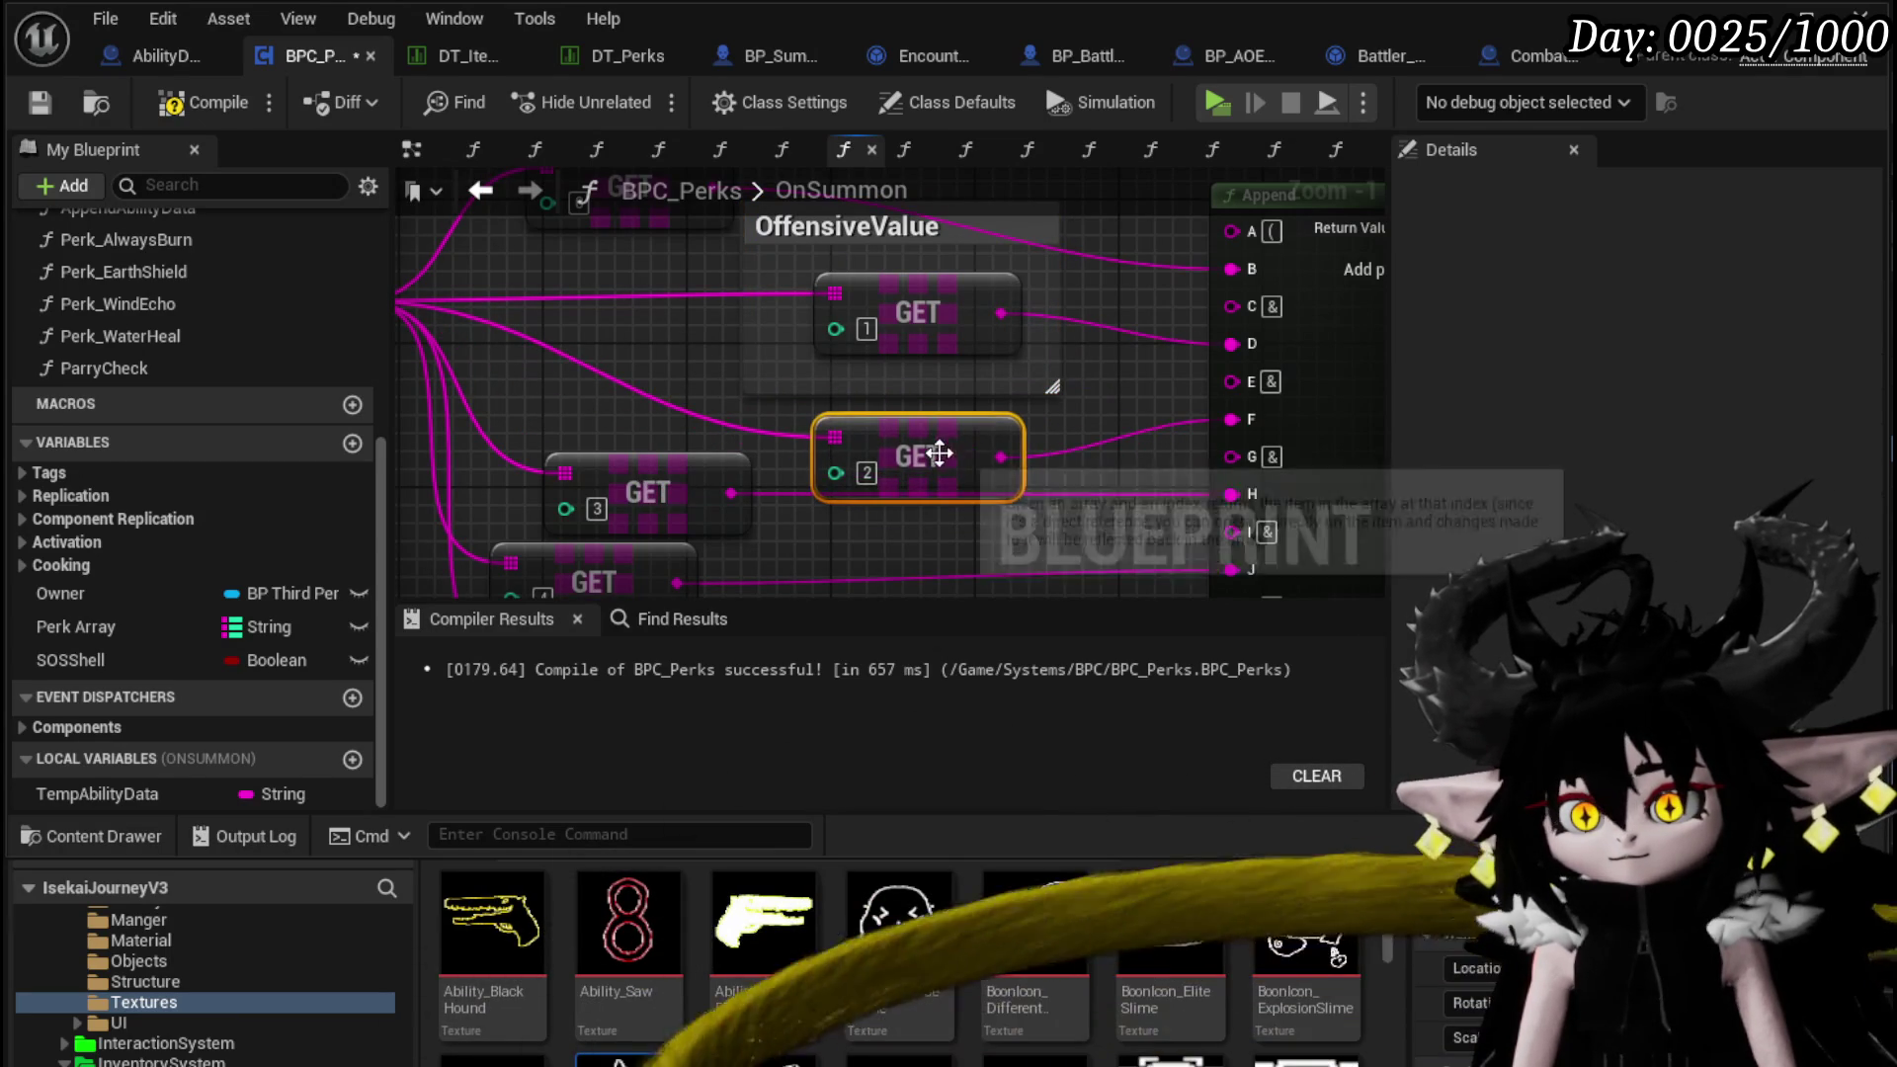
type("cDefensive")
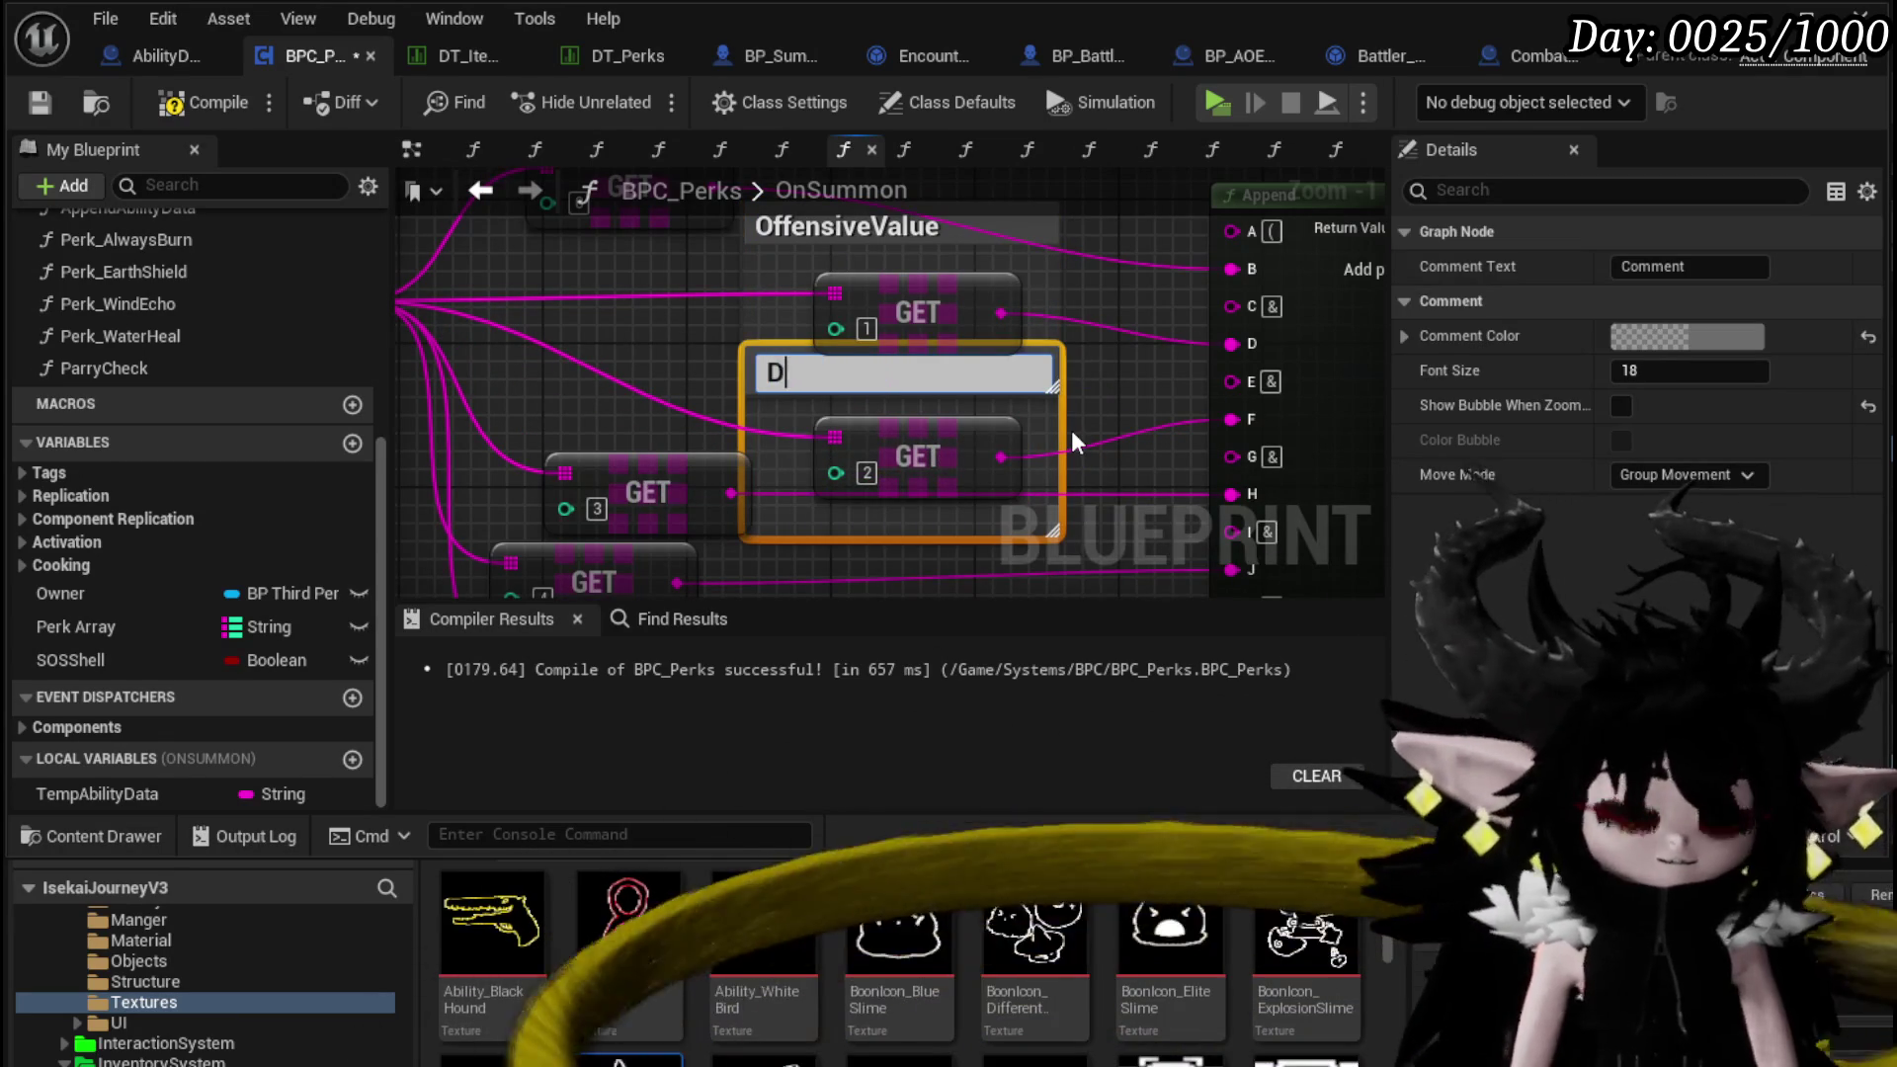
type("Value")
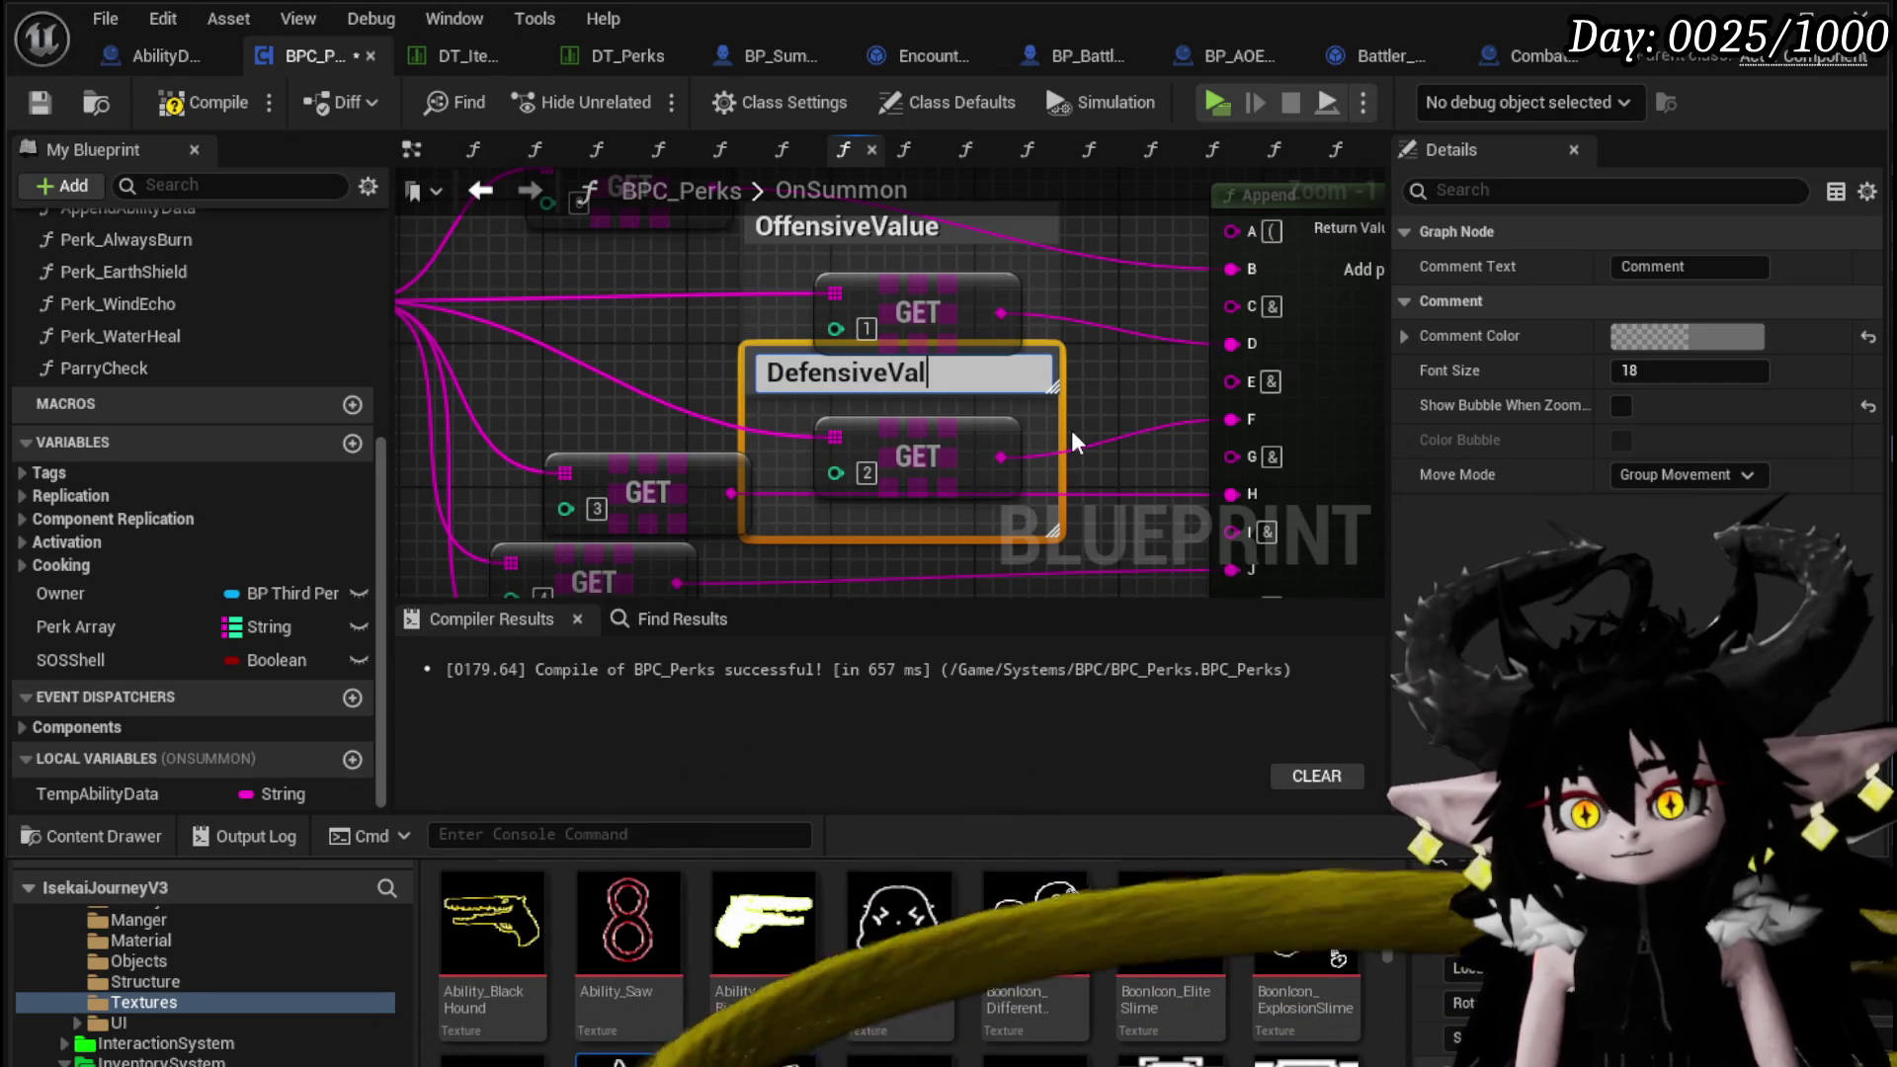
key("Return")
Wrap the index 5 GET node in a Utility comment and survey the OnSummon logic
scroll(1061, 405, "down", 2)
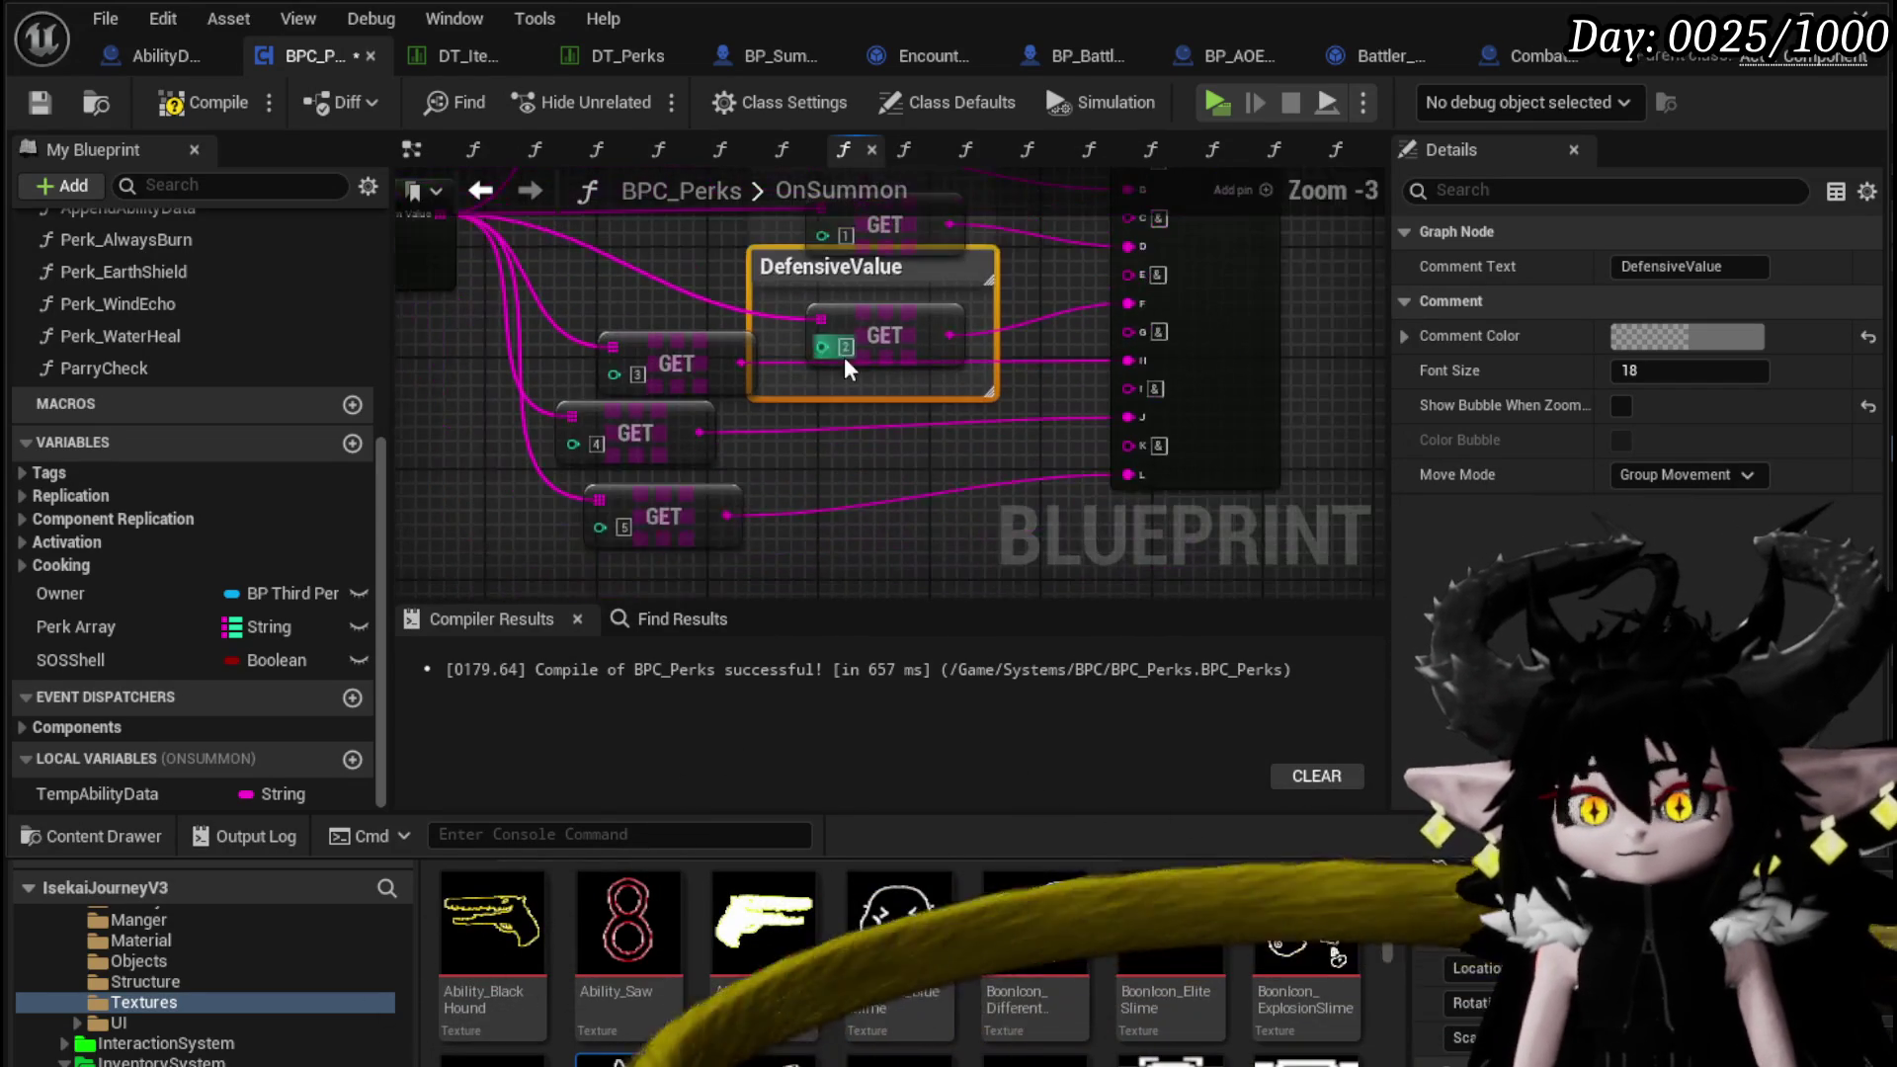
left_click(621, 563)
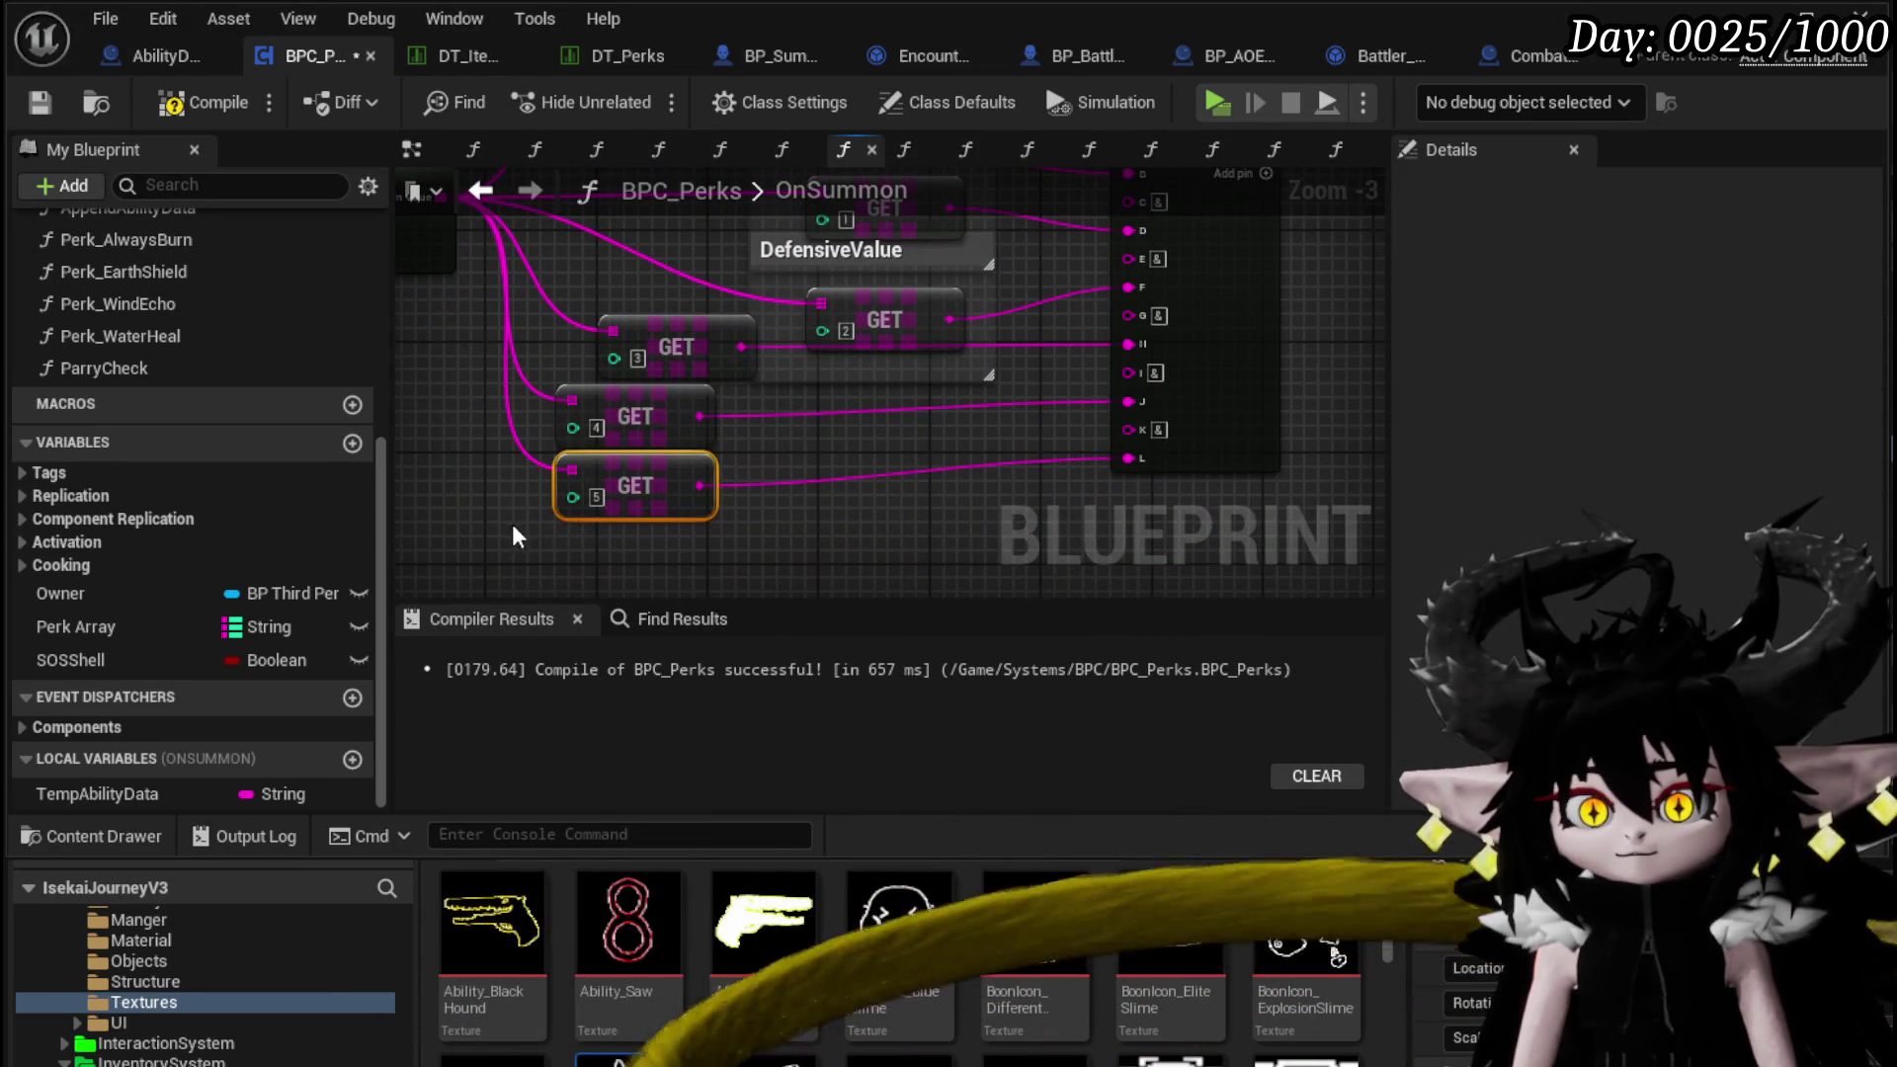
mouse_move(523, 534)
left_mouse_down()
mouse_move(708, 394)
mouse_move(669, 508)
mouse_move(810, 504)
left_mouse_up()
type("c")
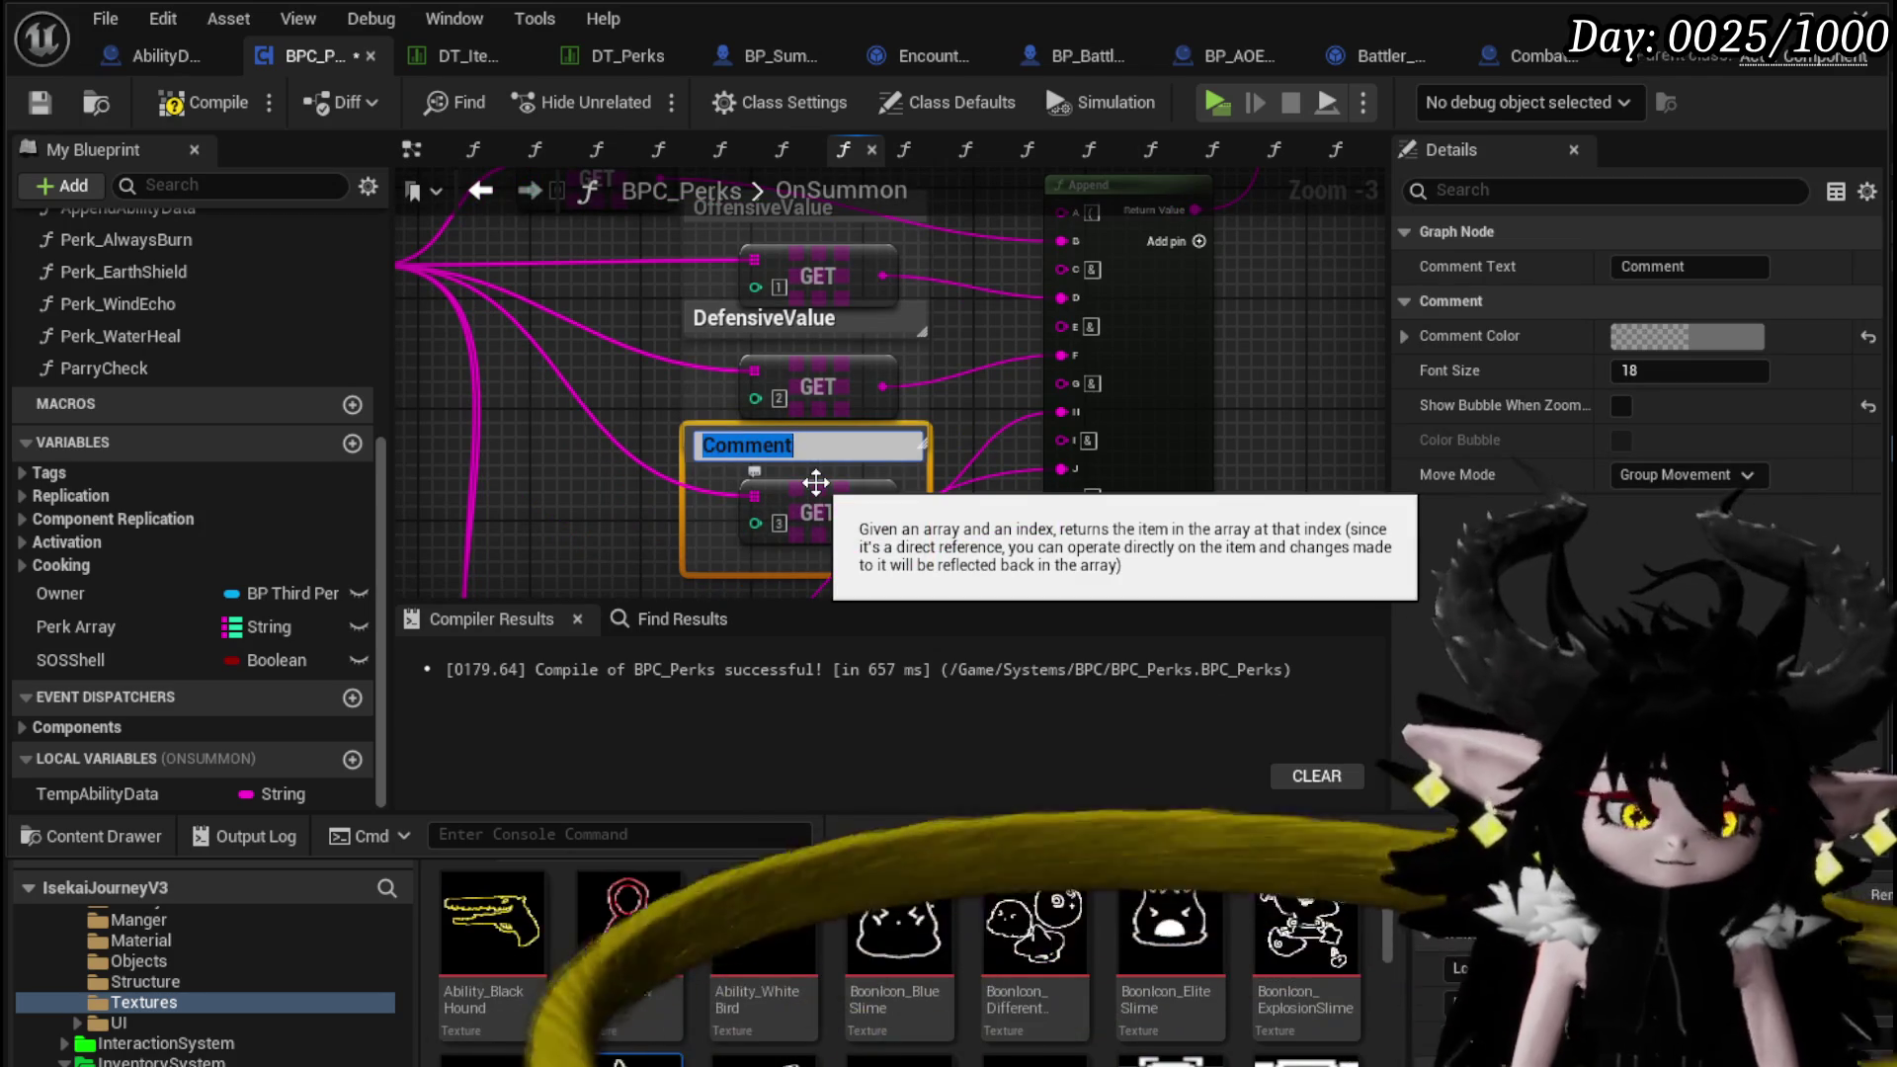
type("Utility")
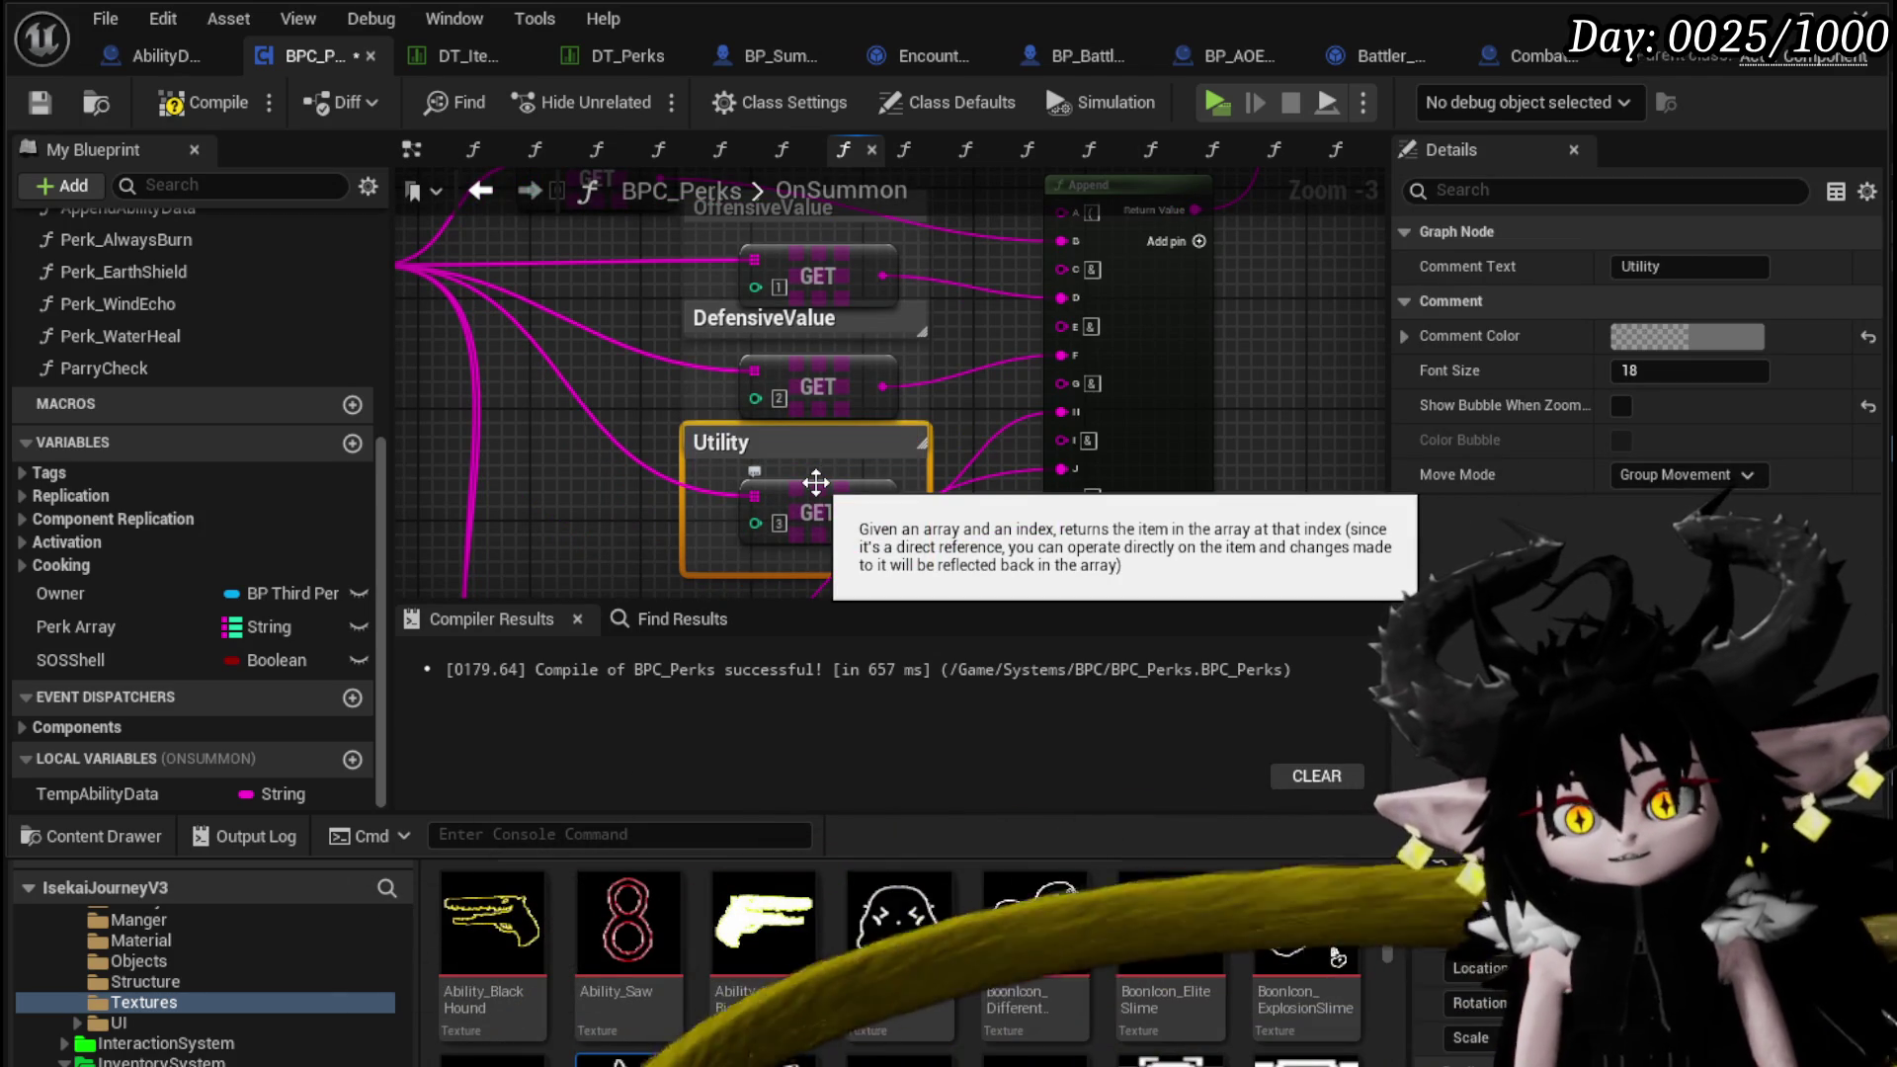
scroll(951, 435, "down", 2)
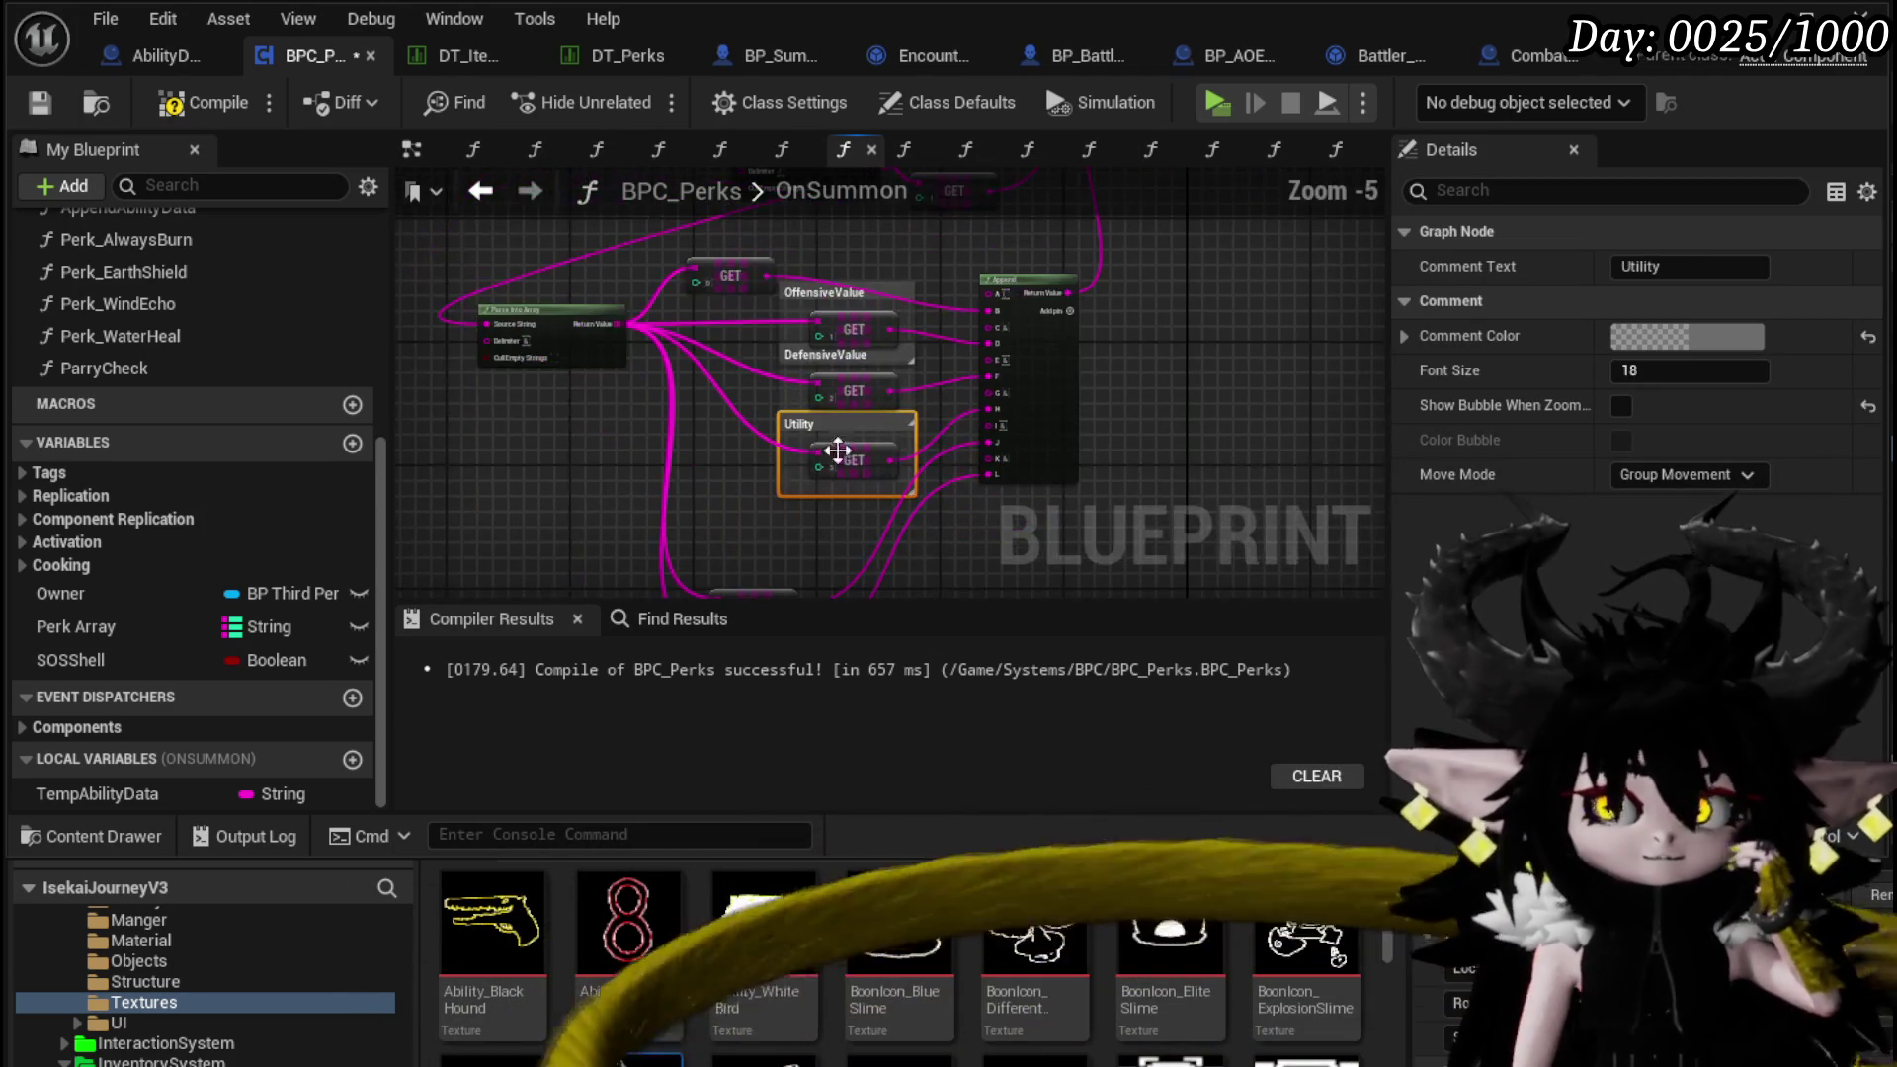
left_click(733, 264)
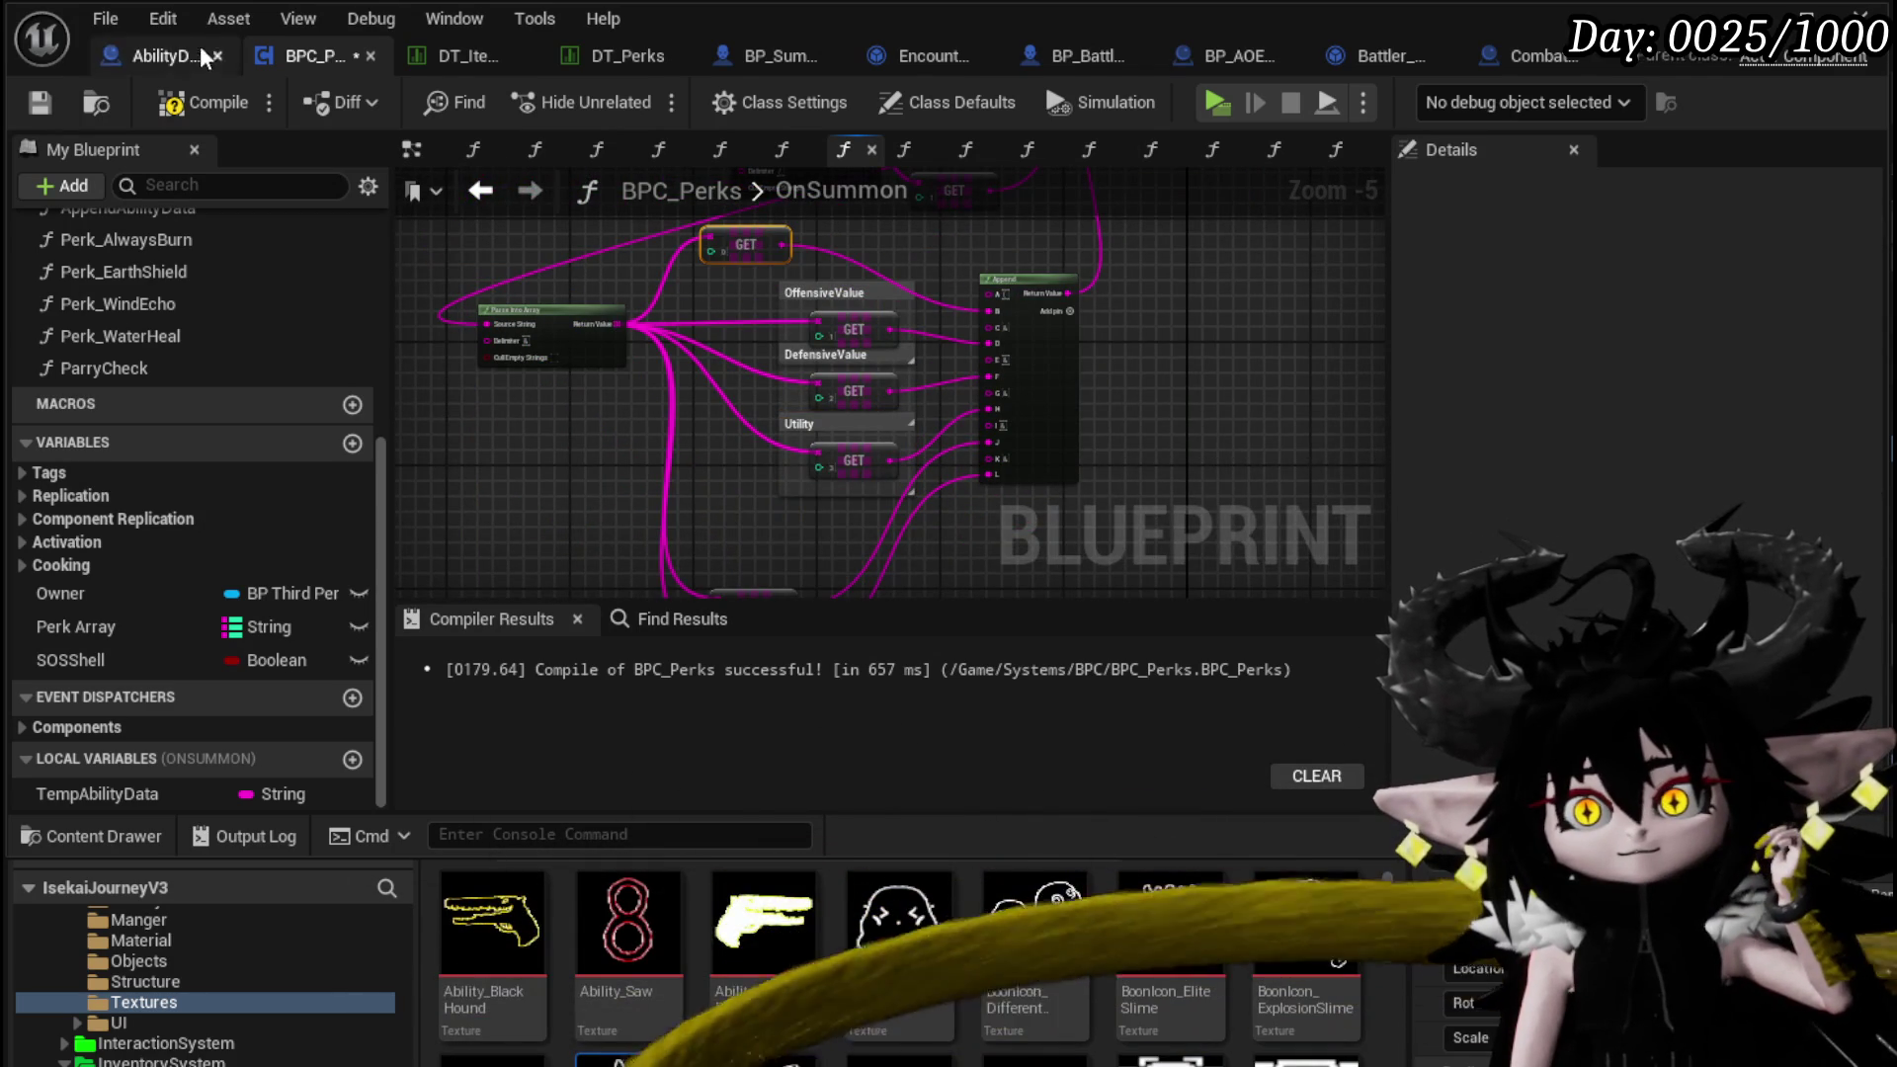
mouse_move(1022, 245)
left_mouse_down()
mouse_move(1080, 423)
mouse_move(793, 341)
mouse_move(779, 479)
left_mouse_up()
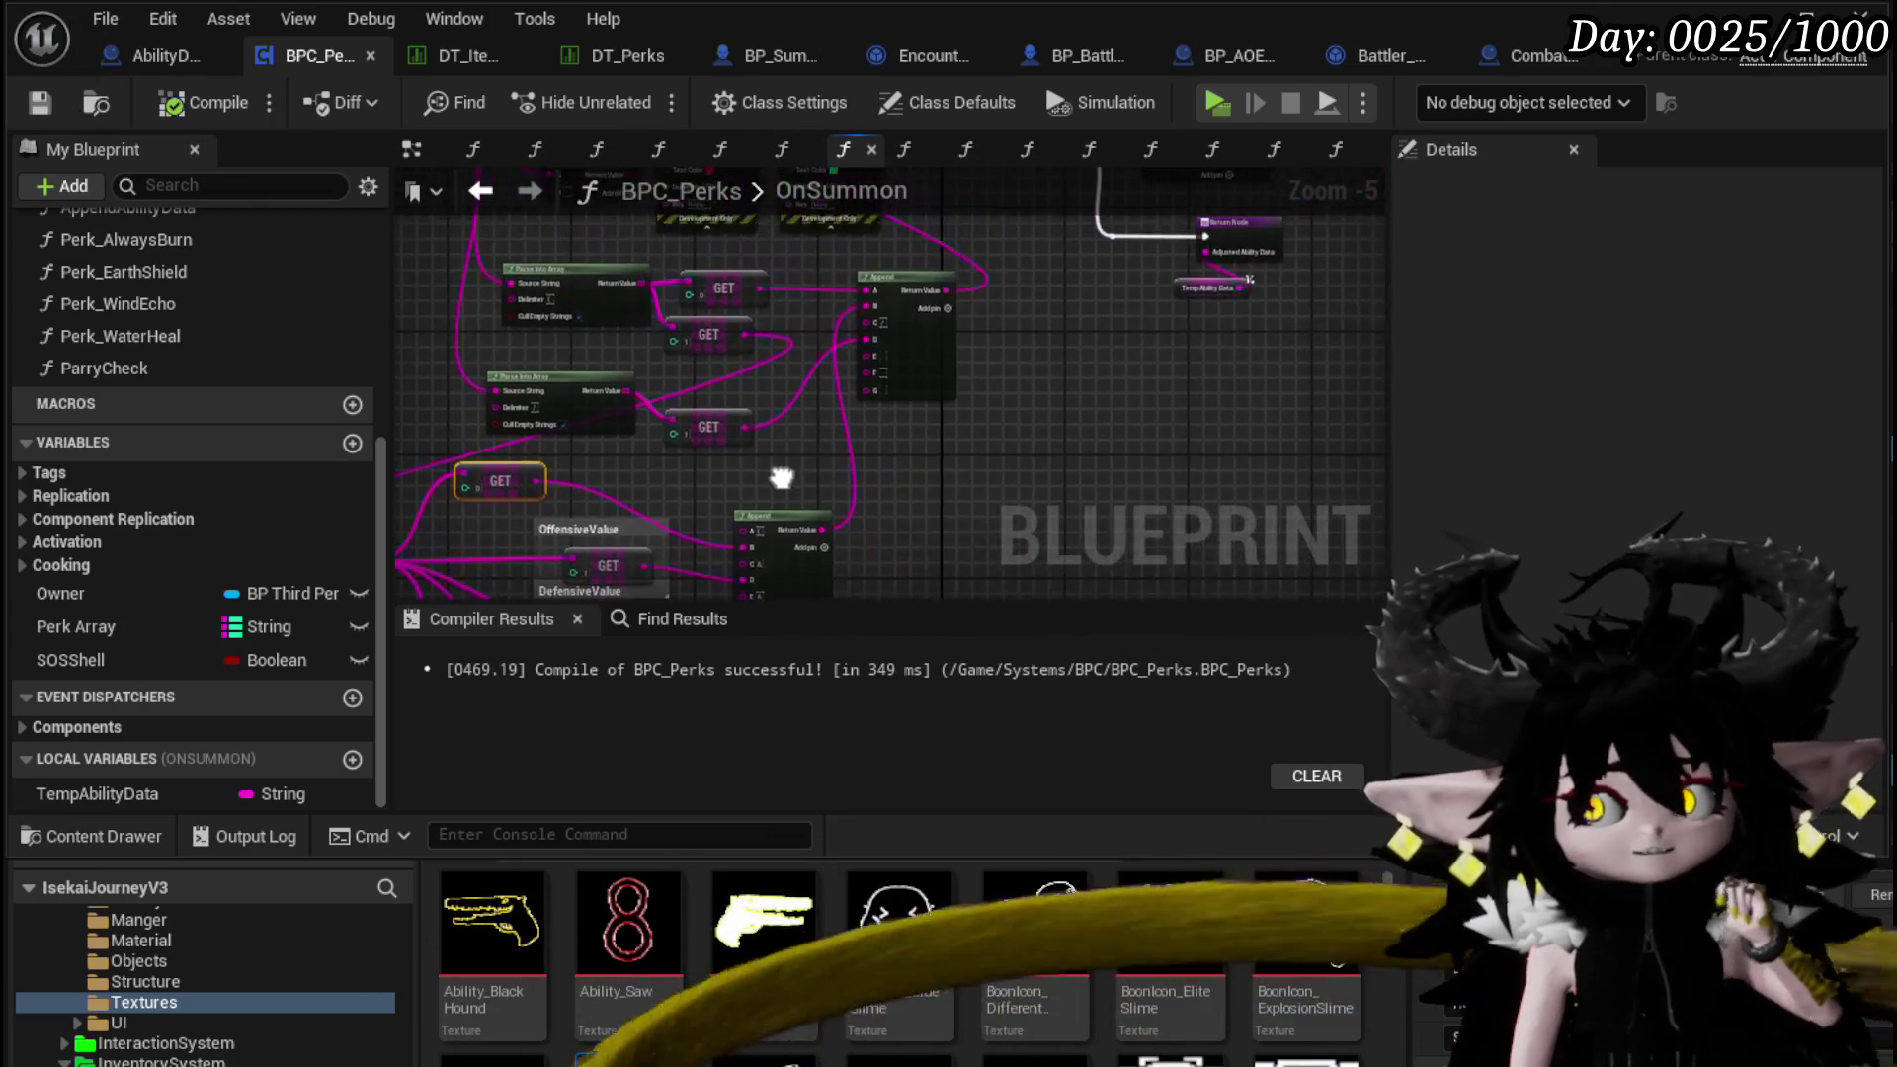
mouse_move(1017, 422)
left_mouse_down()
mouse_move(1017, 489)
mouse_move(1151, 397)
left_mouse_up()
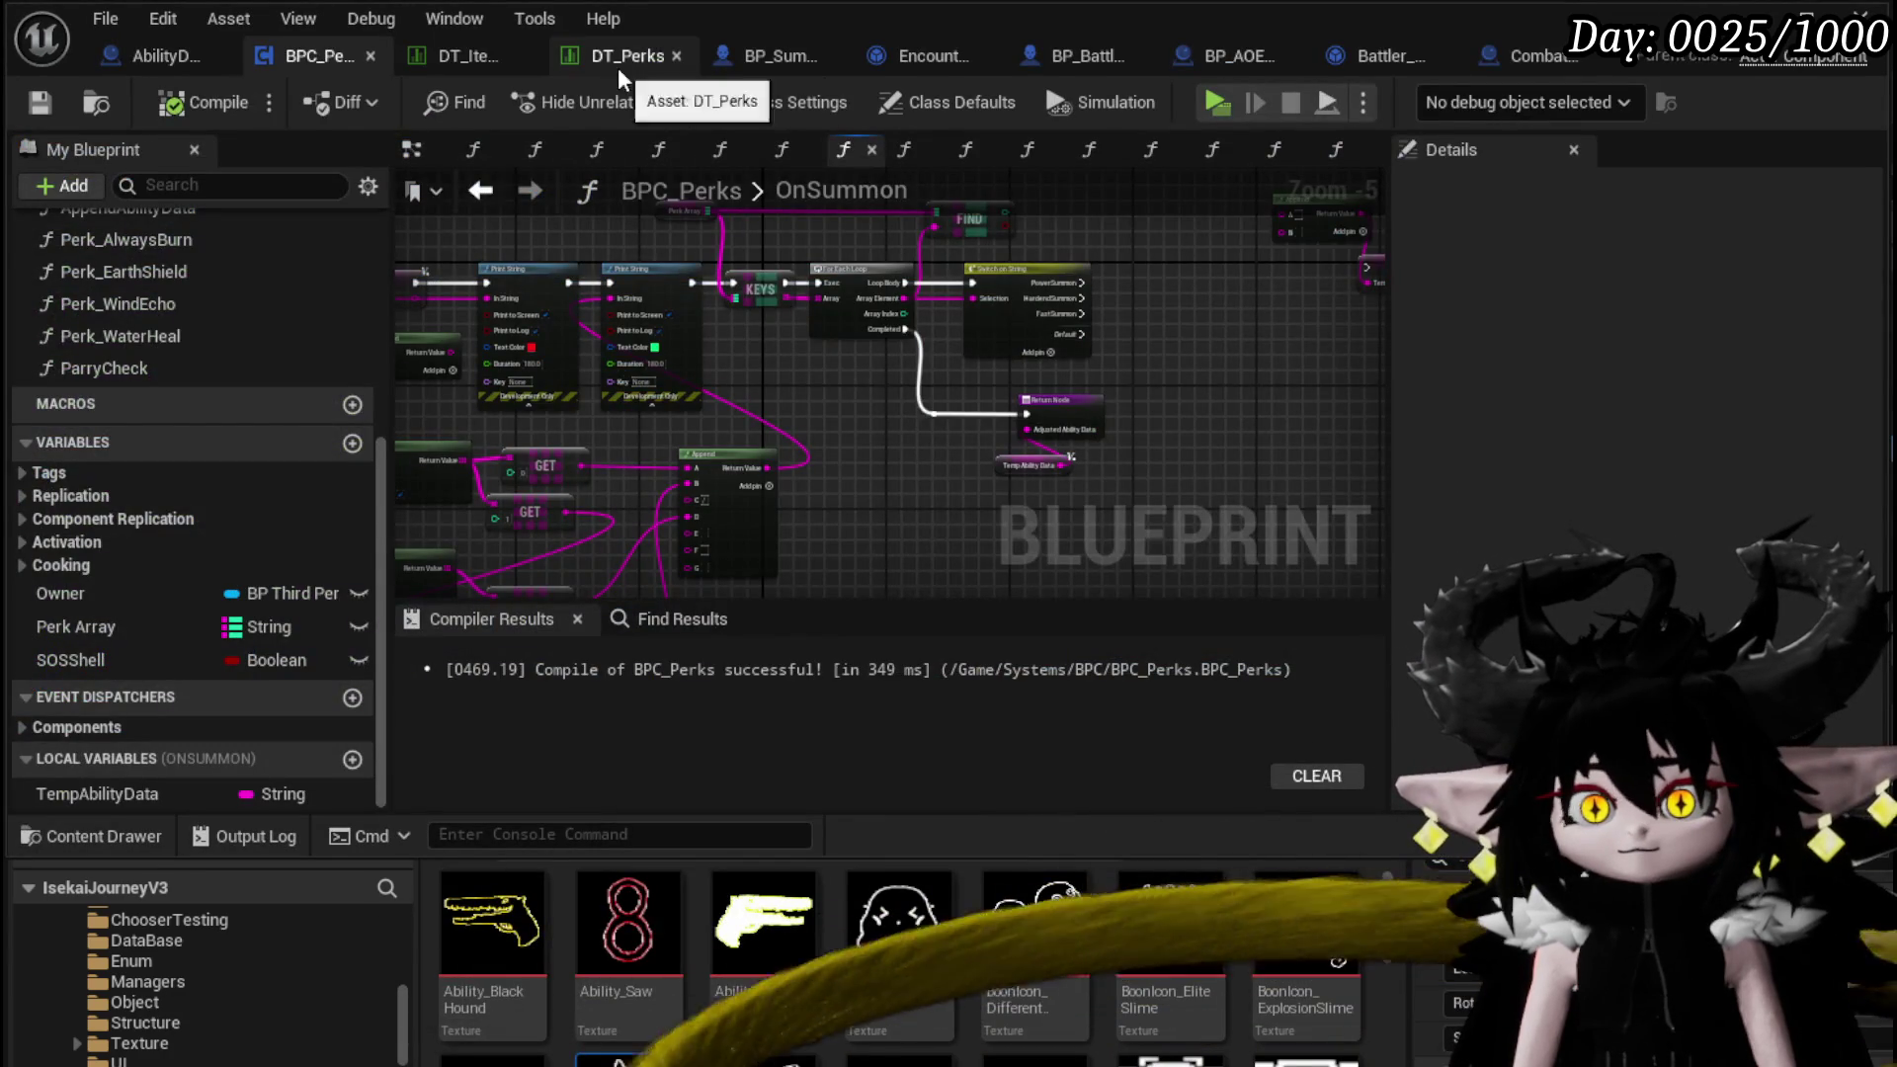
Inspect the Quick_Start row in the DT_Perks data table
left_click(619, 67)
scroll(166, 269, "up", 4)
scroll(182, 310, "up", 2)
scroll(158, 364, "down", 2)
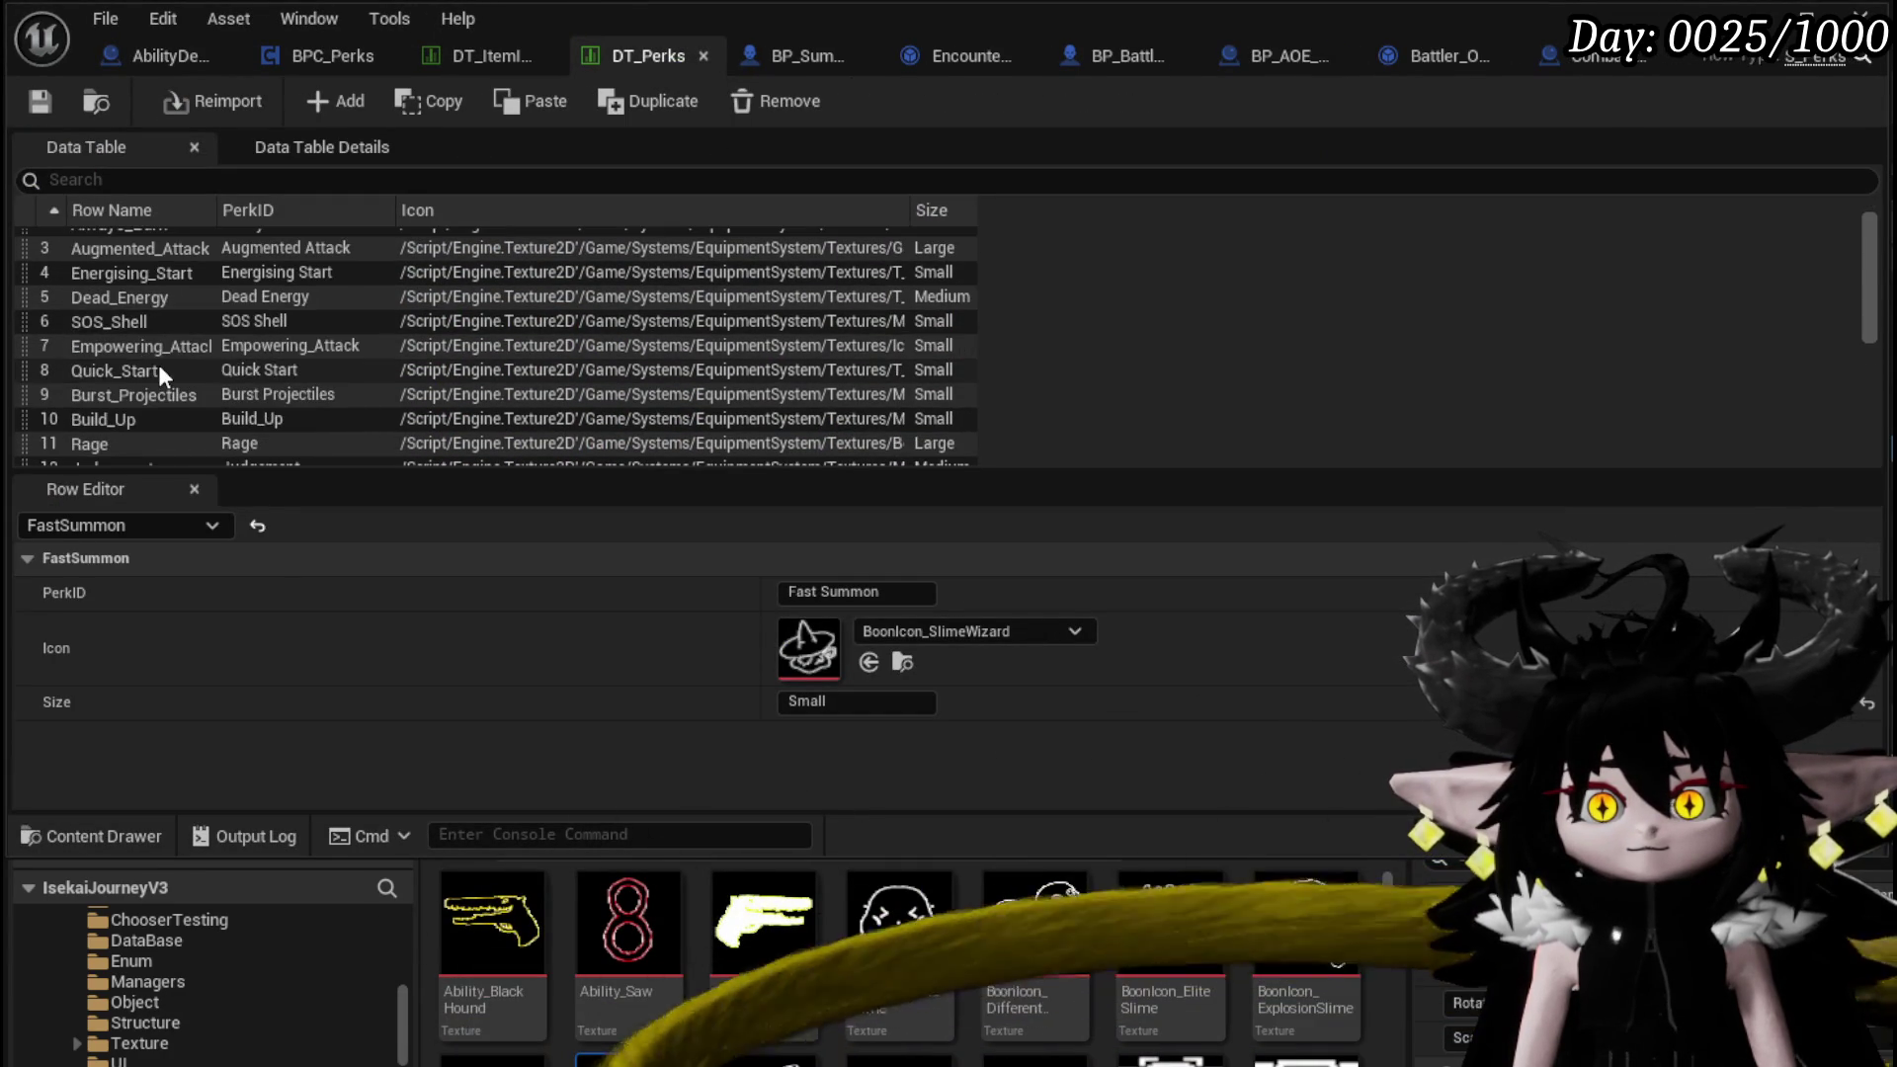
left_click(132, 368)
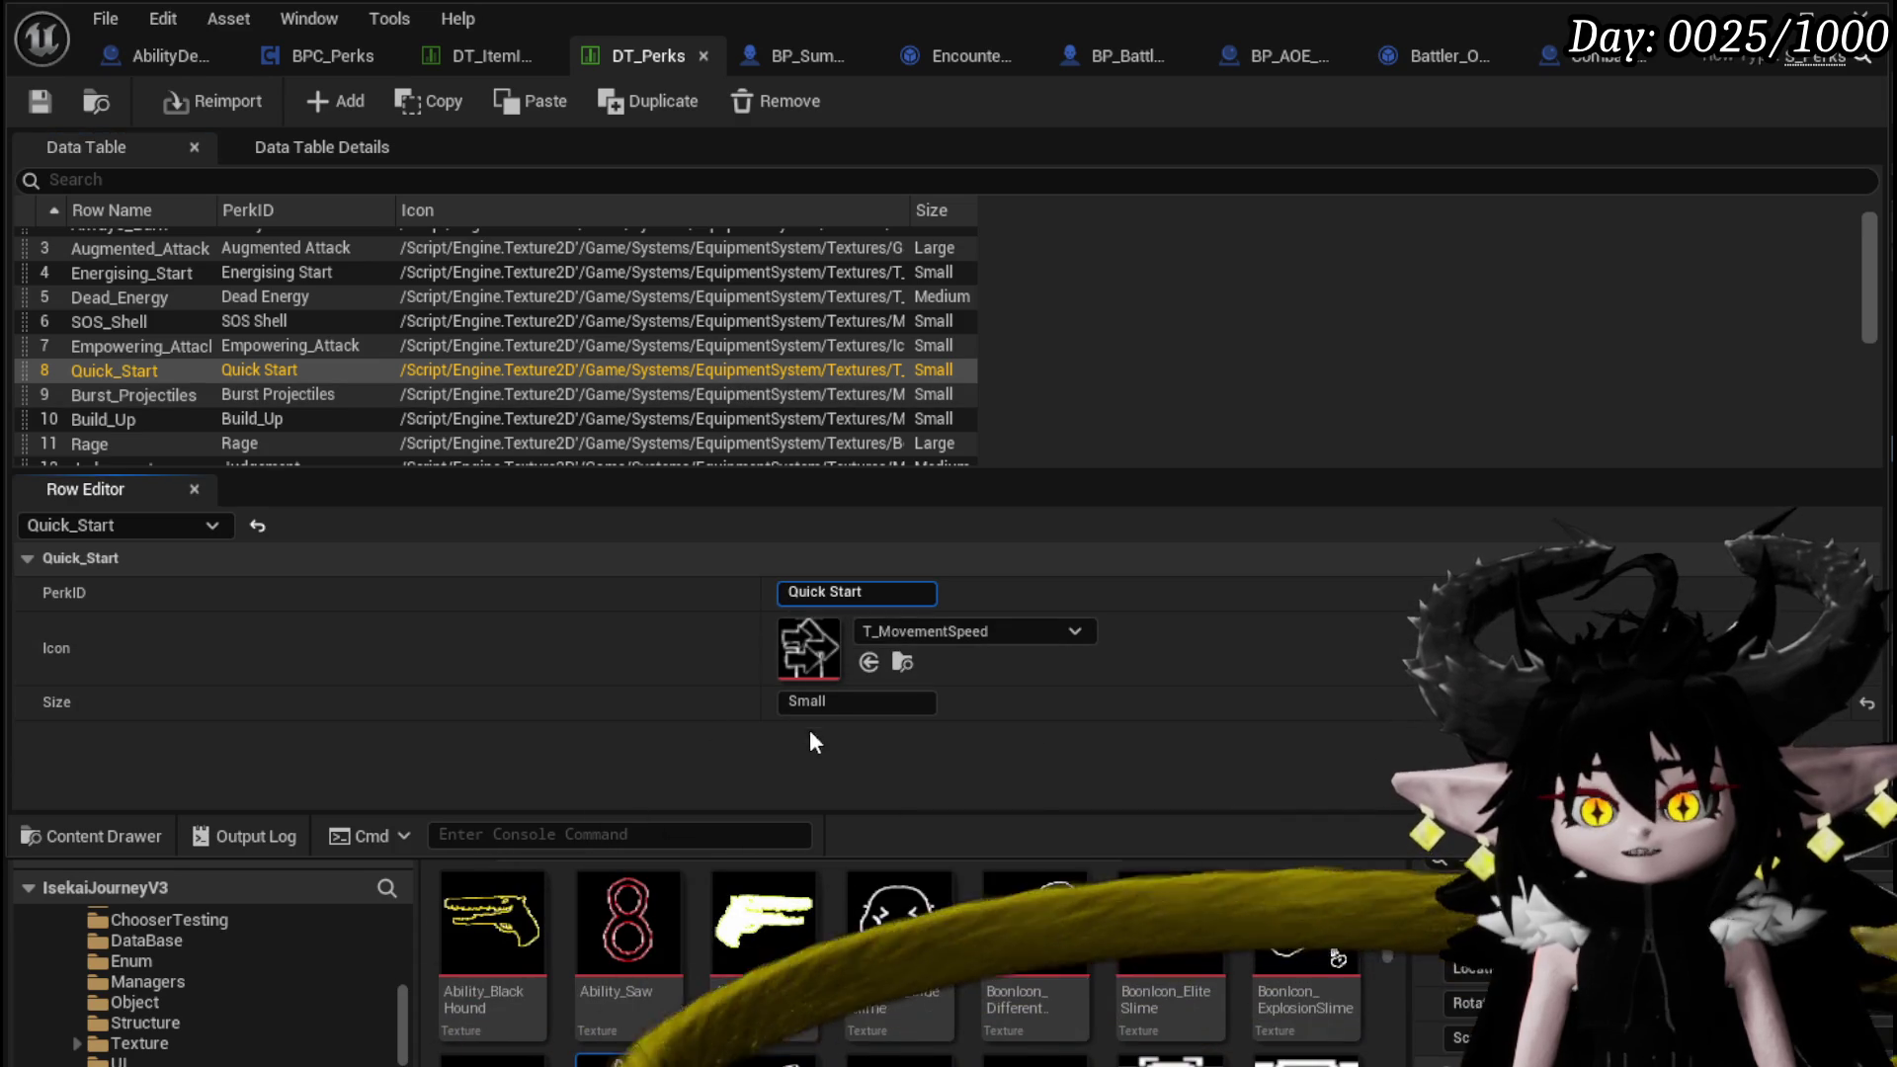
Inspect the Gem&Quick_Start row in DT_Items: icon T_MovementSpeed, value 100
left_click(480, 55)
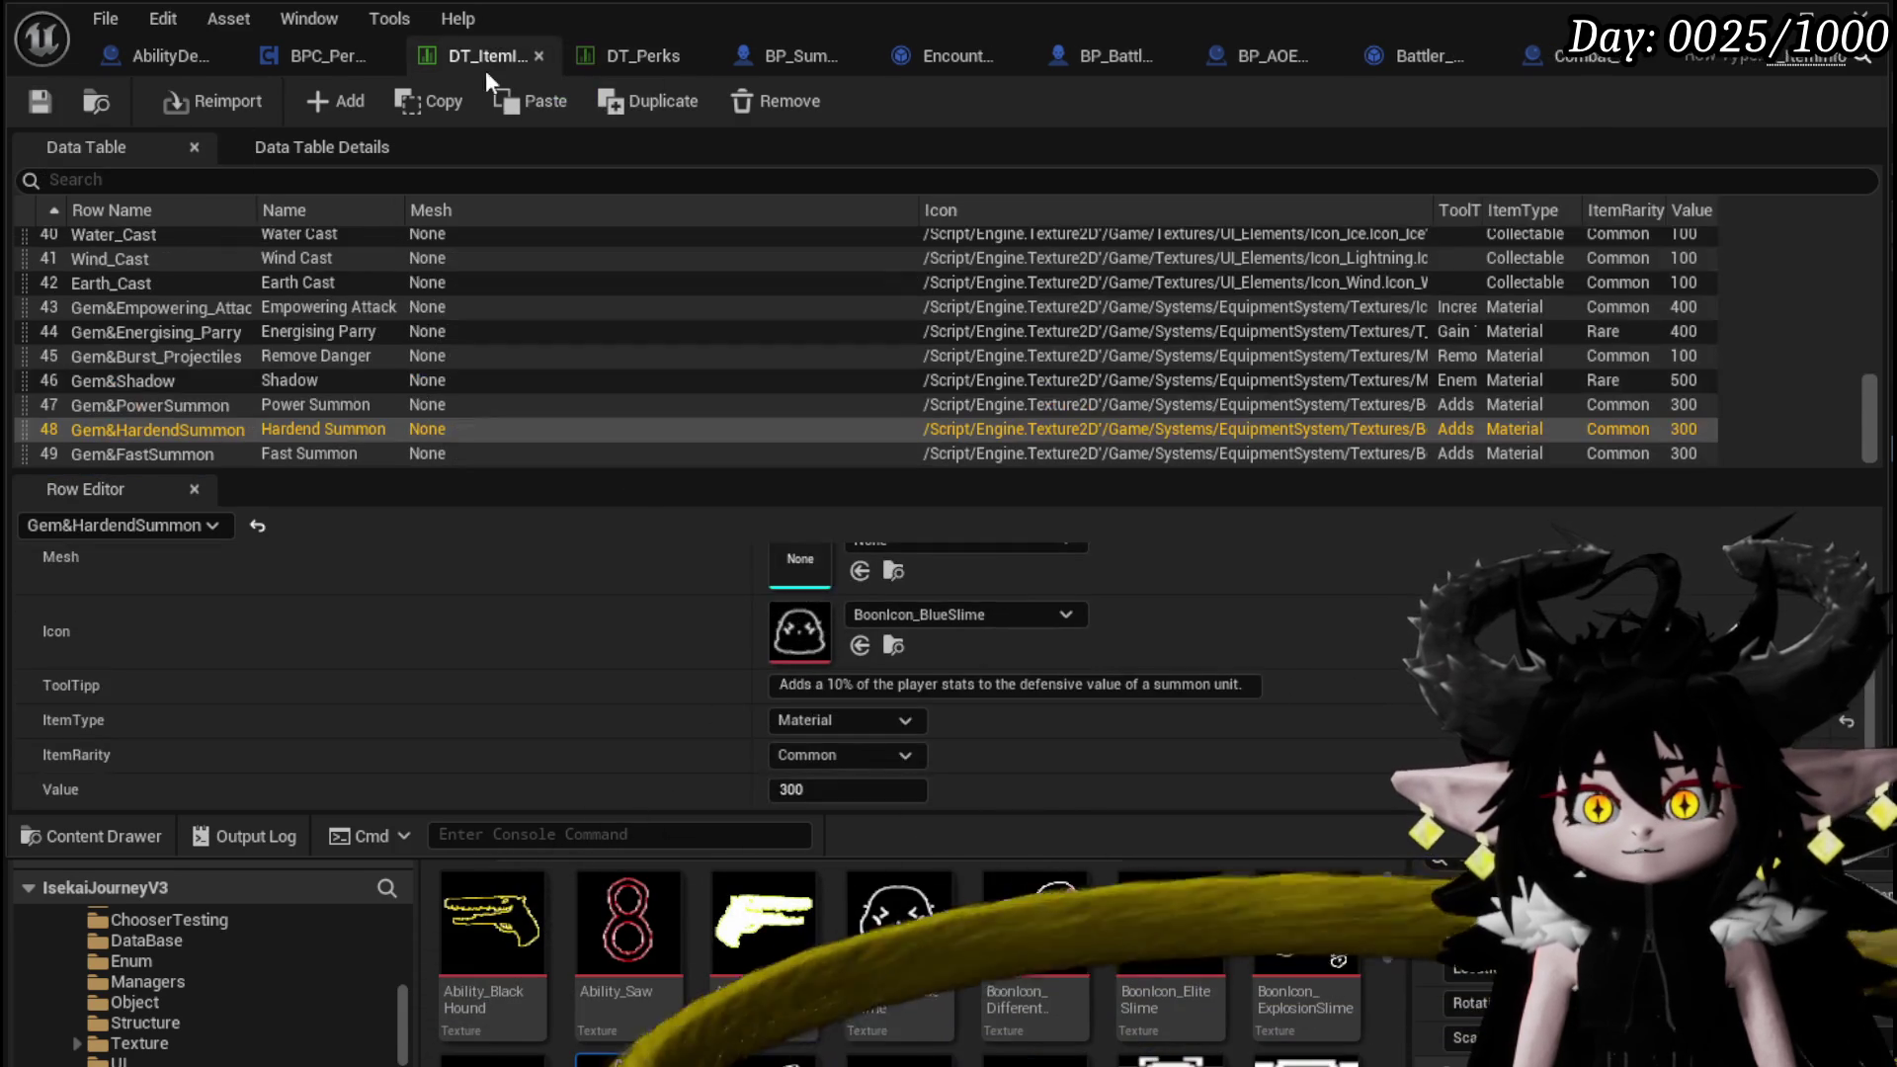
scroll(205, 352, "down", 5)
scroll(205, 341, "up", 3)
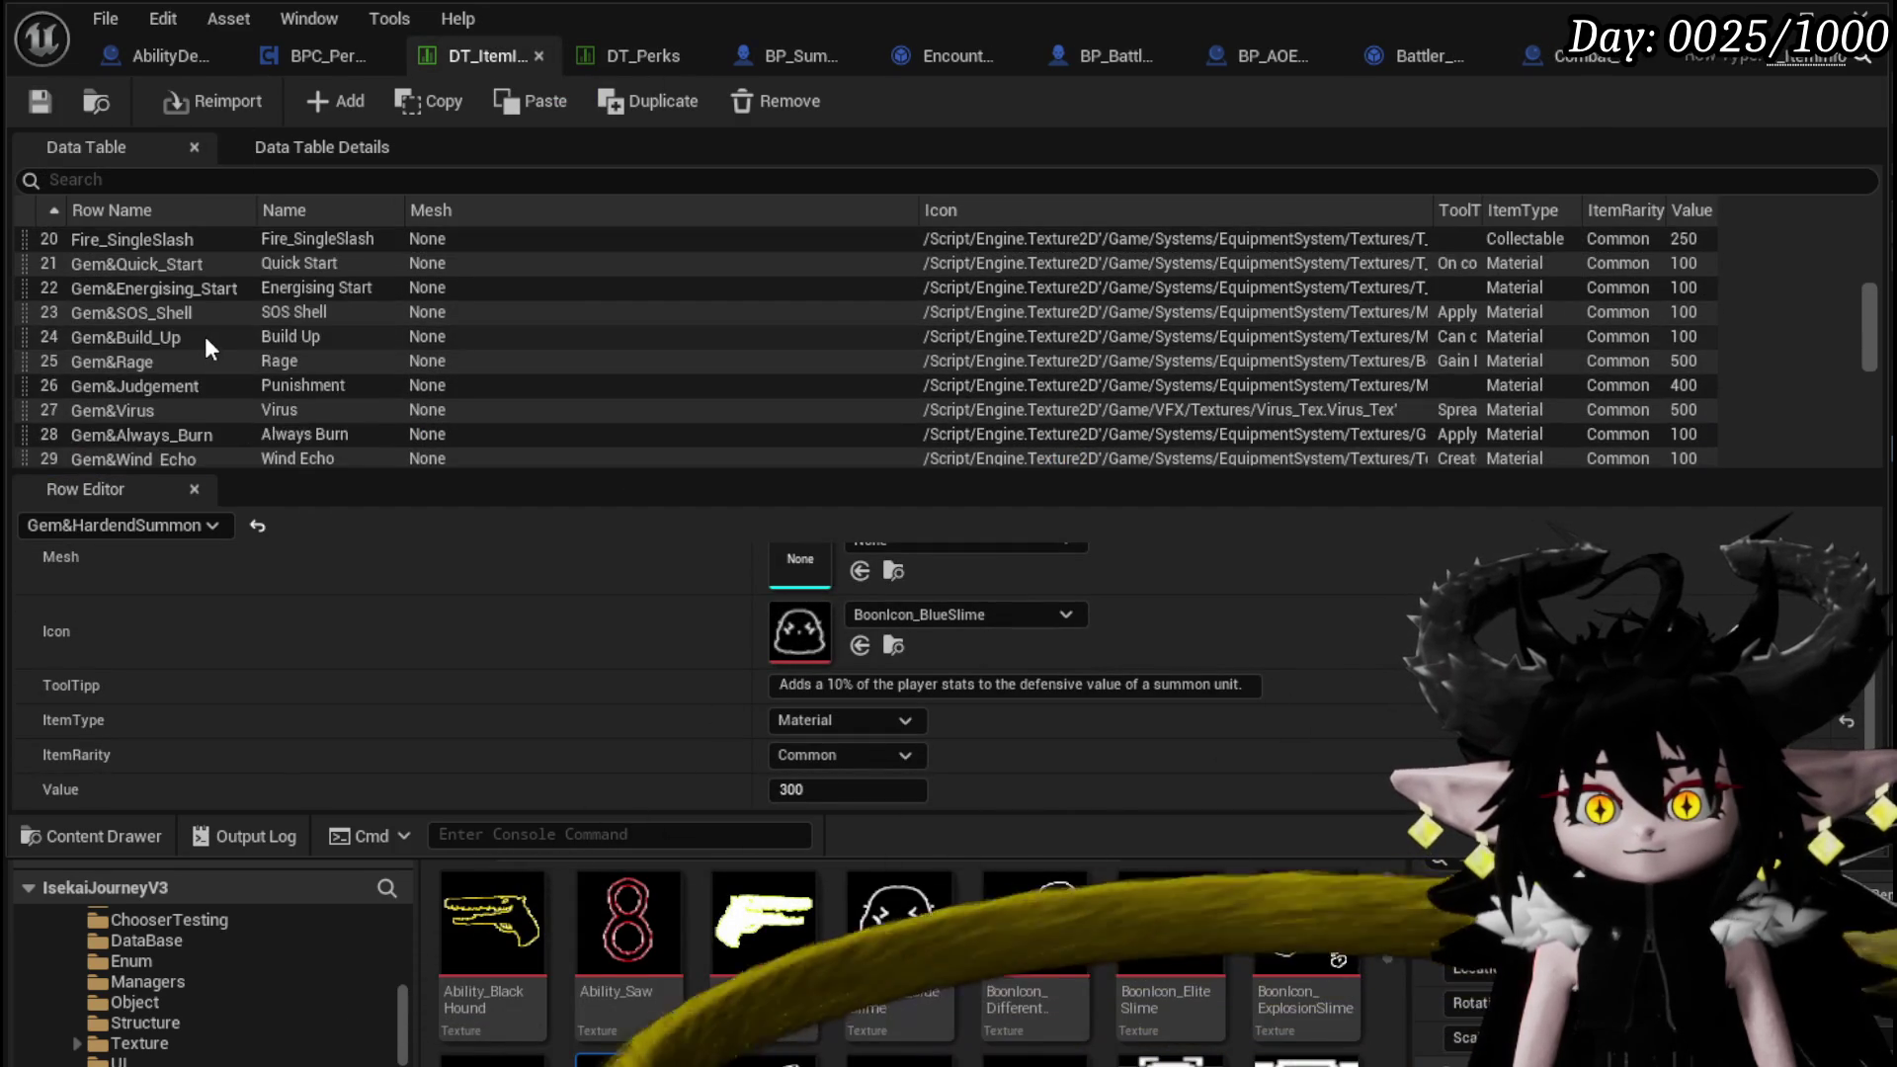
left_click(152, 264)
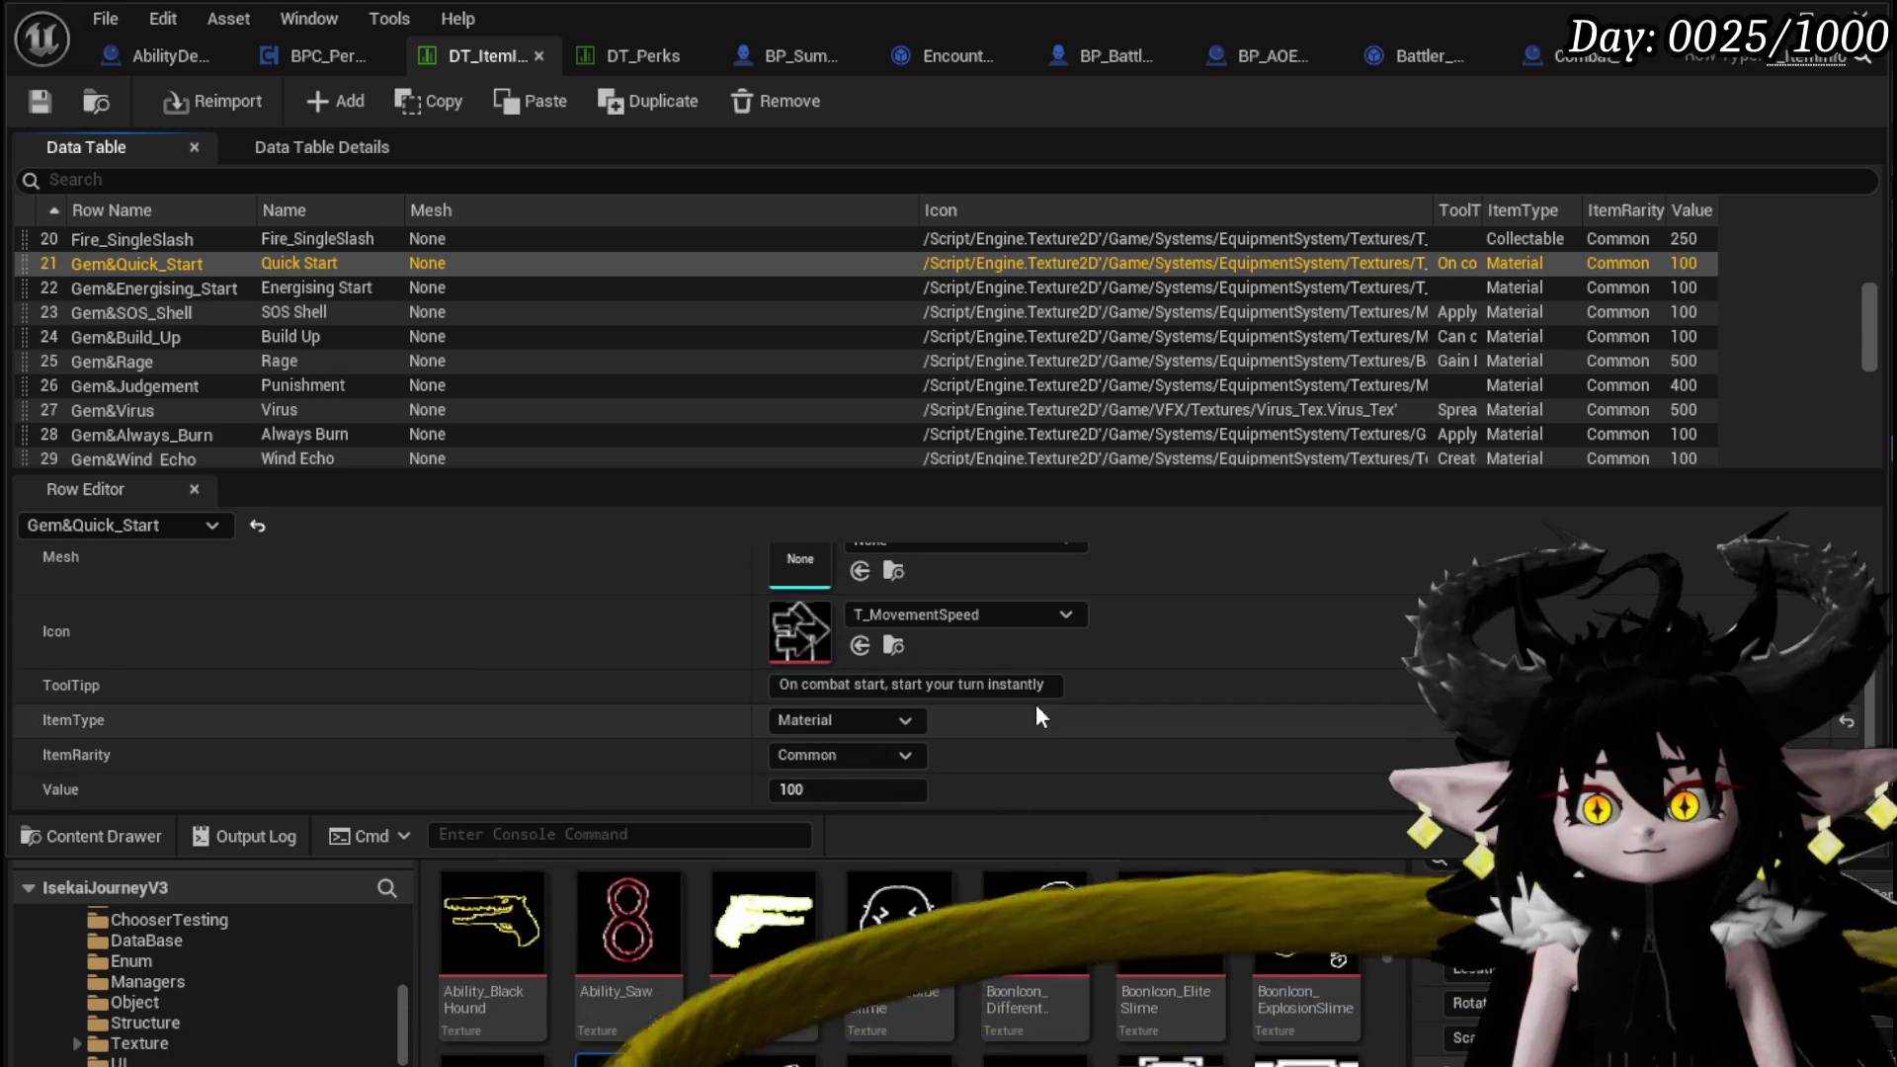
scroll(1036, 704, "up", 1)
scroll(1036, 704, "down", 1)
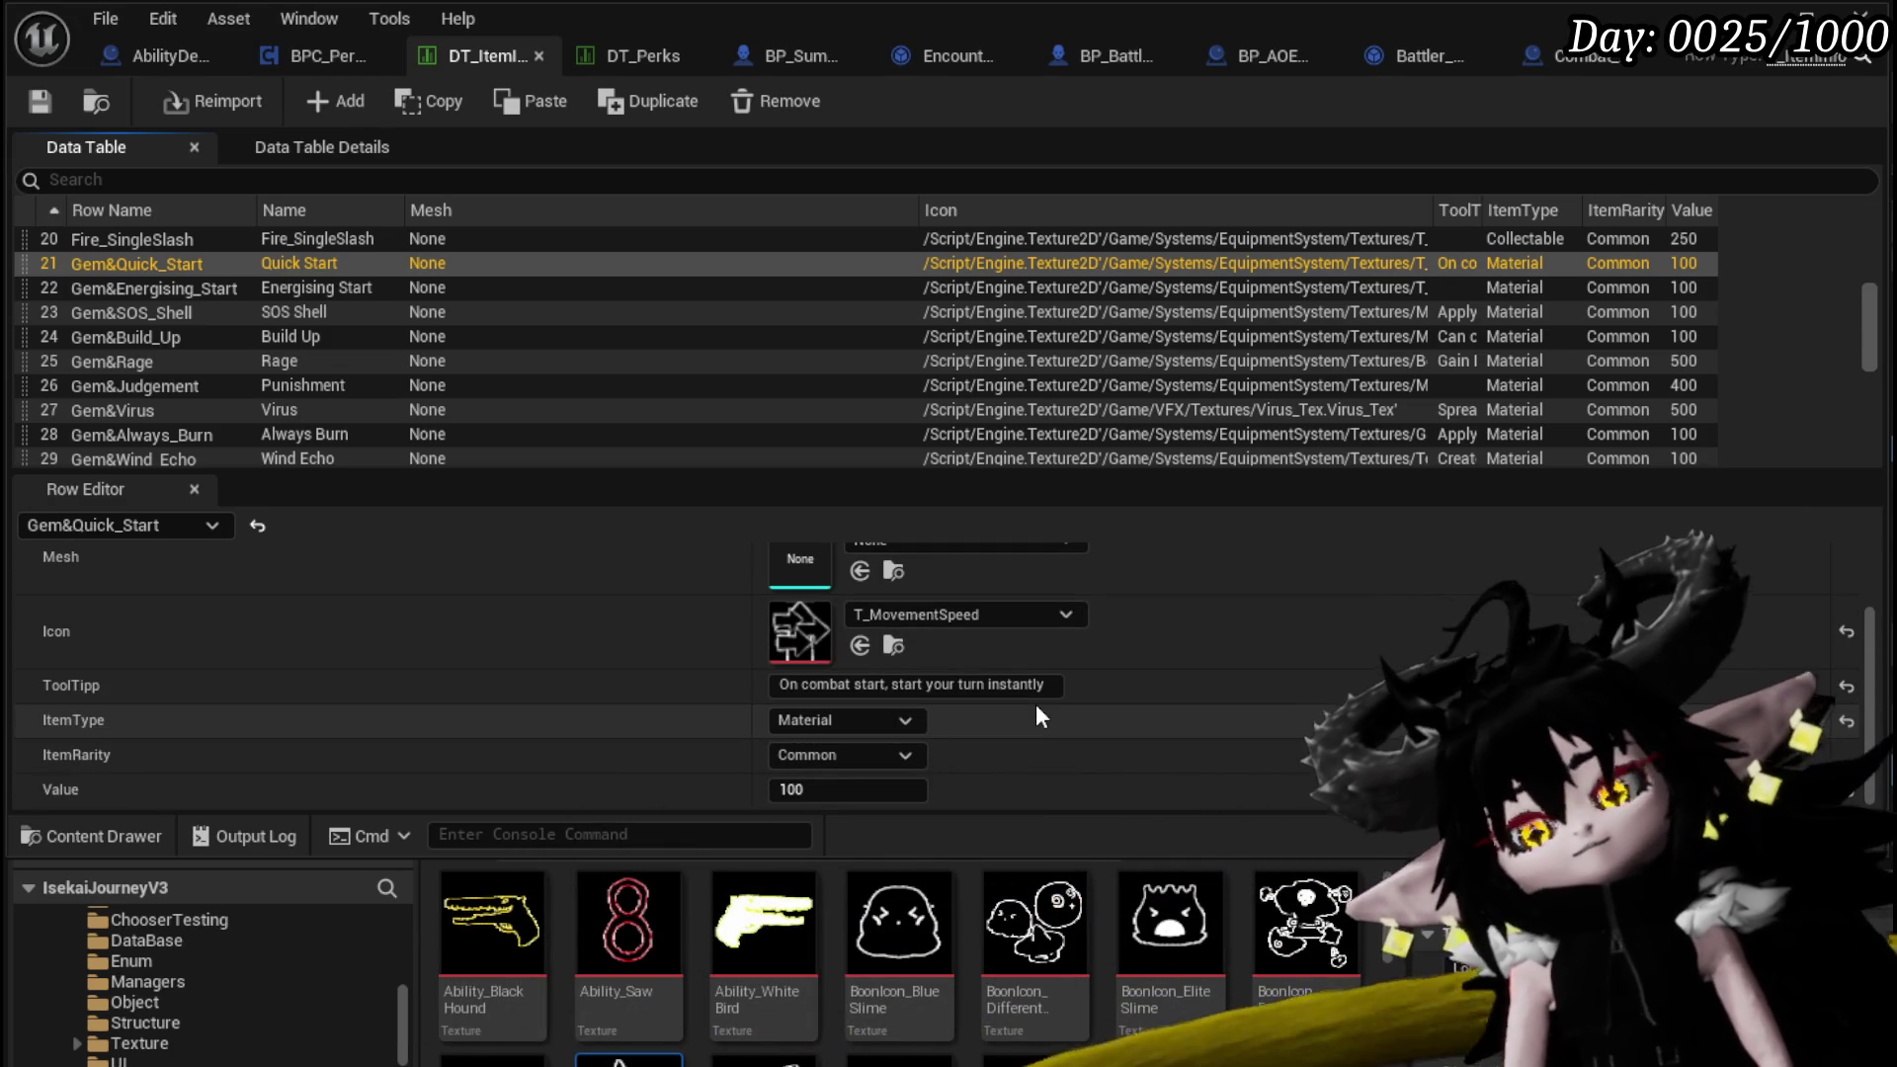
scroll(1037, 707, "up", 1)
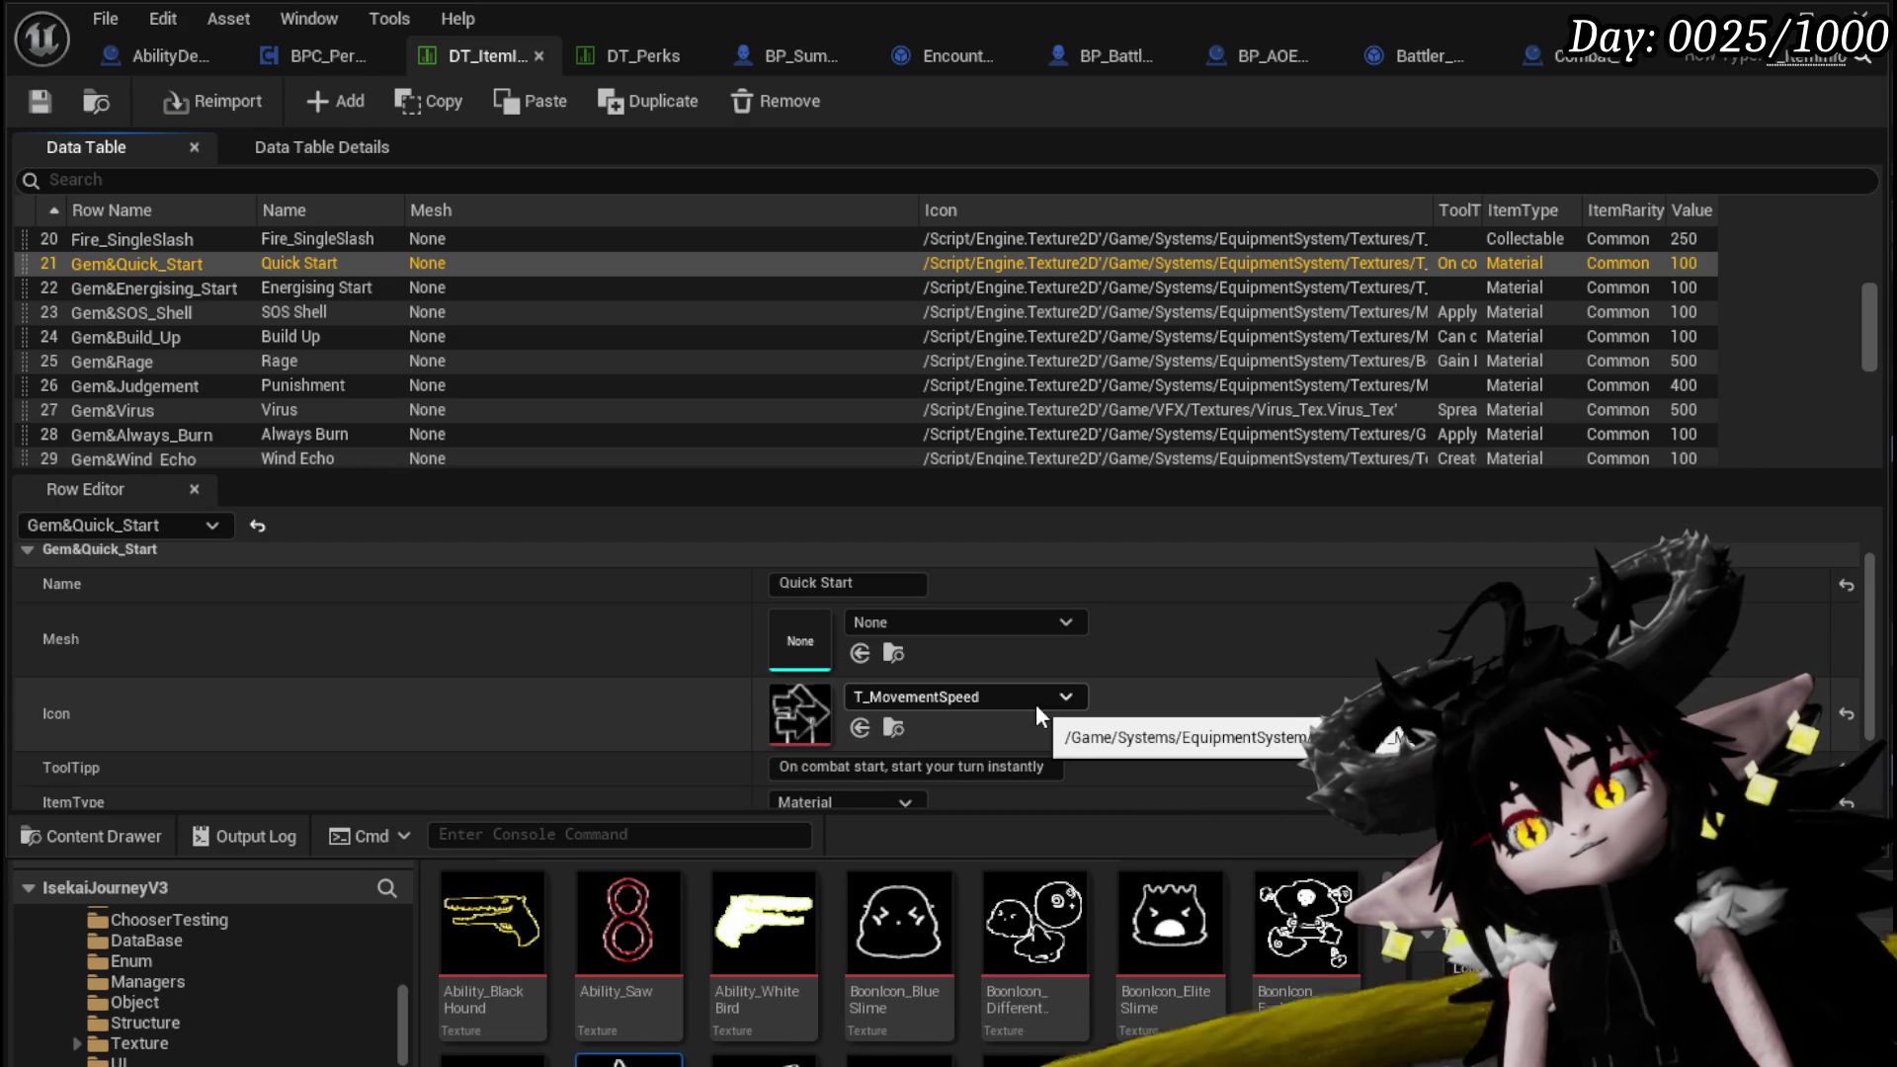
scroll(1037, 713, "down", 1)
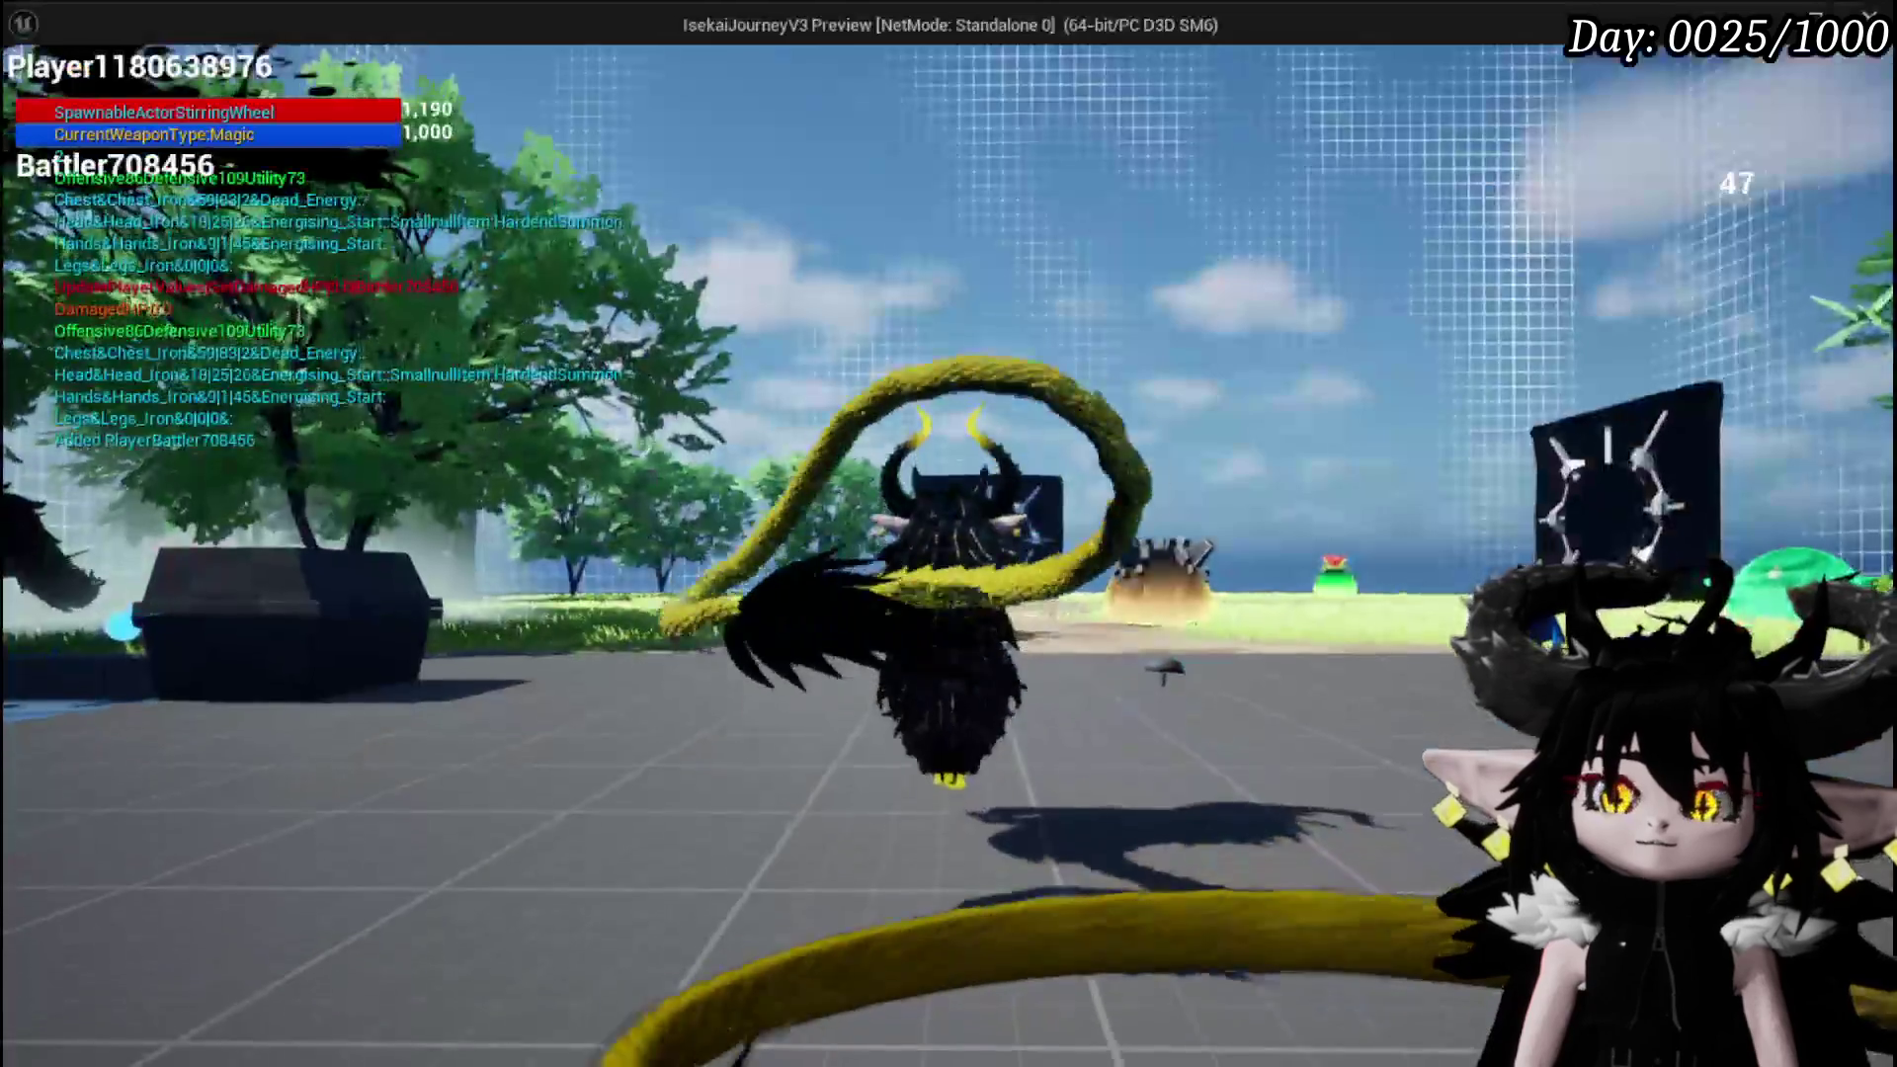
At the workbench, check the gems available for Iron_Head's gem slot
key("w")
key("e")
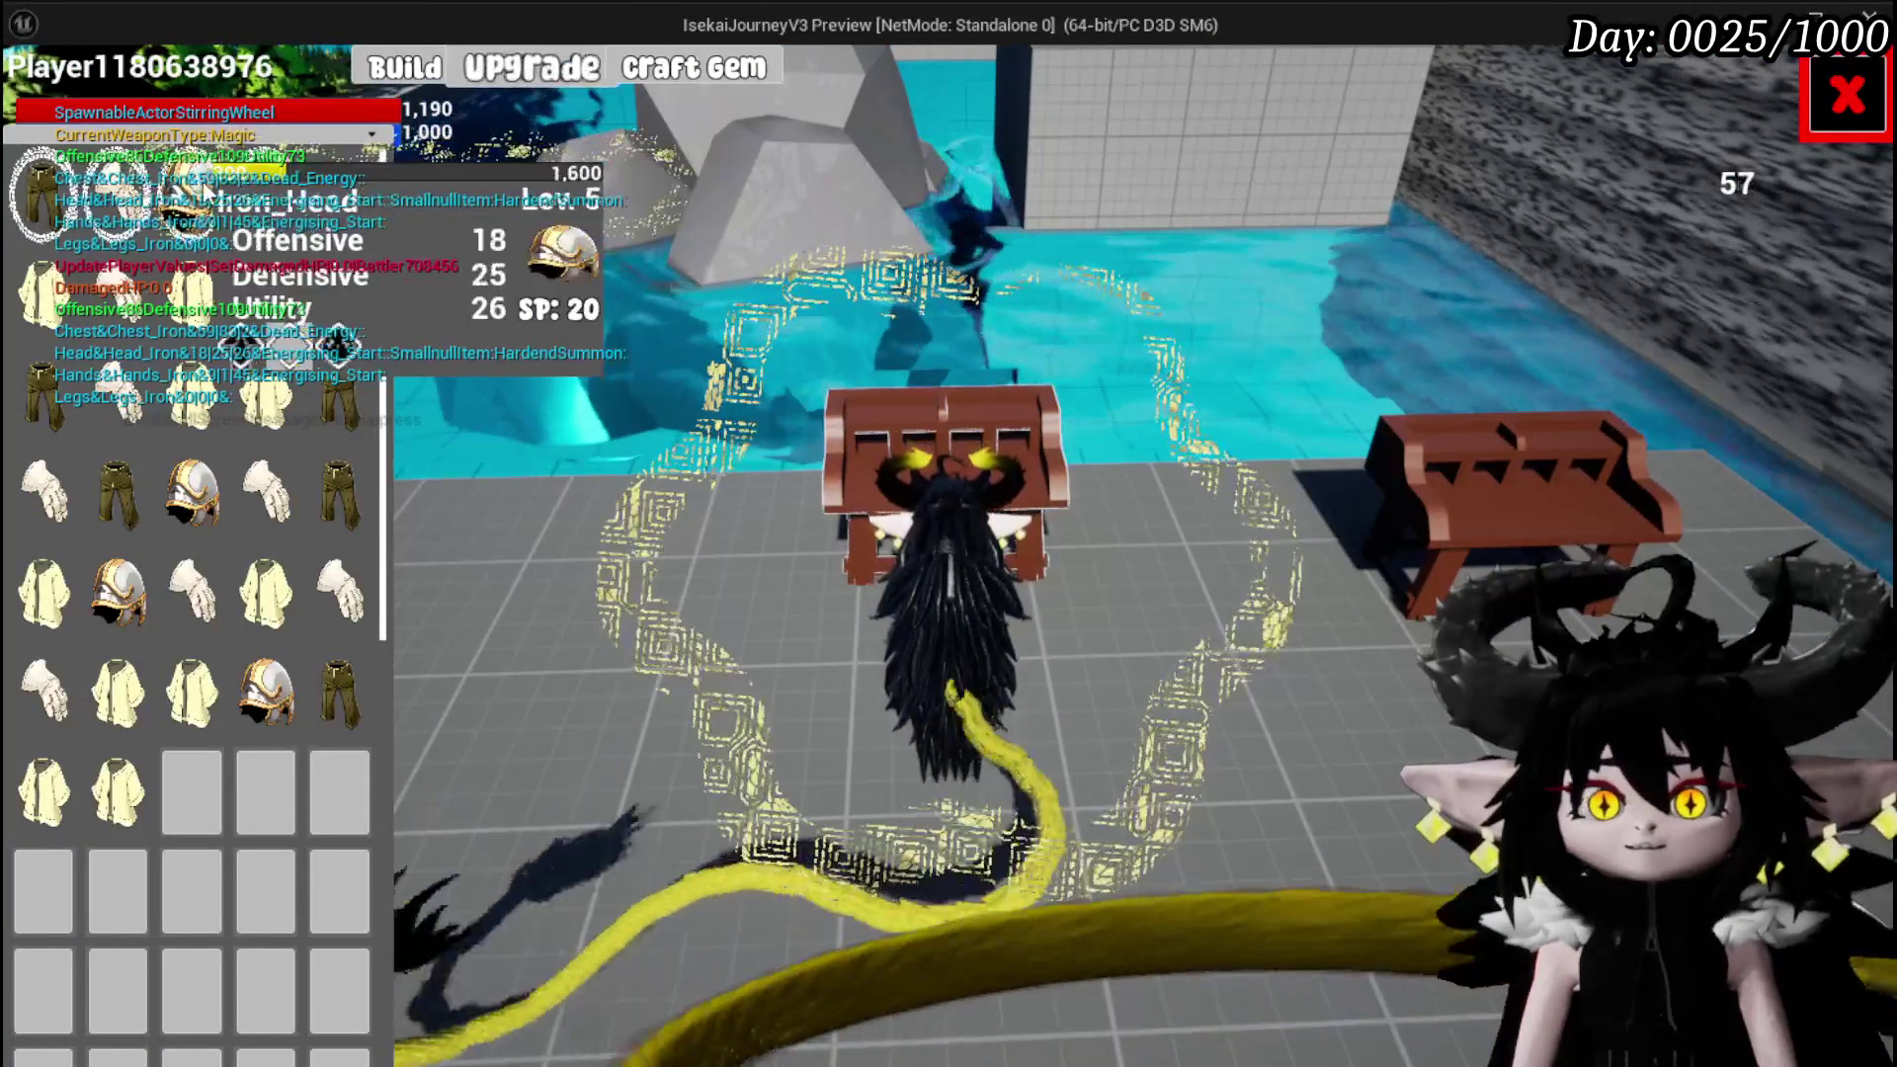
left_click(341, 188)
left_click(832, 640)
left_click(887, 653)
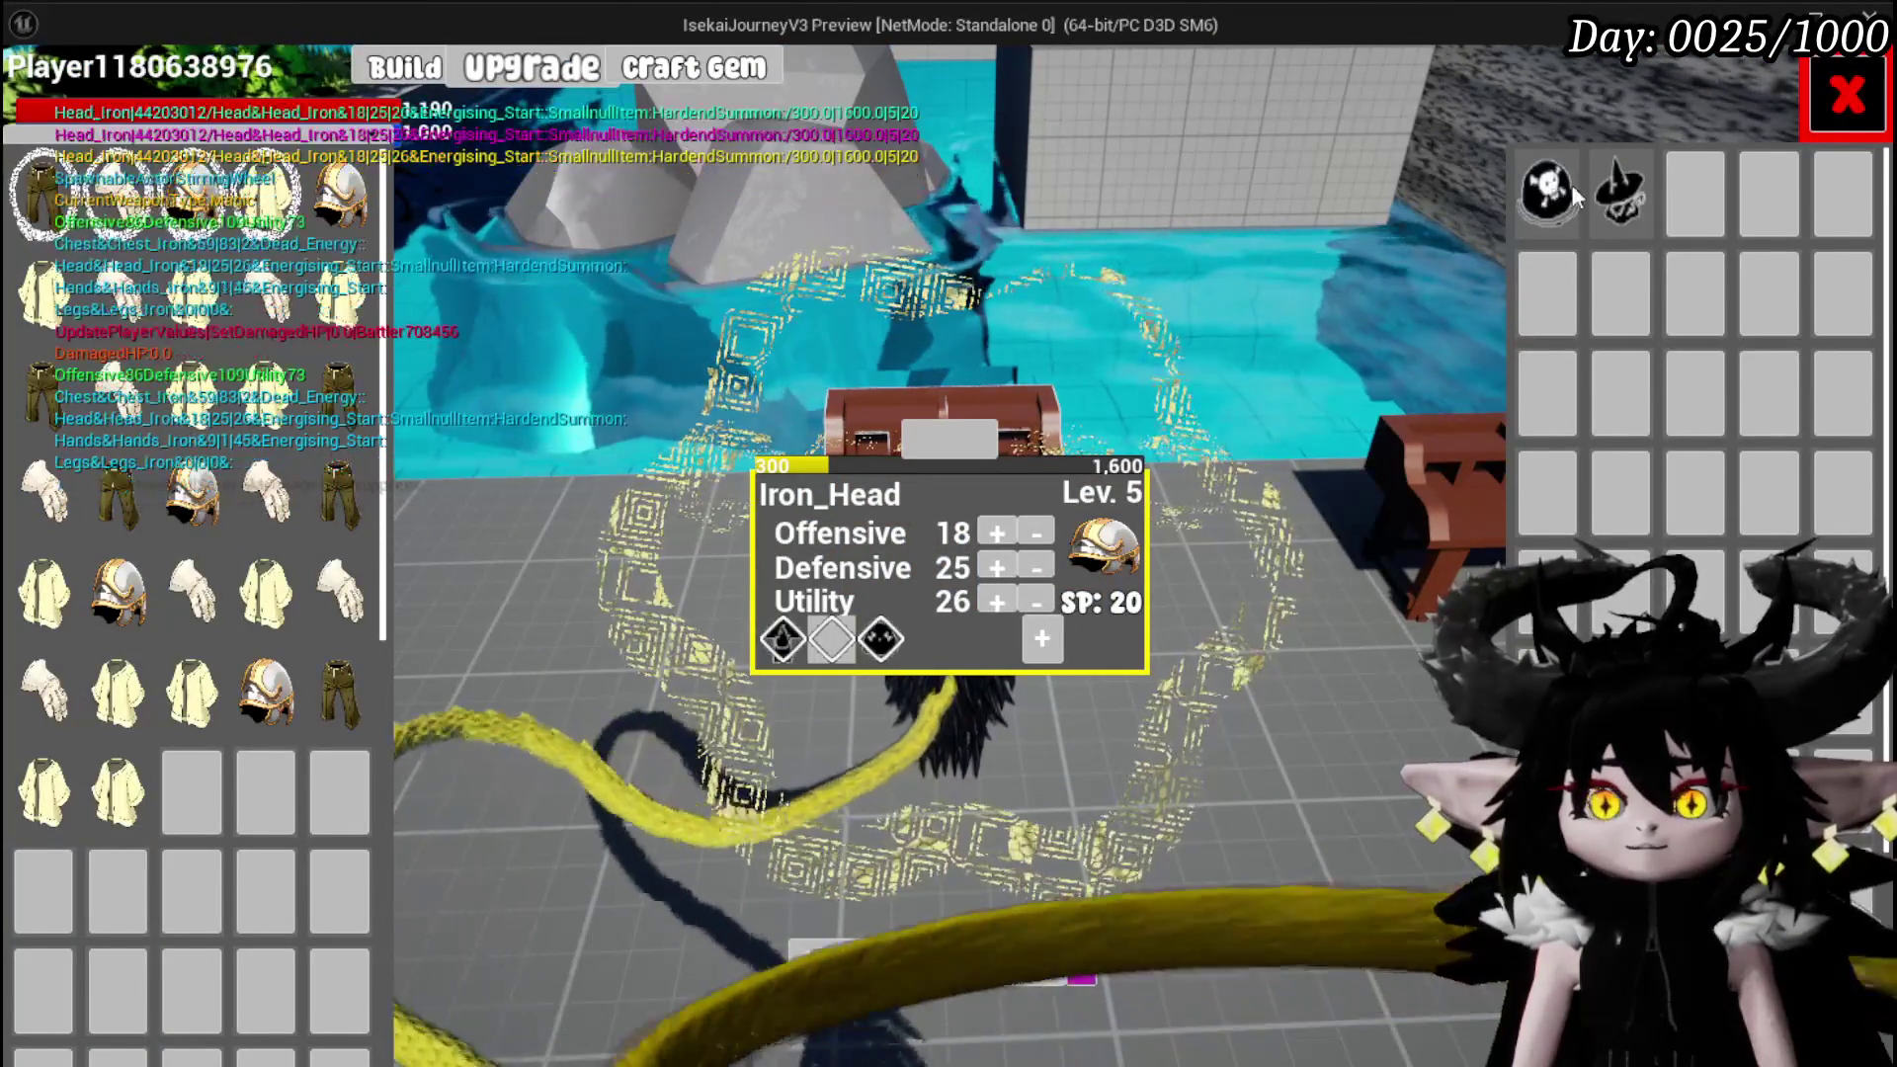
key("e")
Sell the stack of 8 Quick Start gems to the trader, raising gold to 2,581
key("w")
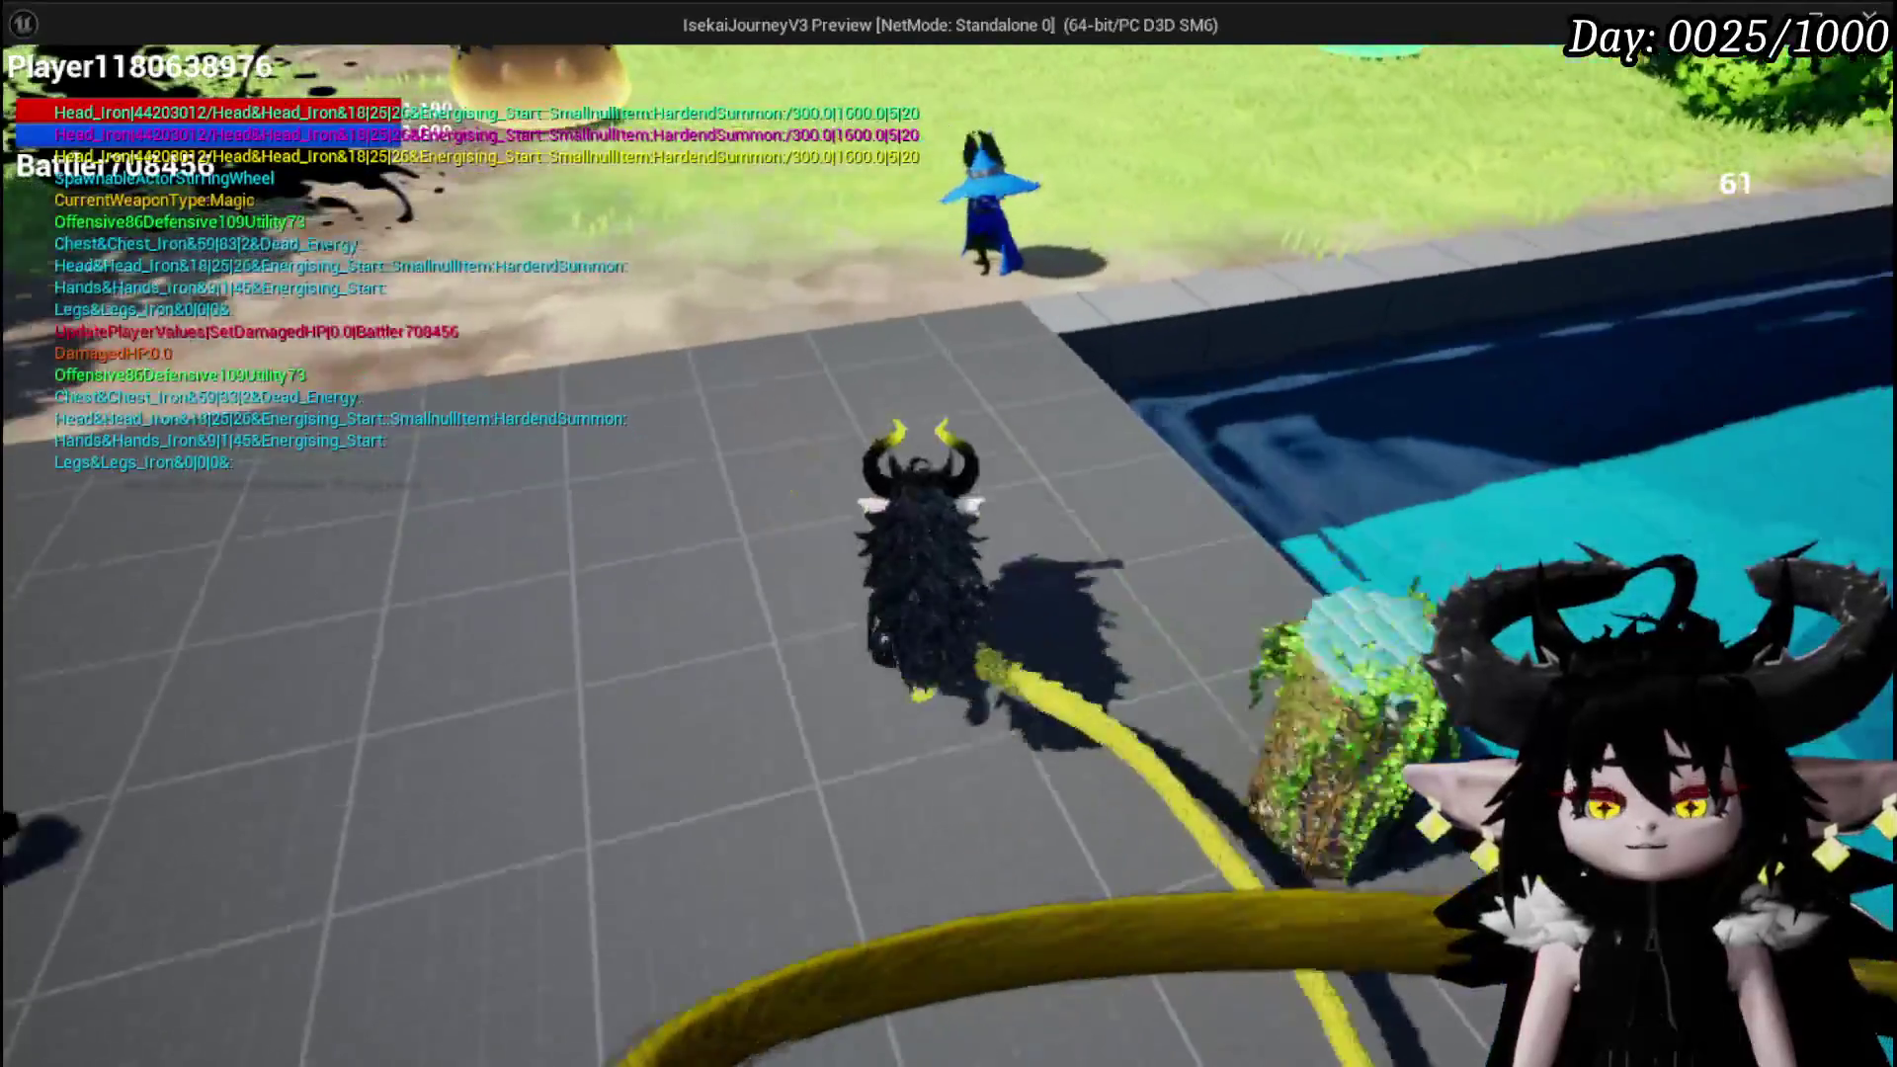
key("e")
left_click(1344, 838)
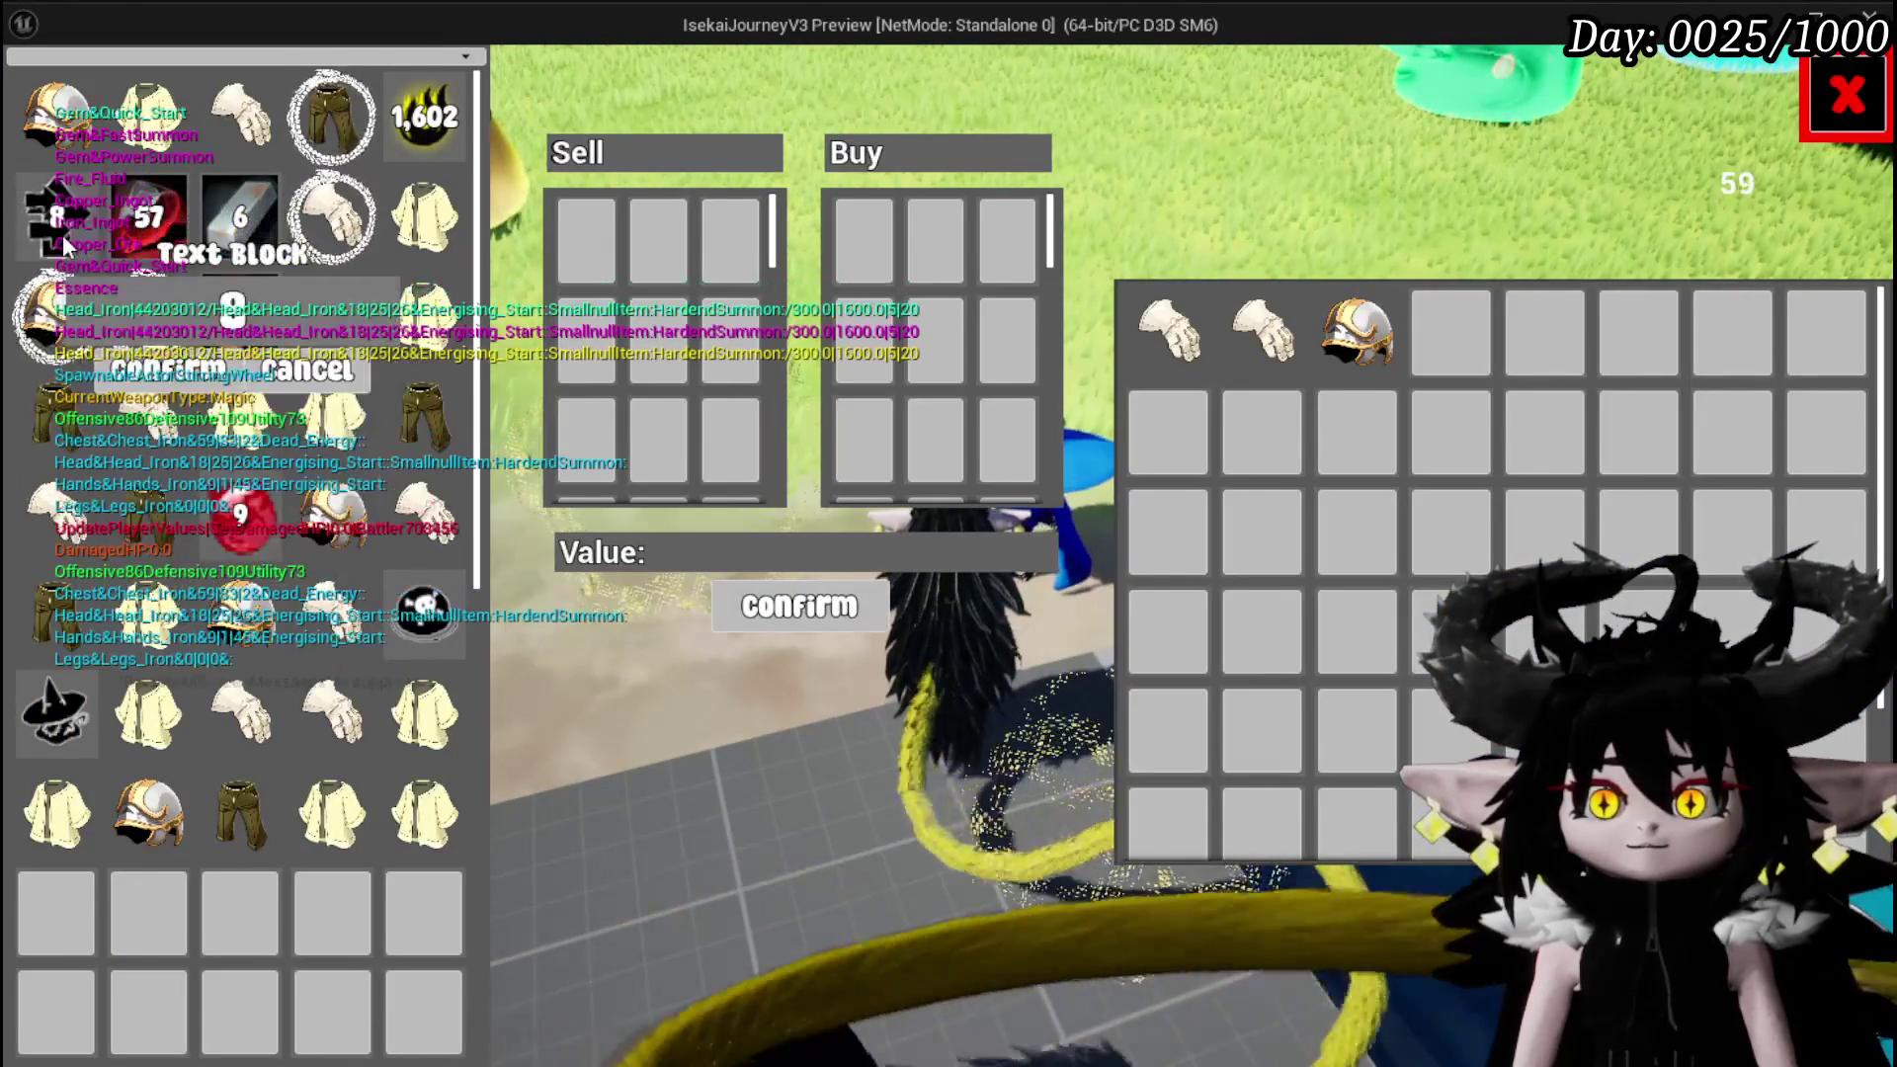
left_click(168, 371)
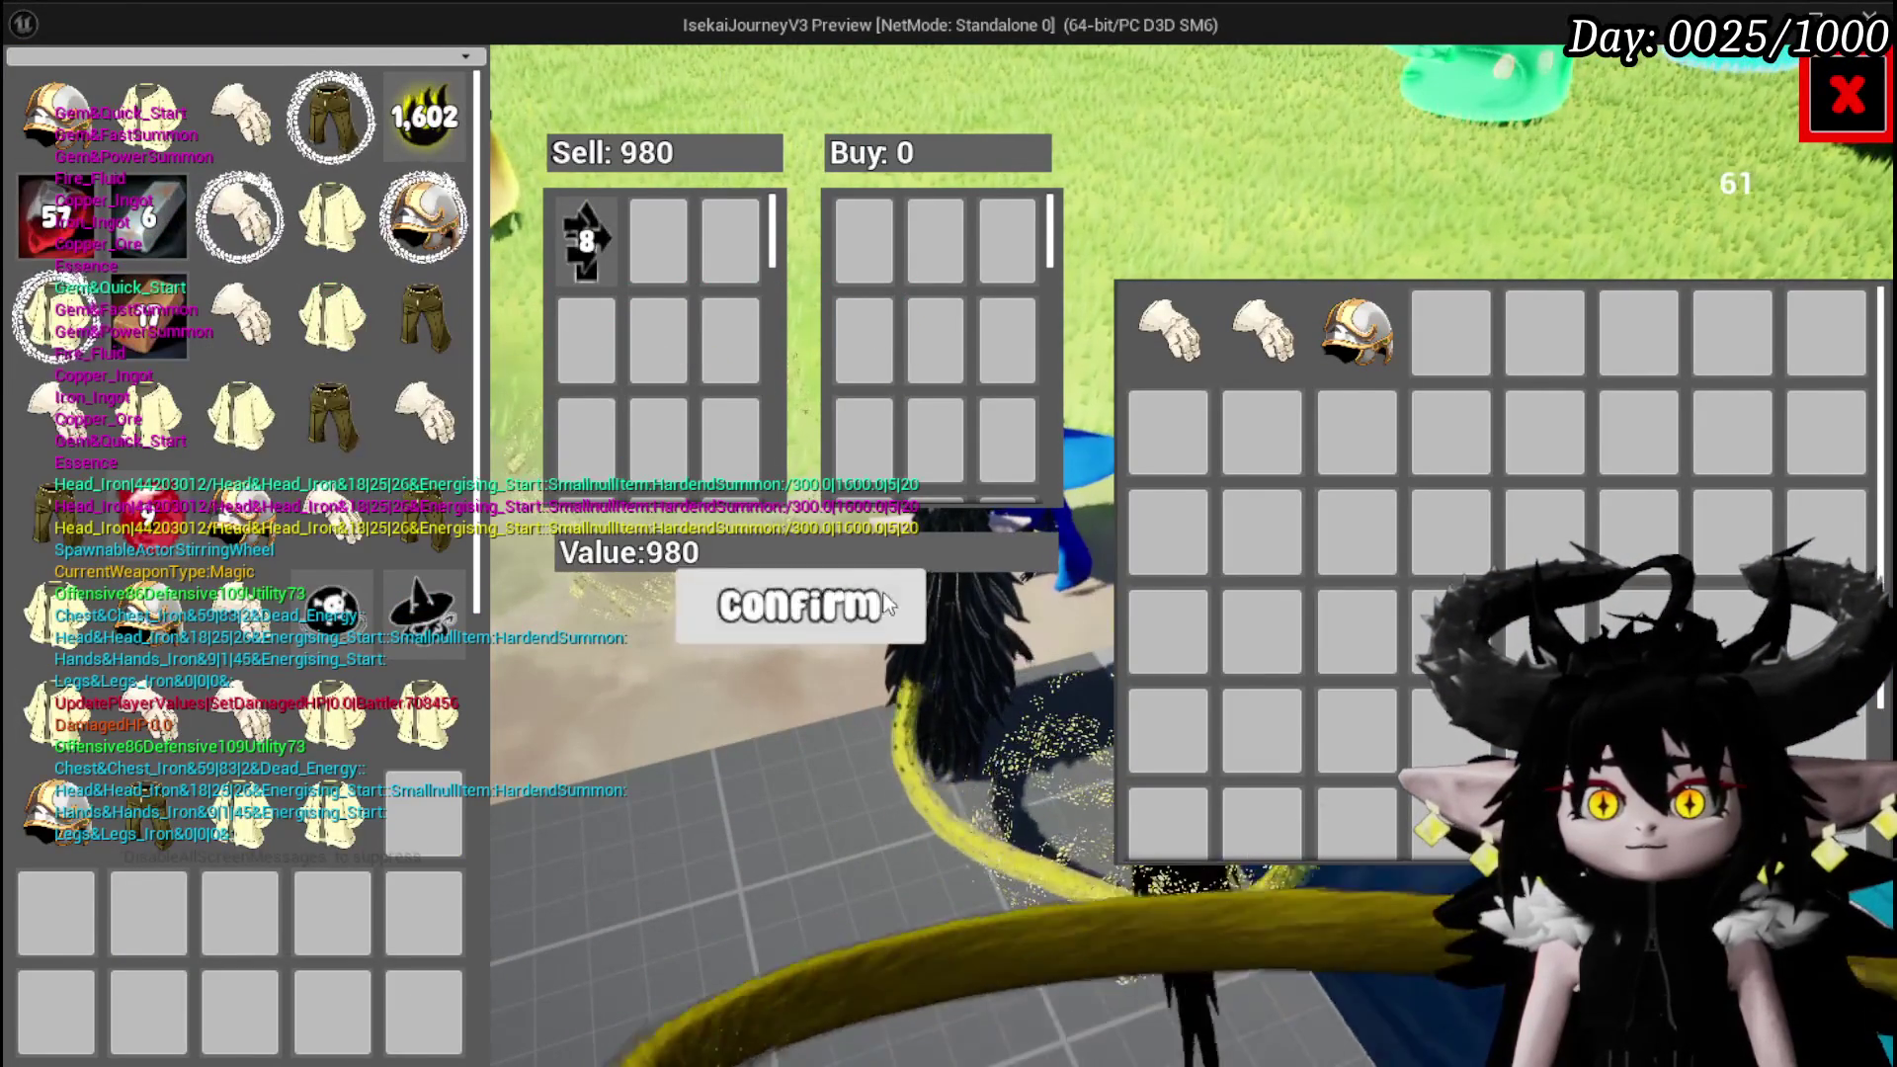
left_click(800, 605)
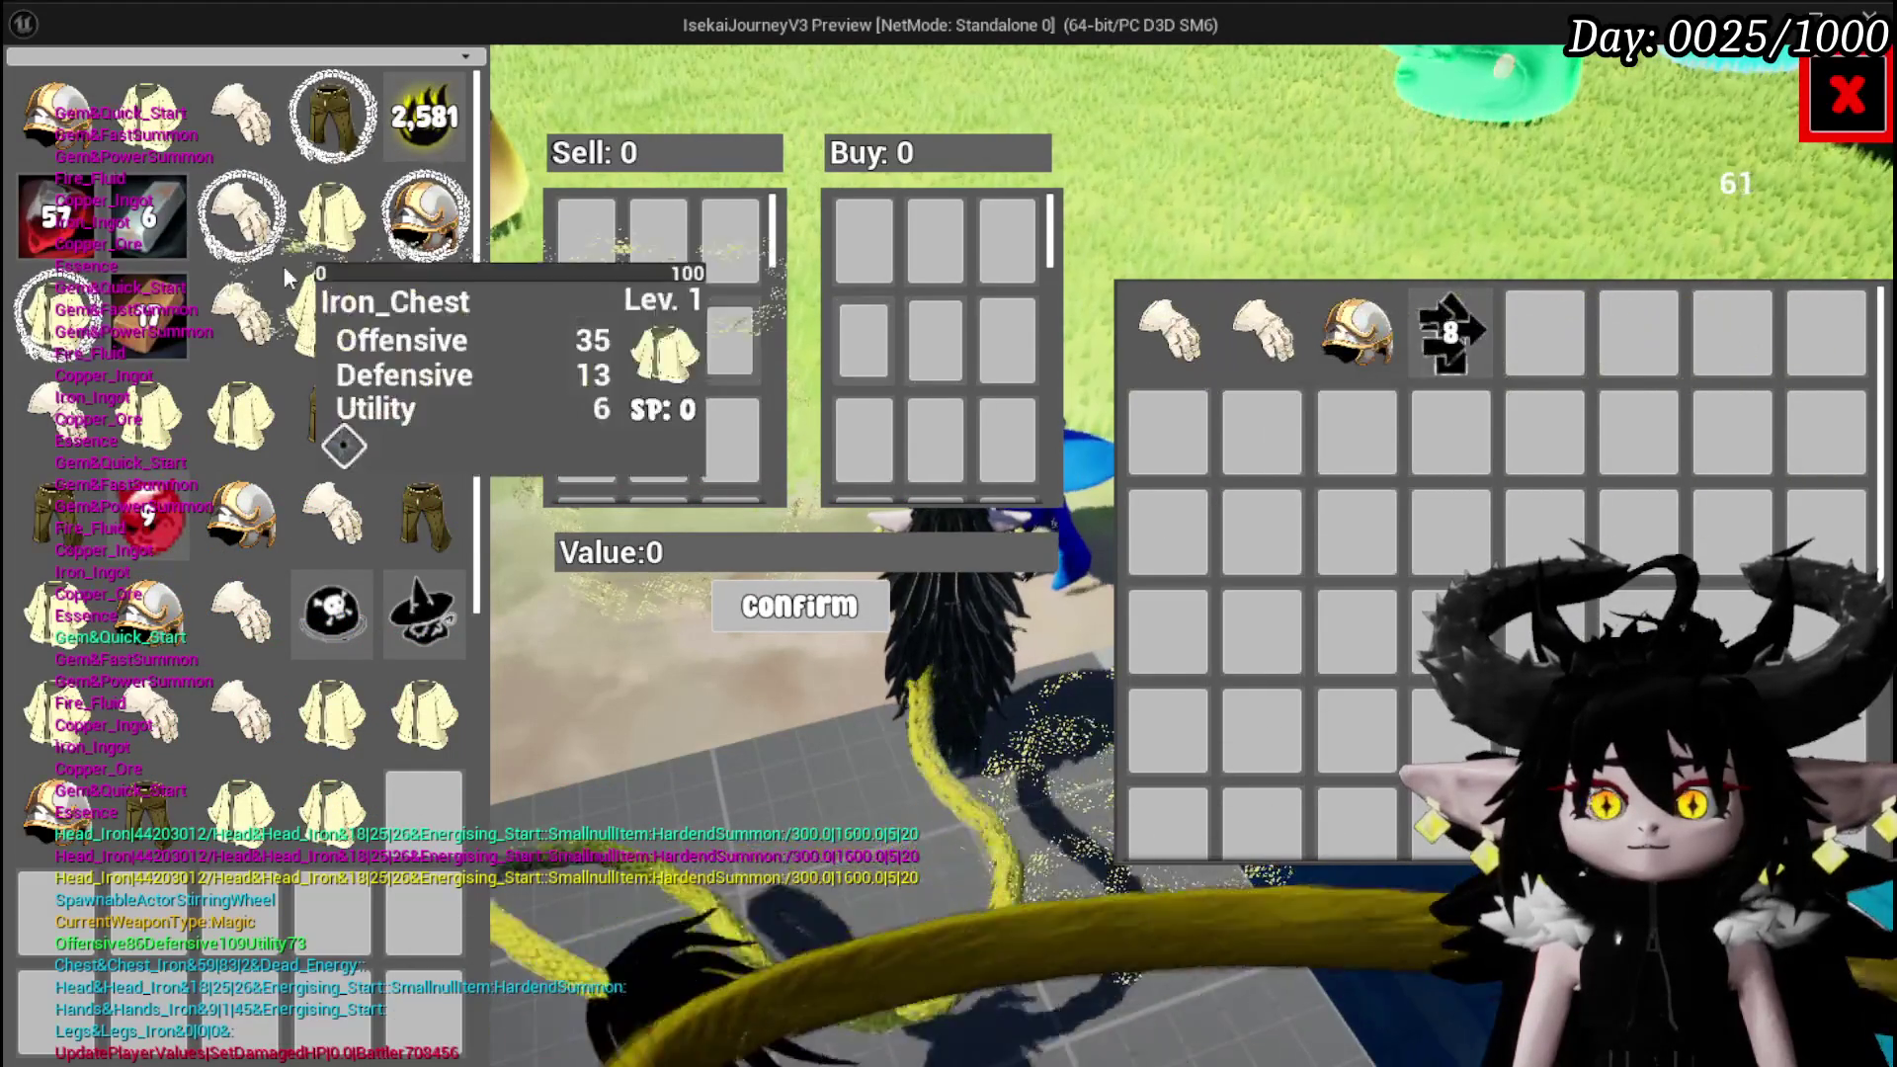
left_click(1851, 89)
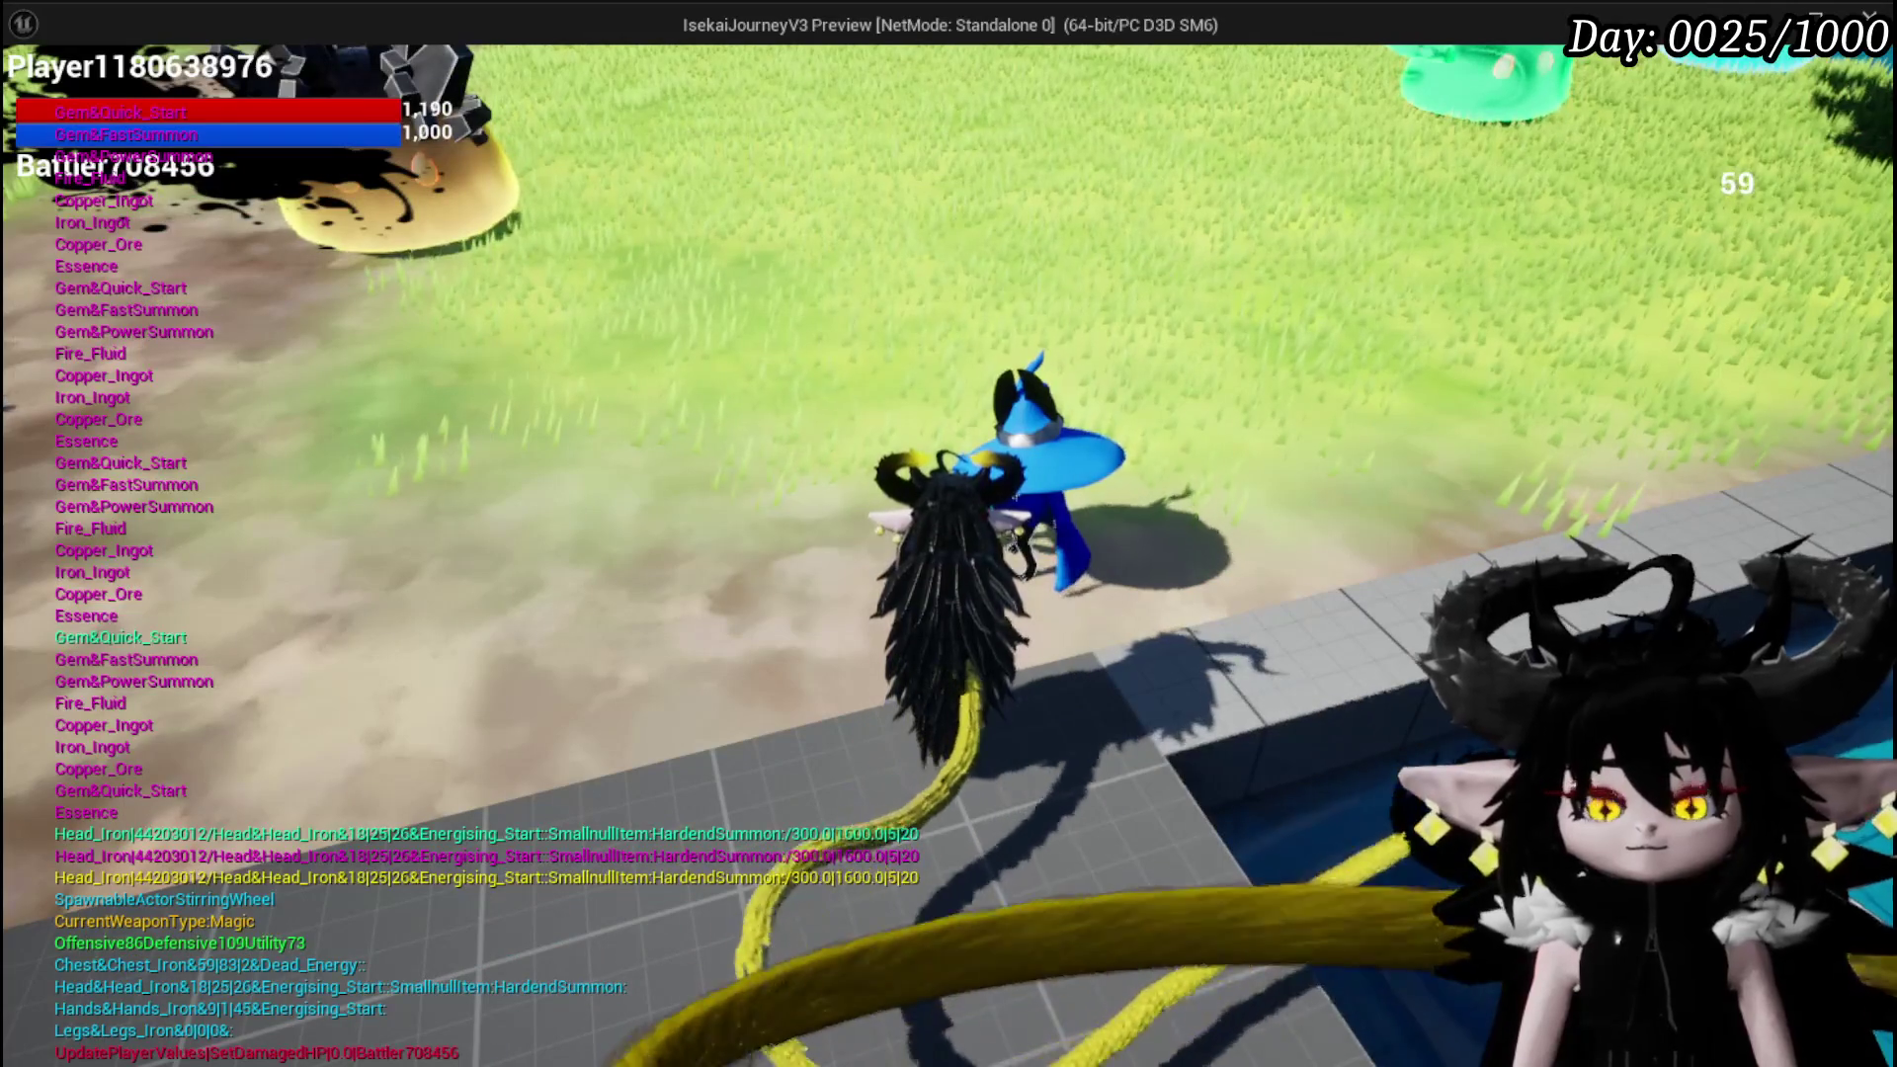
Save the game from the pause menu
key("Escape")
left_click(1131, 528)
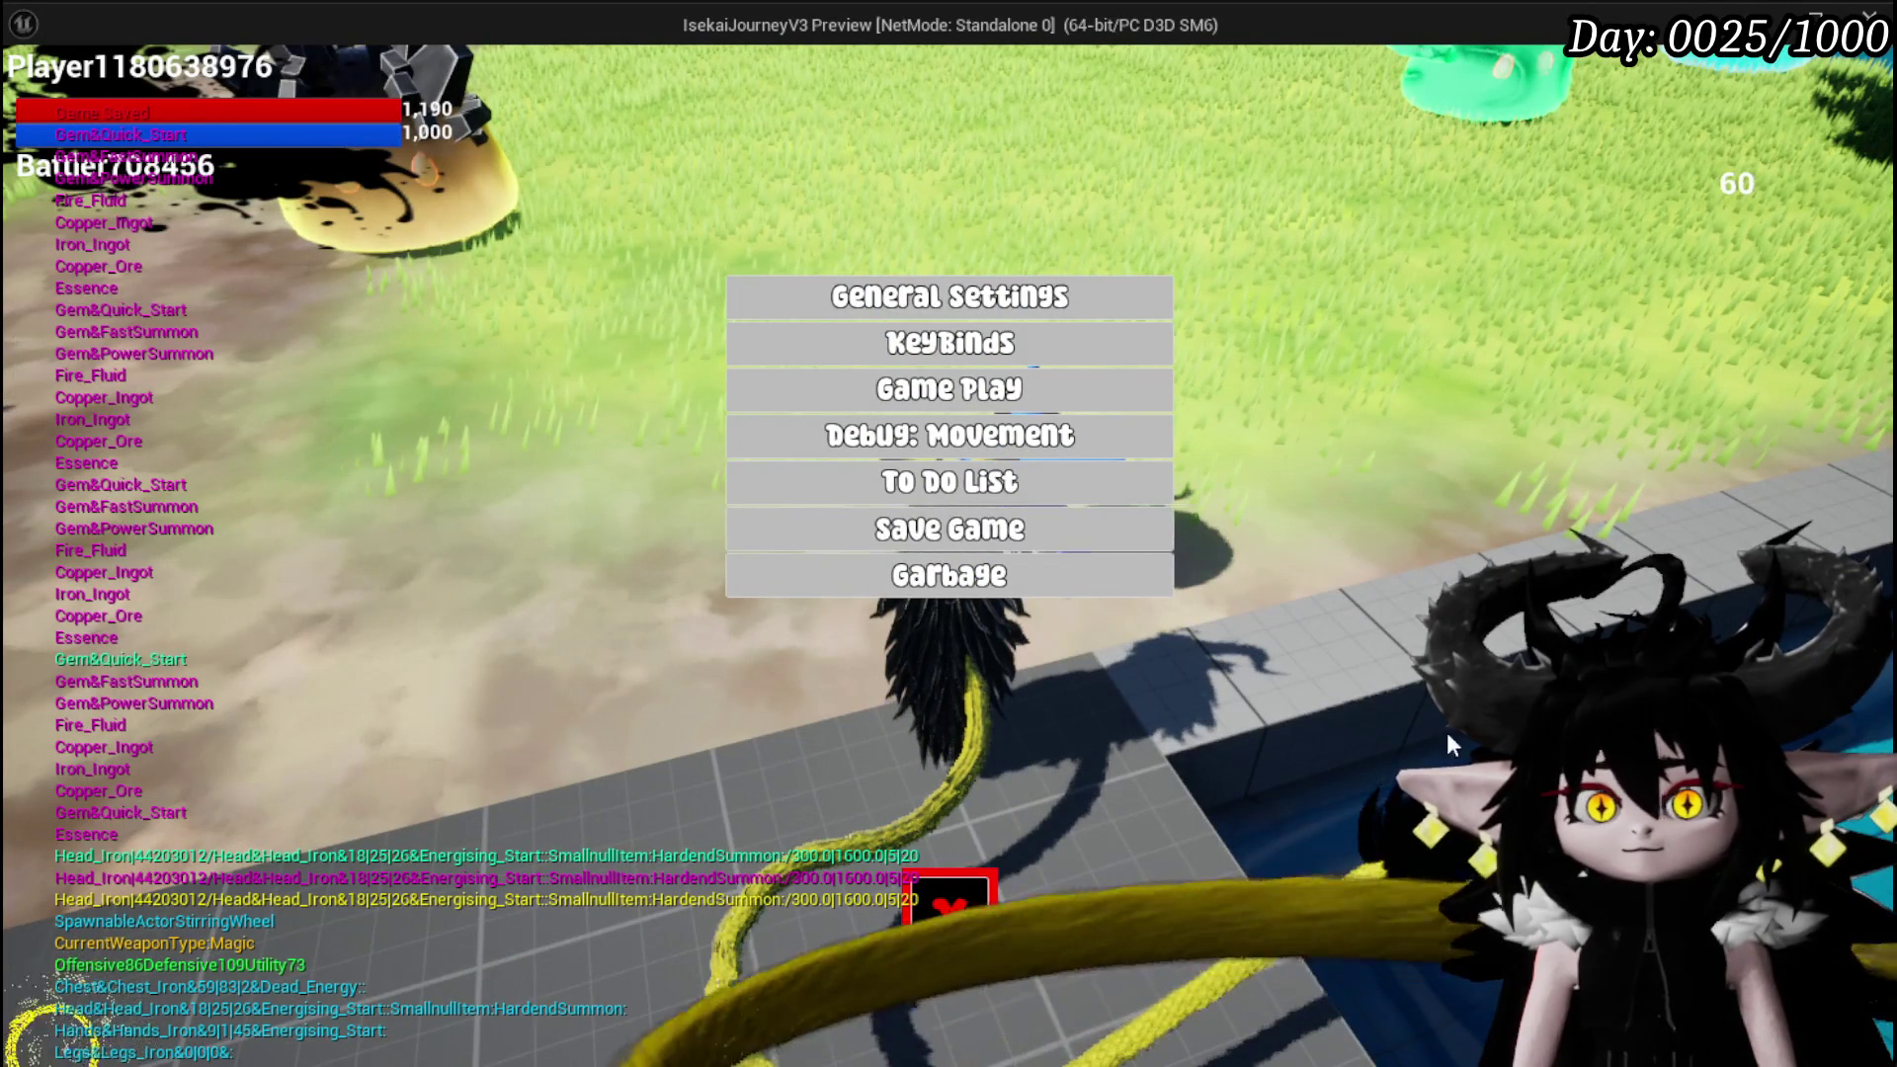
key("Escape")
Craft a Quick Start gem at the bench for 100 essence
key("w")
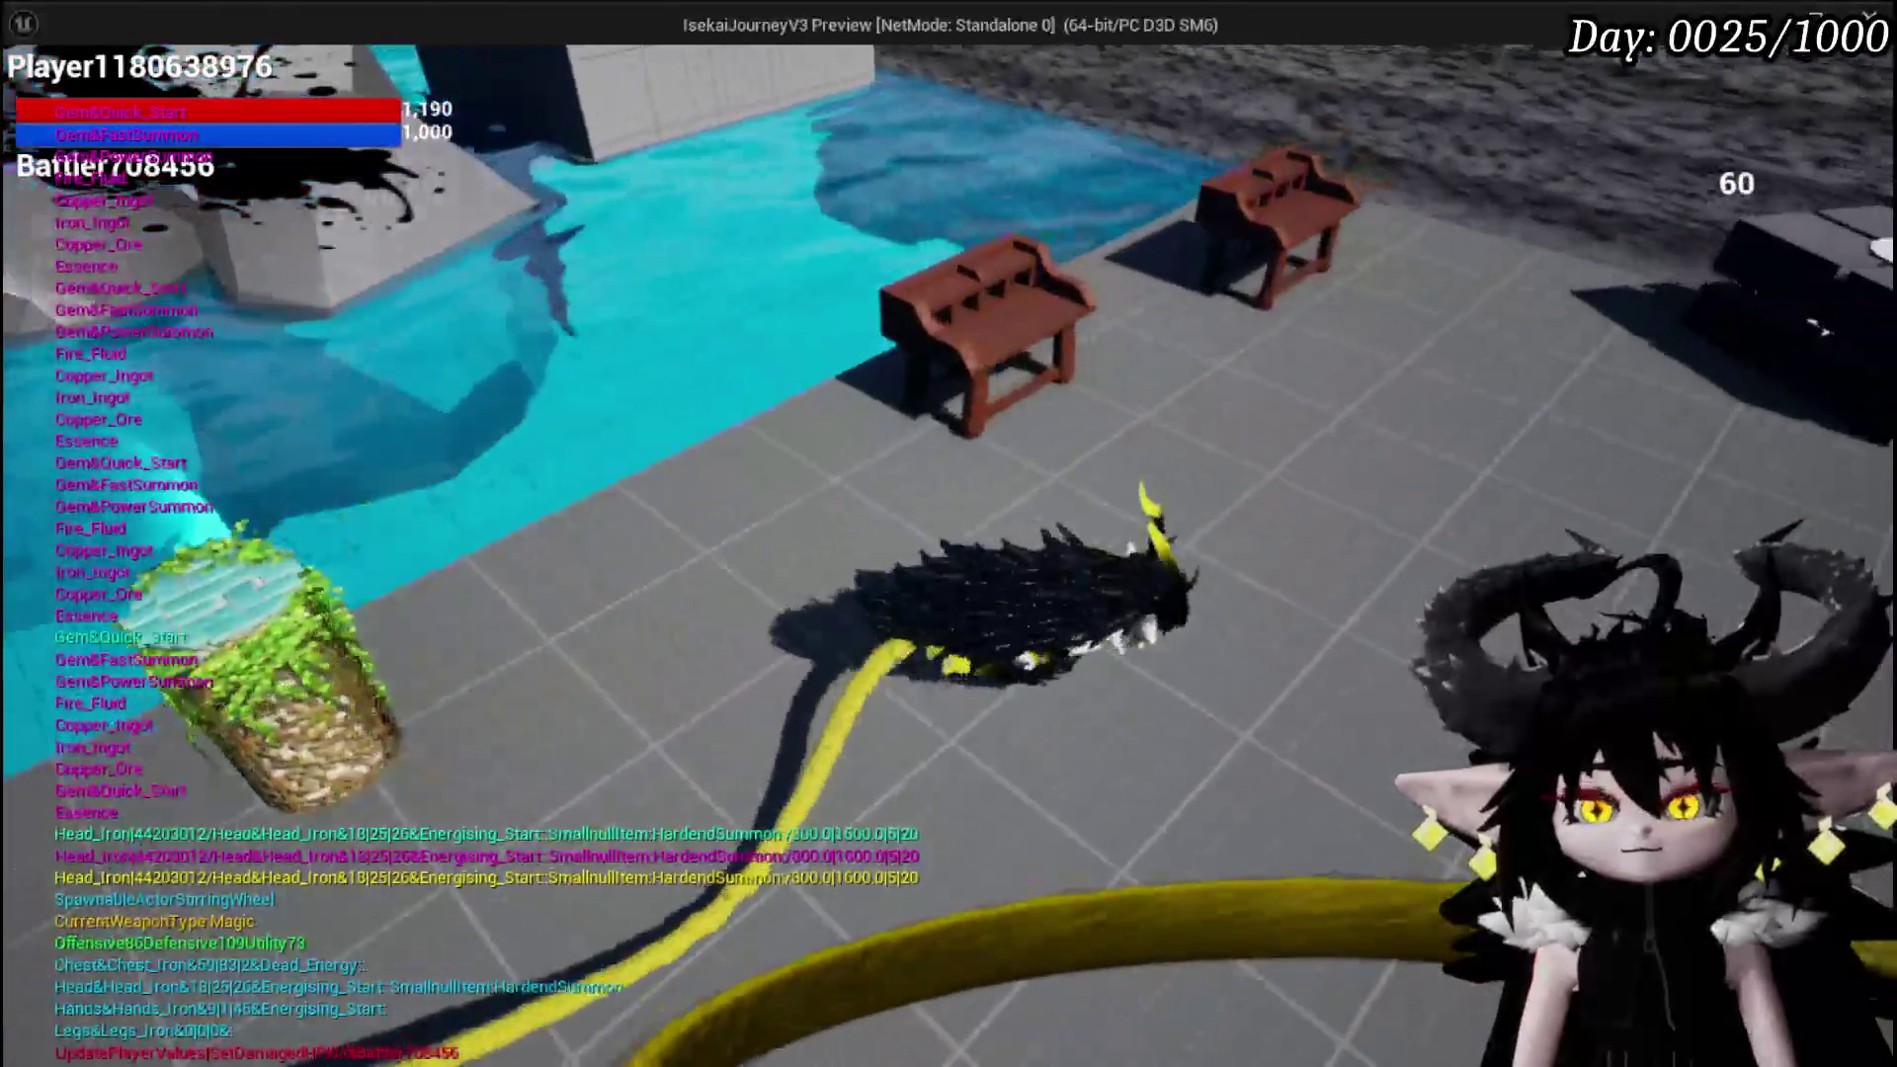
key("e")
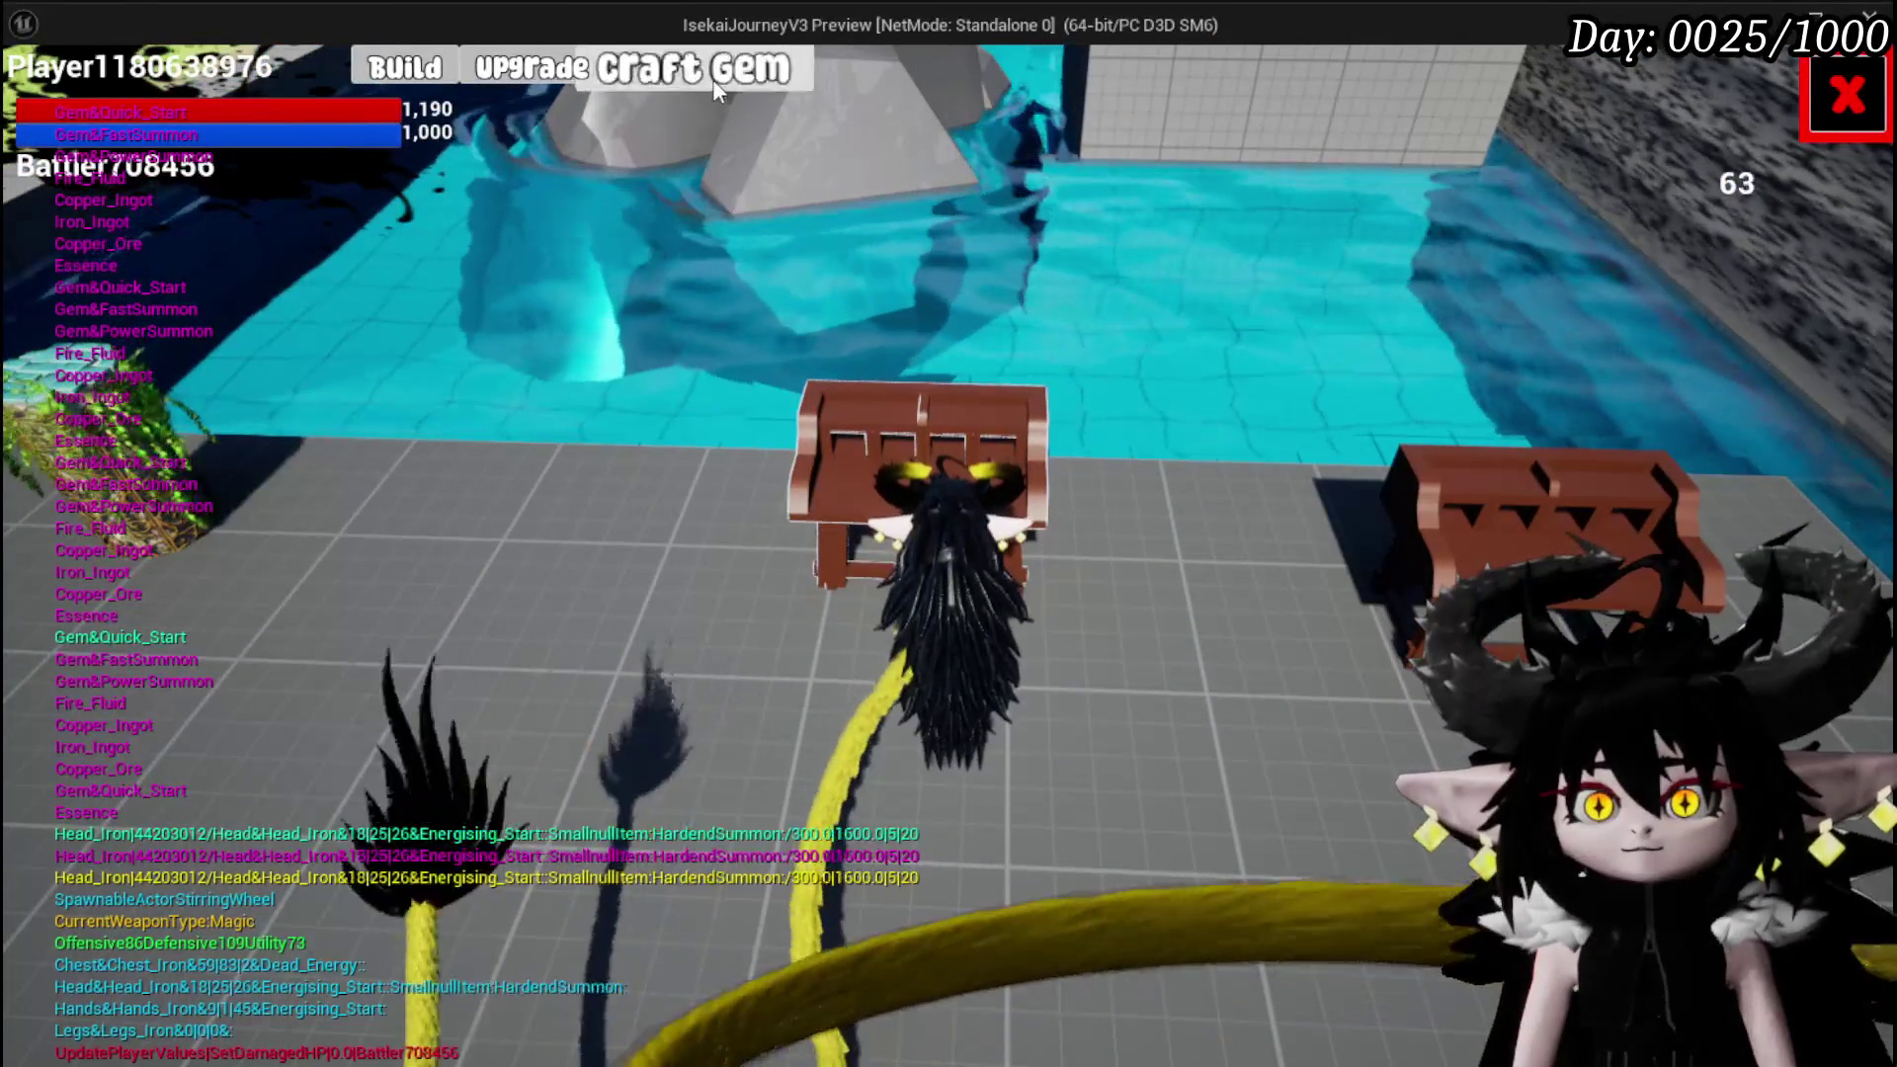
left_click(695, 67)
left_click(949, 769)
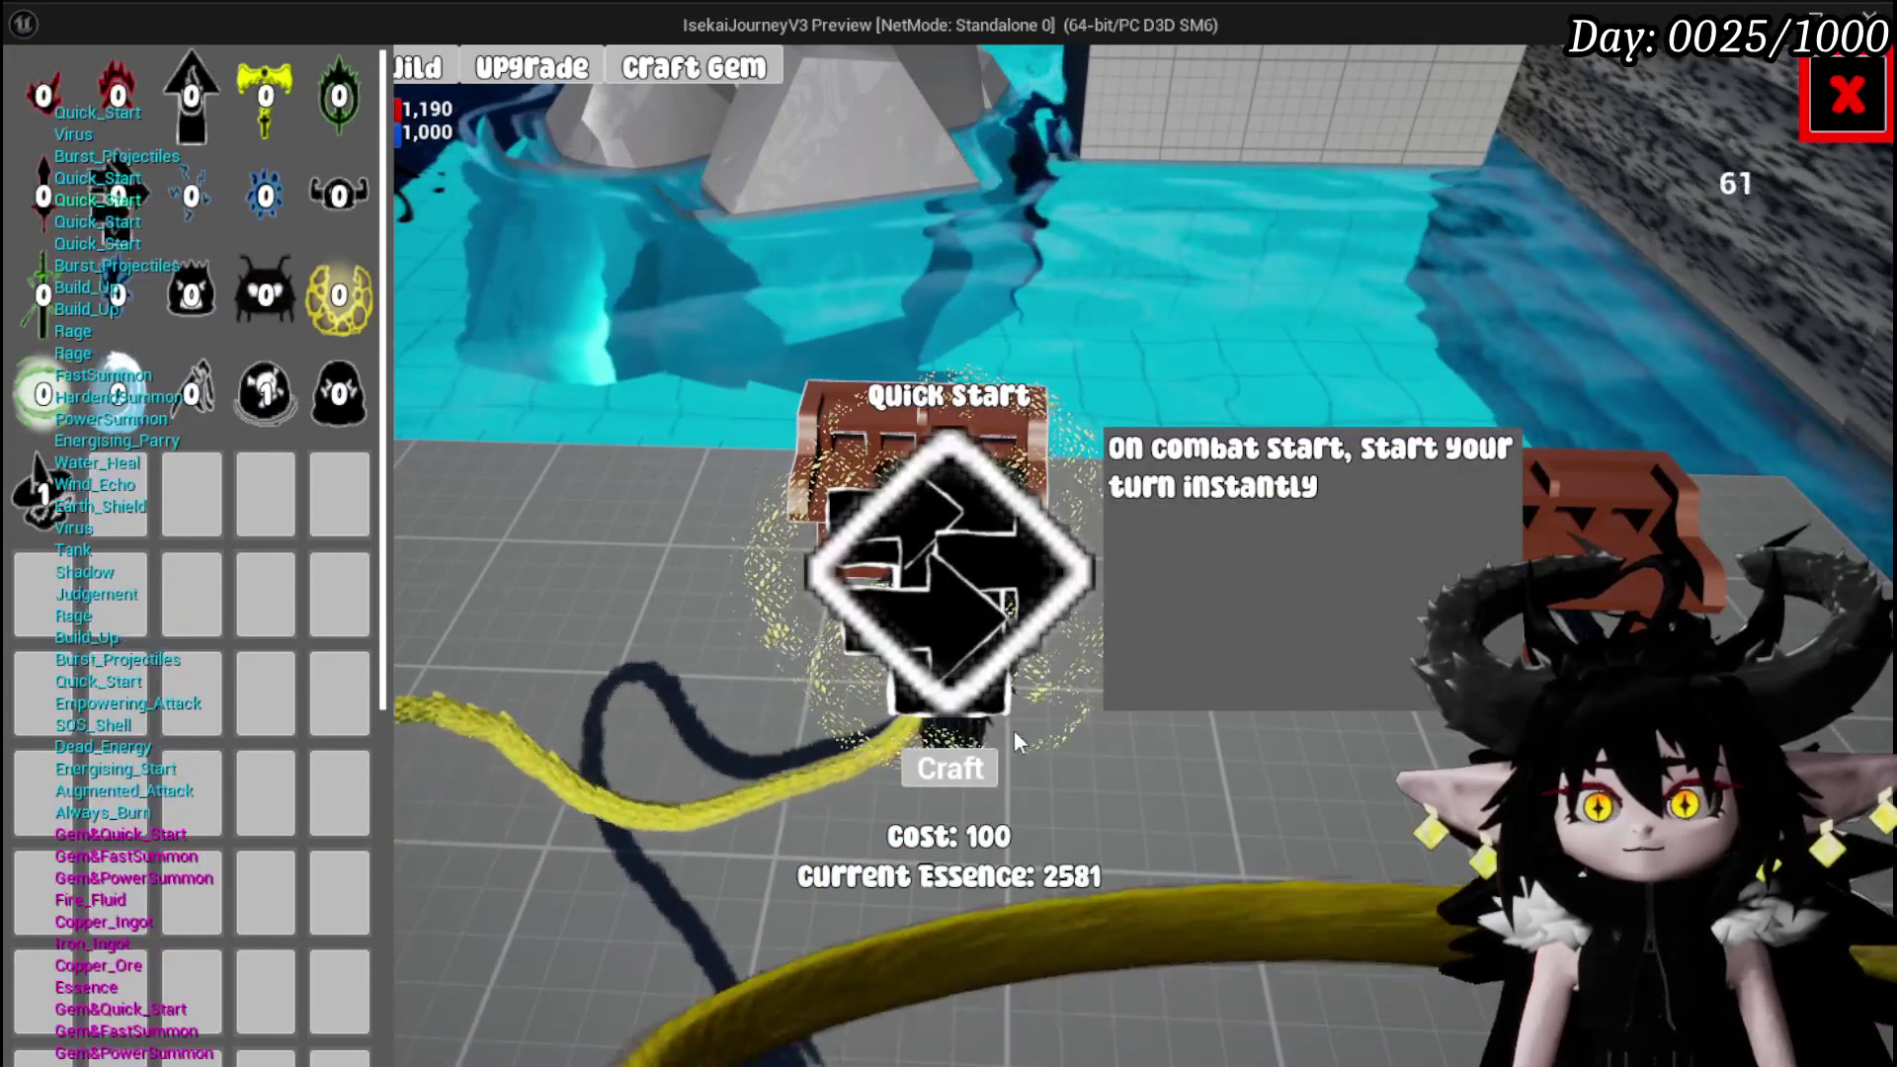
left_click(949, 770)
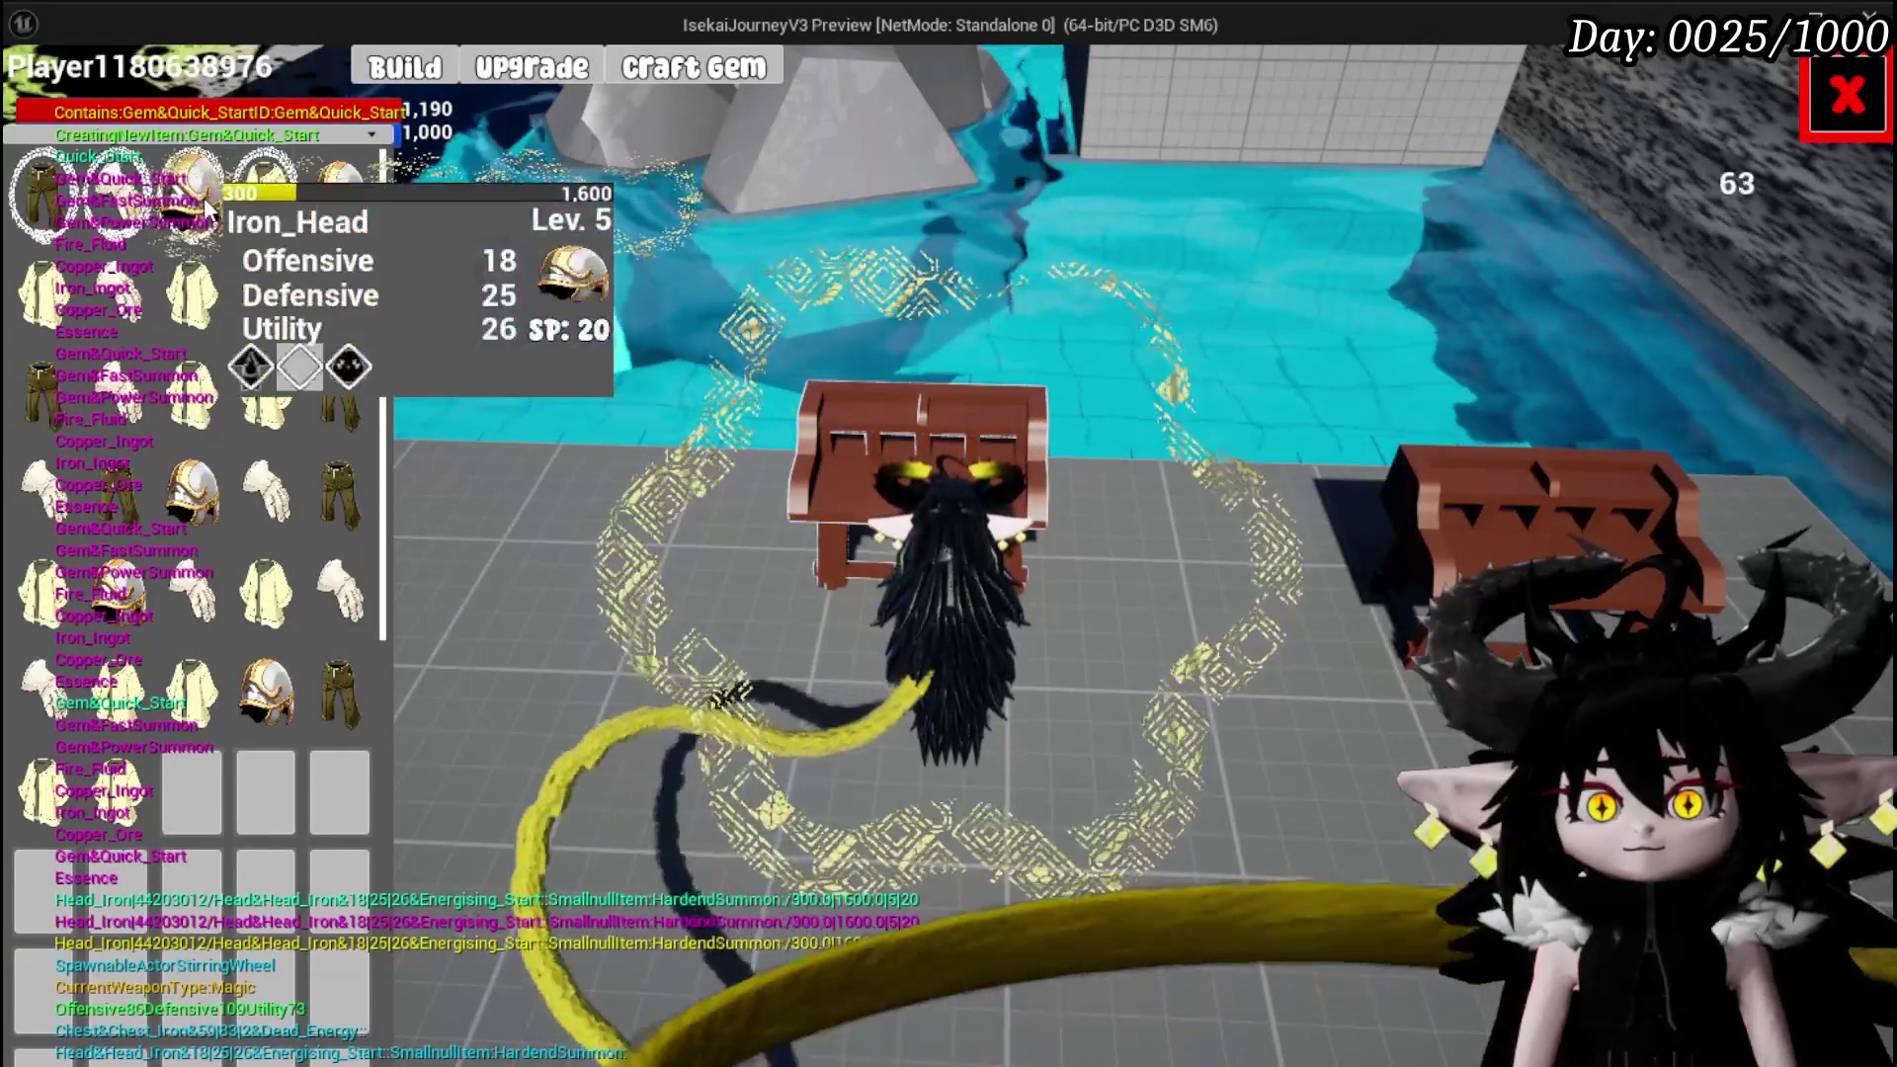
Insert the Quick Start gem into Iron_Head's middle gem slot and apply it
left_click(191, 193)
left_click(830, 640)
left_click(867, 678)
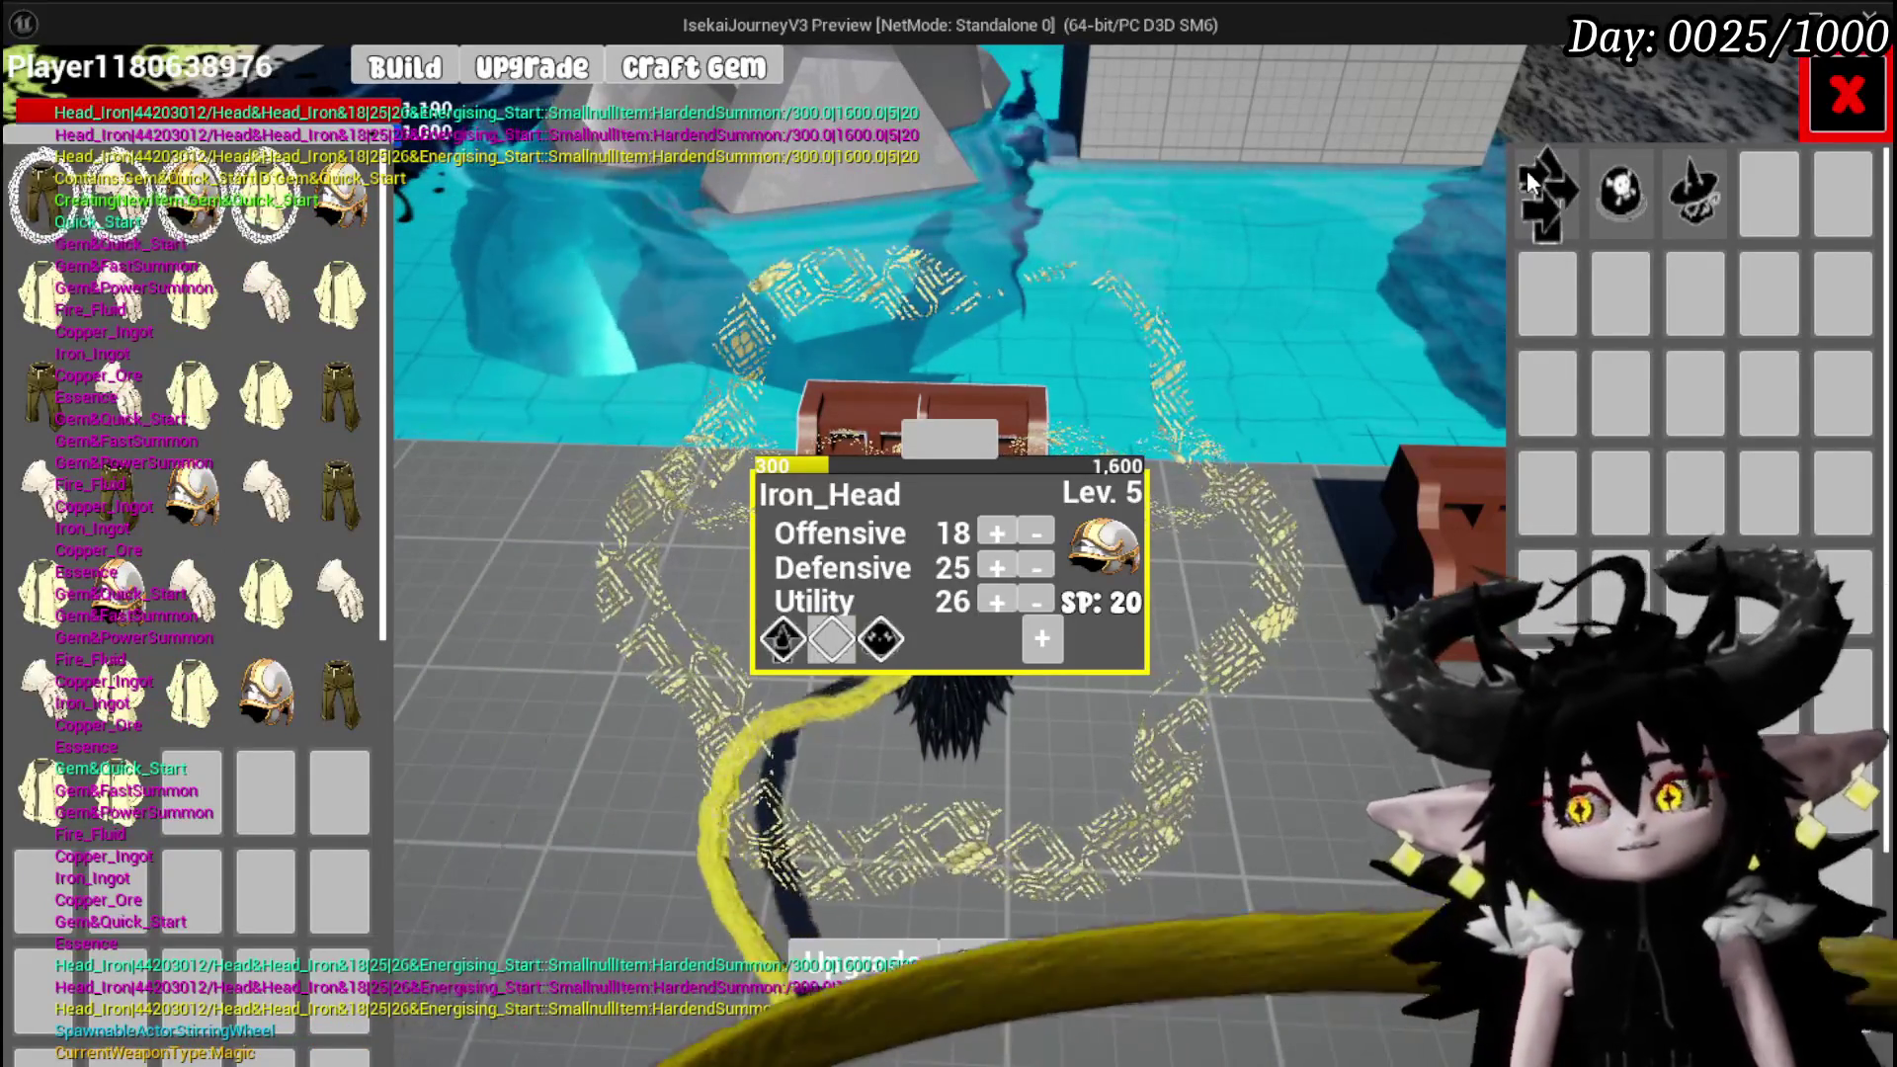
left_click(1530, 194)
left_click(1403, 207)
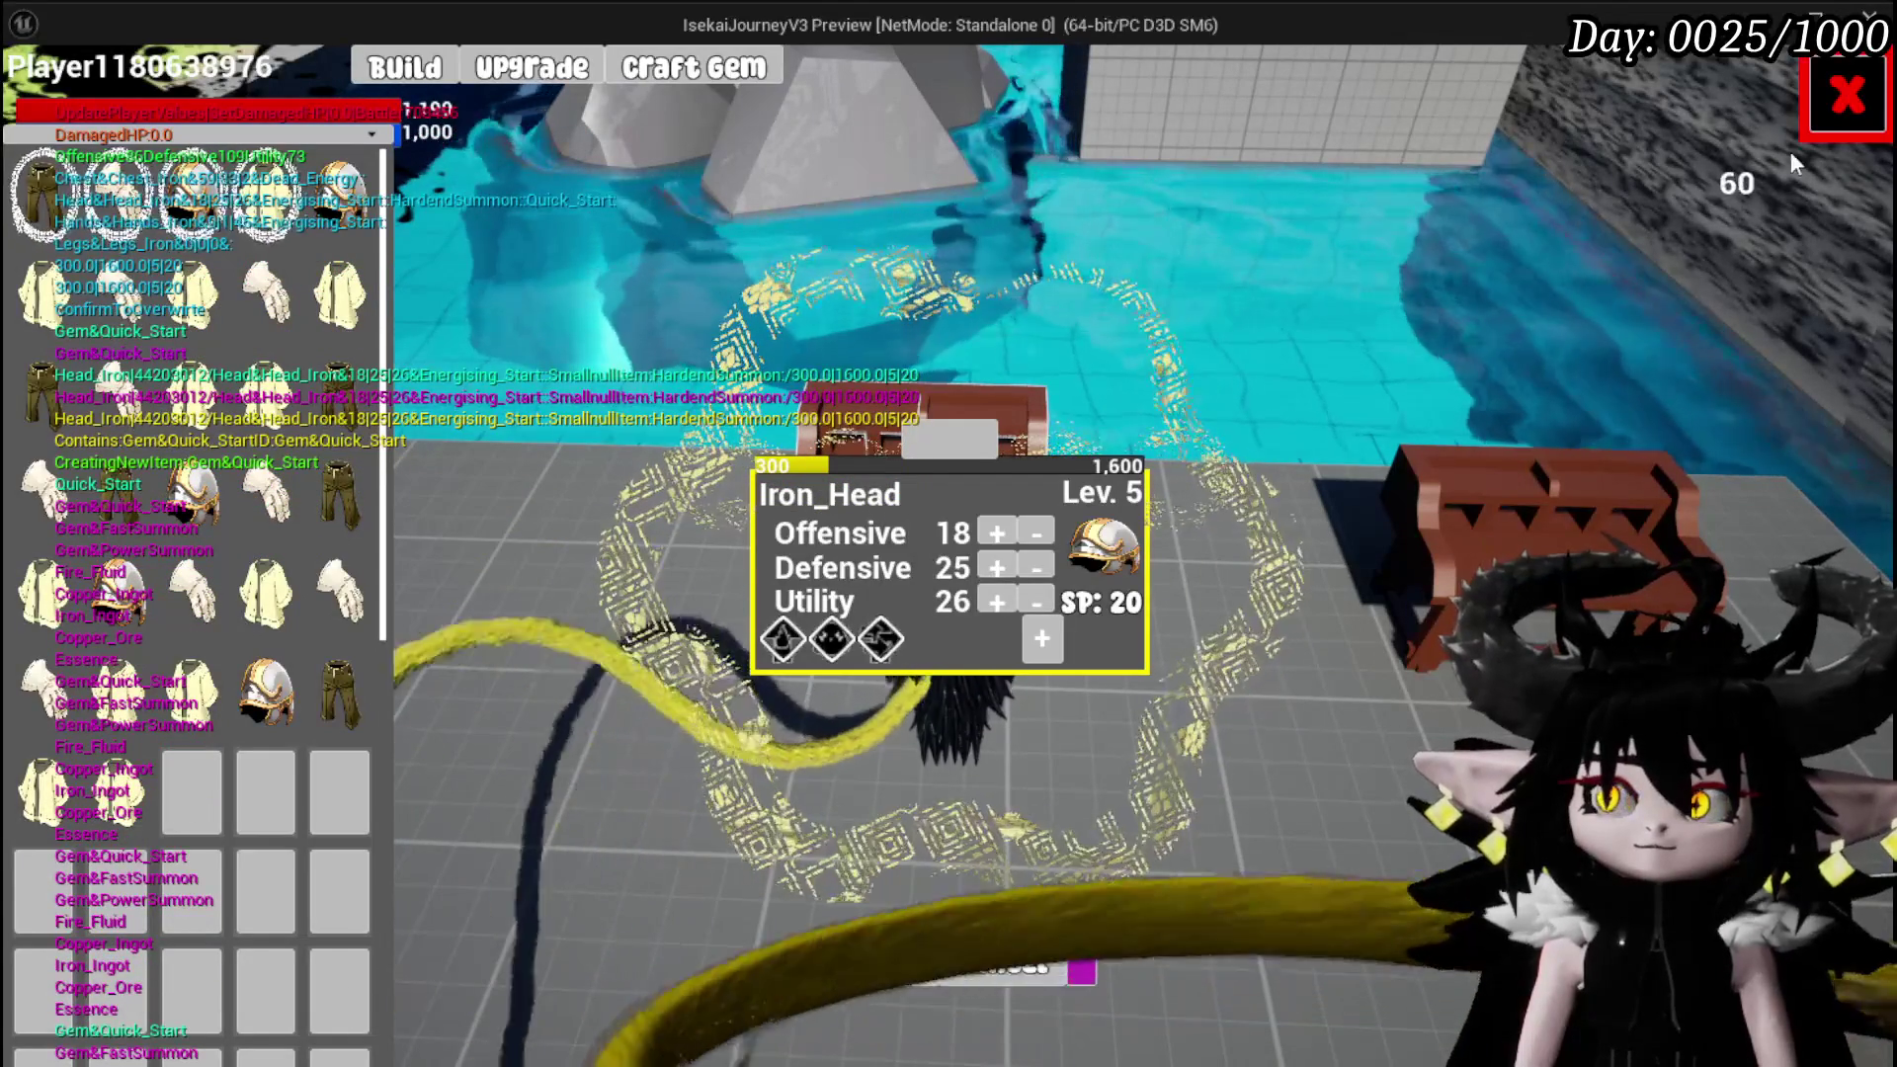
key("Escape")
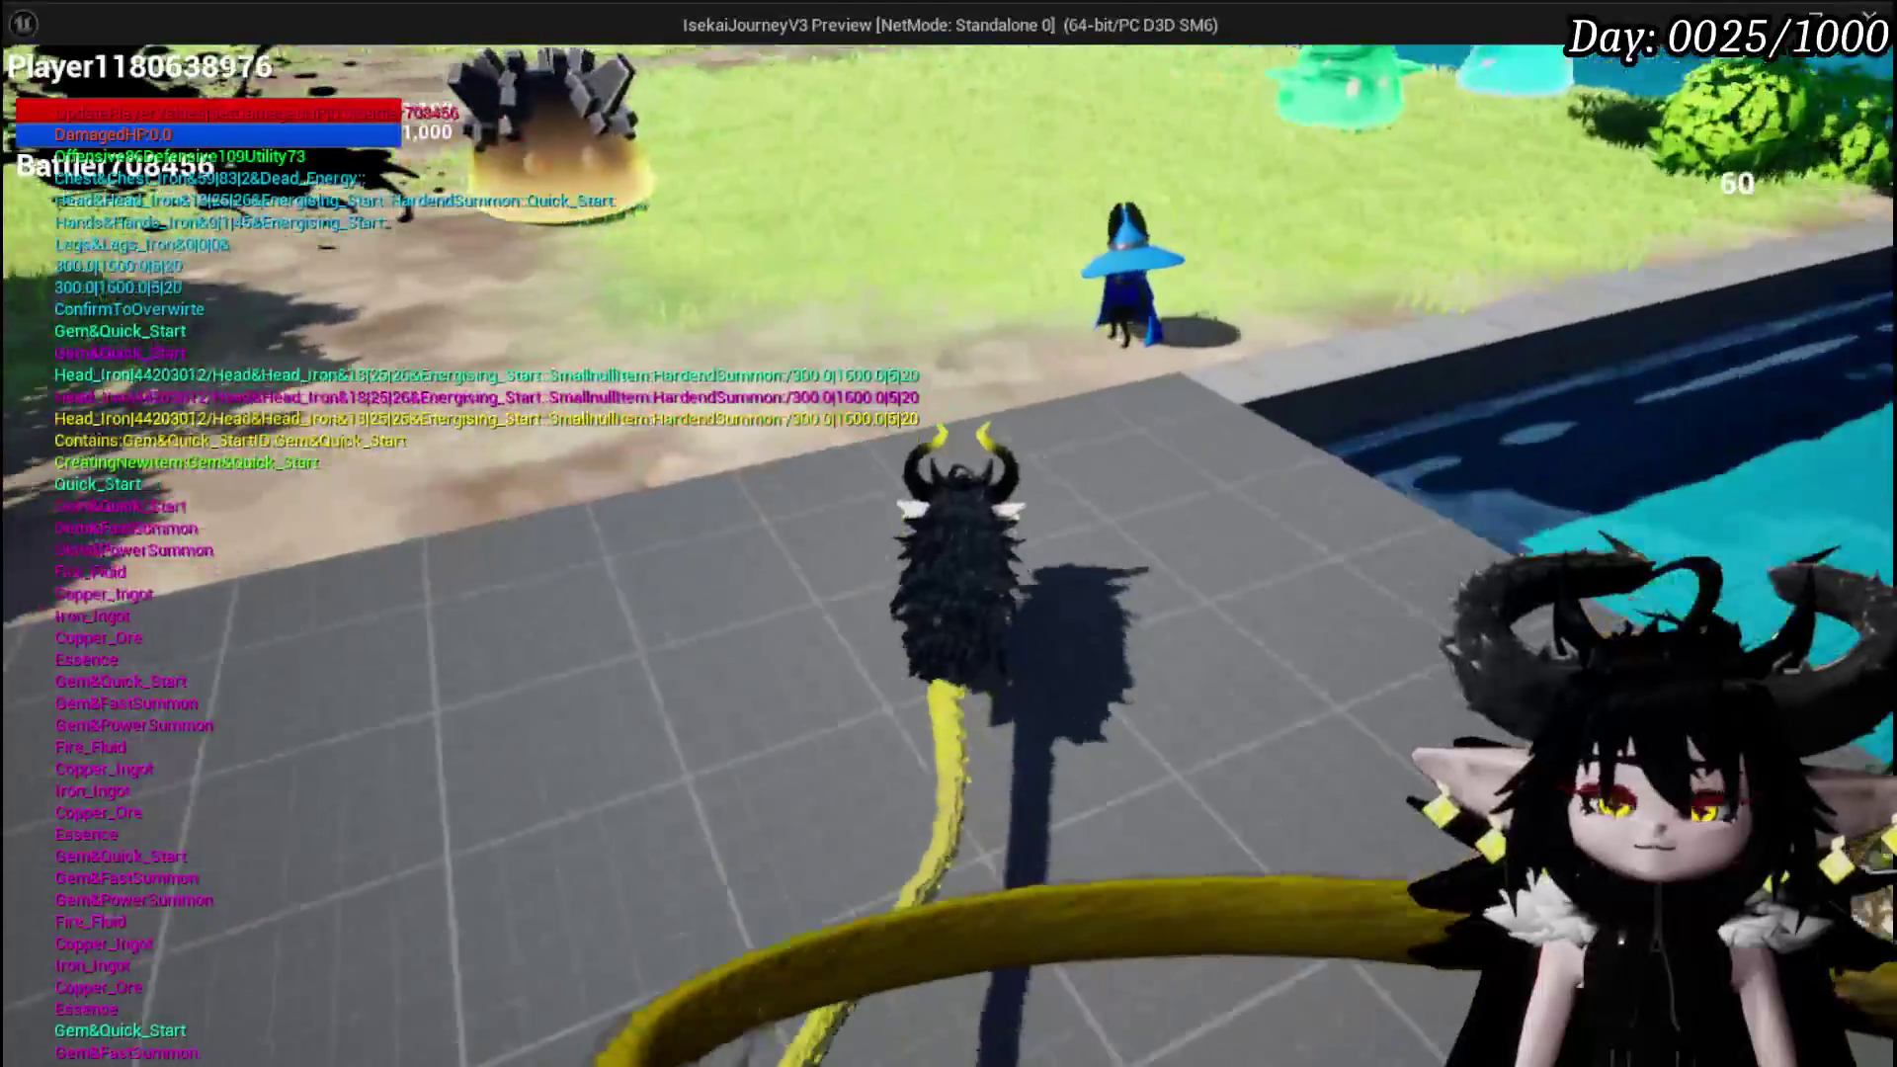
Start a battle with the spiked slime and cast the Support Summon card
key("w")
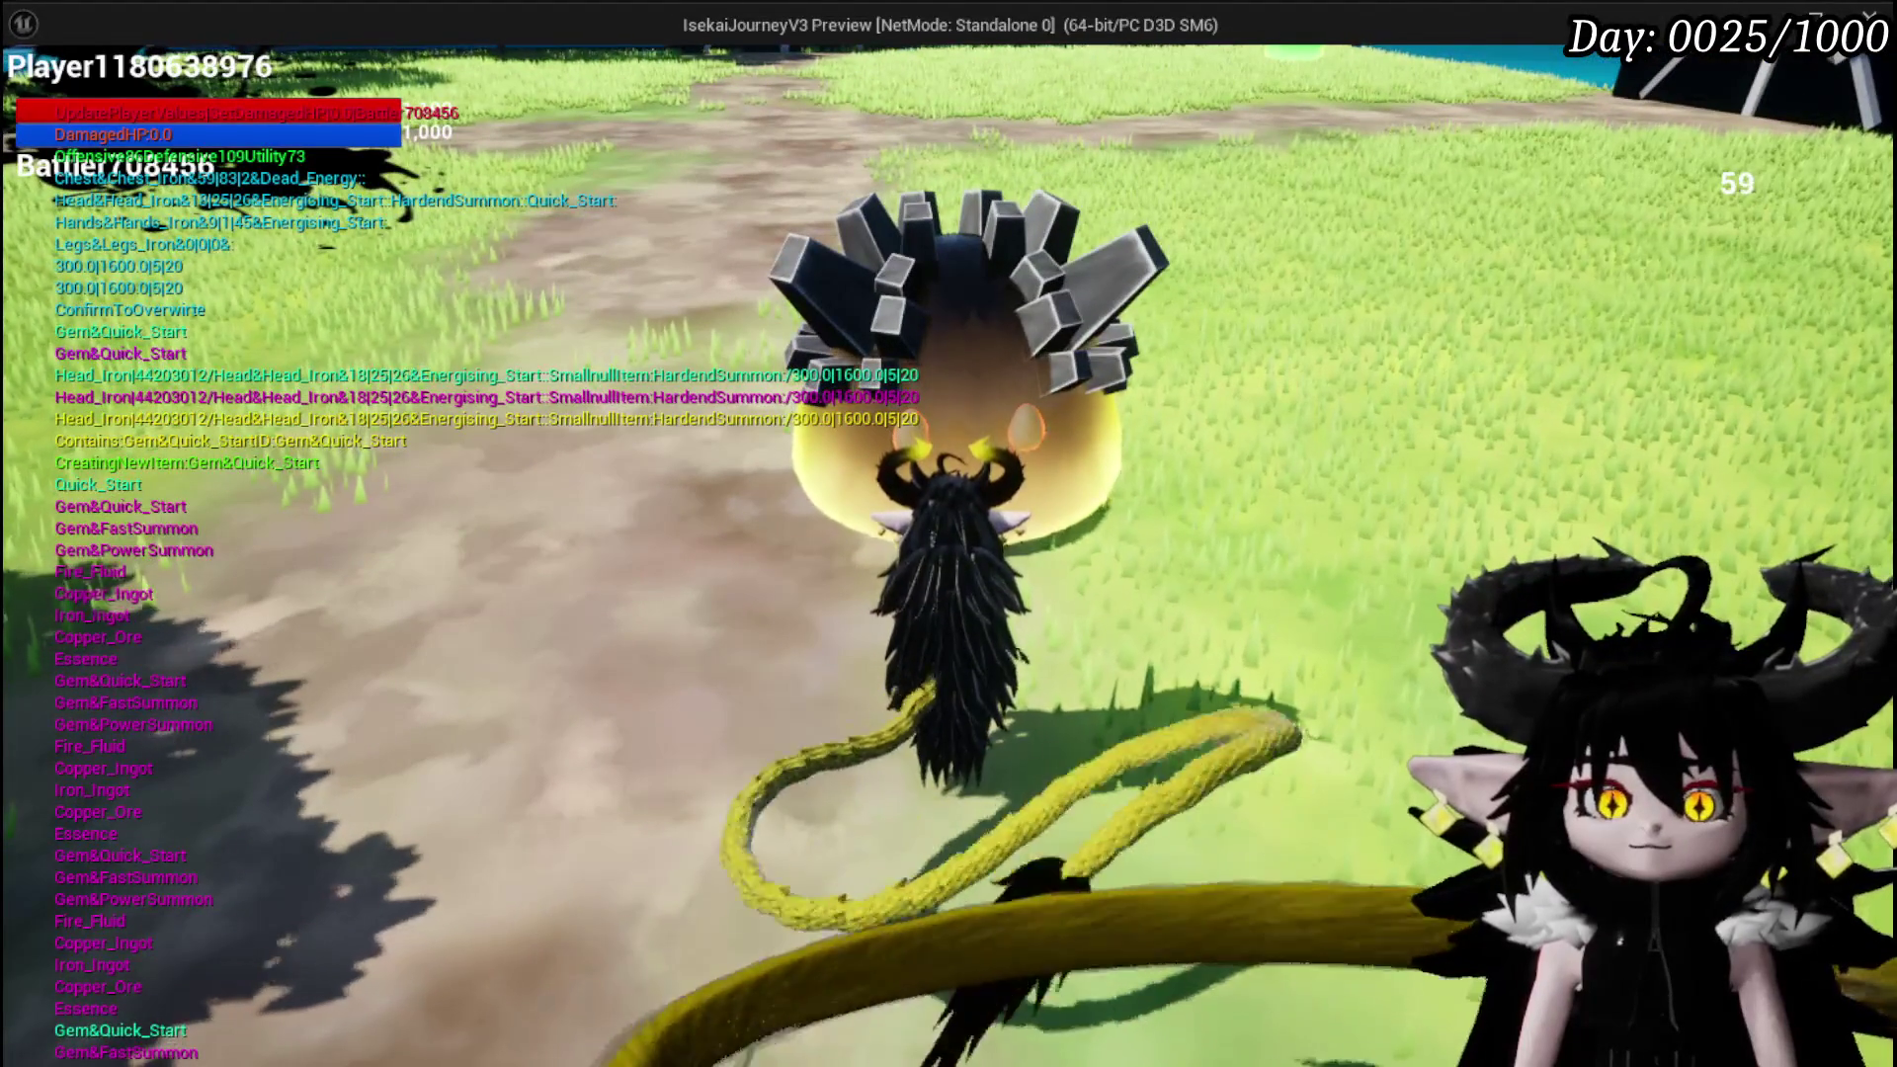
key("1")
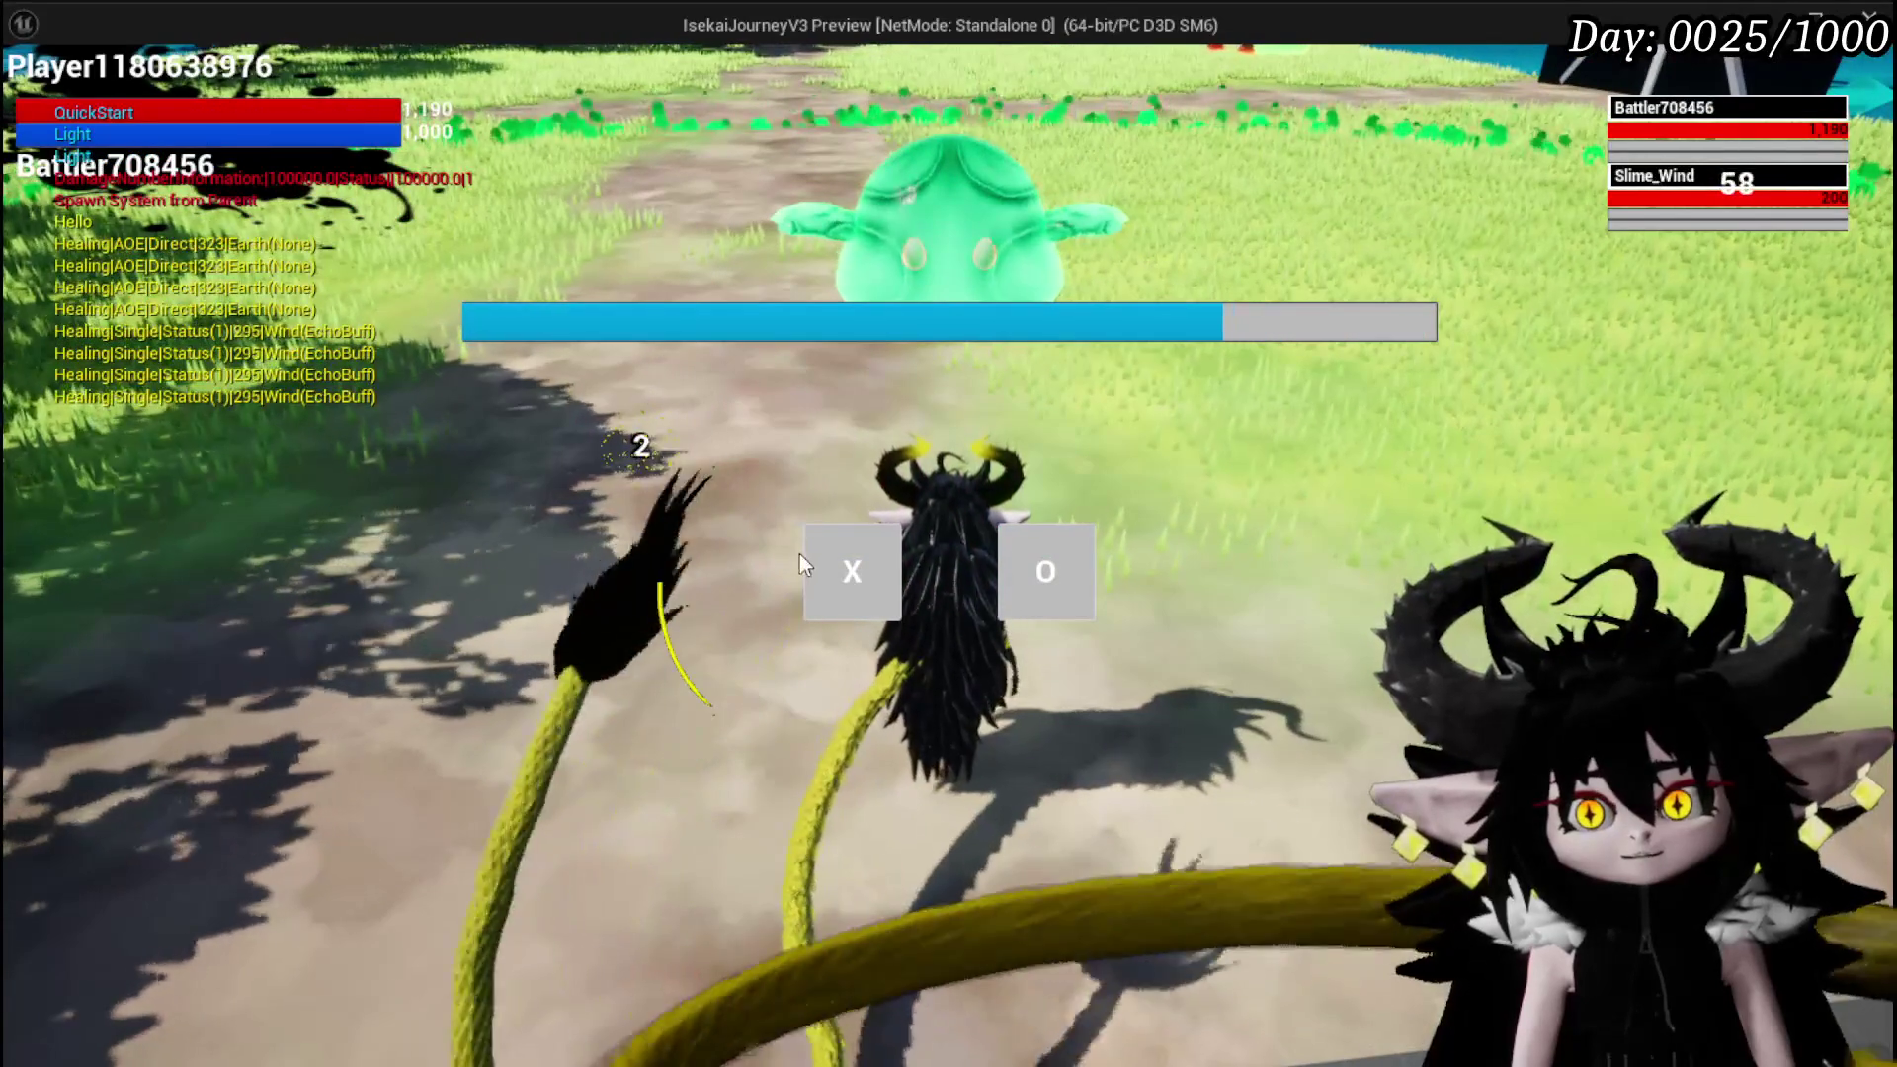
left_click(813, 559)
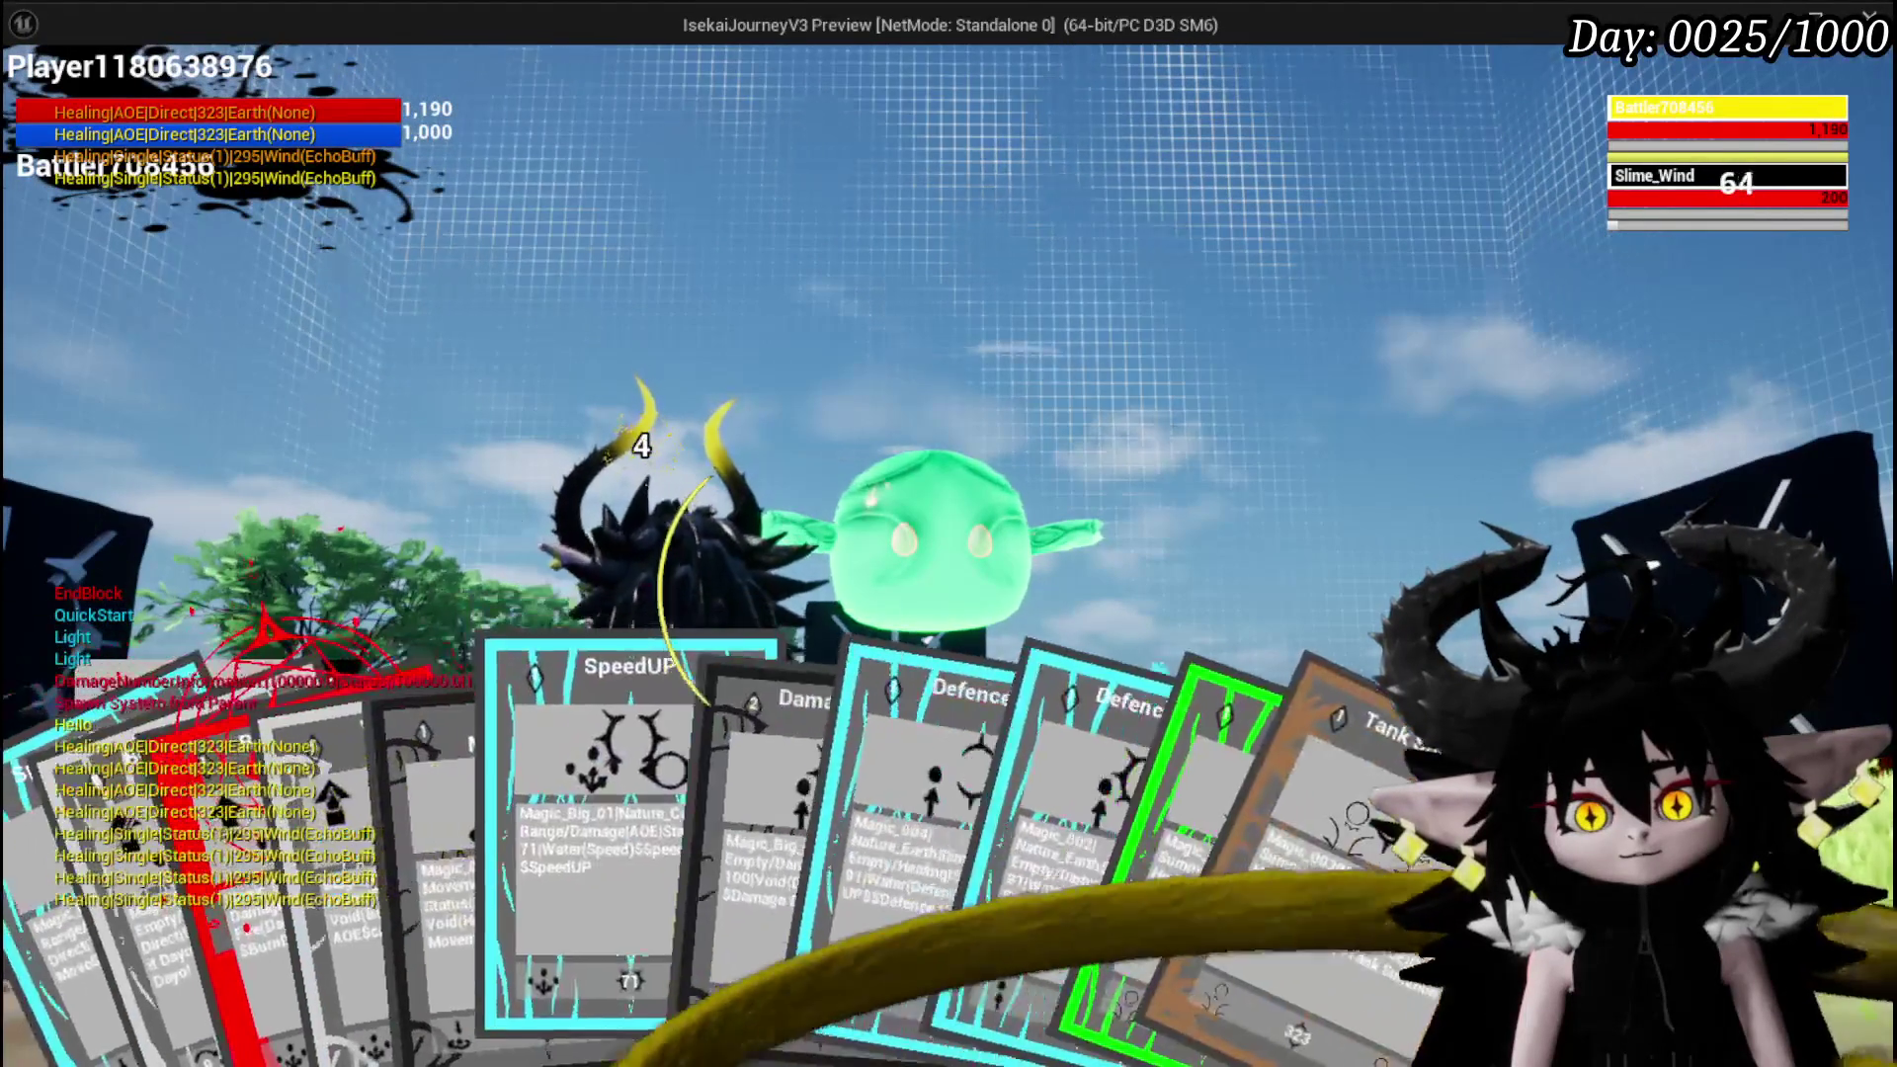
left_click(1087, 884)
key("g")
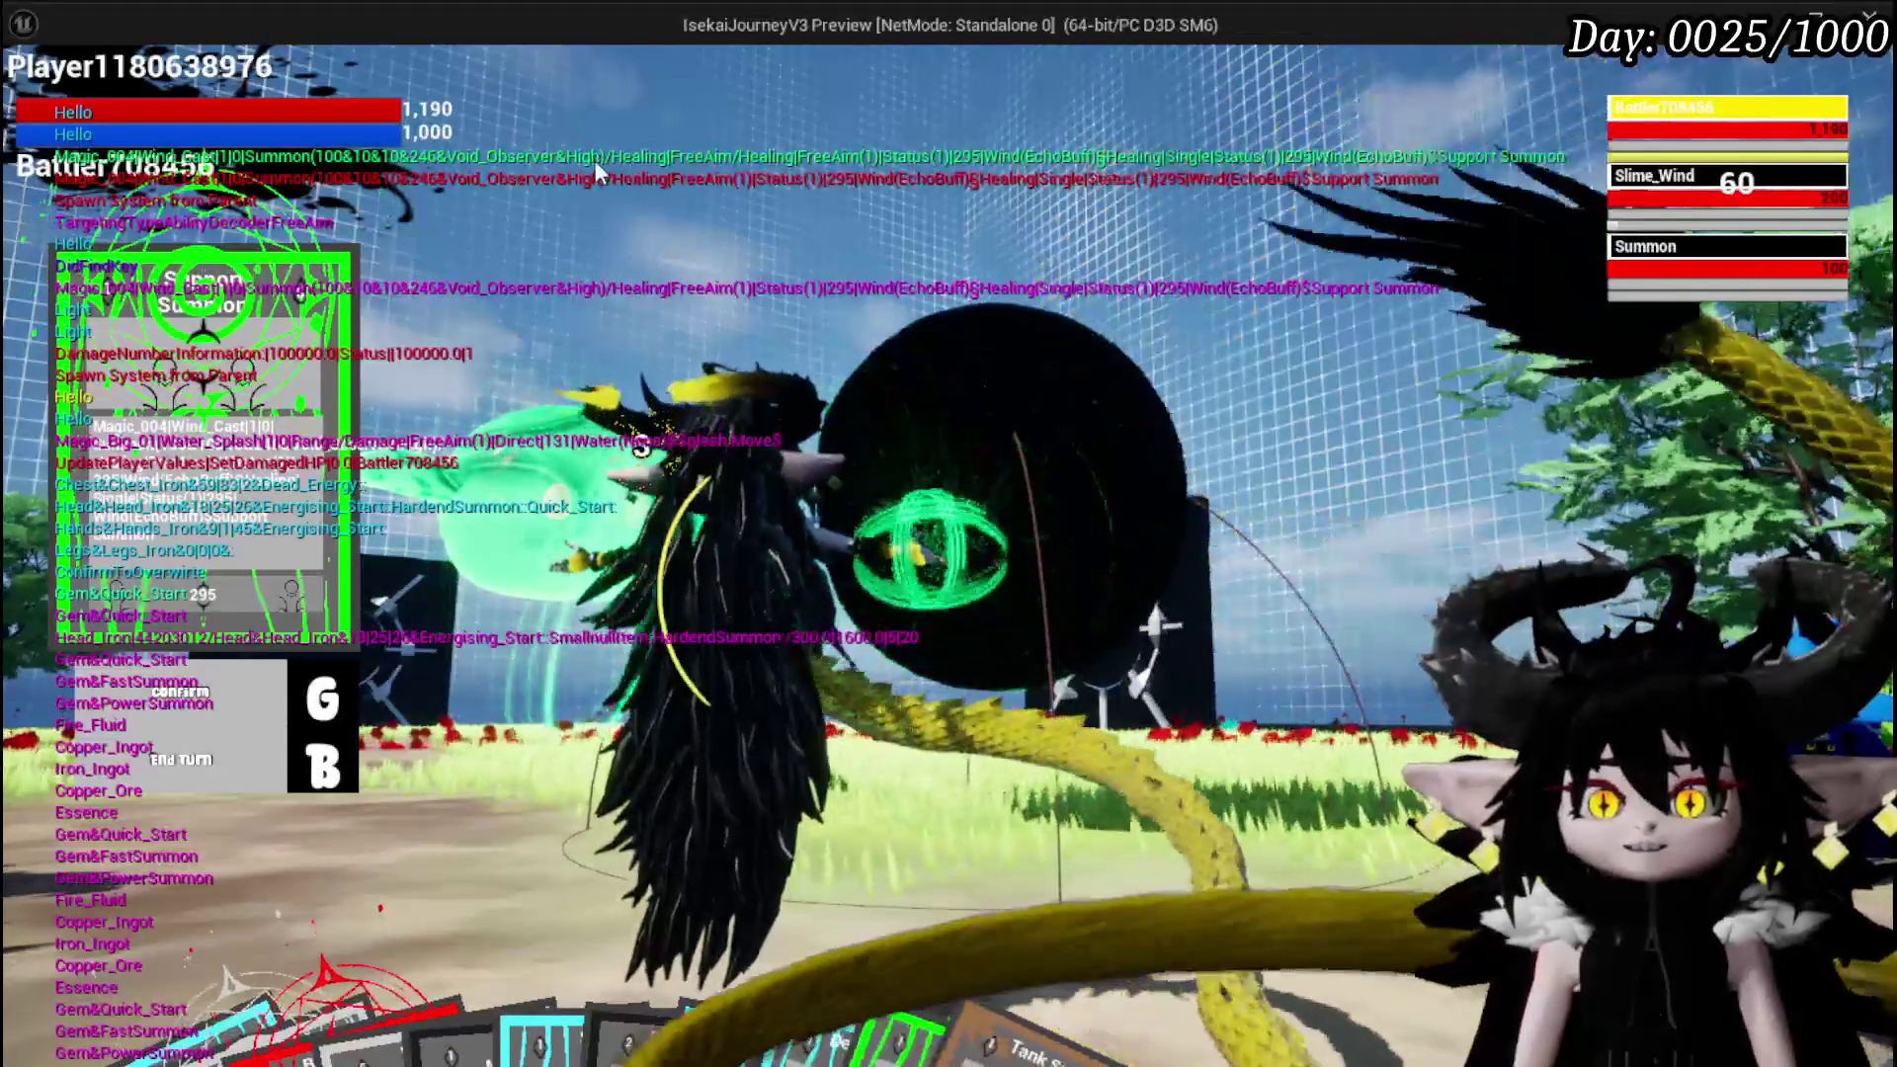
Stop the play session and return to the BPC_Perks OnSummon graph
key("Escape")
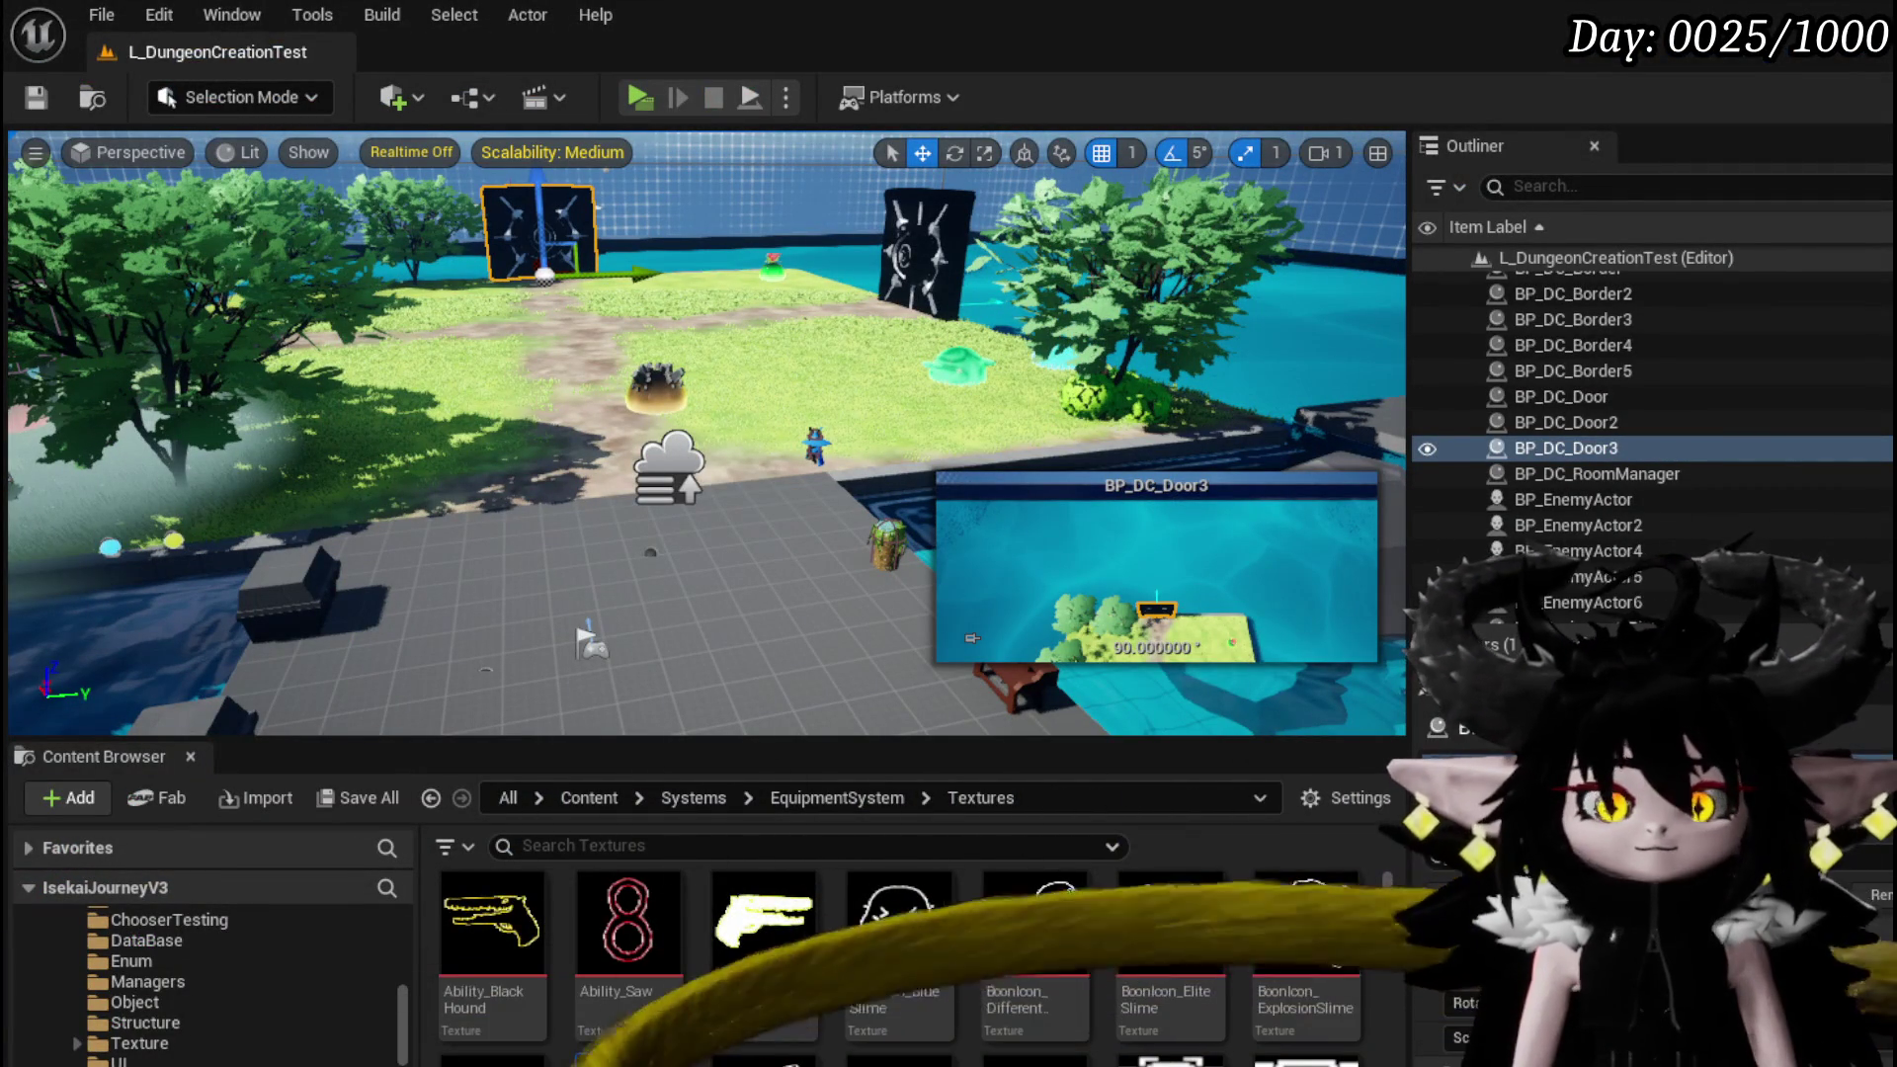
key("alt+Tab")
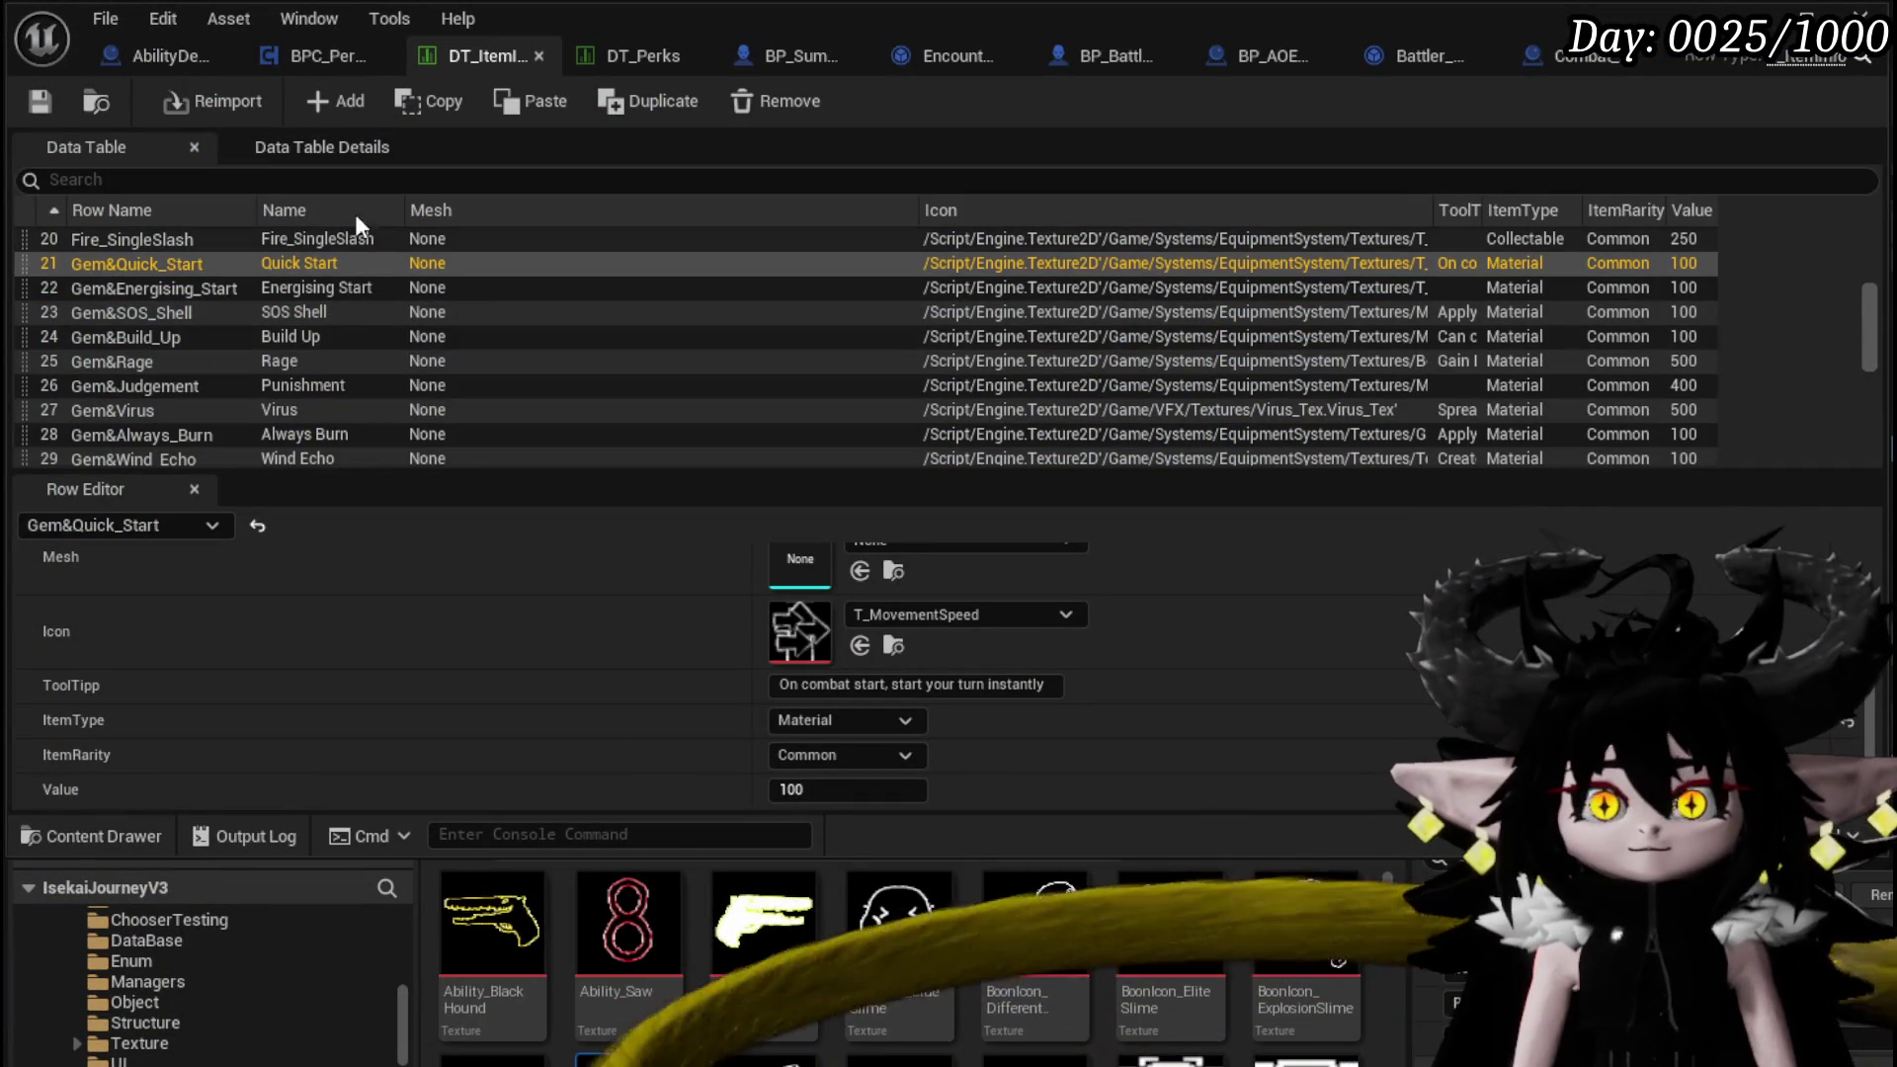
left_click(305, 55)
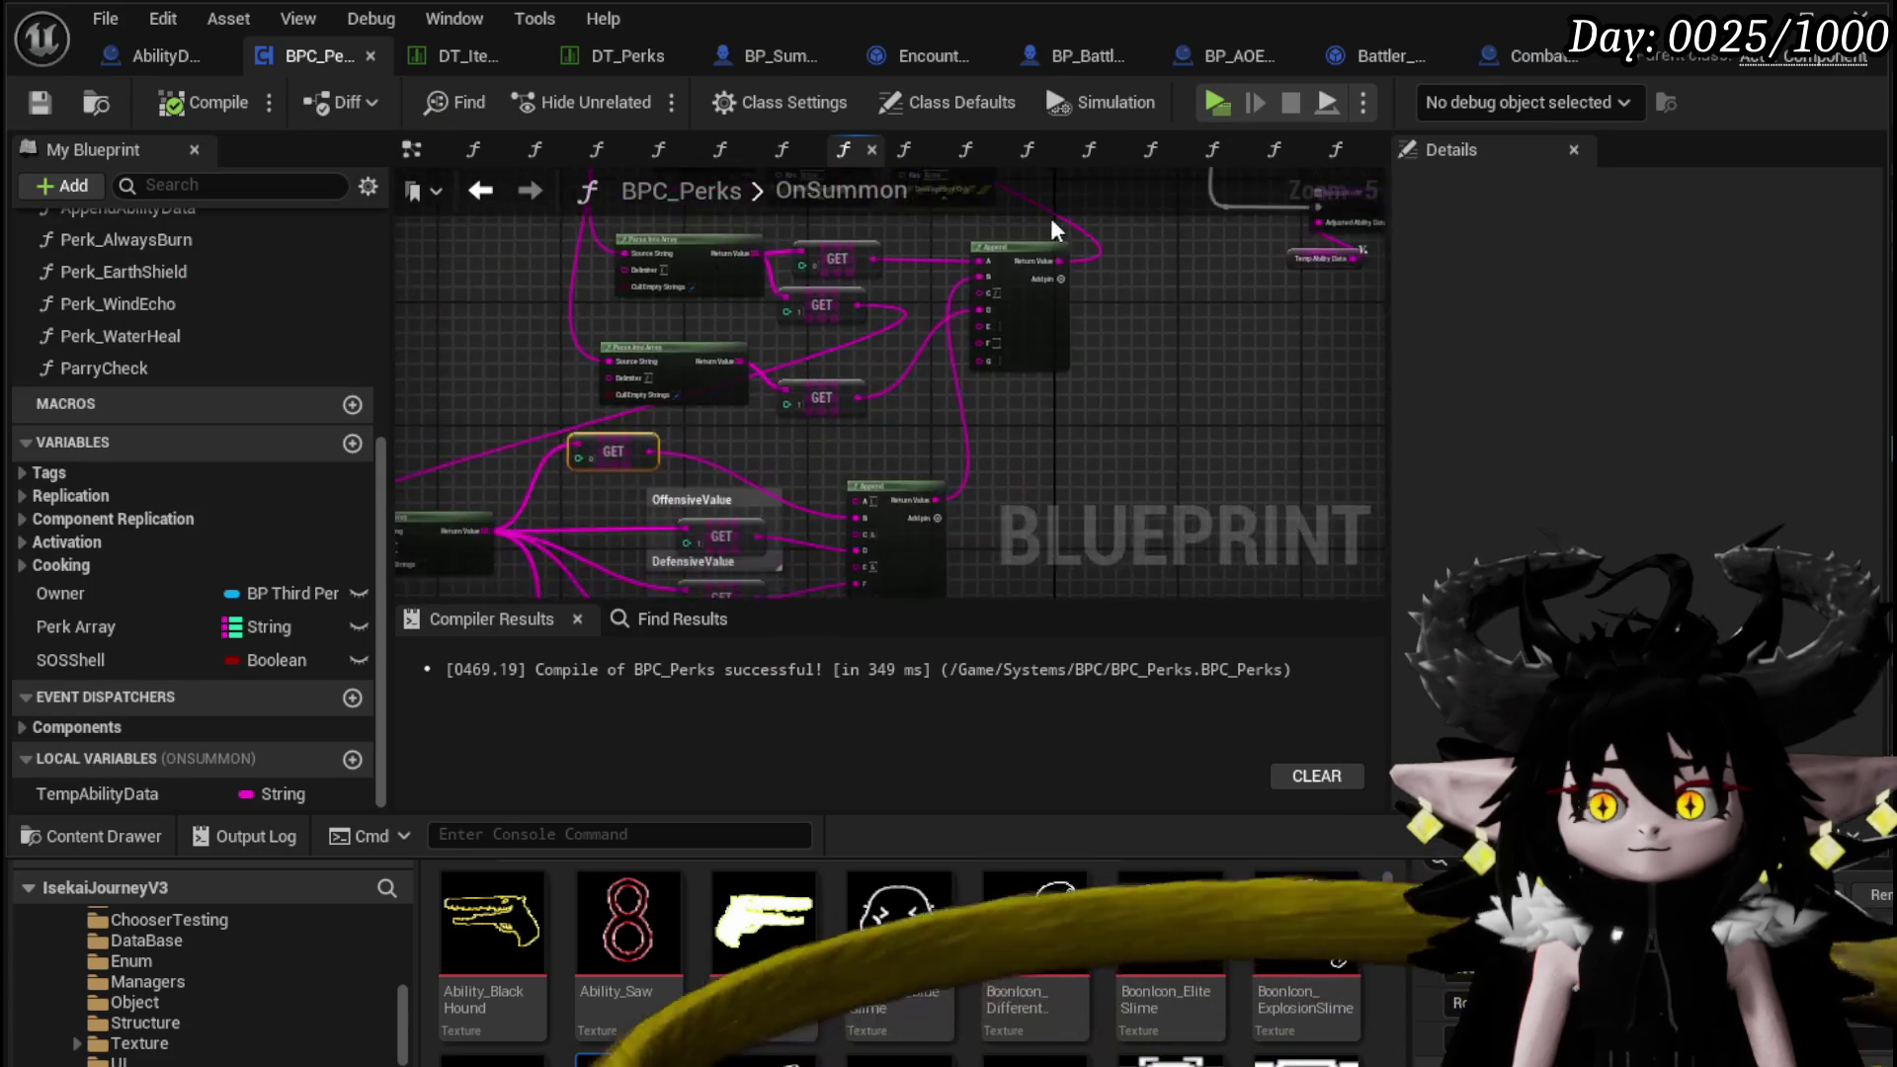
scroll(692, 425, "up", 2)
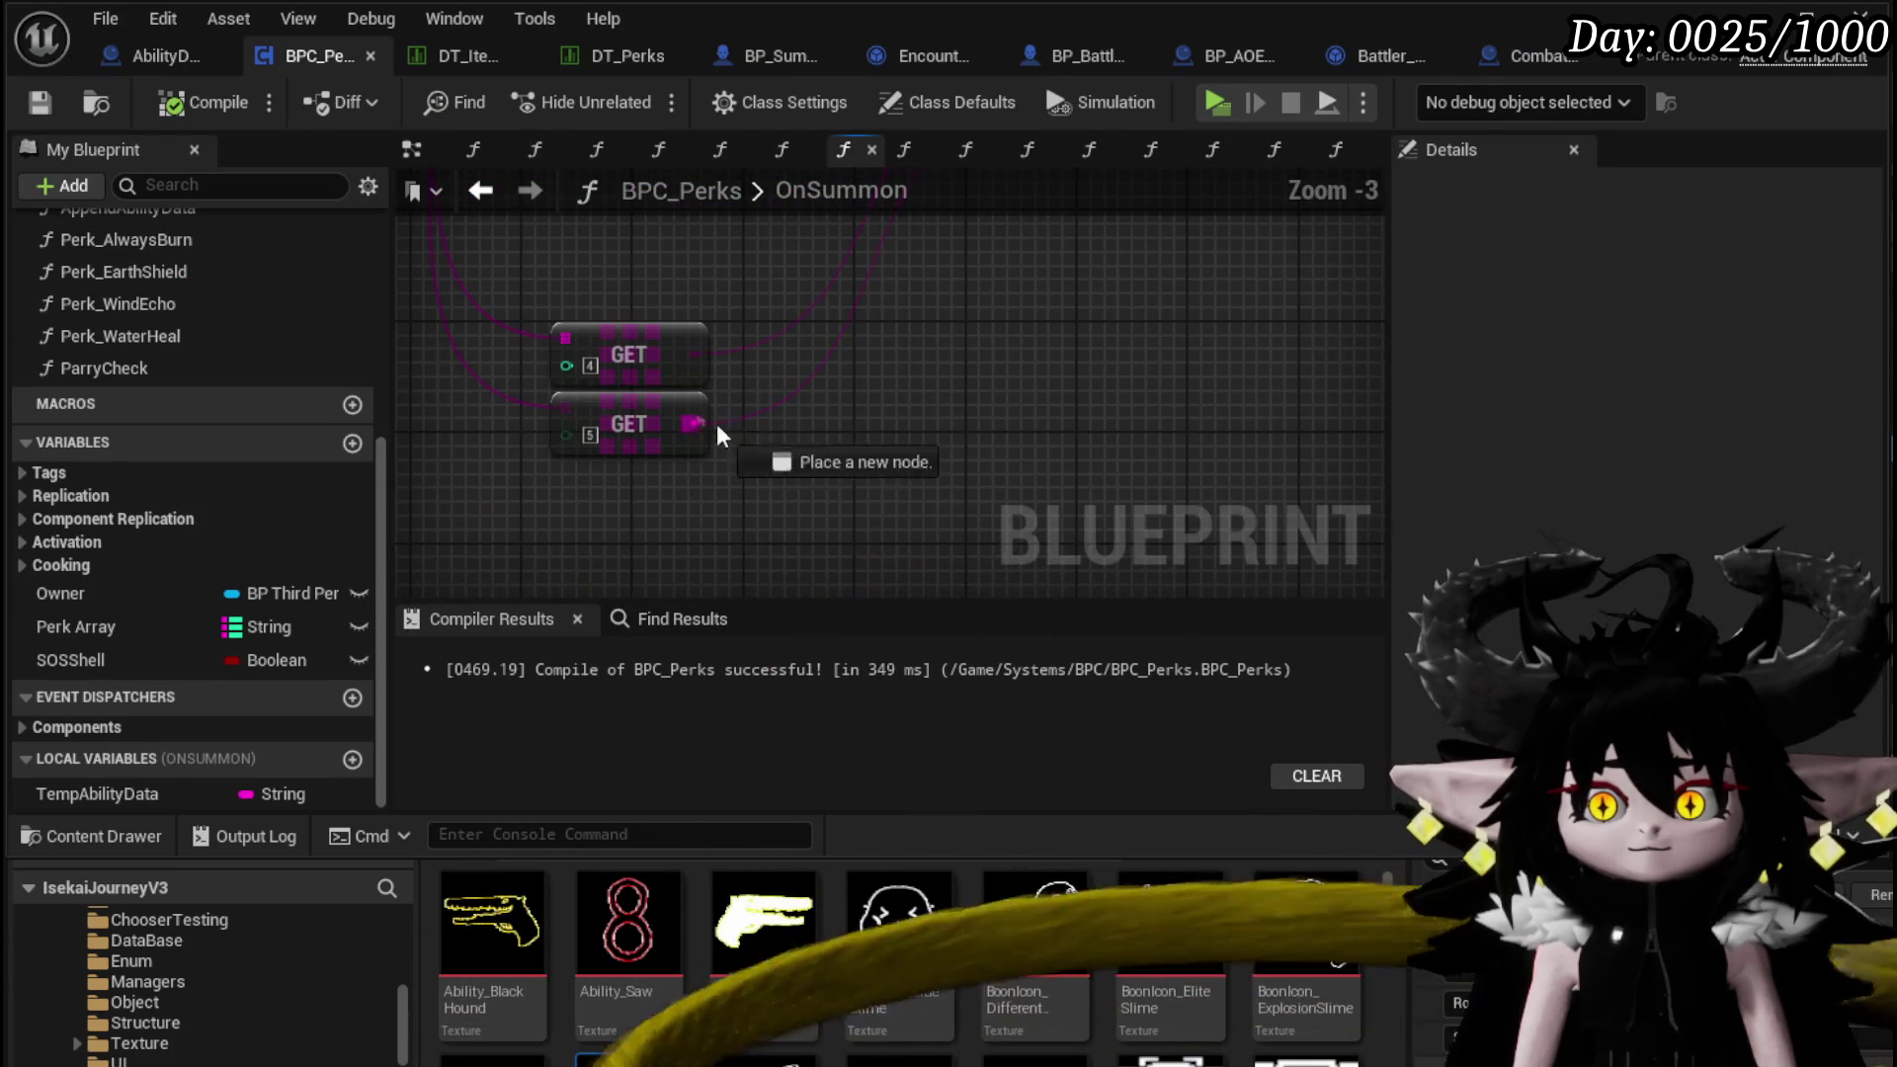
Split the lower GET string with a Parse Into Array node and add a GET on its result
left_click_drag(694, 424, 825, 455)
type("Parse")
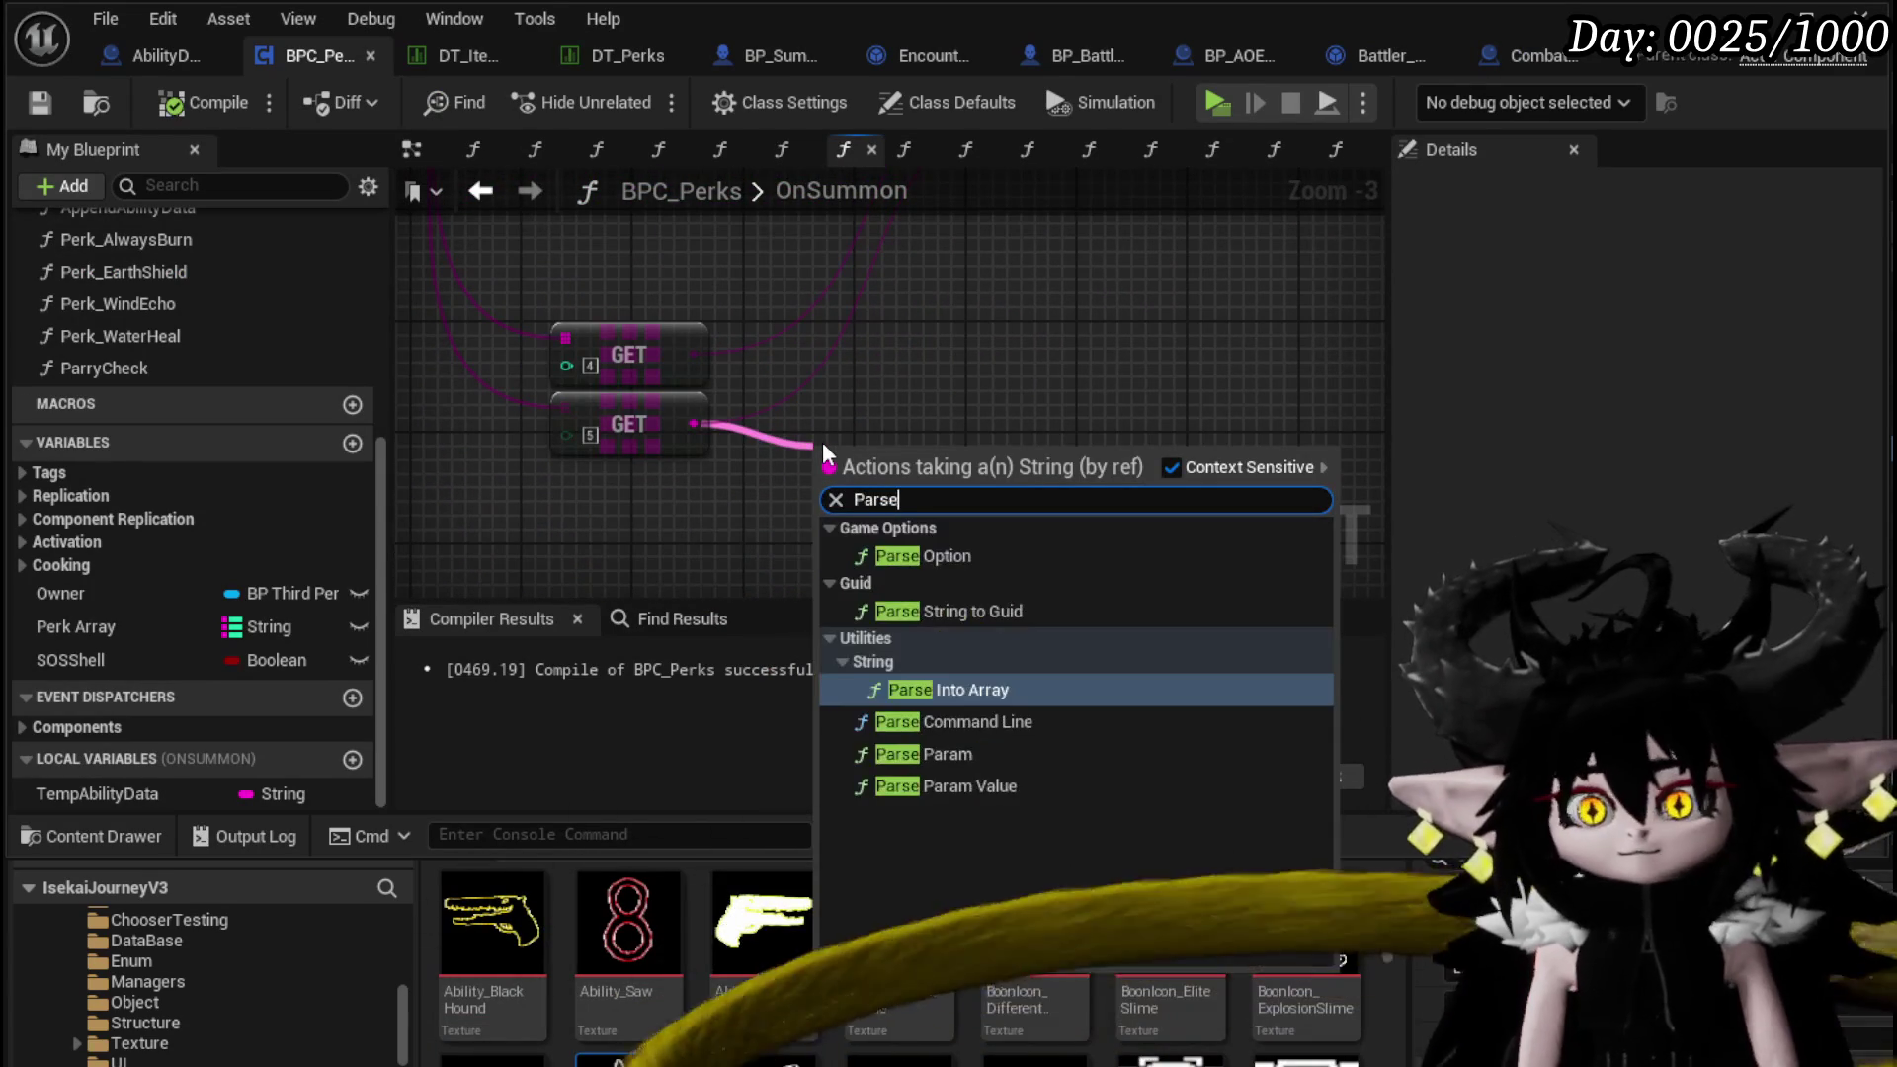
key("Return")
left_click(896, 510)
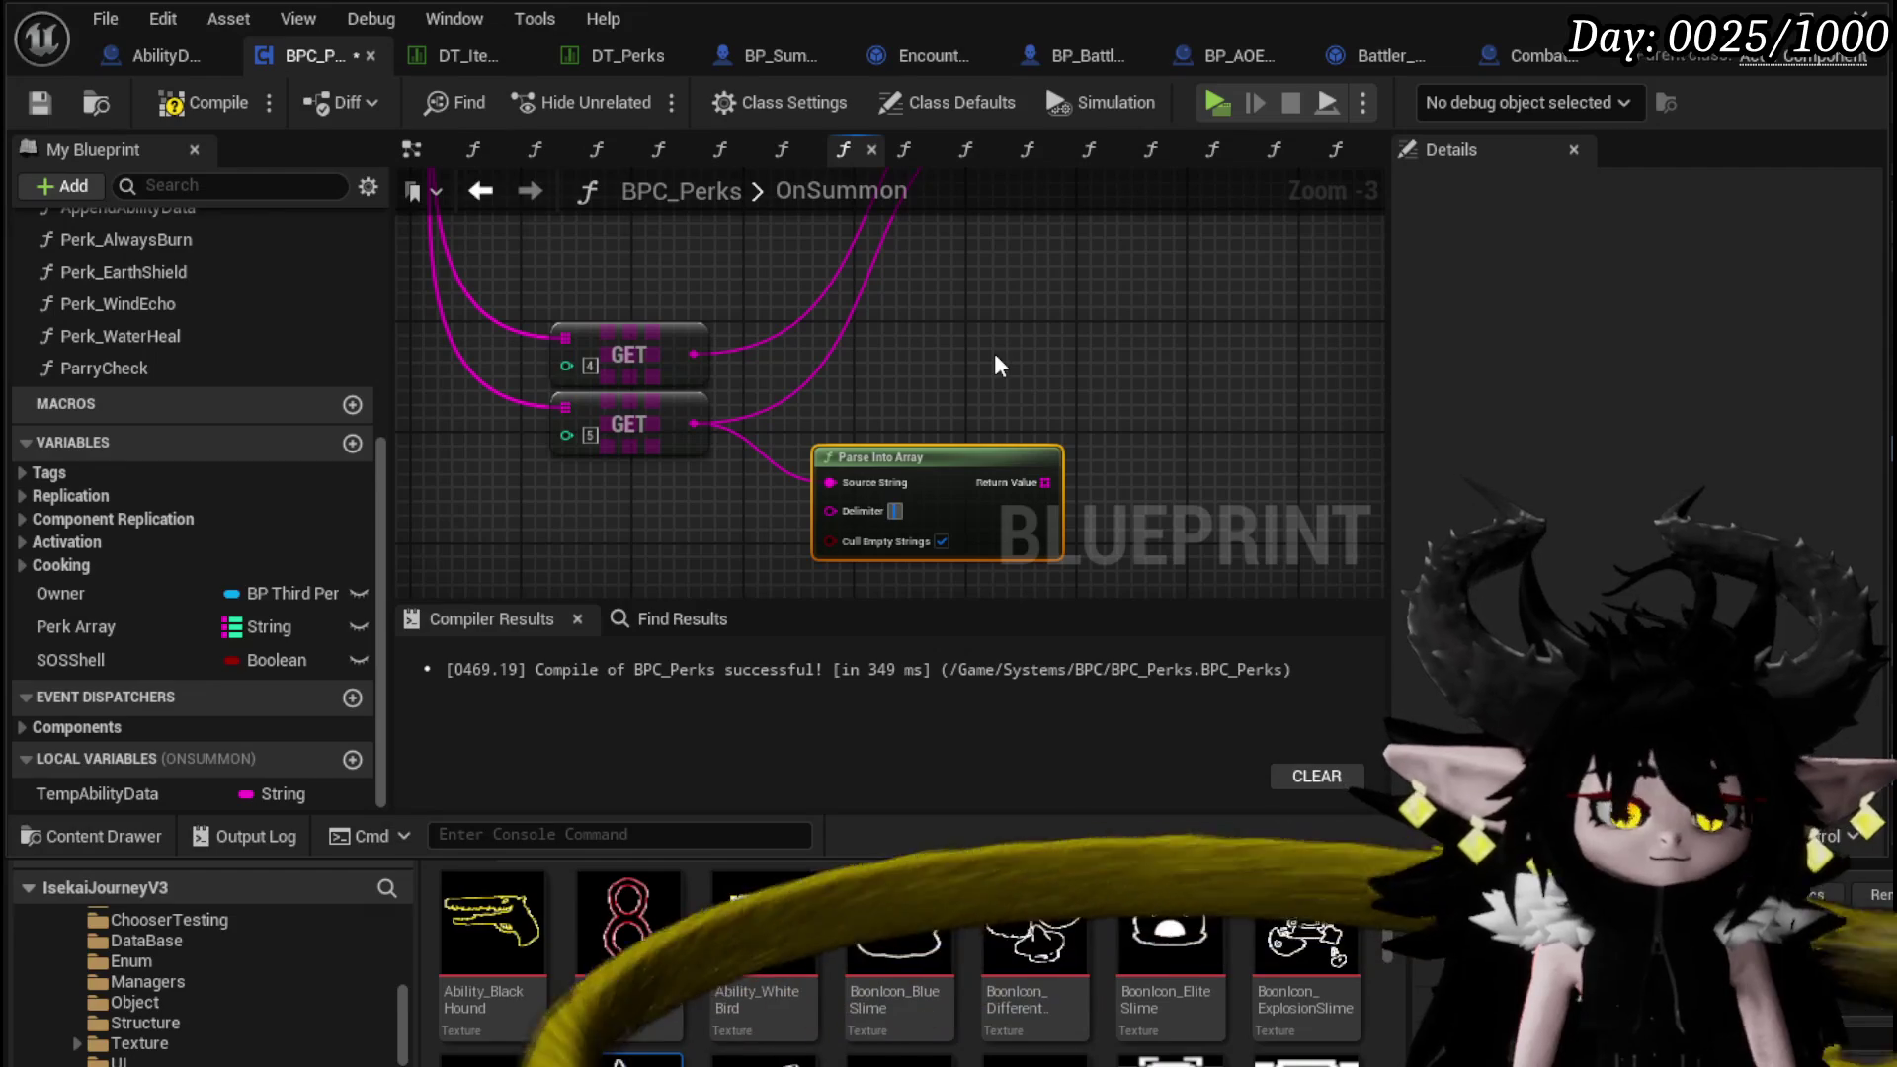
mouse_move(1044, 482)
left_mouse_down()
mouse_move(996, 366)
mouse_move(790, 538)
mouse_move(808, 407)
mouse_move(773, 284)
left_mouse_up()
type("get")
left_click(1130, 560)
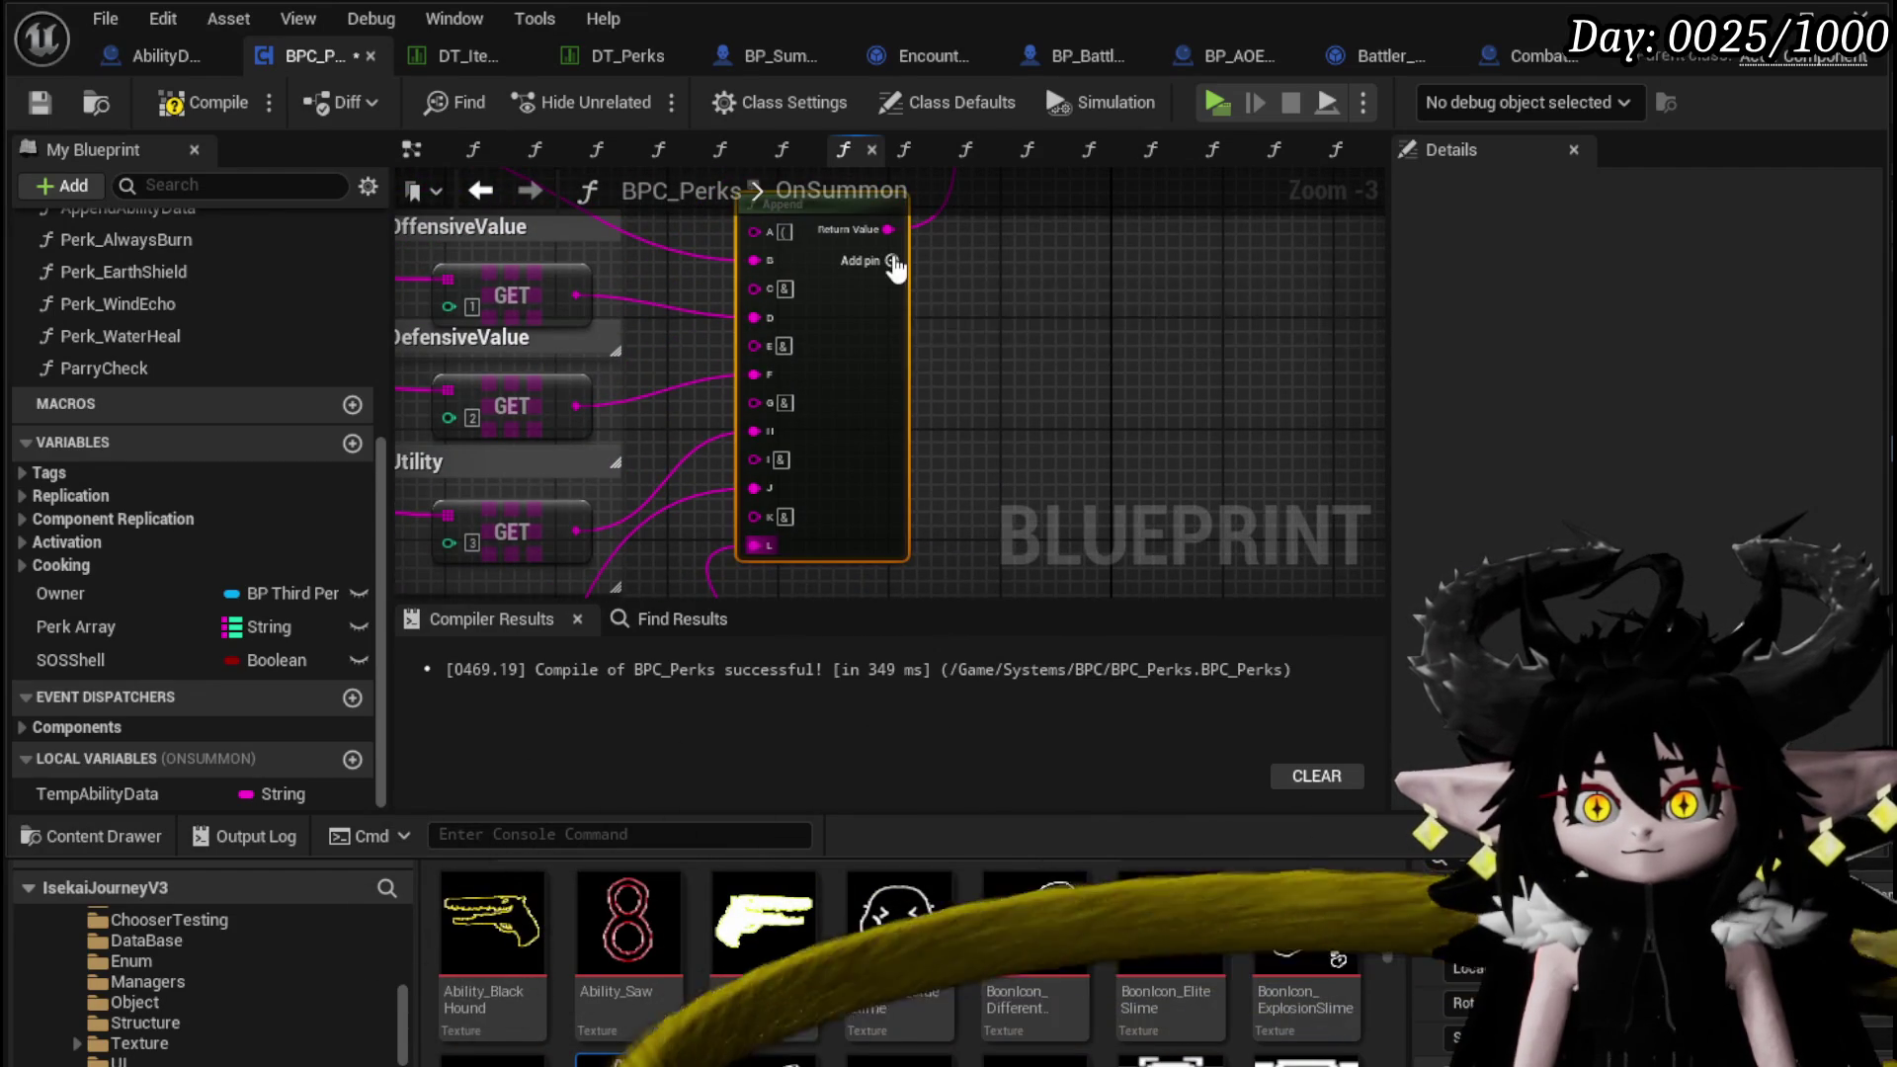
Add an extra input pin to Append and save BPC_Perks
left_click(895, 265)
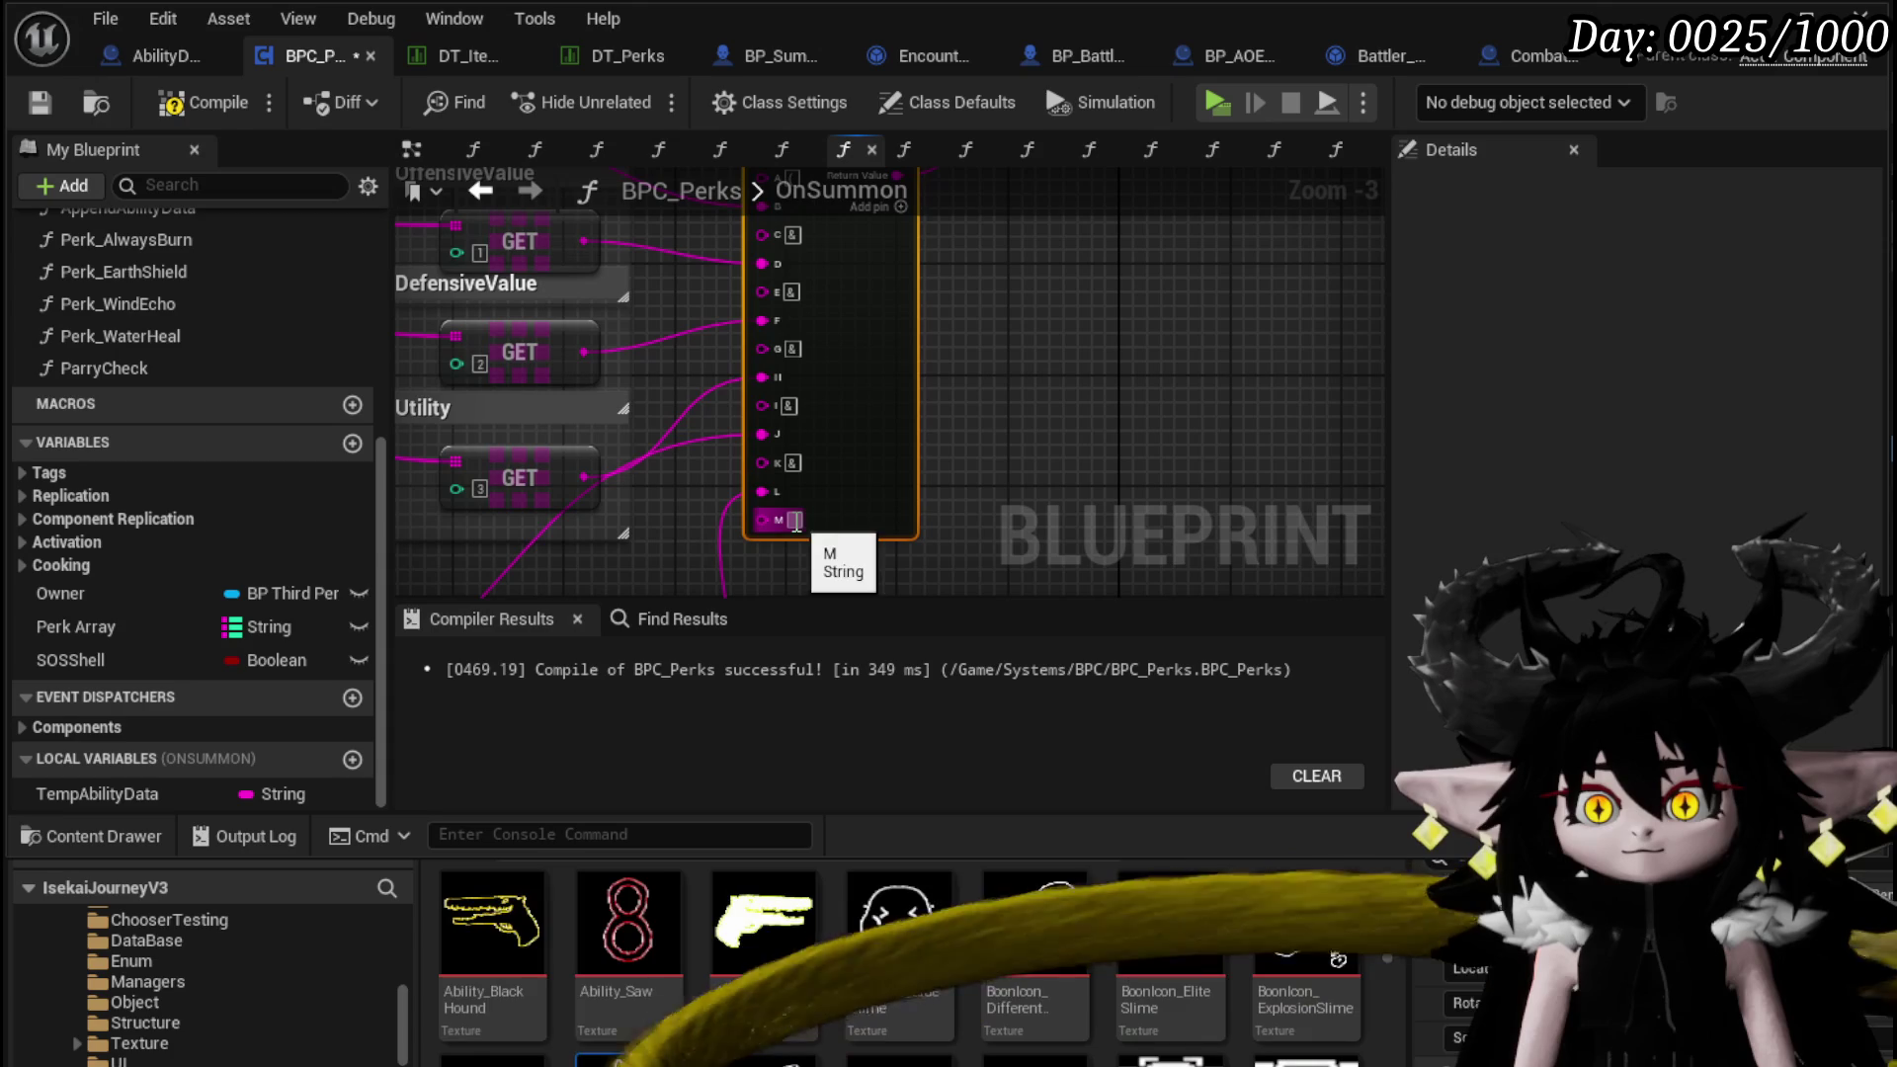
left_click(966, 522)
left_click(46, 103)
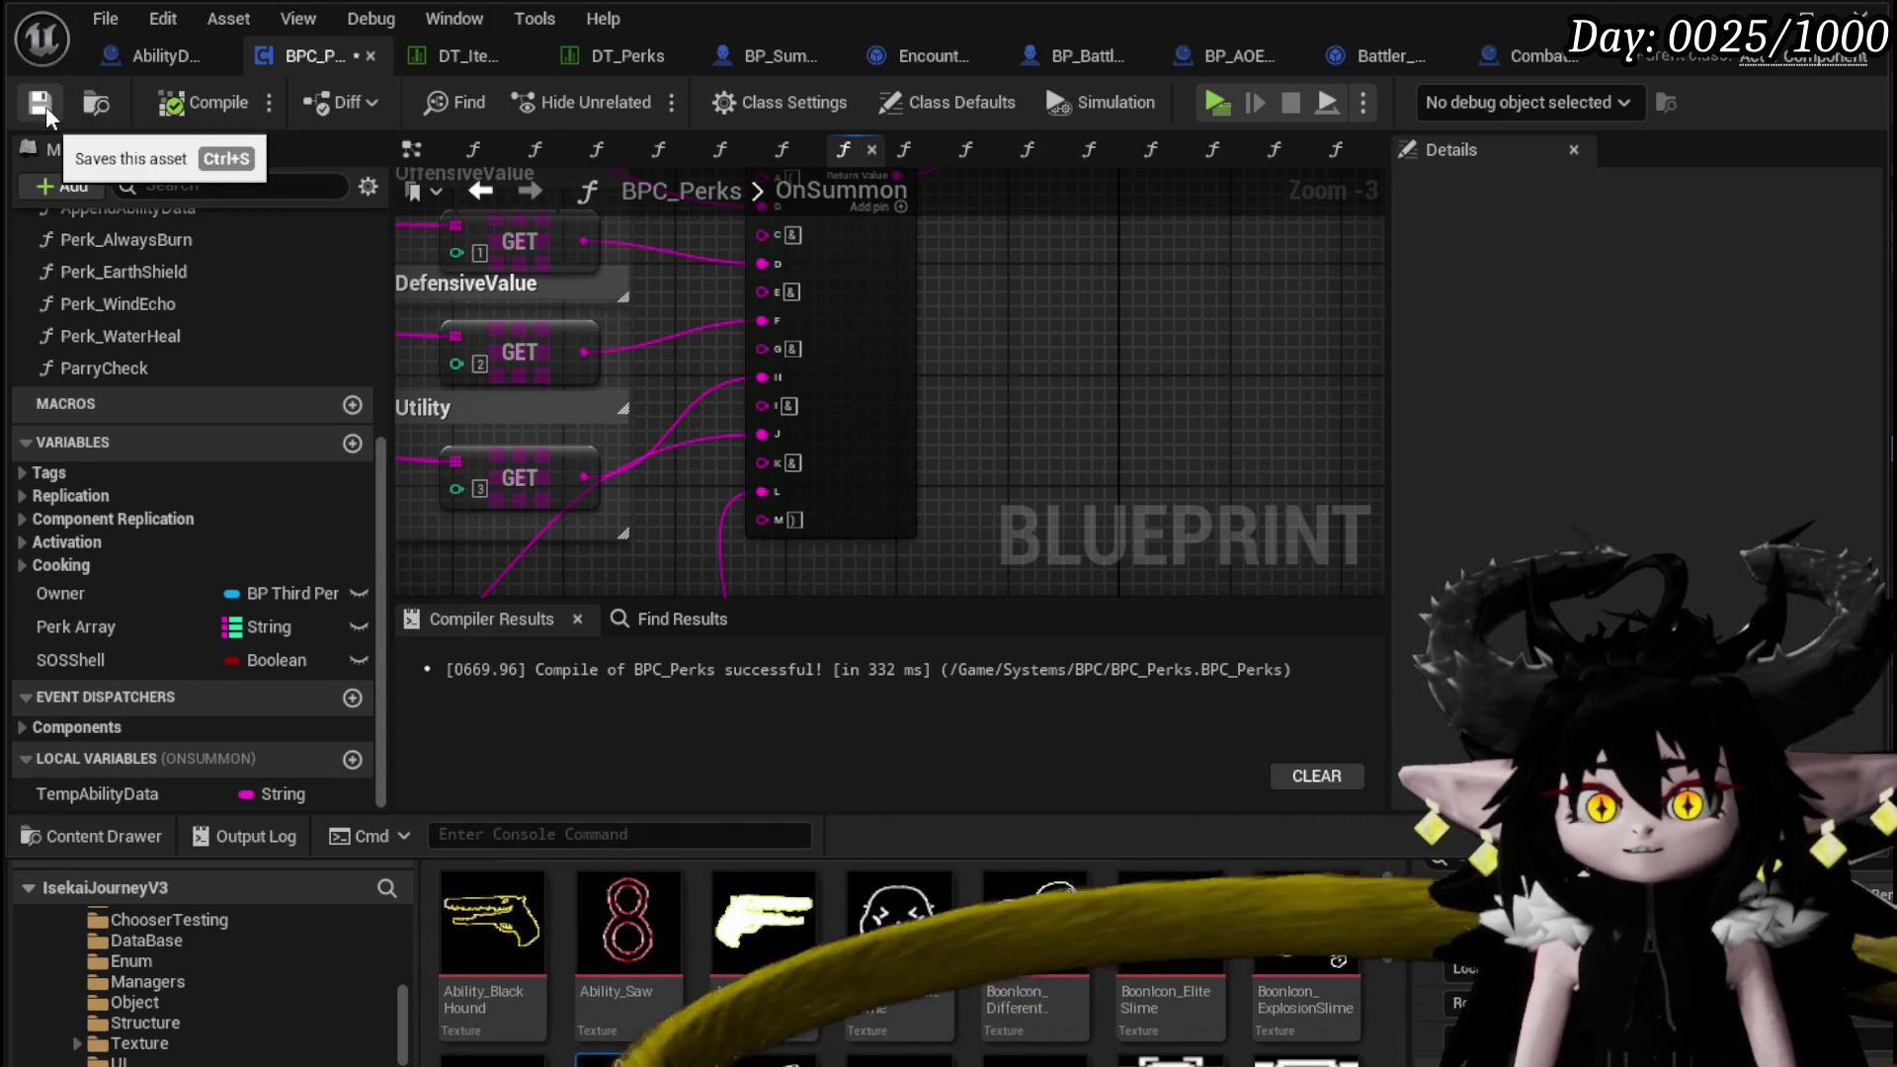
Rearrange the comment groups and Append node, then select the stat nodes
scroll(682, 351, "down", 2)
left_click_drag(696, 310, 695, 312)
left_click_drag(499, 452, 690, 455)
left_click(1245, 316)
mouse_move(1244, 316)
left_mouse_down()
mouse_move(907, 453)
mouse_move(725, 411)
mouse_move(1009, 336)
left_mouse_up()
mouse_move(1067, 407)
left_mouse_down()
mouse_move(1181, 190)
mouse_move(1051, 402)
mouse_move(1131, 330)
left_mouse_up()
scroll(1106, 311, "down", 1)
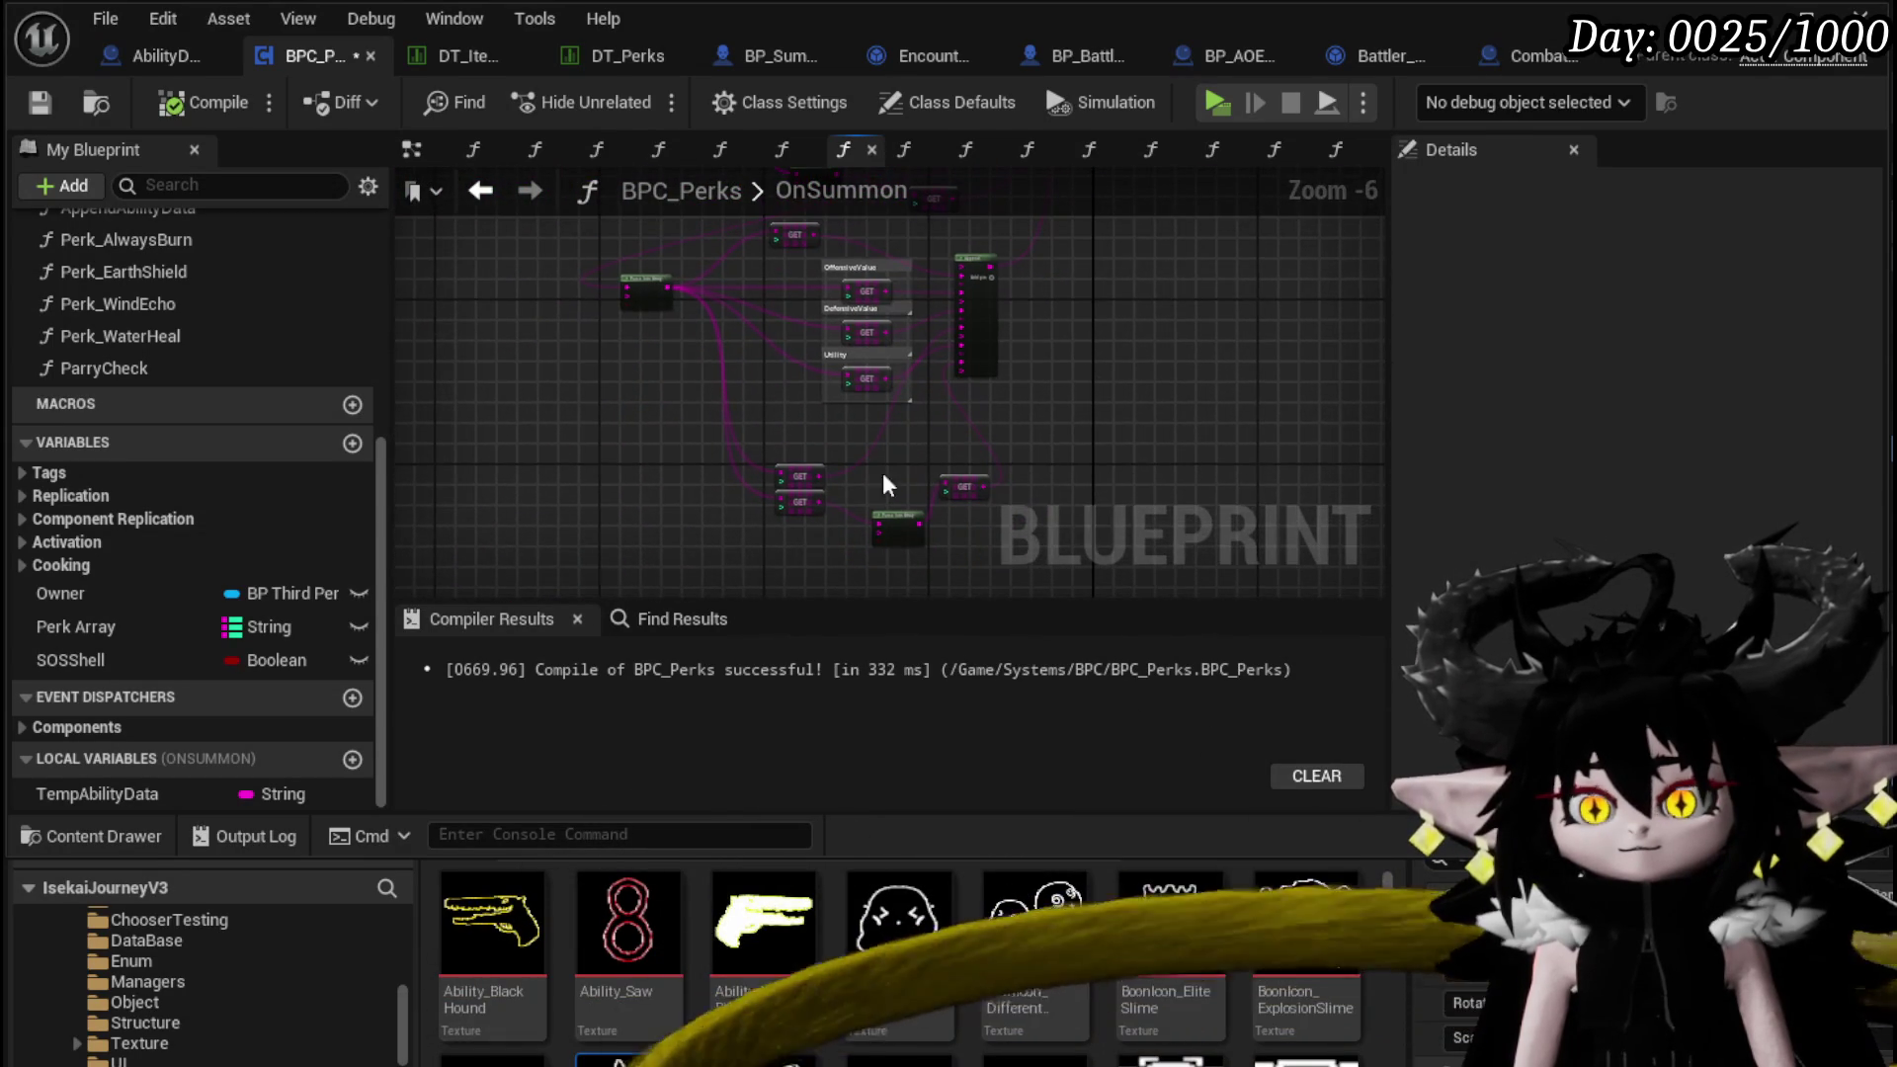
mouse_move(534, 551)
left_mouse_down()
mouse_move(1135, 262)
mouse_move(1035, 447)
left_mouse_up()
scroll(1035, 446, "up", 2)
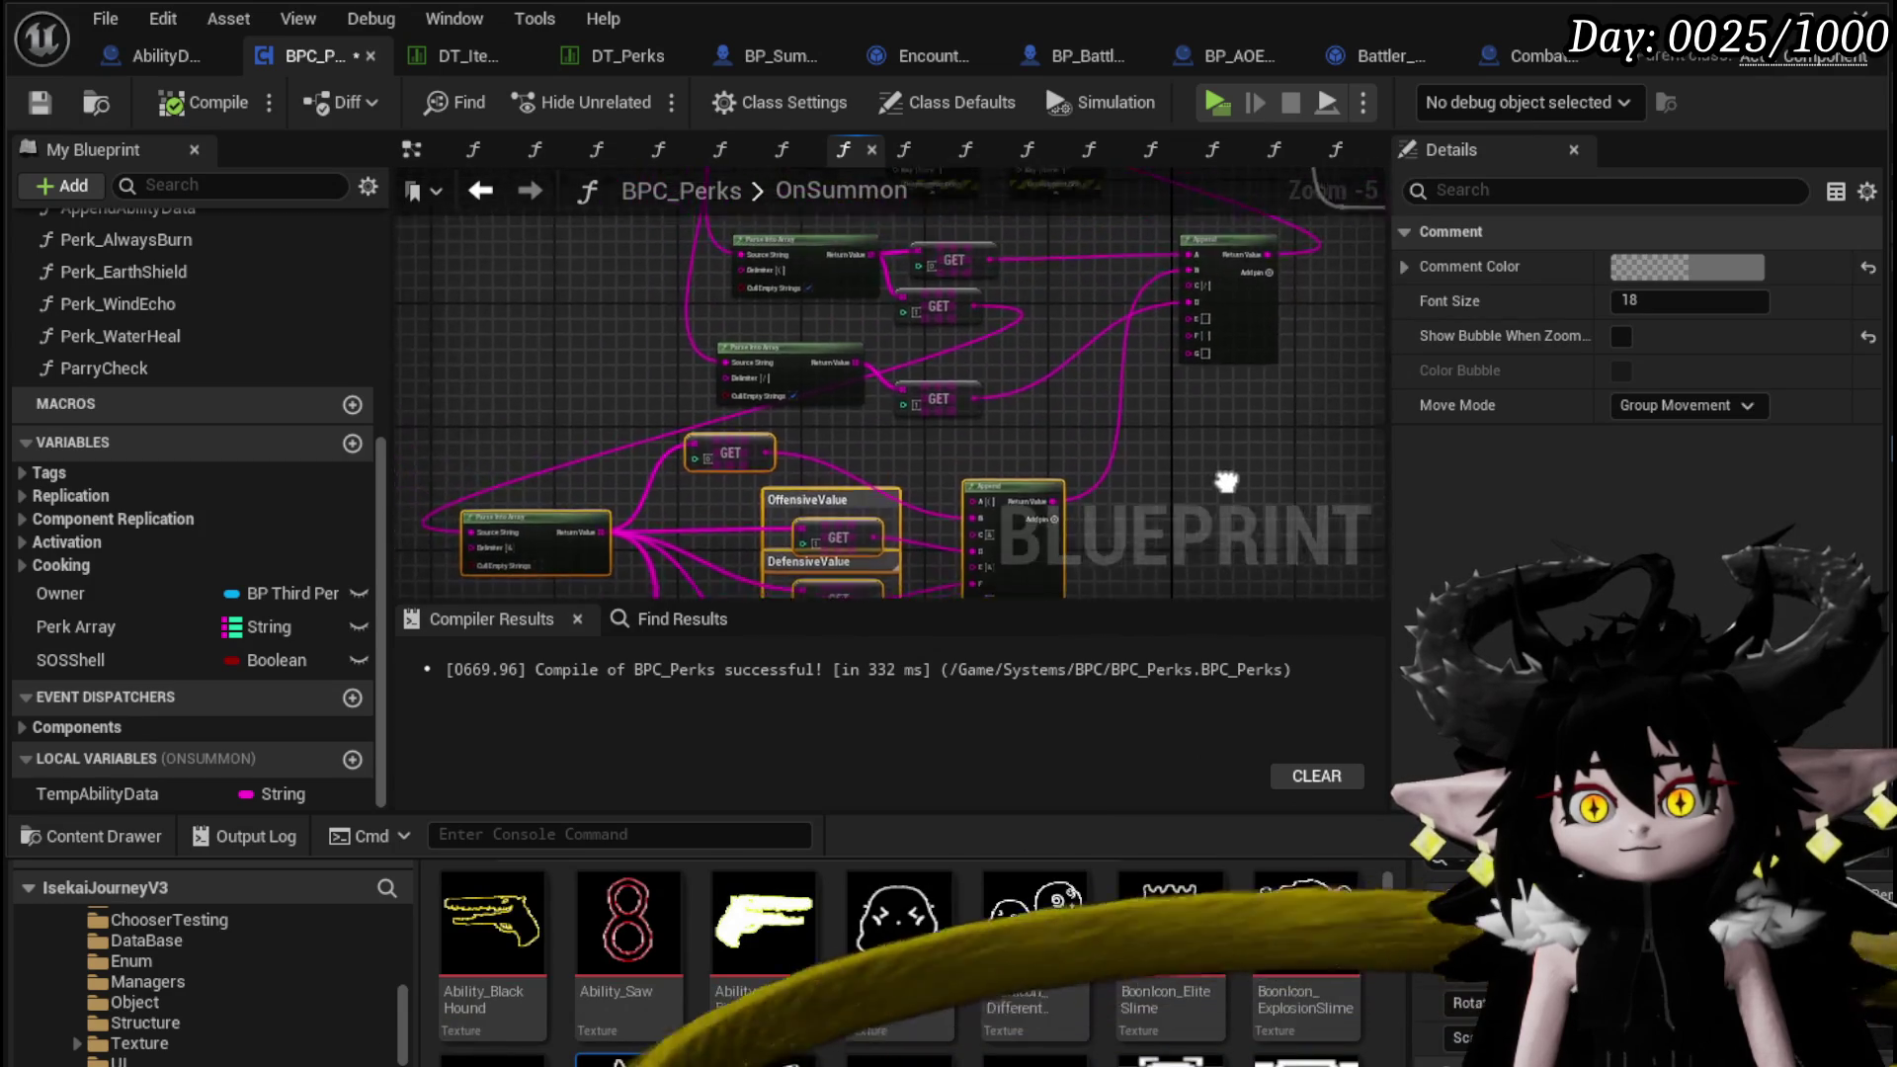
mouse_move(626, 367)
left_mouse_down()
mouse_move(423, 428)
mouse_move(445, 500)
mouse_move(415, 474)
left_mouse_up()
Collapse the selected stat-parsing and Append nodes into a new function
scroll(423, 495, "down", 2)
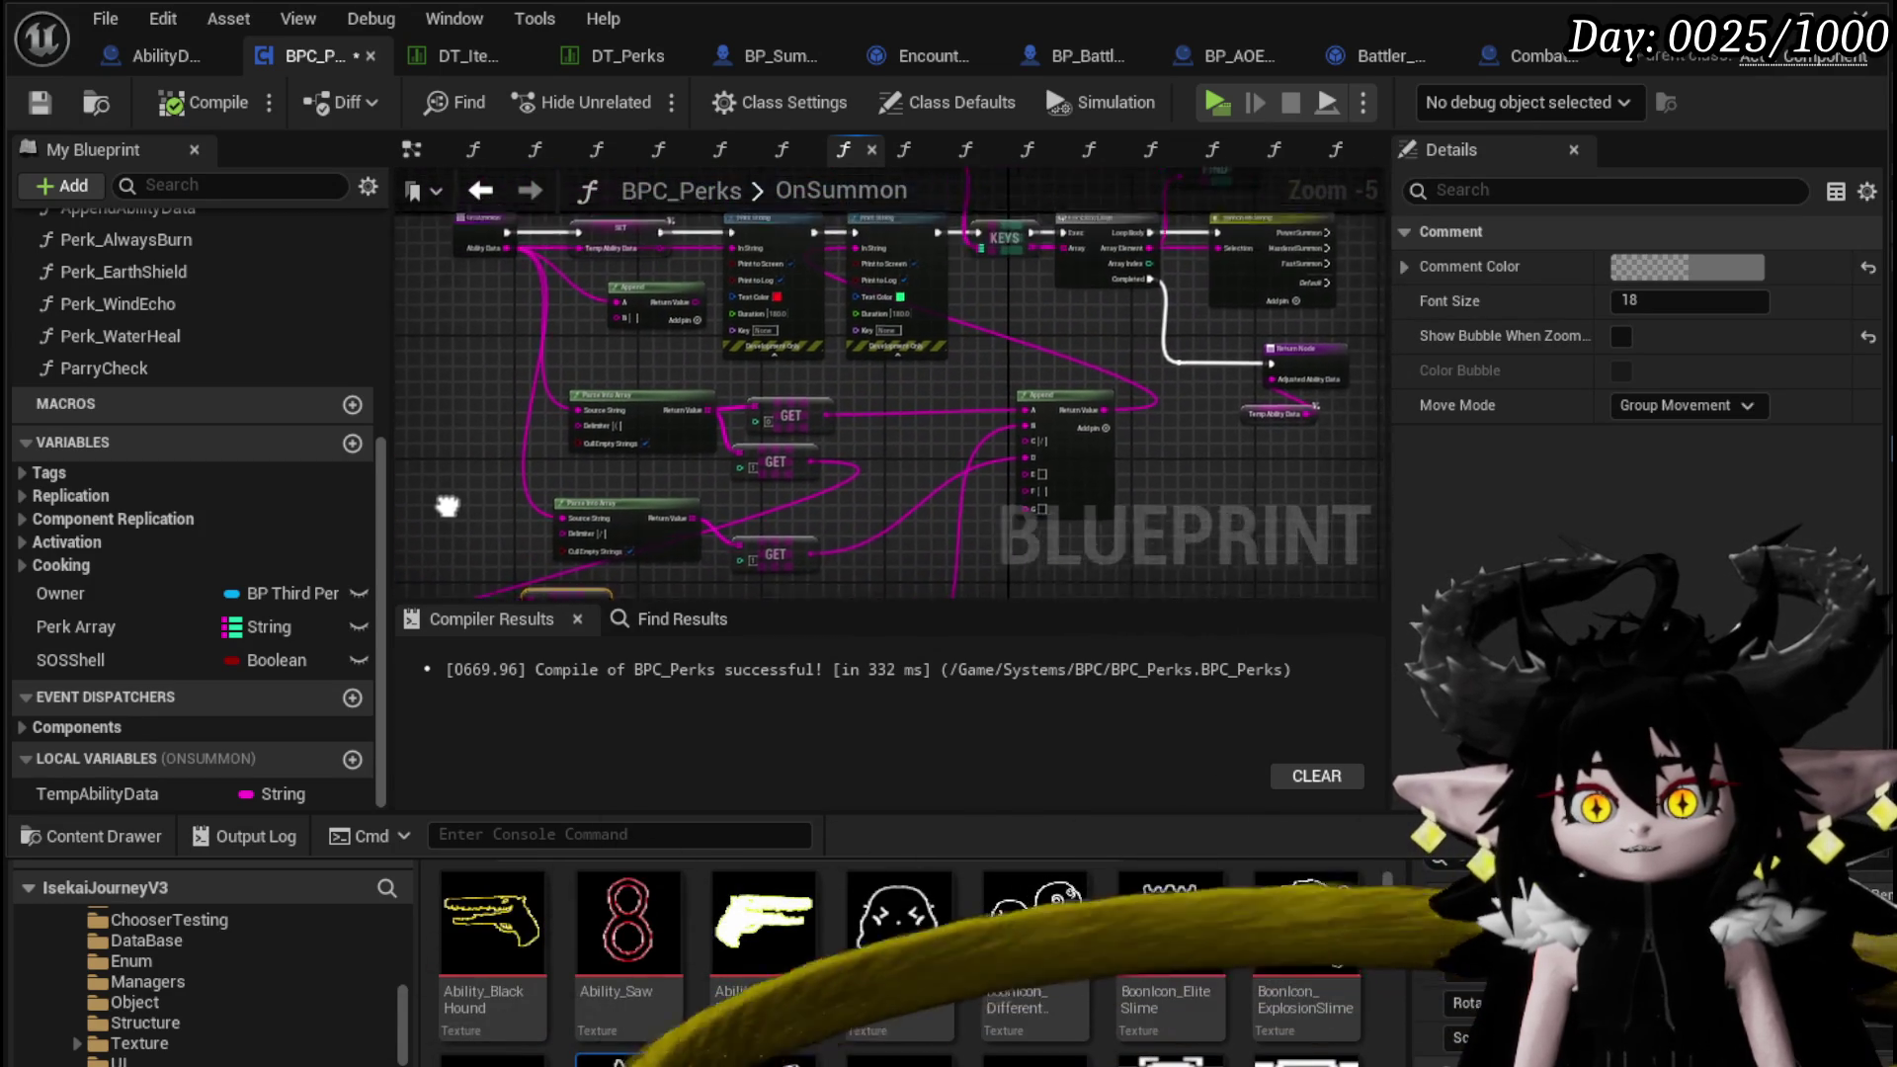
scroll(550, 340, "up", 2)
scroll(548, 513, "down", 4)
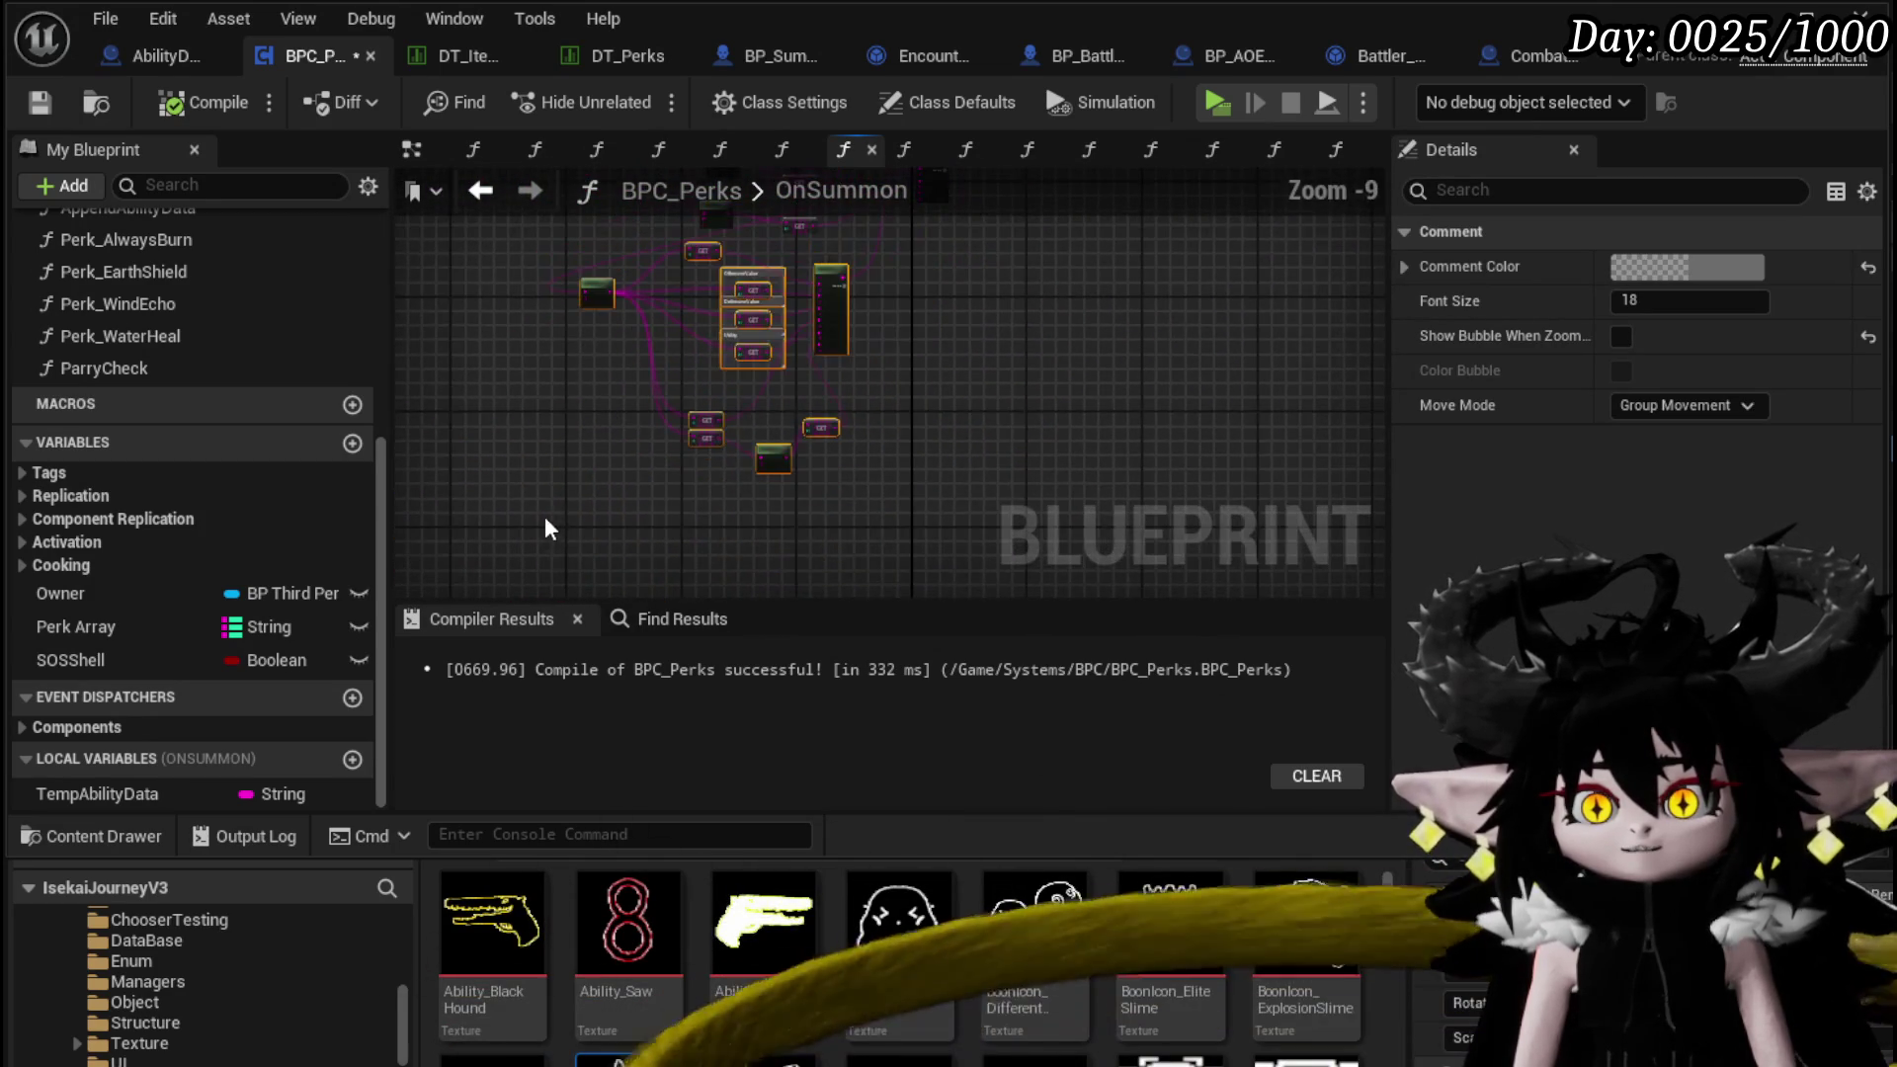
left_click_drag(547, 513, 986, 390)
left_click_drag(939, 509, 953, 437)
scroll(952, 437, "up", 4)
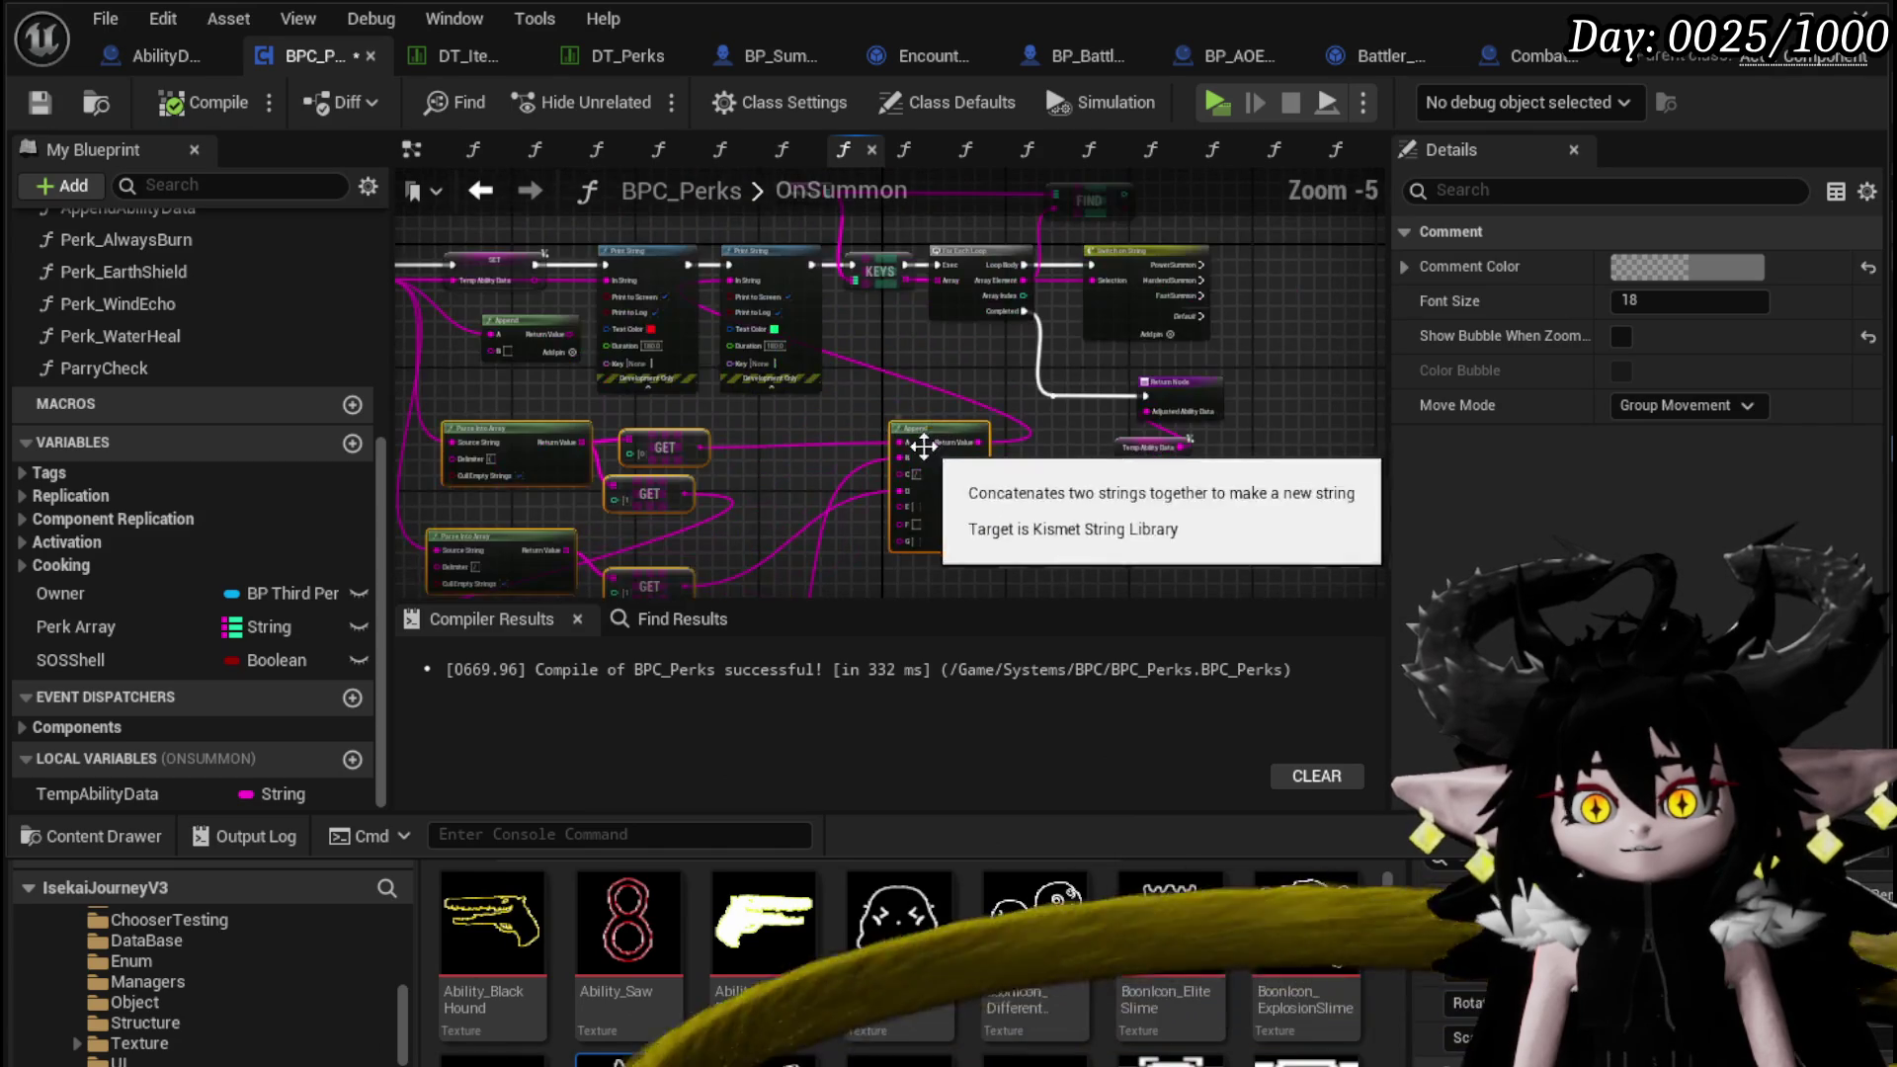
left_click_drag(771, 407, 921, 371)
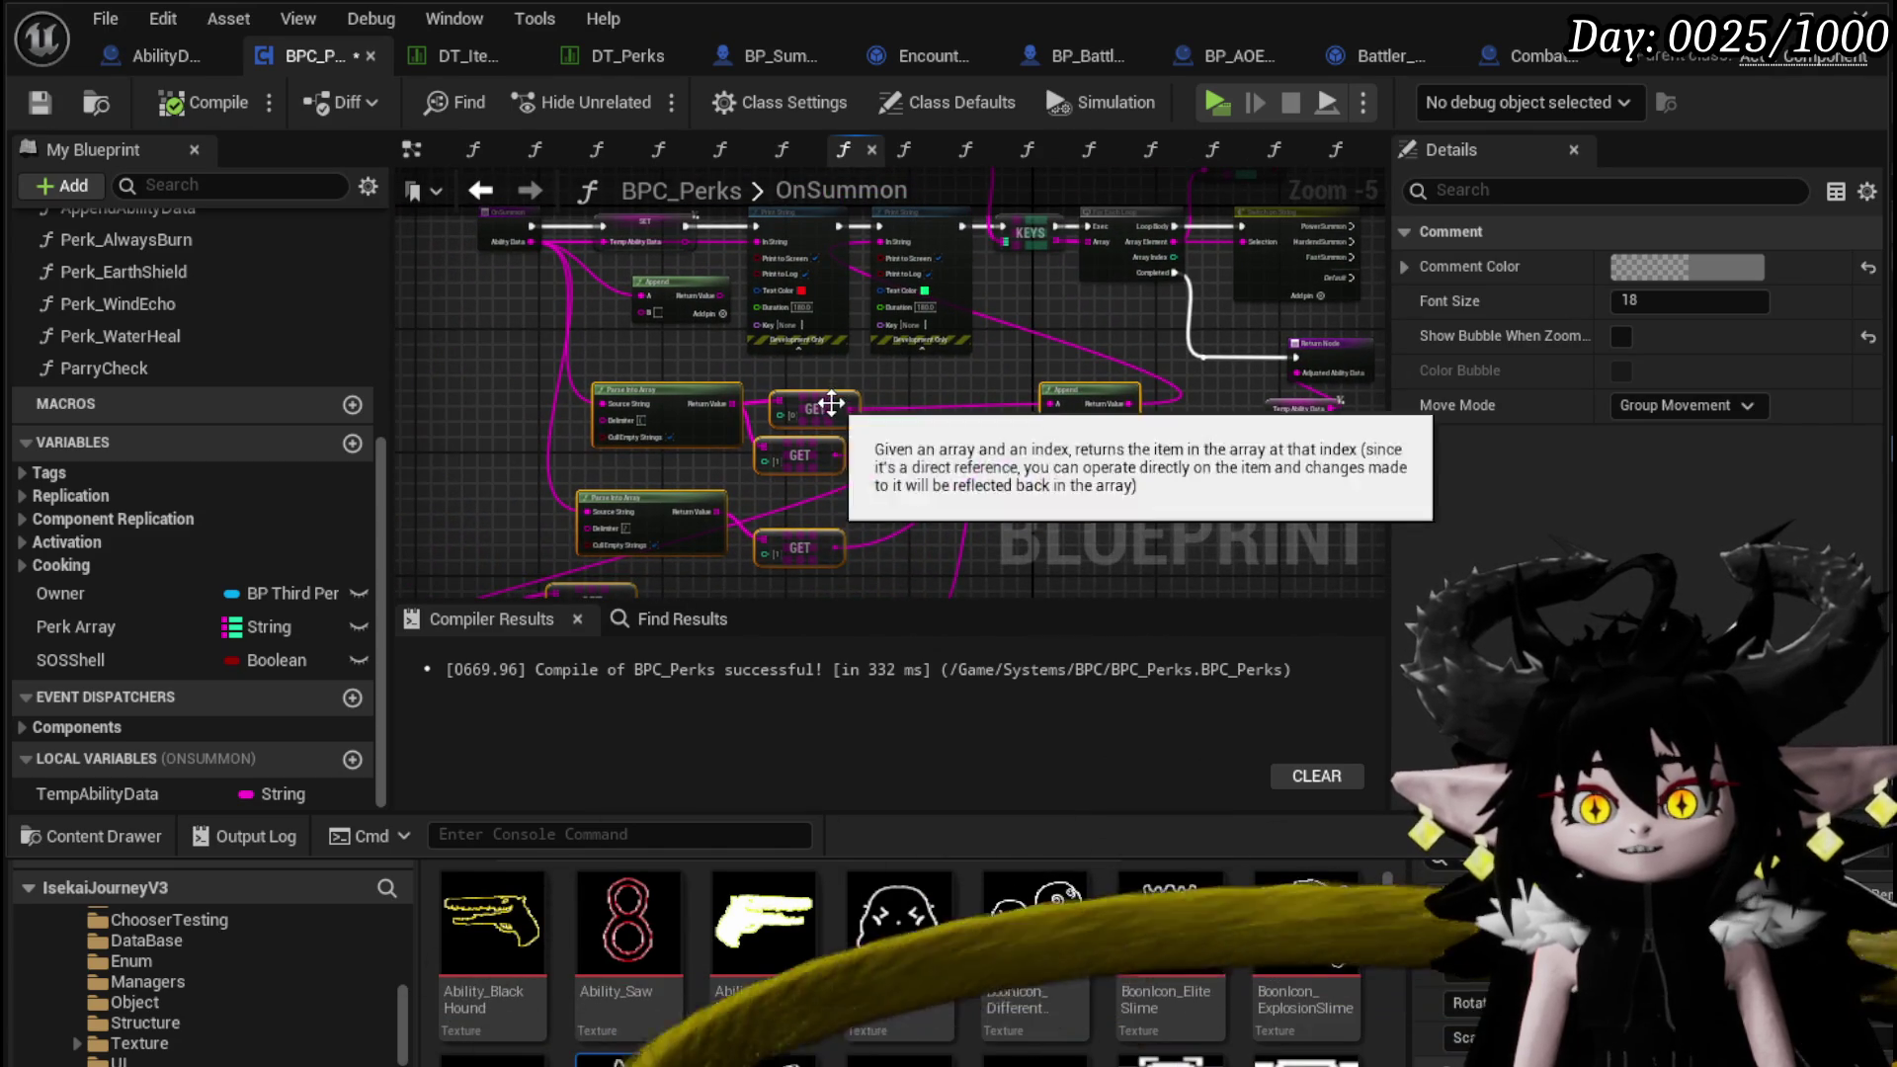
right_click(831, 401)
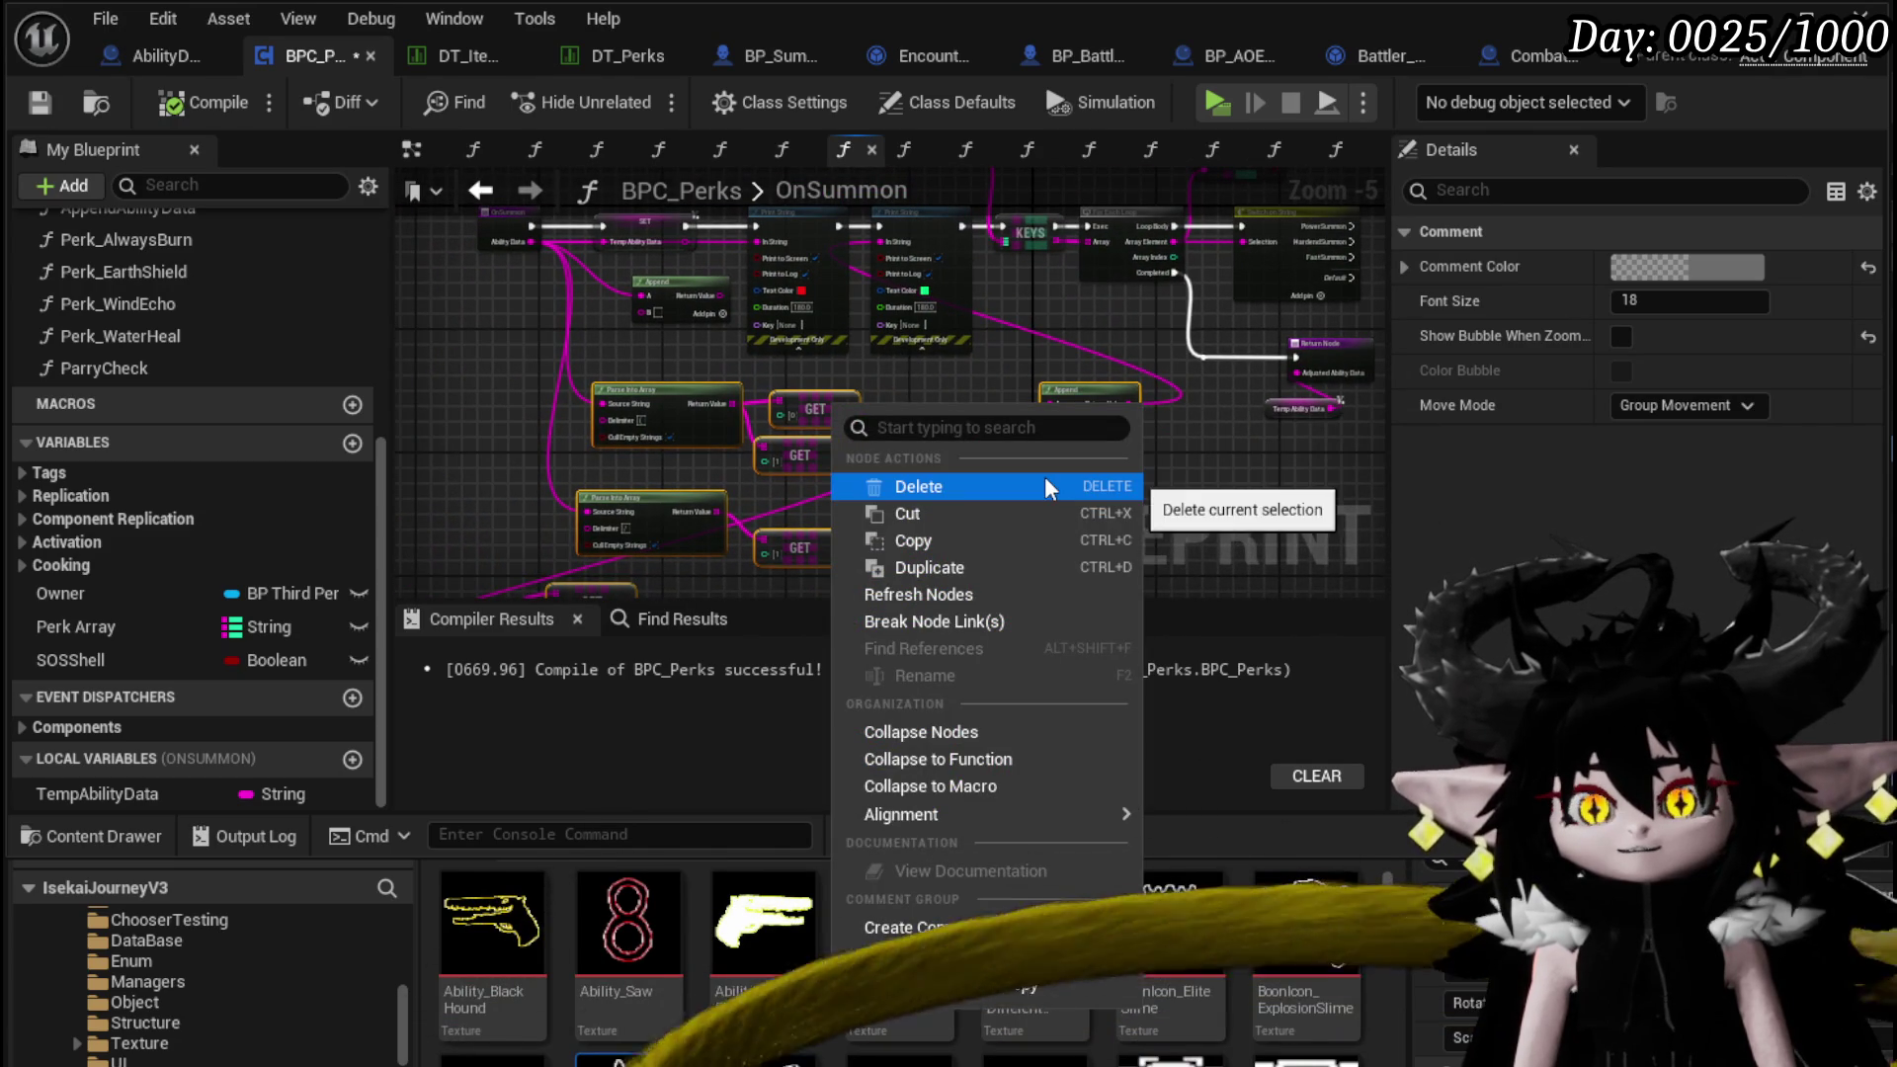
left_click(988, 759)
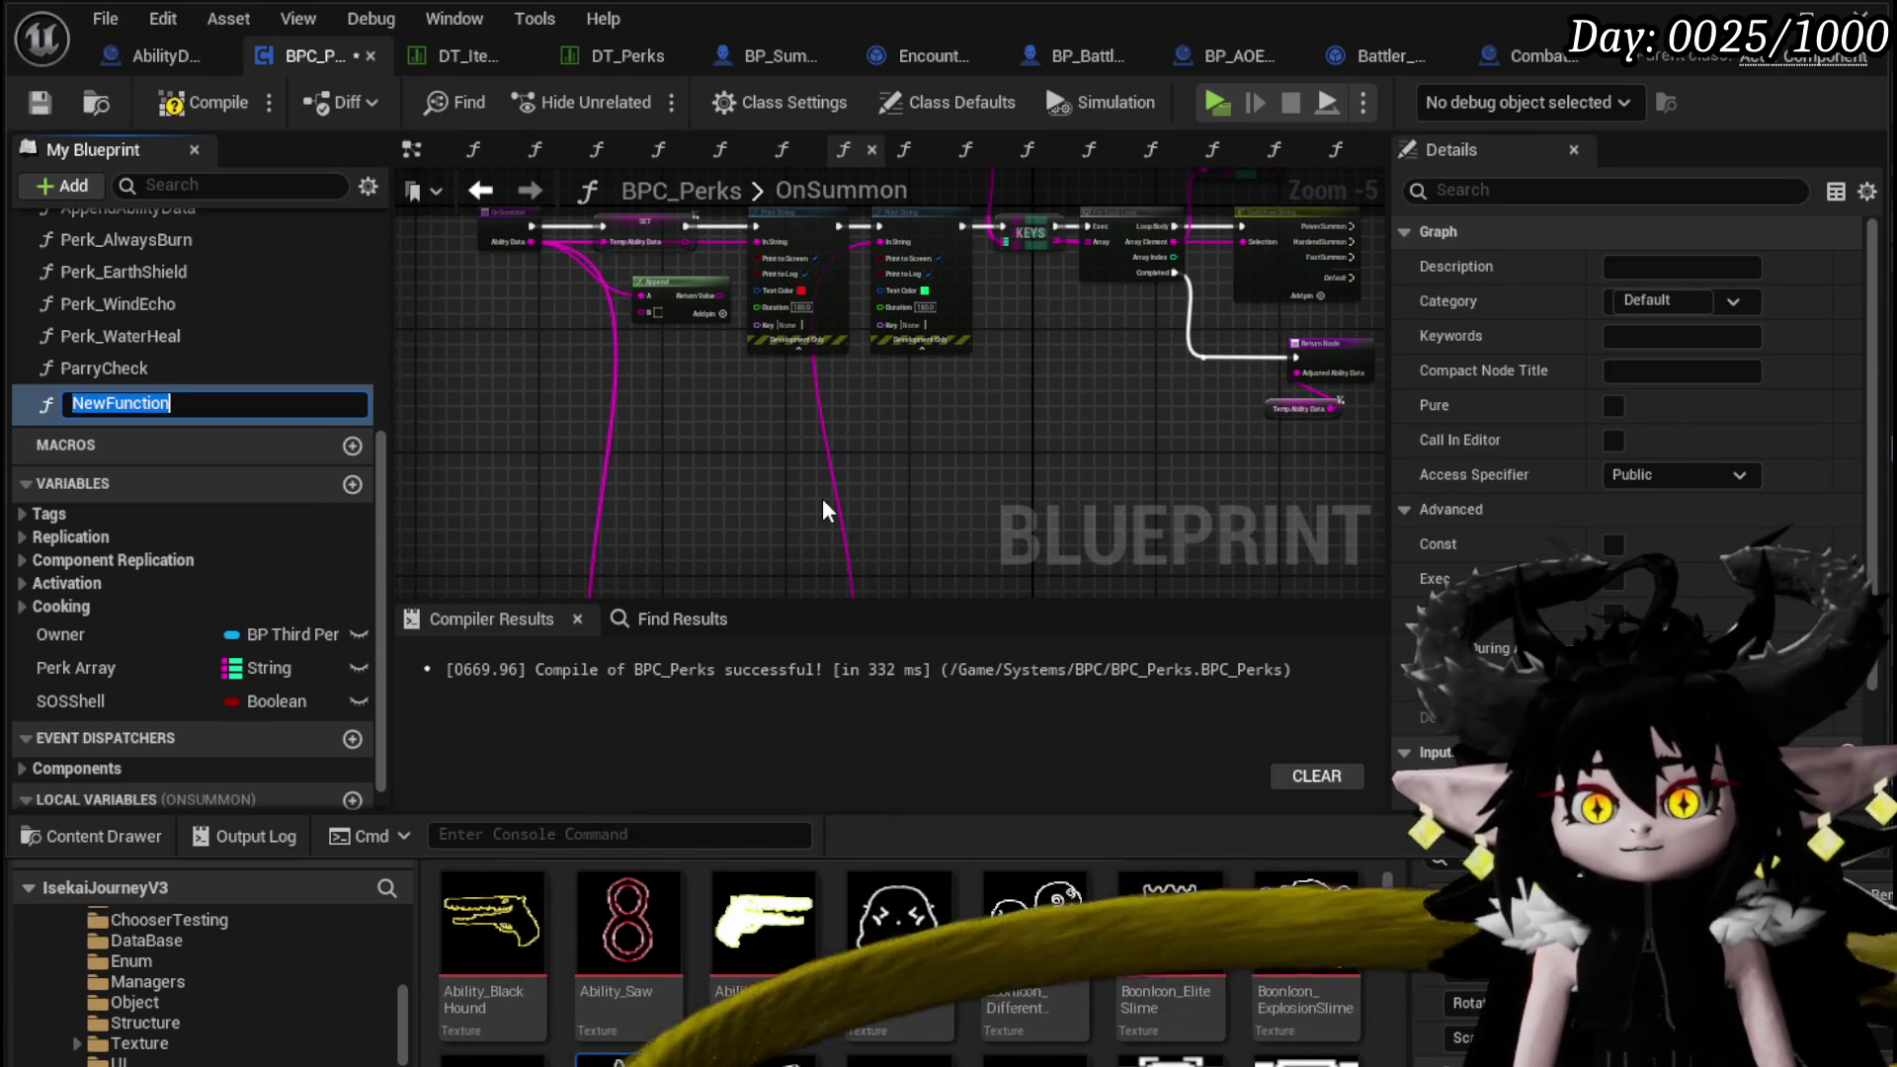
Name the function AppendSummonFromData, make it pure, and compile
type("B")
key("BackSpace")
type("AppendSu")
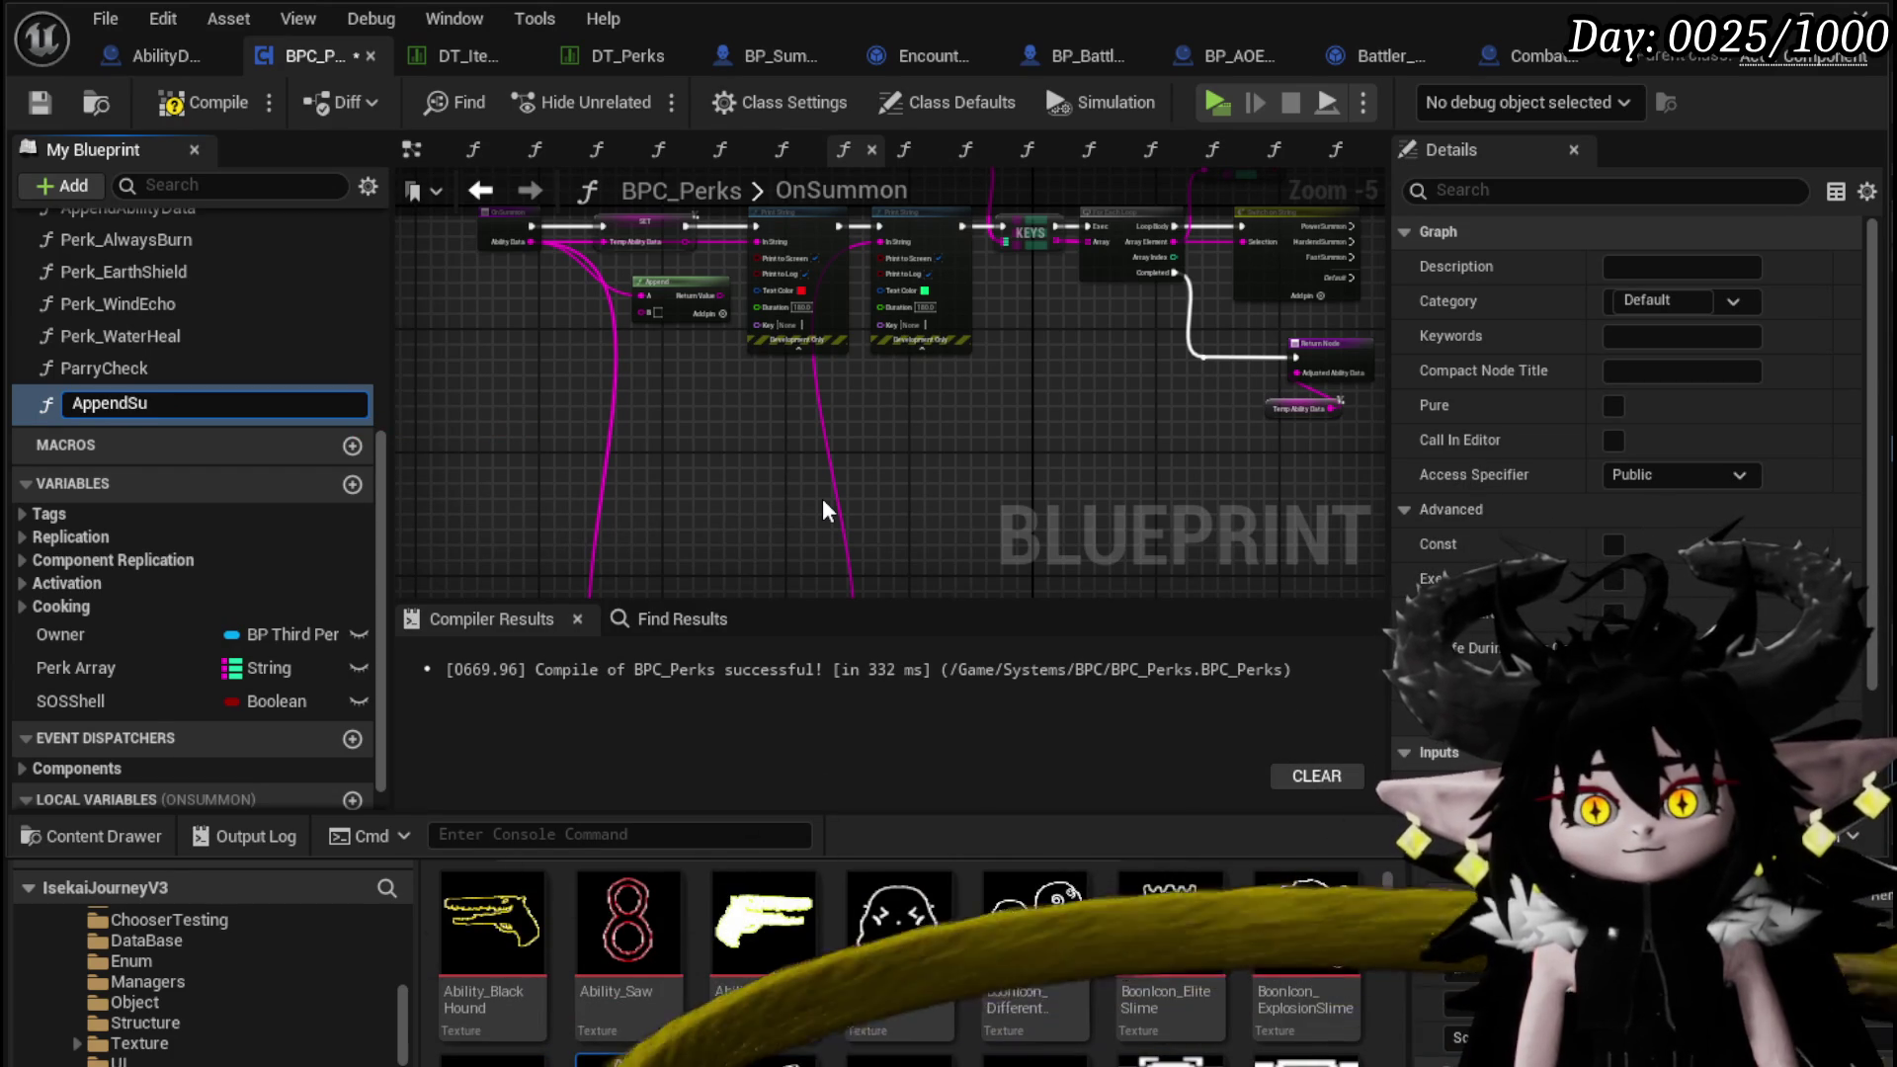
type("mmonFromData")
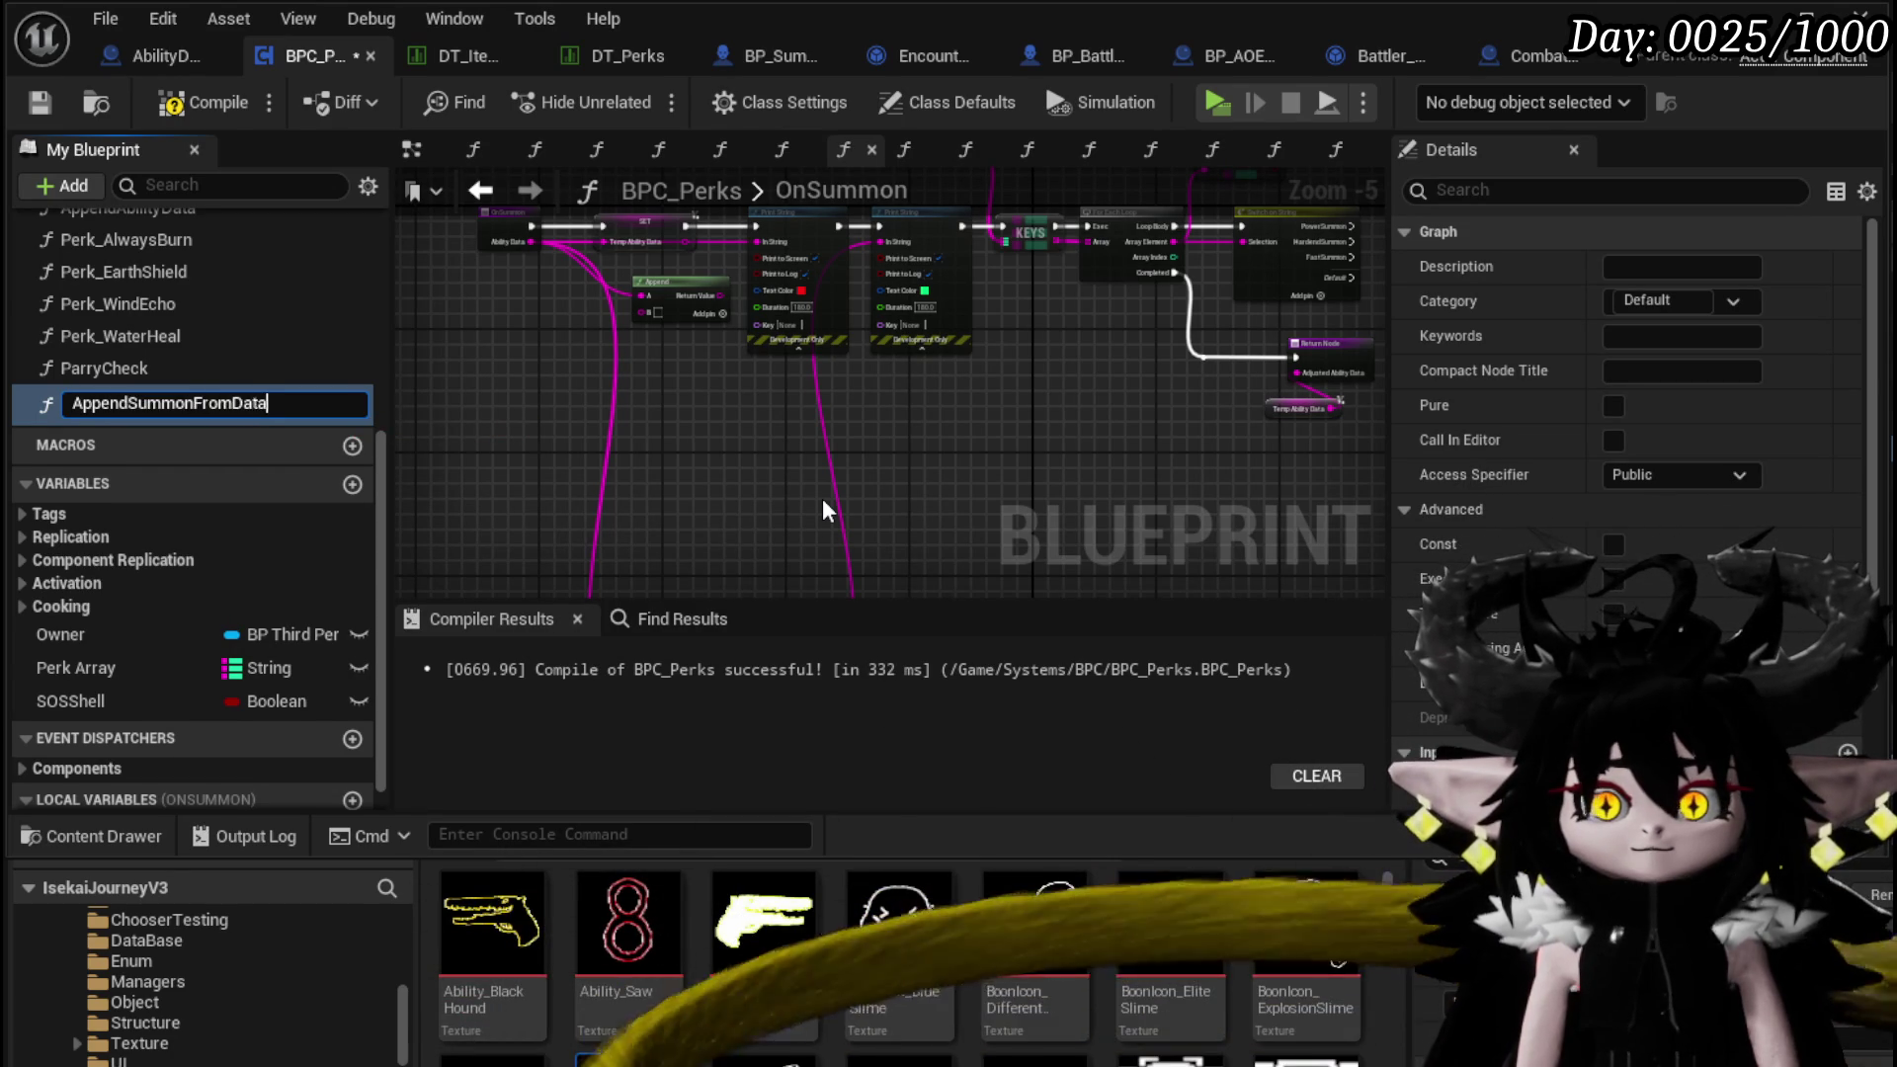
key("Return")
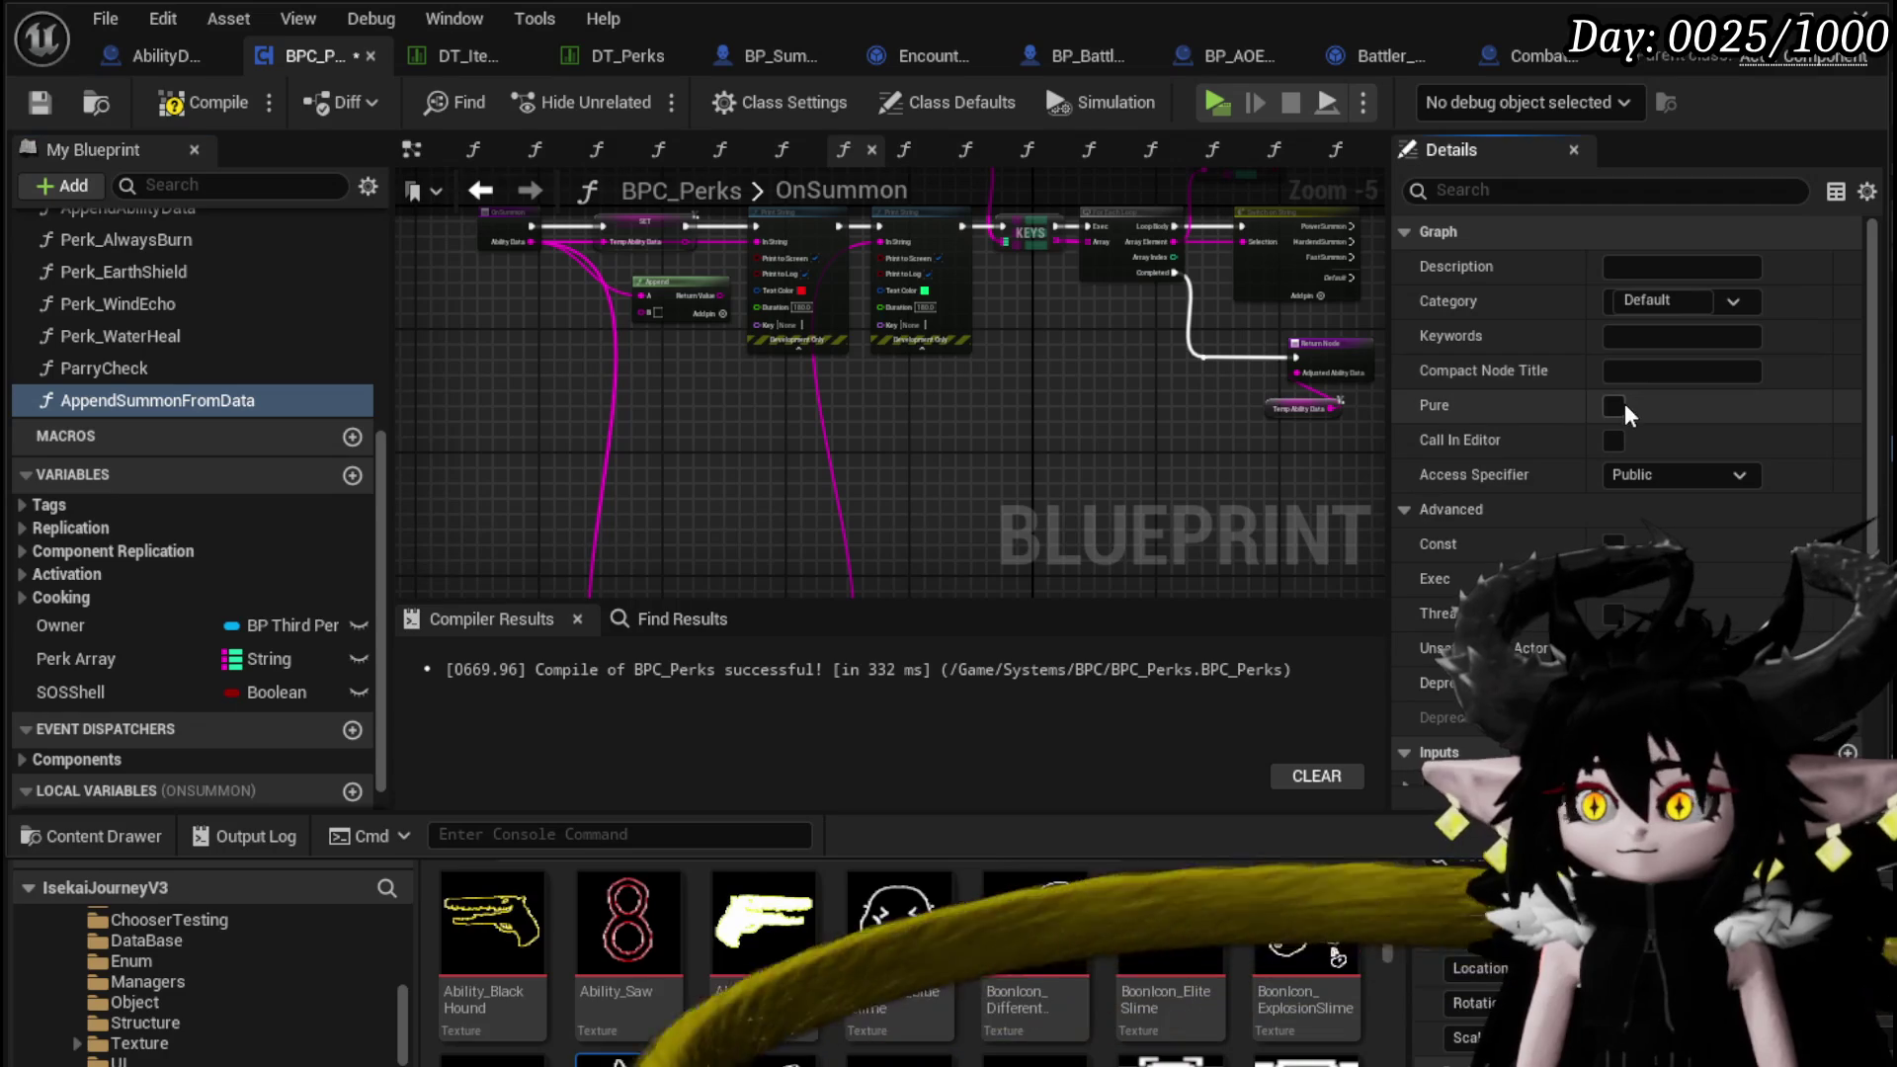
left_click(1611, 409)
left_click(155, 109)
Open the AppendSummonFromData function graph from its node
scroll(708, 497, "up", 2)
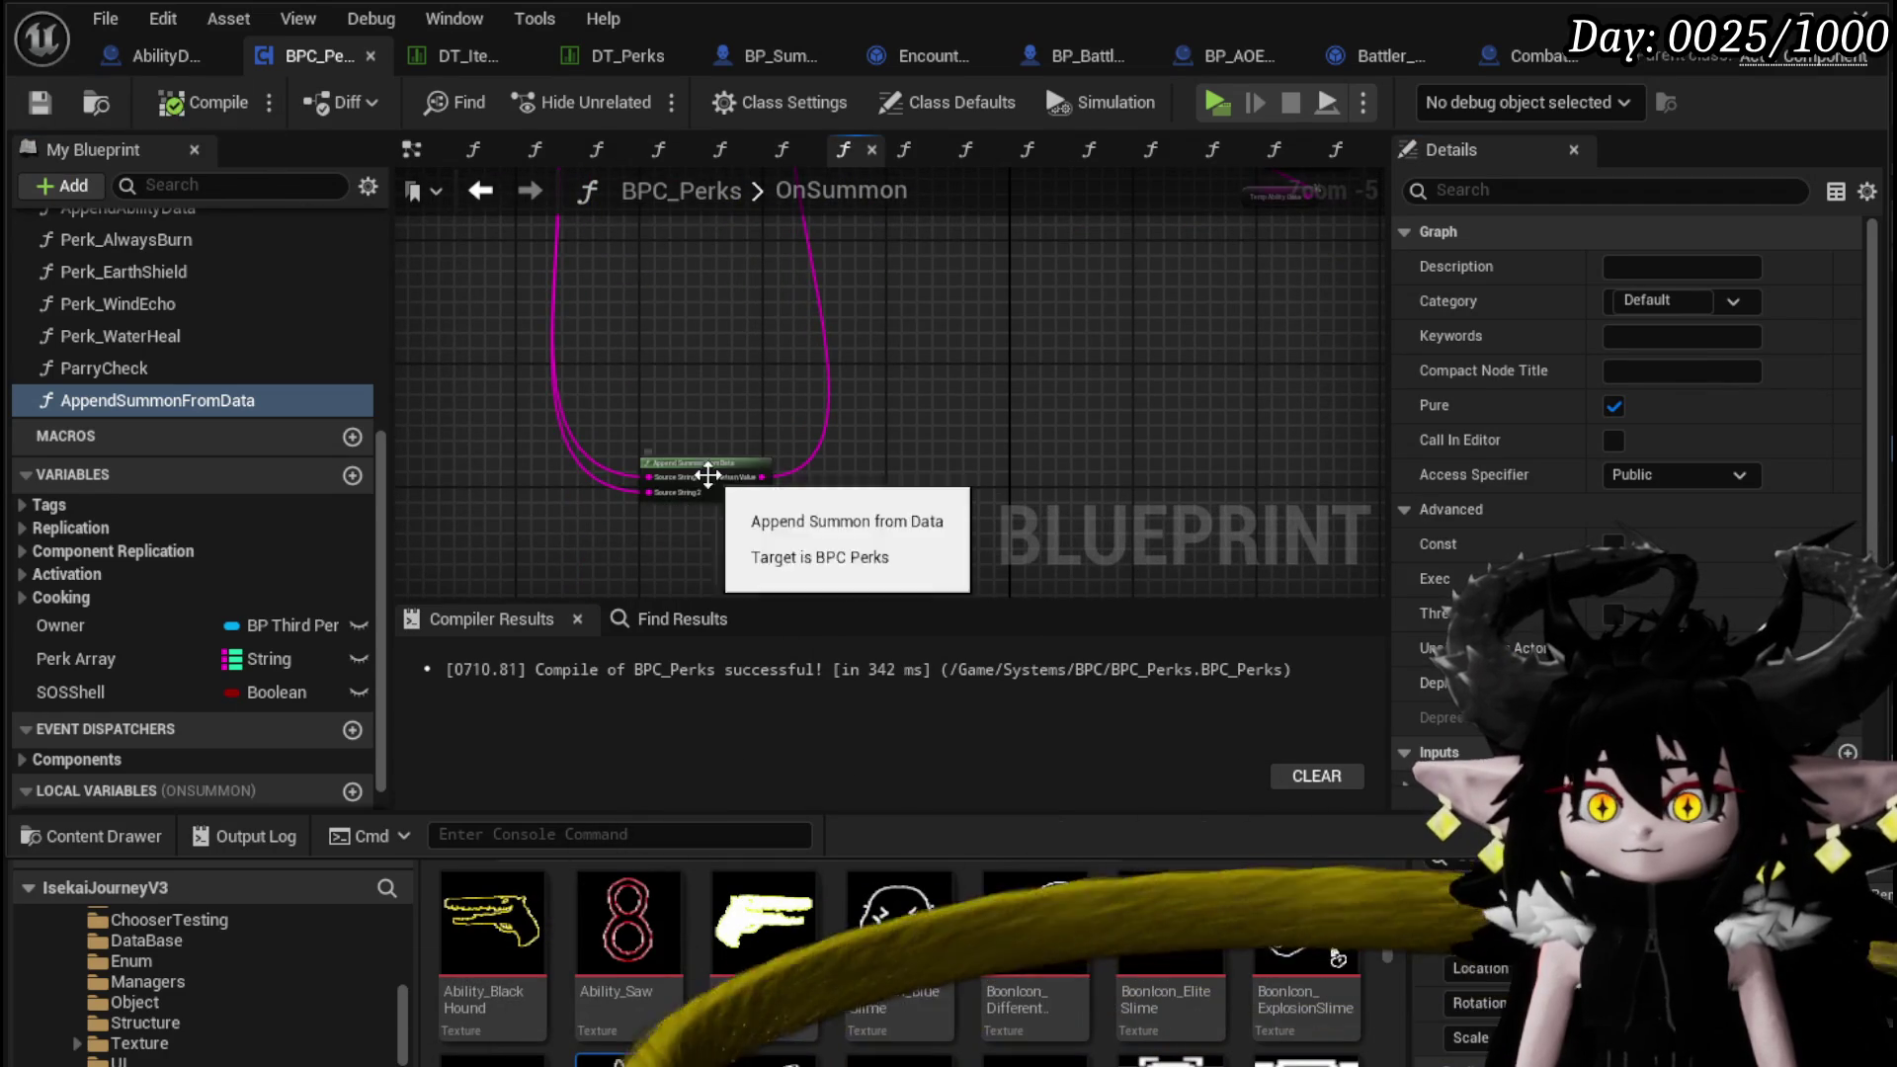
left_click_drag(731, 484, 732, 326)
scroll(860, 396, "up", 2)
double_click(861, 395)
scroll(686, 478, "down", 2)
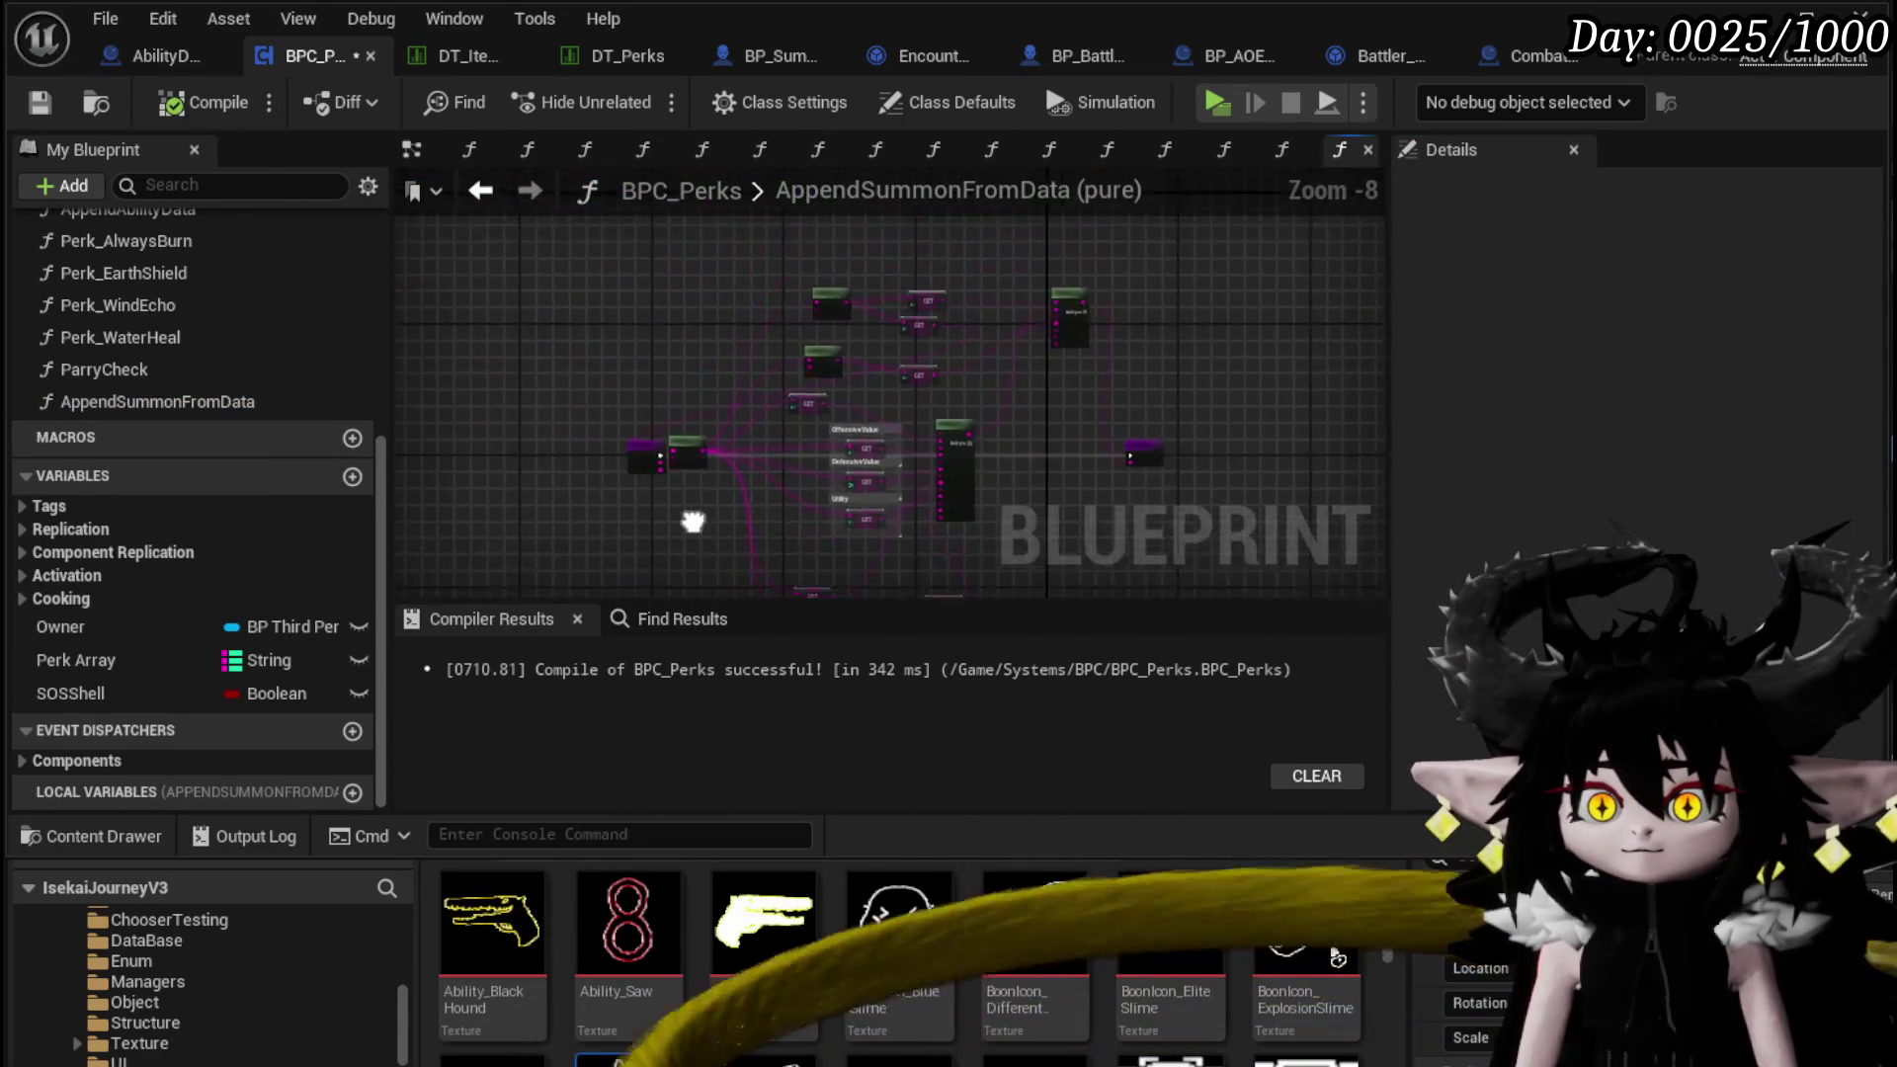
Unwire Source String 2 from AppendSummonFromData and rename Source String to Ability Data
scroll(767, 380, "up", 3)
mouse_move(716, 420)
left_mouse_down()
mouse_move(482, 342)
mouse_move(442, 361)
left_mouse_up()
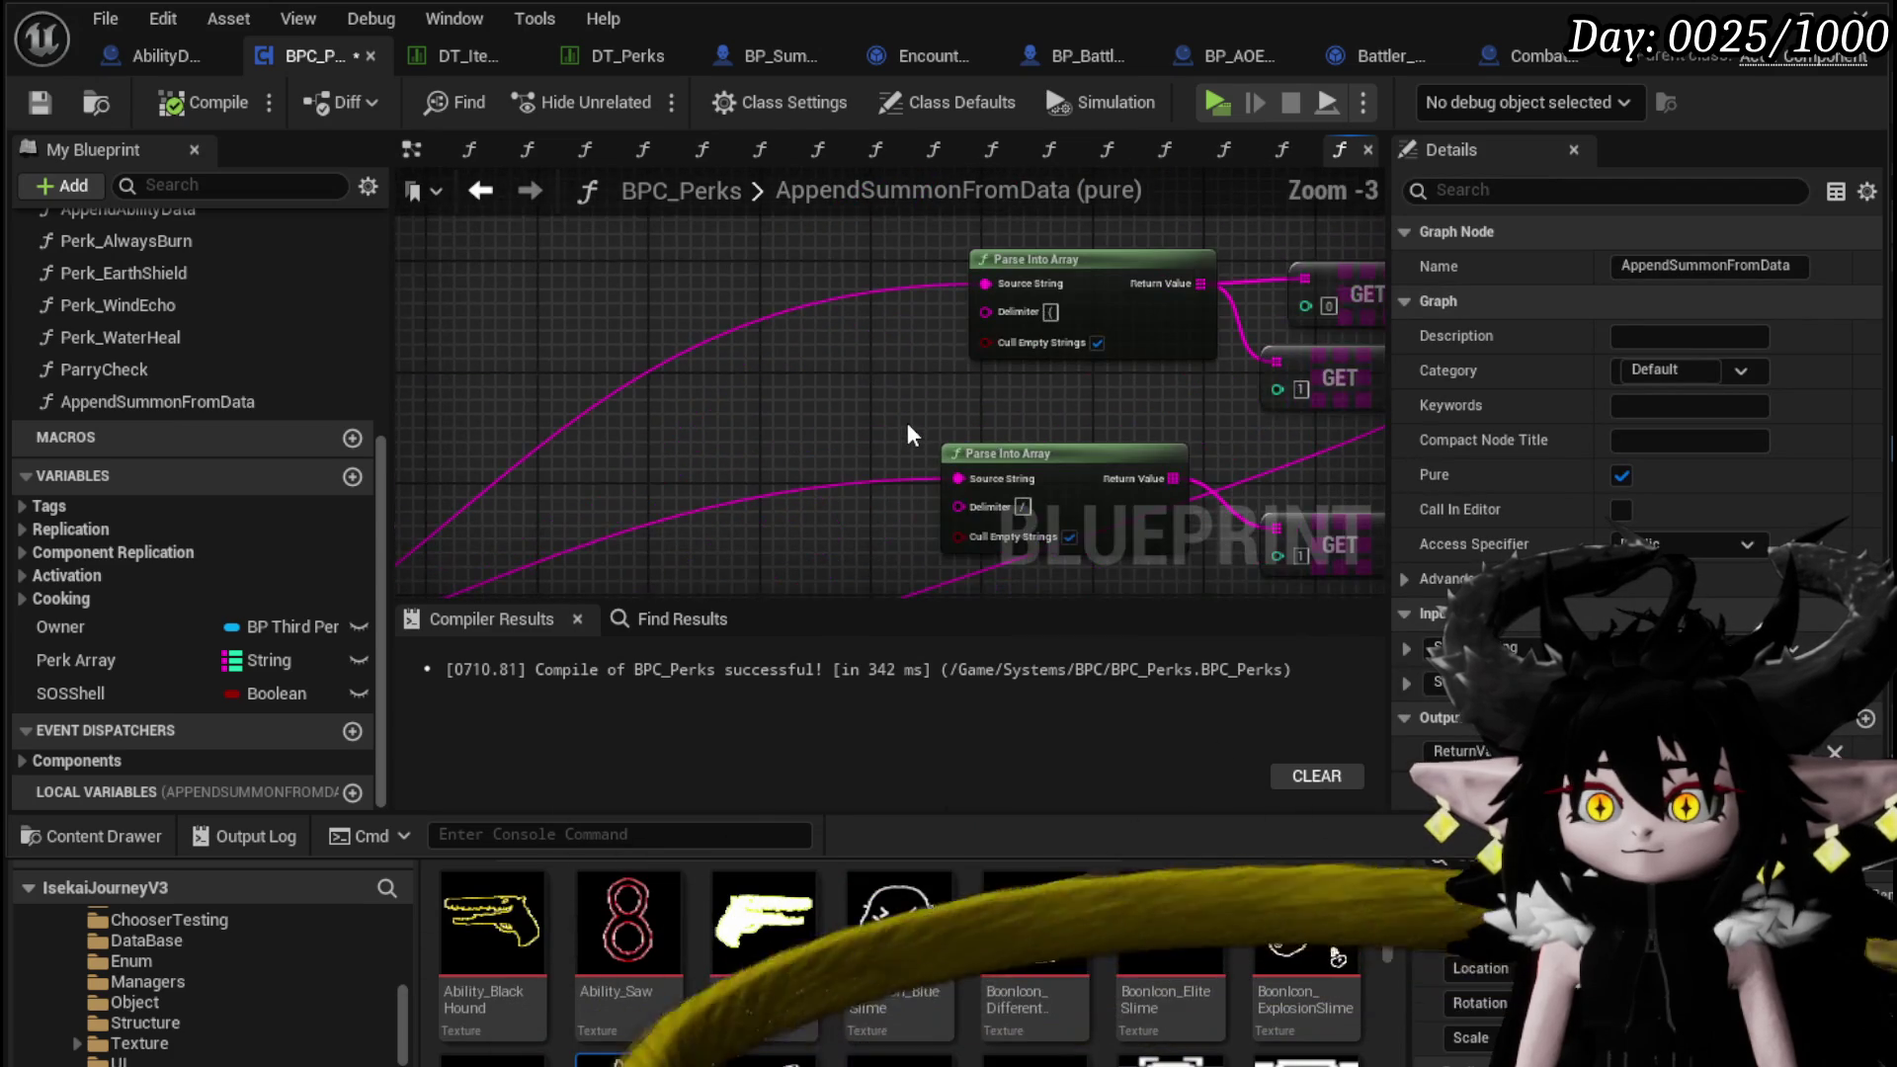
scroll(874, 419, "up", 2)
left_click_drag(542, 491, 486, 441)
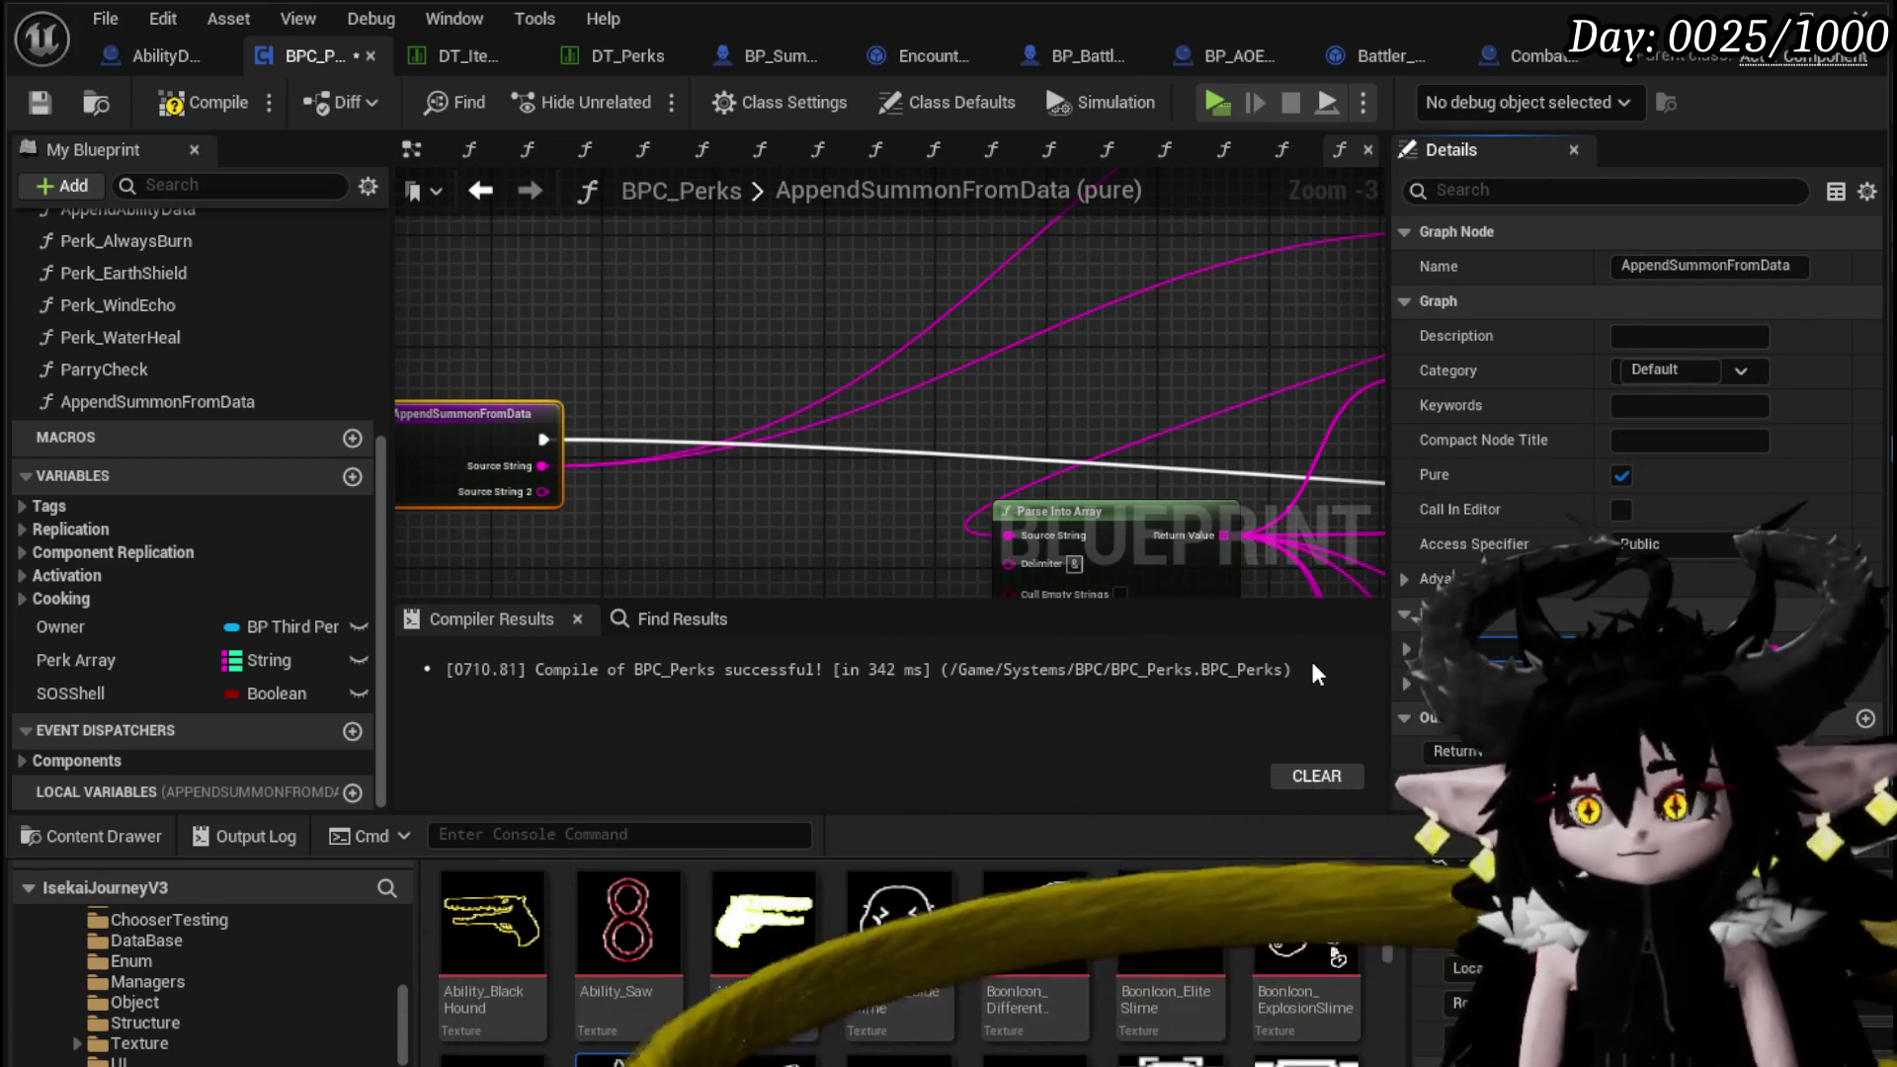
key("Return")
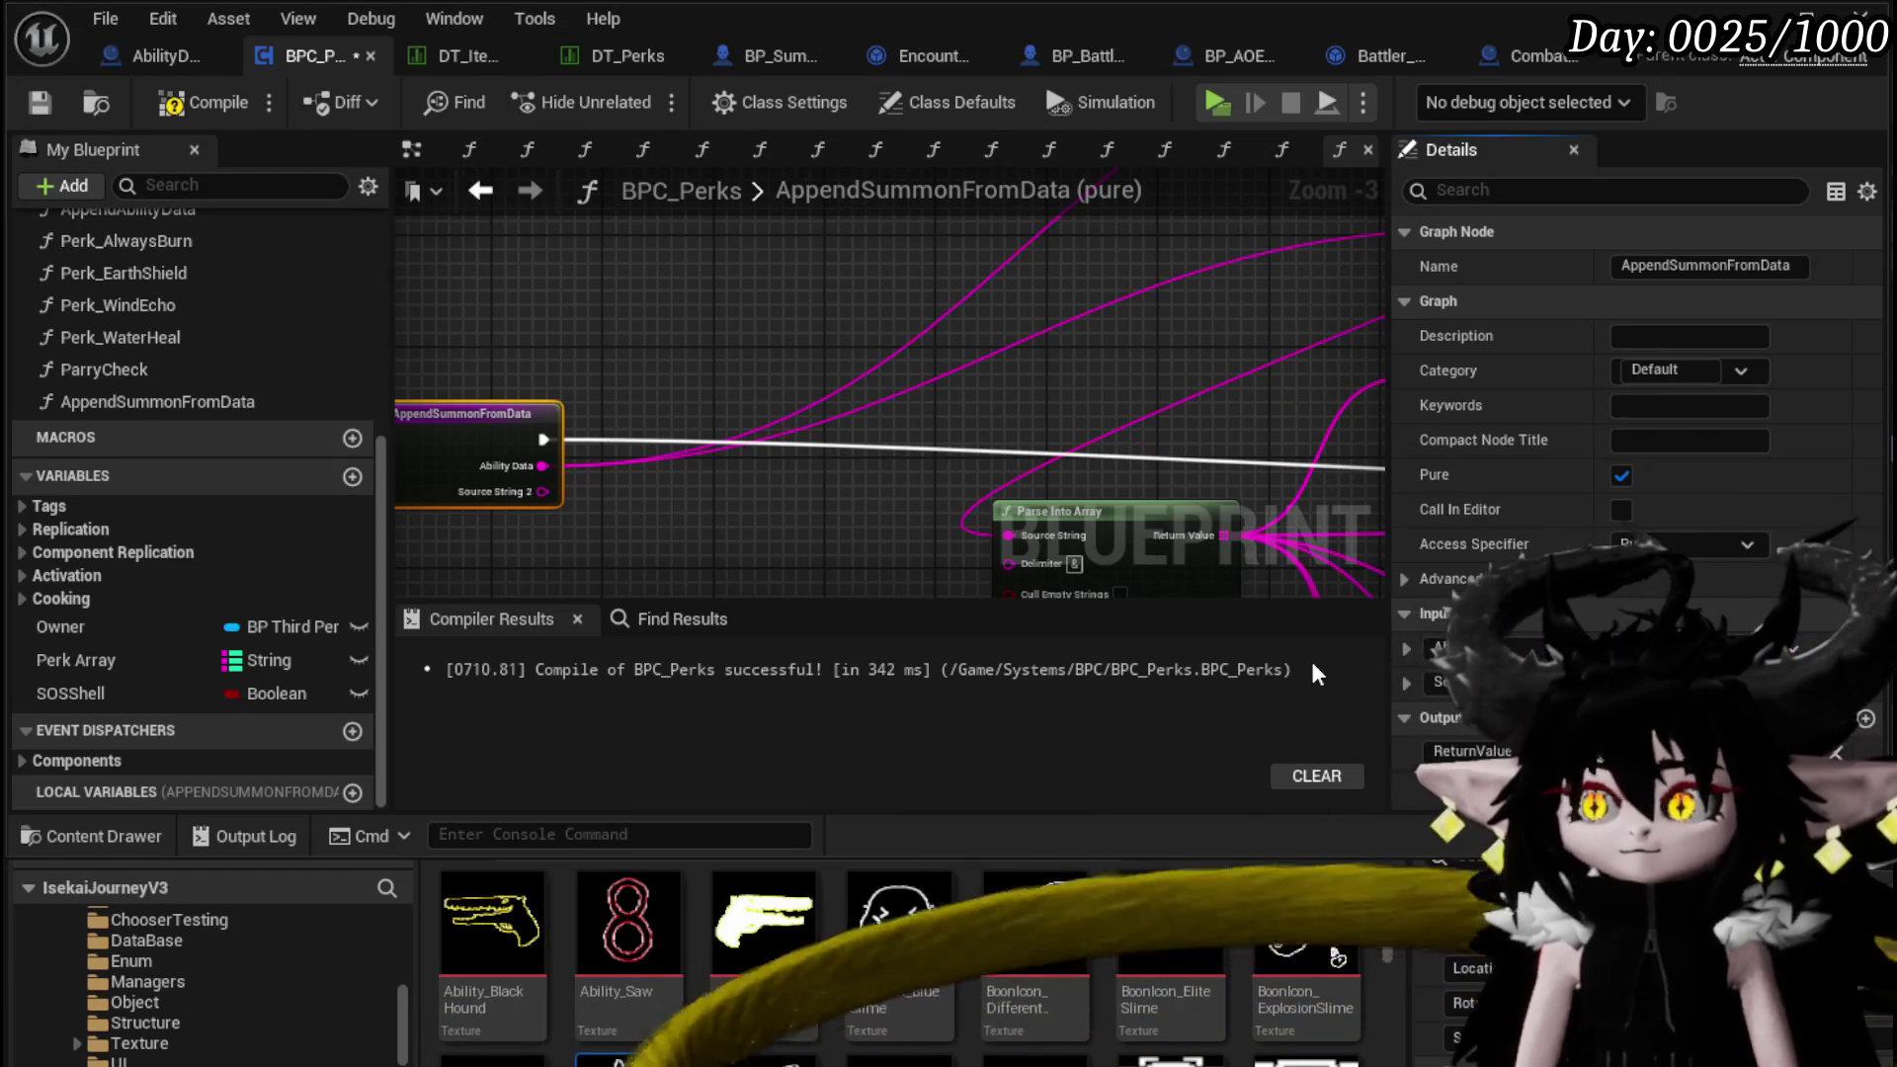
Compile, jump to the broken OnSummon call, refresh it and recompile BPC_Perks successfully
left_click(224, 103)
left_click(634, 671)
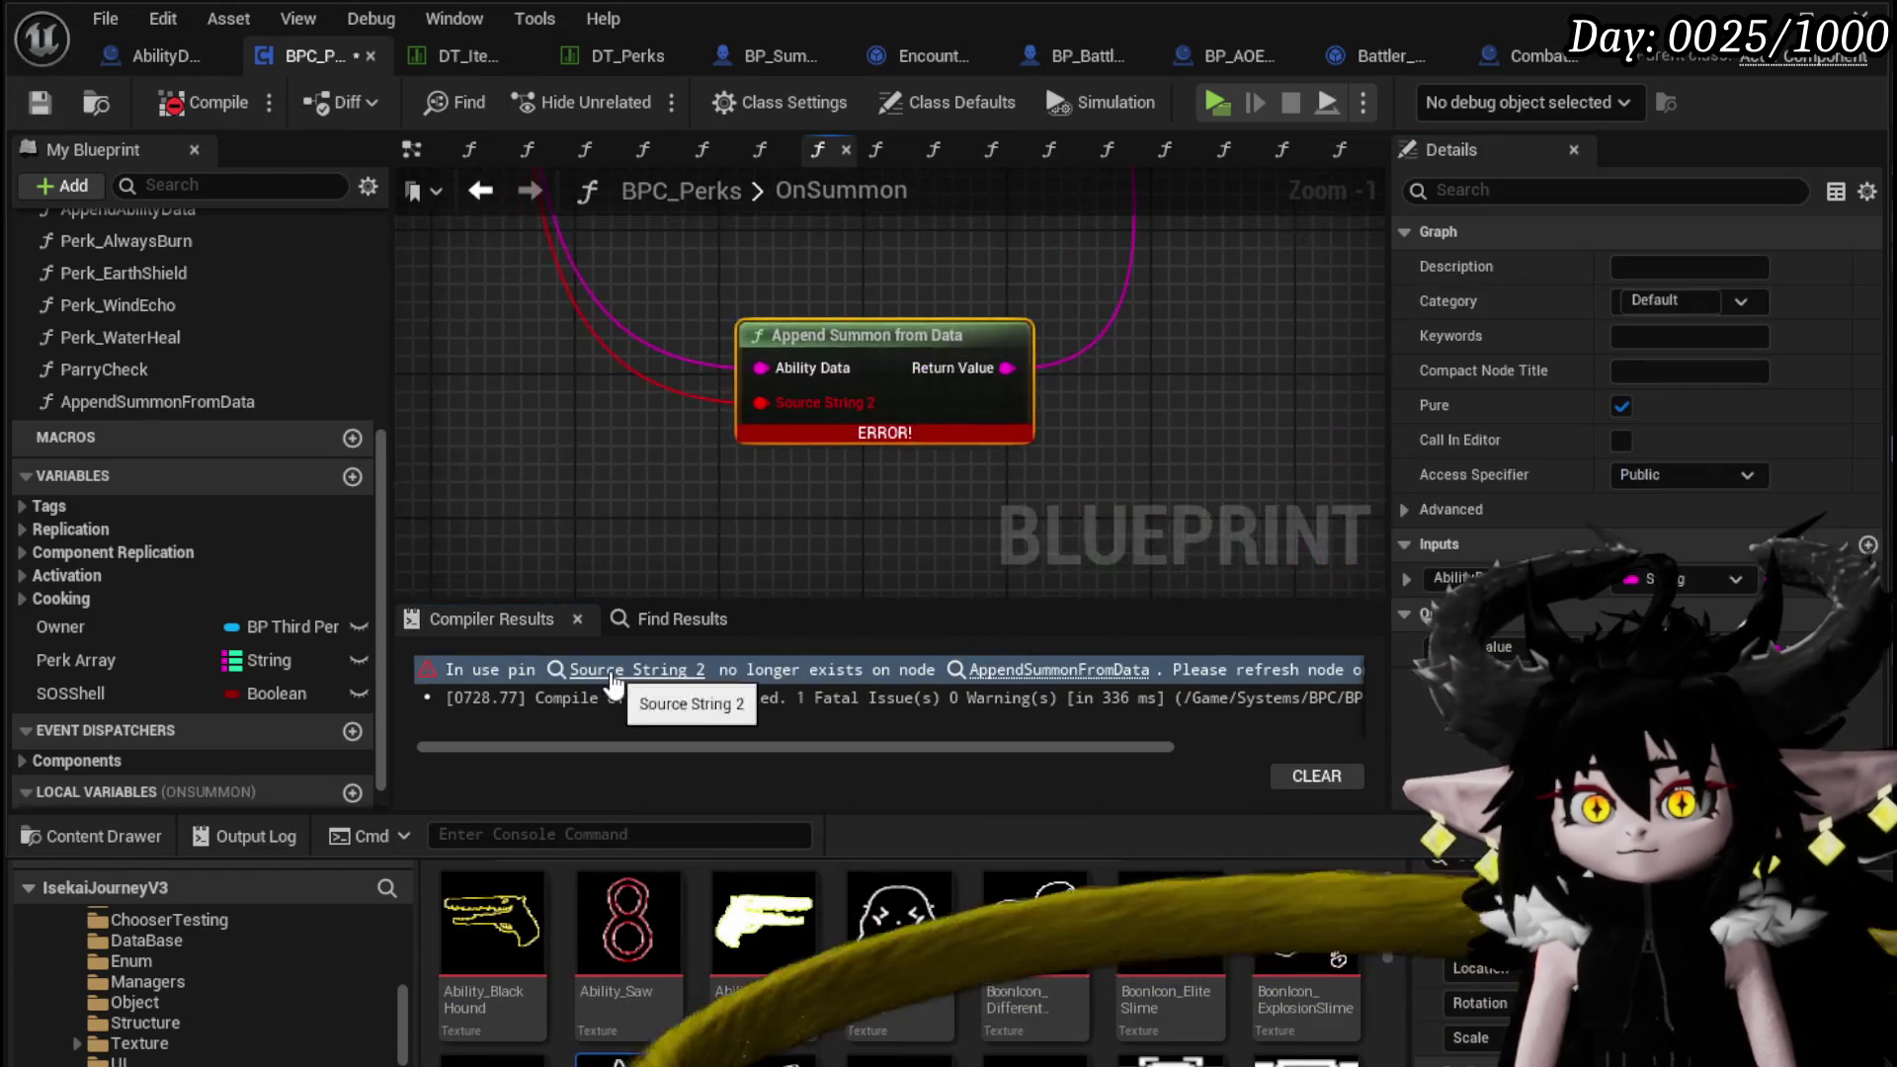
scroll(689, 499, "down", 3)
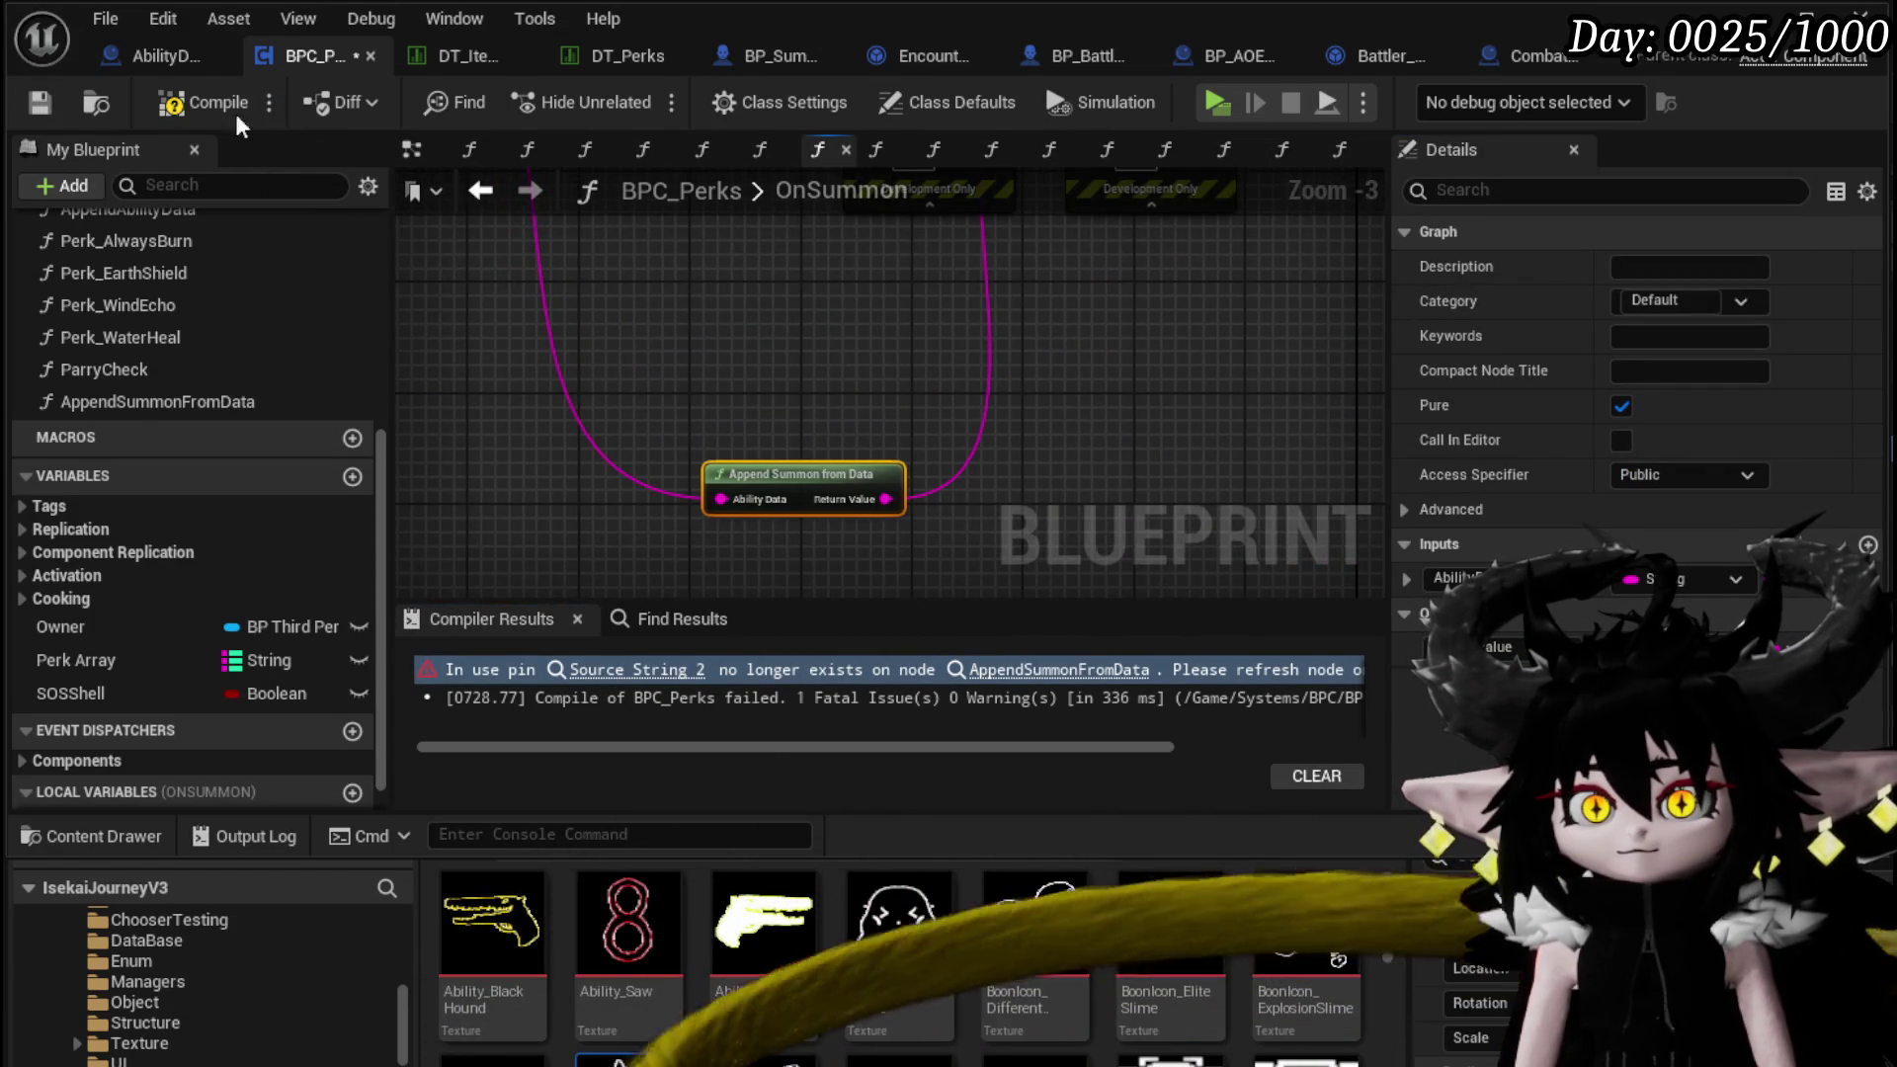
left_click(203, 103)
mouse_move(787, 473)
left_mouse_down()
mouse_move(840, 305)
mouse_move(874, 302)
left_mouse_up()
double_click(876, 310)
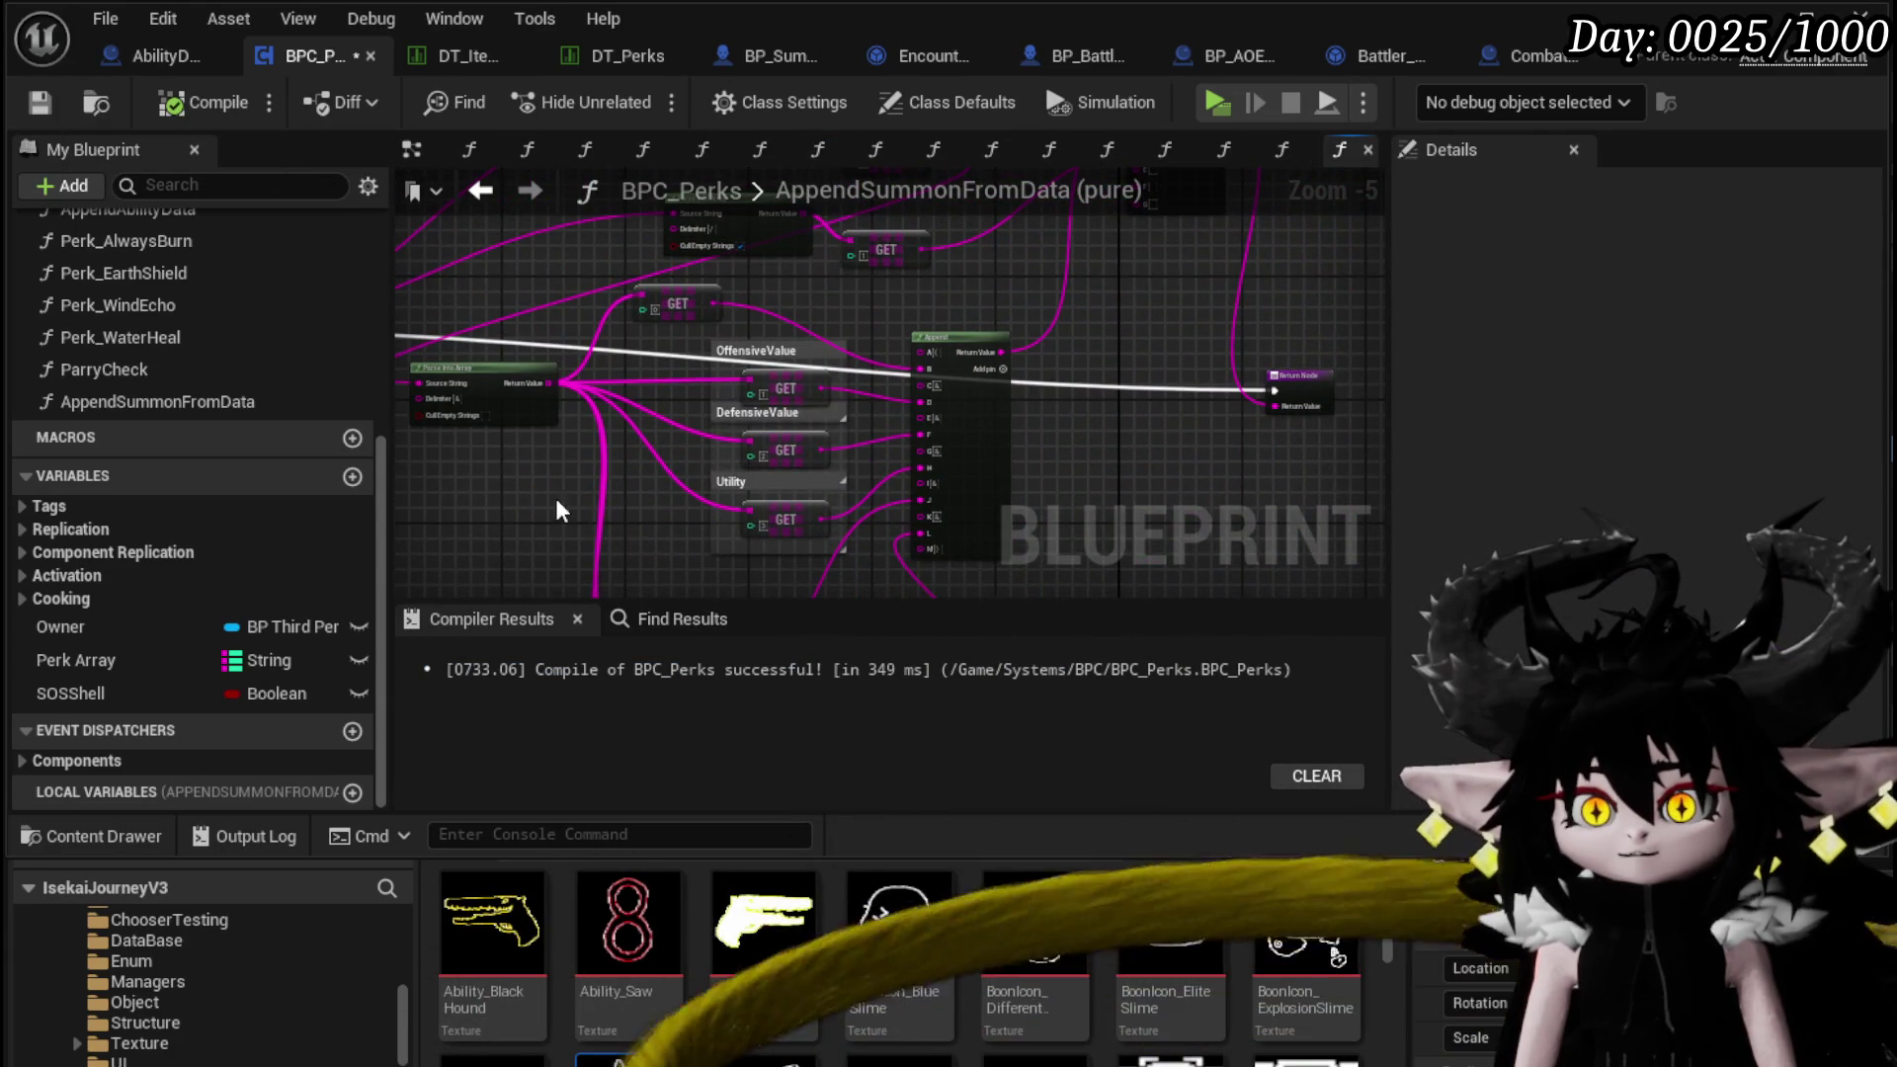
Add String To Float conversions for the OffensiveValue, DefensiveValue and Utility GET outputs
left_click_drag(644, 494, 954, 346)
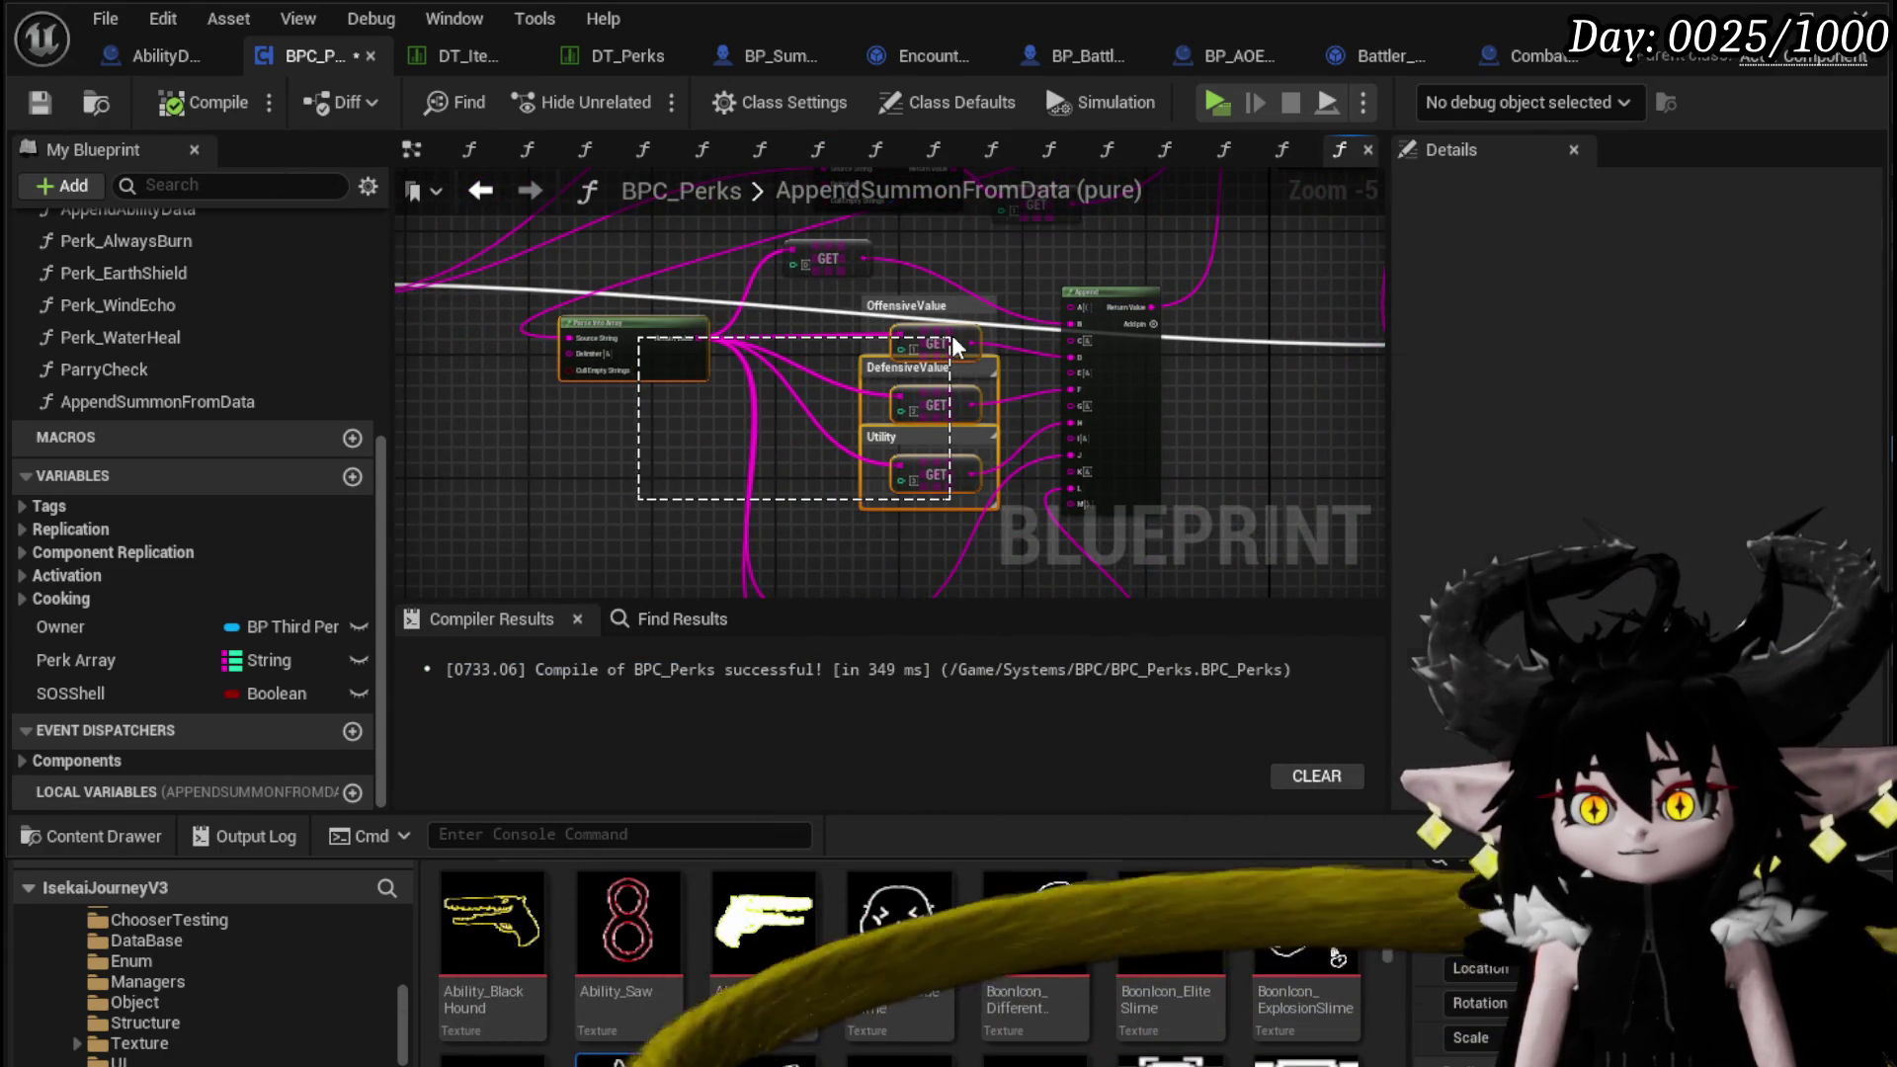
mouse_move(693, 493)
left_mouse_down()
mouse_move(865, 333)
mouse_move(513, 425)
mouse_move(544, 425)
left_mouse_up()
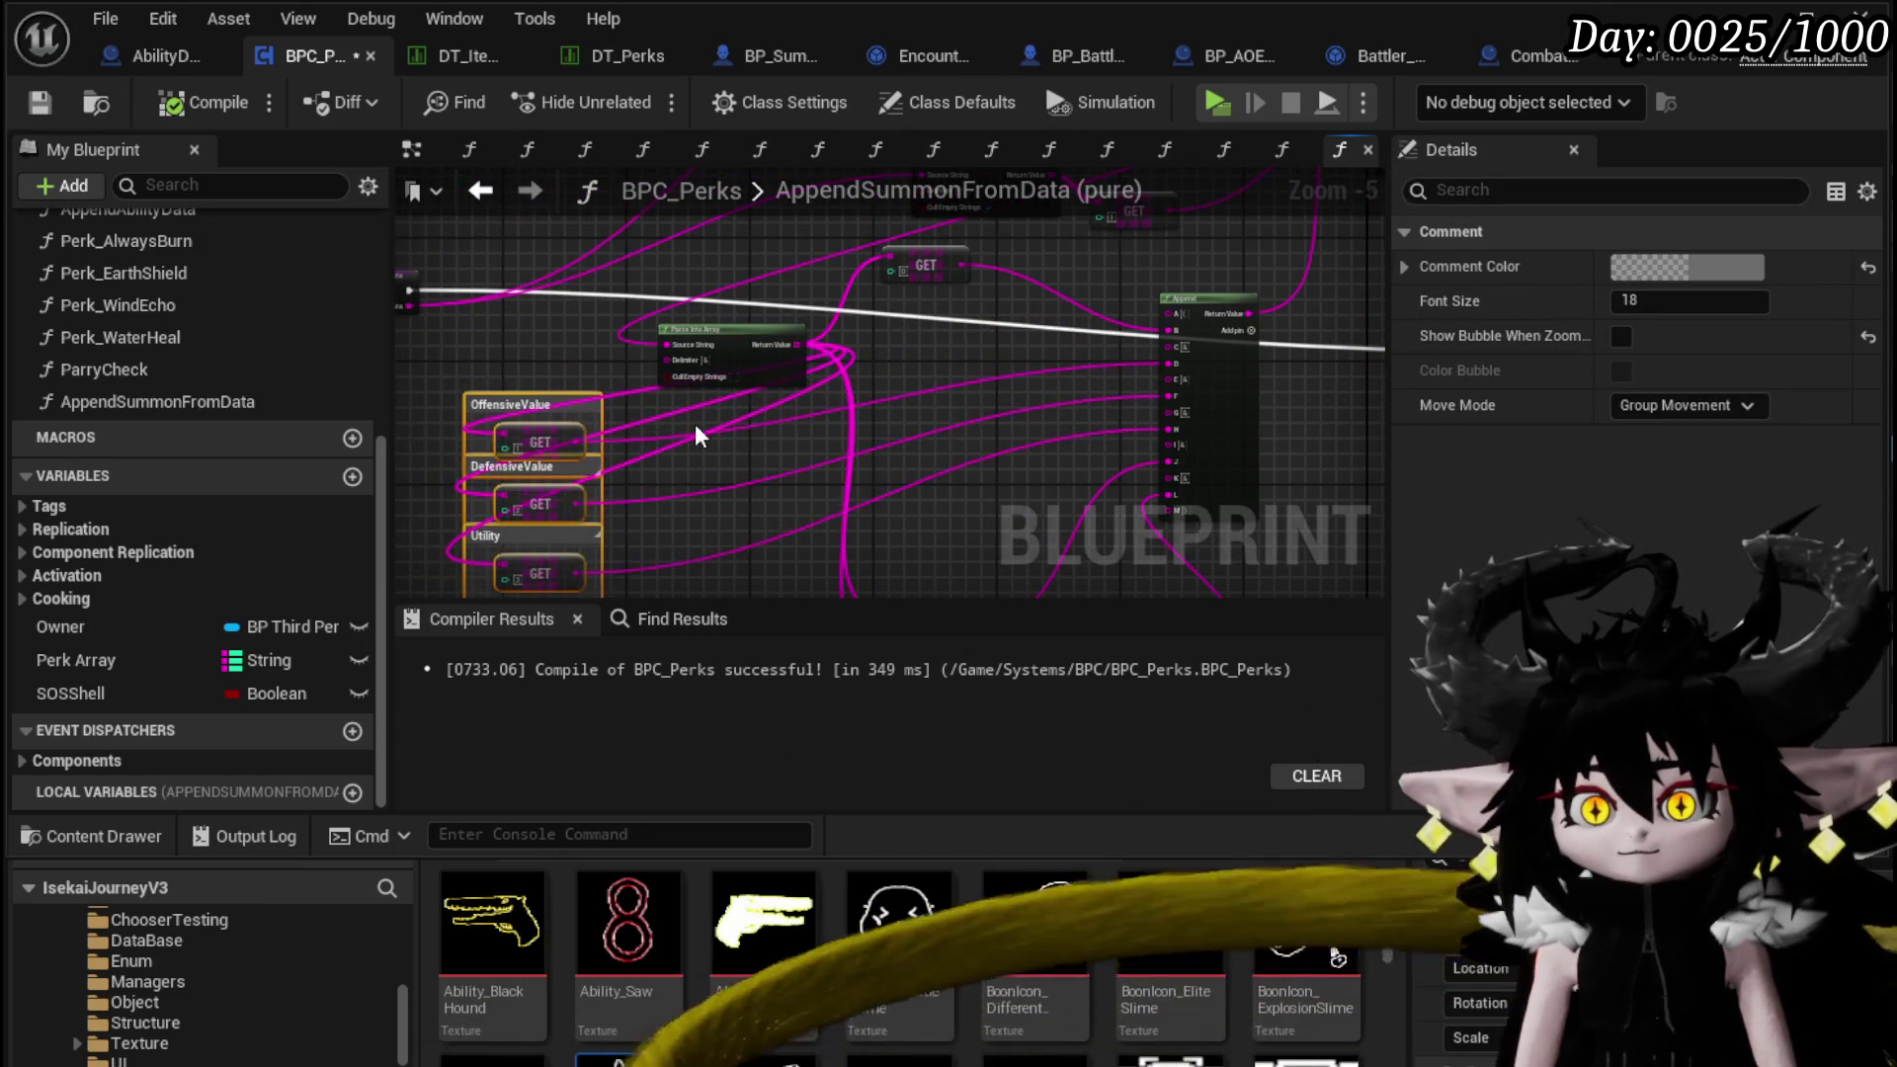
scroll(731, 405, "up", 2)
left_click_drag(652, 373, 786, 362)
type("Float")
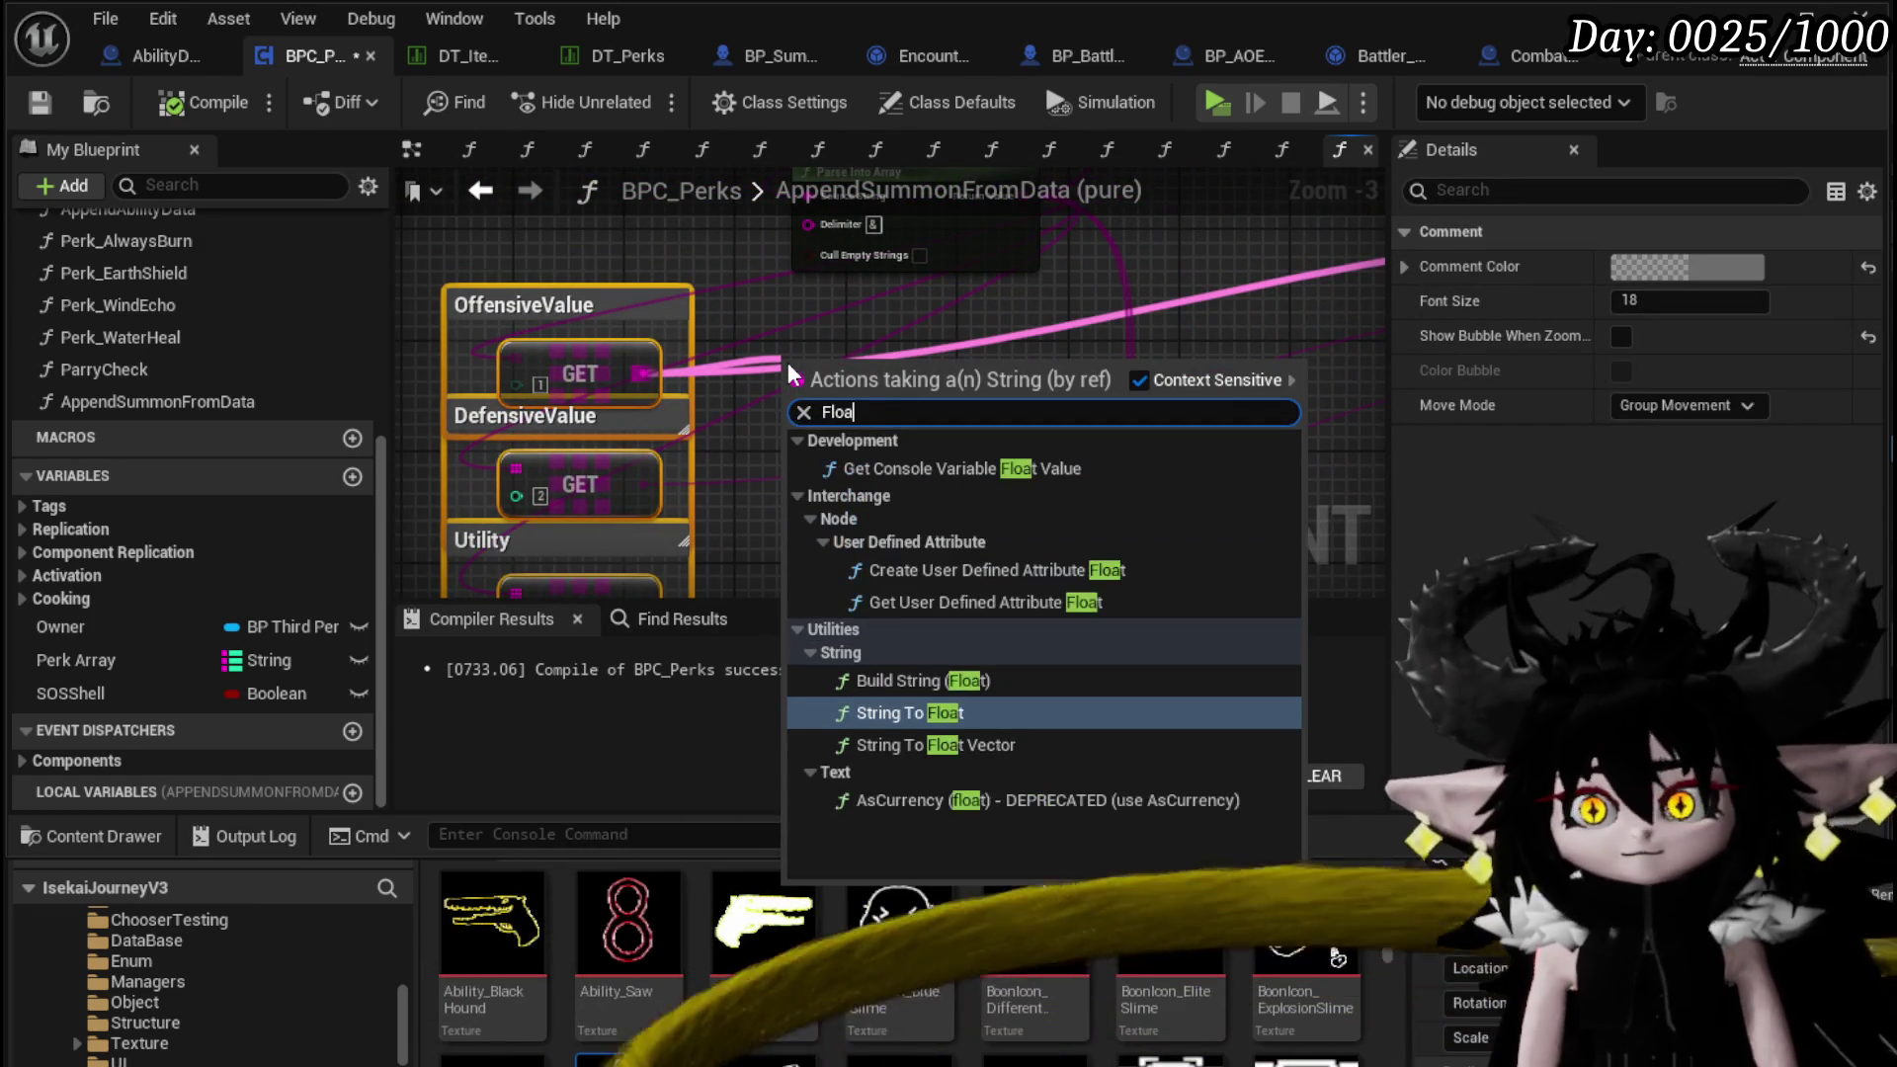
key("Return")
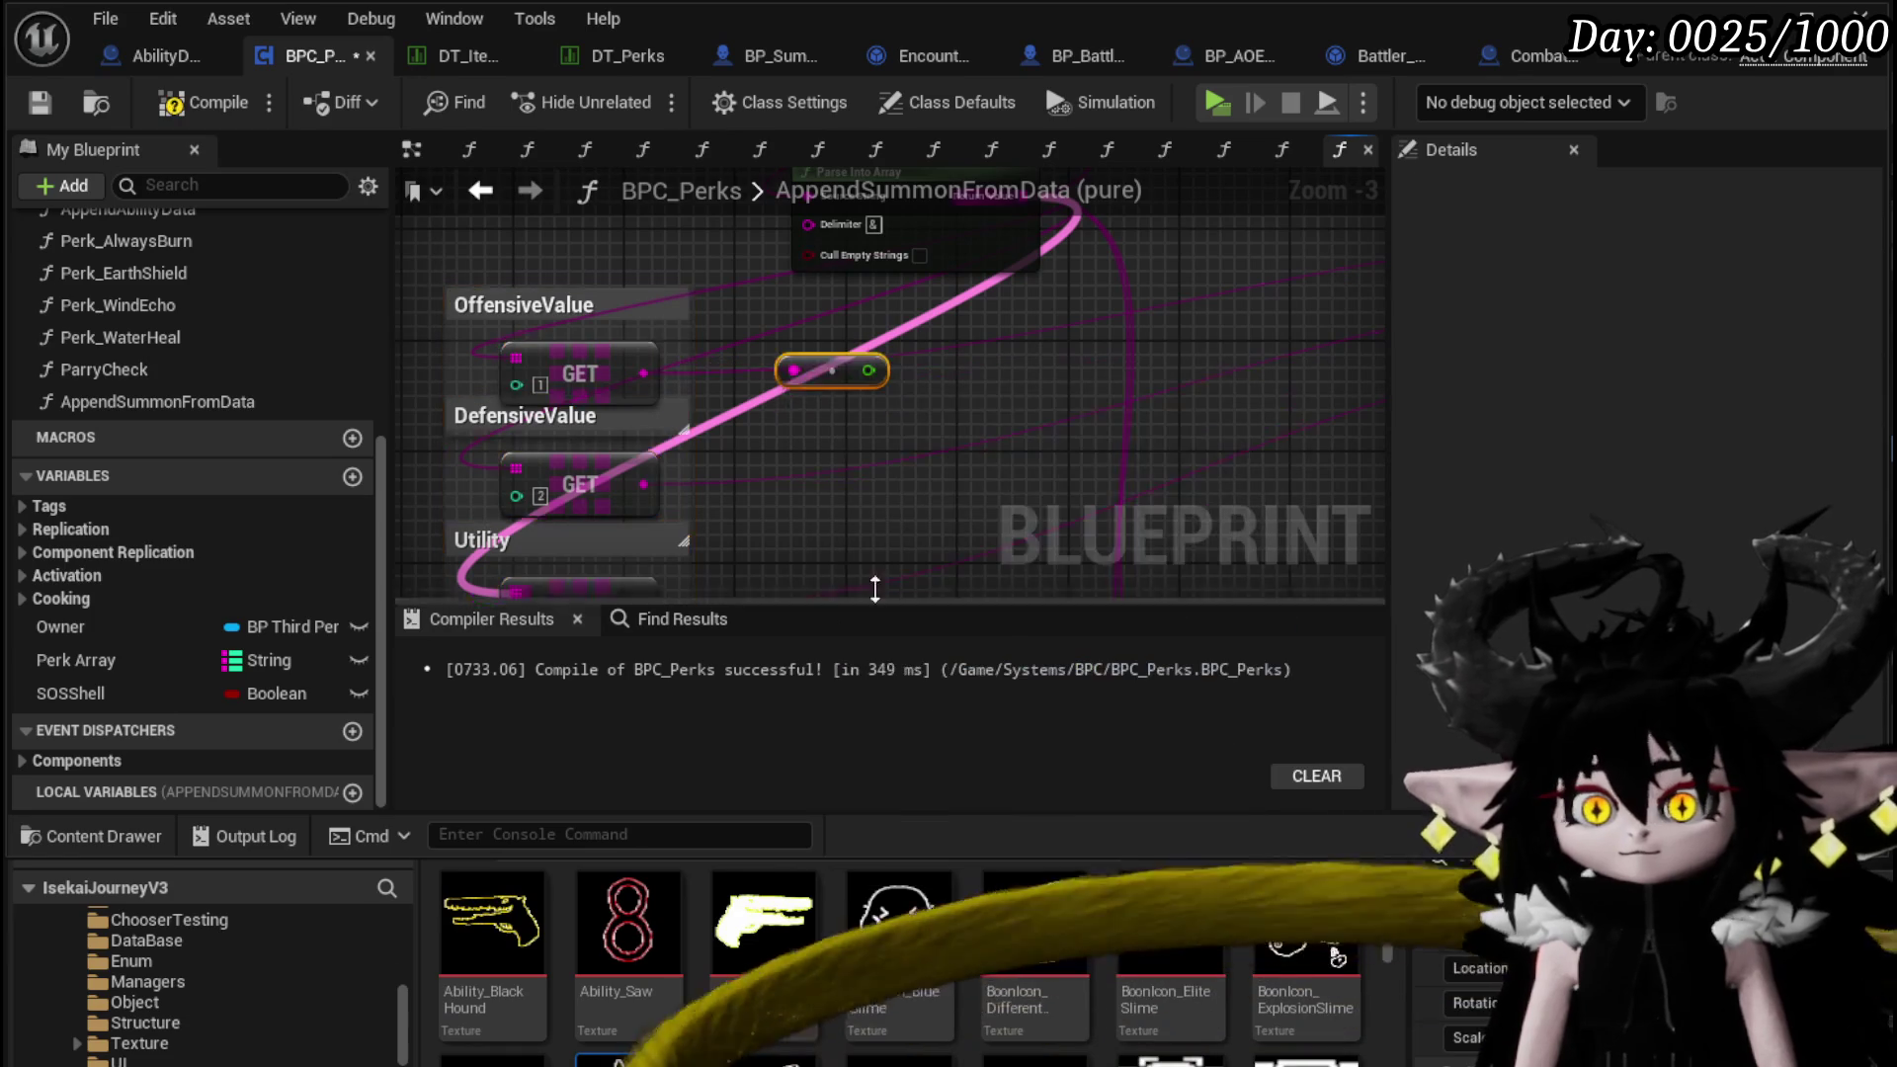
left_click_drag(643, 484, 803, 500)
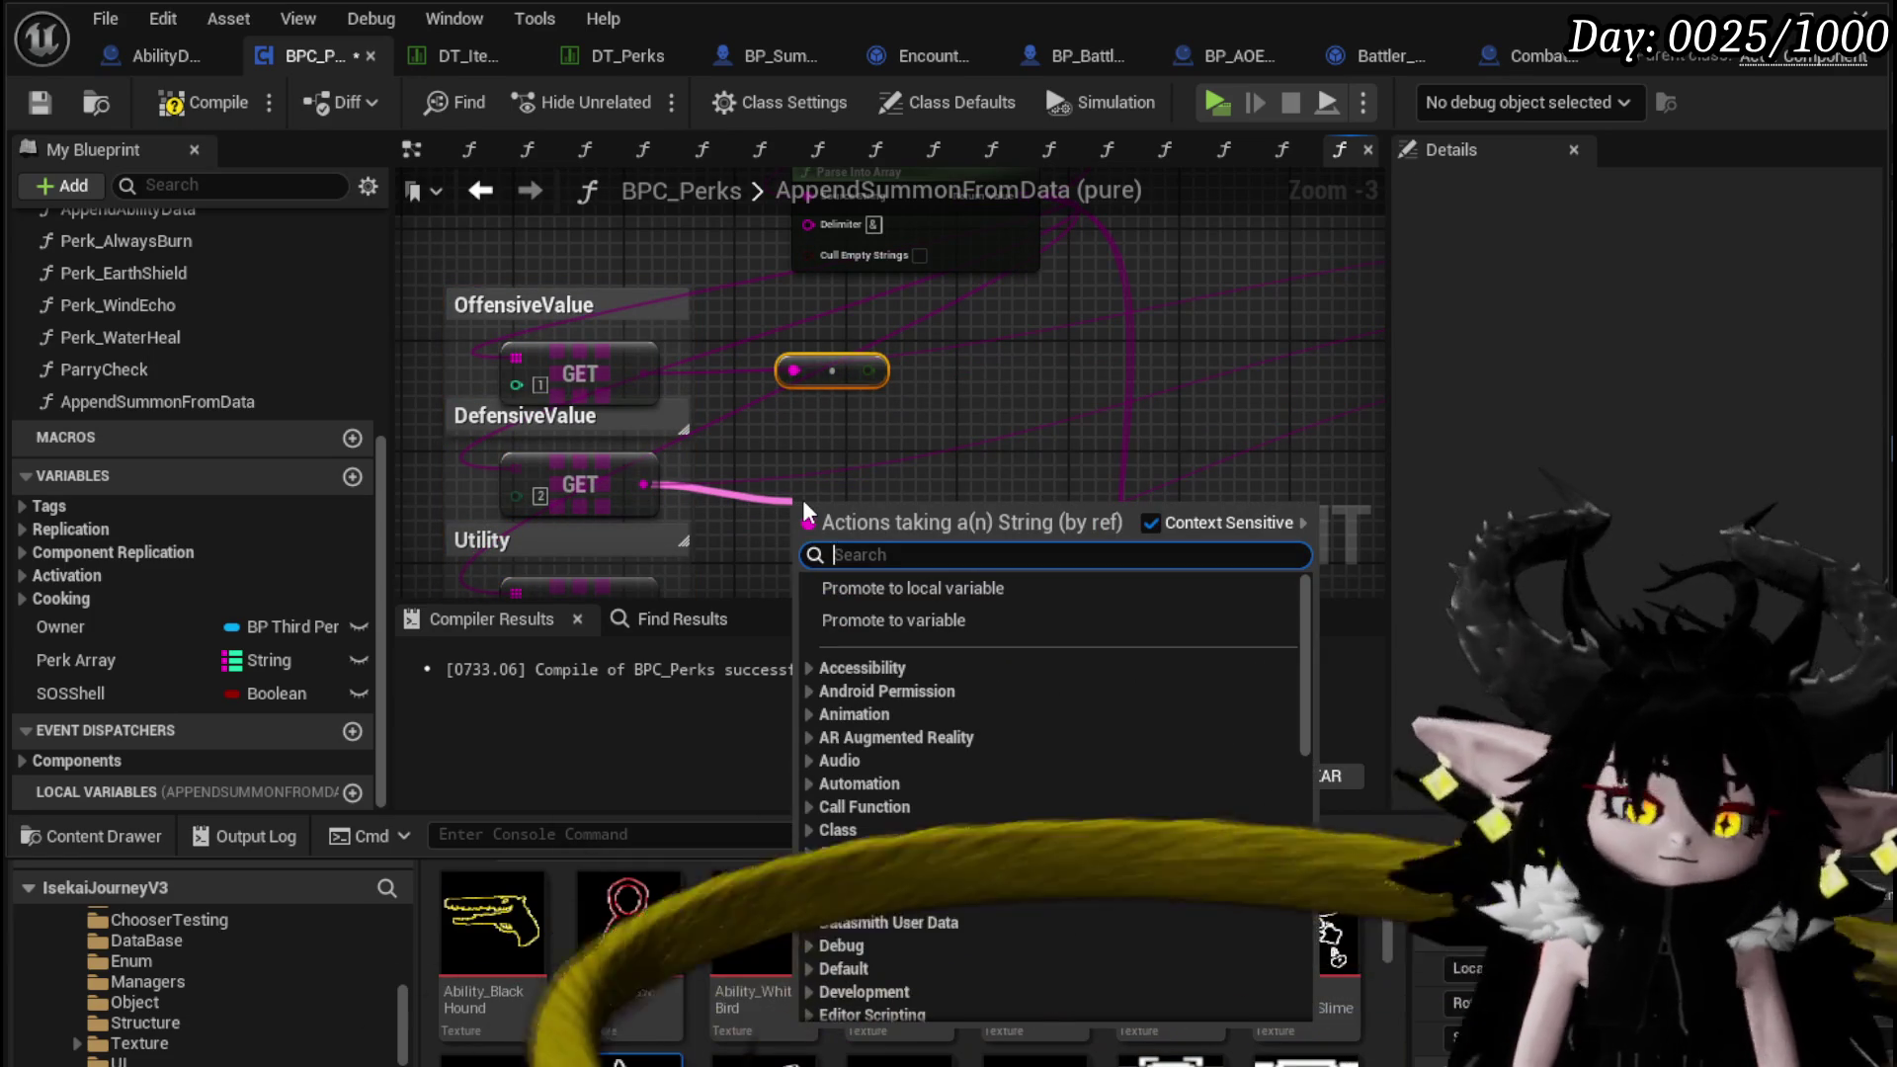
type("fol")
key("BackSpace")
key("BackSpace")
type("loat")
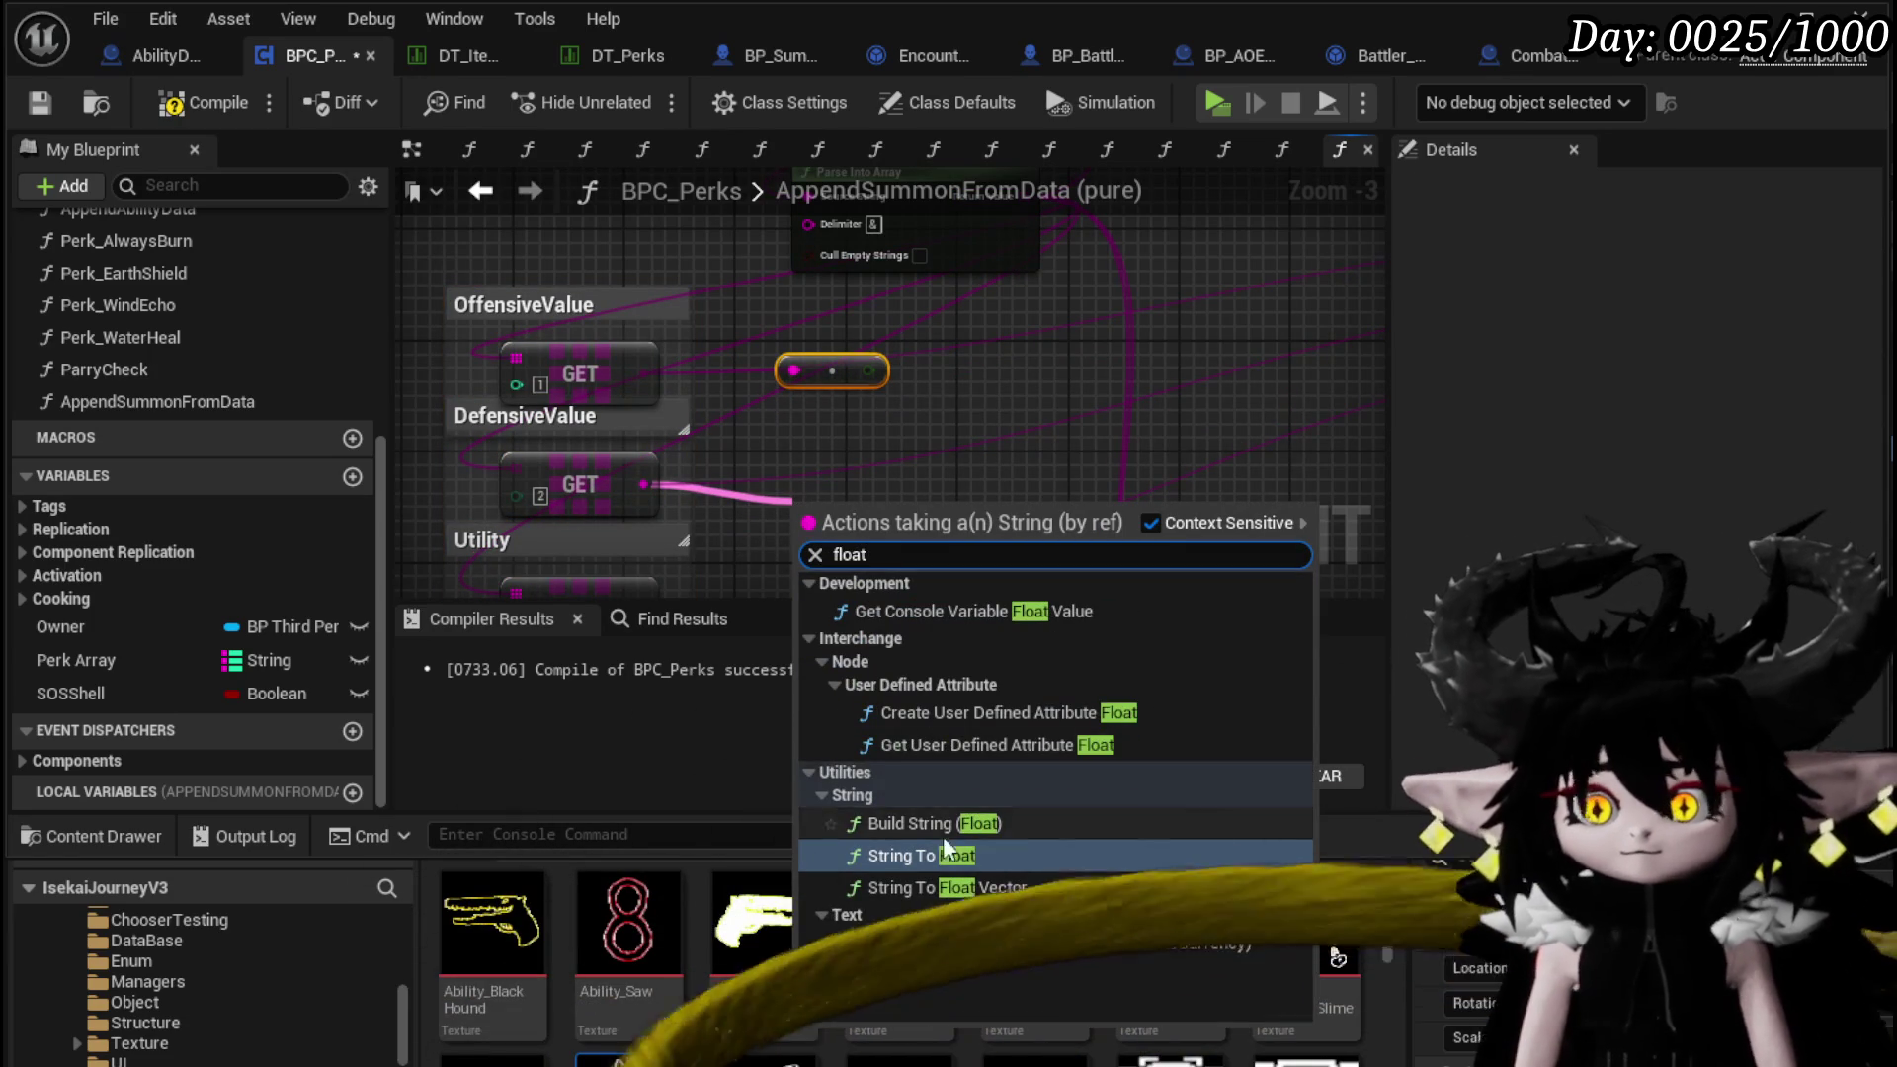
left_click(924, 856)
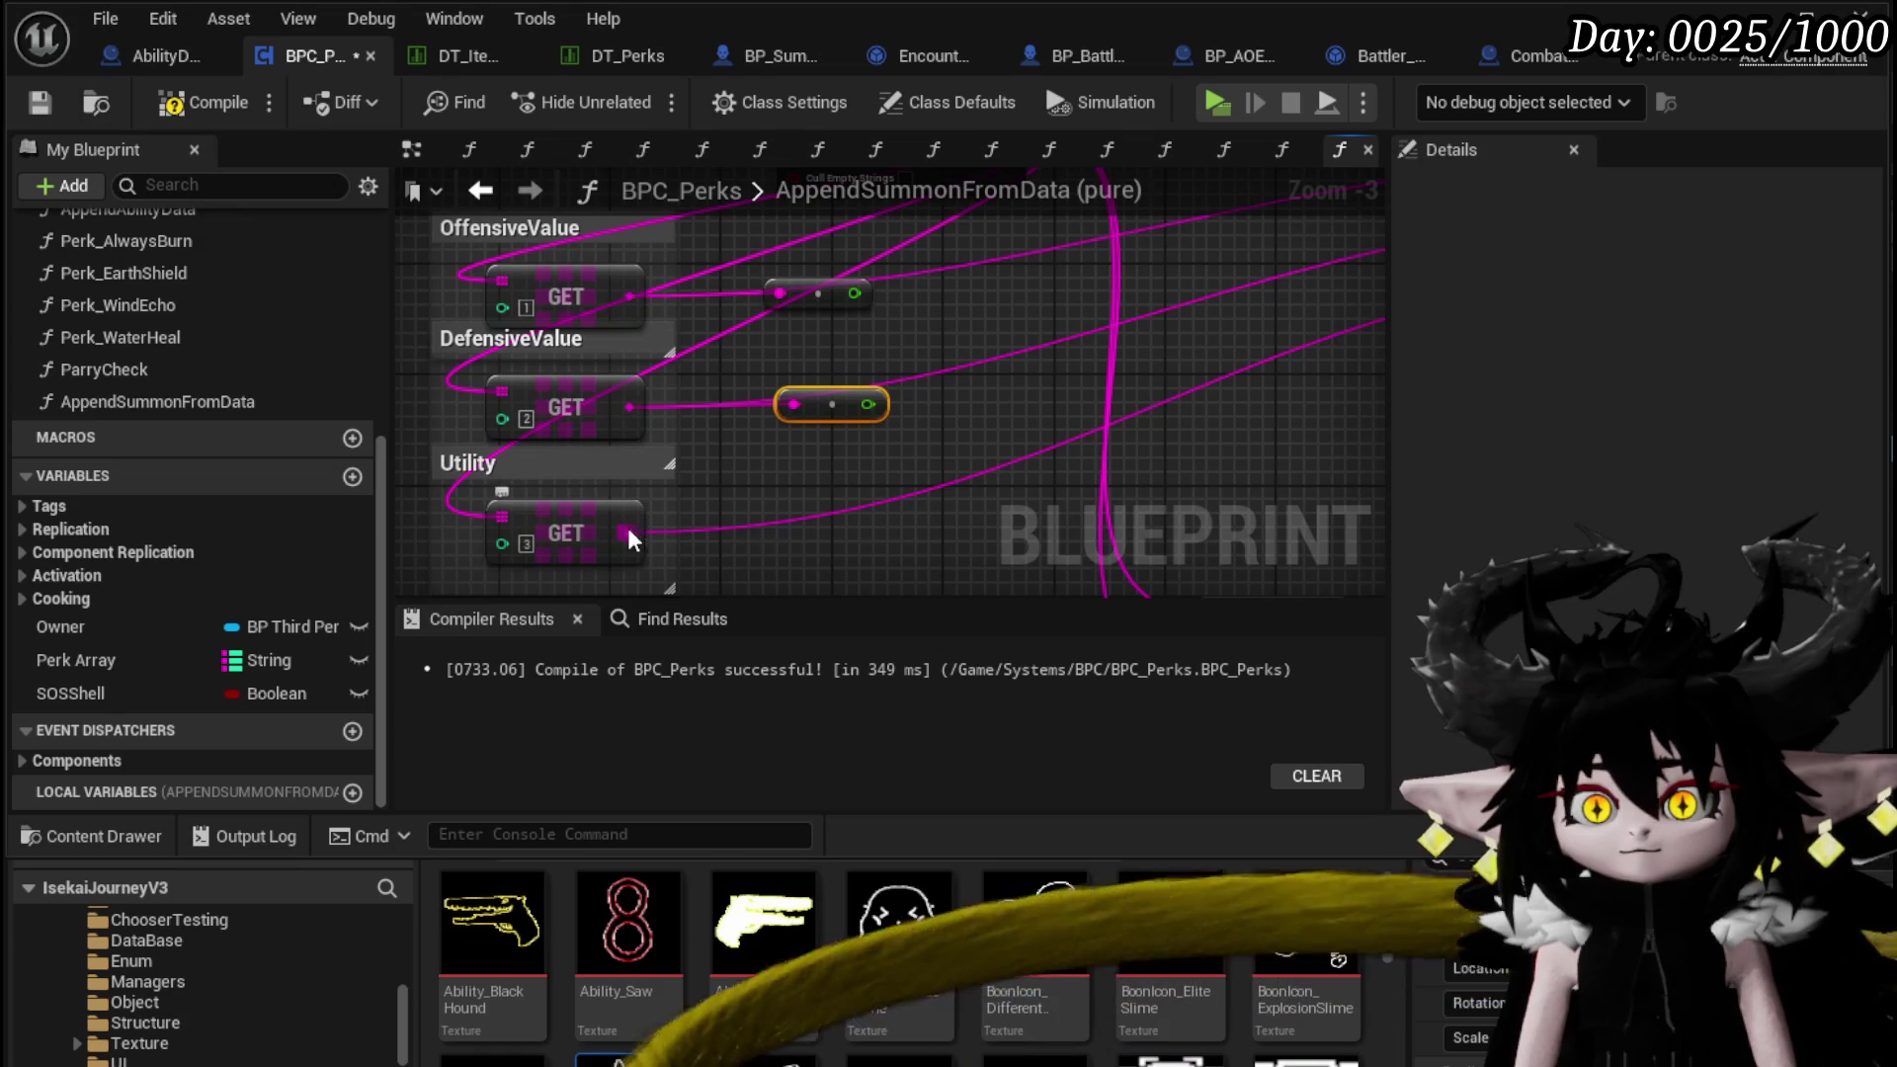
left_click_drag(629, 533, 815, 531)
type("float")
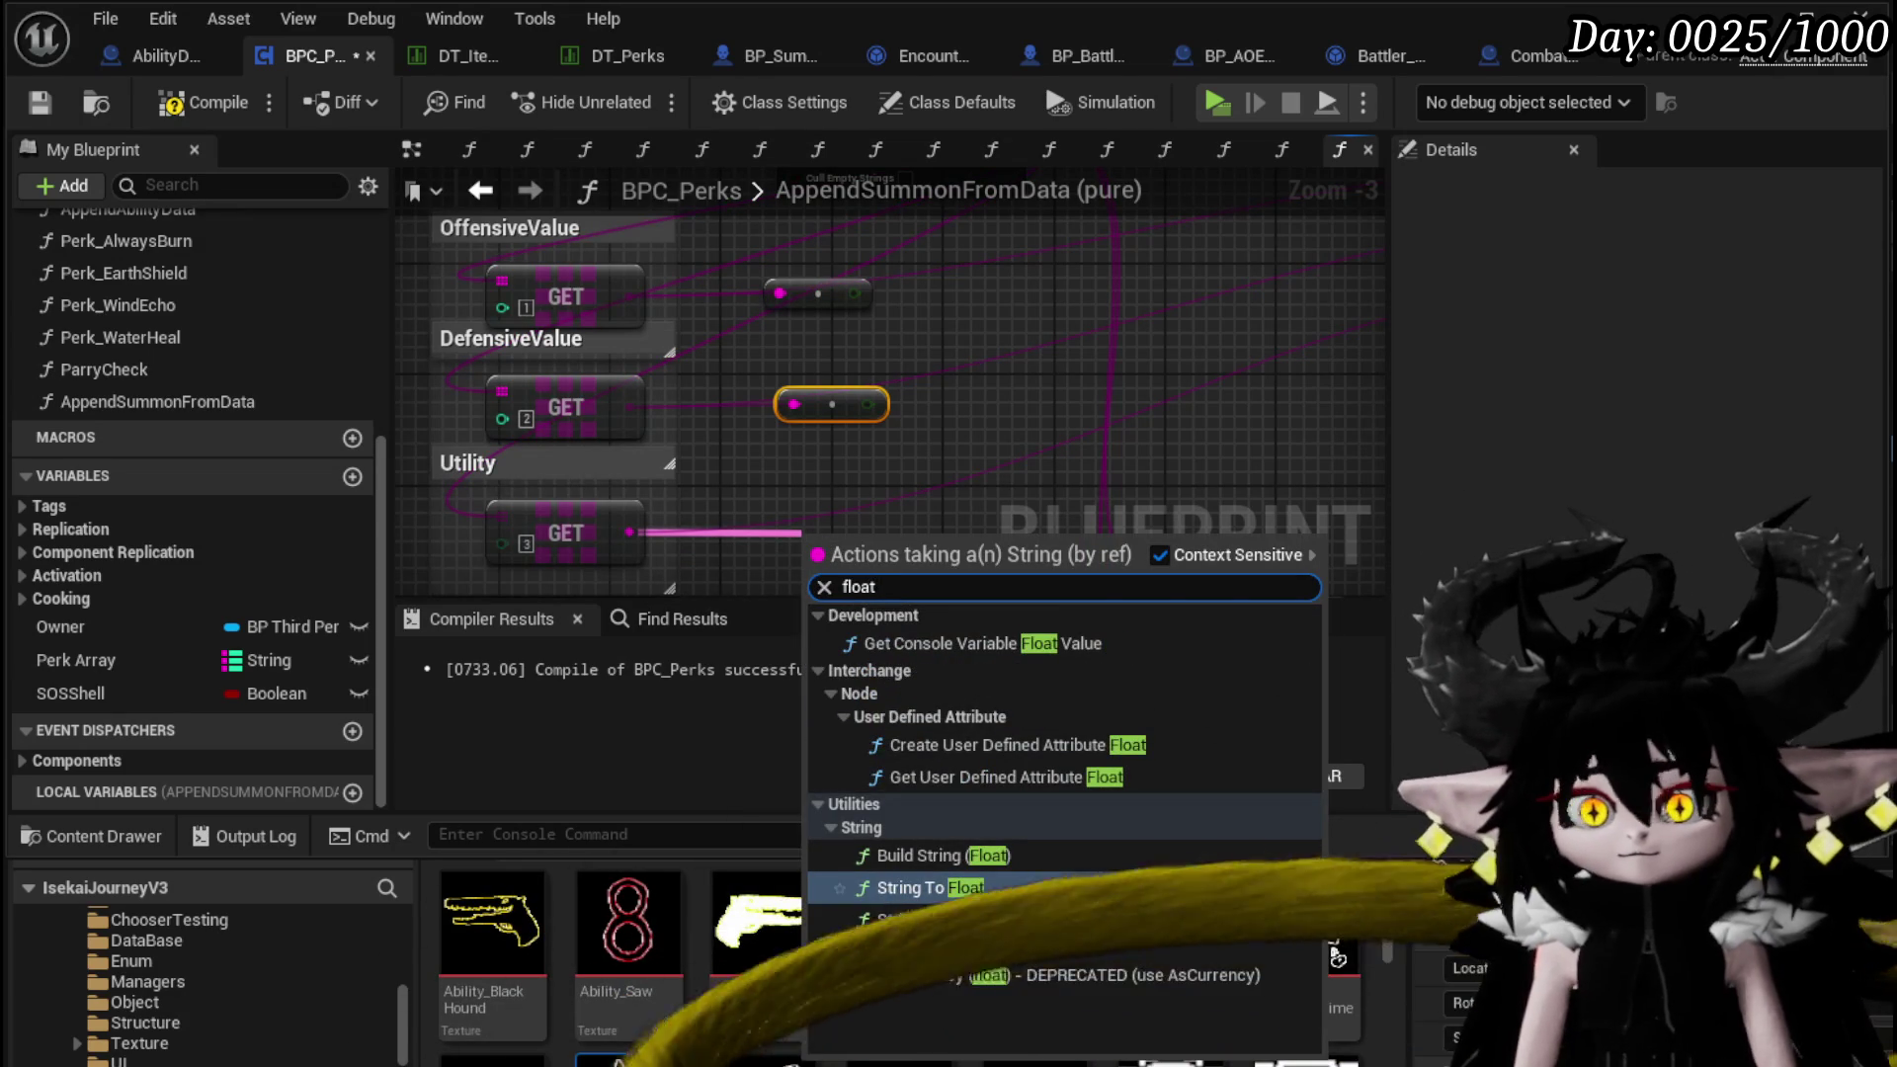
left_click(923, 887)
Place an Add node after each of the three float conversions
left_click_drag(868, 514, 921, 512)
type("+")
left_click(1001, 743)
left_click_drag(874, 400, 927, 405)
type("+")
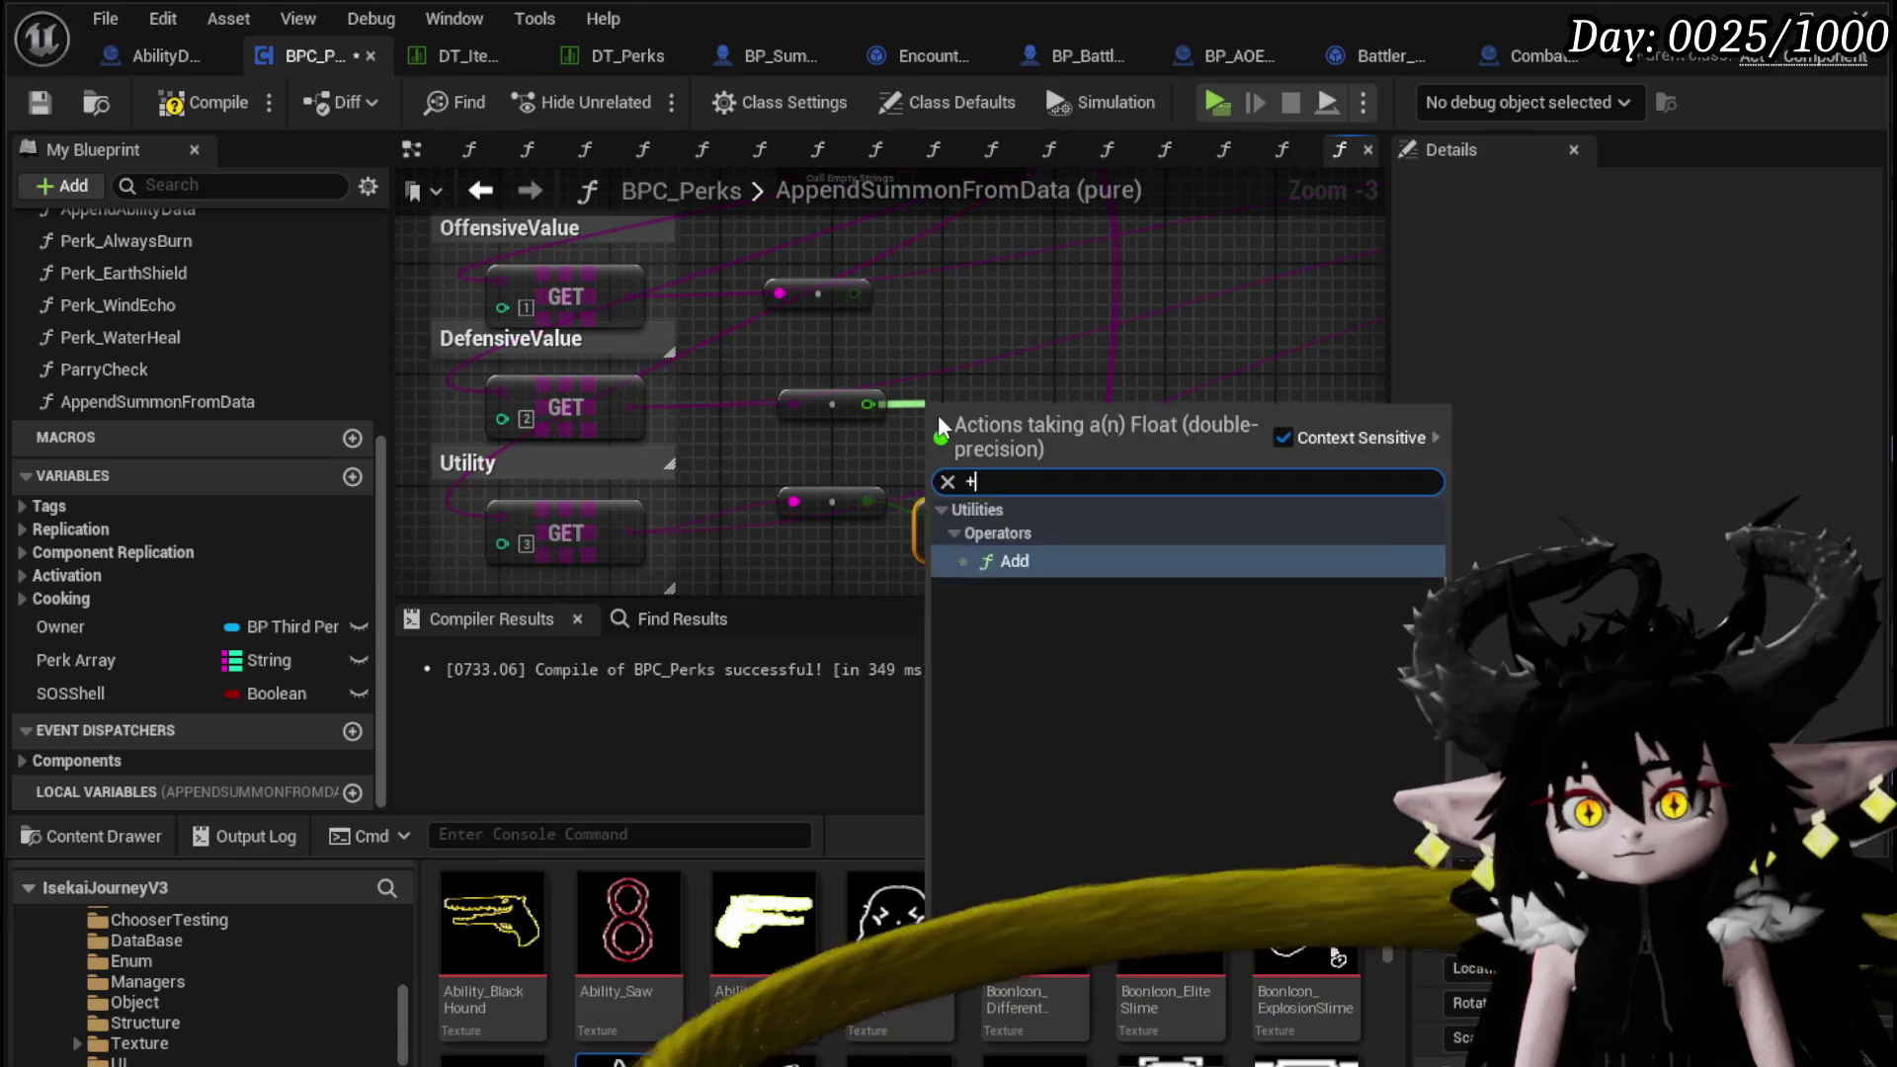
left_click(1010, 630)
left_click_drag(855, 293, 986, 336)
type("+")
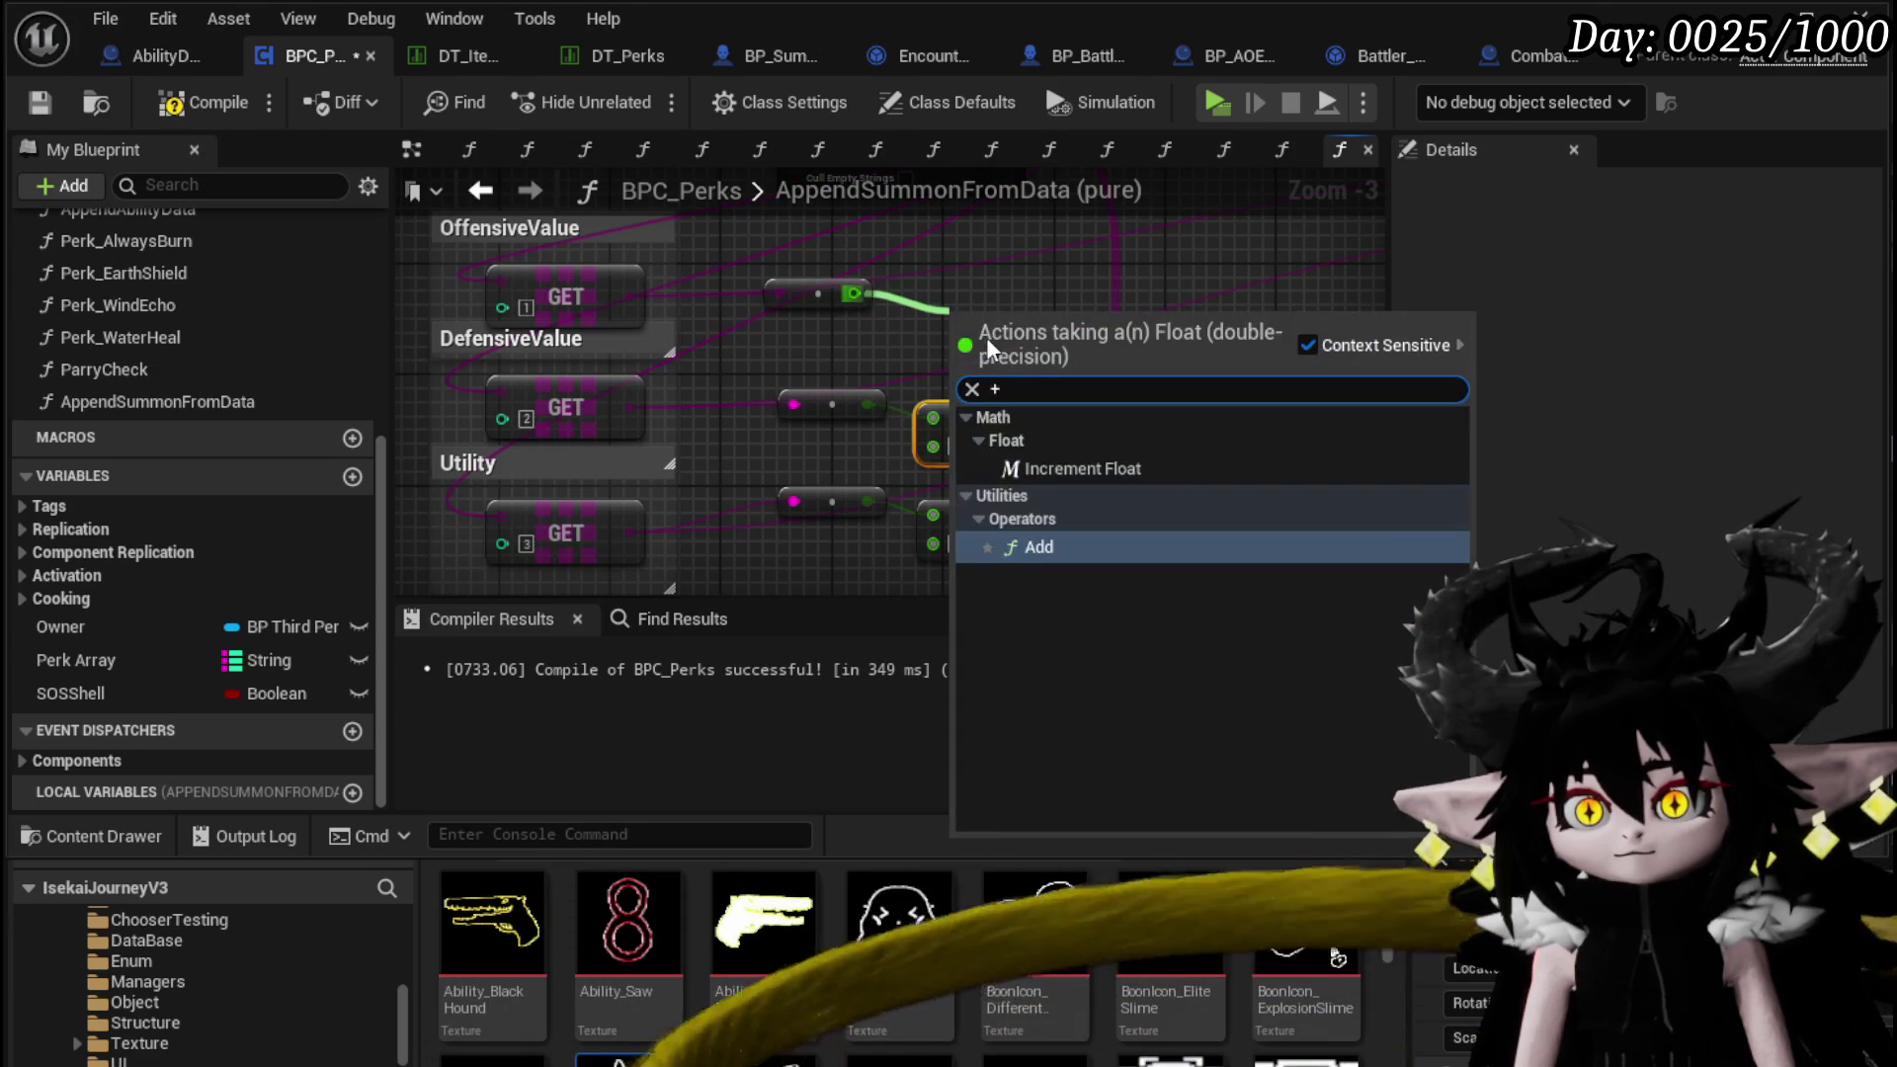
left_click(1020, 547)
Wire each Add node's second input to new function entry inputs B, B1 and B2
scroll(973, 458, "down", 2)
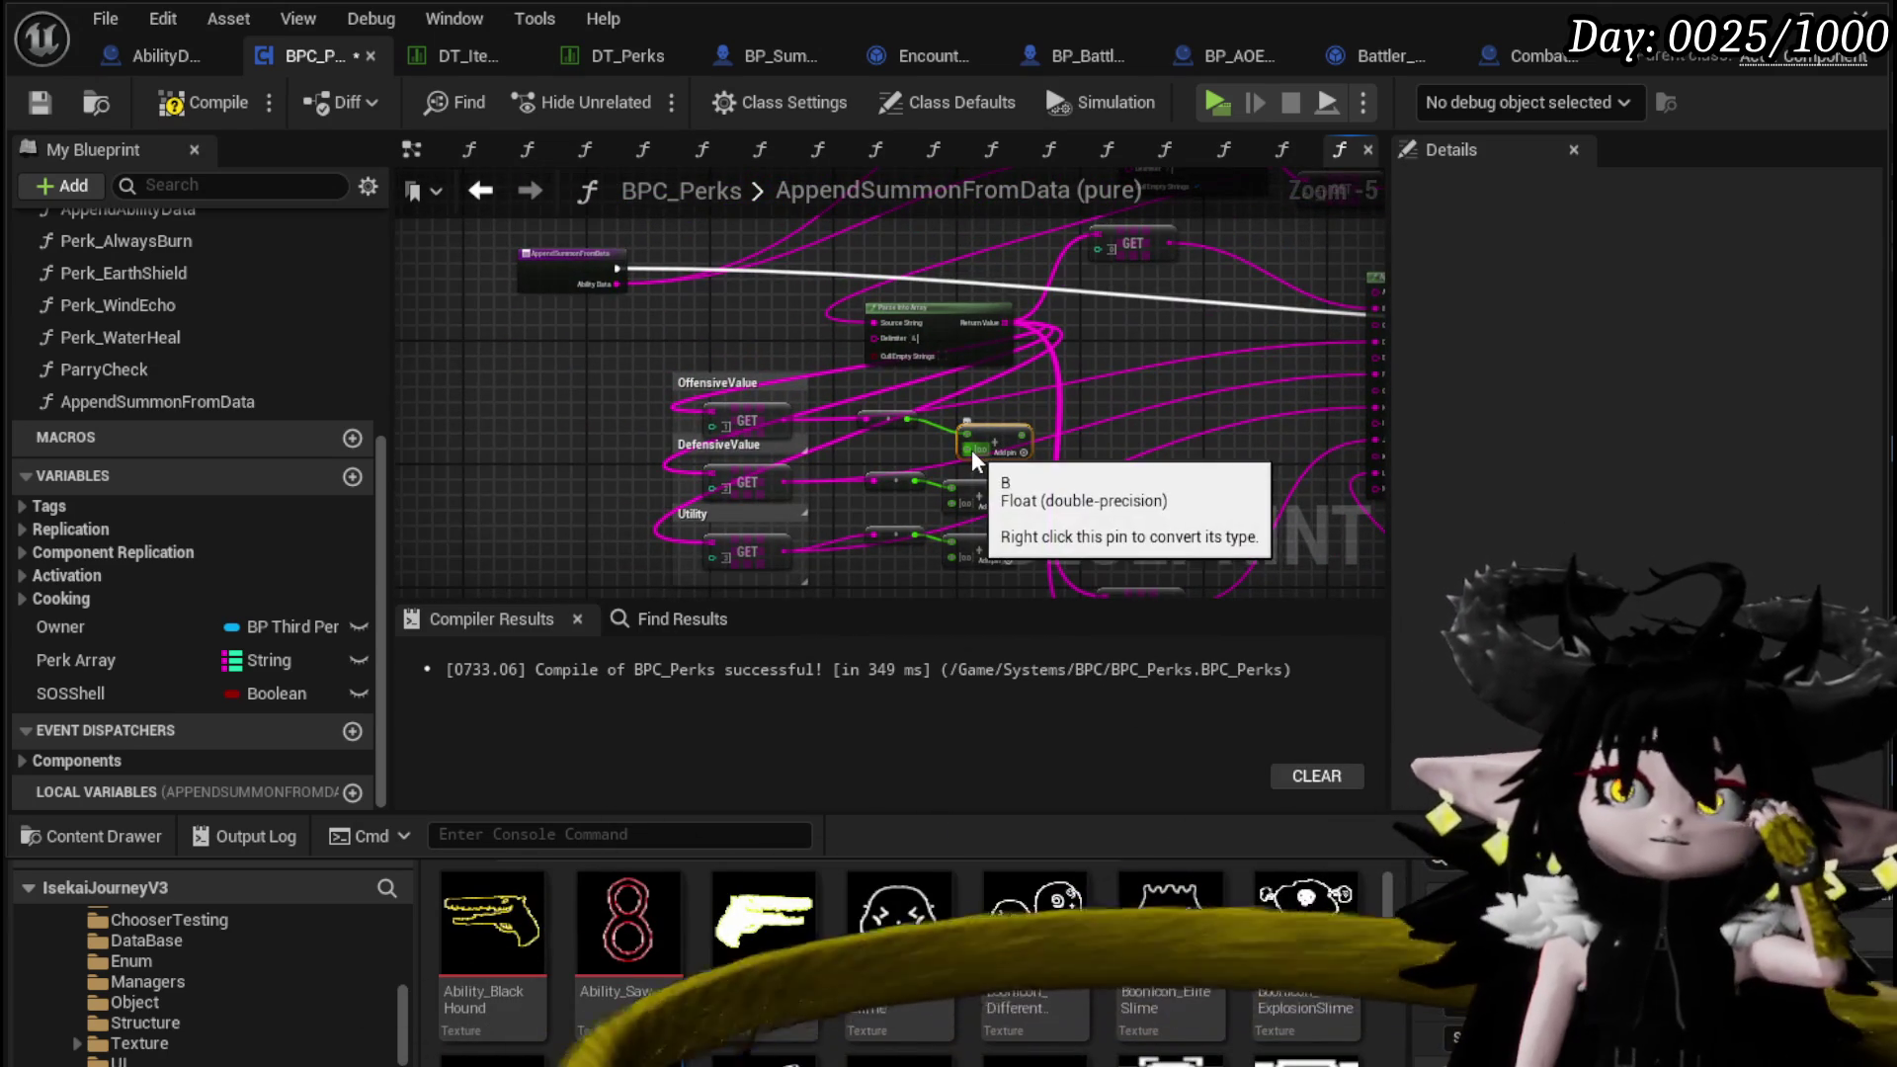
left_click_drag(970, 449, 573, 276)
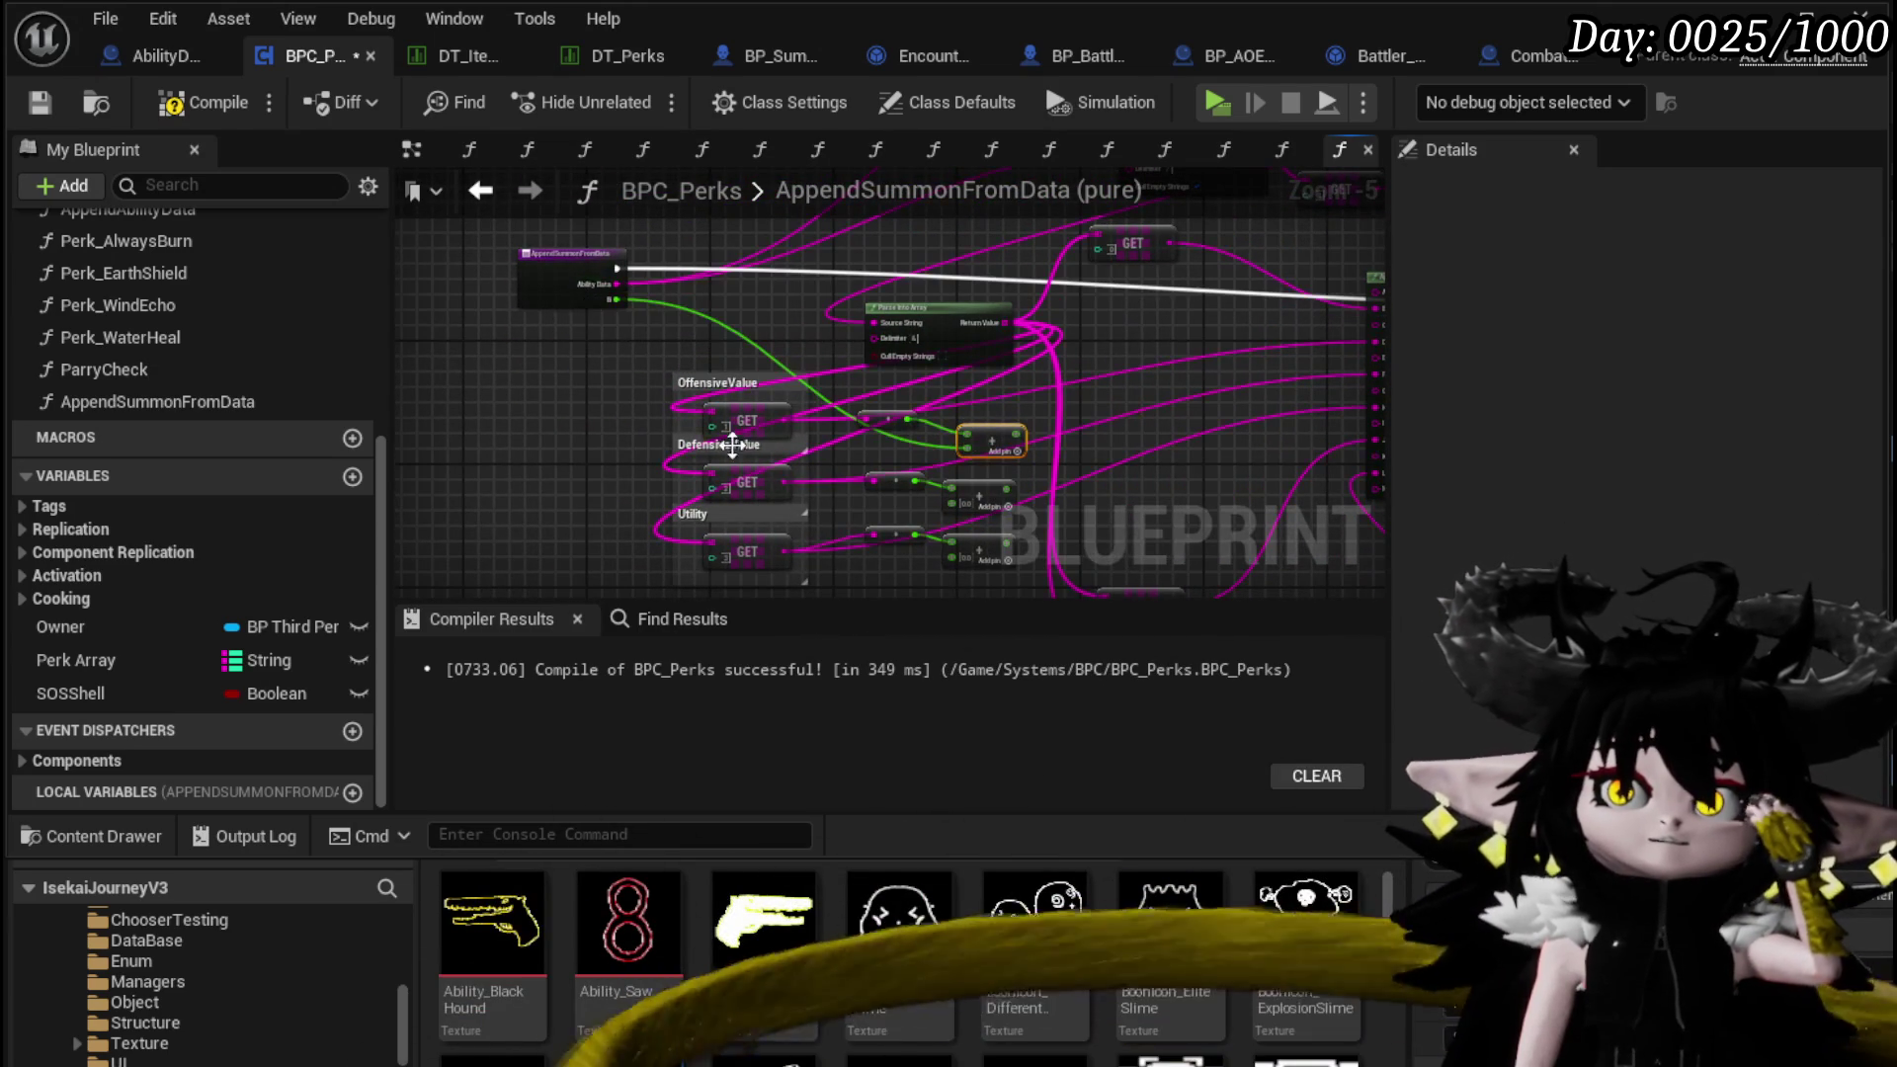
left_click_drag(949, 506, 579, 300)
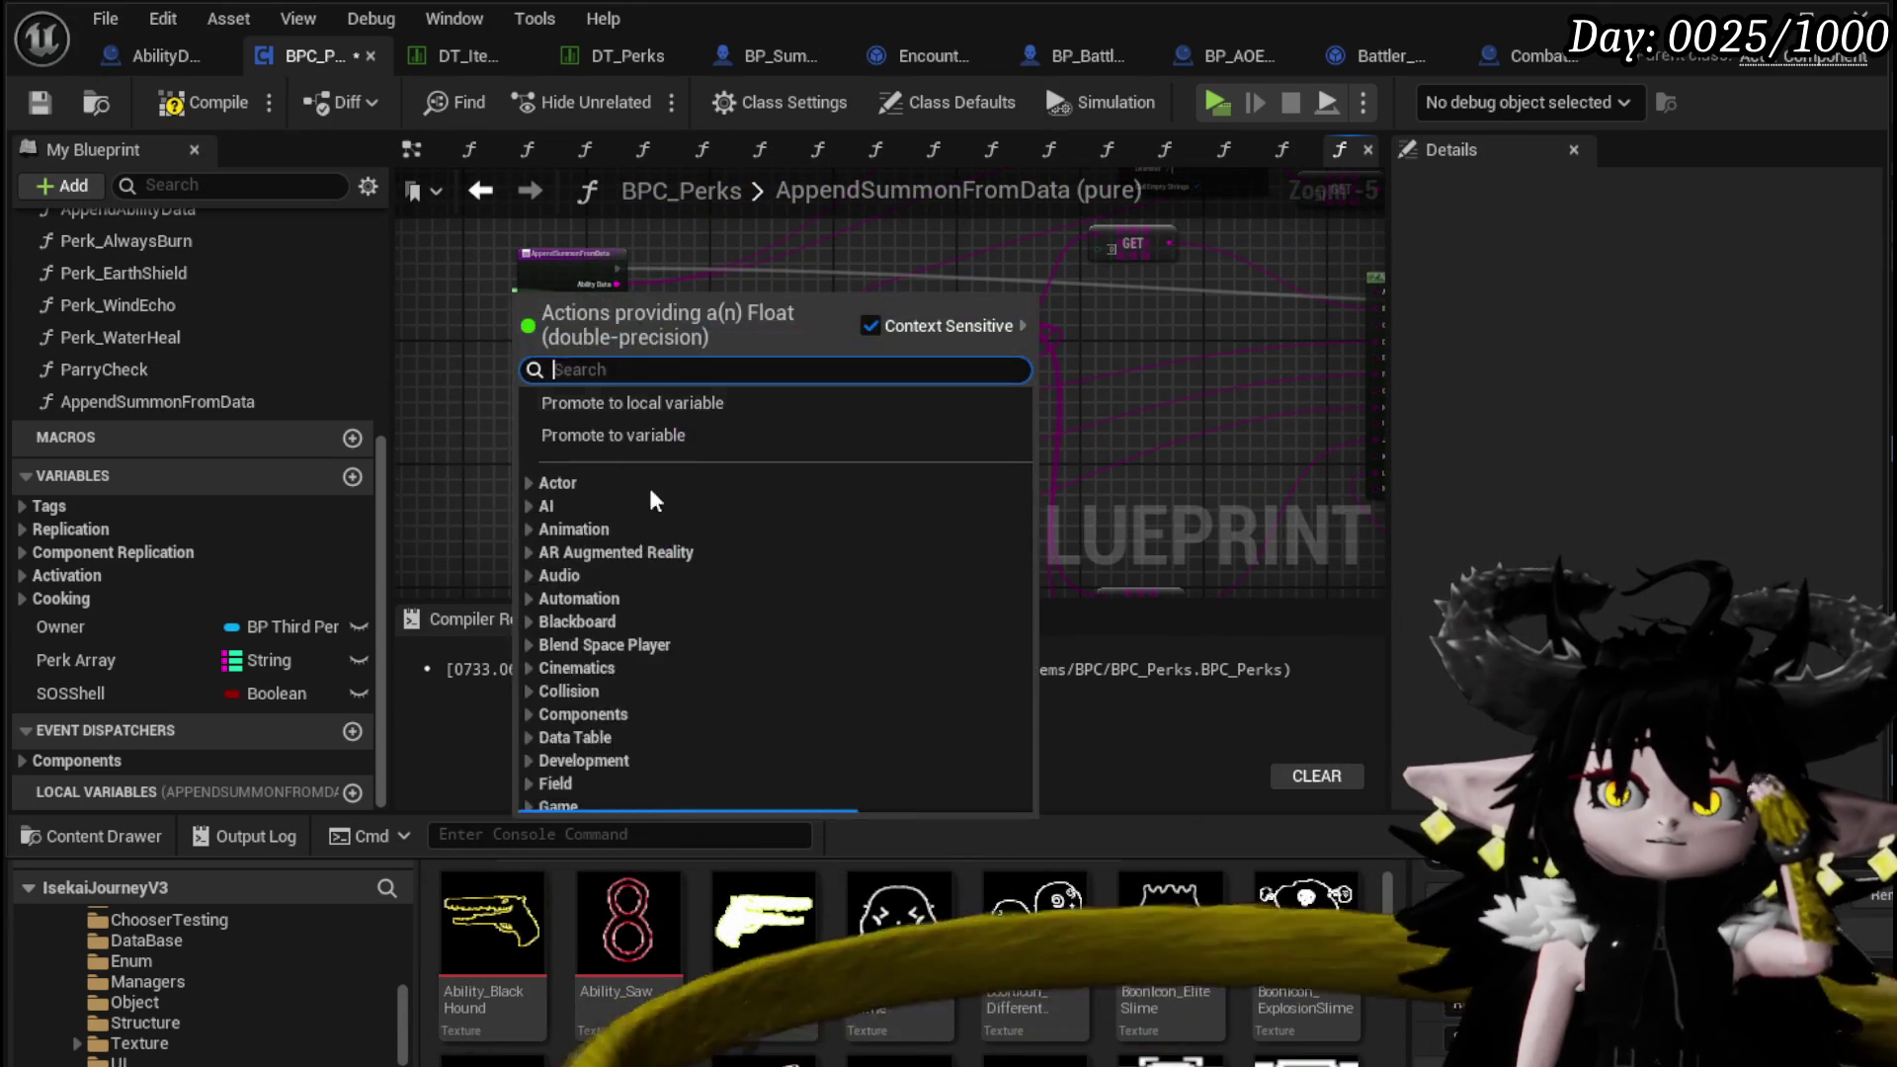
key("Escape")
mouse_move(942, 501)
left_mouse_down()
mouse_move(530, 264)
mouse_move(559, 286)
left_mouse_up()
left_click(921, 545)
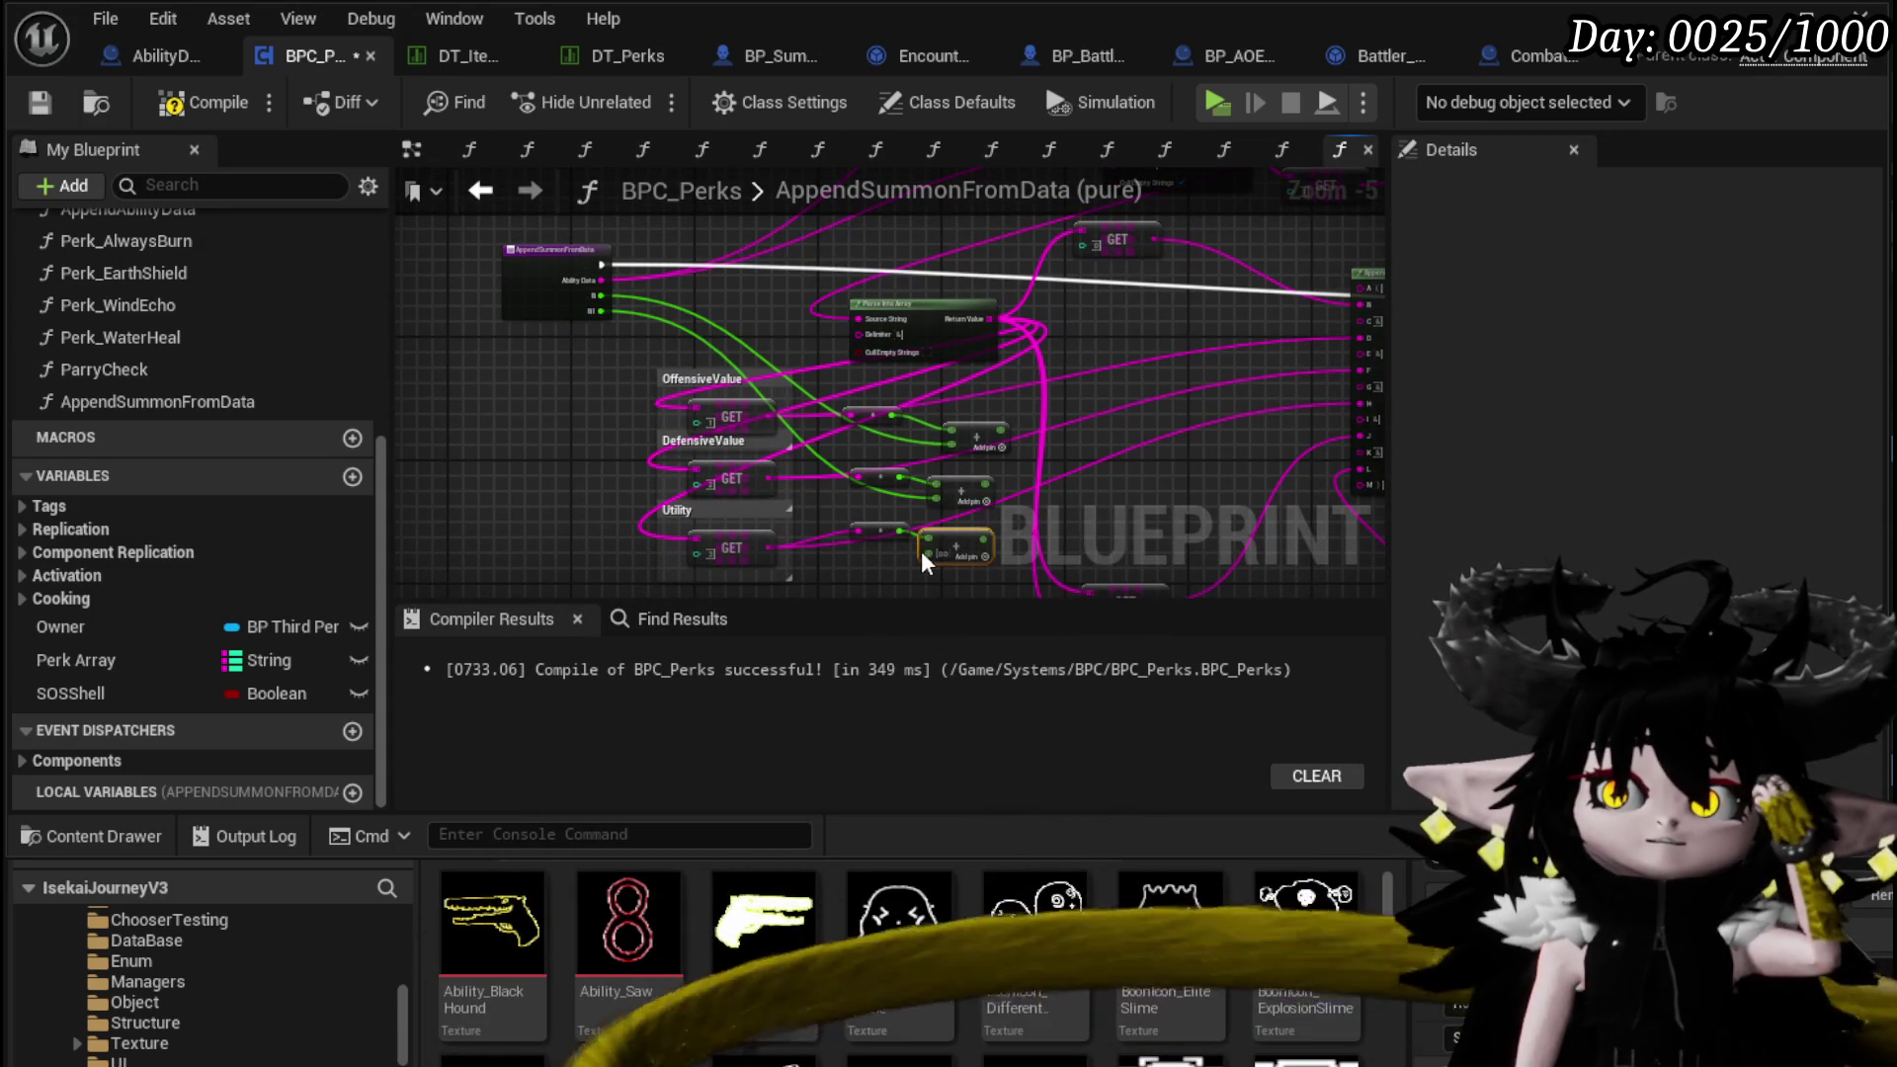
left_click_drag(920, 550, 515, 301)
Feed the three sums into the return node's Append inputs, including F and H
scroll(732, 396, "up", 2)
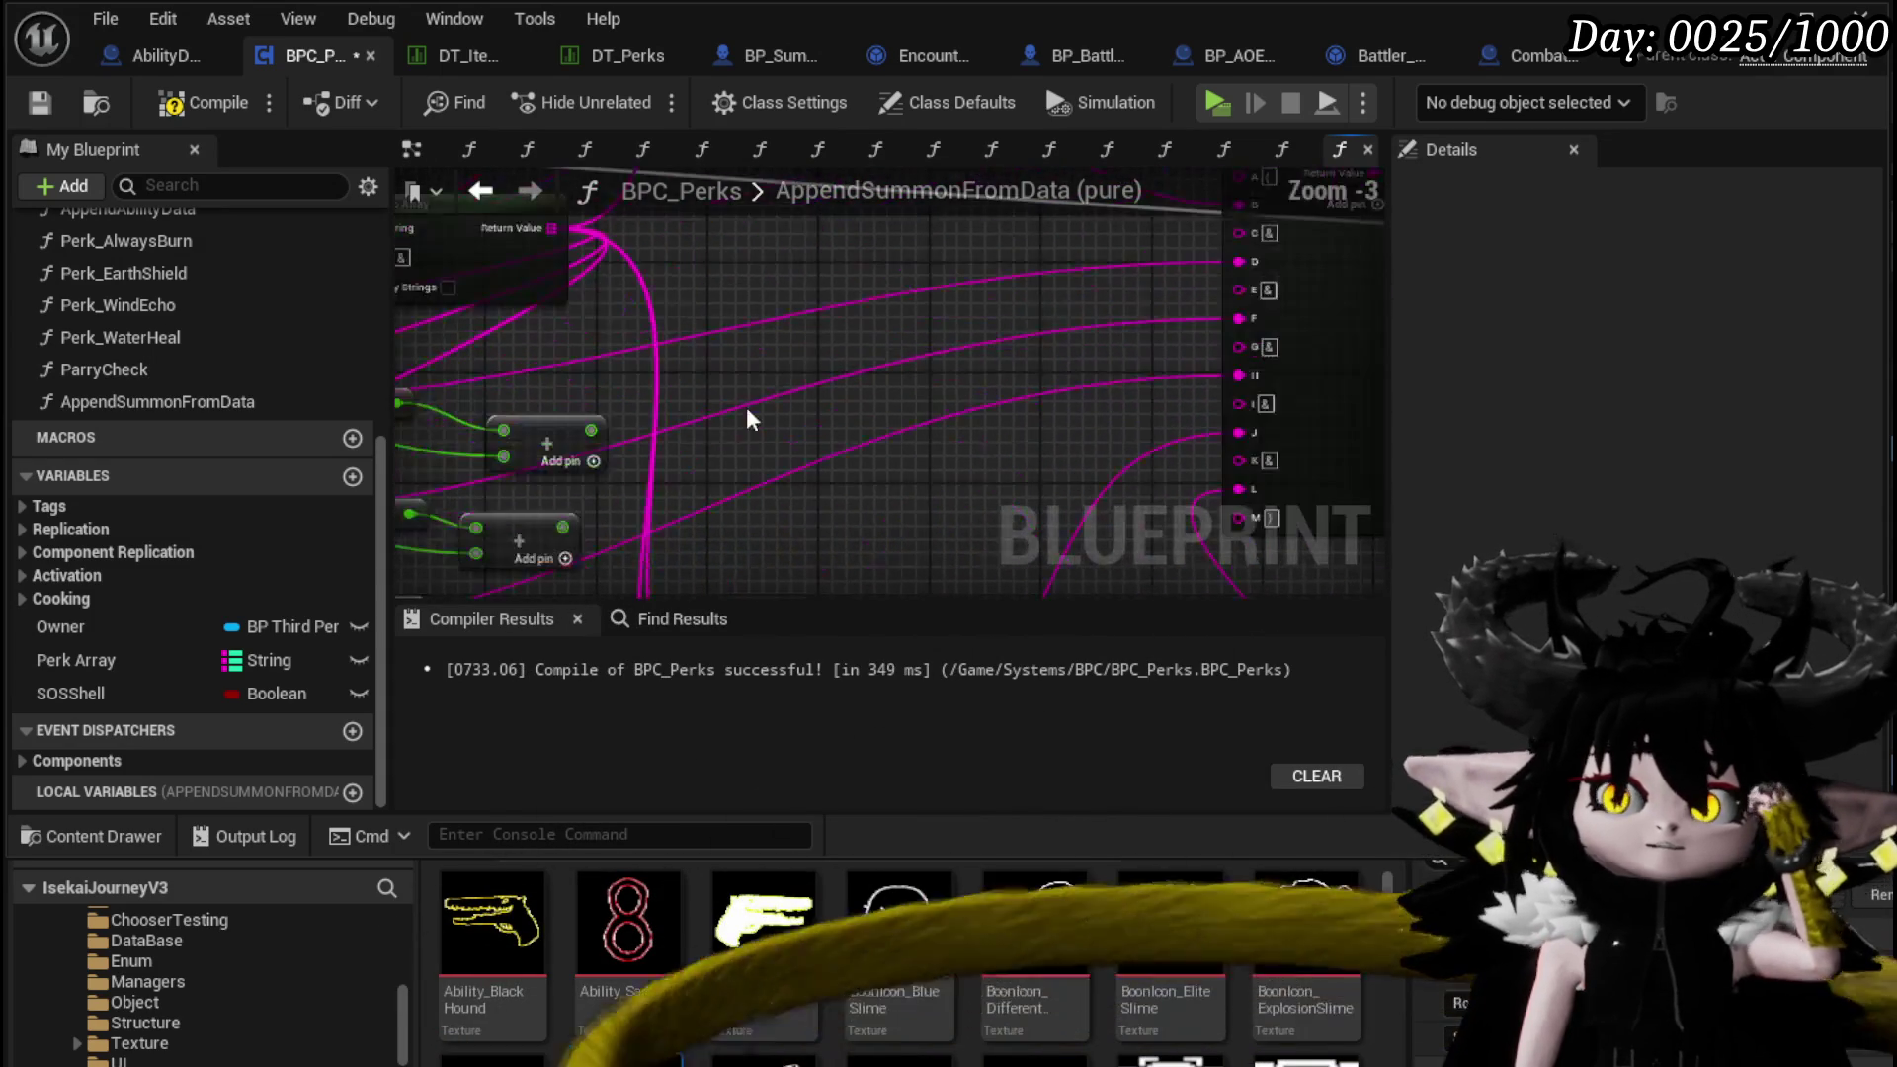
mouse_move(591, 428)
left_mouse_down()
mouse_move(1077, 281)
mouse_move(1226, 261)
left_mouse_up()
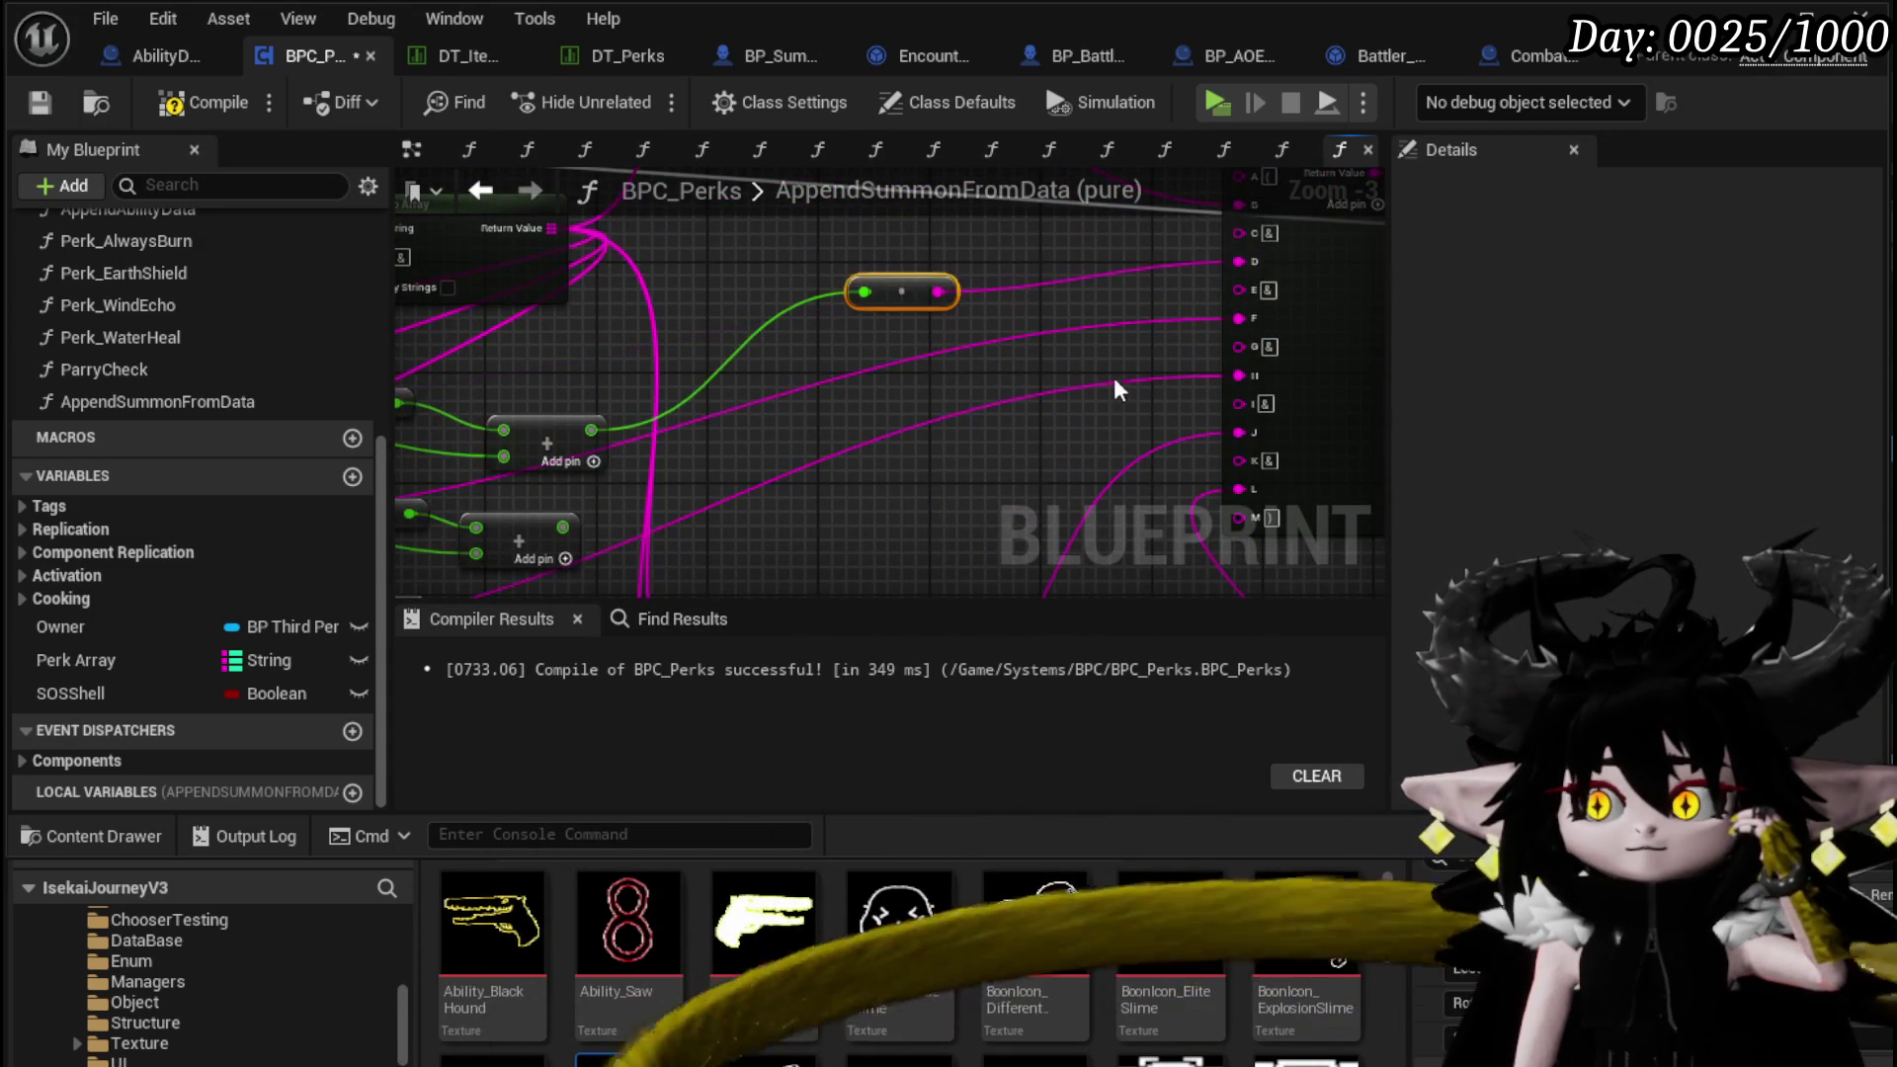
left_click_drag(534, 498, 1211, 290)
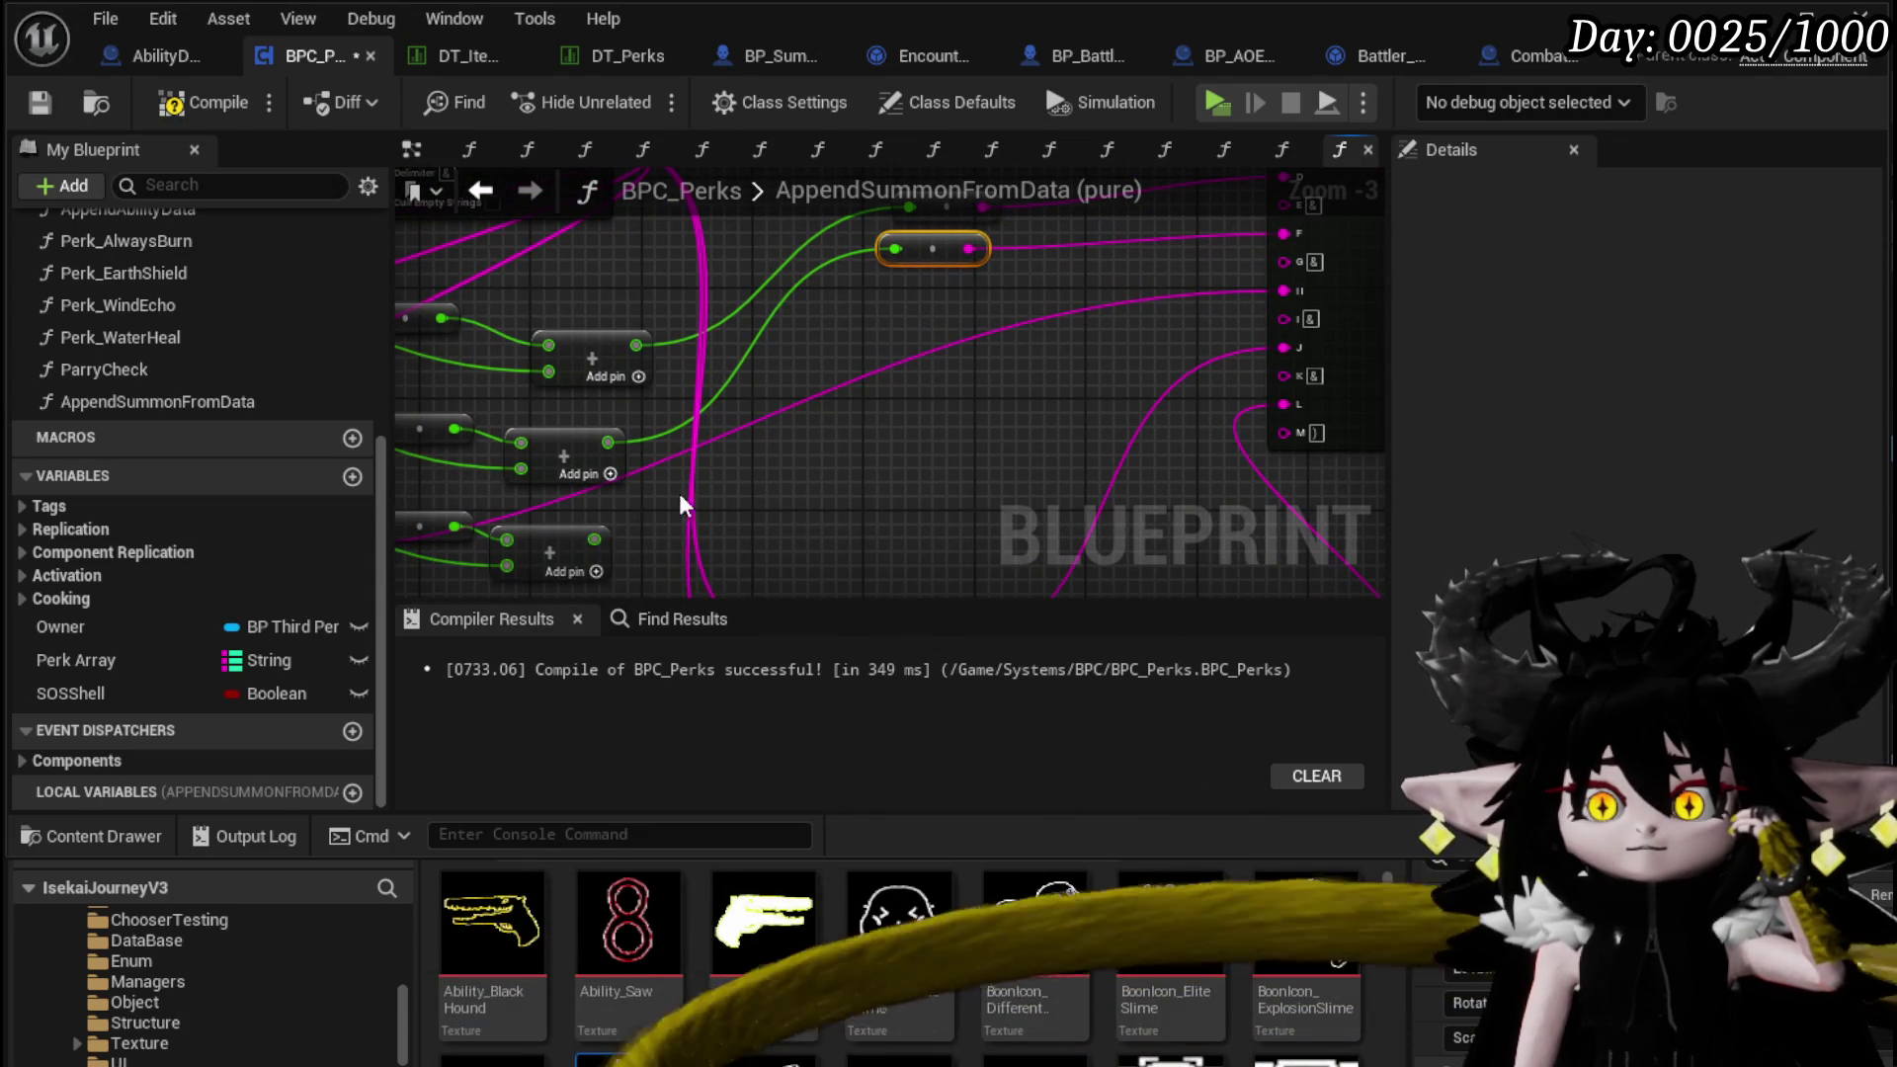
mouse_move(594, 538)
left_mouse_down()
mouse_move(1237, 283)
mouse_move(1280, 290)
left_mouse_up()
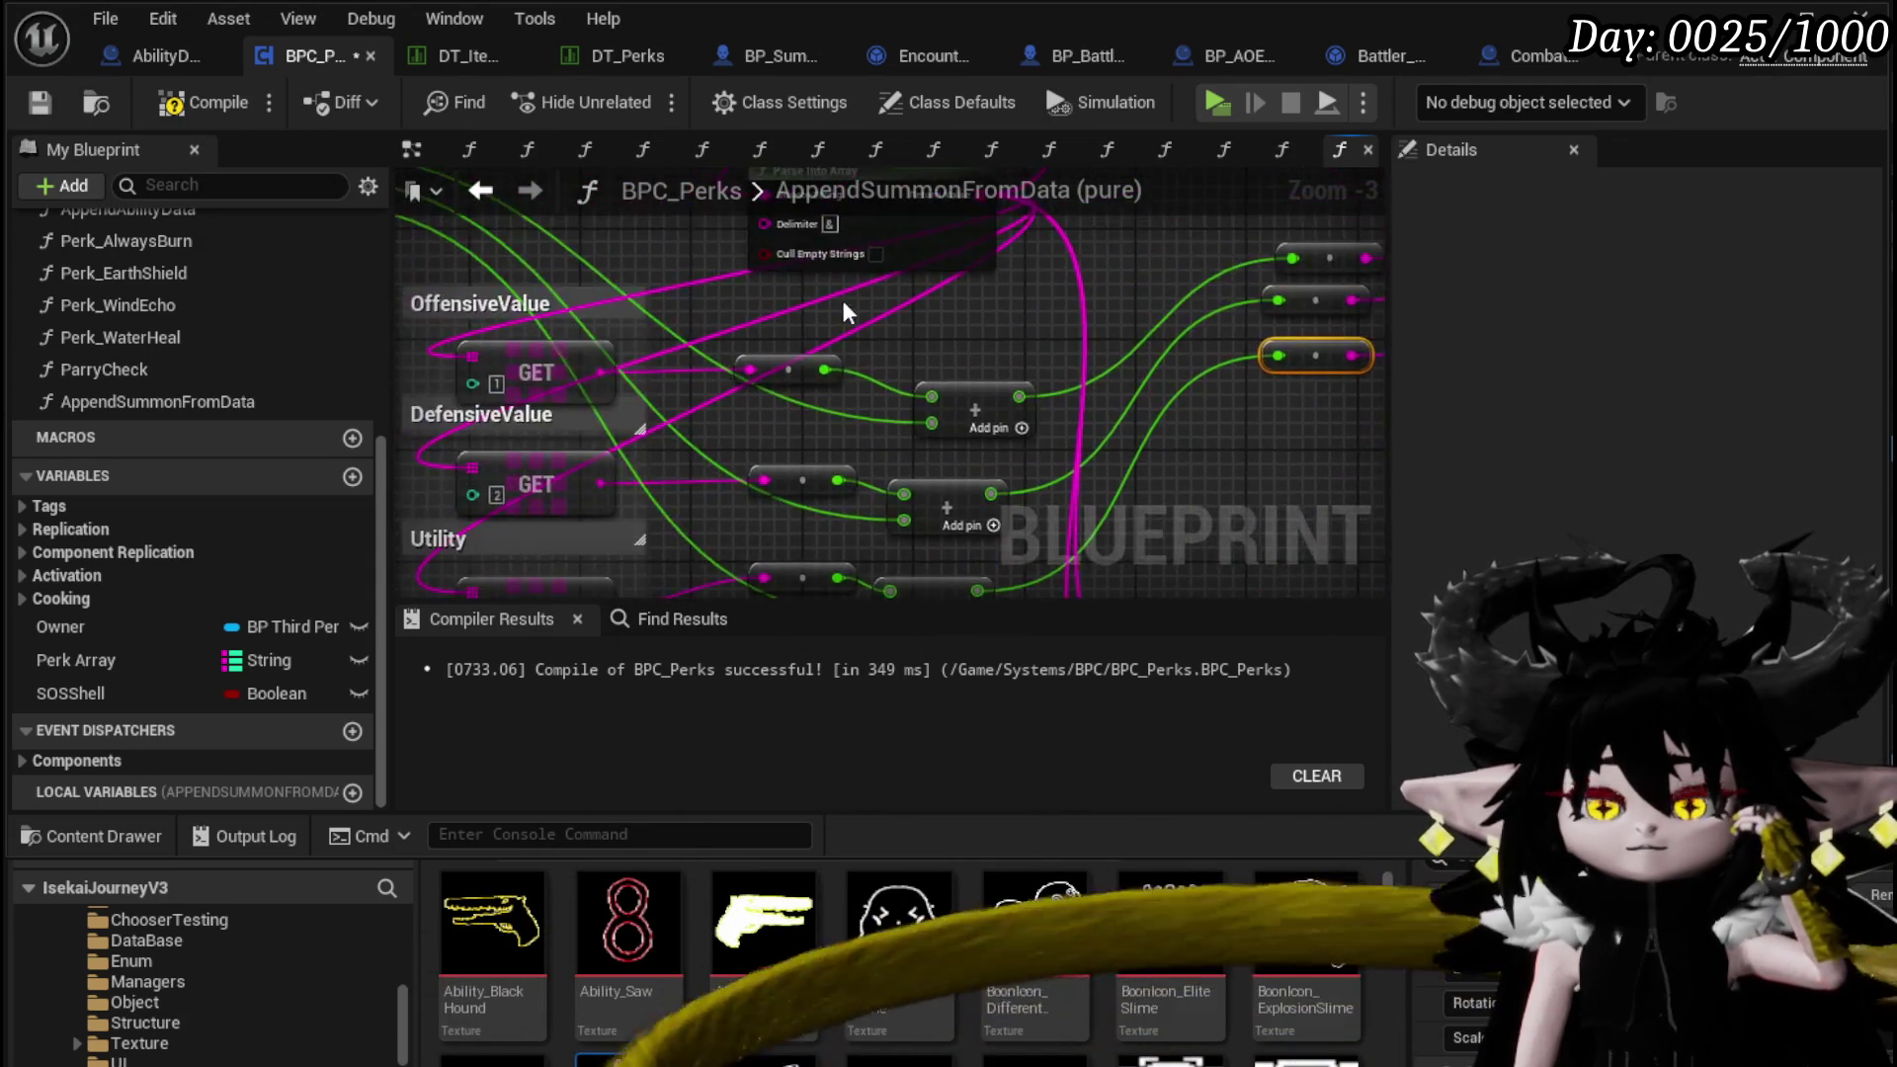
scroll(844, 312, "down", 1)
left_click(611, 366)
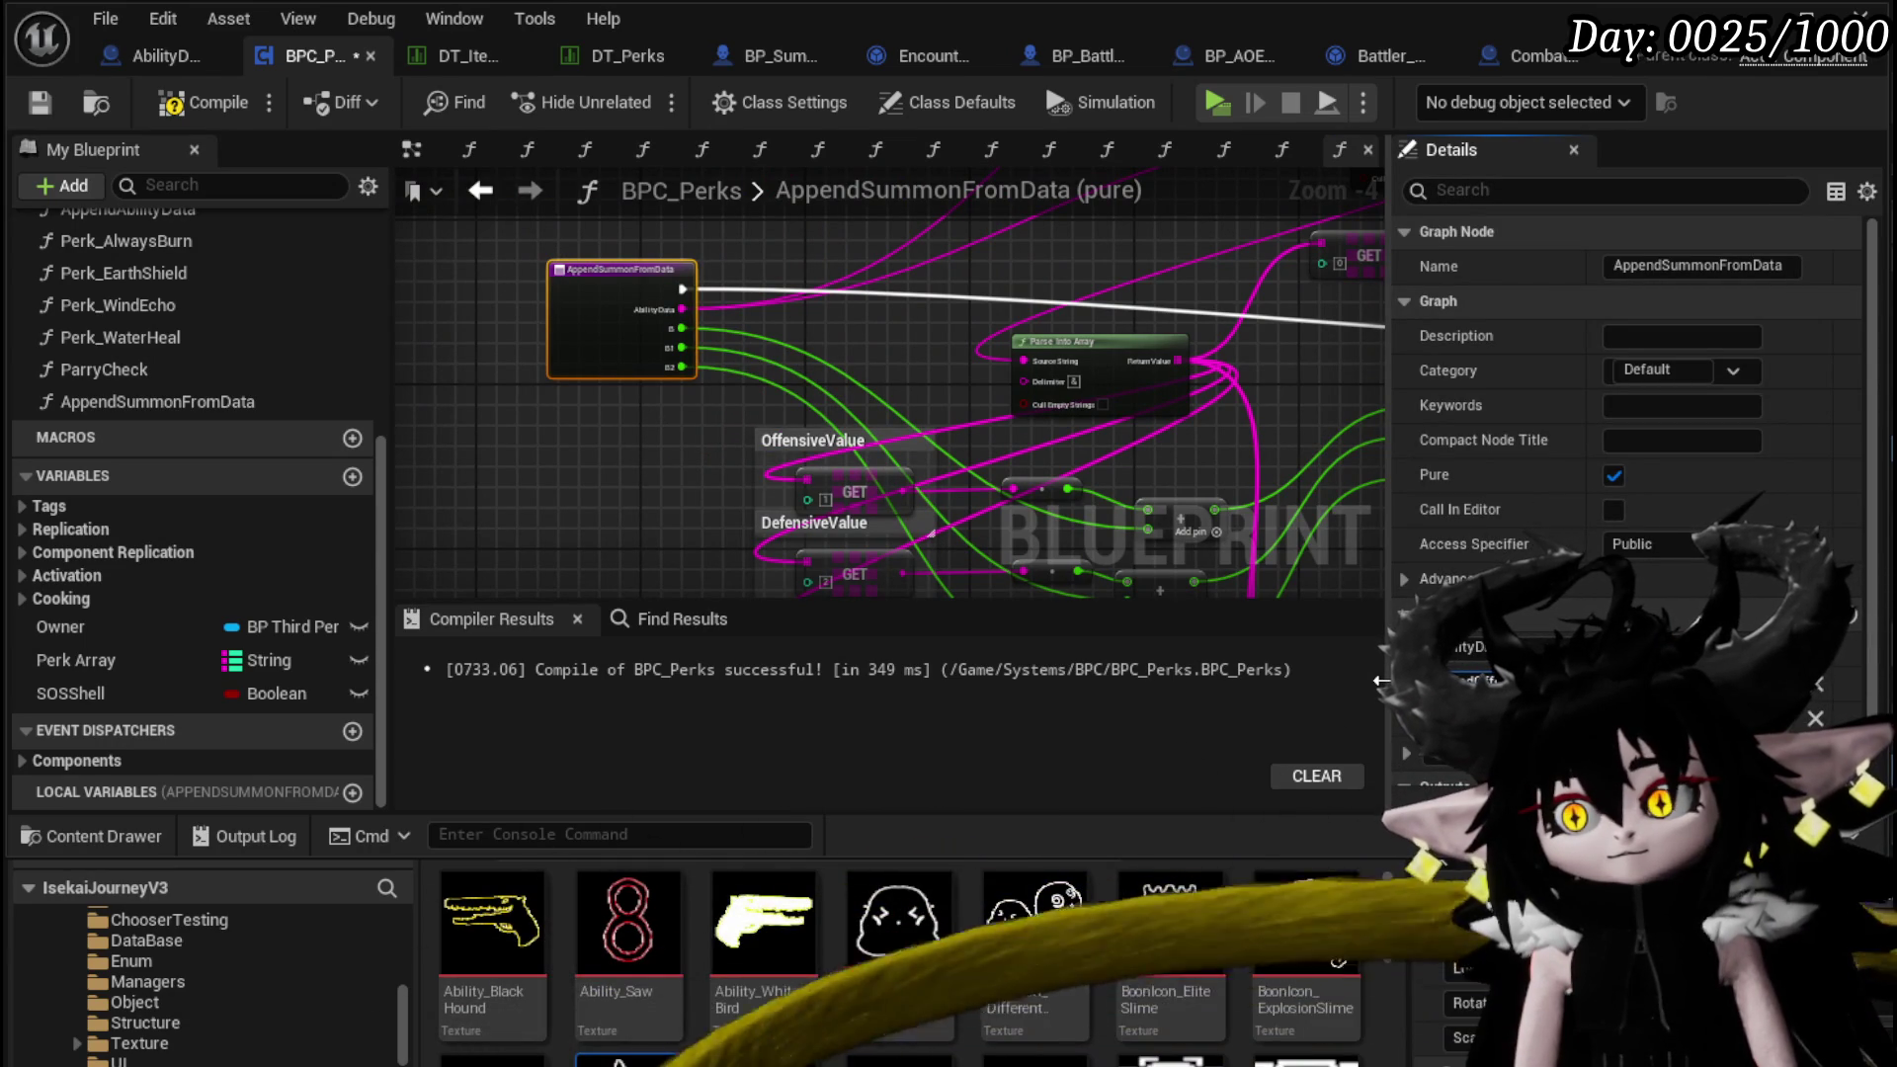
Name the new inputs AddedOffensive, AddedDefensive and AddedUtility
key("Return")
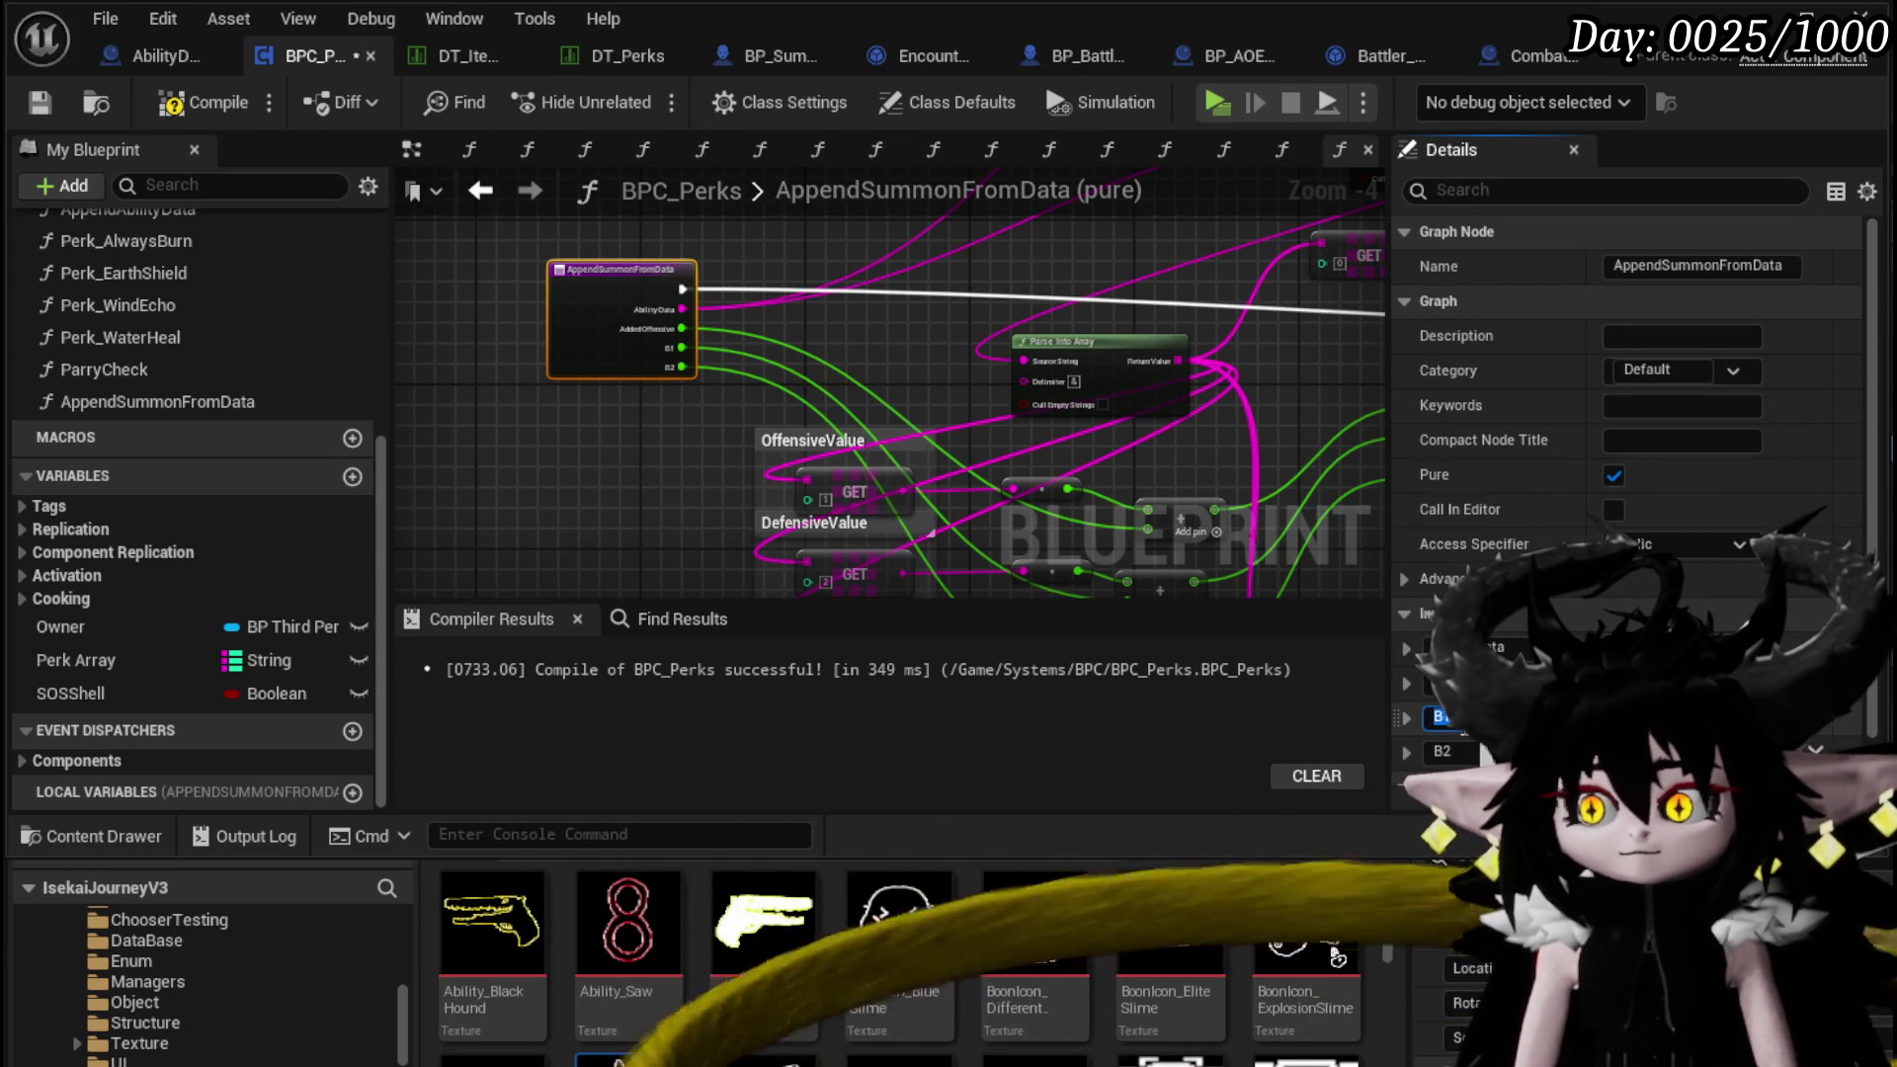
type("AddedDefensive")
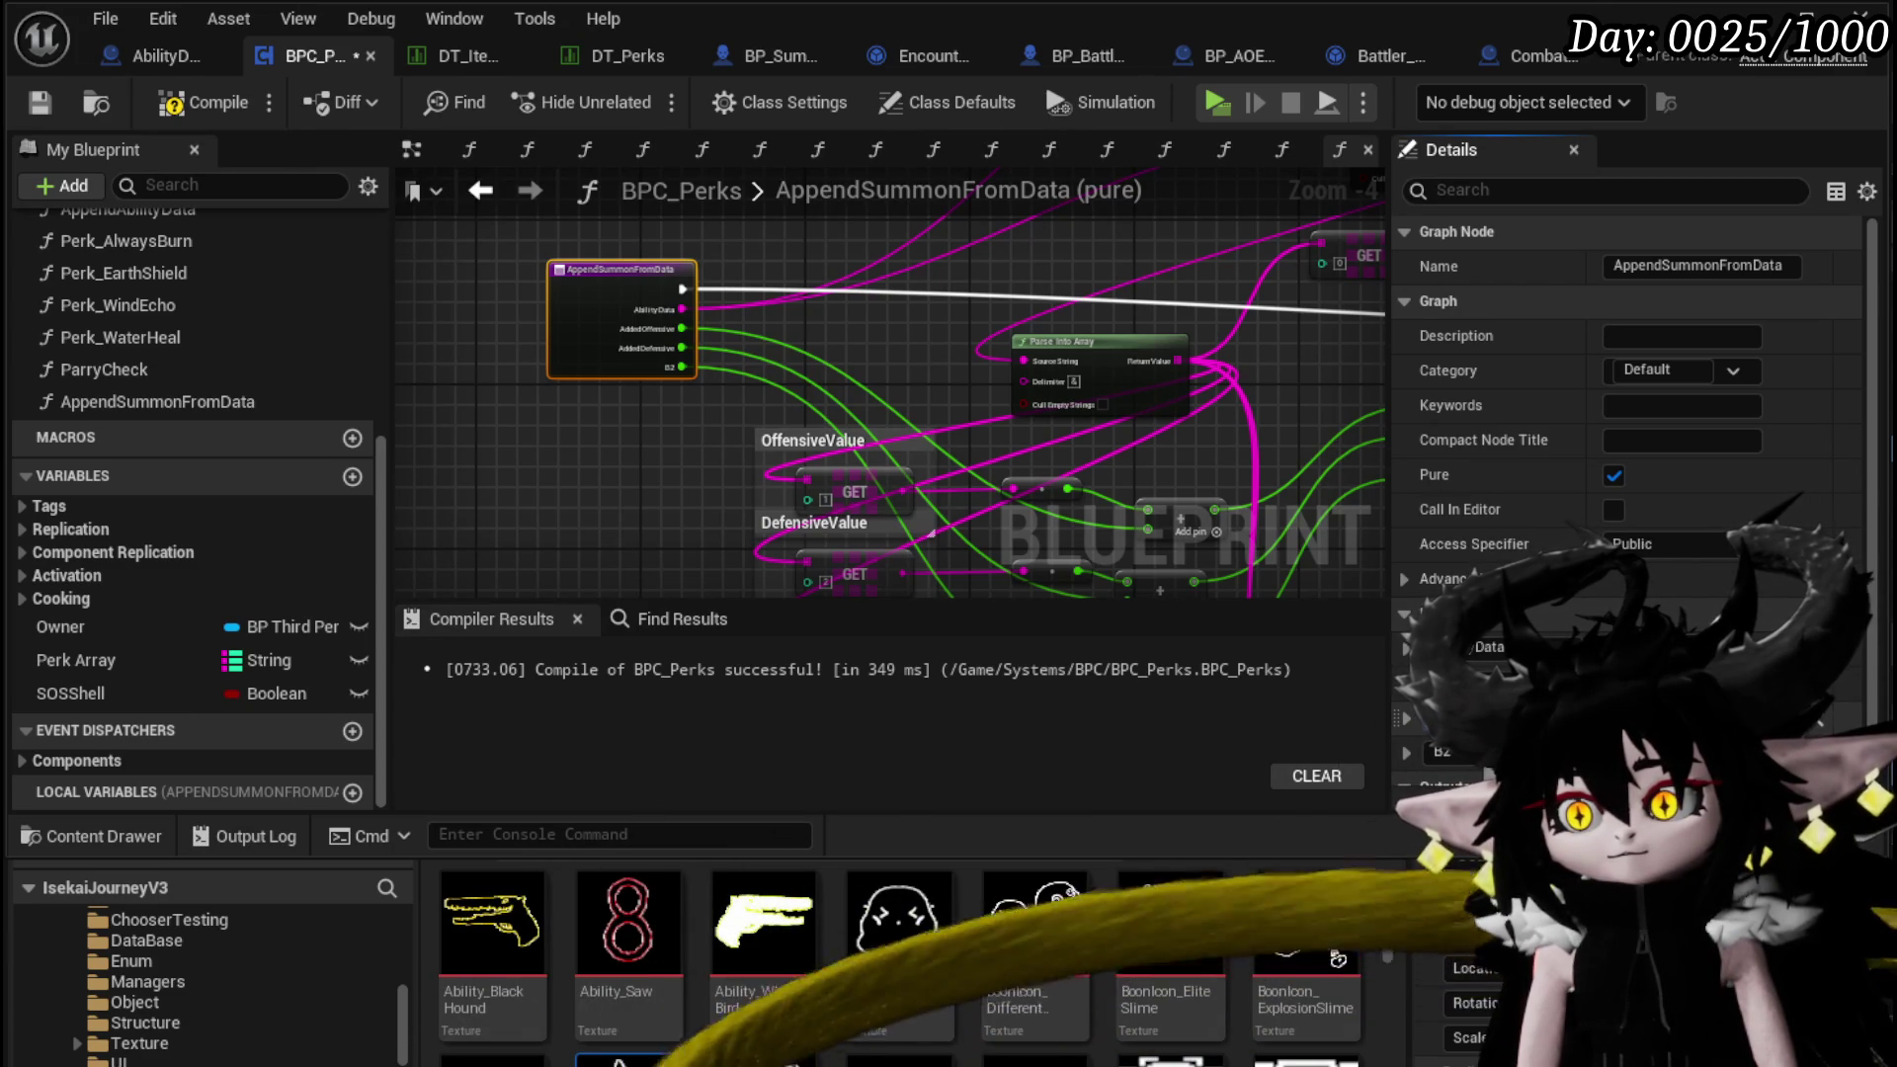
type("Added")
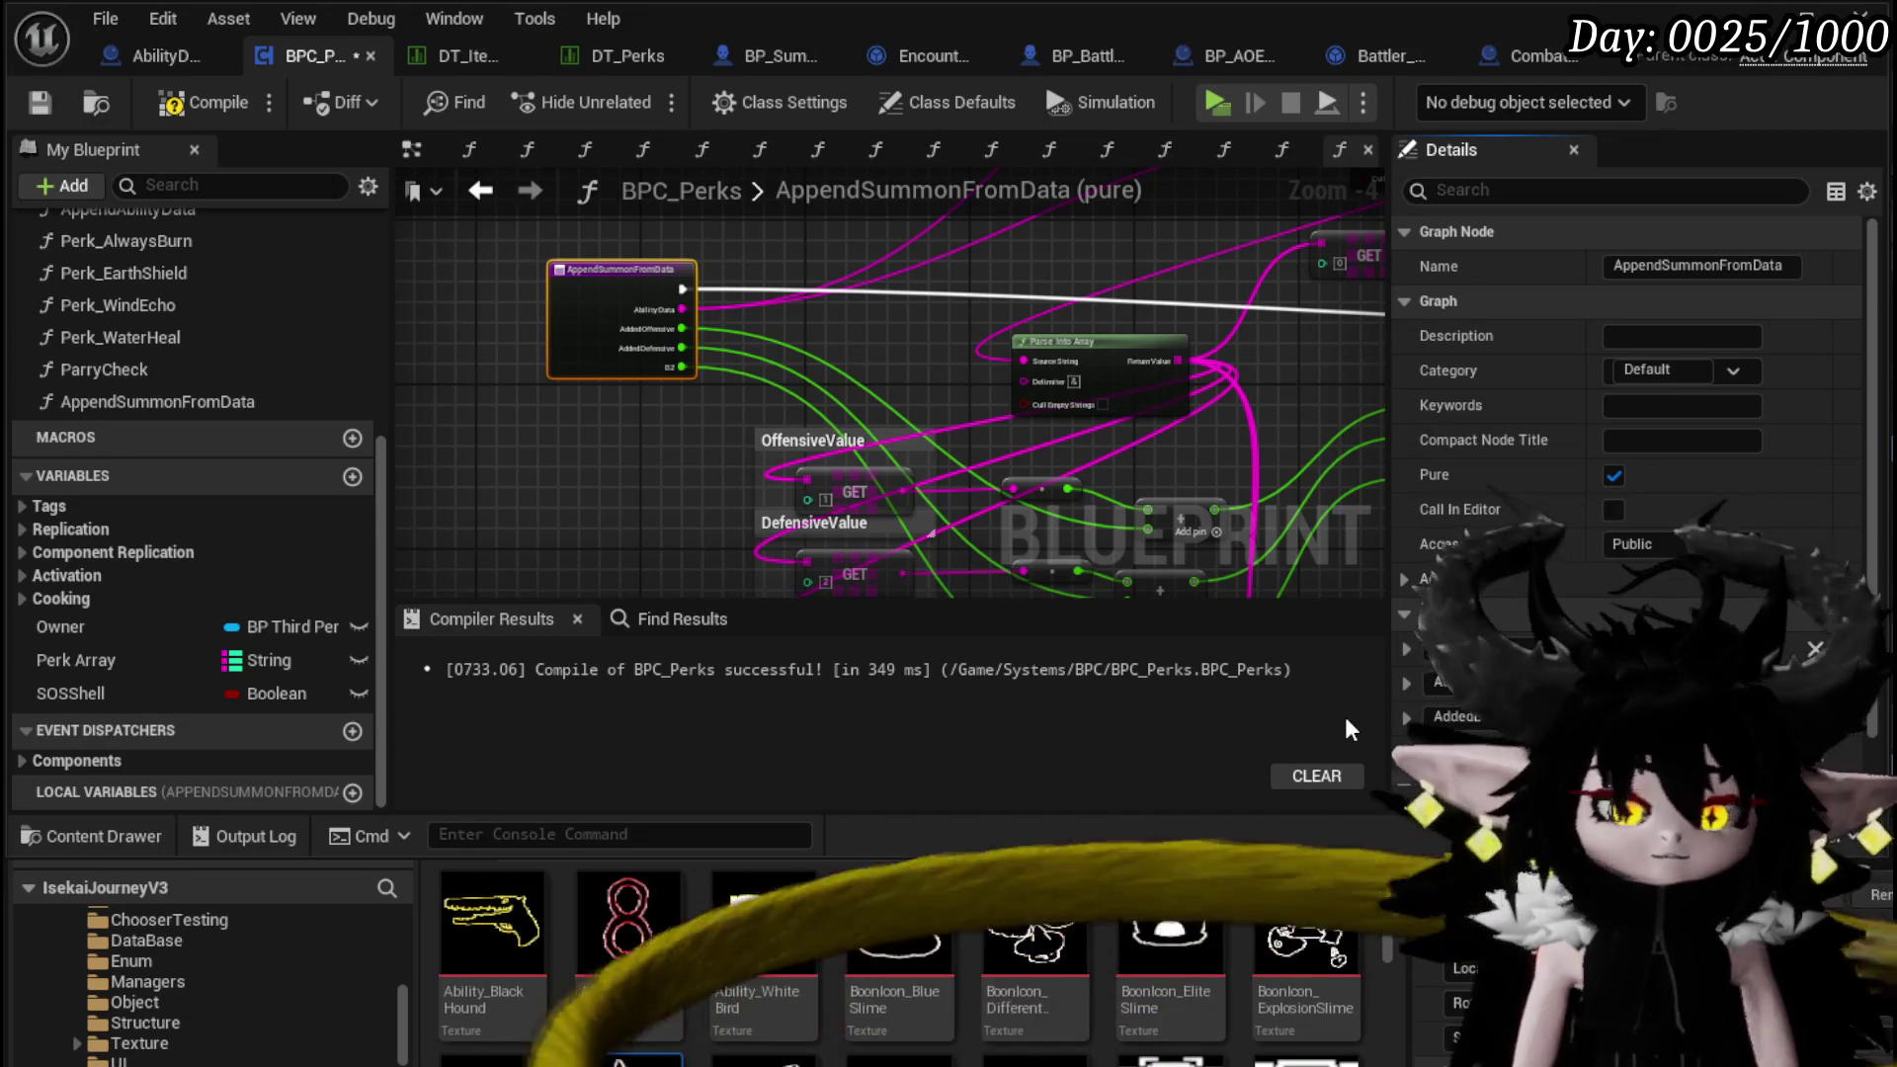
type("Utility")
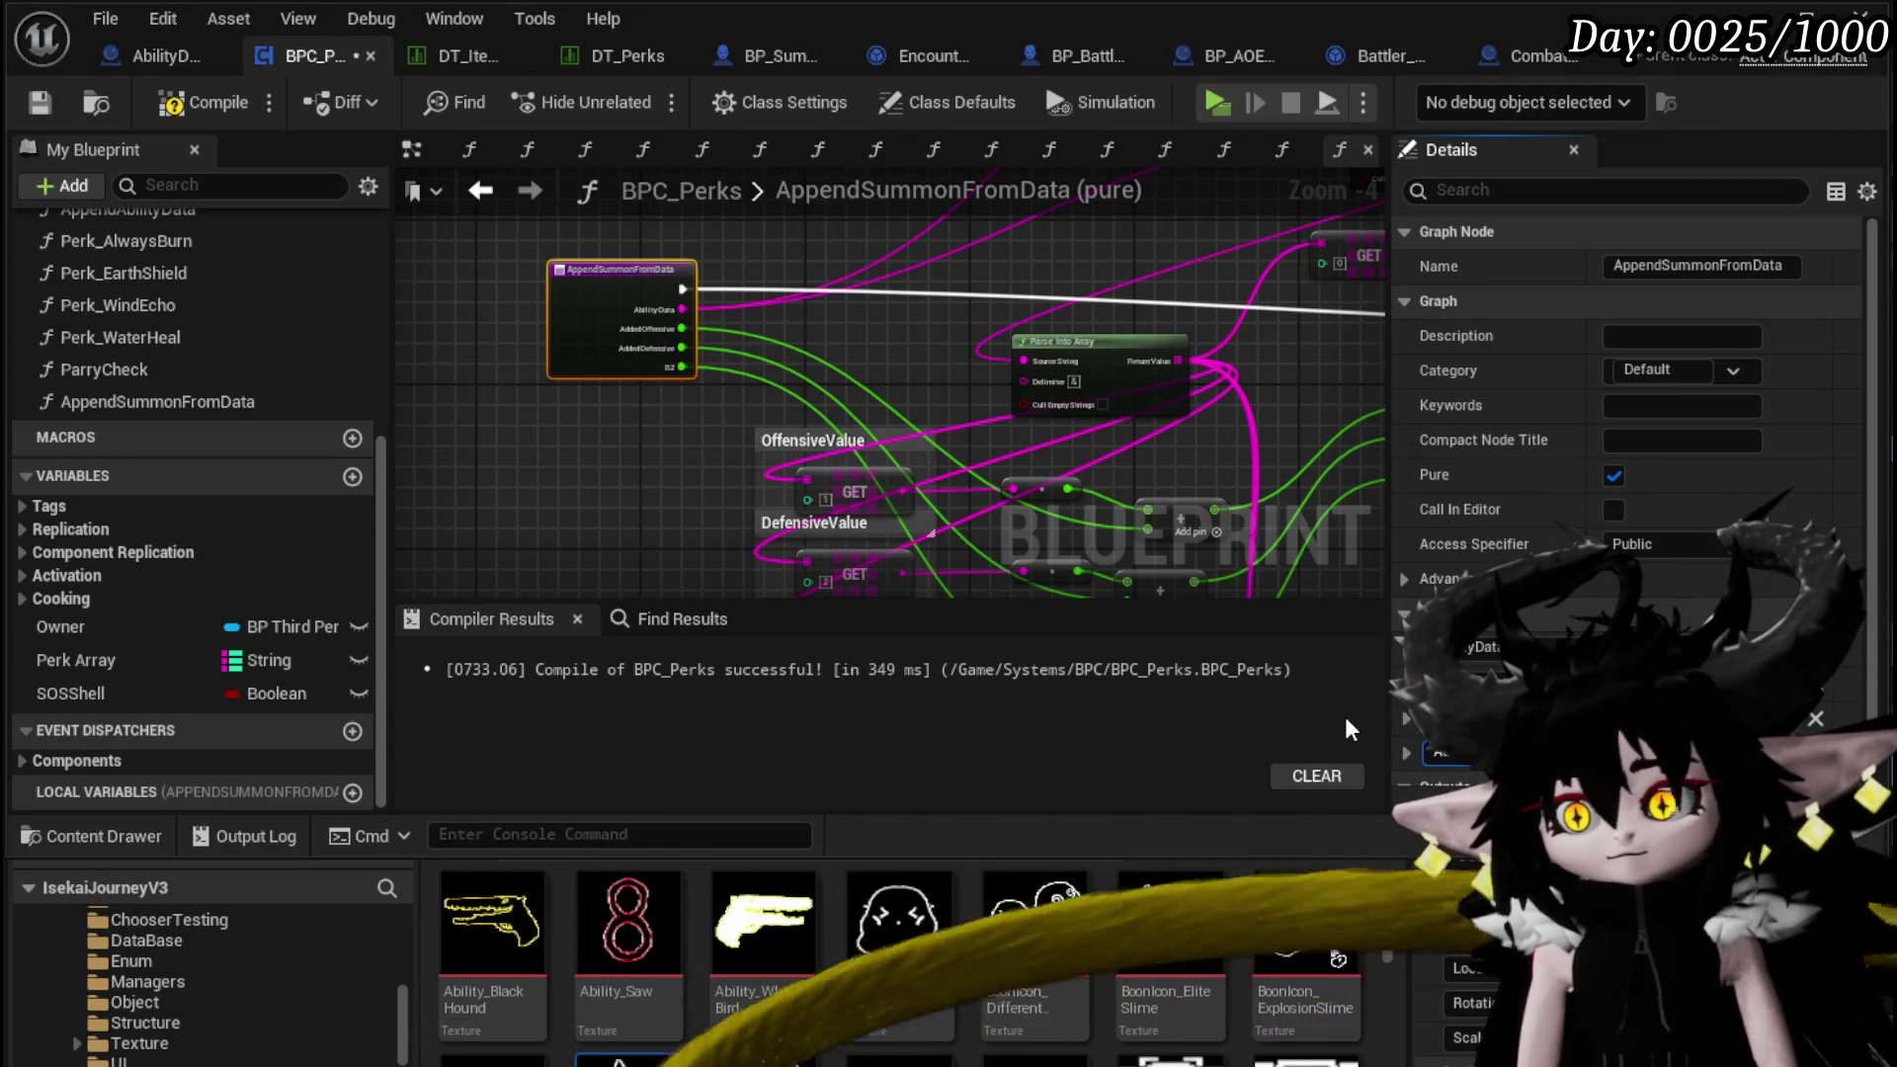
key("Return")
Compile and save BPC_Perks, then return to the previous graph
left_click(203, 102)
key("ctrl+s")
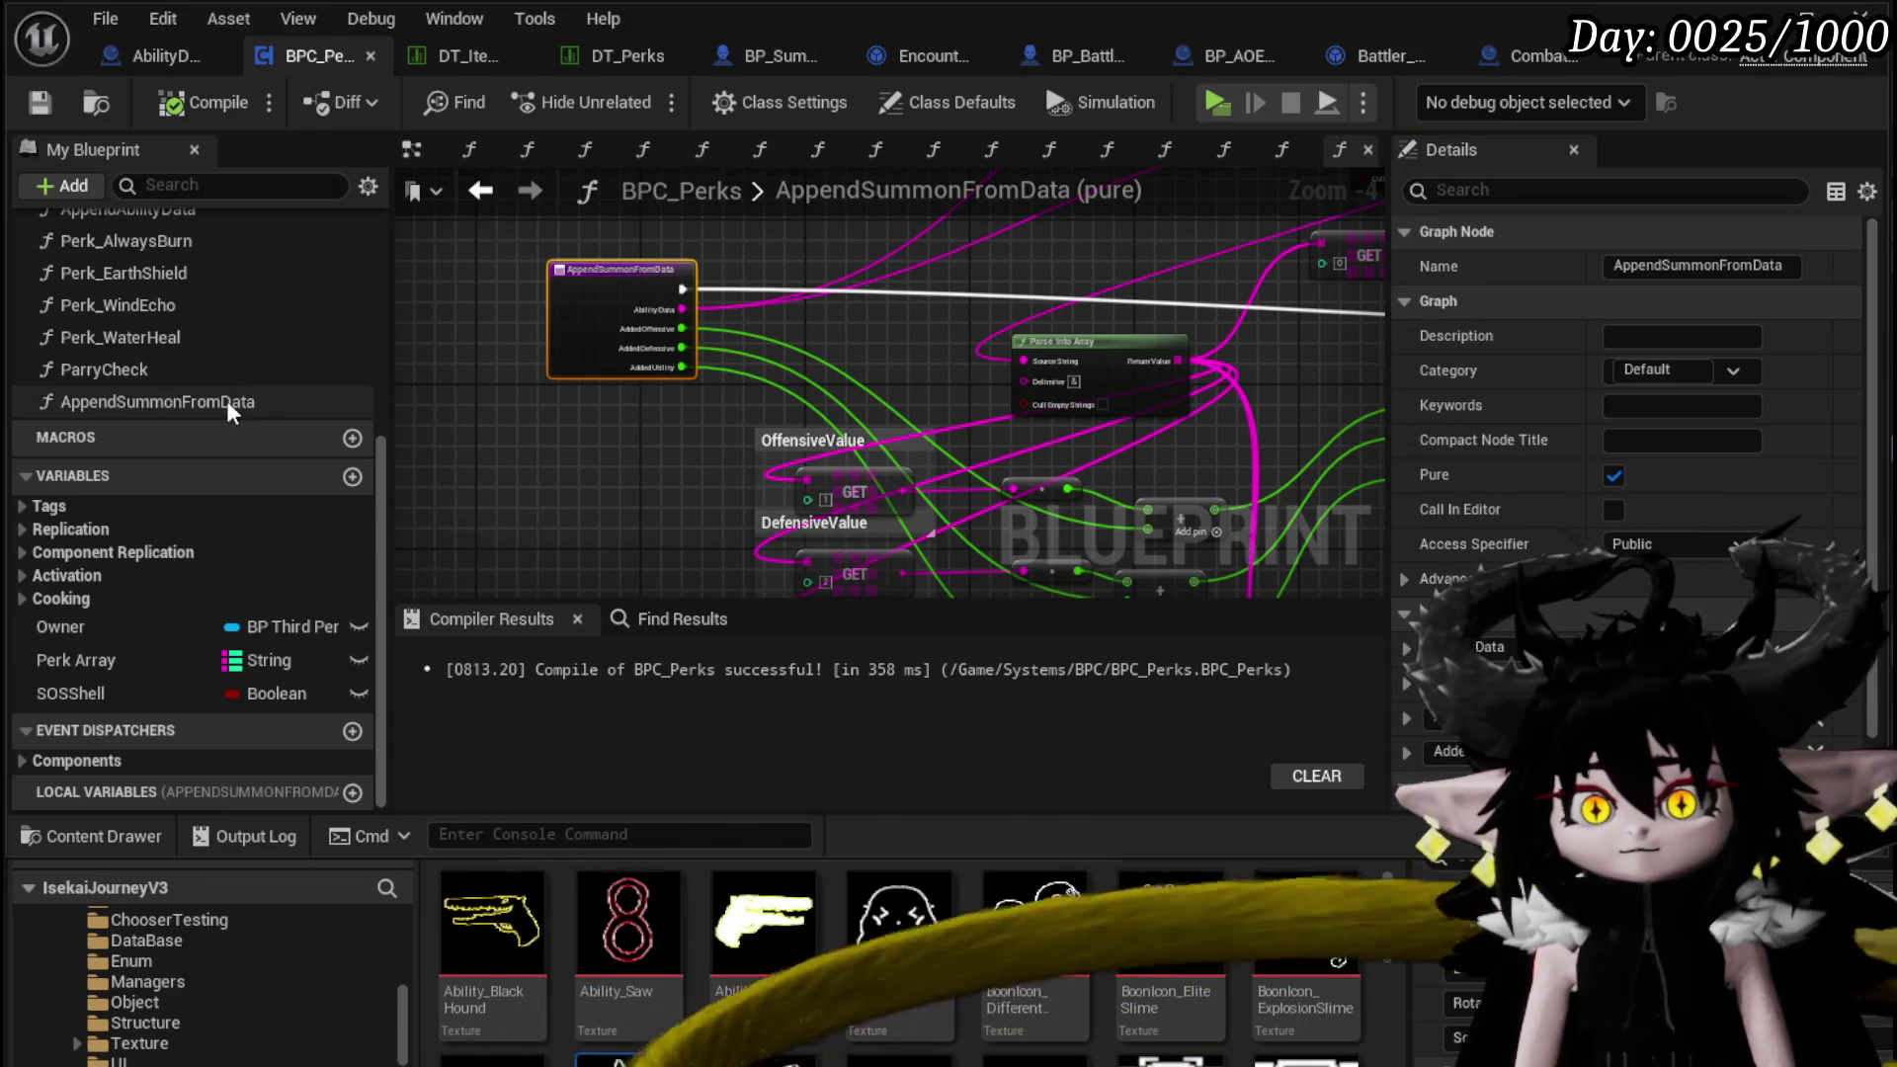
left_click(186, 397)
left_click(482, 190)
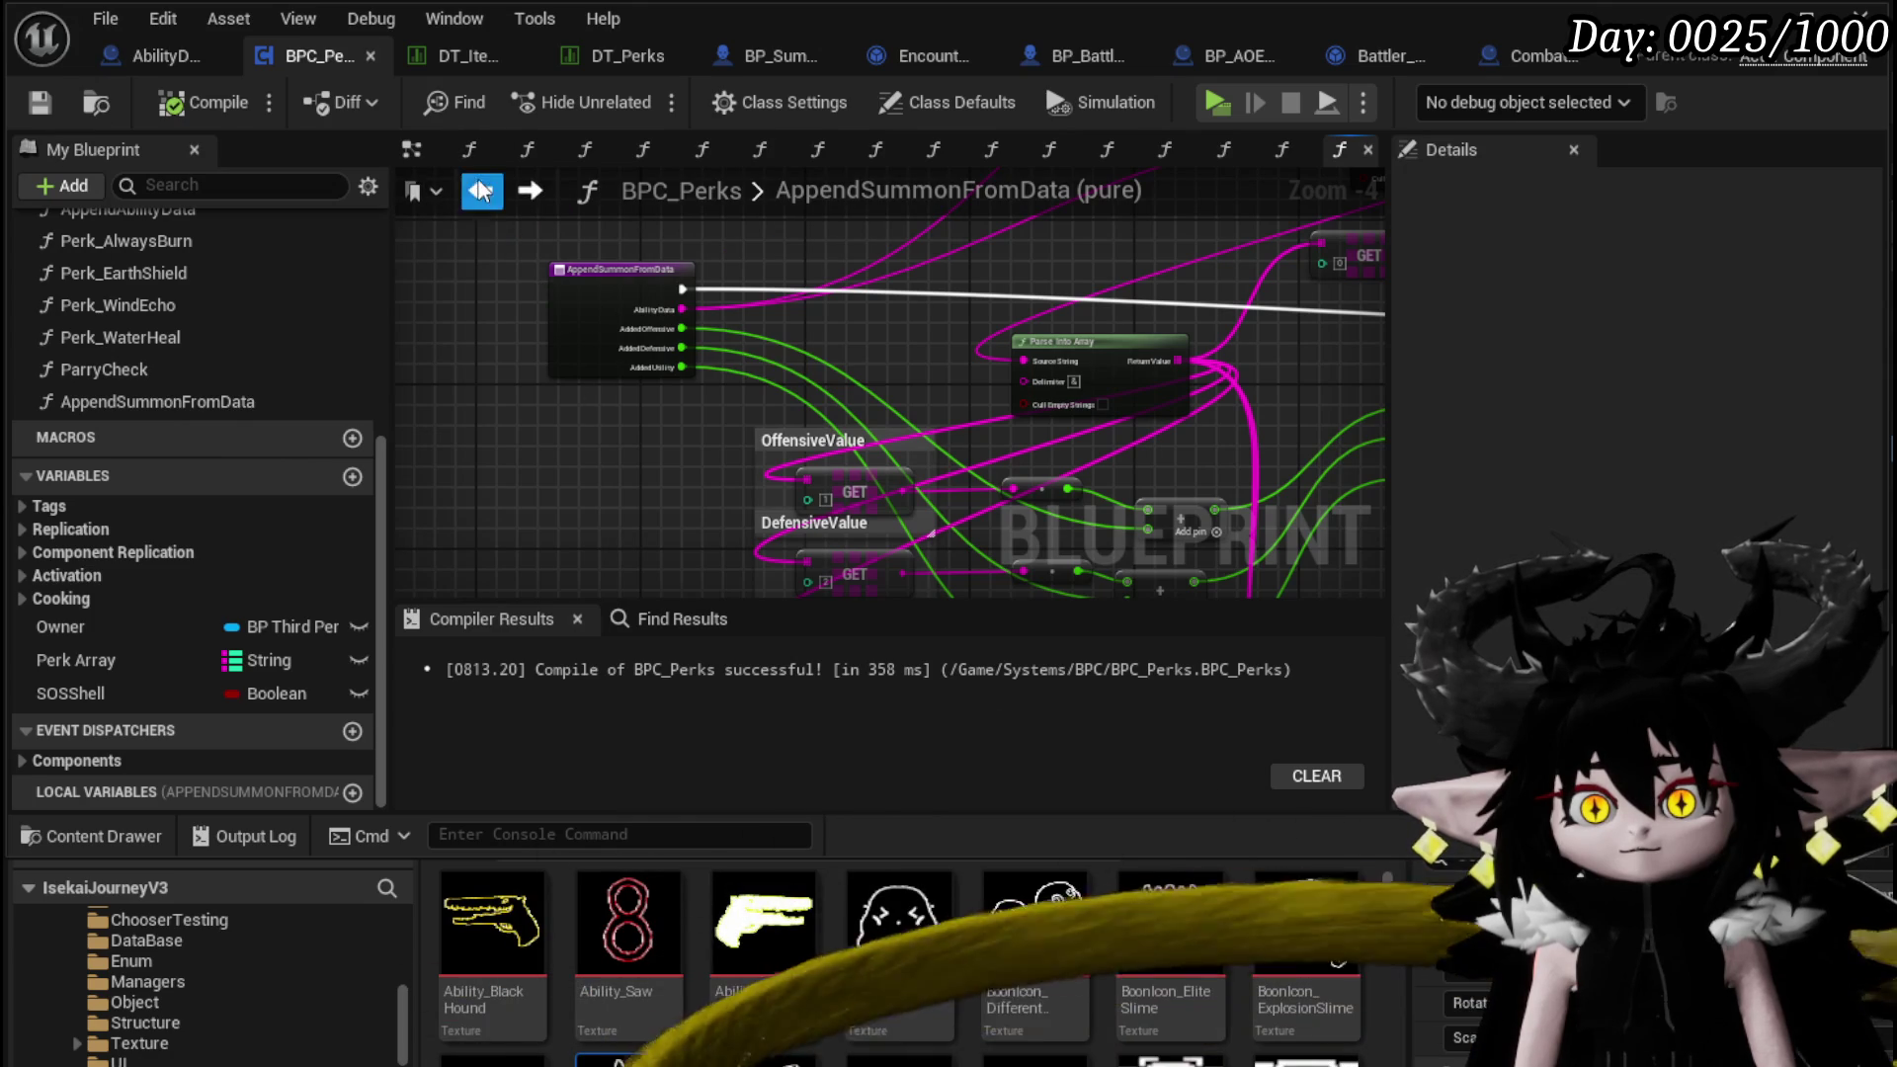
In OnSummon, plug a TempAbilityData getter into Append Summon from Data's Ability Data
left_click(481, 190)
scroll(605, 335, "down", 1)
left_click(731, 256)
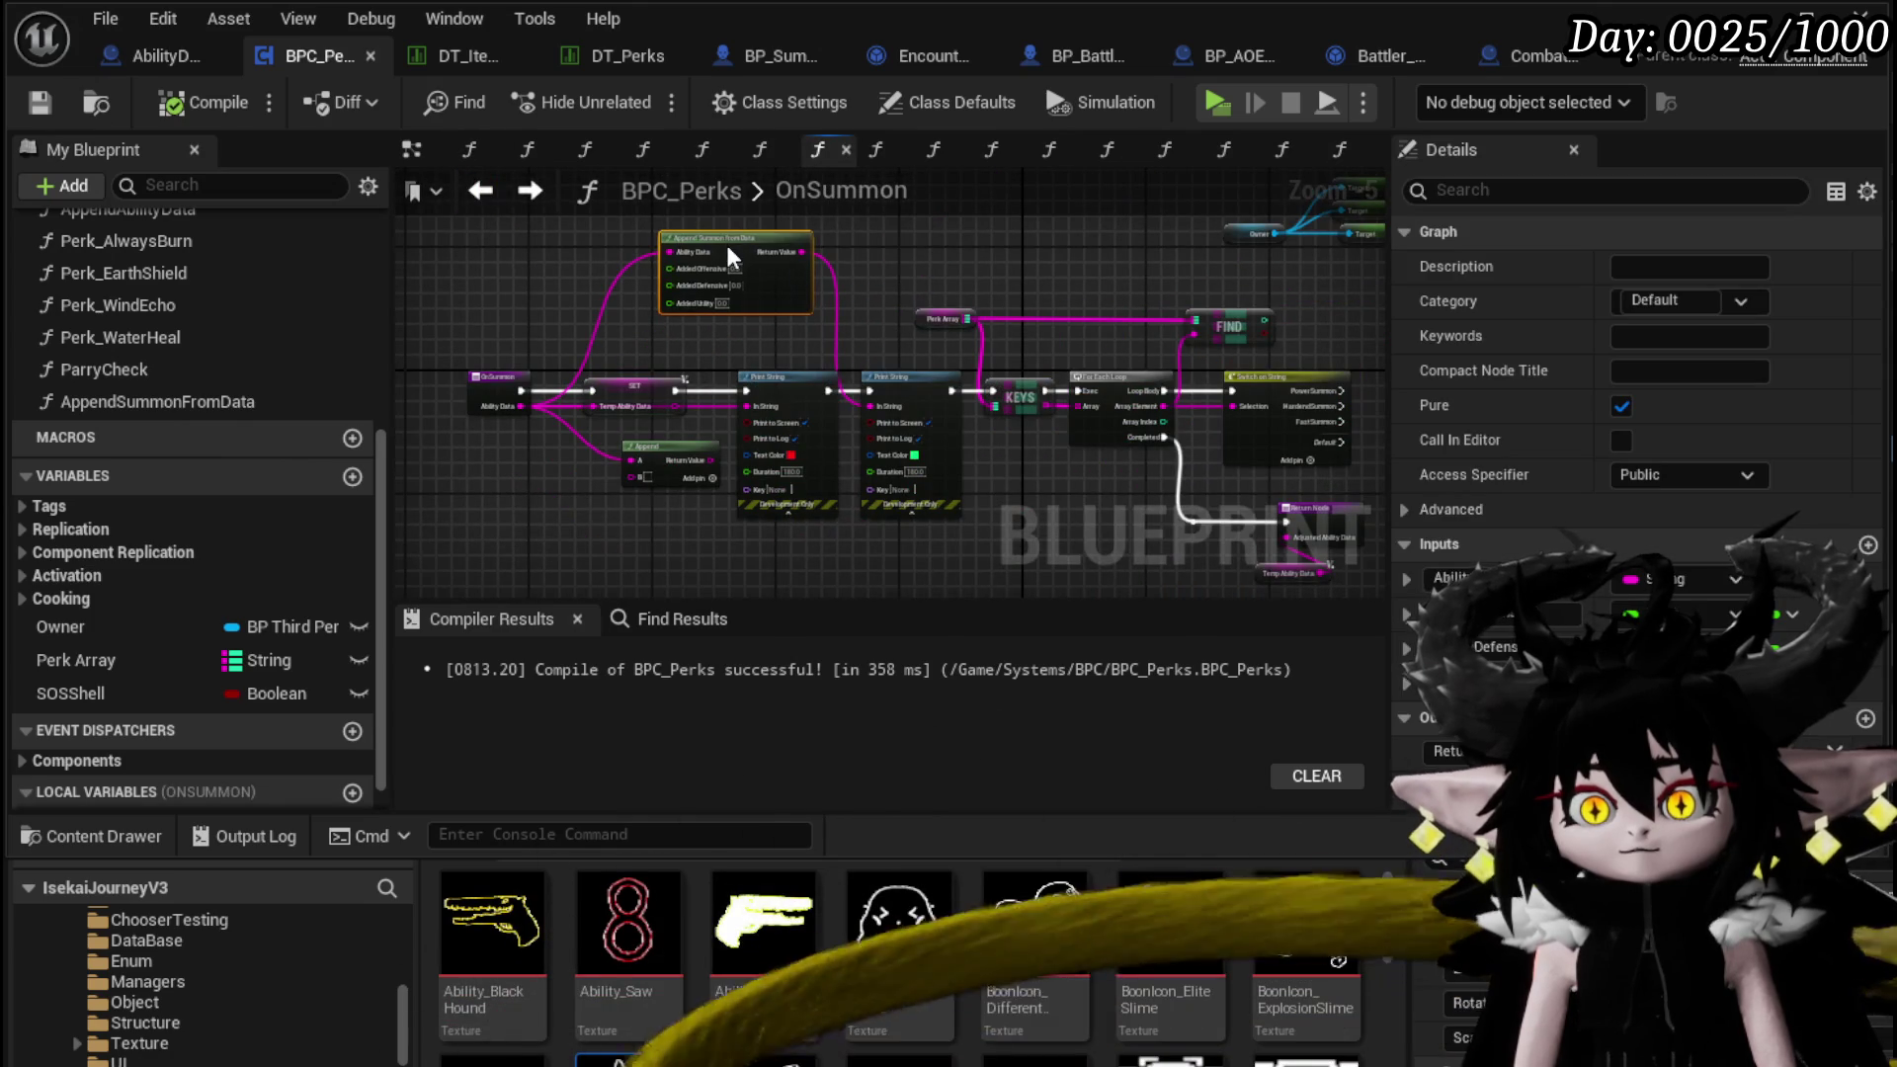
mouse_move(866, 279)
left_mouse_down()
mouse_move(785, 270)
mouse_move(689, 311)
left_mouse_up()
mouse_move(832, 300)
left_mouse_down()
mouse_move(897, 328)
mouse_move(739, 346)
left_mouse_up()
scroll(739, 345, "up", 2)
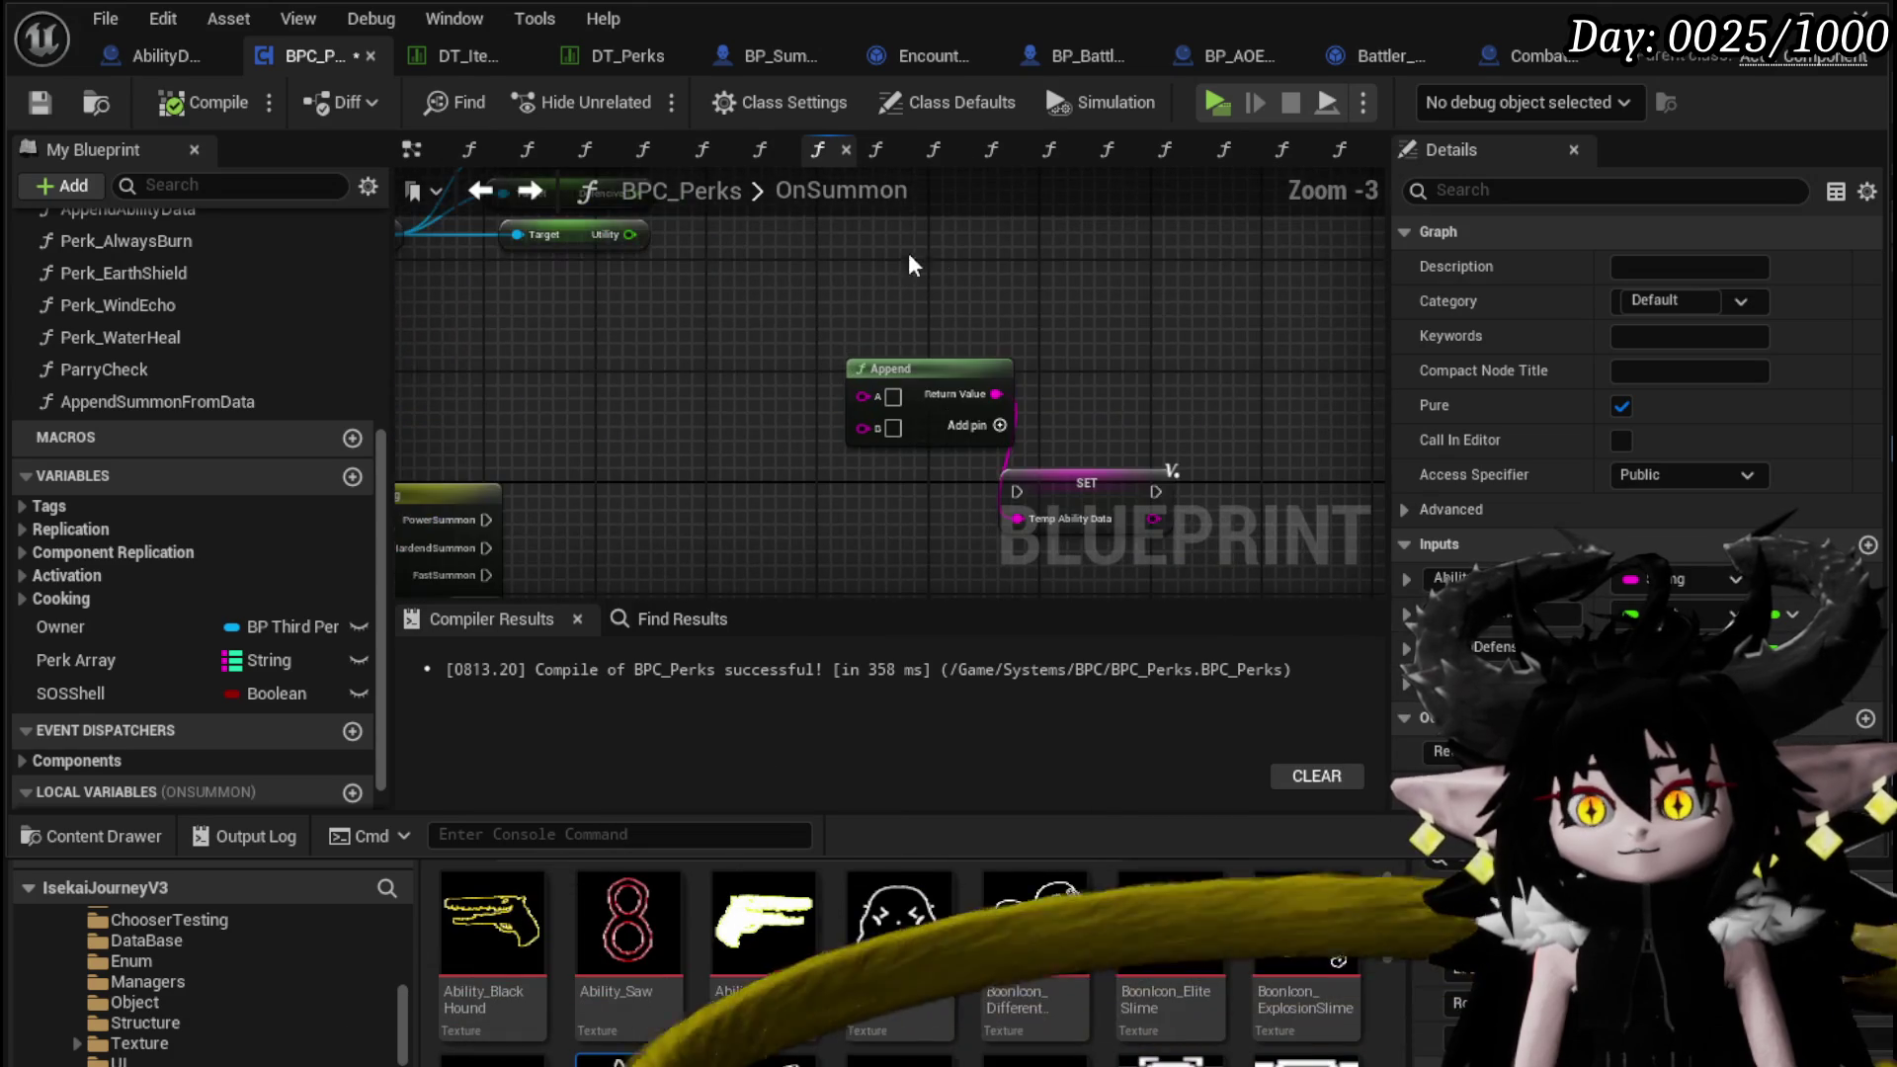
left_click_drag(861, 246, 788, 305)
mouse_move(927, 480)
left_mouse_down()
mouse_move(1004, 372)
mouse_move(808, 638)
mouse_move(873, 188)
mouse_move(901, 472)
mouse_move(1235, 455)
left_mouse_up()
scroll(169, 602, "down", 1)
mouse_move(108, 794)
left_mouse_down()
mouse_move(714, 336)
mouse_move(644, 352)
mouse_move(823, 292)
left_mouse_up()
left_click(682, 370)
left_click_drag(698, 322, 724, 237)
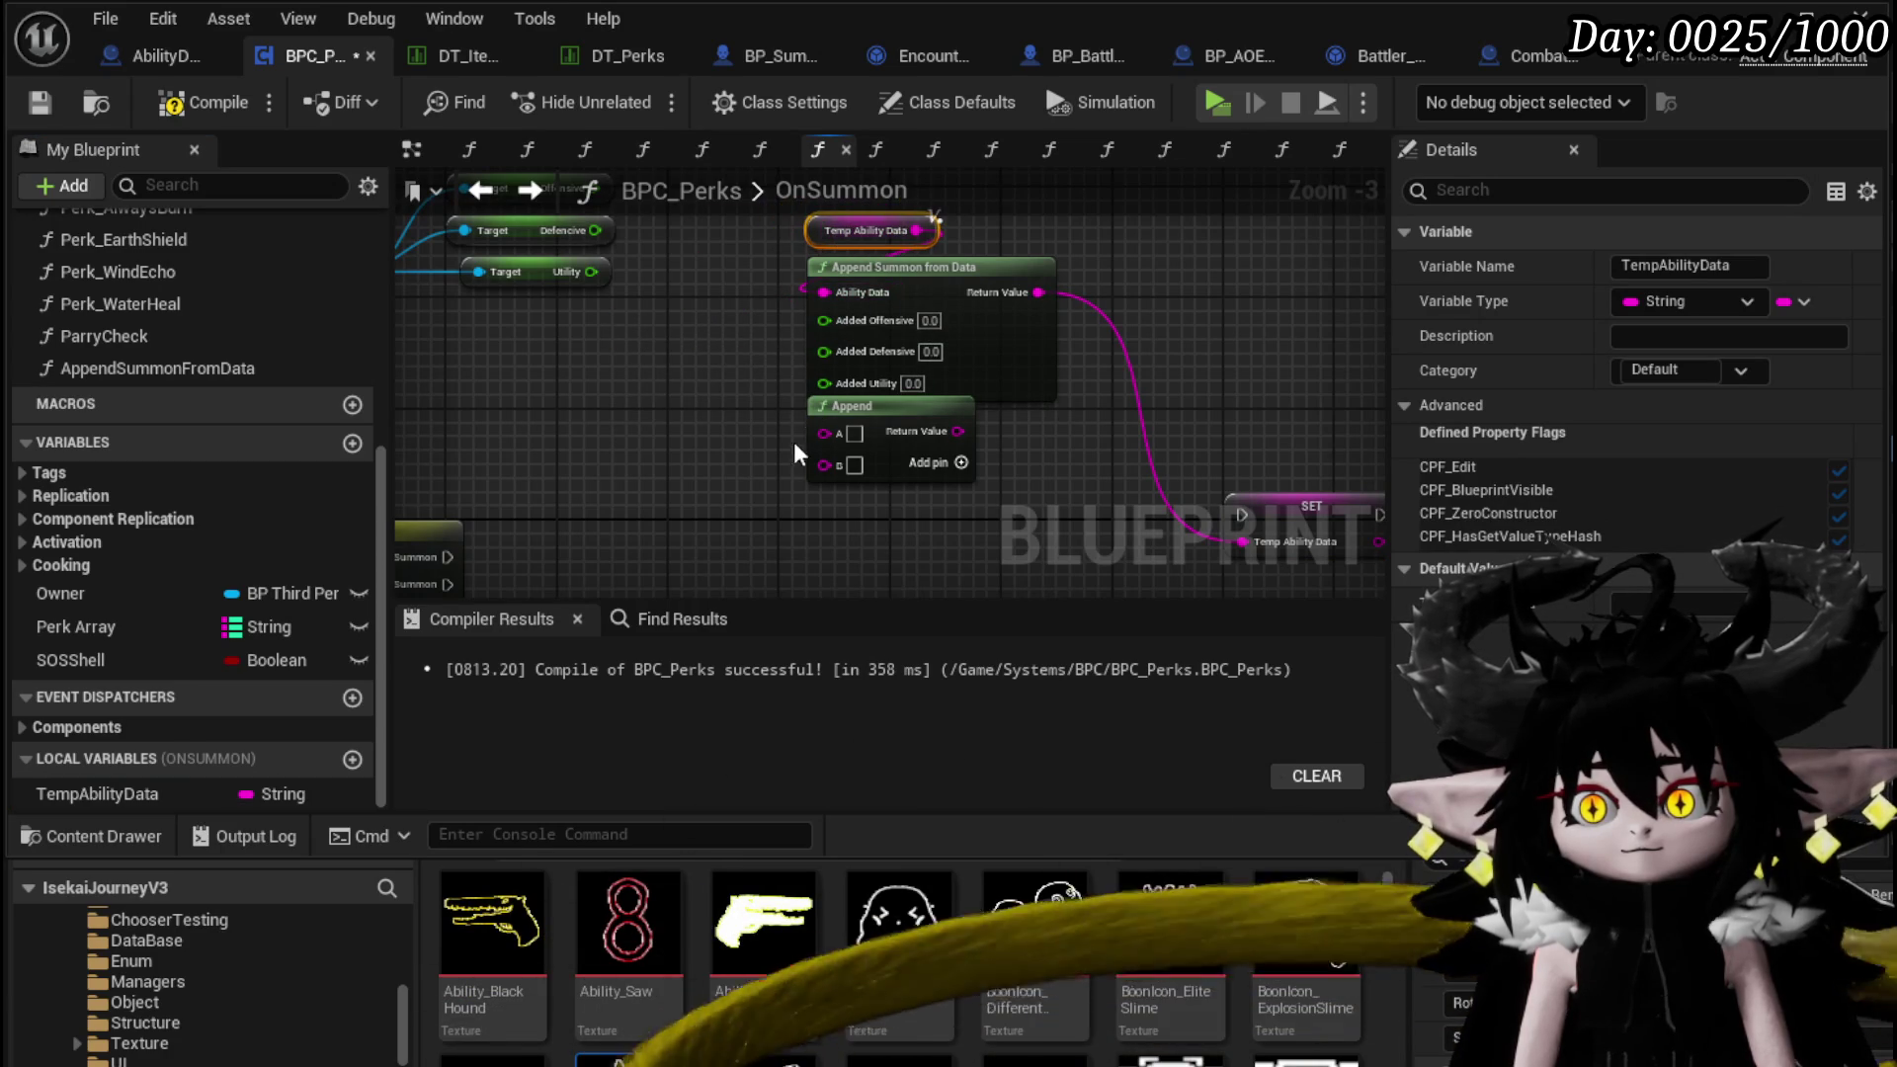
Shift the Append node and three Target getters left, then add an Add node from Offensive
left_click_drag(860, 413, 494, 413)
left_click_drag(662, 387, 852, 450)
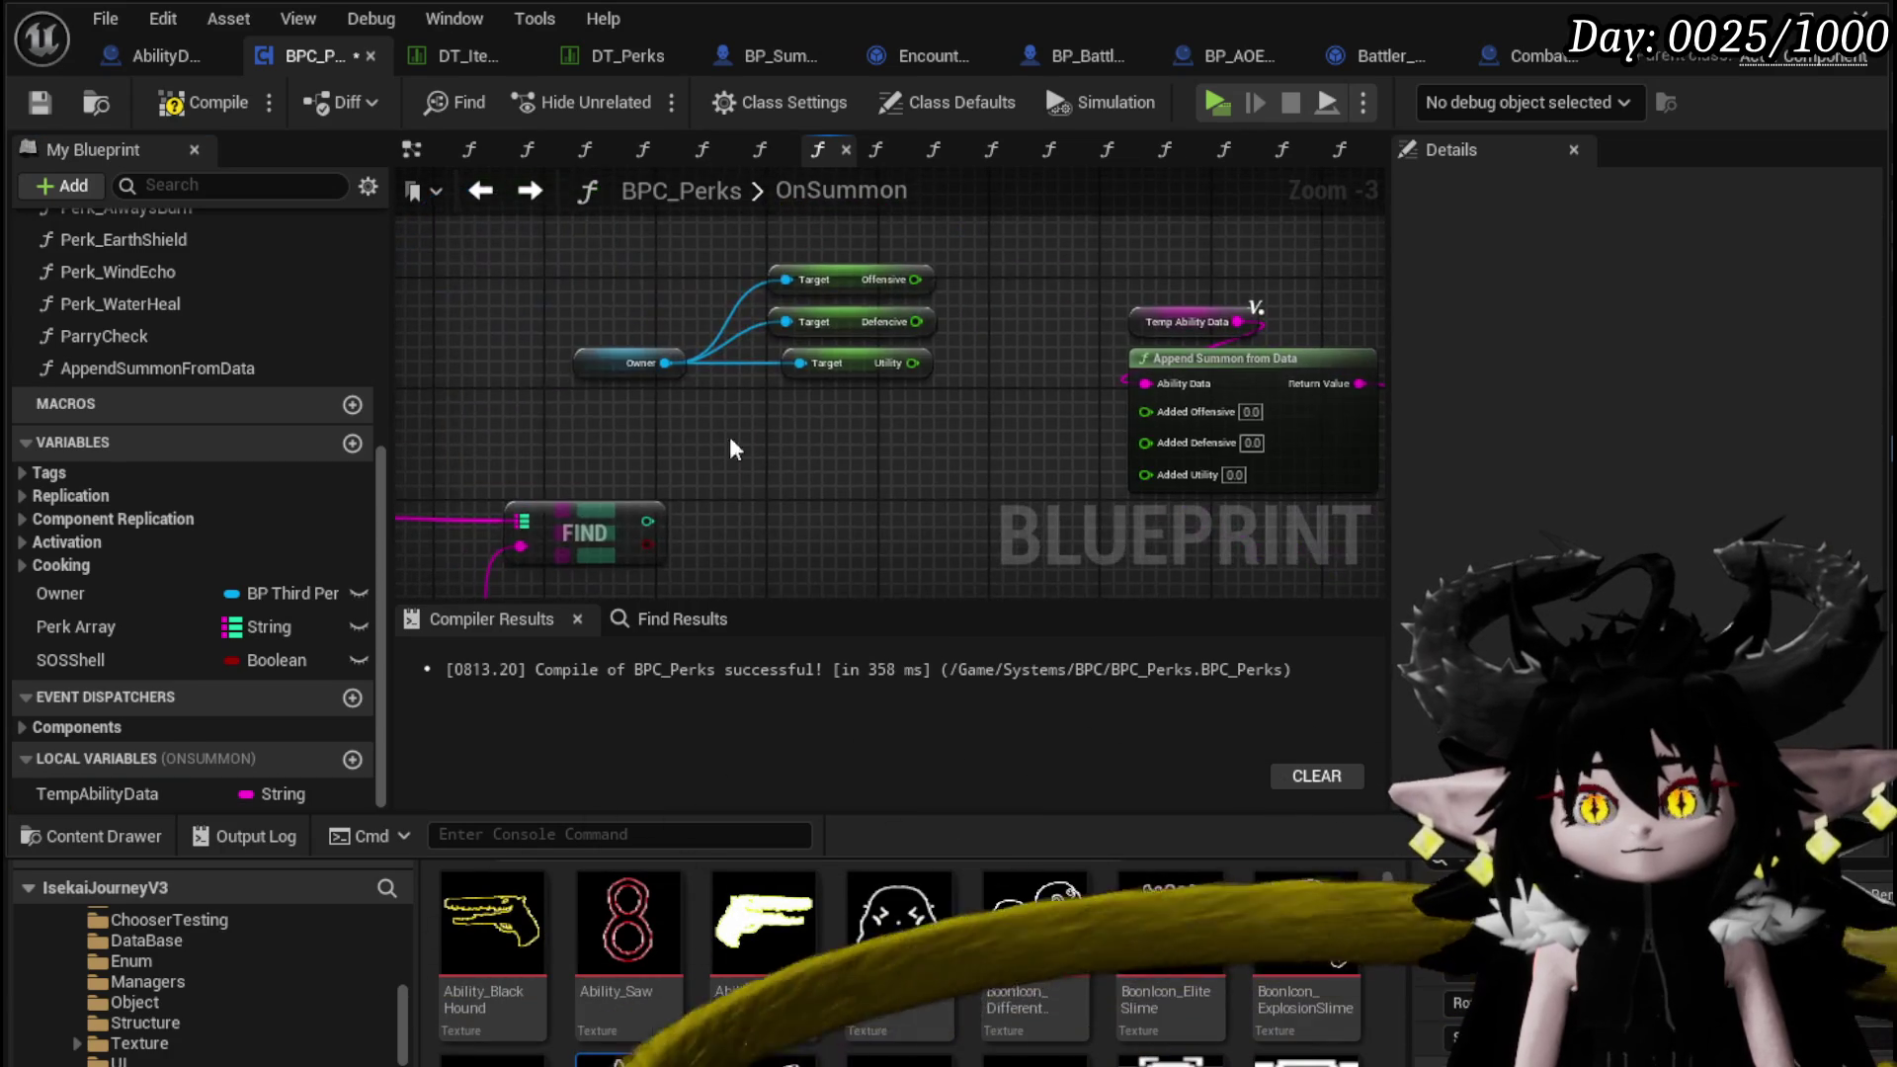
left_click_drag(969, 386, 751, 247)
mouse_move(867, 258)
left_mouse_down()
mouse_move(595, 267)
mouse_move(703, 288)
mouse_move(715, 319)
left_mouse_up()
type("+")
left_click(794, 521)
Give the Add node a third input, divide the sum by 10 and add a Multiply
left_click(815, 327)
mouse_move(593, 350)
left_mouse_down()
mouse_move(703, 354)
mouse_move(721, 287)
mouse_move(833, 294)
left_mouse_up()
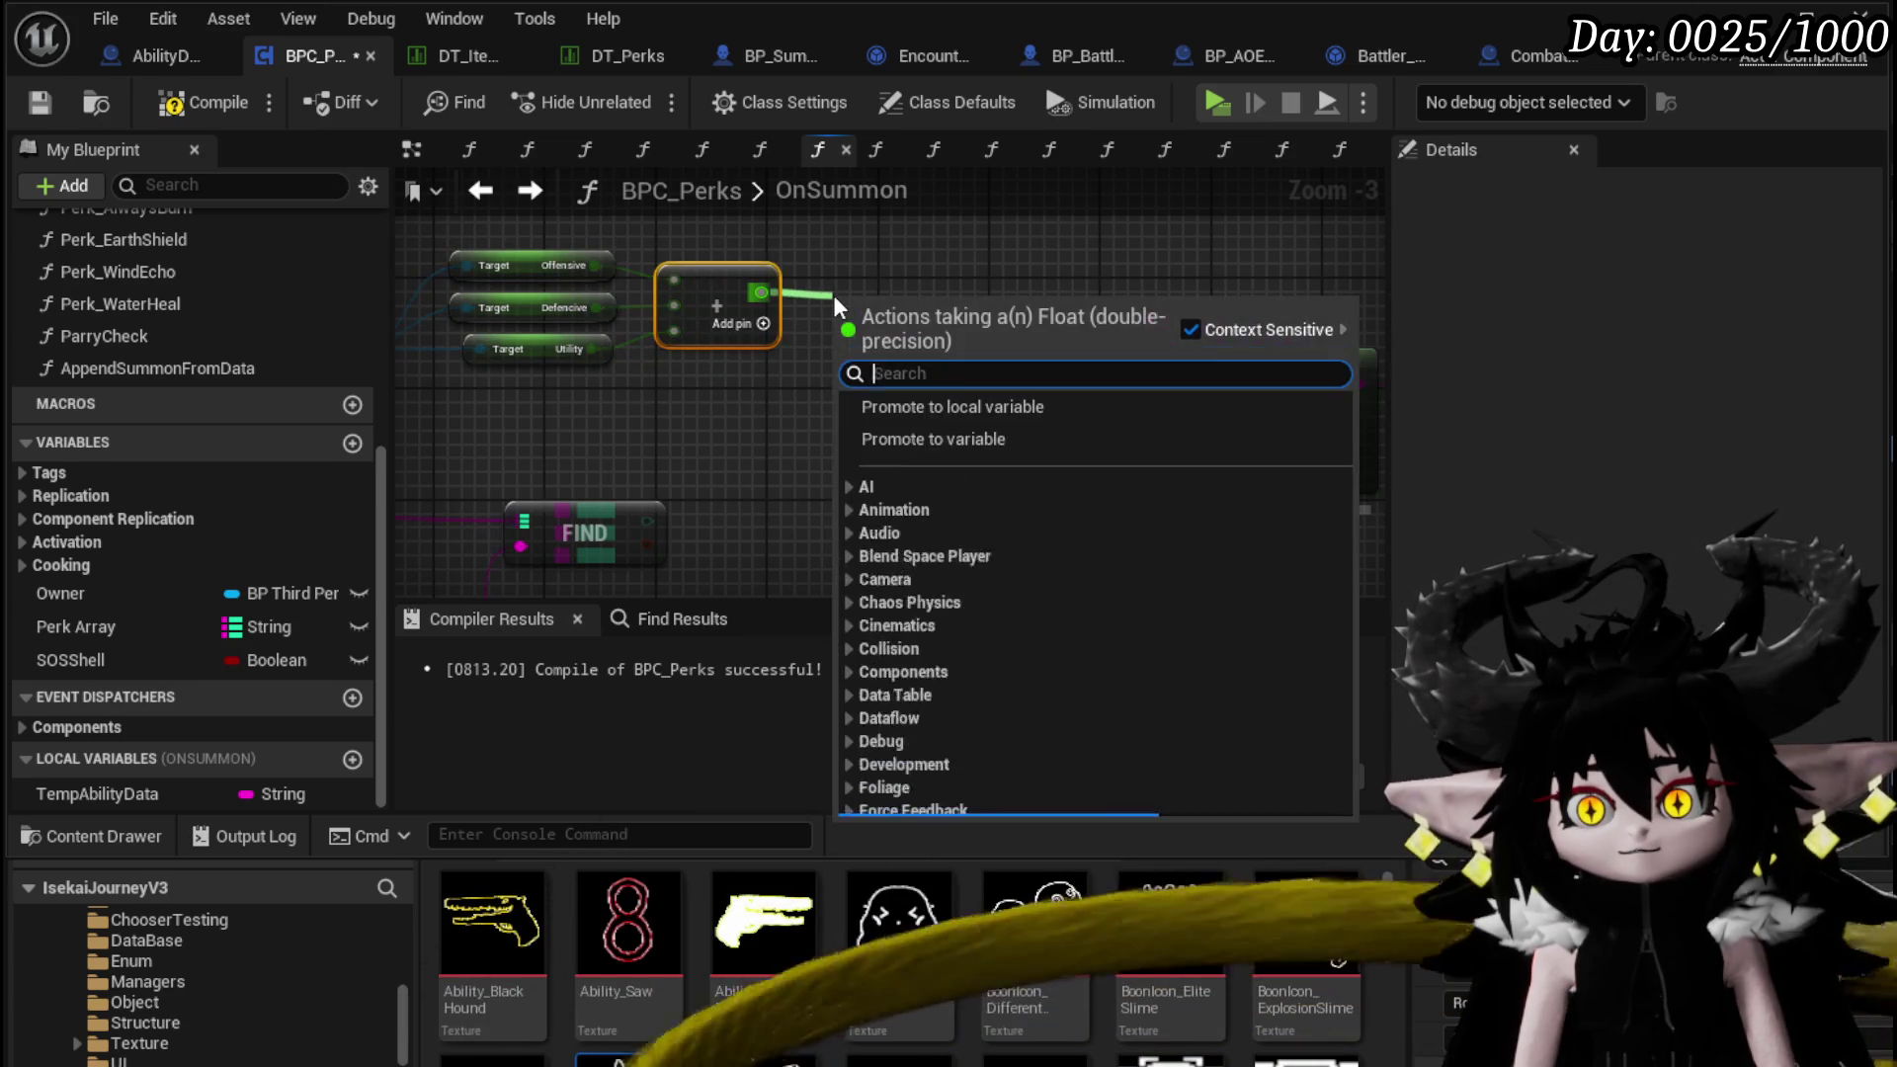
type("Devi")
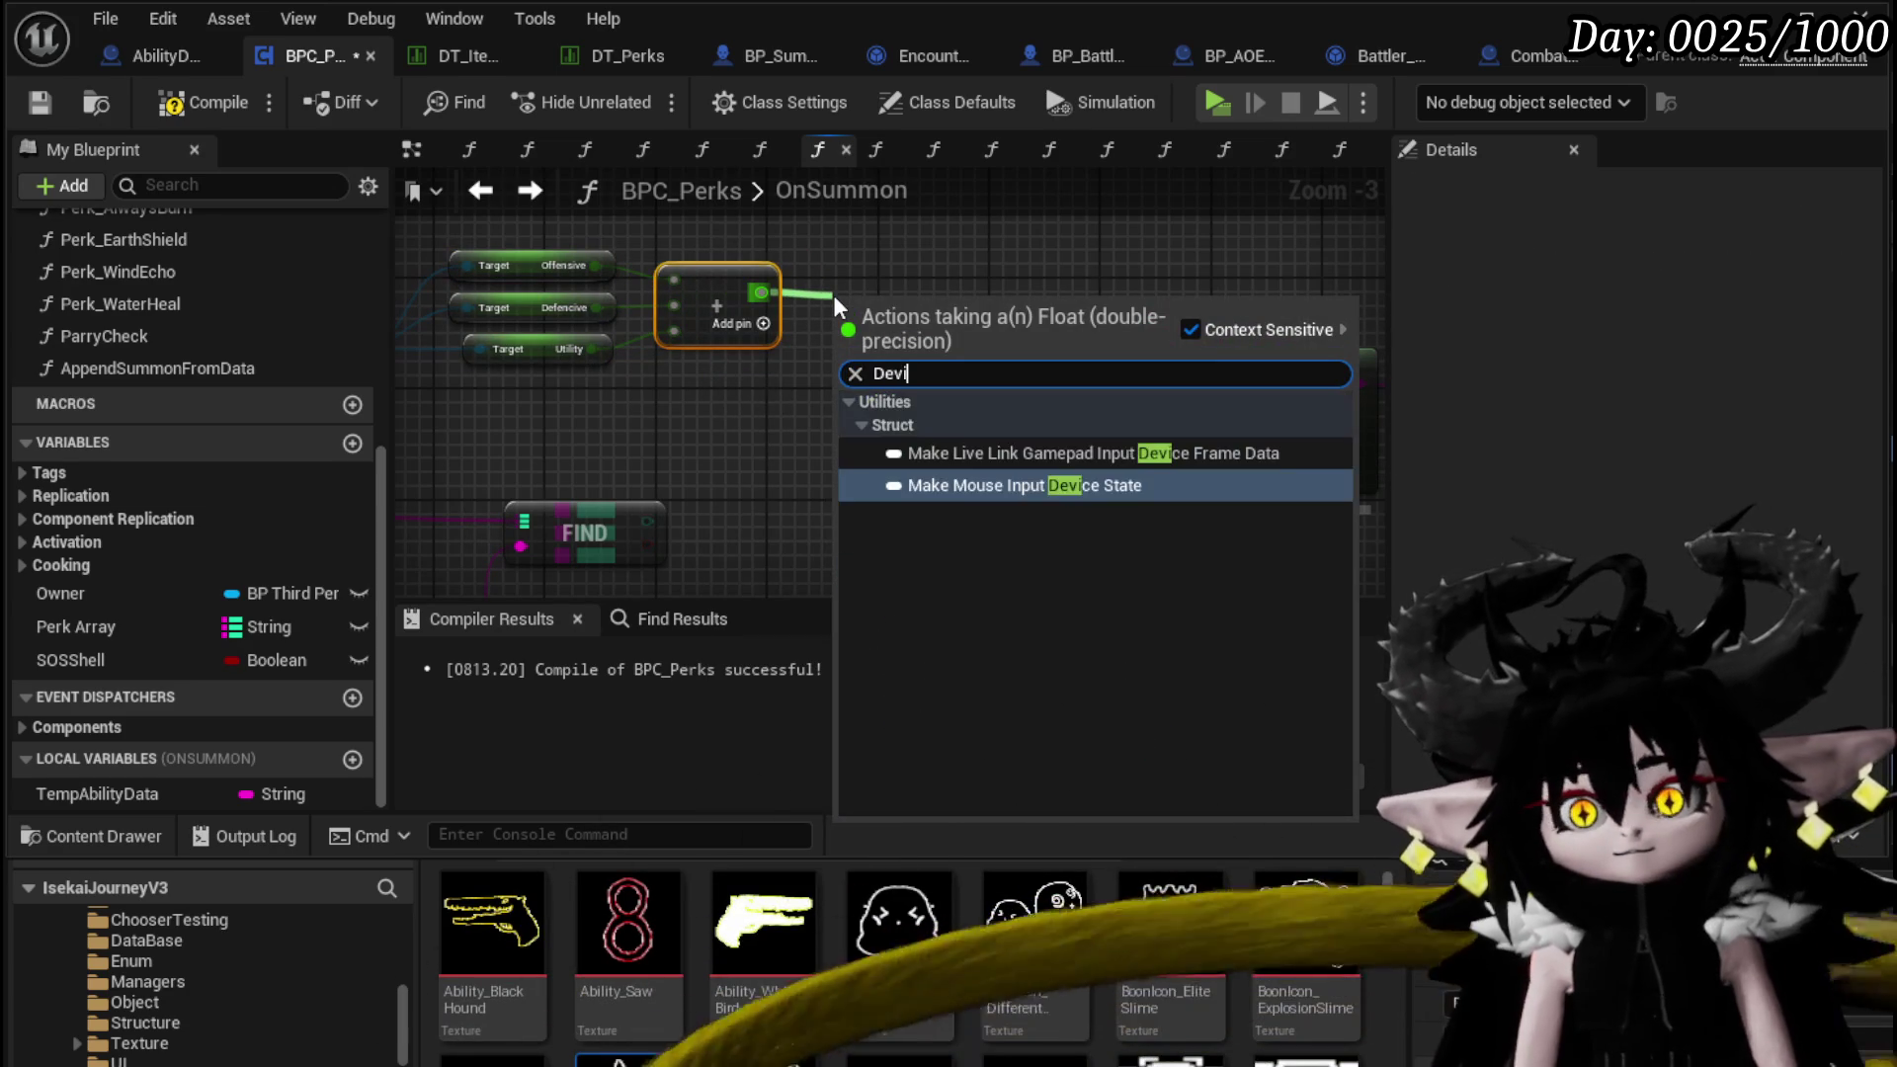
key("BackSpace")
key("BackSpace")
key("BackSpace")
type("ivi")
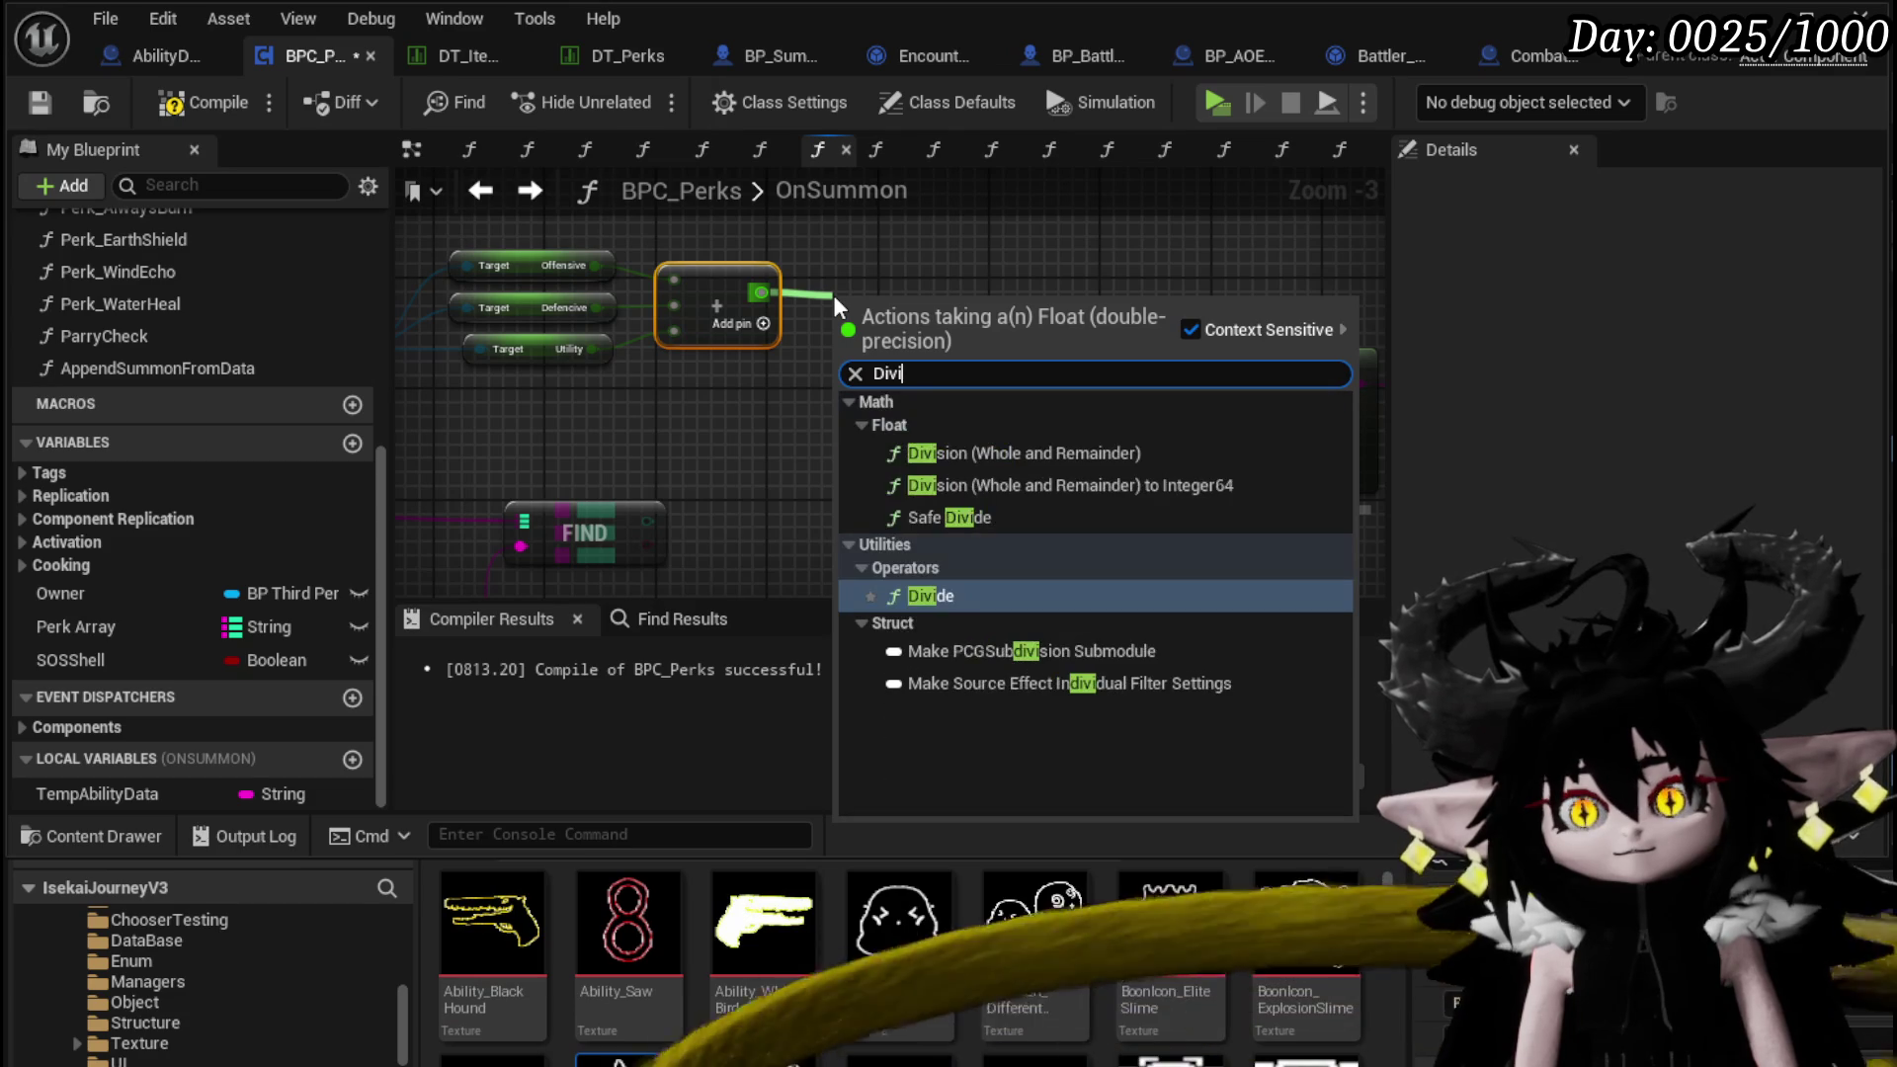
left_click(930, 596)
mouse_move(892, 317)
left_mouse_down()
mouse_move(891, 386)
mouse_move(678, 403)
mouse_move(773, 421)
left_mouse_up()
type("10")
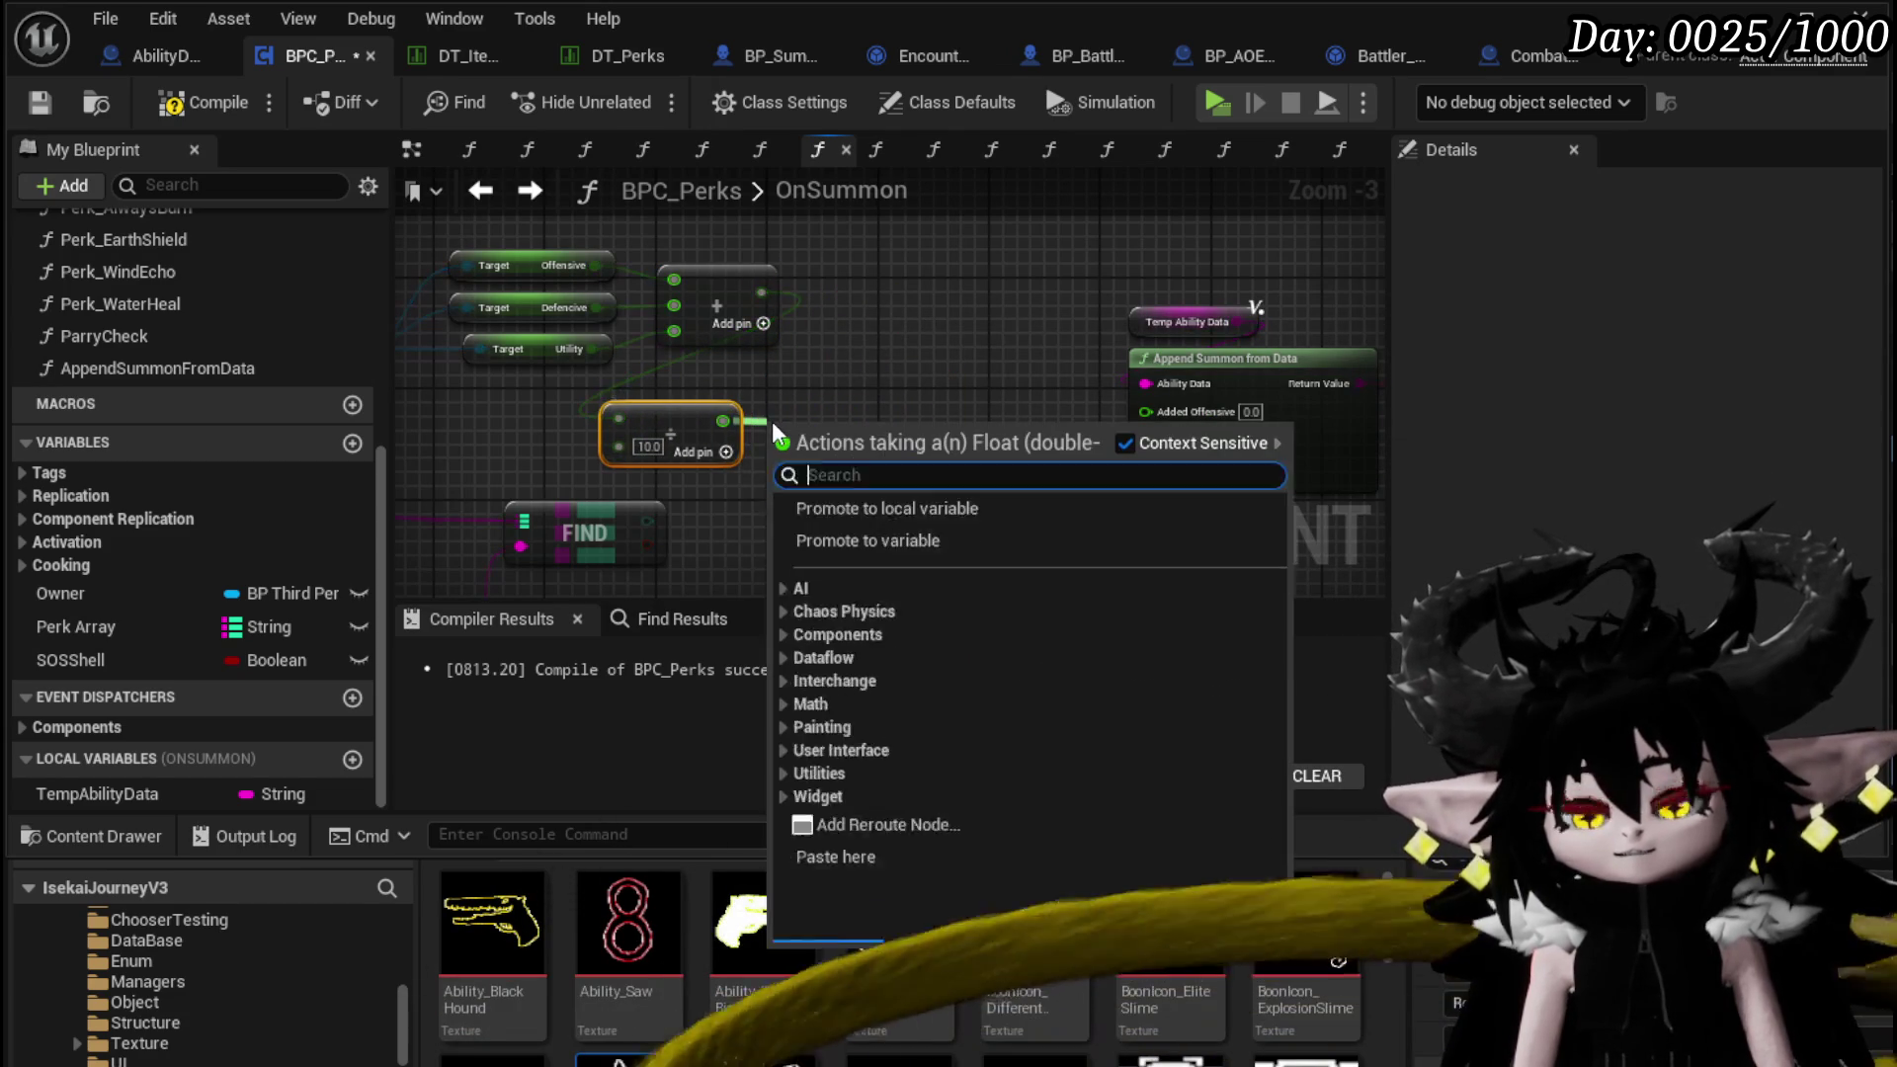
type("*")
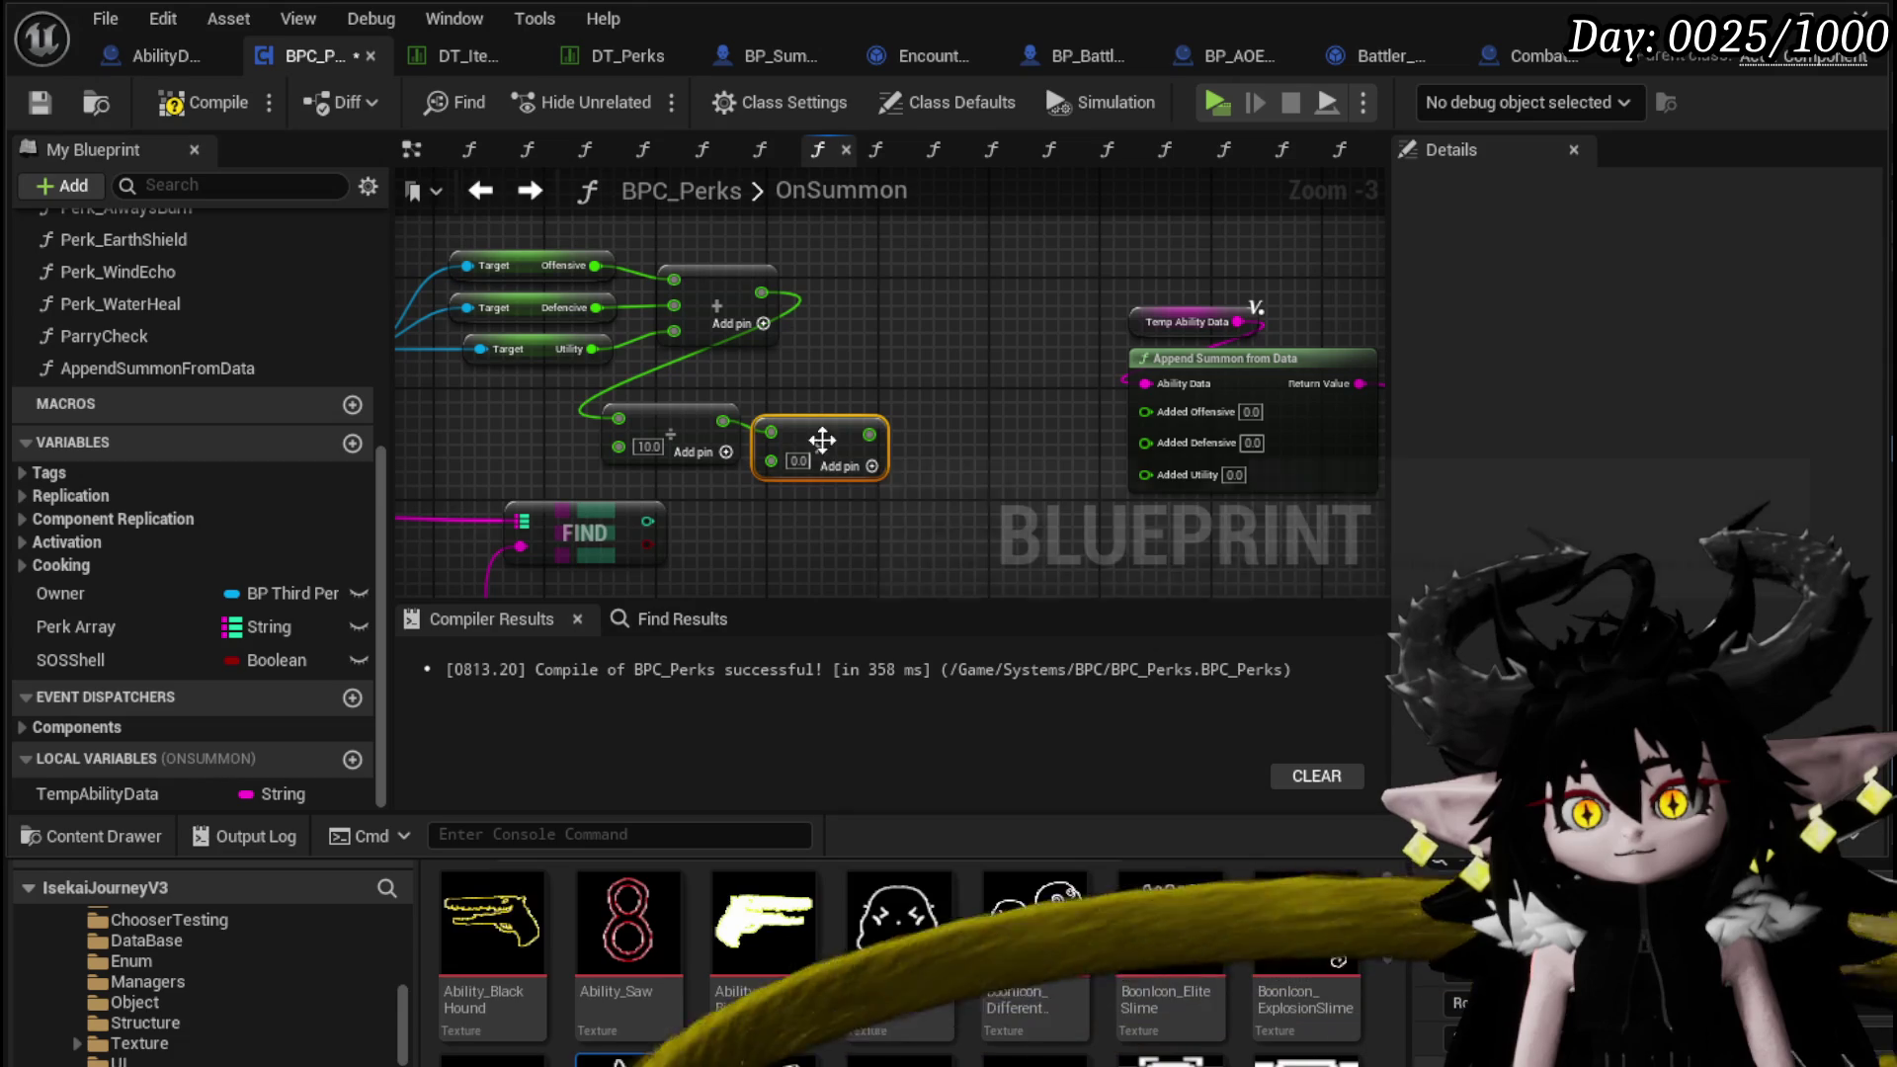
Multiply by the FIND result into Added Defensive and run the SET TempAbilityData exec
mouse_move(779, 506)
left_mouse_down()
mouse_move(925, 435)
mouse_move(612, 505)
left_mouse_up()
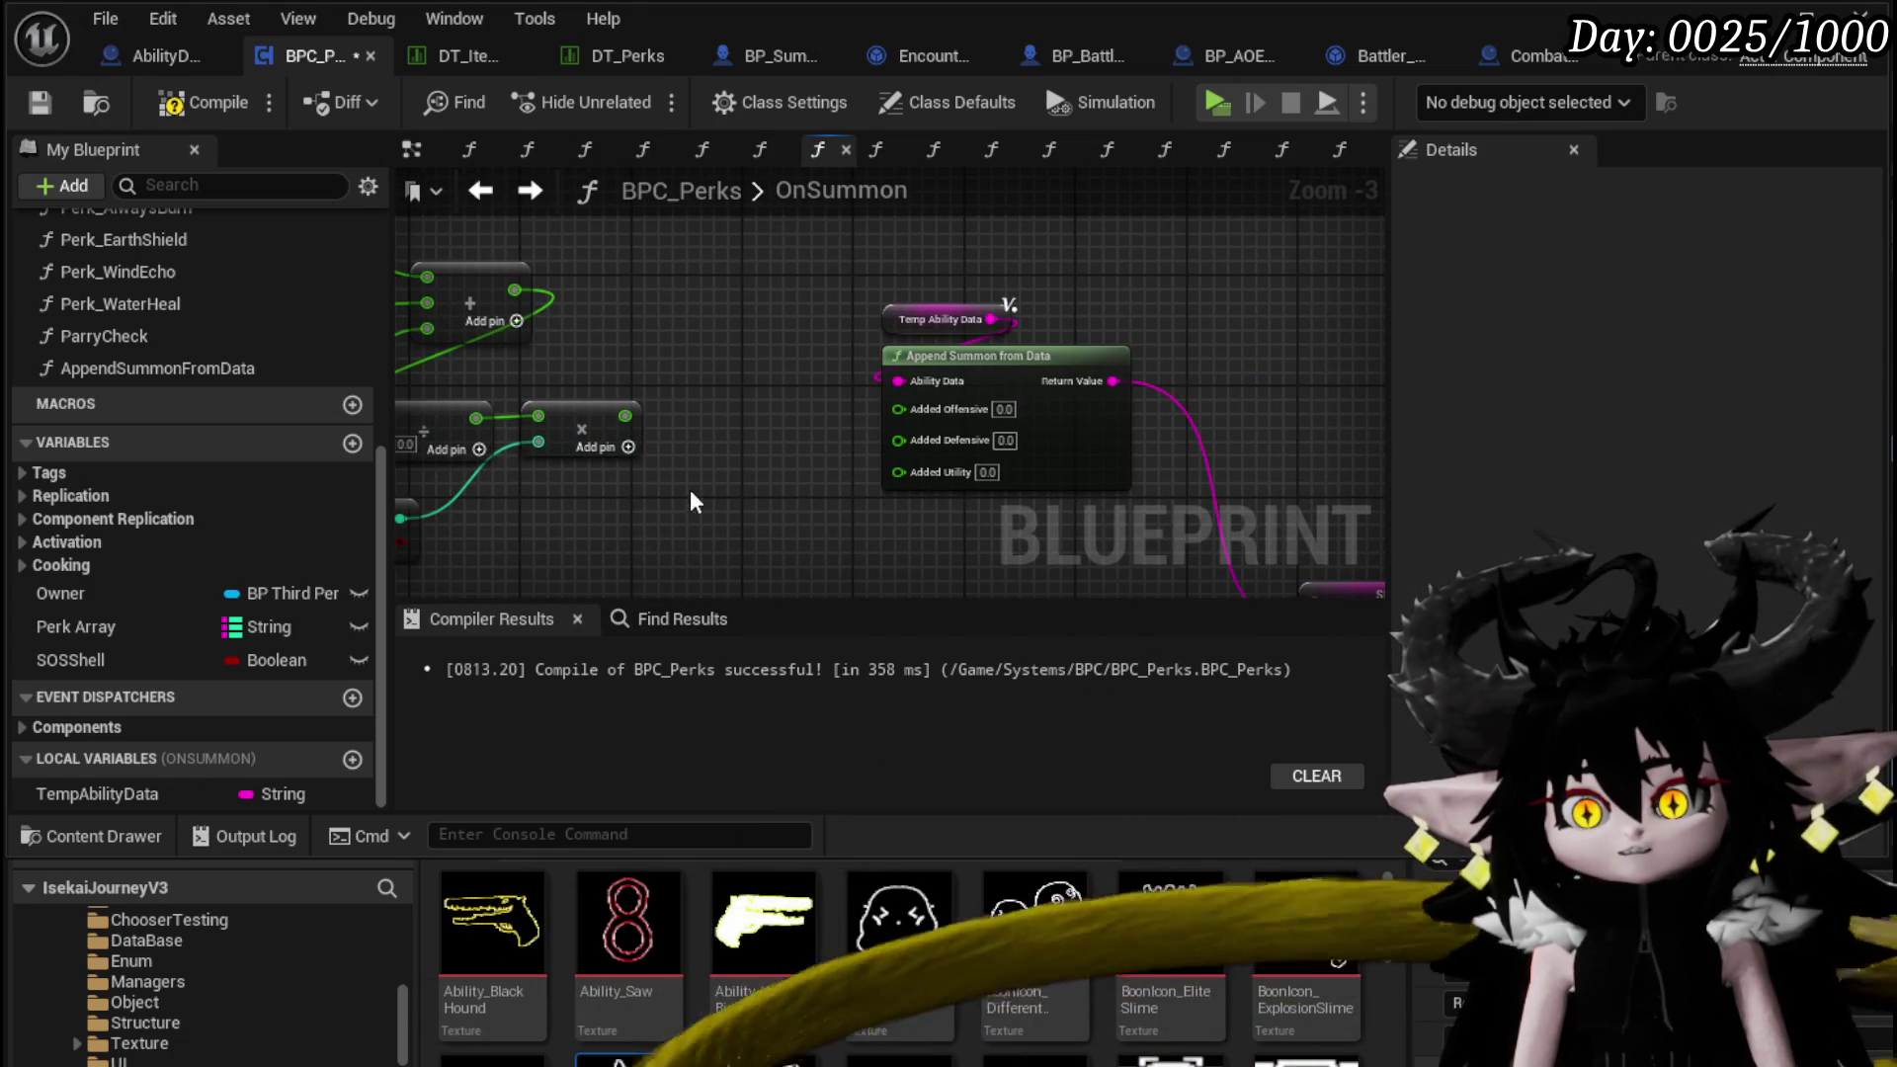
mouse_move(838, 508)
left_mouse_down()
mouse_move(782, 356)
mouse_move(800, 439)
left_mouse_up()
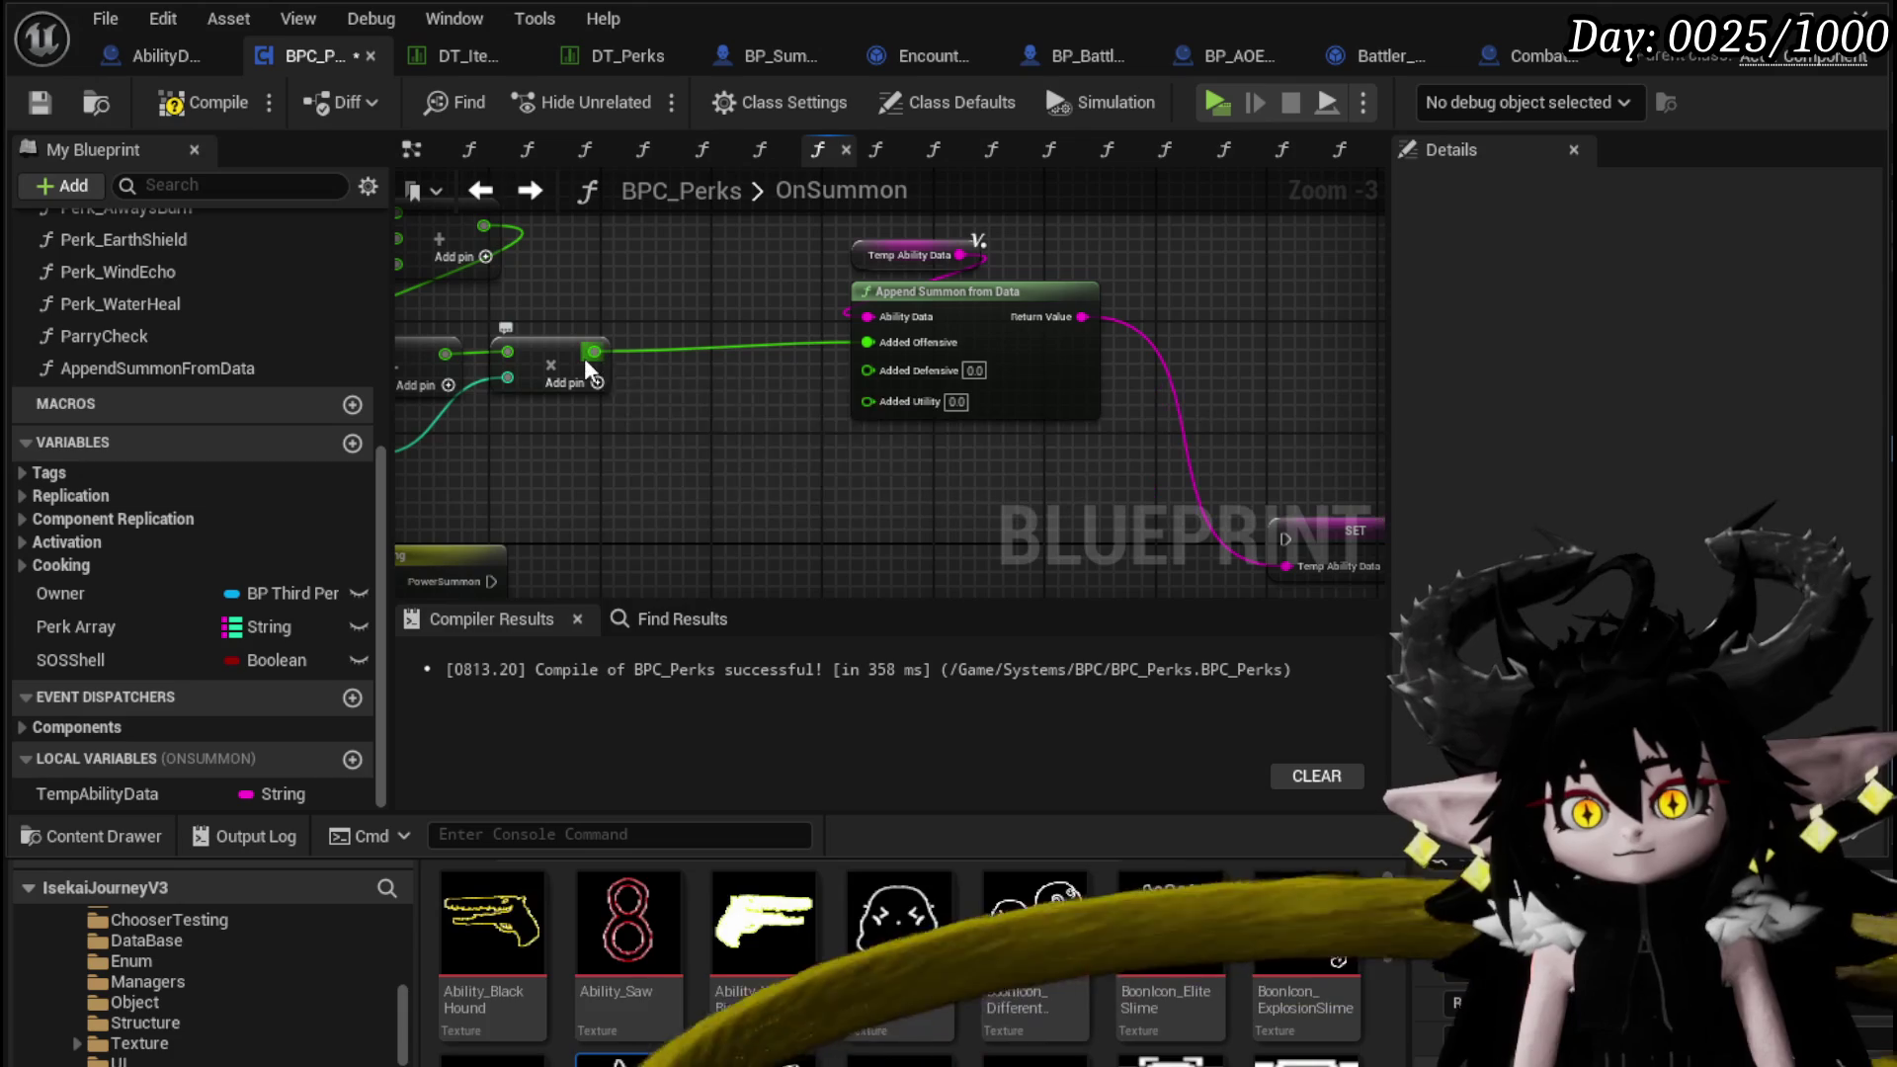
left_click_drag(593, 352, 899, 397)
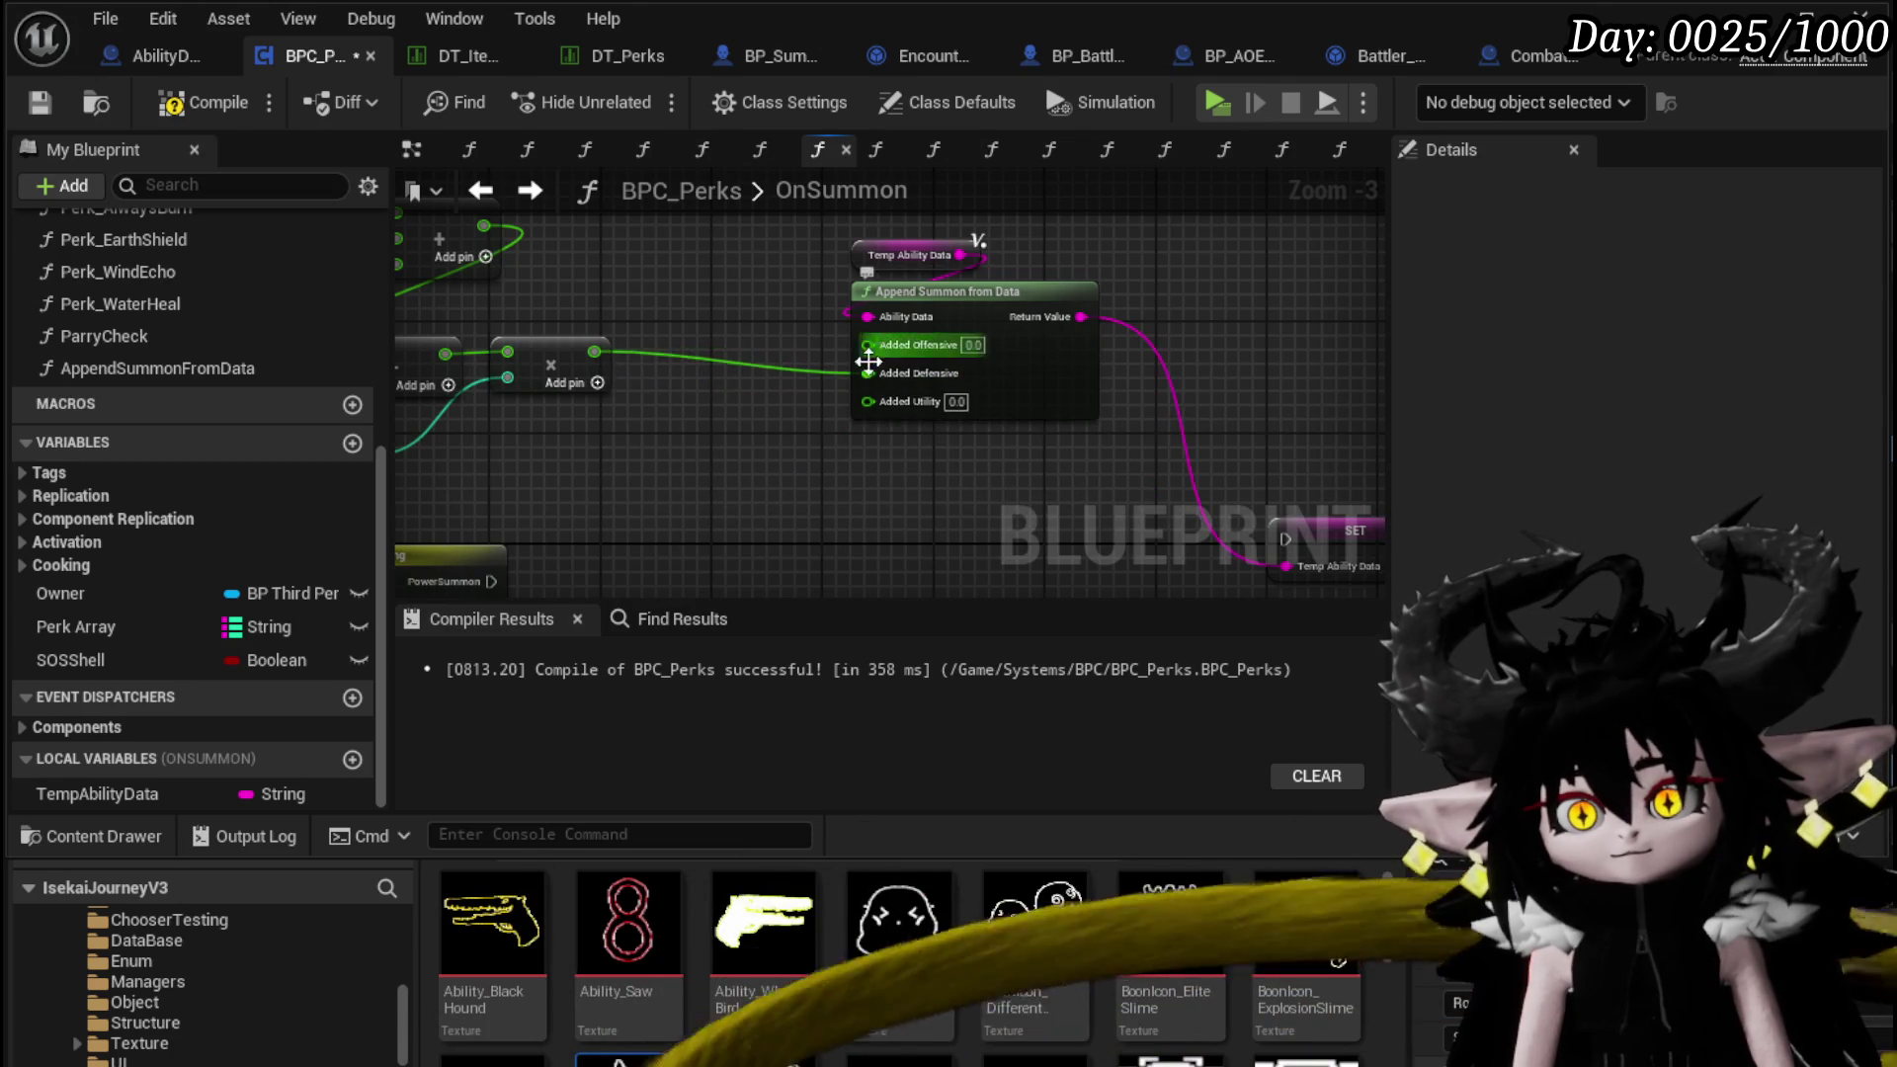
left_click_drag(538, 593, 527, 485)
left_click_drag(1297, 442, 886, 494)
left_click_drag(839, 430, 929, 530)
left_click_drag(1065, 247, 1067, 249)
left_click_drag(1048, 319, 839, 434)
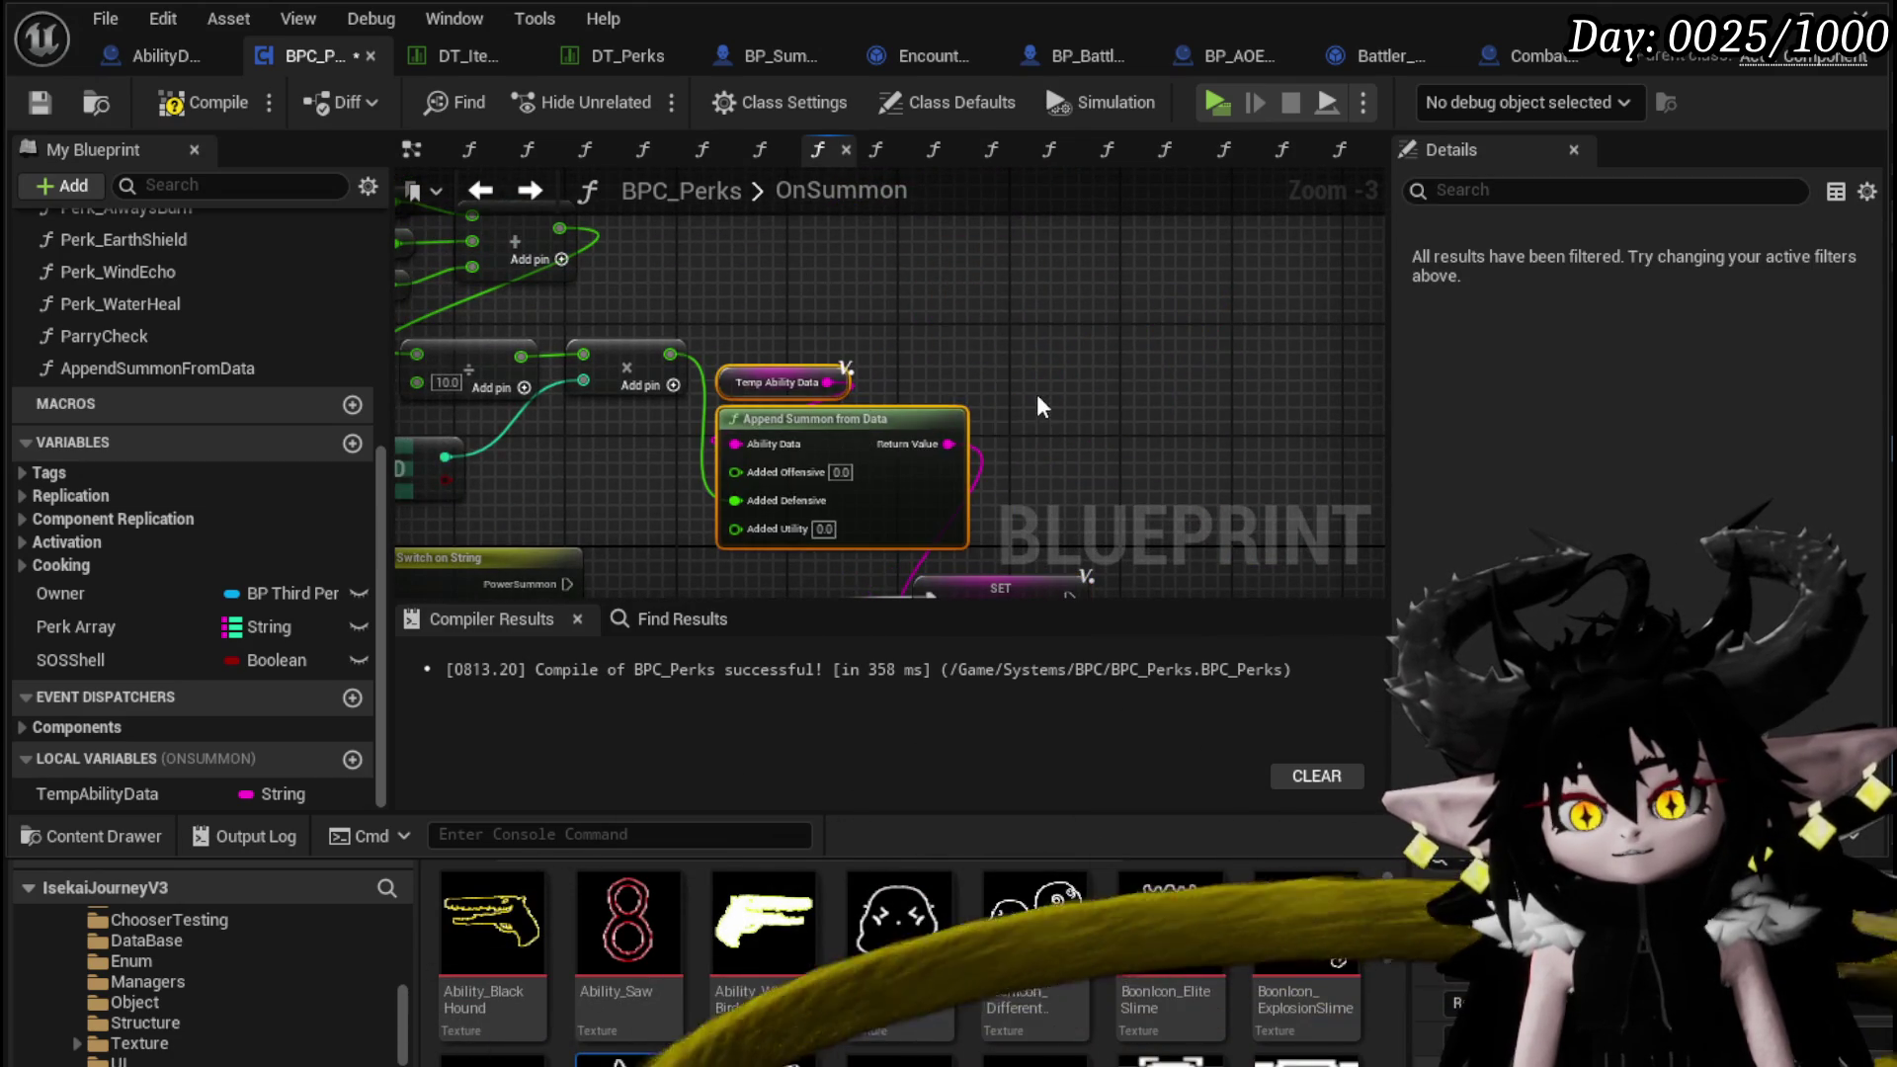
Review the OnSummon graph and save the BPC_Perks blueprint
scroll(1035, 395, "down", 2)
mouse_move(1035, 396)
left_mouse_down()
mouse_move(1141, 321)
mouse_move(1034, 321)
left_mouse_up()
left_click_drag(1019, 441, 1033, 454)
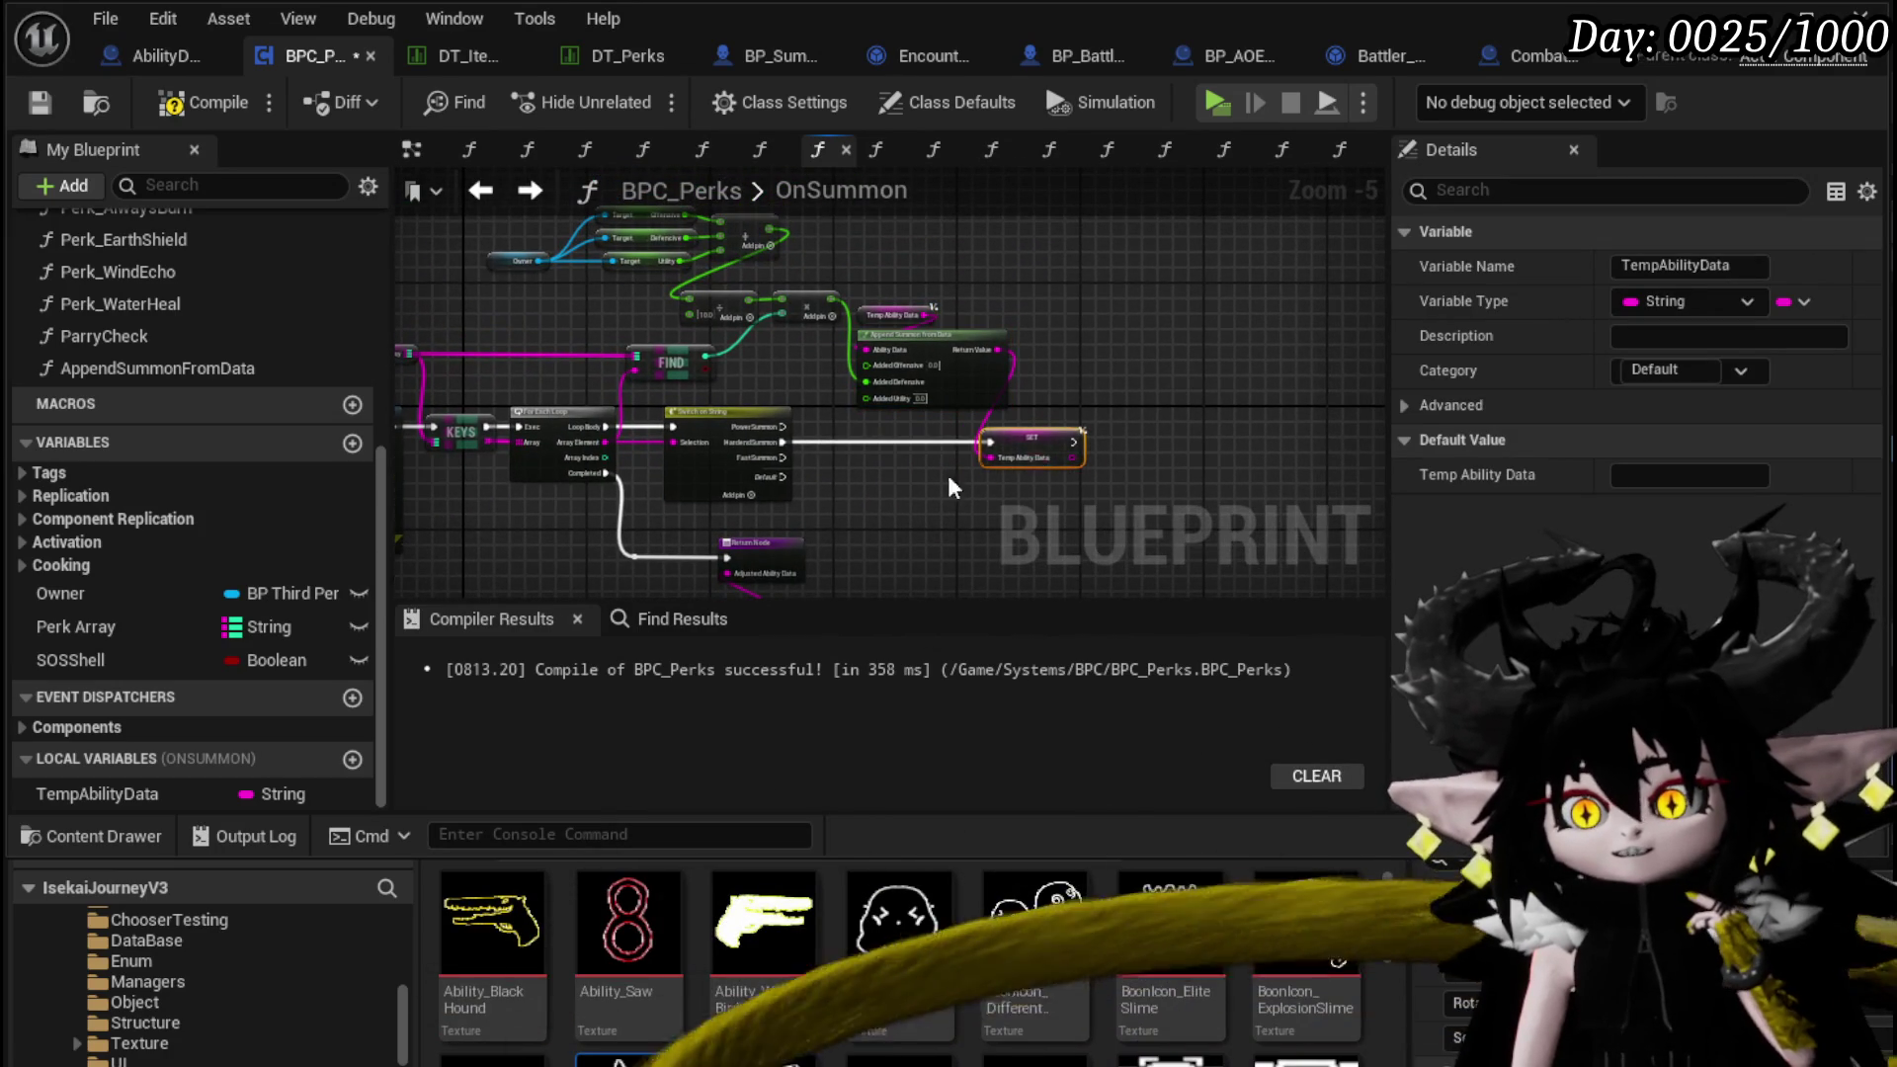
left_click_drag(803, 583, 828, 419)
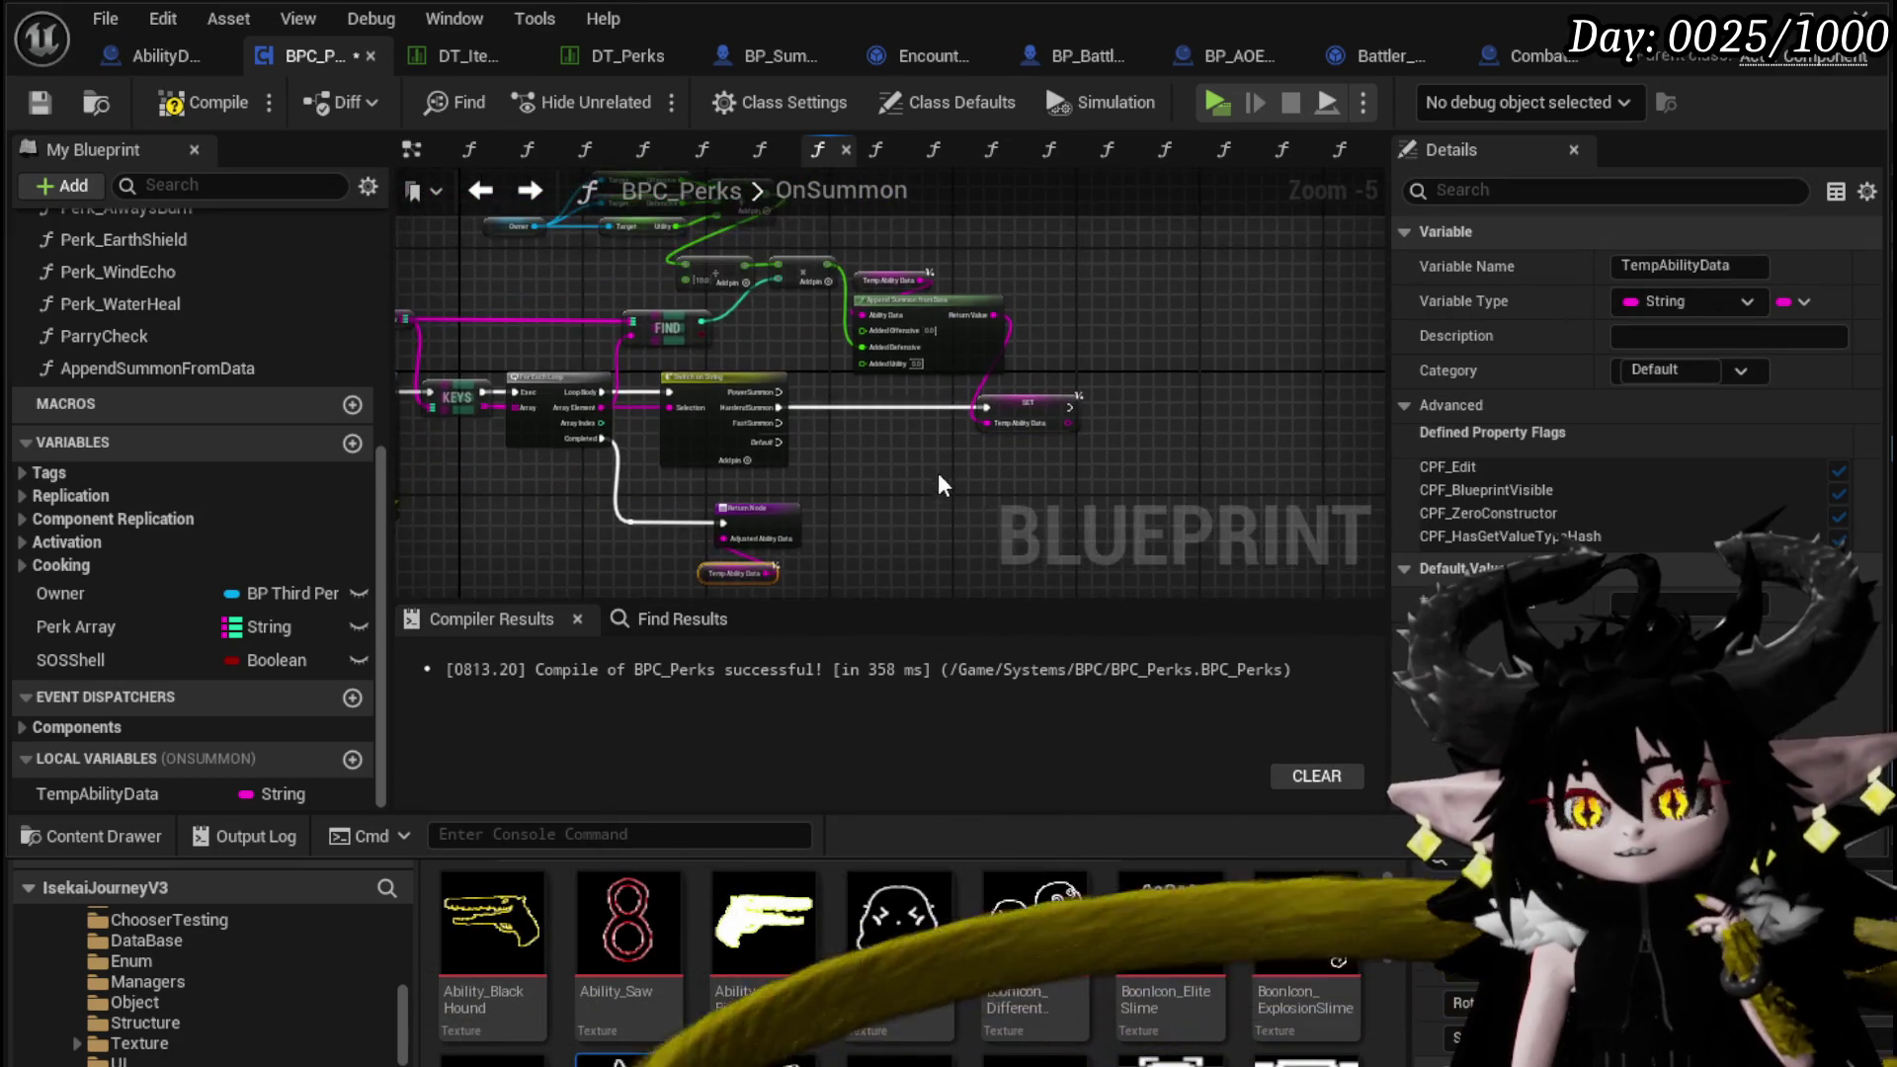
left_click_drag(651, 260, 702, 429)
mouse_move(481, 365)
left_mouse_down()
mouse_move(810, 330)
mouse_move(875, 300)
mouse_move(681, 267)
left_mouse_up()
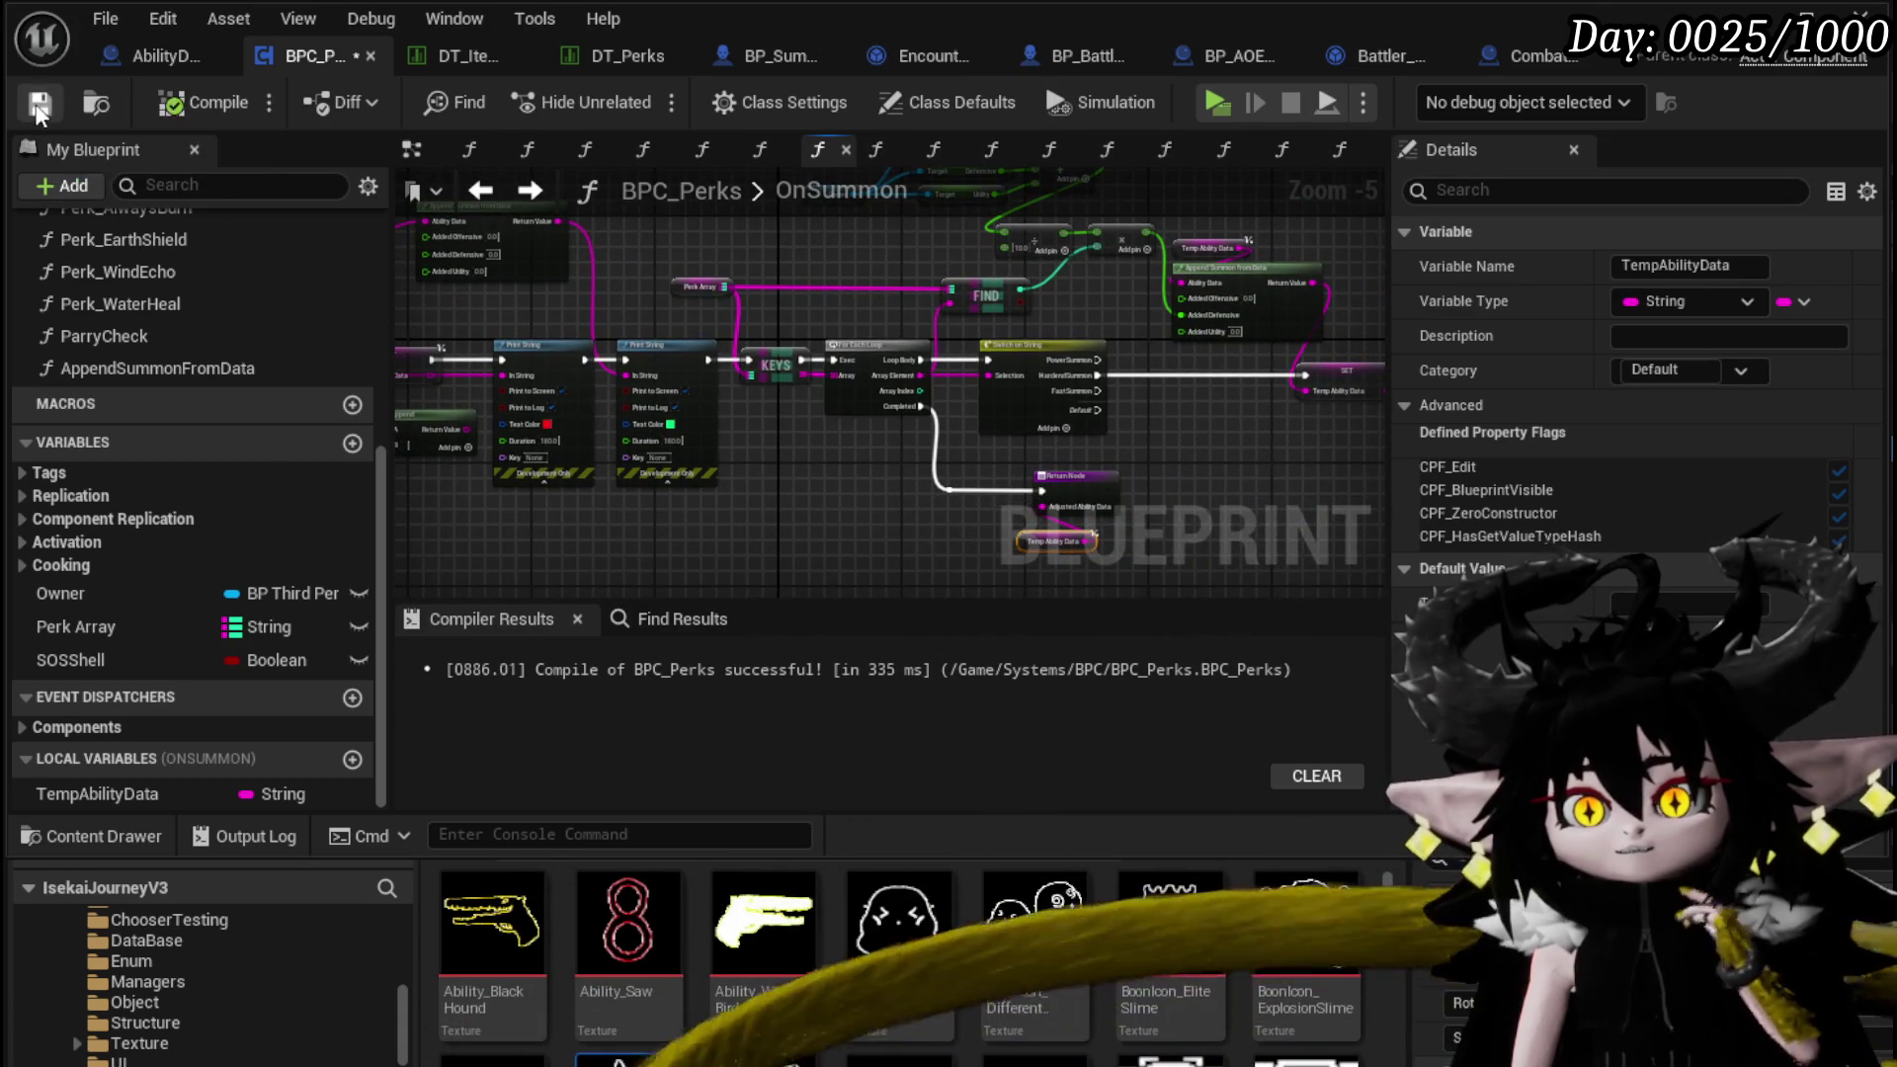
left_click(39, 103)
Move both Print String nodes lower in the OnSummon exec chain
scroll(799, 452, "up", 2)
mouse_move(1035, 419)
left_mouse_down()
mouse_move(522, 336)
mouse_move(541, 388)
left_mouse_up()
scroll(541, 358, "down", 1)
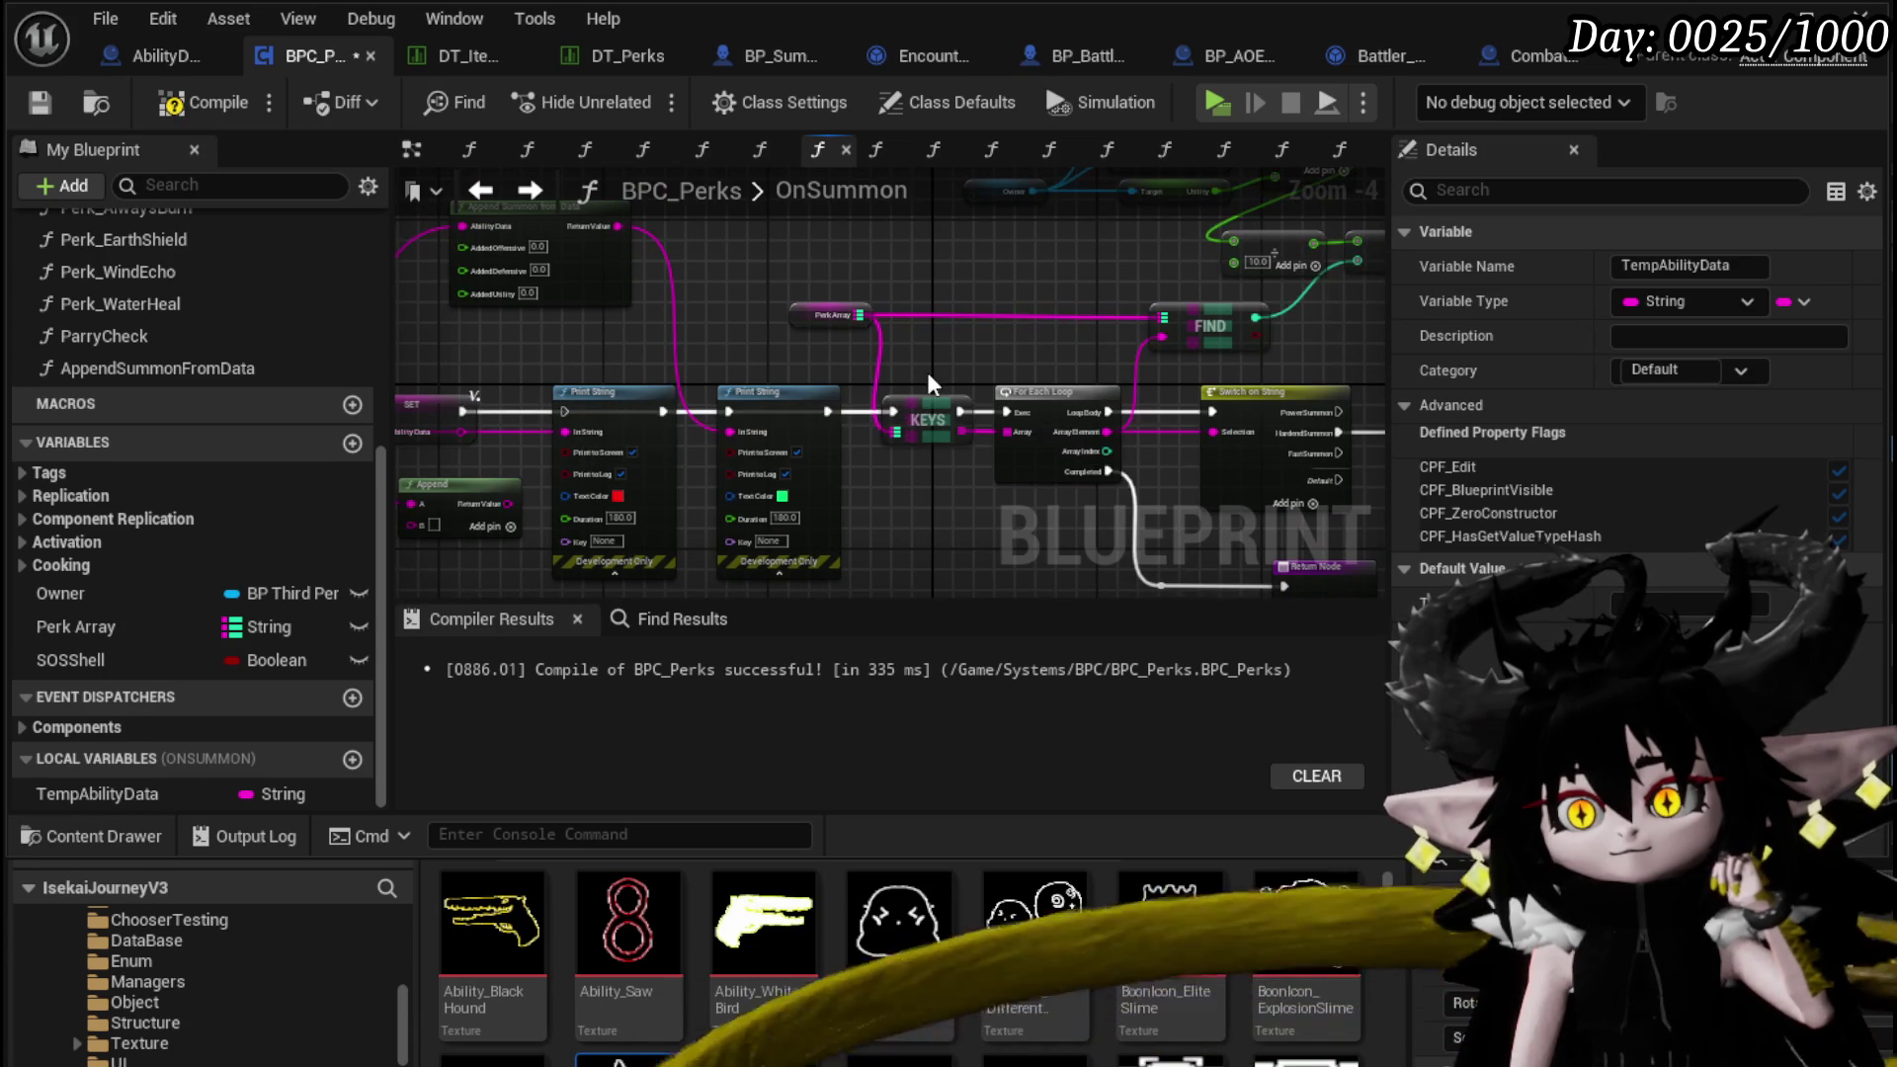
left_click(929, 380)
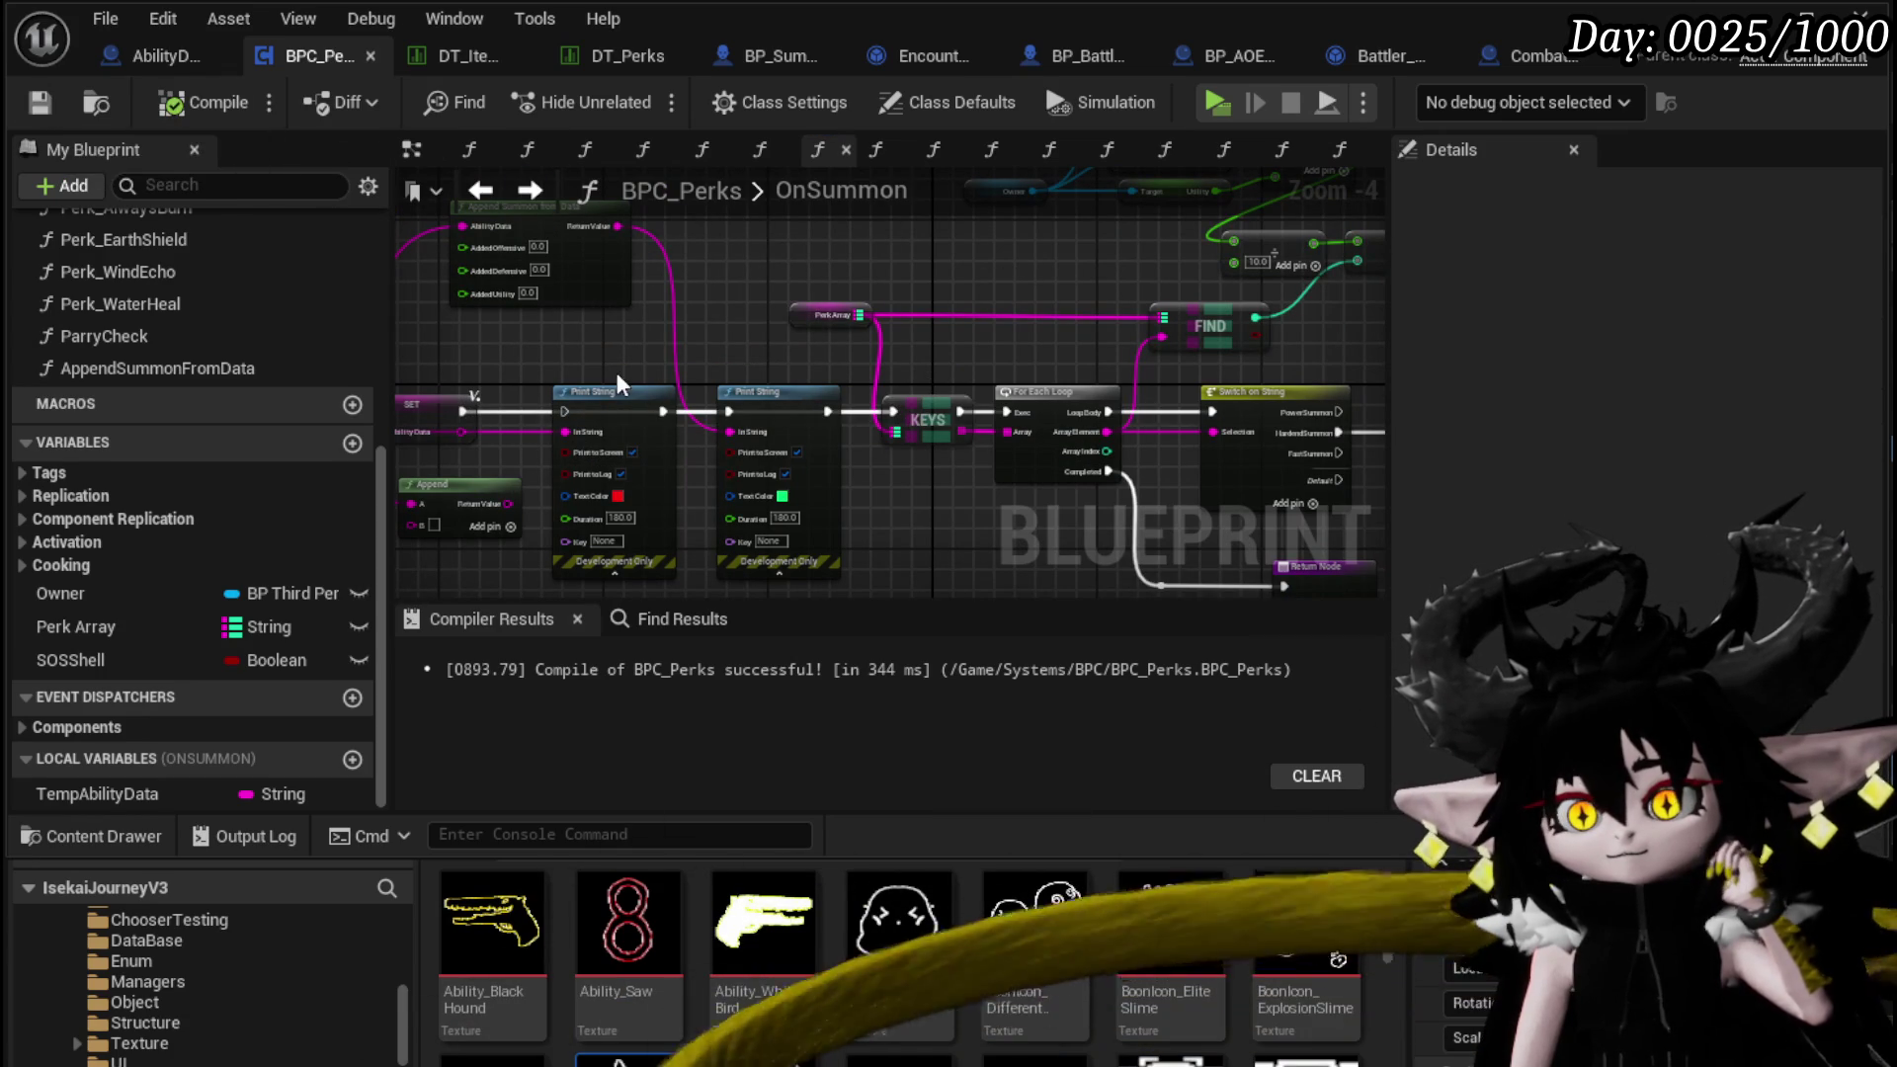
left_click_drag(619, 391, 639, 462)
In AbilityDecoder, wire On Summon's Adjusted Ability Data into Server Join Battle, then Play
left_click(61, 111)
left_click(134, 56)
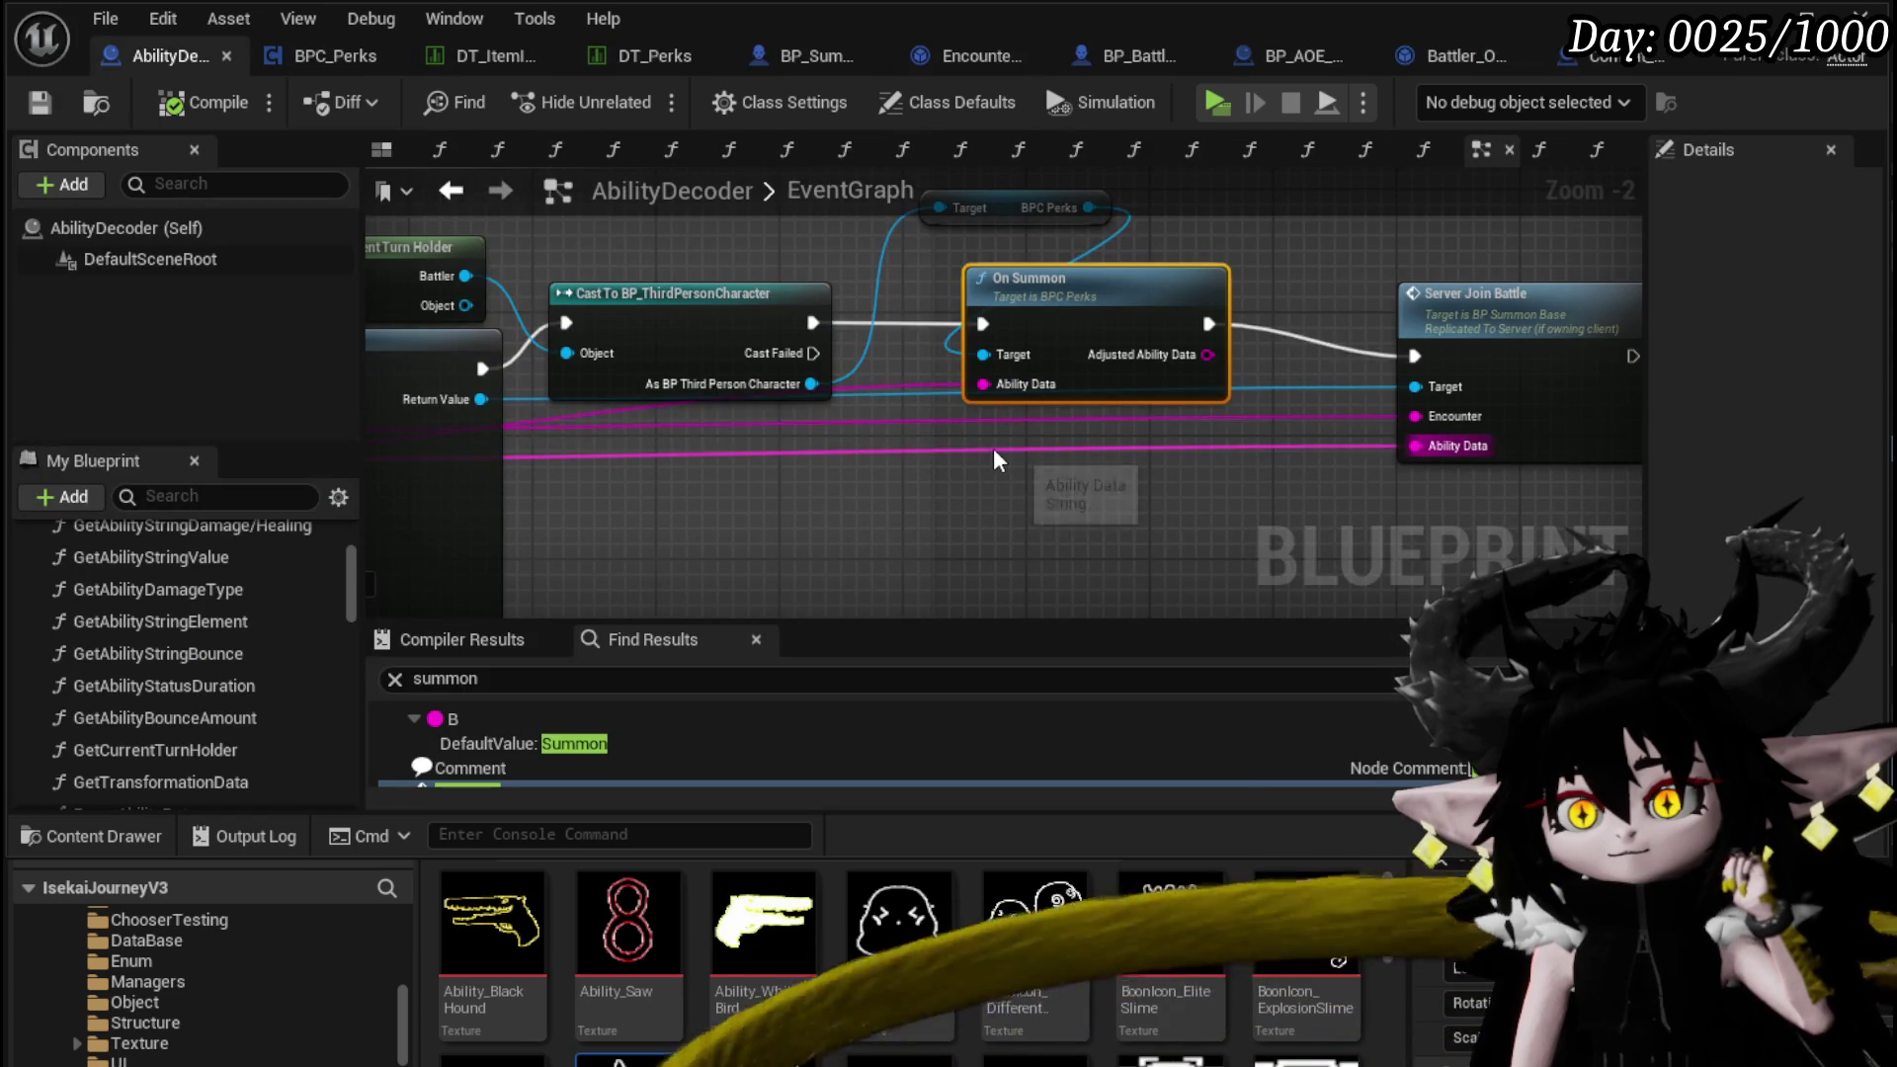
left_click_drag(1014, 456, 609, 393)
mouse_move(640, 328)
left_mouse_down()
mouse_move(877, 436)
mouse_move(850, 417)
left_mouse_up()
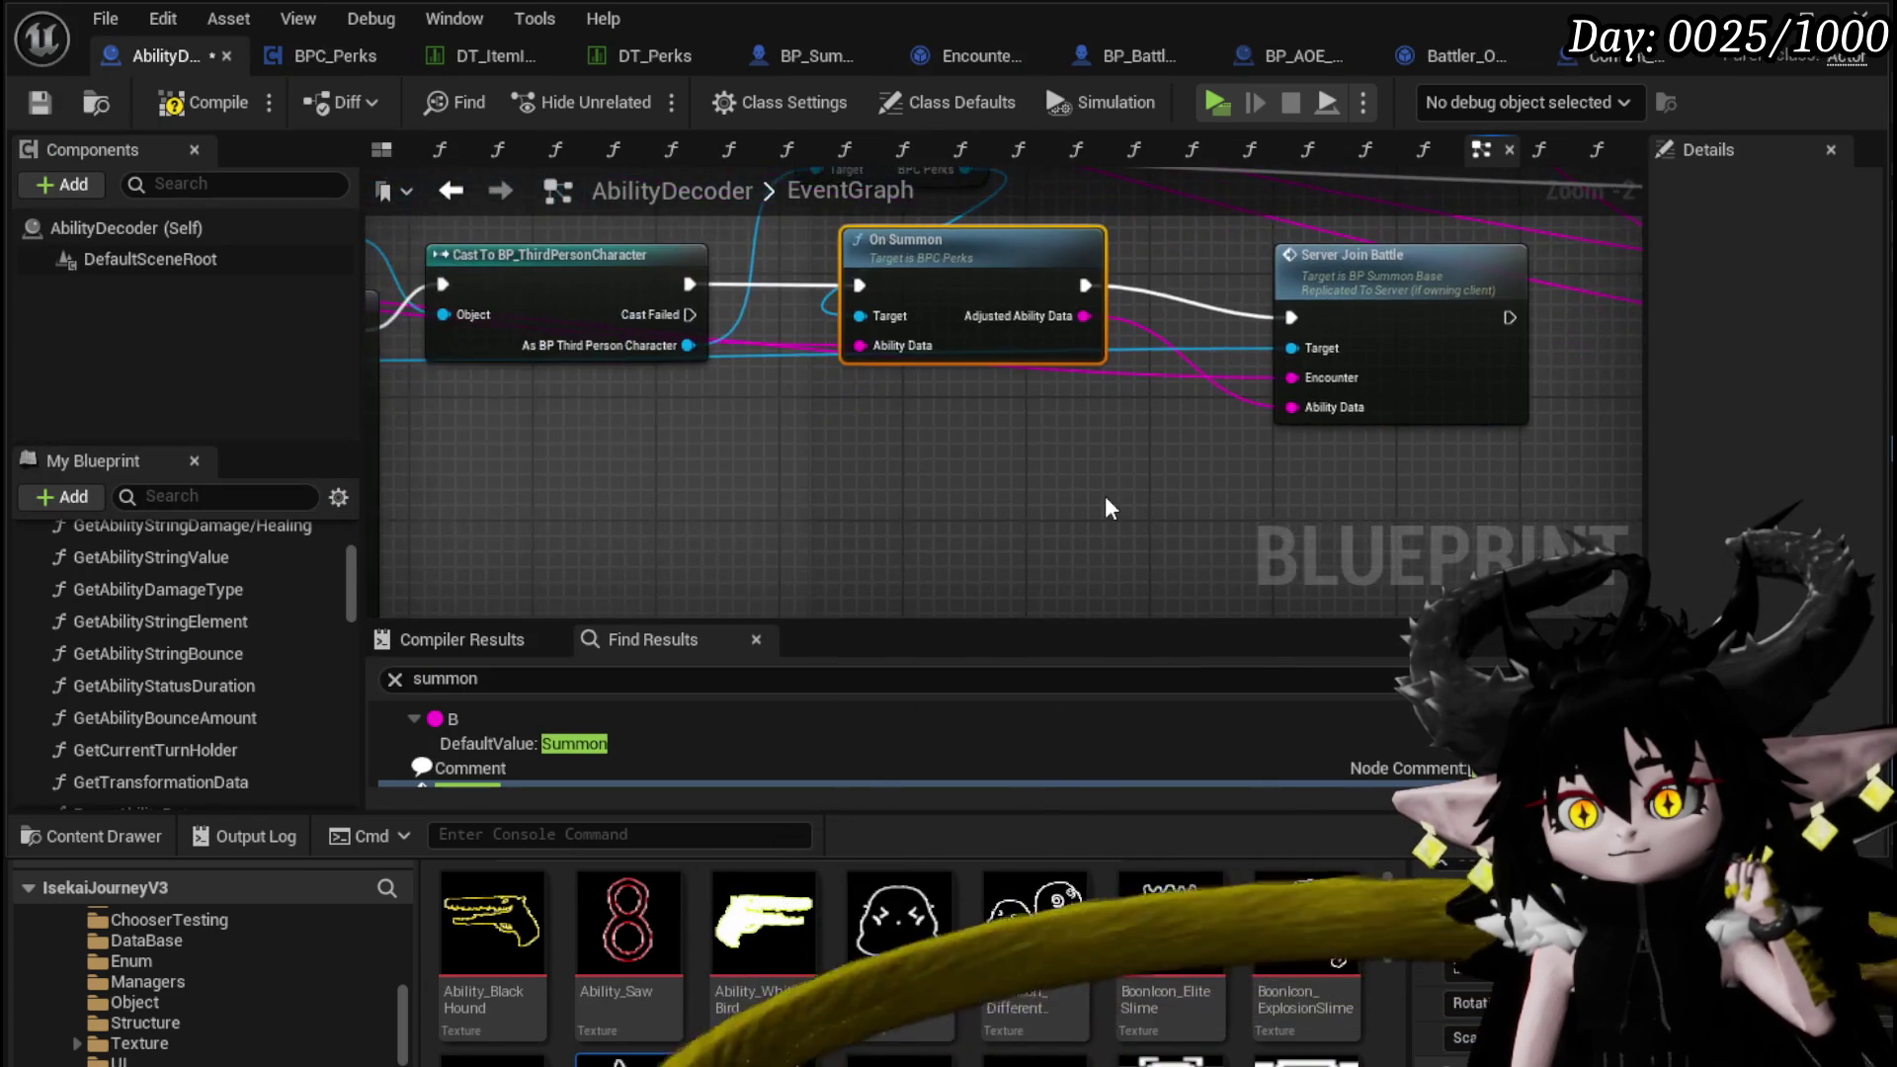
scroll(1100, 501, "down", 2)
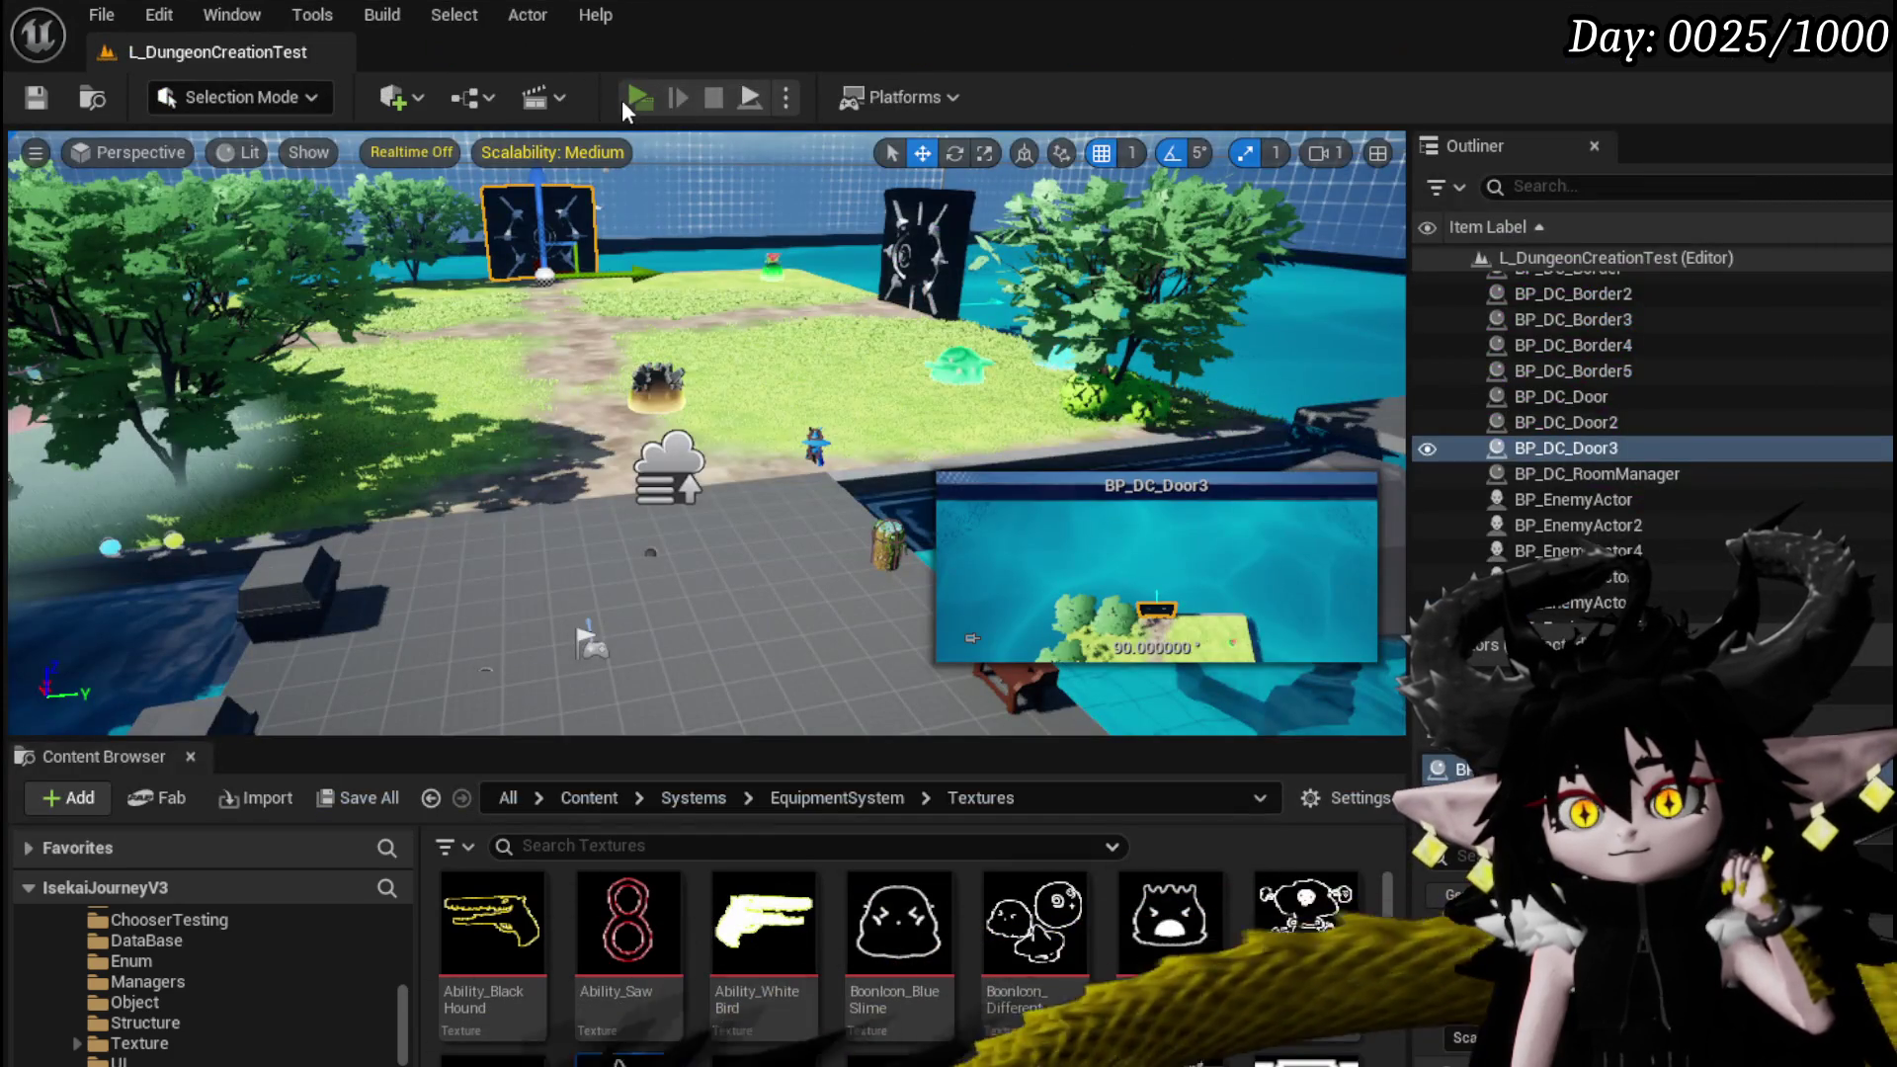
left_click(621, 99)
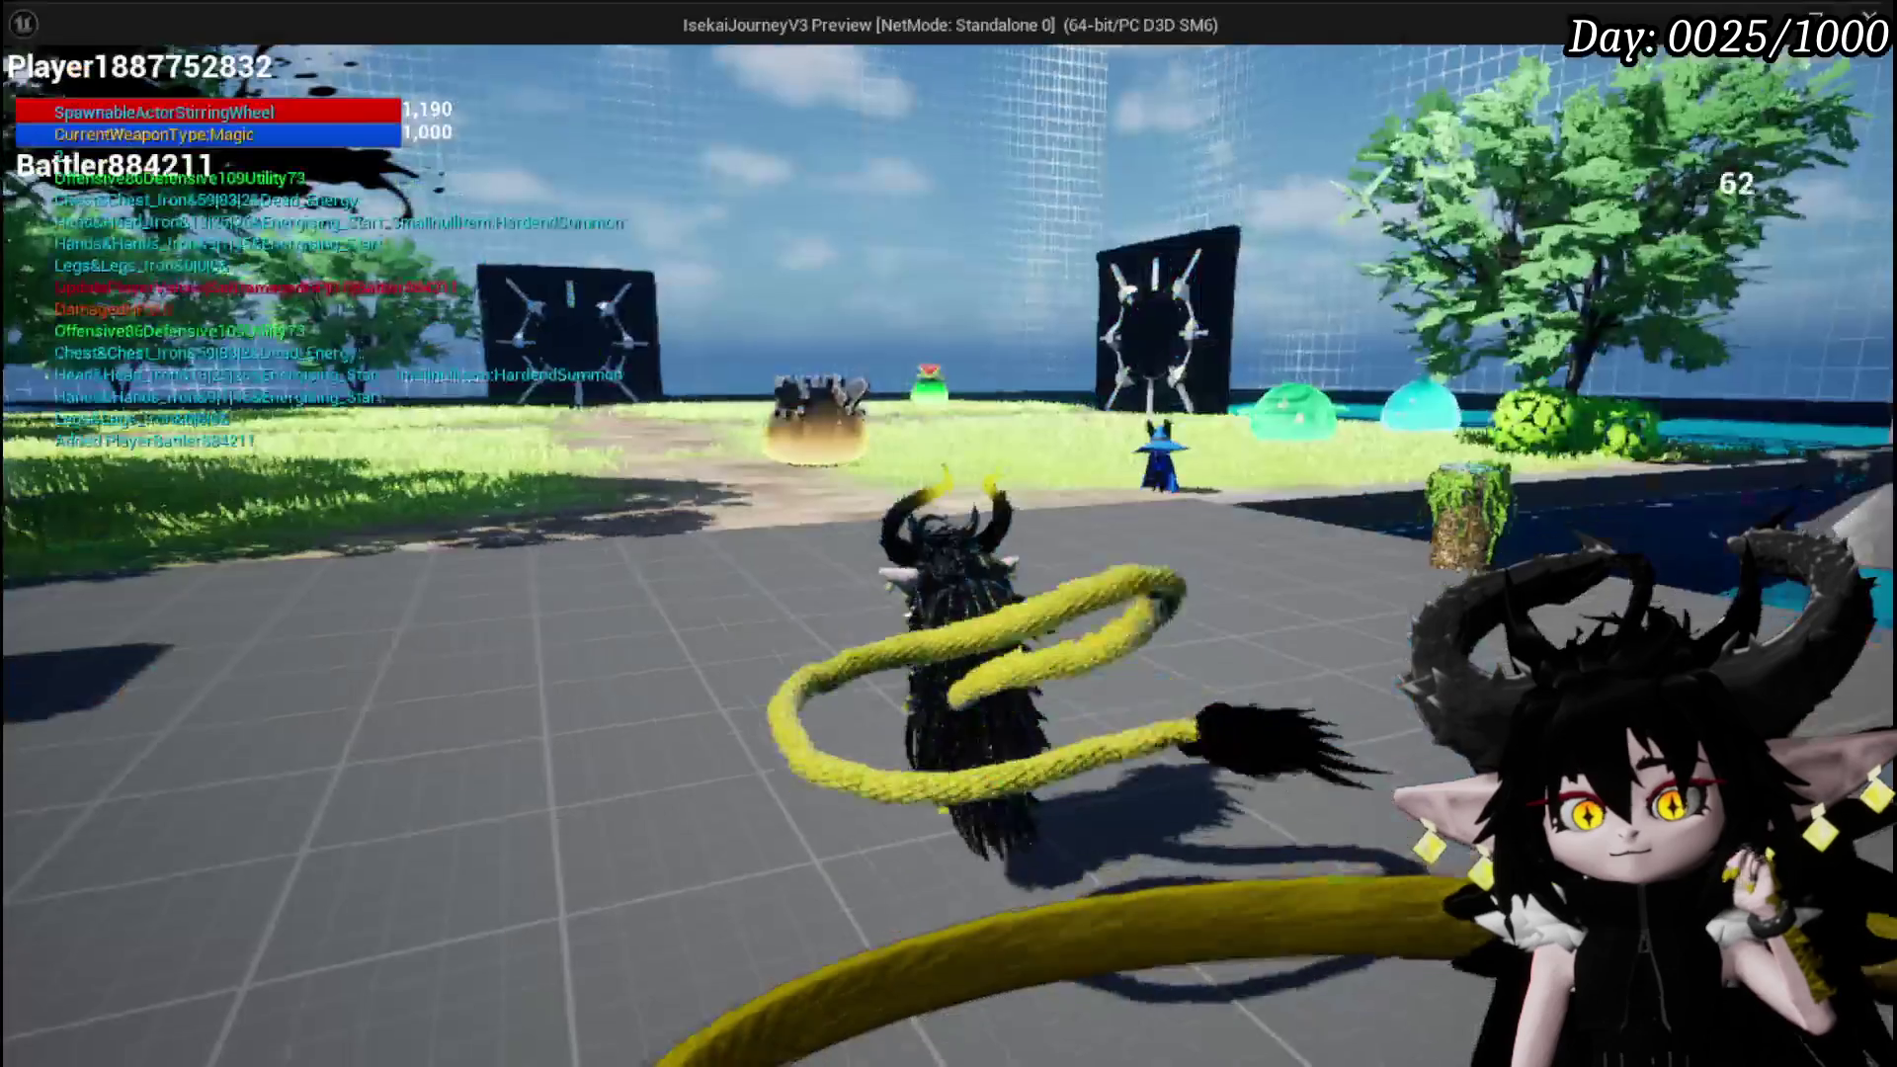
Walk to Slime_Wind, start combat, cast the Support Summon card, then stop the playtest
key("w")
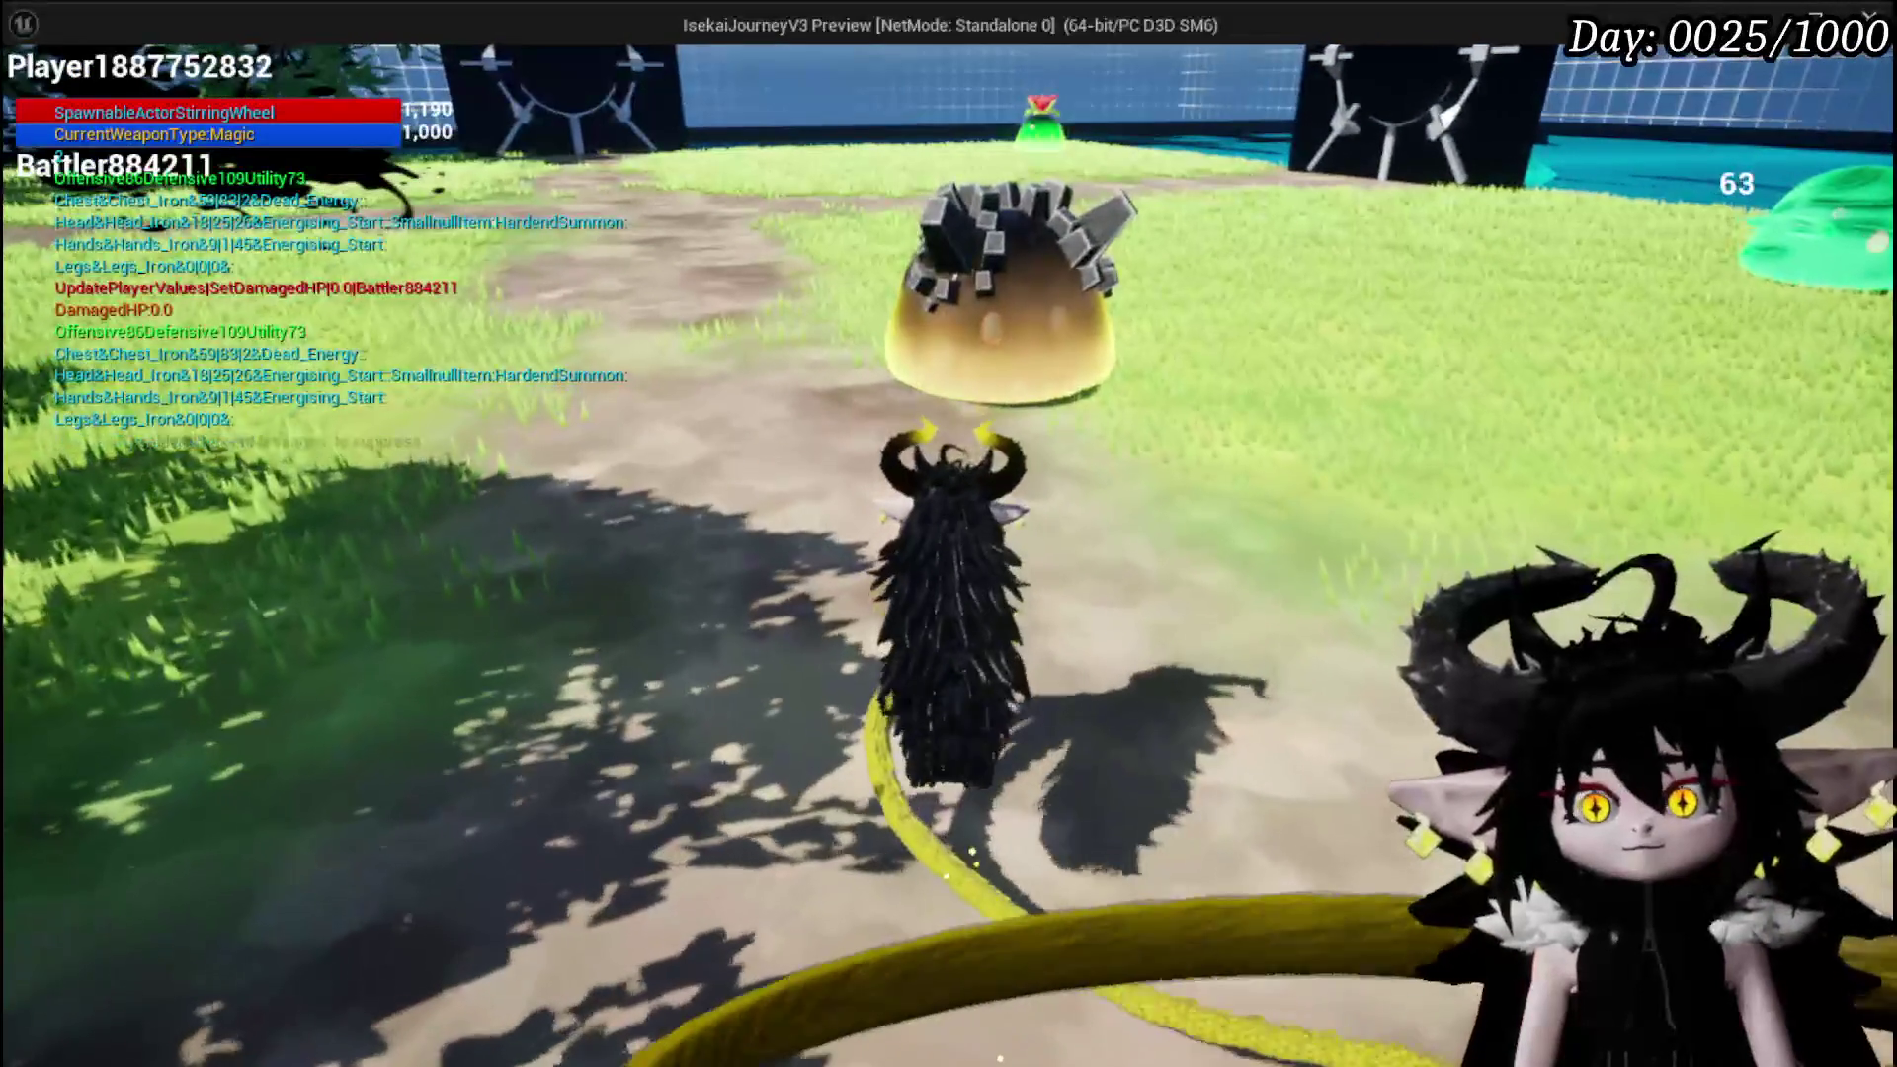
key("e")
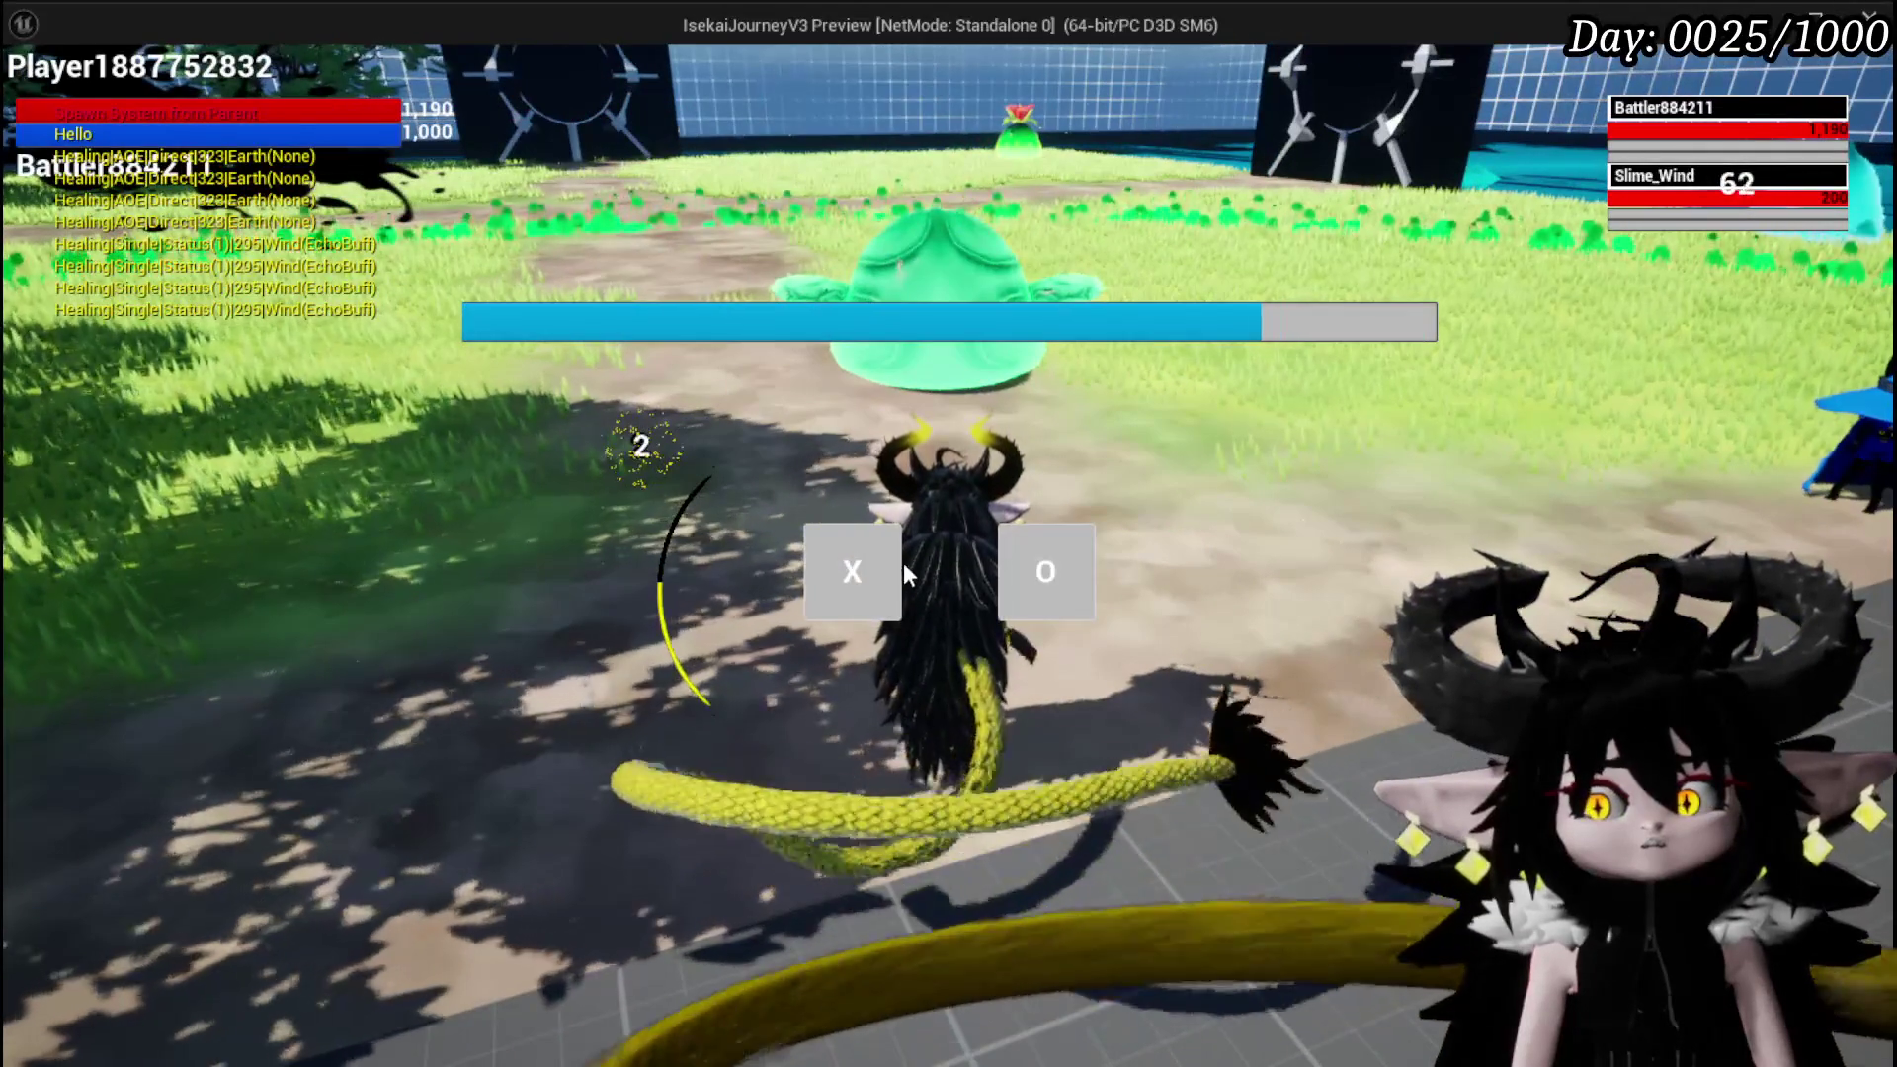
left_click(875, 568)
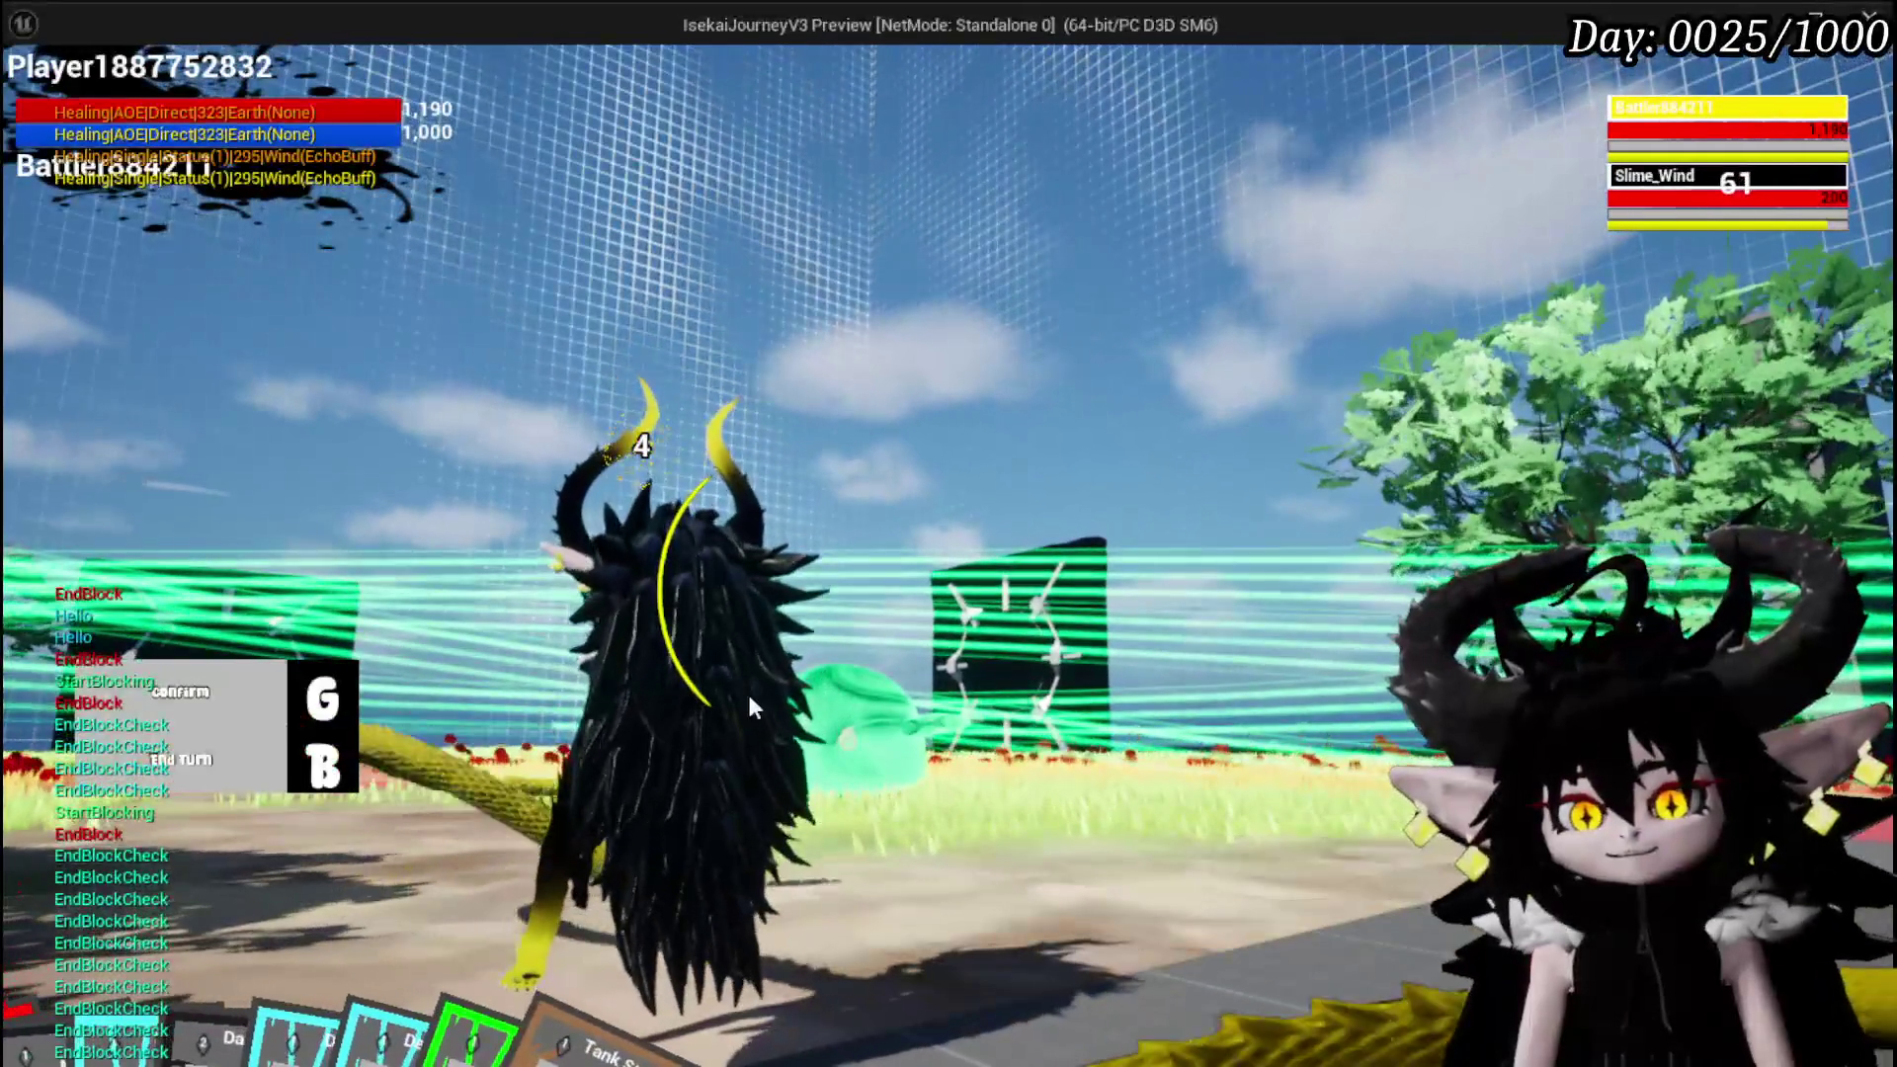
mouse_move(889, 938)
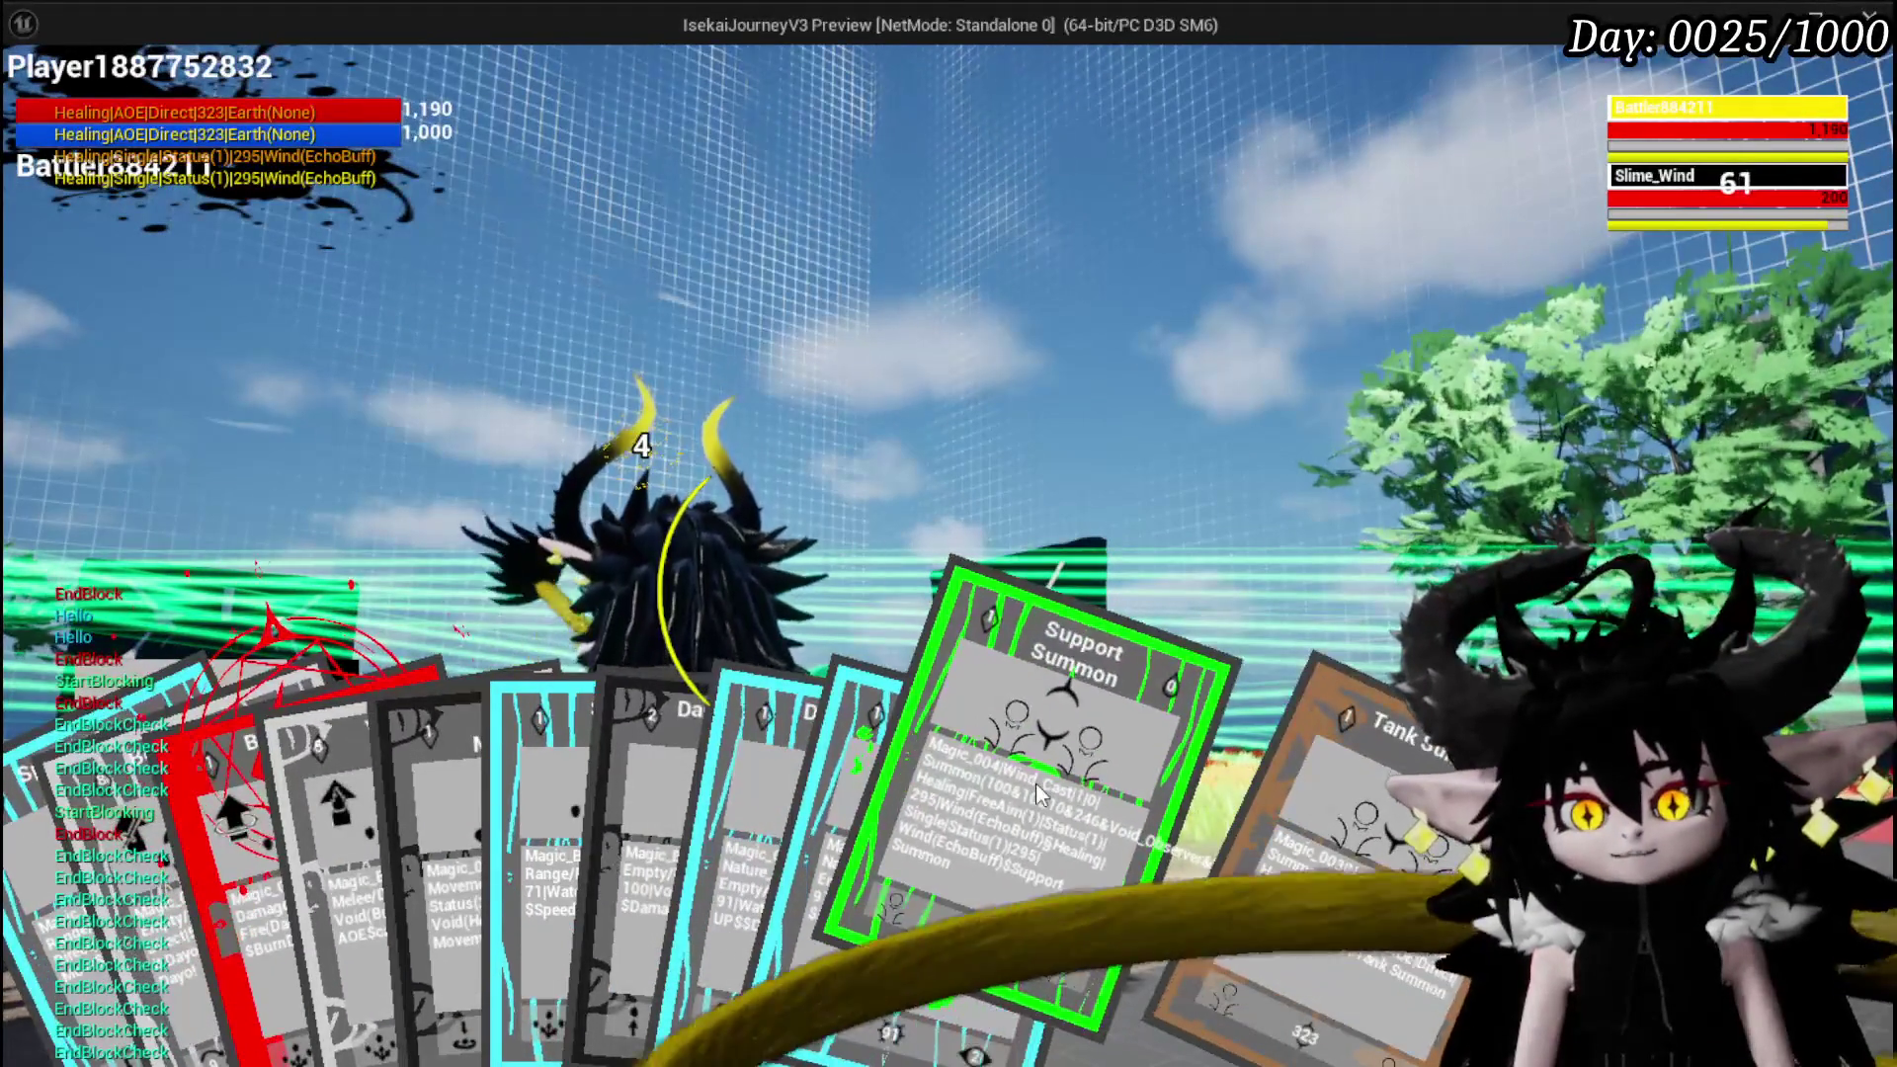
left_click(1035, 782)
key("g")
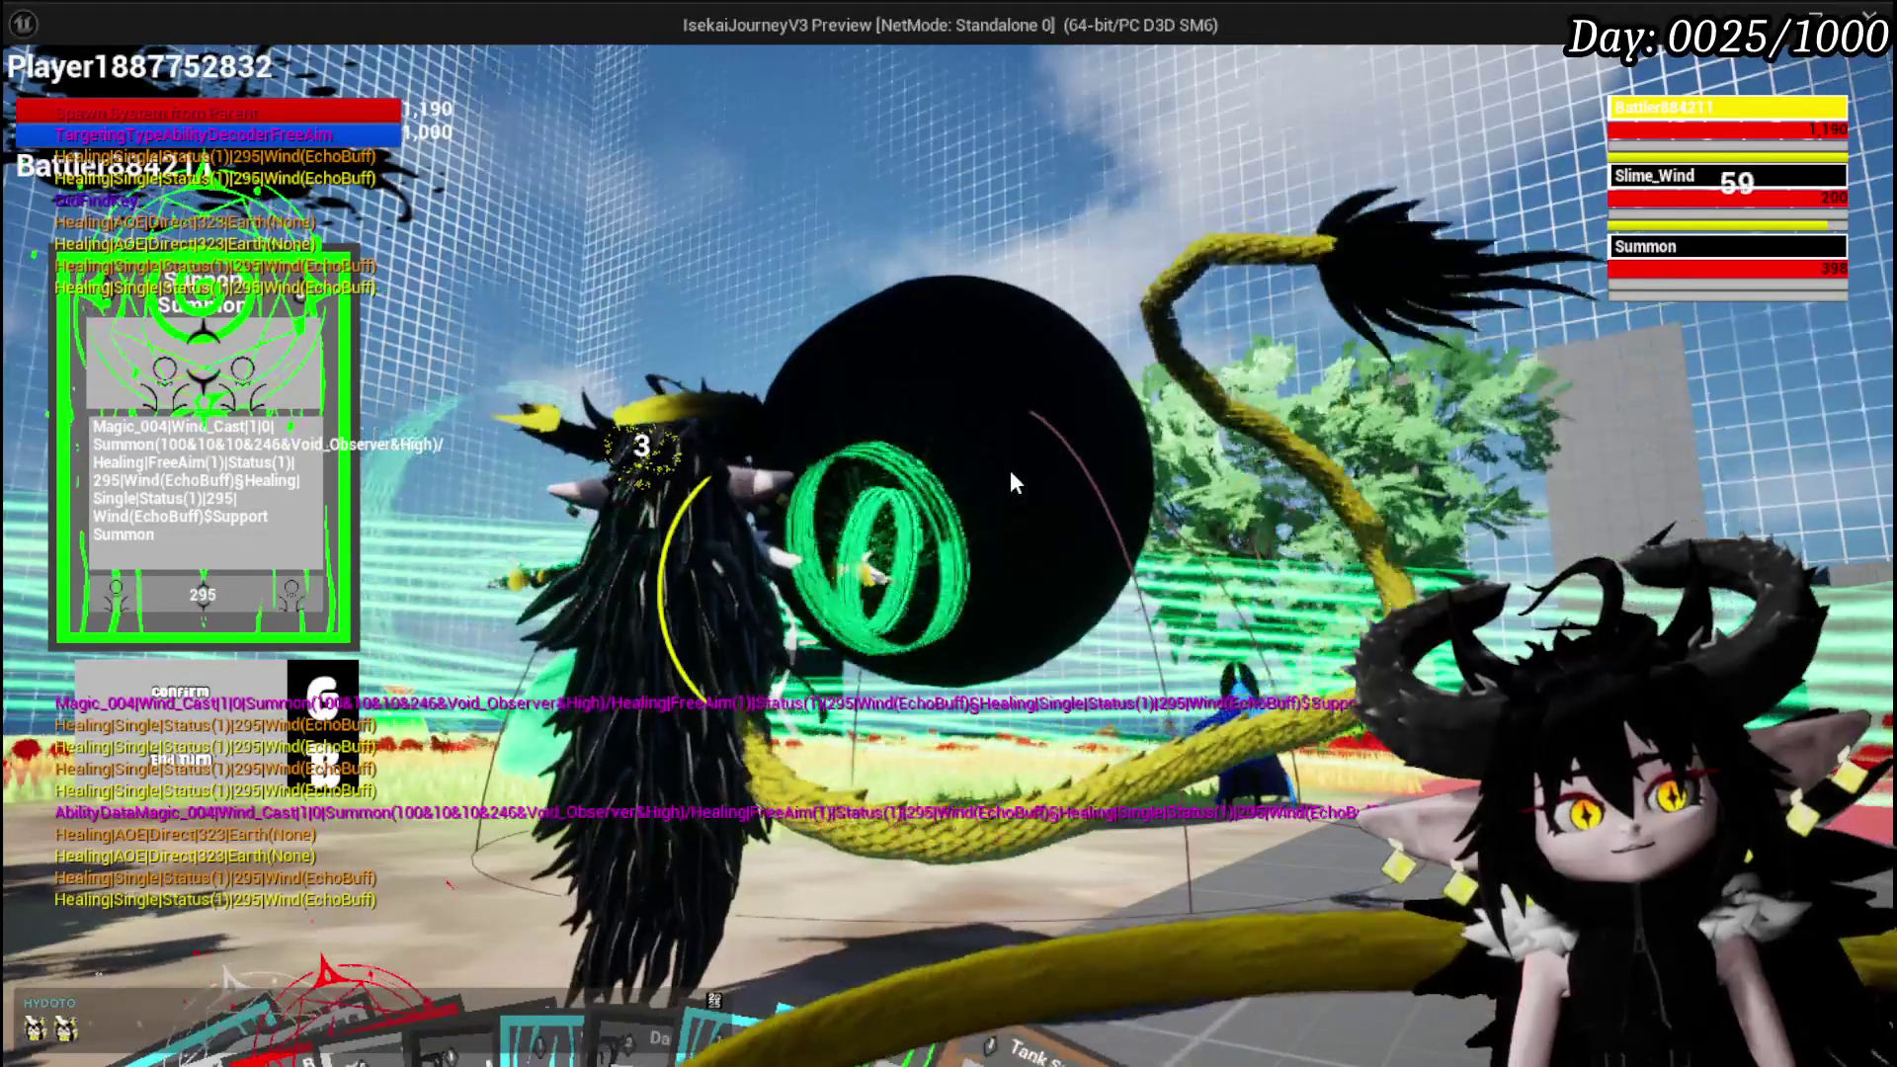
key("Escape")
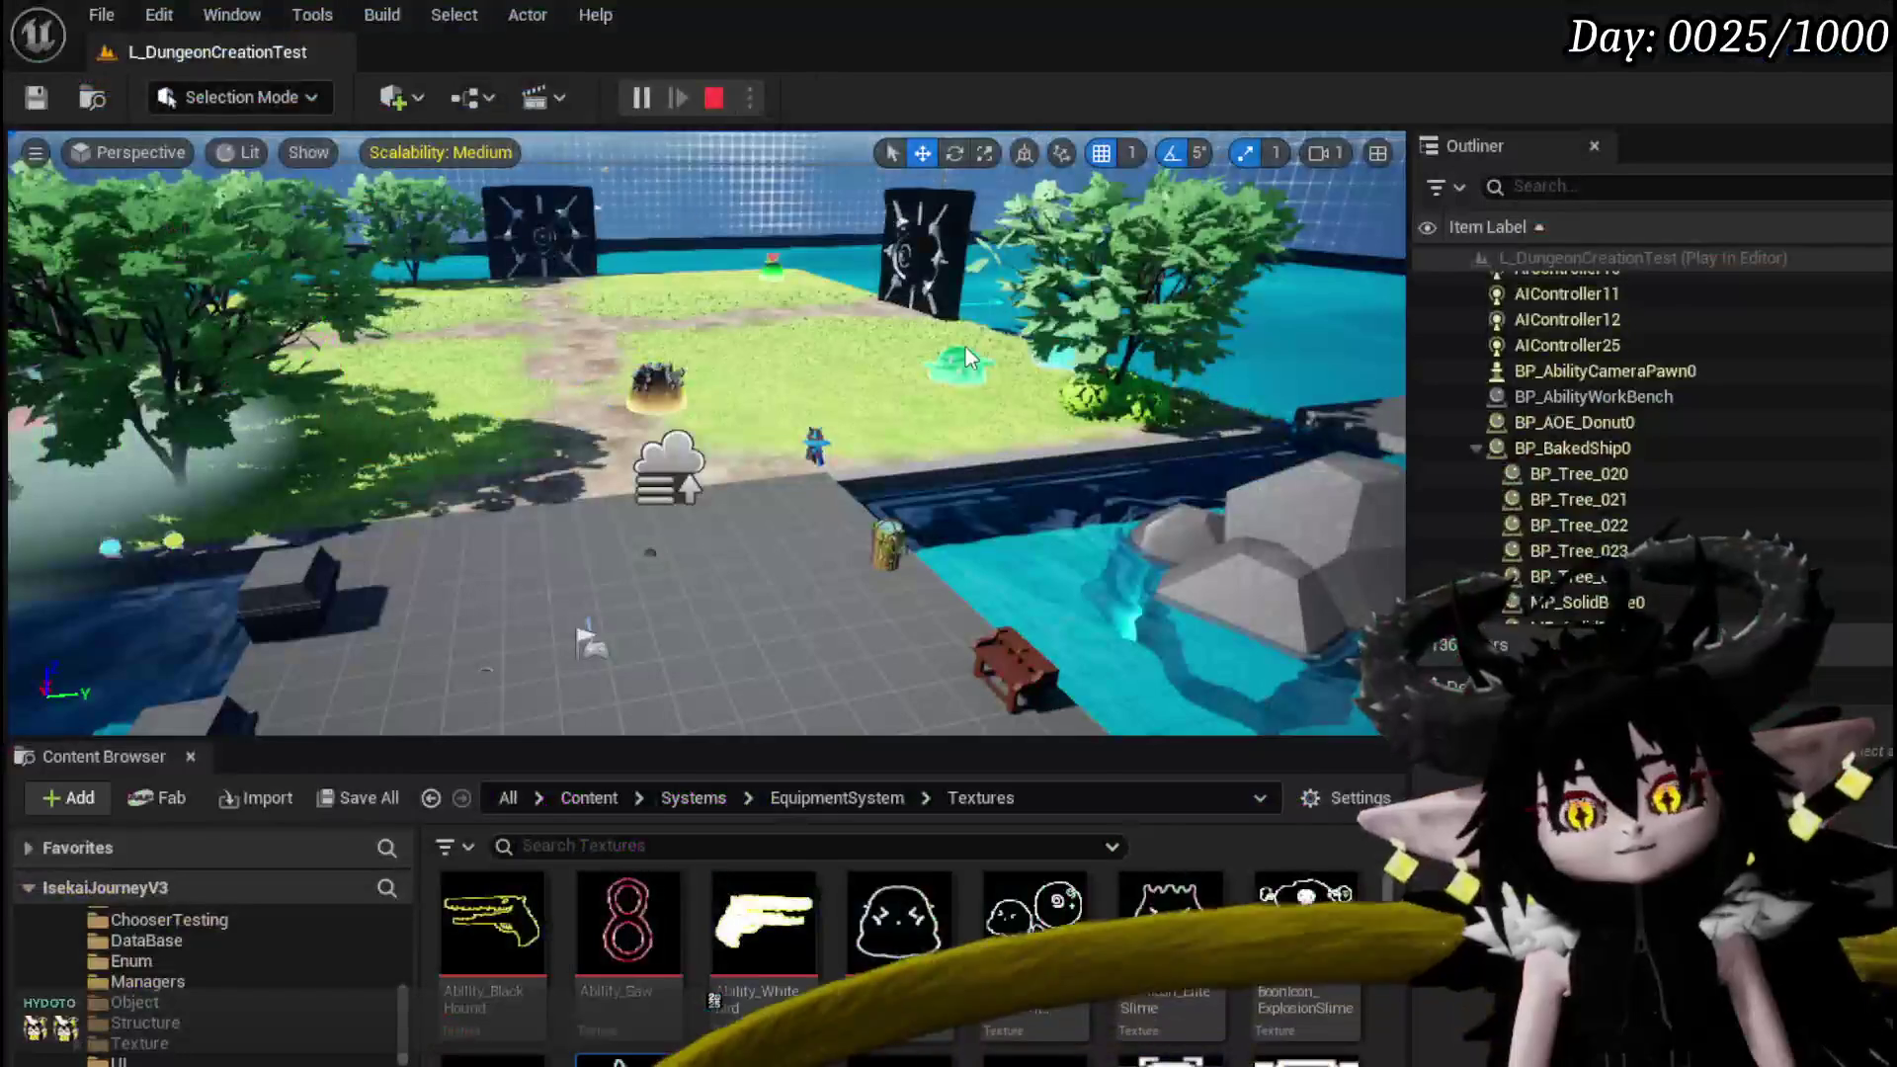
Save the level with Ctrl+S and browse the Content Browser folder tree
key("ctrl+s")
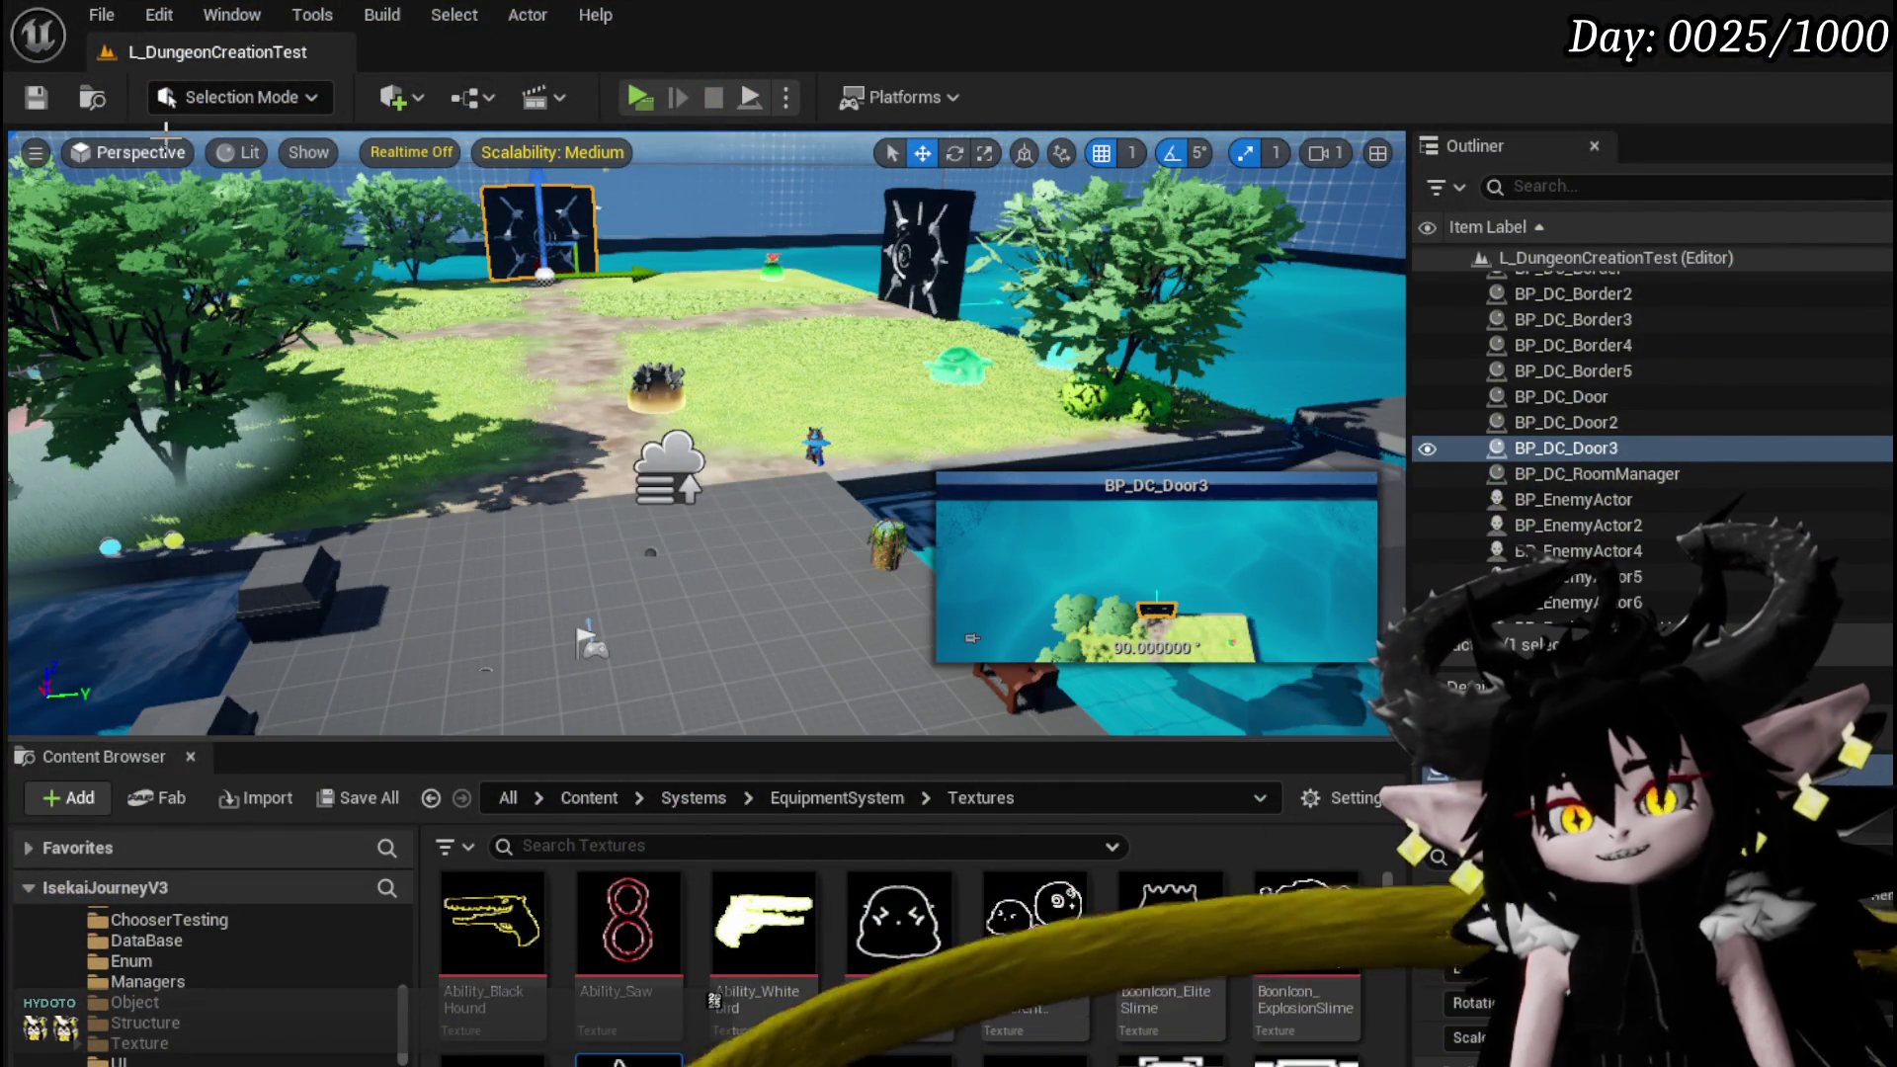
left_click(39, 105)
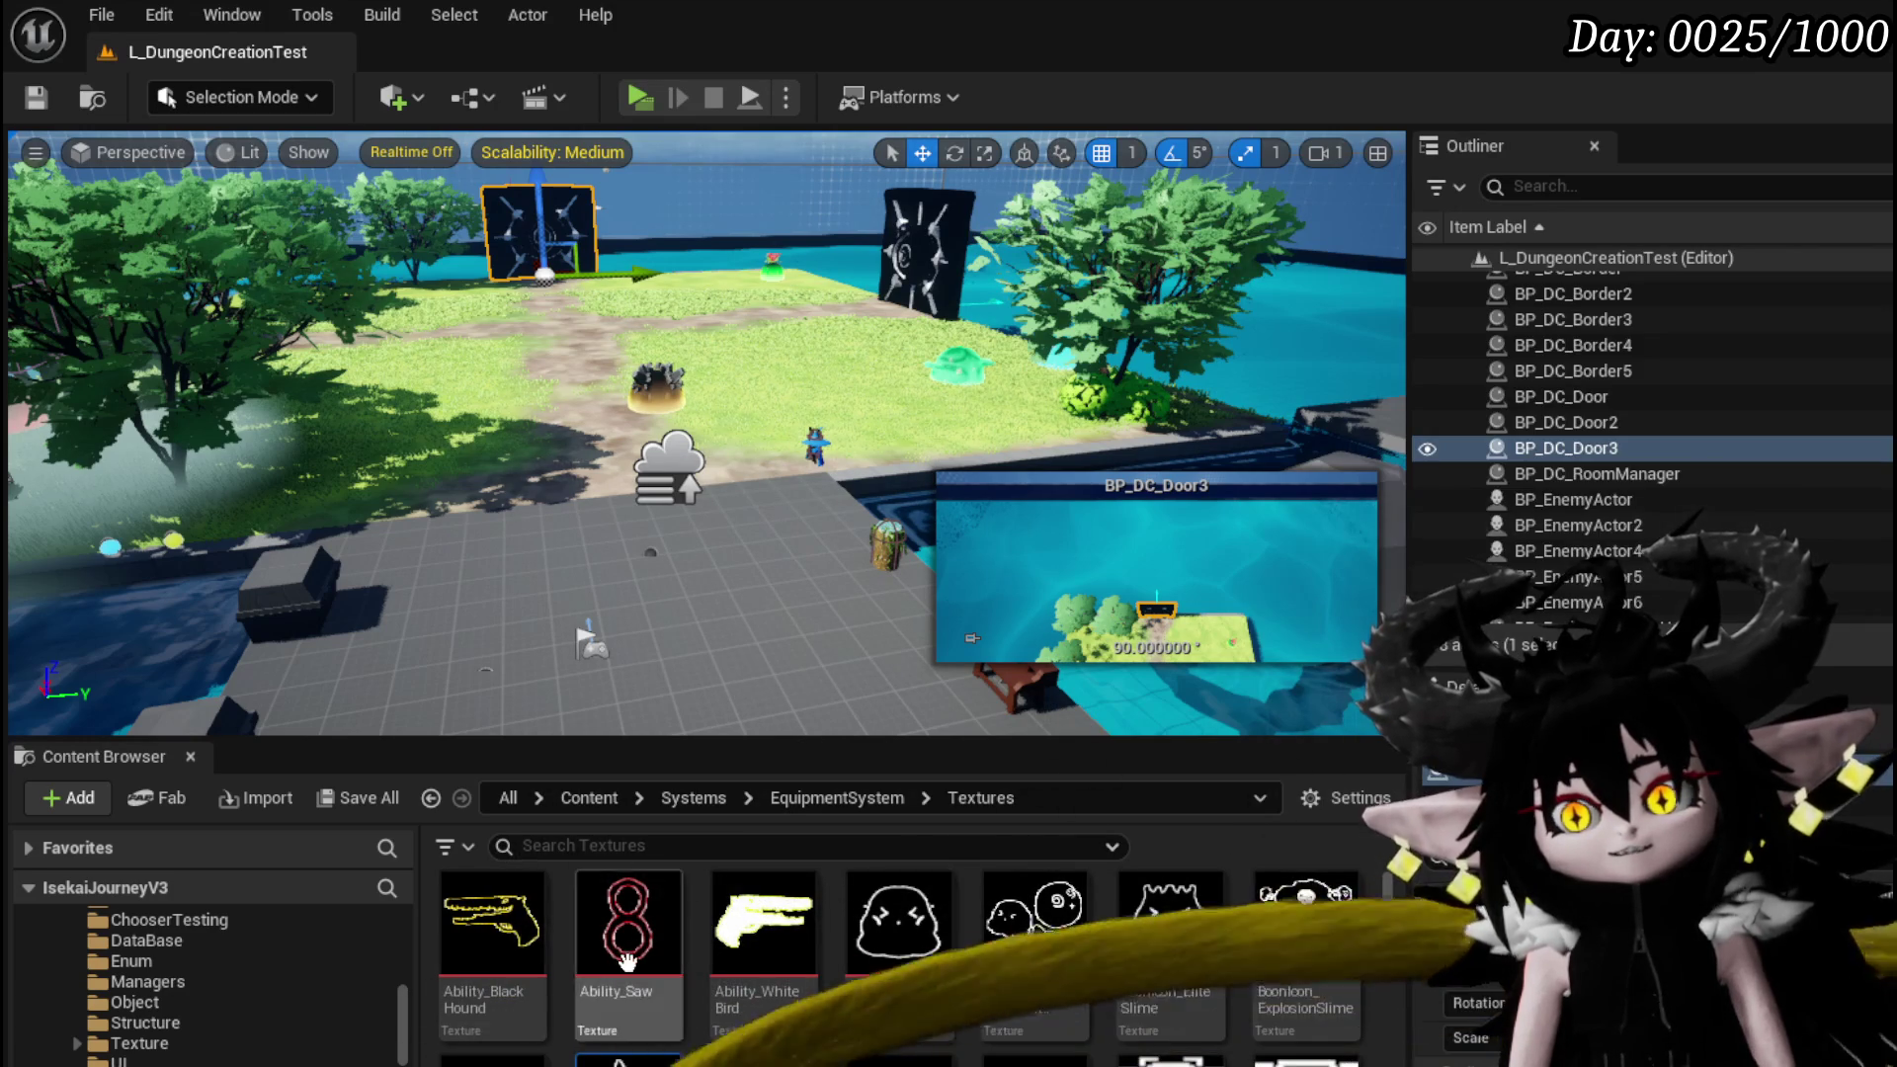
scroll(302, 923, "up", 2)
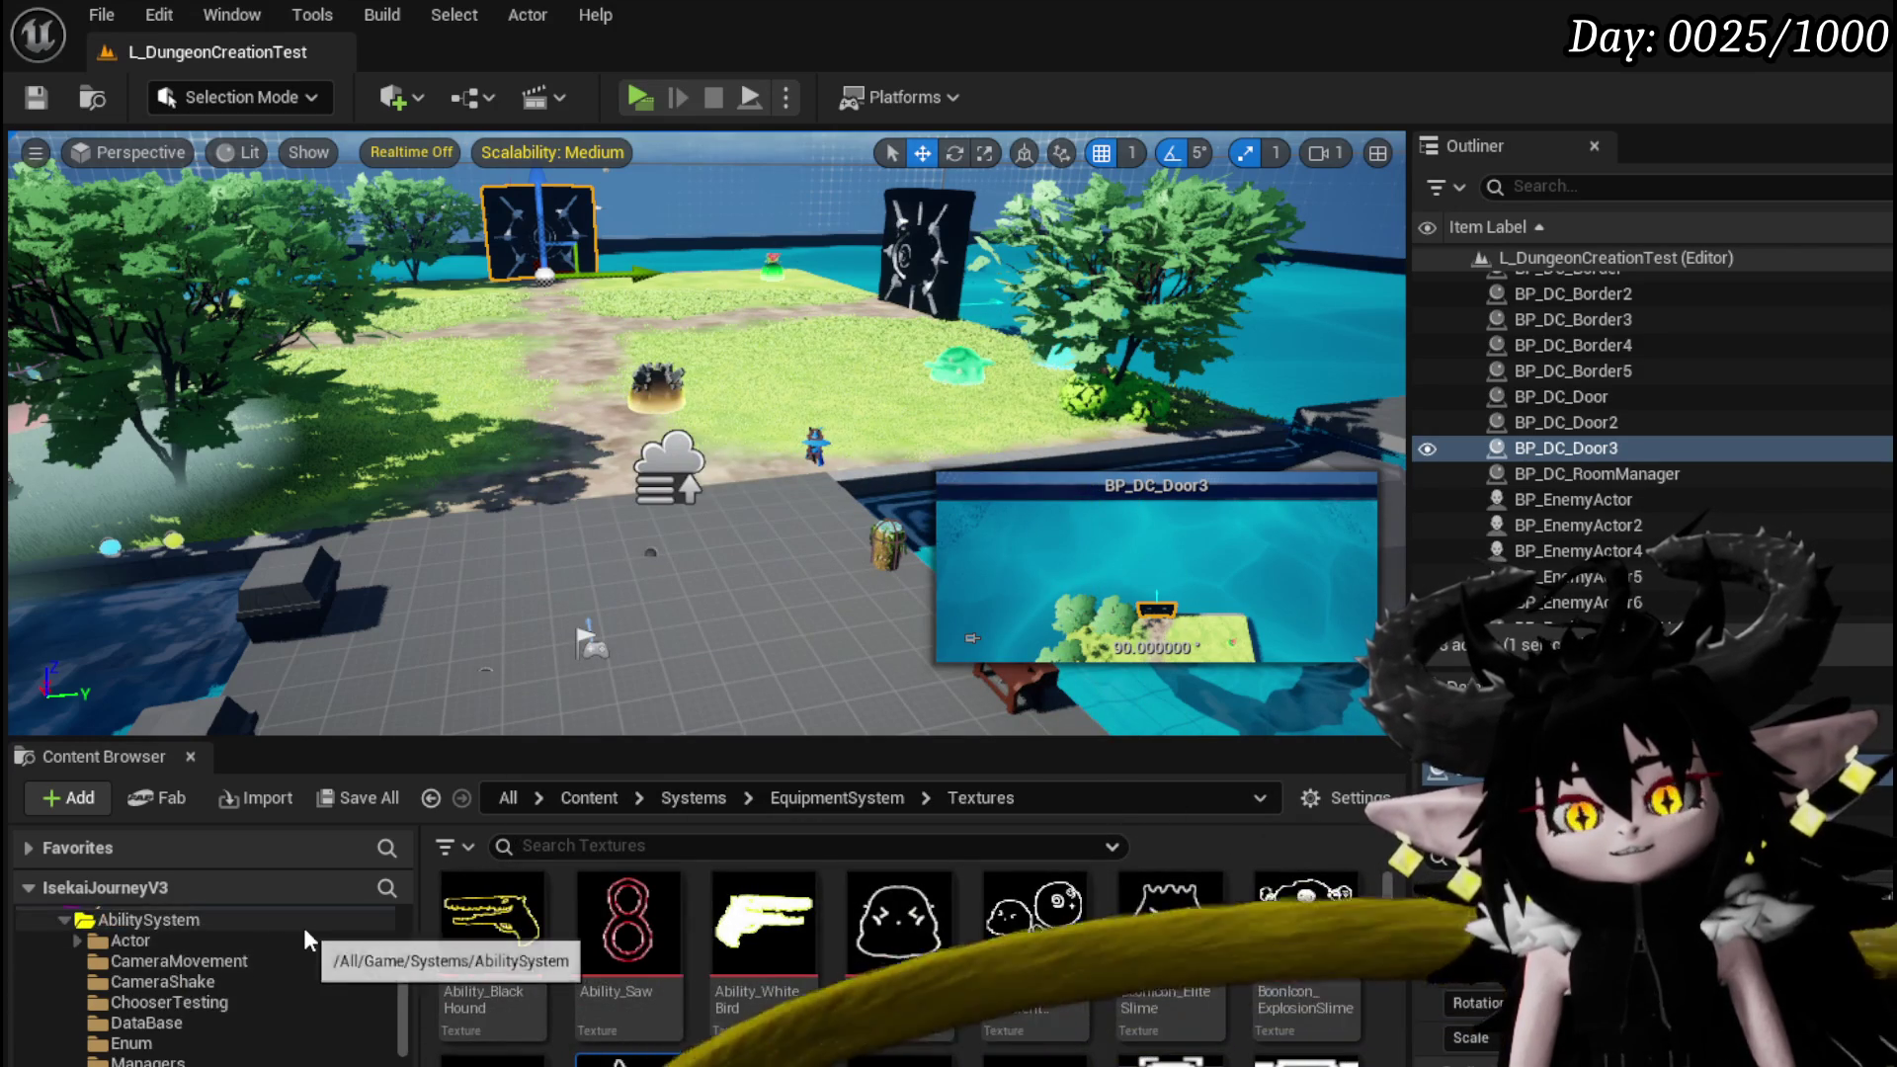
scroll(304, 927, "down", 2)
scroll(212, 1002, "down", 3)
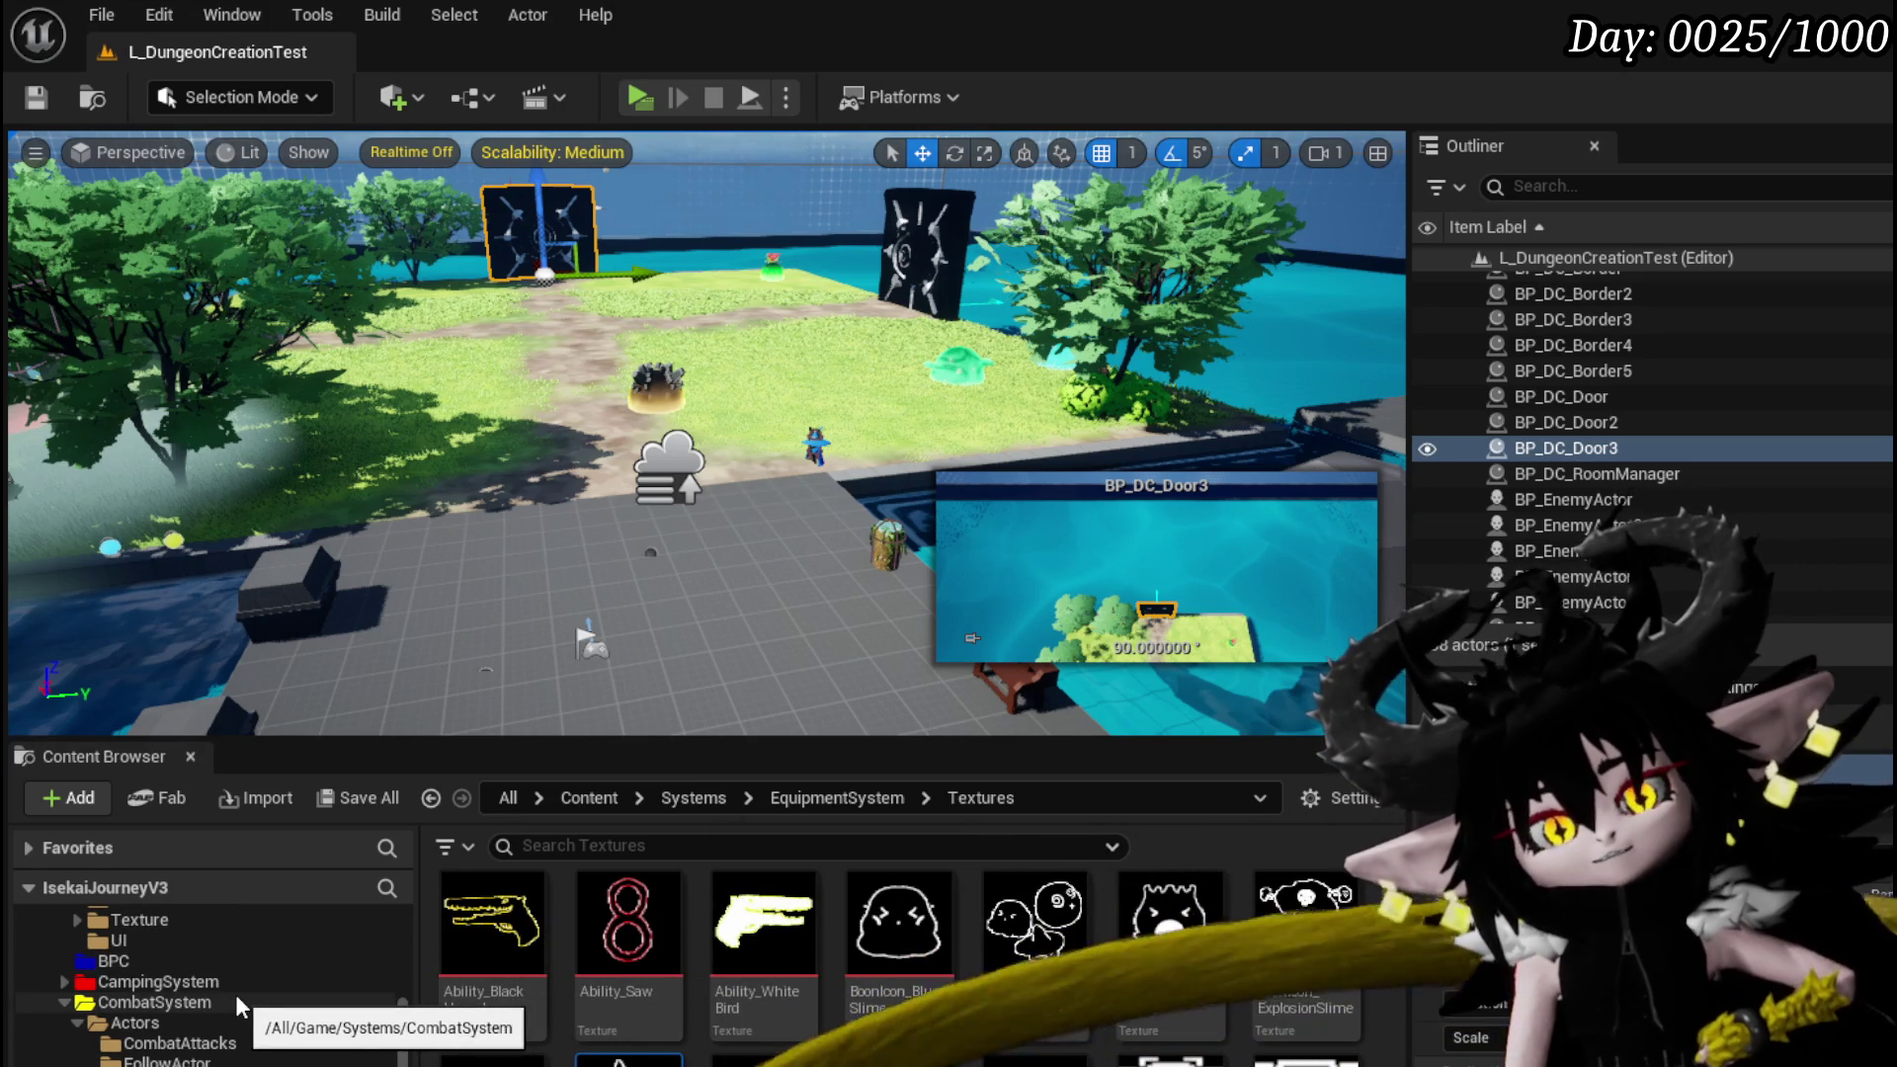
scroll(235, 994, "down", 2)
scroll(232, 988, "down", 5)
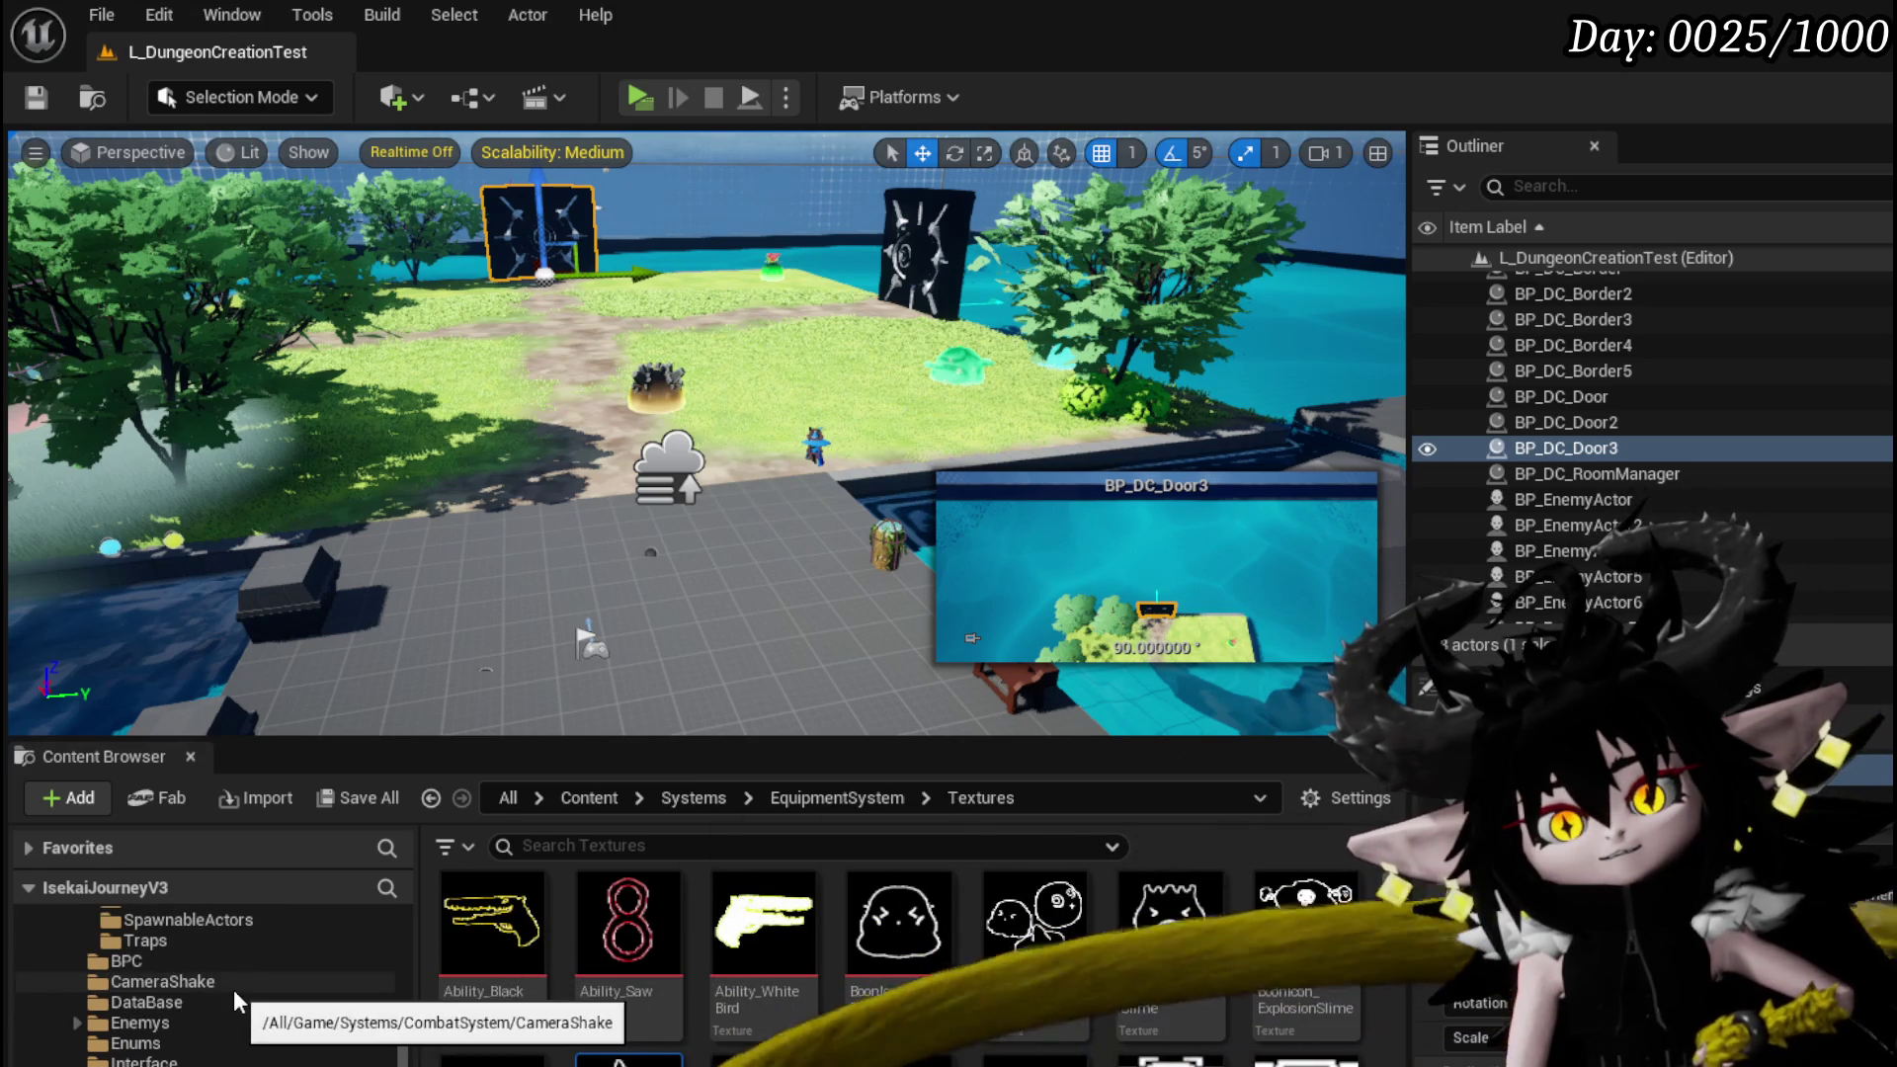
scroll(229, 986, "down", 5)
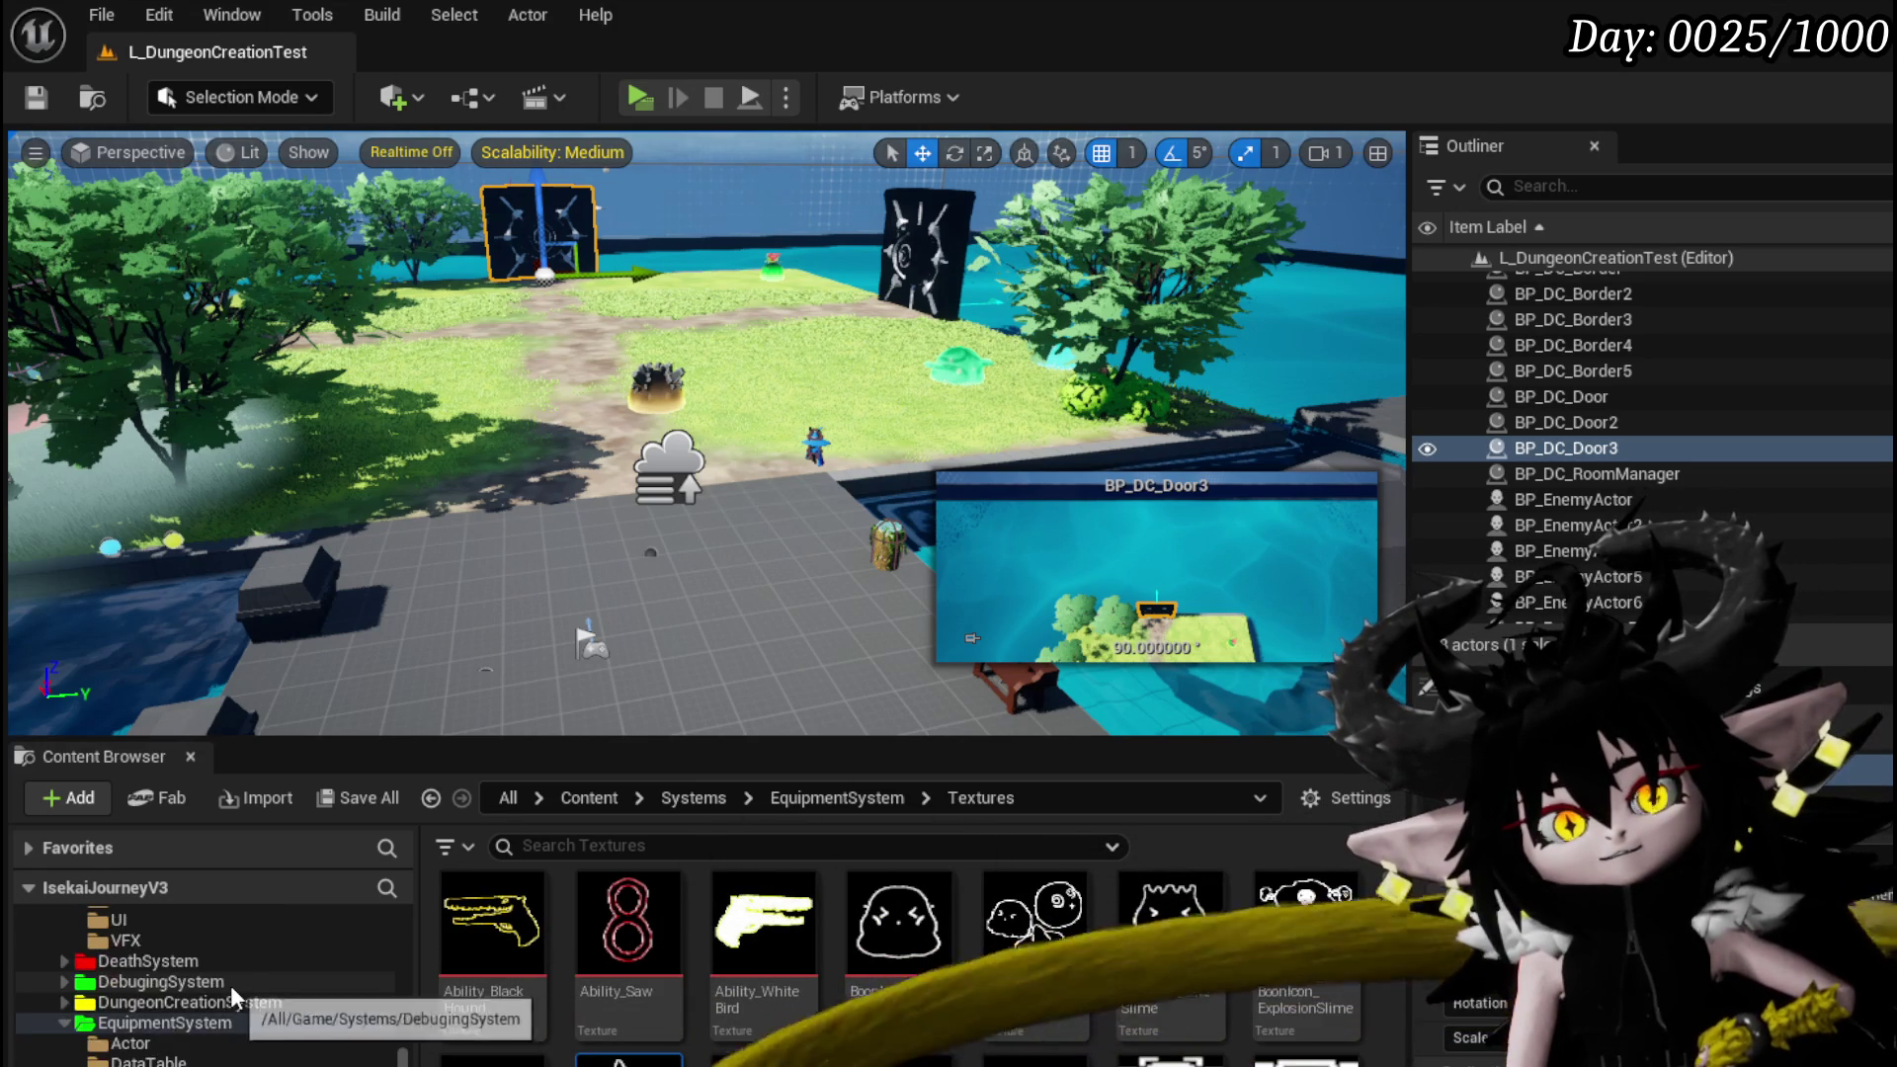
scroll(229, 984, "up", 5)
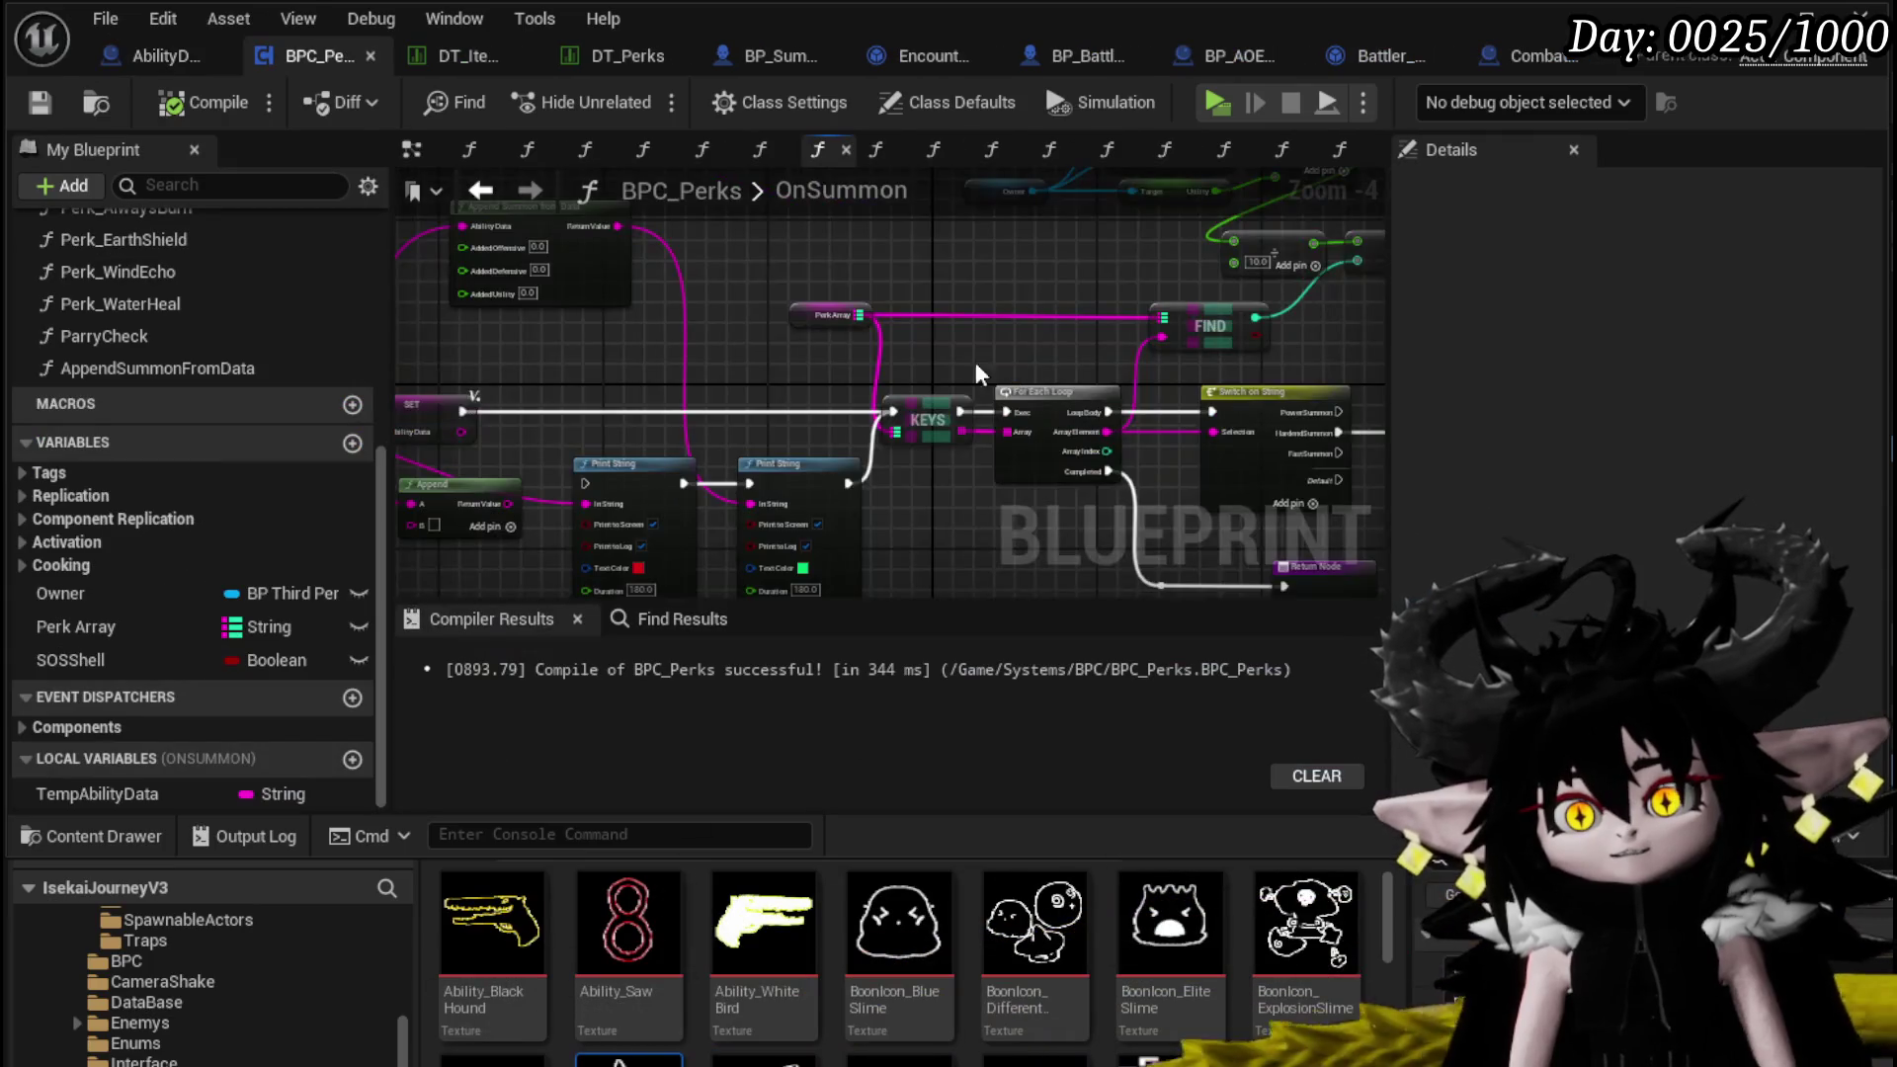
Paste a copy of the stat math nodes and move it up and to the left
left_click_drag(976, 373, 428, 330)
mouse_move(952, 451)
left_mouse_down()
mouse_move(702, 549)
mouse_move(938, 594)
left_mouse_up()
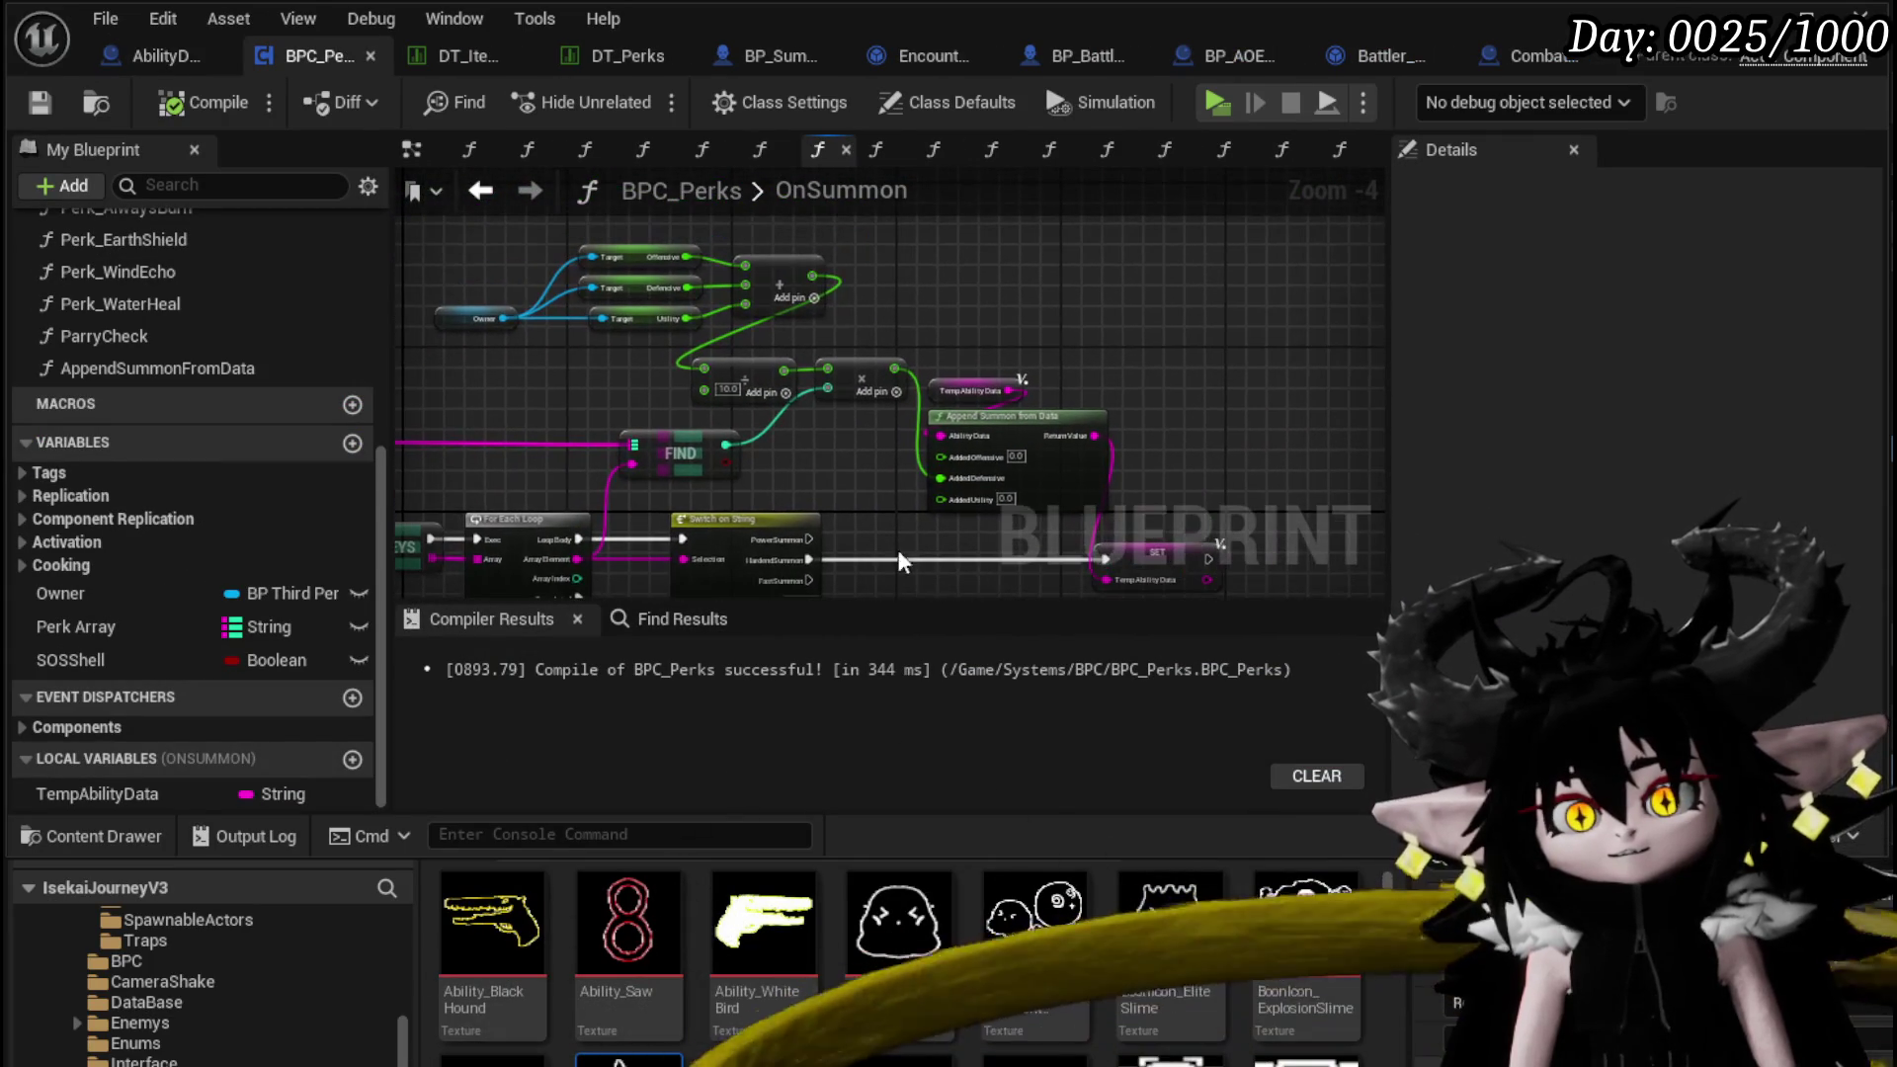
left_click_drag(1085, 245, 1085, 247)
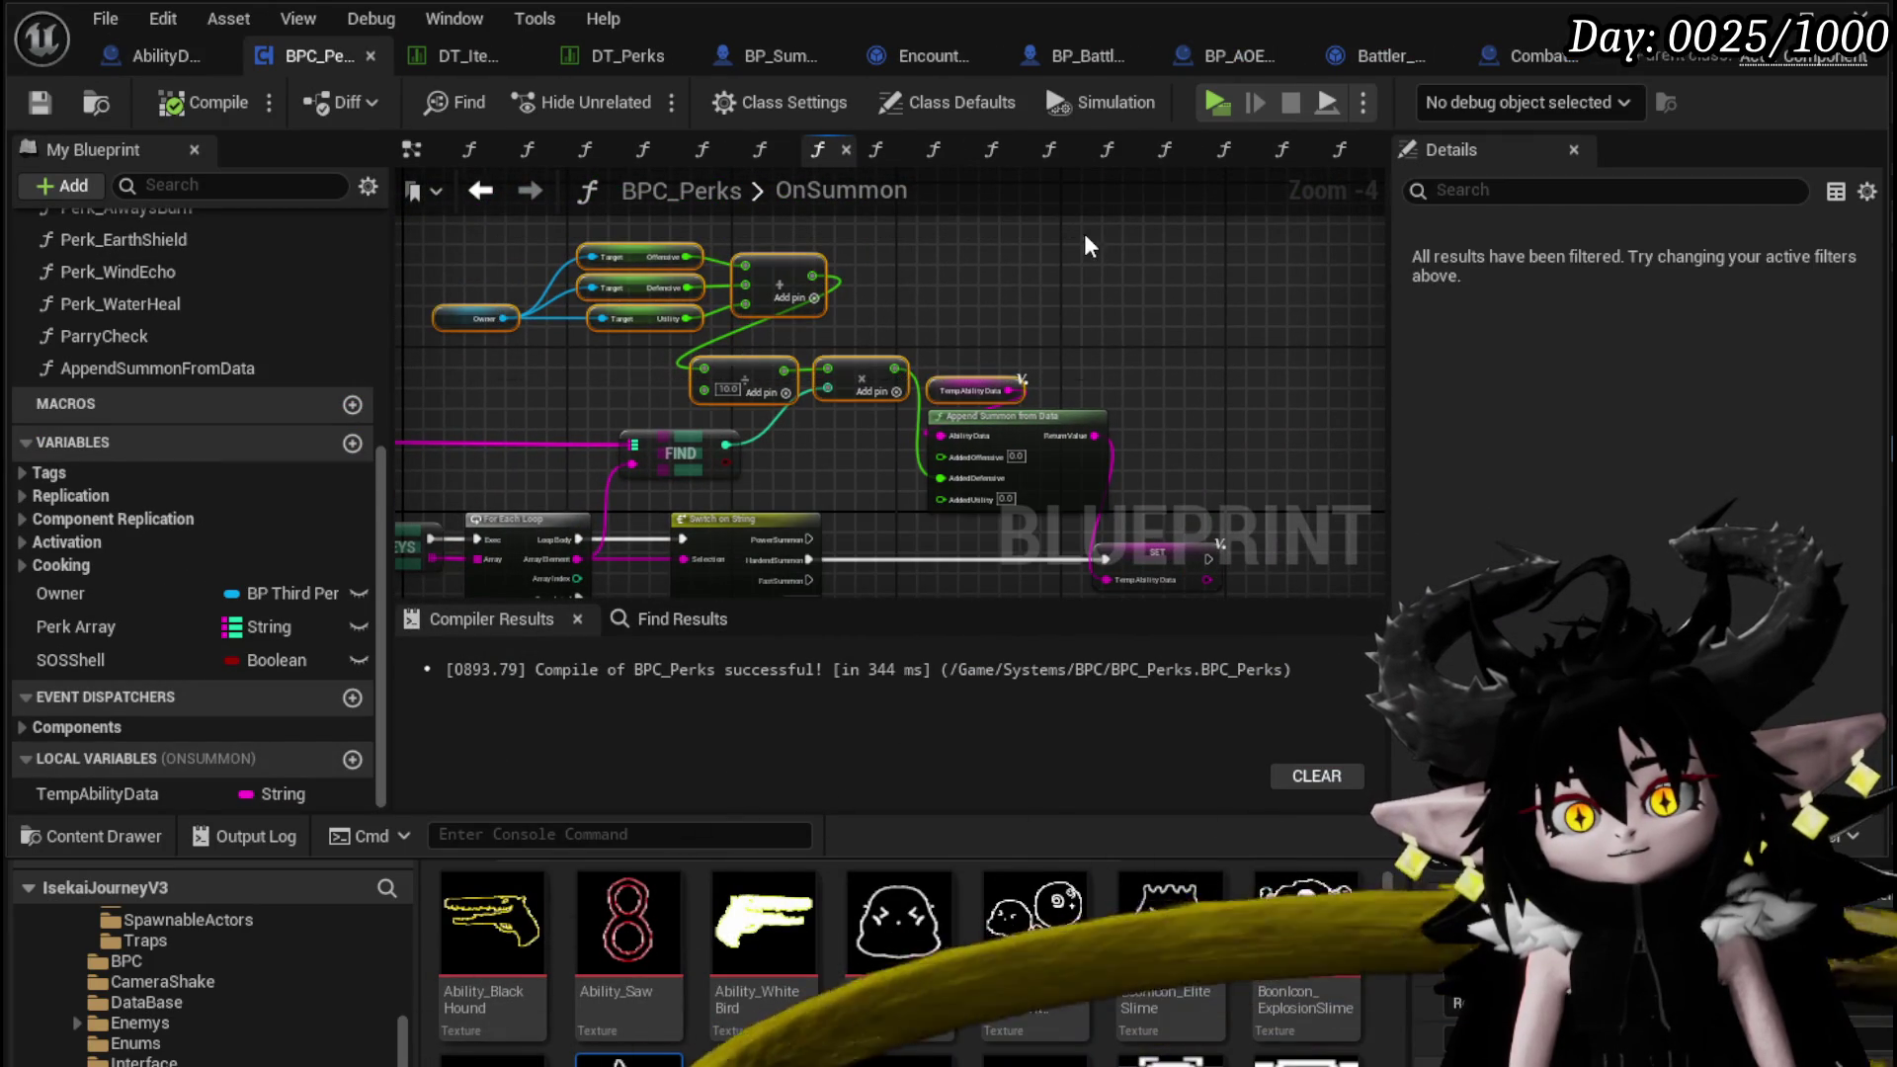
left_click_drag(1178, 412, 955, 432)
key("ctrl+v")
left_click_drag(1154, 331, 796, 490)
Wire the stat-summing nodes into Append Summon from Data's Added Offensive input
mouse_move(971, 319)
left_mouse_down()
mouse_move(1210, 405)
mouse_move(863, 555)
left_mouse_up()
scroll(689, 507, "up", 2)
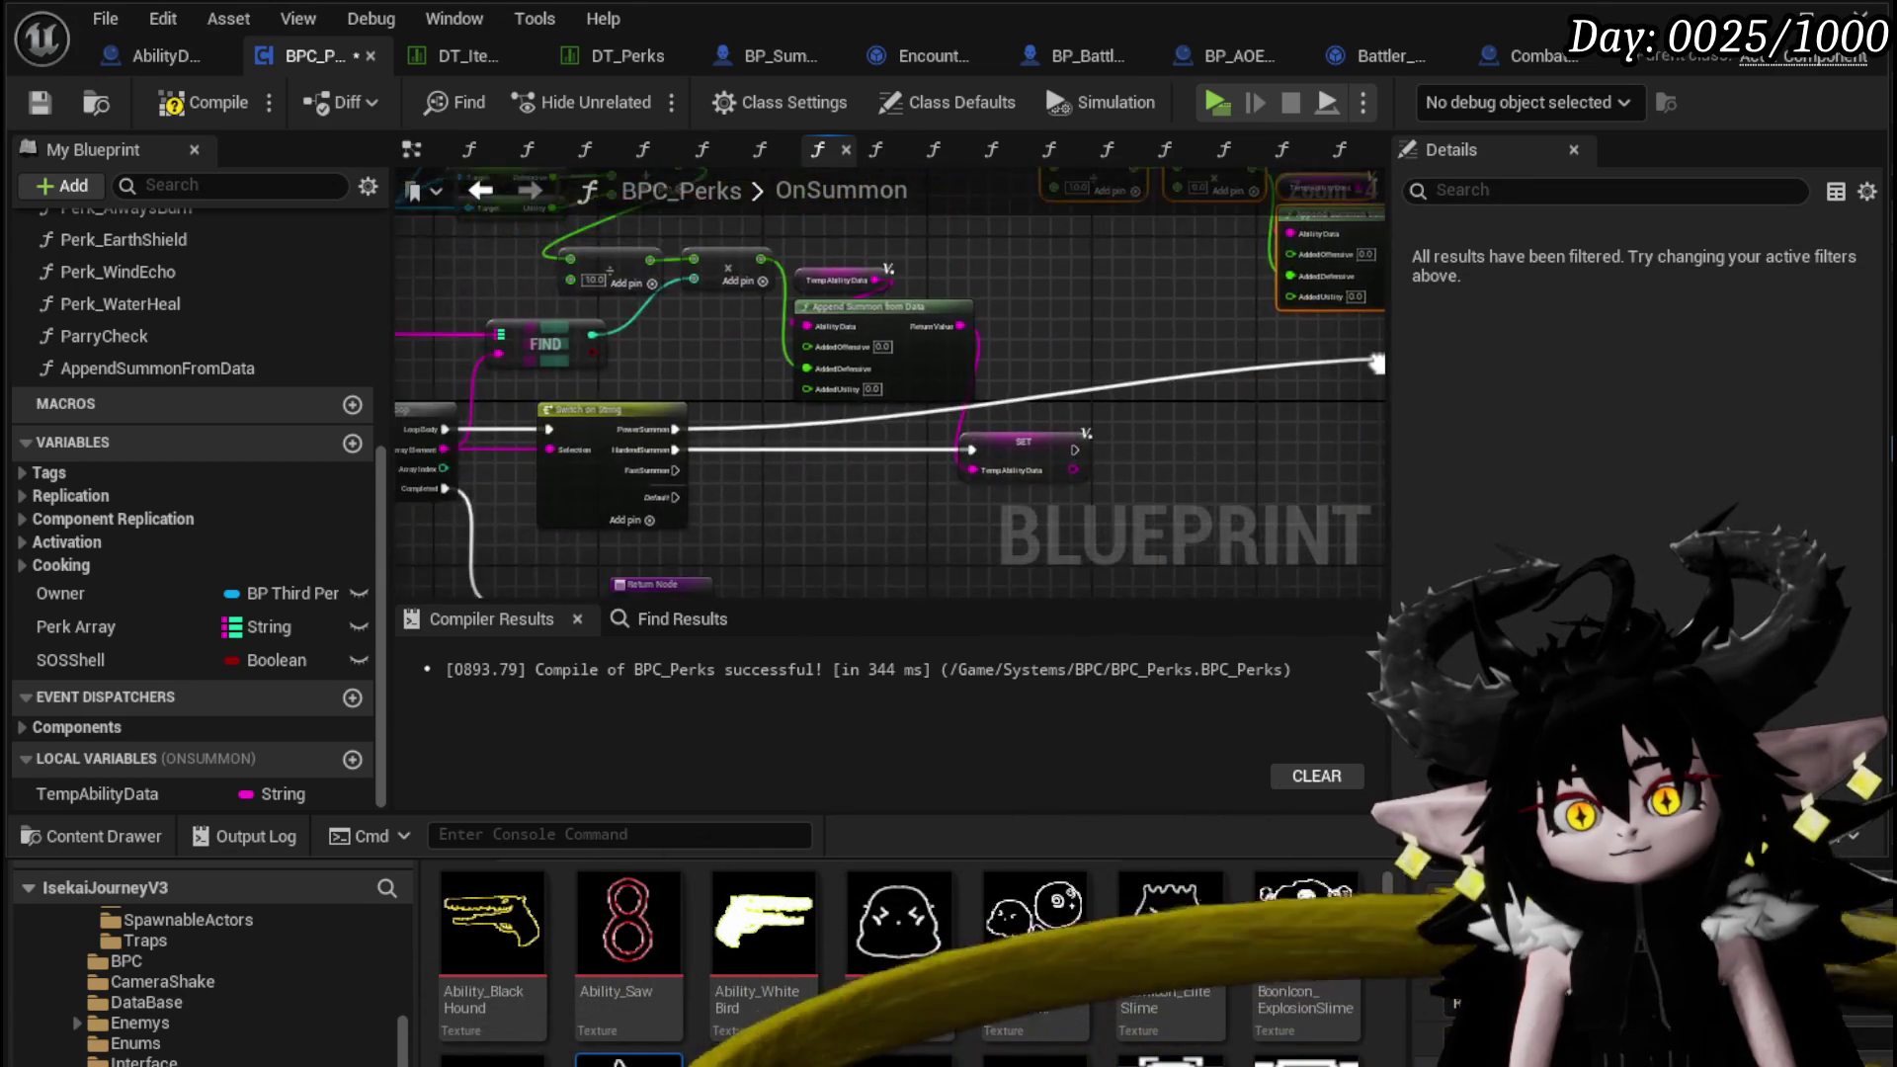
mouse_move(985, 392)
left_mouse_down()
mouse_move(1093, 402)
mouse_move(957, 341)
left_mouse_up()
scroll(741, 445, "down", 2)
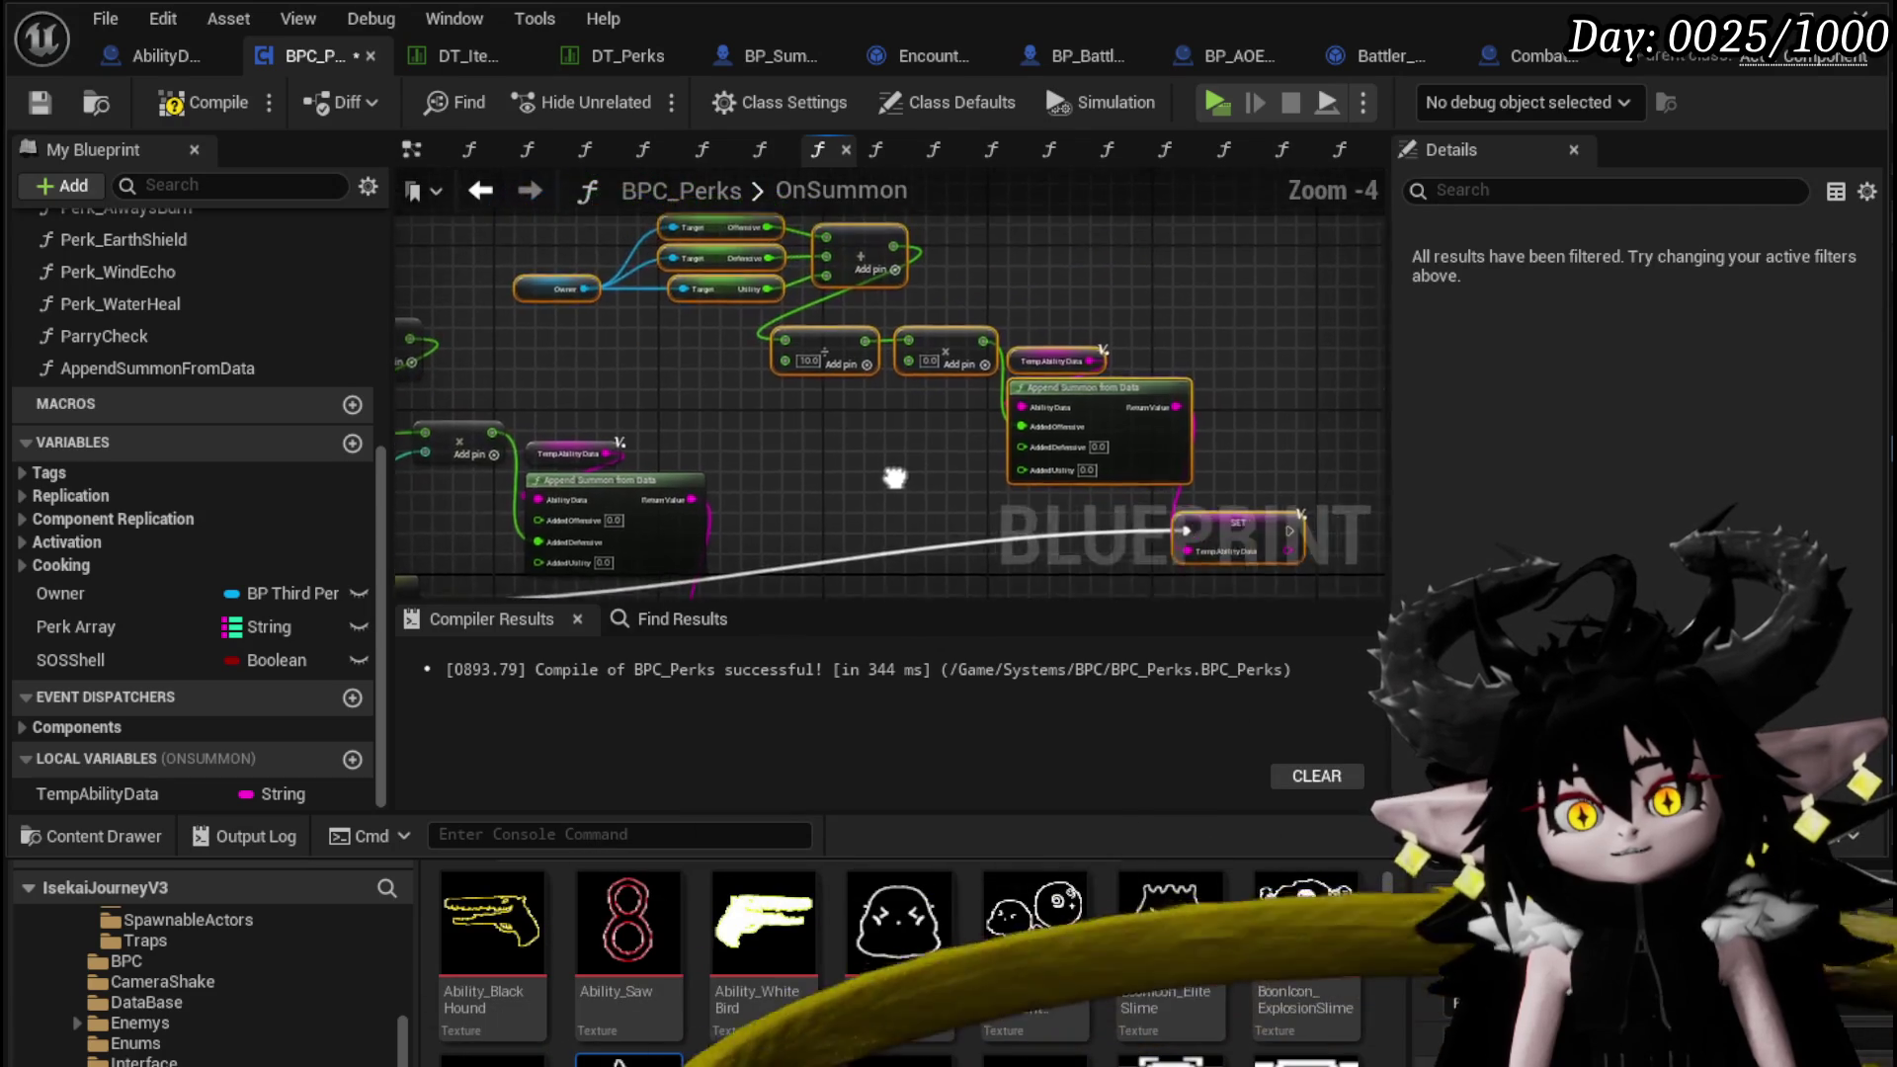
mouse_move(838, 345)
left_mouse_down()
mouse_move(988, 553)
mouse_move(1086, 583)
mouse_move(1117, 553)
mouse_move(1122, 484)
left_mouse_up()
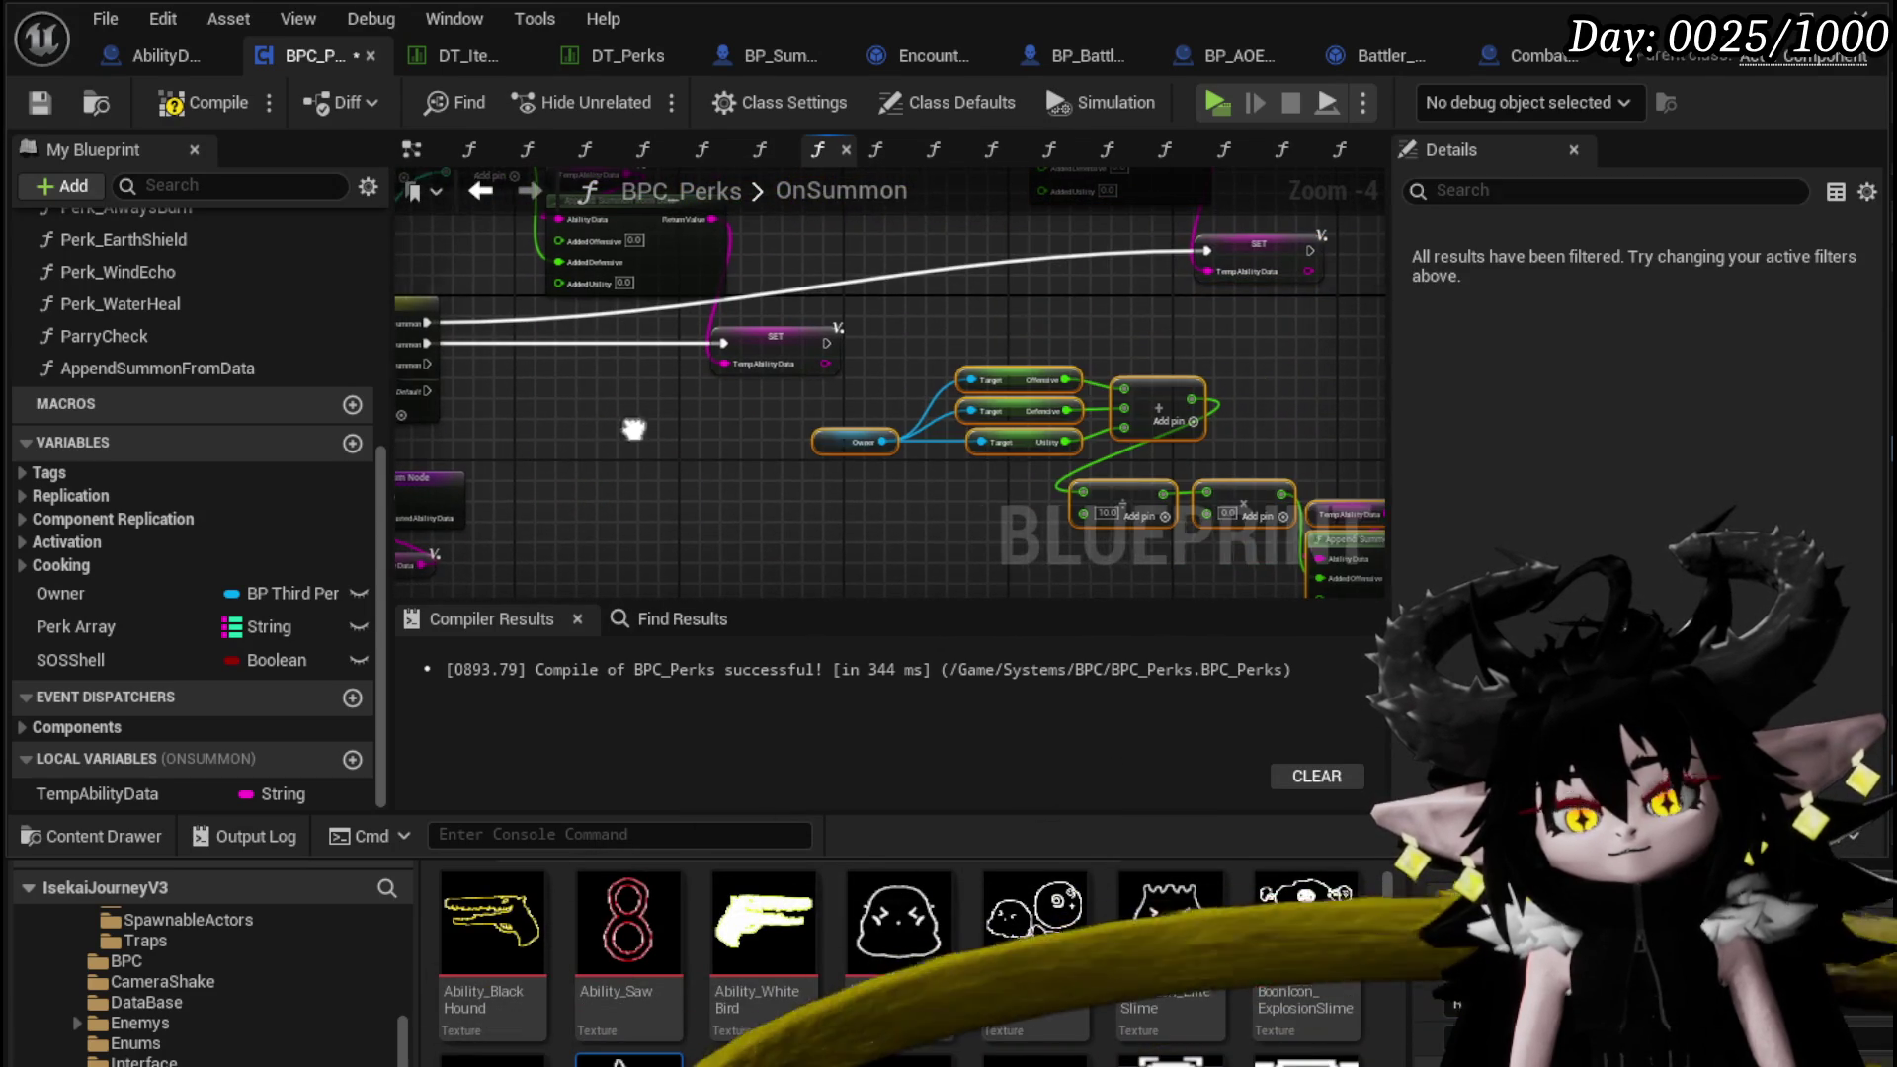
mouse_move(553, 360)
left_mouse_down()
mouse_move(1126, 555)
mouse_move(1274, 390)
mouse_move(1494, 420)
mouse_move(988, 633)
mouse_move(1000, 501)
left_mouse_up()
left_click_drag(751, 494, 870, 530)
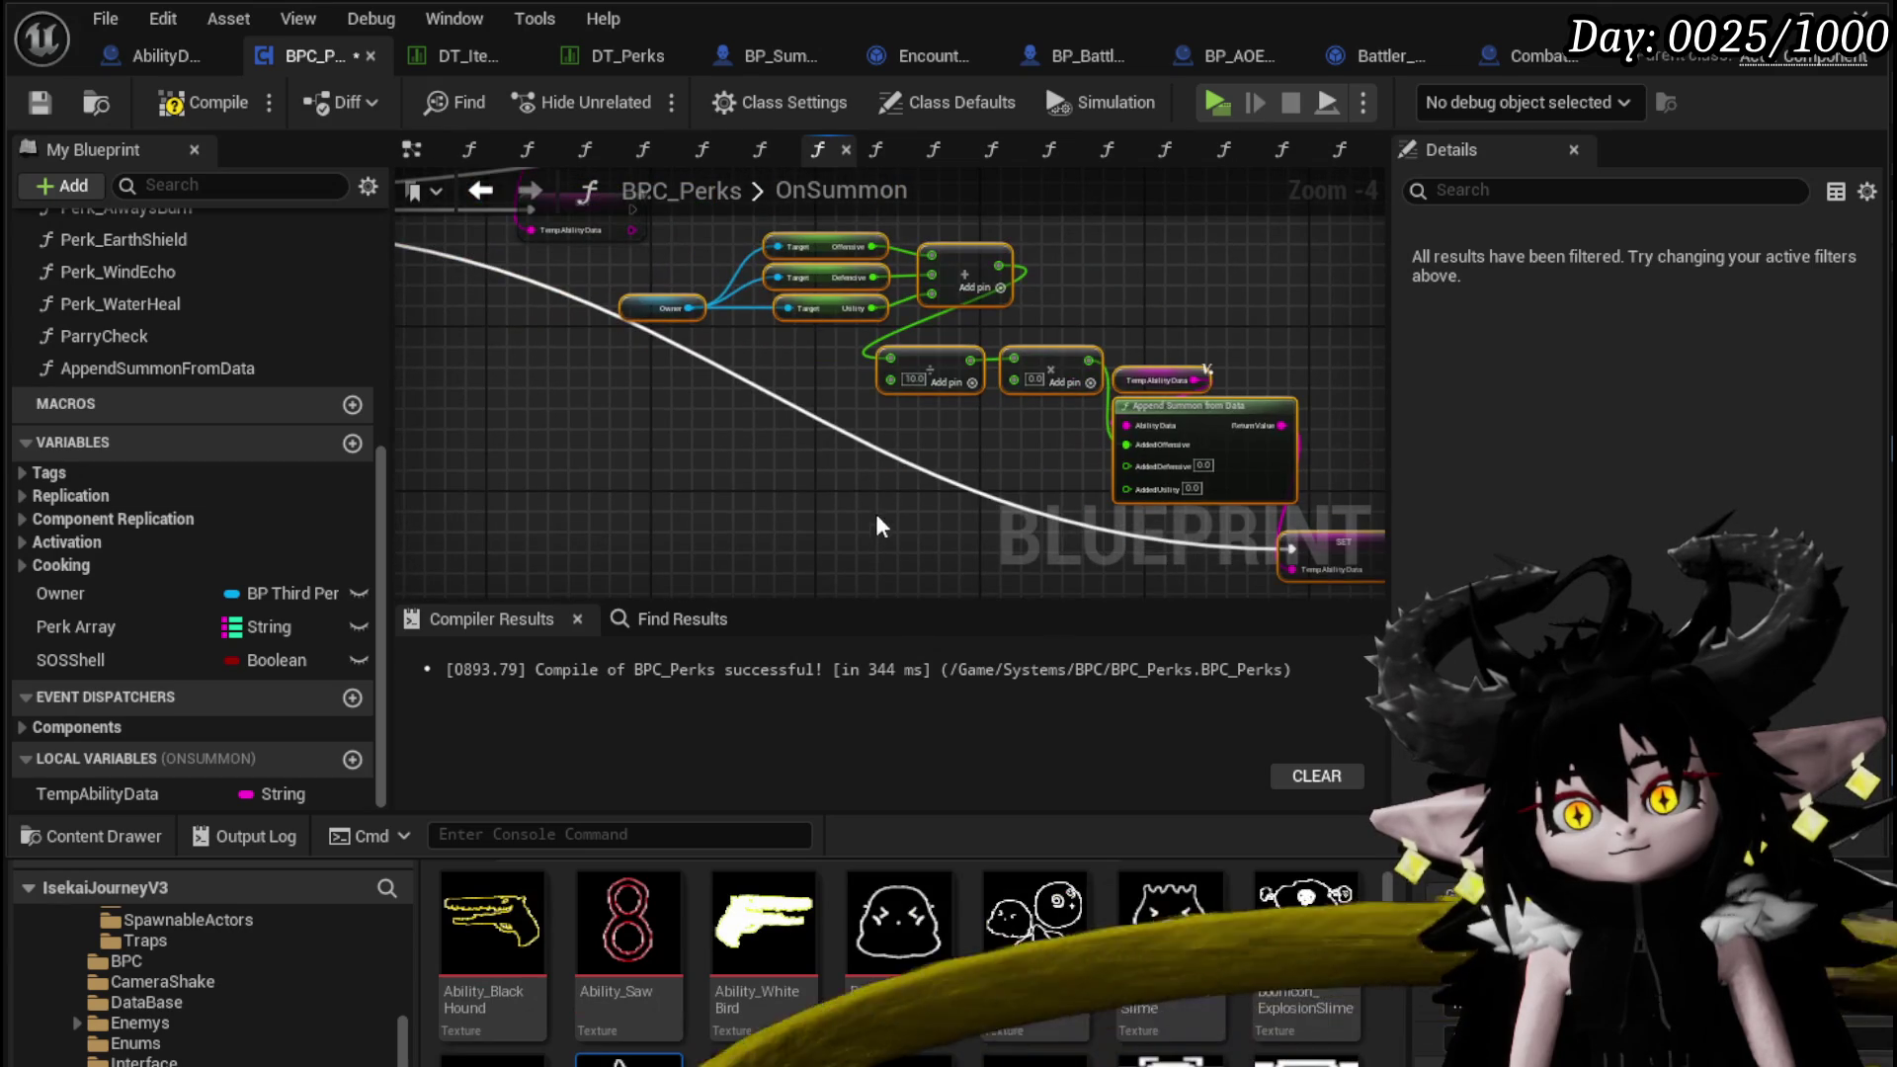
mouse_move(1136, 454)
left_mouse_down()
mouse_move(1109, 504)
mouse_move(1143, 492)
left_mouse_up()
Box-select the Owner, Target, Add and Append Summon nodes and move them beside the flow
scroll(842, 501, "down", 2)
left_click_drag(842, 501, 1017, 477)
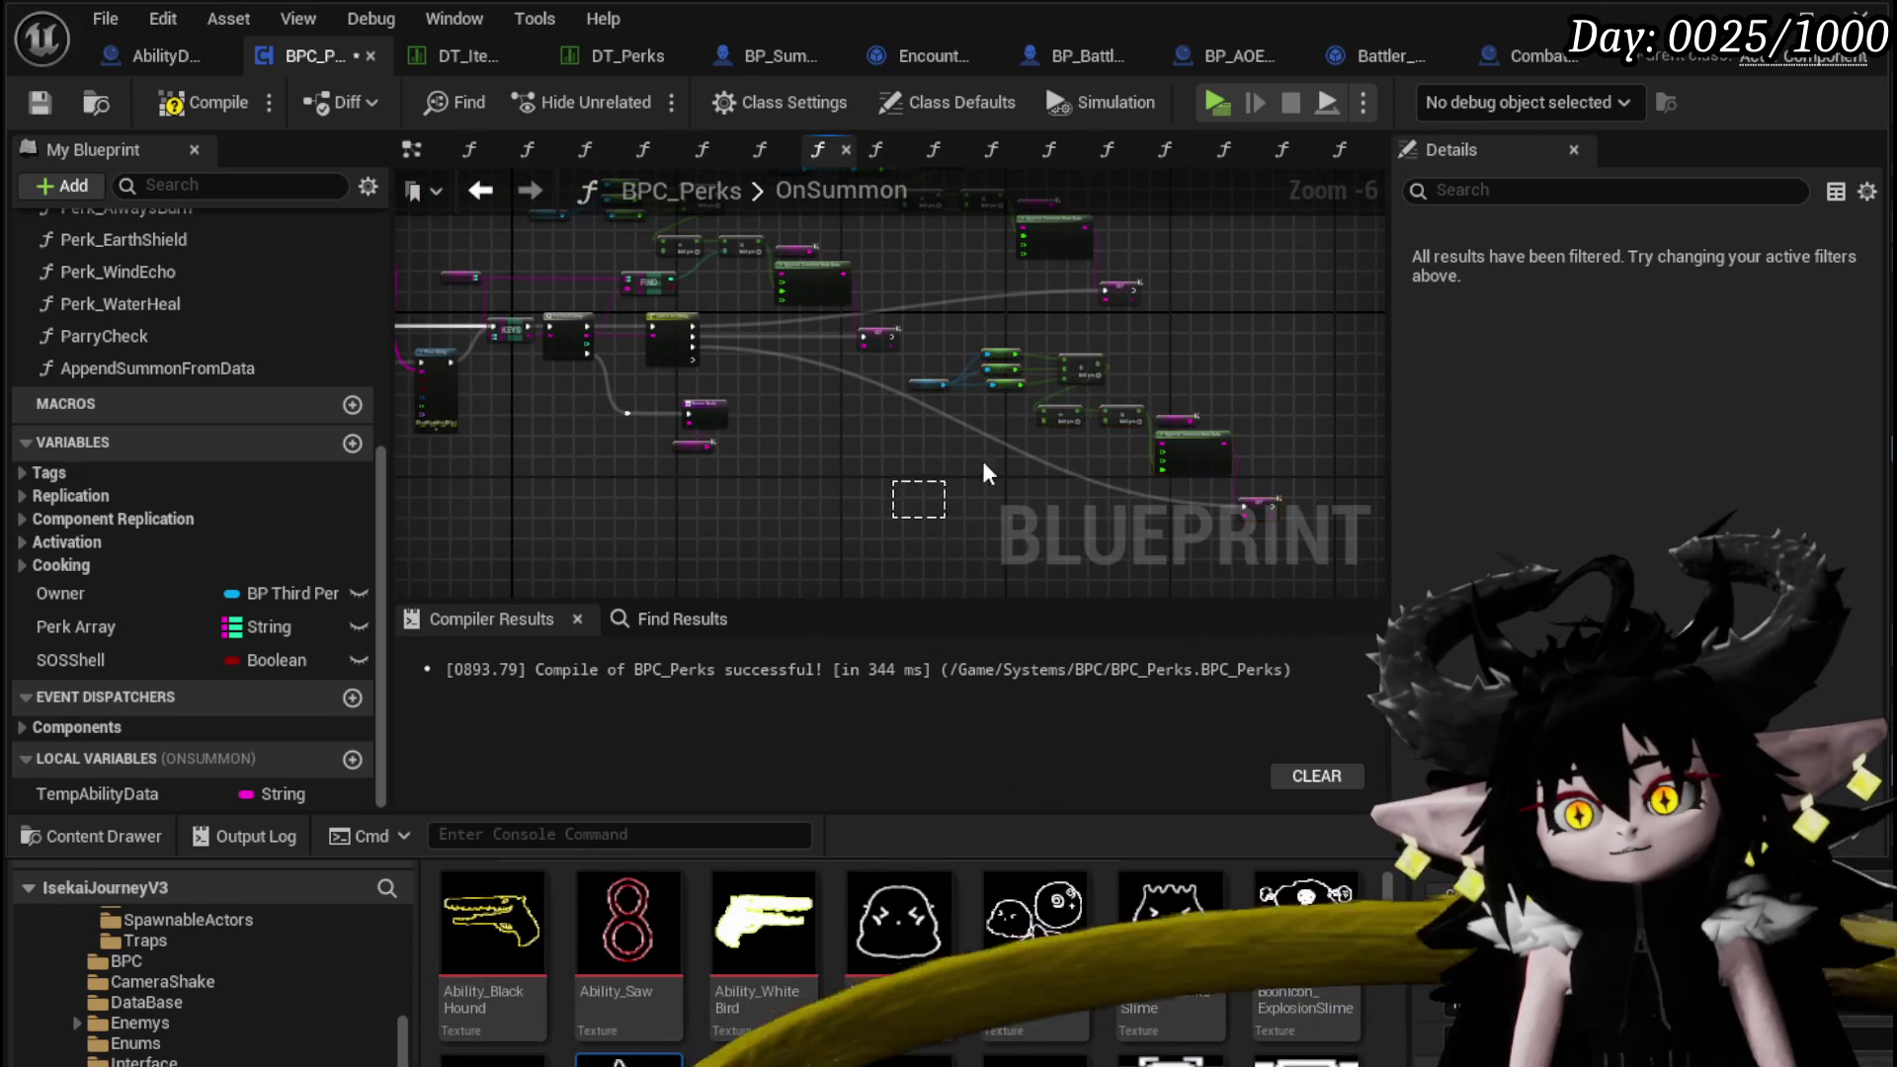
left_click_drag(1198, 372, 1191, 368)
left_click_drag(1262, 519, 1114, 538)
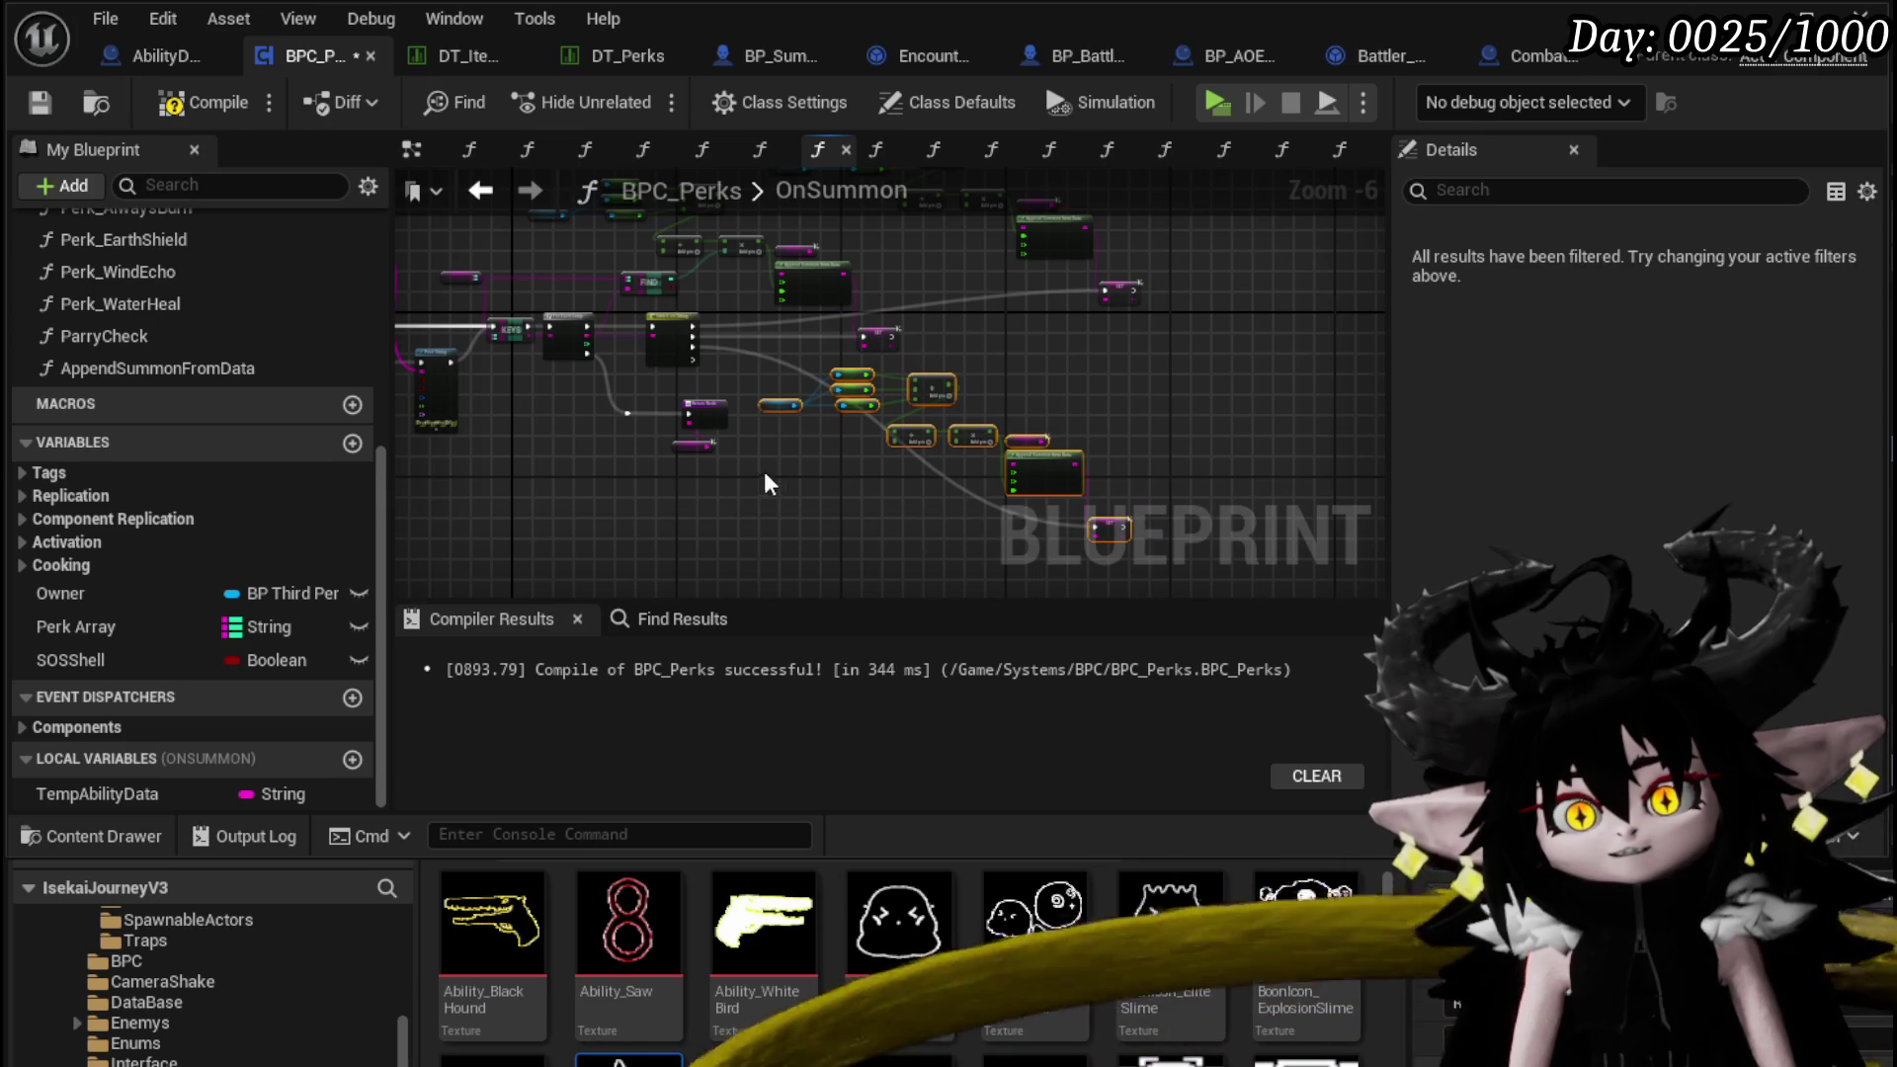
left_click_drag(761, 484, 867, 484)
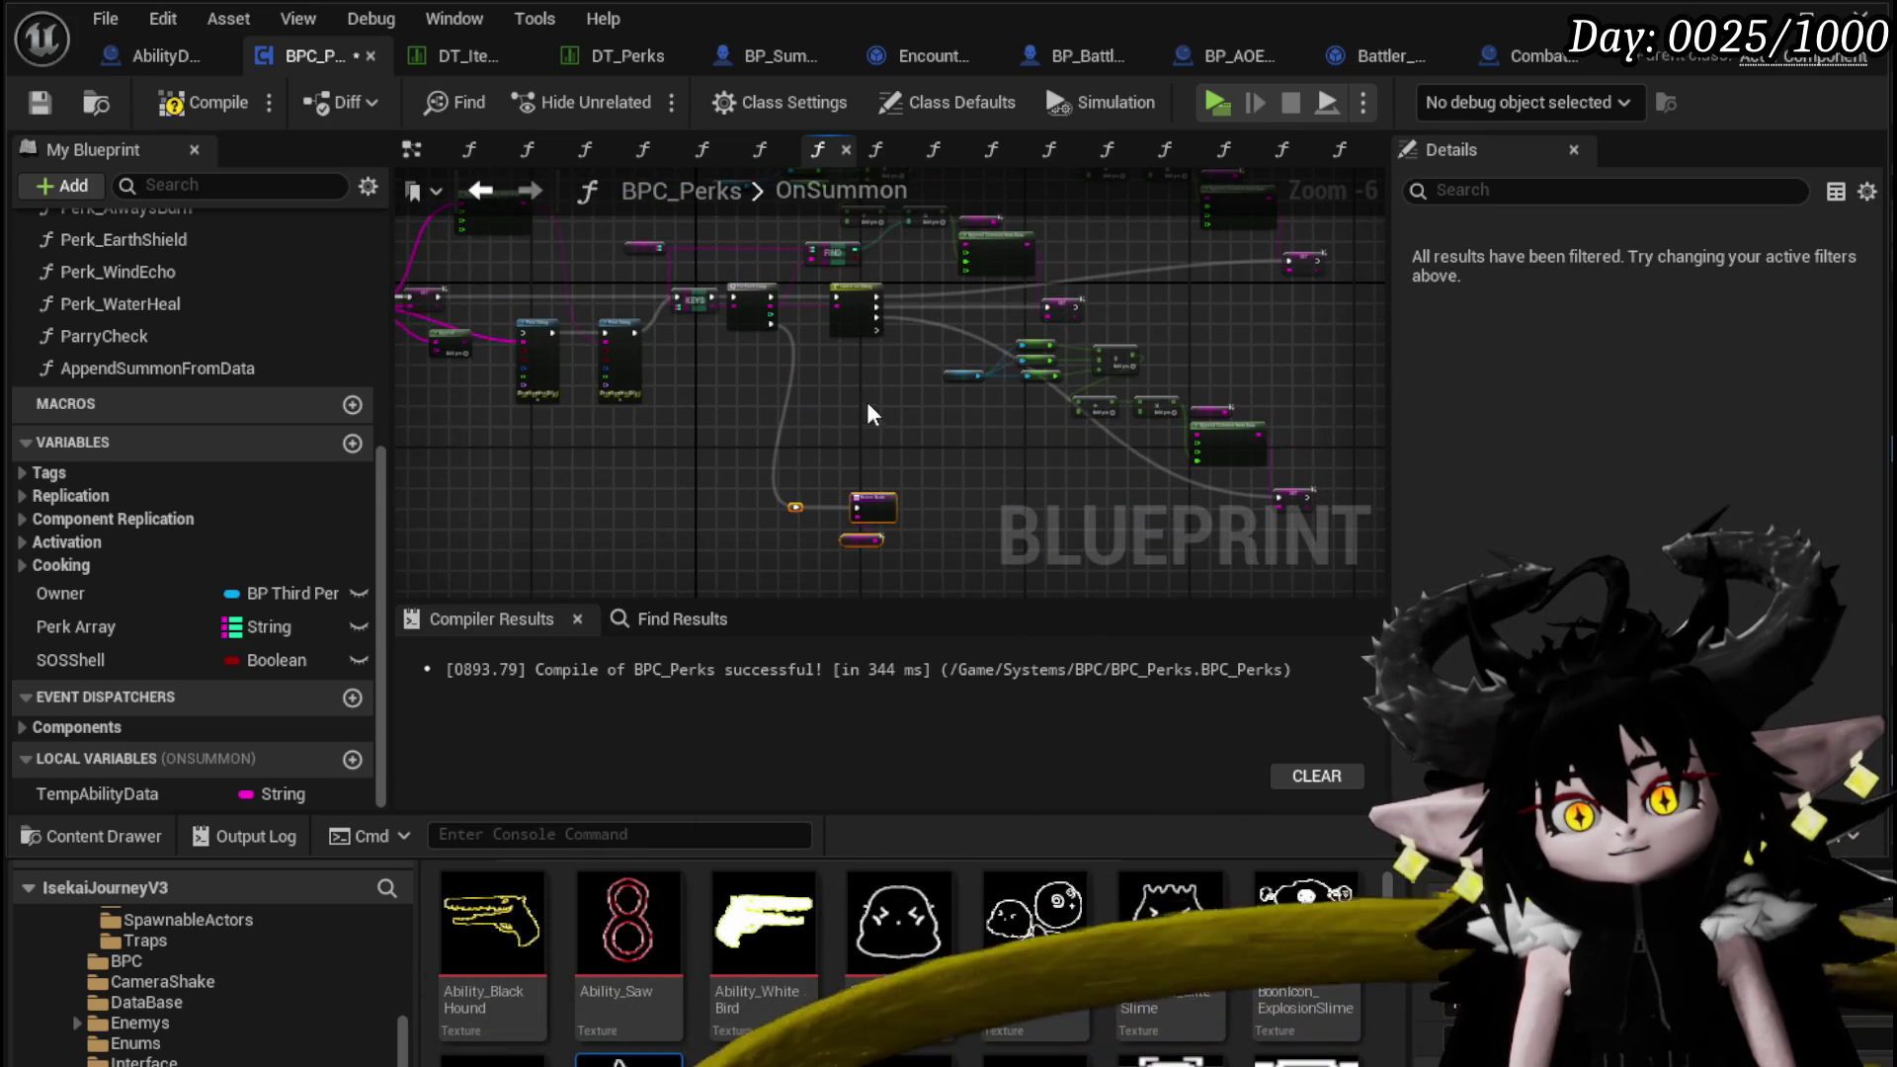
scroll(895, 413, "up", 5)
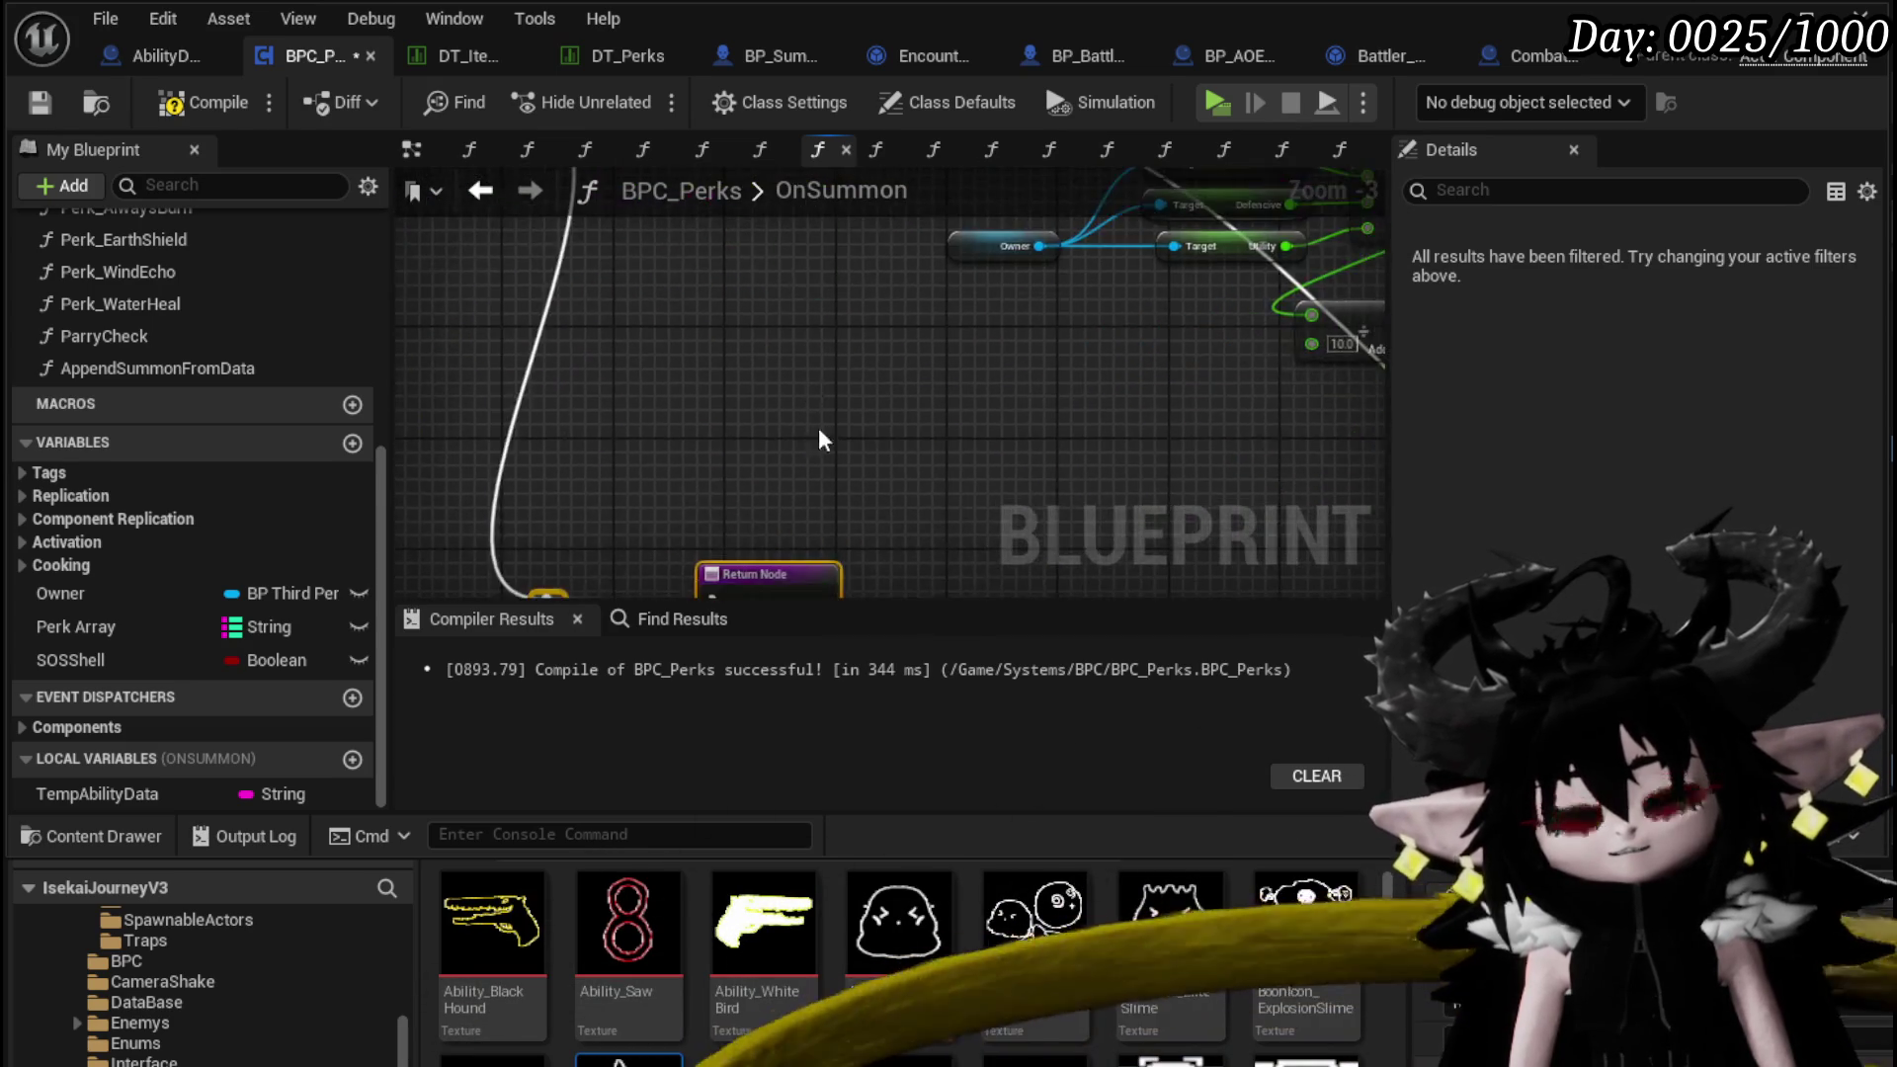
Compile and save the BPC_Perks blueprint
left_click(623, 383)
left_click(219, 109)
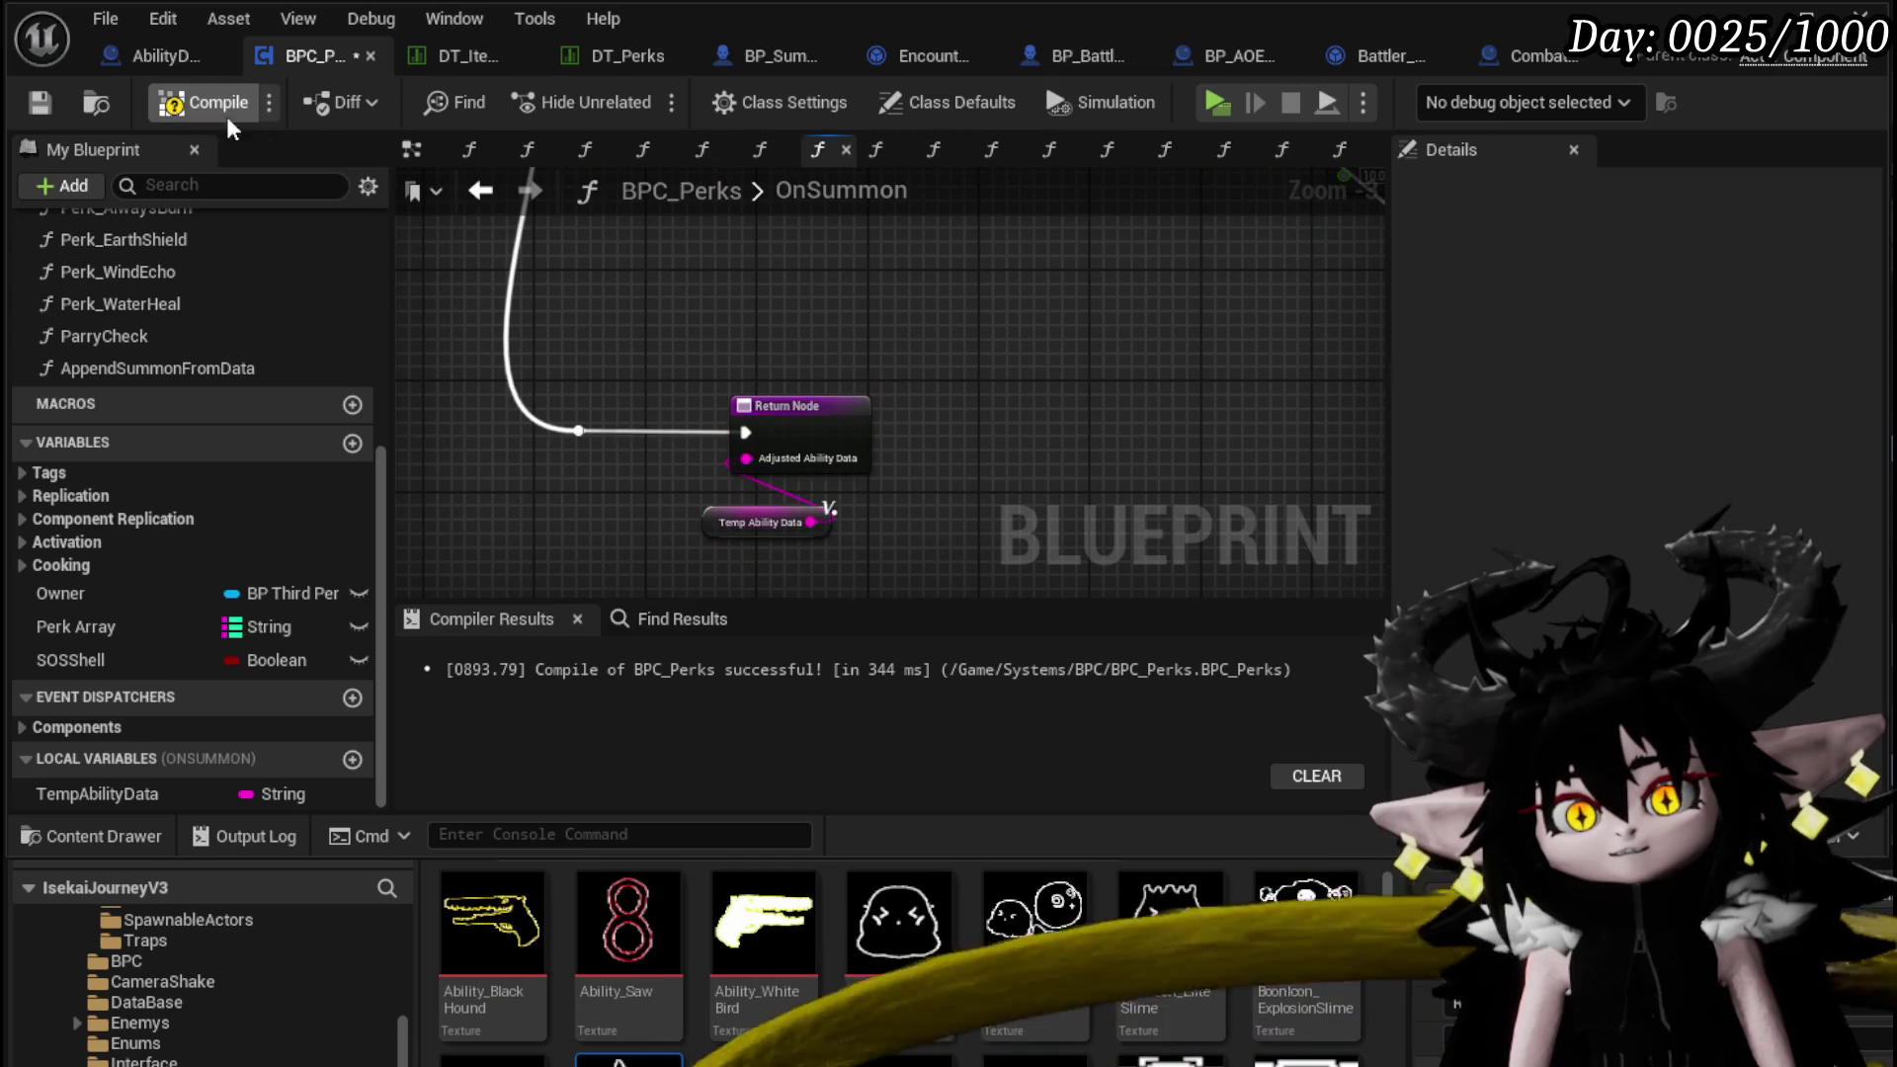
left_click(44, 107)
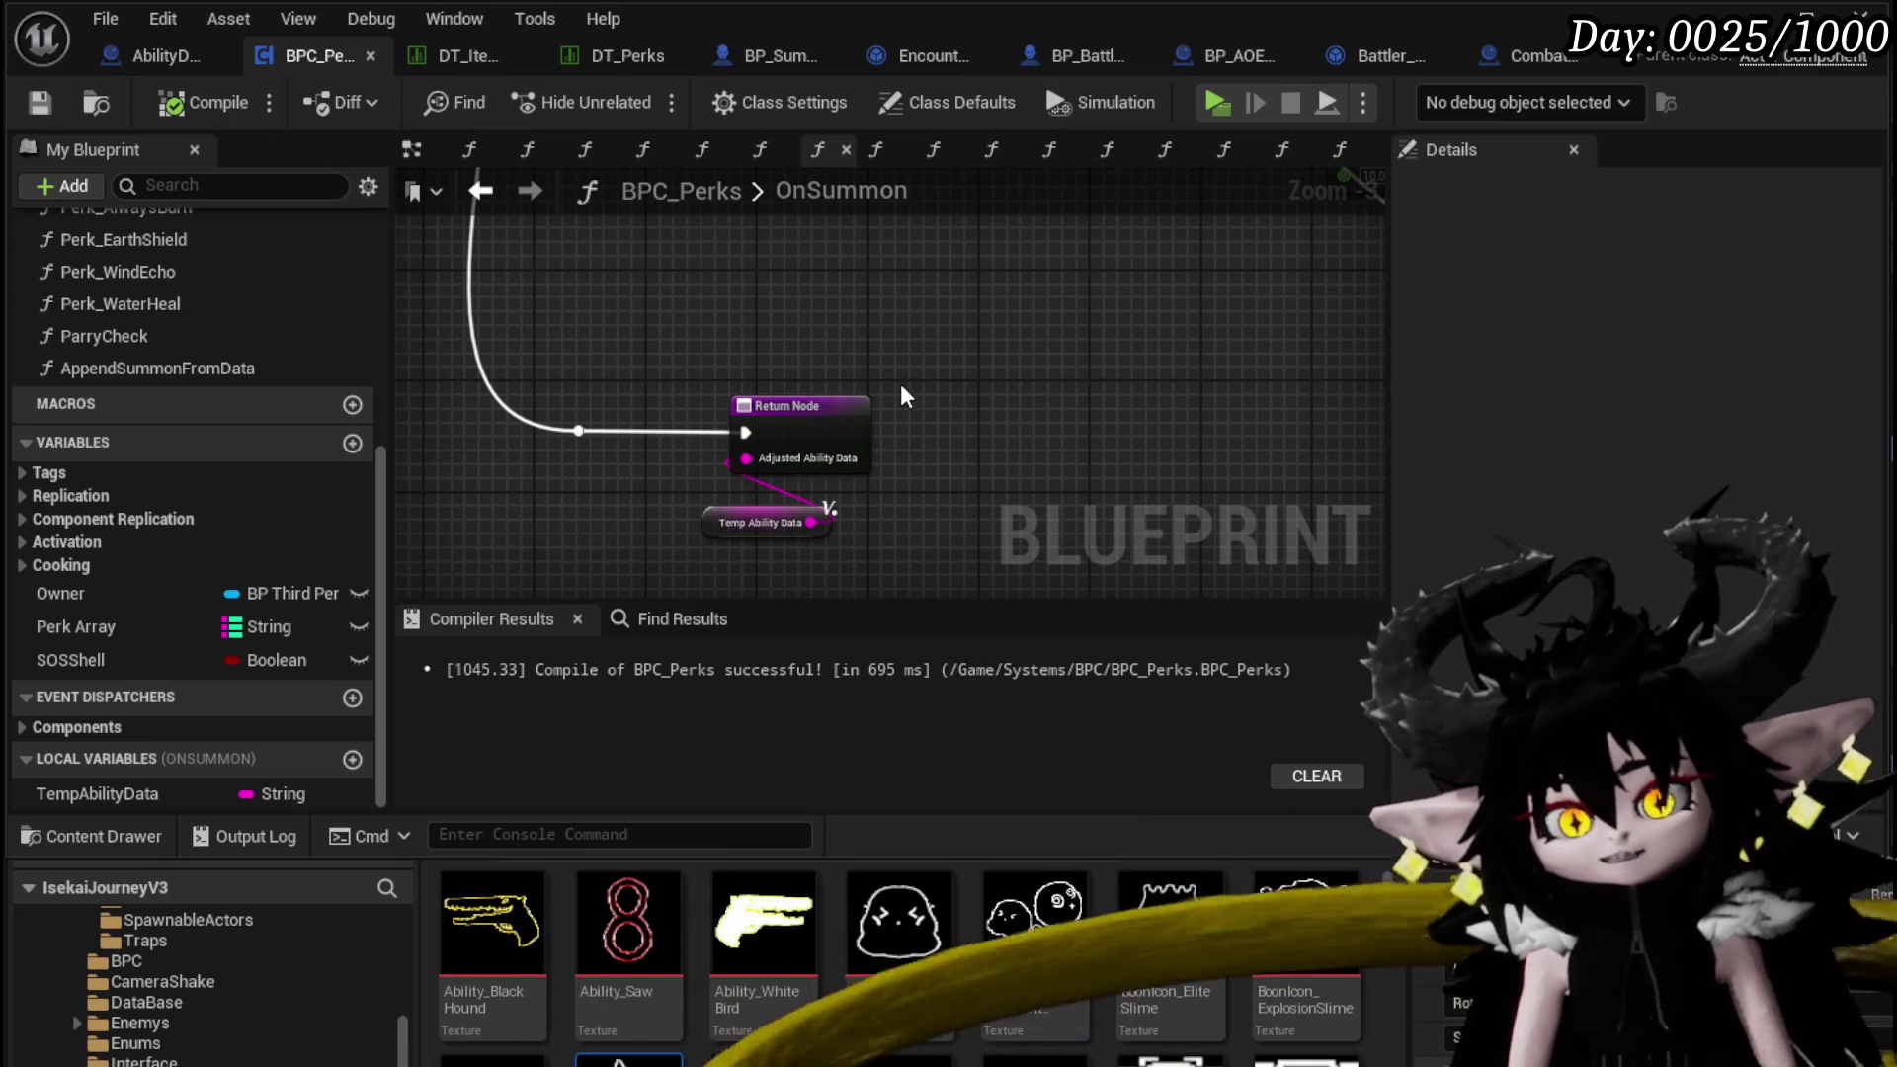
Insert a Print String node between the OnSummon flow and the Return Node
scroll(940, 365, "down", 3)
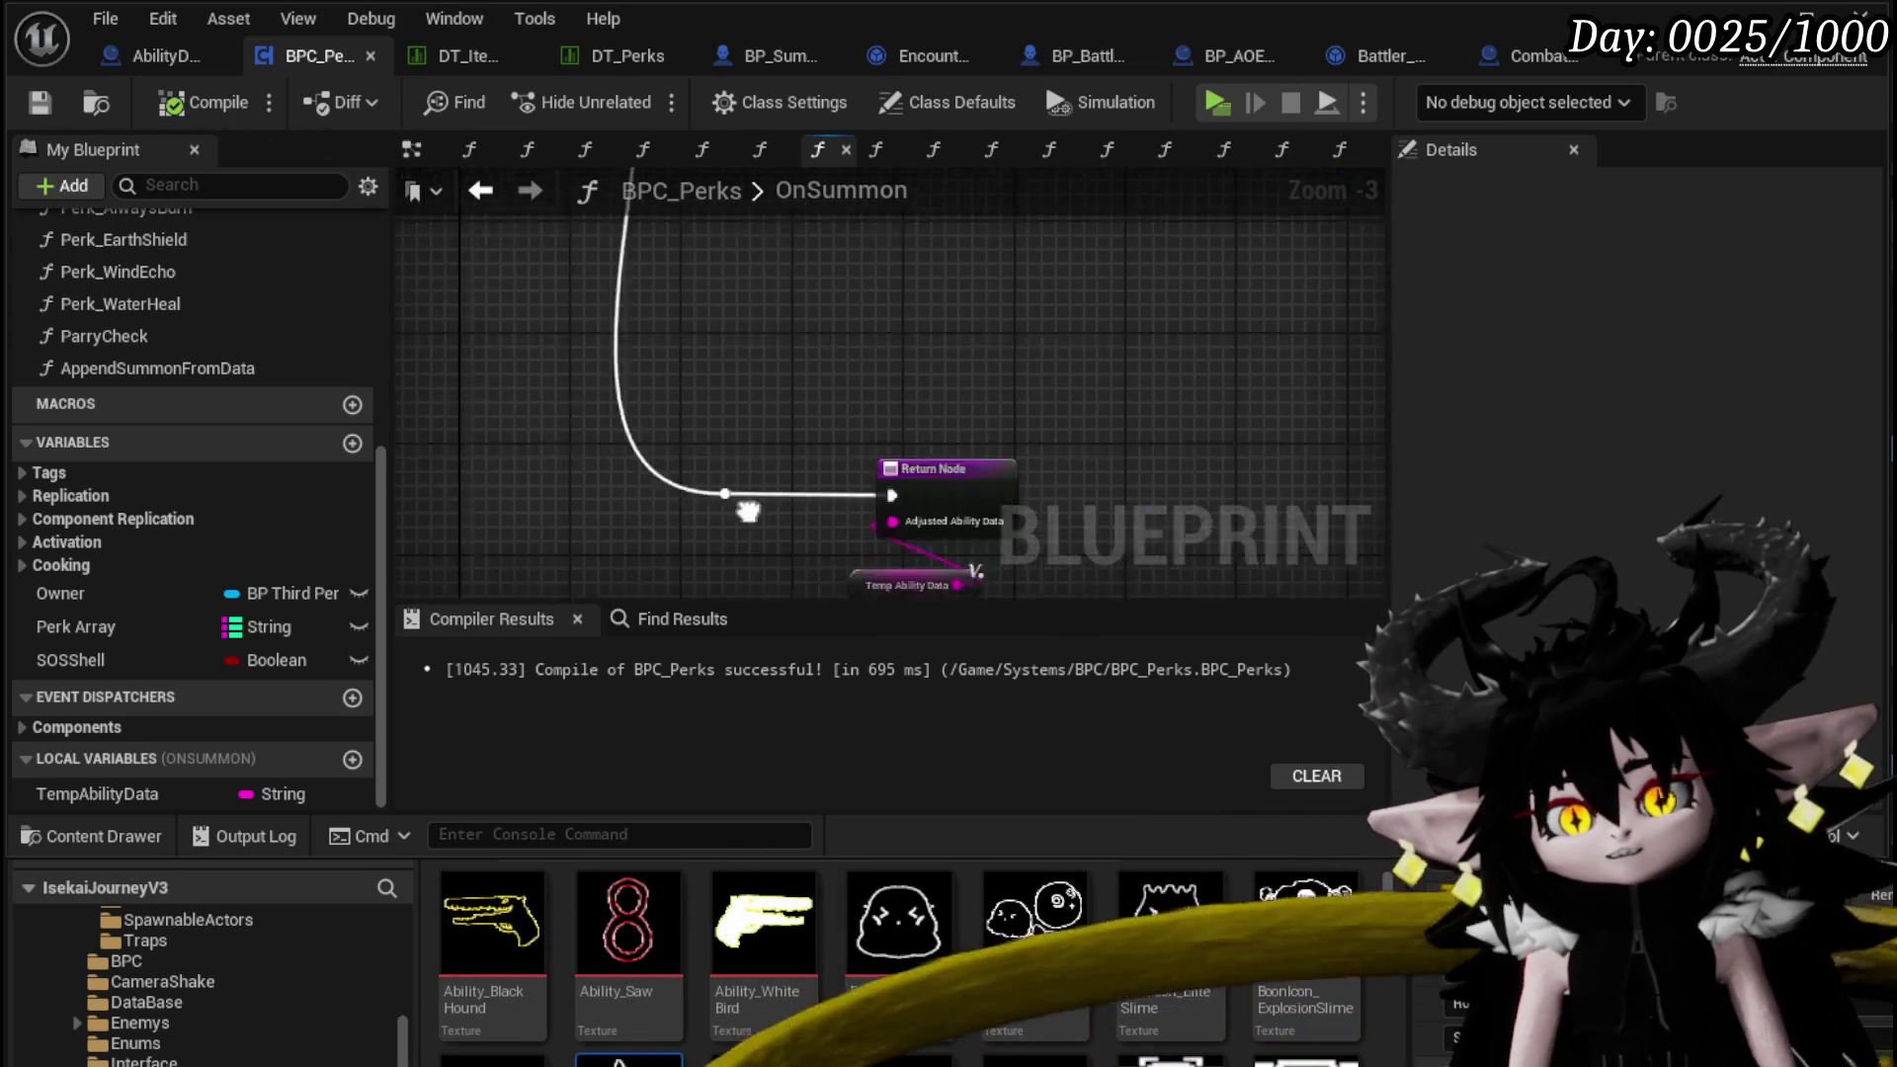
scroll(839, 371, "up", 3)
left_click_drag(873, 375, 787, 370)
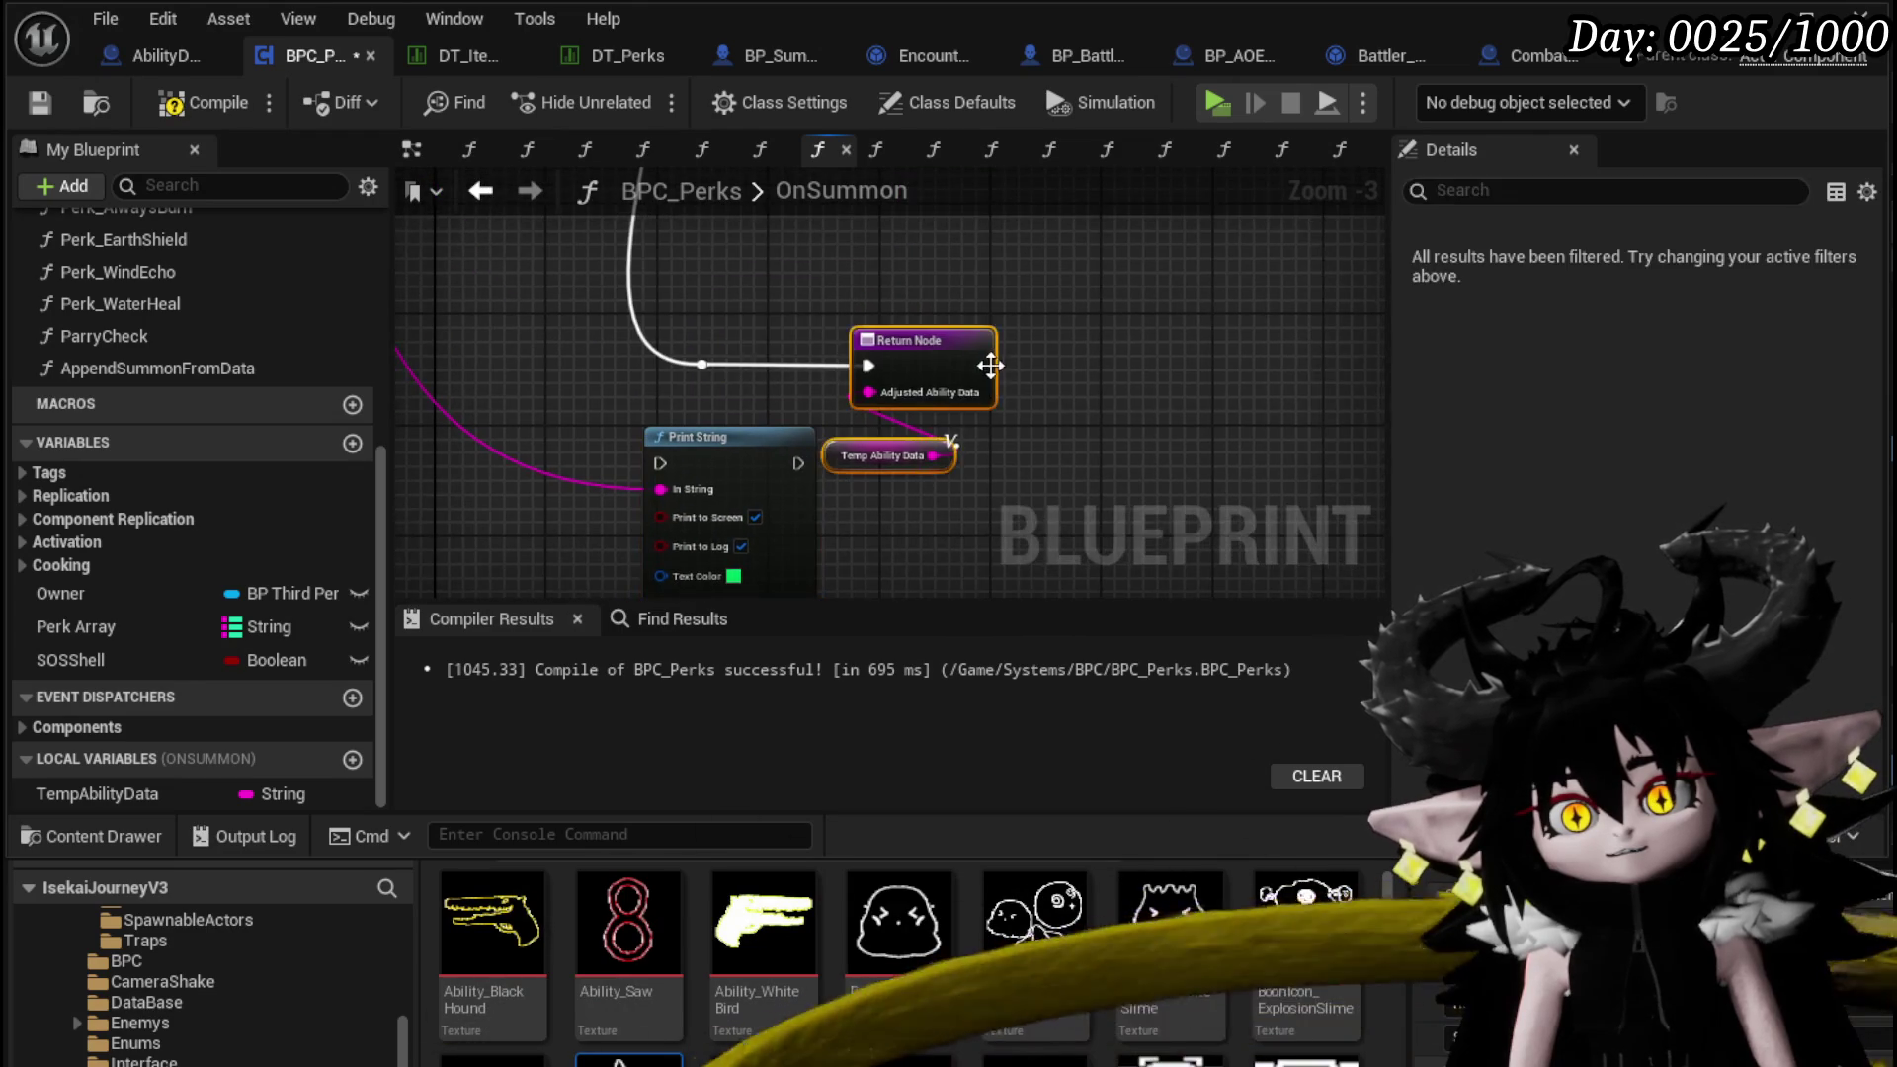
left_click_drag(983, 368, 1222, 370)
mouse_move(660, 462)
left_mouse_down()
mouse_move(945, 374)
mouse_move(927, 367)
left_mouse_up()
key("Escape")
key("ctrl+z")
left_click_drag(1060, 367, 1065, 376)
Duplicate the Temp Ability Data getter and feed it into Print String's In String
left_click(1175, 456)
key("ctrl+c")
key("ctrl+v")
left_click_drag(936, 395, 934, 393)
left_click(830, 328)
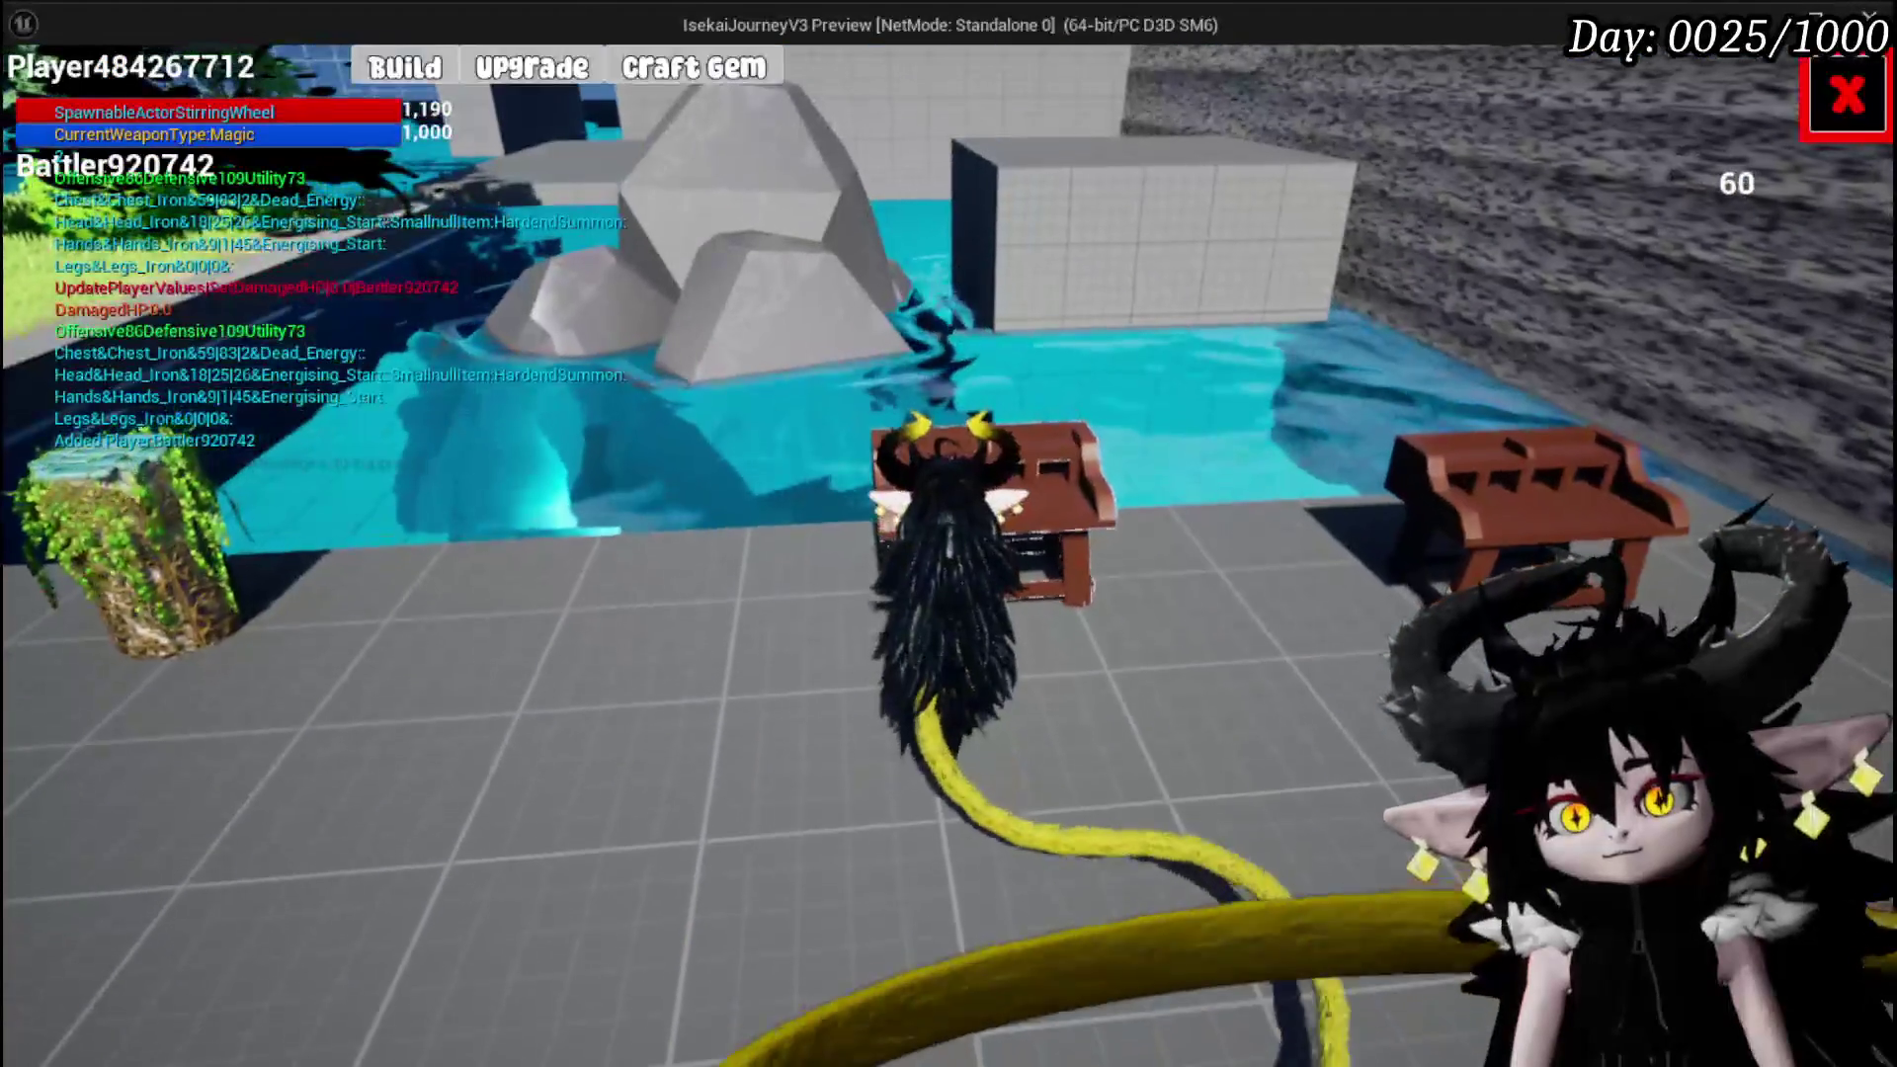
Socket gems into Iron_Head's middle and first gem slots
left_click(542, 79)
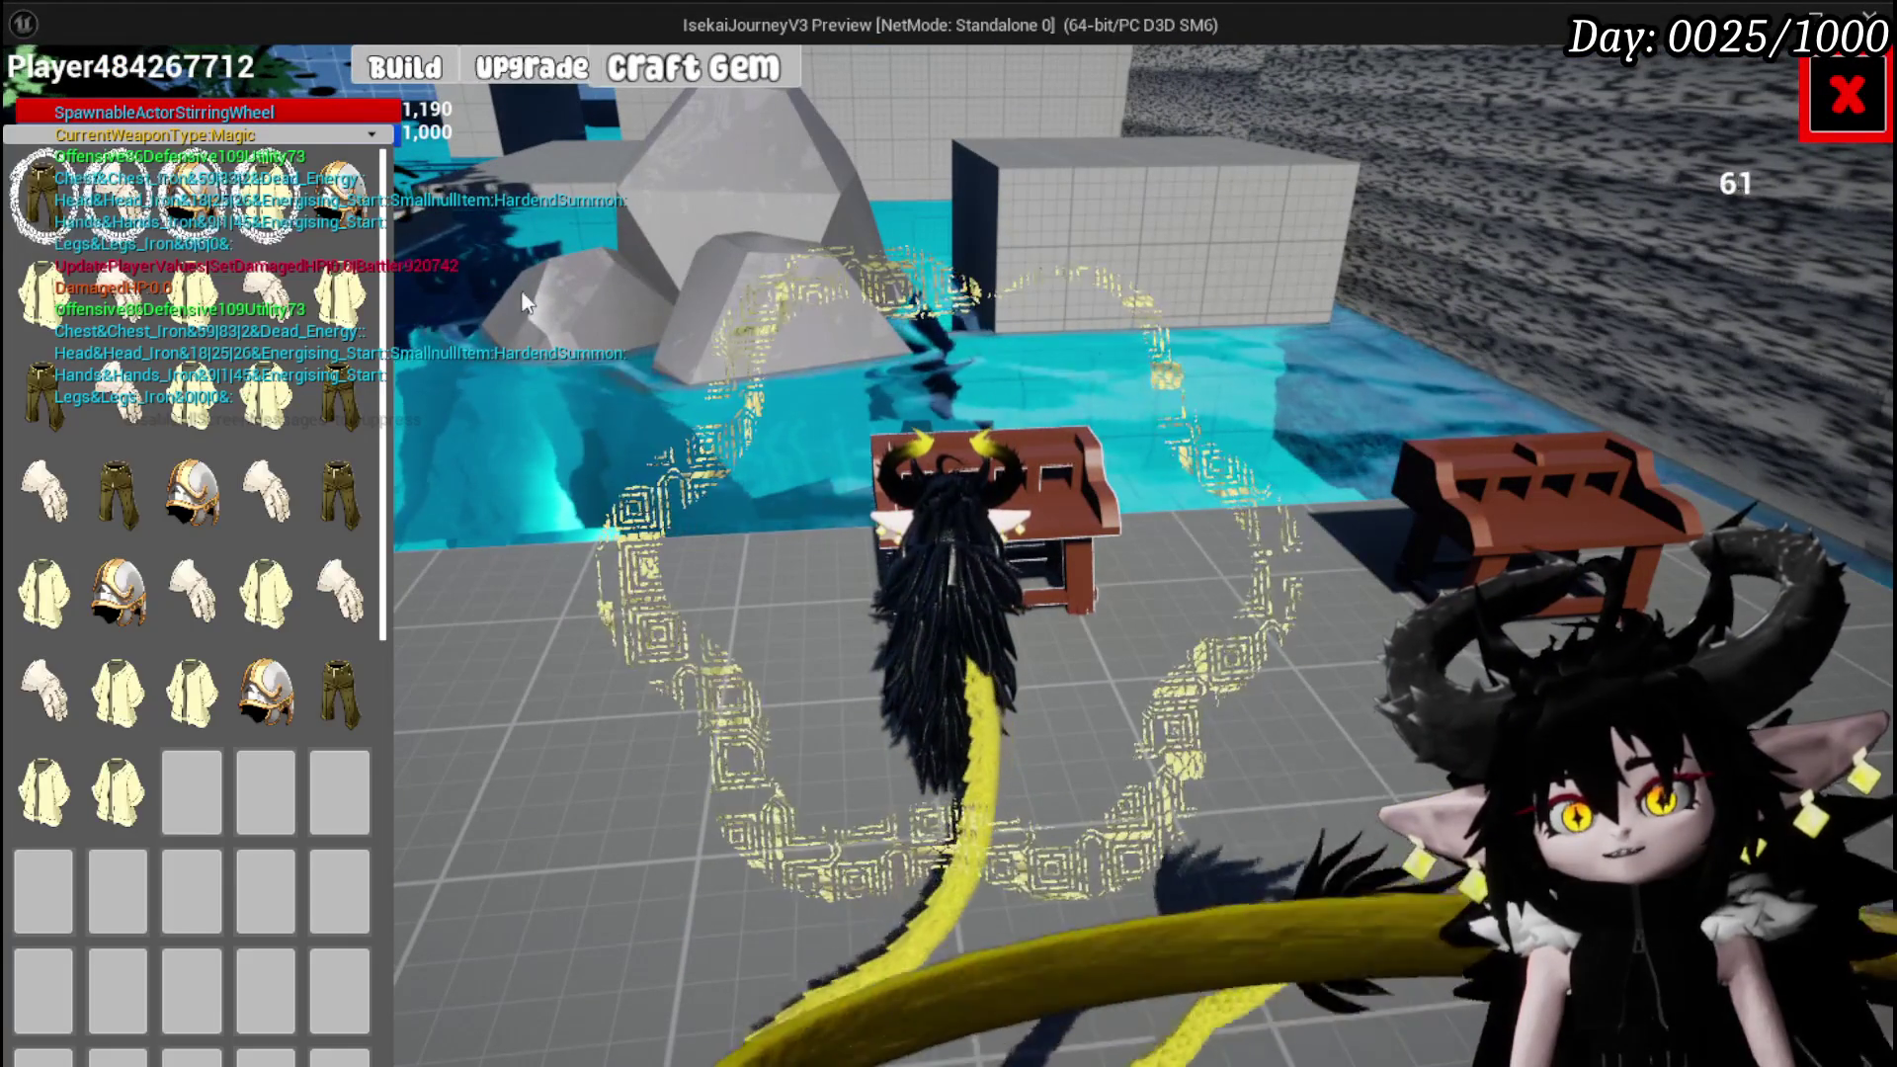
left_click(336, 197)
left_click(835, 637)
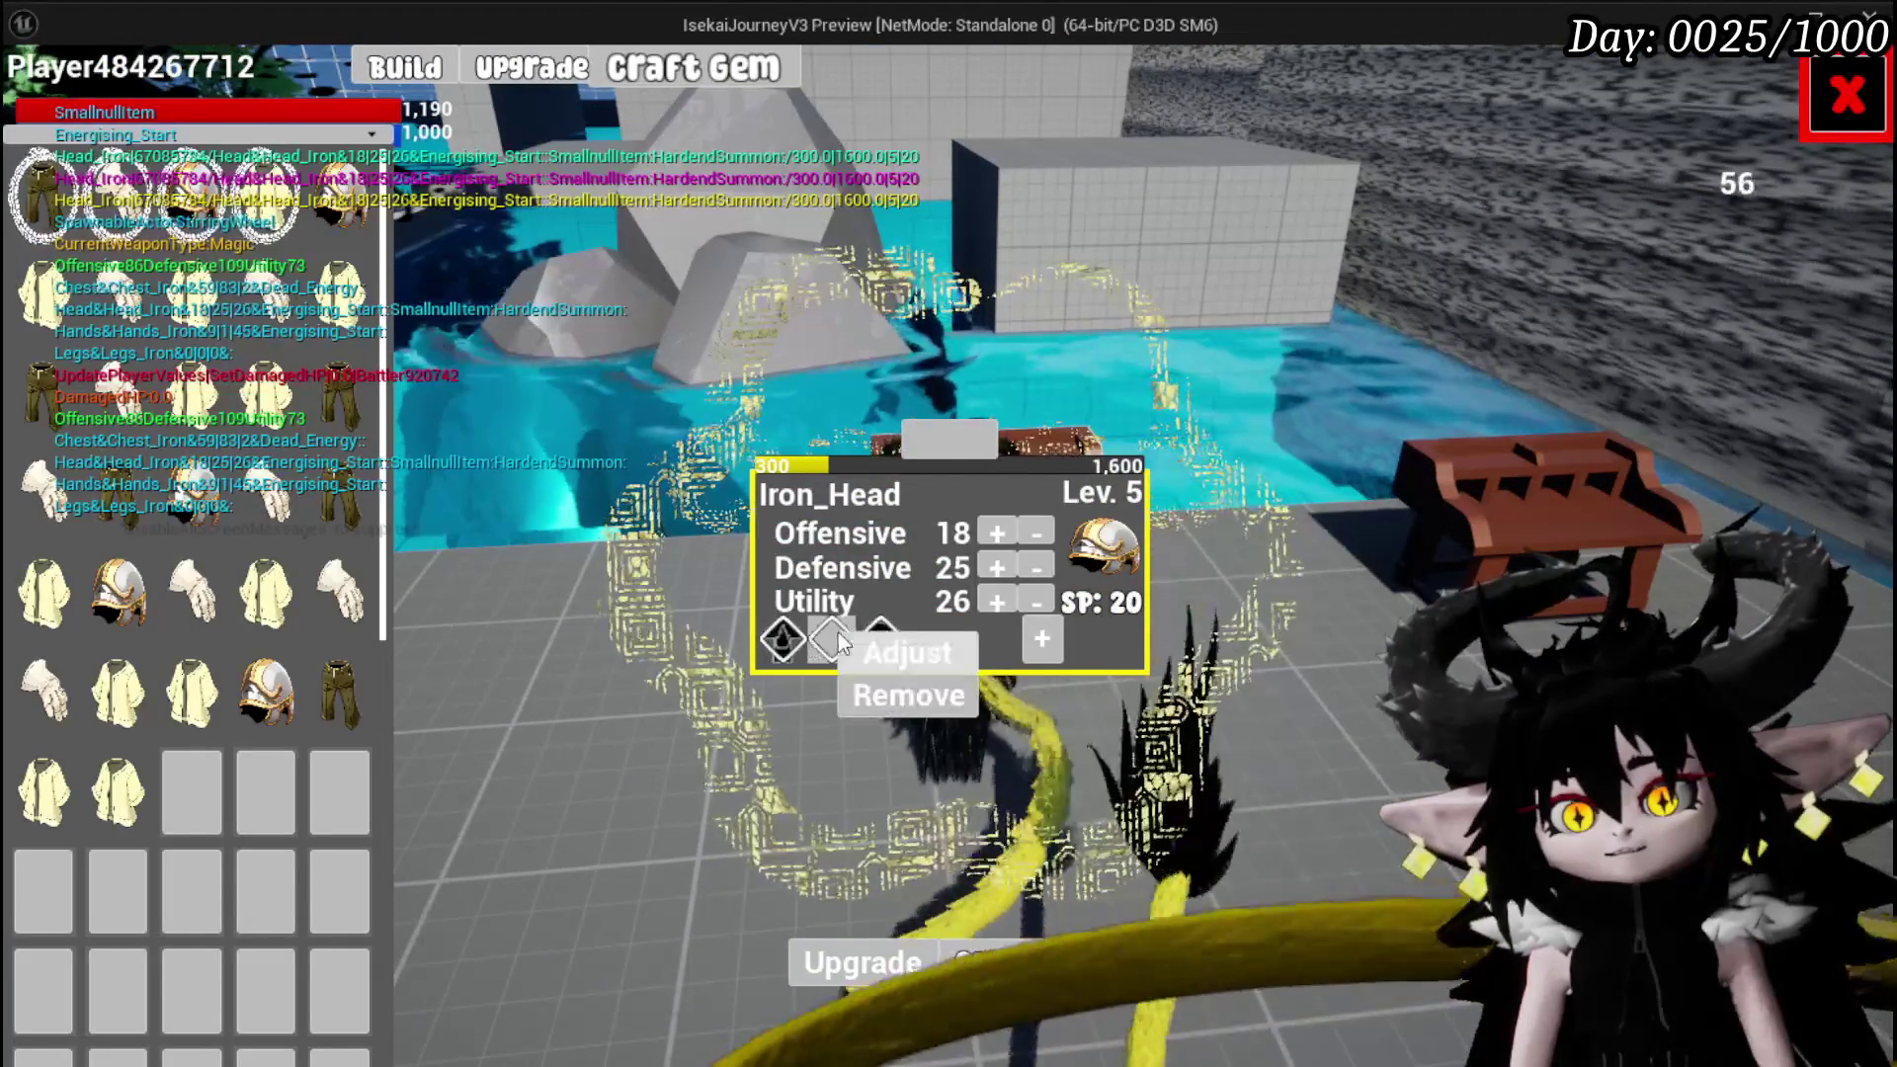
left_click(867, 653)
left_click(1621, 193)
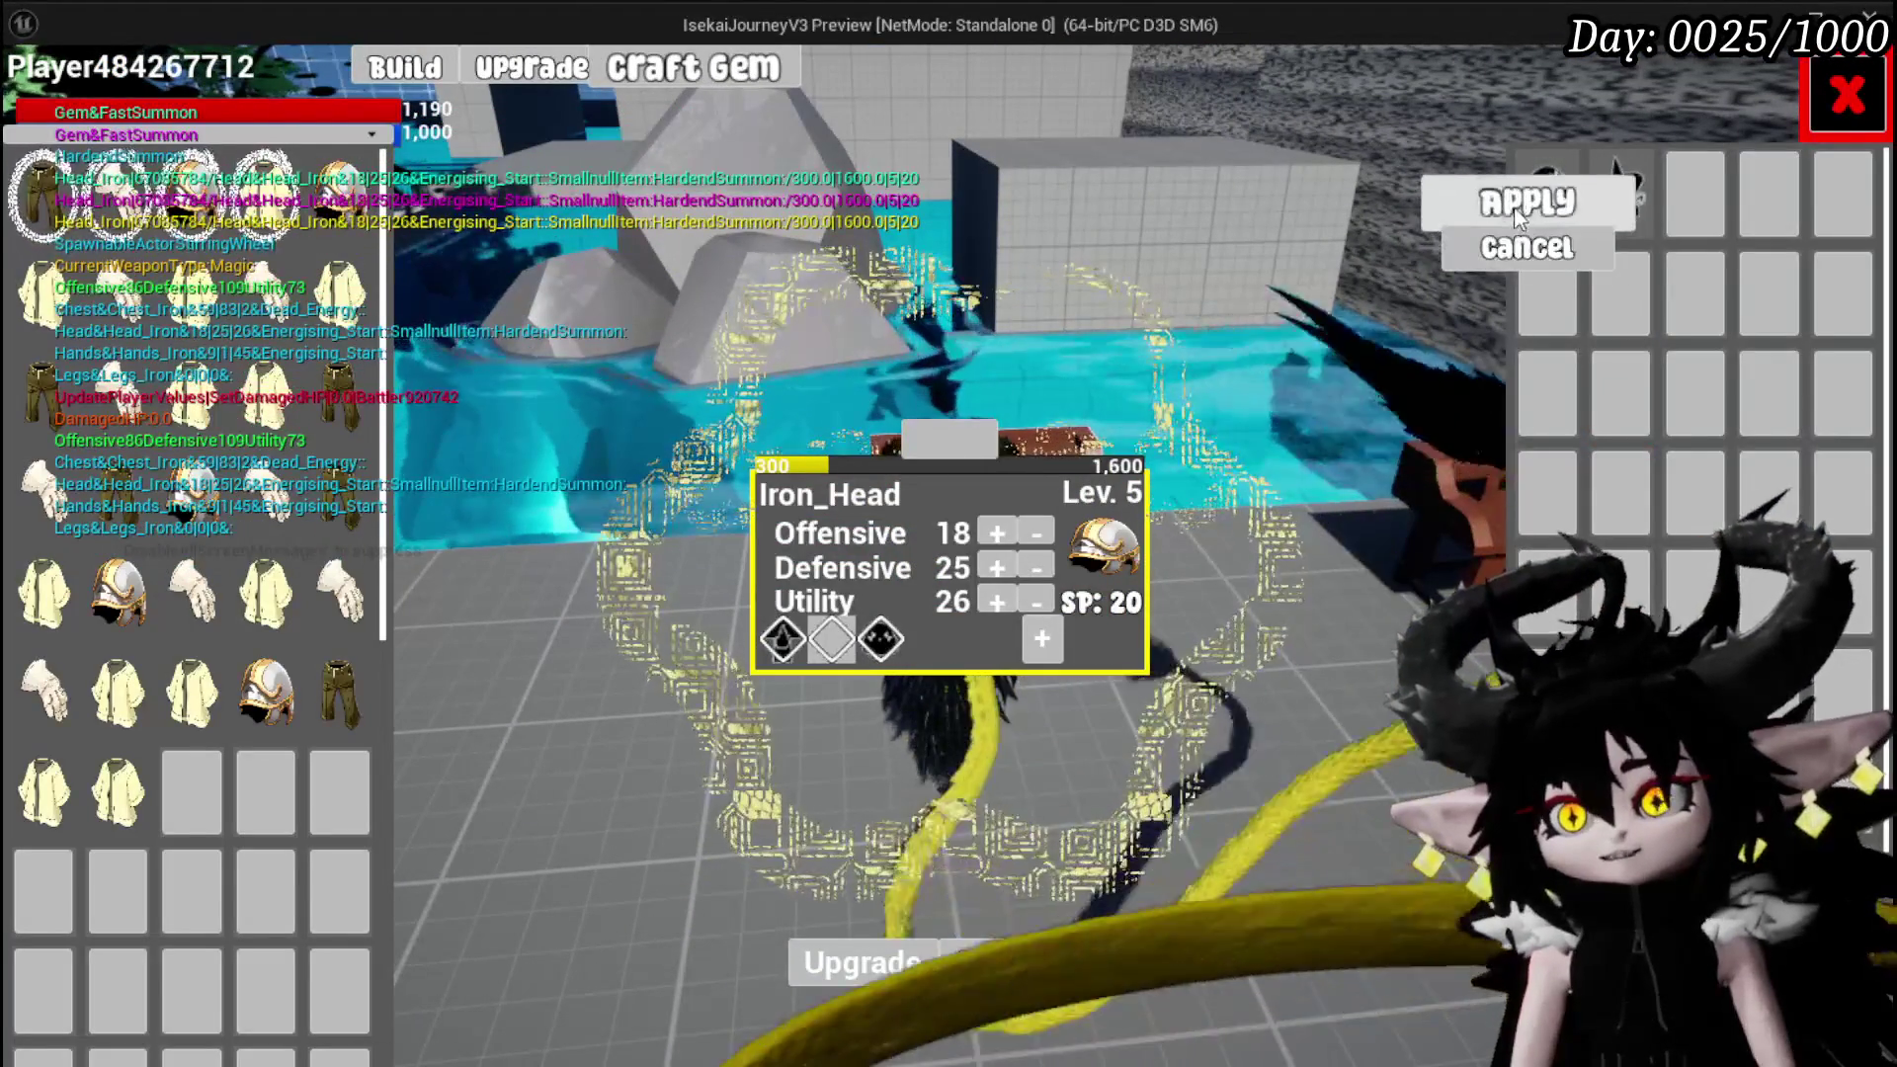
left_click(1526, 200)
left_click(781, 641)
left_click(825, 656)
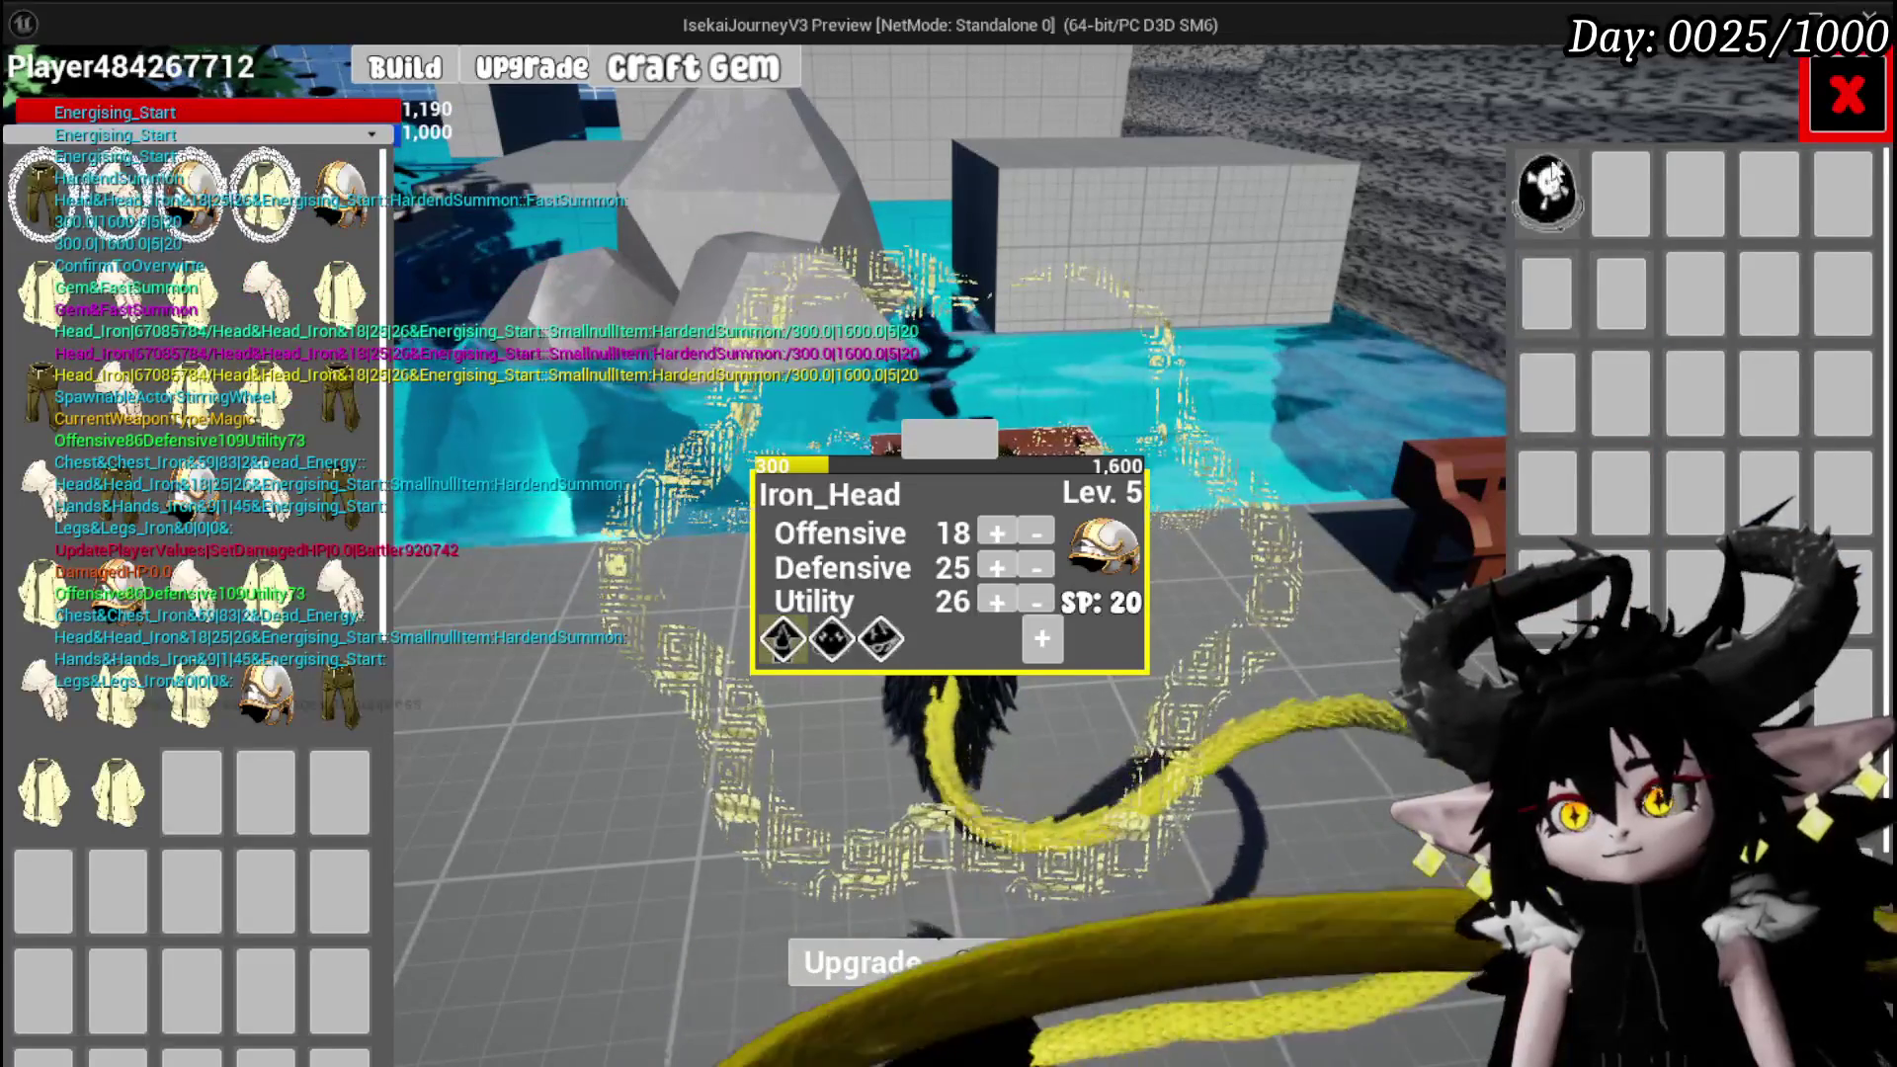
left_click(1546, 193)
left_click(1492, 198)
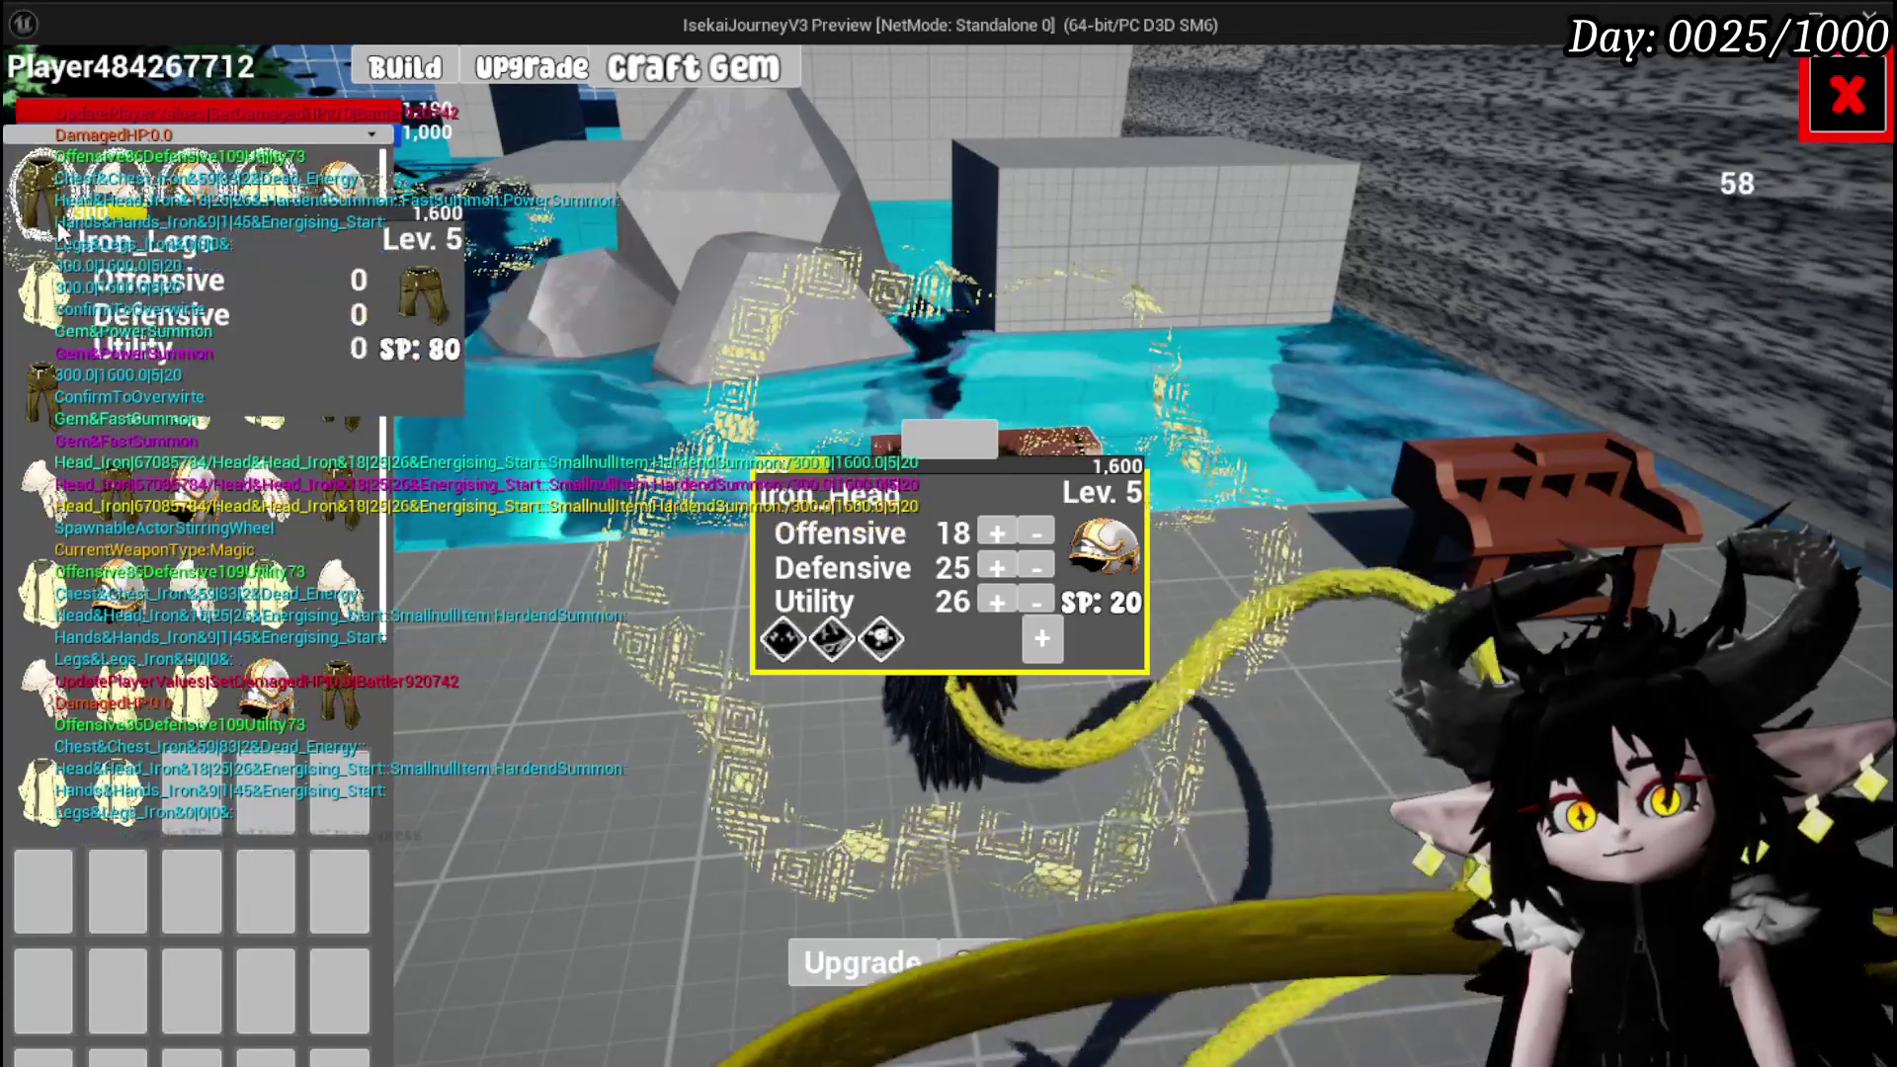
Buy the 30-point diamond gem slot on Iron_Legs
left_click(183, 307)
left_click(1041, 633)
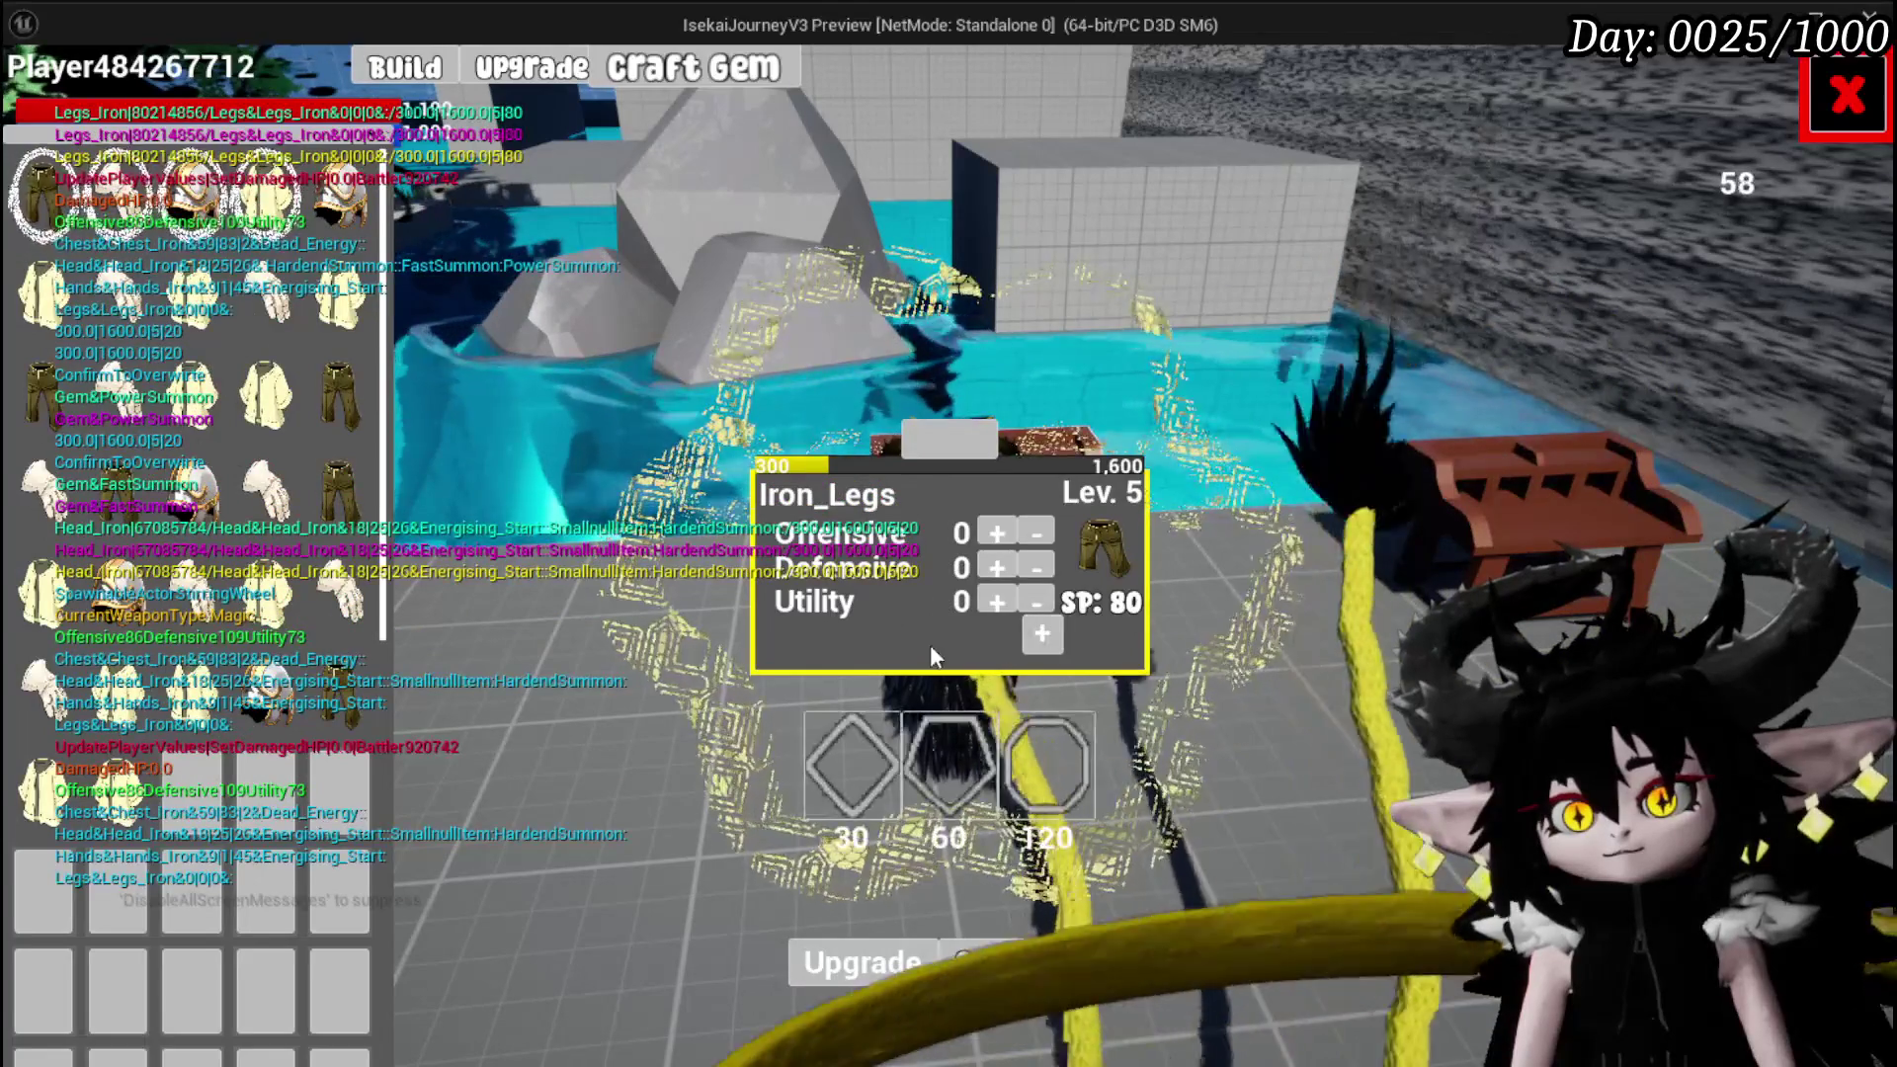
left_click(853, 780)
left_click(784, 640)
left_click(857, 648)
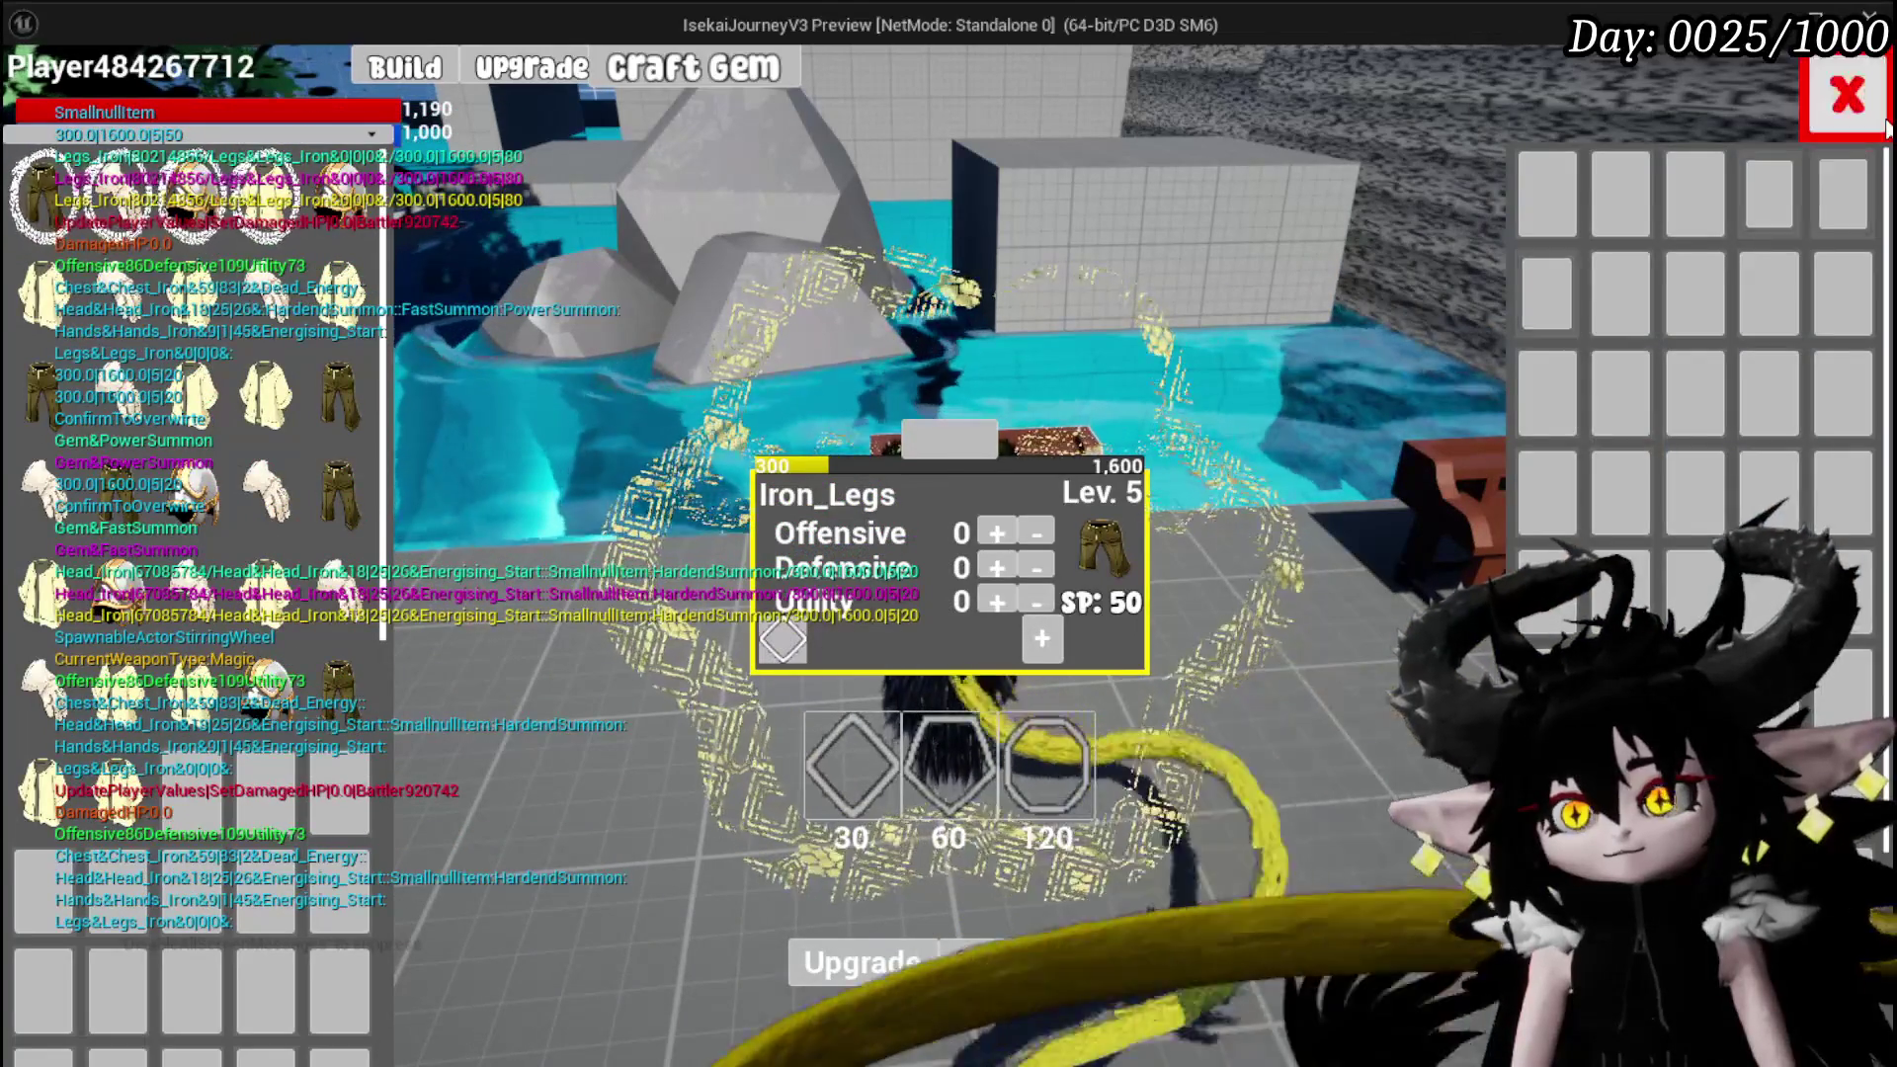
key("Escape")
Walk to the trader and look over the trading screen
key("w")
key("e")
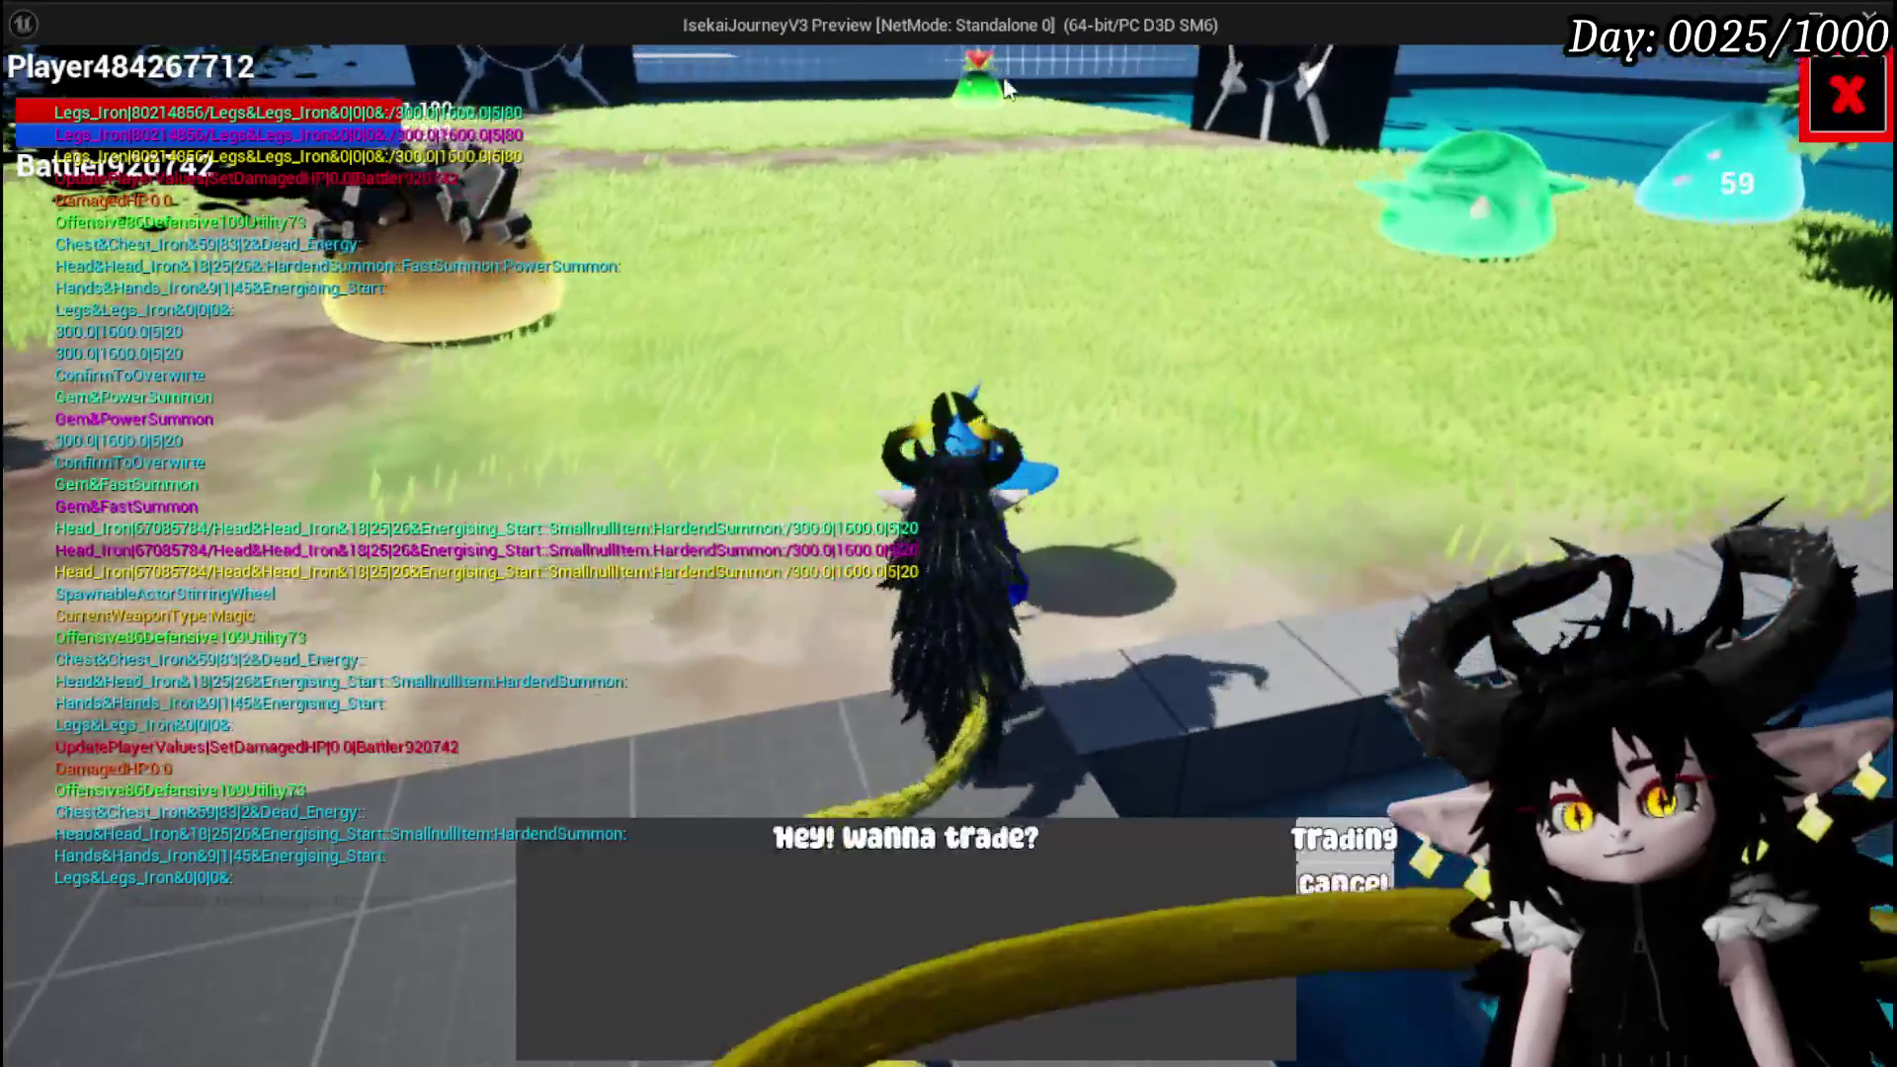
left_click(1353, 835)
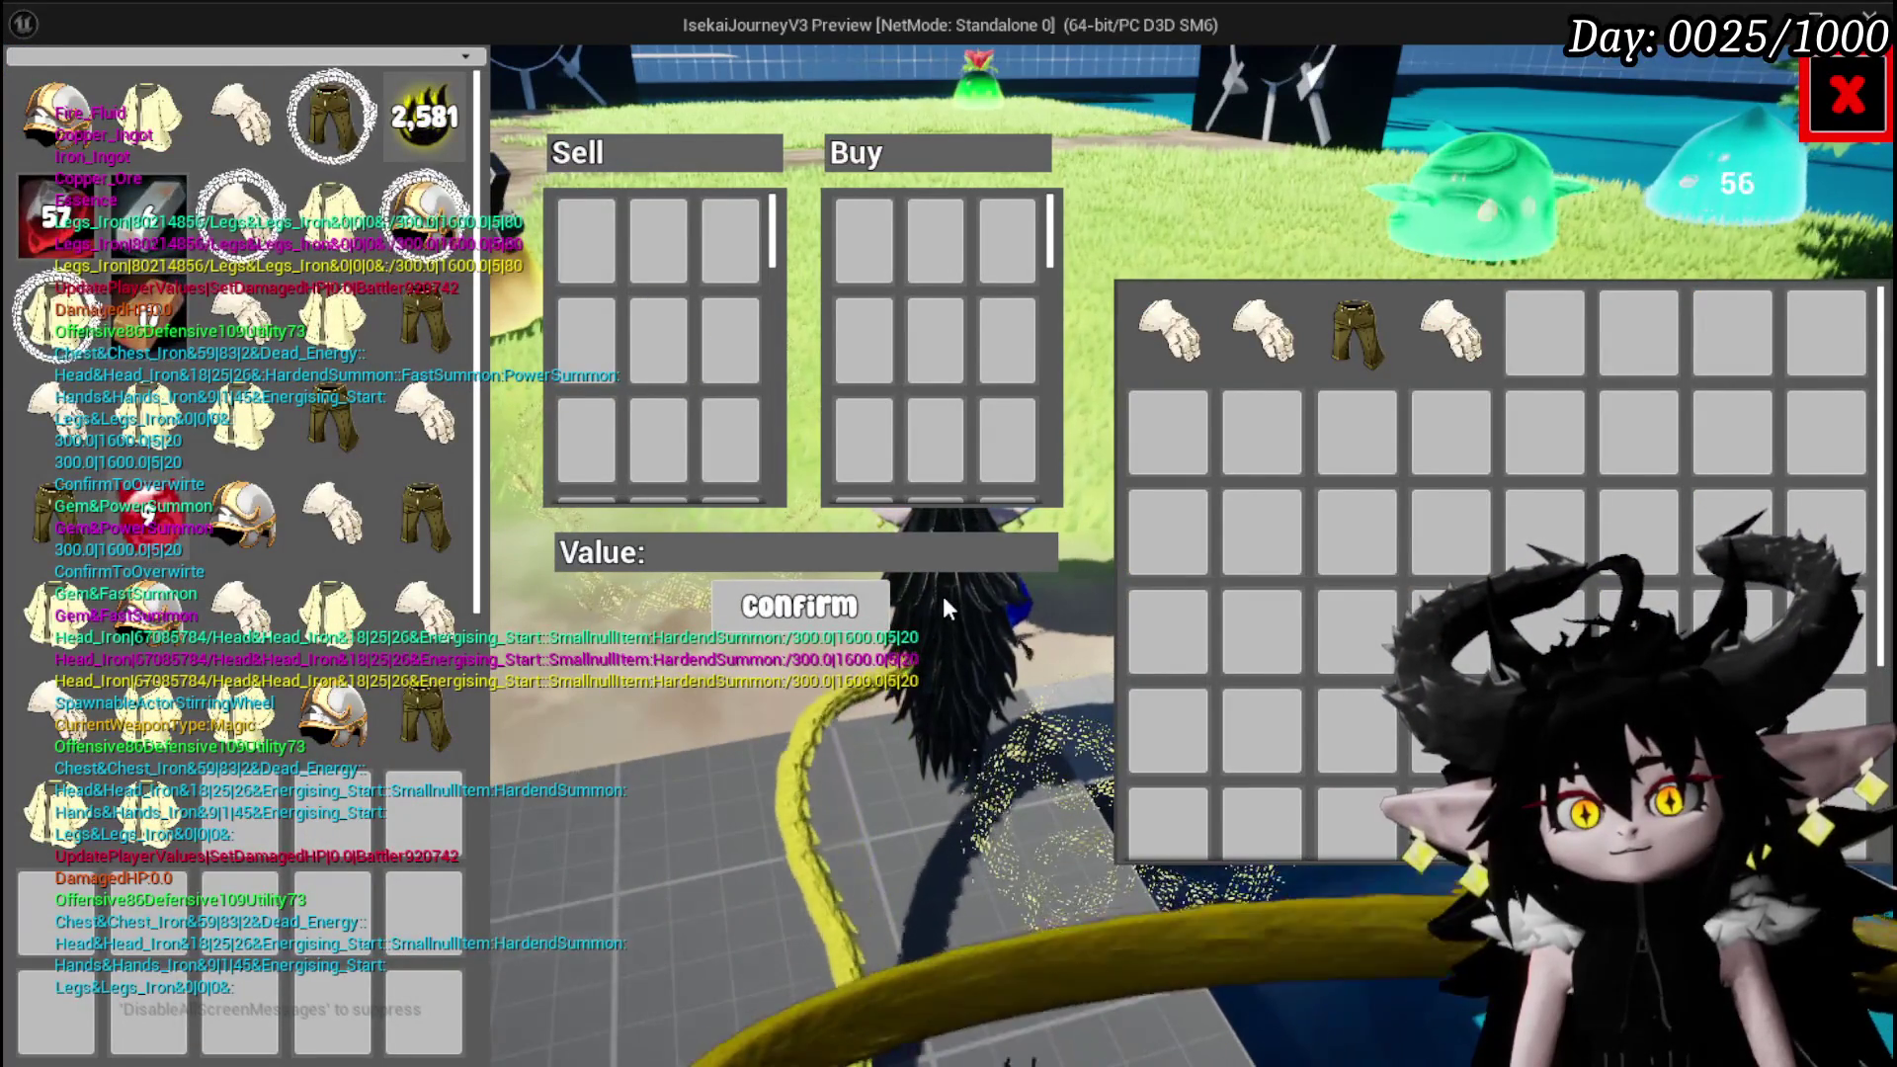
left_click(1846, 79)
Return to the desk and craft a Quick Start gem for 100 Essence
key("w")
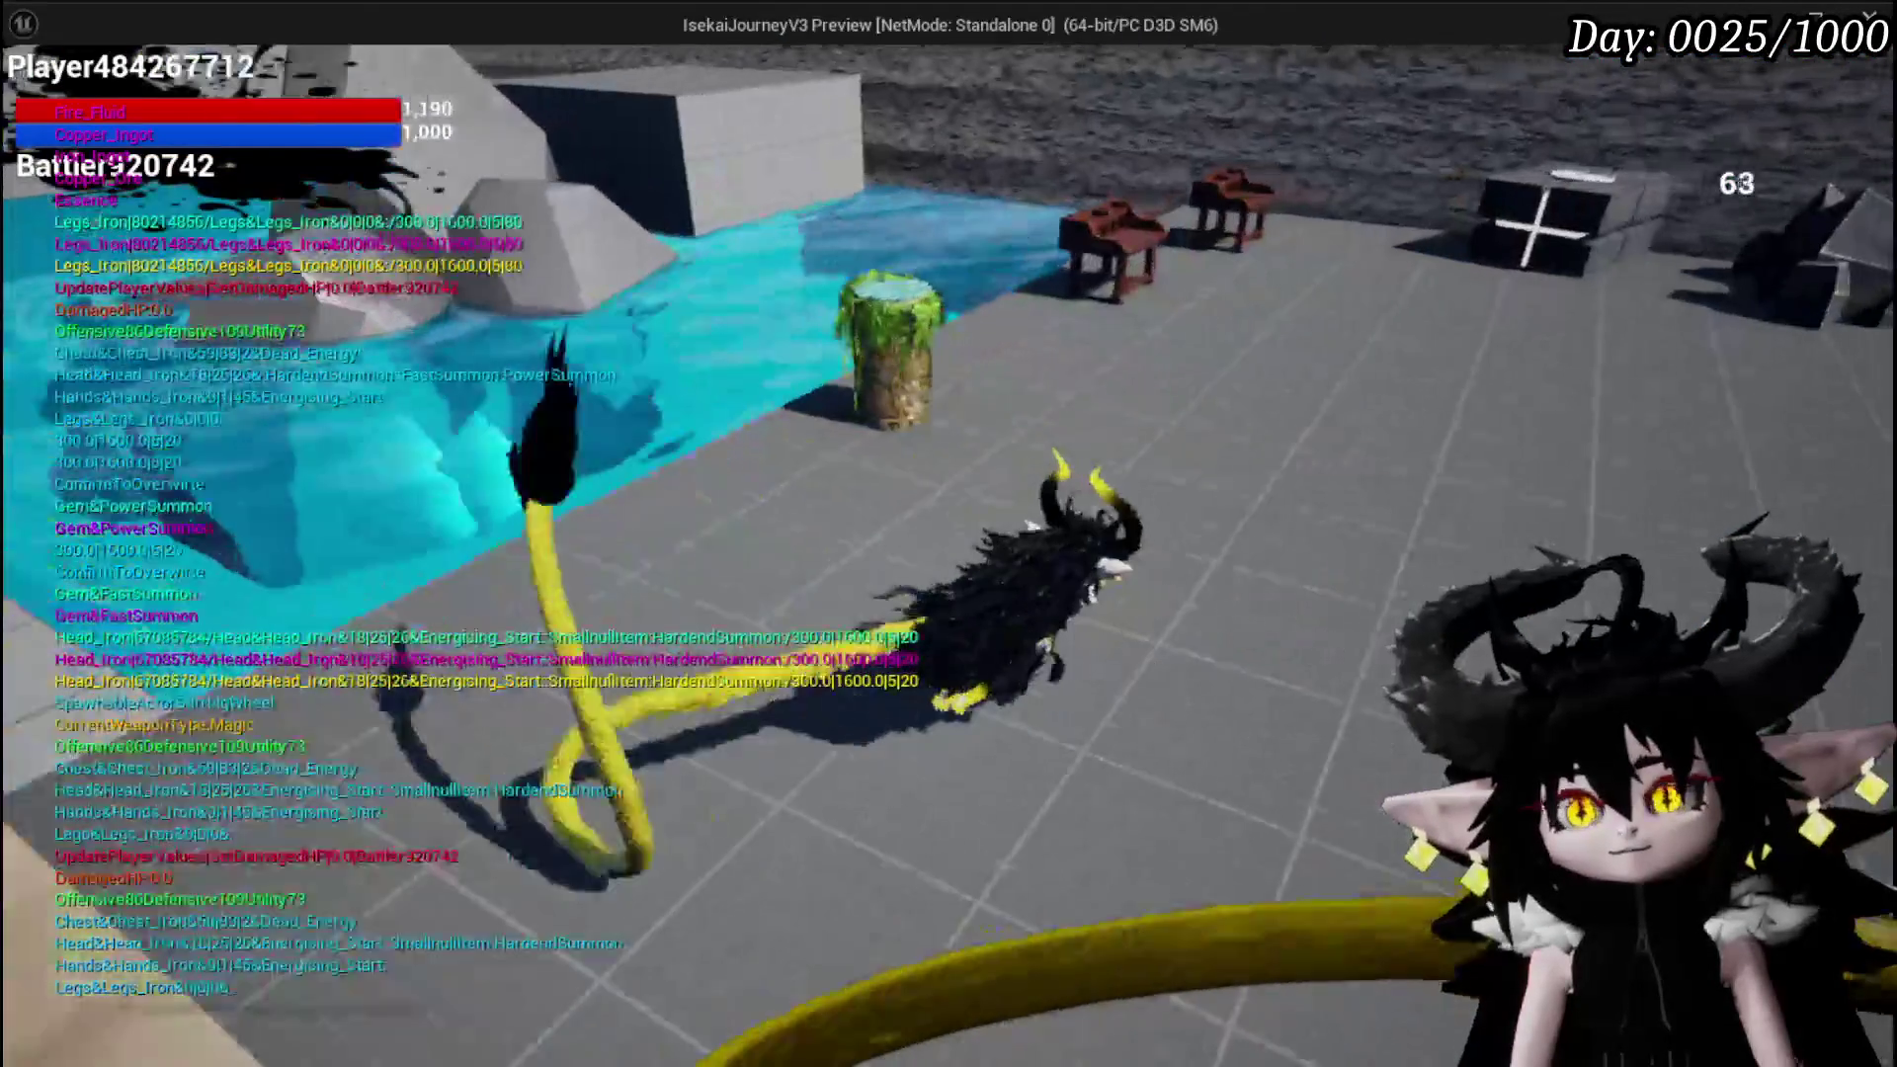
key("e")
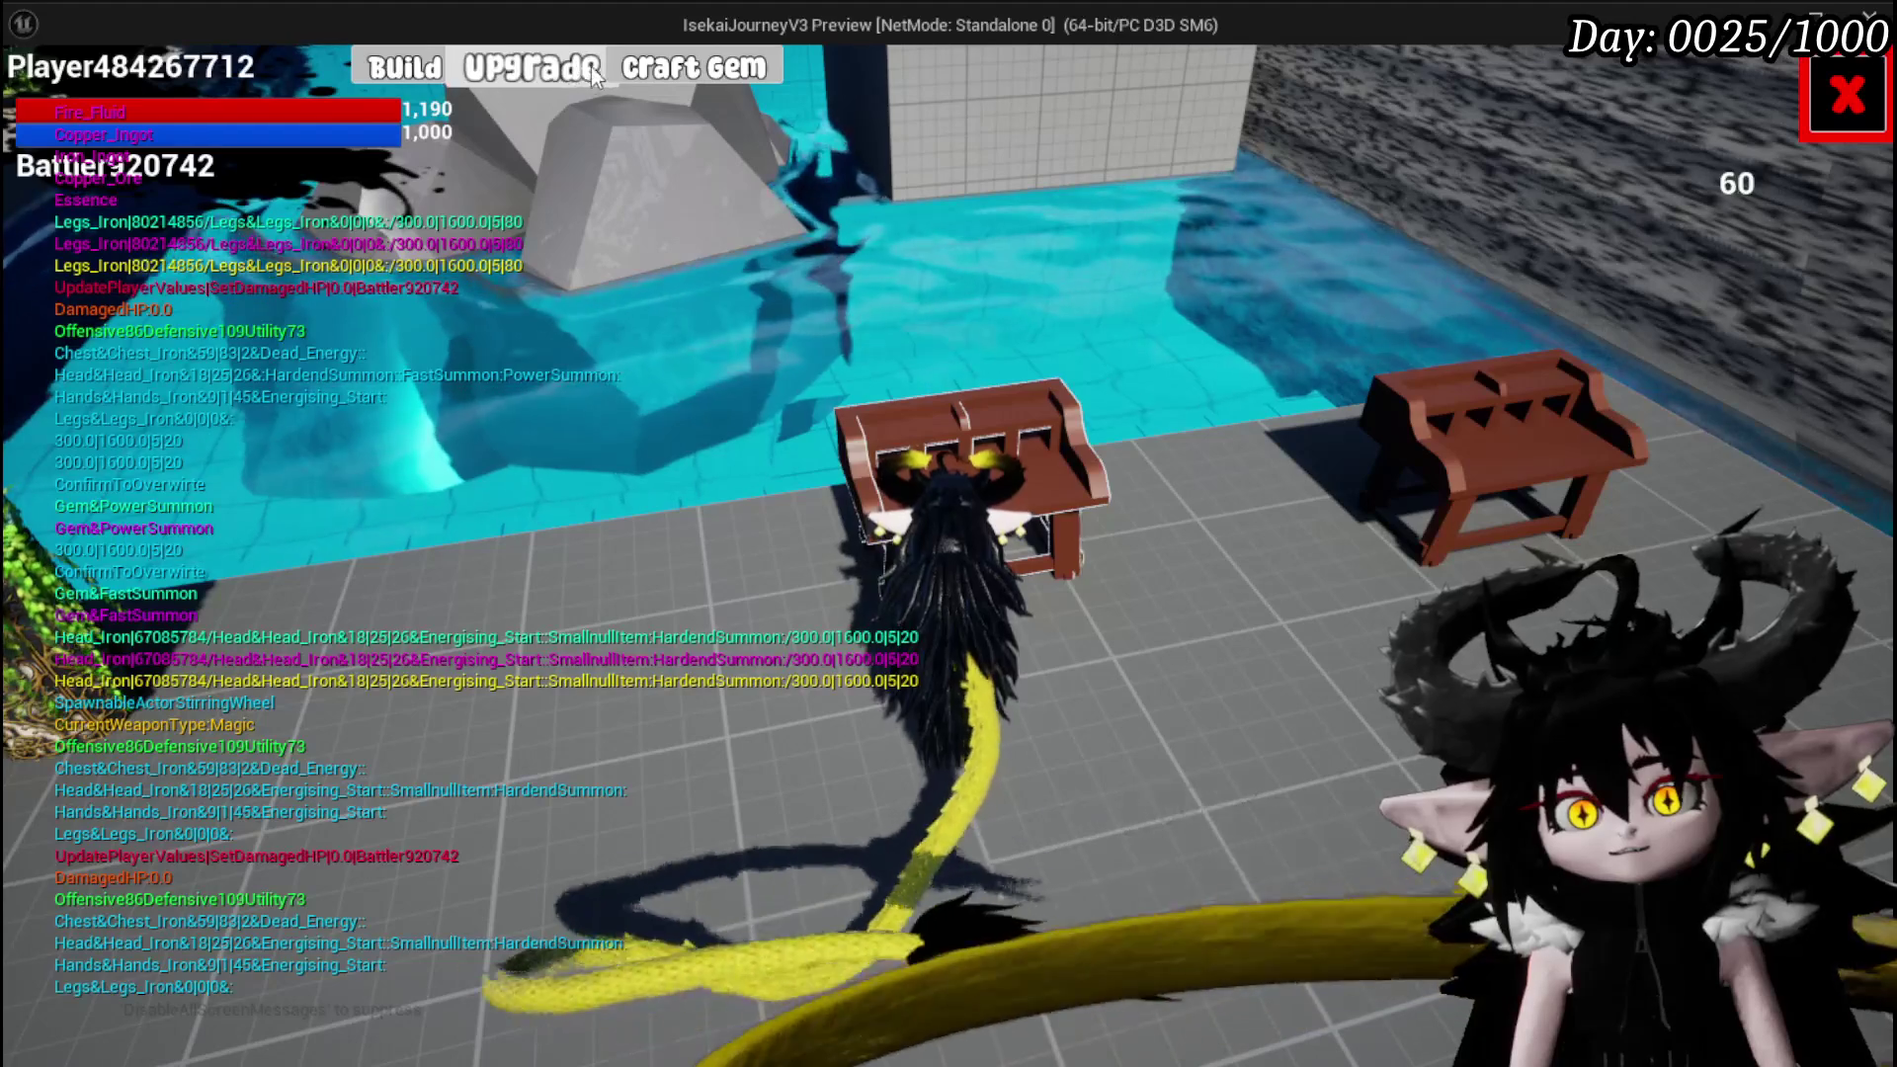
left_click(663, 87)
left_click(934, 769)
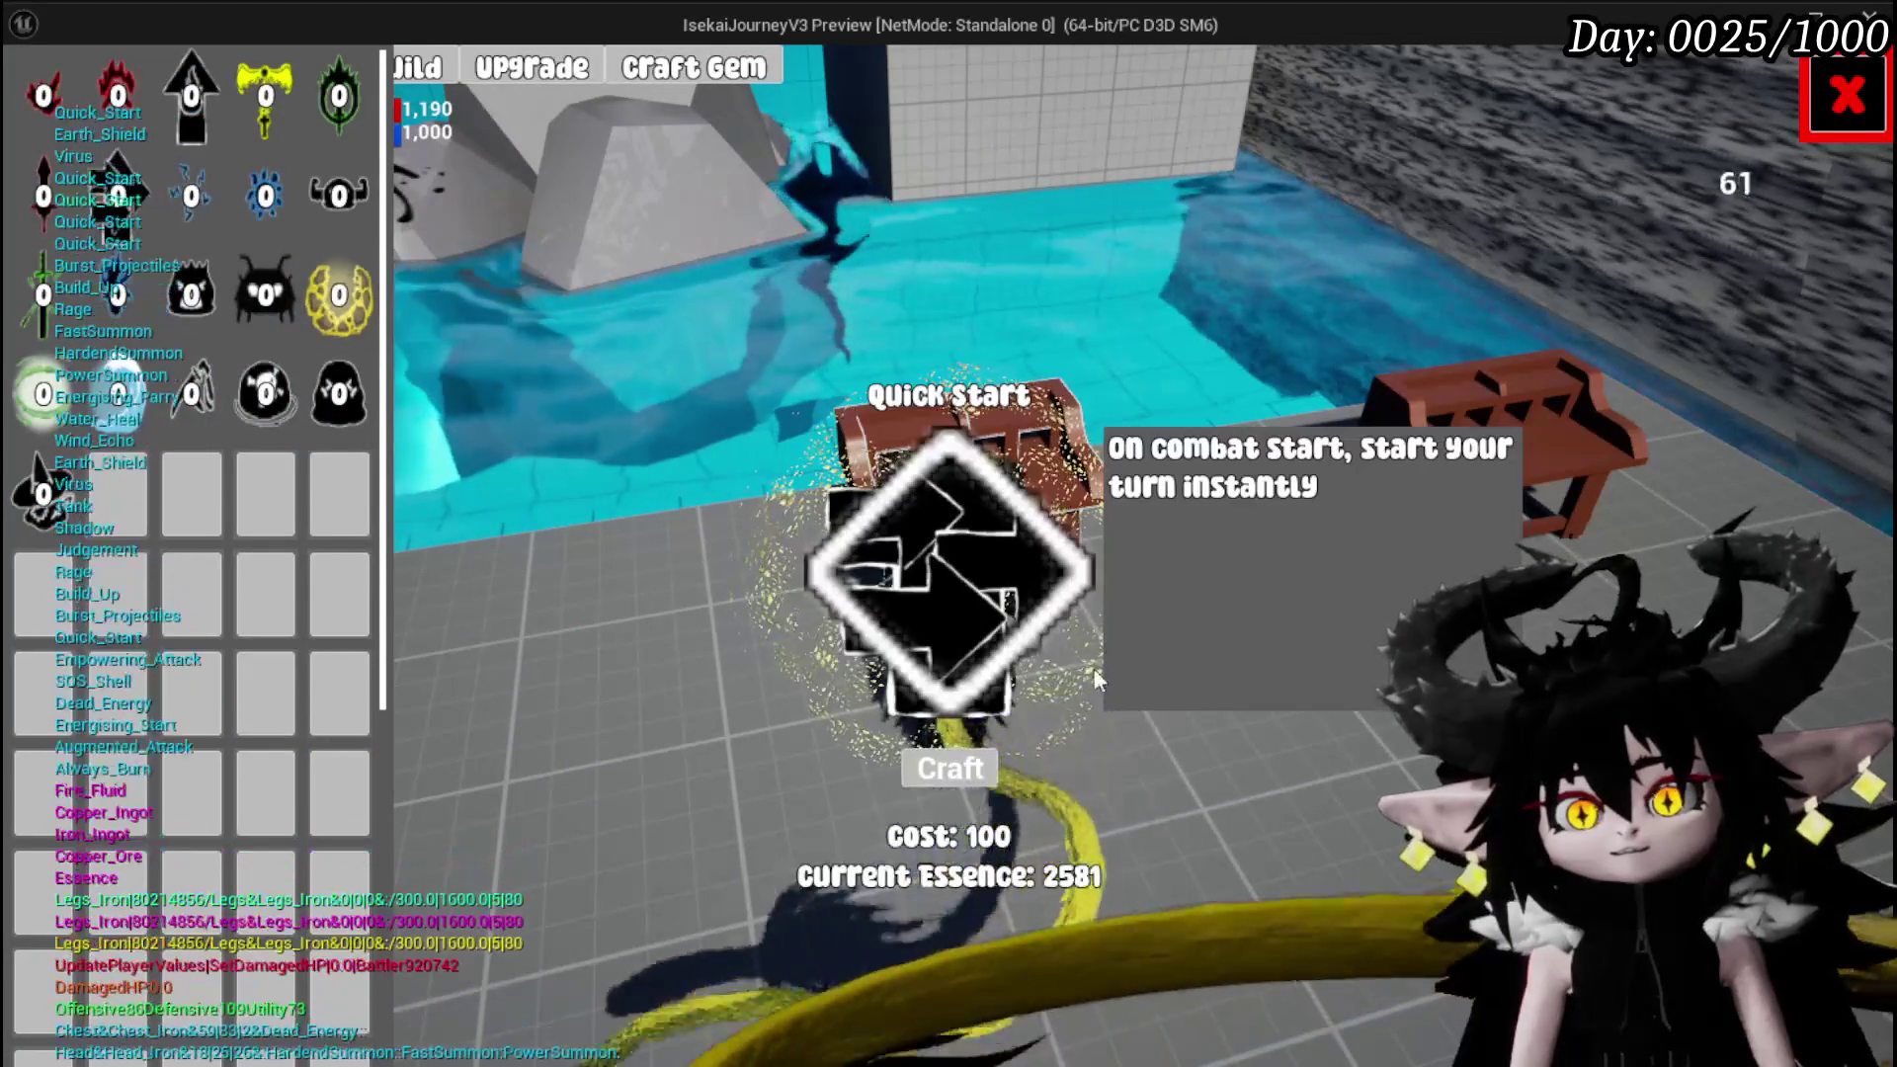
Socket the Quick Start gem into Iron_Legs' new slot and head toward the enemies
left_click(523, 67)
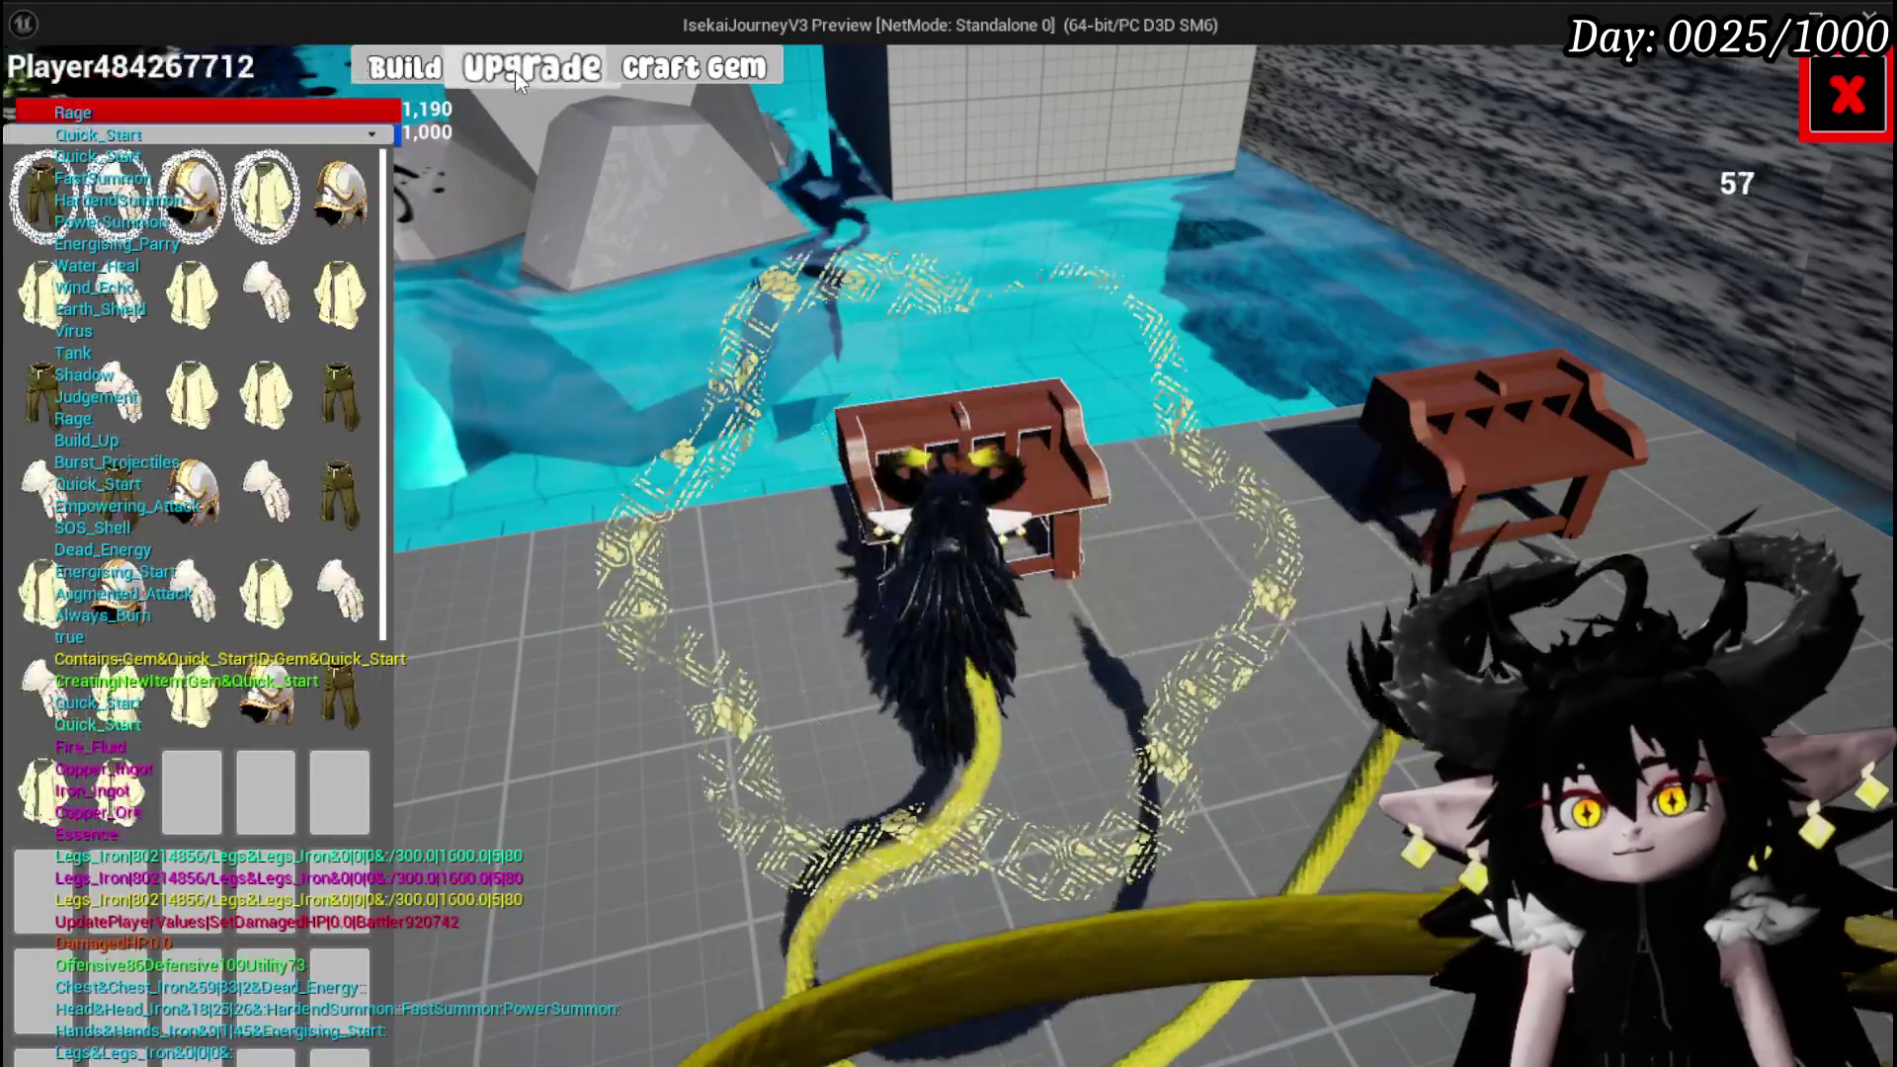
left_click(44, 196)
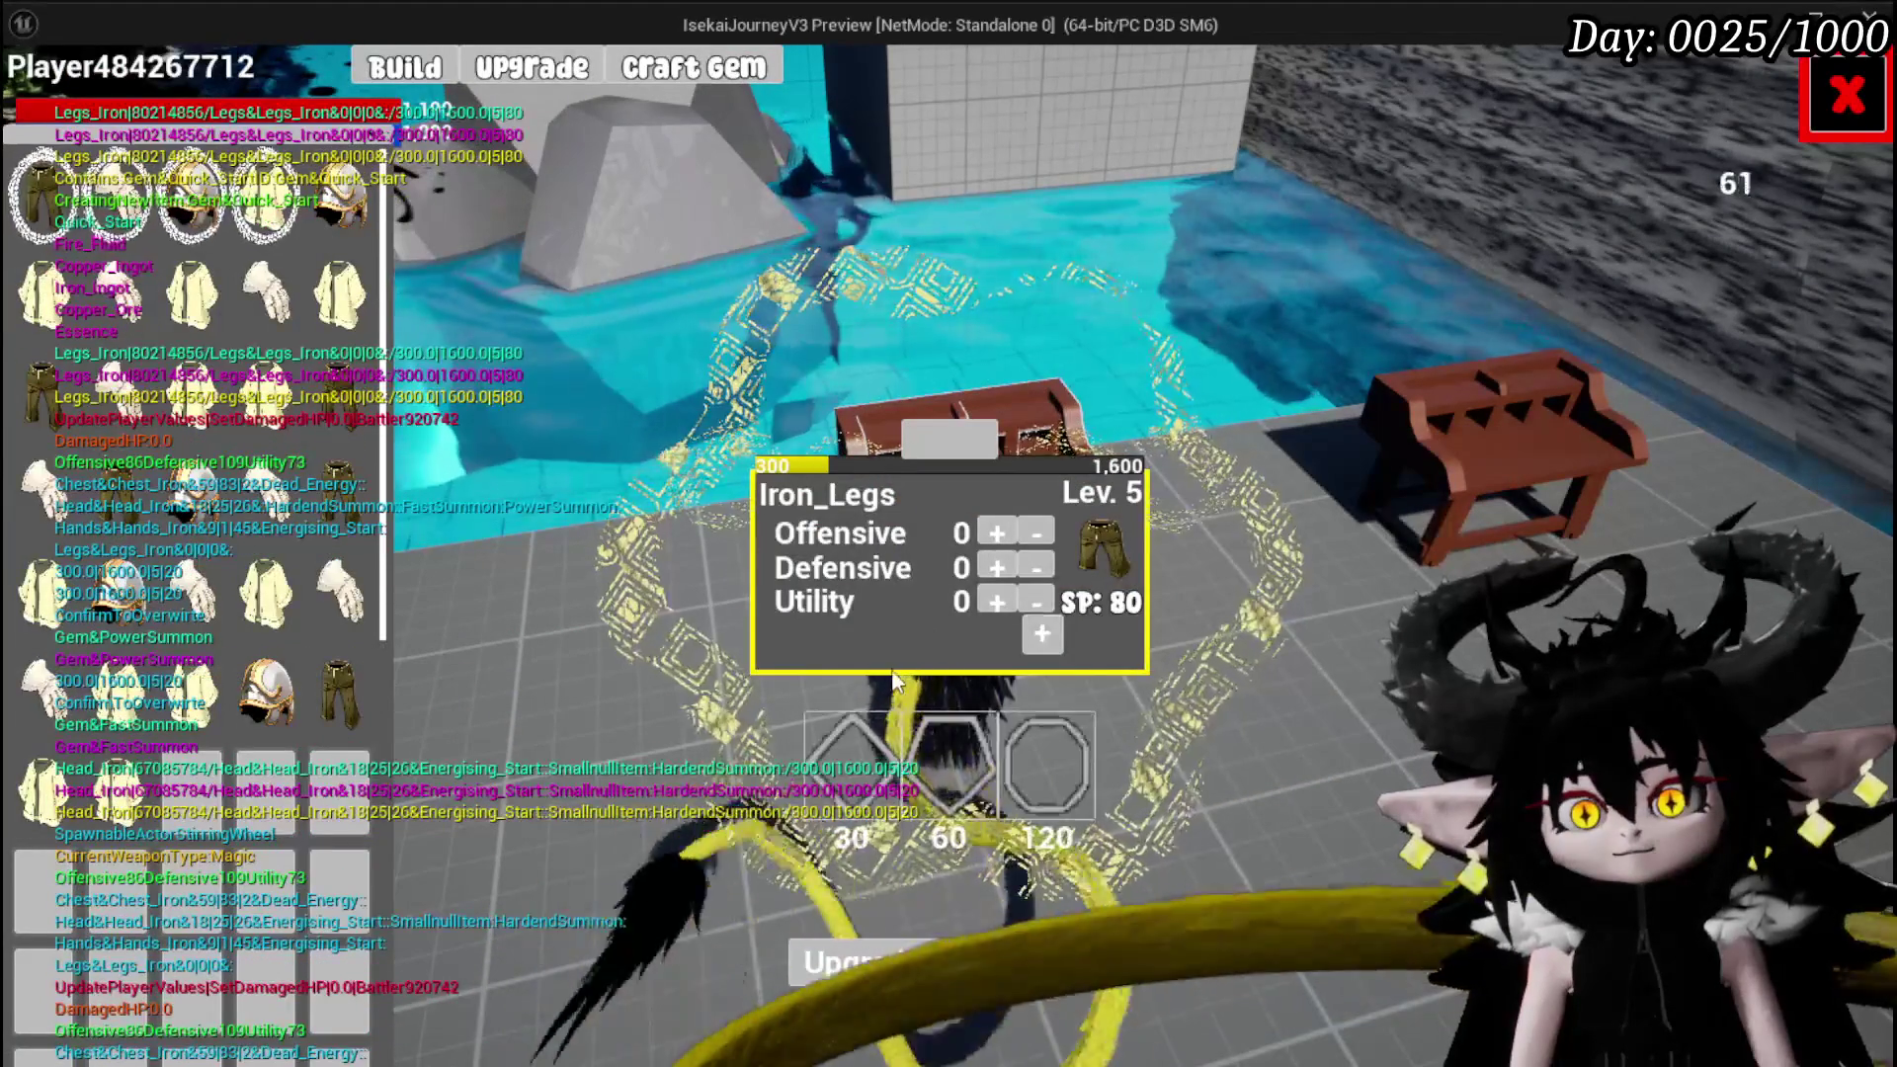
left_click(859, 771)
left_click(846, 698)
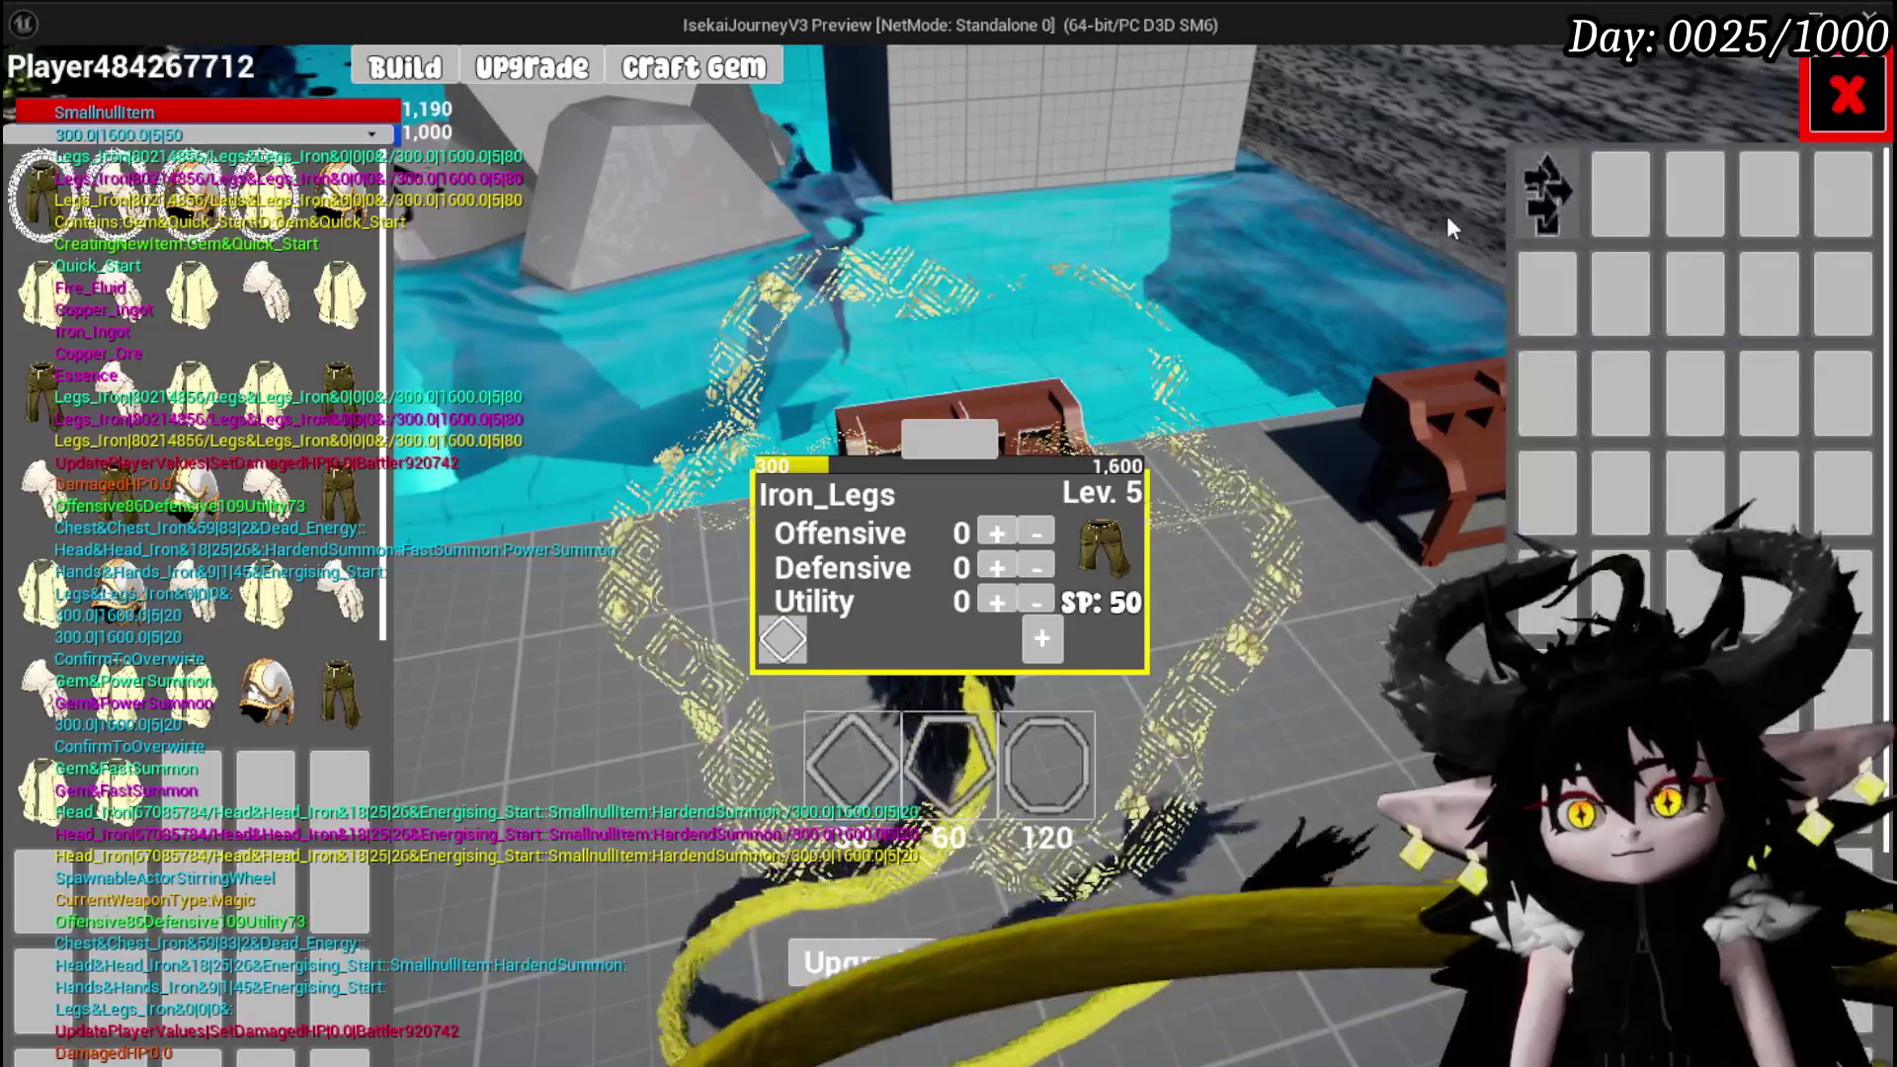
left_click(1518, 199)
left_click(1453, 207)
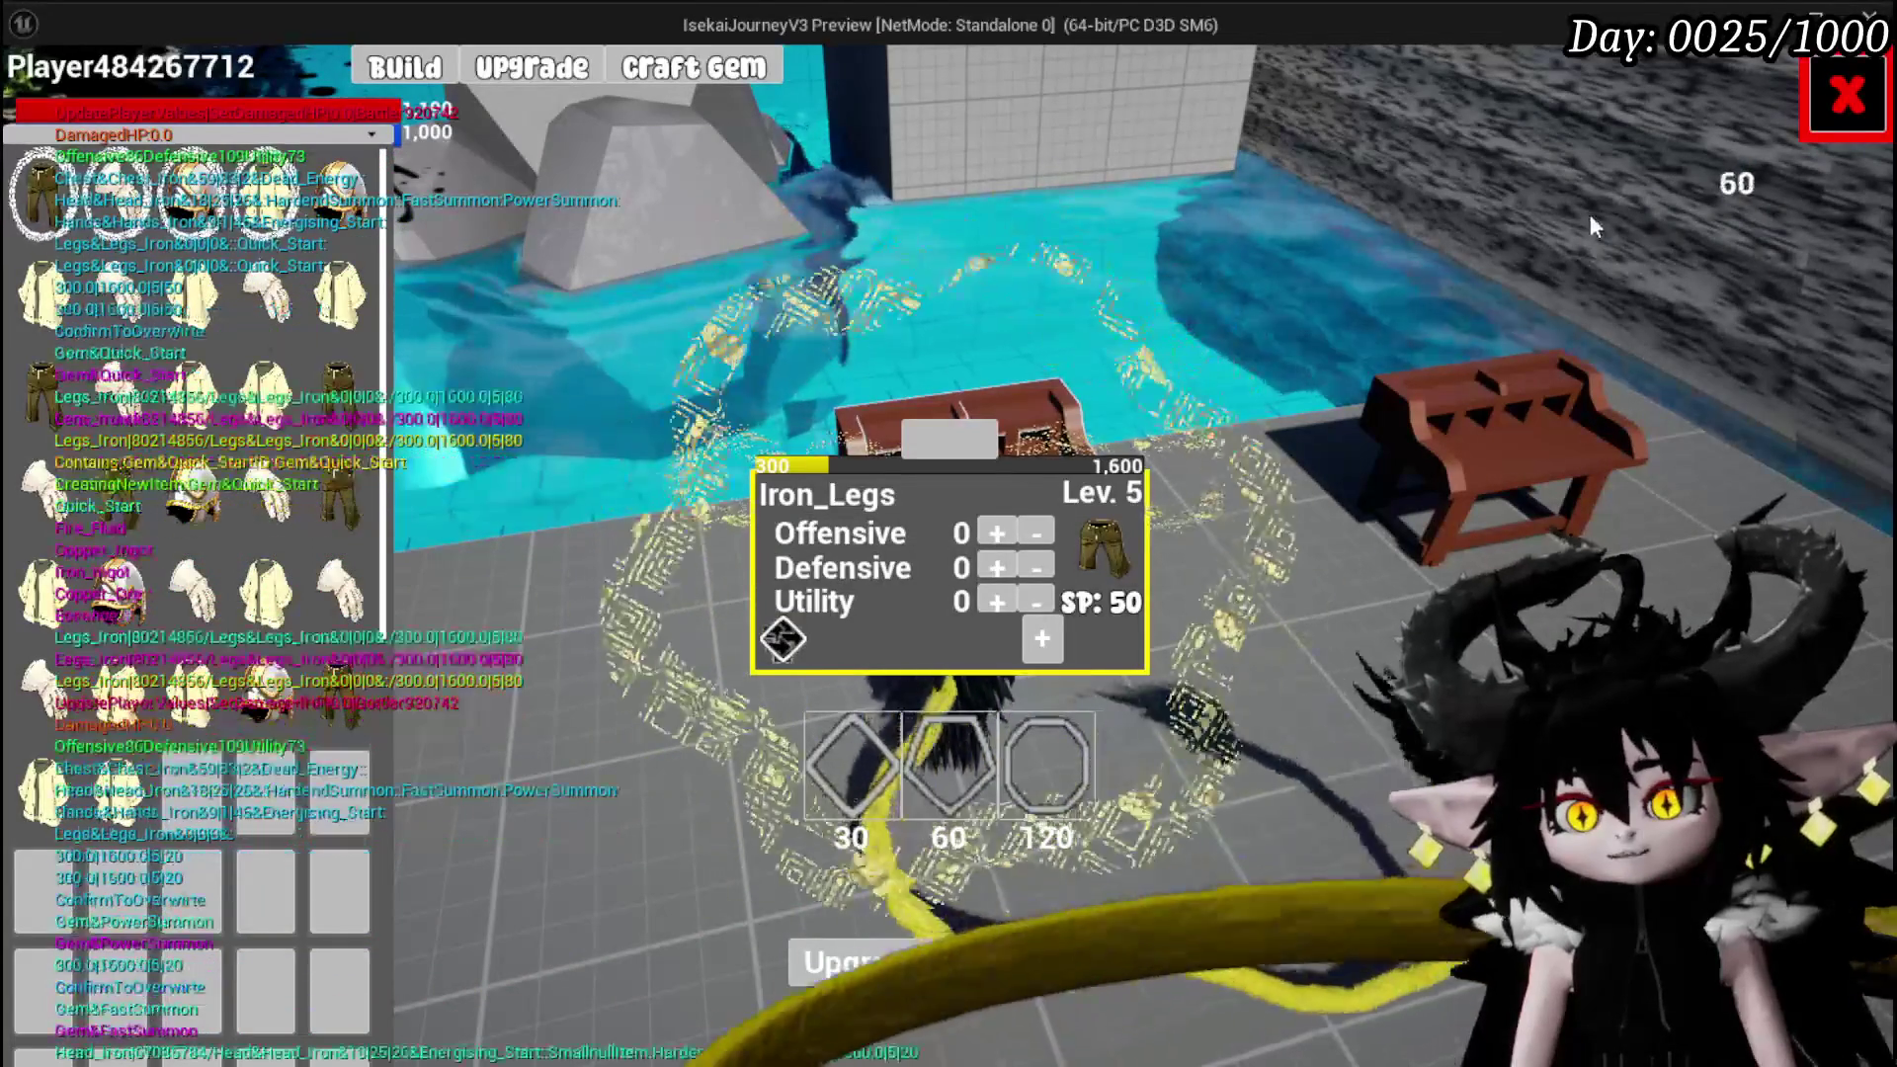
left_click(1845, 96)
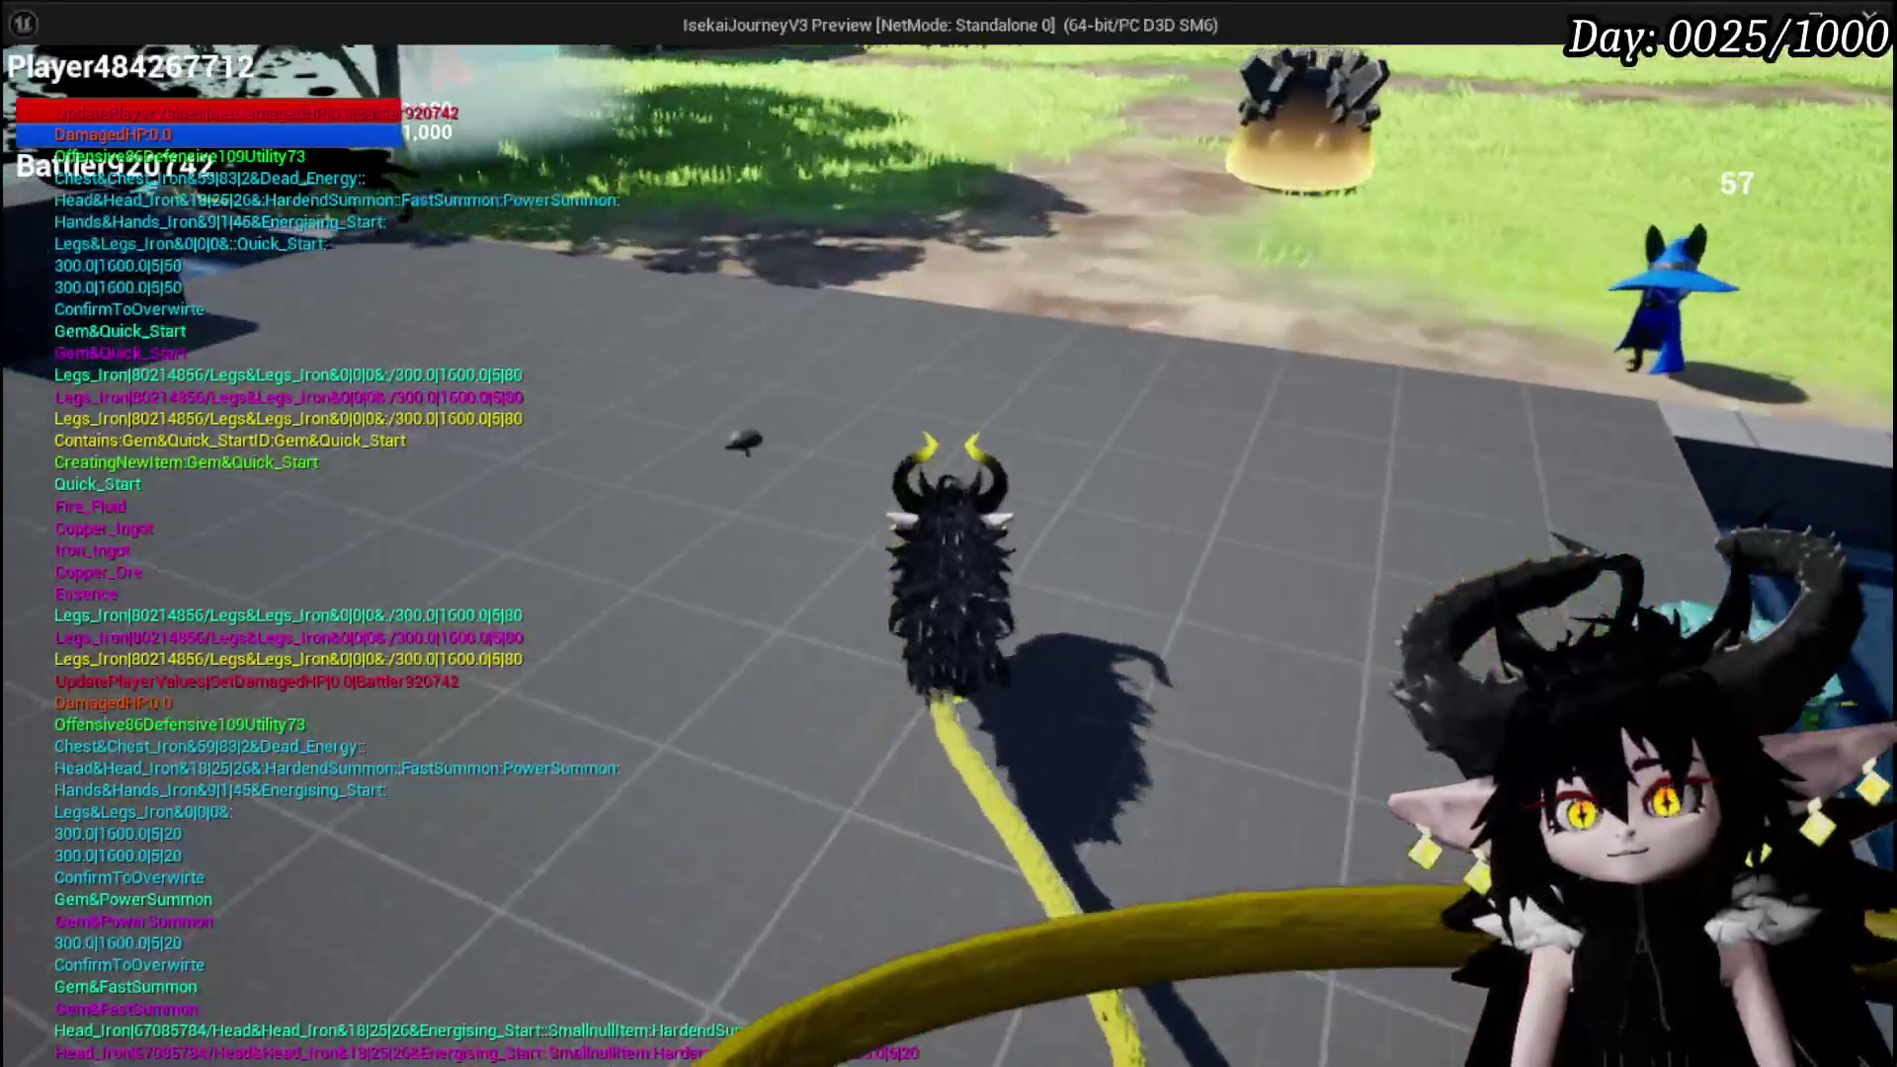
key("w")
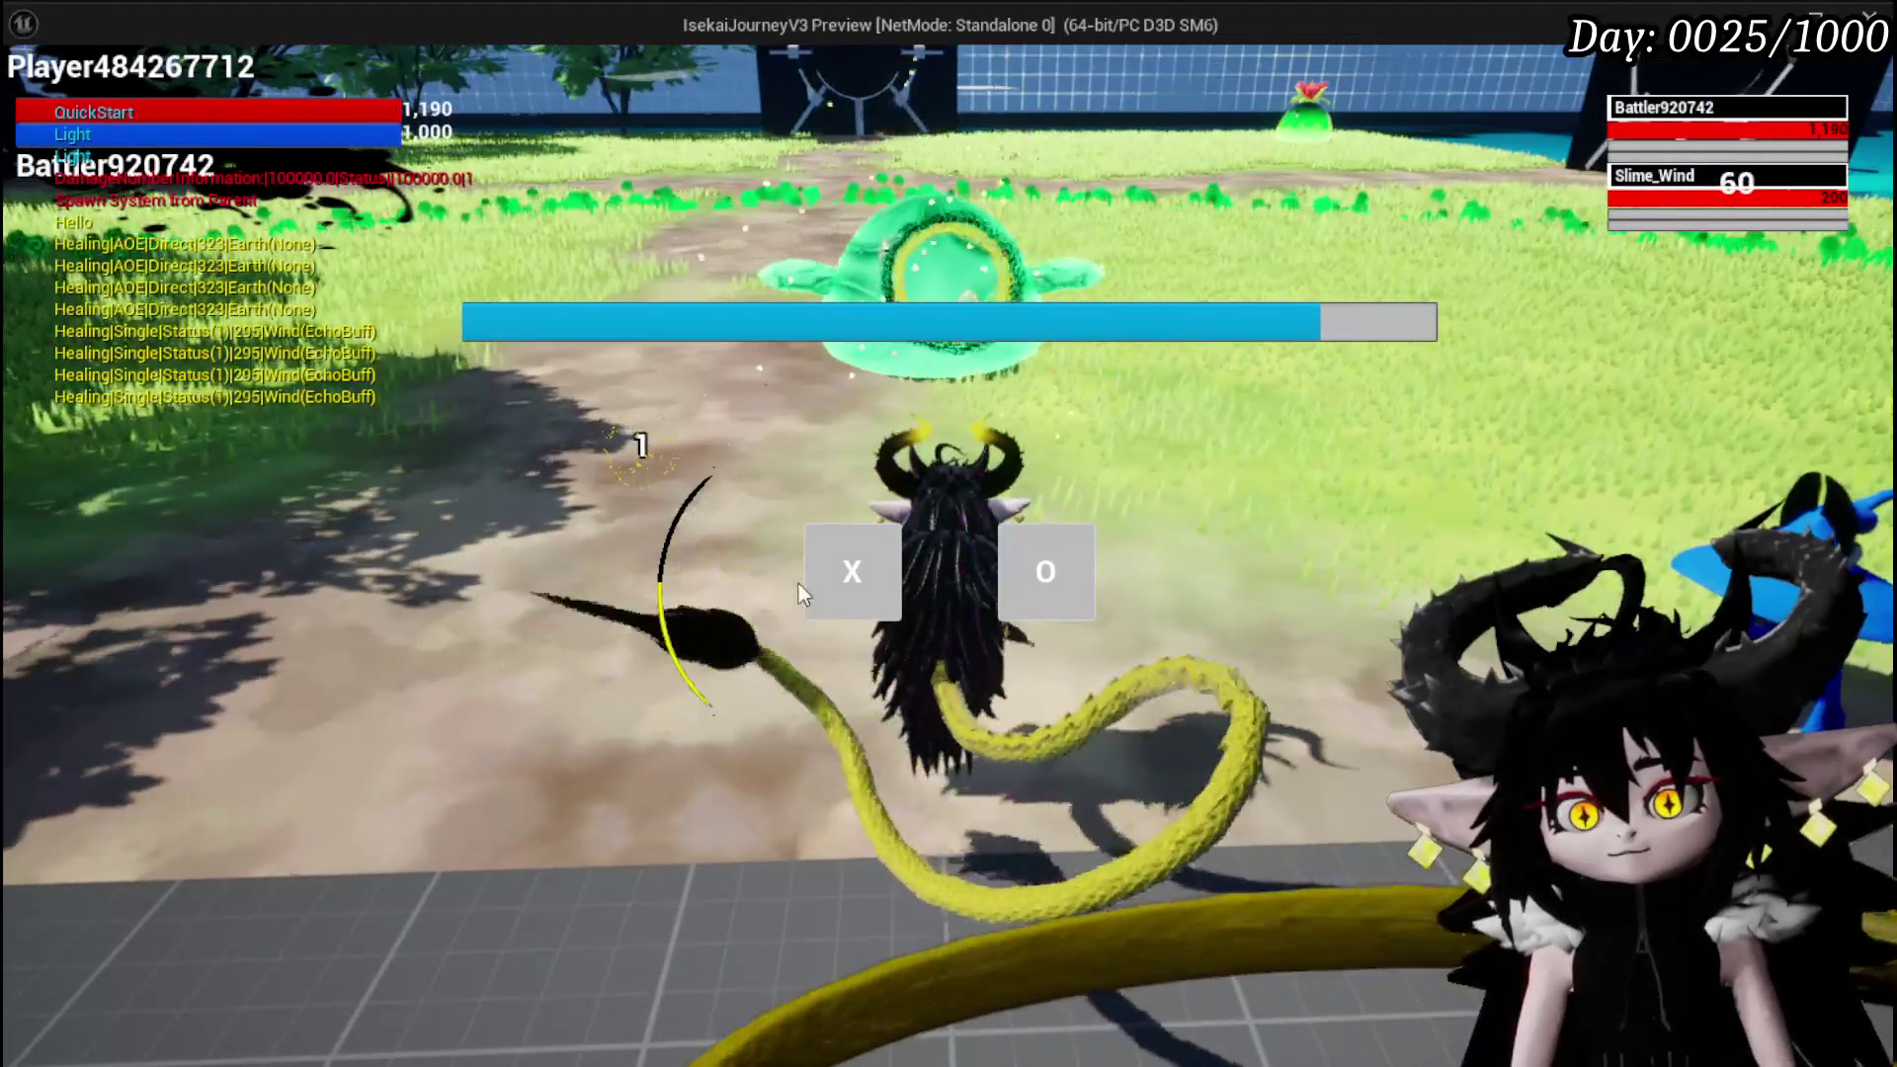
Land a timed hit on Slime_Wind, then play and confirm the Support Summon card
left_click(832, 581)
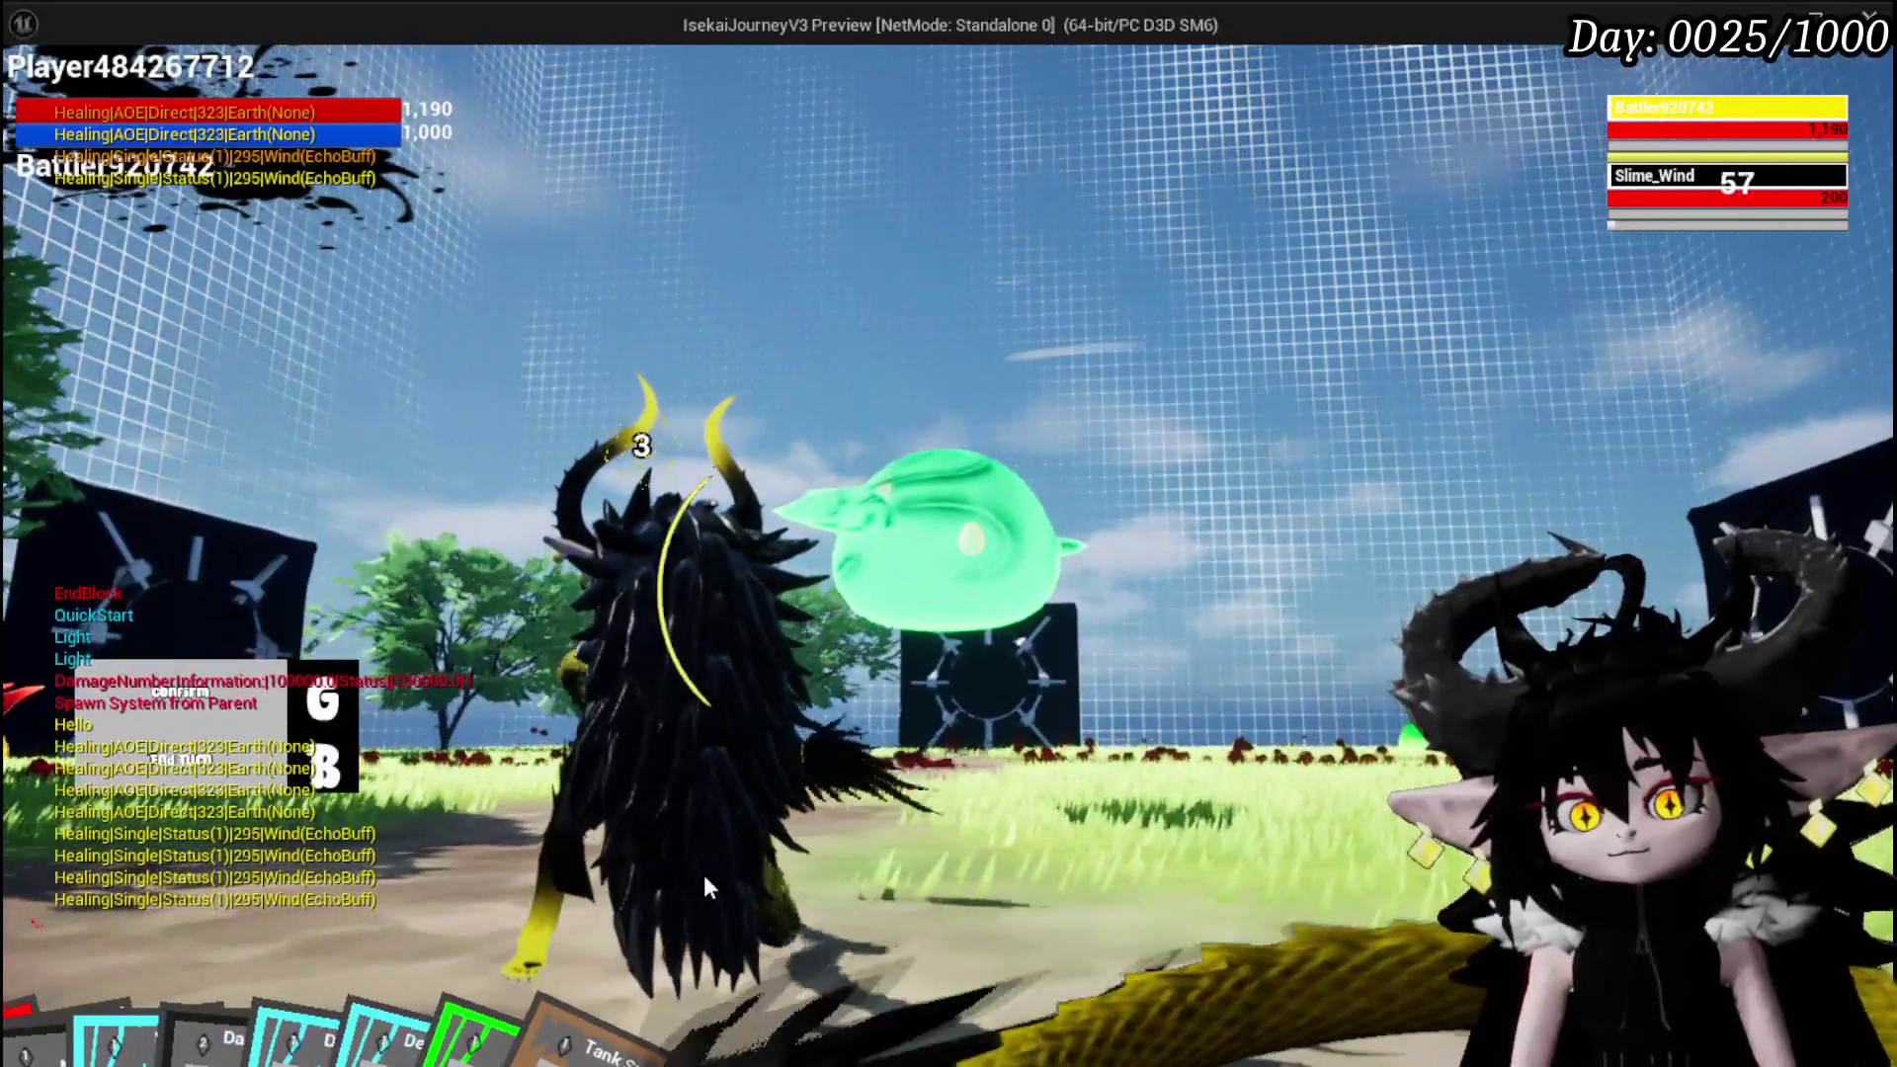
mouse_move(889, 870)
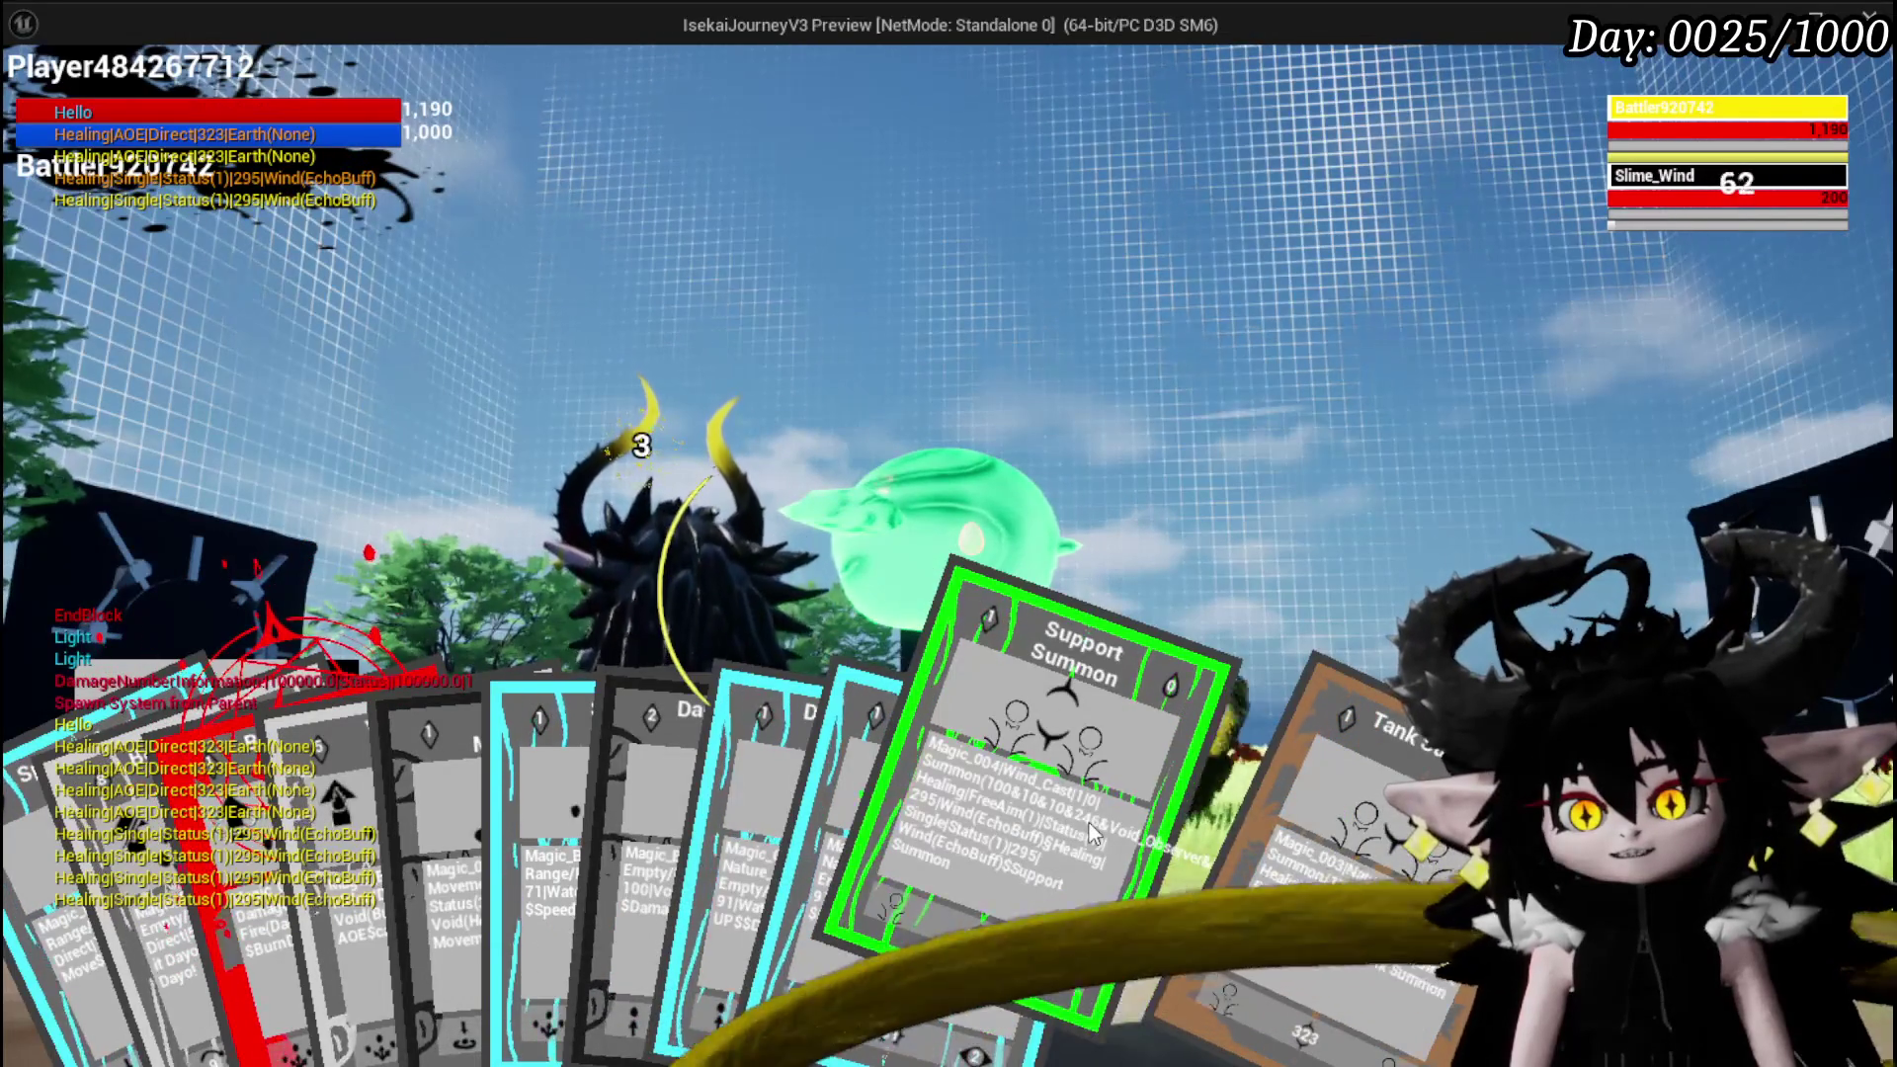
left_click(1087, 825)
key("g")
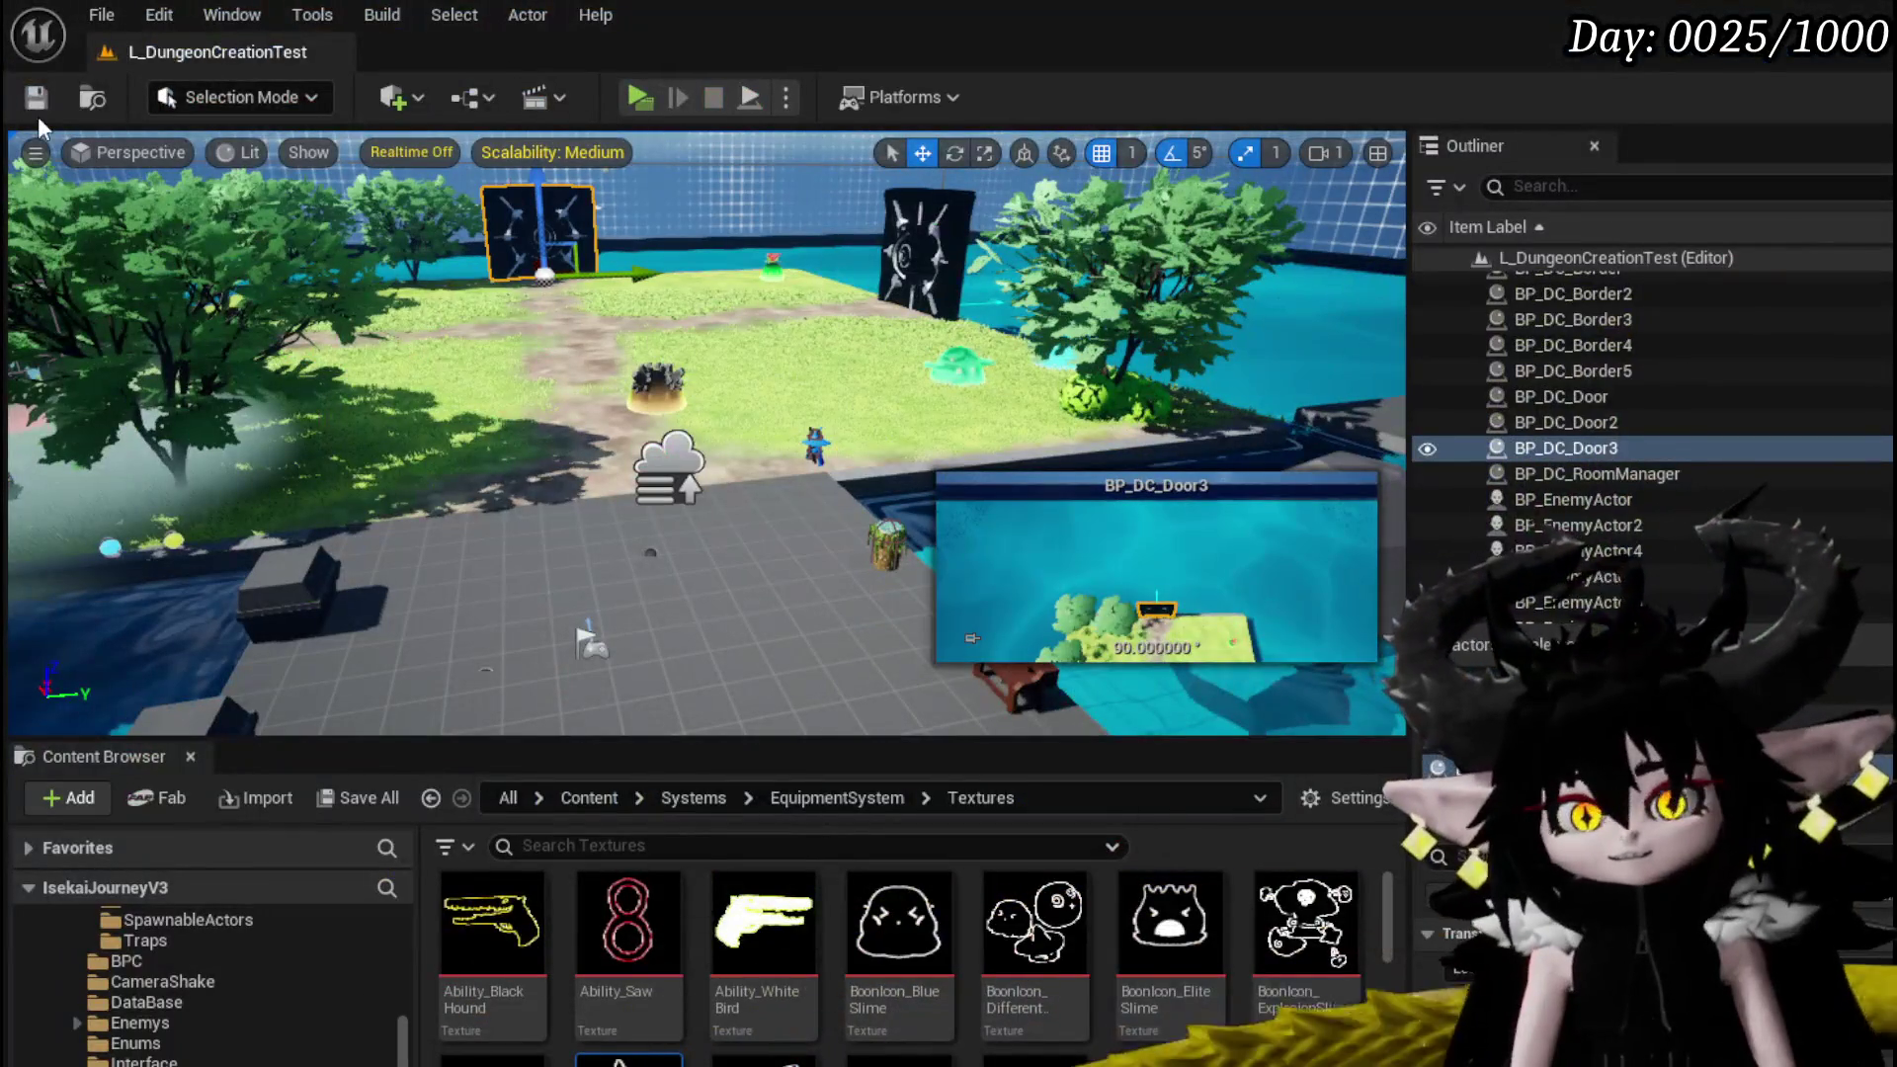
Save the level, then pull a new wire from a pin in the OnSummon math nodes
left_click(35, 99)
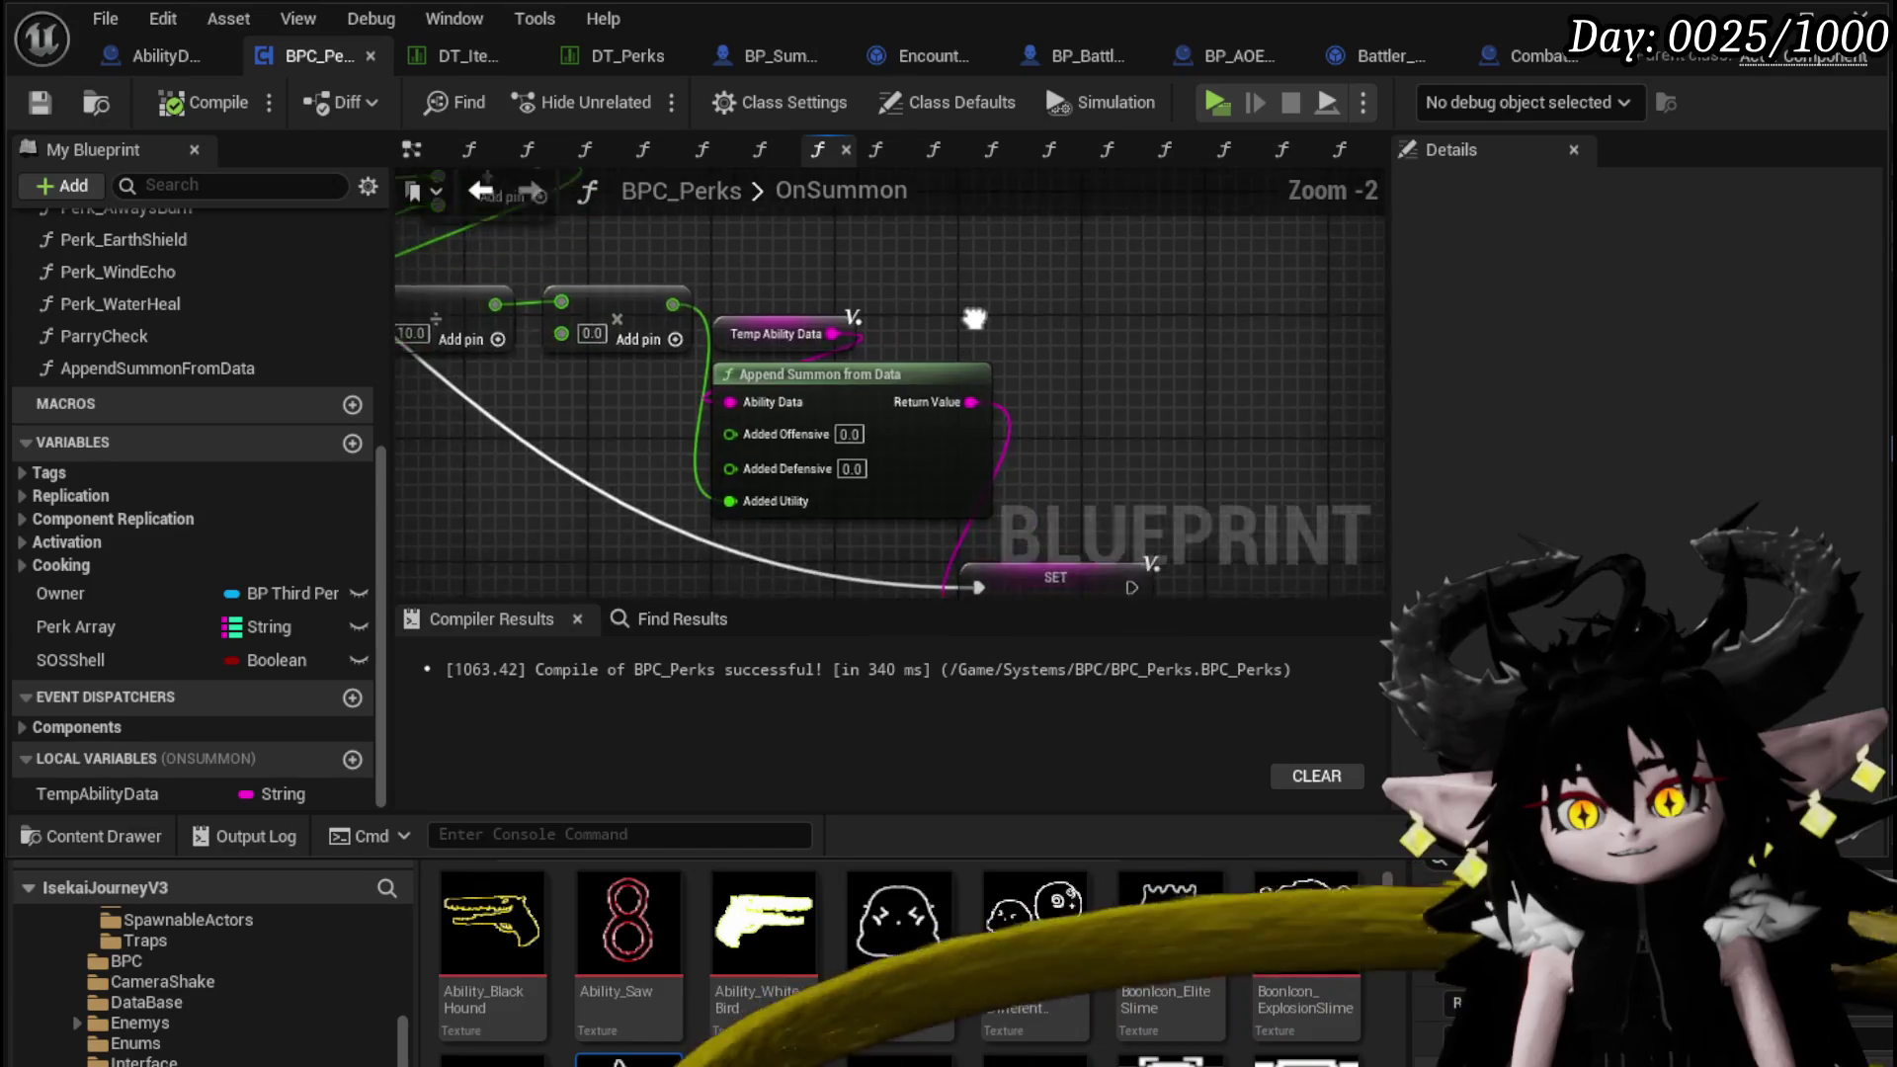
left_click_drag(1091, 459, 1111, 415)
left_click_drag(899, 238, 889, 233)
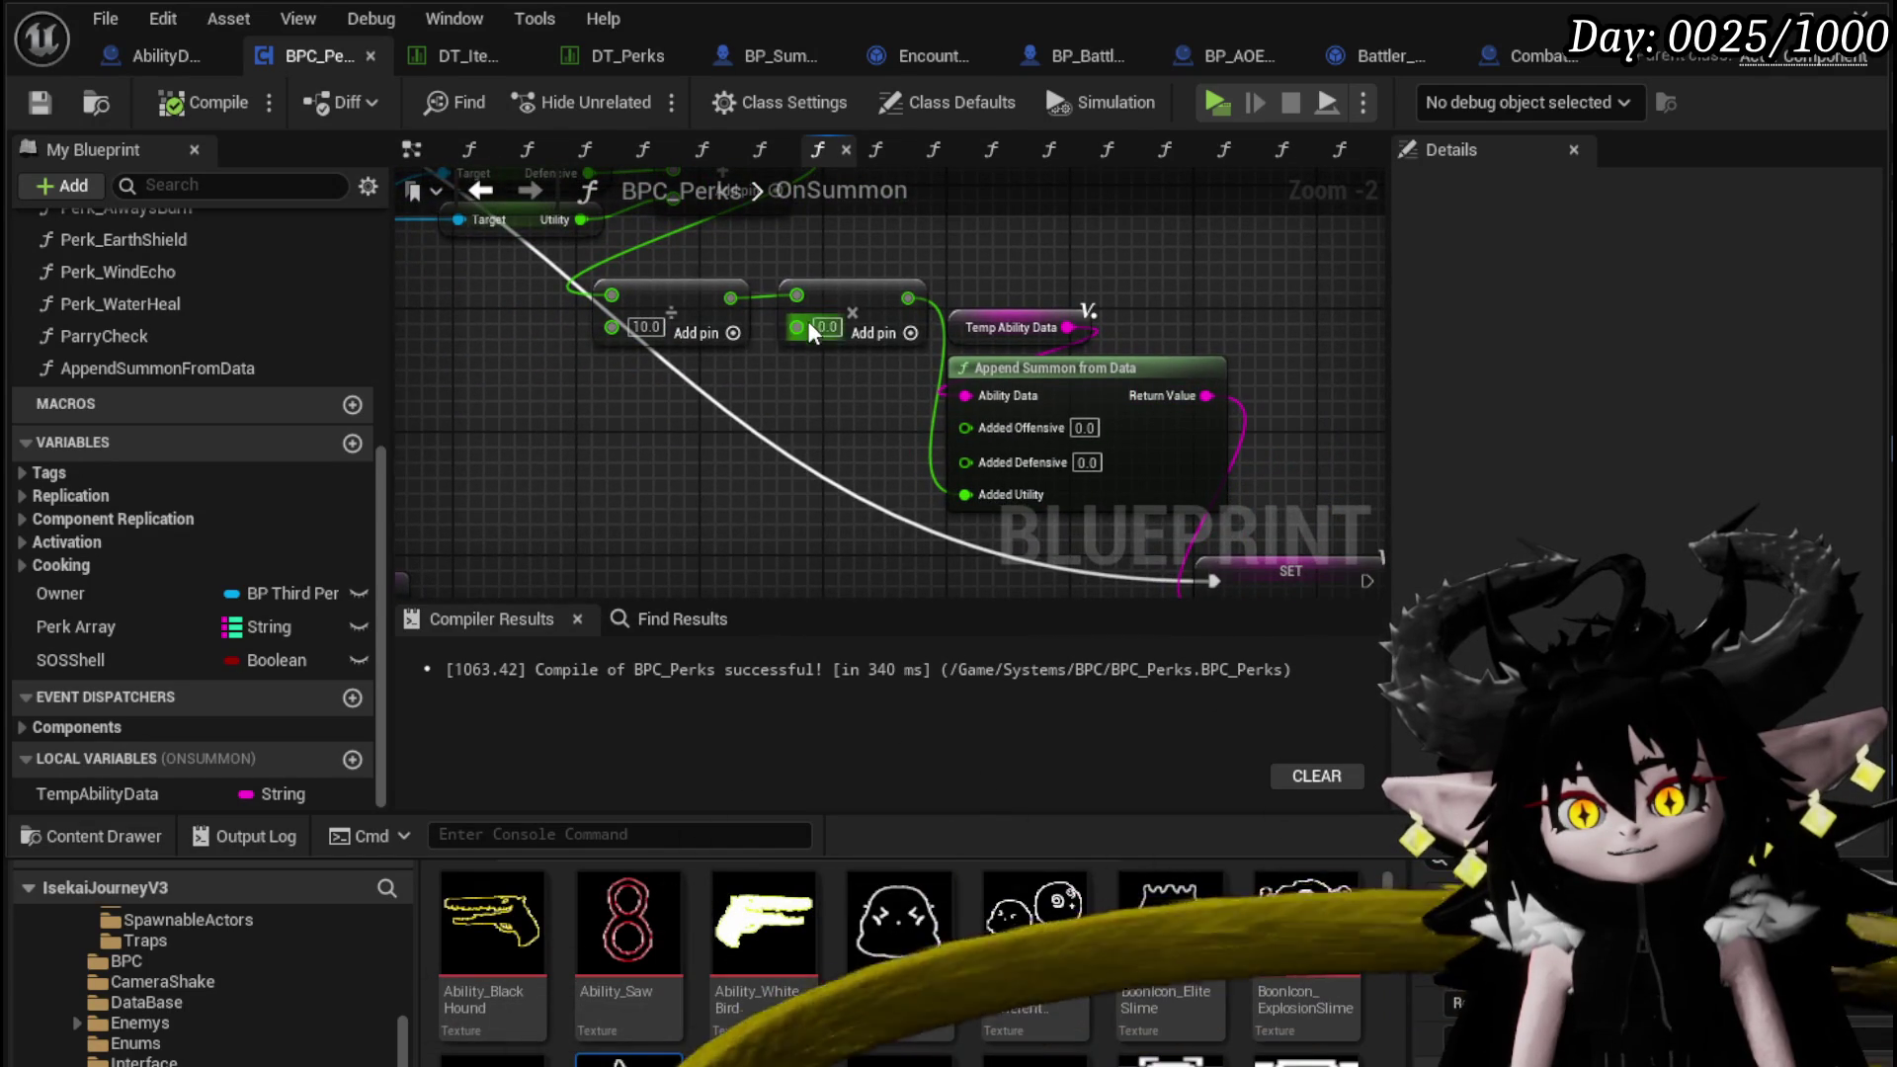
scroll(808, 341, "down", 3)
scroll(633, 340, "up", 2)
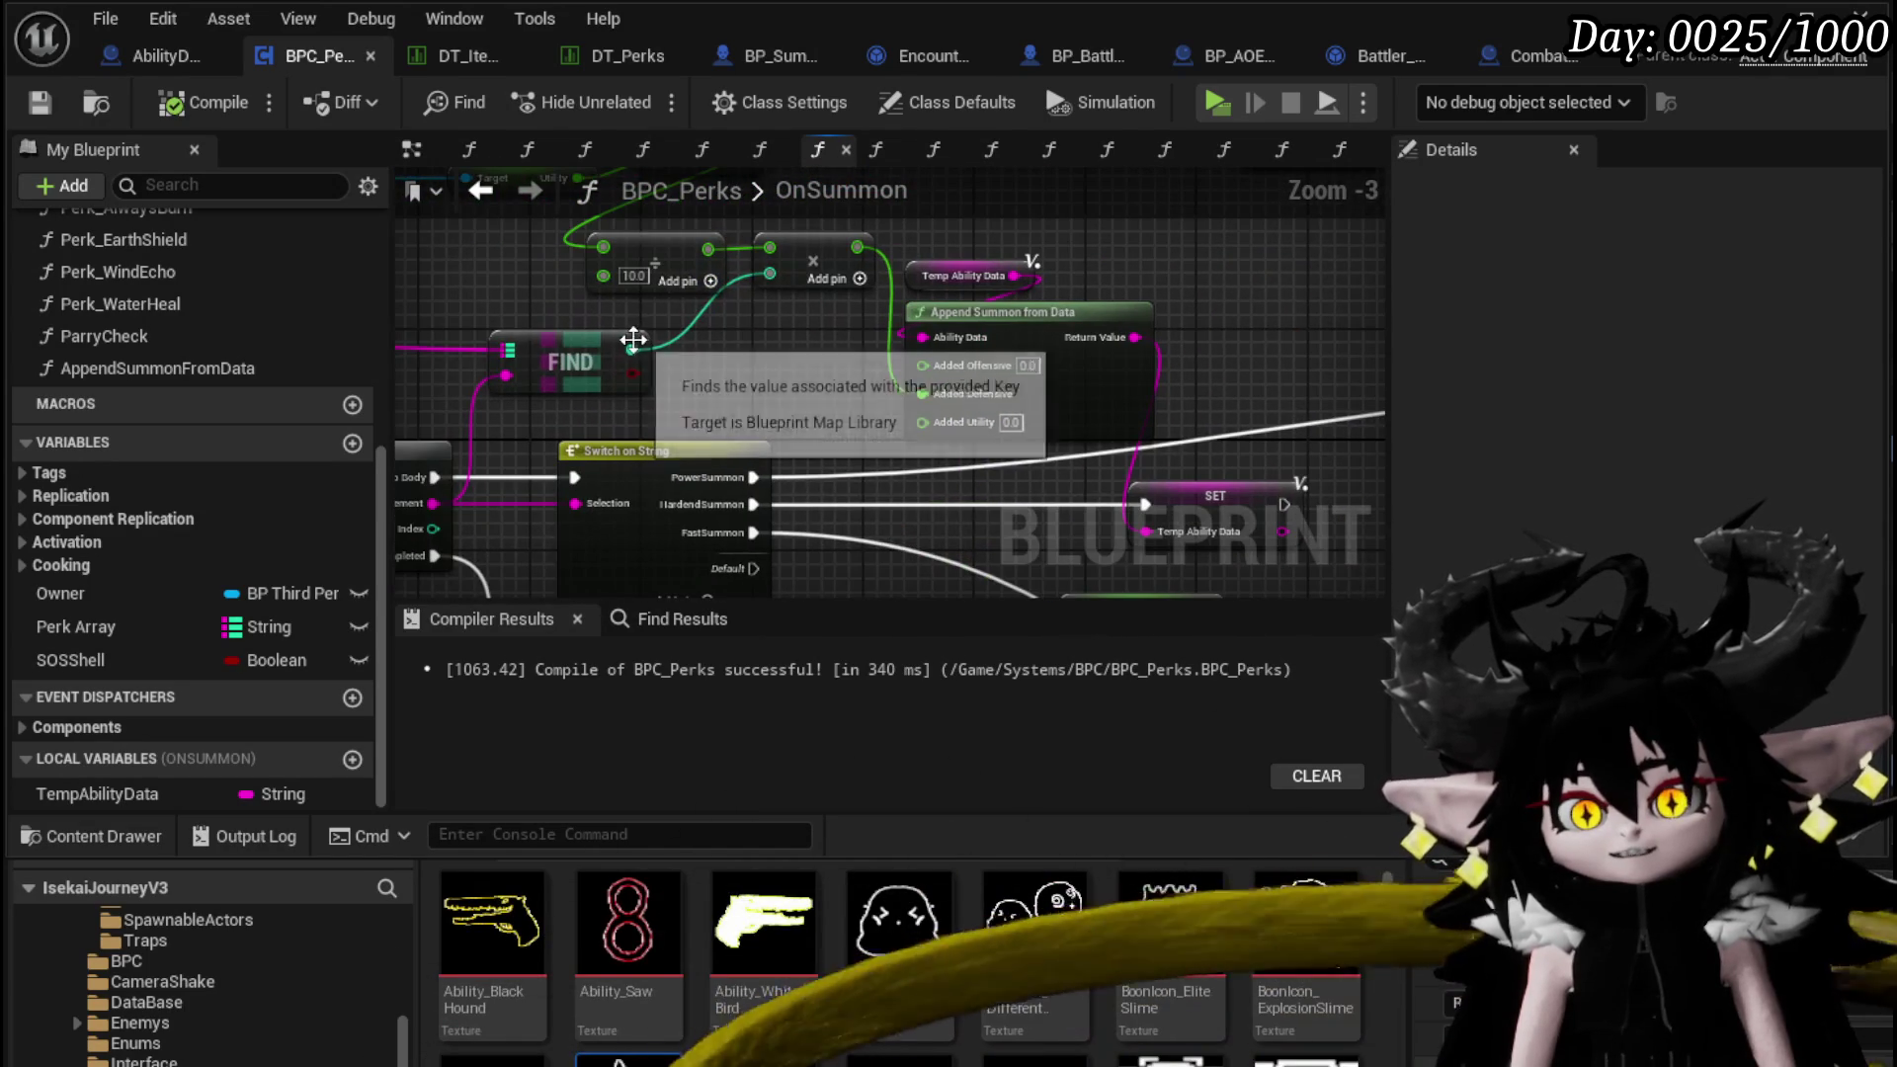
left_click_drag(1728, 263, 931, 328)
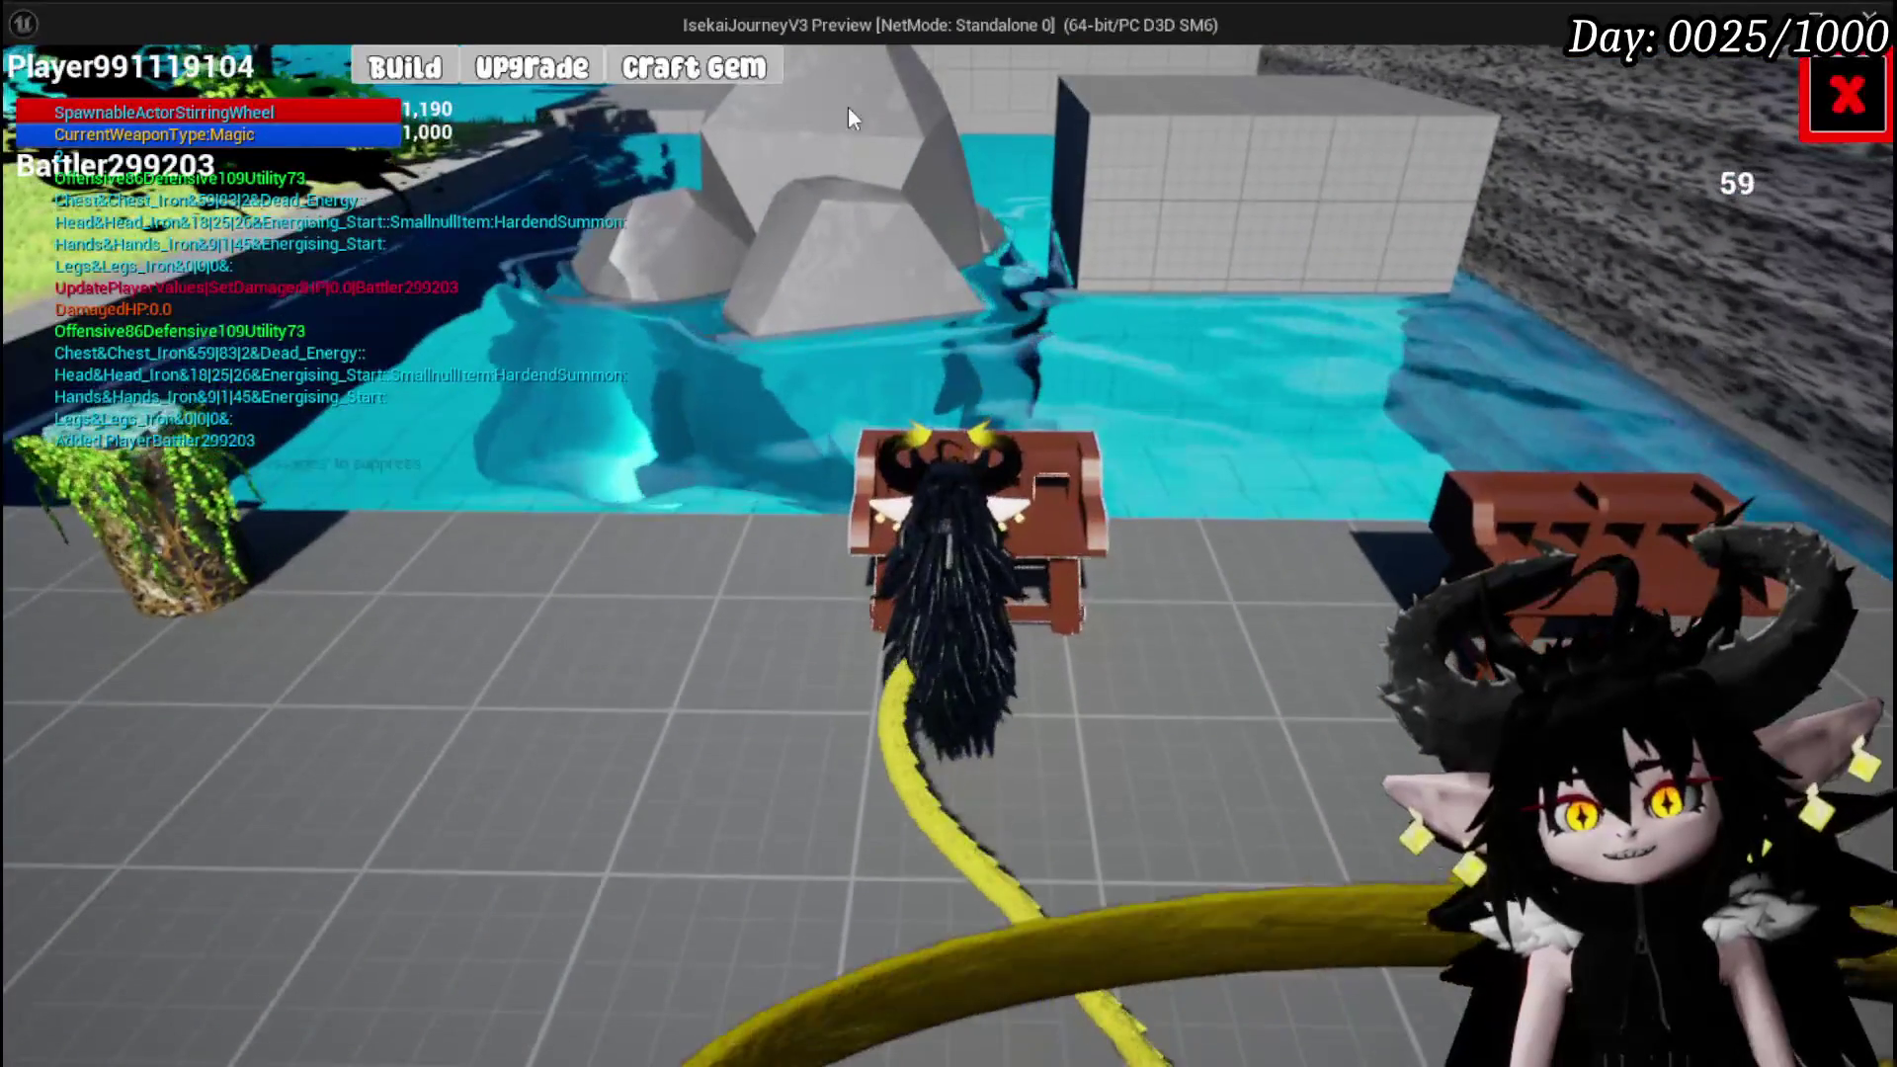
Craft a Quick Start gem for 100 essence
left_click(642, 77)
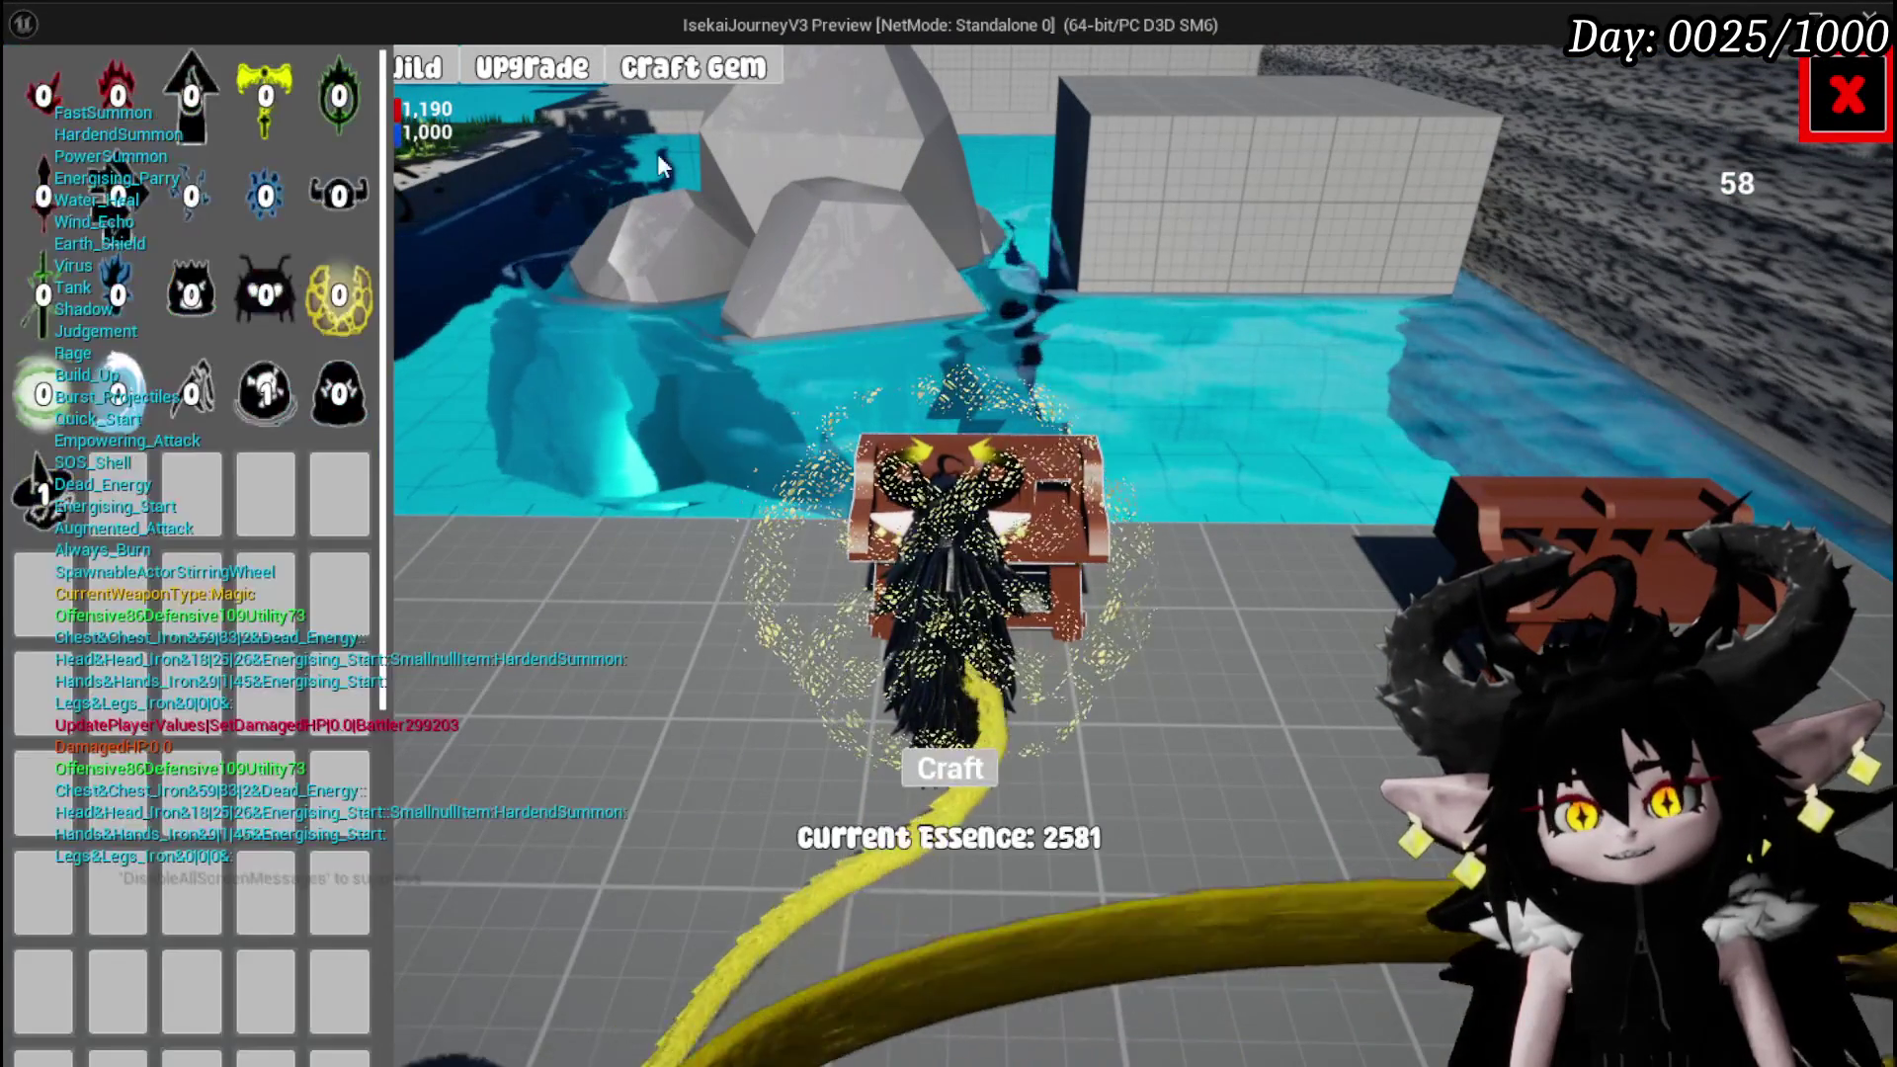
left_click(271, 286)
left_click(950, 770)
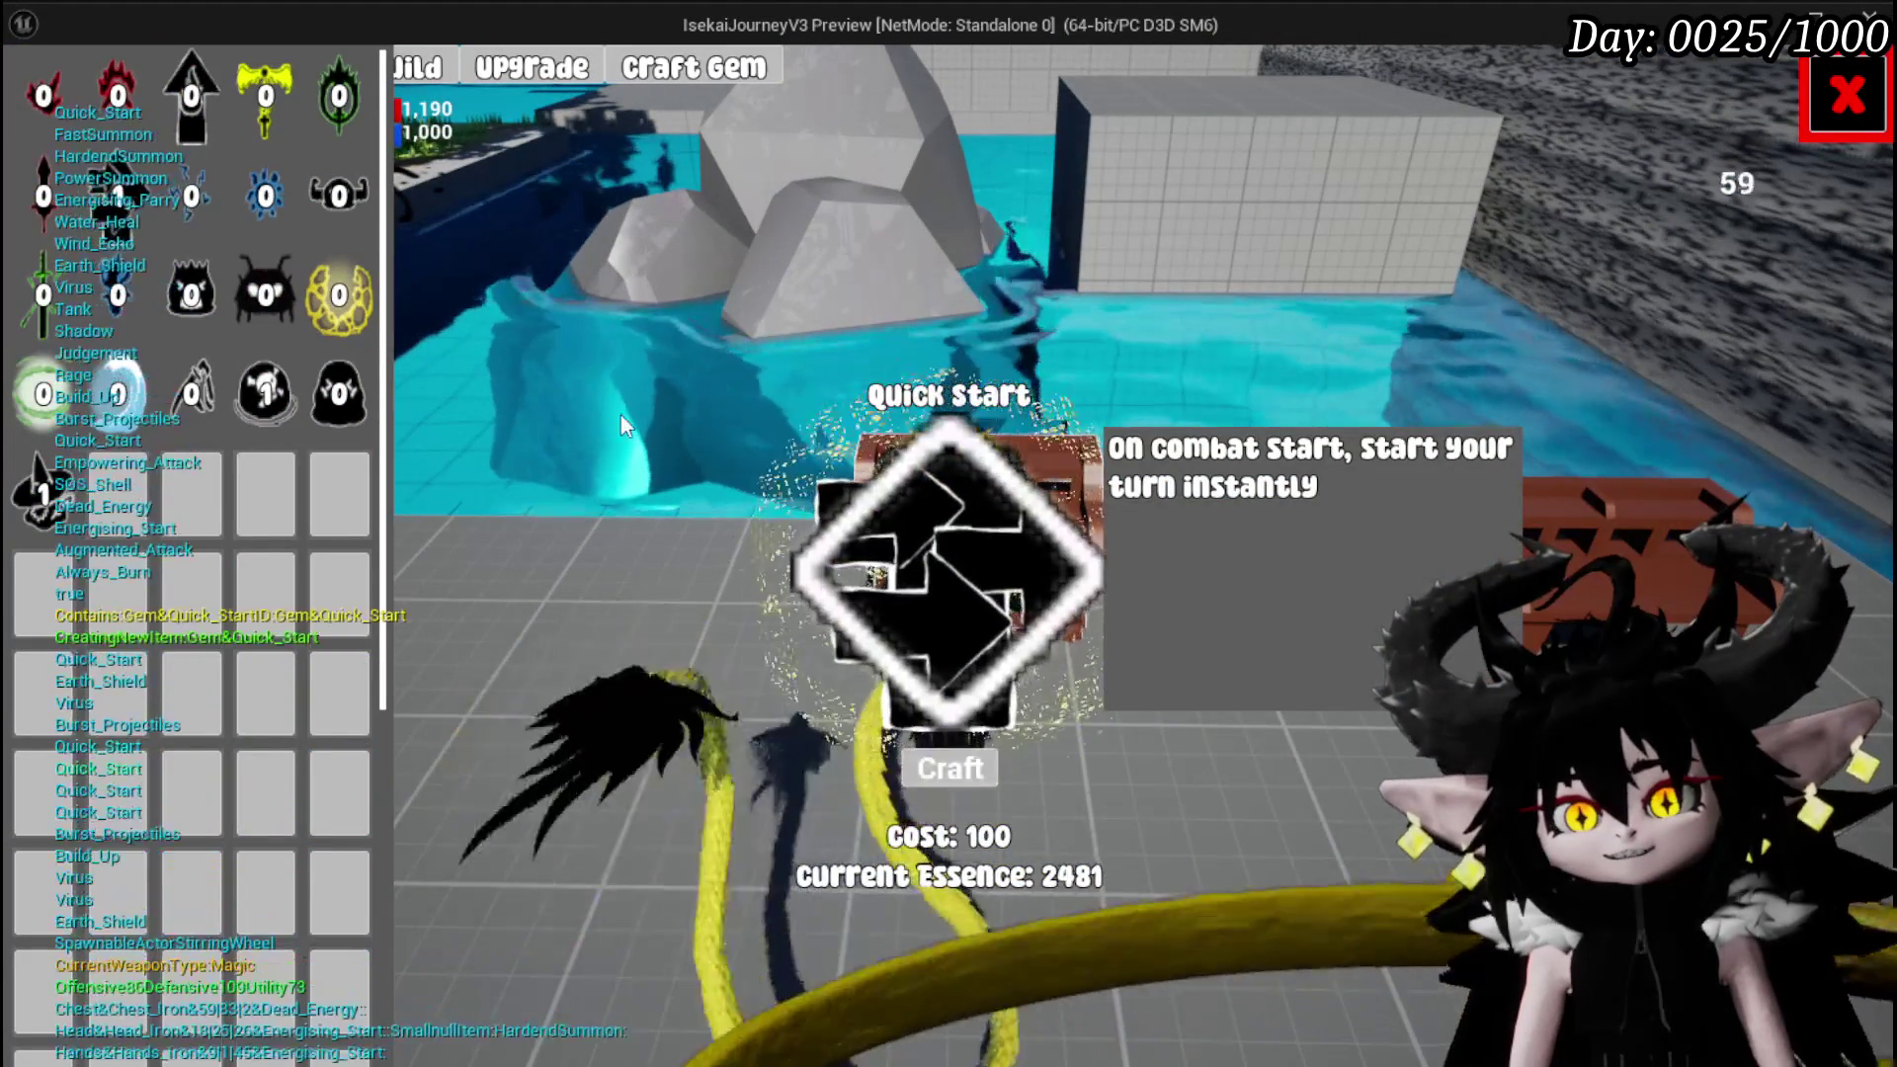
Socket the FastSummon gem and a skull gem into Iron_Head's slots
left_click(534, 70)
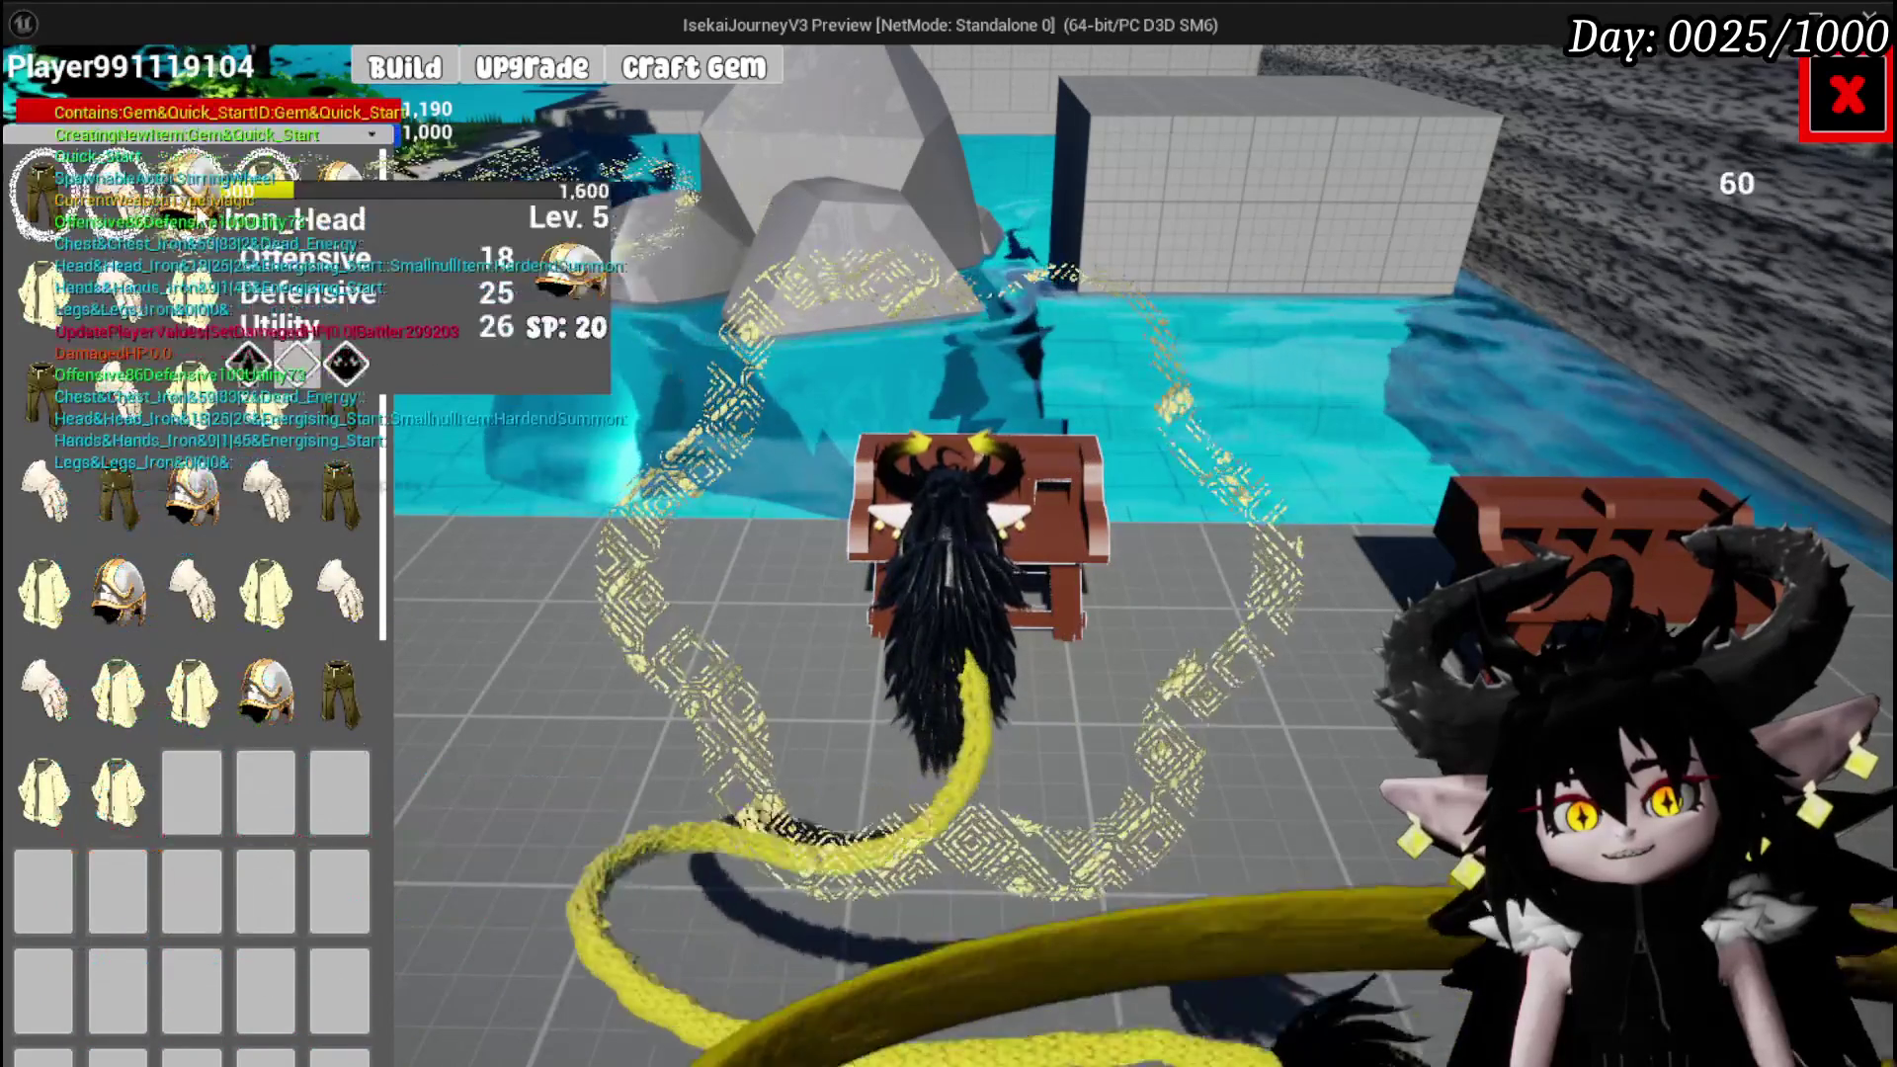
left_click(181, 213)
left_click(881, 639)
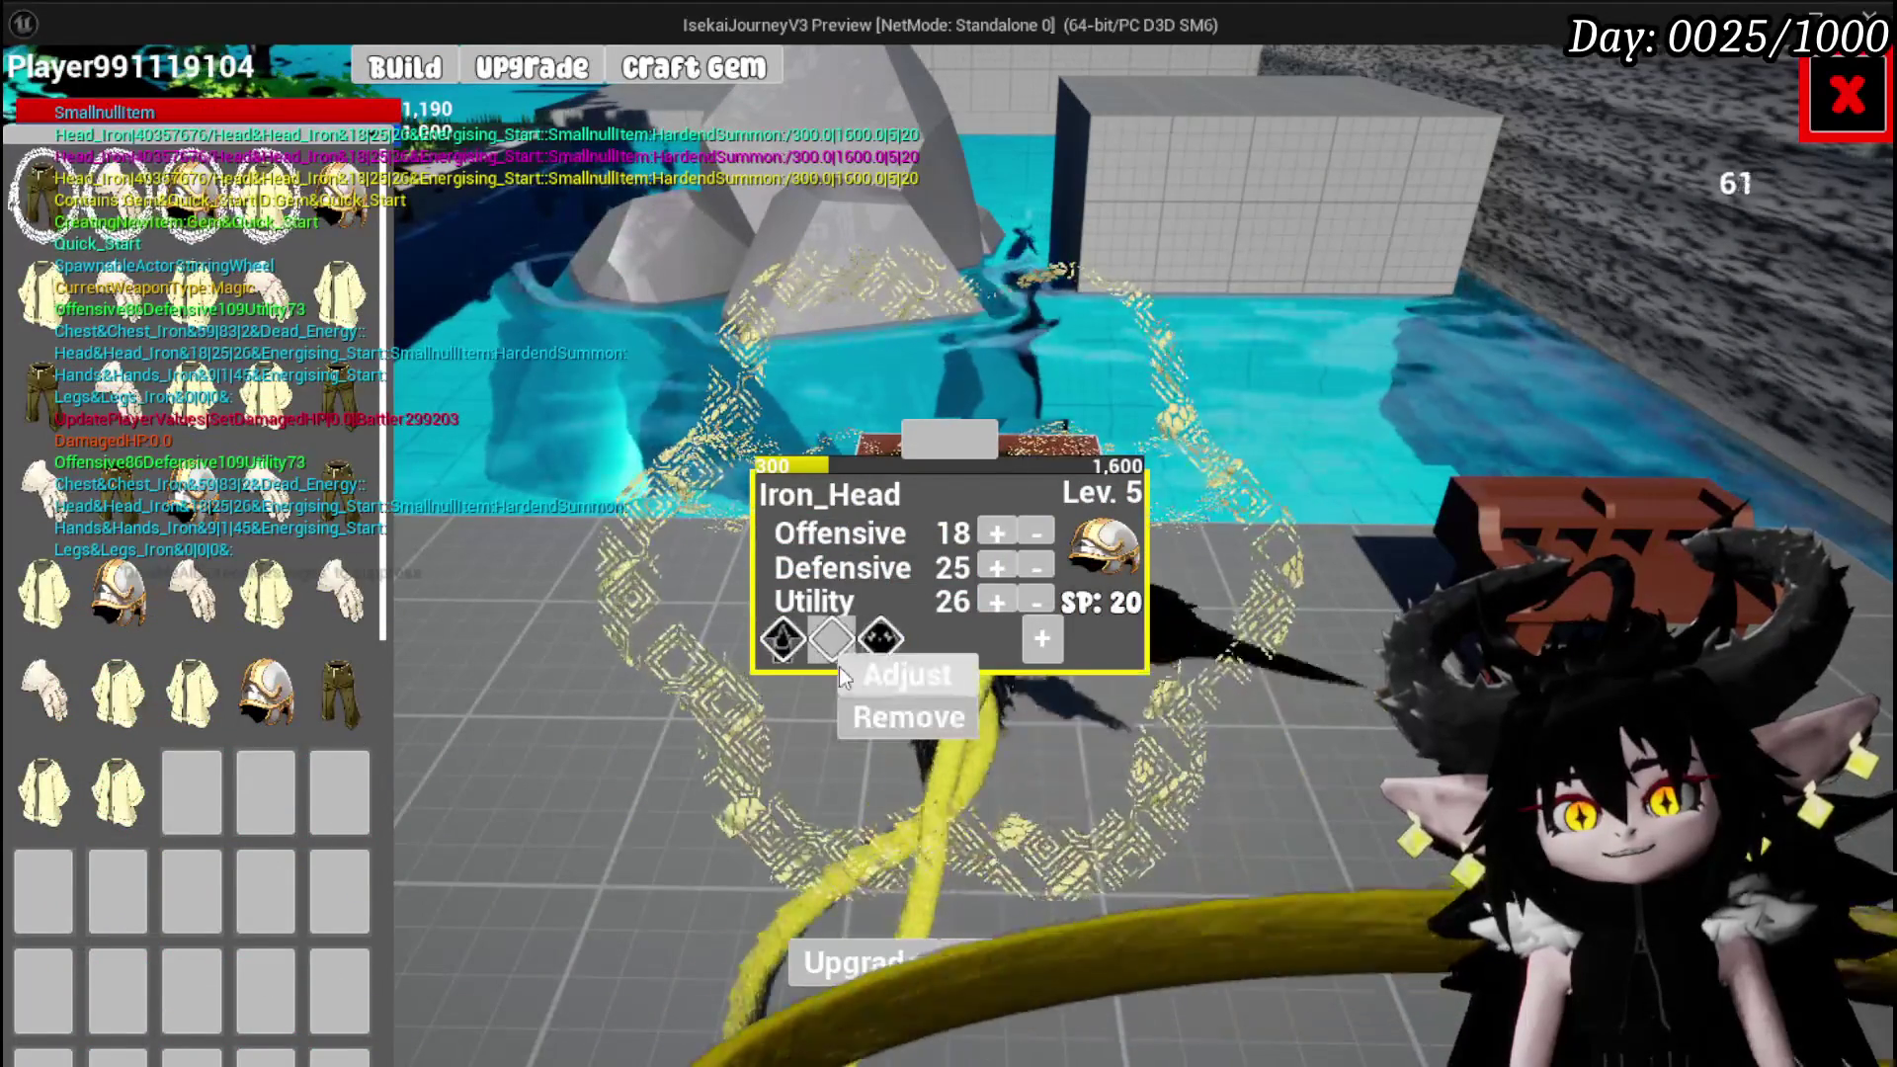
left_click(939, 698)
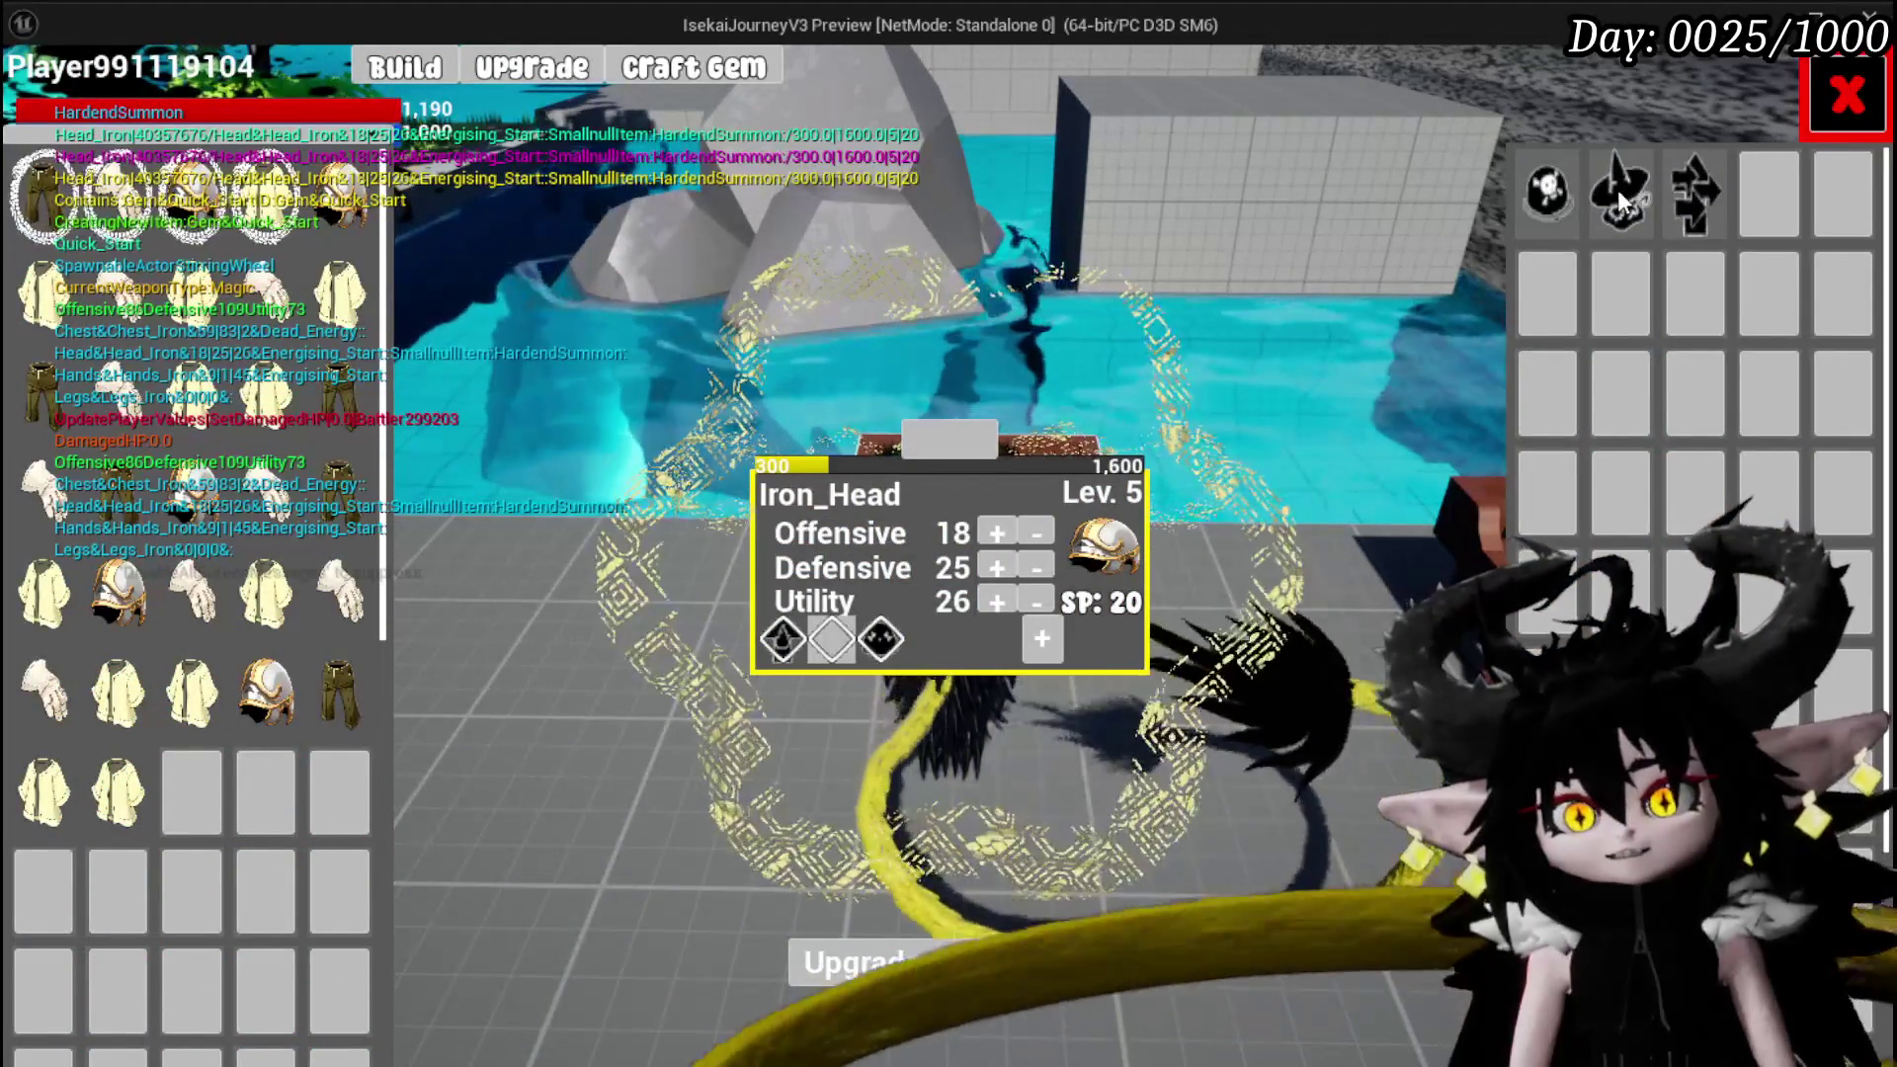
left_click(1620, 198)
left_click(1581, 212)
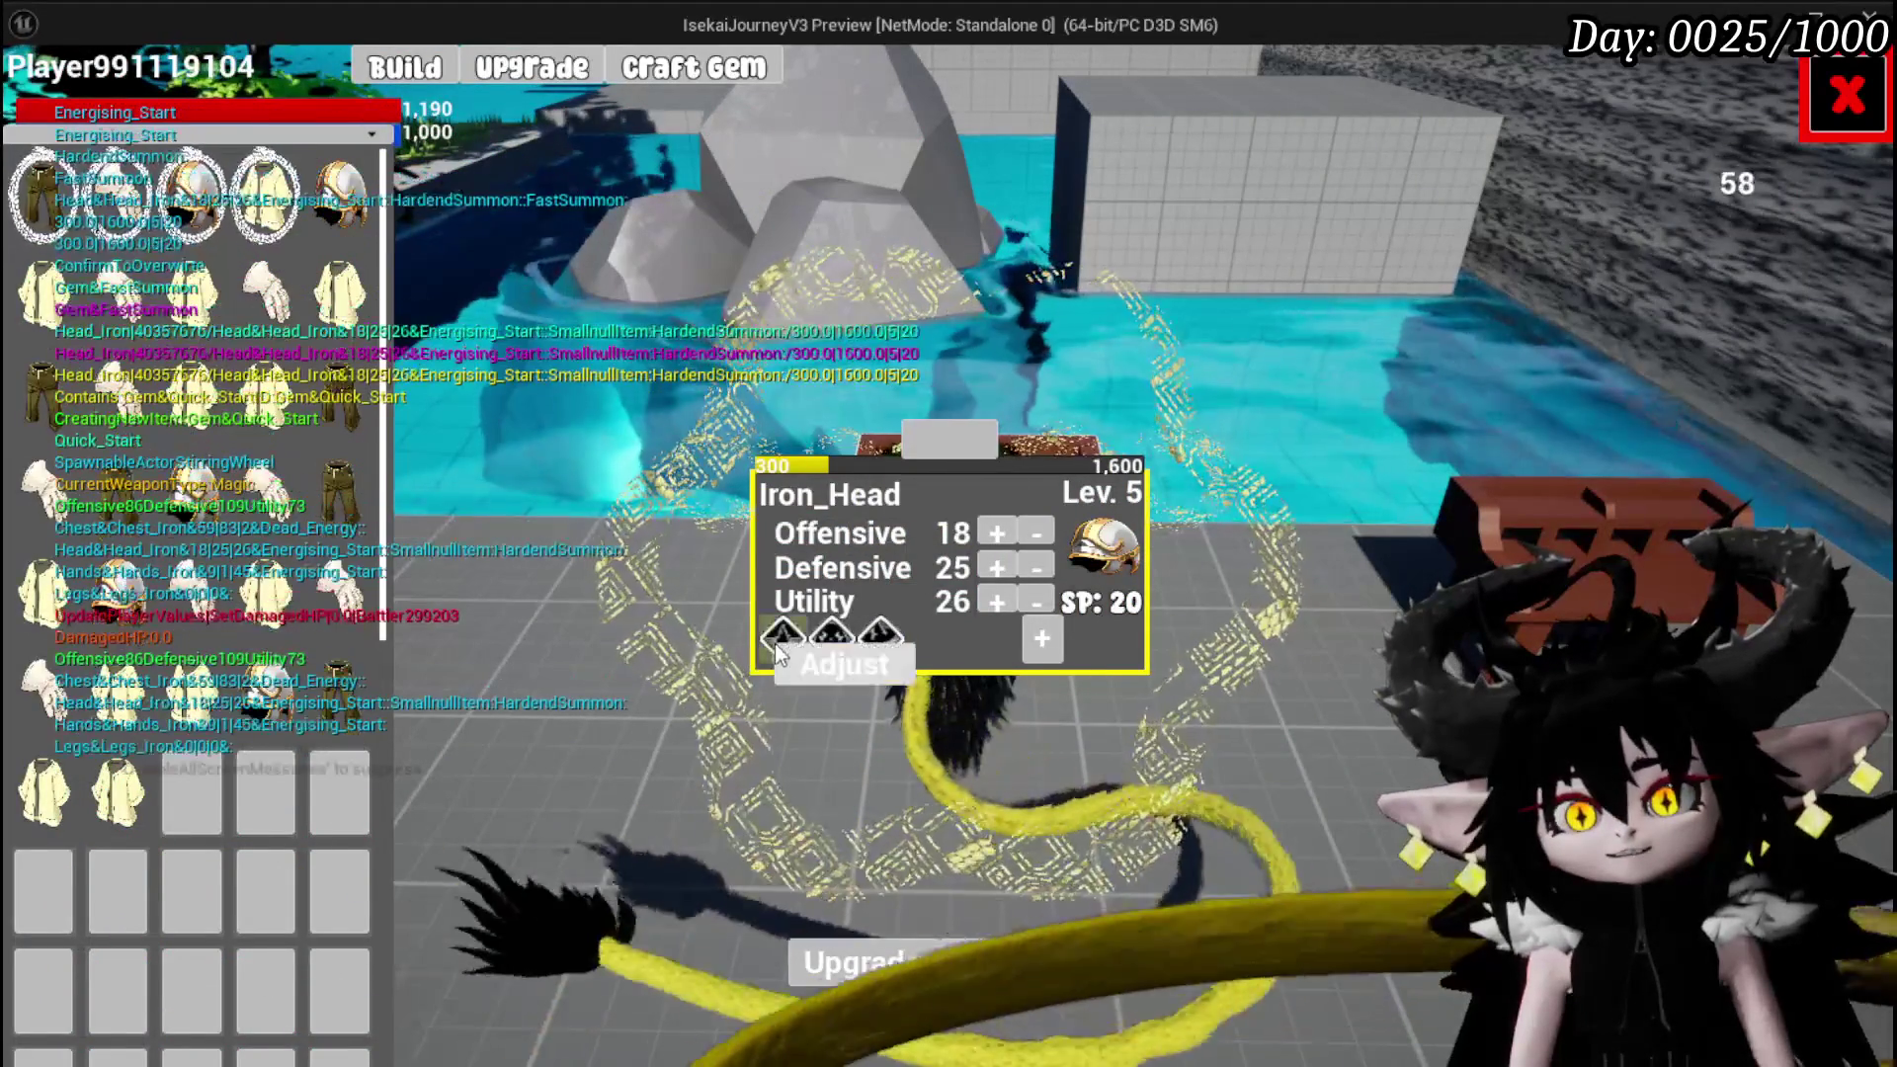
left_click(1538, 211)
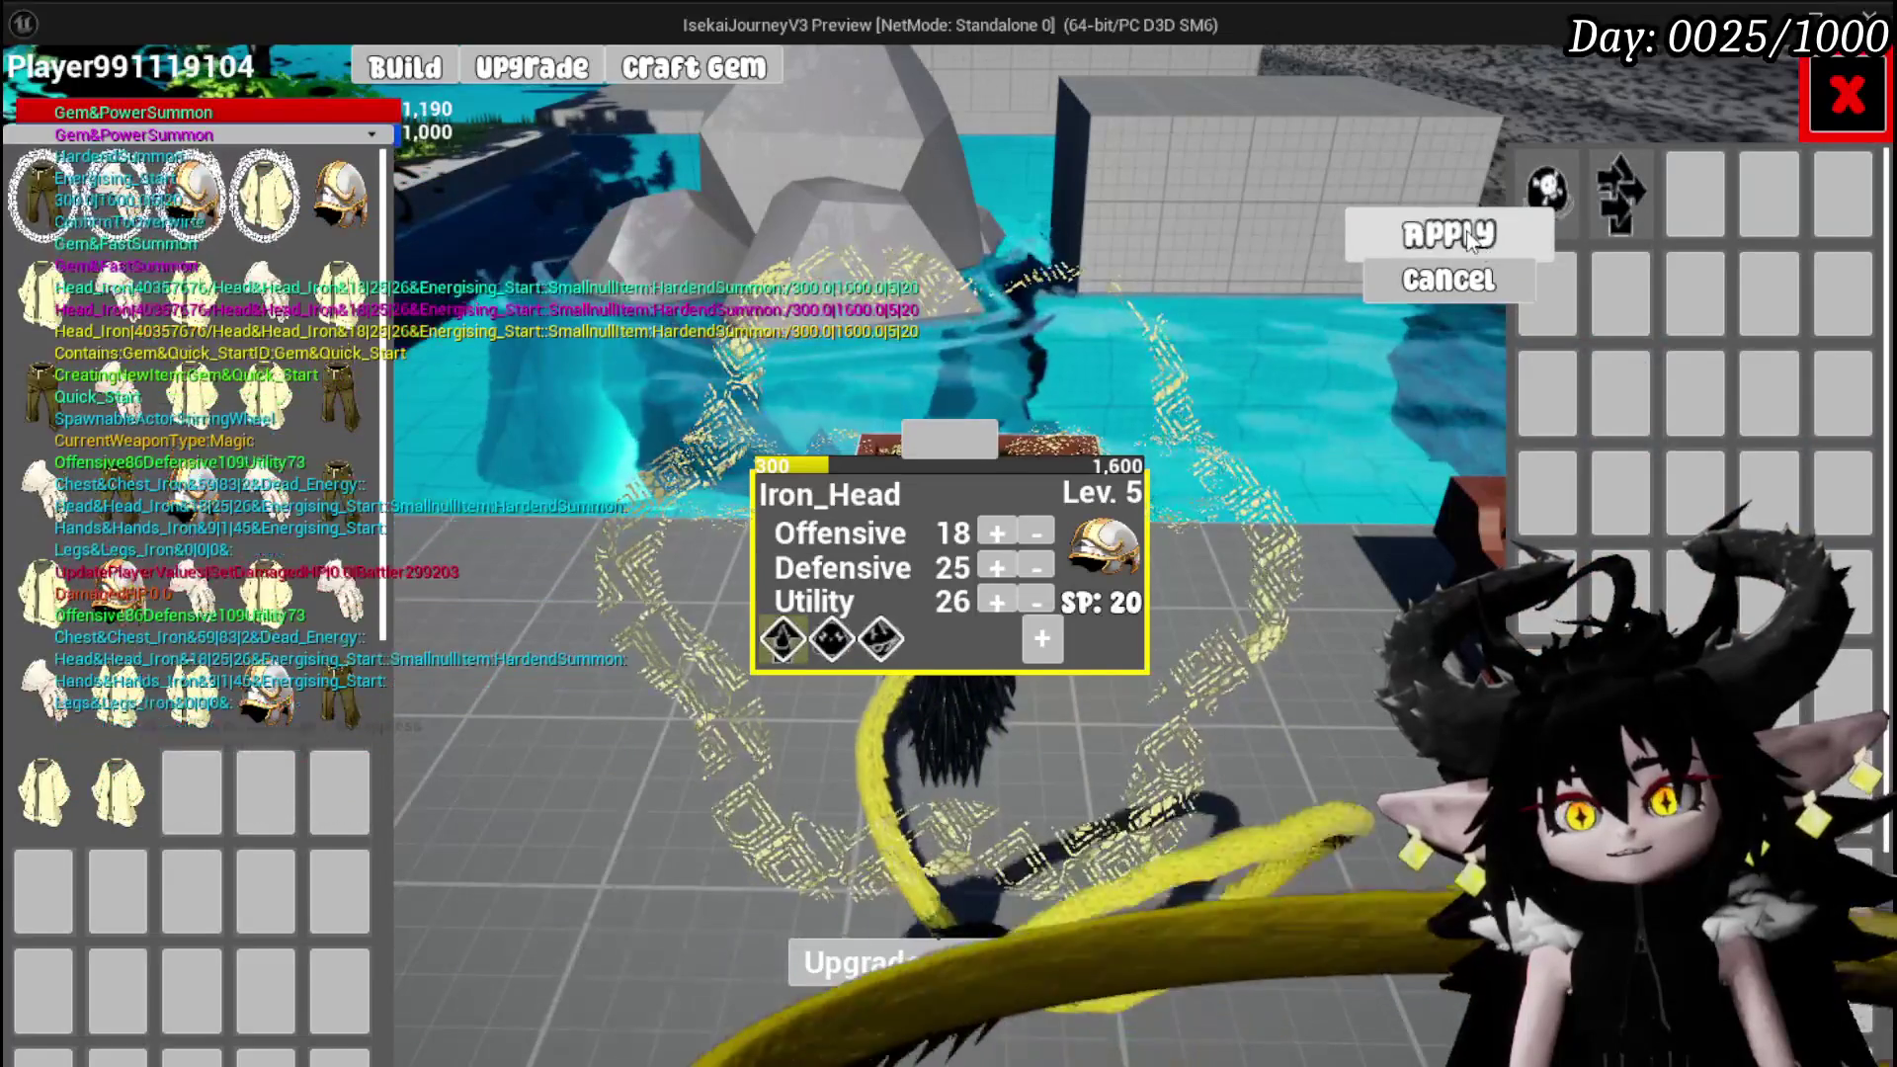
left_click(1443, 234)
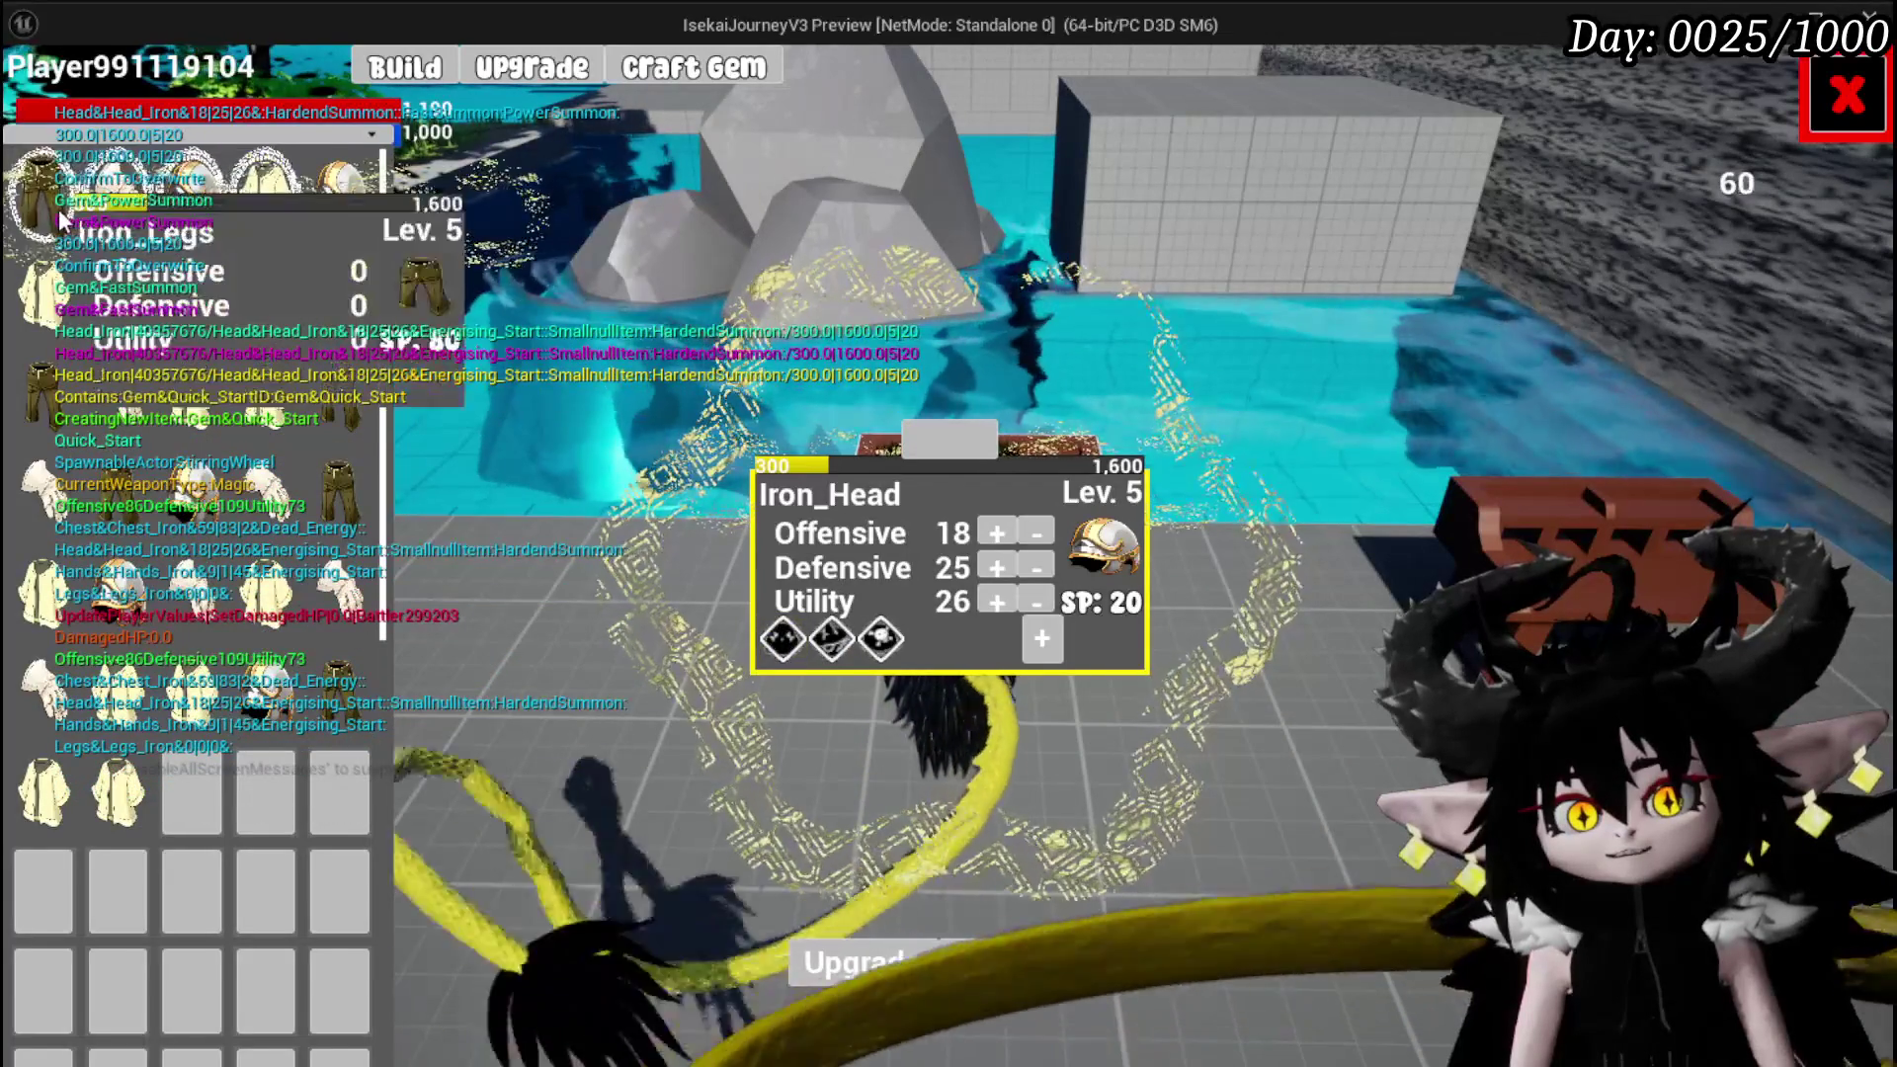
Buy the 30-point gem slot on Iron_Legs and socket a skull gem in it
left_click(40, 192)
left_click(1041, 634)
left_click(852, 762)
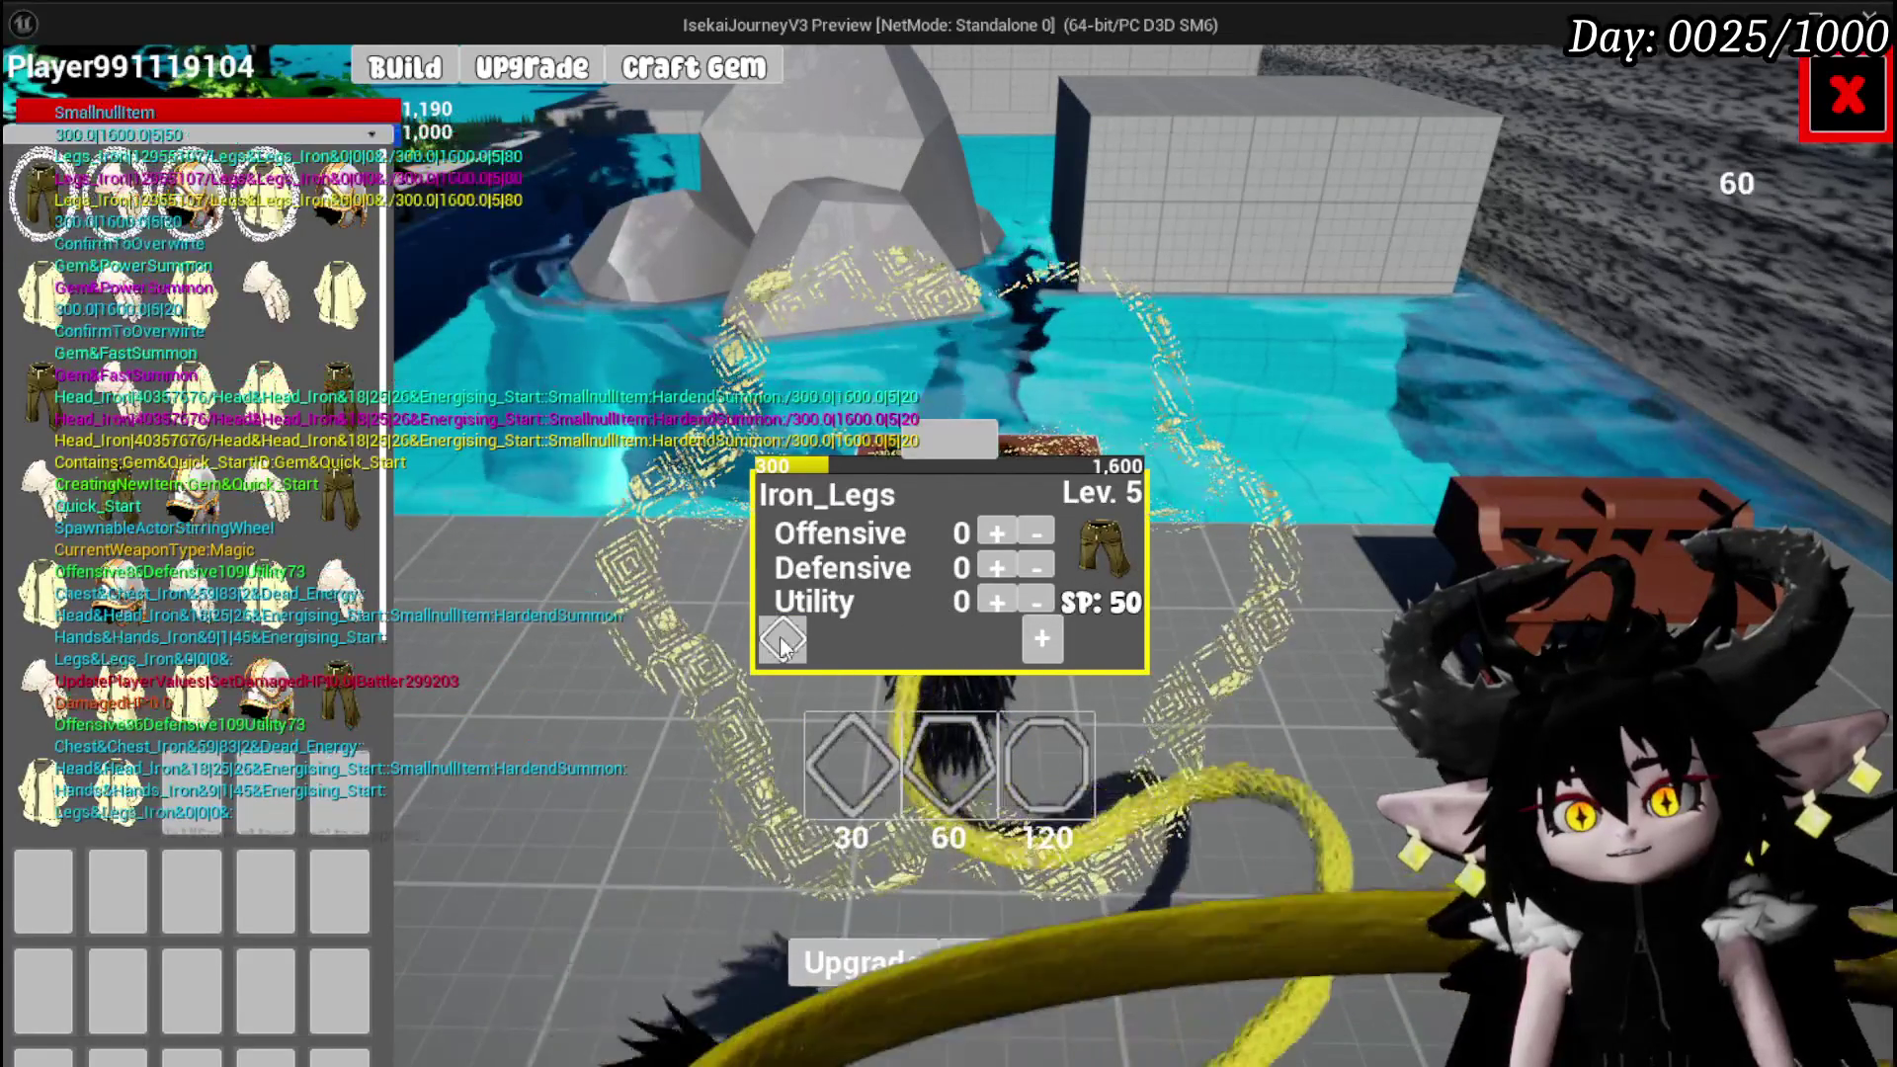
left_click(783, 634)
left_click(820, 672)
left_click(1547, 198)
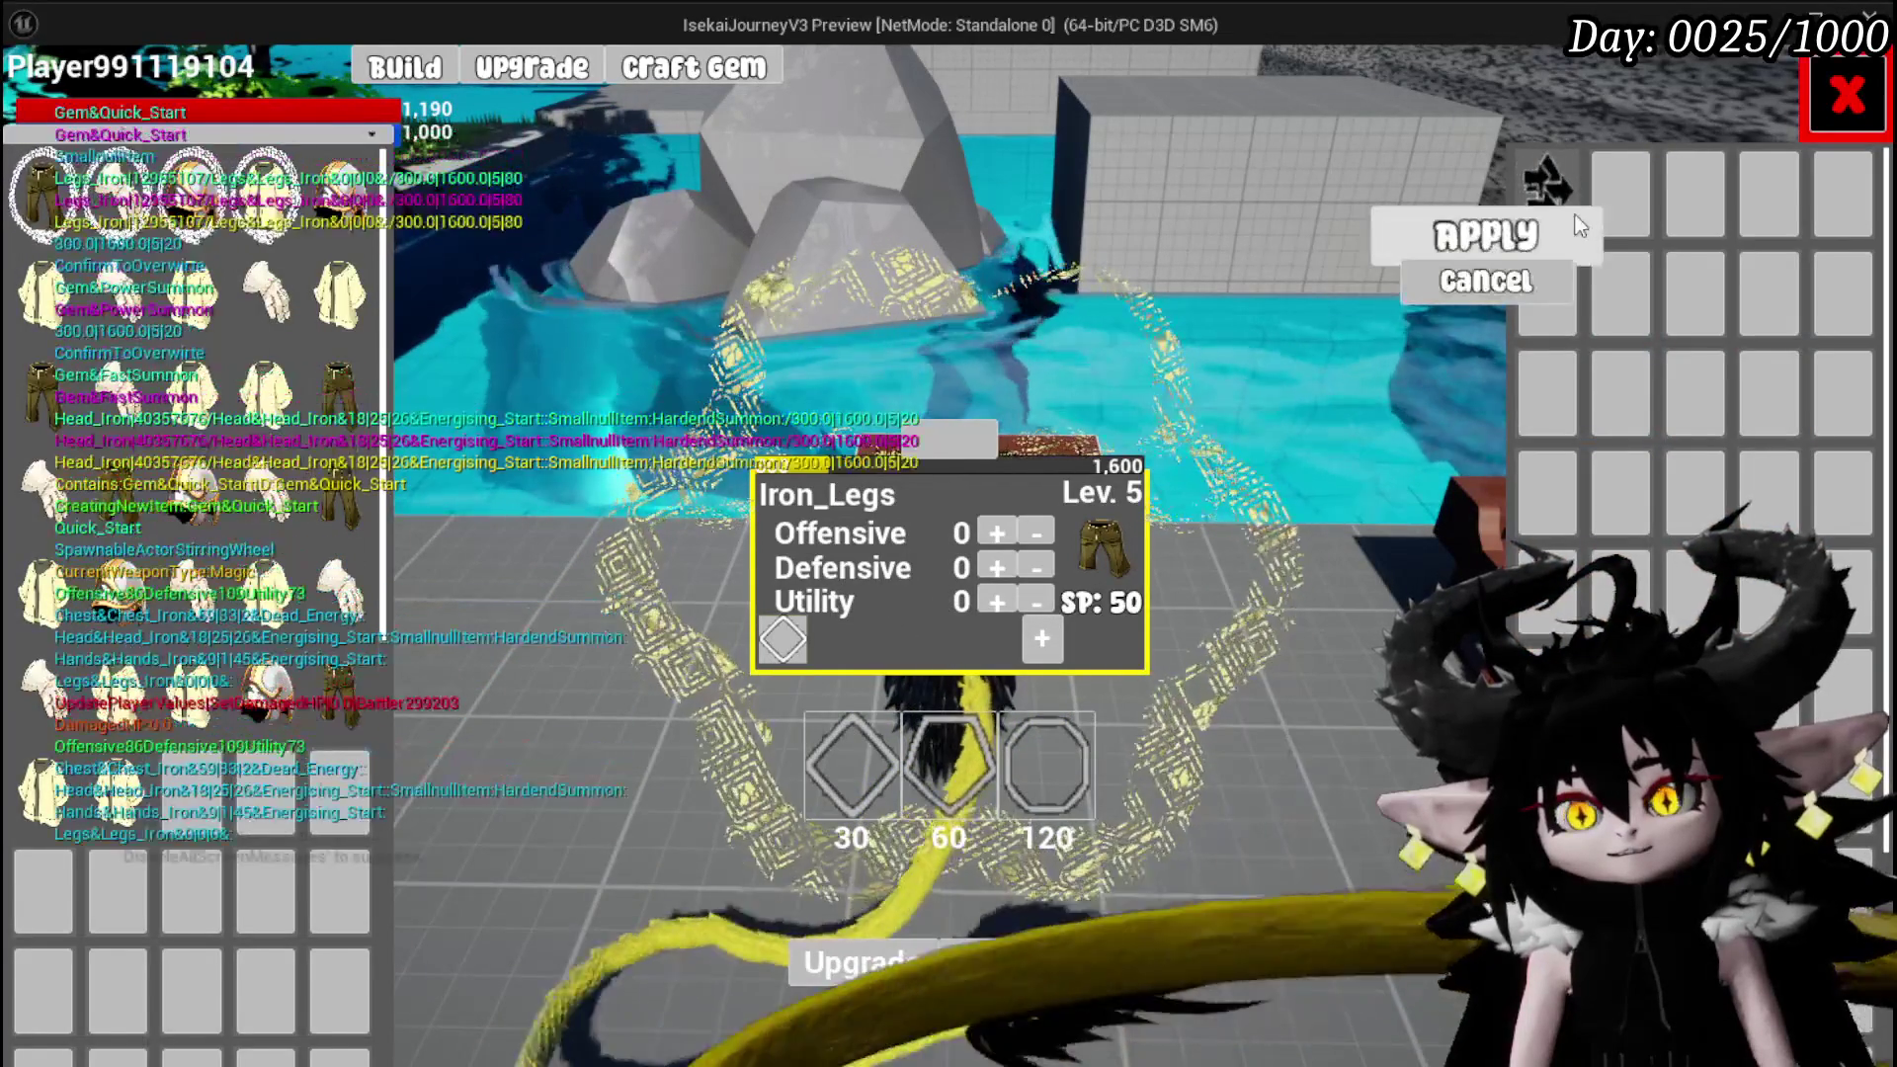
left_click(1518, 235)
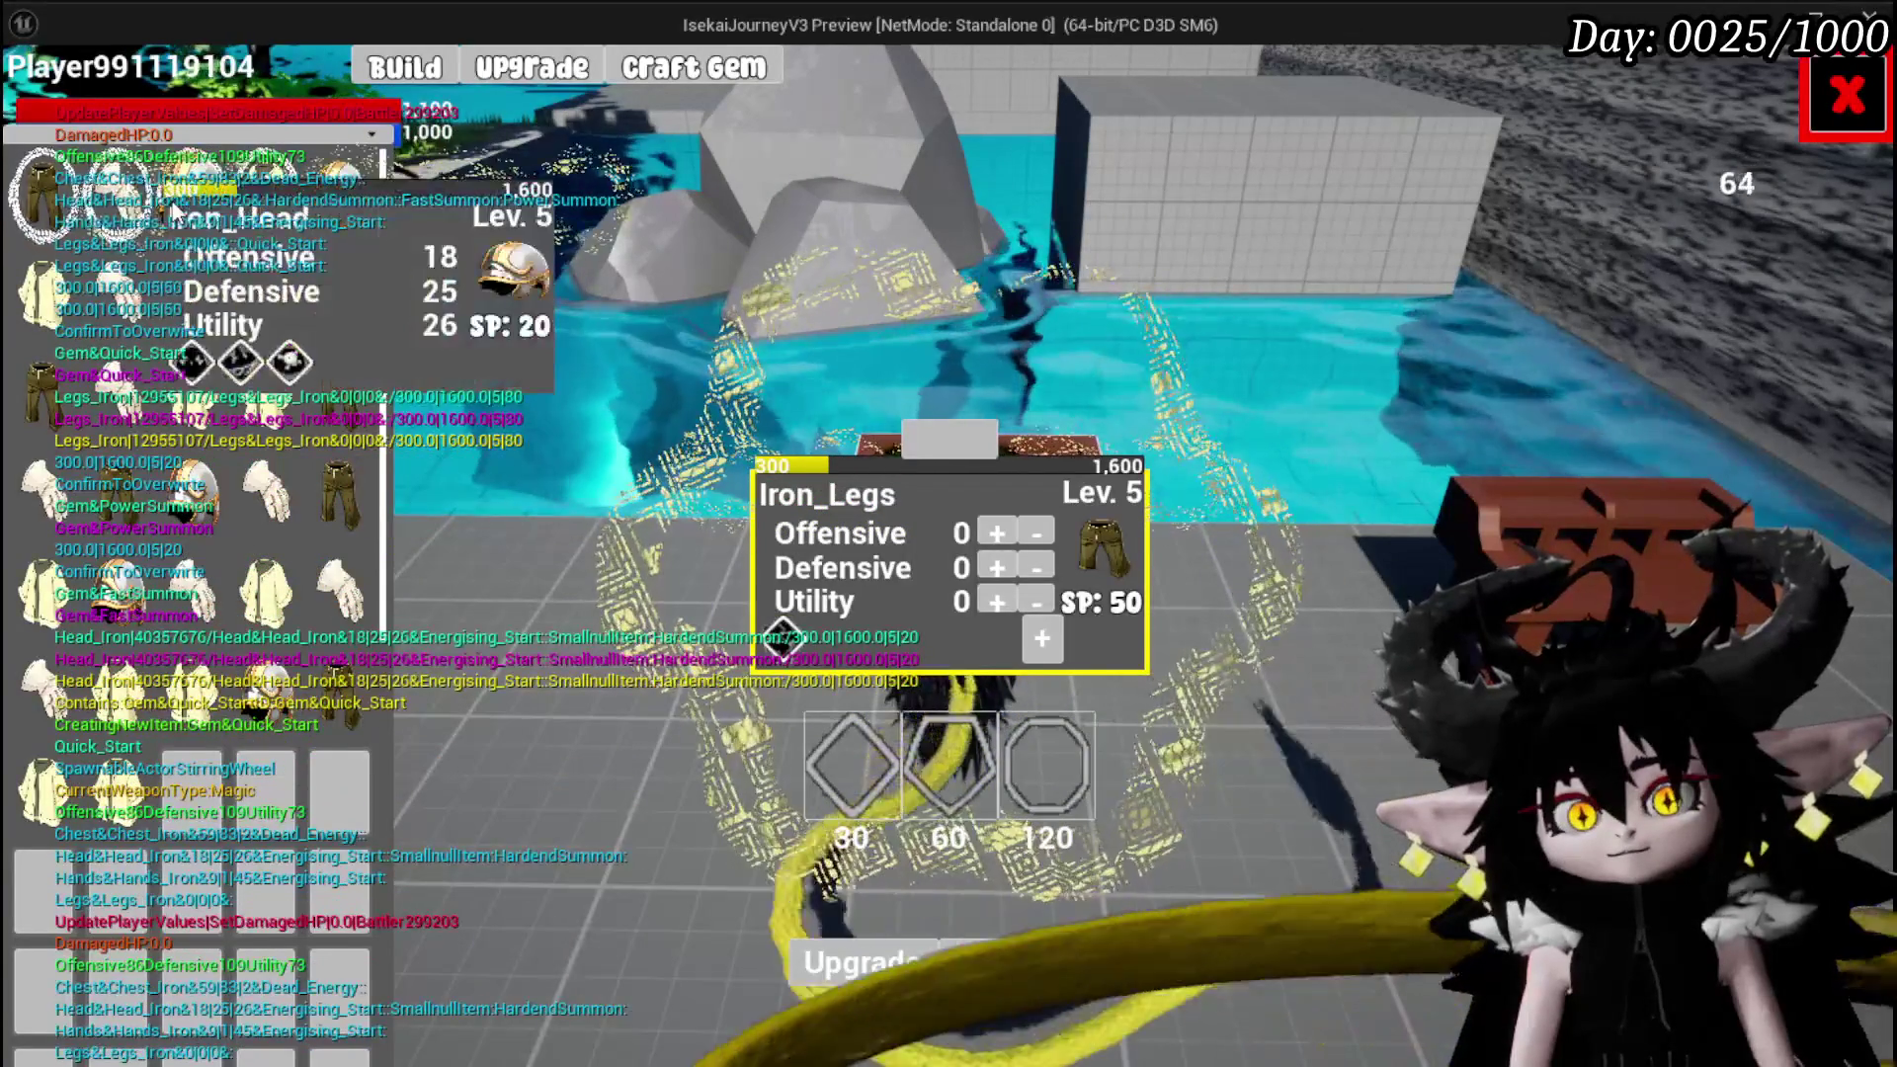
Save the game from the settings menu and attack a slime to start battle
left_click(1818, 97)
key("Escape")
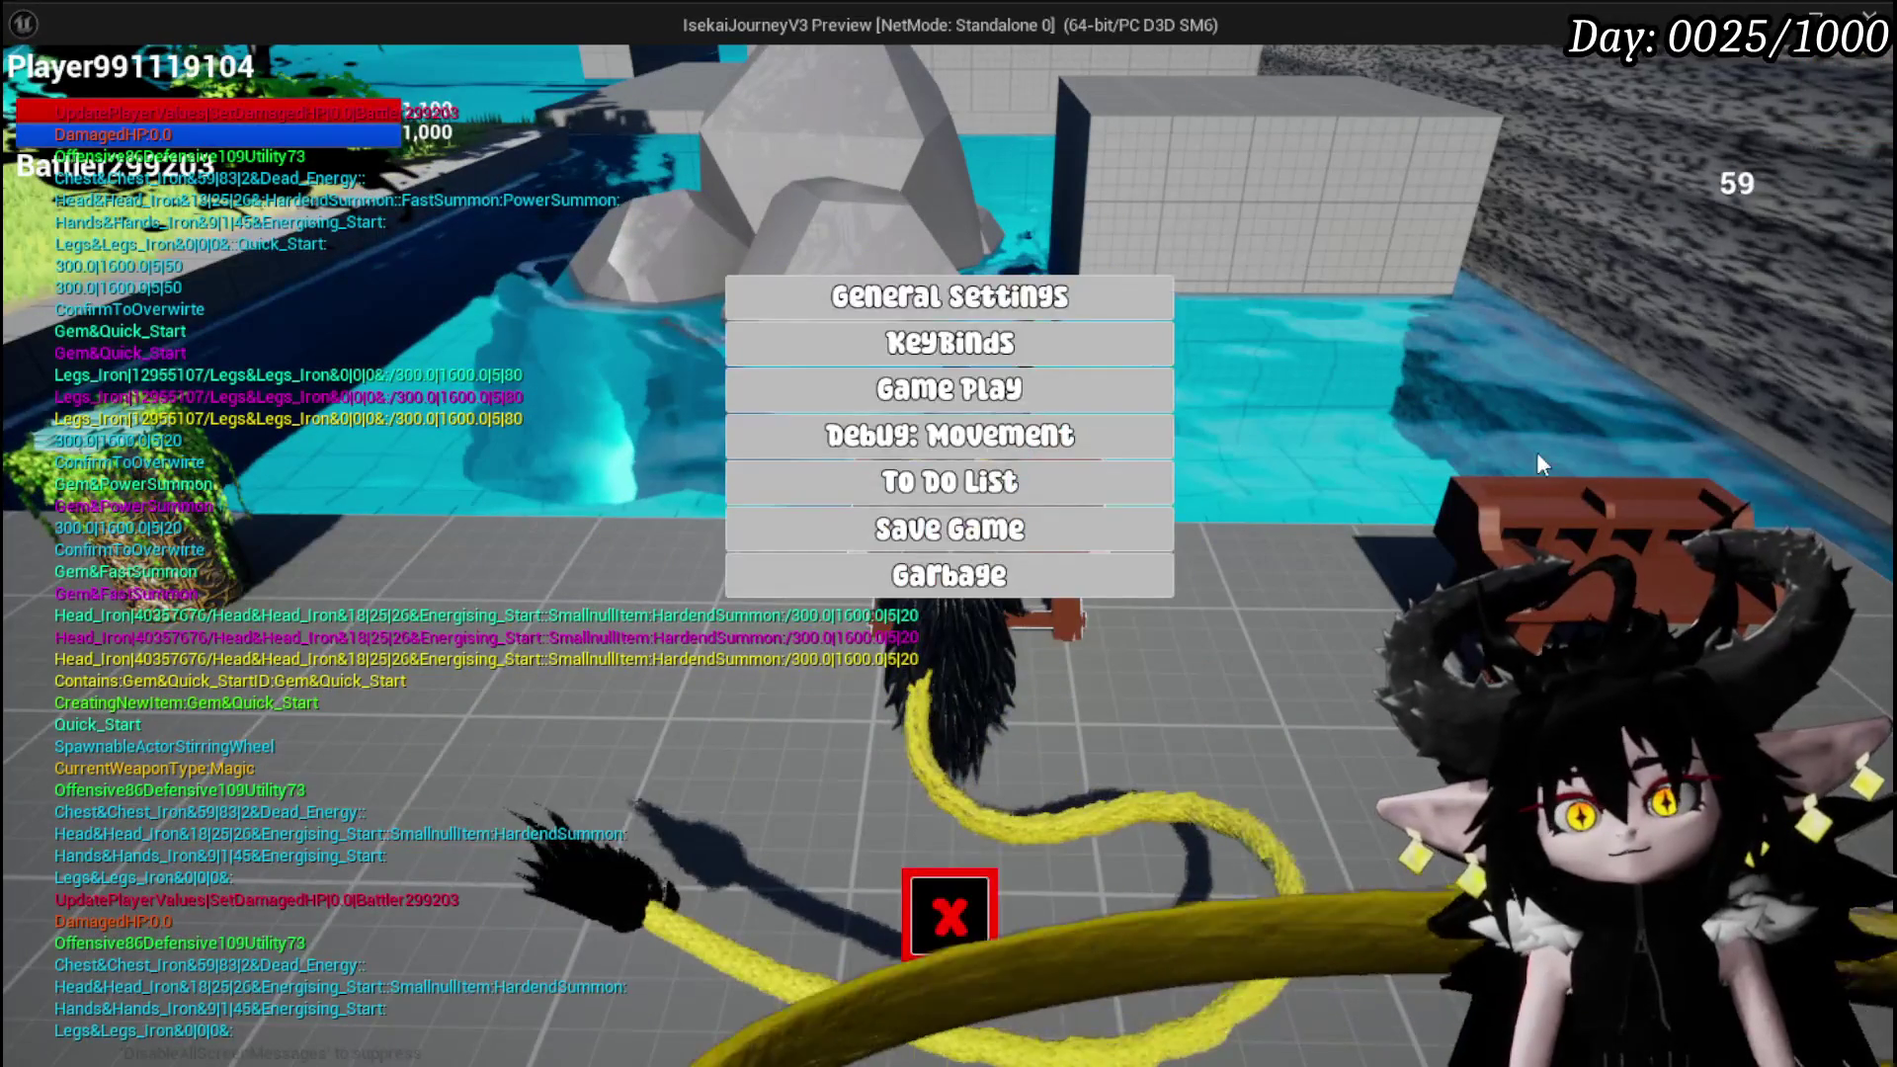
left_click(1140, 526)
left_click(949, 915)
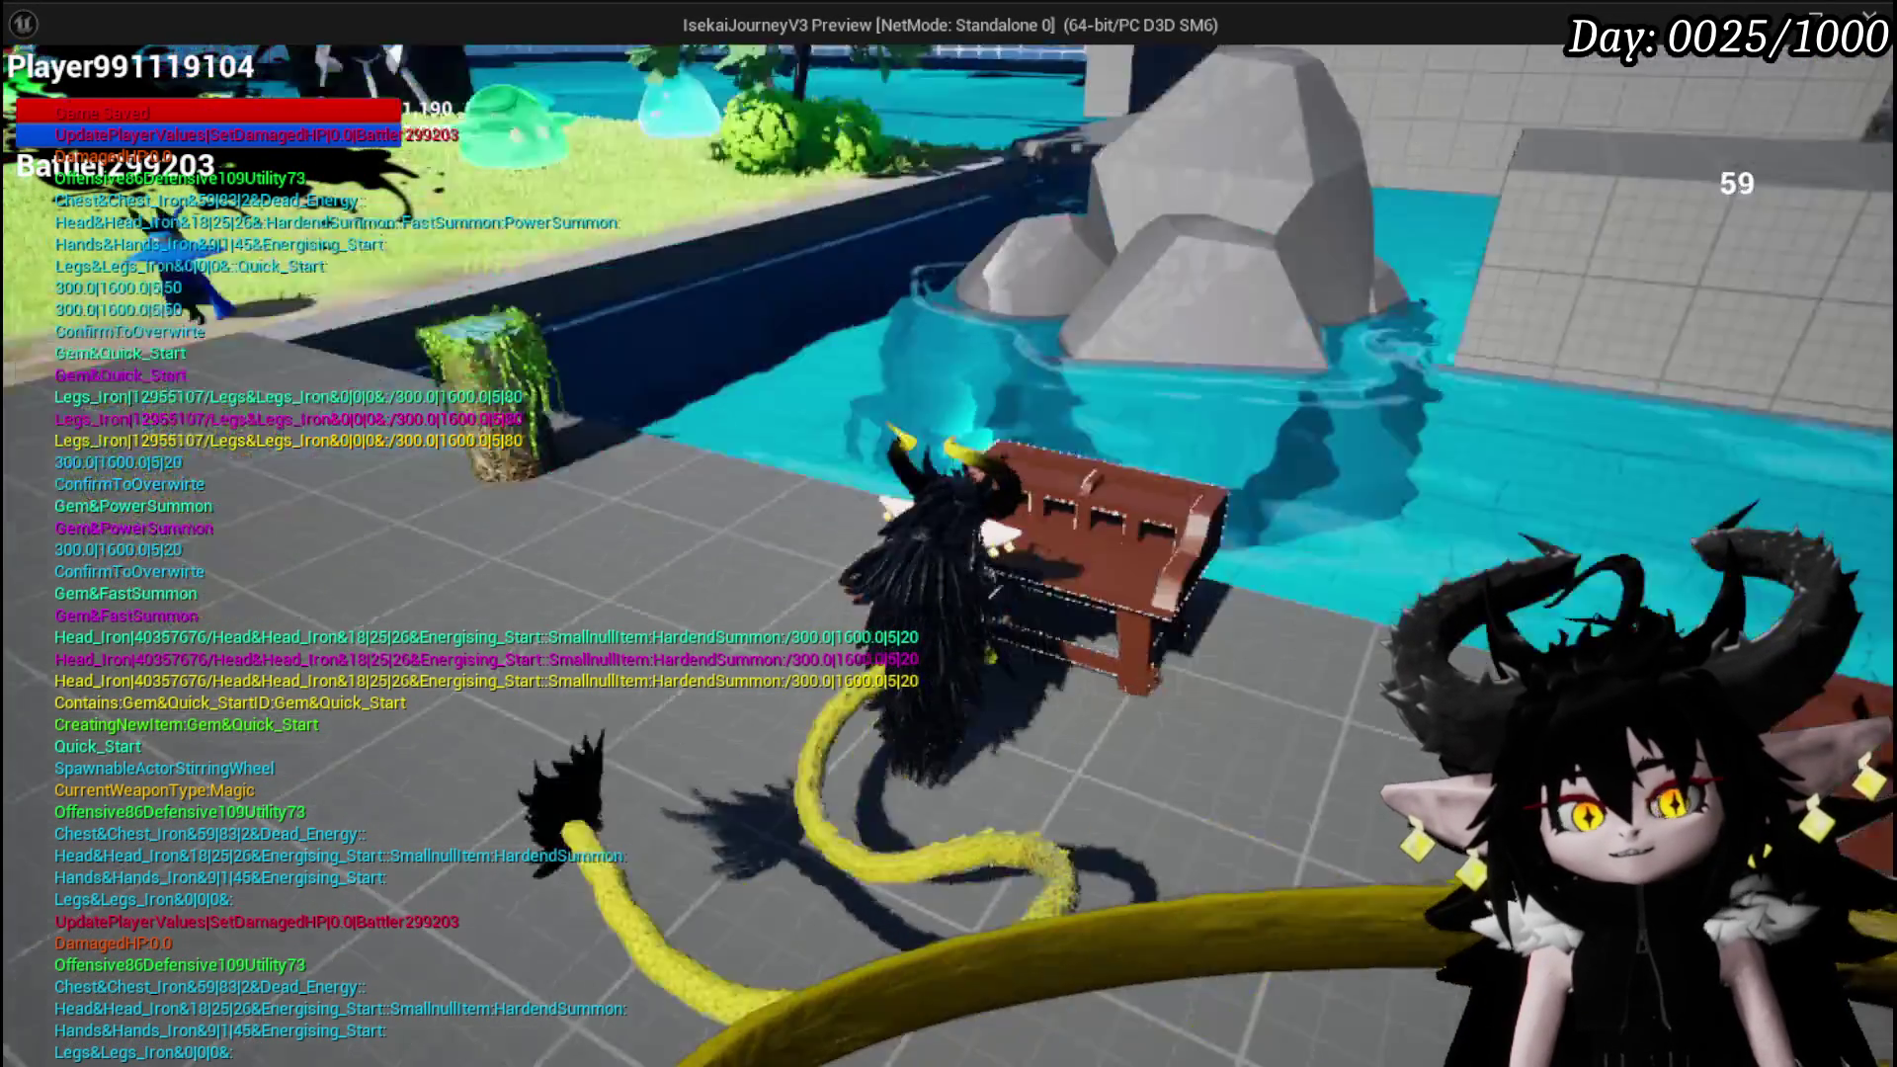
key("w")
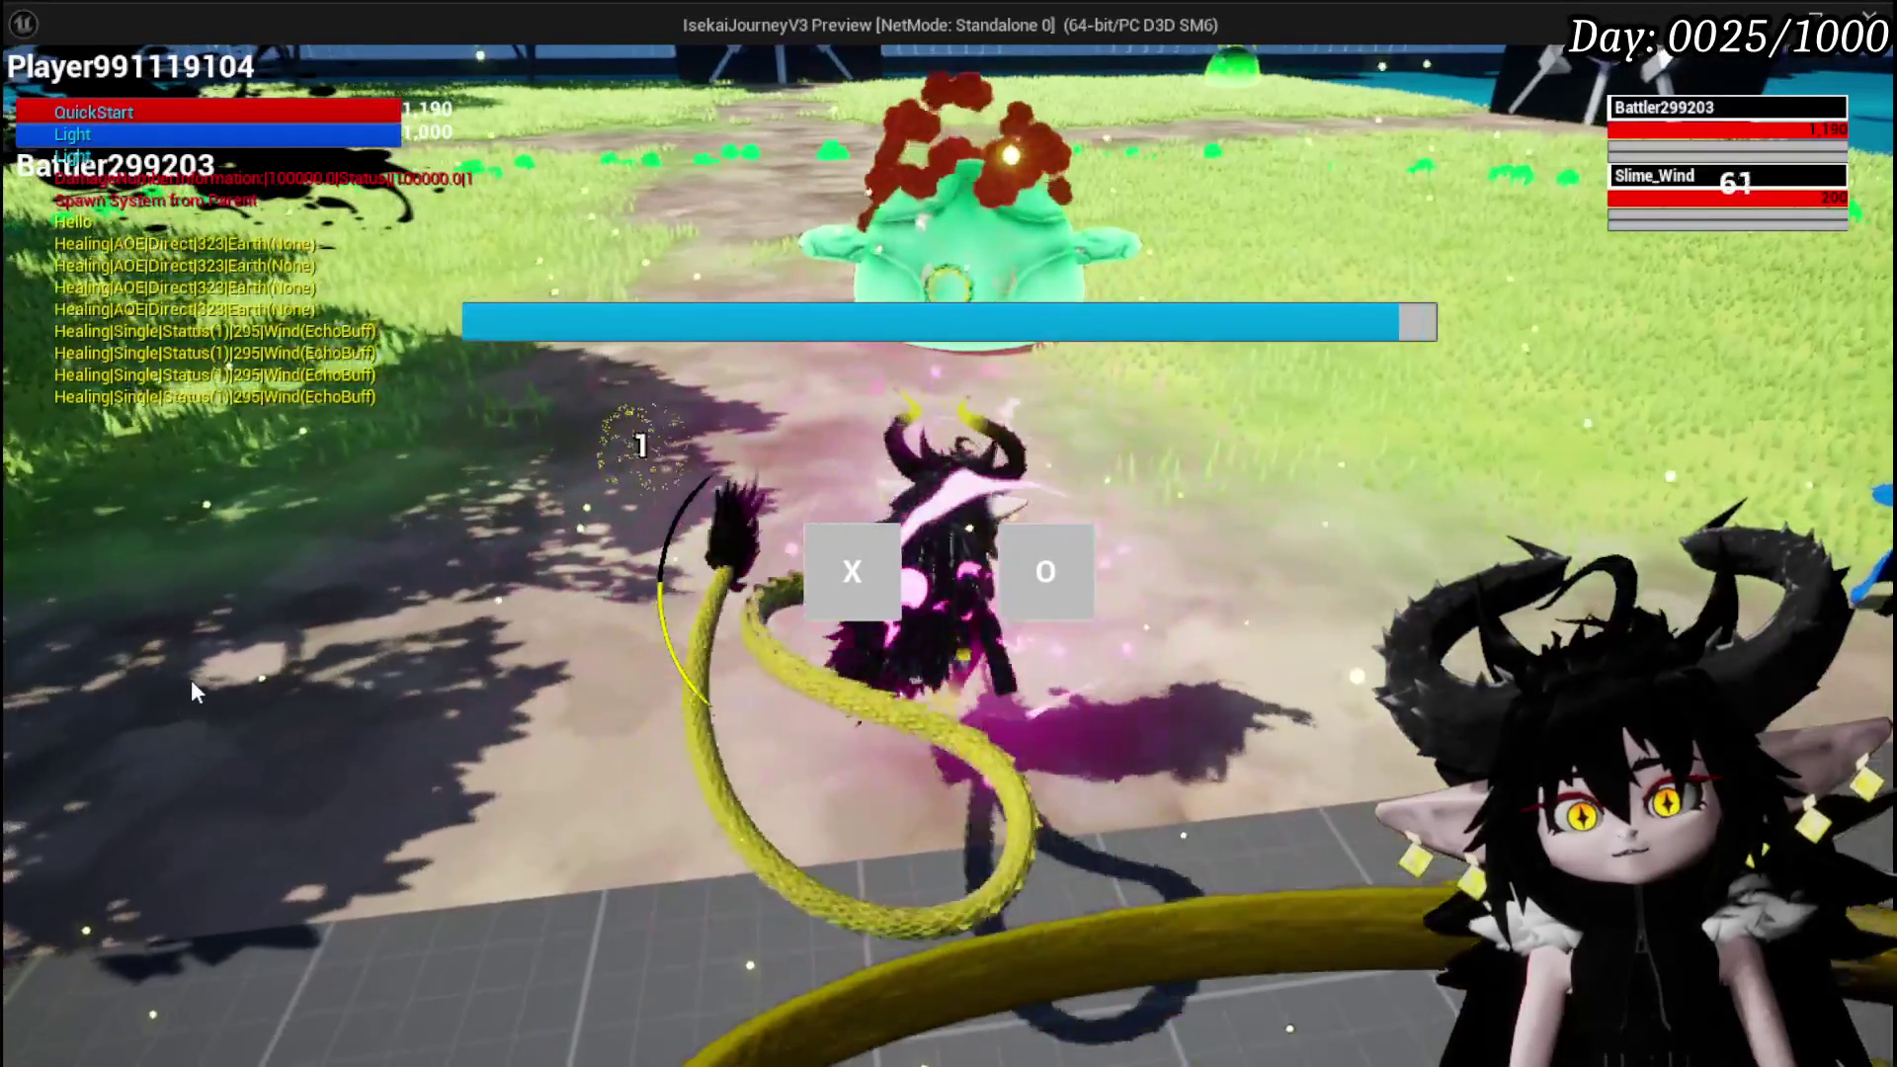
Enter battle via the timing prompt, cast Support Summon on the target area, keep answering prompts
left_click(828, 565)
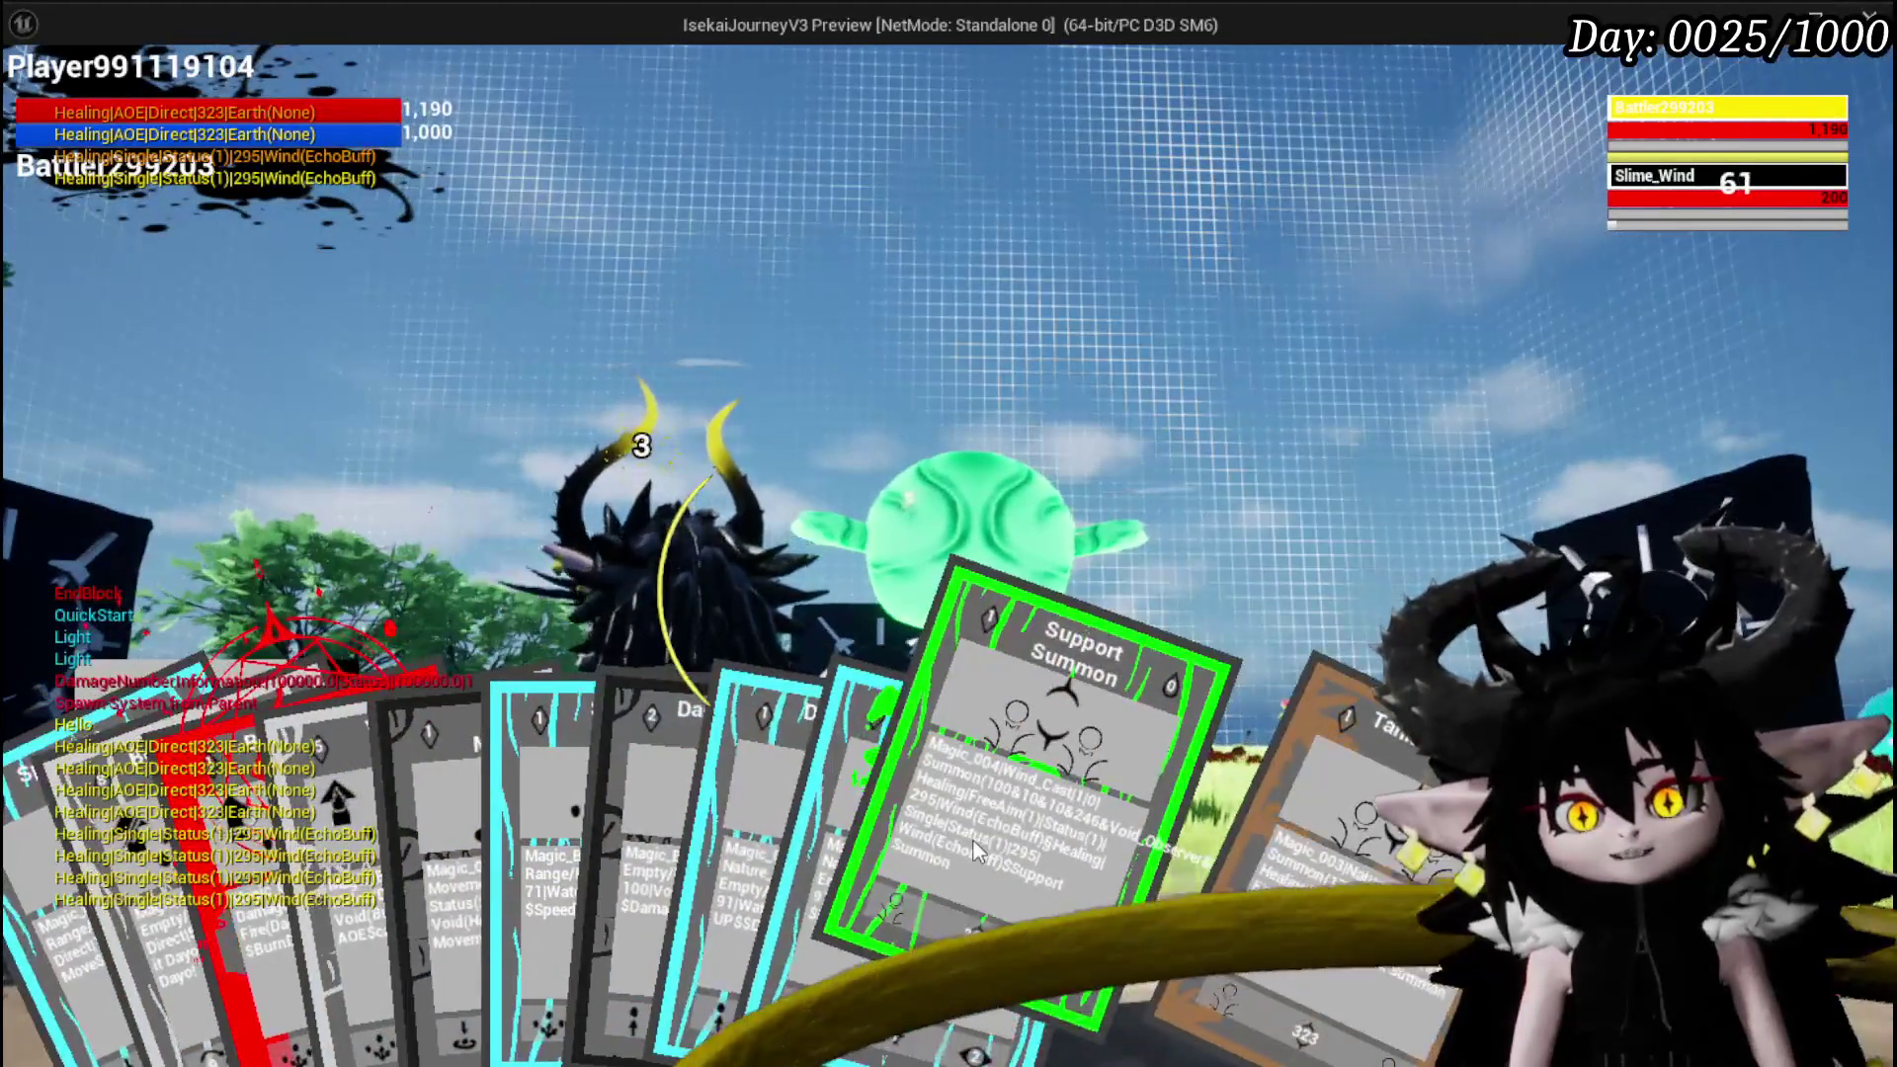
left_click(974, 839)
key("g")
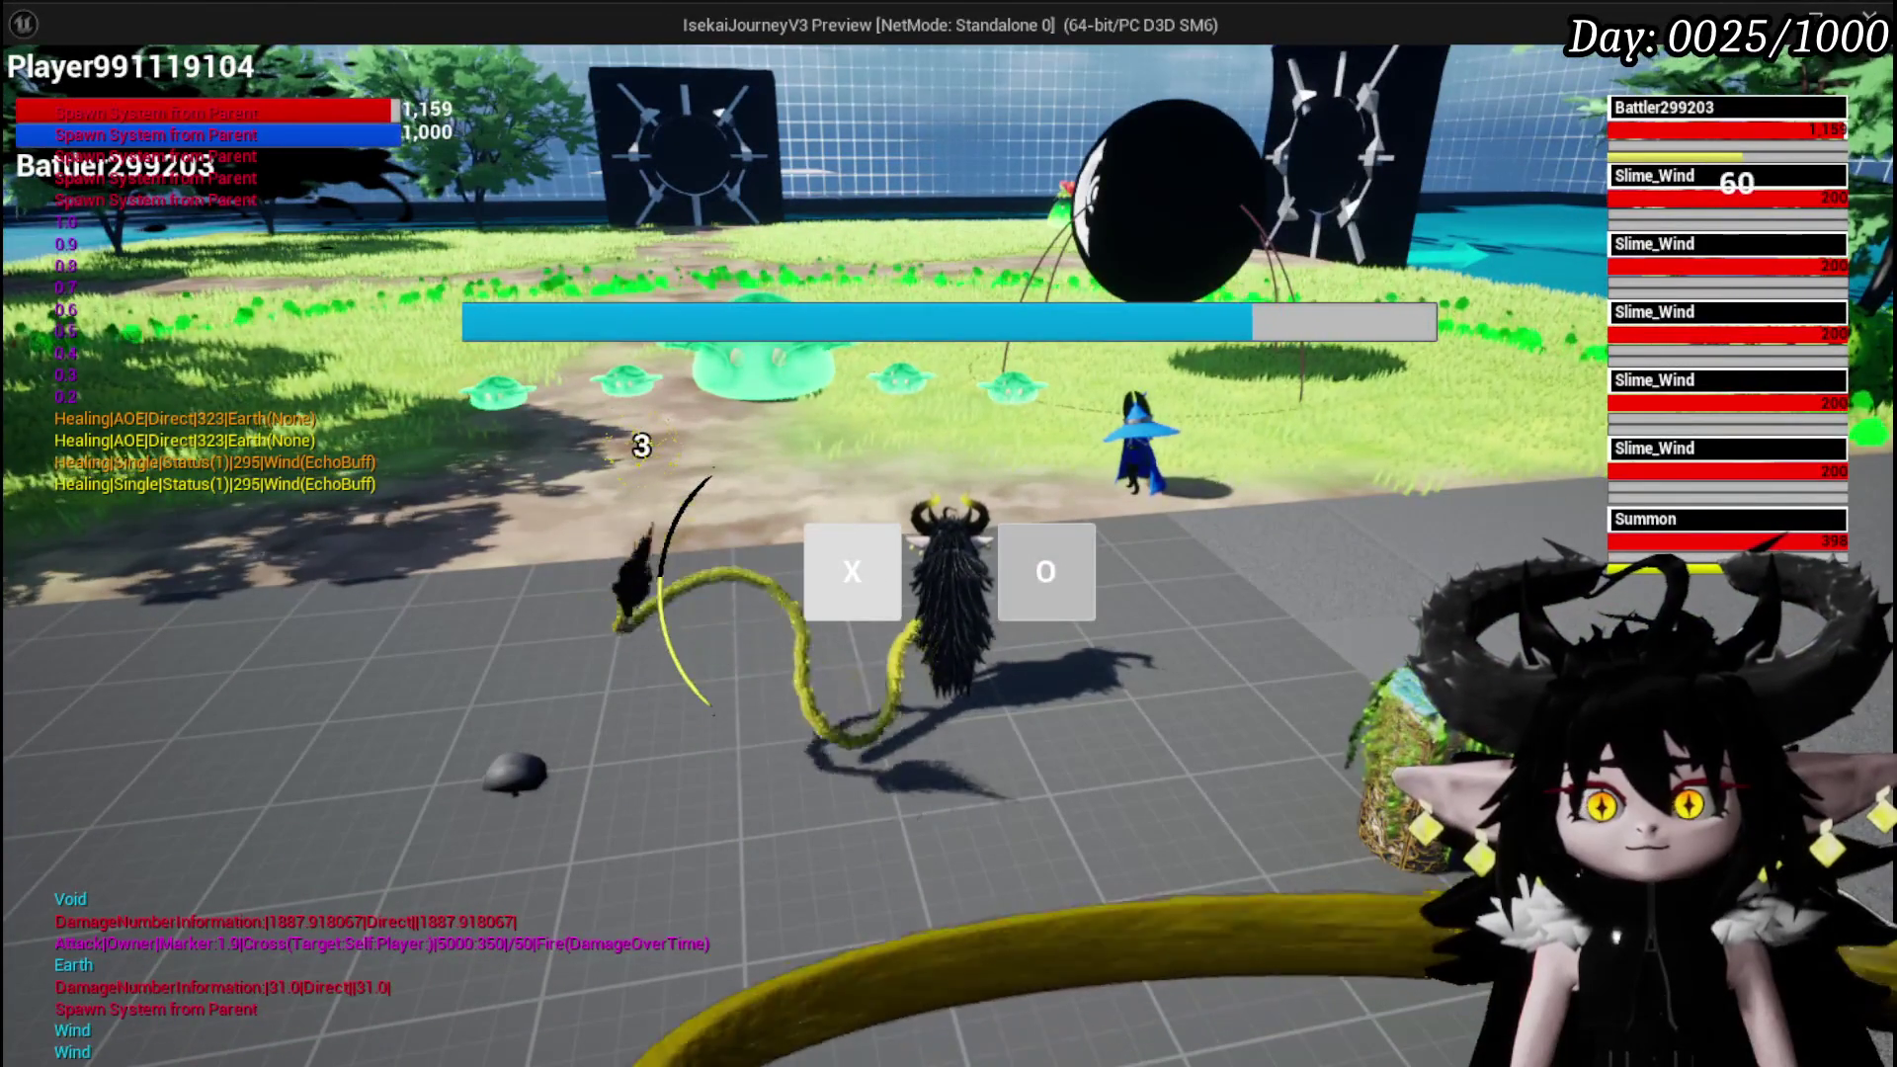
left_click(855, 595)
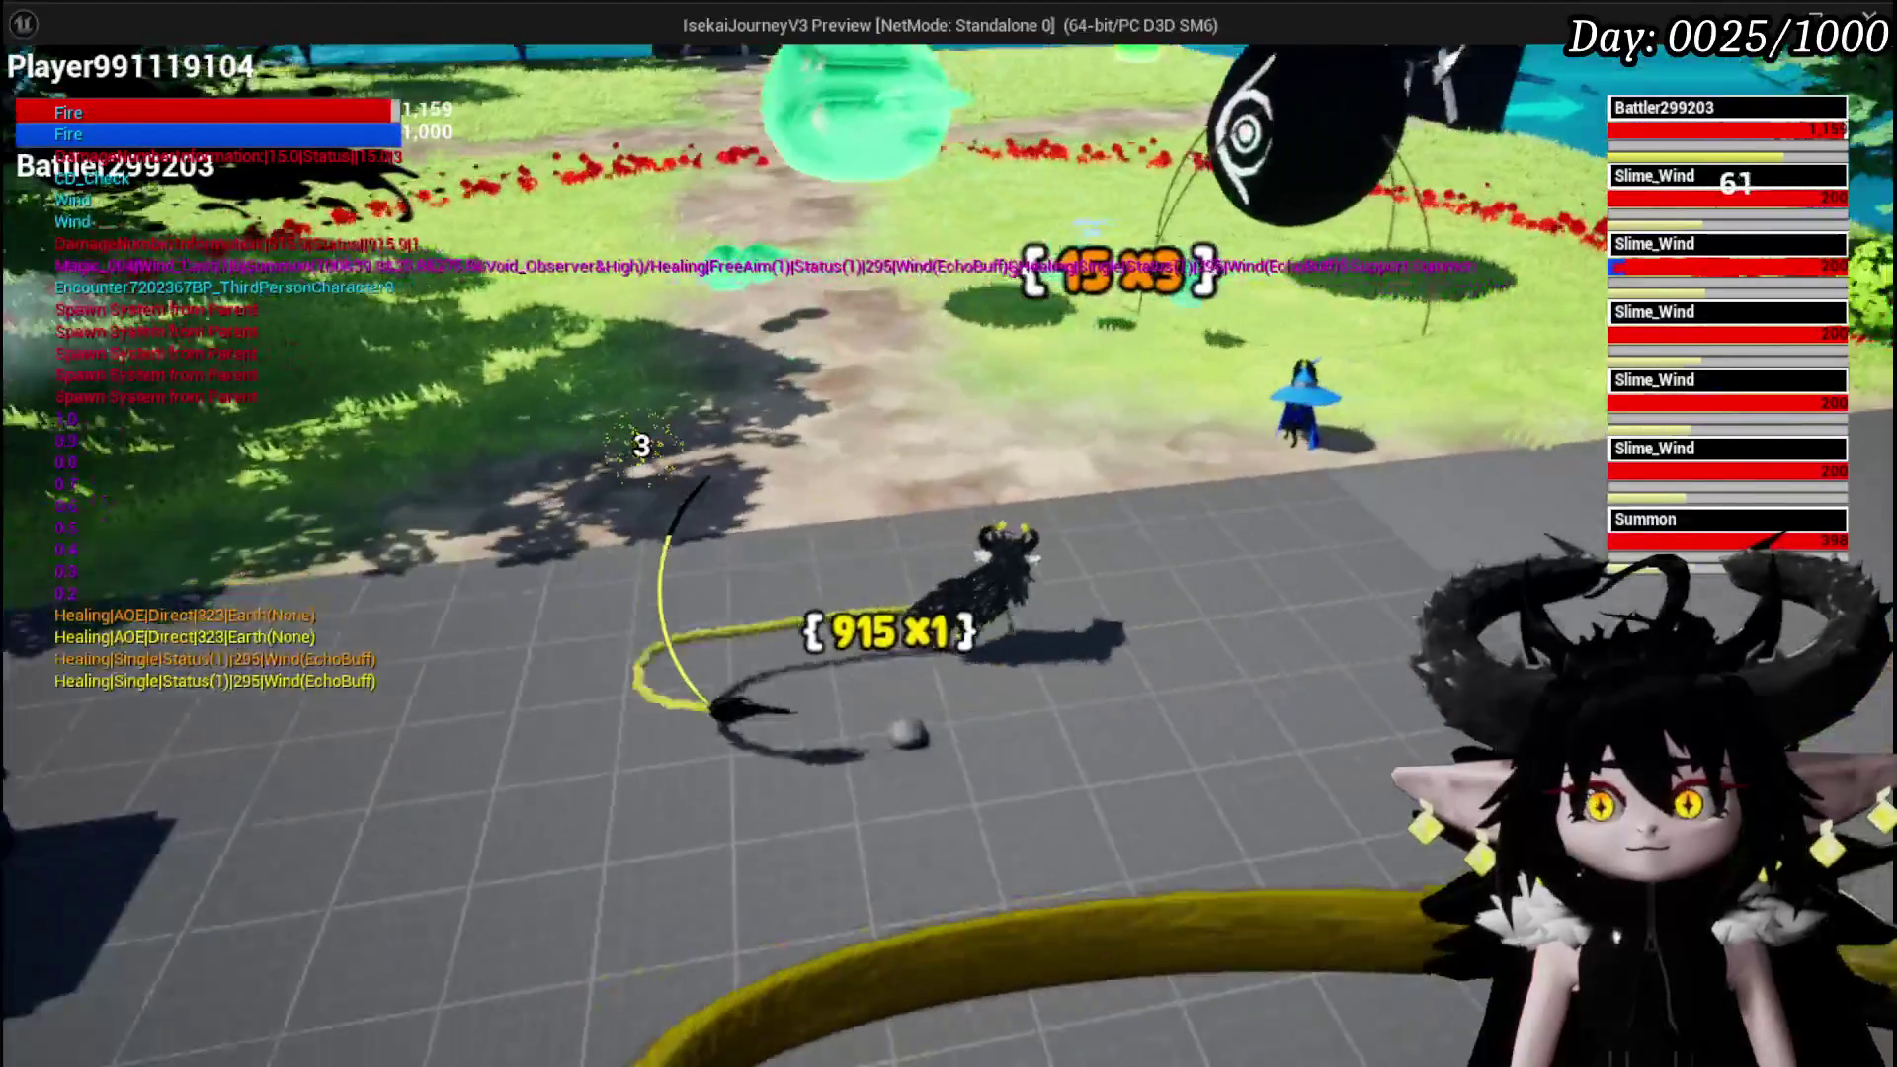
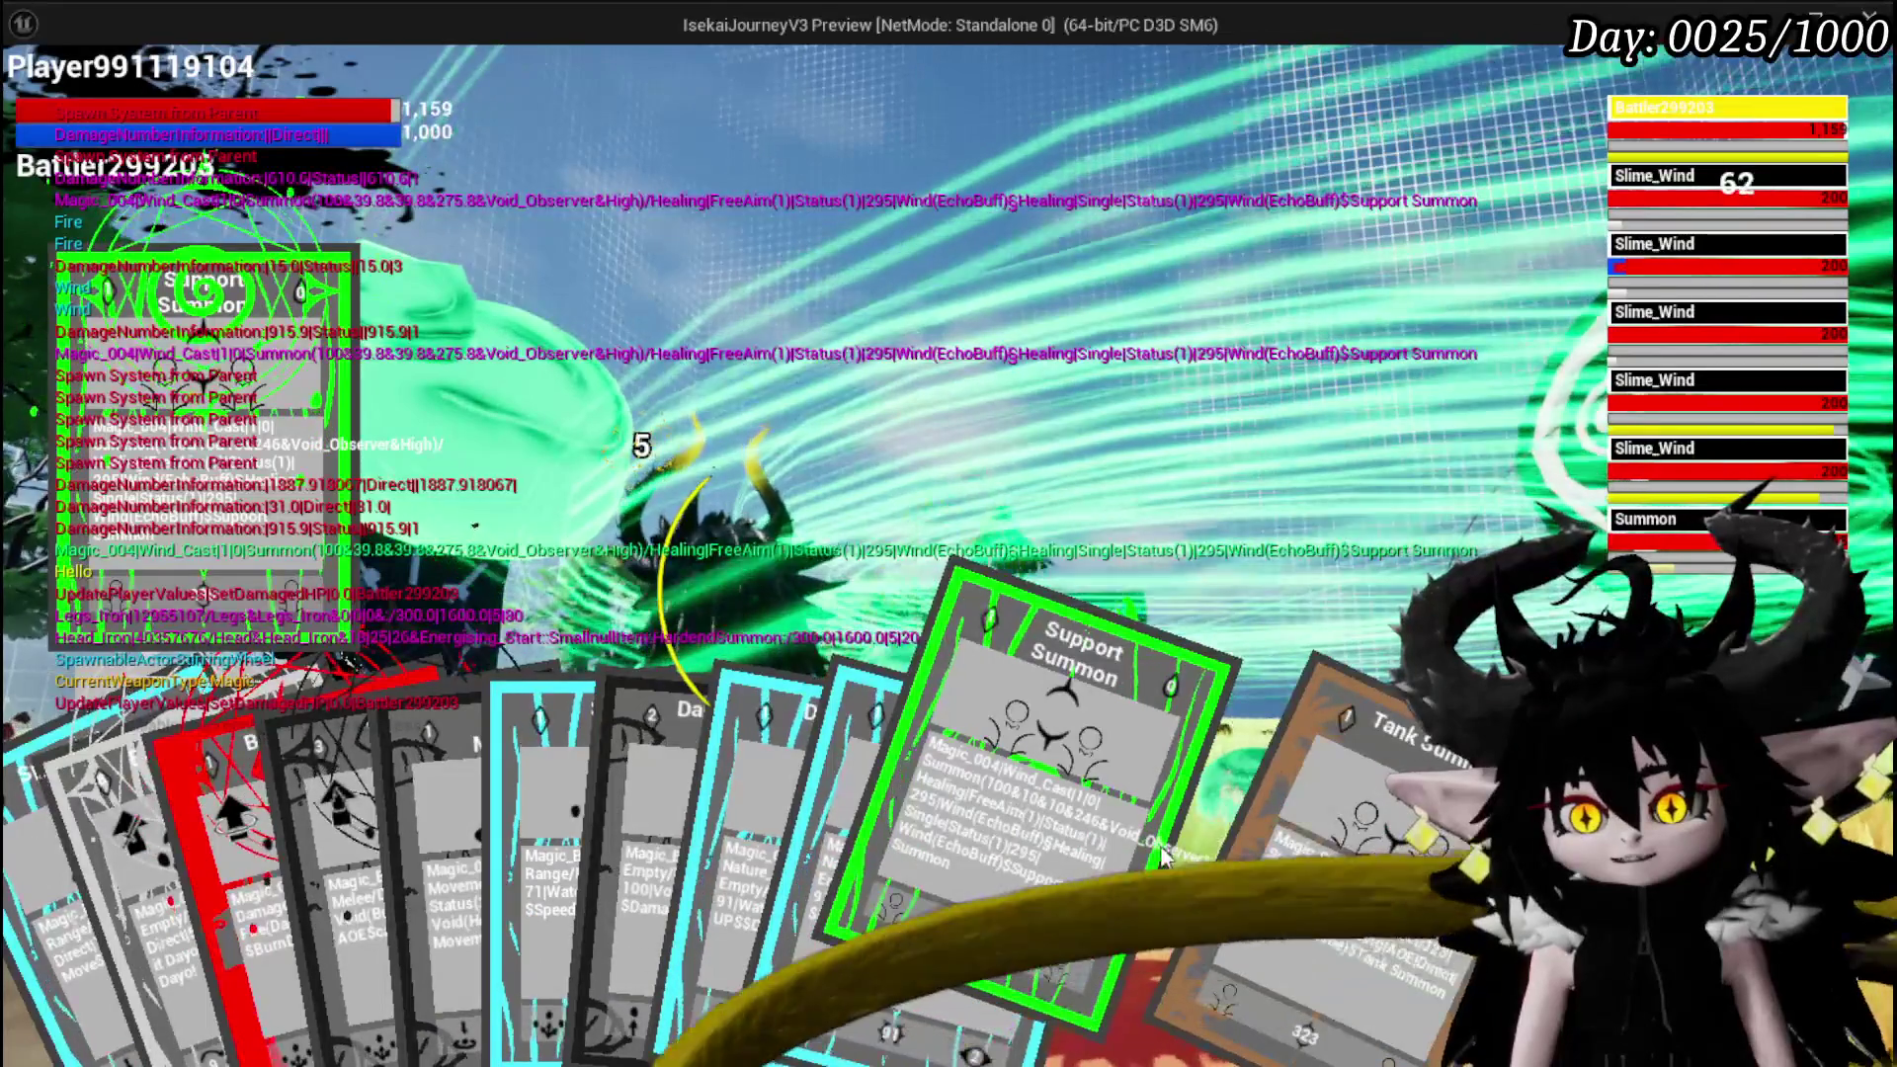
Pick several cards from the hand, cast them with G, then stop the preview once damage resolves
left_click(1211, 864)
left_click(1304, 972)
left_click(1118, 1016)
left_click(1117, 1016)
left_click(1283, 951)
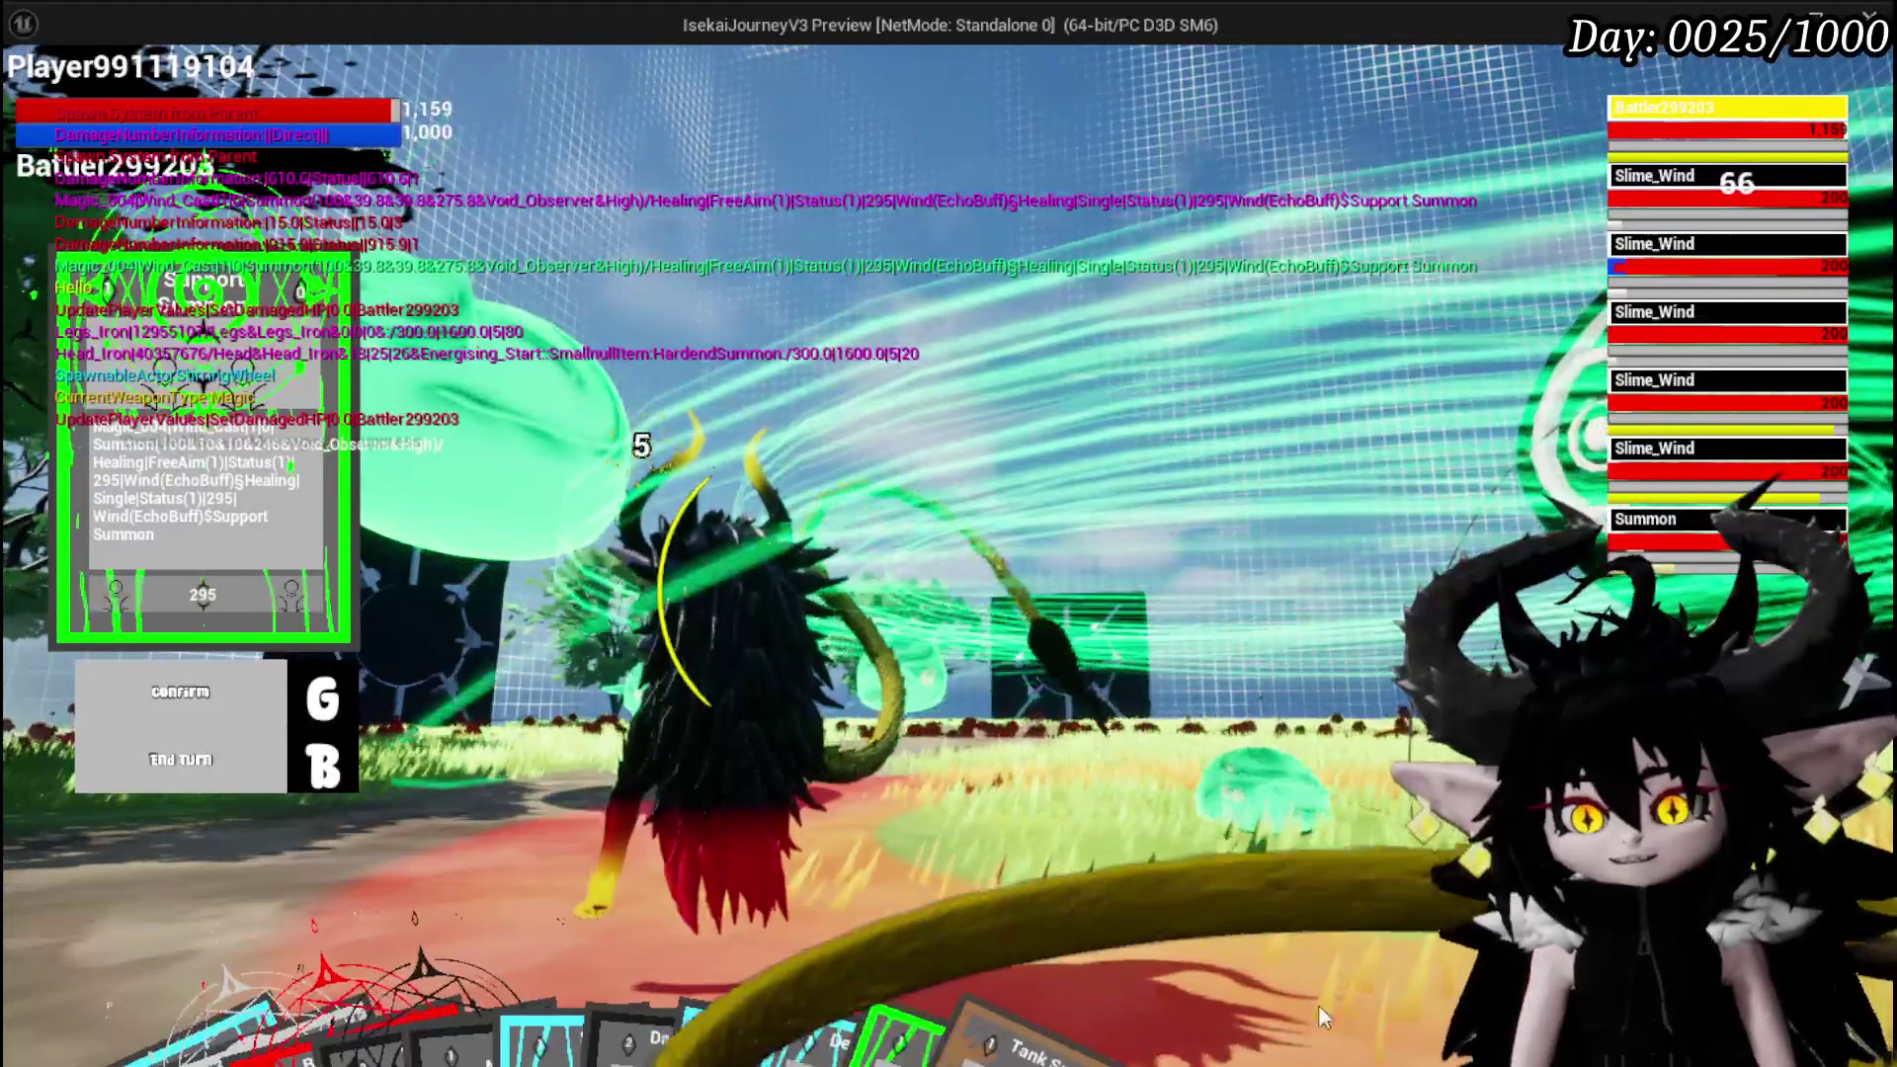
key("g")
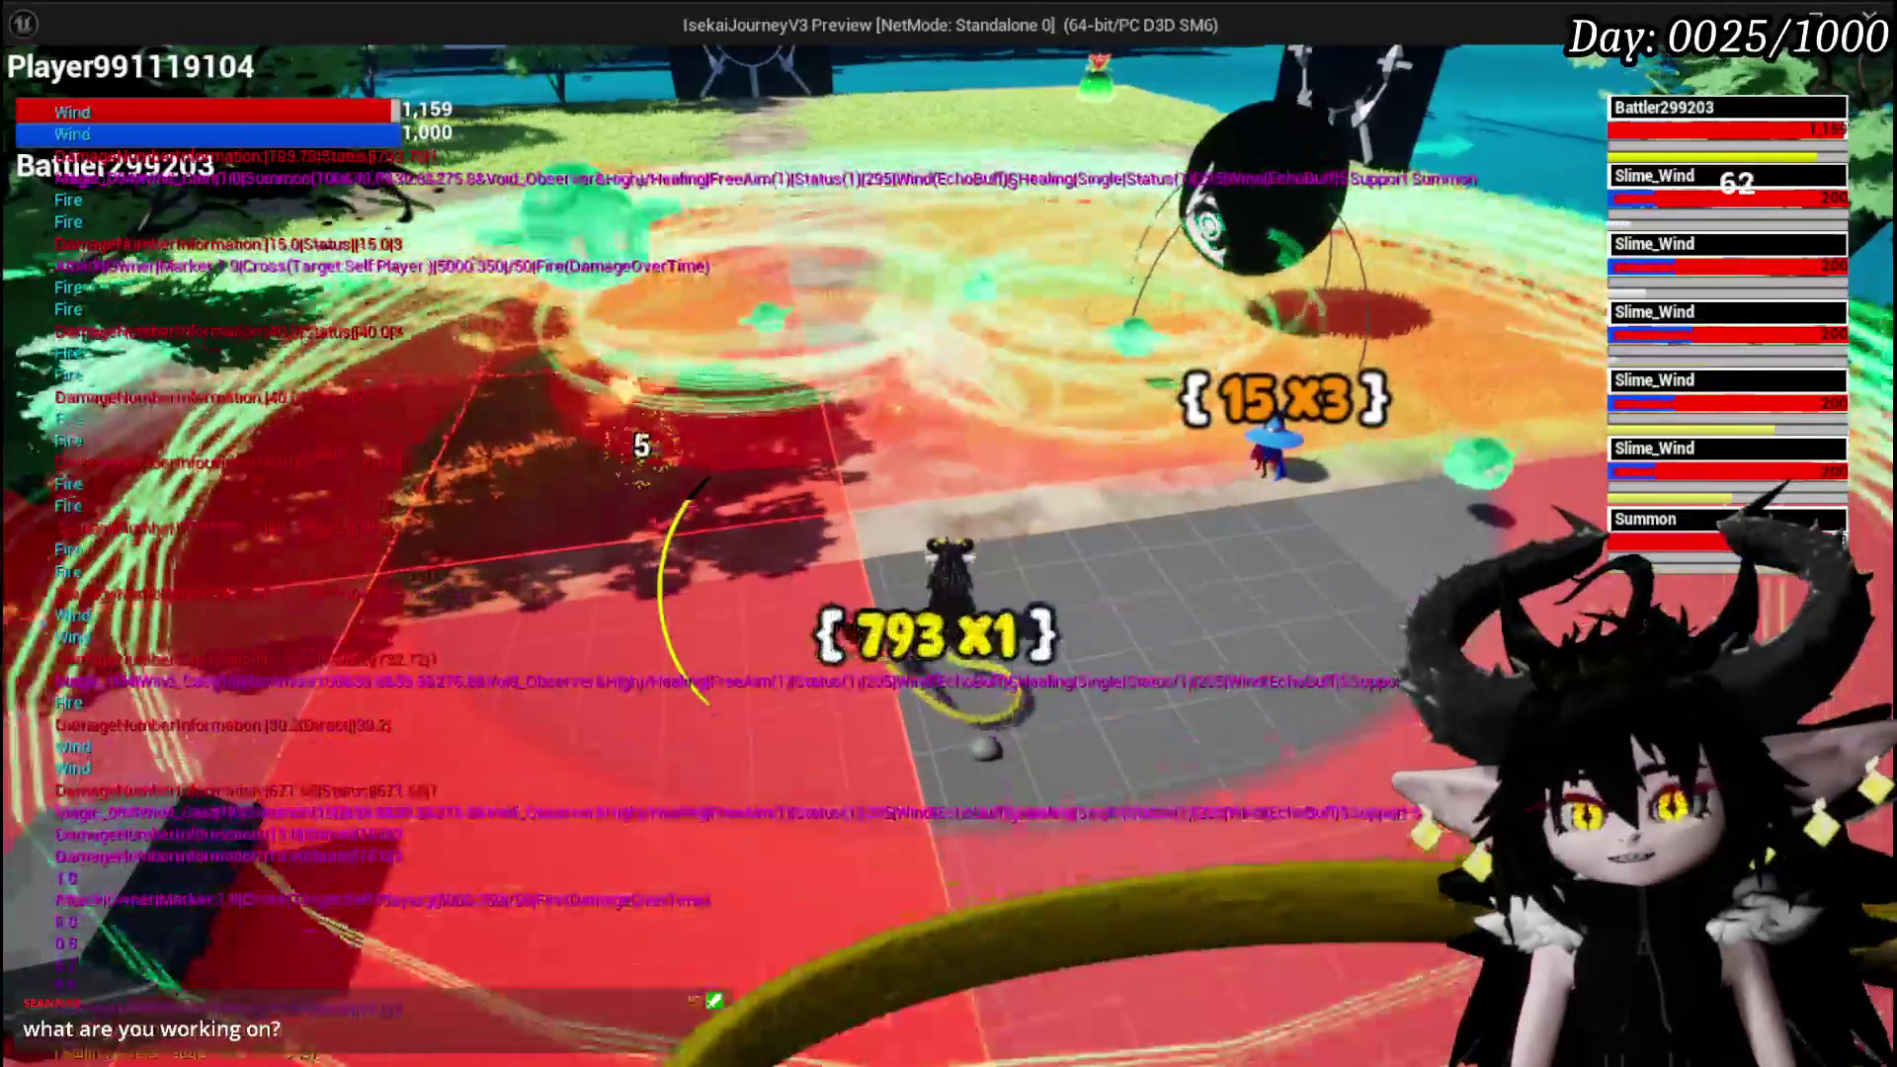
key("Escape")
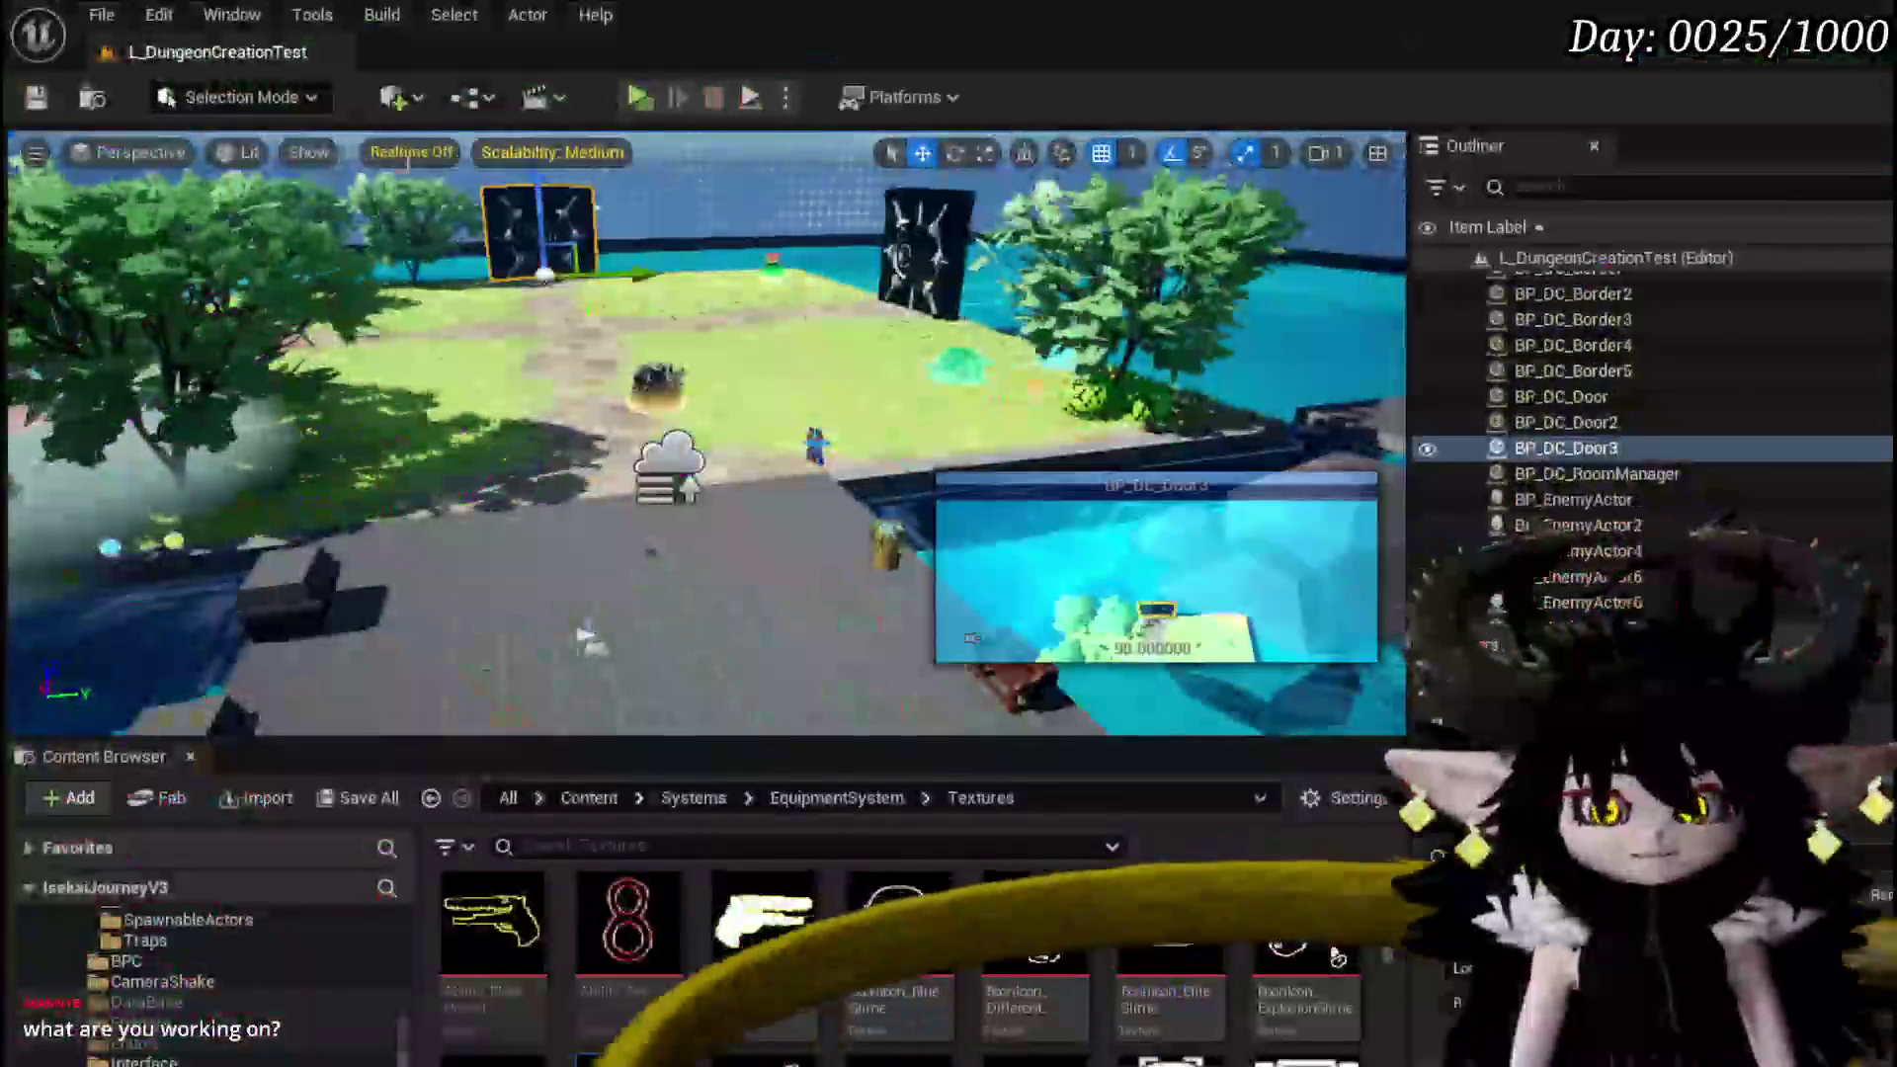
Relaunch the game preview and dismiss the in-game menu
key("ctrl+s")
left_click(626, 107)
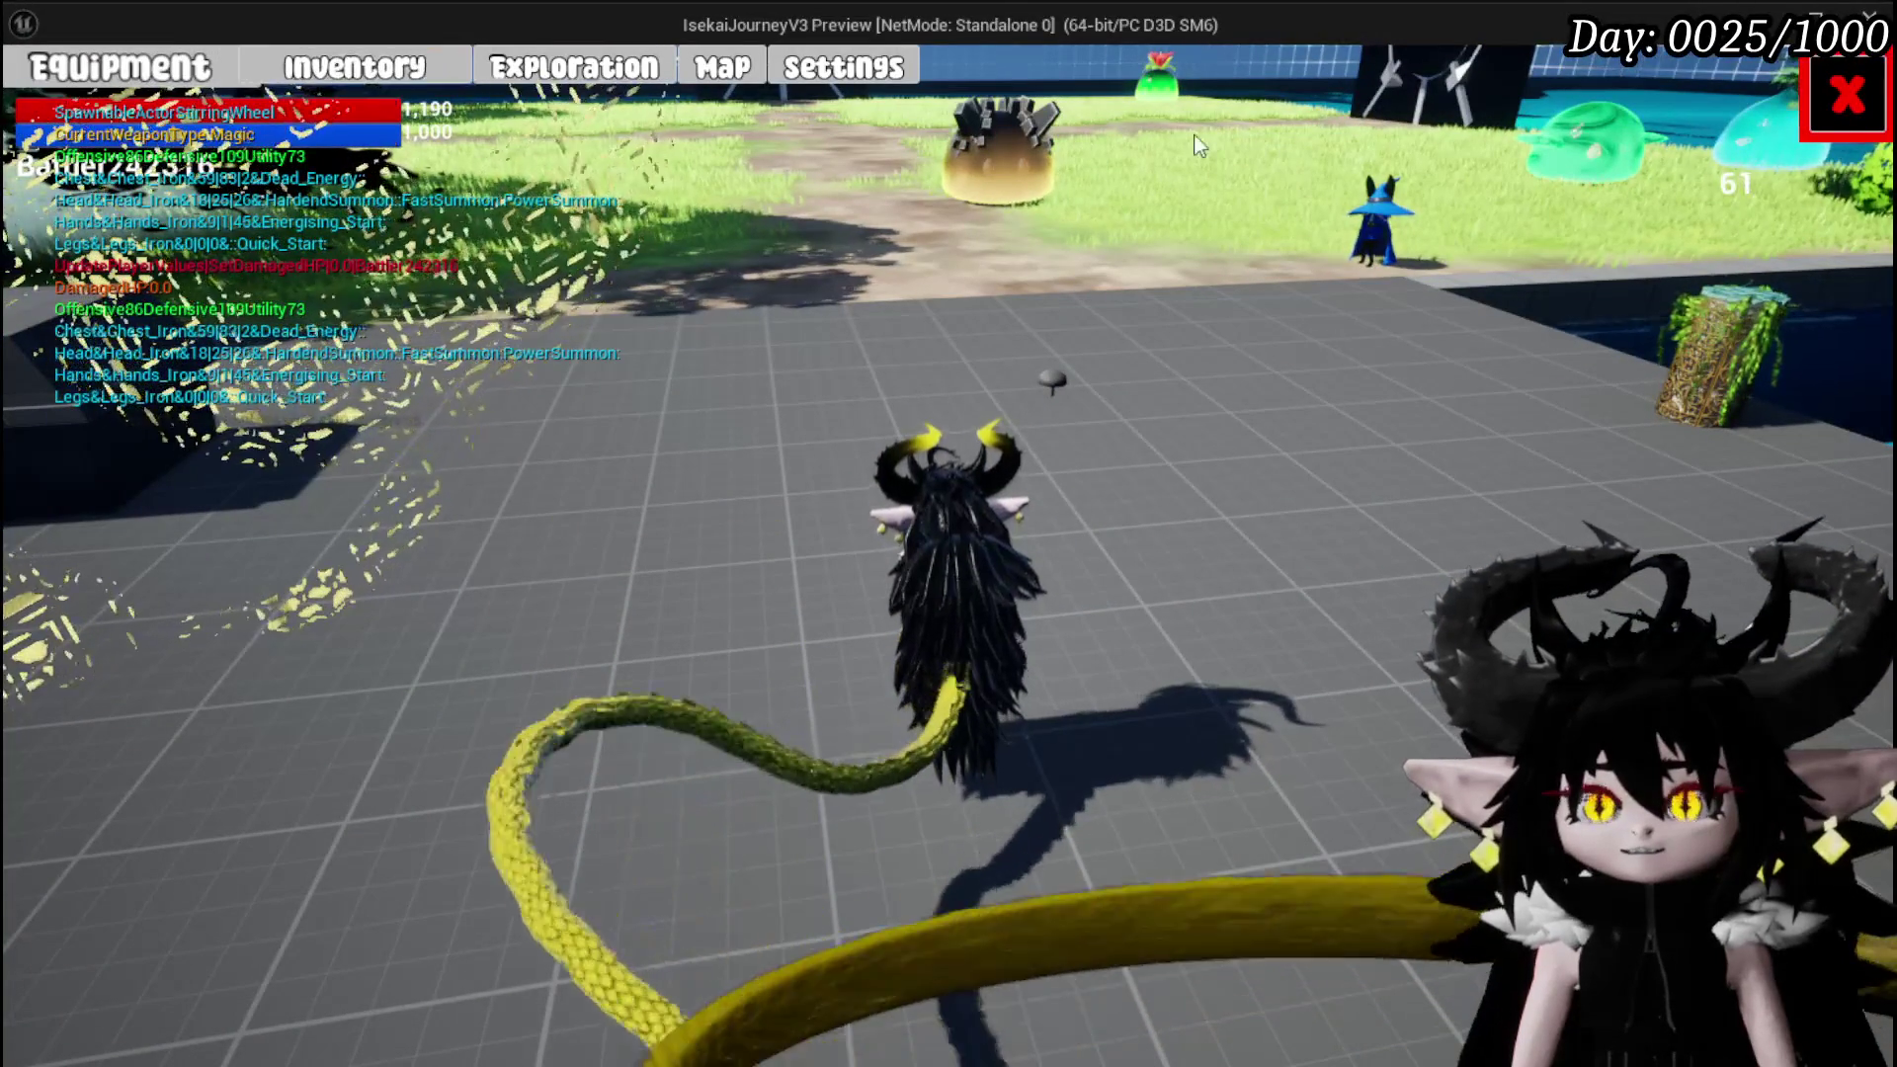
left_click(1846, 96)
Walk the character to the bench and open its Craft Gem page showing 2481 essence
key("w")
key("w")
key("s")
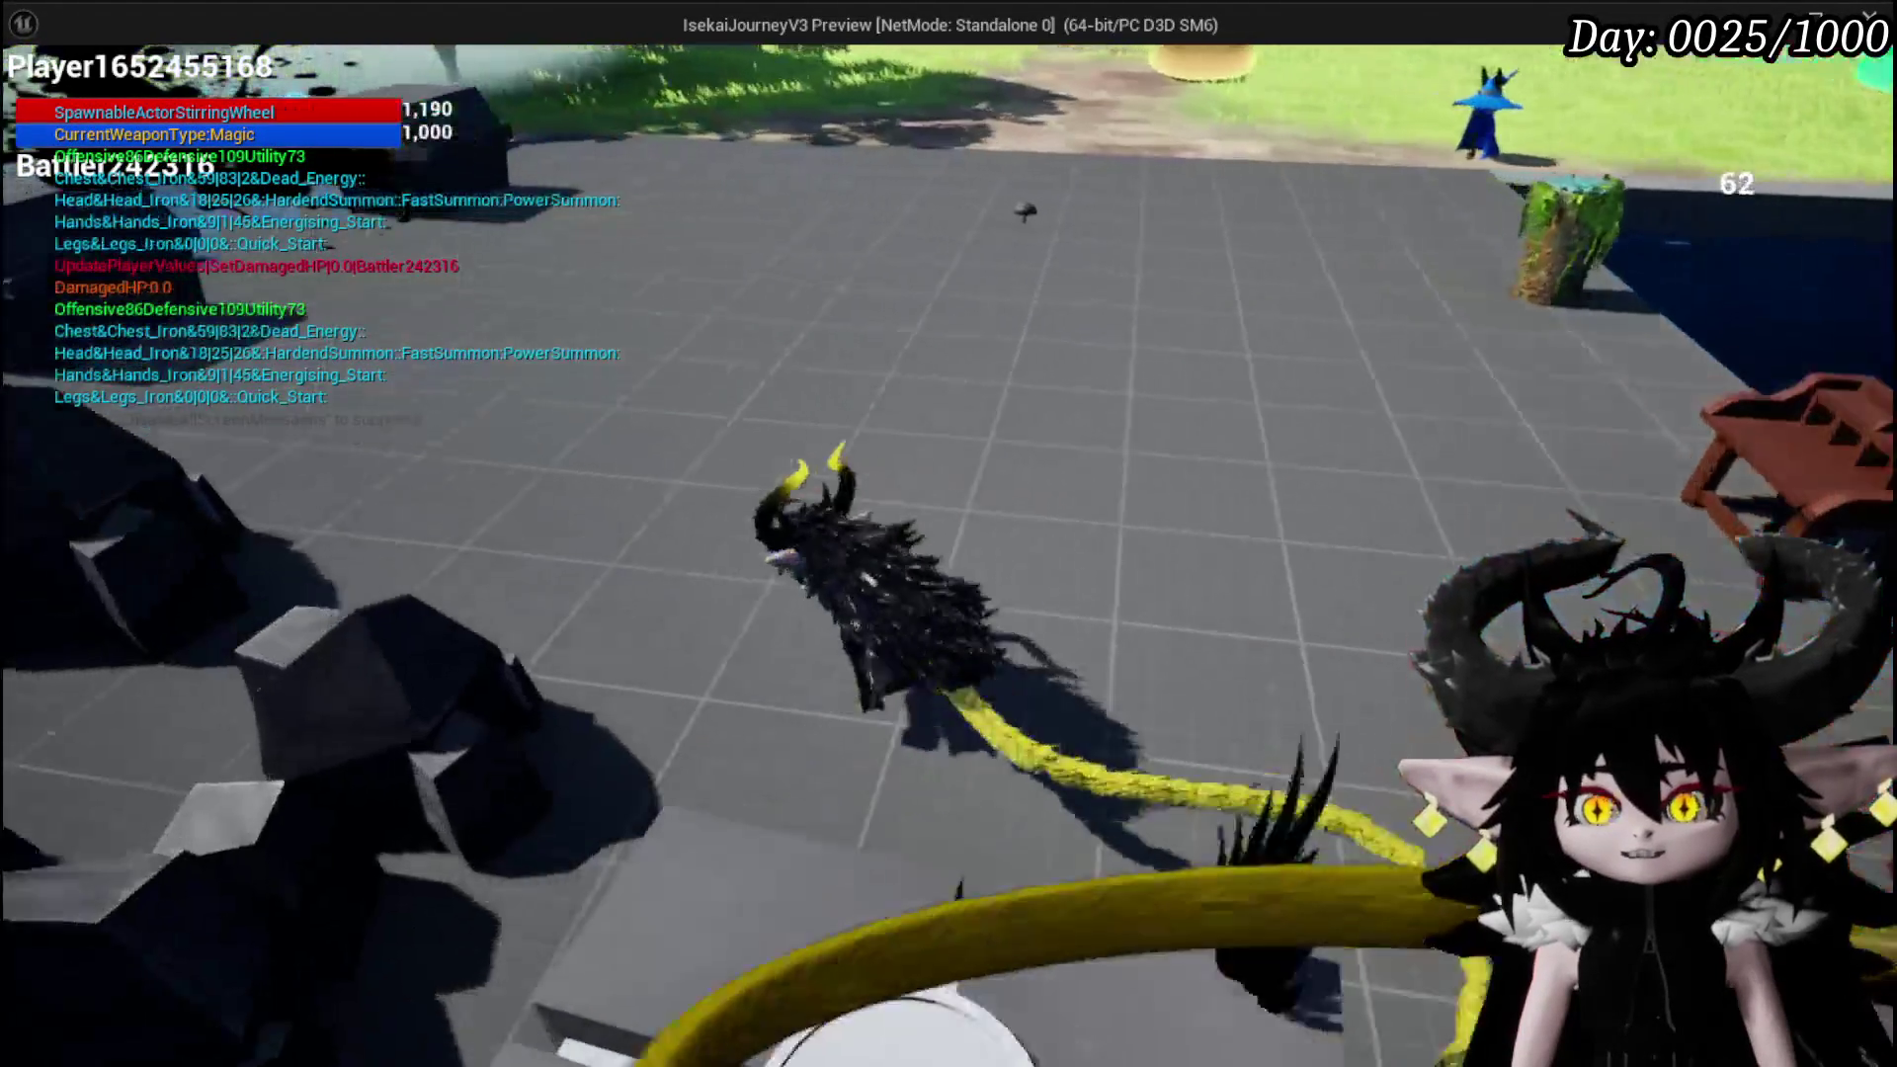
key("w")
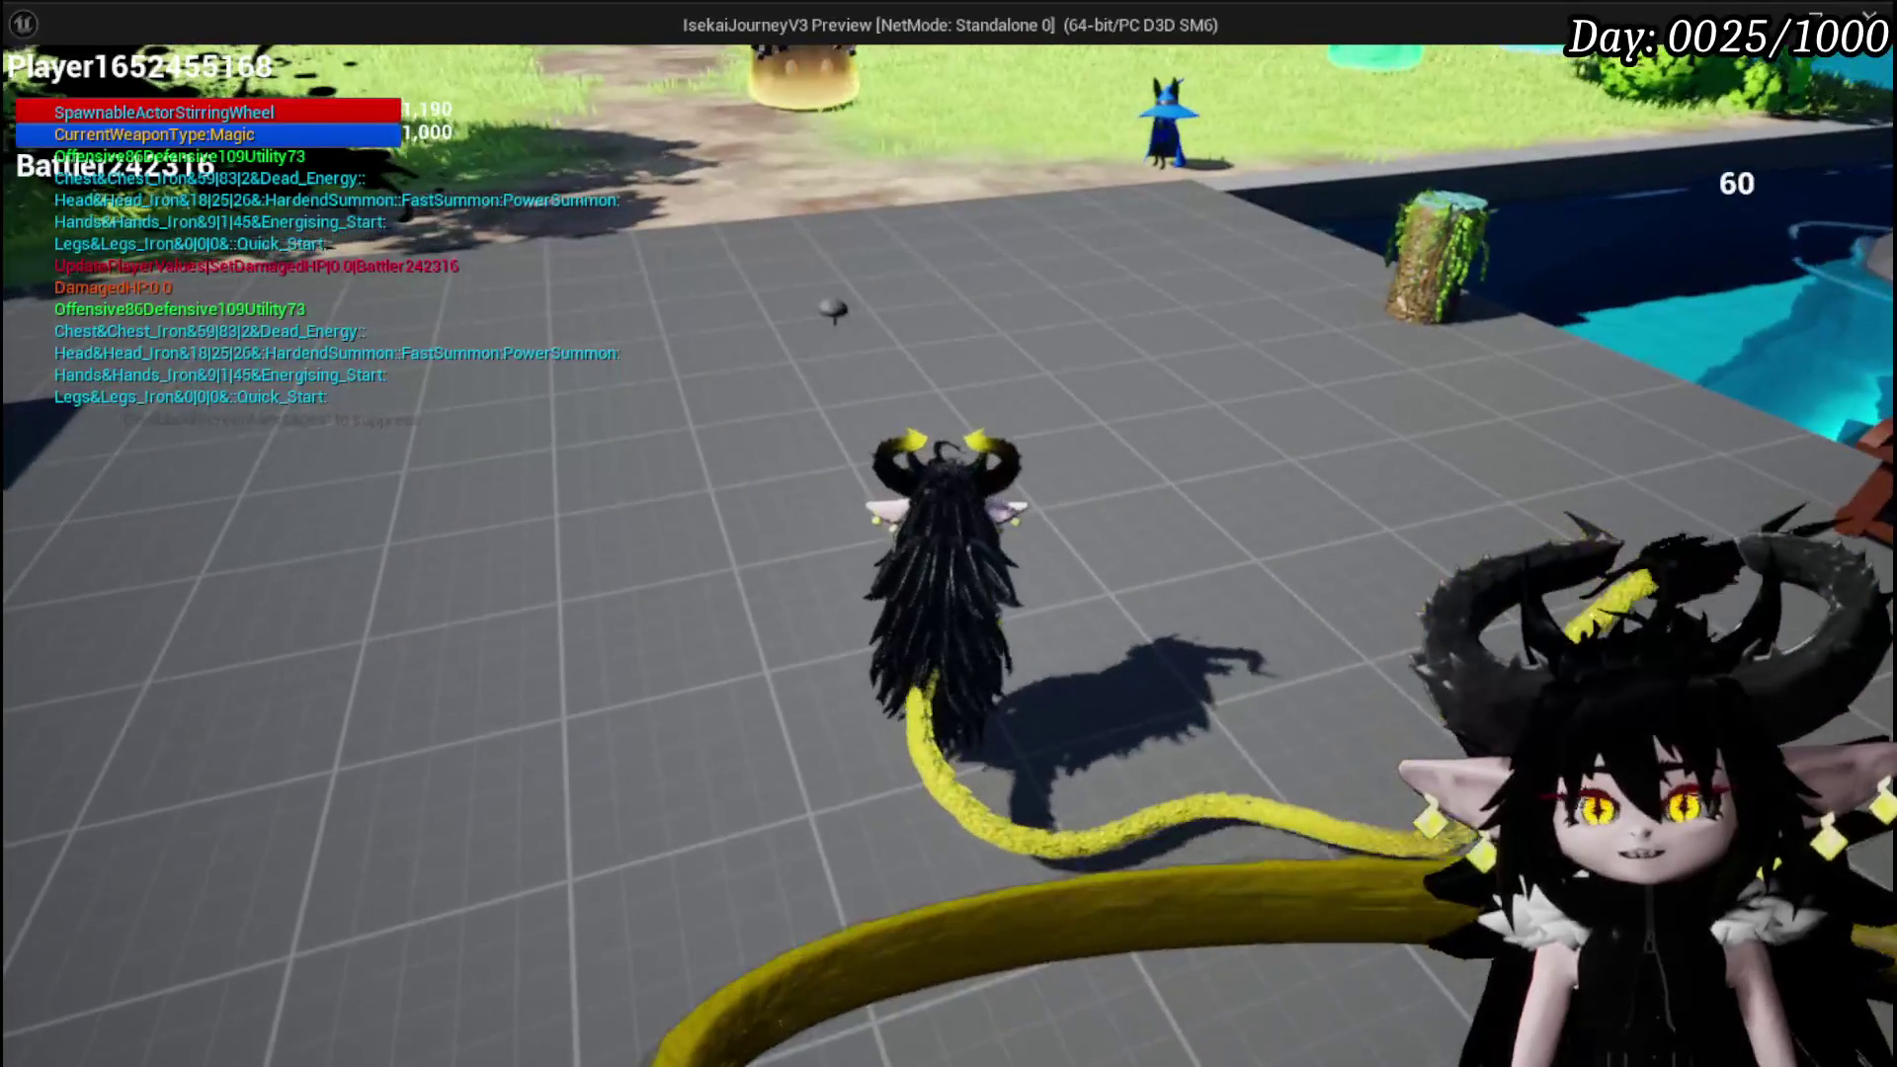
key("w")
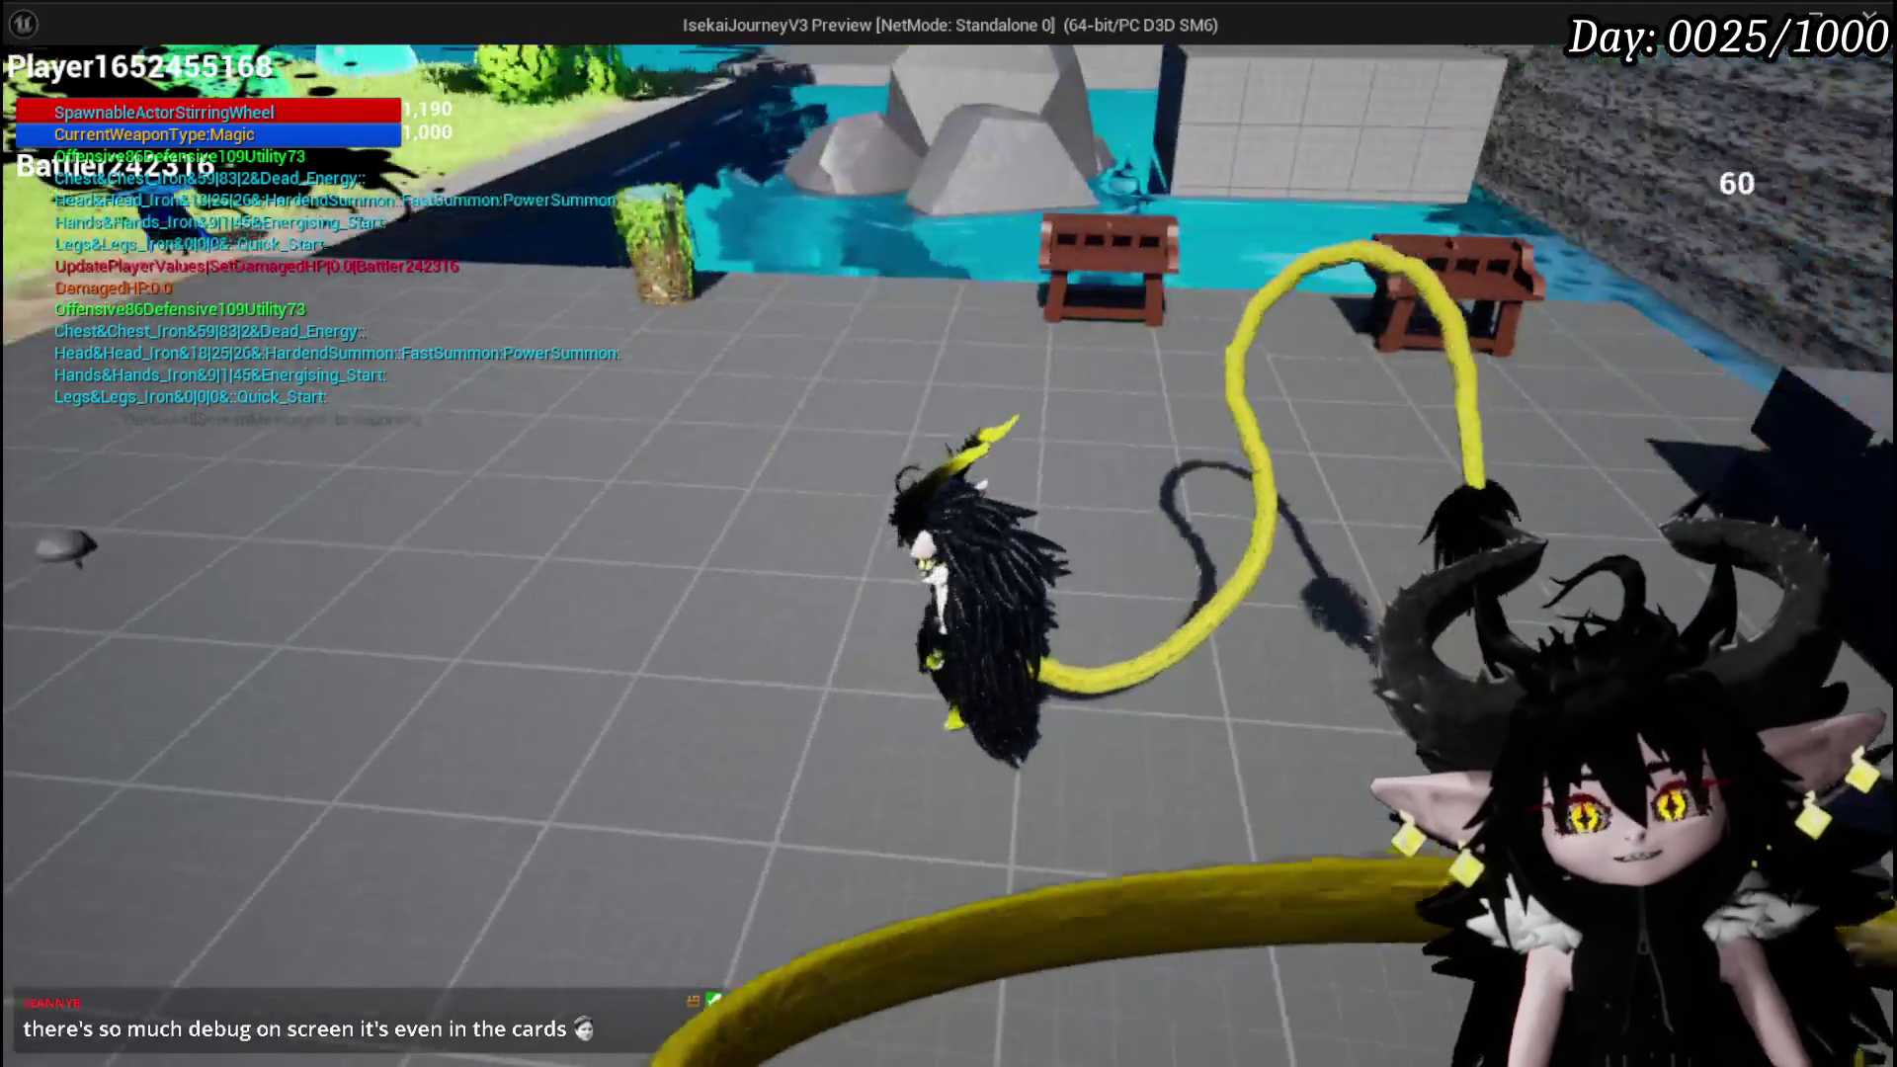
key("a")
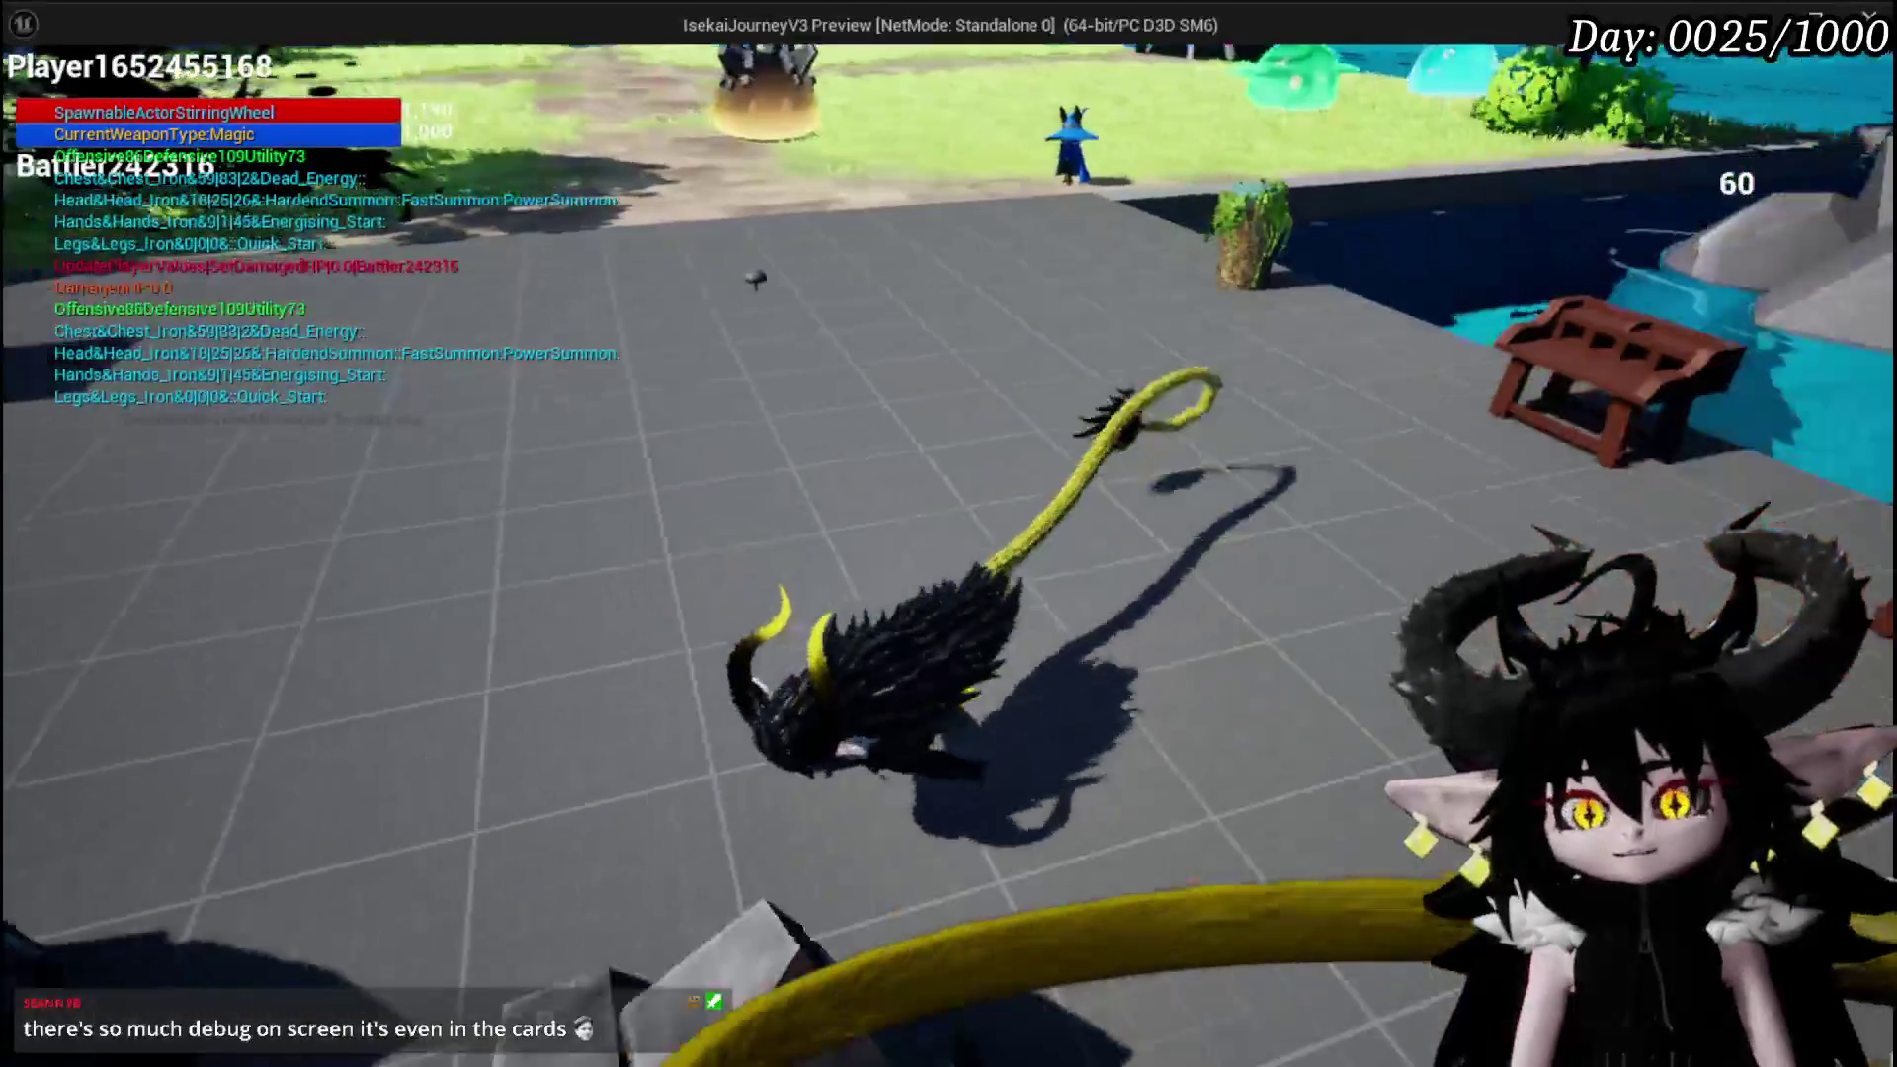
key("w")
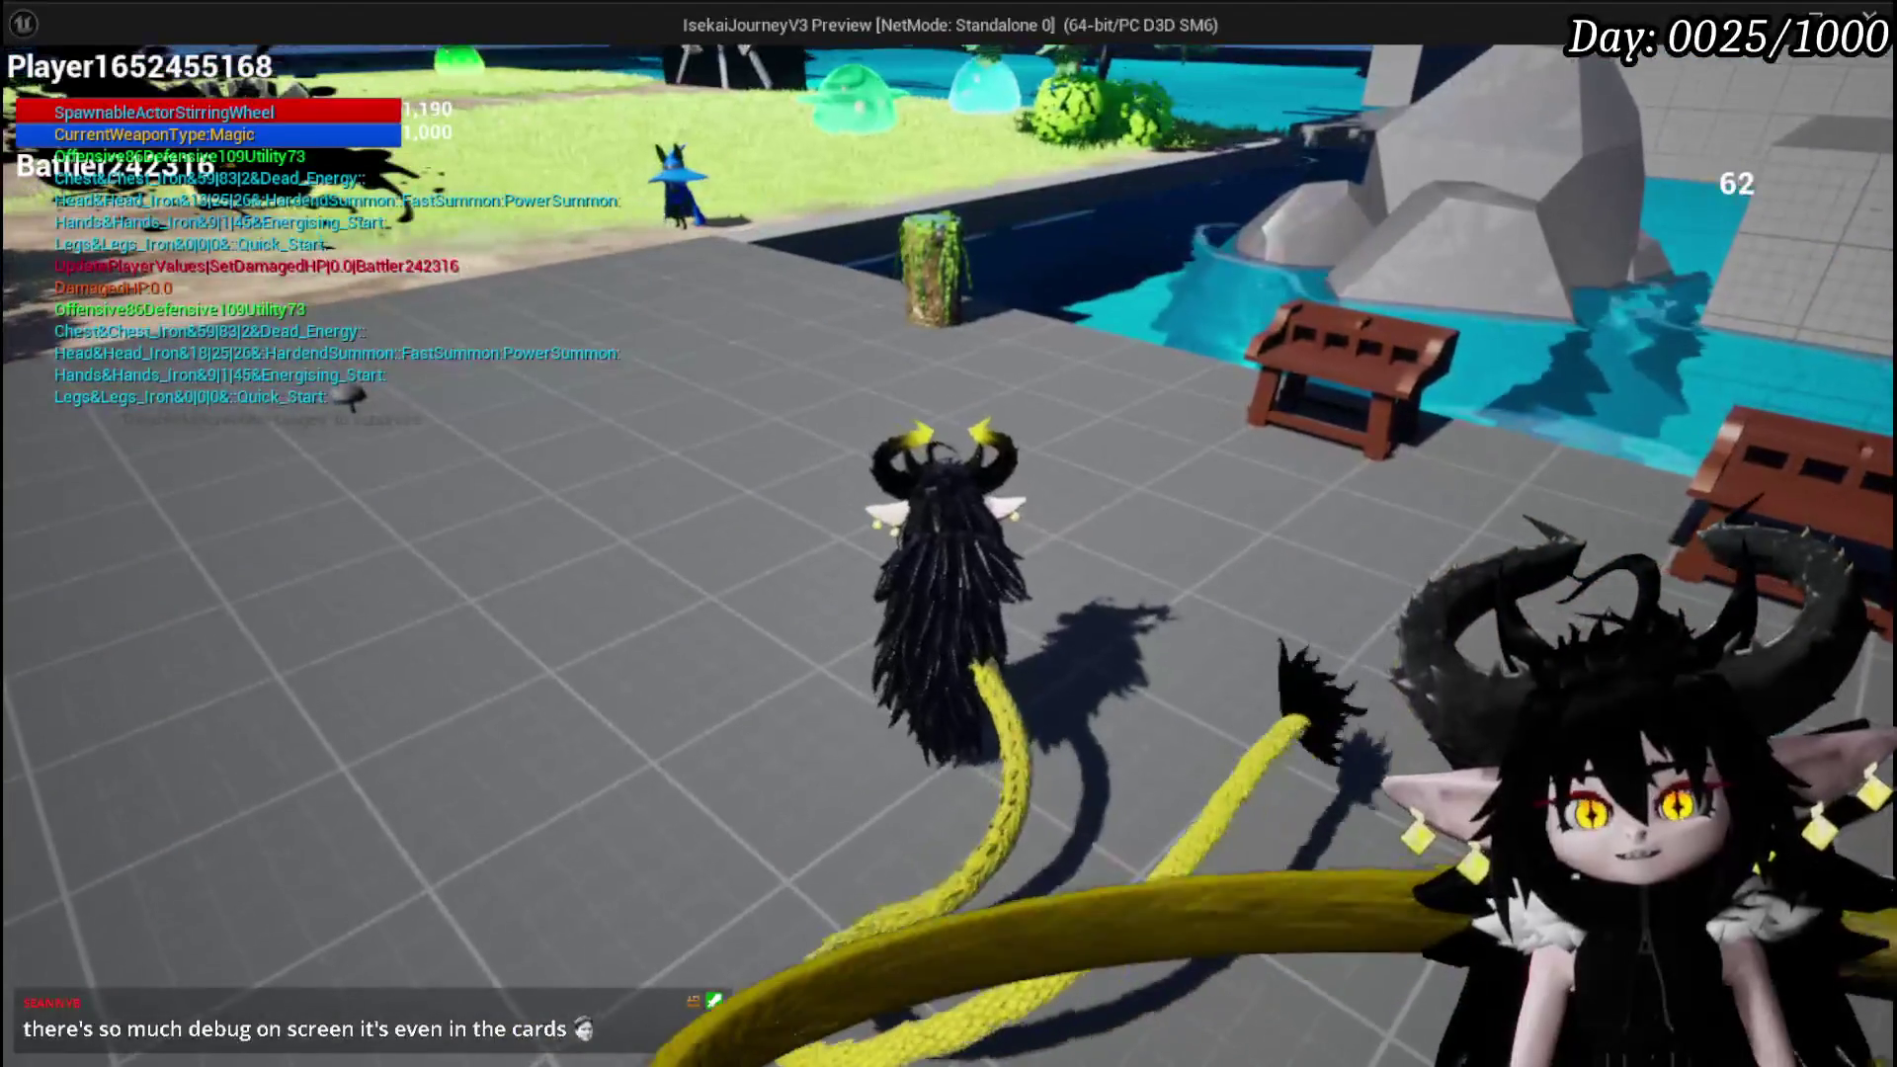
key("Tab")
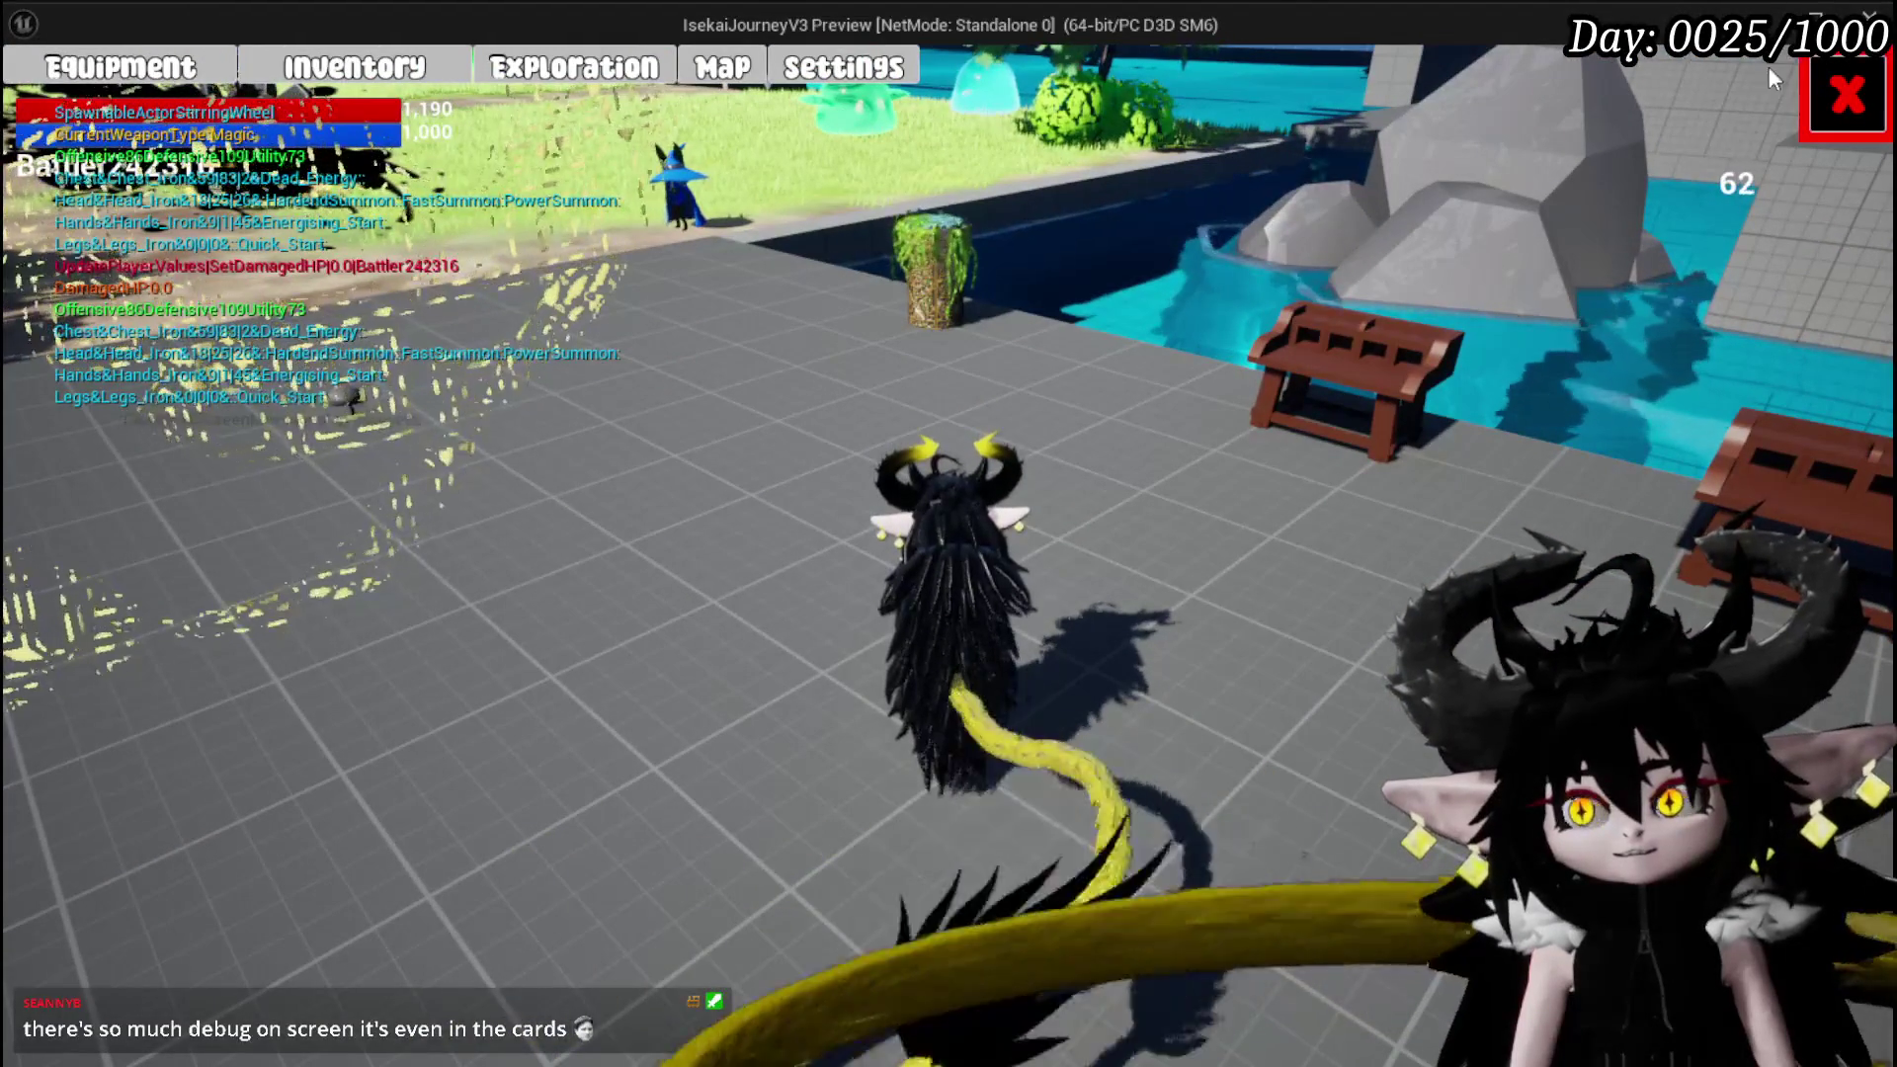
key("Tab")
key("w")
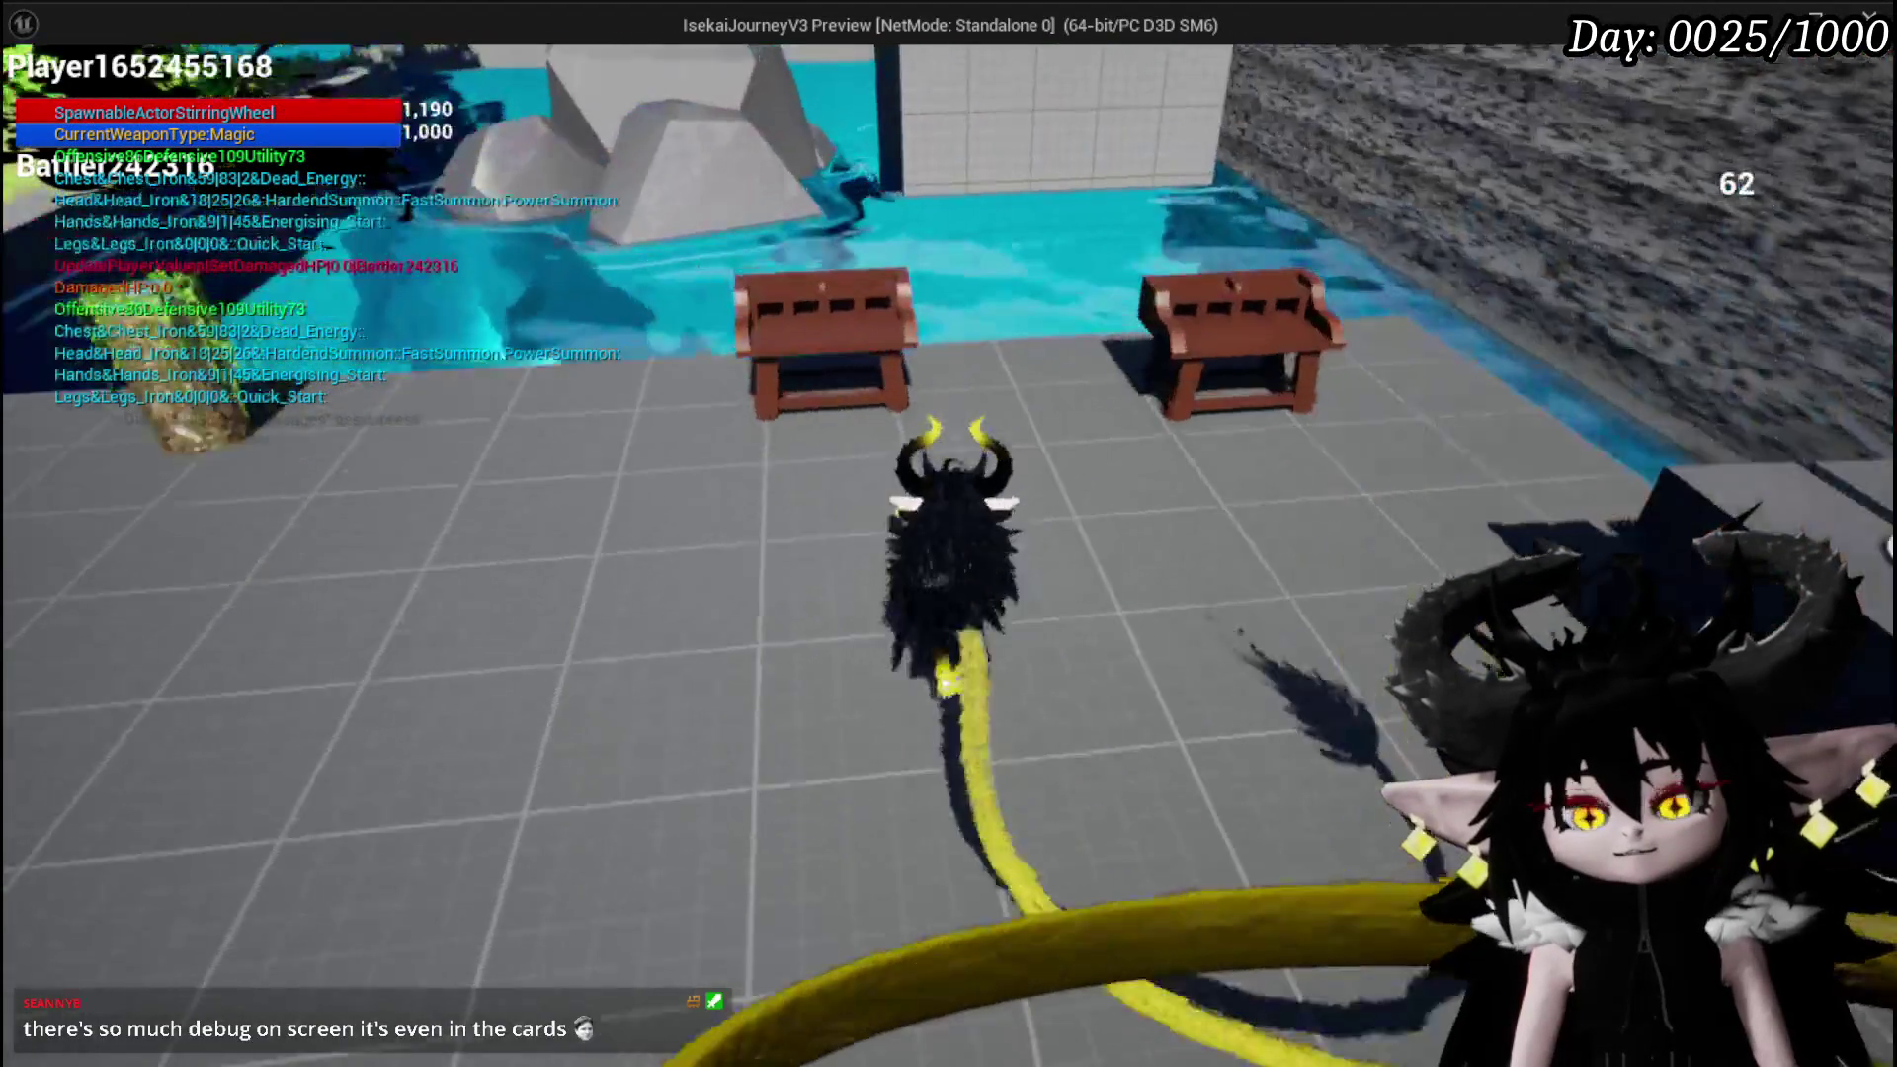
left_click(692, 70)
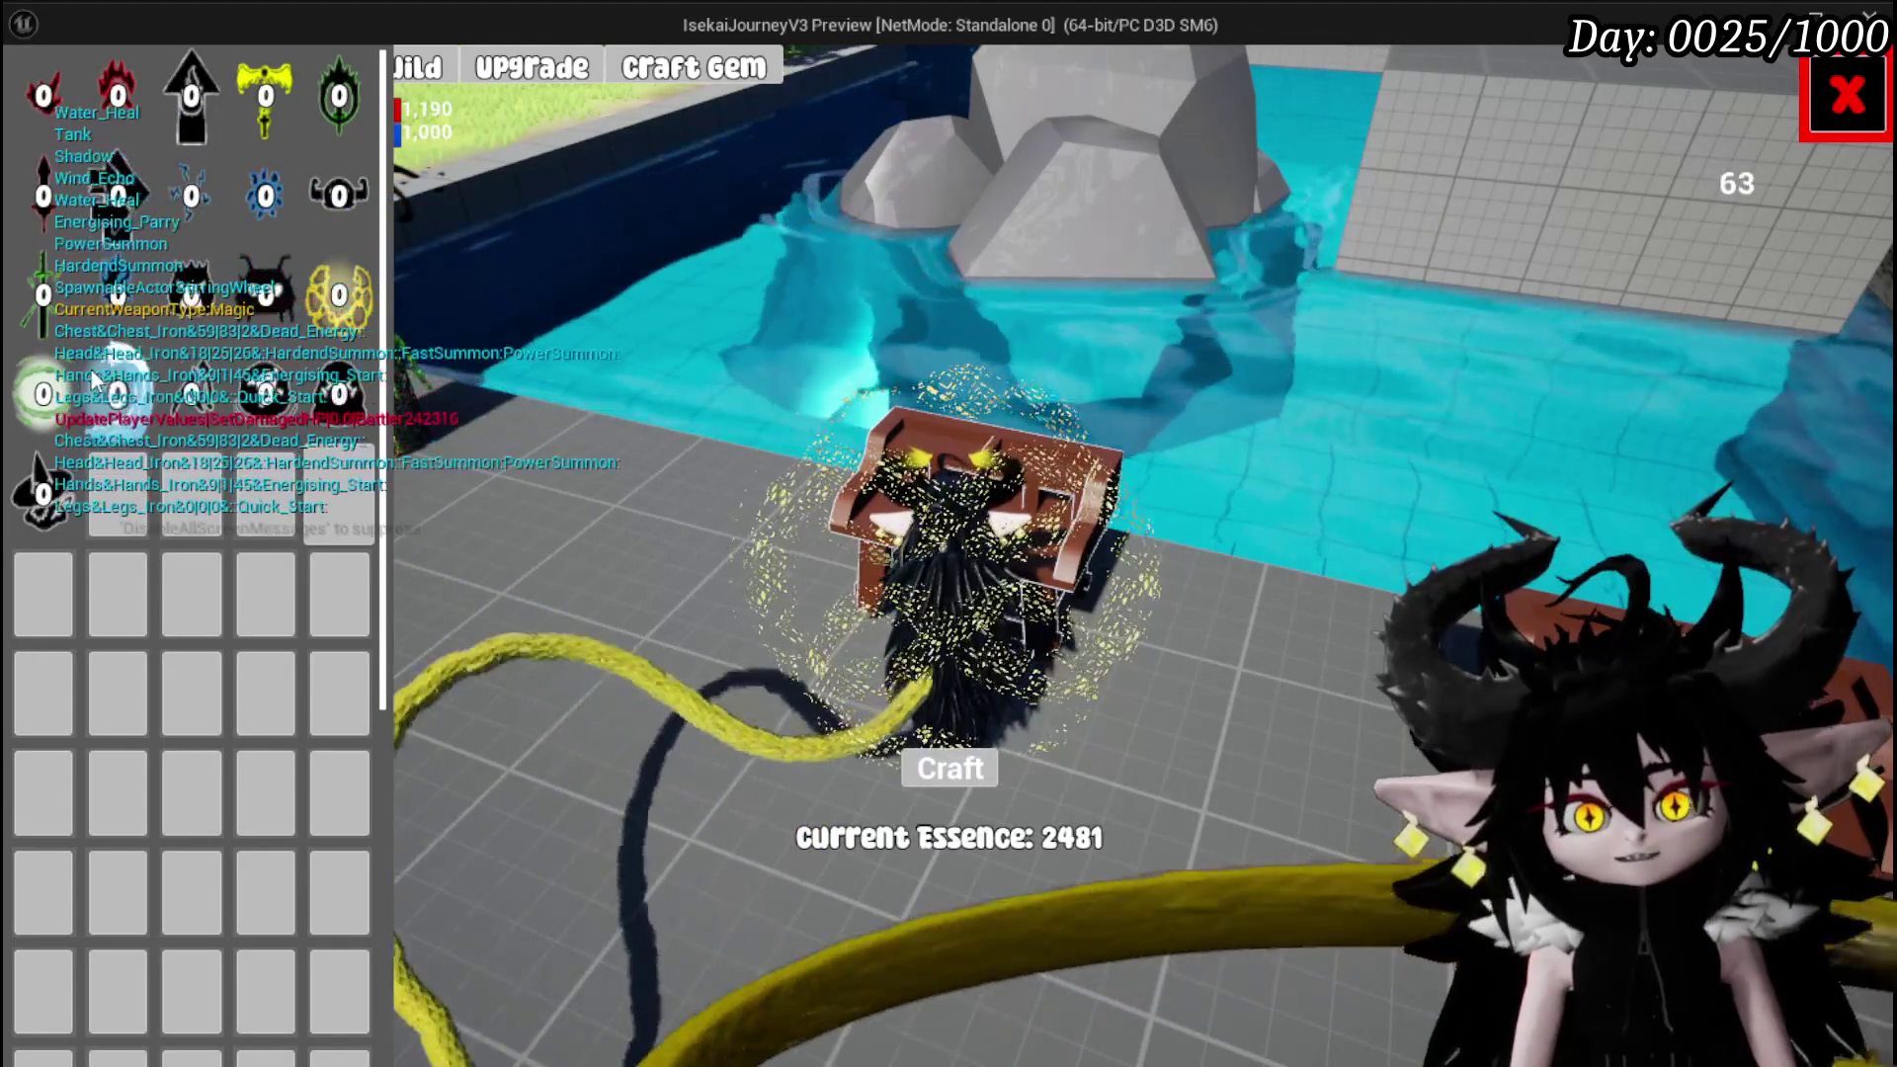
Walk to the other bench, load the magic ability's saved deck, and open the Defence Down card
left_click(1825, 116)
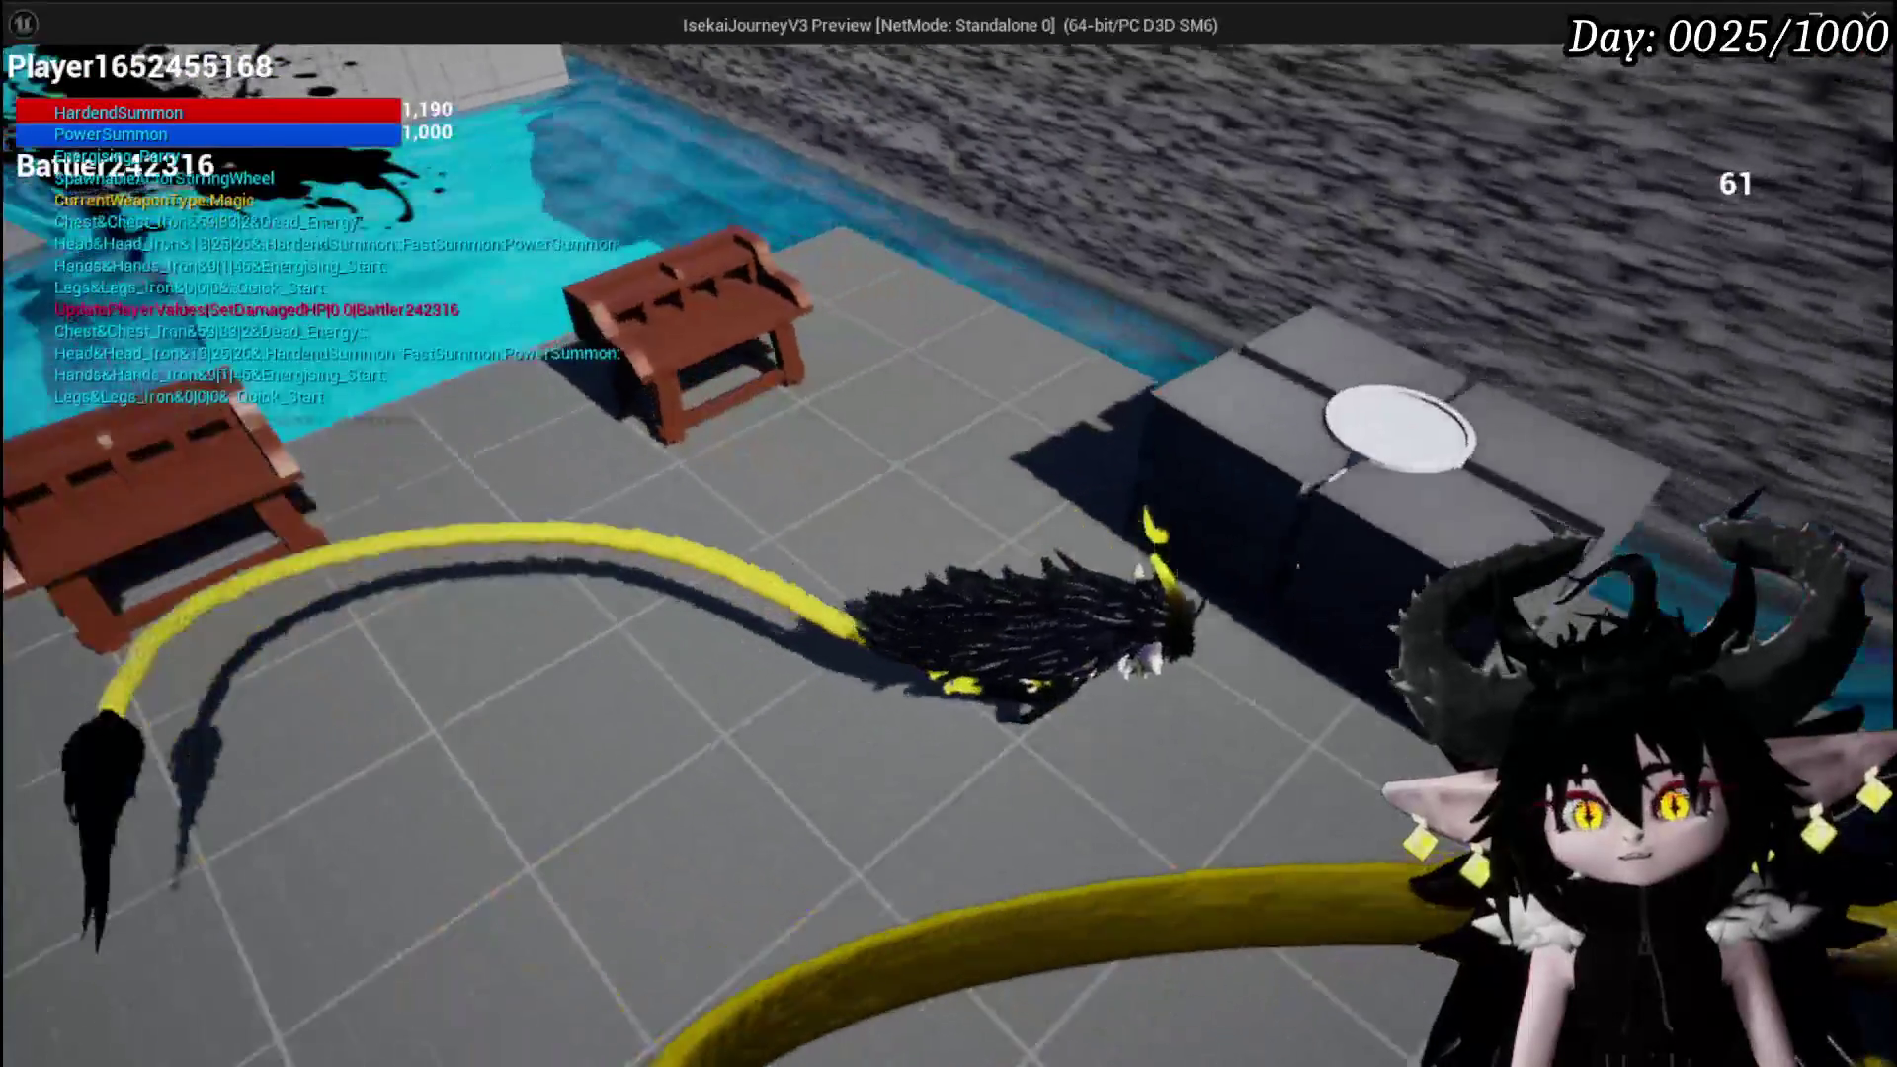
key("w")
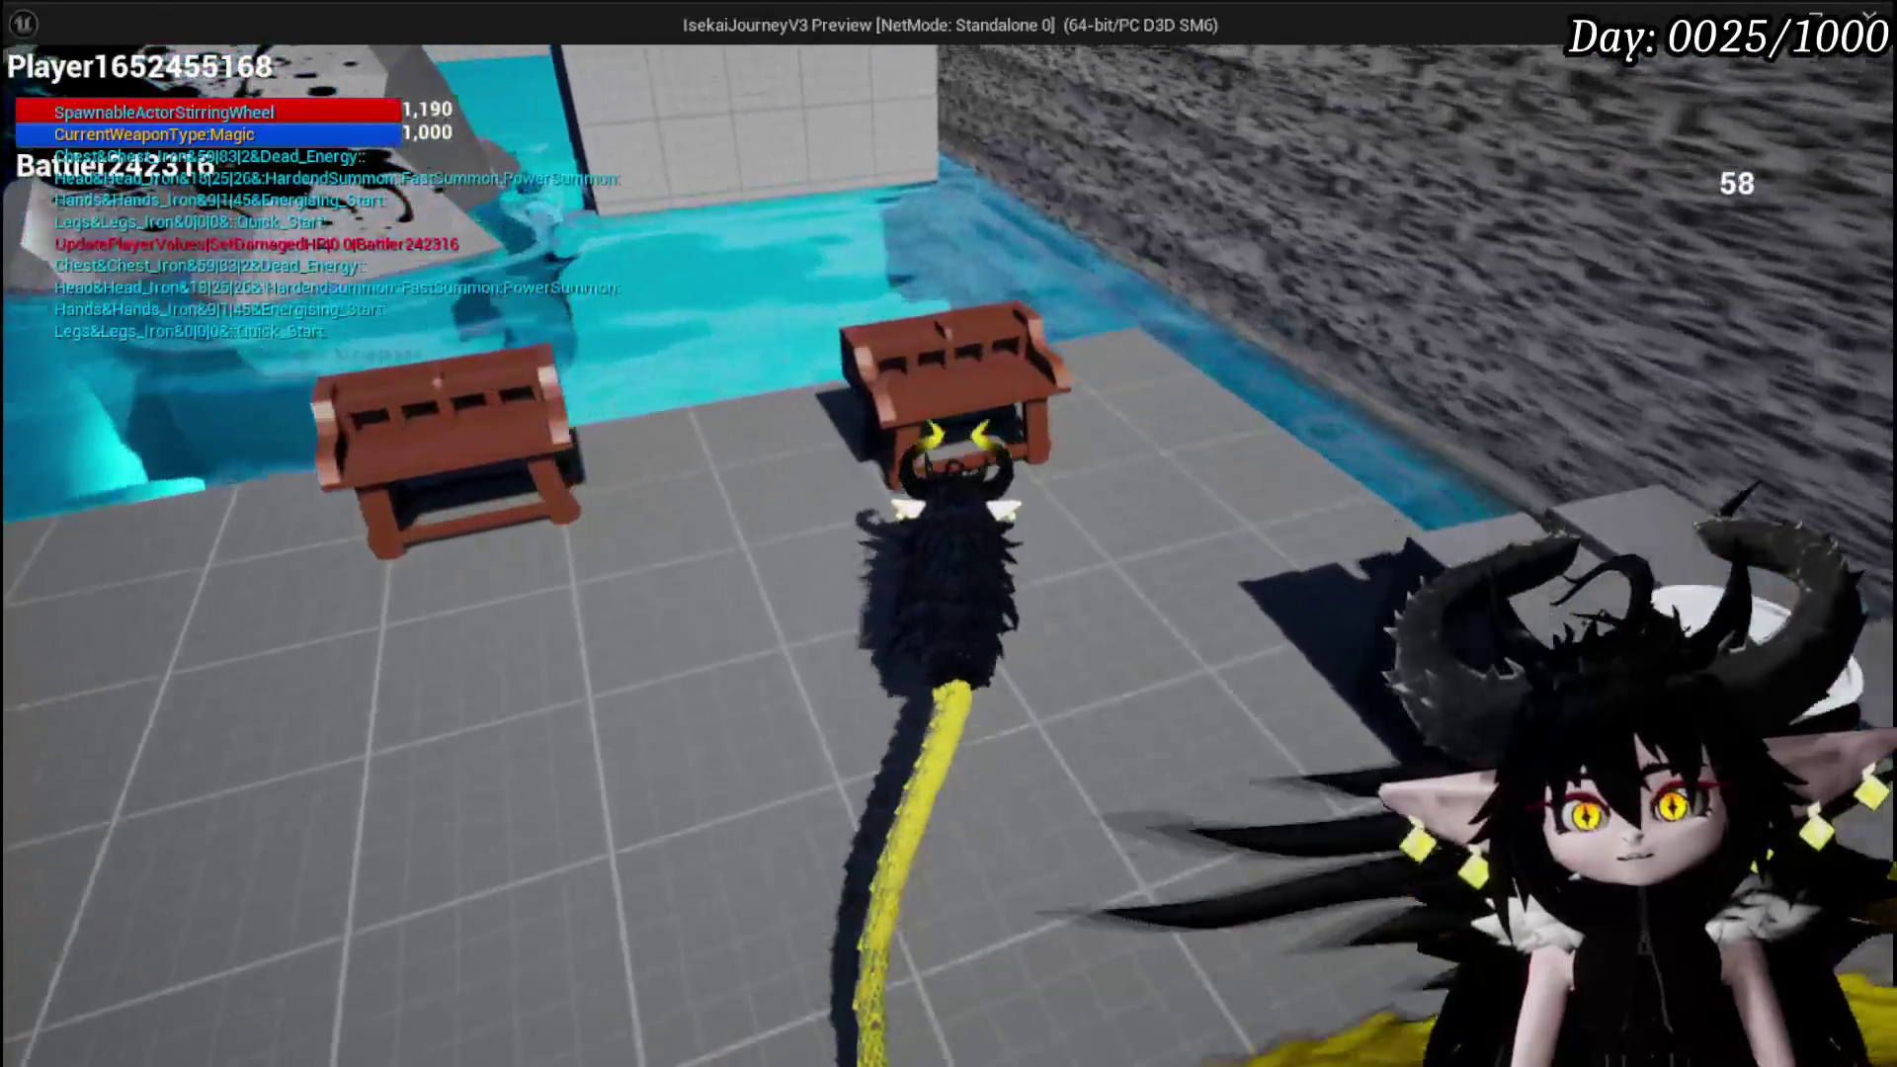
key("e")
left_click(64, 79)
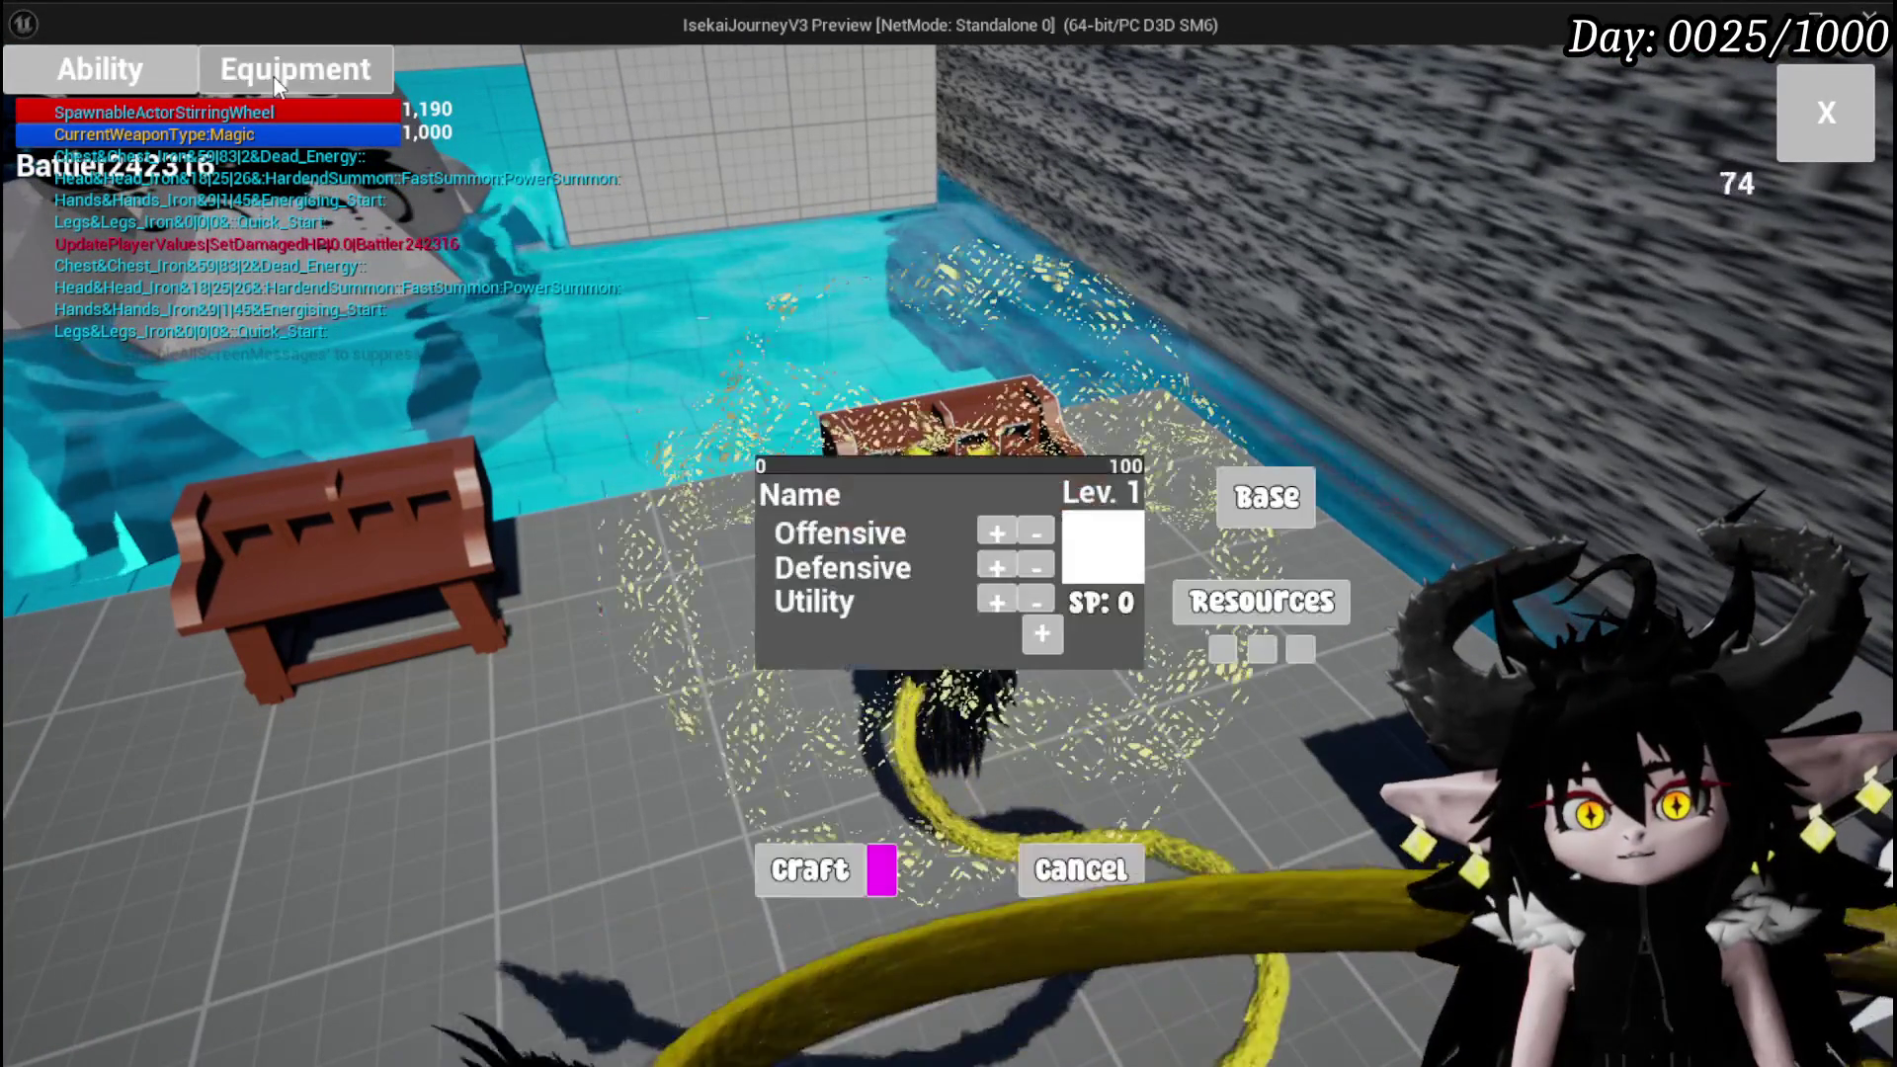
left_click(64, 84)
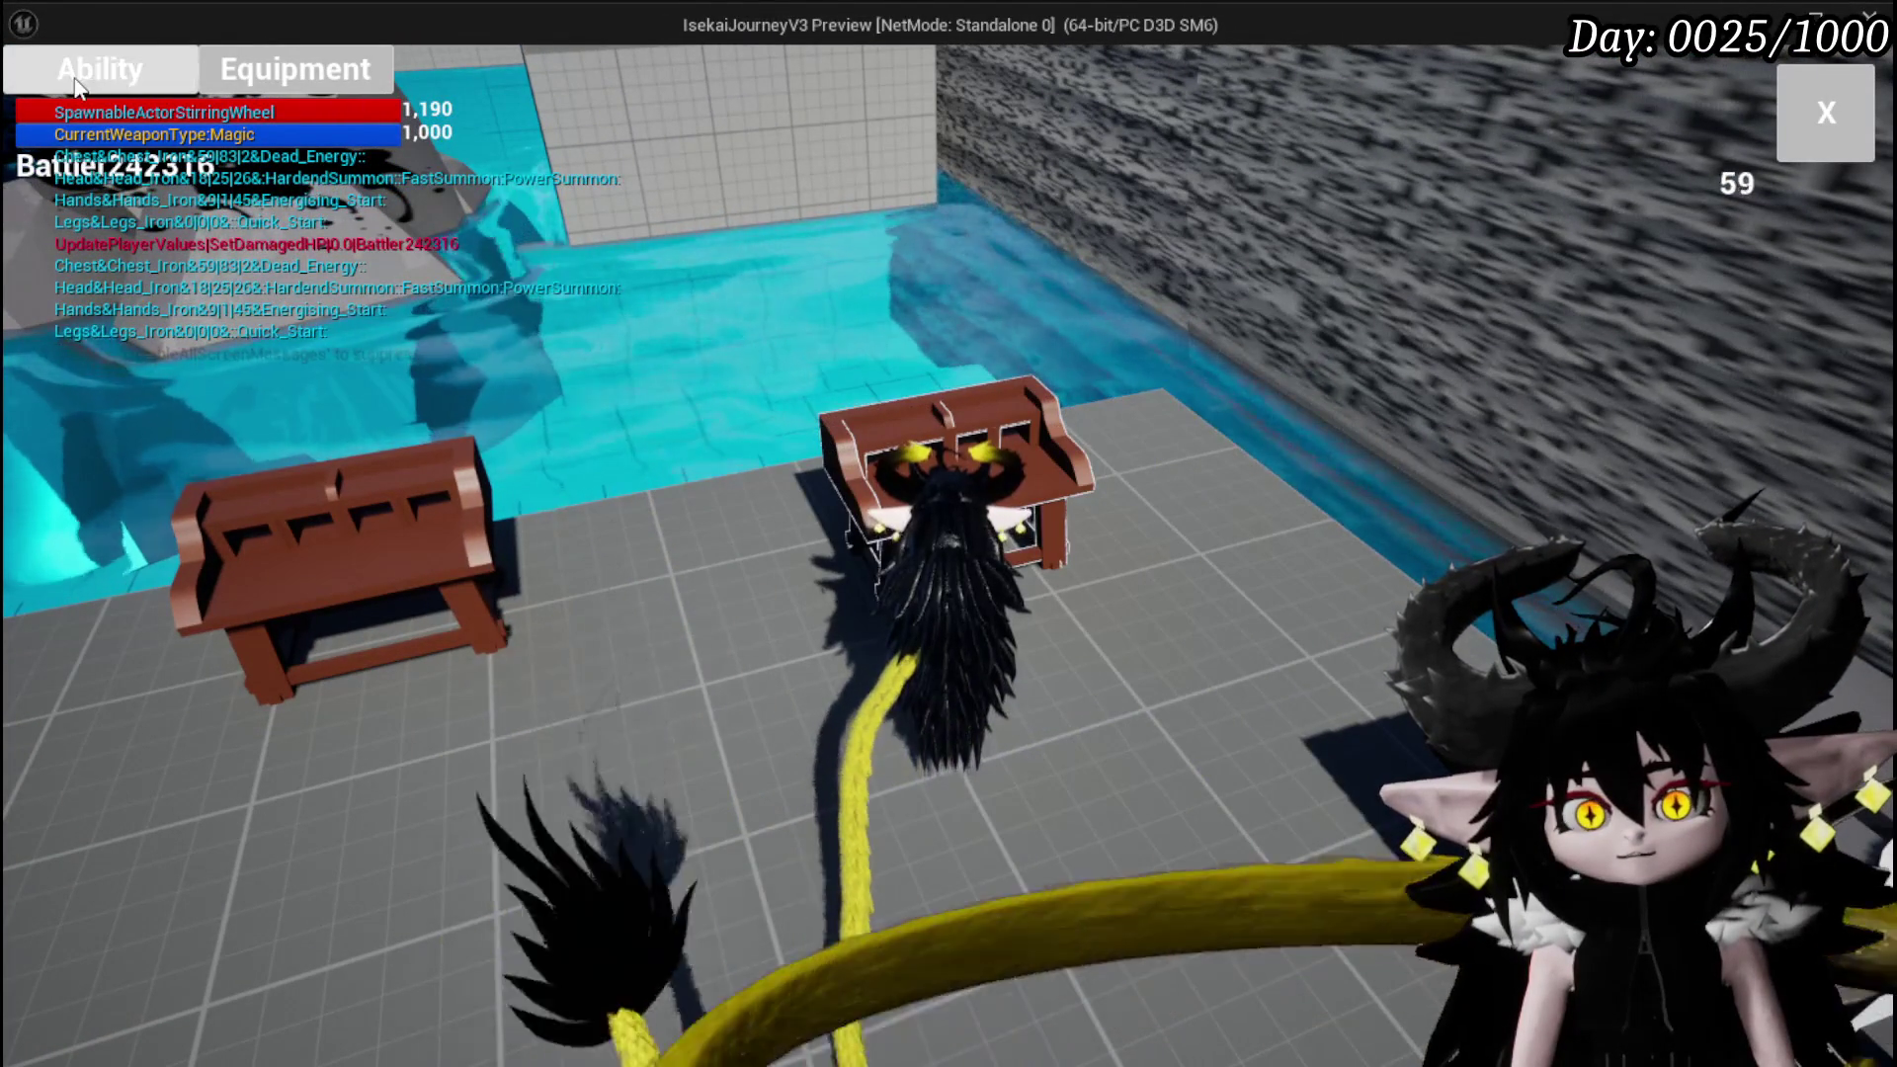
left_click(99, 69)
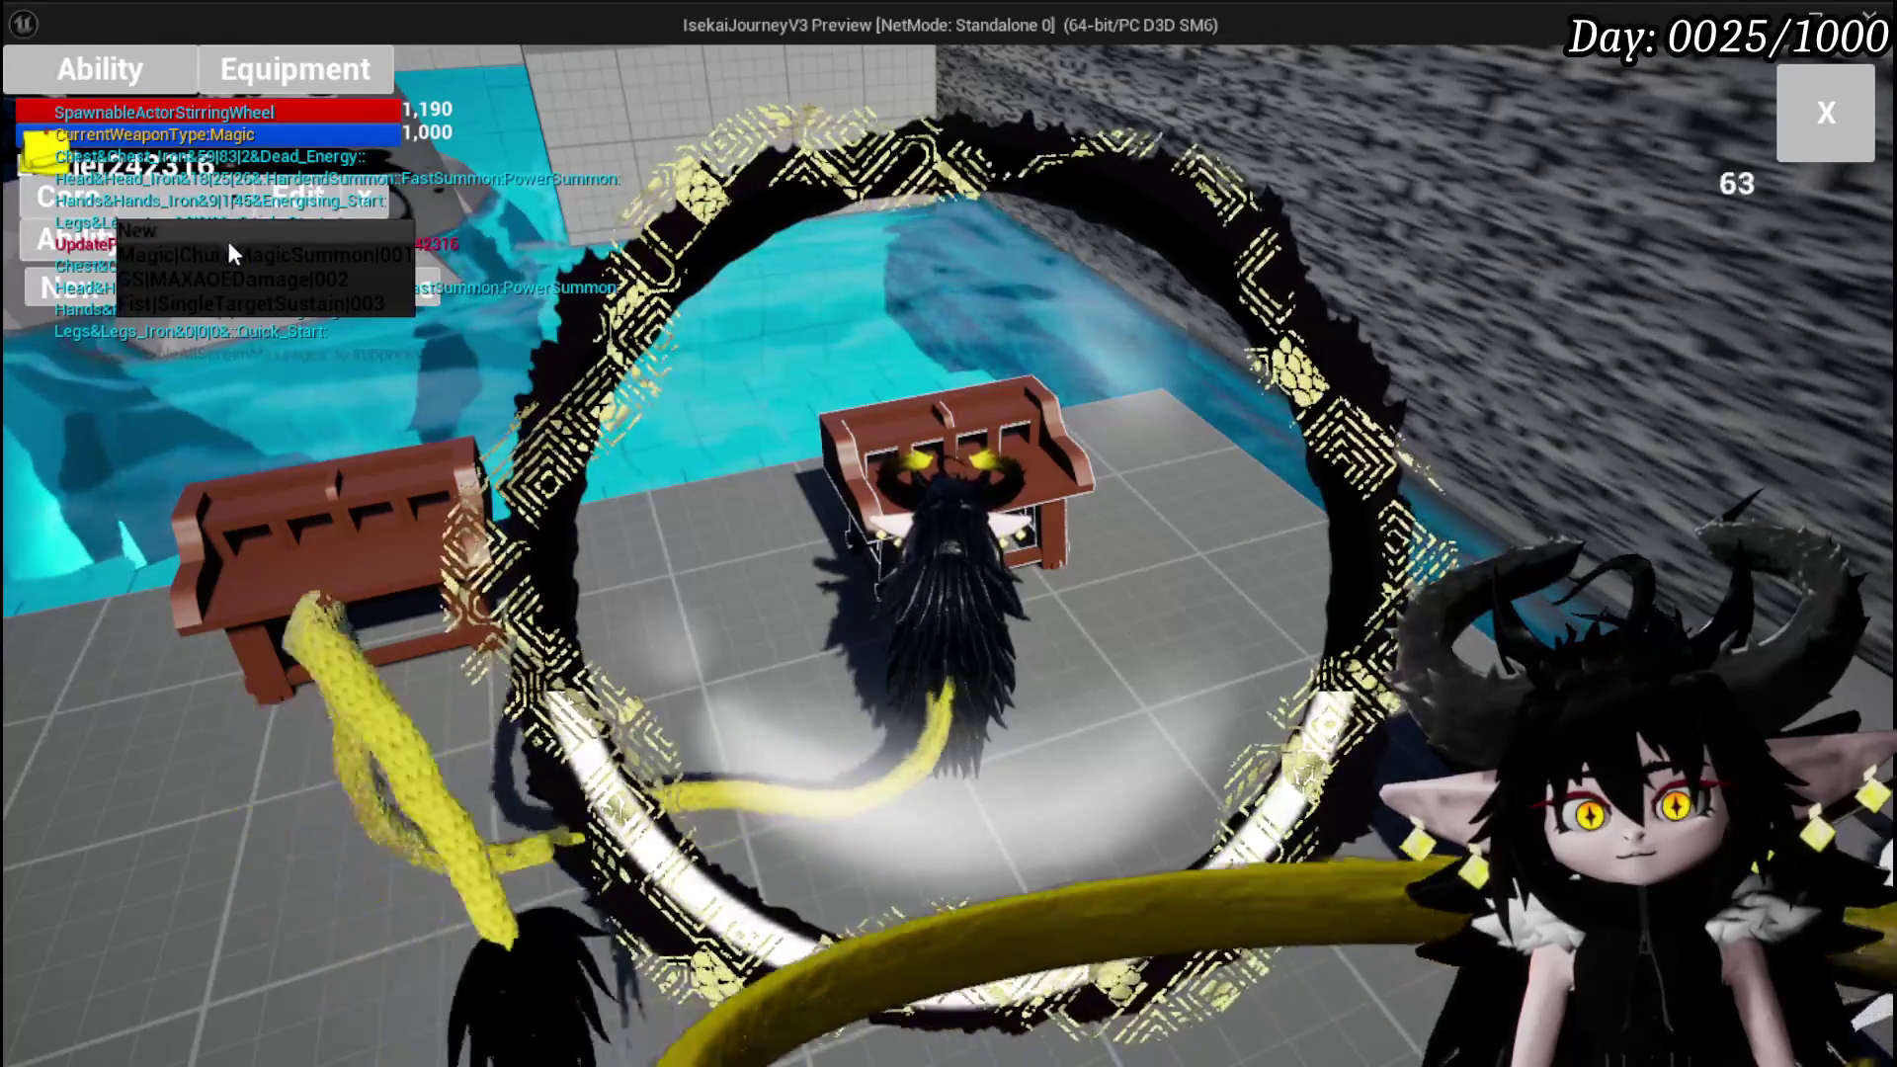
left_click(227, 236)
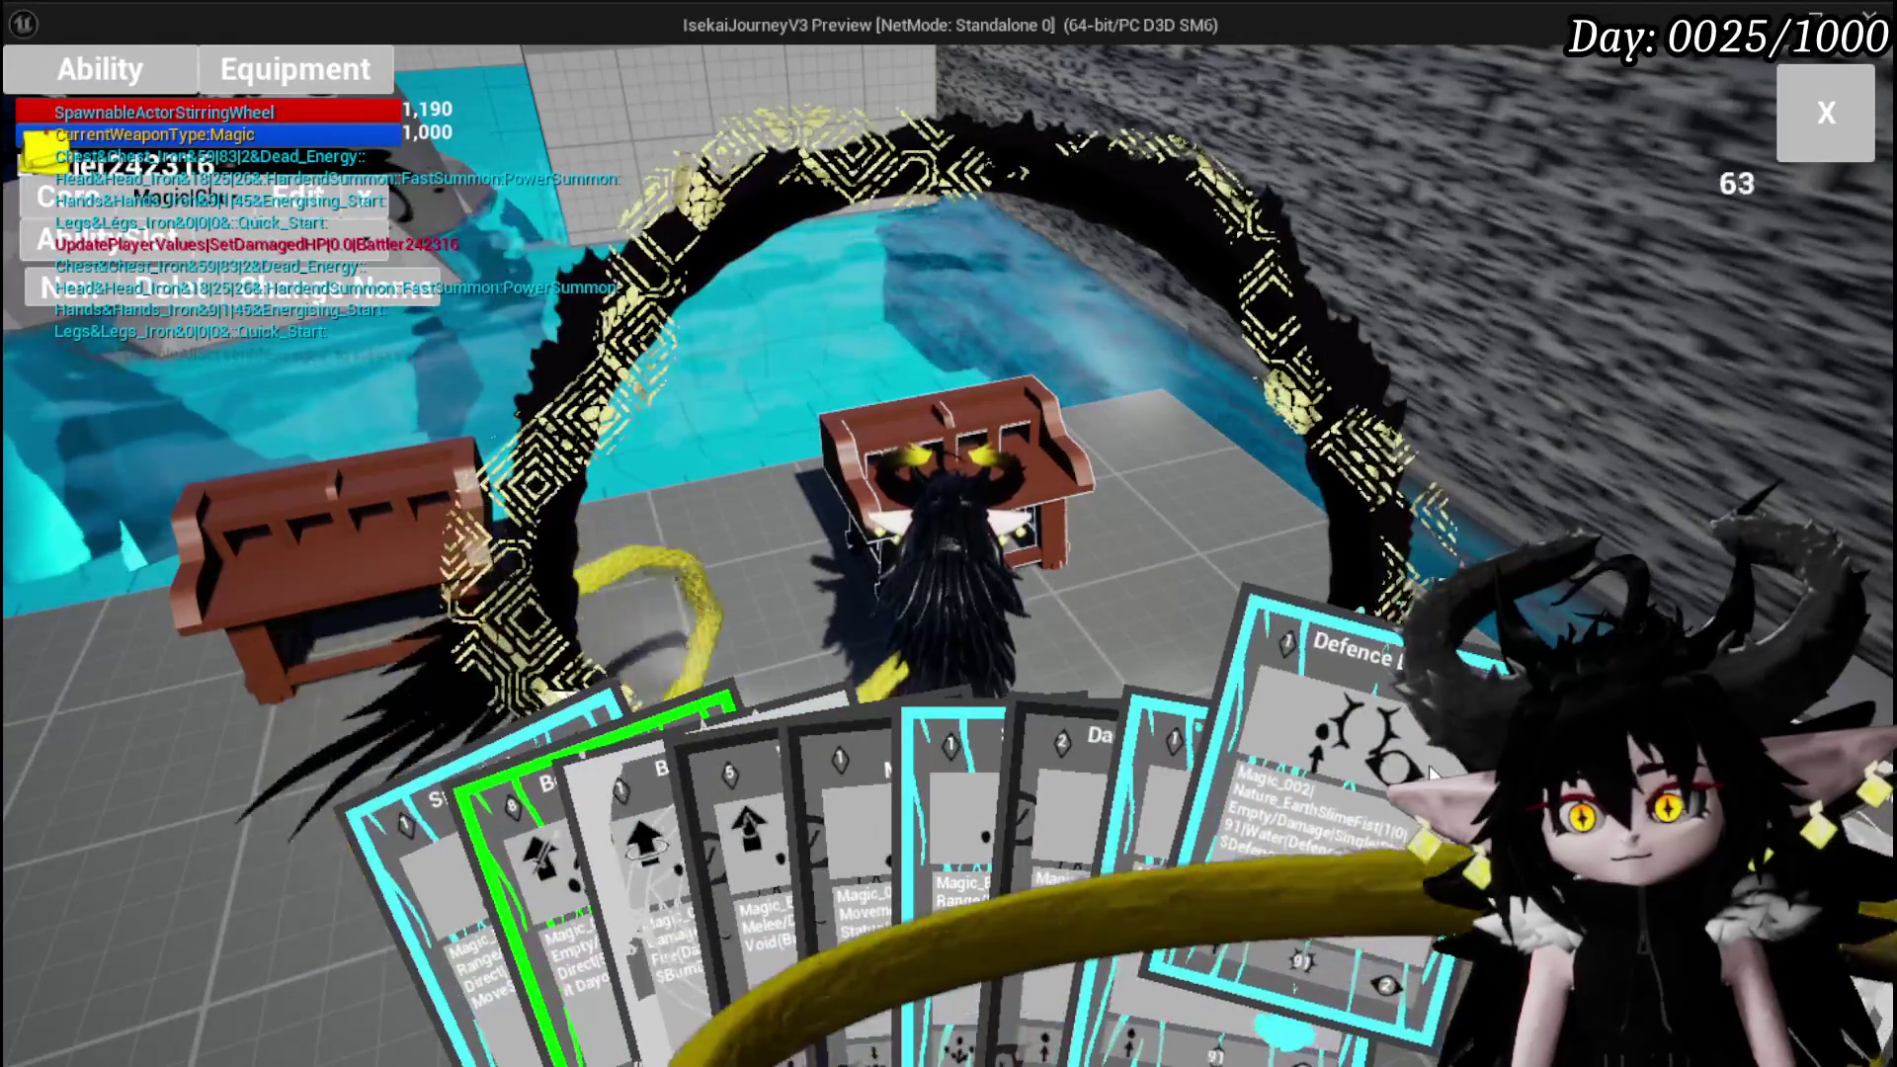
left_click(1117, 605)
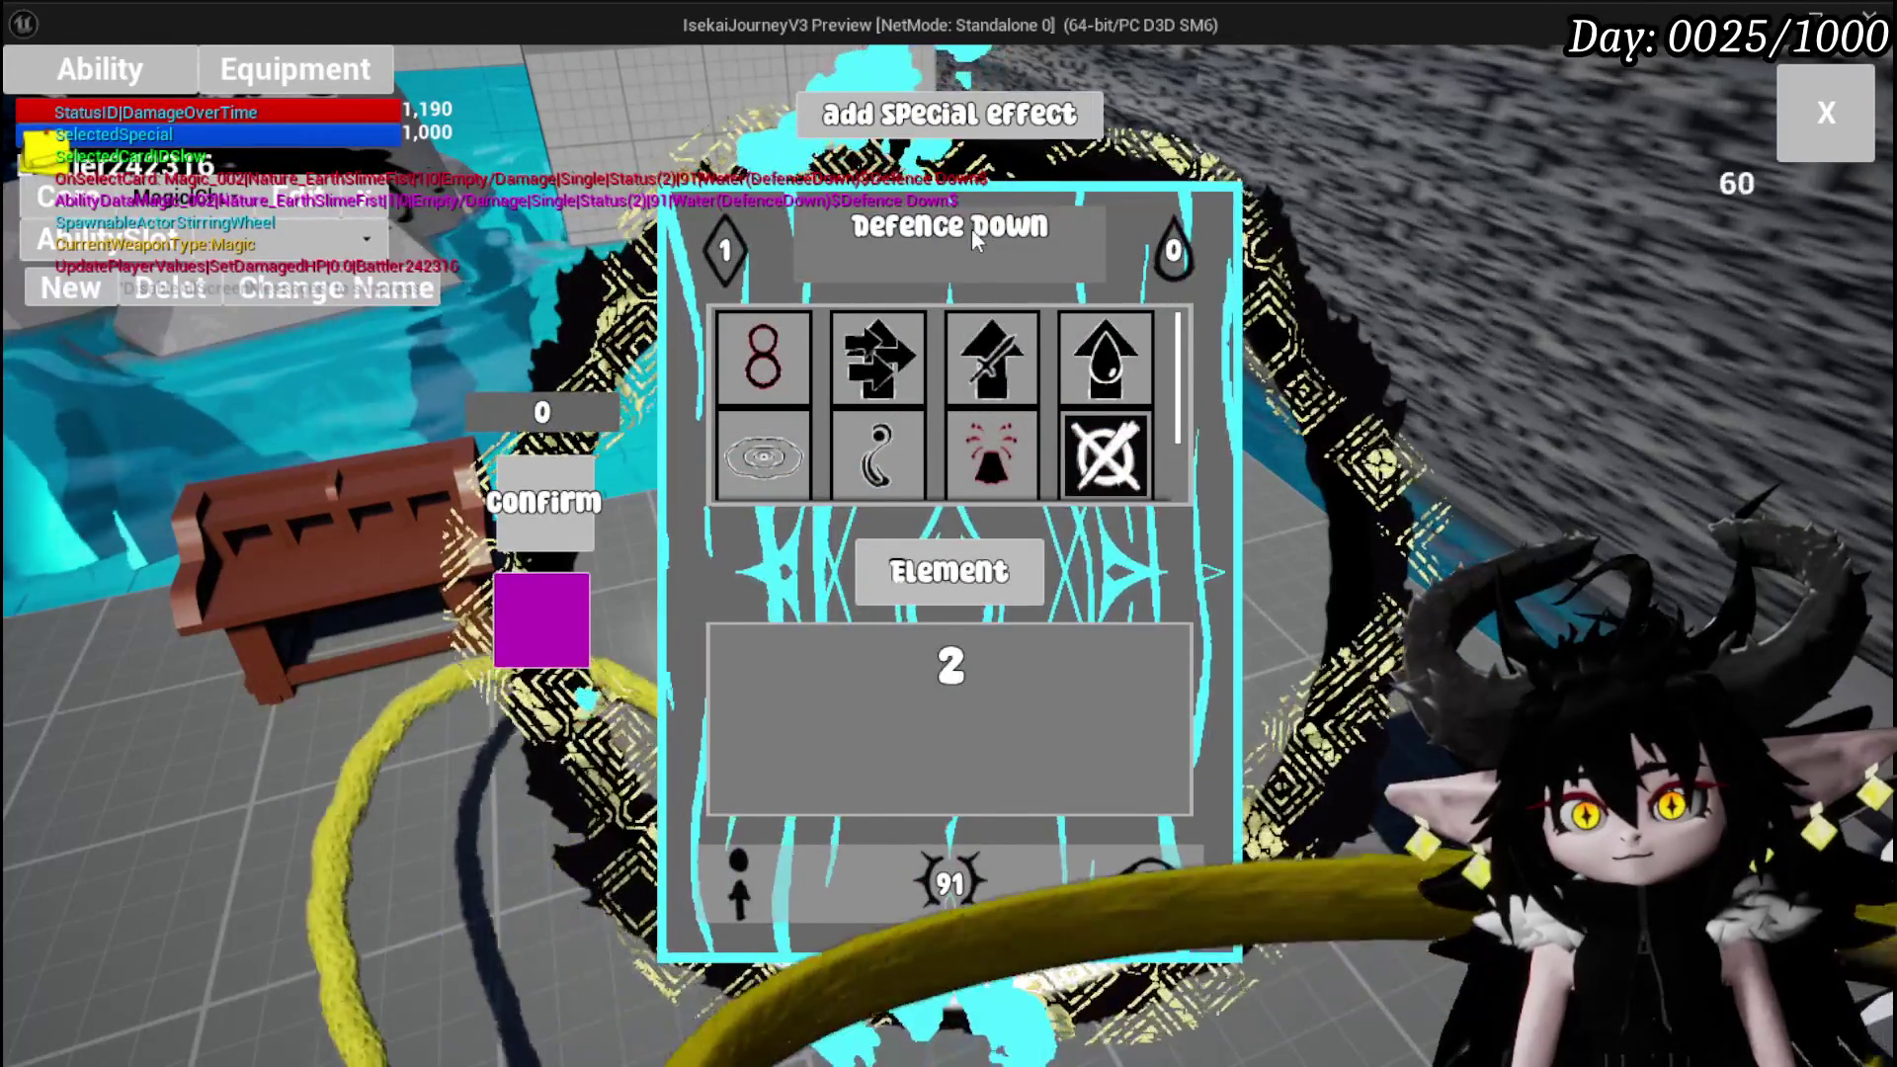
Turn the Defence Down card into a summon effect with the Fire element
mouse_move(753, 321)
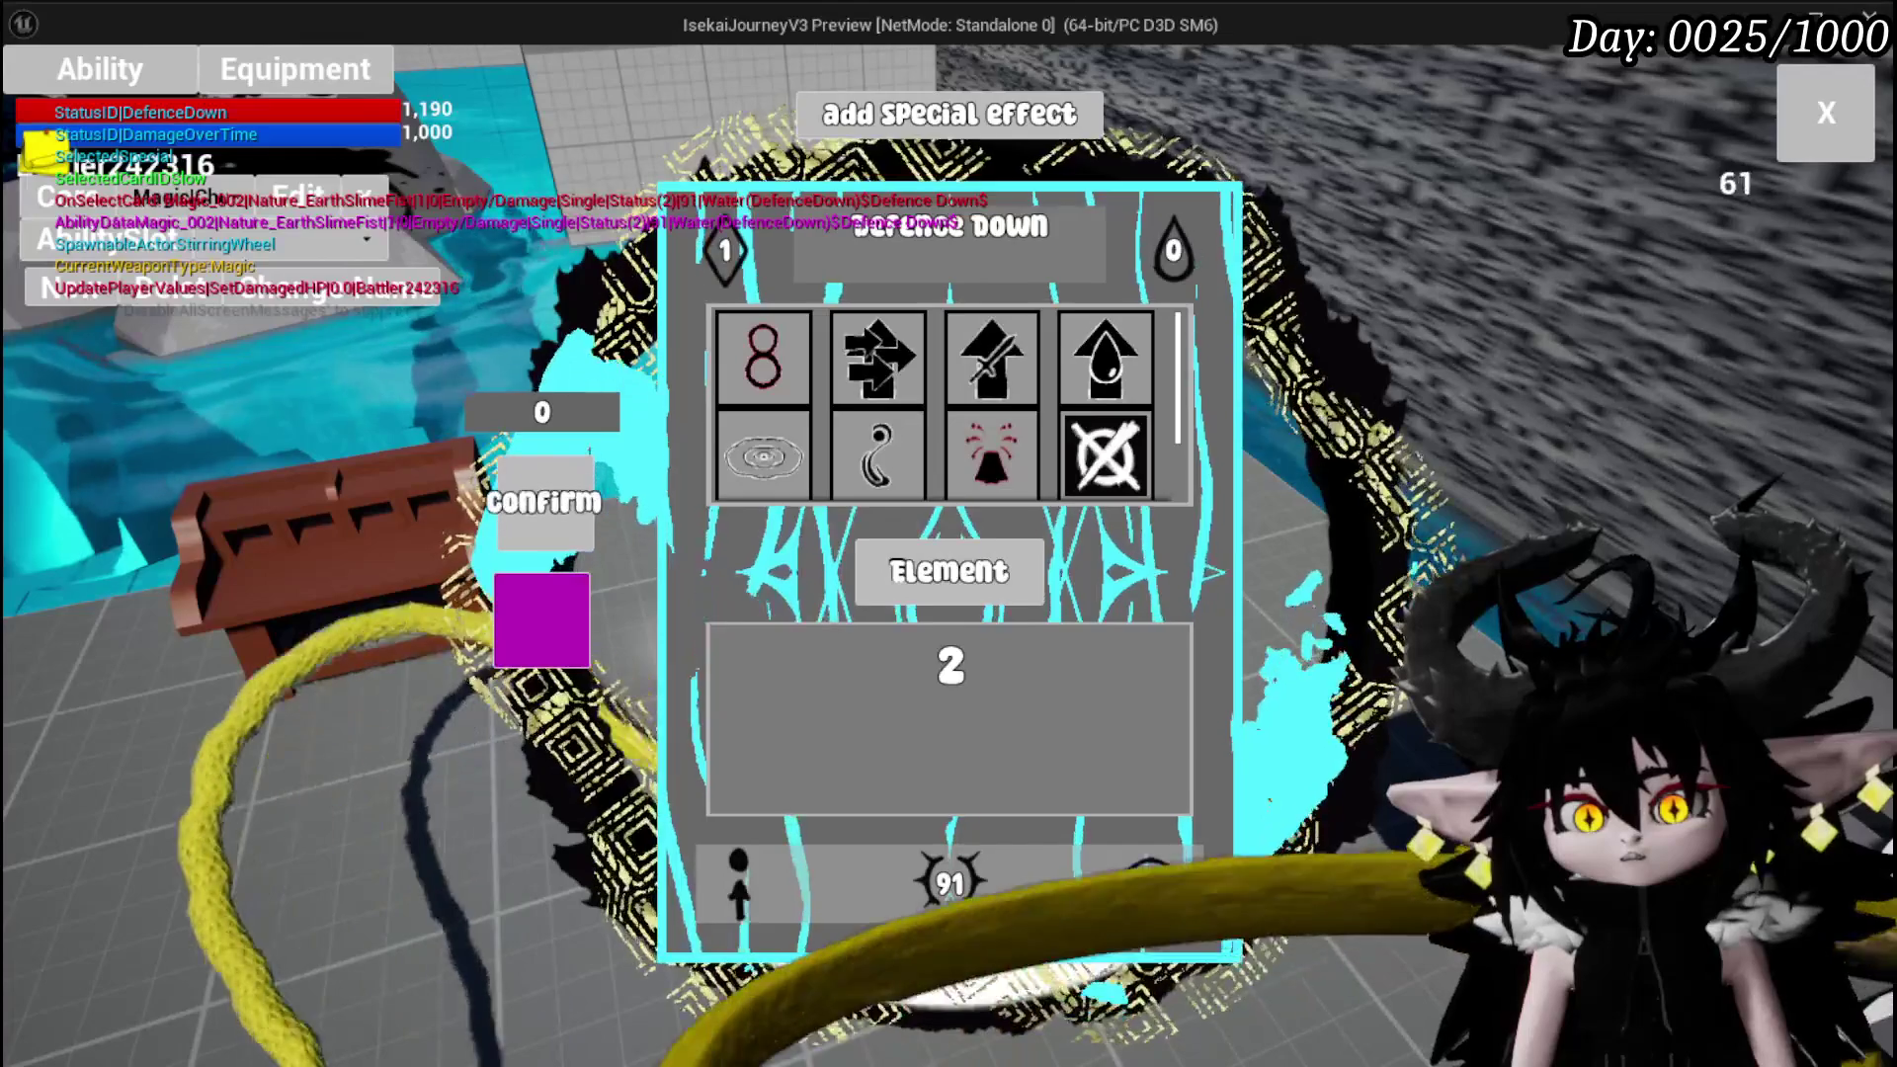
mouse_move(1106, 465)
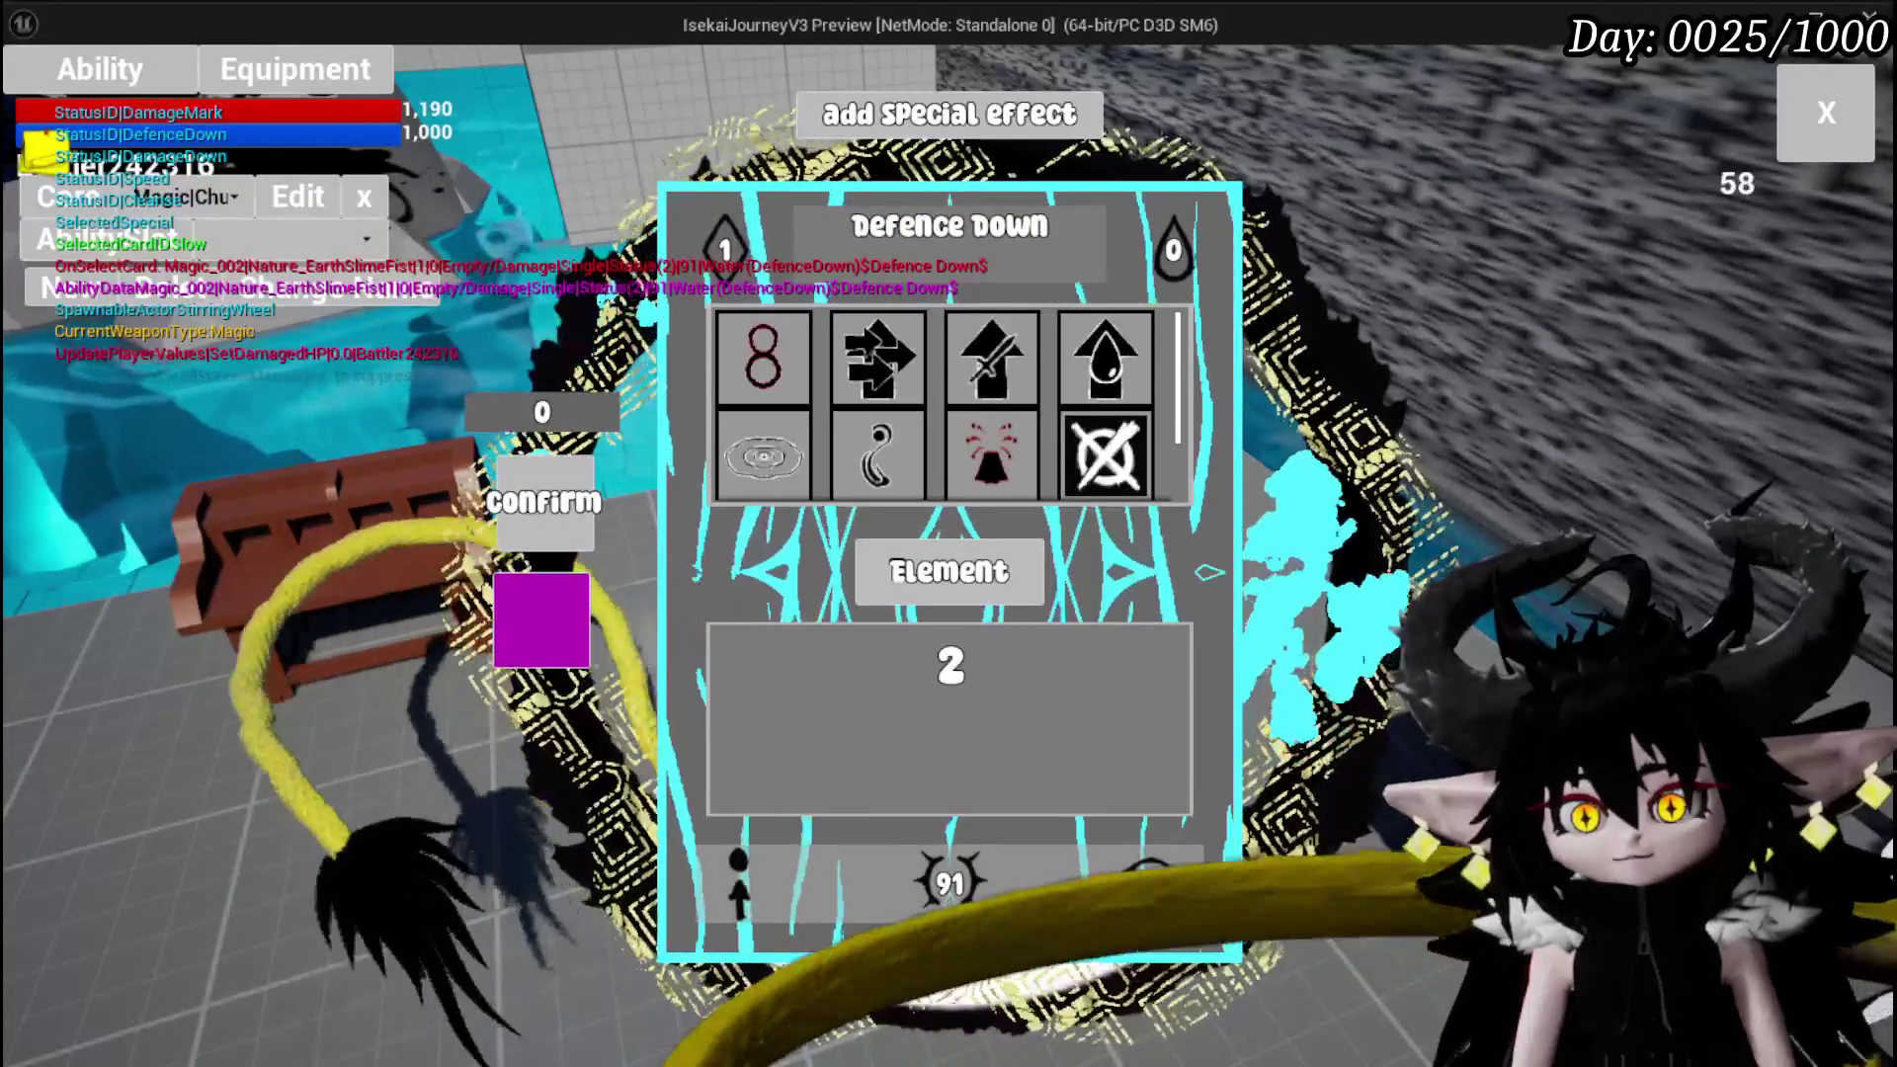
left_click(1207, 571)
left_click(1186, 407)
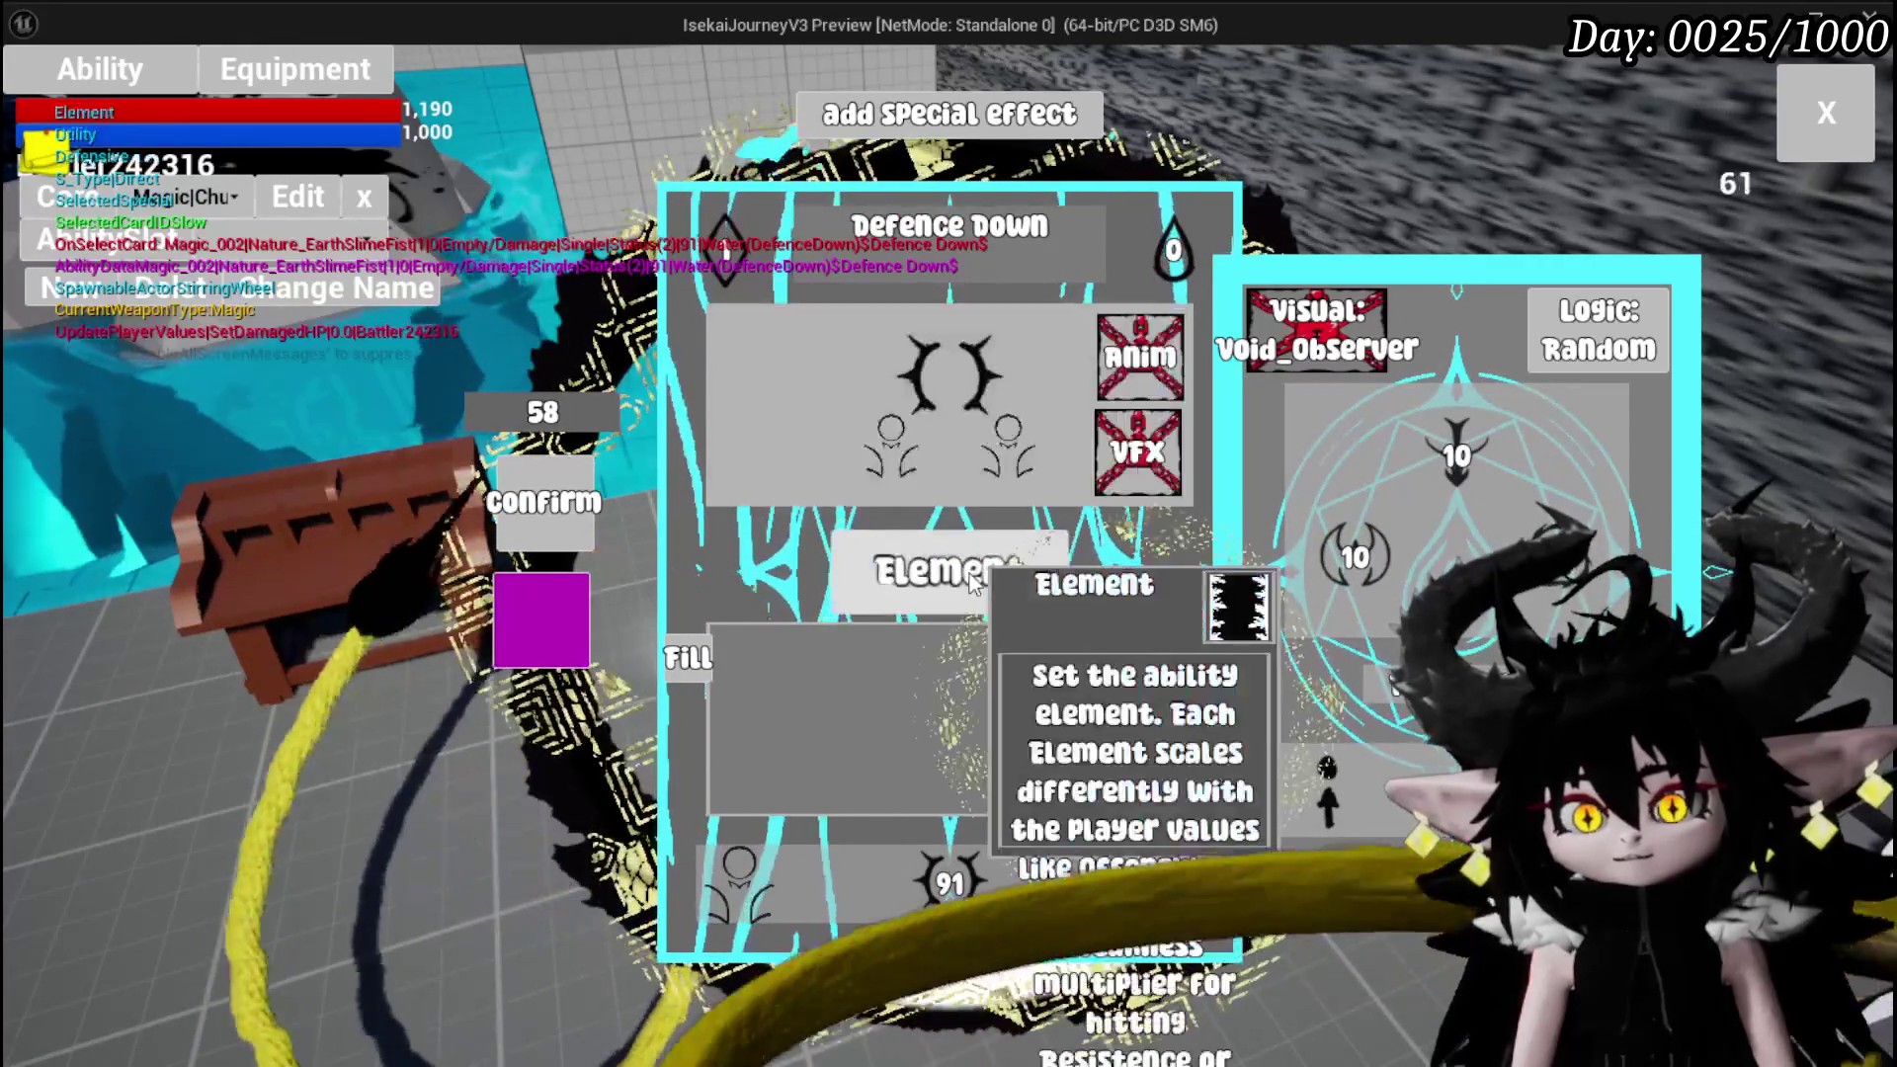
left_click(969, 573)
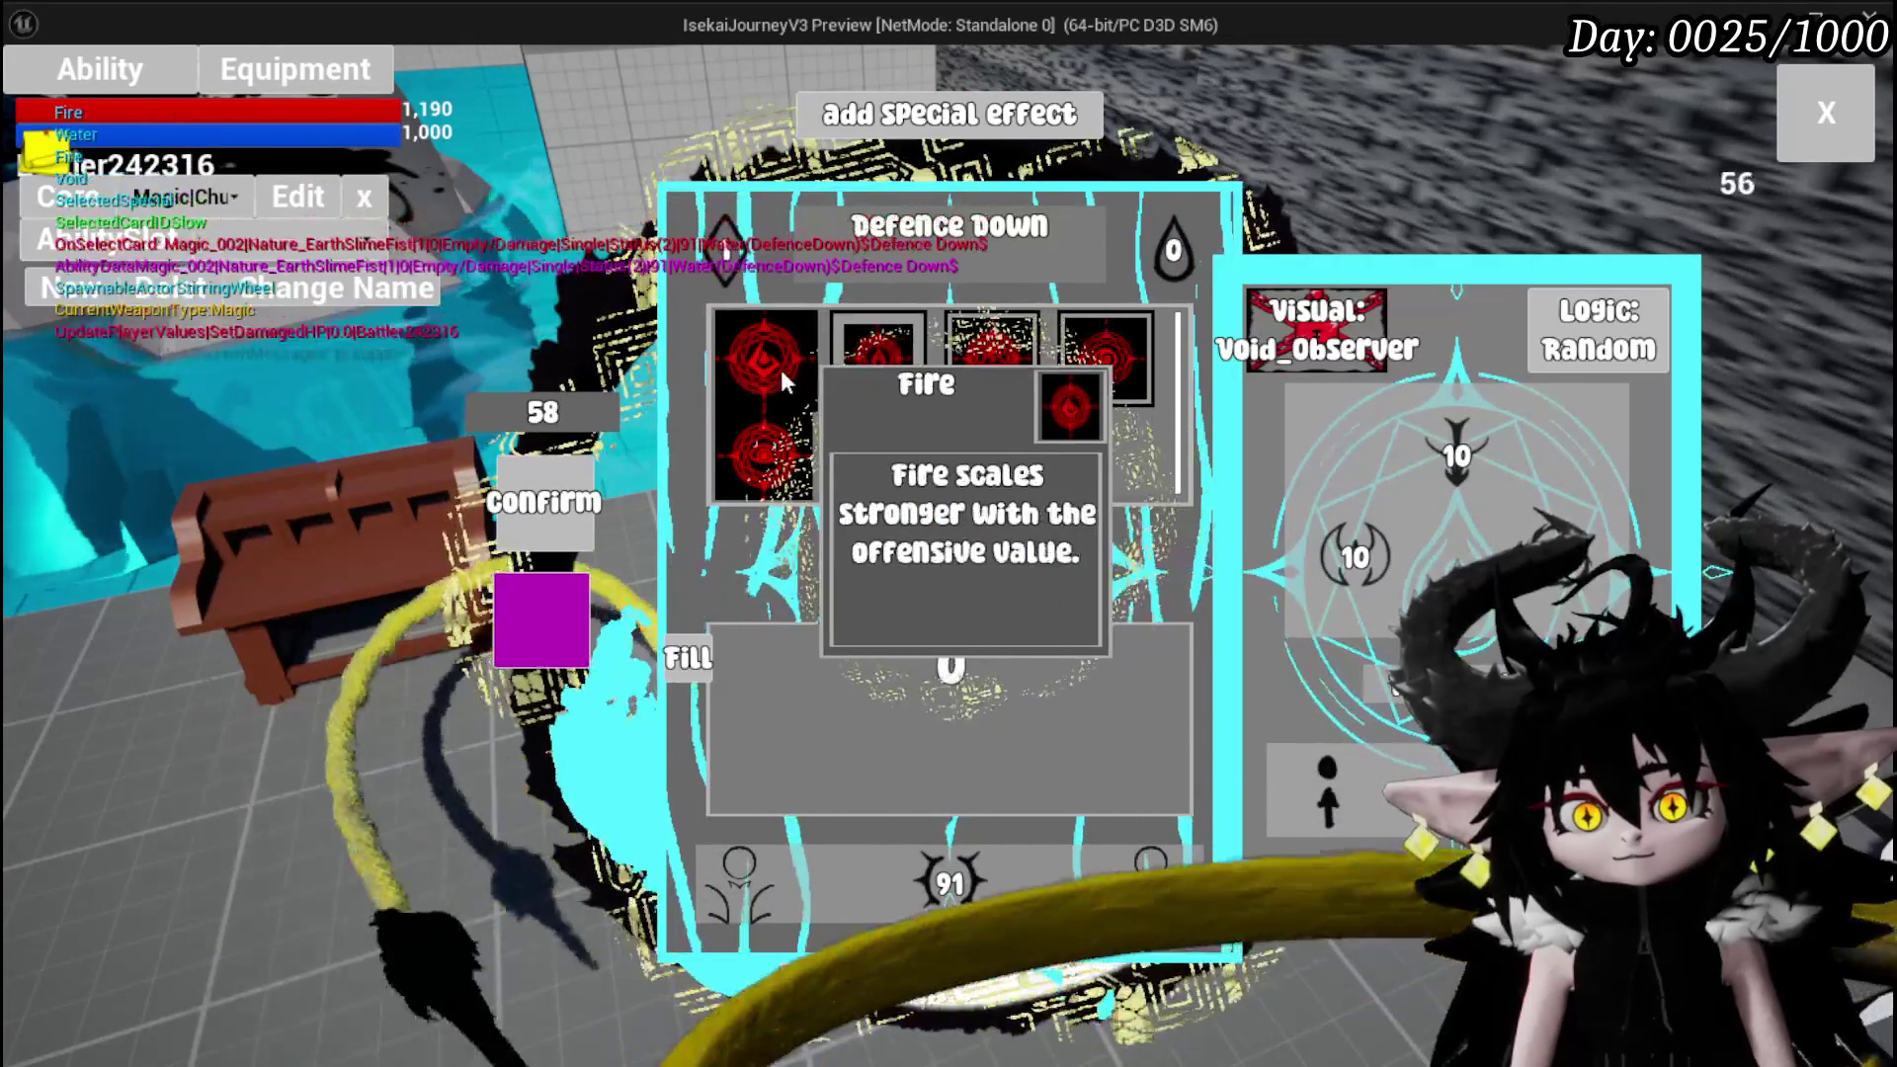
left_click(783, 368)
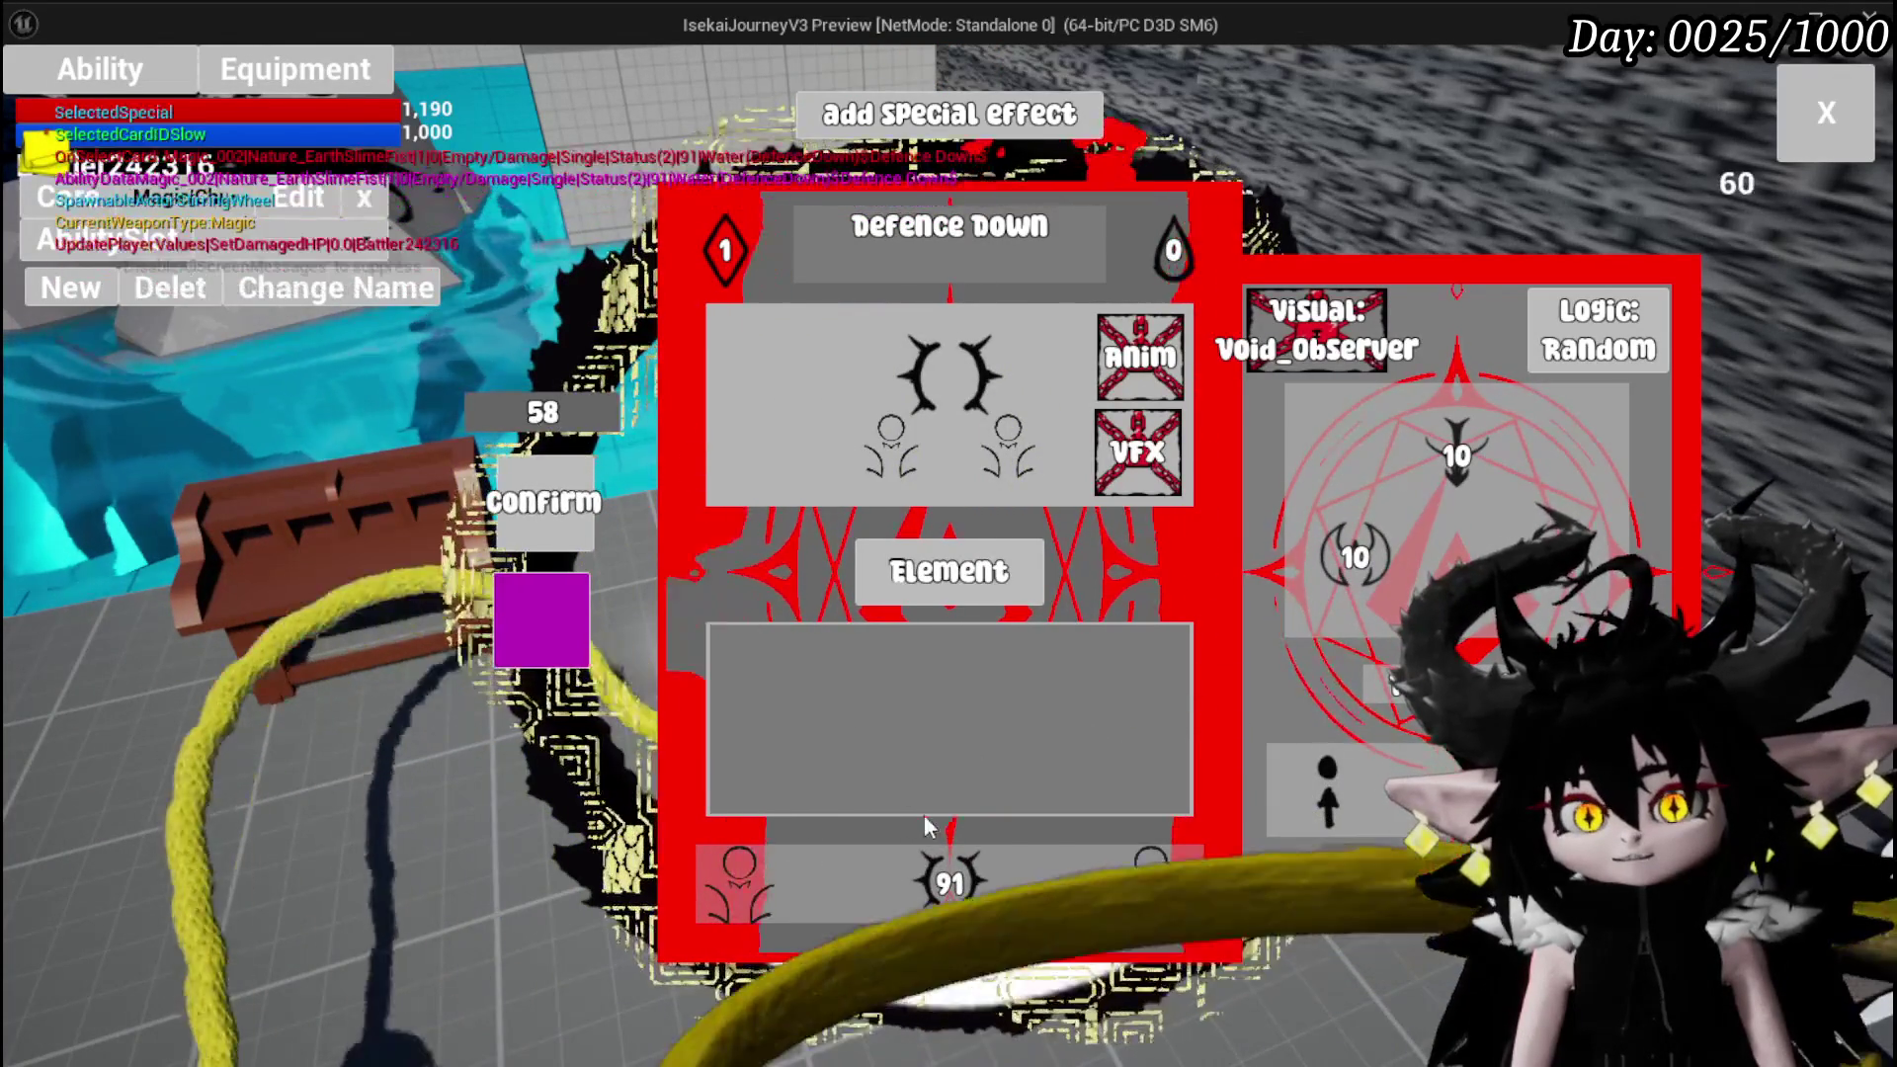
Give the card Low logic and summon stats 100 and 37, name it Attack Summon, and confirm
left_click(940, 879)
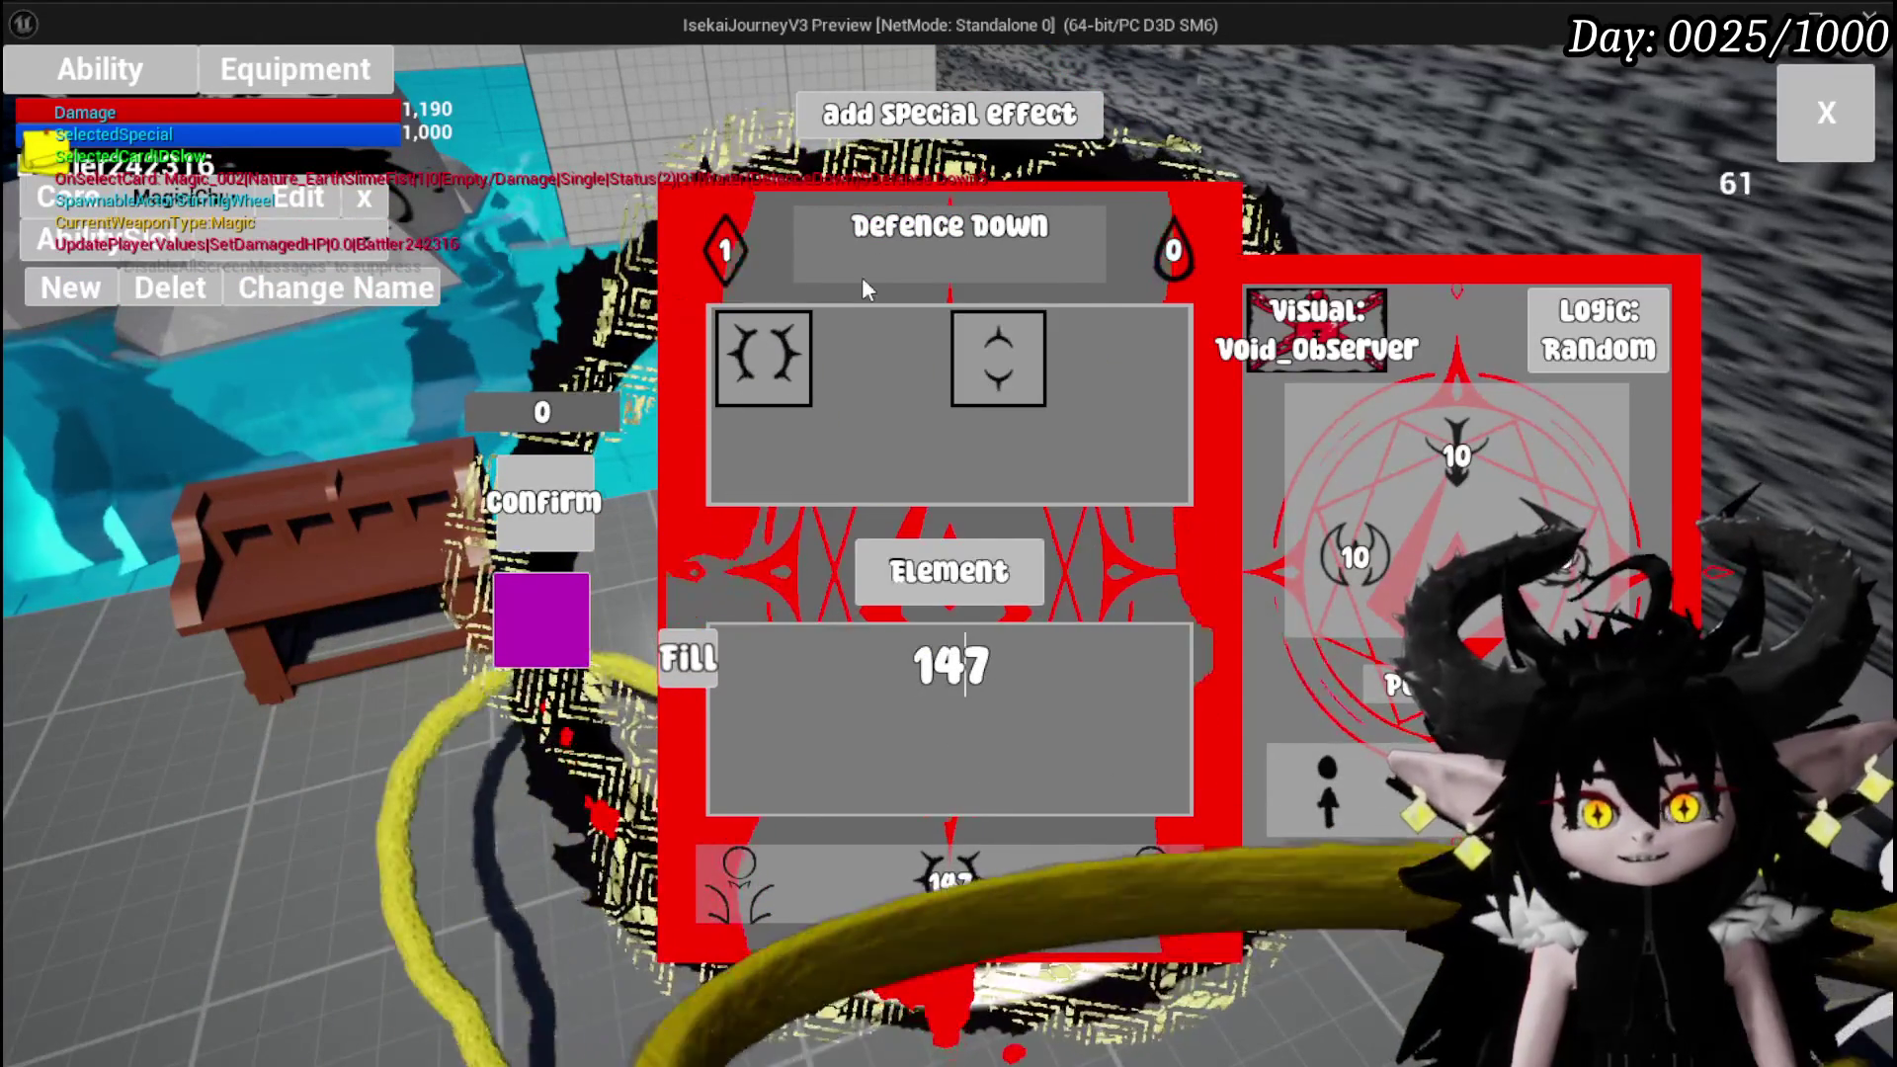
mouse_move(724, 364)
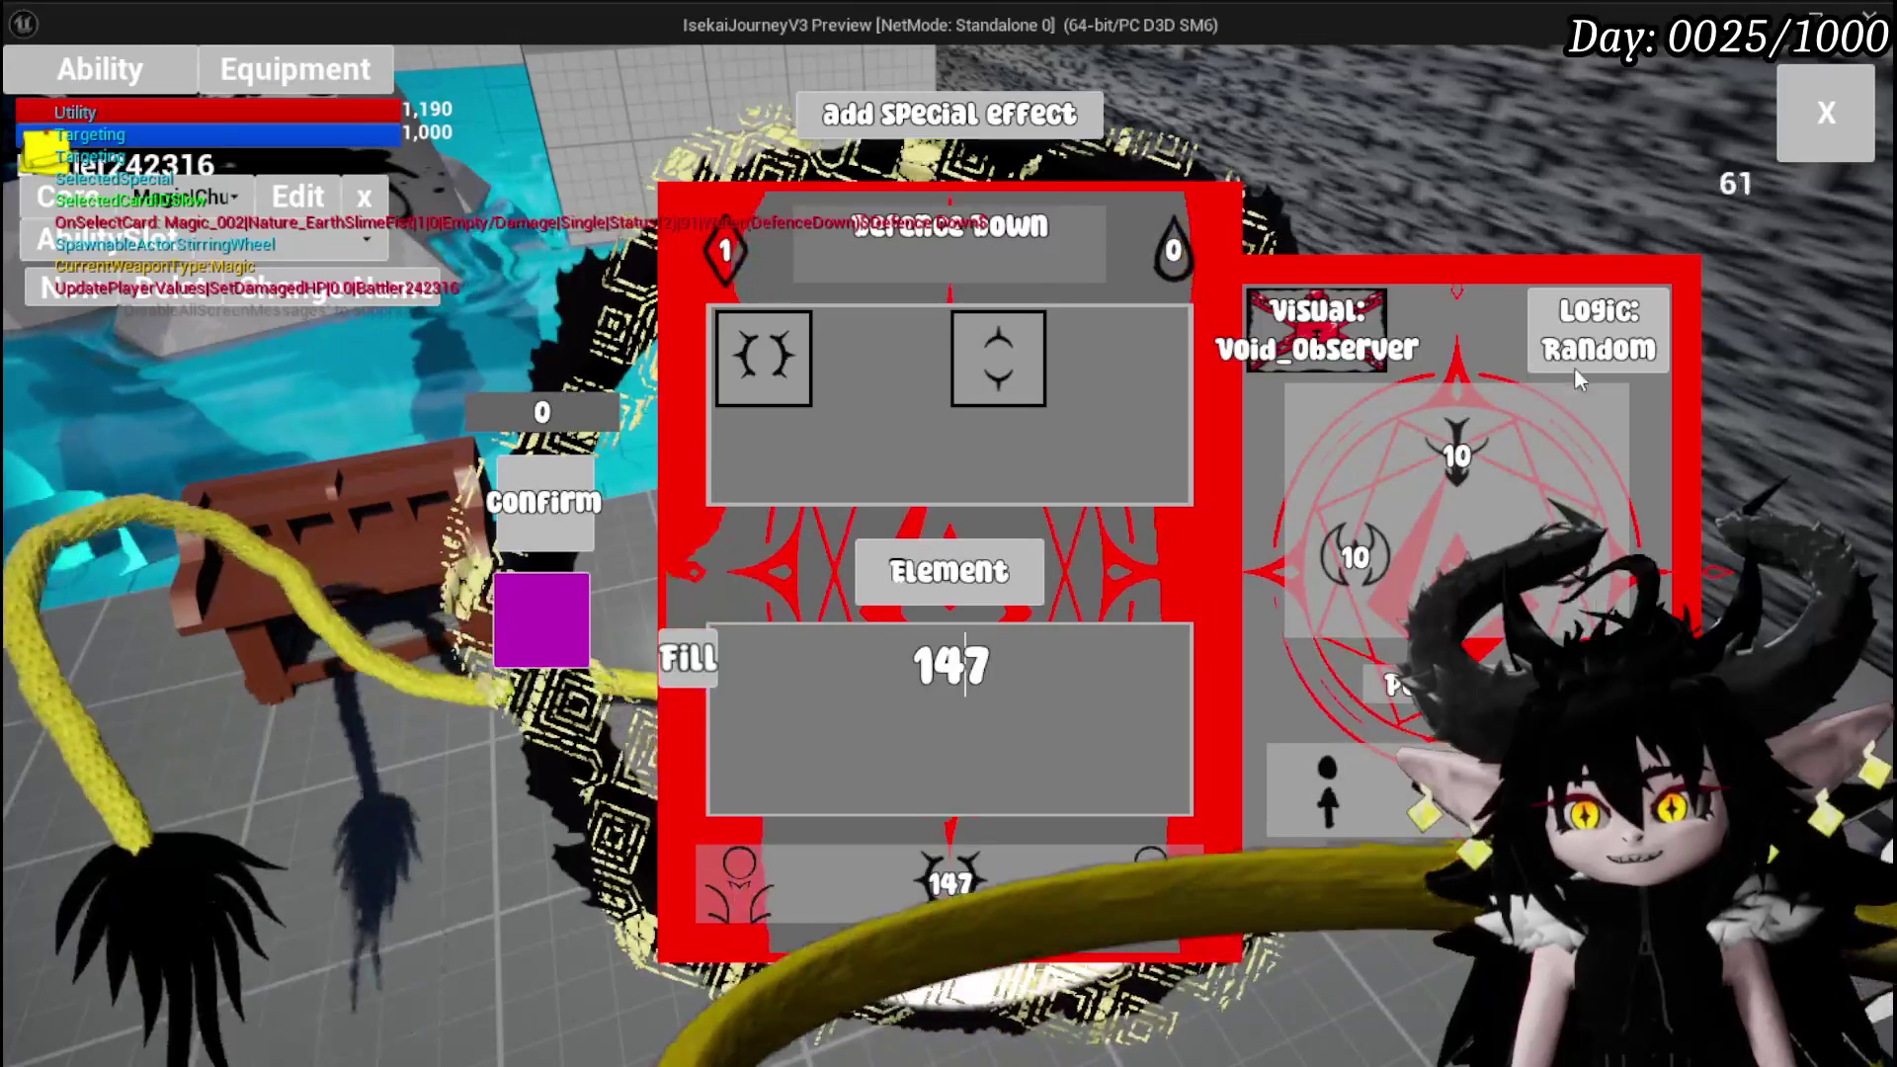
mouse_move(1587, 372)
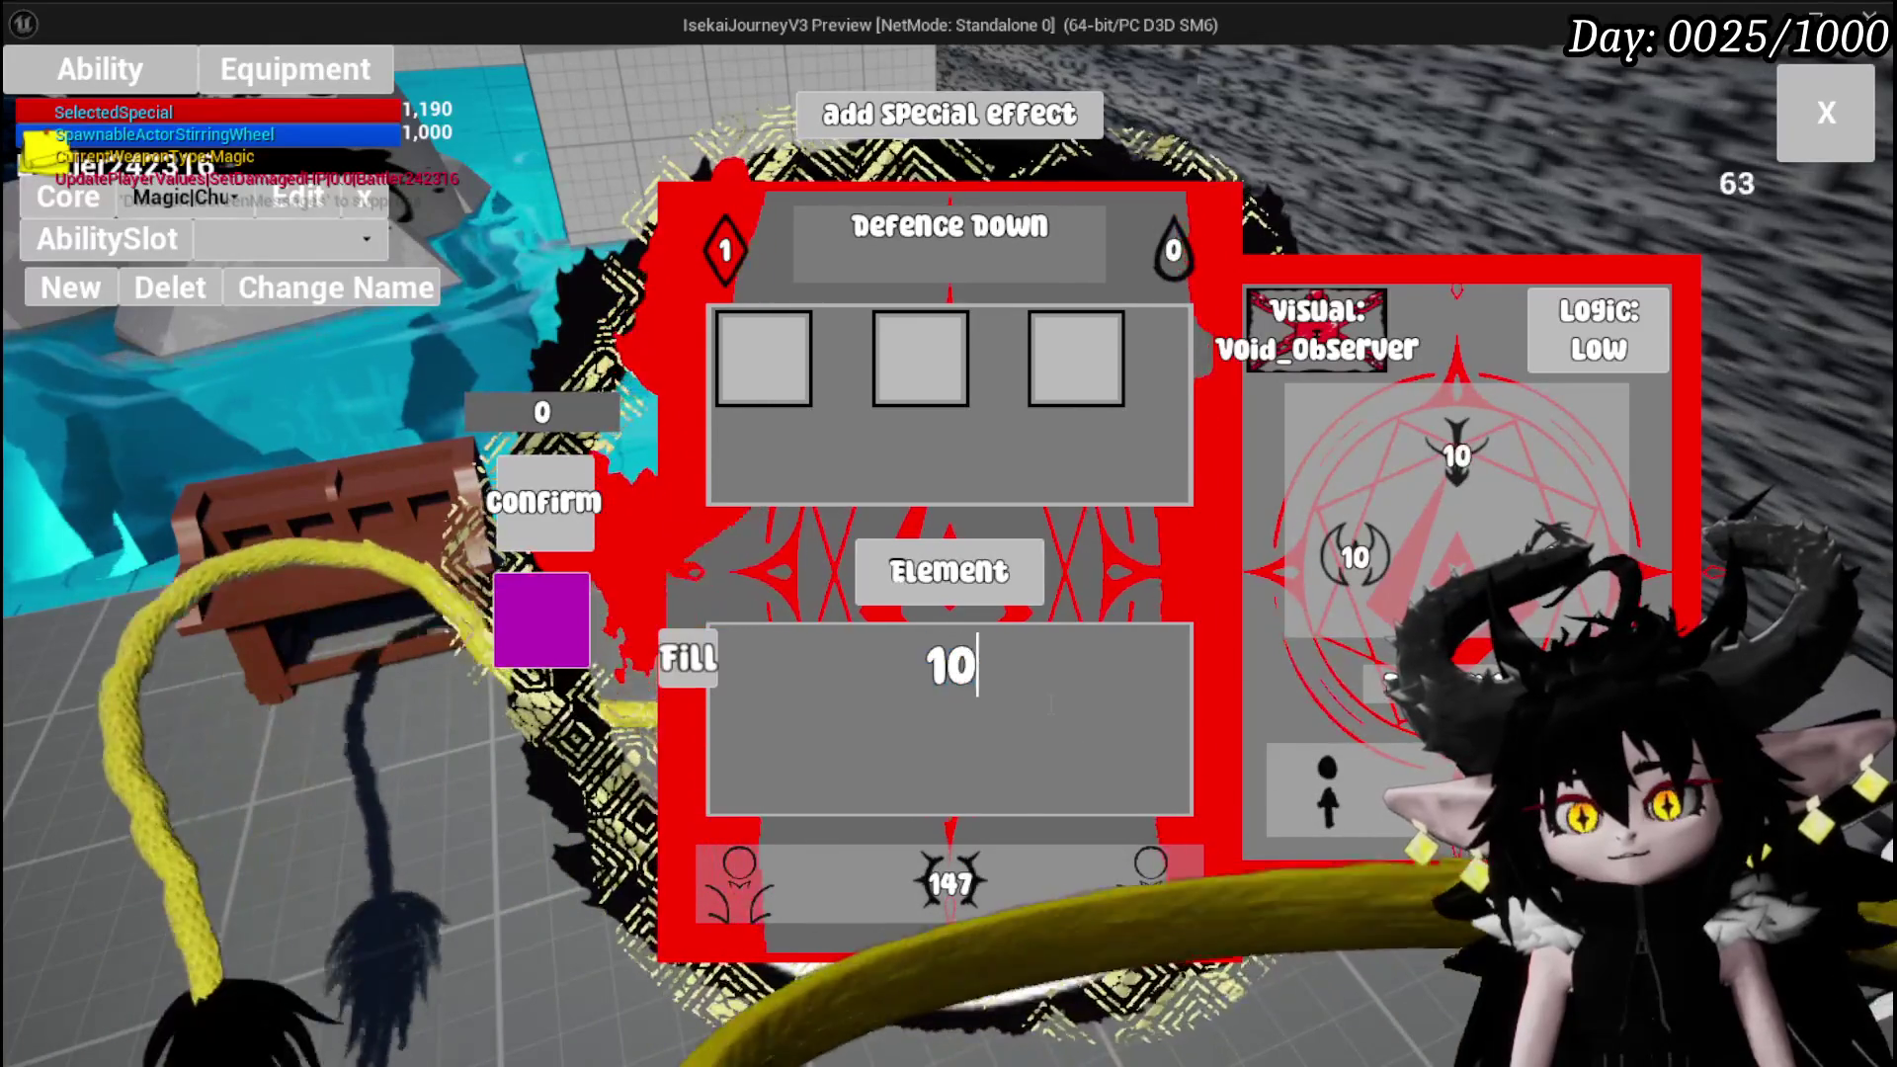
left_click(1357, 581)
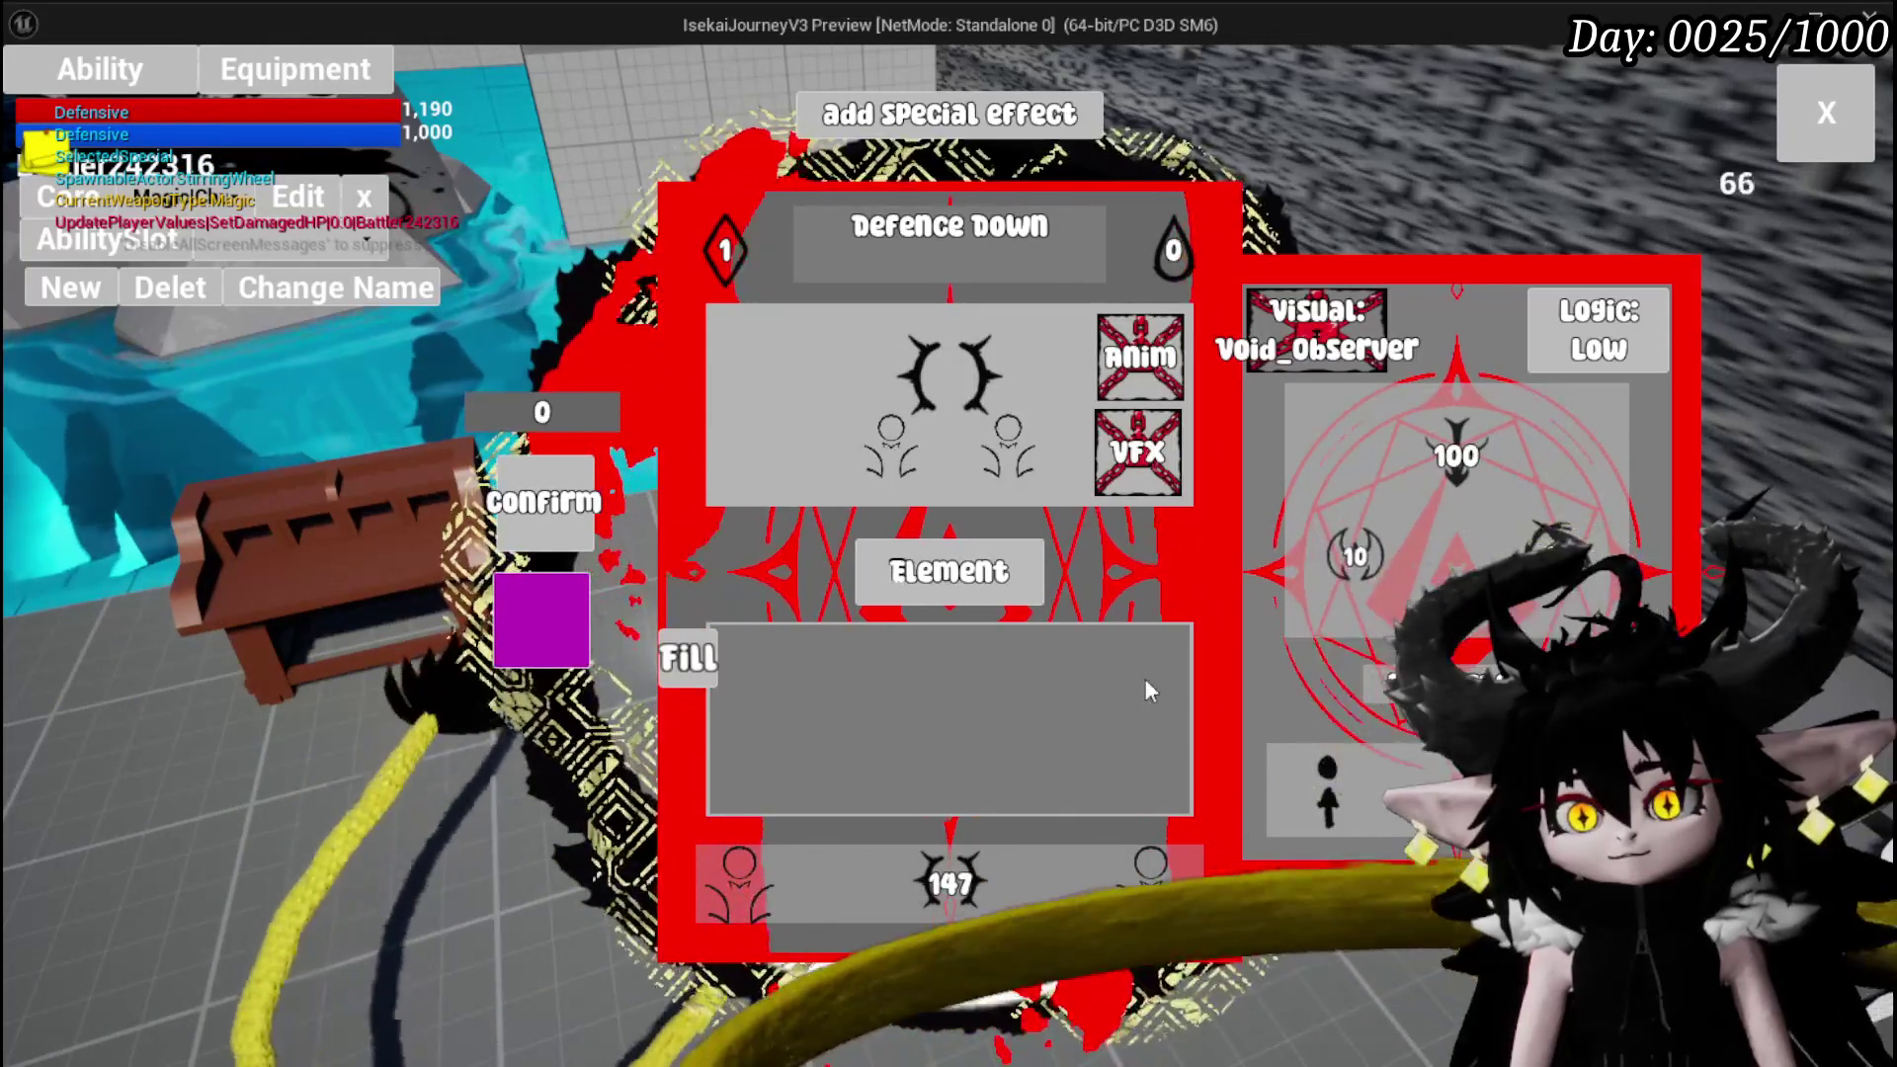
left_click(1035, 692)
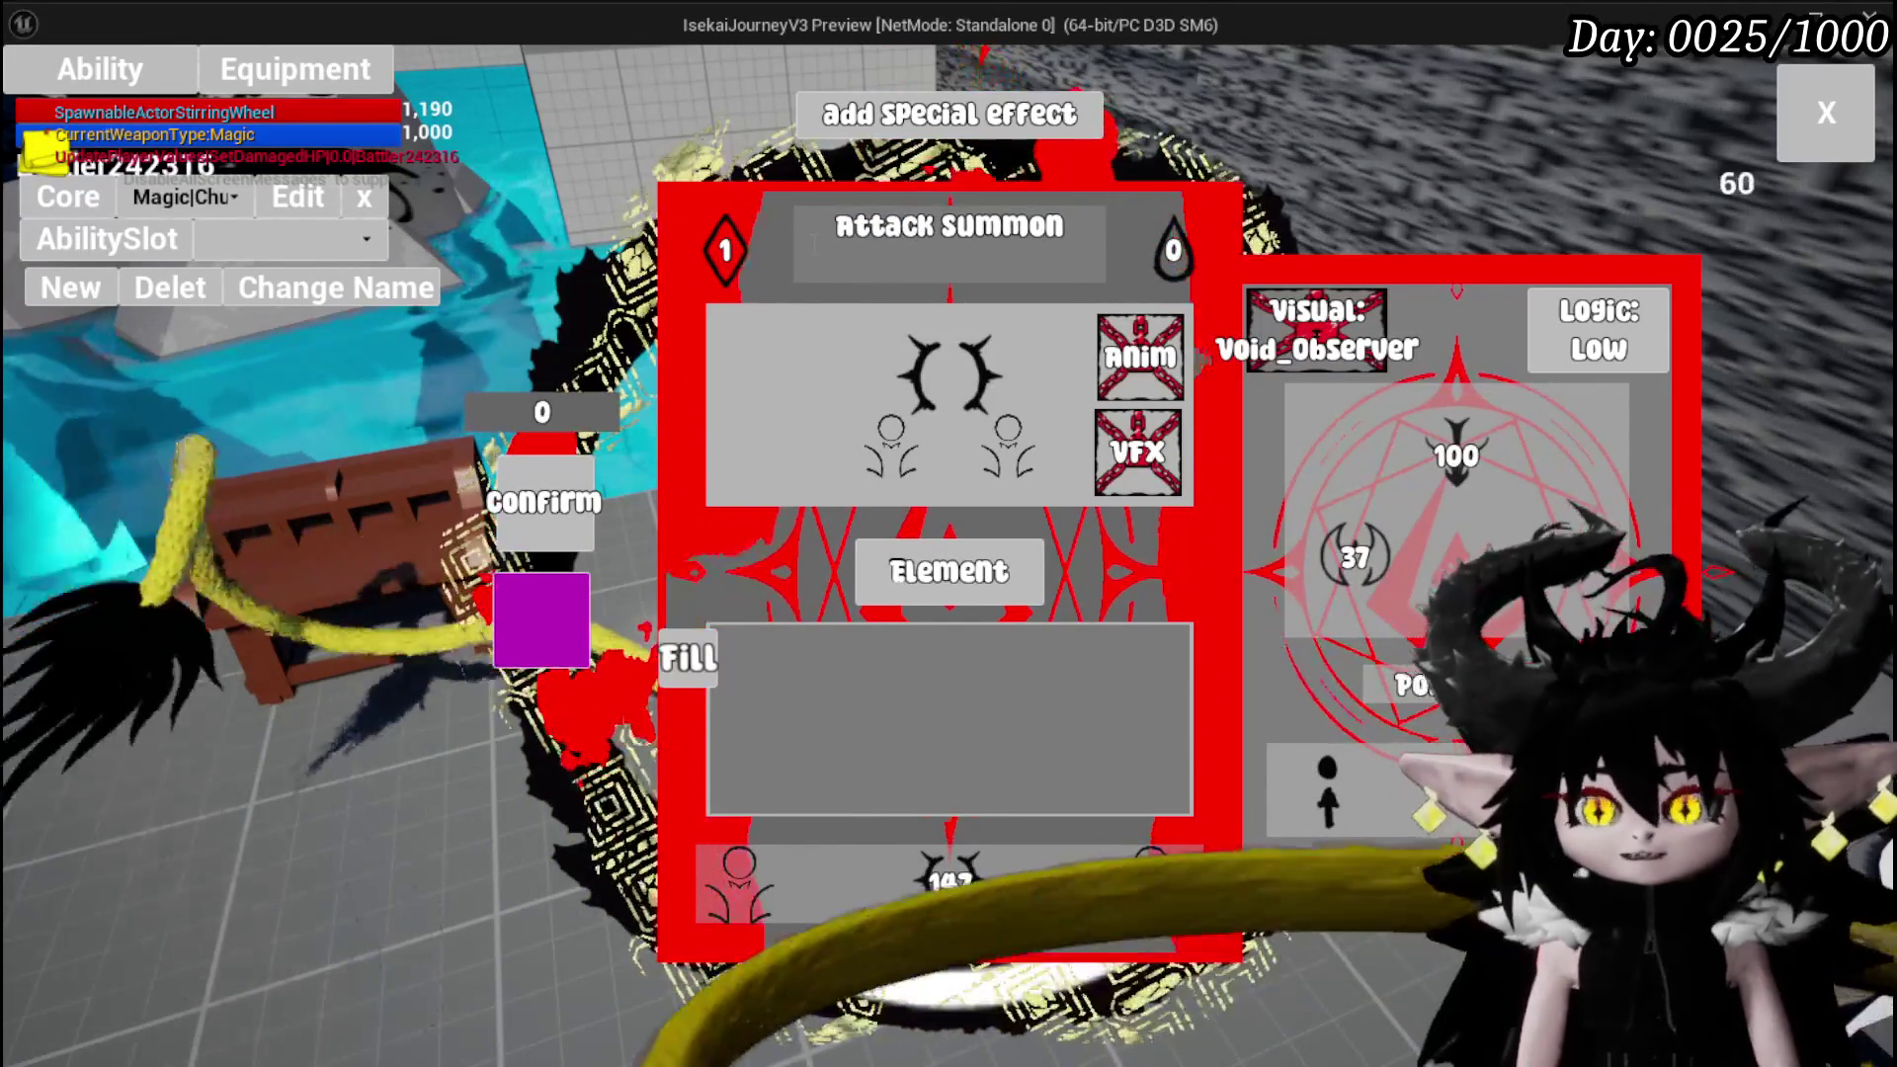
left_click(559, 518)
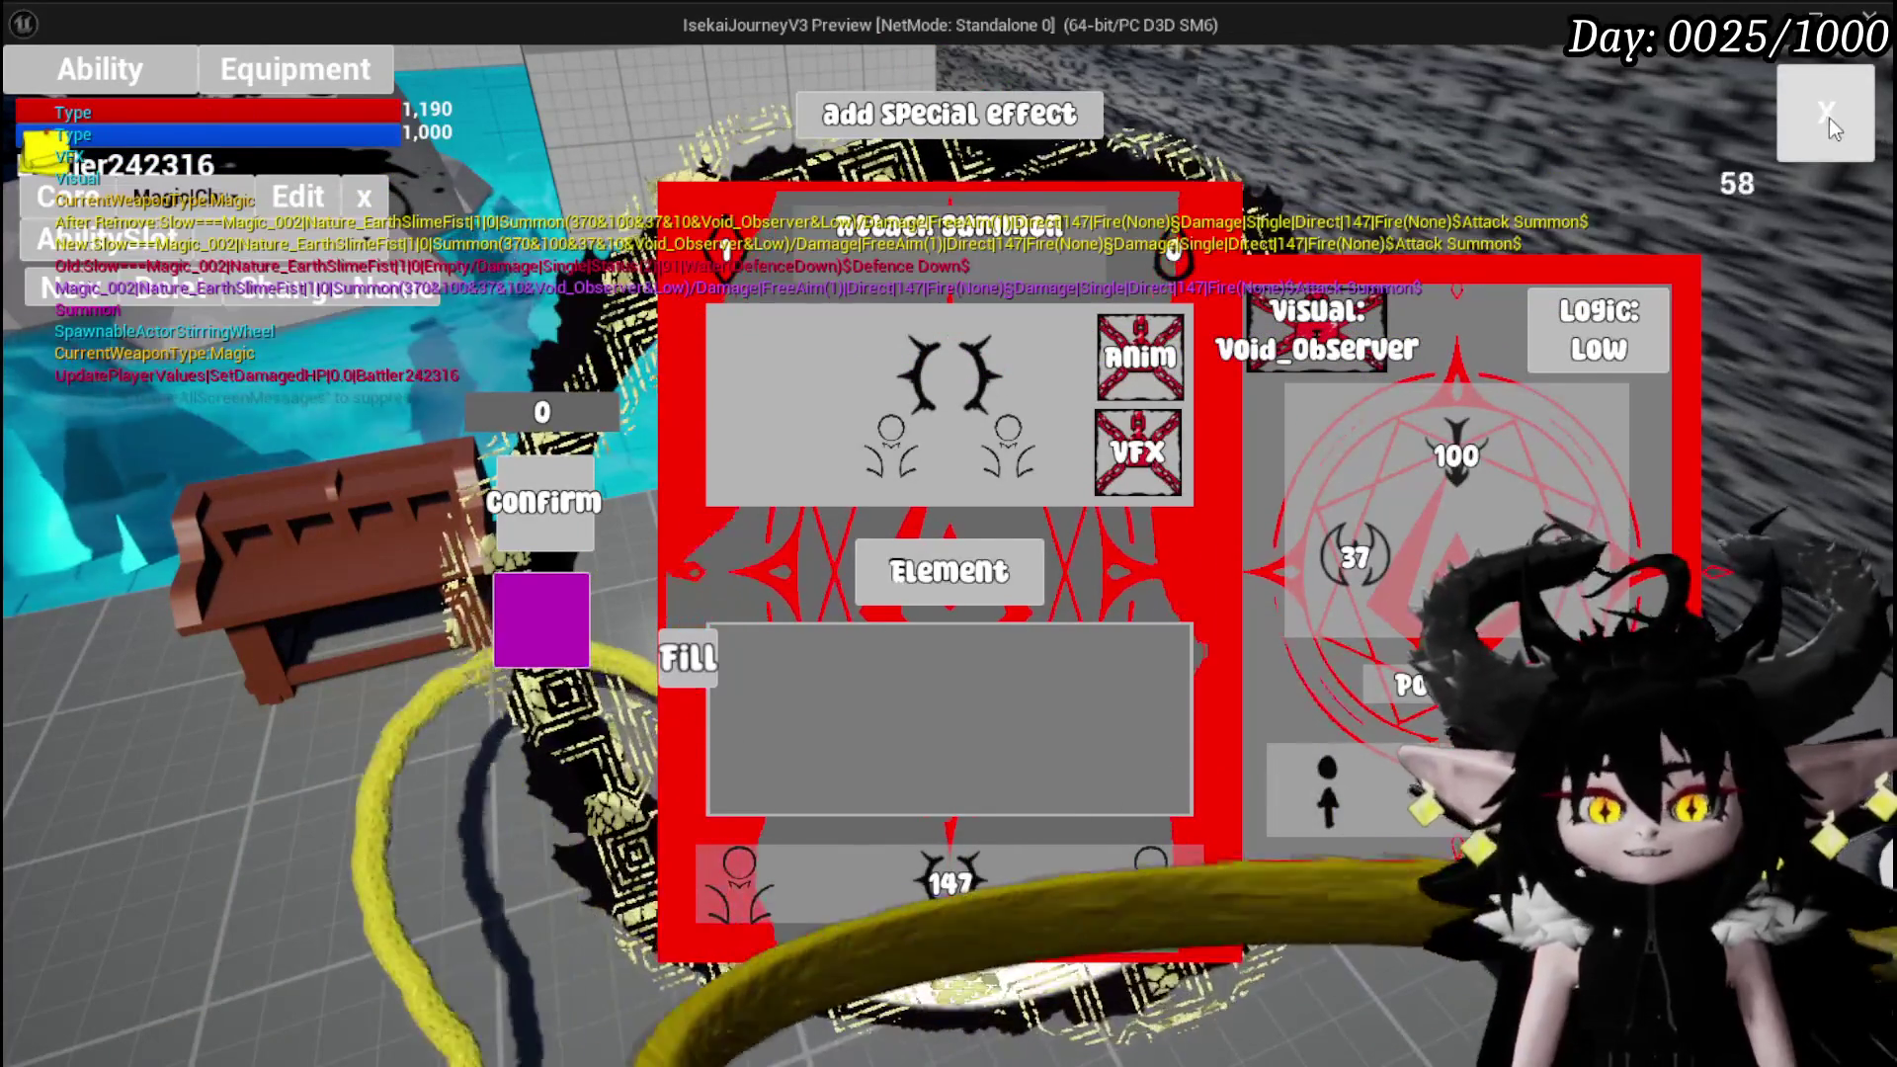
Close the card editor, dismiss the settings menu, and accept the Slime_Wind battle
left_click(1798, 120)
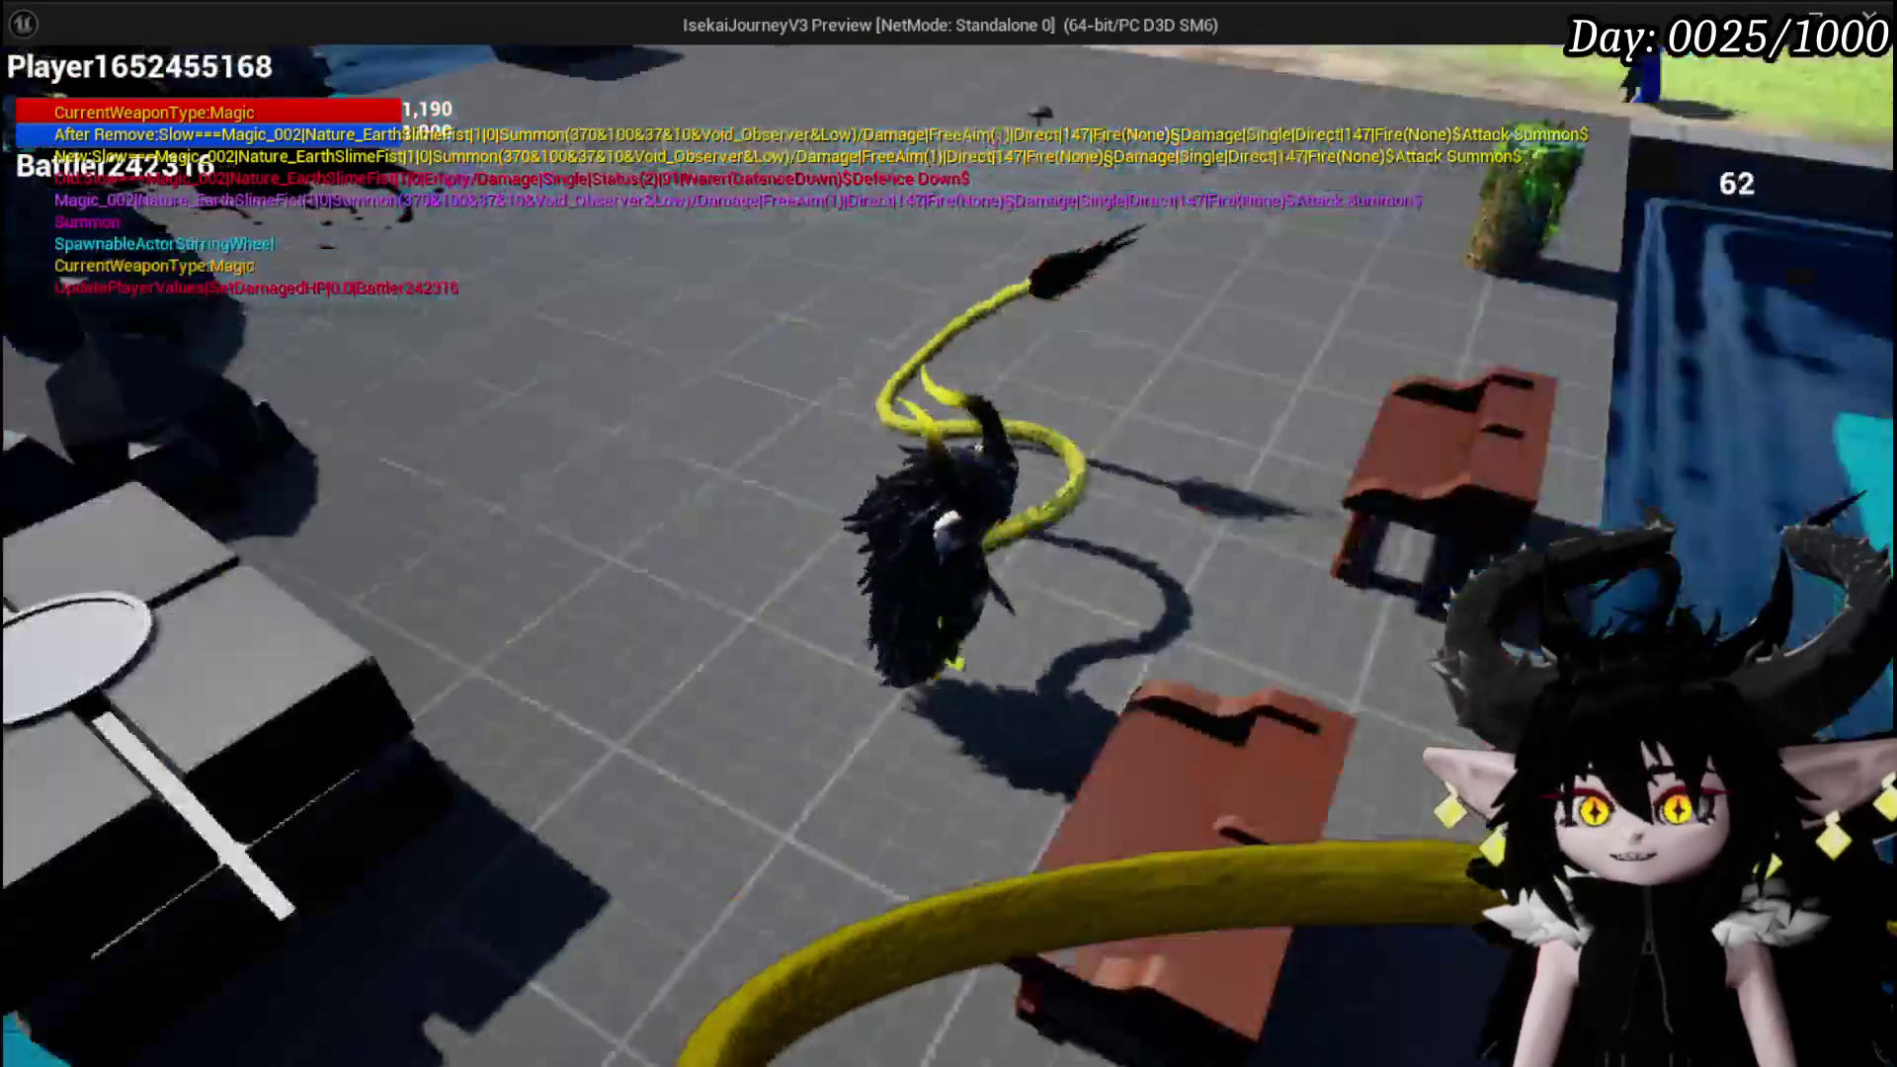
key("Escape")
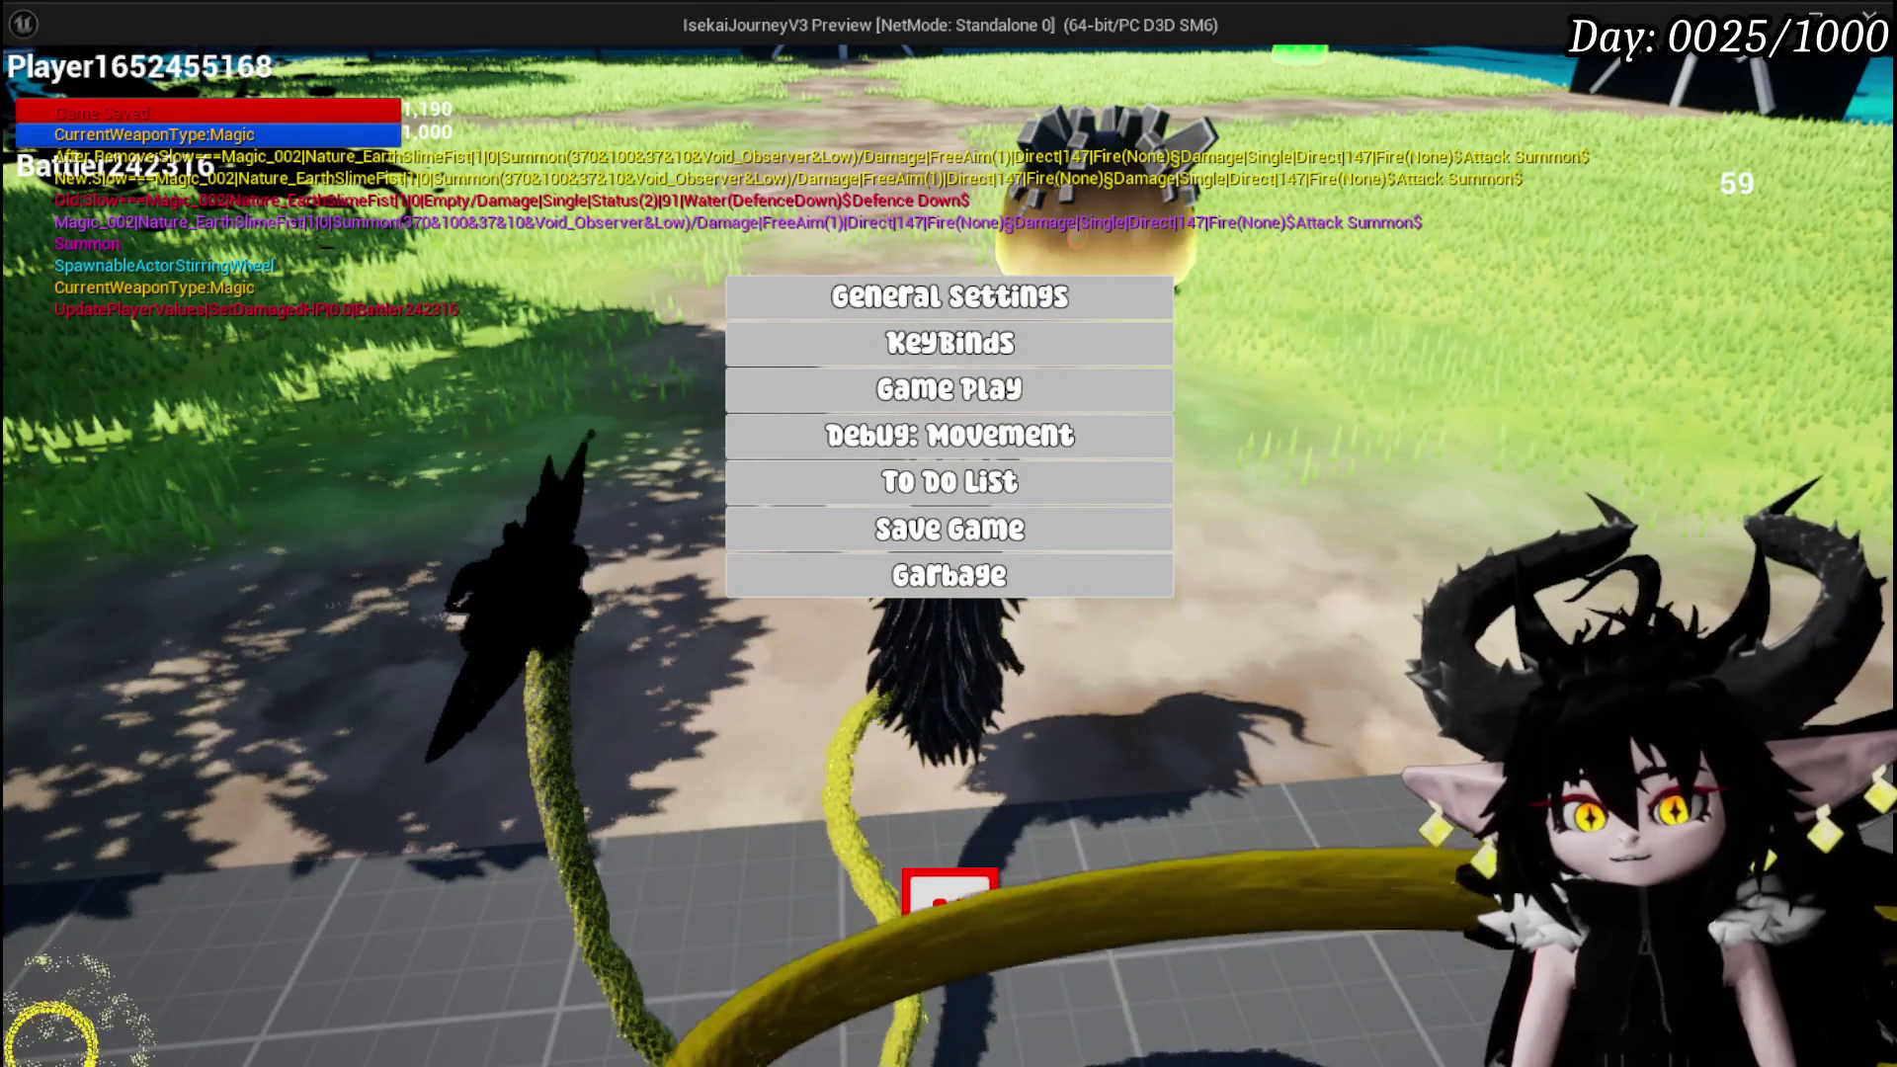
left_click(947, 919)
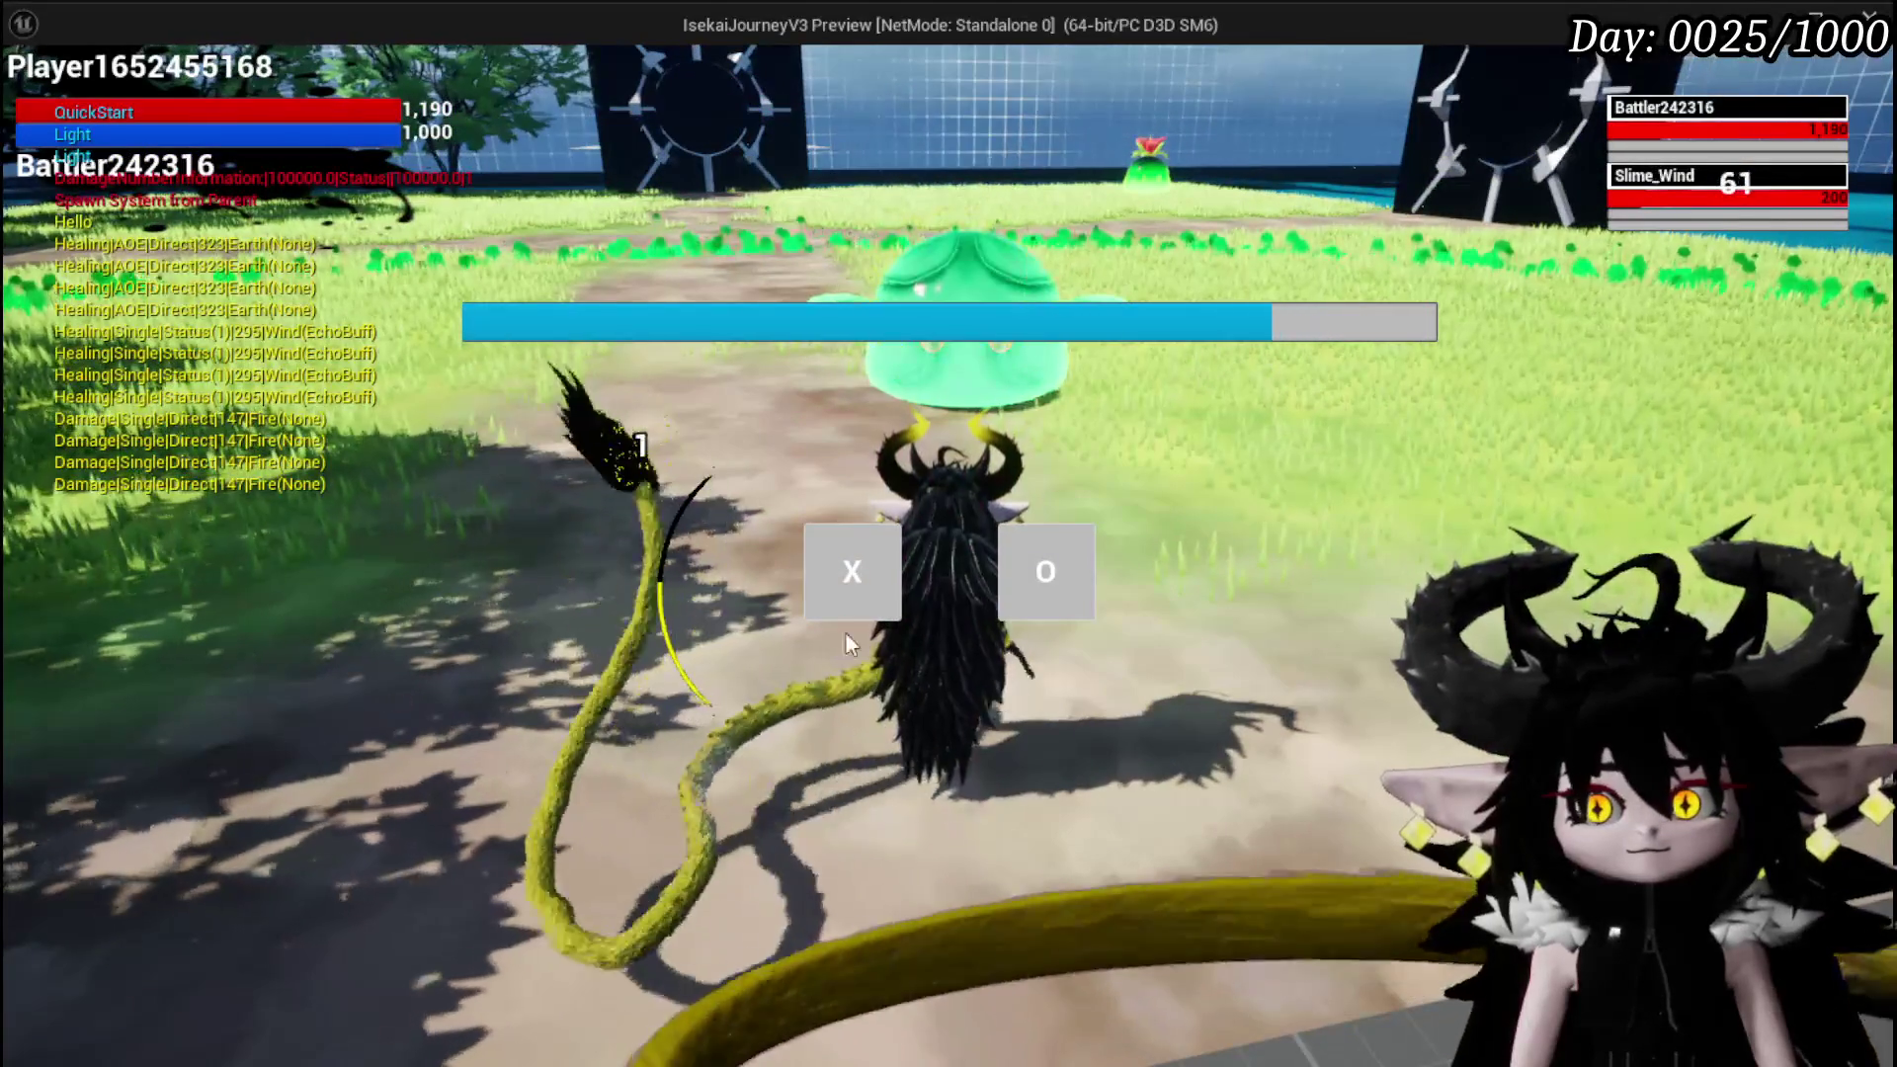
left_click(852, 583)
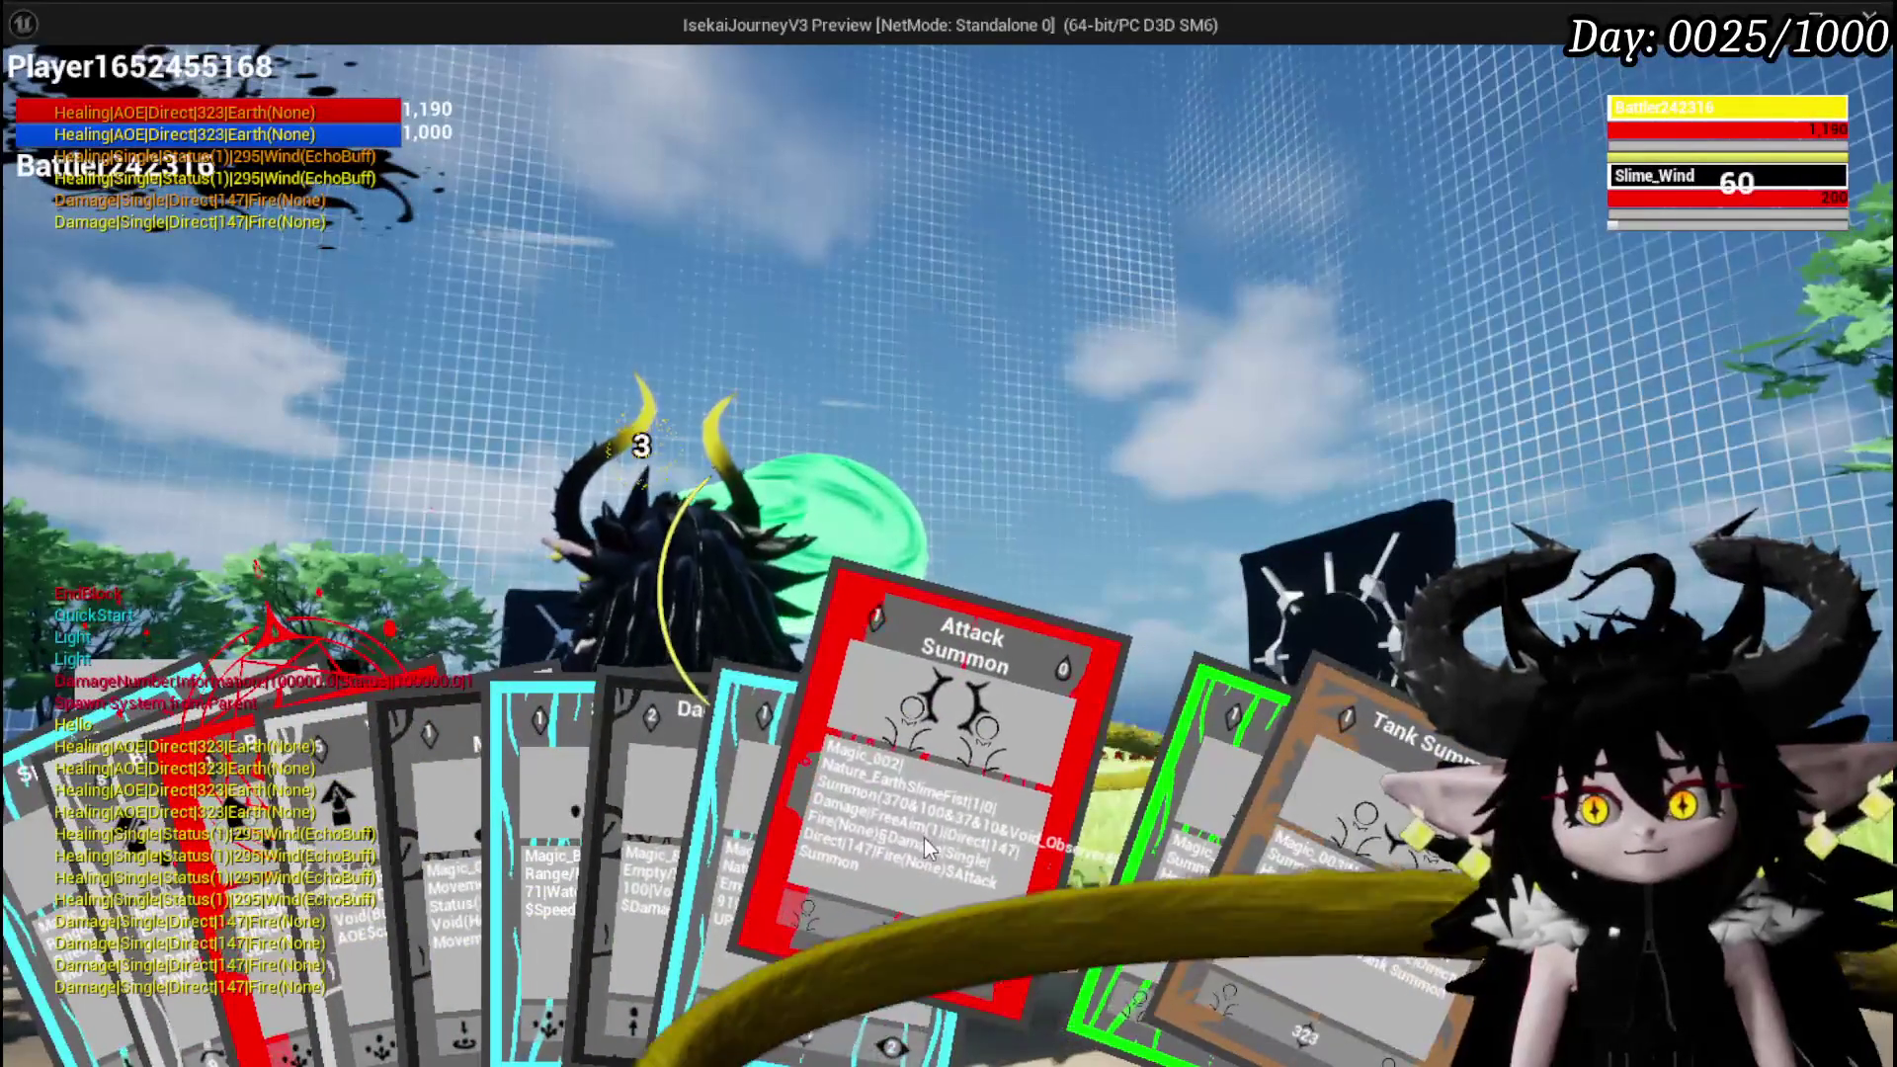
Play Attack Summon three times to bring three summons into battle, then stop the preview
left_click(923, 838)
key("g")
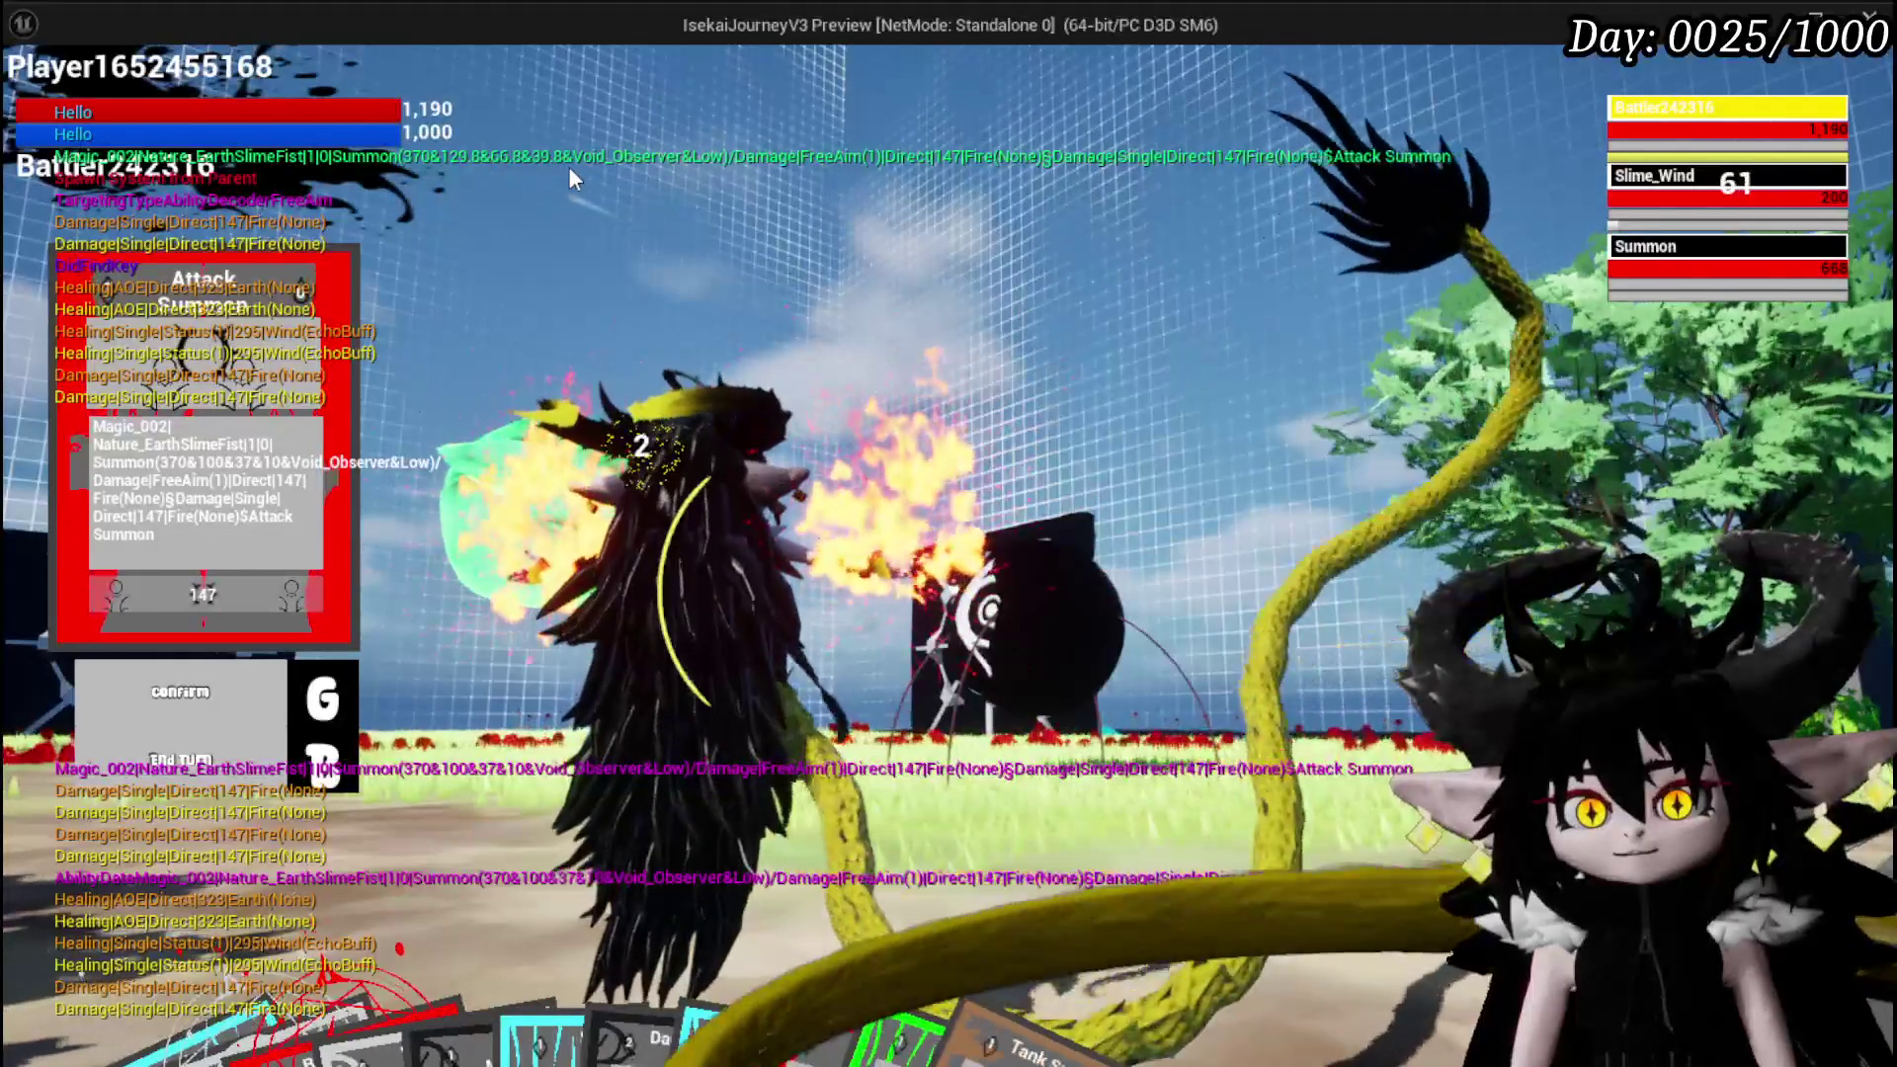
mouse_move(697, 768)
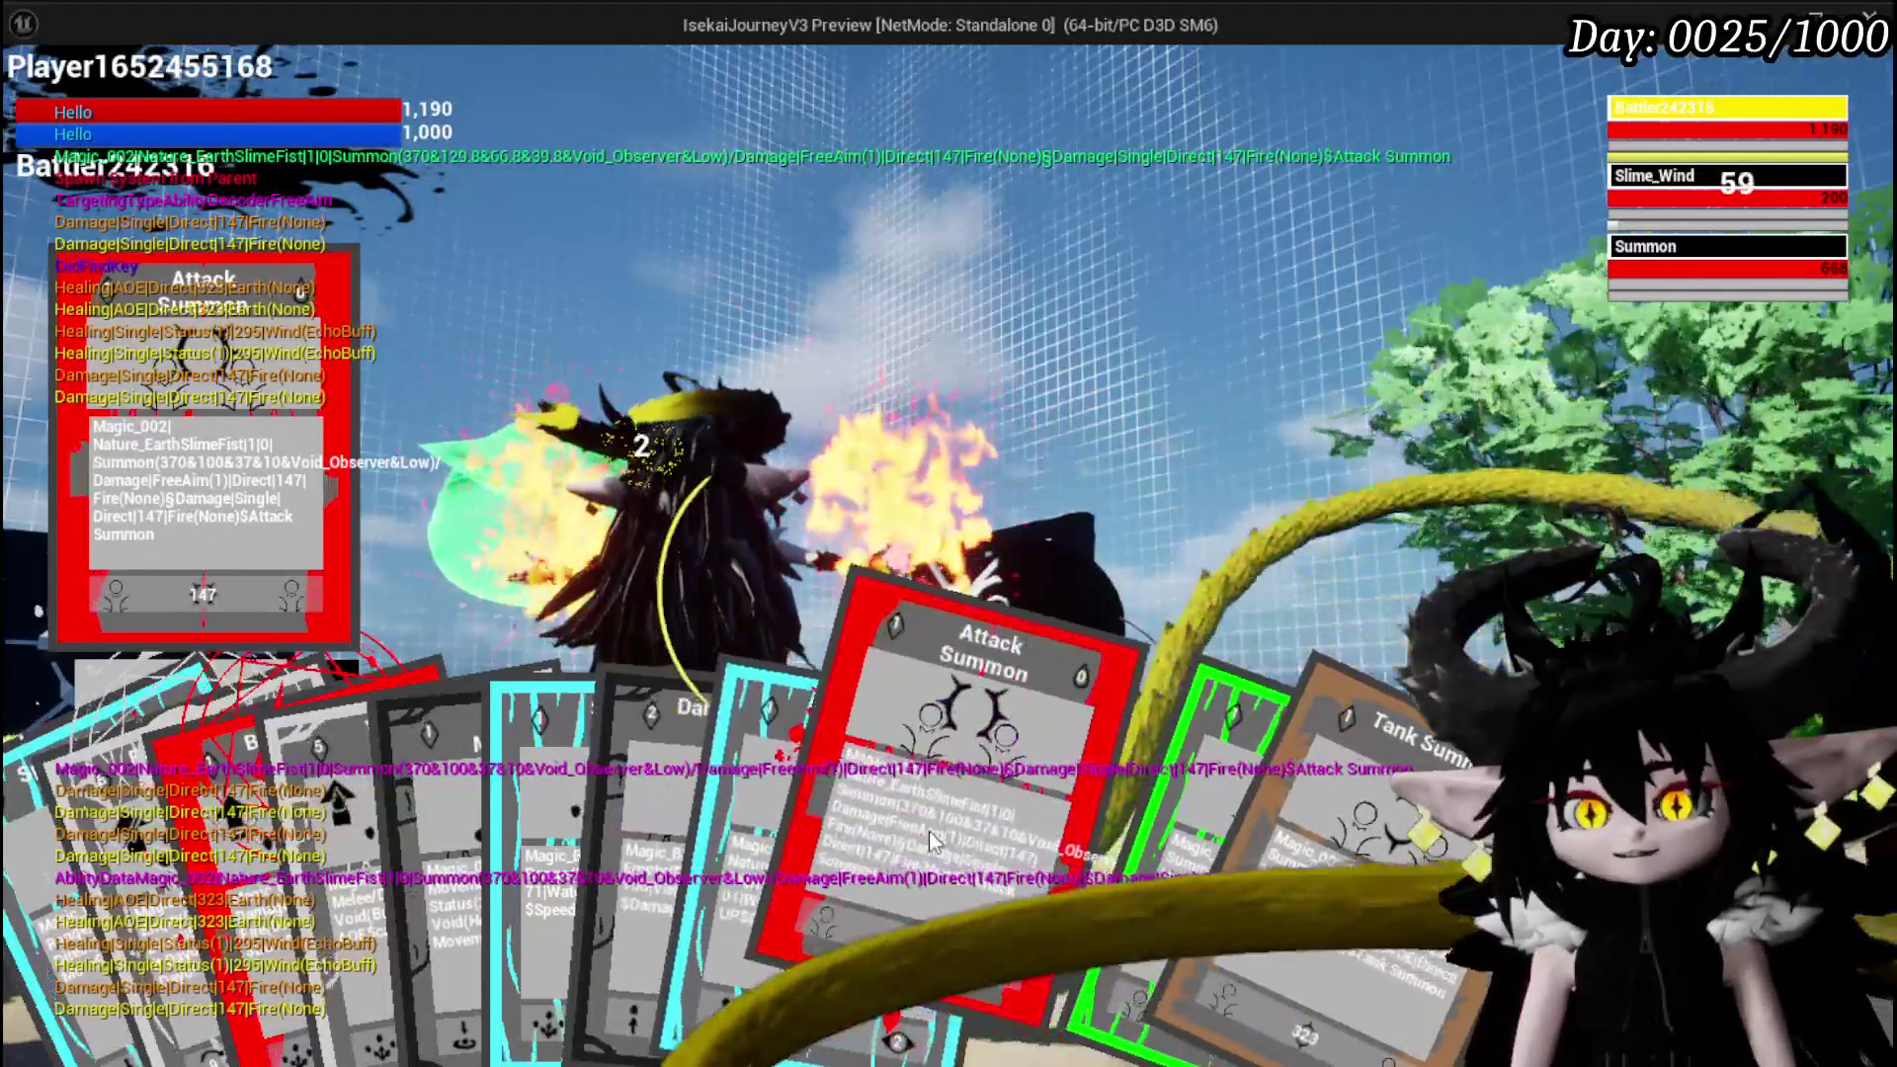
left_click(939, 838)
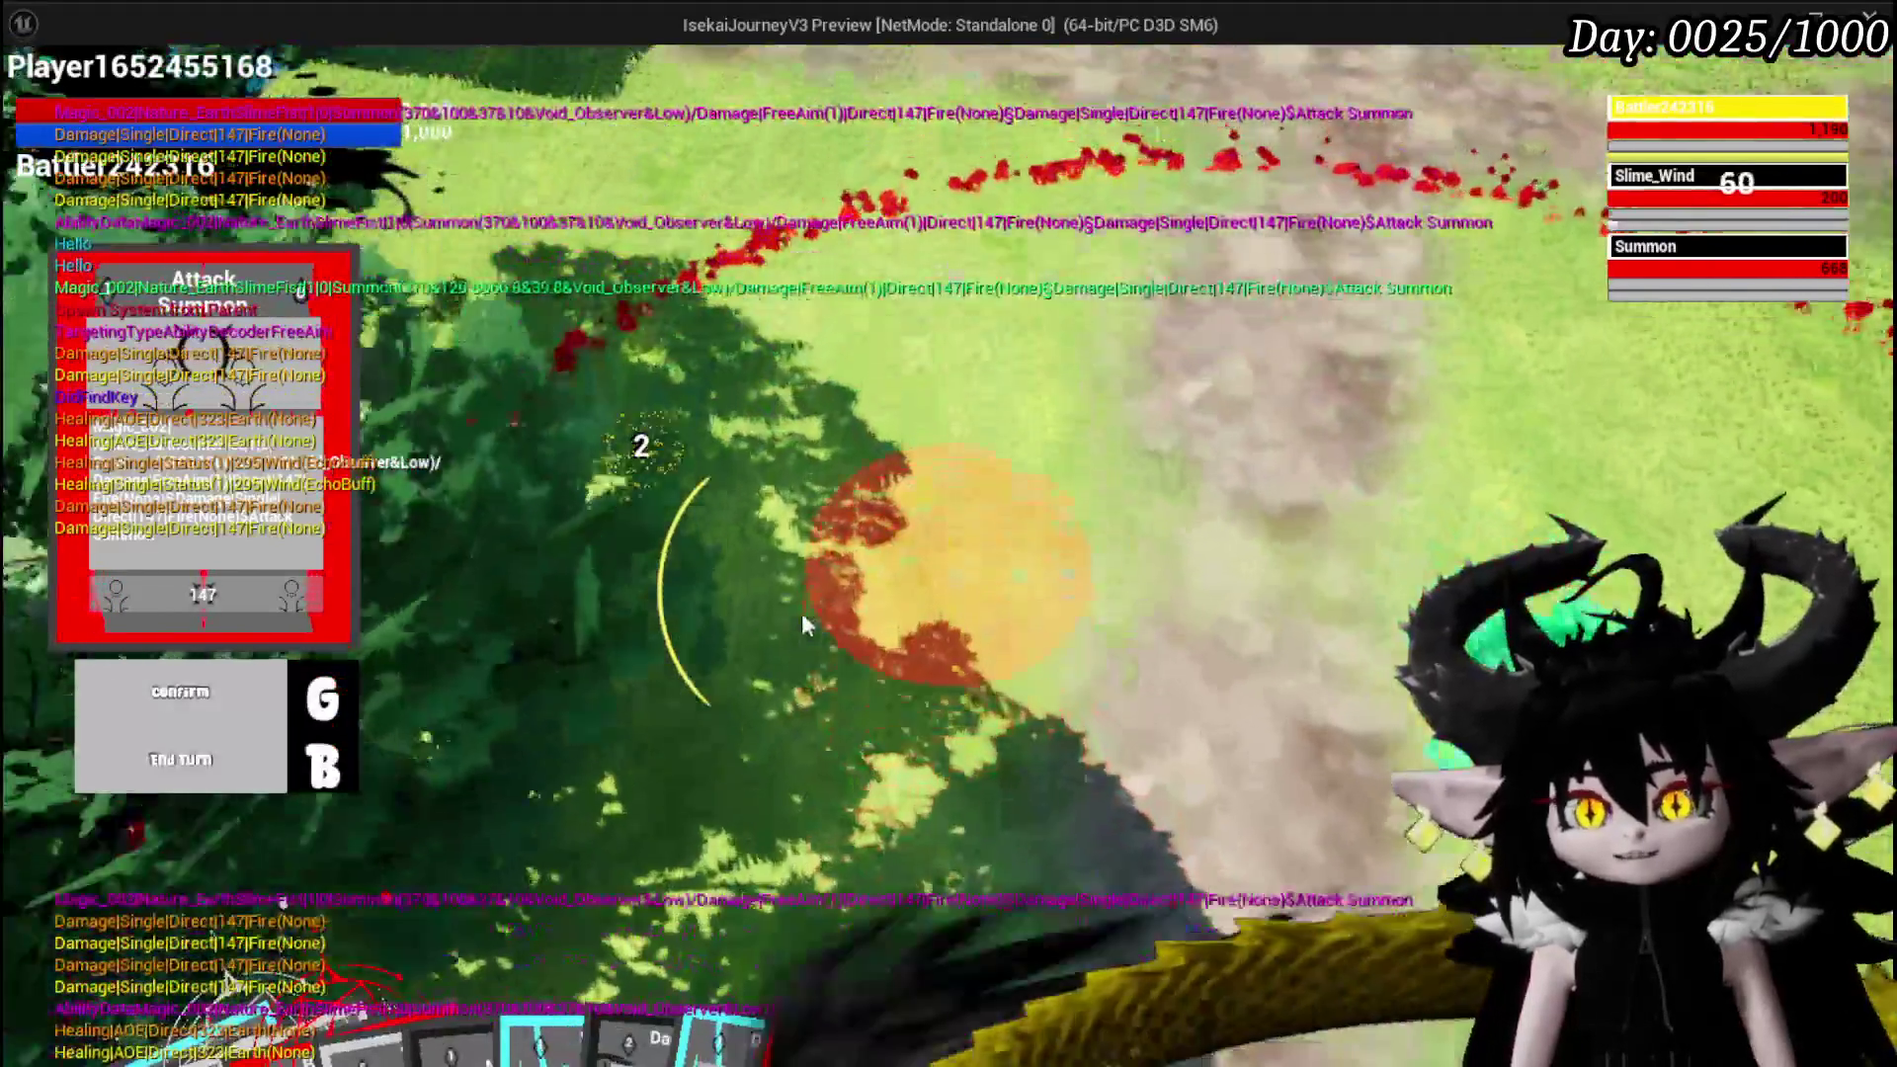
left_click(803, 613)
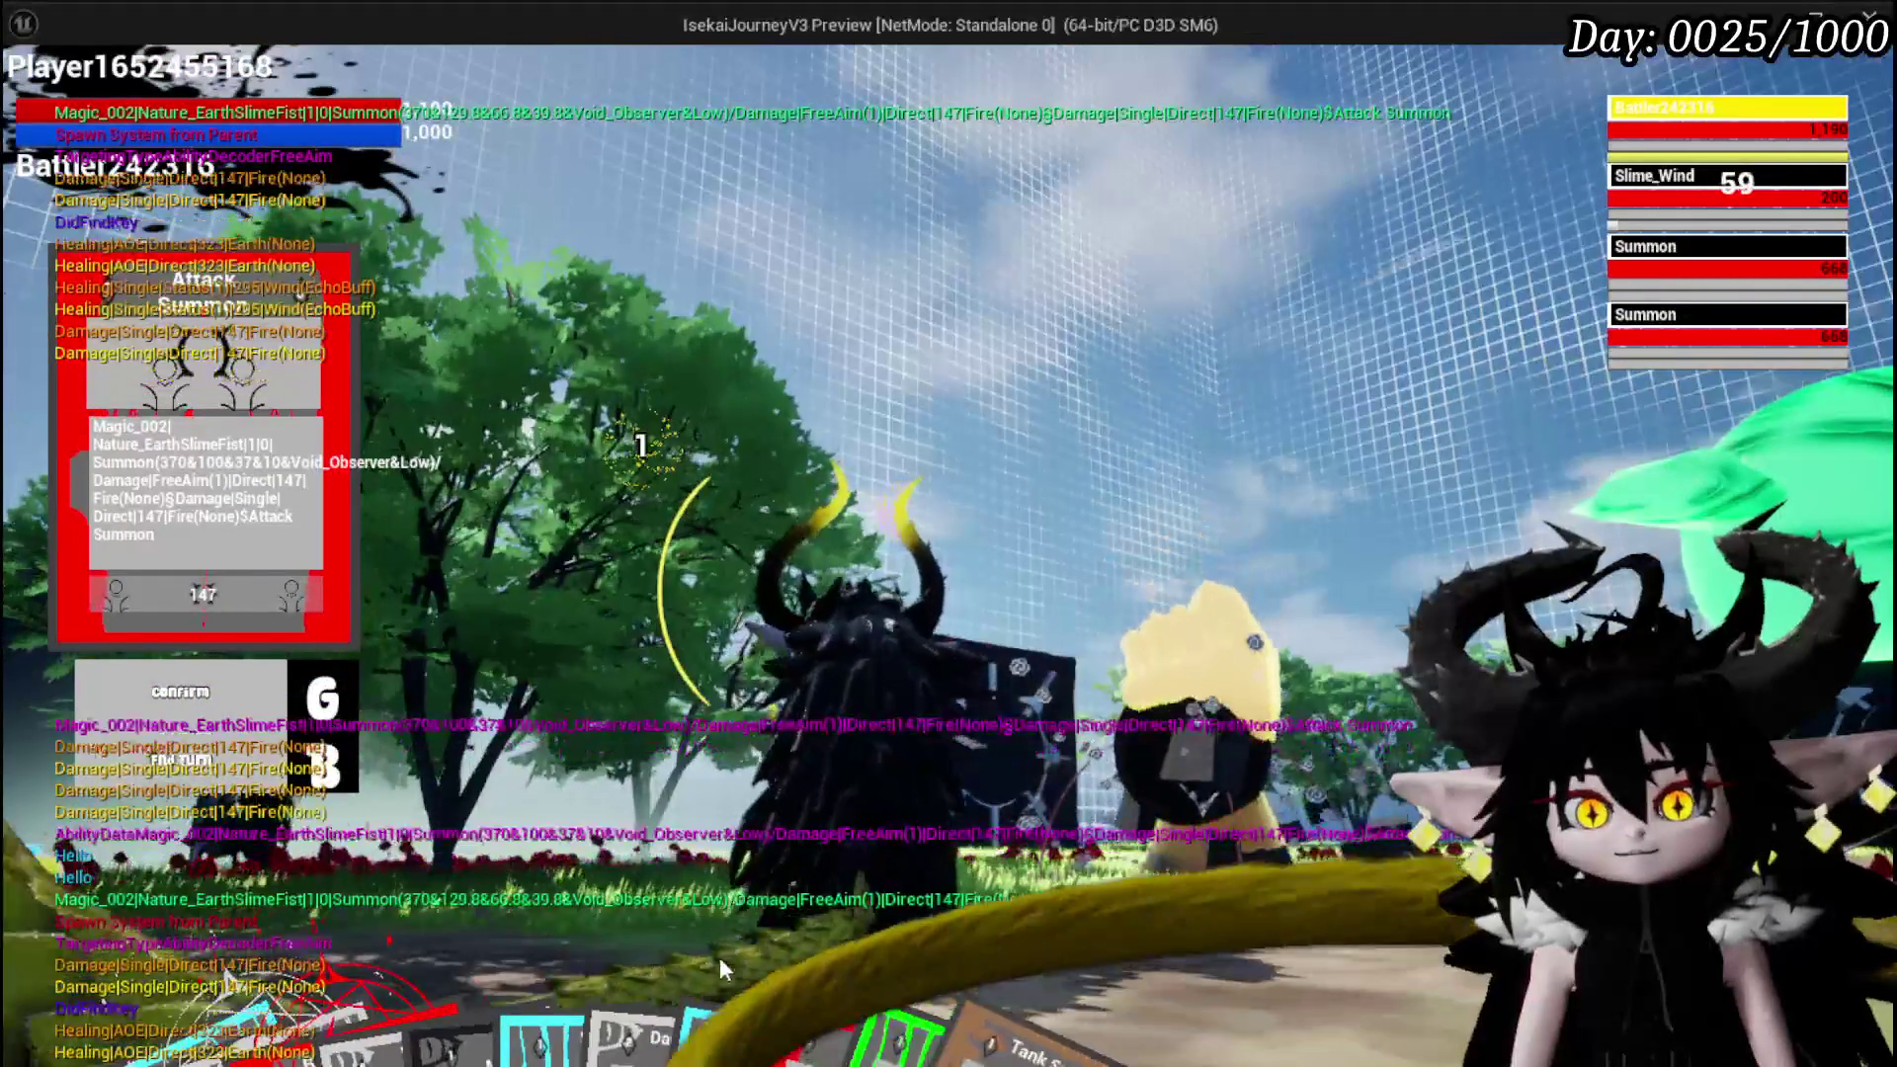
mouse_move(828, 976)
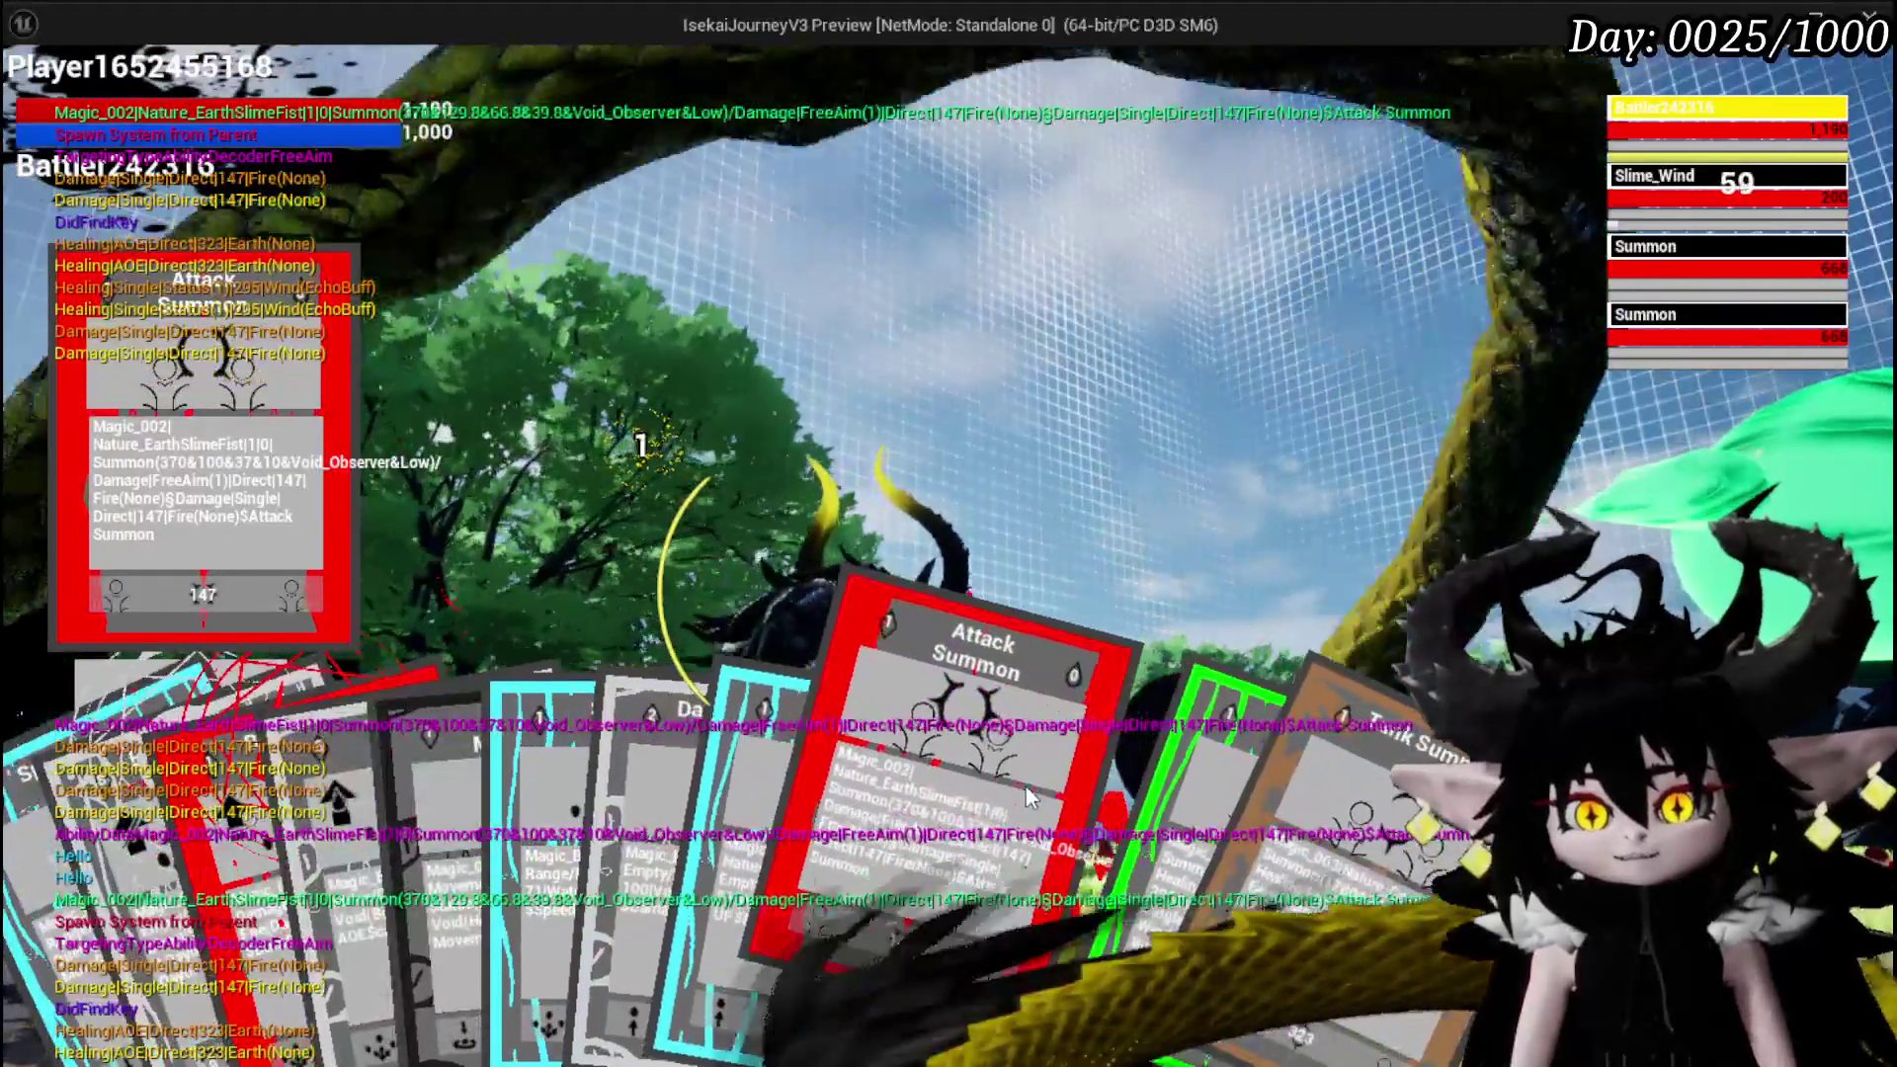
left_click(1025, 787)
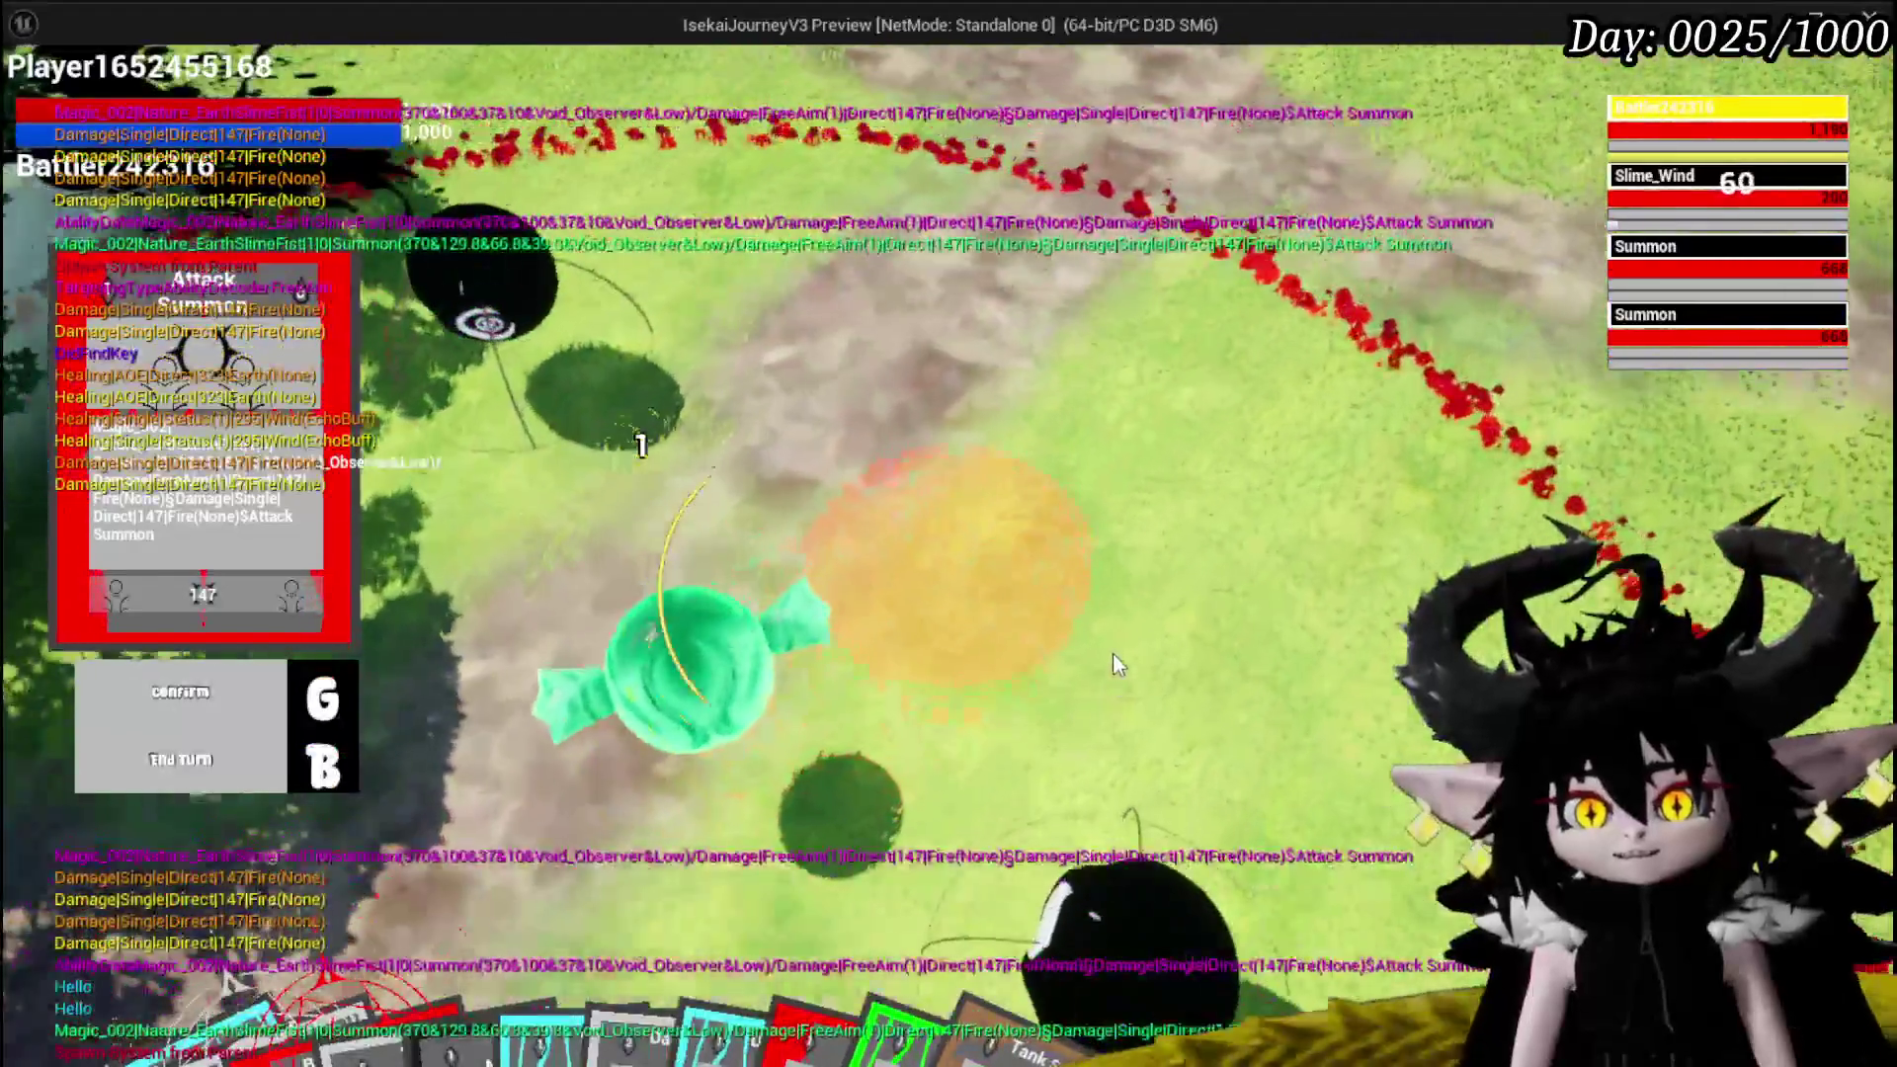
left_click(1113, 654)
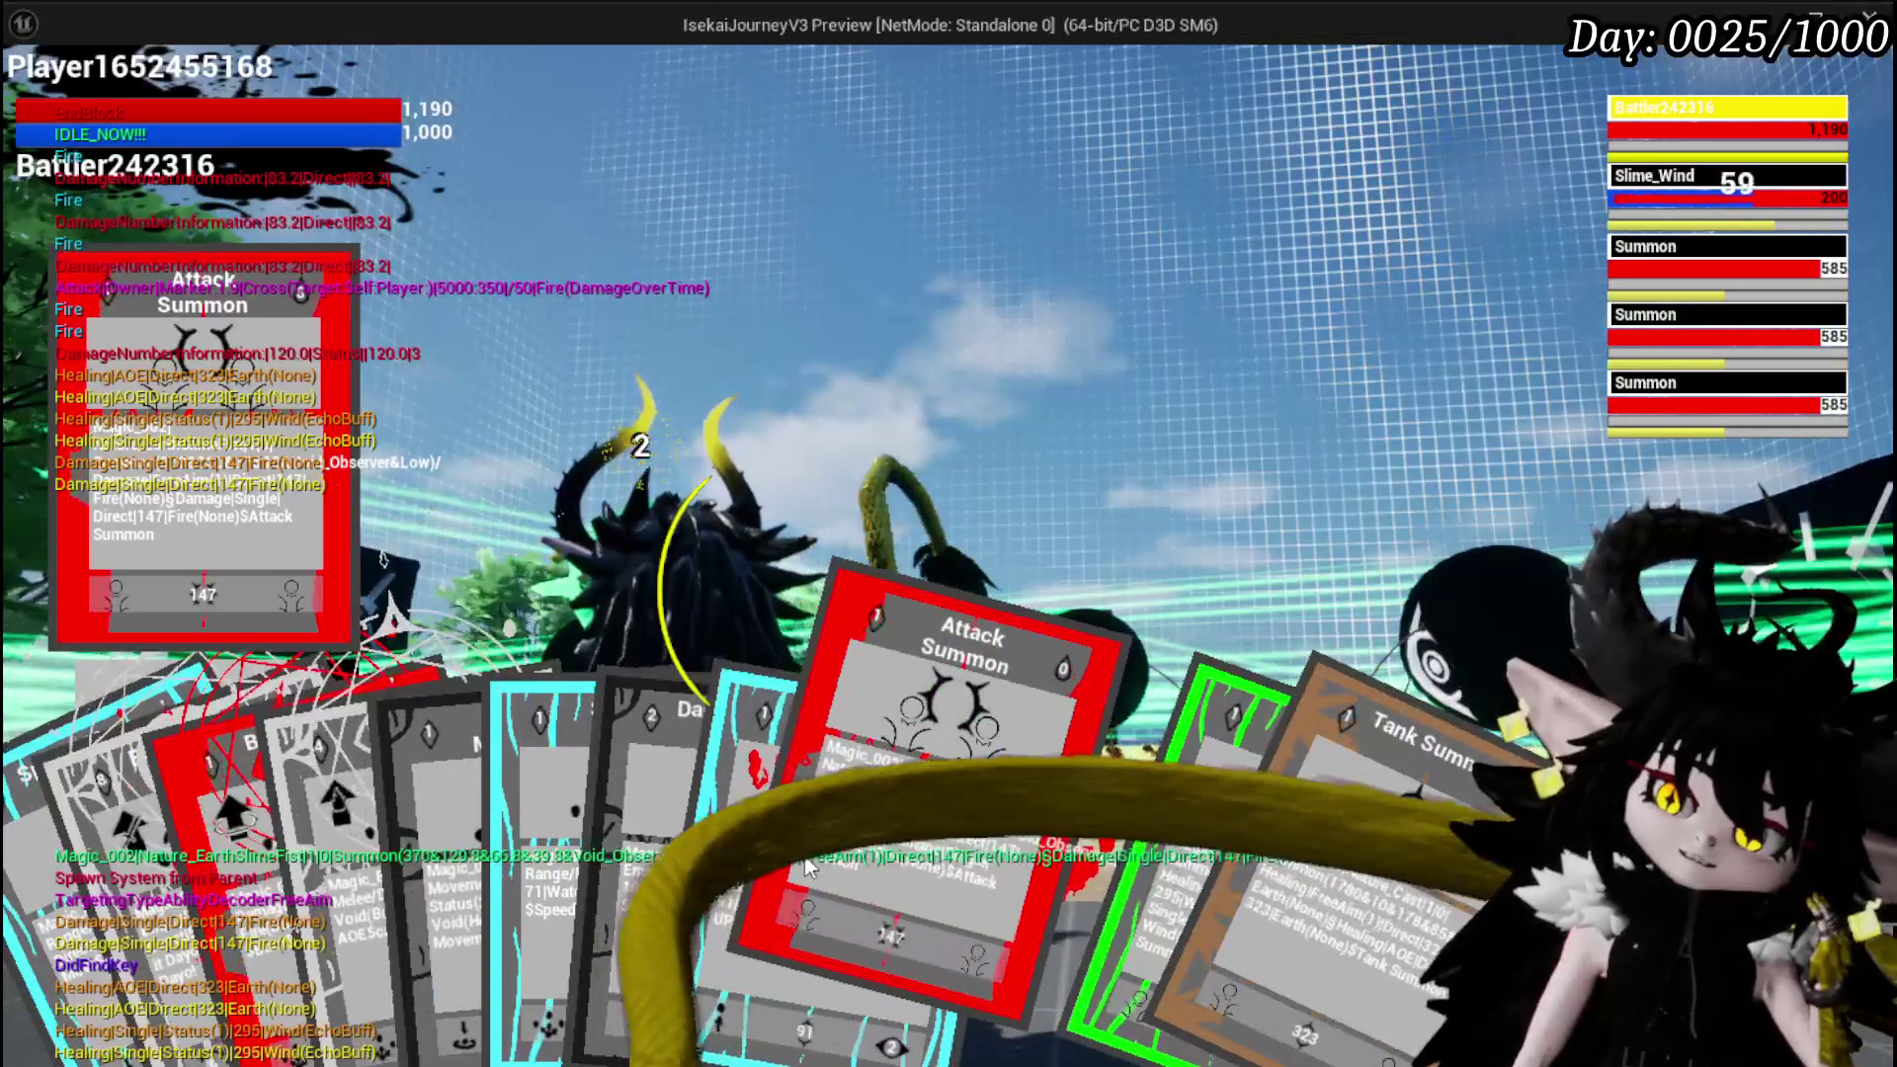
key("Escape")
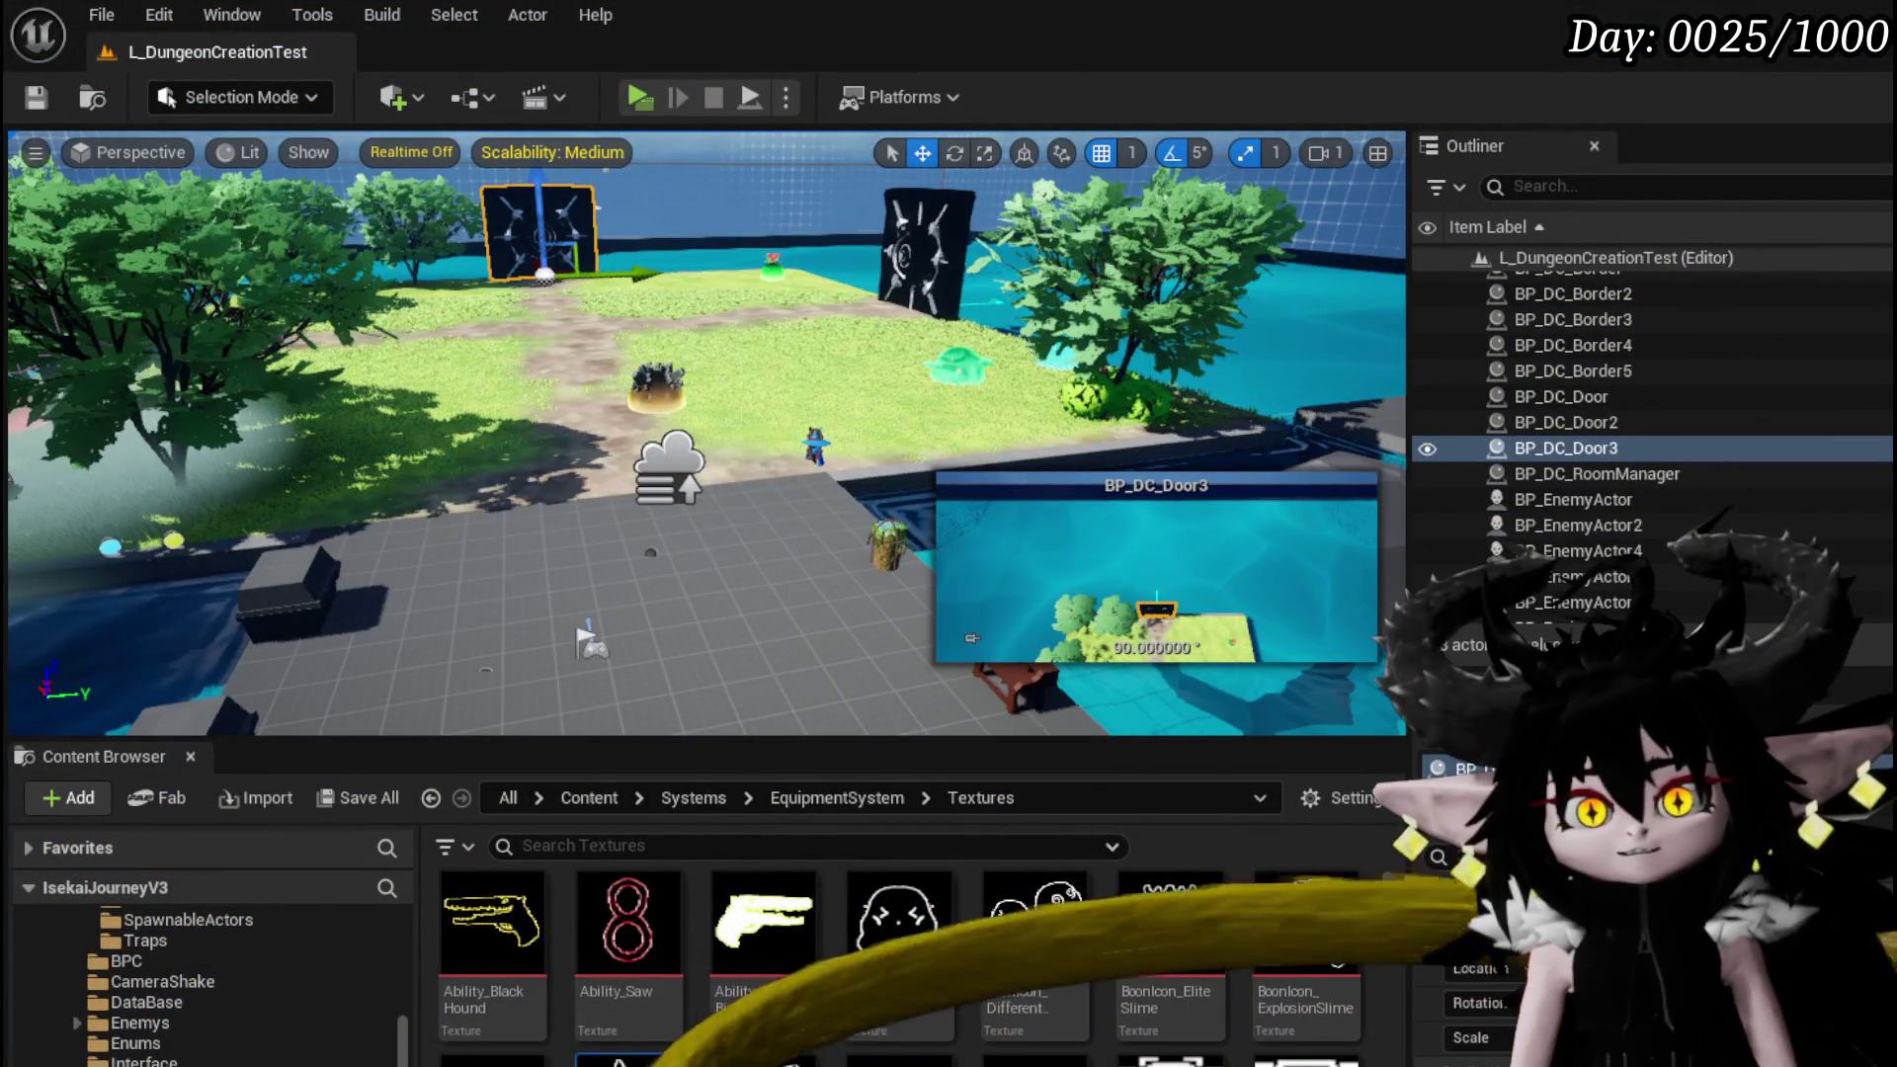
Relaunch the preview and load the MagicSummon ability loadout
left_click(637, 85)
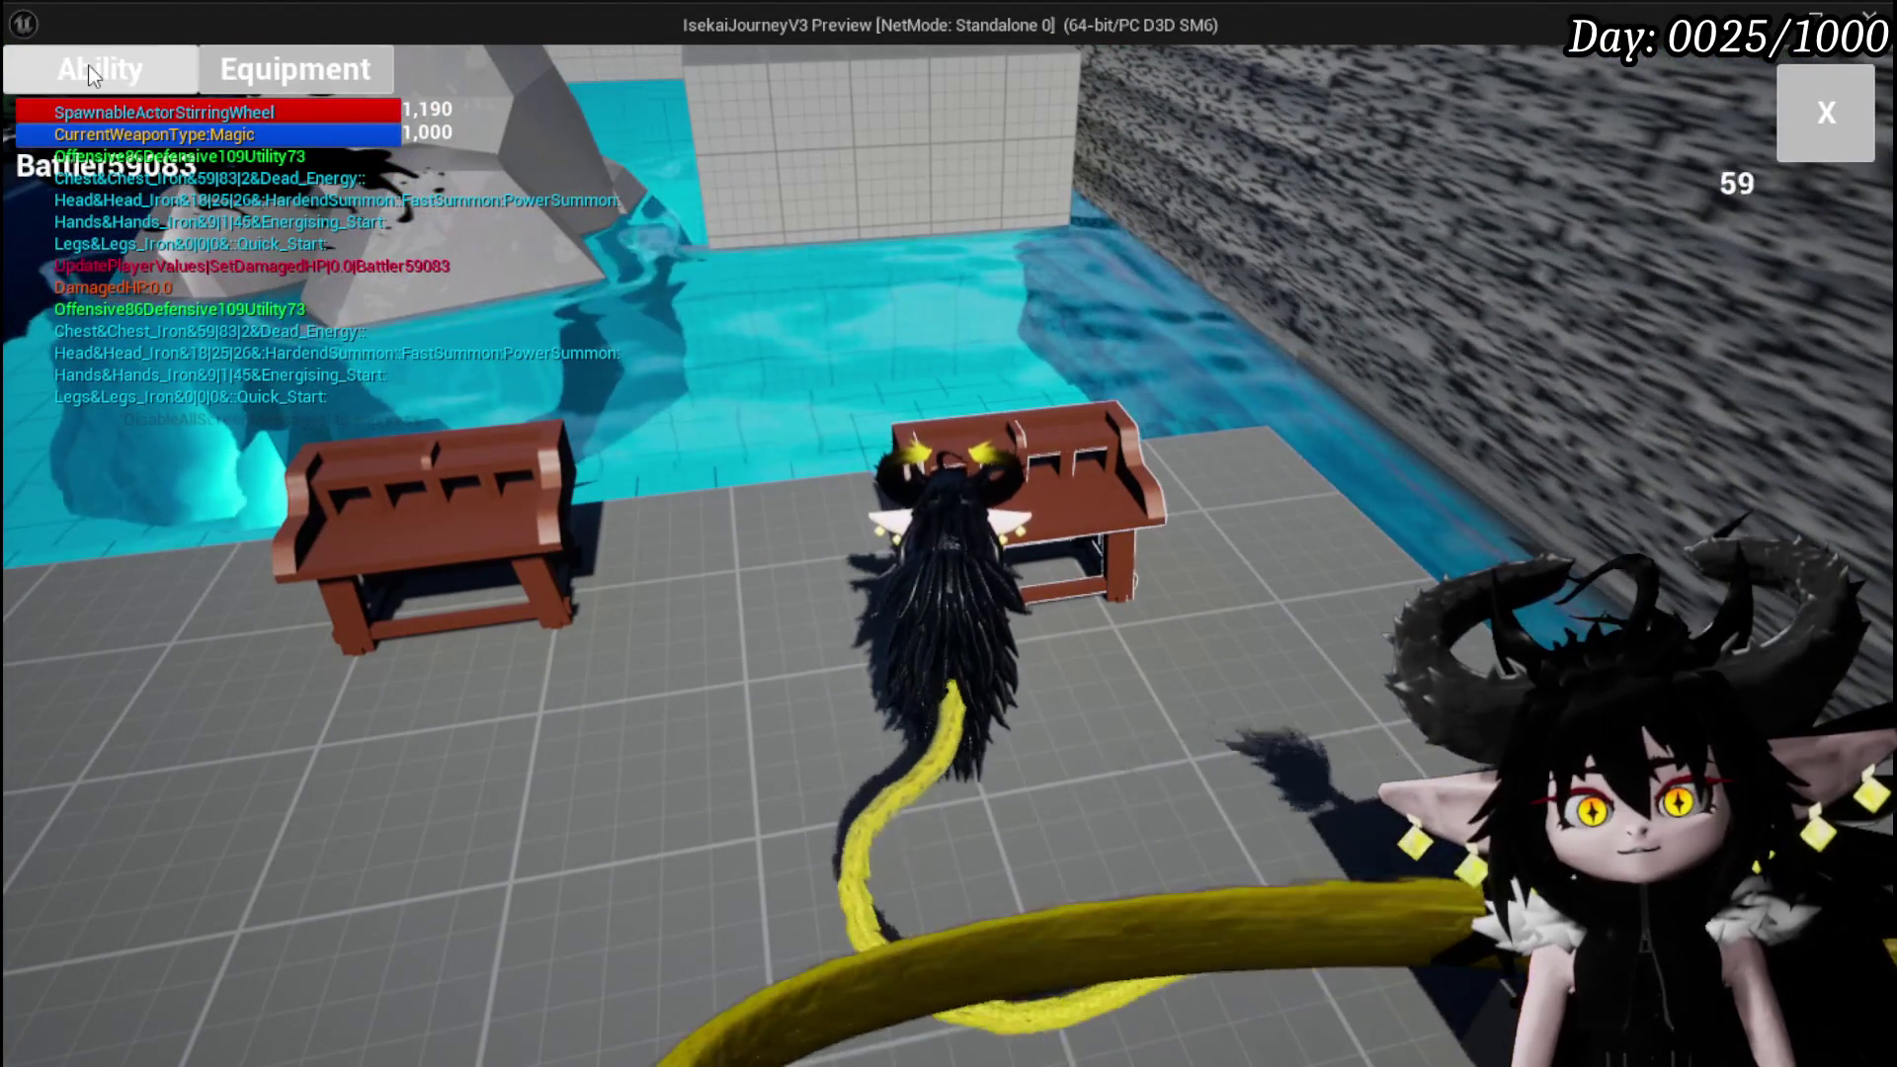
left_click(87, 63)
left_click(182, 196)
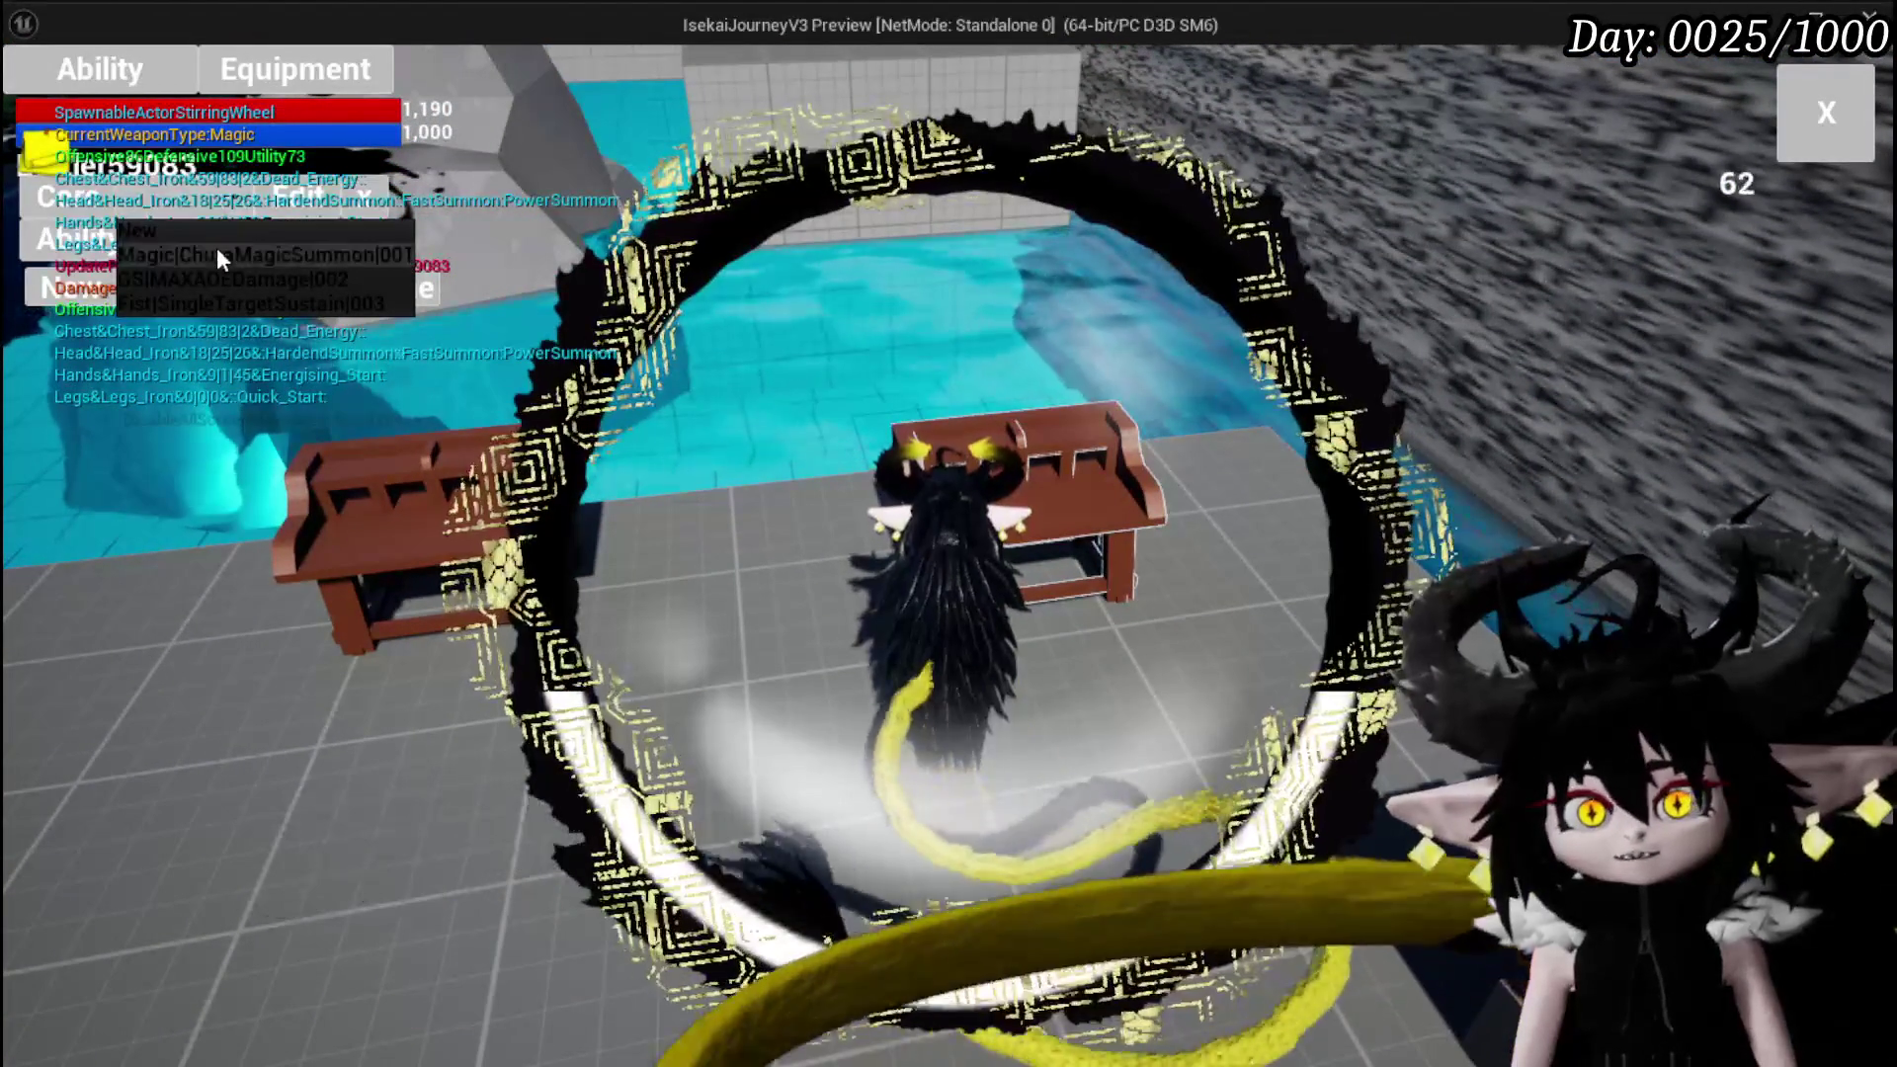
left_click(216, 254)
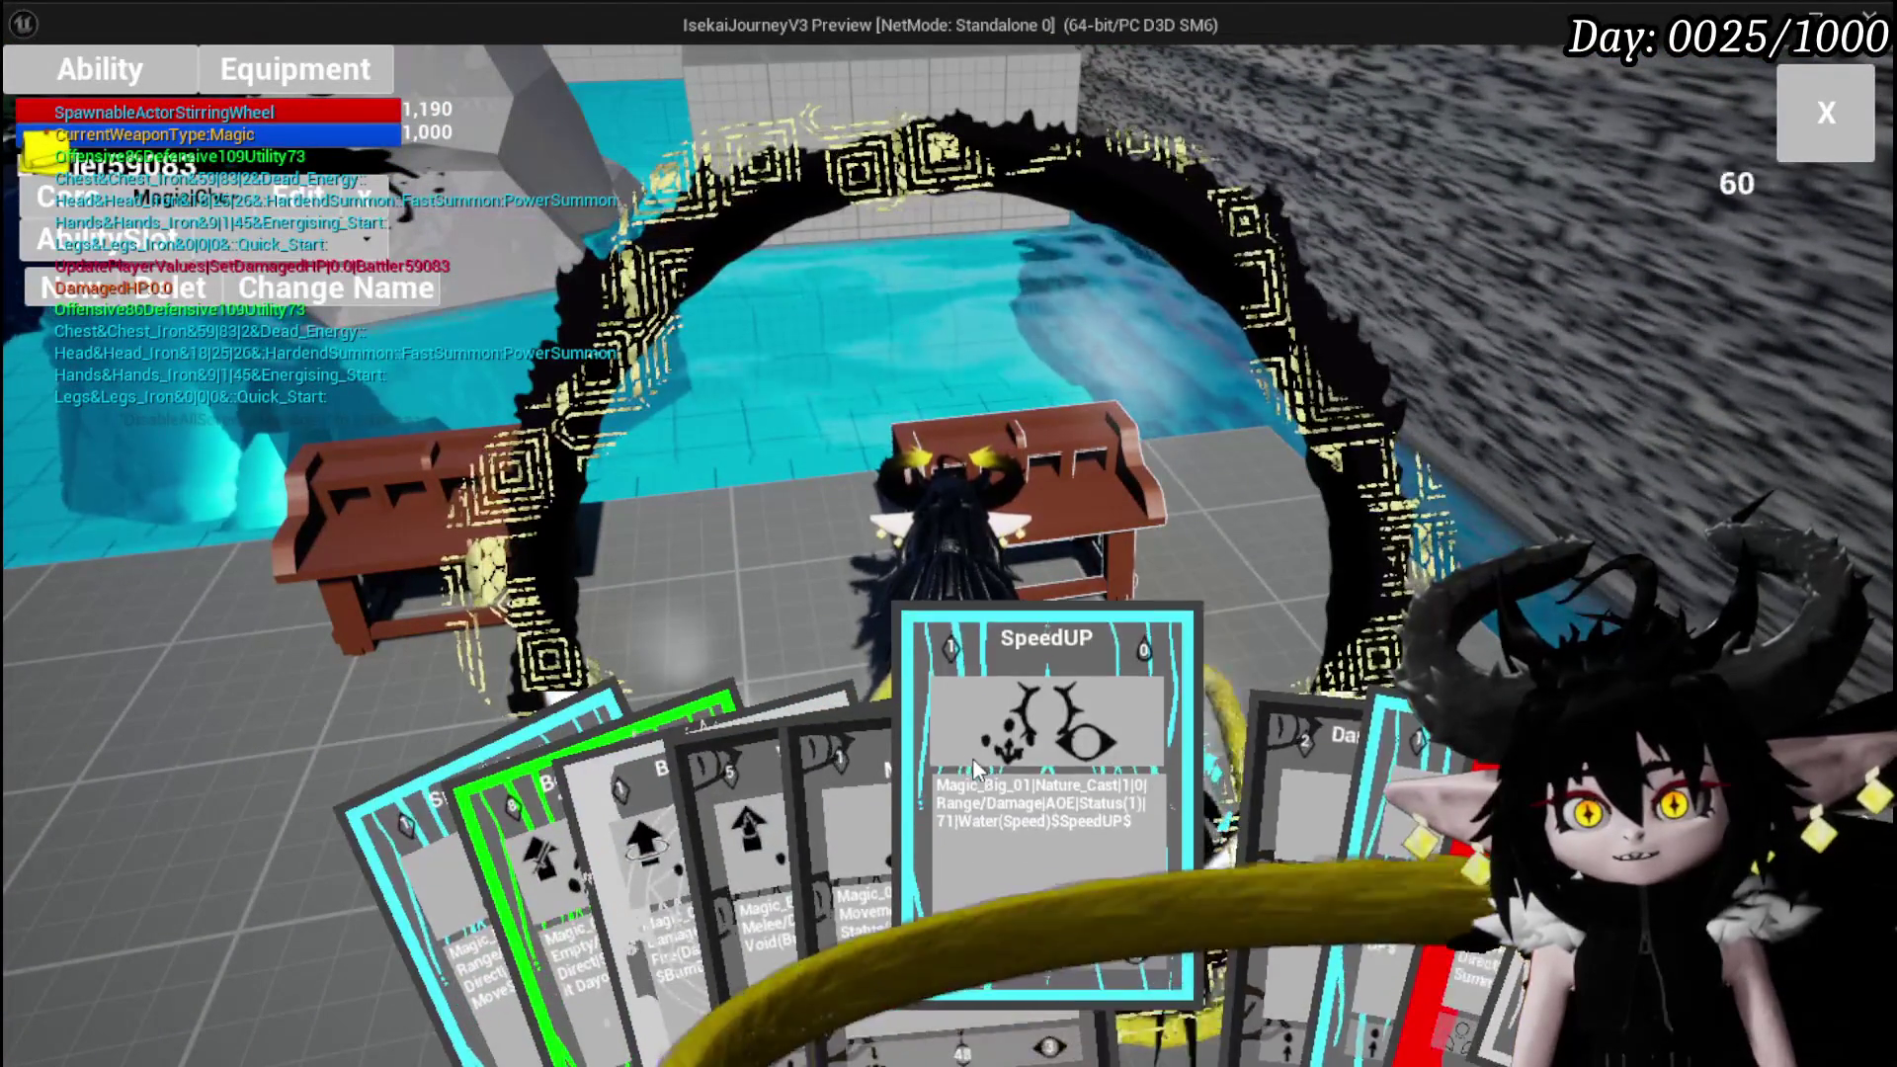
Open the SpeedUP card, check its element settings, and confirm it
left_click(975, 768)
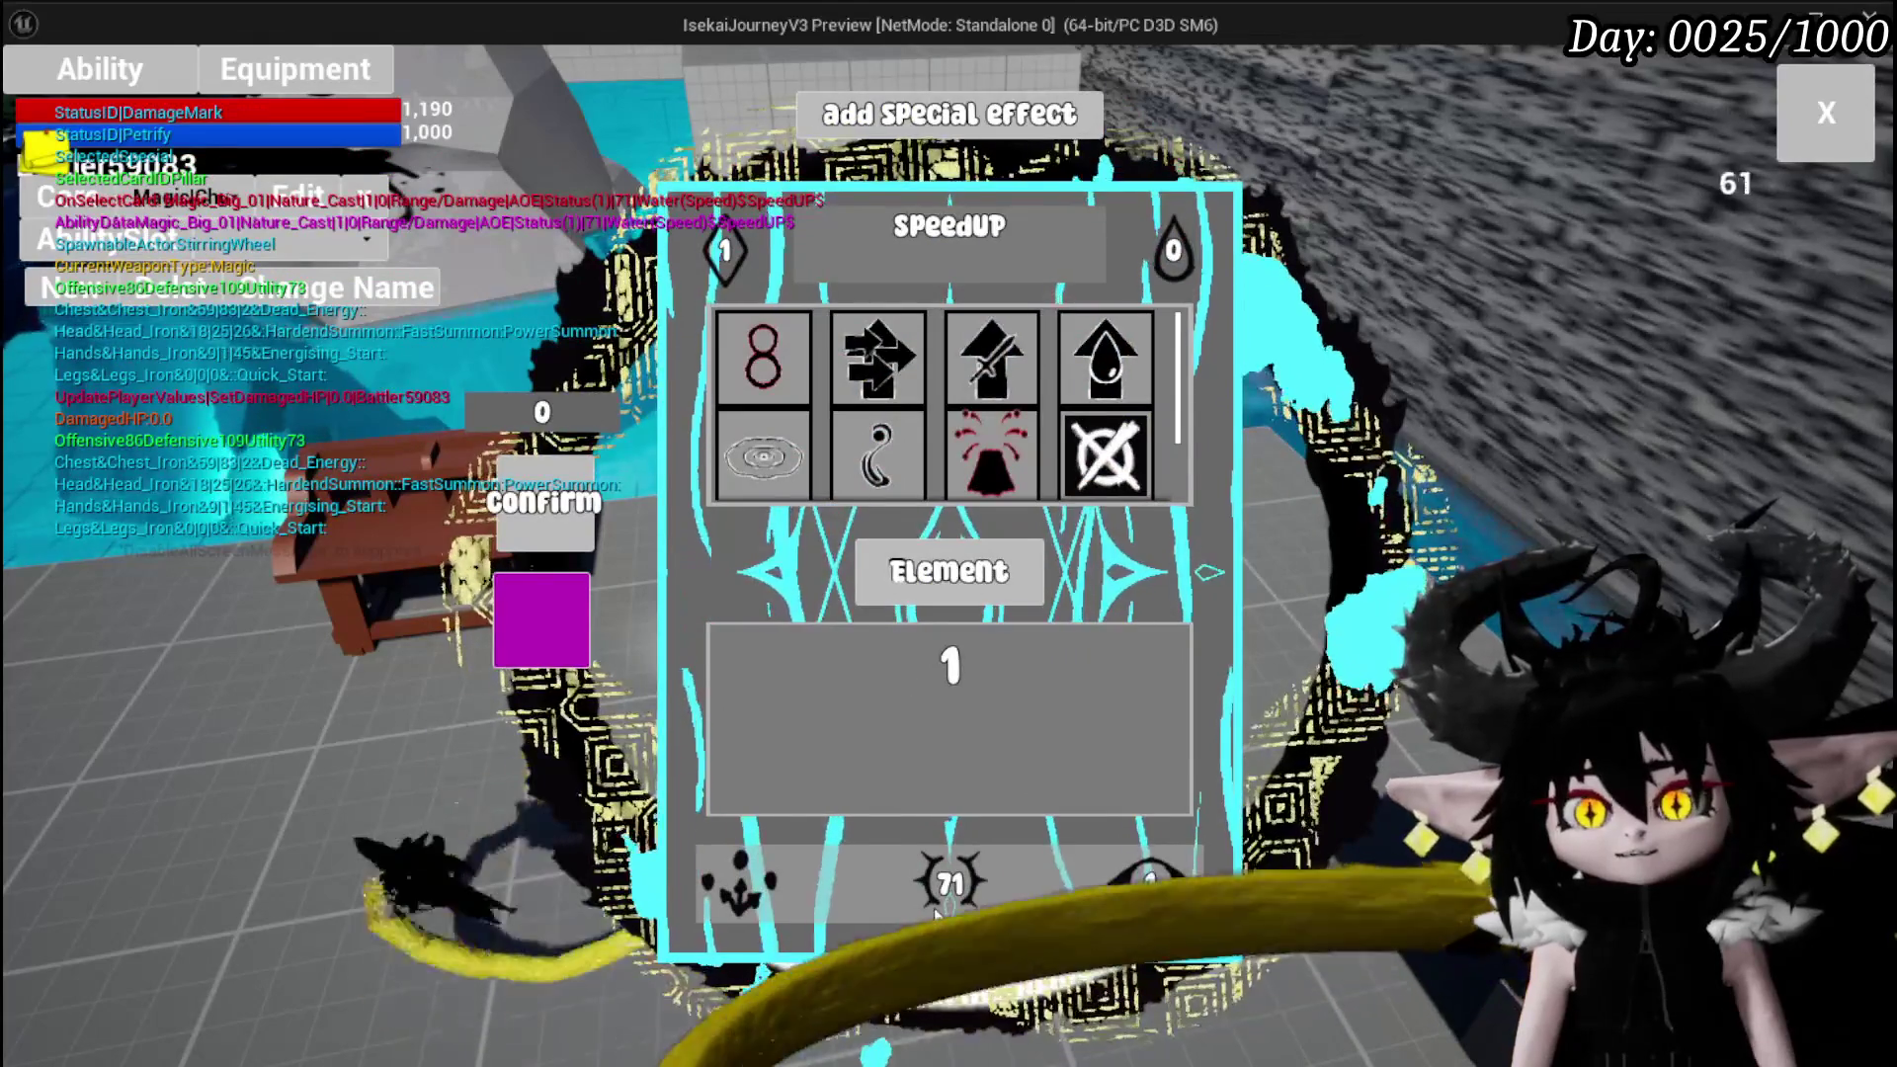
left_click(935, 910)
left_click(1002, 364)
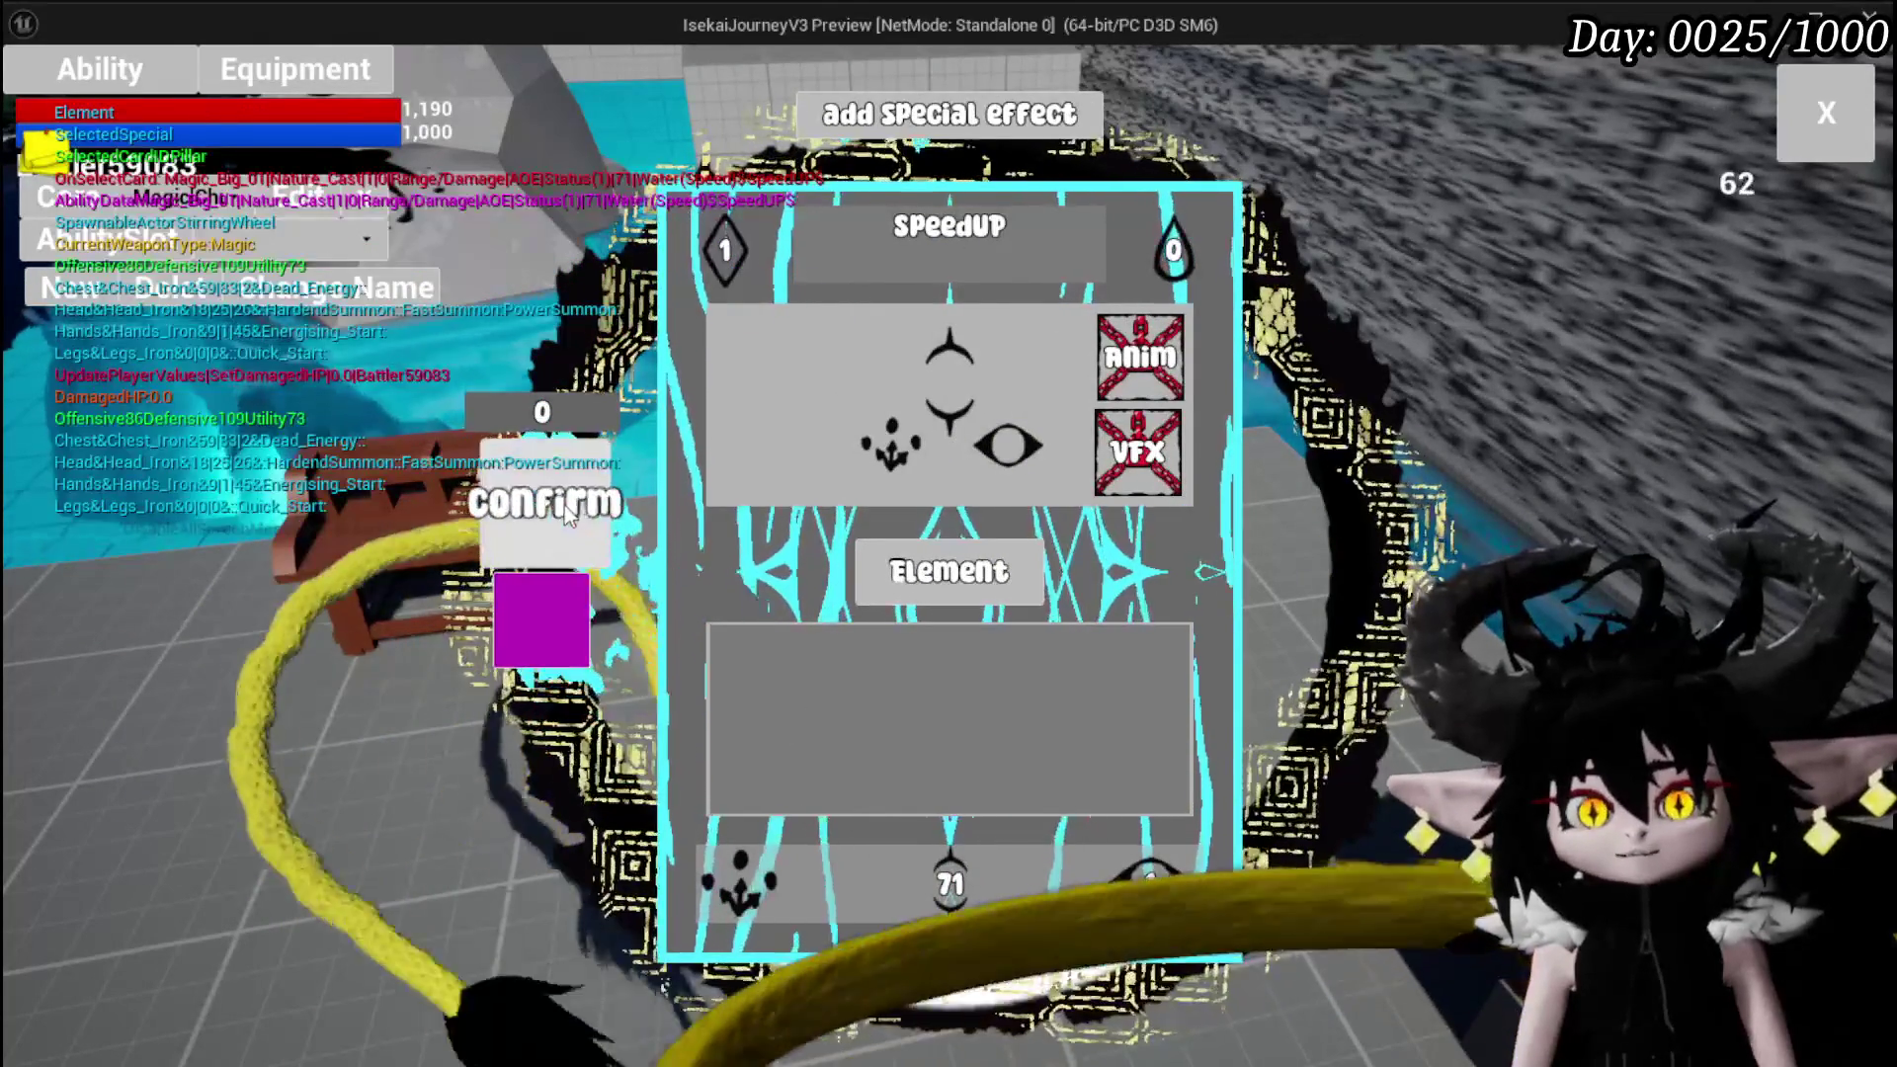
left_click(1790, 108)
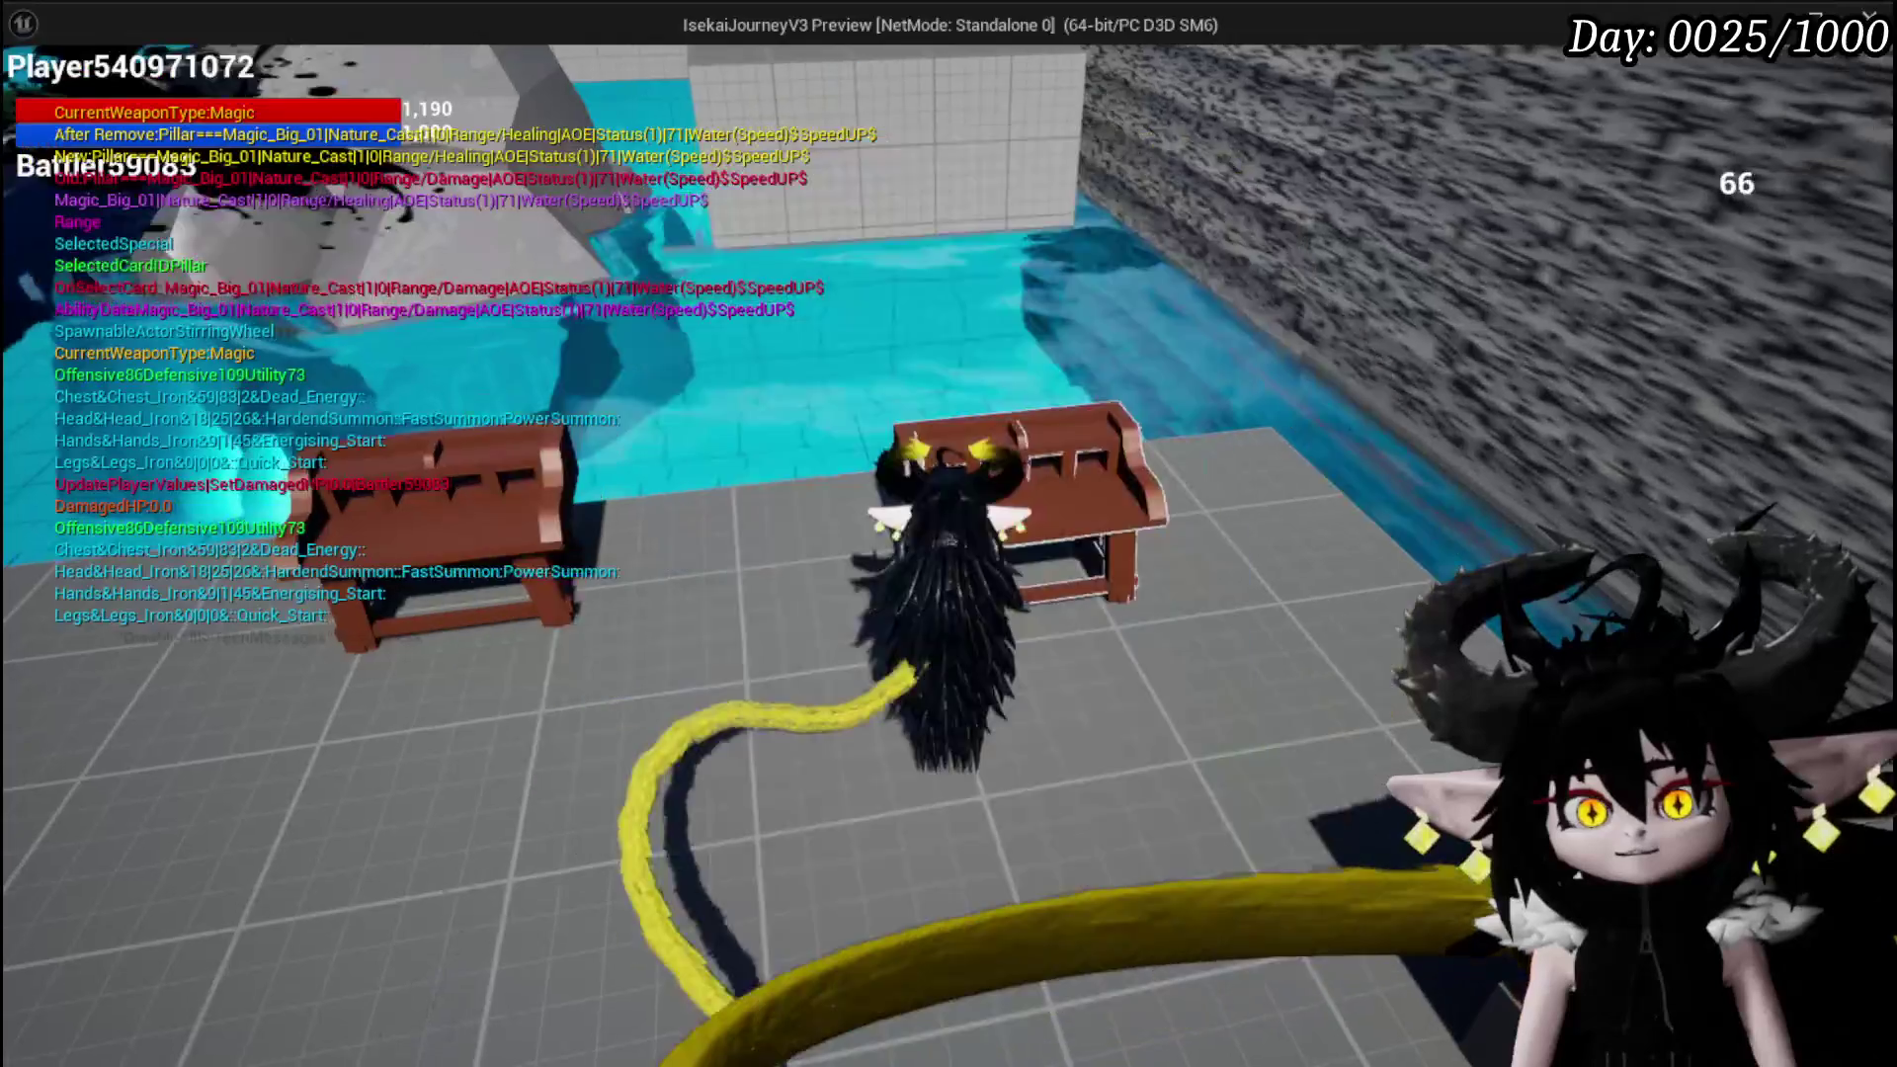
Walk toward the spiky slime and dismiss the settings menu to resume play
key("w")
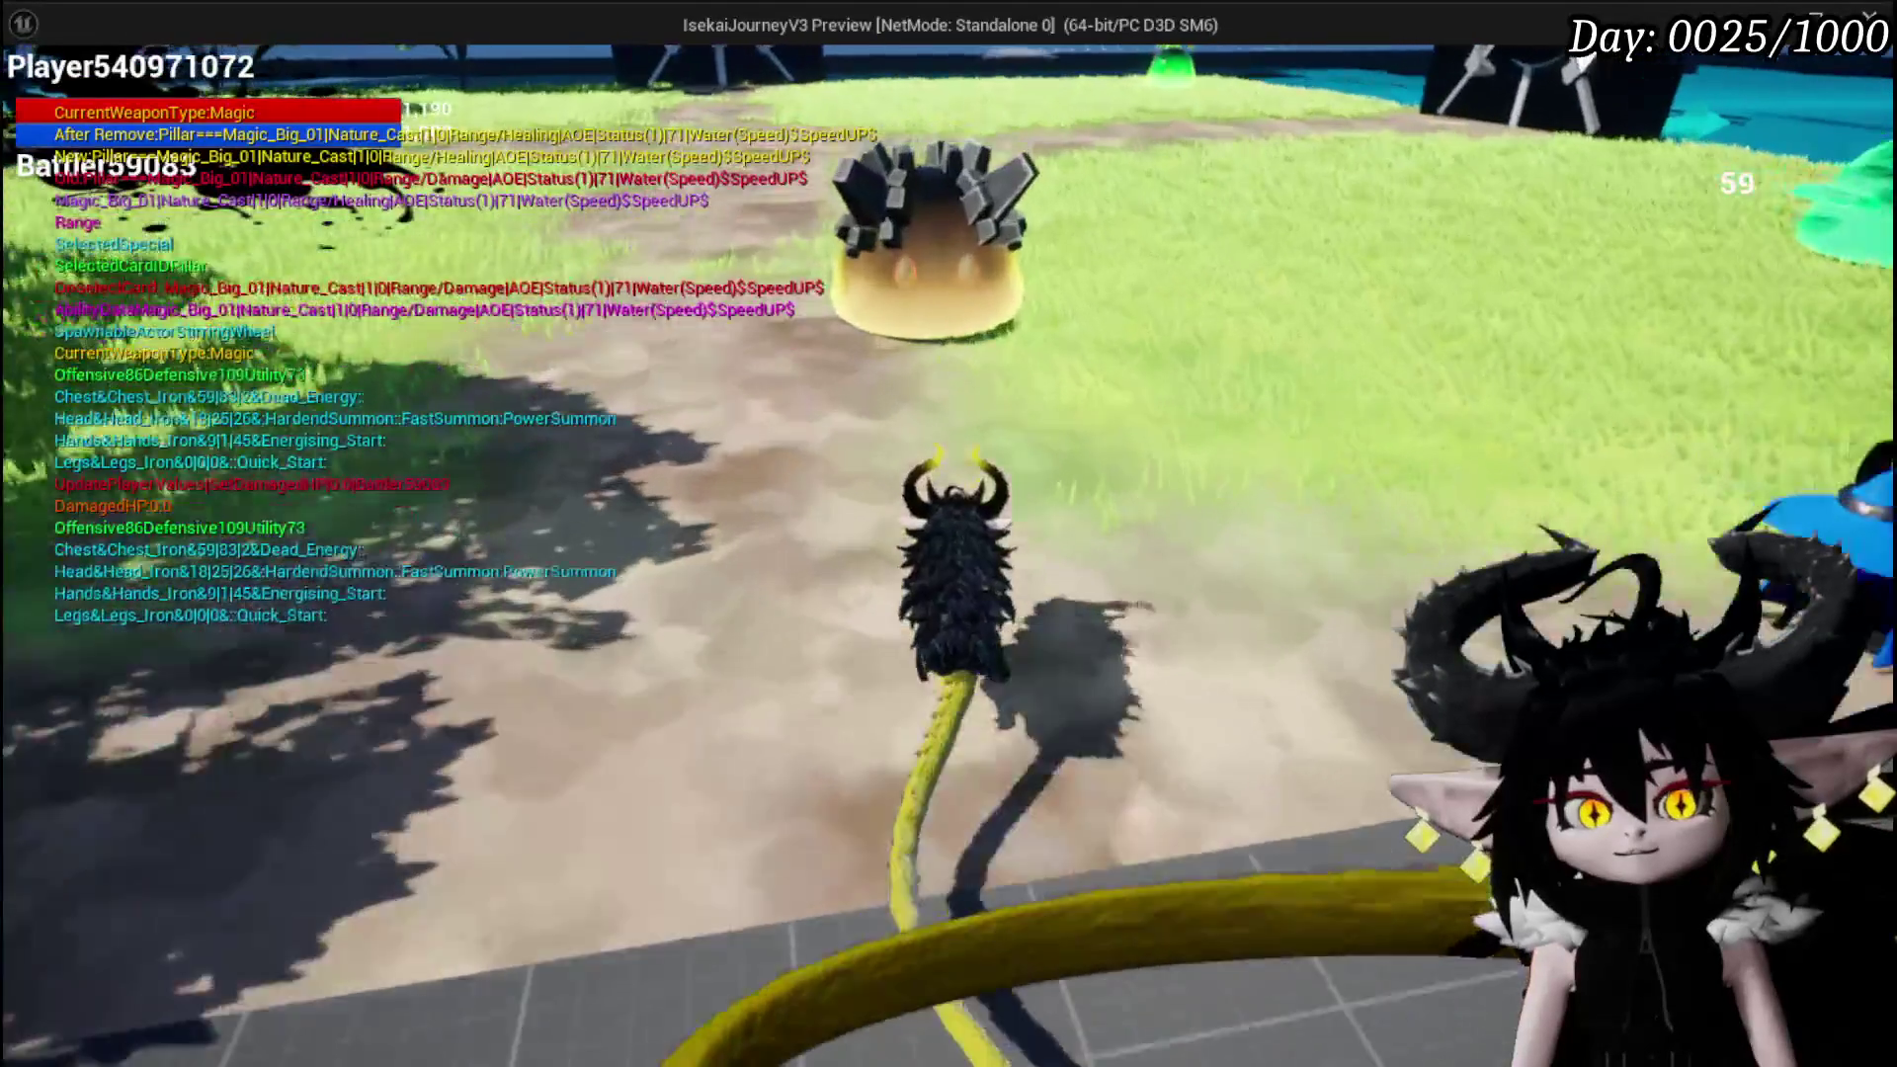
key("Escape")
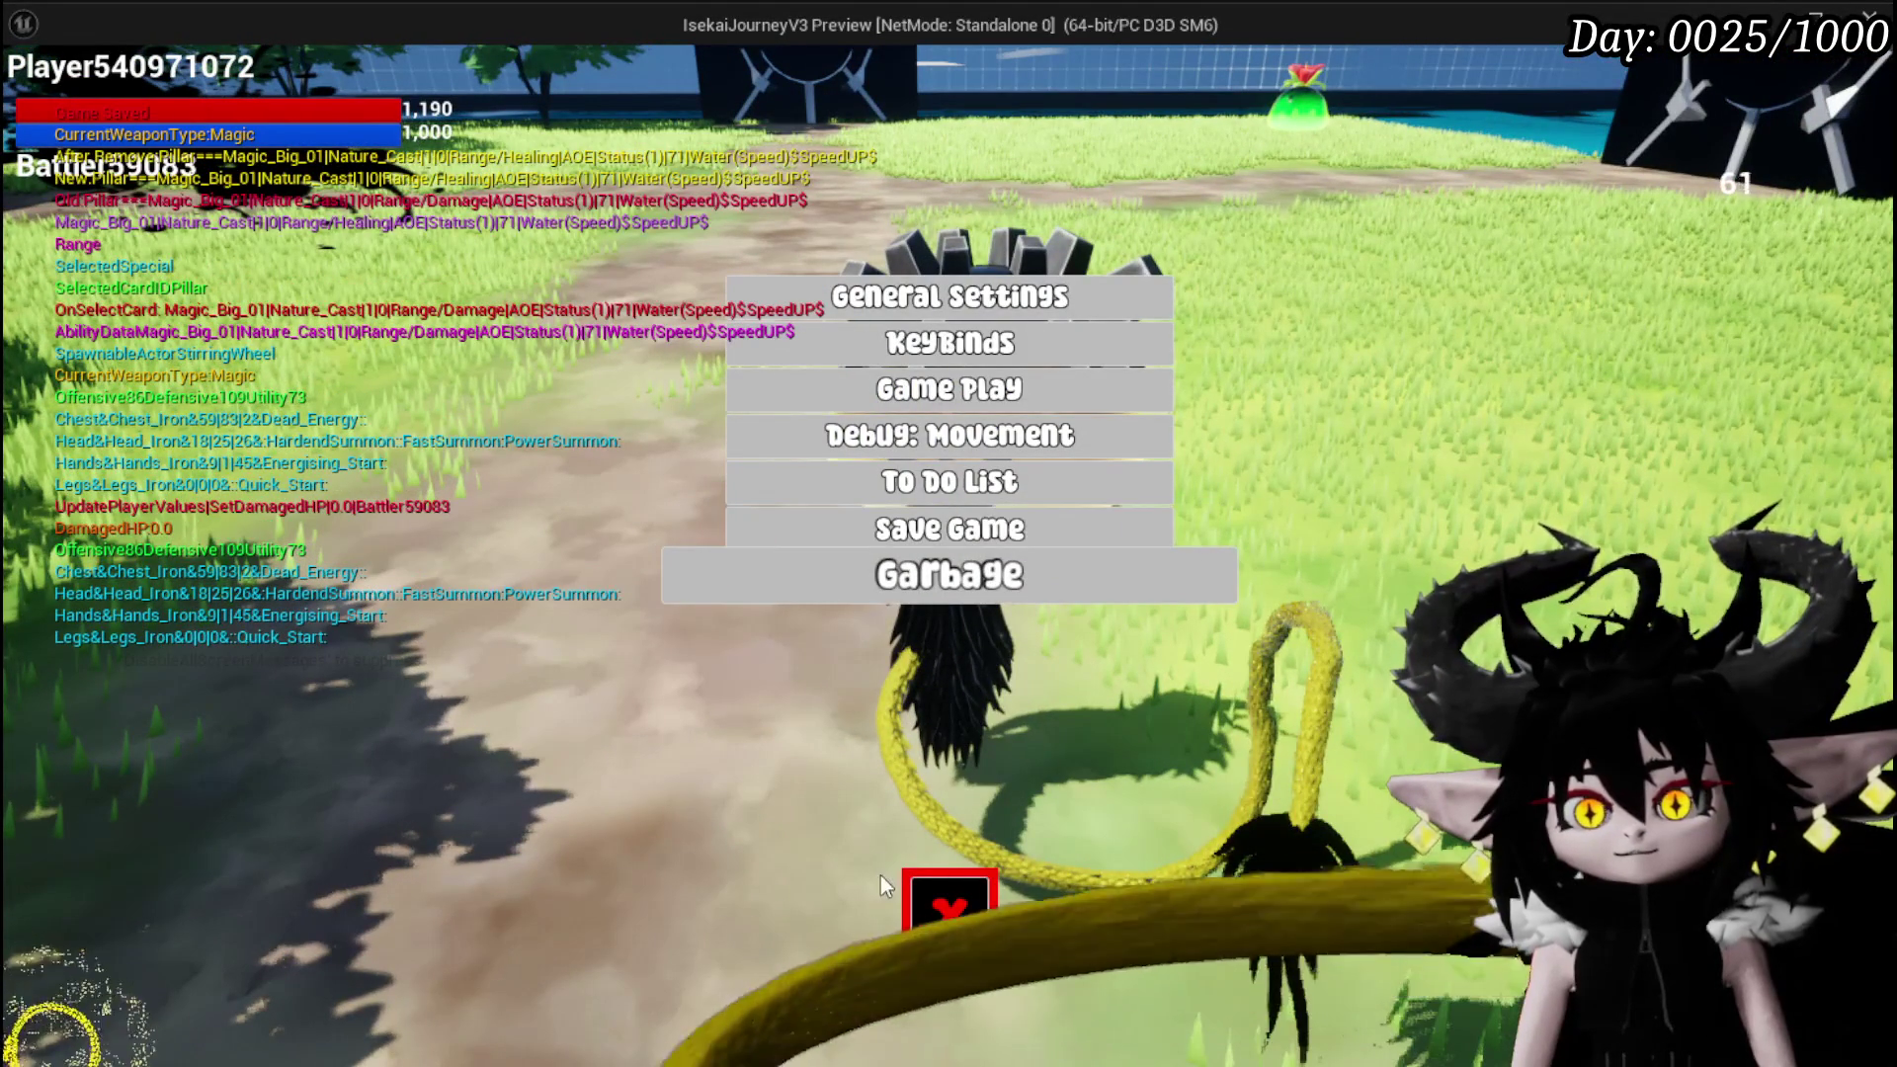
left_click(944, 894)
left_click(949, 533)
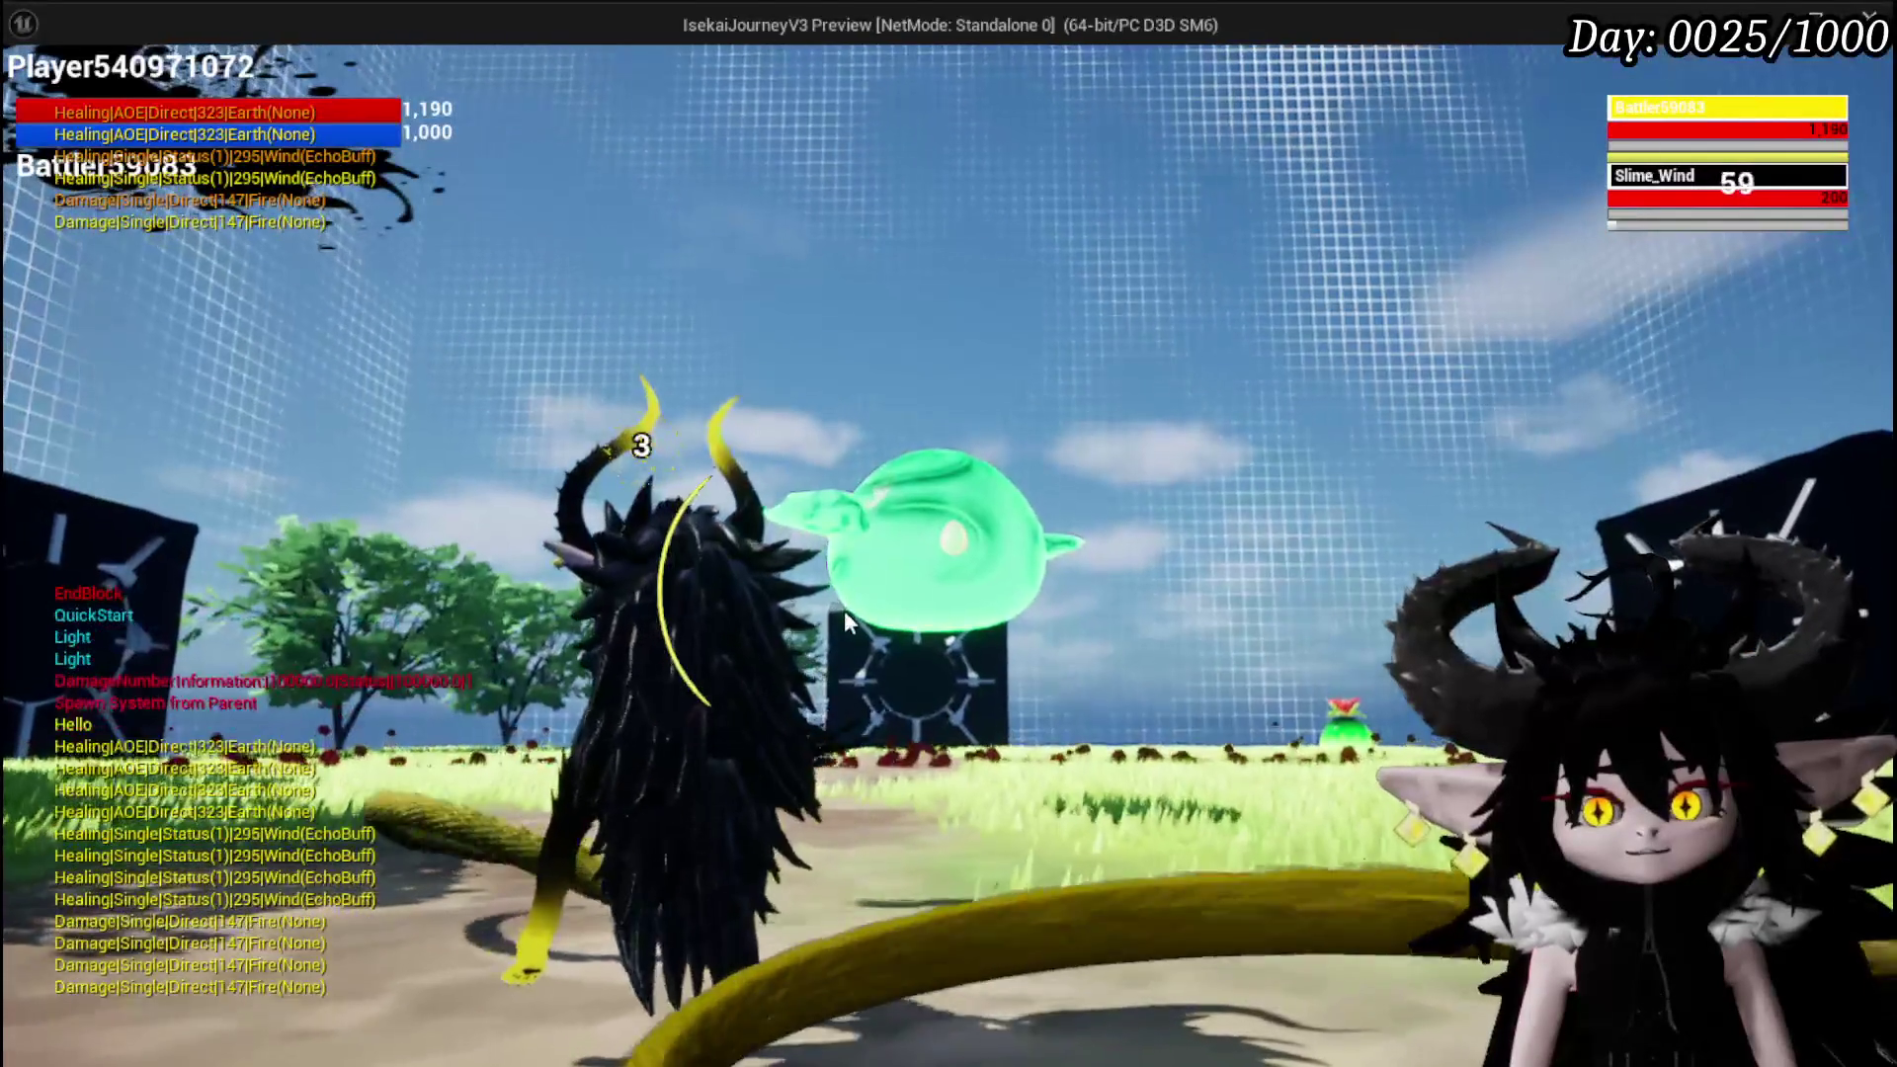
Play two Attack Summon cards and SpeedUP on the allies, then walk into the next battle
left_click(990, 767)
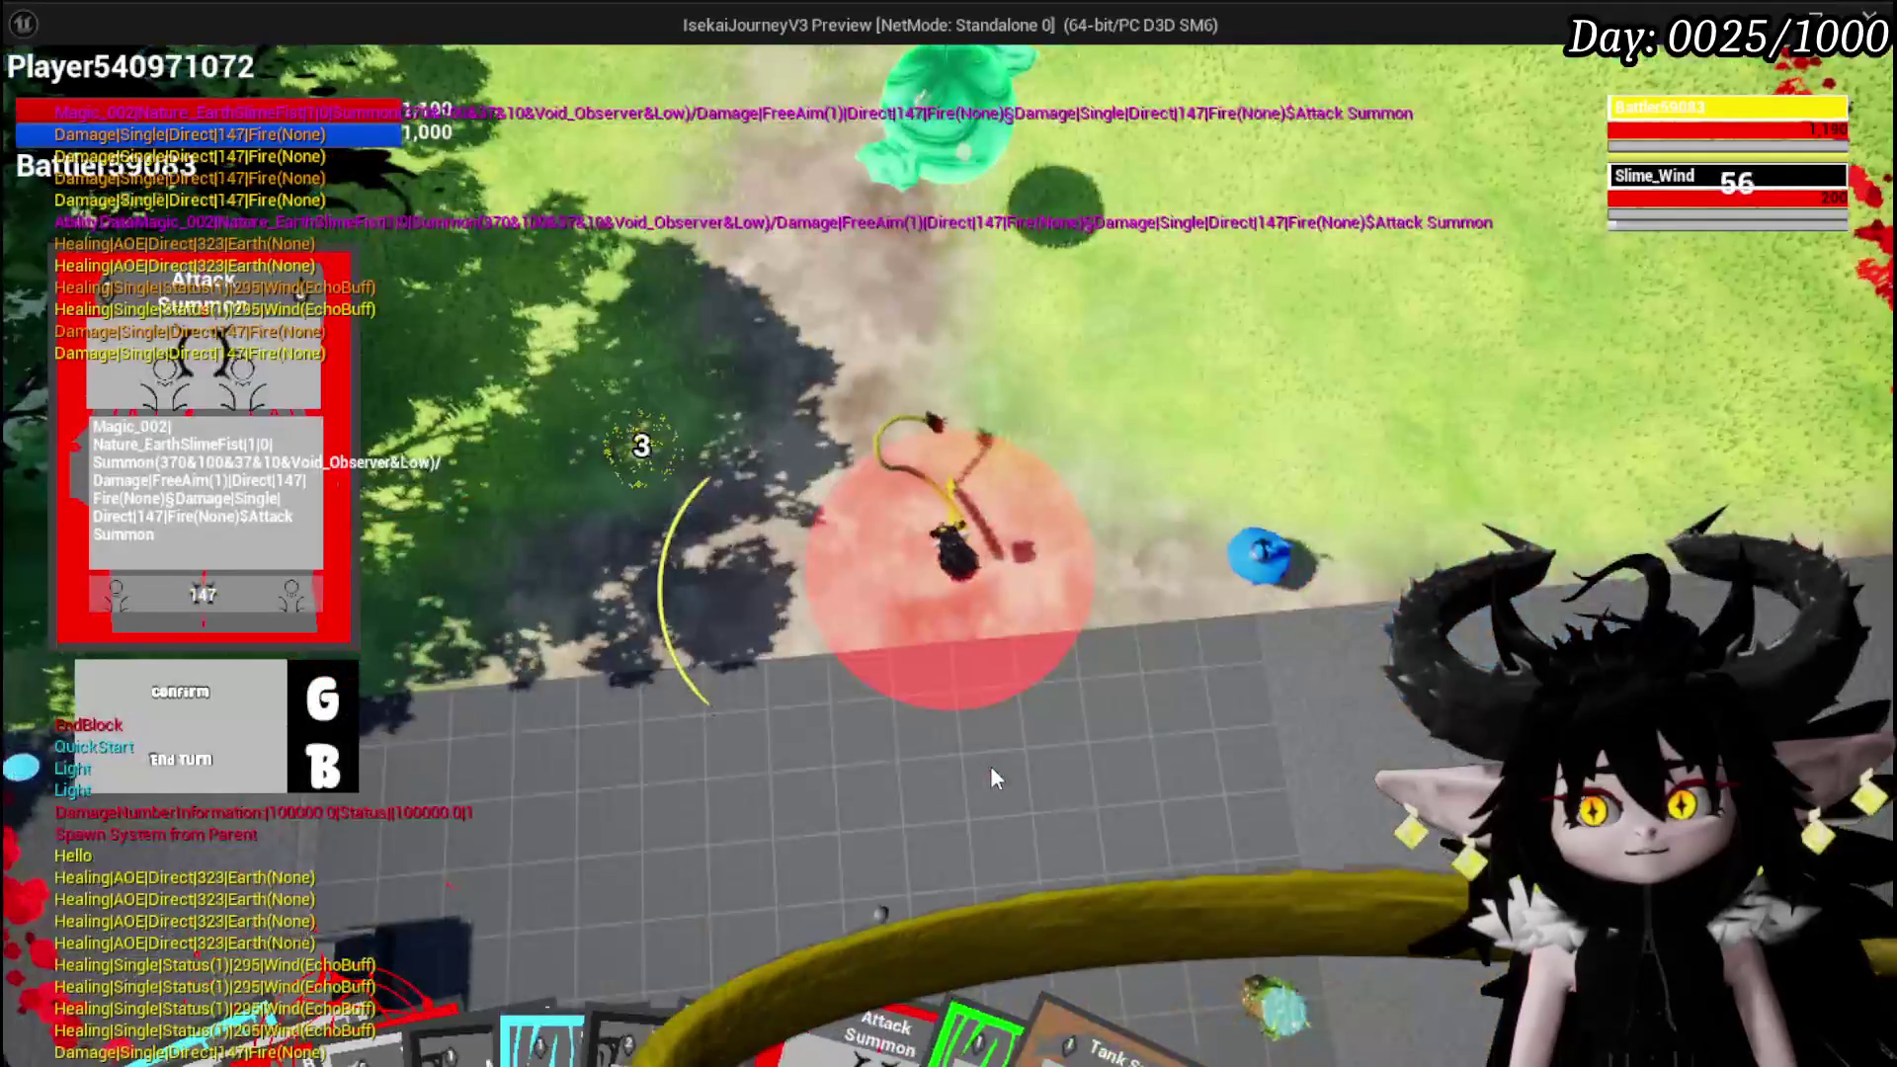
left_click(1000, 757)
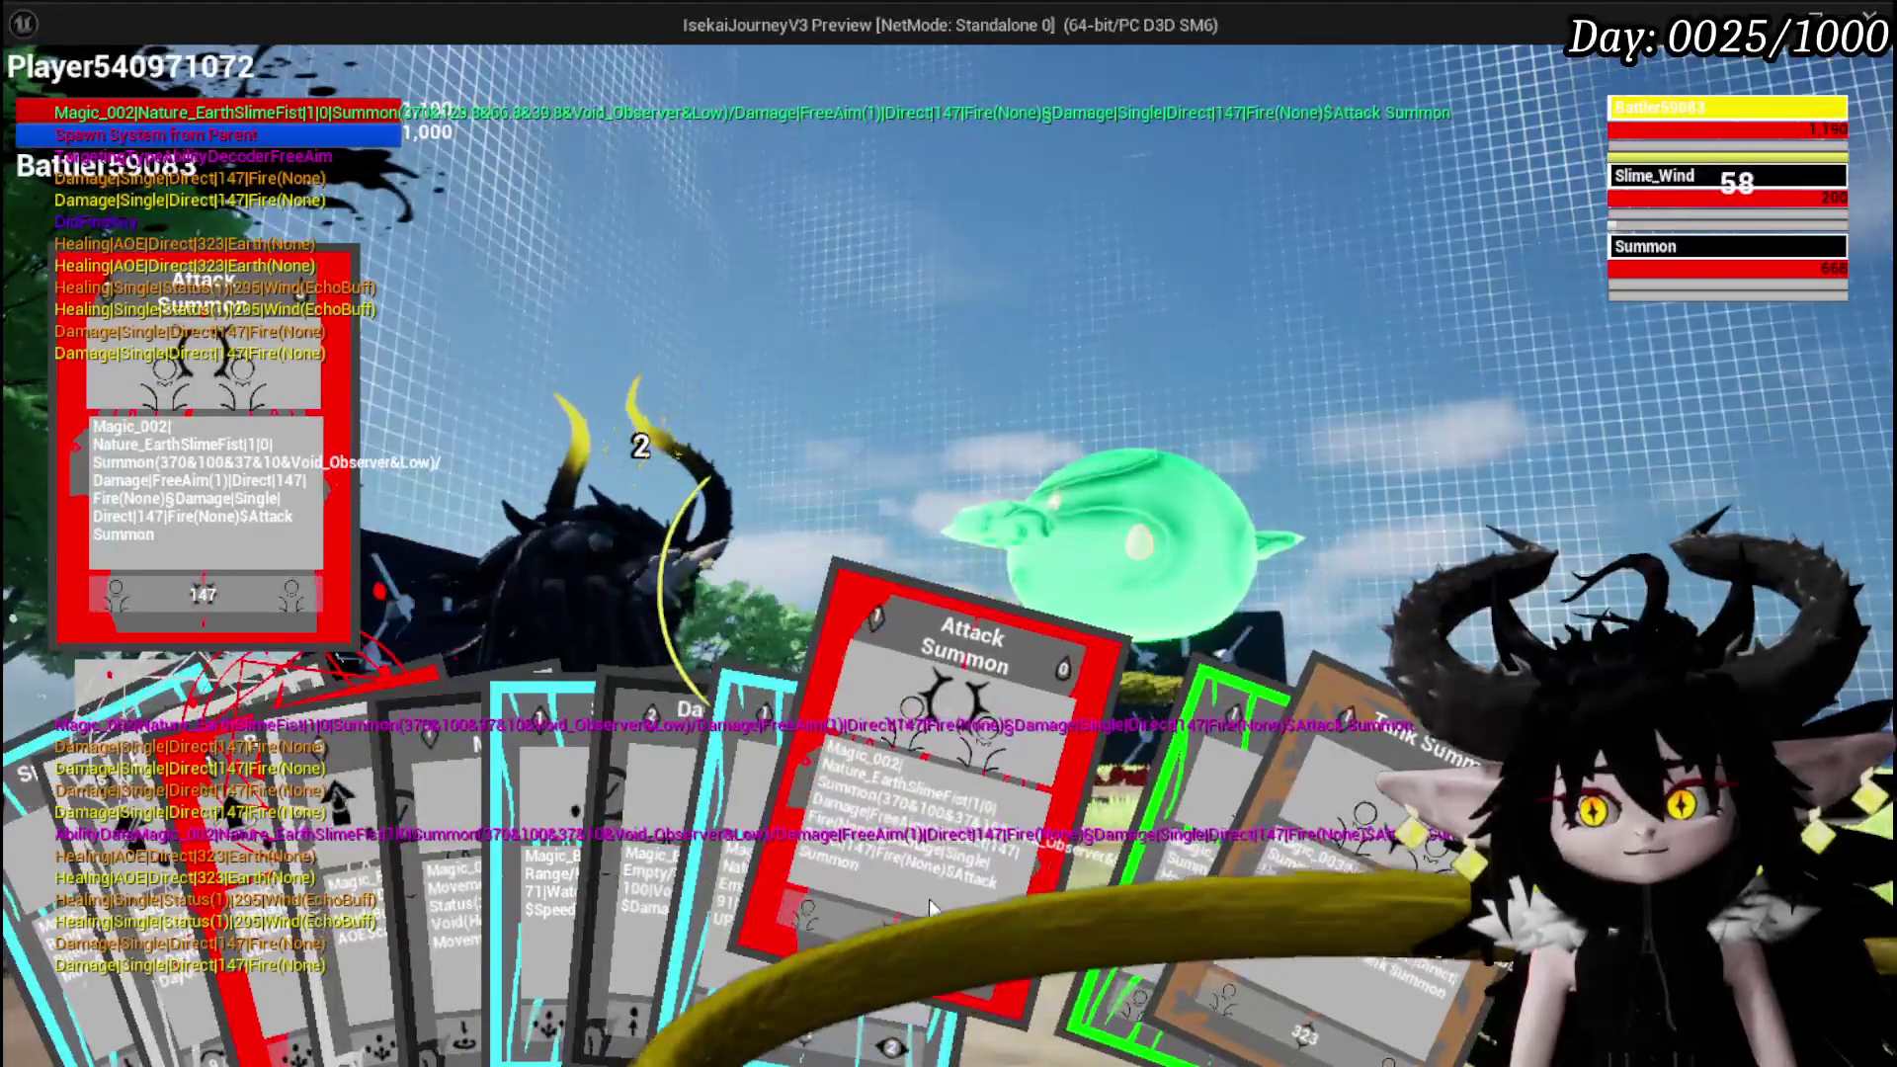
left_click(907, 895)
left_click(1088, 776)
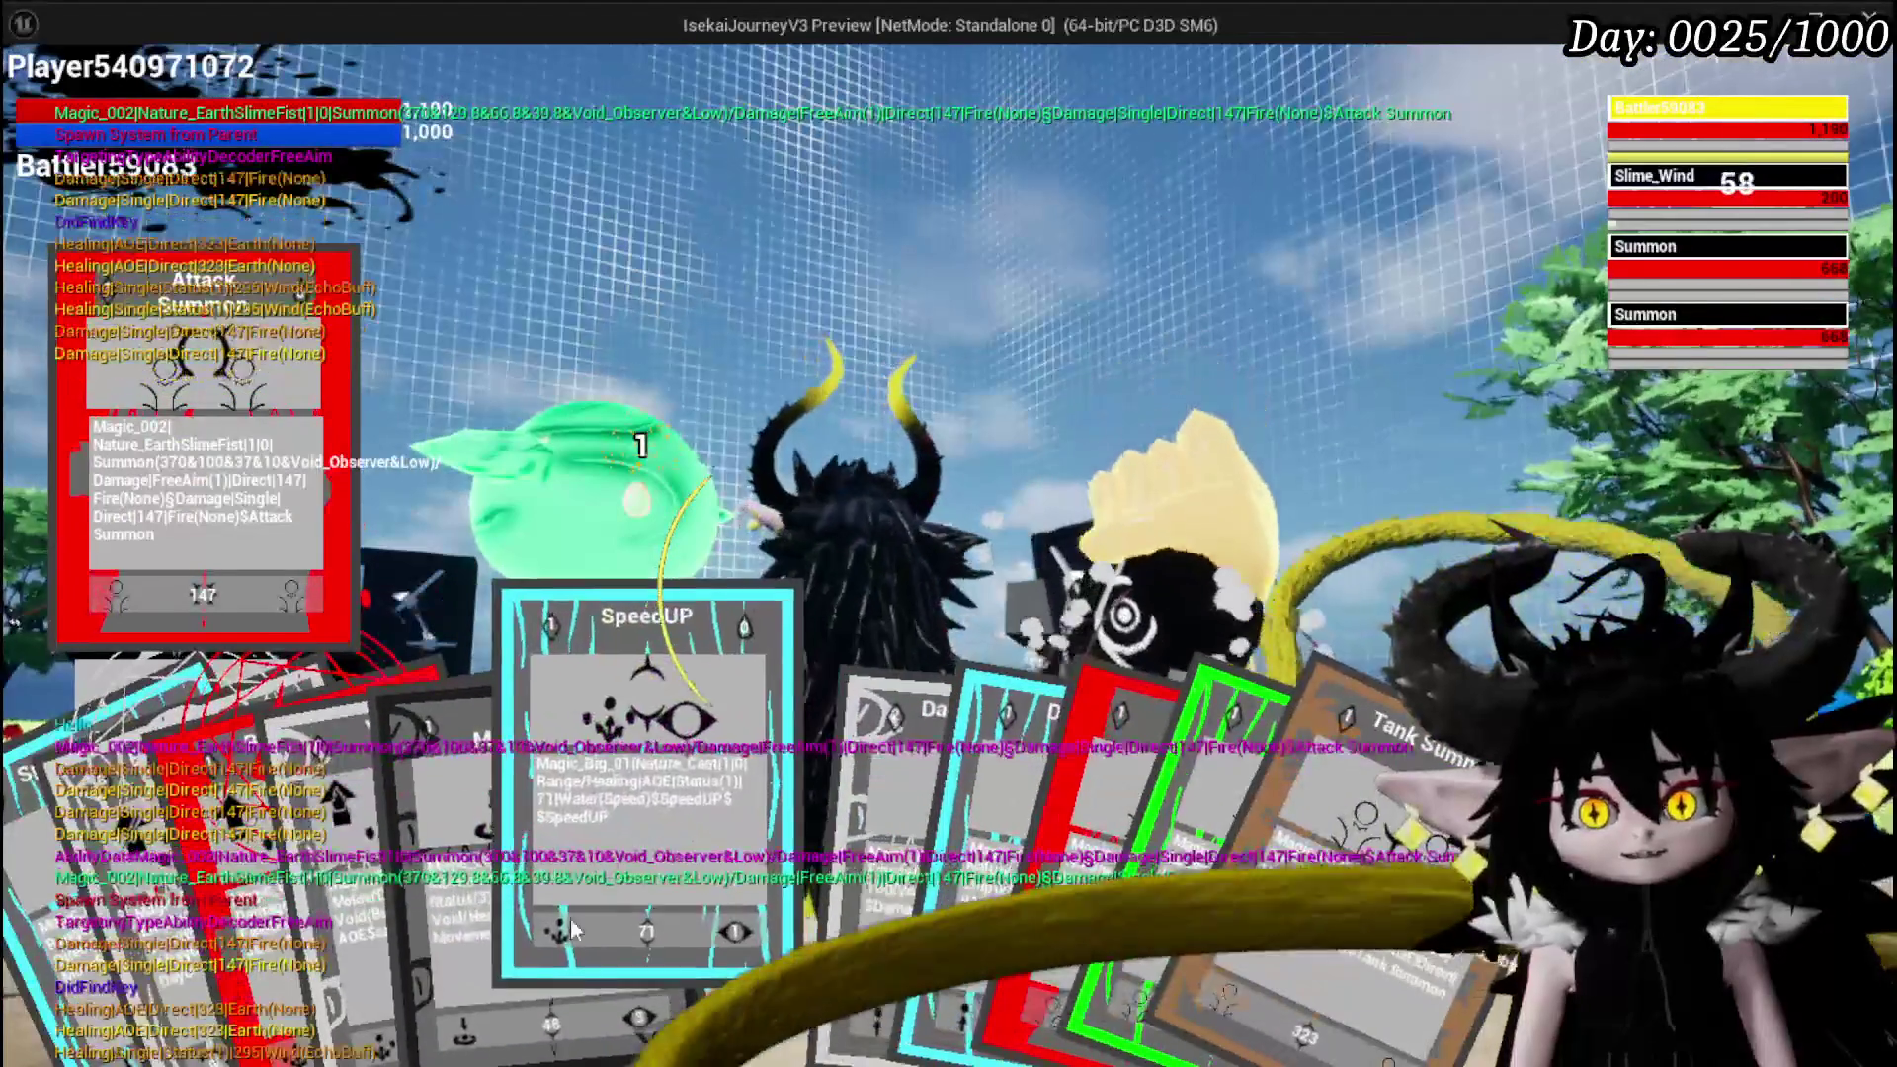
left_click(739, 898)
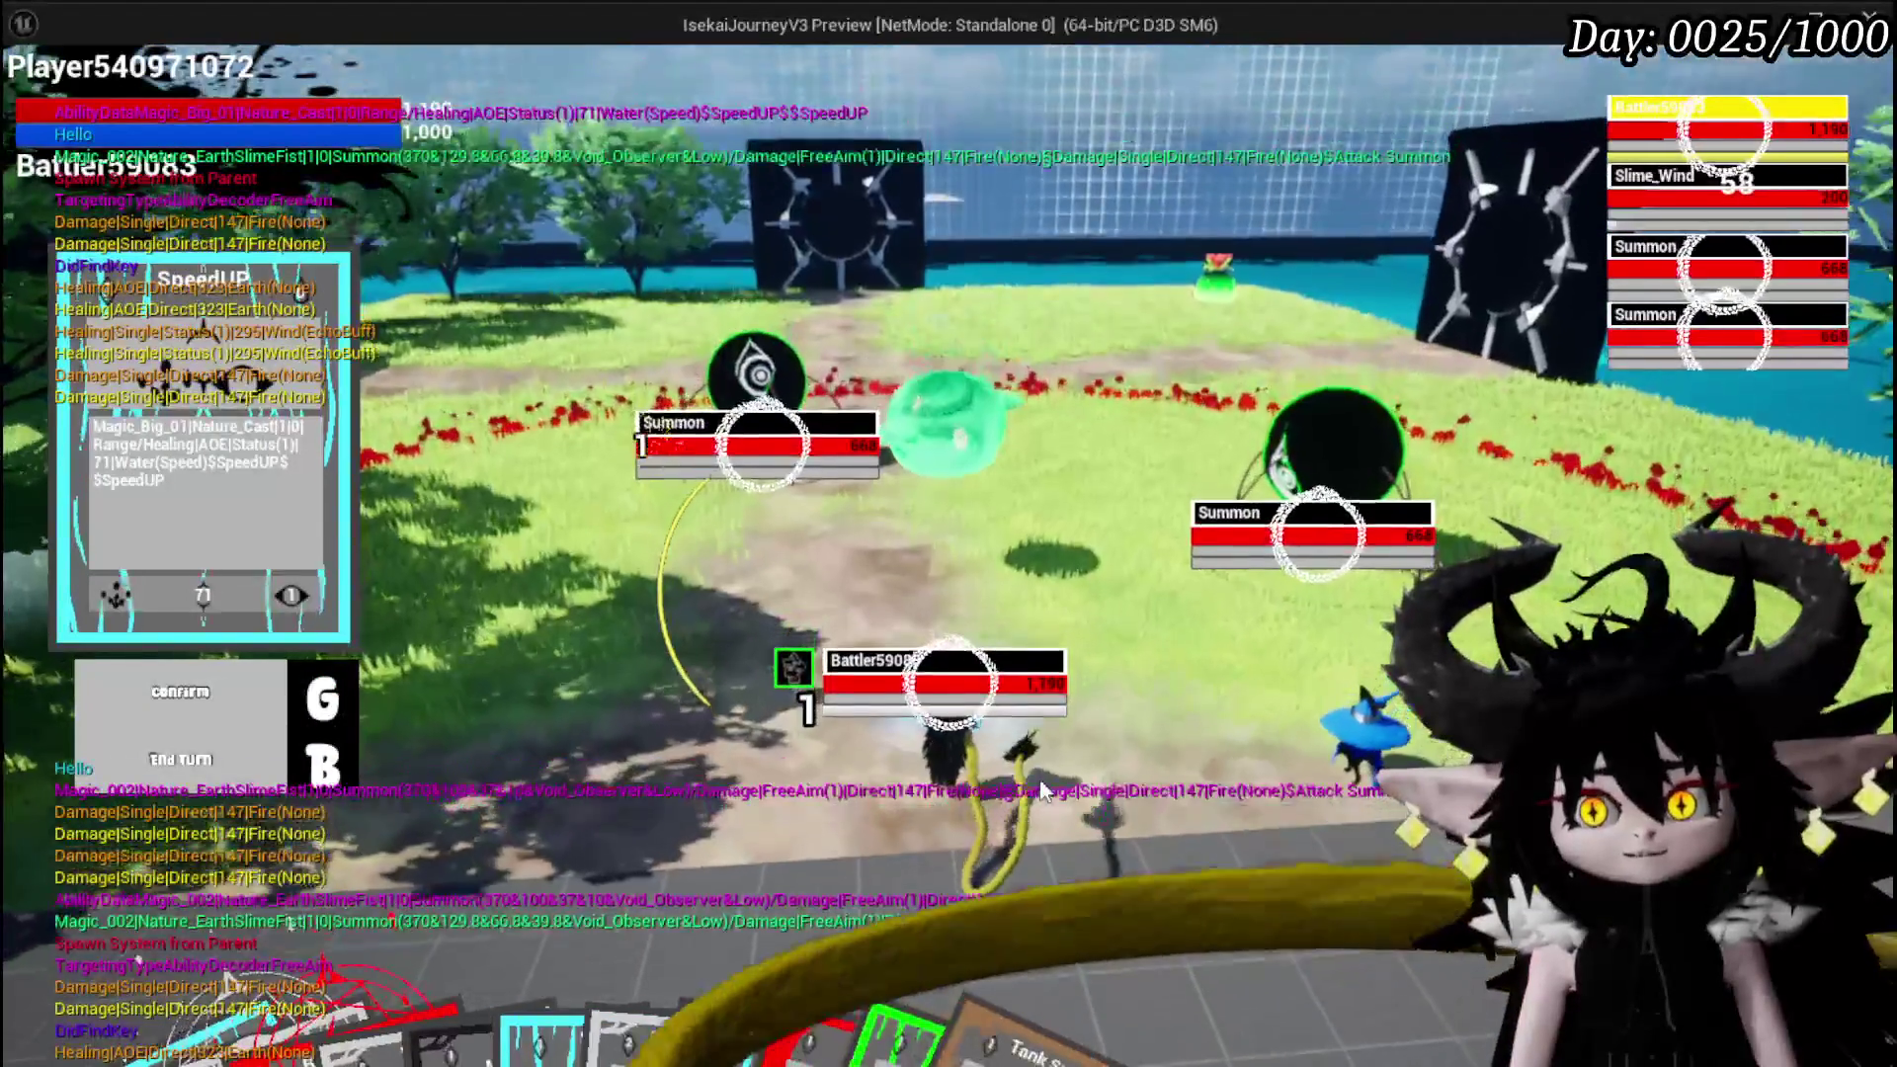
left_click(1039, 778)
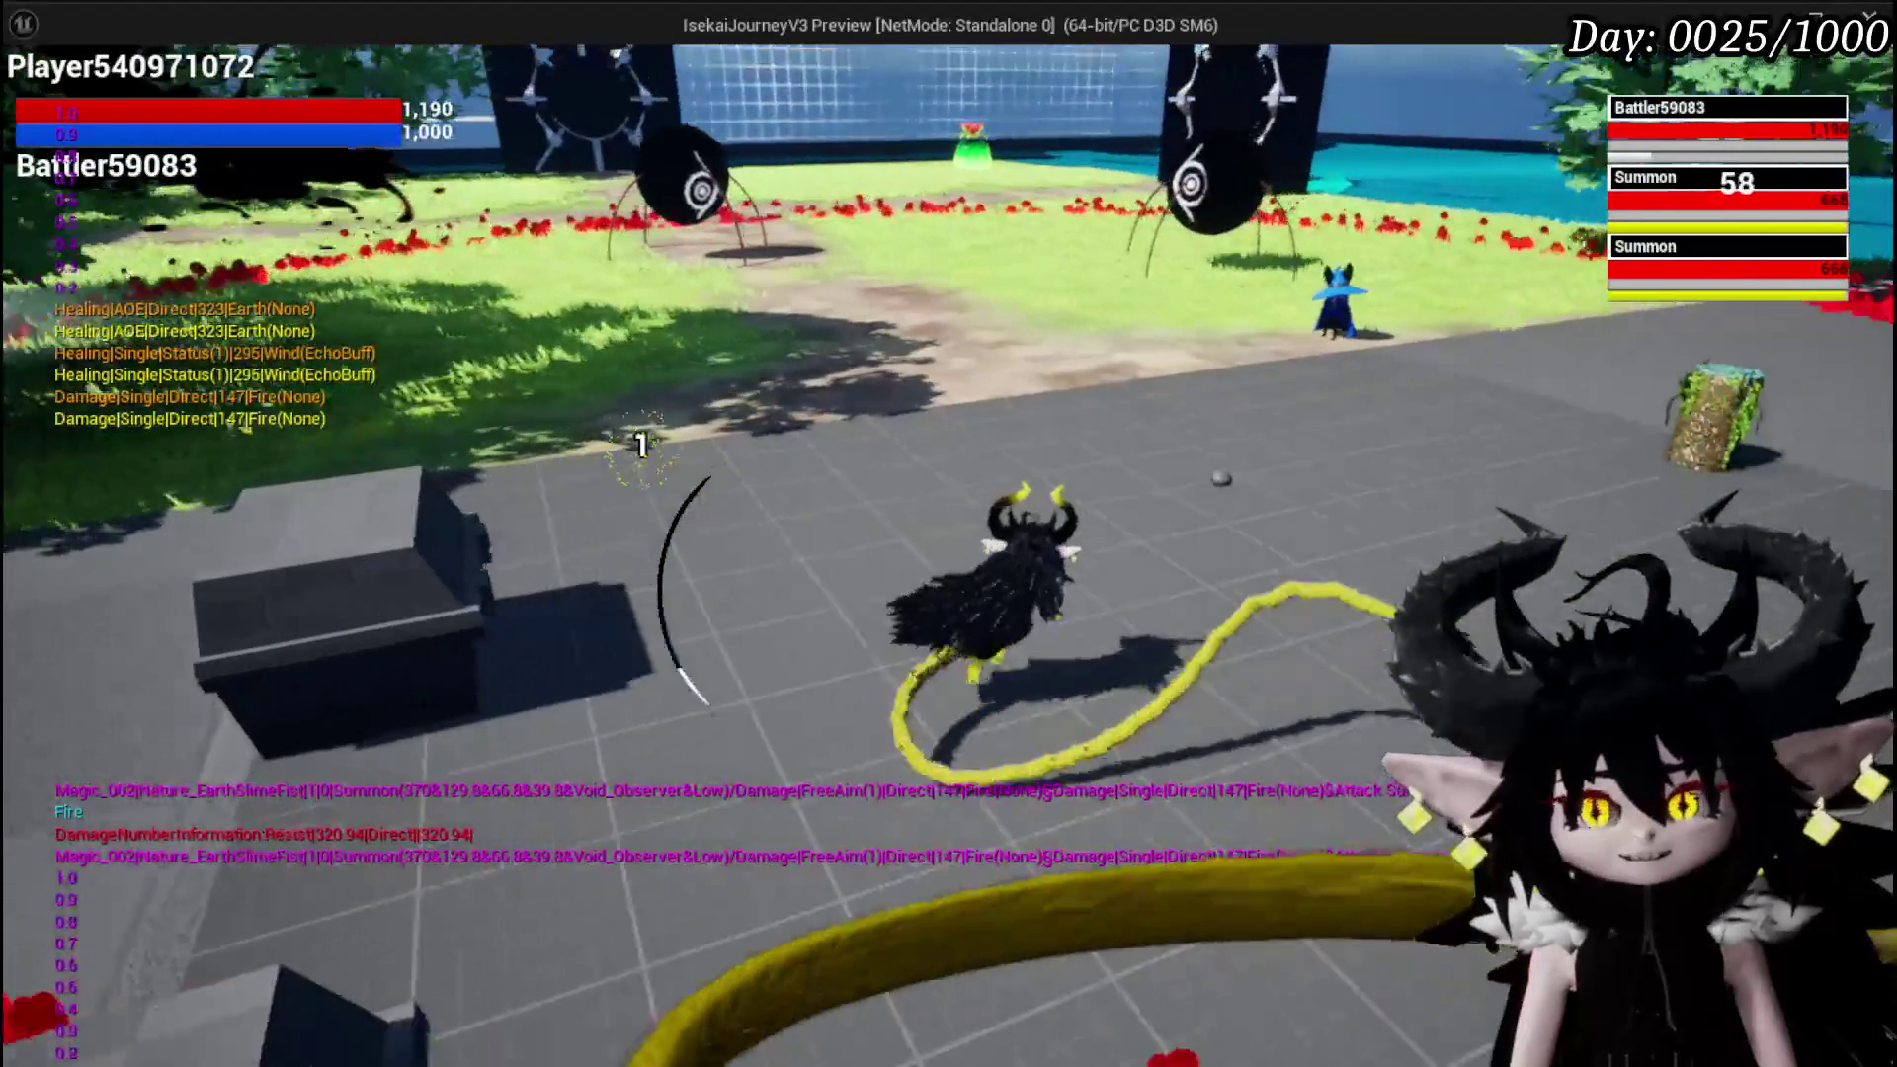
key("w")
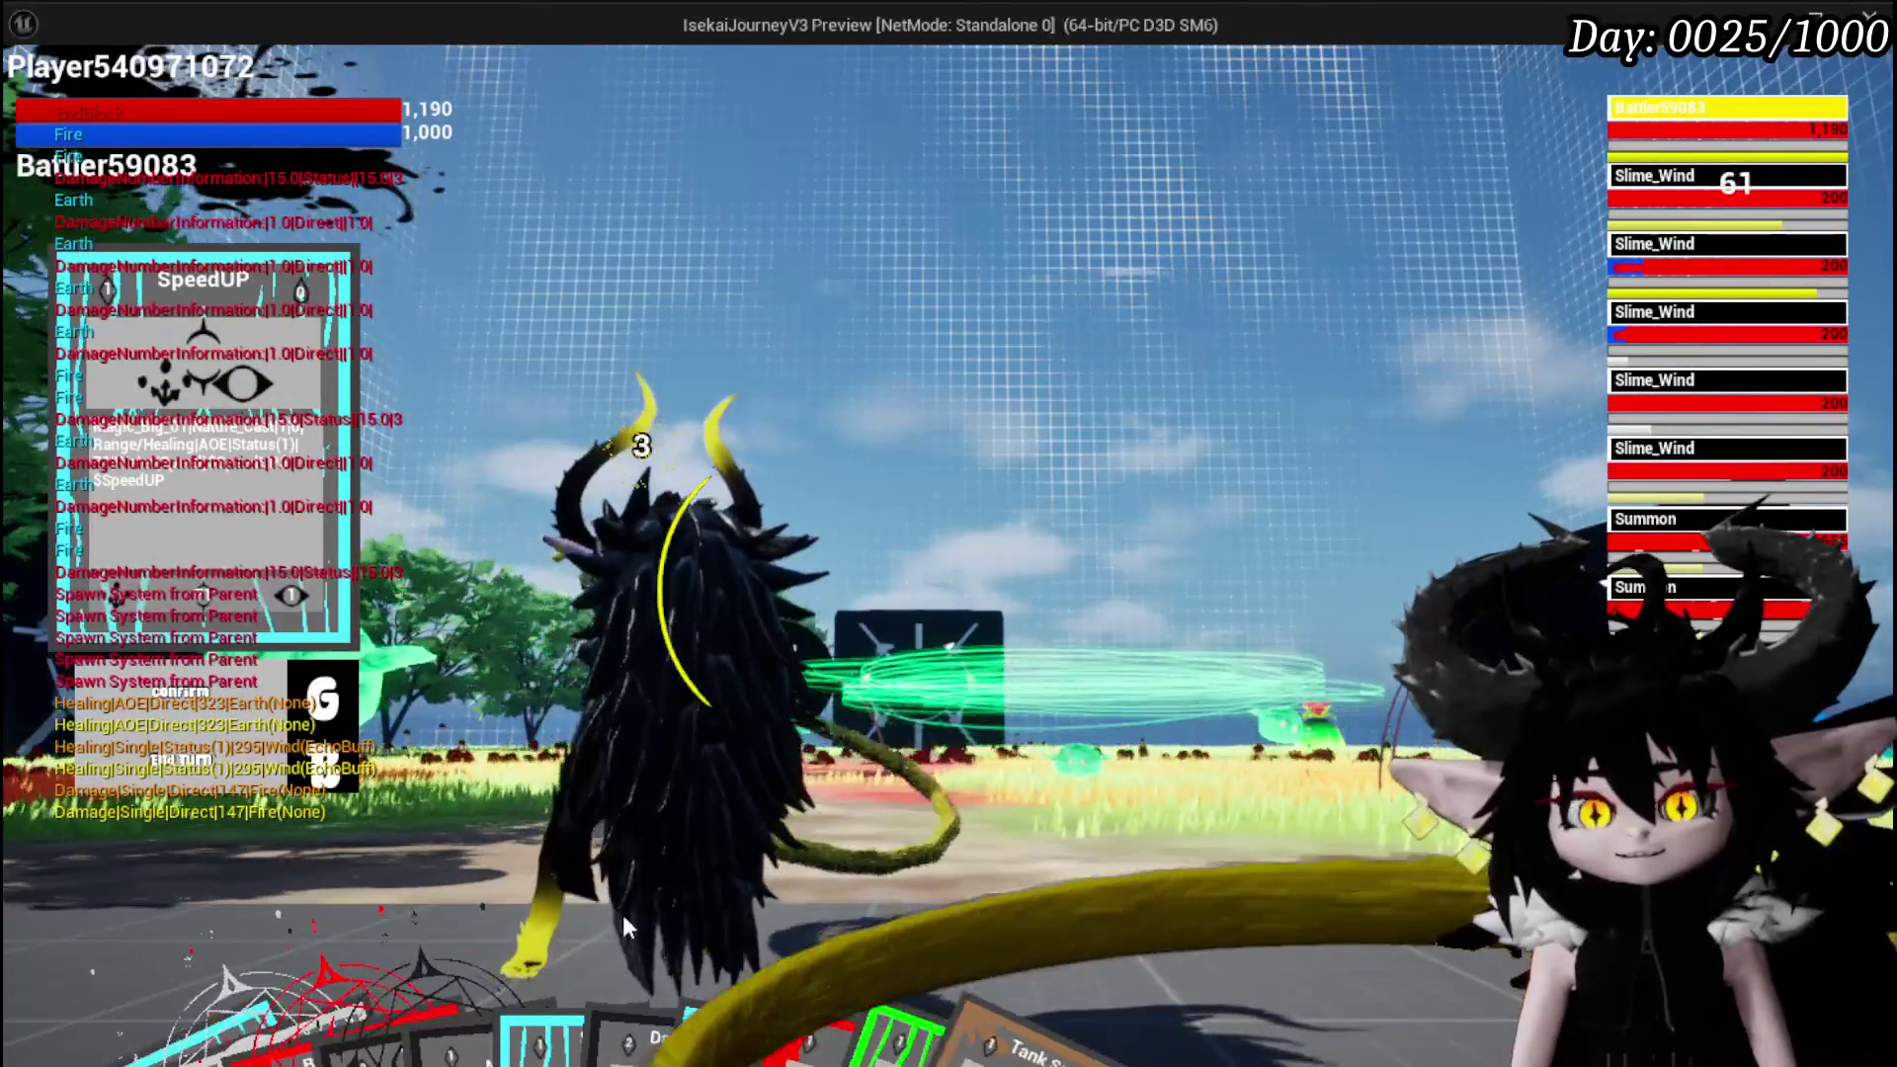
Cast SpeedUP, then play Attack Summon and SpeedUP again, confirming each target with G
left_click(750, 864)
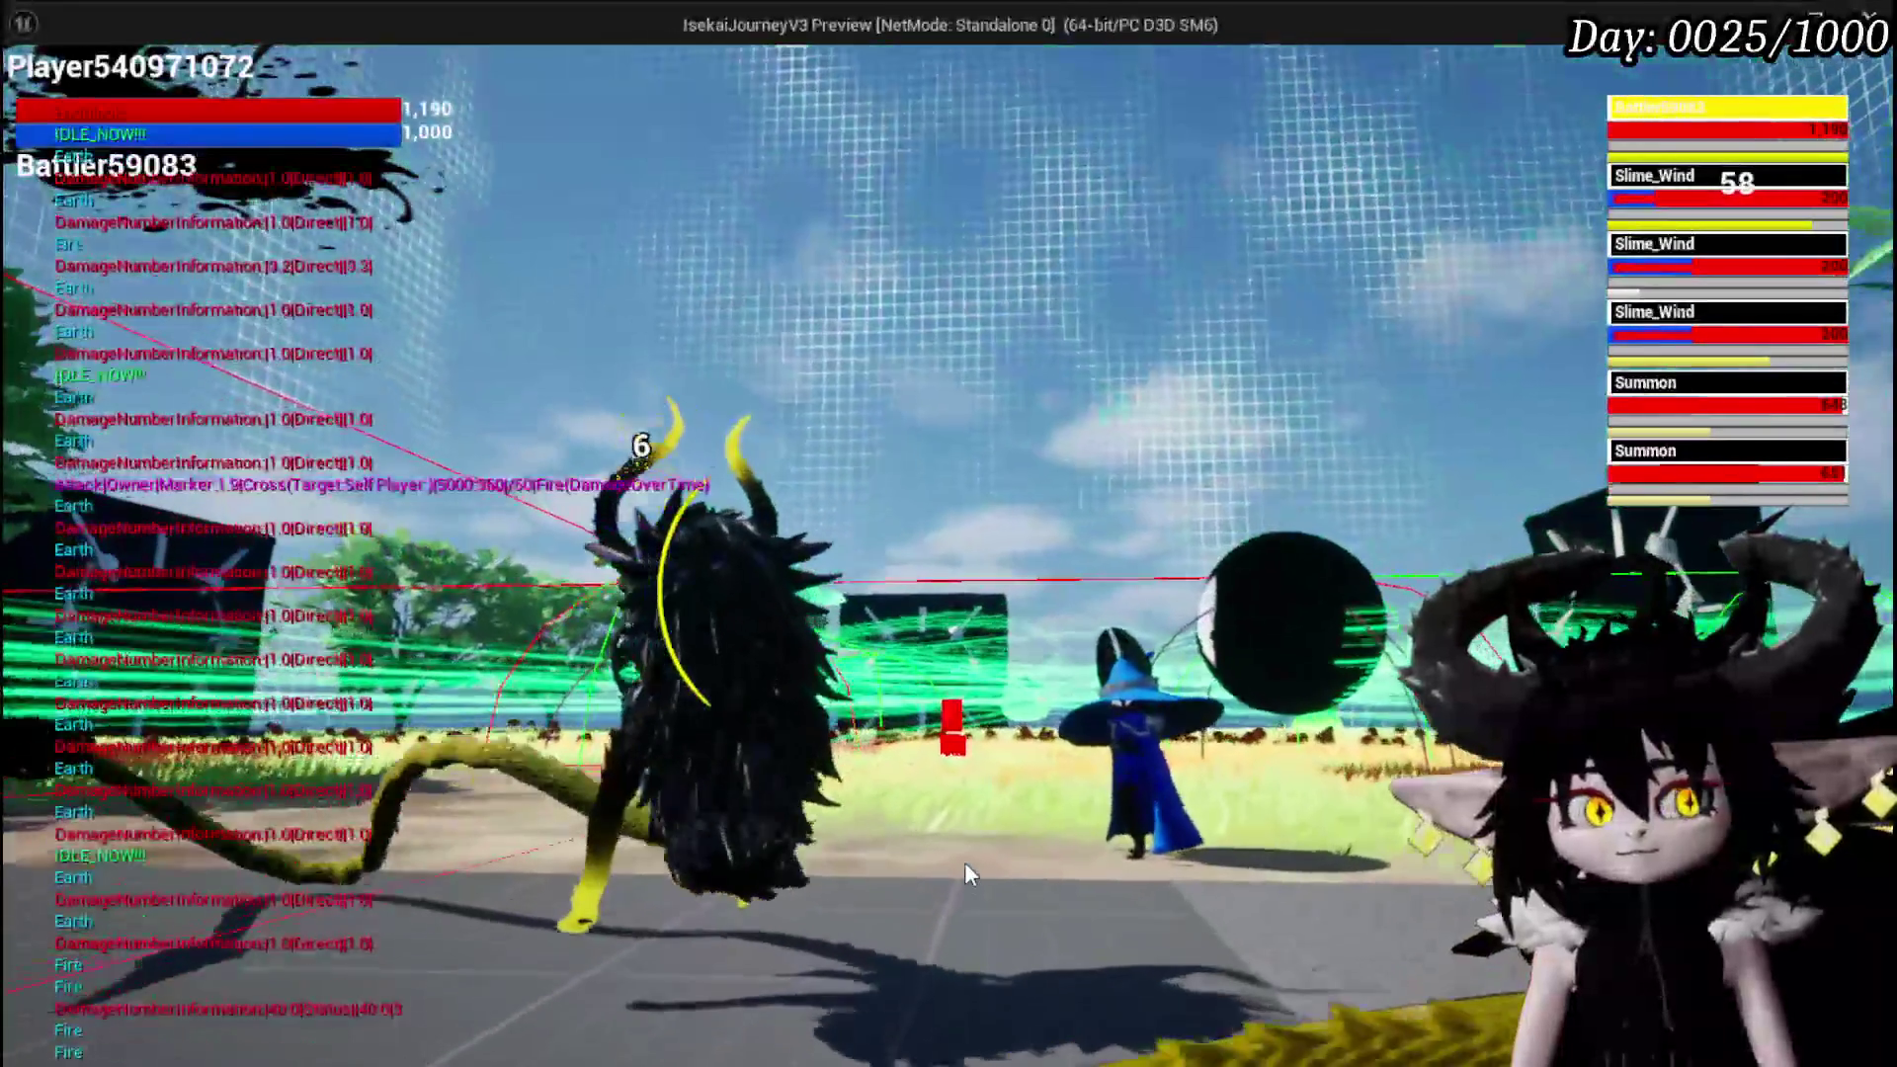
left_click(965, 861)
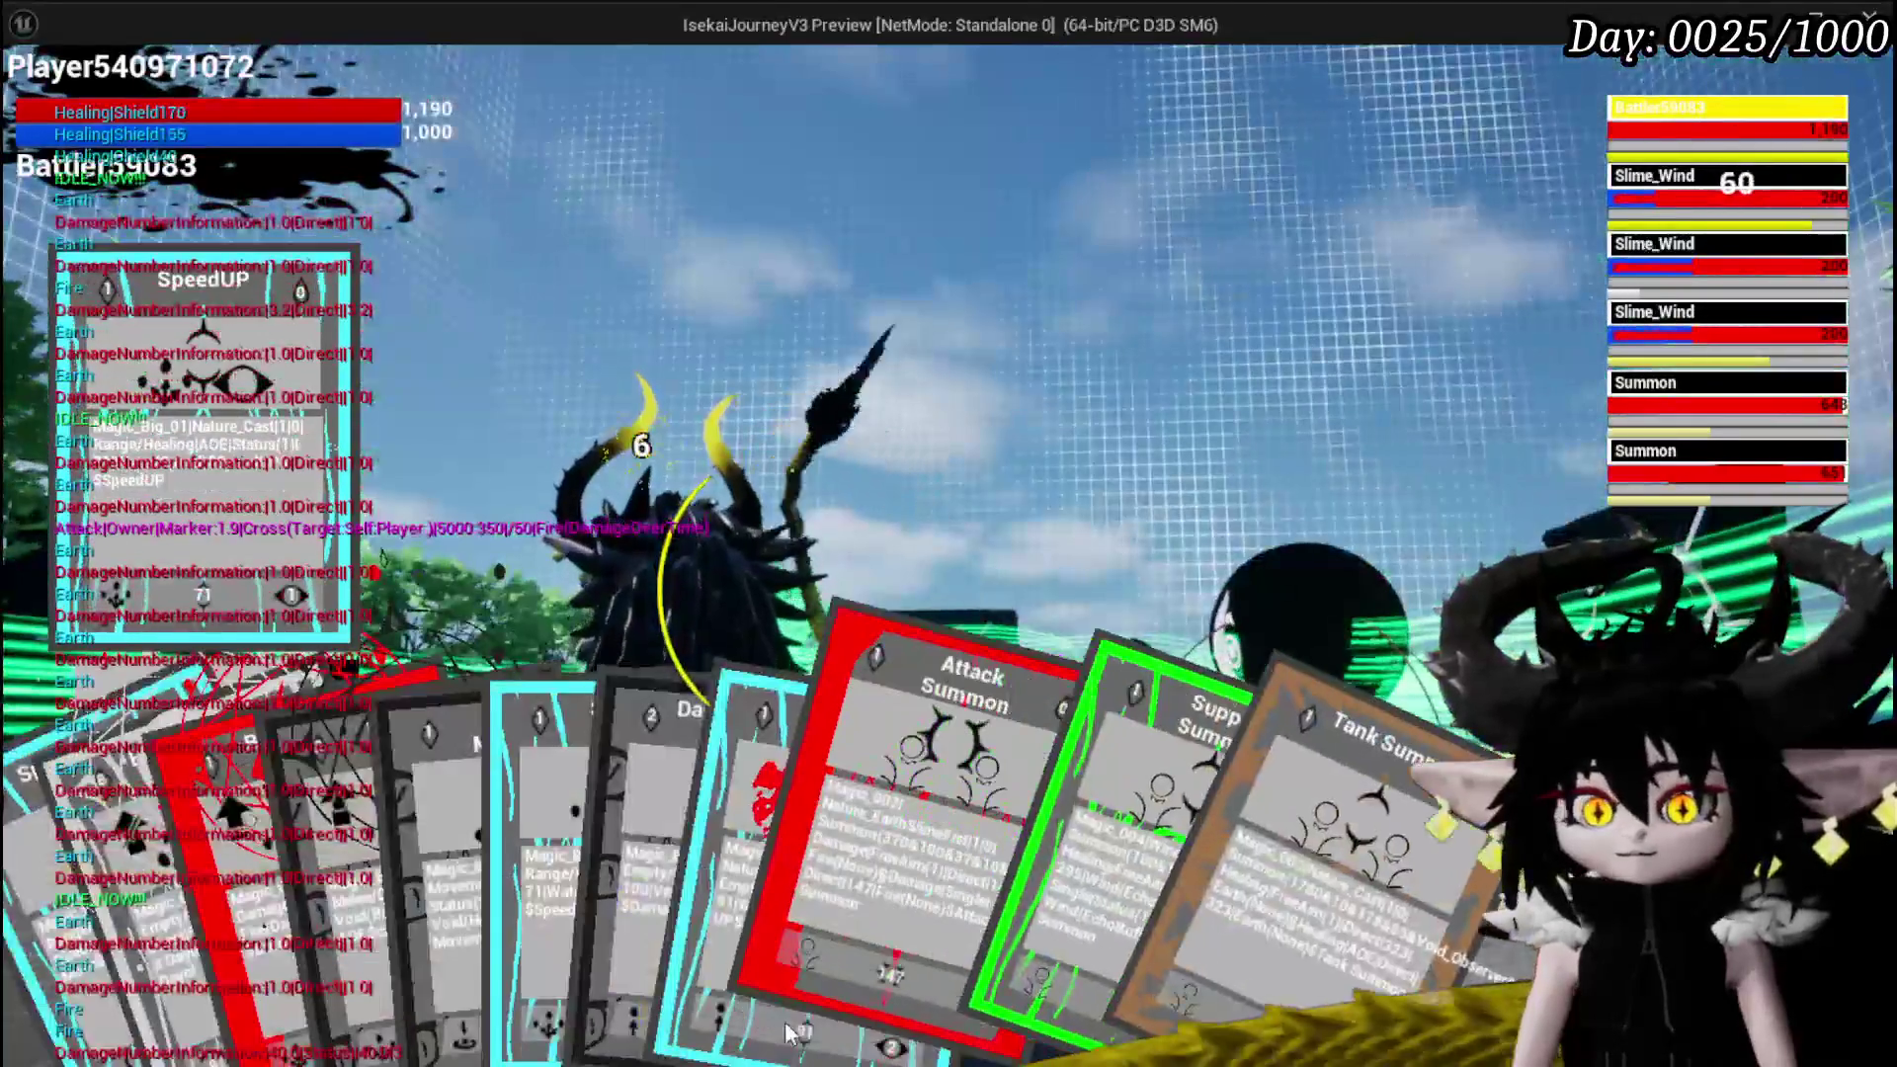
left_click(788, 1033)
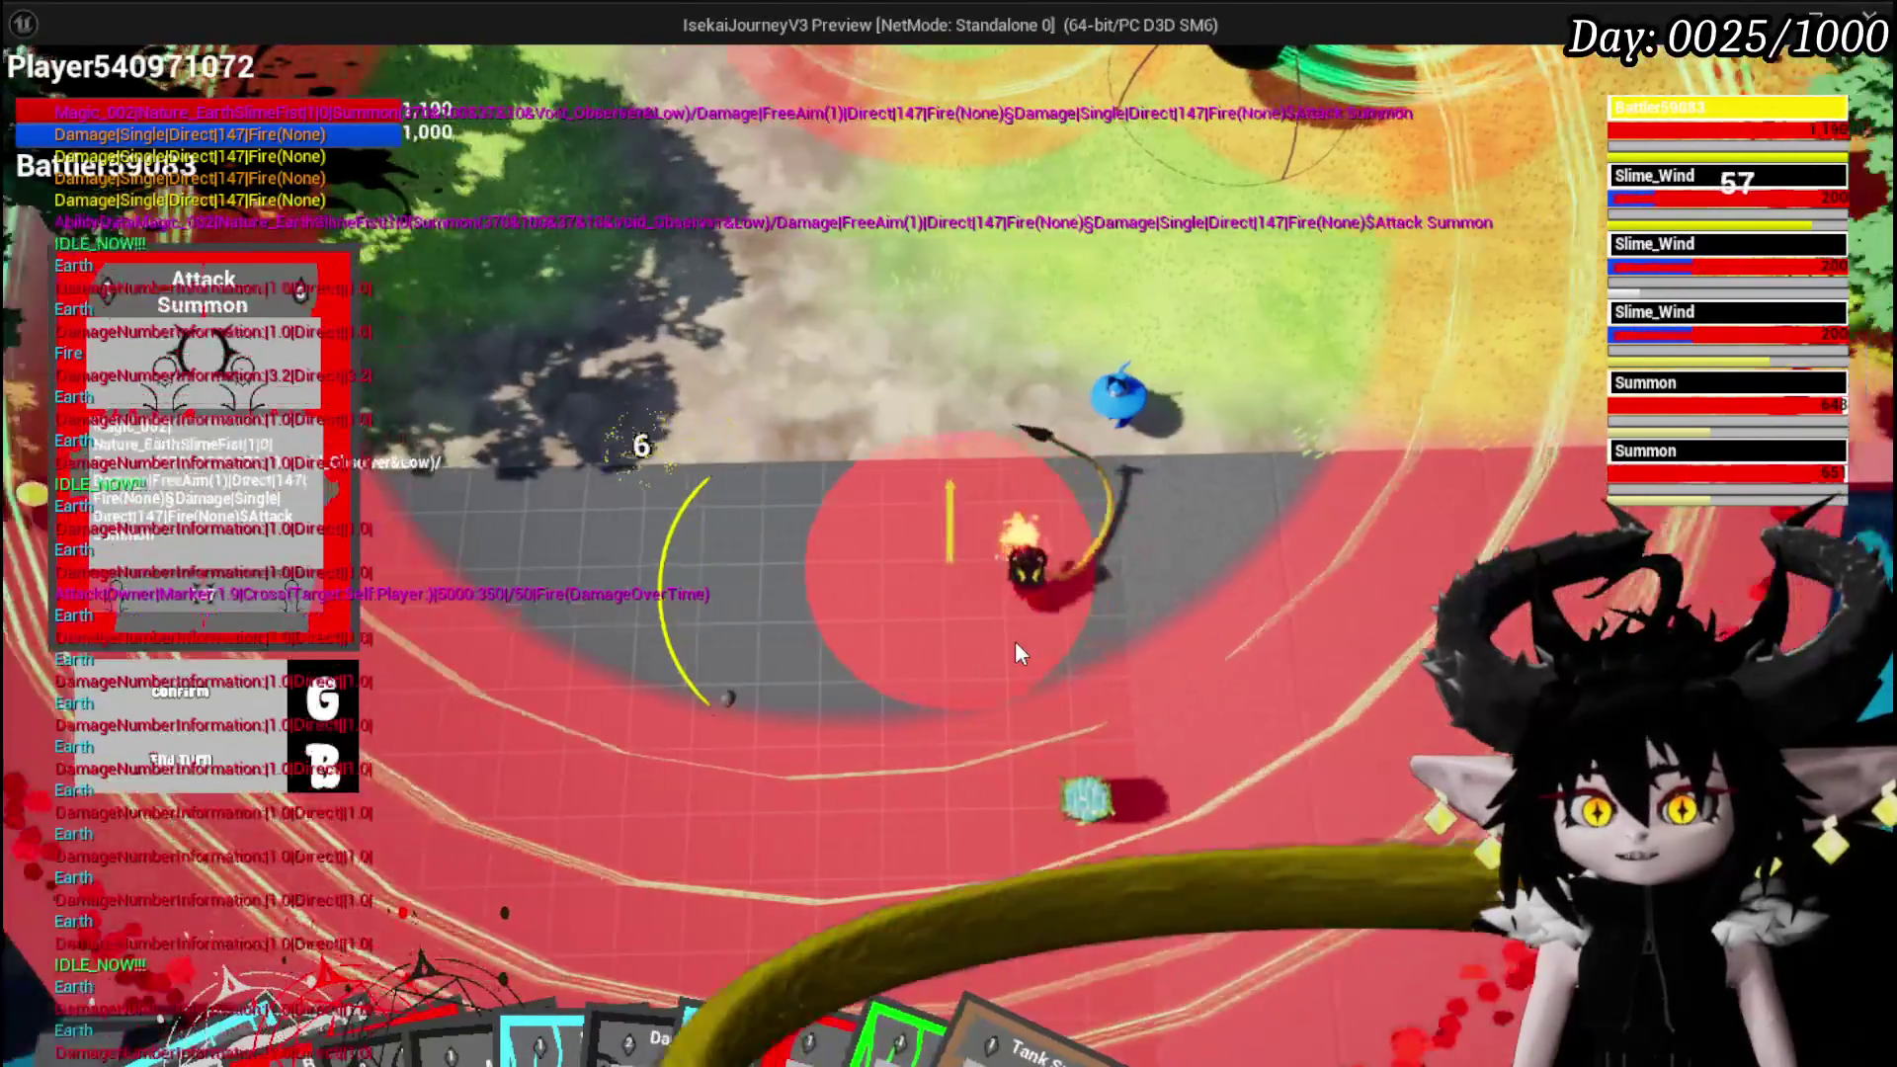
key("g")
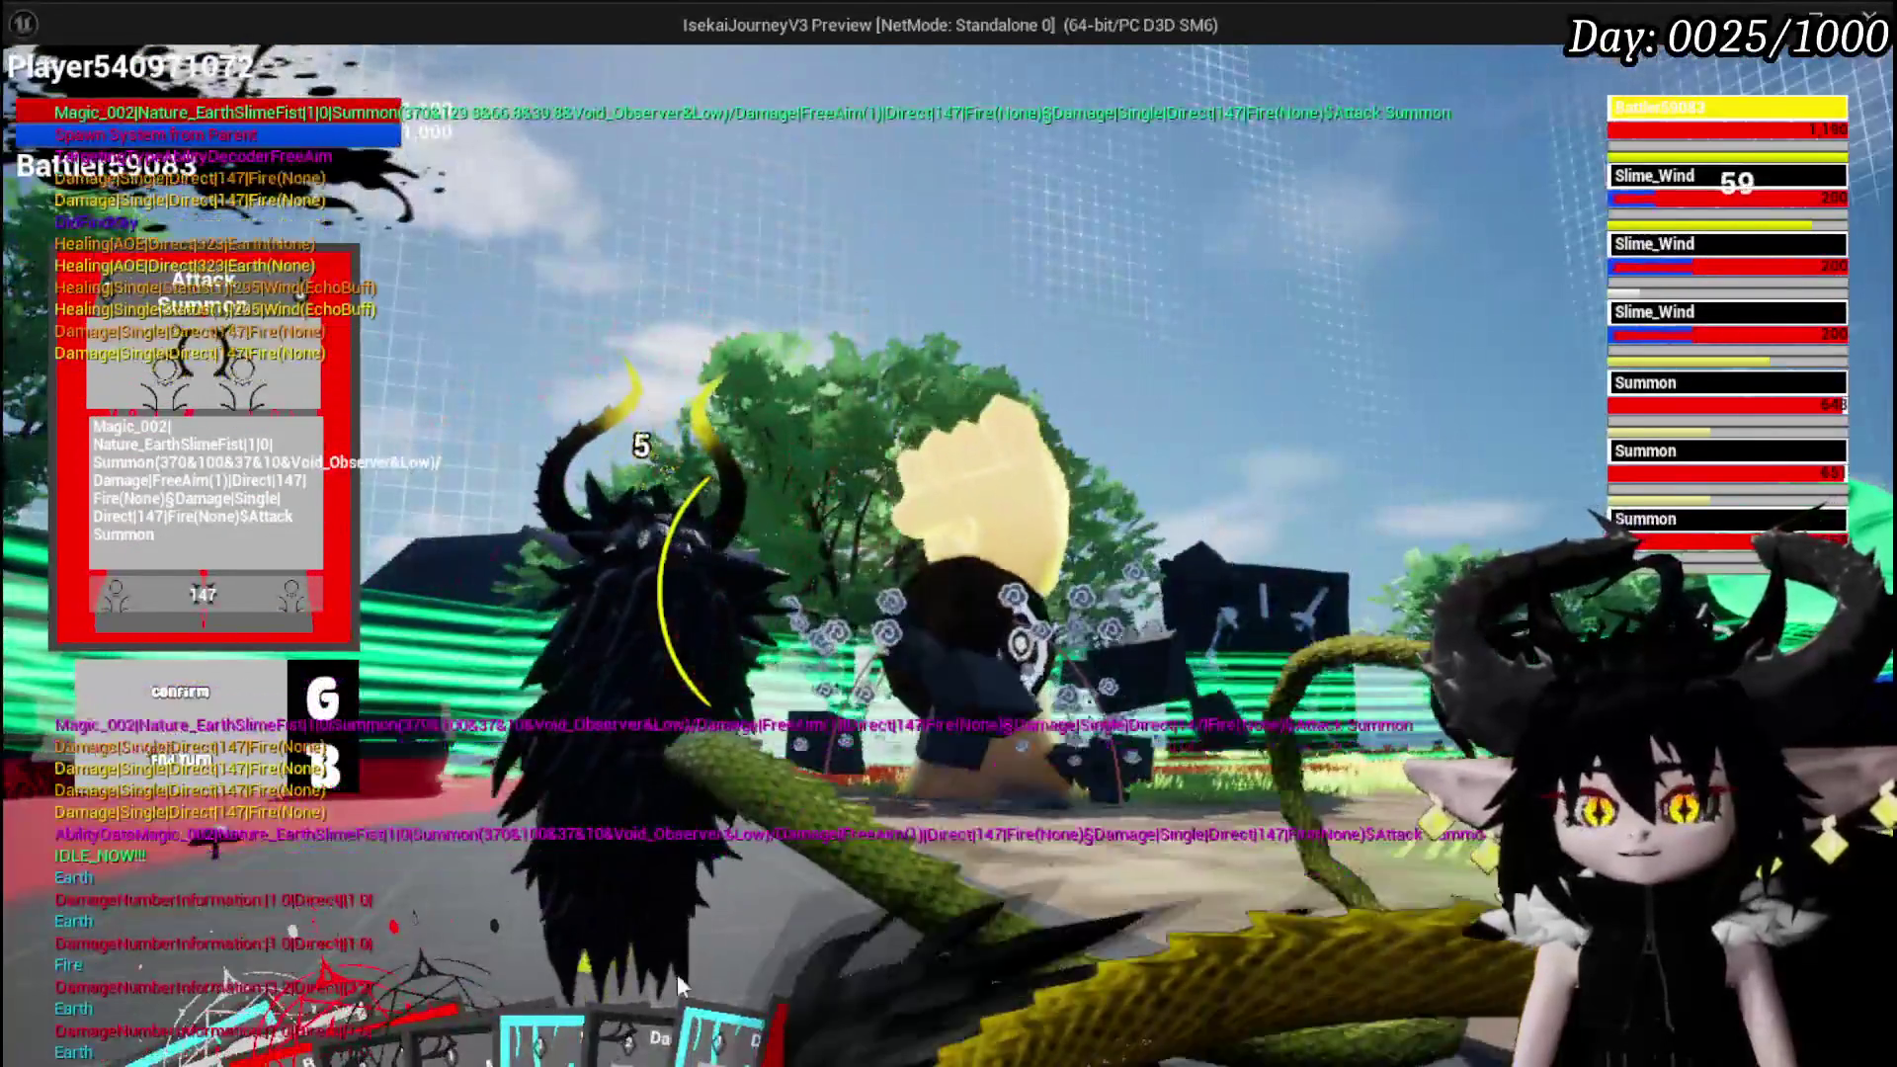
mouse_move(678, 974)
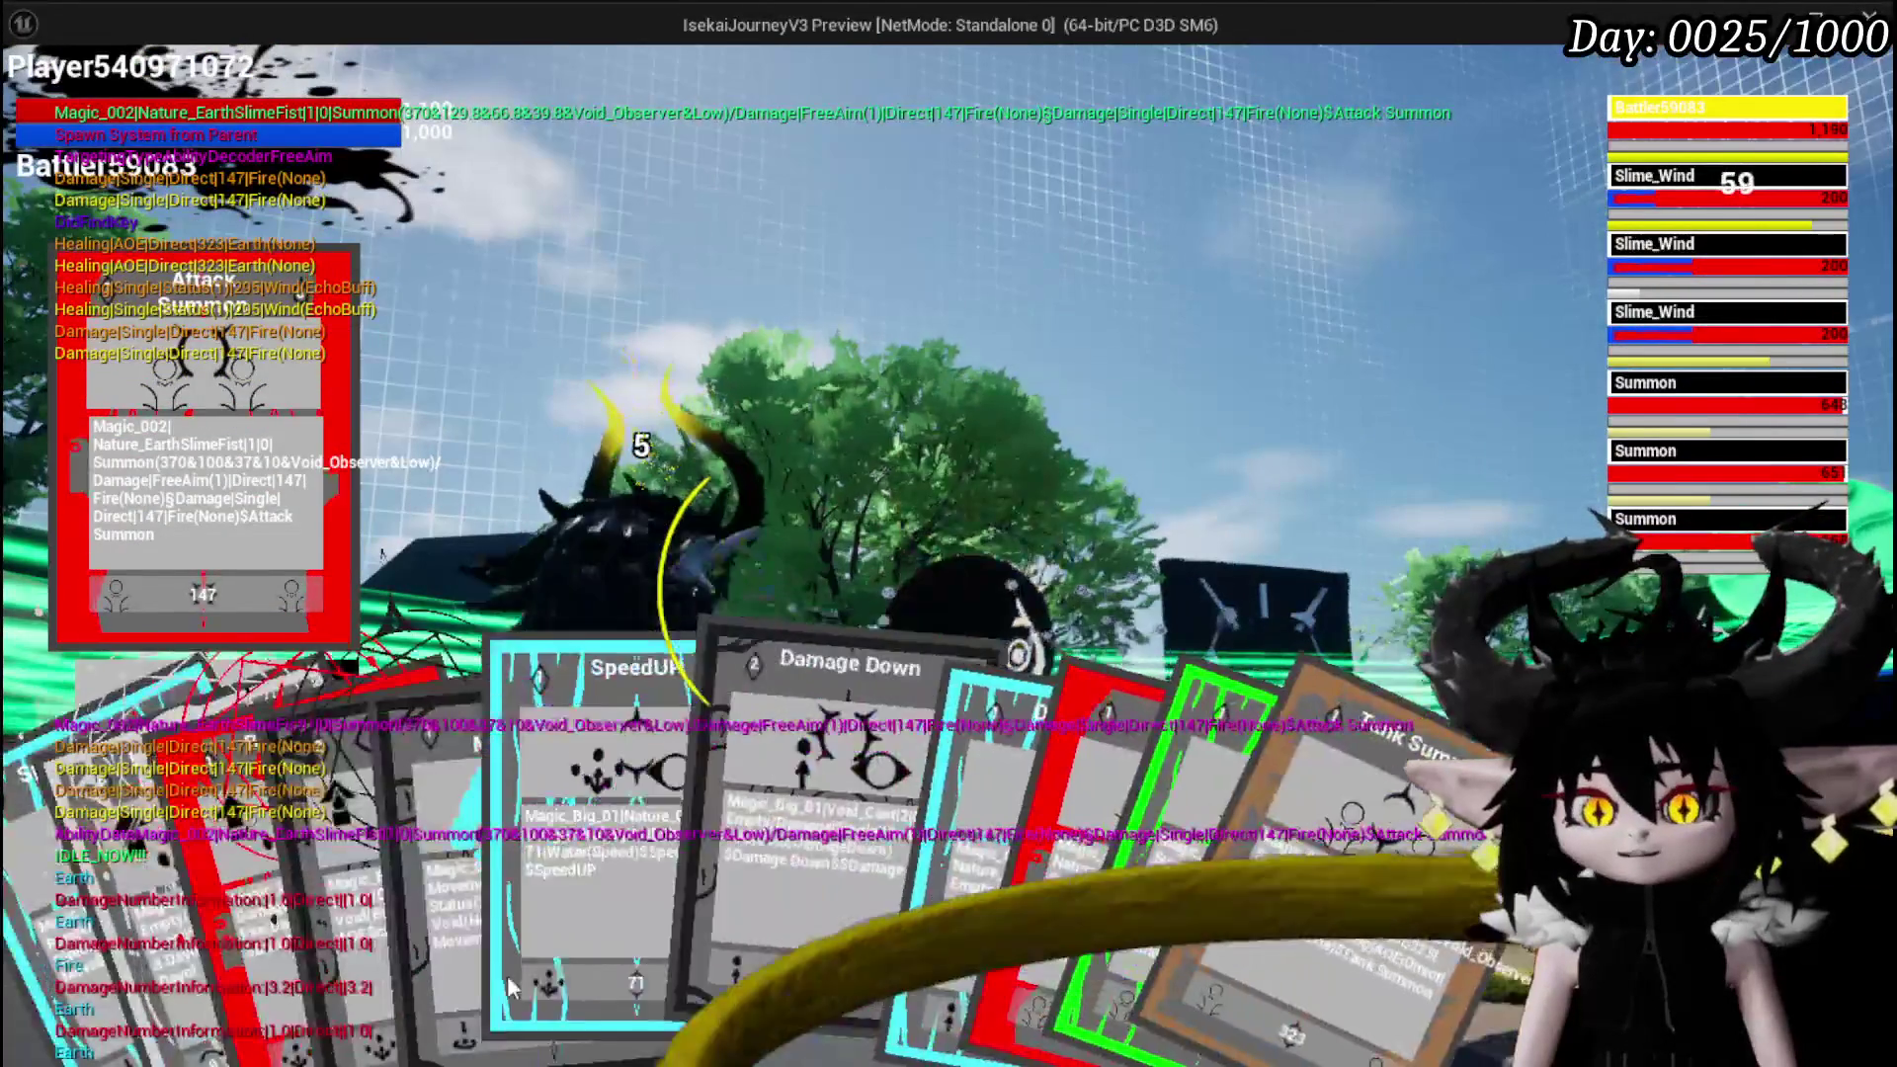
left_click(567, 923)
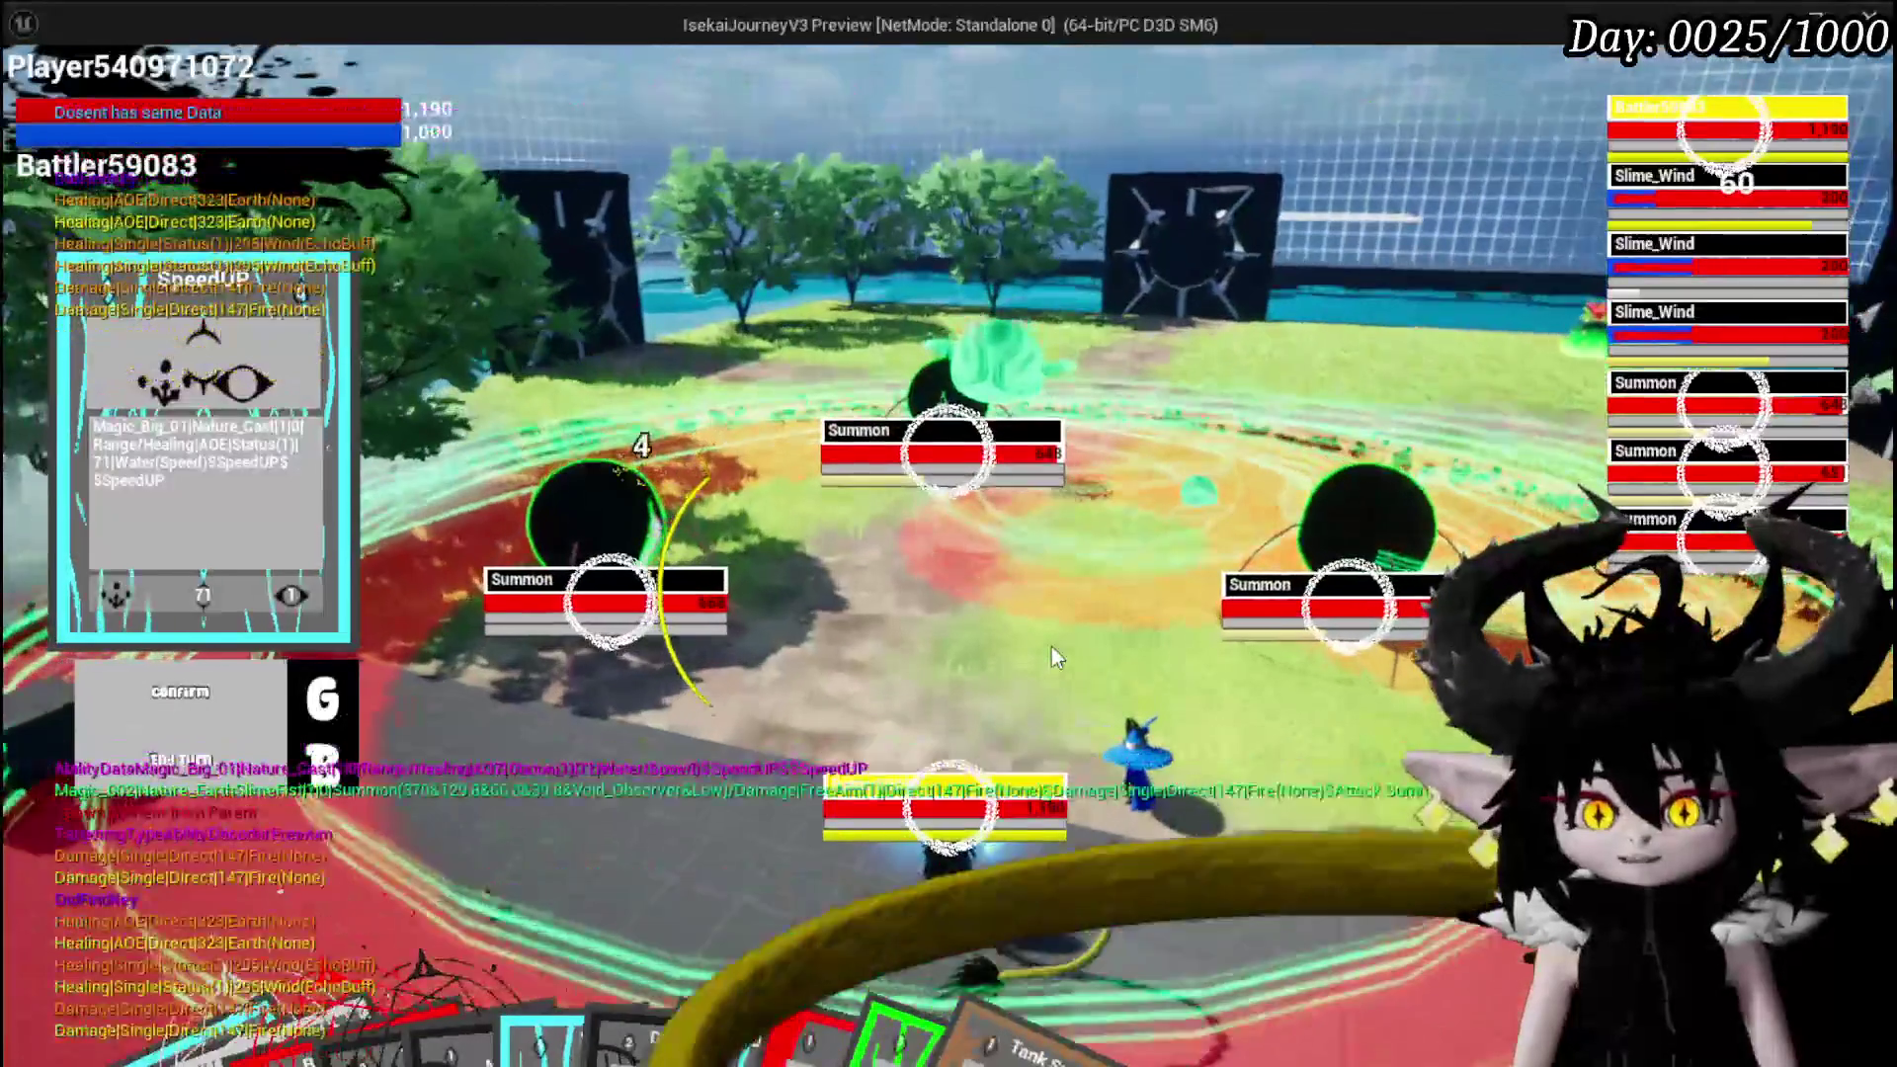
key("g")
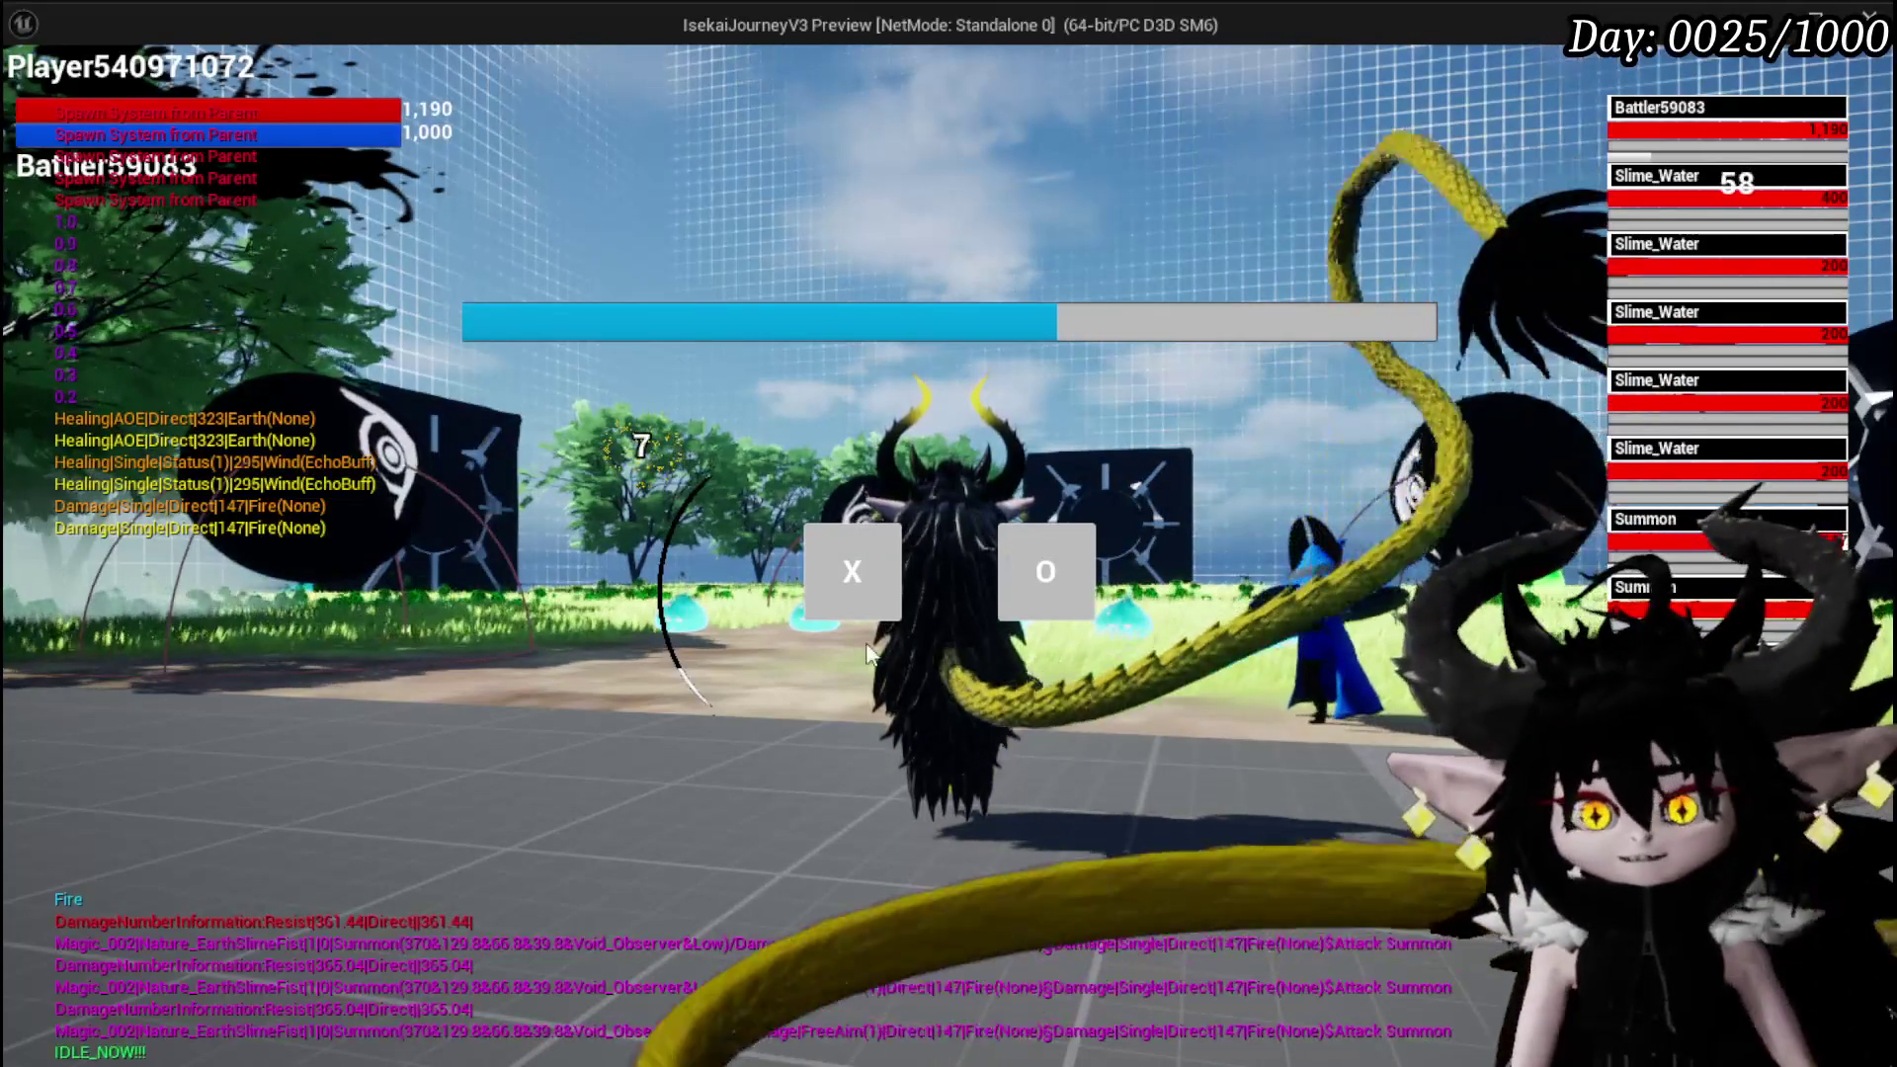
Answer No to the yes/no prompt and raise the card hand for the Slime_Water battle
left_click(872, 553)
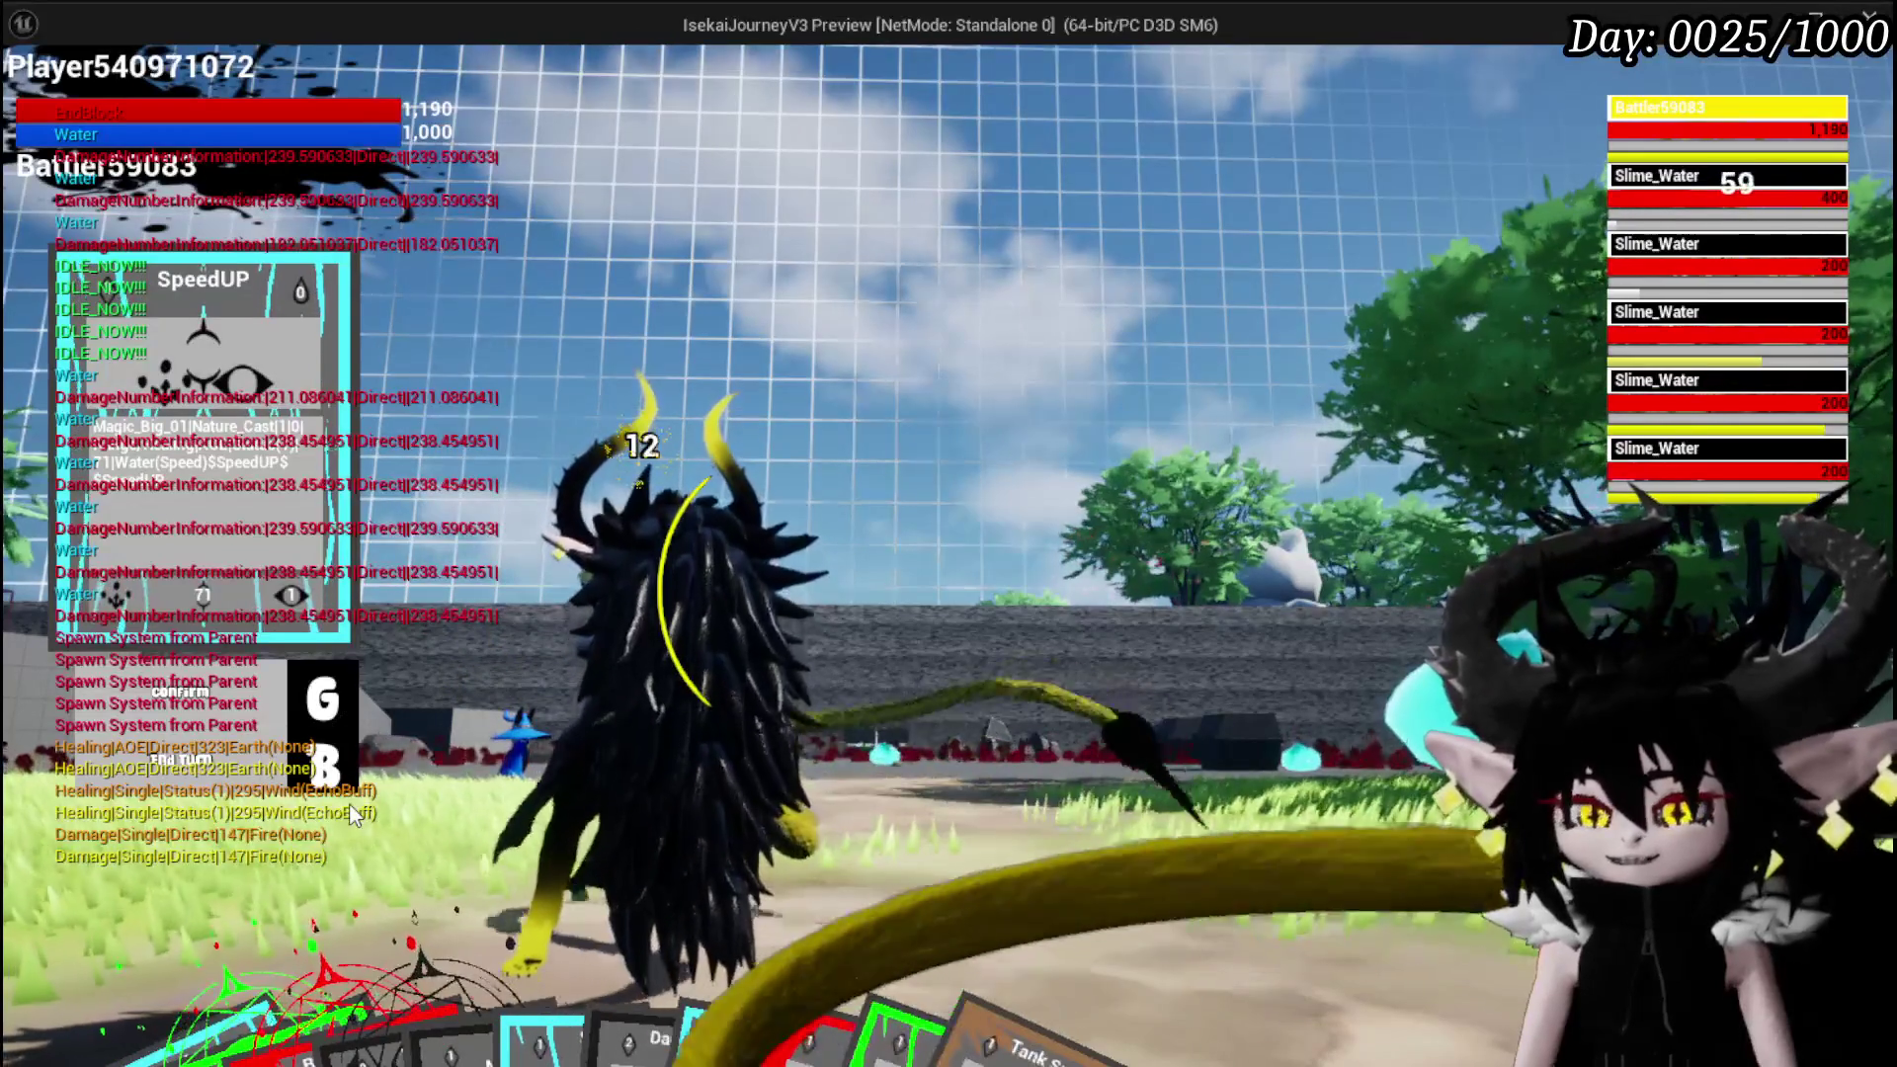
mouse_move(818, 981)
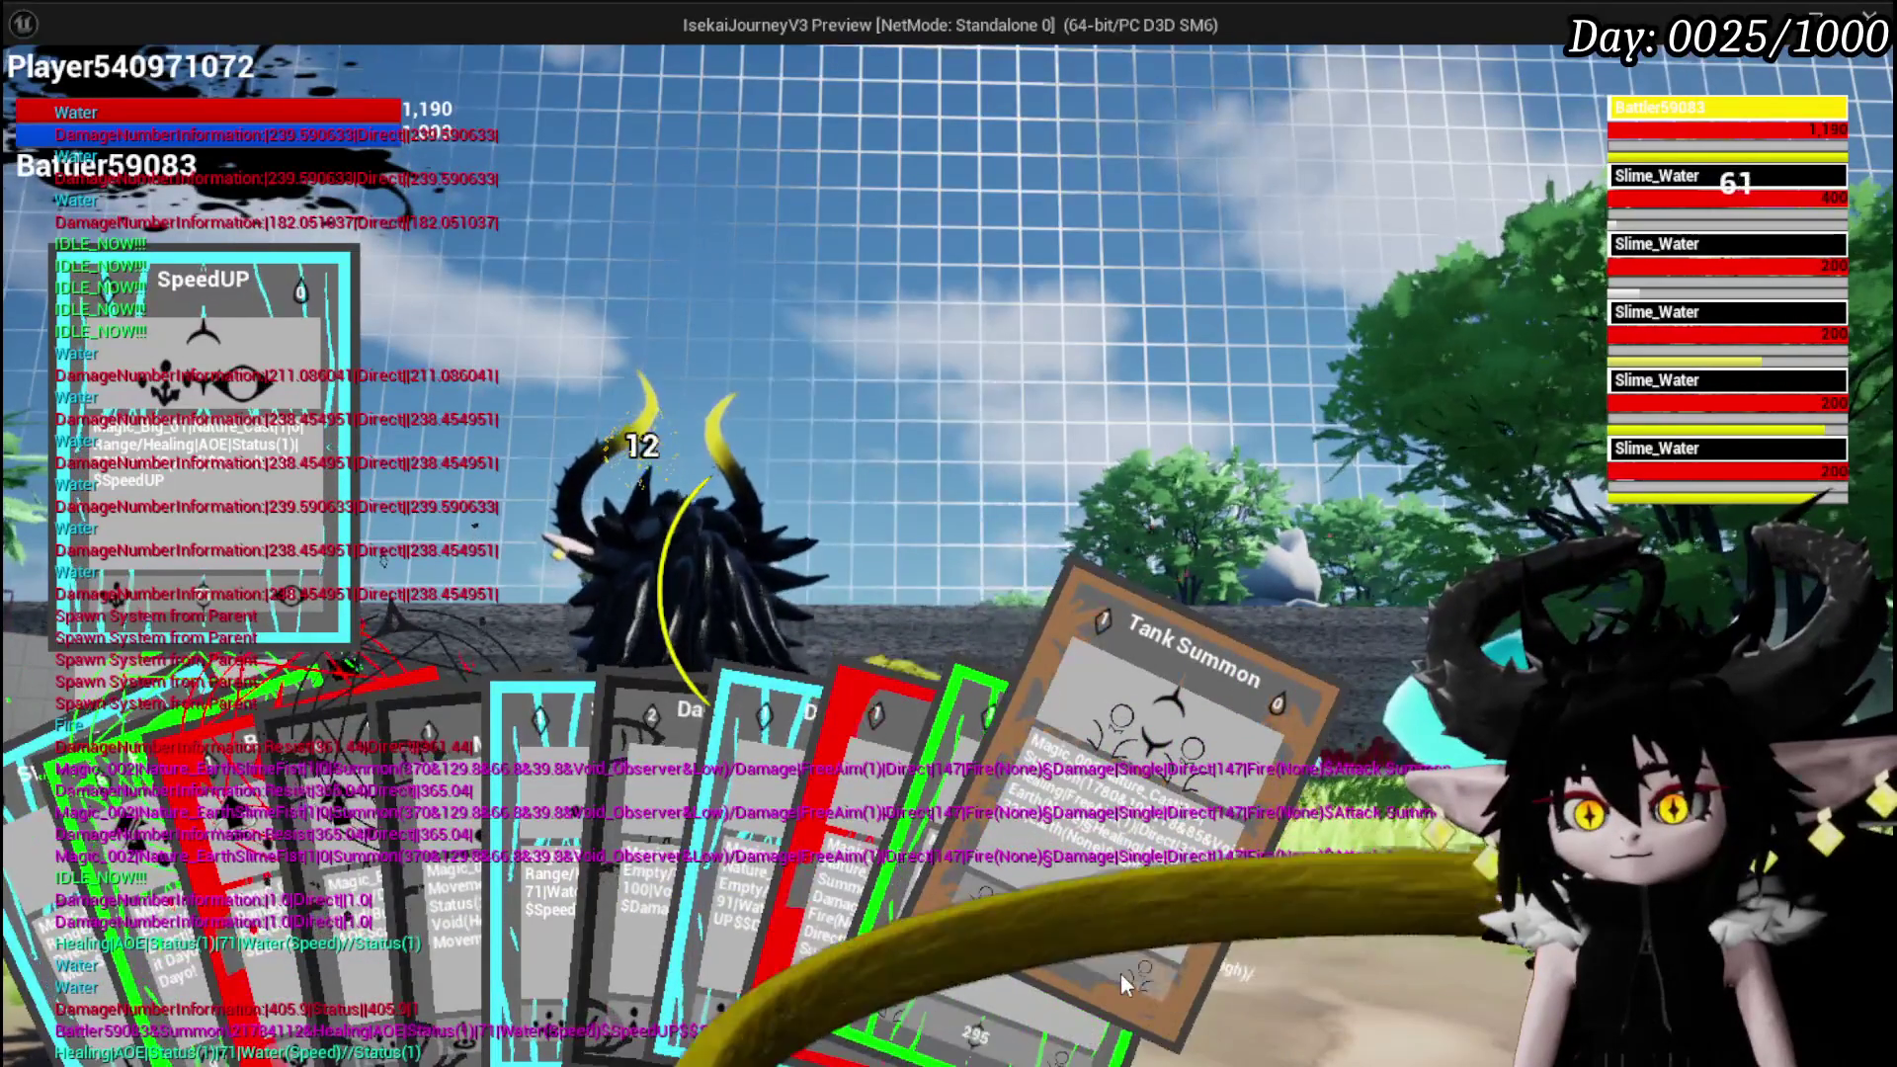
Cast the Tank Summon, Support Summon and SpeedUP cards against the Slime_Water enemies
left_click(1120, 972)
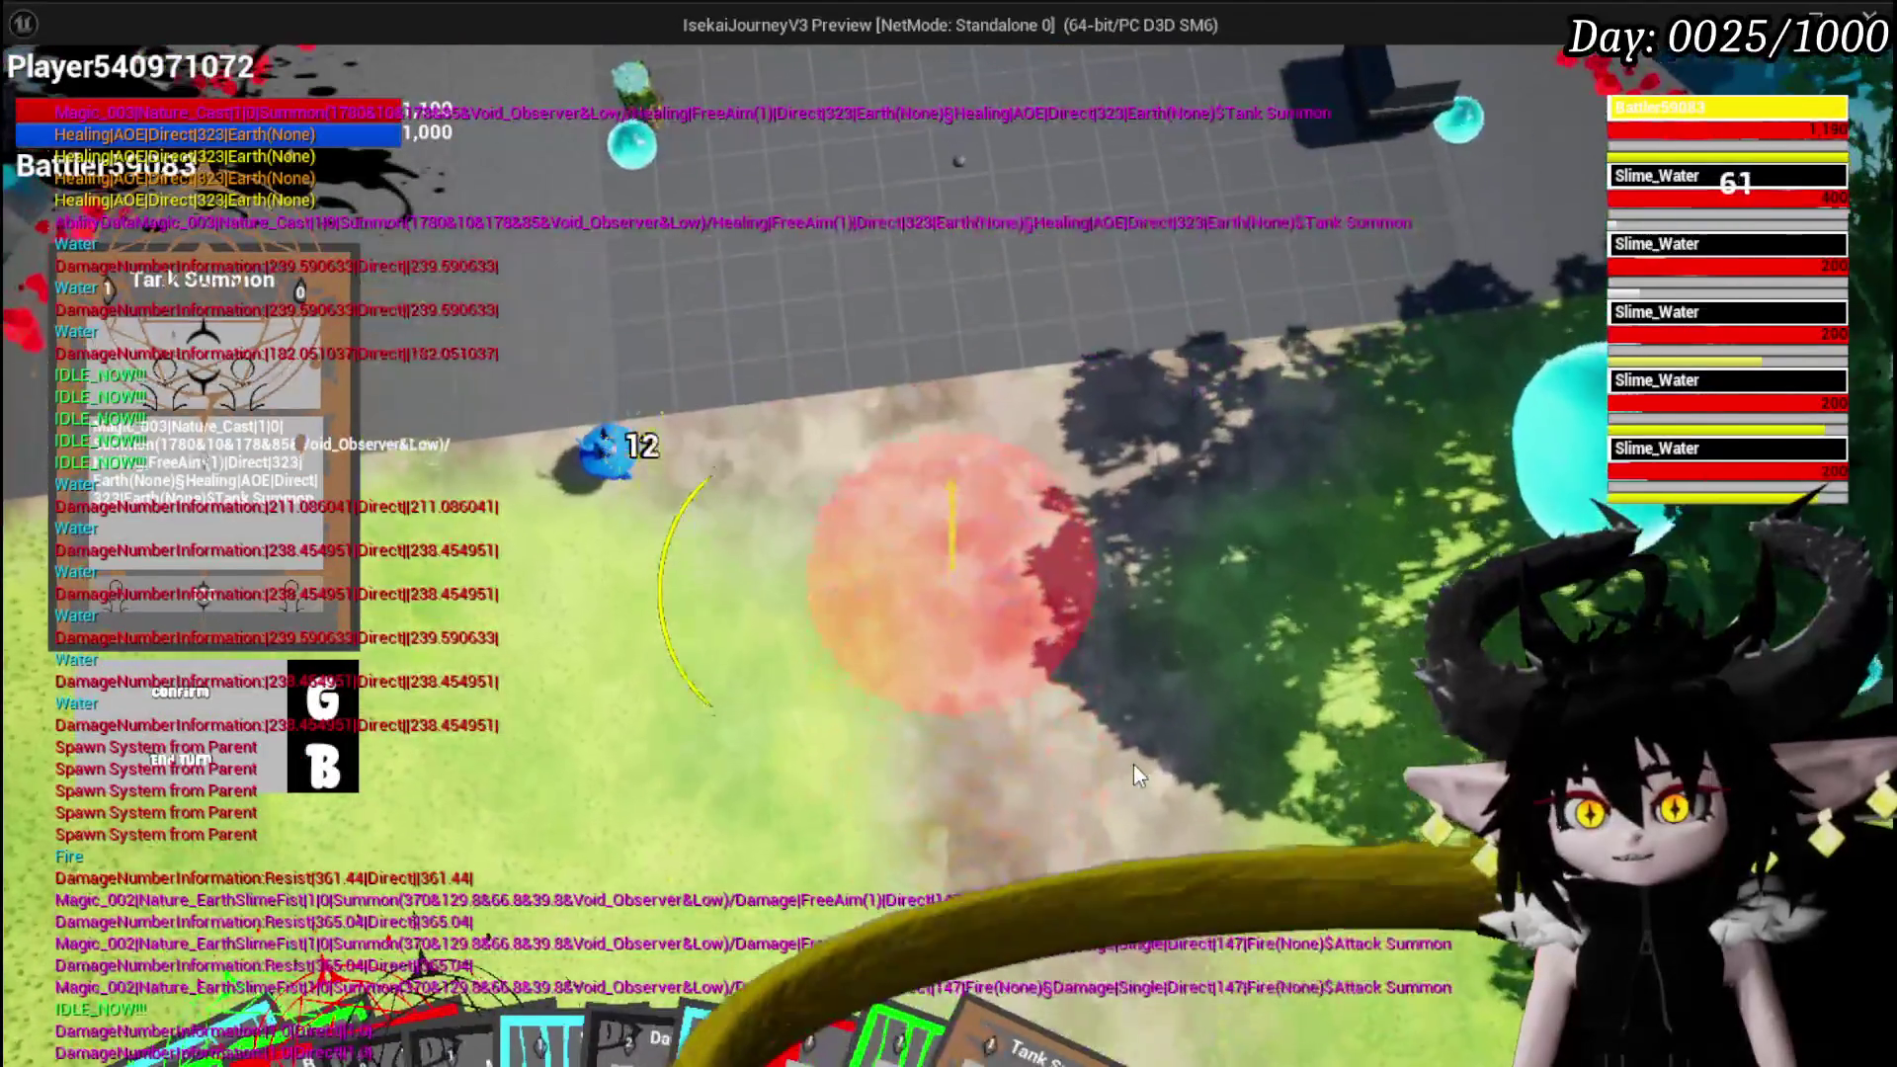
key("g")
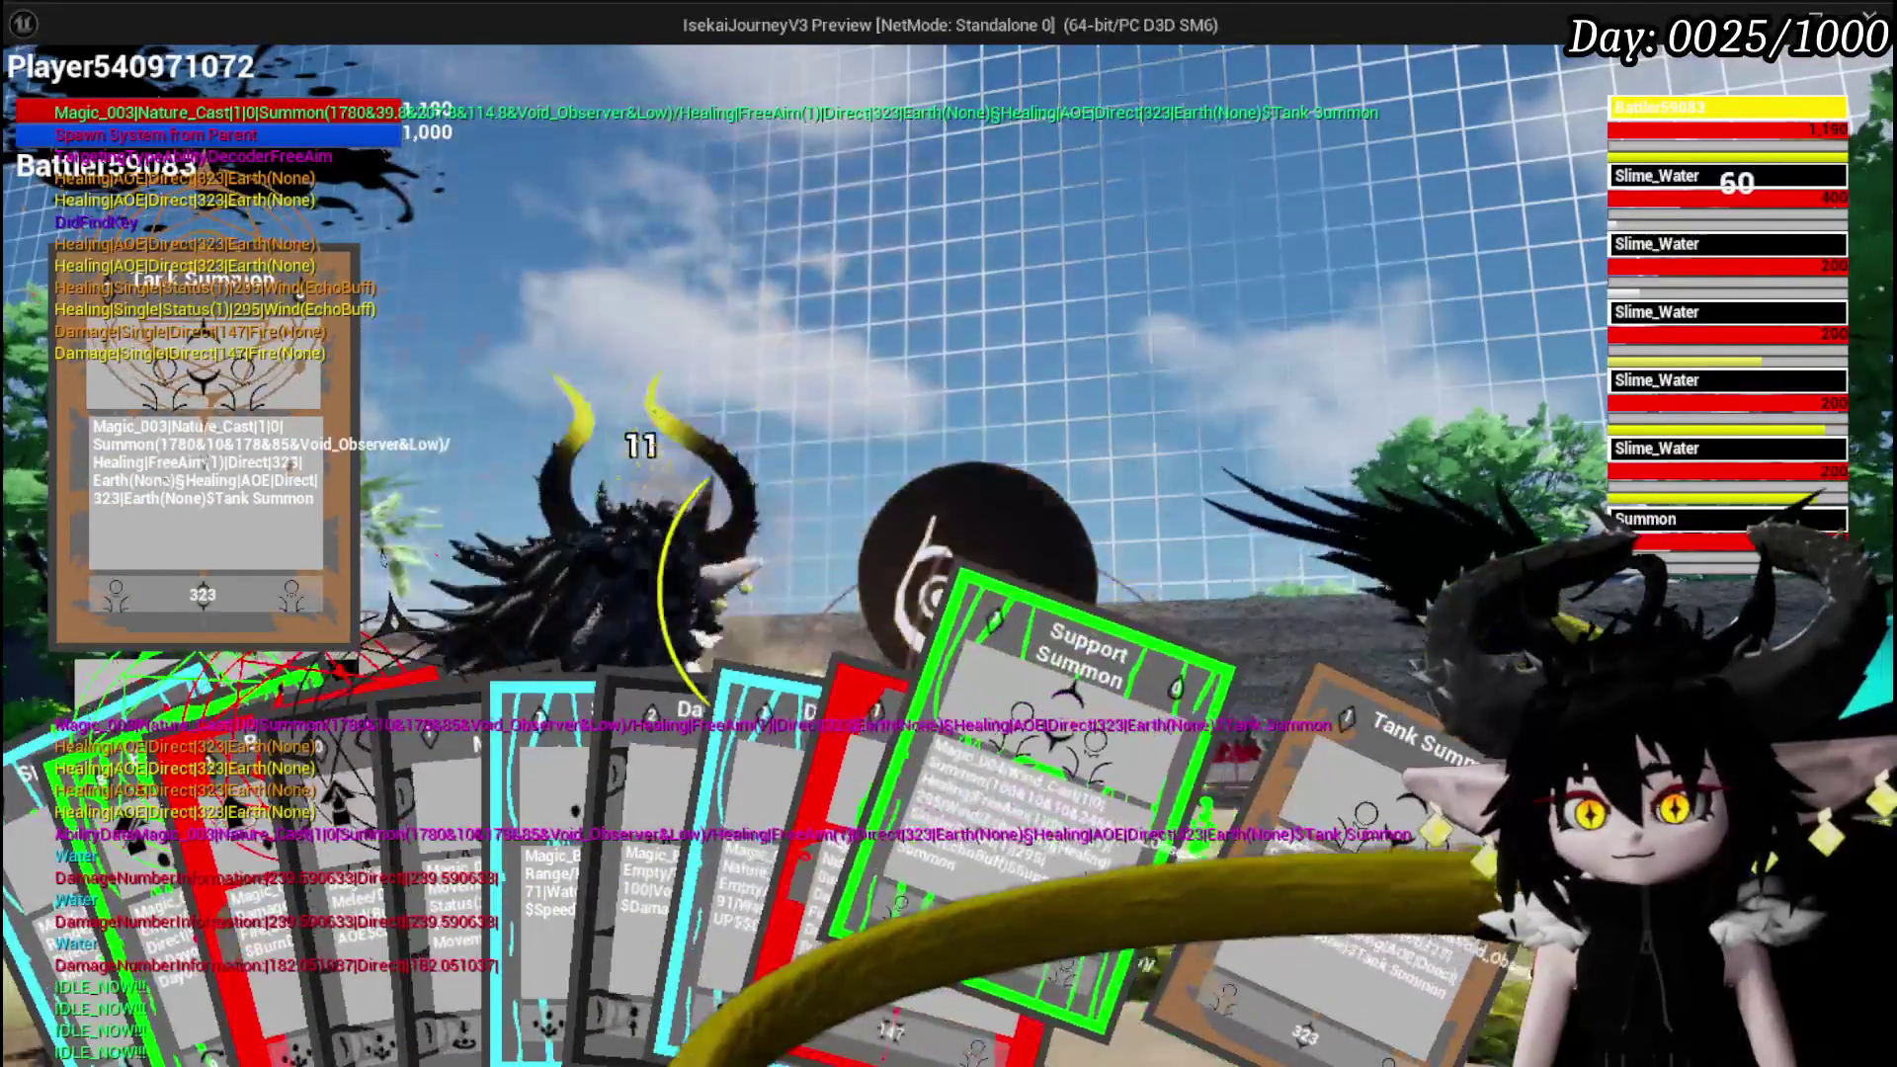
left_click(1091, 864)
key("g")
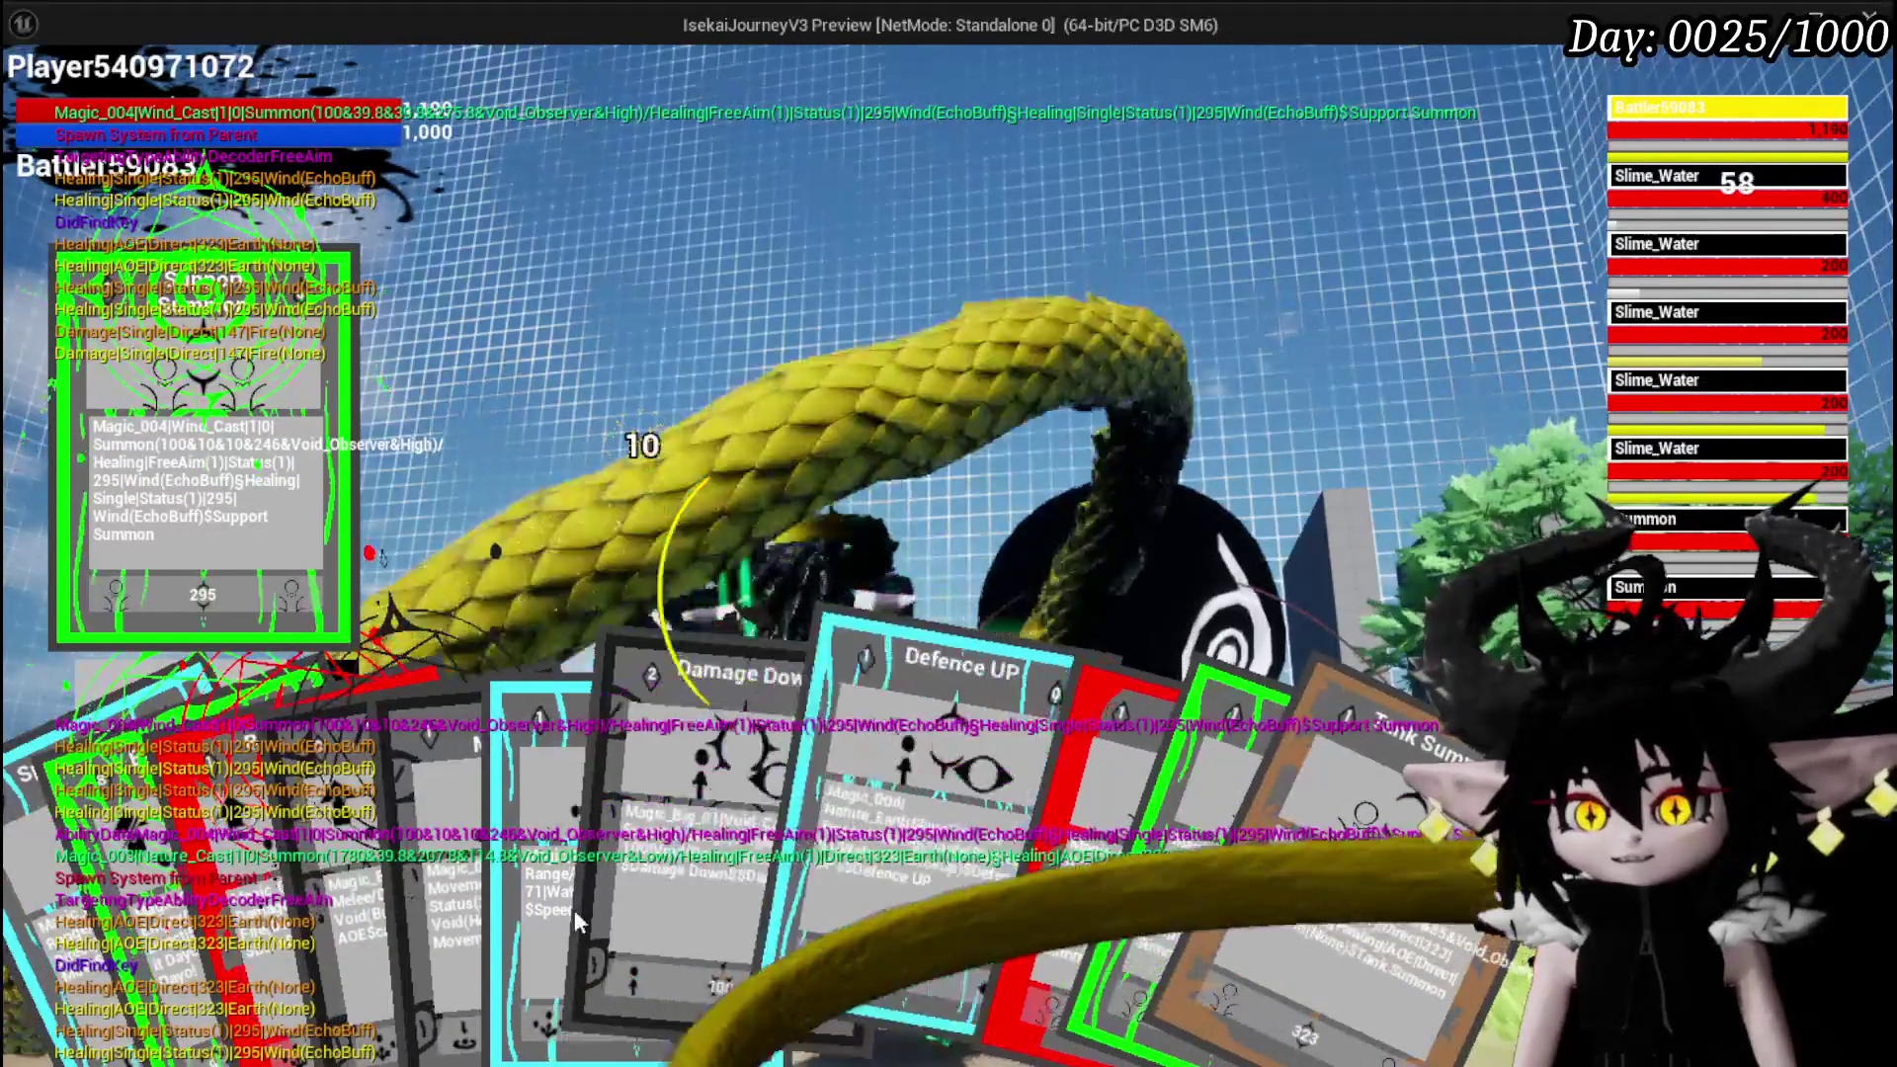
left_click(659, 879)
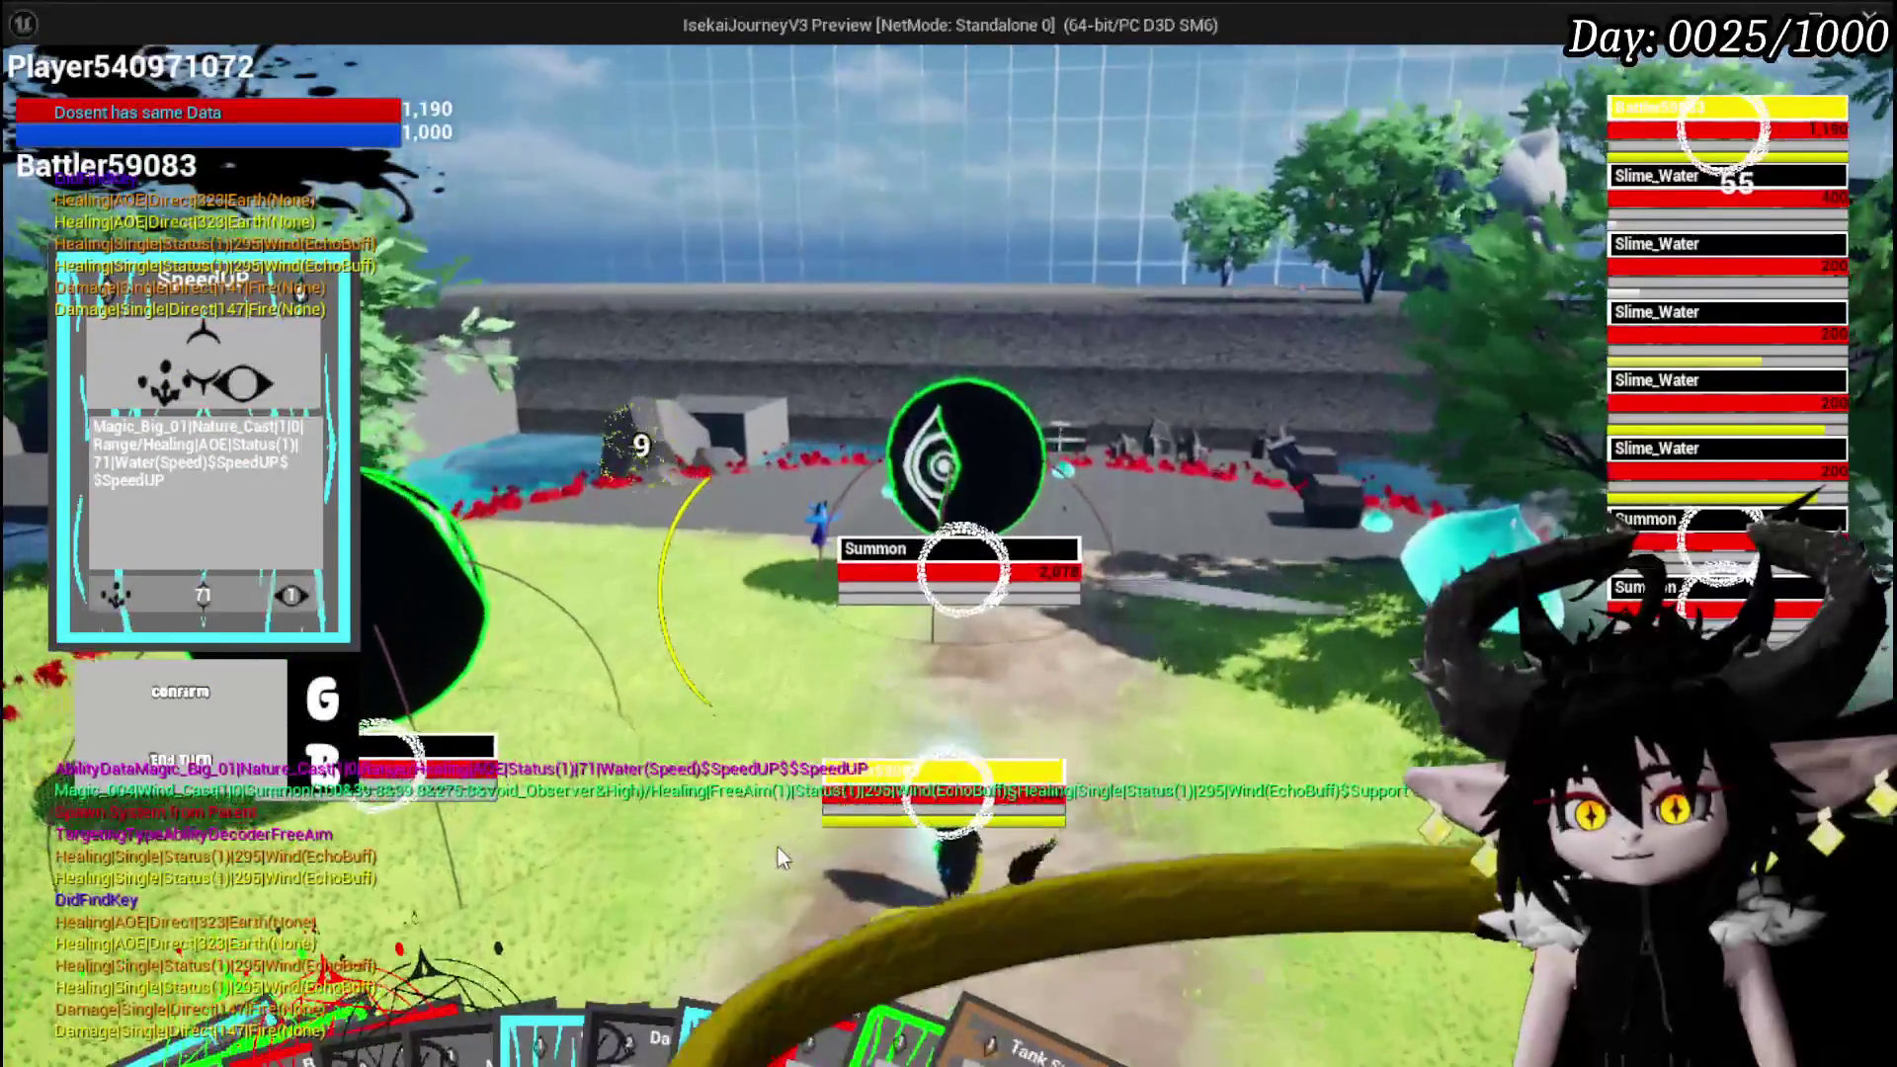
key("g")
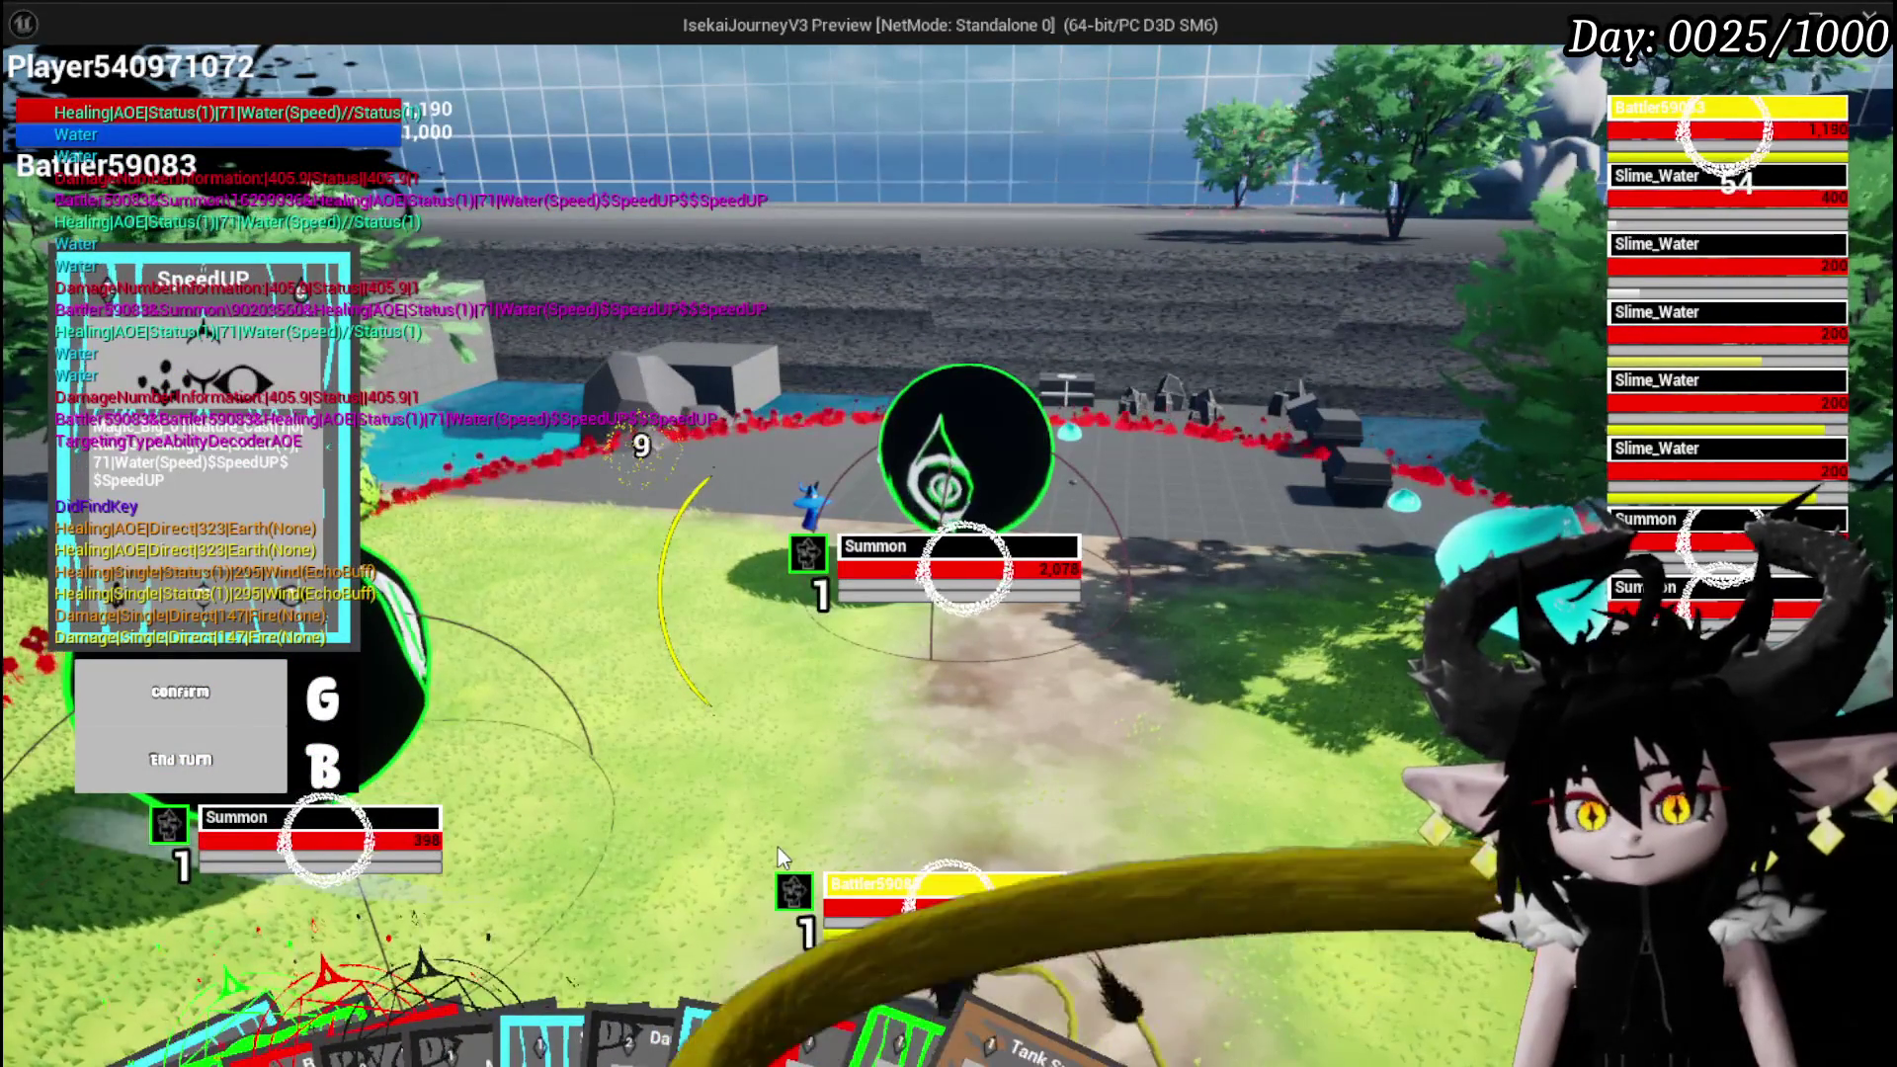
End the player's turn with the B key
mouse_move(823, 1027)
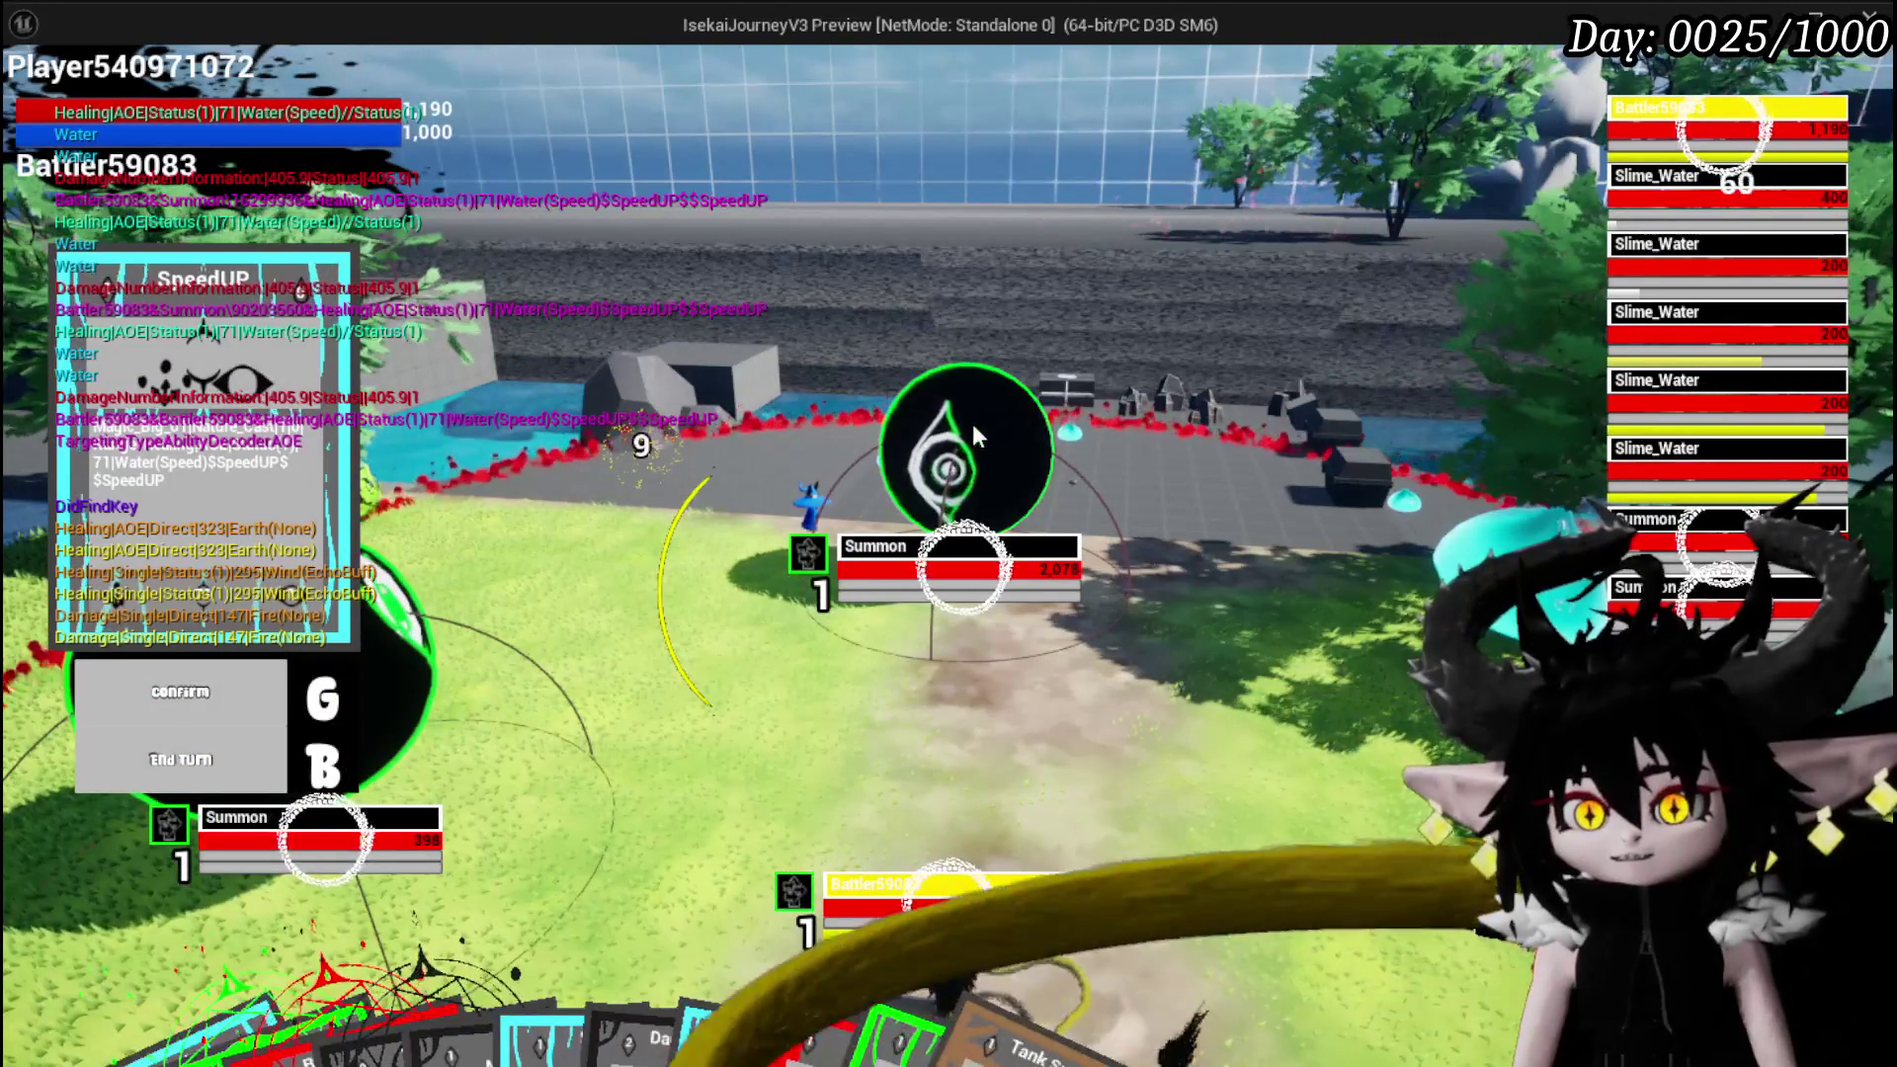
key("b")
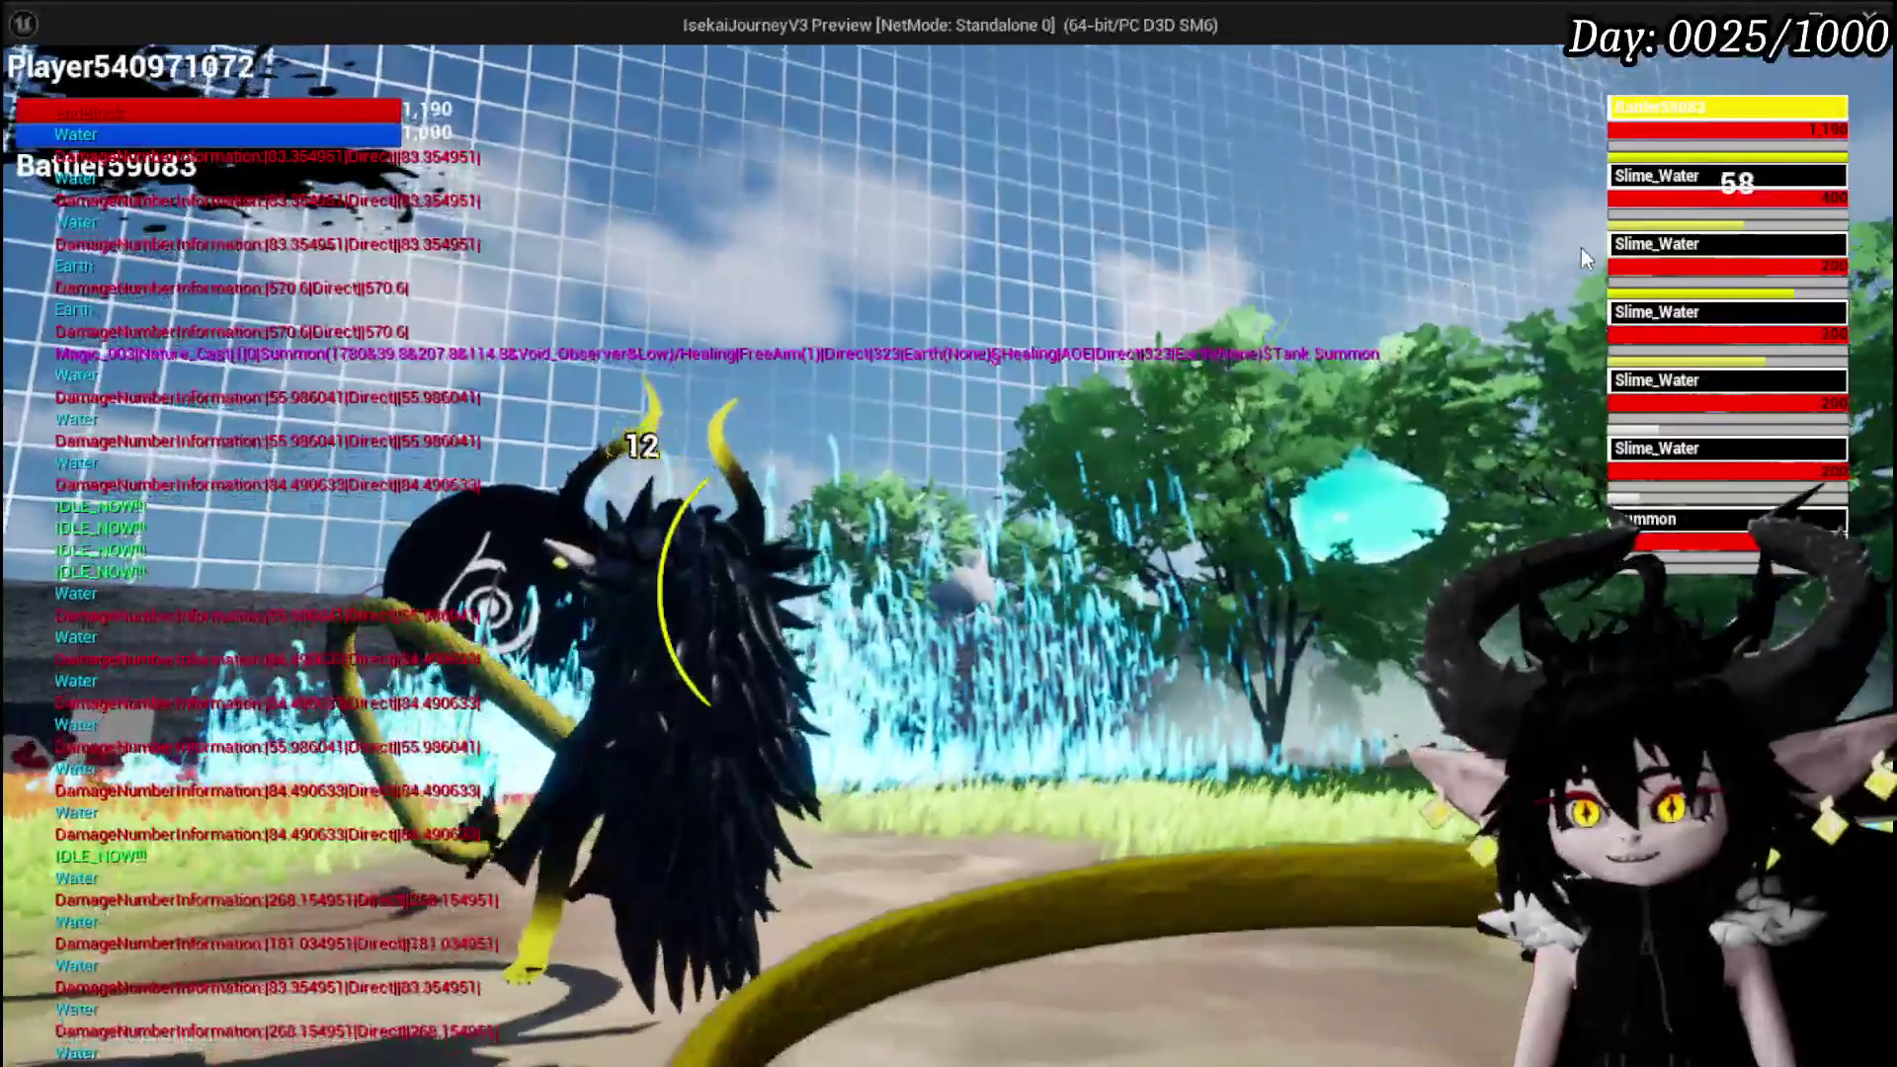
mouse_move(978, 938)
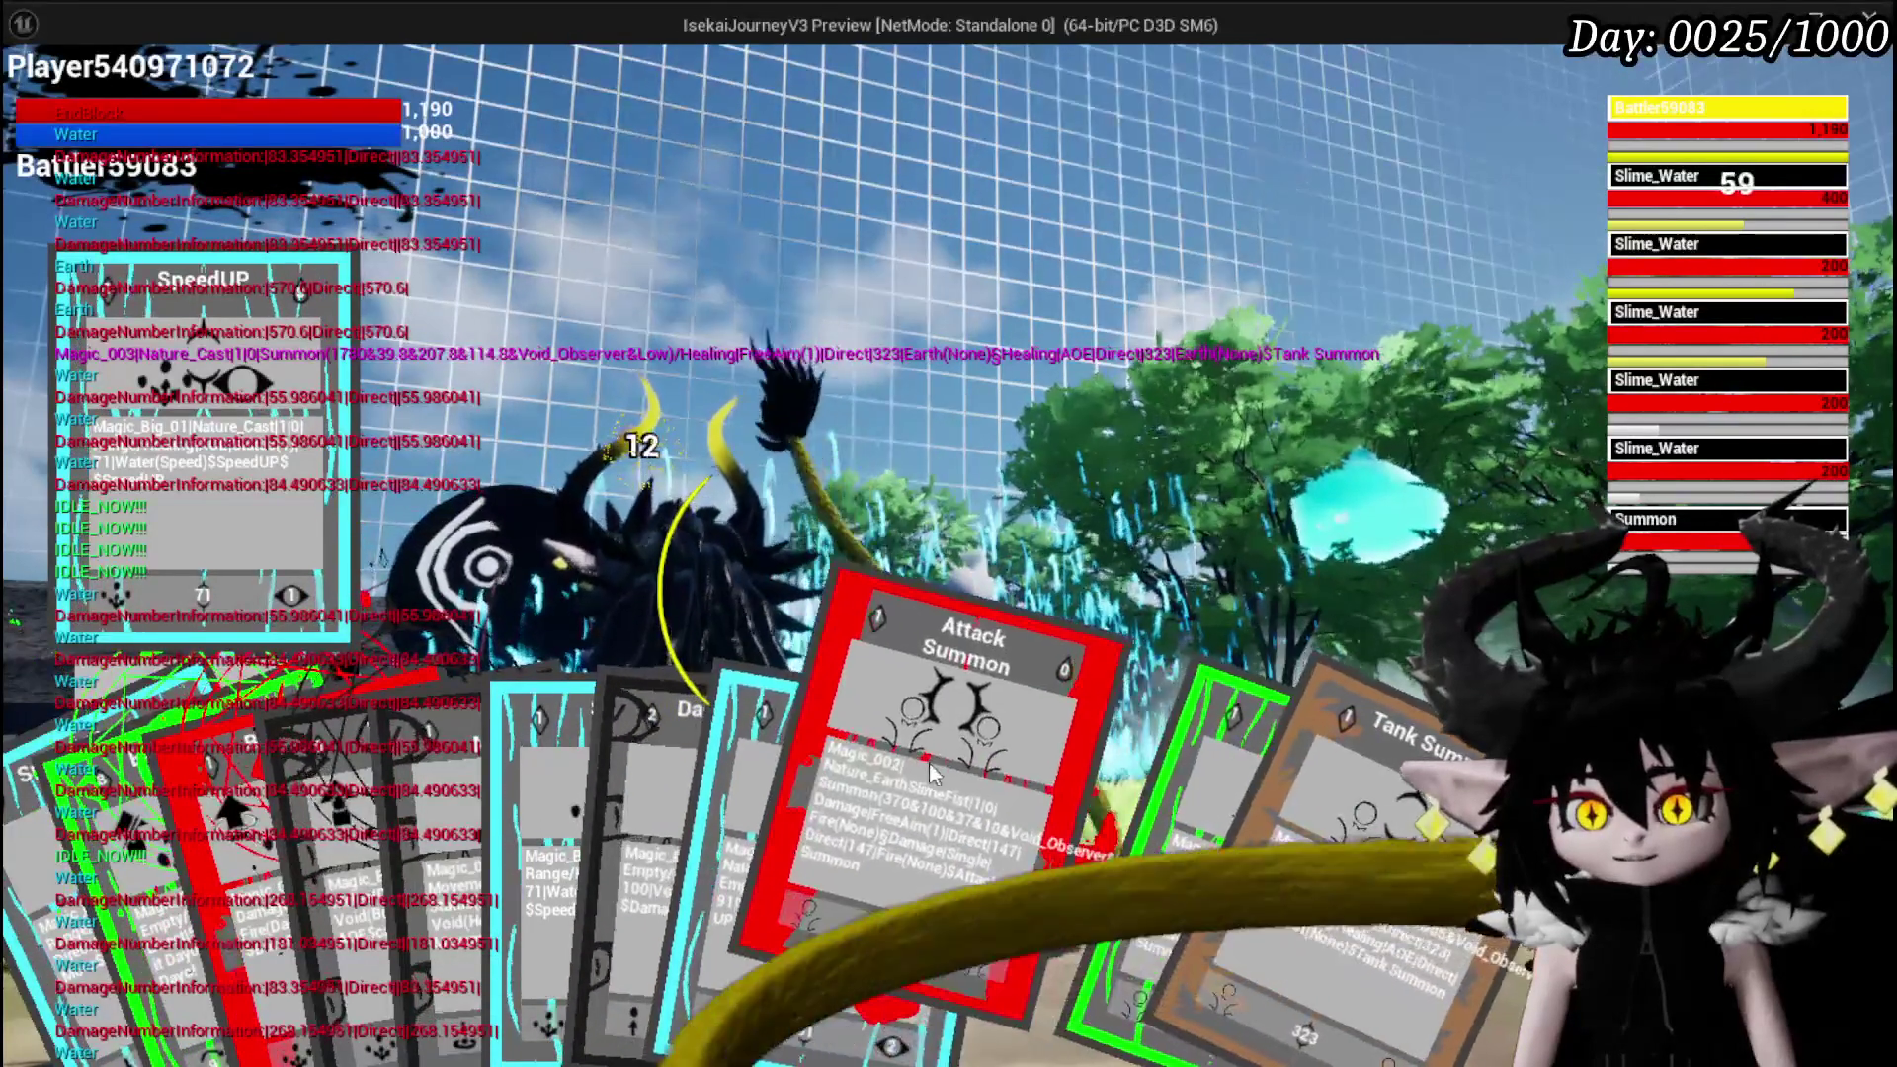
Cast the Attack Summon card three times, at three different Slime_Water targets
left_click(904, 796)
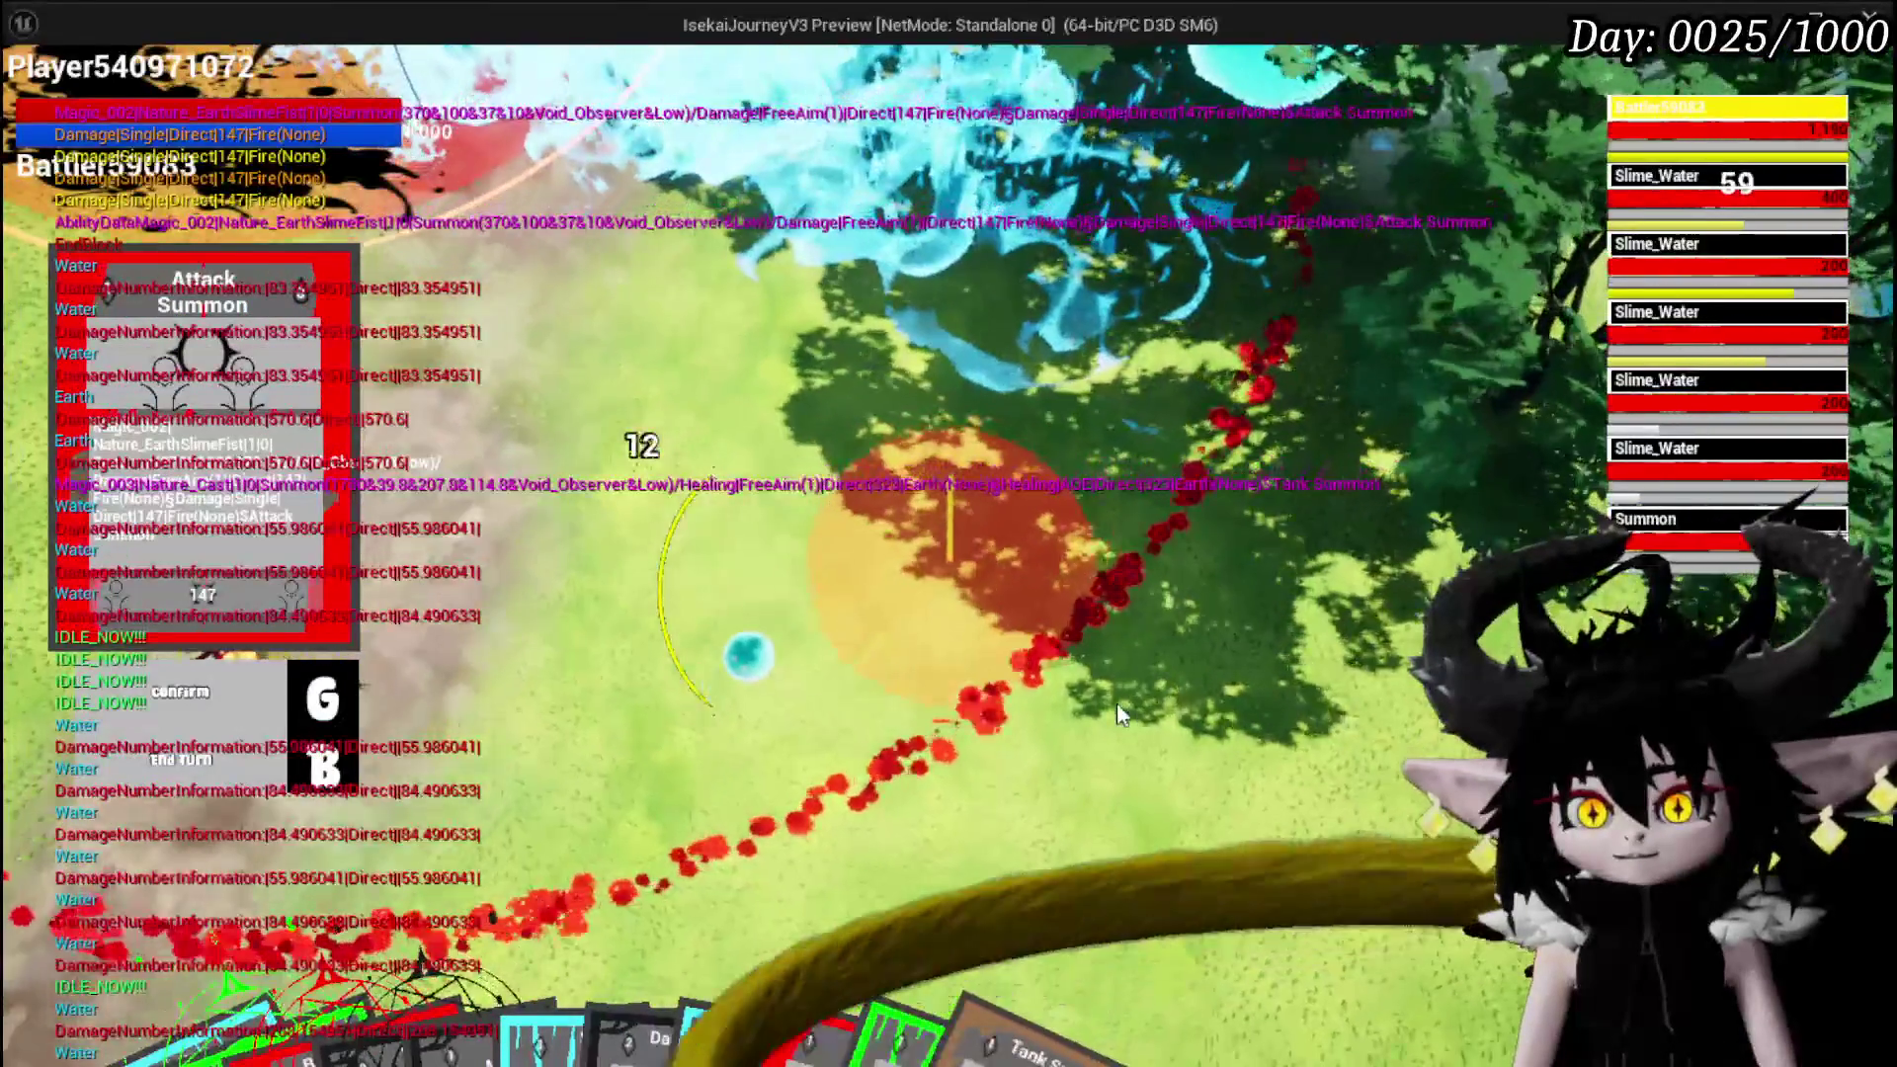
left_click(741, 673)
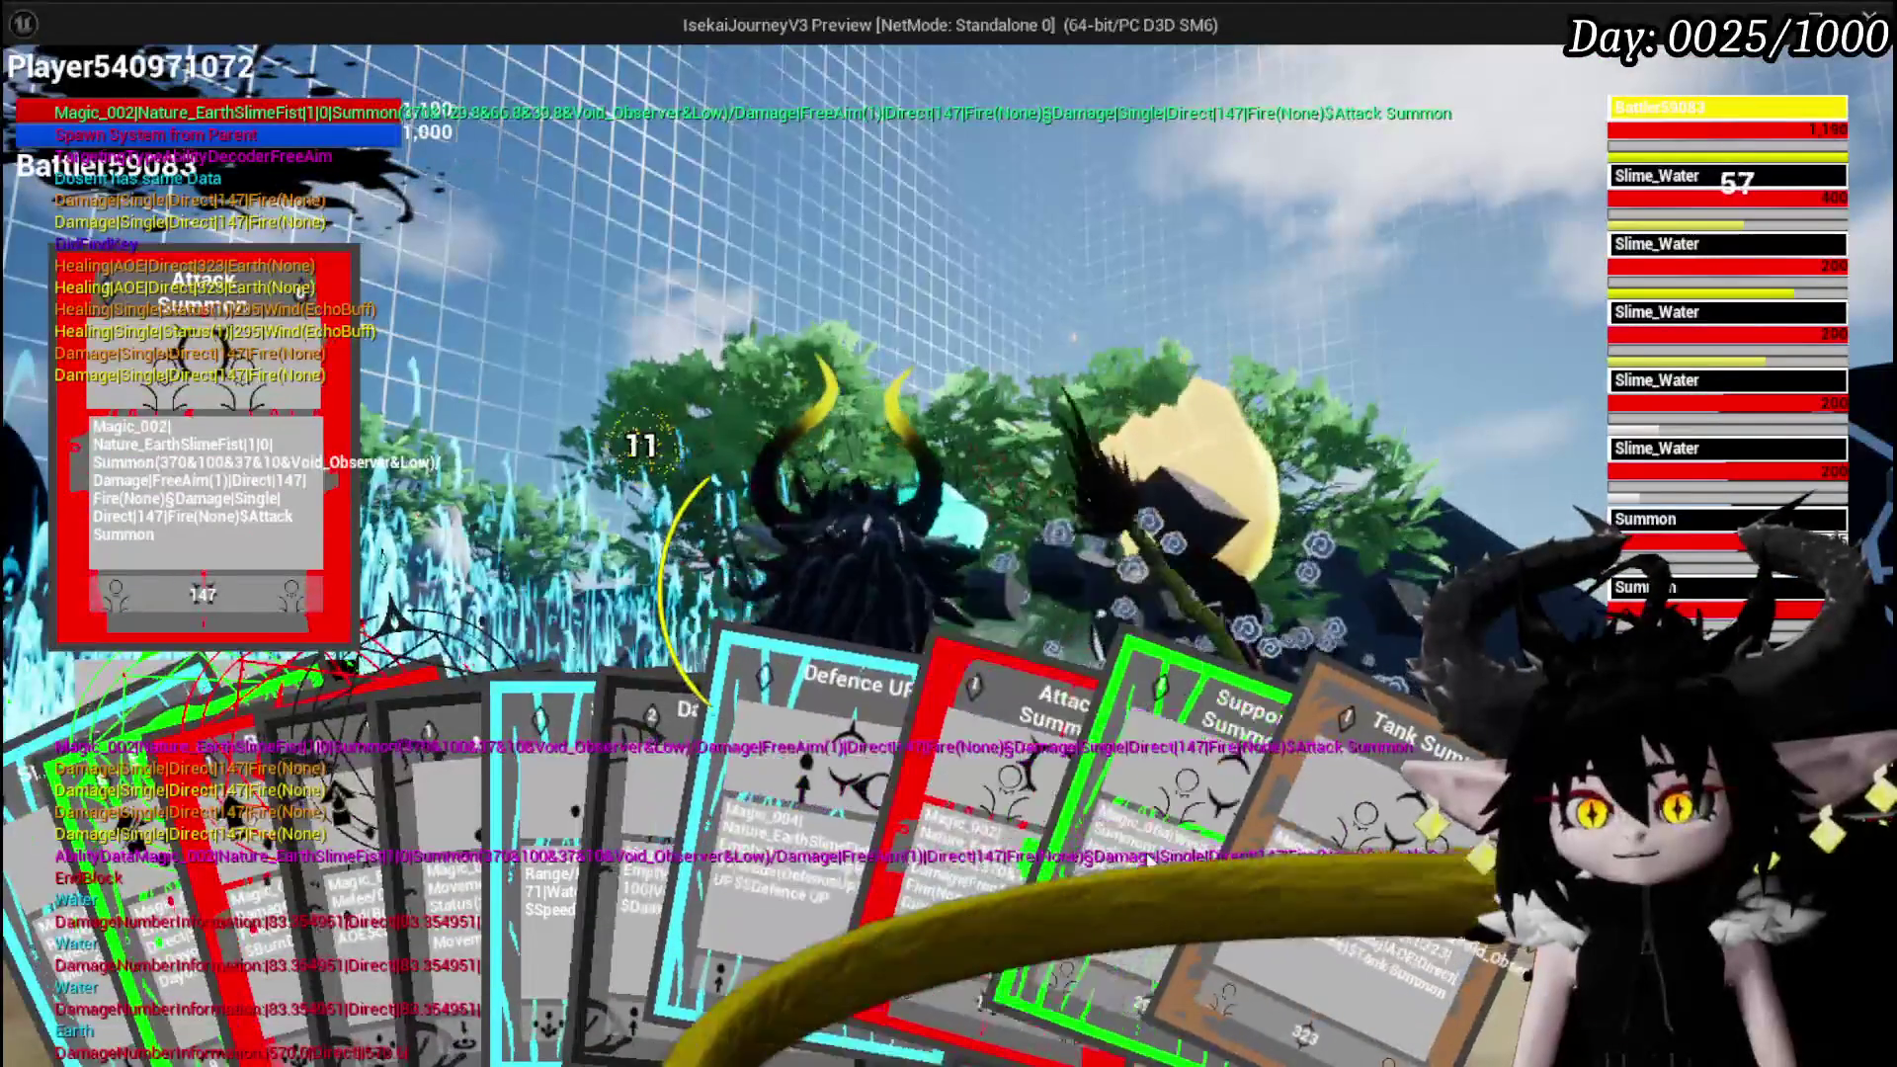
left_click(850, 877)
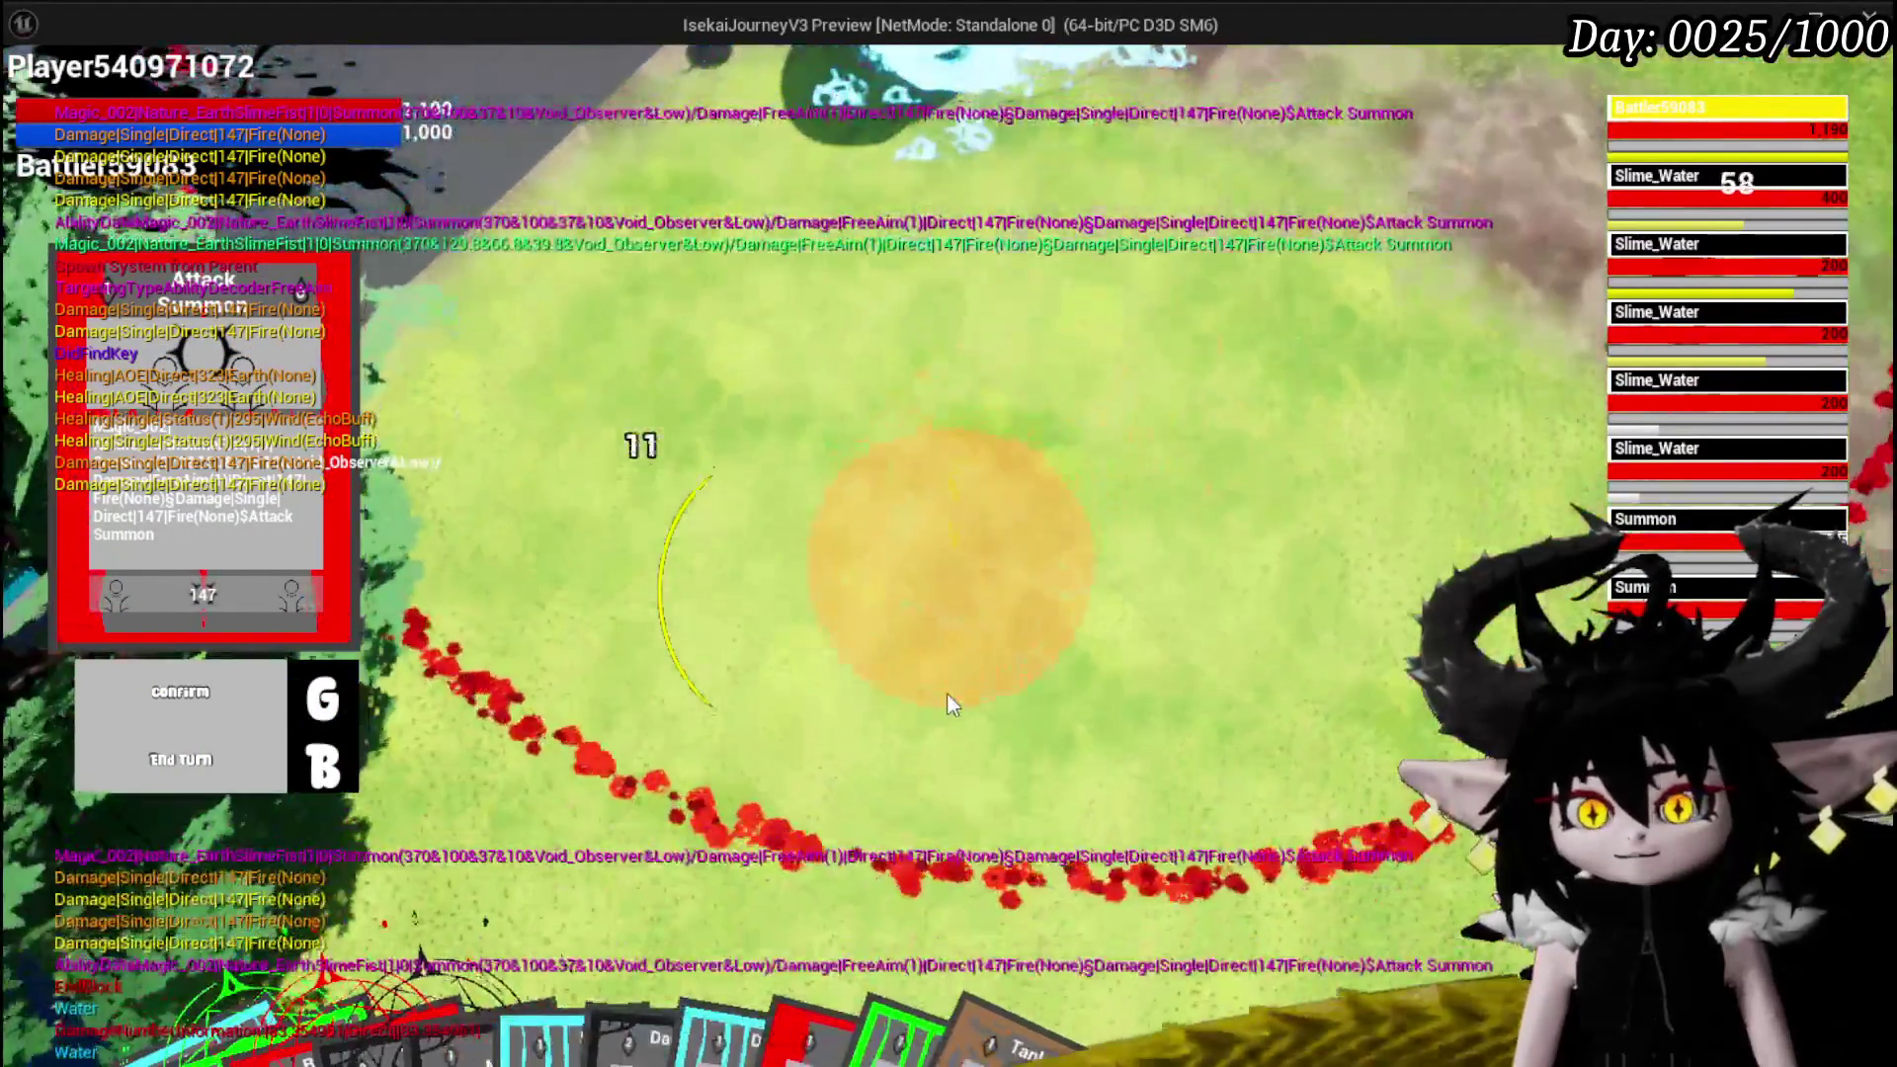
left_click(949, 704)
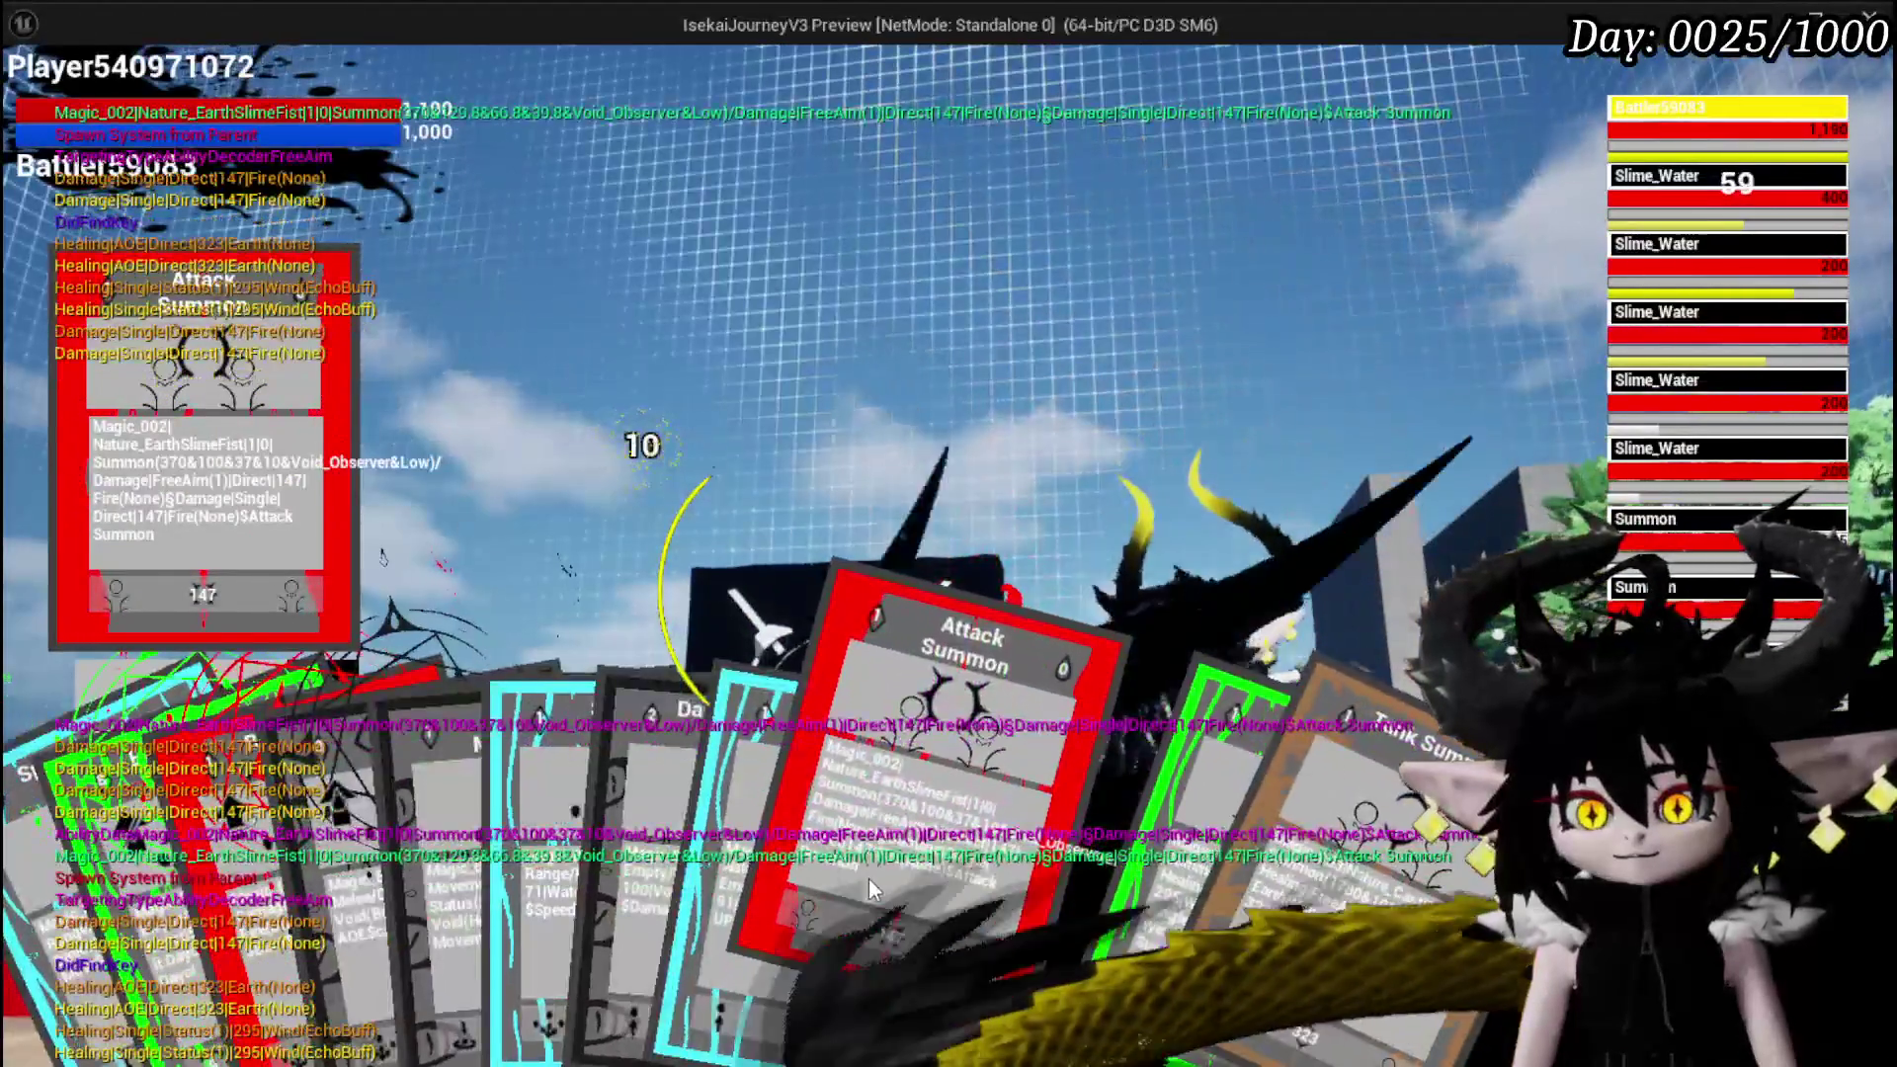
left_click(868, 879)
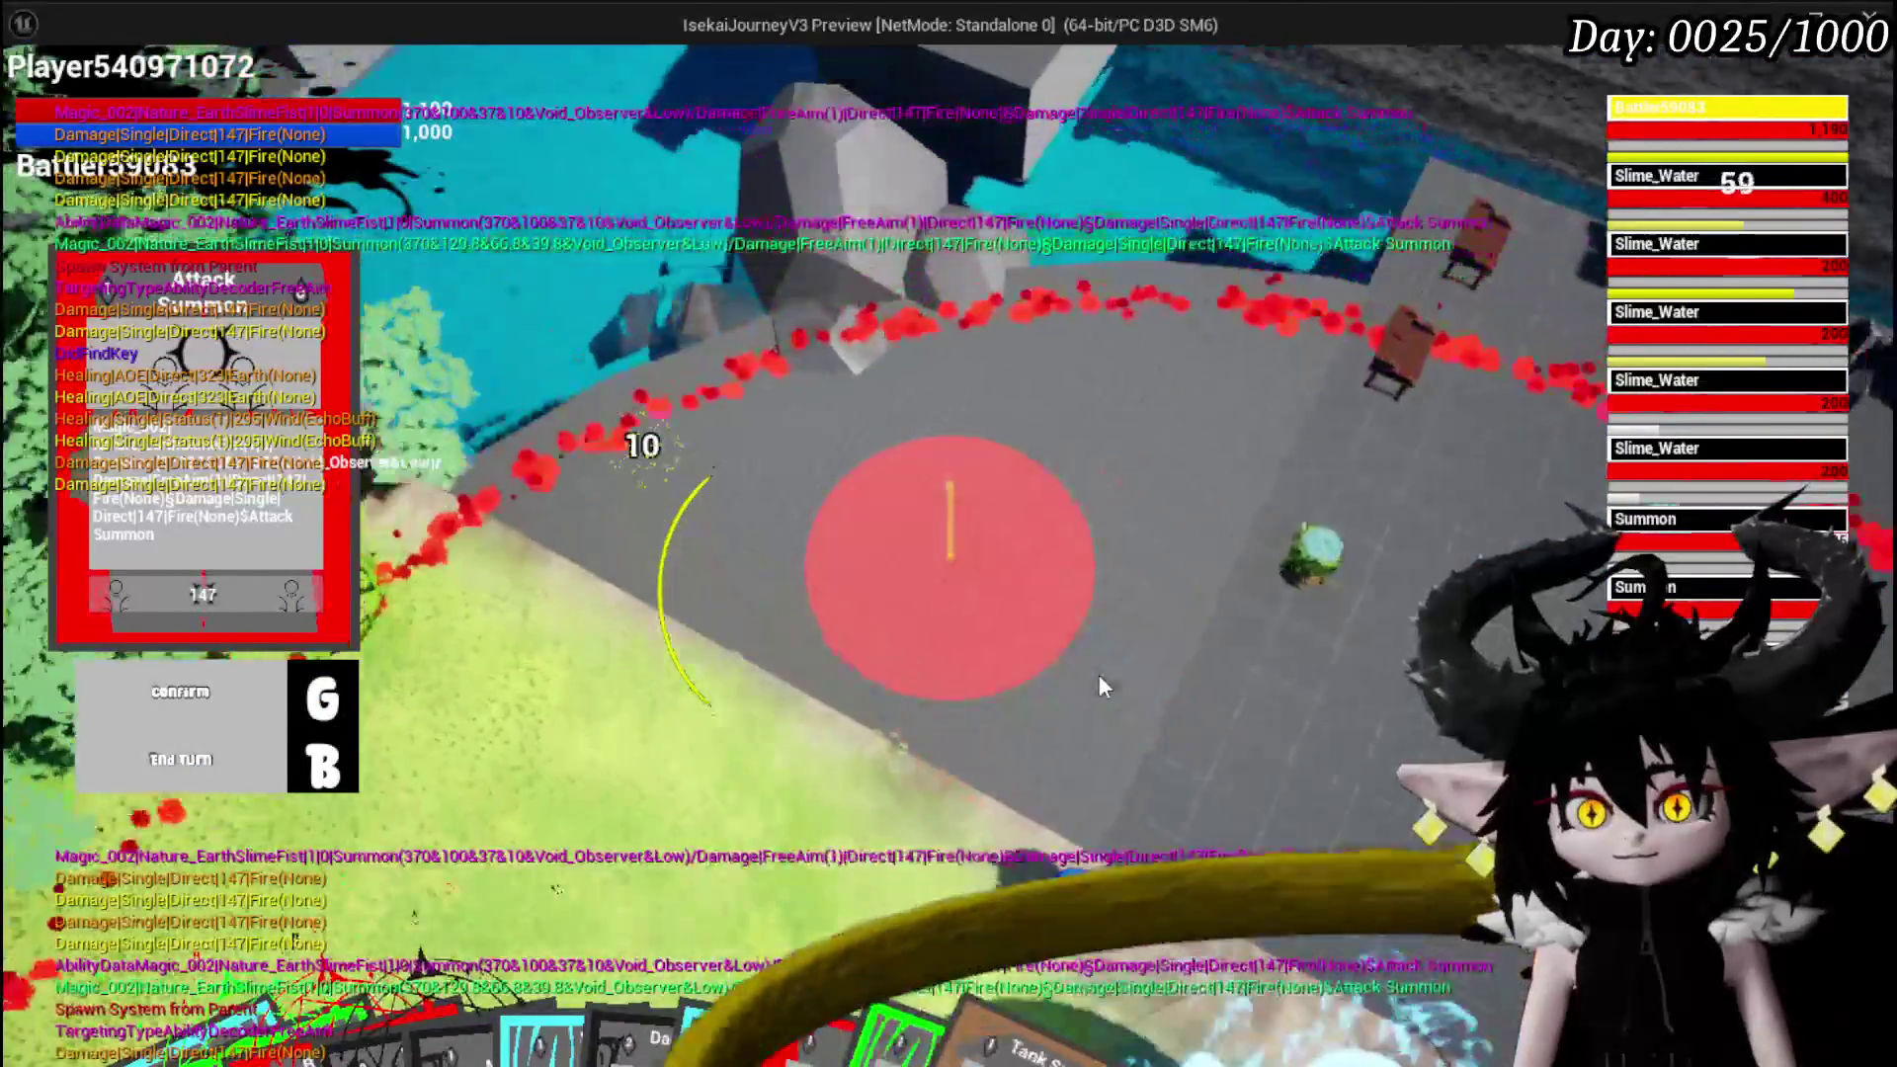
left_click(1099, 674)
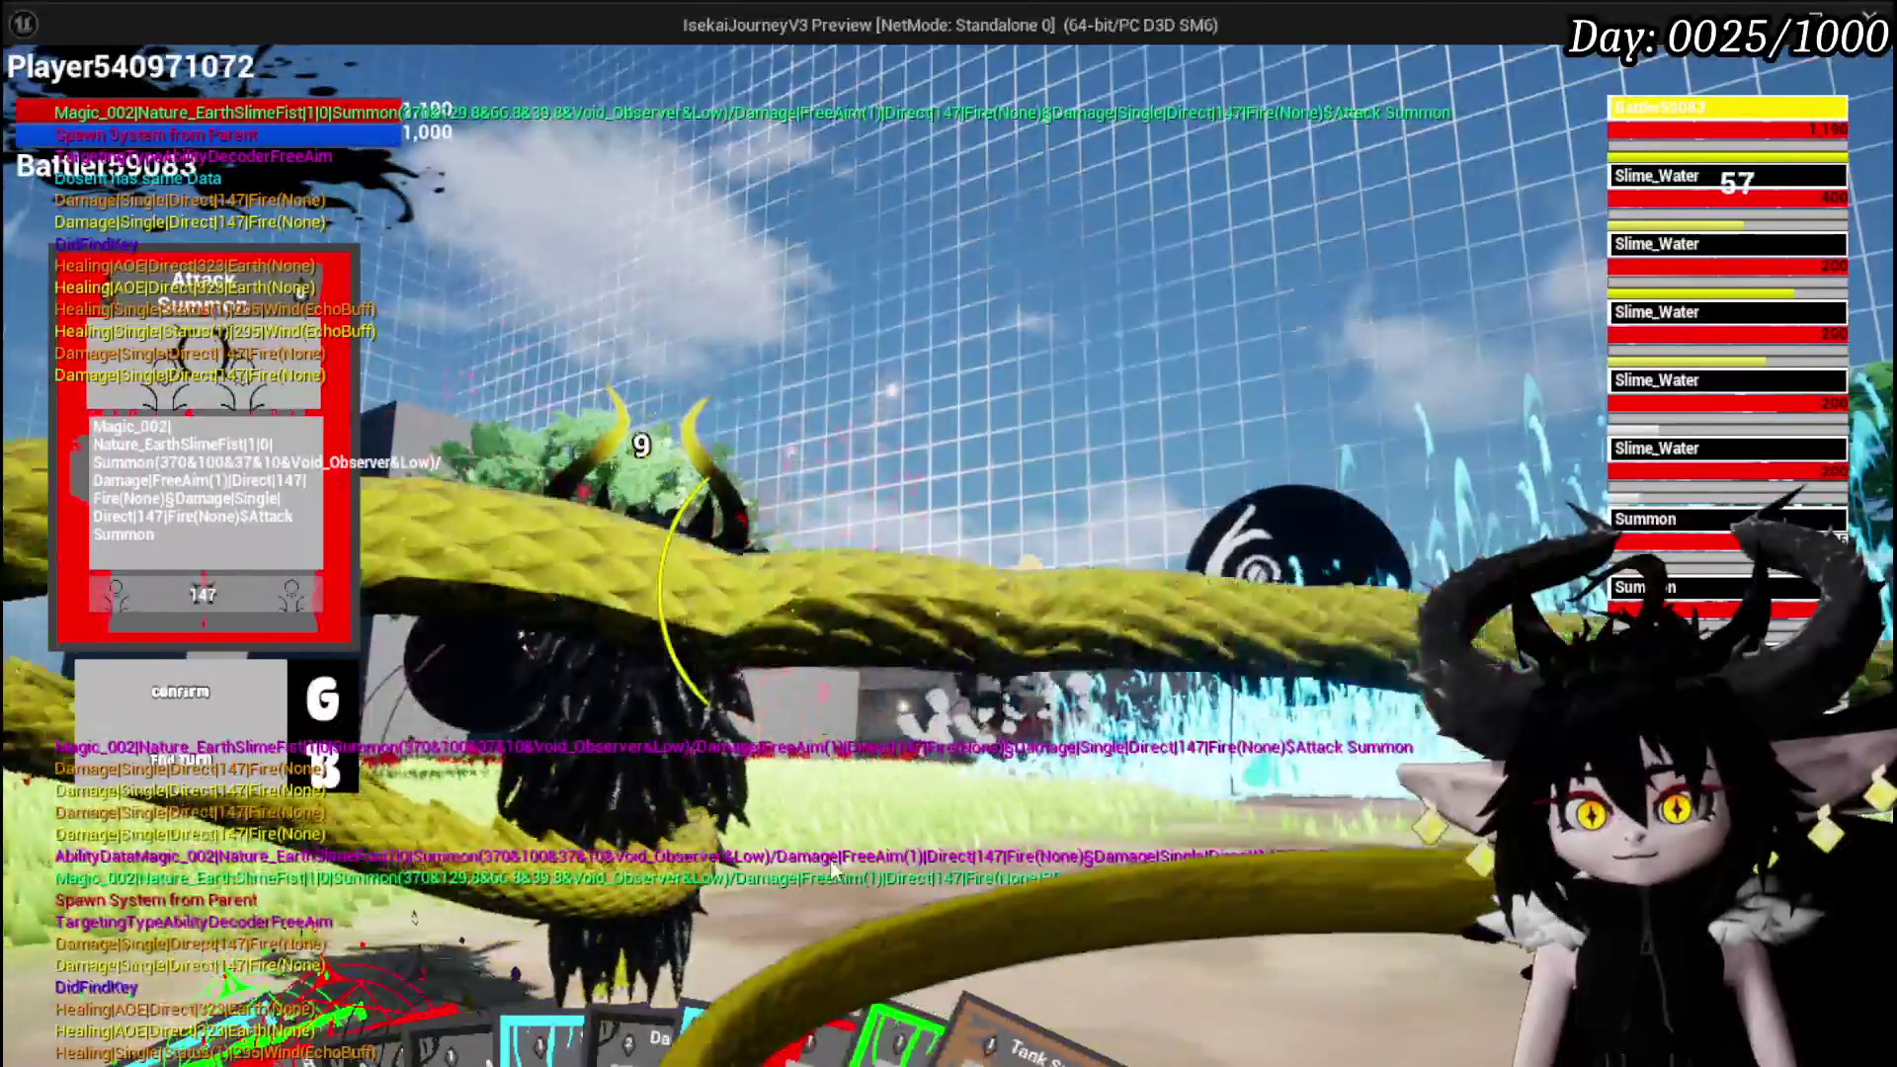